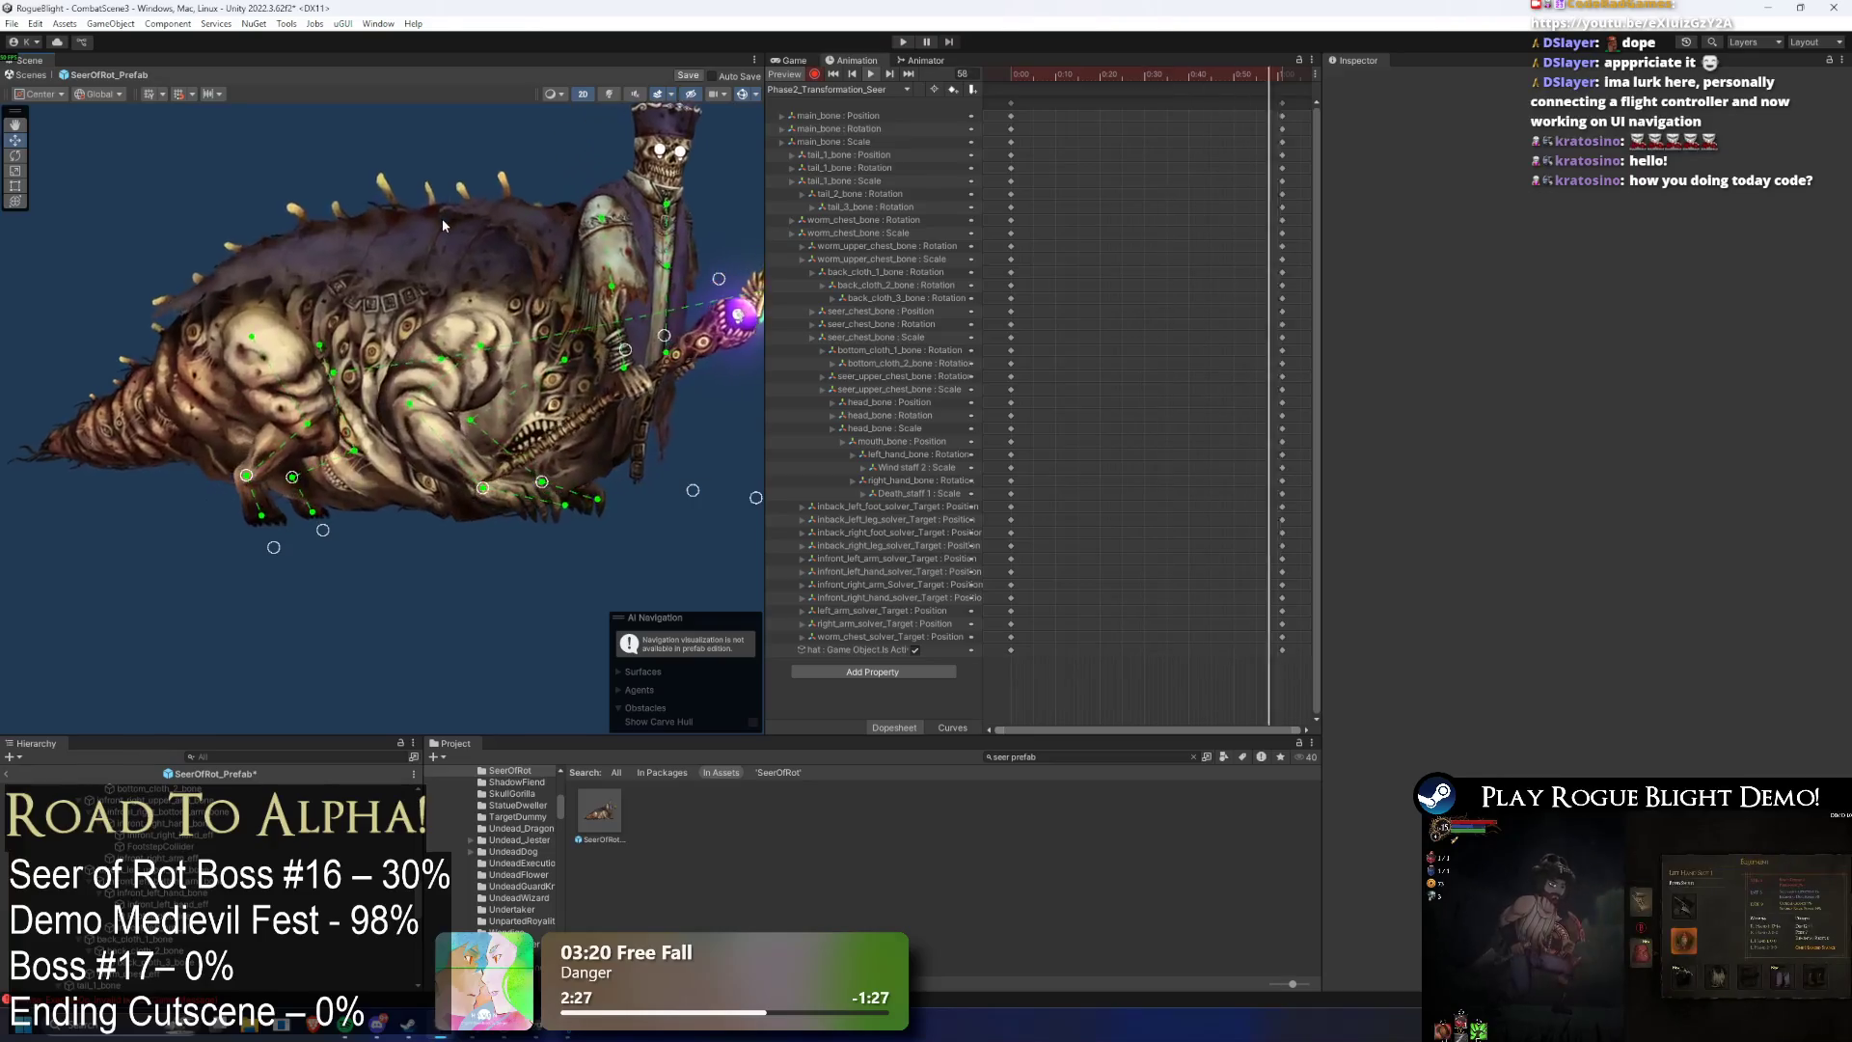
- Preview the transformation clip from its last frame, briefly checking tail_1_bone
left_click(1268, 75)
left_click_drag(1270, 73, 1283, 77)
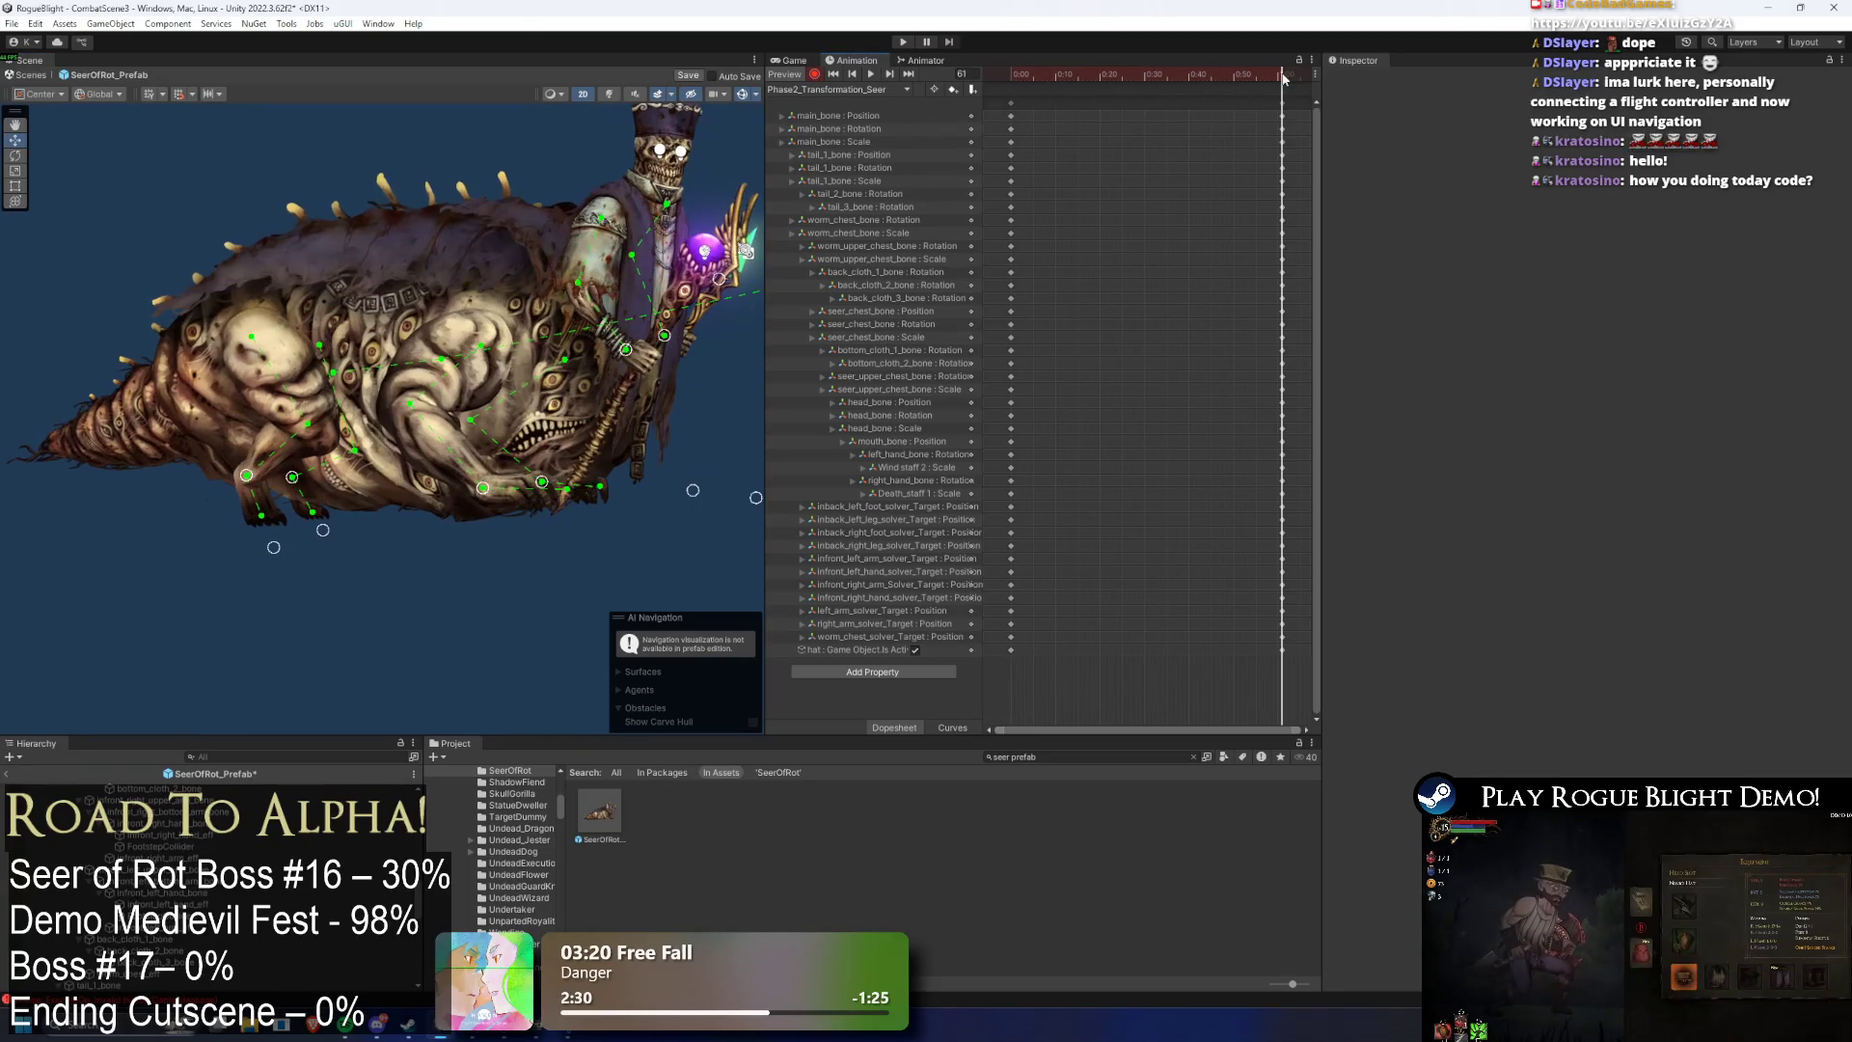
left_click(193, 395)
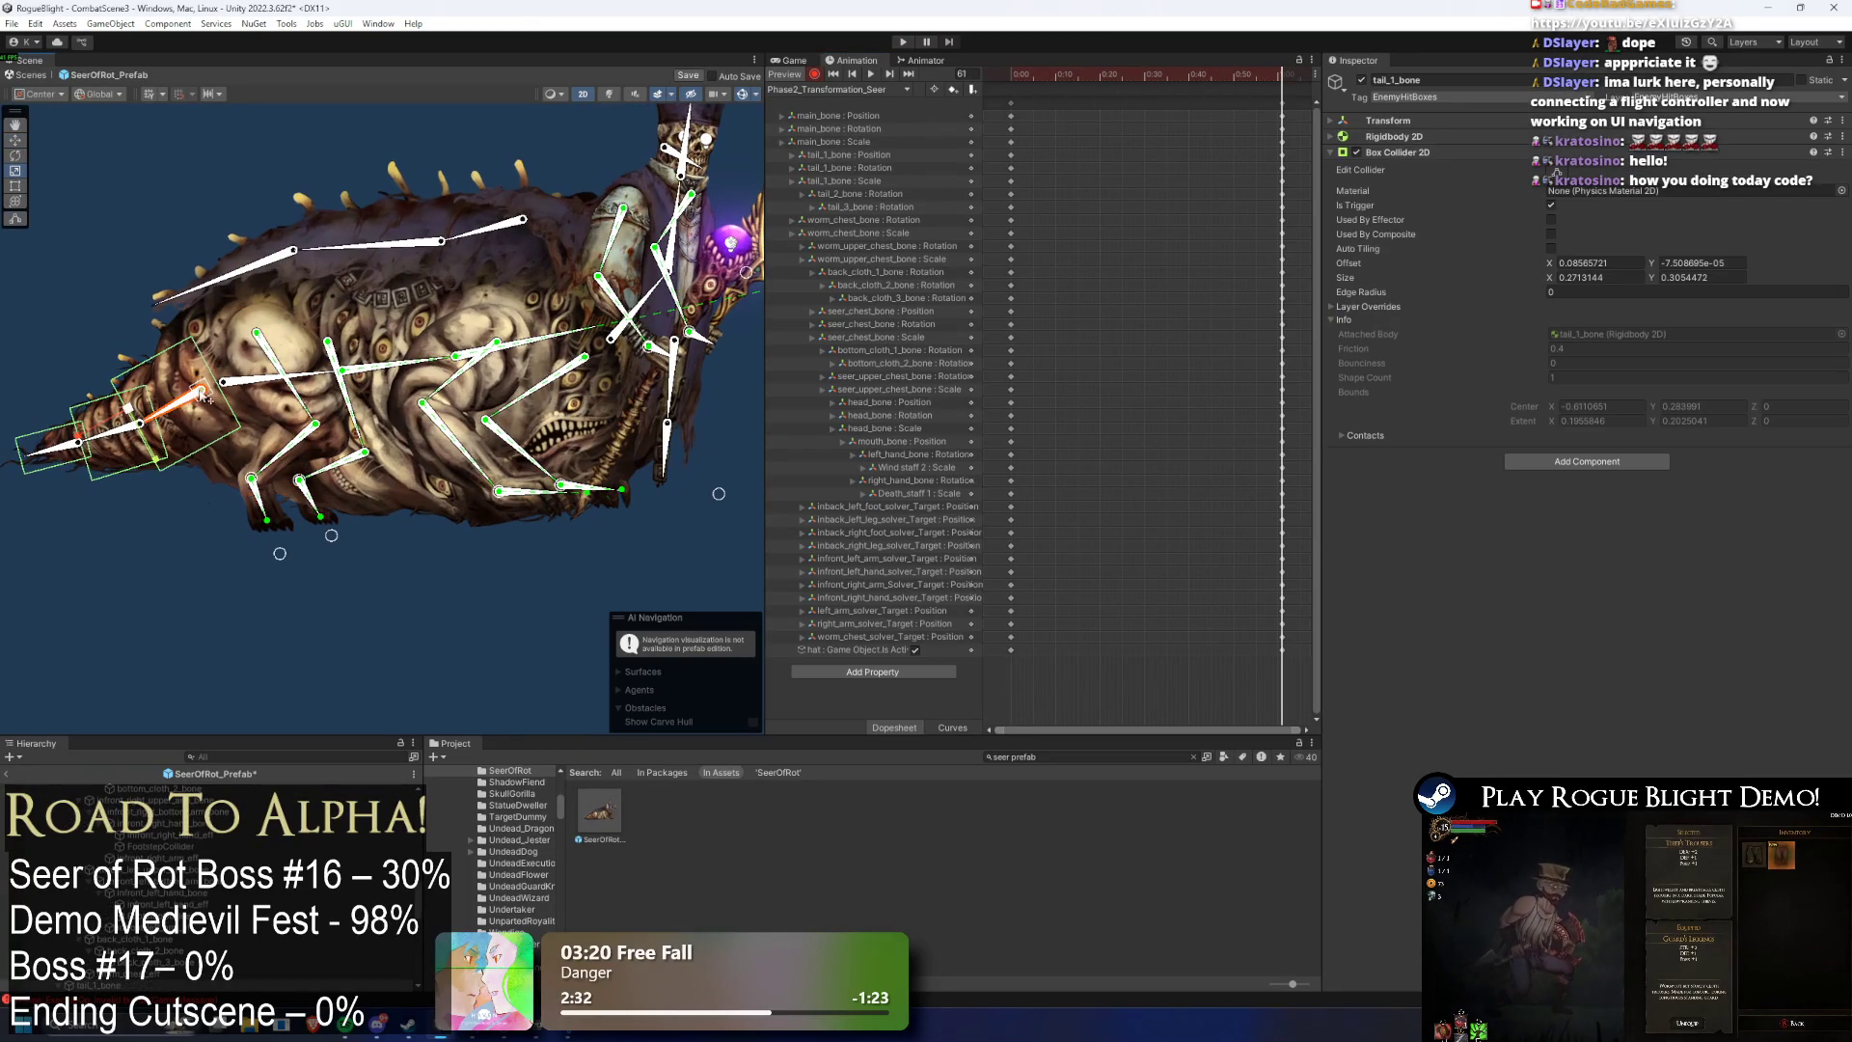
left_click(321, 137)
key("space")
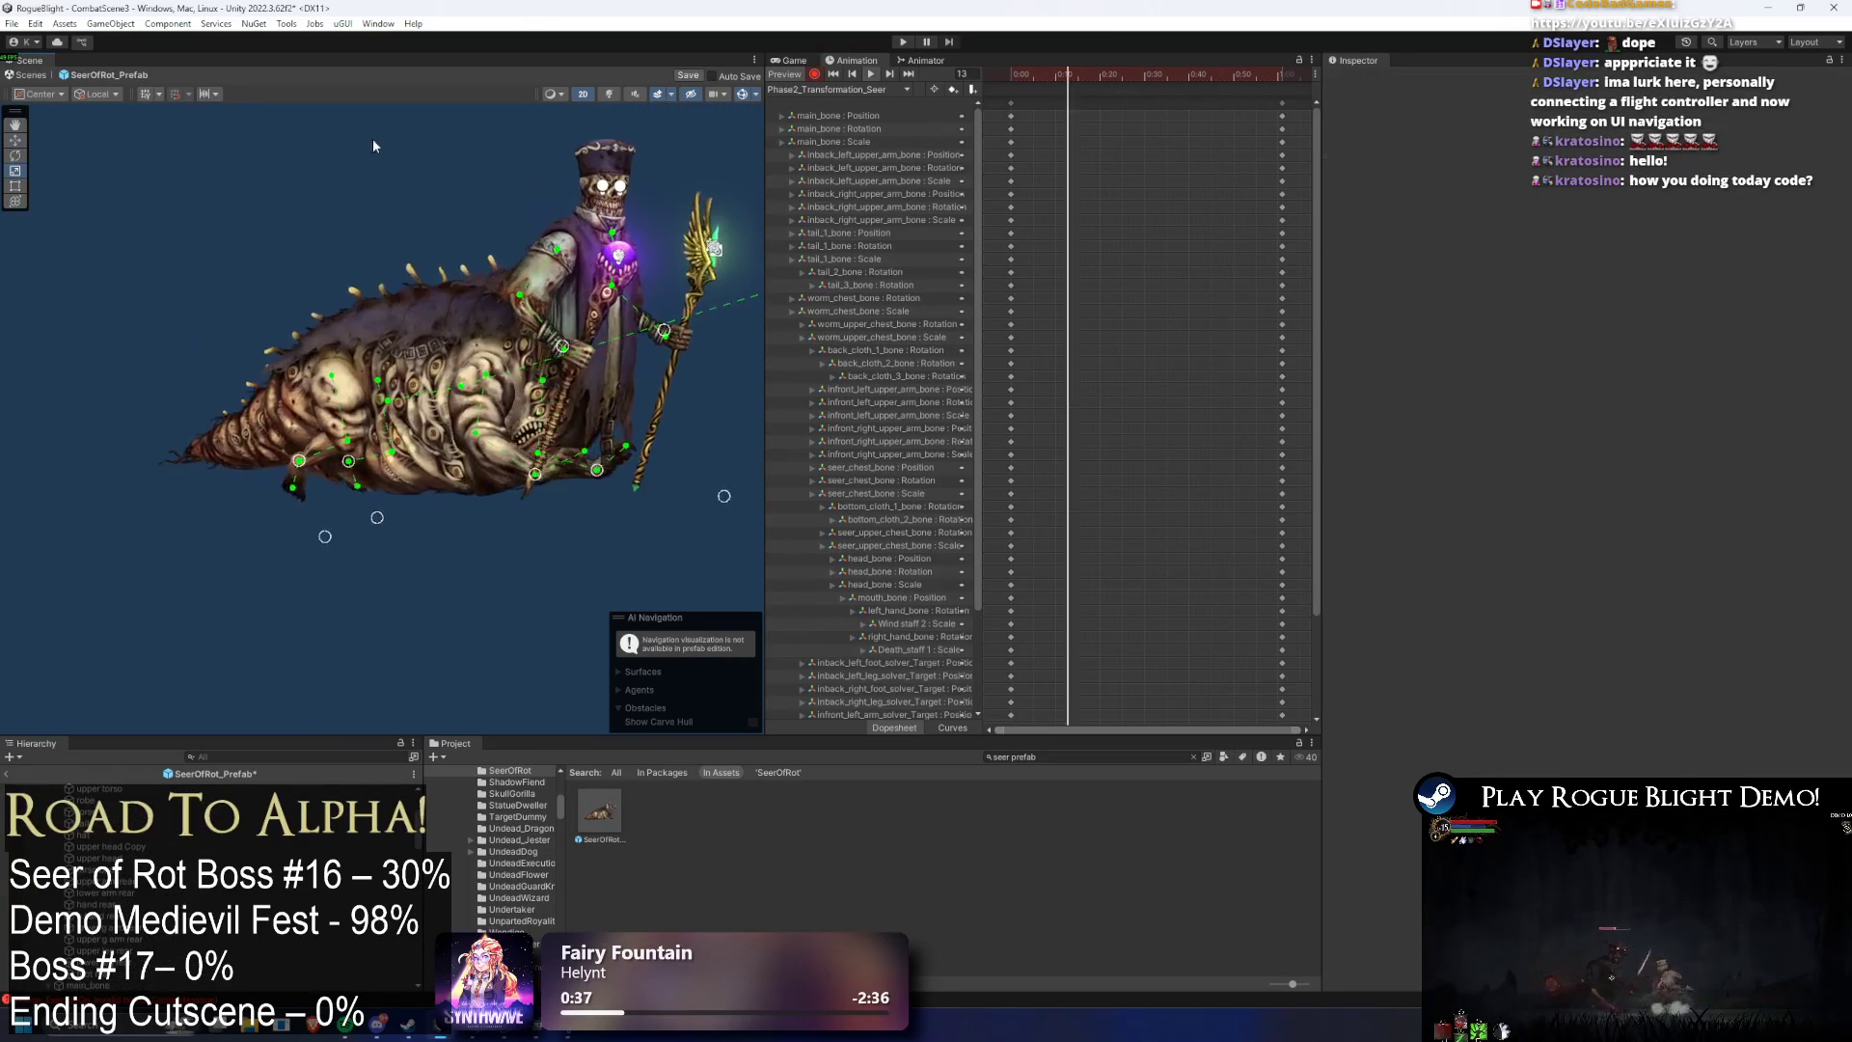
- Playtest the boss fight with the F1 cheat setting enemy health to 1, then stop playing
left_click(905, 42)
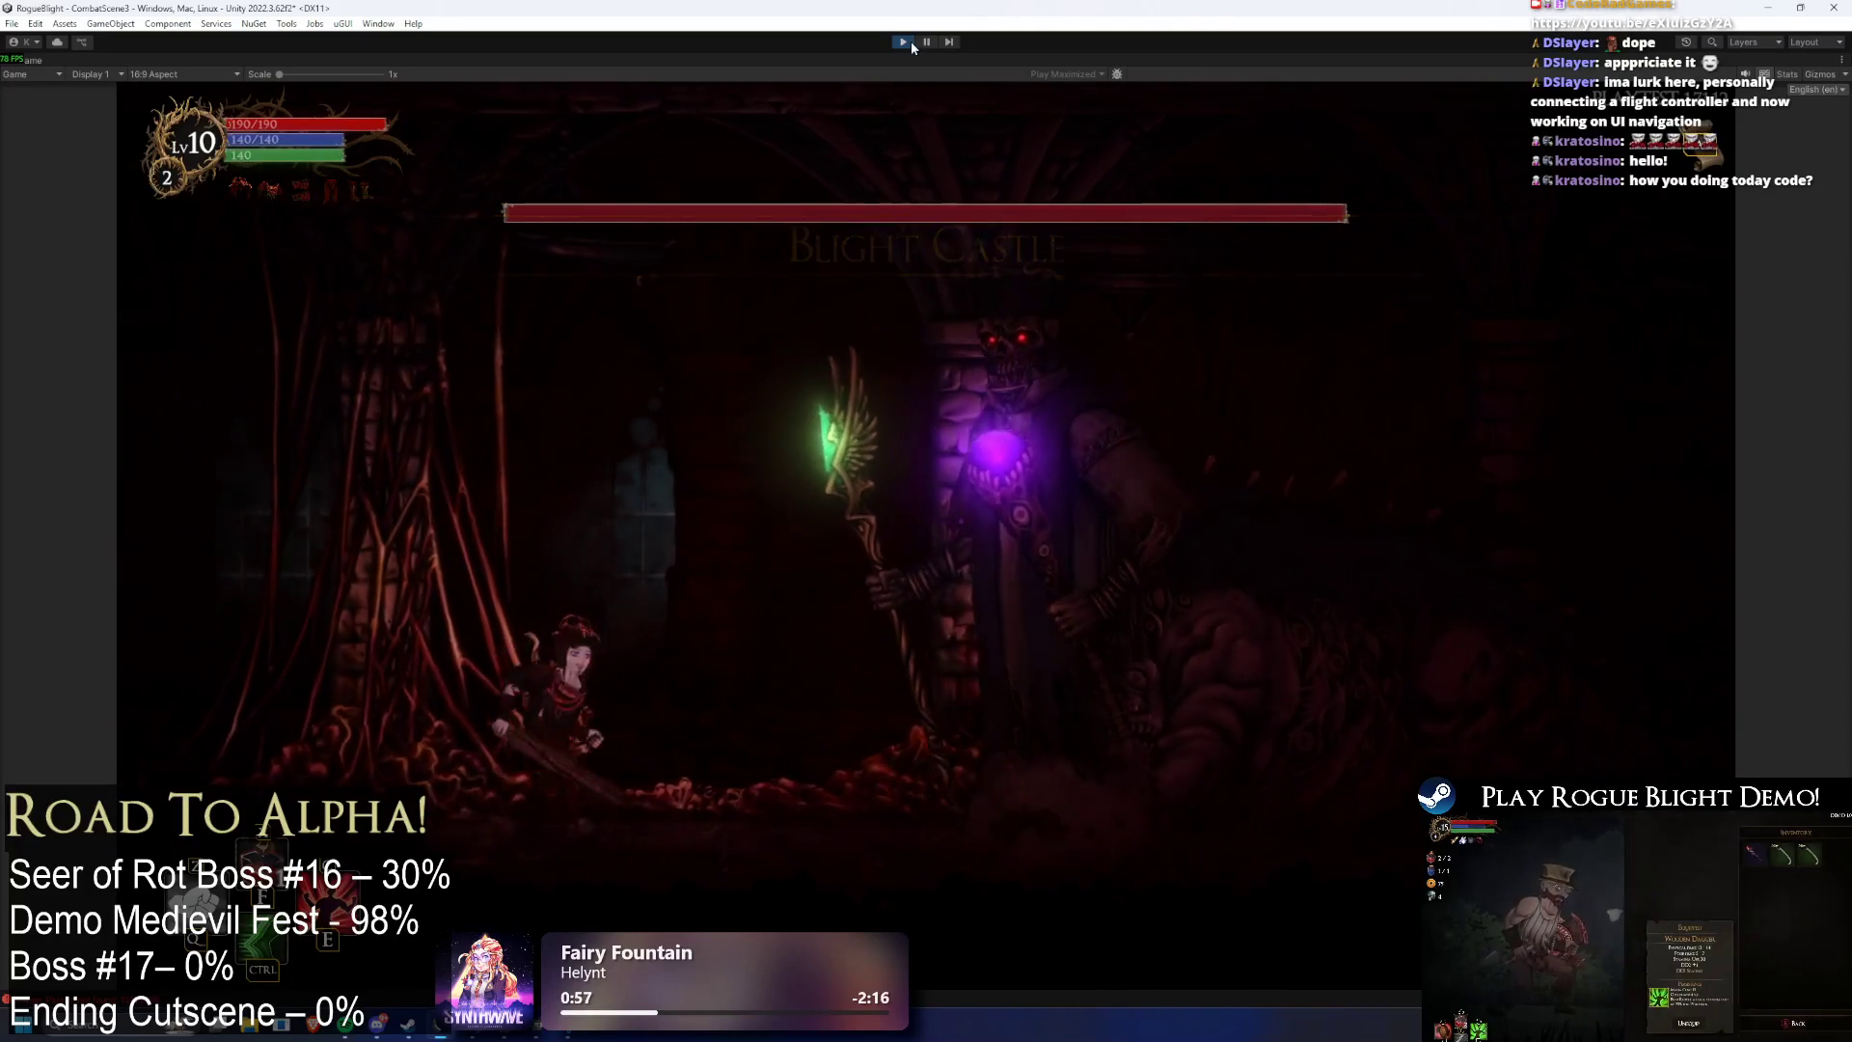
key("F1")
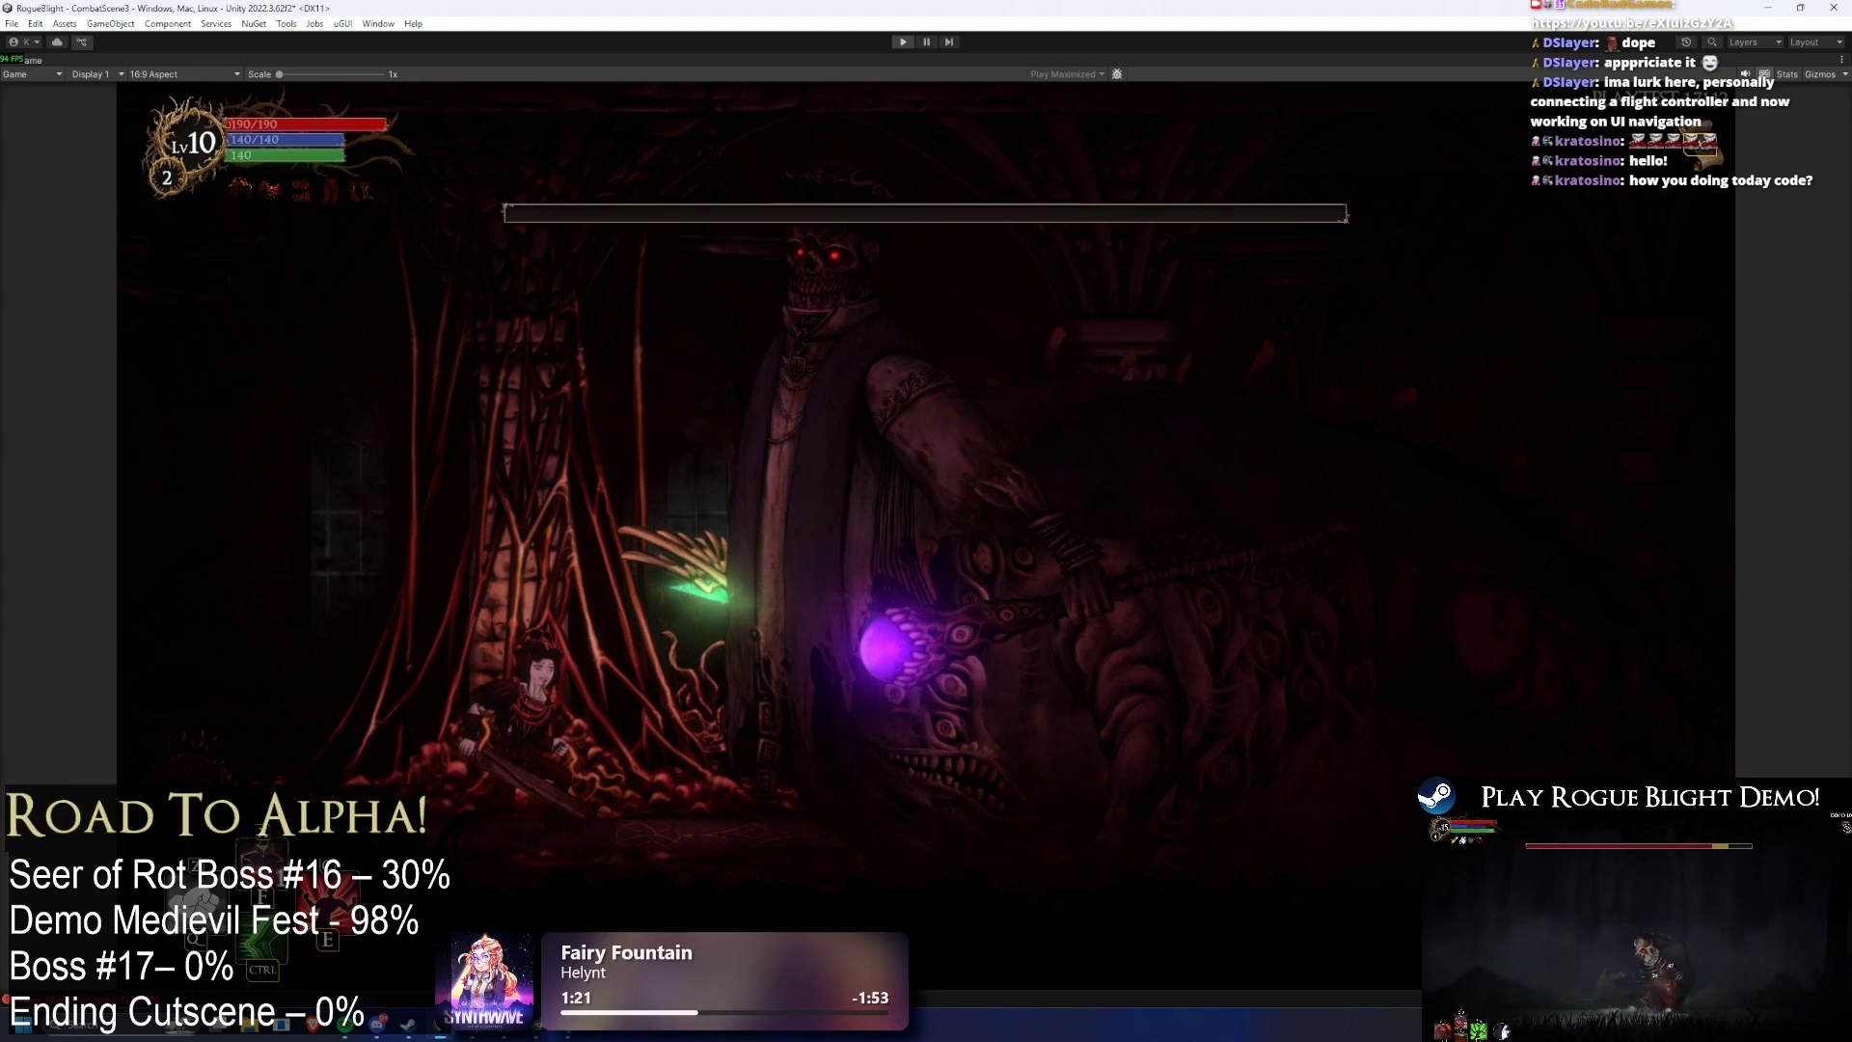
key("ctrl+p")
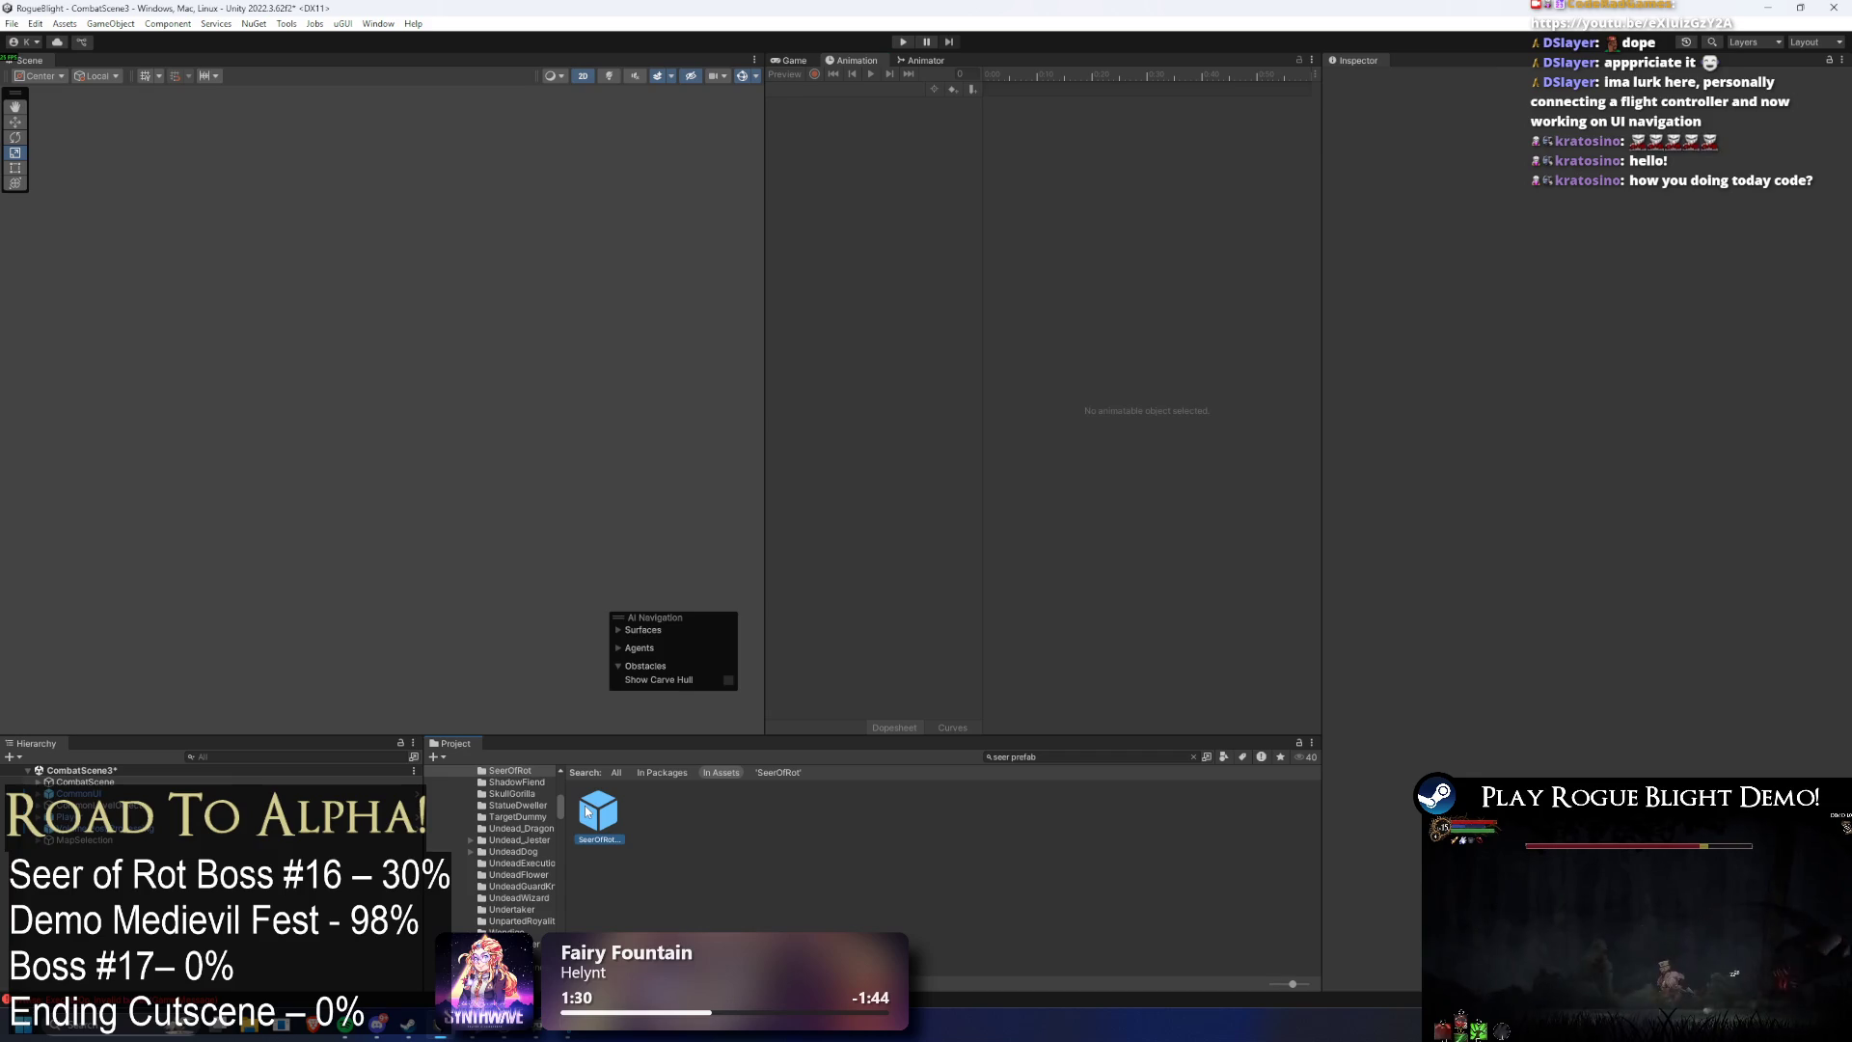
- Open the SeerOfRot prefab on Phase2_Transformation_Seer and select the main_bone Position track
double_click(587, 813)
left_click(861, 89)
left_click(859, 144)
left_click(875, 130)
key("Delete")
key("ctrl+z")
left_click(882, 118)
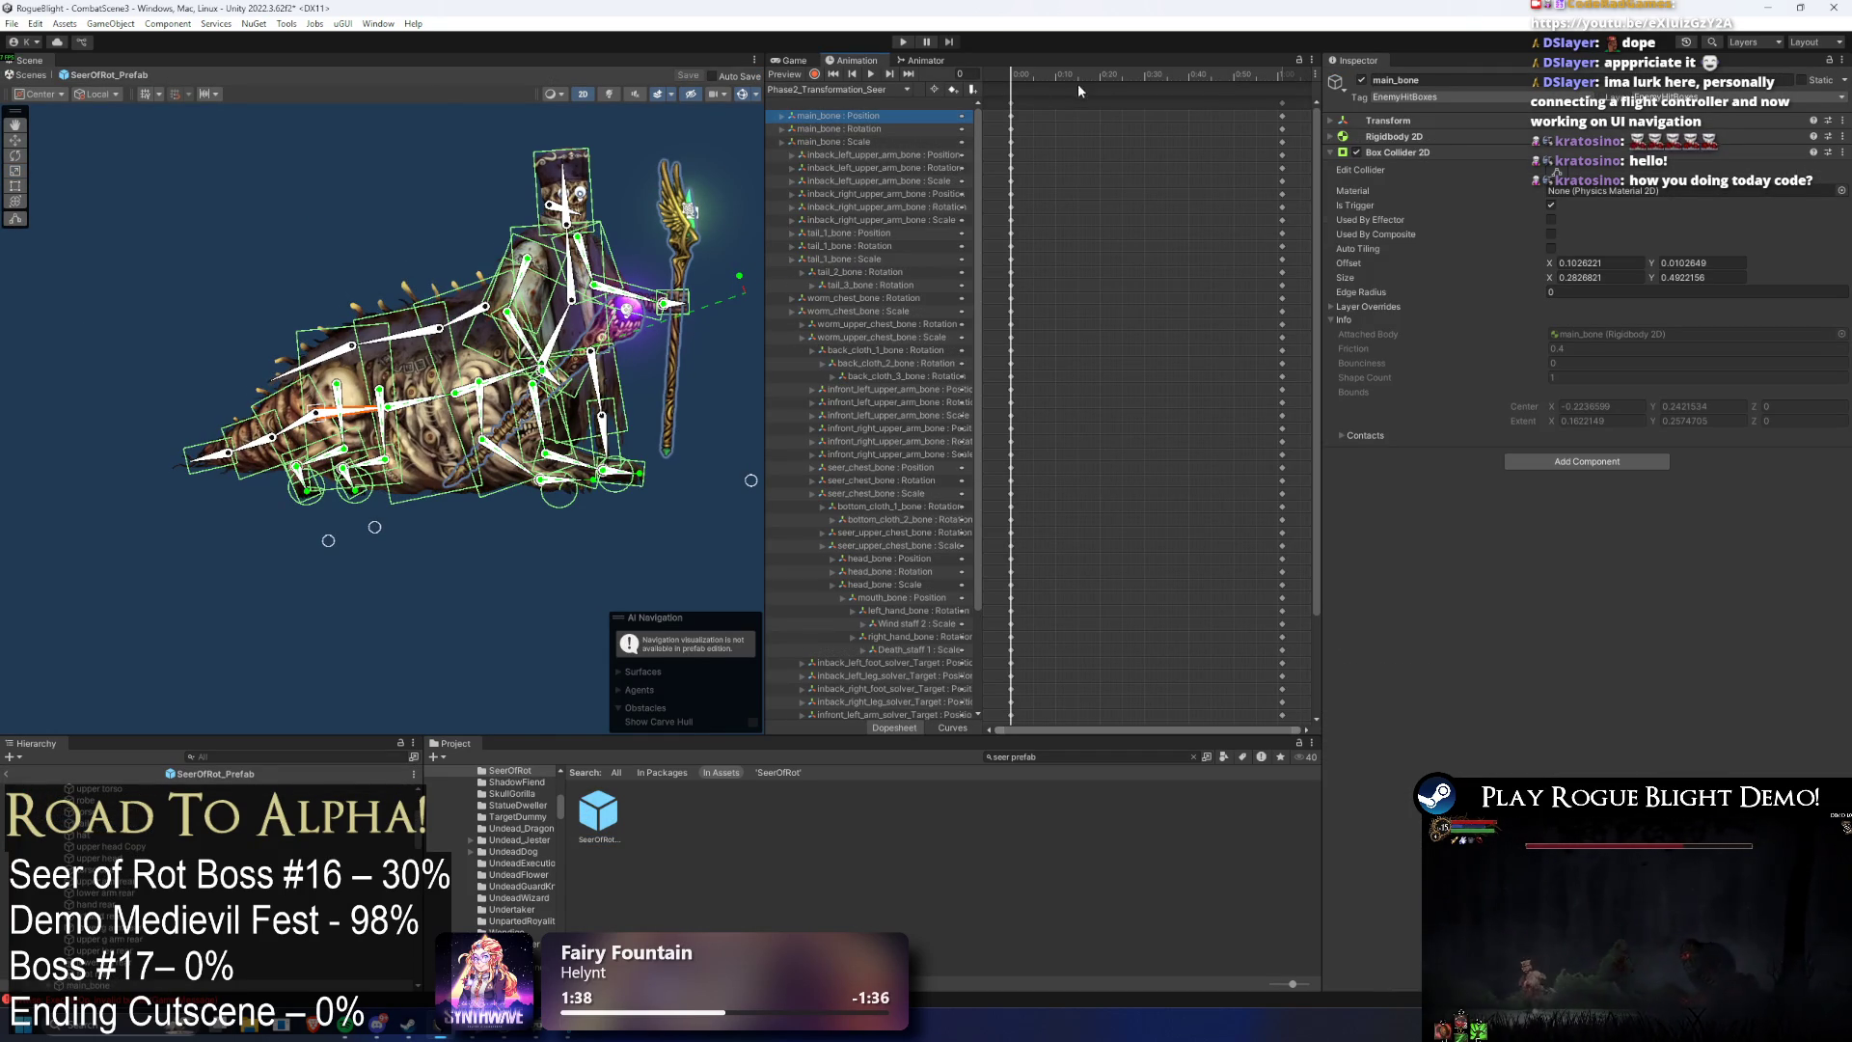
- Repose the rig at end frame 63 by moving the main bone, then preview the clip
left_click_drag(1038, 66, 1279, 66)
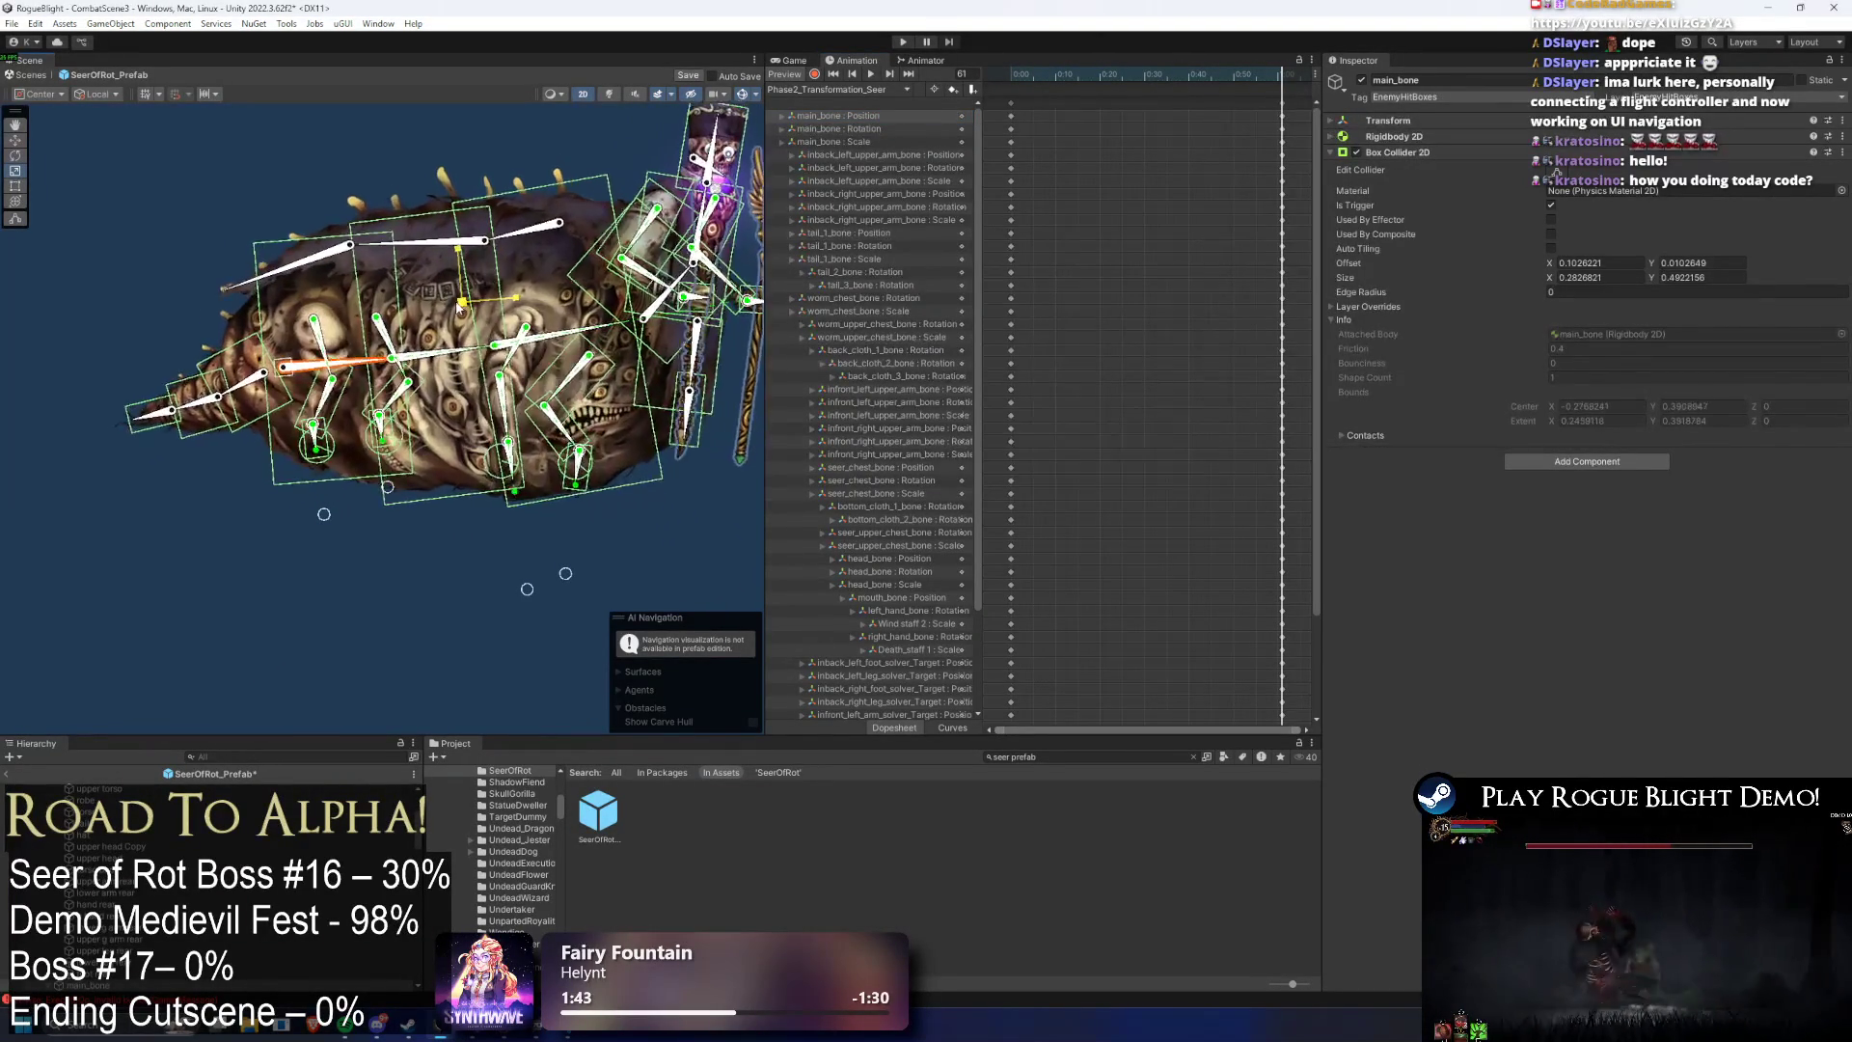
left_click(1060, 75)
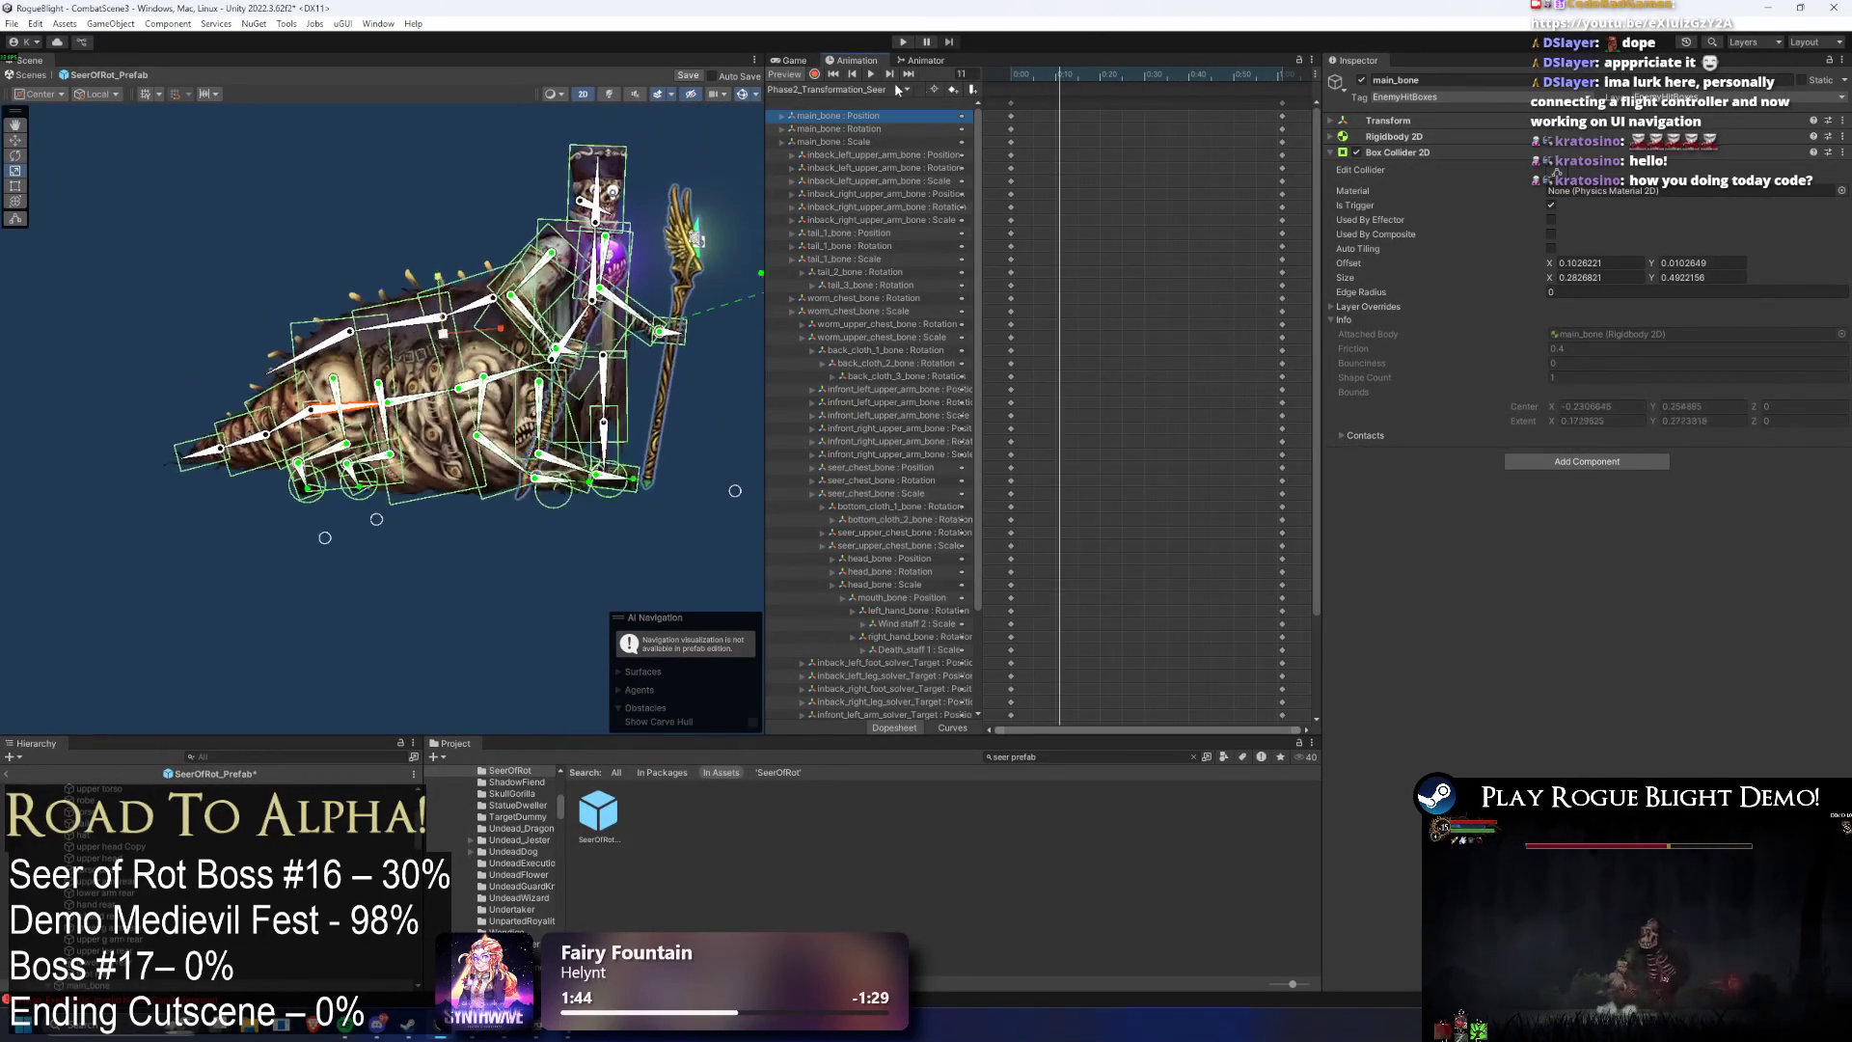
left_click(1283, 74)
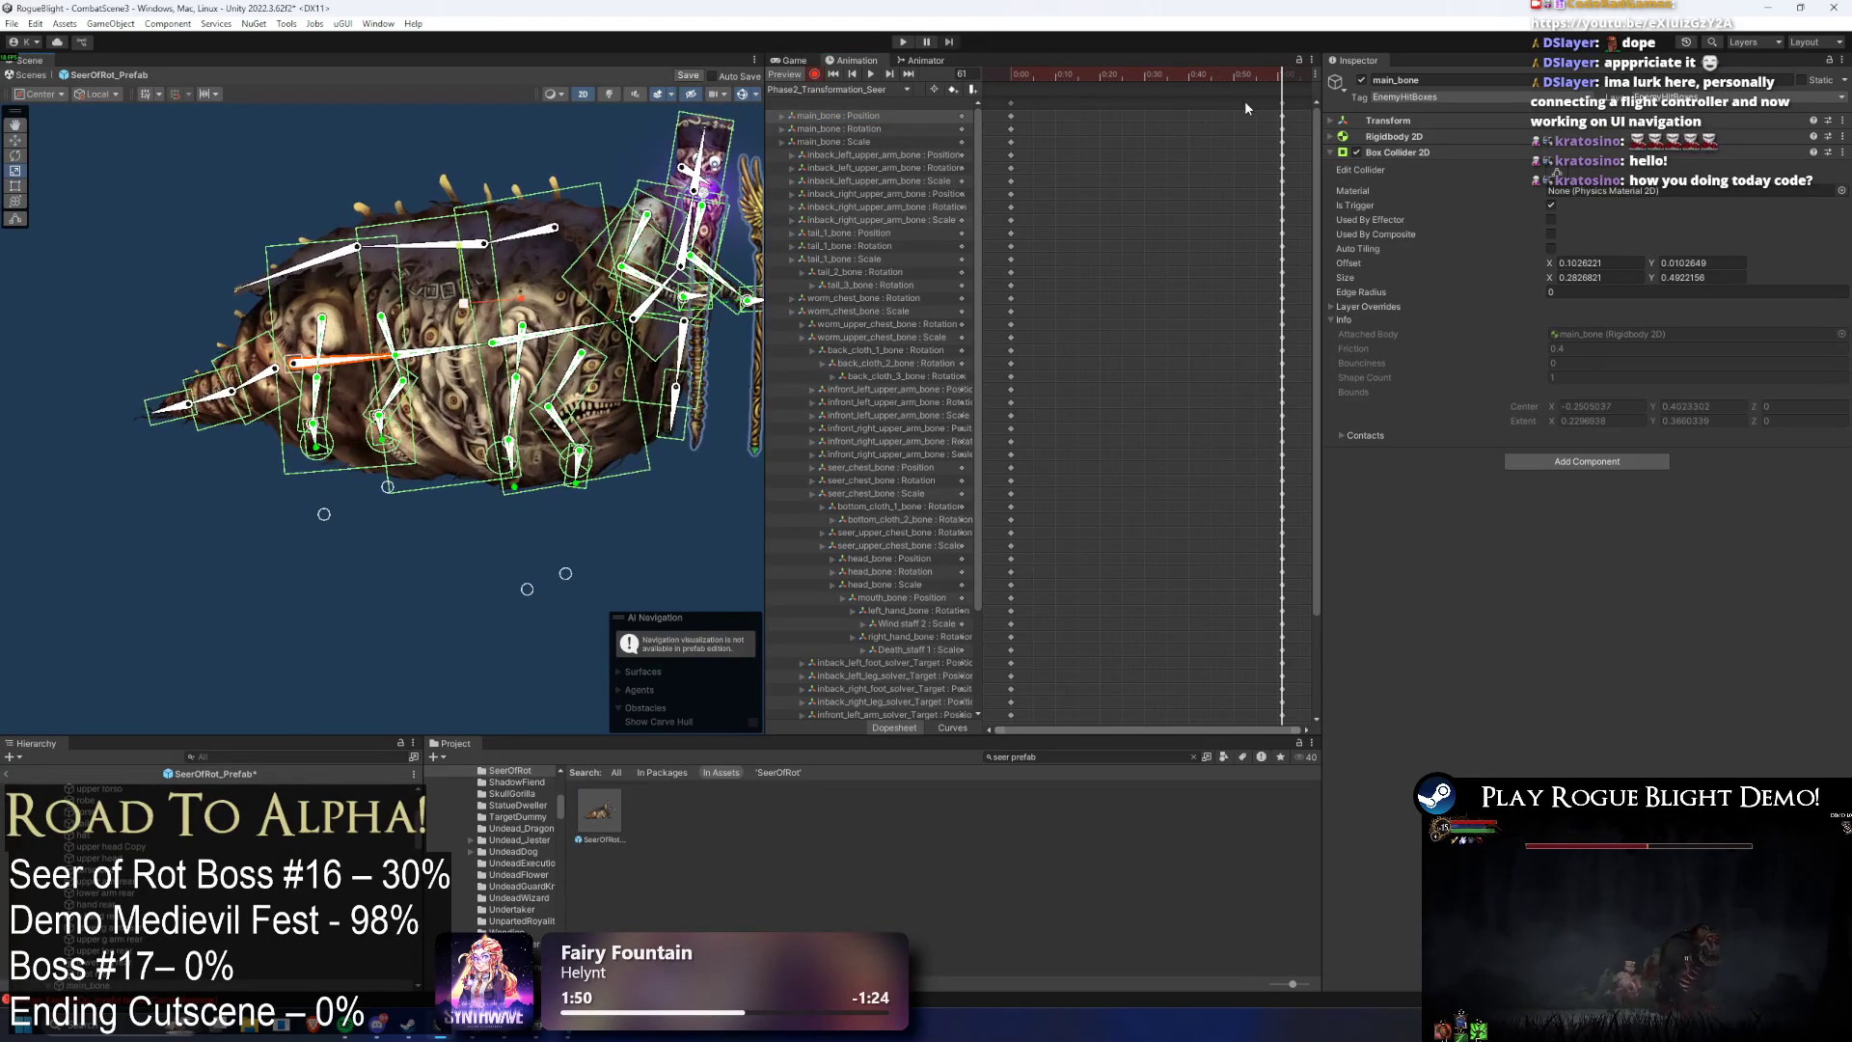
left_click(870, 74)
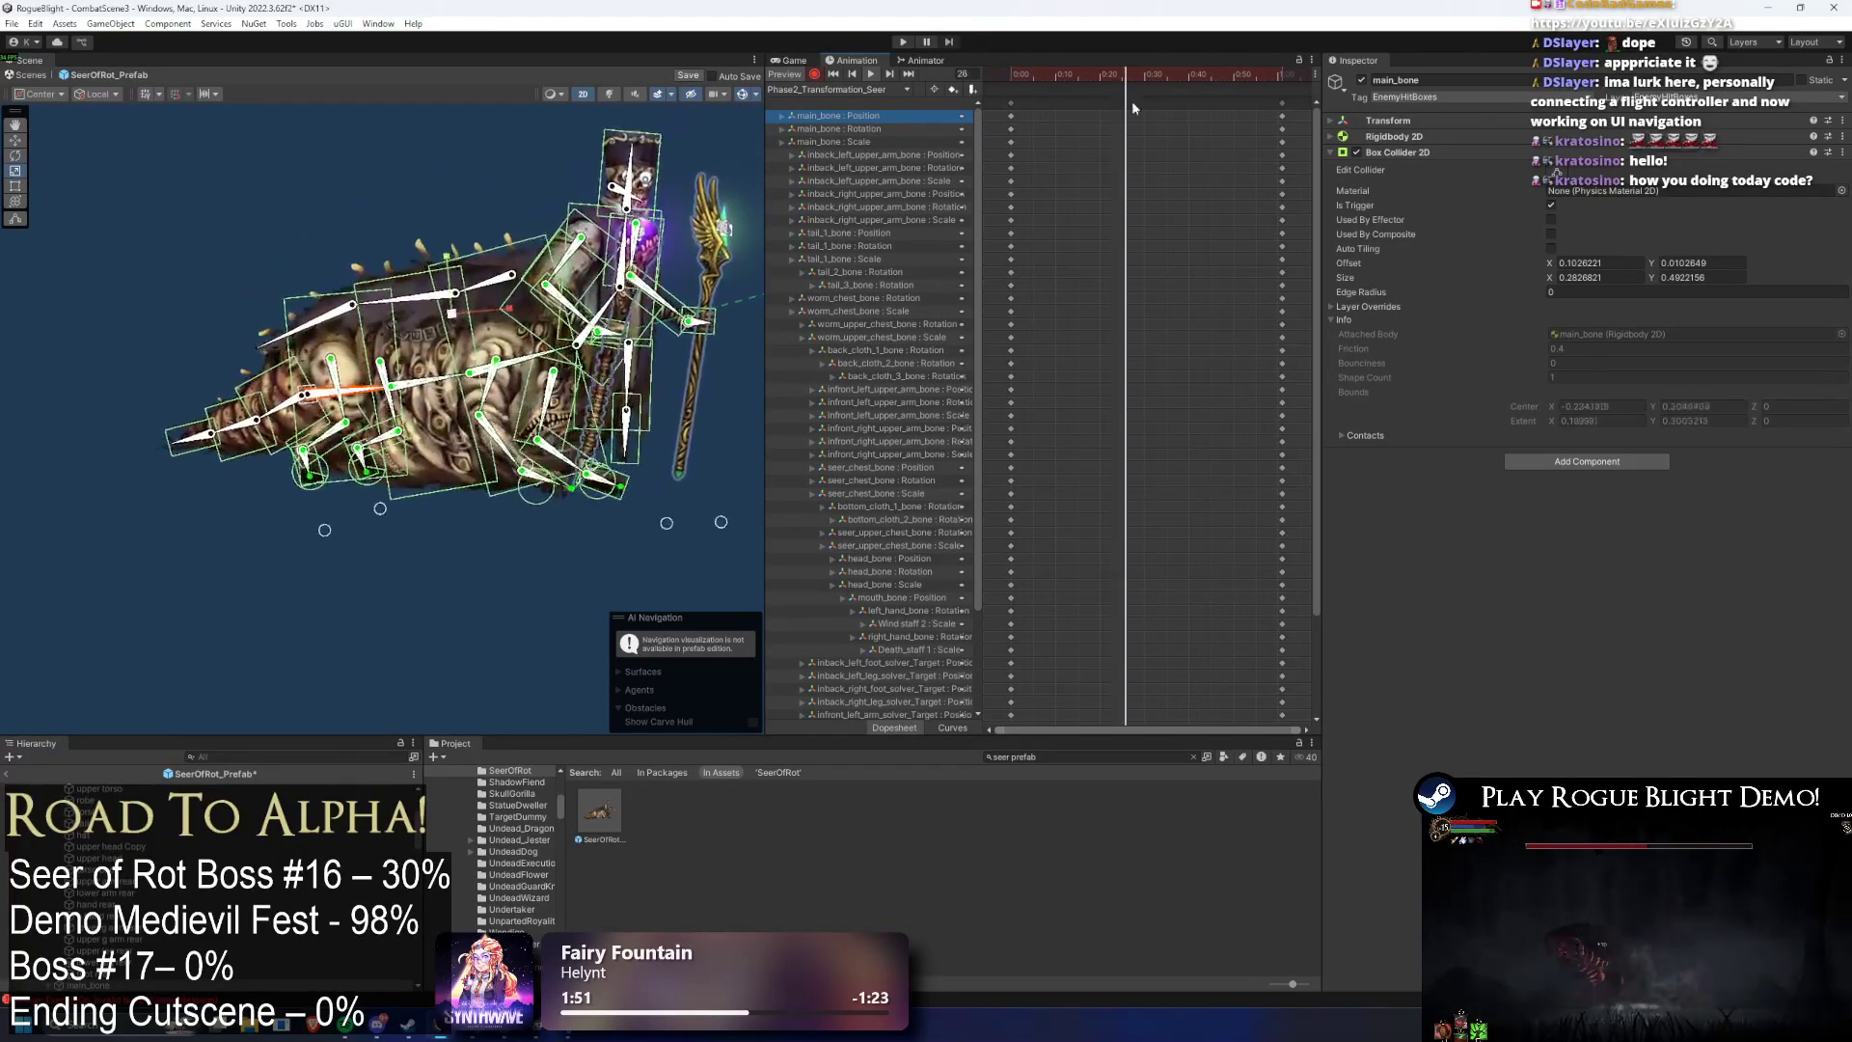
left_click(1286, 75)
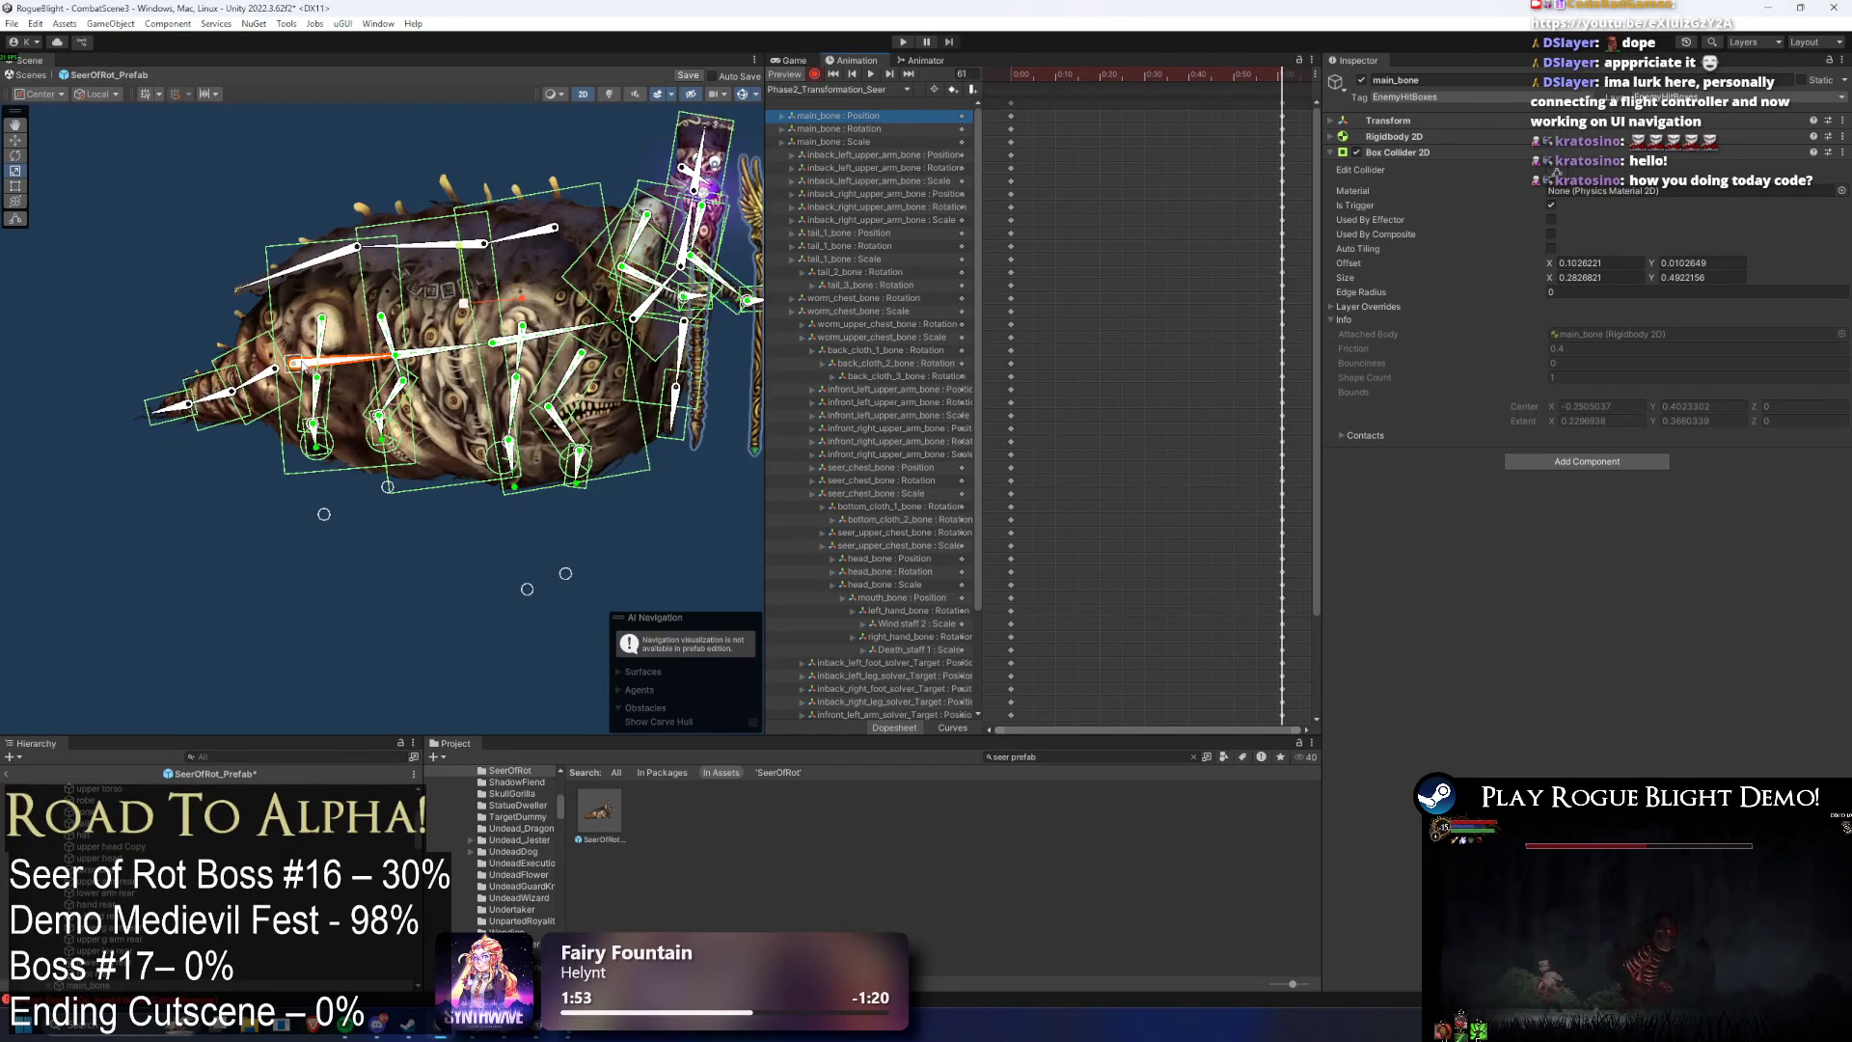
left_click_drag(303, 364, 376, 377)
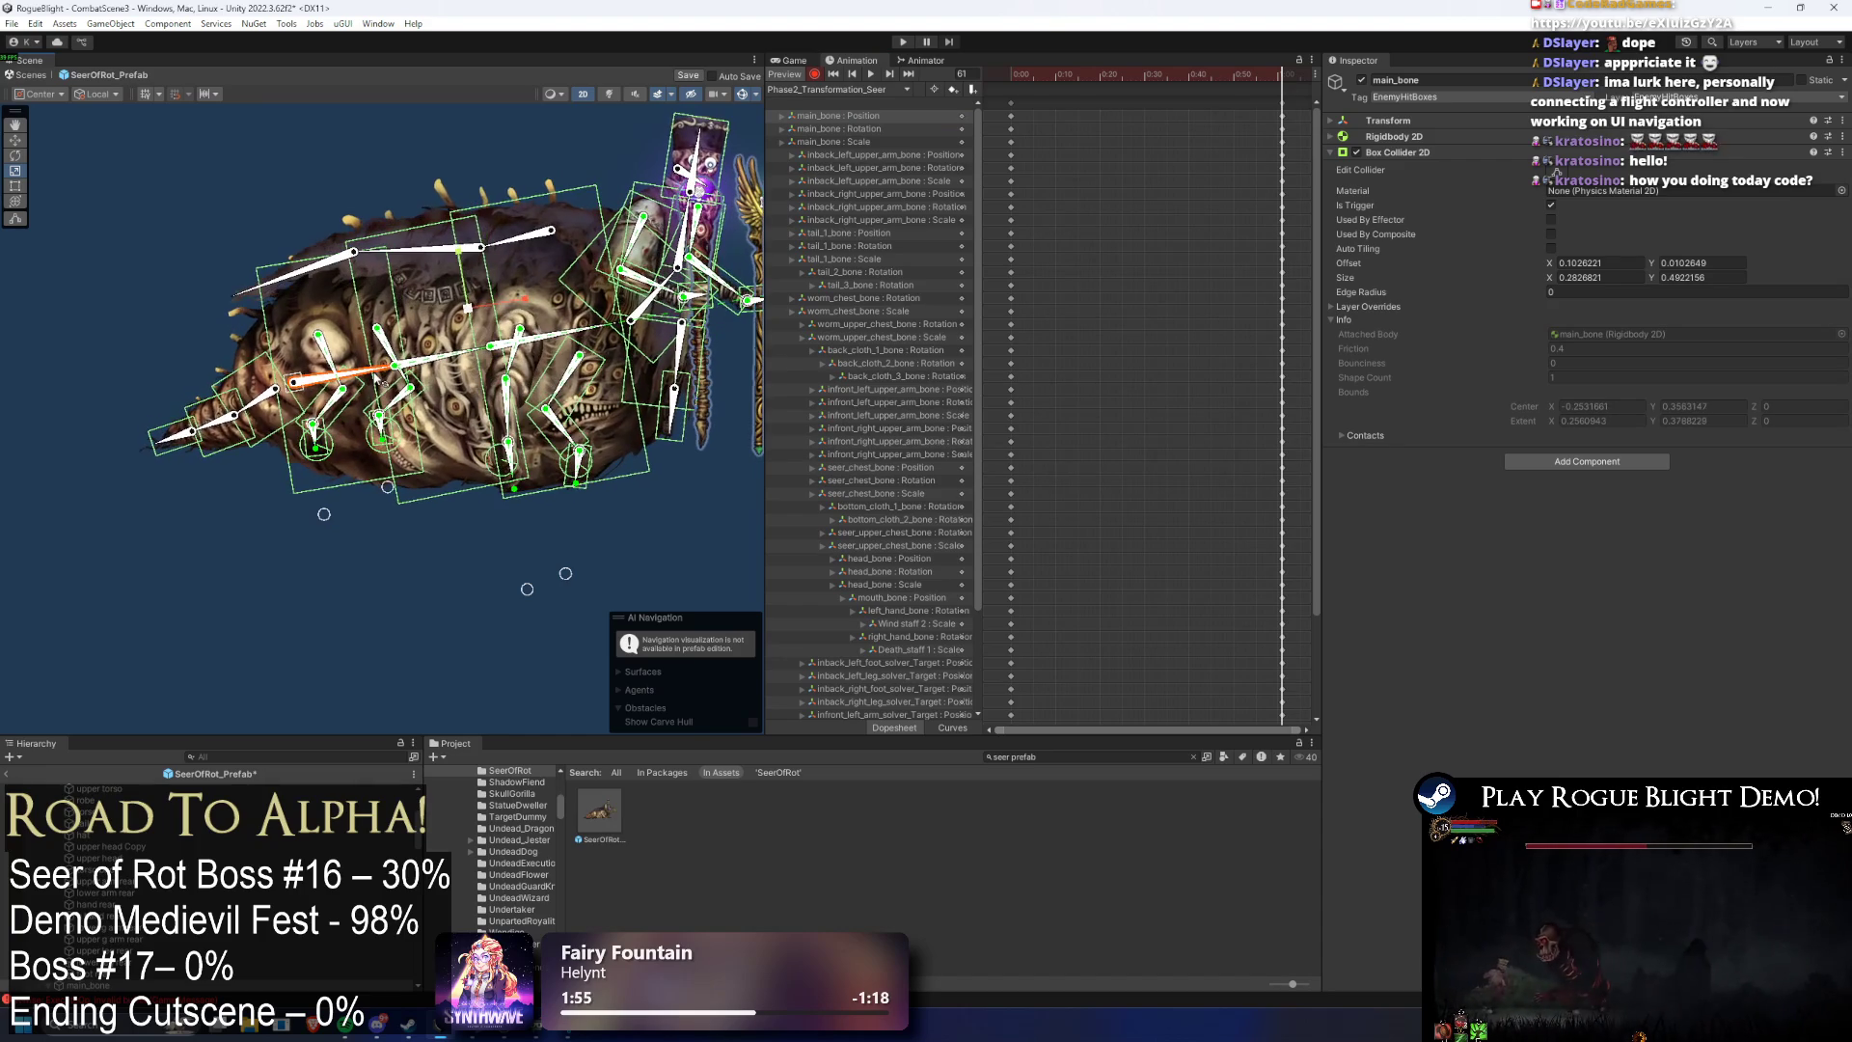
key("space")
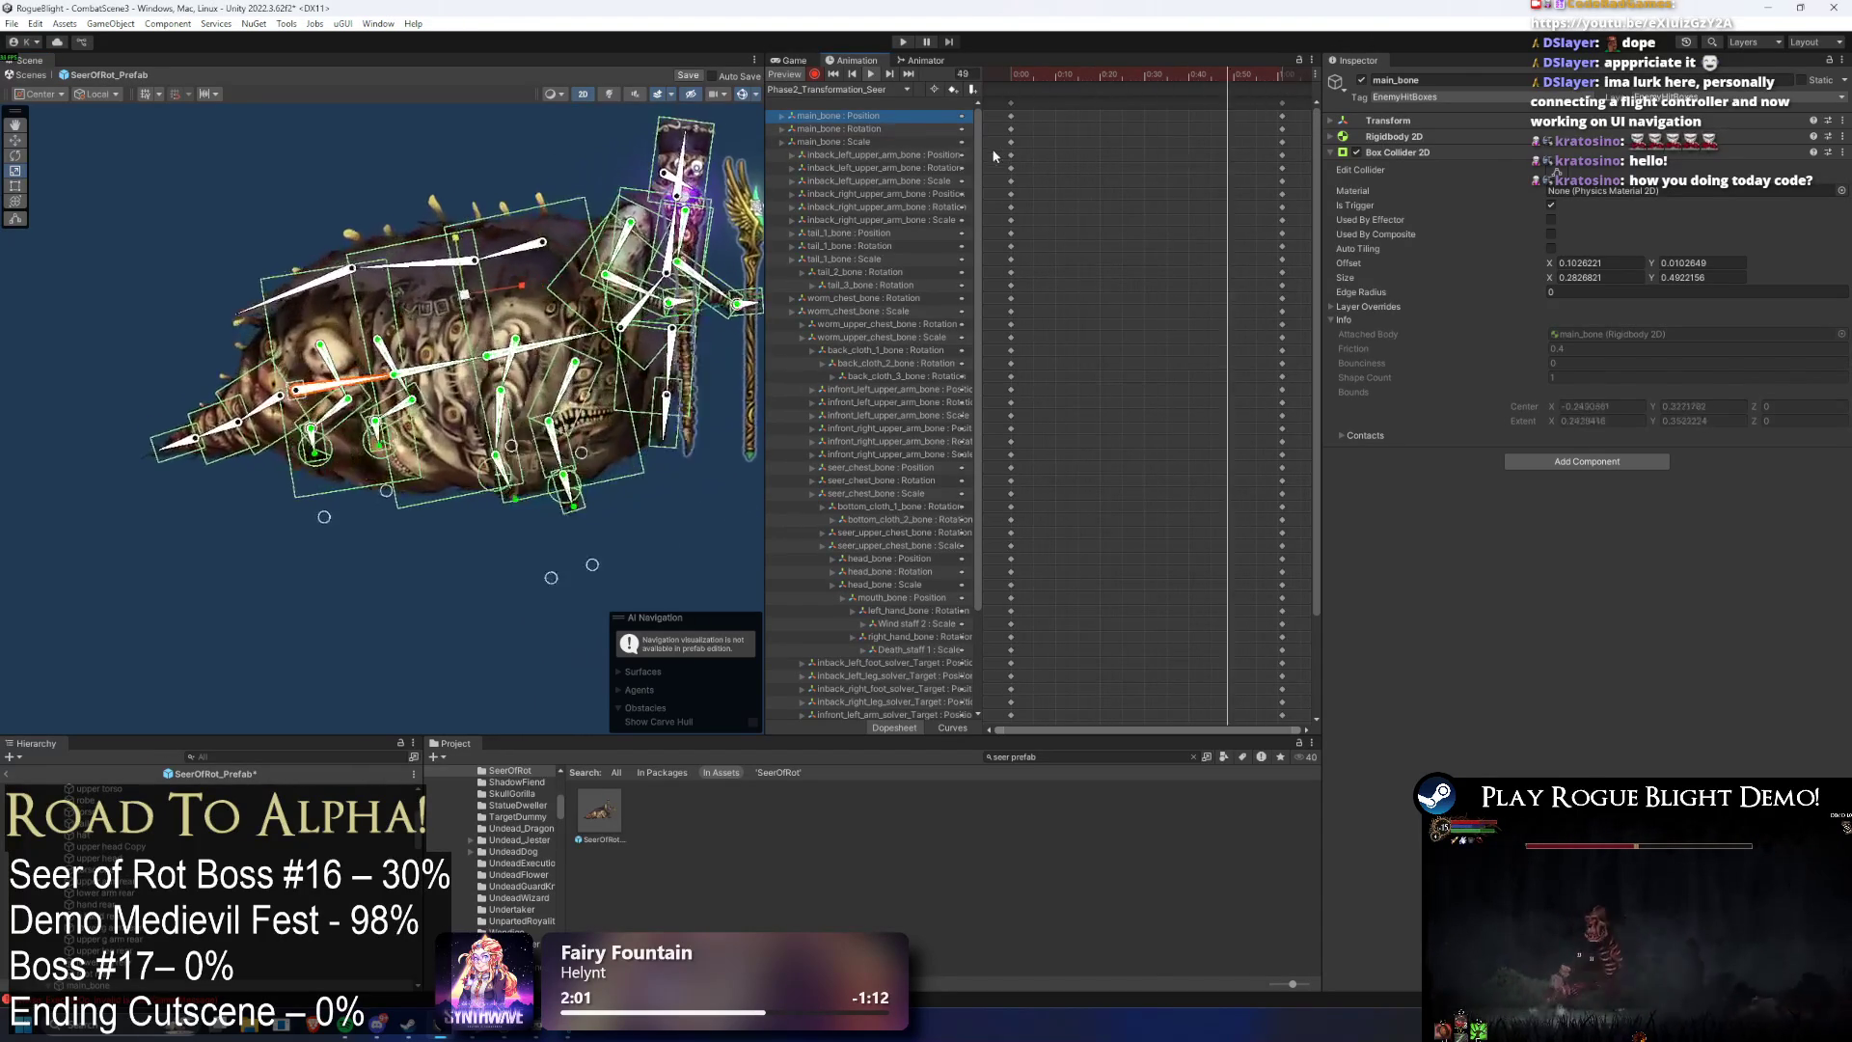
left_click(902, 43)
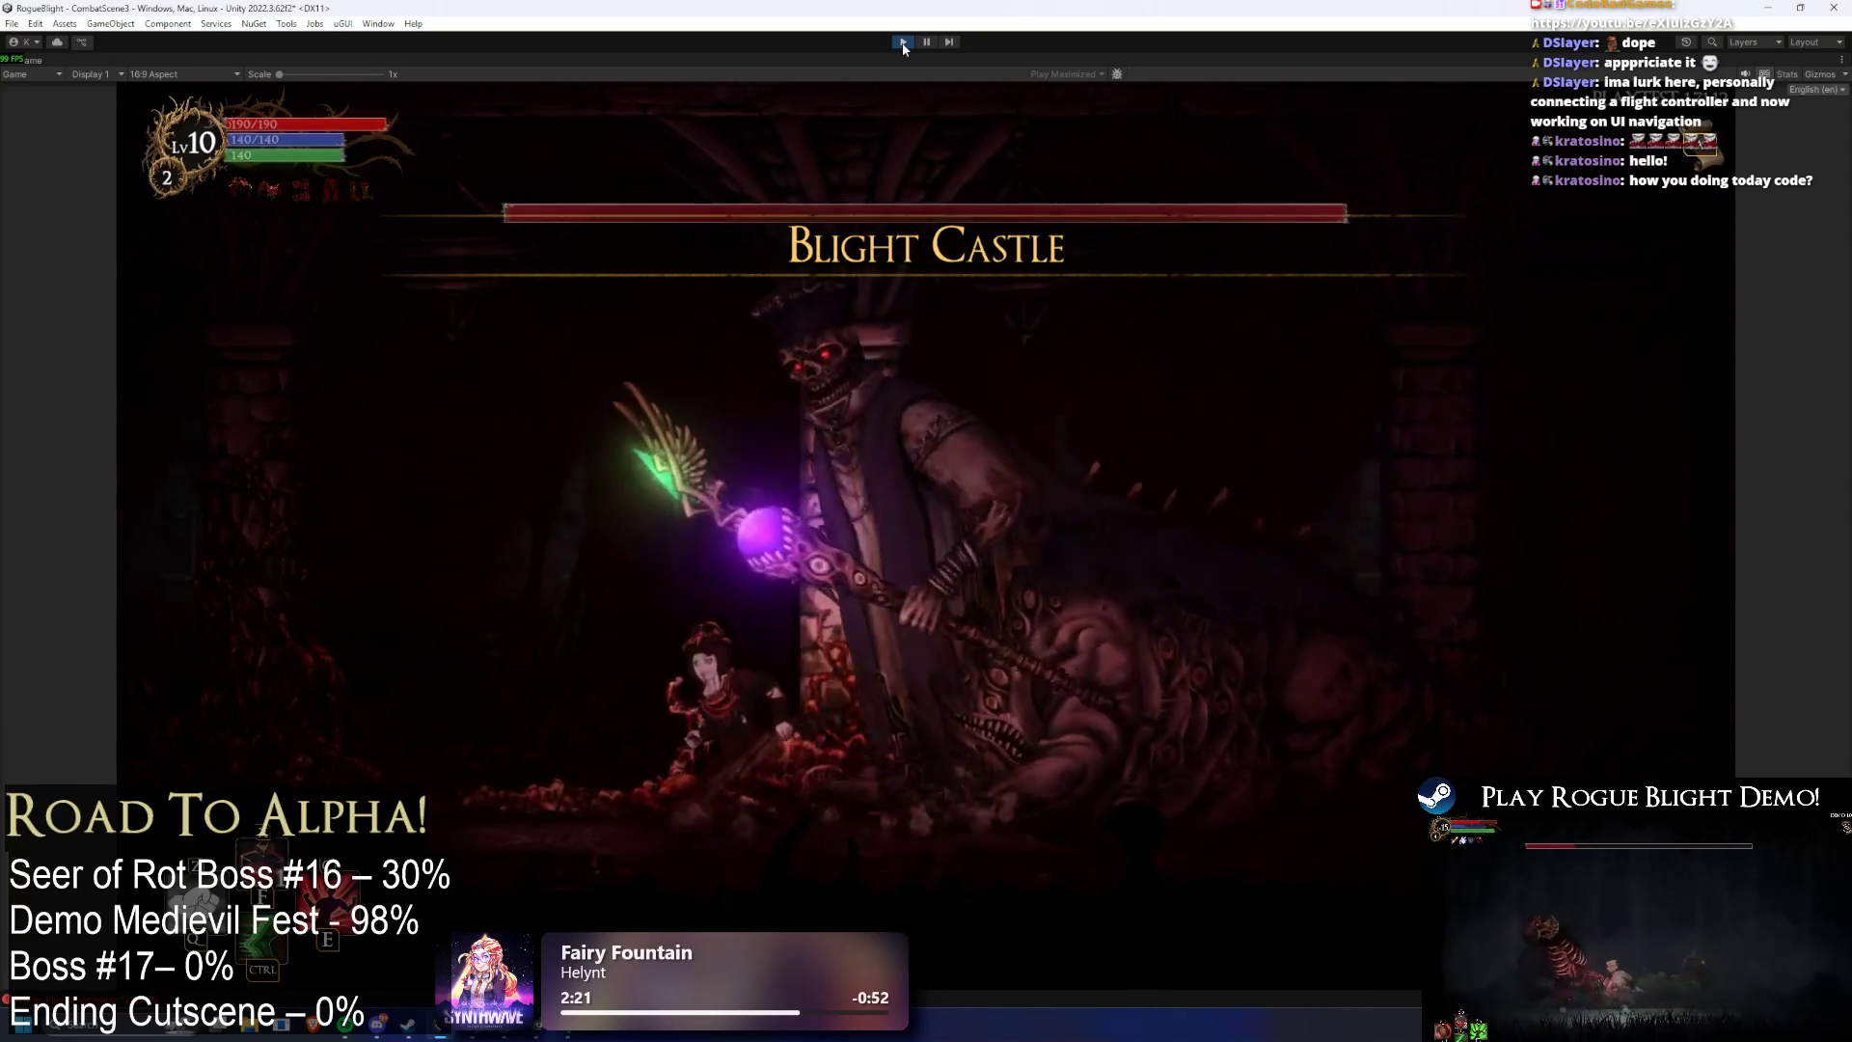
- Drop enemy health to 1 with F1 to watch the transformation, then stop Play mode
key("F1")
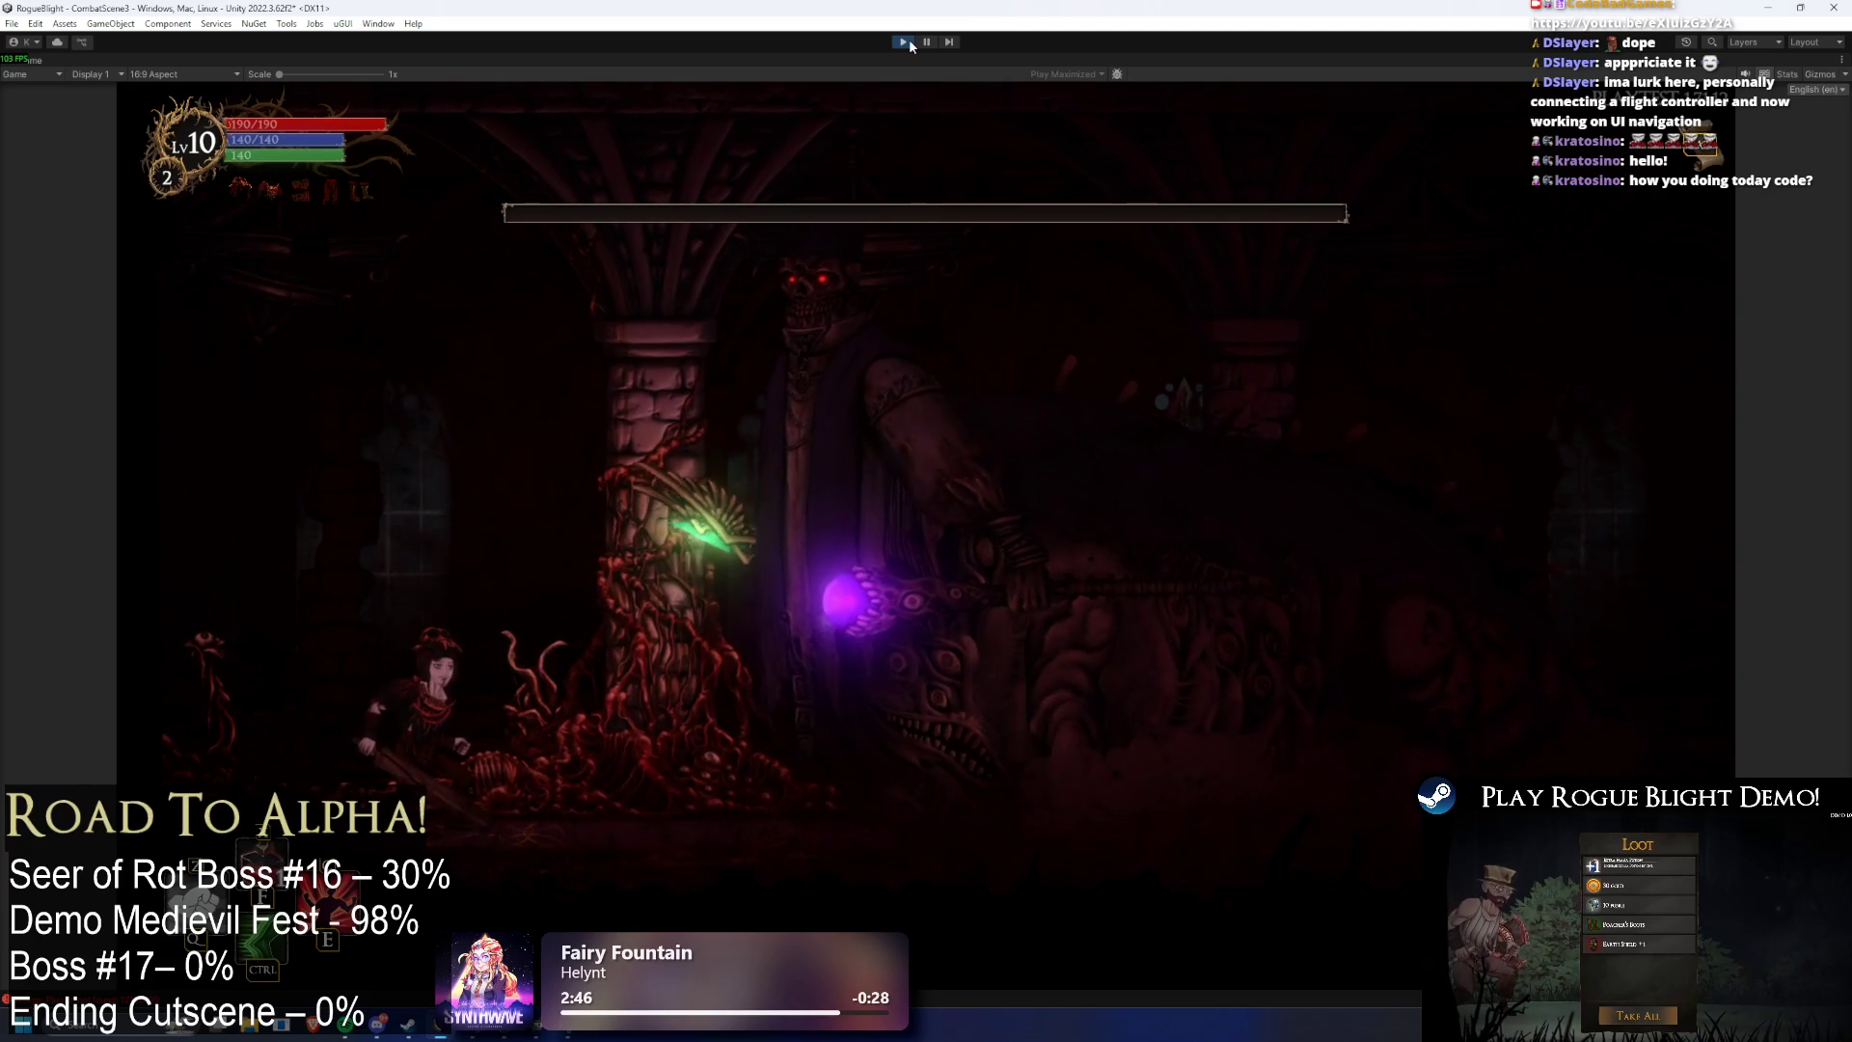
key("ctrl+p")
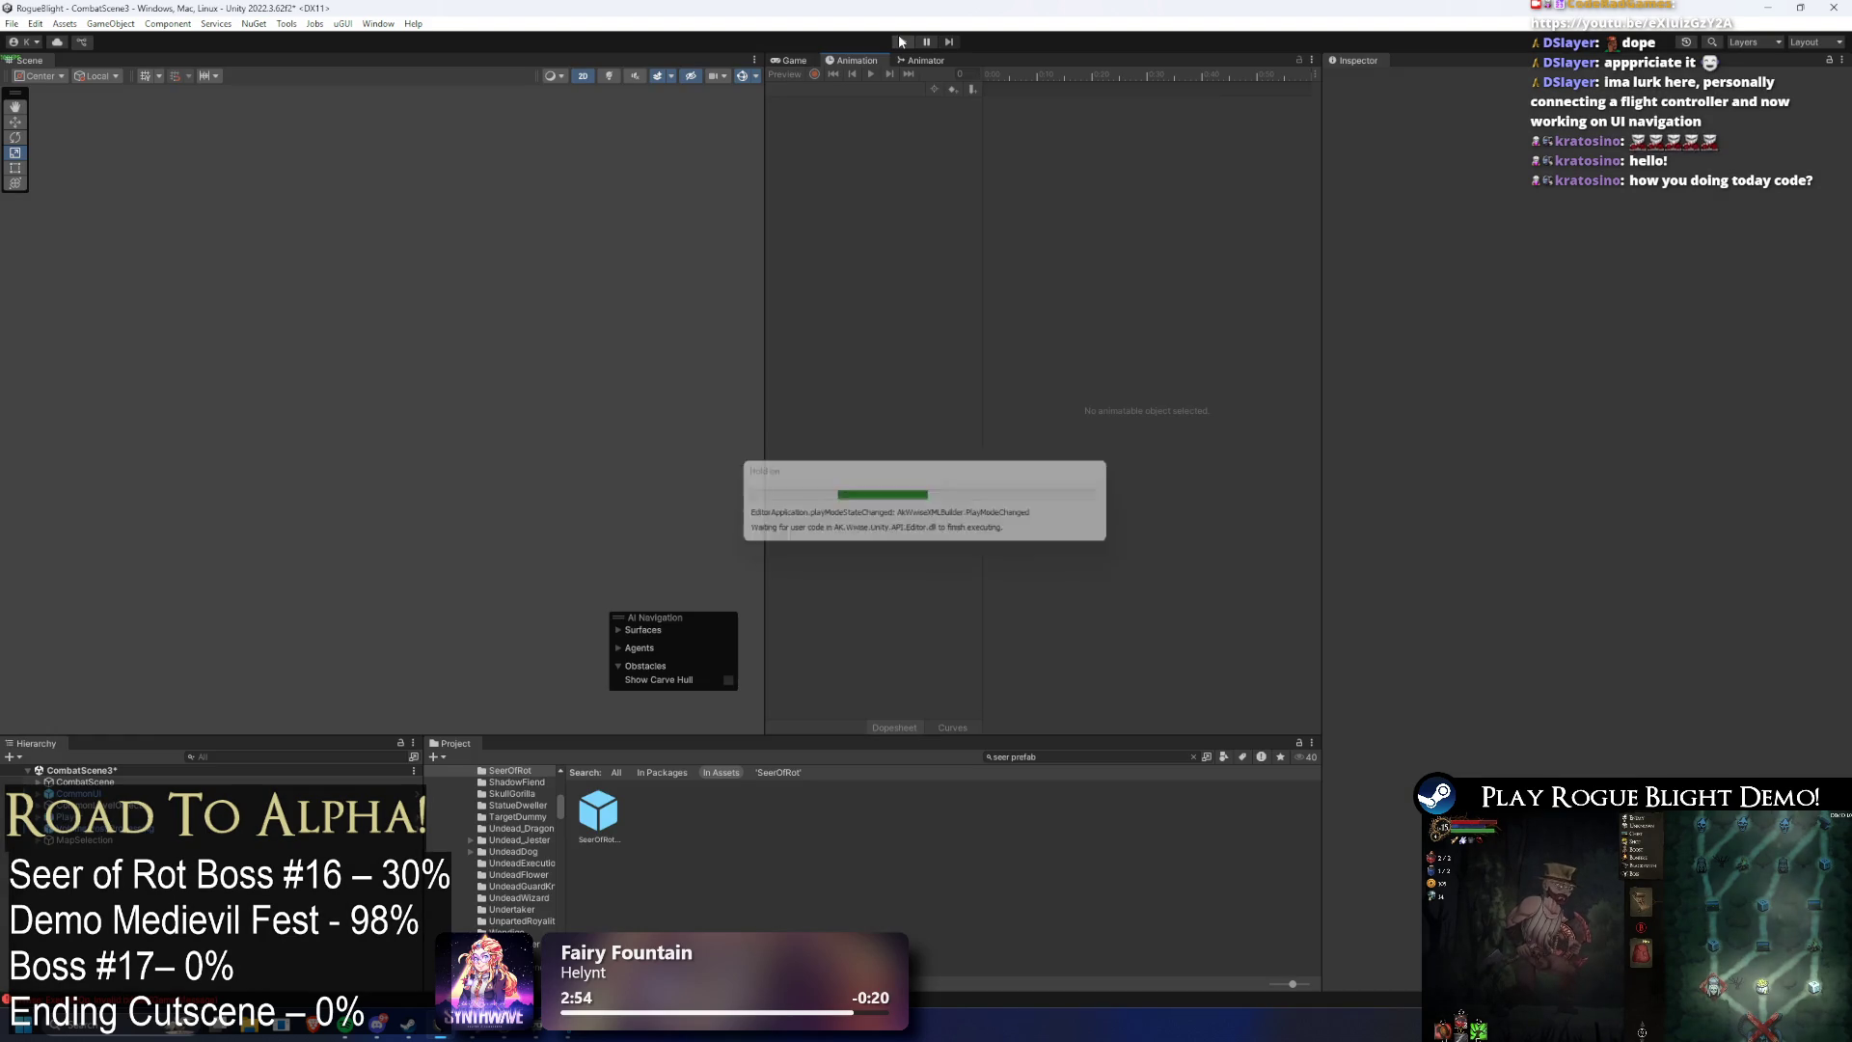
- Open the SeerOfRot prefab on Phase2_Transformation_Seer and scrub near frame 59
left_click(605, 813)
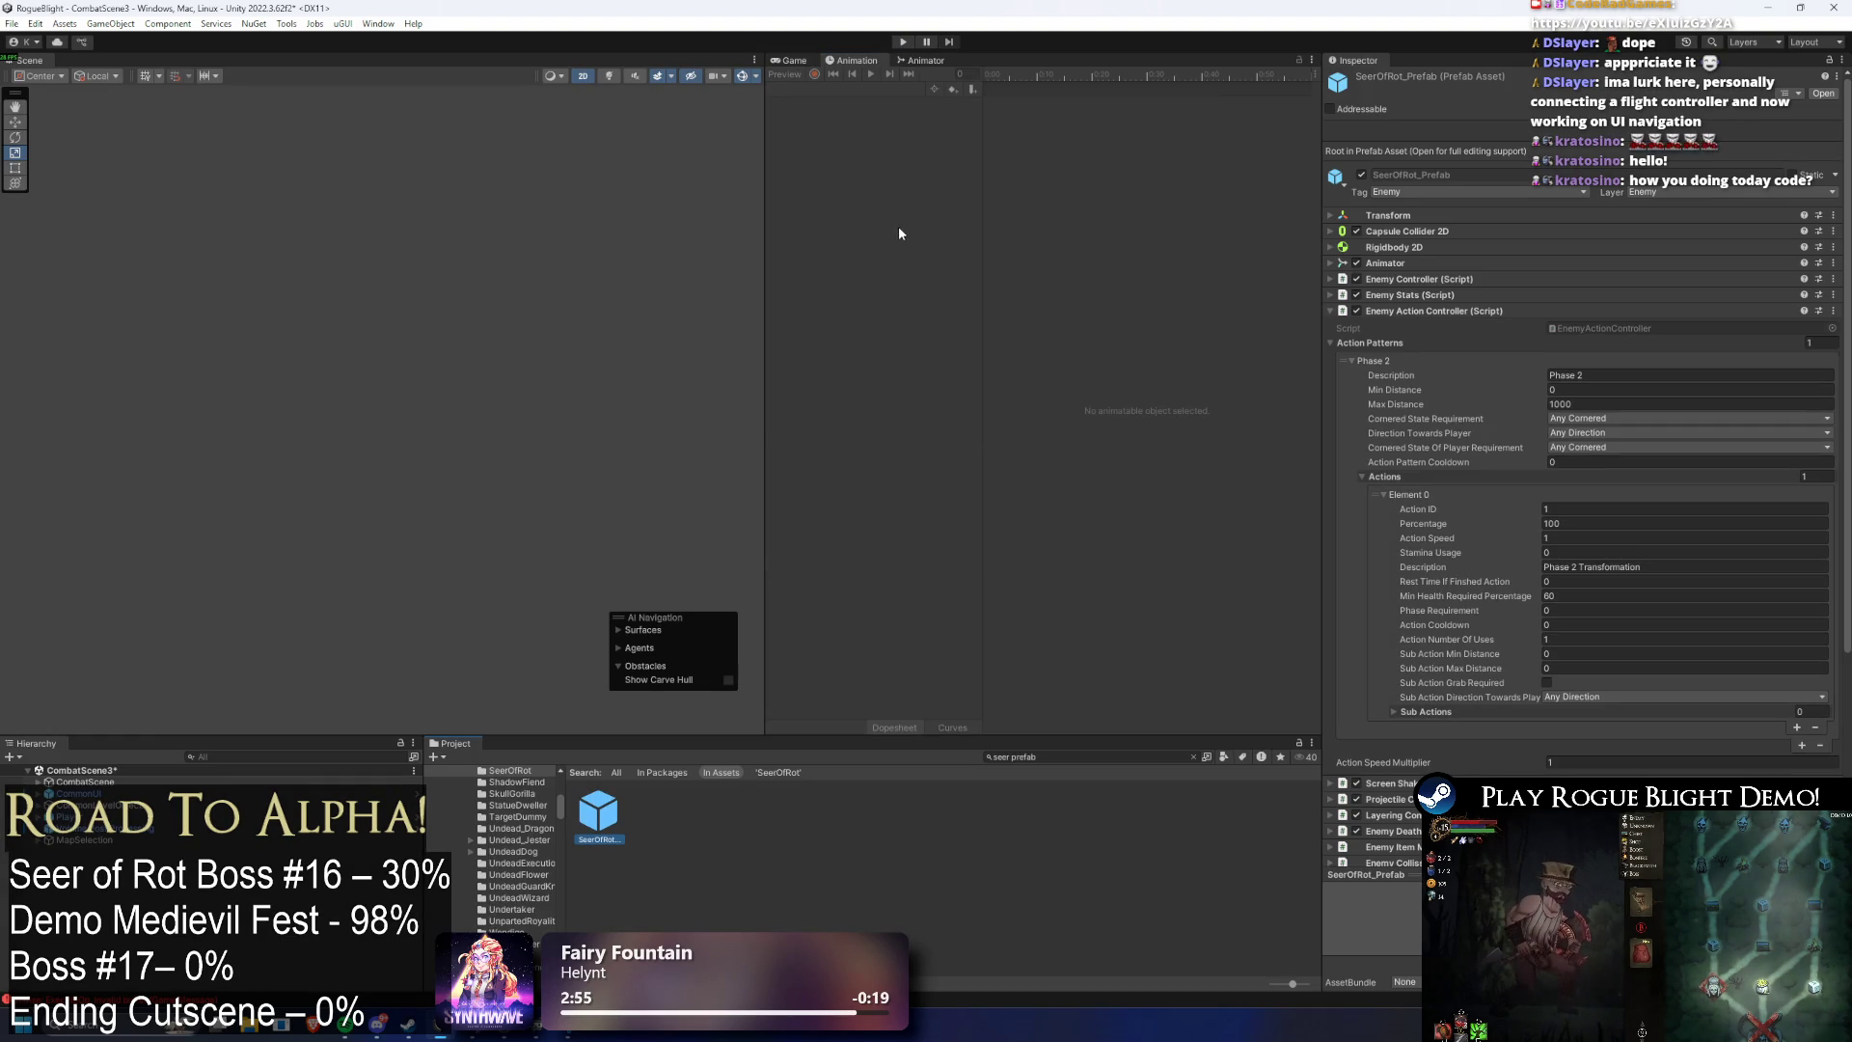
double_click(619, 829)
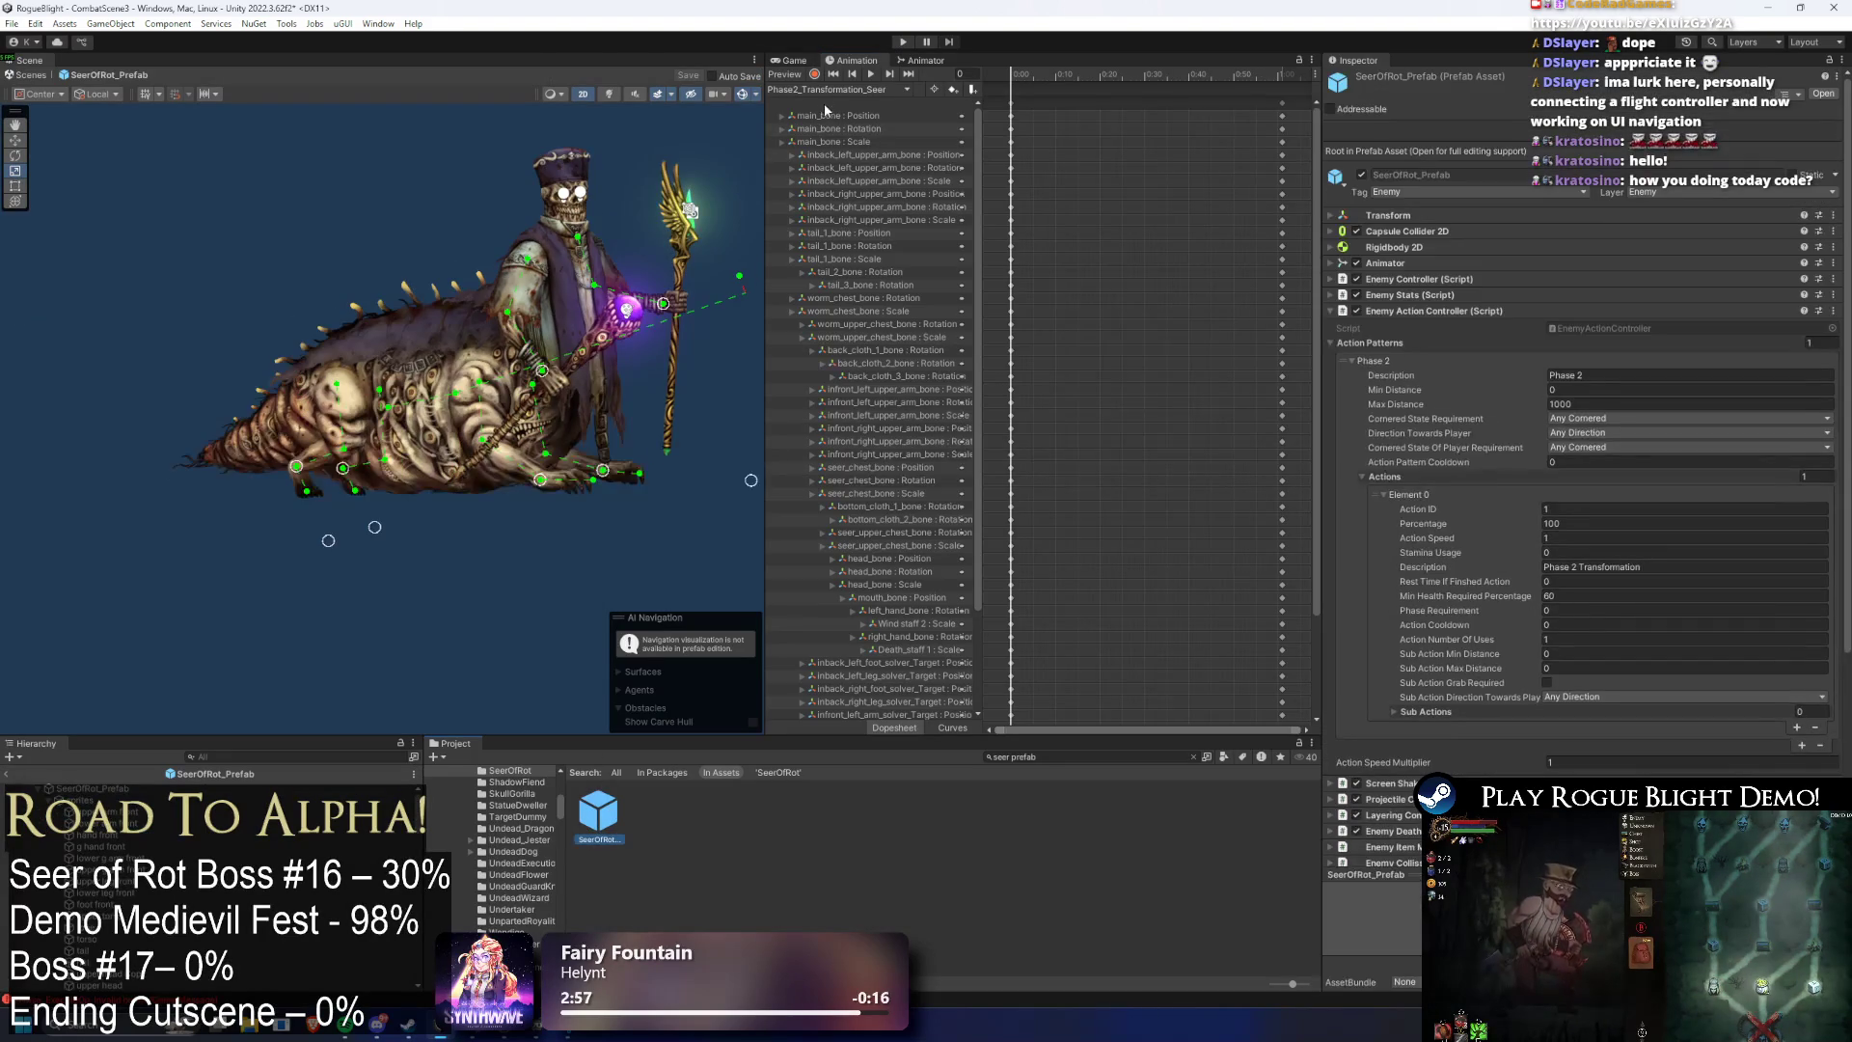
left_click(839, 89)
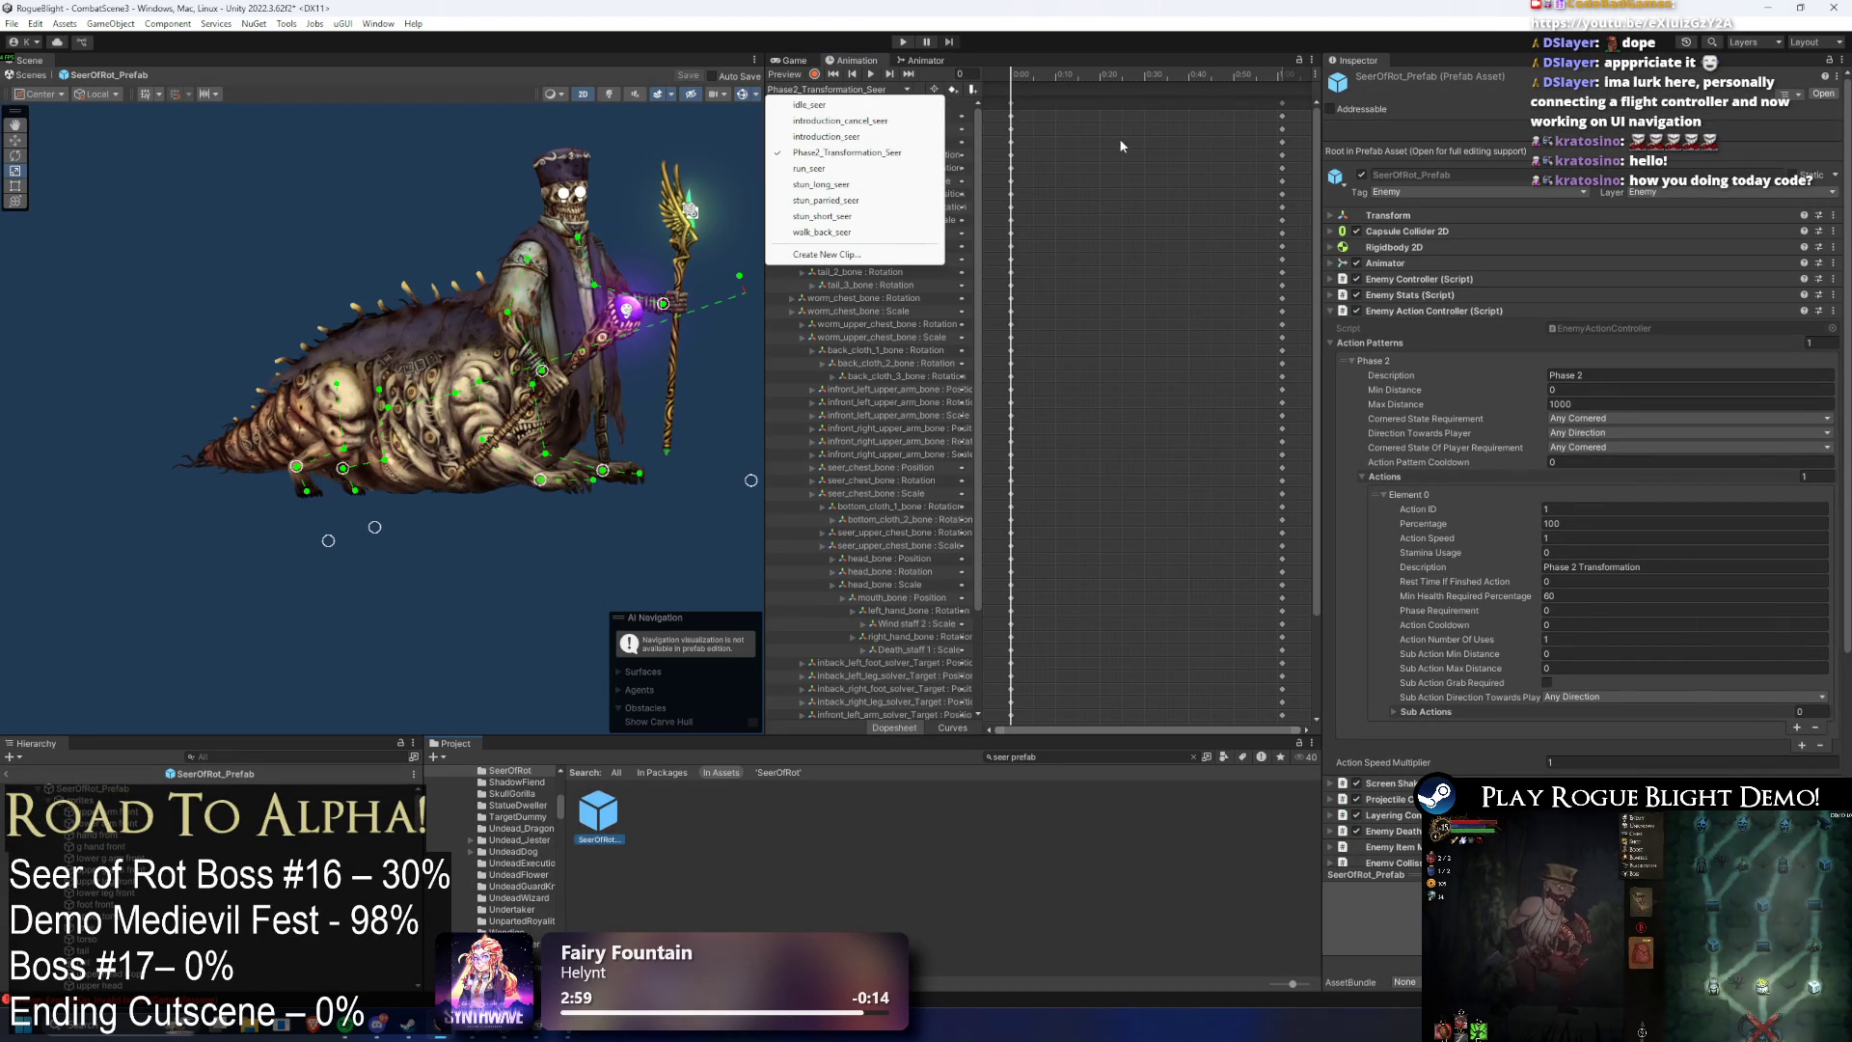
left_click(1229, 97)
mouse_move(1266, 68)
left_mouse_down()
mouse_move(1281, 67)
mouse_move(1132, 73)
mouse_move(1282, 77)
left_mouse_up()
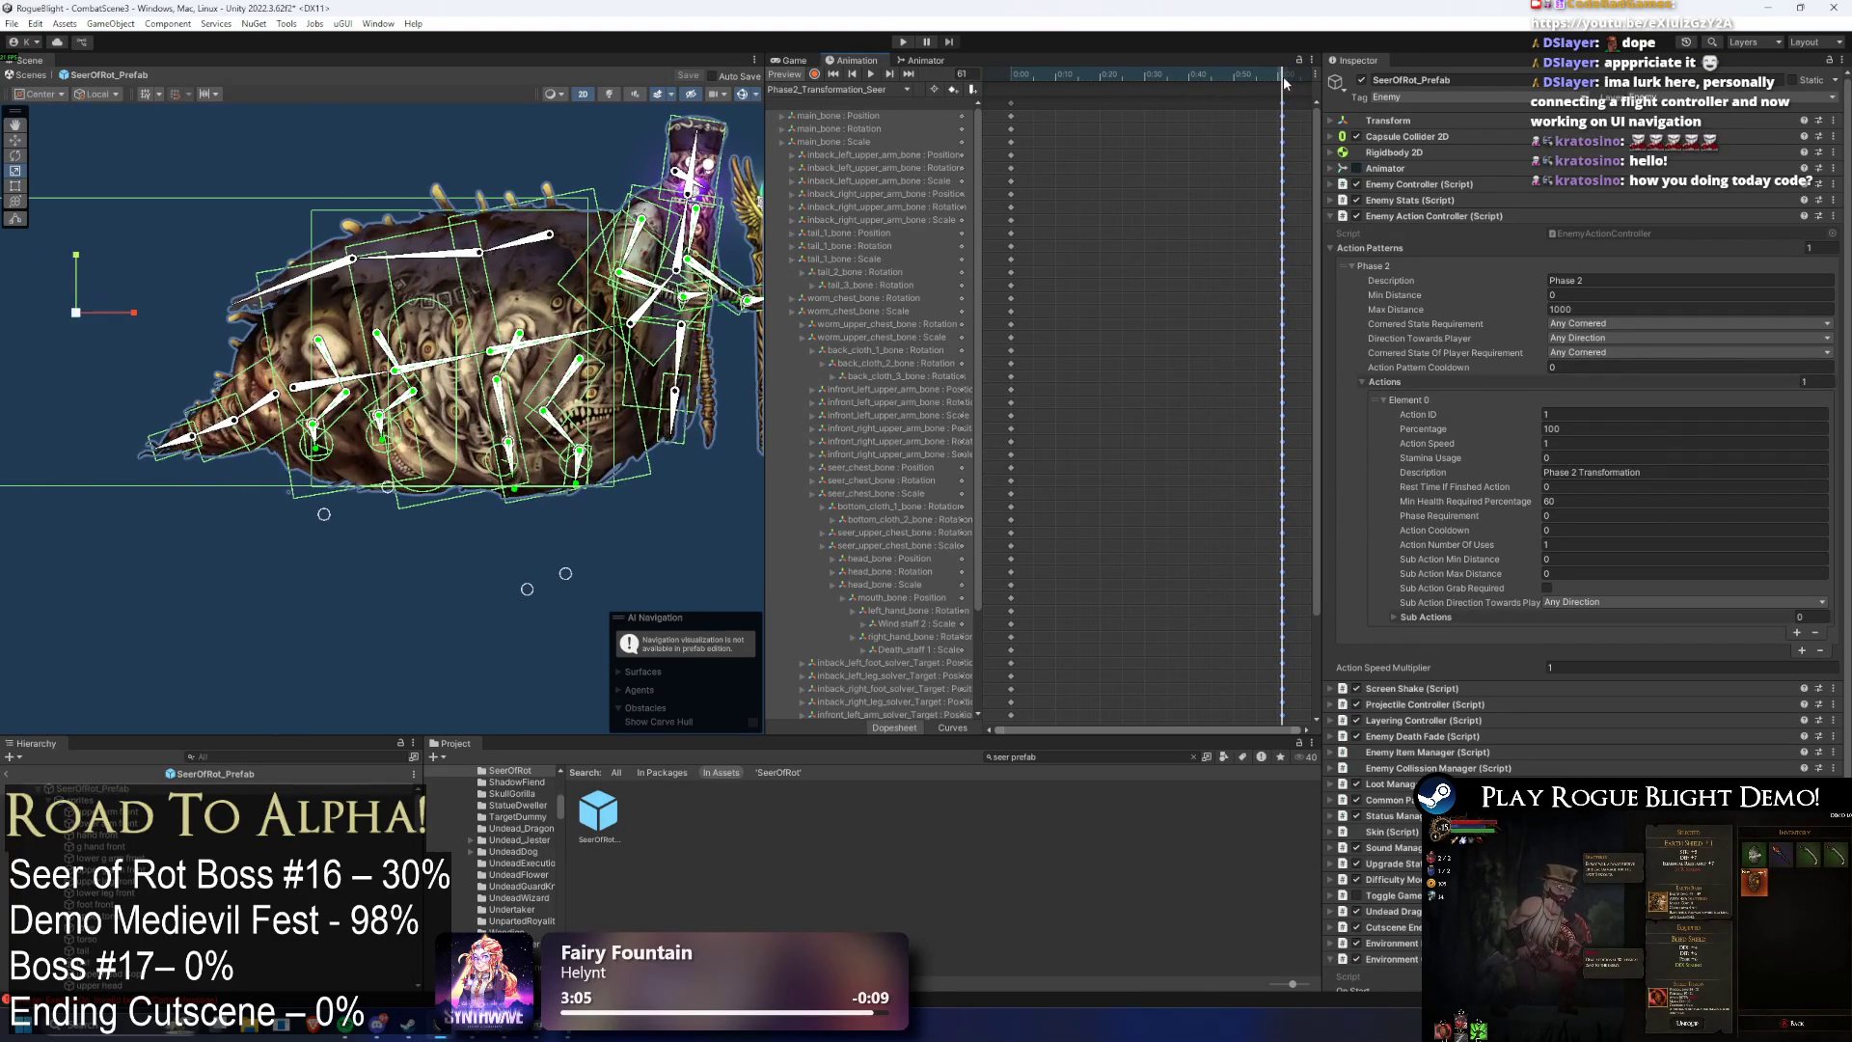
scroll(575, 492, "up", 2)
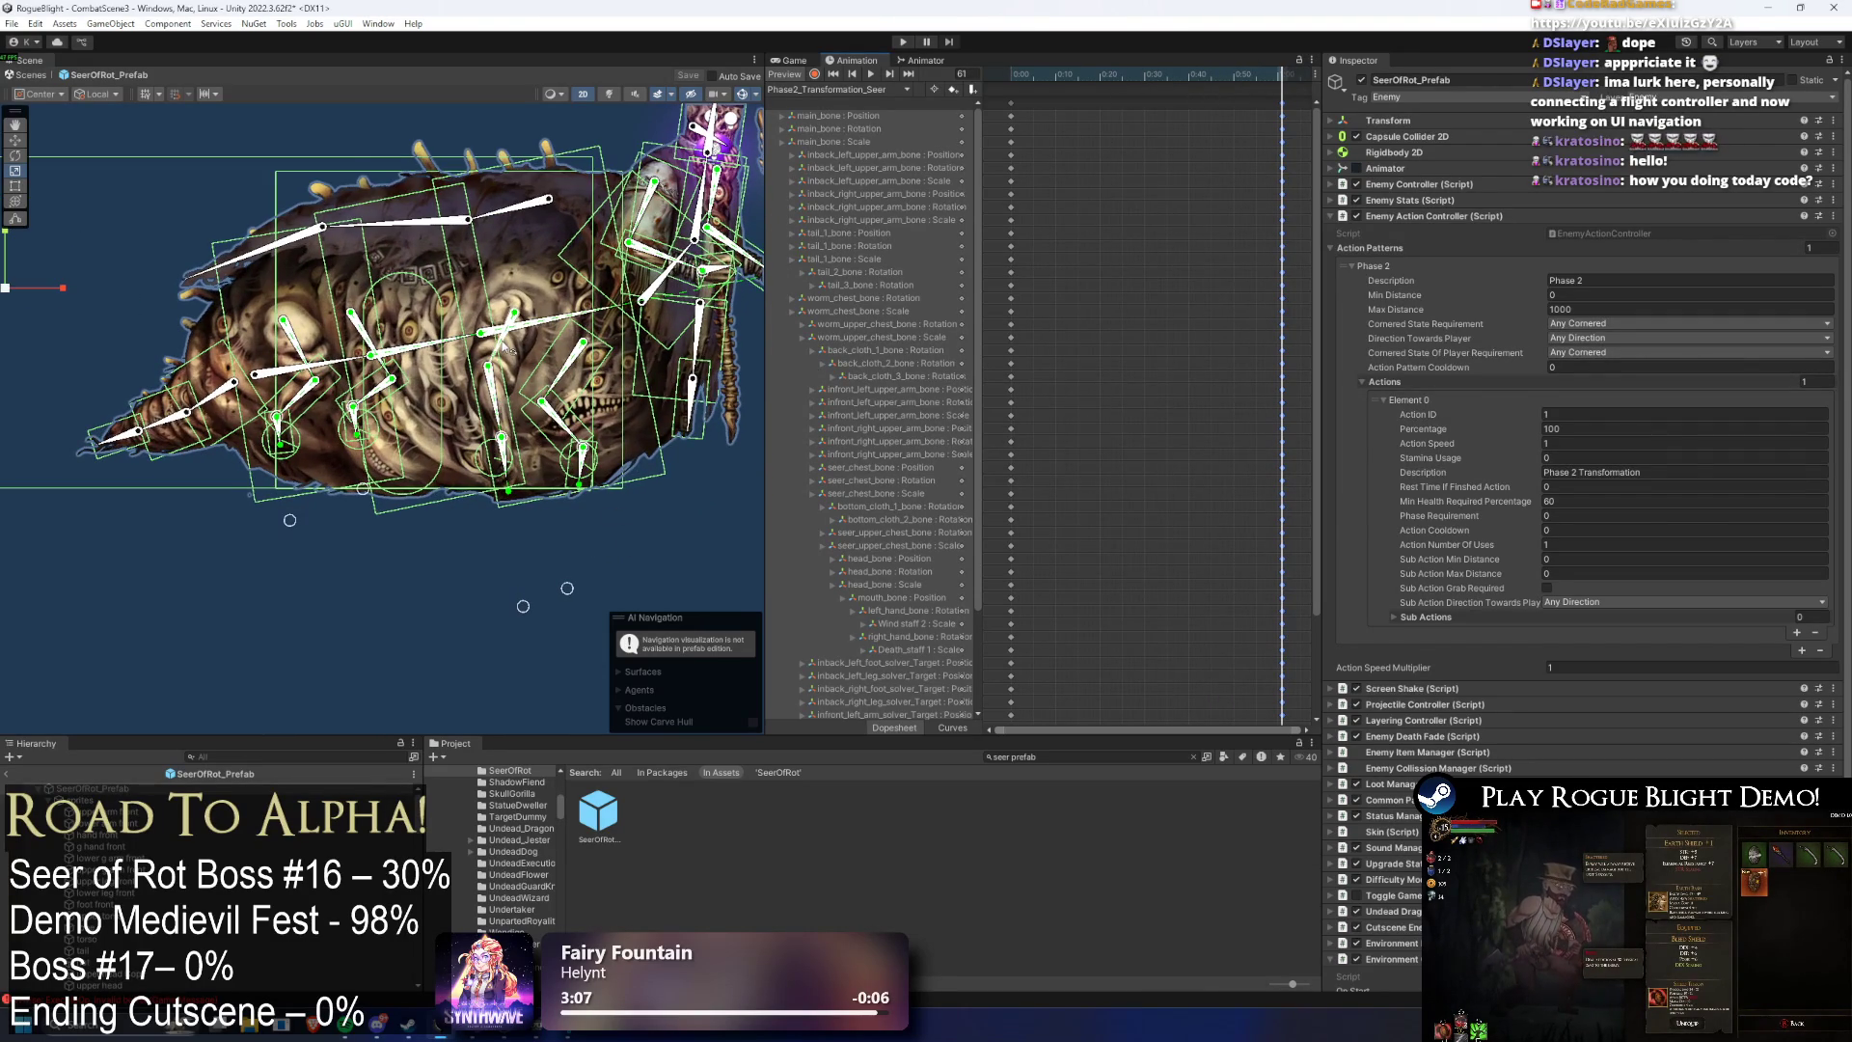
- At frame 20, raise the front upper arm bone and rotate the back left upper arm up-right
left_click(503, 343)
left_click(1100, 75)
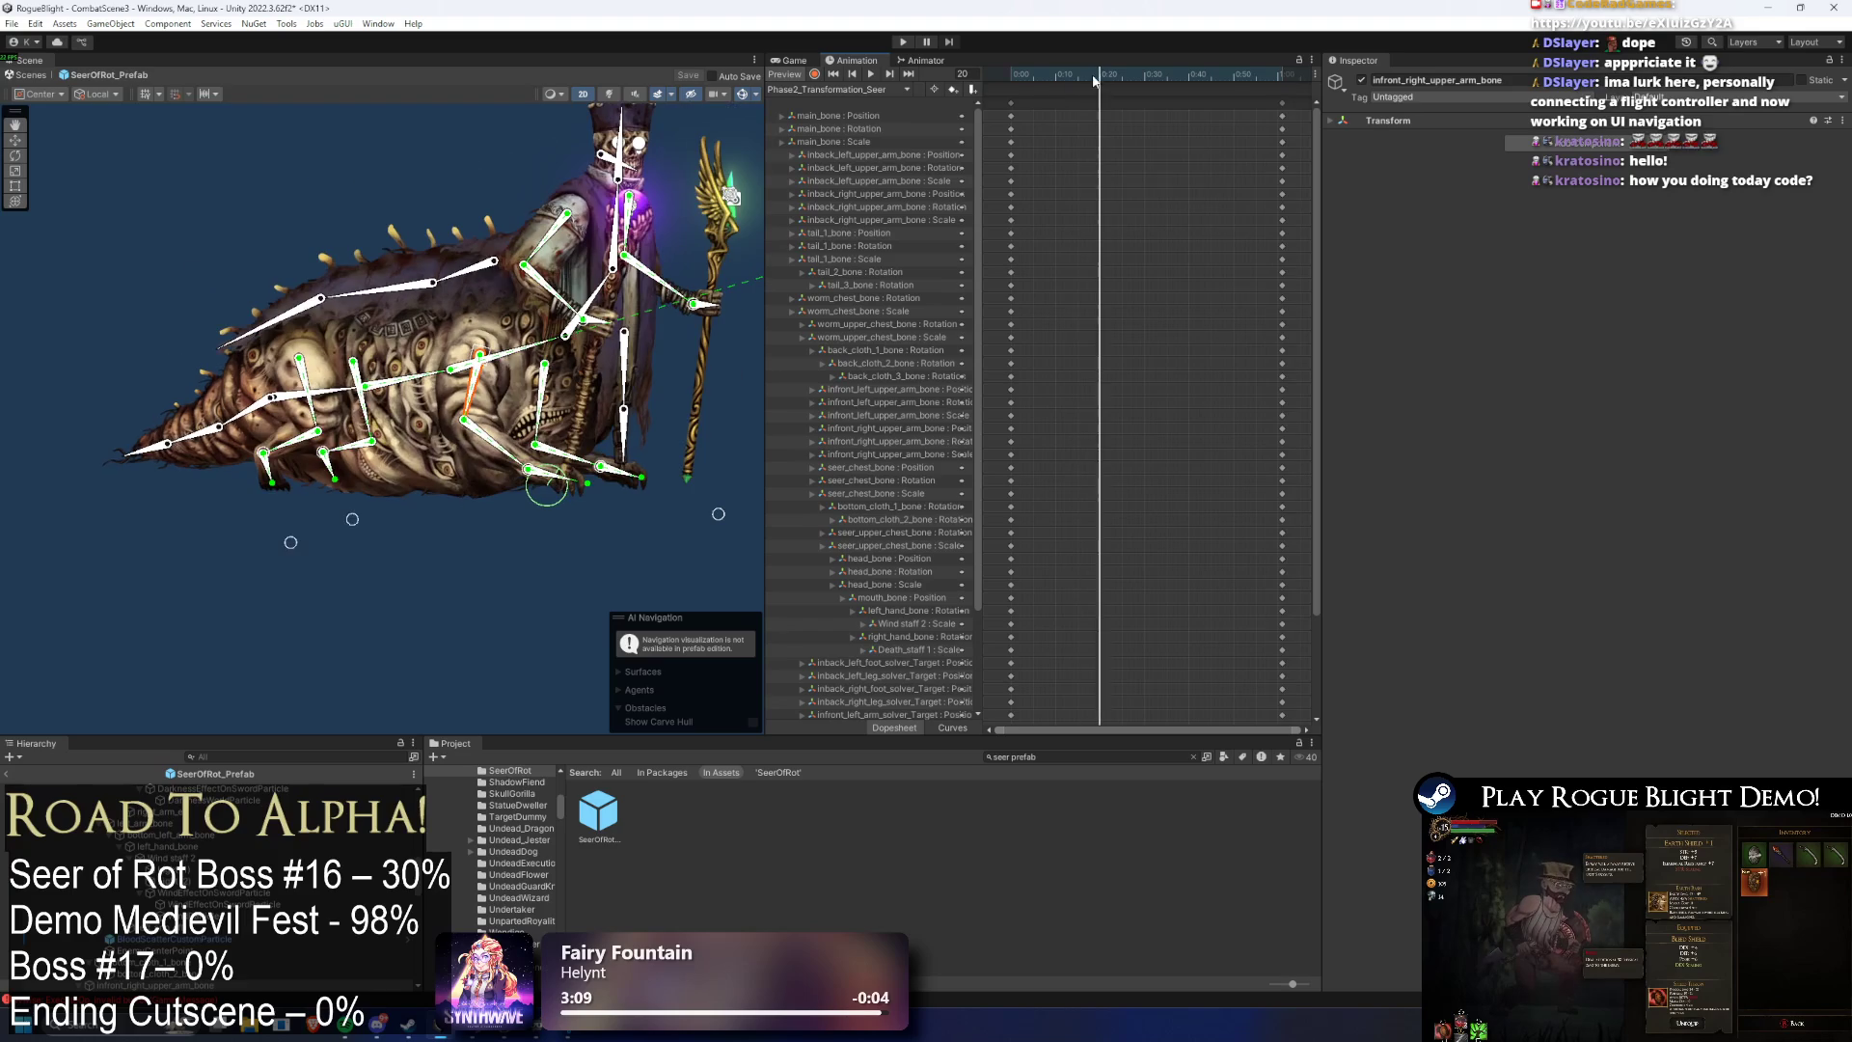
left_click_drag(487, 366, 524, 318)
key("ctrl+z")
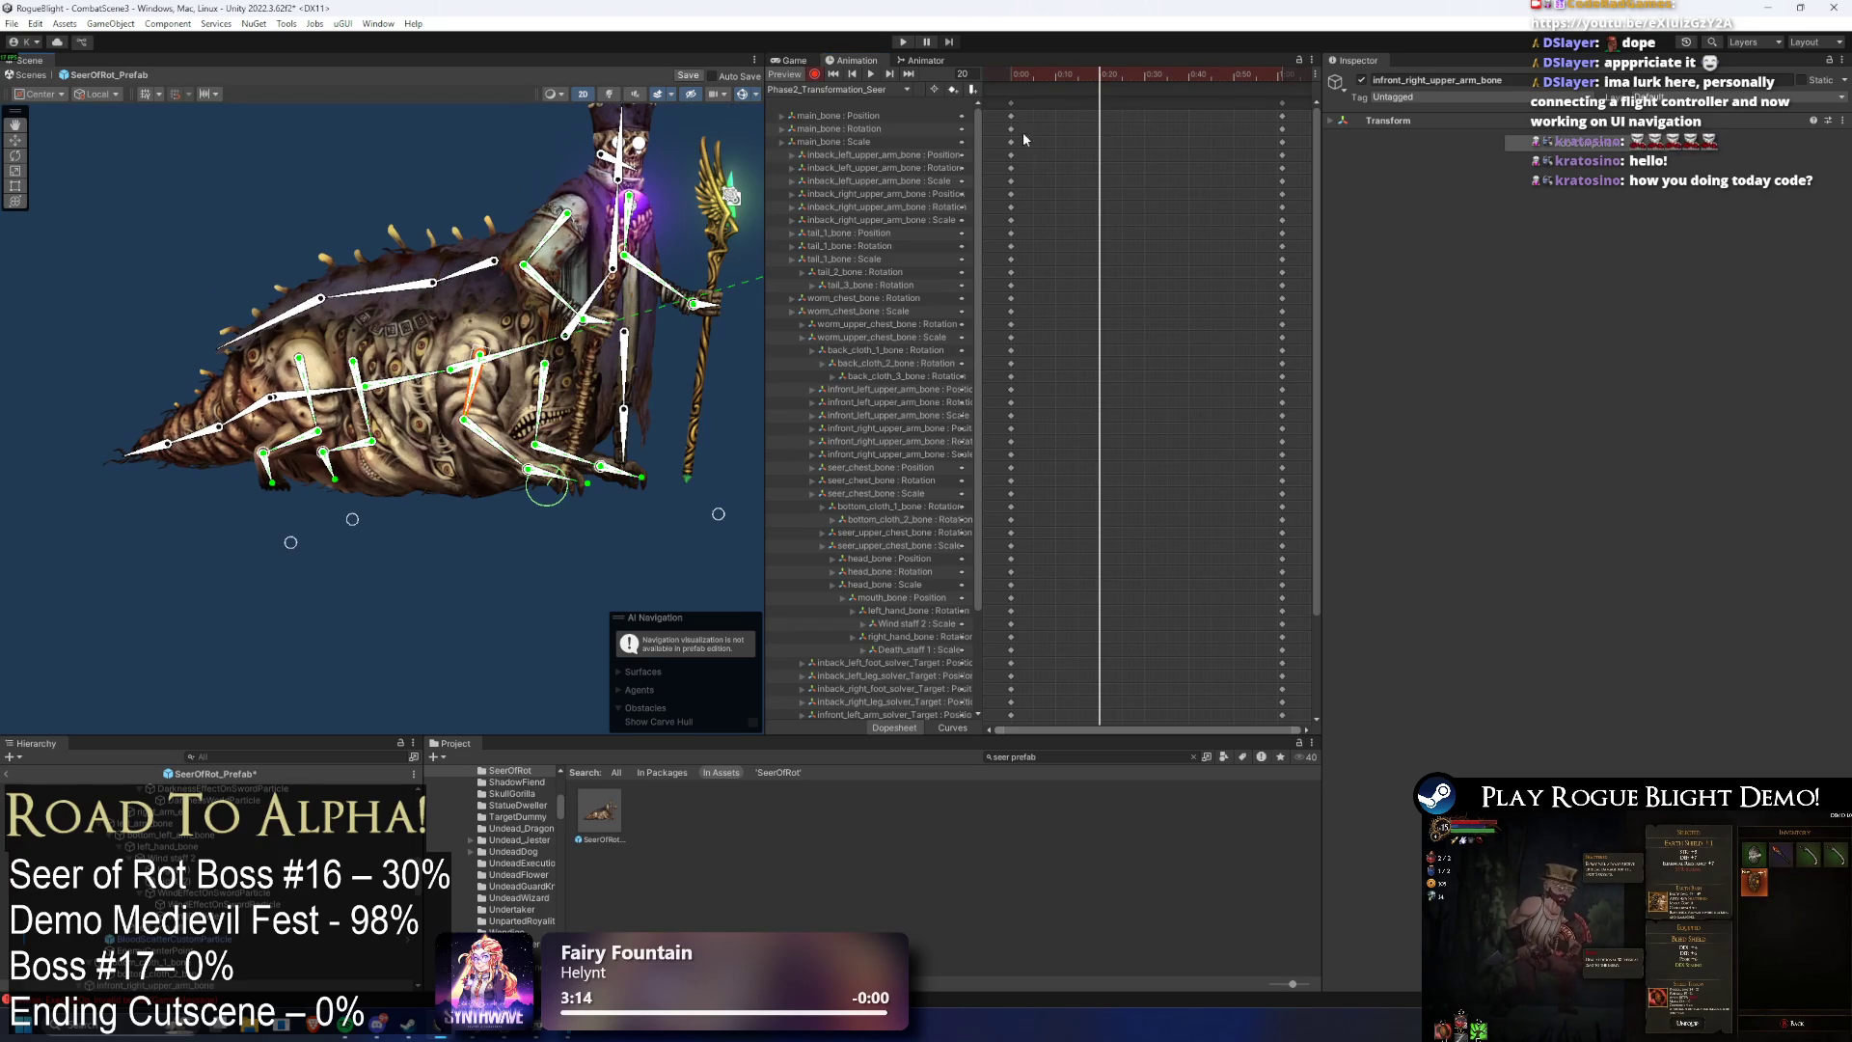
left_click_drag(982, 127, 1102, 130)
left_click_drag(473, 390, 557, 371)
left_click_drag(278, 365, 488, 333)
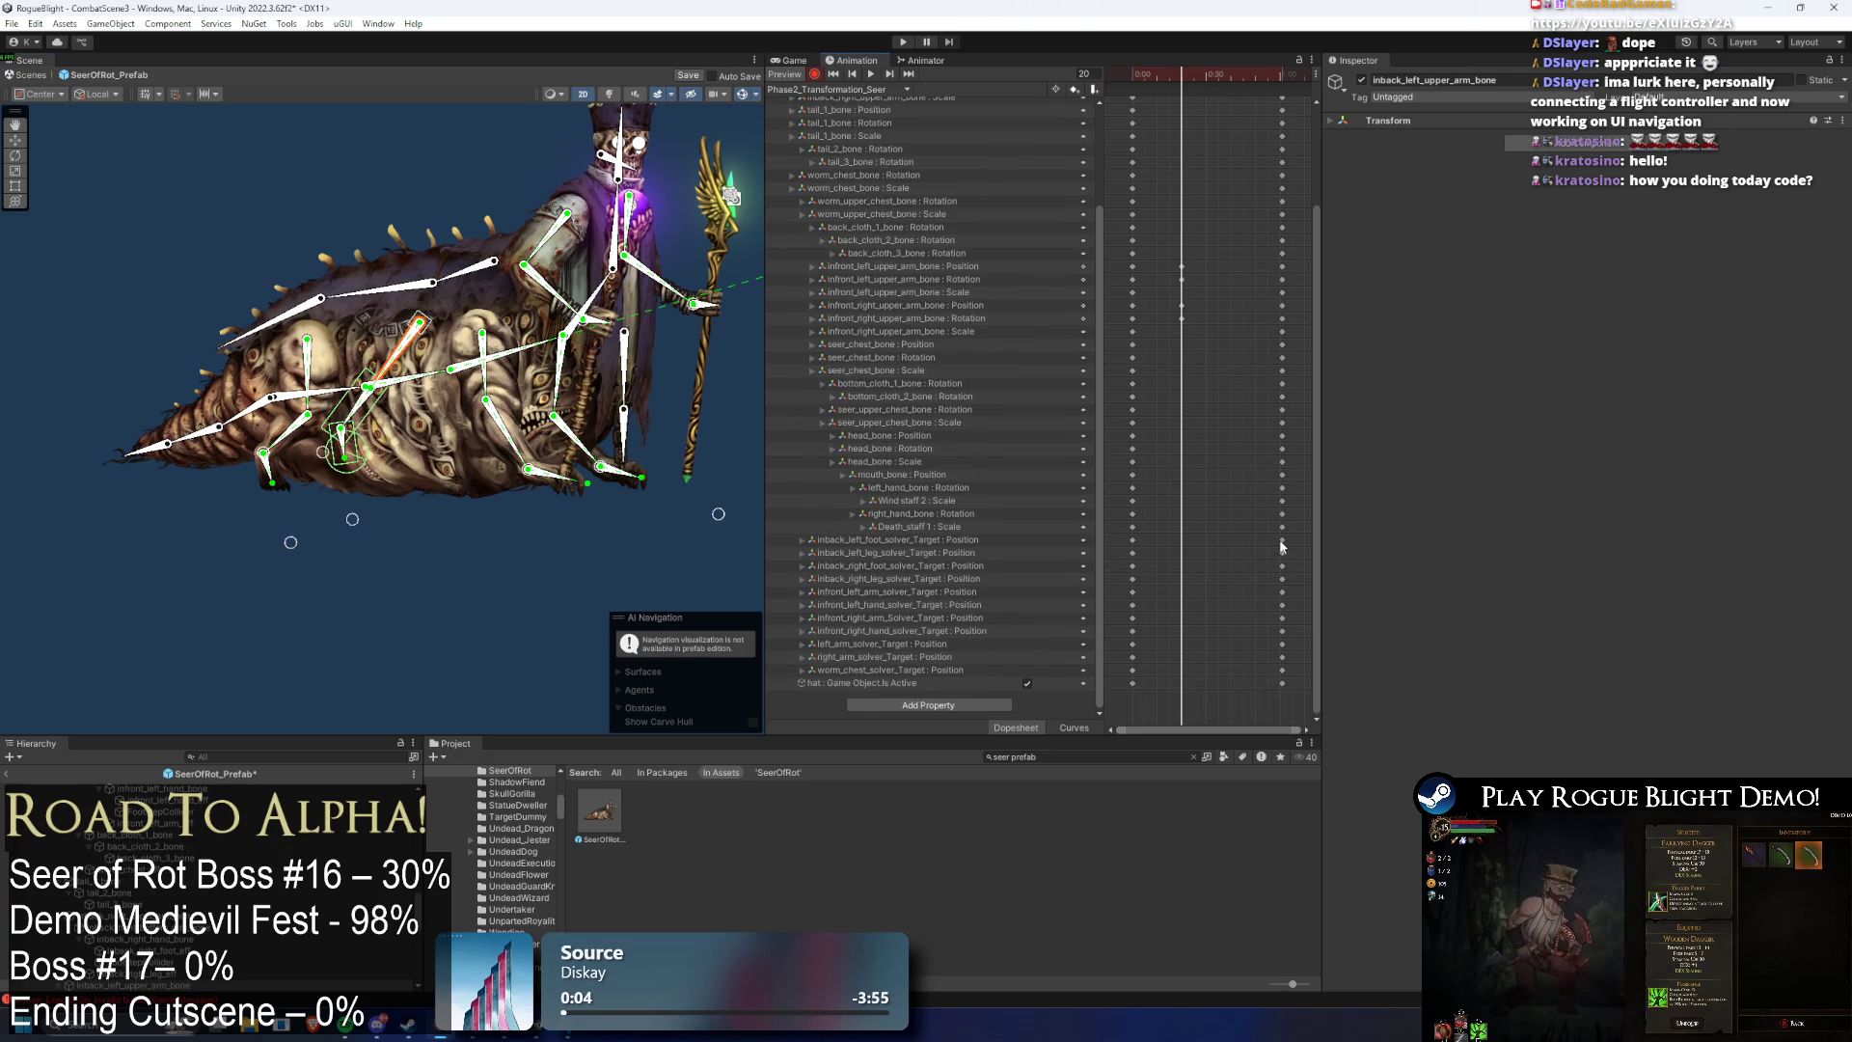
- Delete the four inback/infront upper_arm_bone rotation tracks and the current-frame keys, then preview
left_click(982, 207)
key("Delete")
left_click(972, 167)
key("Delete")
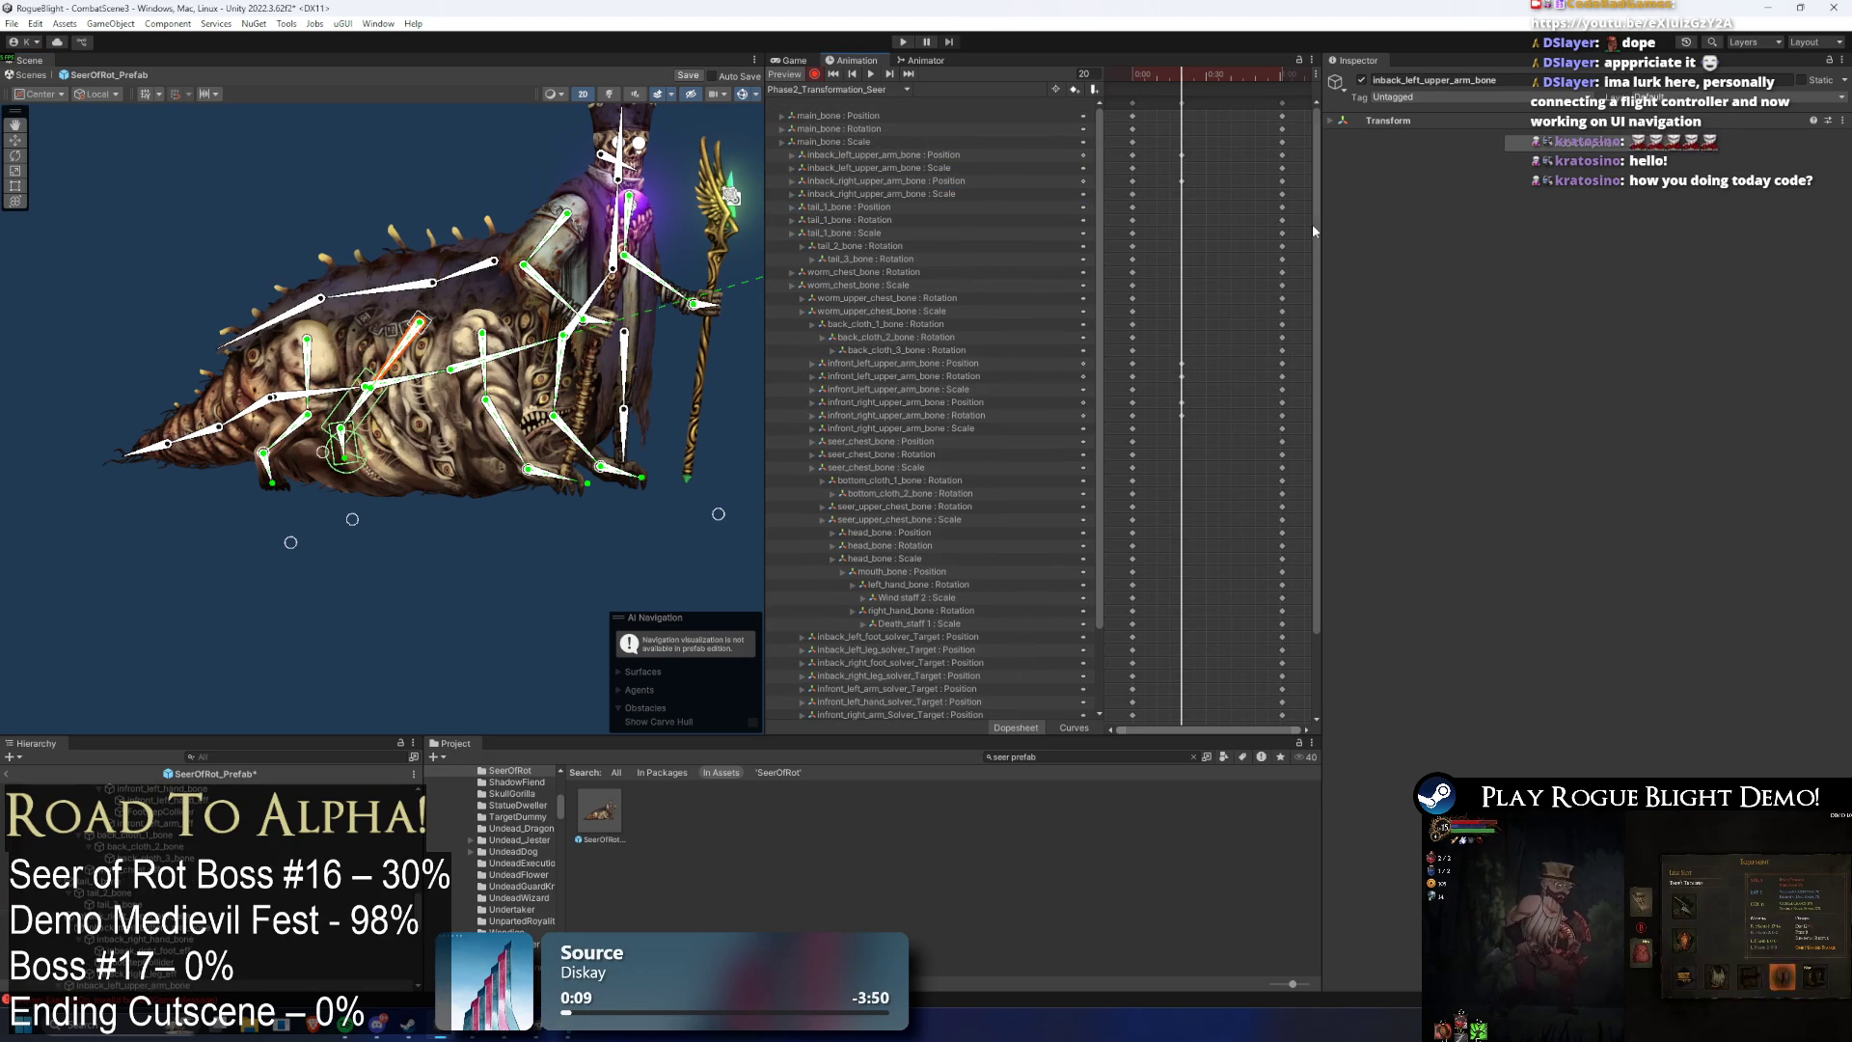
left_click(1047, 378)
key("Delete")
left_click(942, 402)
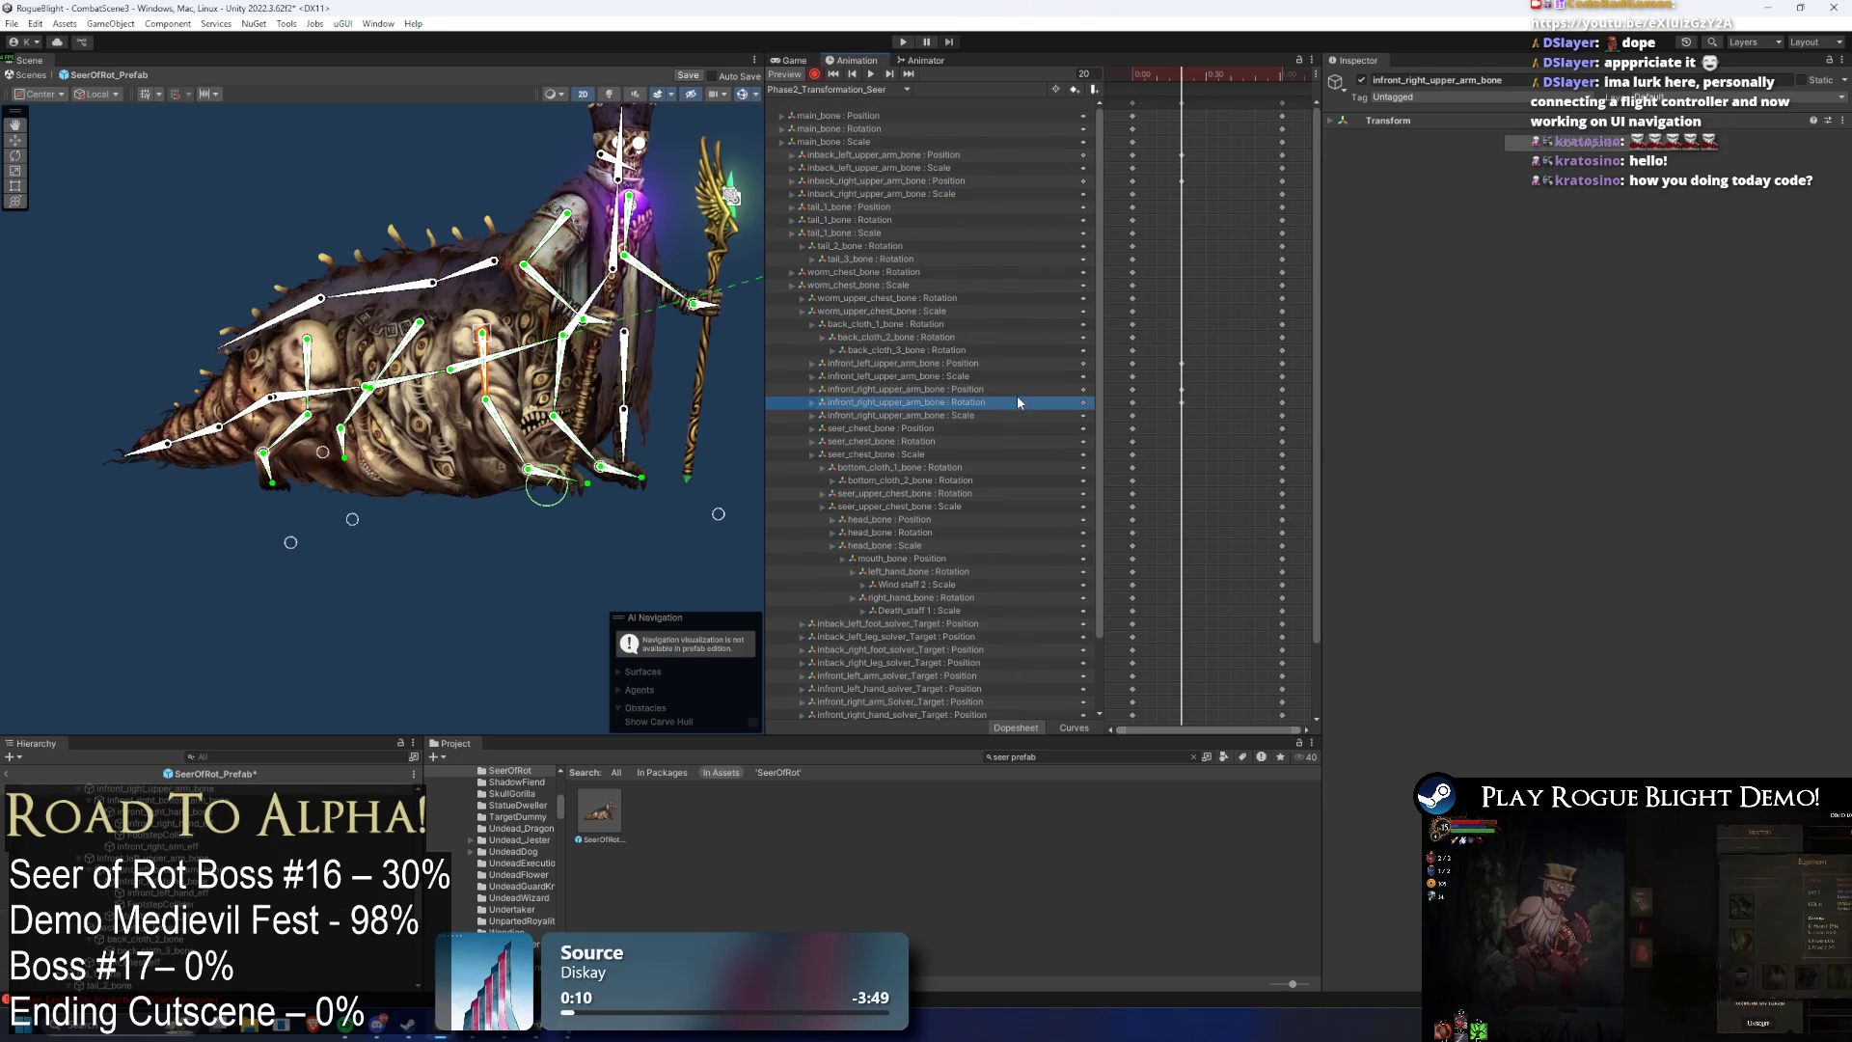
key("Delete")
left_click_drag(1187, 125, 1189, 127)
key("Delete")
key("space")
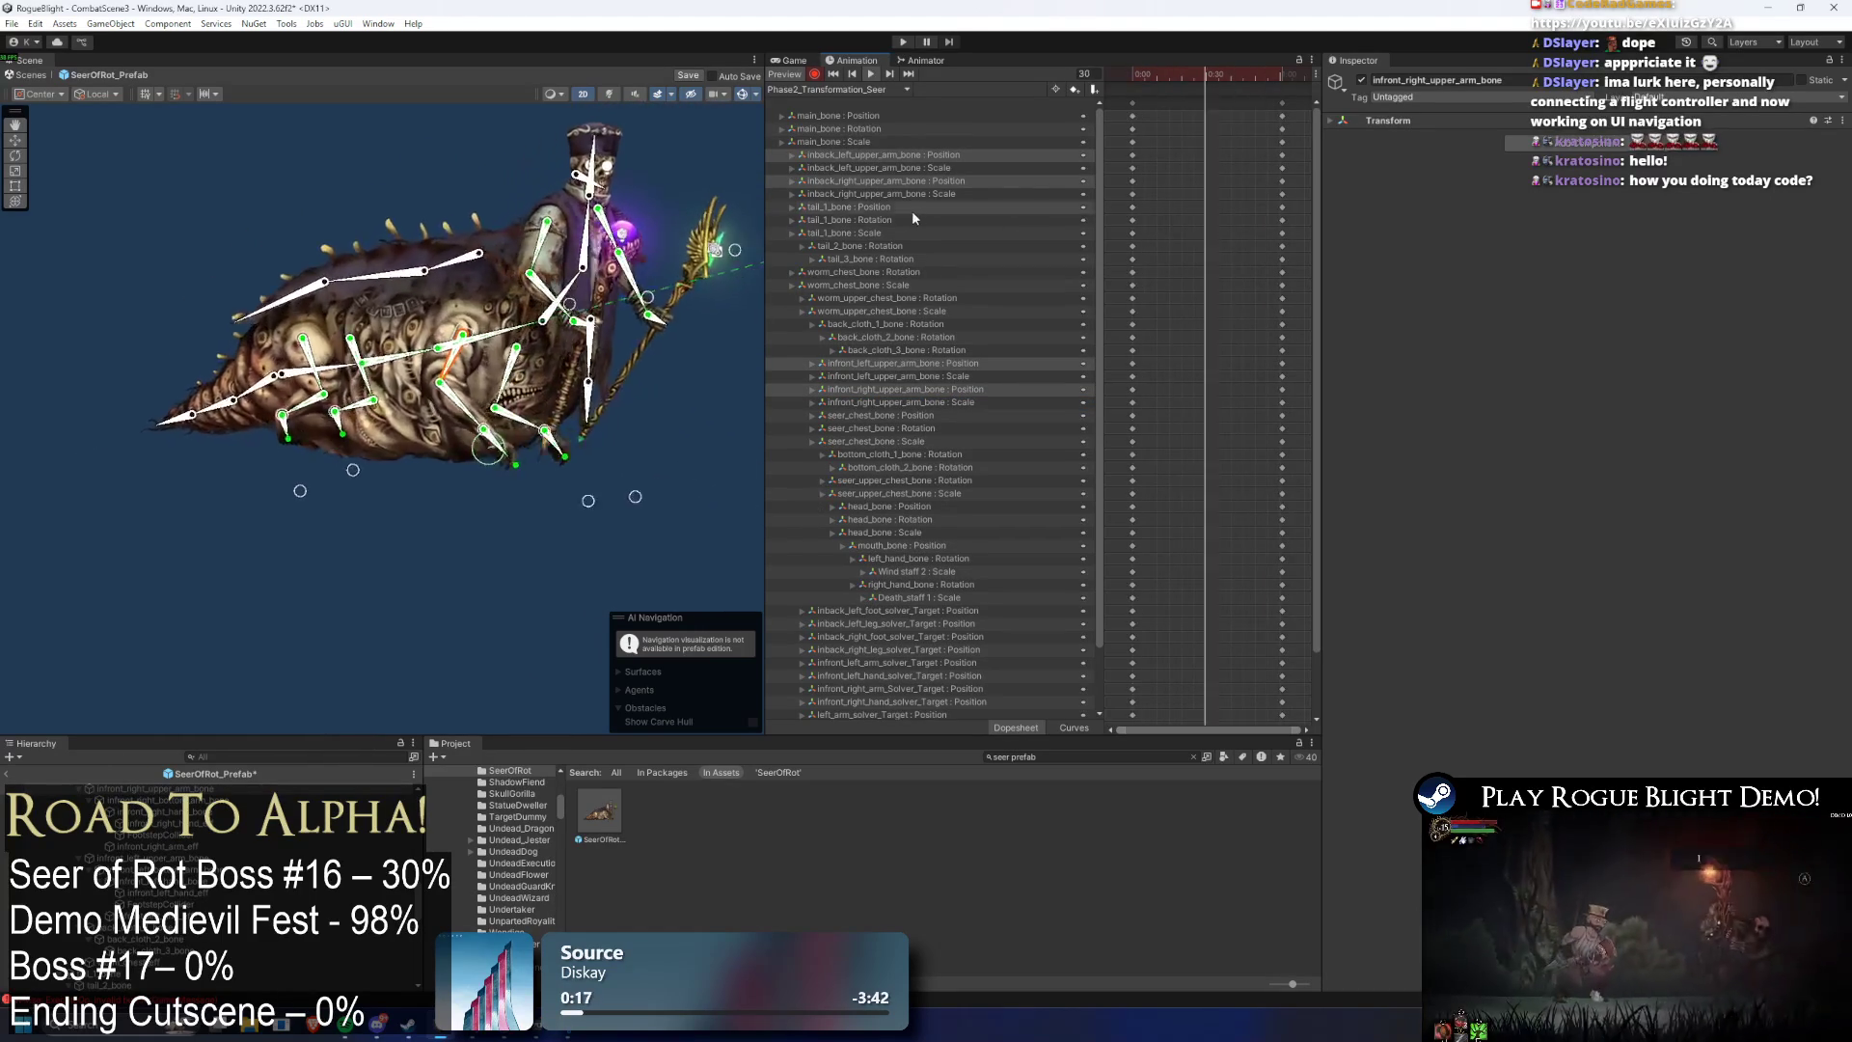
- Try reposing the right arm bone at frame 61, then undo it
left_click_drag(1278, 80, 1217, 78)
left_click_drag(681, 204, 657, 216)
key("ctrl+z")
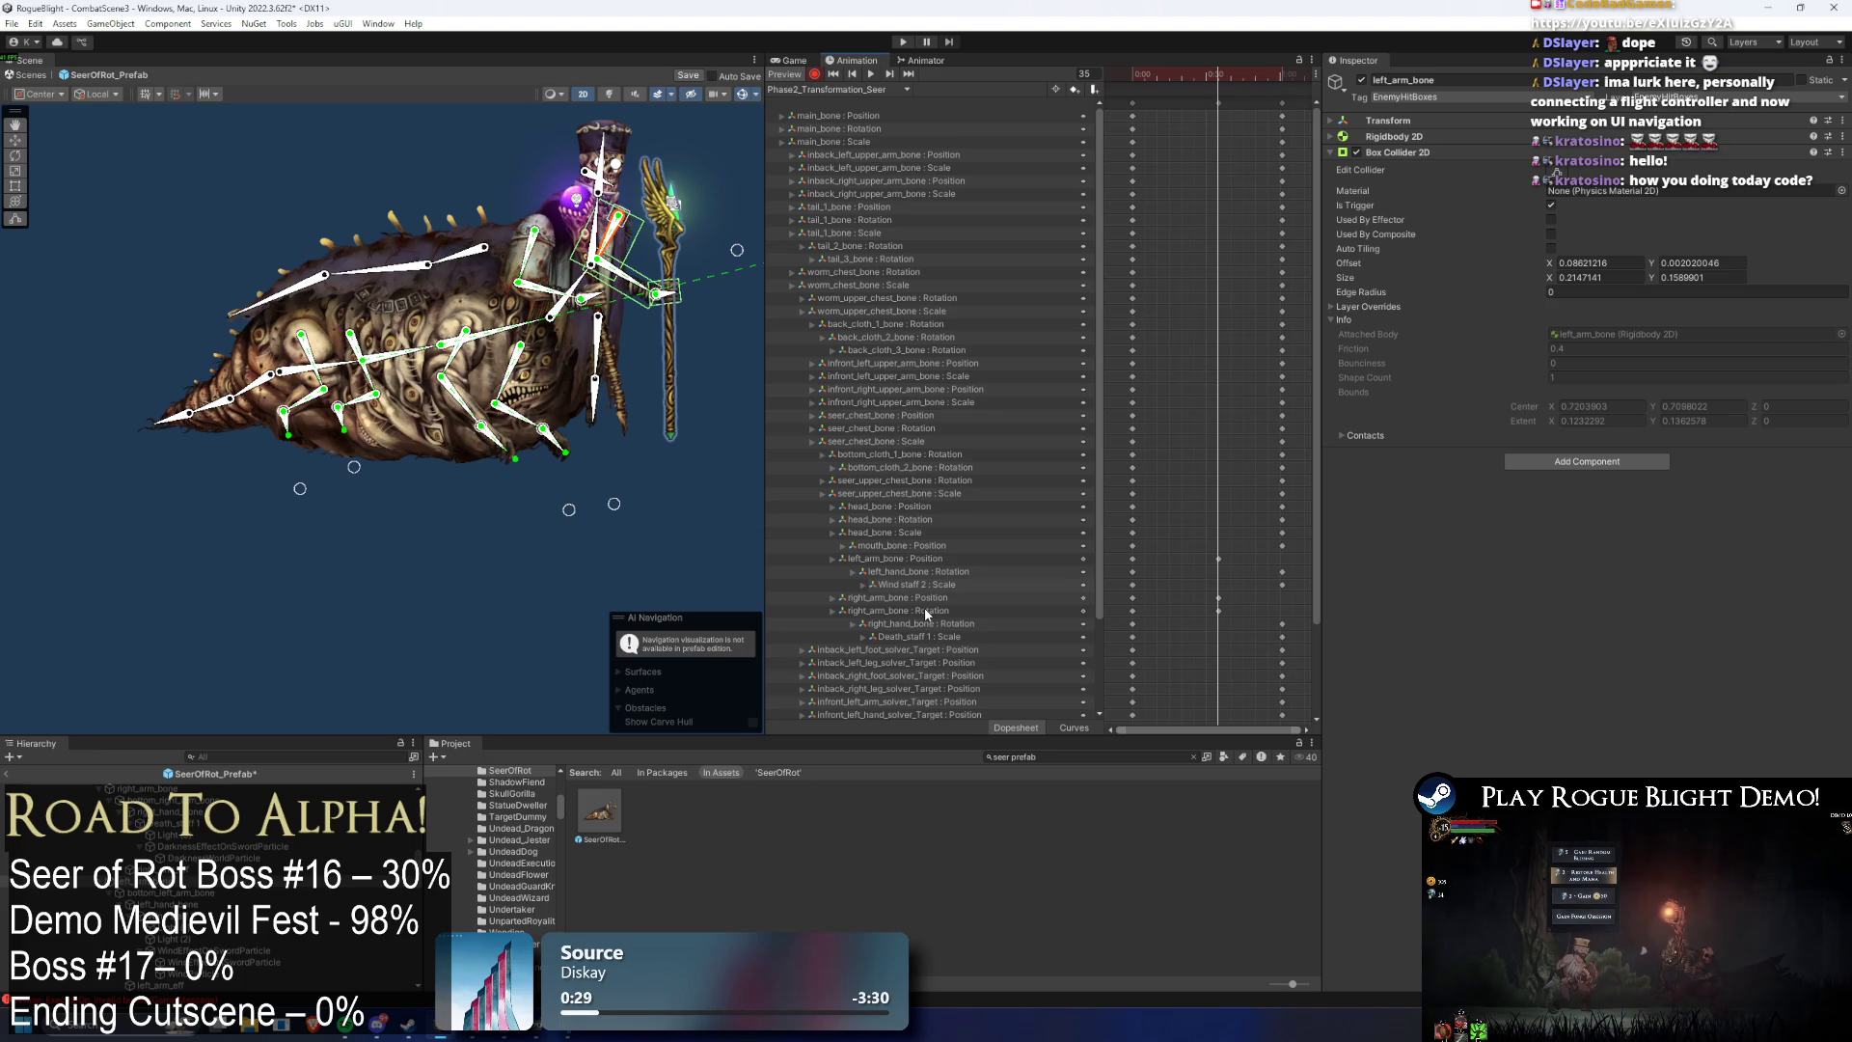
- Delete both arm position tracks and preview the pose around frames 41–47
key("ctrl+z")
left_click_drag(1185, 613, 1184, 615)
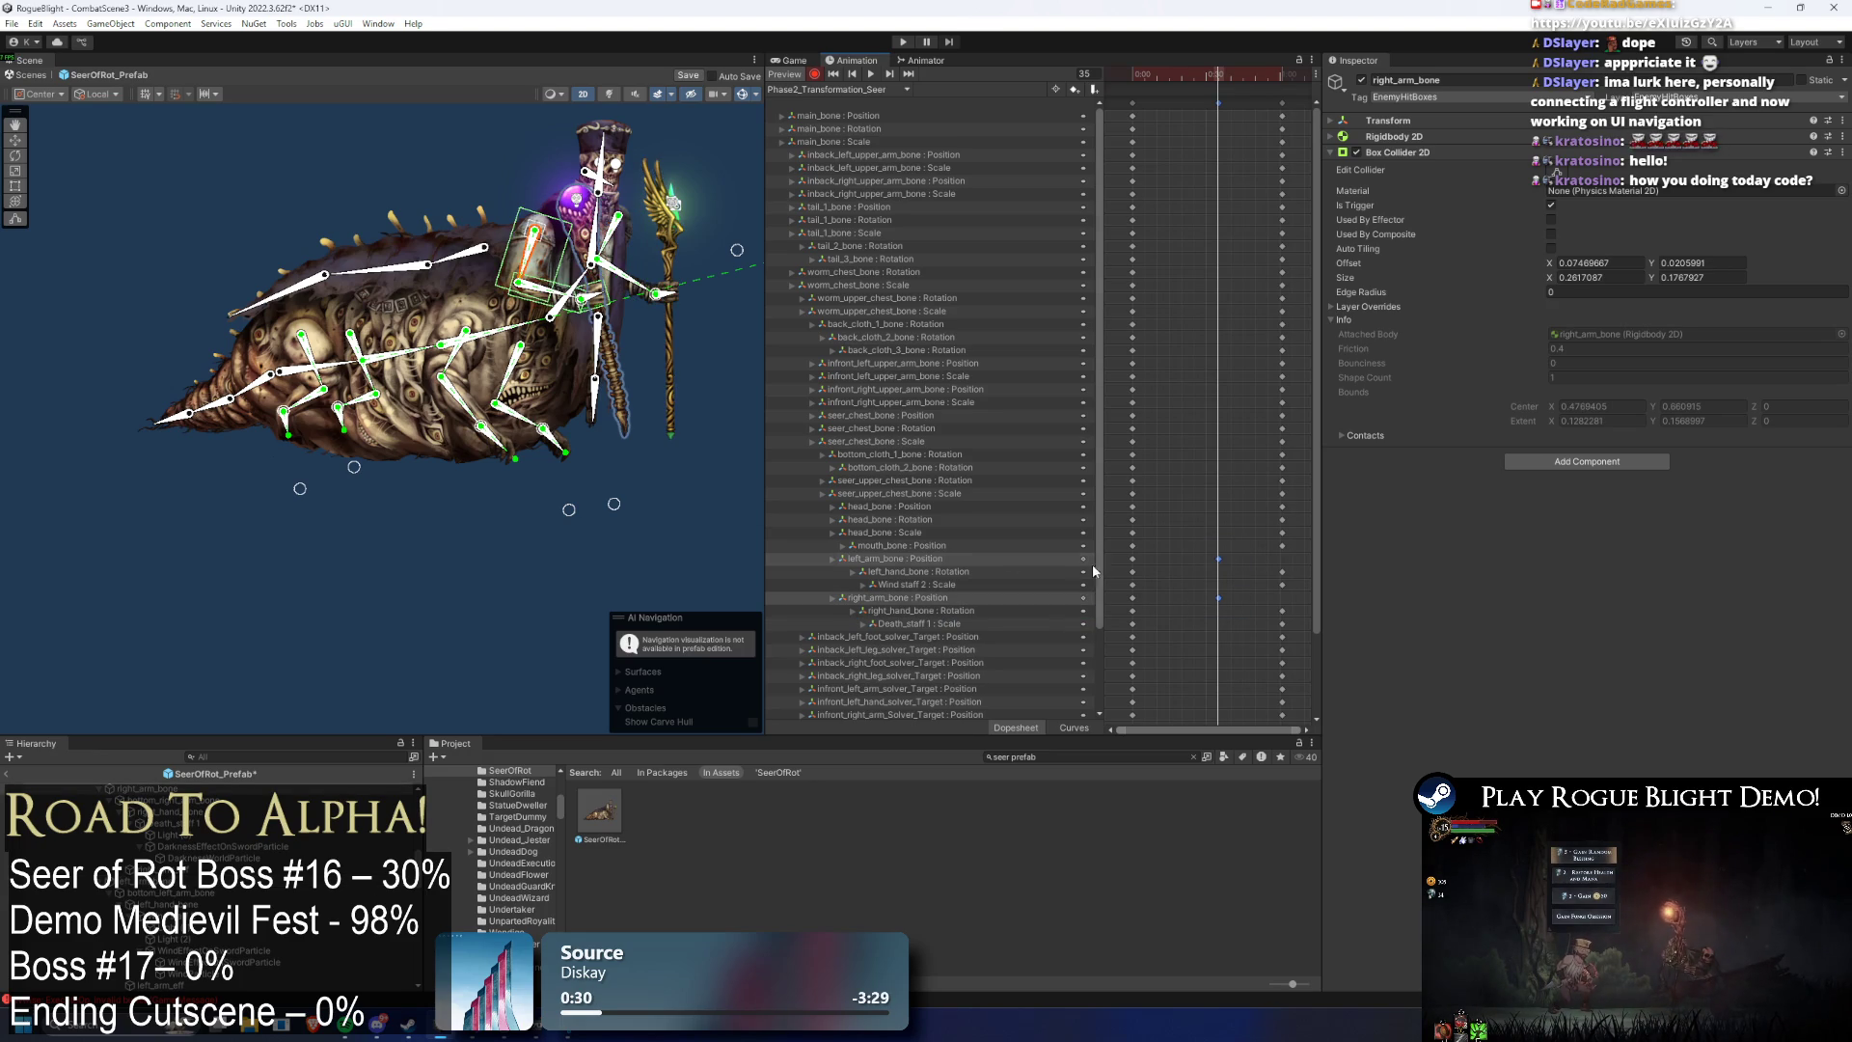
key("Delete")
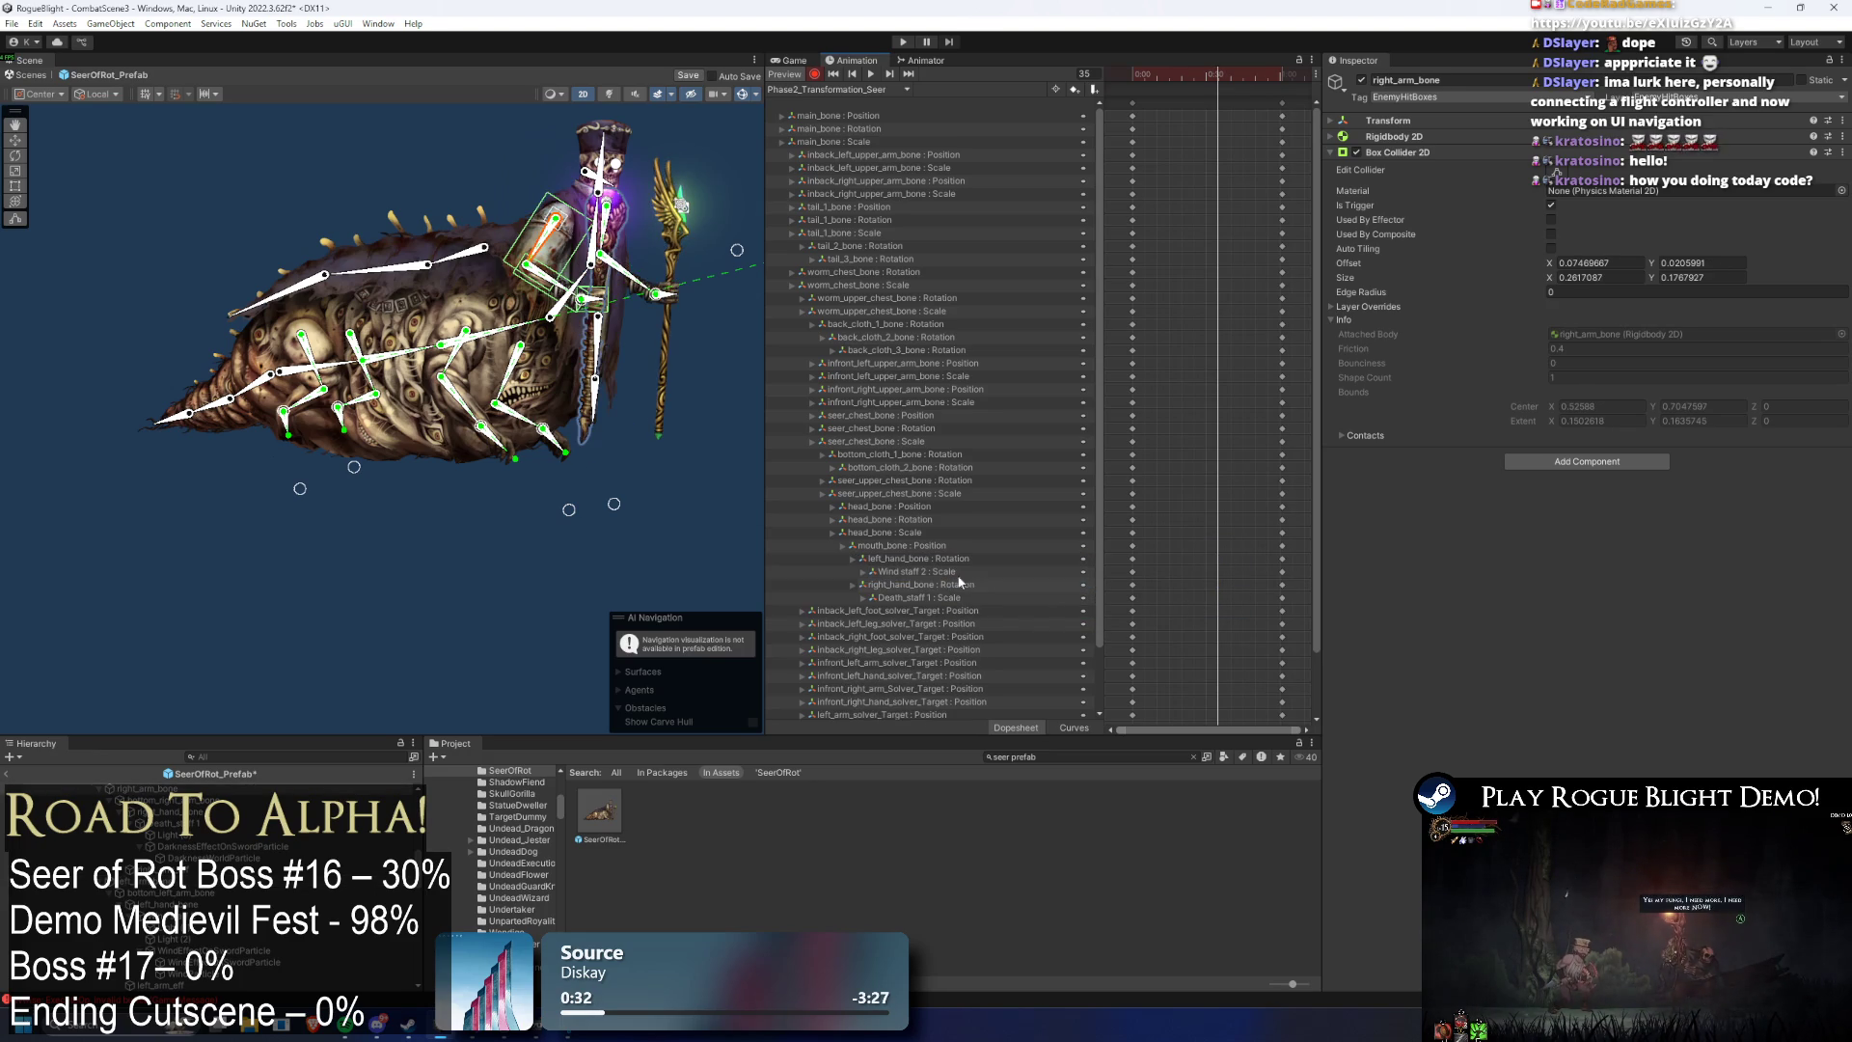
mouse_move(1217, 75)
left_mouse_down()
mouse_move(1162, 78)
mouse_move(1243, 88)
left_mouse_up()
left_click_drag(1251, 88, 1248, 87)
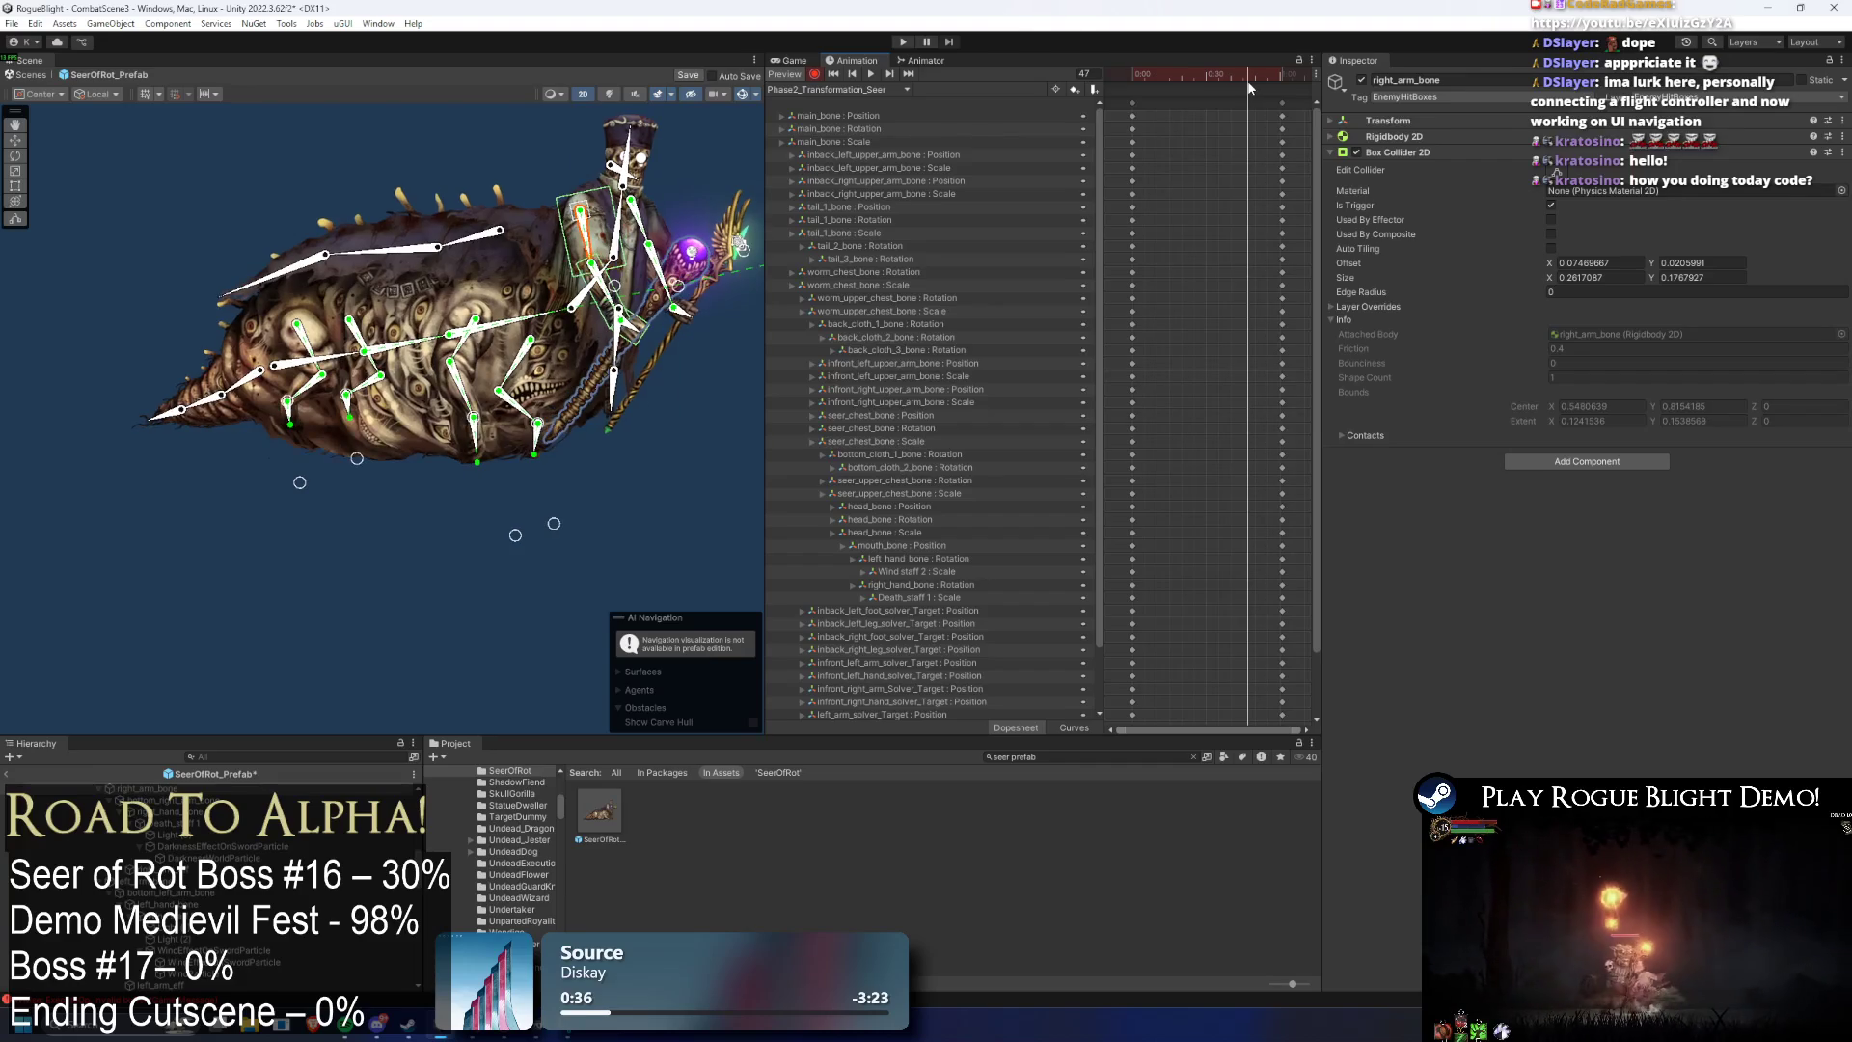
left_click(1234, 77)
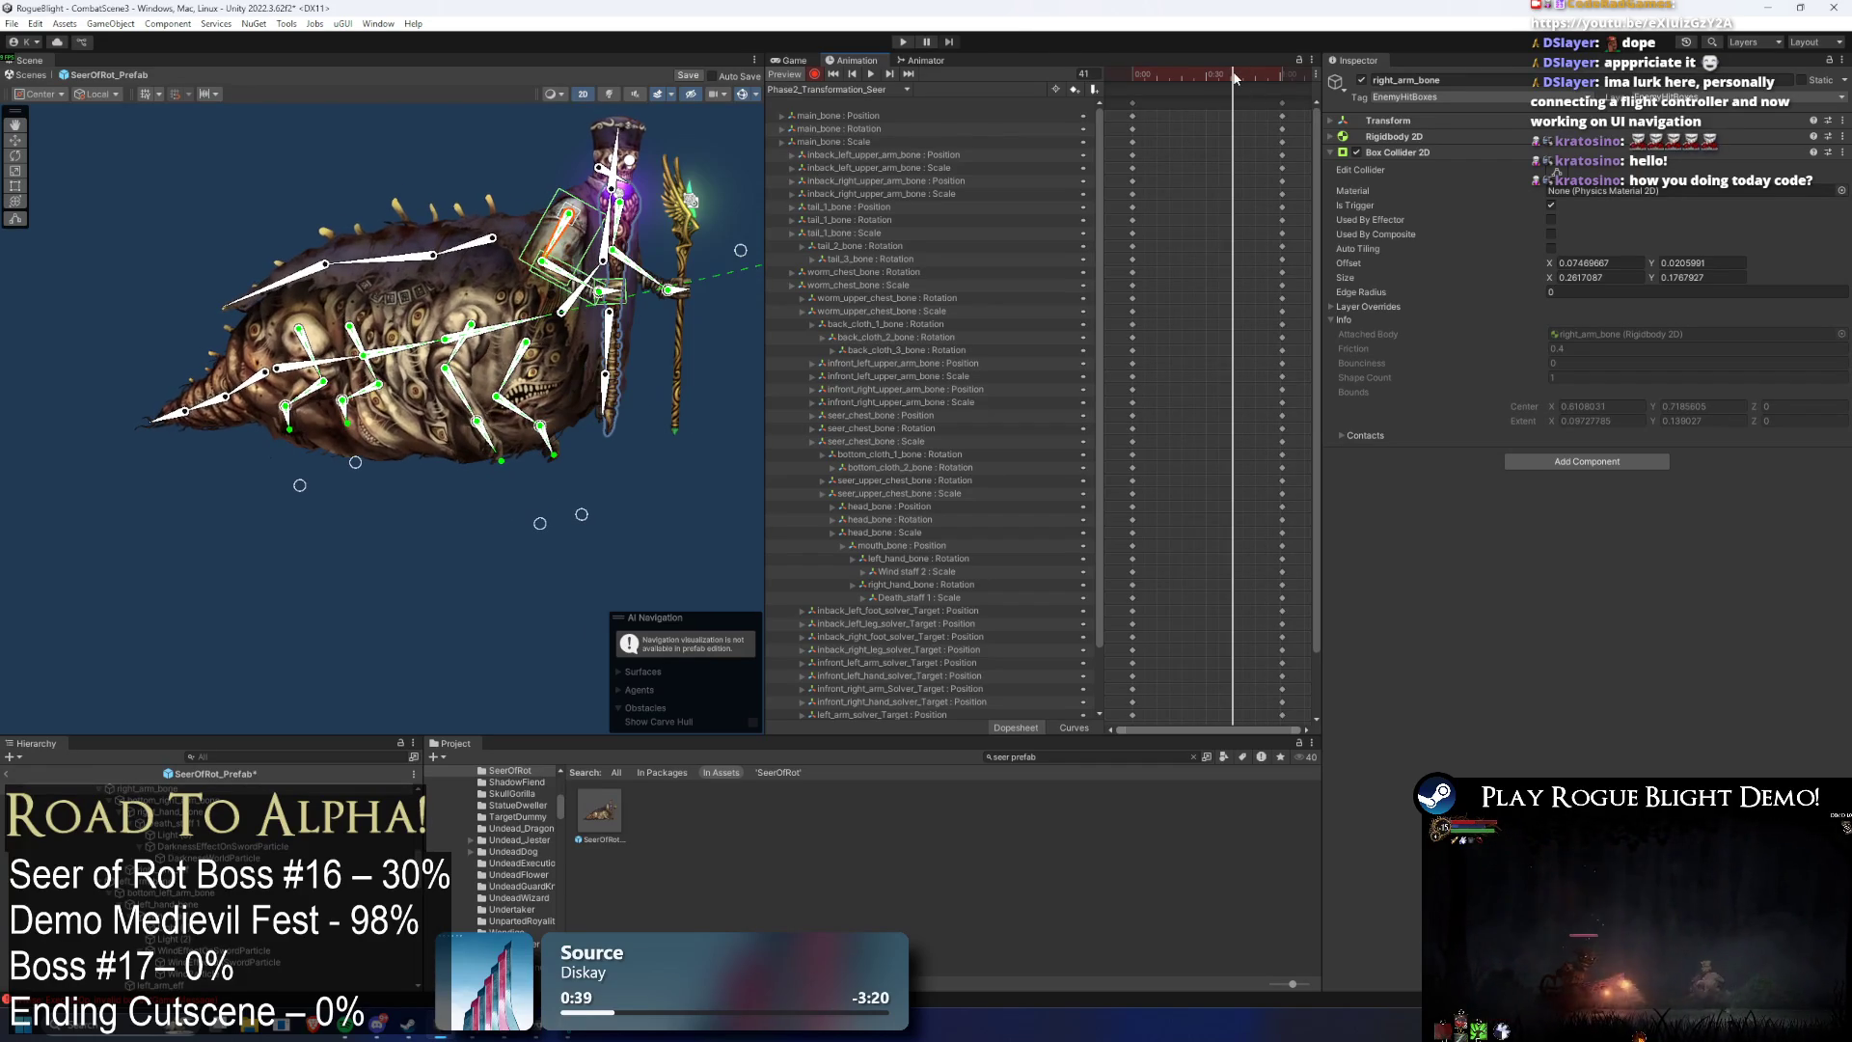
- Delete the seer_chest_bone rotation track and scrub between frames 28 and 45
left_click(571, 316)
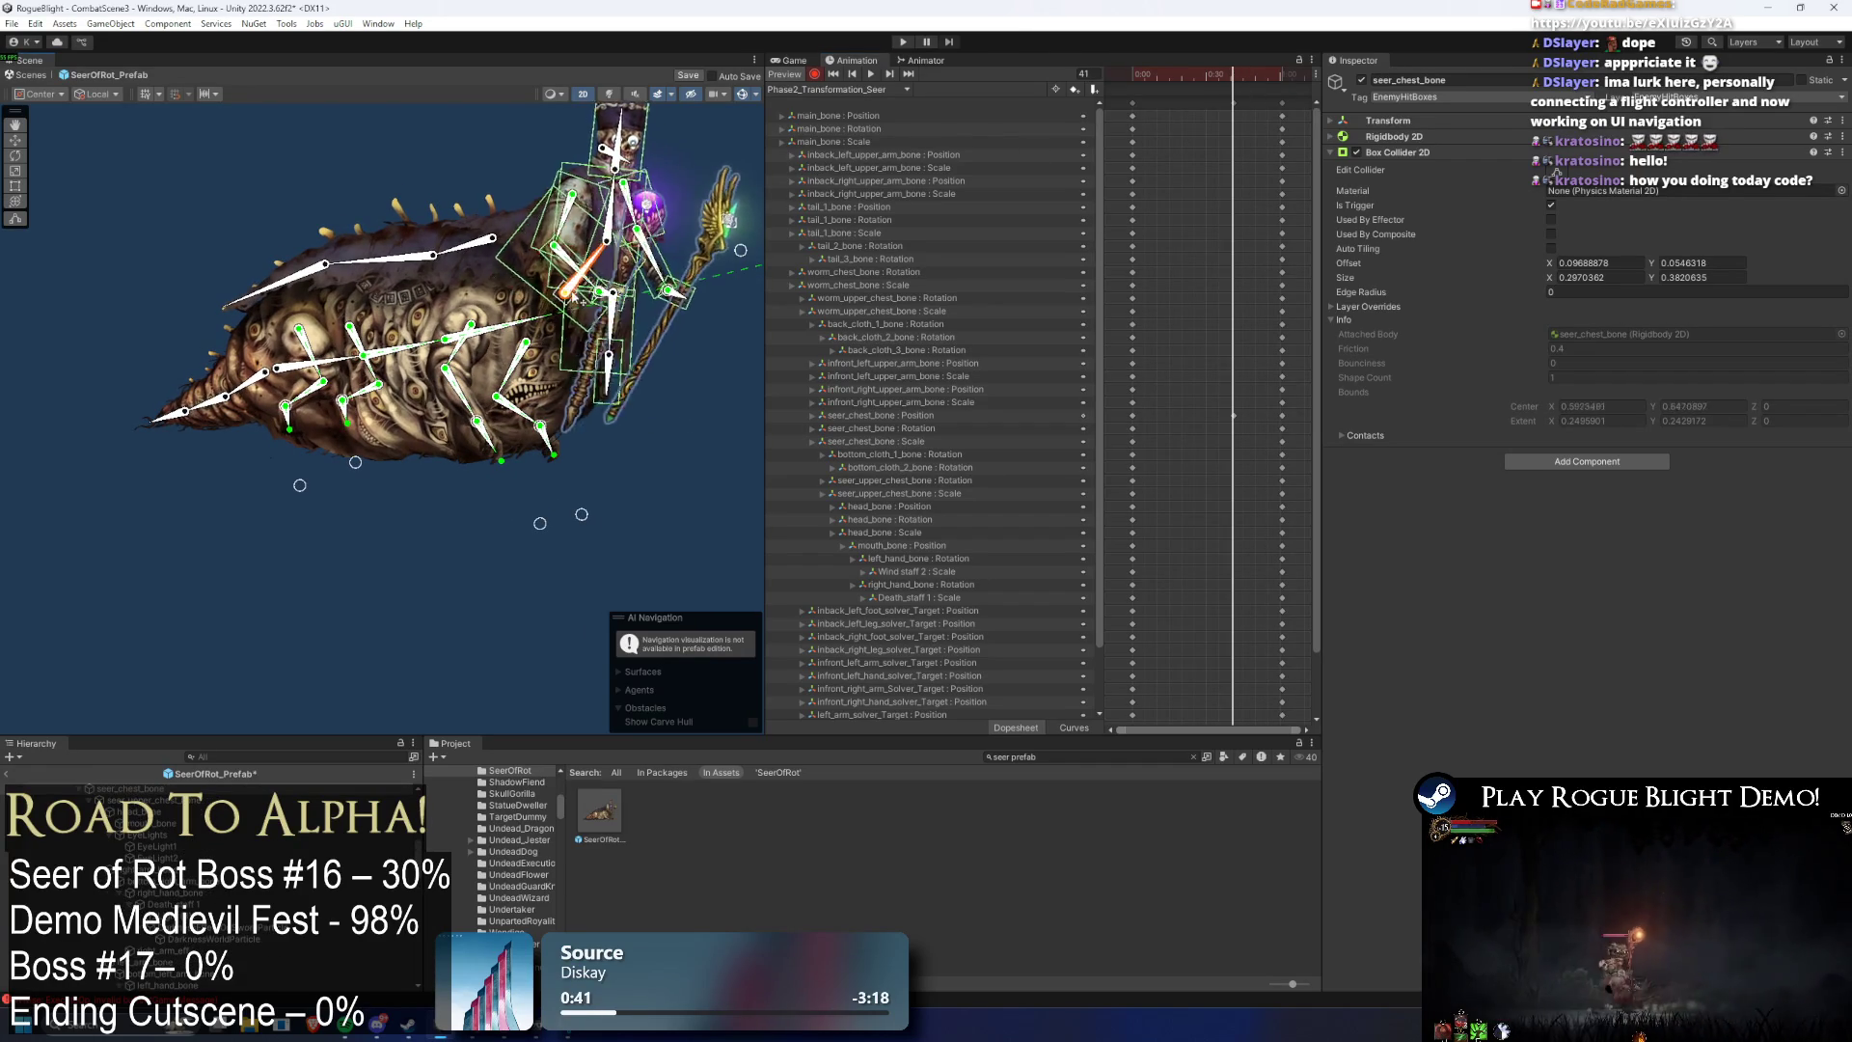
left_click(941, 428)
key("Delete")
left_click(1243, 79)
mouse_move(1246, 88)
left_mouse_down()
mouse_move(1162, 99)
mouse_move(1209, 92)
left_mouse_up()
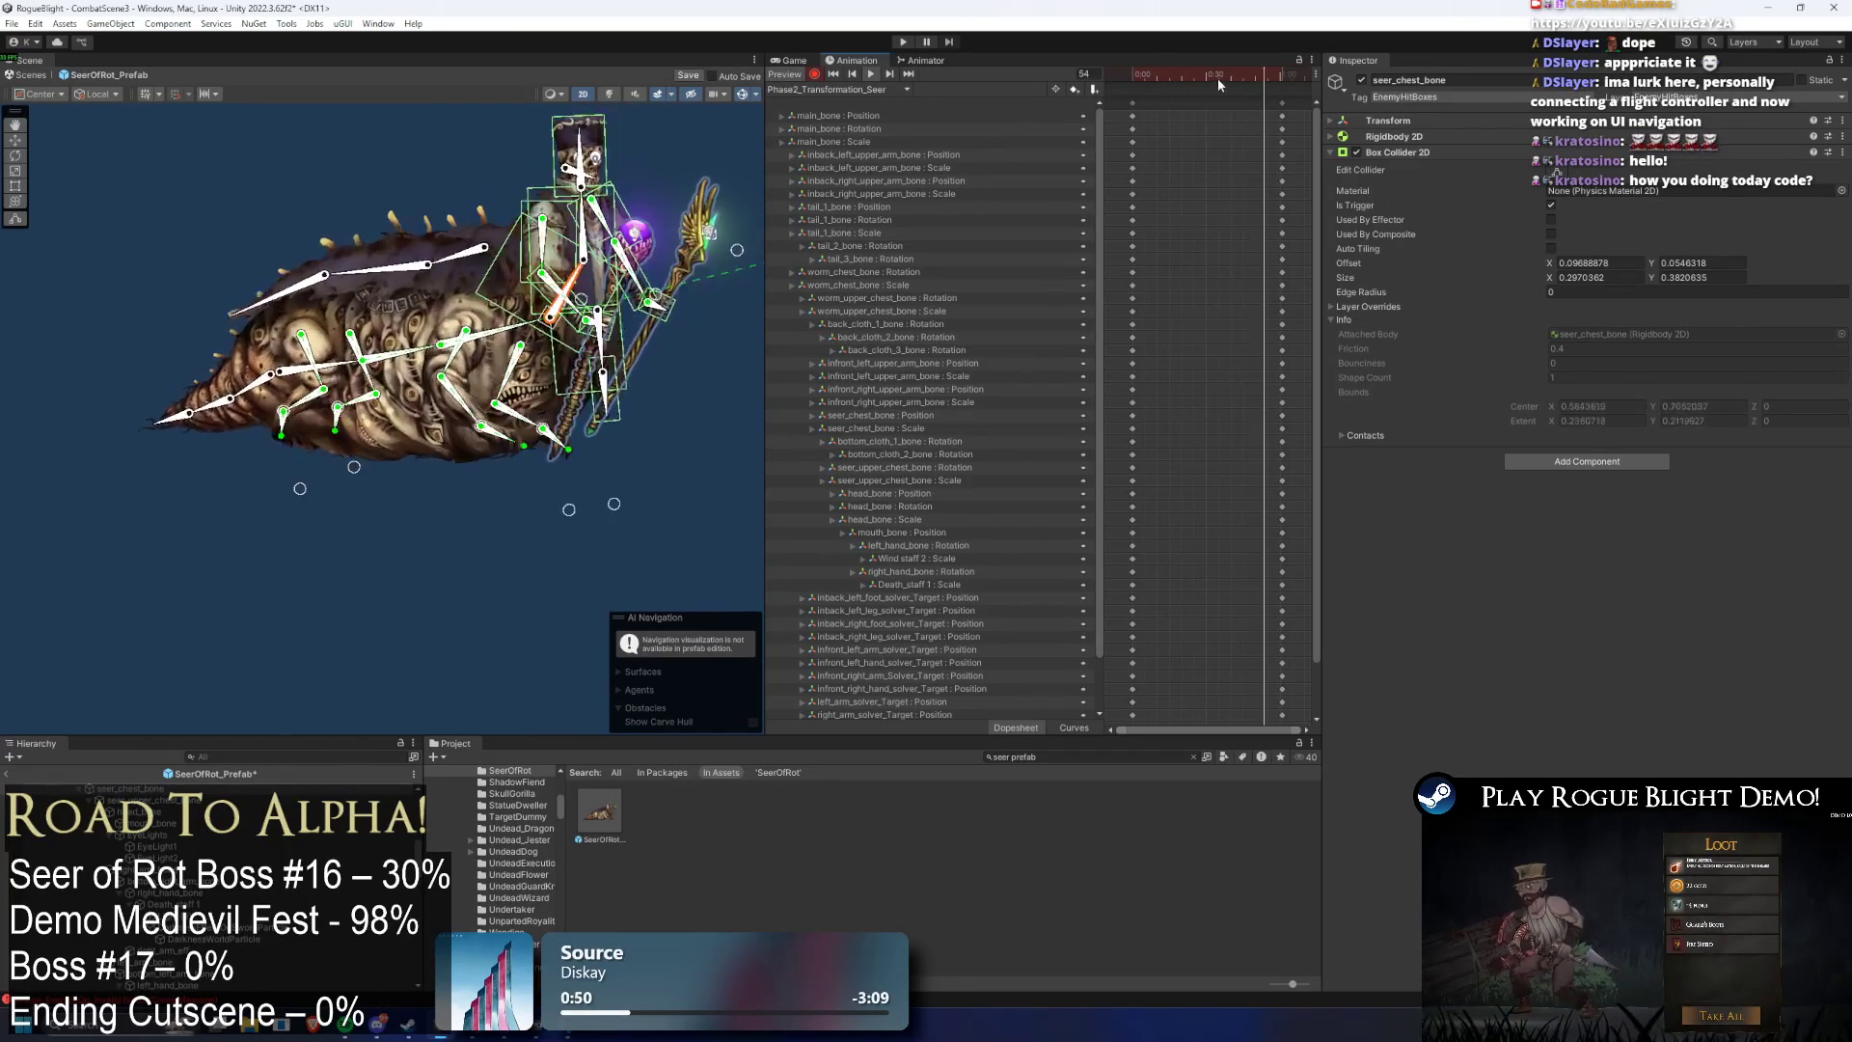
left_click_drag(1276, 71, 1218, 75)
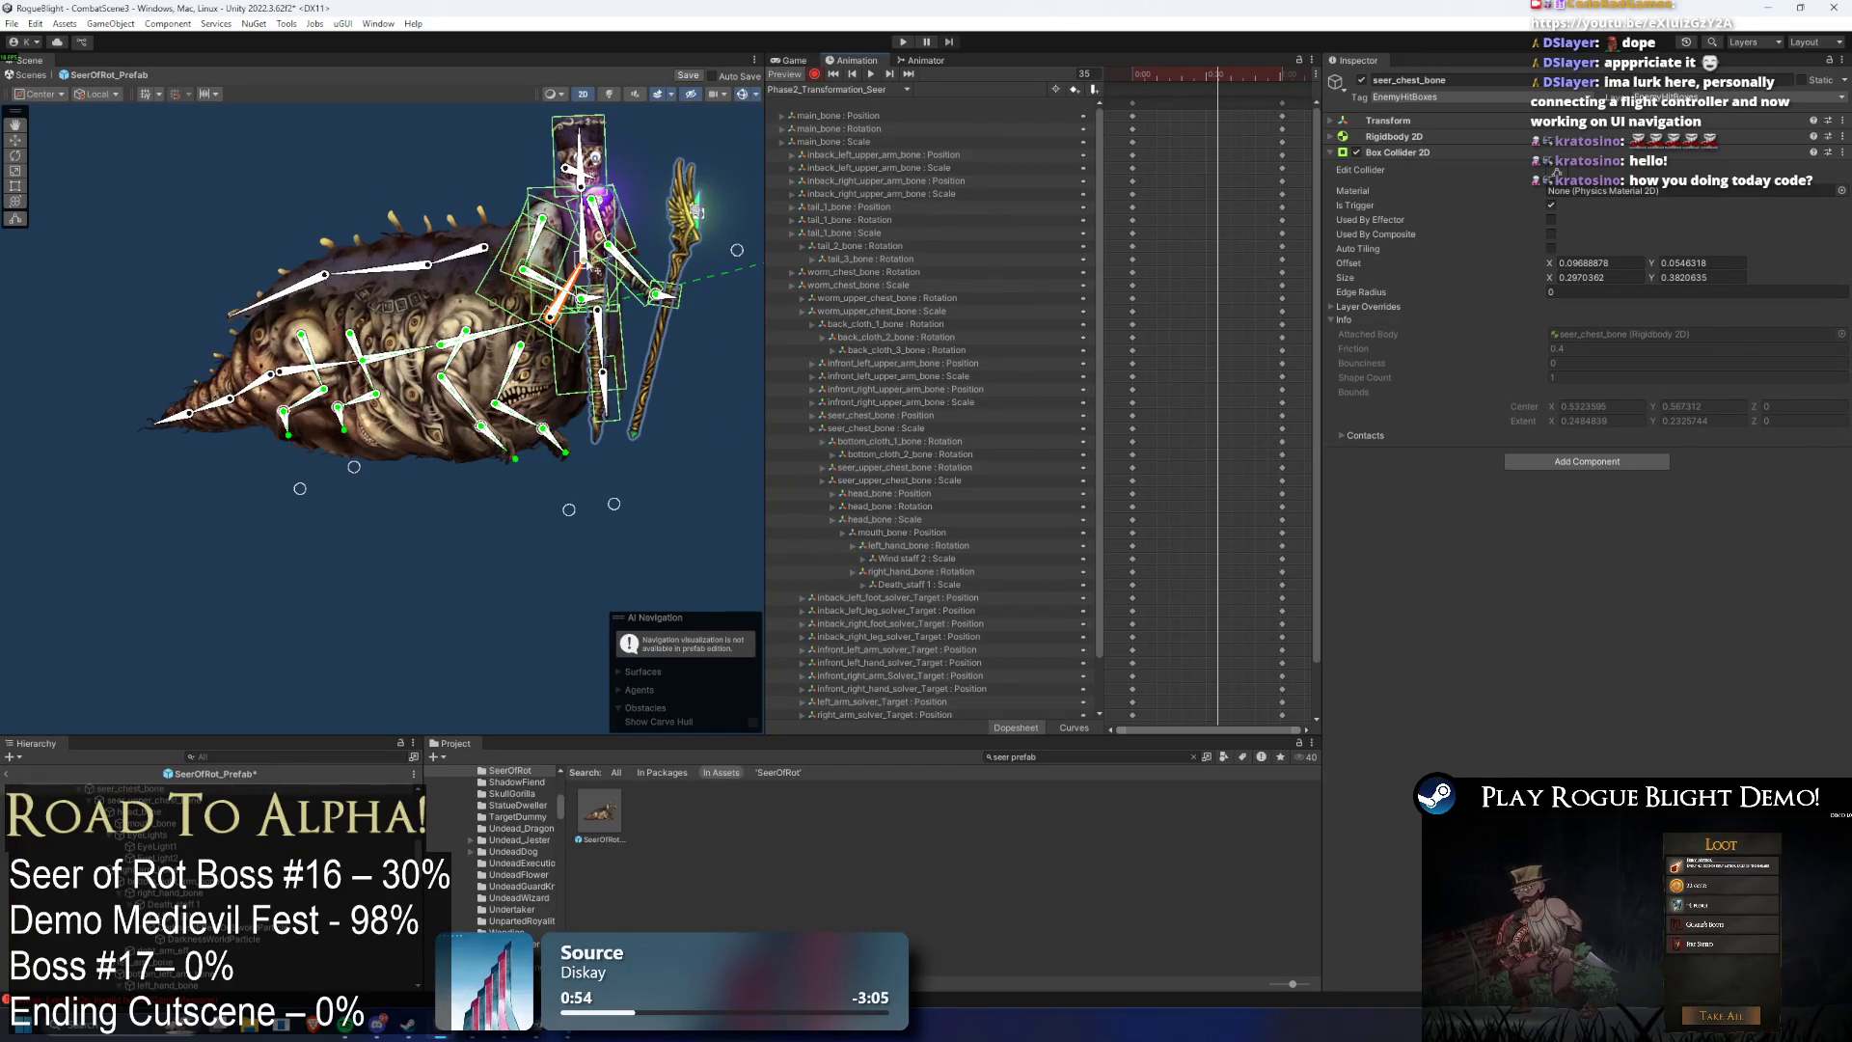
- Try rotating the seer upper chest and worm chest bones, undoing both changes
left_click_drag(595, 270, 670, 253)
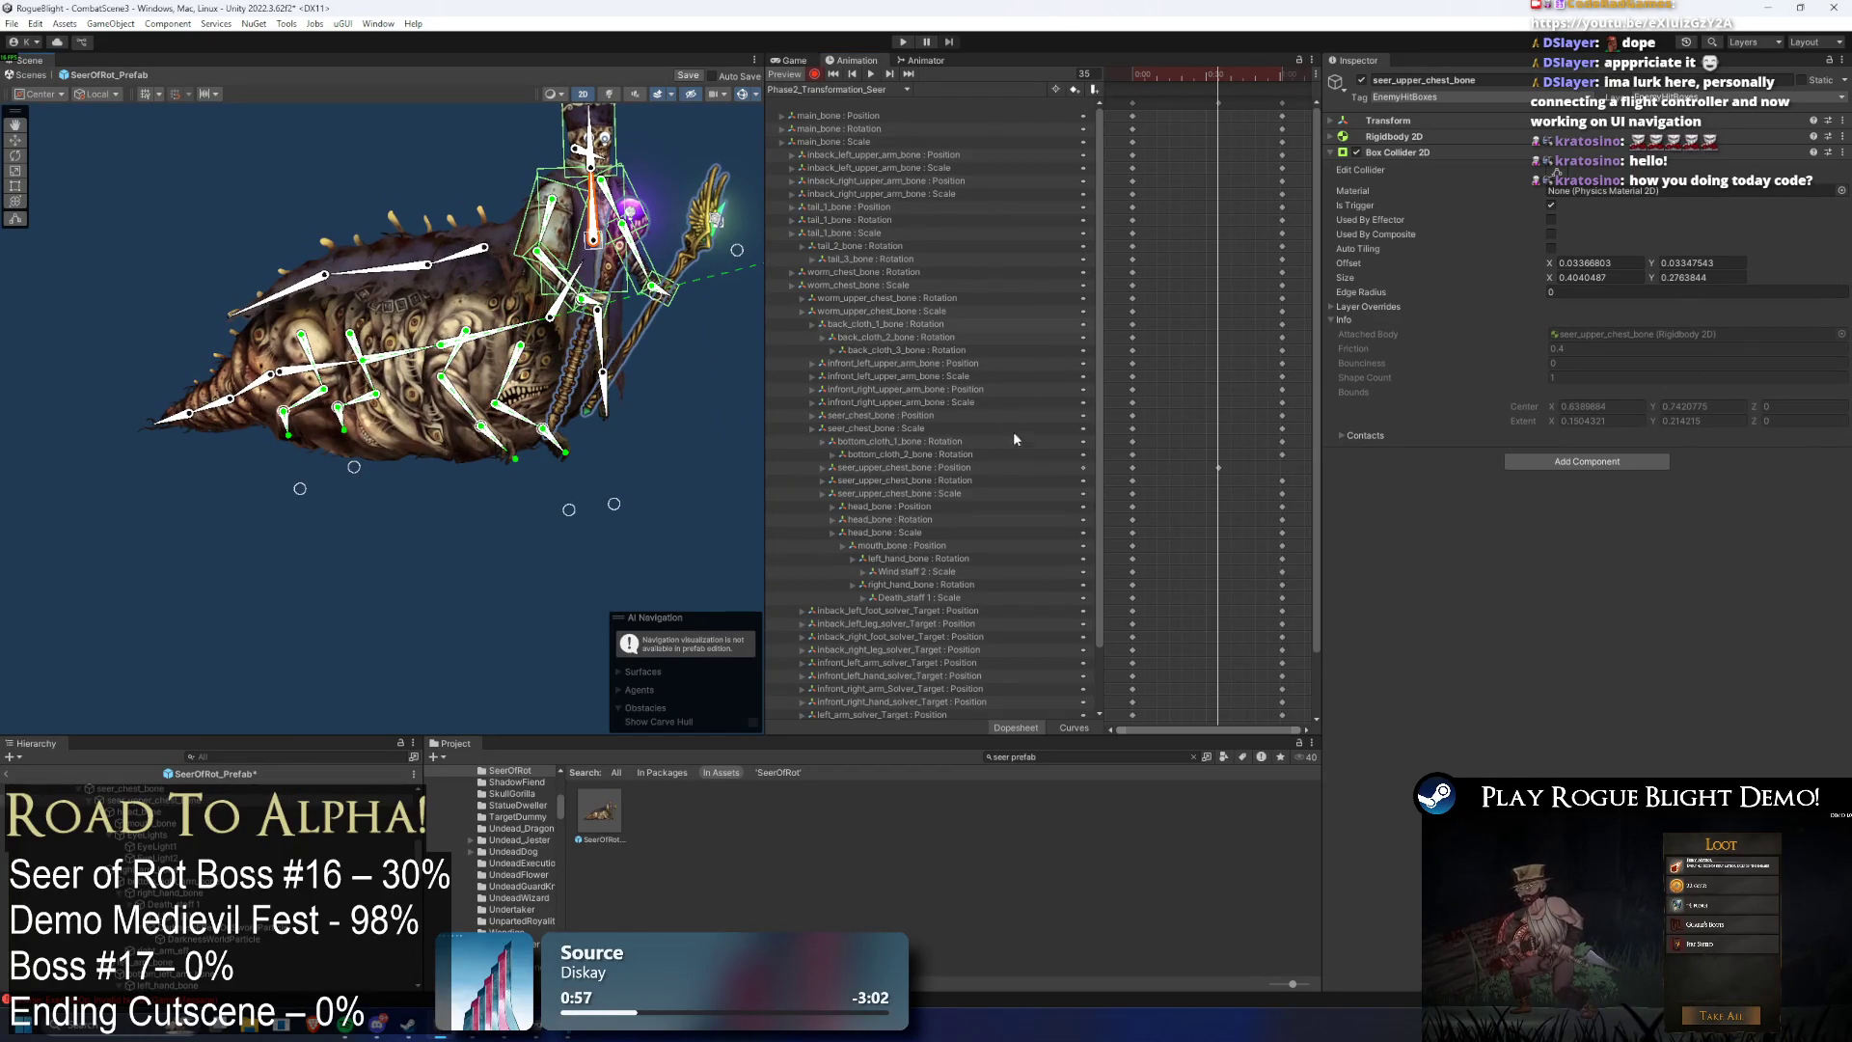
key("ctrl+z")
key("ctrl+z")
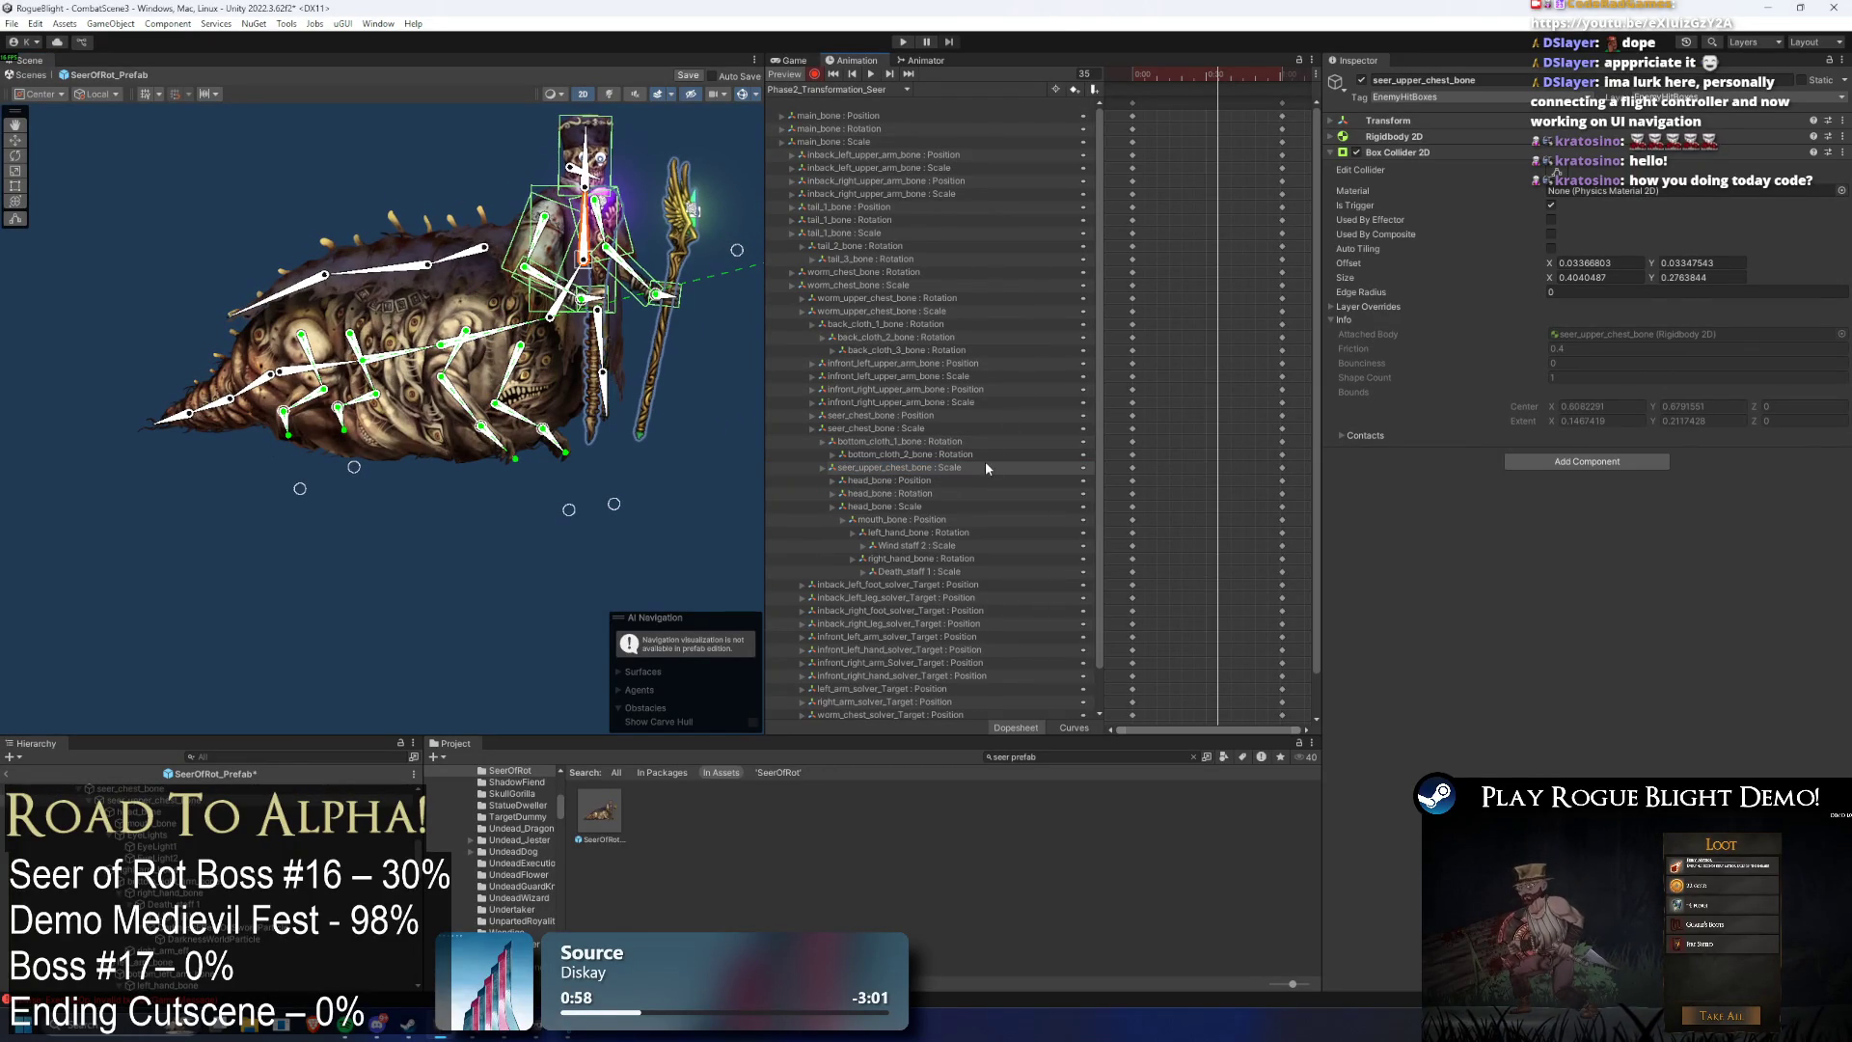
left_click(1169, 75)
left_click_drag(1171, 73, 1226, 74)
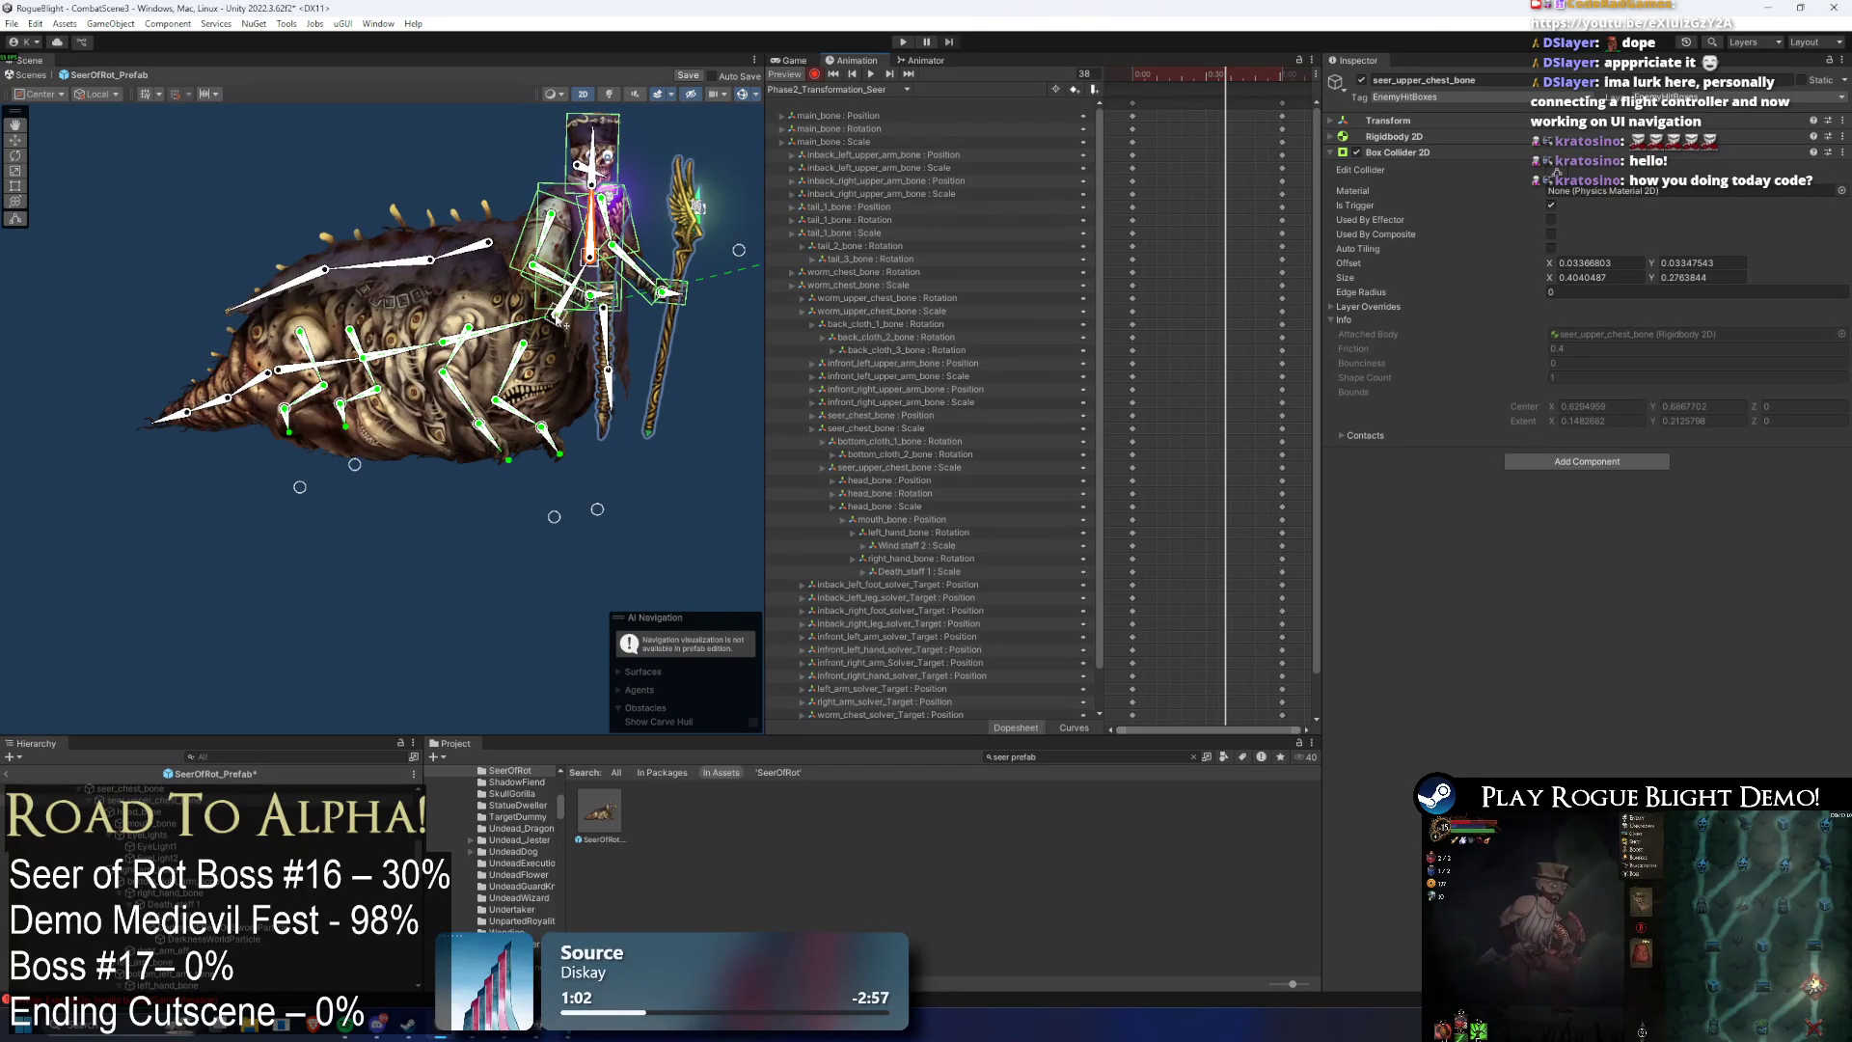
left_click(384, 362)
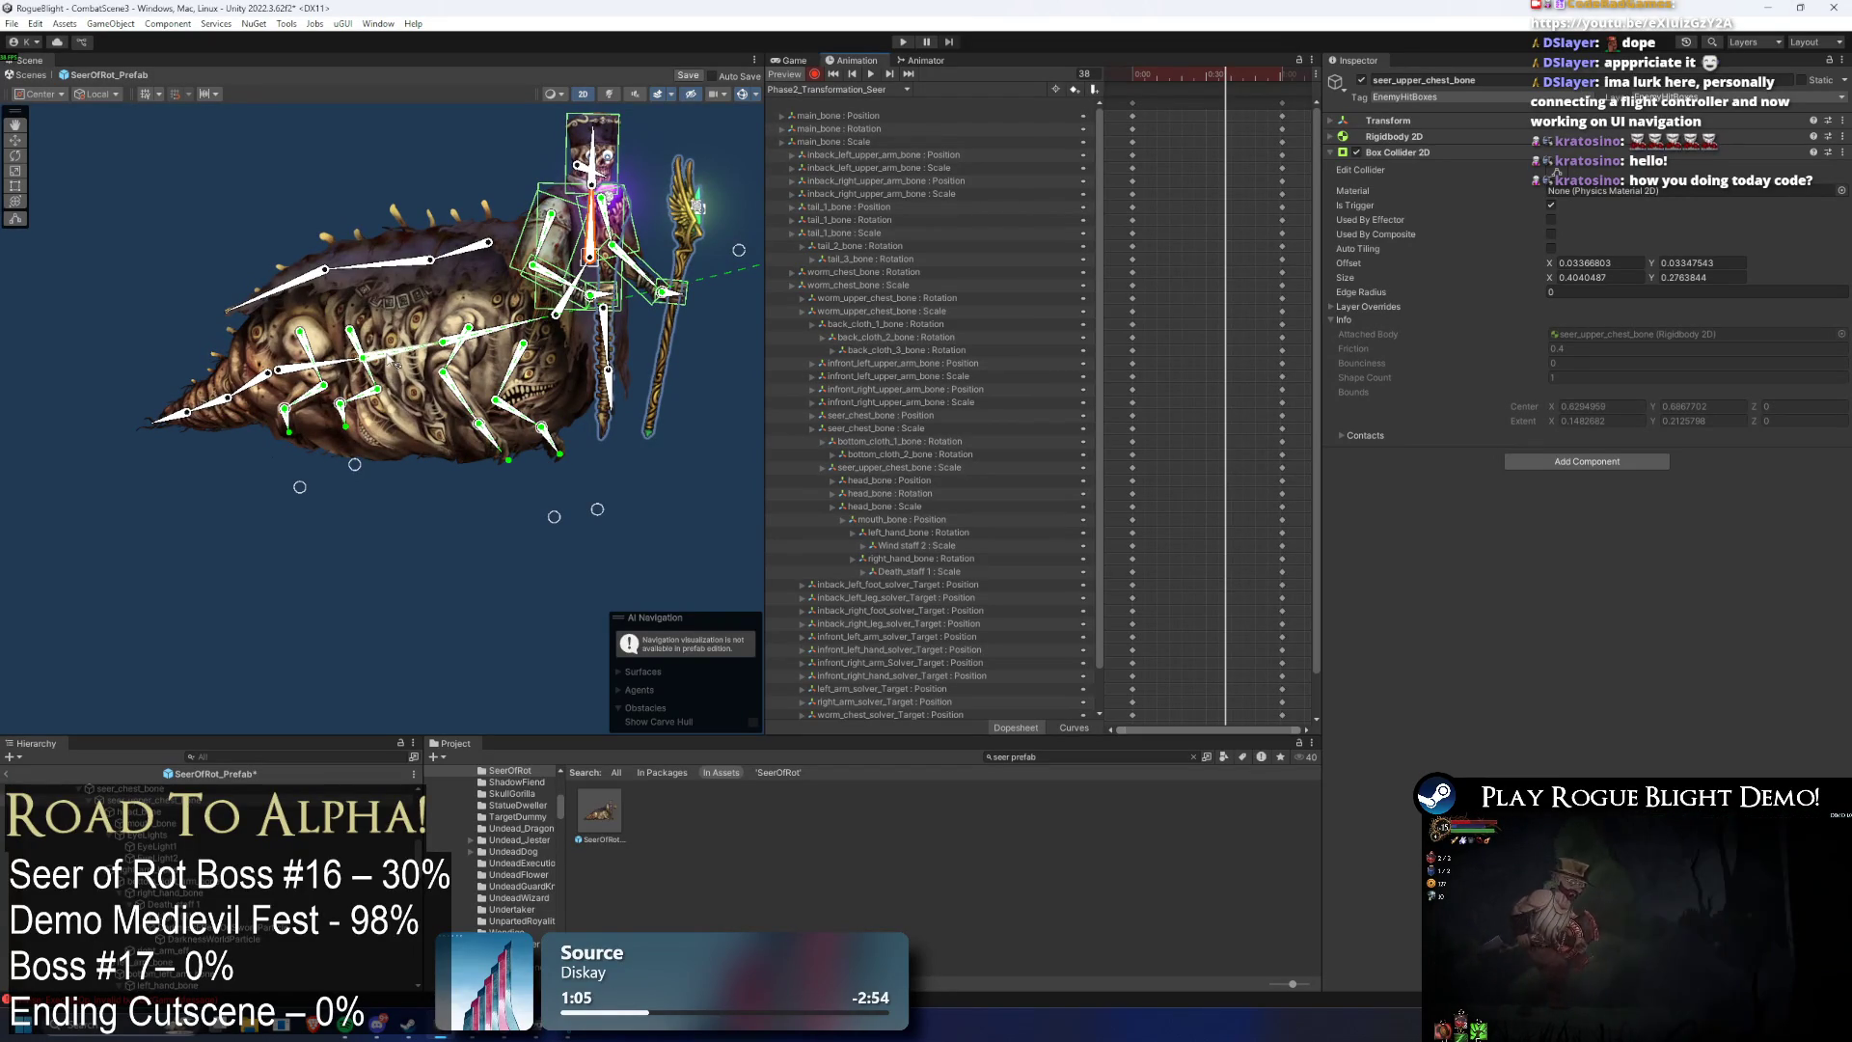
left_click_drag(384, 362, 386, 337)
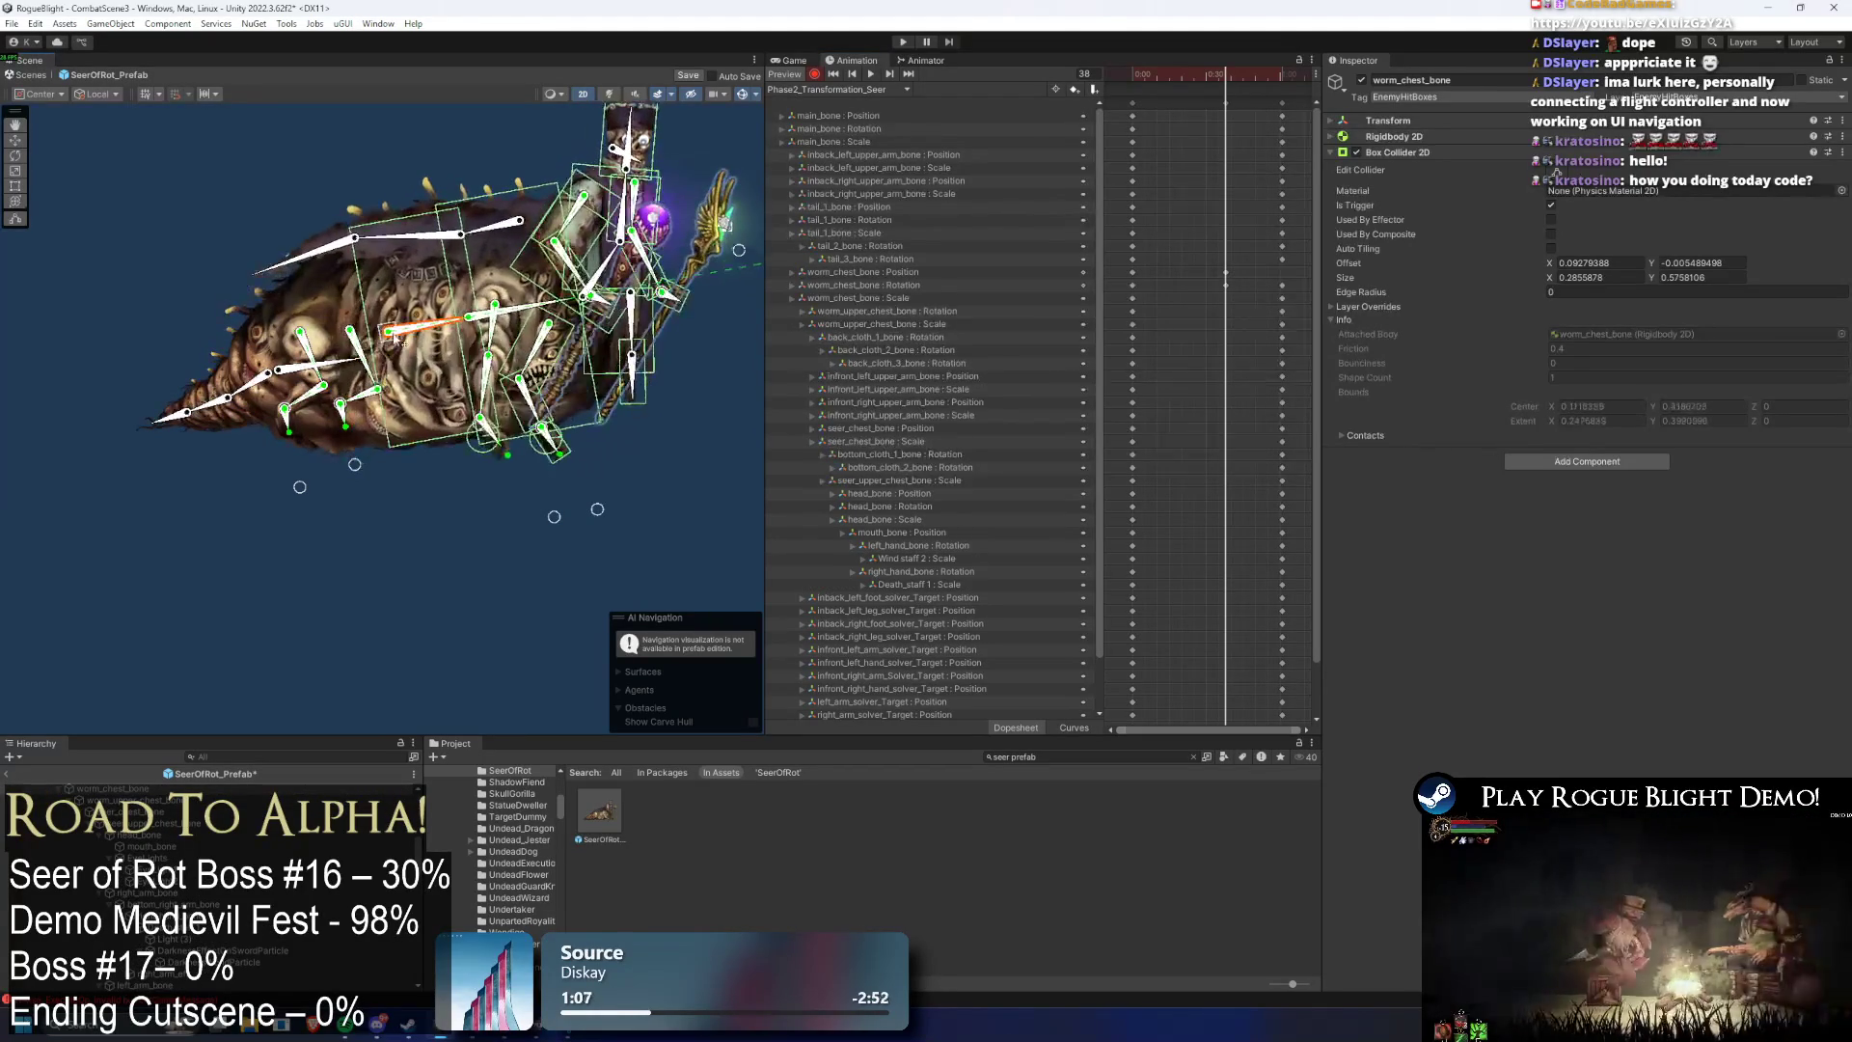
key("ctrl+z")
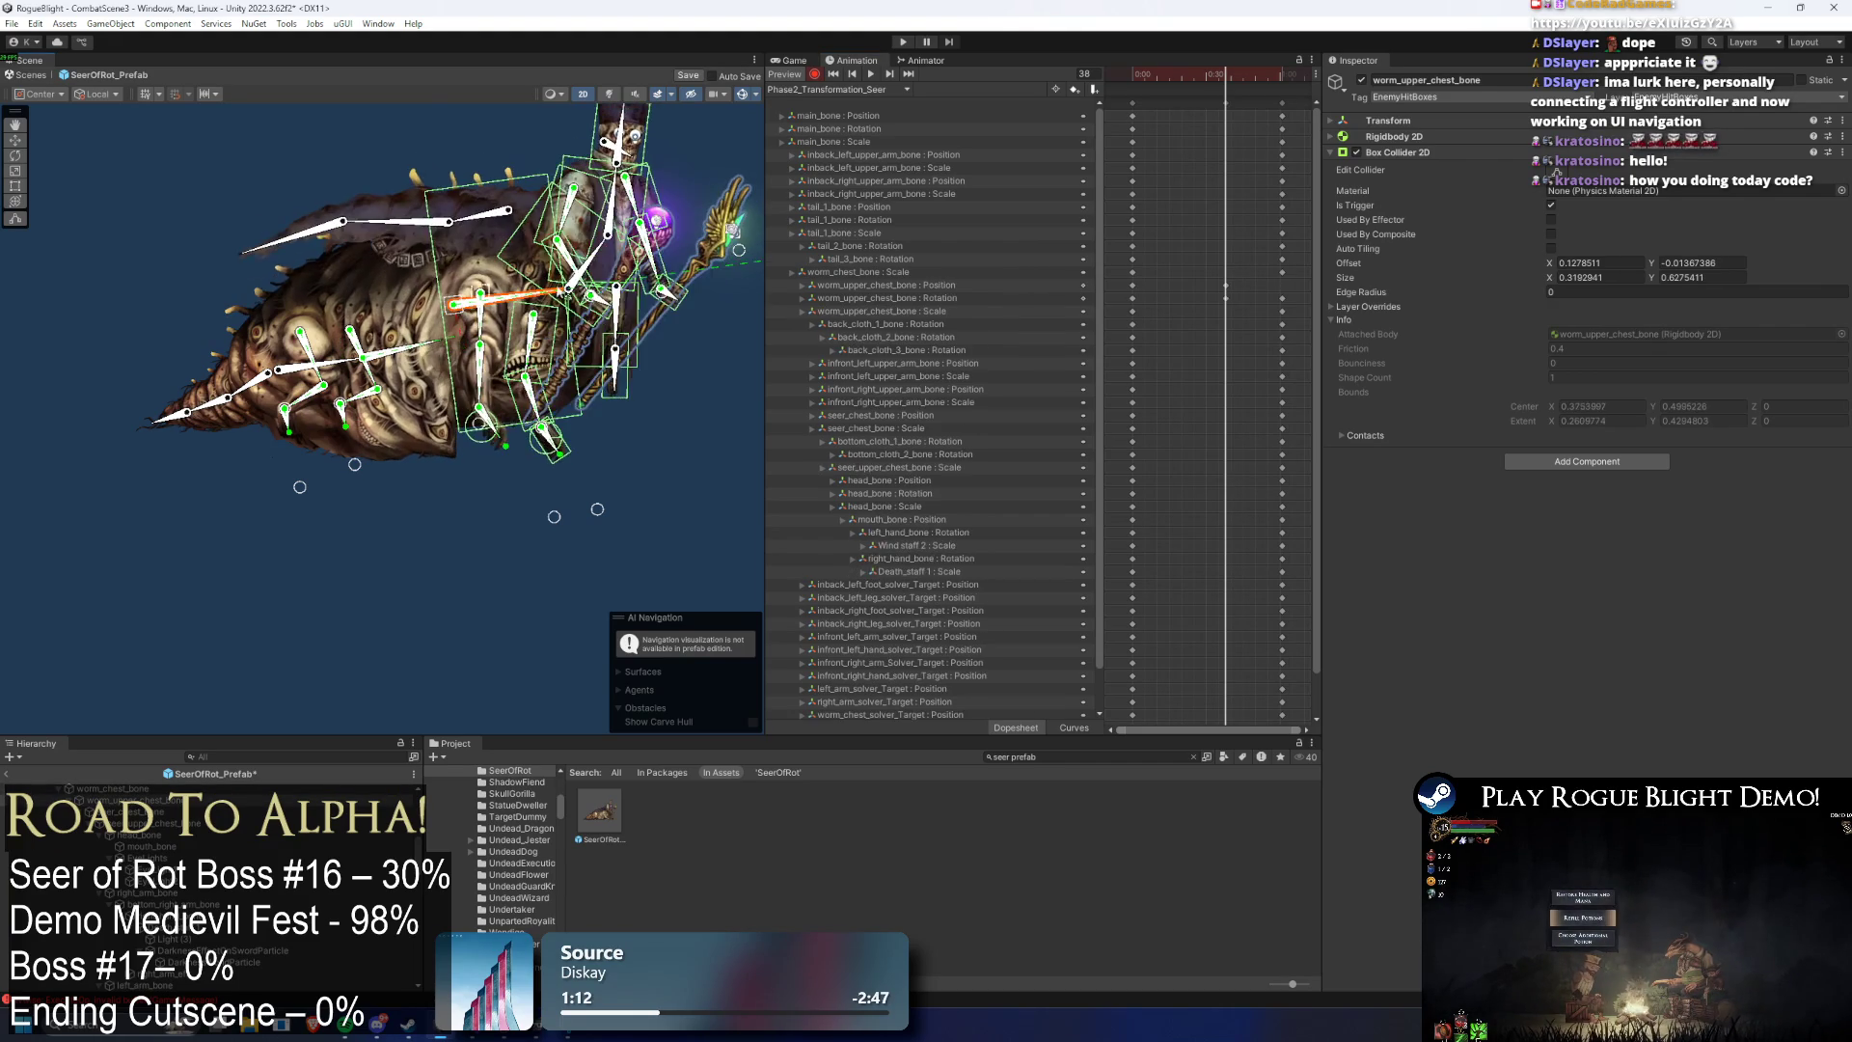
- Delete the worm_upper_chest_bone rotation track and play the preview from frame 39
left_click(951, 283)
key("Delete")
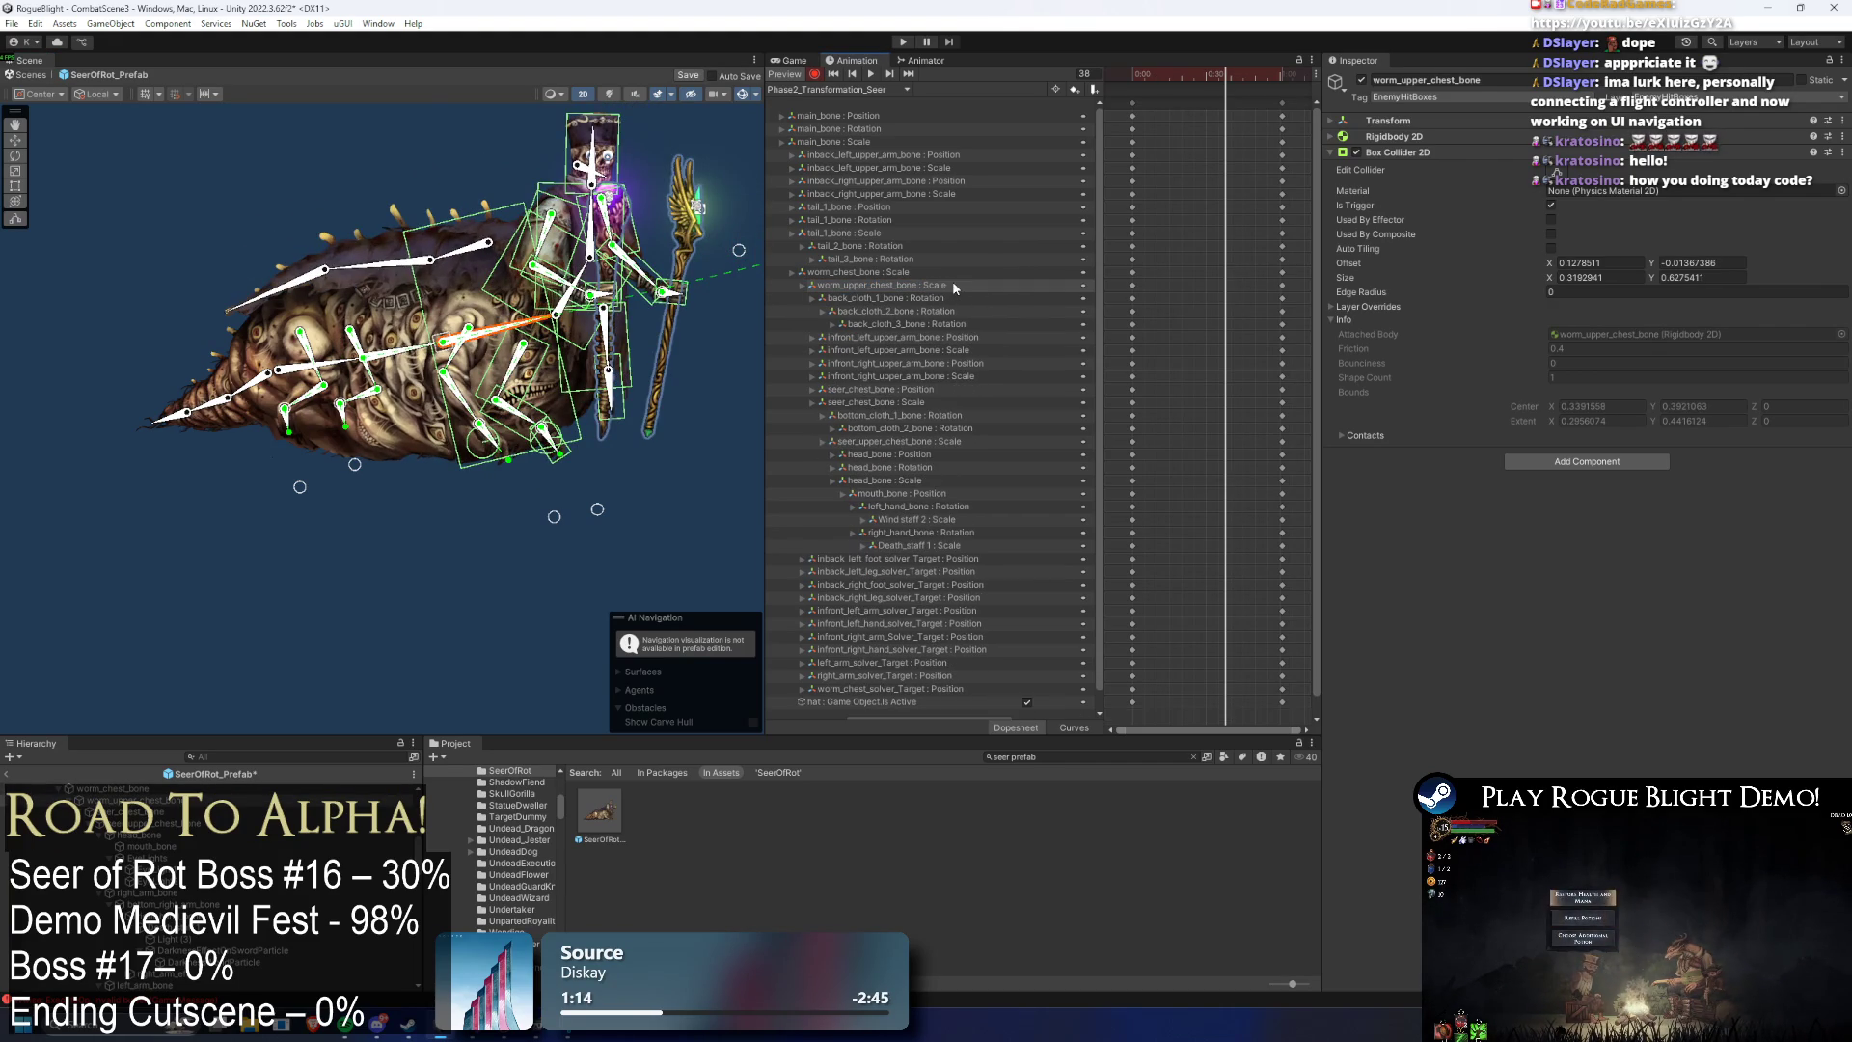
mouse_move(1174, 78)
left_mouse_down()
mouse_move(1248, 80)
mouse_move(1196, 99)
mouse_move(1246, 87)
left_mouse_up()
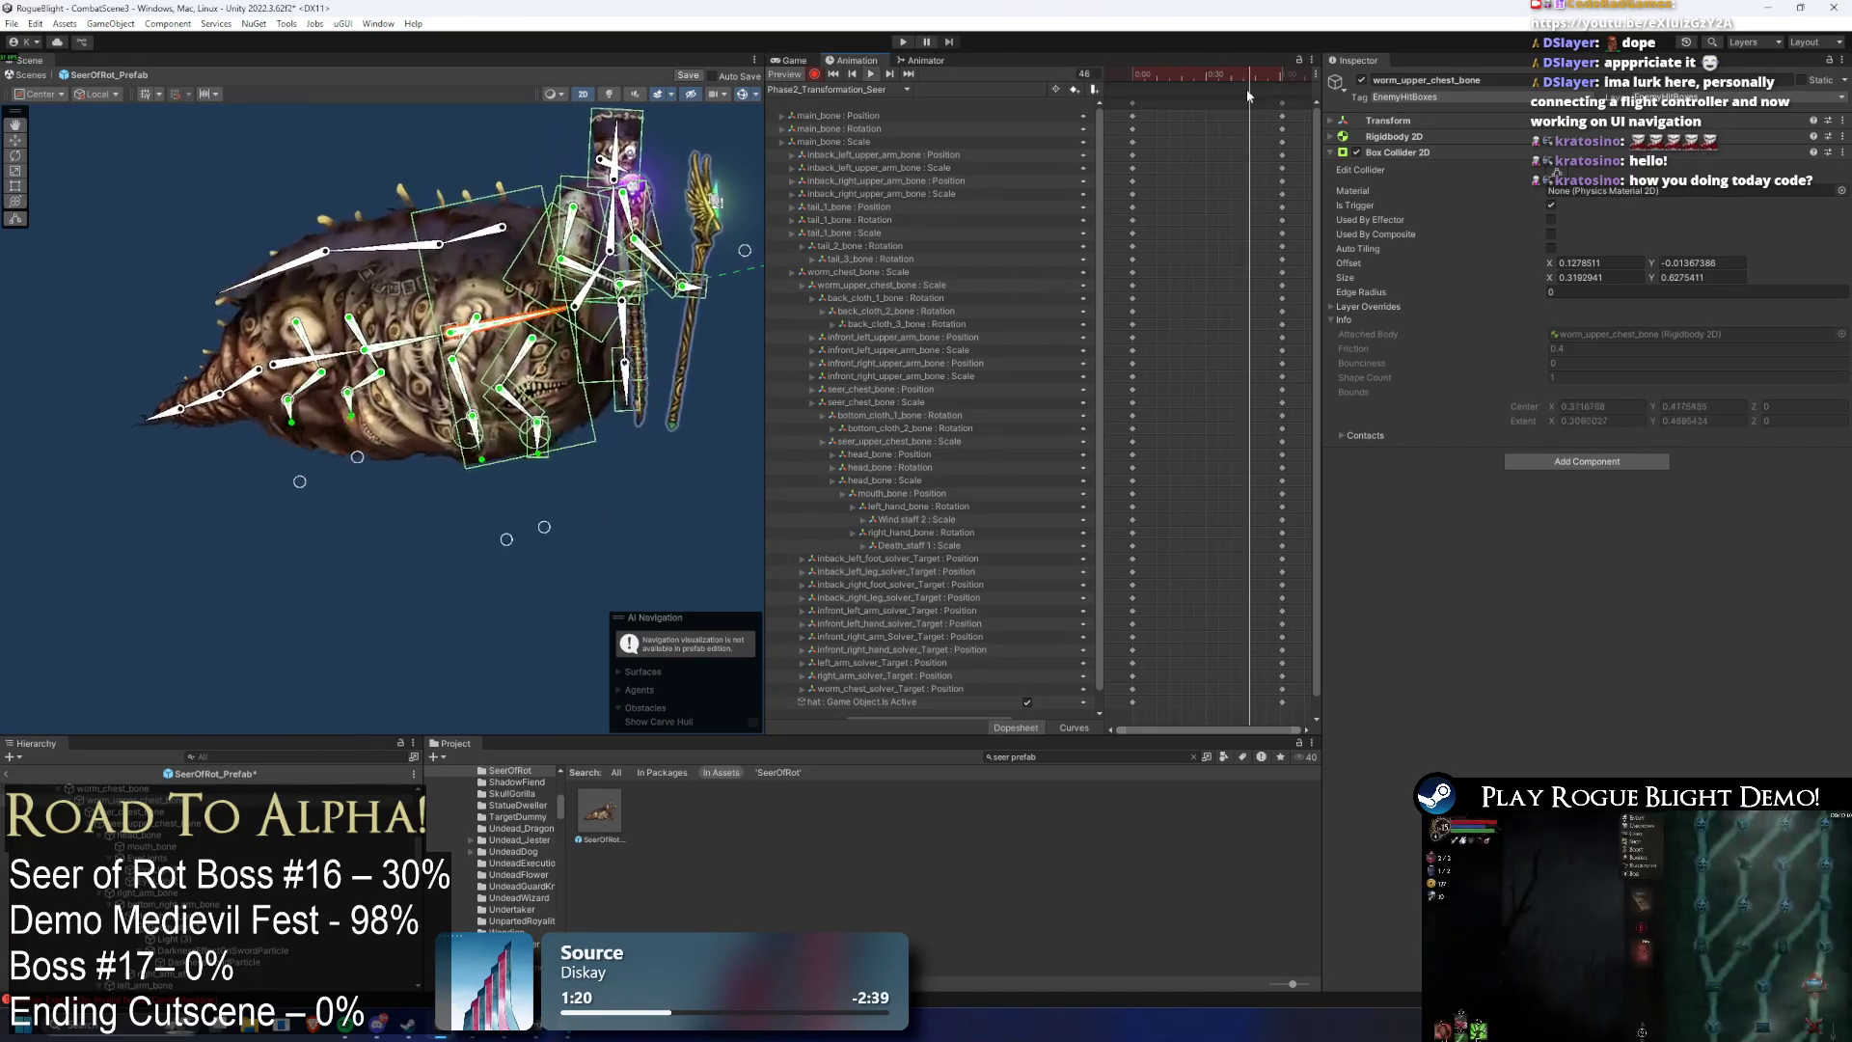
key("space")
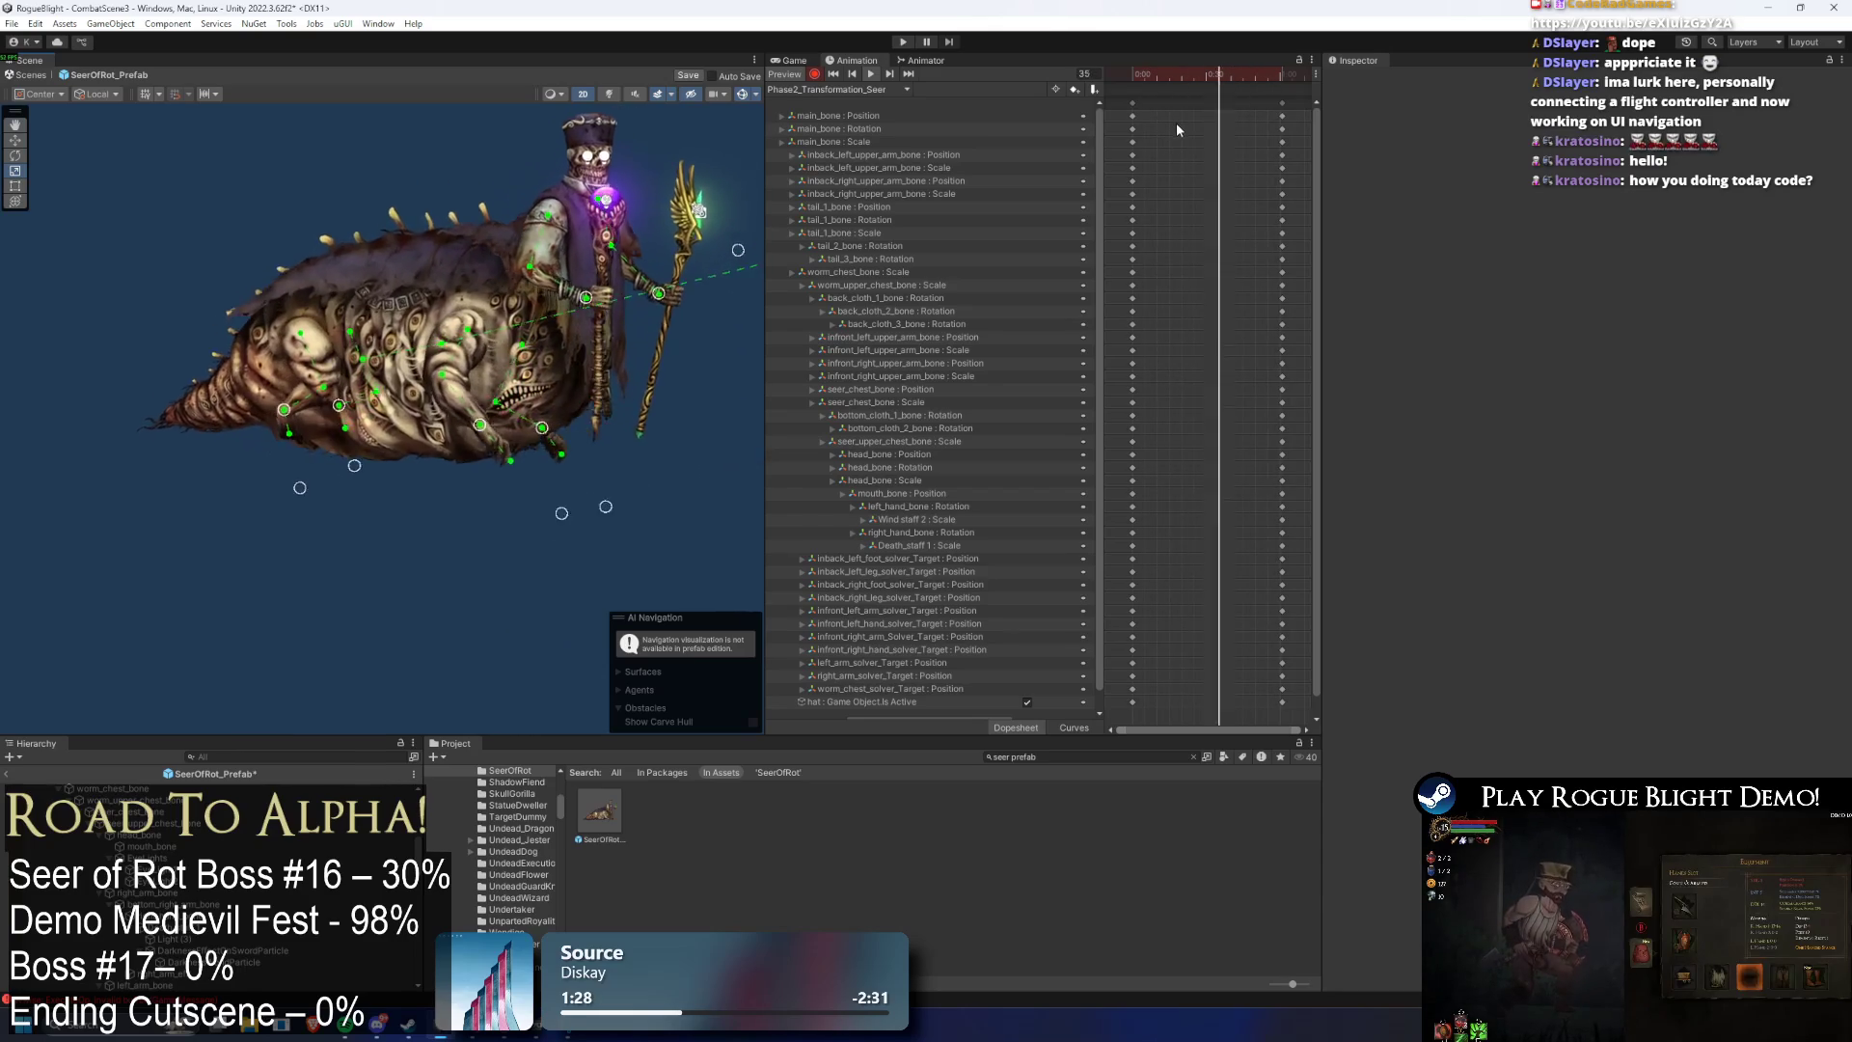
- Save a new clip idle_seer(P2) in _Animations/_Enemy/SeerOfRot via Create New Clip
left_click(1281, 103)
left_click(868, 89)
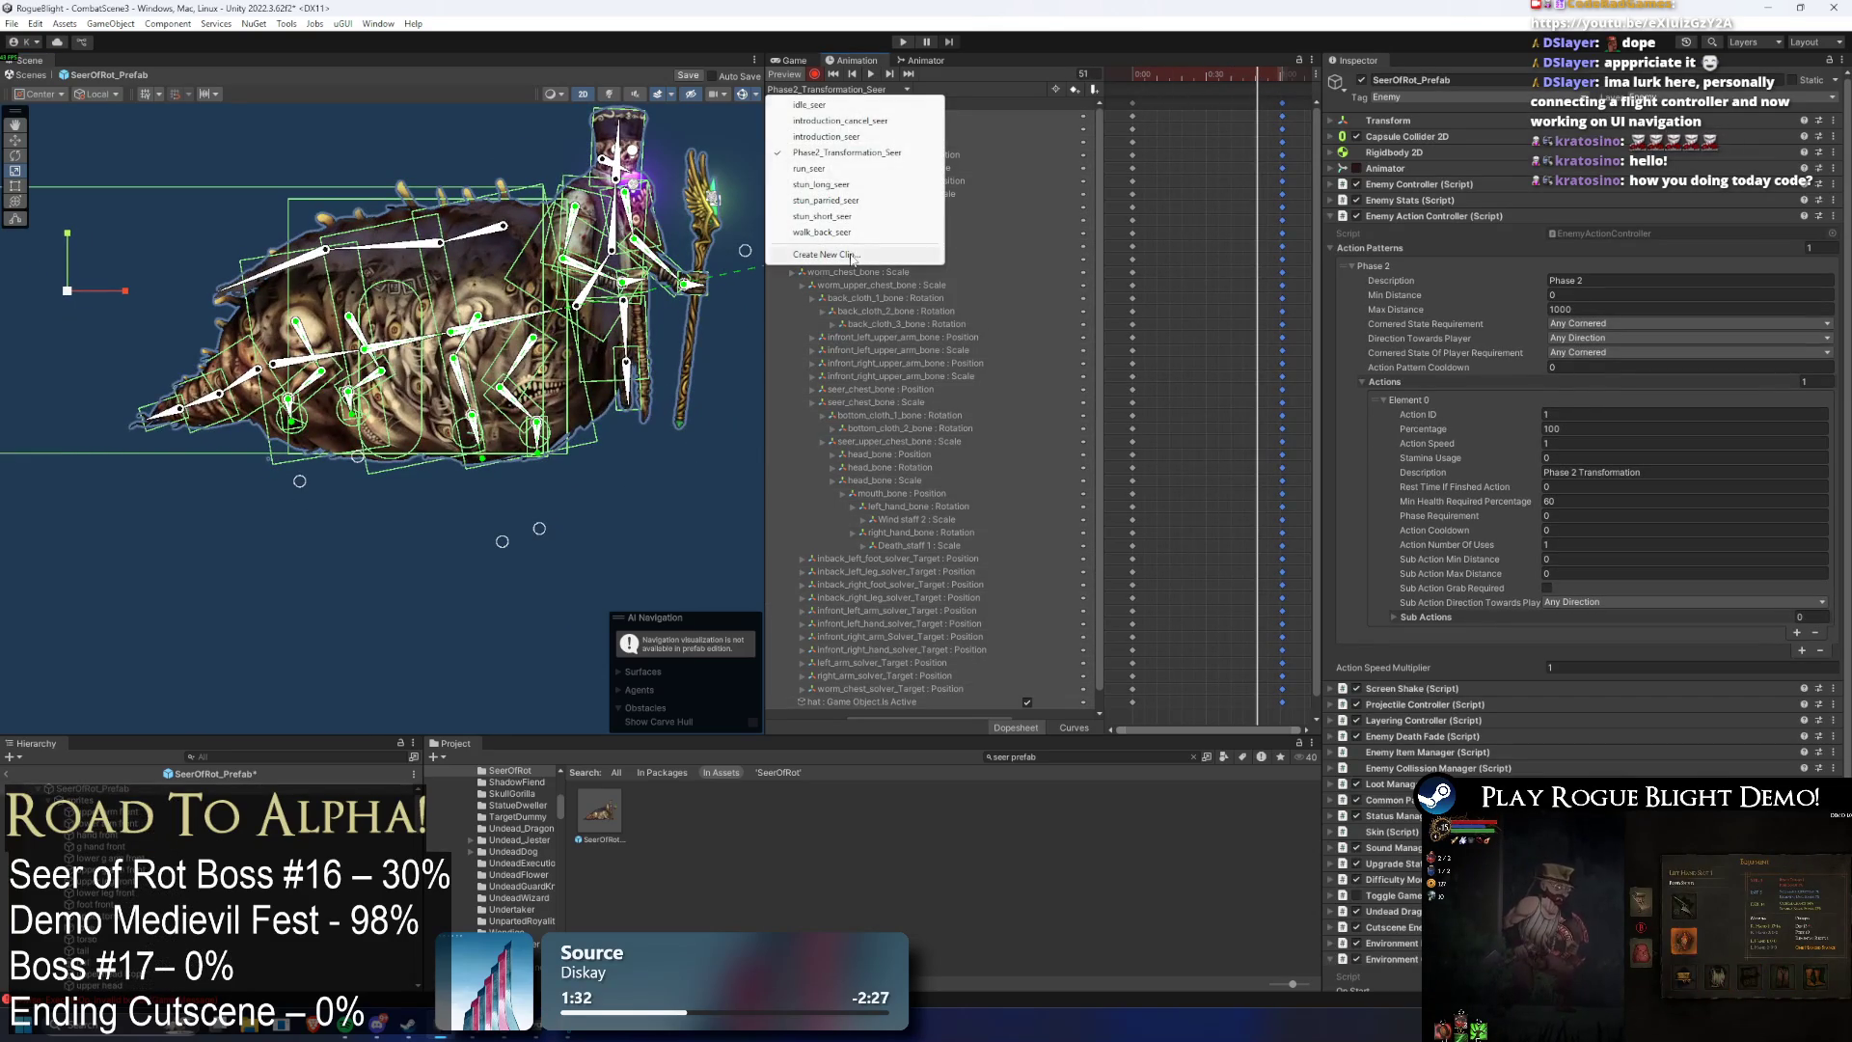
left_click(853, 255)
double_click(625, 192)
double_click(609, 231)
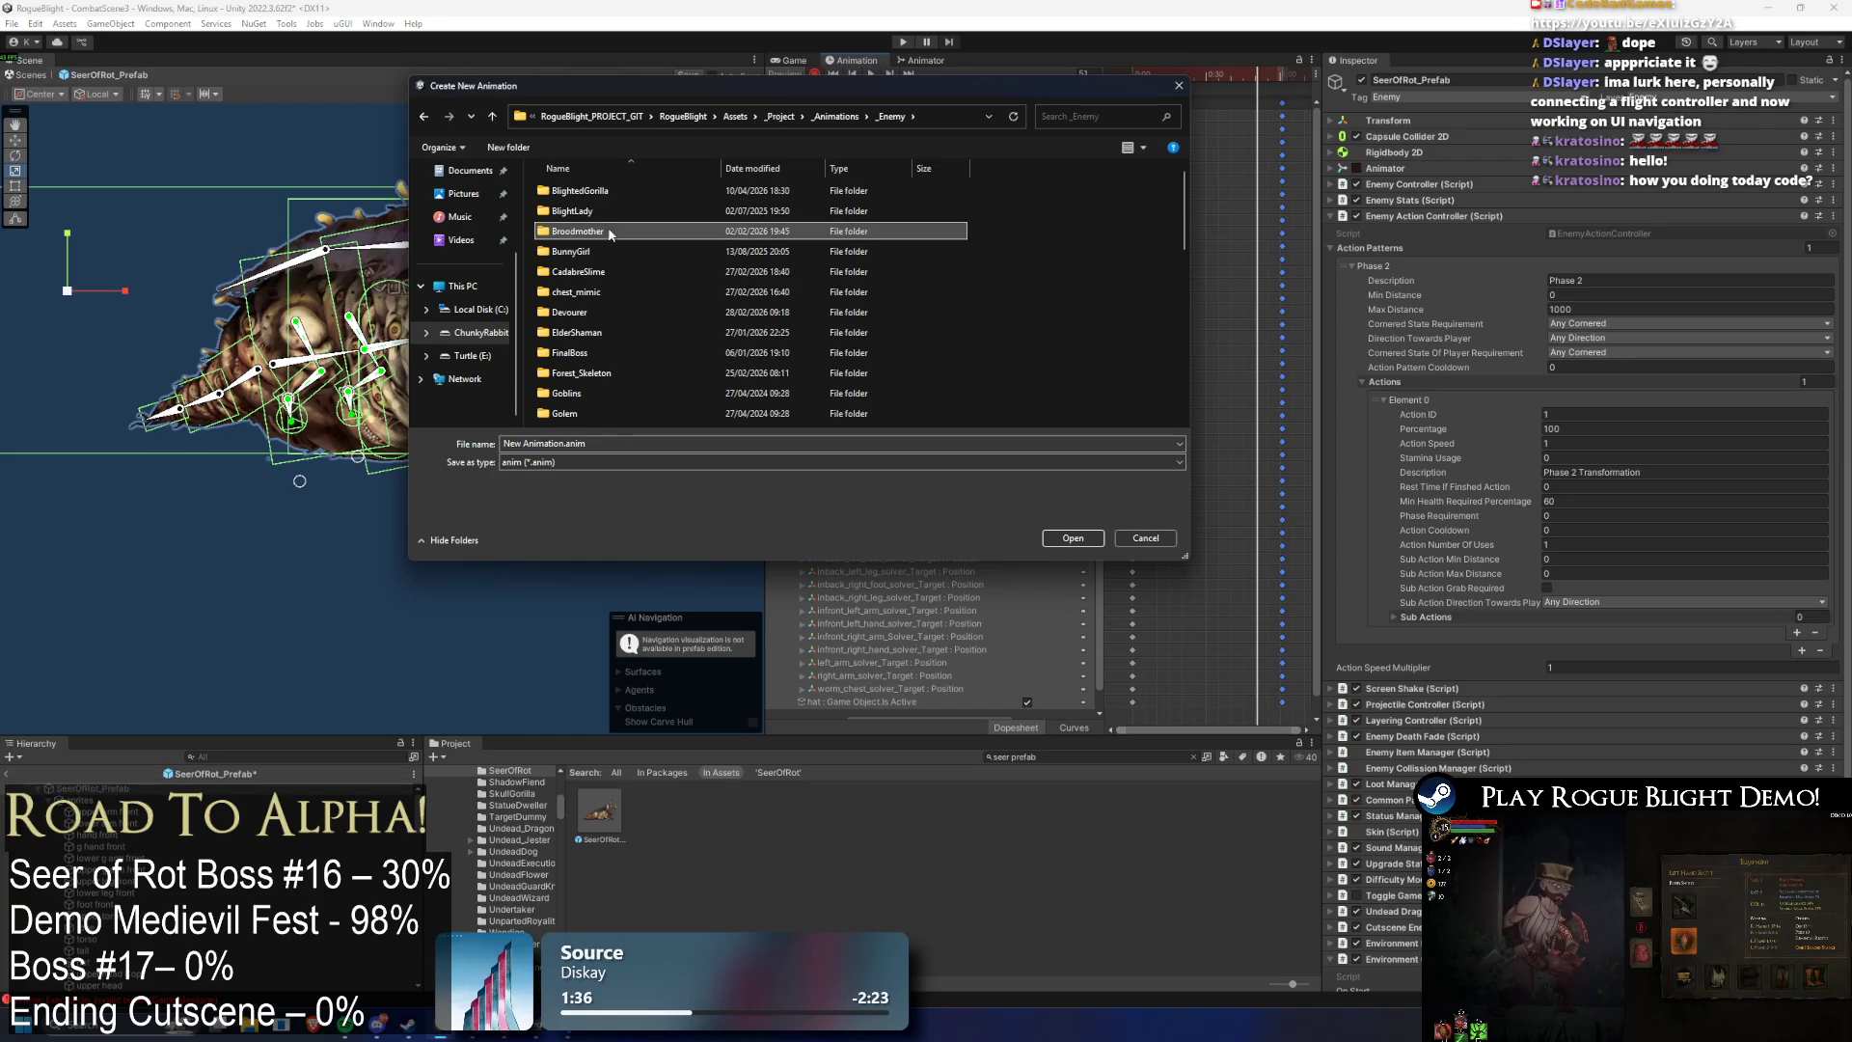
key("s")
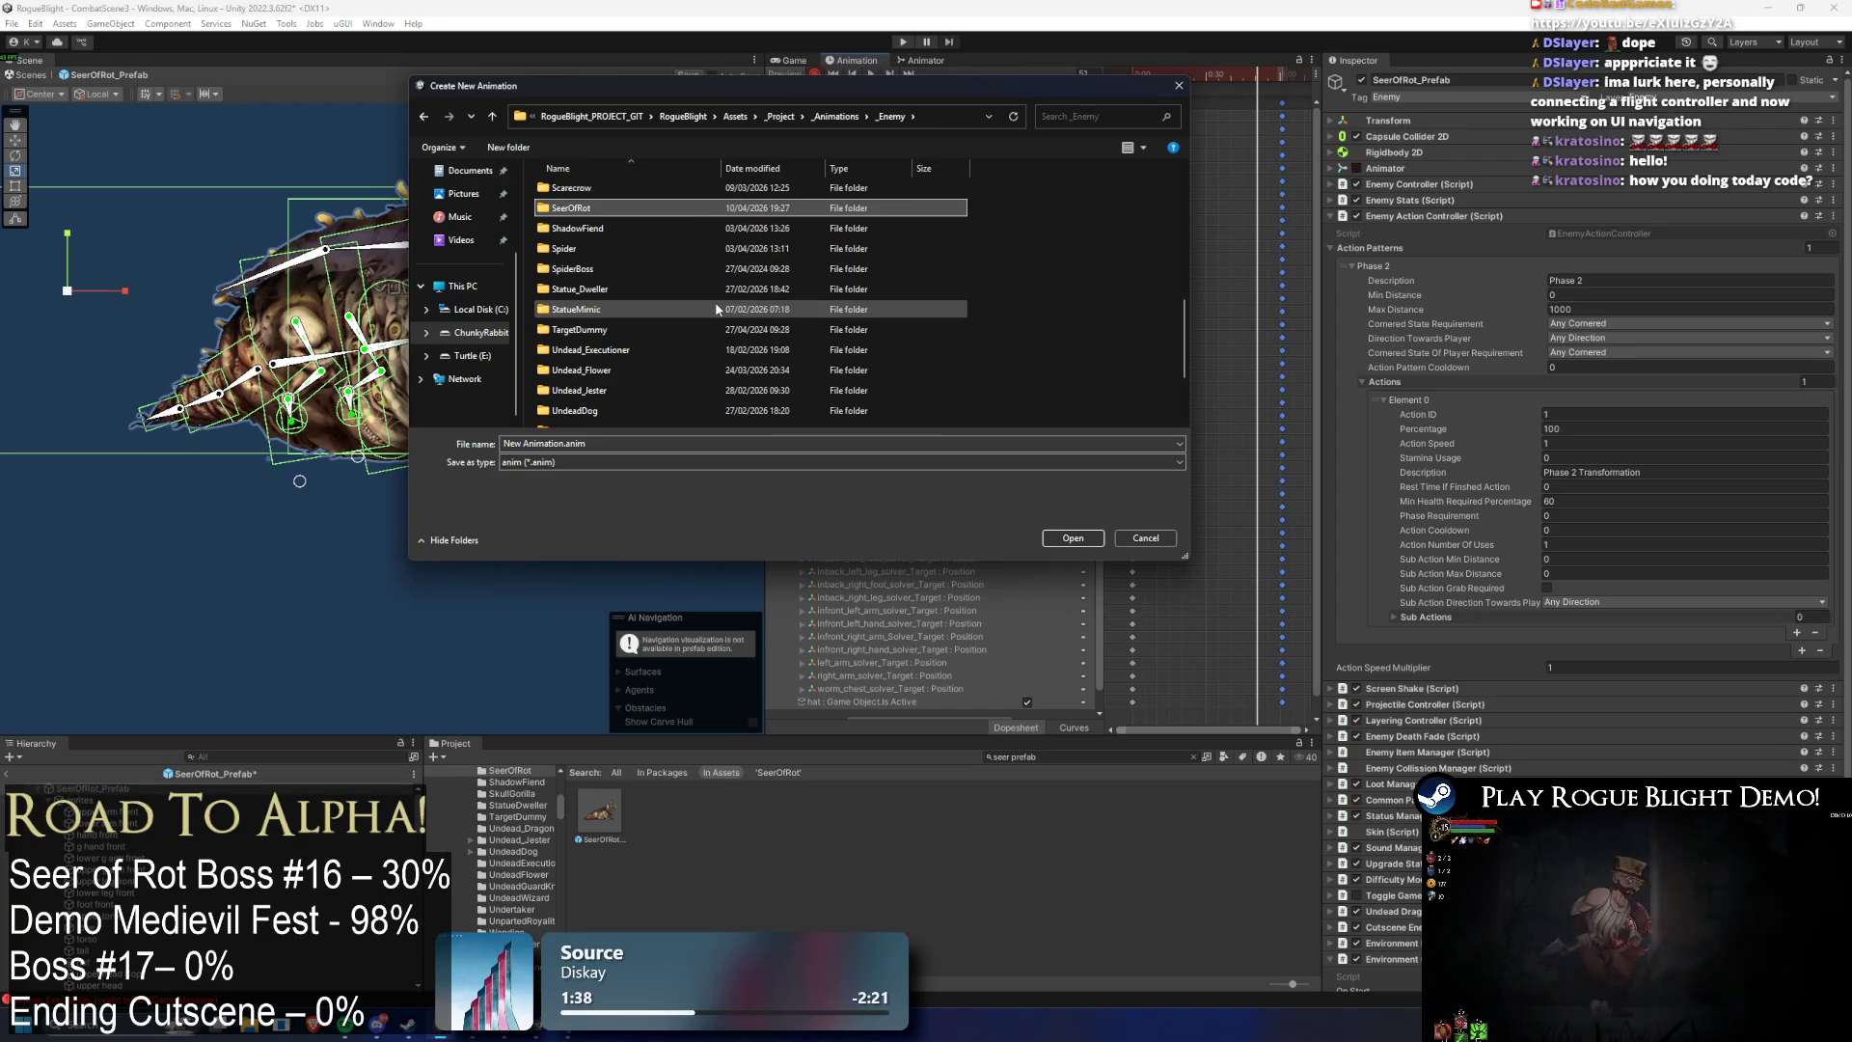
key("Down")
key("Return")
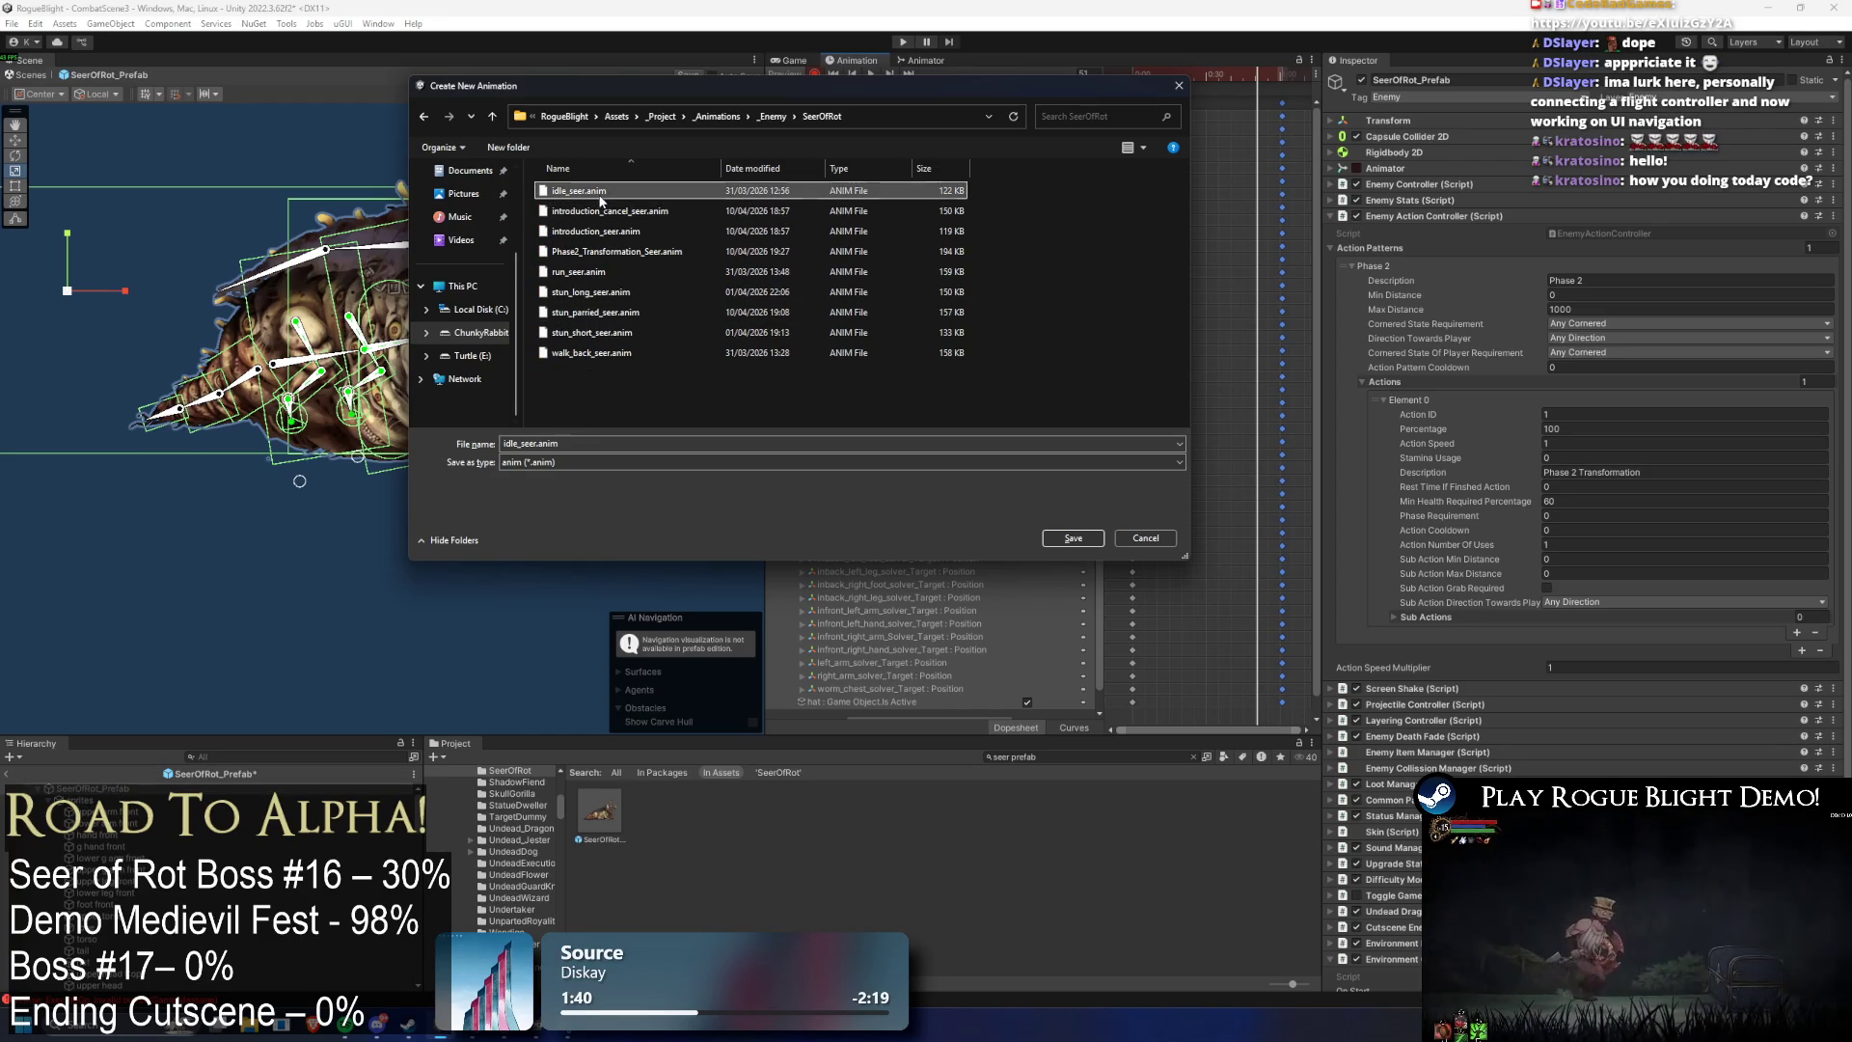
left_click(532, 441)
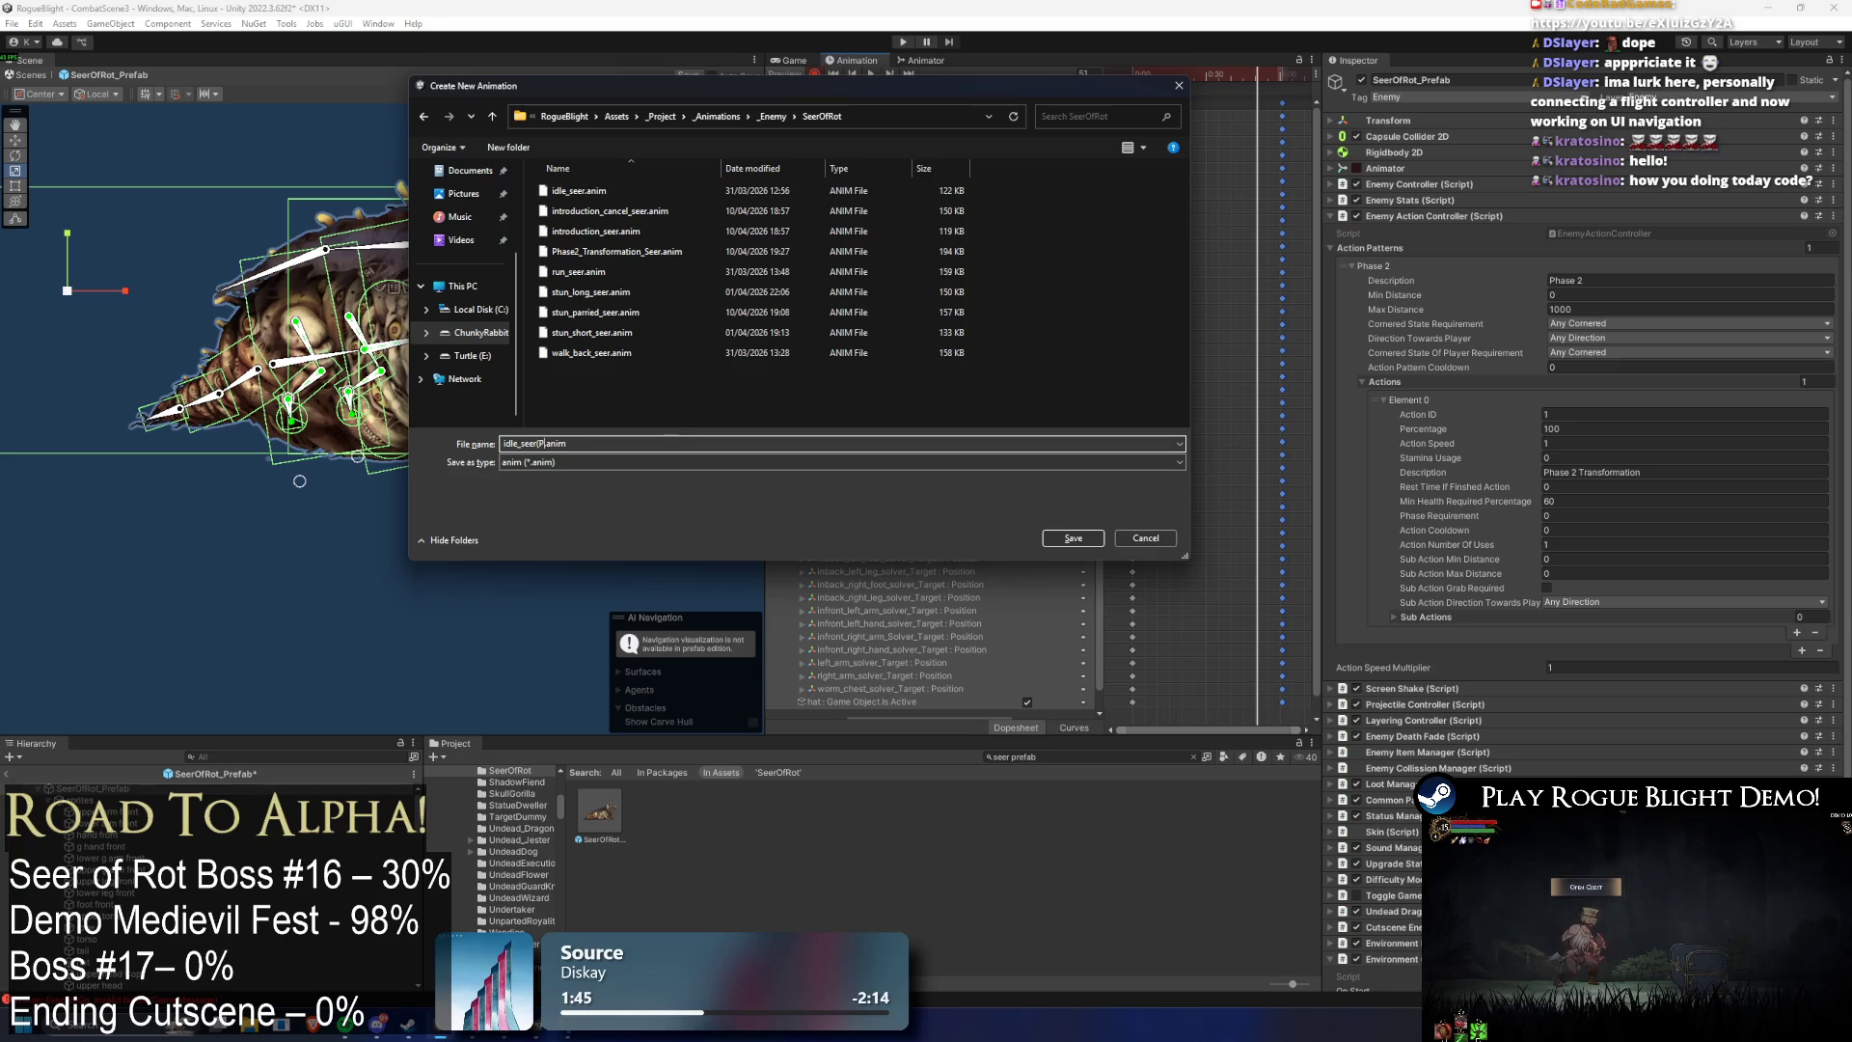
key("Return")
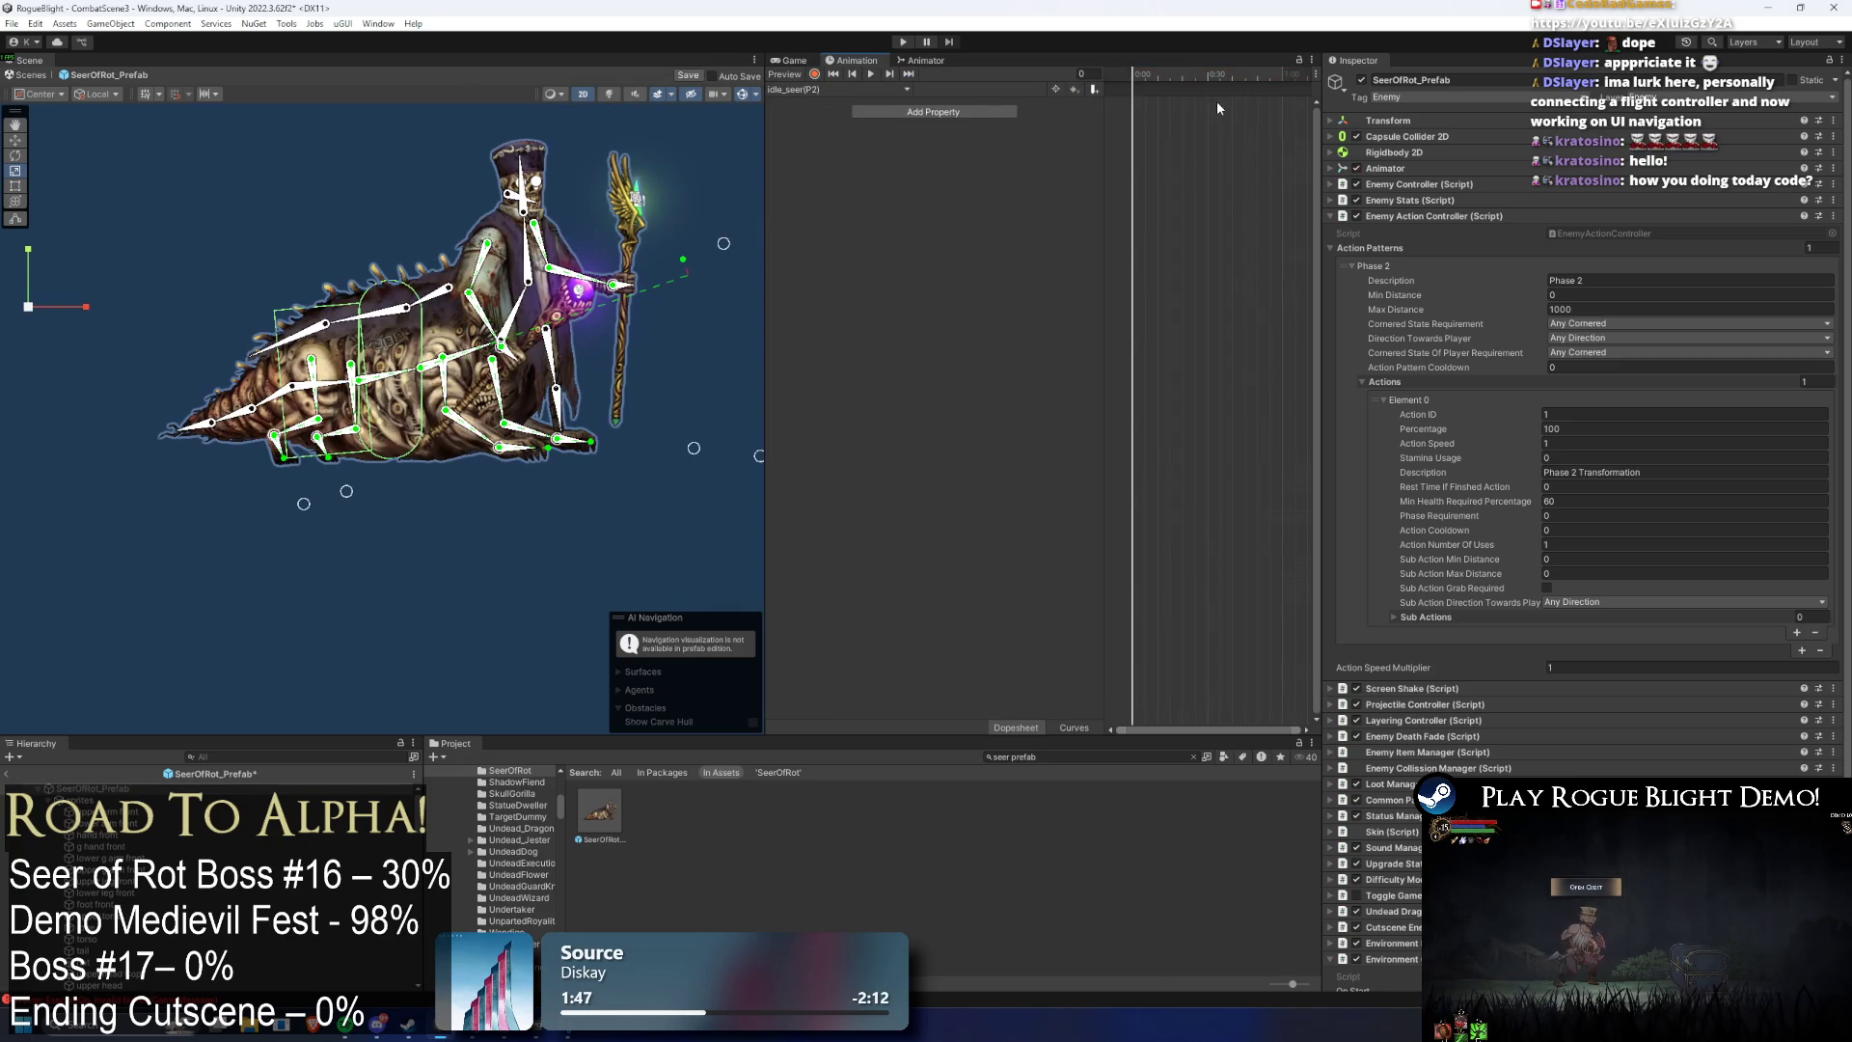
- Select the last keyframe column, shift the Scene view left and select the main bone
left_click(1142, 73)
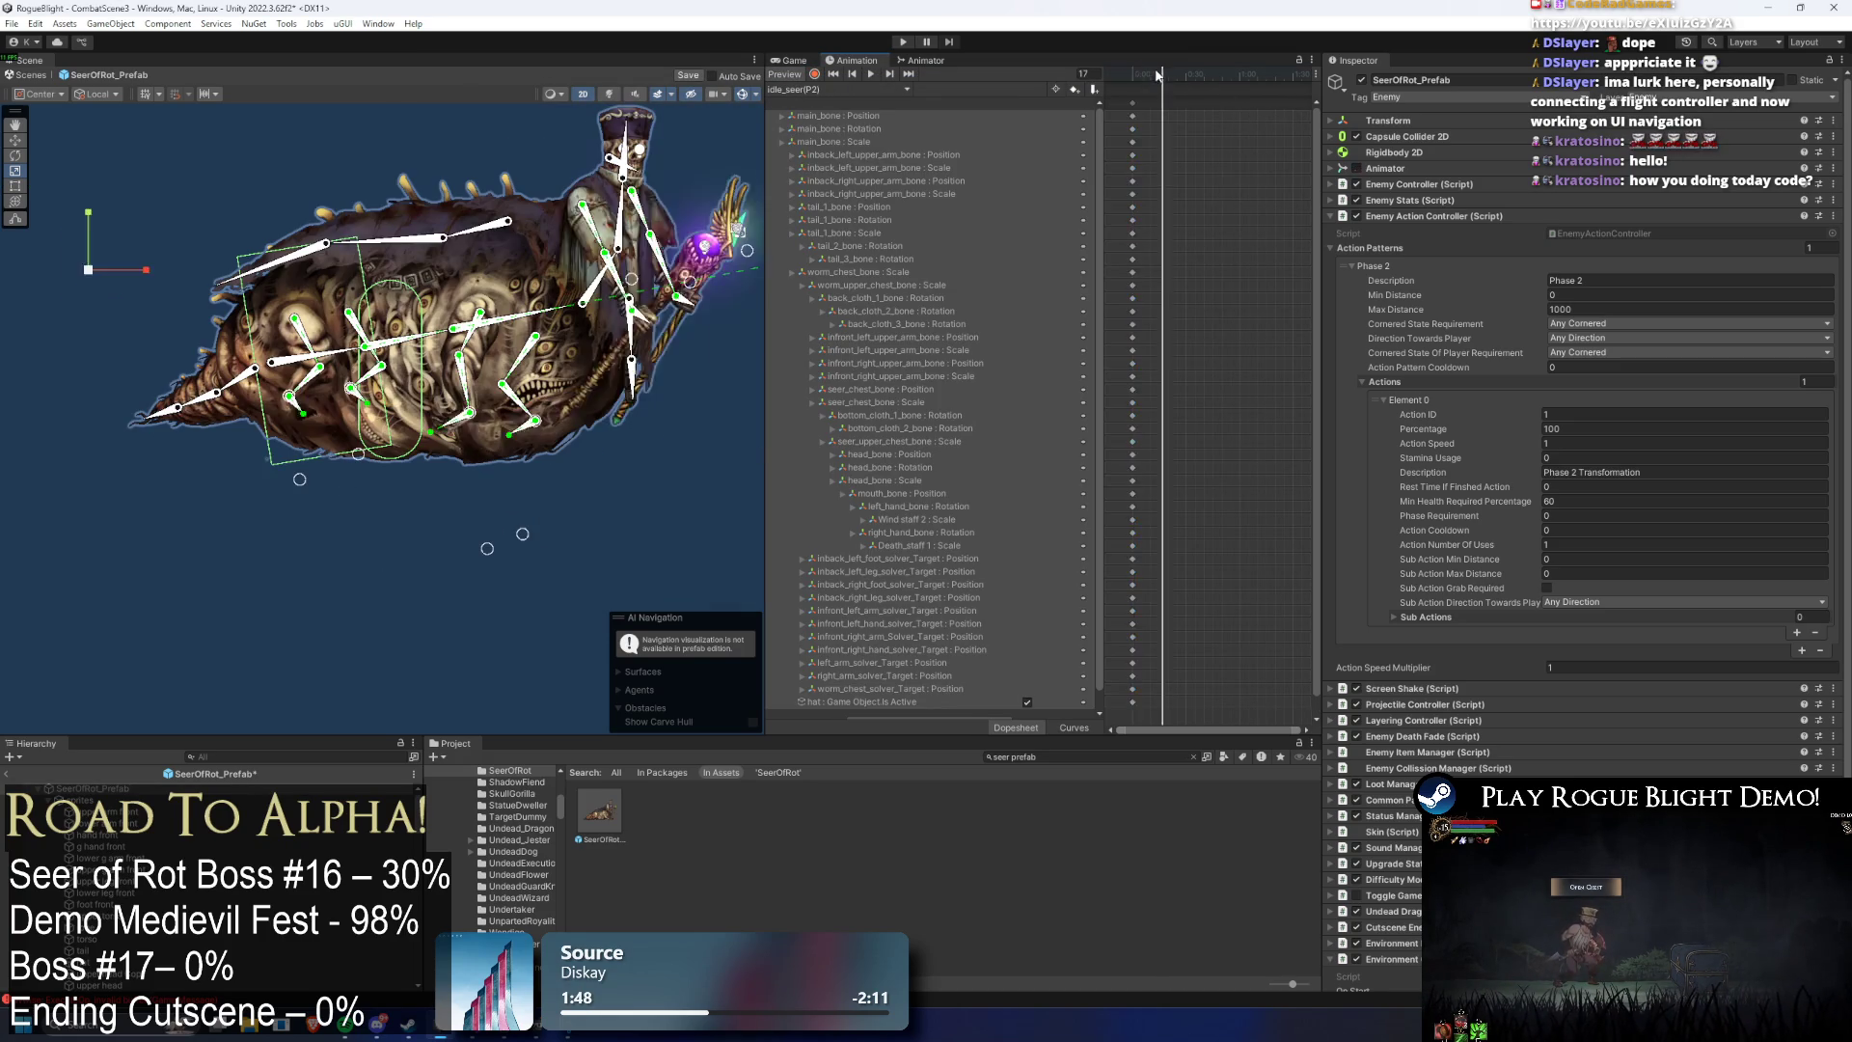
left_click_drag(1211, 81, 1241, 83)
left_click(1132, 89)
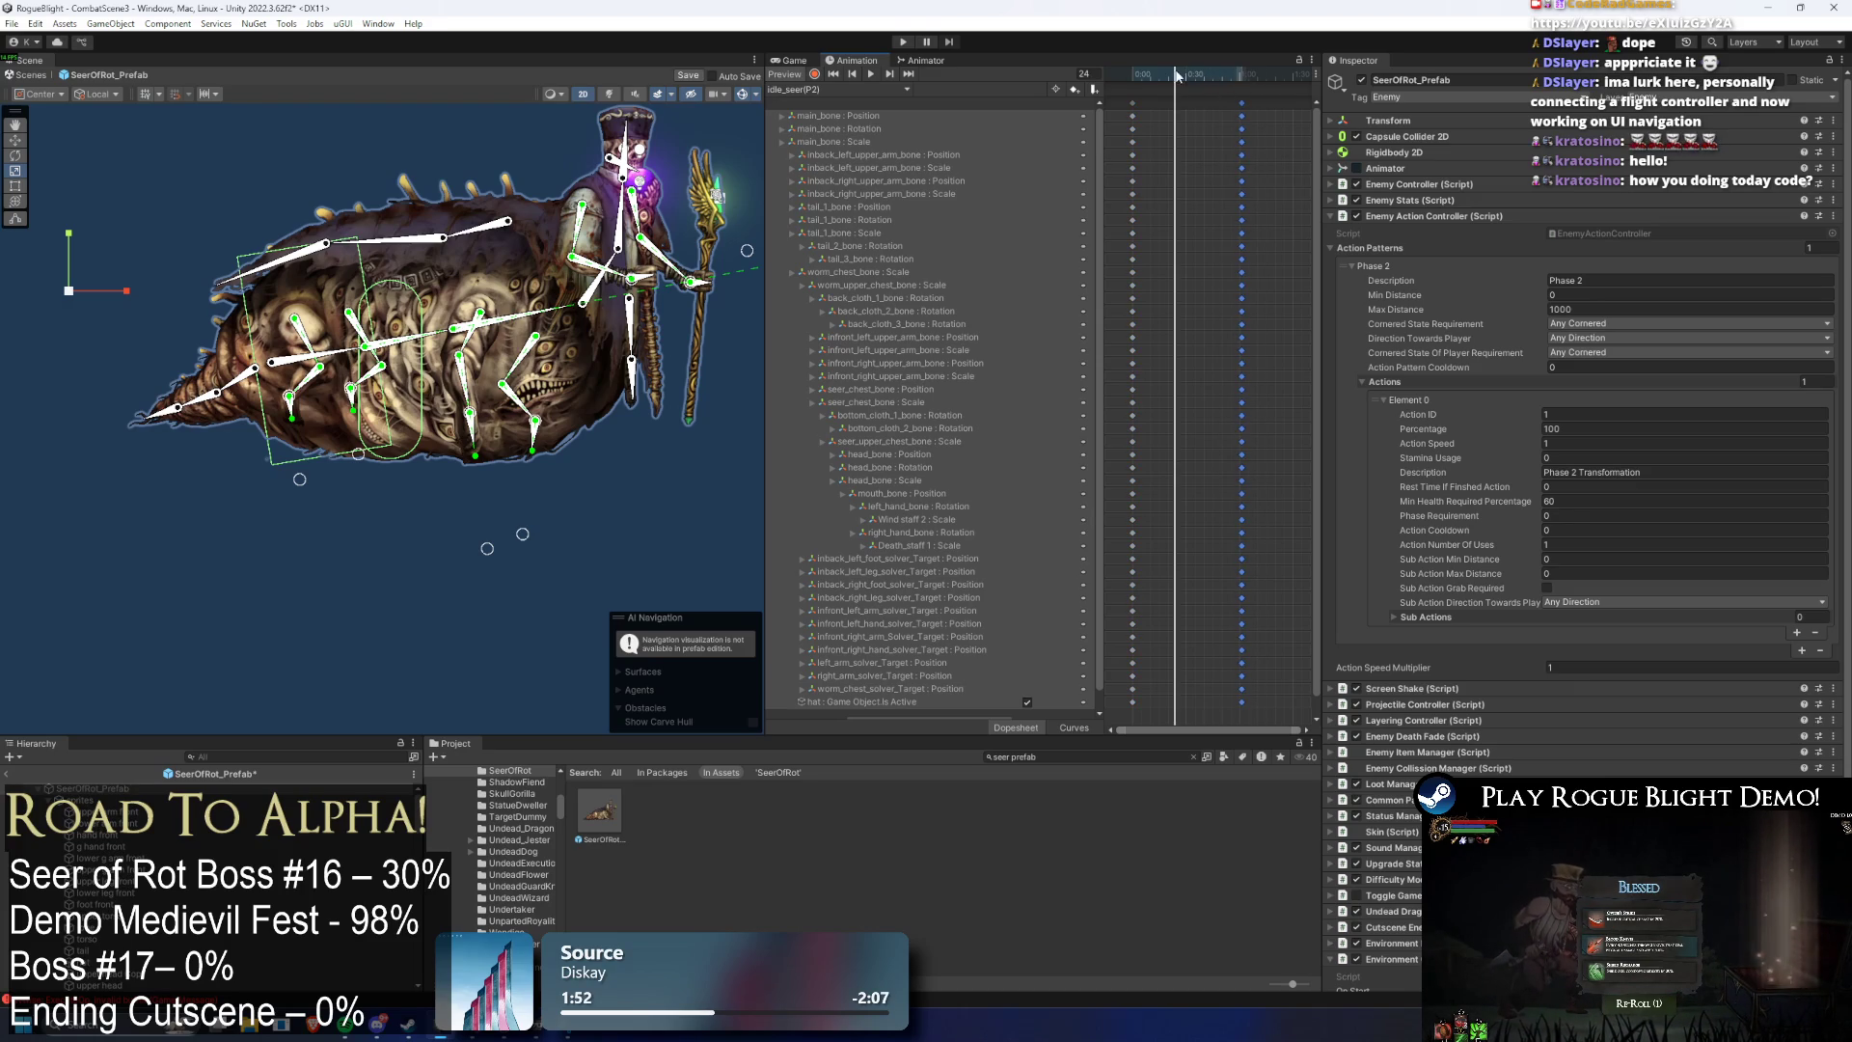
left_click_drag(759, 242, 600, 273)
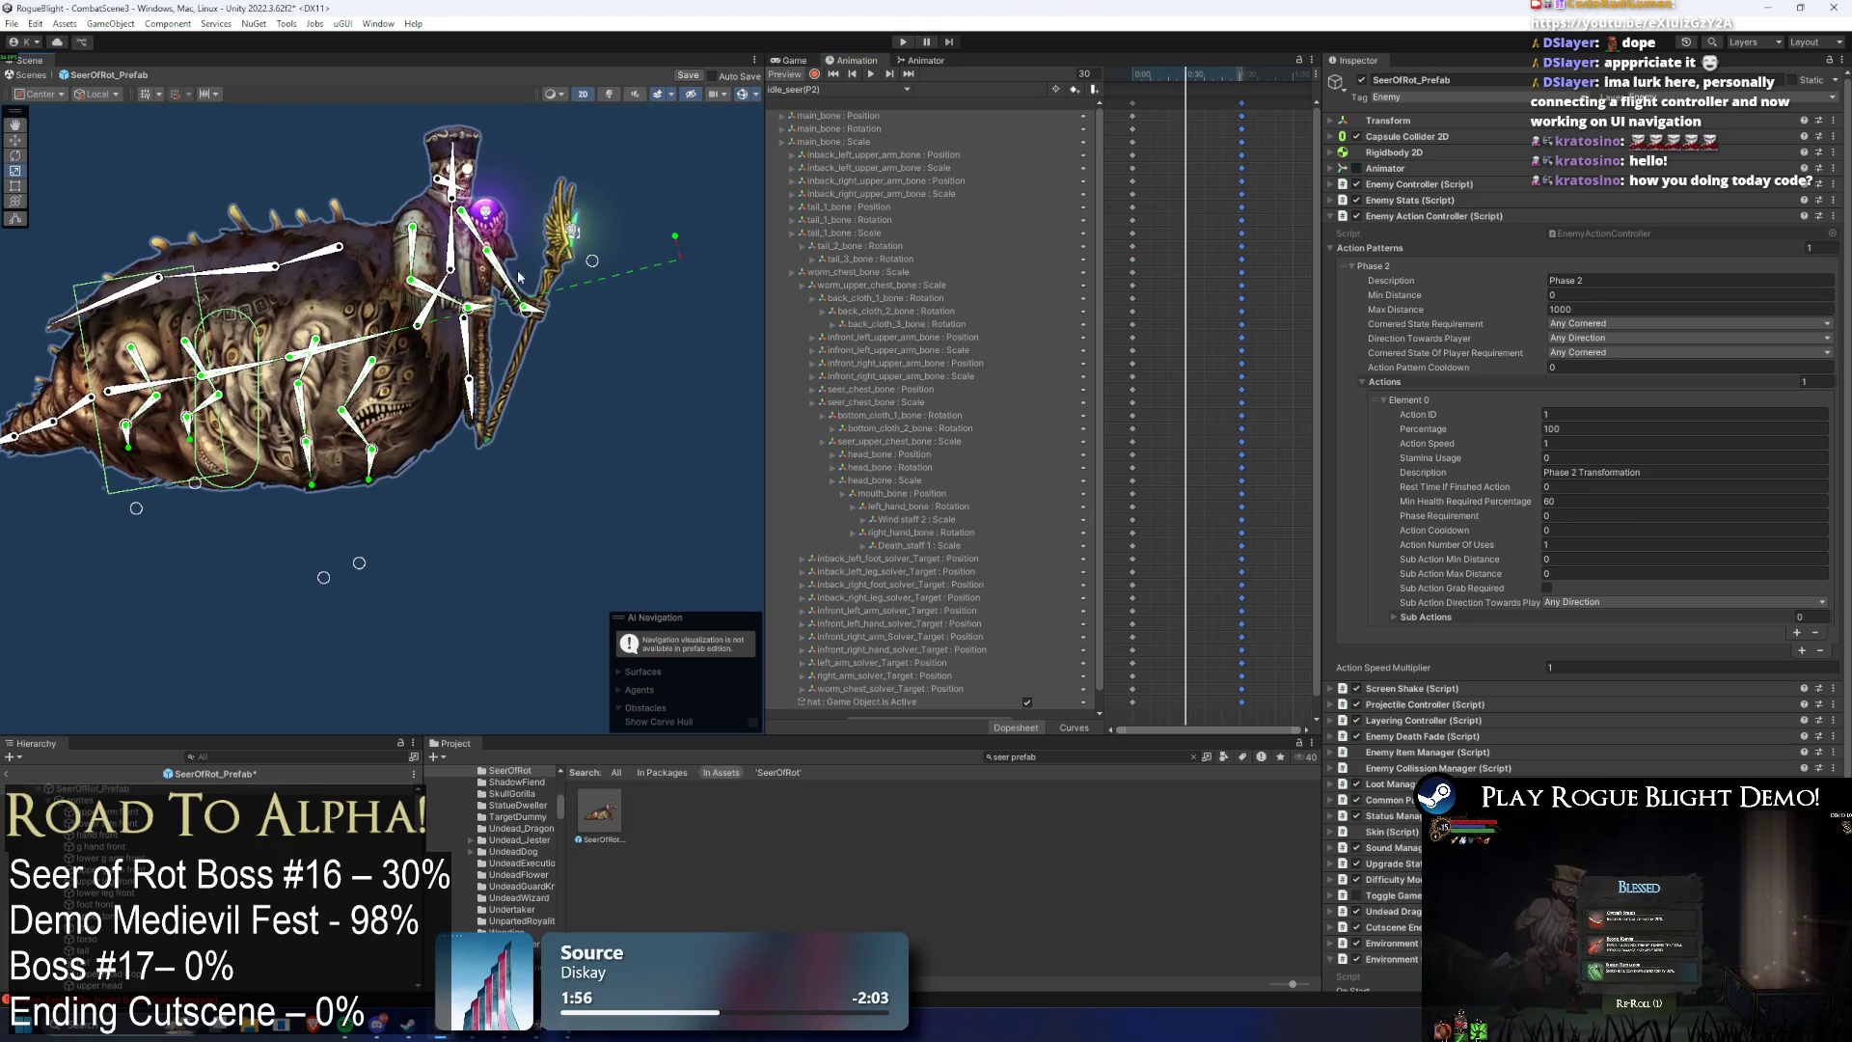
left_click(166, 386)
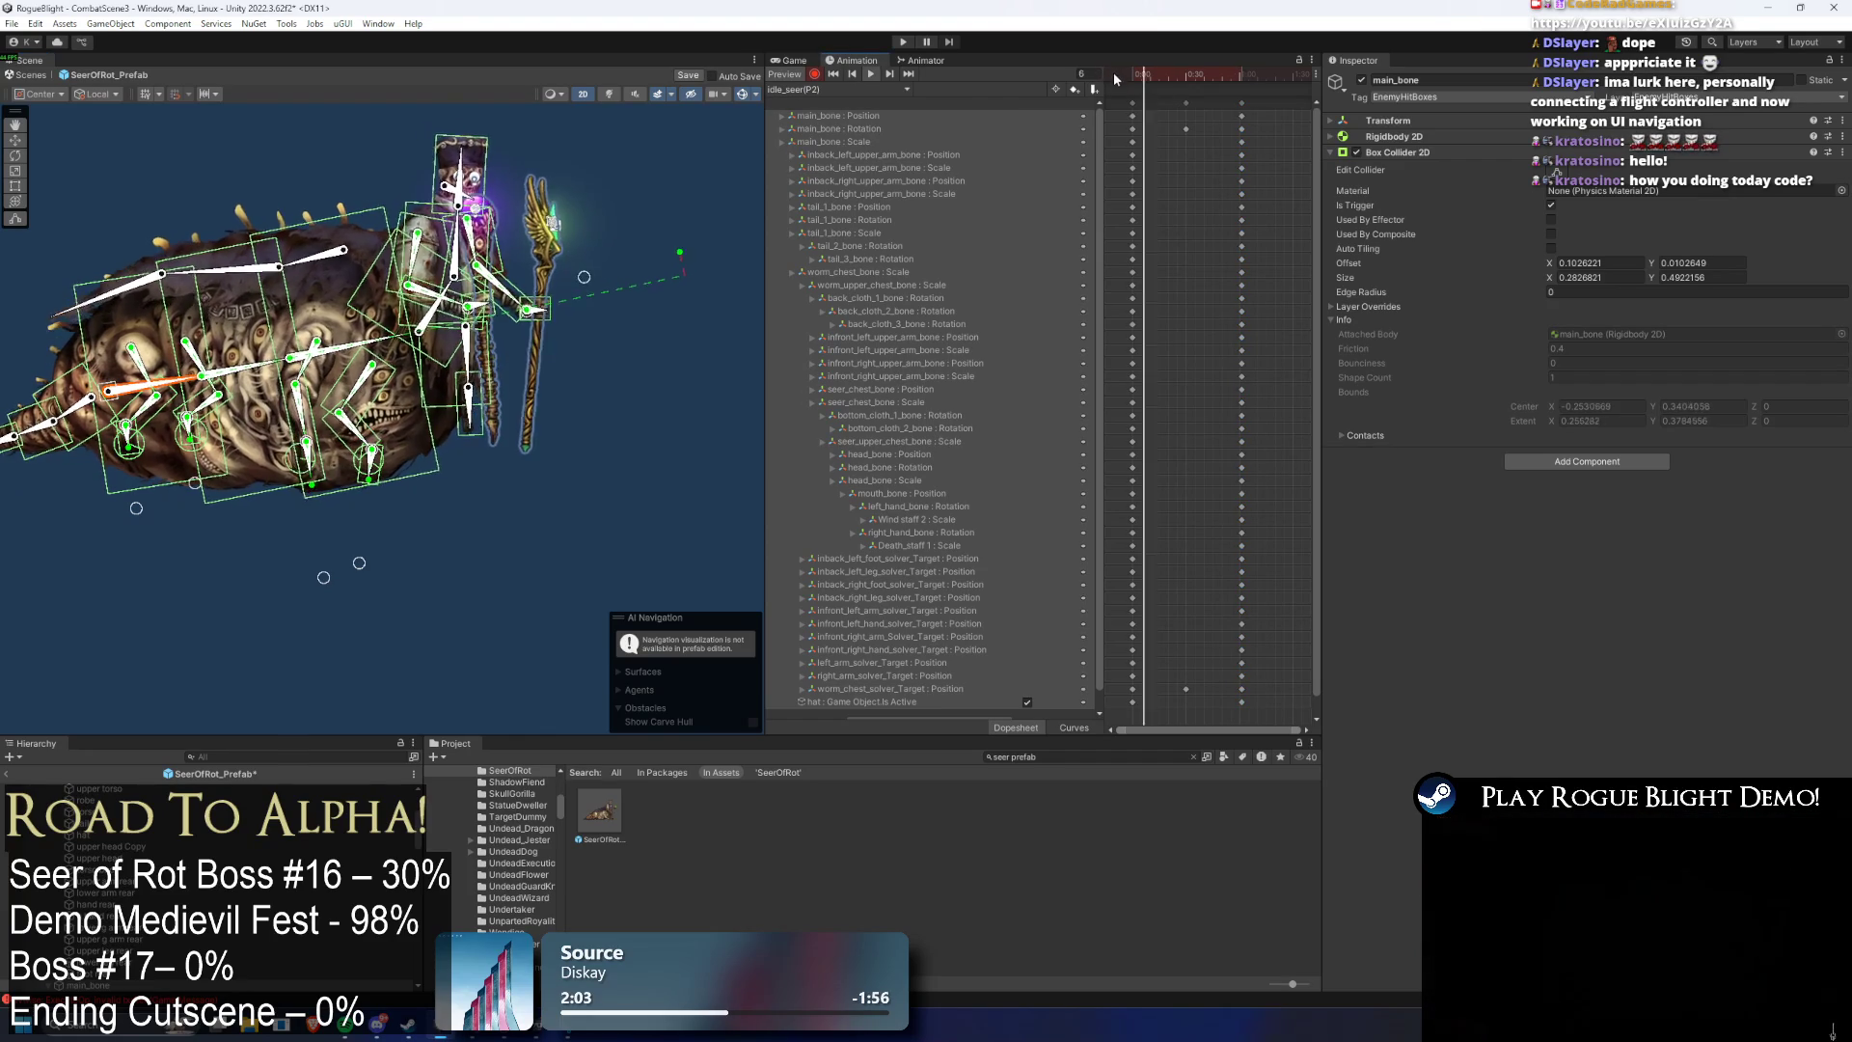
- At frame 29, move the Seer's hand and staff left and preview the animation
left_click(1183, 77)
left_click_drag(1183, 77, 574, 294)
left_click_drag(1162, 77, 1187, 77)
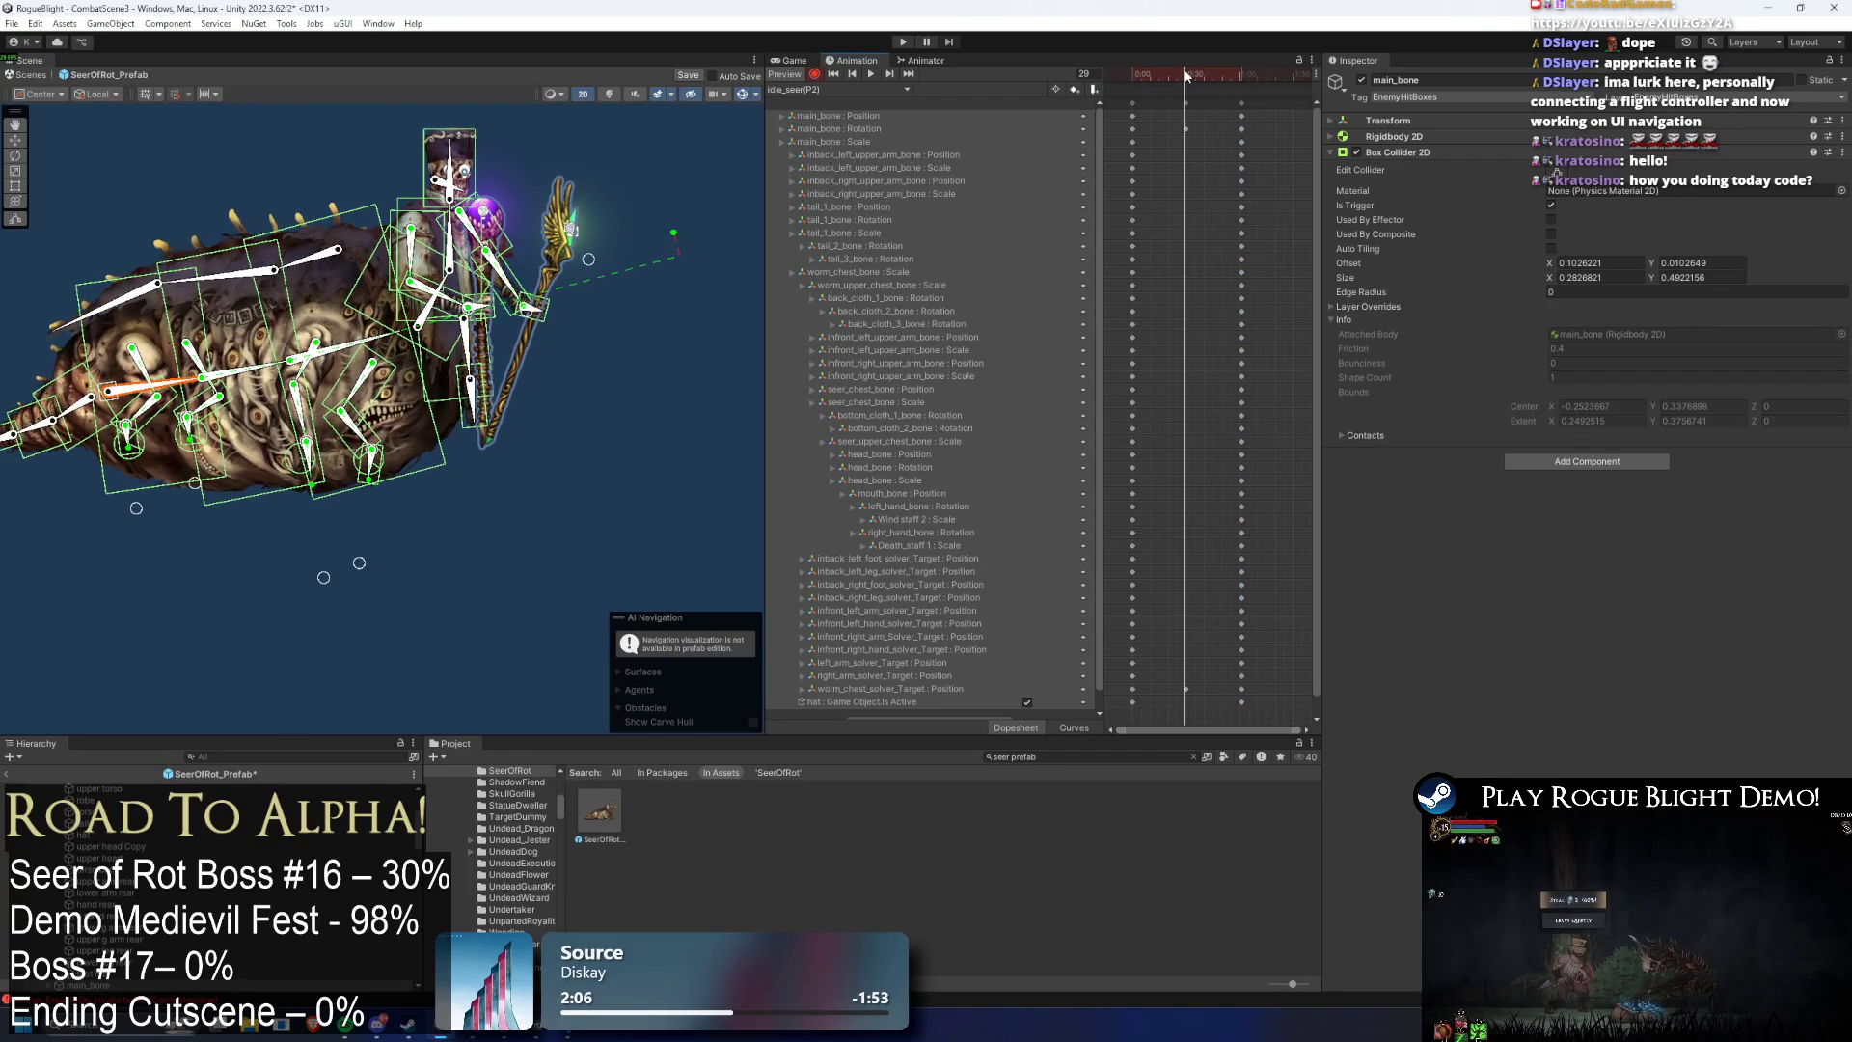
left_click(518, 309)
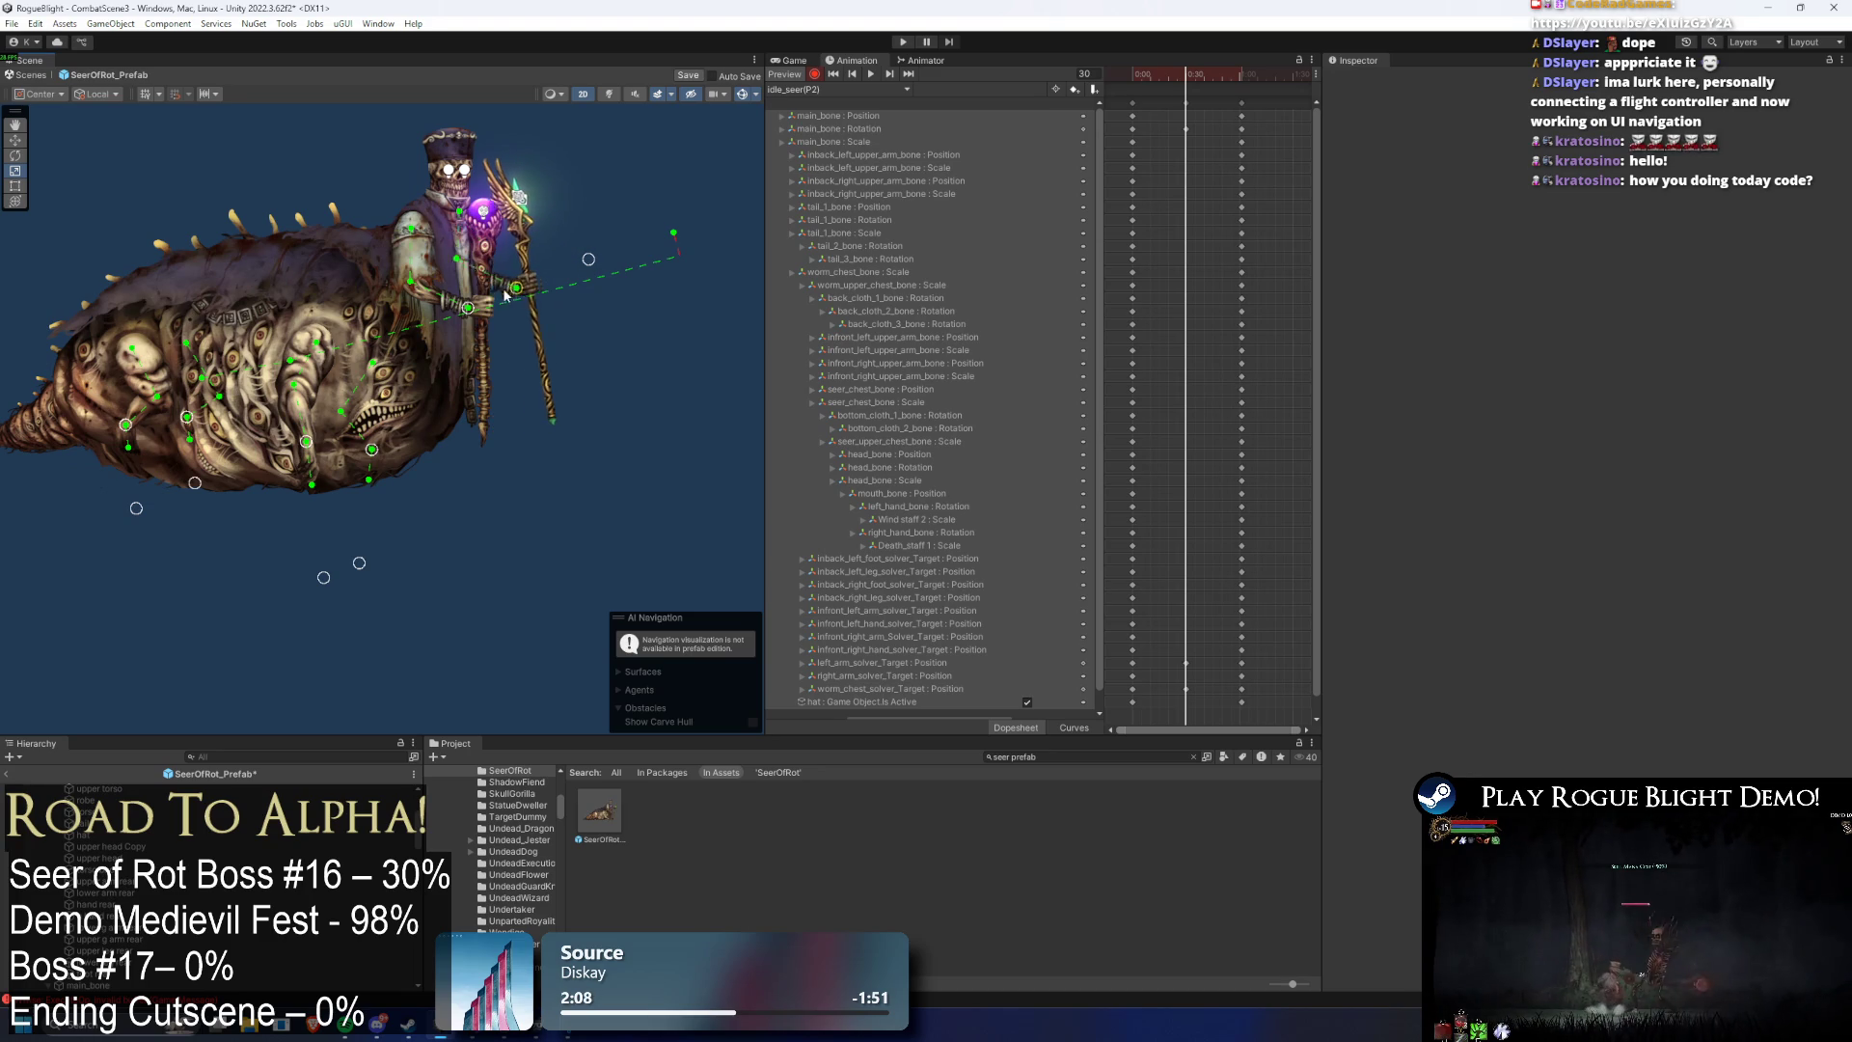
left_click_drag(469, 310, 456, 313)
key("space")
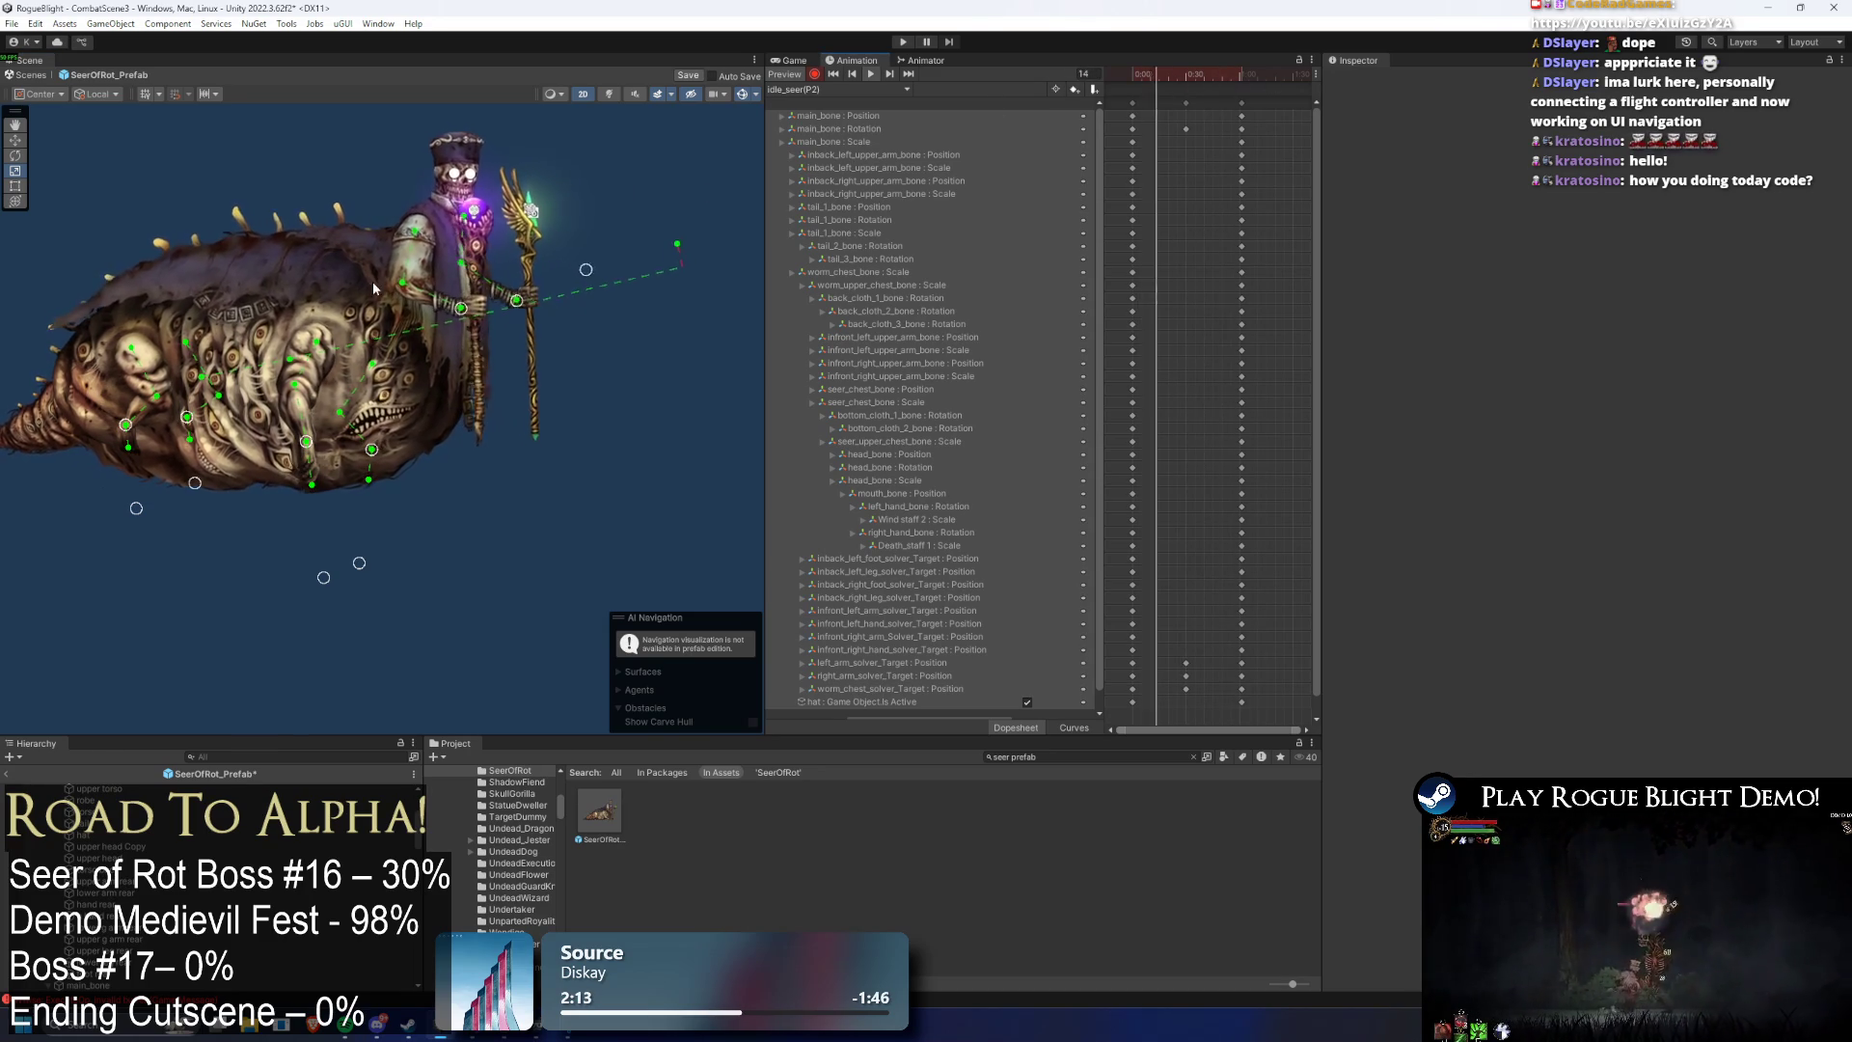
- At frame 30, drag a limb solver target to repose the leg and scrub to check
left_click(1186, 74)
left_click(319, 389)
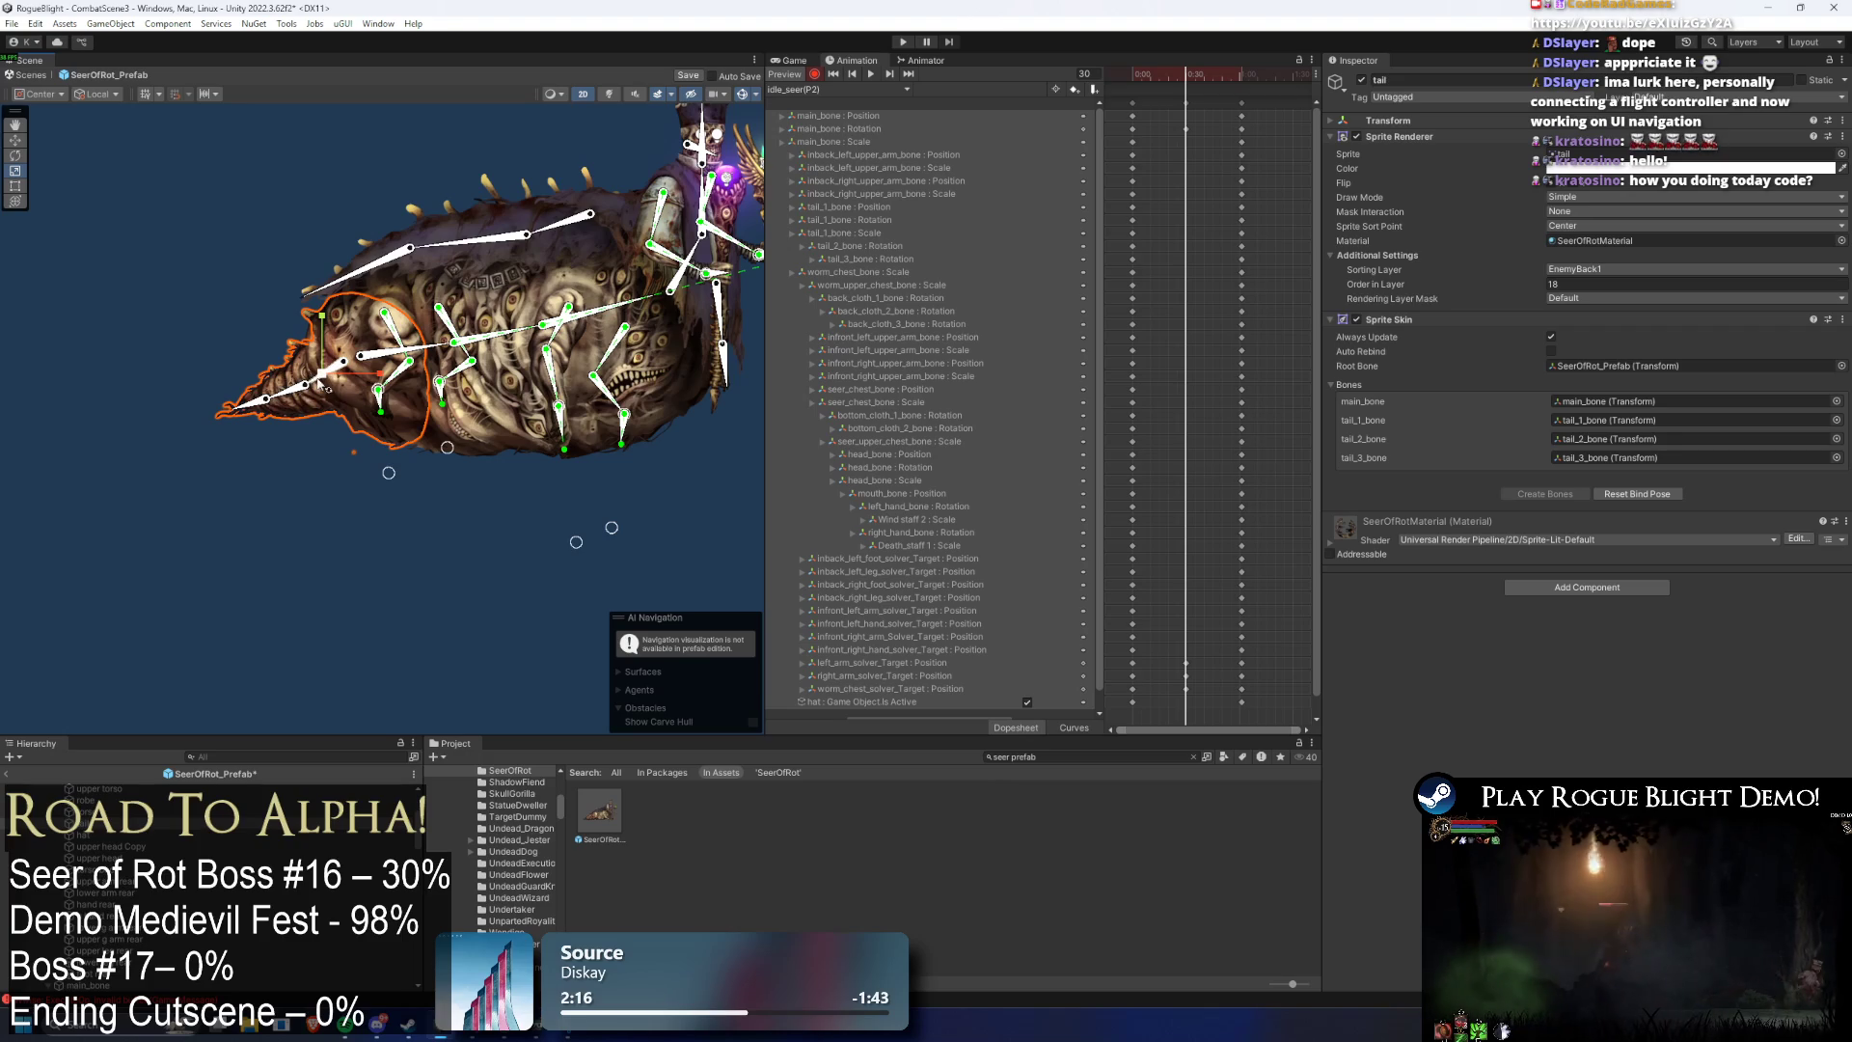
scroll(322, 384, "up", 2)
left_click(294, 378)
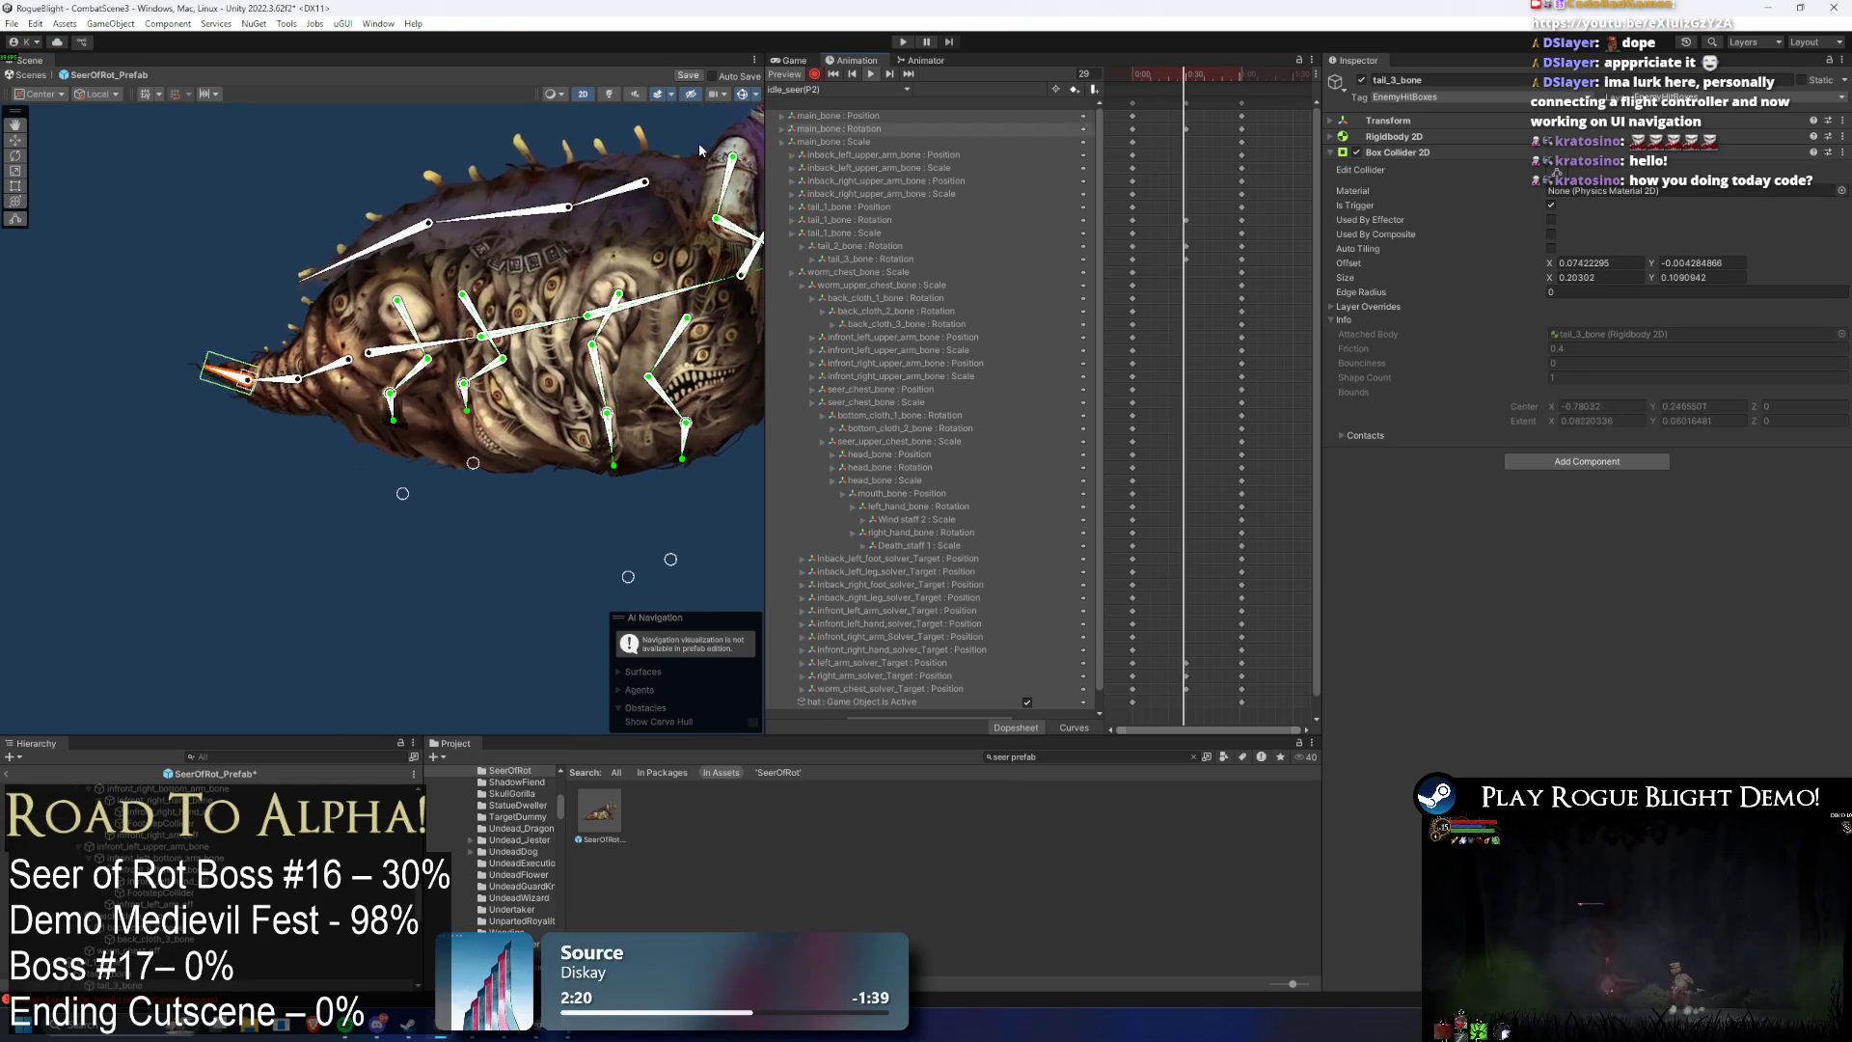
left_click(351, 201)
scroll(437, 205, "down", 2)
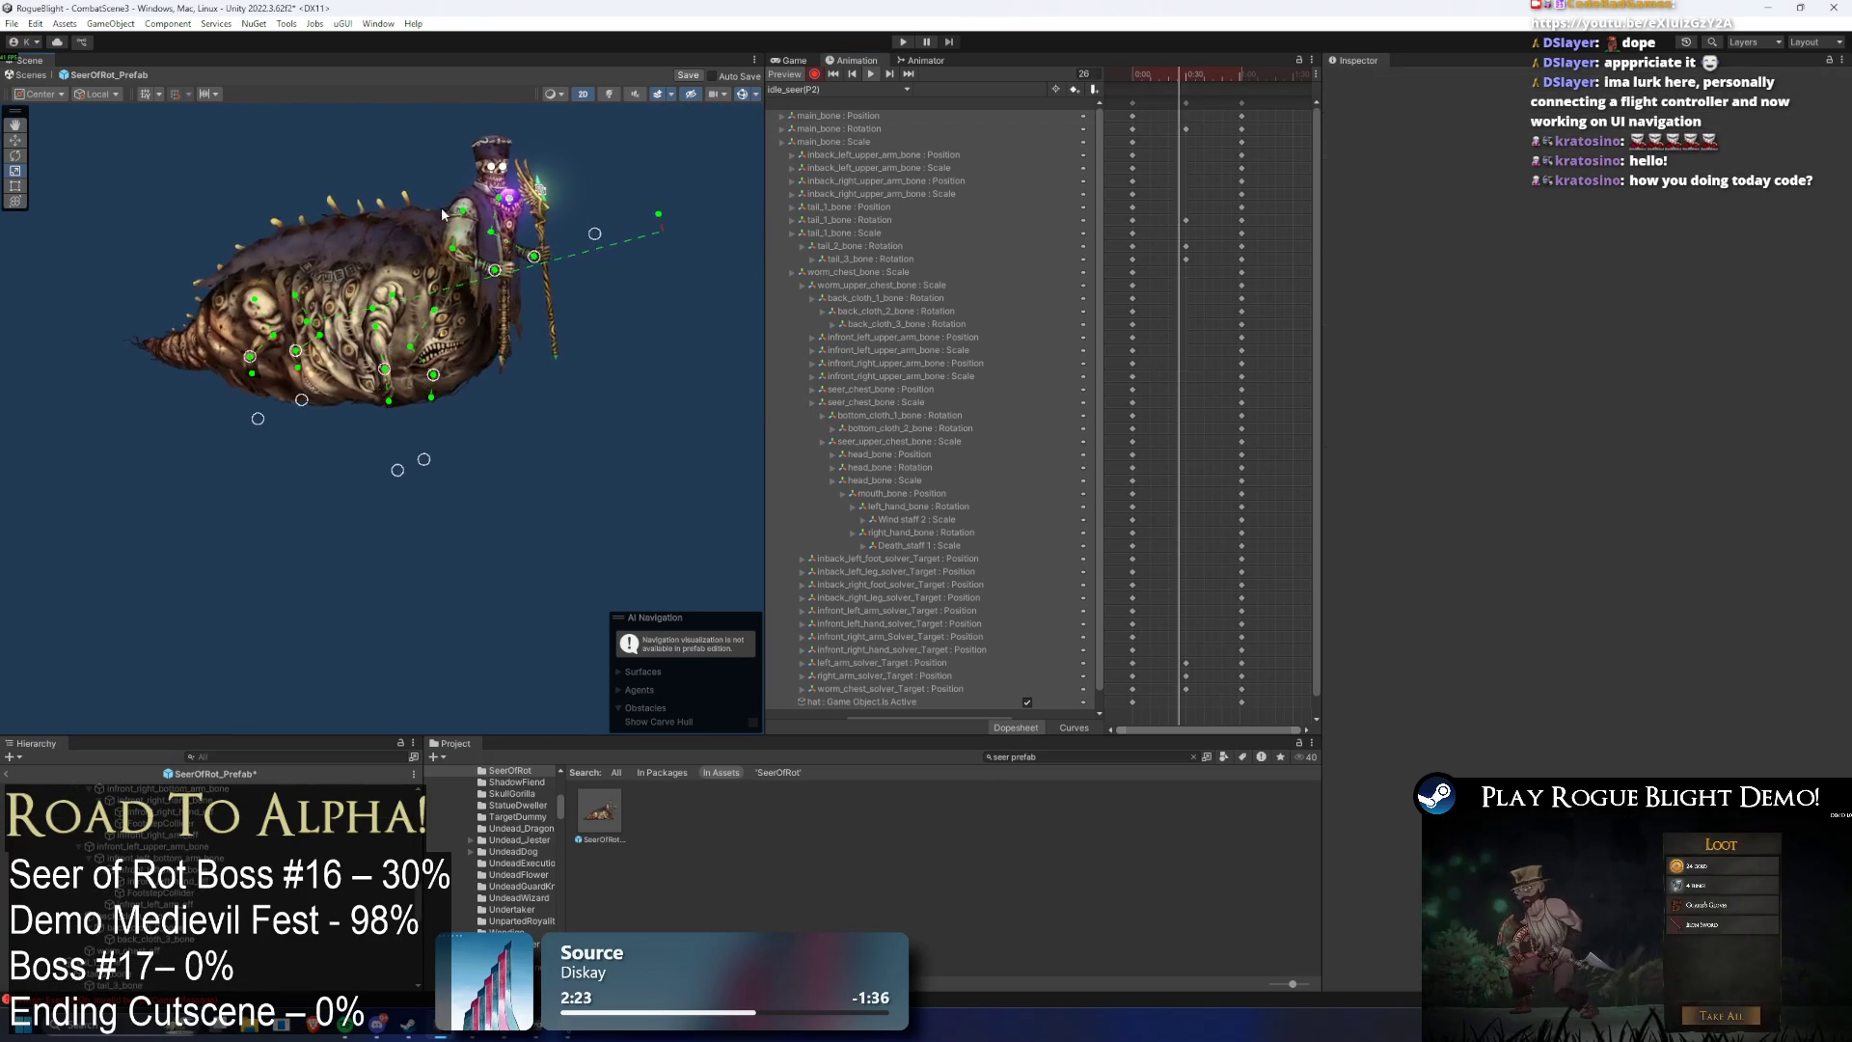
left_click(1187, 74)
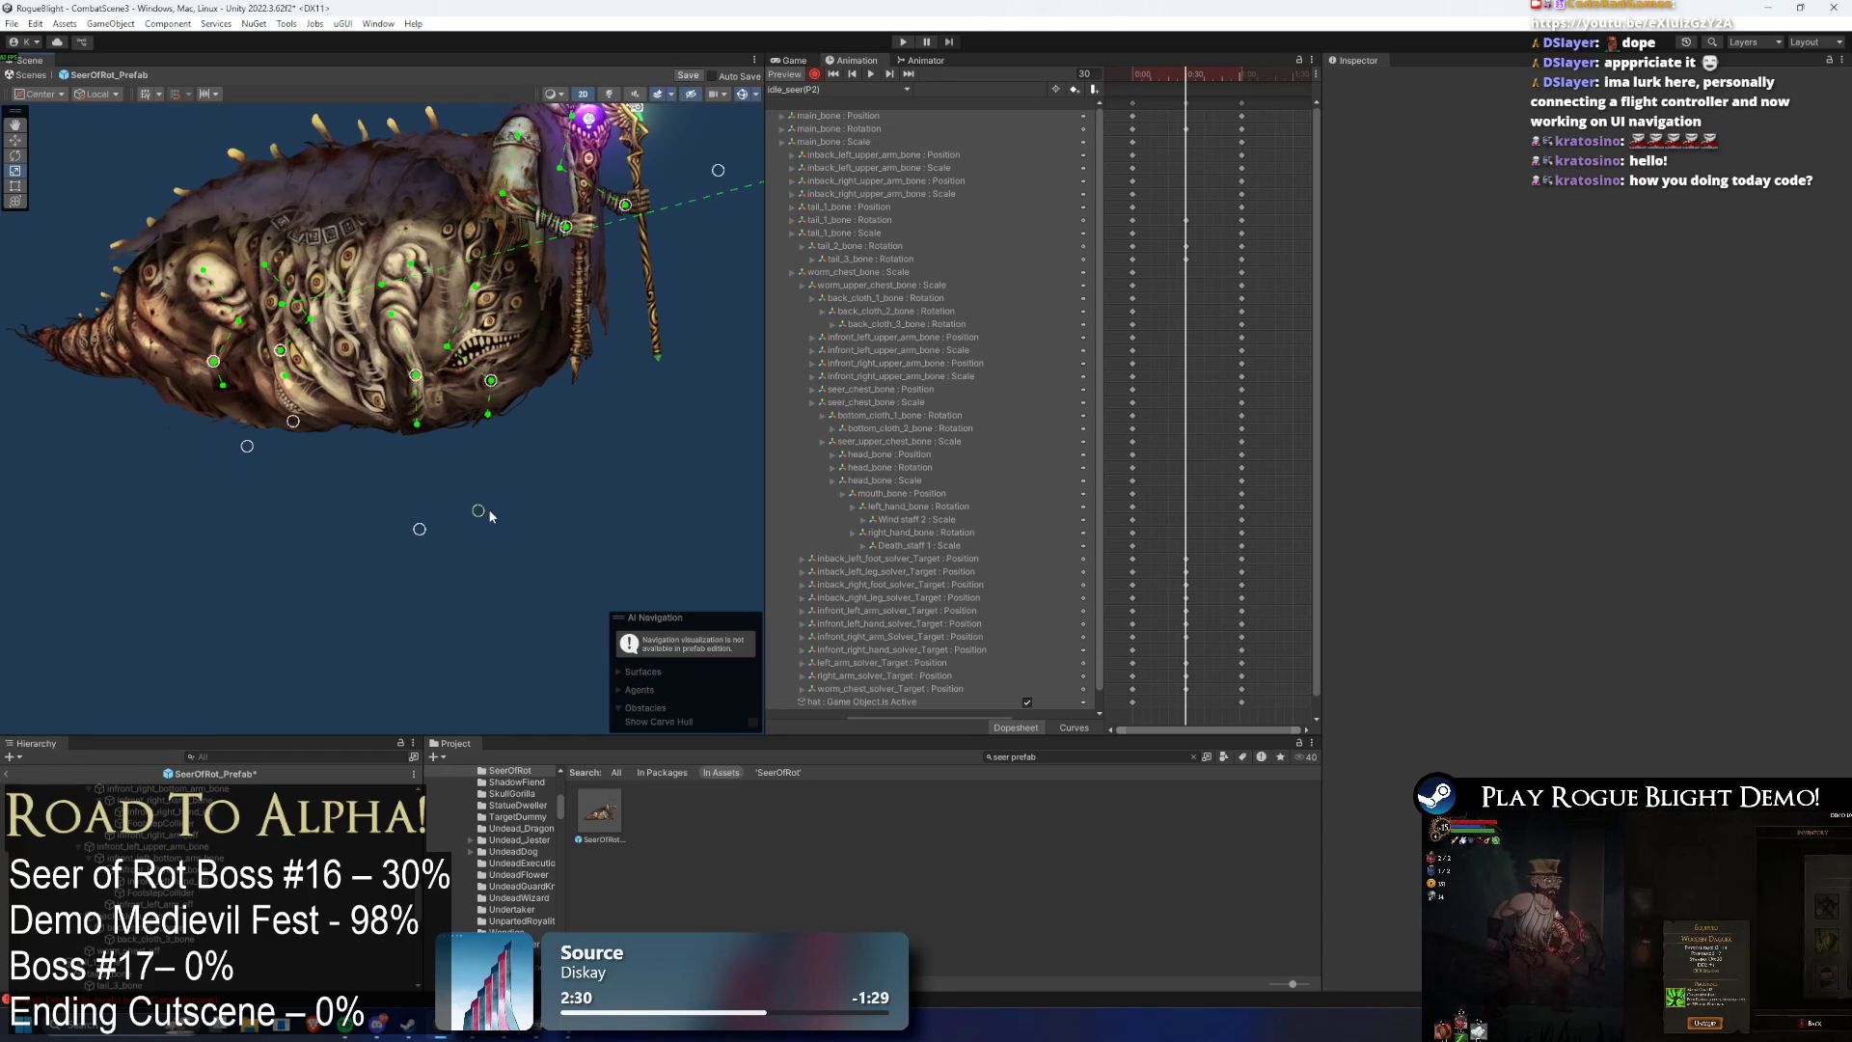
mouse_move(437, 545)
left_mouse_down()
mouse_move(475, 519)
mouse_move(480, 541)
left_mouse_up()
mouse_move(1138, 75)
left_mouse_down()
mouse_move(1068, 97)
mouse_move(1163, 103)
left_mouse_up()
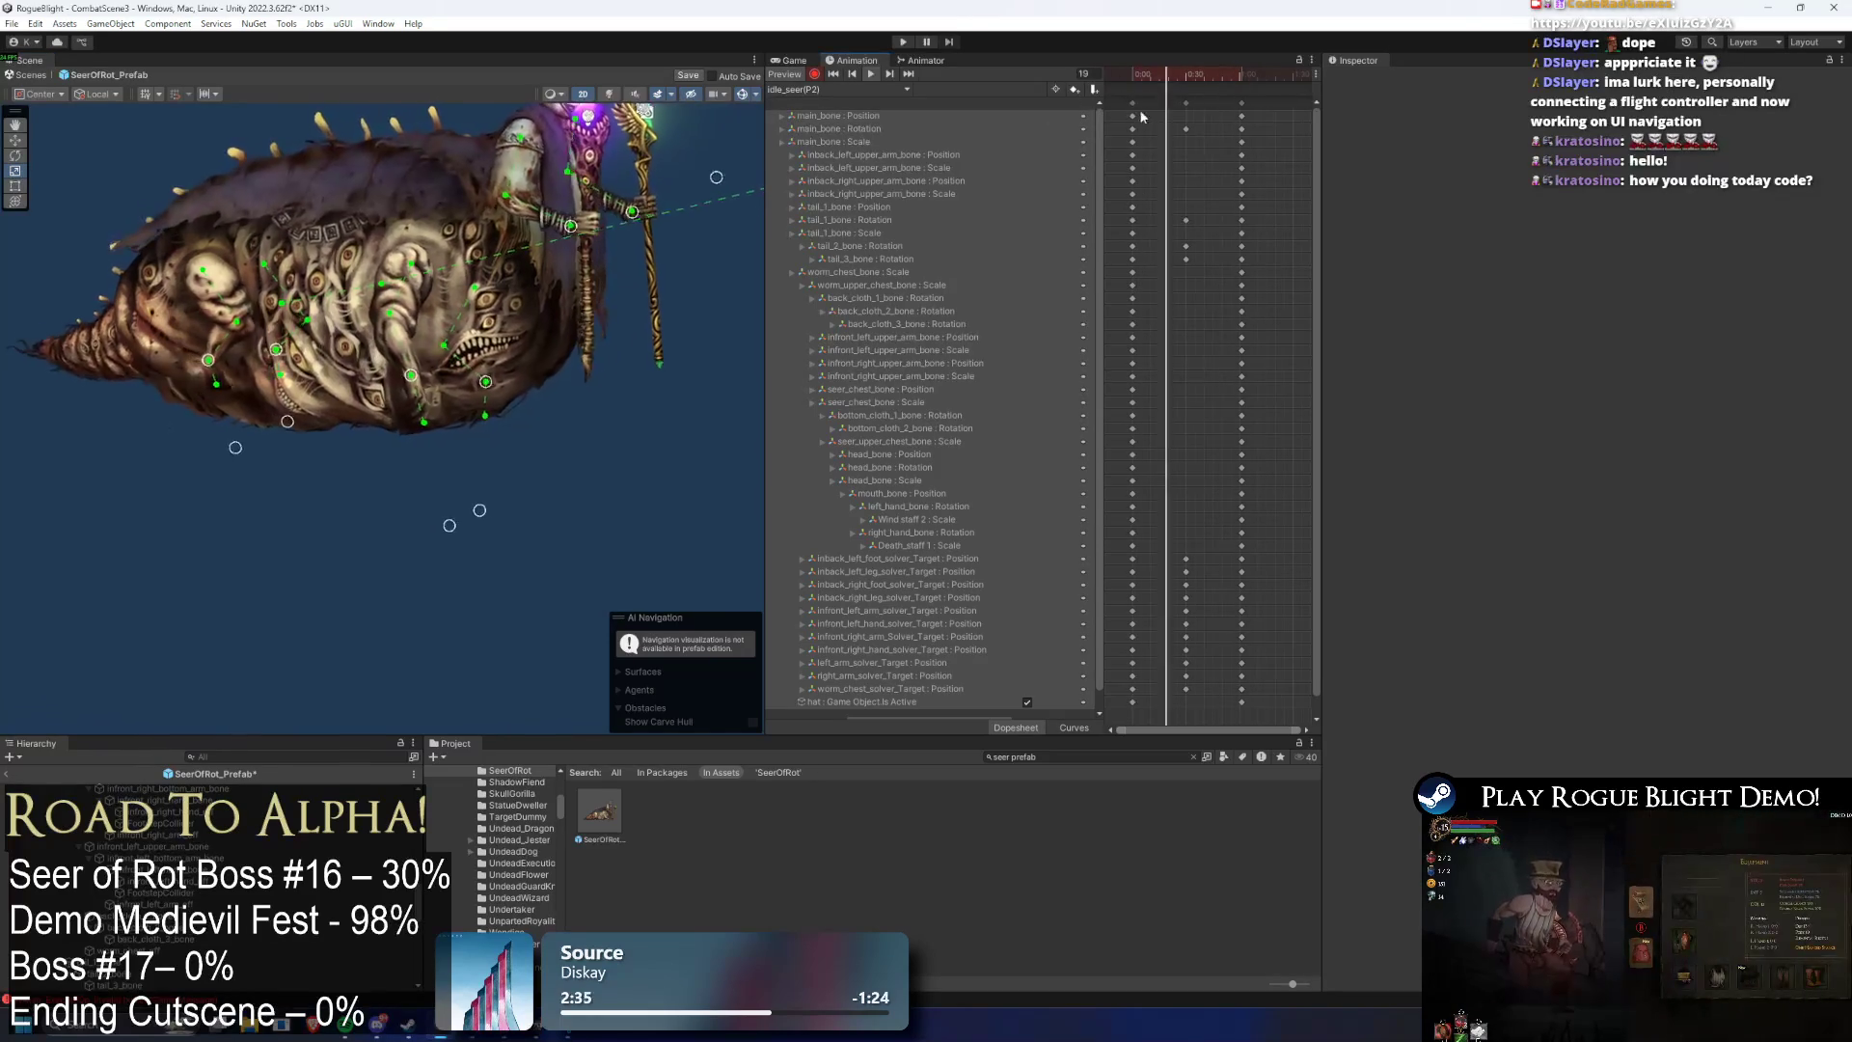
left_click_drag(1321, 193, 1259, 193)
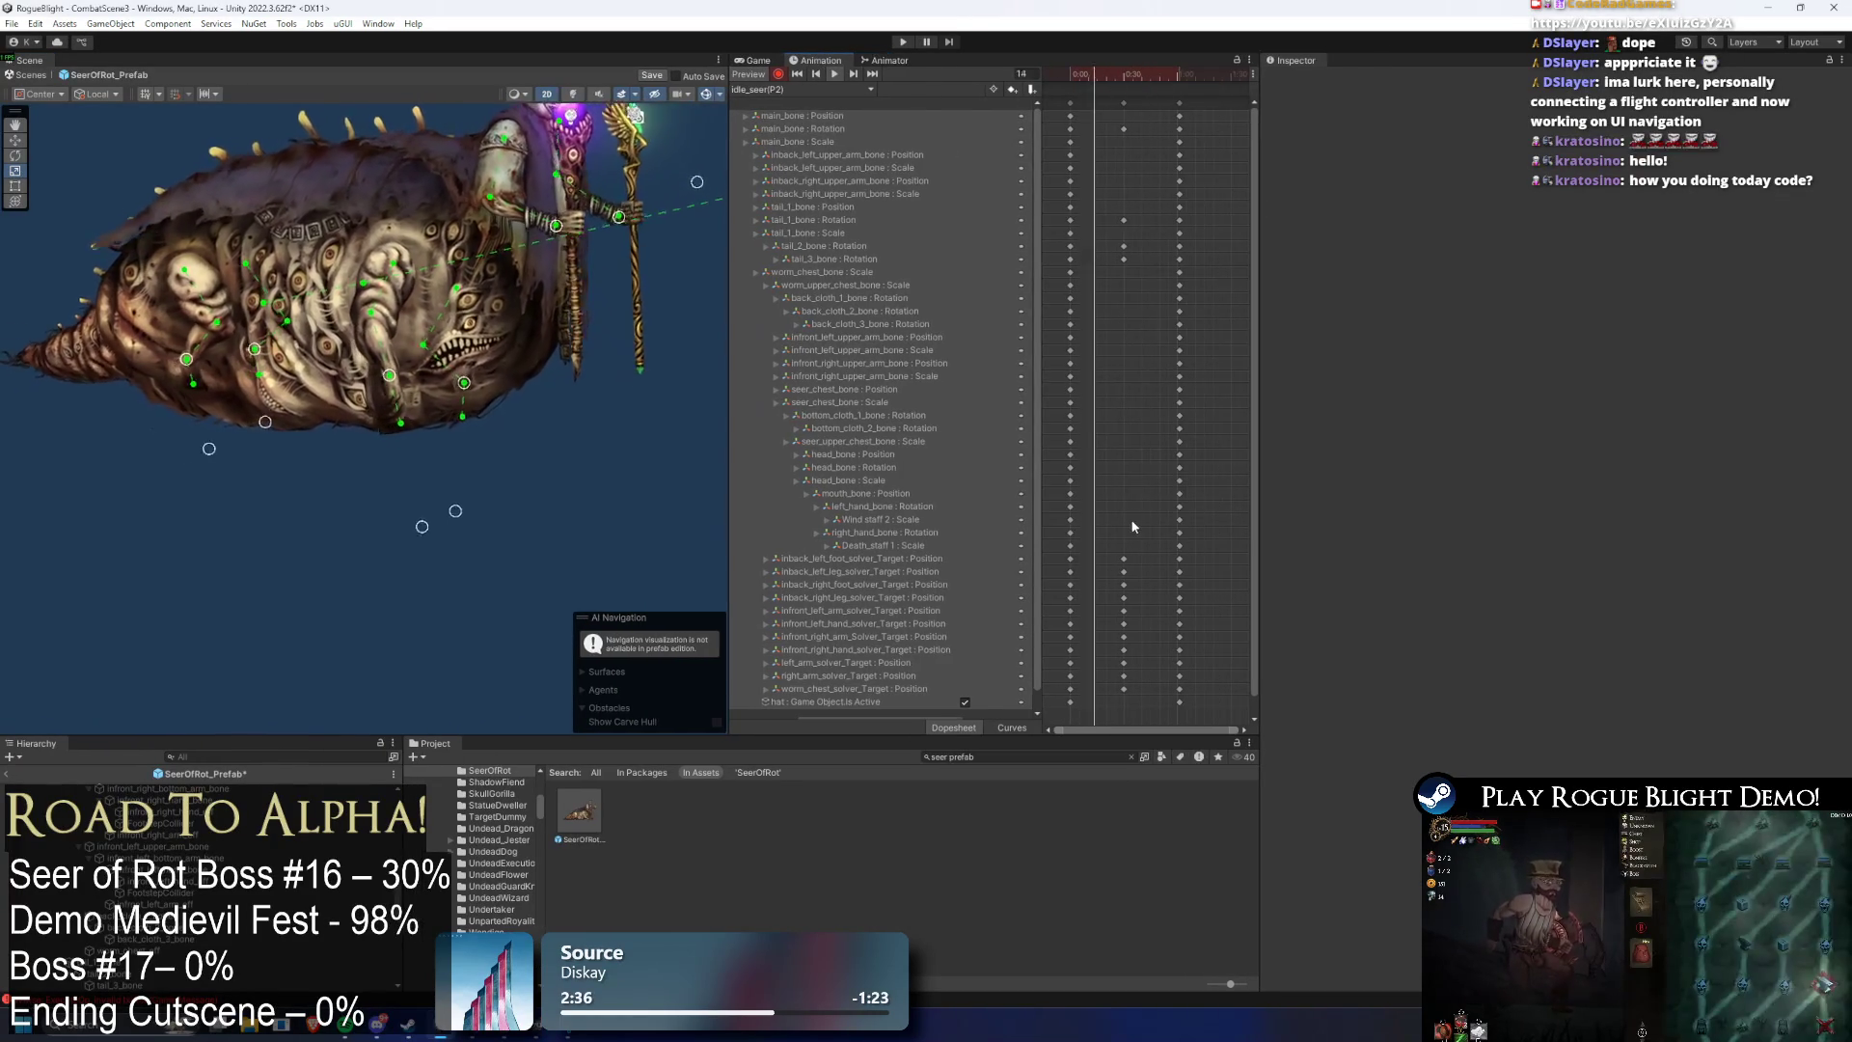
- Shift the solver-target keys and the final key column a few frames later
left_click_drag(1133, 527, 1078, 731)
left_click_drag(1124, 662, 1112, 670)
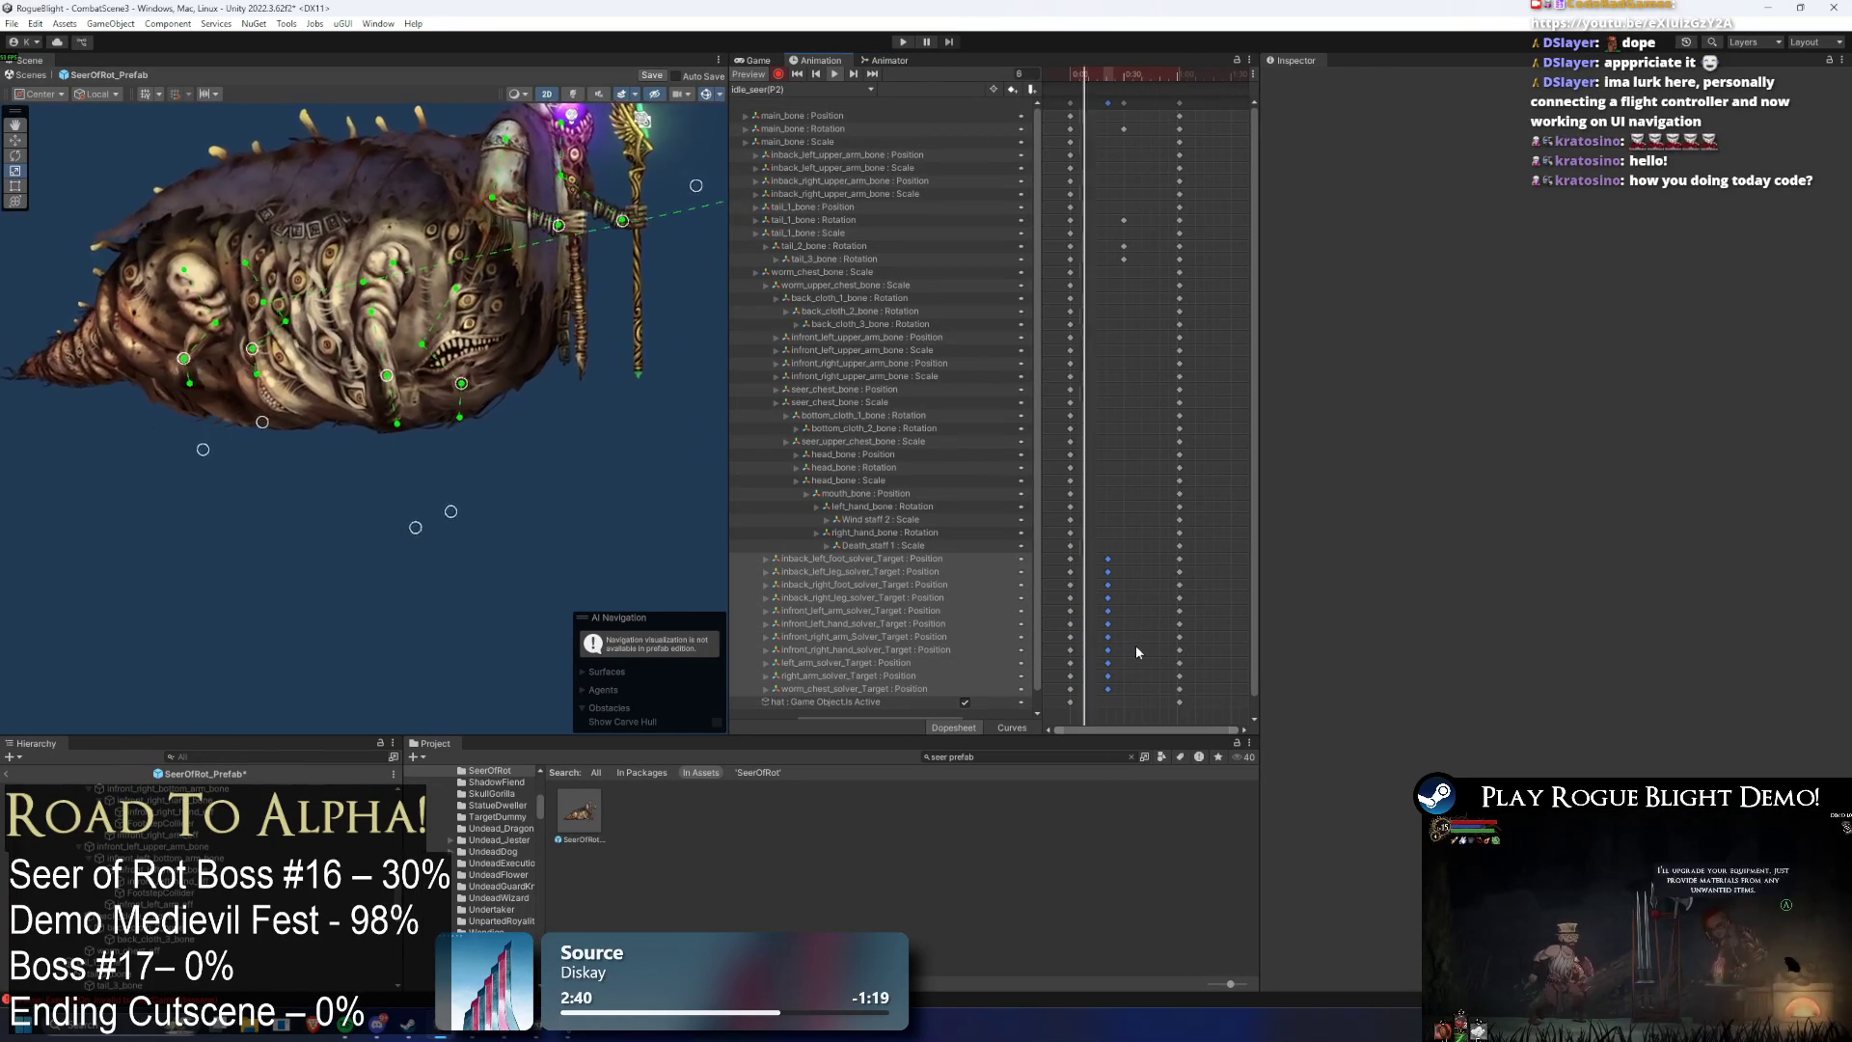
key("ctrl+z")
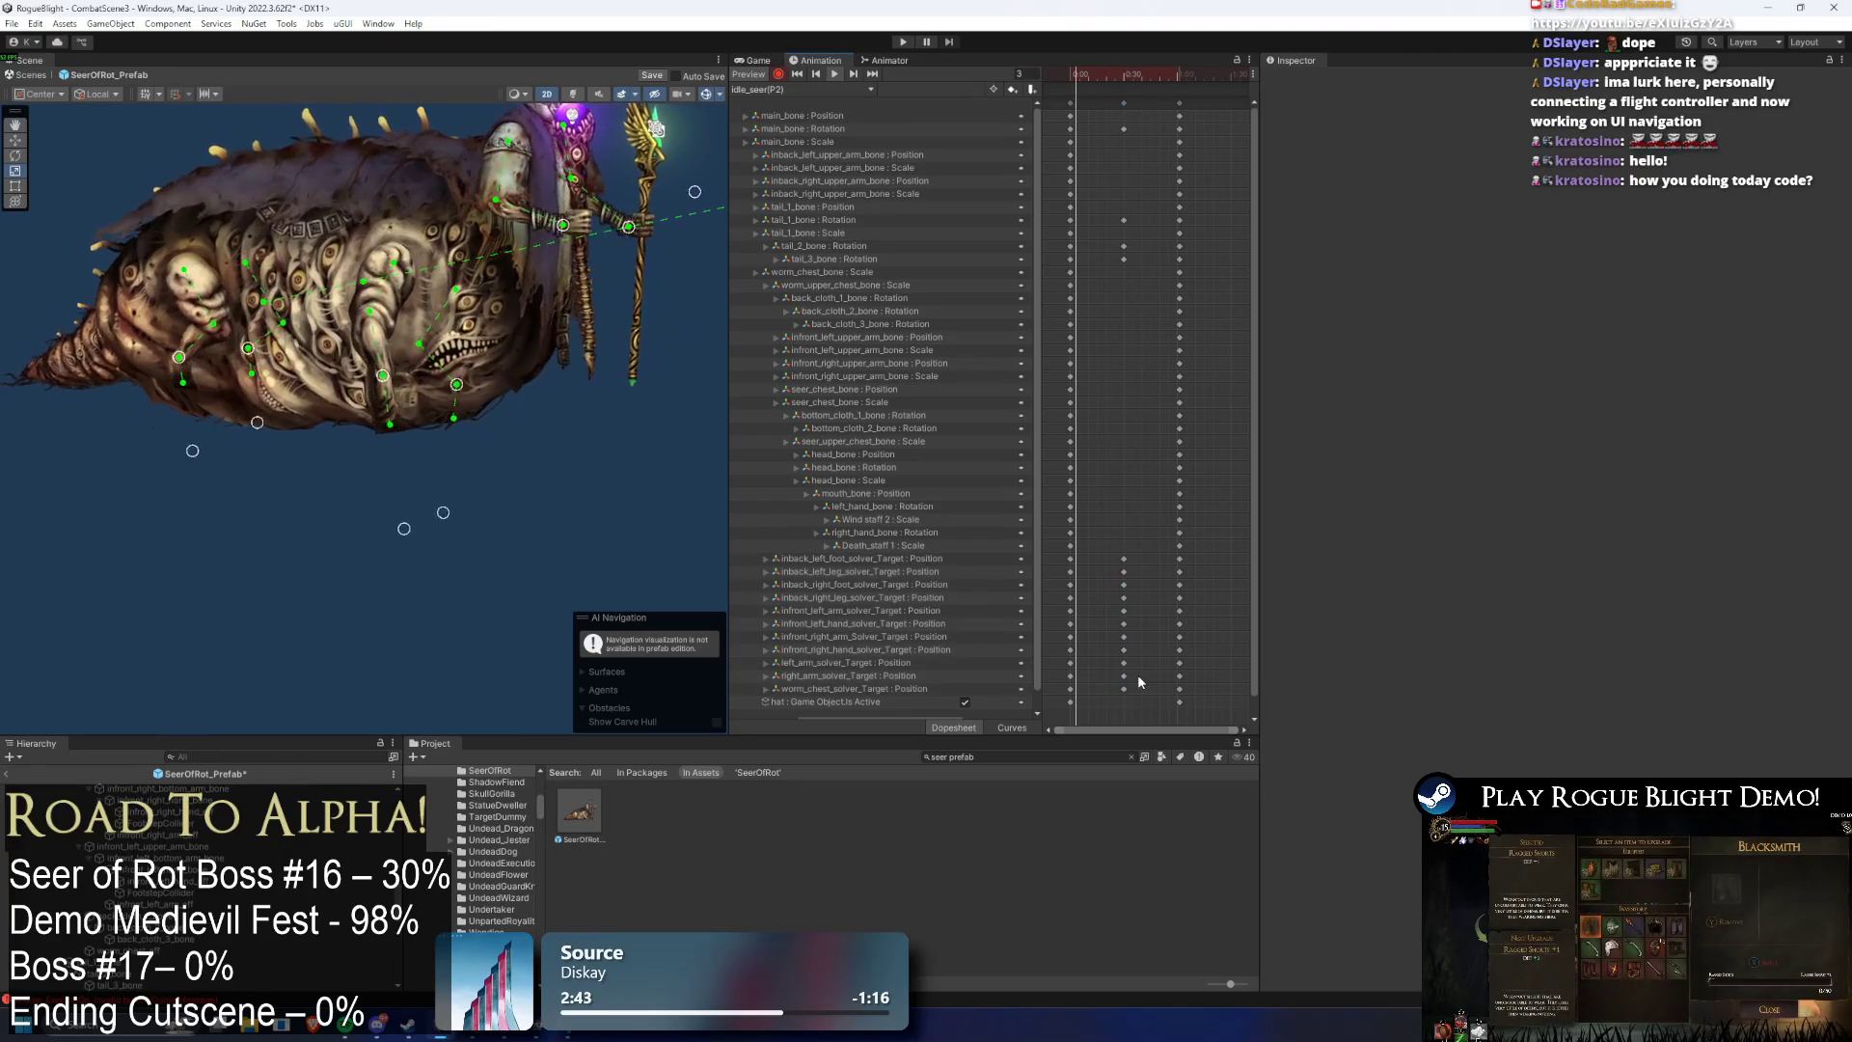
left_click_drag(1145, 528, 1108, 642)
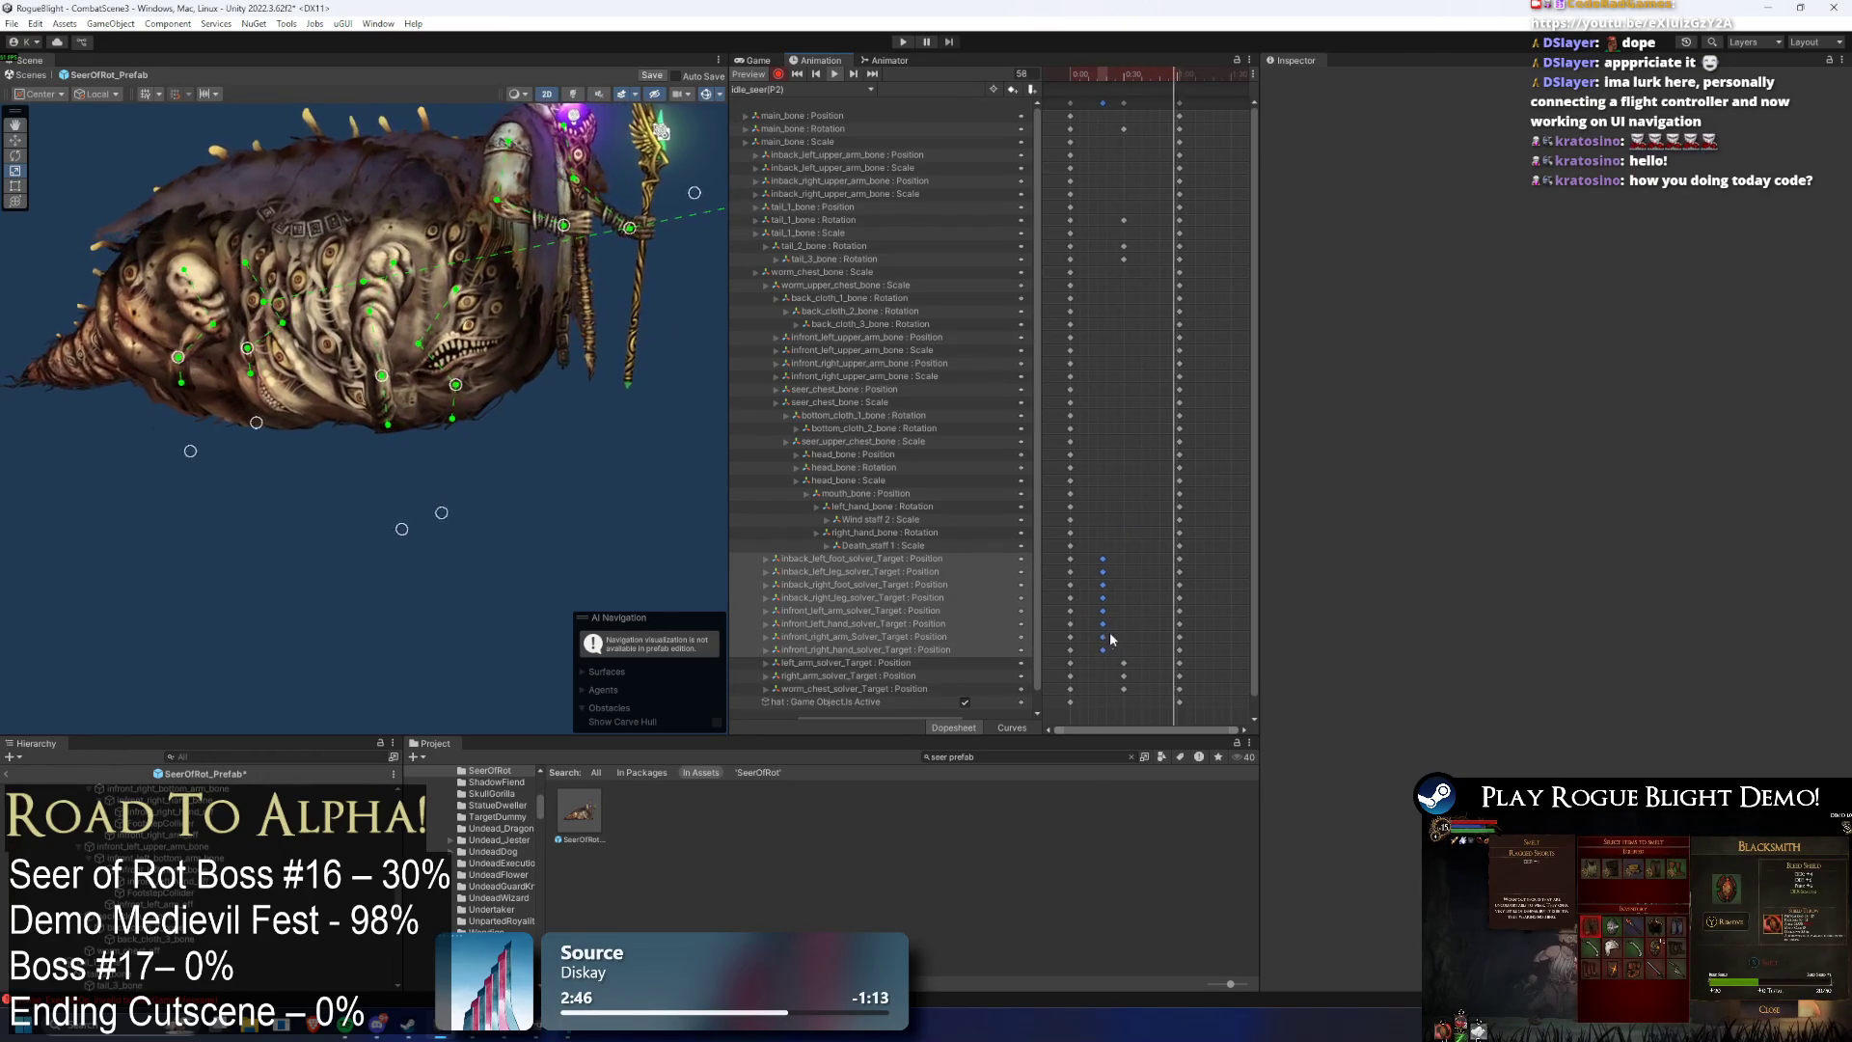
left_click_drag(1103, 622, 1139, 612)
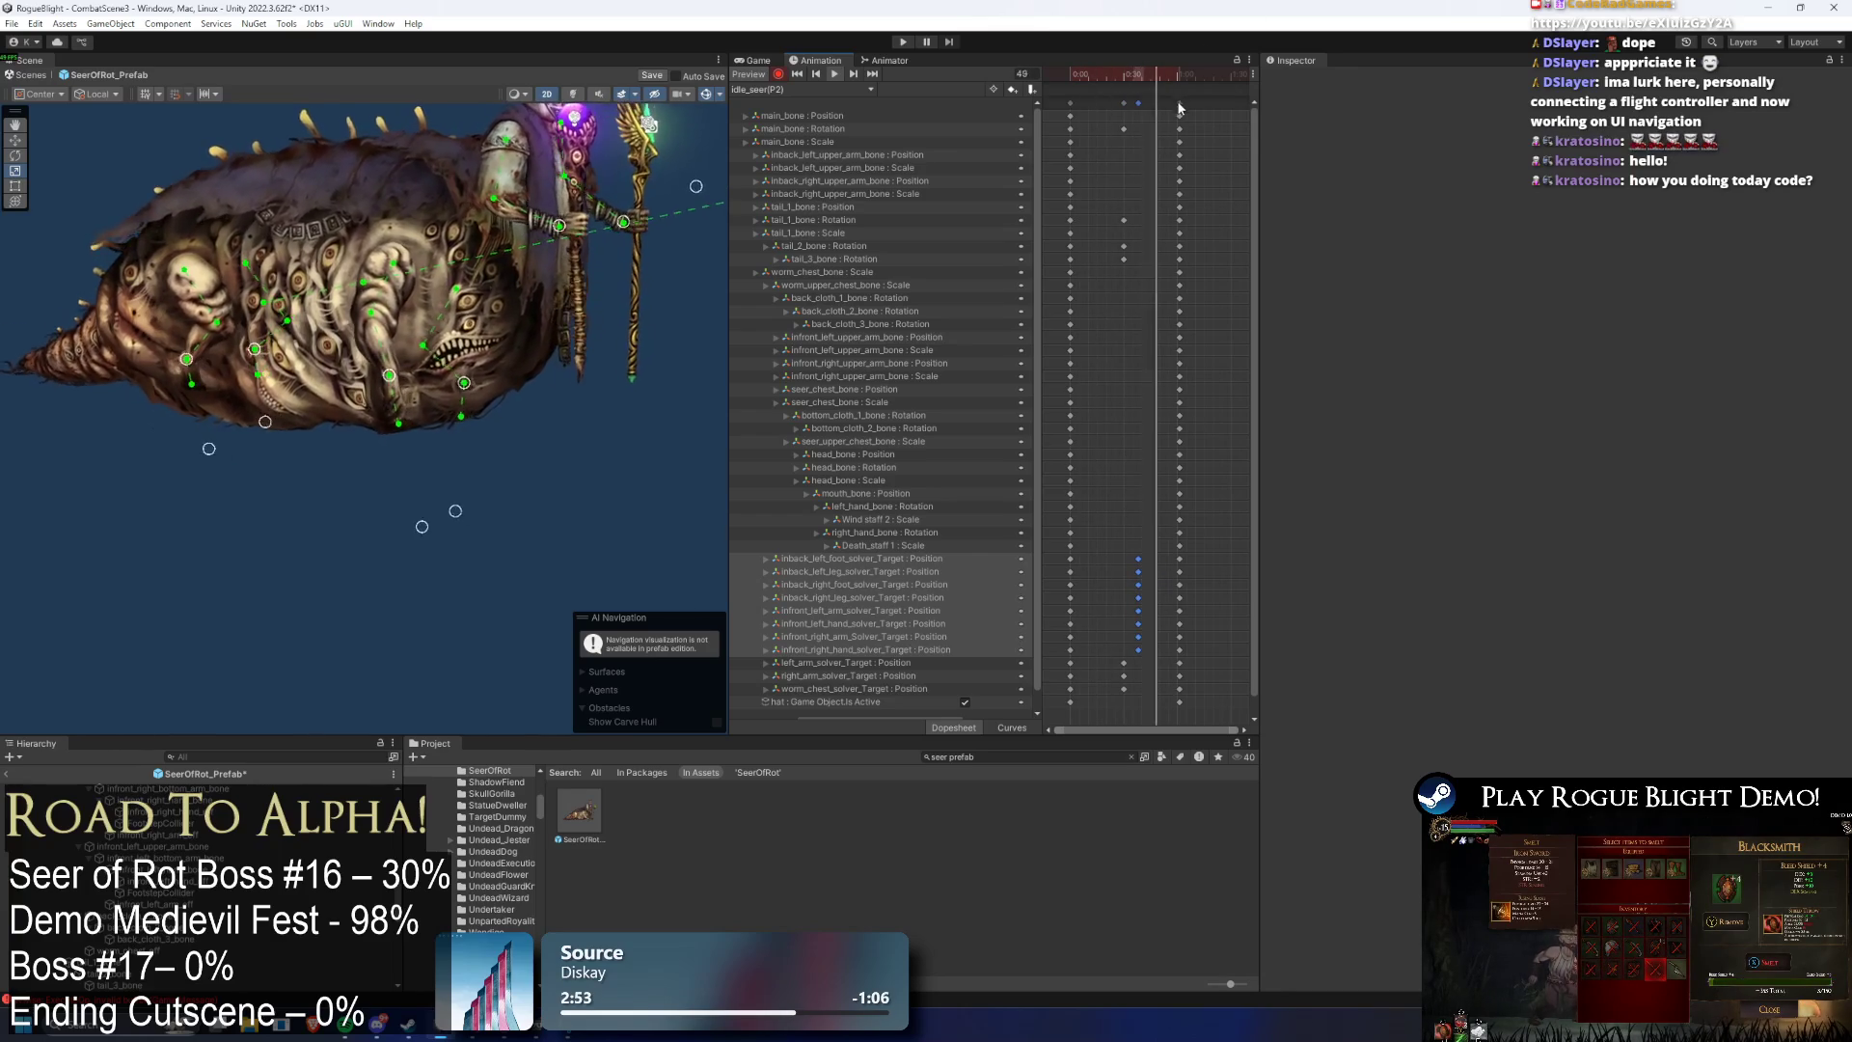
left_click_drag(1179, 104, 1200, 104)
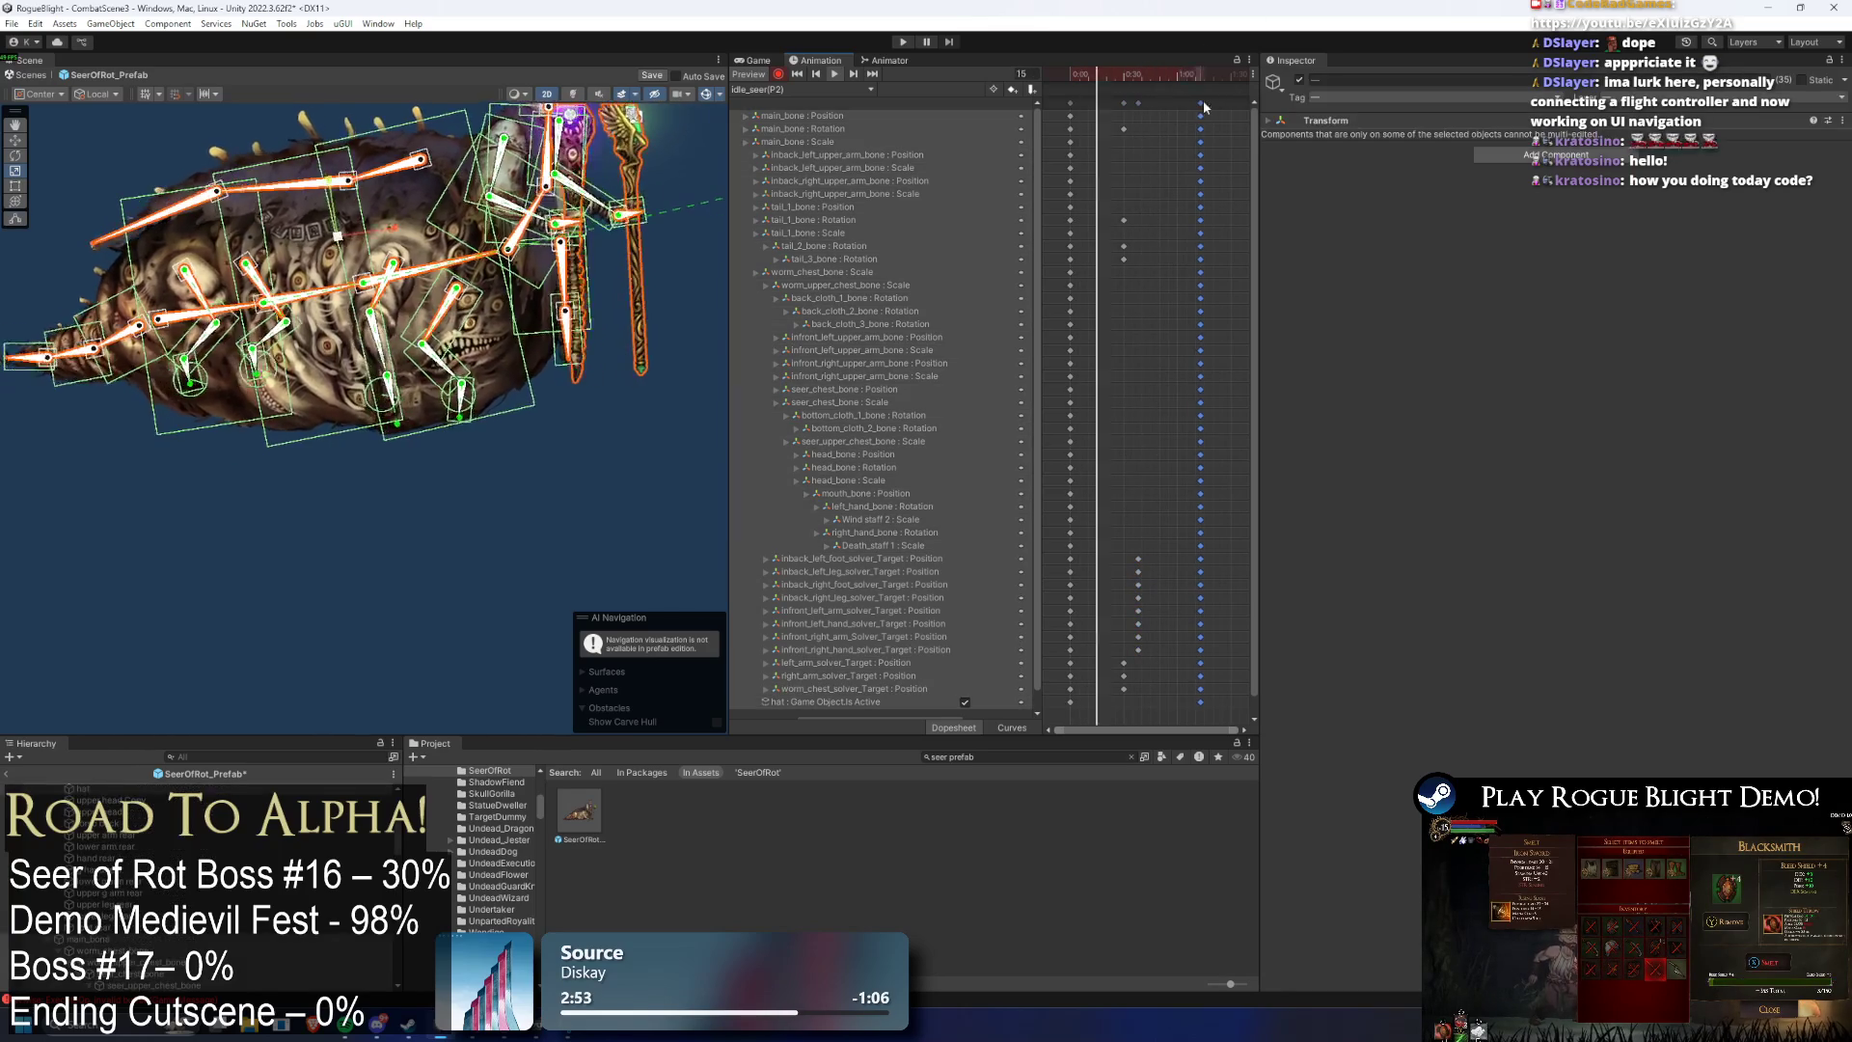
- Inspect back_cloth_3_bone in the Scene, then clear the bone selection
left_click(122, 135)
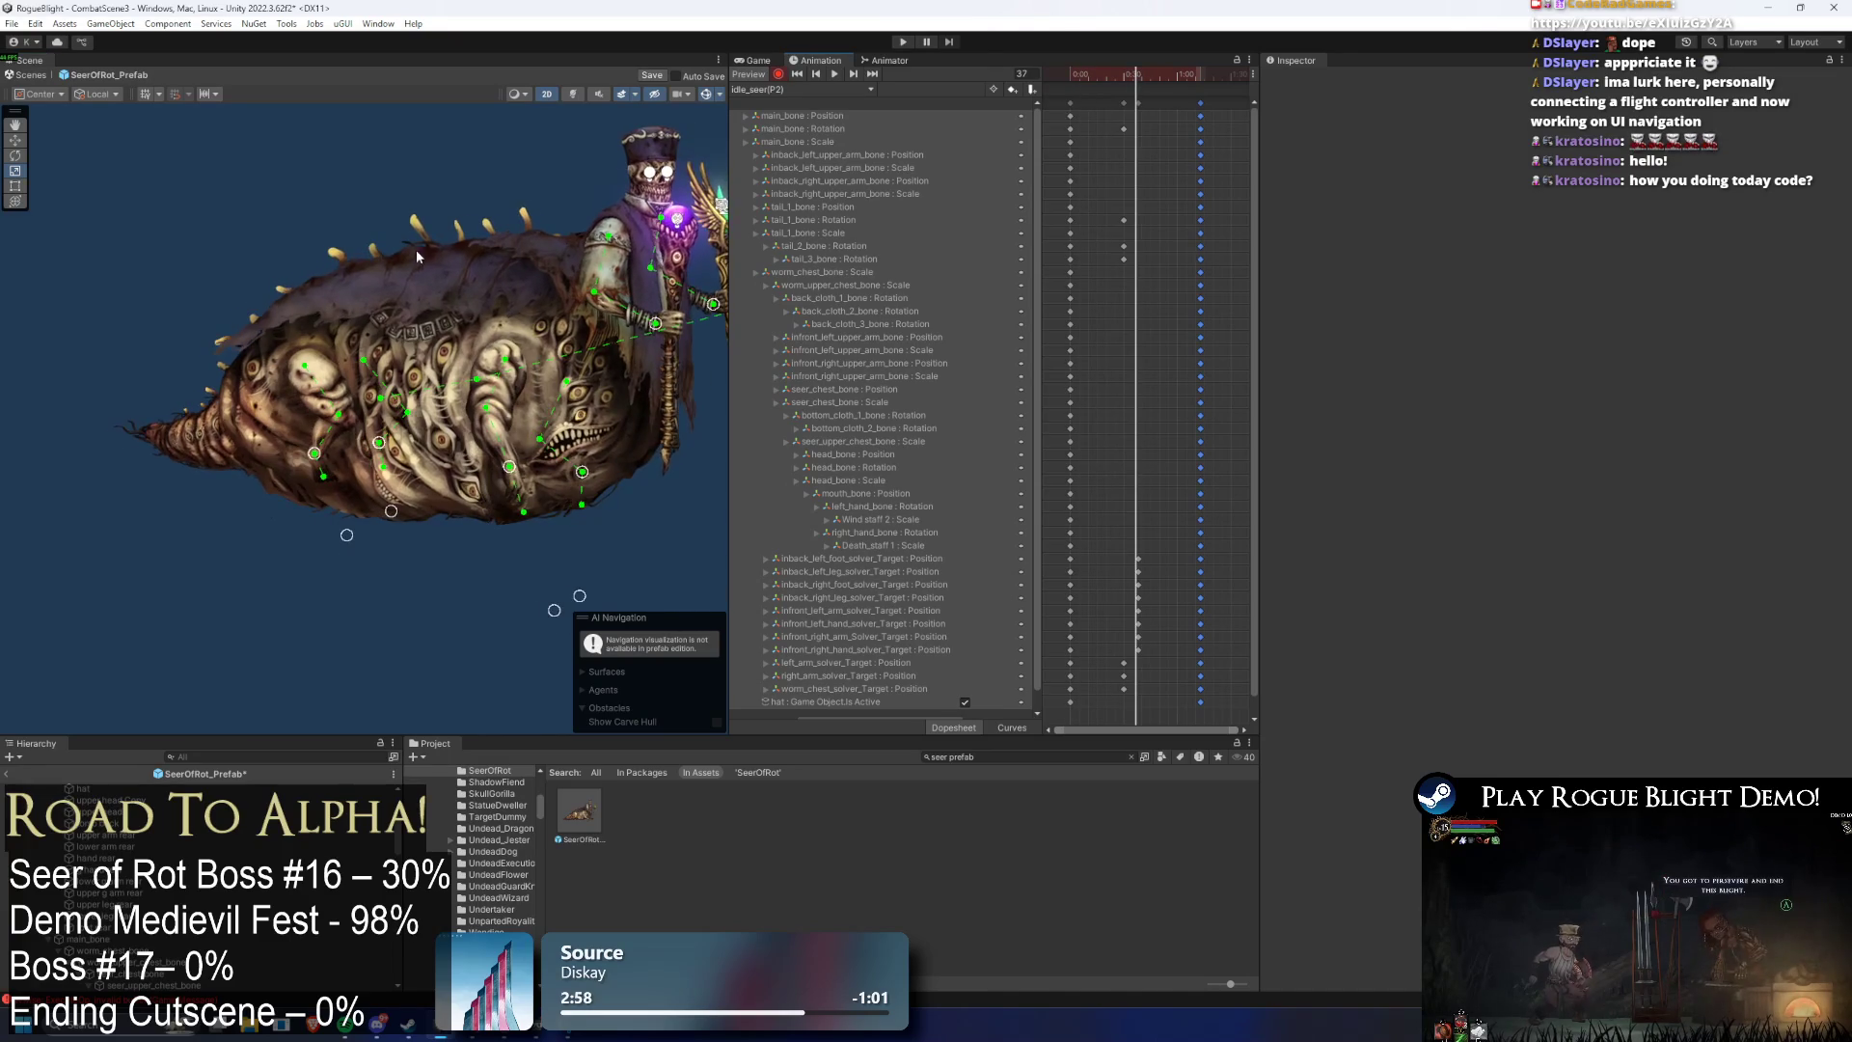
left_click(280, 326)
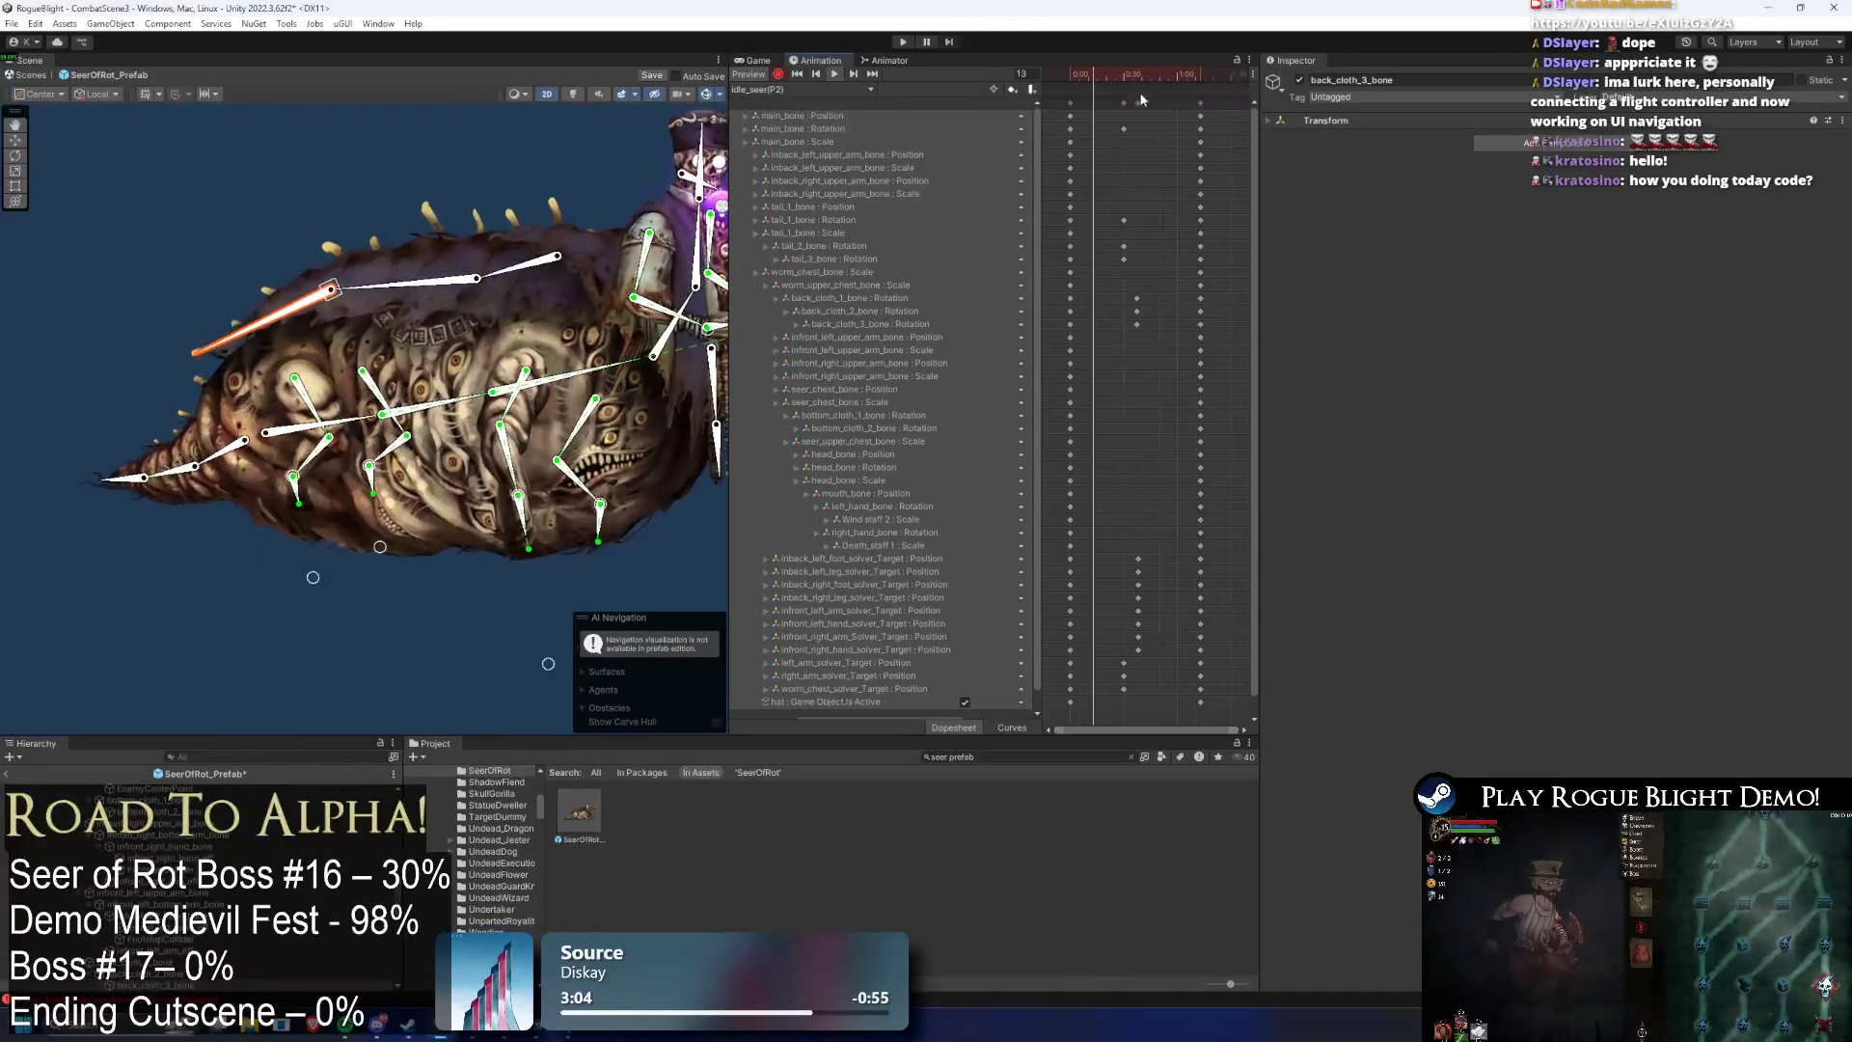
left_click(373, 145)
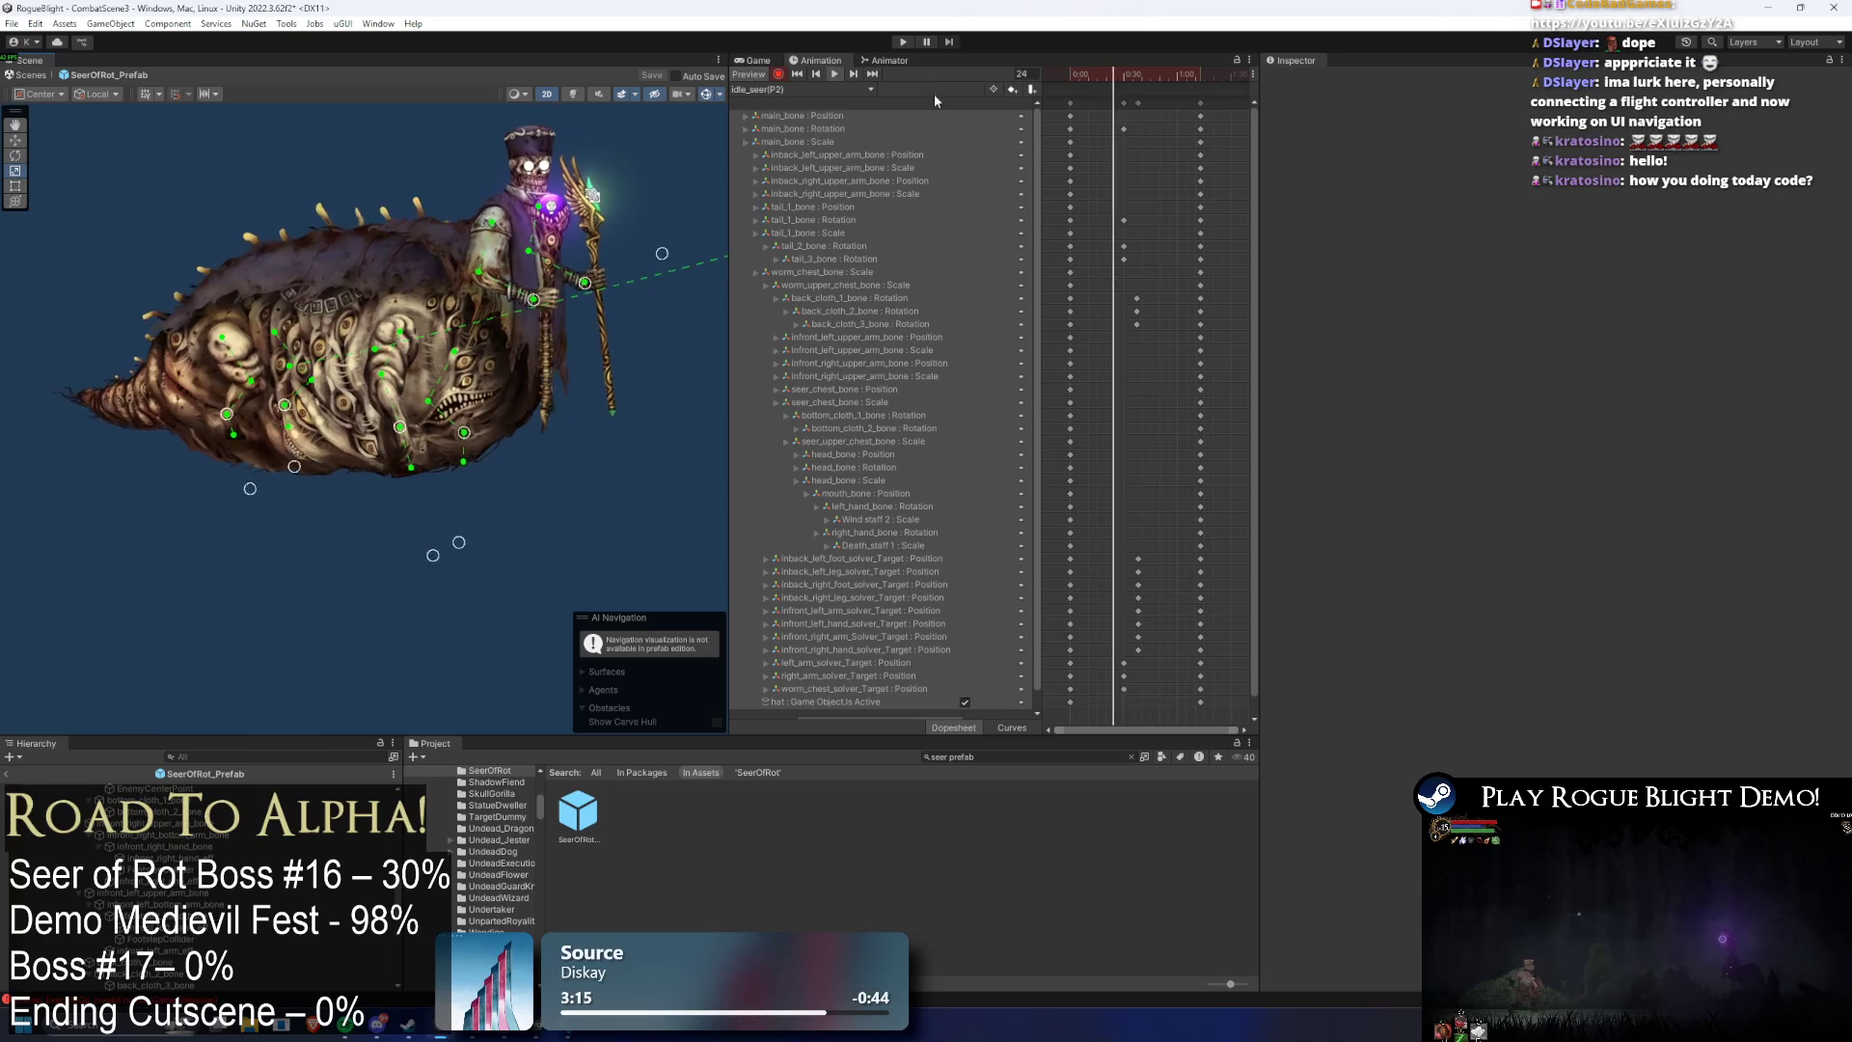
left_click(865, 61)
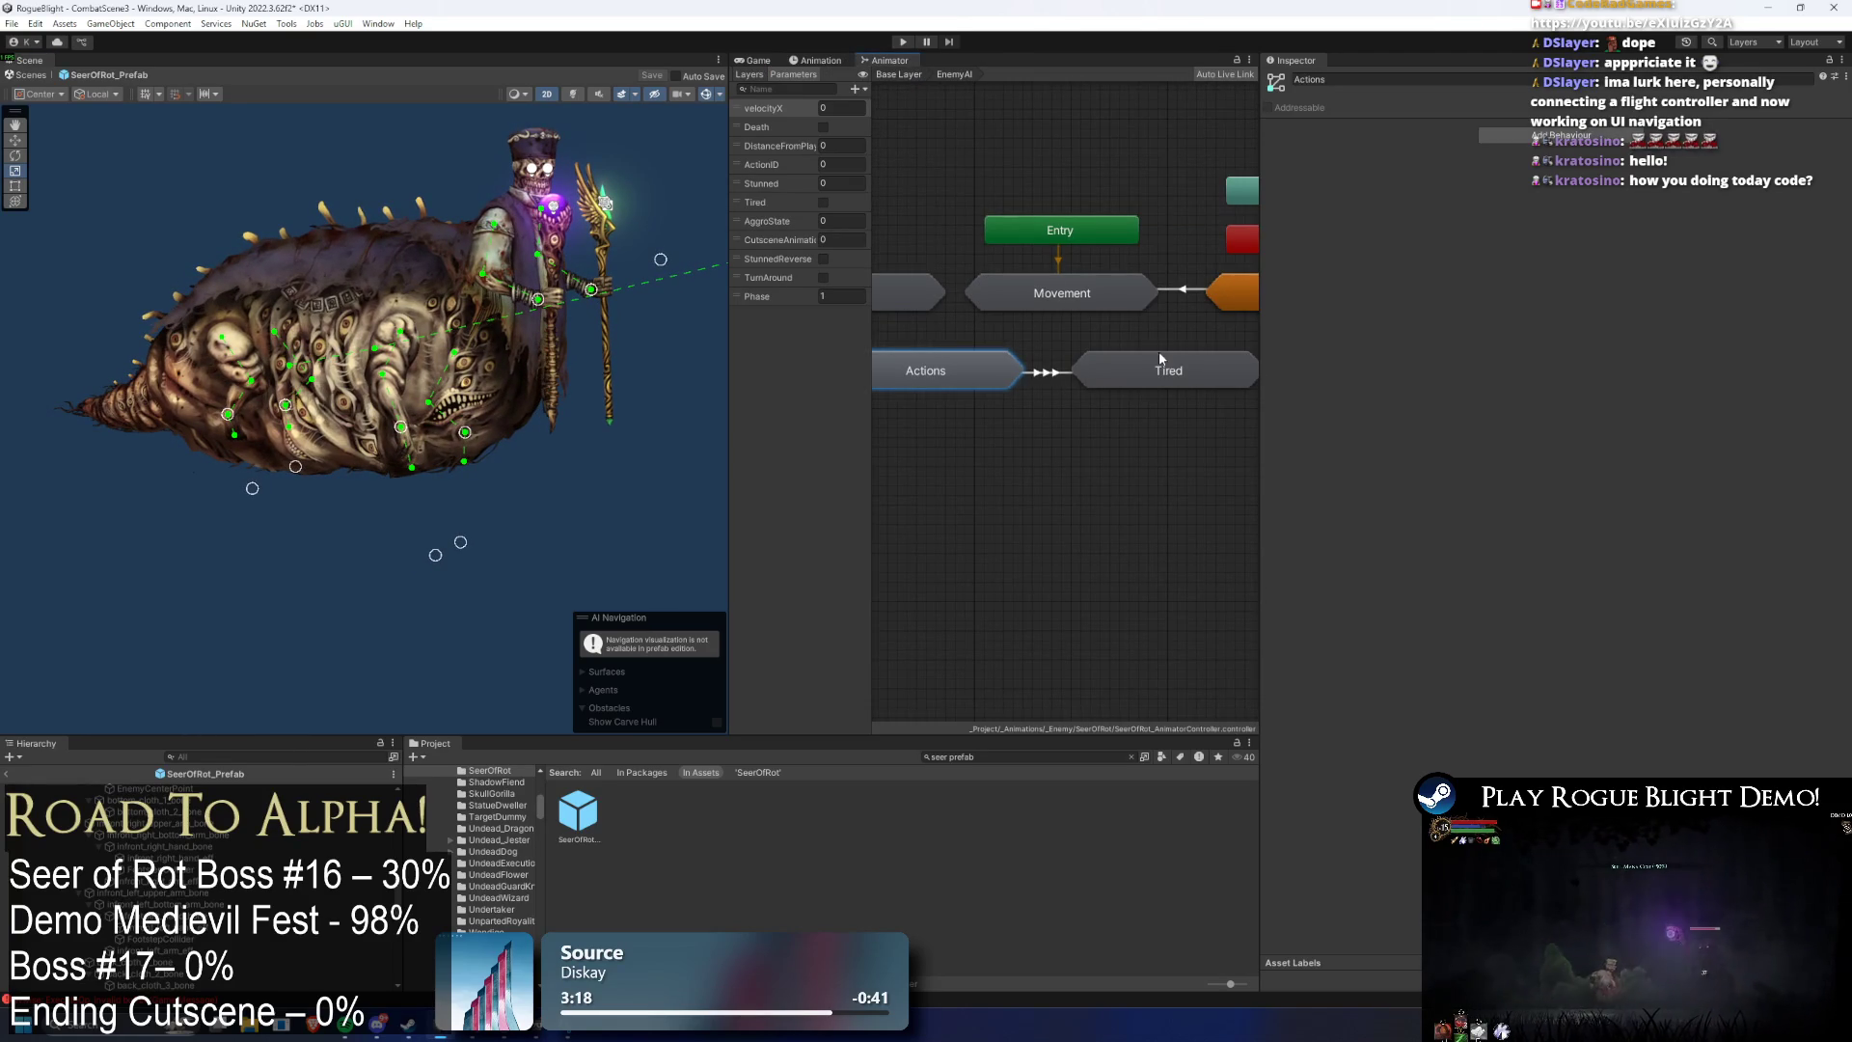
- Add an empty state inside the Movement sub-state machine beside MovementBlending
double_click(1063, 286)
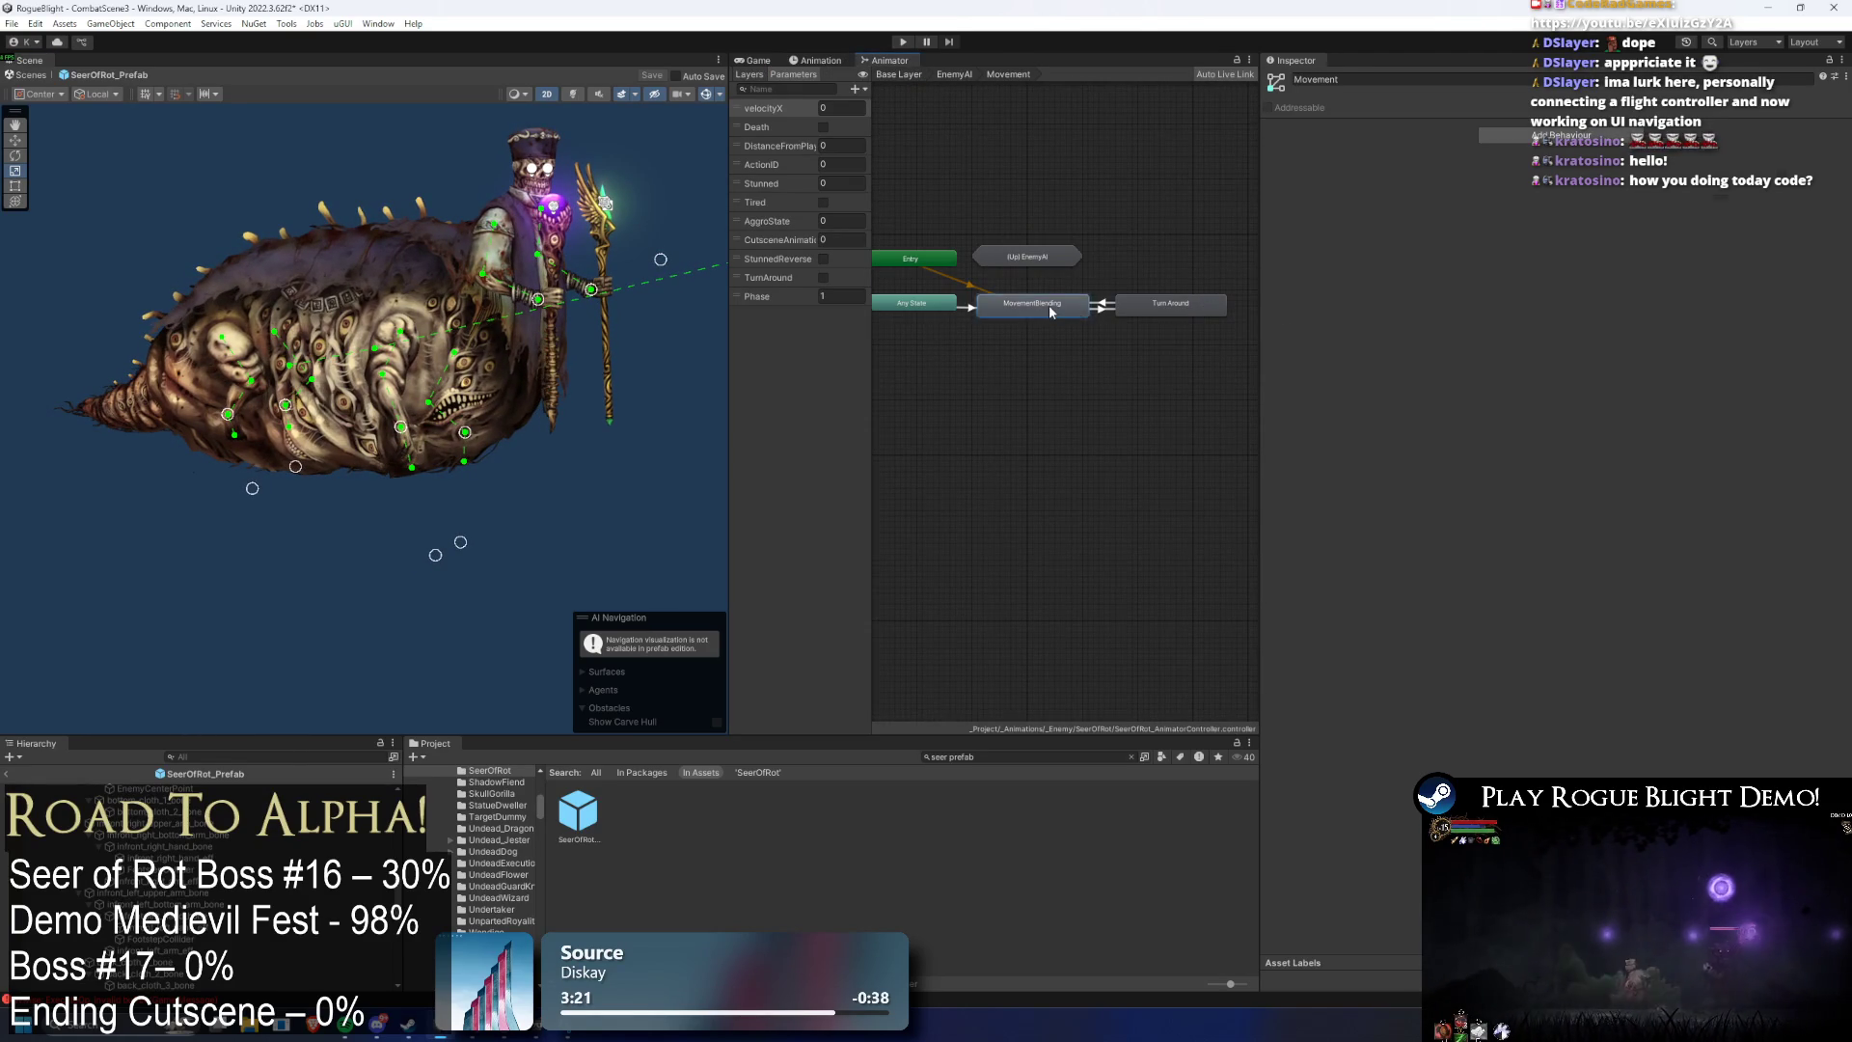
double_click(1049, 304)
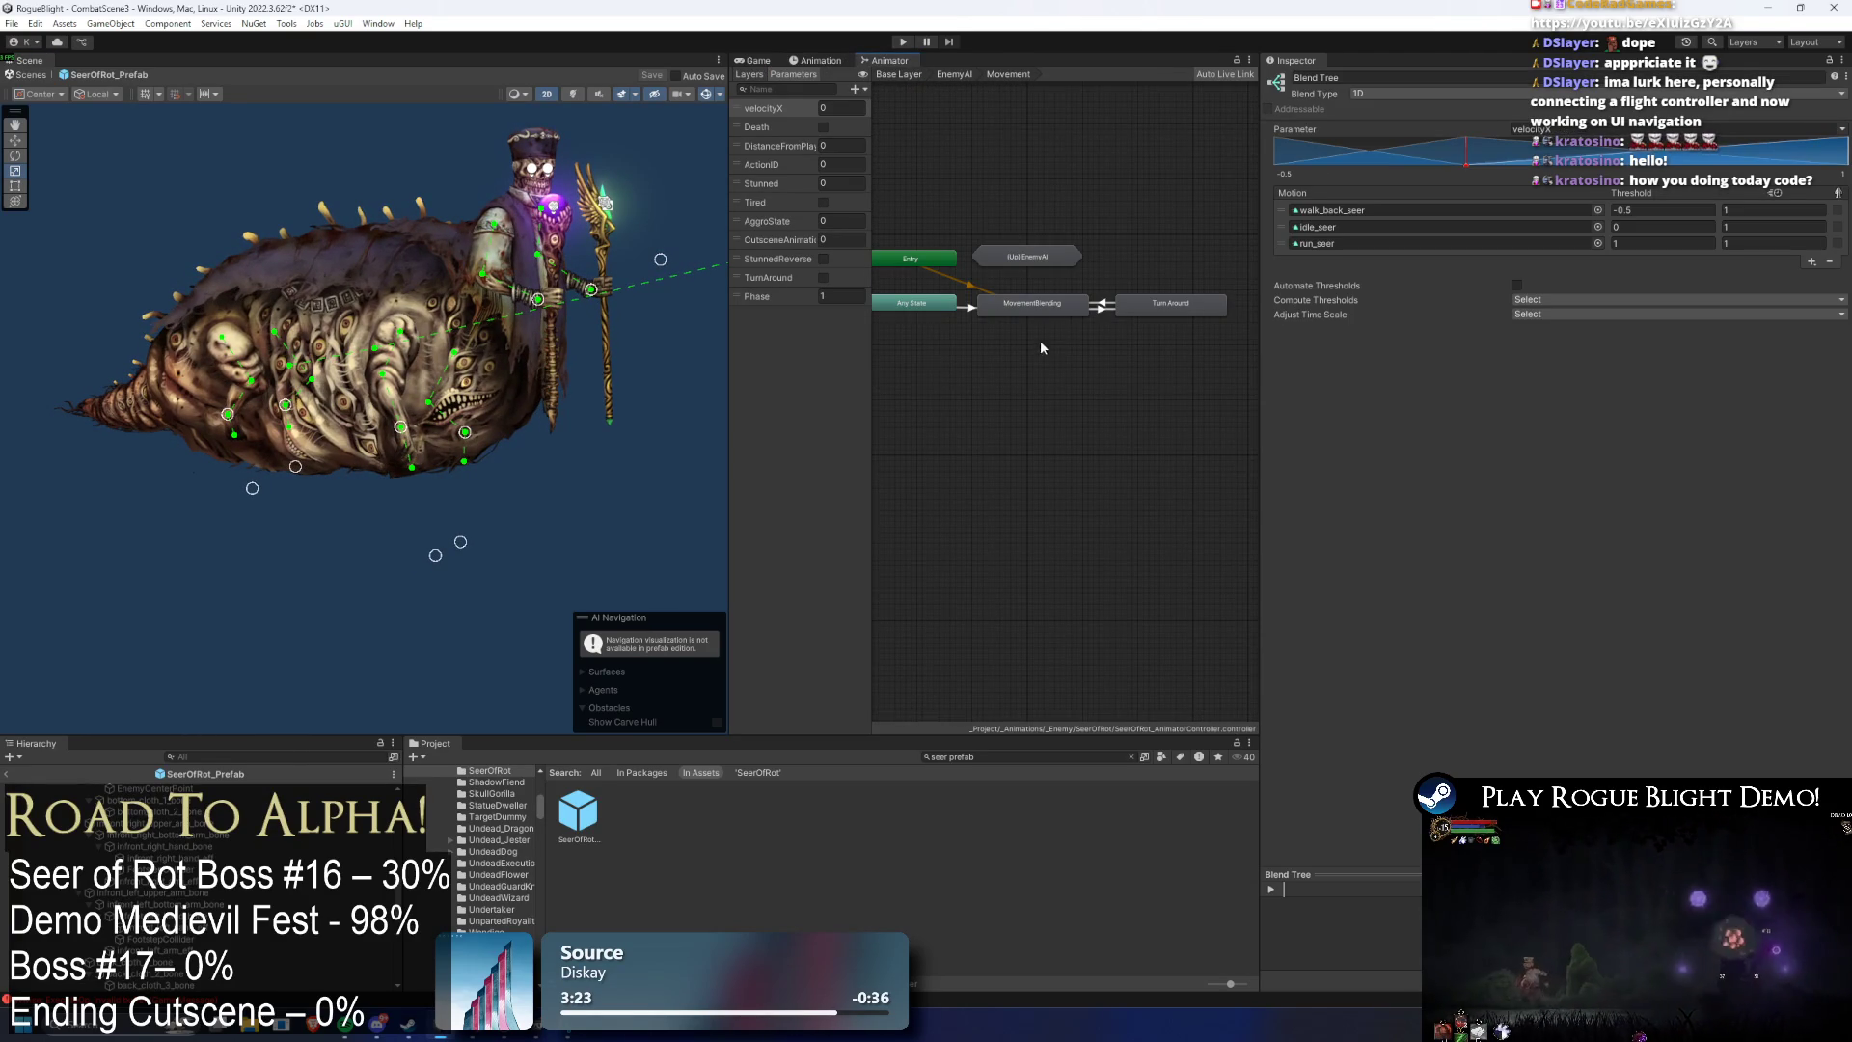
right_click(1021, 342)
left_click(1257, 354)
type("IdleP2")
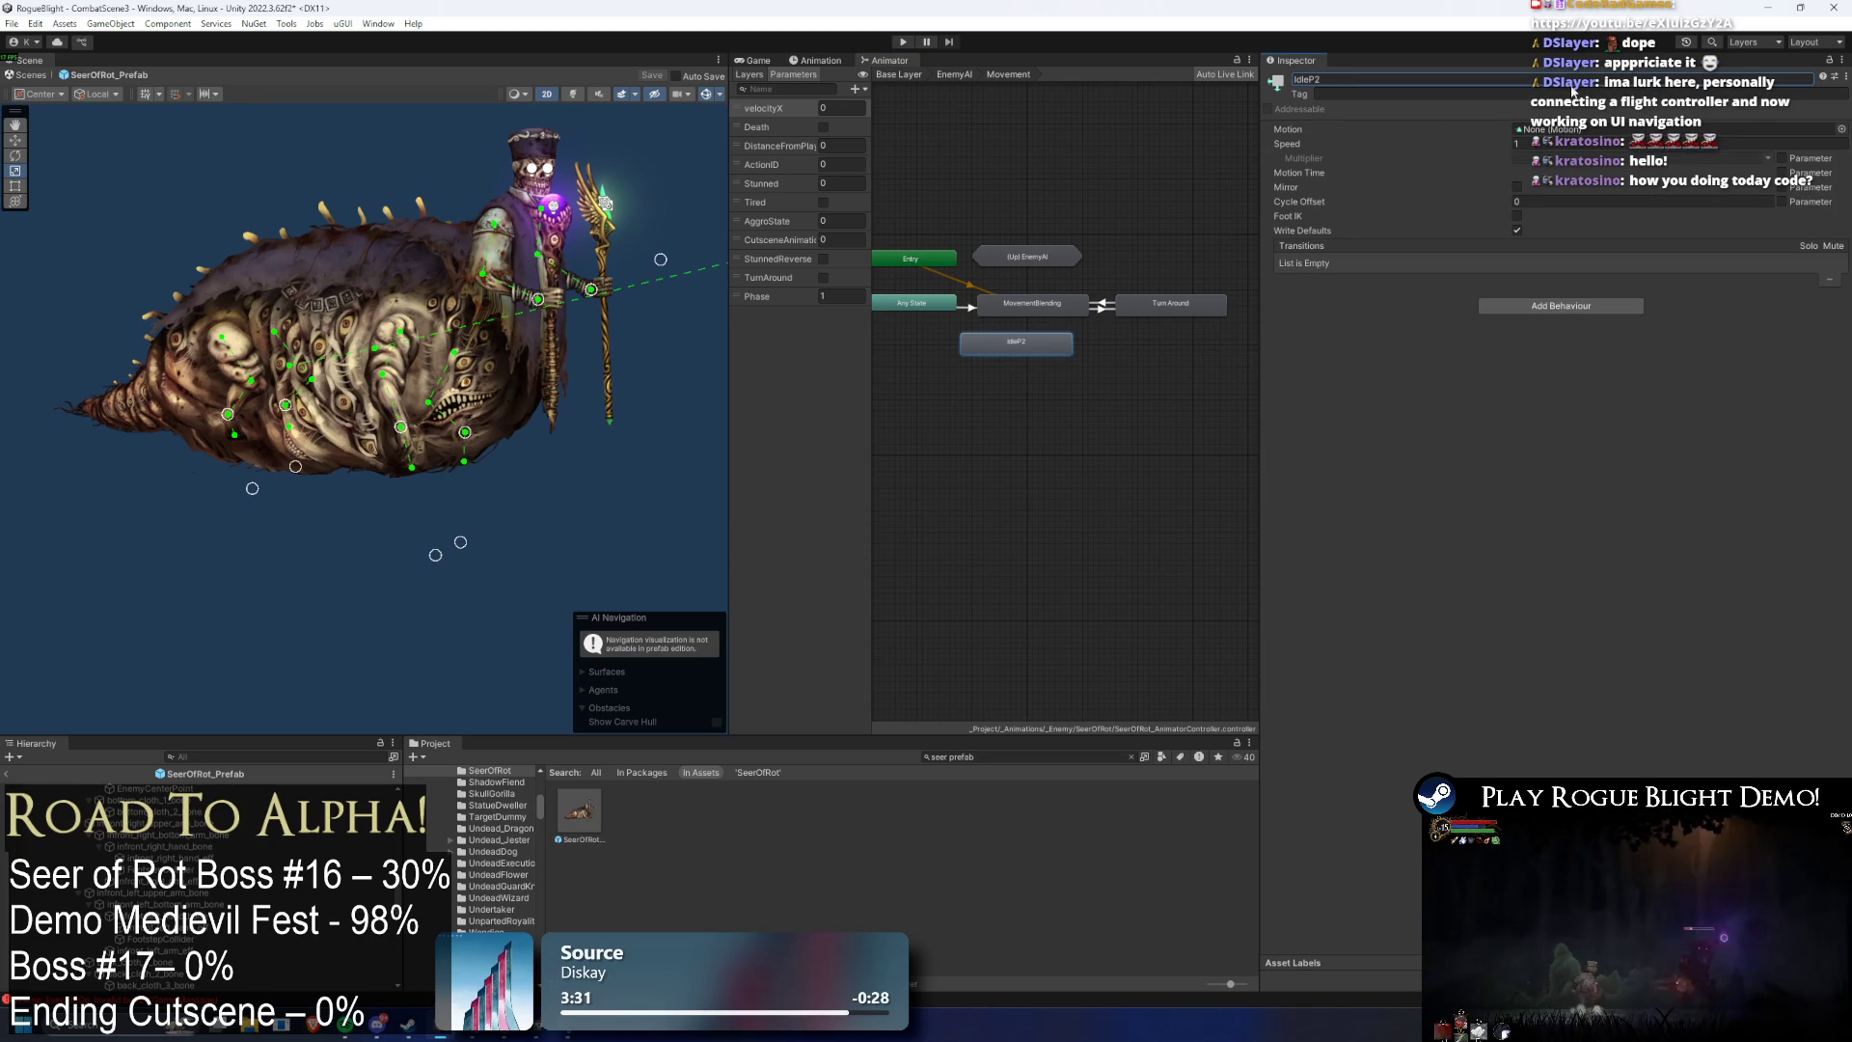
left_click(922, 311)
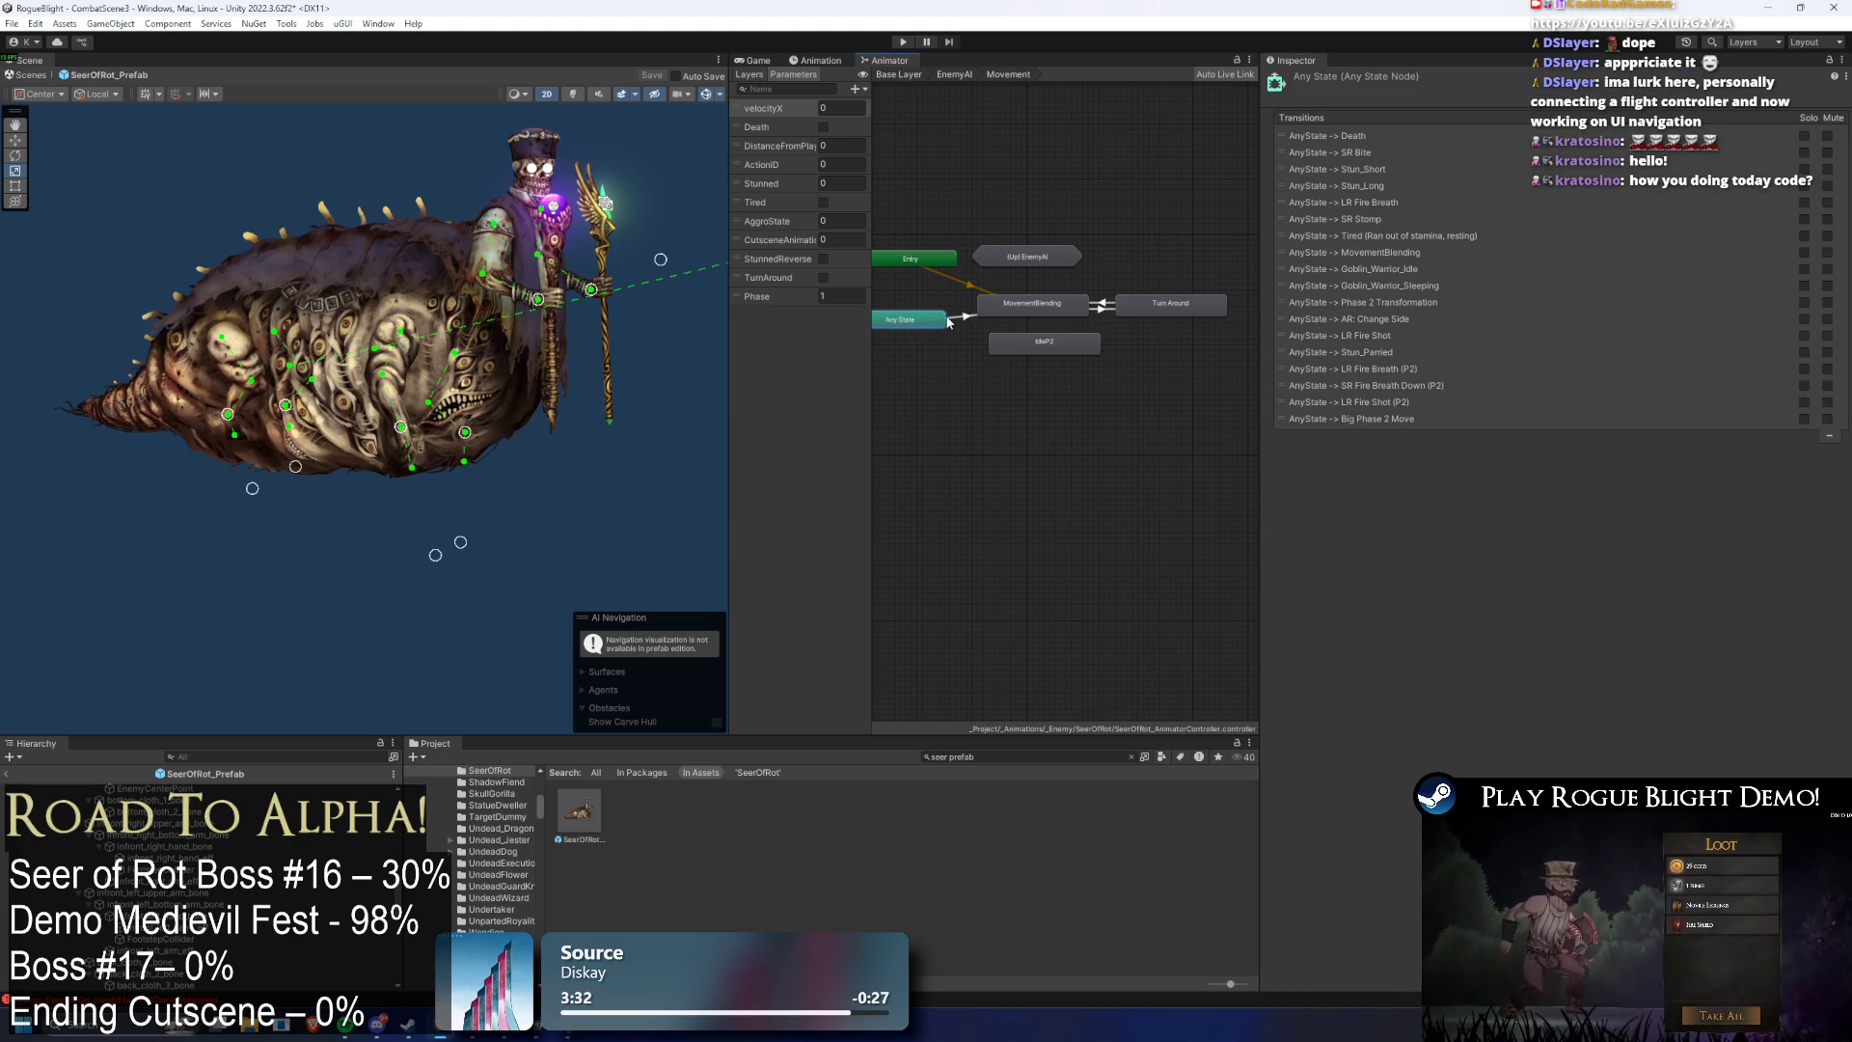
- Pick out the new Any State transition into IdleP2 among the Any State transitions
left_click_drag(921, 312, 910, 328)
left_click(962, 321)
right_click(932, 330)
left_click(964, 340)
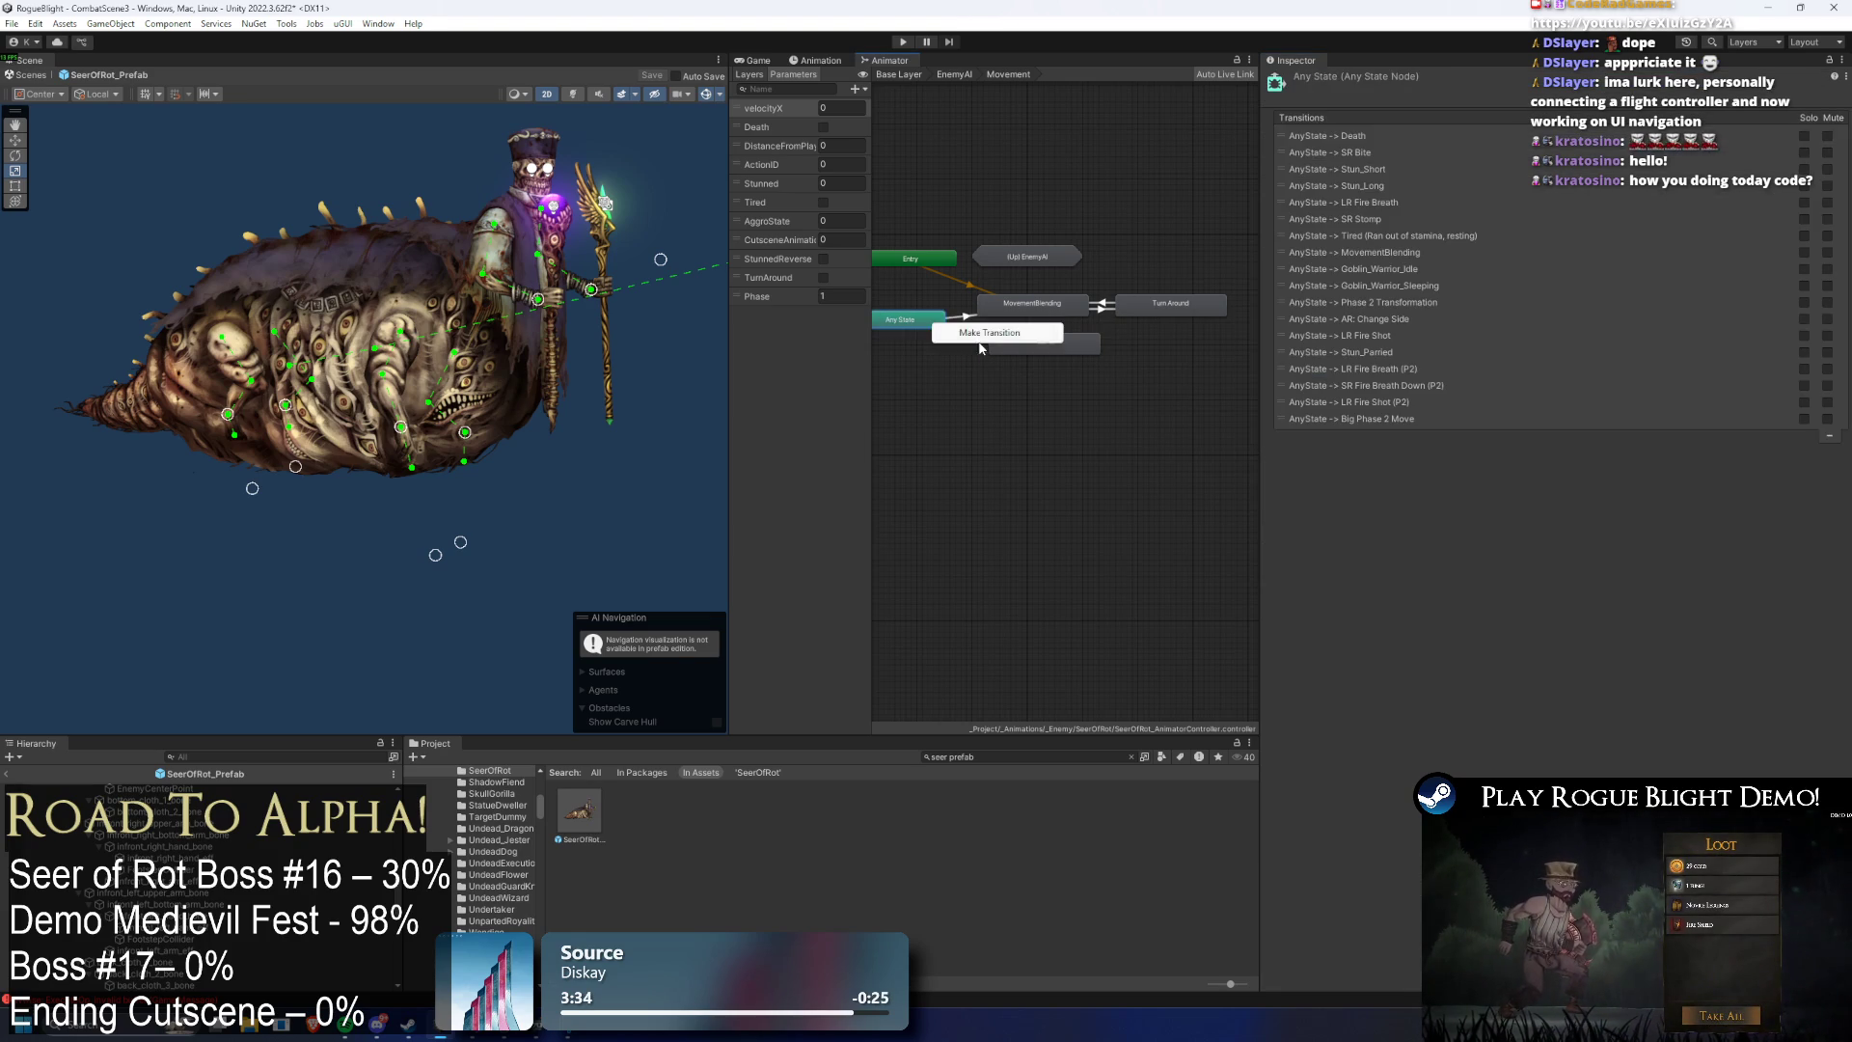
left_click(1015, 347)
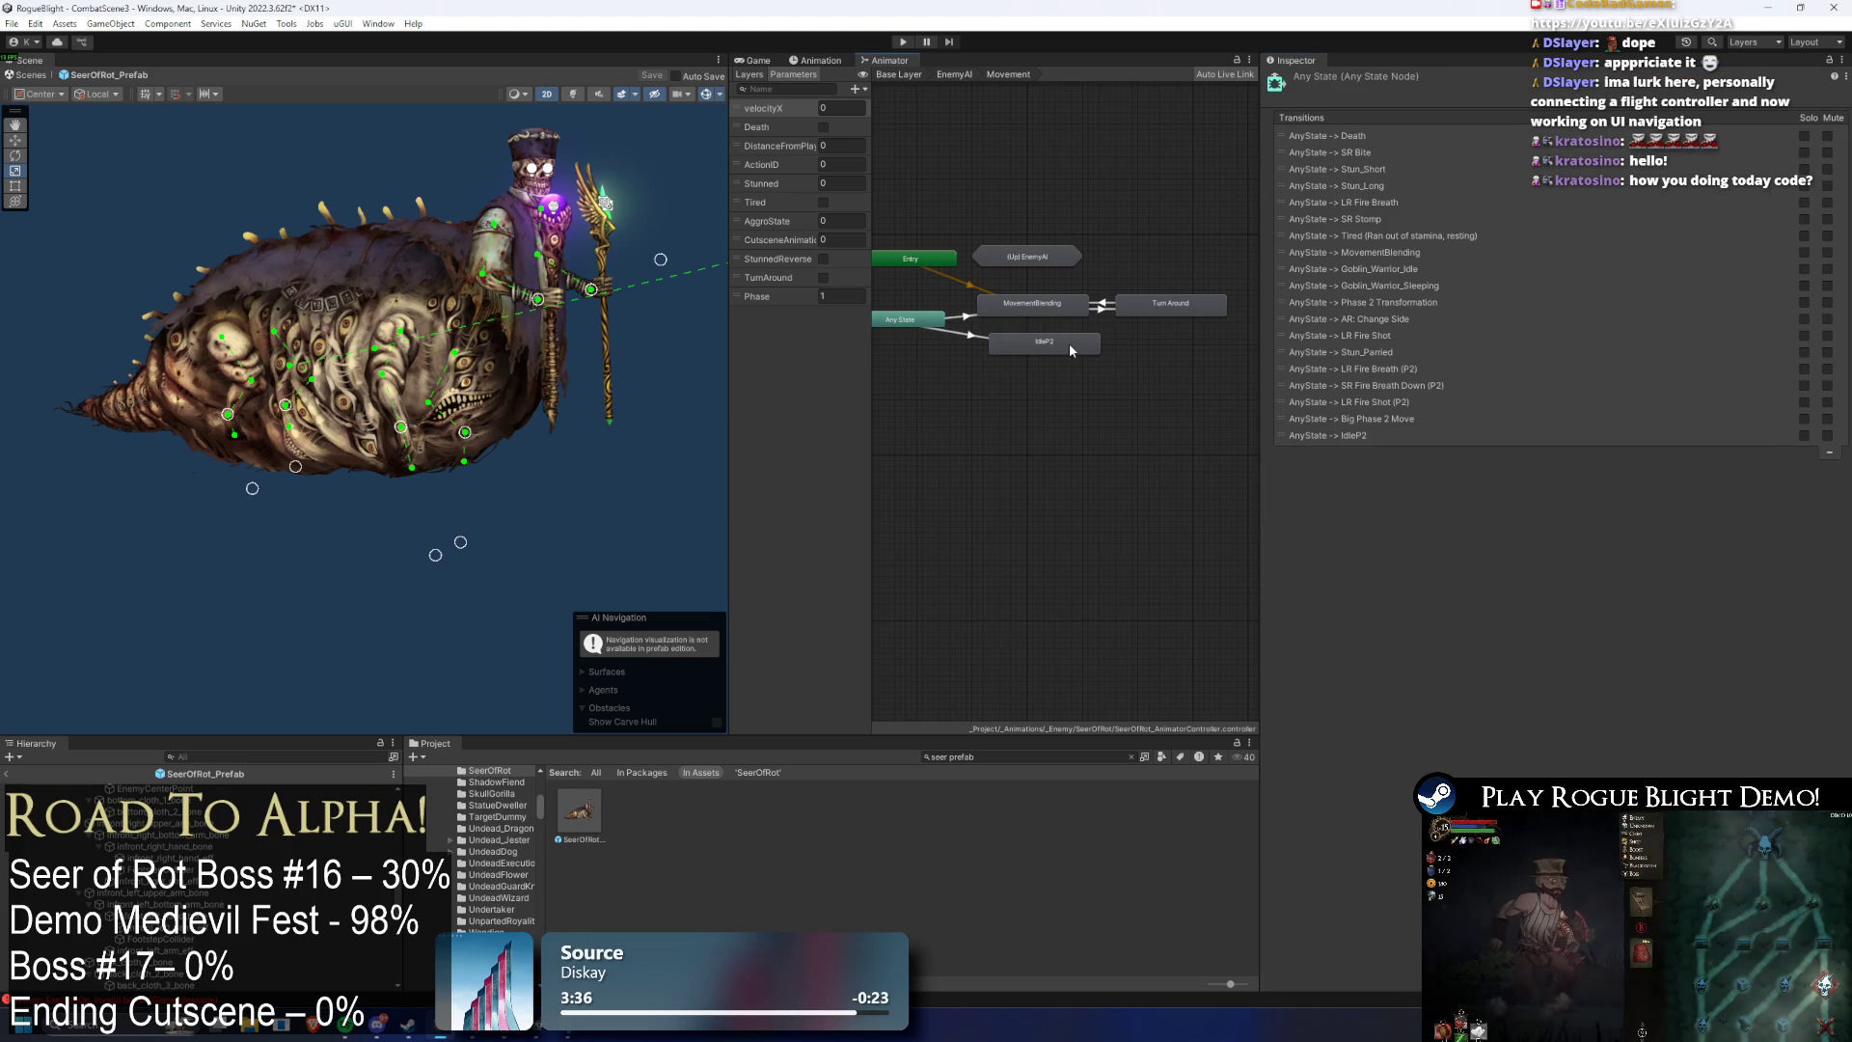
left_click(1158, 307)
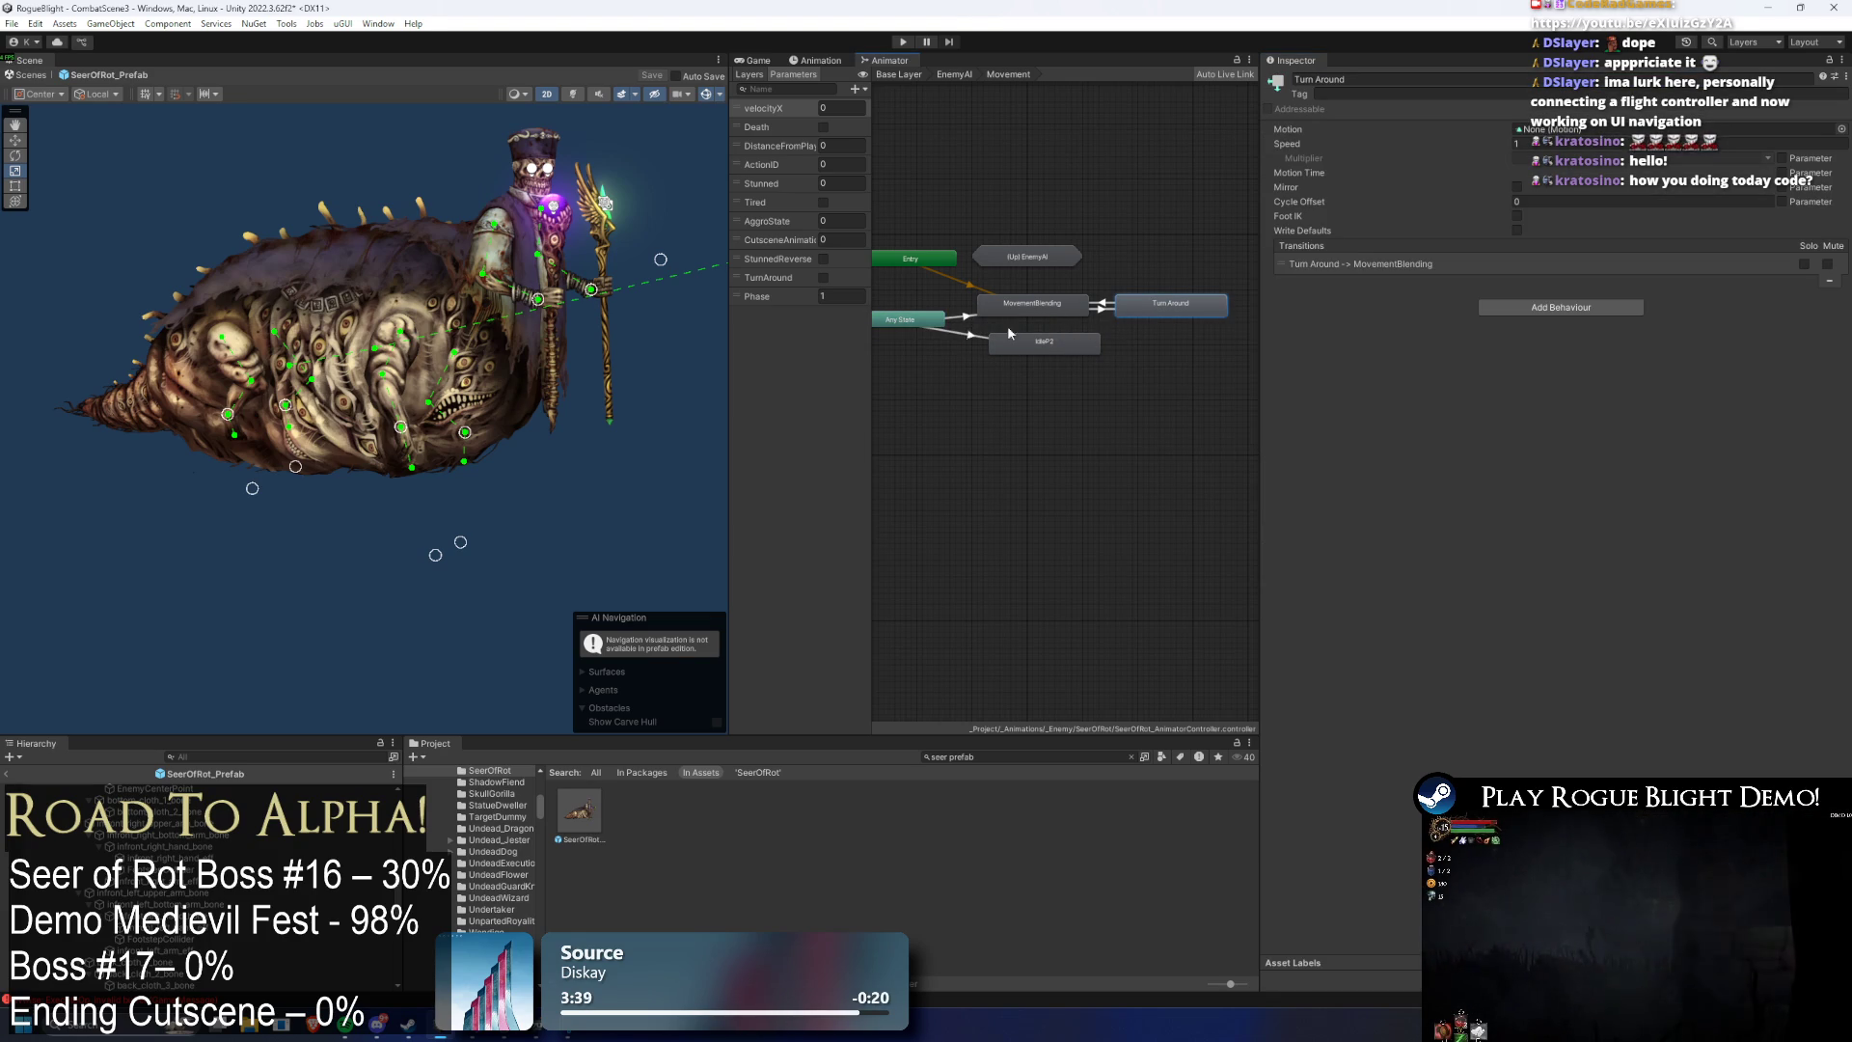
left_click(963, 318)
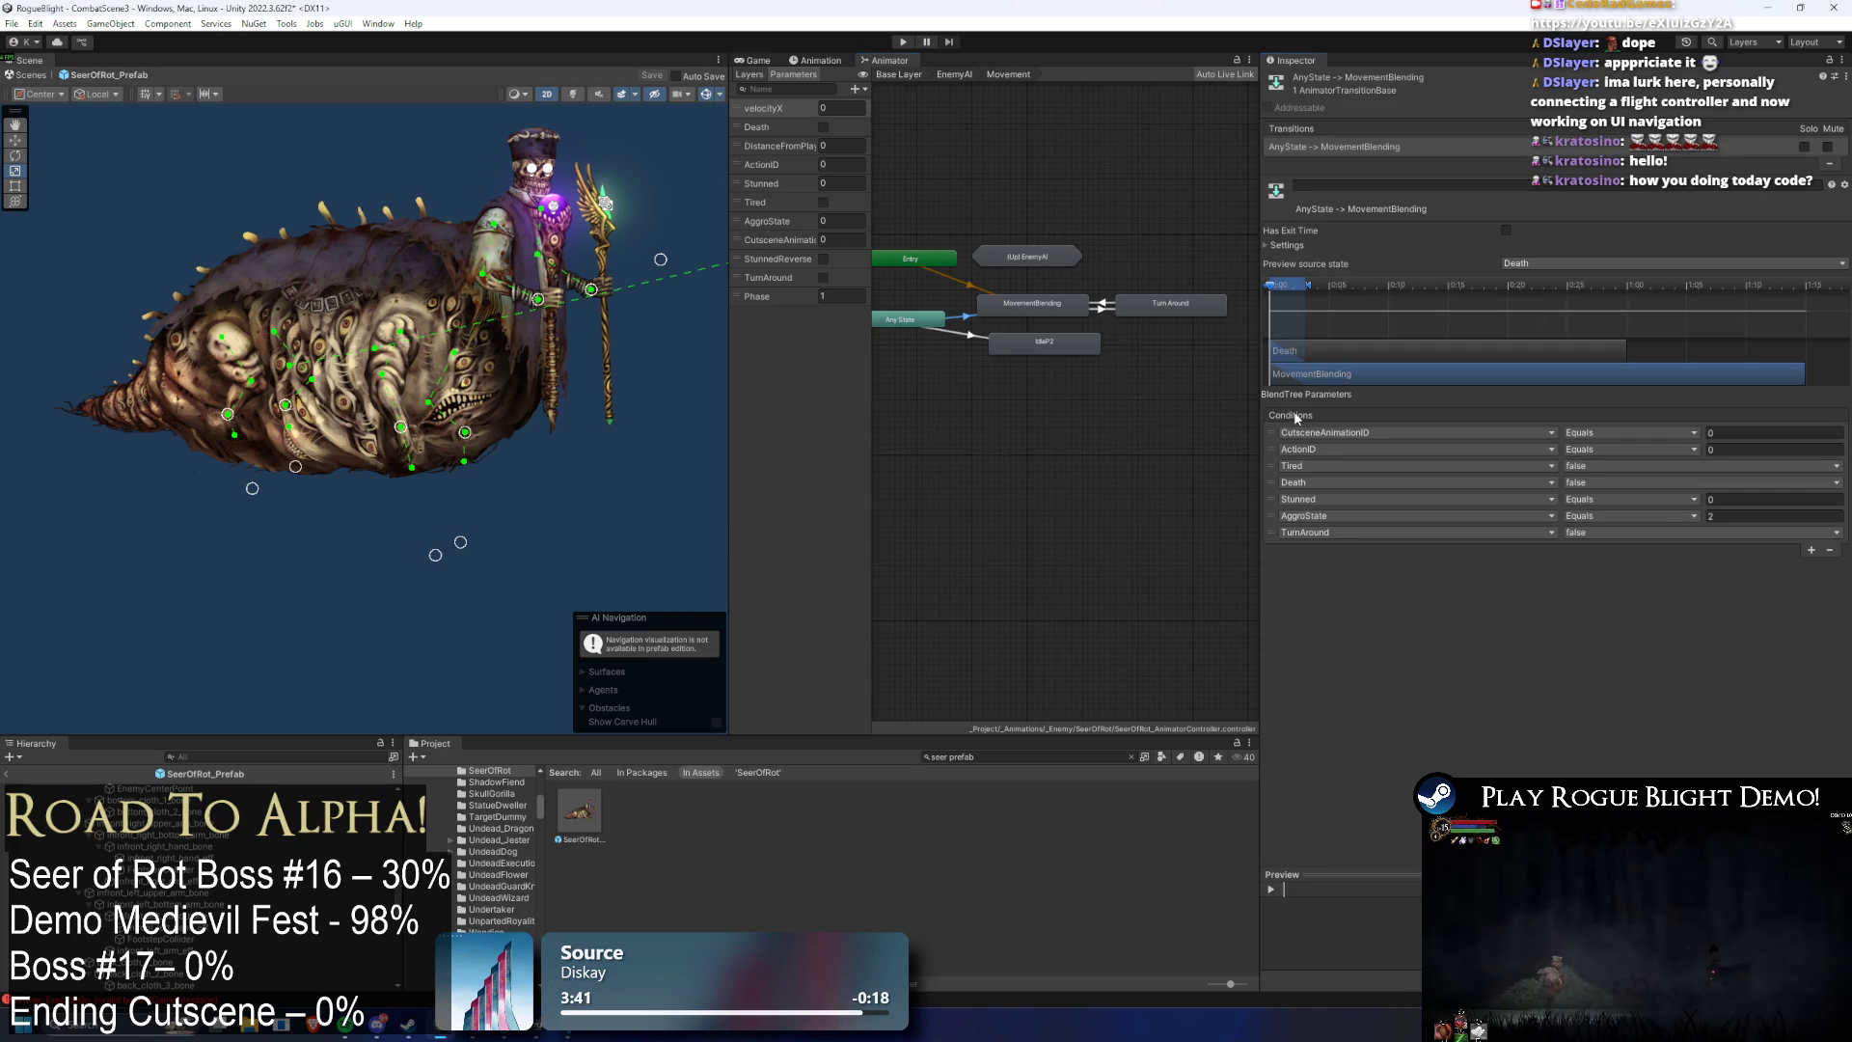
left_click(950, 333)
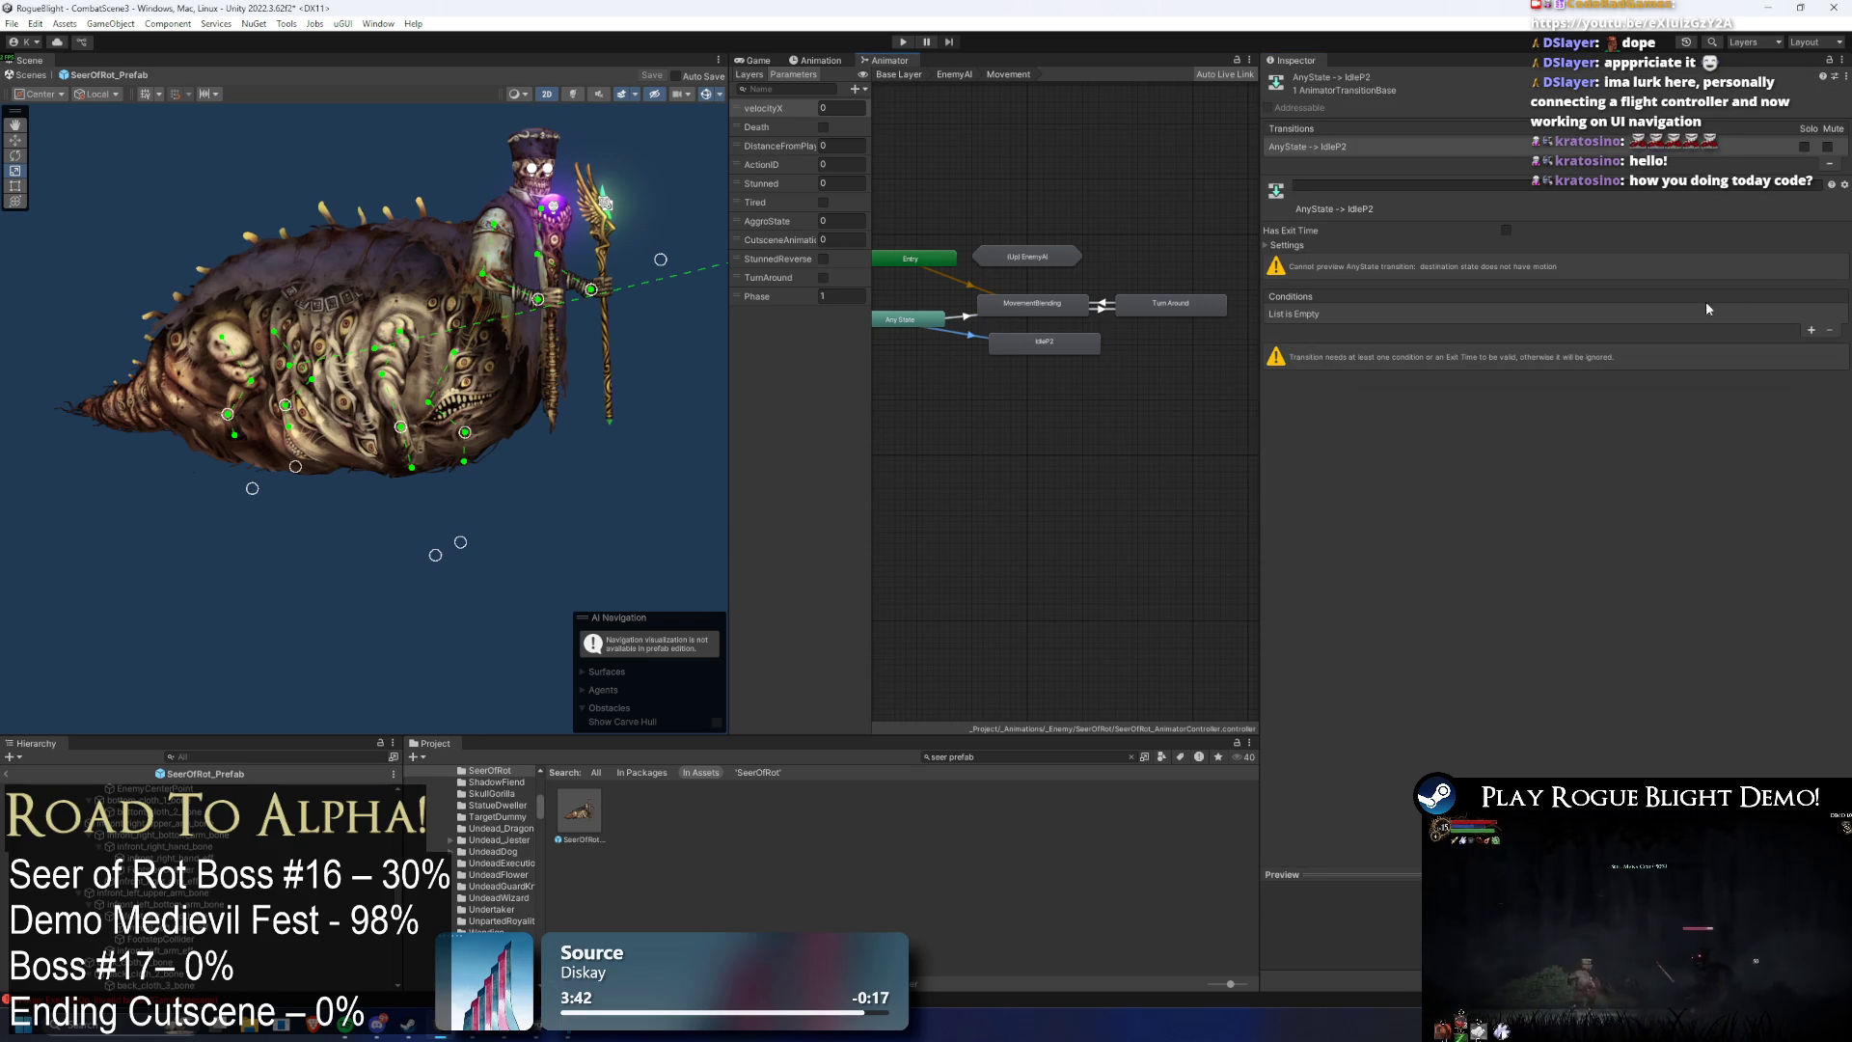
- Compare the IdleP2 transition's settings and conditions with the Any State → MovementBlending transition
left_click(1812, 331)
left_click(1389, 339)
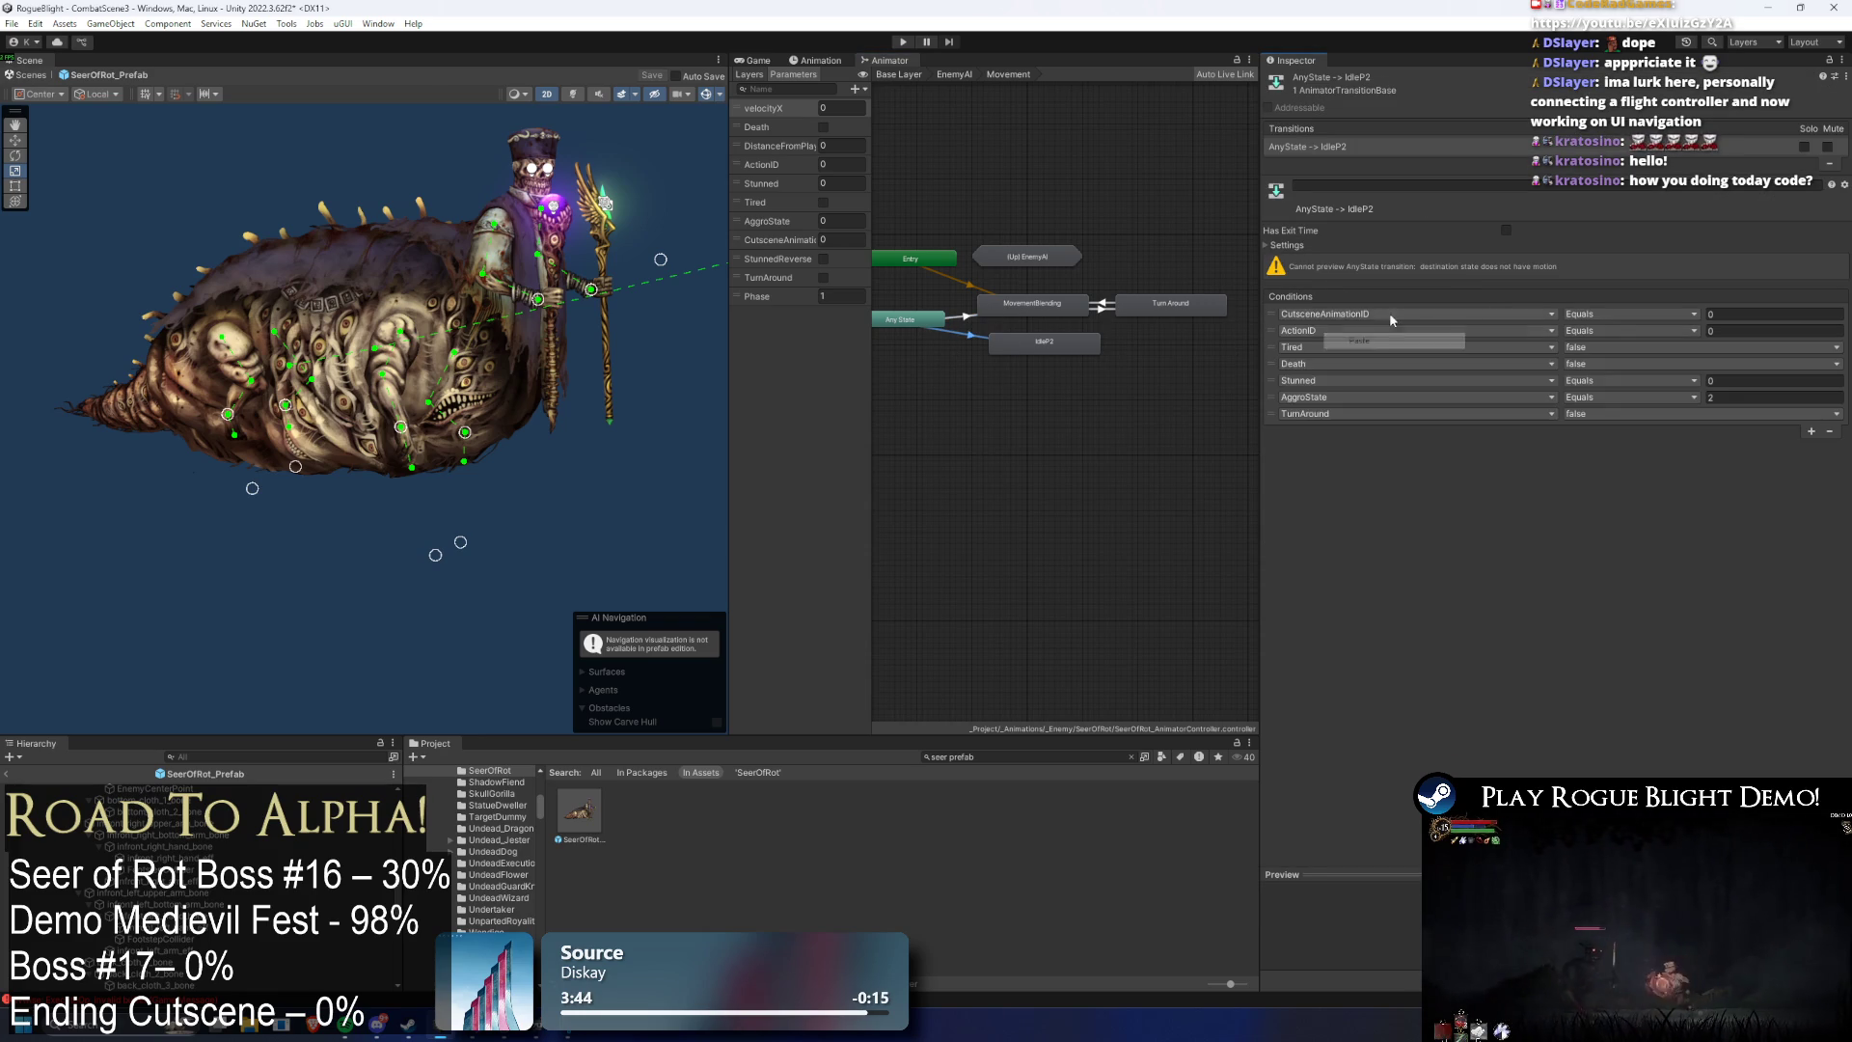
left_click(1286, 246)
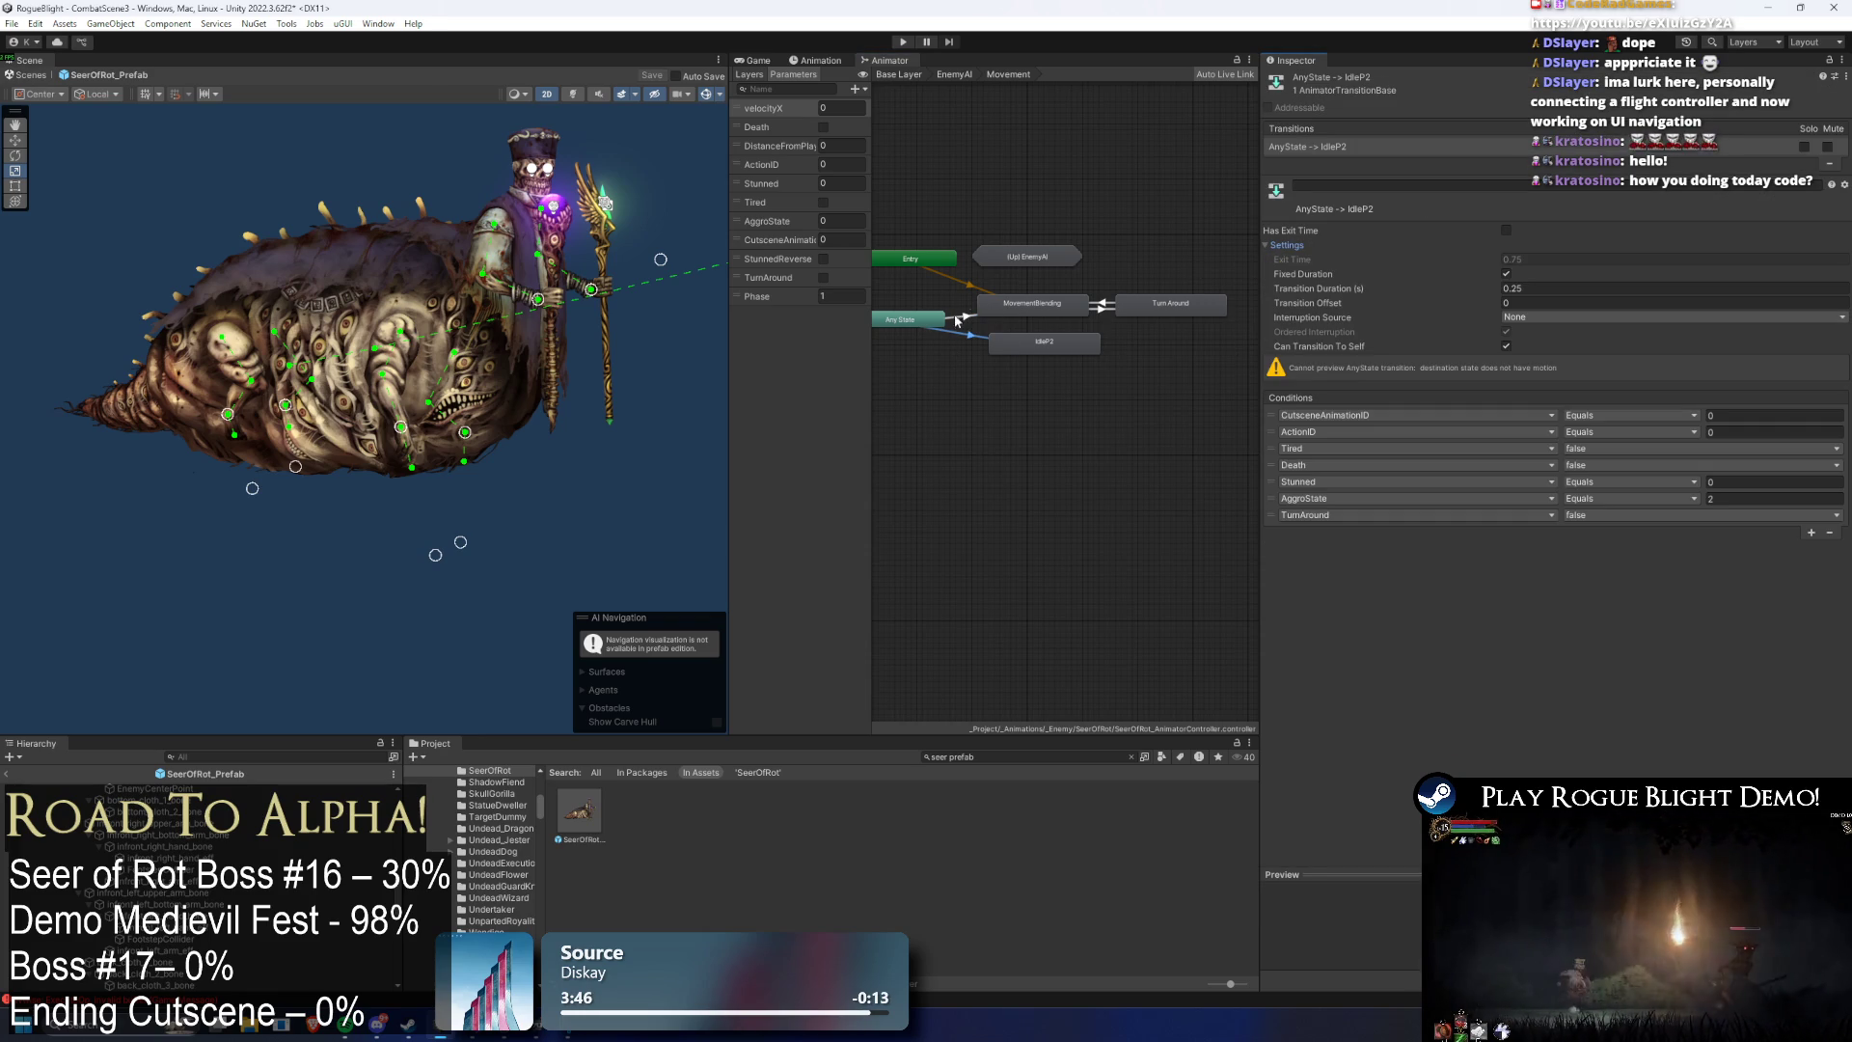
left_click(993, 304)
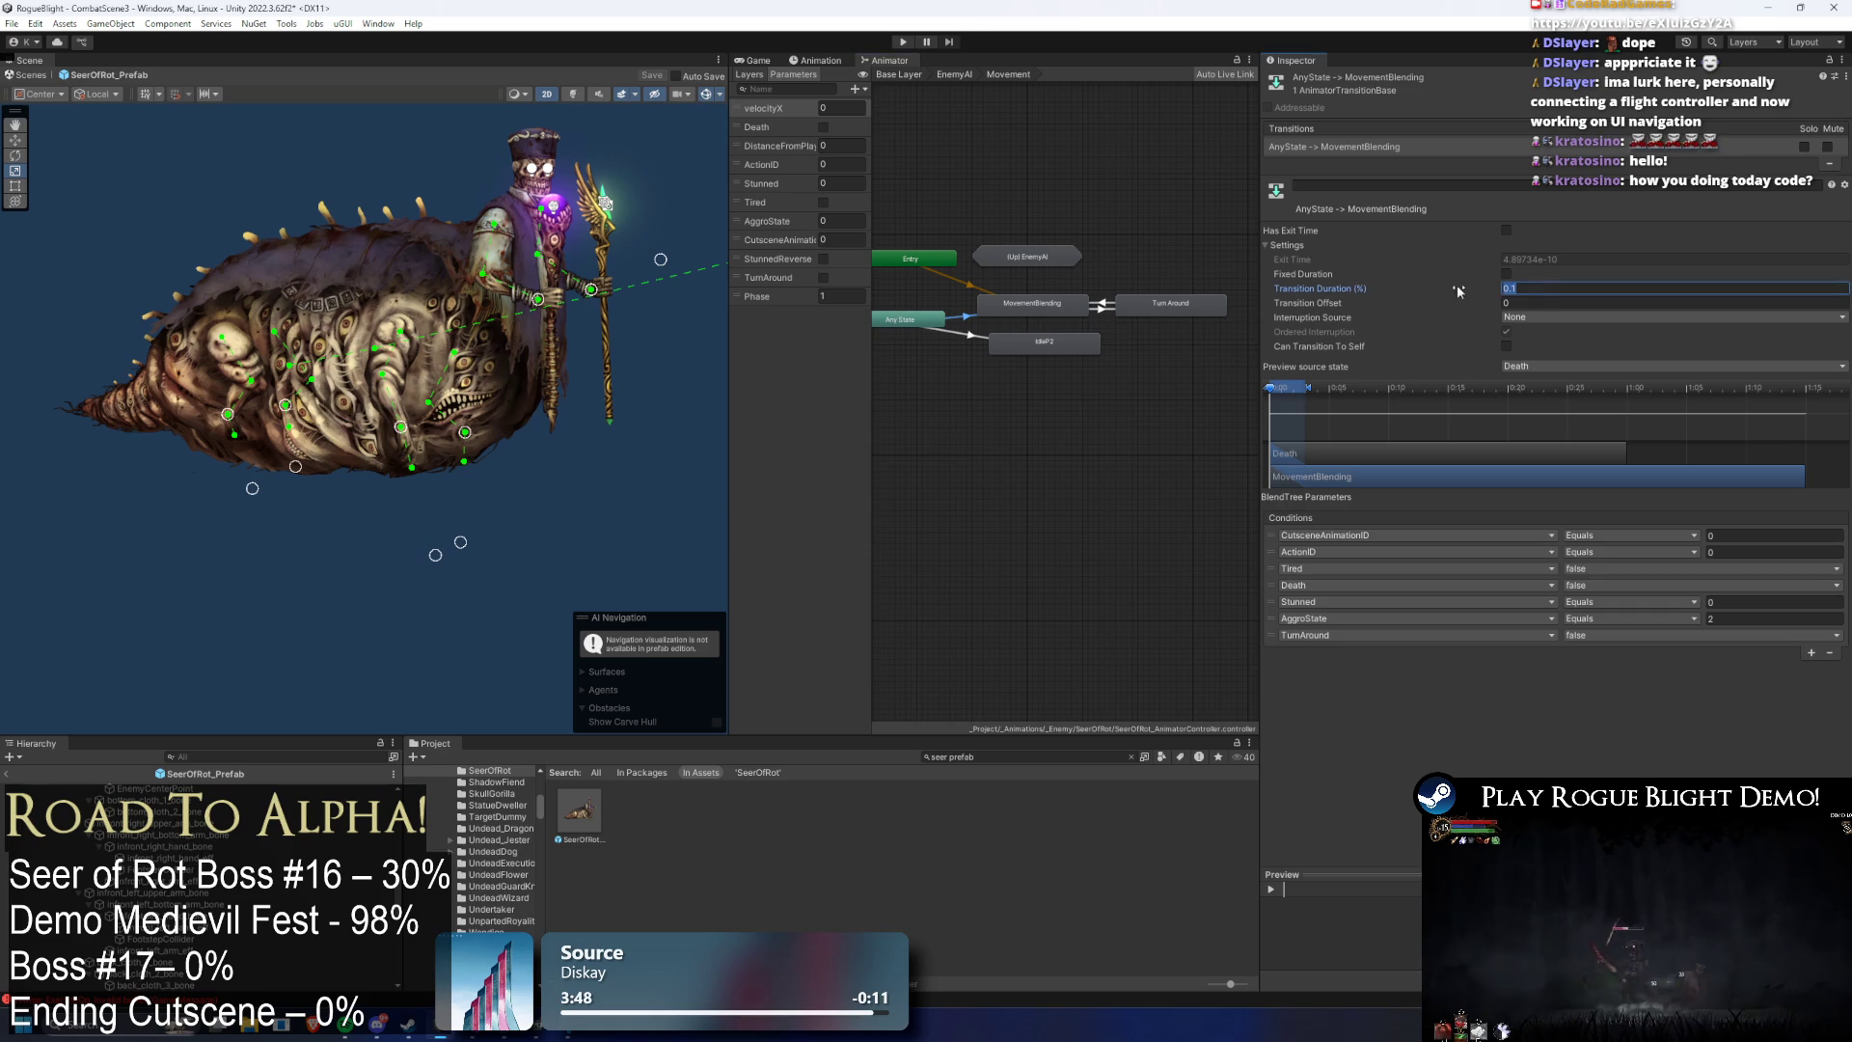
left_click(1042, 347)
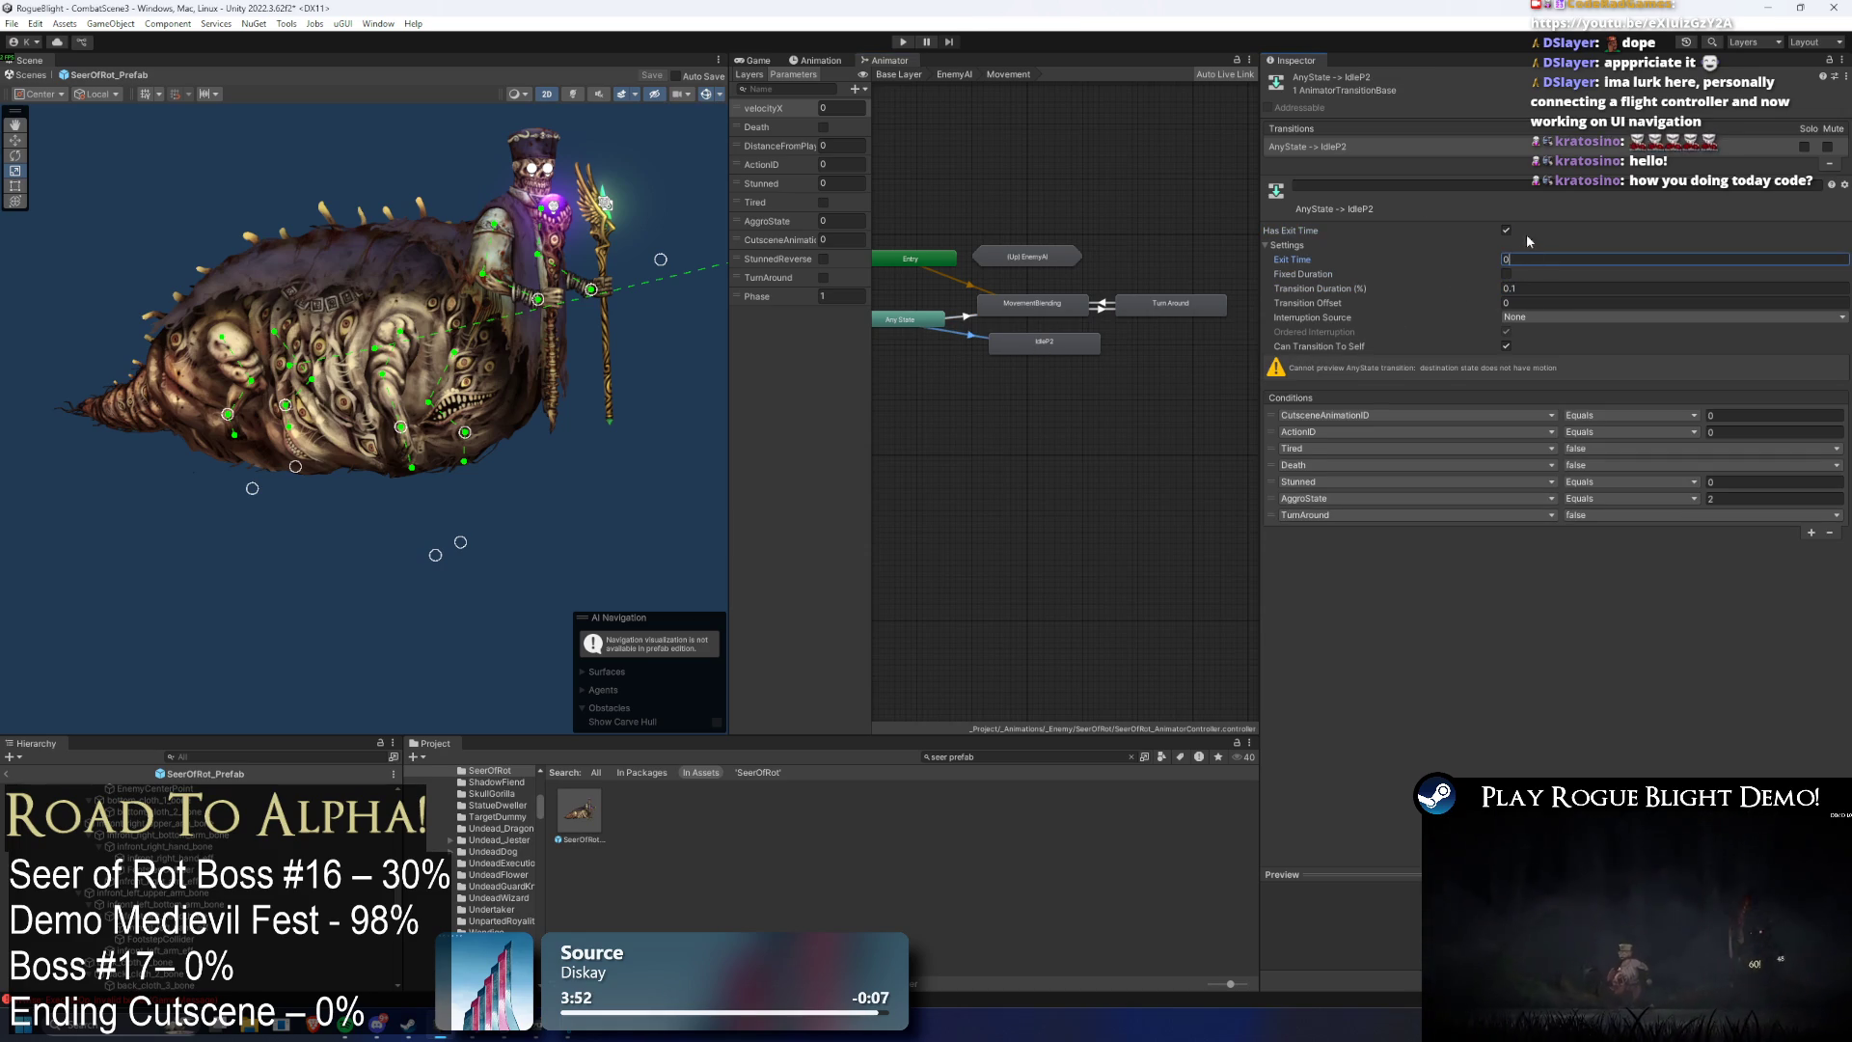
left_click(965, 323)
left_click(965, 334)
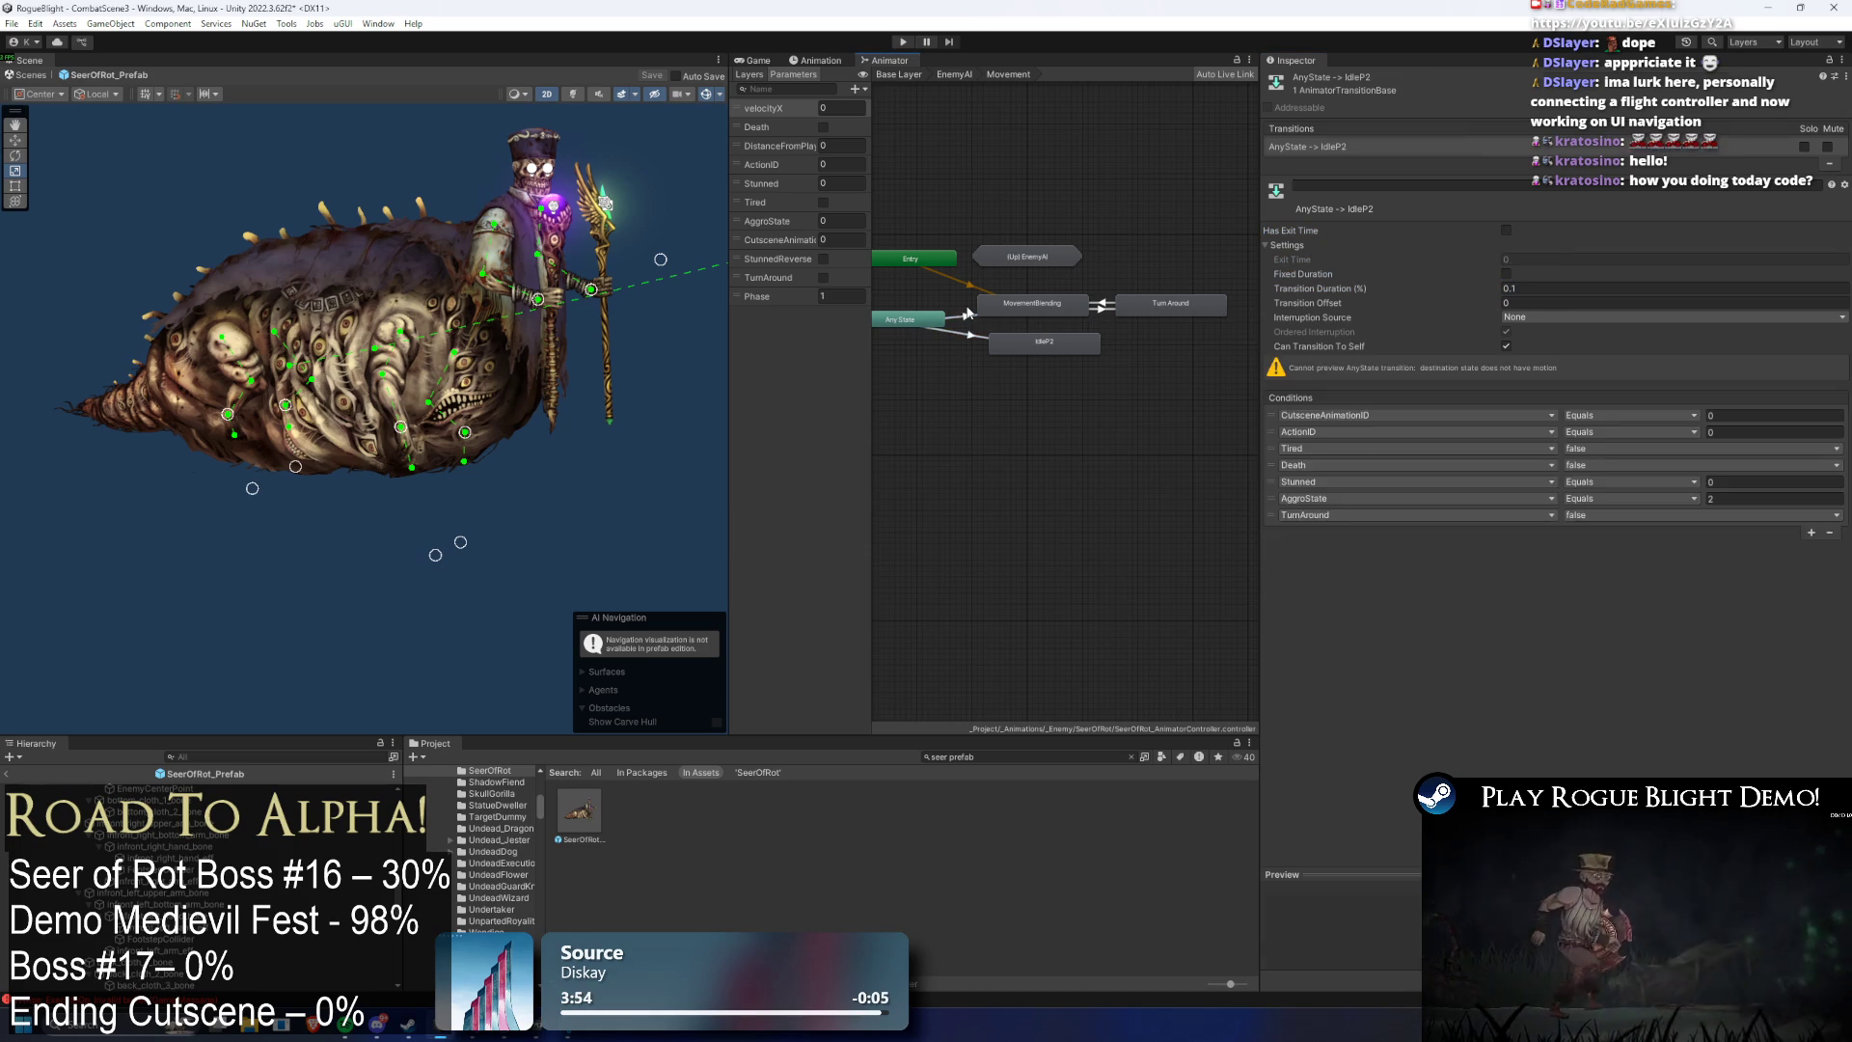
left_click(965, 323)
left_click(963, 337)
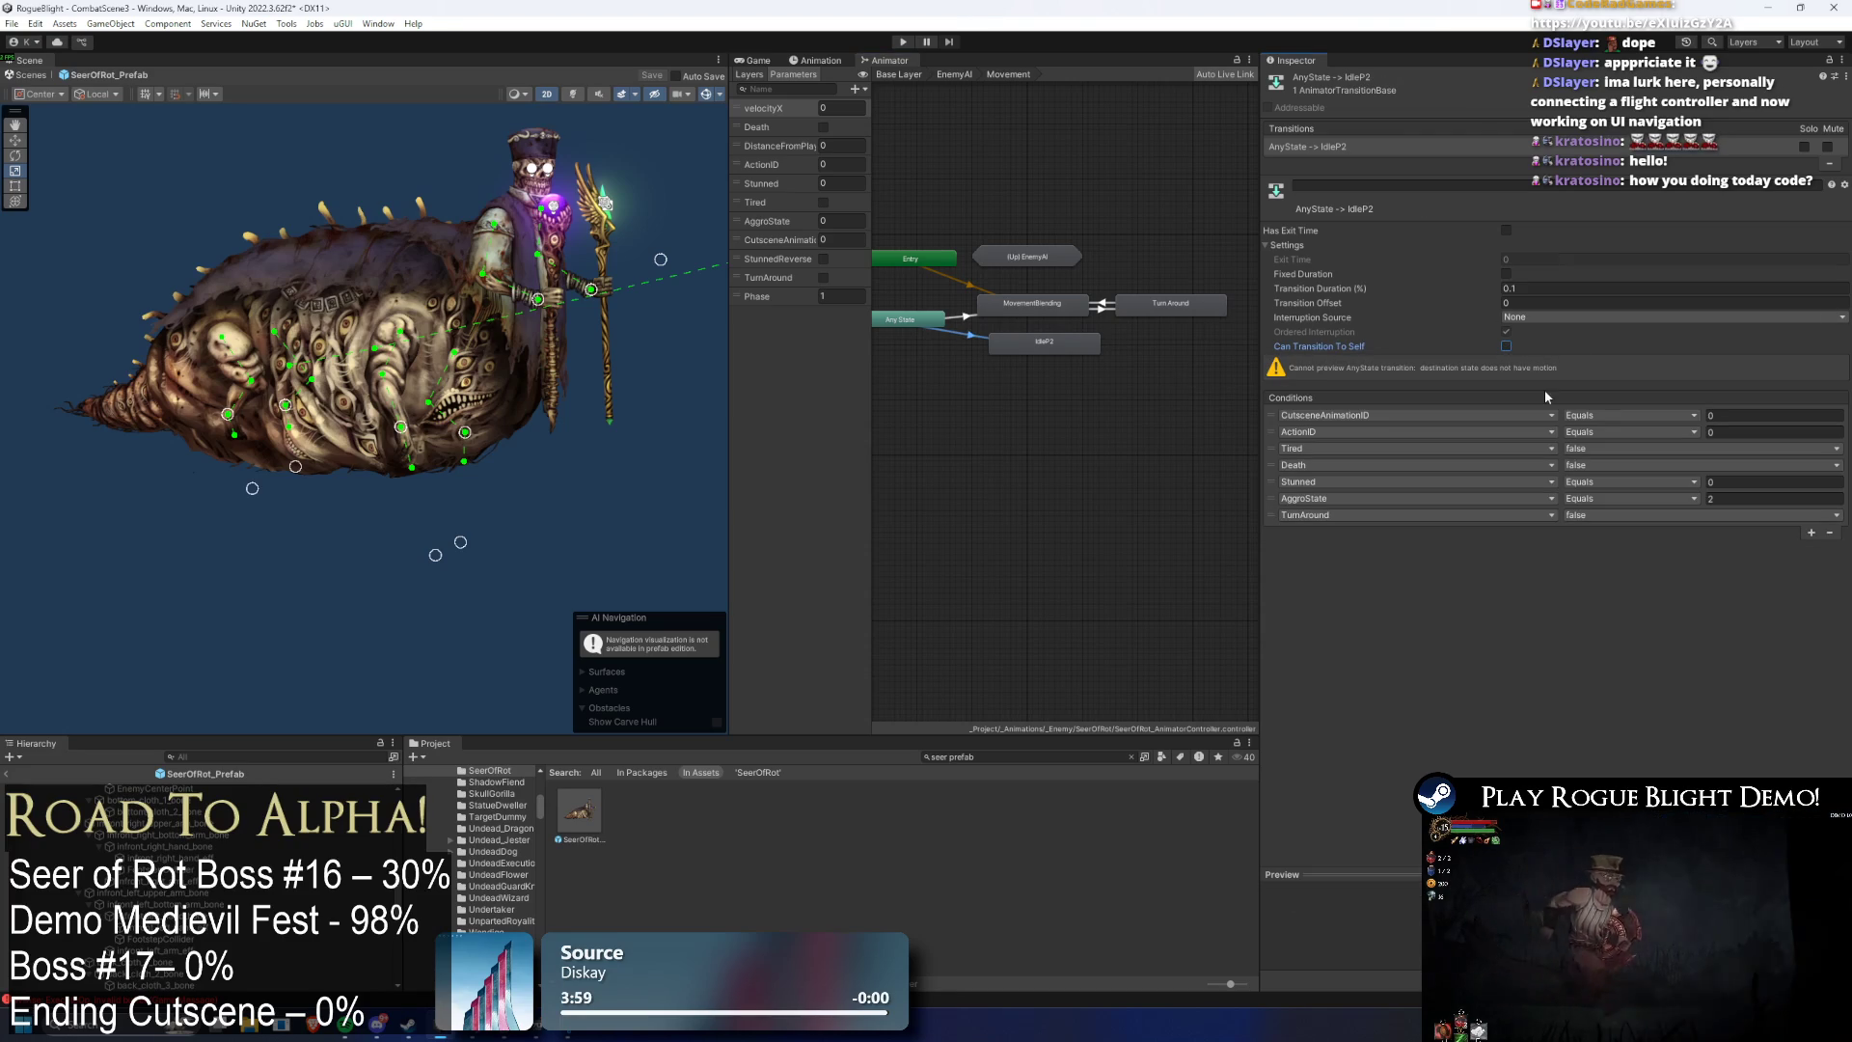
- Add a Phase Equals 2 condition to the Any State → IdleP2 transition
left_click(1812, 533)
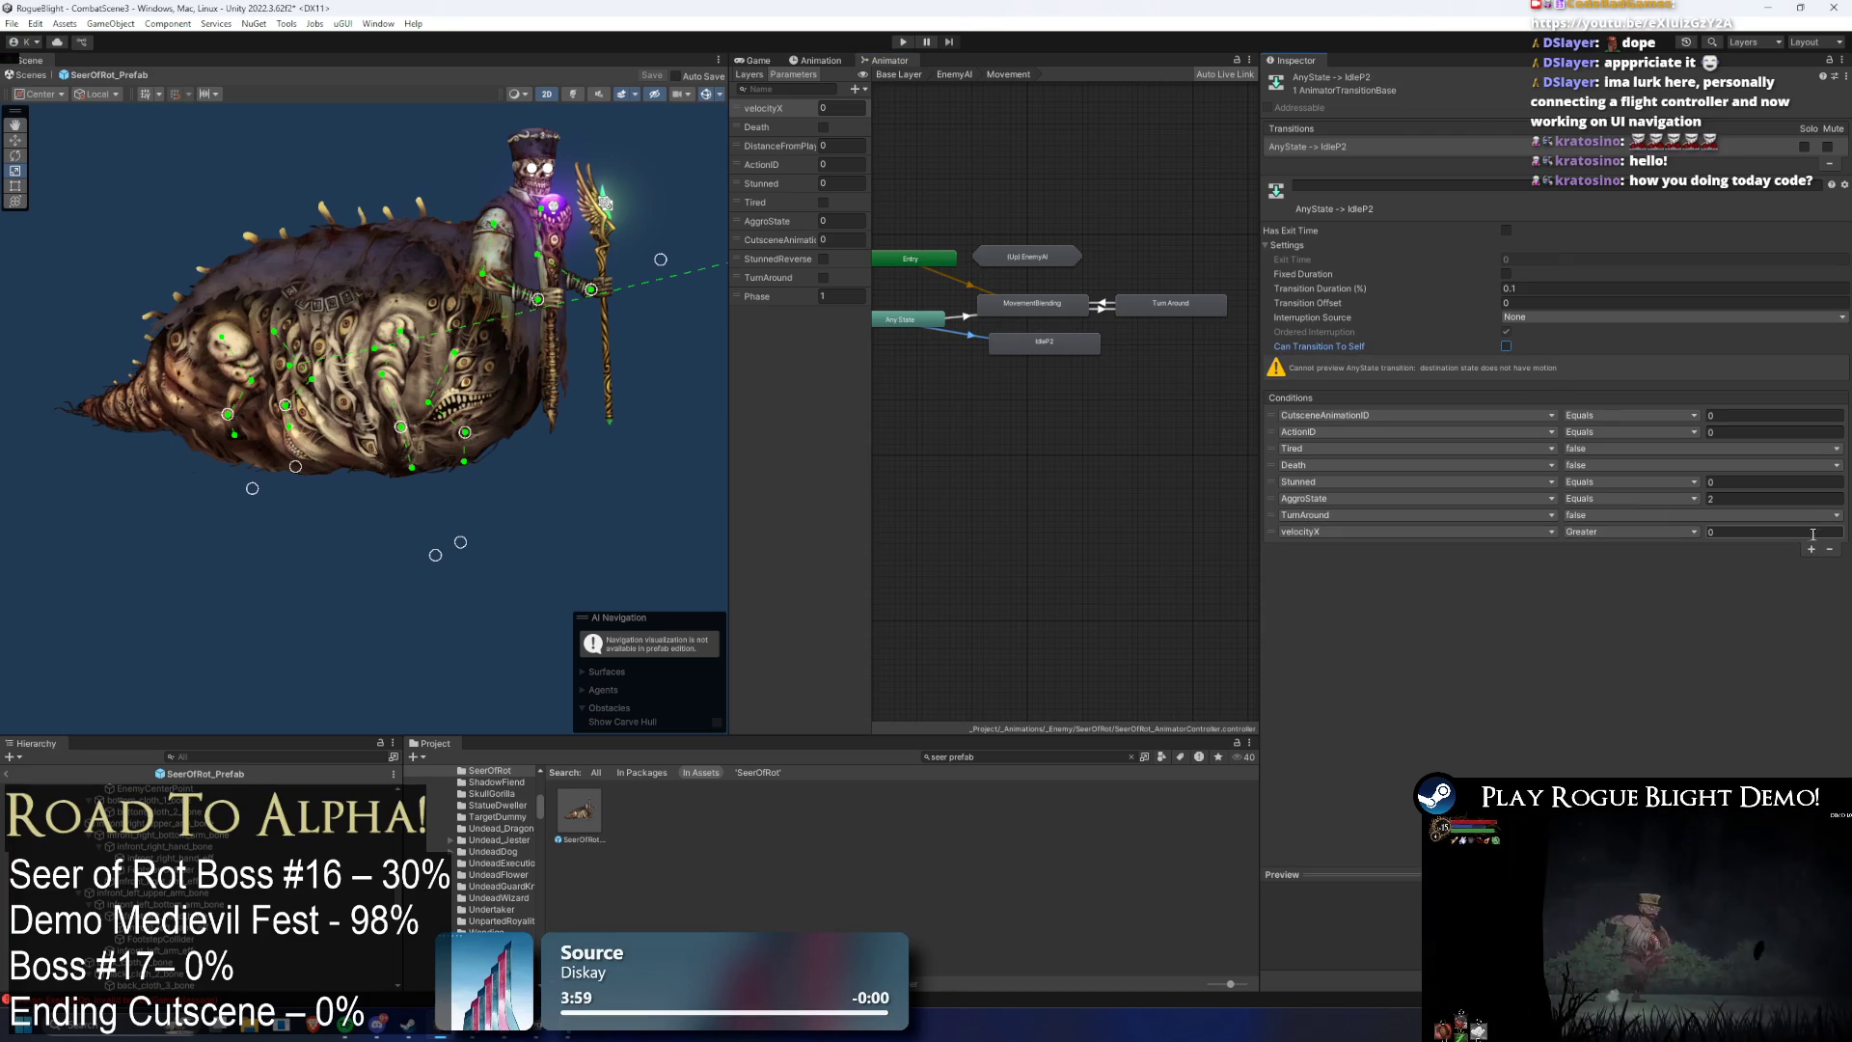
left_click(1625, 531)
left_click(1620, 548)
left_click(1369, 531)
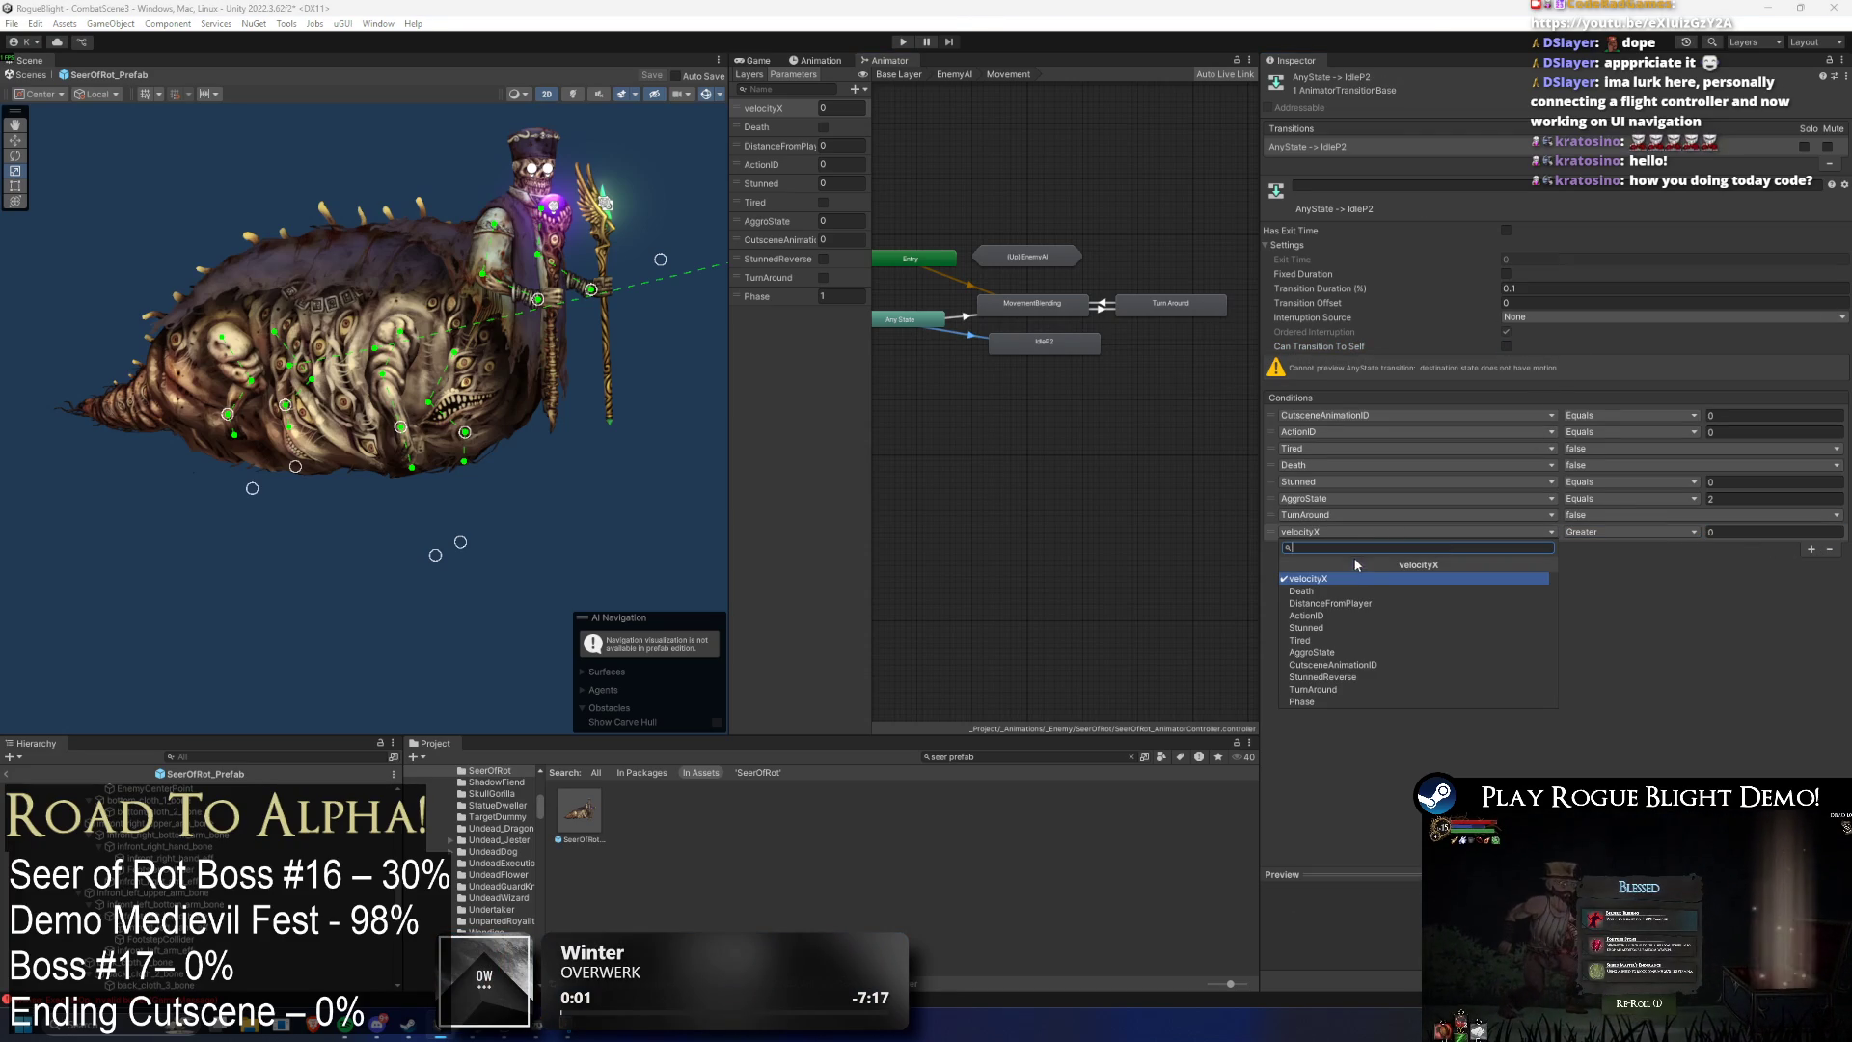
type("phase")
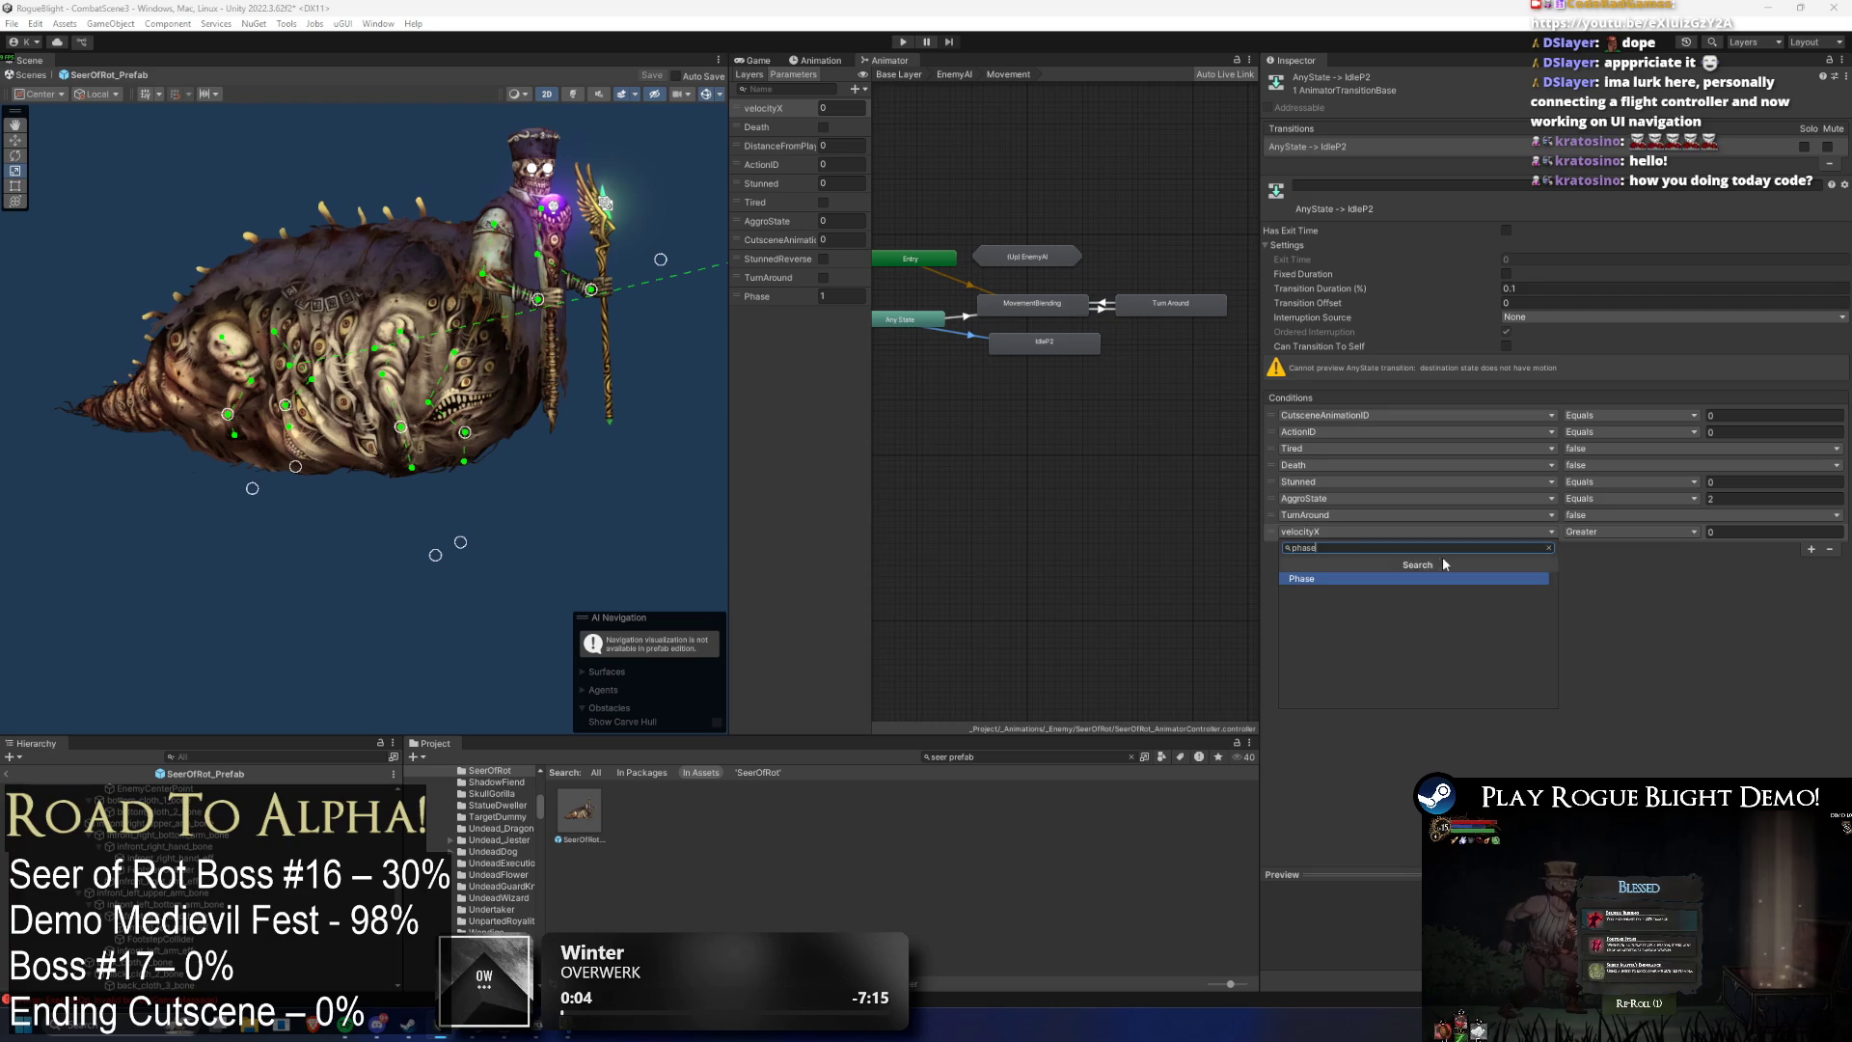
key("Return")
left_click(1630, 532)
left_click(1621, 578)
left_click(1775, 531)
type("2")
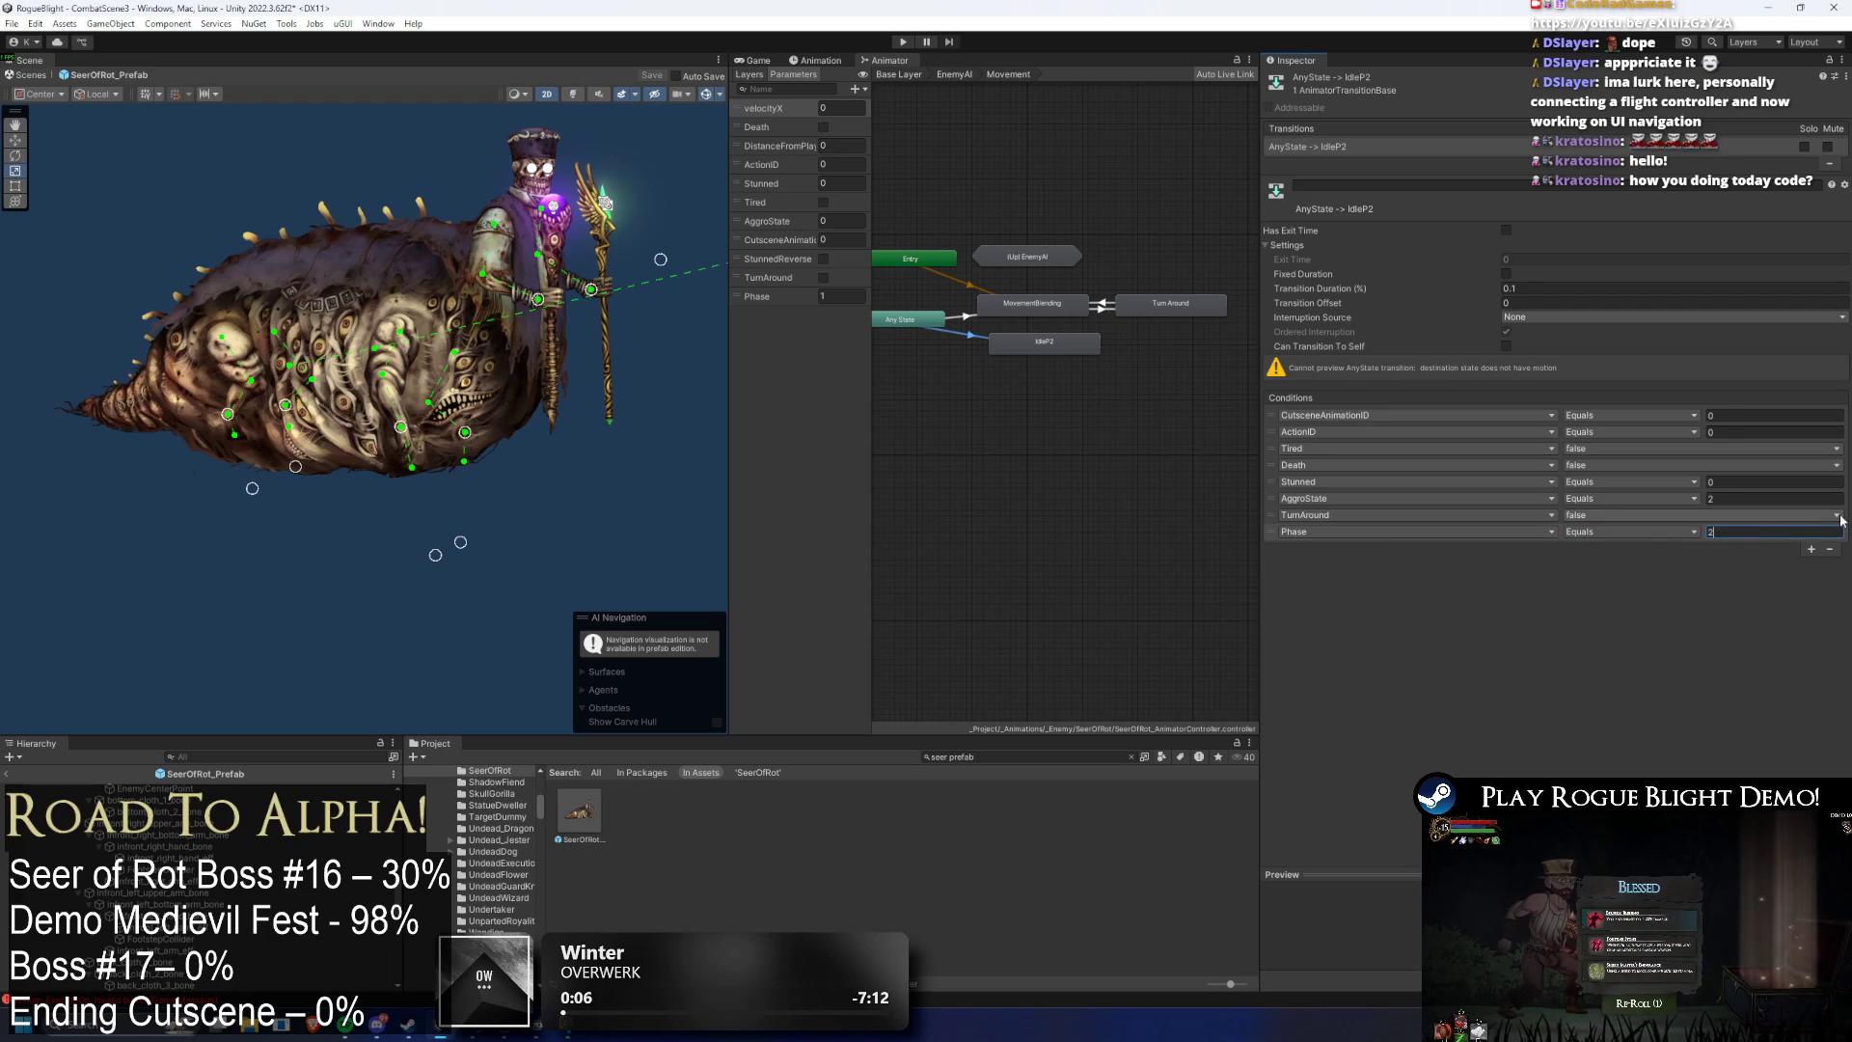
left_click(968, 319)
- Add a Phase NotEqual 2 condition to the Any State → MovementBlending transition
left_click(1811, 653)
left_click(1345, 652)
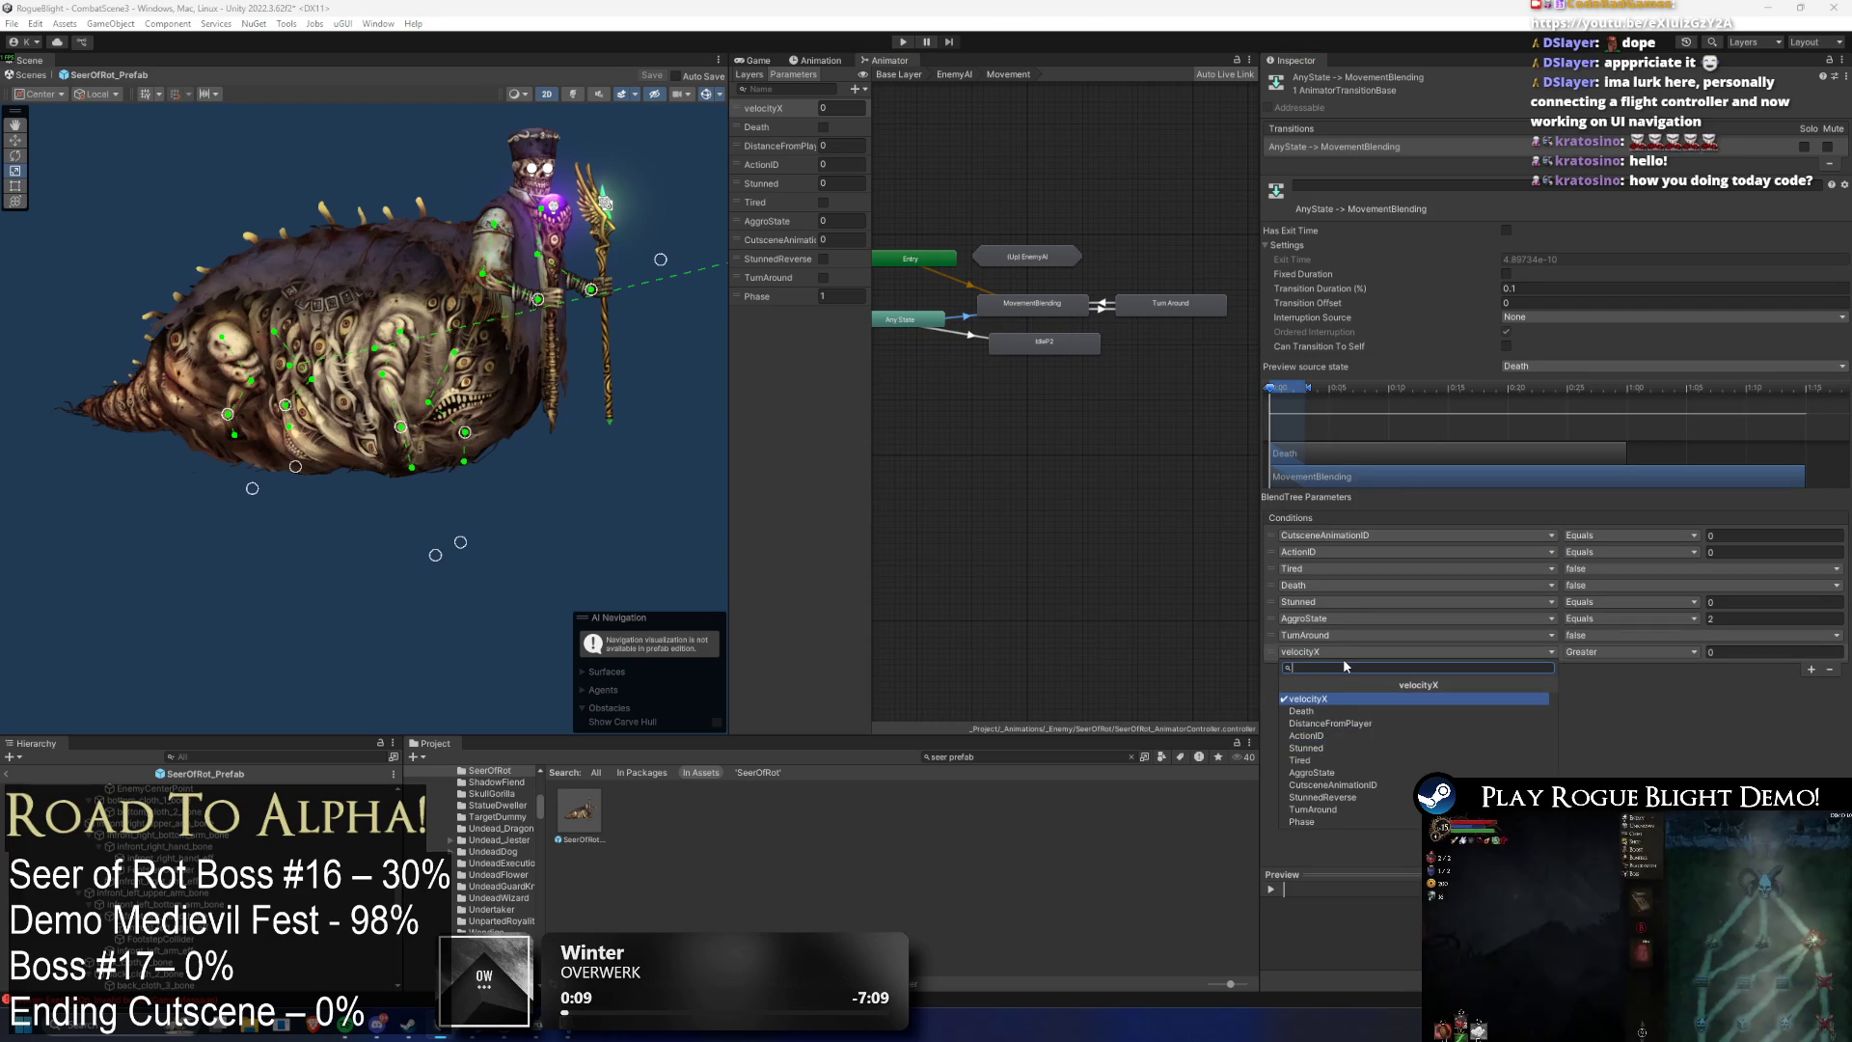
type("phase")
key("Return")
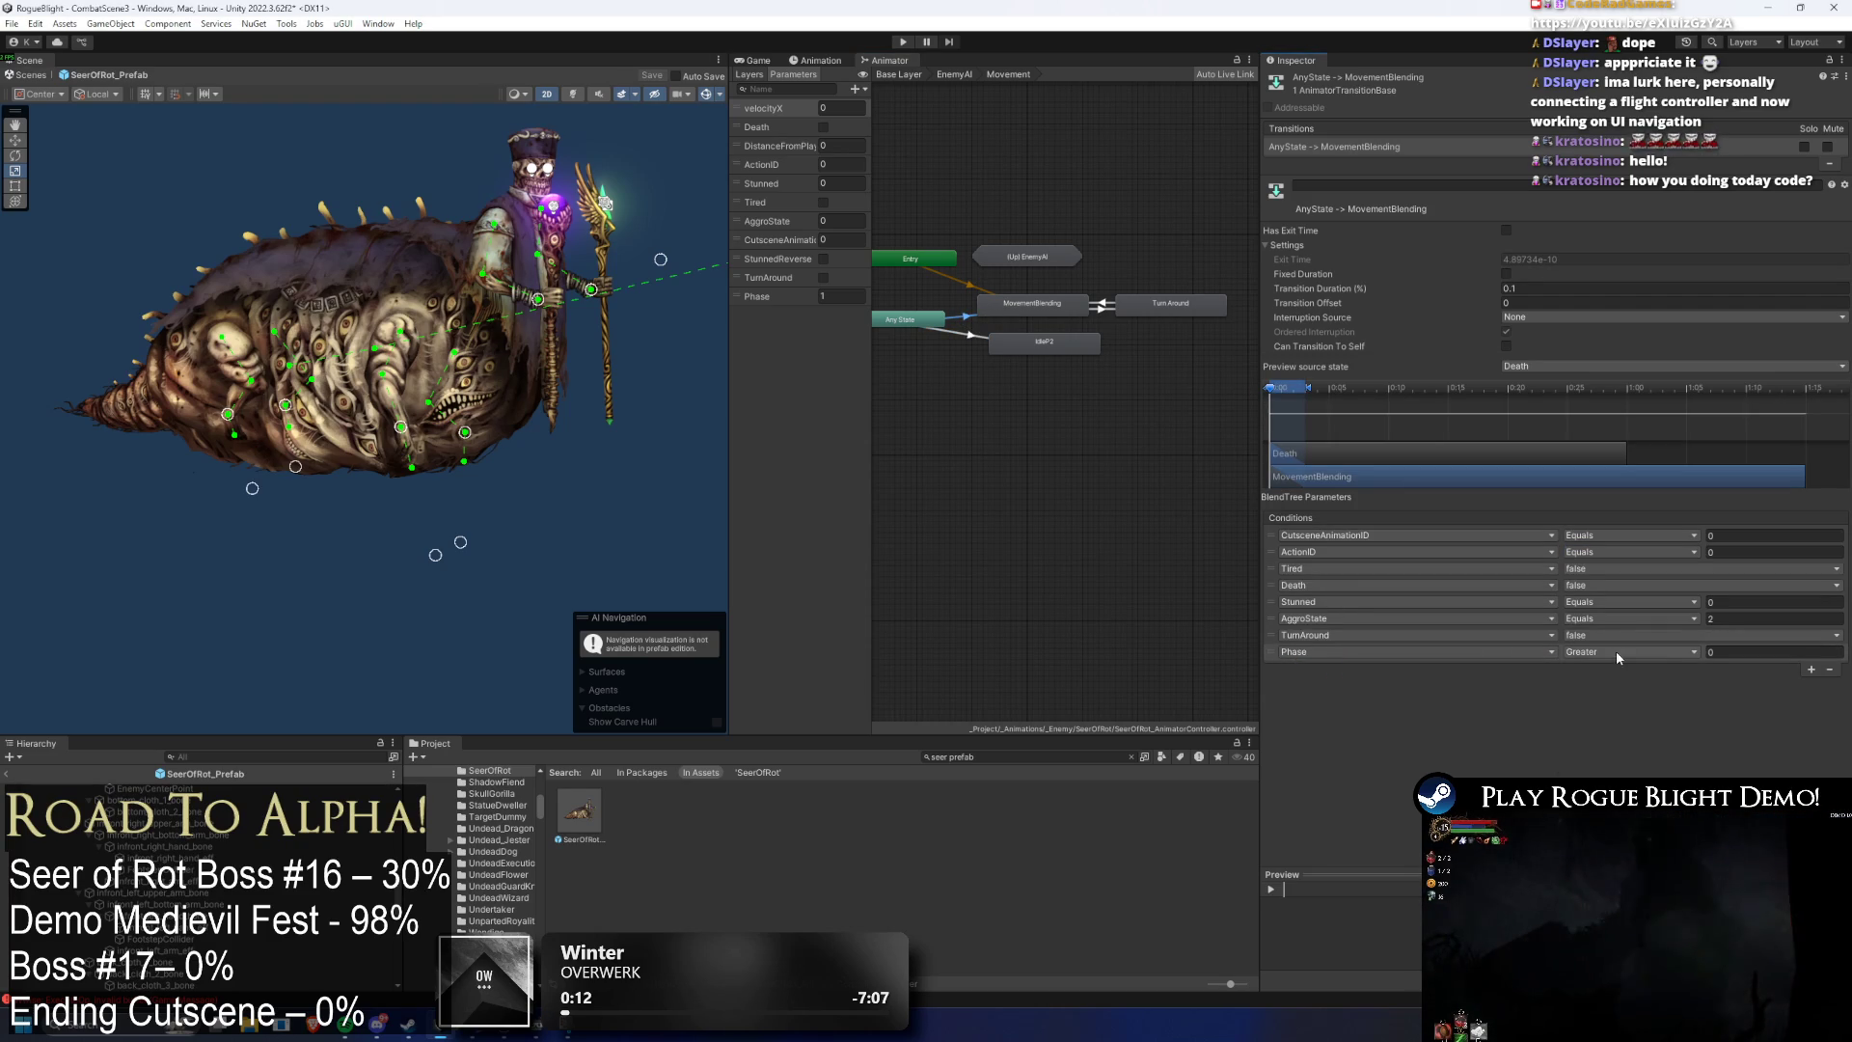
left_click(1616, 656)
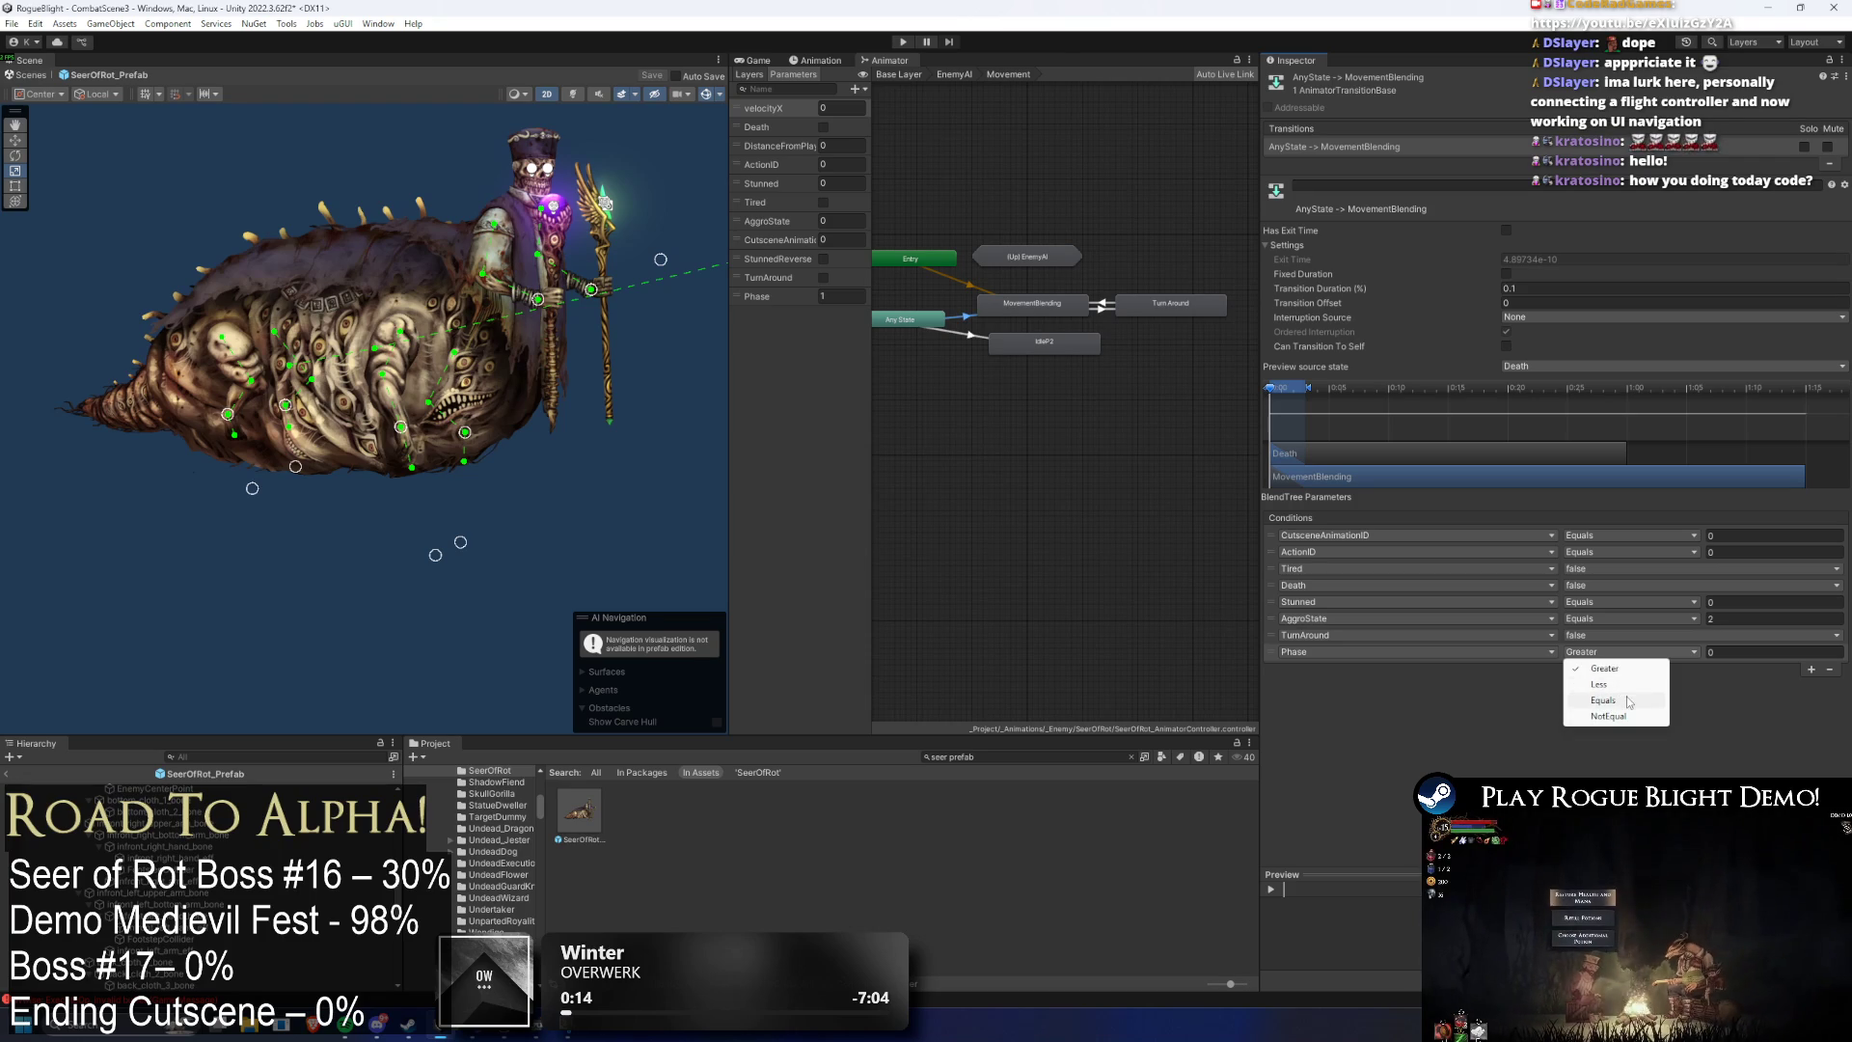
left_click(1609, 716)
left_click(1774, 652)
type("2")
left_click(1032, 342)
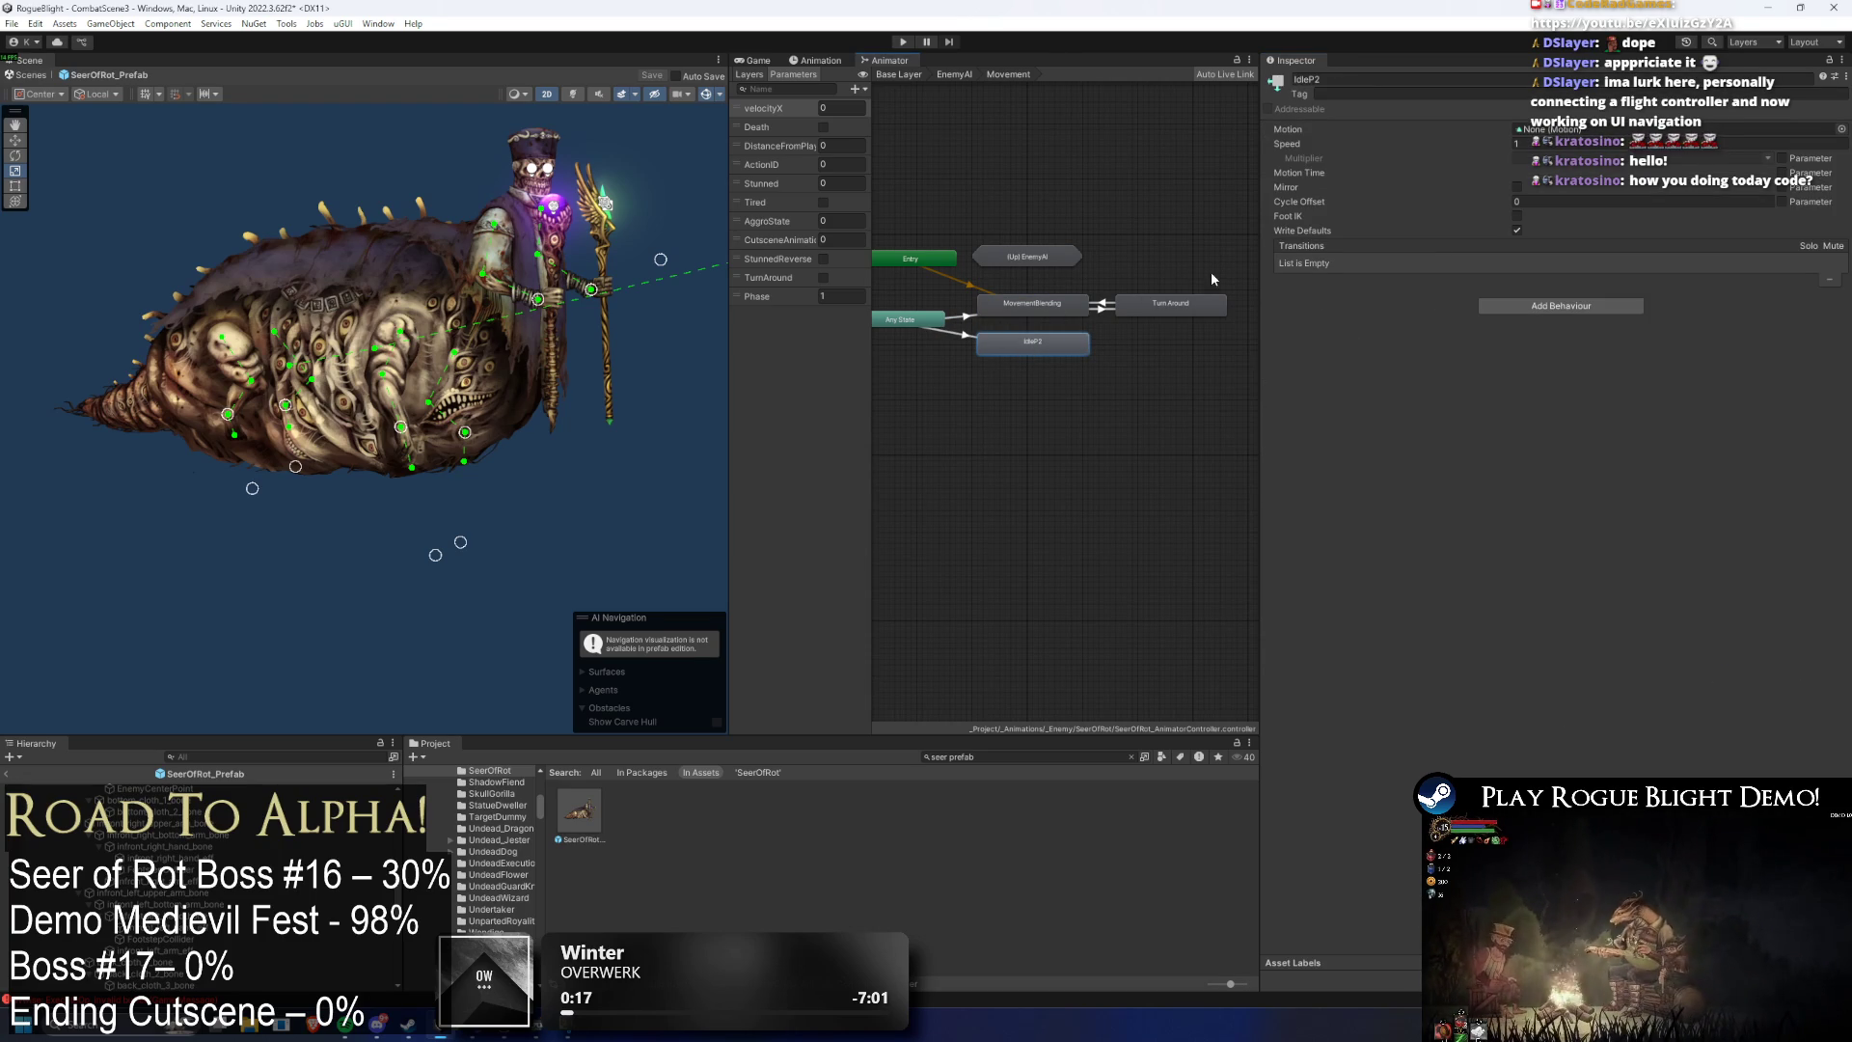
- After checking MovementBlending's behaviour script, add EnemyFollowPlayer to IdleP2 by searching 'follow'
left_click(1033, 303)
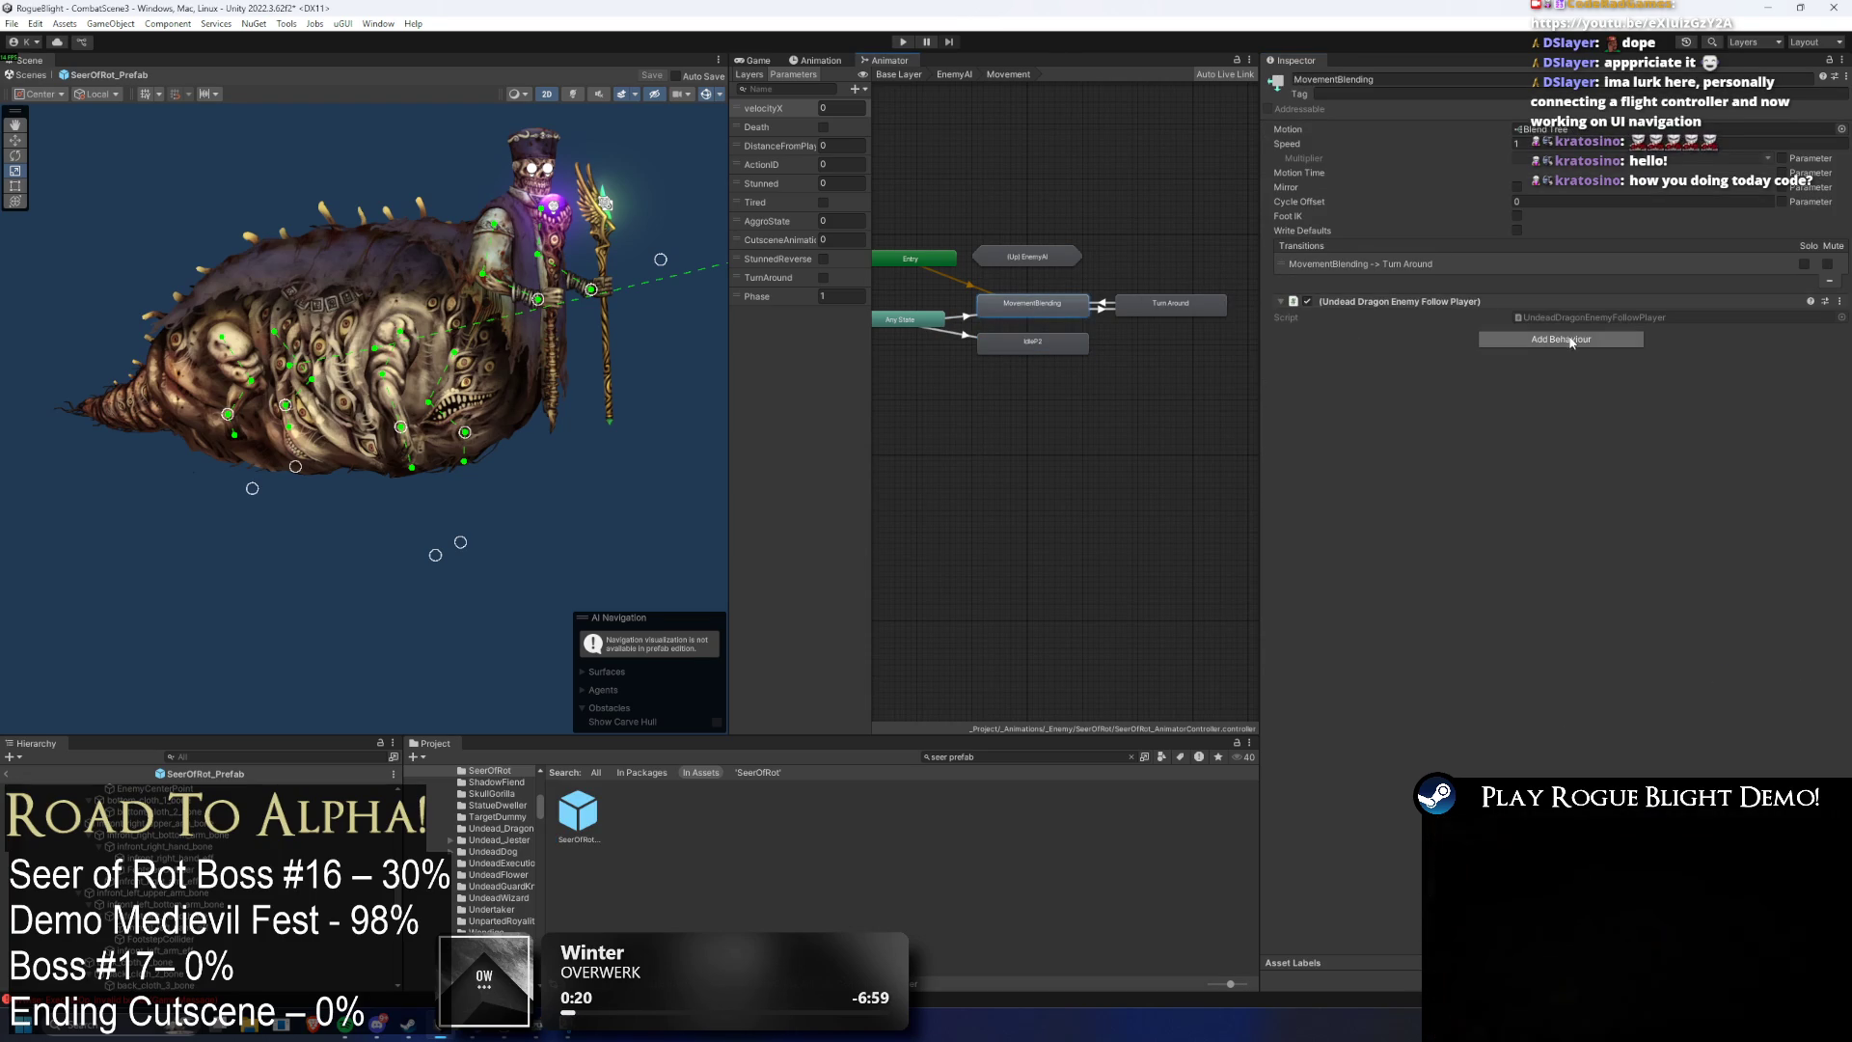
left_click(1572, 319)
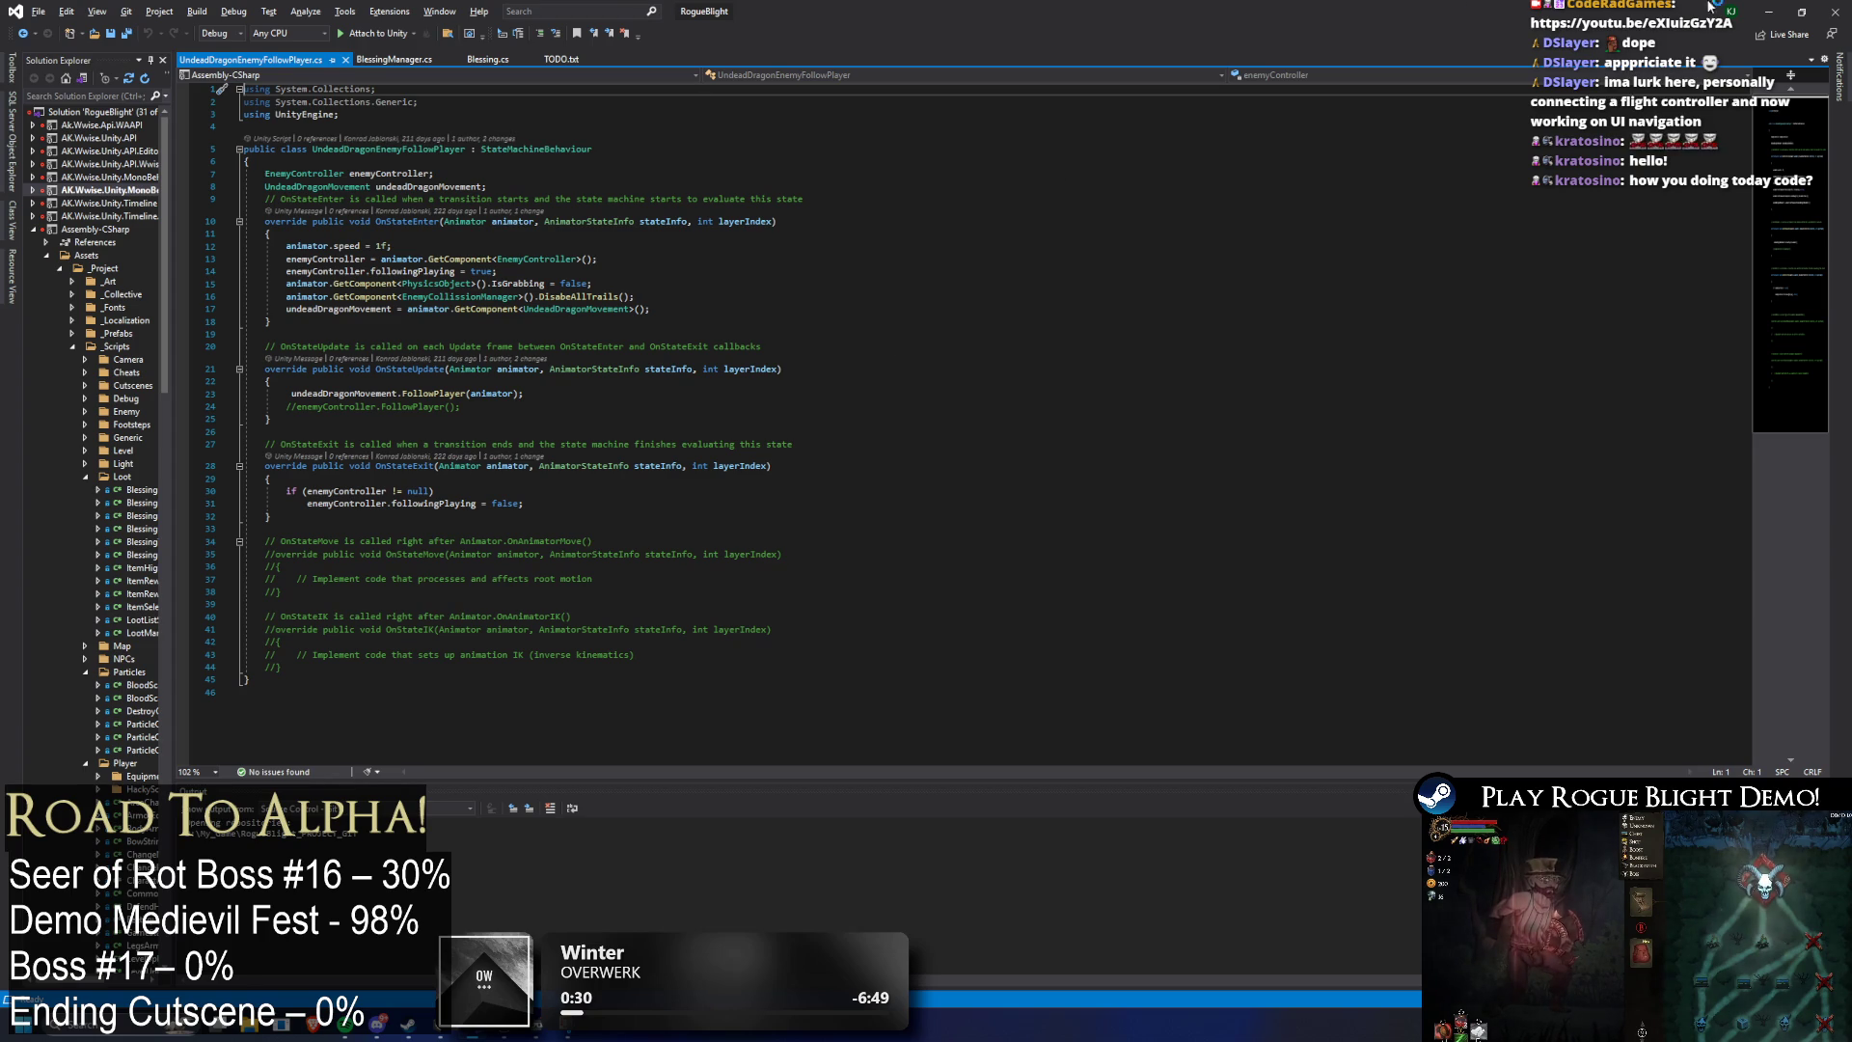
key("alt+Tab")
left_click(1051, 360)
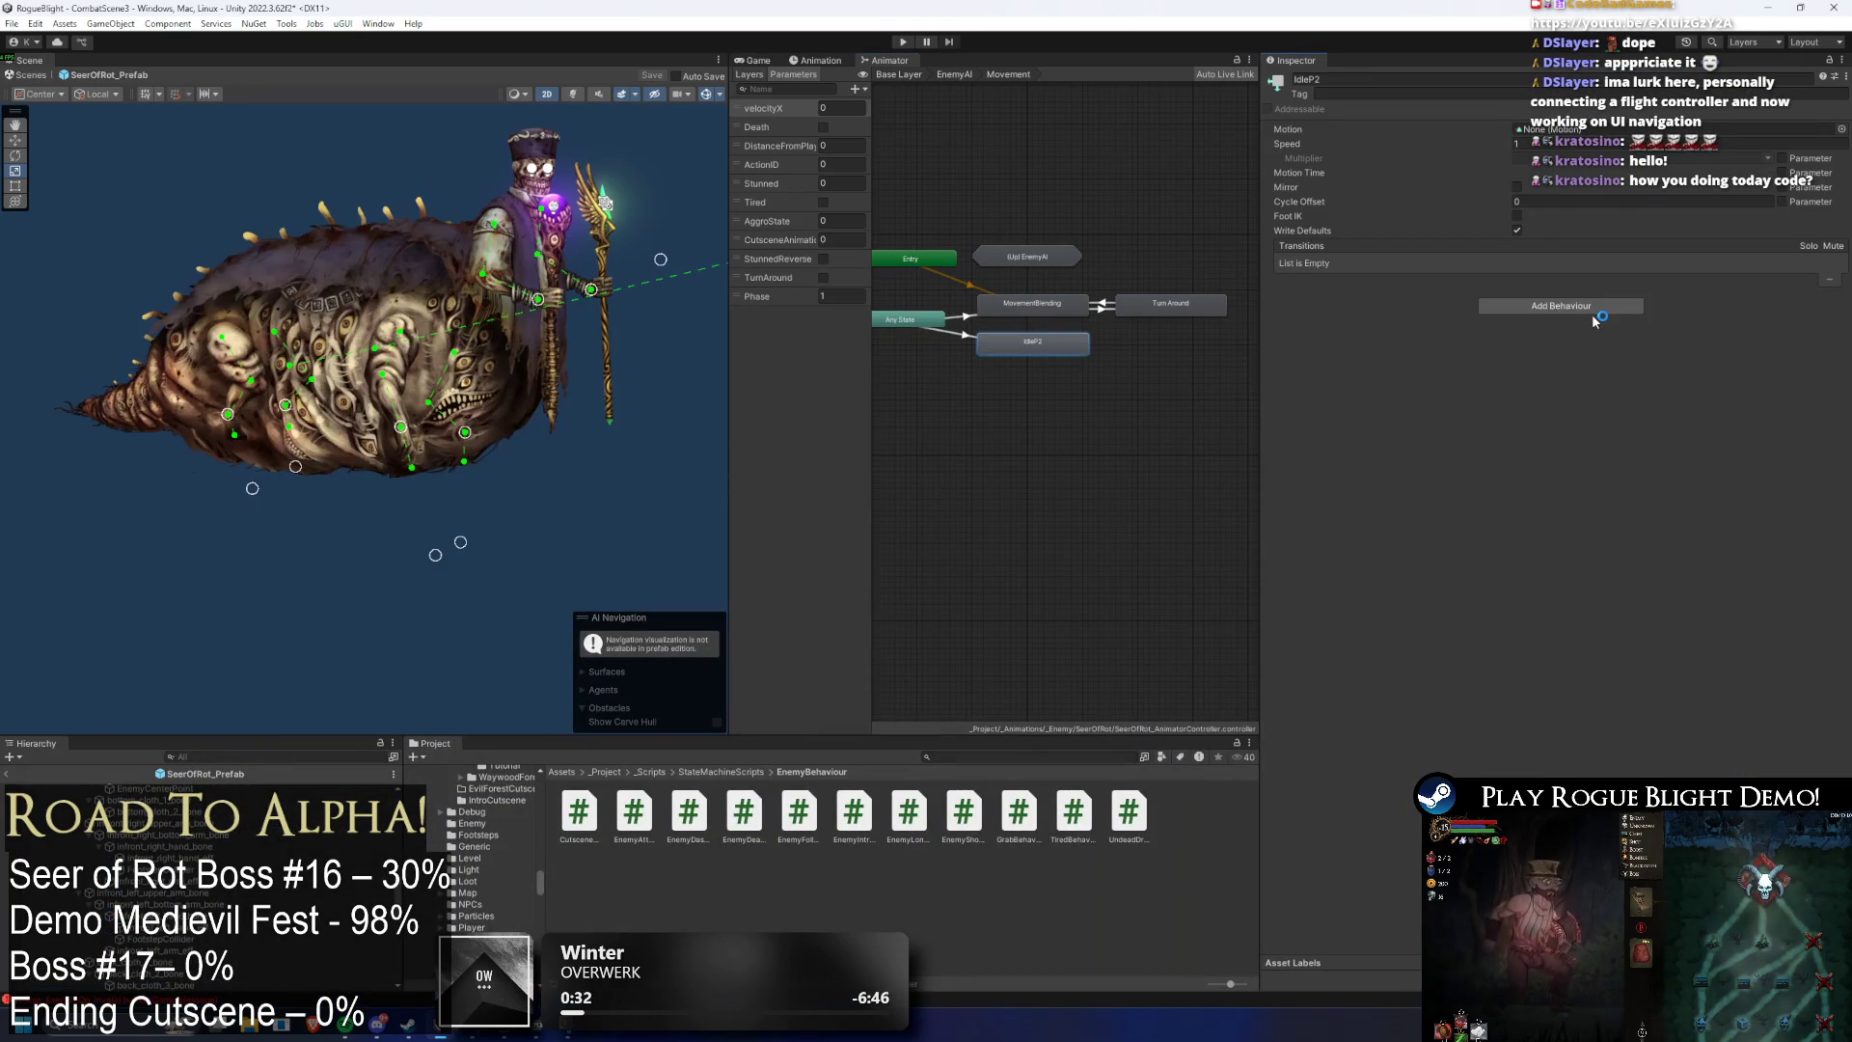
type("follow")
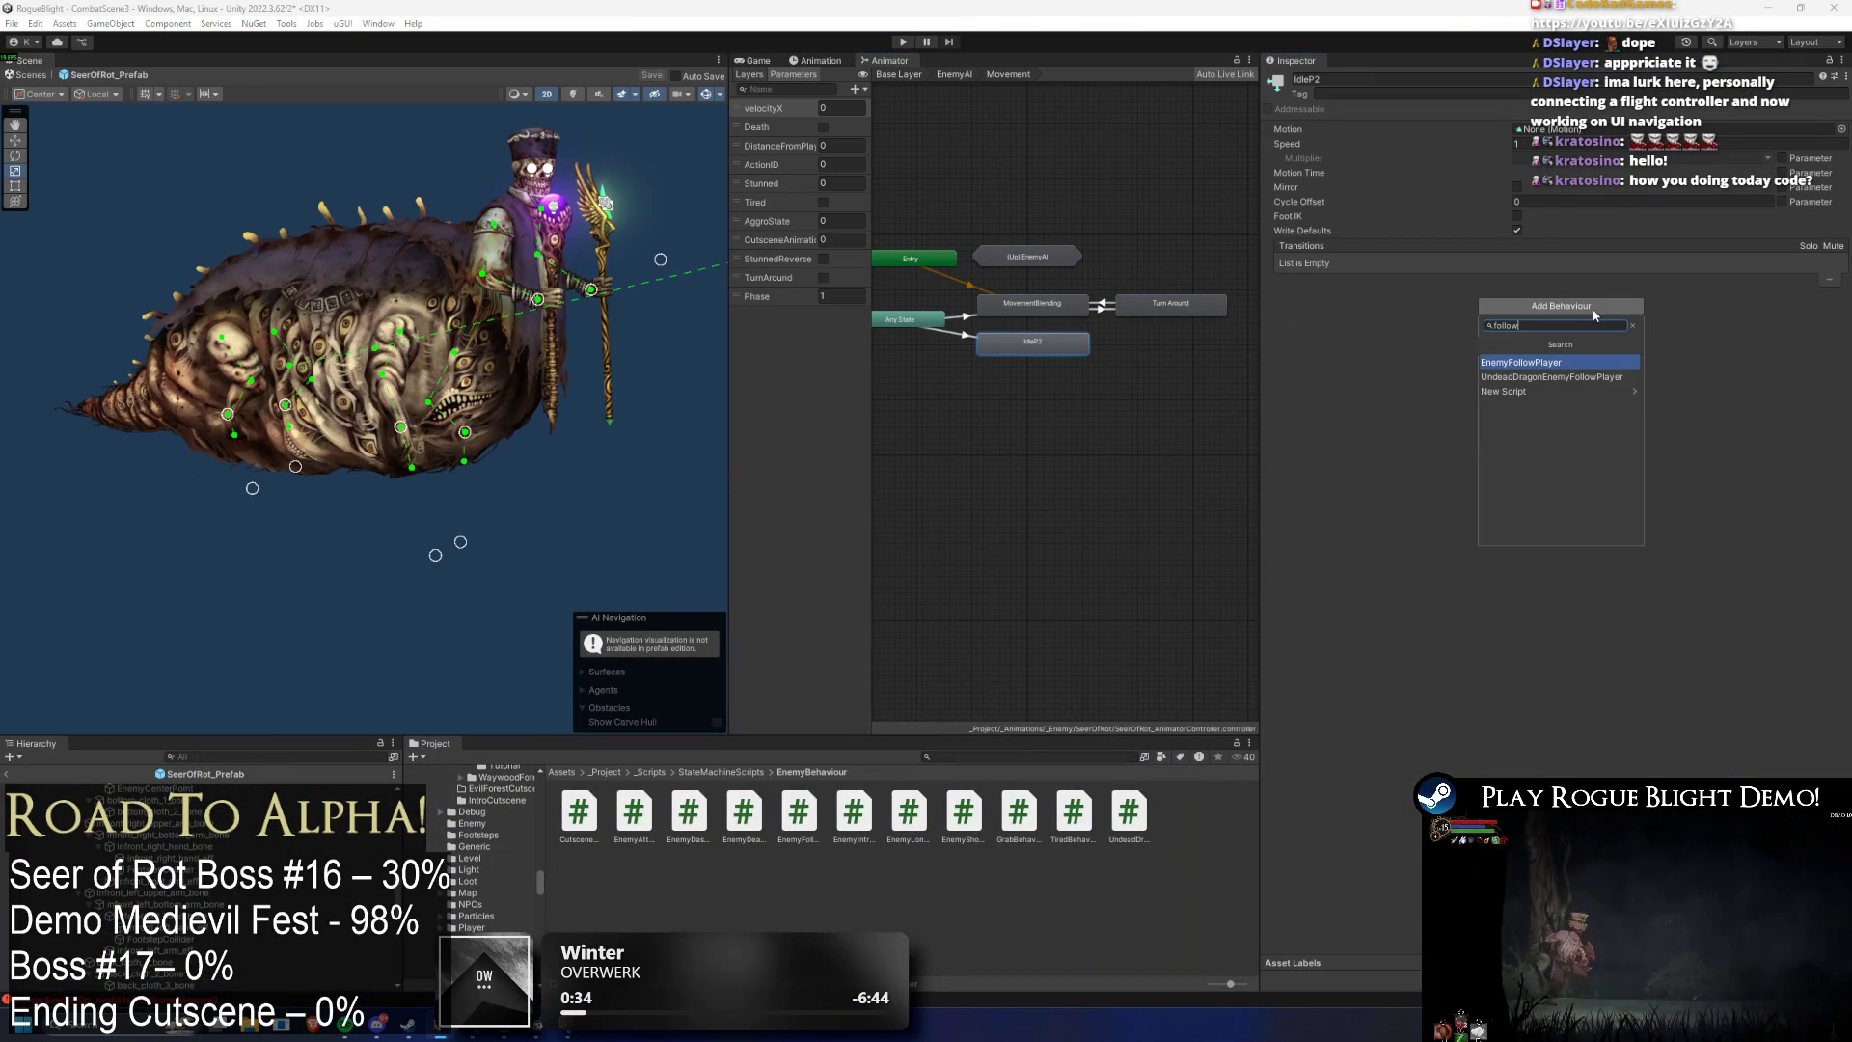
key("Return")
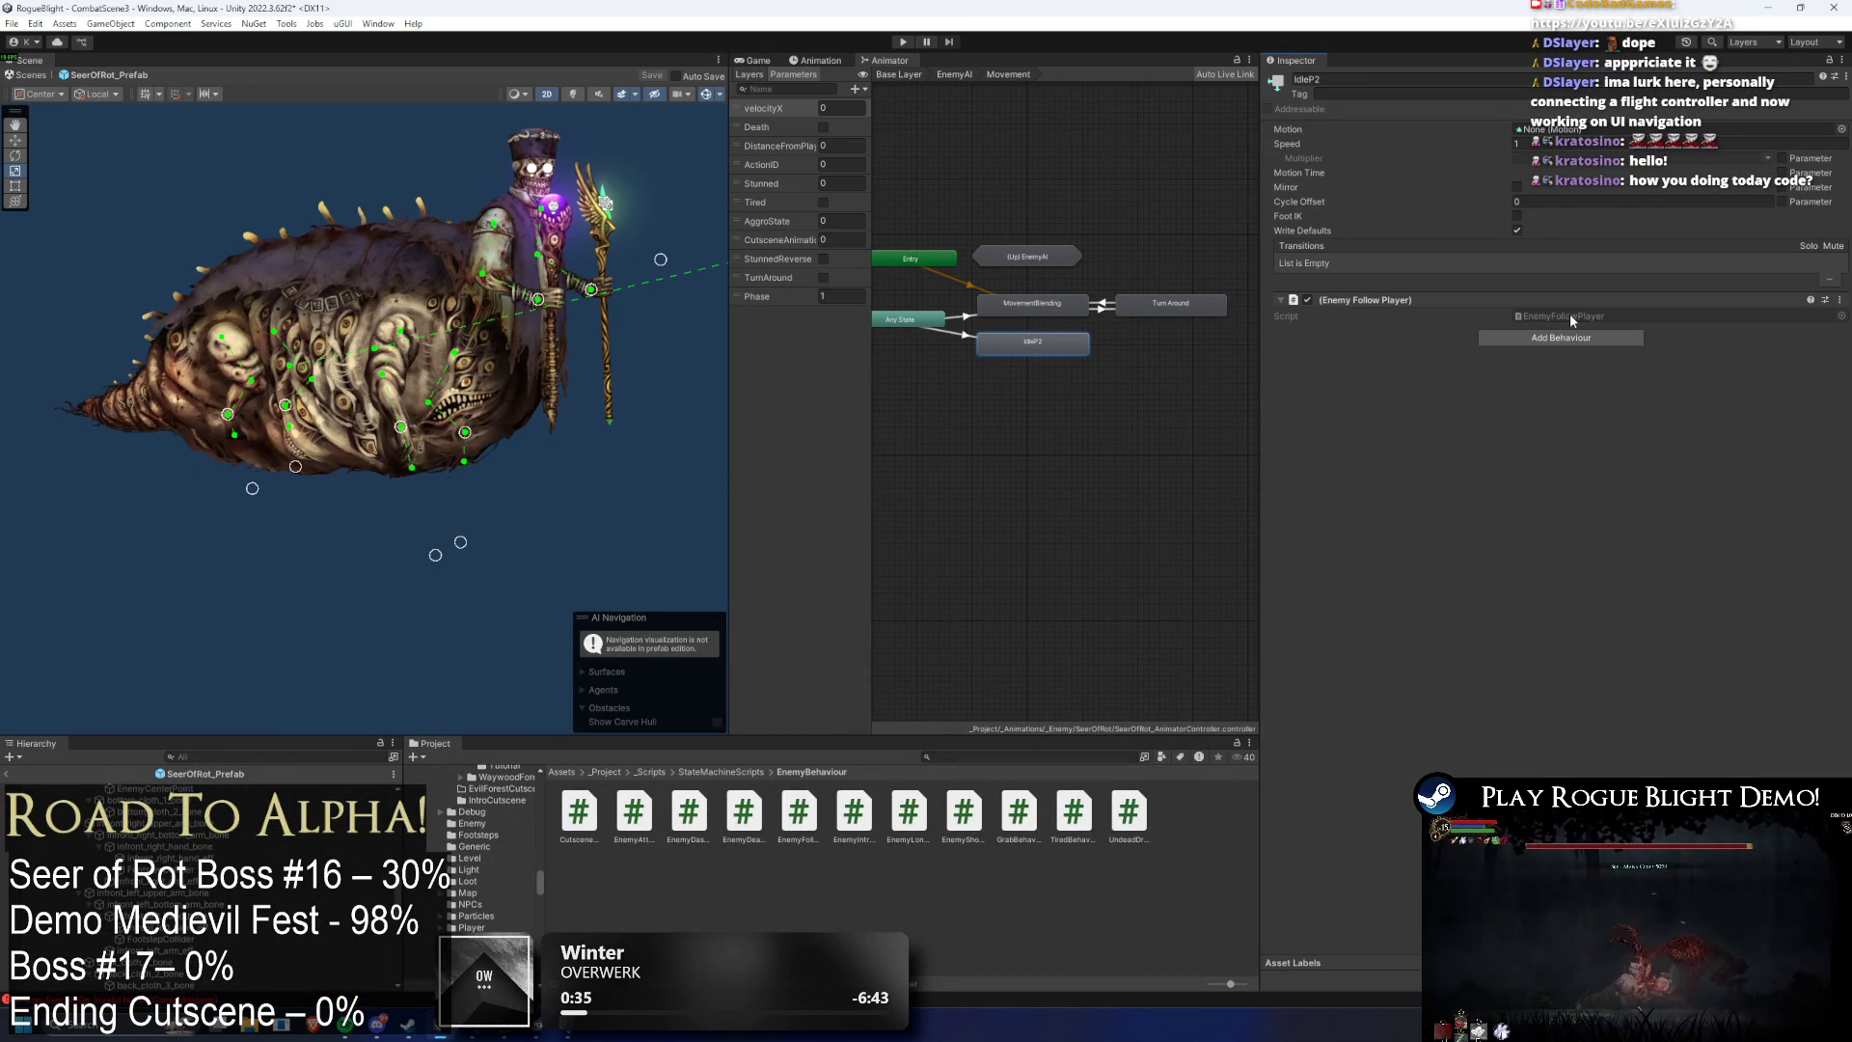
- Review EnemyFollowPlayer.cs full-screen in Visual Studio, then locate it in Unity's Project window
double_click(1565, 316)
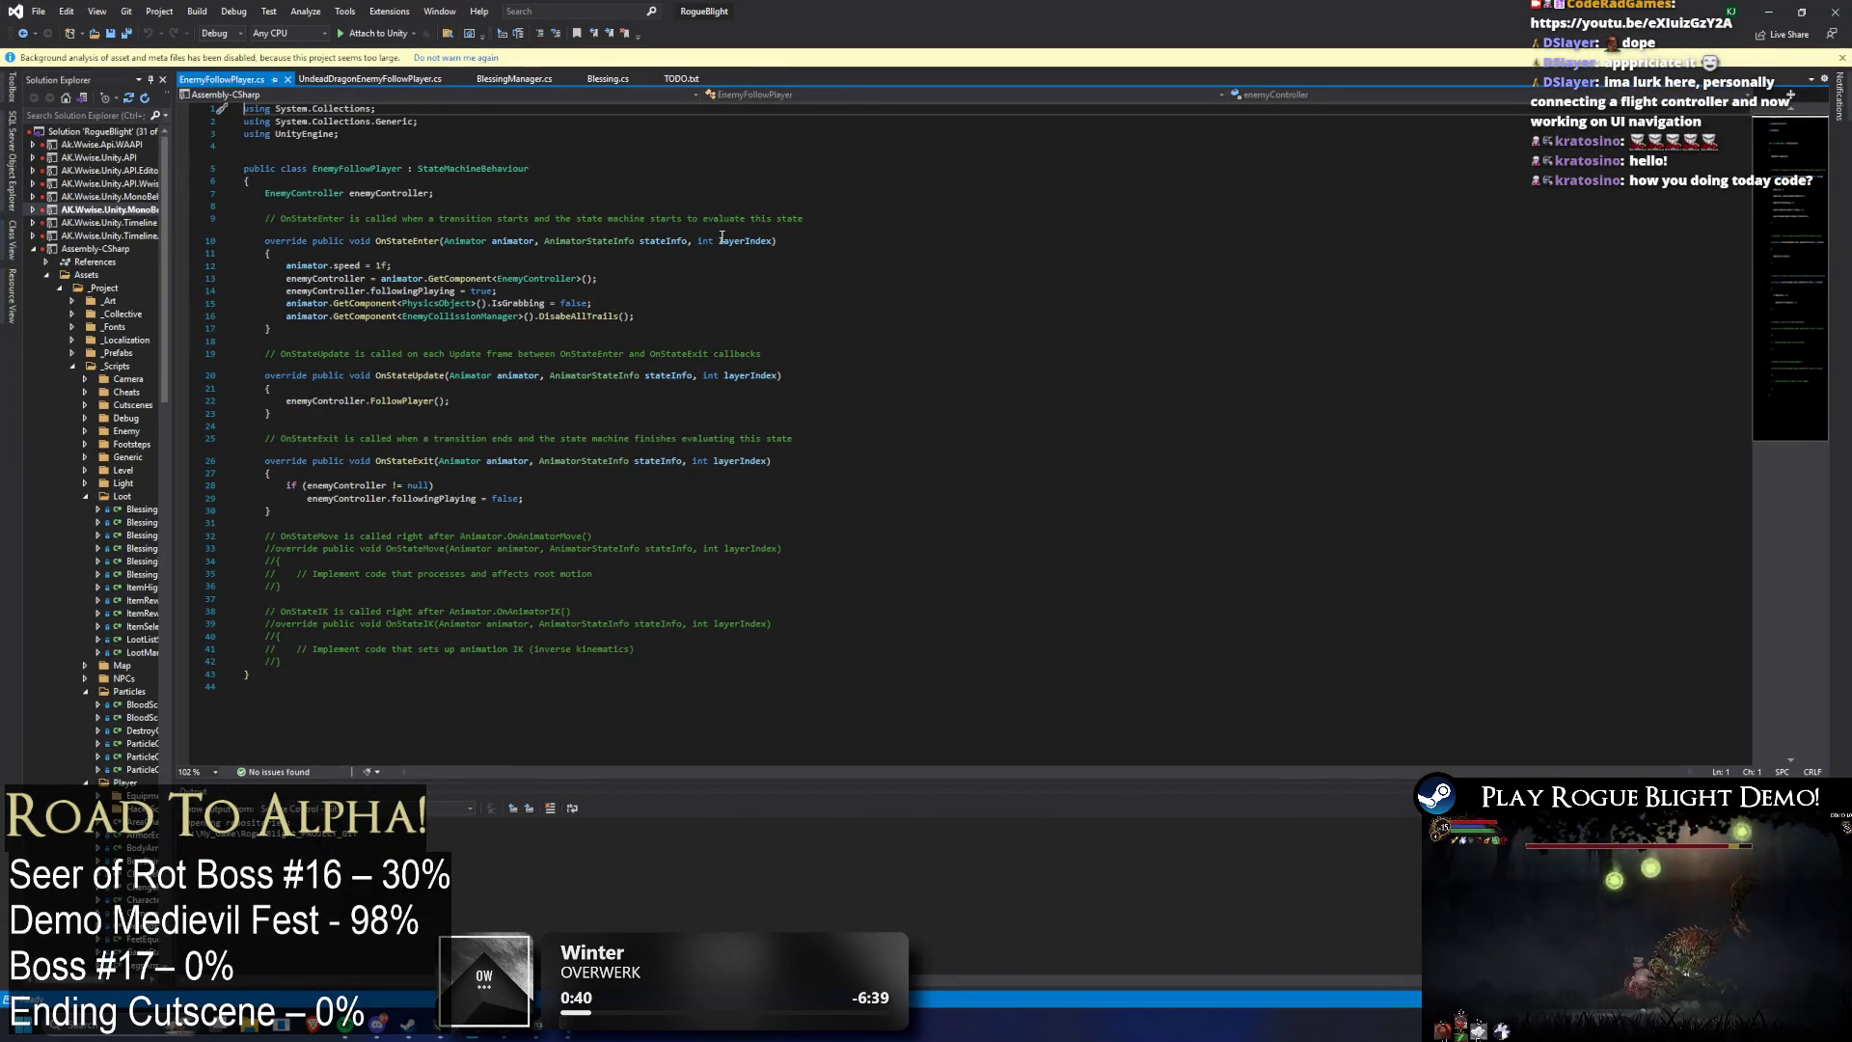
key("super+Down")
key("super+Down")
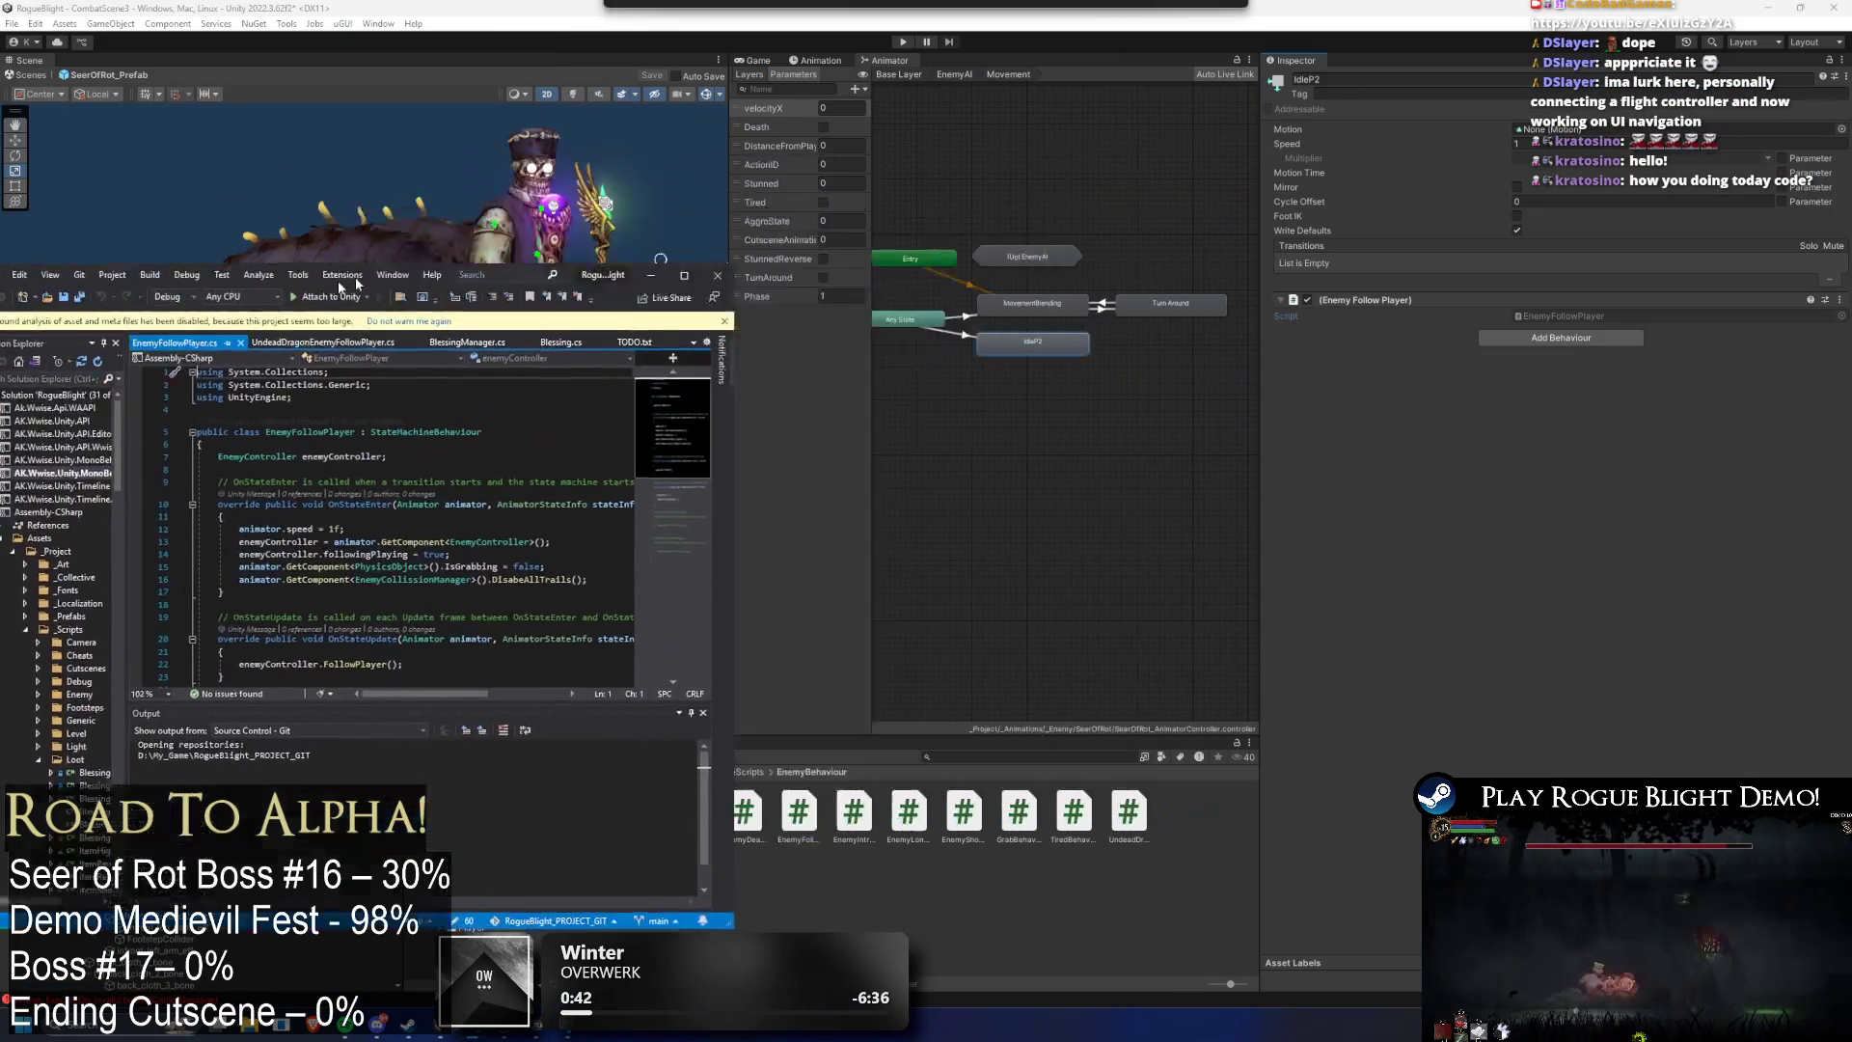
key("alt+Tab")
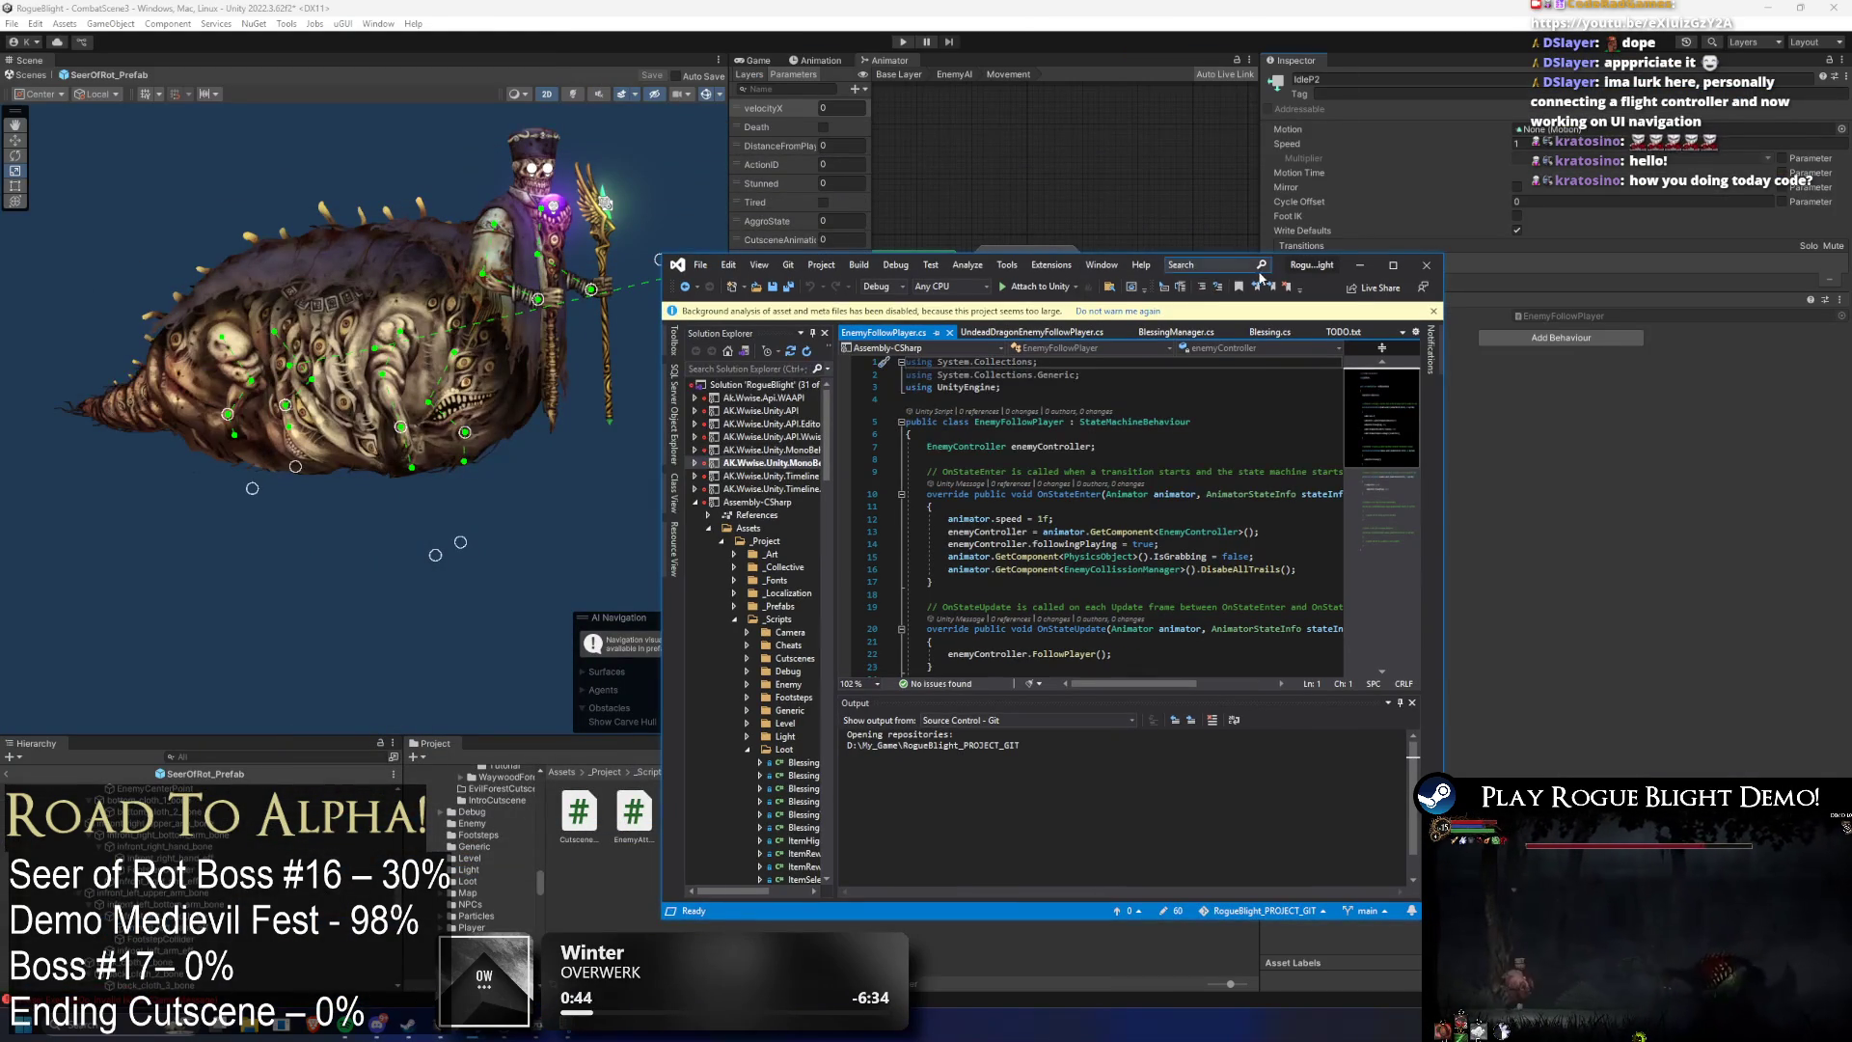
key("super+Up")
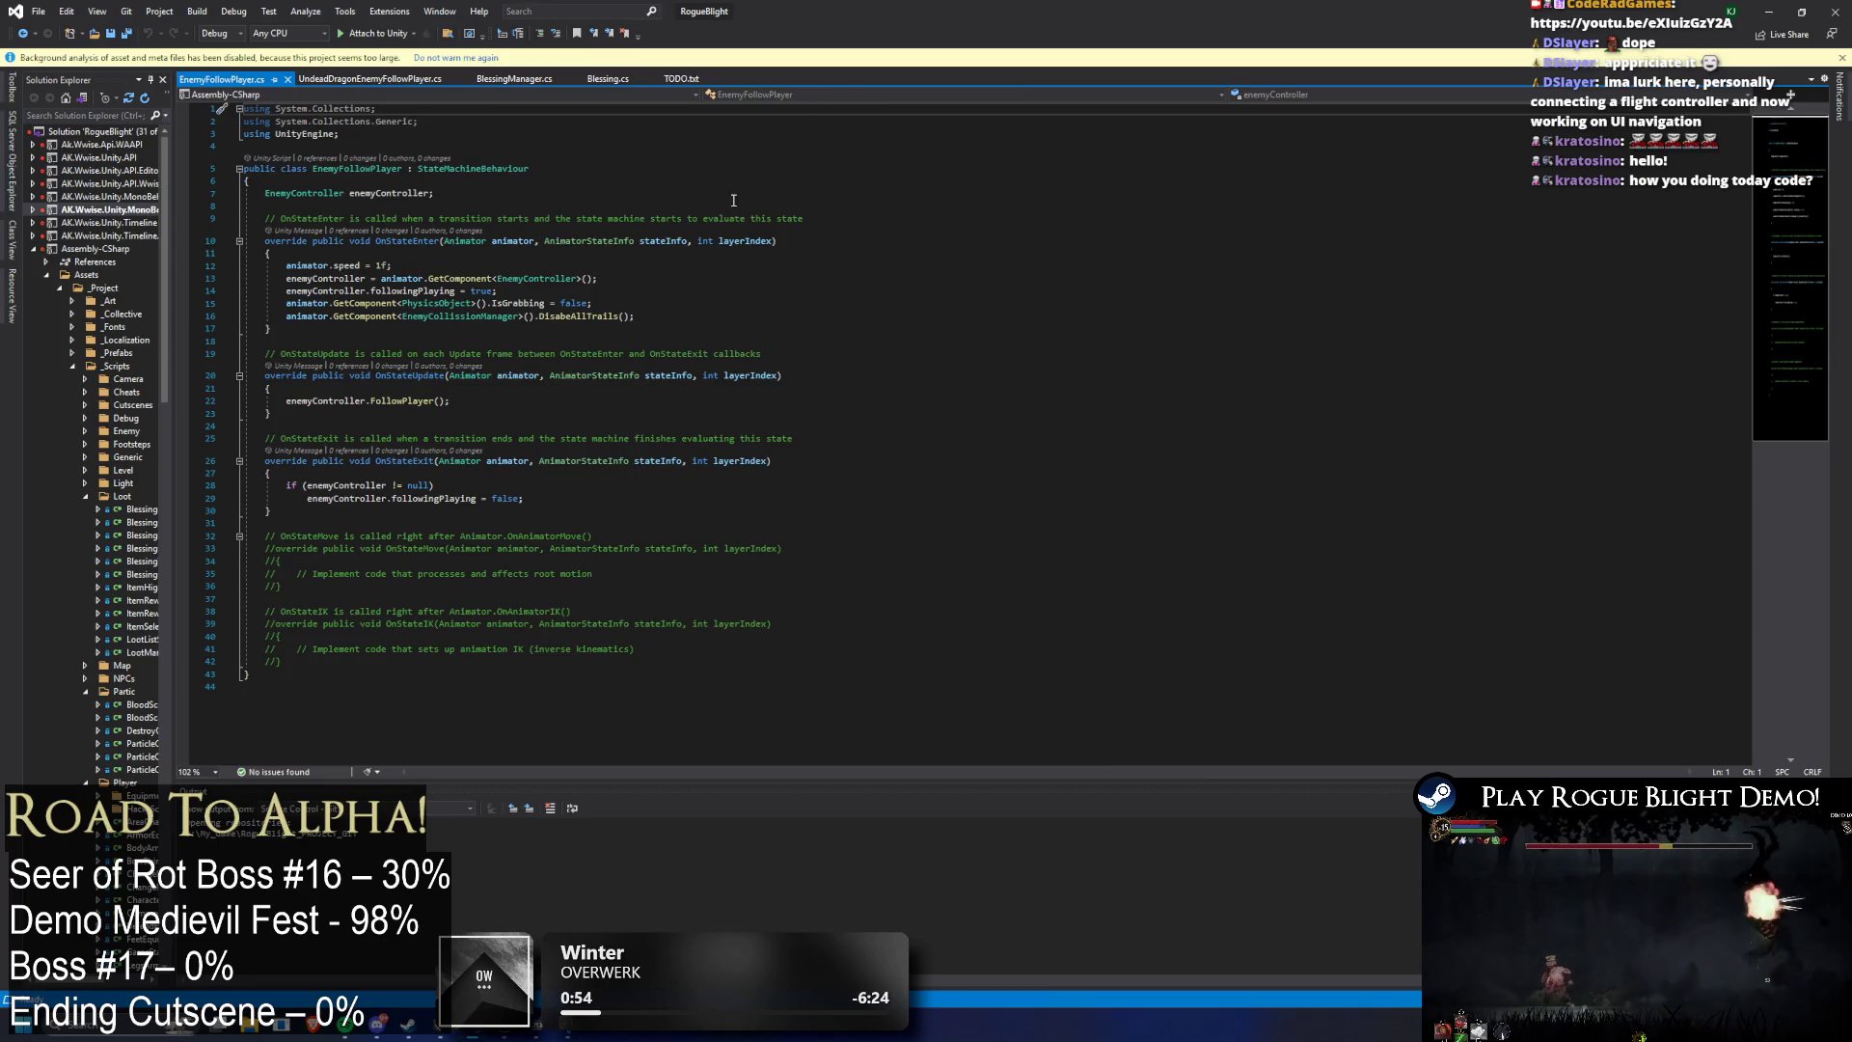
key("alt+Tab")
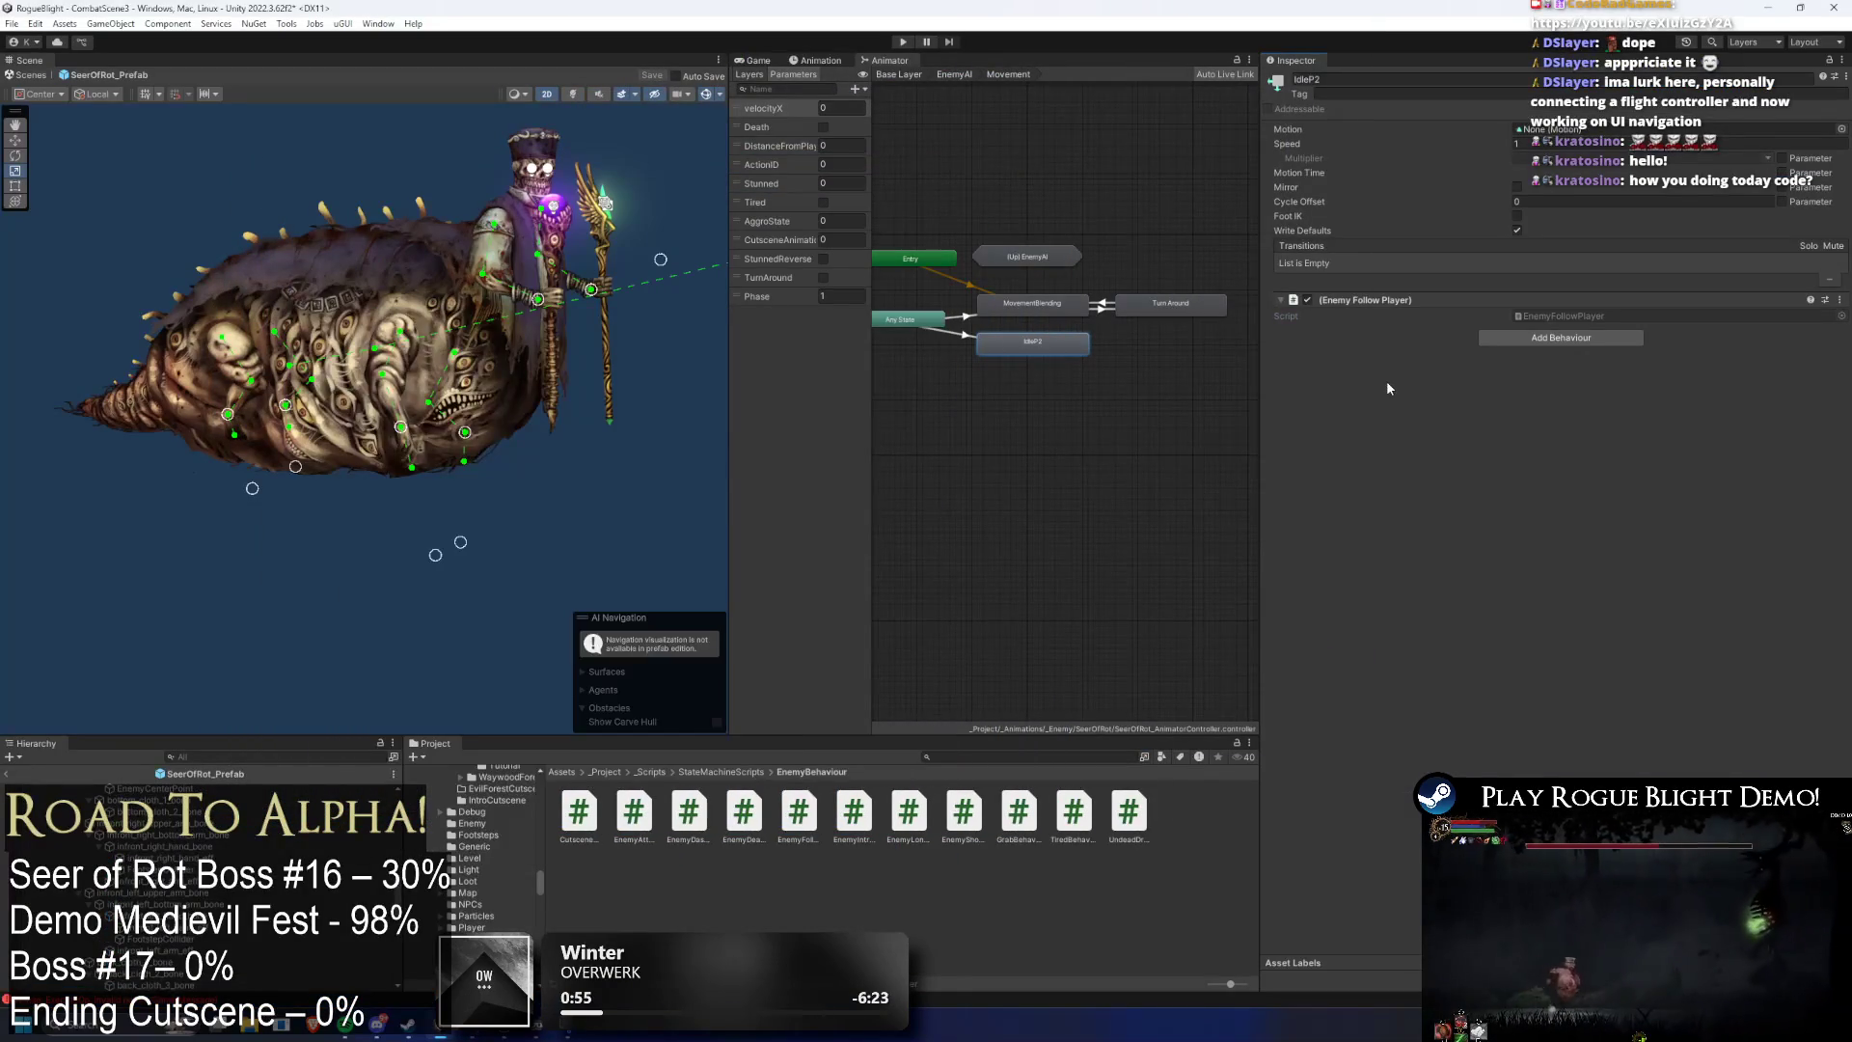
left_click(1587, 318)
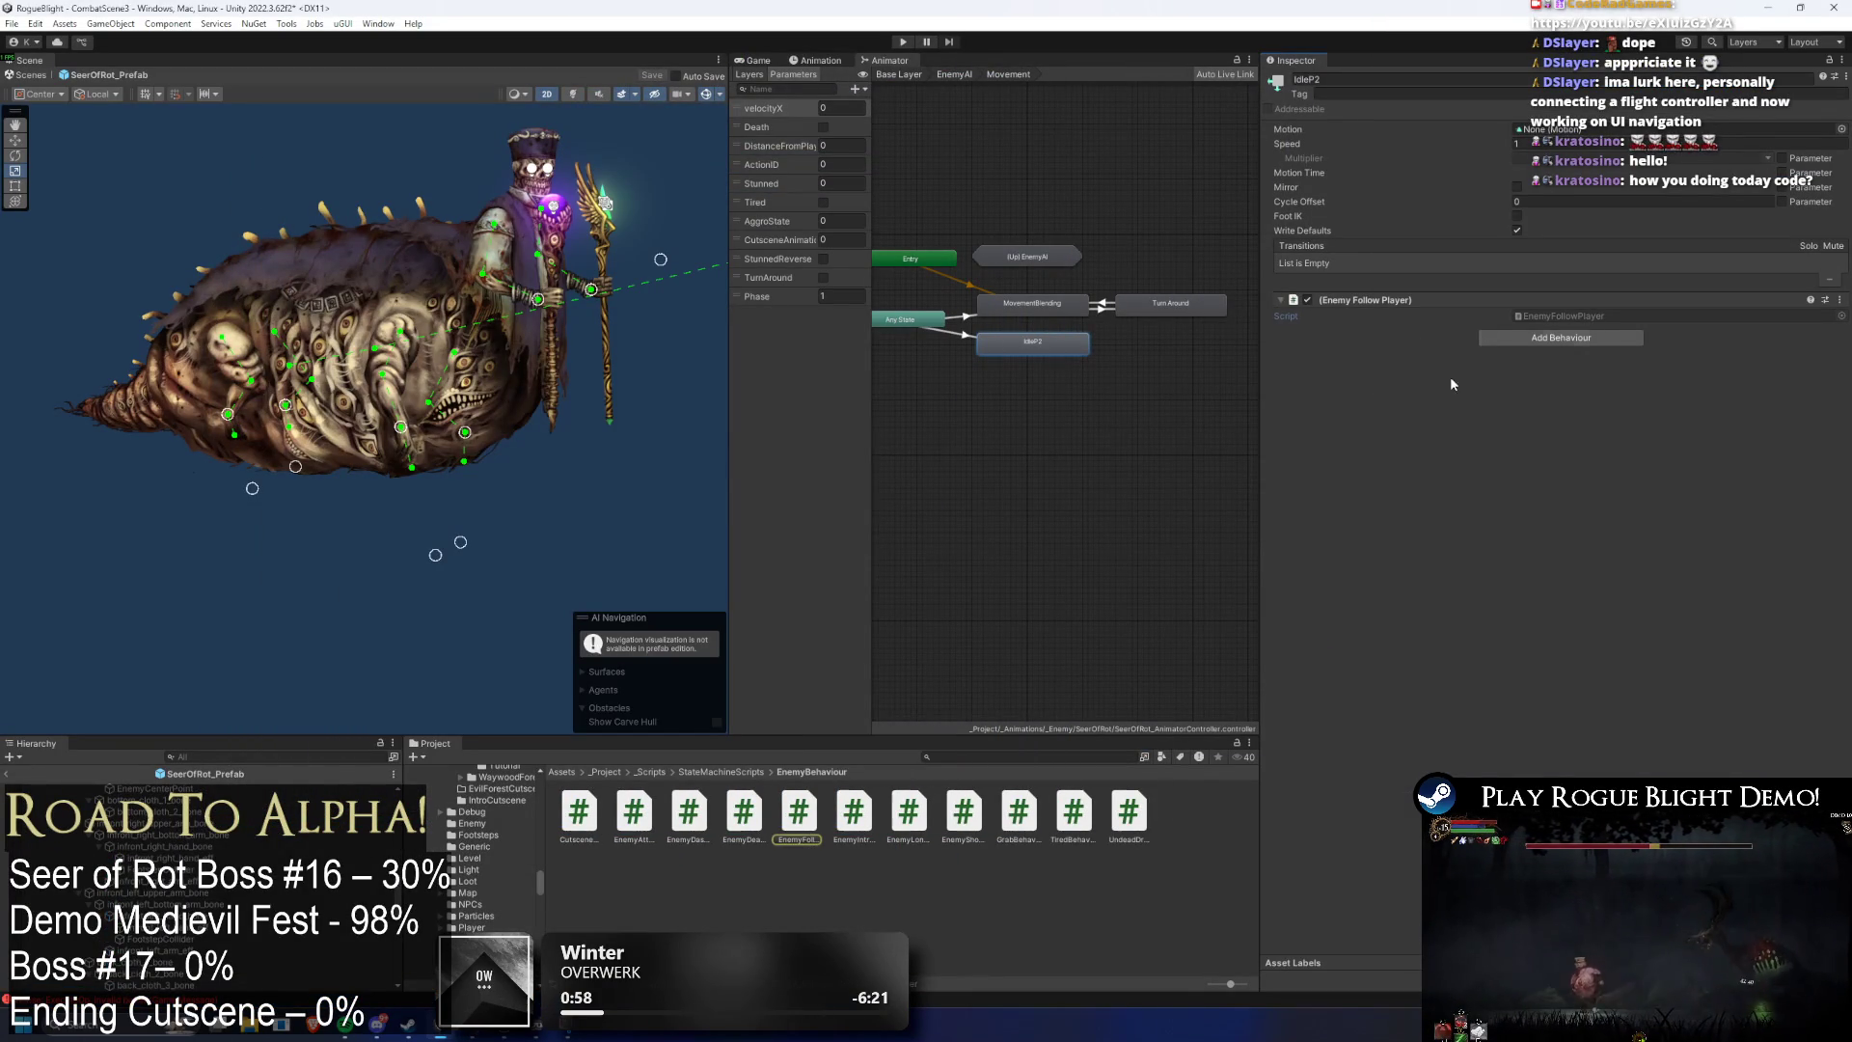
- Duplicate the EnemyFollowPlayer script in the Project window
left_click(792, 829)
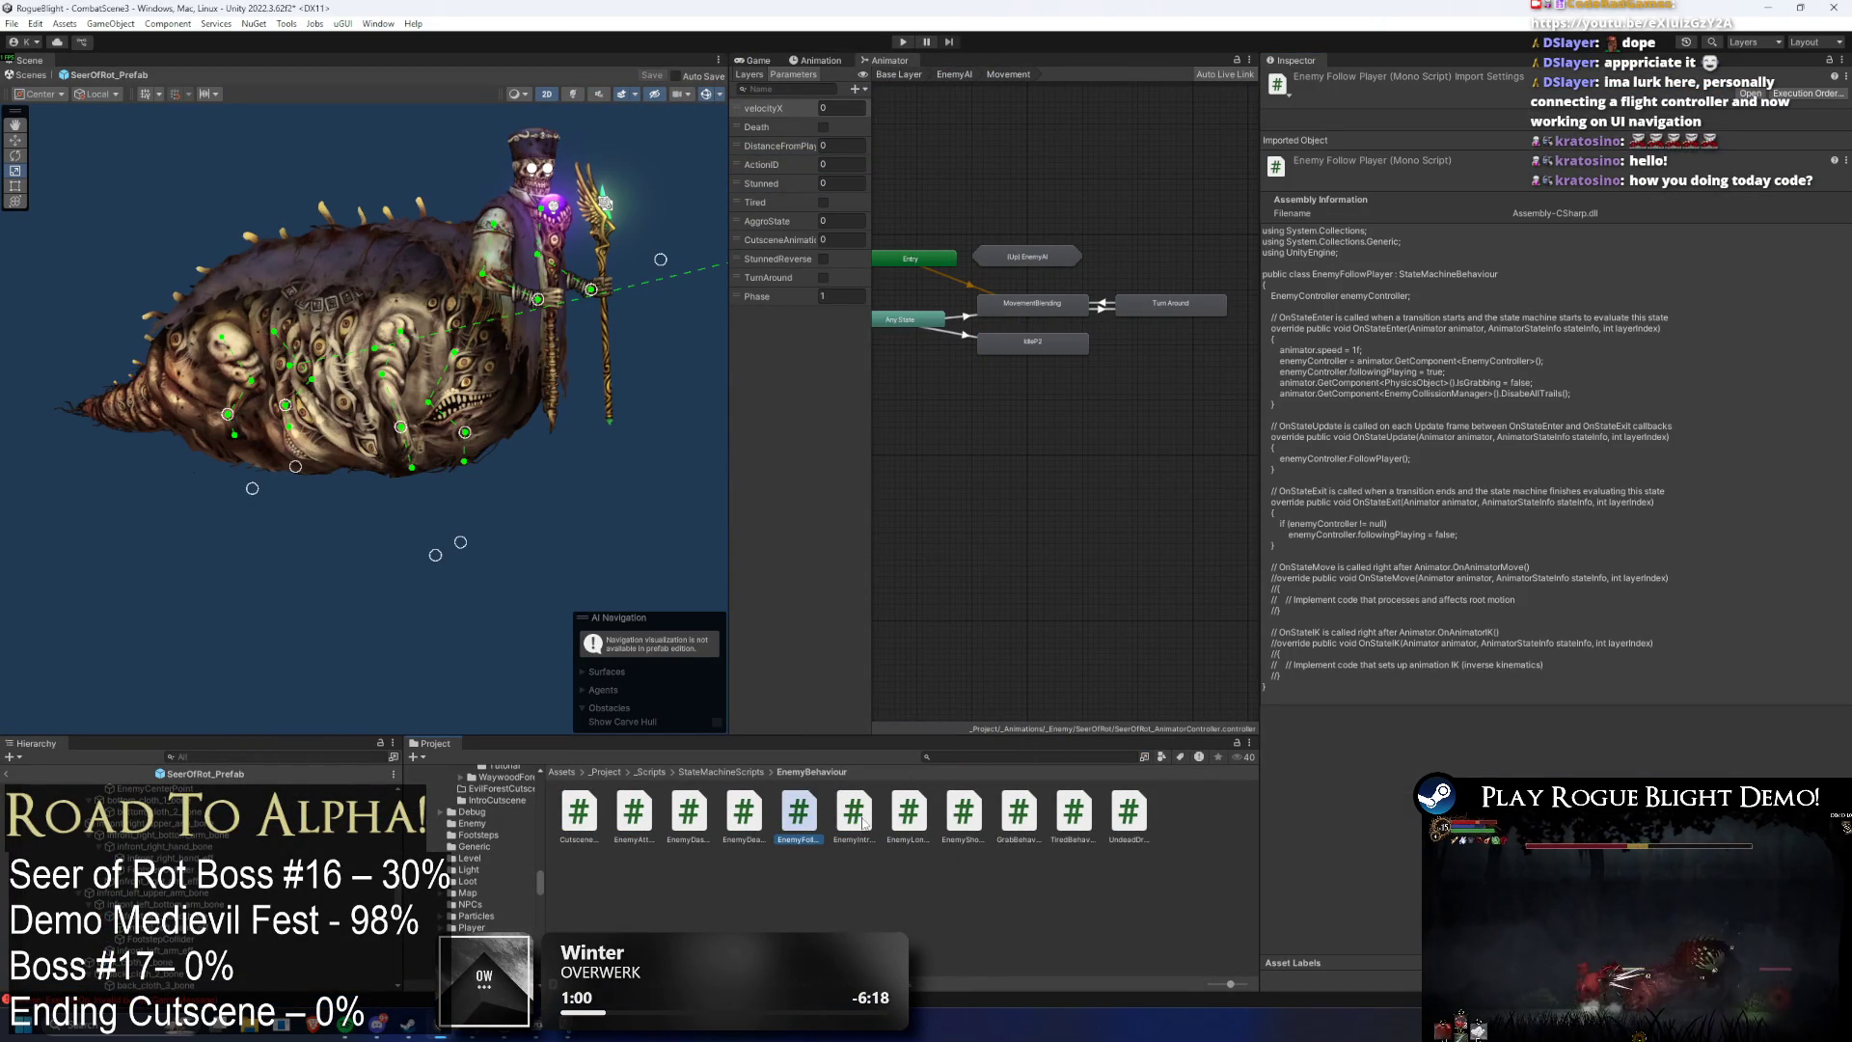
key("ctrl+d")
key("alt+Tab")
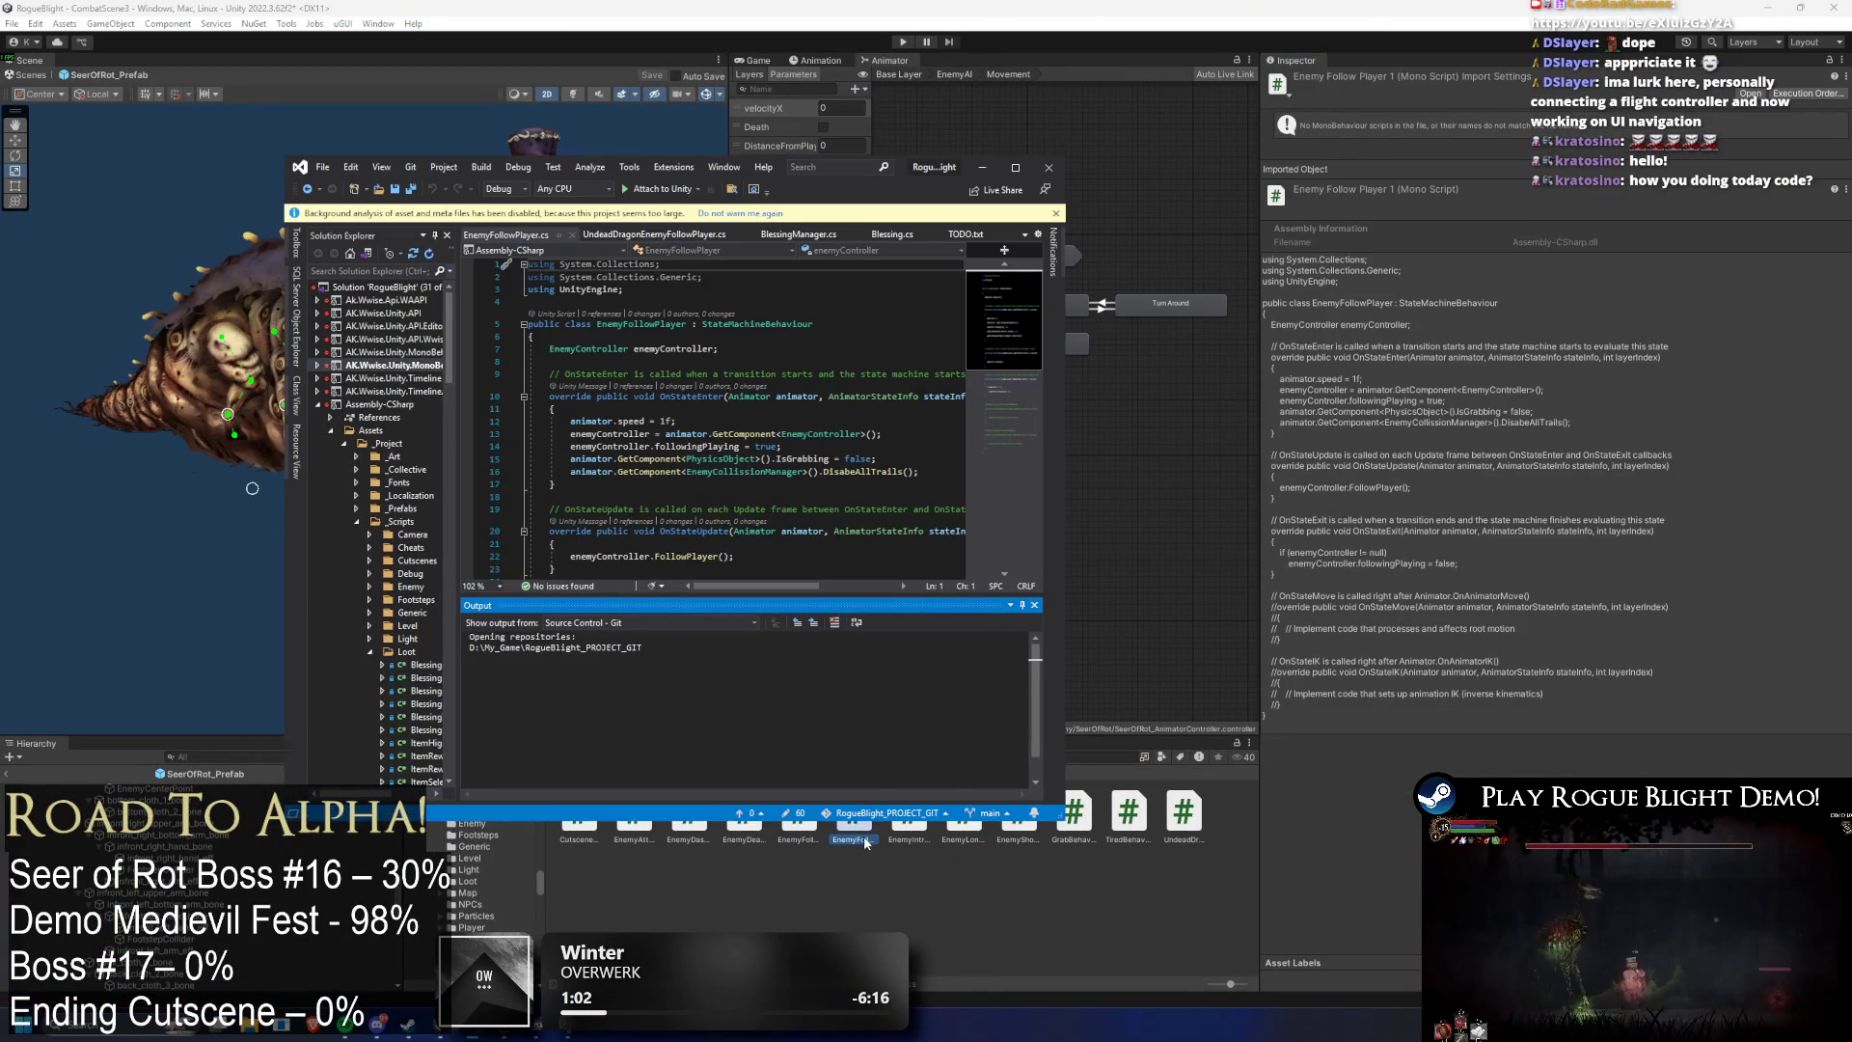
left_click(865, 837)
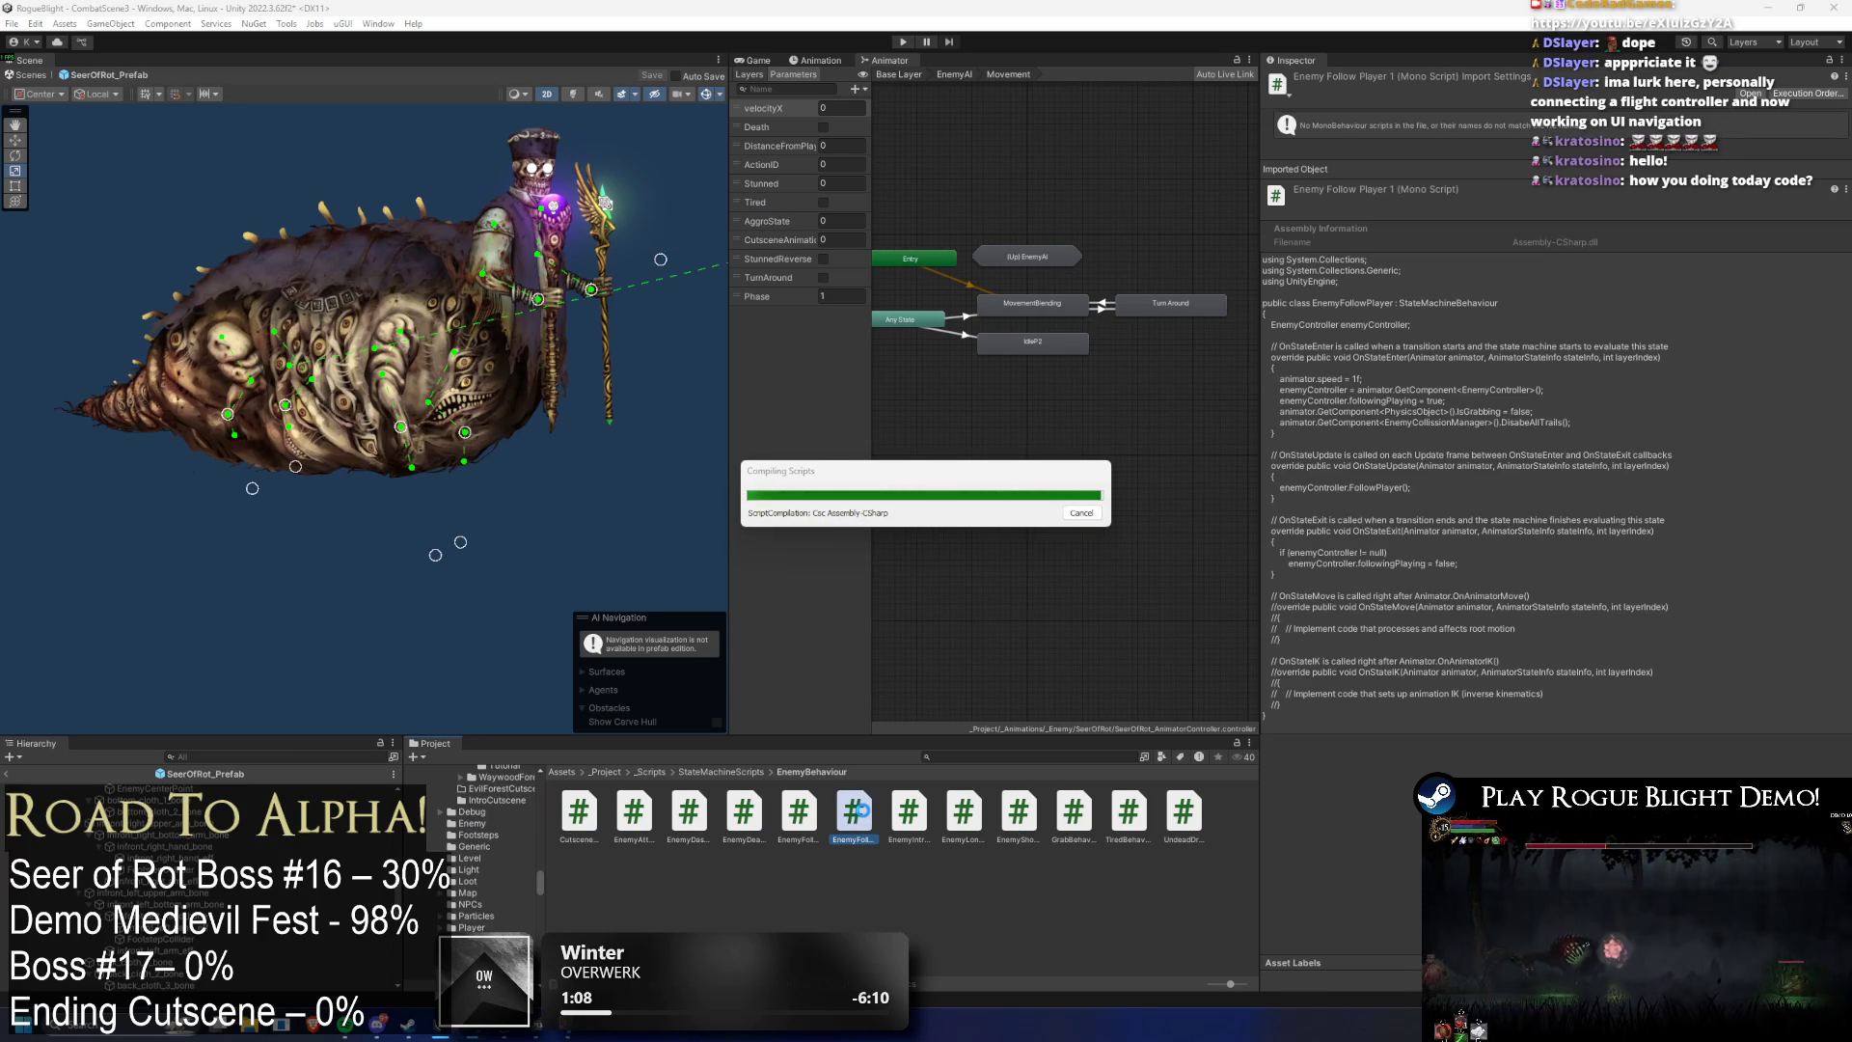
- Rename the copy to EnemyFollowPlayerWithoutFollowing, reimport it, and open it in Visual Studio
right_click(863, 812)
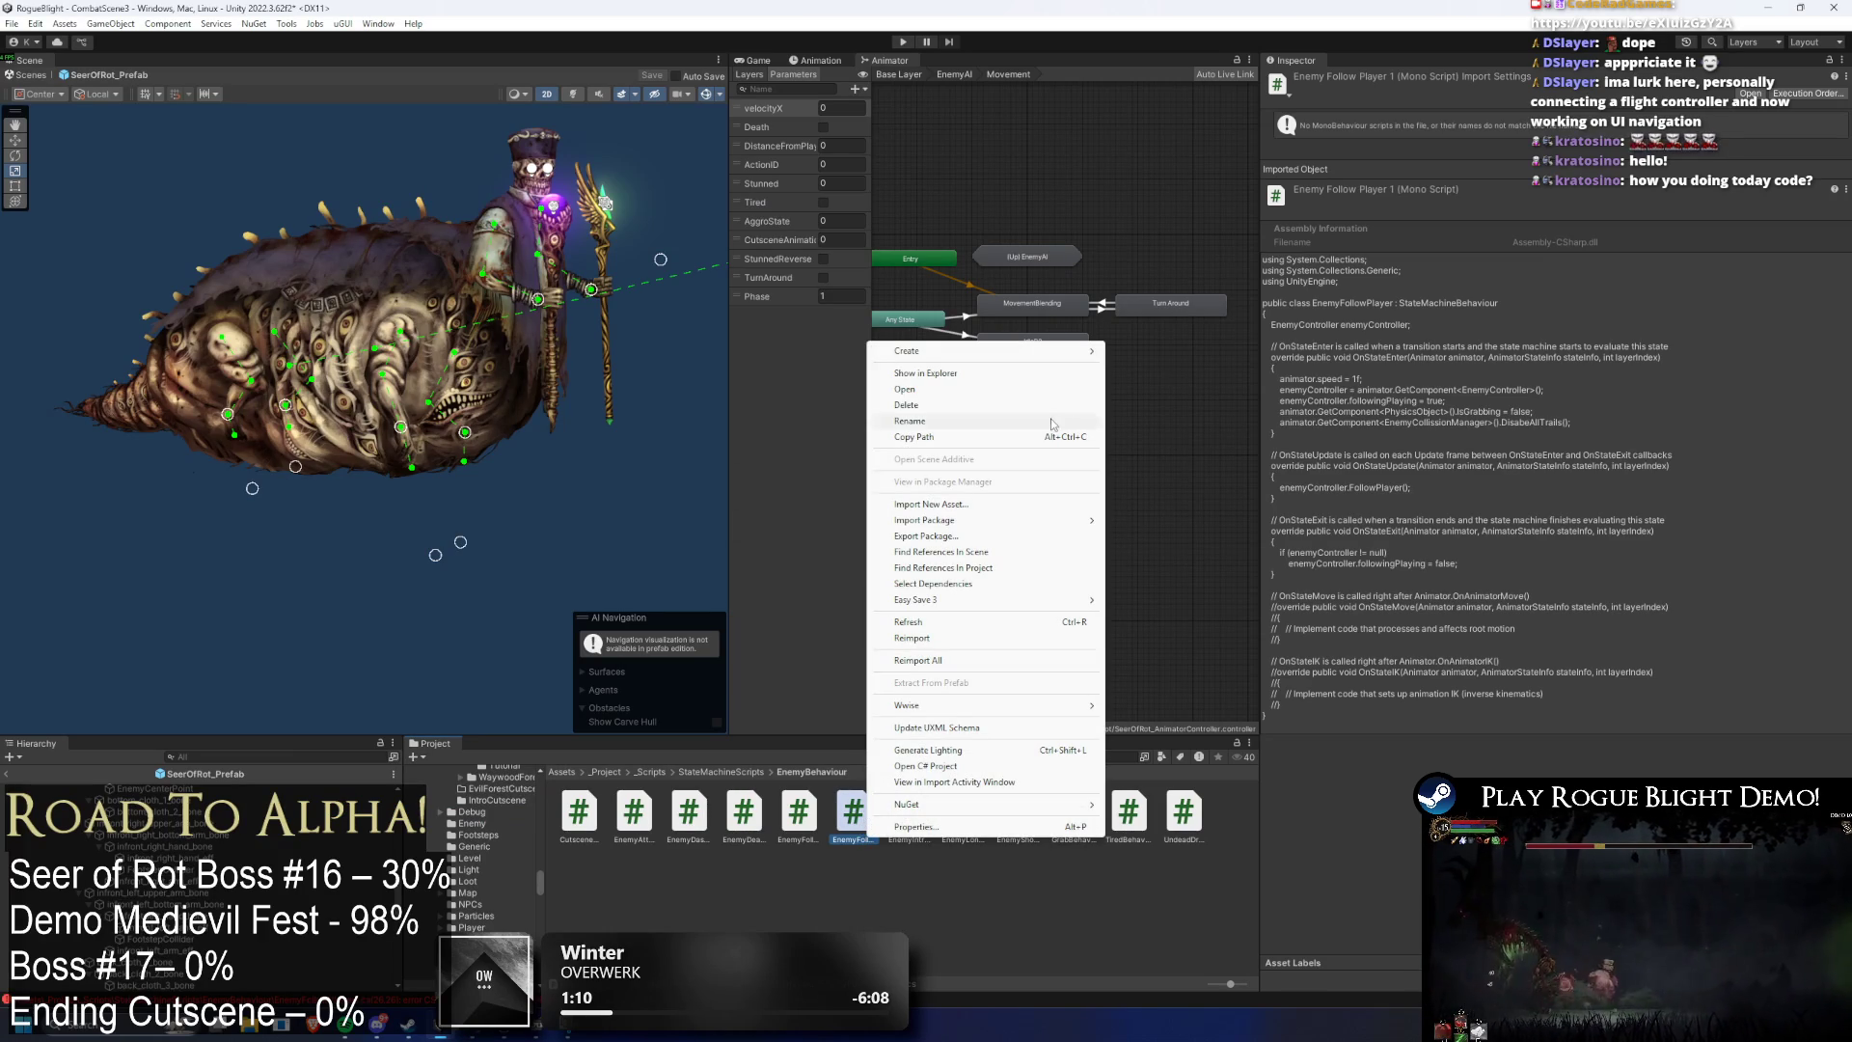
left_click(969, 422)
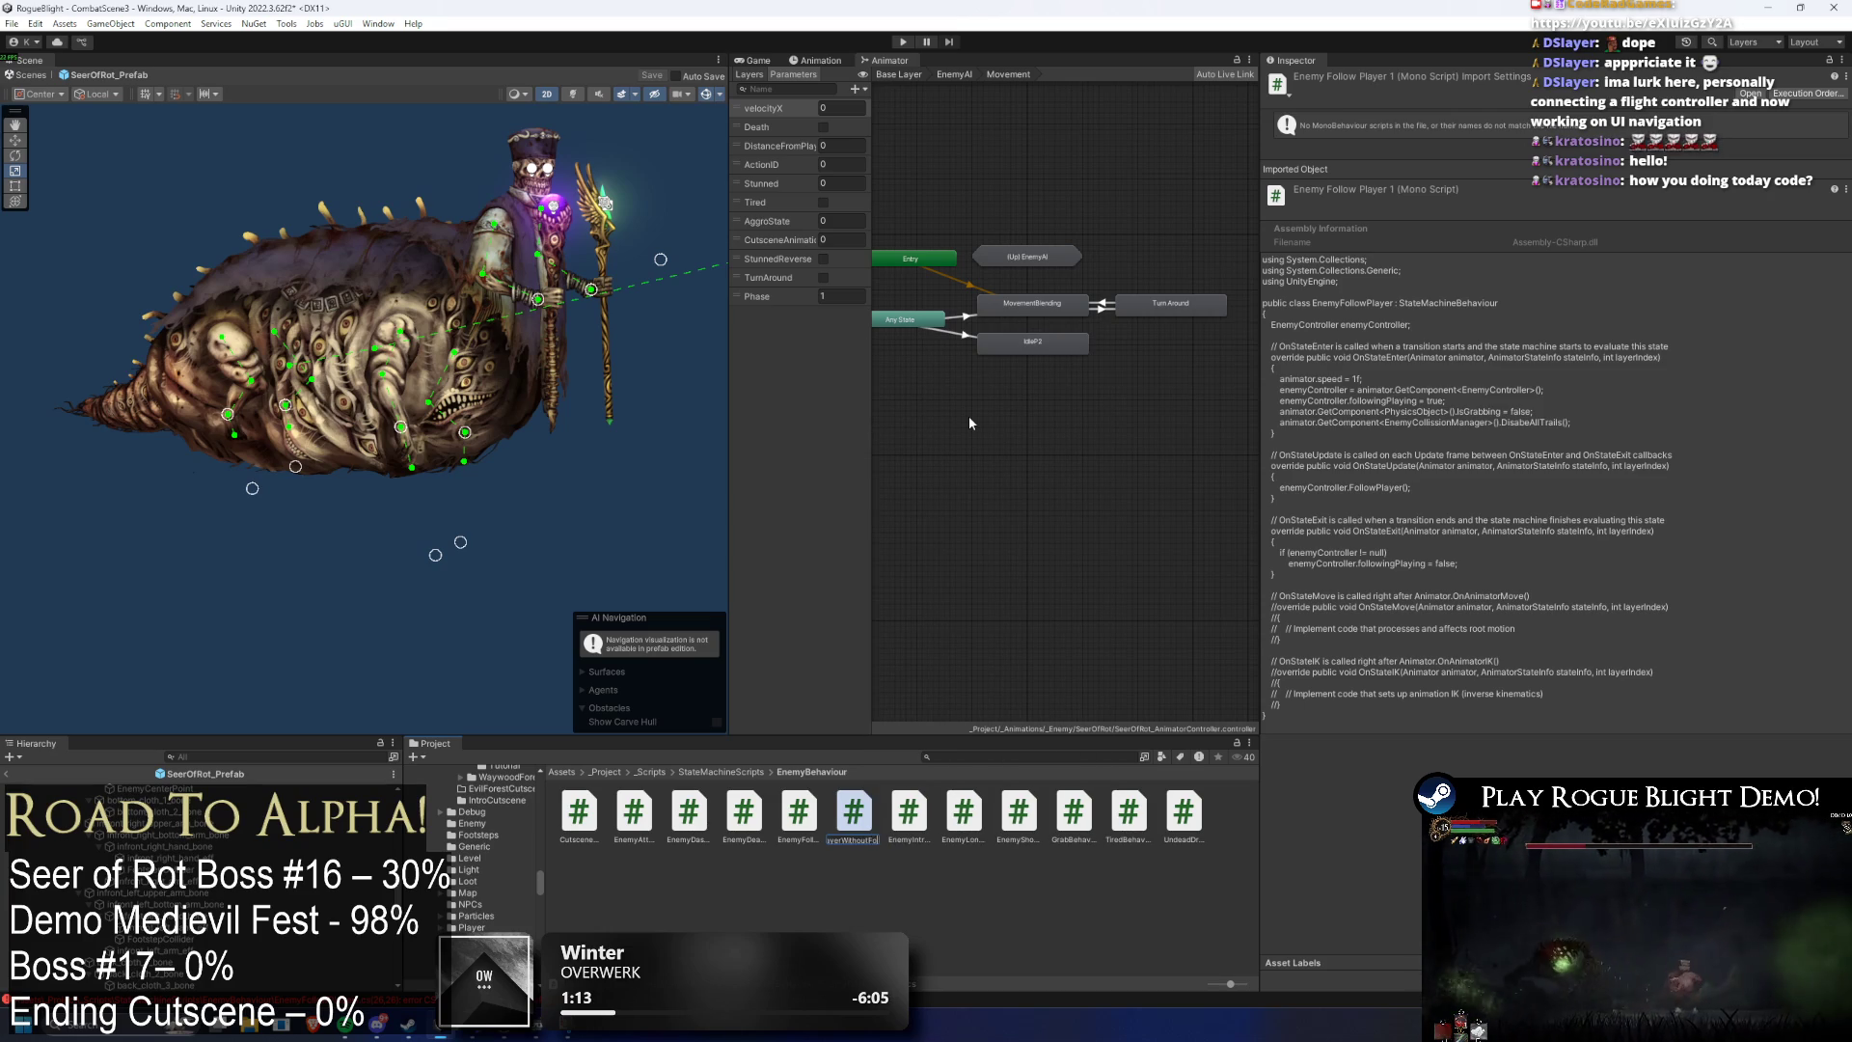
type("ing")
key("Return")
right_click(868, 812)
left_click(981, 382)
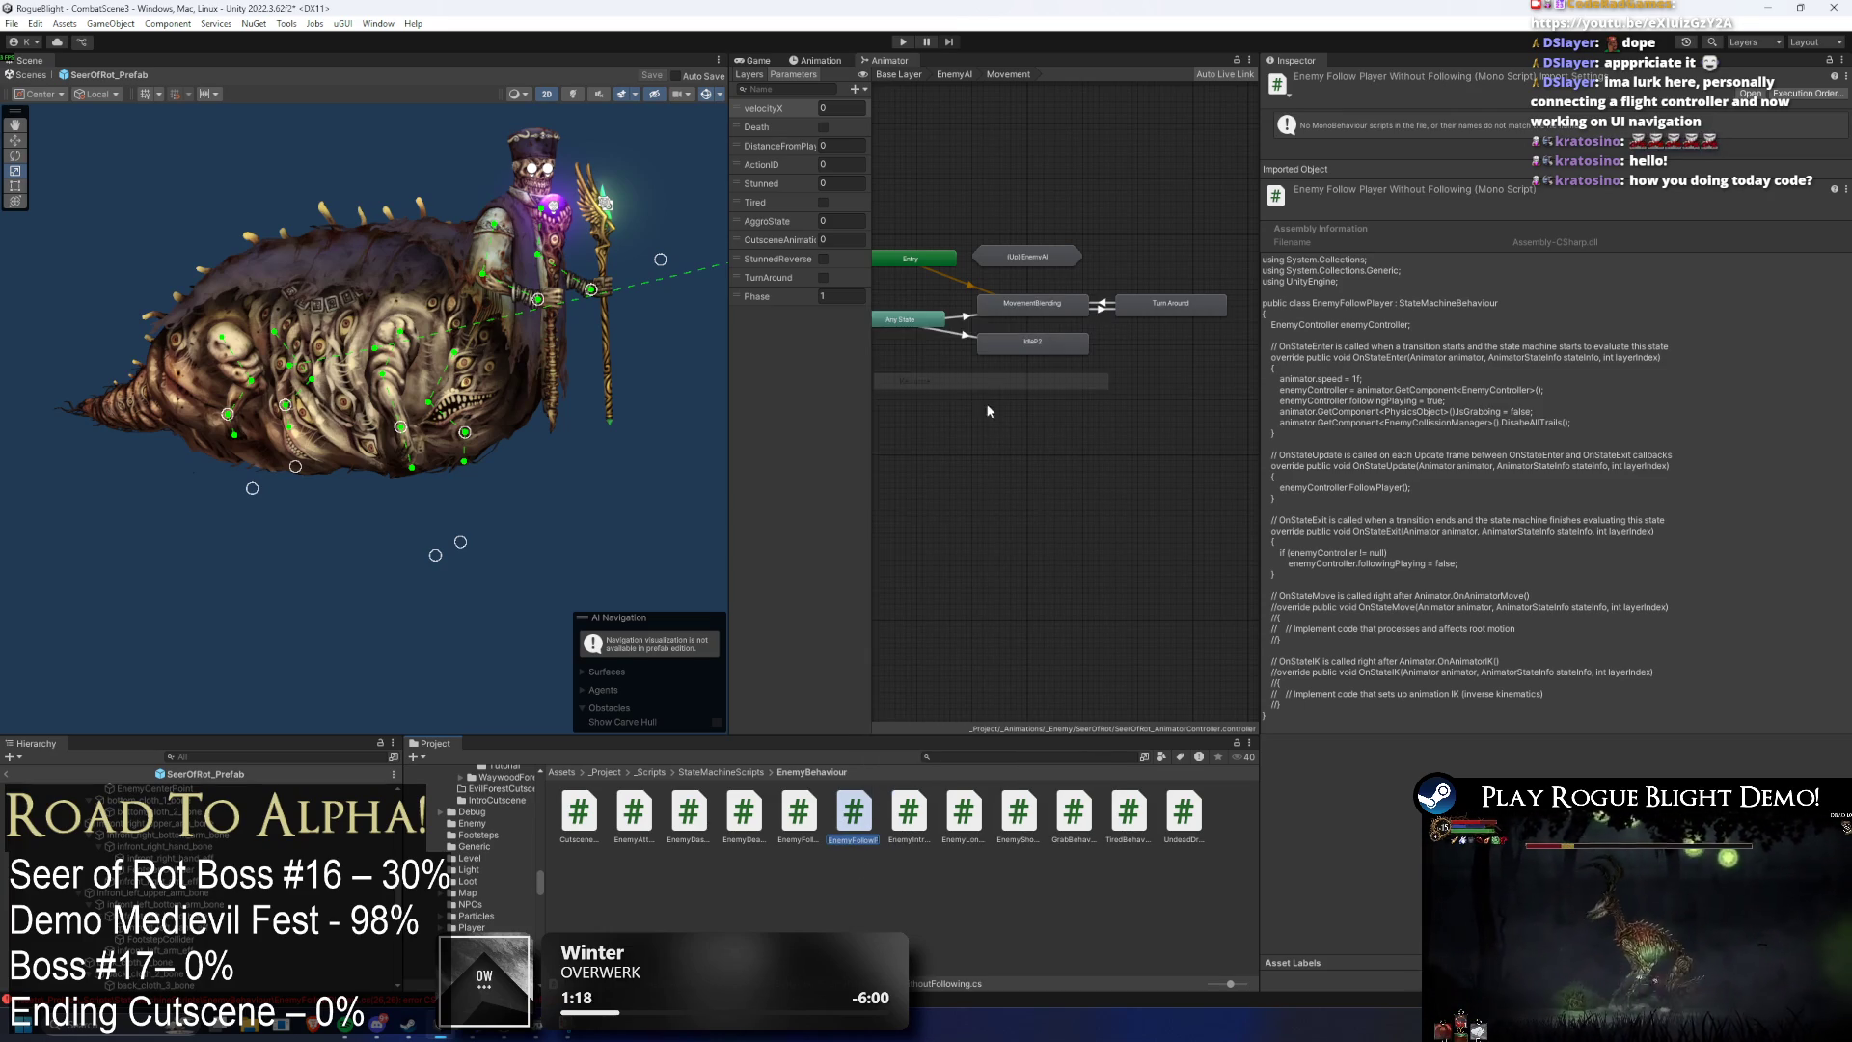
left_click(865, 828)
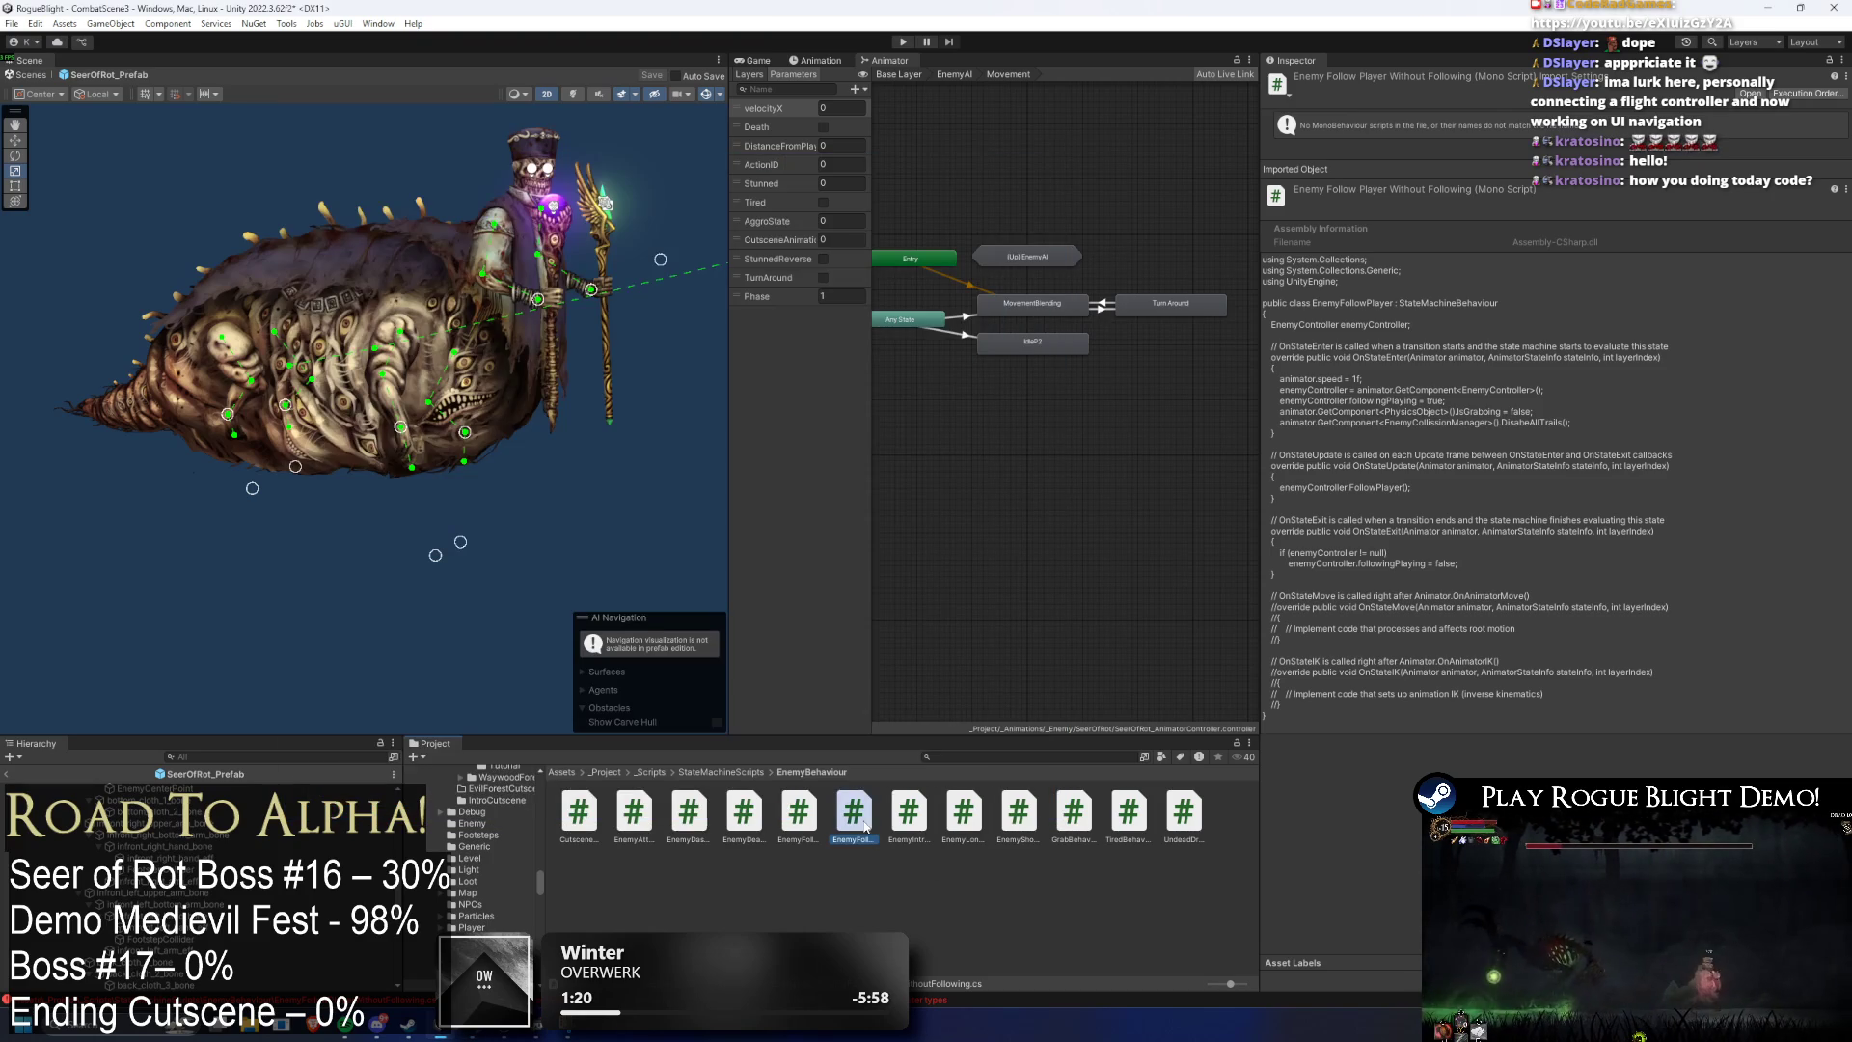
double_click(863, 827)
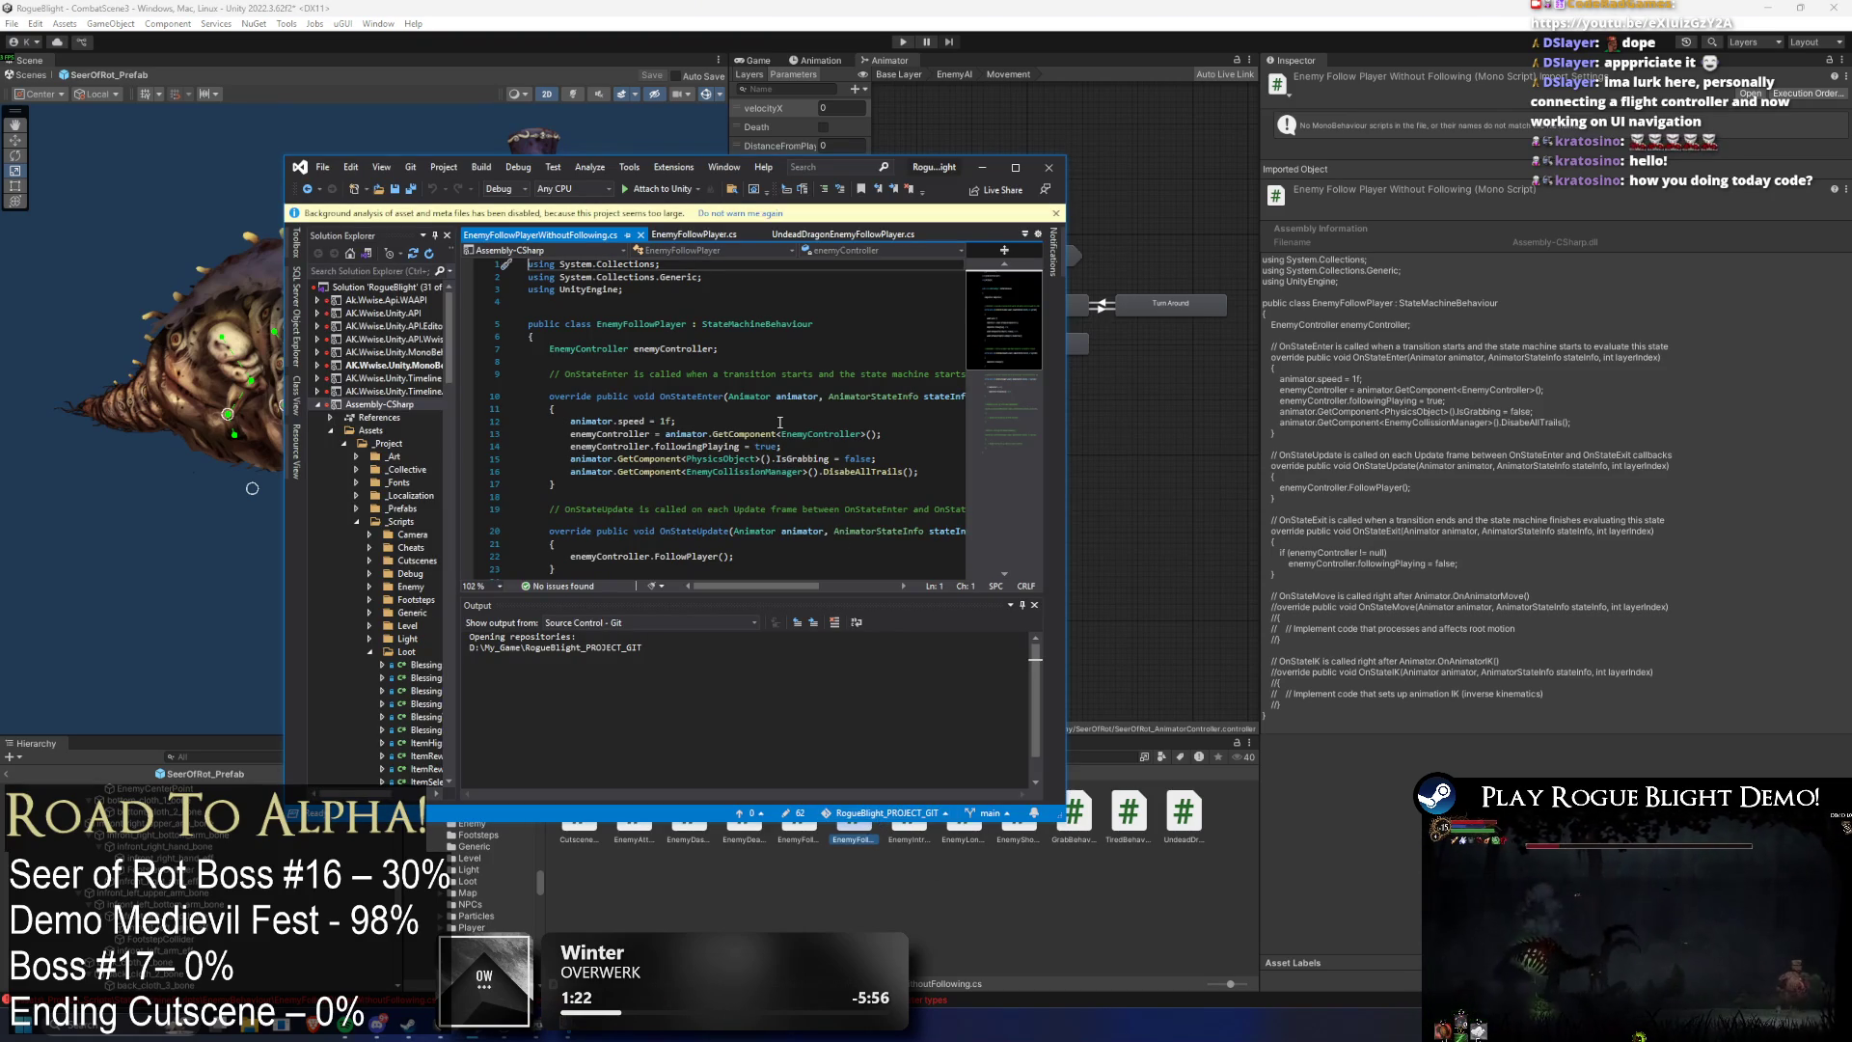
- Rename the class to match the file, delete the FollowPlayer() call in OnStateUpdate, and save
double_click(642, 323)
key("ctrl+v")
scroll(633, 386, "down", 3)
left_click(632, 439)
key("End")
key("shift+Up")
key("BackSpace")
key("ctrl+s")
left_click(982, 167)
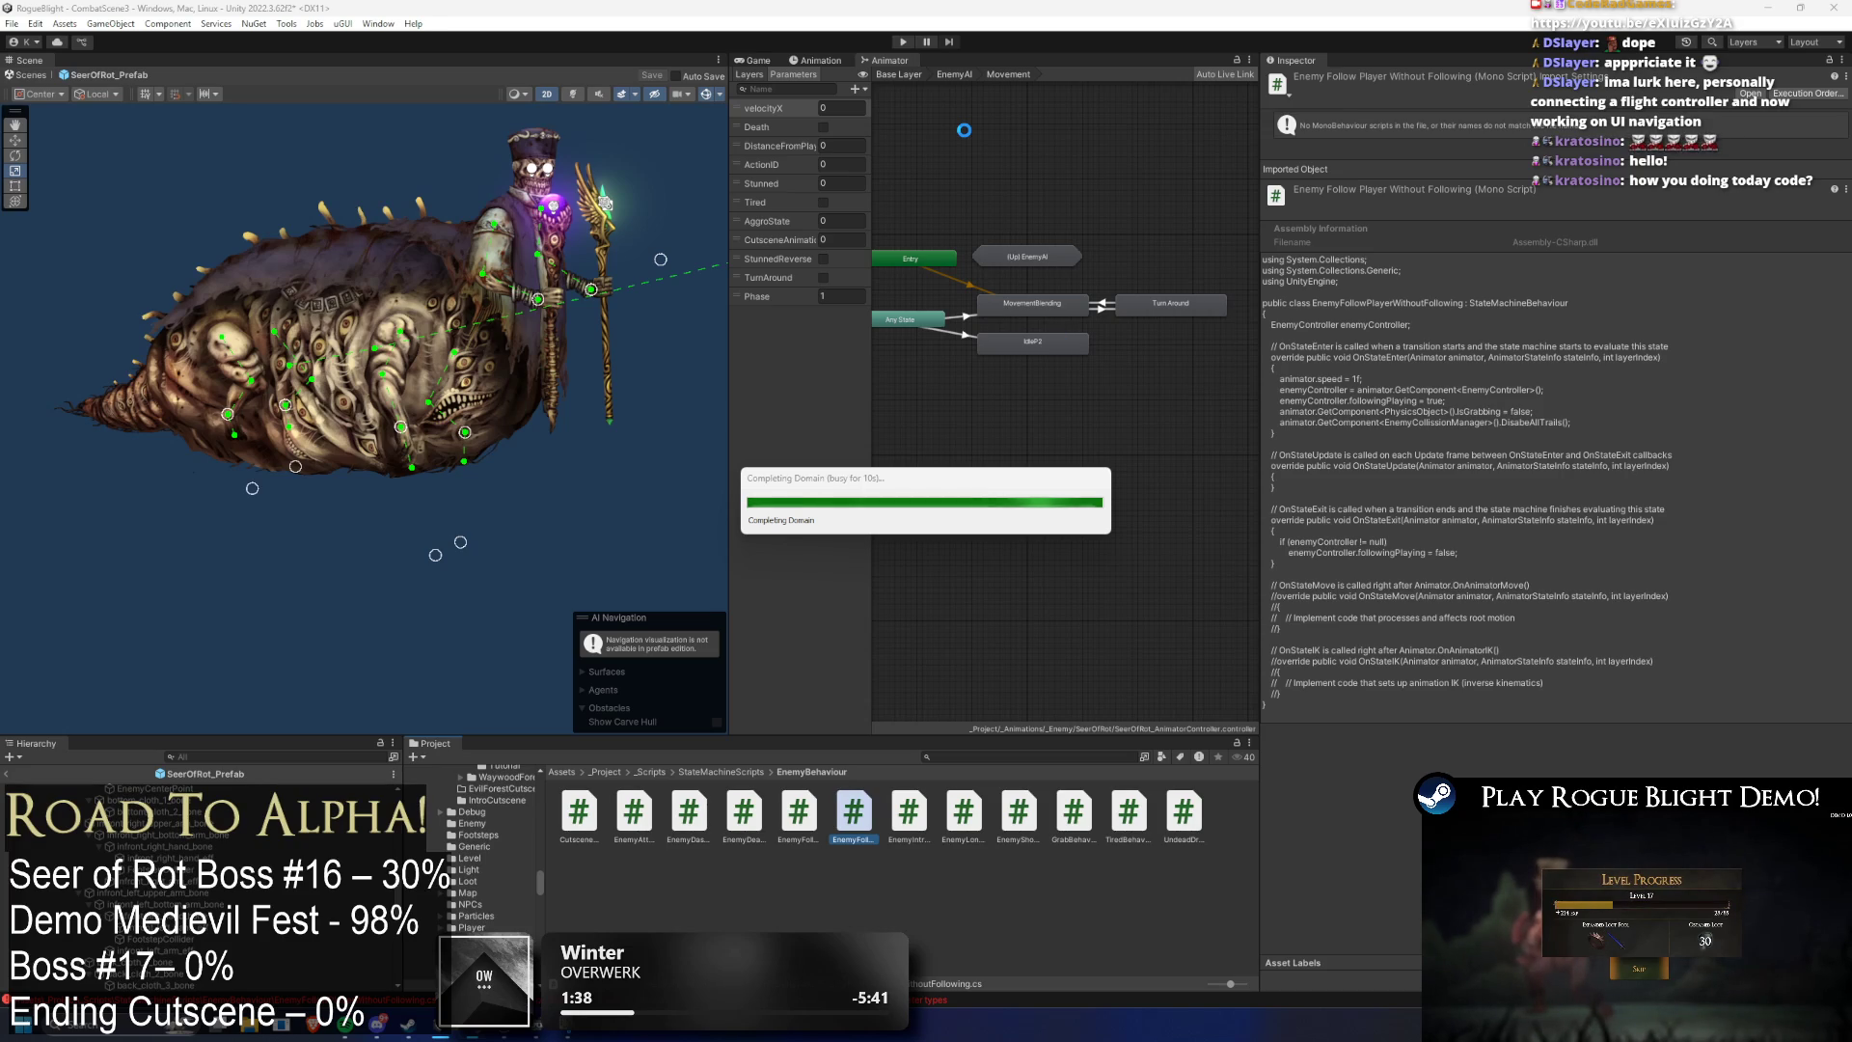
- On IdleP2, remove Enemy Follow Player and add EnemyFollowPlayerWithoutFollowing
left_click(1045, 349)
right_click(1333, 301)
left_click(1369, 323)
left_click(1551, 307)
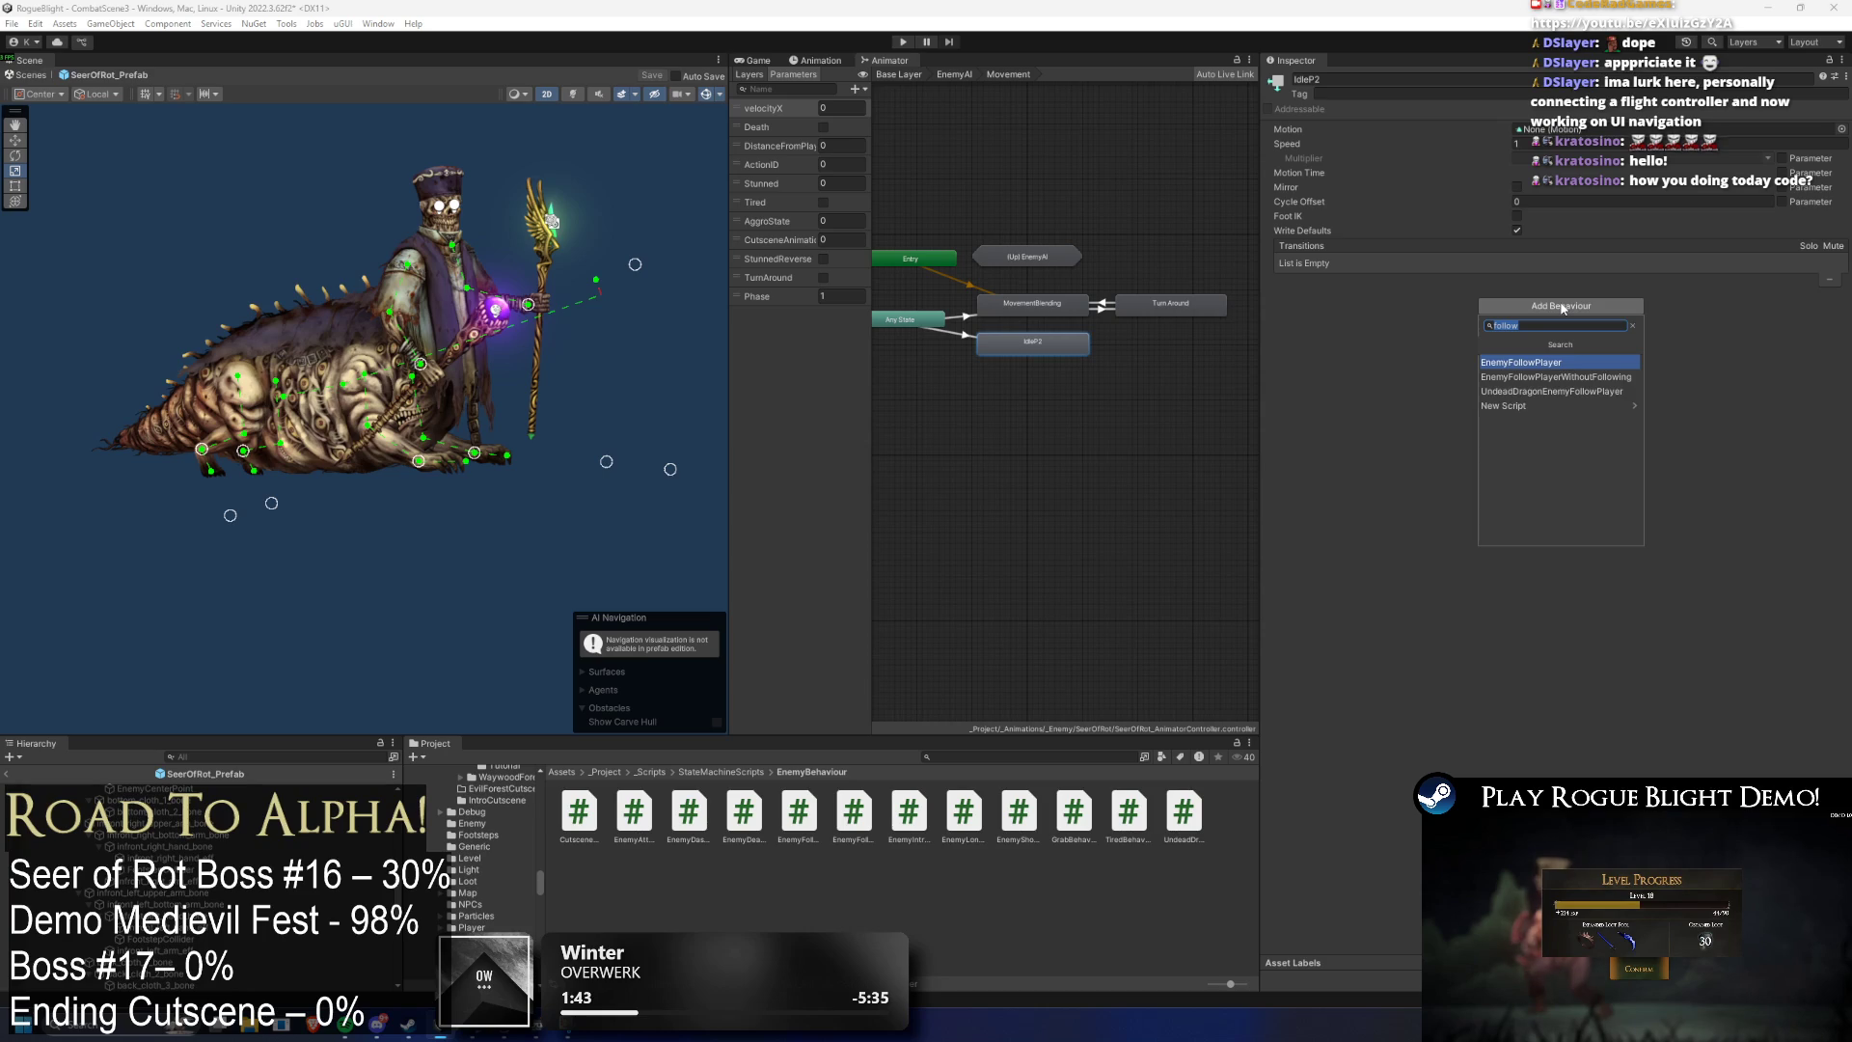
key("Down")
key("Return")
- Review the Any State transitions into IdleP2 and MovementBlending, then select SeerOfRot_Prefab
left_click(960, 336)
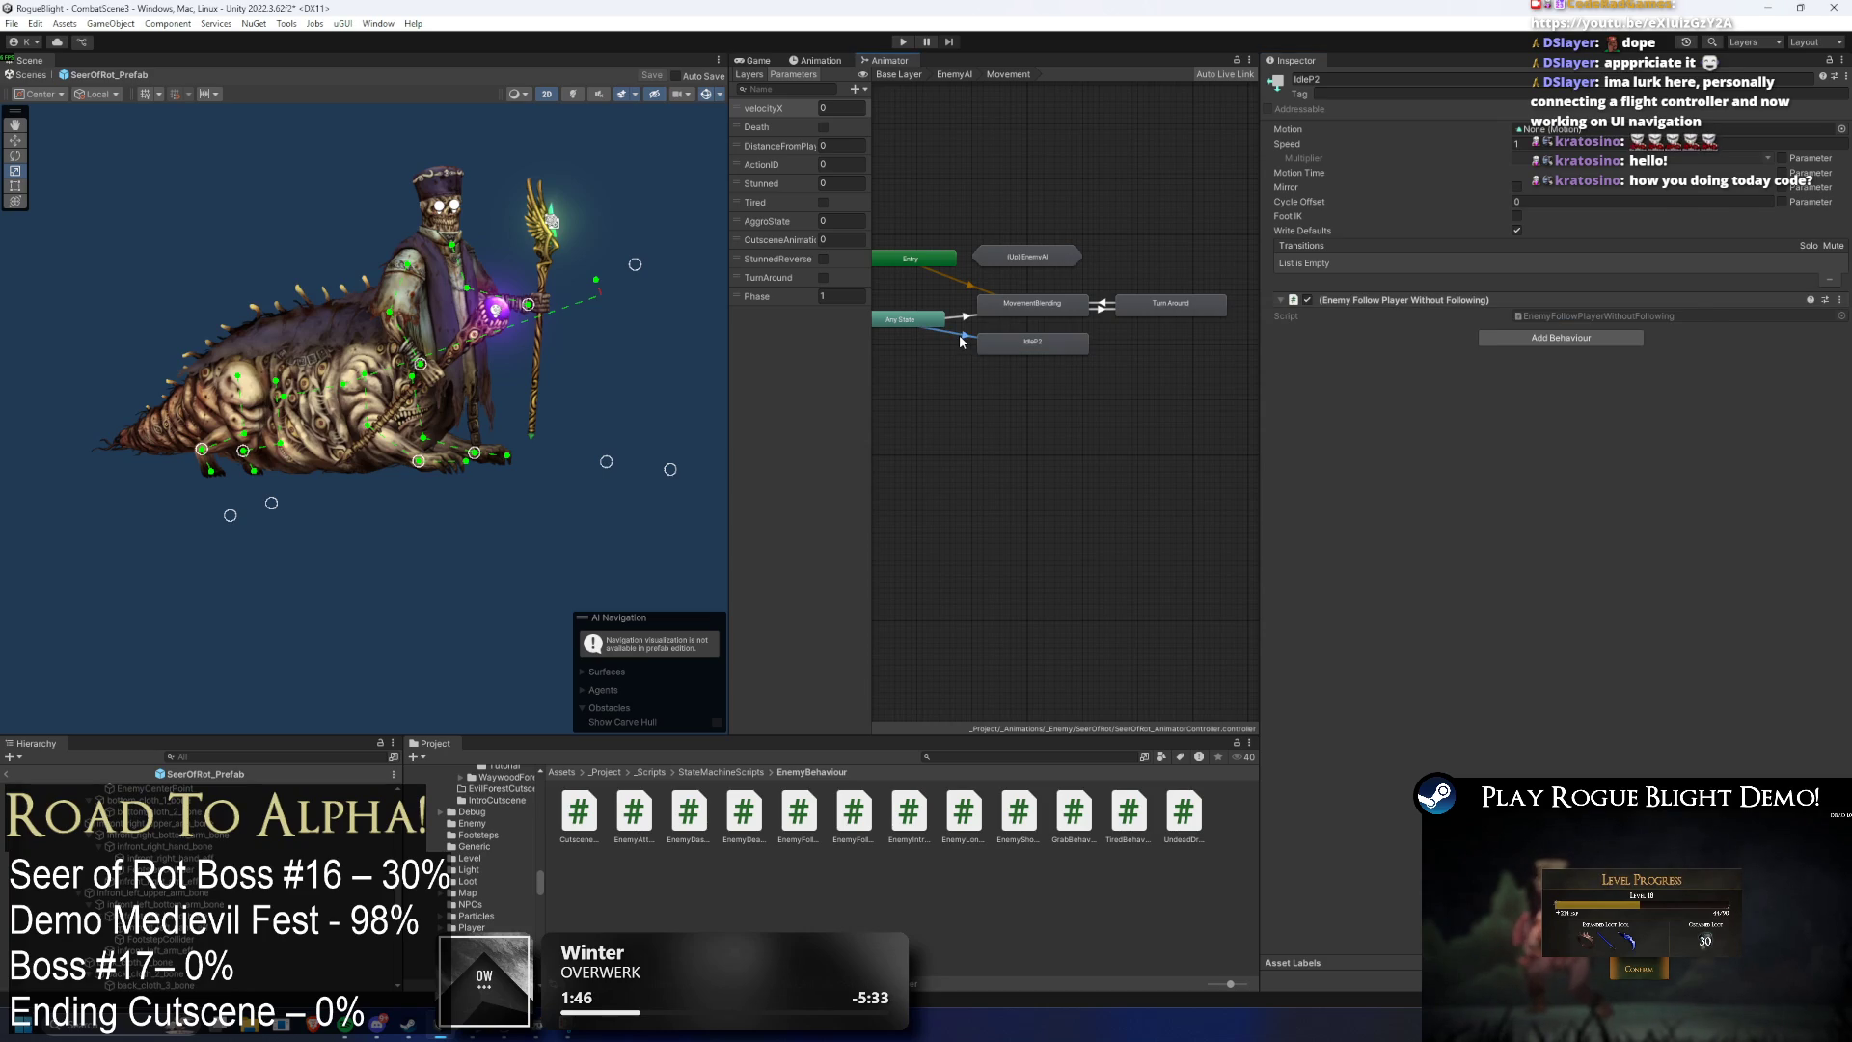
left_click(965, 316)
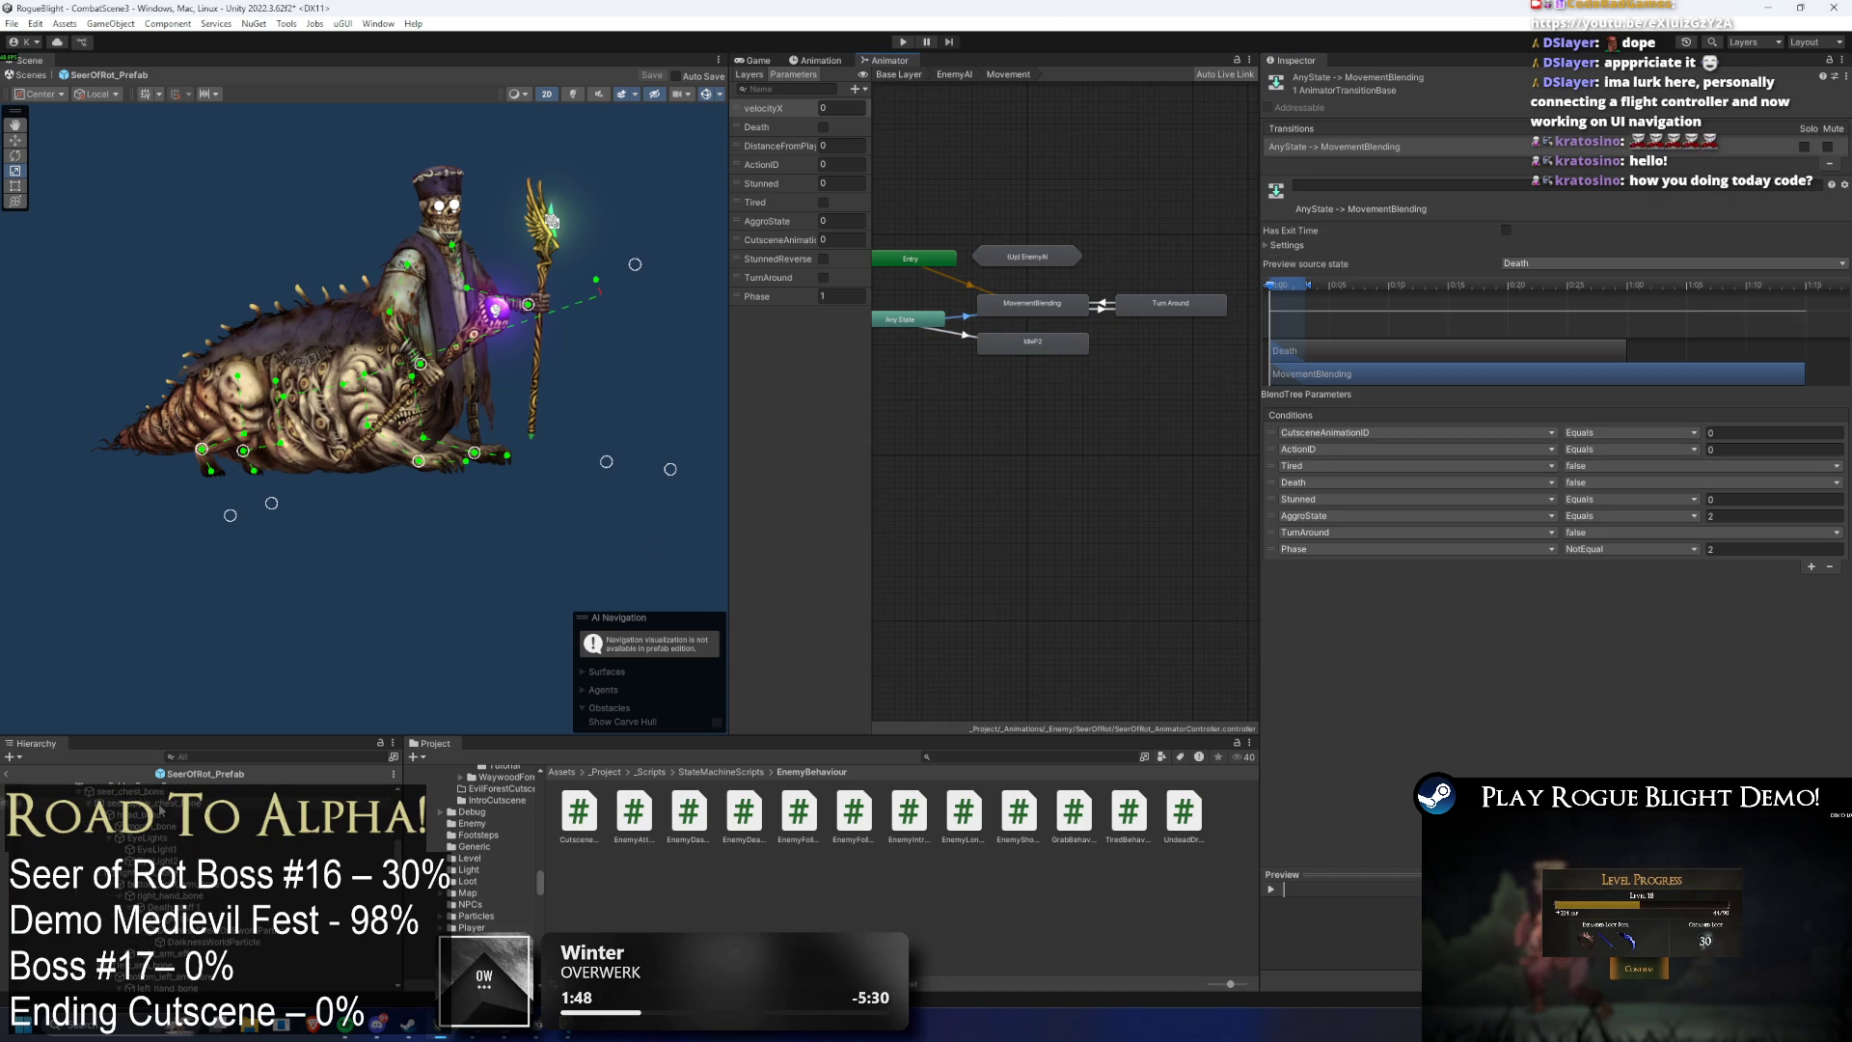
left_click(553, 221)
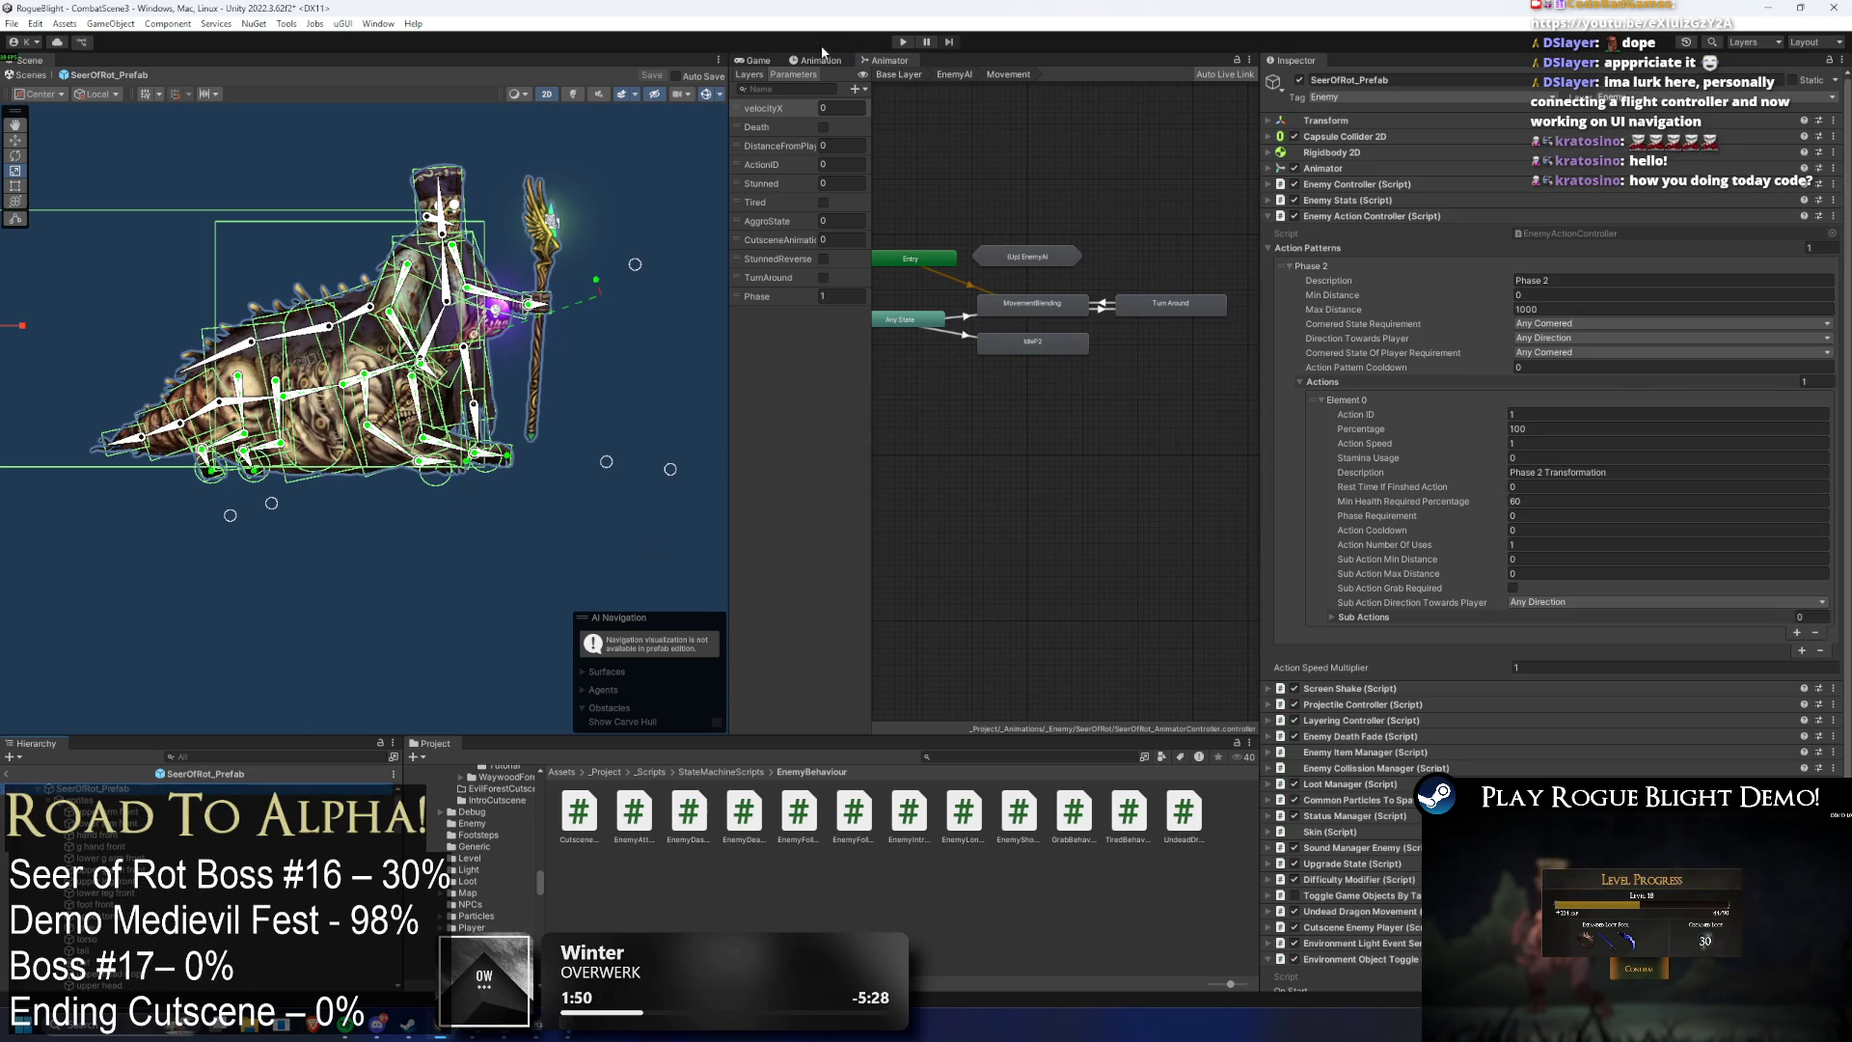
- In the Animation tab, open the SkullGorilla prefab and load its Blighted_Gorilla_Stage2 clip
left_click(822, 60)
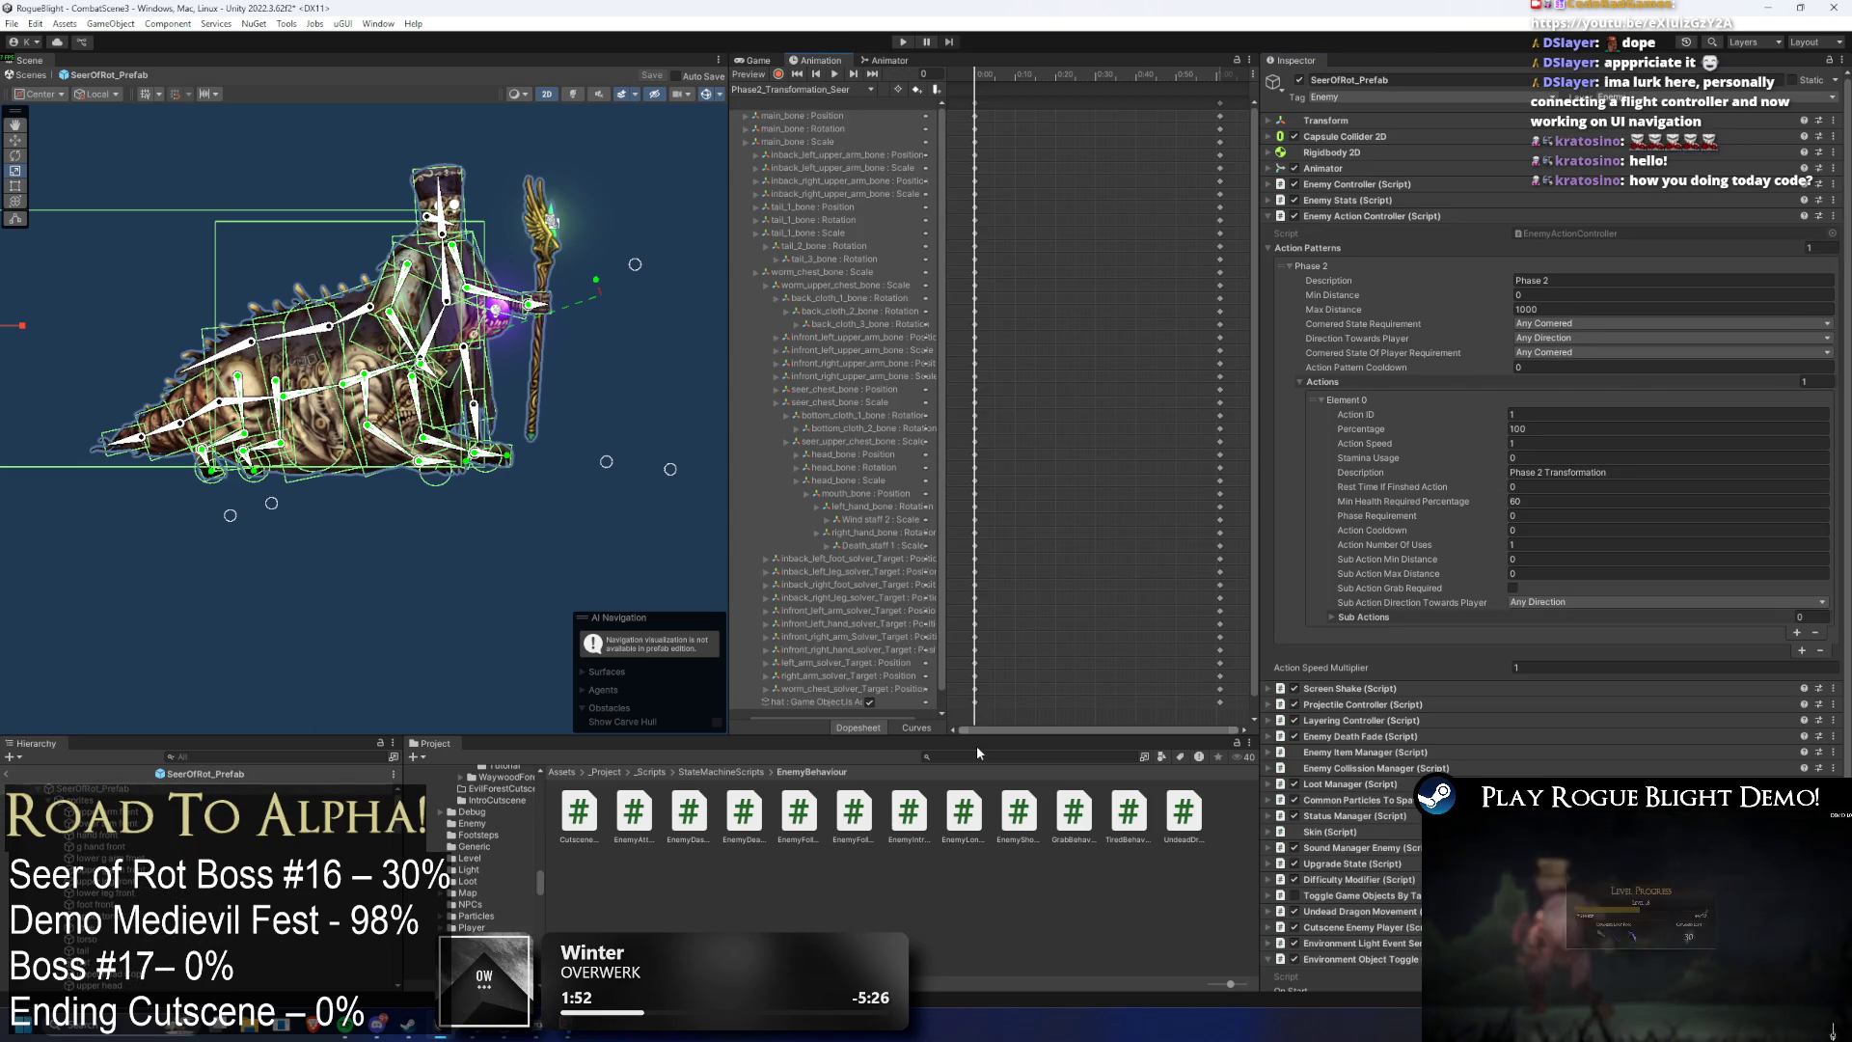
type("gorill")
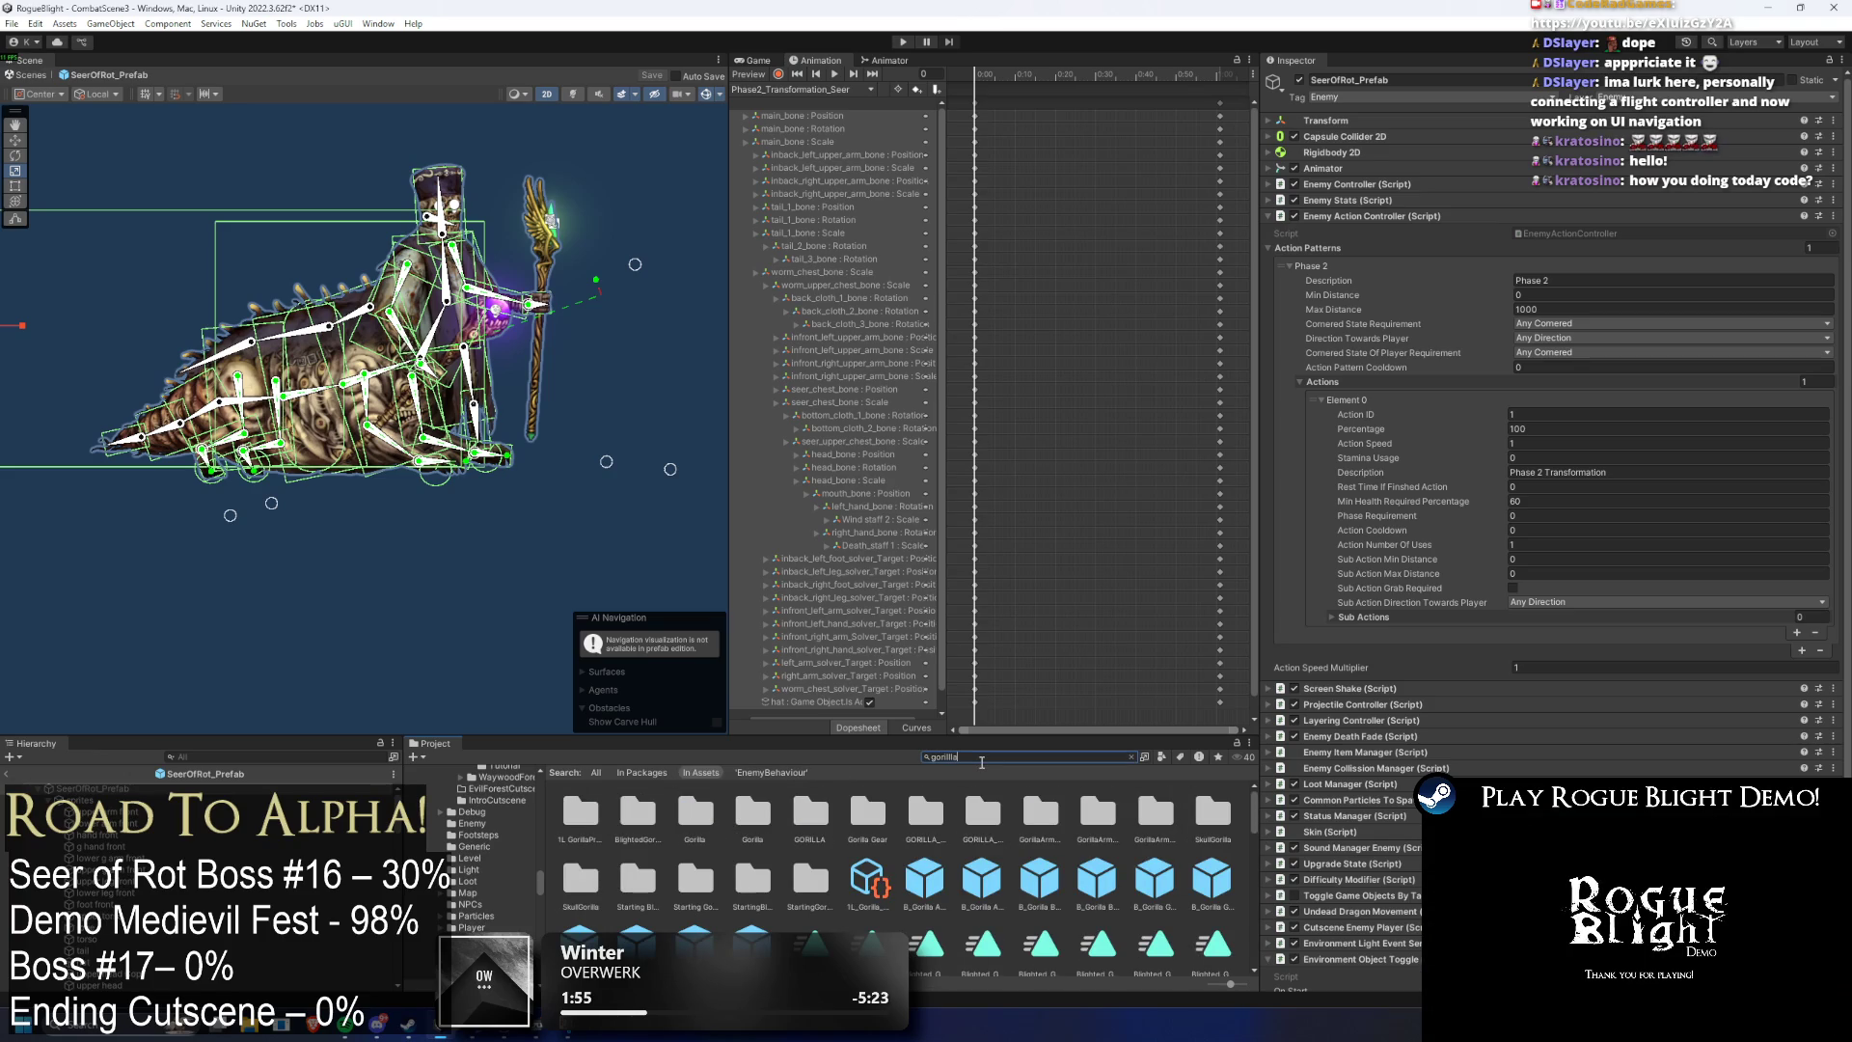
type("a")
left_click(798, 811)
left_click(791, 88)
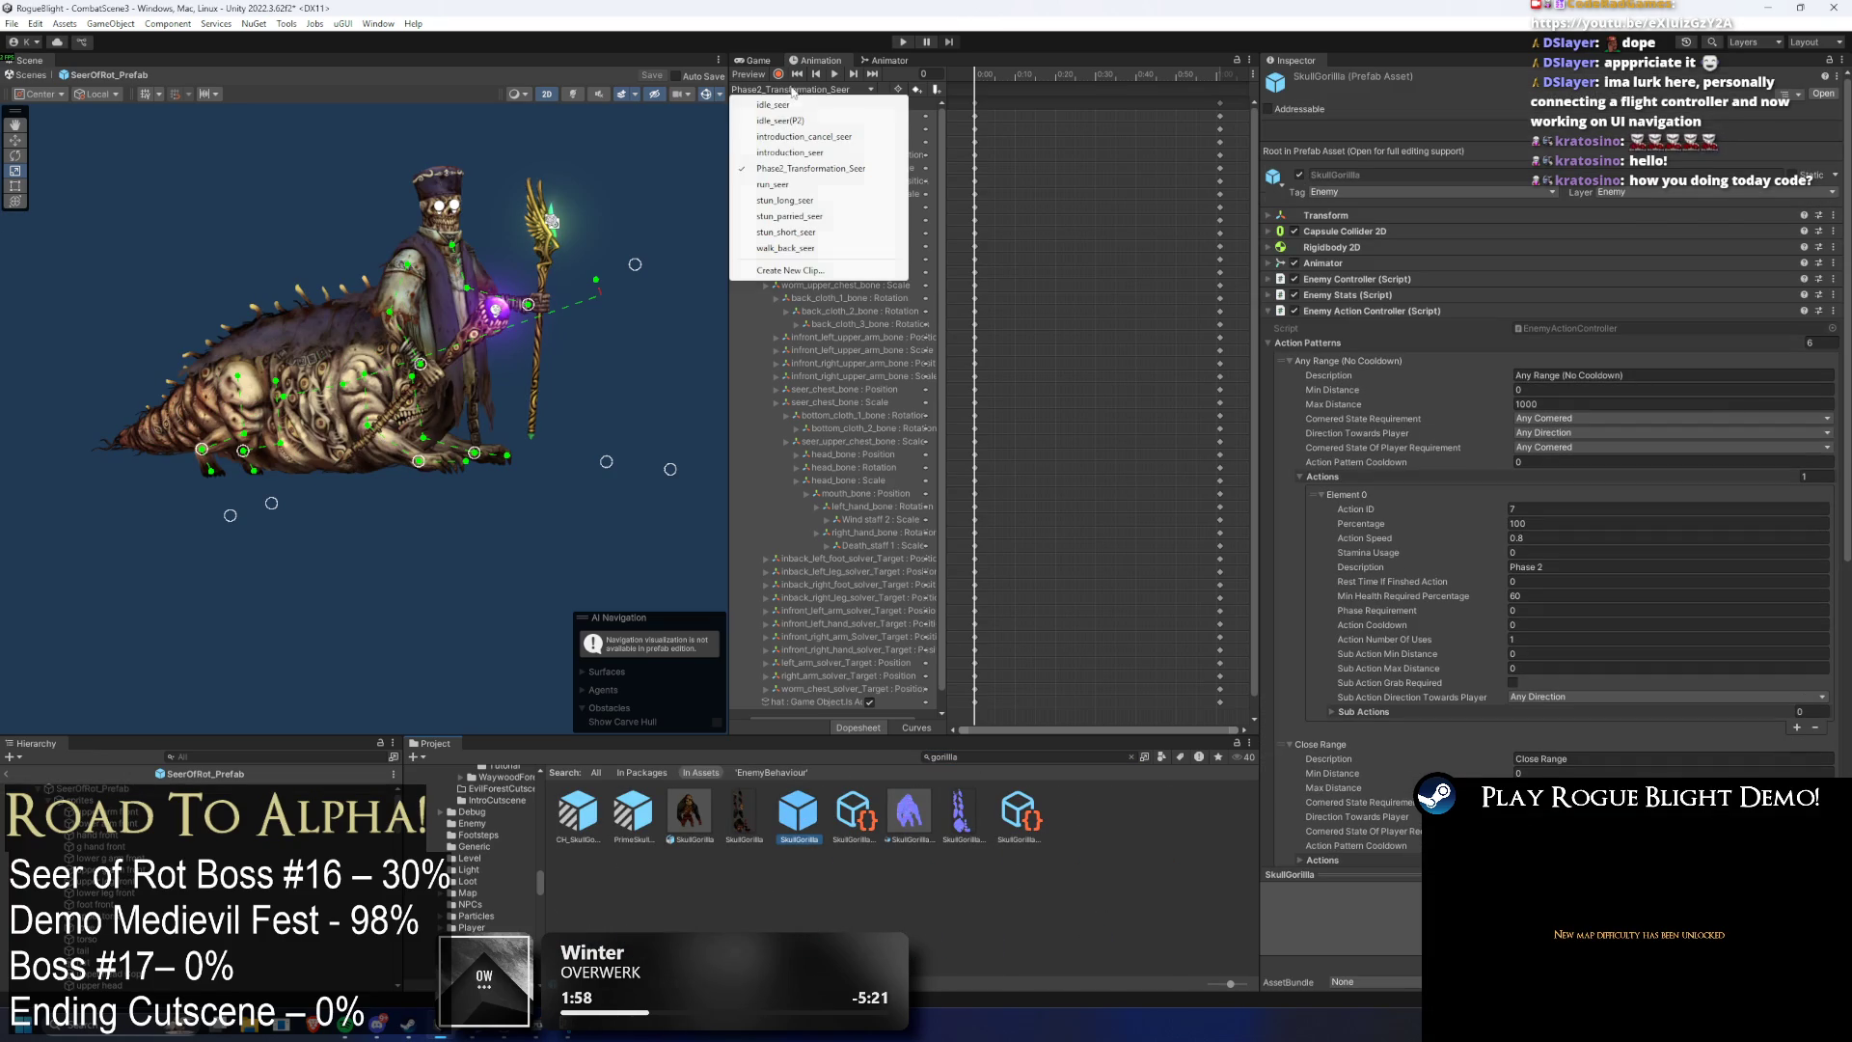
double_click(799, 815)
left_click(791, 89)
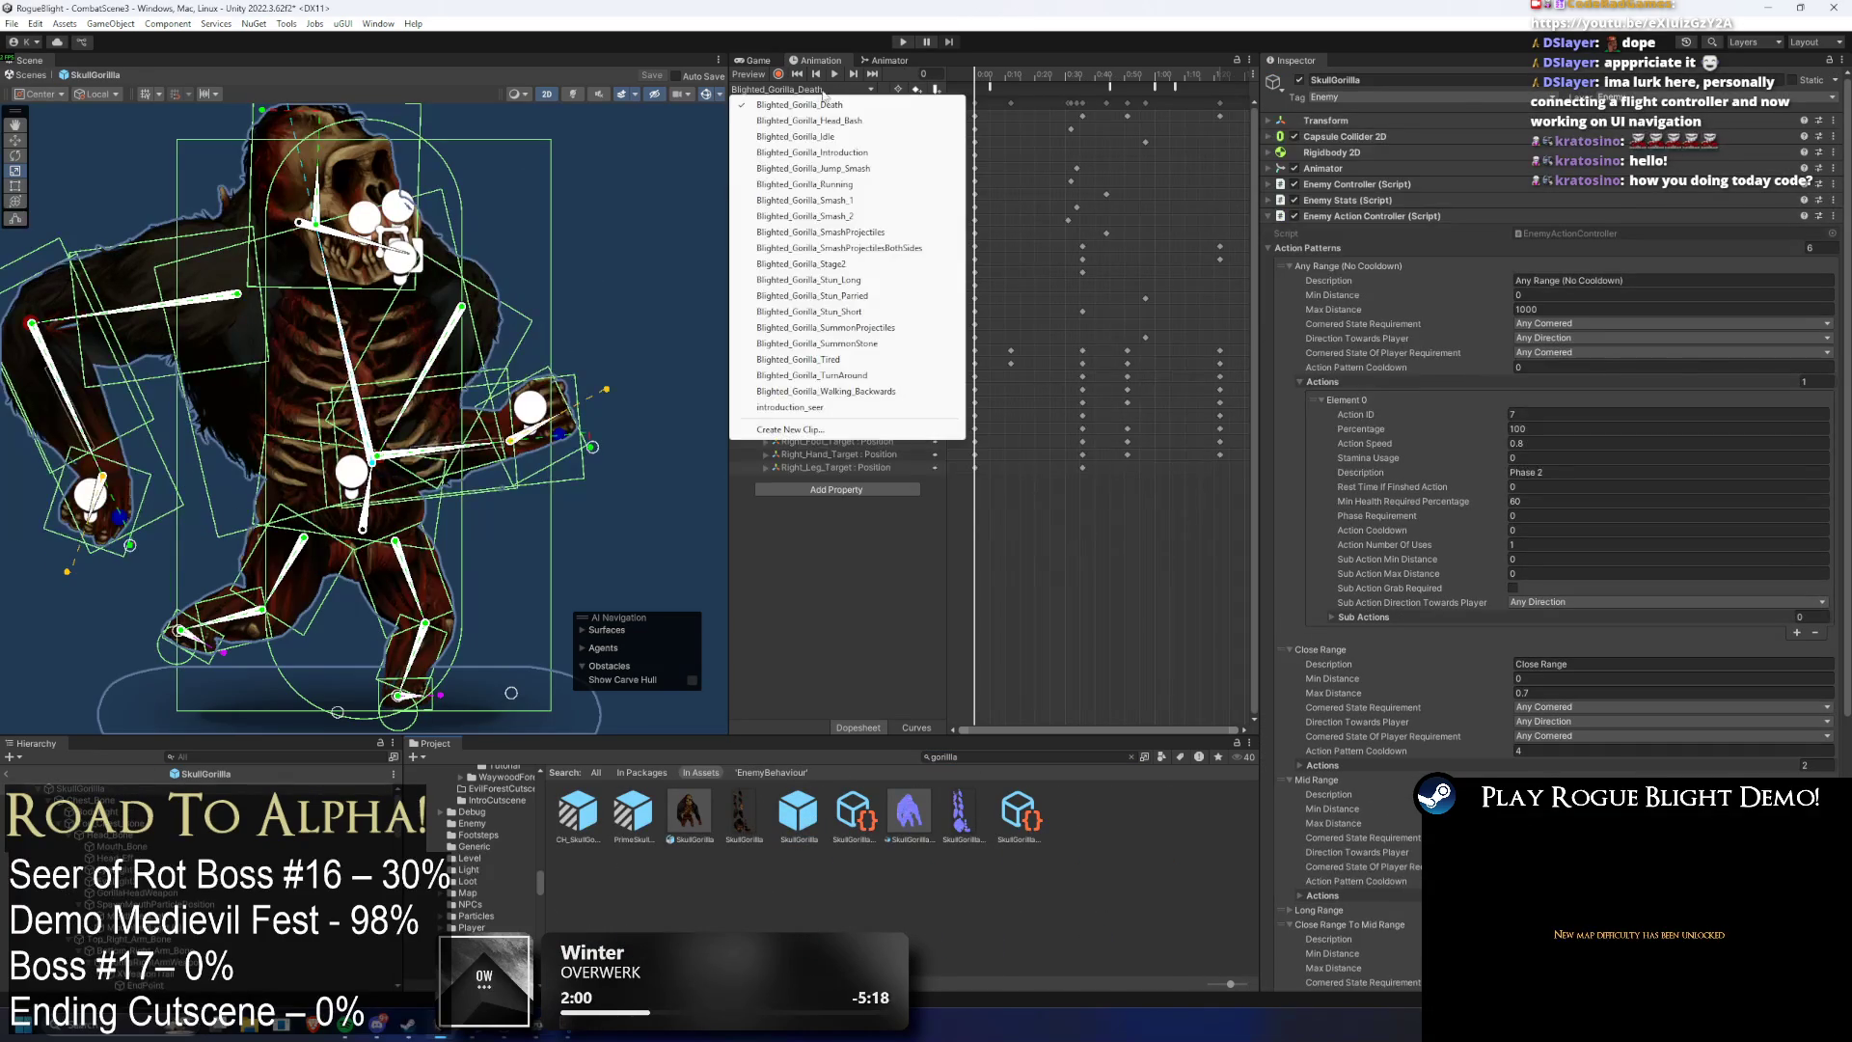
left_click(847, 265)
- Inspect the clip's sound, screen shake and frame-132 action-finish events, then reopen the SeerOfRot prefab
left_click(976, 88)
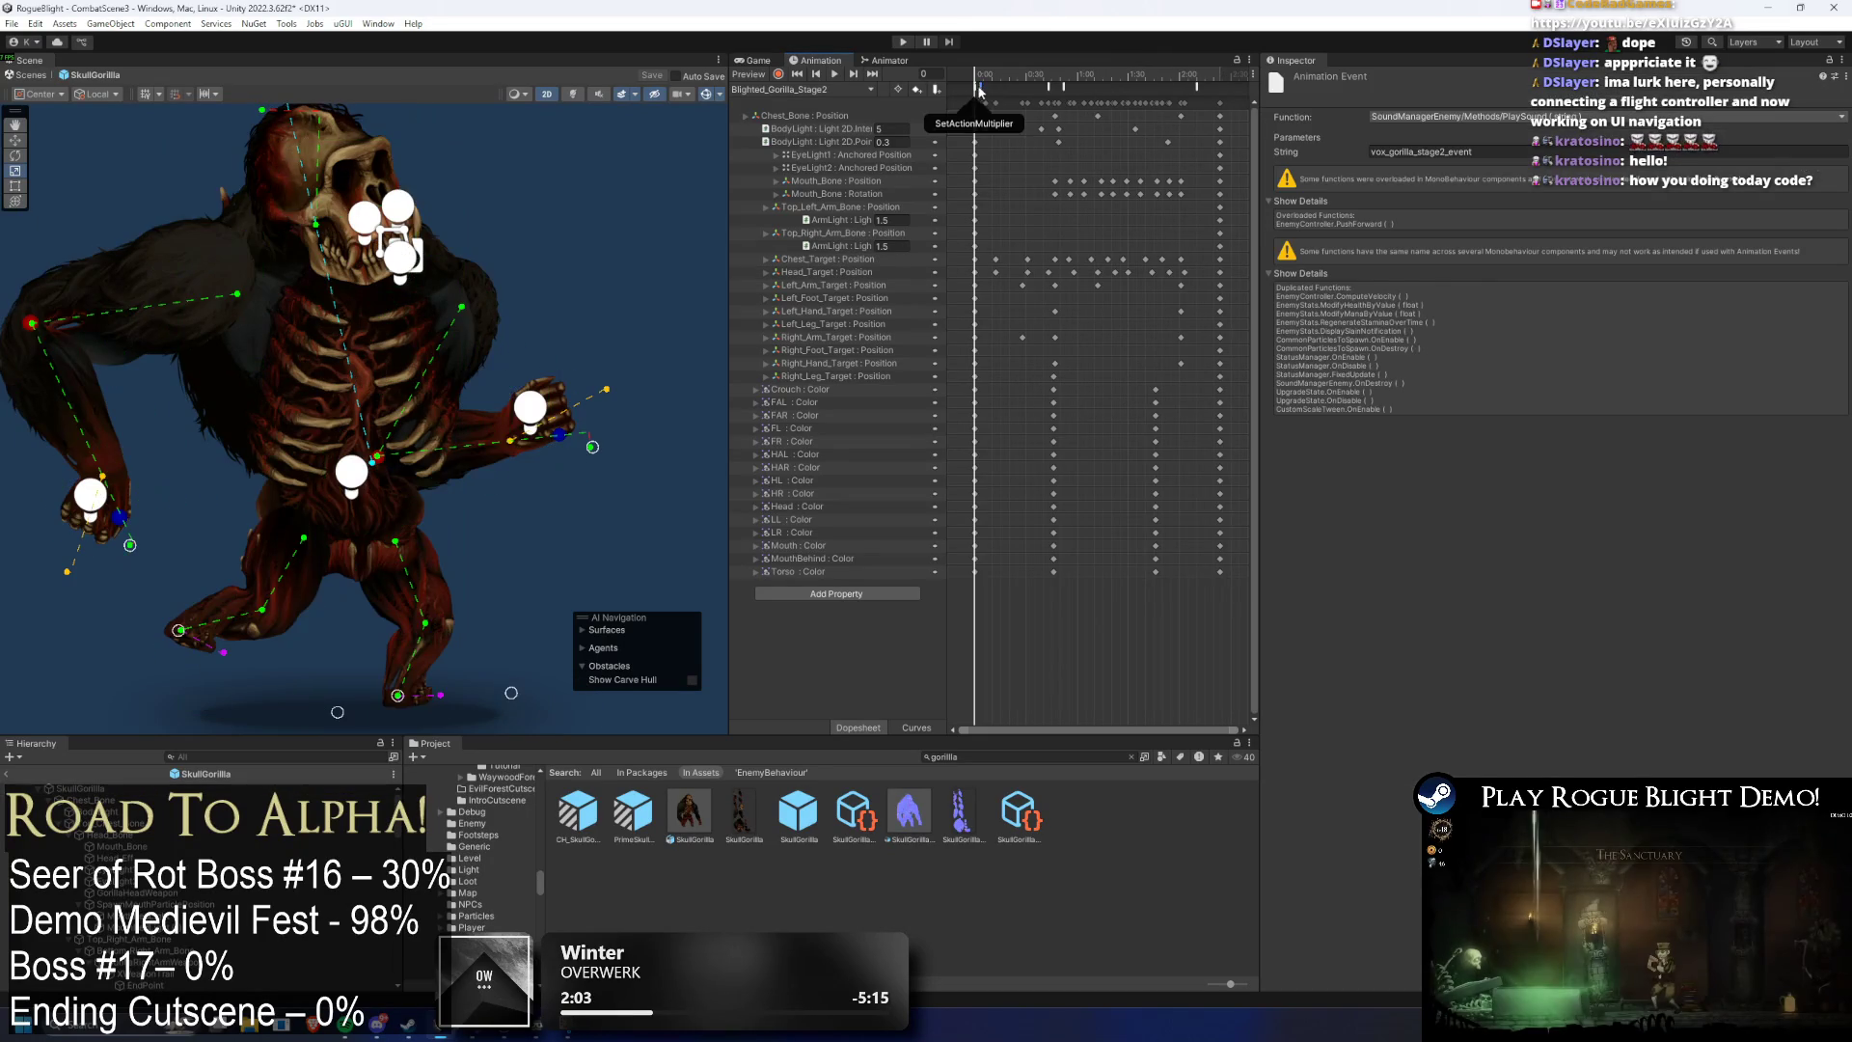
left_click(1063, 87)
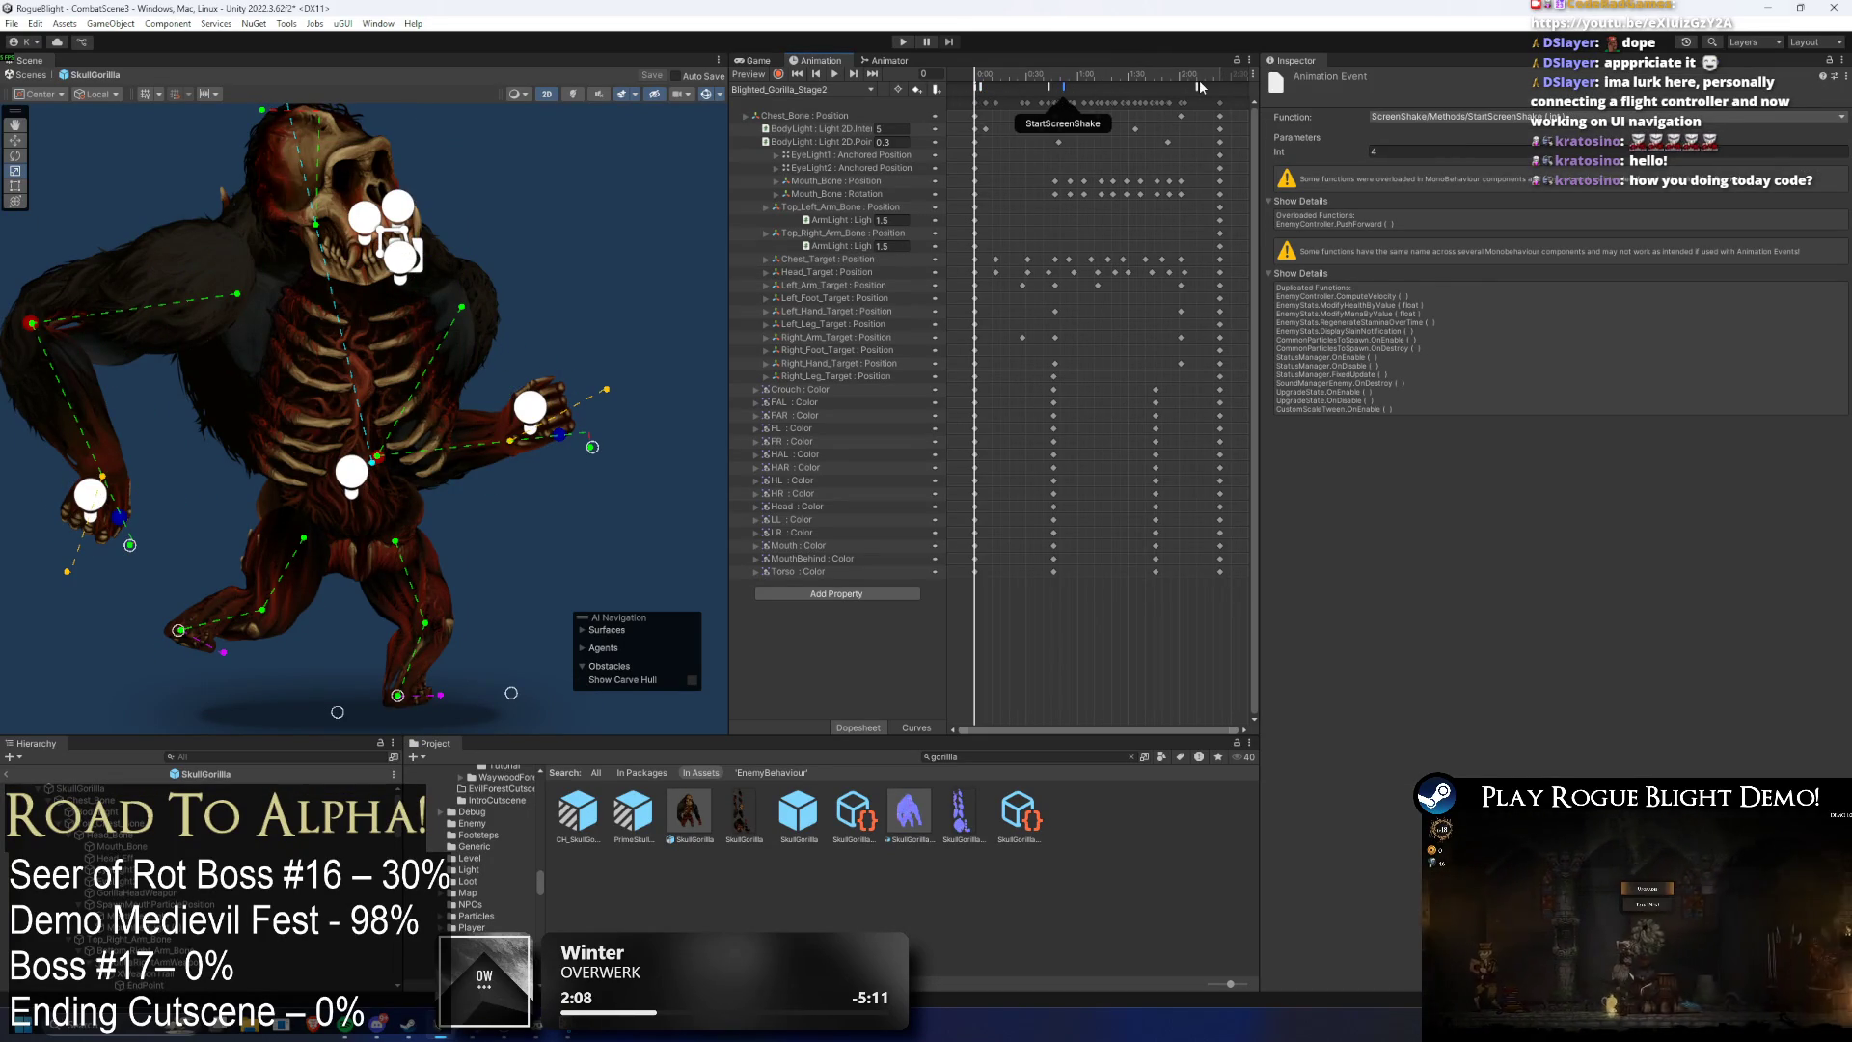
left_click(1196, 86)
left_click(979, 88)
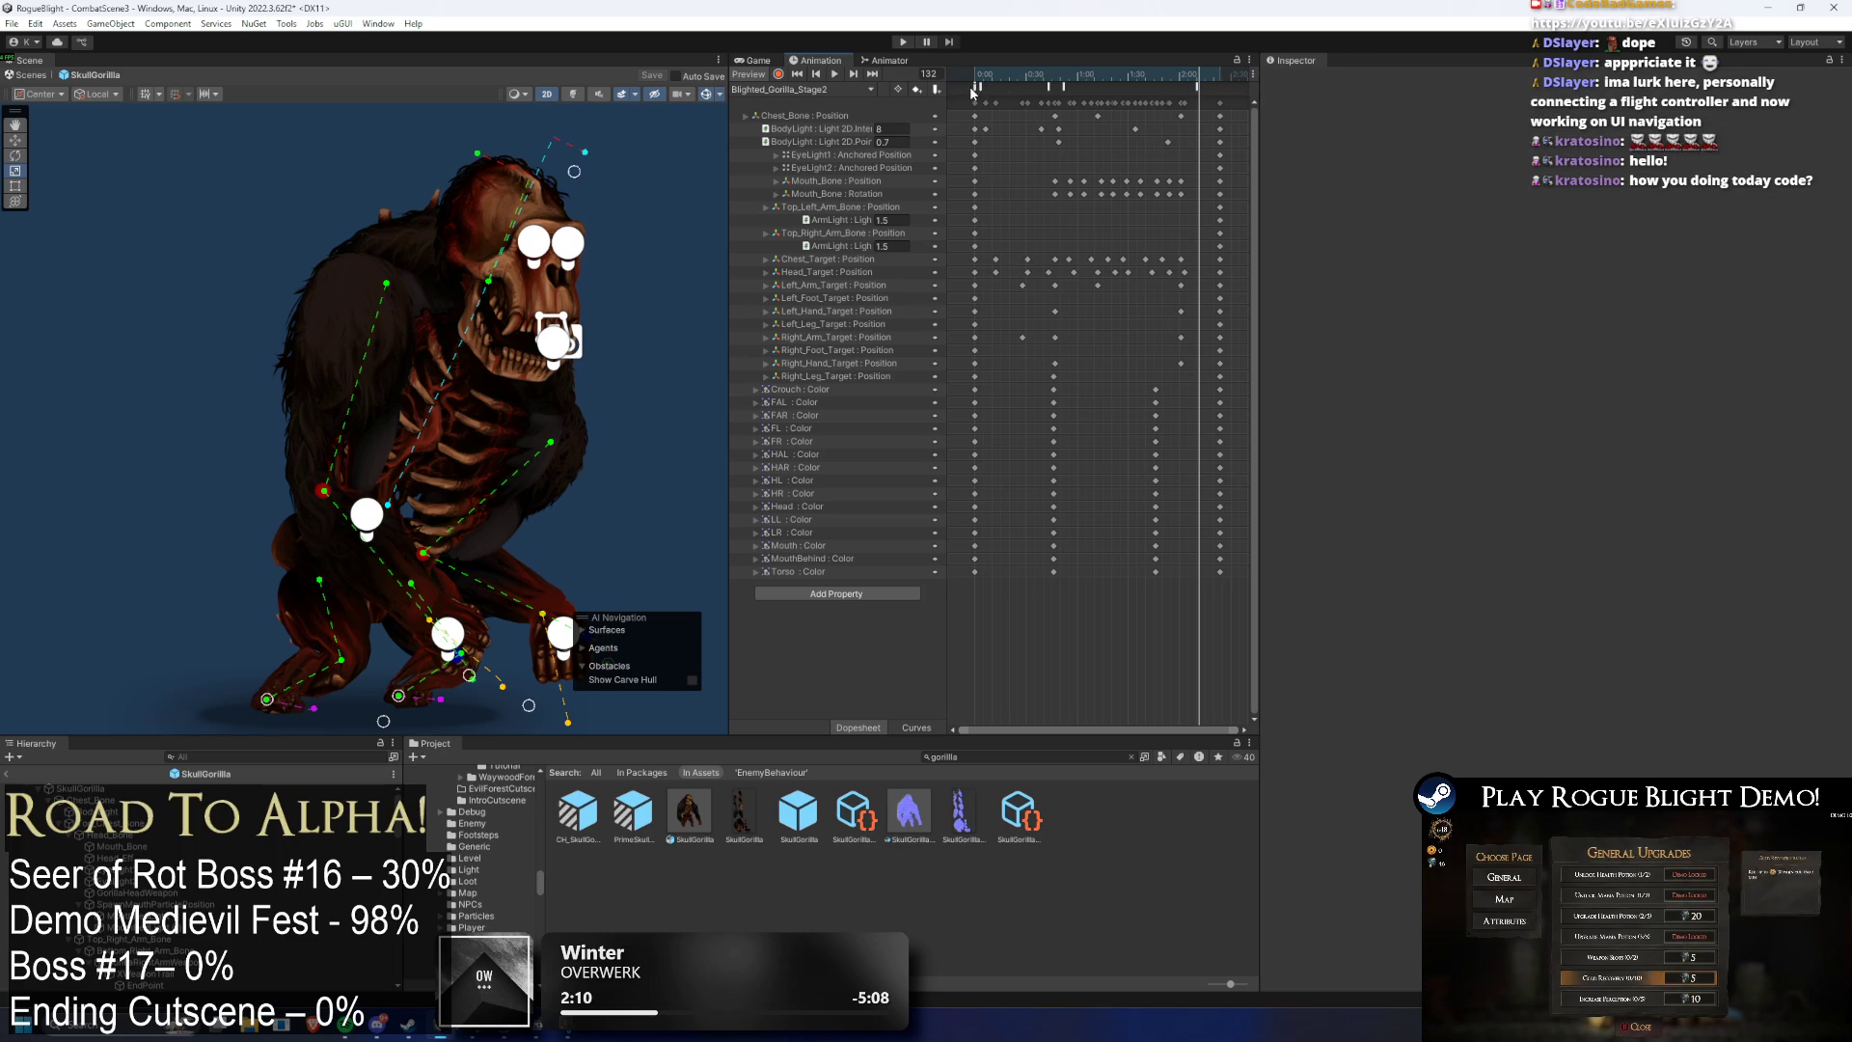
left_click(1016, 757)
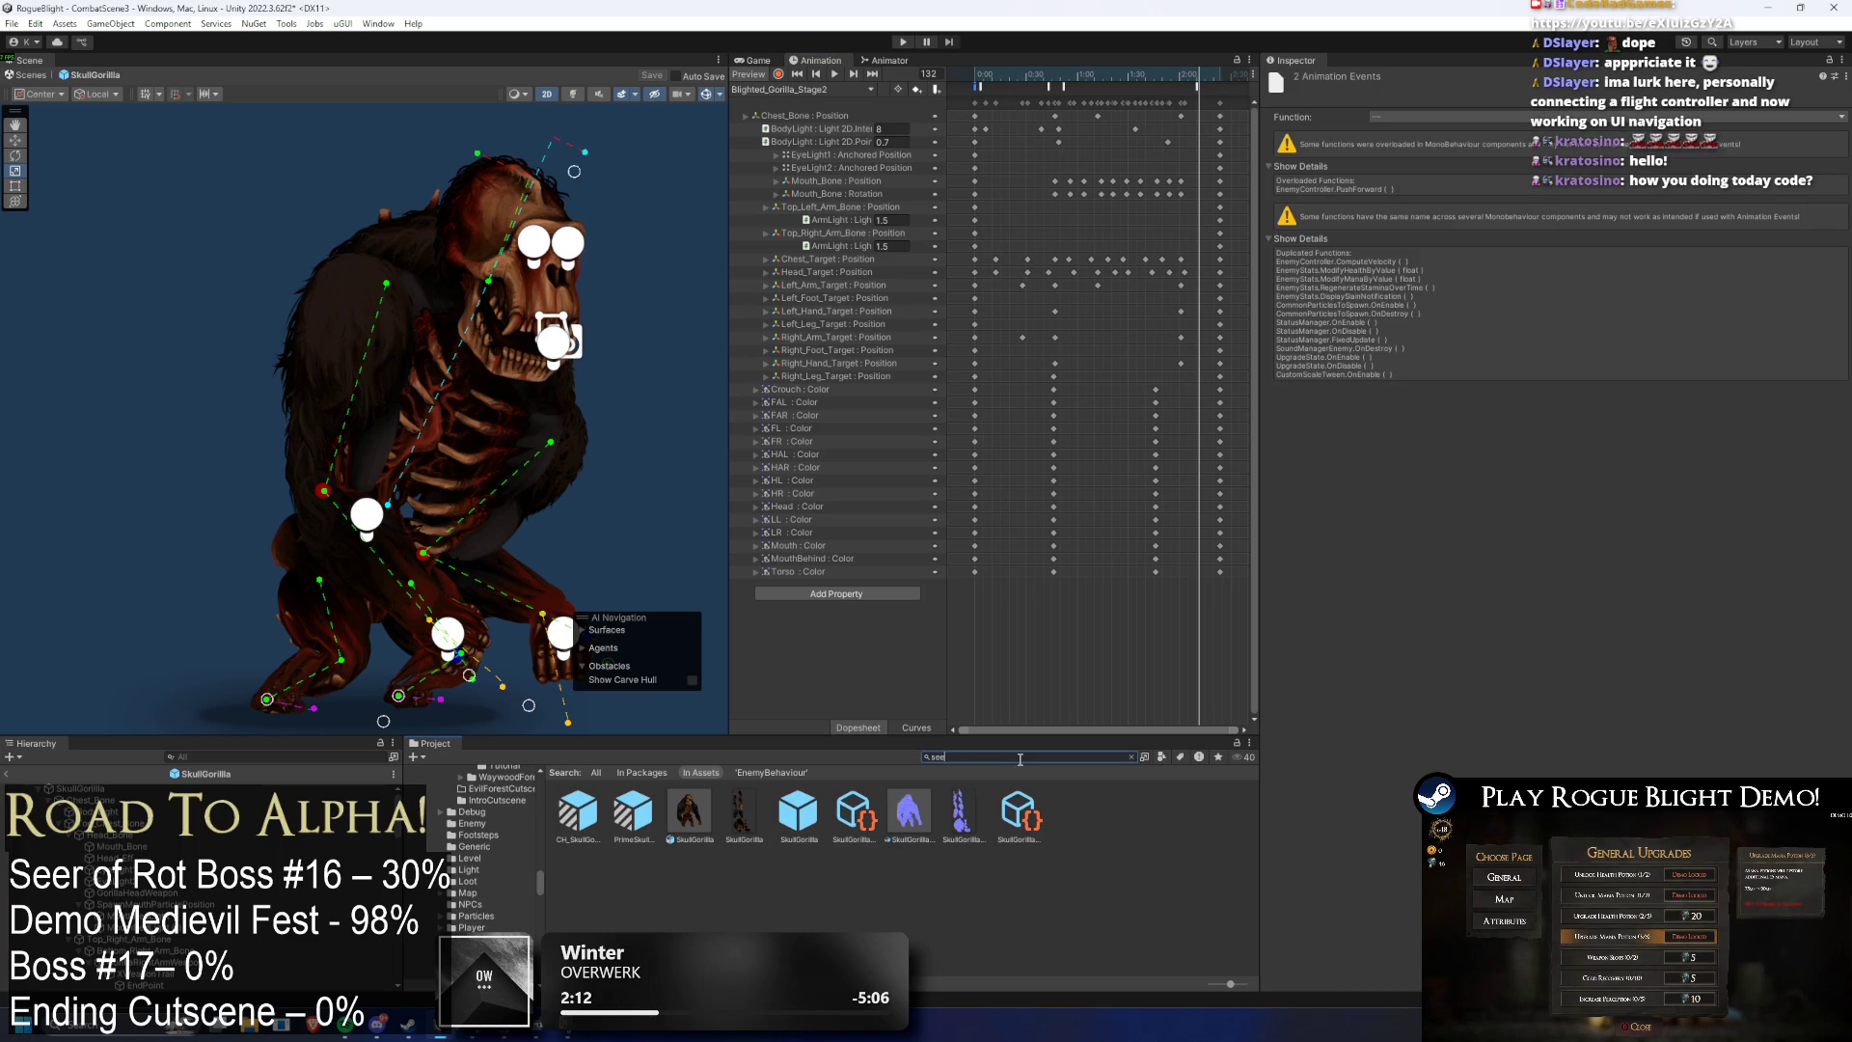
type("r prefa")
double_click(596, 813)
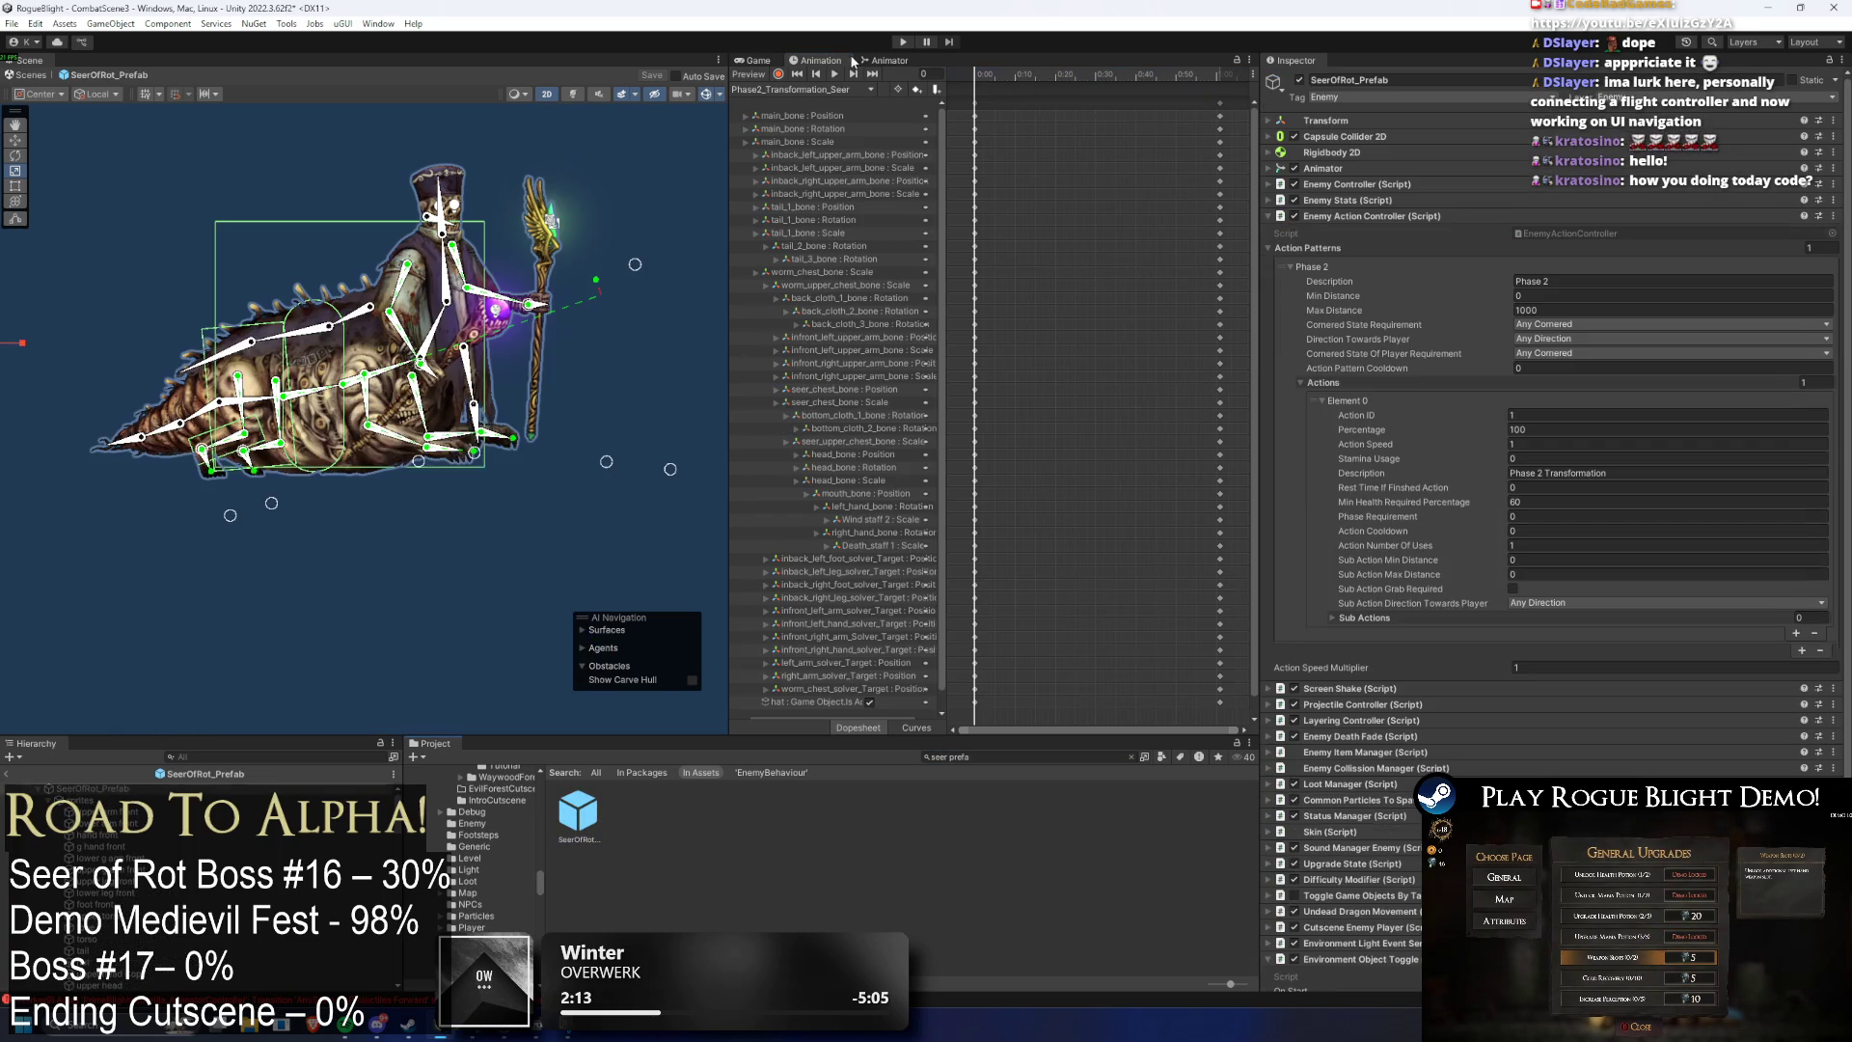
- Check the SetActionMultiplier and SetPhase events, playtest with F1 cheats and F2 enemy health 1, then stop
left_click(975, 88)
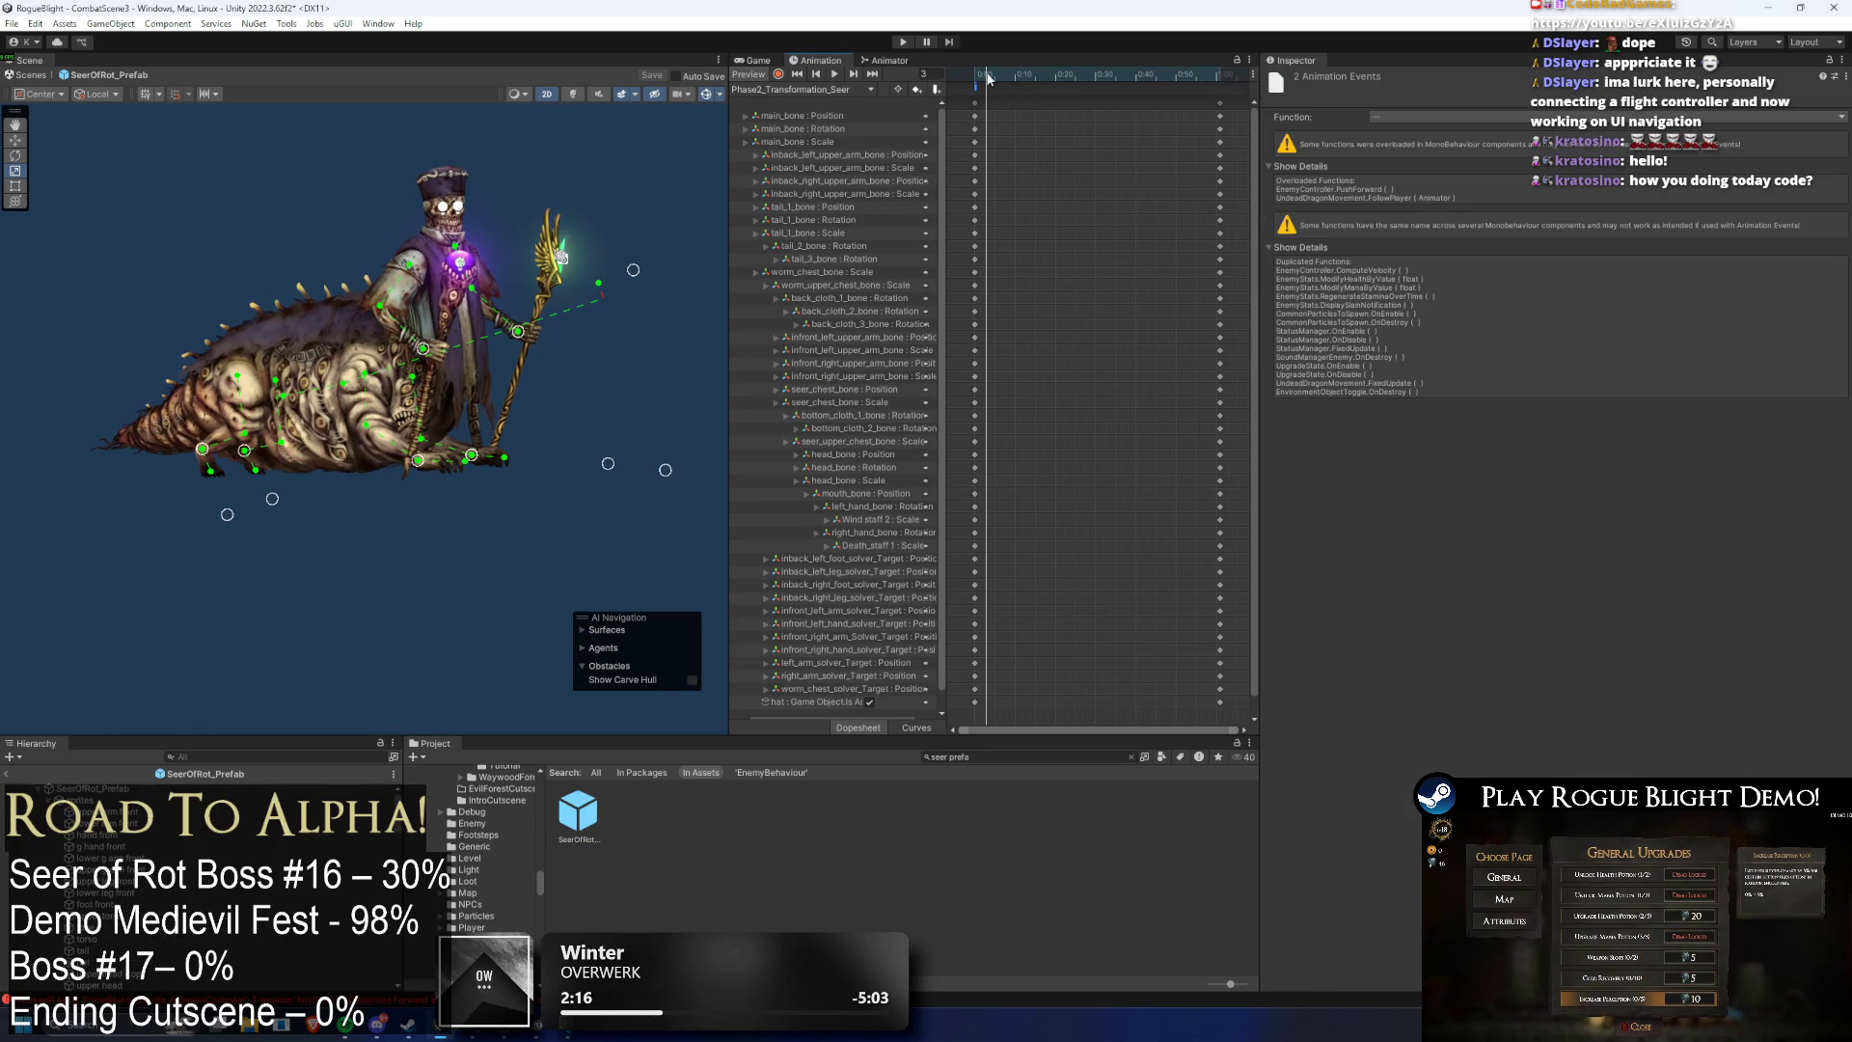
left_click(975, 88)
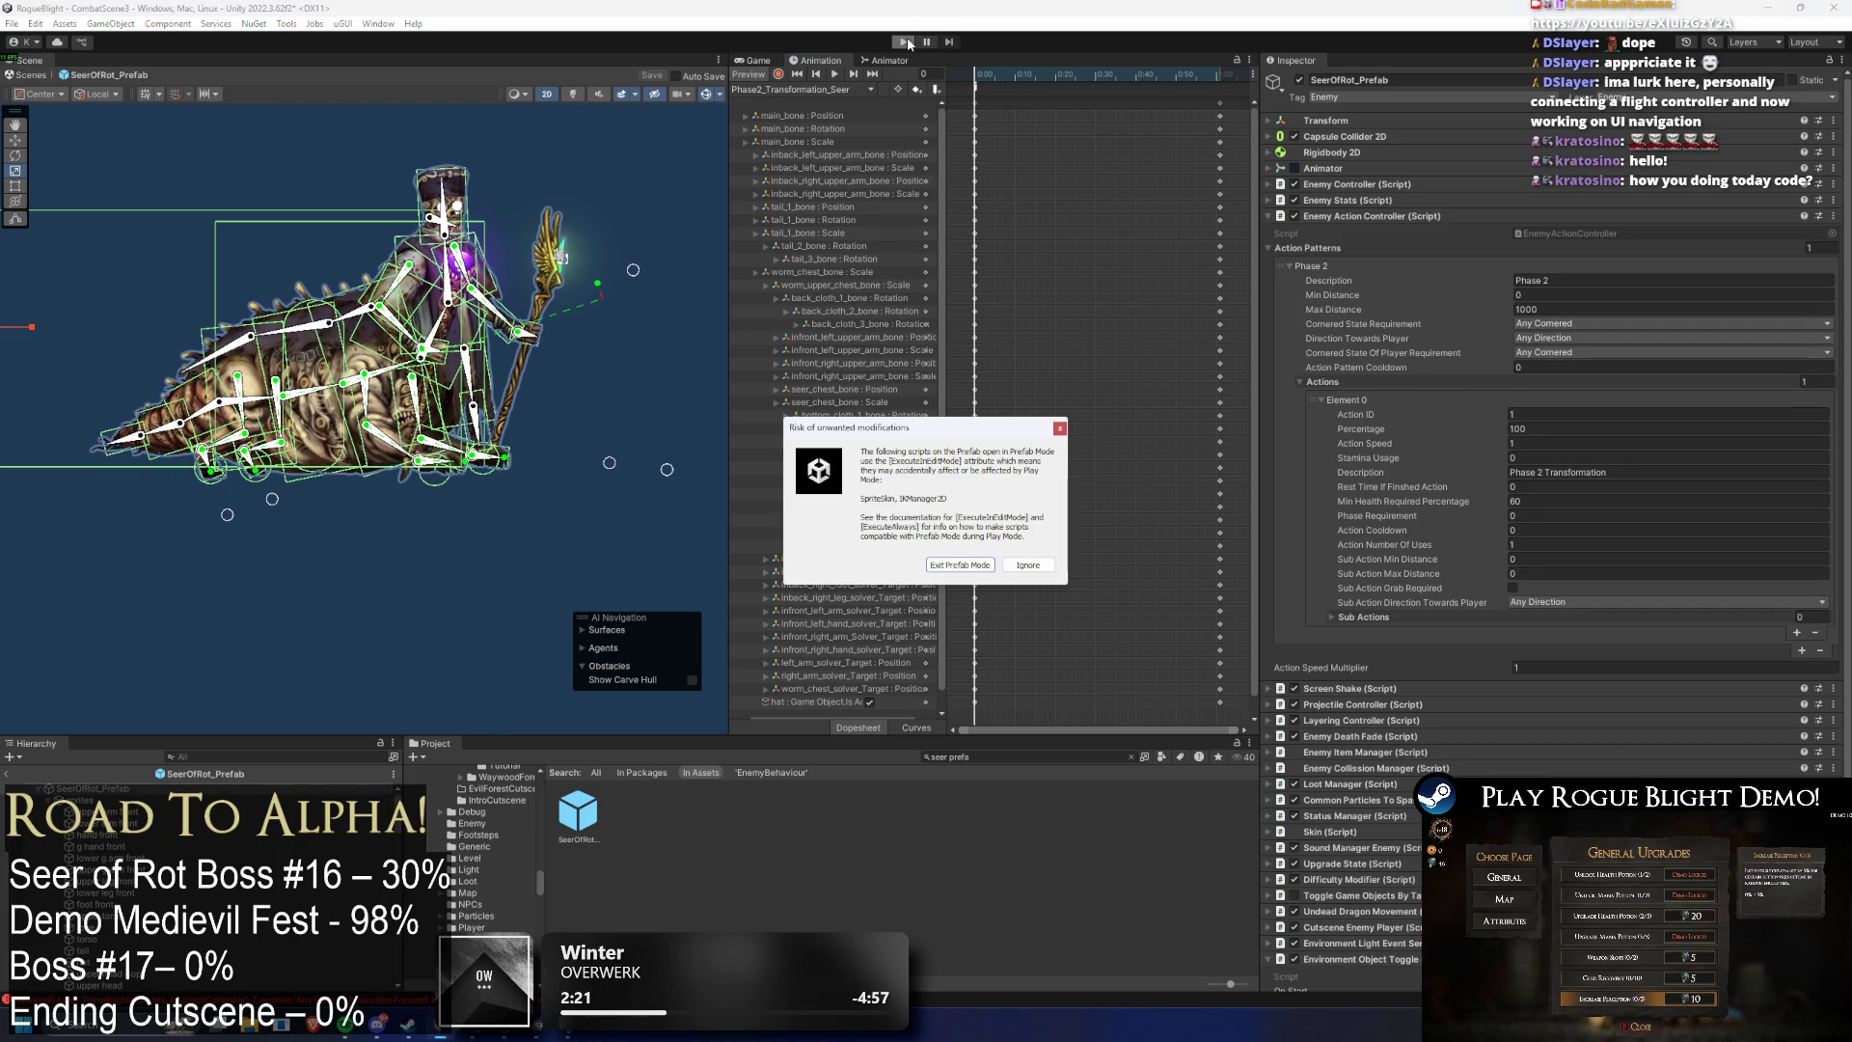
key("Return")
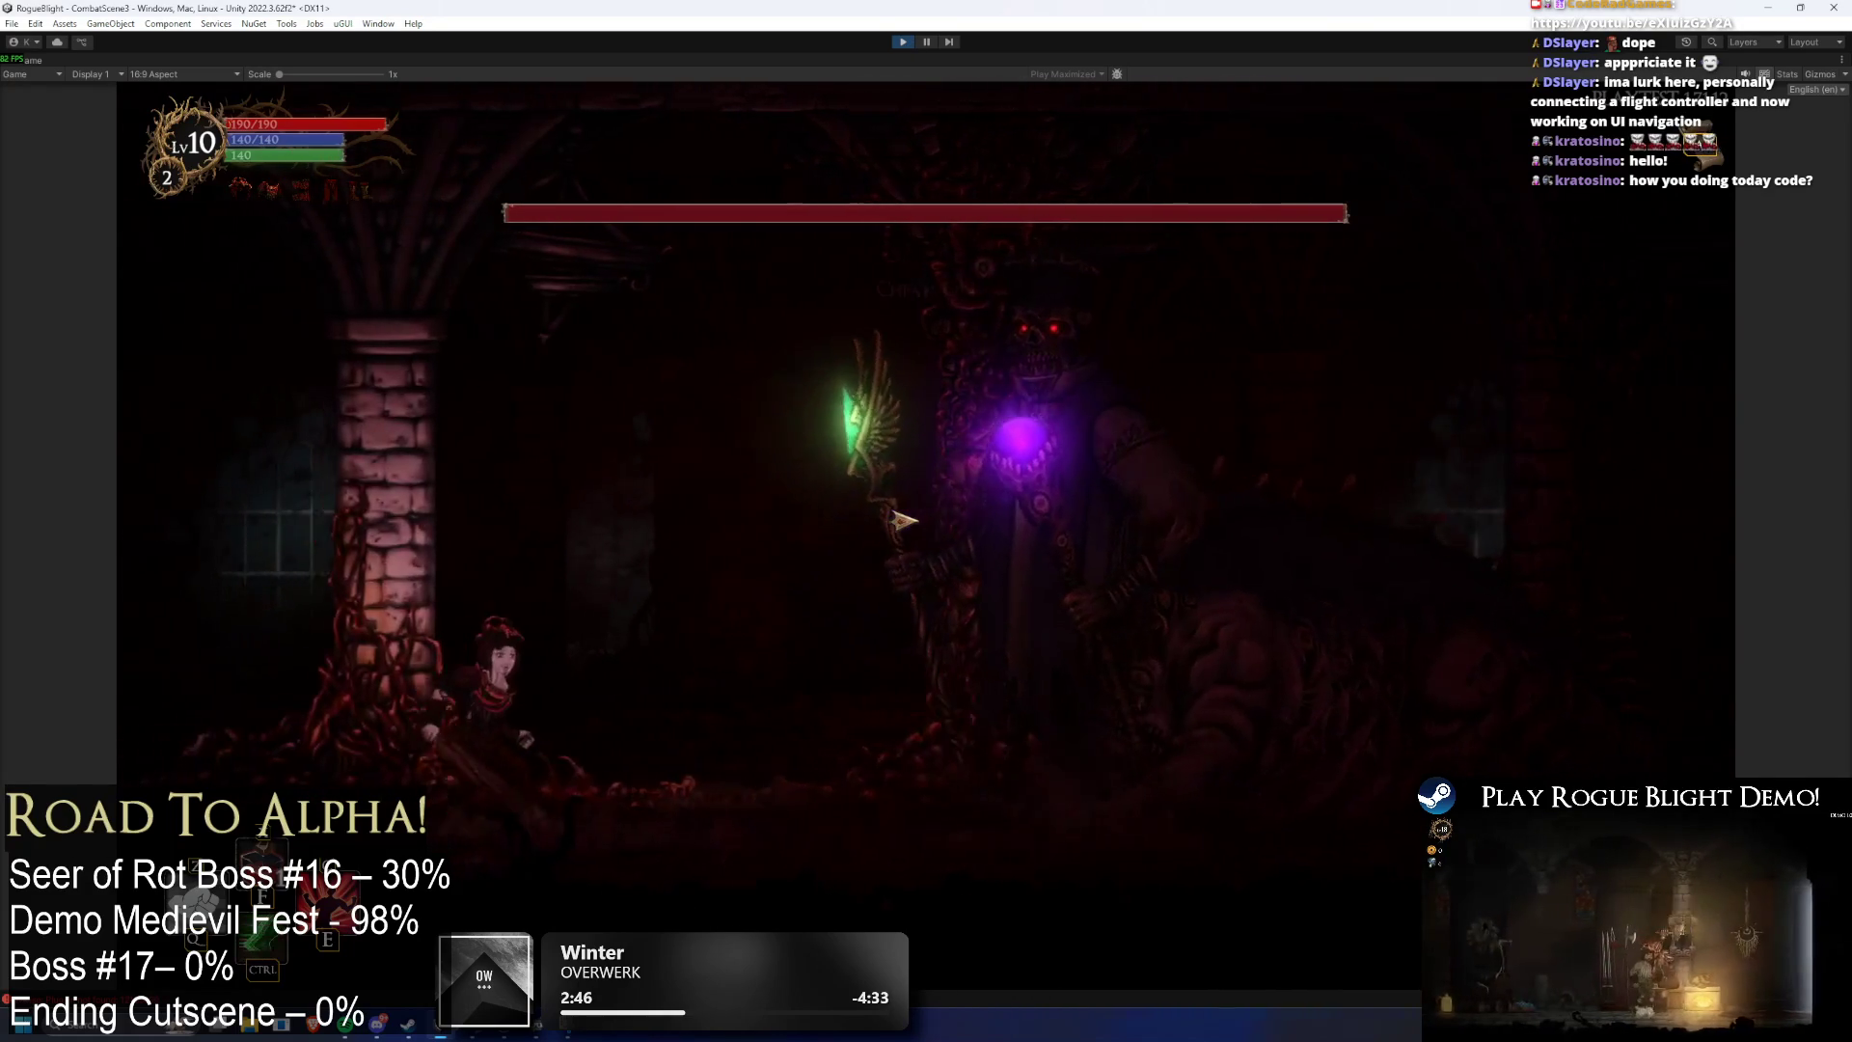
key("F1")
key("F2")
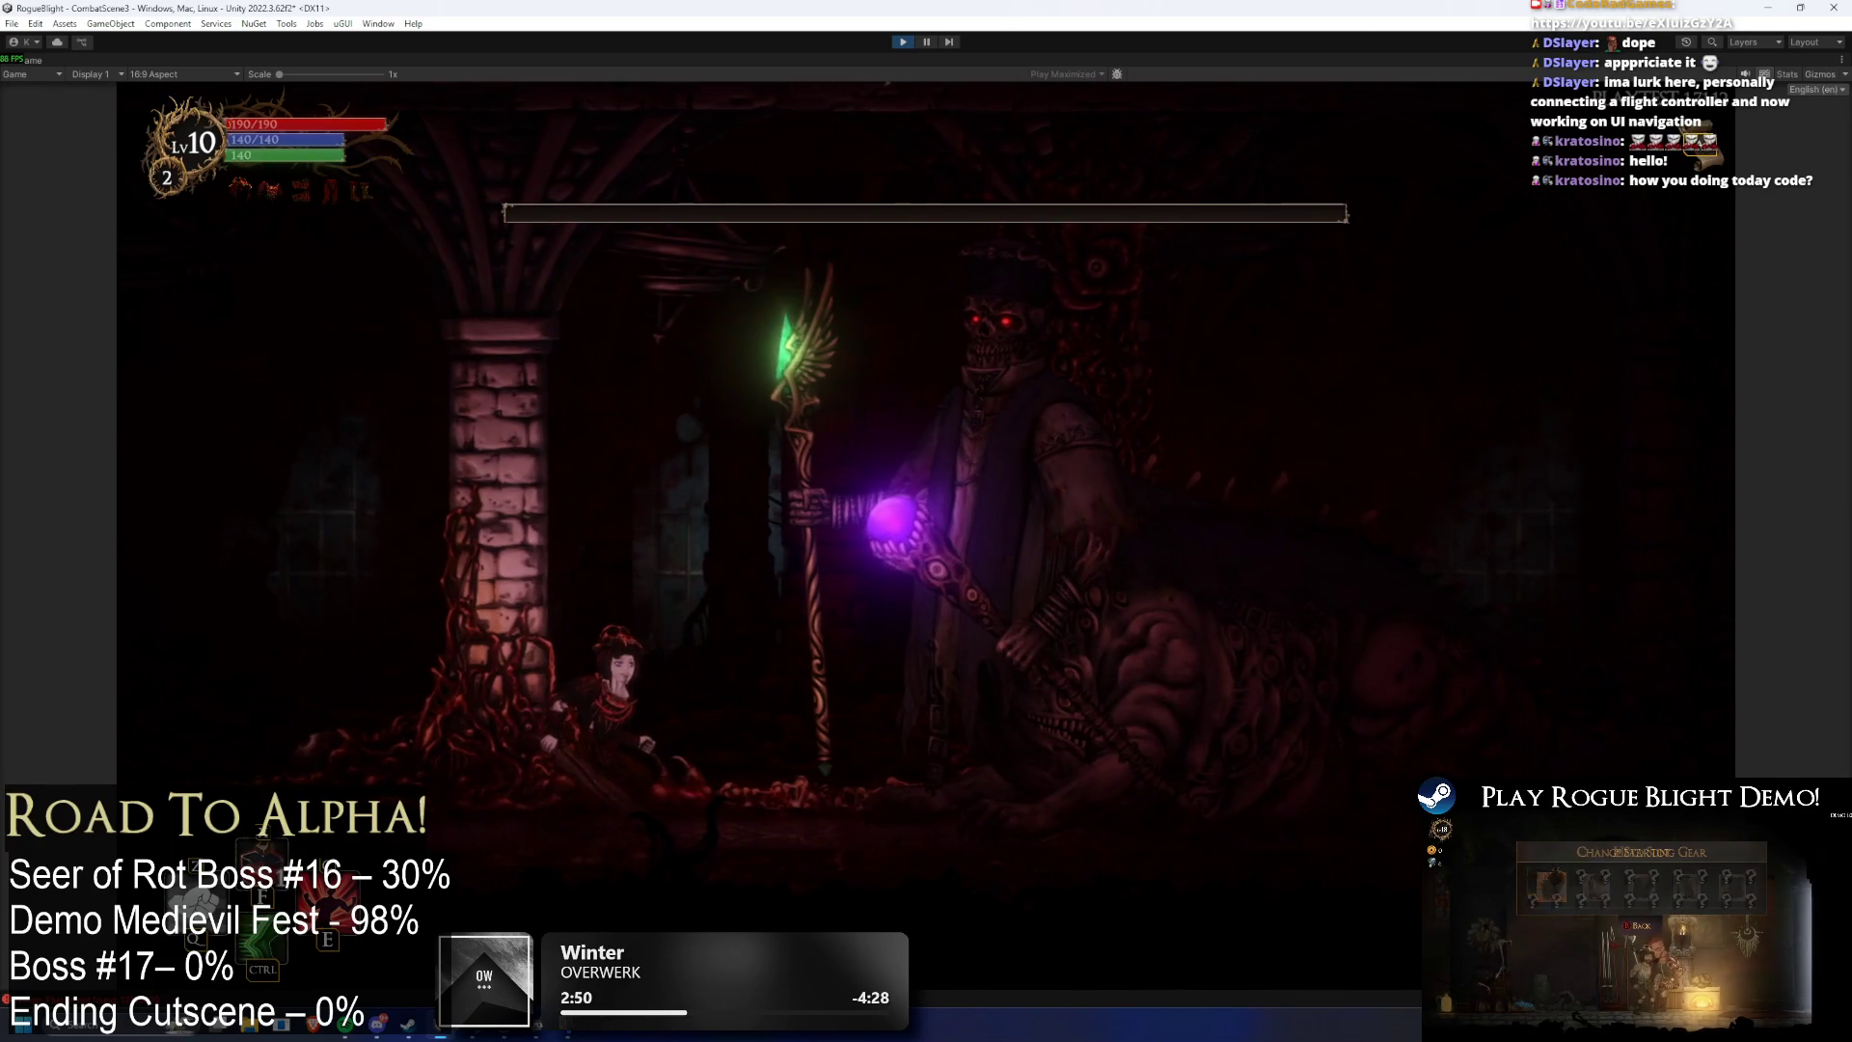
left_click(903, 43)
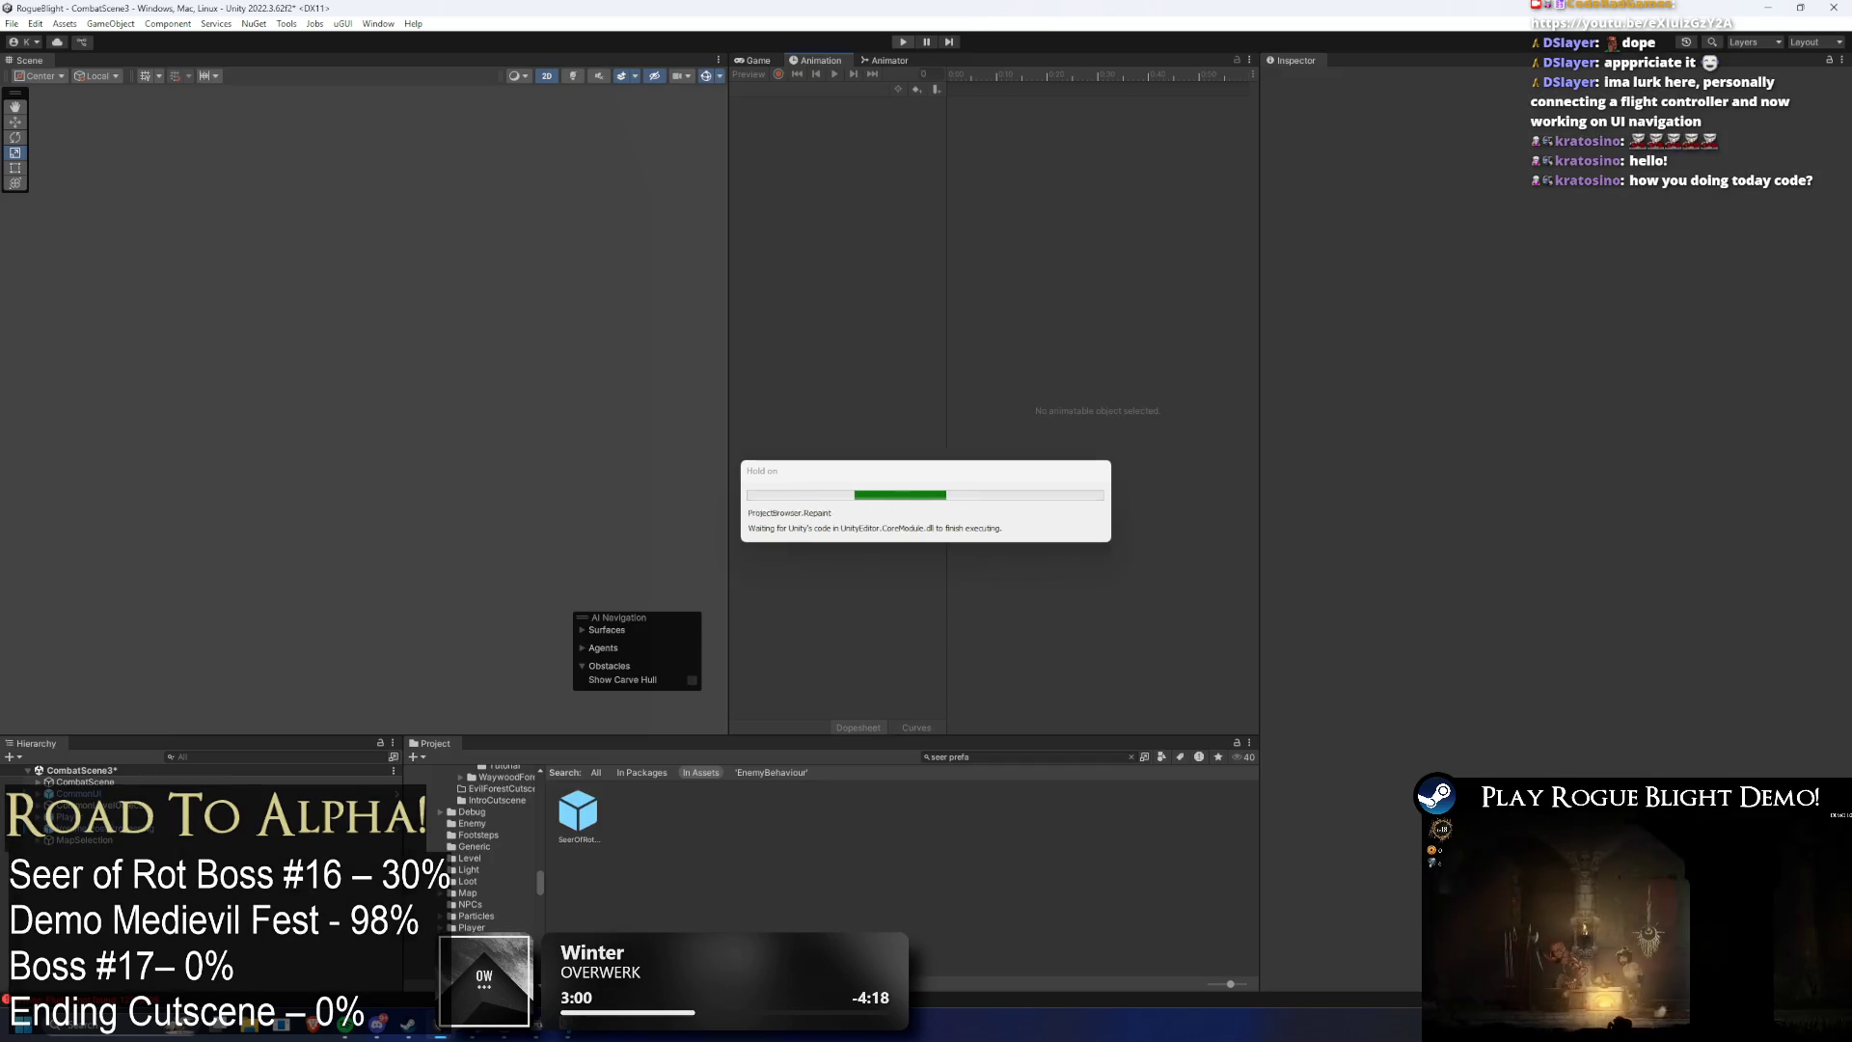
- Reopen SeerOfRot, set IdleP2's motion to idle_seer(P2) in the Animator, and start play mode
double_click(578, 812)
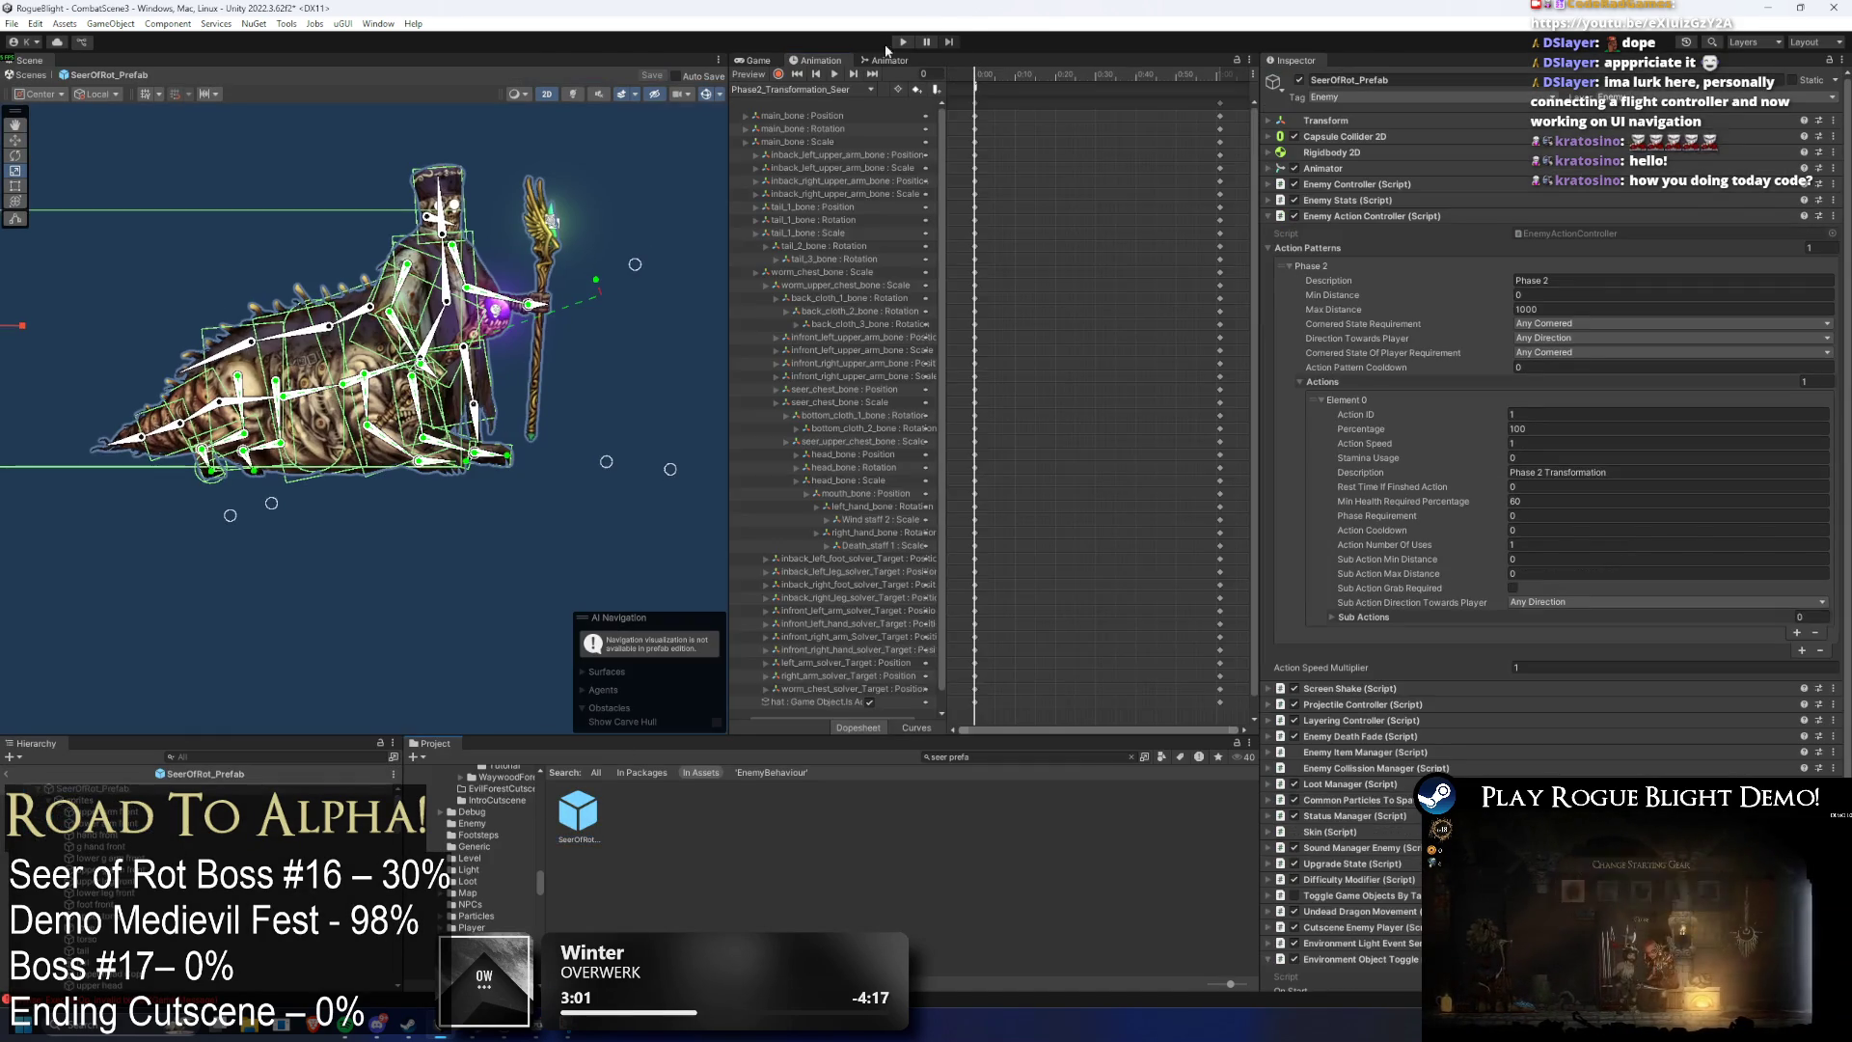
left_click(888, 60)
left_click(1040, 347)
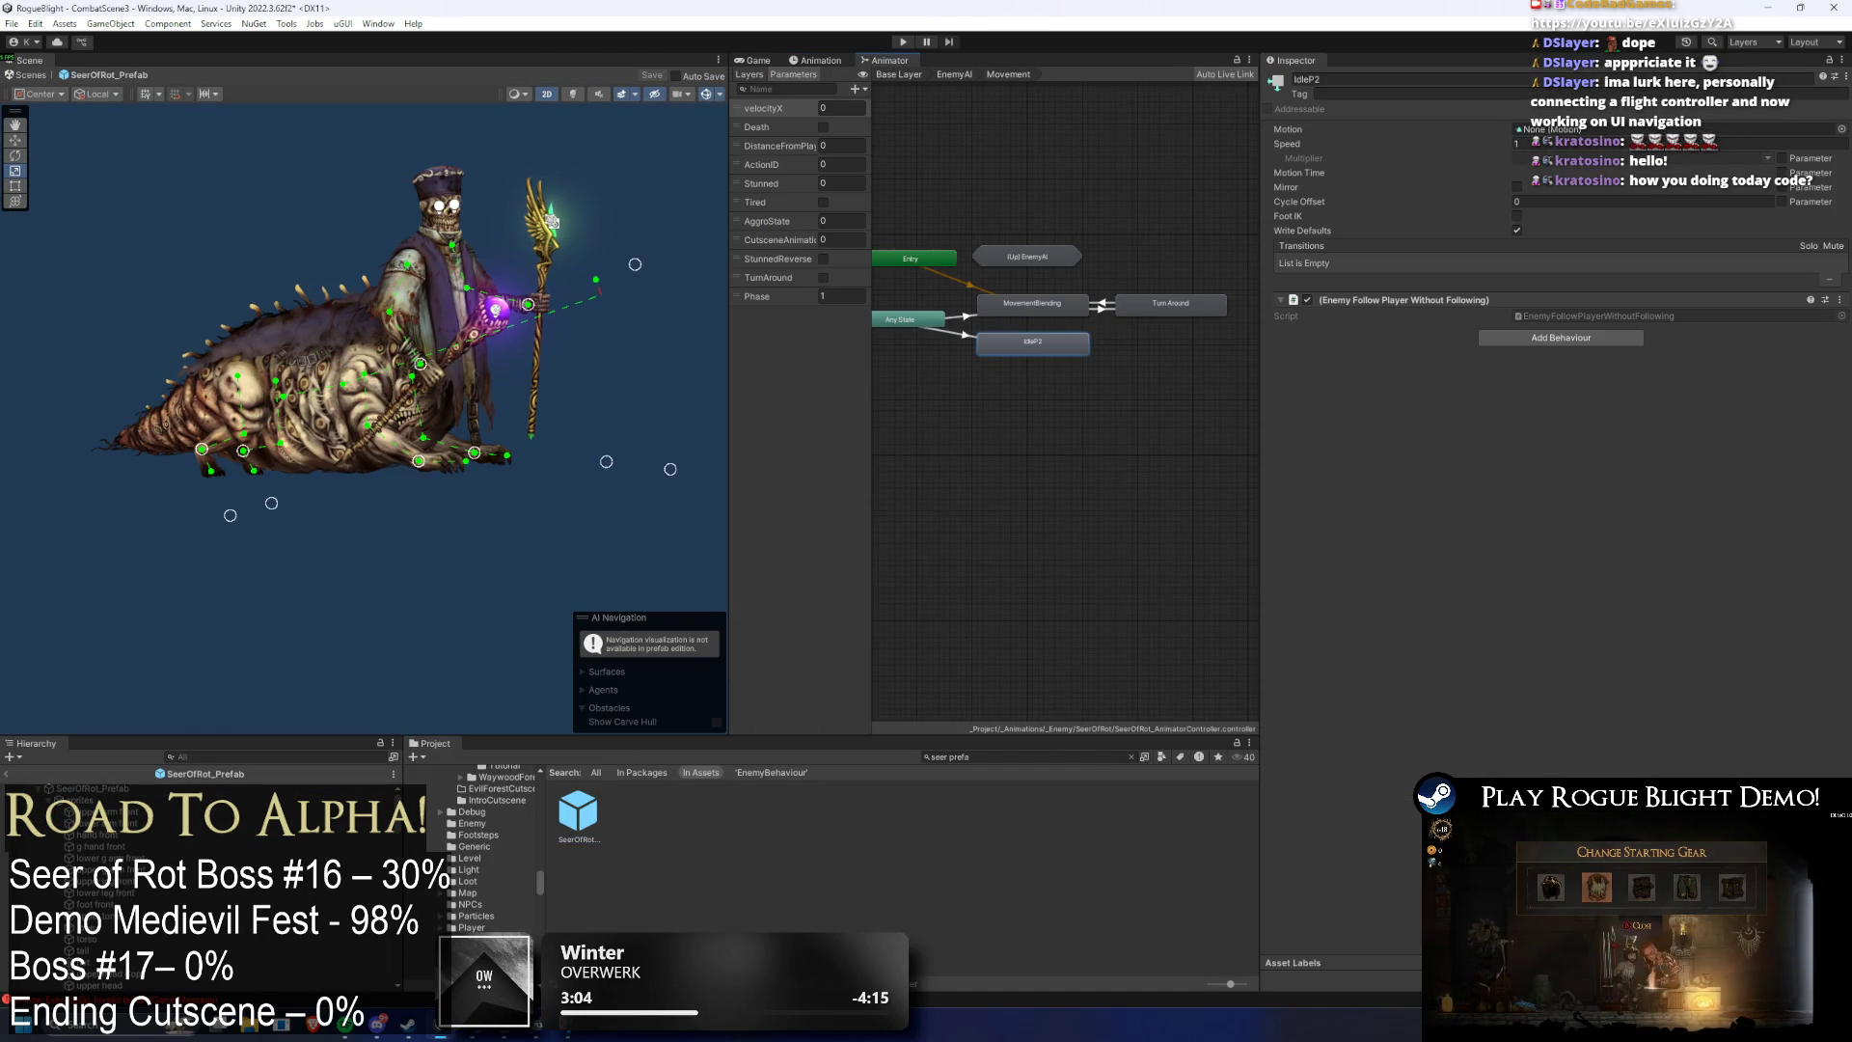
left_click(1841, 128)
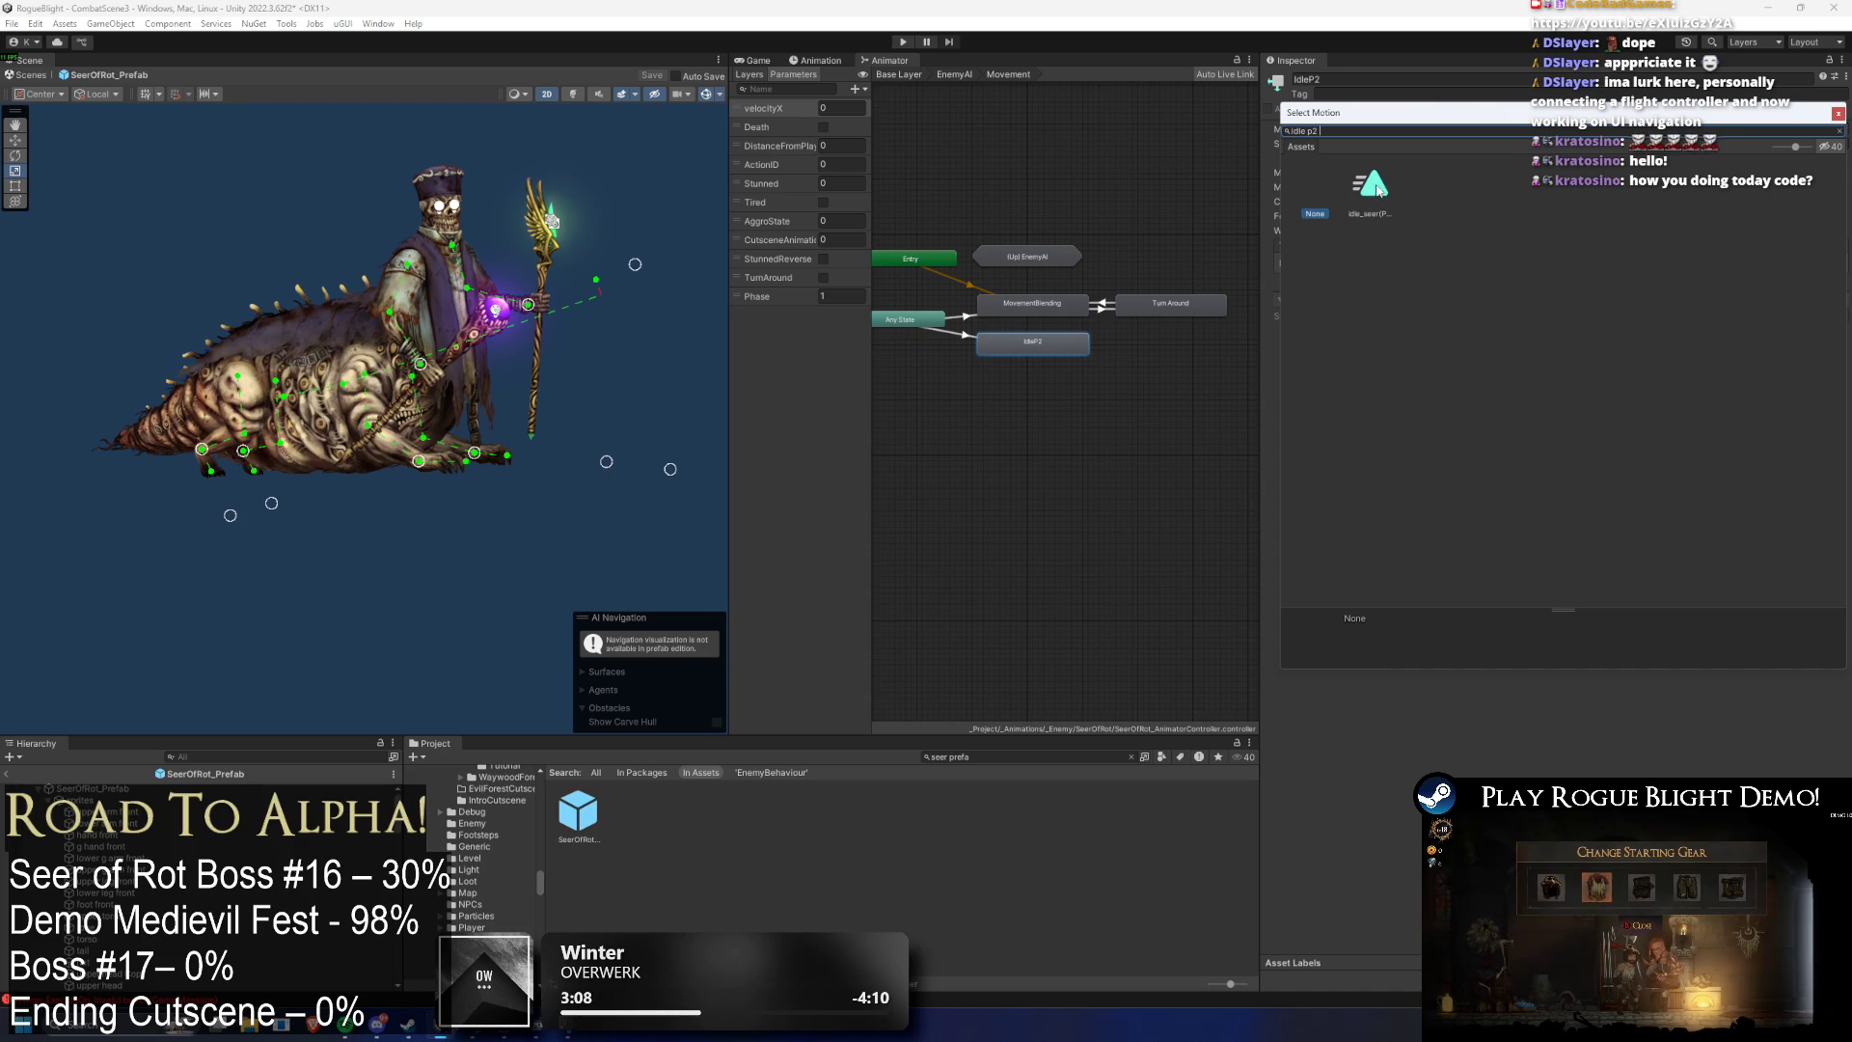
double_click(1399, 189)
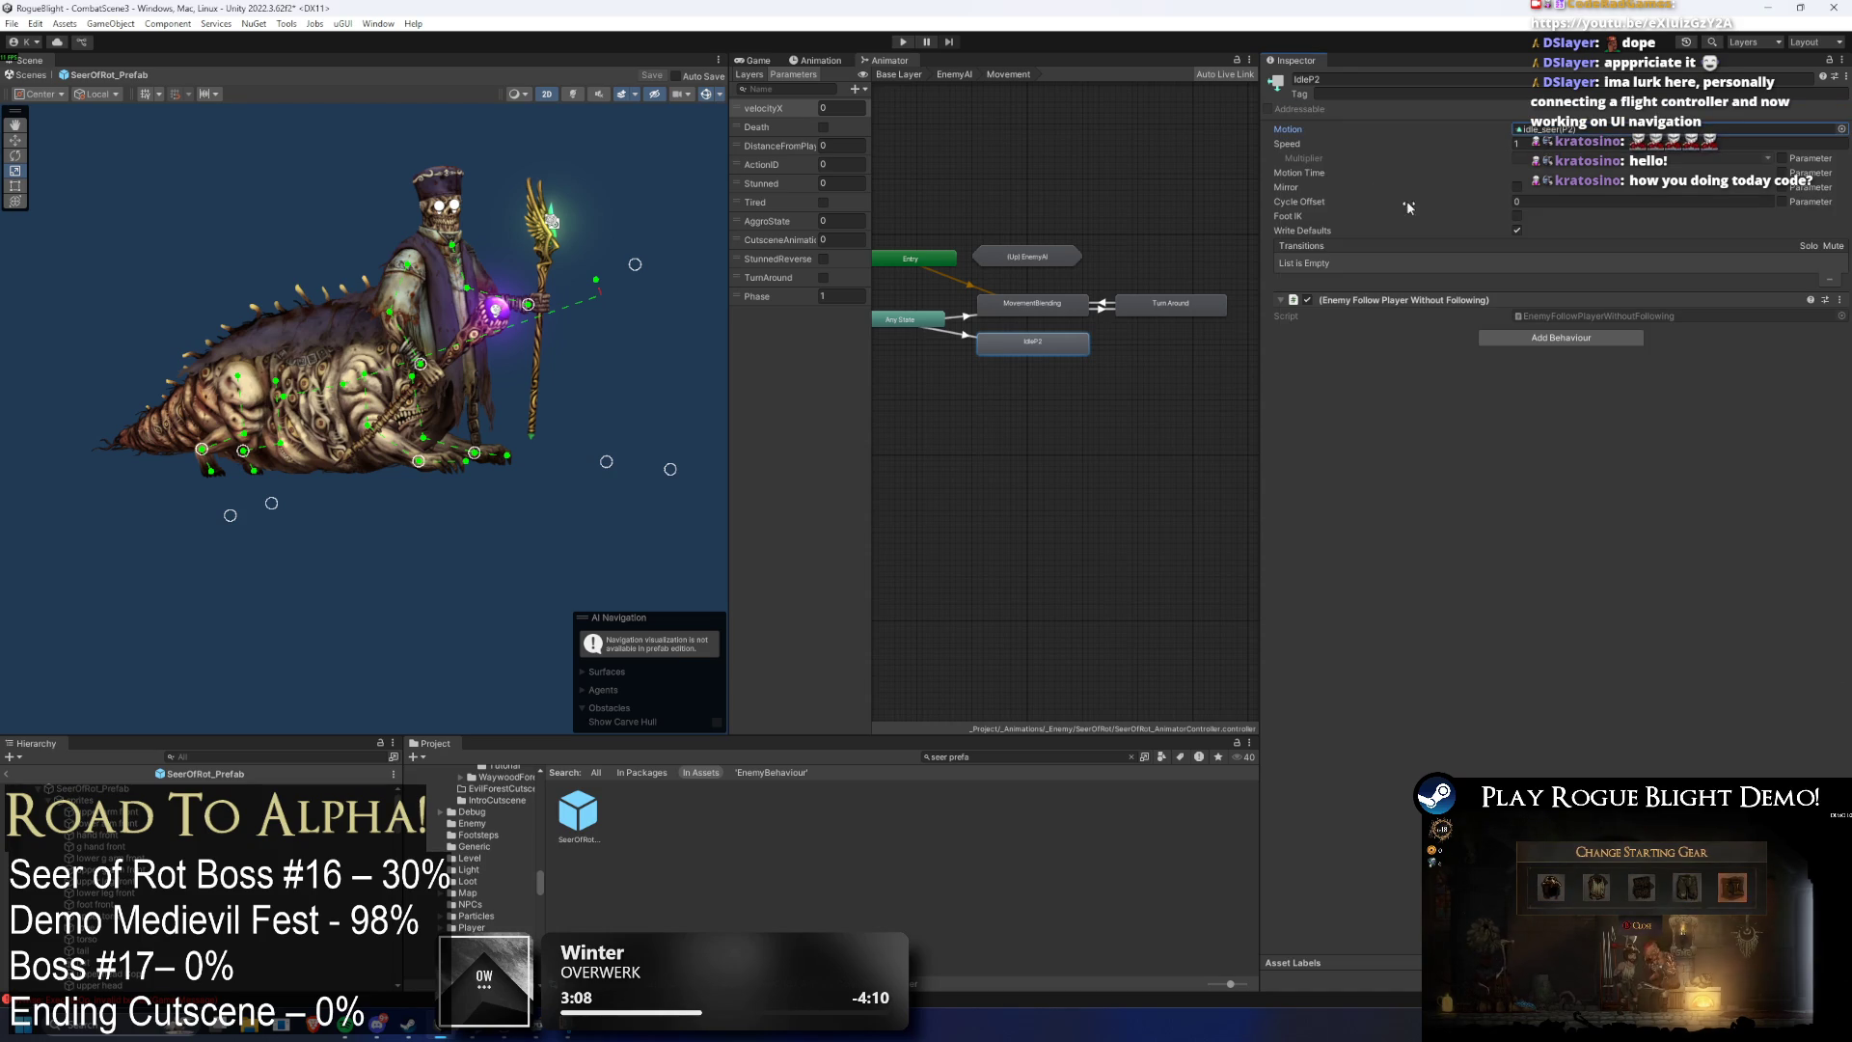
left_click(905, 42)
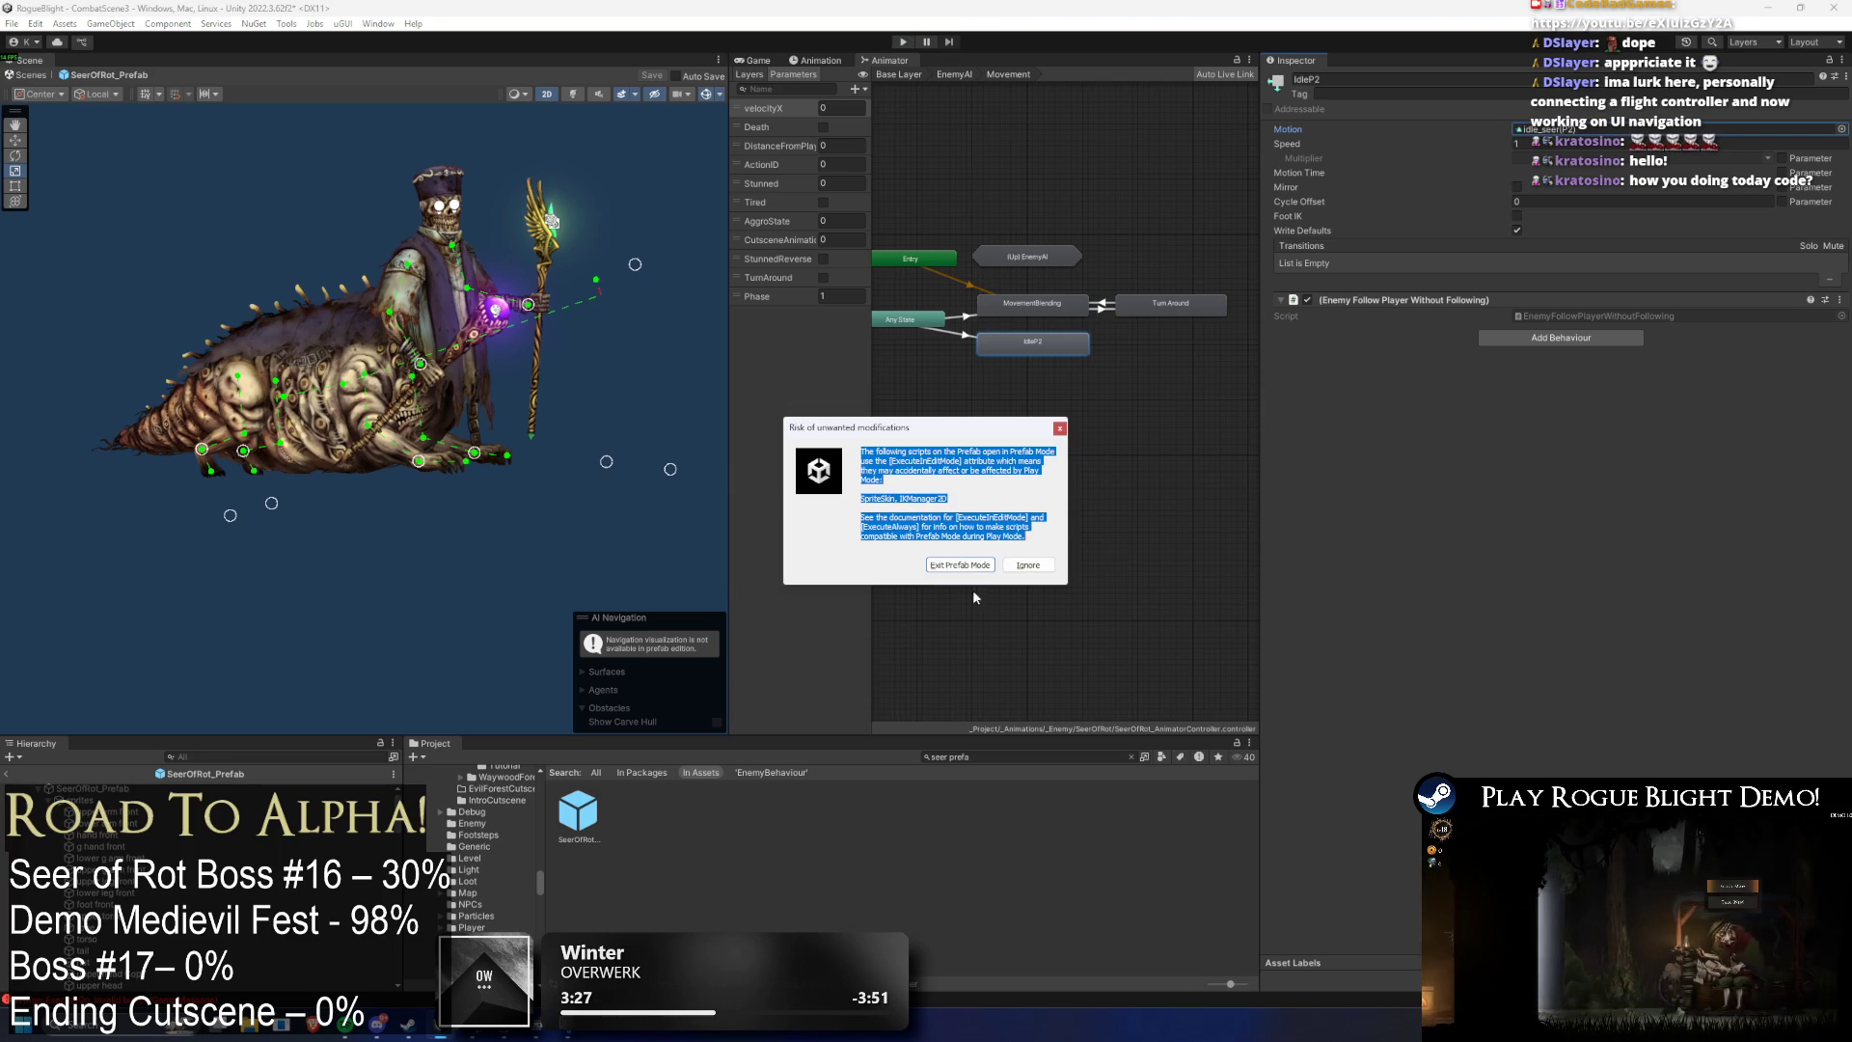
- Continue past the prefab warning, use F1 cheats to drop boss health to 1, then stop after the transformation
left_click(984, 562)
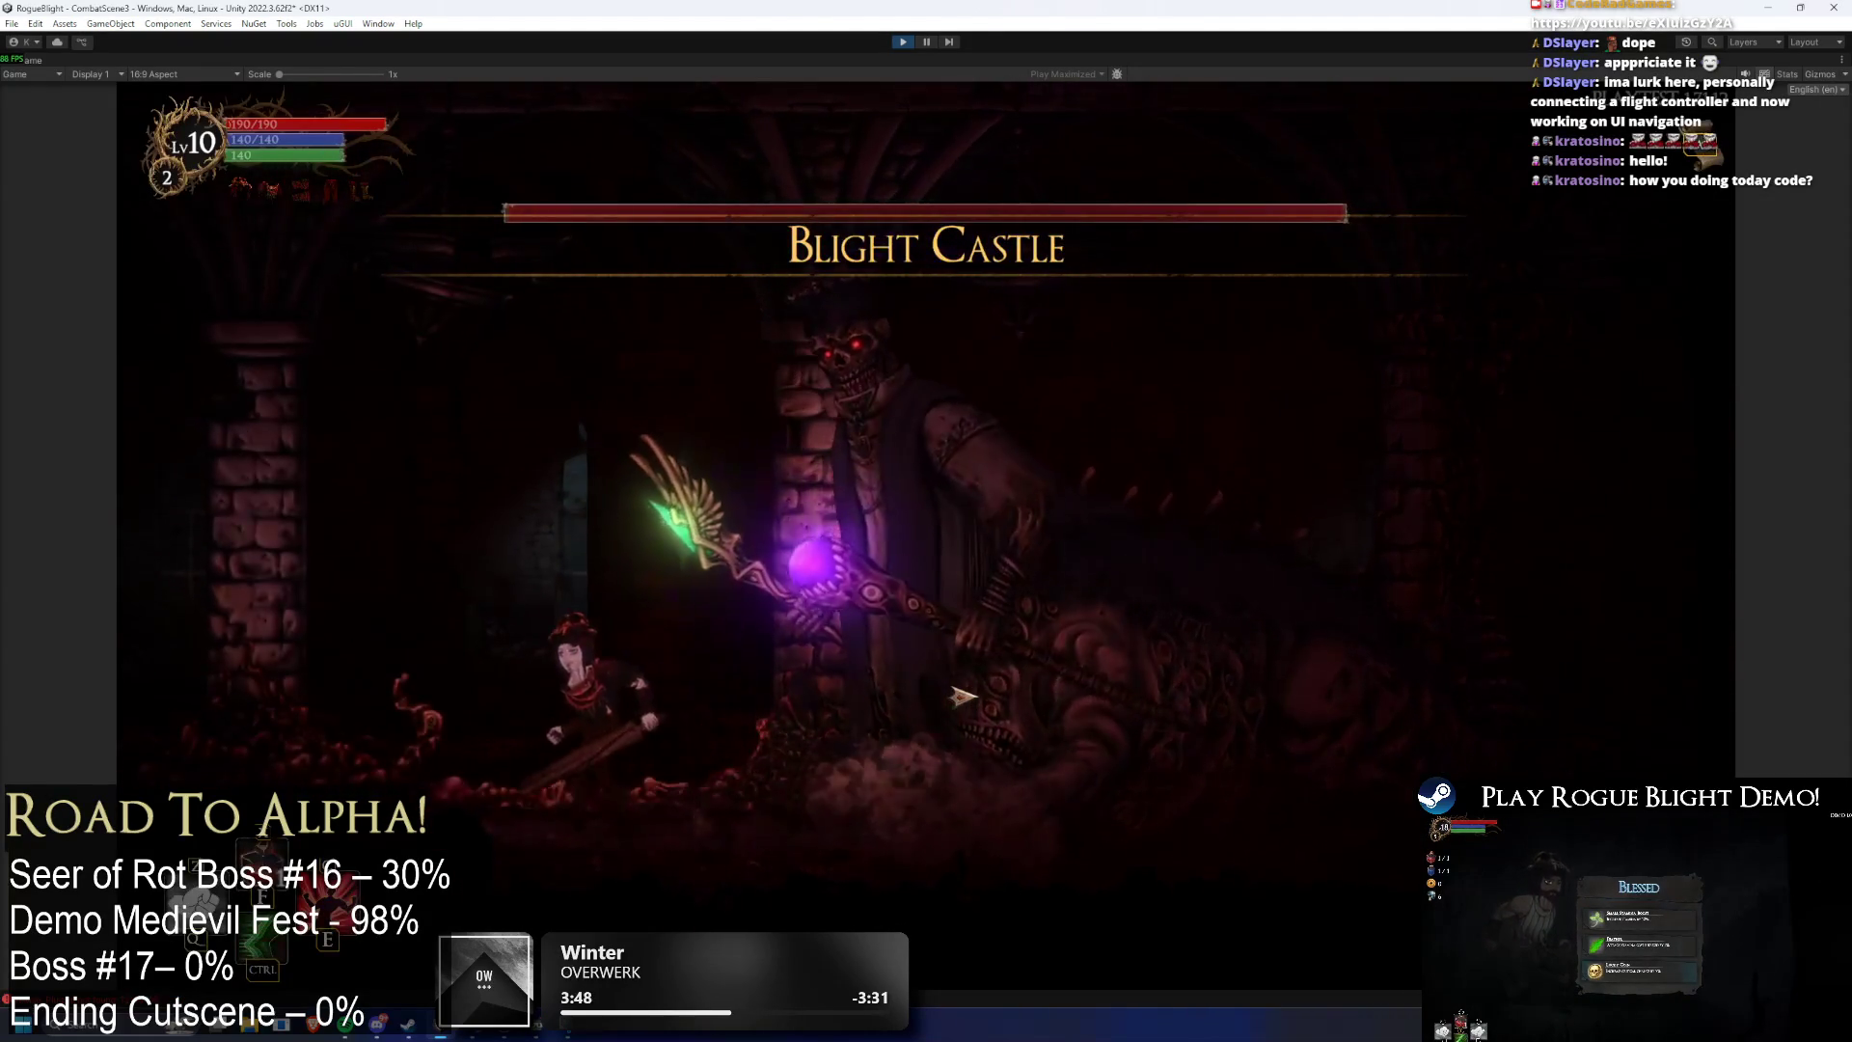
key("F1")
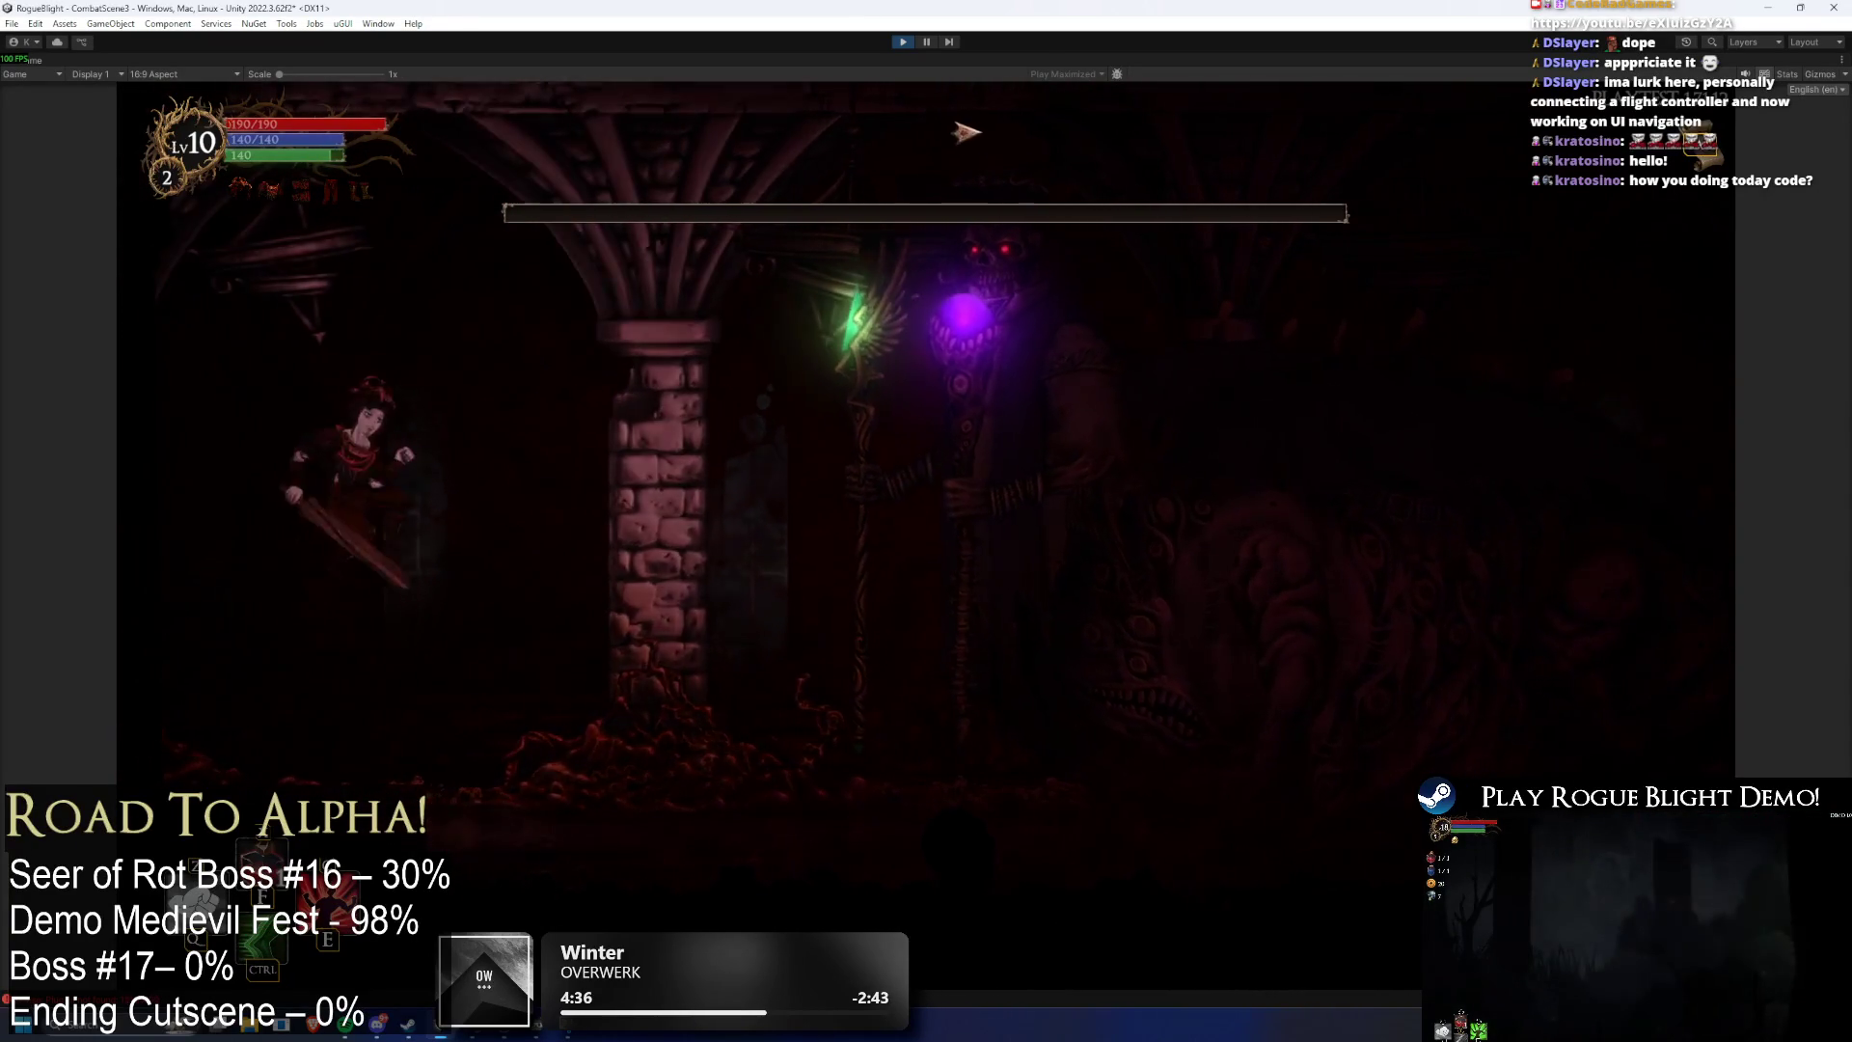
key("ctrl+p")
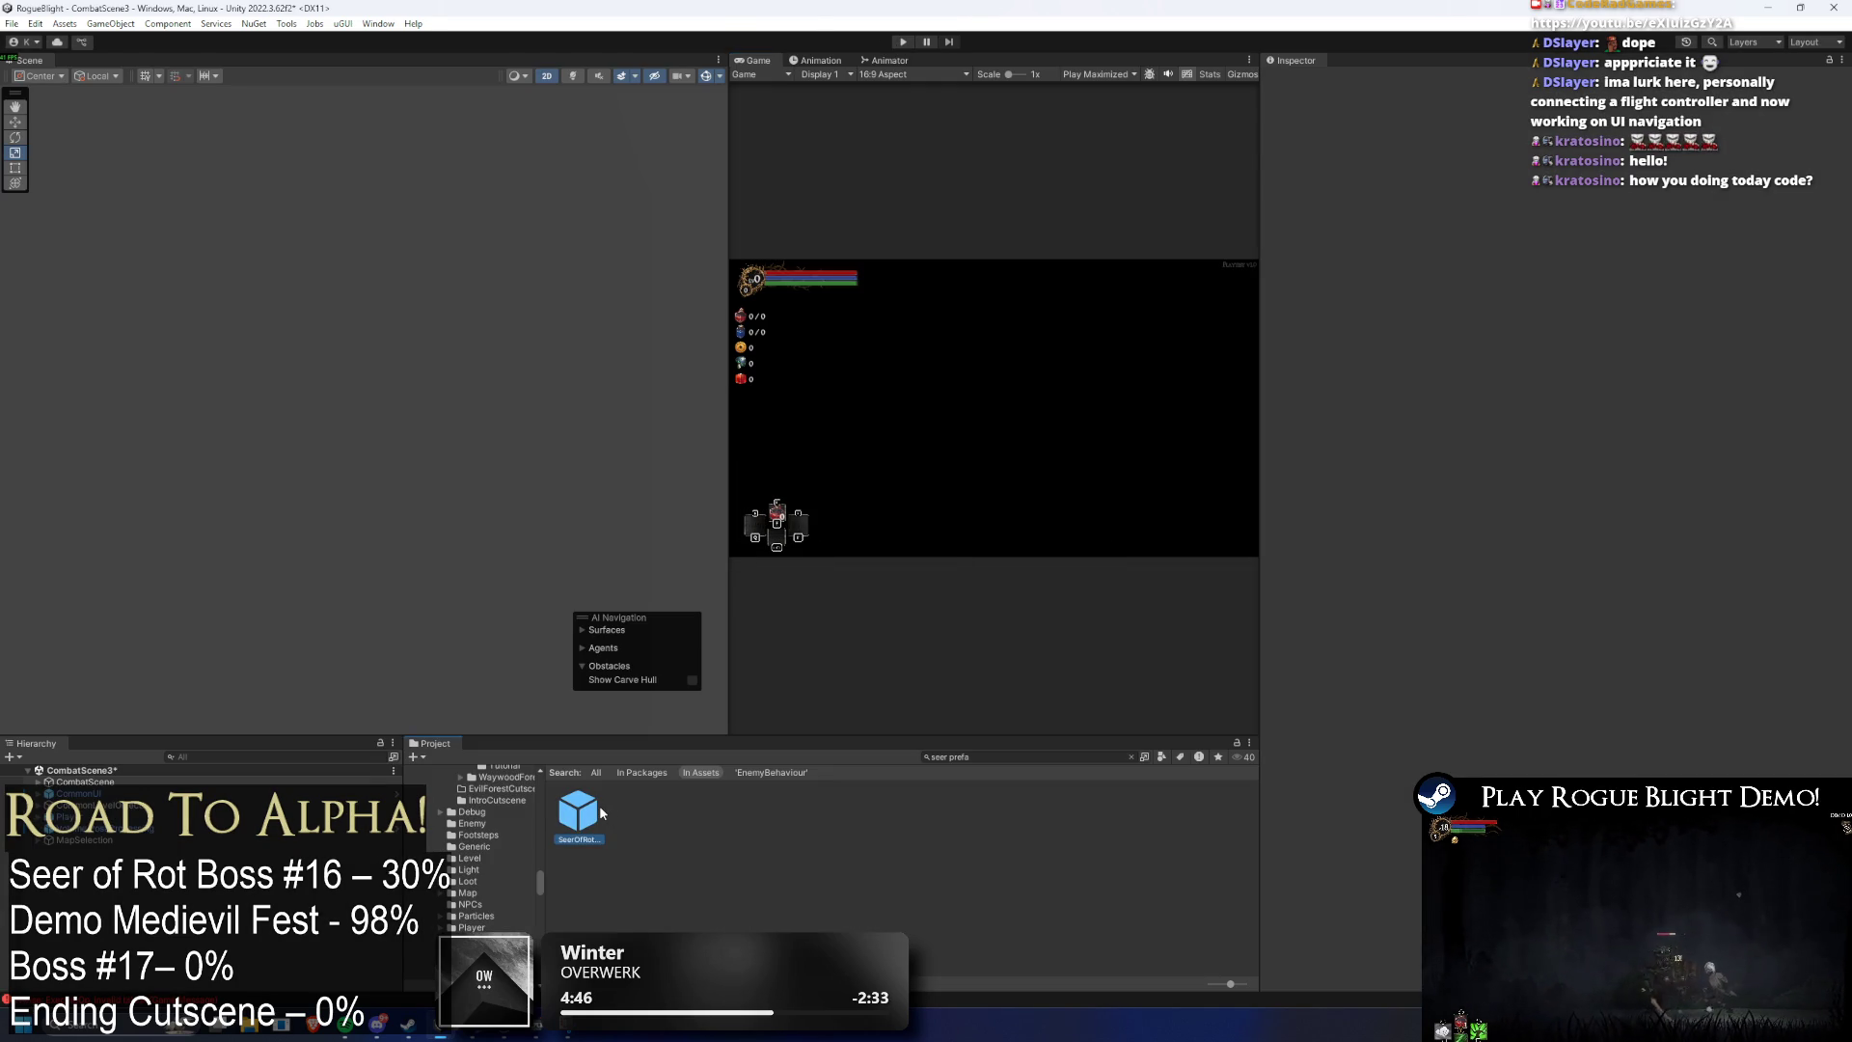
- Open the SeerOfRot prefab and preview the Phase2_Transformation_Seer clip, scrubbing to frame 43
double_click(599, 806)
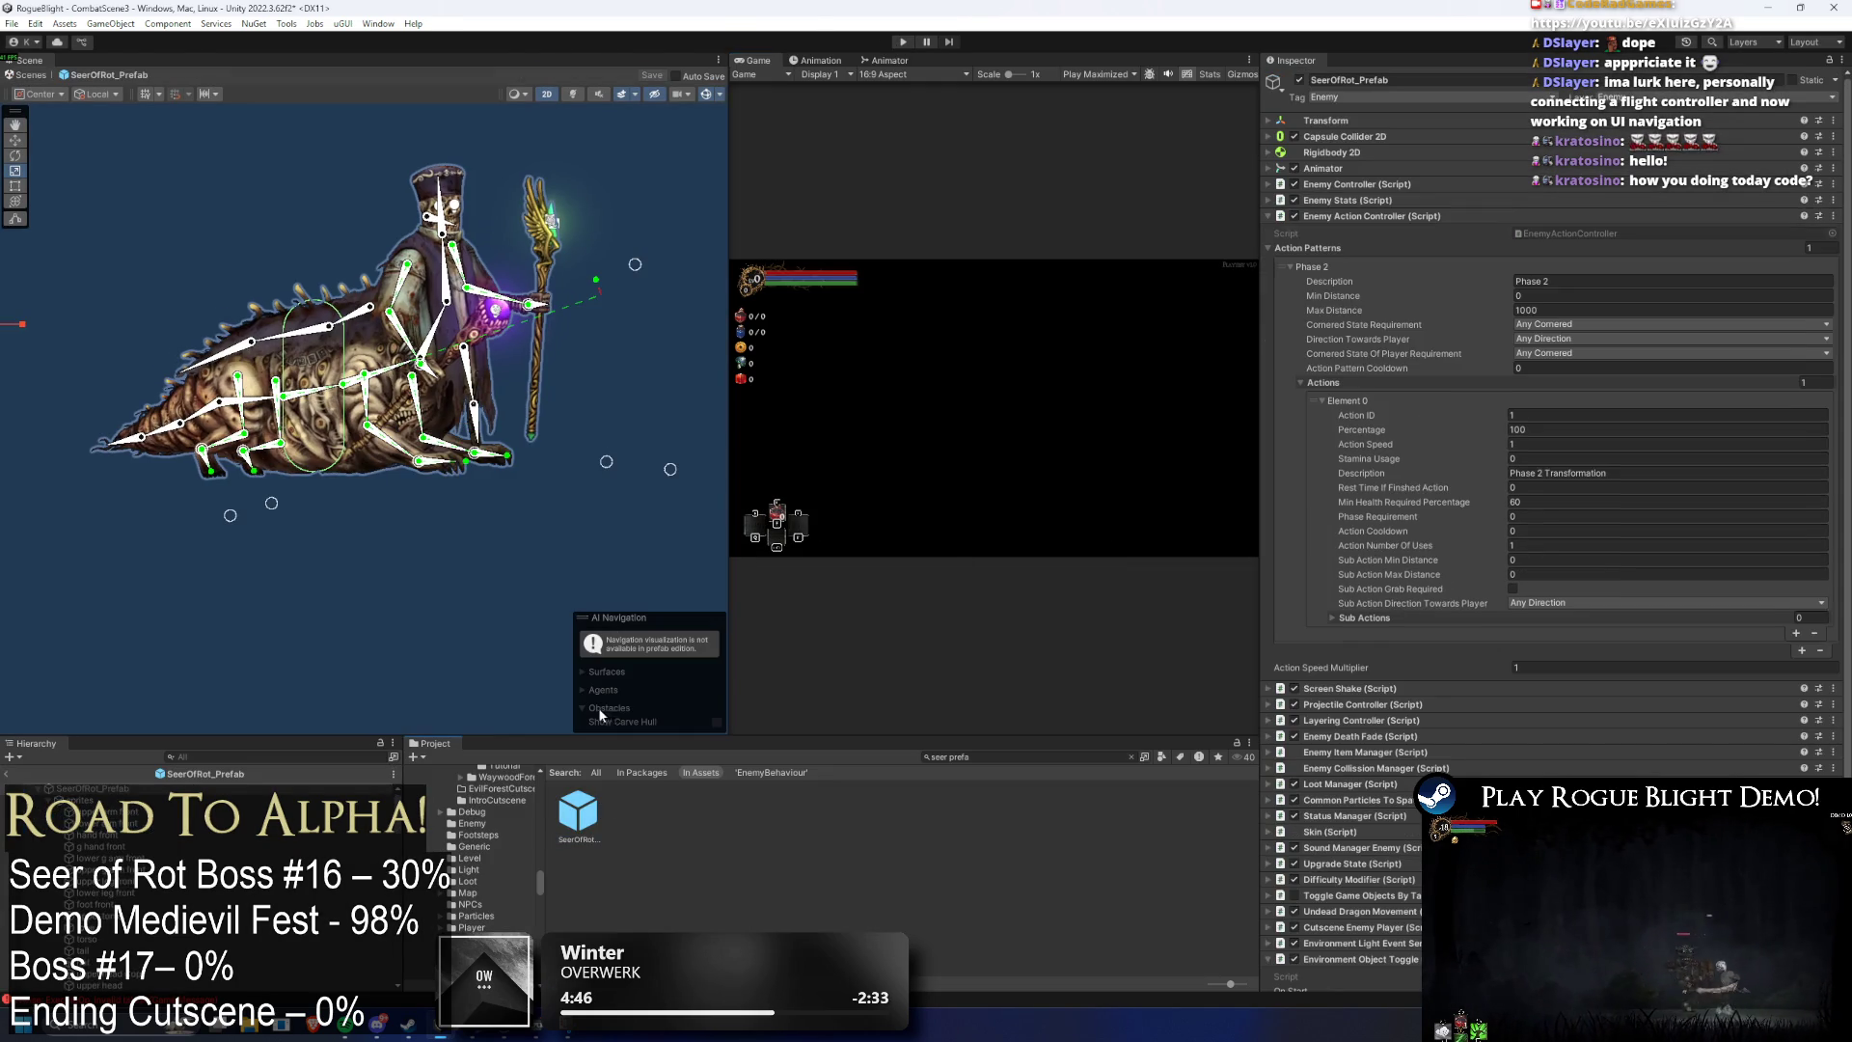
left_click(815, 60)
left_click(848, 89)
left_click_drag(1030, 75, 1150, 76)
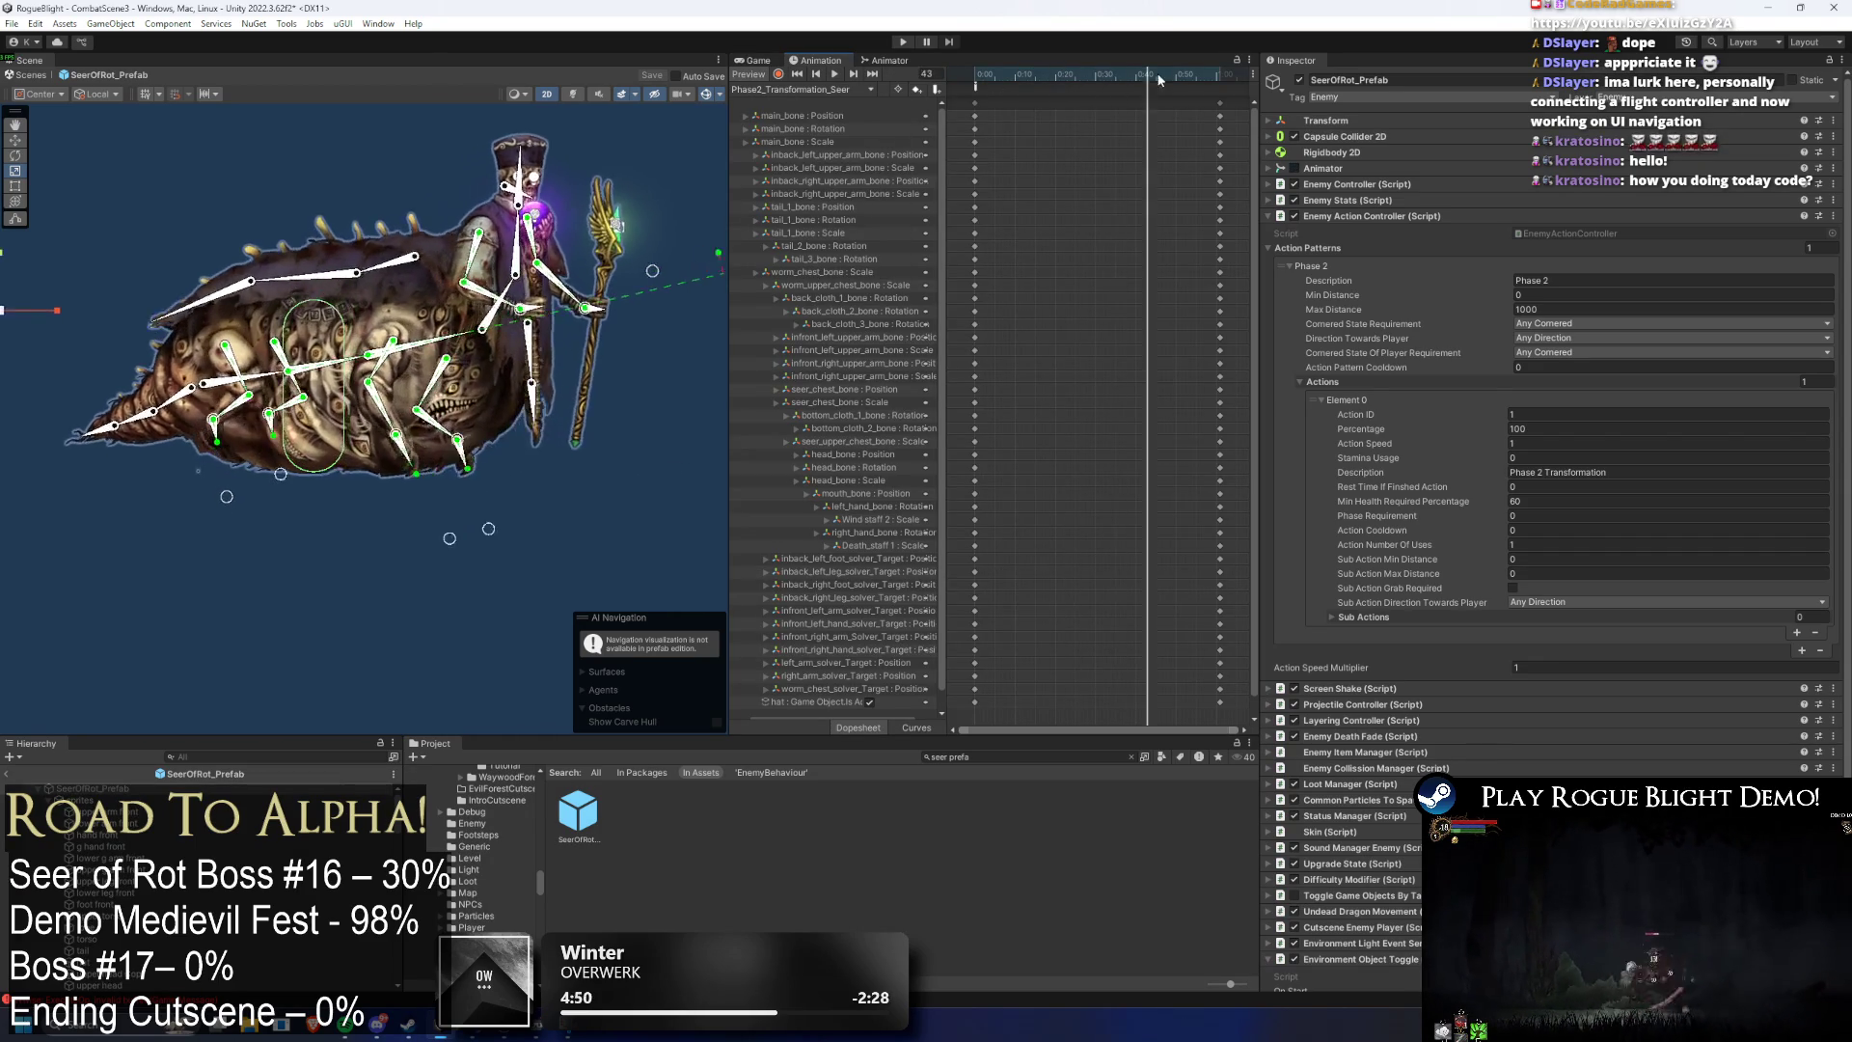
left_click(855, 88)
left_click(854, 89)
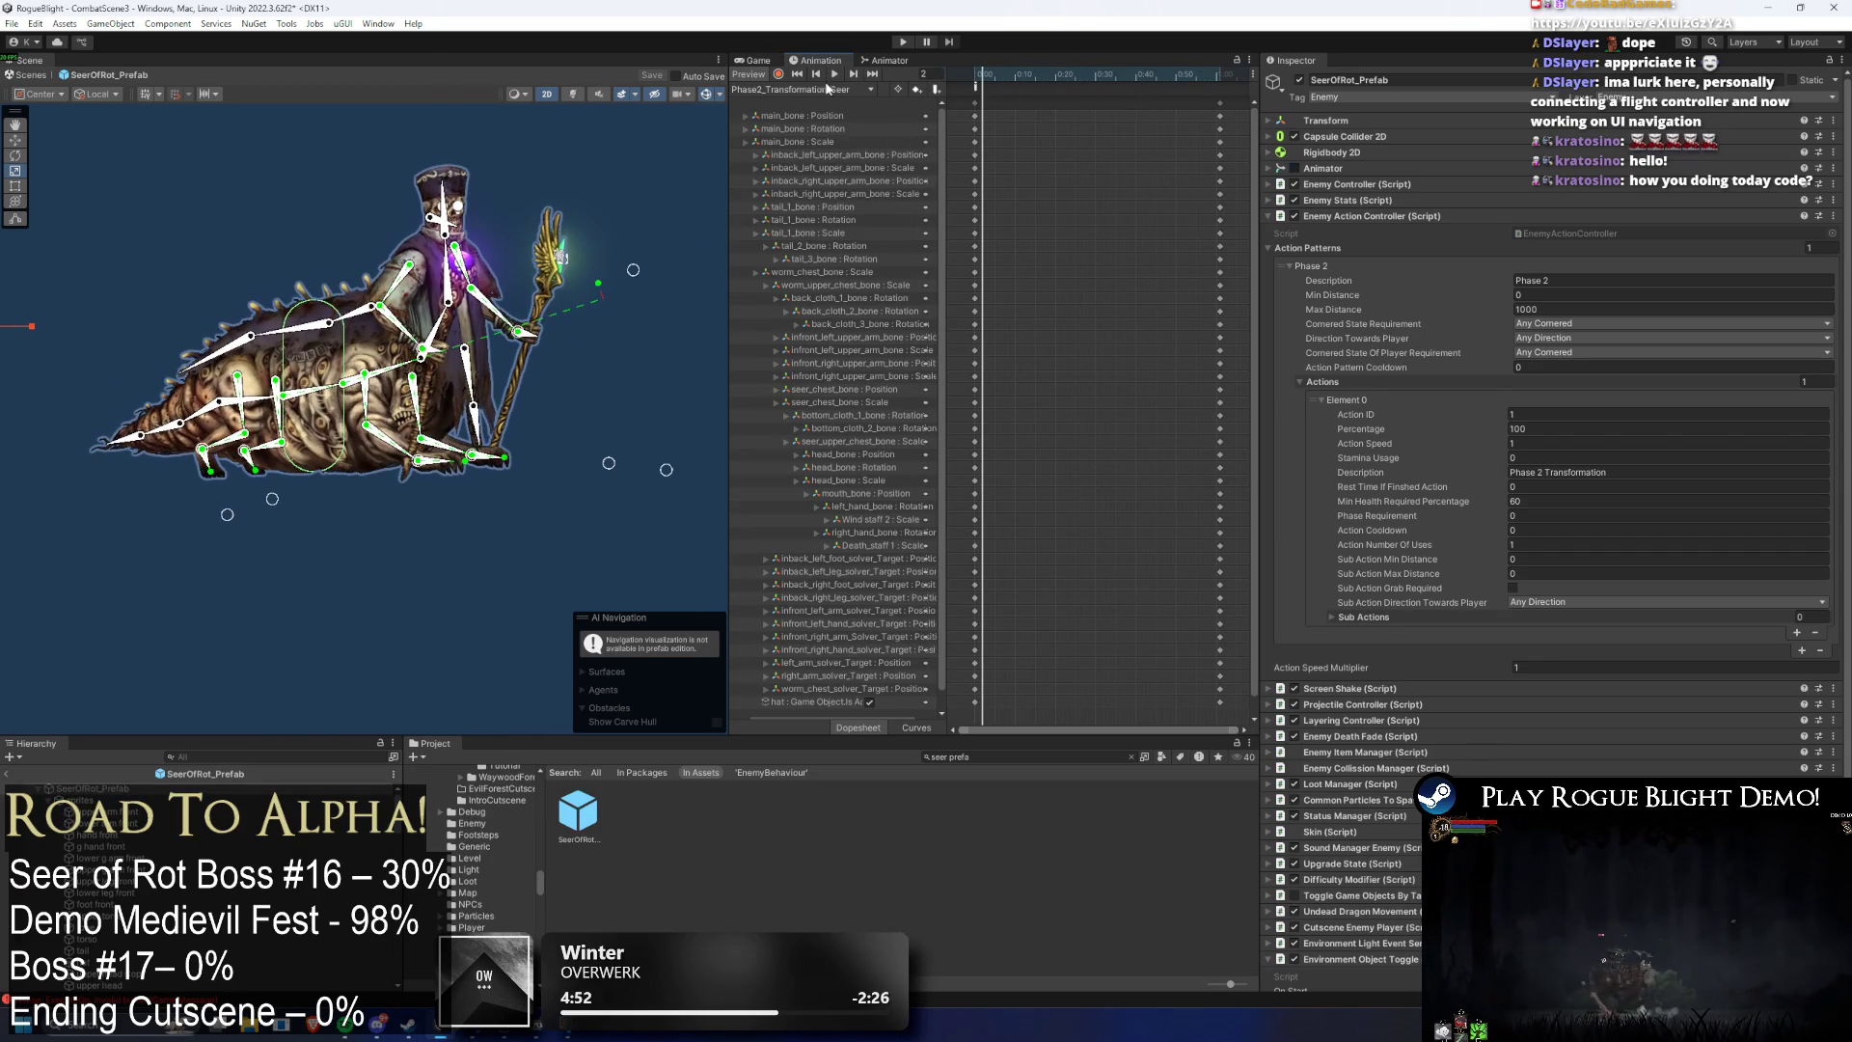
left_click(833, 74)
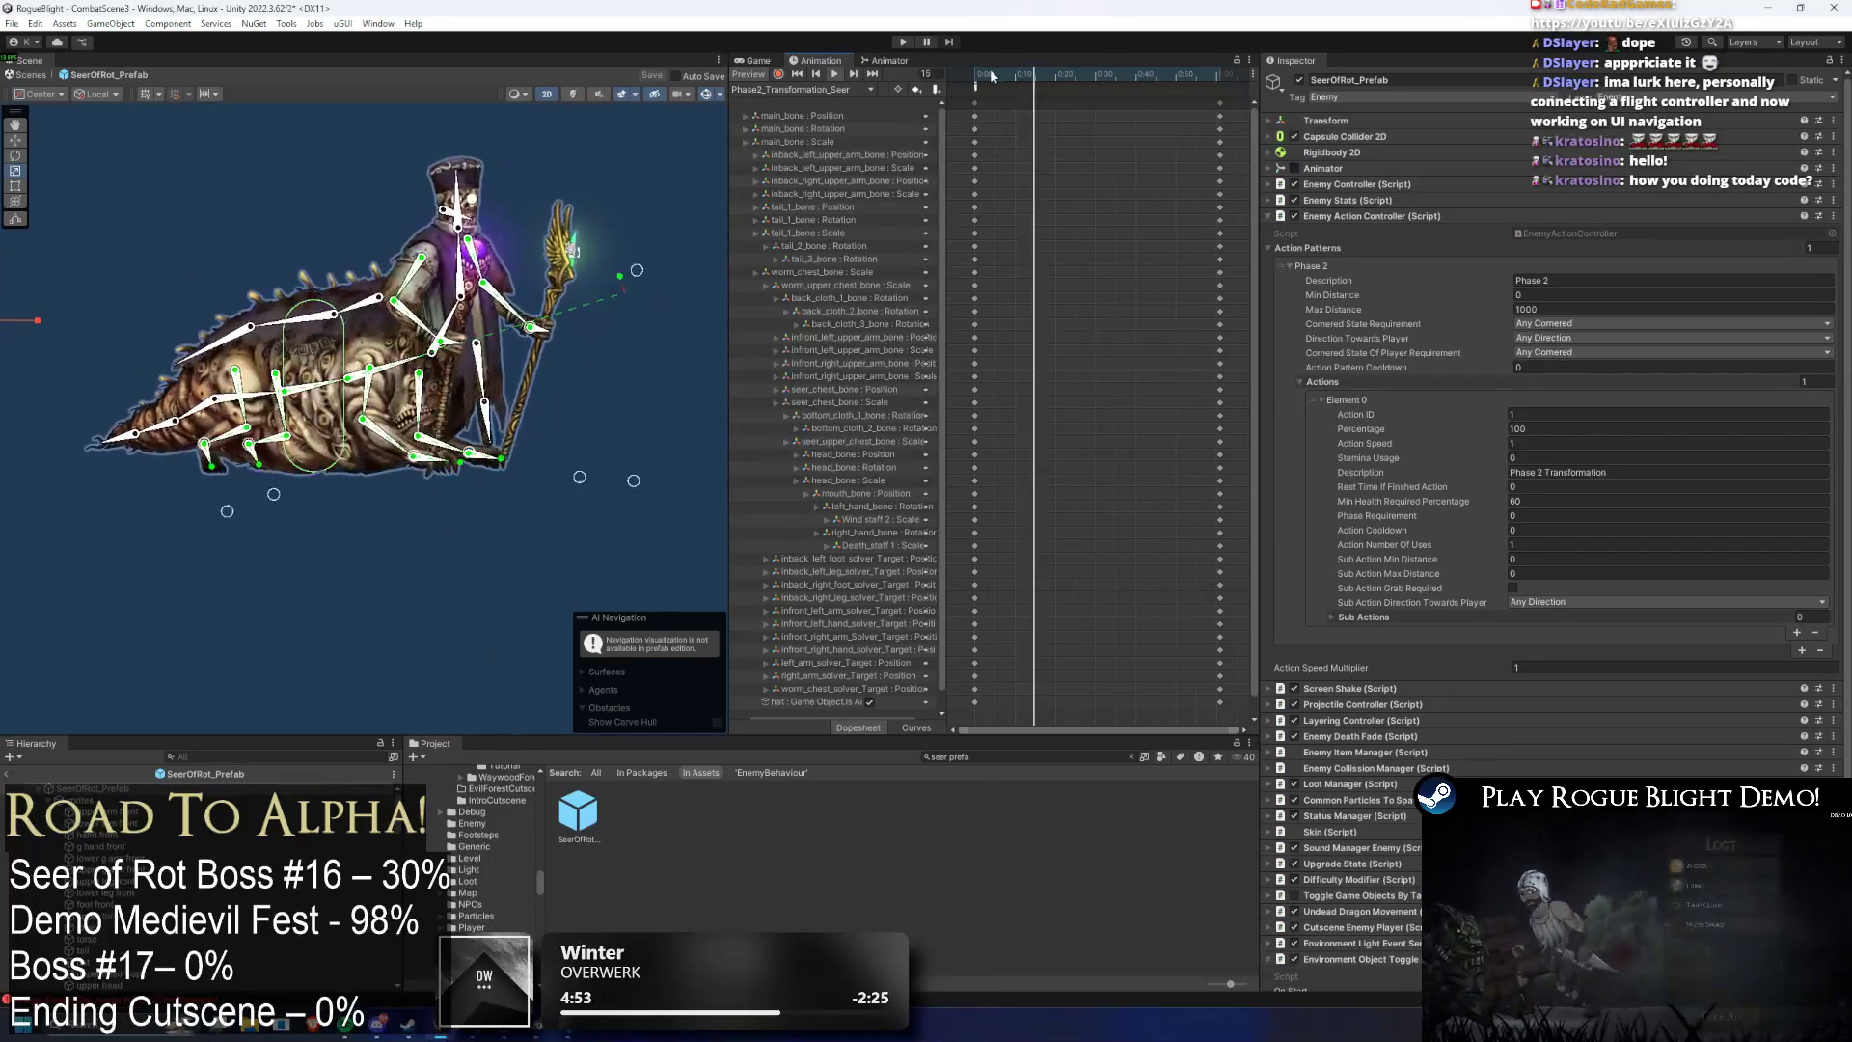
left_click(1090, 76)
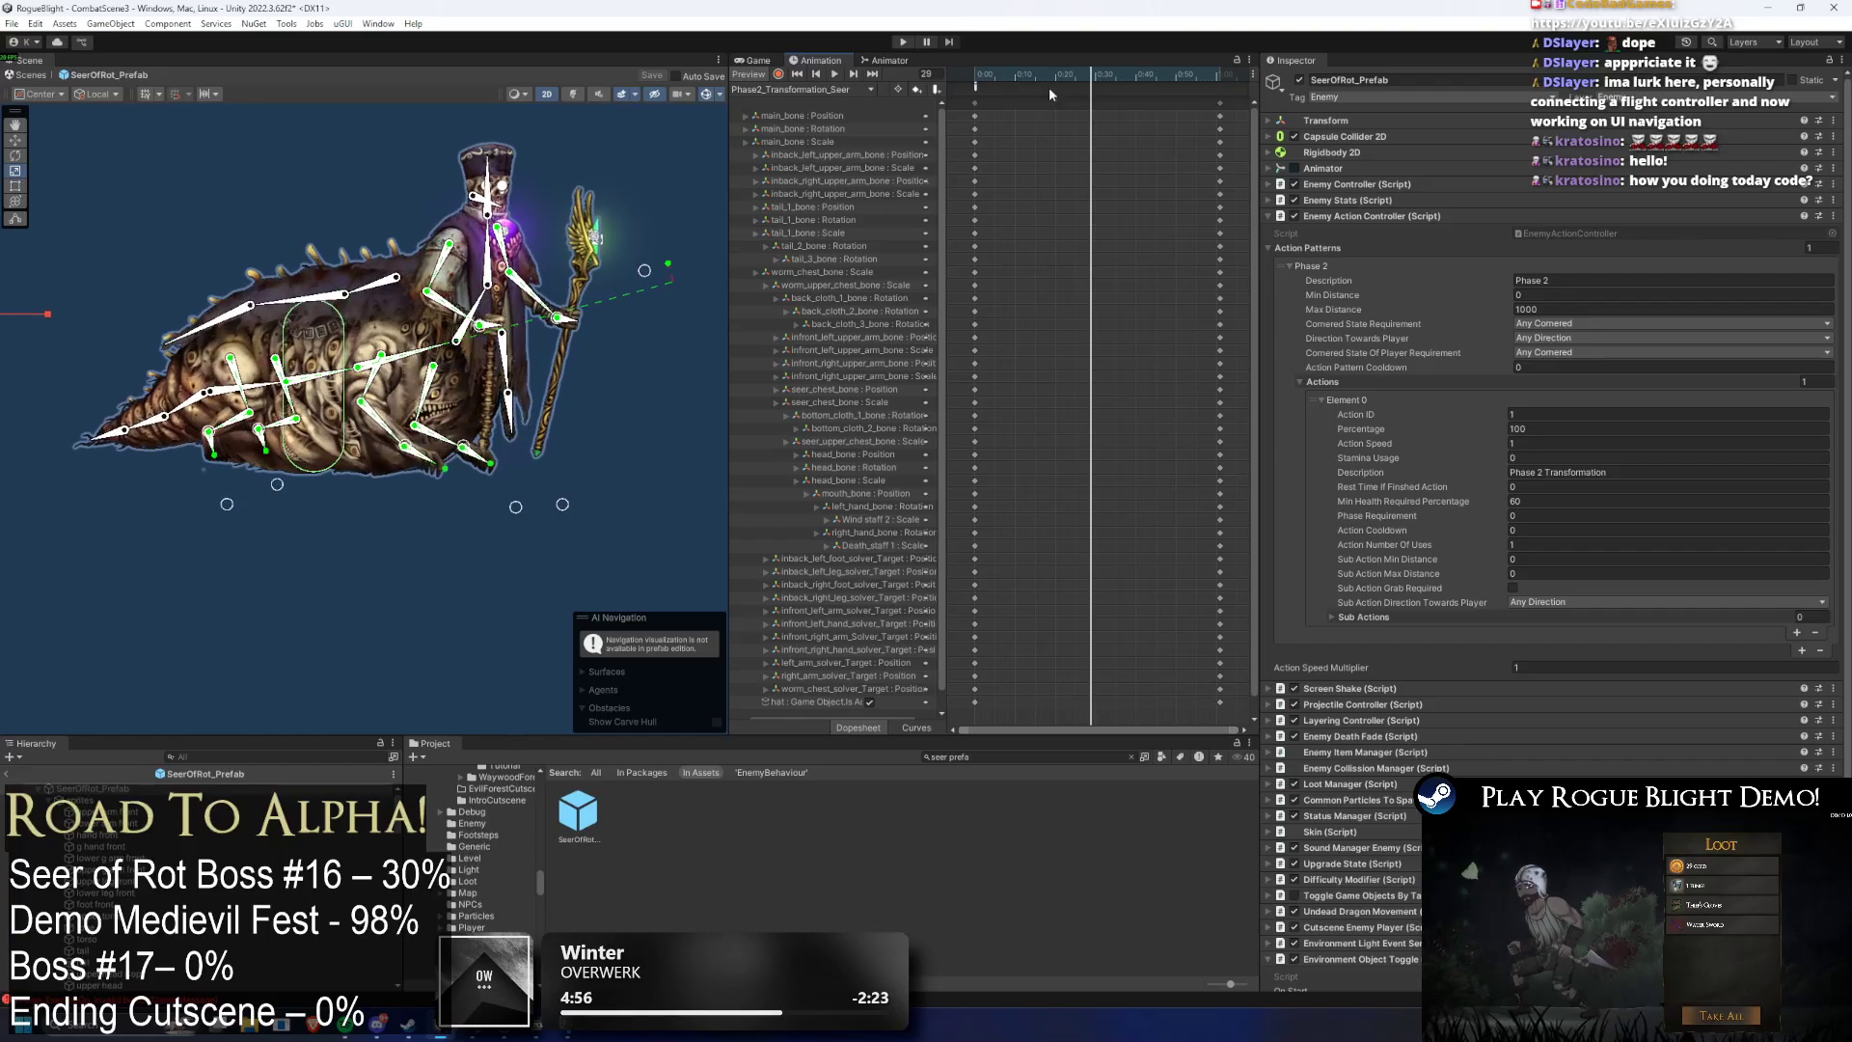
- Switch to the Animator graph and enter the Actions sub-state machine
left_click(884, 62)
left_click(1104, 224)
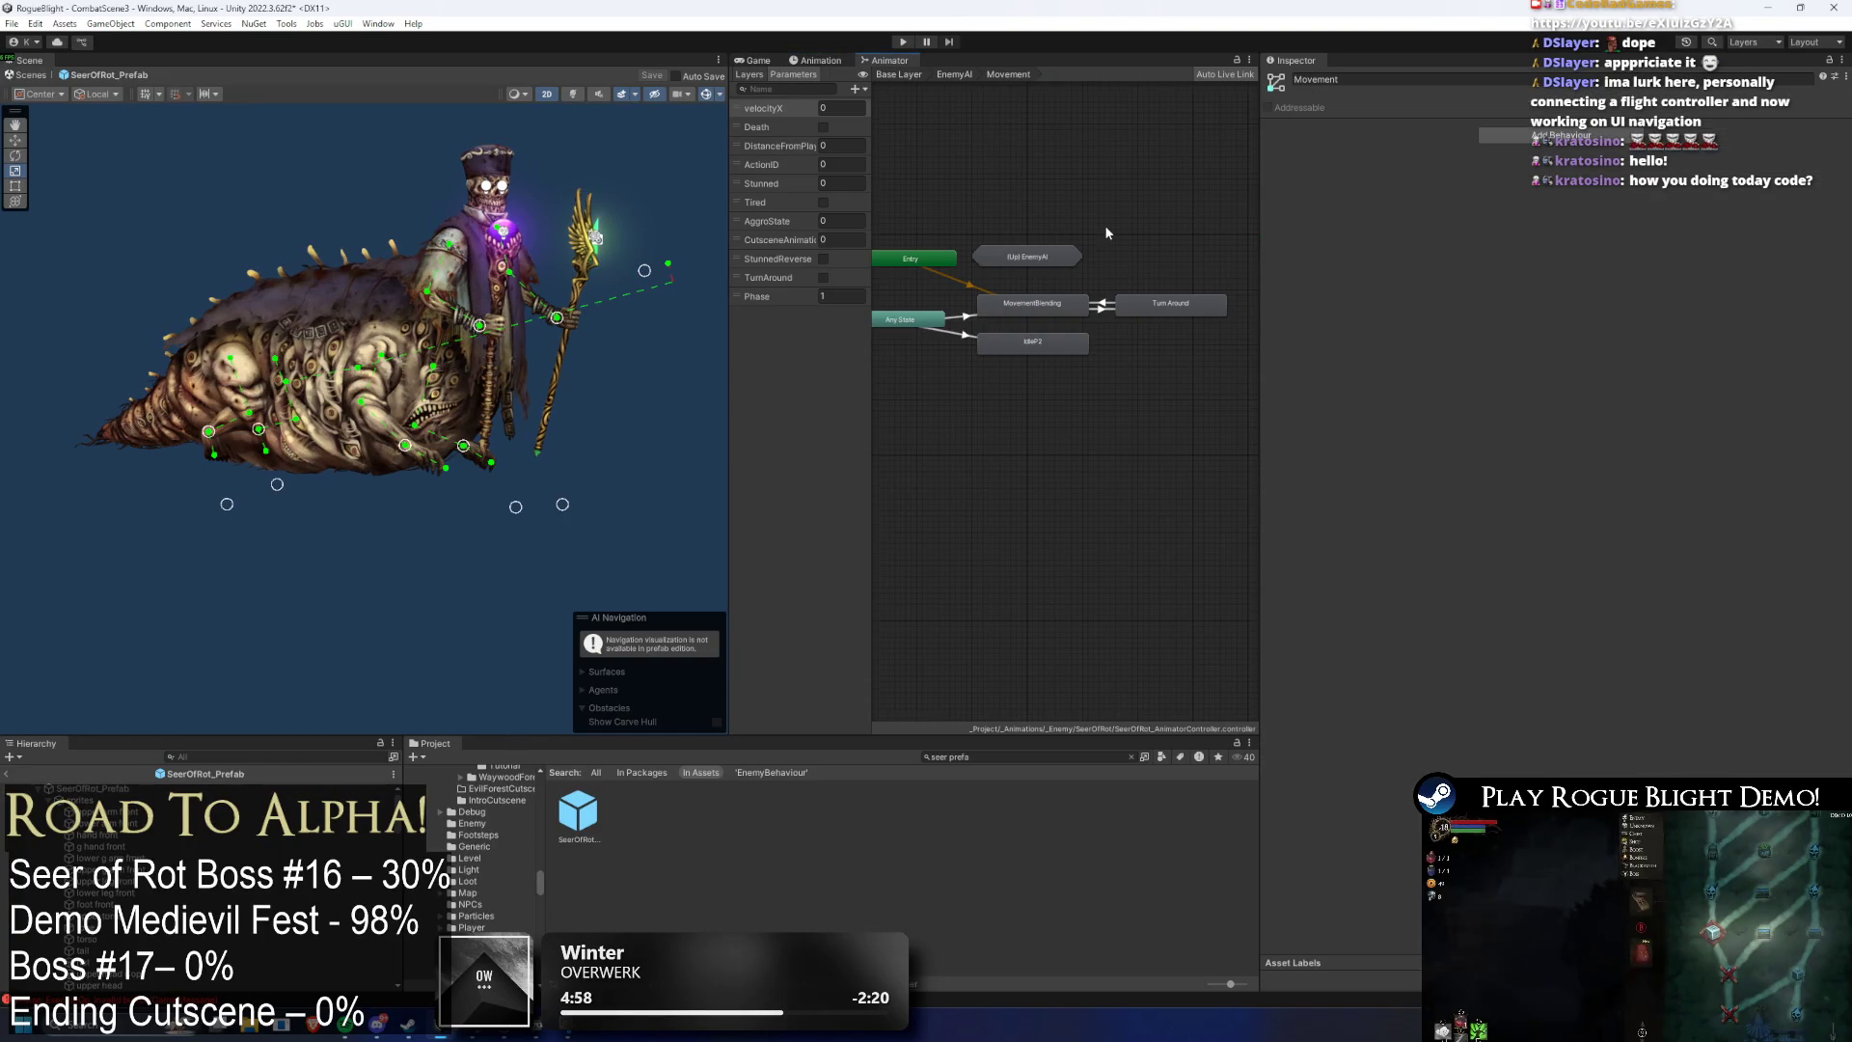
left_click(1094, 286)
double_click(955, 370)
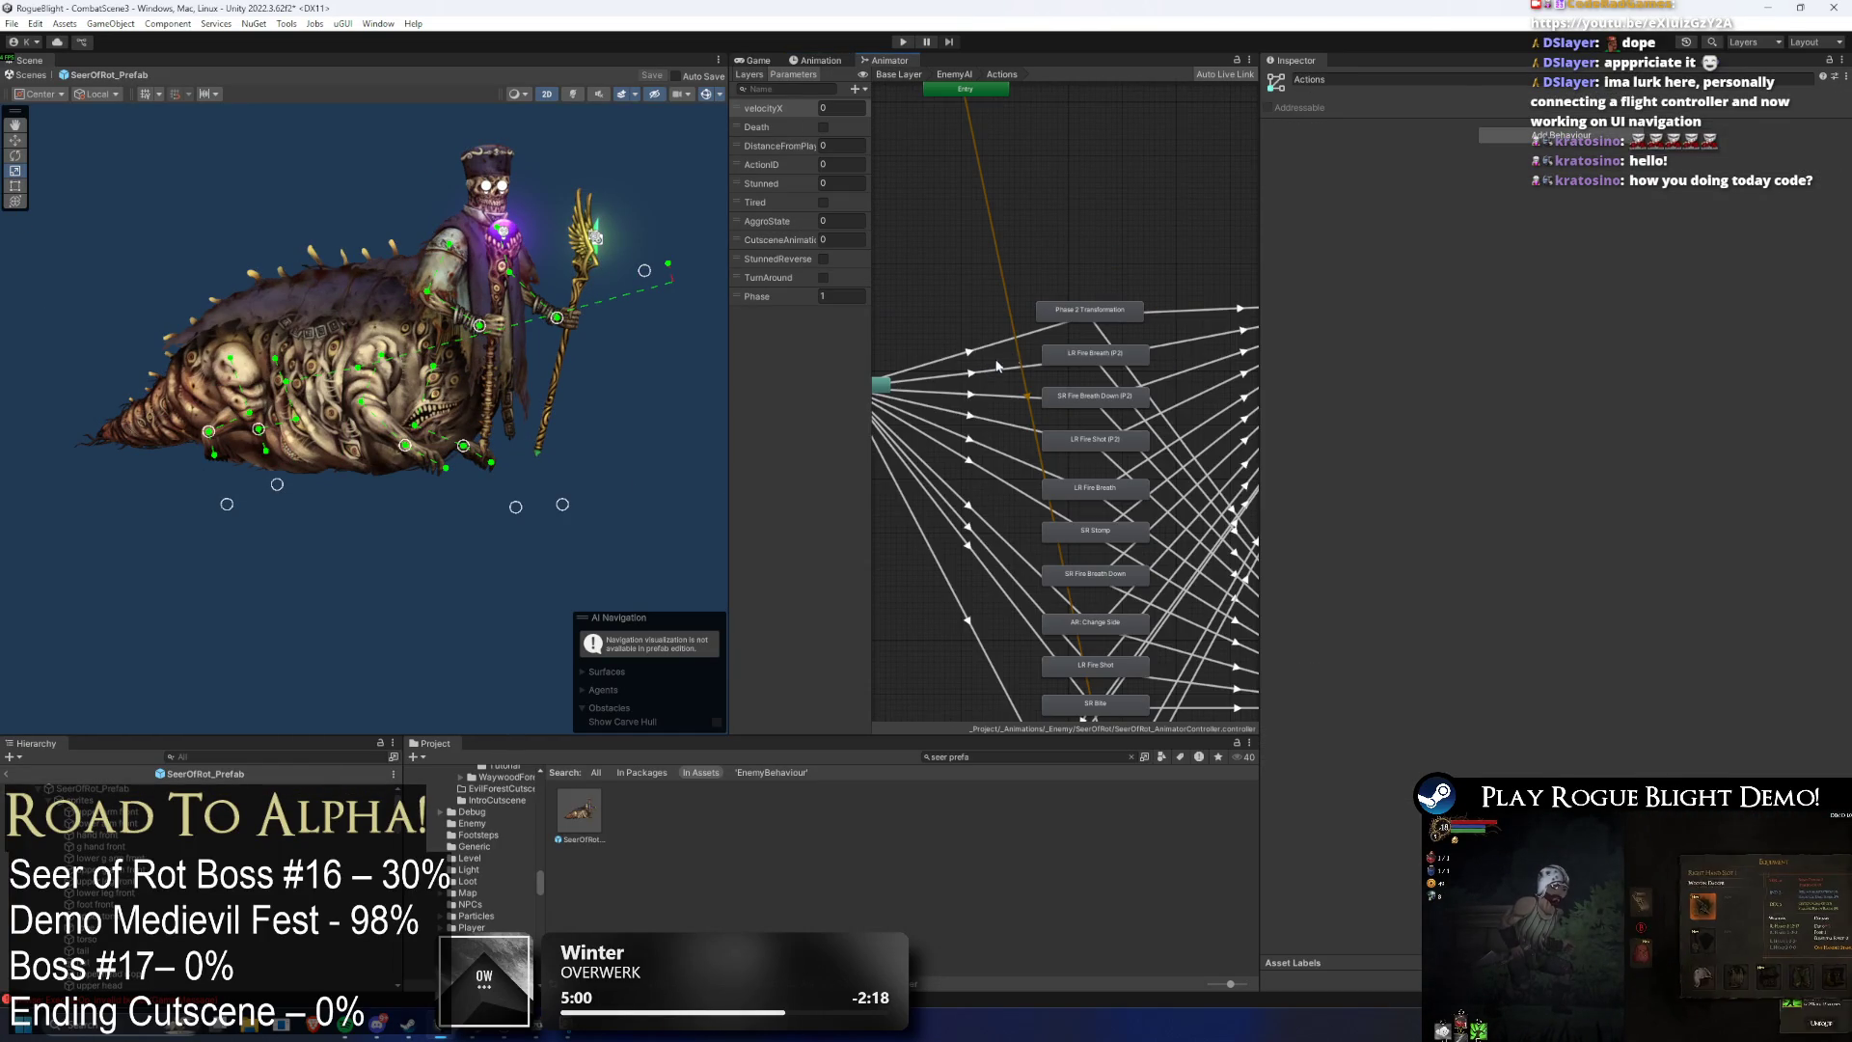
- Set the Phase 2 Transformation → Exit transition to exit time 0.9 and duration 0.1
left_click(1080, 307)
left_click_drag(1103, 268, 1037, 239)
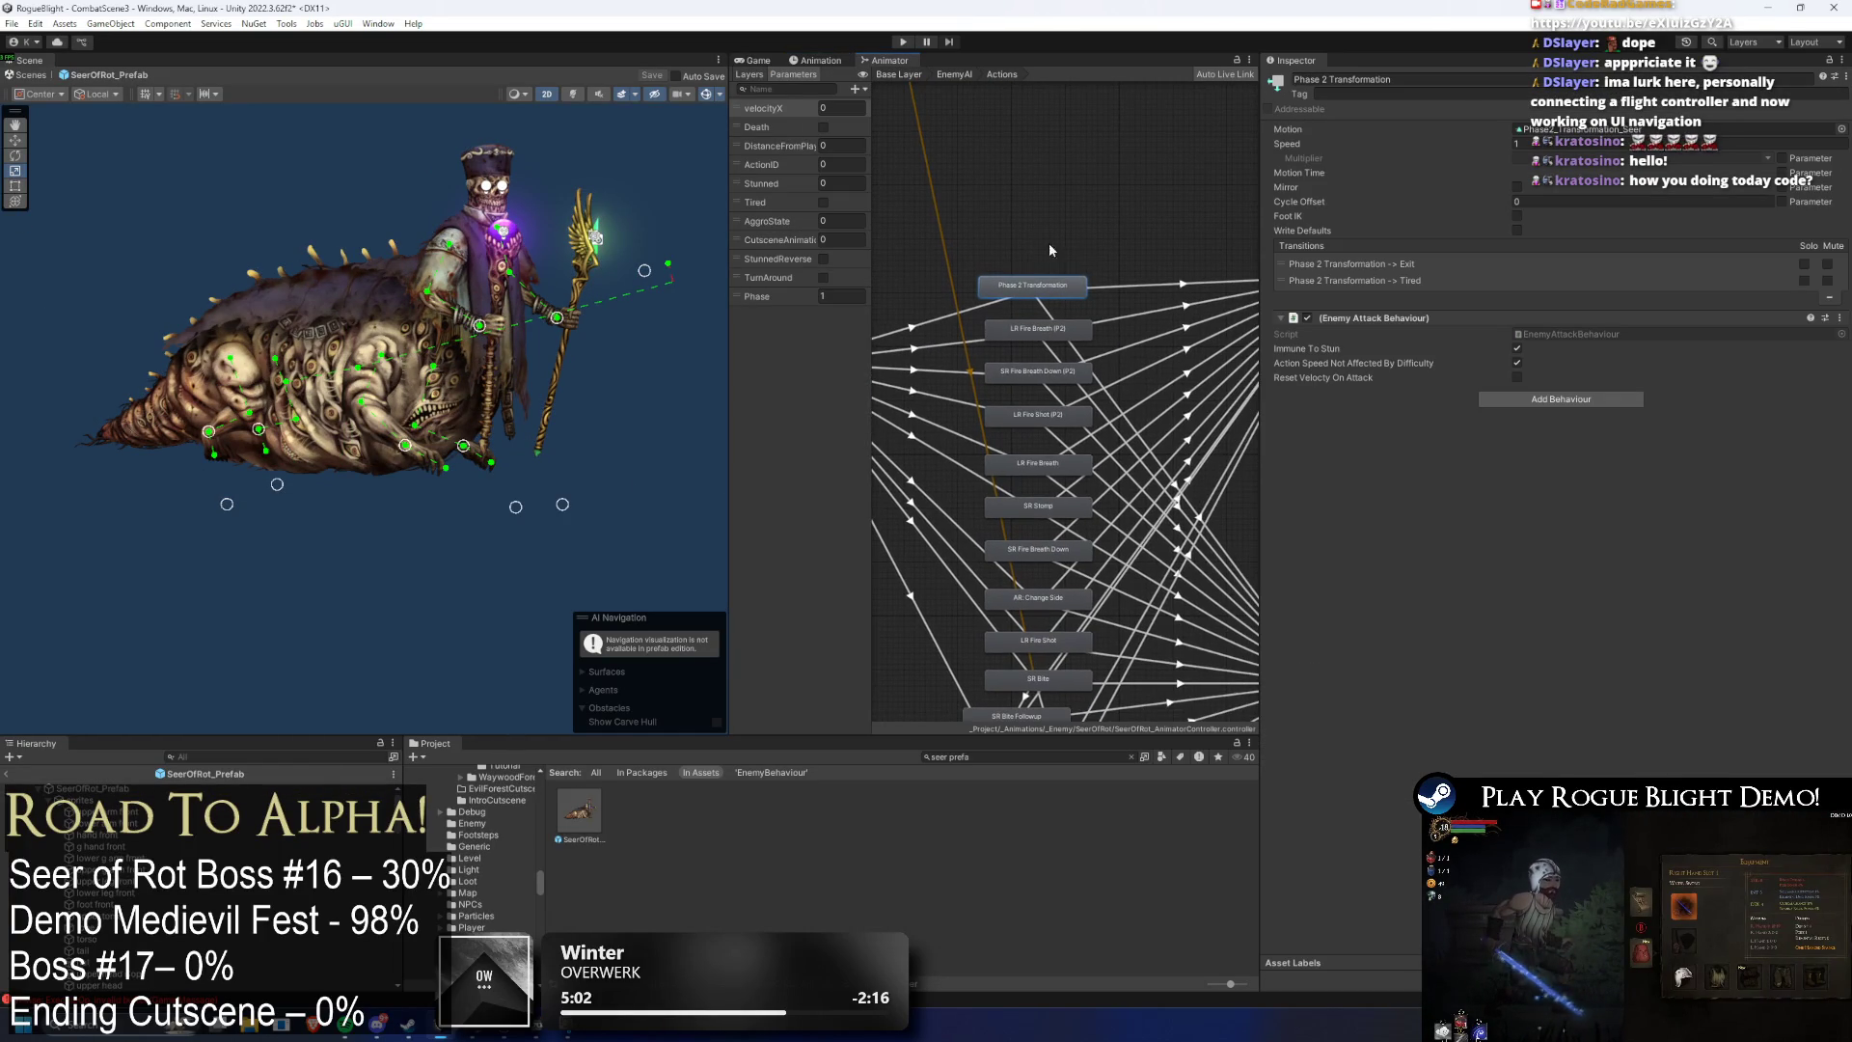
left_click(1134, 289)
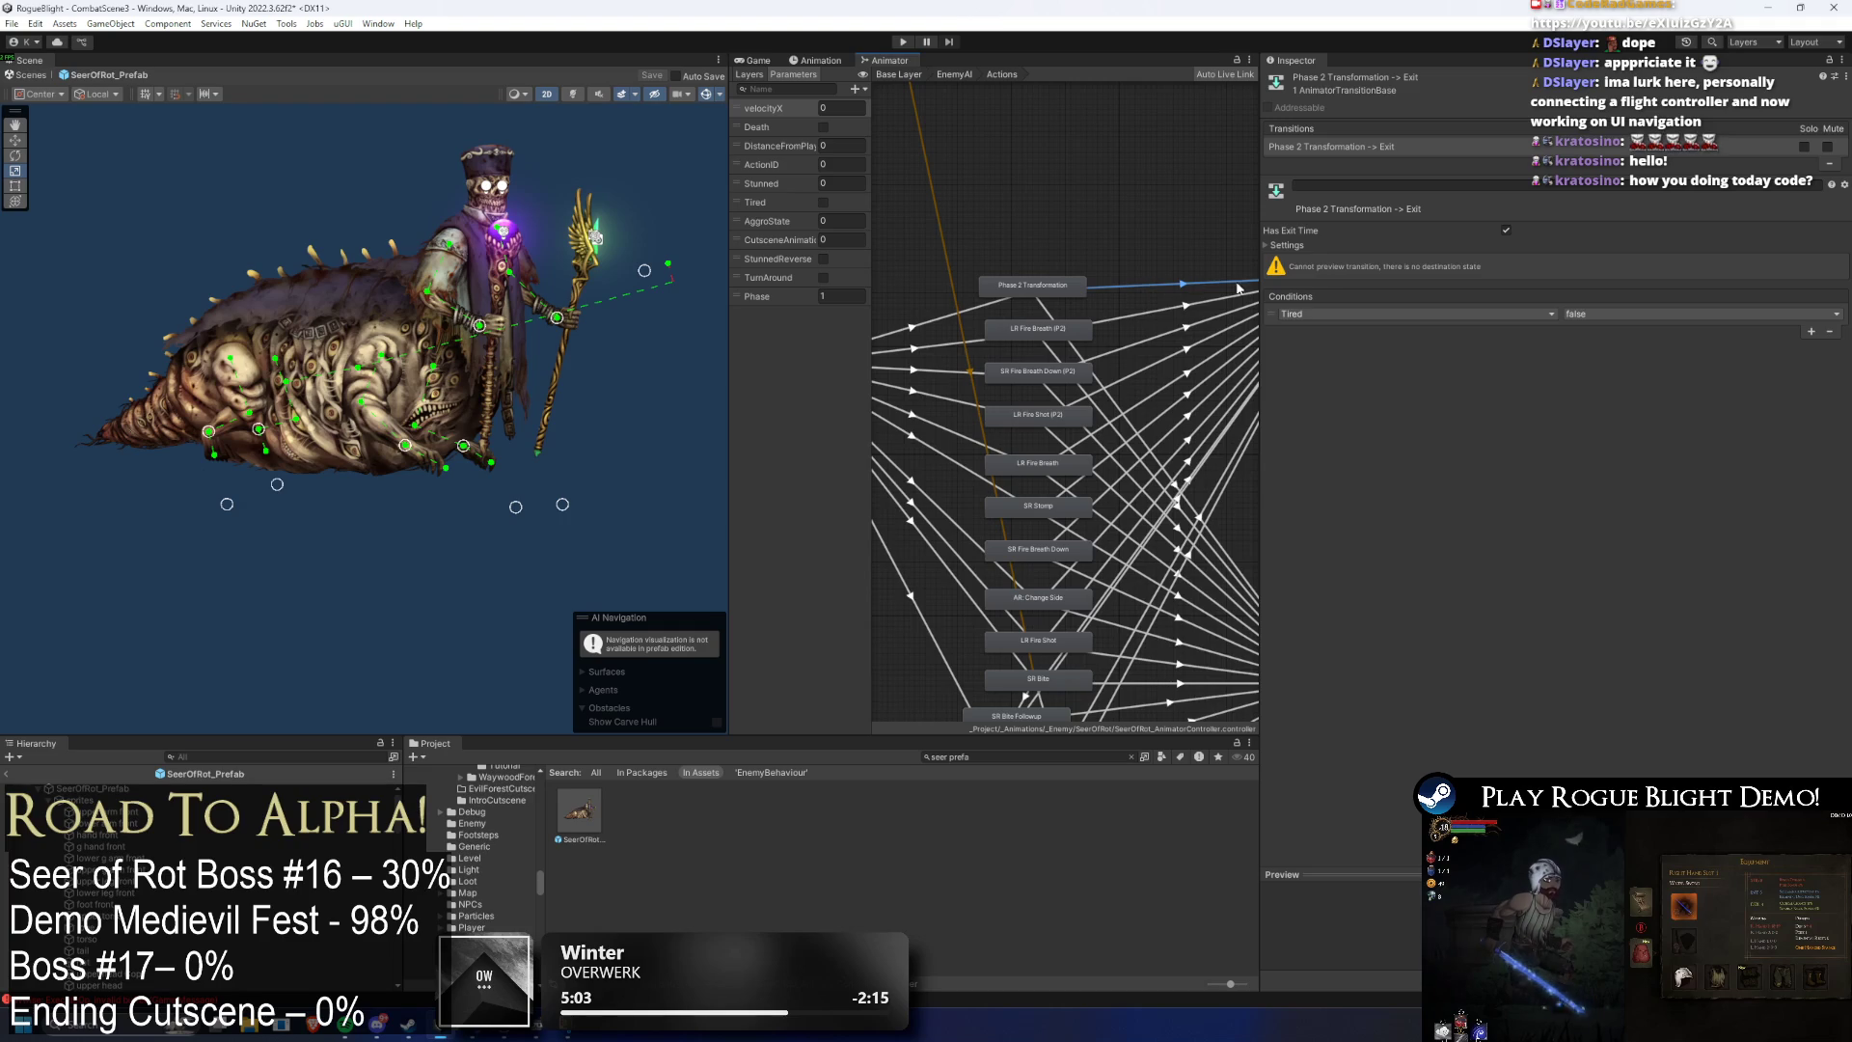
left_click(1288, 246)
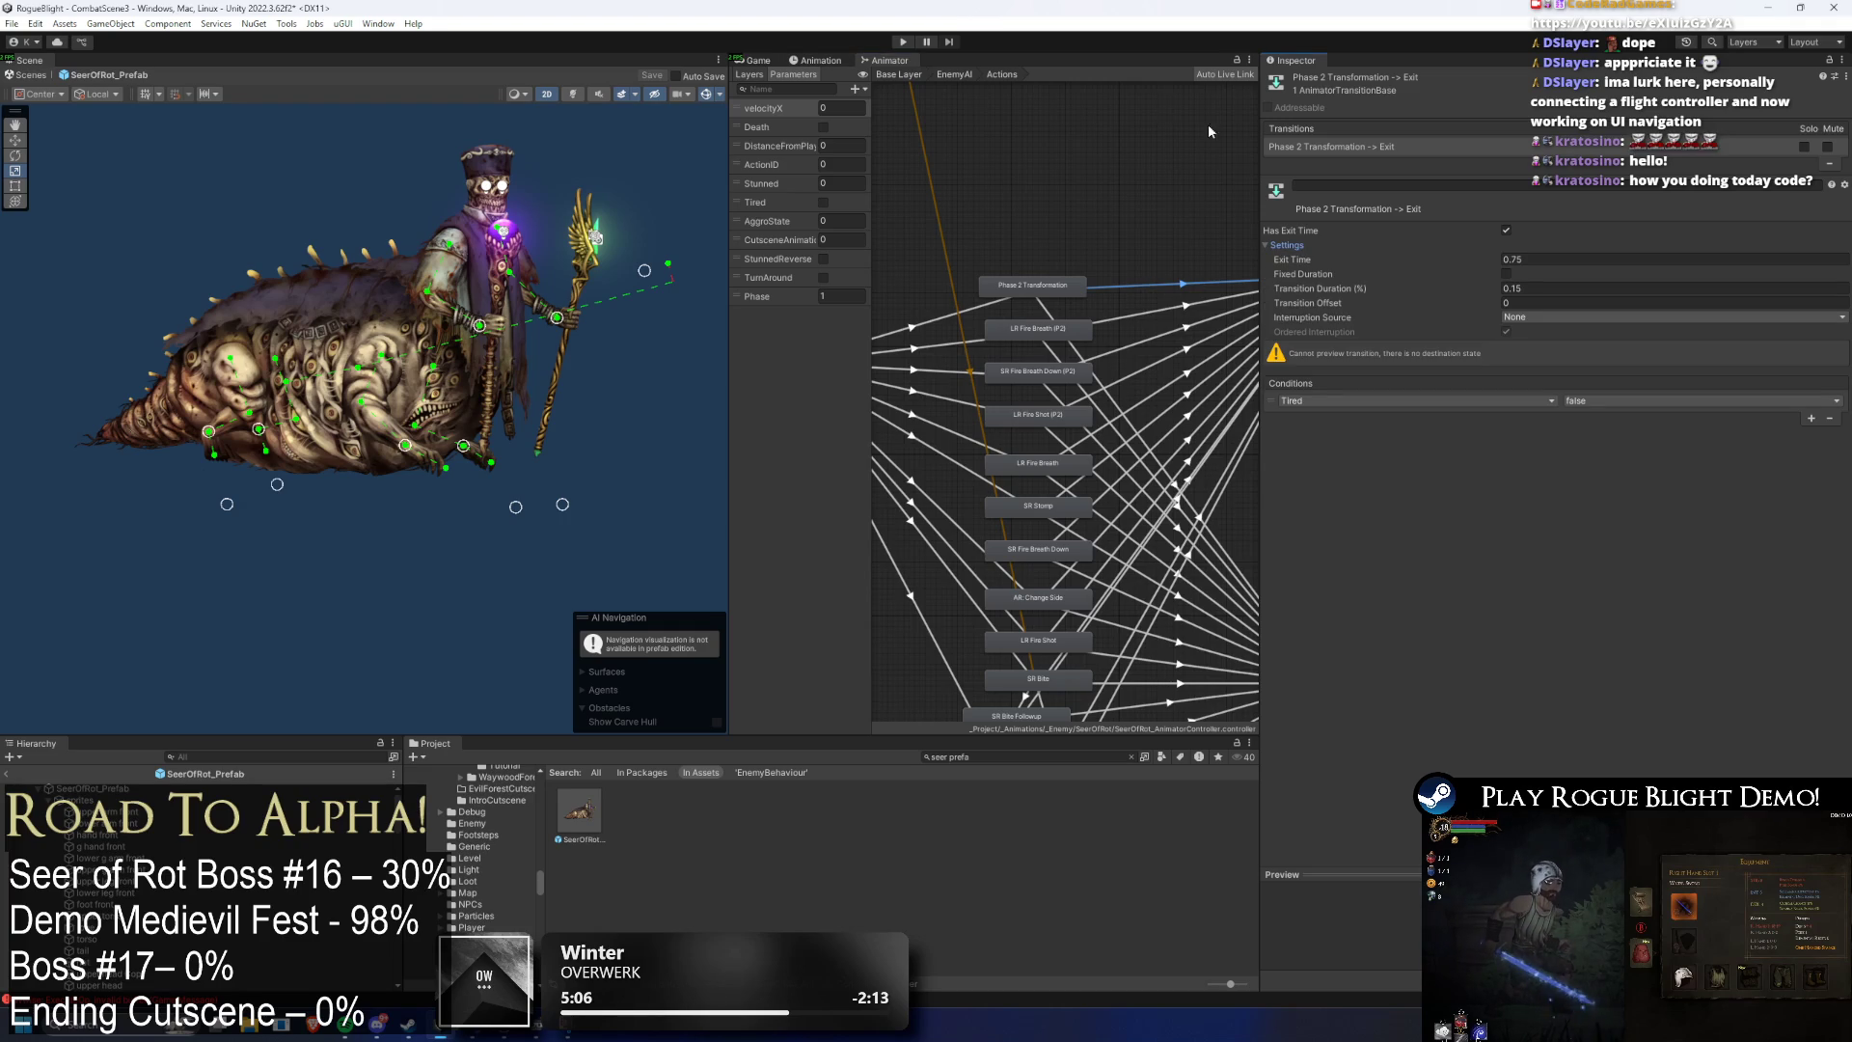
left_click(1051, 312)
left_click(1156, 289)
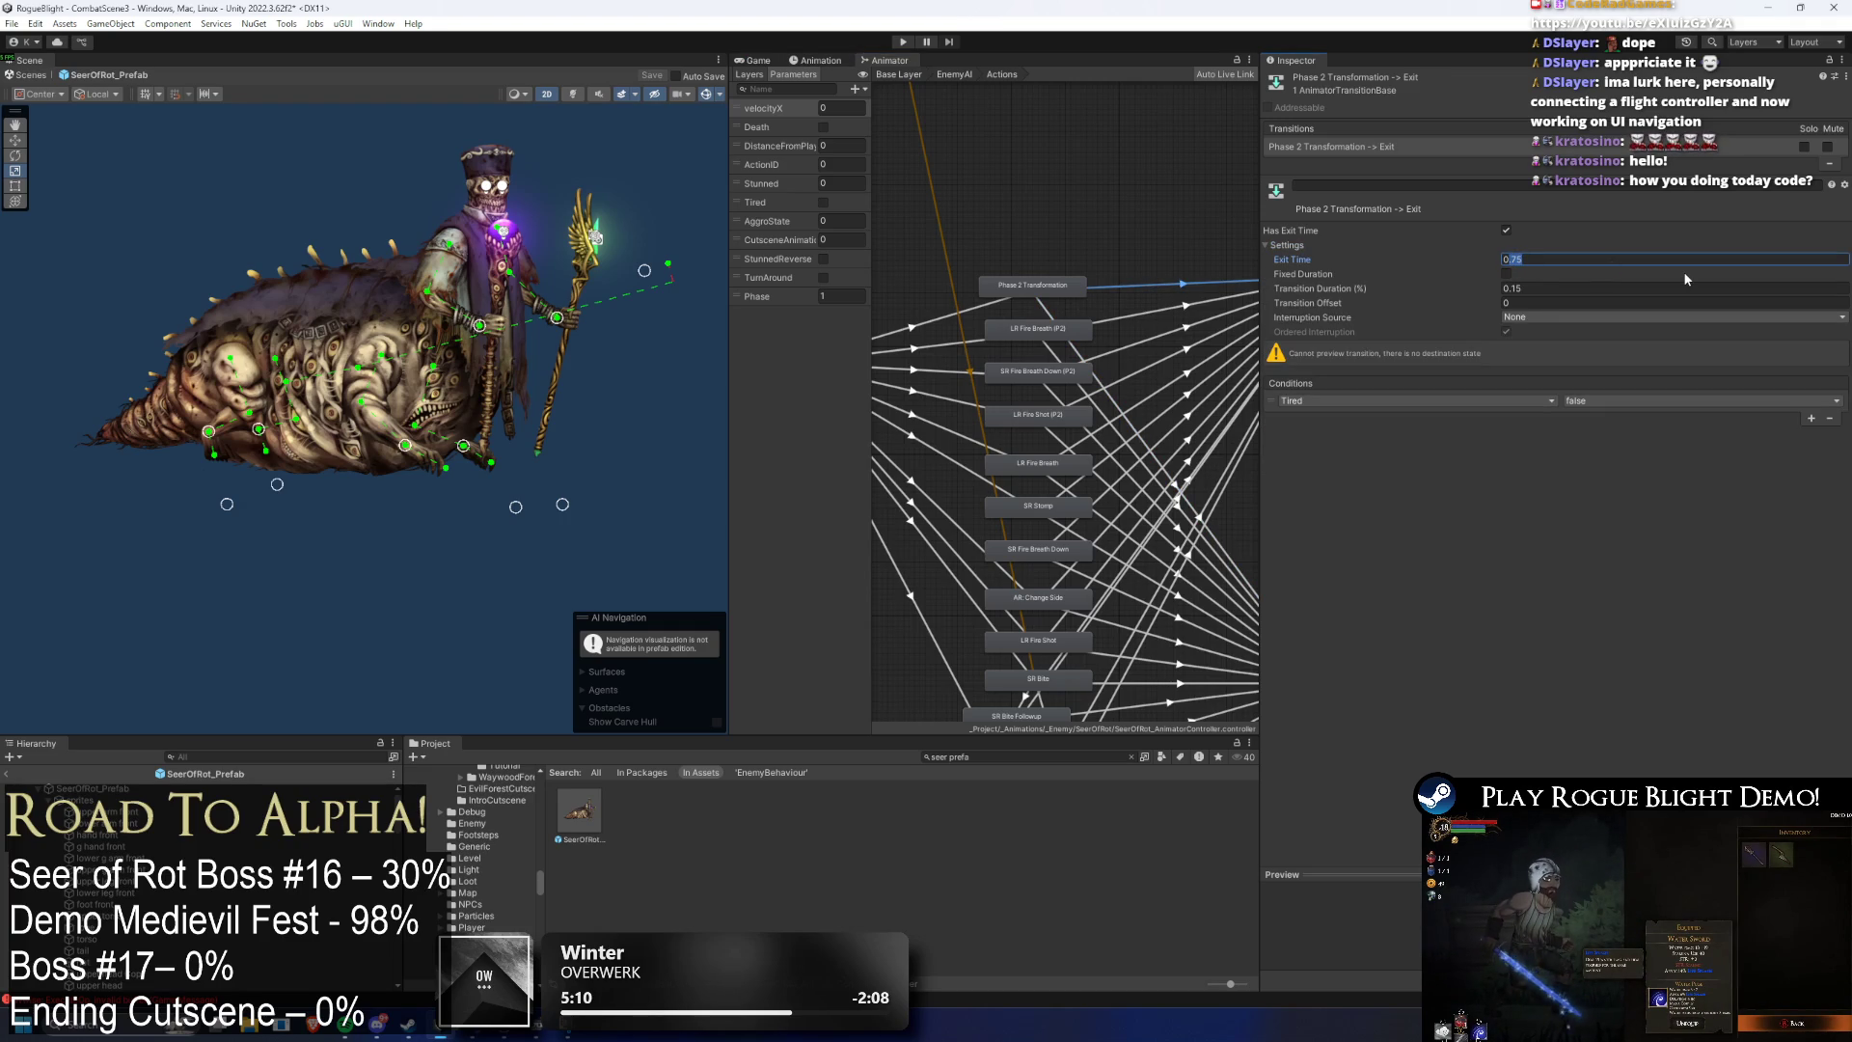
type("0.9")
key("Tab")
key("Tab")
type("0.1")
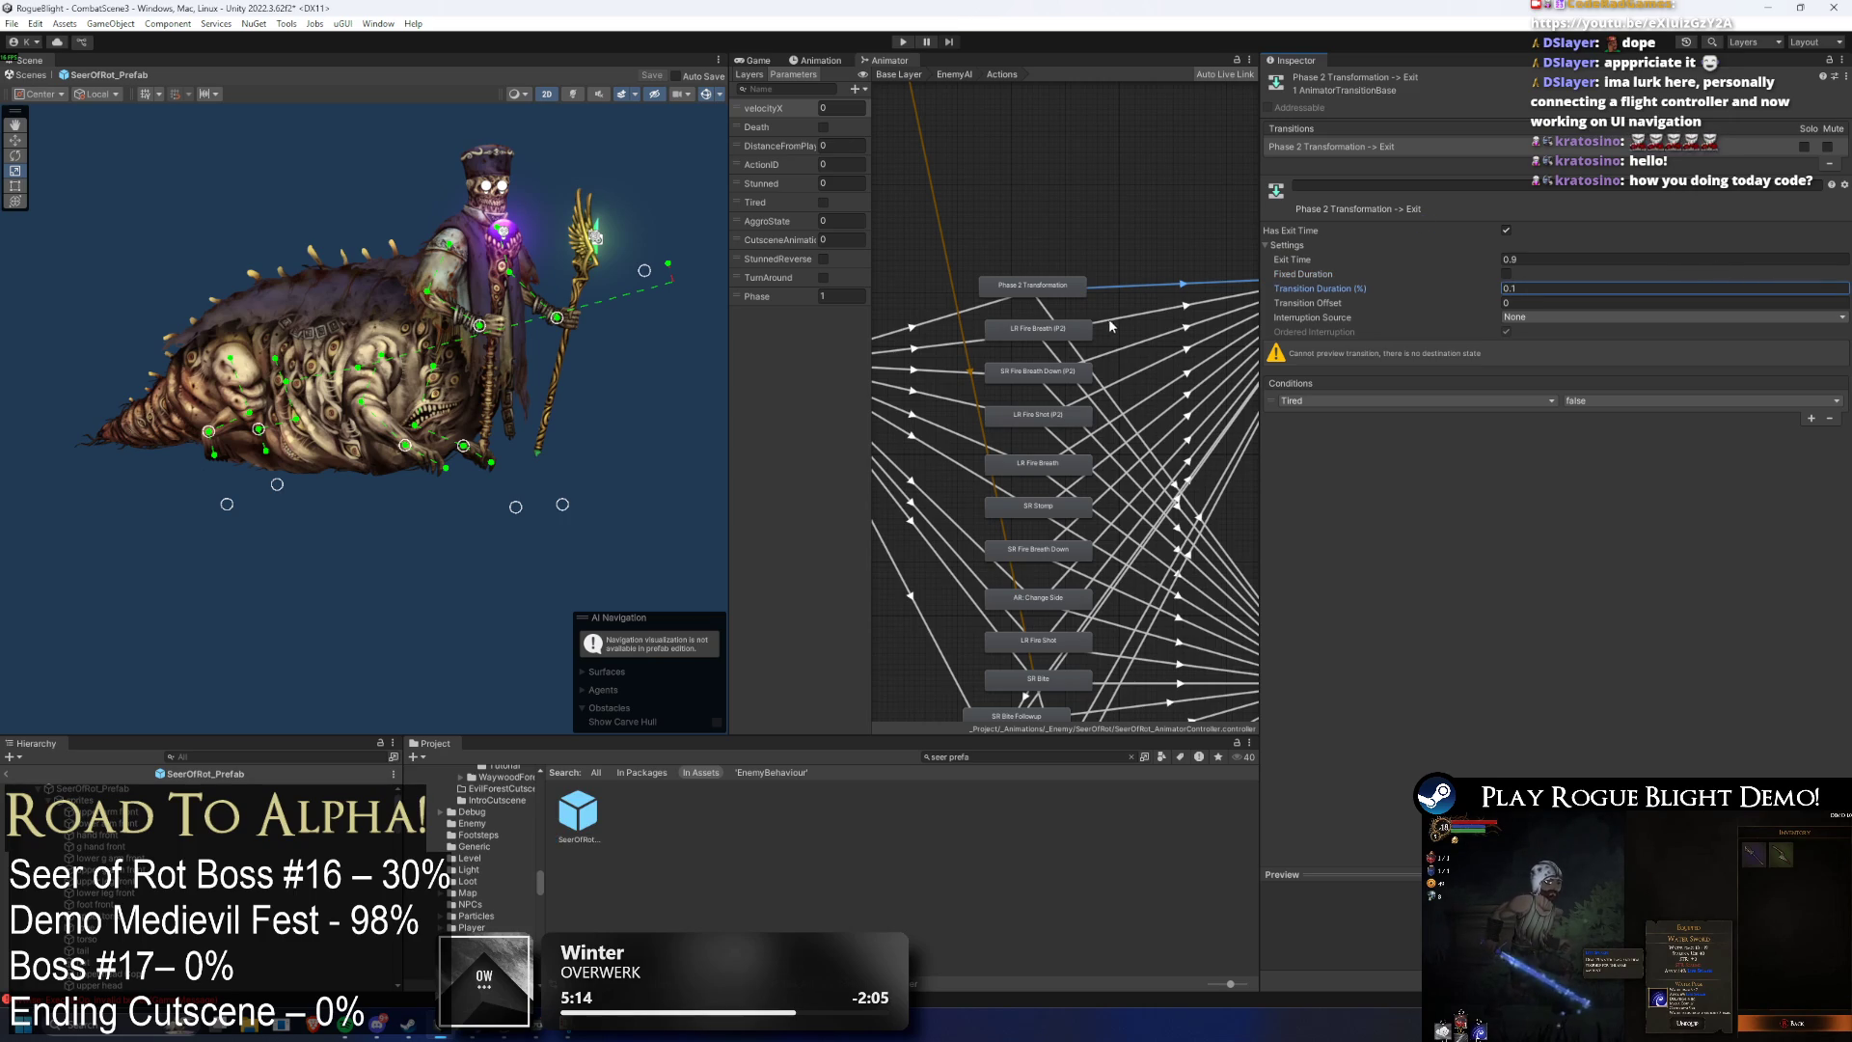
key("Return")
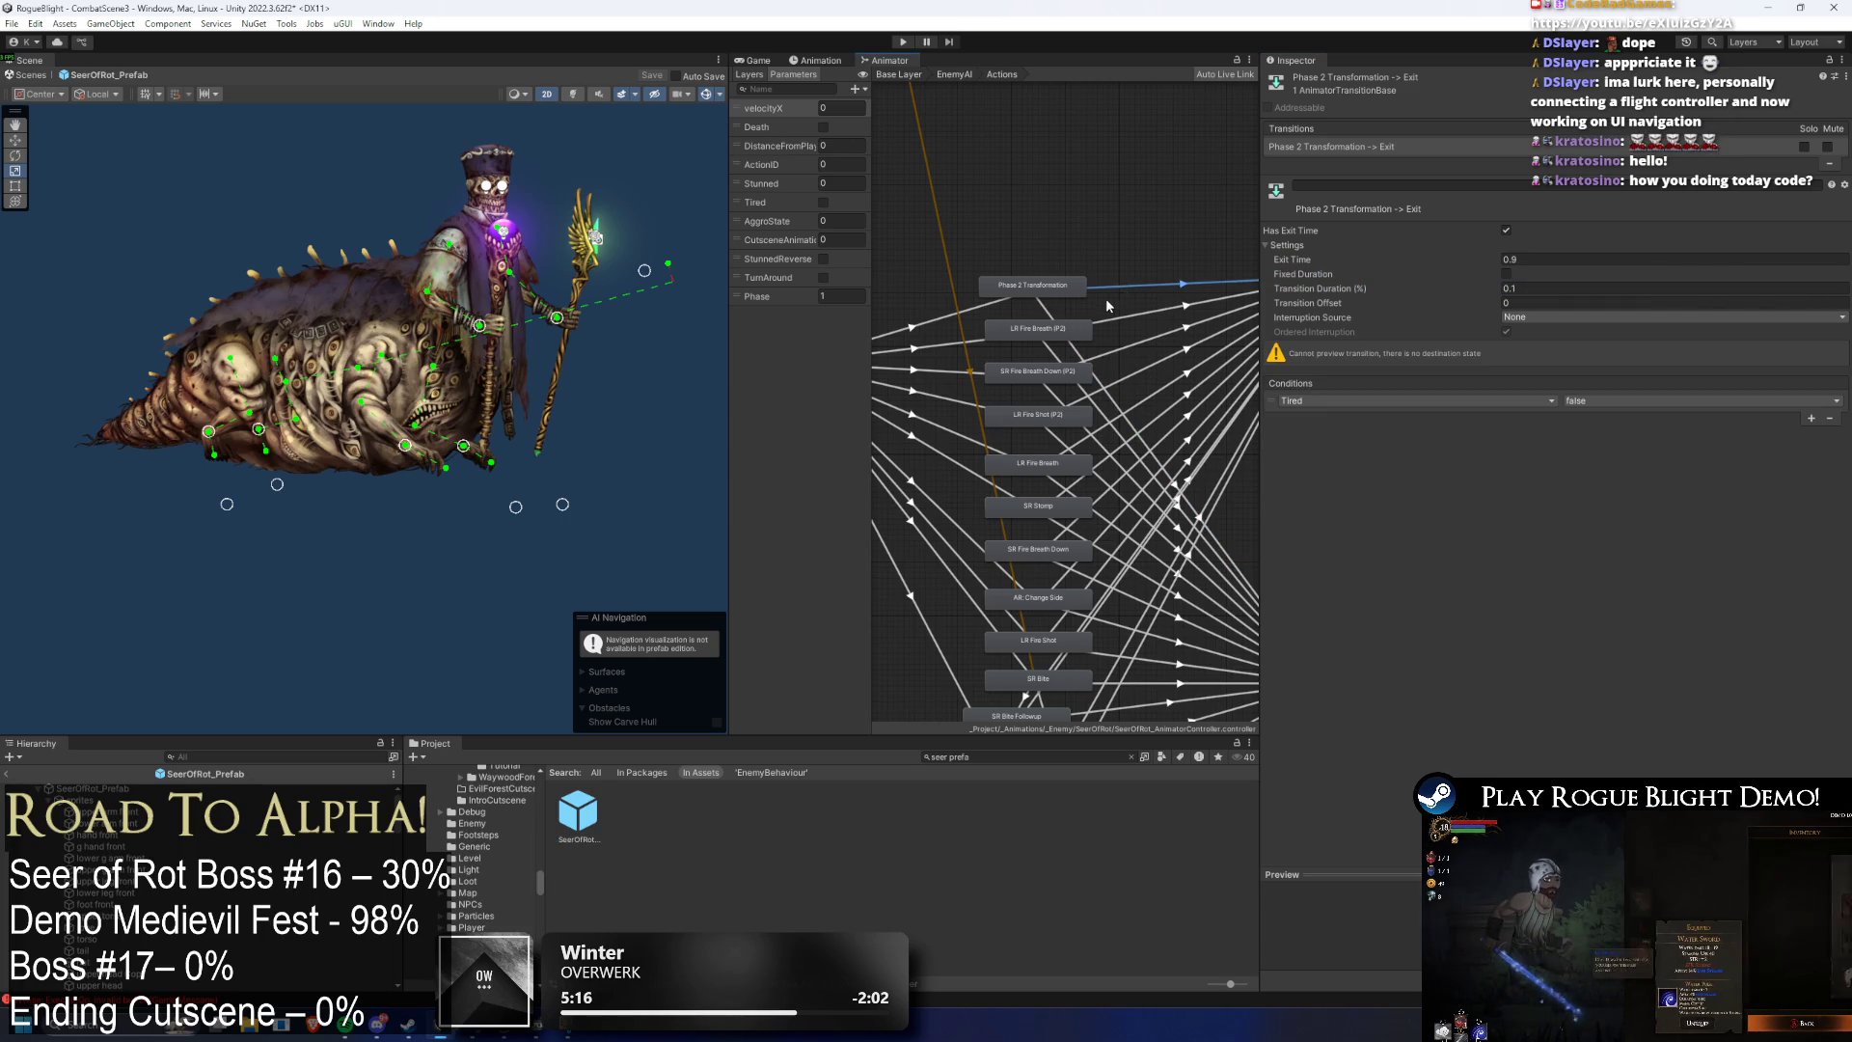
- Give the Phase 2 Transformation → Tired transition exit time 0.95 and duration 0.05, then save
left_click(1119, 299)
left_click(1153, 287)
left_click(1555, 258)
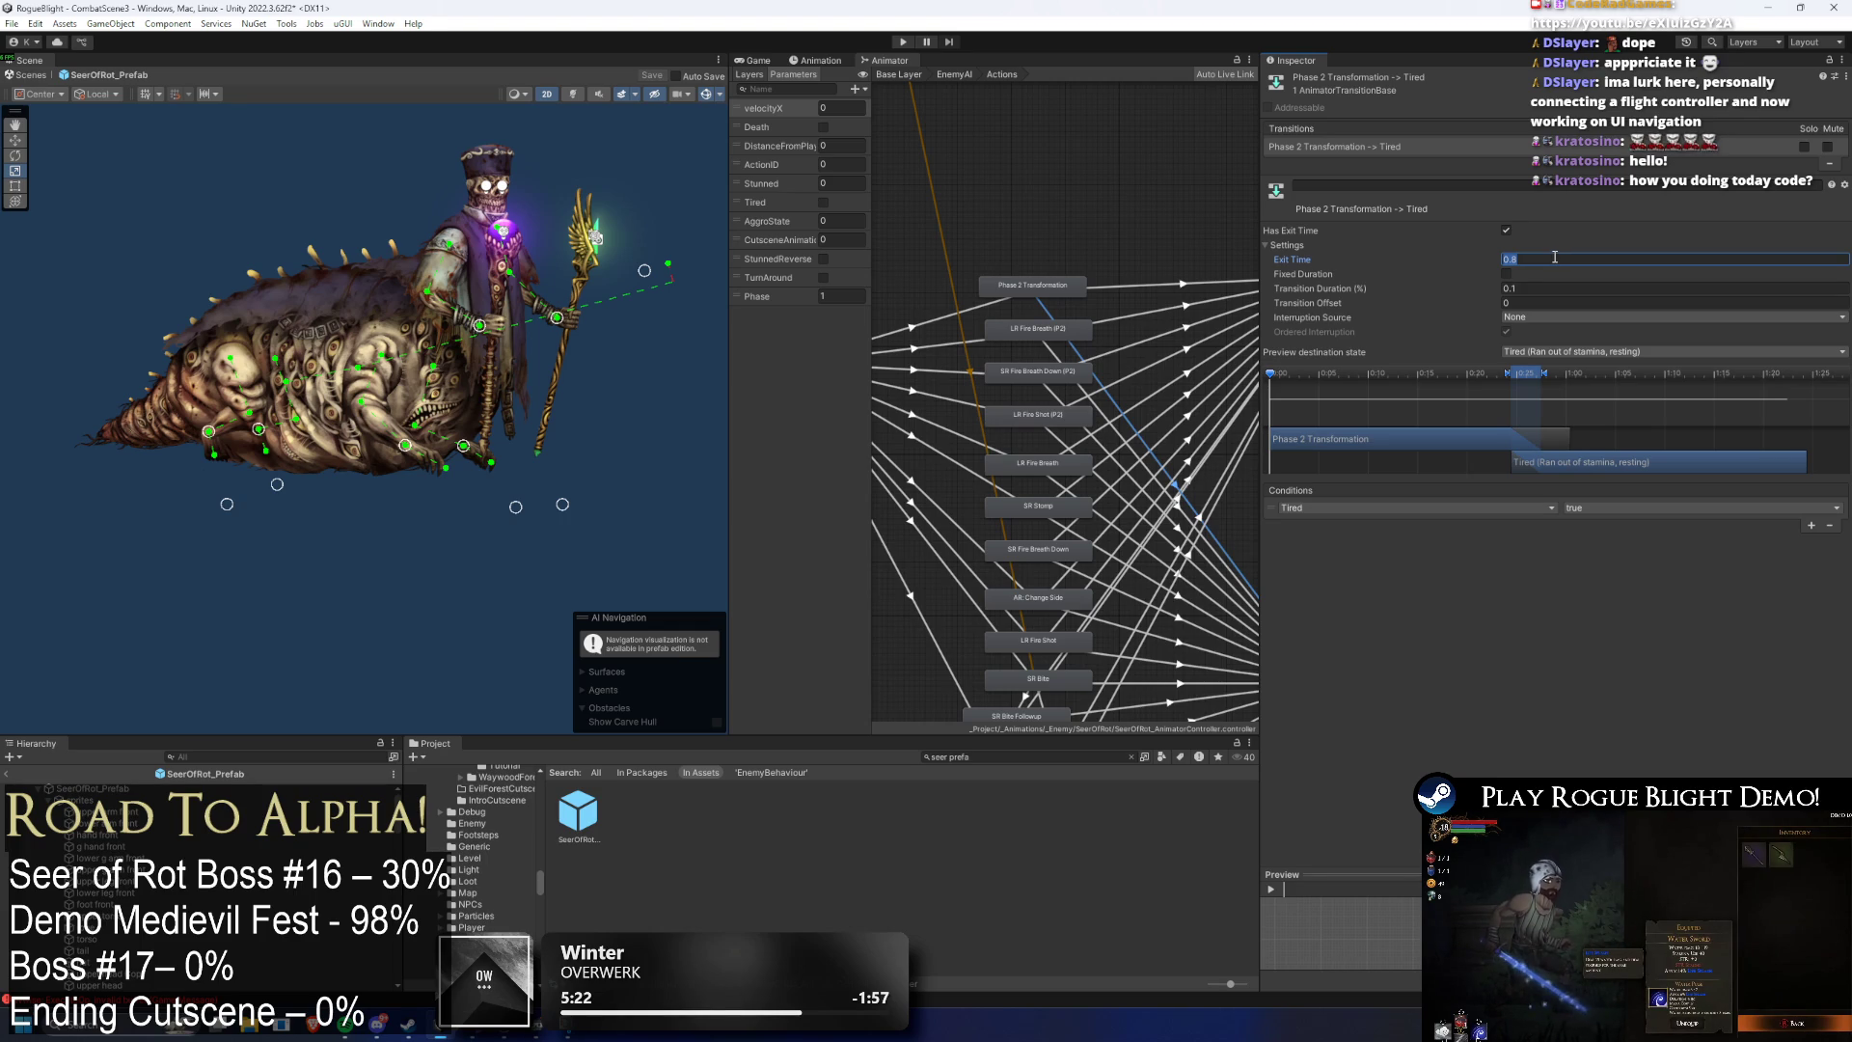
type("0.95")
key("Tab")
key("Tab")
type("0.05")
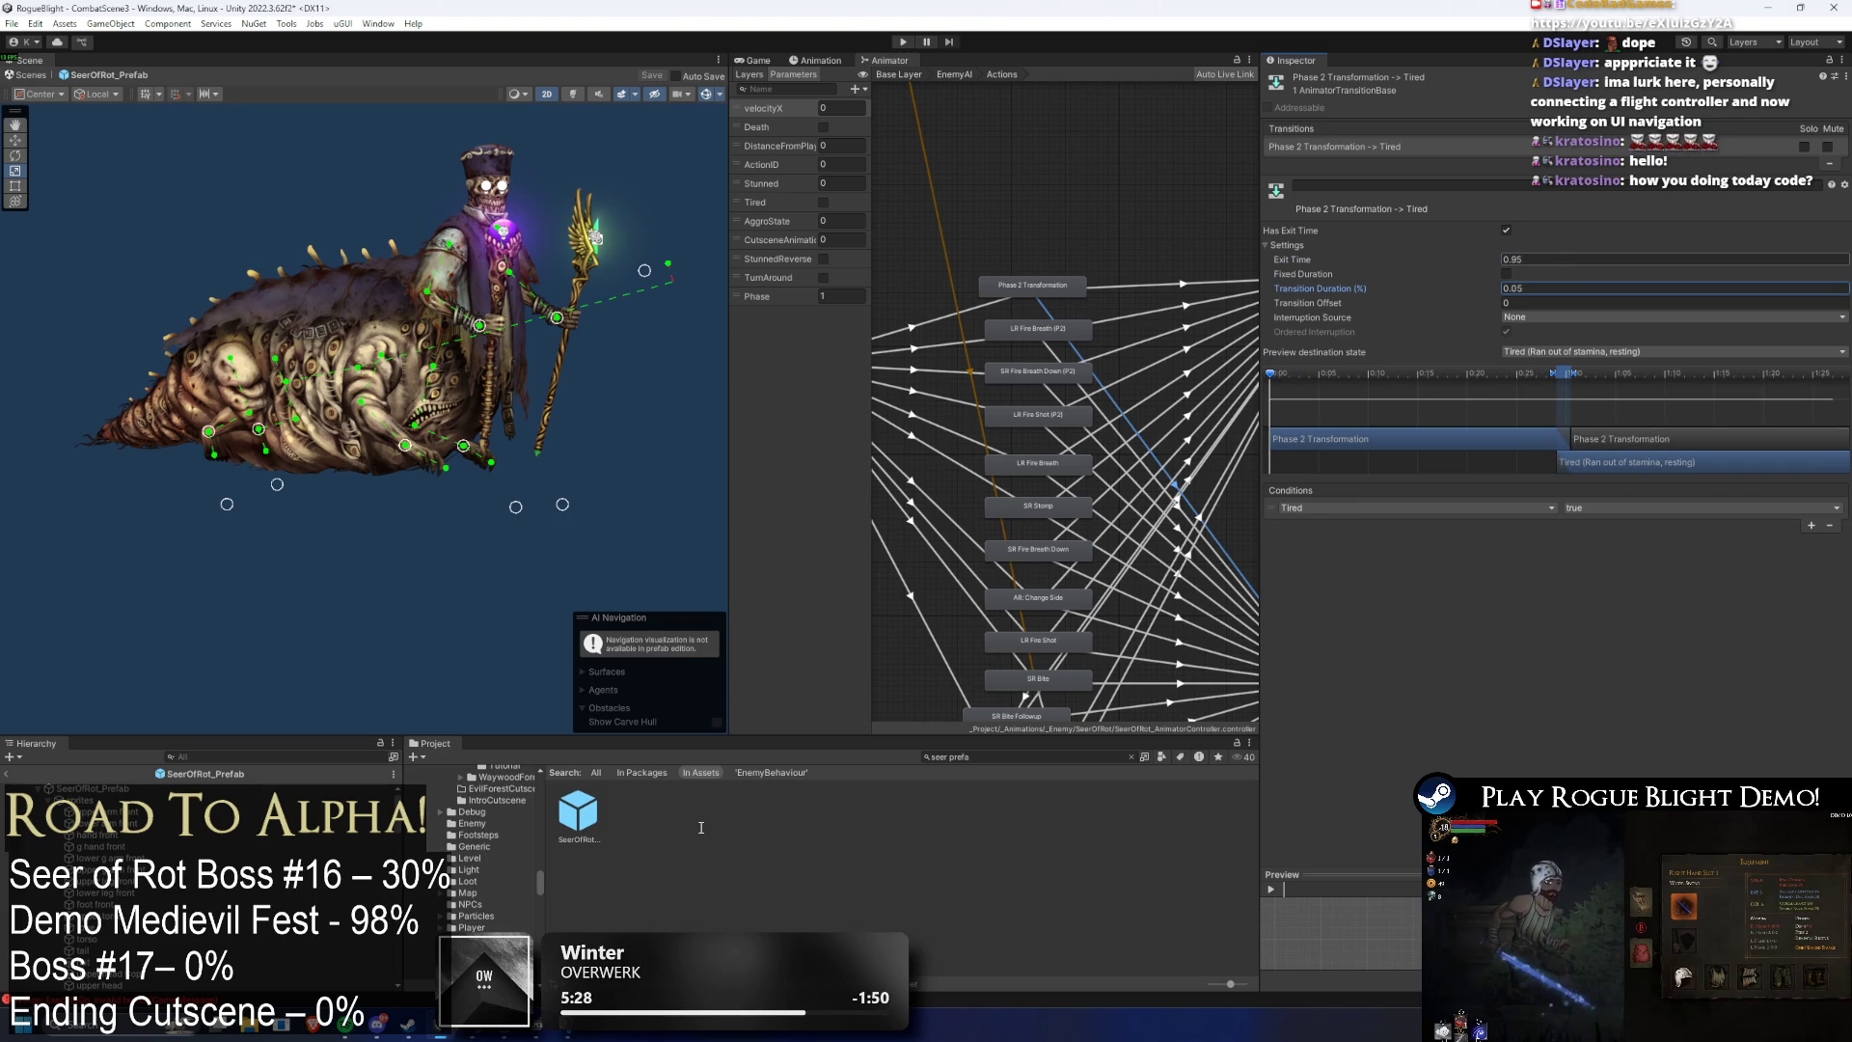
key("ctrl+s")
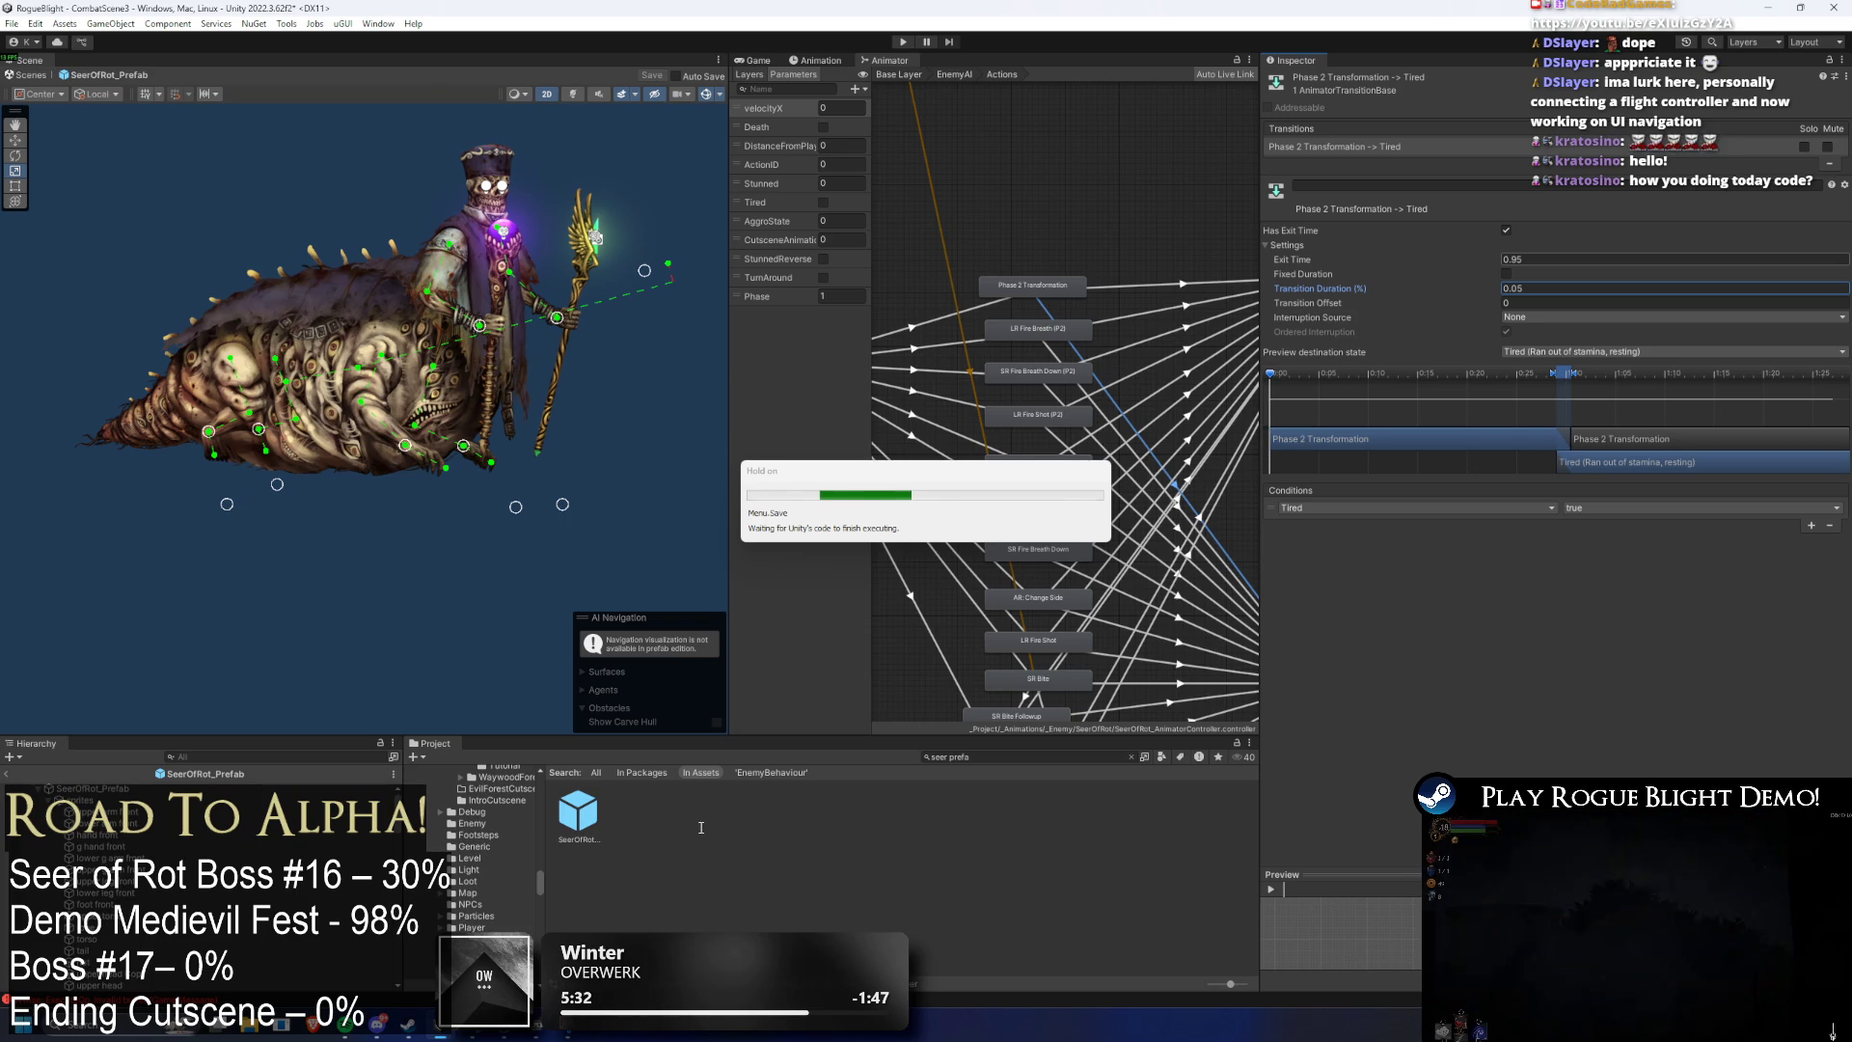
left_click(590, 805)
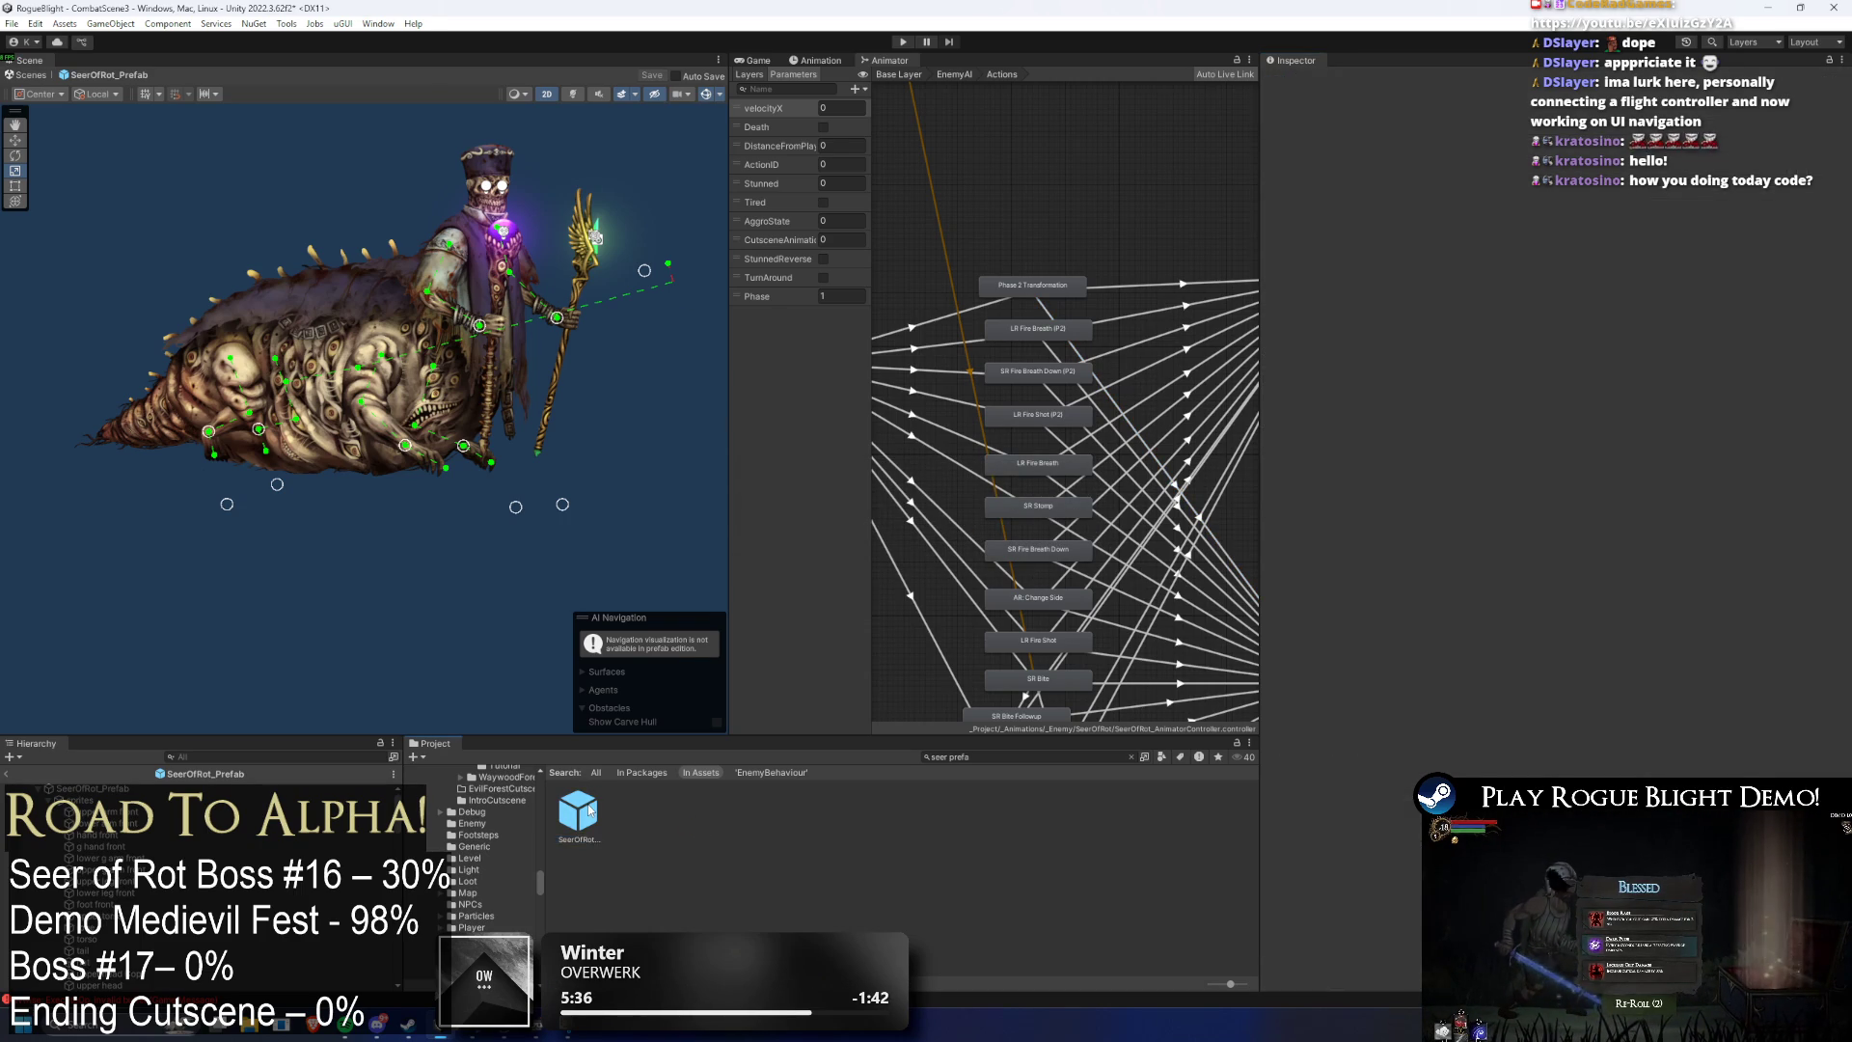
- Reselect the Seer root, load Phase2_Transformation_Seer in the Animation window, and scrub to its final pose
left_click(649, 719)
left_click(600, 813)
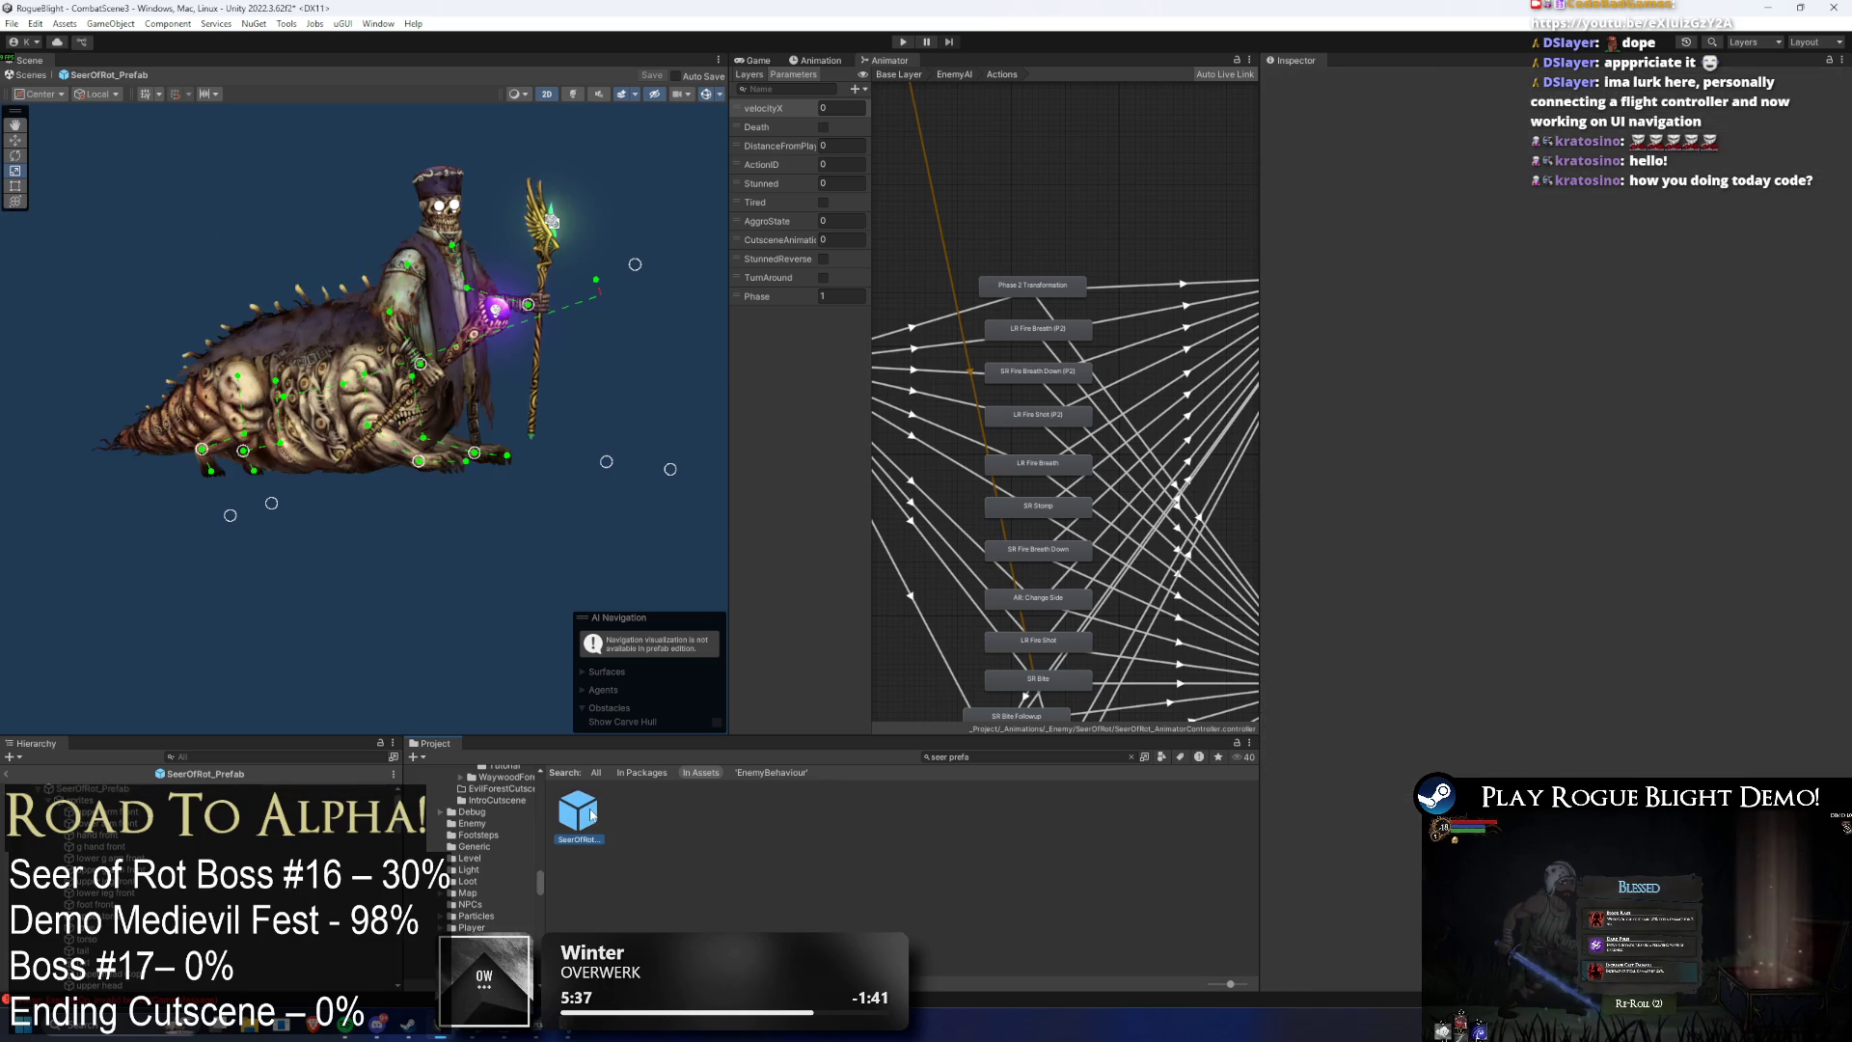
left_click(160, 774)
left_click(815, 66)
left_click(795, 93)
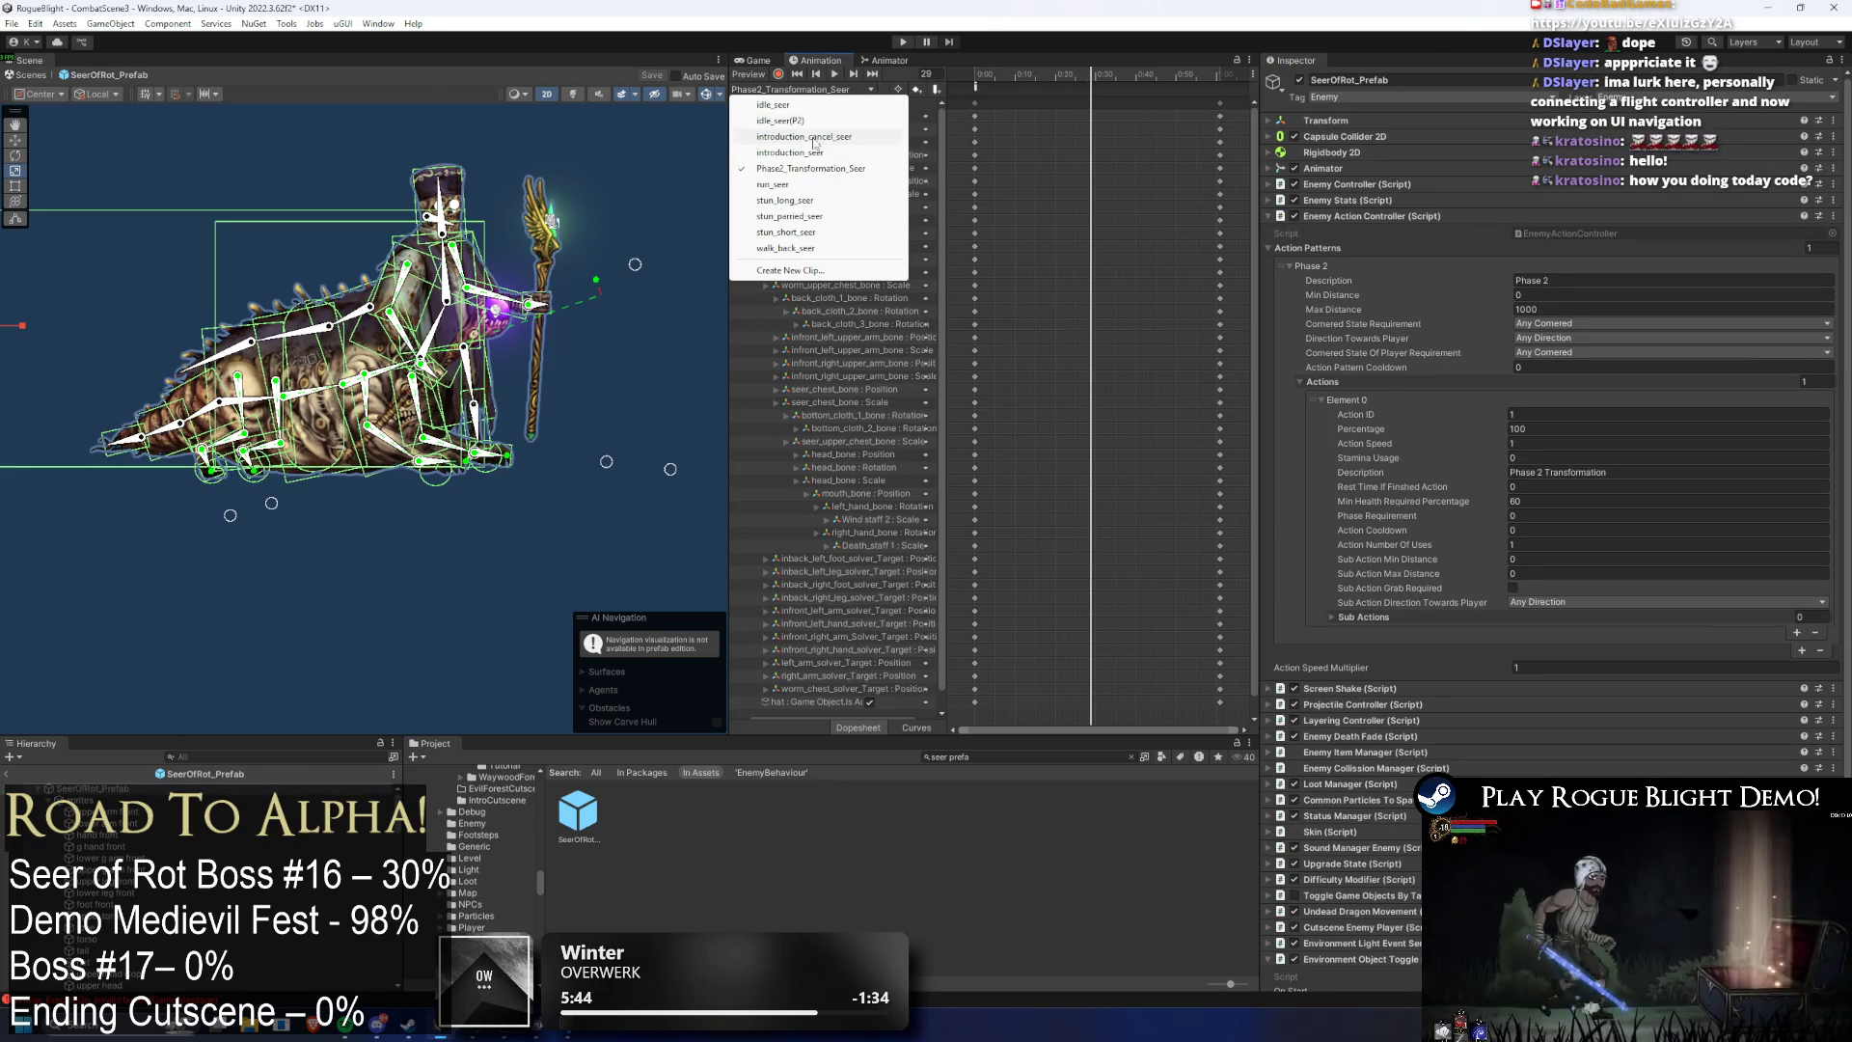
left_click(834, 169)
mouse_move(1018, 77)
left_mouse_down()
mouse_move(1236, 94)
mouse_move(999, 85)
mouse_move(1236, 69)
mouse_move(1023, 69)
mouse_move(1221, 73)
mouse_move(1159, 75)
left_mouse_up()
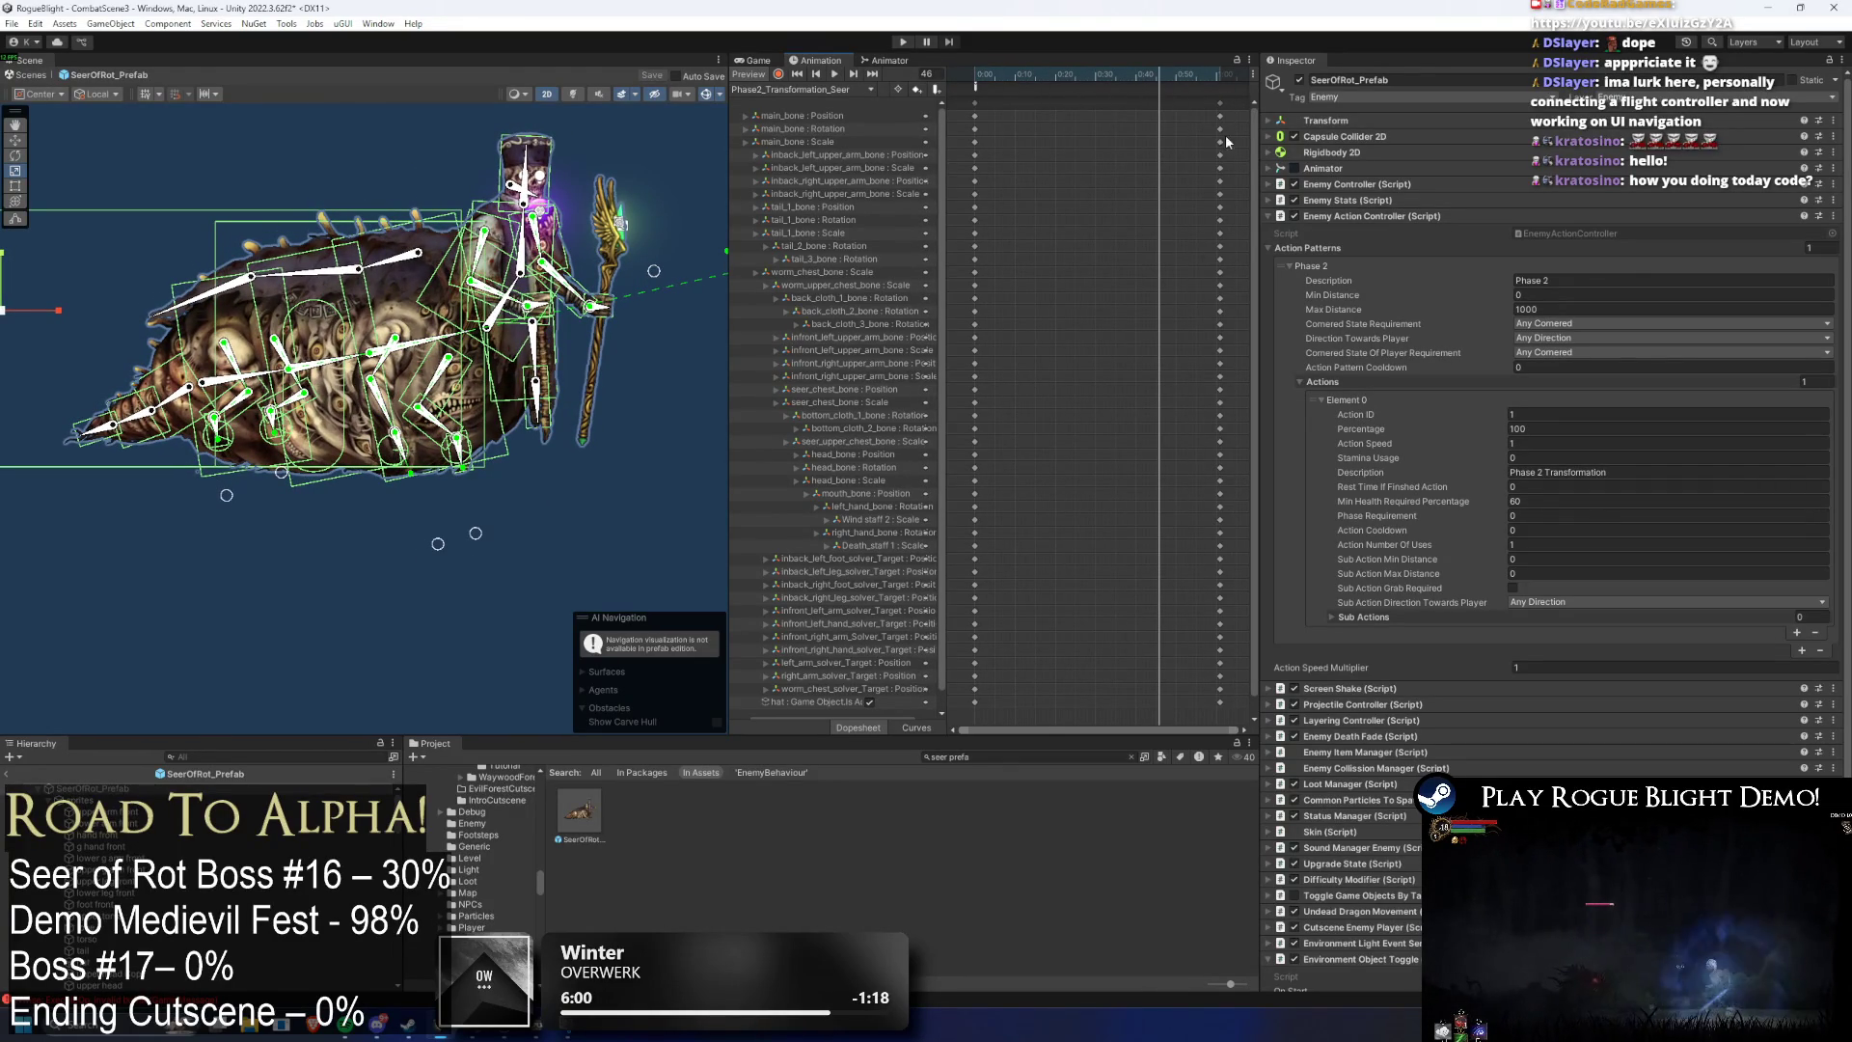
- Select the main, tail_1, worm chest, worm upper chest, seer chest and seer upper chest scale tracks
left_click(797, 142)
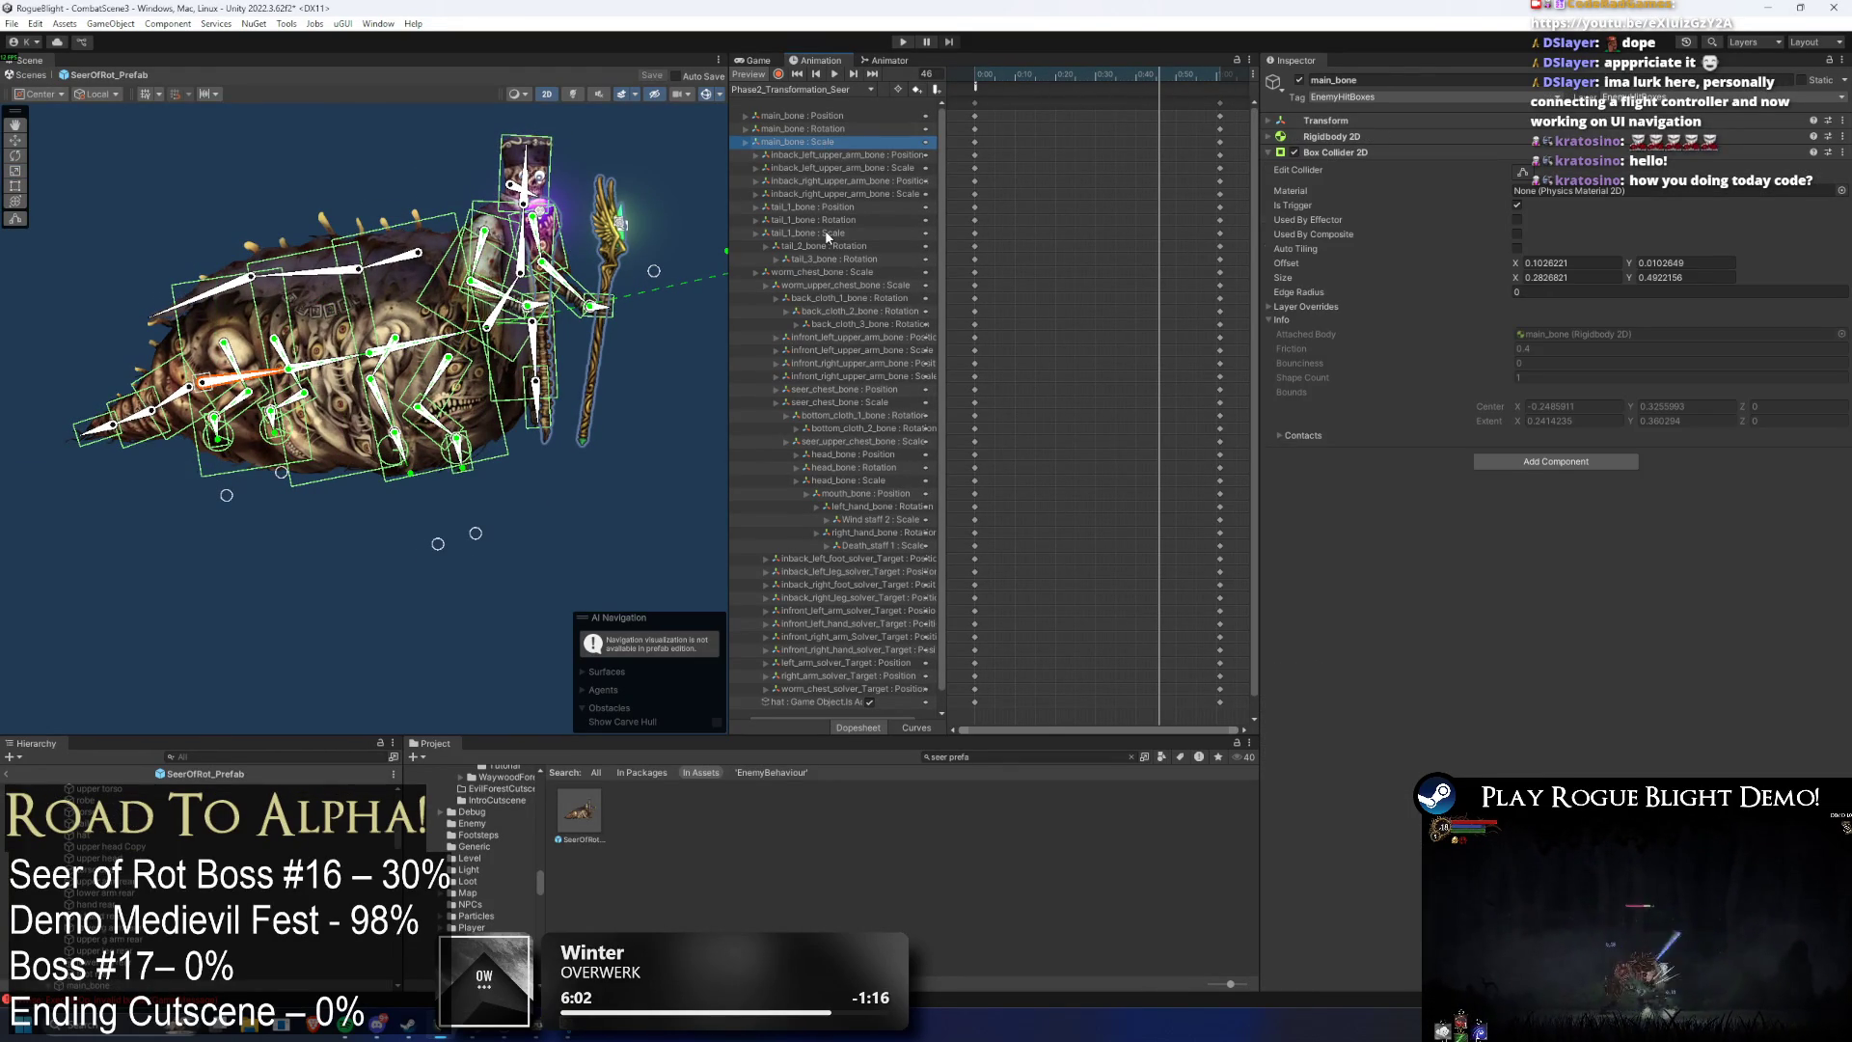
left_click(808, 233, "ctrl")
left_click(861, 273, "ctrl")
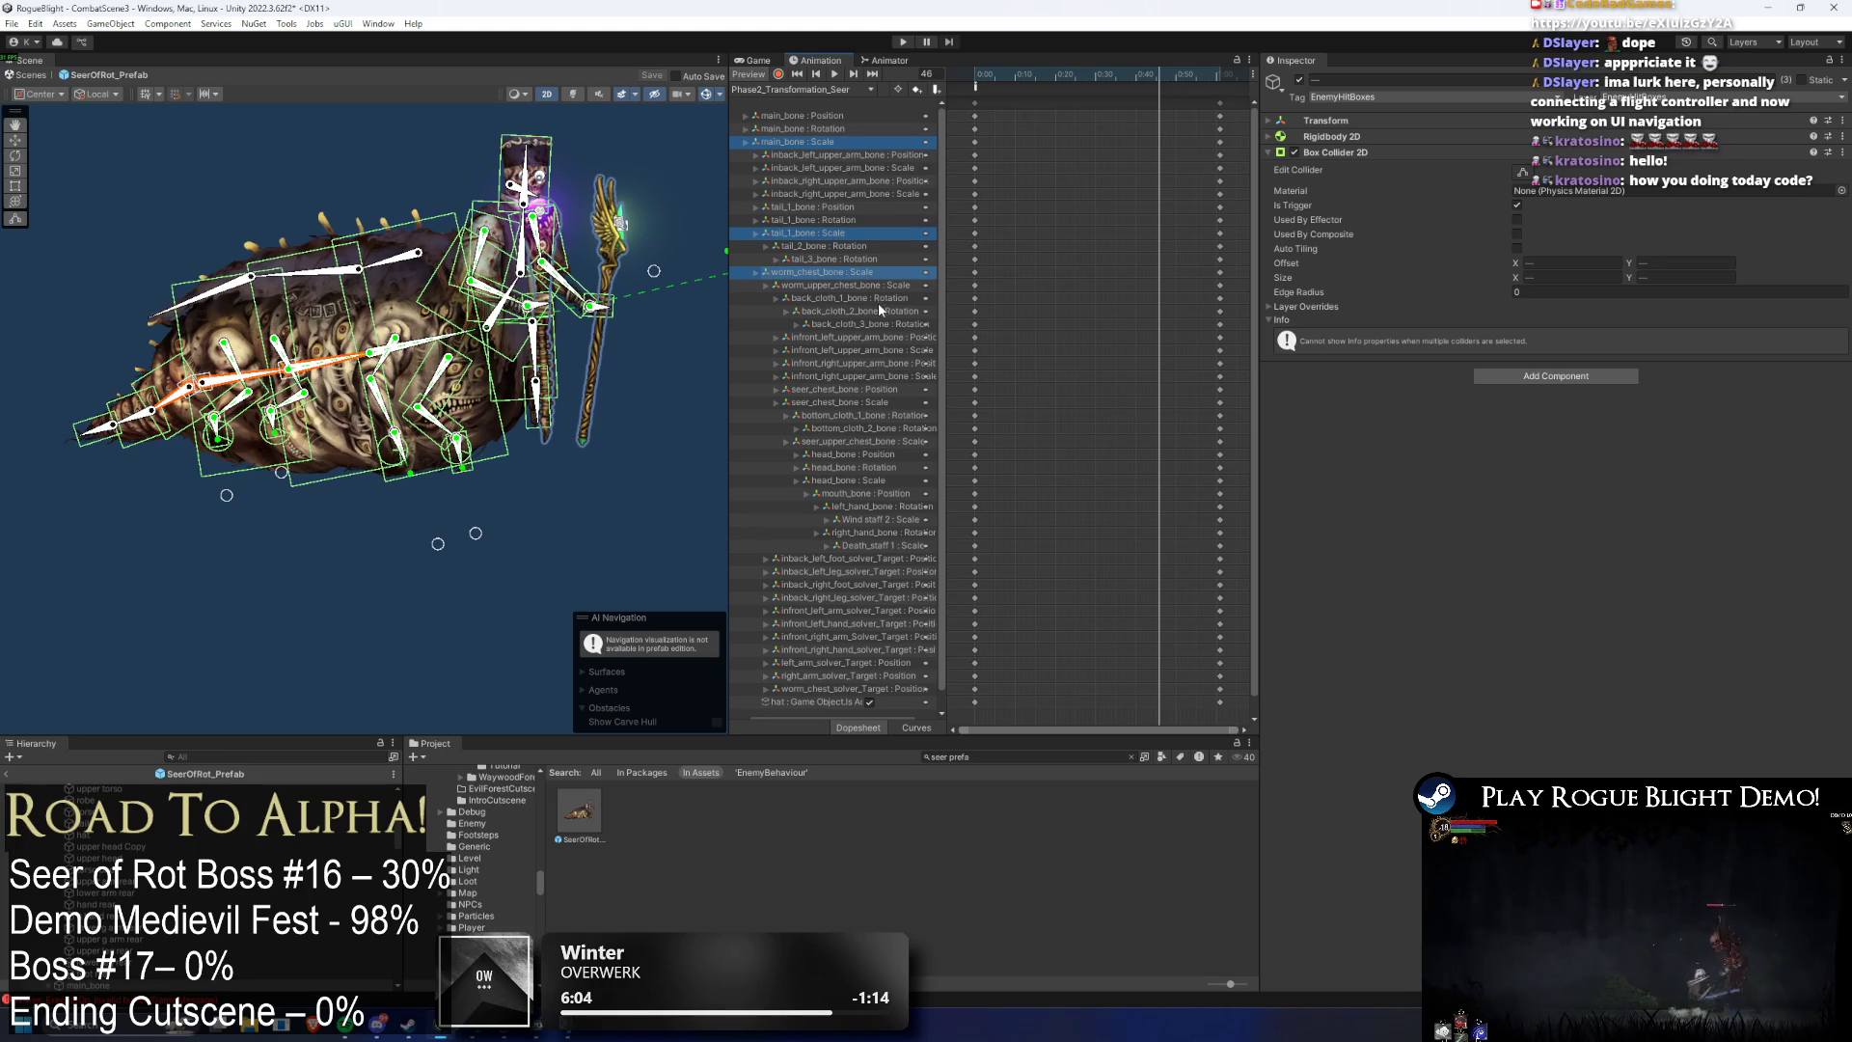
left_click(875, 287, "ctrl")
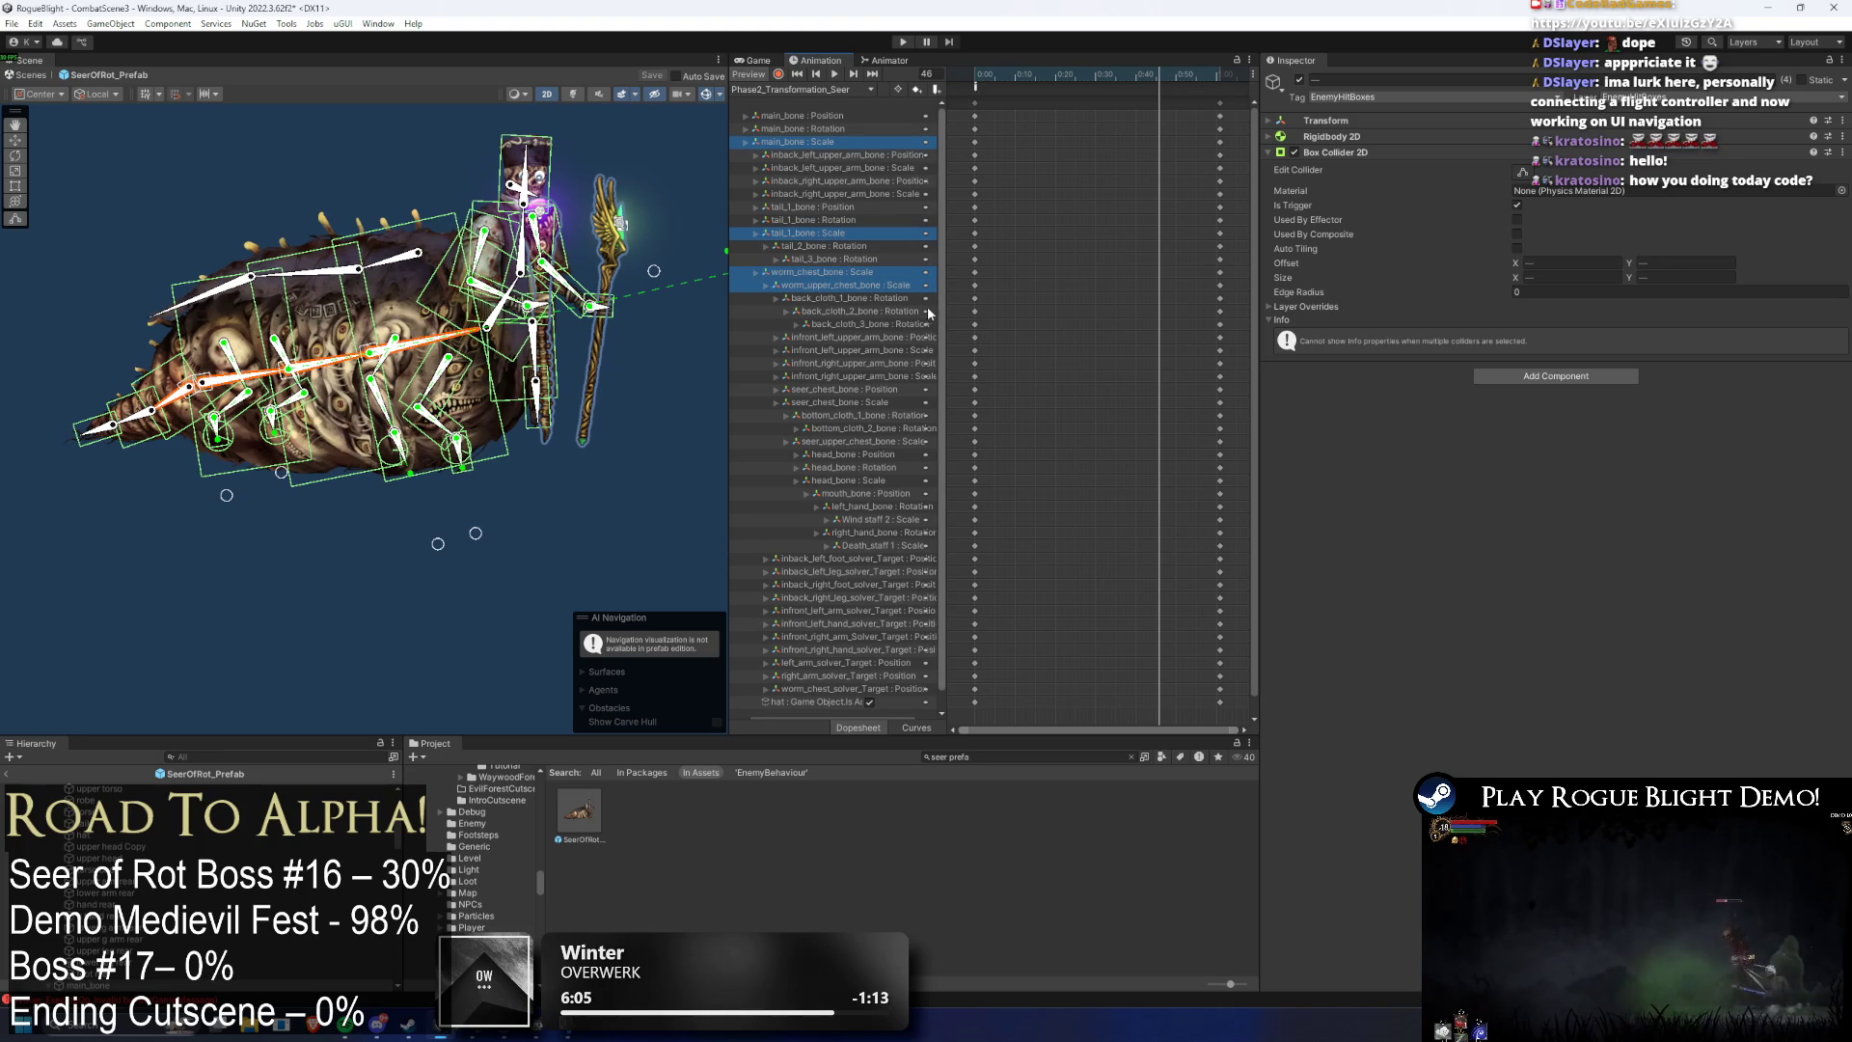
left_click(847, 403, "ctrl")
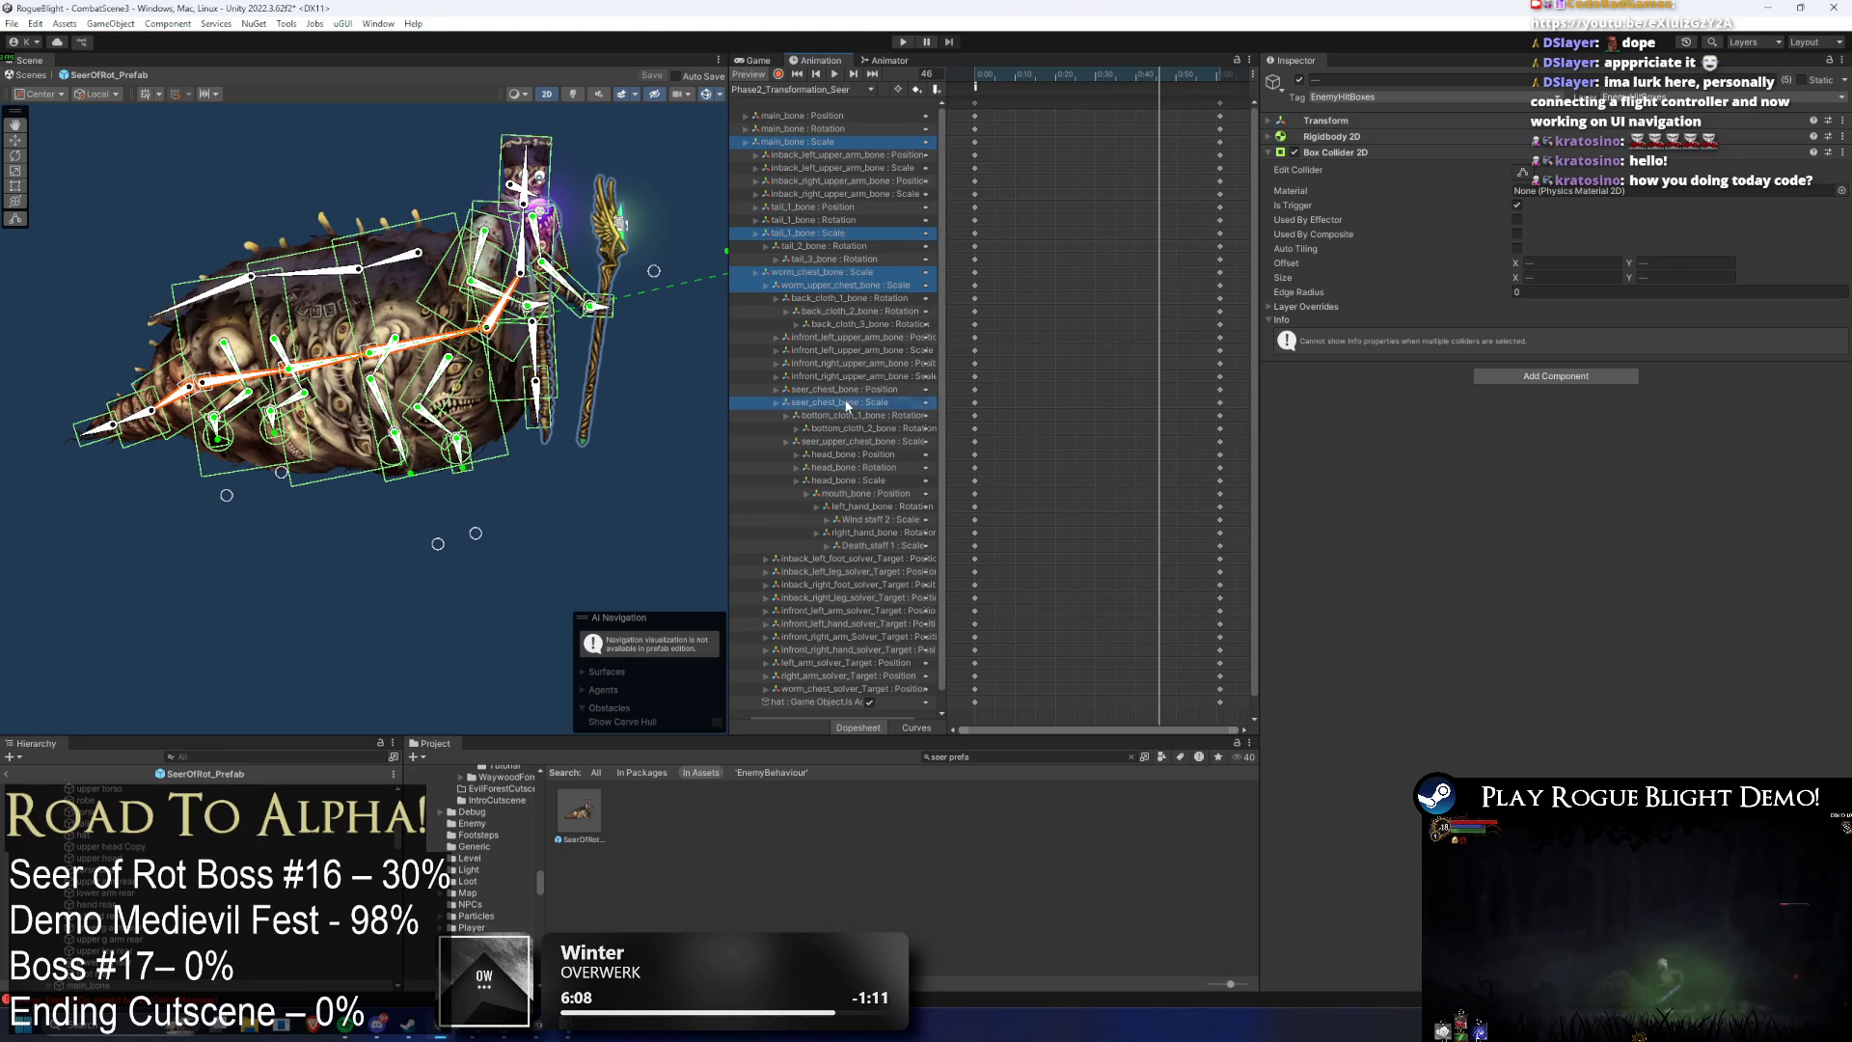
left_click(916, 442, "ctrl")
scroll(934, 468, "down", 1)
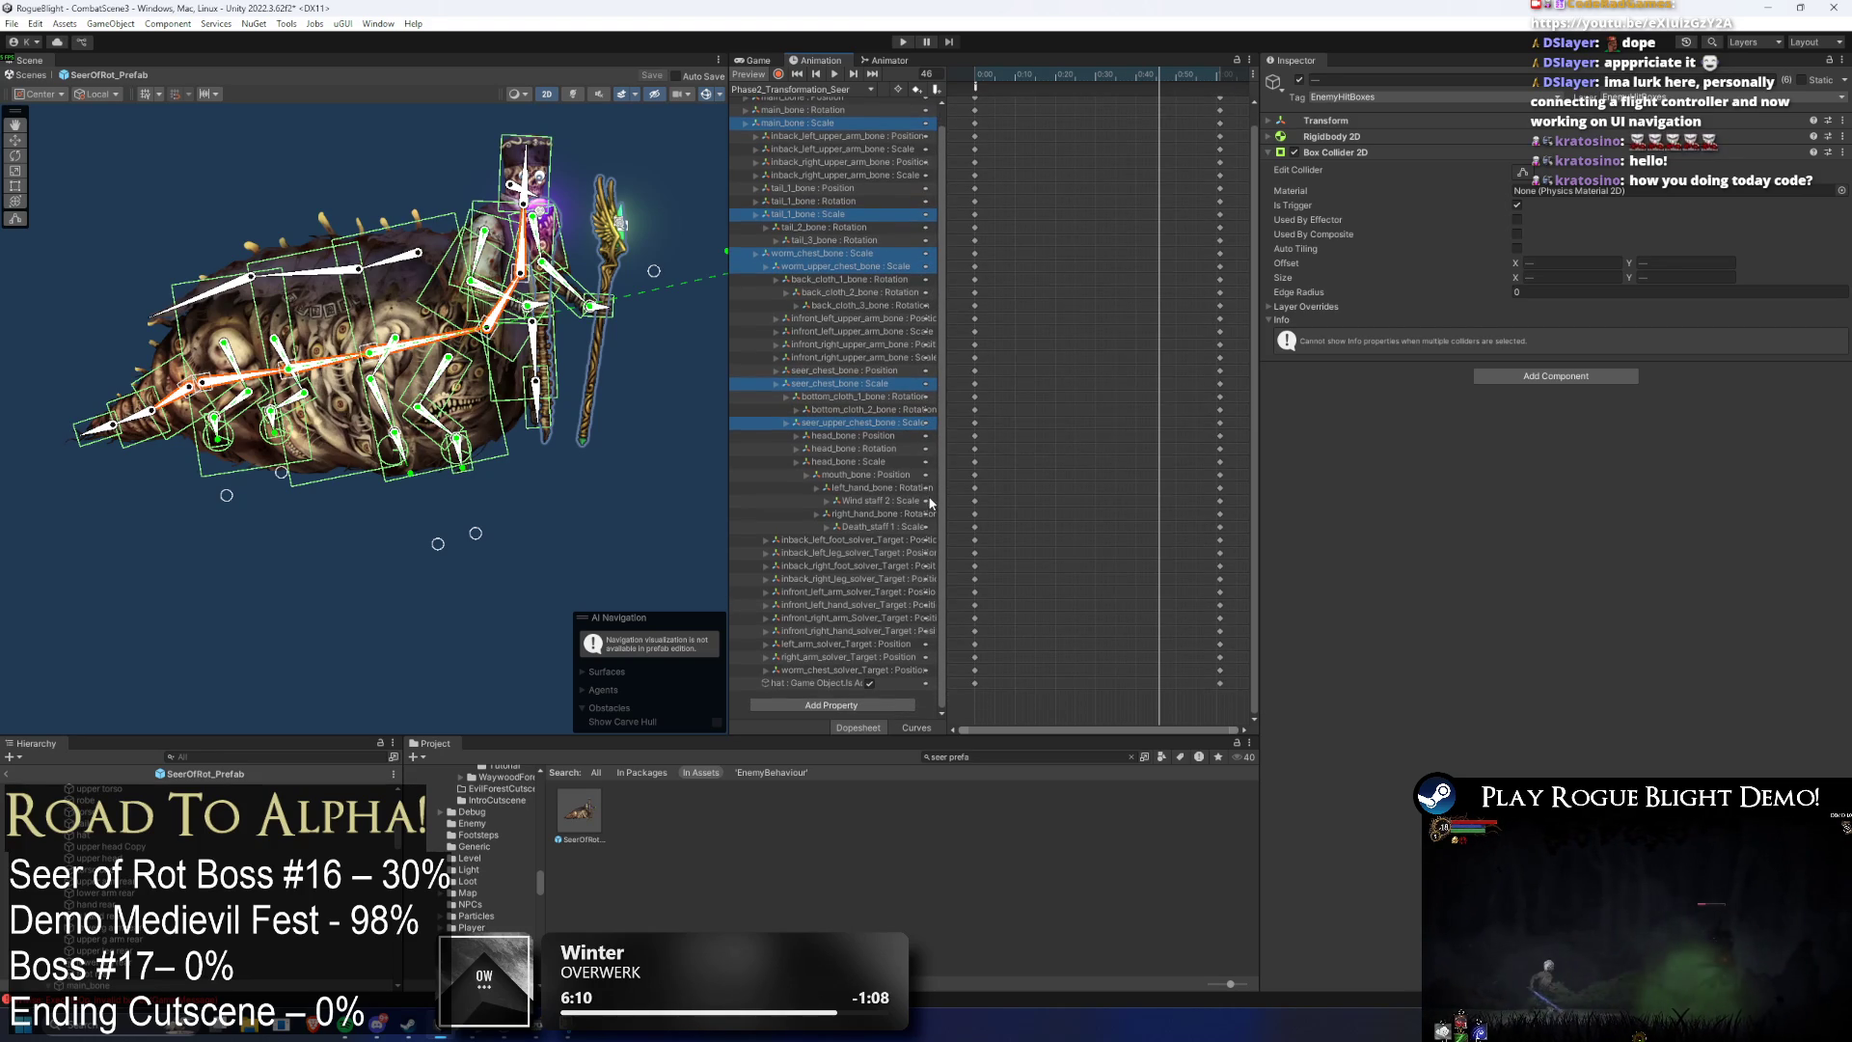
- Shift the bone, left upper-arm, Wind staff 2 and Death_staff 1 scale end keys earlier, then preview
left_click(1221, 123)
left_click(1220, 215, "ctrl")
left_click(1220, 254, "ctrl")
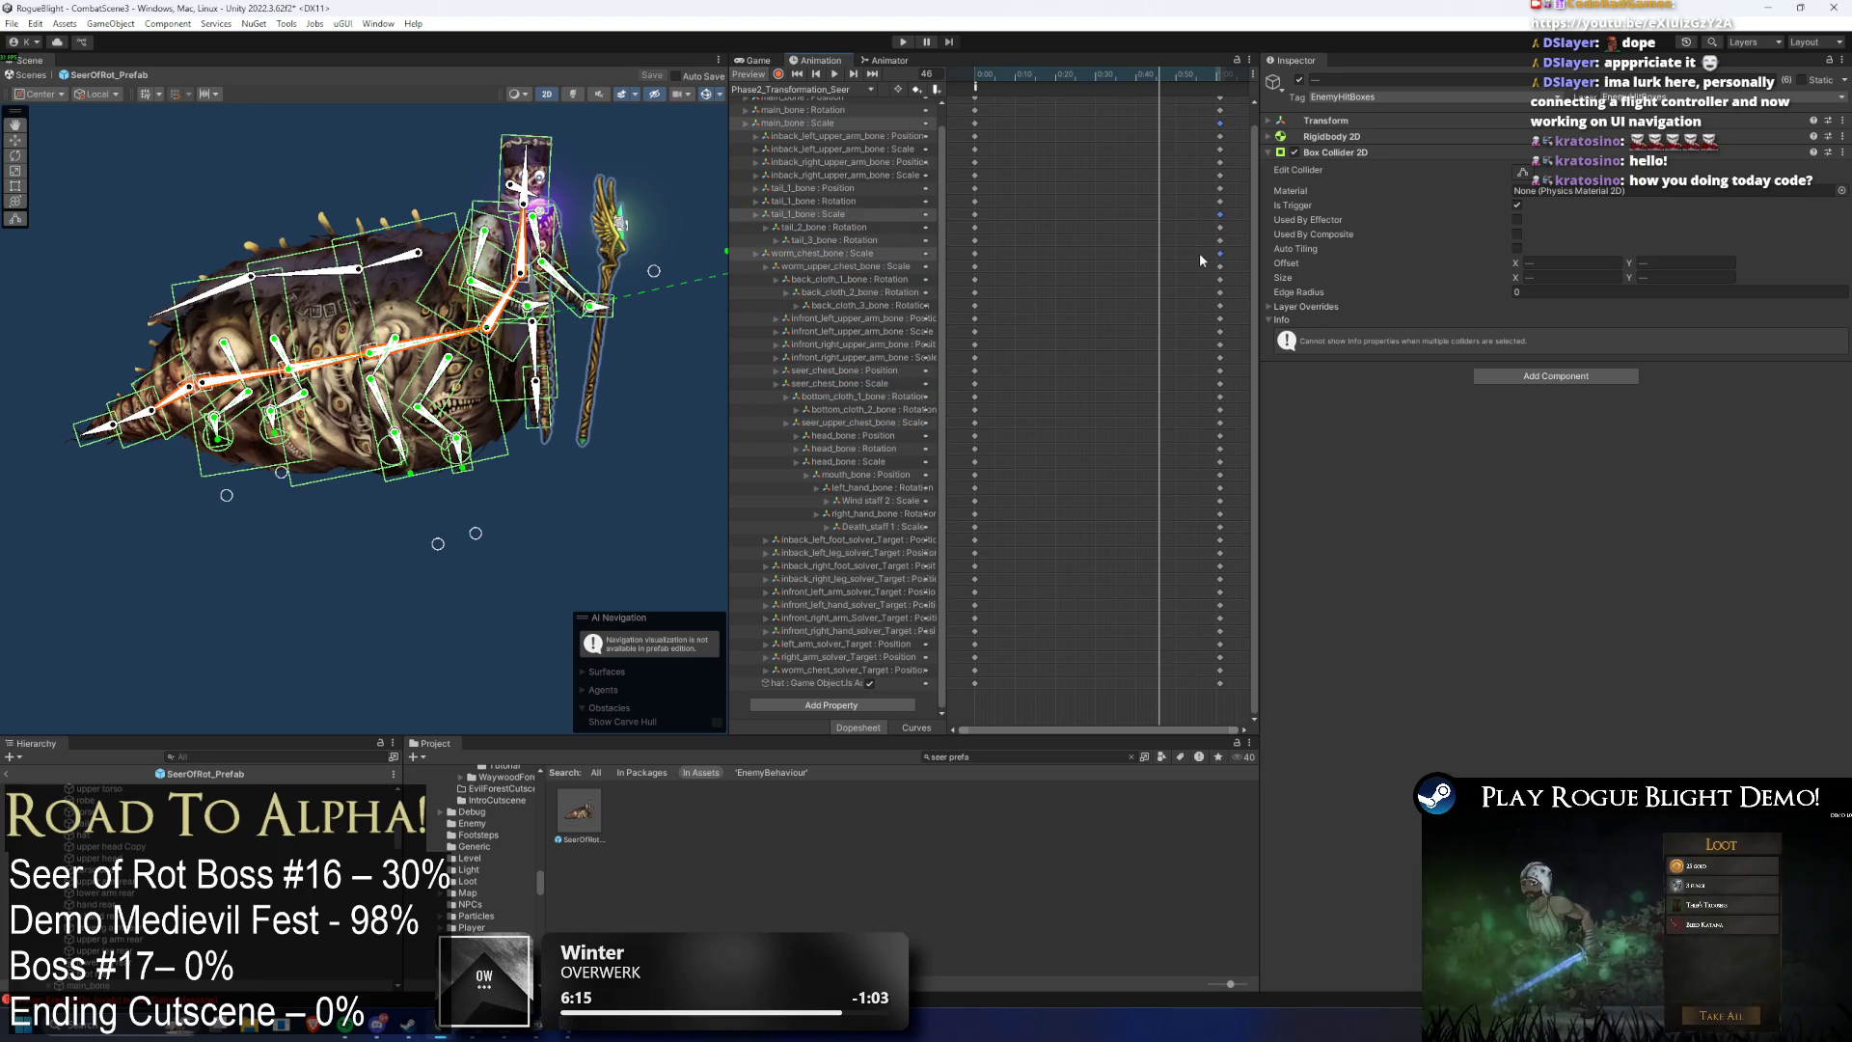
left_click(1220, 266, "ctrl")
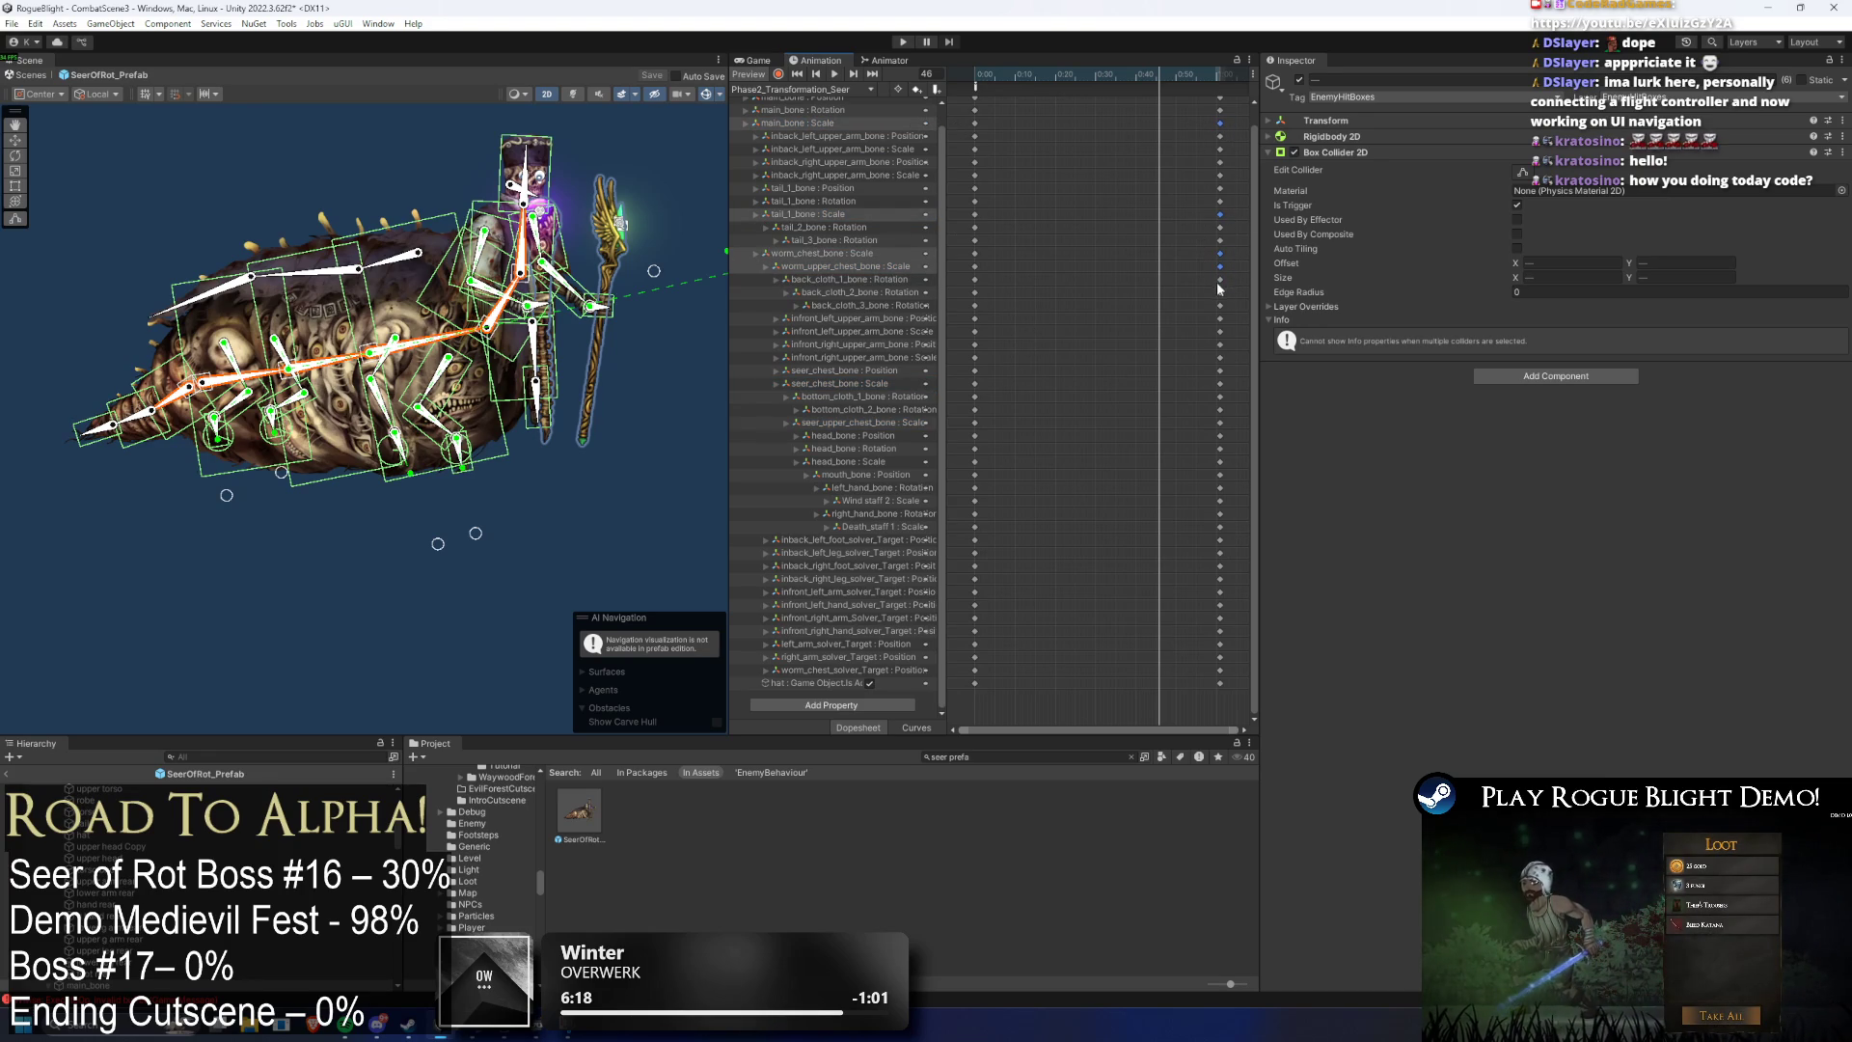
left_click(1220, 344, "ctrl")
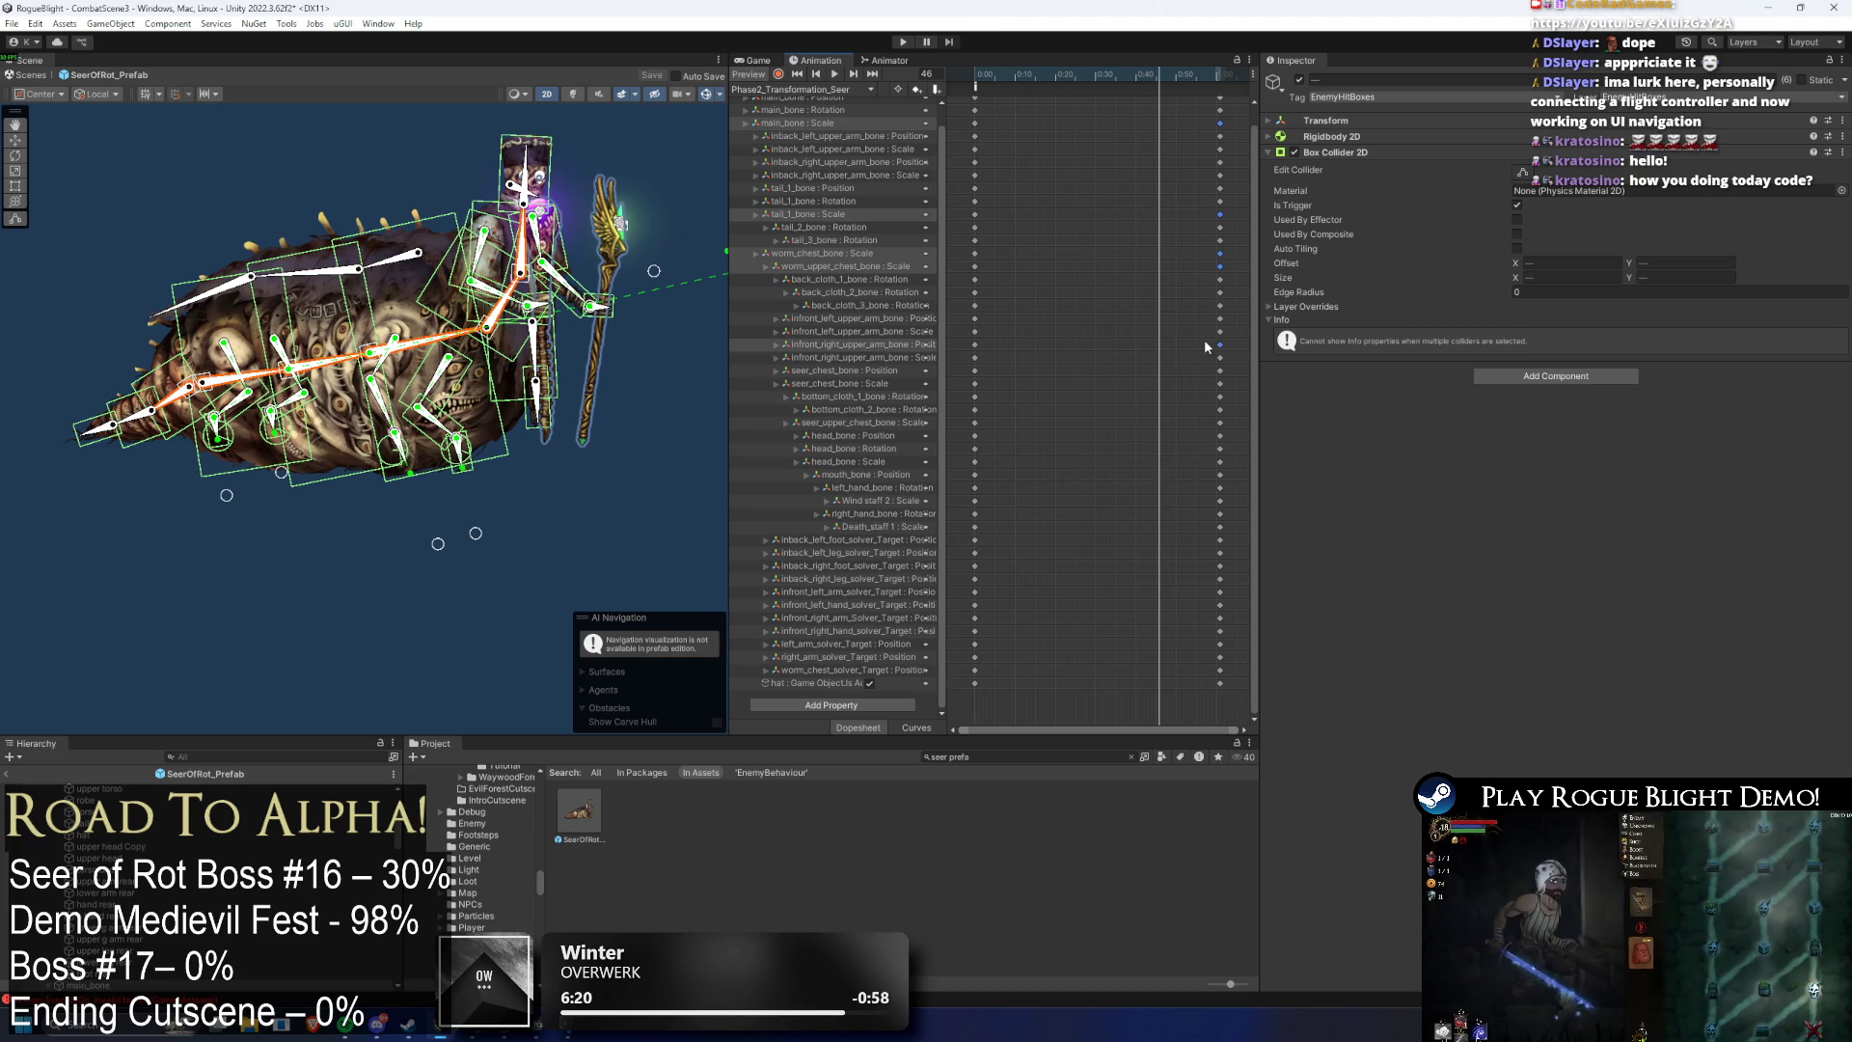
left_click(1220, 344, "ctrl")
left_click(1220, 331, "ctrl")
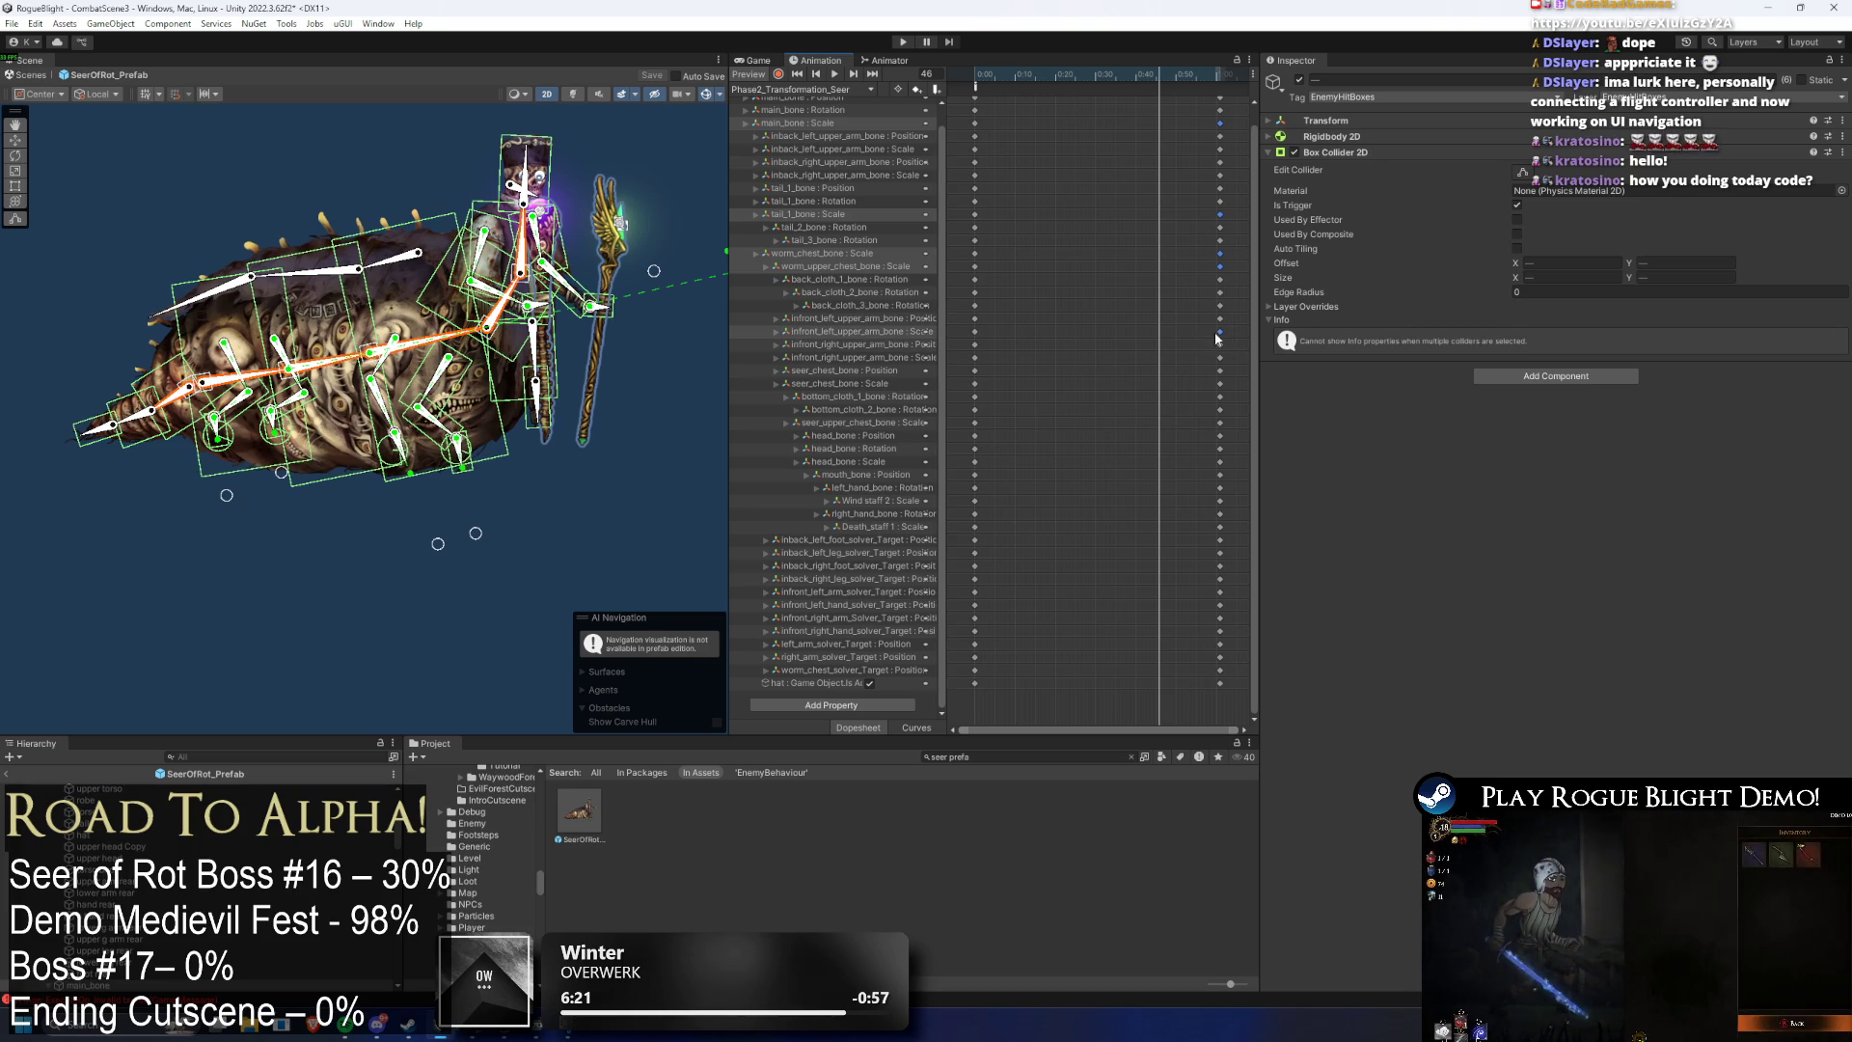
left_click(1220, 384, "ctrl")
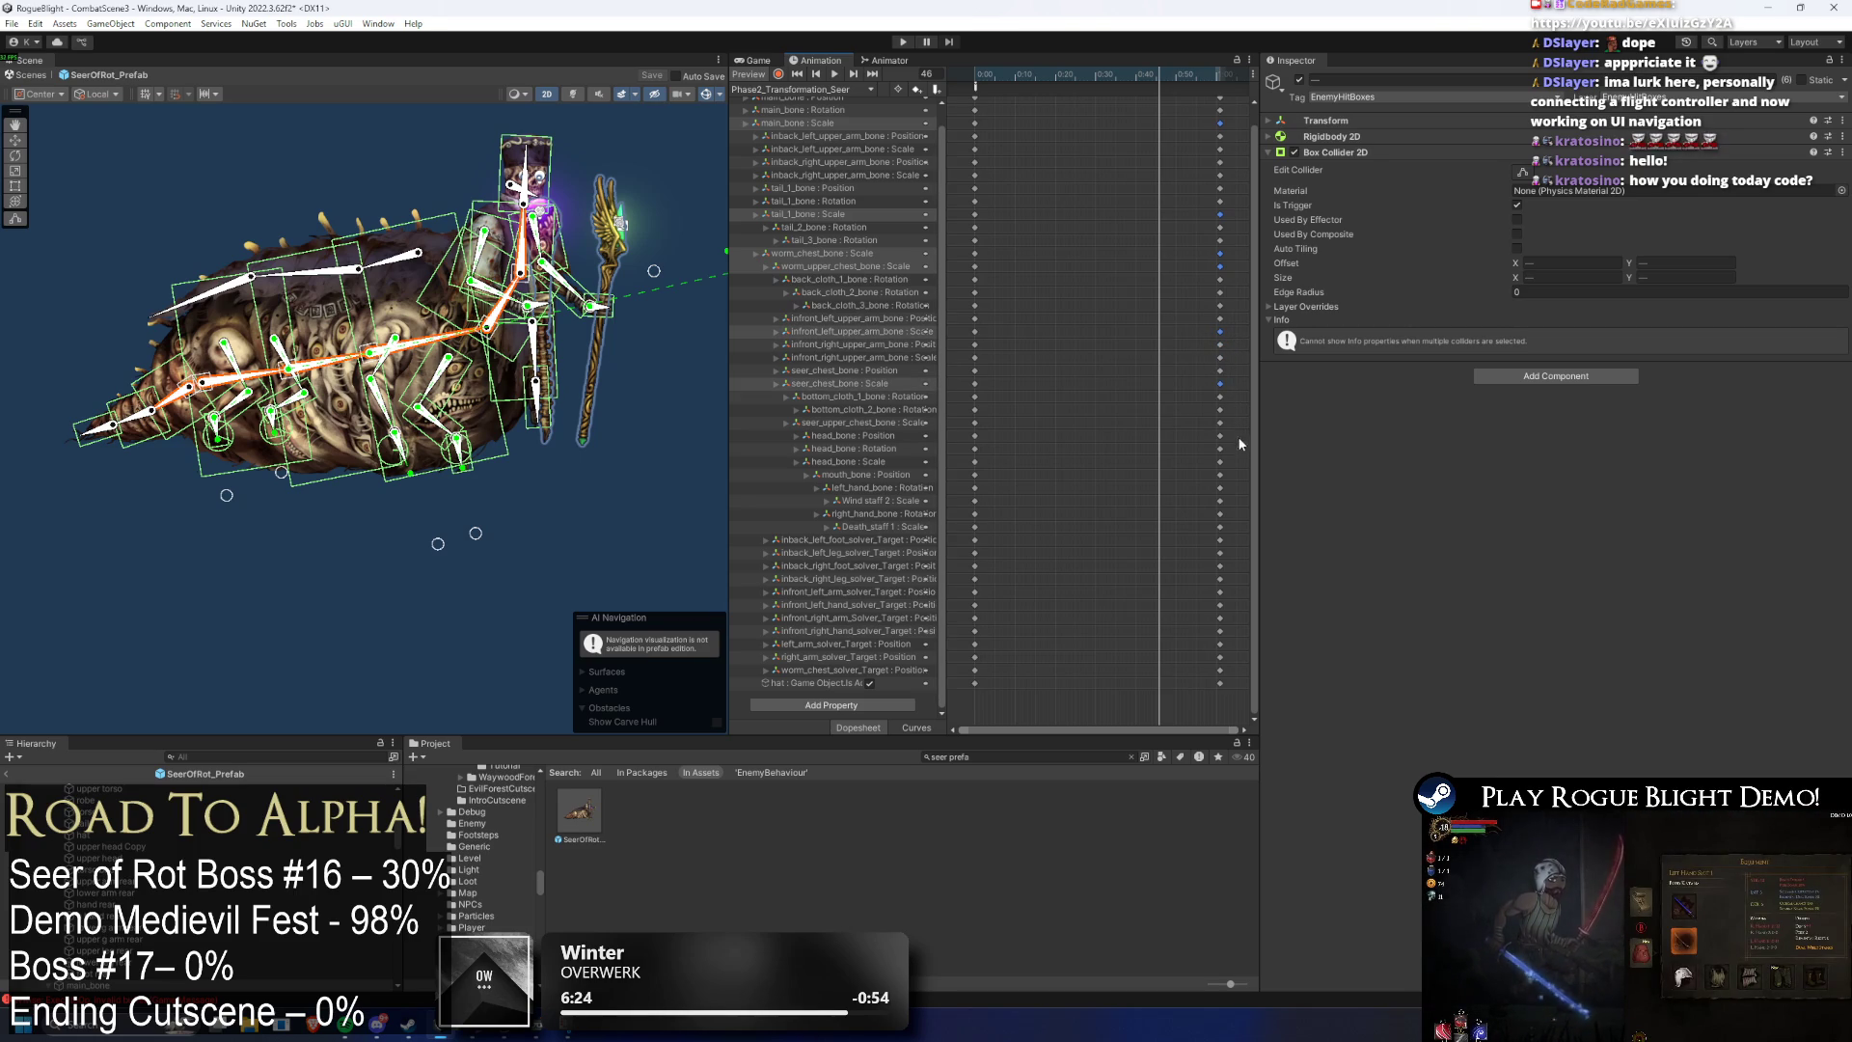
left_click(1220, 423, "ctrl")
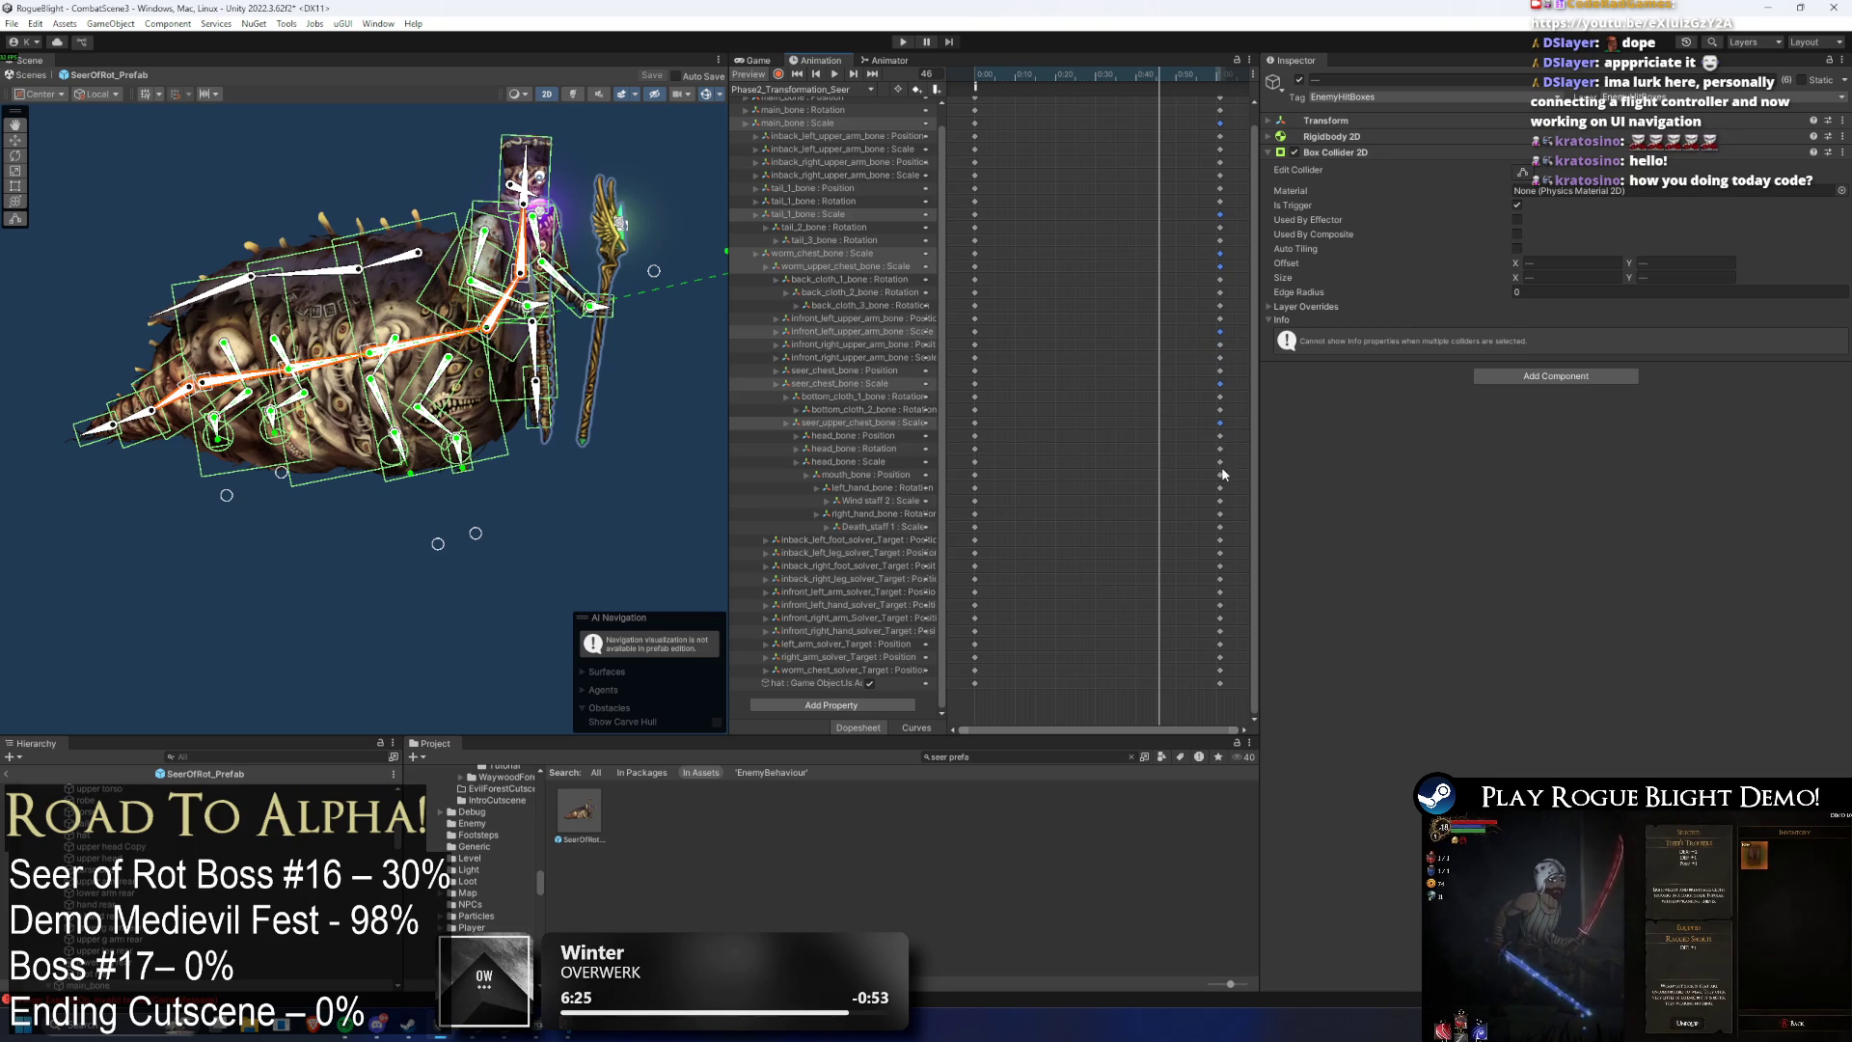
left_click(1221, 501, "ctrl")
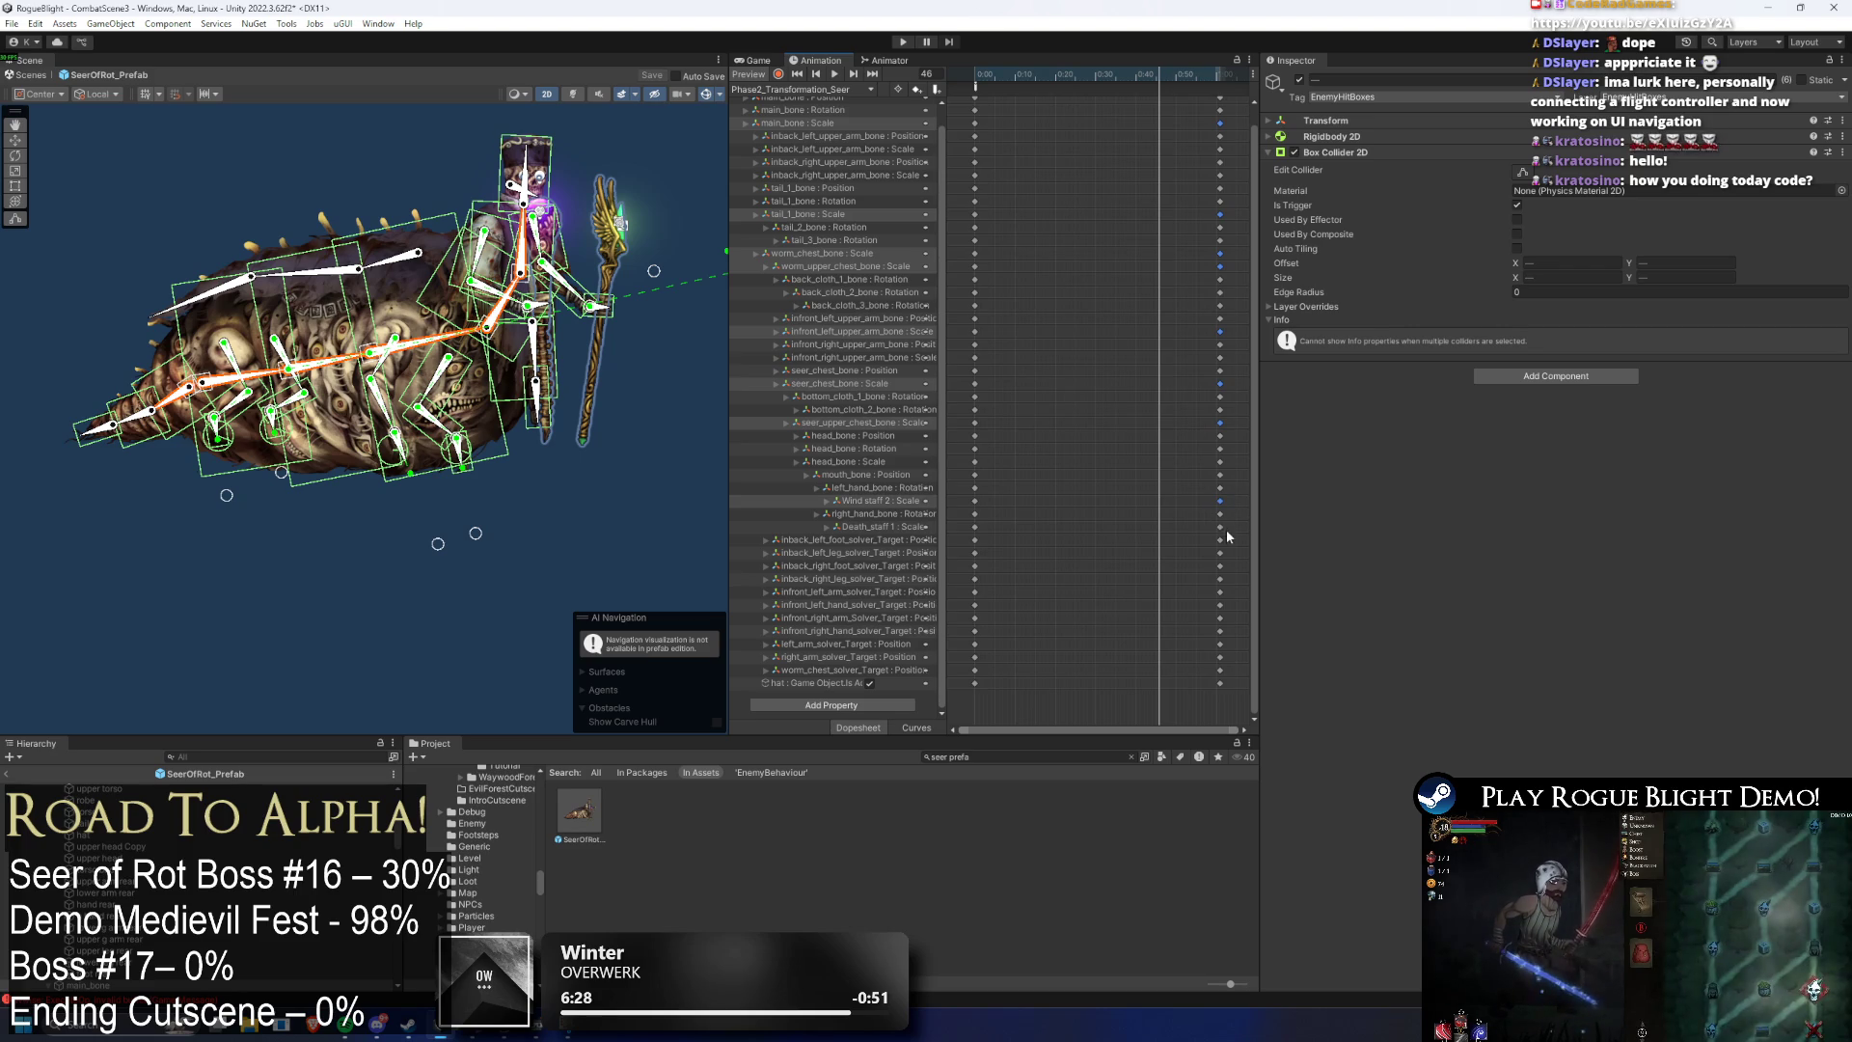
left_click(1220, 526, "ctrl")
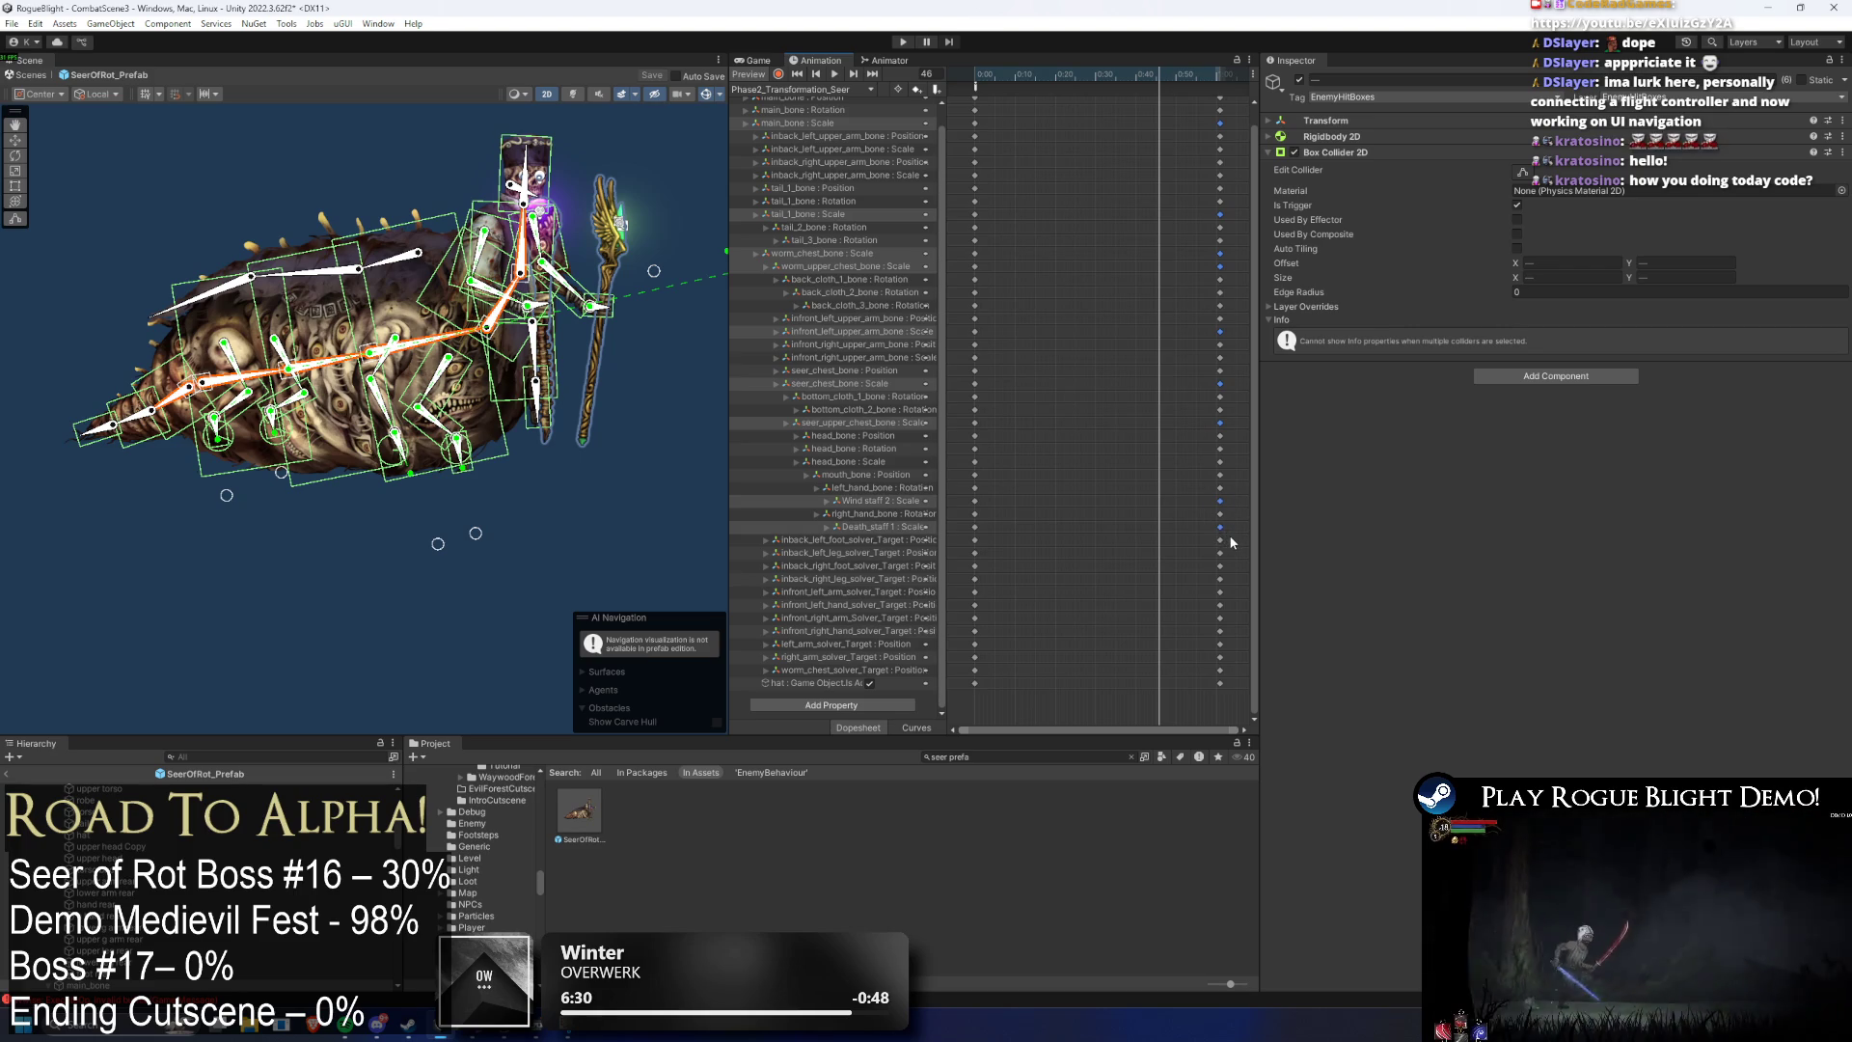
left_click_drag(1155, 527, 1091, 527)
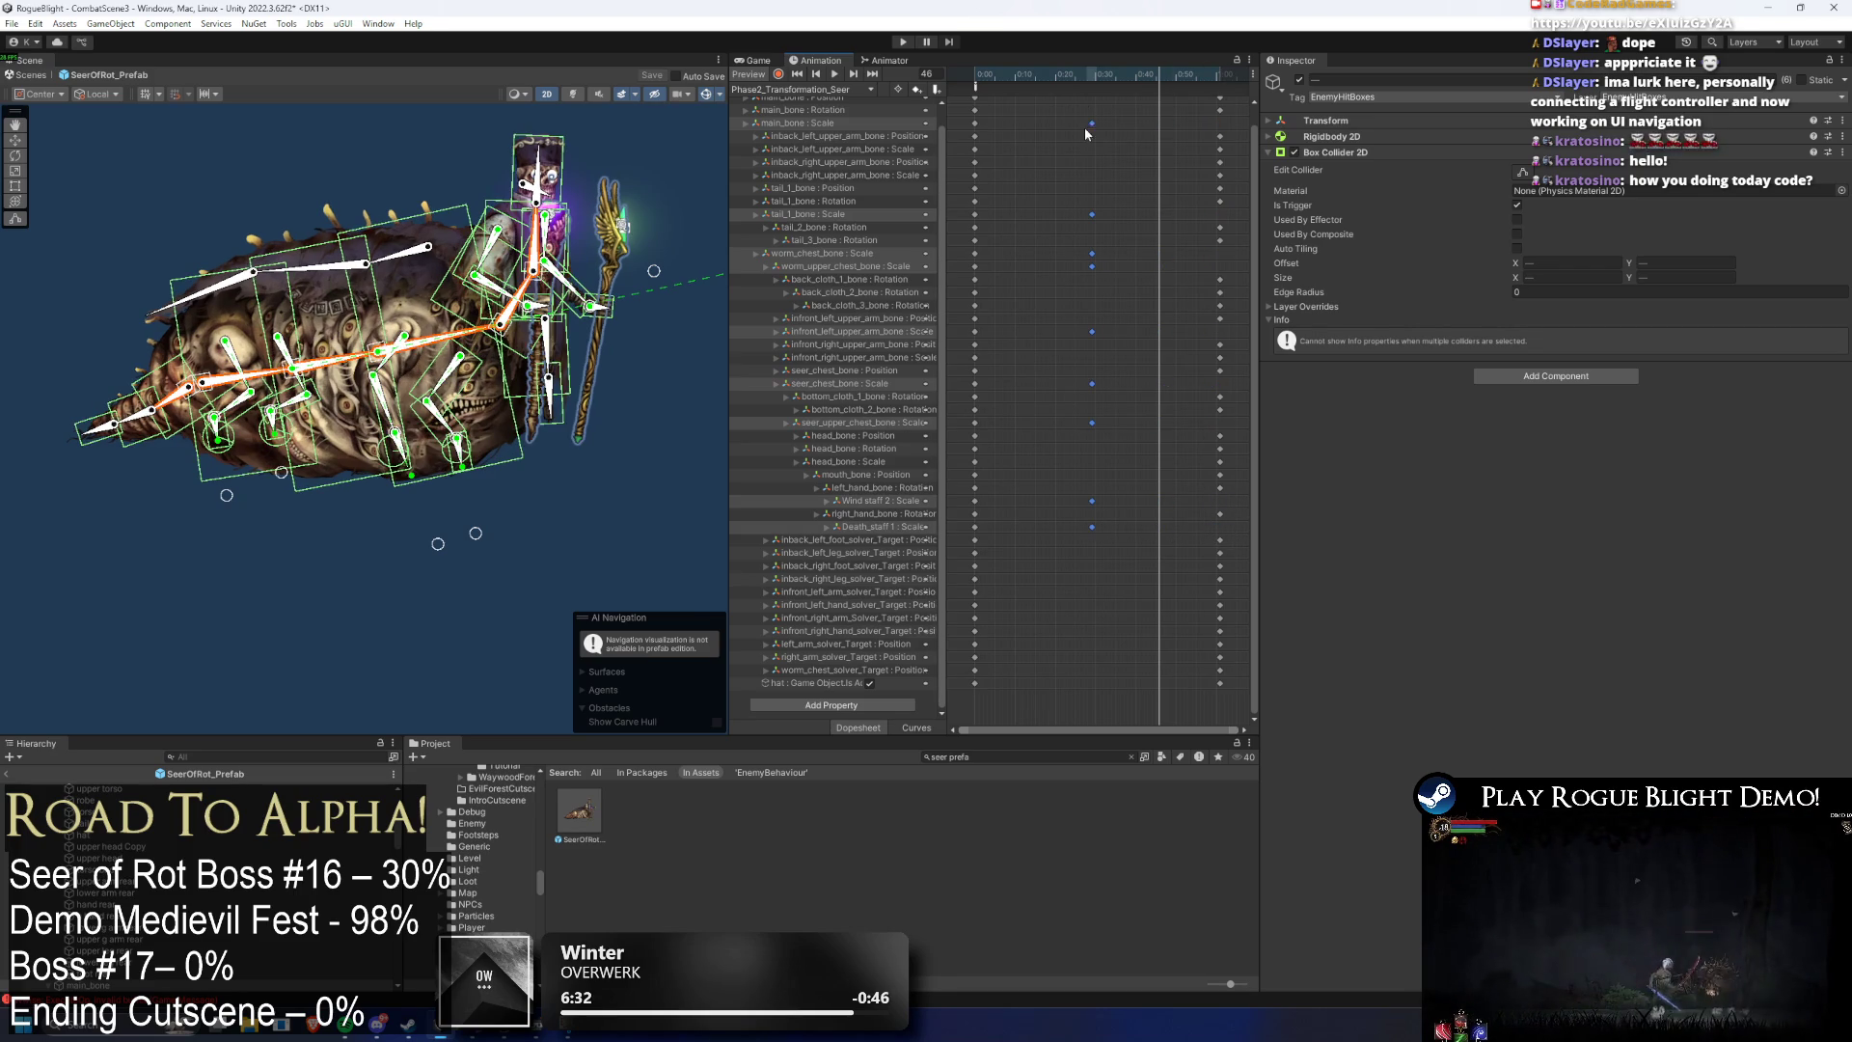
key("space")
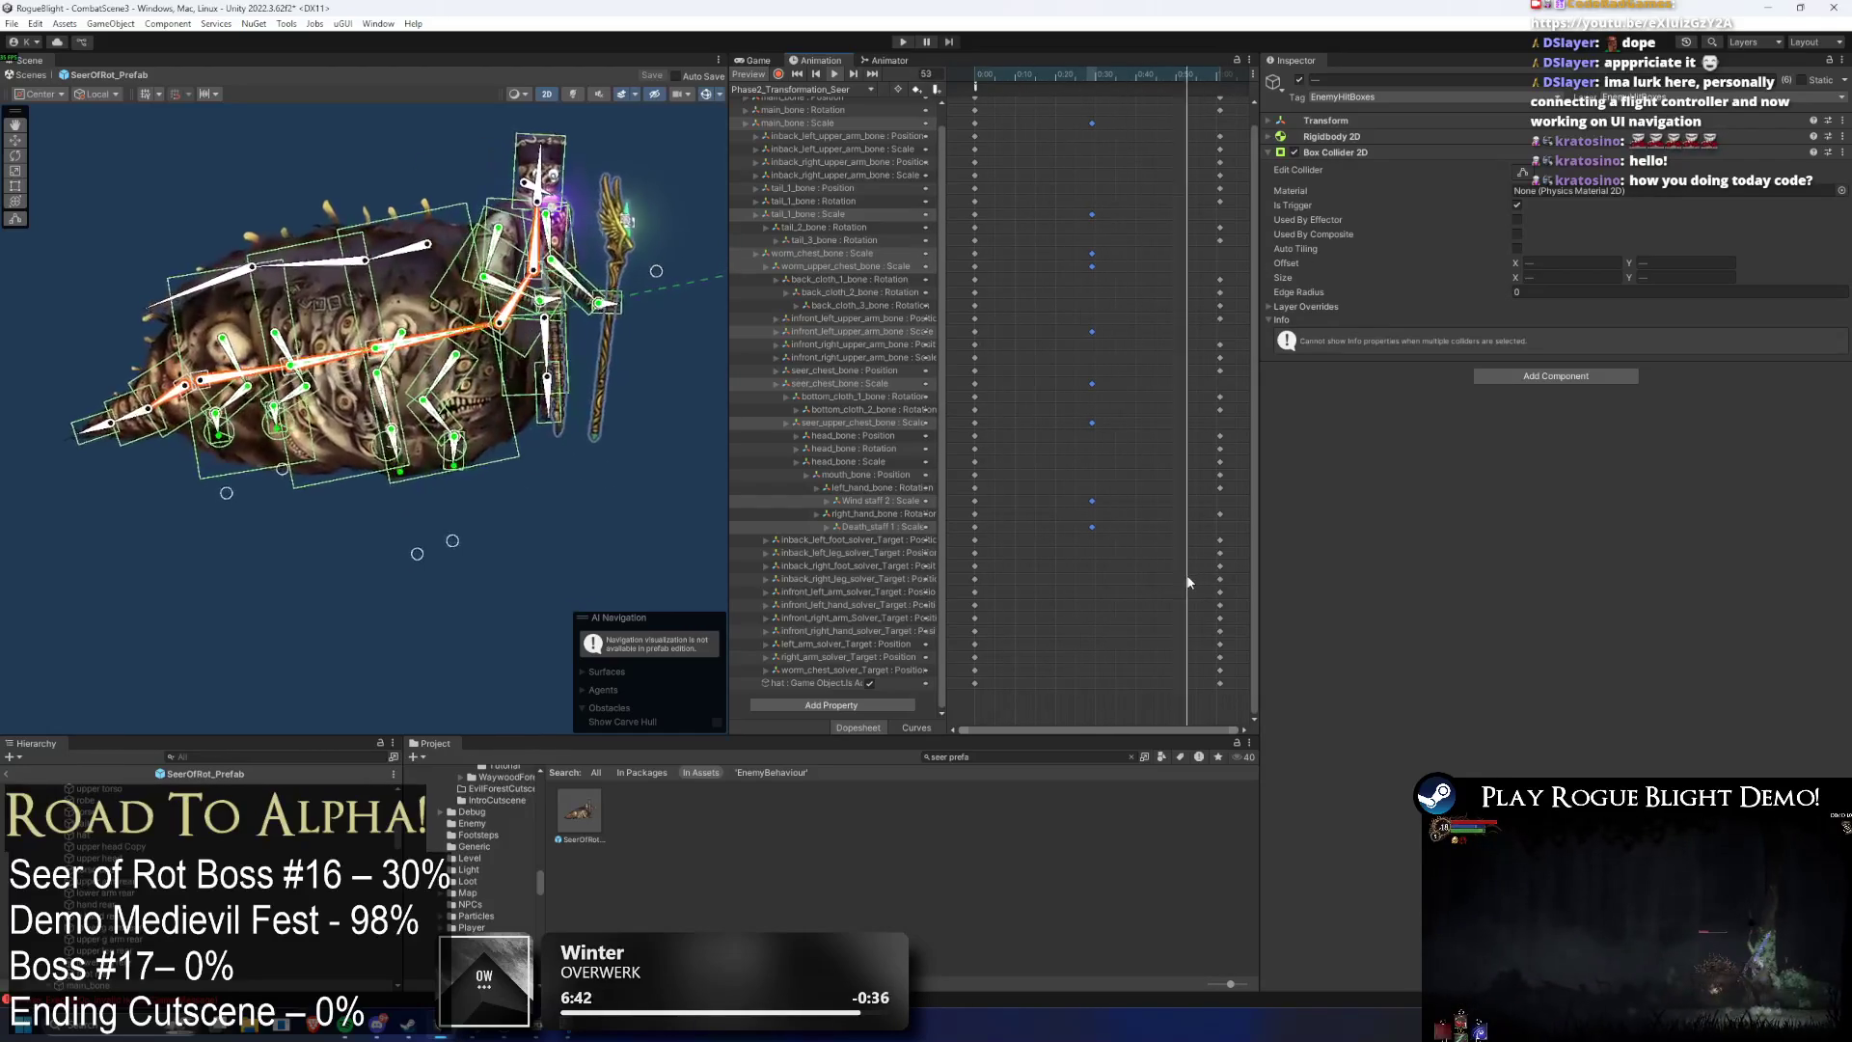
- Move the inback upper-arm scale keys earlier to 0:30
left_click_drag(942, 559, 993, 563)
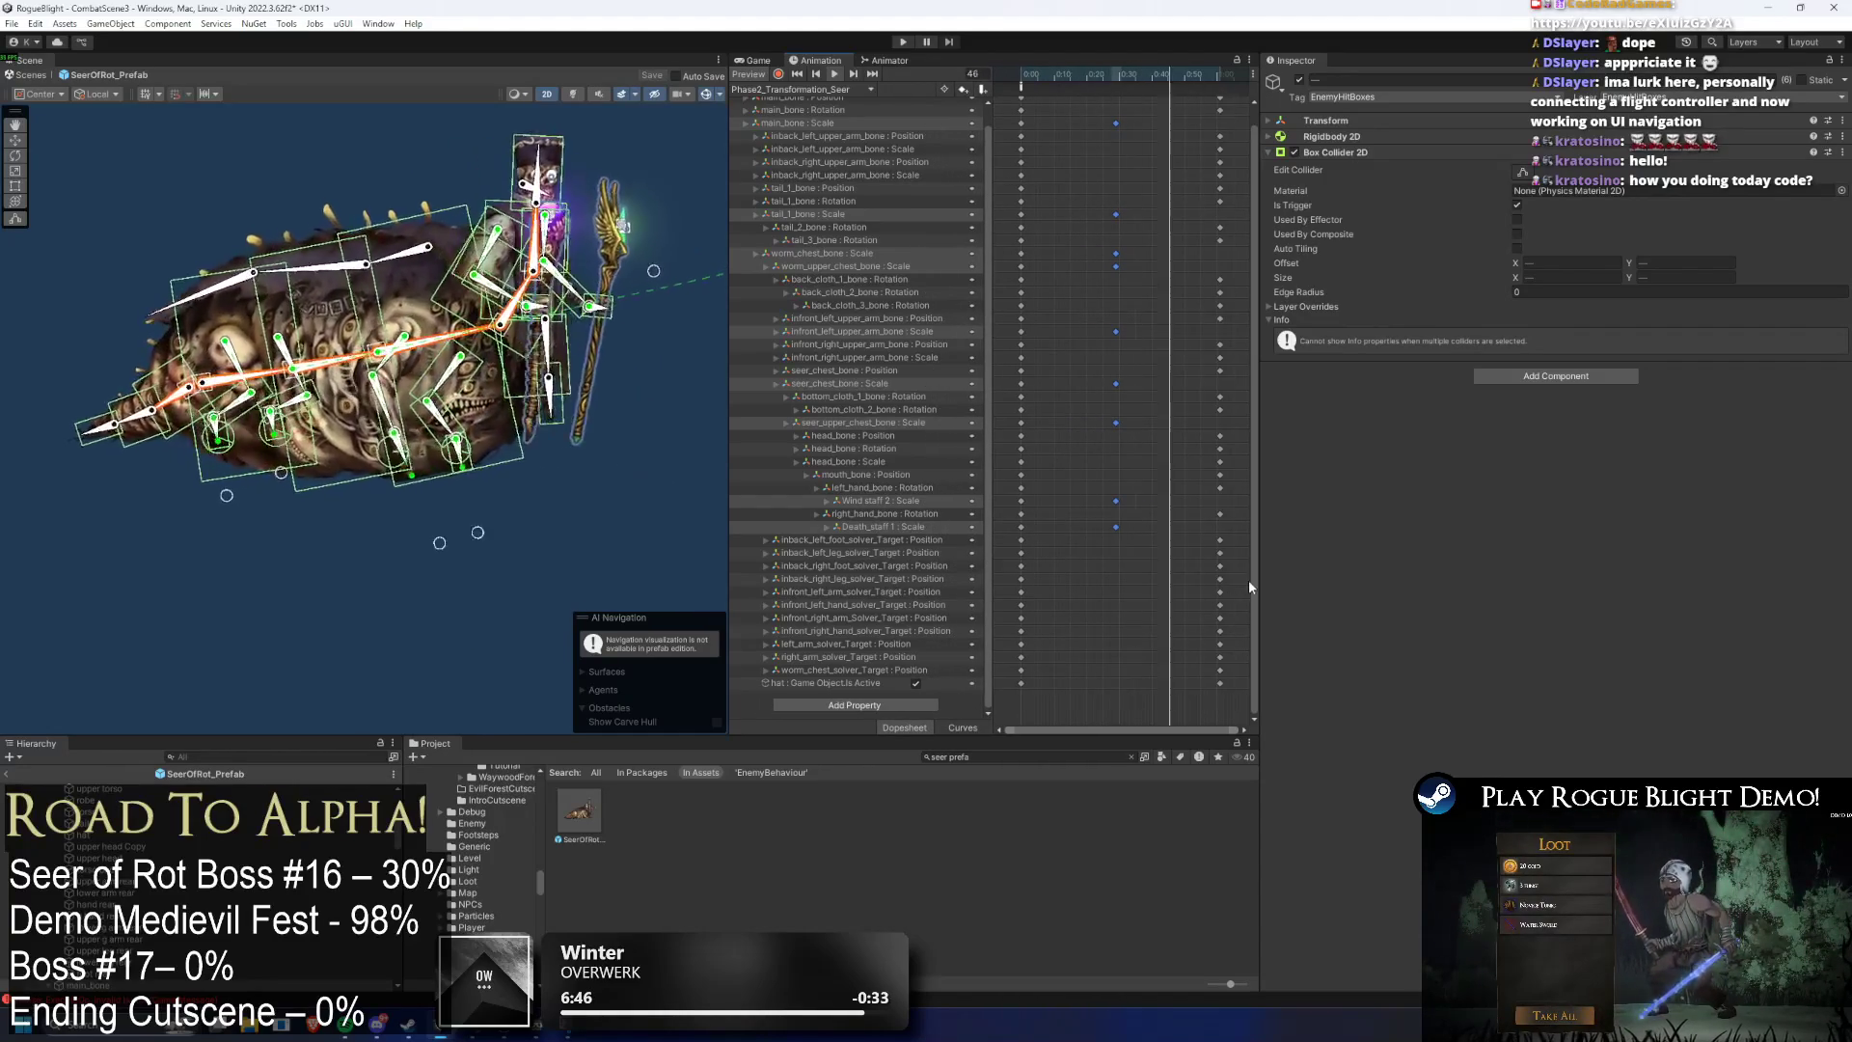
left_click_drag(1257, 565, 1264, 519)
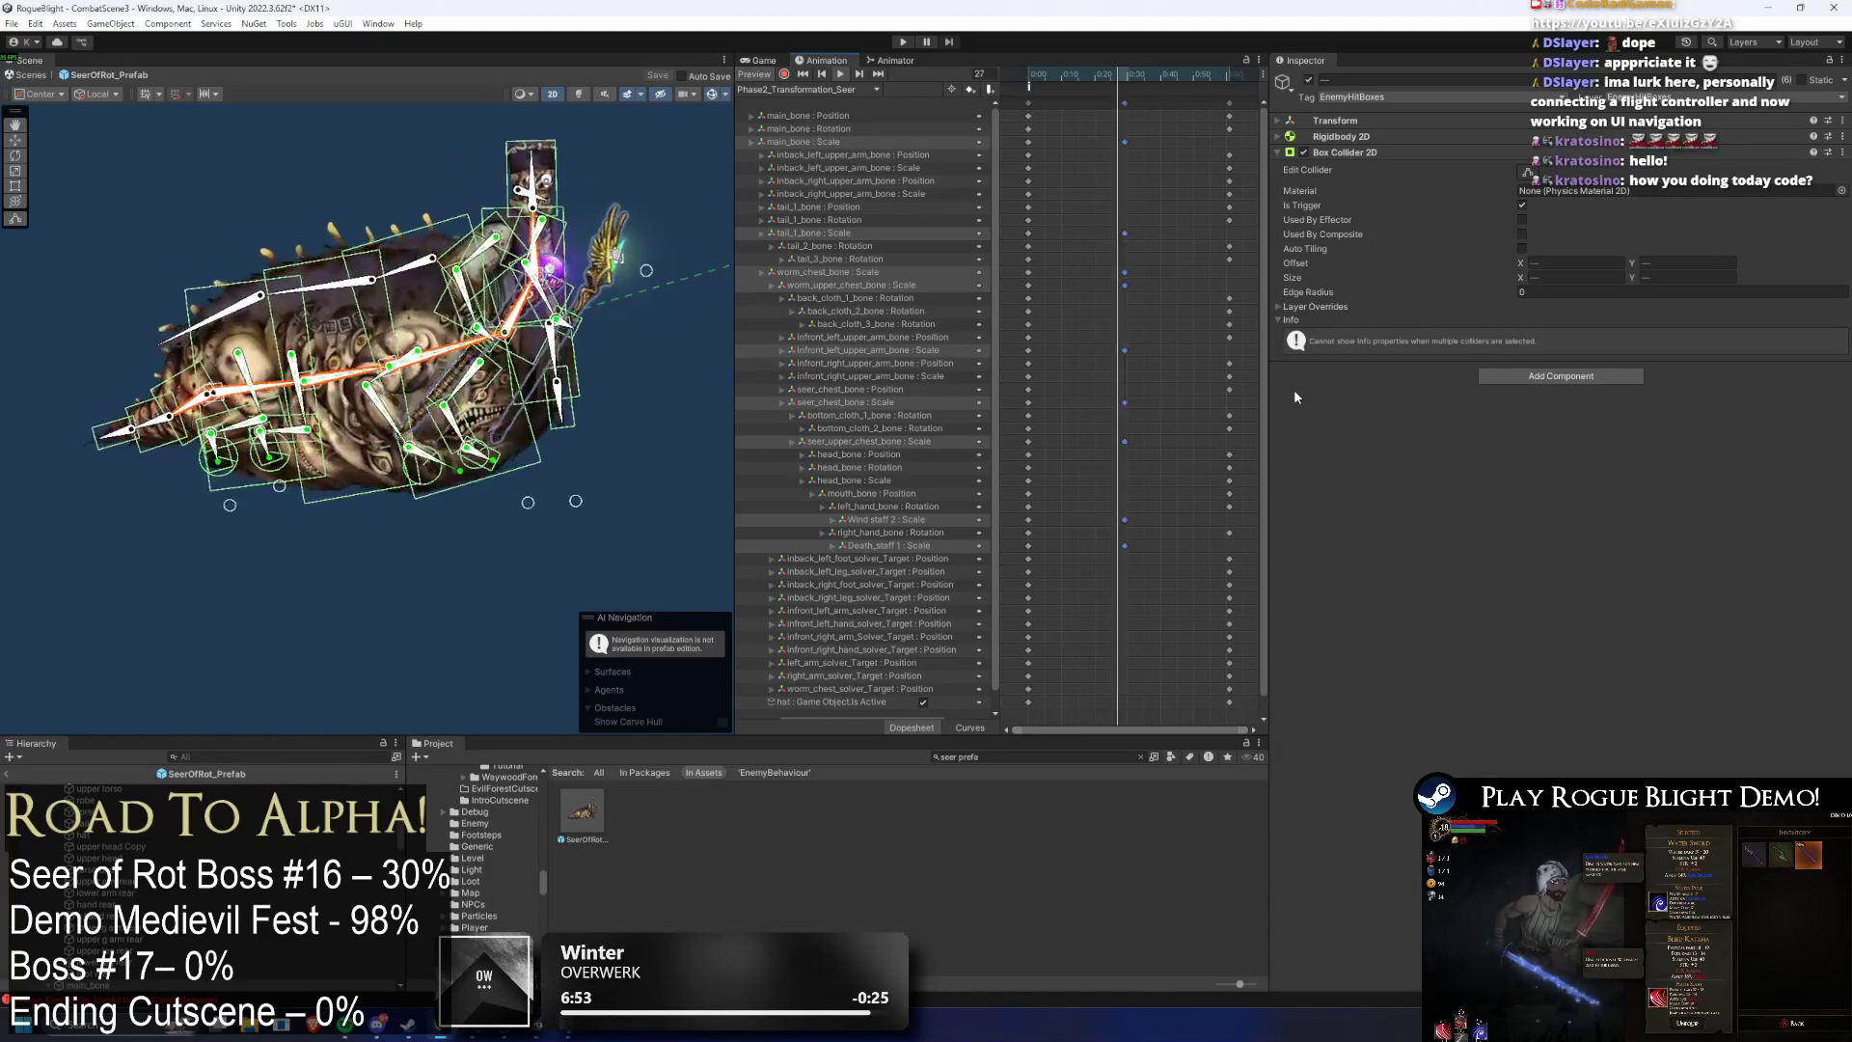
left_click(1132, 77)
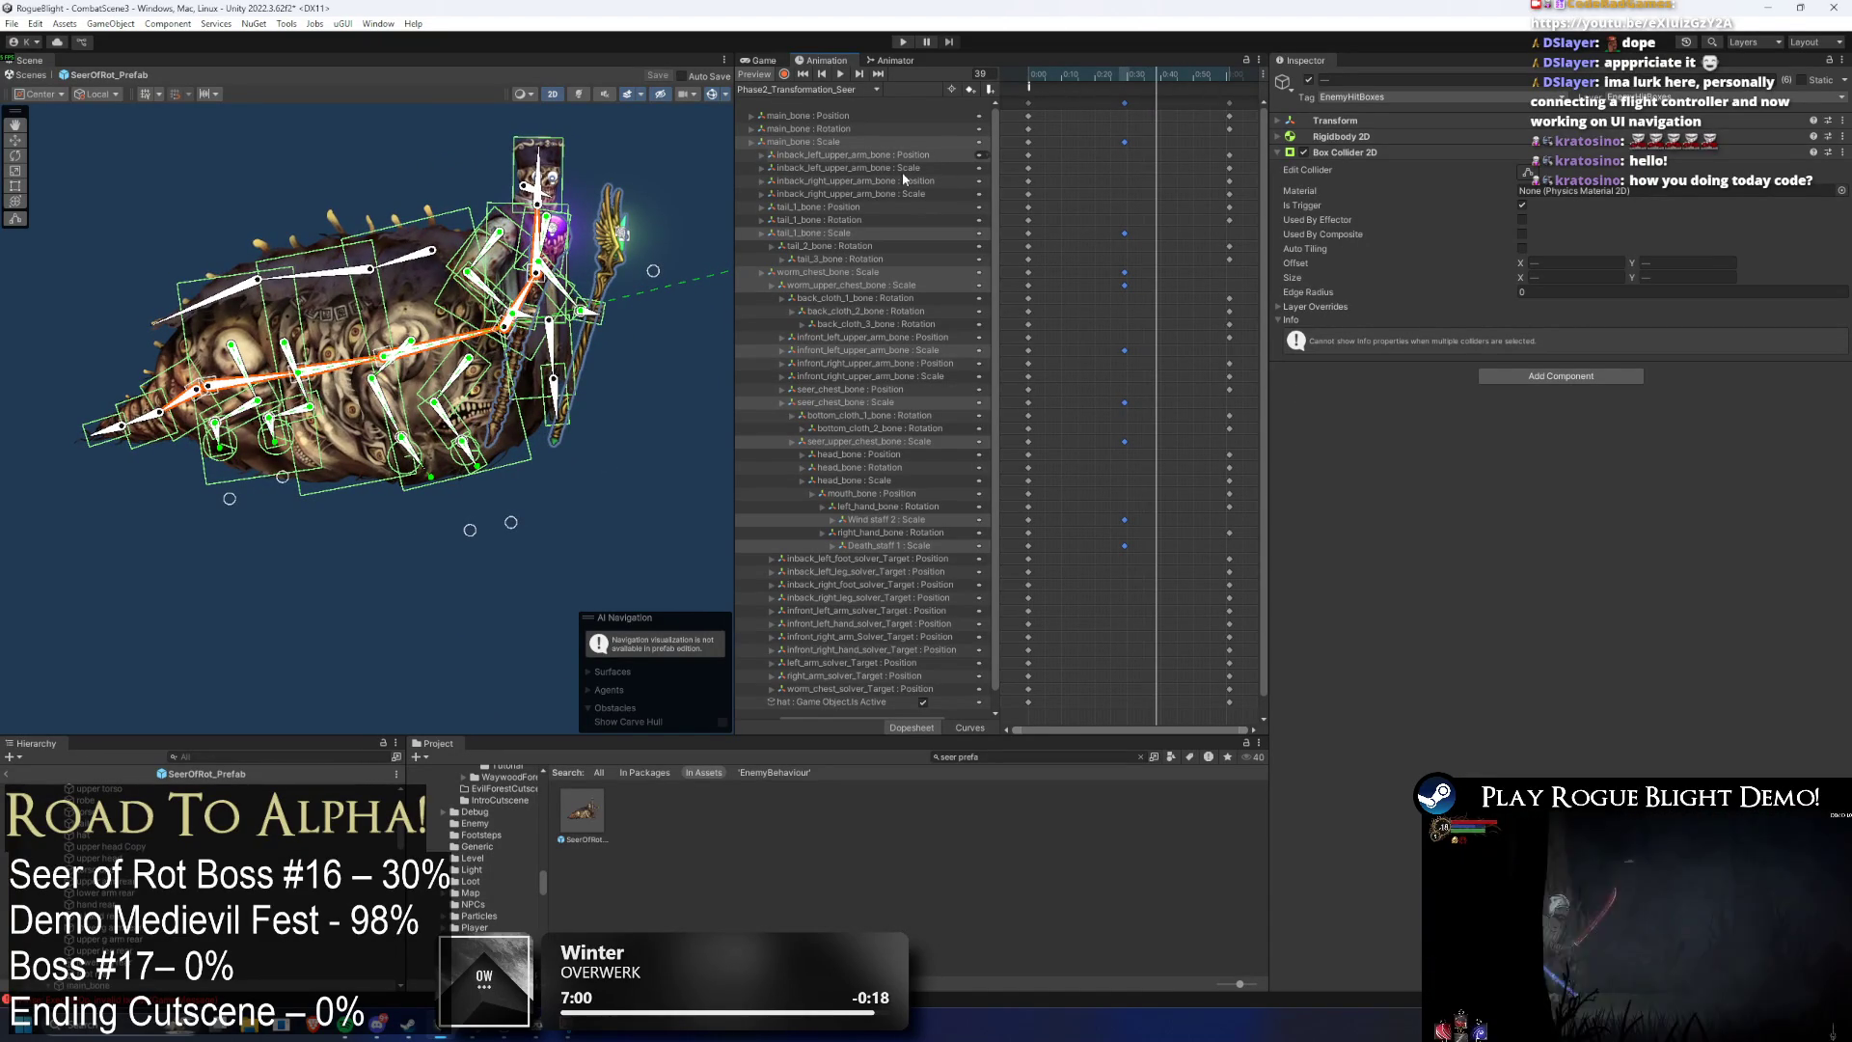
left_click(1229, 168, "shift")
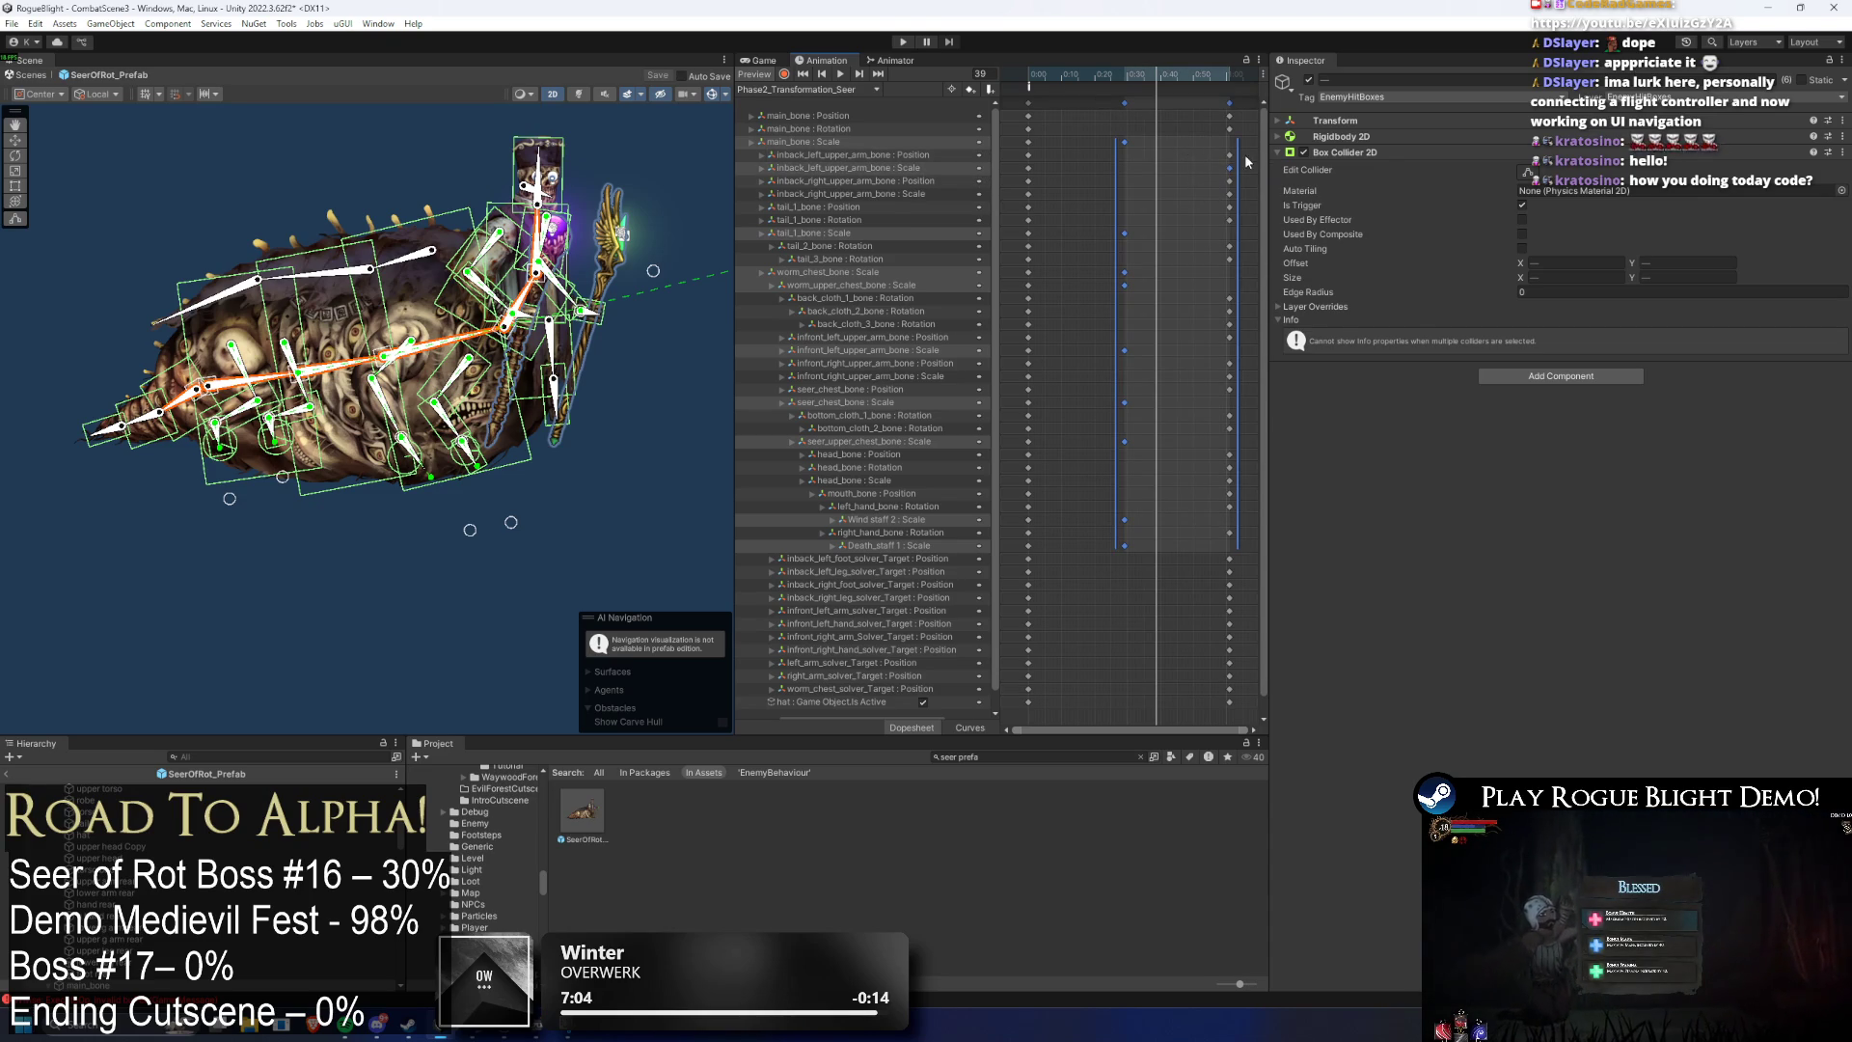
left_click(1243, 173)
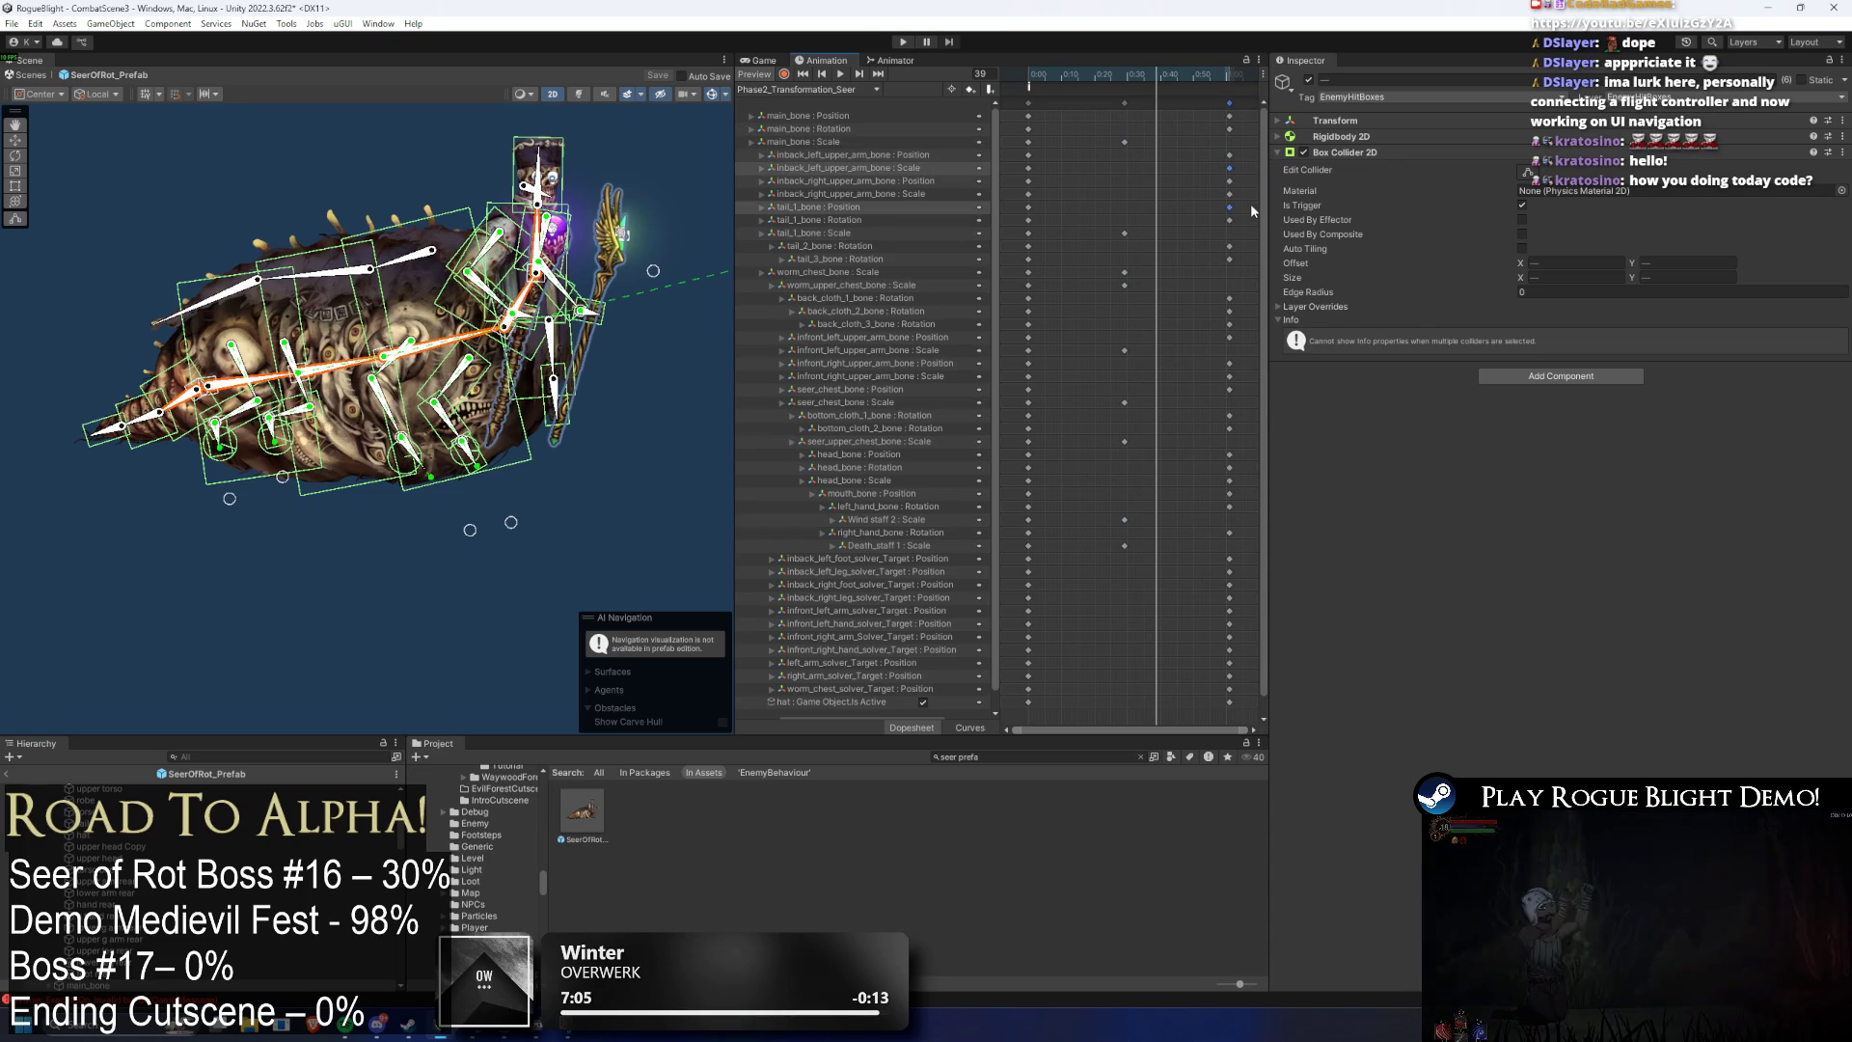
left_click(1230, 194, "shift")
left_click_drag(1229, 199, 1116, 191)
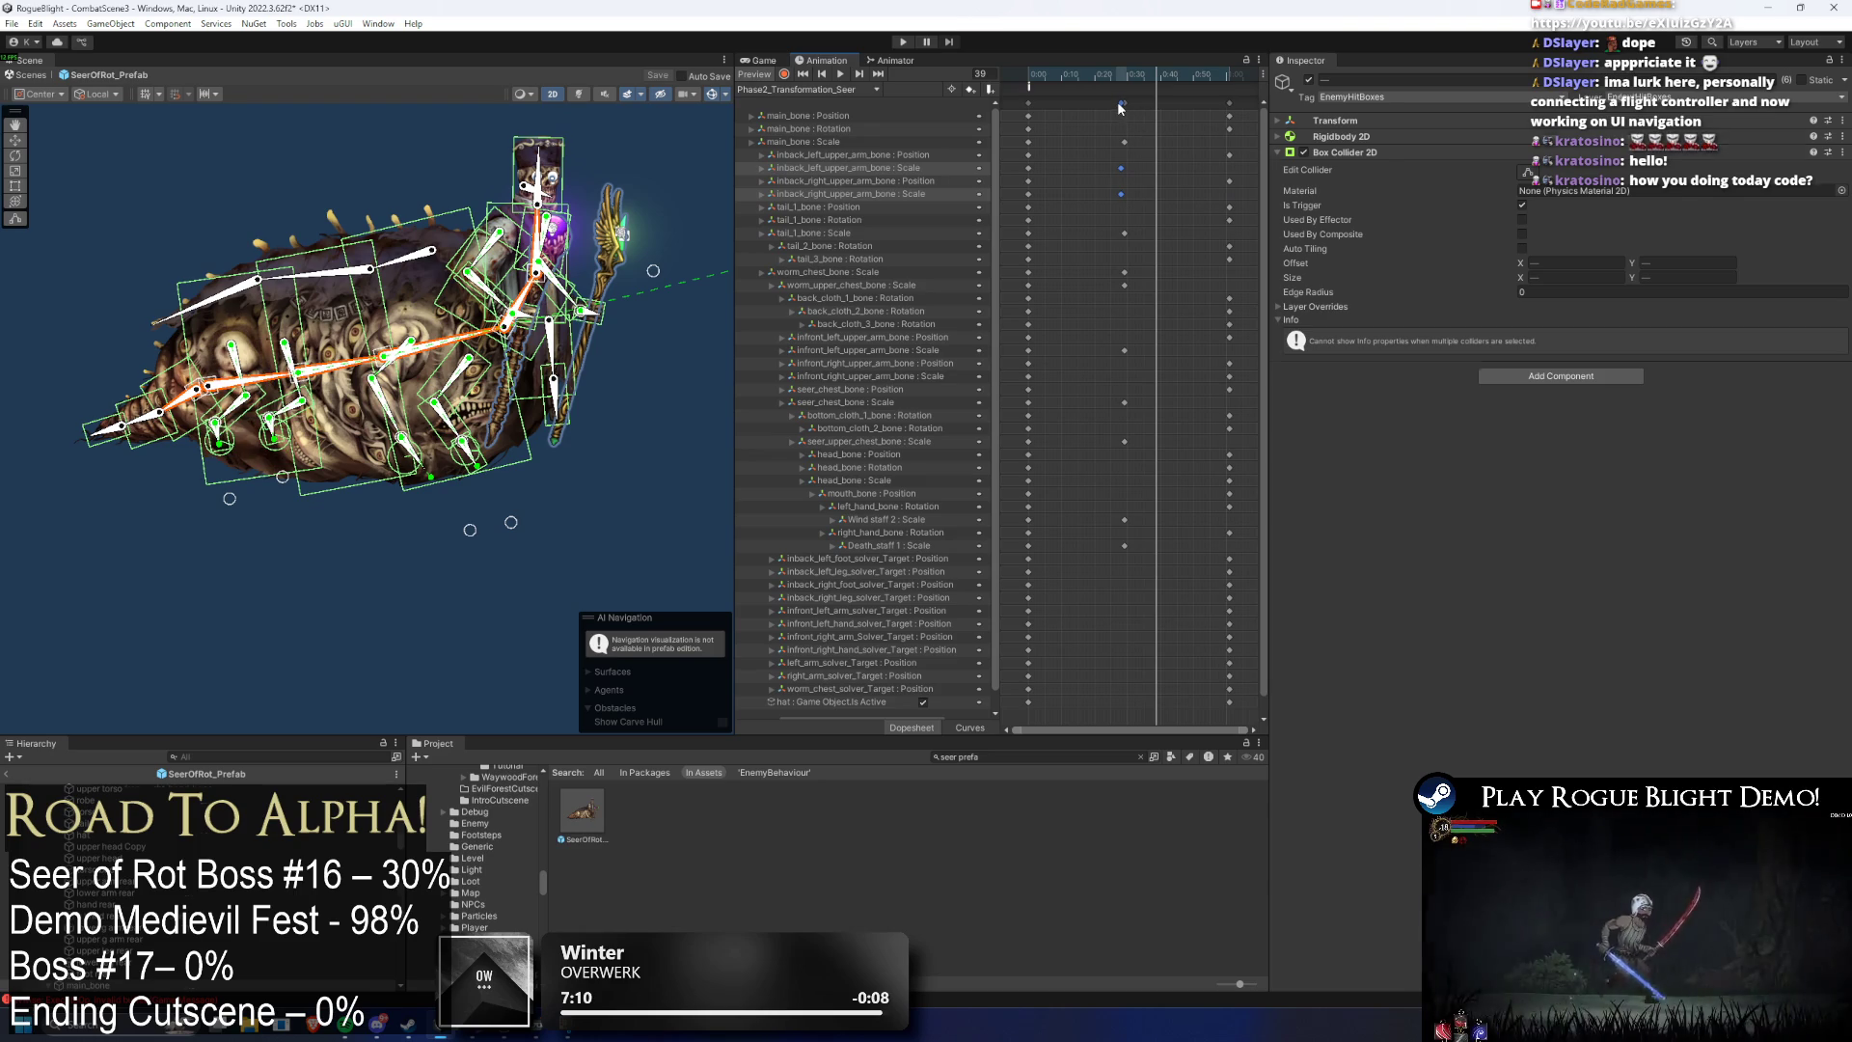
left_click(1120, 102)
left_click(1230, 77)
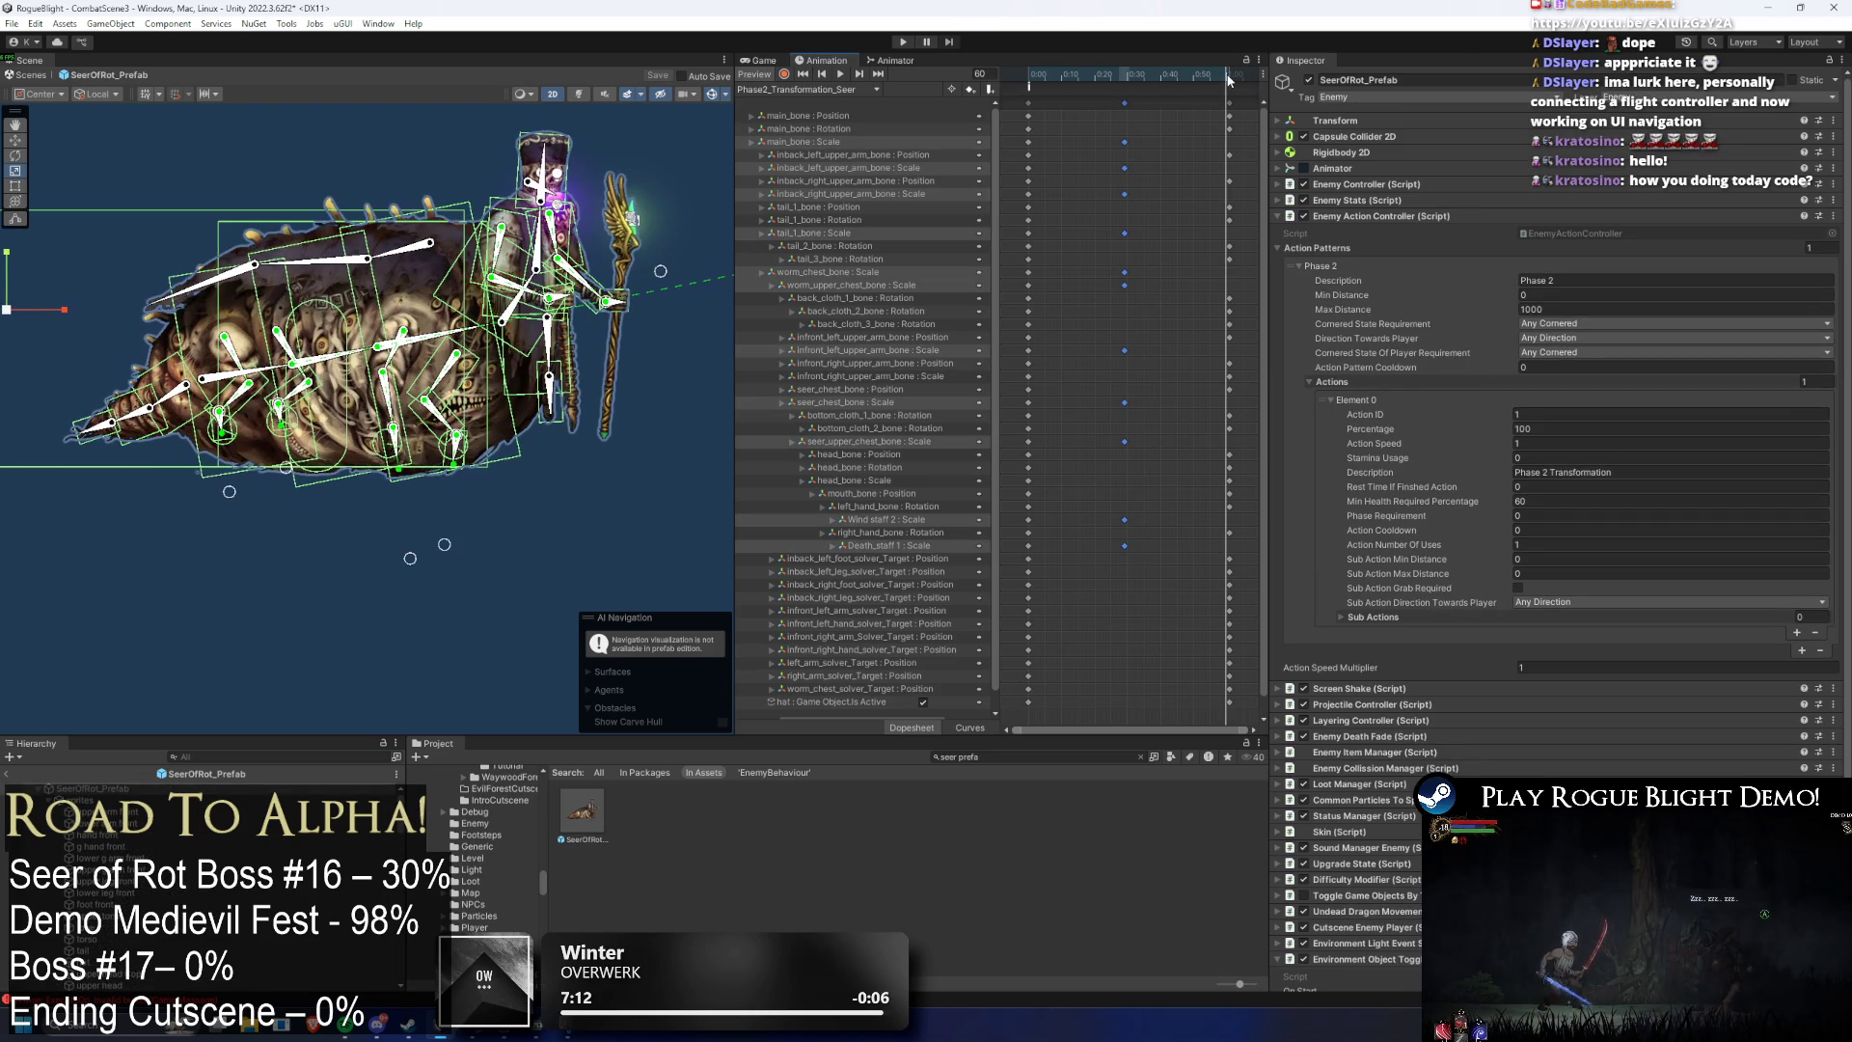
- Add an infront_right_upper_arm_bone scale keyframe at frame 29
key("space")
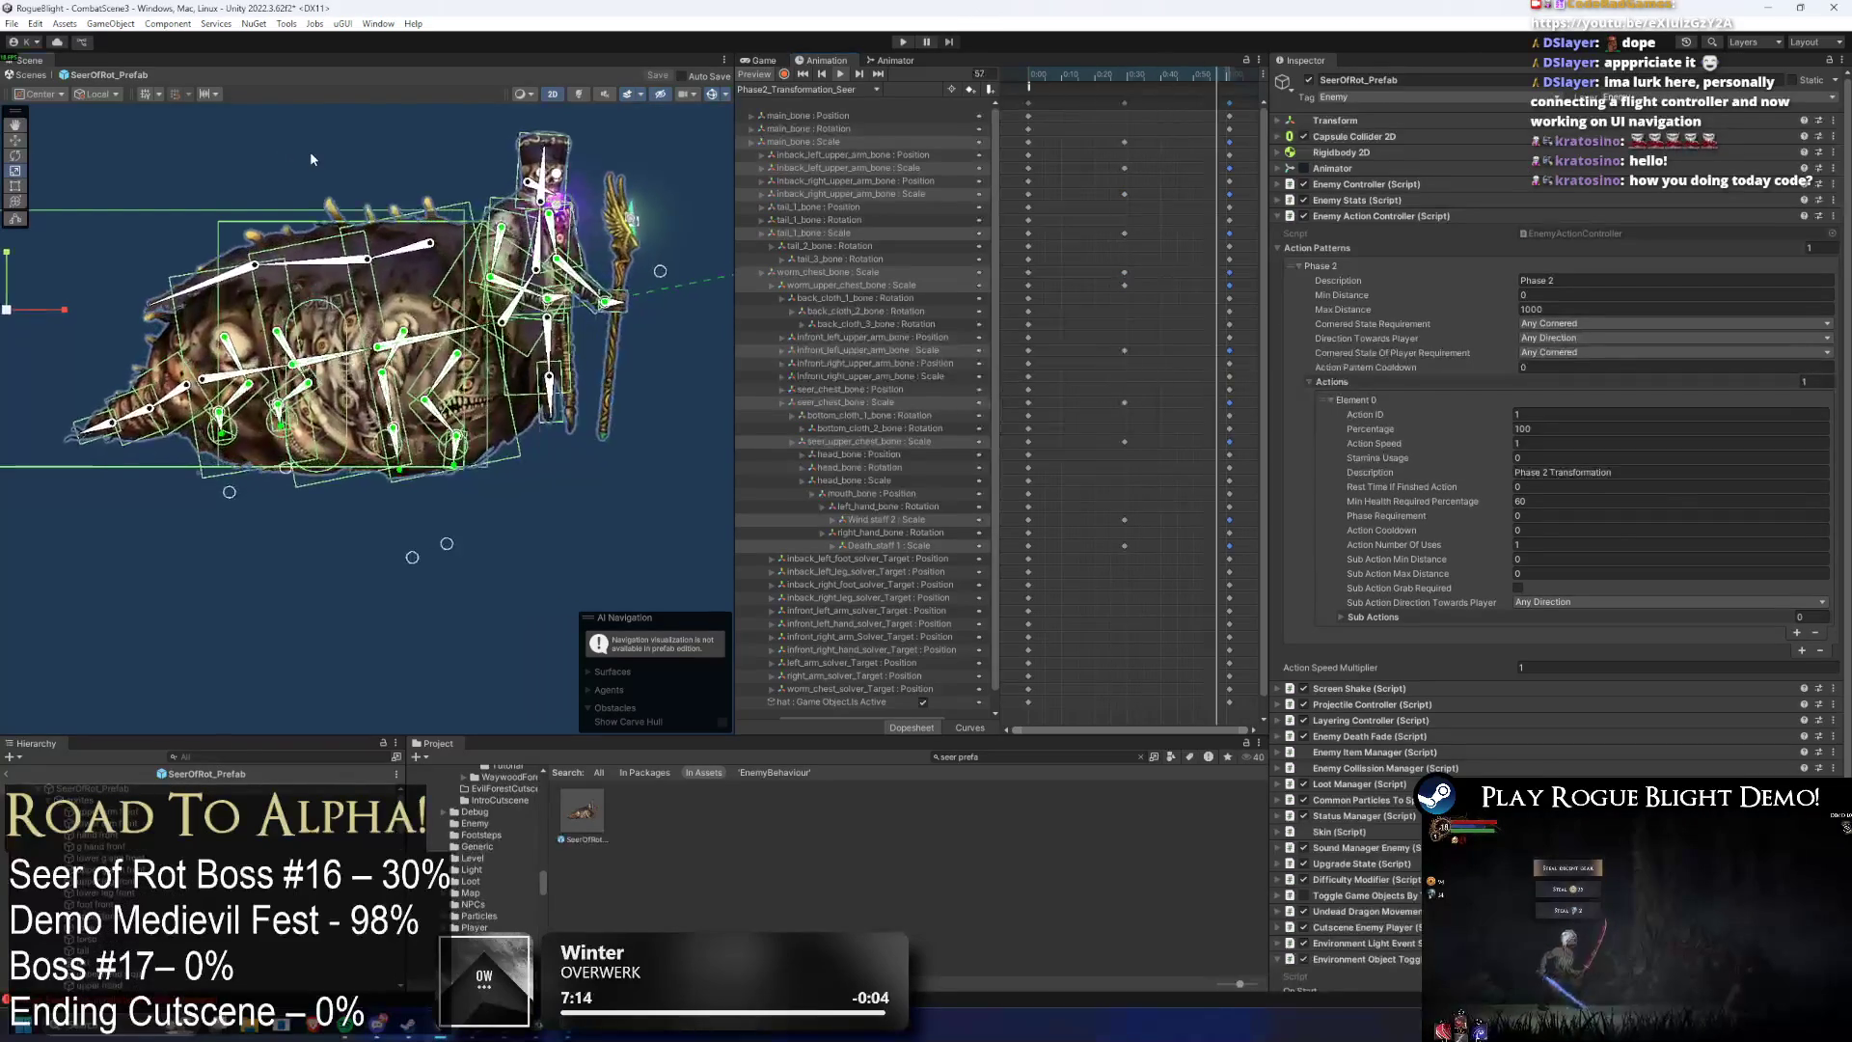
left_click(1126, 75)
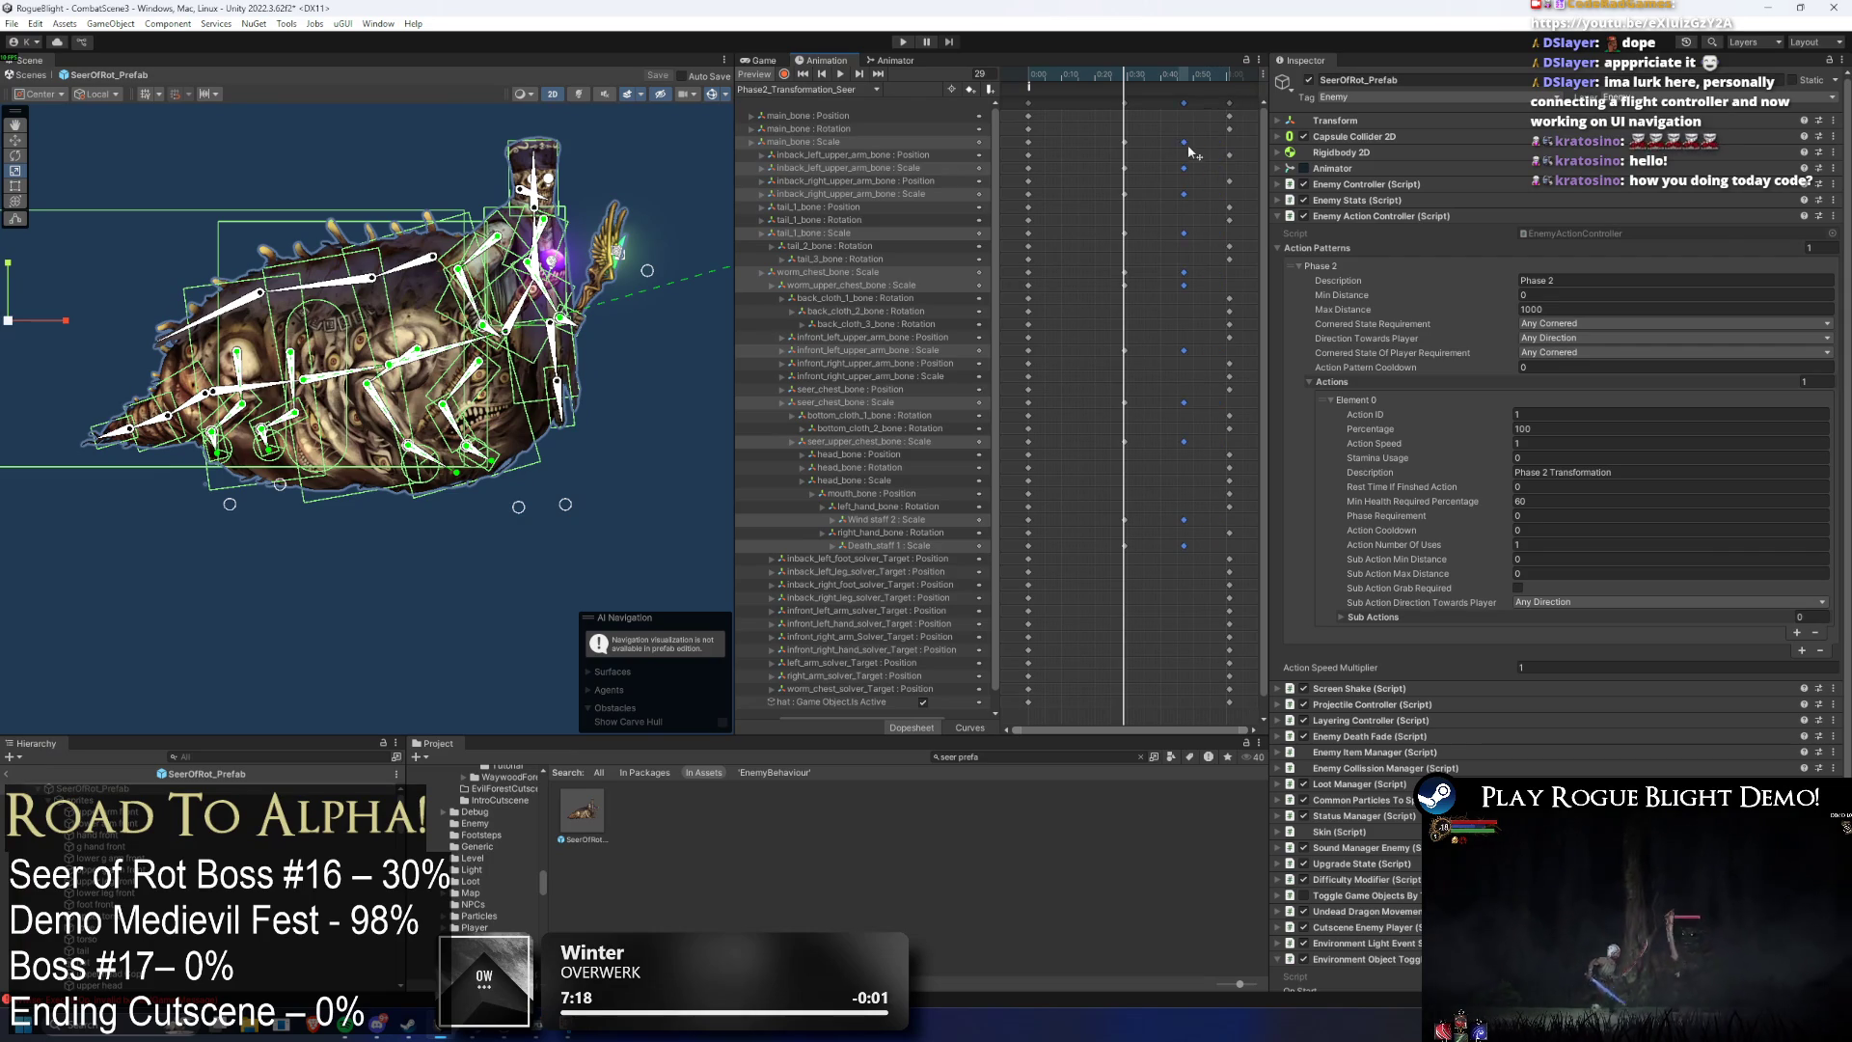
left_click_drag(1092, 135, 1154, 158)
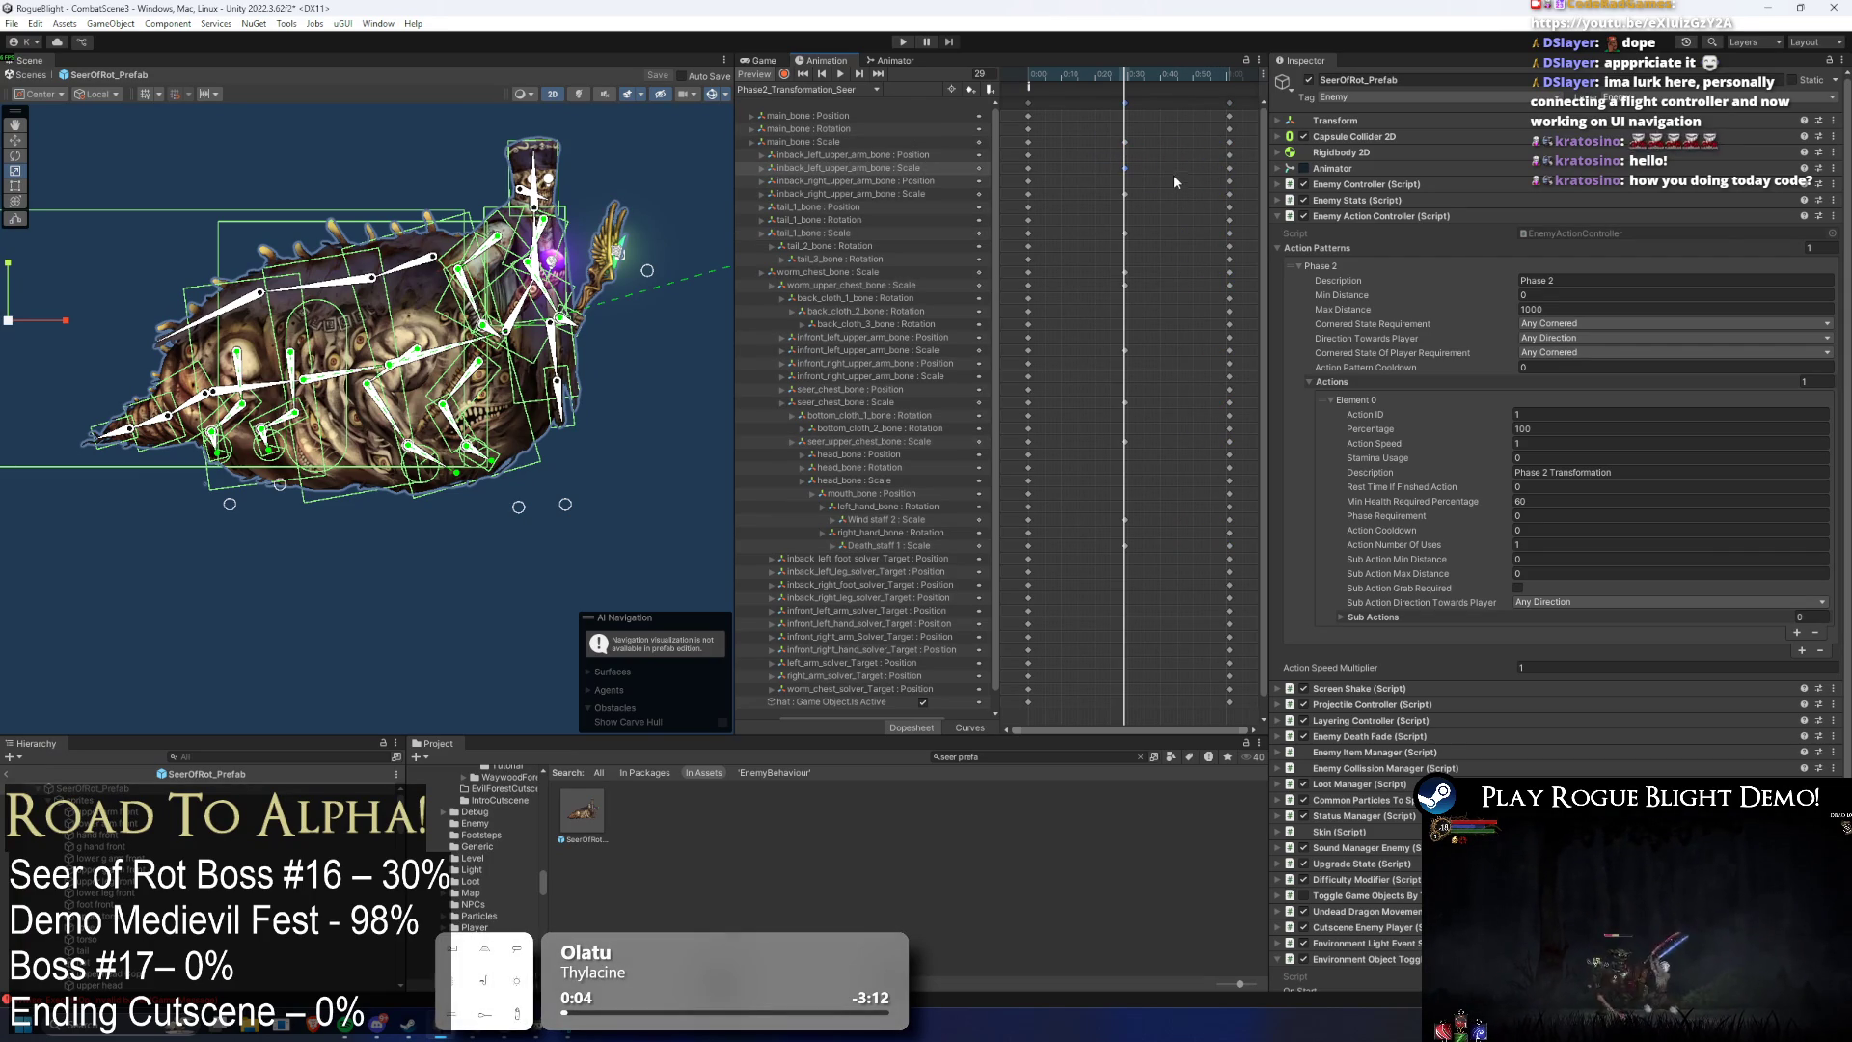
left_click(860, 229)
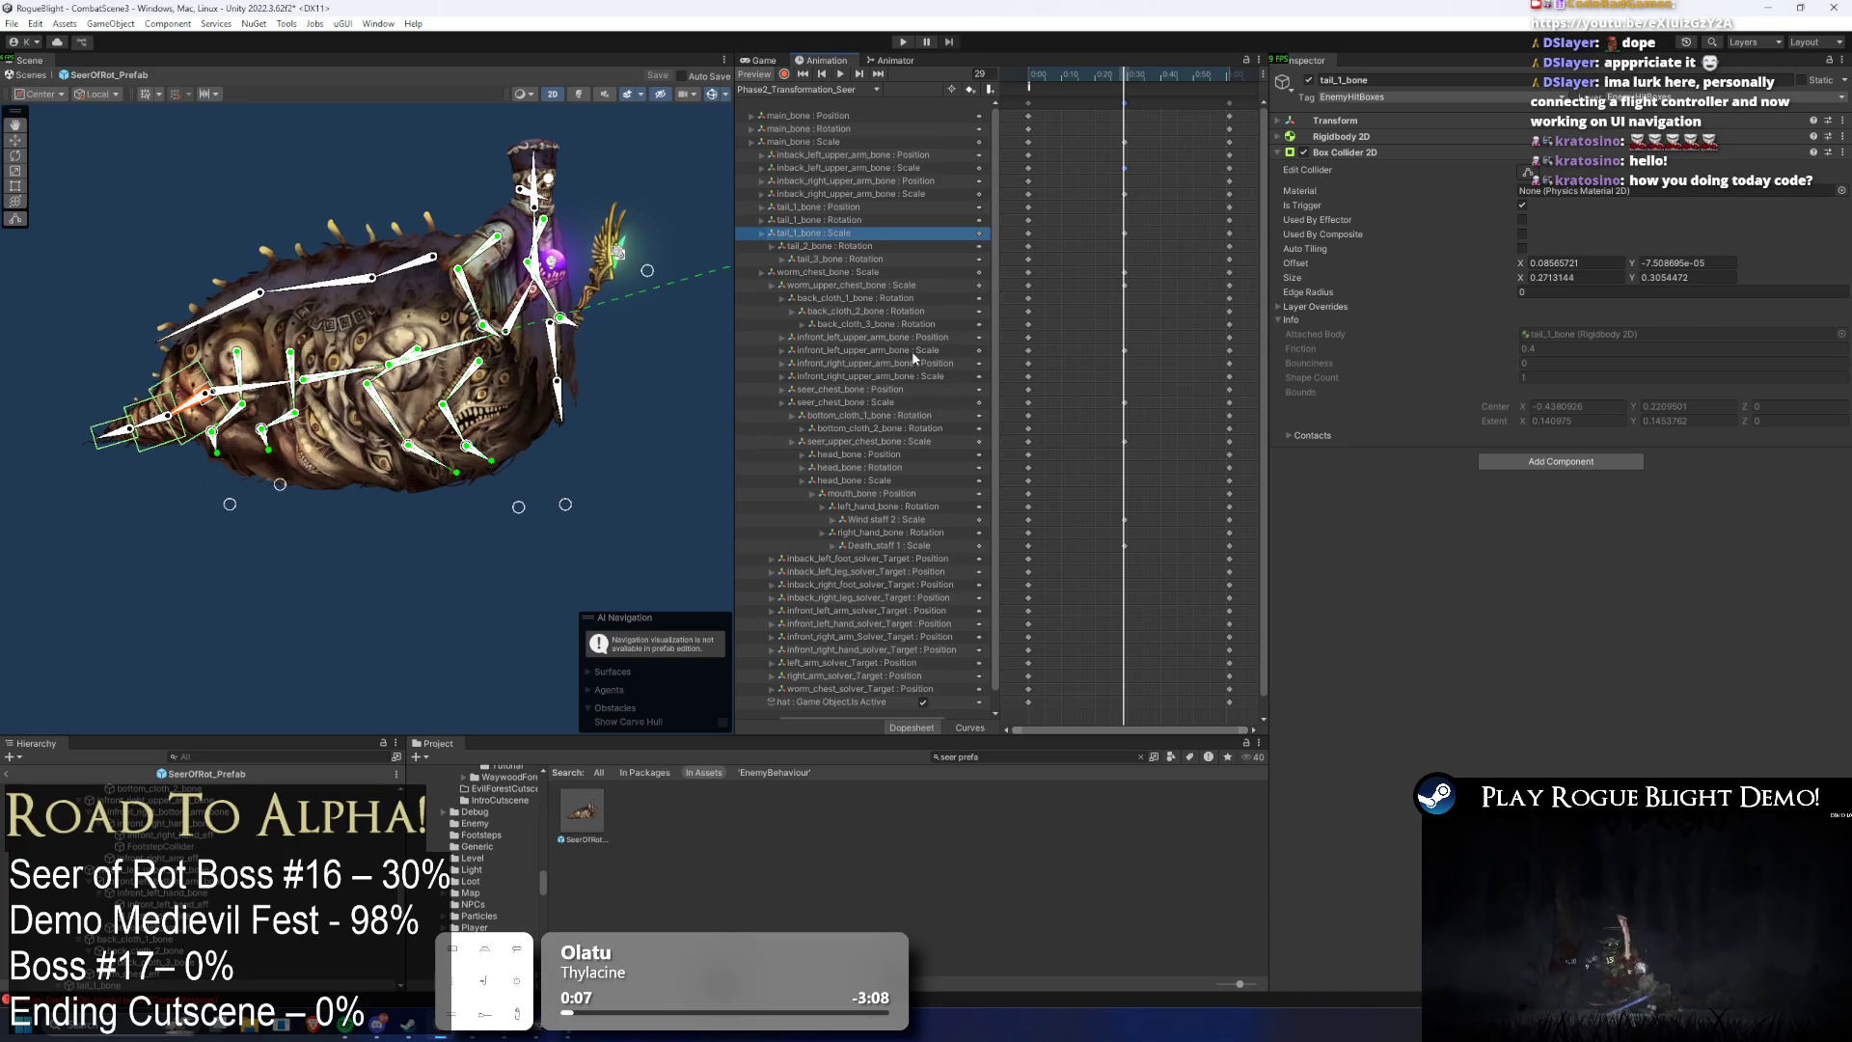
left_click(921, 375)
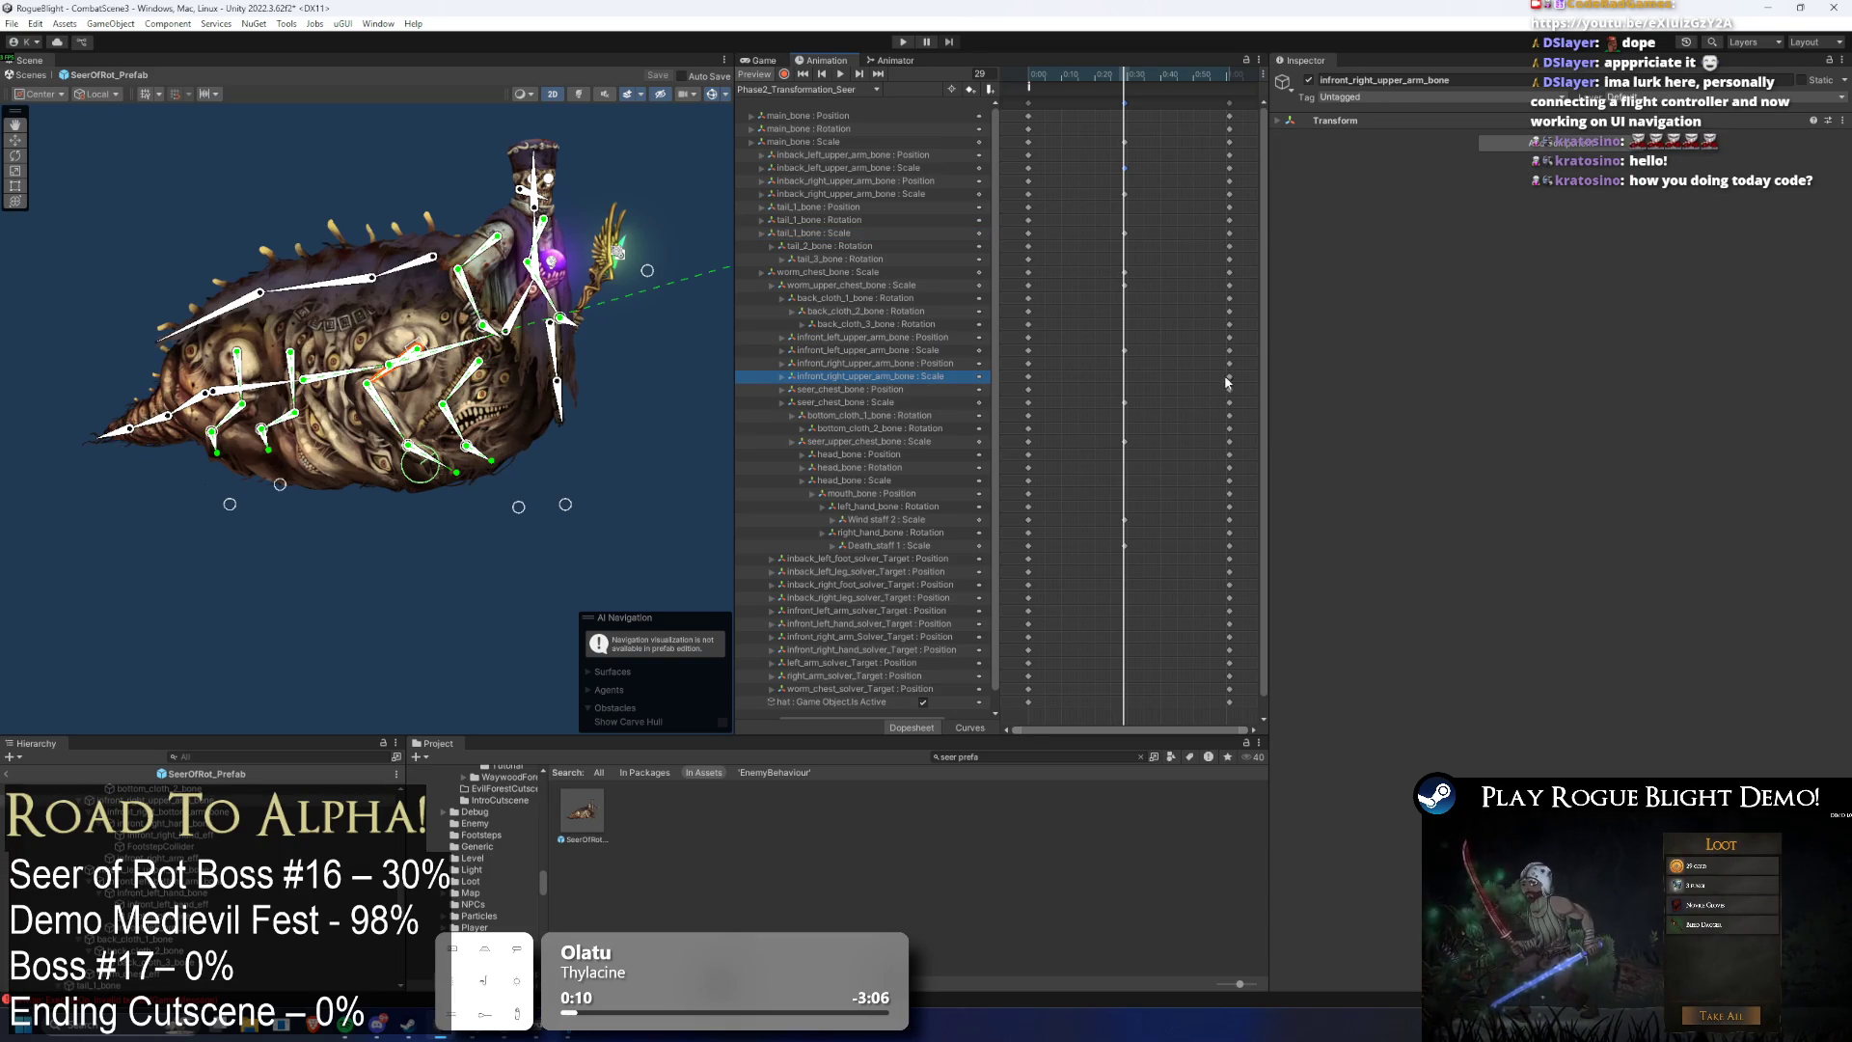
key("ctrl+v")
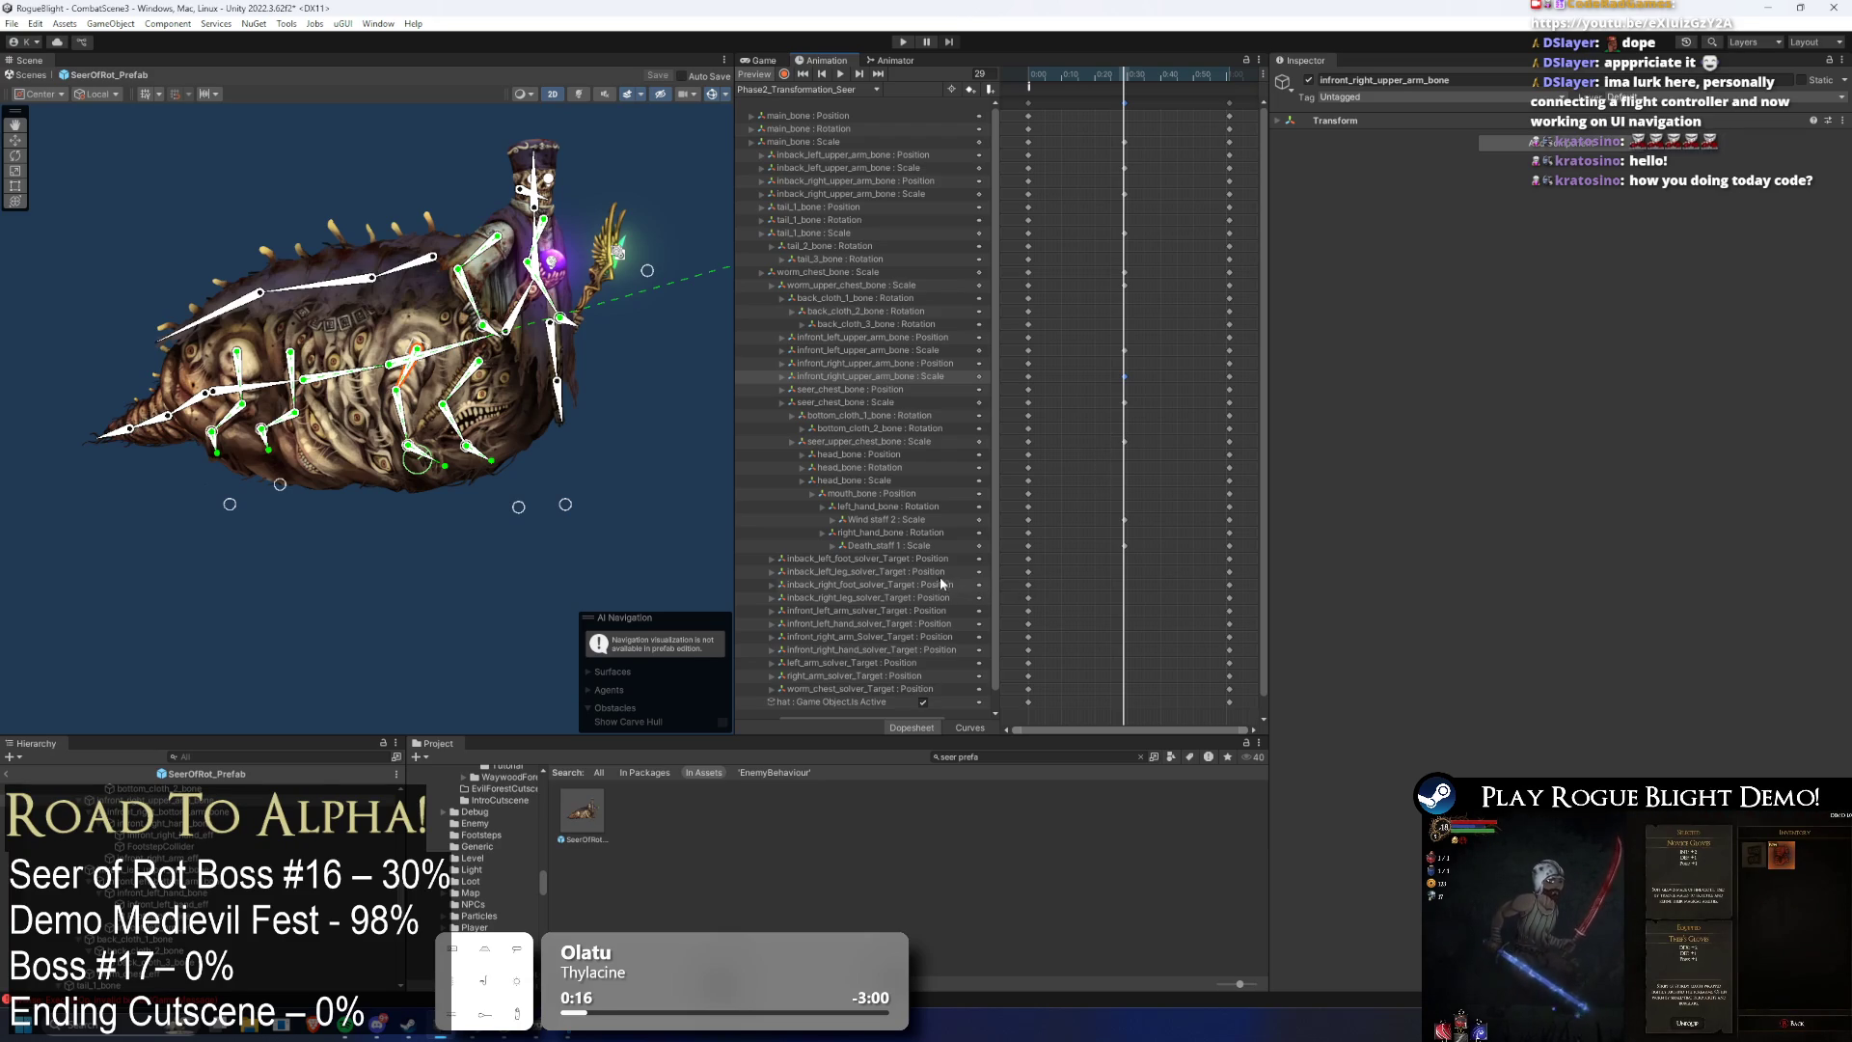
- Play back and scrub the clip between frames 28 and 40 to review the pose, then select tail_1_bone
mouse_move(1113, 62)
left_mouse_down()
mouse_move(1095, 76)
mouse_move(1162, 109)
left_mouse_up()
key("space")
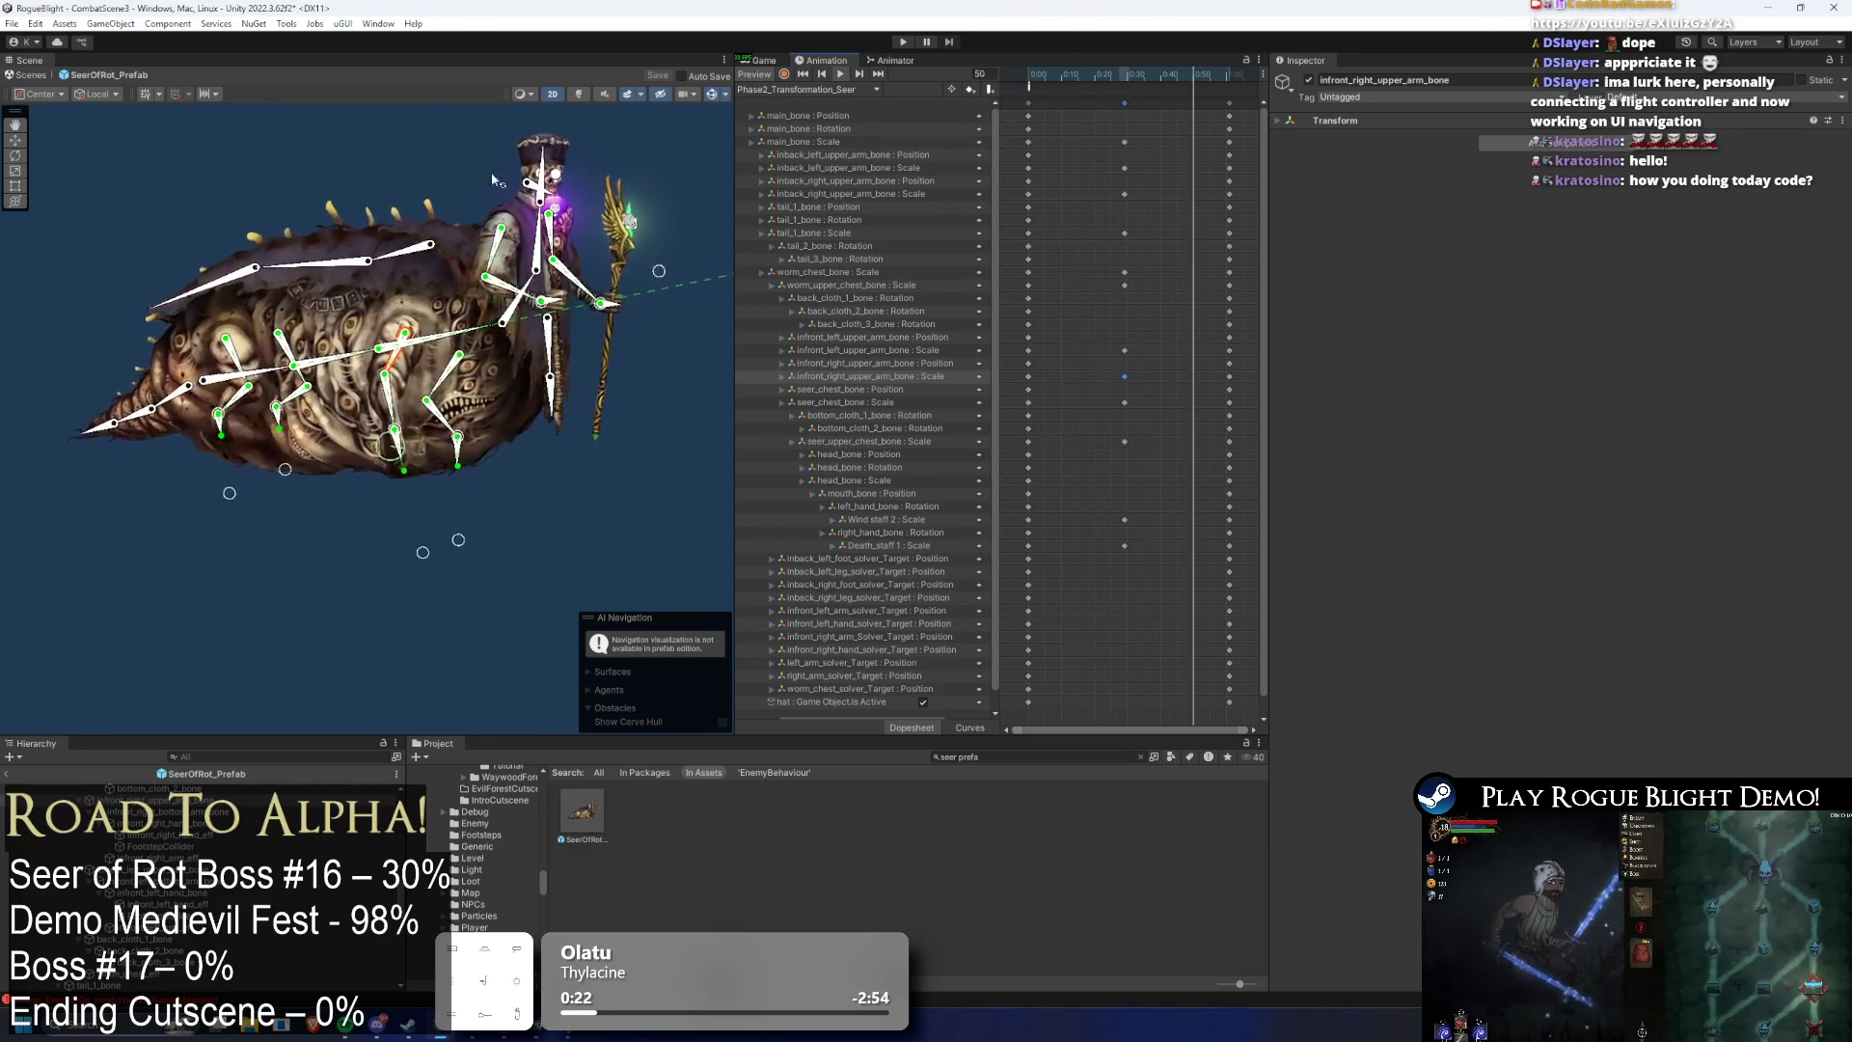
left_click(343, 144)
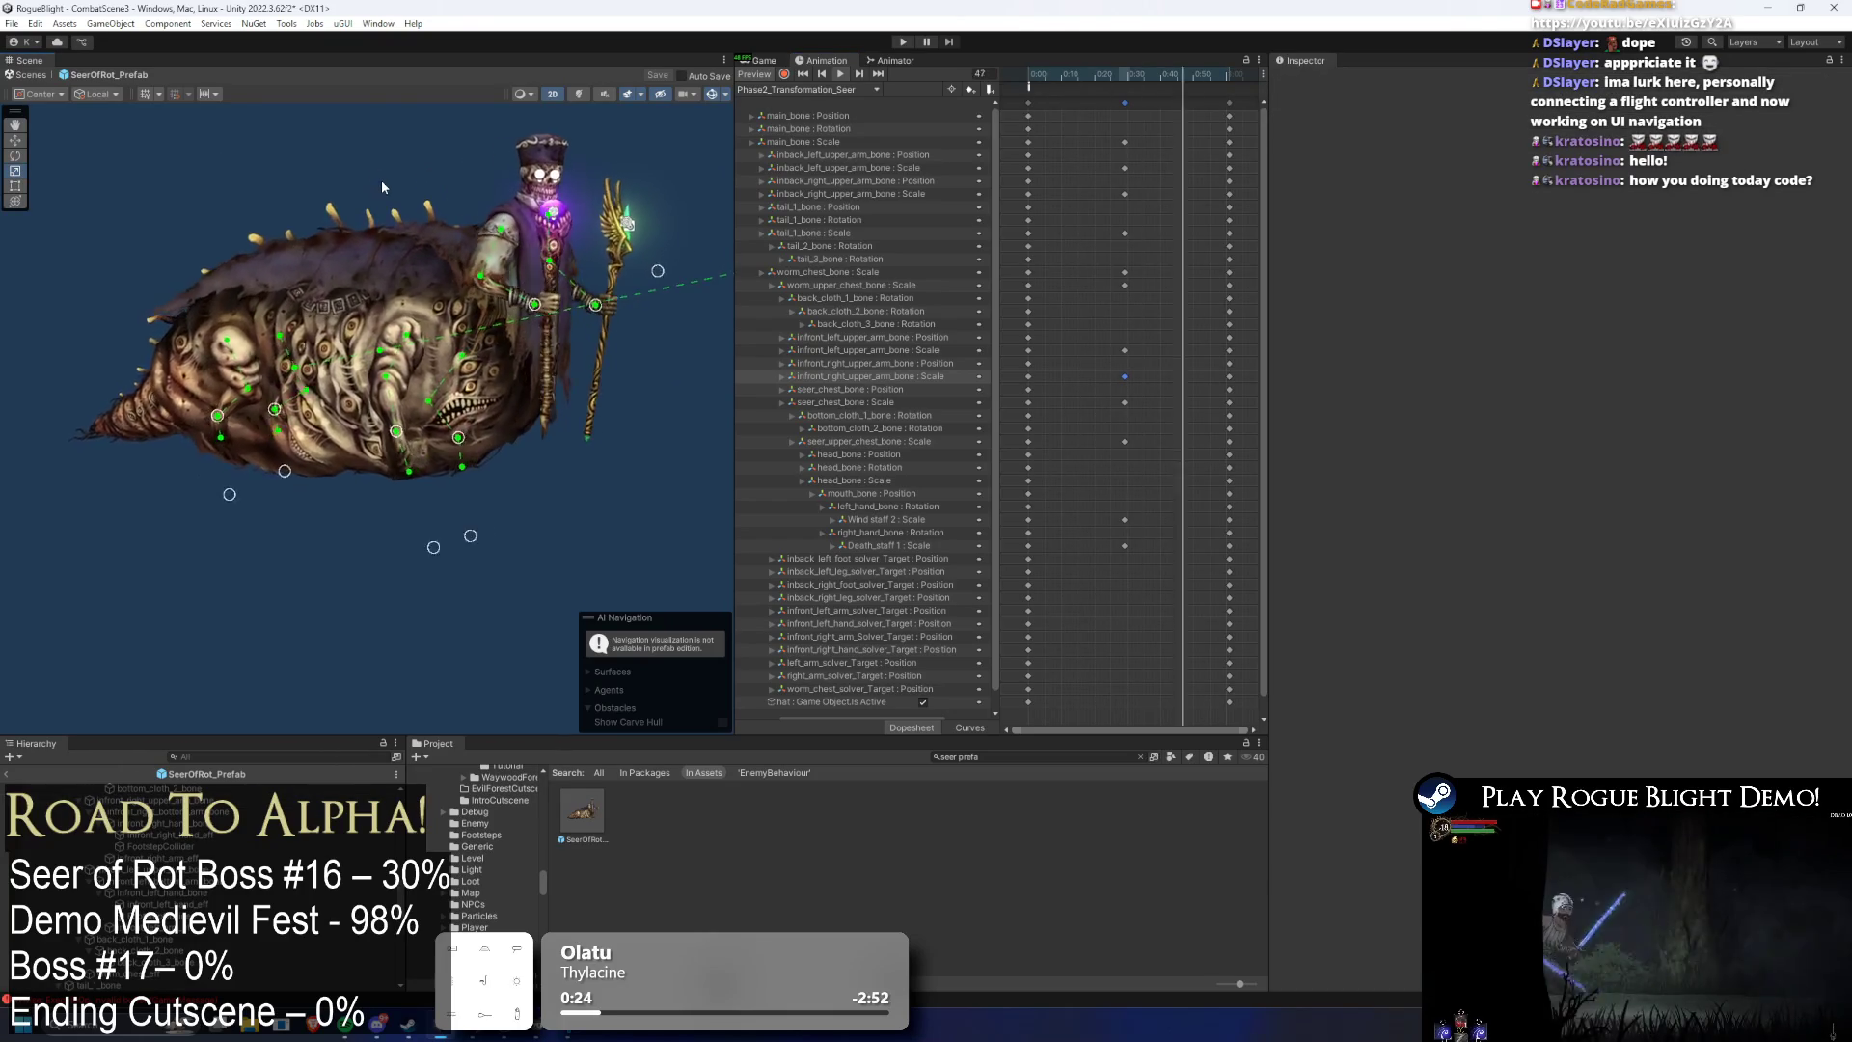
left_click(1126, 78)
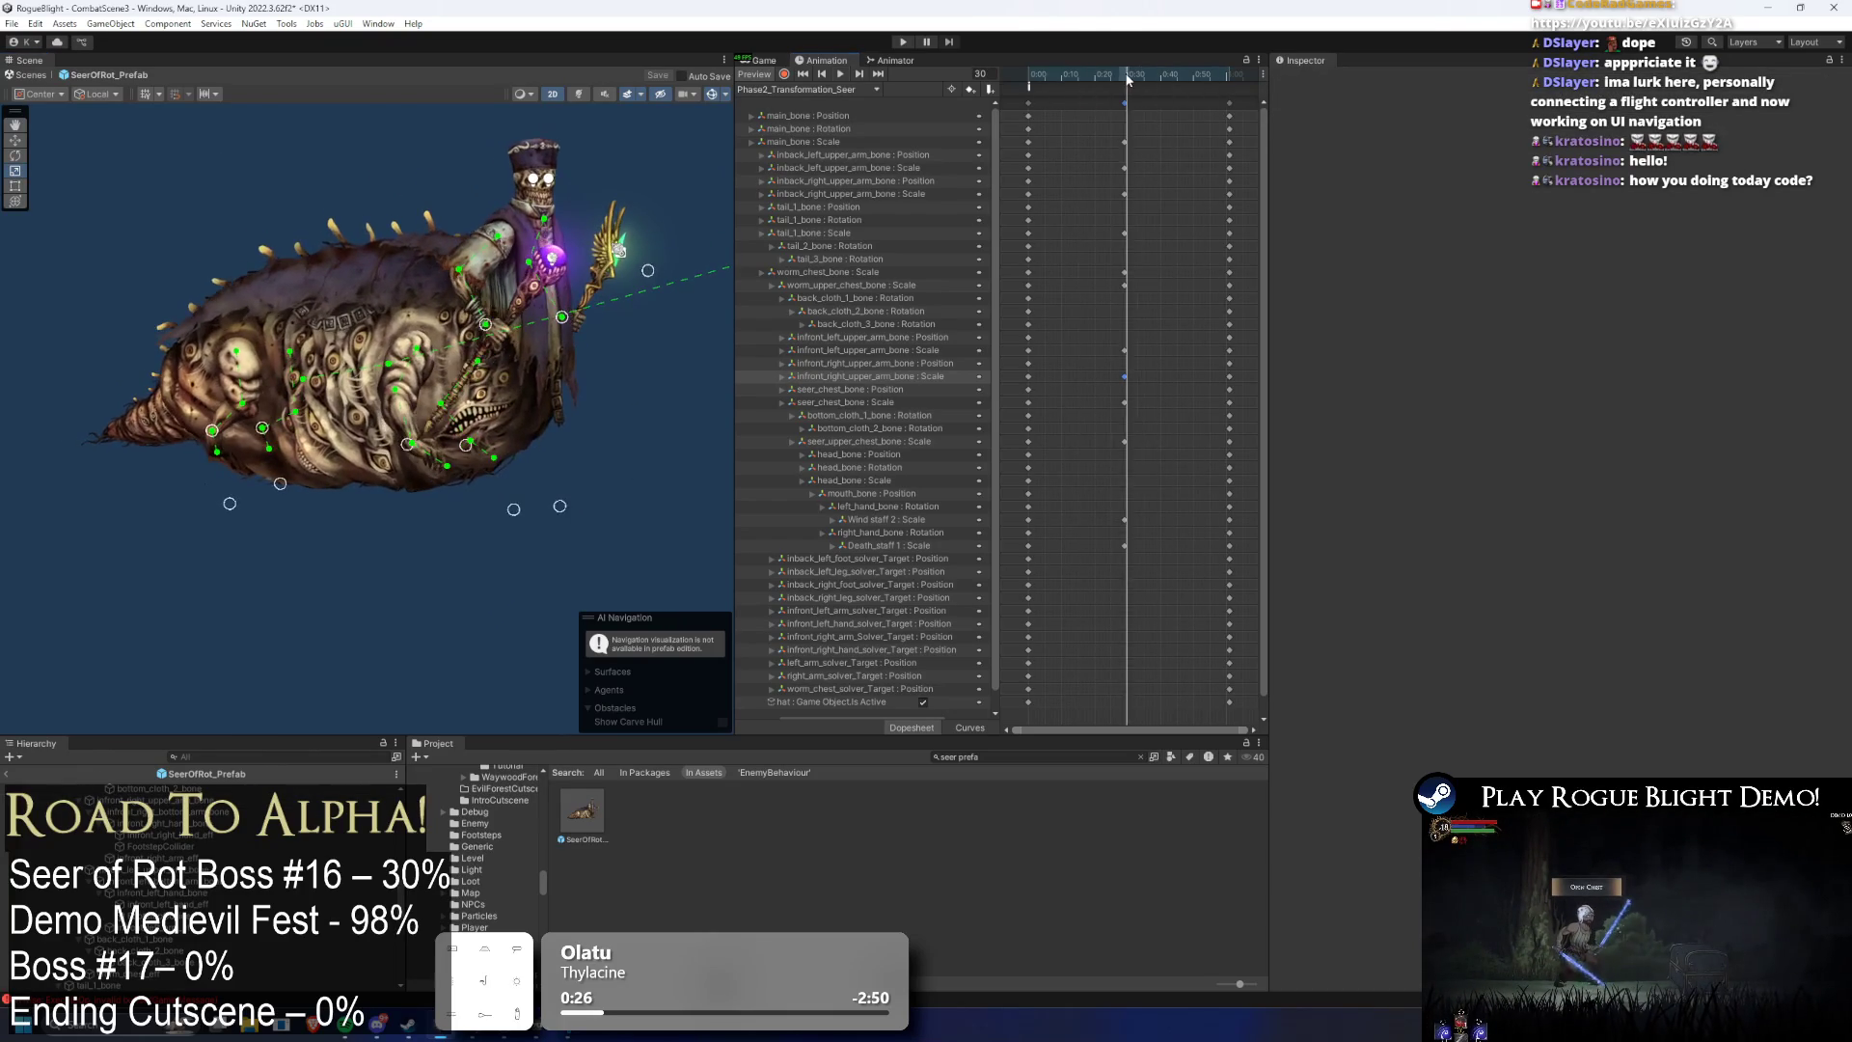
mouse_move(1126, 77)
left_mouse_down()
mouse_move(1025, 74)
mouse_move(1074, 56)
mouse_move(1127, 74)
left_mouse_up()
key("space")
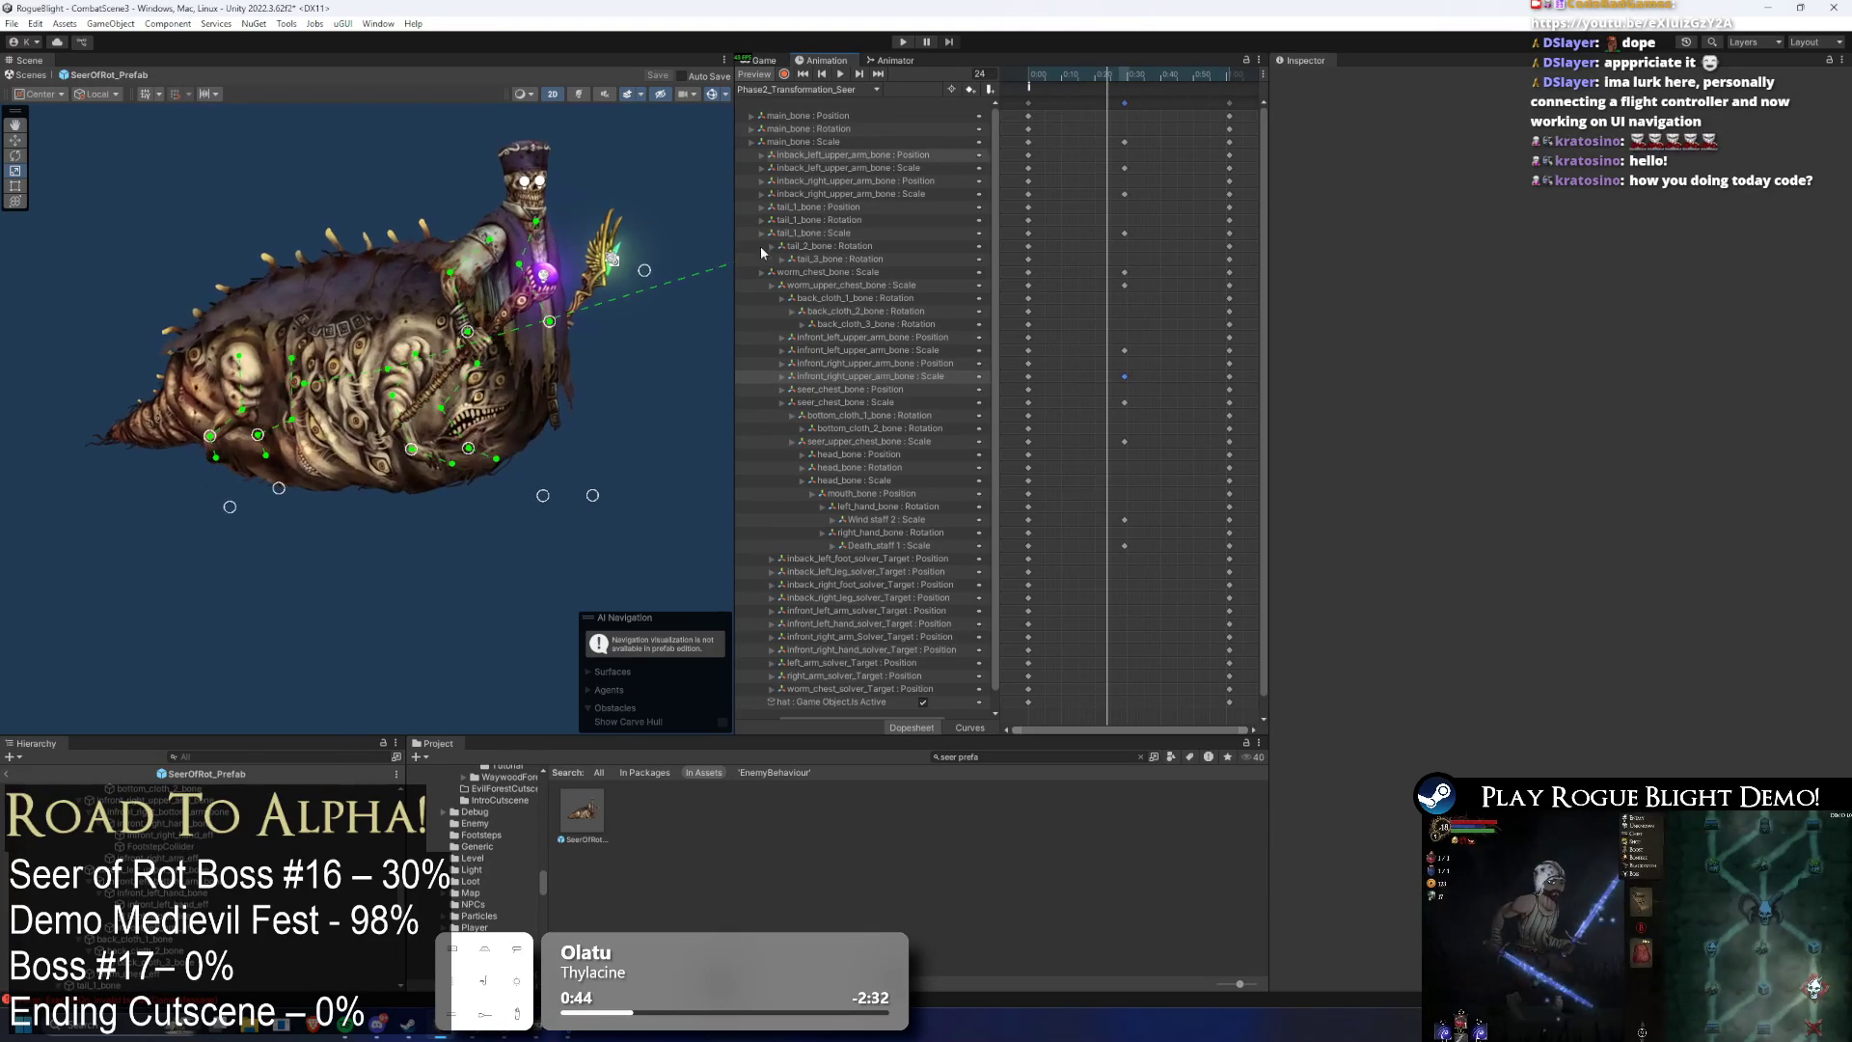
left_click(208, 410)
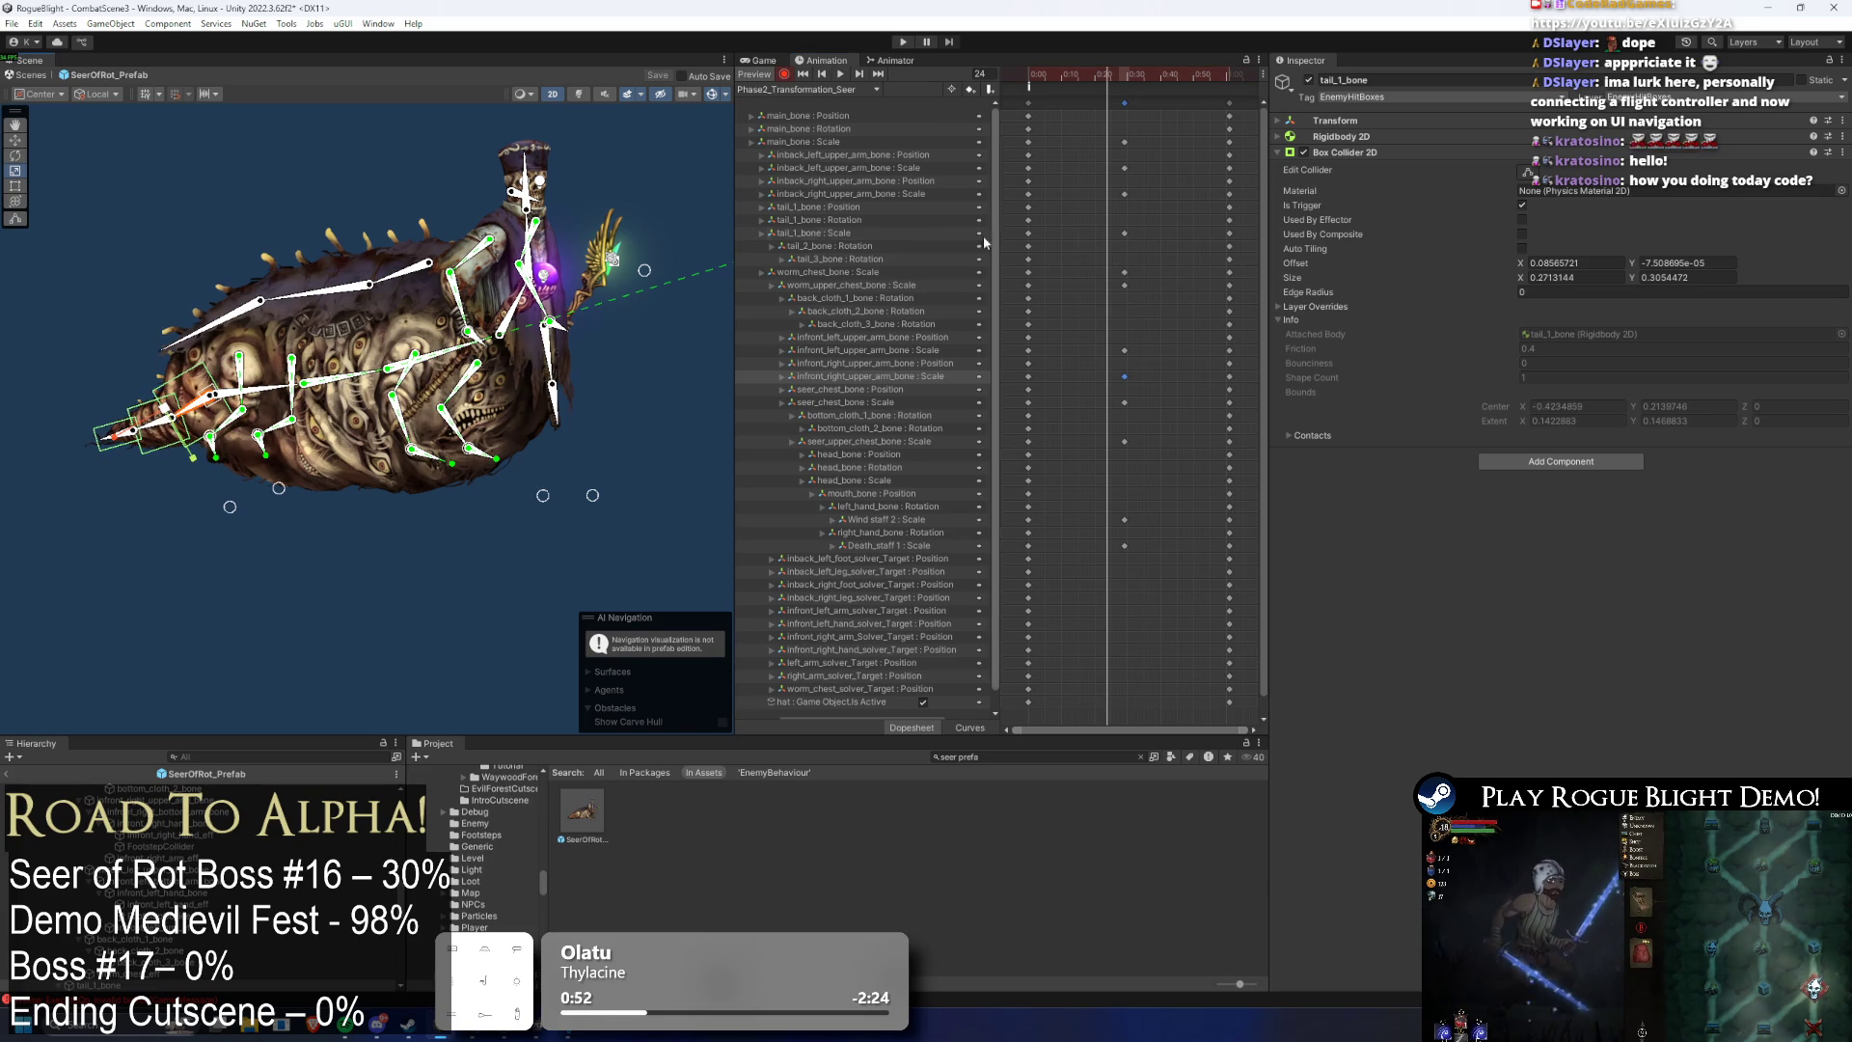
left_click(849, 208)
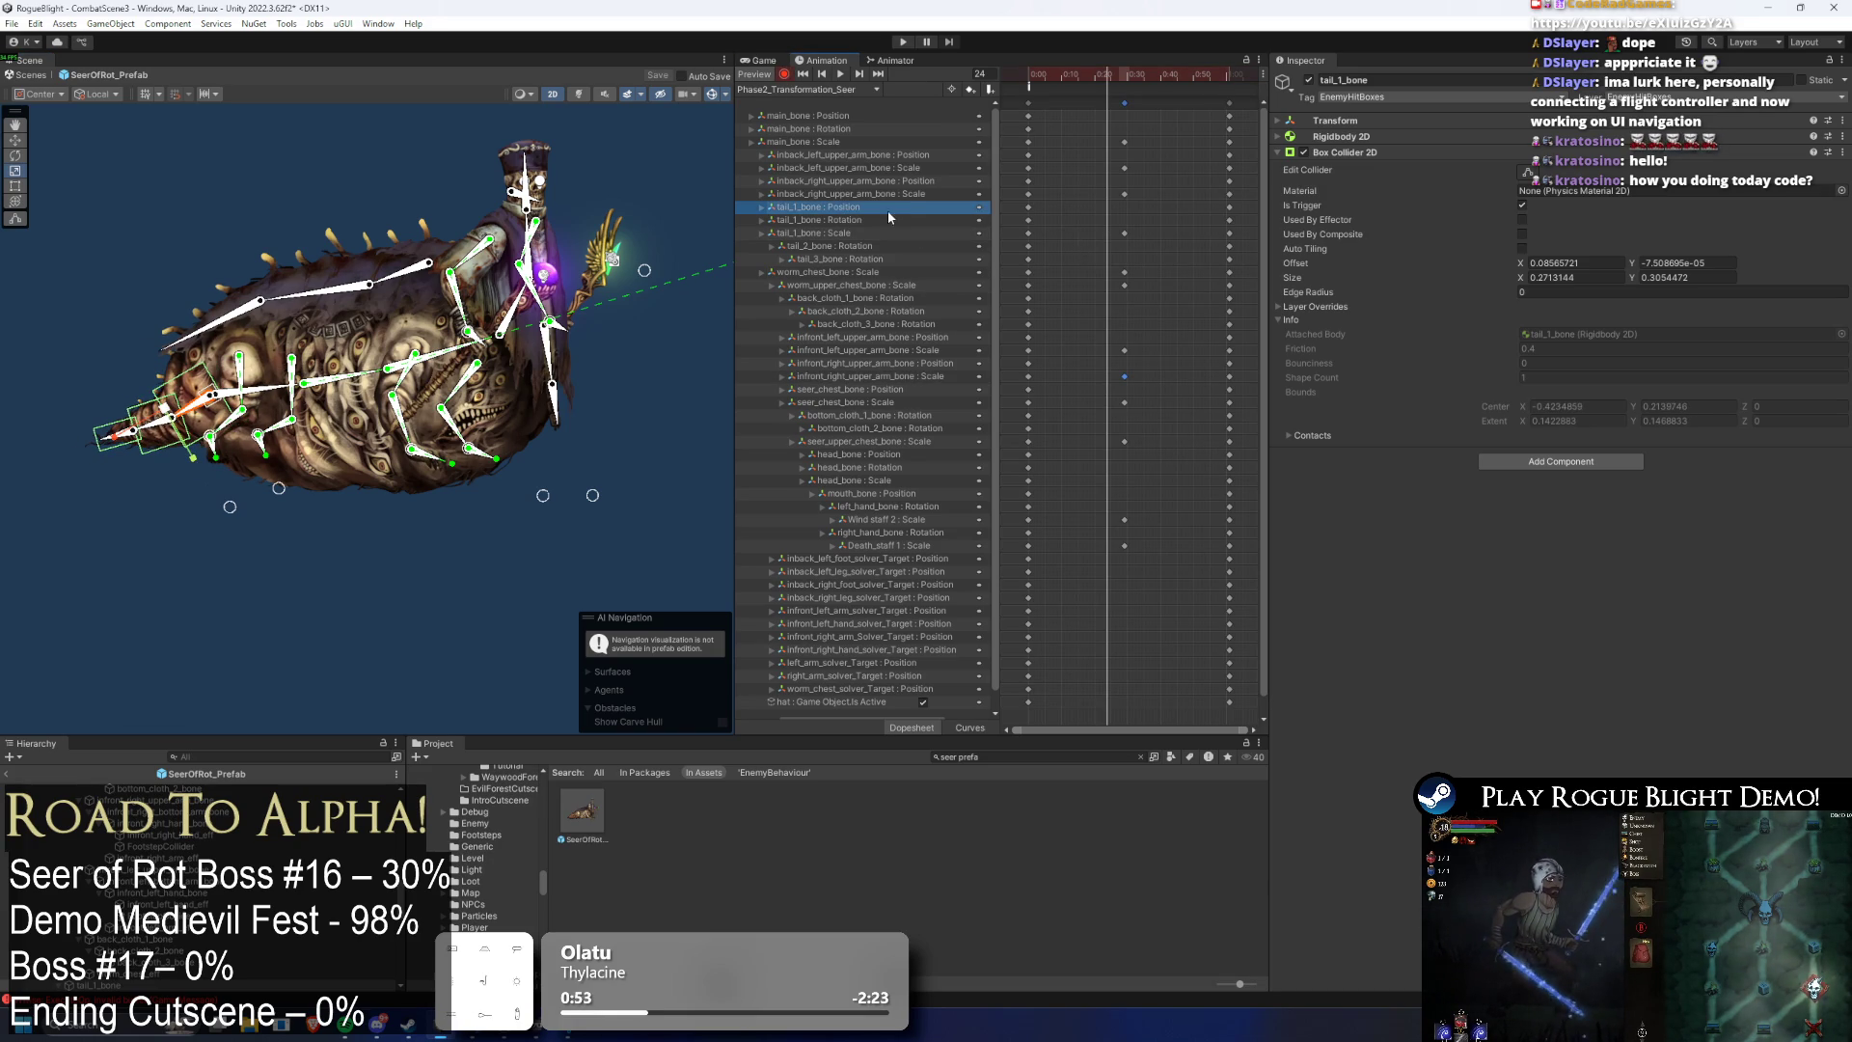
- Delete the tail_1_bone : Rotation track and preview the clip, rewinding to frame 0
left_click(839, 220)
key("Delete")
key("space")
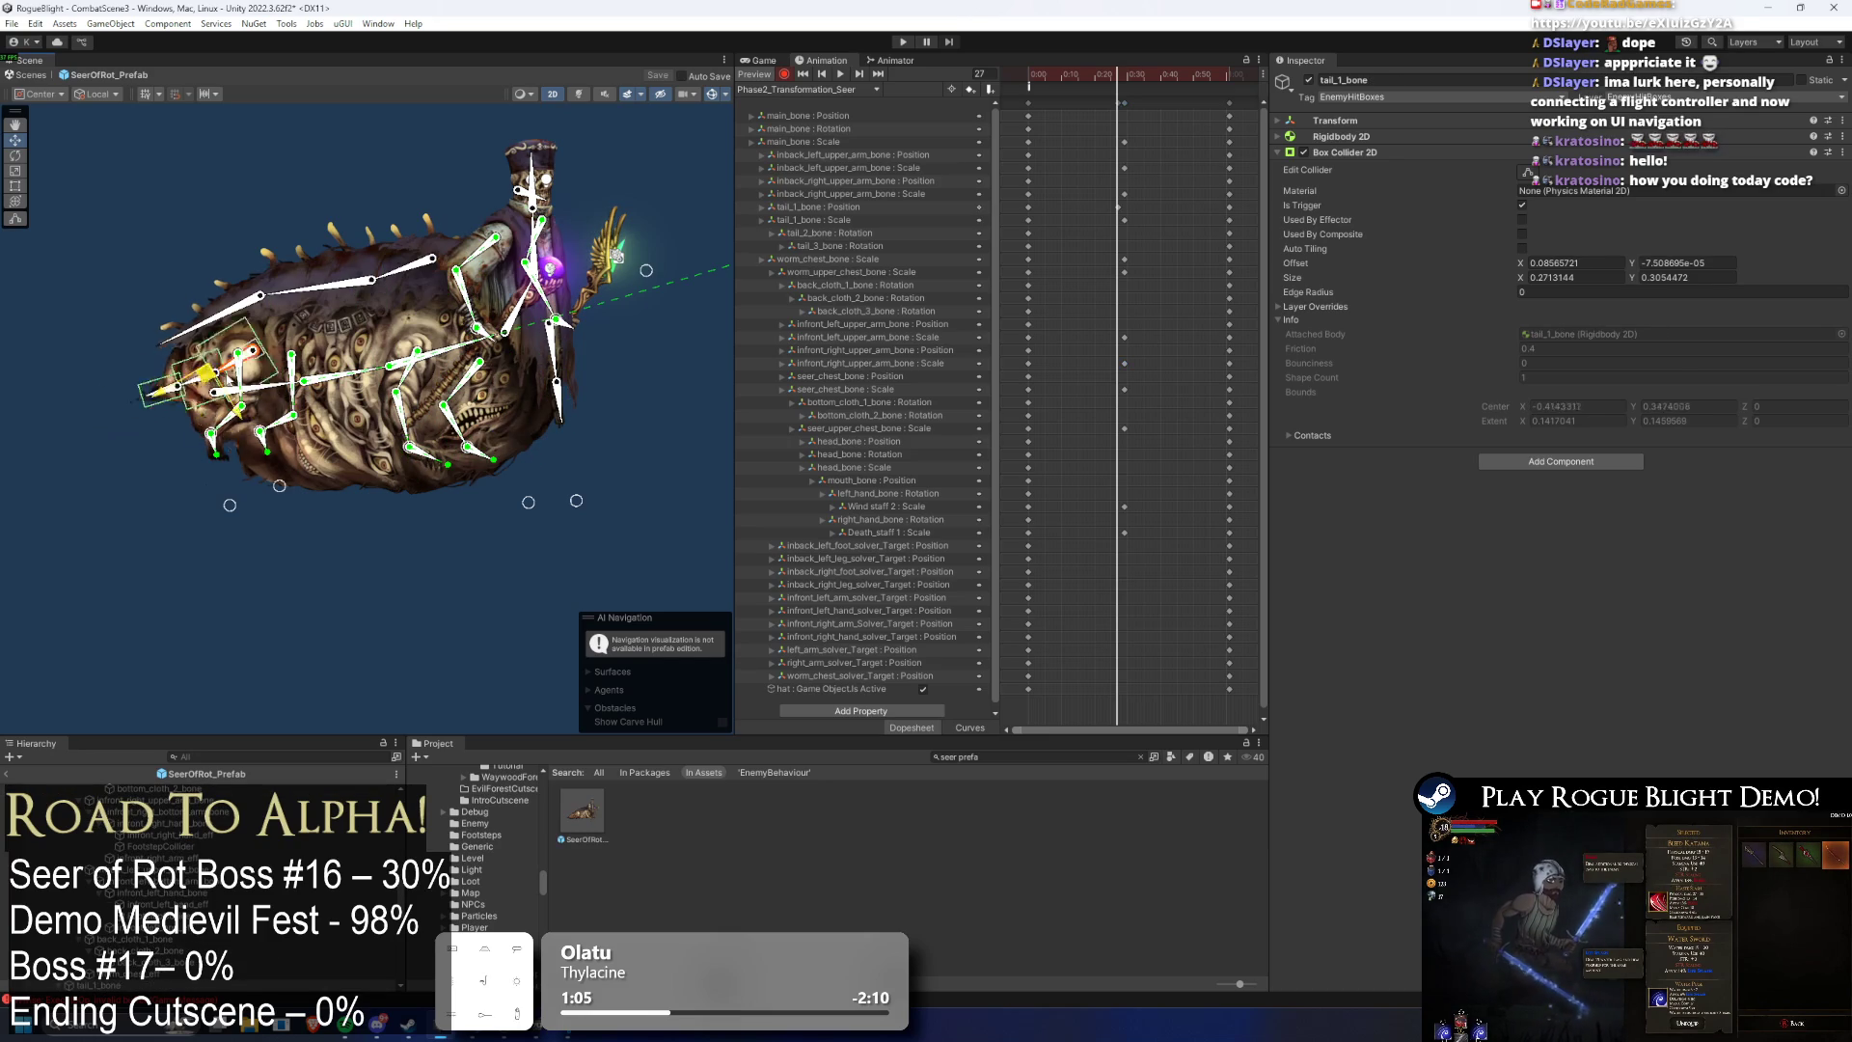
left_click_drag(1119, 73, 1008, 81)
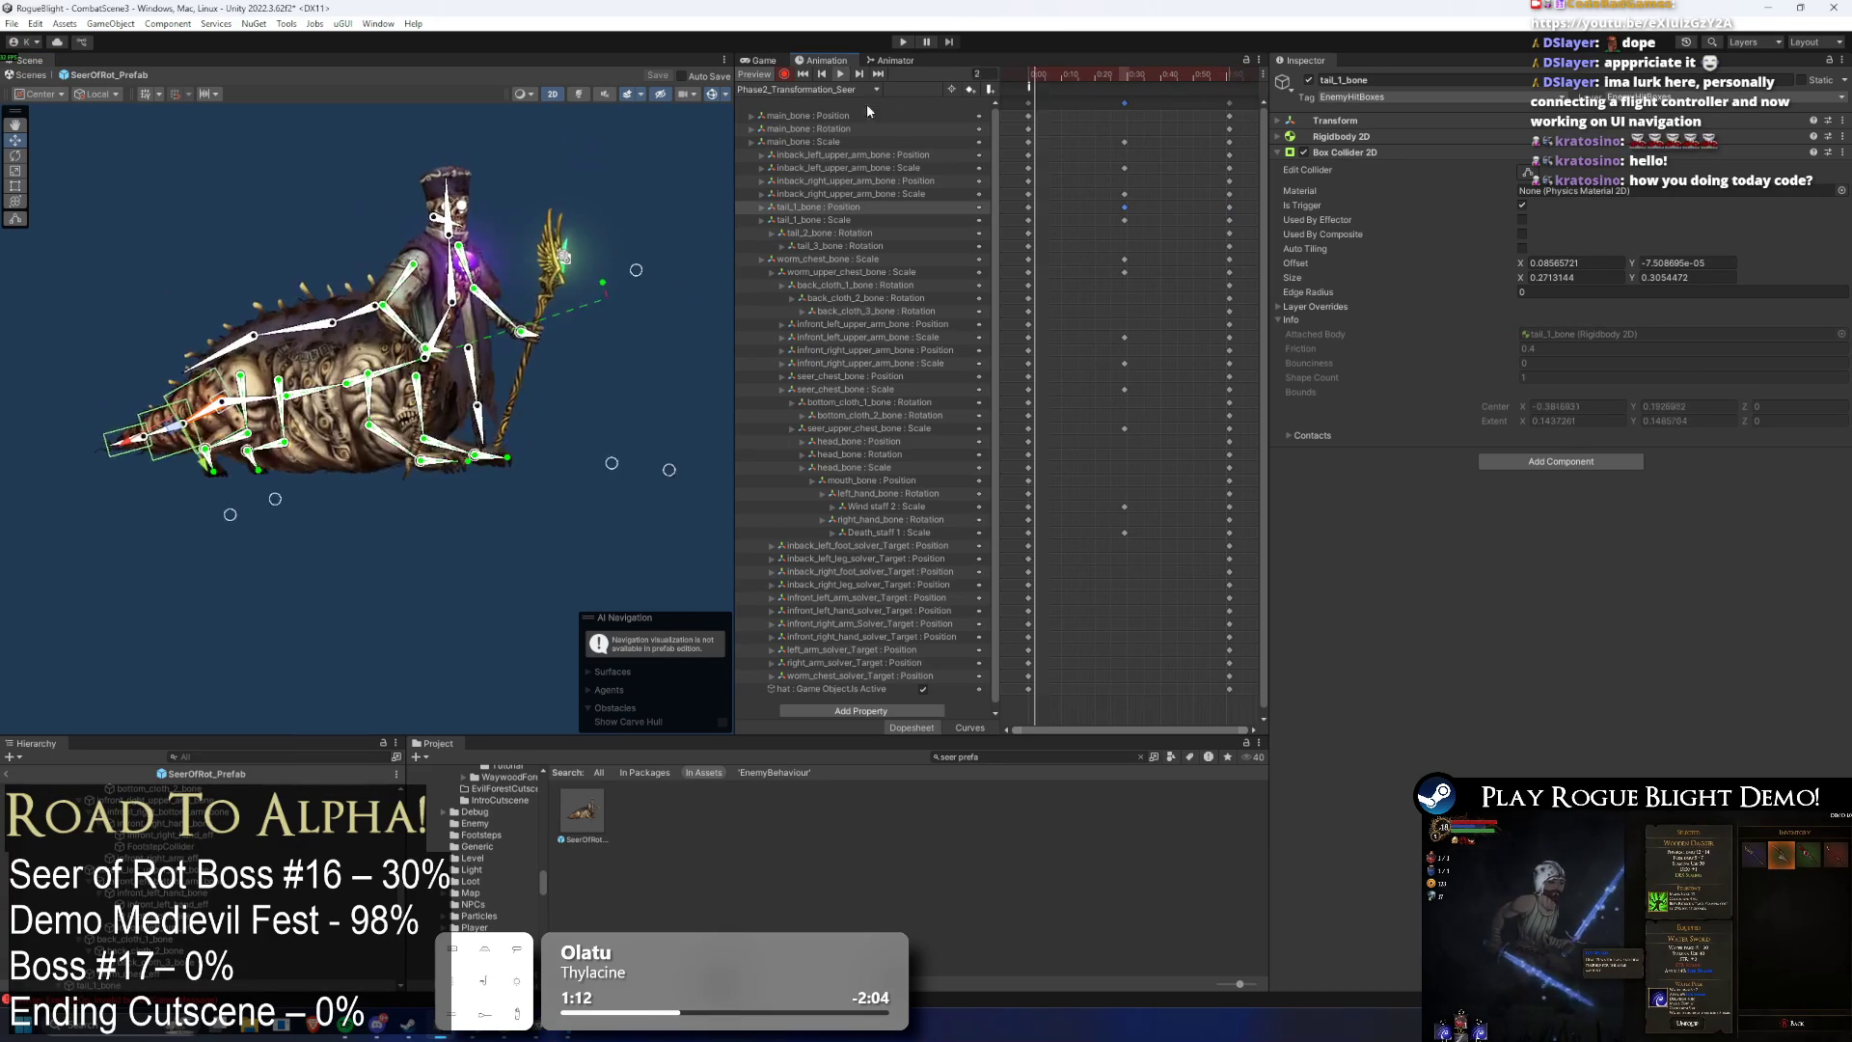
- Select seer_chest_bone on the rig in the Scene view
left_click(301, 171)
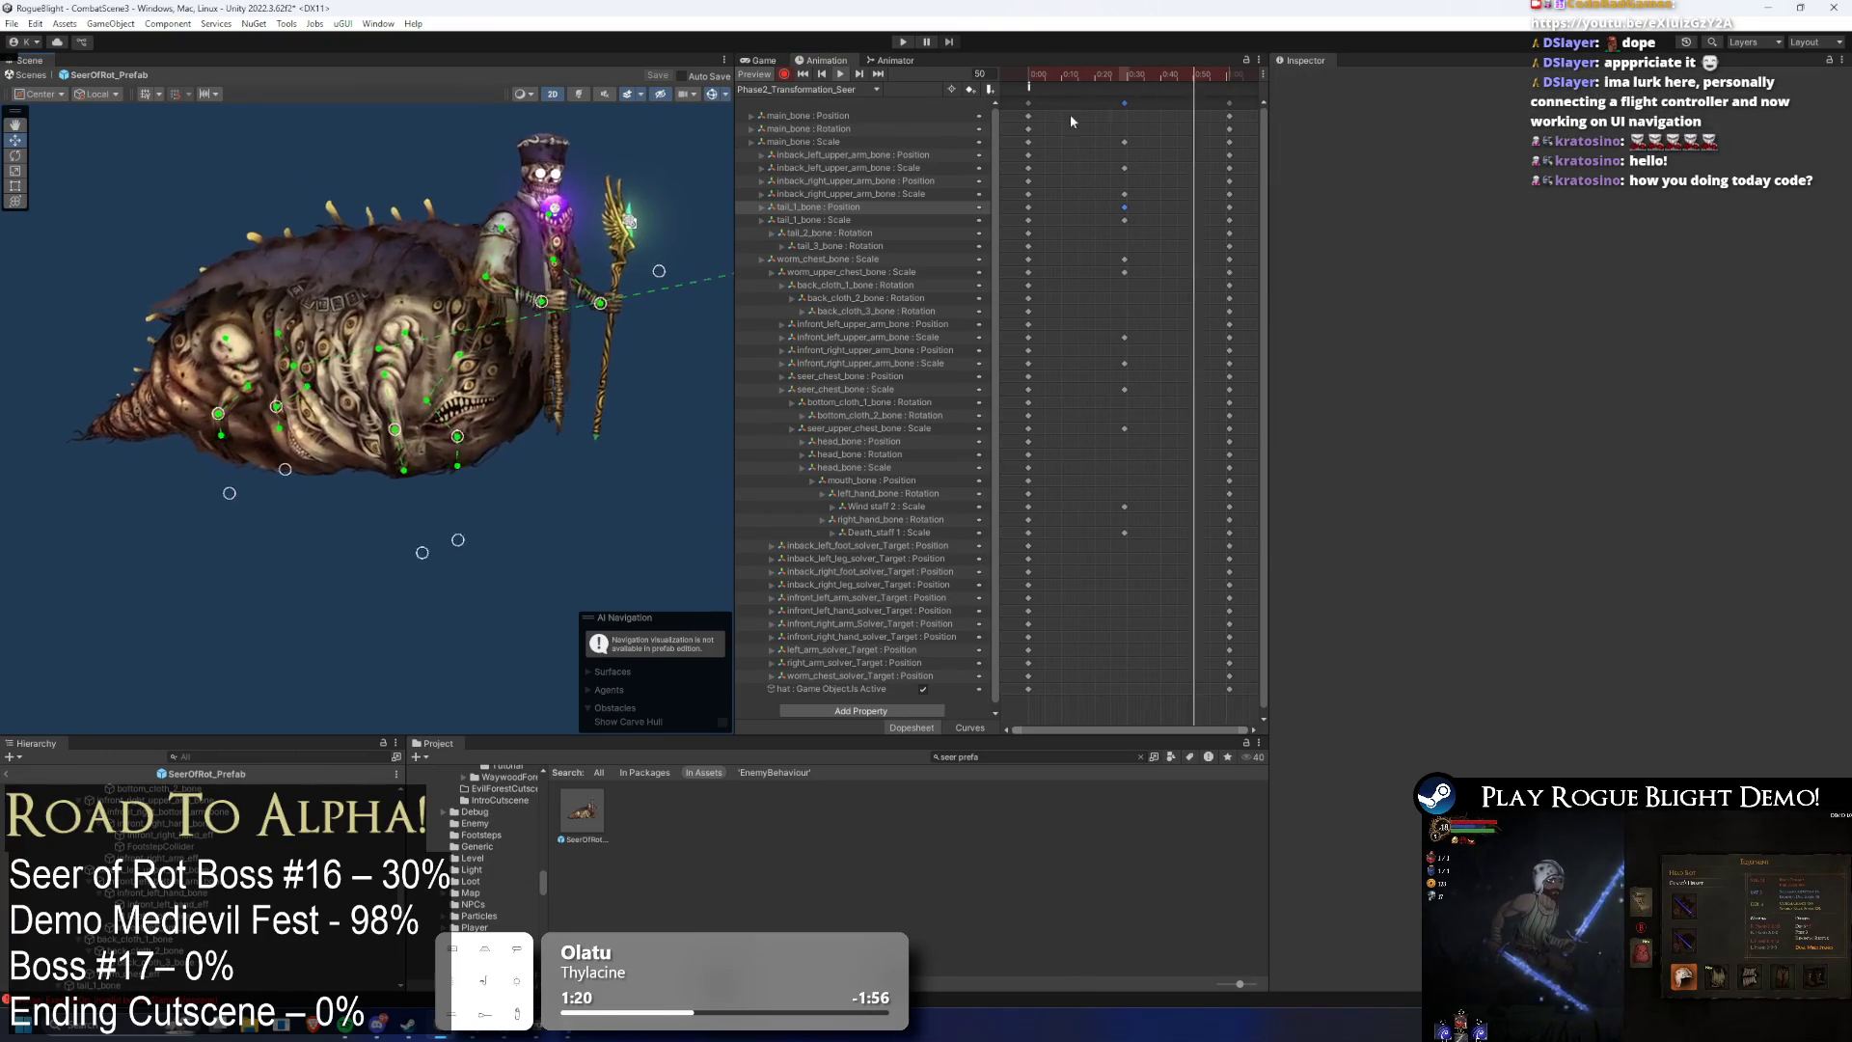
left_click(478, 268)
scroll(477, 268, "up", 2)
left_click(501, 322)
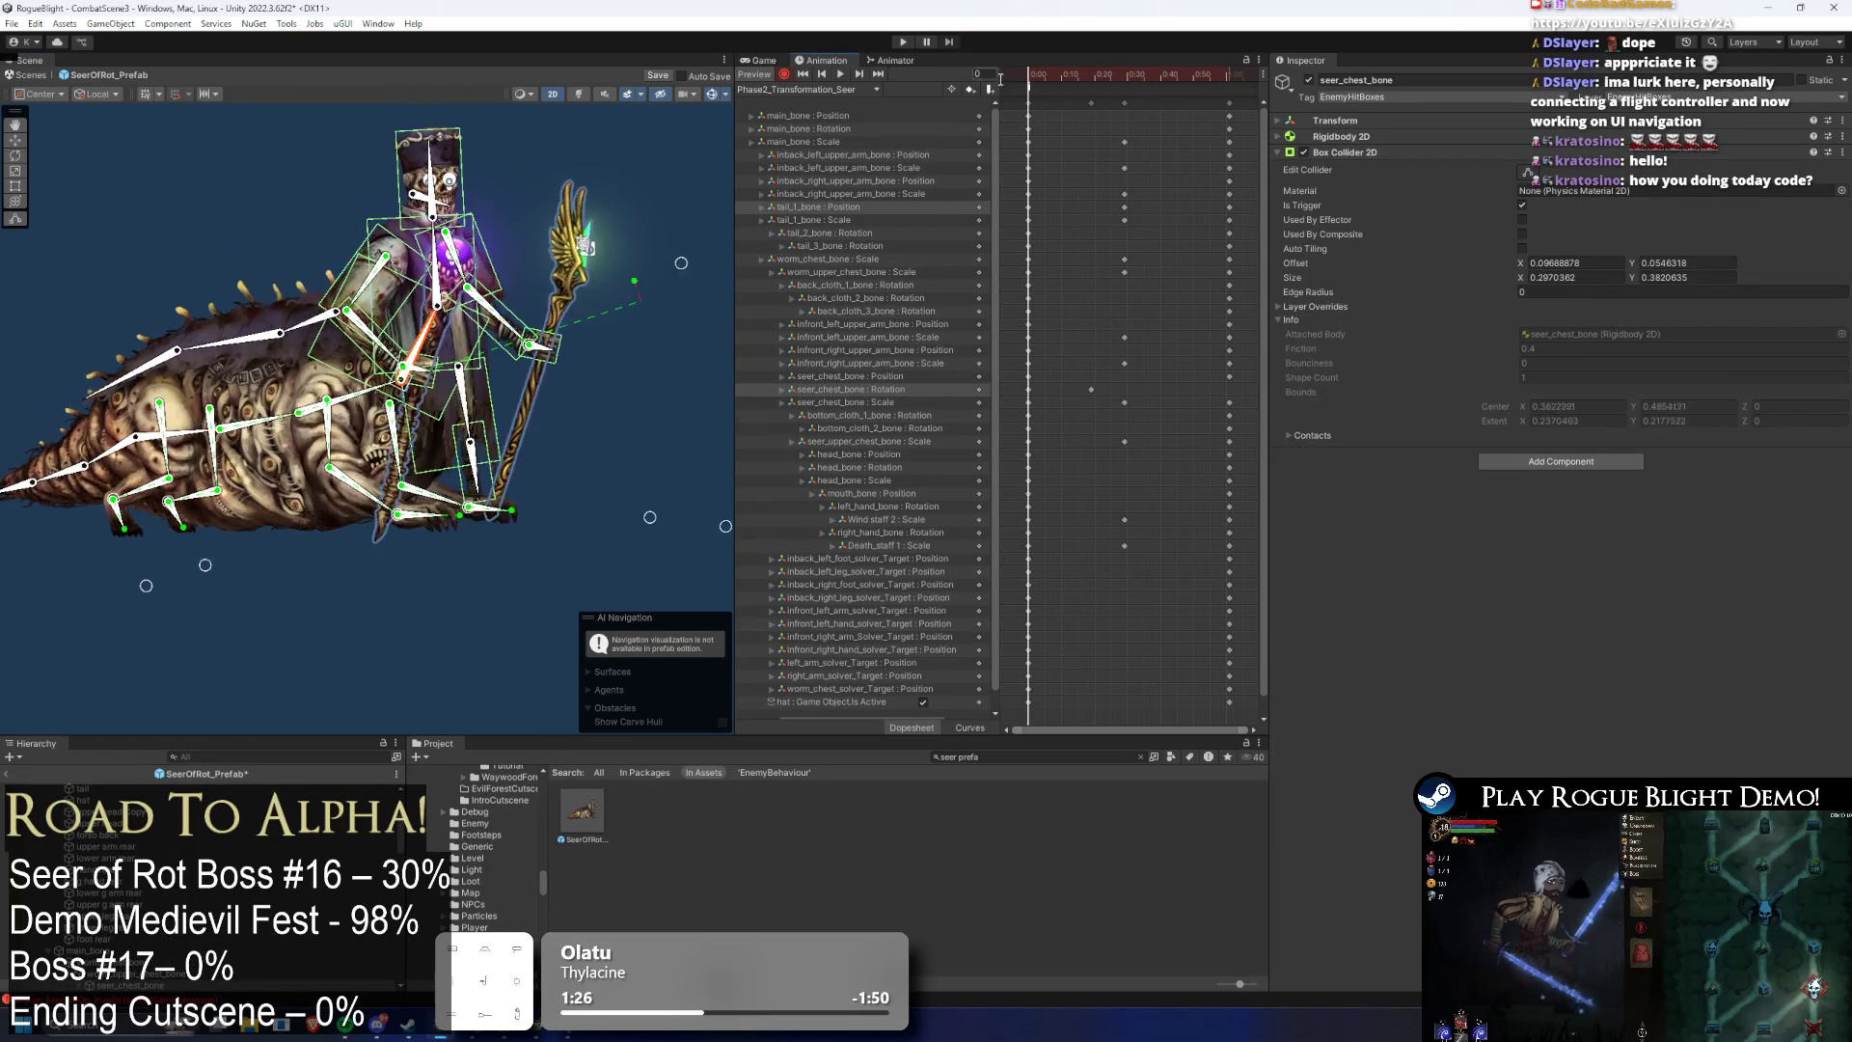
- Rotate the seer chest clockwise and shift its seer_chest_bone rotation keys slightly earlier
left_click_drag(545, 246, 574, 280)
left_click(1173, 389)
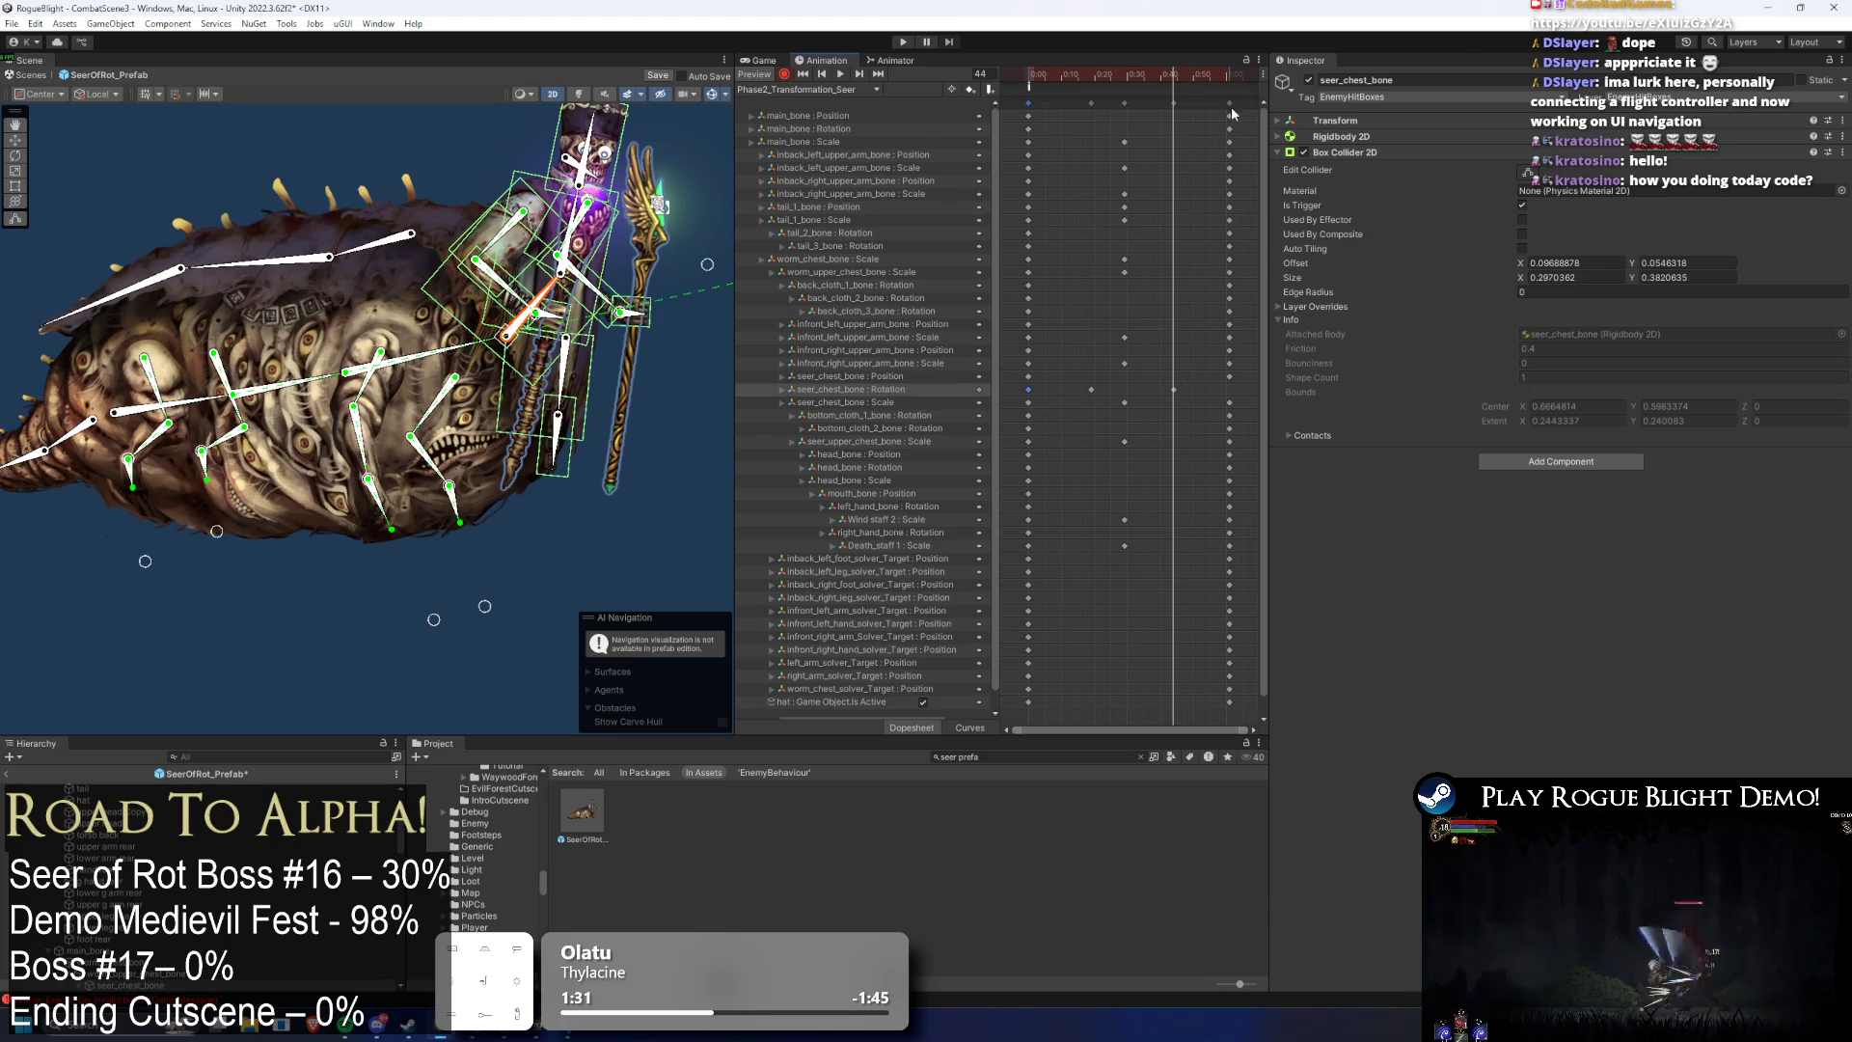
left_click(443, 202)
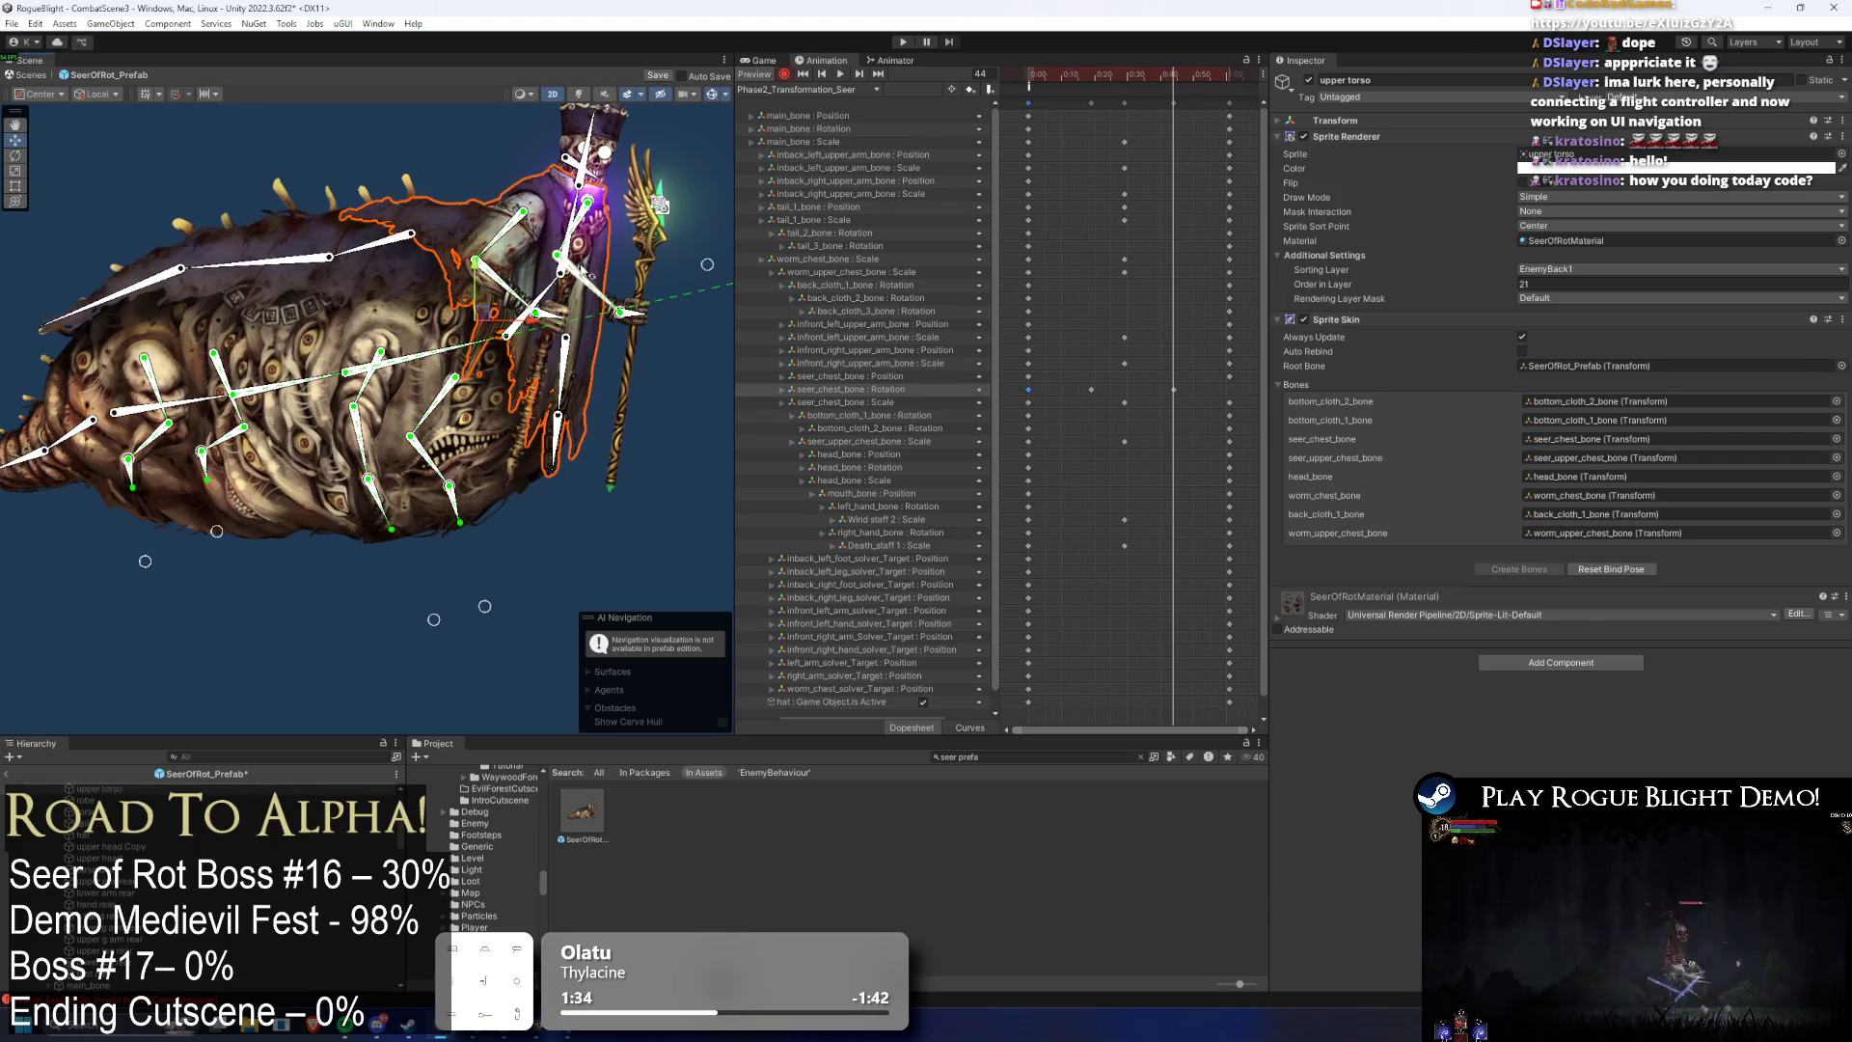
left_click_drag(582, 270, 514, 271)
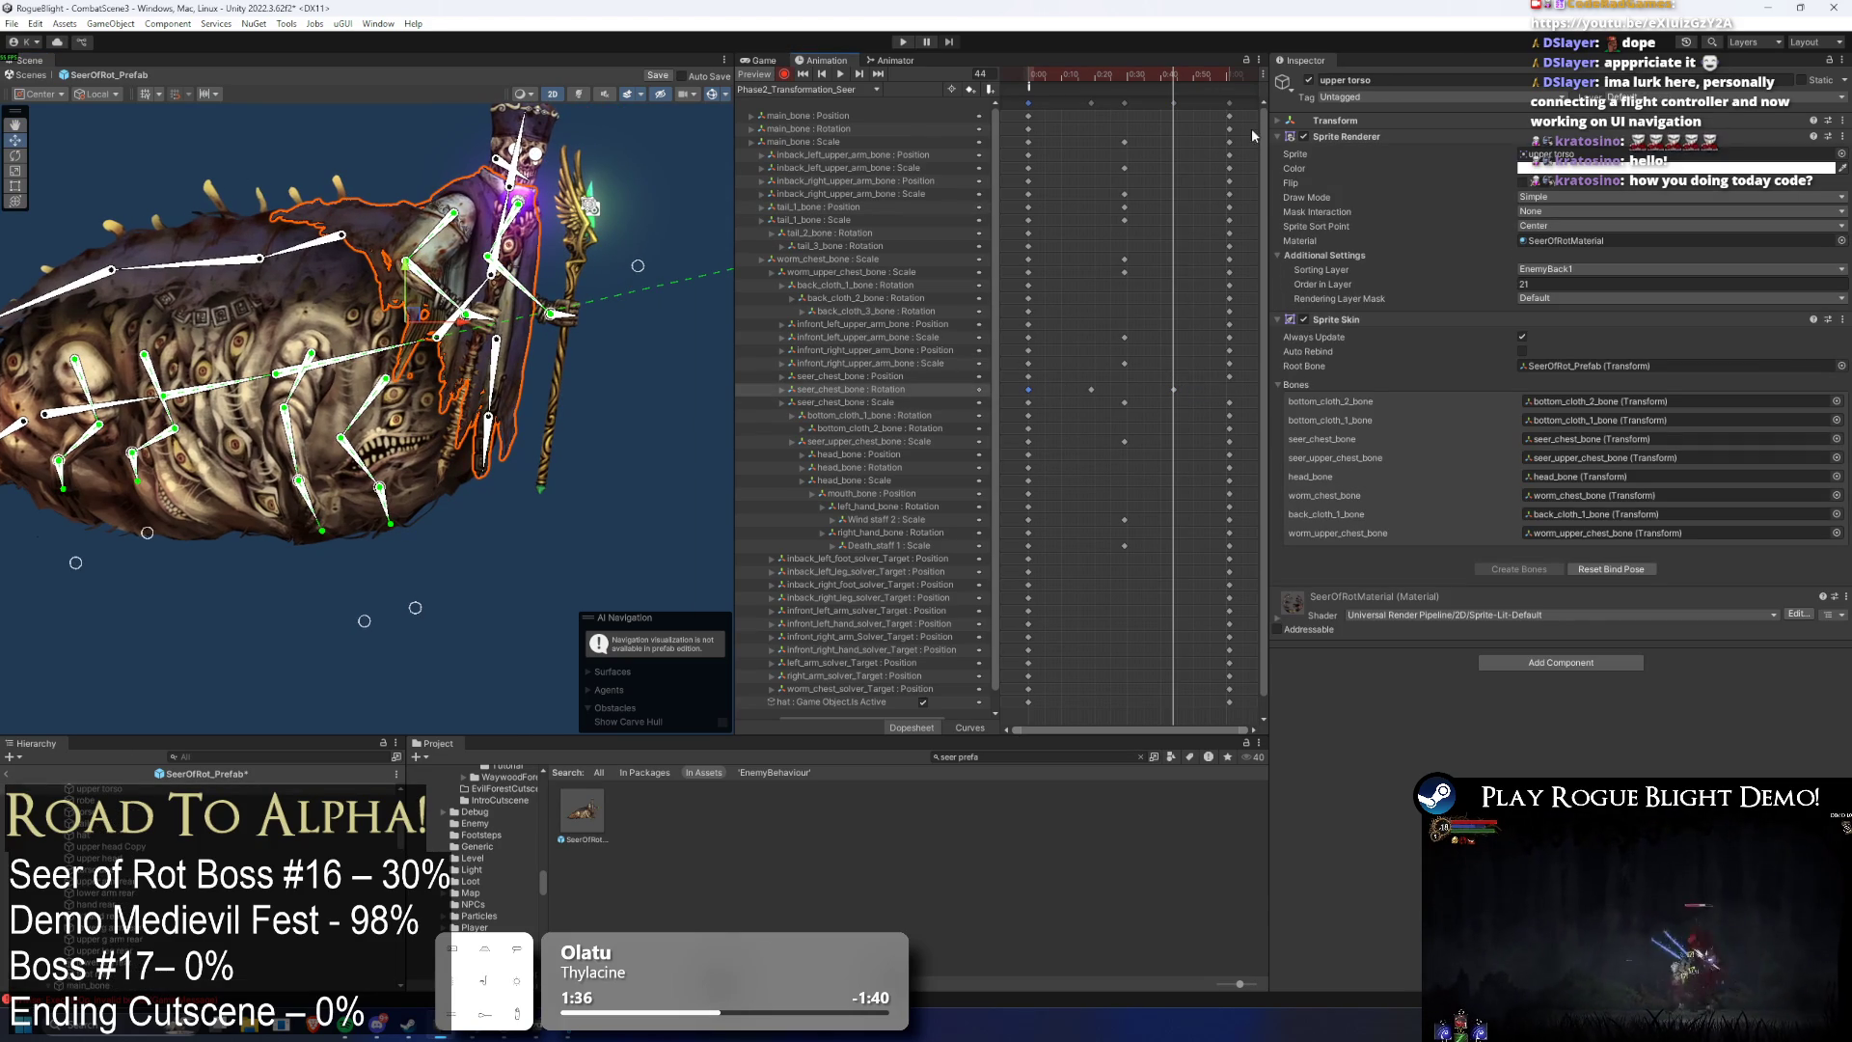
left_click(1229, 83)
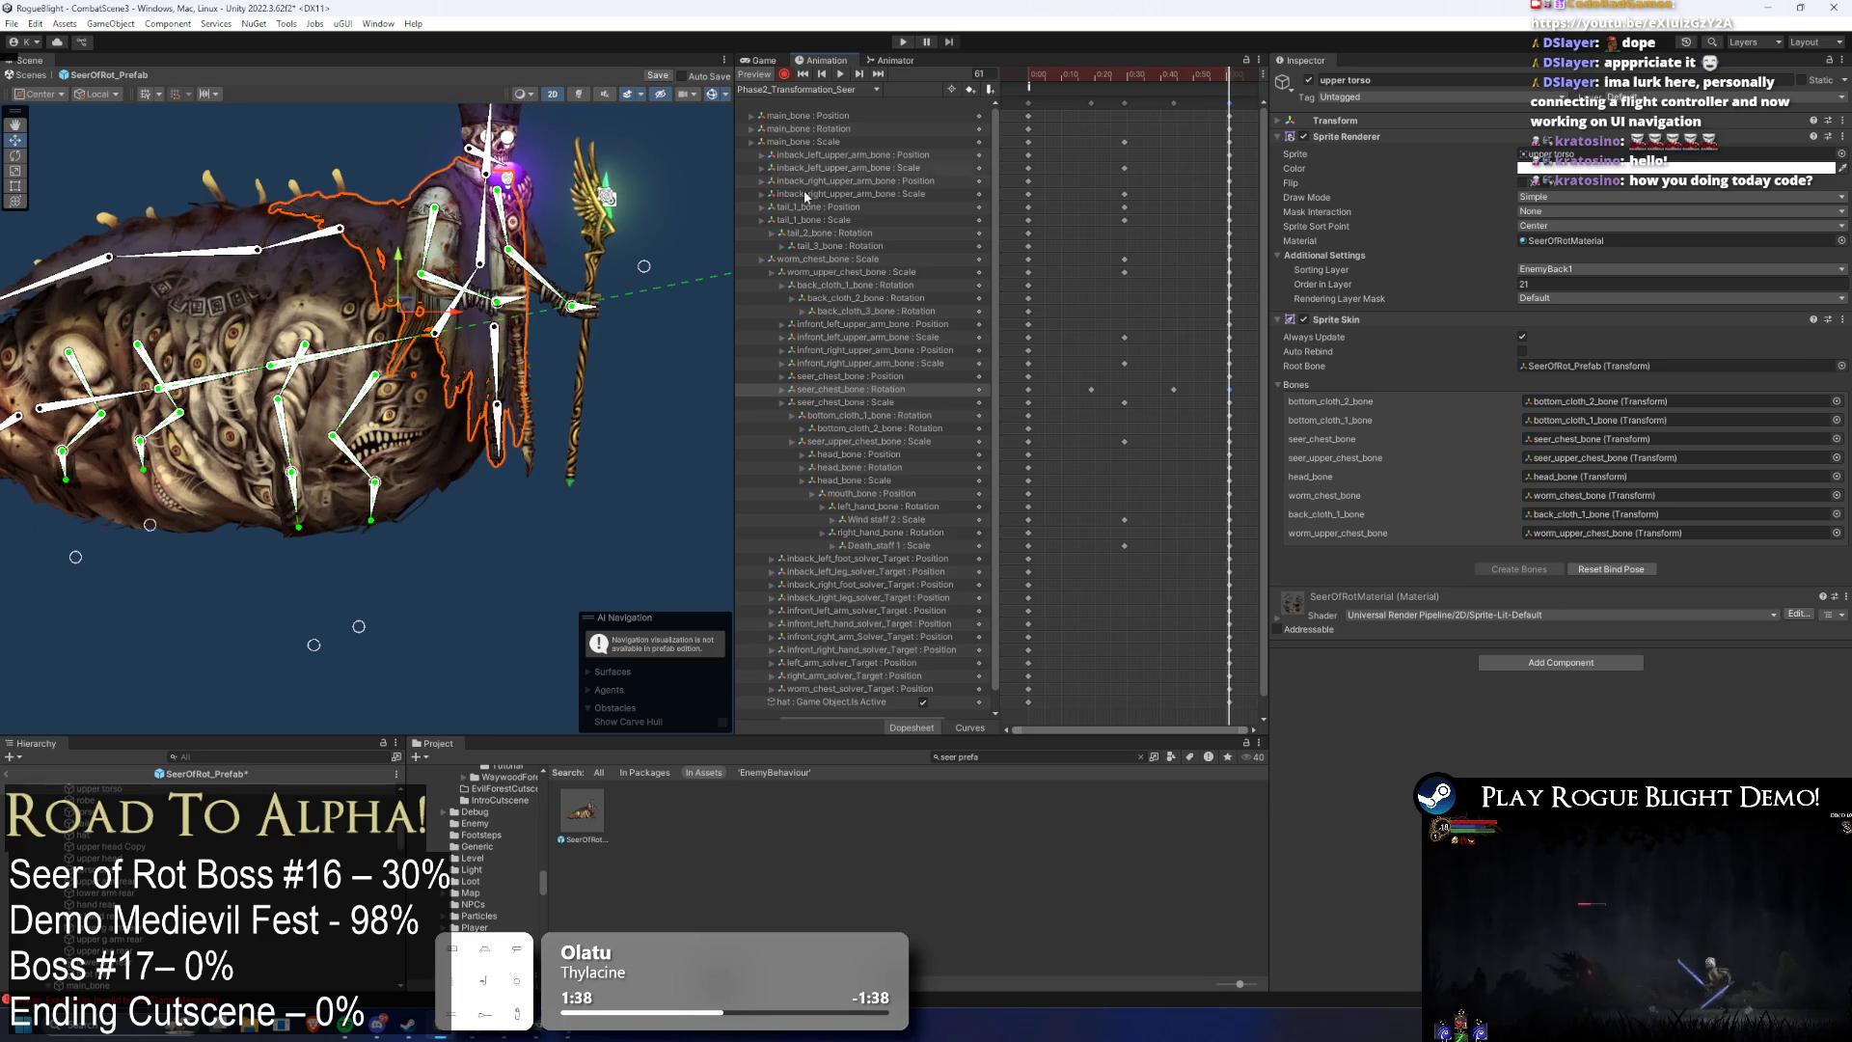
key("space")
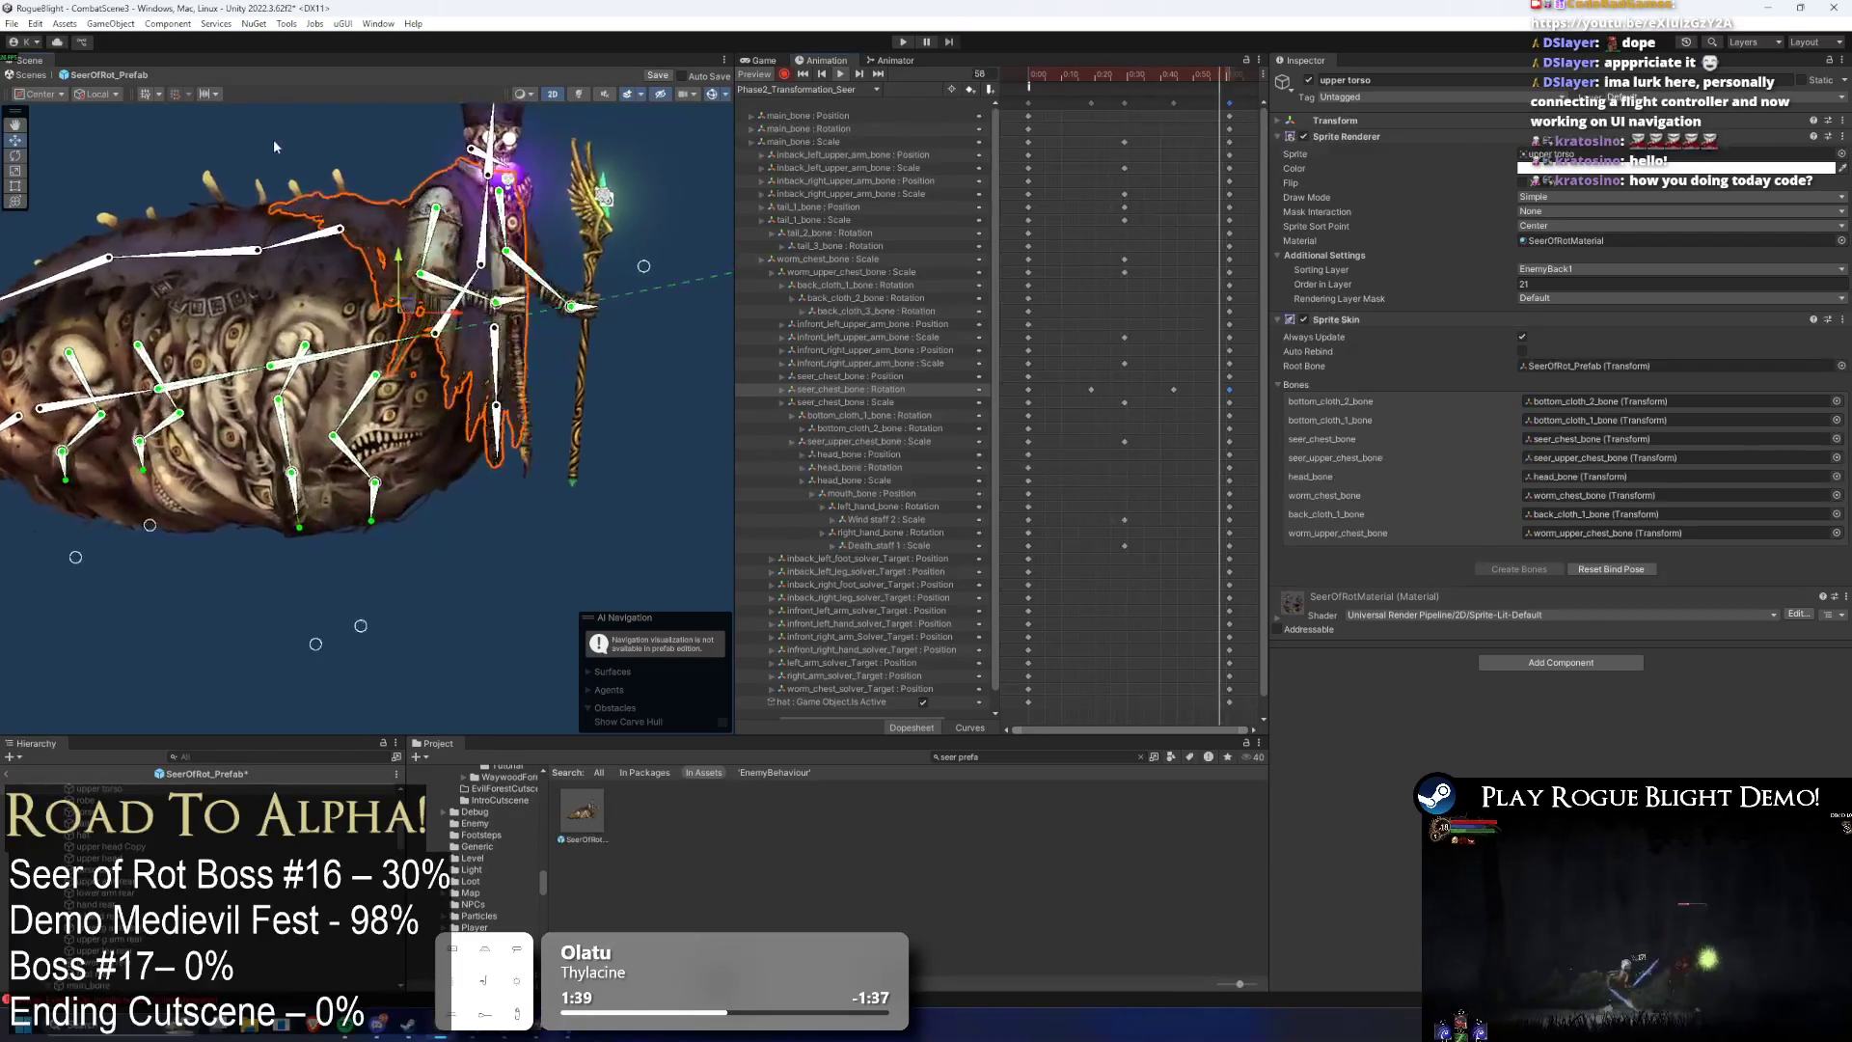
left_click(274, 137)
mouse_move(1183, 385)
left_mouse_down()
mouse_move(1057, 385)
mouse_move(1108, 394)
left_mouse_up()
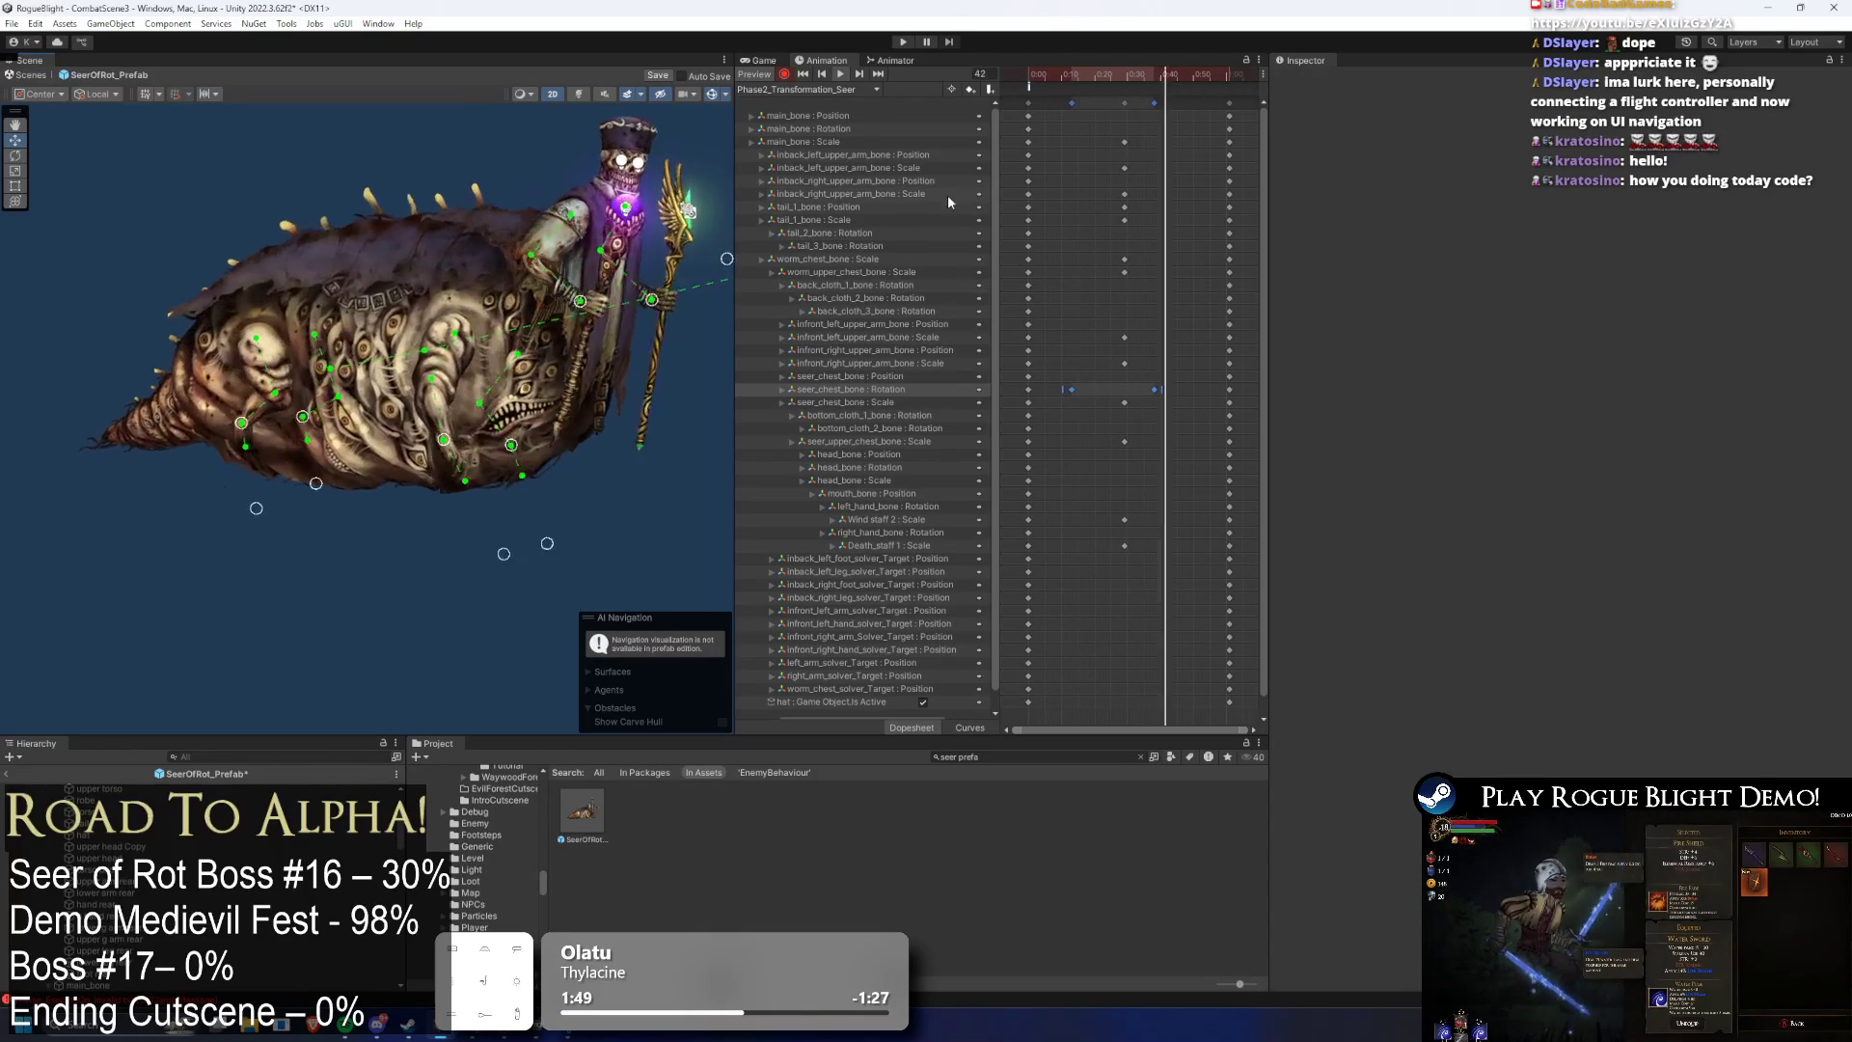
- At frame 39, rotate back_cloth_2_bone slightly downward, then preview the clip, stopping at frame 17
left_click_drag(1069, 74, 1157, 101)
left_click(333, 273)
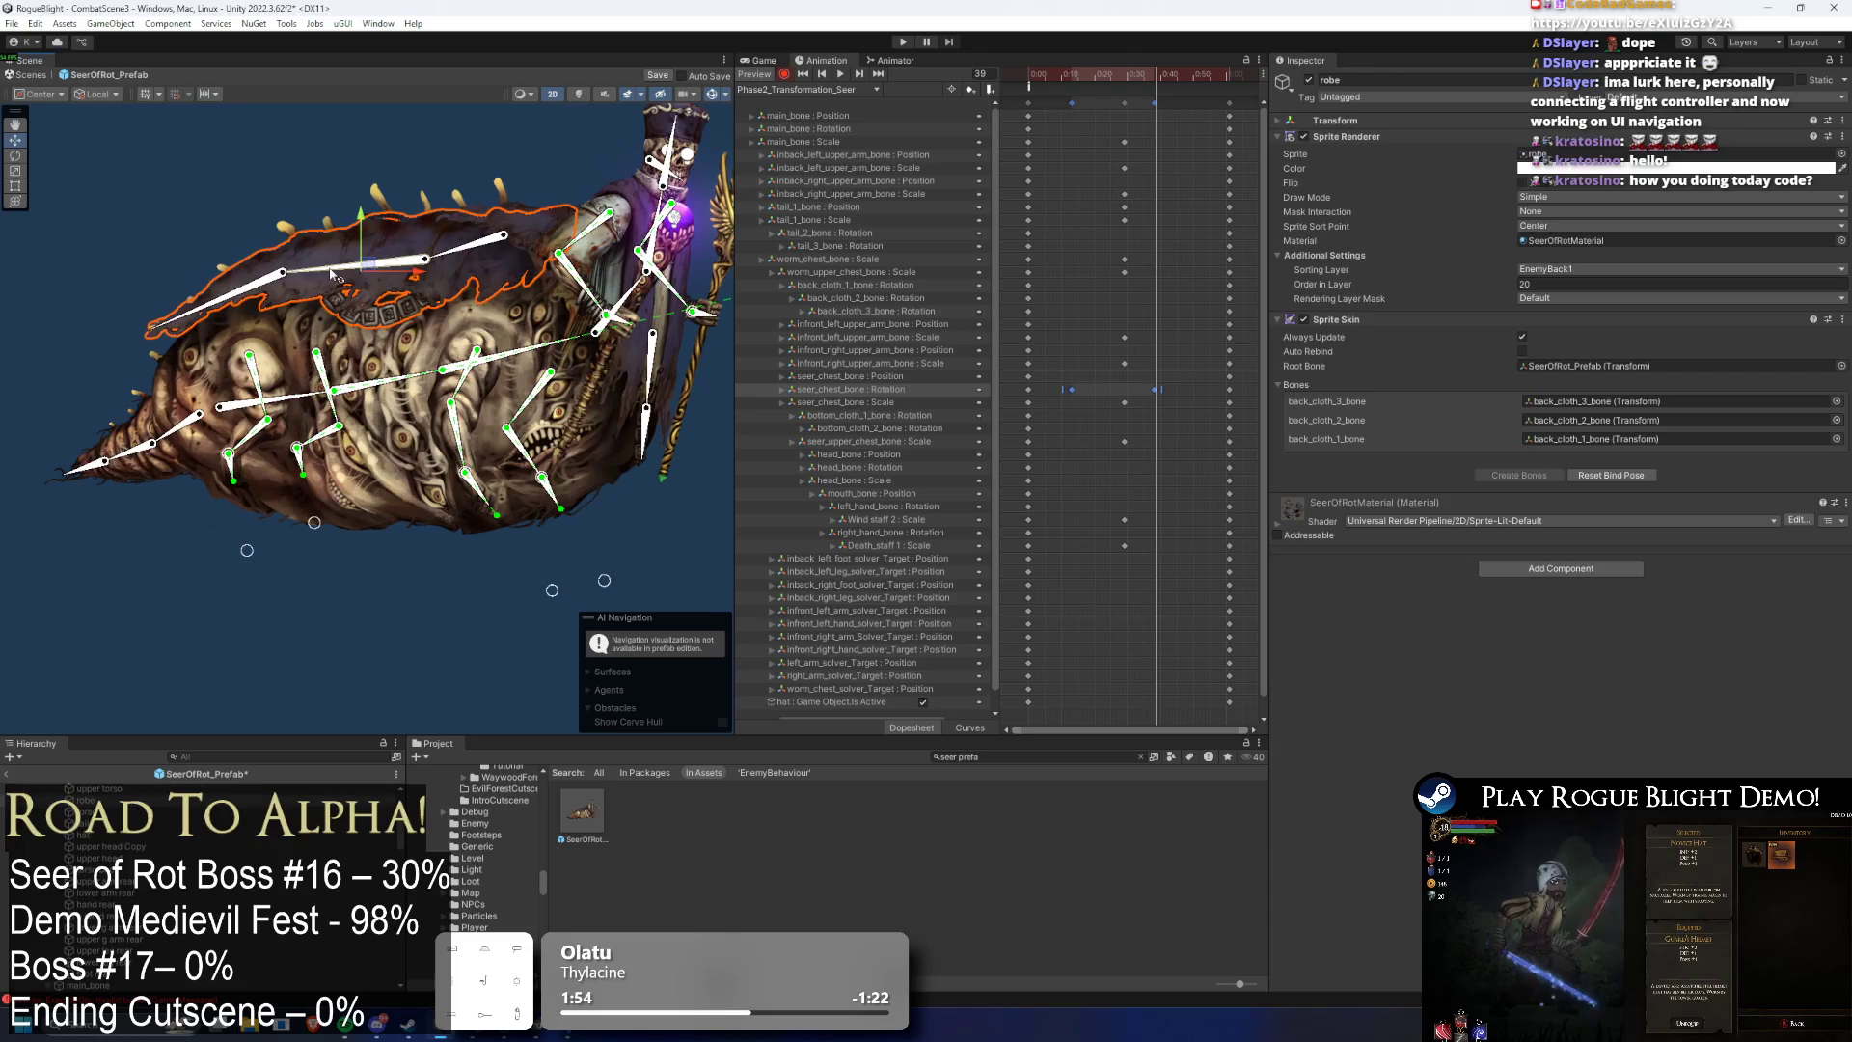
left_click(459, 257)
left_click_drag(335, 270, 221, 311)
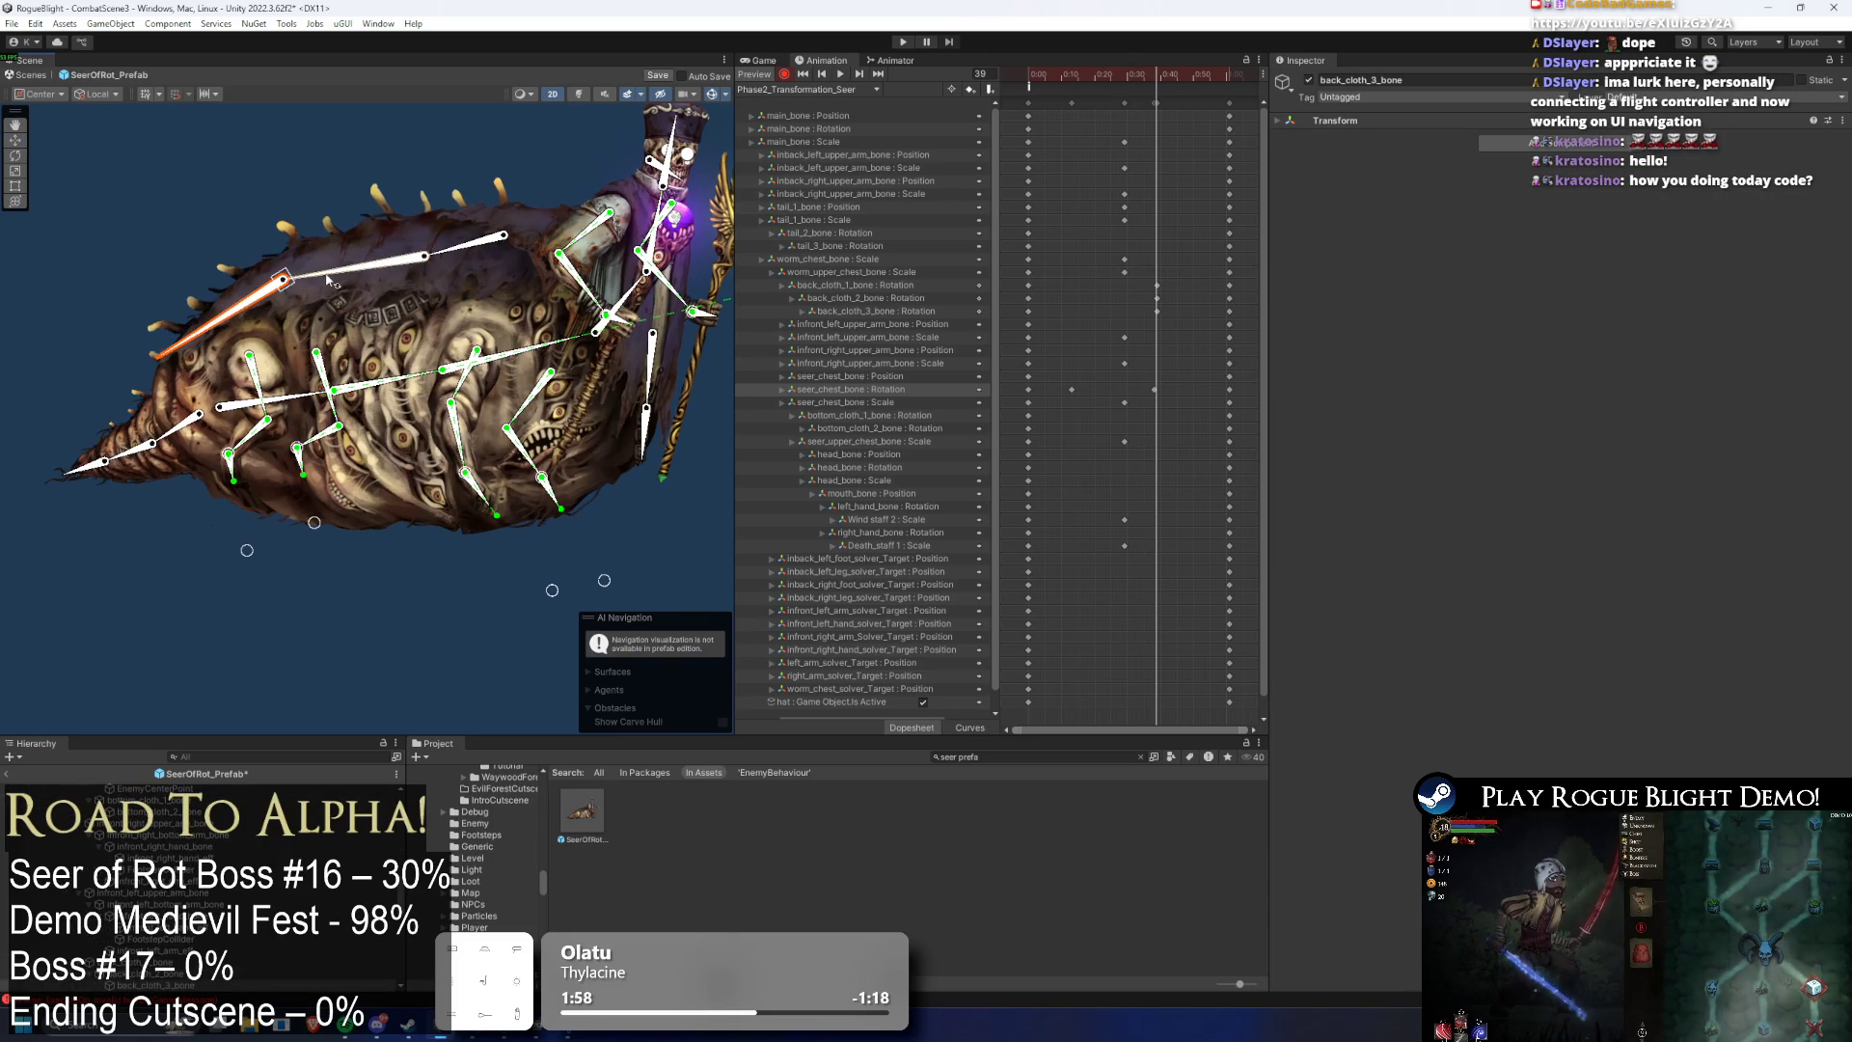
mouse_move(1144, 75)
left_mouse_down()
mouse_move(1069, 104)
mouse_move(1233, 91)
left_mouse_up()
left_click(1071, 103)
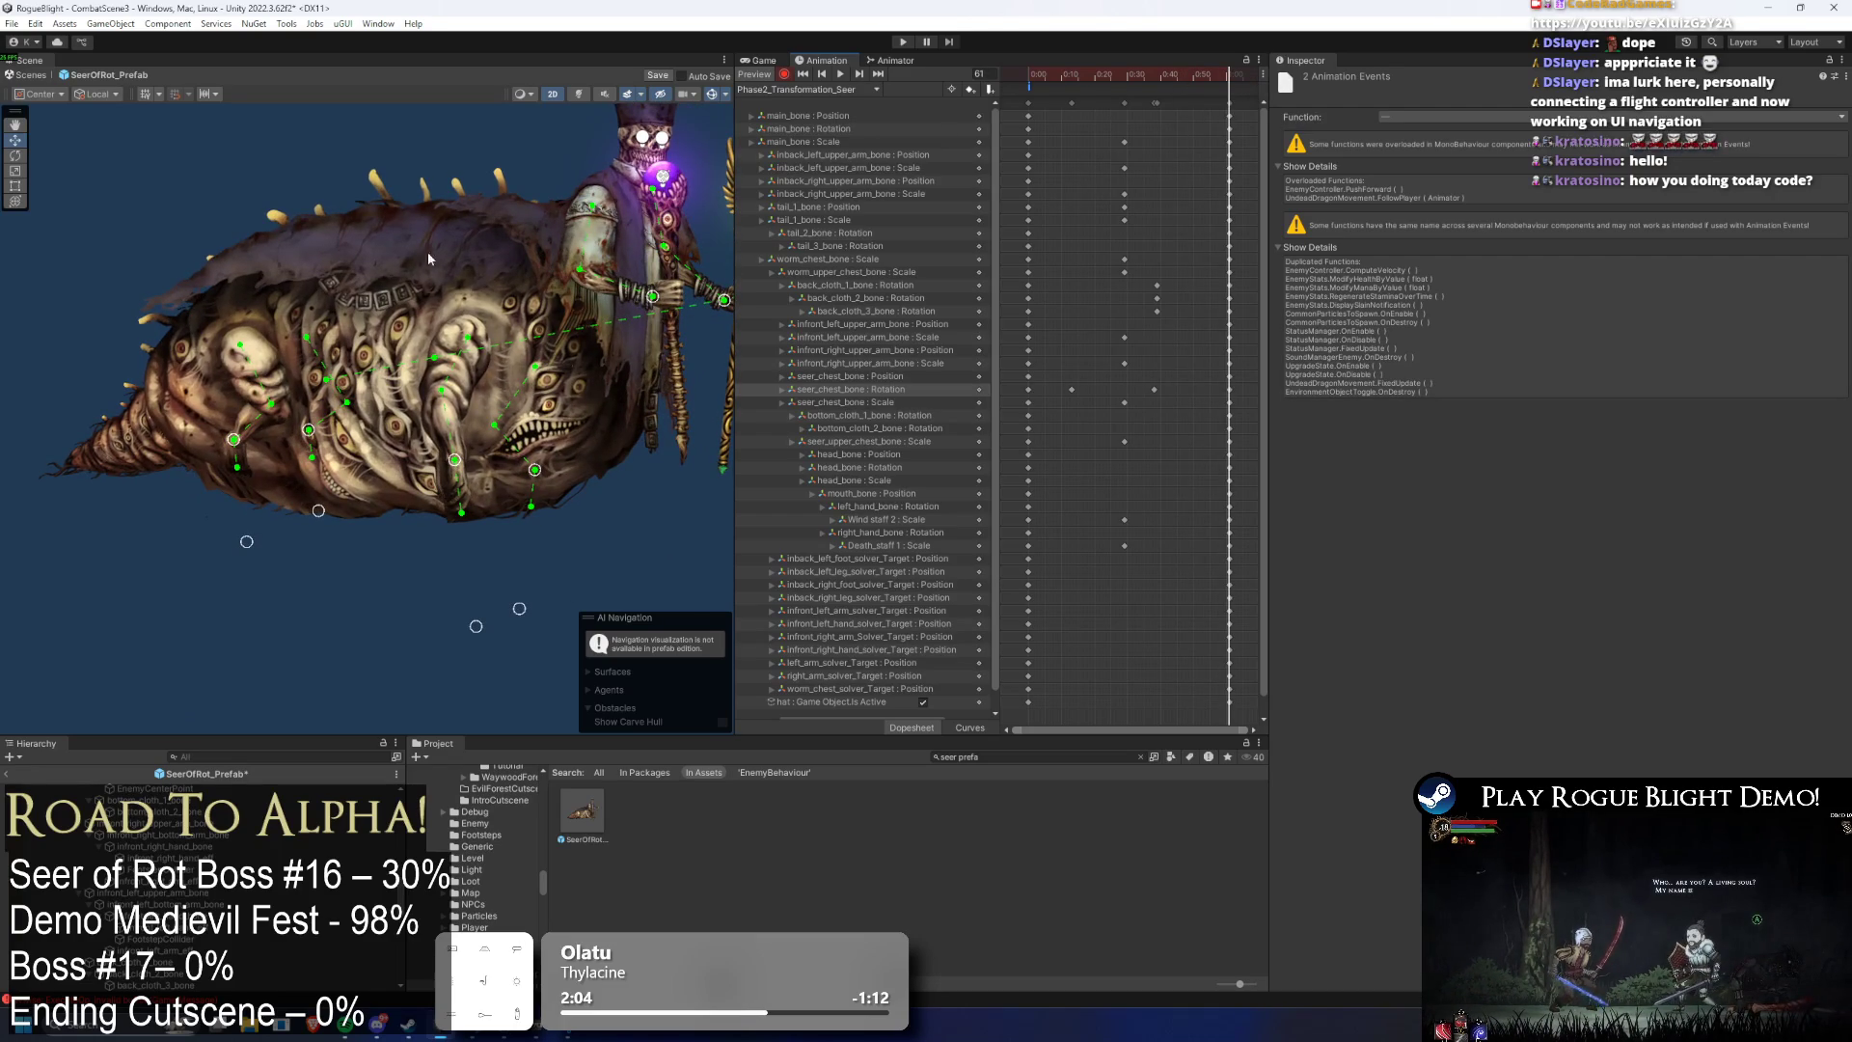
left_click(352, 255)
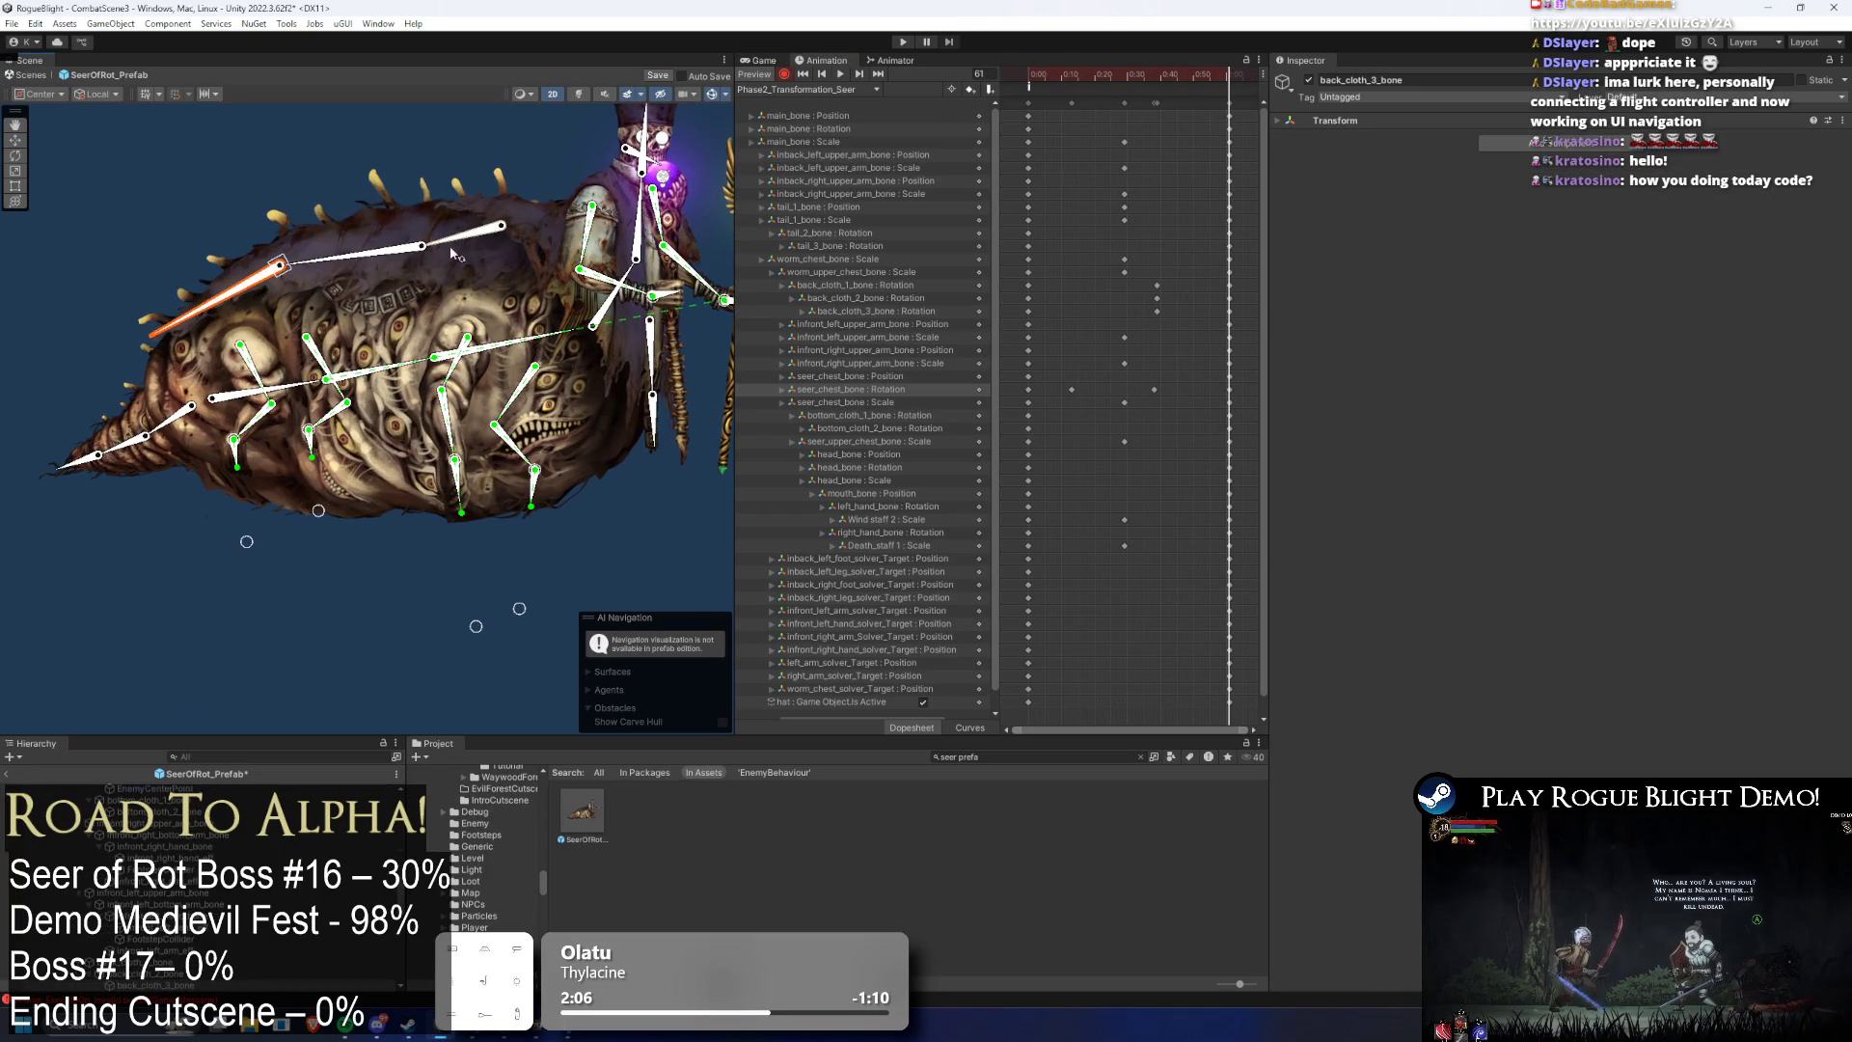
left_click(270, 271)
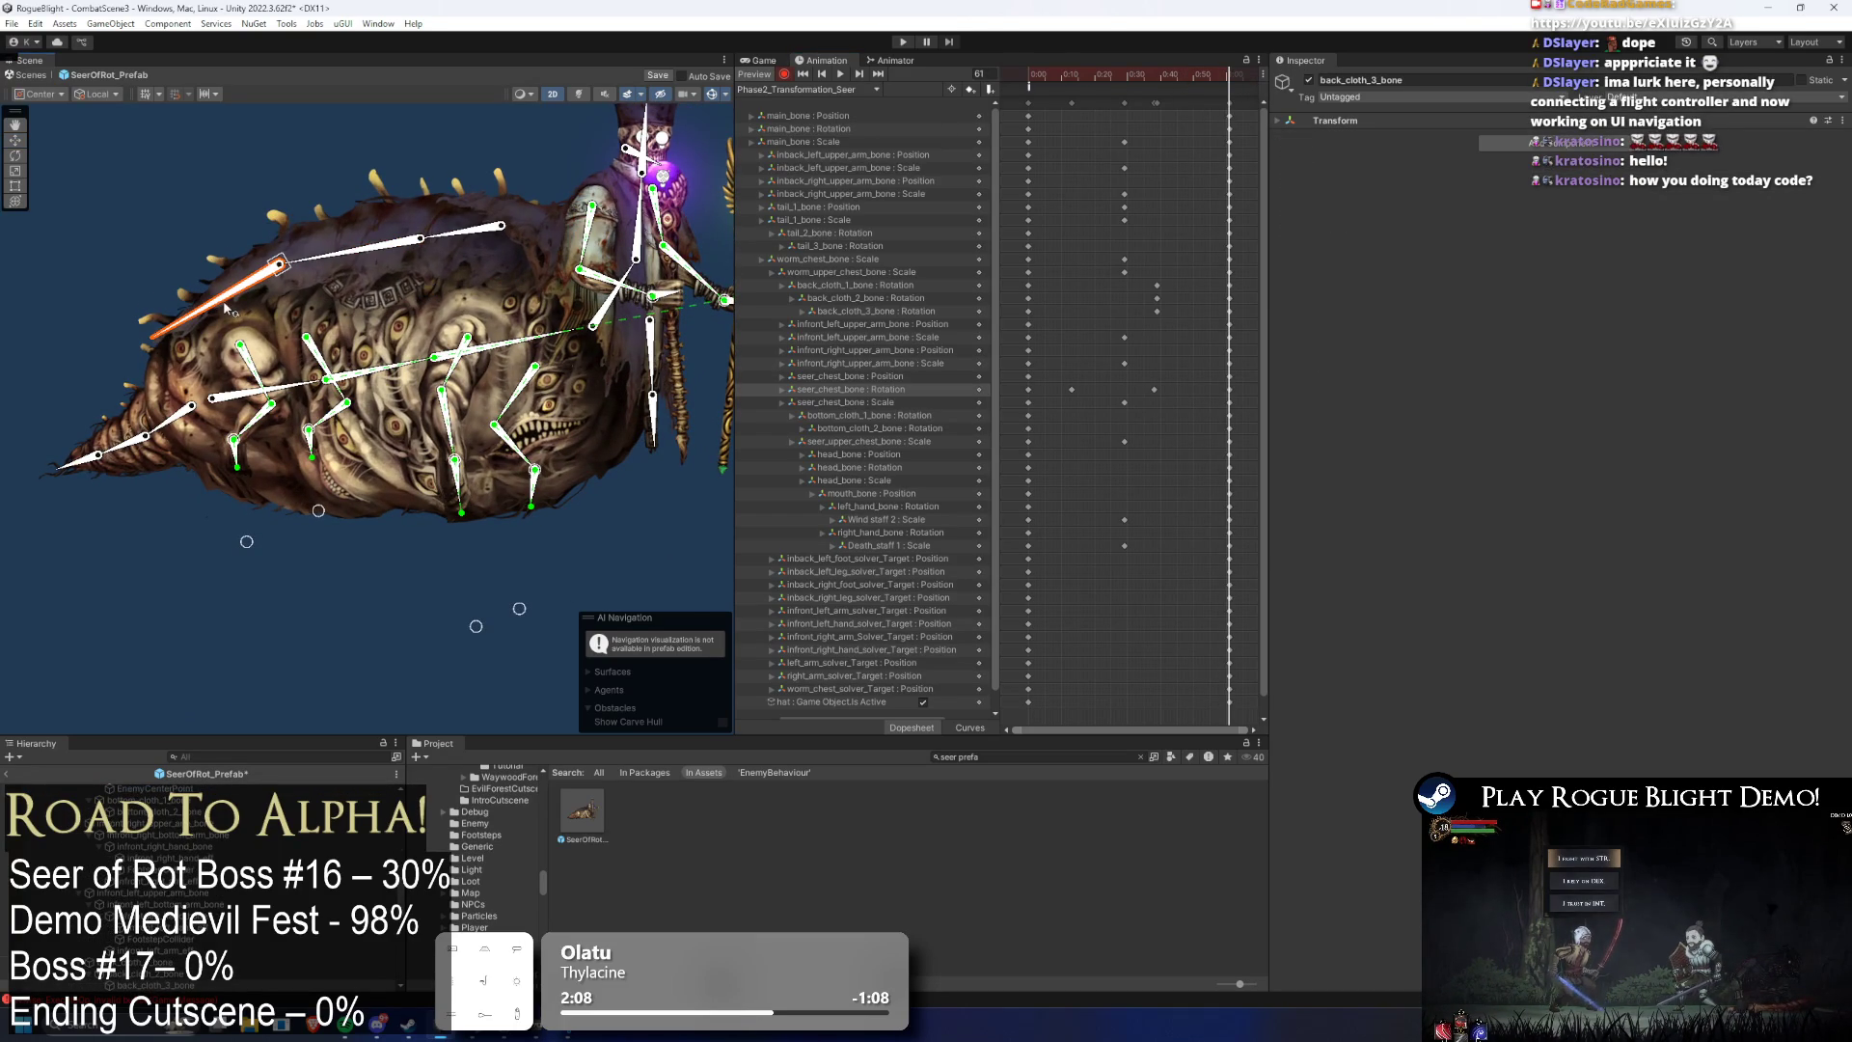
key("space")
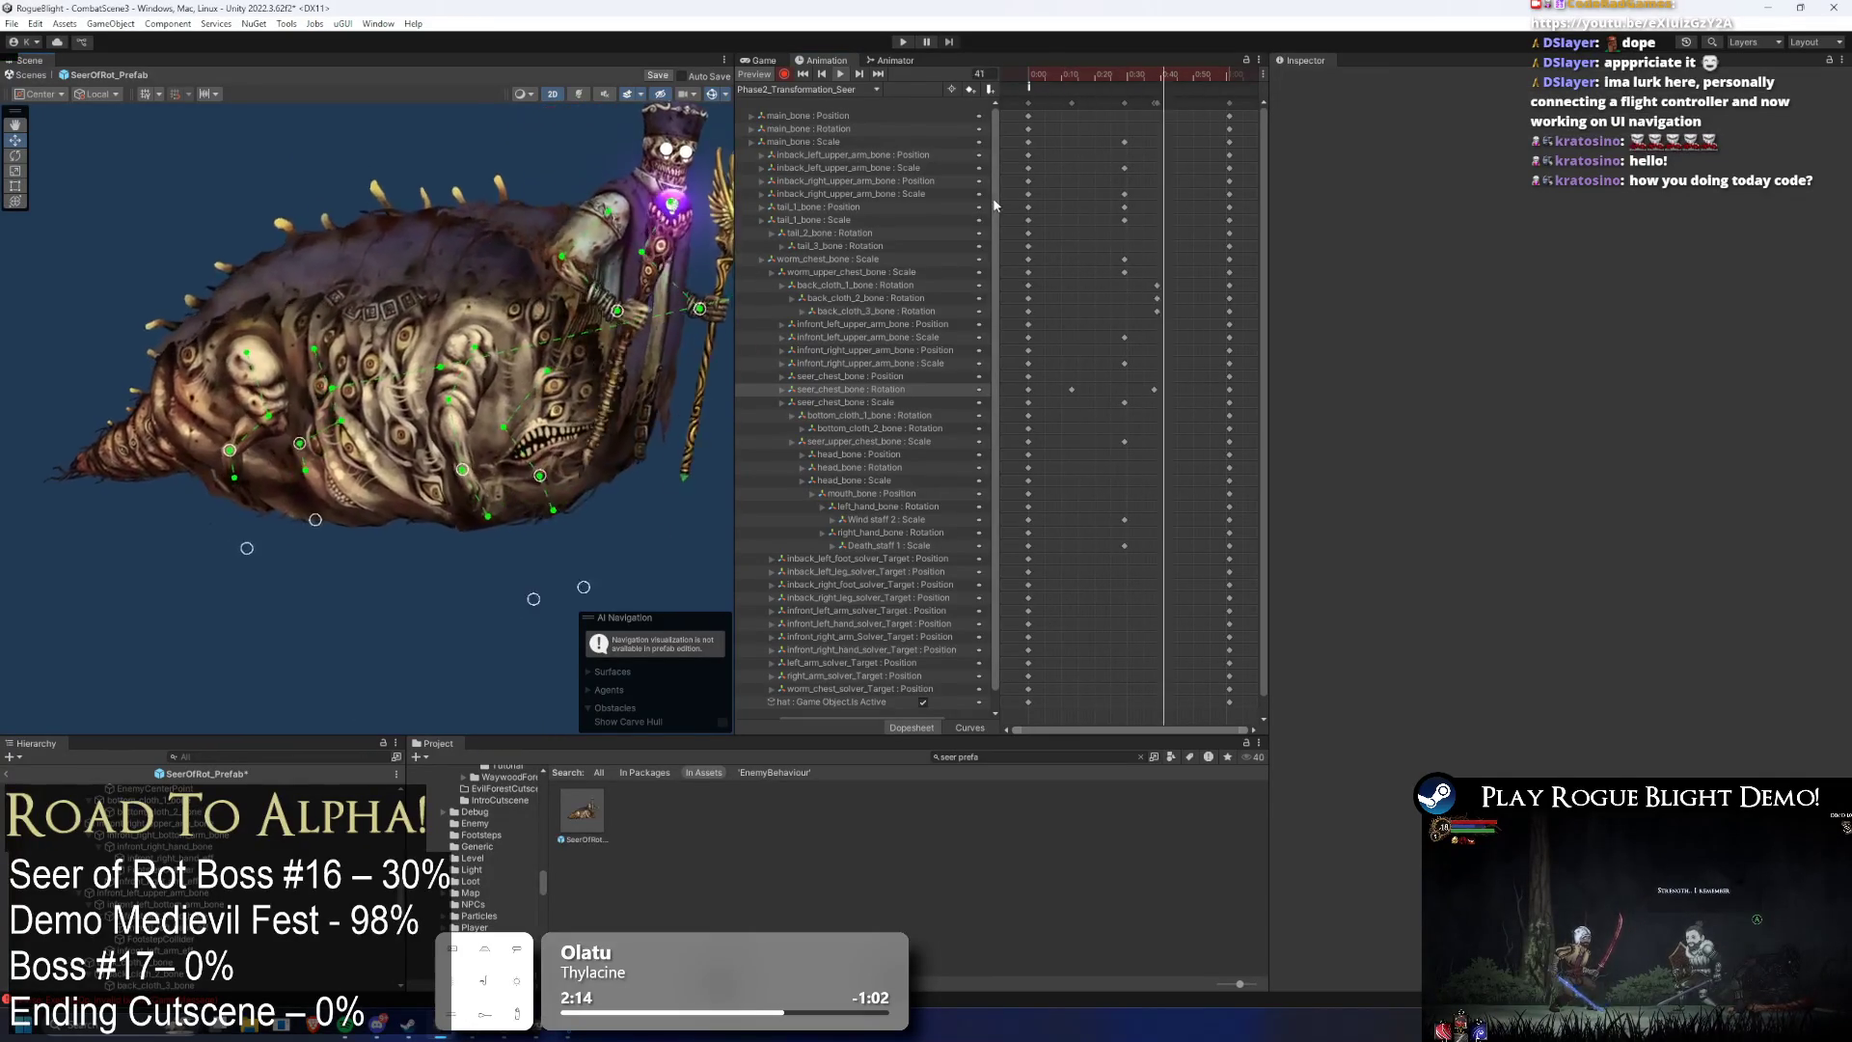
left_click(1085, 74)
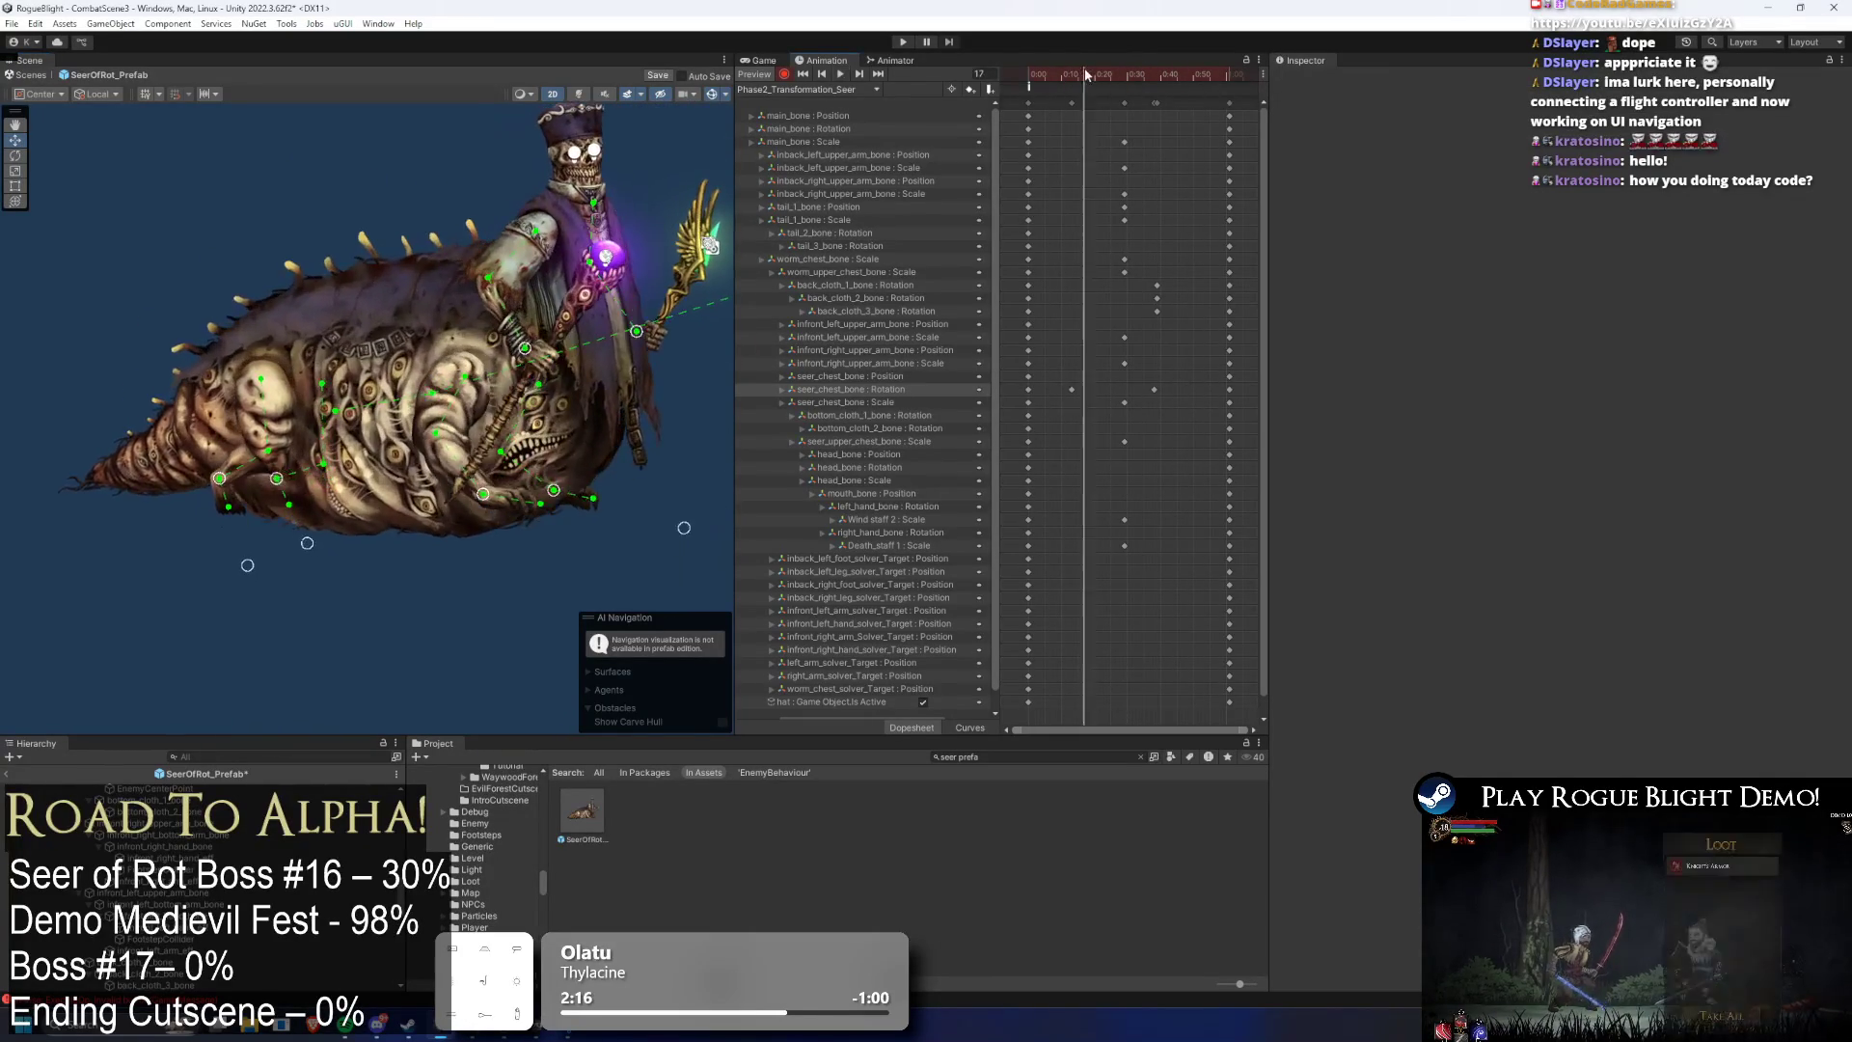
- Repose the legs at frame 17 by dragging the leg IK target handles left and up
left_click(255, 424)
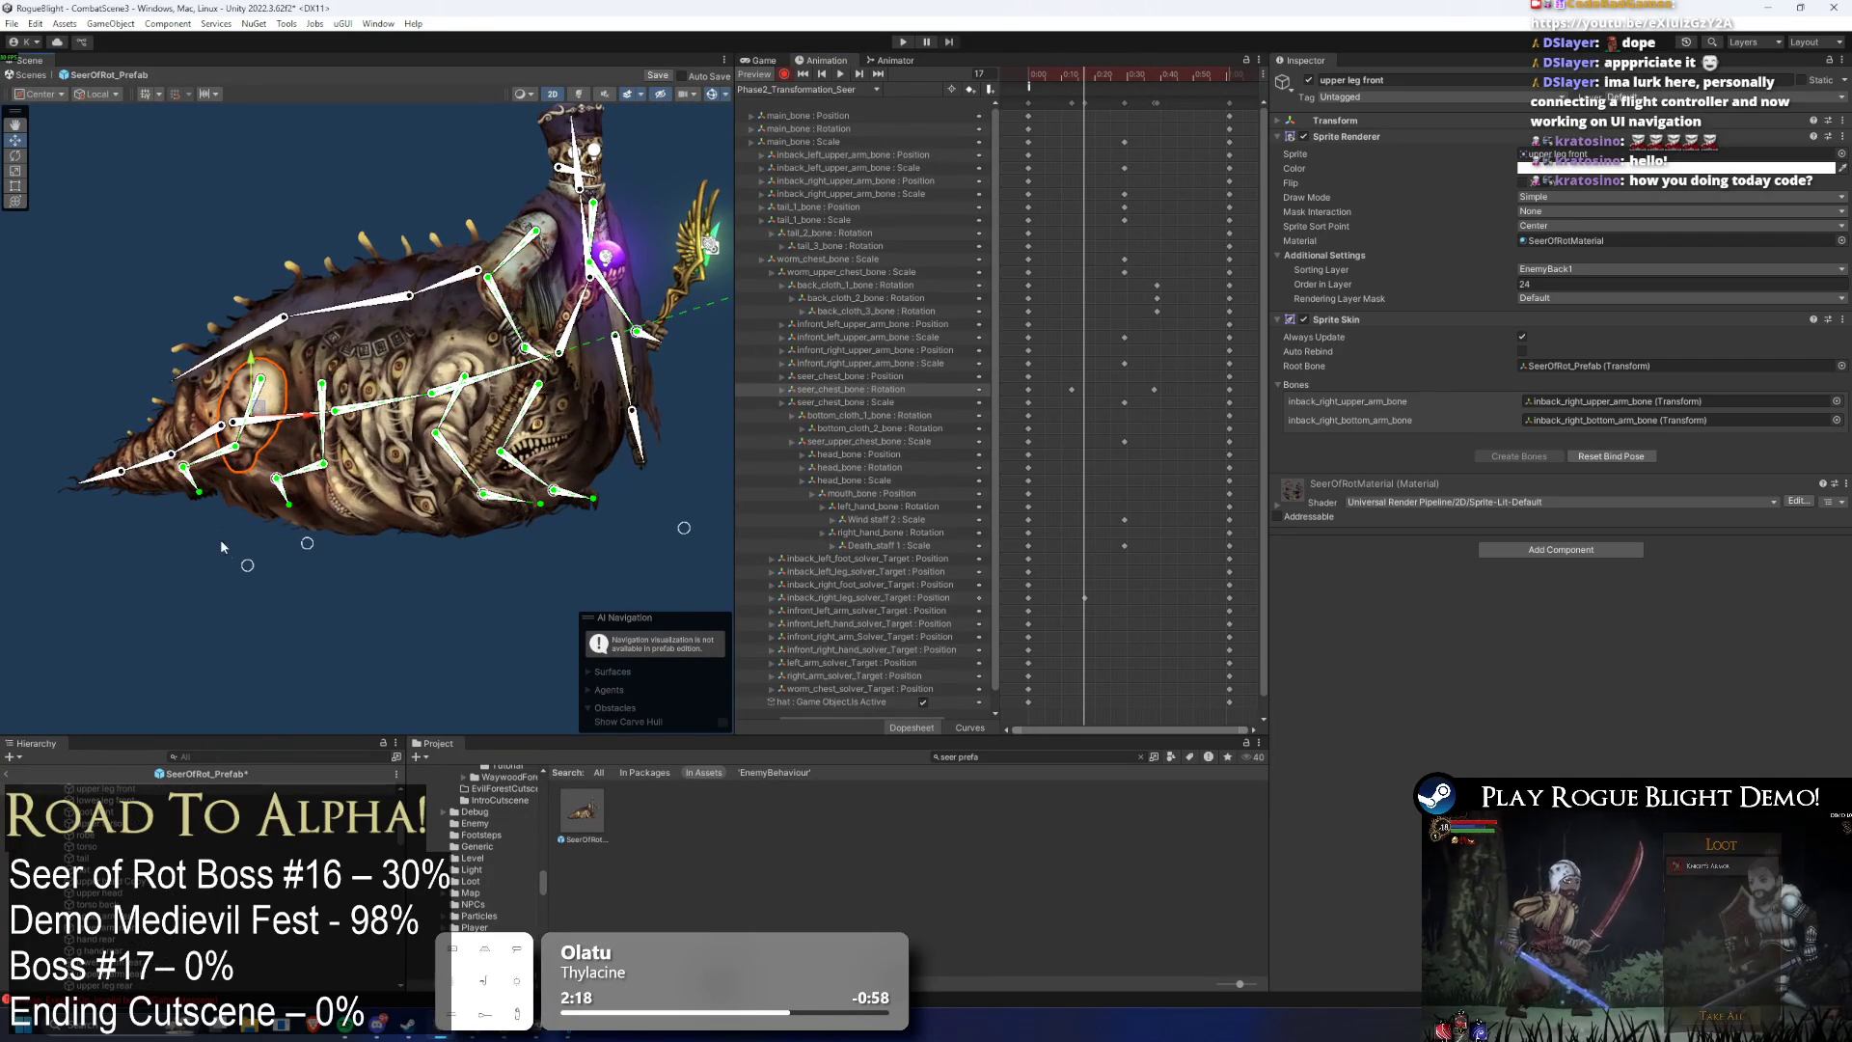
left_click_drag(196, 579, 96, 569)
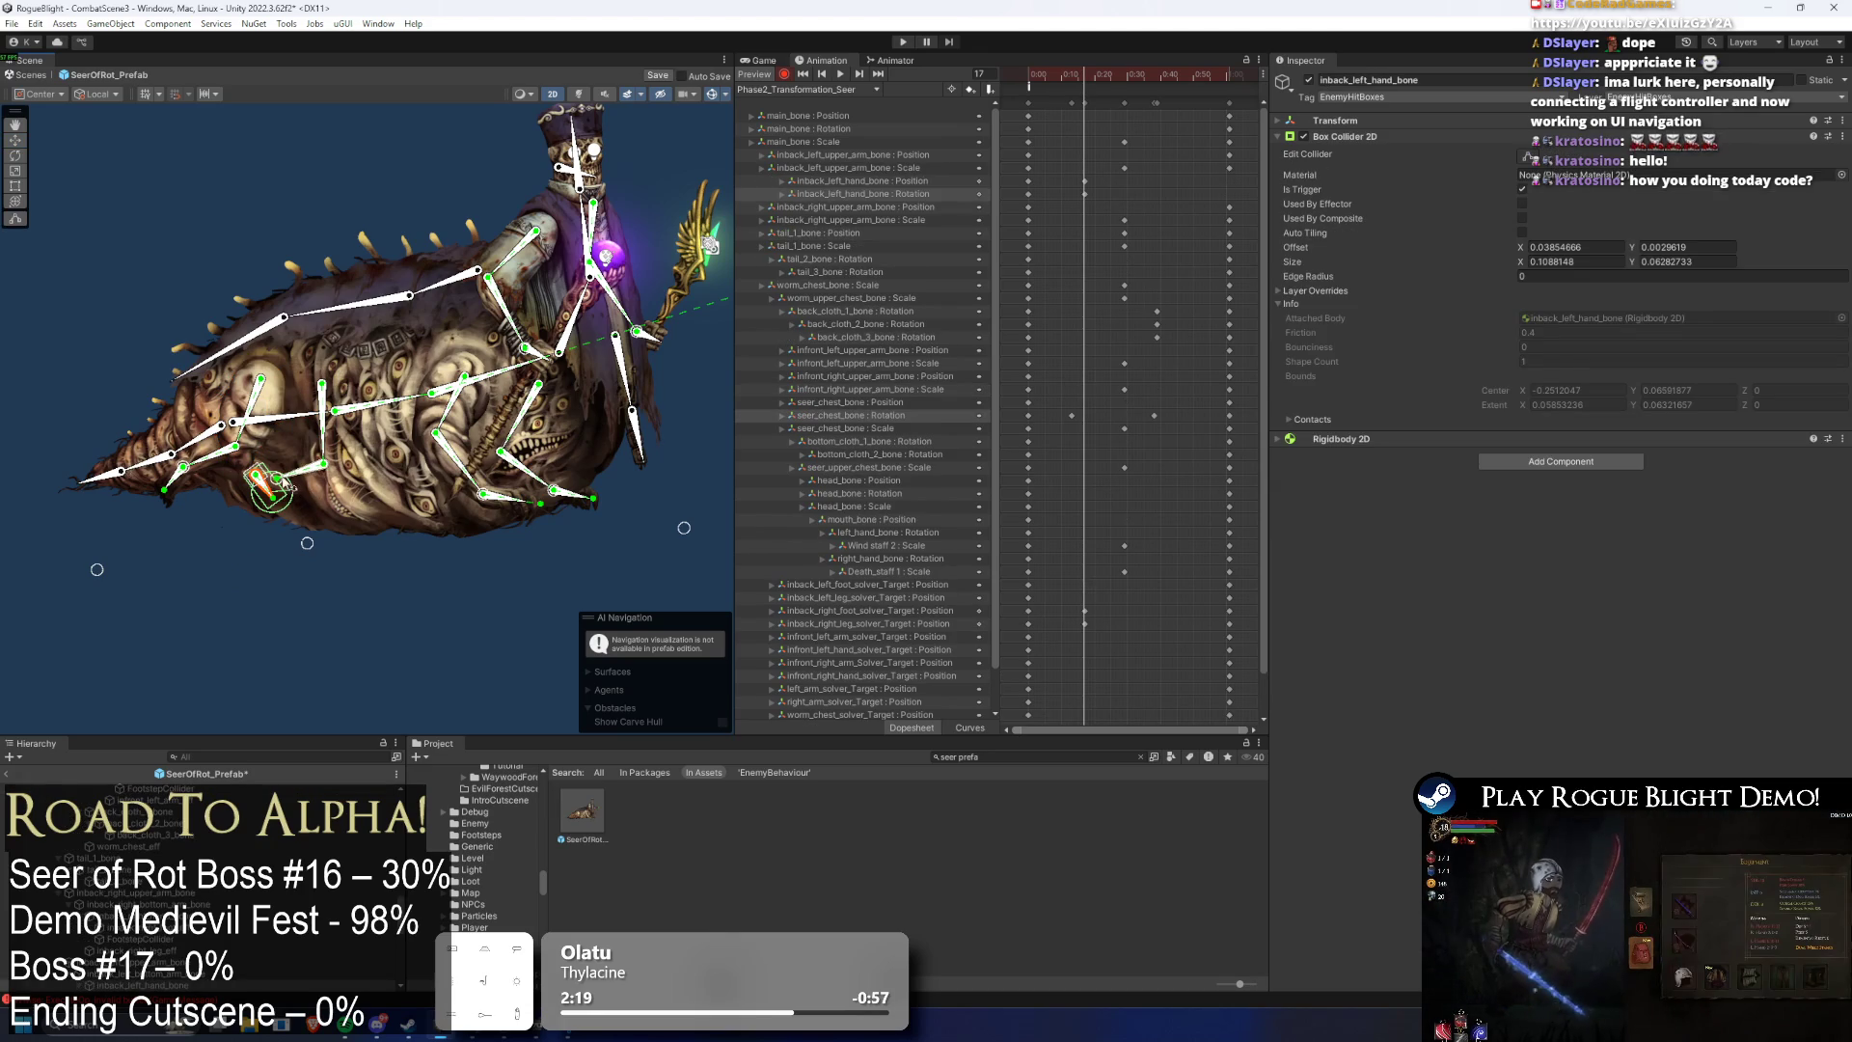
left_click_drag(310, 548, 241, 548)
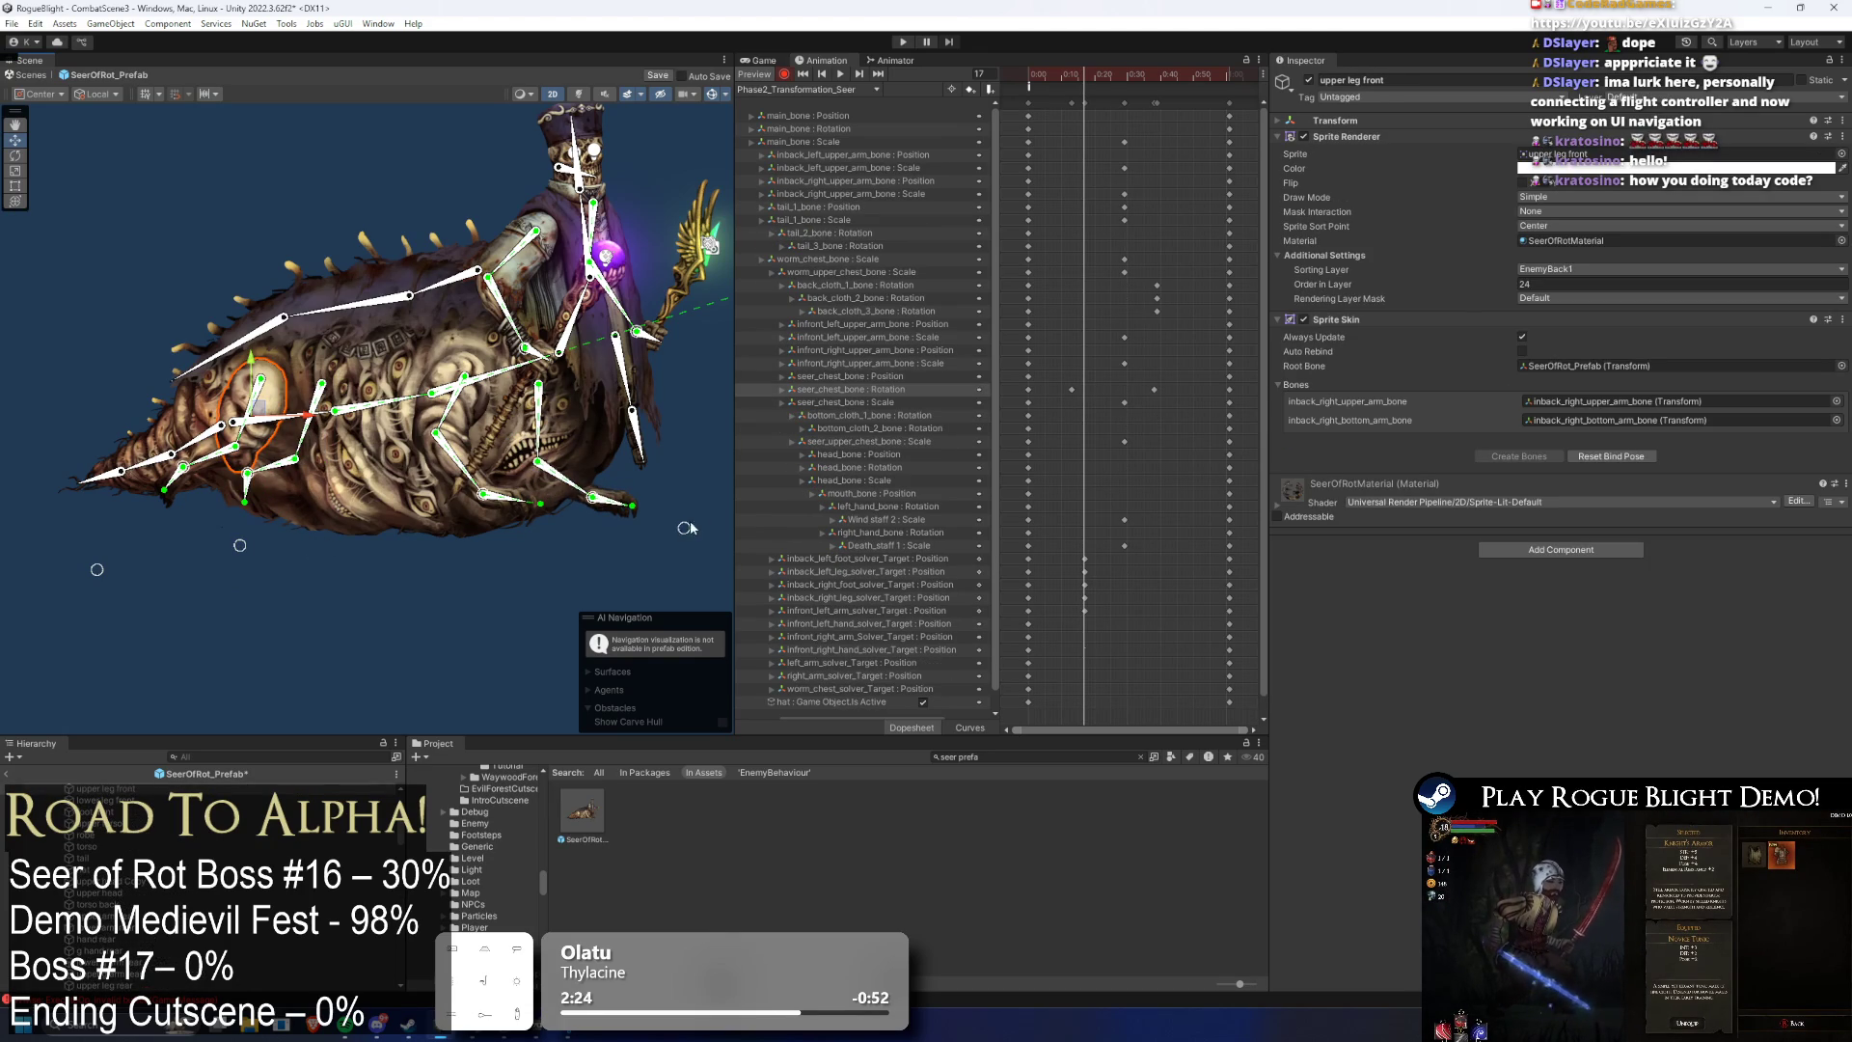
left_click_drag(485, 497, 512, 498)
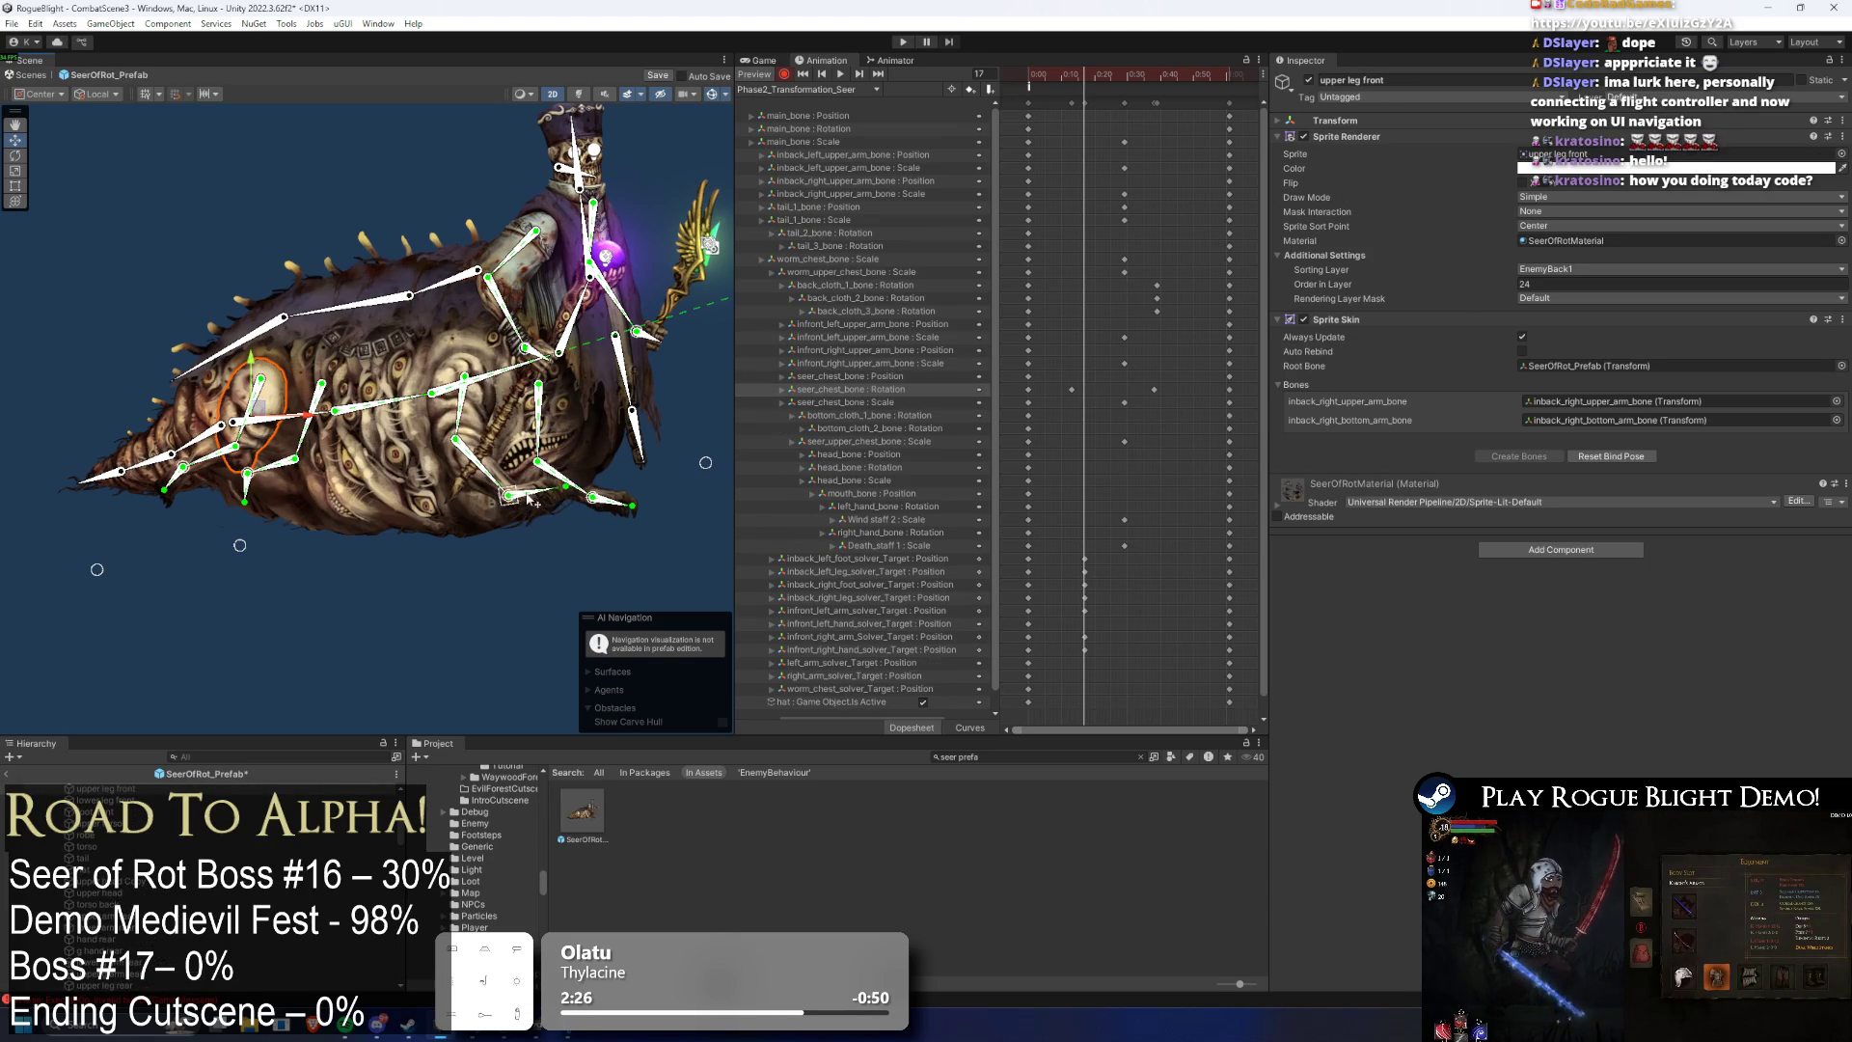
left_click_drag(575, 594, 571, 571)
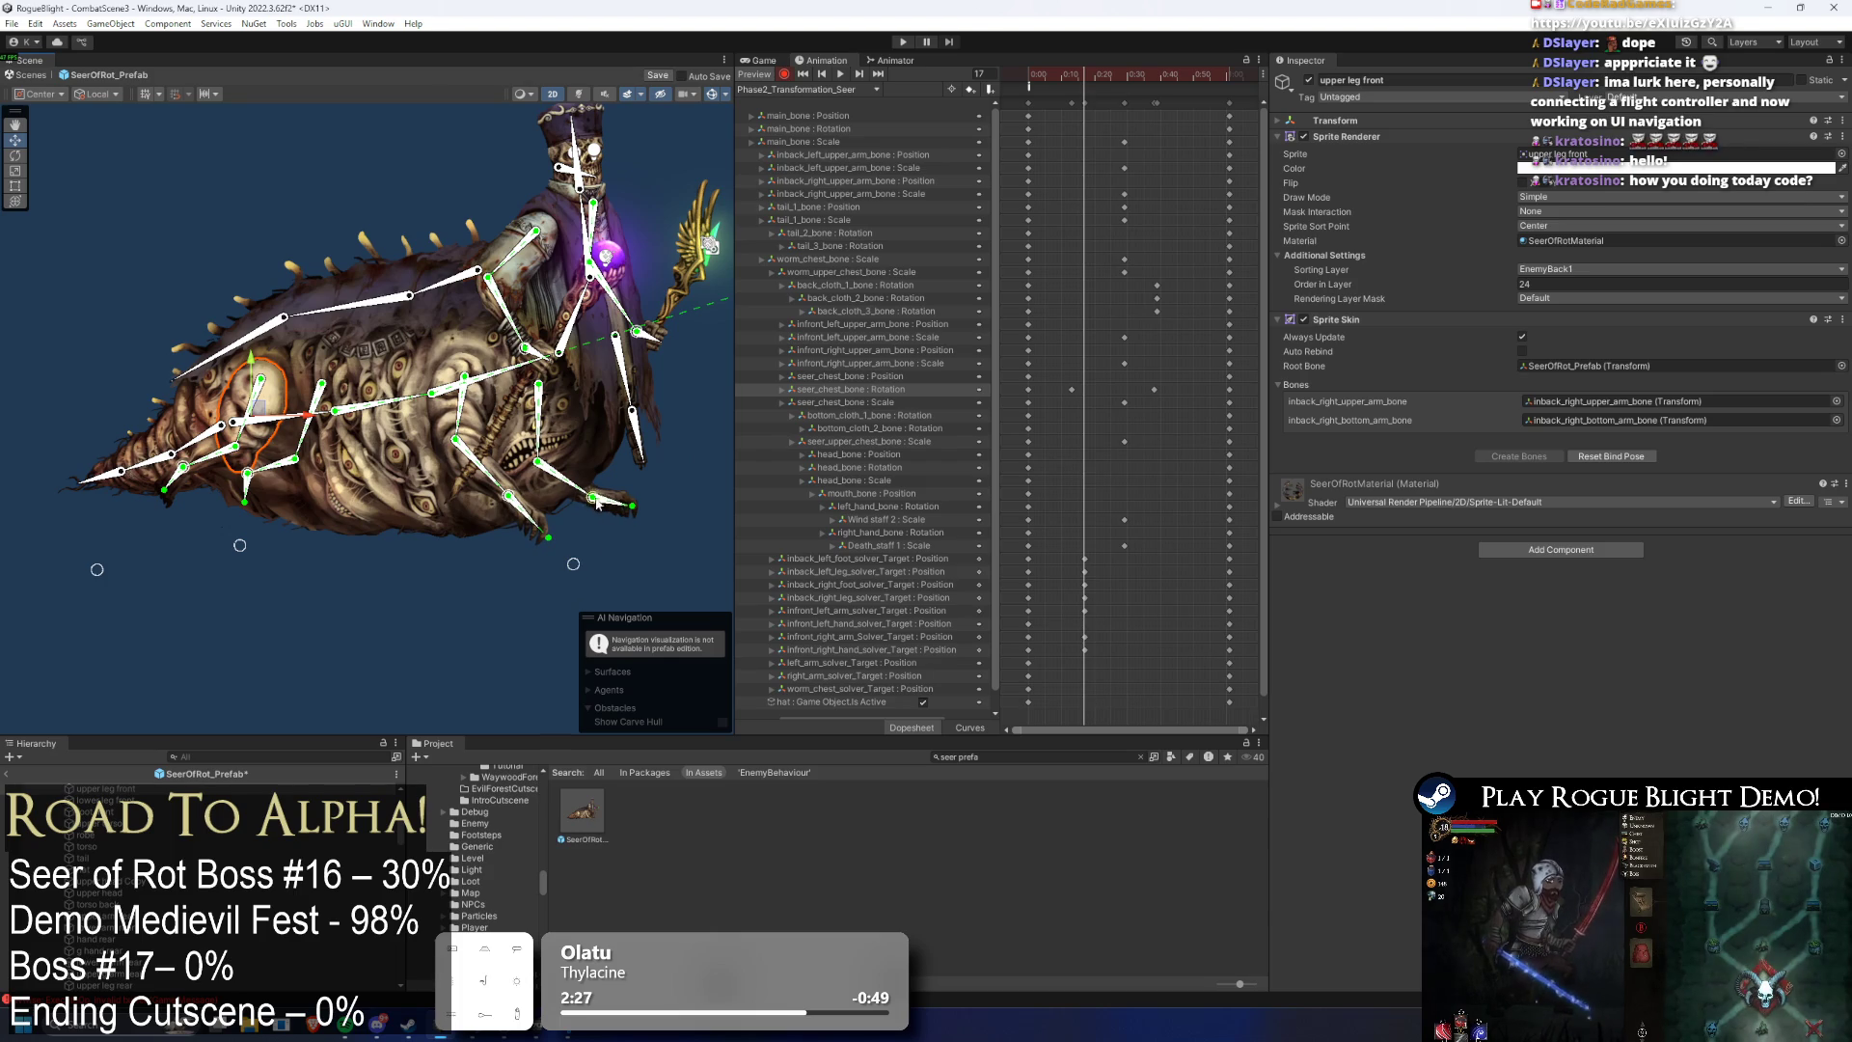
key("Right")
key("Down")
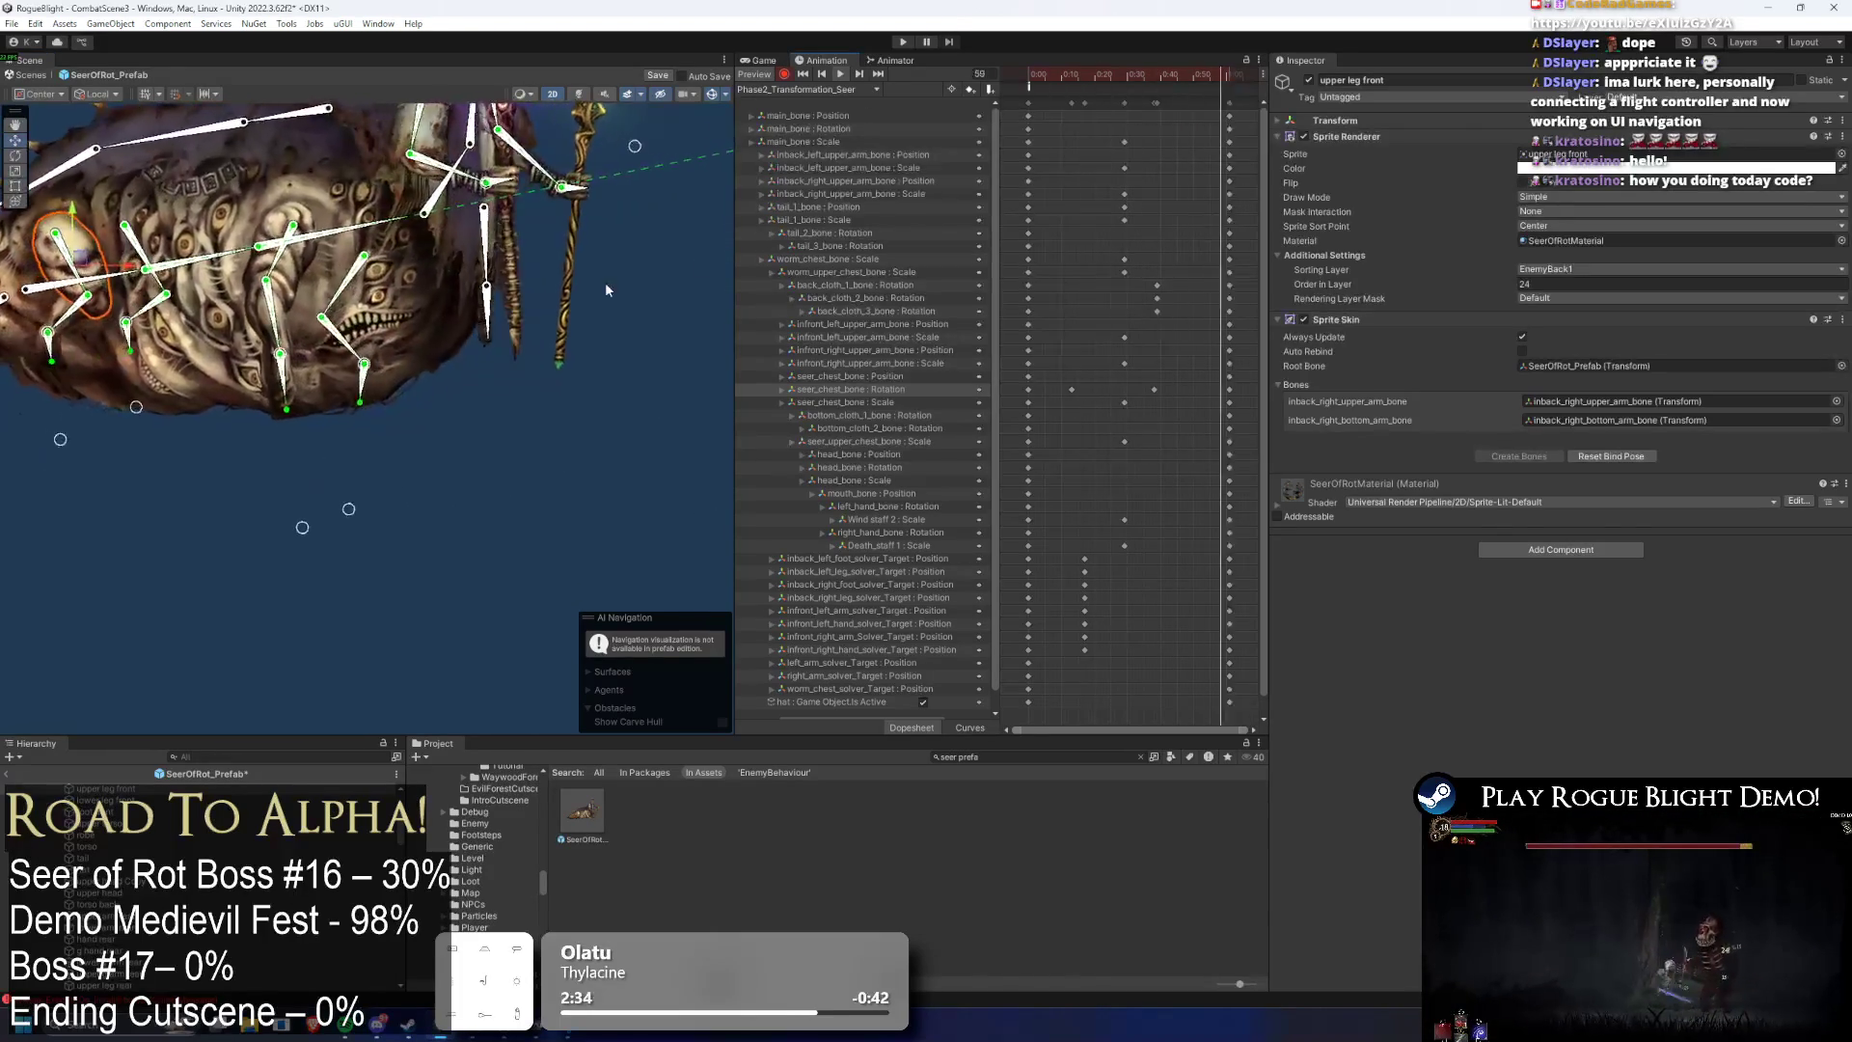
- Inspect the inback right hand and front leg at frame 39 and preview the animation
left_click(1159, 79)
left_click_drag(390, 344, 413, 359)
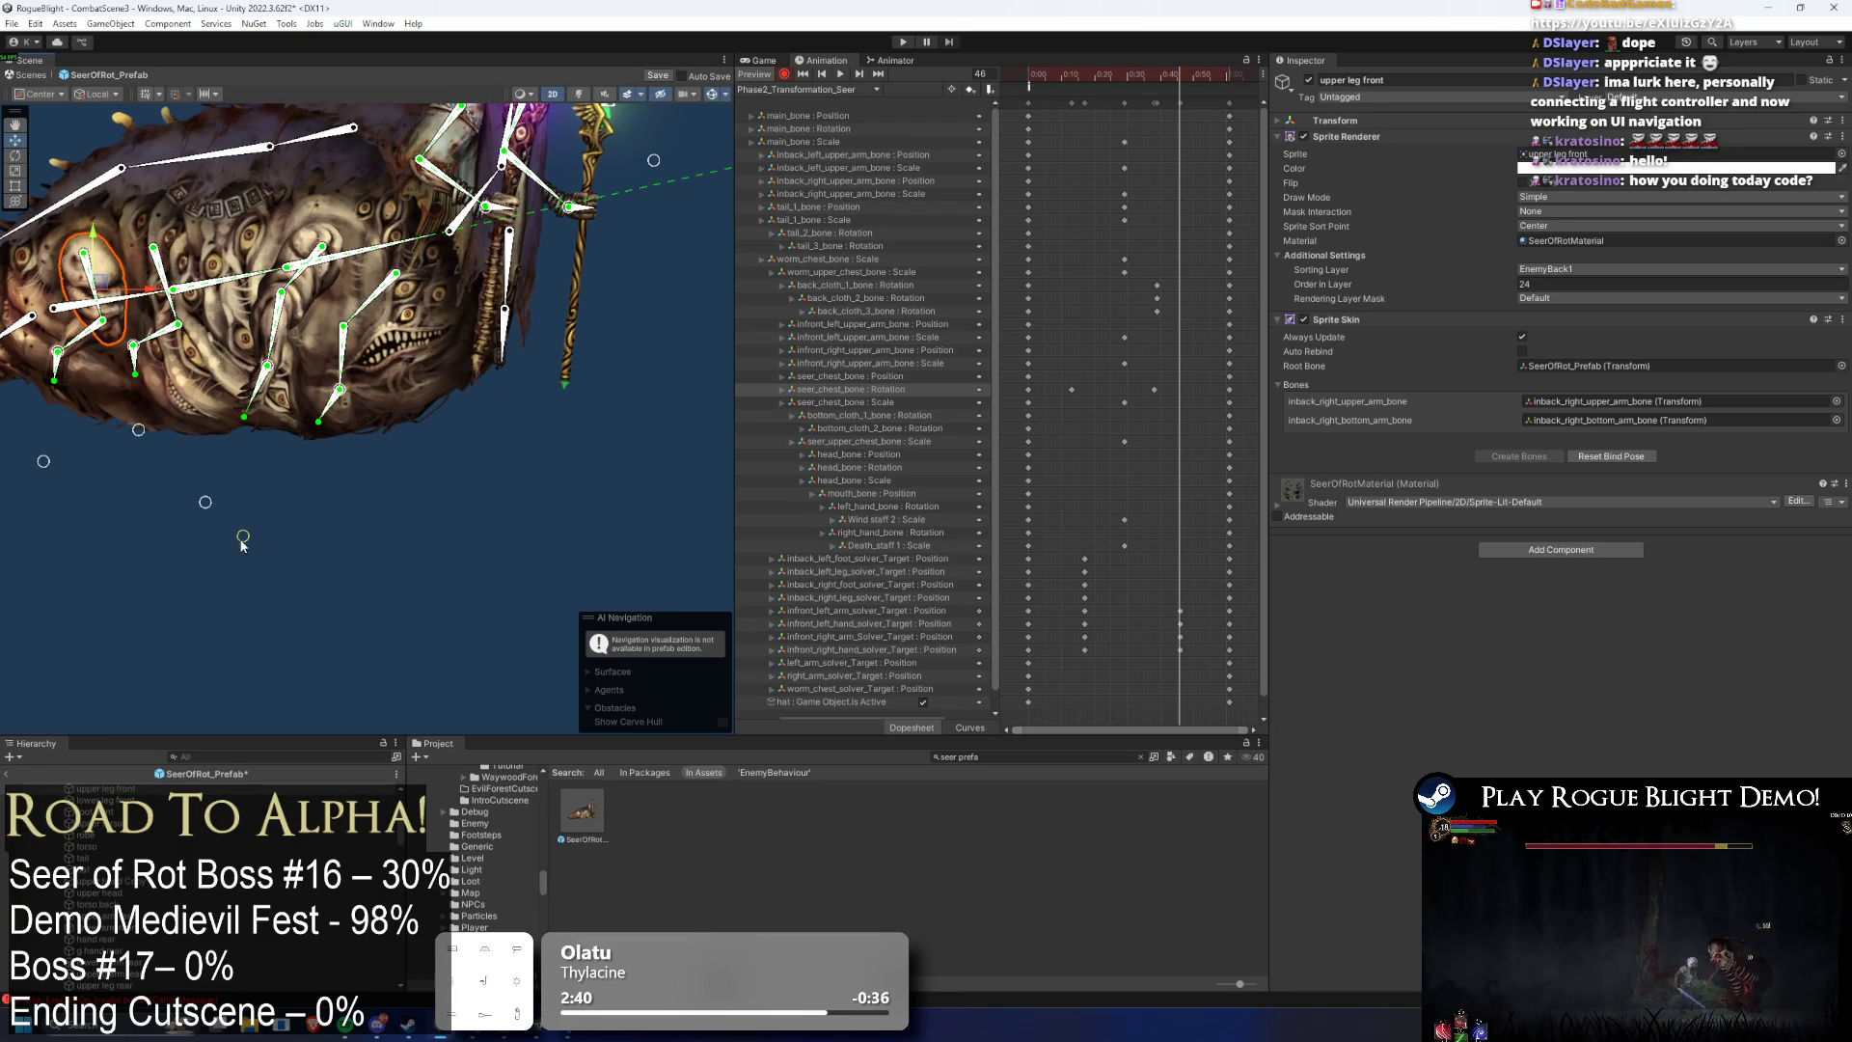
left_click_drag(194, 490, 388, 544)
left_click(305, 431)
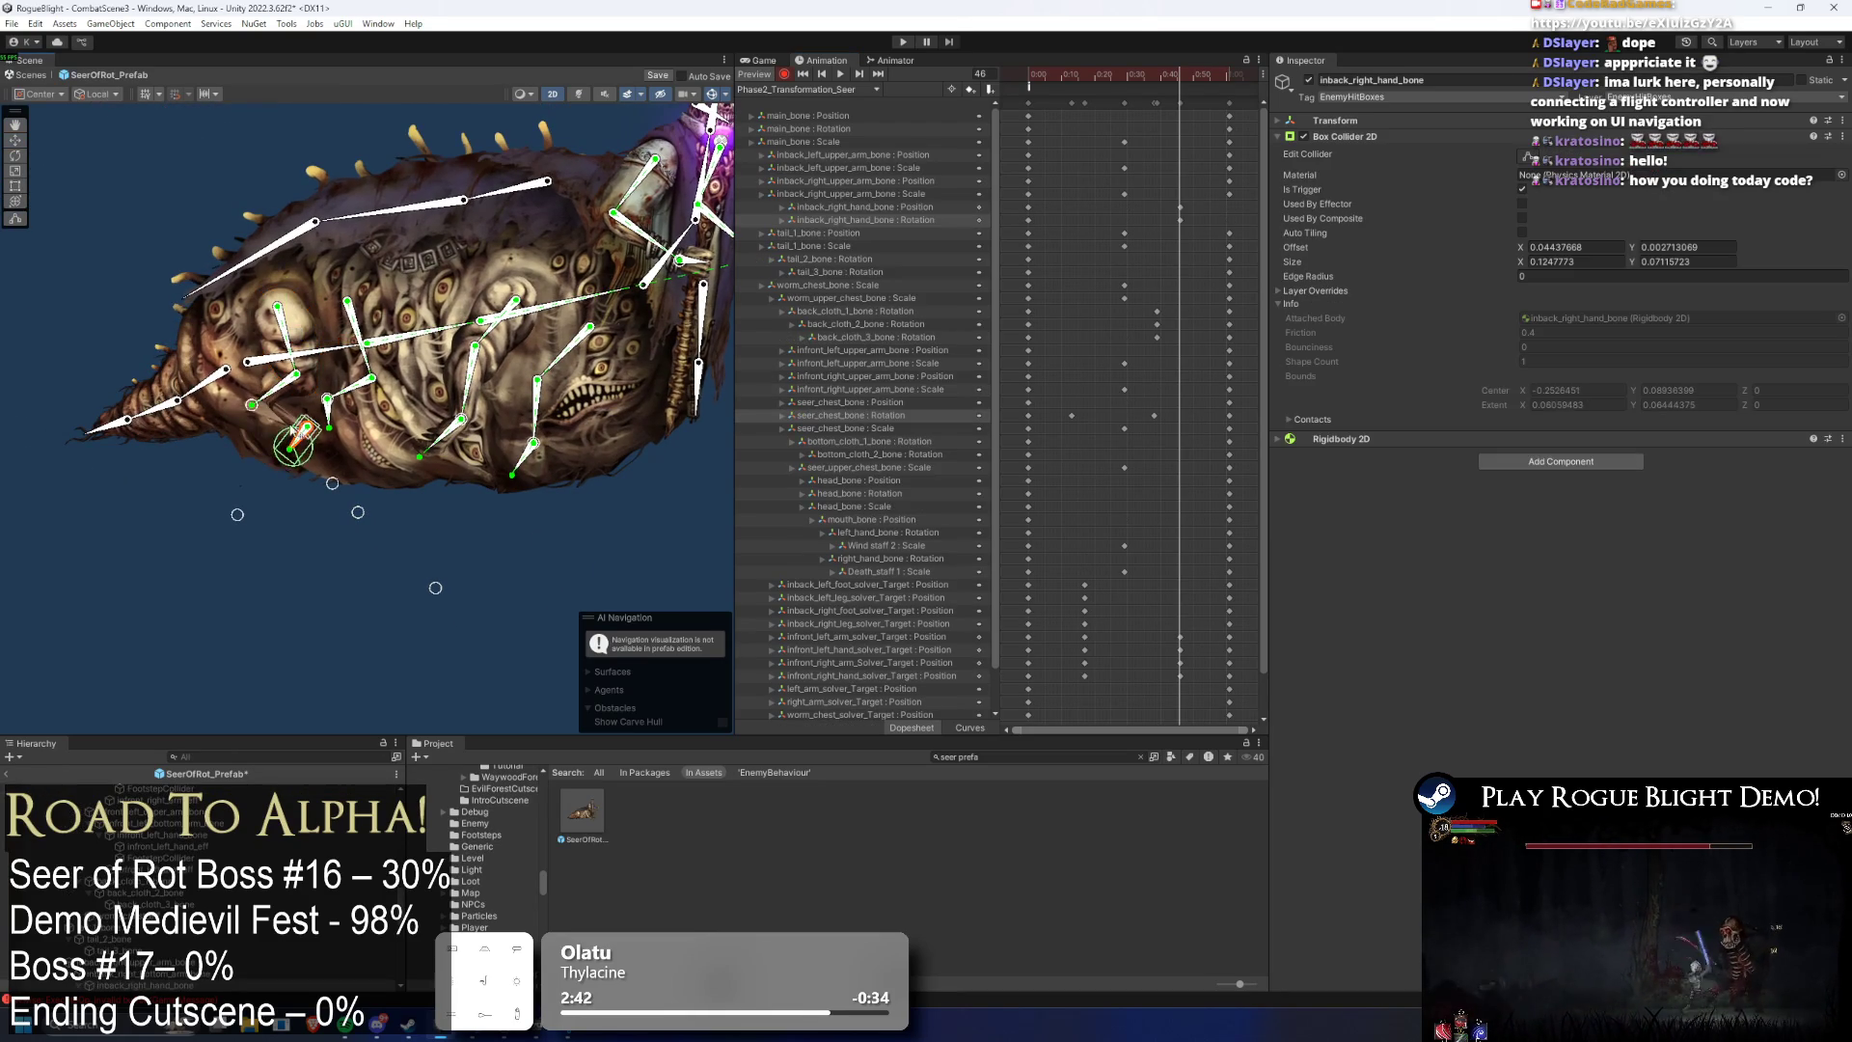
left_click(289, 423)
left_click(304, 427)
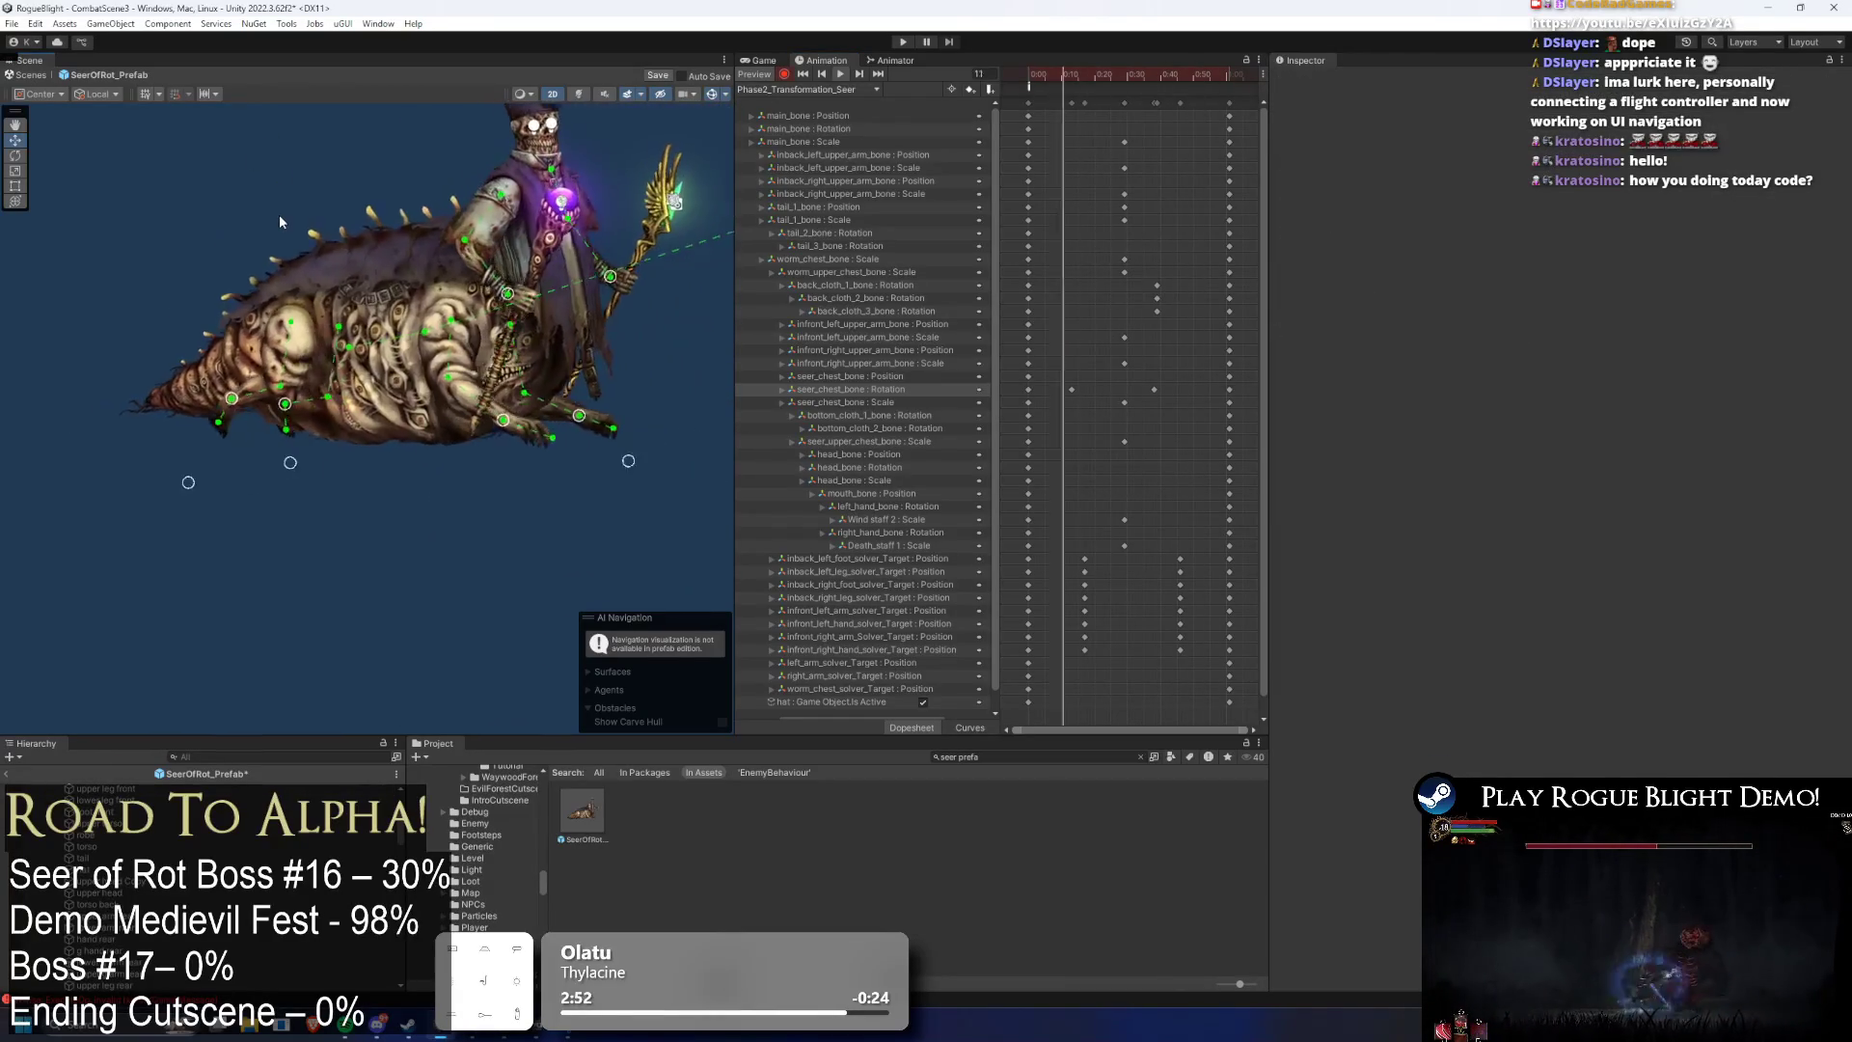
- At frame 30, rotate both infront upper-arm bones together, undoing and retrying until the pose fits
left_click(1127, 85)
left_click(481, 351)
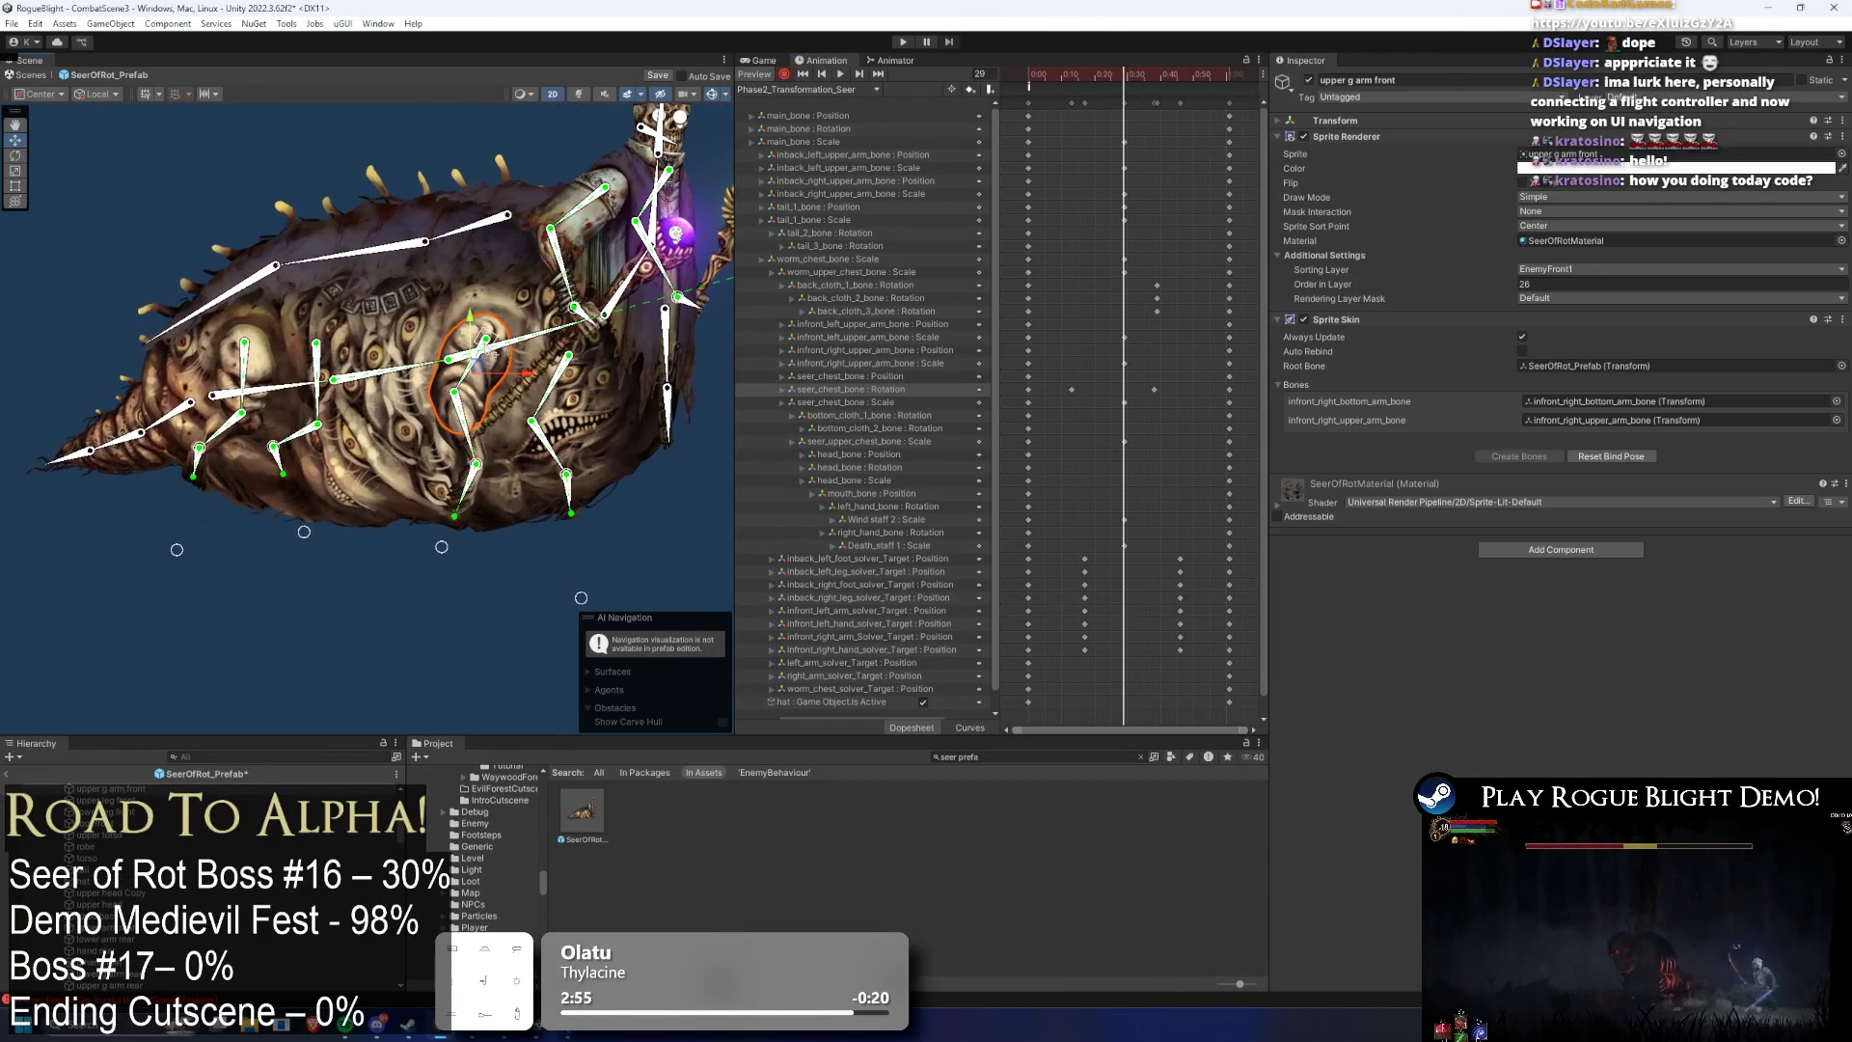
left_click(572, 366)
left_click(491, 349, "shift")
left_click_drag(521, 429, 527, 433)
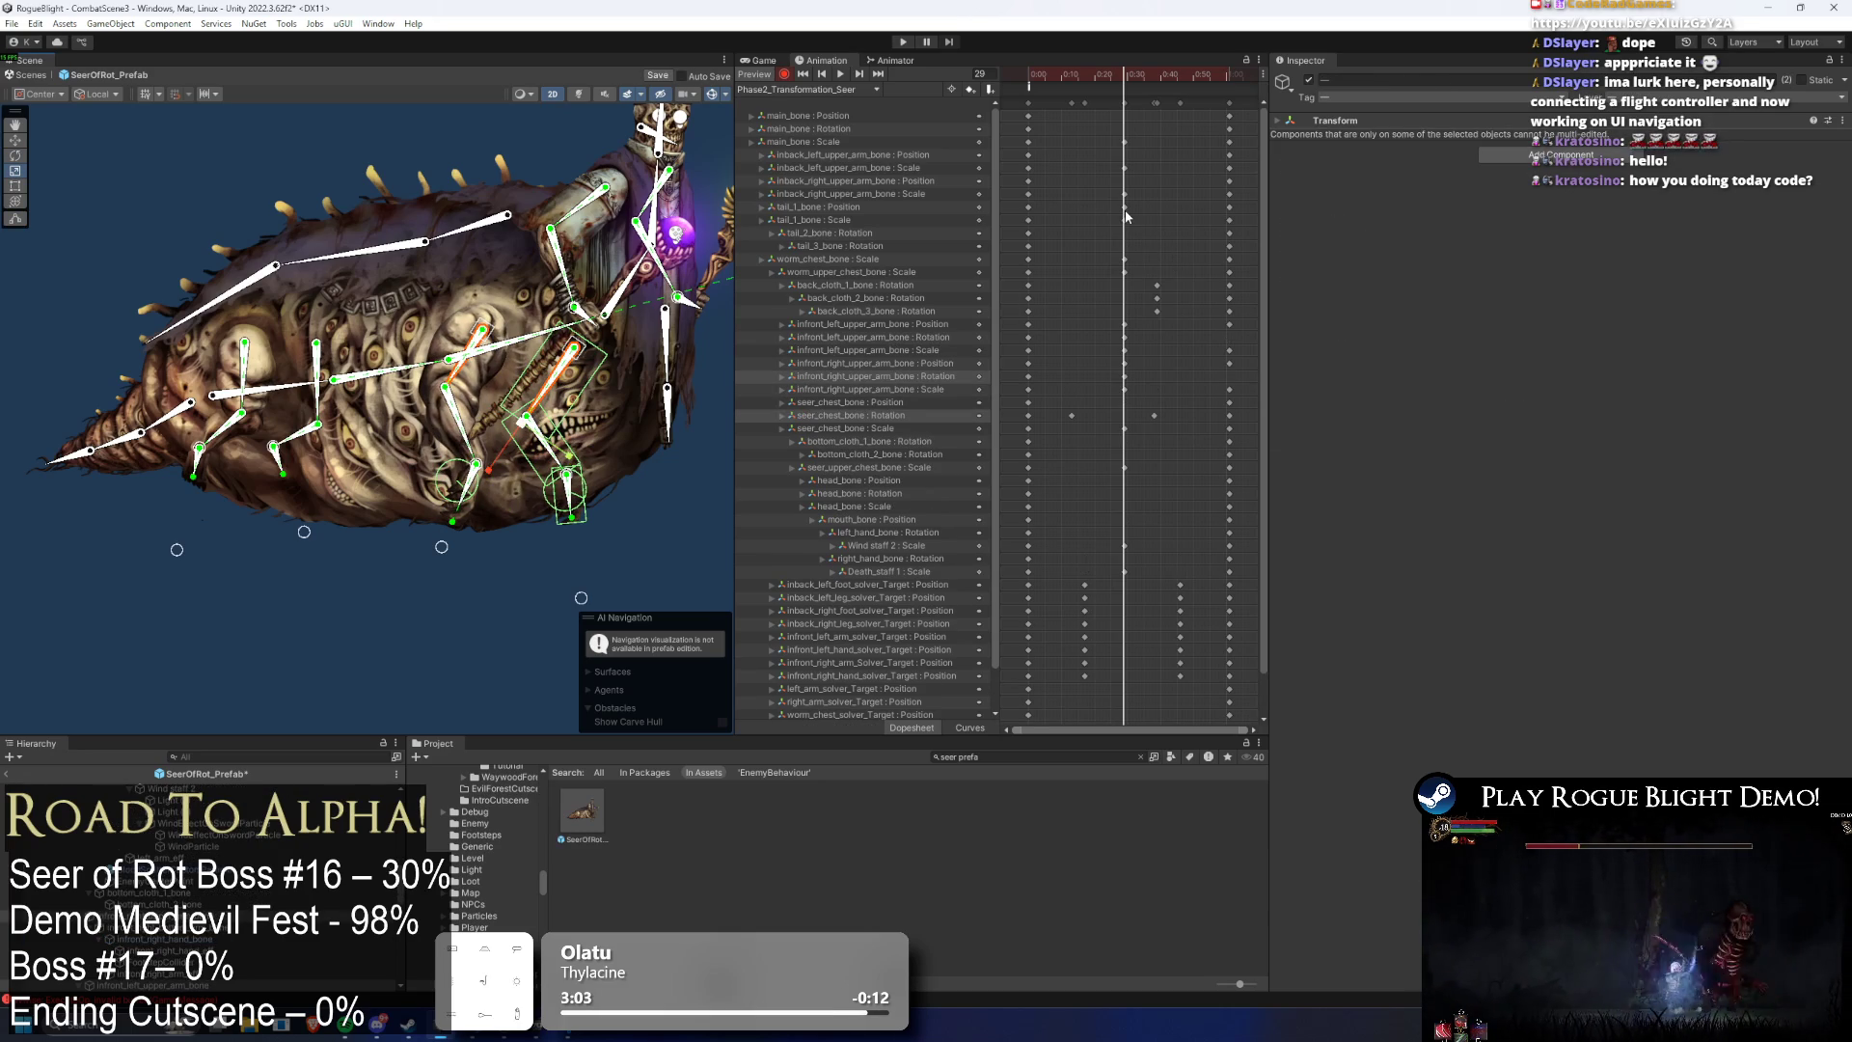
key("ctrl+z")
left_click_drag(529, 436, 526, 435)
key("ctrl+z")
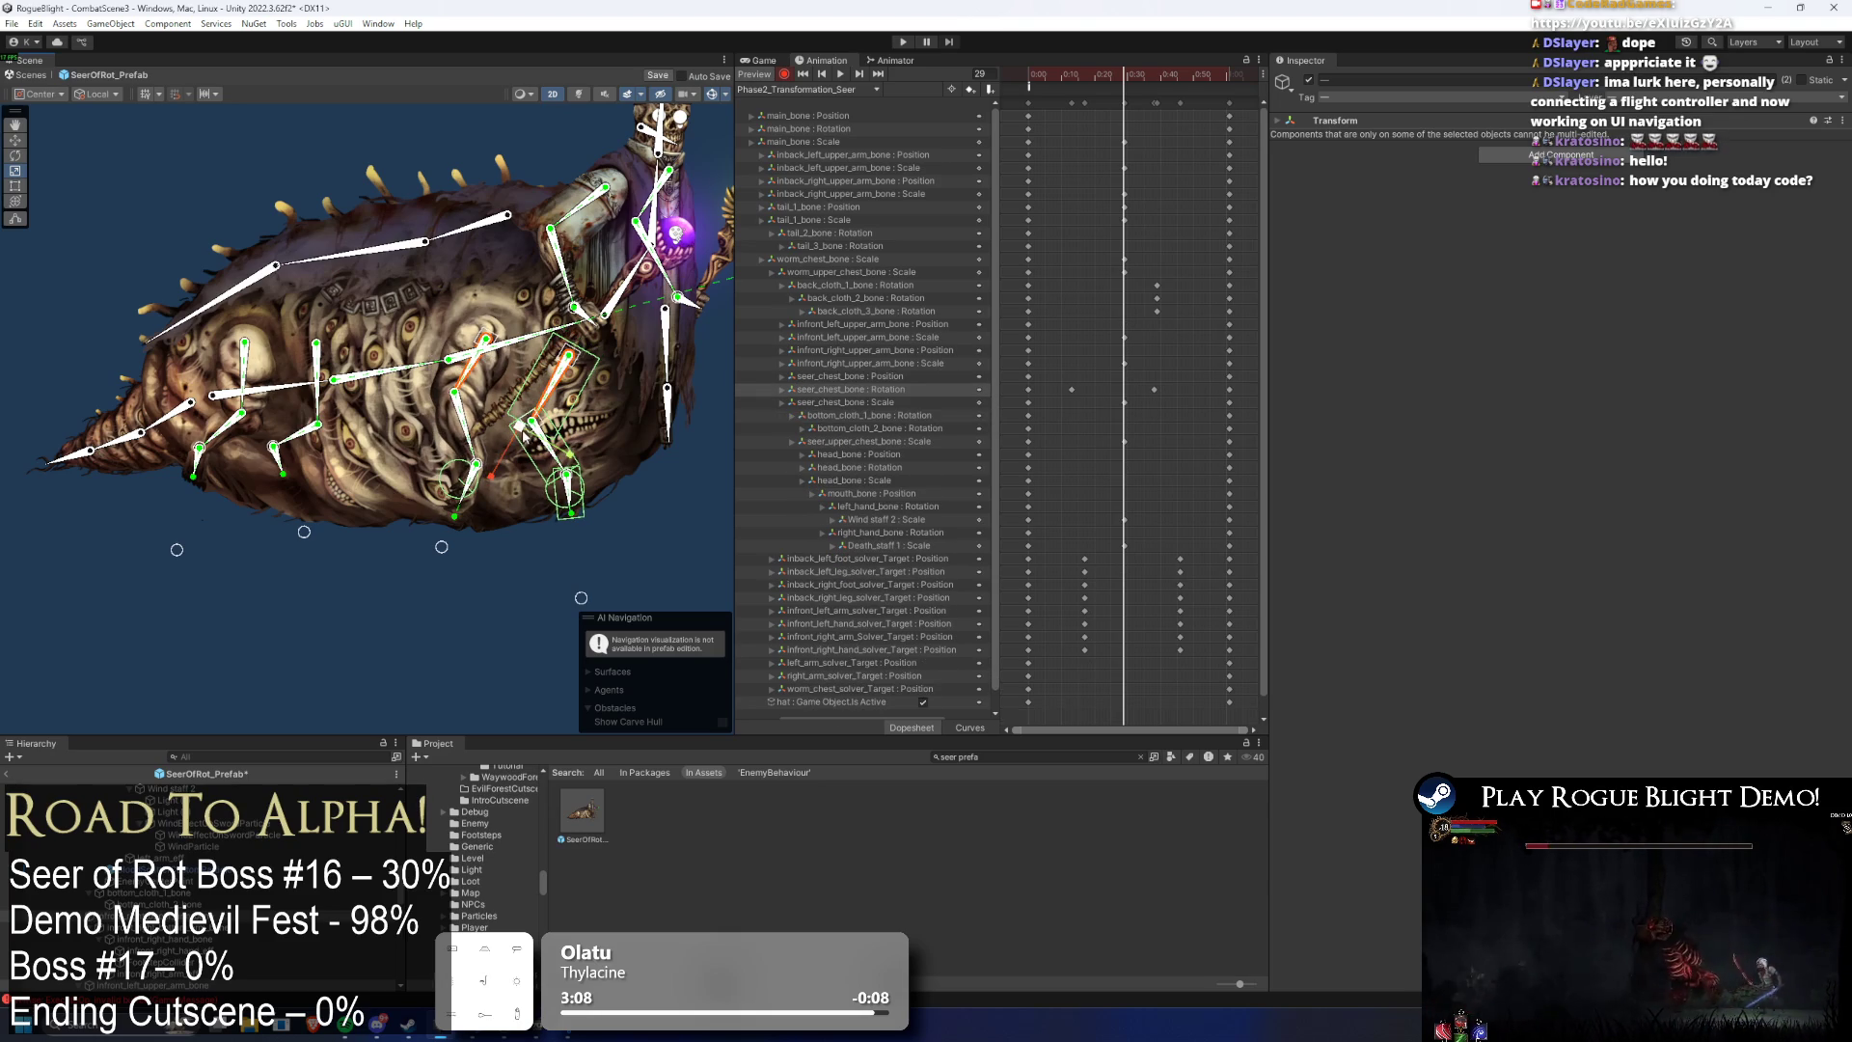
left_click_drag(528, 425, 527, 434)
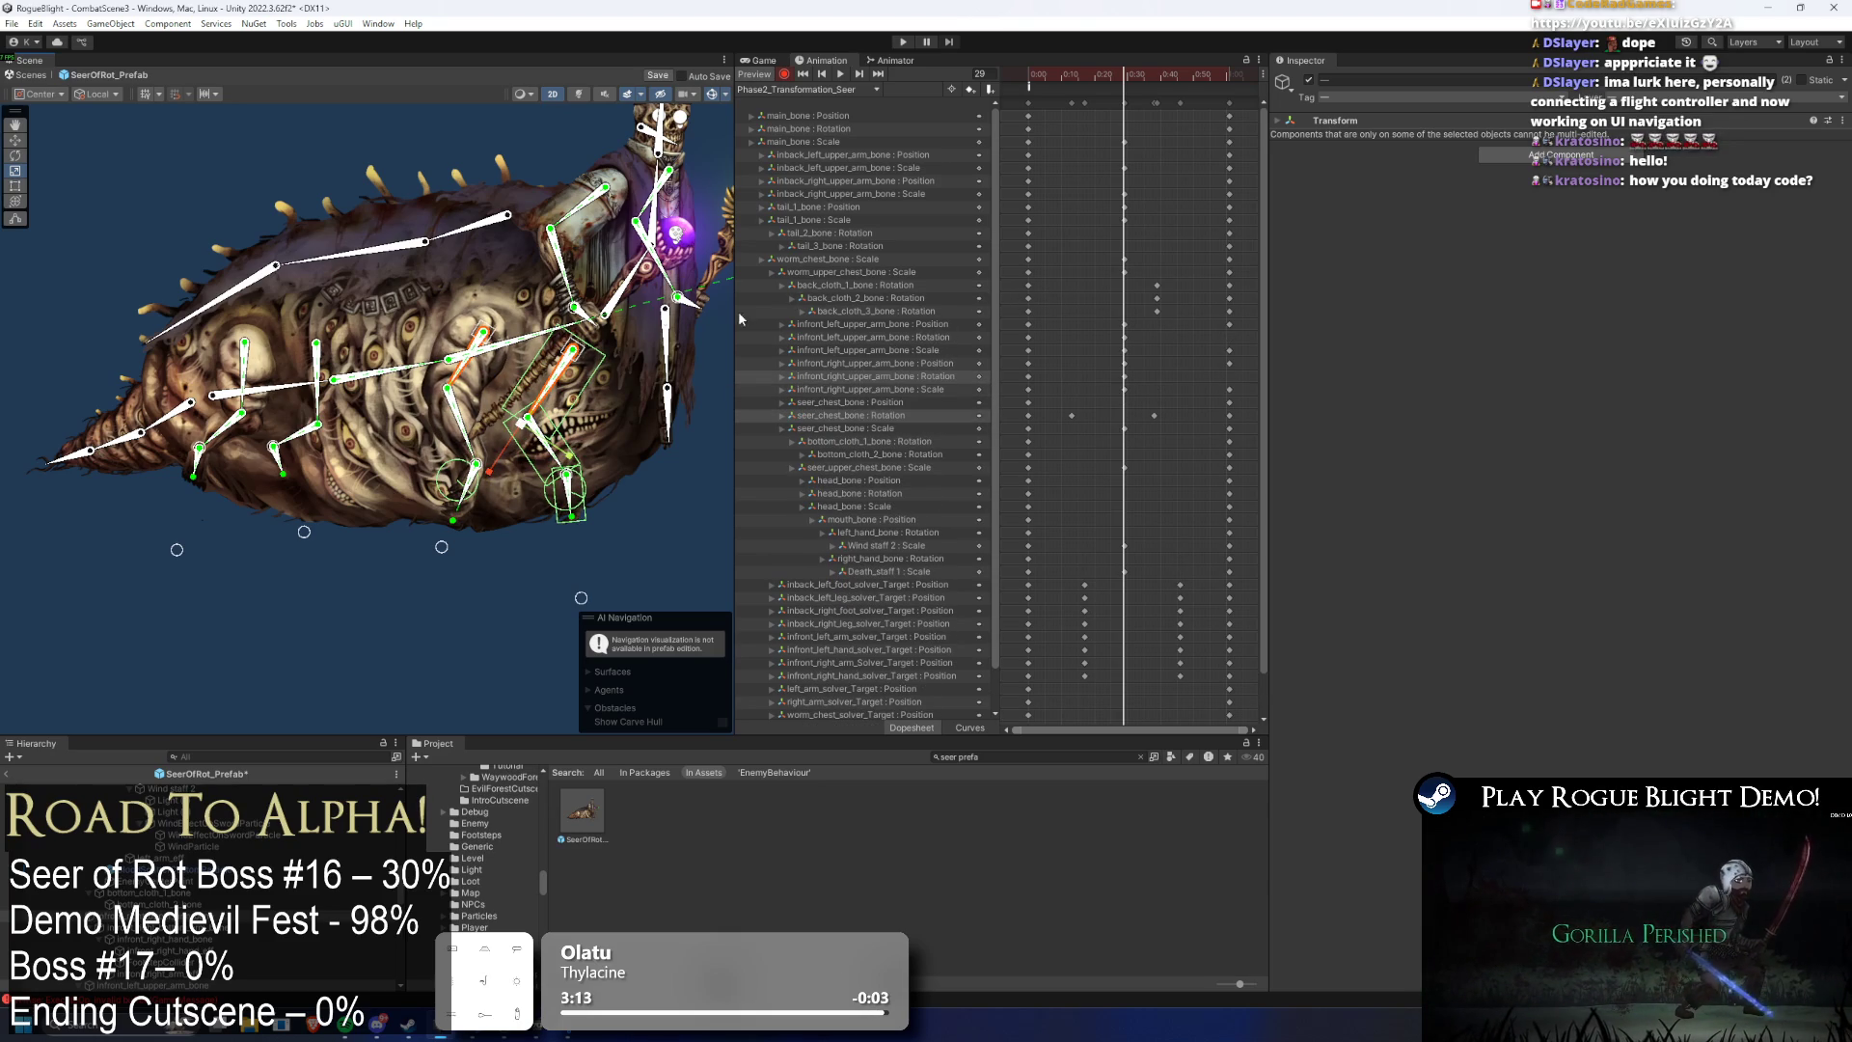
- At frame 22, delete the front left and right upper arm bones' position and rotation tracks
left_click(866, 403)
left_click(490, 337)
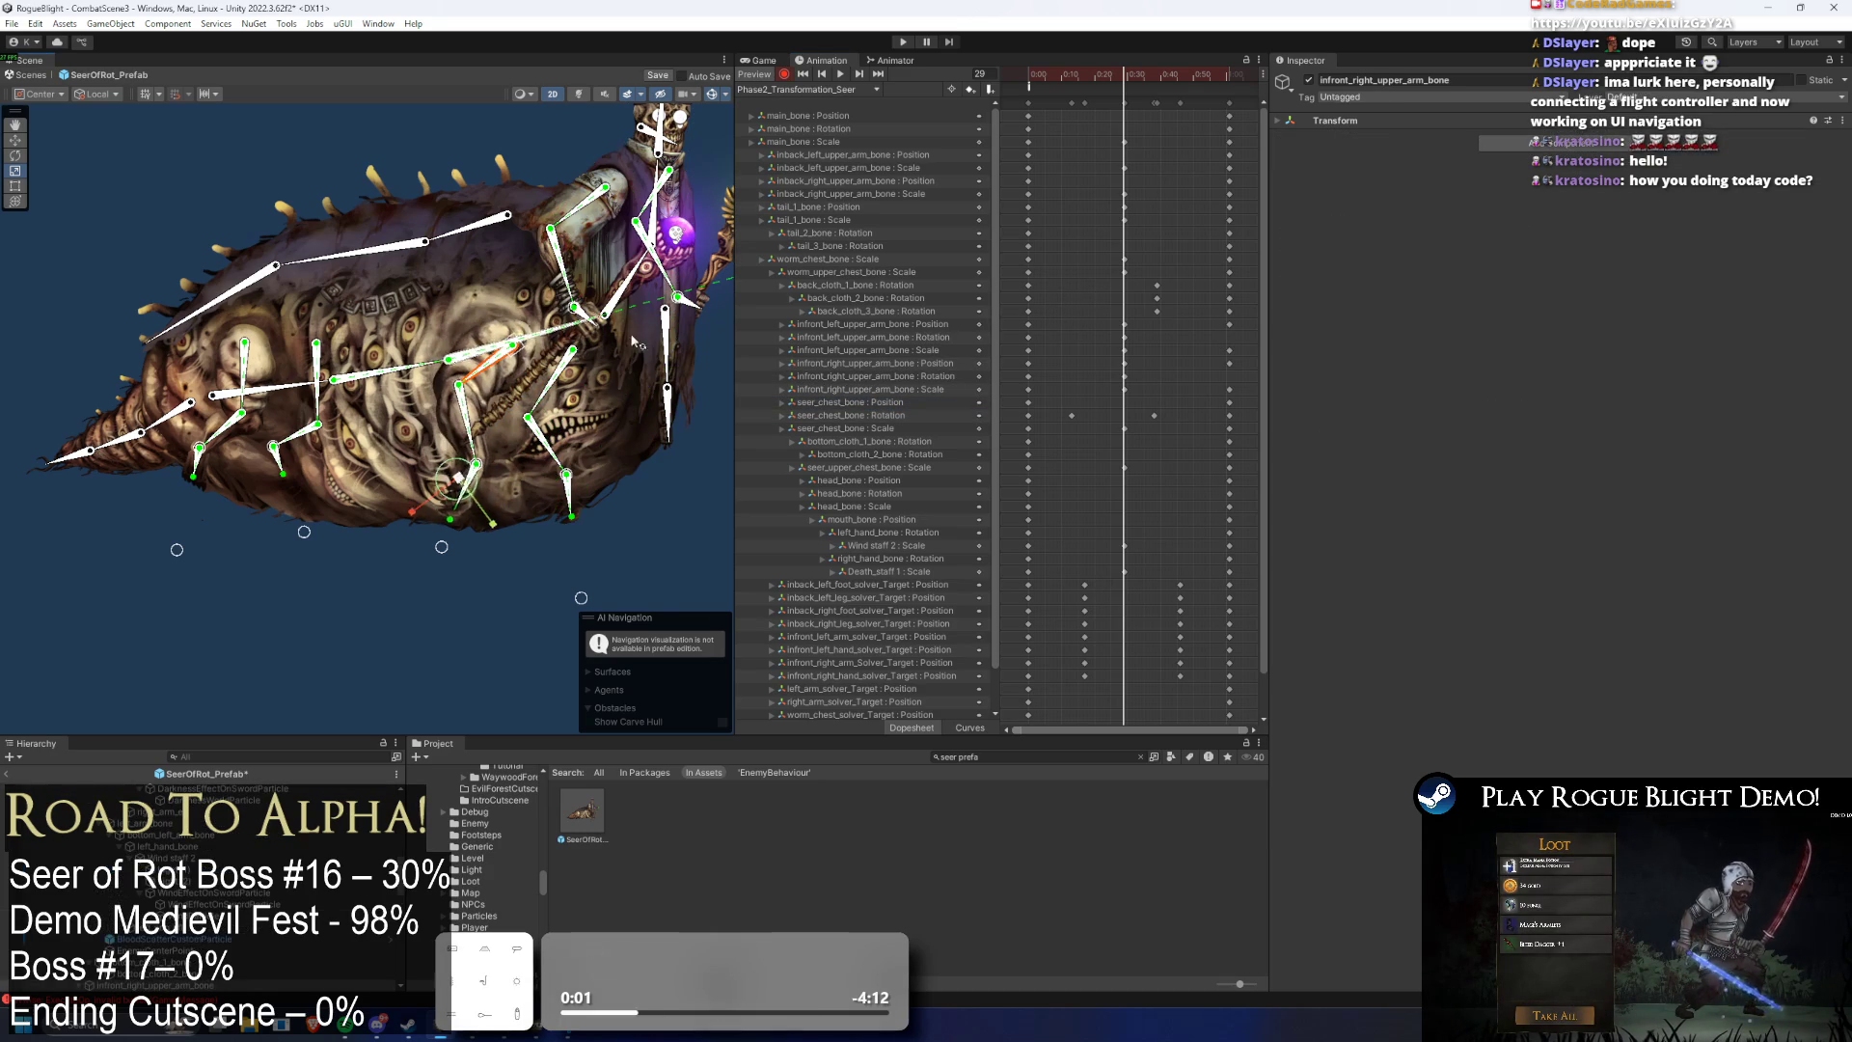
left_click(1101, 71)
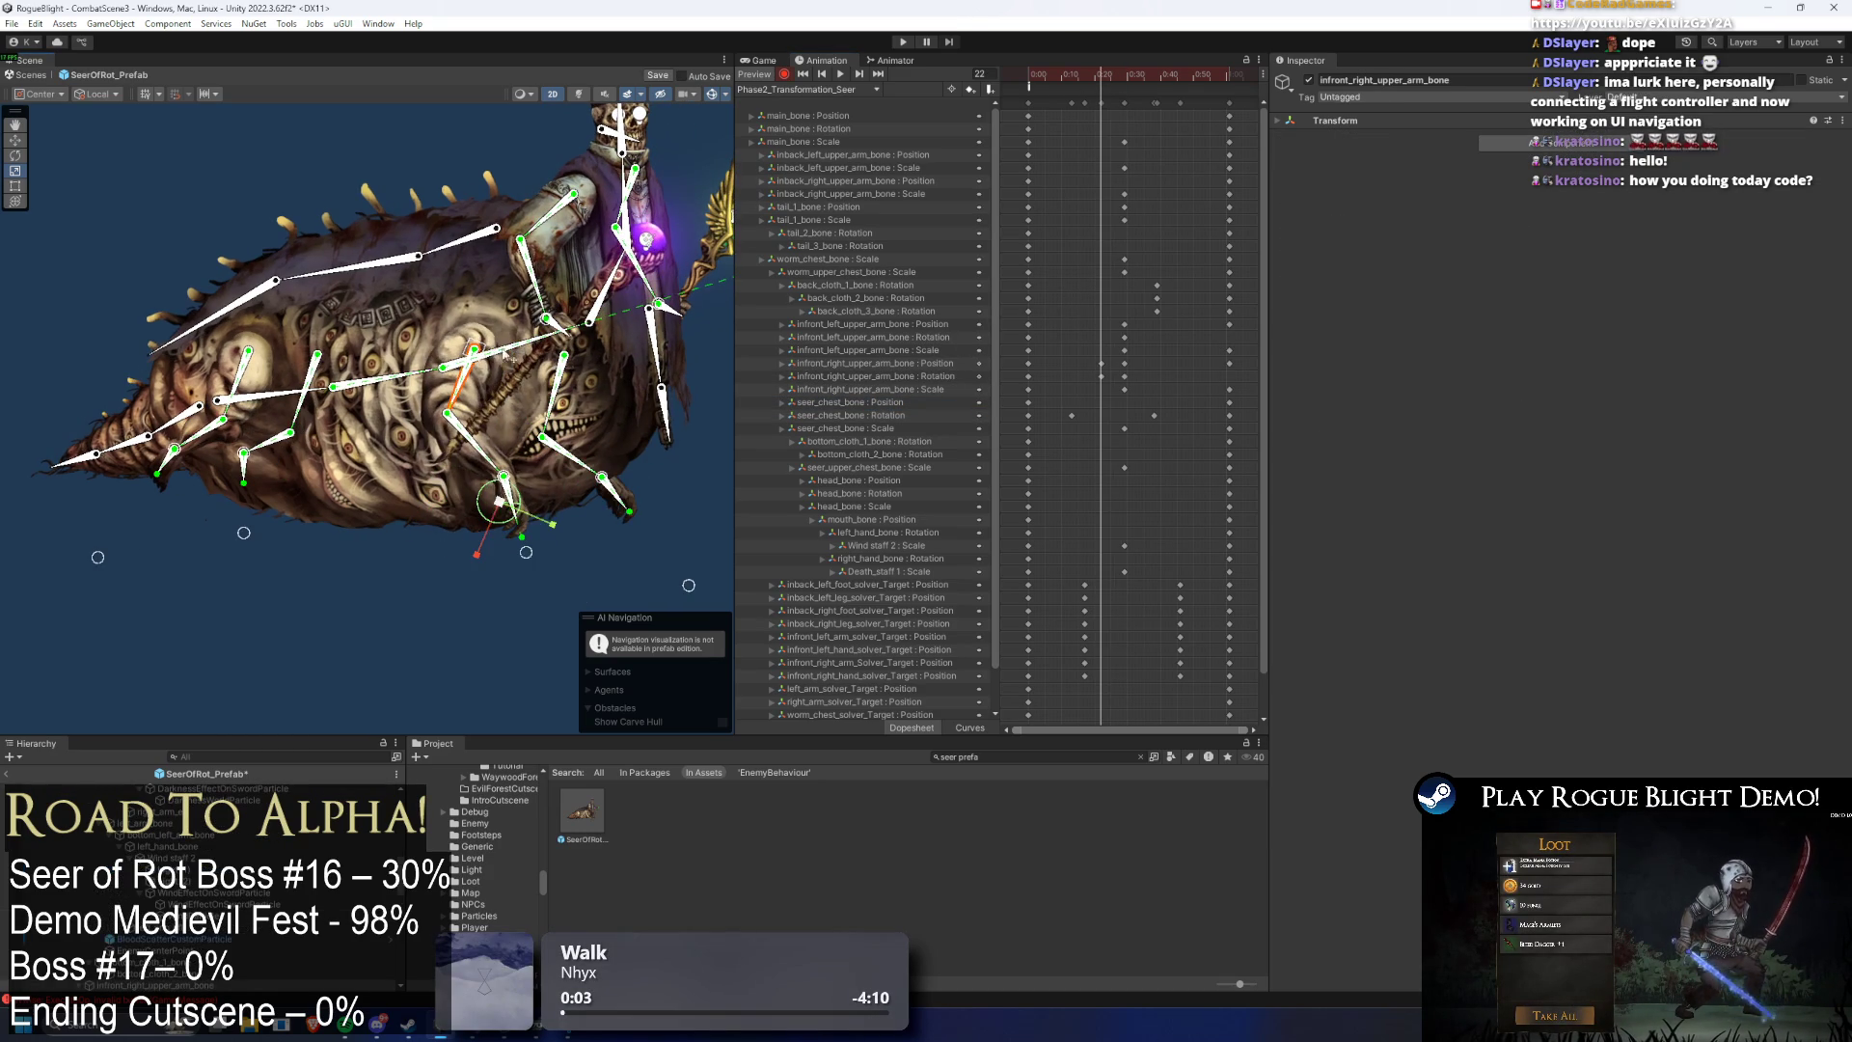
left_click(560, 384)
key("Delete")
left_click(928, 351)
key("Delete")
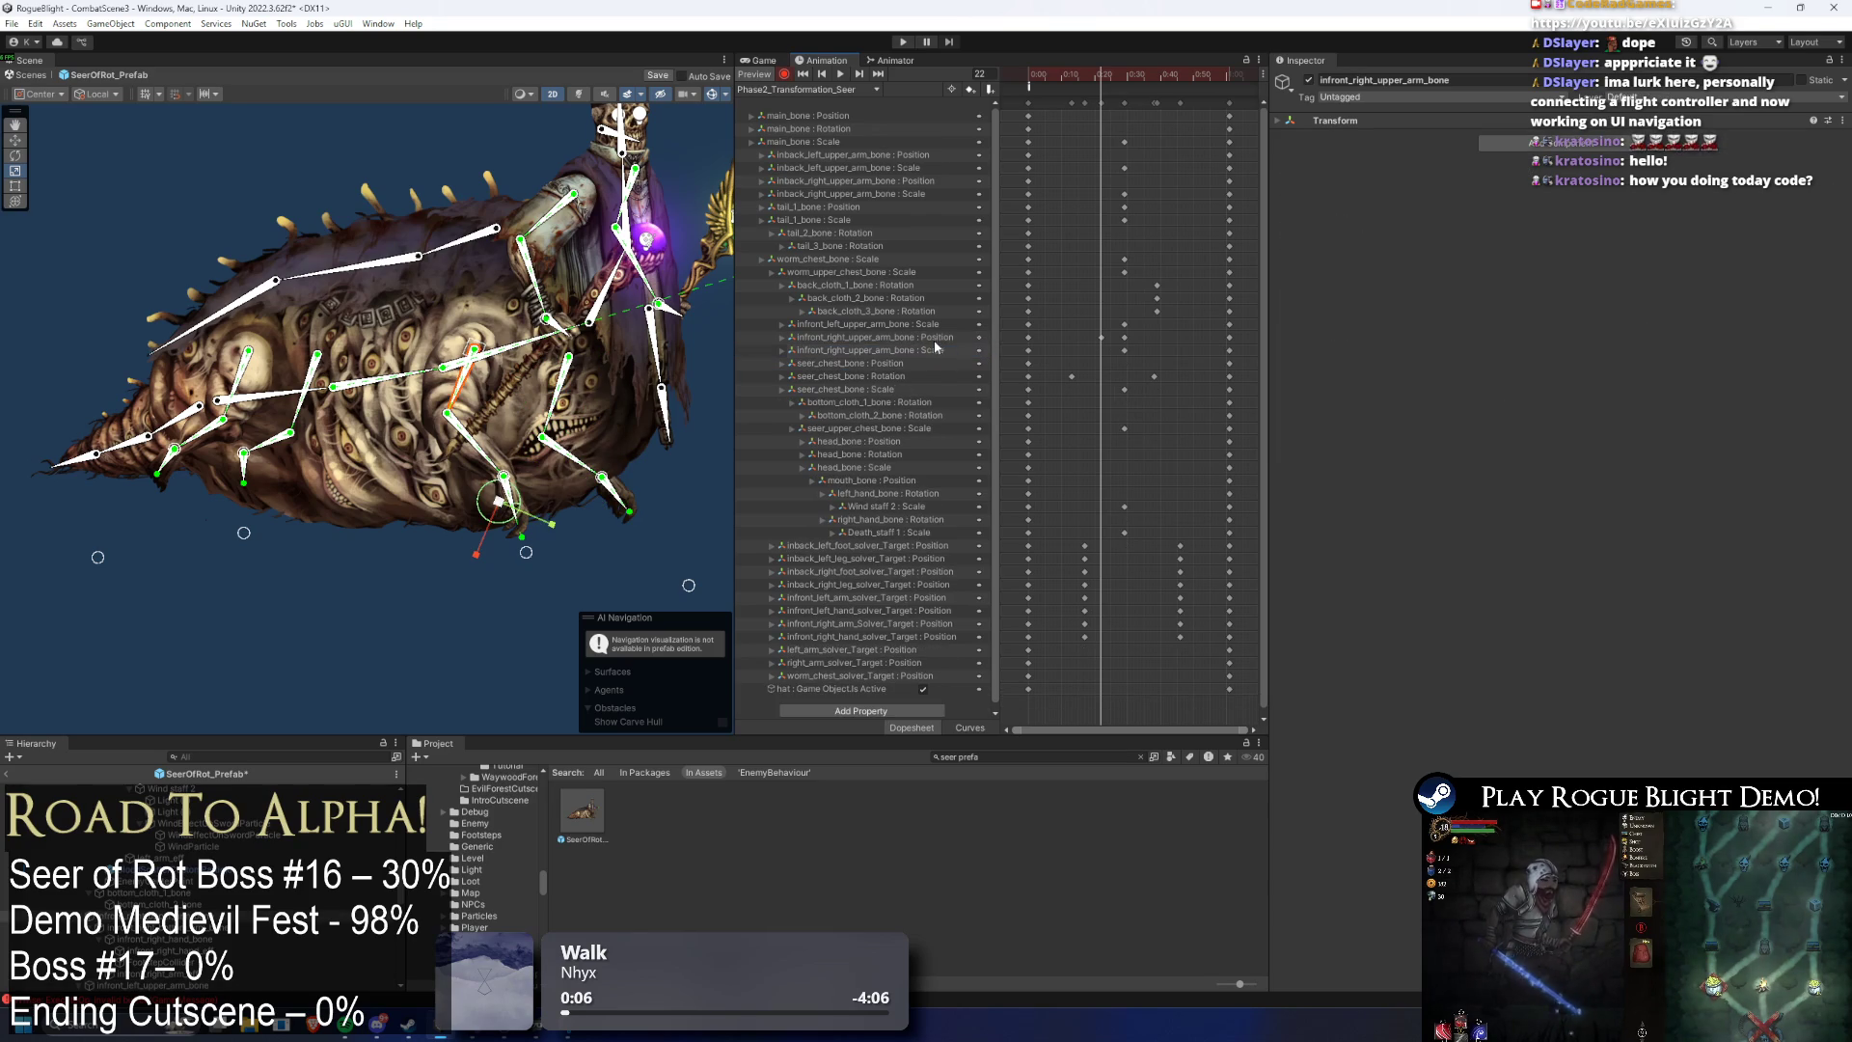
key("Delete")
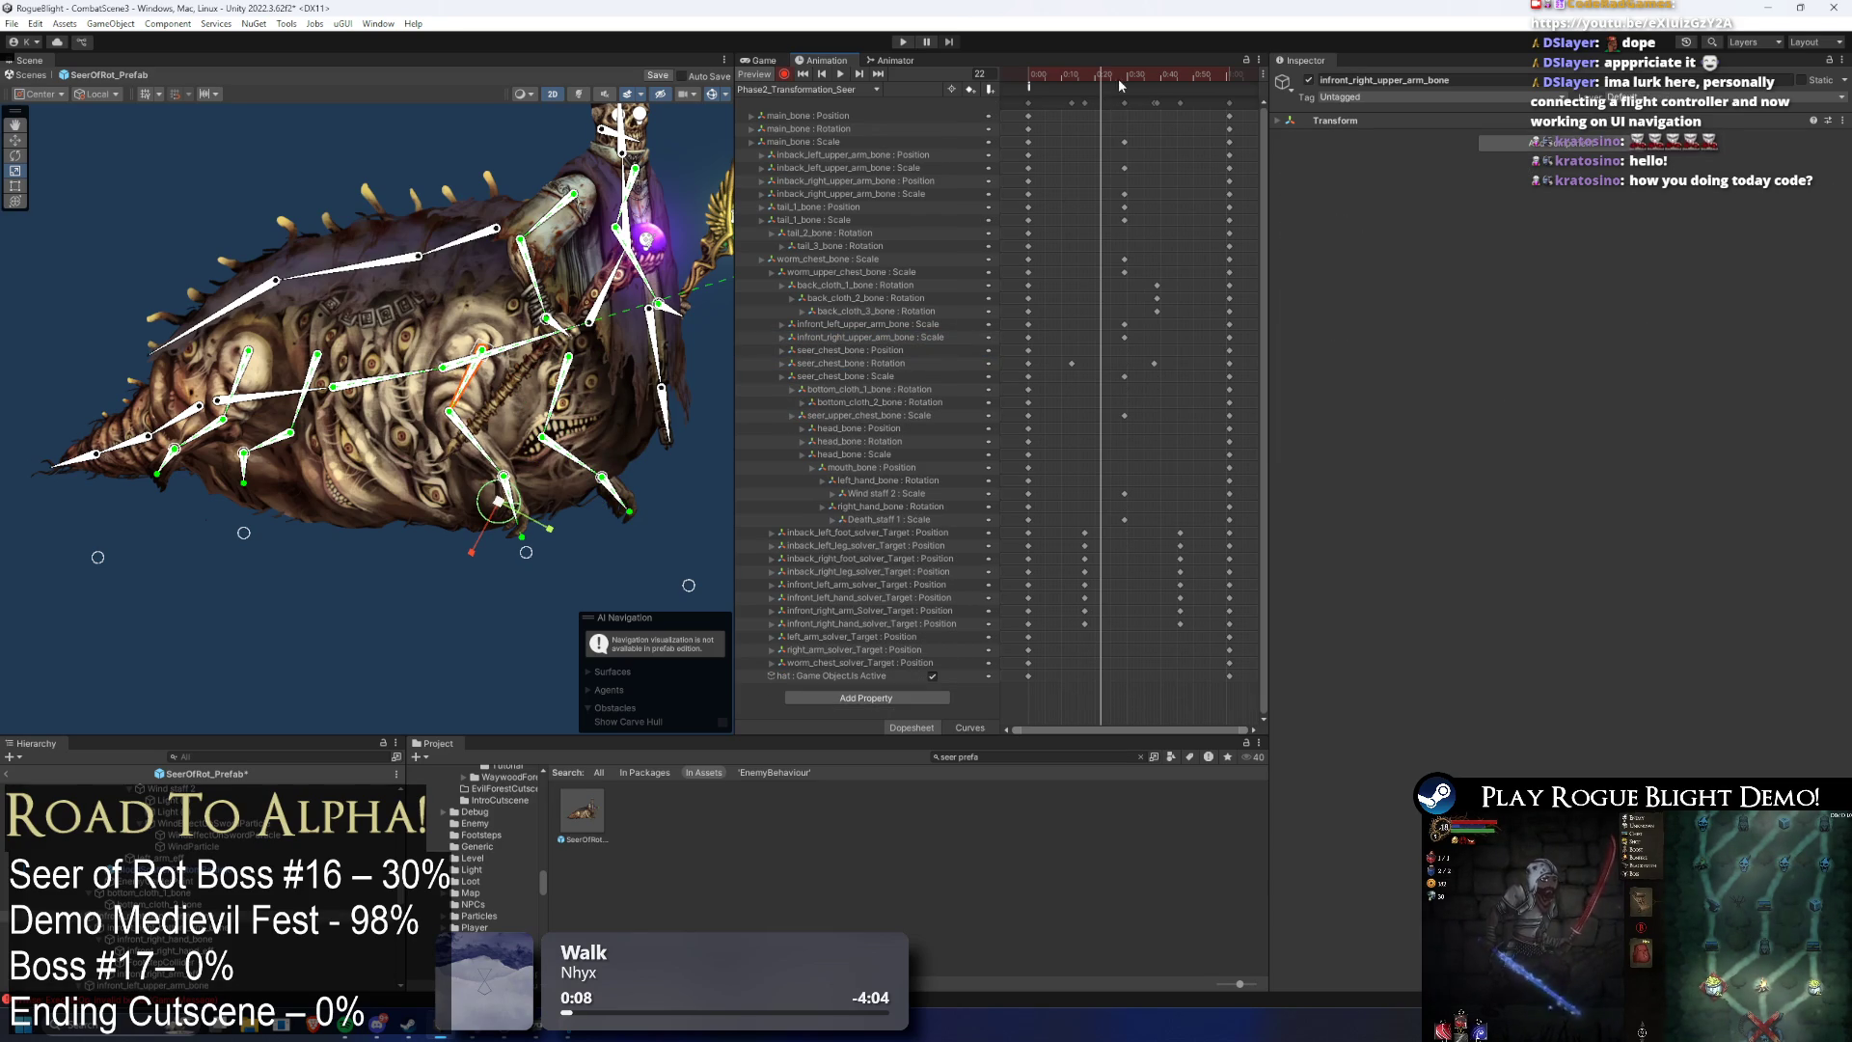
- Delete the inback_left_upper_arm_bone rotation and inback_right_upper_arm_bone position tracks, then preview the clip
left_click(249, 367)
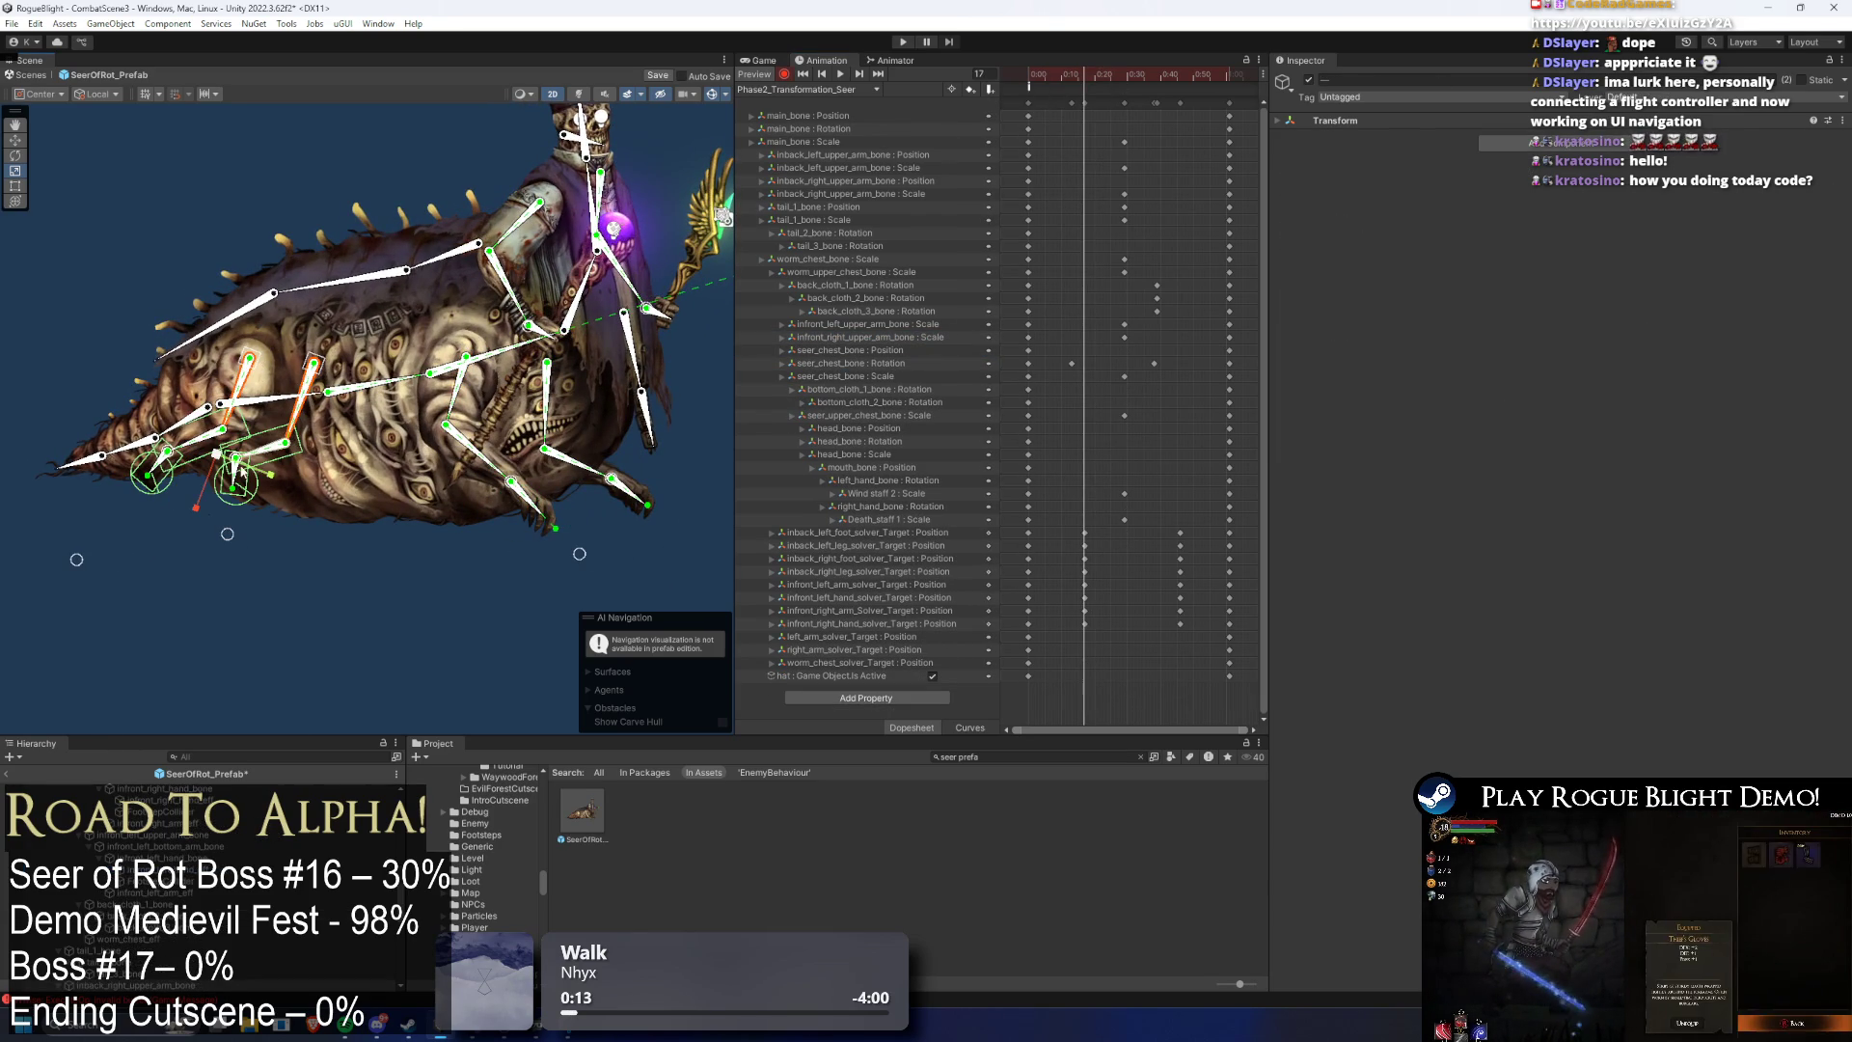
left_click_drag(210, 459, 215, 460)
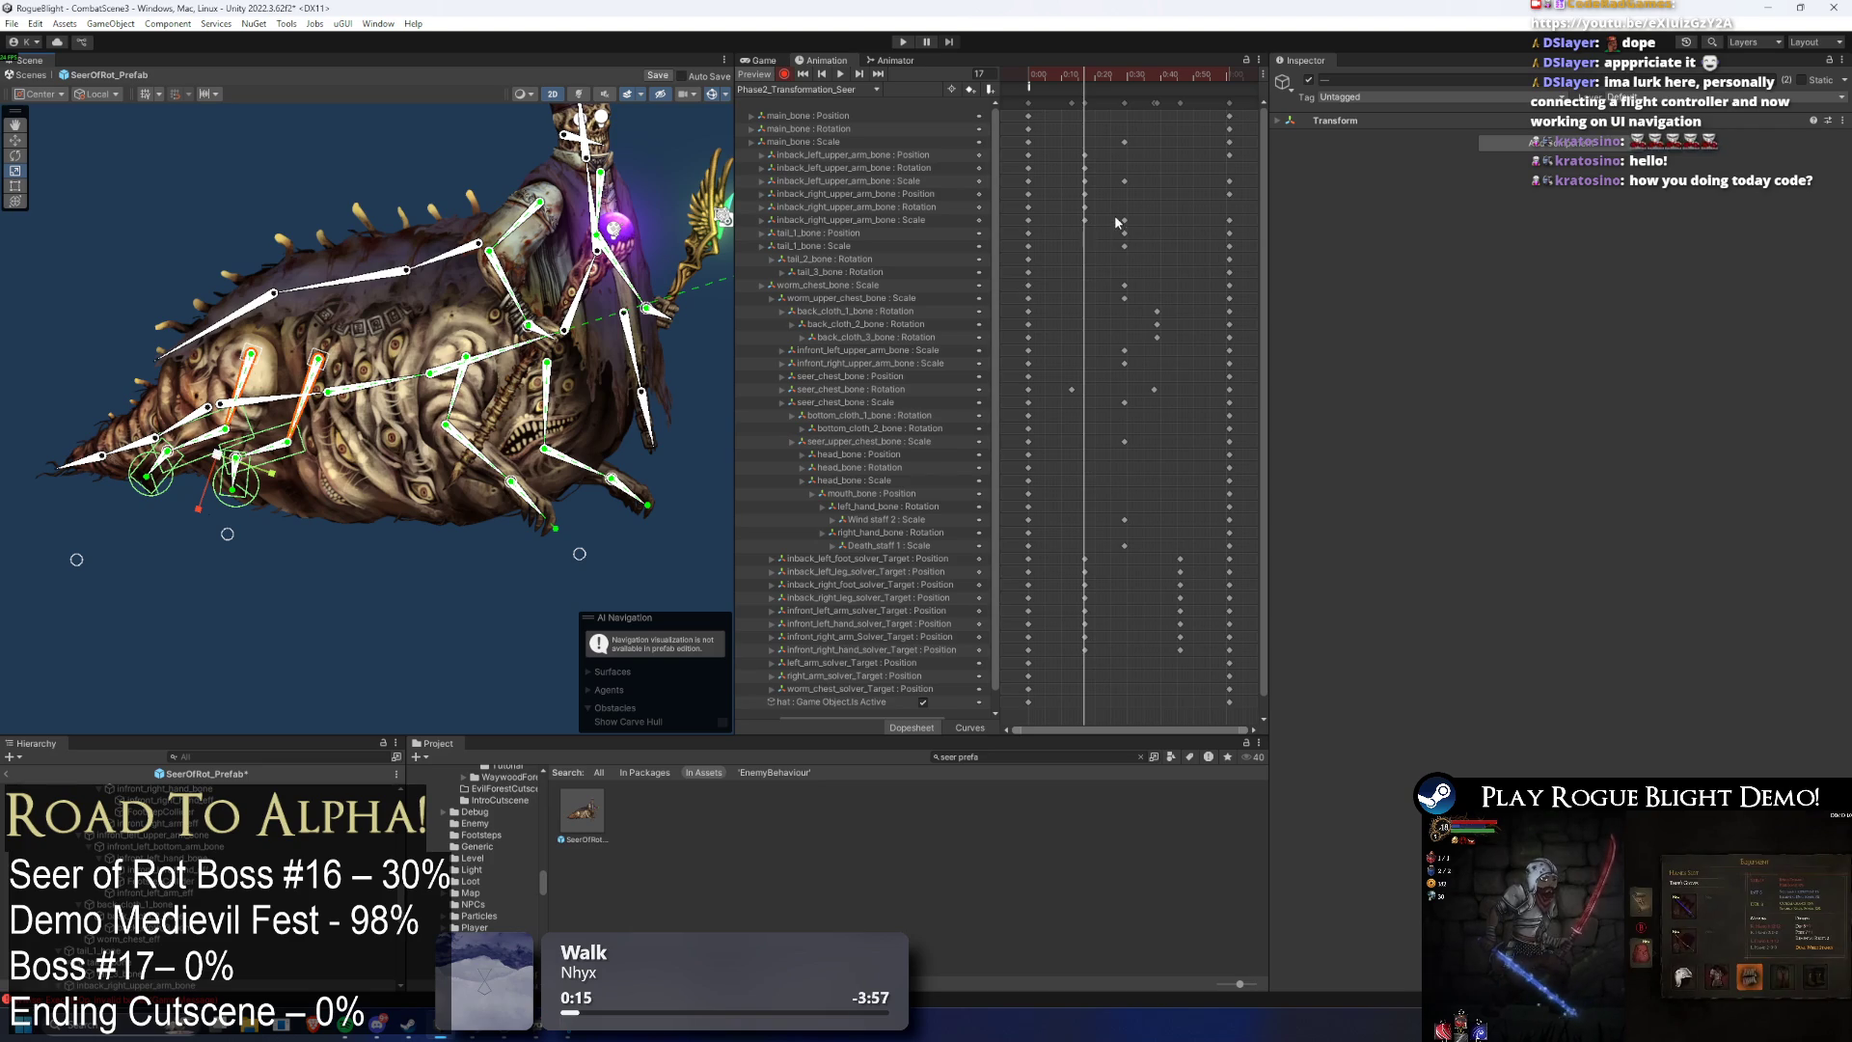
key("ctrl+z")
left_click(1121, 78)
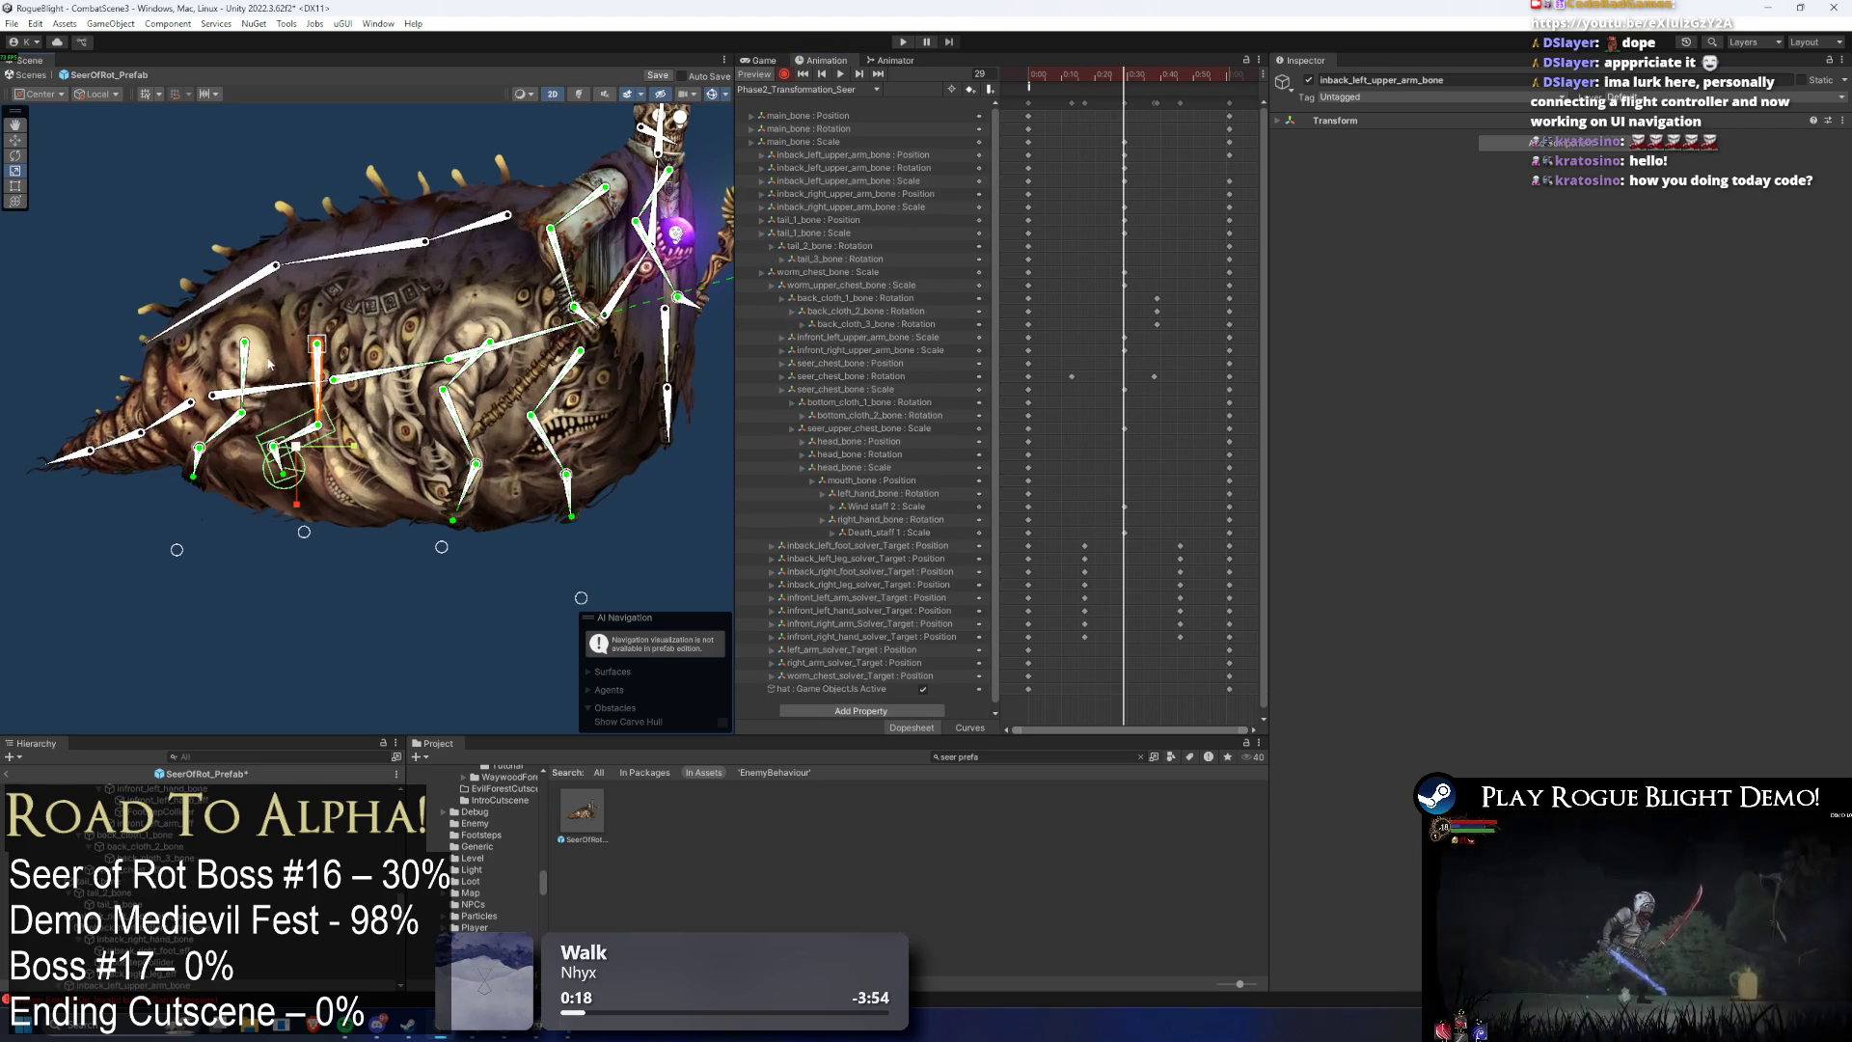
left_click(324, 384, "shift")
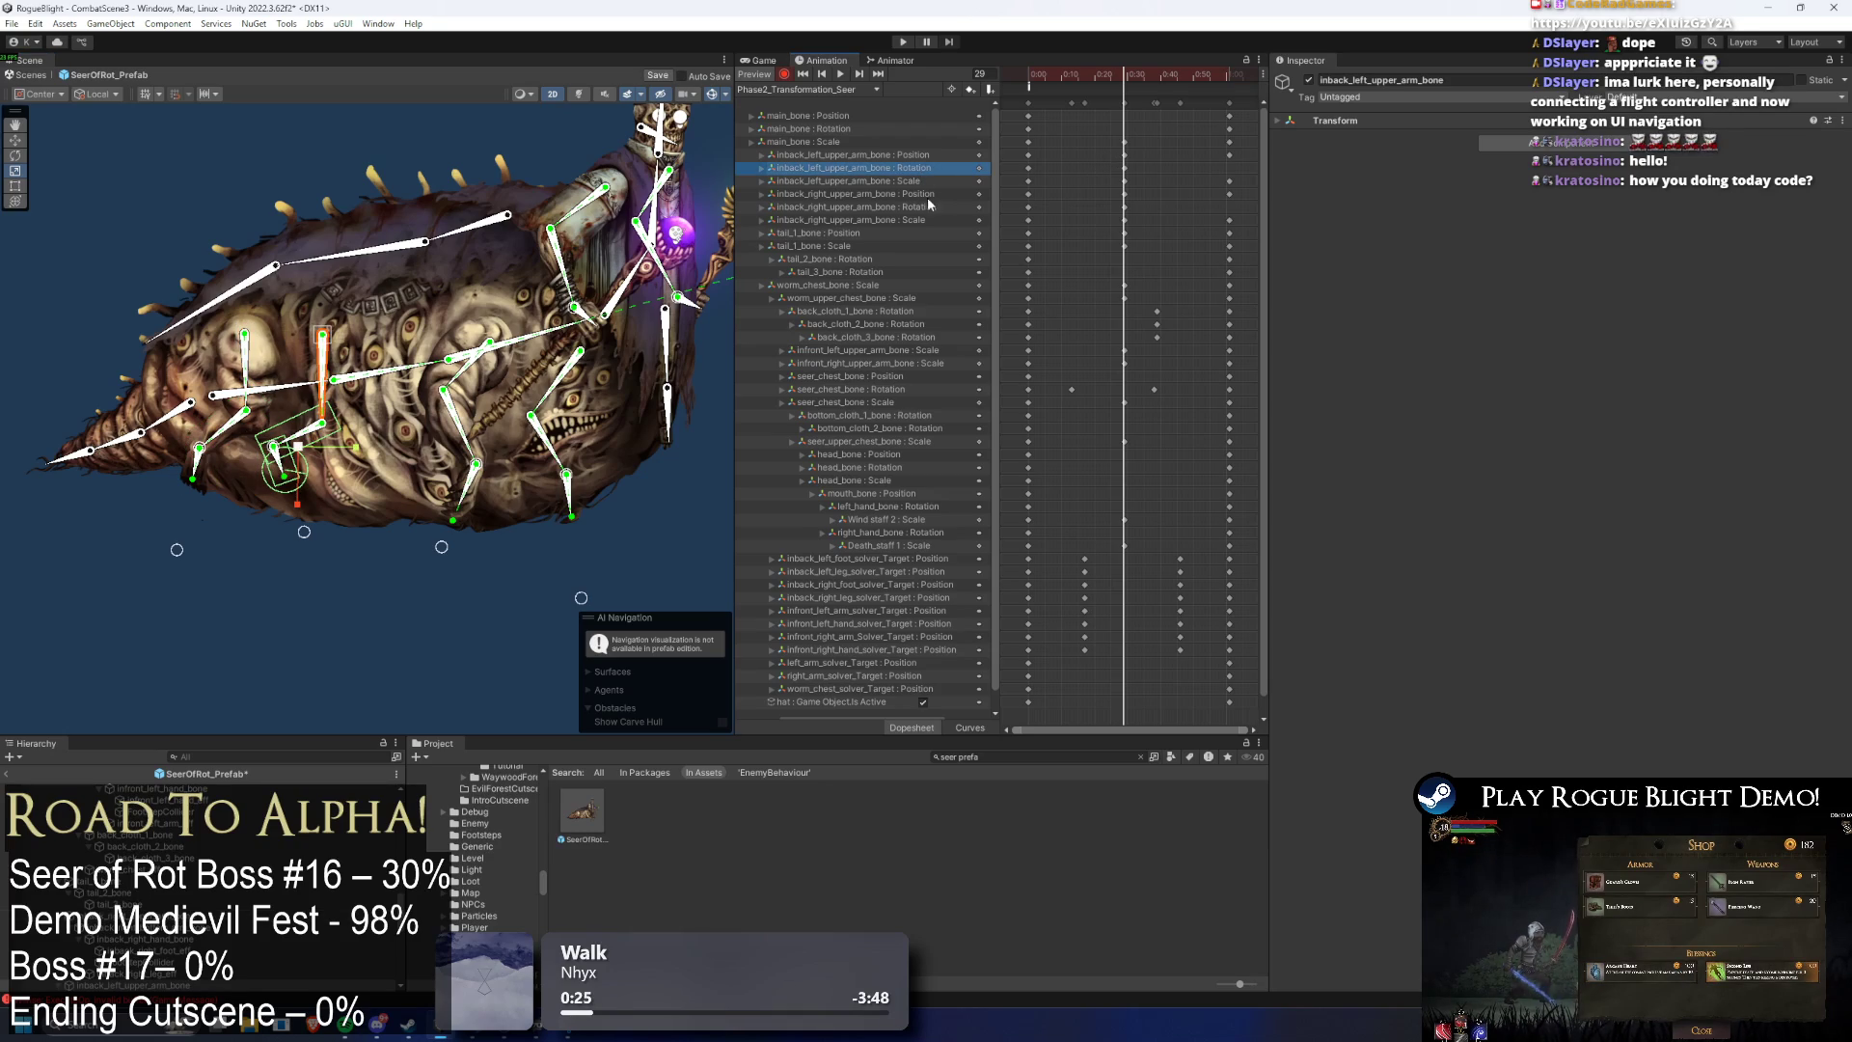
key("Delete")
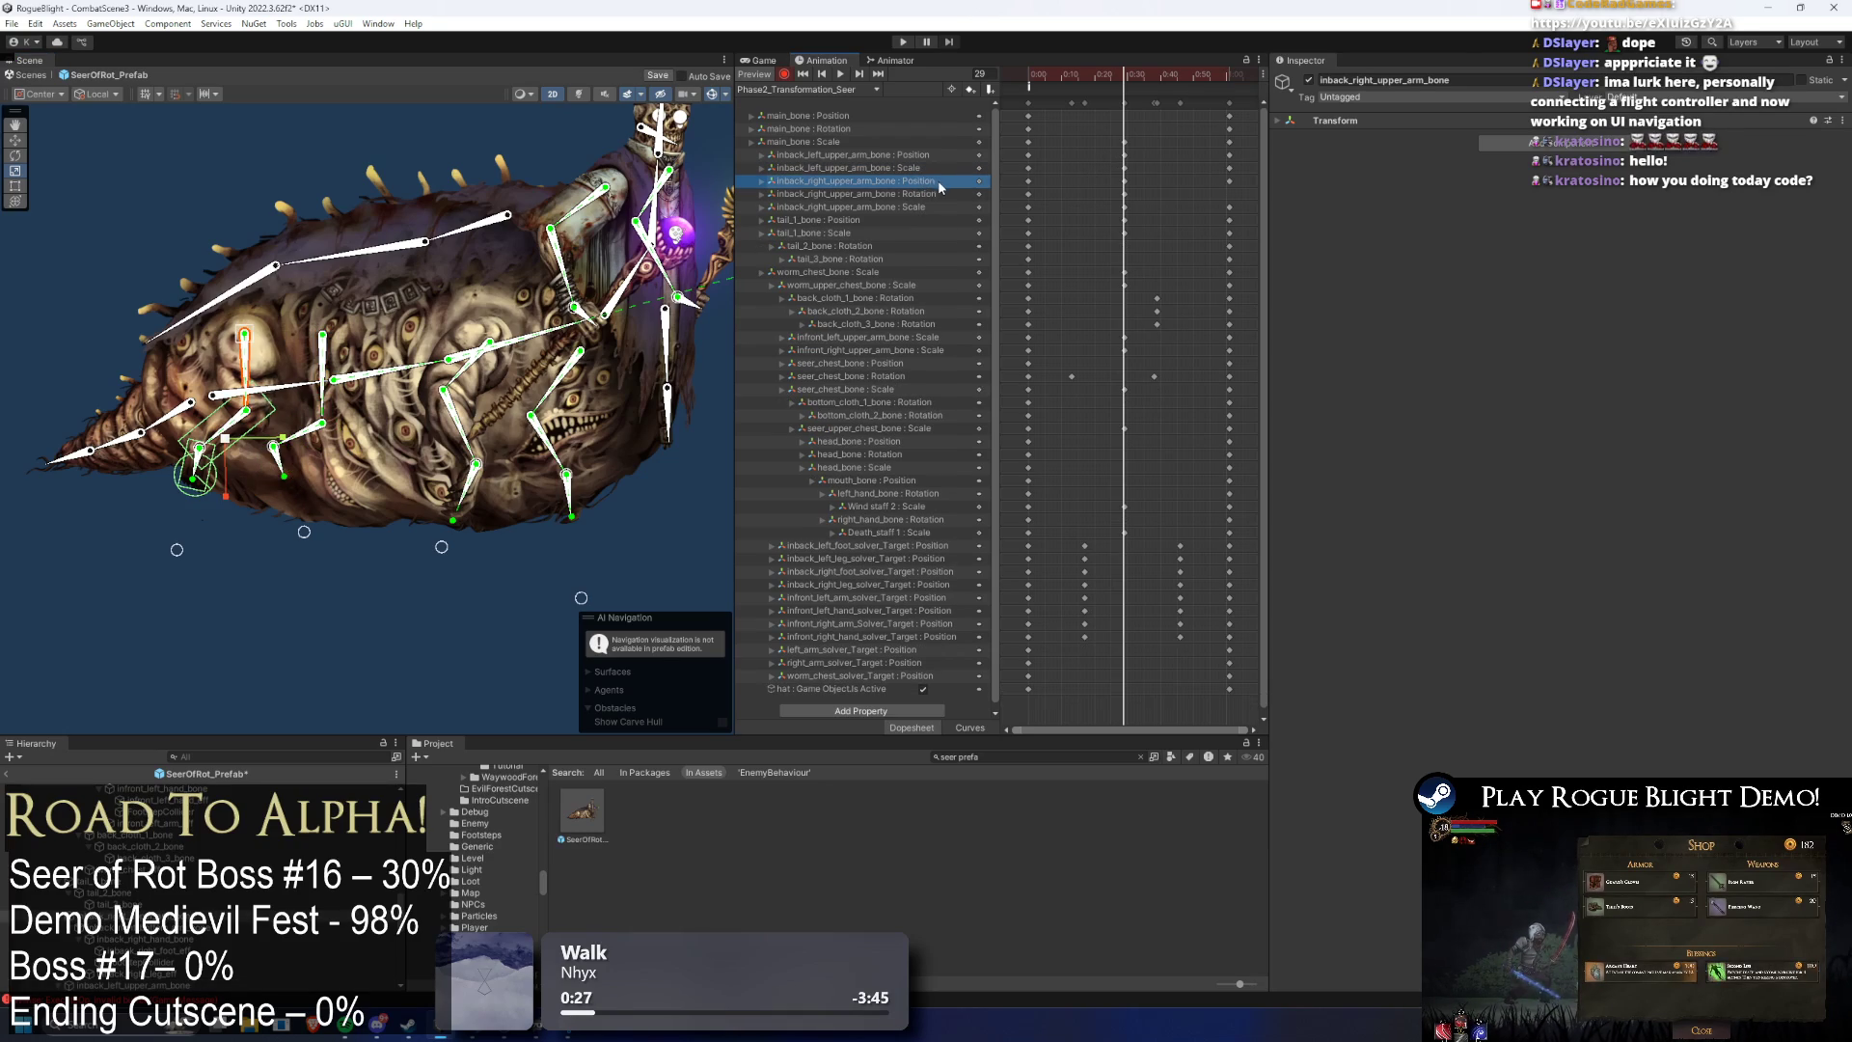
key("Delete")
key("Delete")
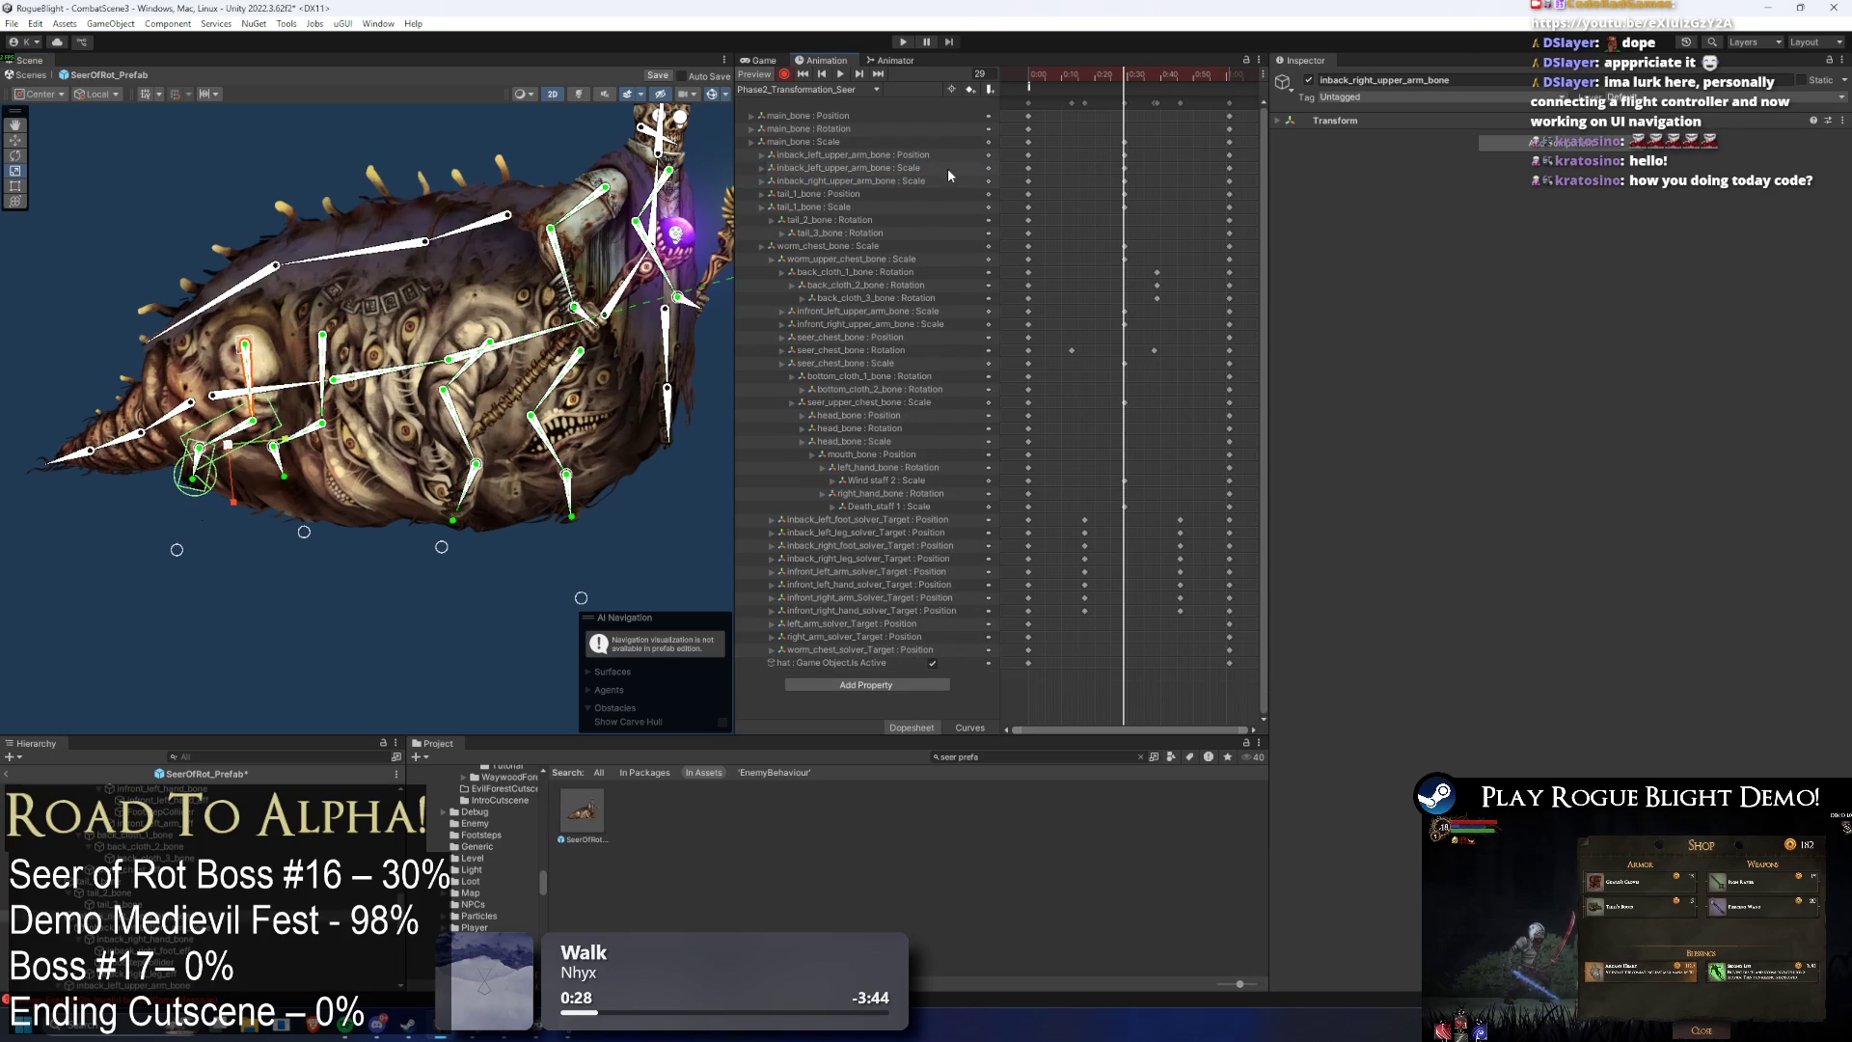
left_click(840, 73)
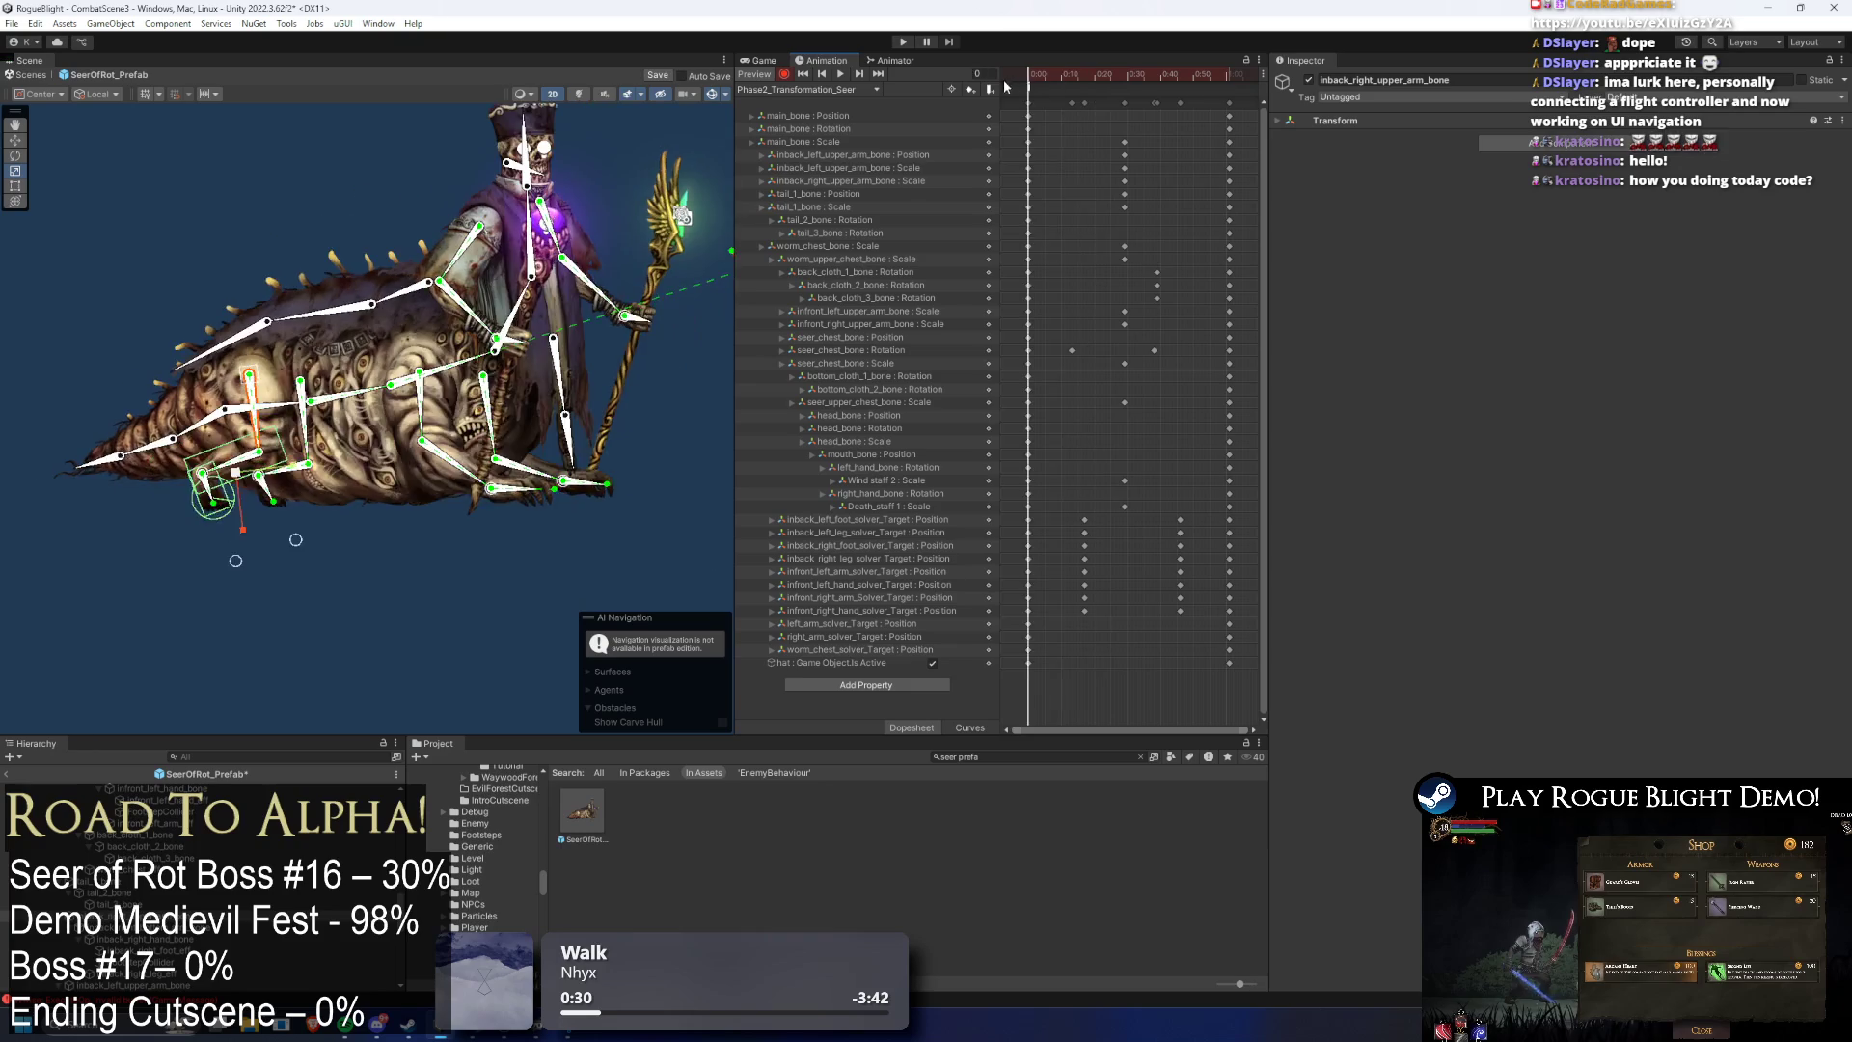
left_click(204, 150)
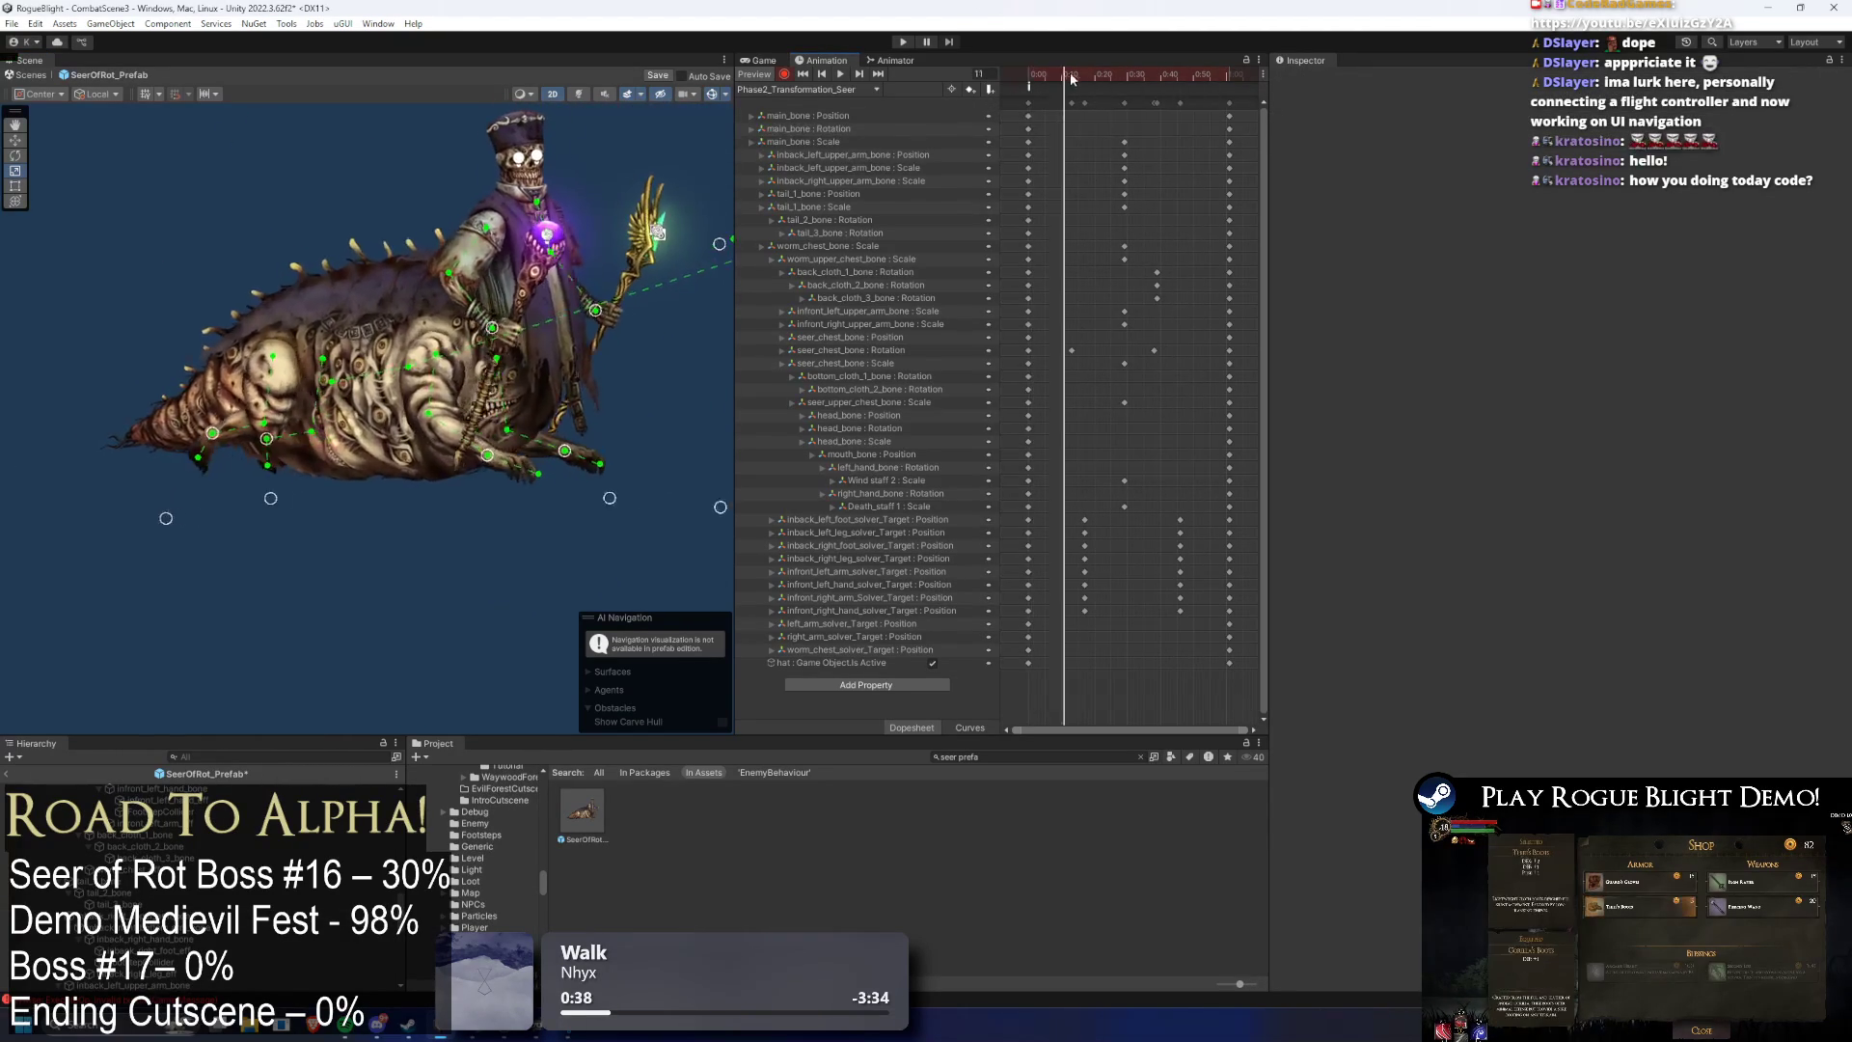
- Select the tail bones and rotate tail_2_bone downward at frame 19
left_click(190, 417)
left_click(221, 402)
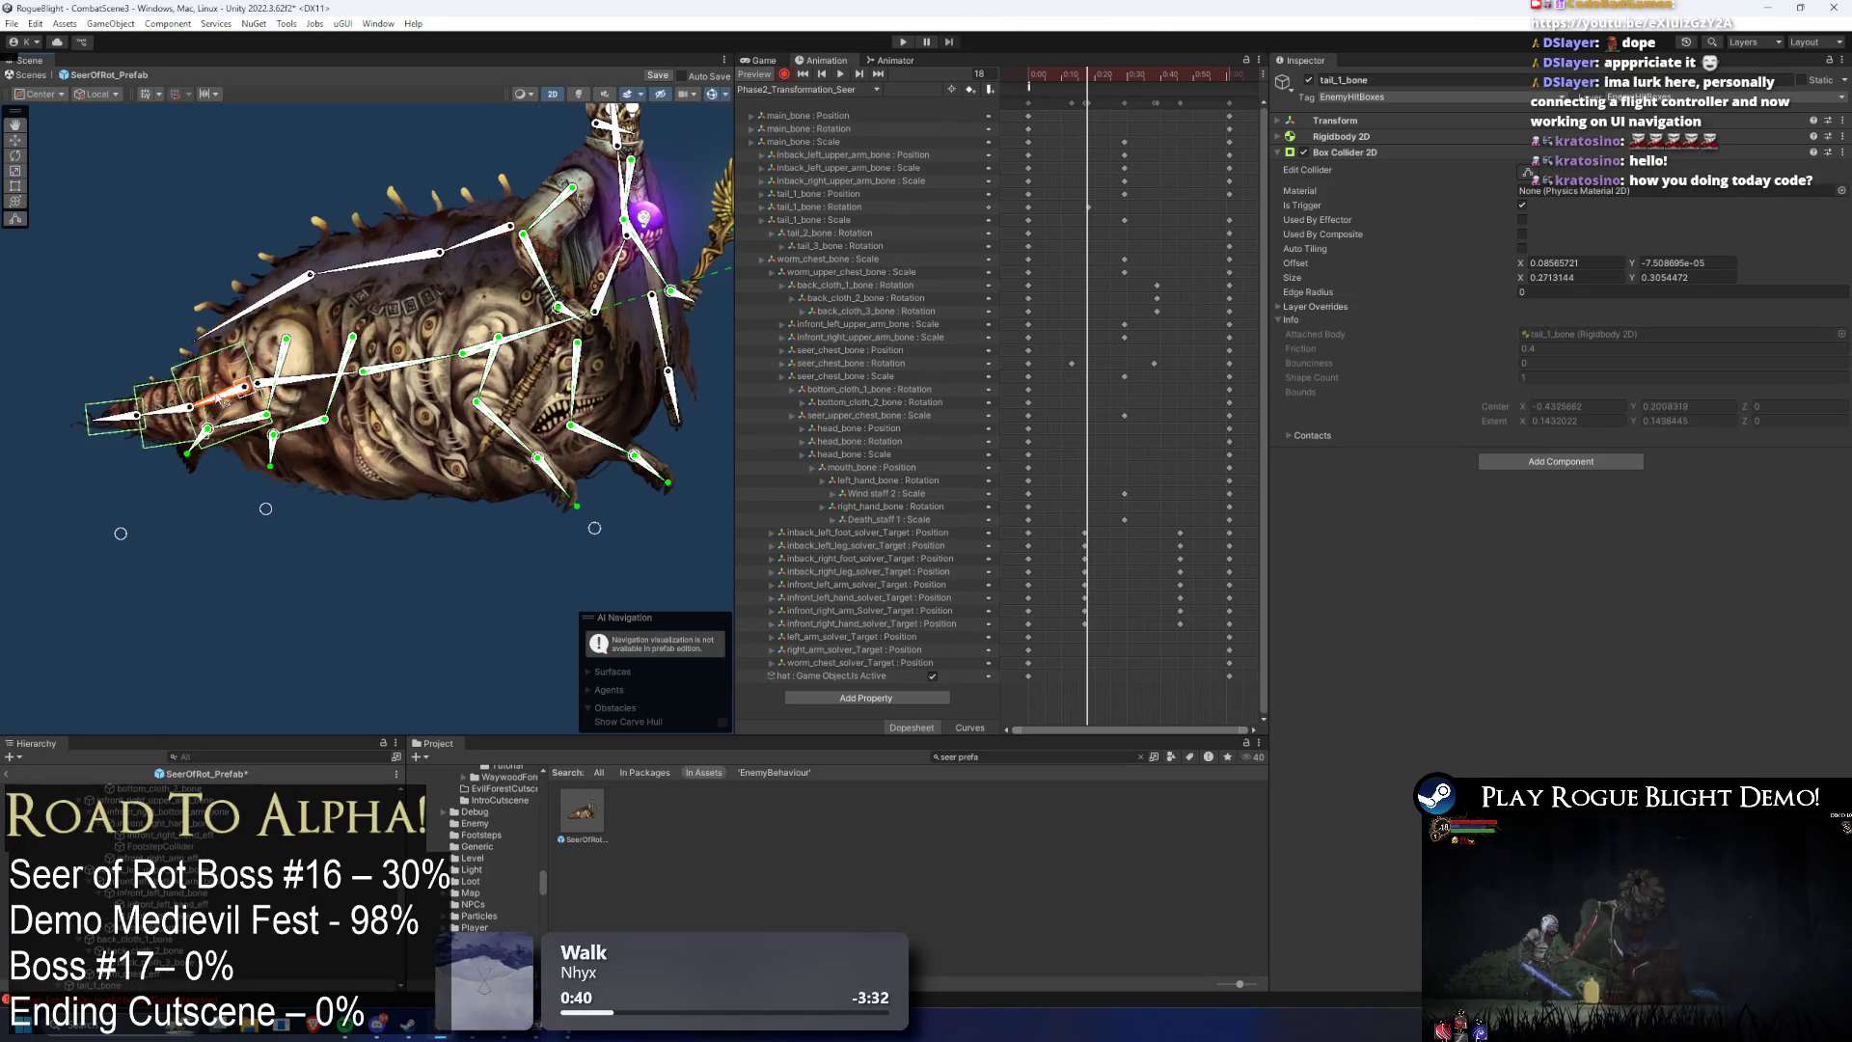
left_click(171, 391)
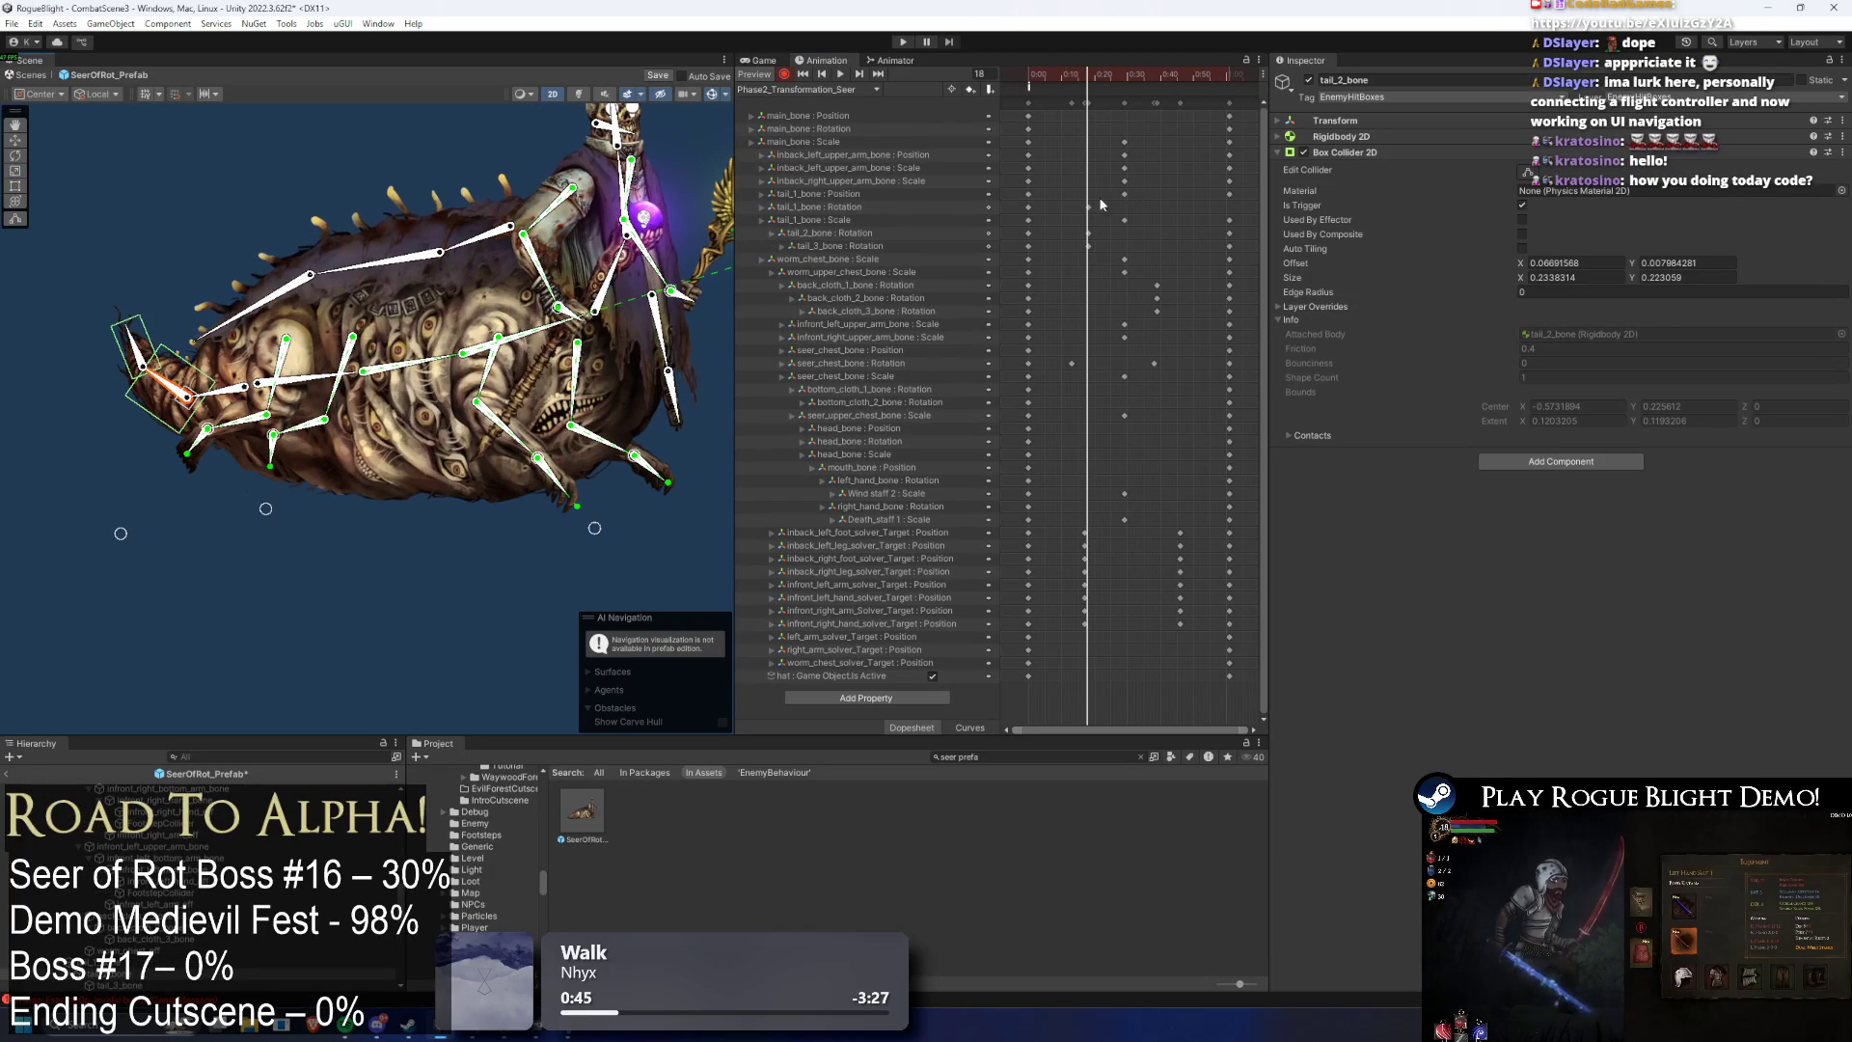
left_click_drag(1094, 74, 1140, 83)
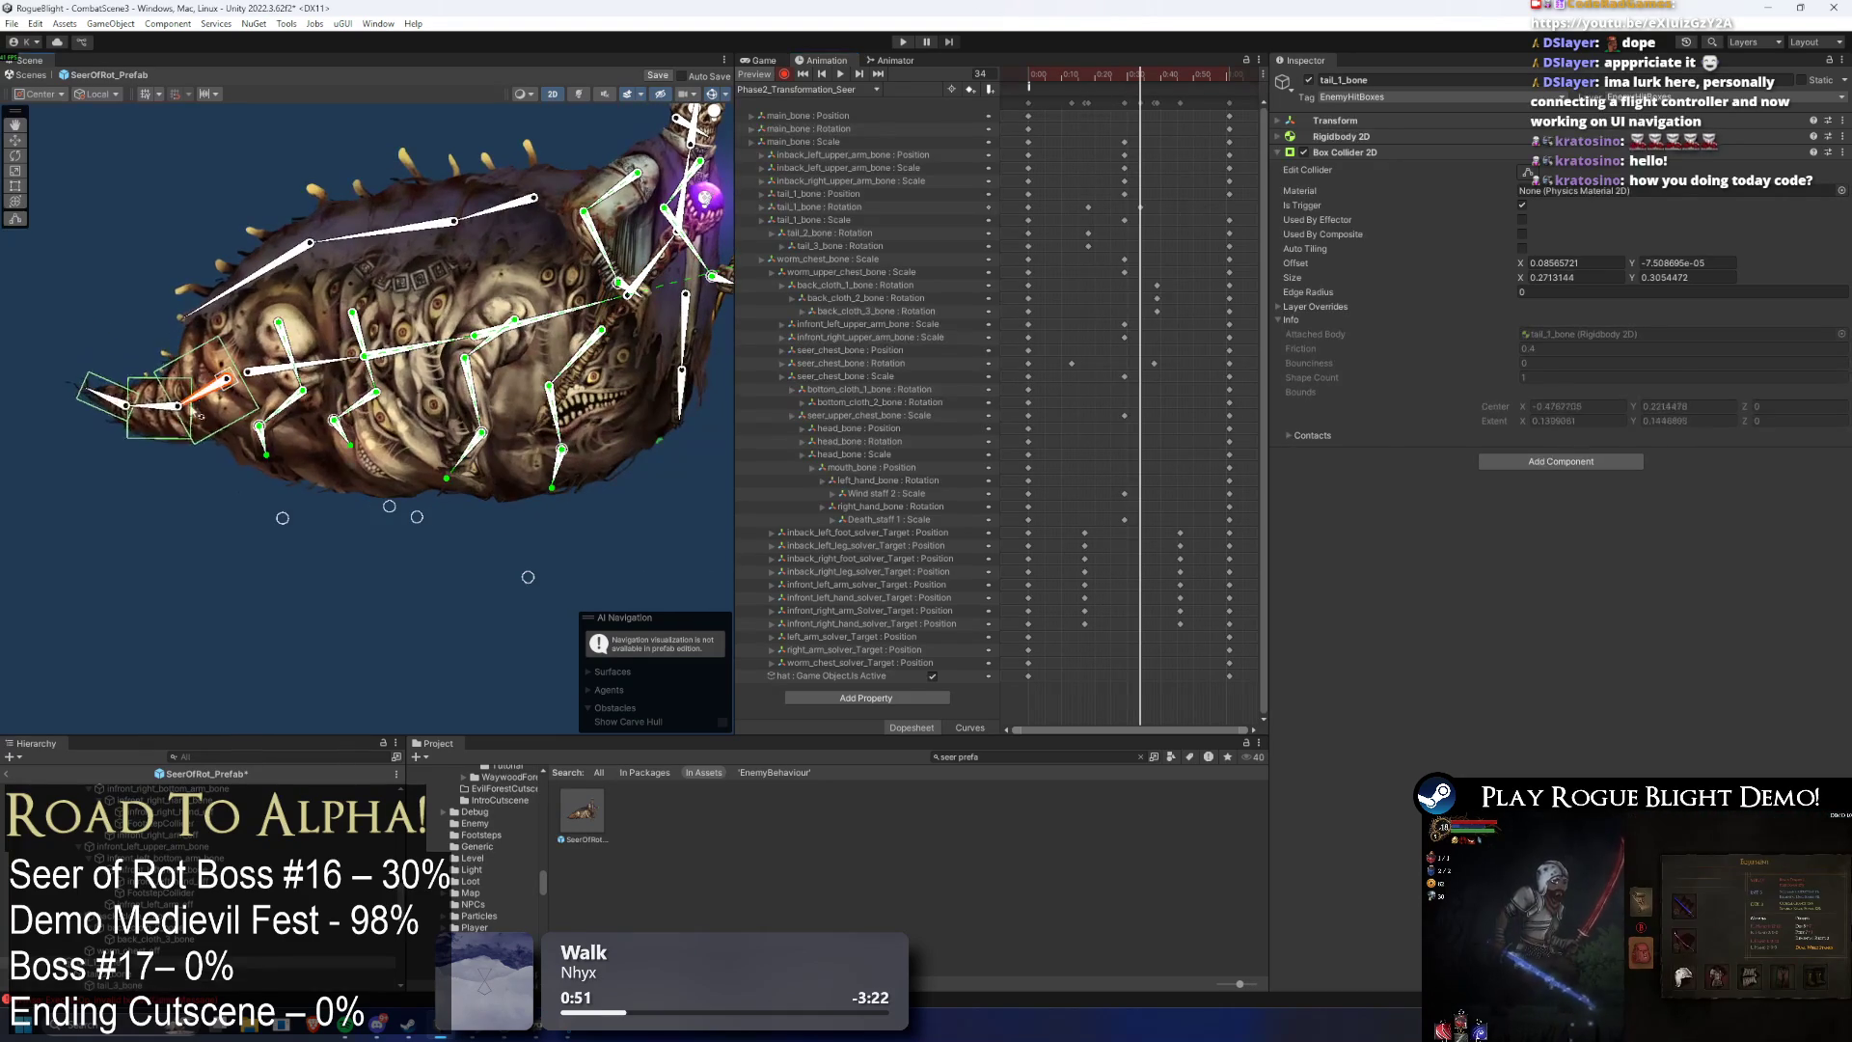
left_click_drag(144, 425, 110, 446)
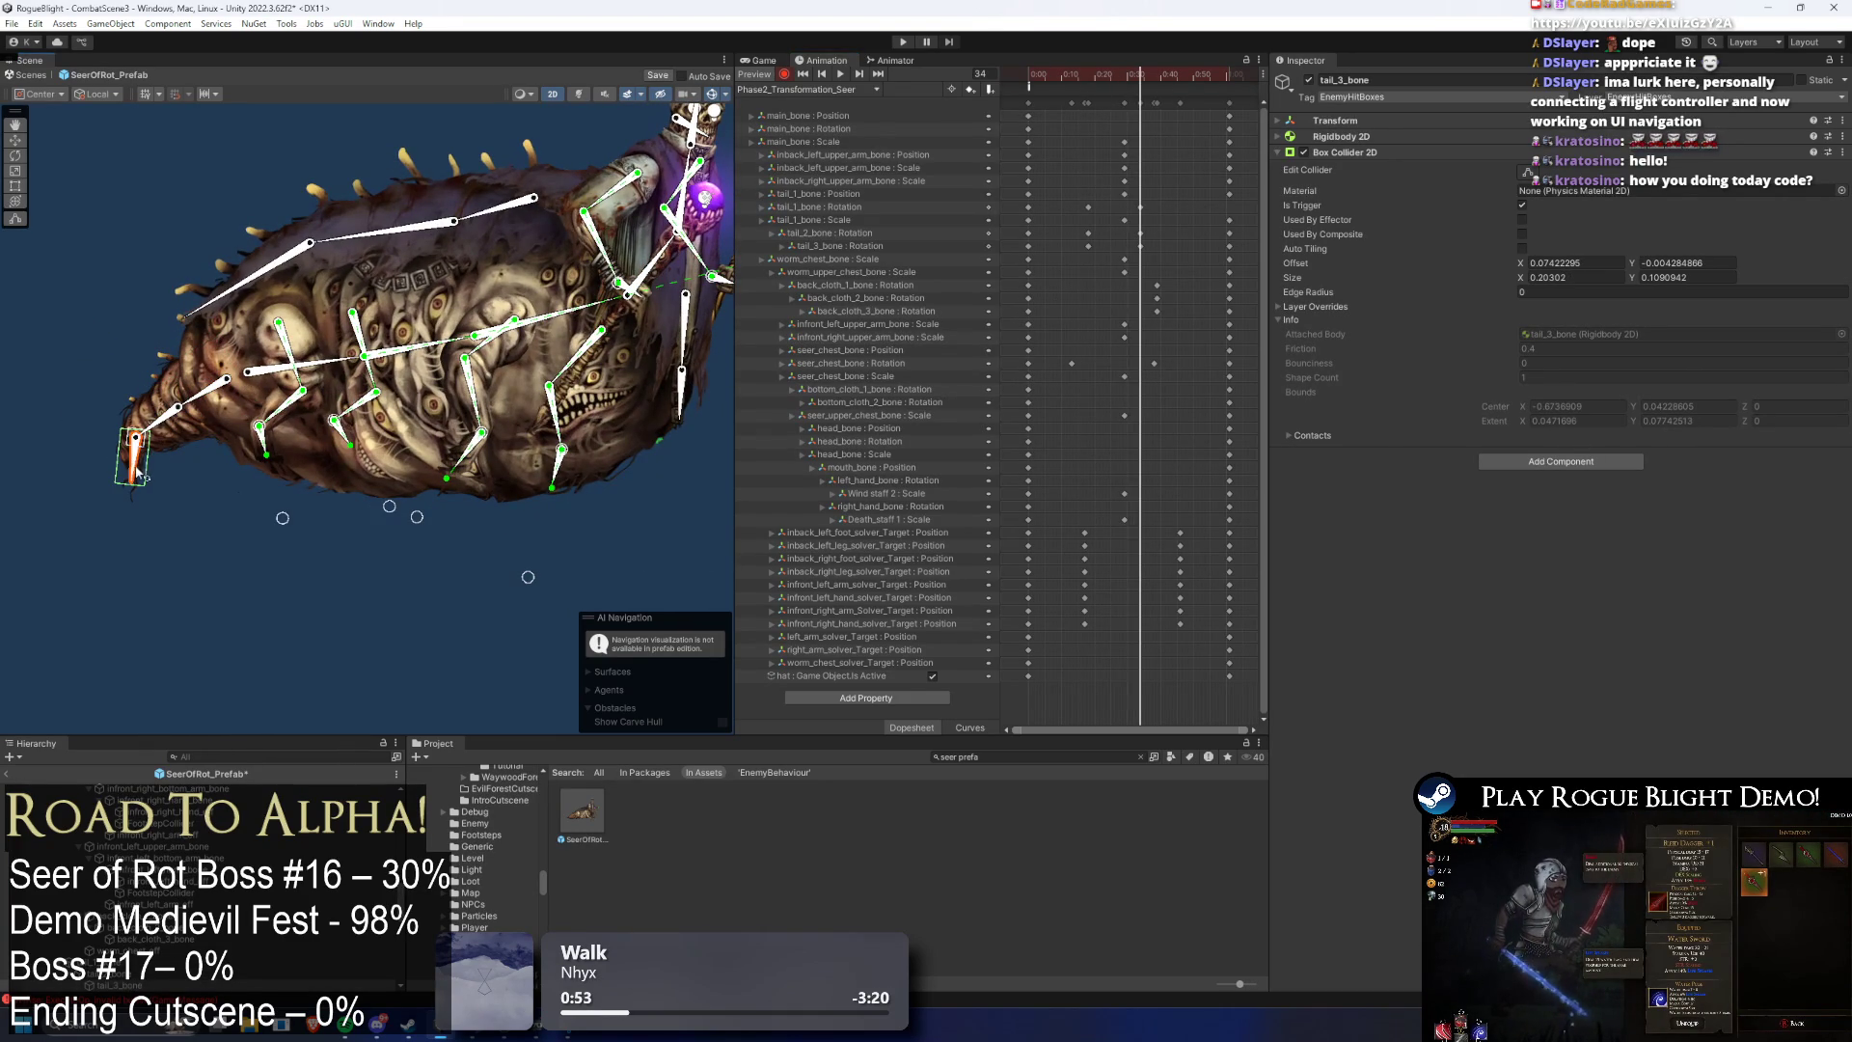
- Key tail_1_bone at frame 48 and play the clip preview
left_click(198, 394)
key("period")
key("period")
key("period")
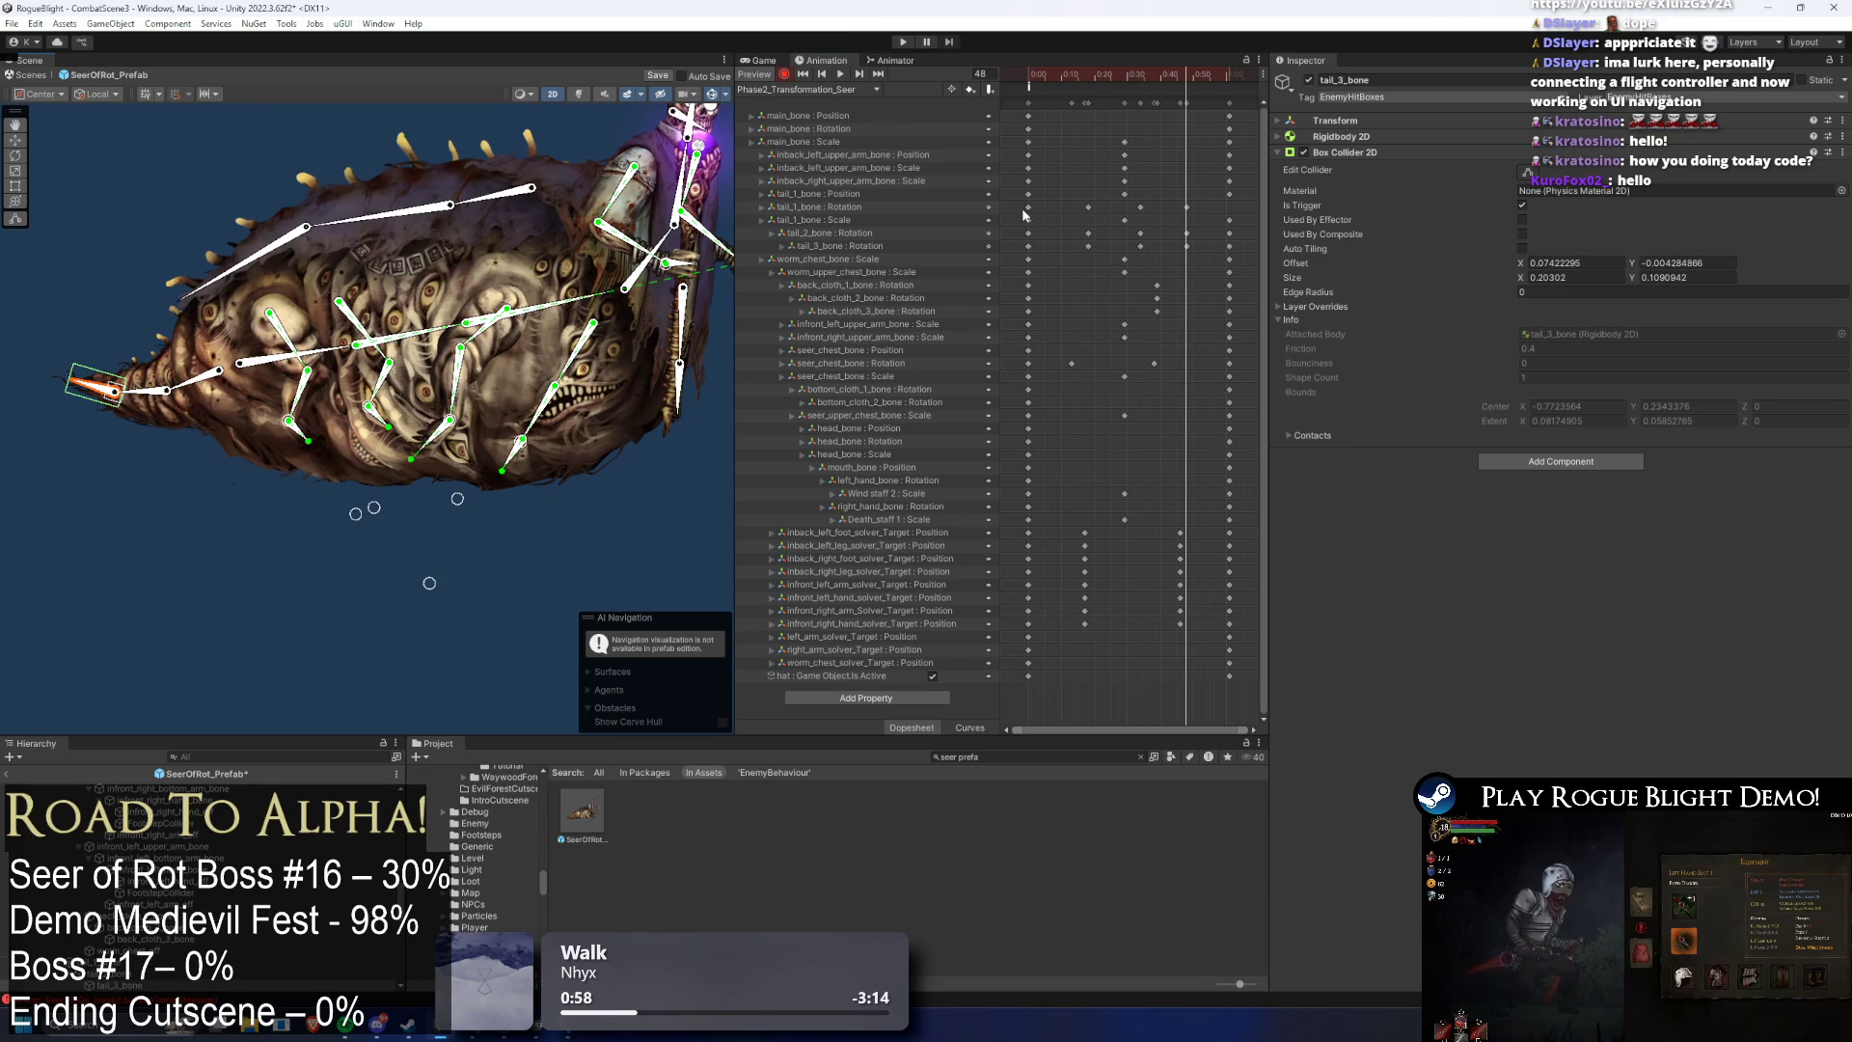
key("space")
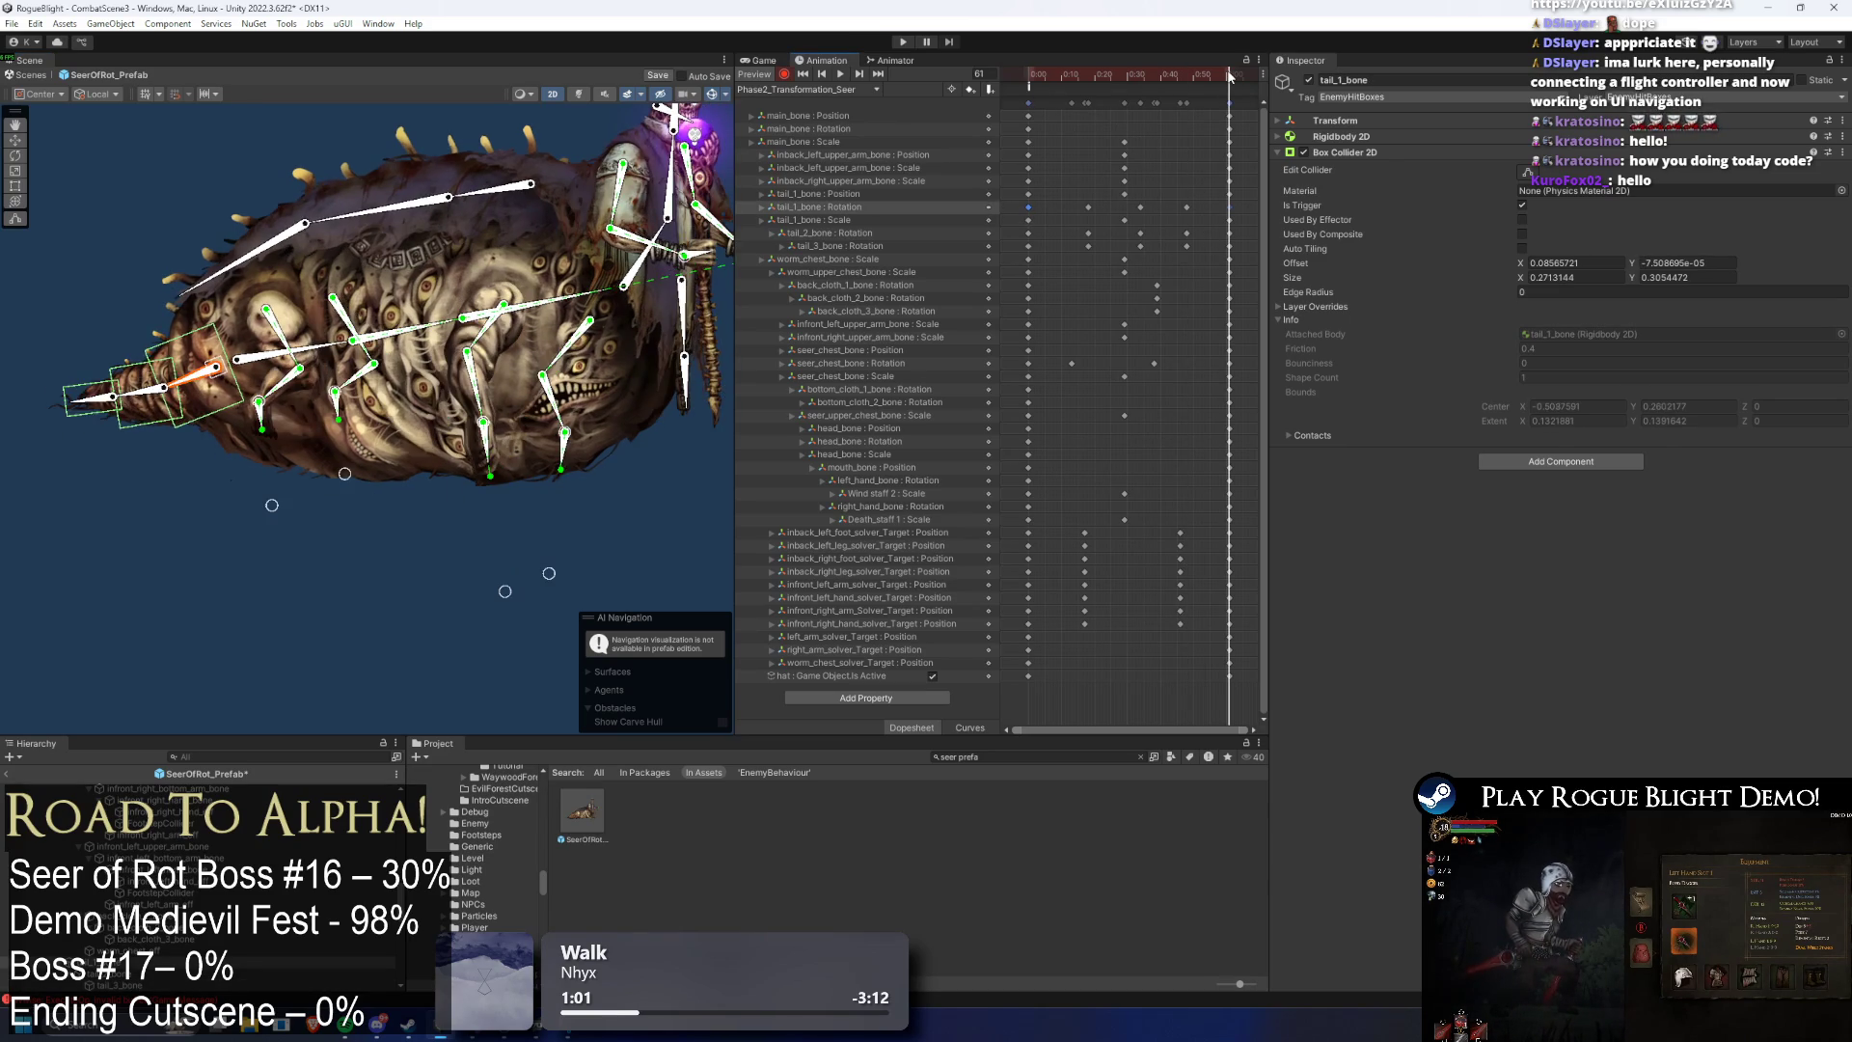
left_click(166, 209)
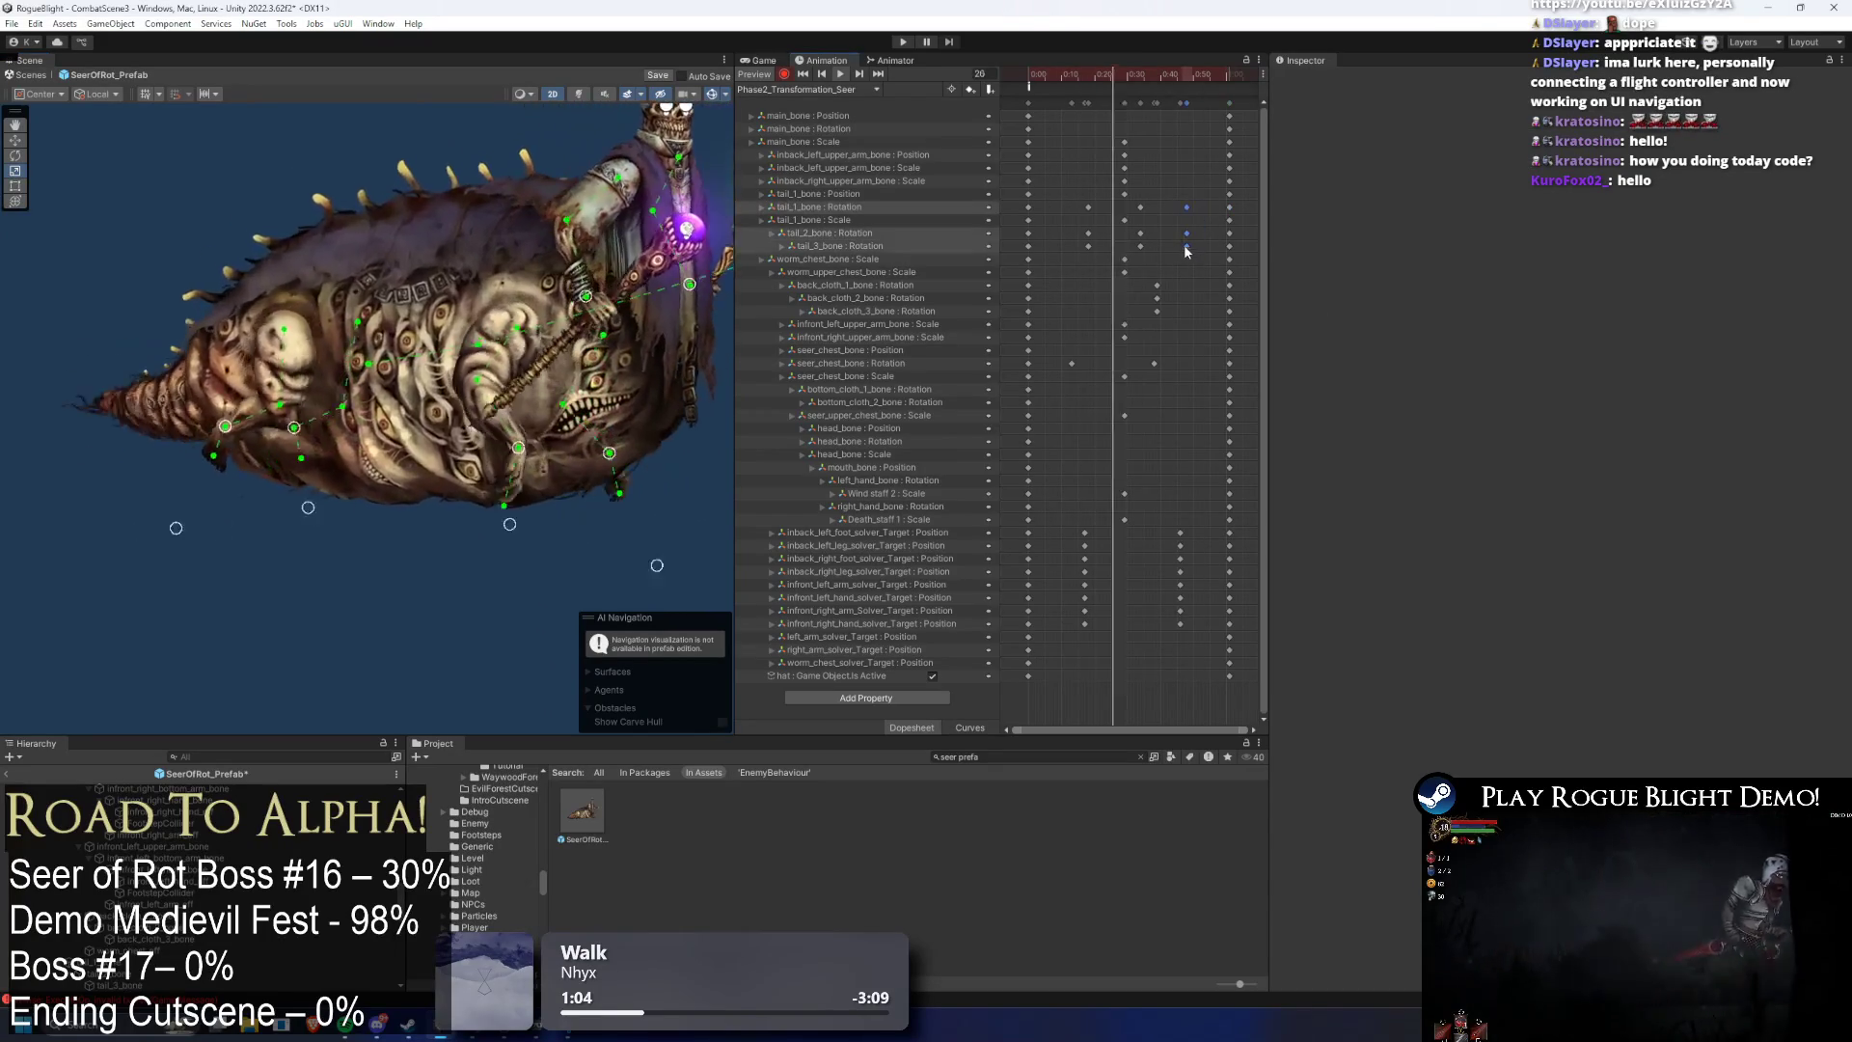
- Drag the tail_1, tail_2 and tail_3 rotation keys later in the Dopesheet, then scrub back to frame 34
mouse_move(1189, 234)
left_mouse_down()
mouse_move(1131, 201)
mouse_move(1183, 237)
left_mouse_up()
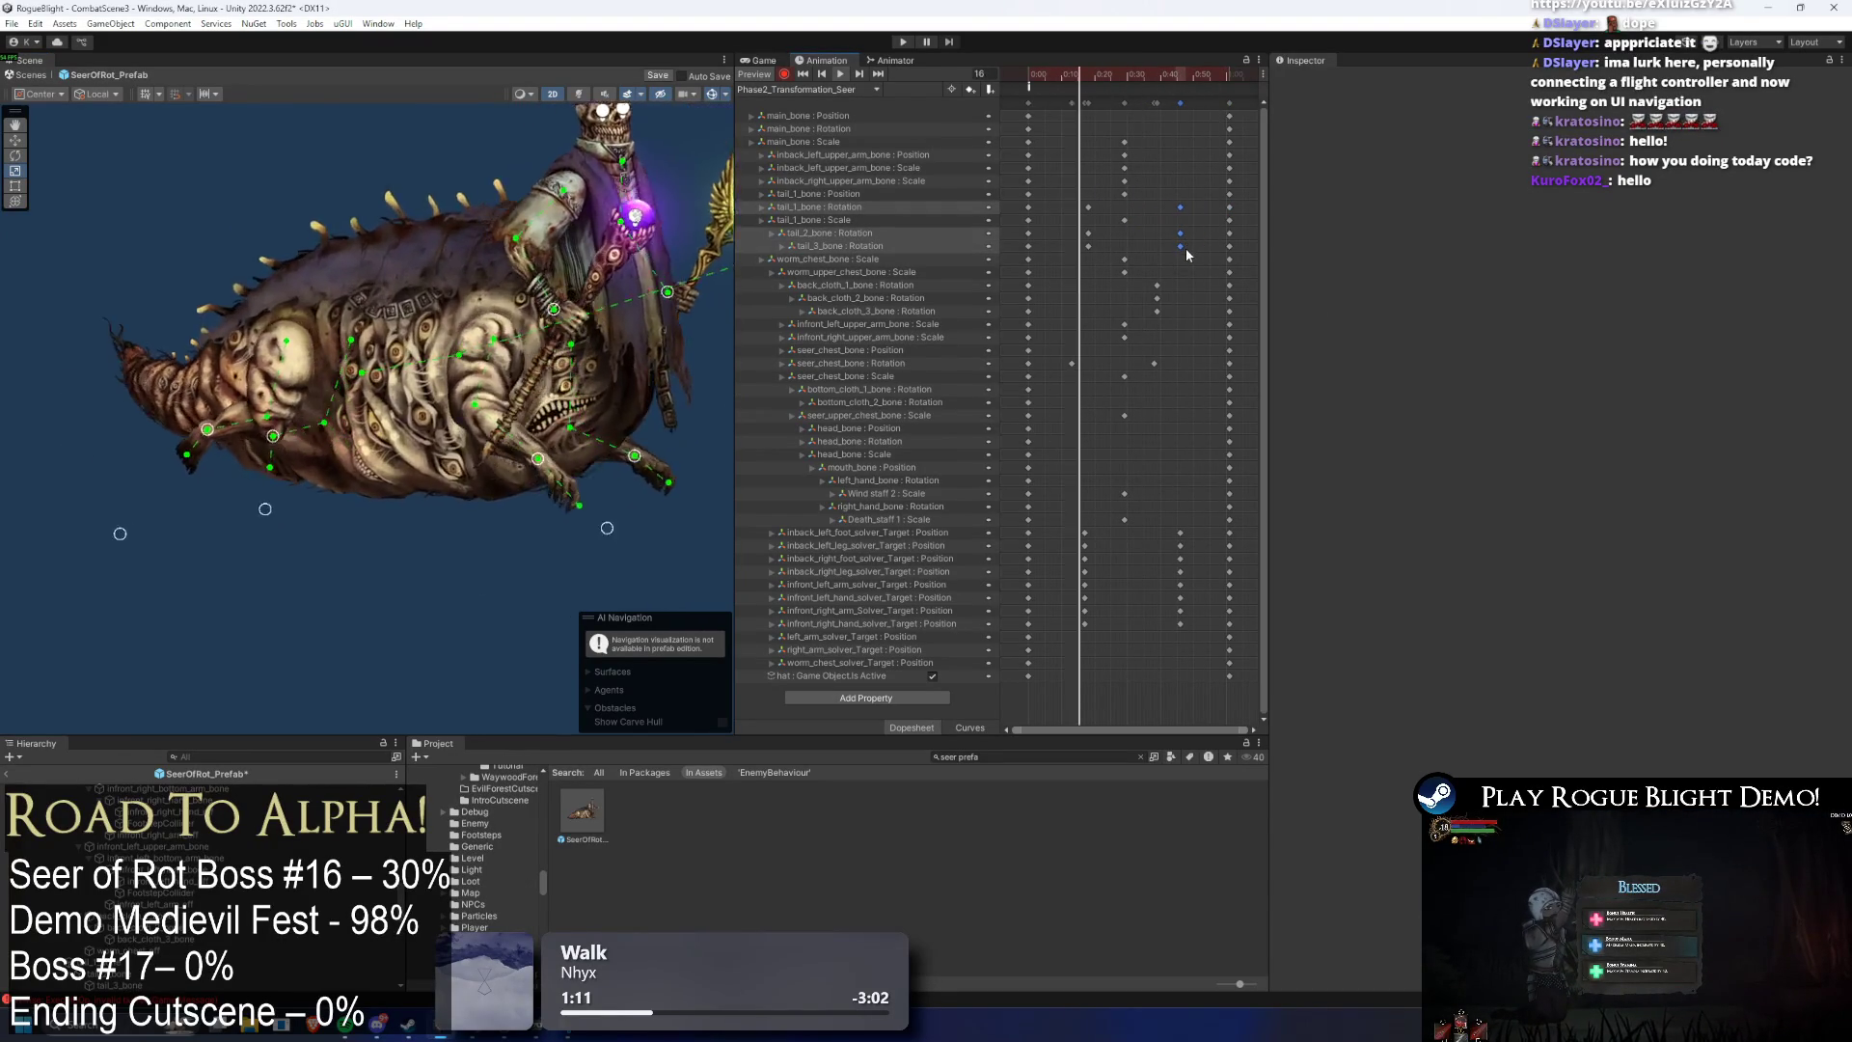
left_click_drag(1185, 246, 1196, 237)
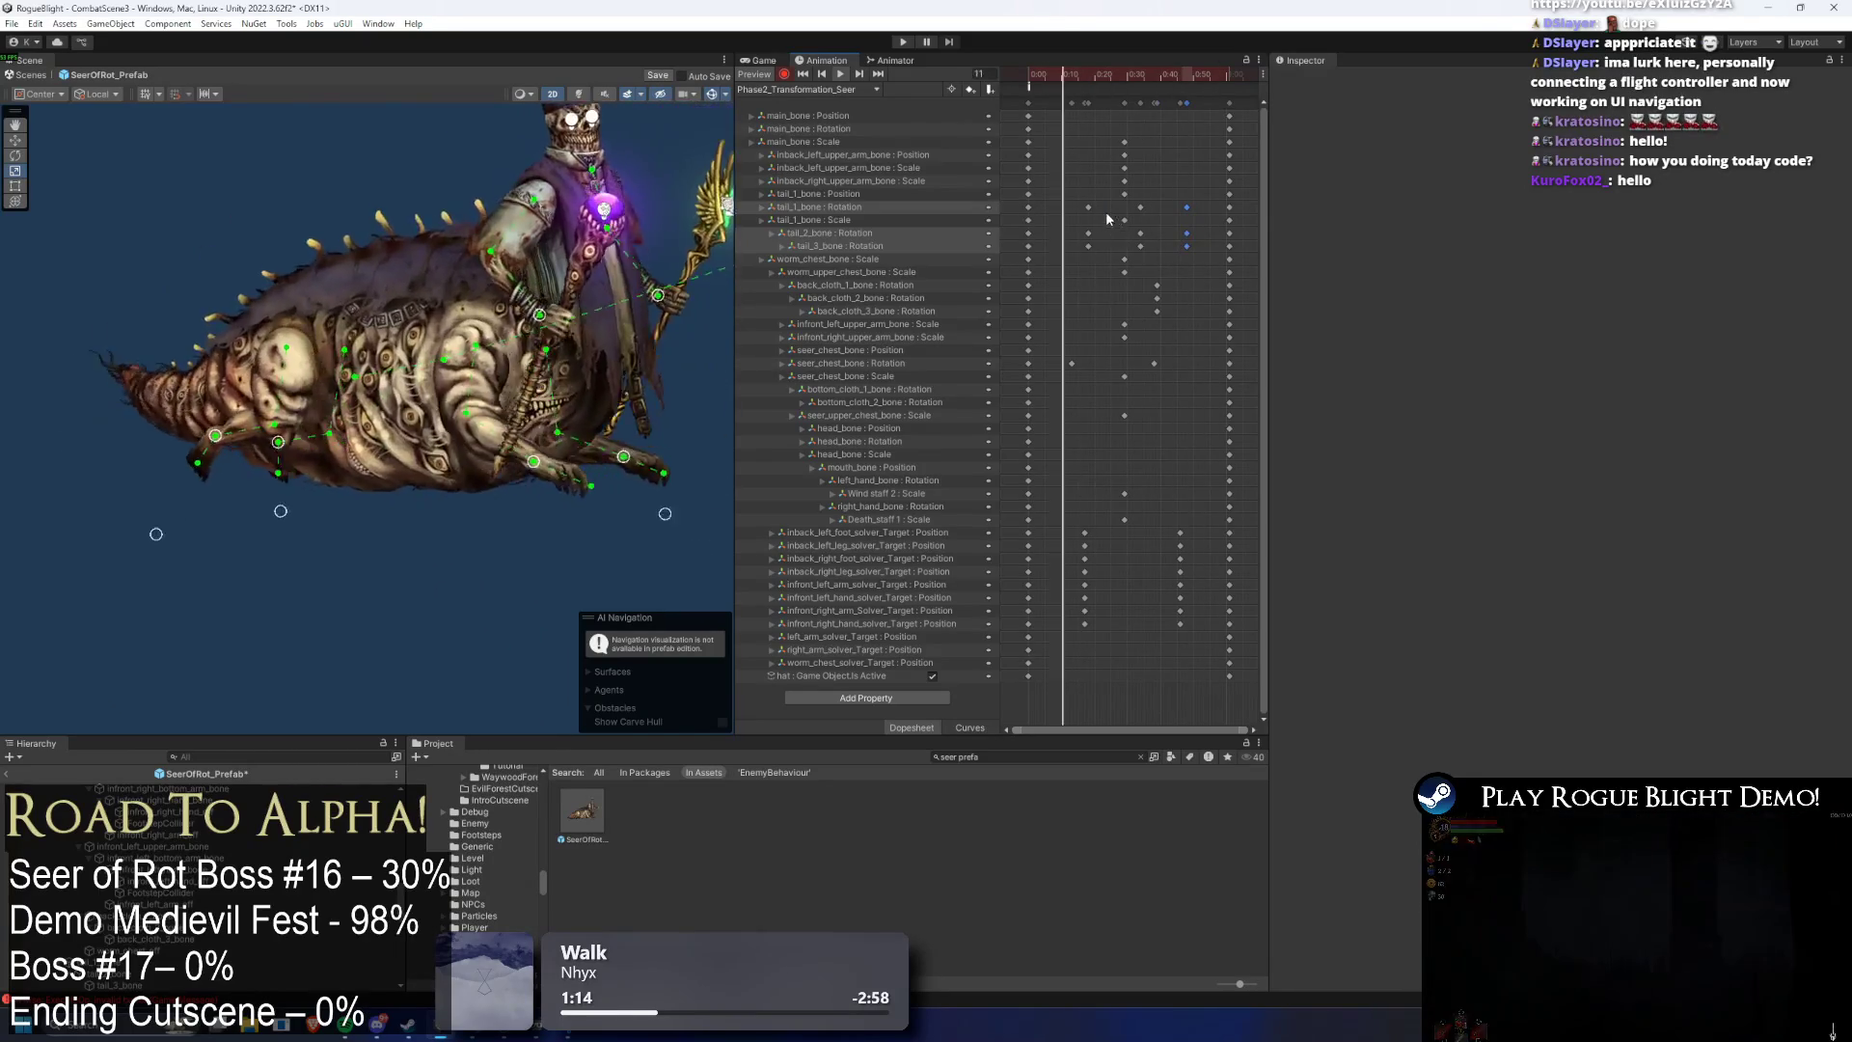
mouse_move(1075, 201)
left_mouse_down()
mouse_move(1209, 212)
mouse_move(1208, 251)
mouse_move(1157, 247)
left_mouse_up()
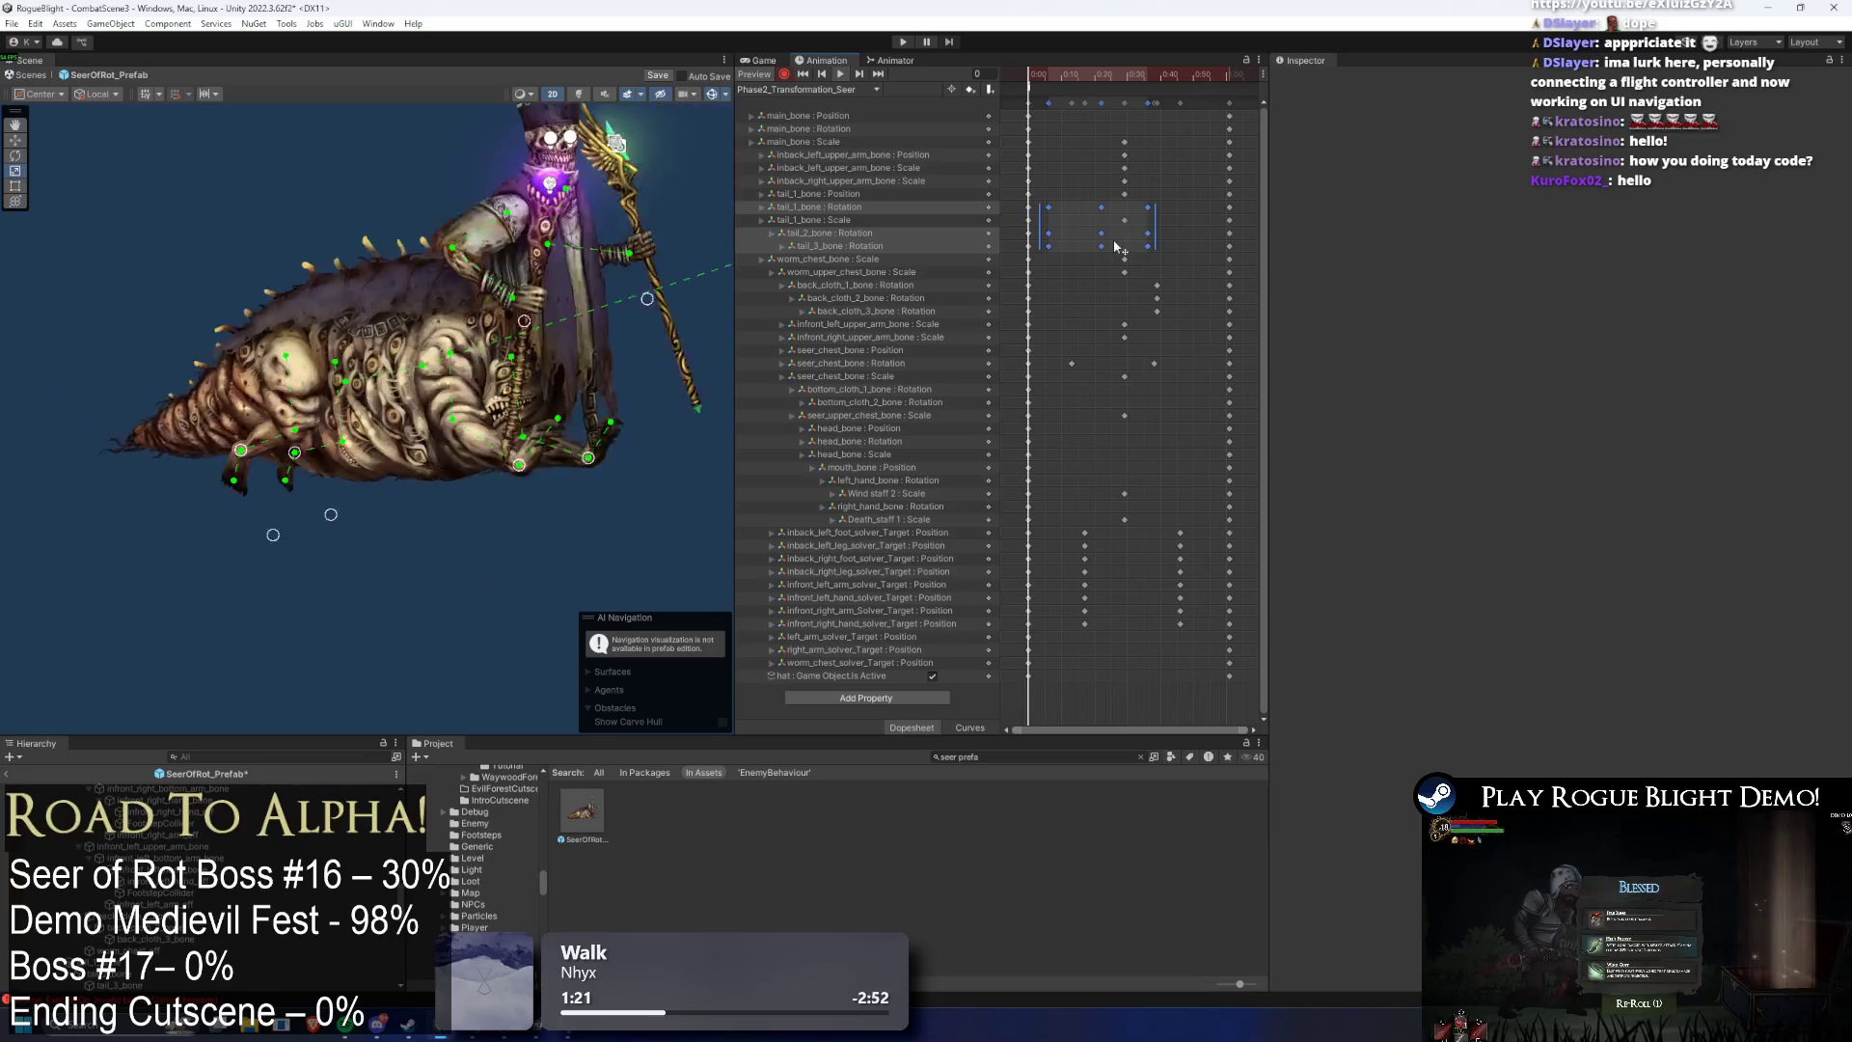
mouse_move(1146, 245)
left_mouse_down()
mouse_move(1195, 226)
mouse_move(1085, 241)
left_mouse_up()
left_click(1138, 165)
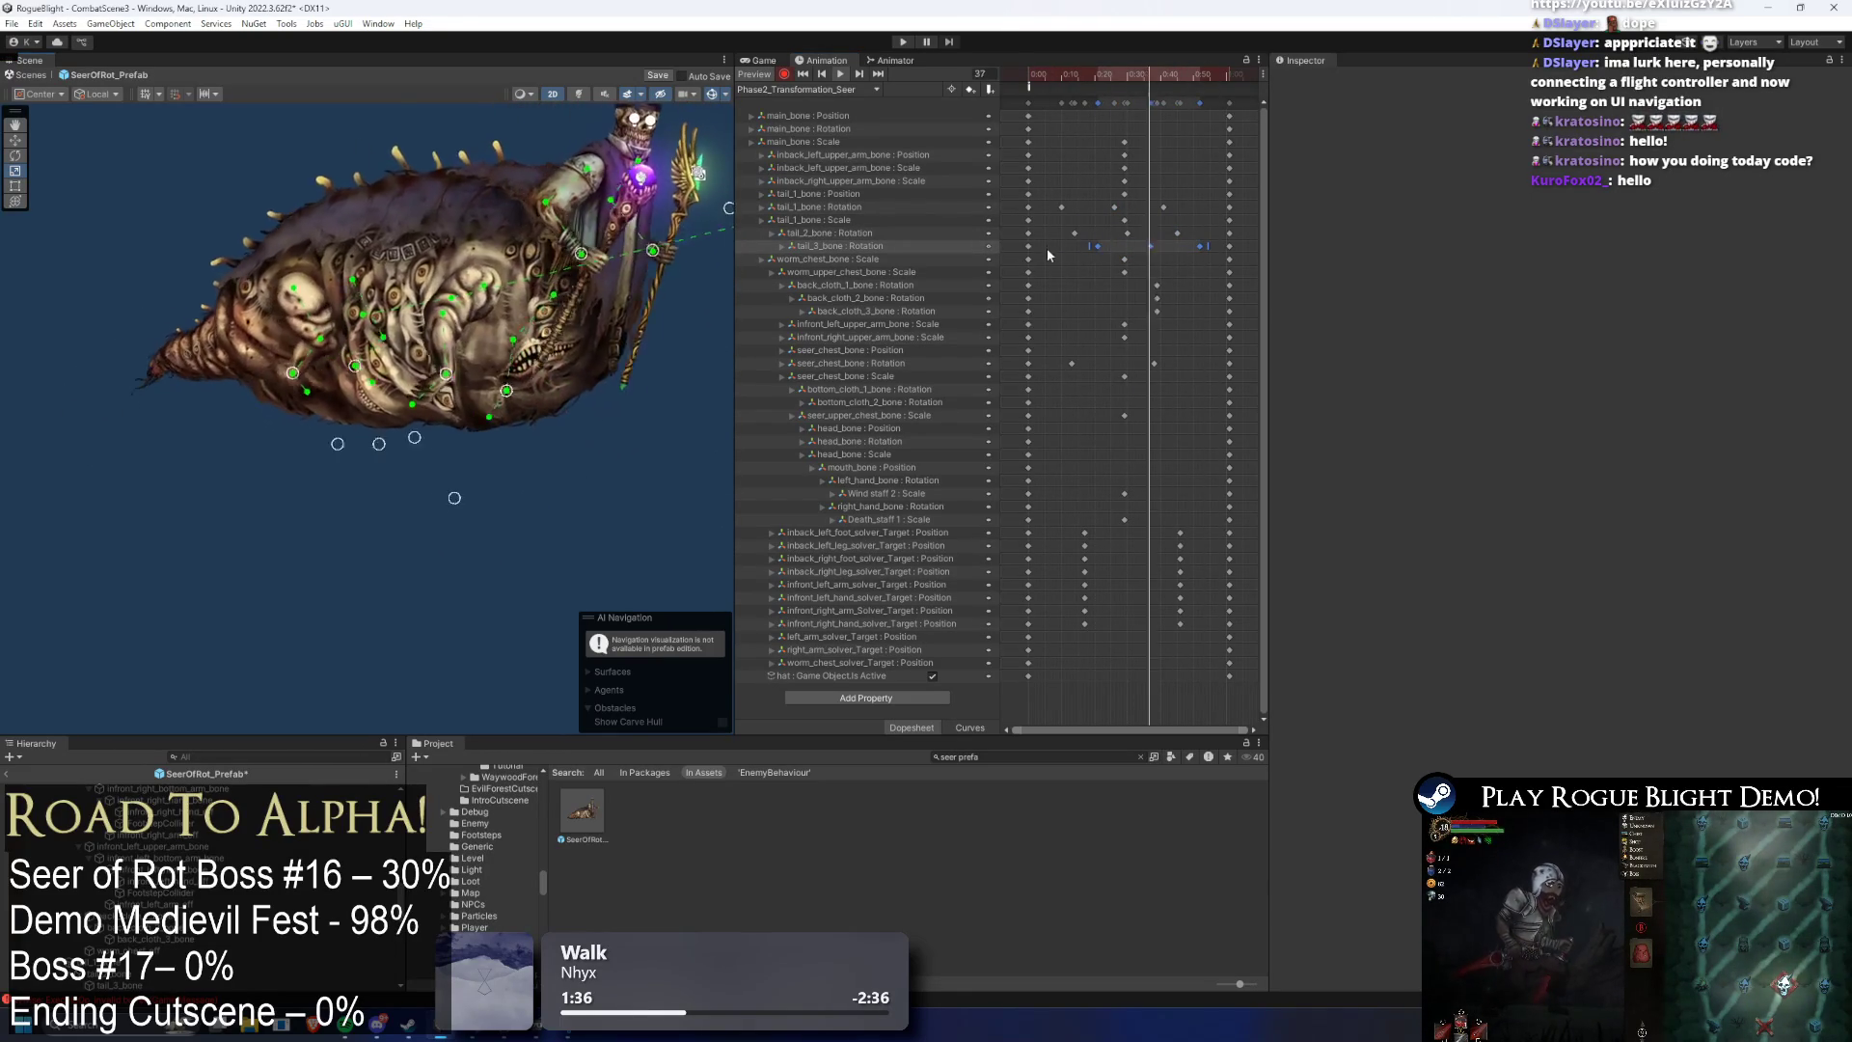
left_click_drag(1035, 229, 1206, 253)
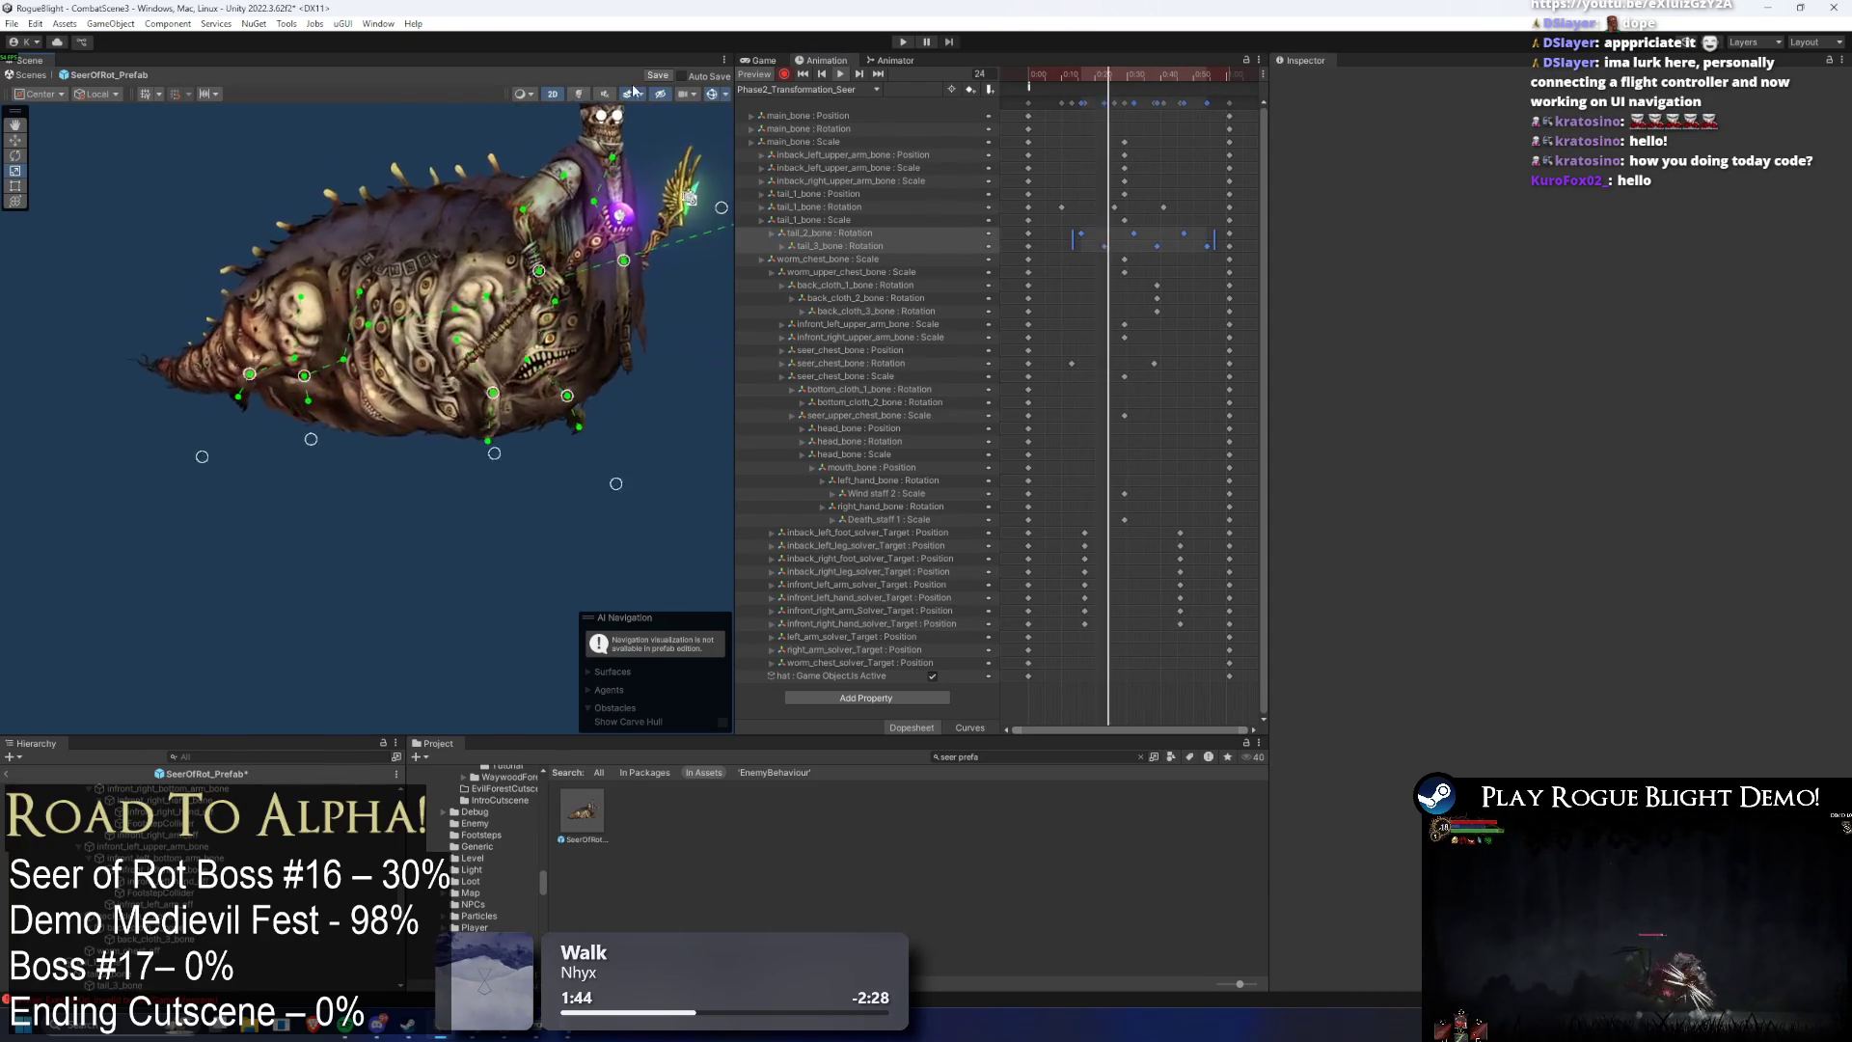
key("r")
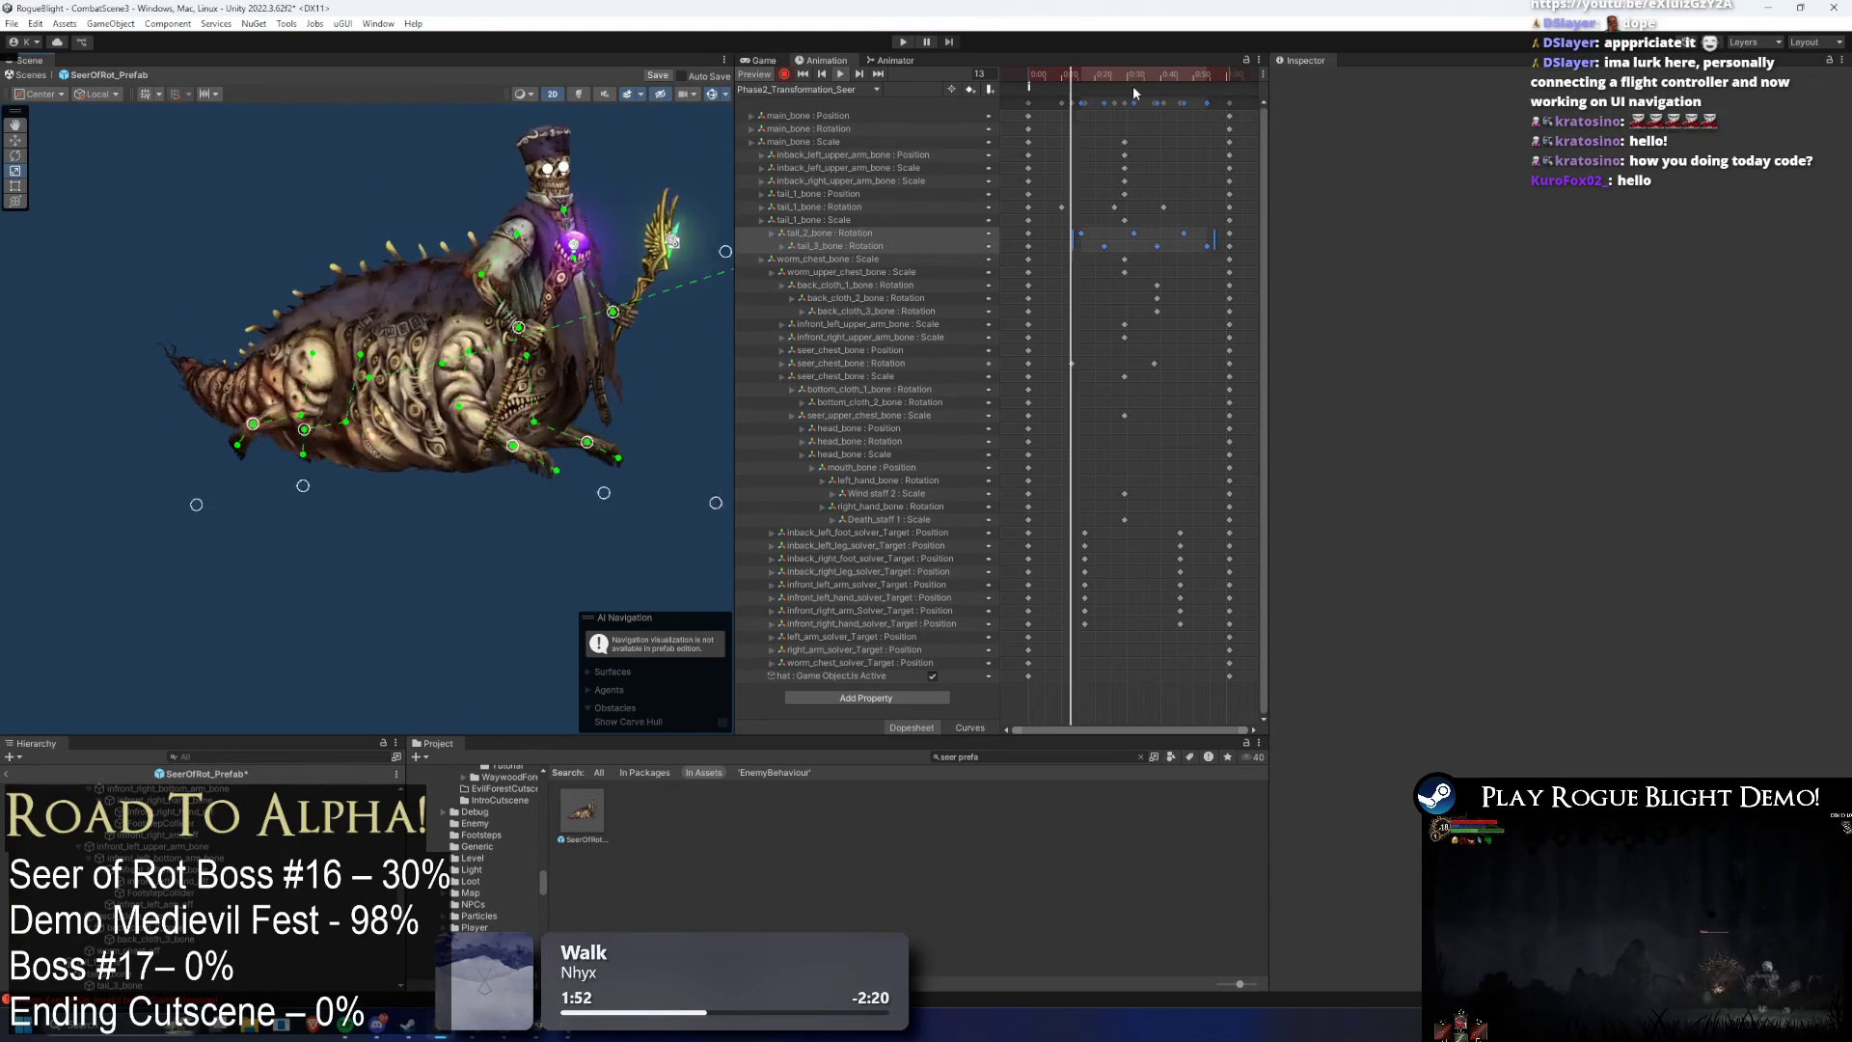
mouse_move(1107, 72)
left_mouse_down()
mouse_move(1140, 73)
mouse_move(1077, 73)
mouse_move(1165, 73)
mouse_move(1019, 77)
mouse_move(1107, 77)
left_mouse_up()
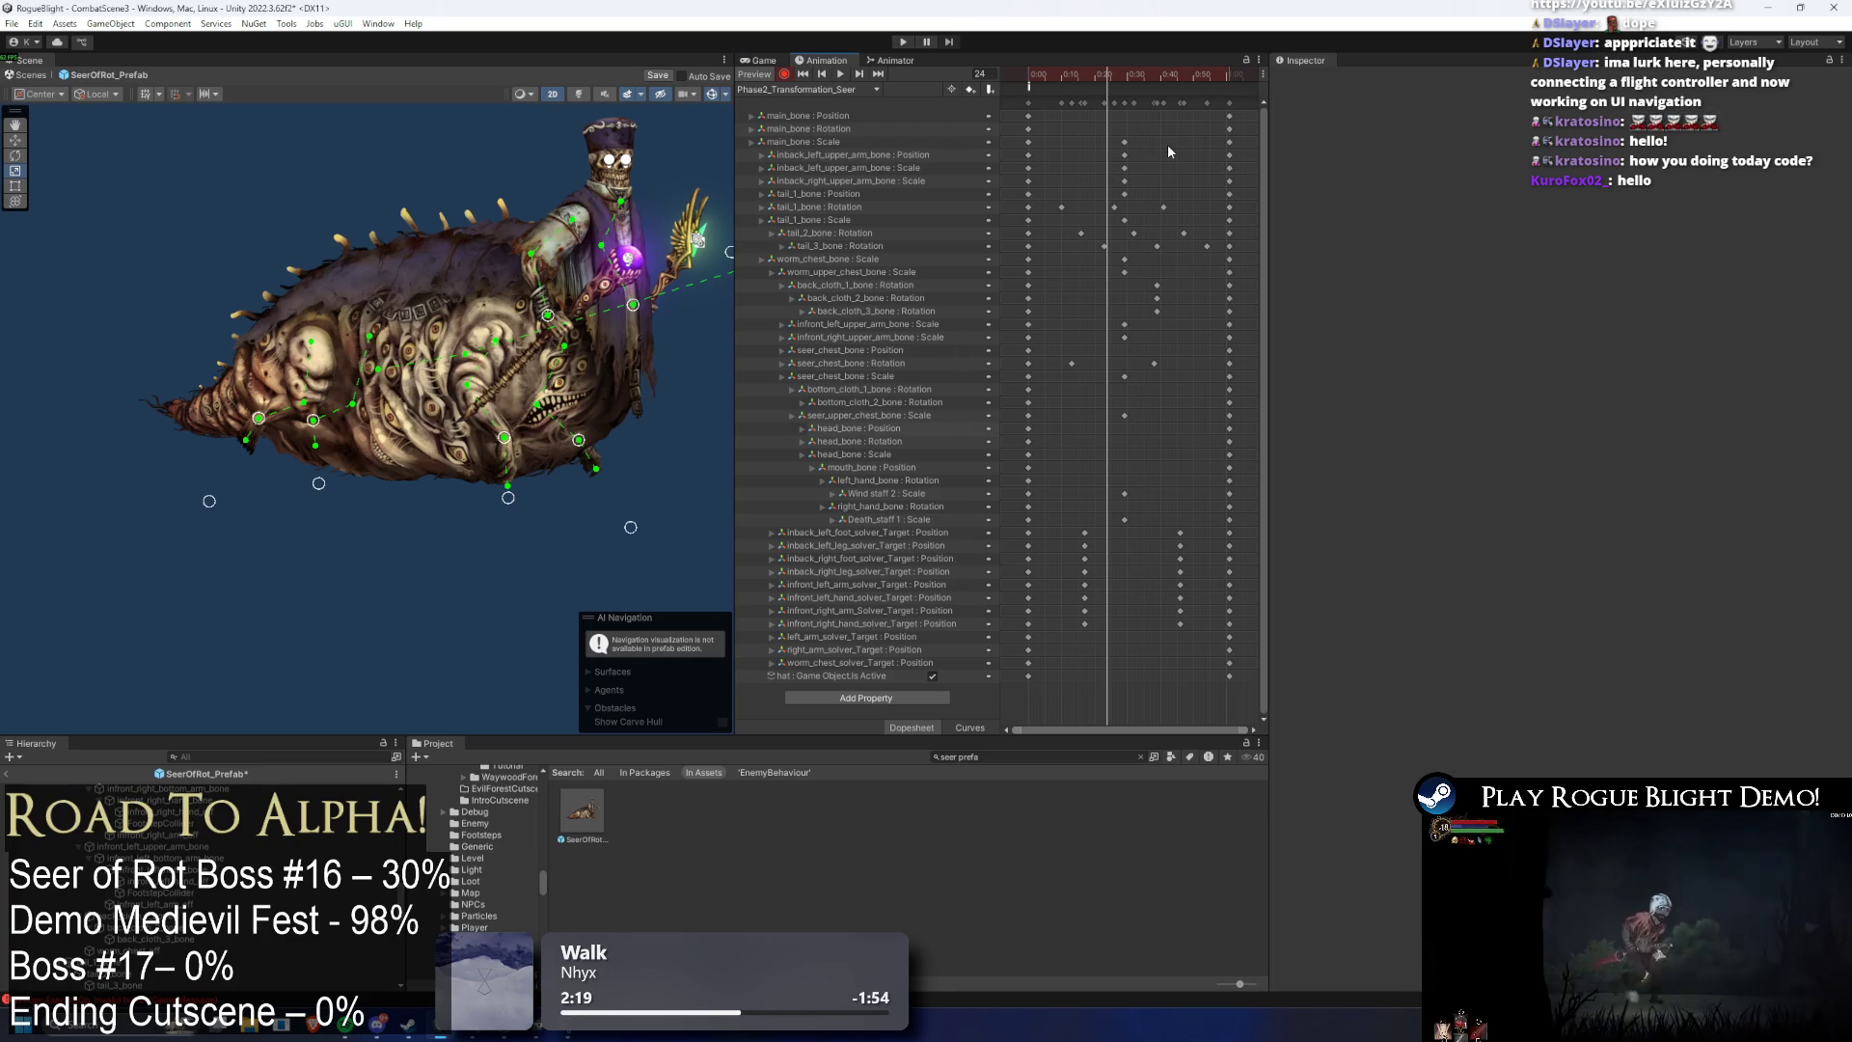
- Replay the transformation clip and select the torso sprite to show it in the Inspector
key("space")
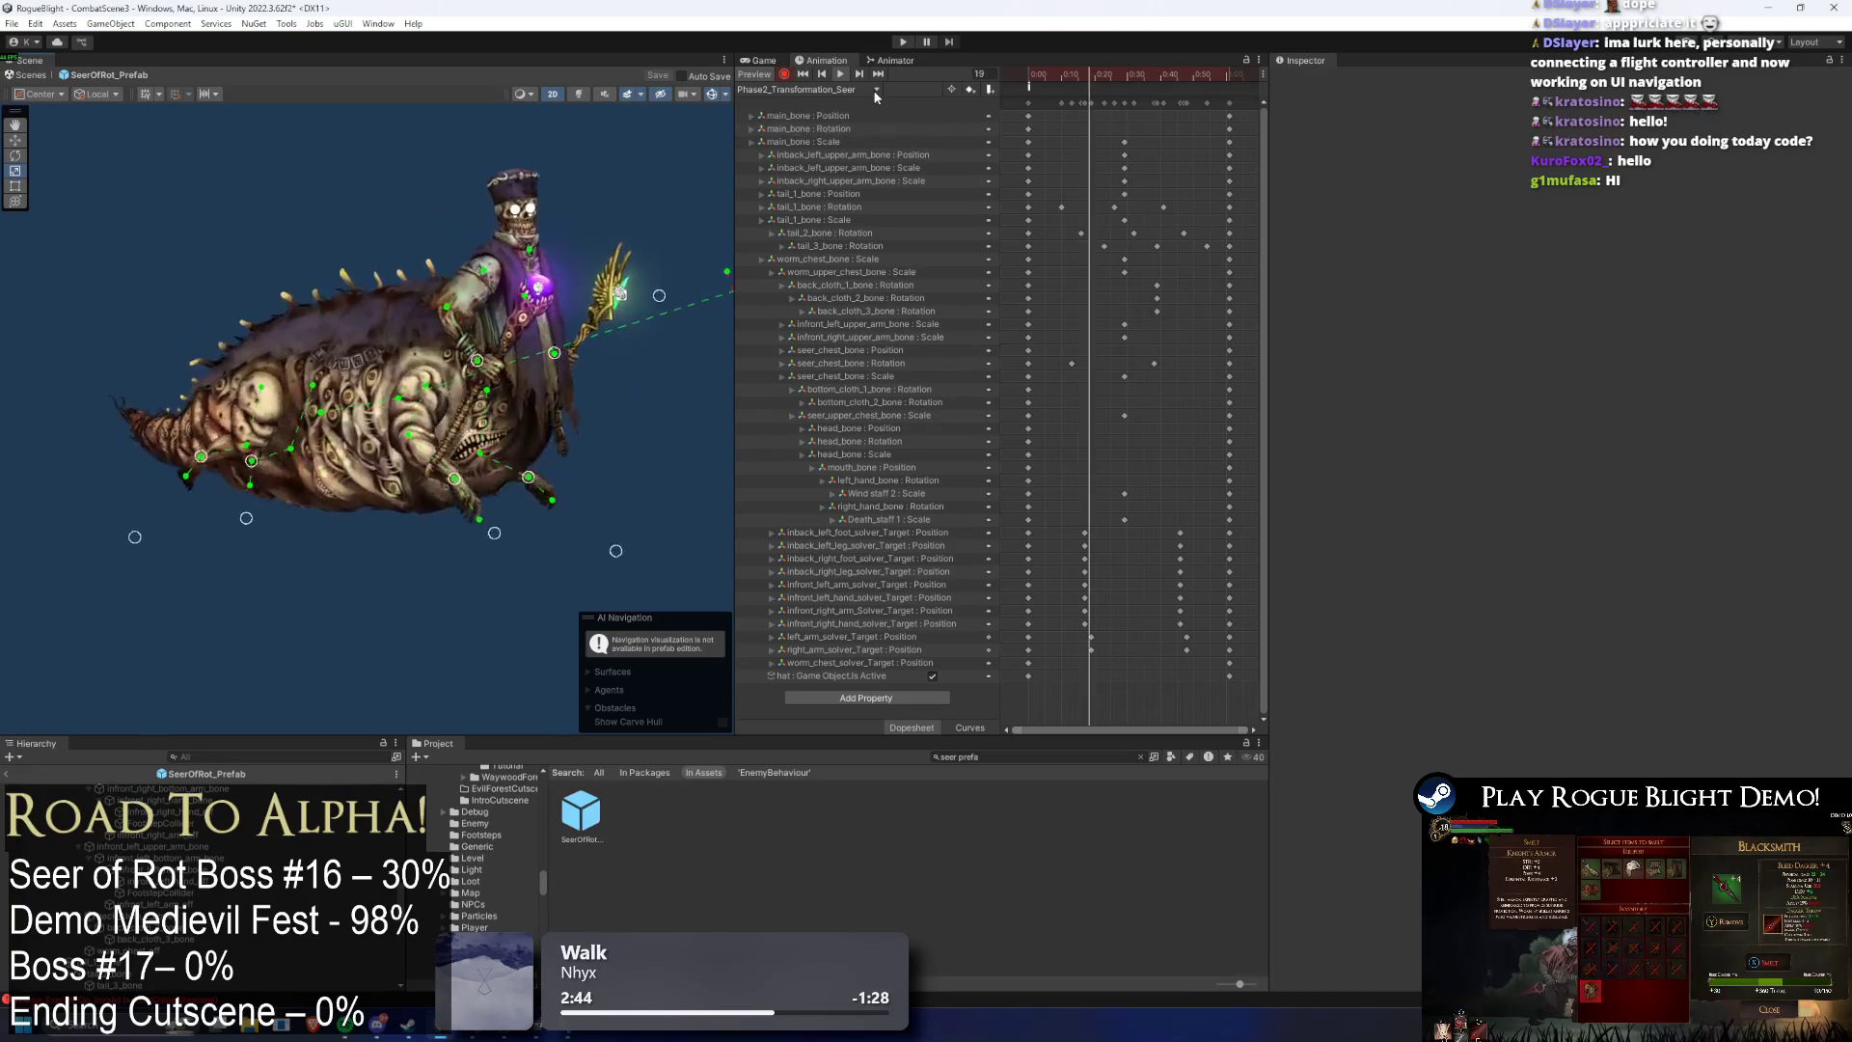
left_click(893, 174)
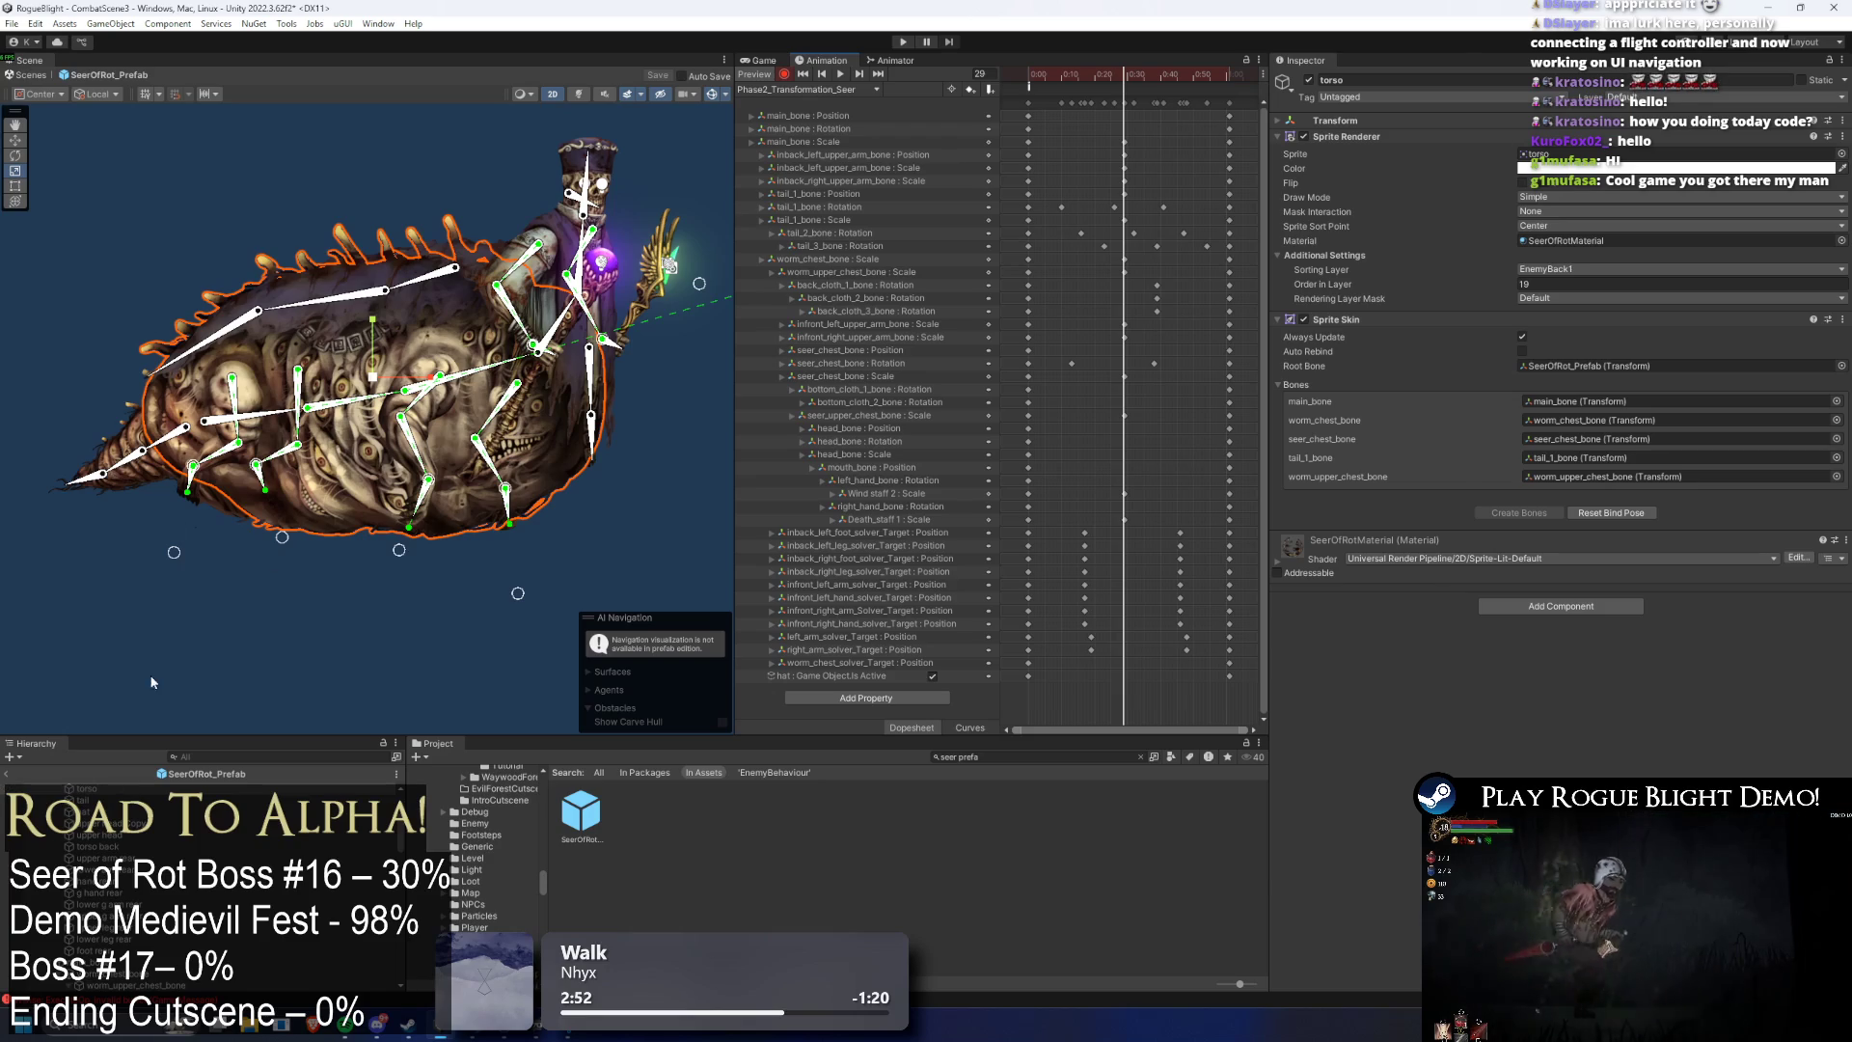
- Keep the torso sprite's colour at white (FFFFFF) and select the sprite skinned to head_bone
left_click(591, 352, "shift")
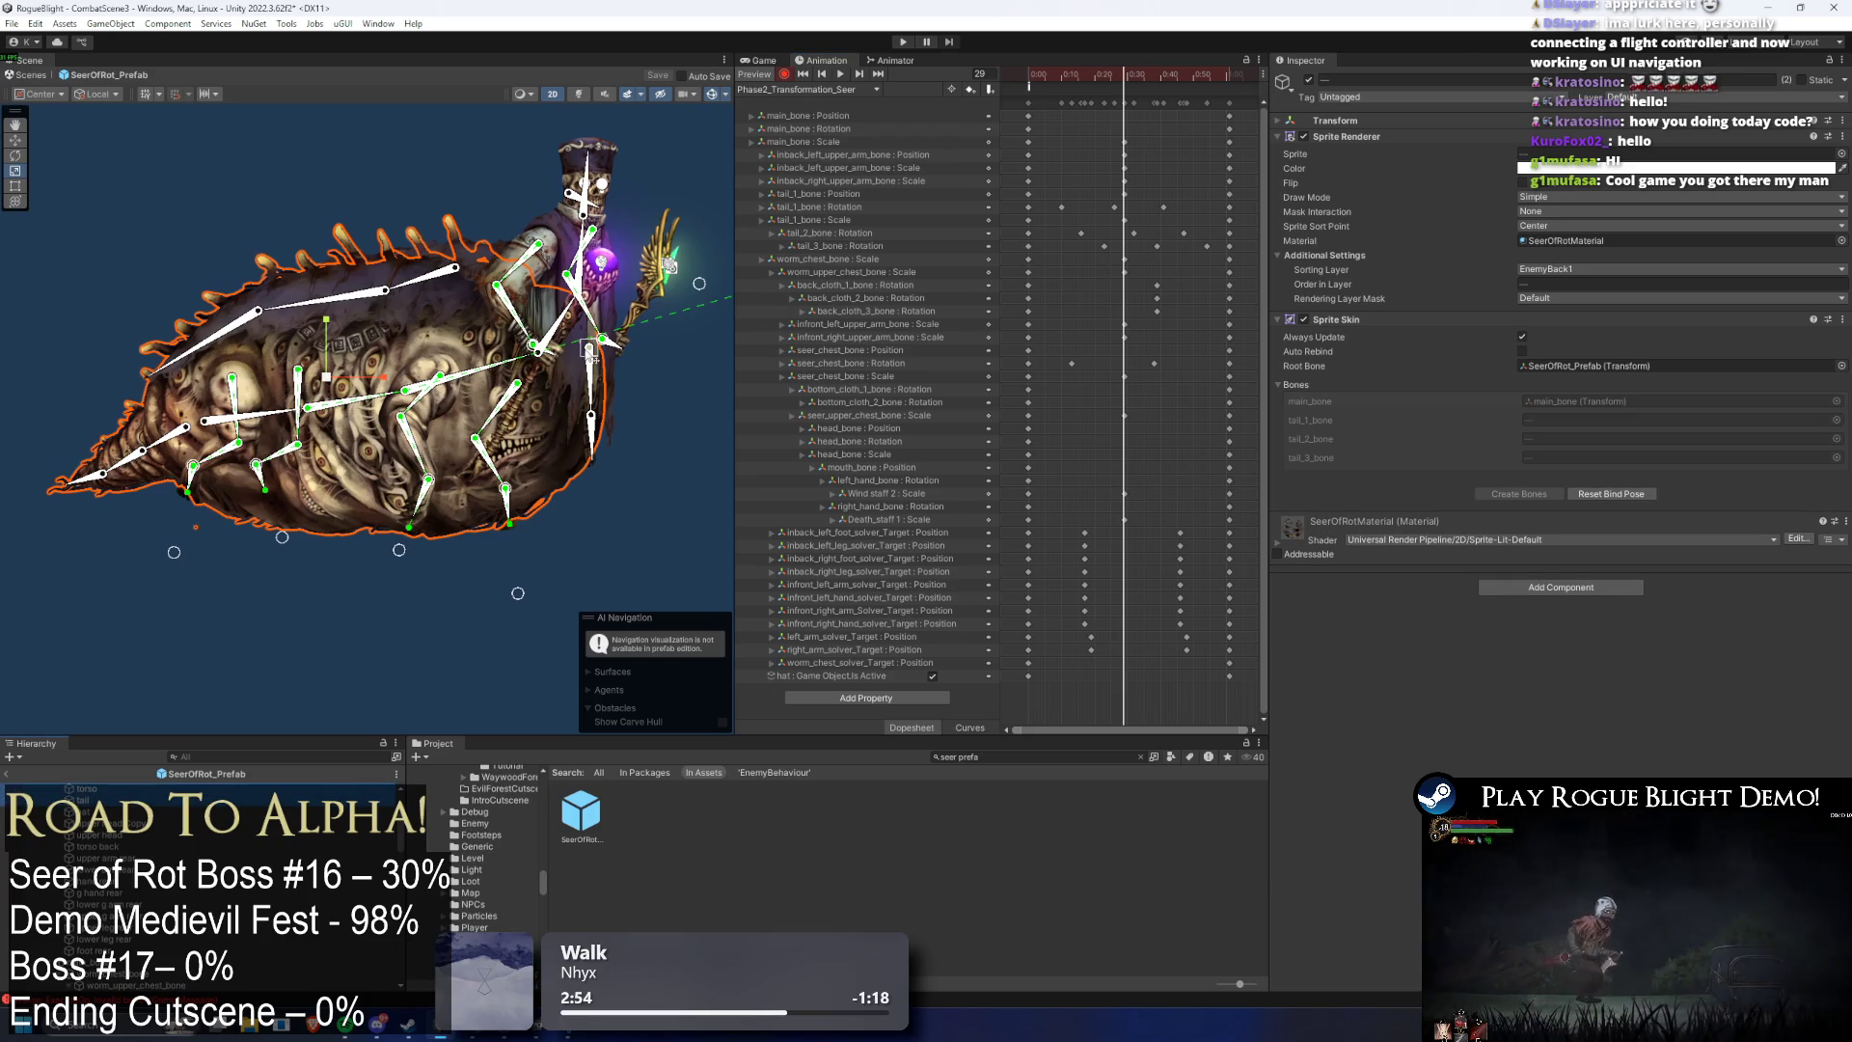
left_click(1553, 170)
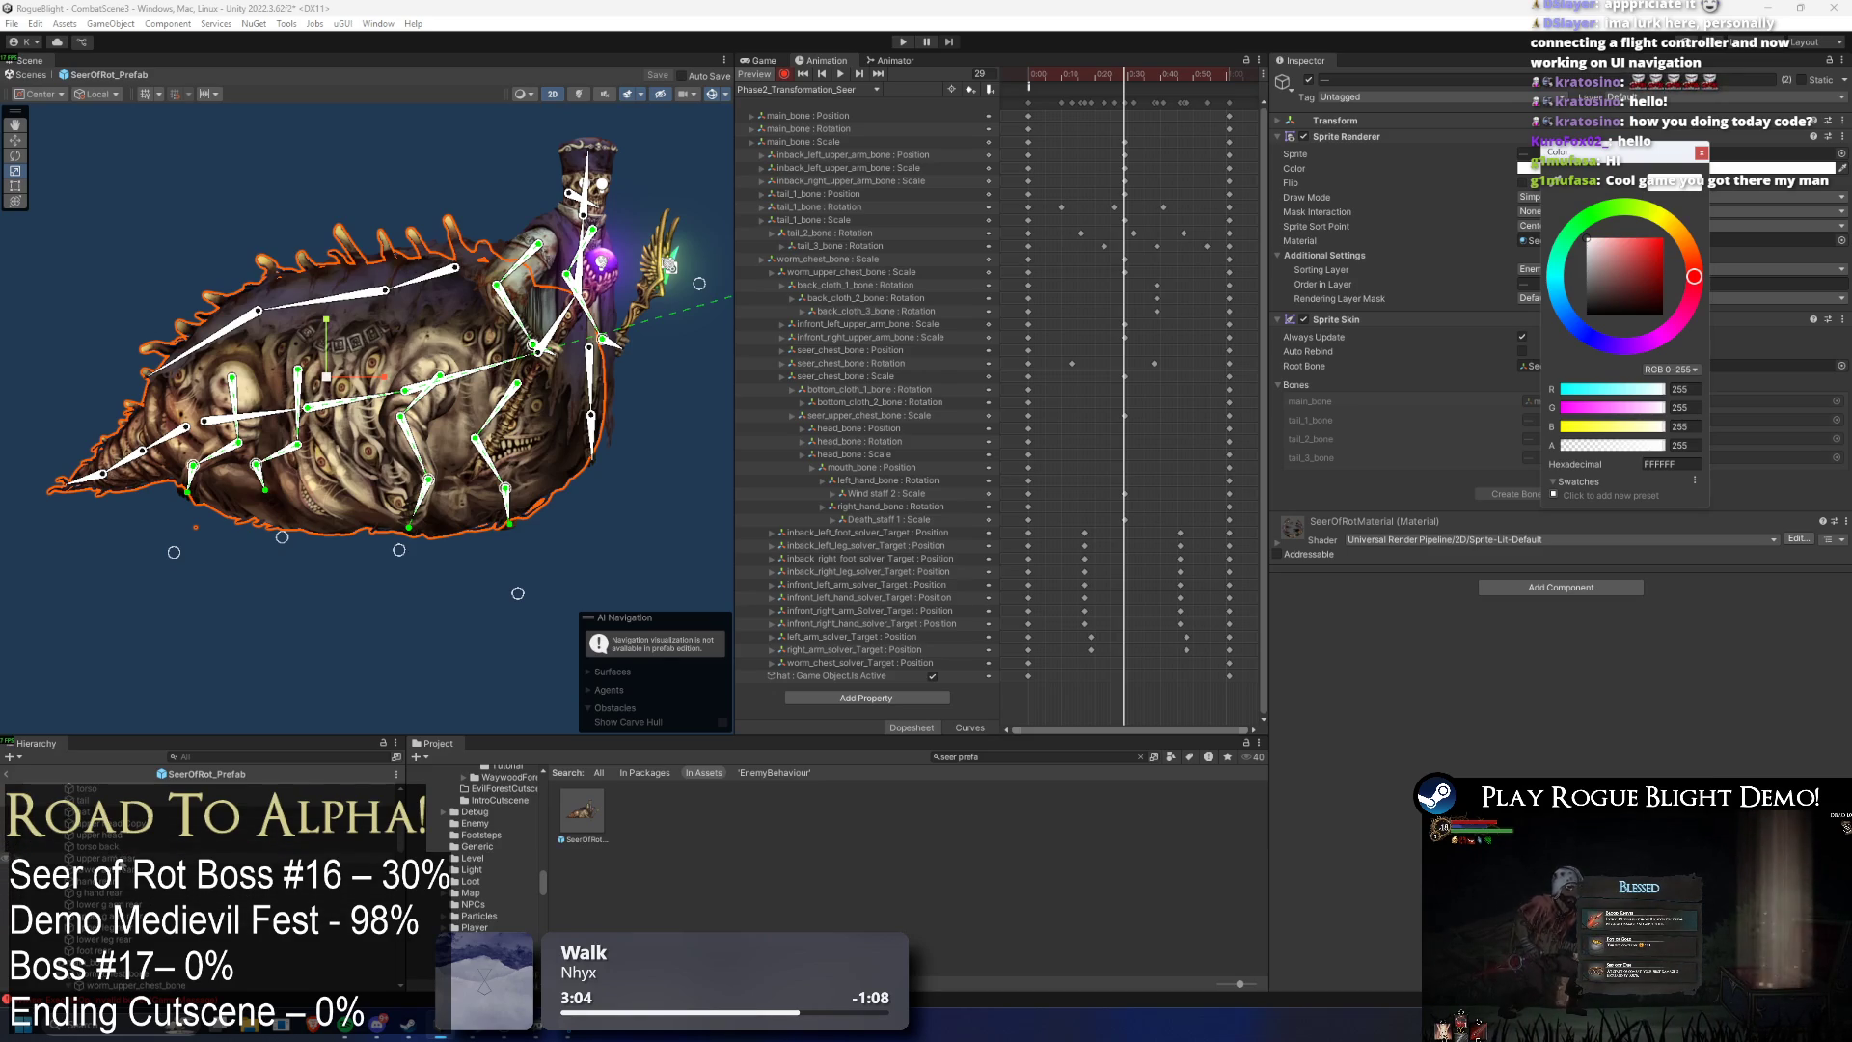
key("Escape")
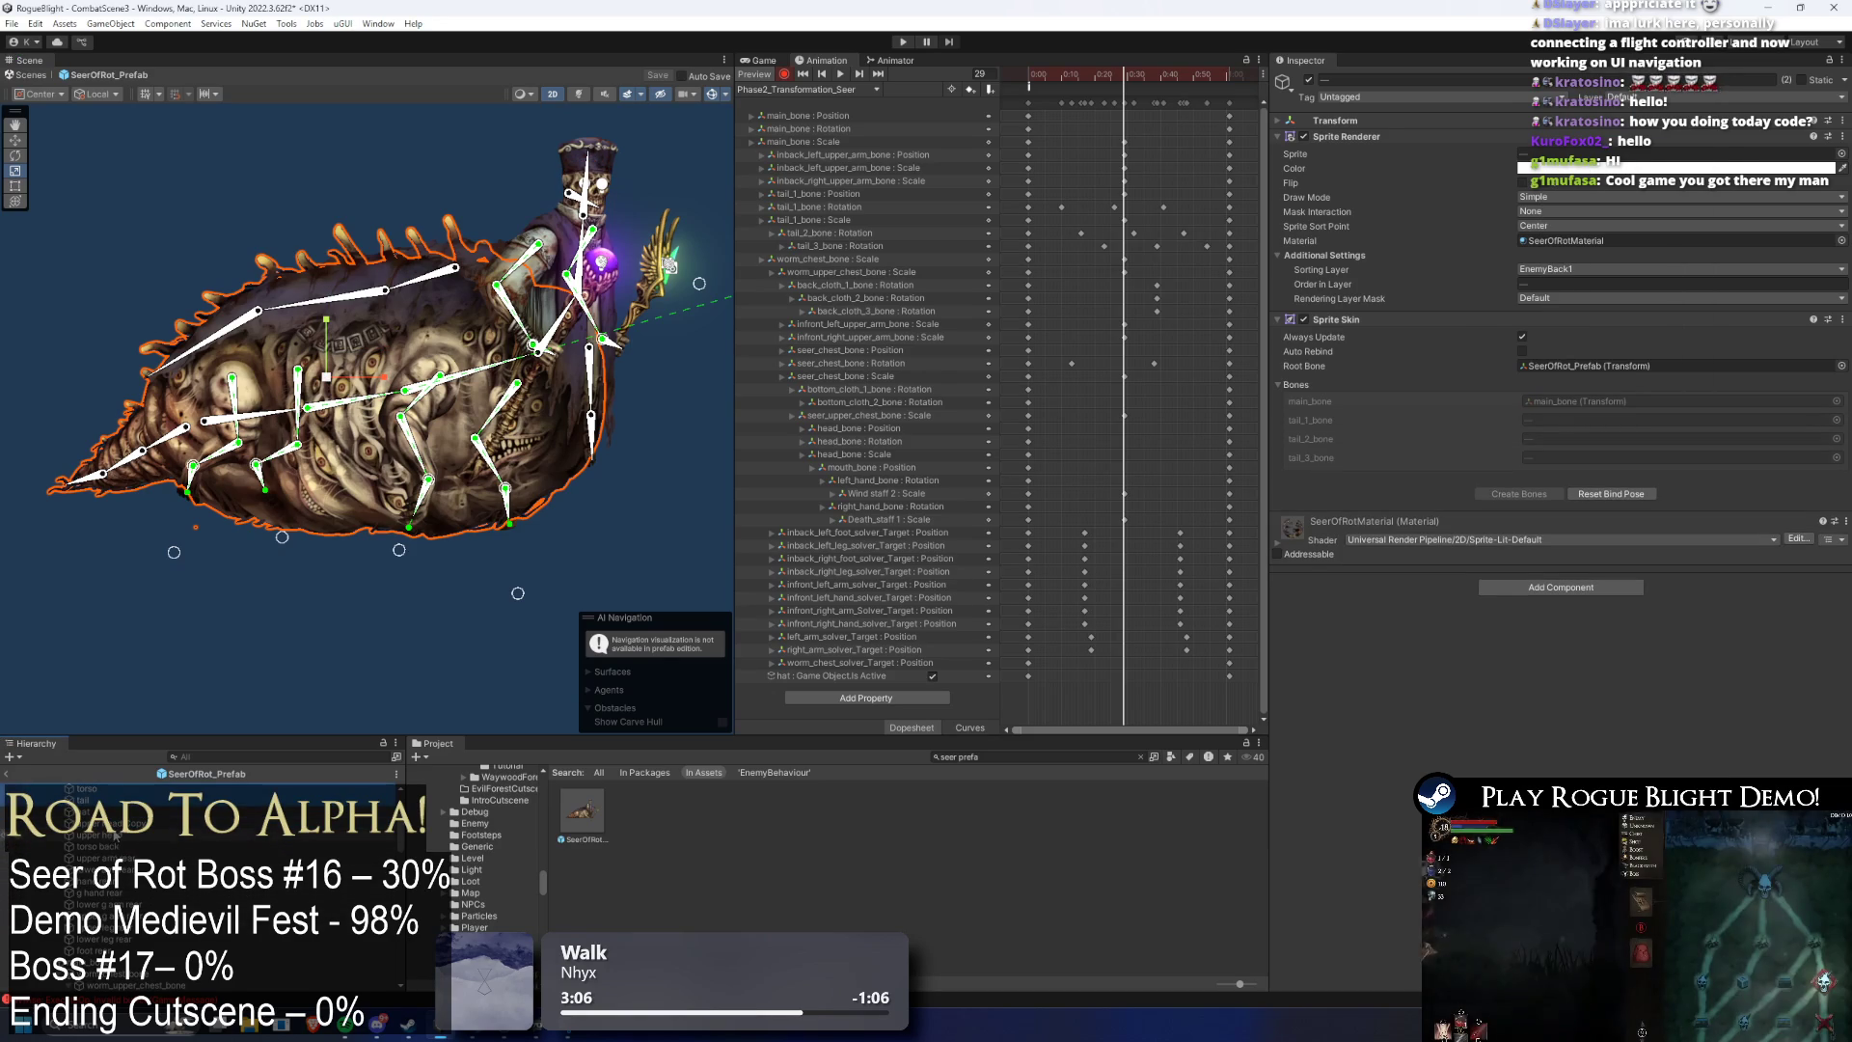
left_click(121, 835)
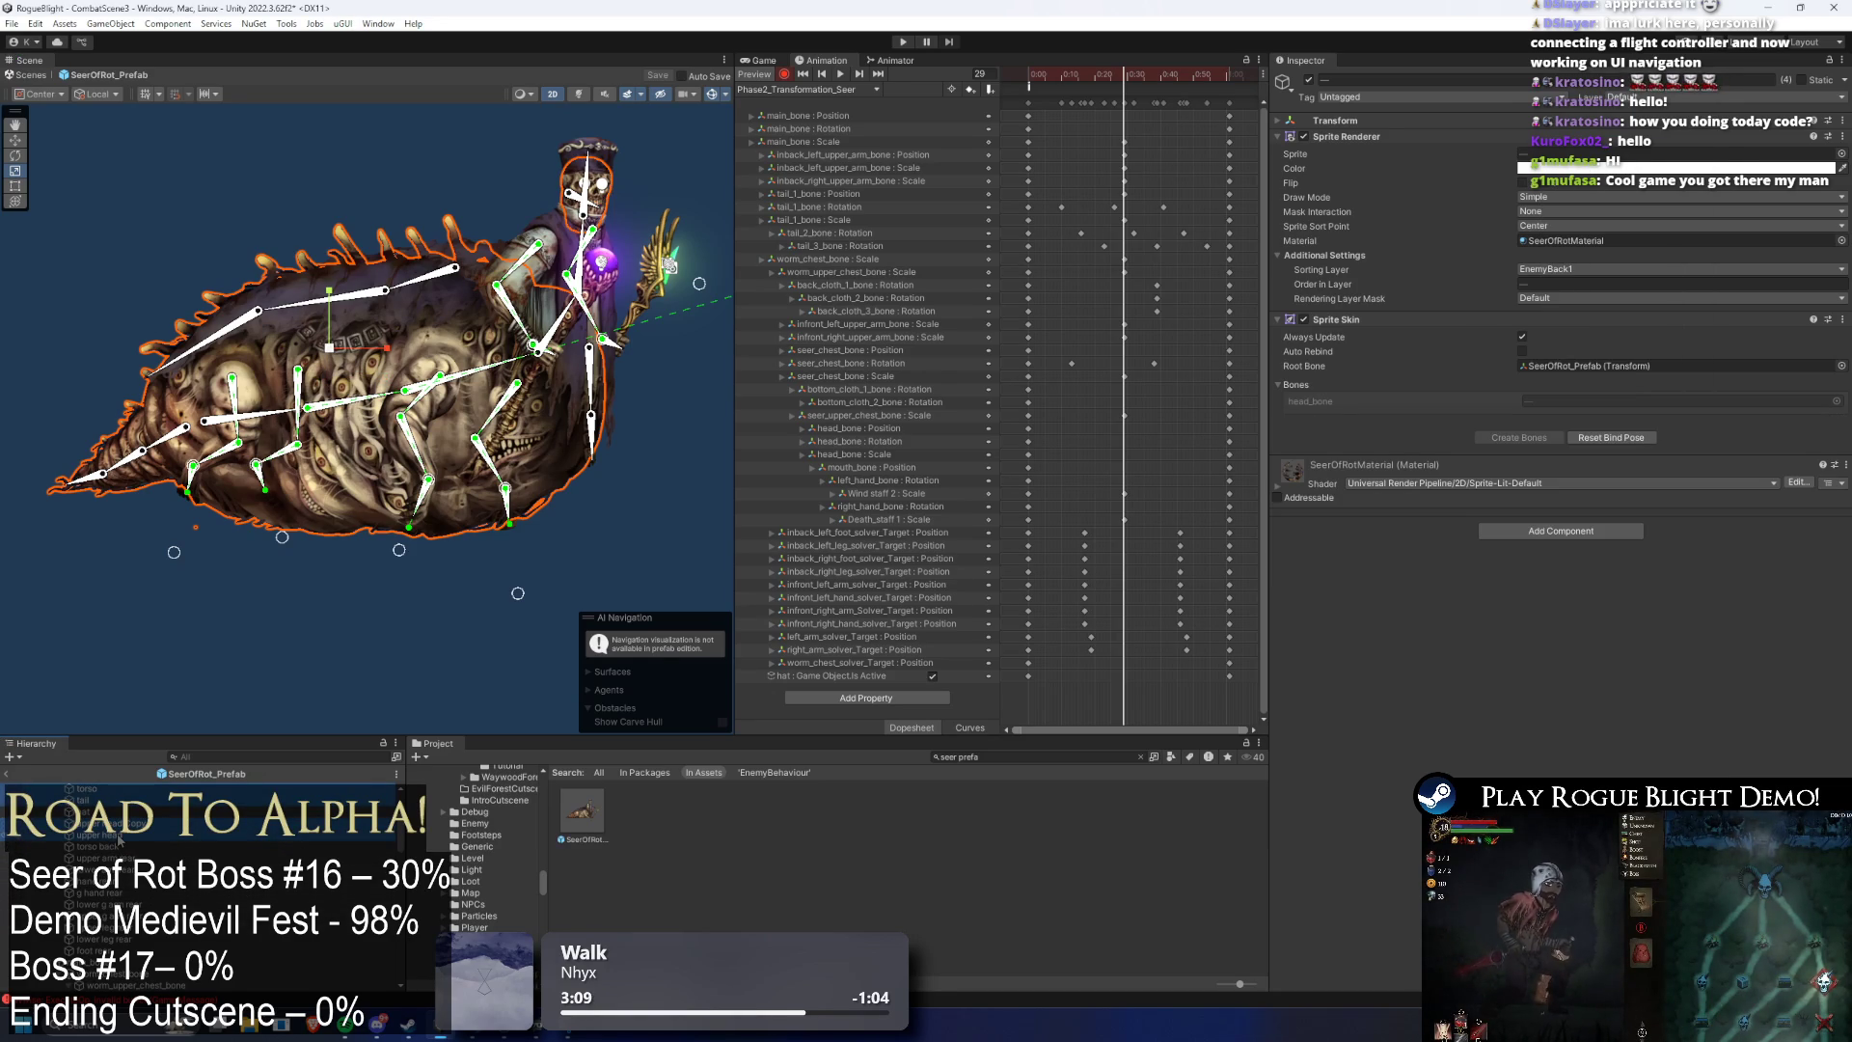
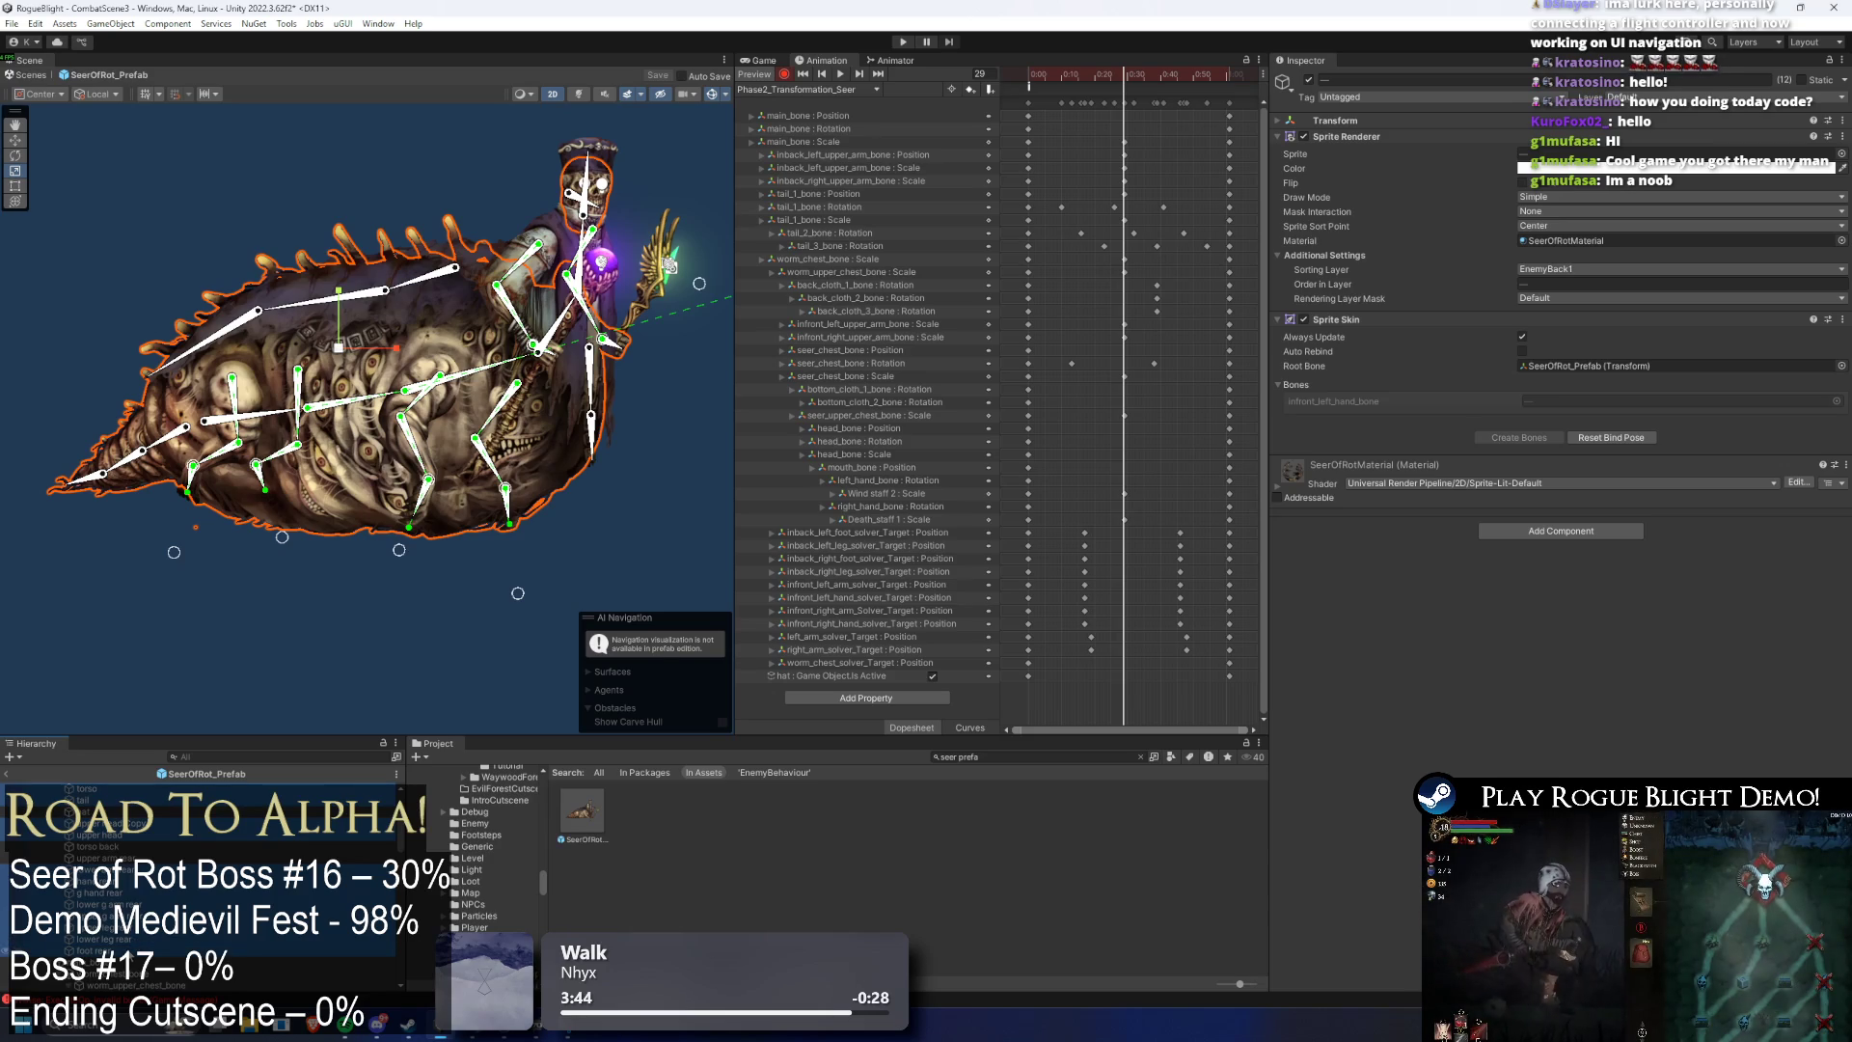
- Tint the selected body sprites red, then add more body-part sprites, including g hand front, to the selection
left_click(1558, 169)
left_click_drag(1636, 259, 1659, 254)
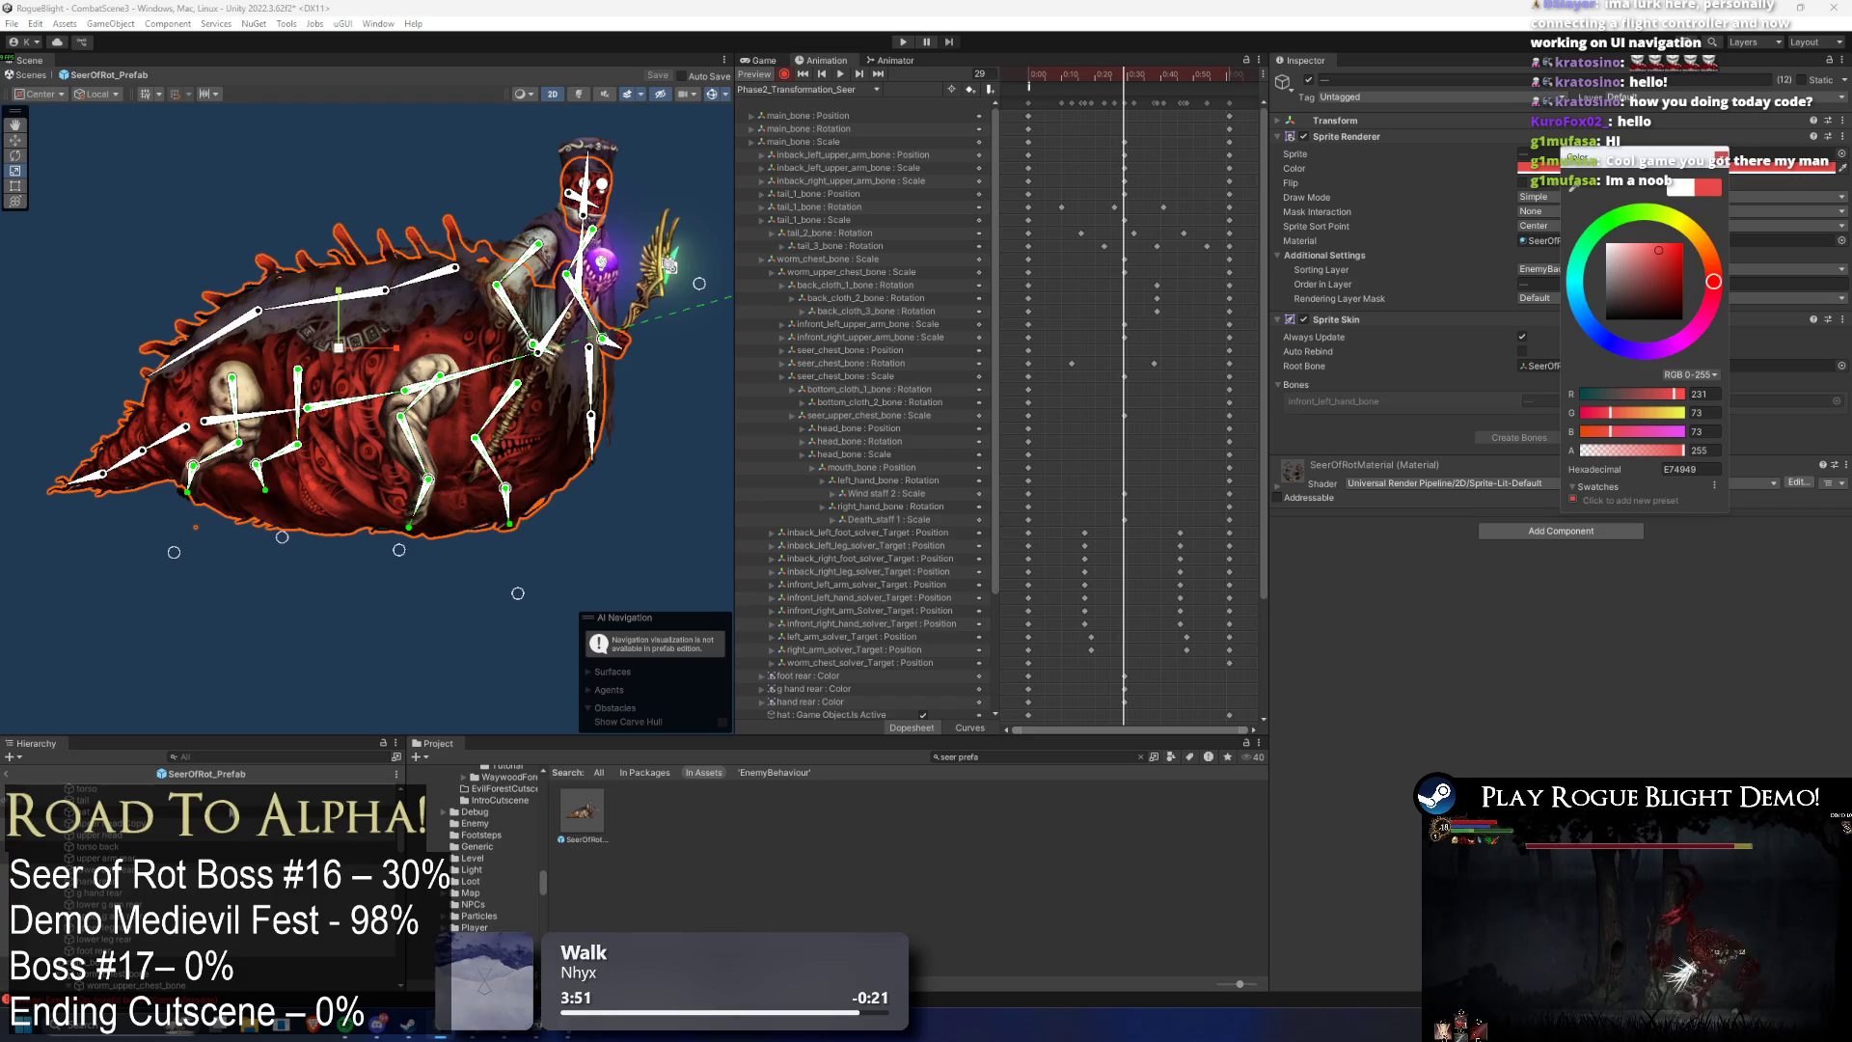
scroll(126, 845, "down", 5)
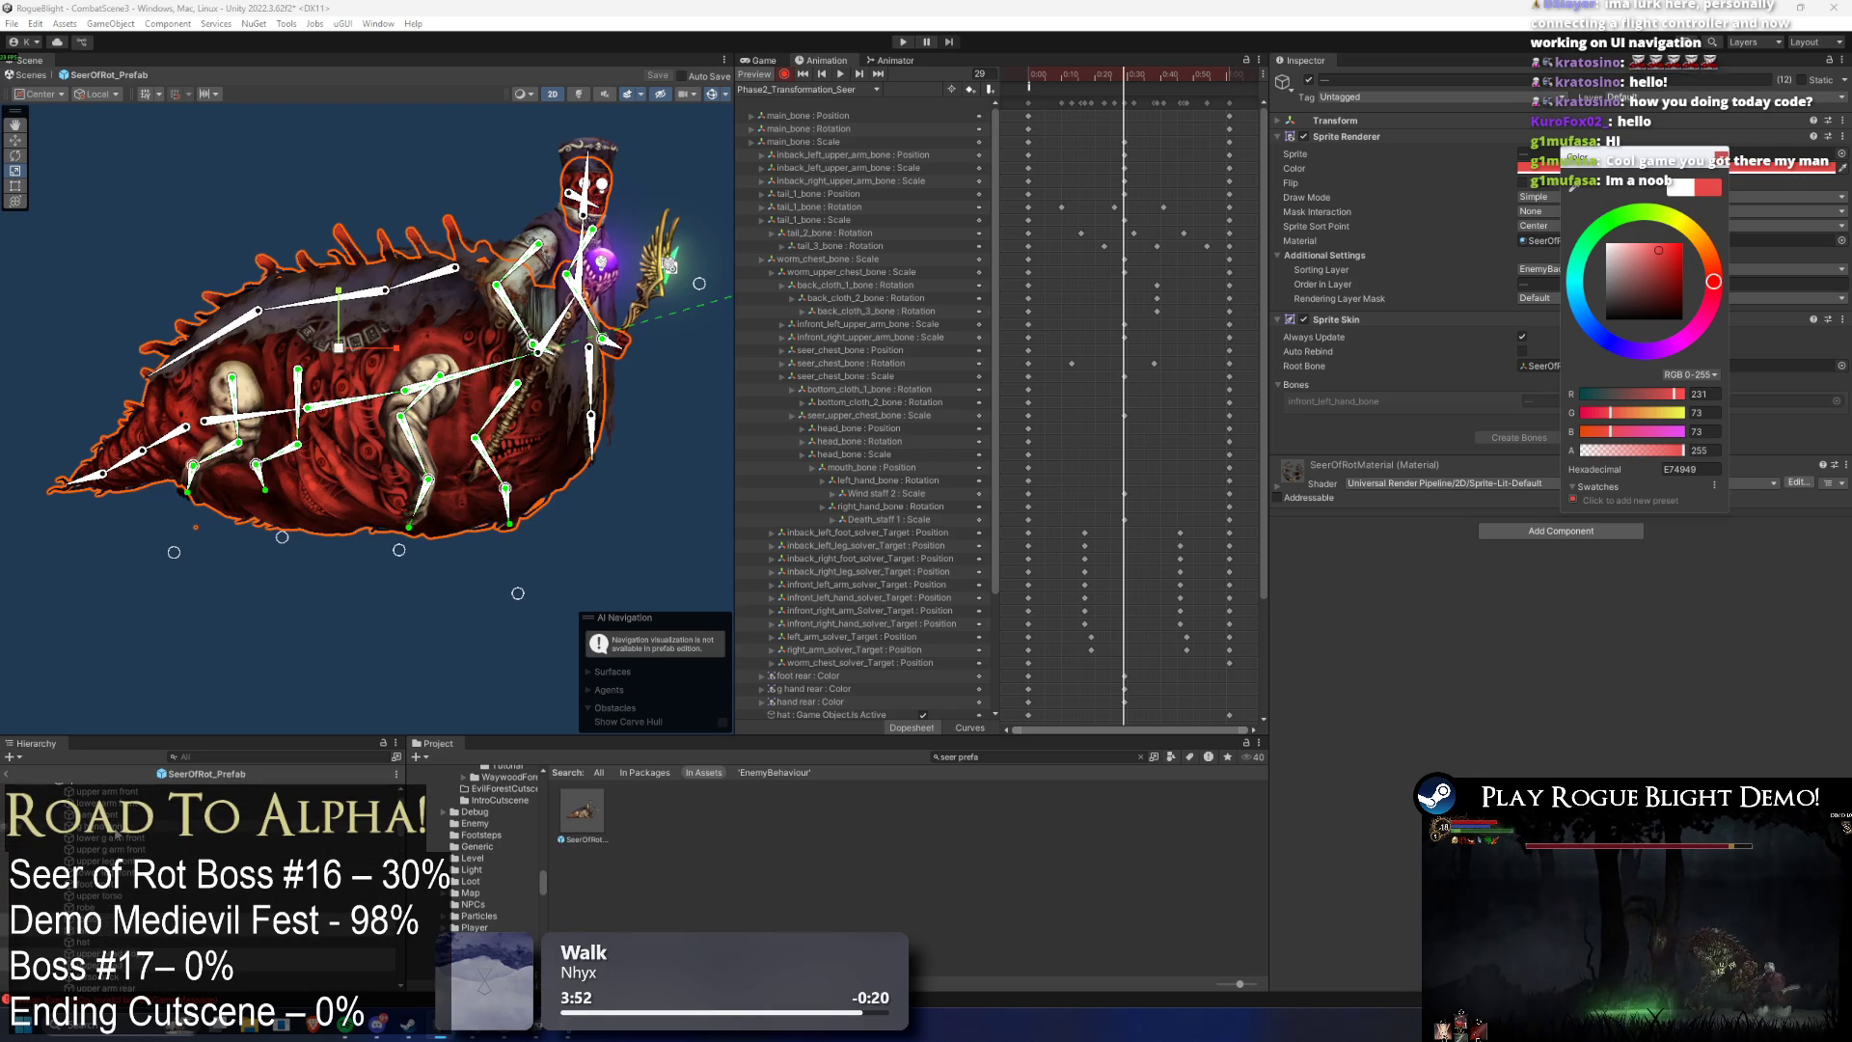
left_click(118, 849, "ctrl")
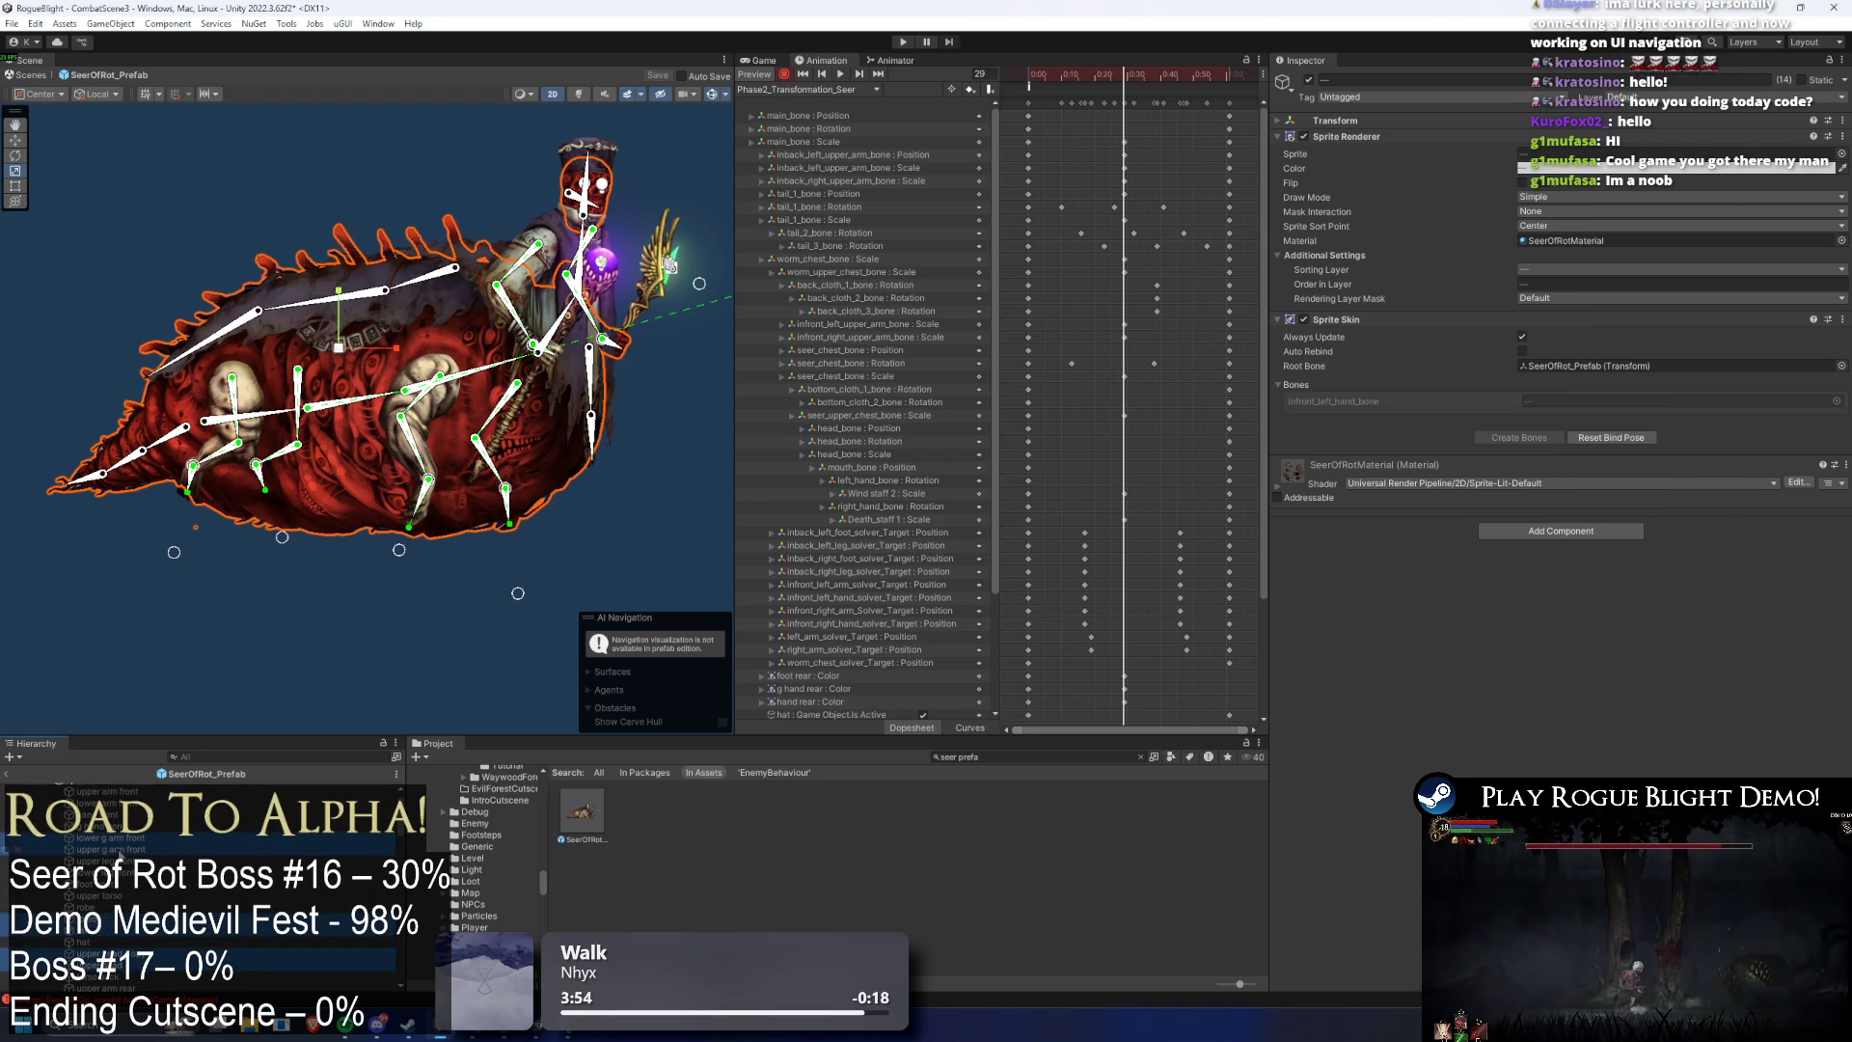
left_click(121, 860, "ctrl")
left_click(121, 872, "ctrl")
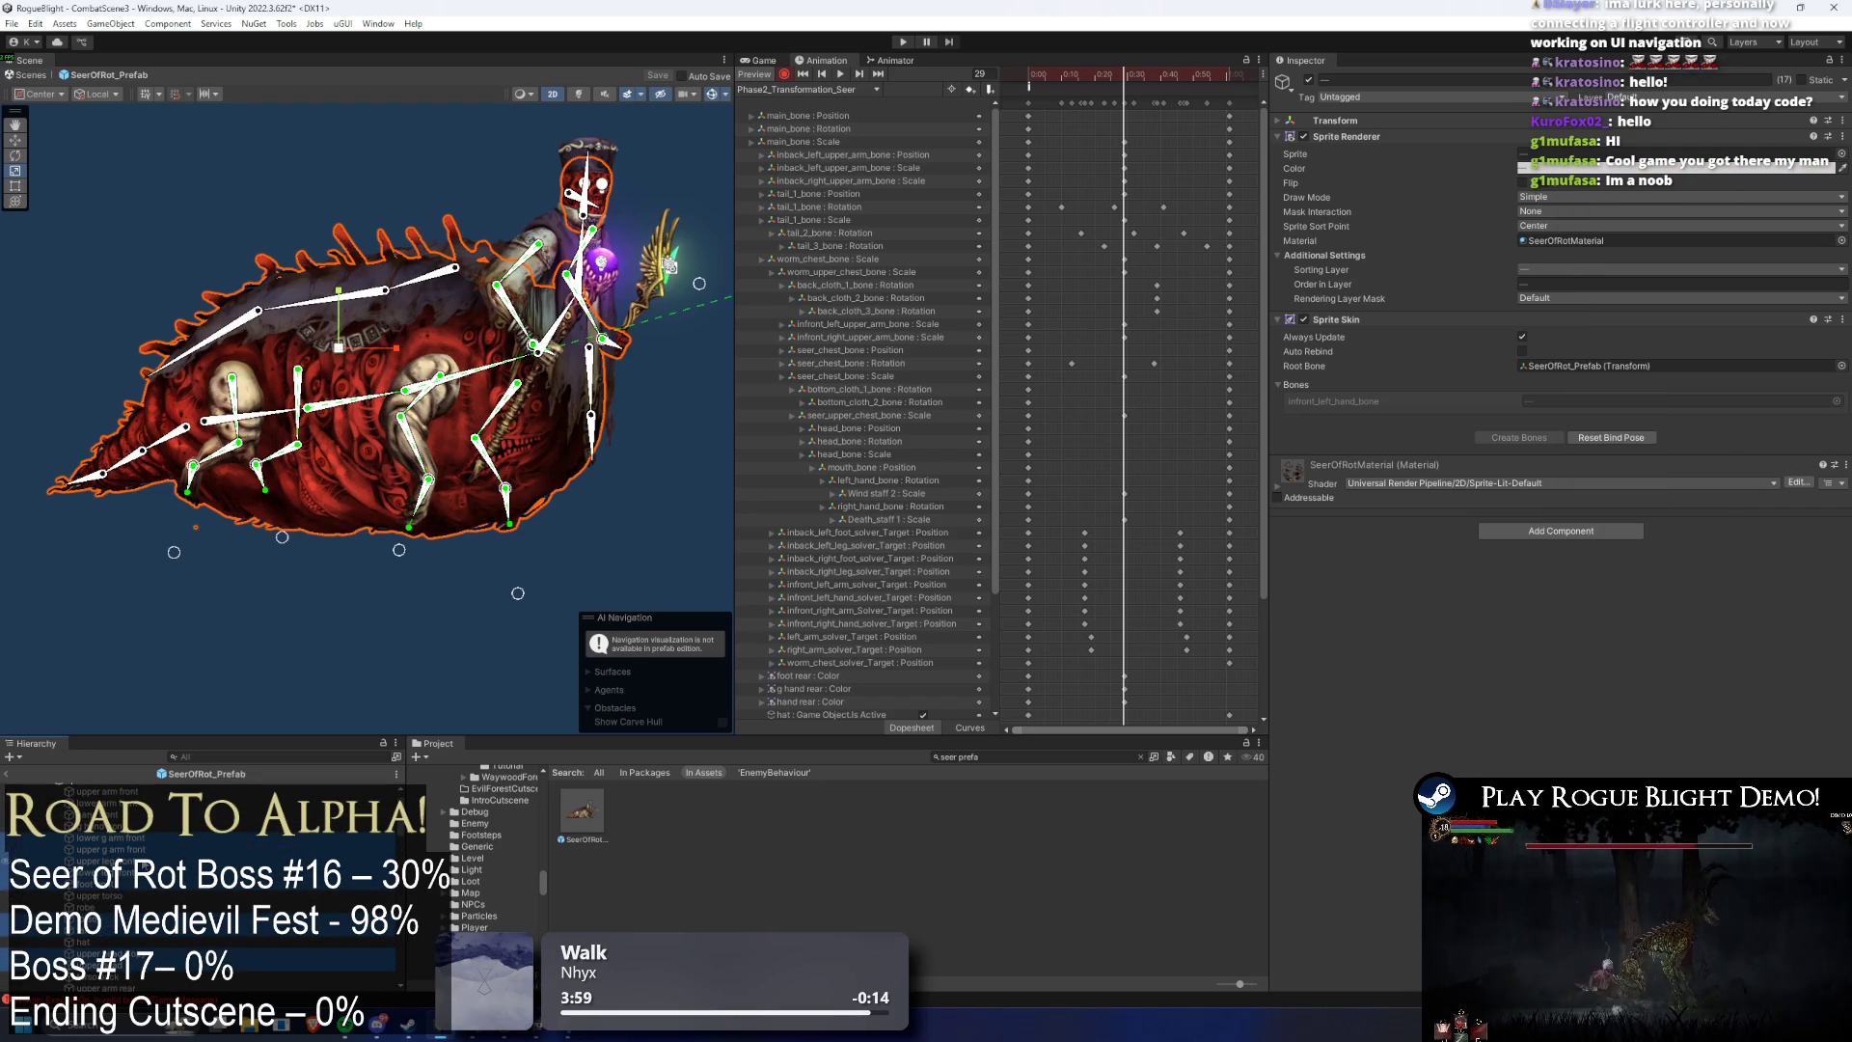
scroll(145, 845, "up", 3)
left_click(129, 848, "ctrl")
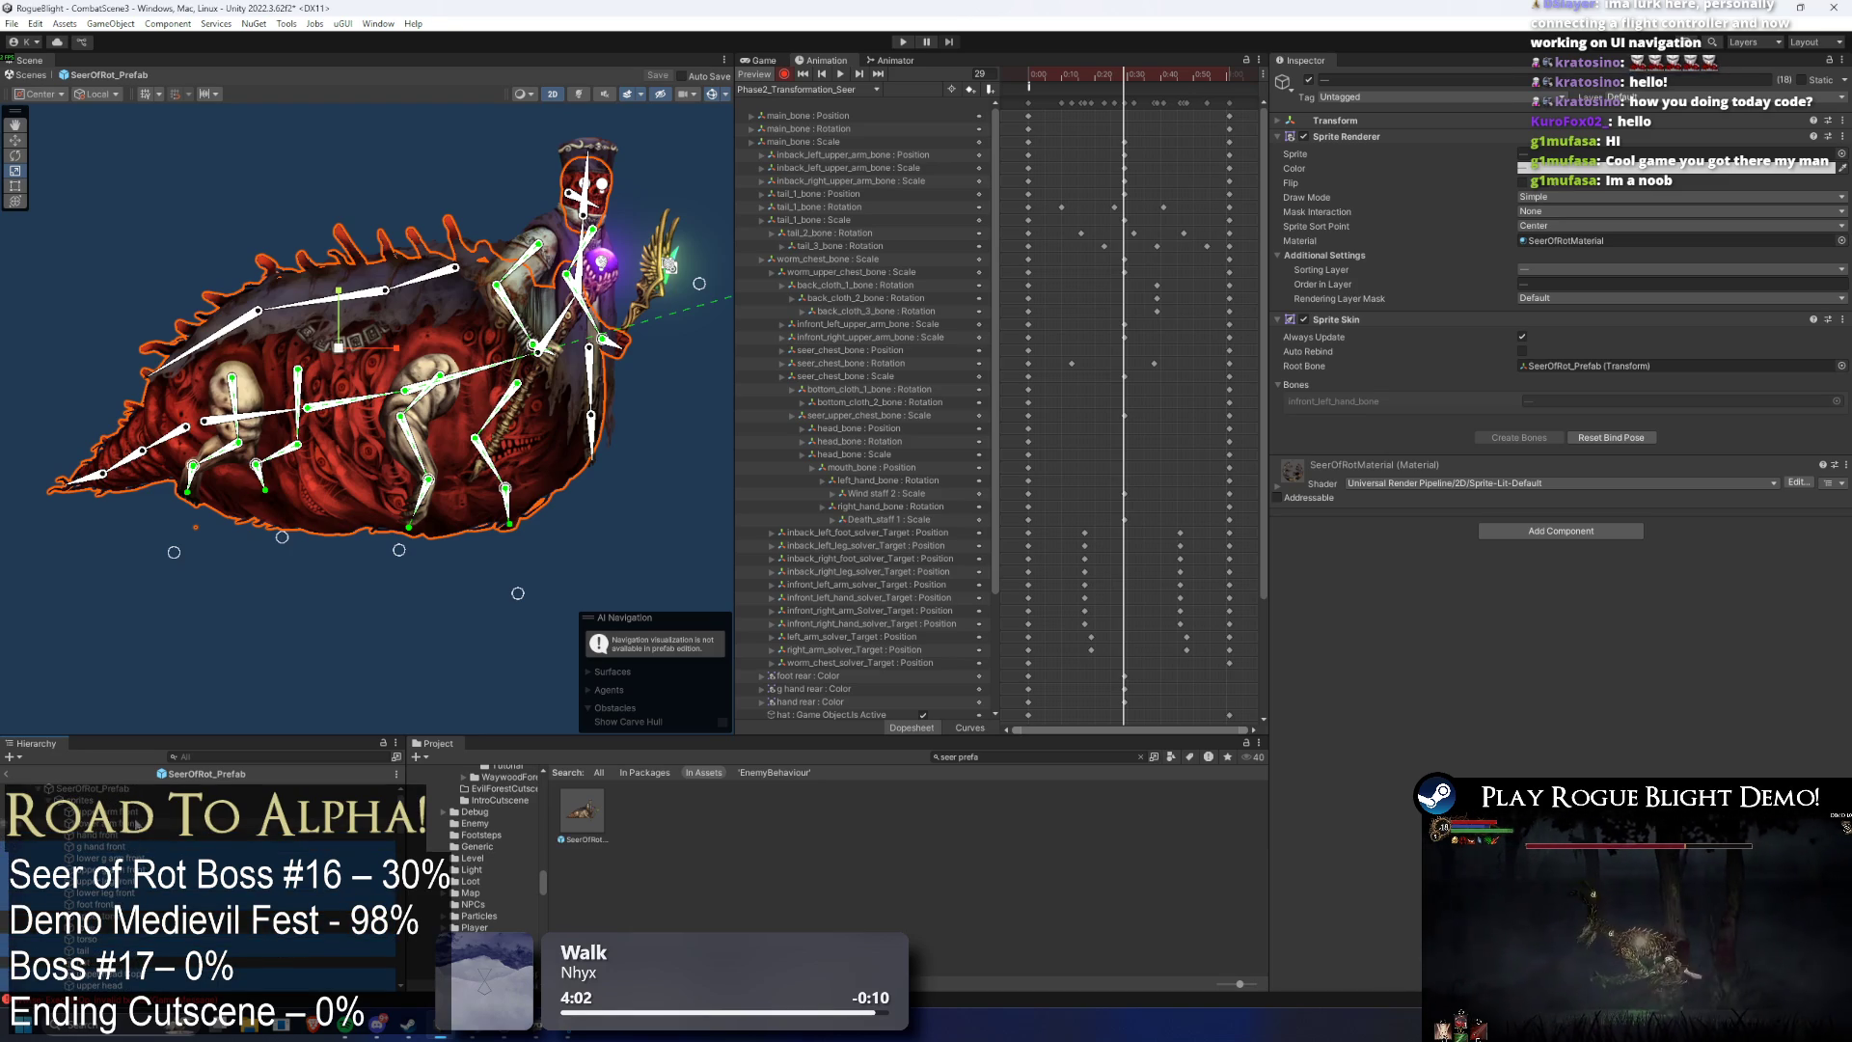
left_click(139, 824, "ctrl")
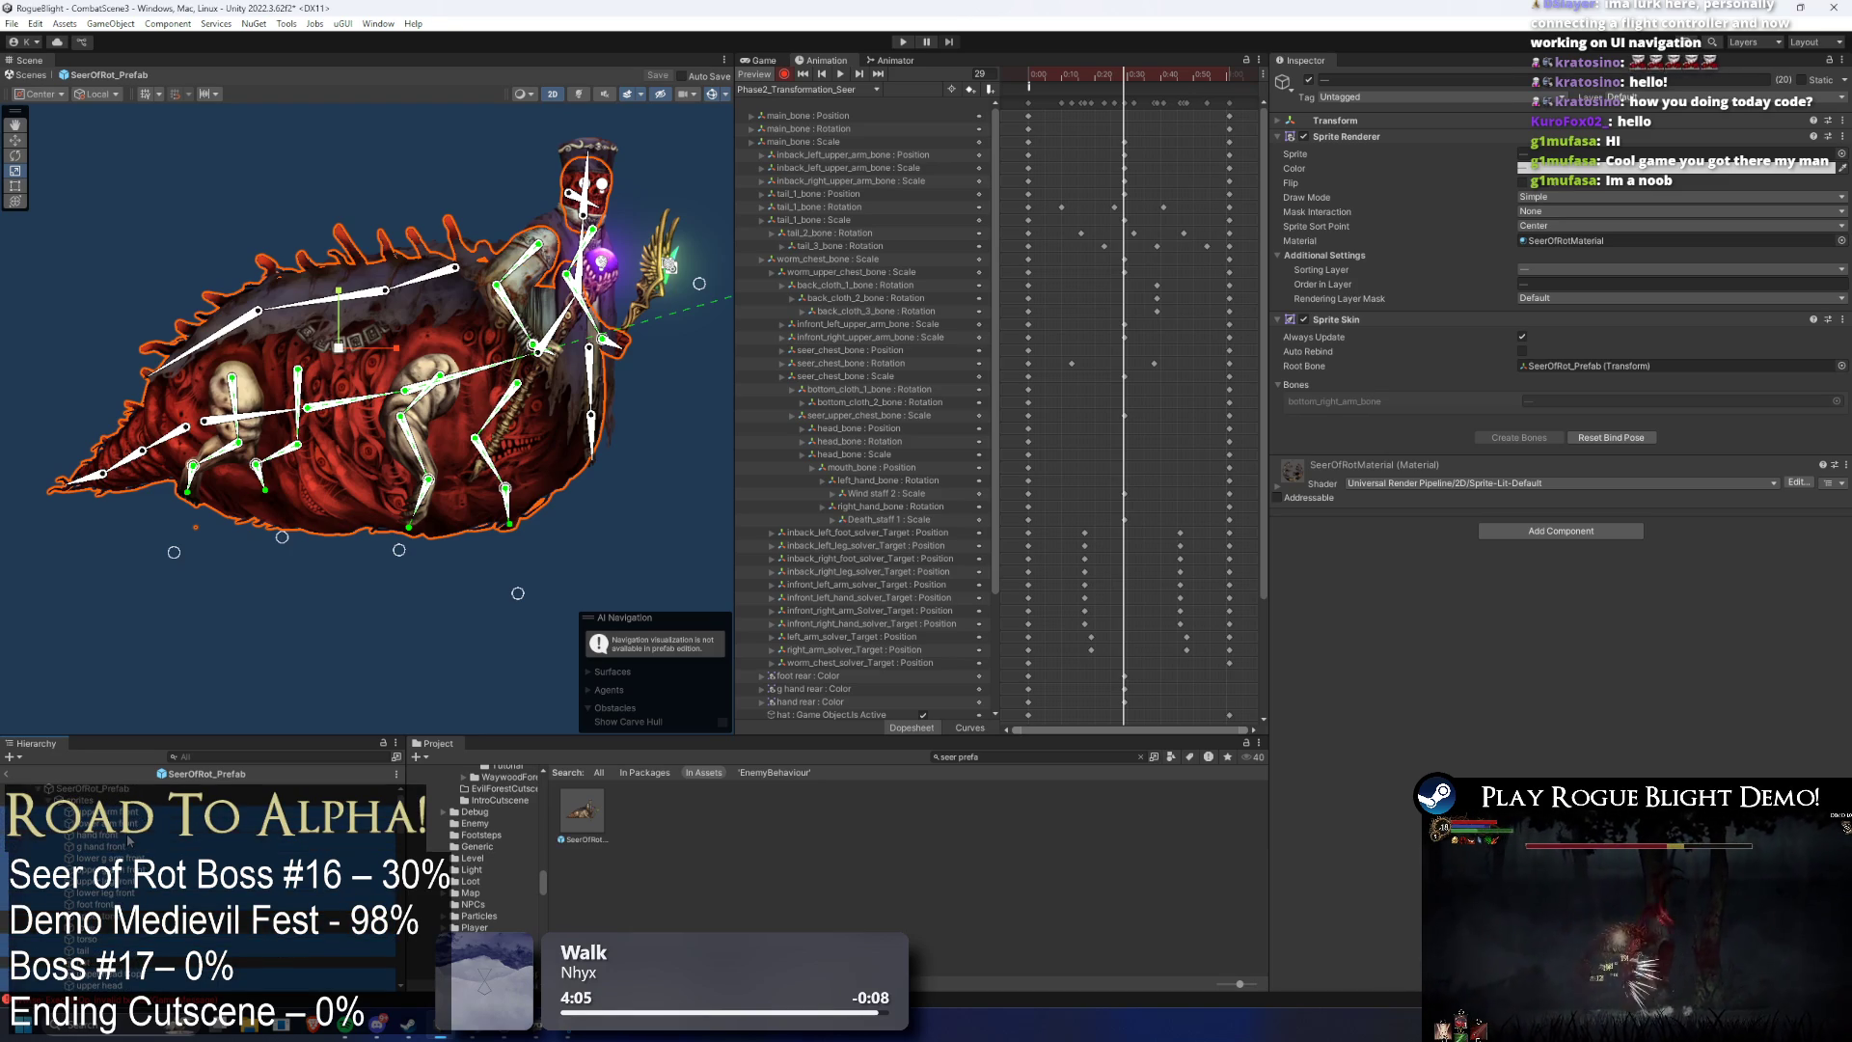
- Retune the selection's Sprite Renderer Color to a saturated red (FF3434) and keep it
left_click(1678, 168)
mouse_move(1630, 270)
left_mouse_down()
mouse_move(1606, 247)
mouse_move(1636, 247)
left_mouse_up()
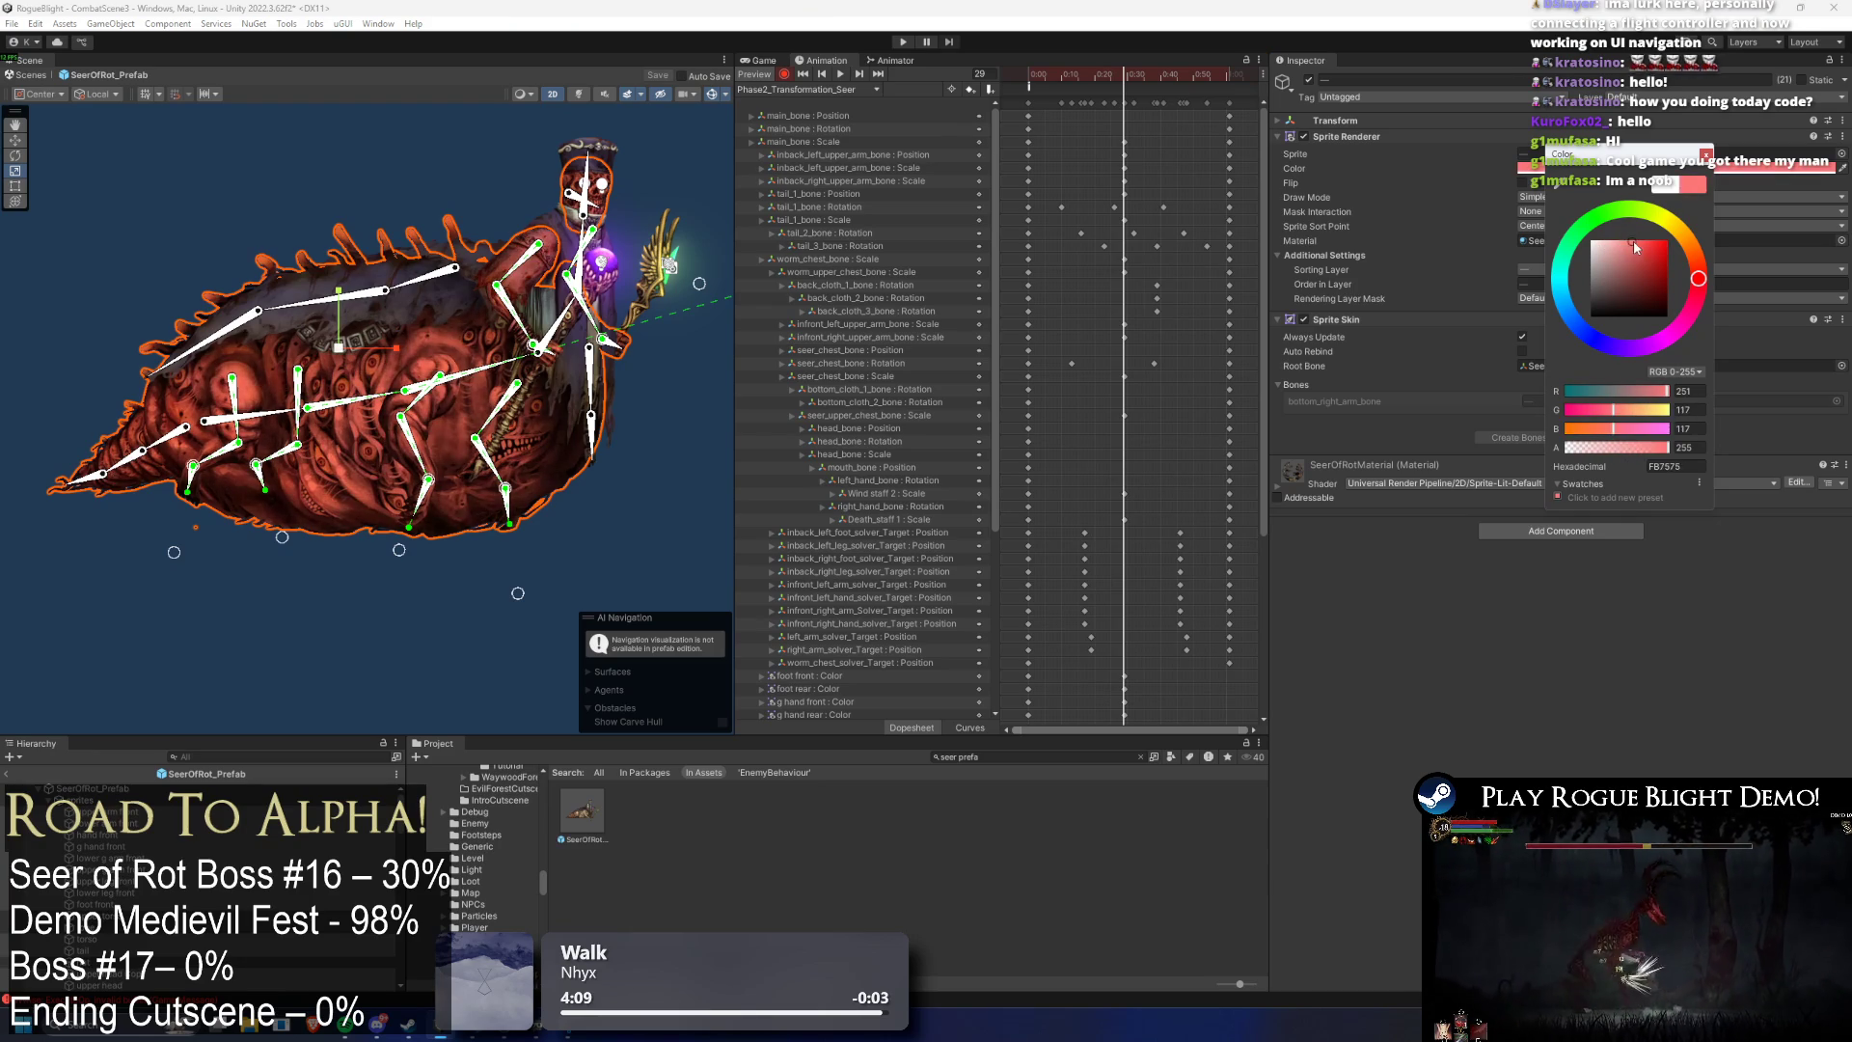
left_click(153, 812, "ctrl")
left_click(135, 822, "ctrl")
left_click(1630, 168)
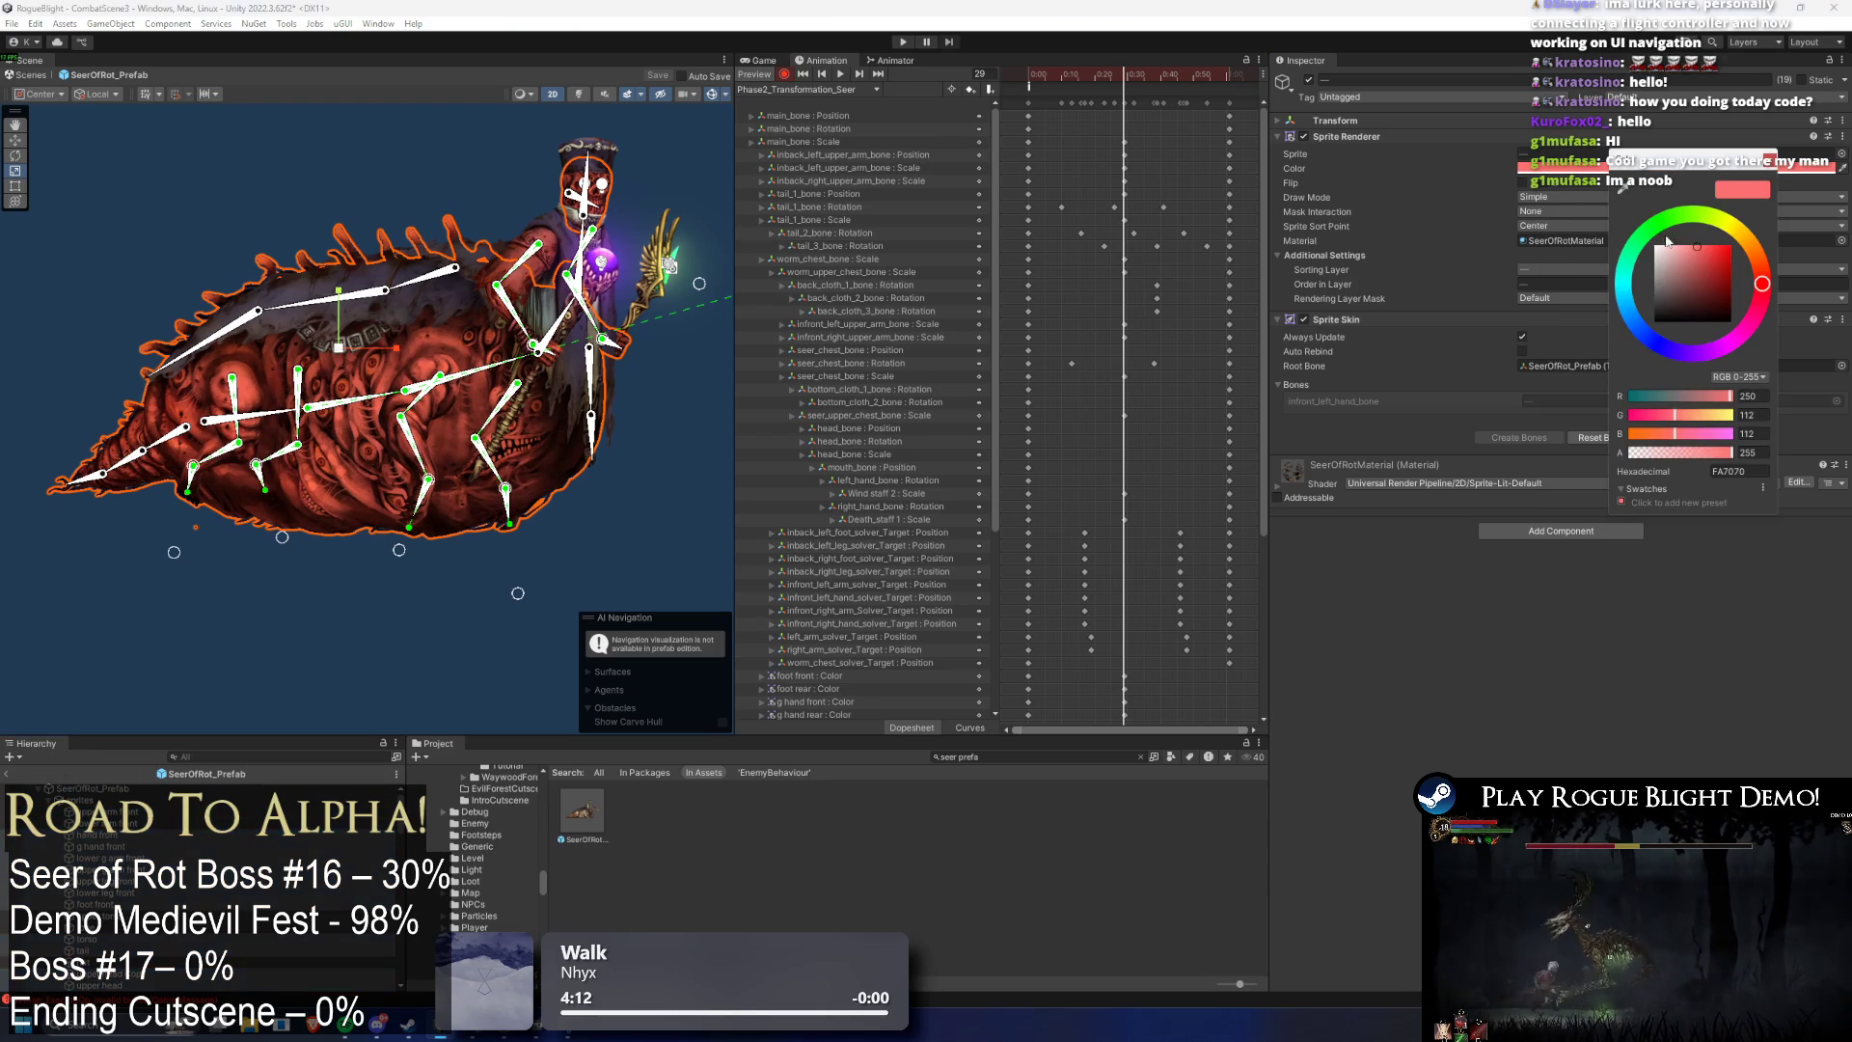
mouse_move(1698, 253)
left_mouse_down()
mouse_move(1714, 233)
mouse_move(1655, 241)
mouse_move(1697, 246)
left_mouse_up()
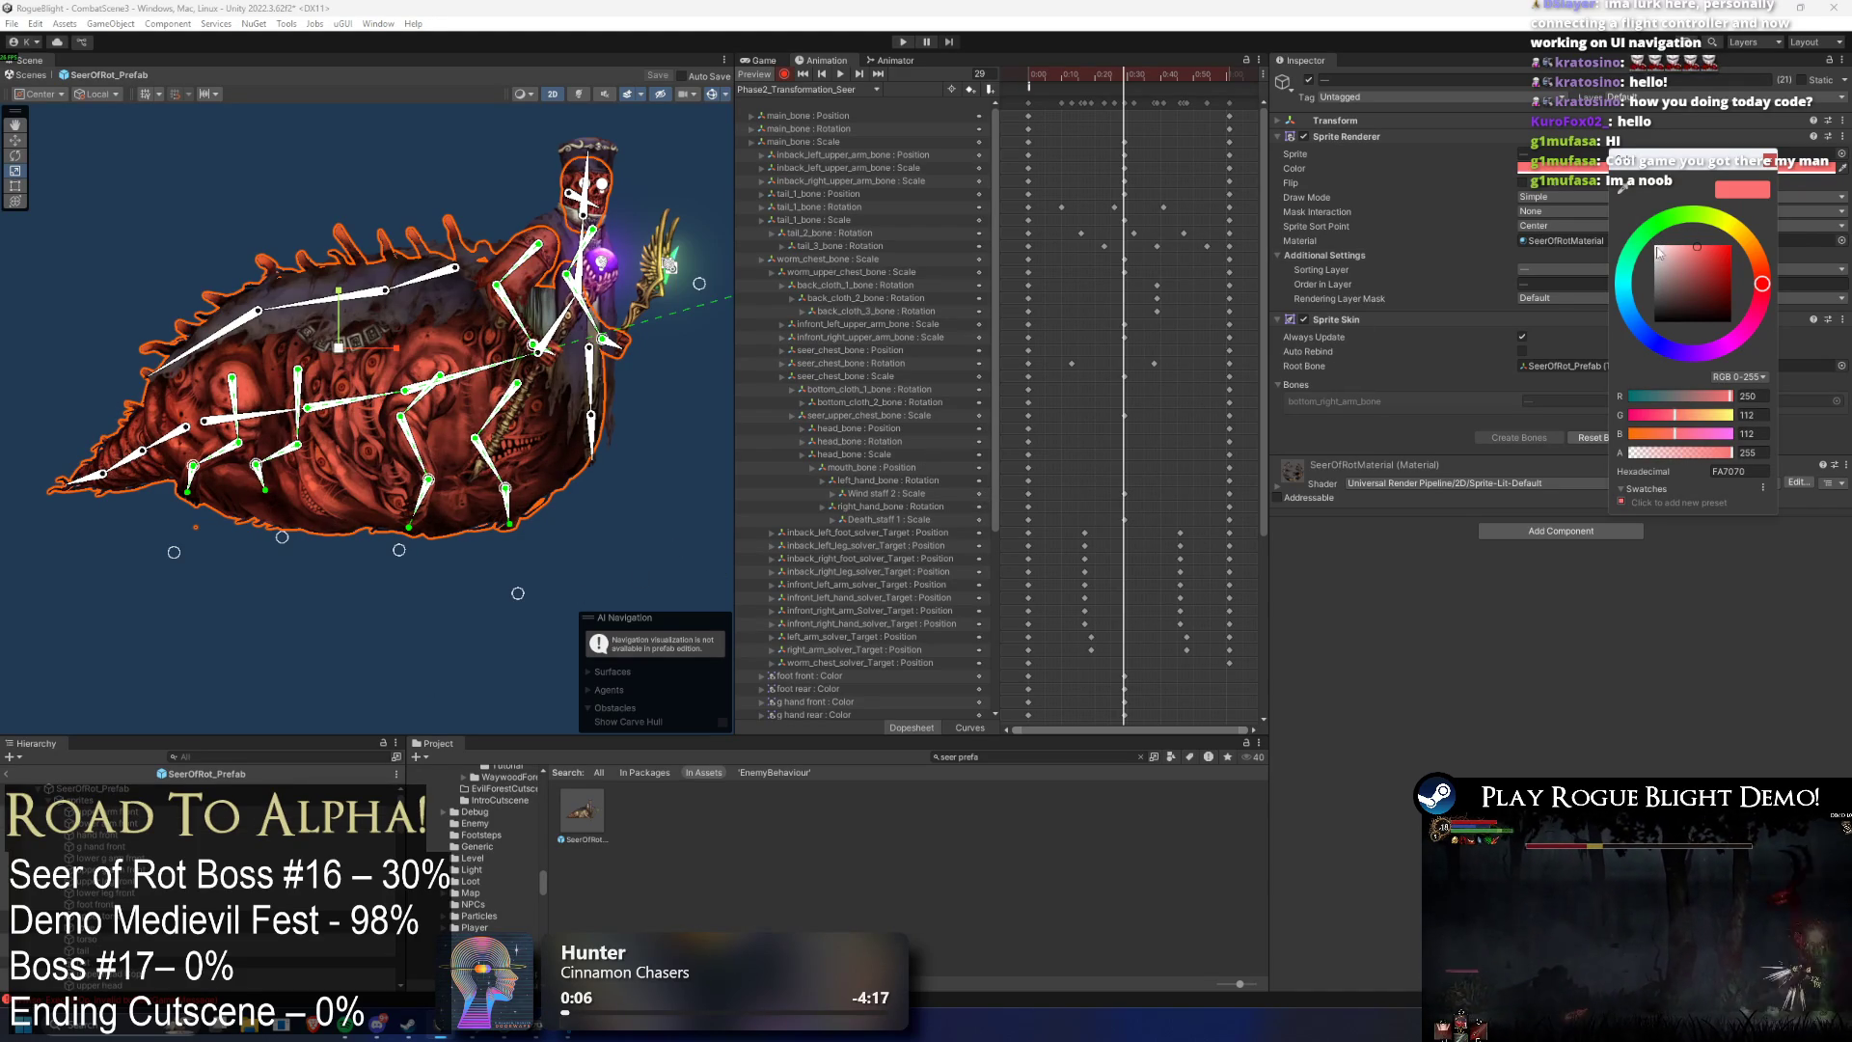
key("ctrl+z")
mouse_move(1685, 286)
left_mouse_down()
mouse_move(1746, 258)
mouse_move(1718, 222)
left_mouse_up()
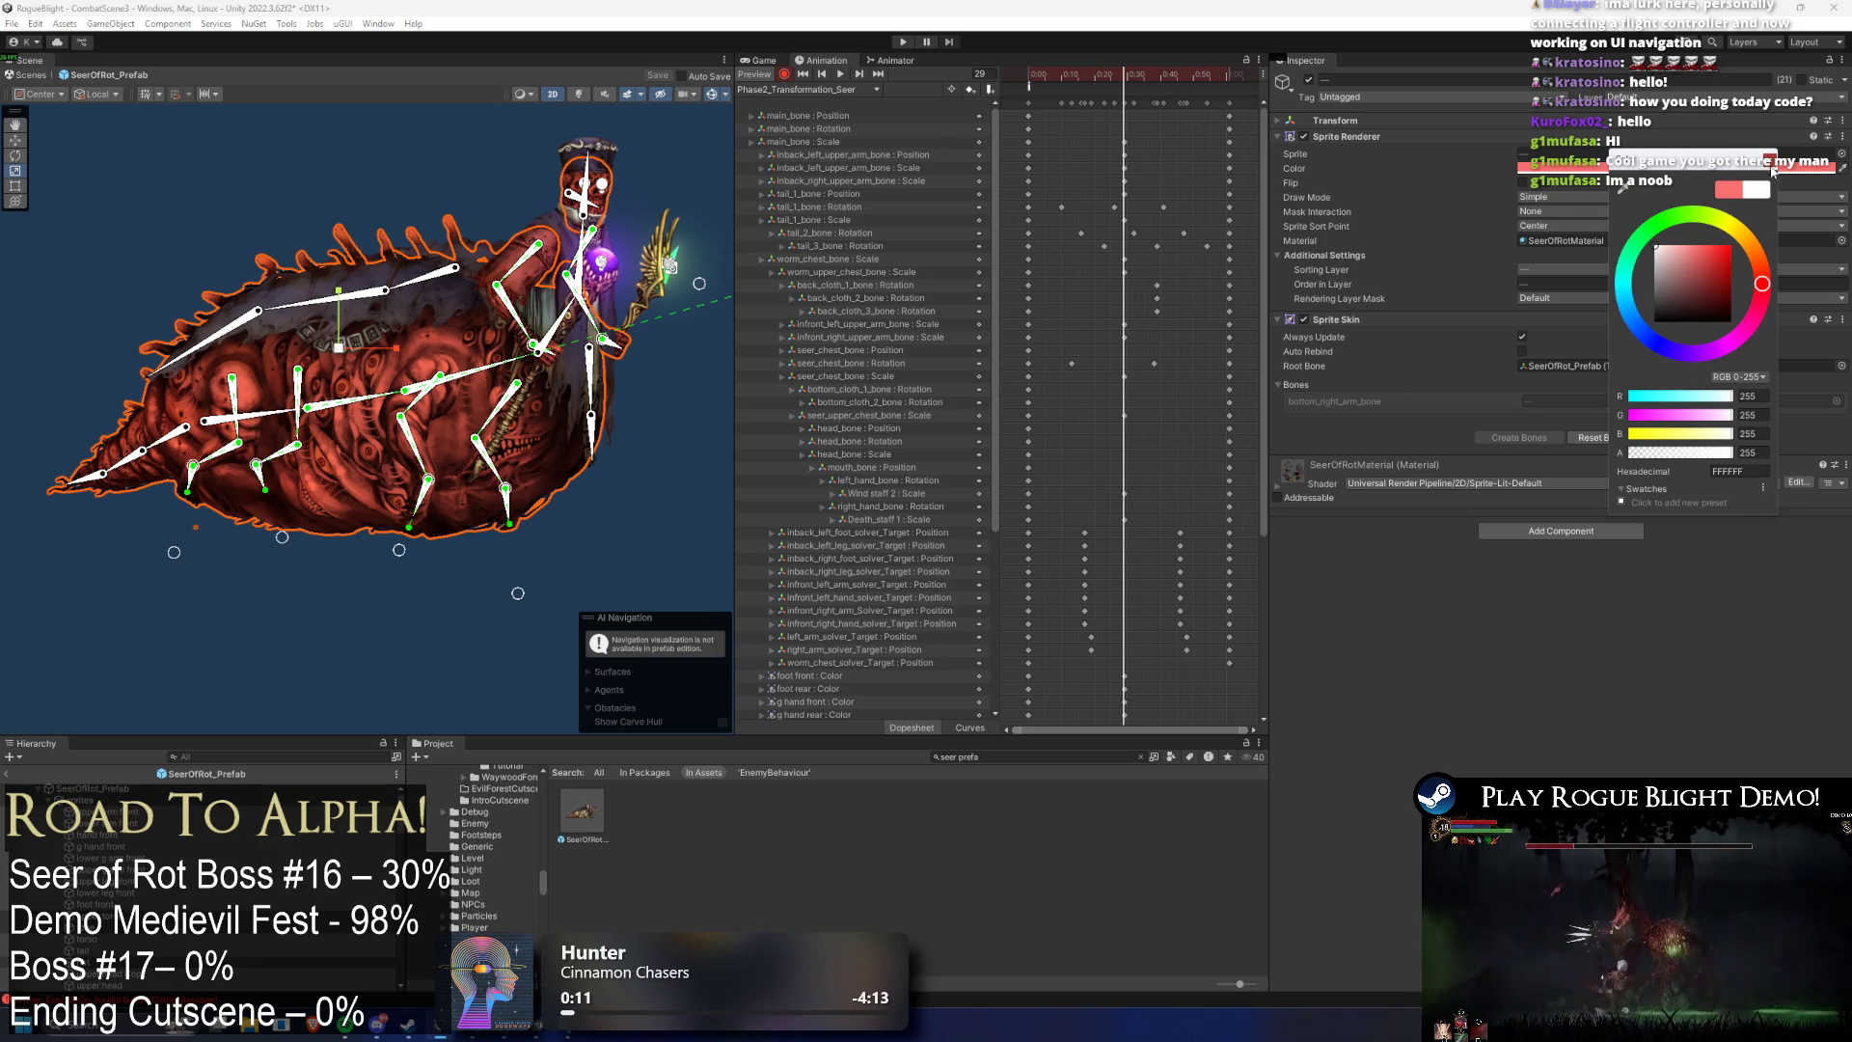
left_click(1753, 178)
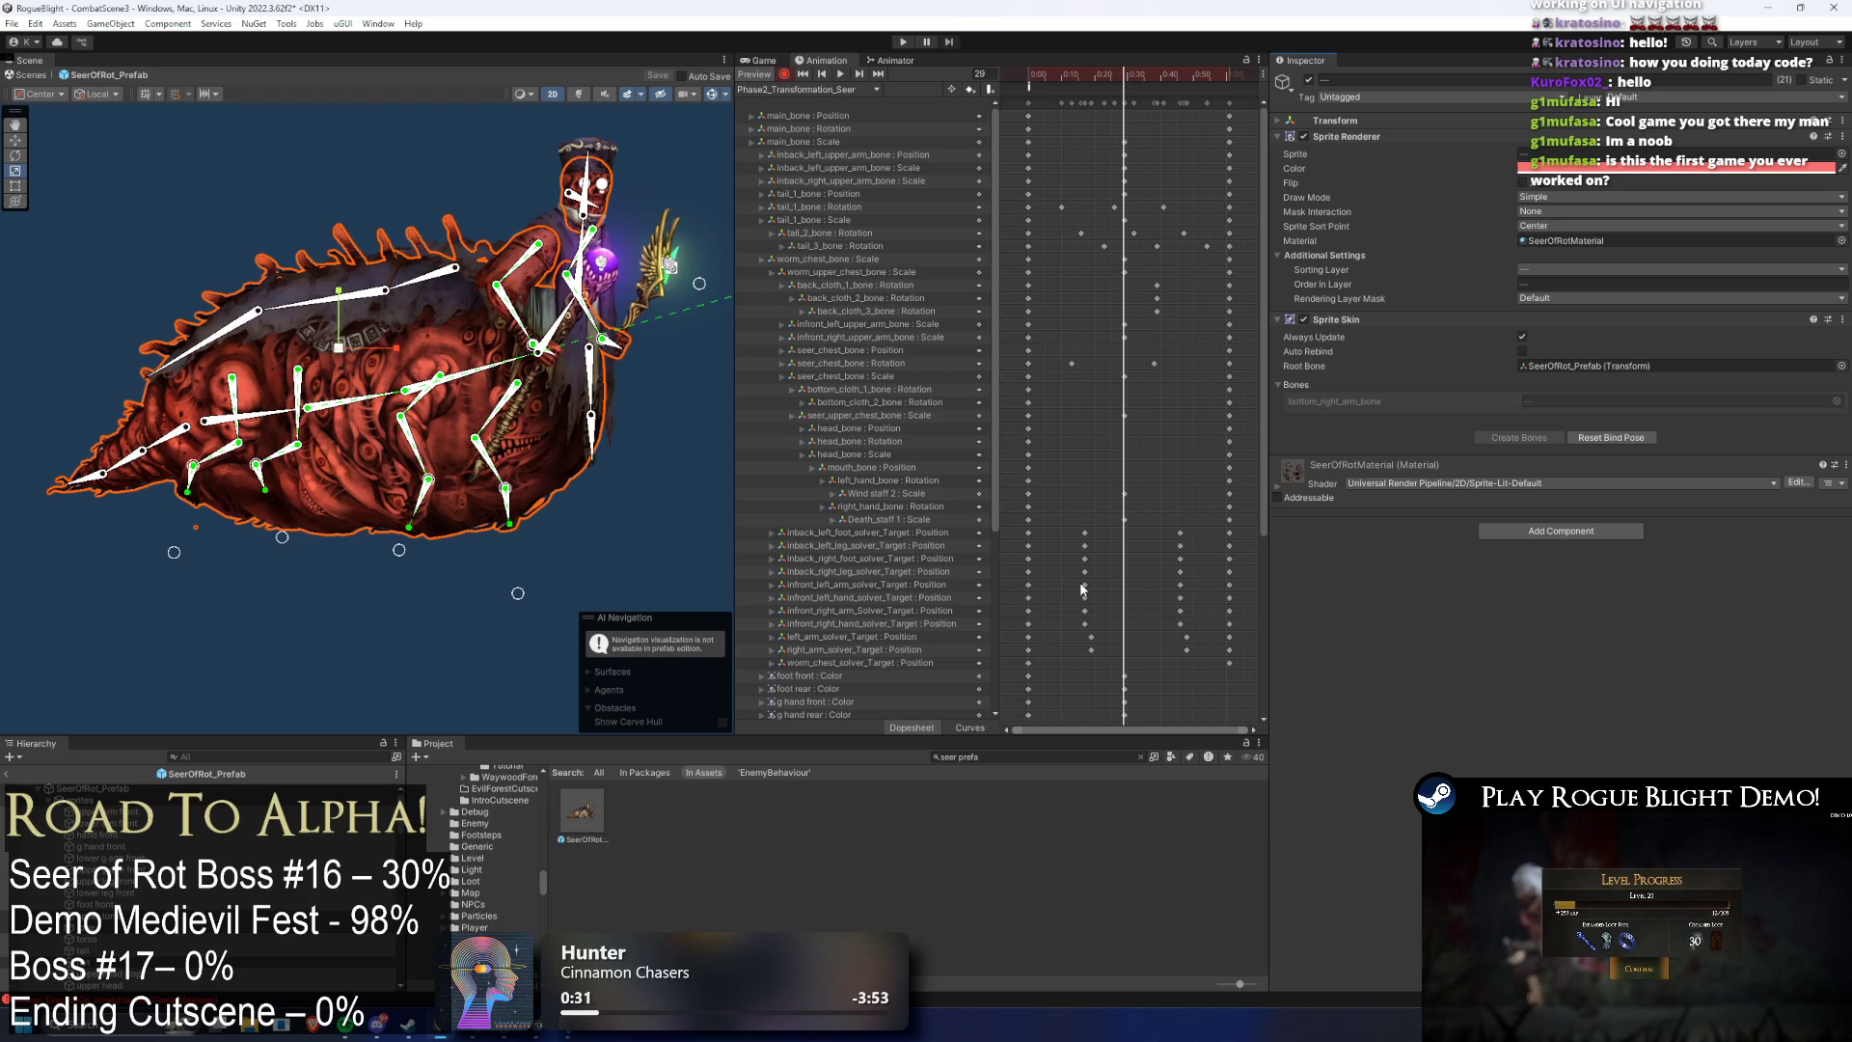
- Try pale pink and pinkish-red sprite tints, then cancel the colour change
left_click(1630, 168)
left_click_drag(1626, 250, 1620, 238)
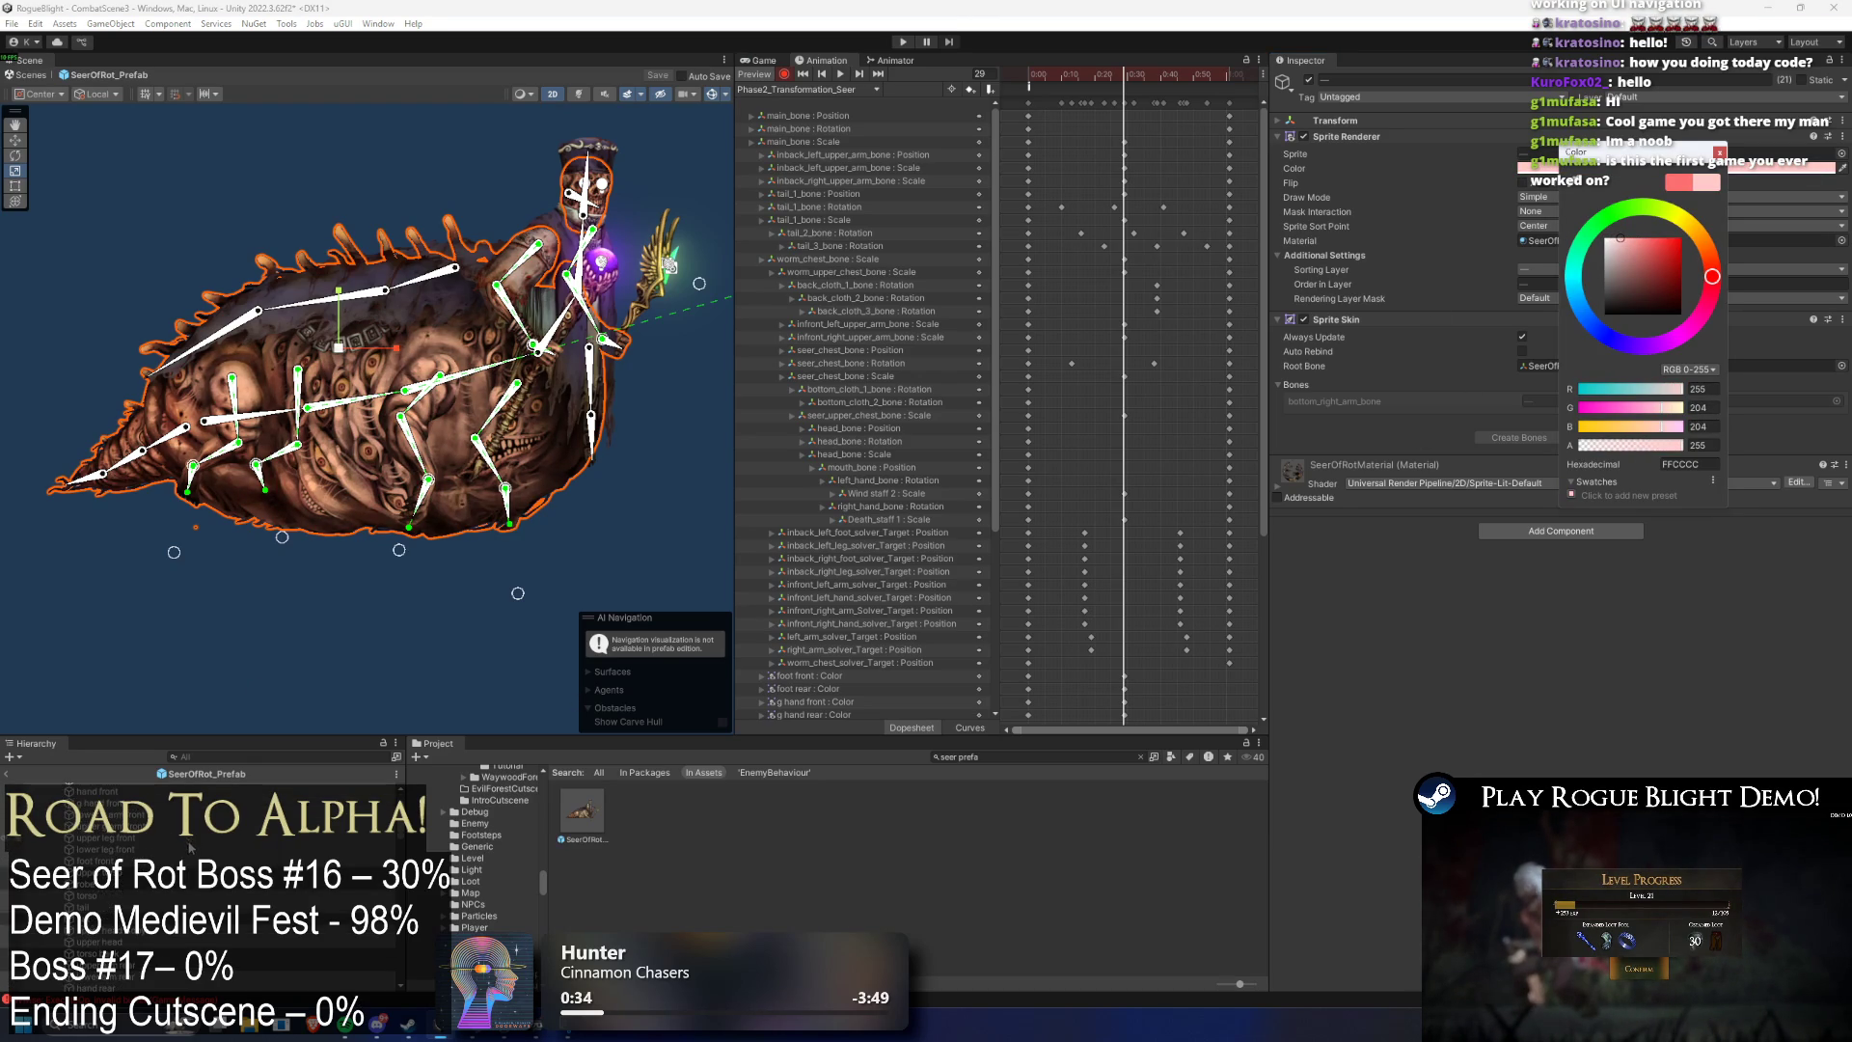
mouse_move(1609, 245)
left_mouse_down()
mouse_move(1635, 212)
mouse_move(1461, 206)
left_mouse_up()
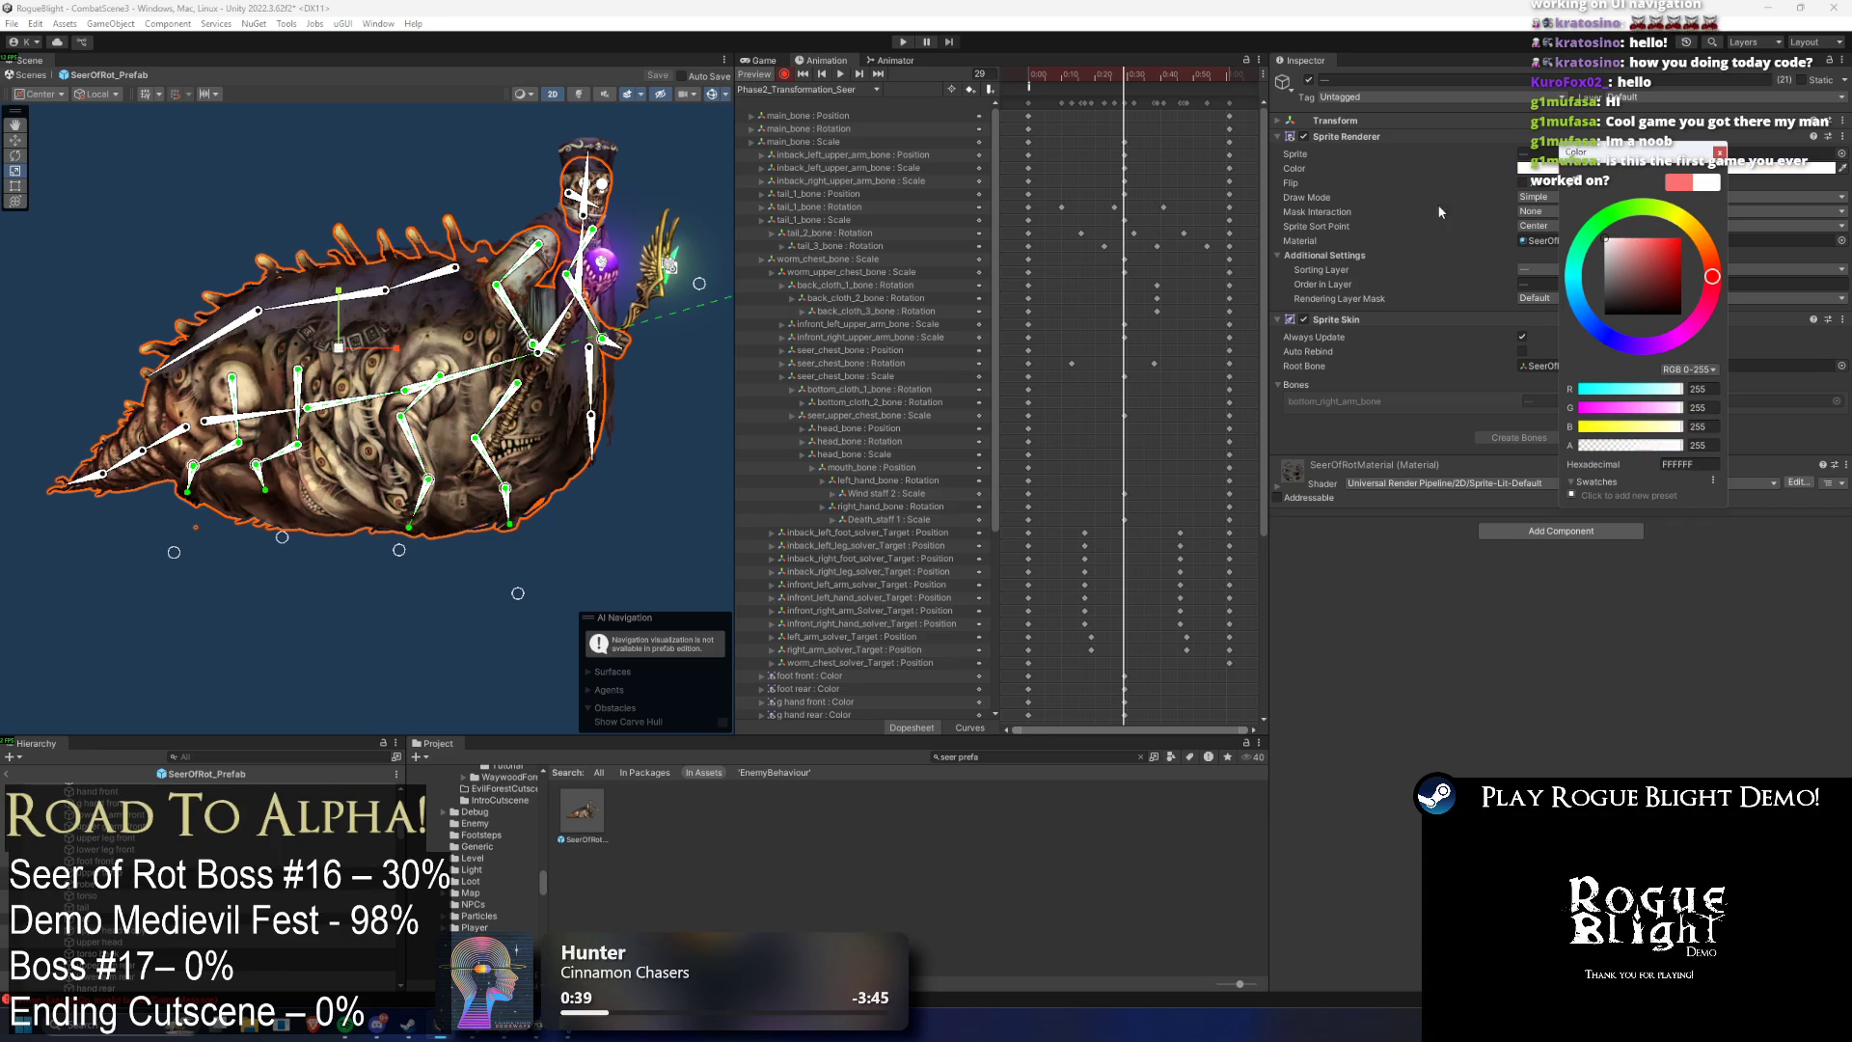
scroll(346, 835, "up", 5)
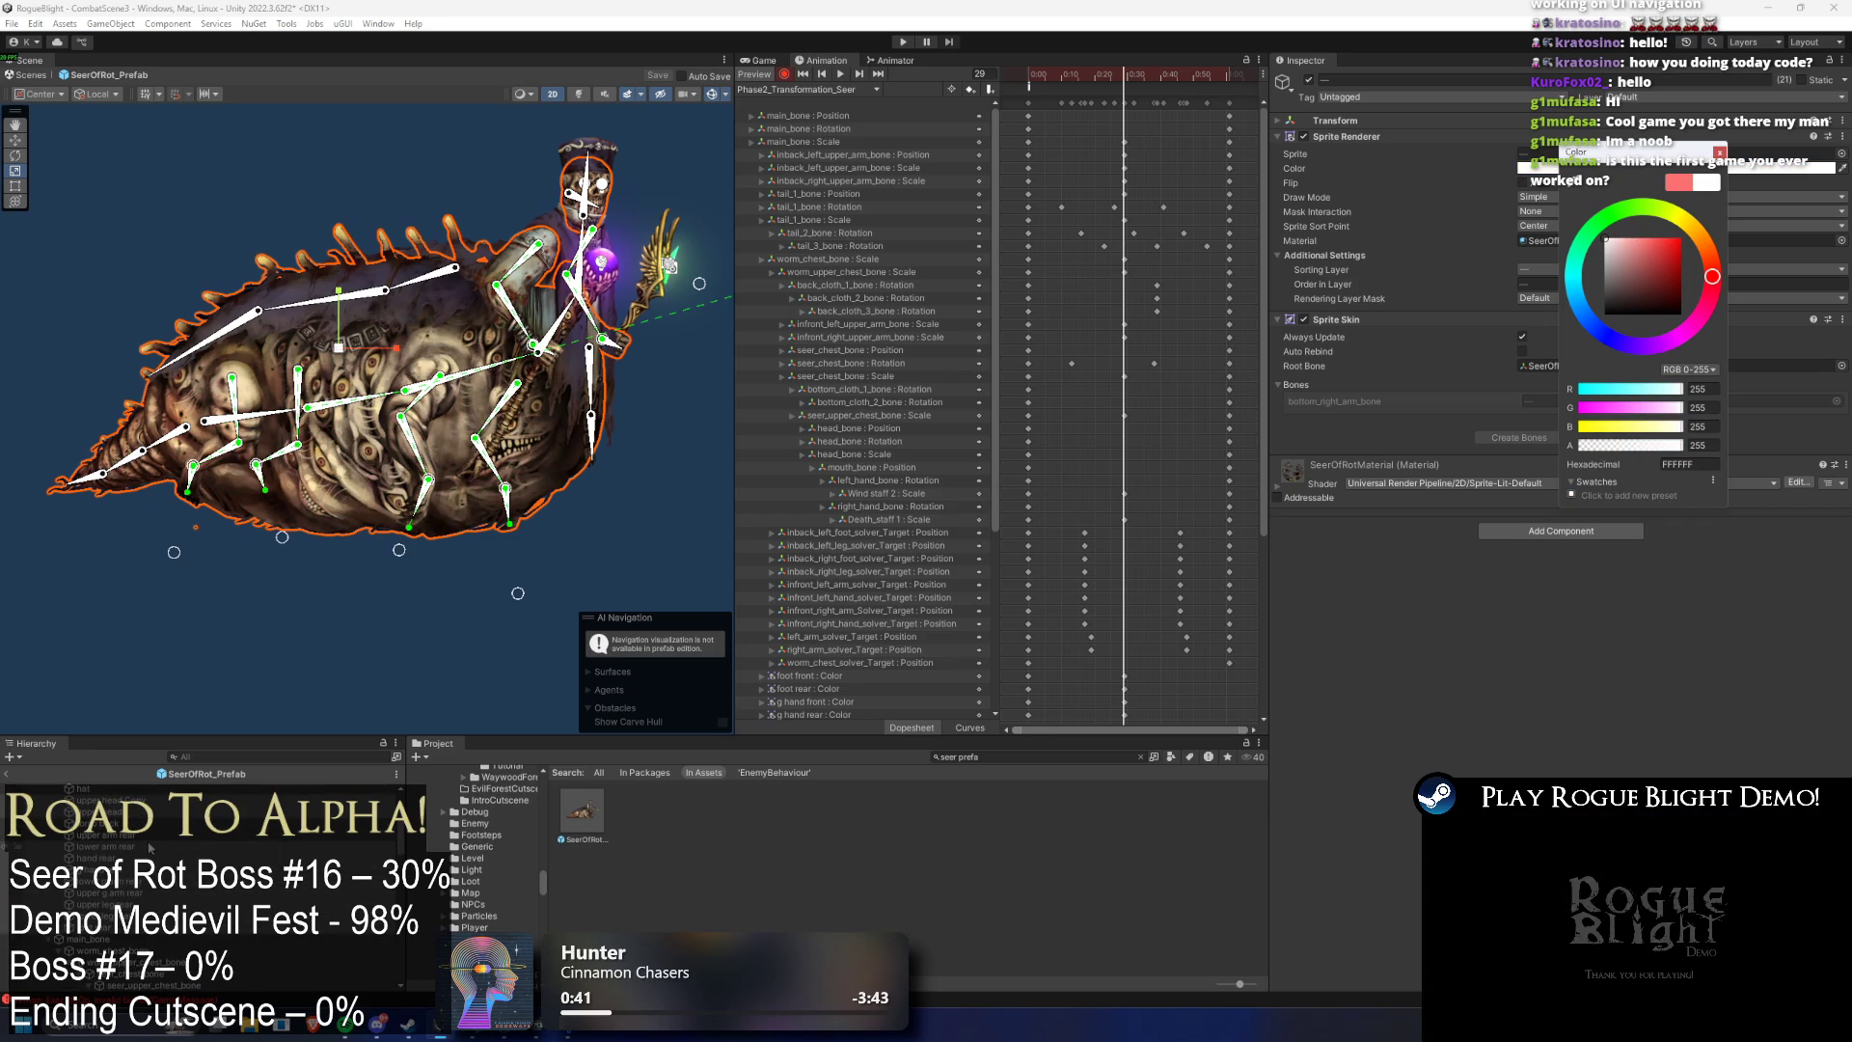
left_click(629, 690)
left_click(1587, 169)
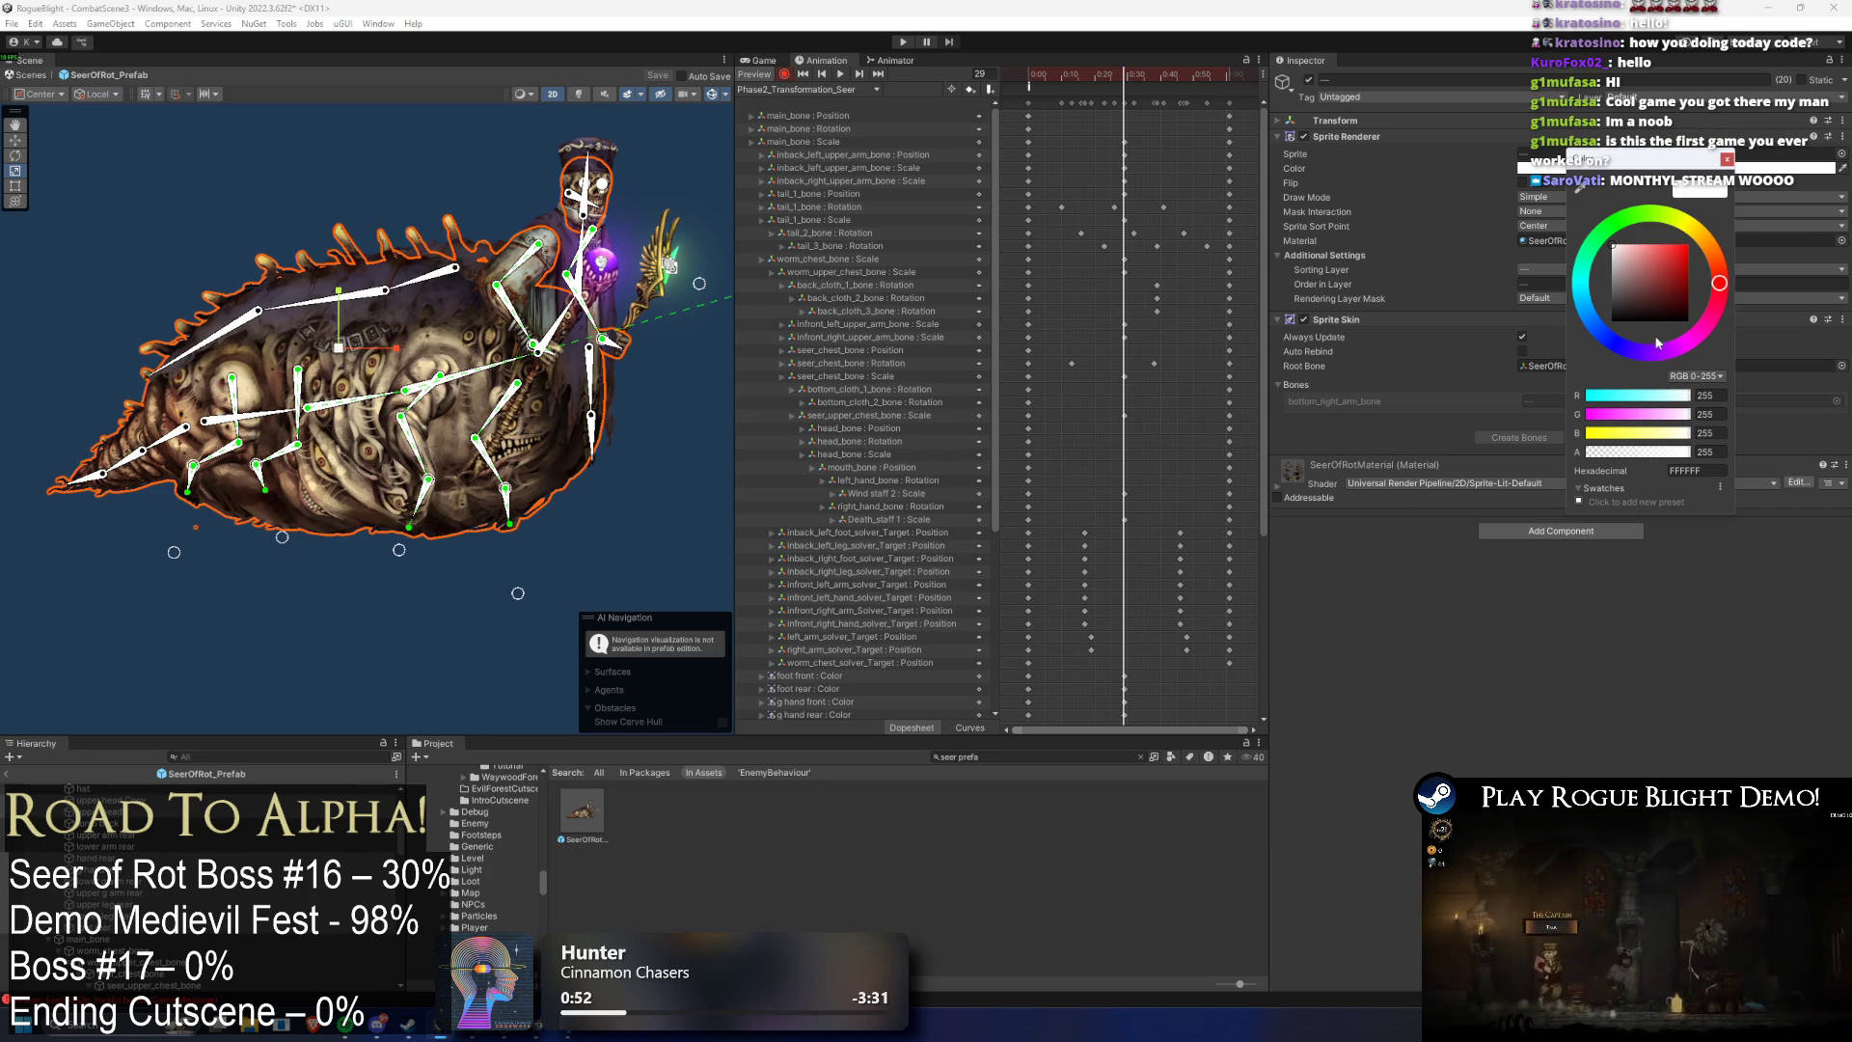
left_click(1644, 244)
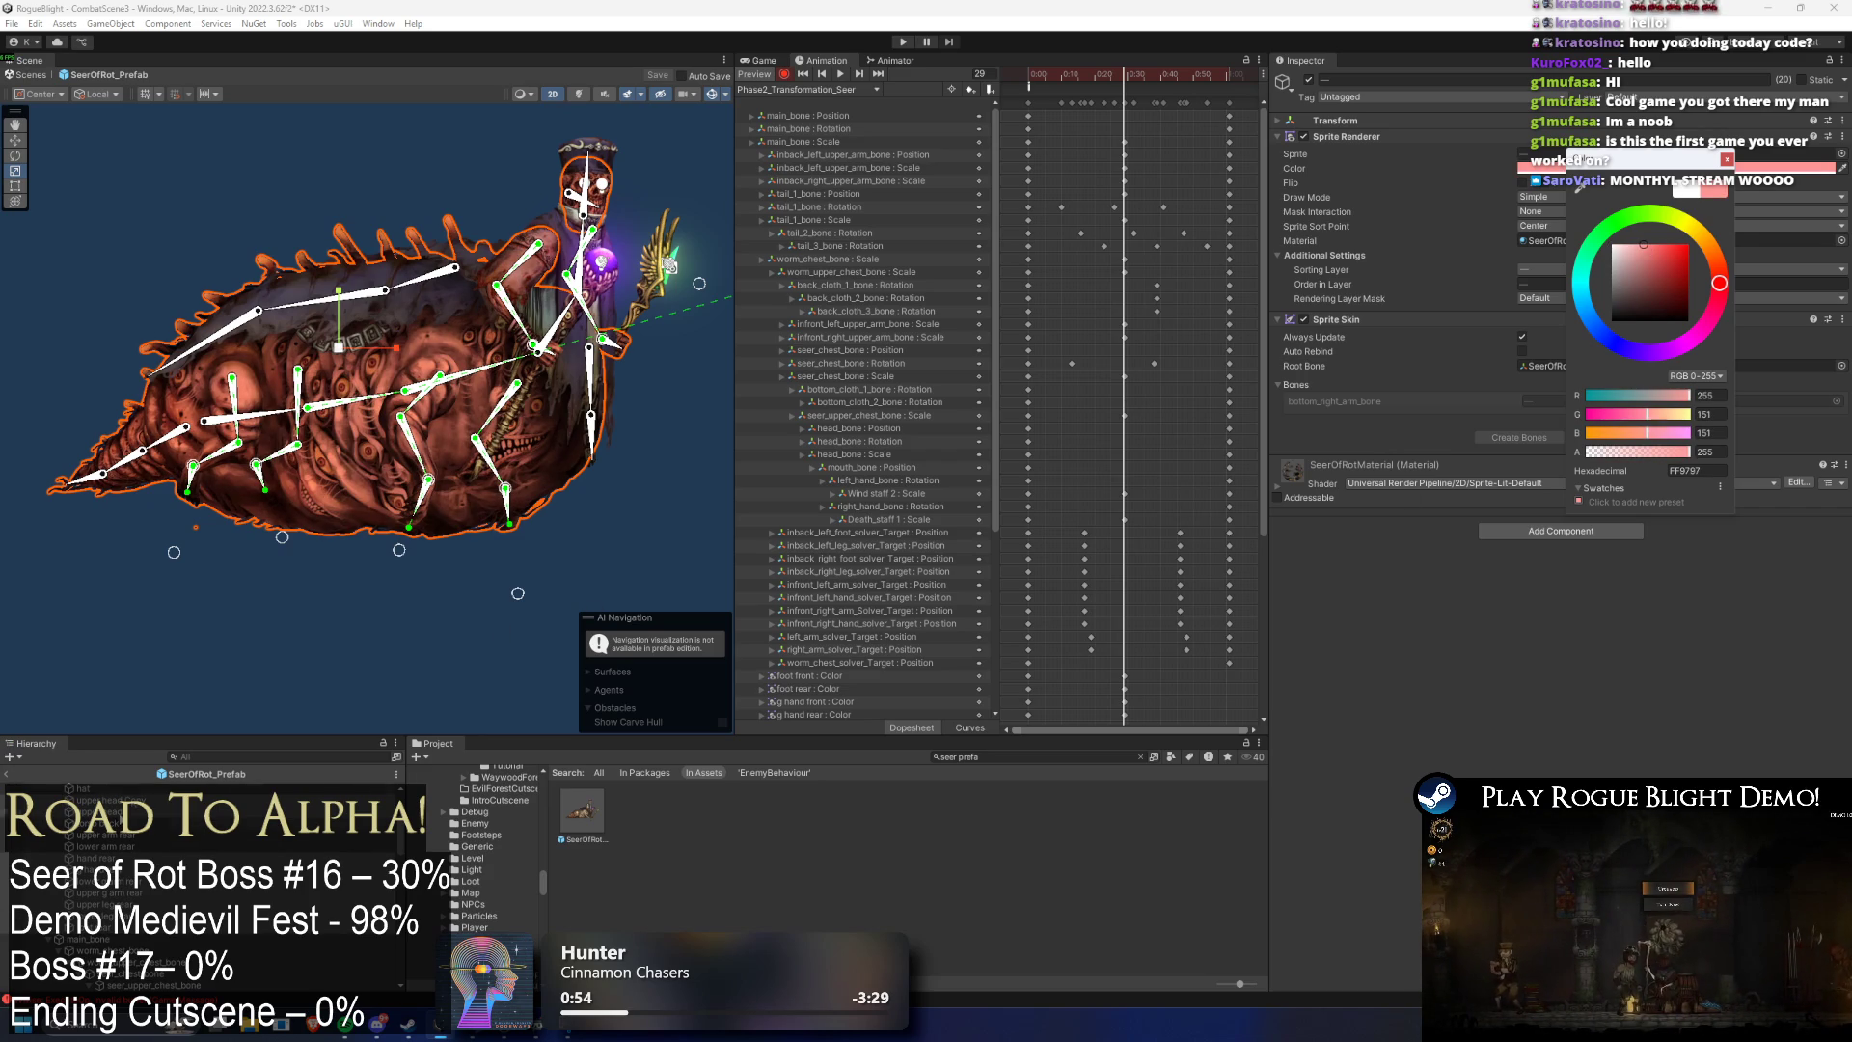
key("Escape")
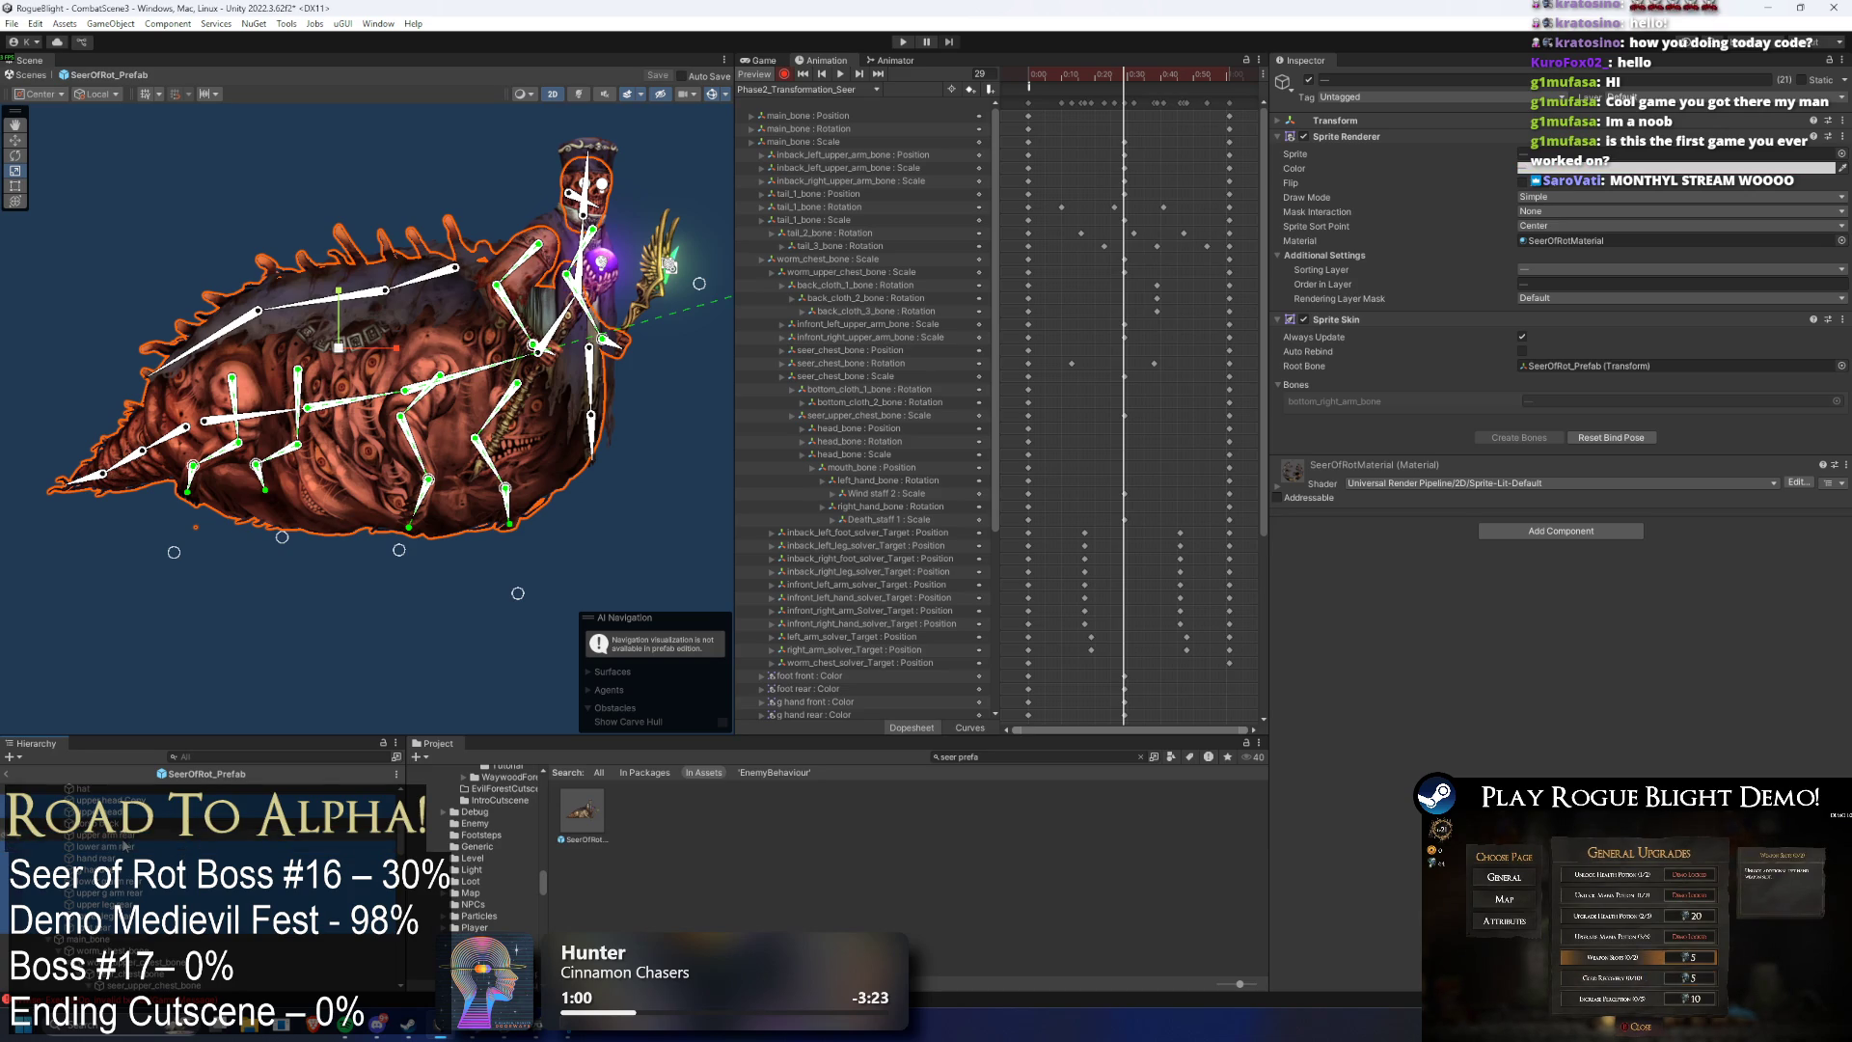
- Set the body sprites' tint to pure white (FFFFFF)
scroll(192, 849, "up", 10)
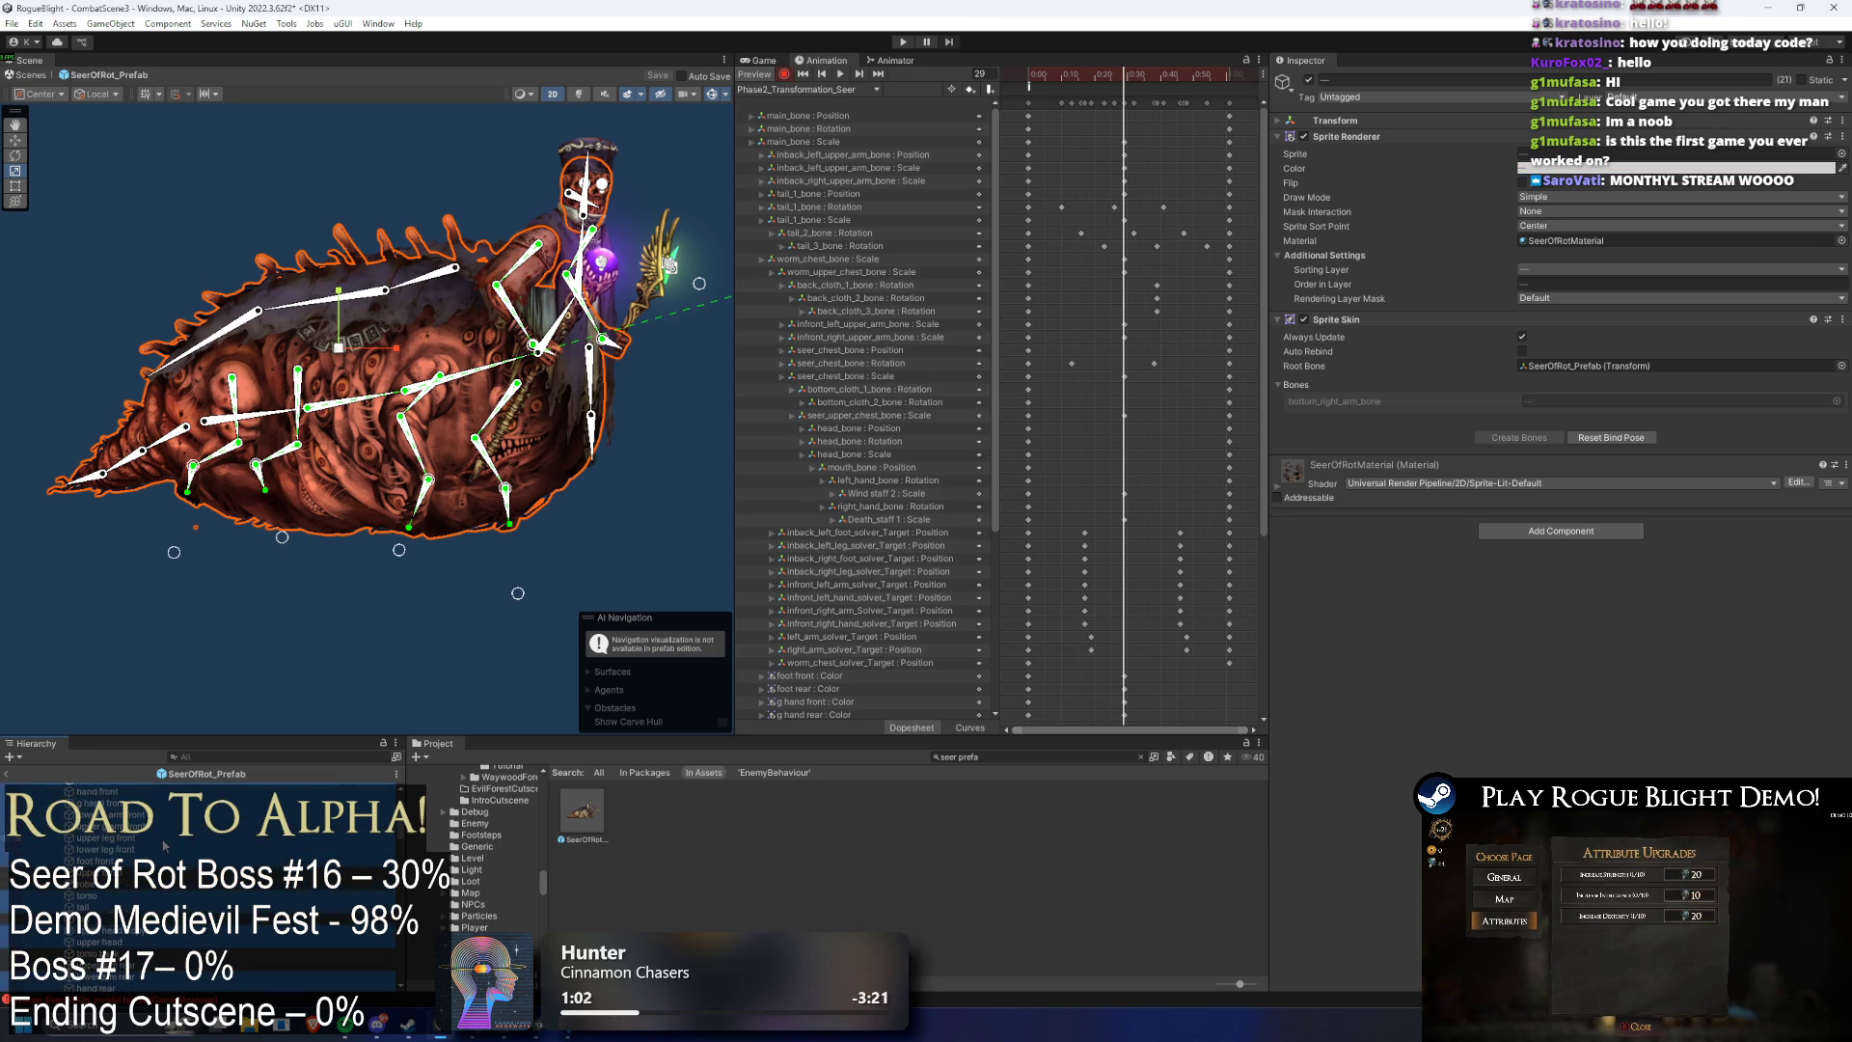
left_click(1640, 169)
left_click_drag(1679, 279, 1502, 227)
key("Escape")
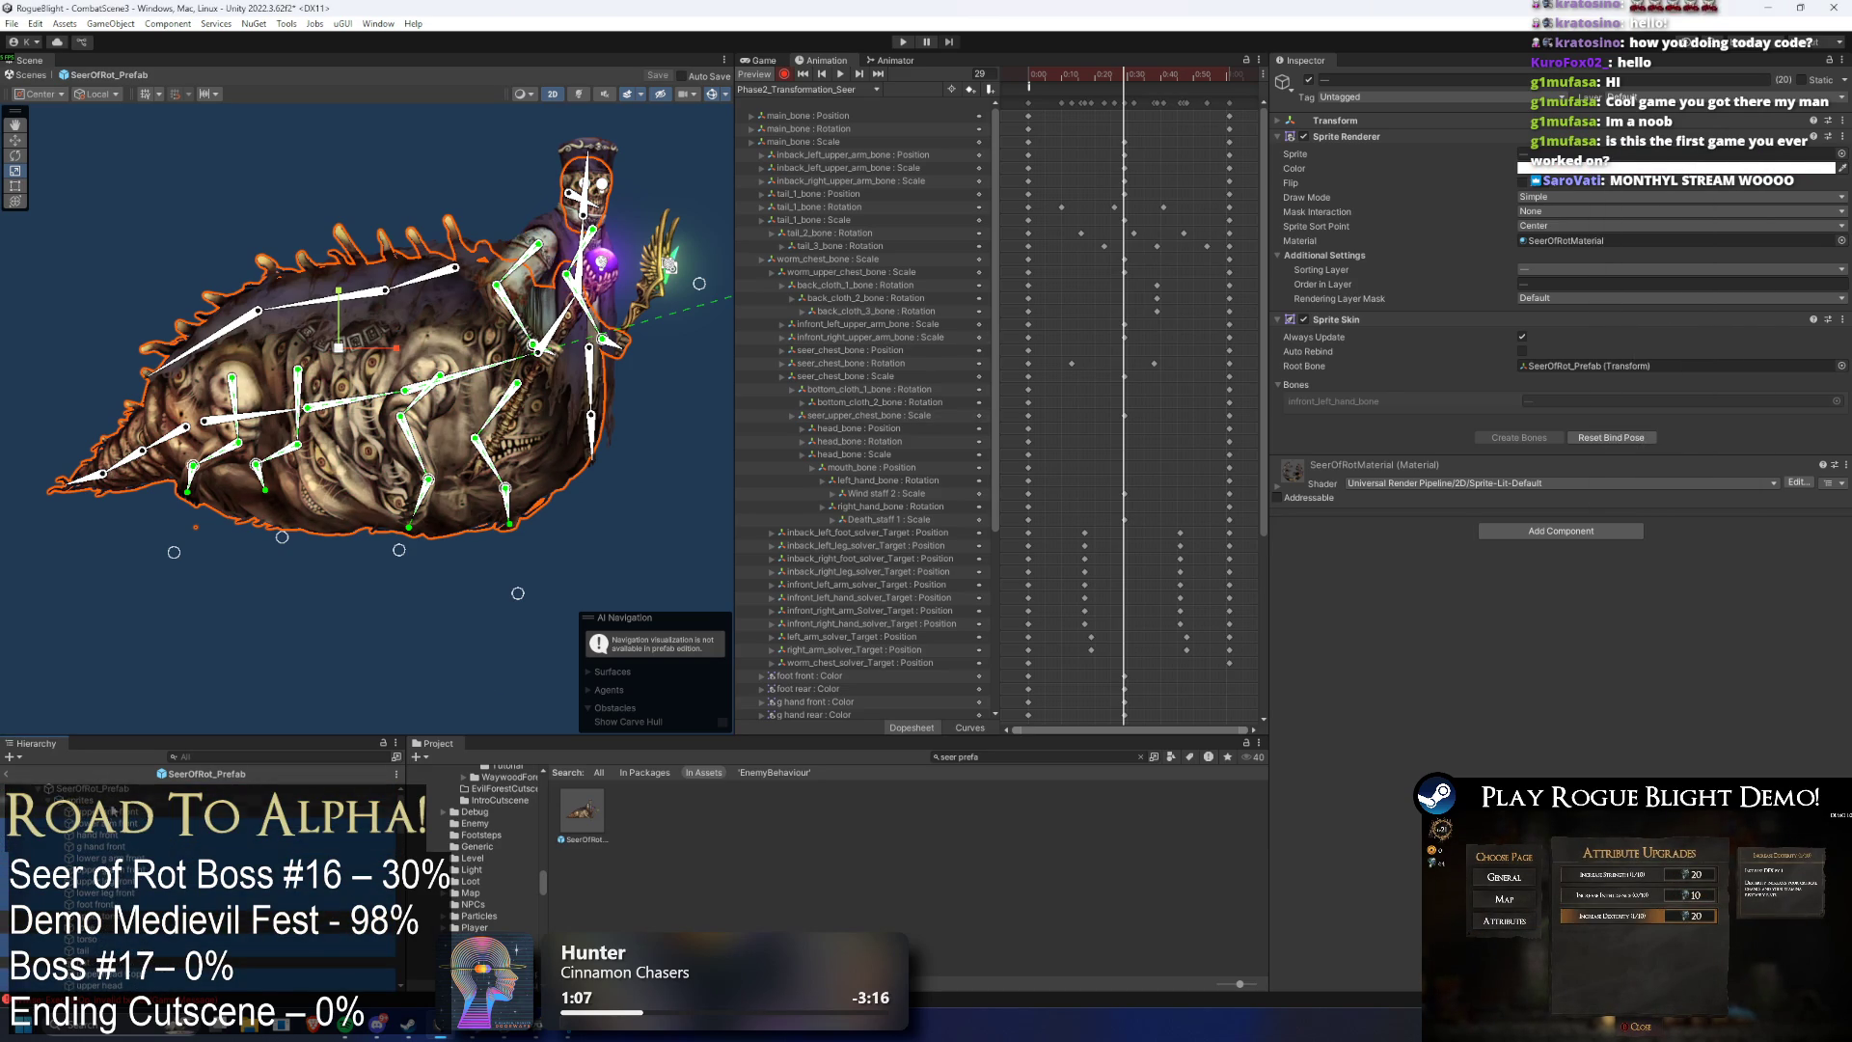
left_click(1591, 168)
left_click(1655, 244)
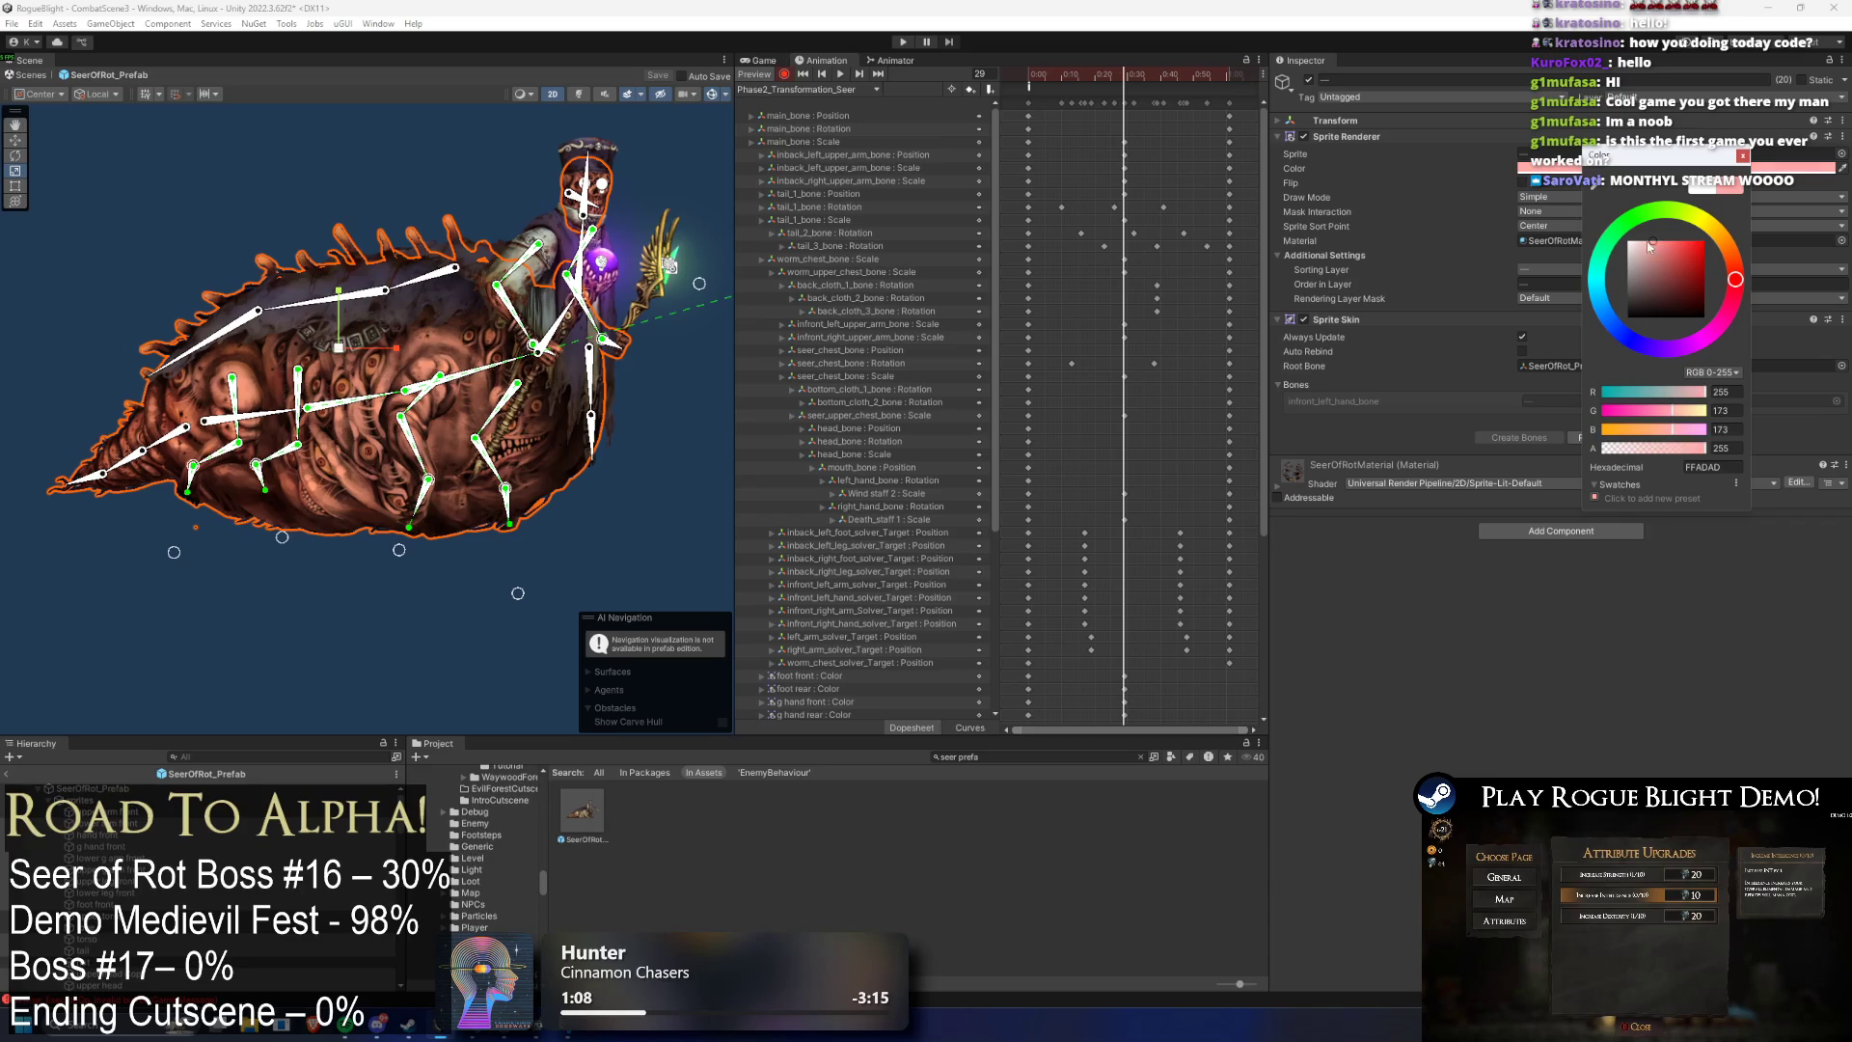
left_click_drag(1655, 244, 1779, 224)
scroll(353, 324, "up", 2)
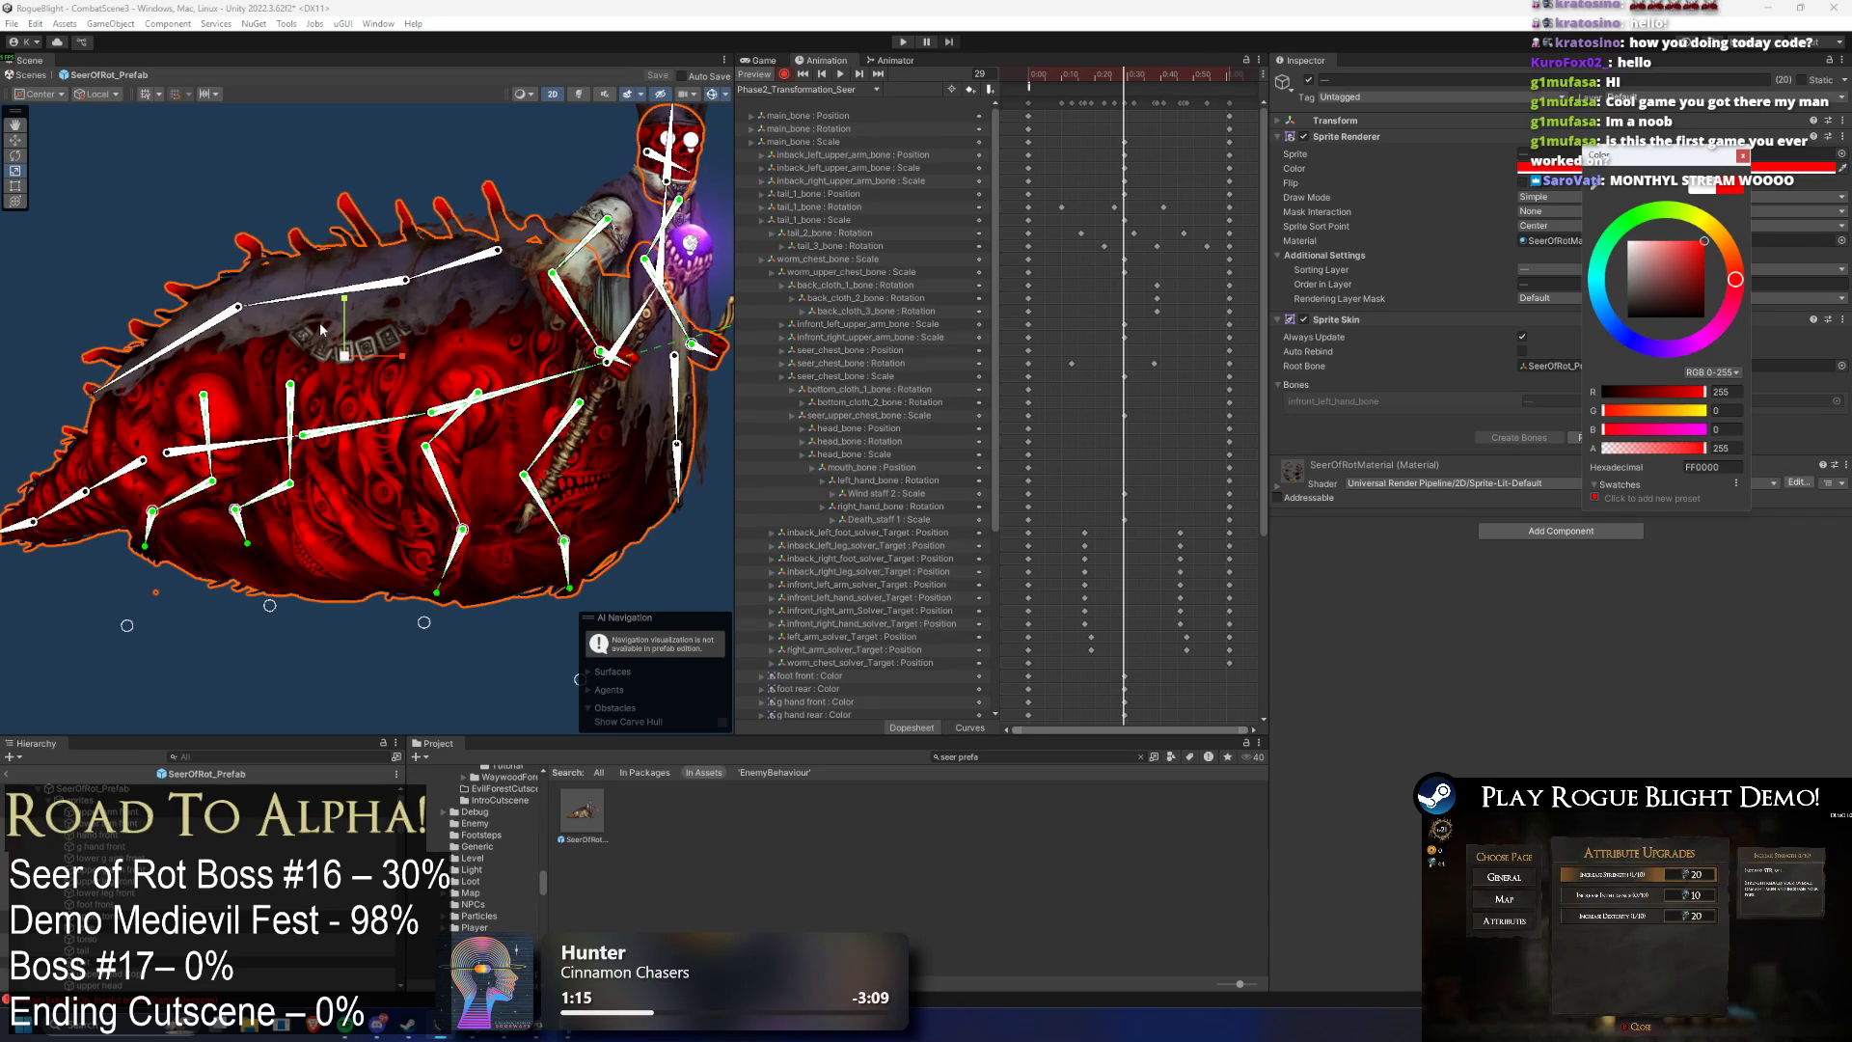
mouse_move(1735, 280)
left_mouse_down()
mouse_move(1712, 333)
mouse_move(1603, 249)
mouse_move(1707, 230)
mouse_move(1734, 280)
mouse_move(1665, 242)
left_mouse_up()
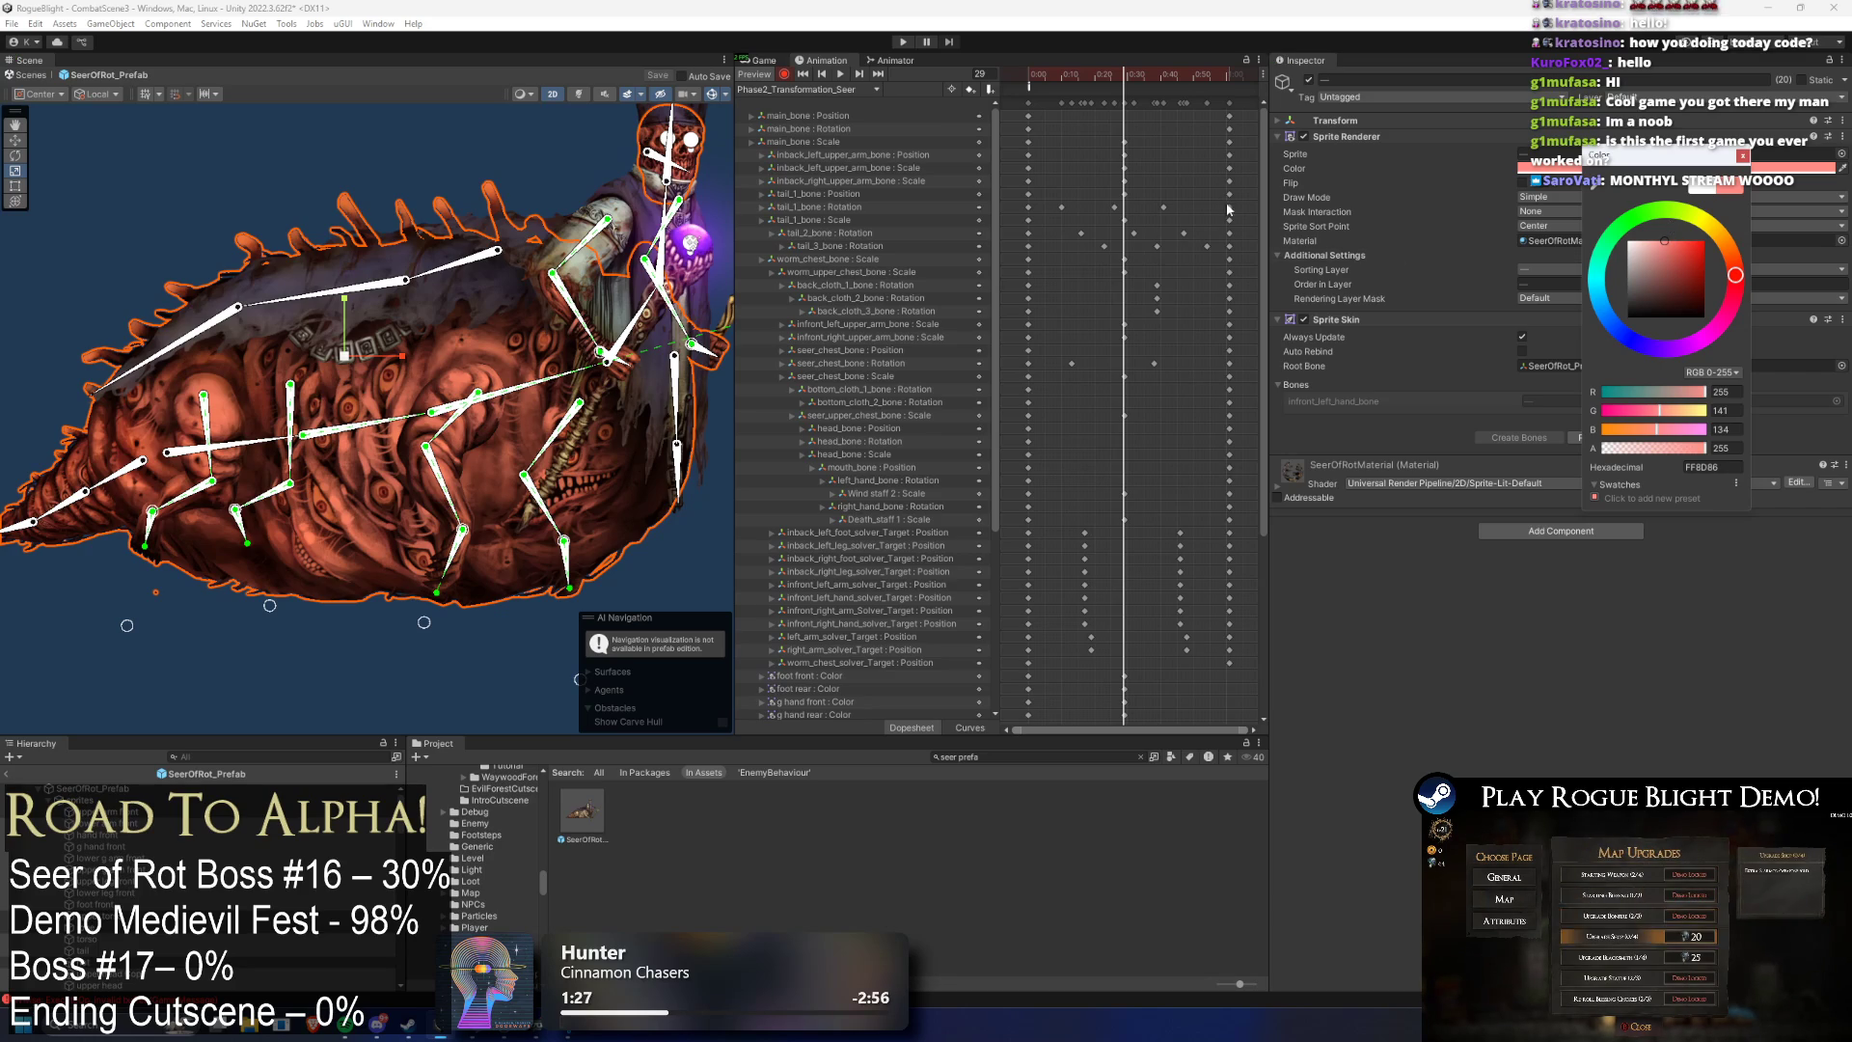
left_click_drag(1263, 210, 1271, 447)
left_click(1049, 77)
mouse_move(1051, 82)
left_mouse_down()
mouse_move(1147, 92)
mouse_move(1123, 97)
left_mouse_up()
left_click(1678, 168)
left_click(1617, 266)
mouse_move(1616, 266)
left_mouse_down()
mouse_move(1630, 287)
mouse_move(1583, 241)
mouse_move(1530, 235)
mouse_move(1613, 258)
mouse_move(1603, 292)
mouse_move(1609, 247)
mouse_move(1628, 243)
mouse_move(1624, 268)
mouse_move(1606, 252)
left_mouse_up()
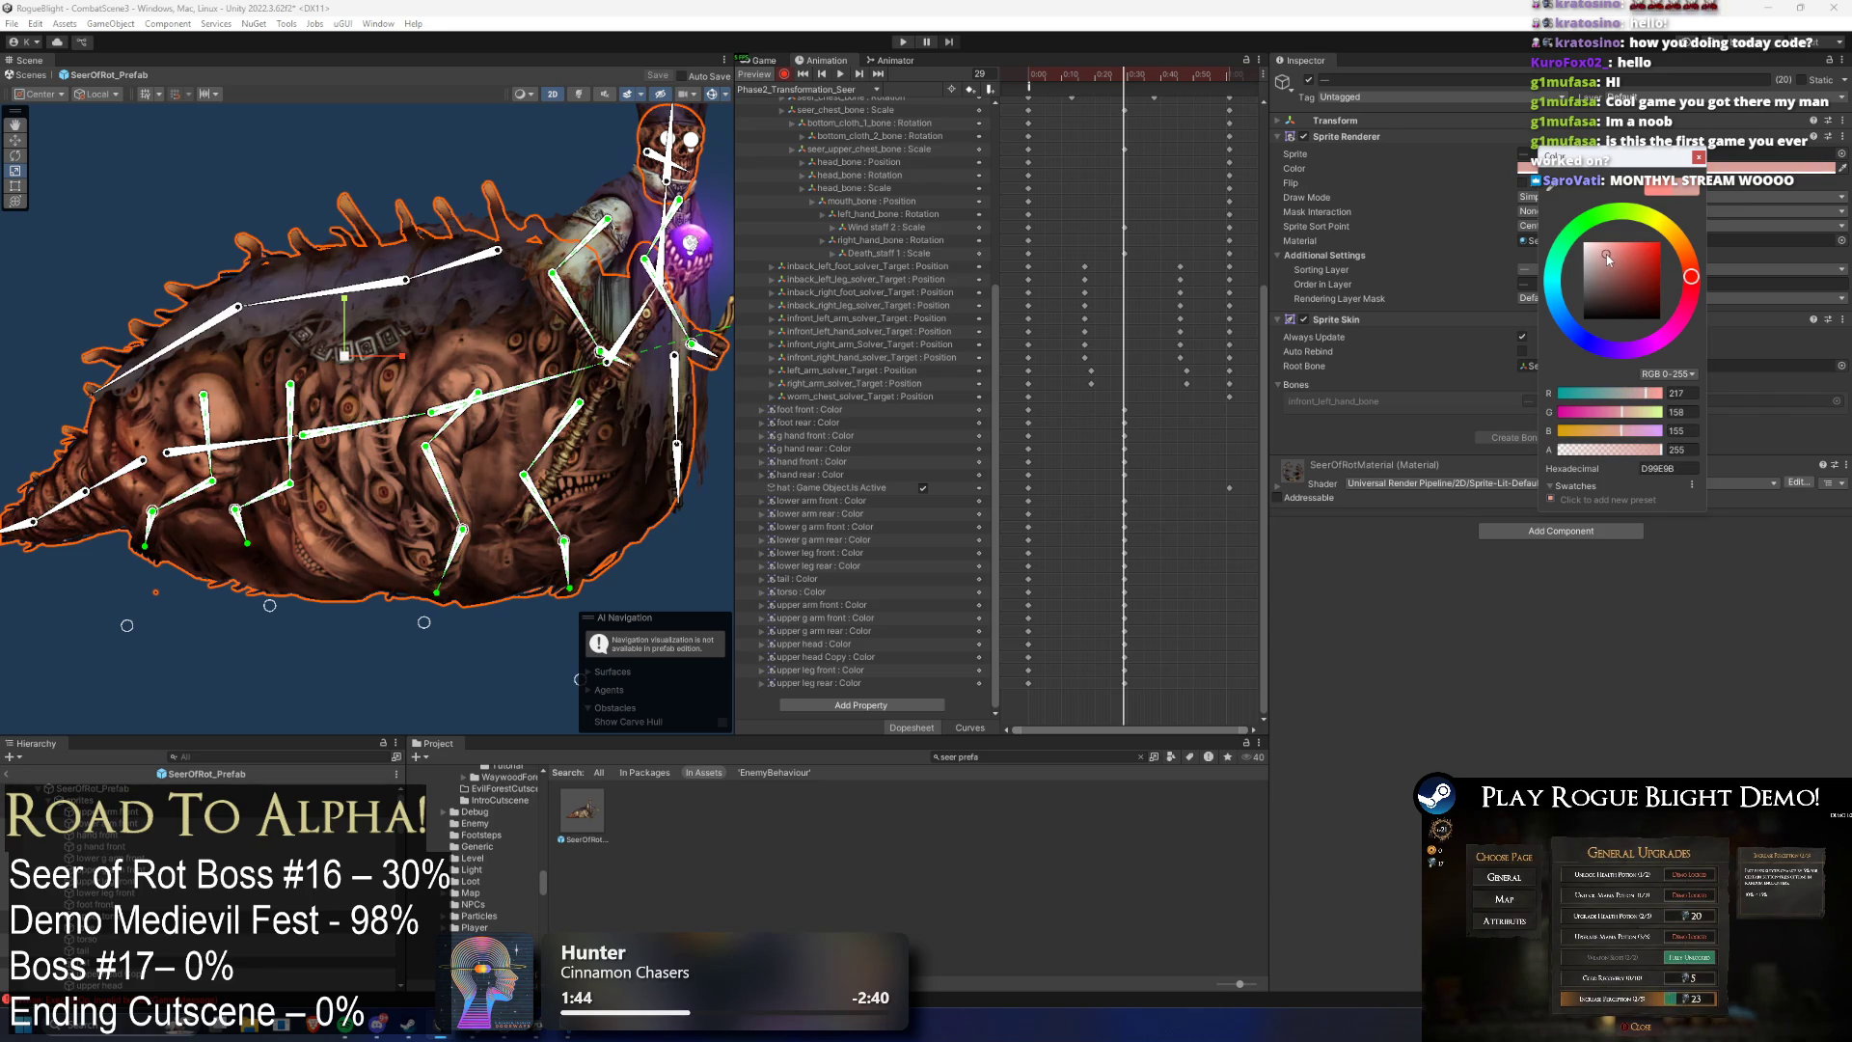
left_click(1698, 156)
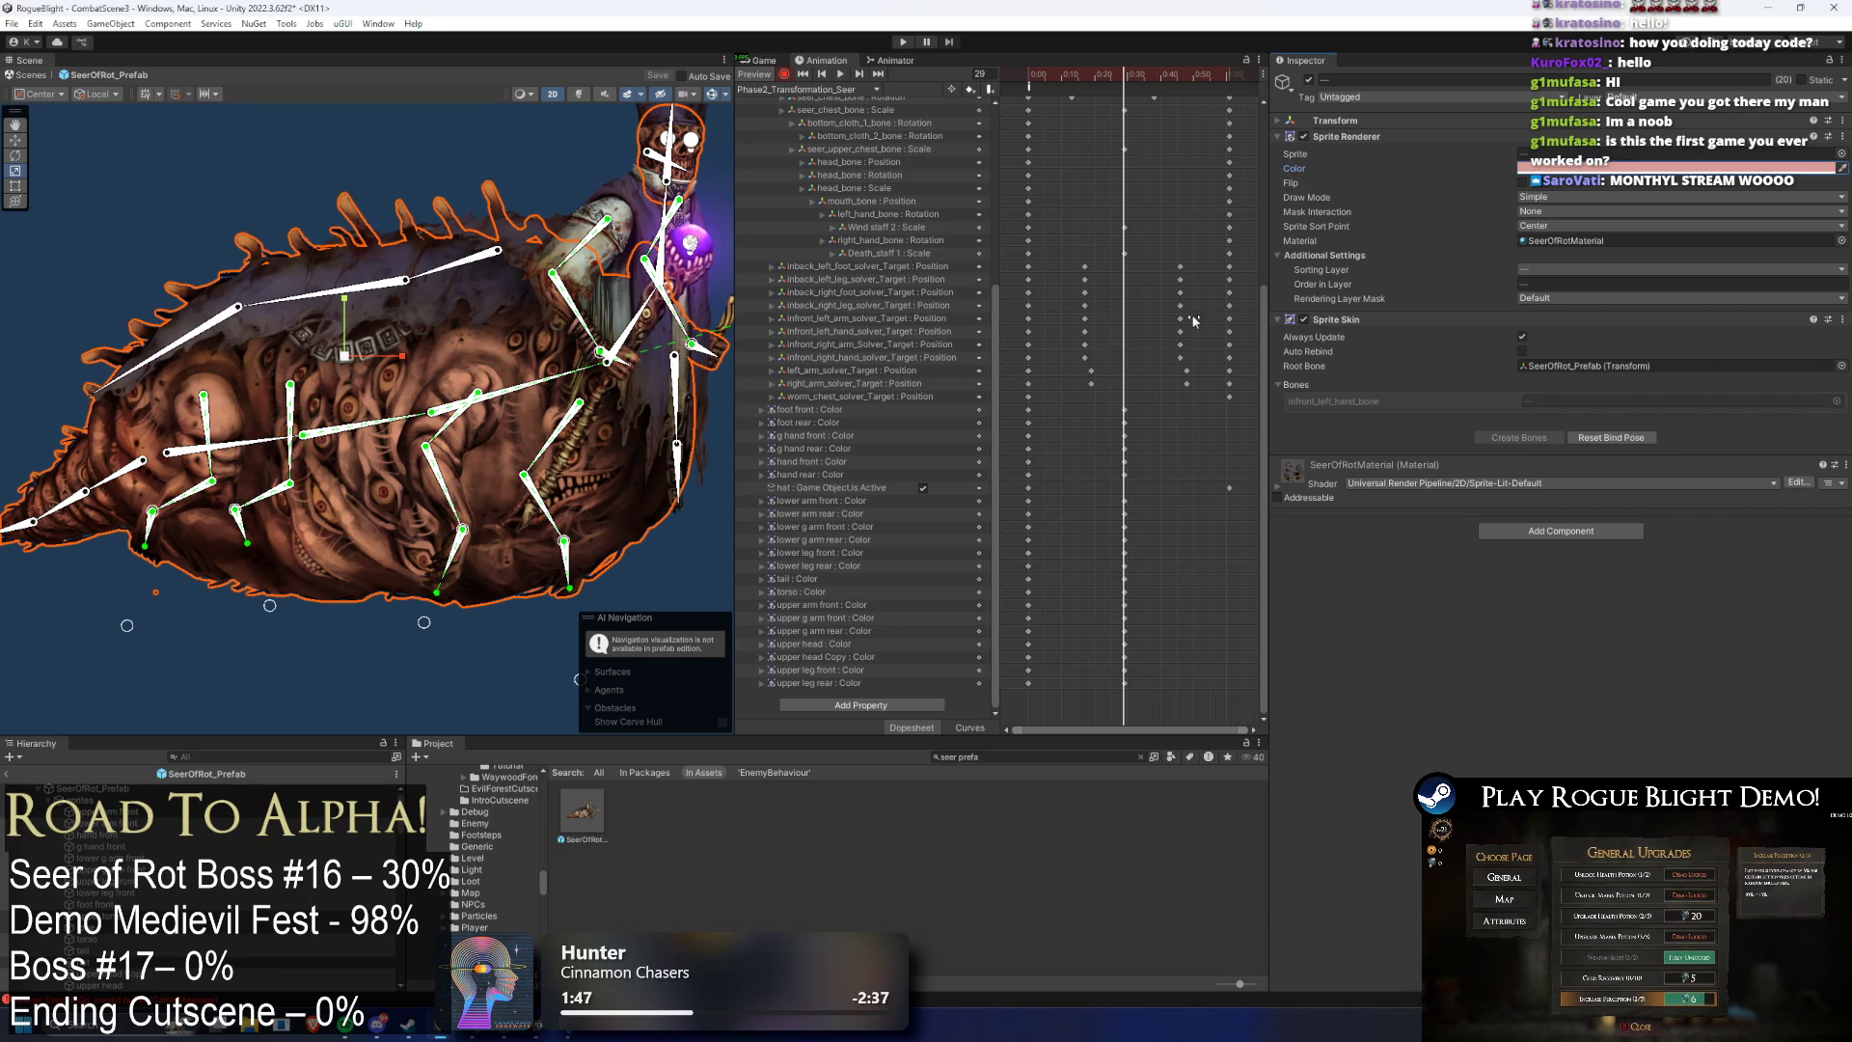
- Copy the body-part Color keys and paste them at frame 13
left_click_drag(1107, 401, 1140, 696)
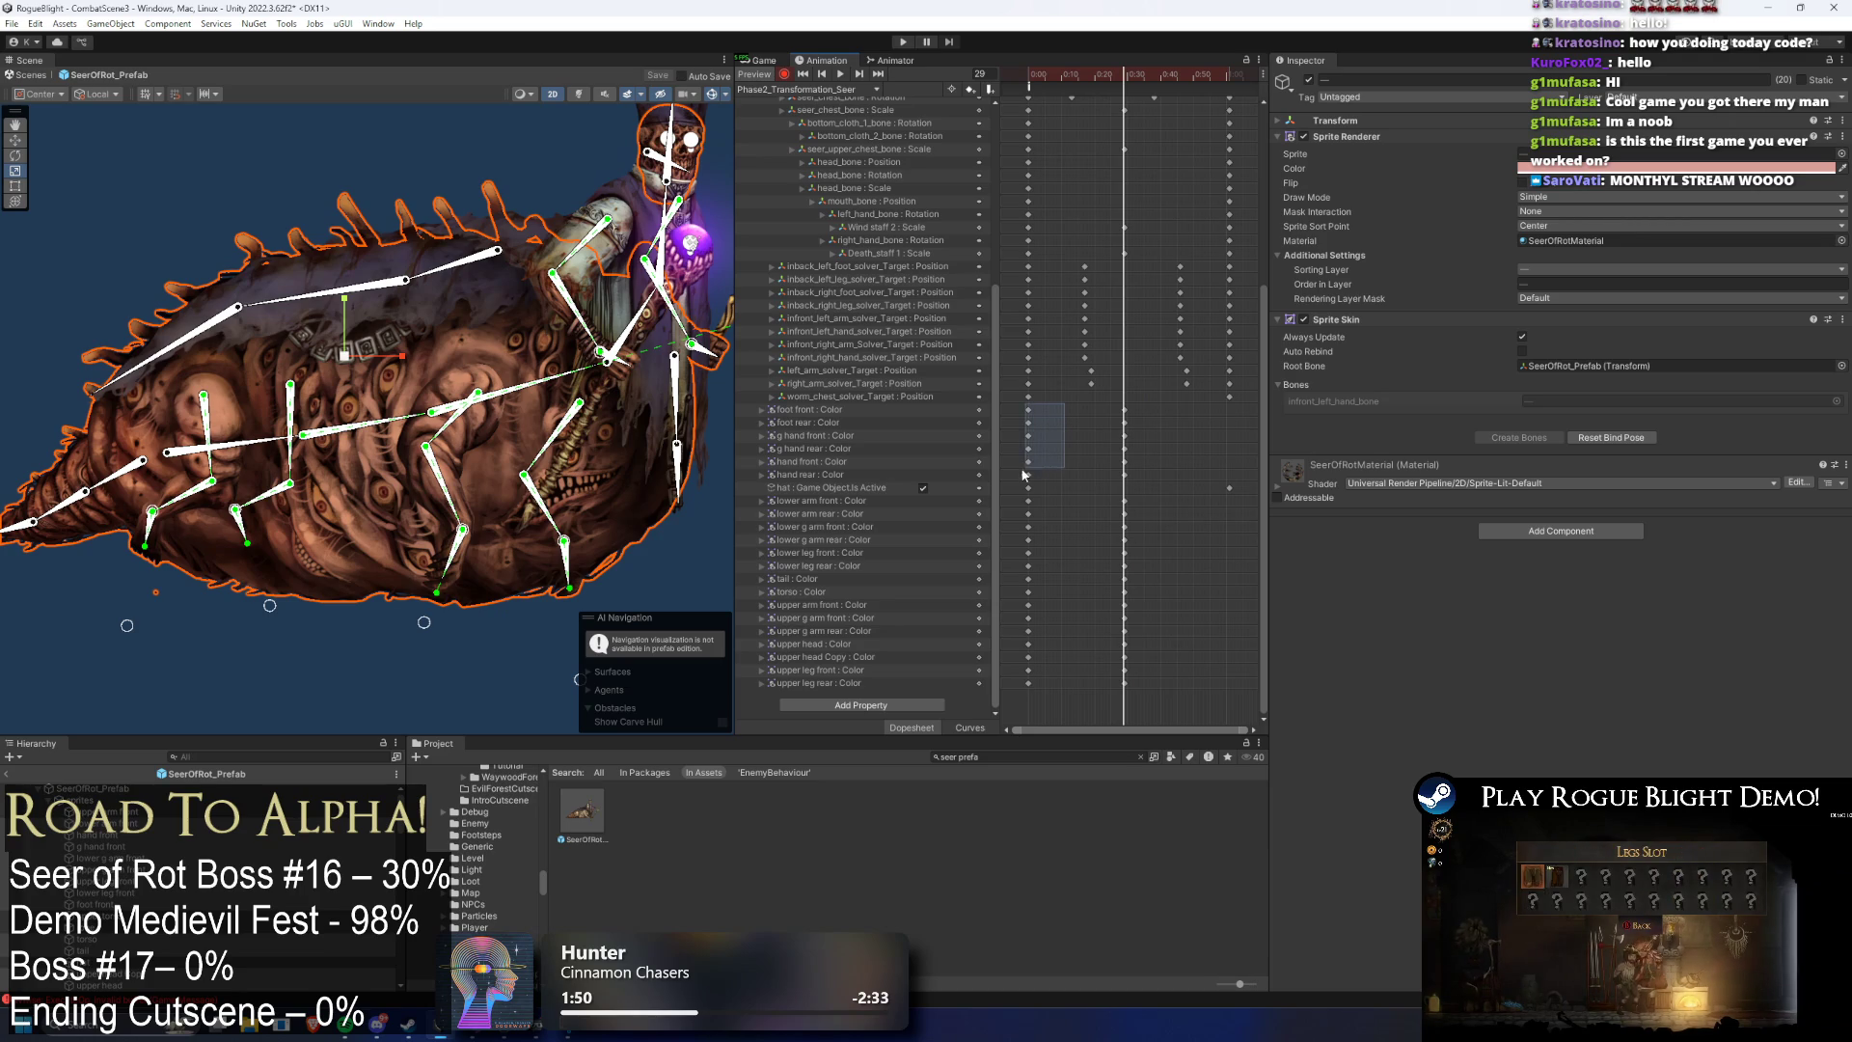
left_click_drag(1020, 472, 1020, 473)
left_click(843, 490)
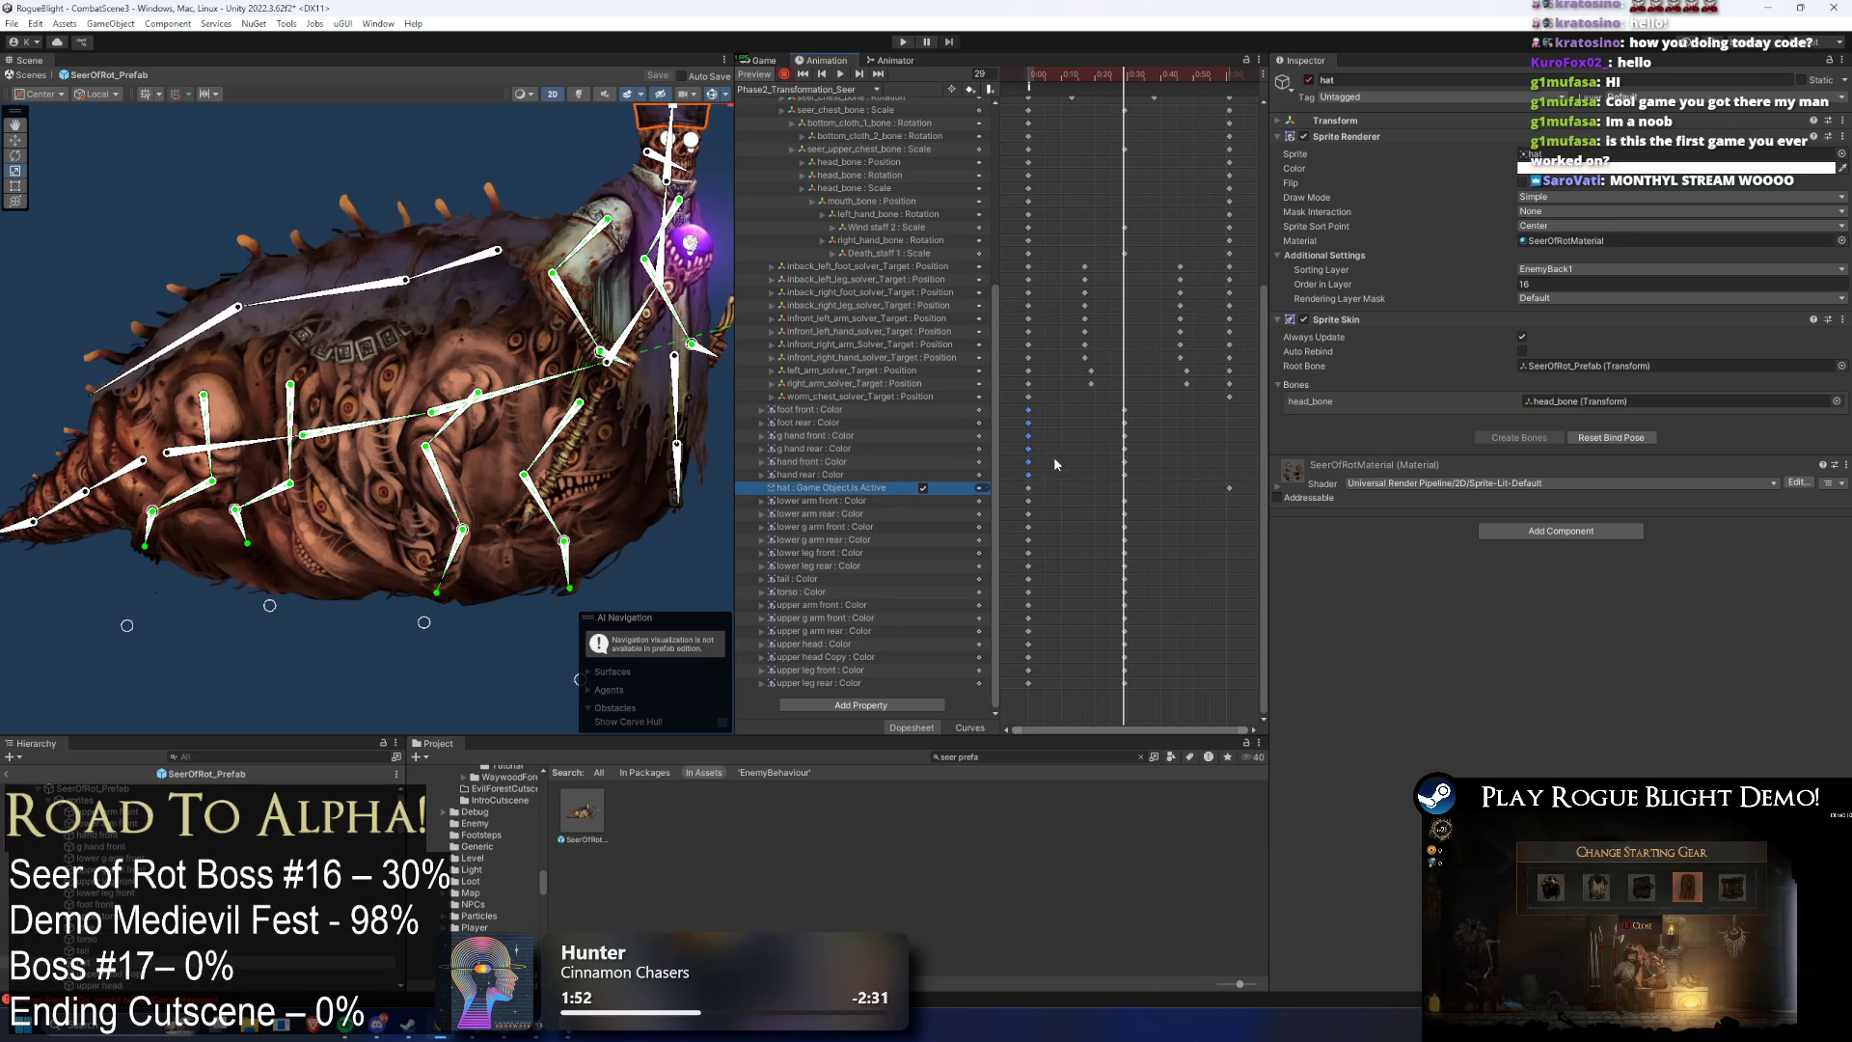
left_click_drag(1015, 673, 1015, 673)
key("ctrl+c")
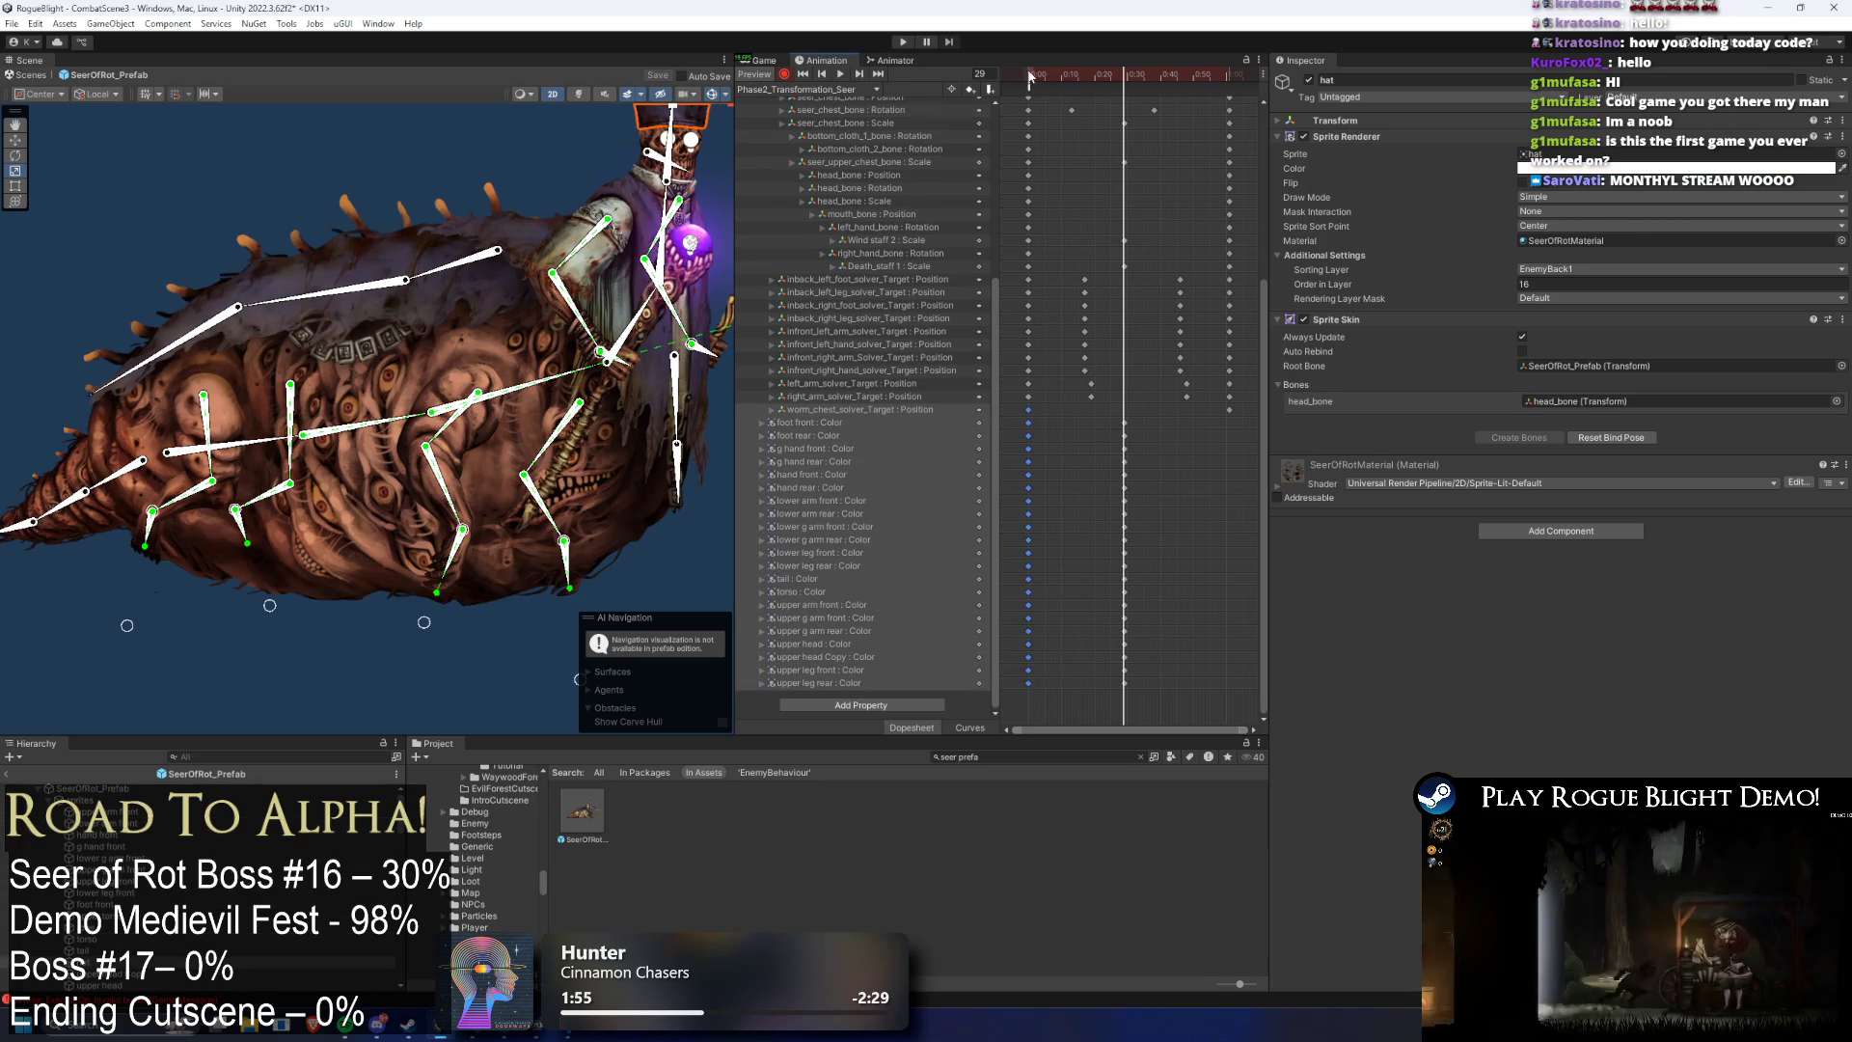
left_click(1070, 75)
key("ctrl+v")
left_click_drag(1071, 75, 1227, 81)
- Shift the Color keyframe columns later in the clip and scrub to review the motion
mouse_move(1109, 693)
left_mouse_down()
mouse_move(1114, 531)
mouse_move(1210, 425)
left_mouse_up()
left_click(1100, 411)
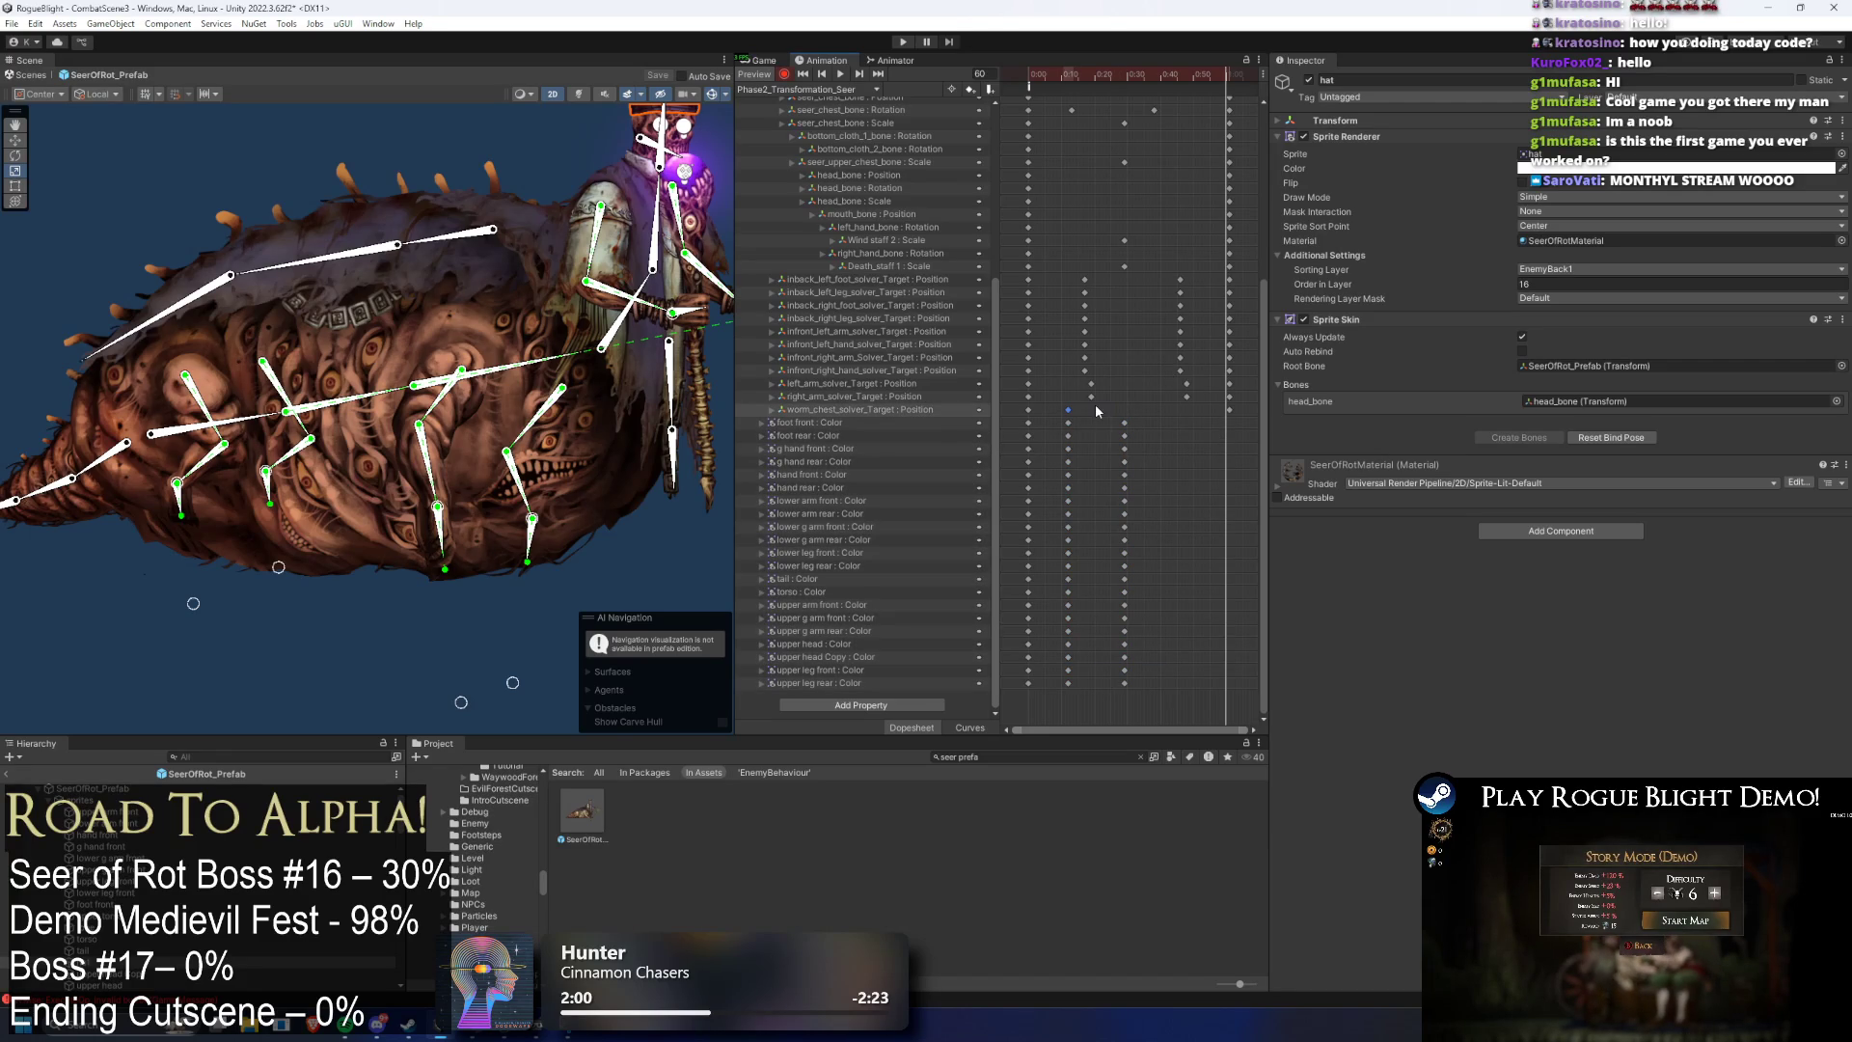
left_click(1130, 72)
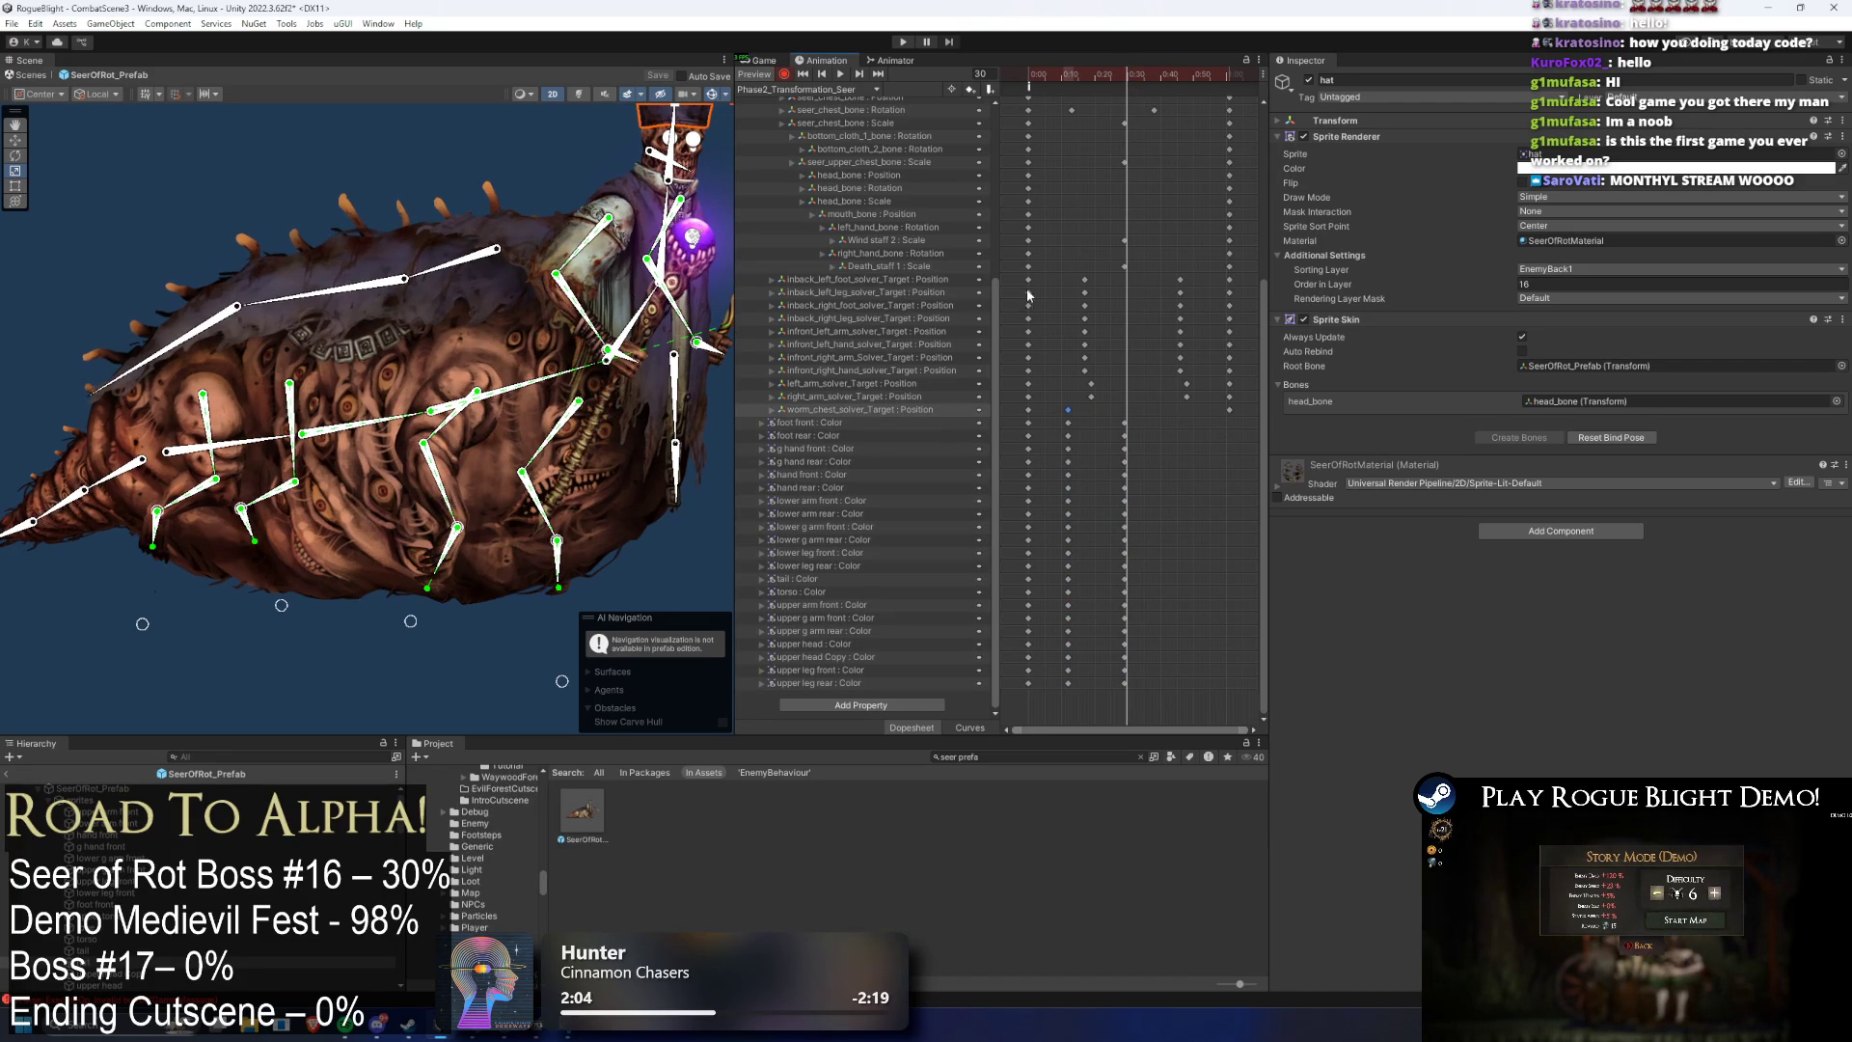
left_click(810, 422)
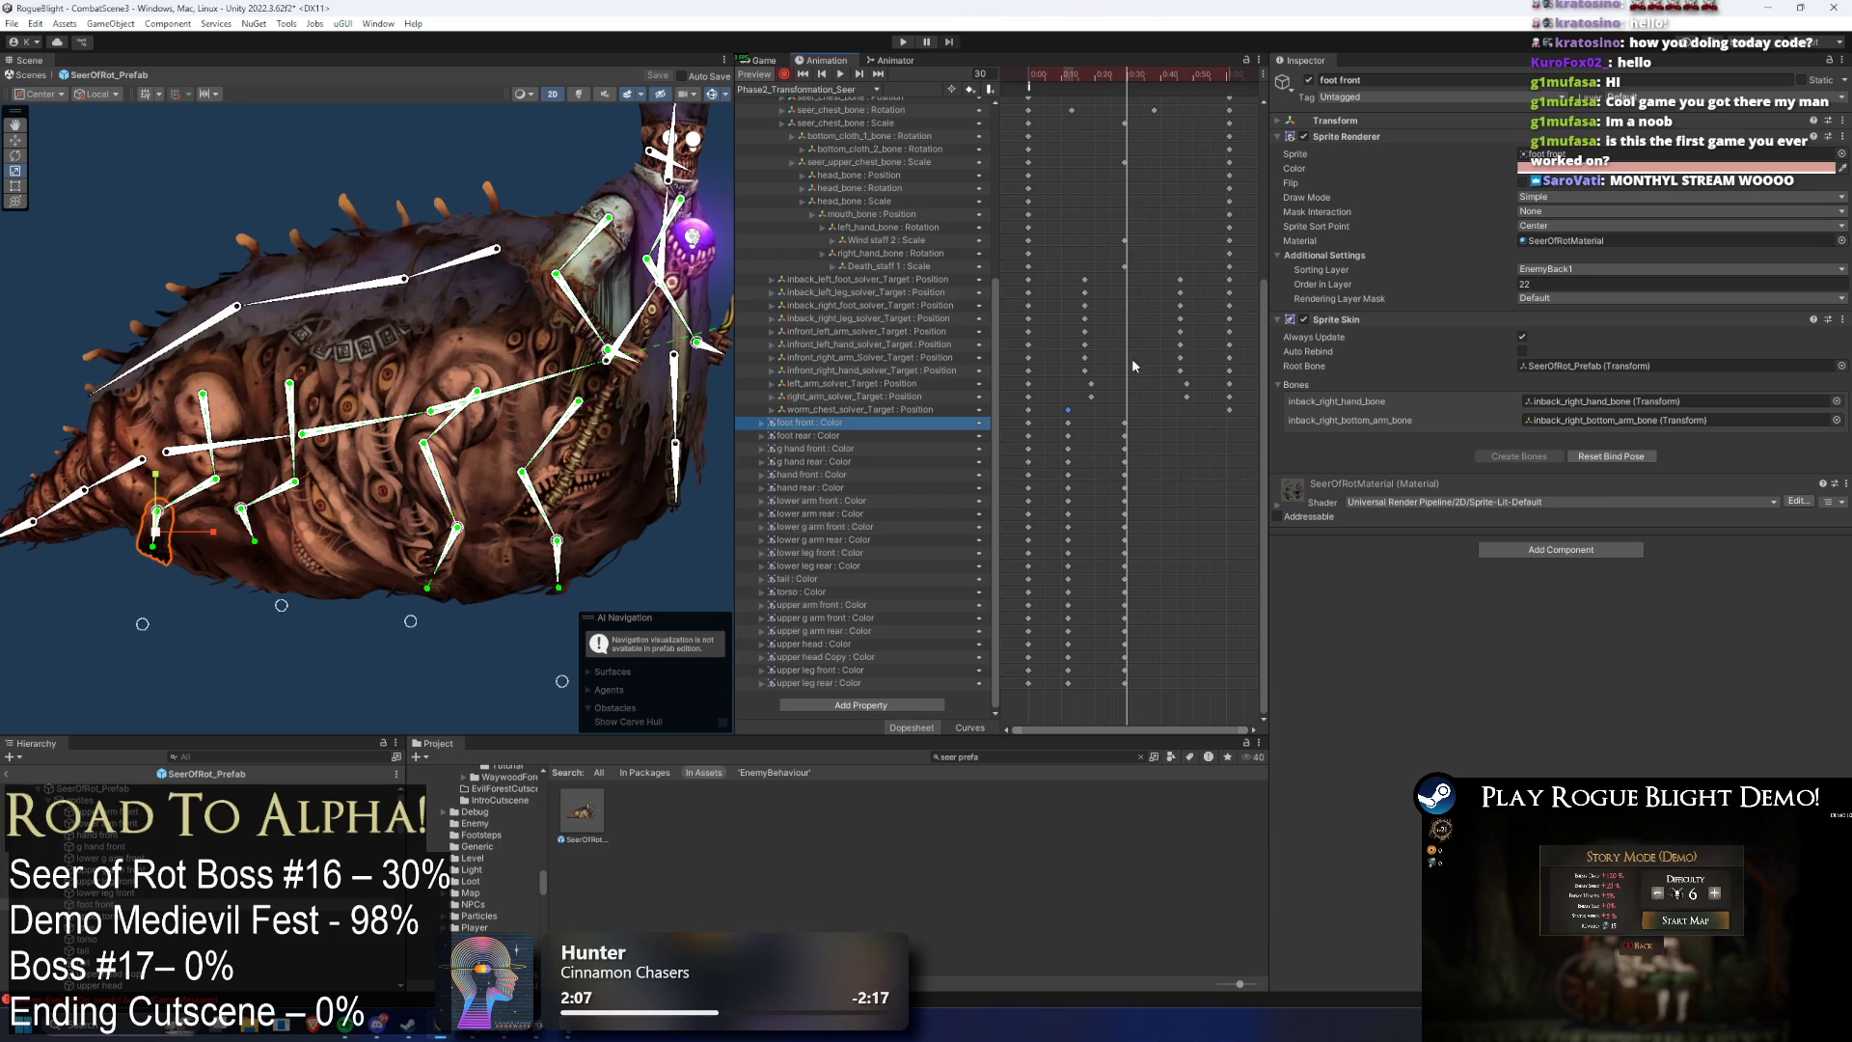
left_click(1125, 77)
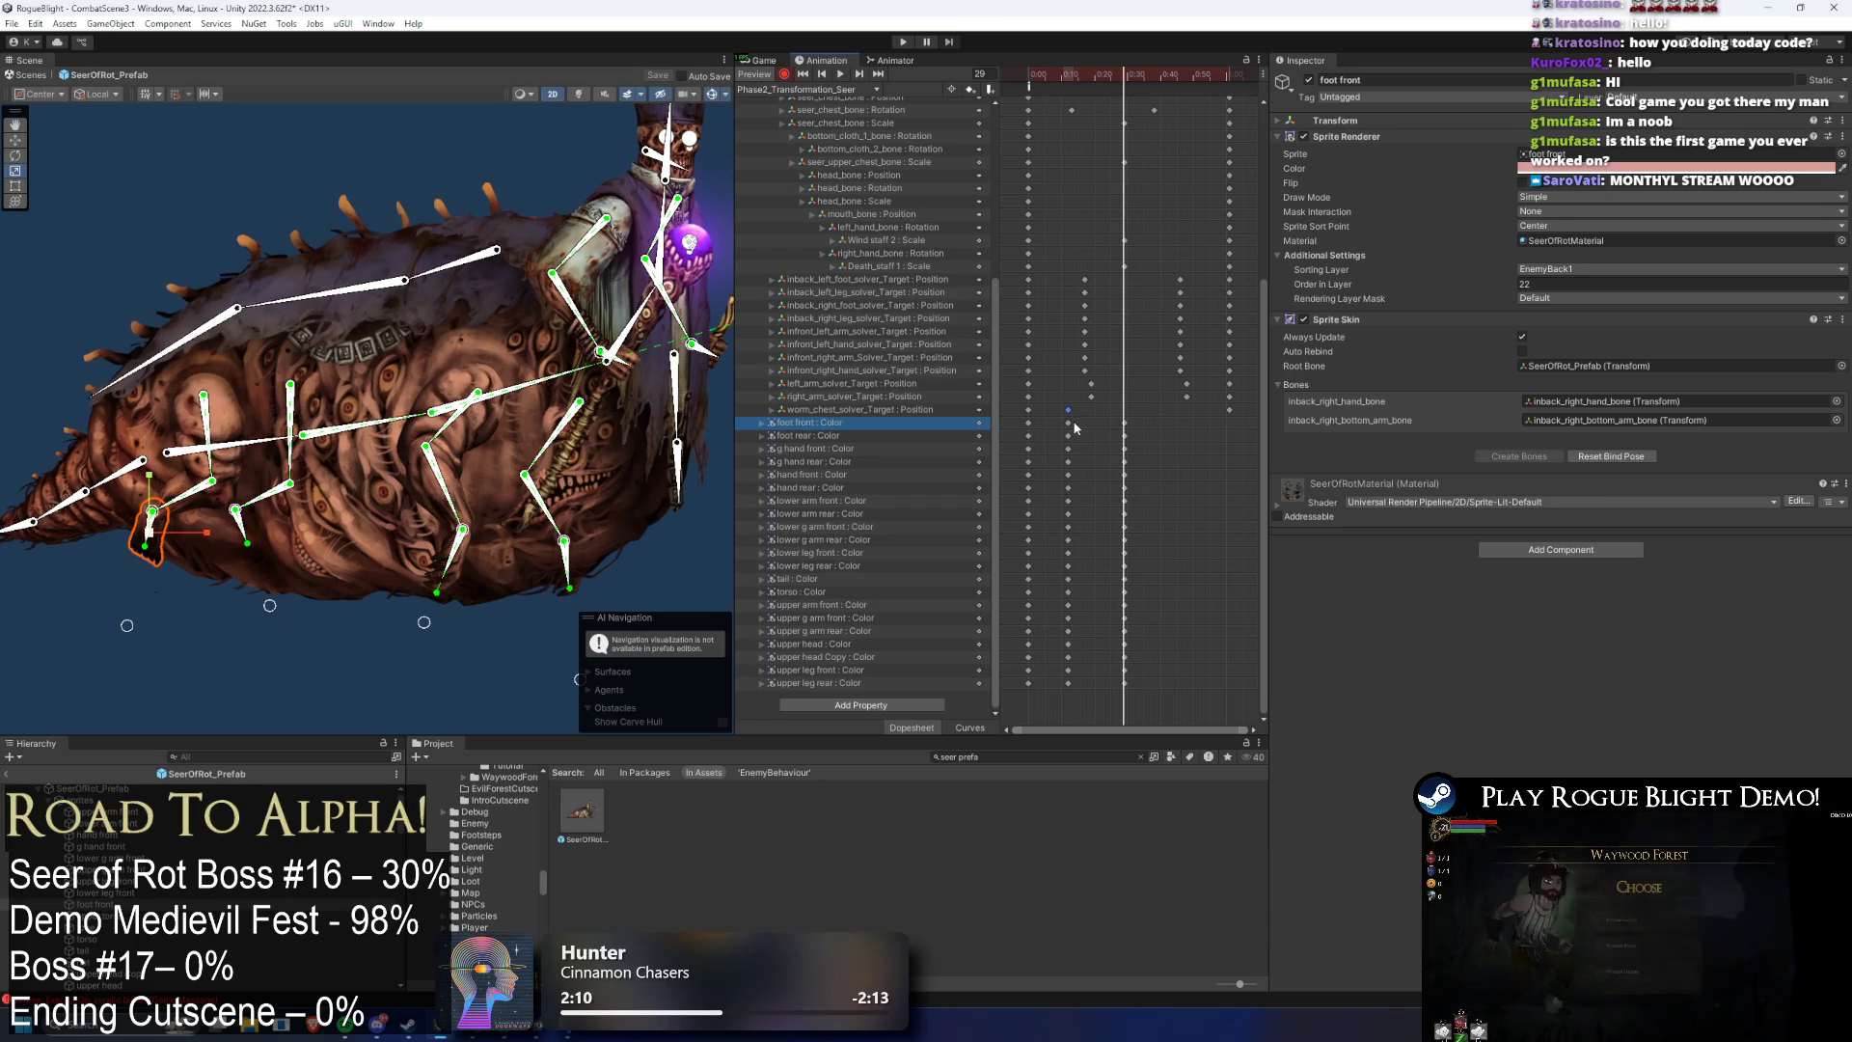
left_click_drag(1051, 417, 1138, 686)
left_click_drag(1131, 537, 1155, 537)
mouse_move(1113, 79)
left_mouse_down()
mouse_move(1094, 81)
mouse_move(1138, 81)
left_mouse_up()
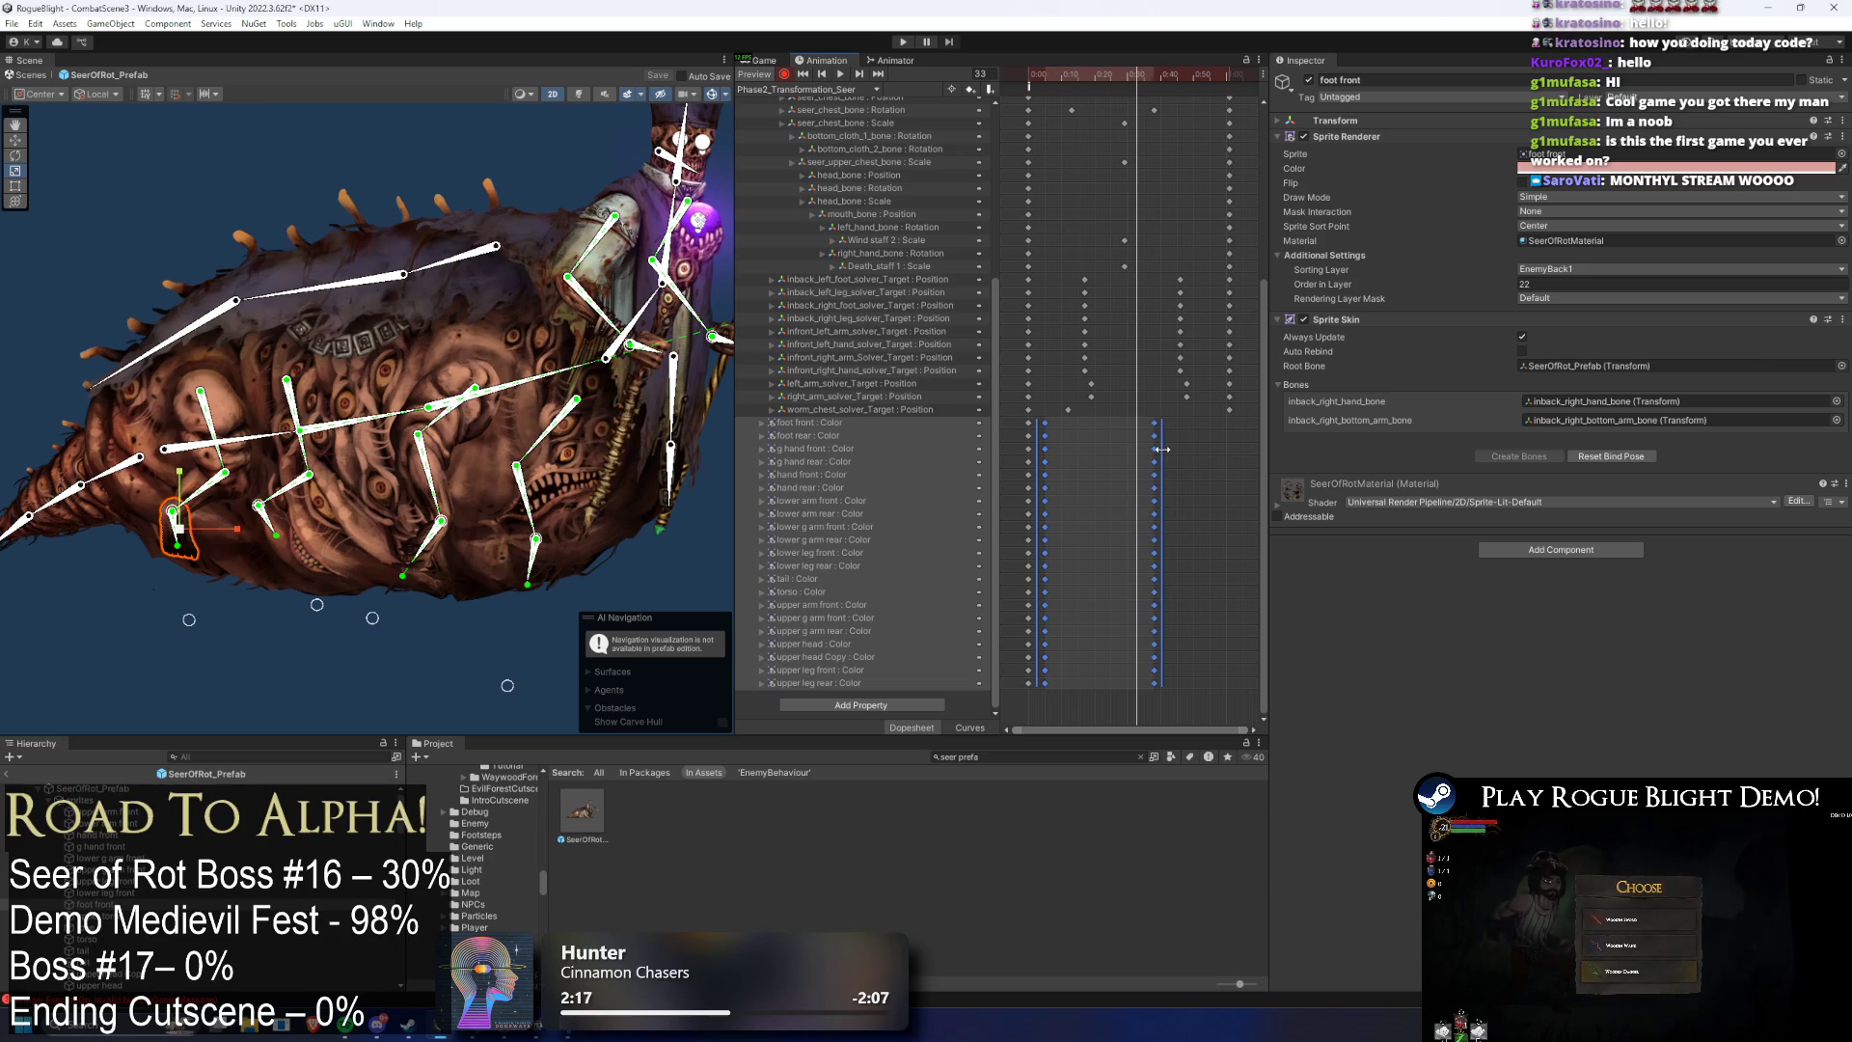
mouse_move(1093, 77)
left_mouse_down()
mouse_move(1219, 83)
mouse_move(1097, 85)
mouse_move(1149, 81)
left_mouse_up()
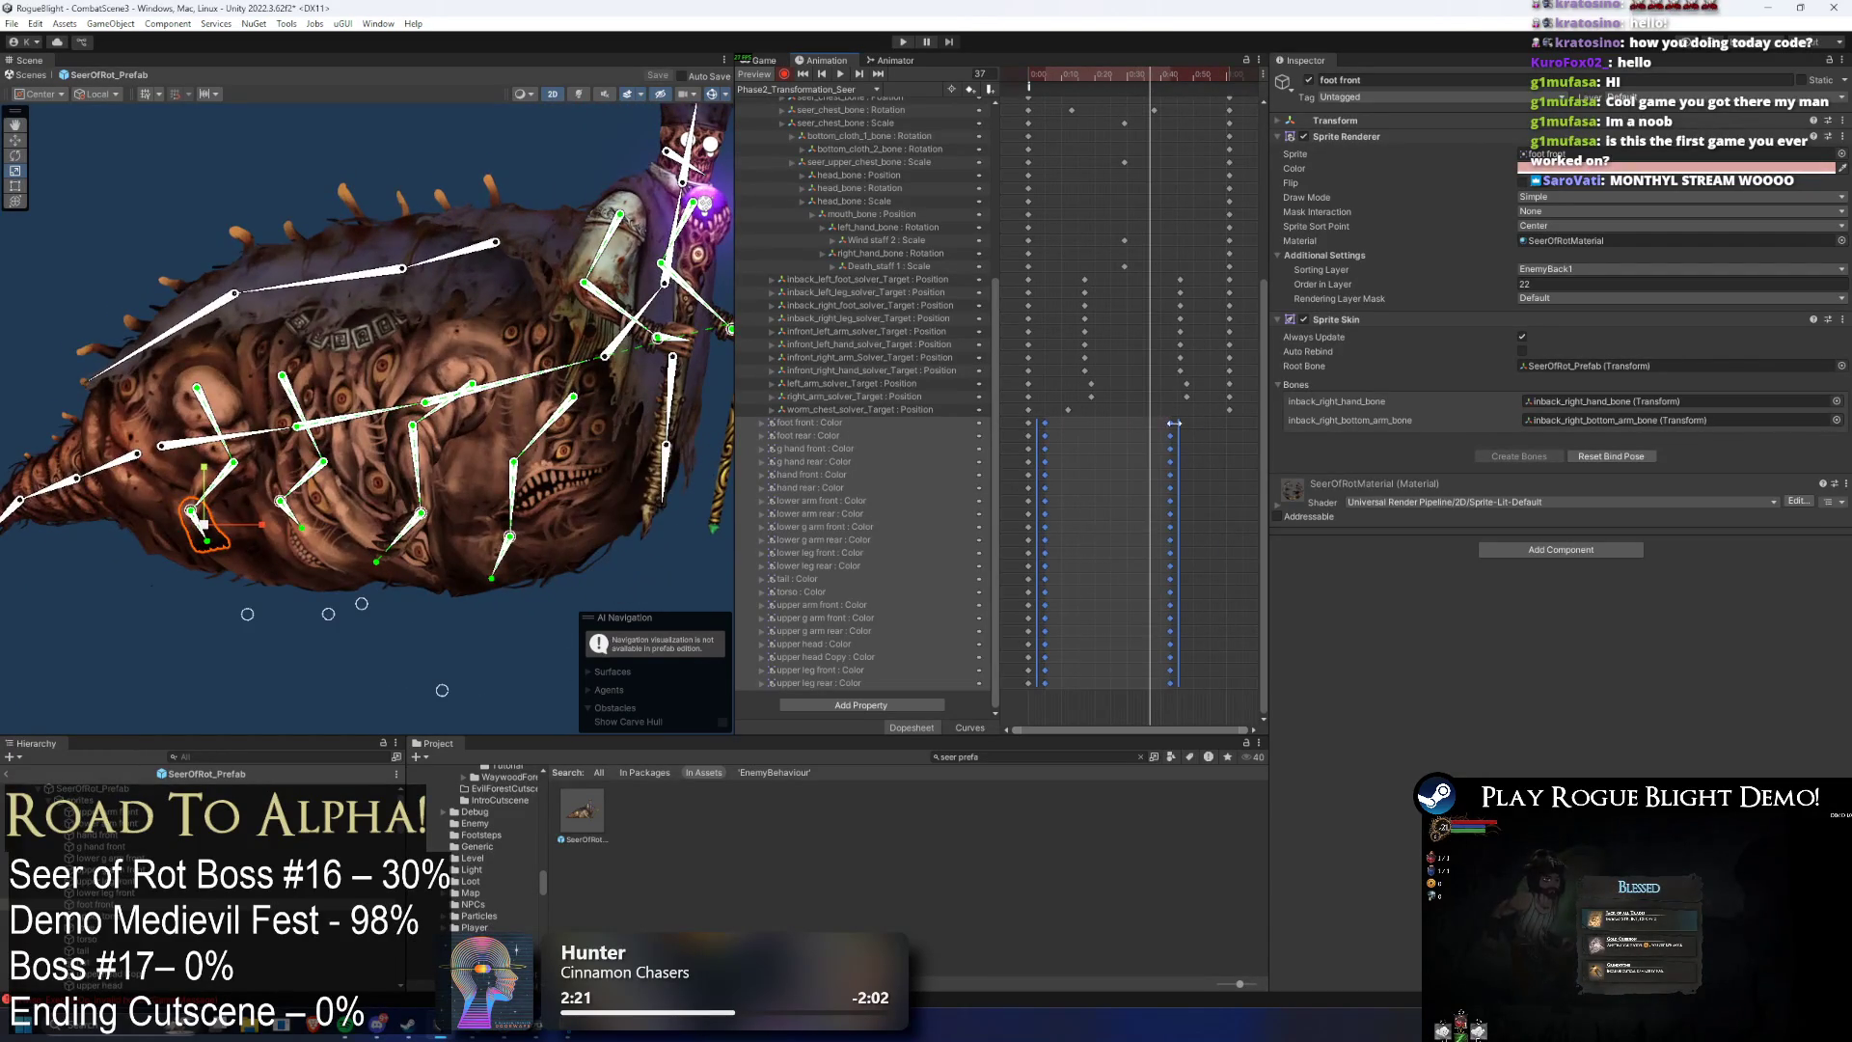
- Paste the later Color key column at frame 61 and loop the preview
left_click_drag(1136, 417, 1161, 654)
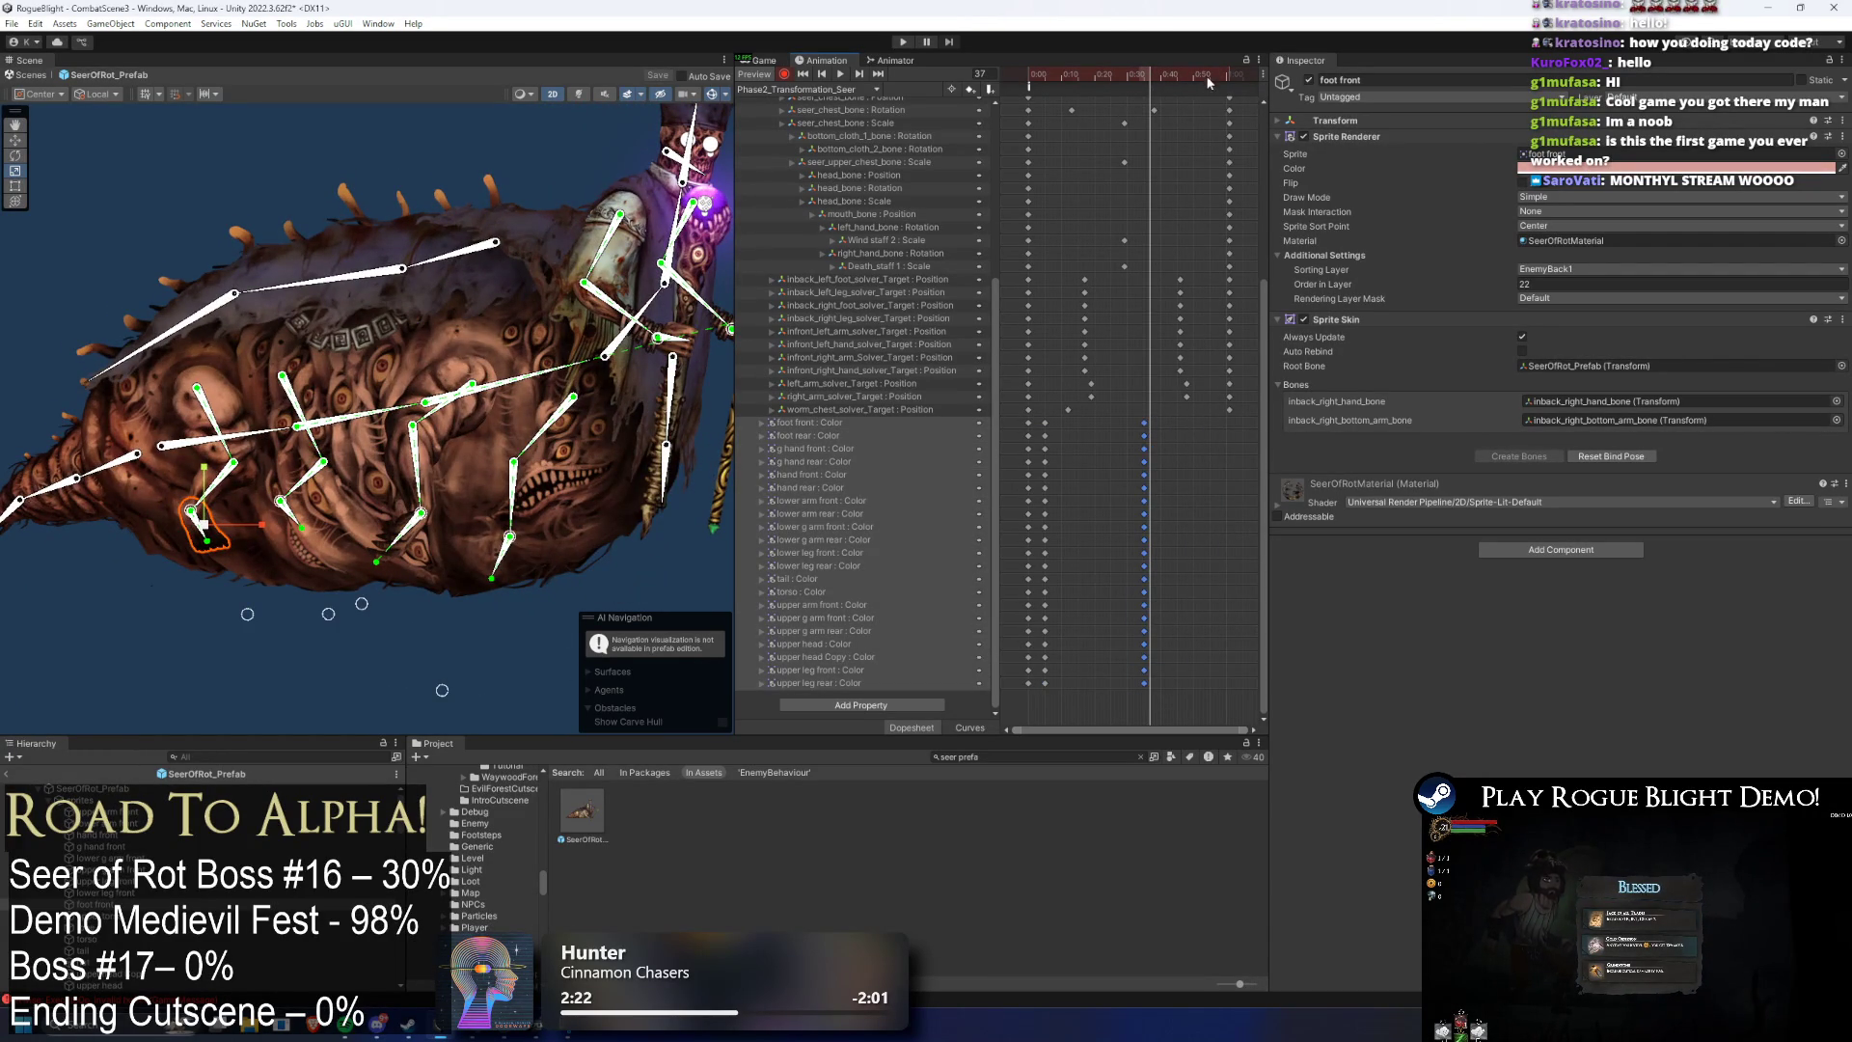
left_click_drag(1208, 83, 1228, 83)
key("ctrl+v")
key("space")
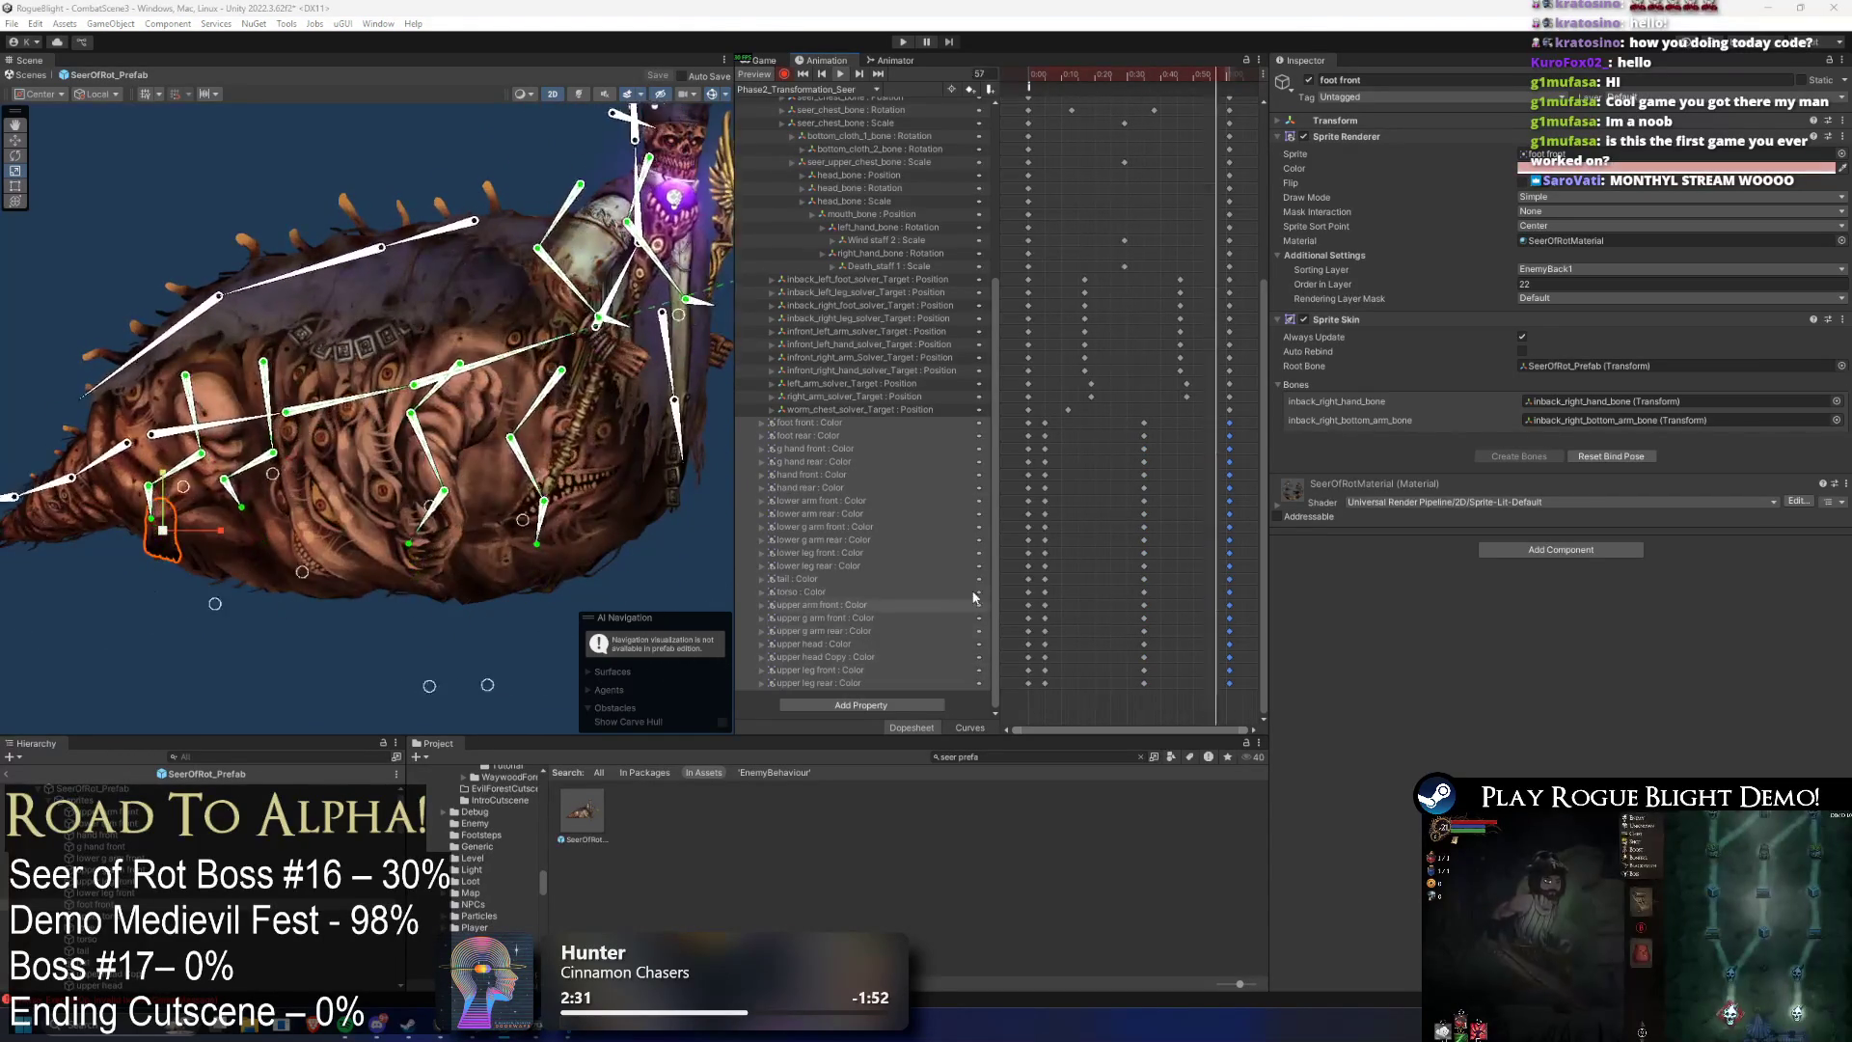
left_click(235, 165)
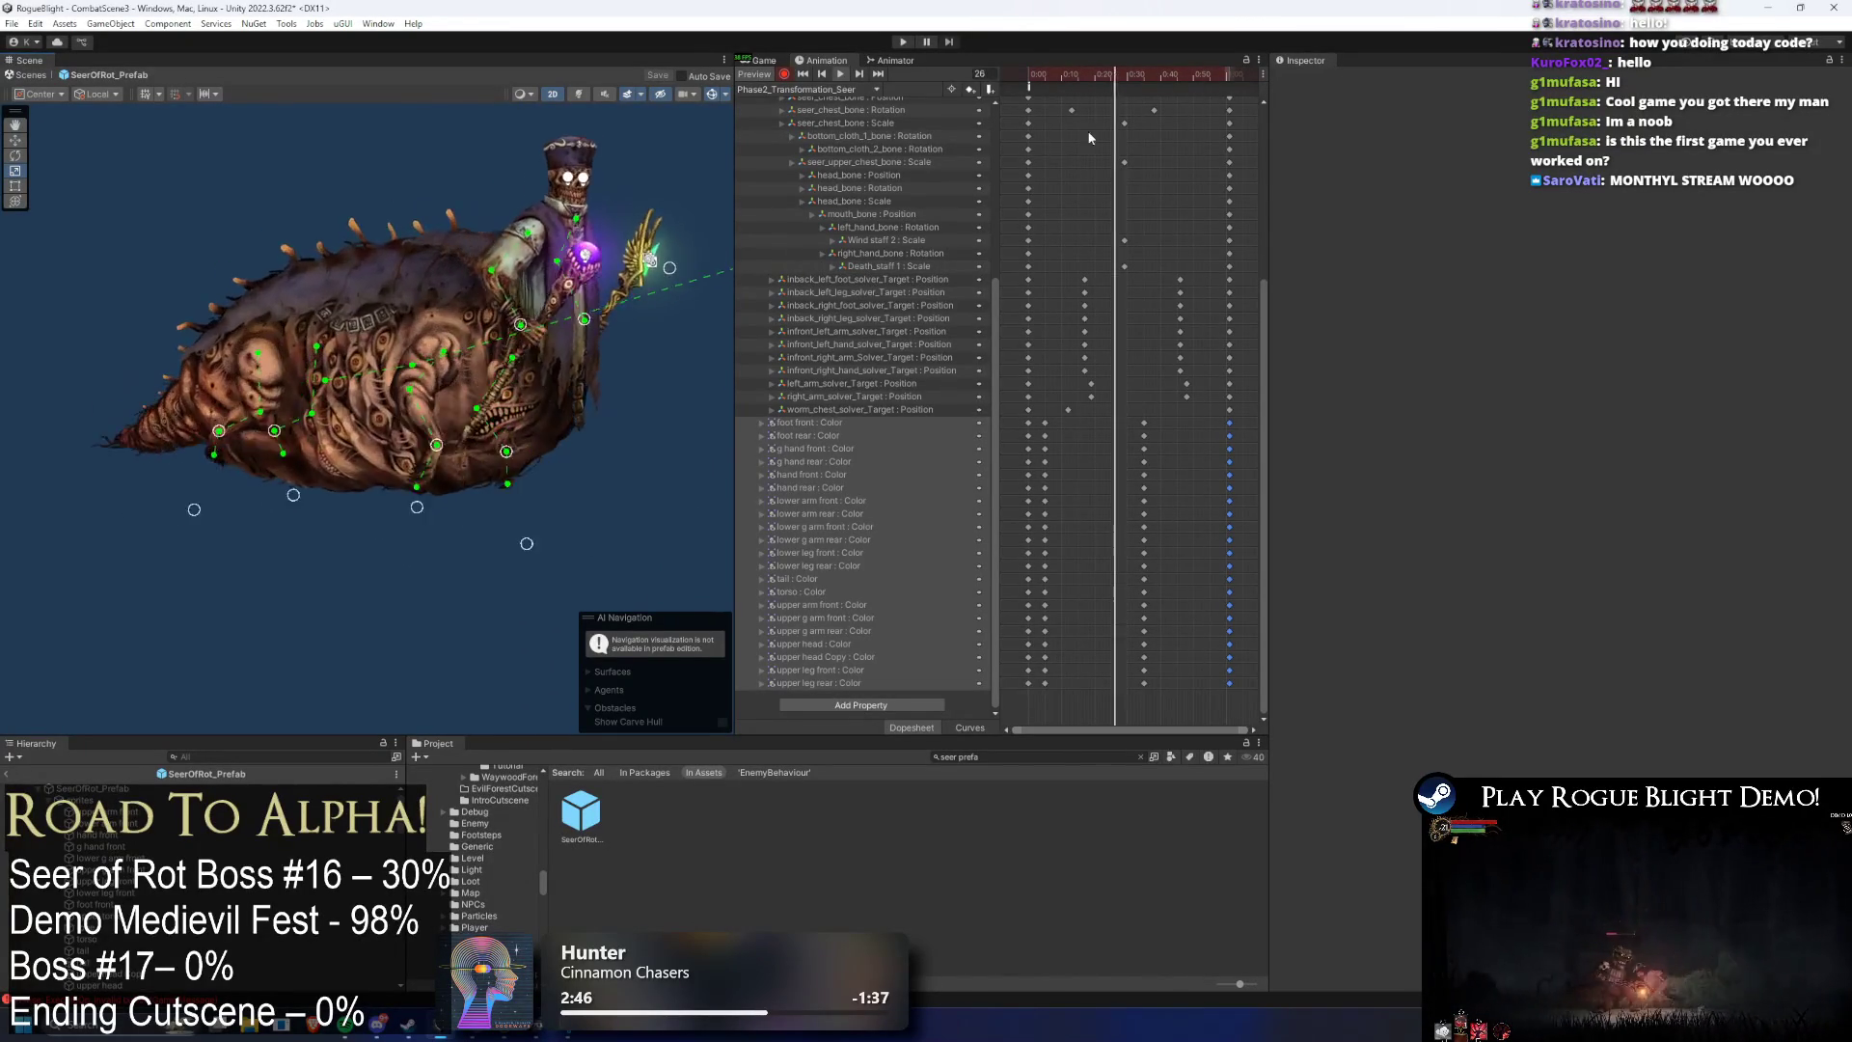
- Enter Play mode to test the Seer of Rot boss in Blight Castle
left_click(1265, 206)
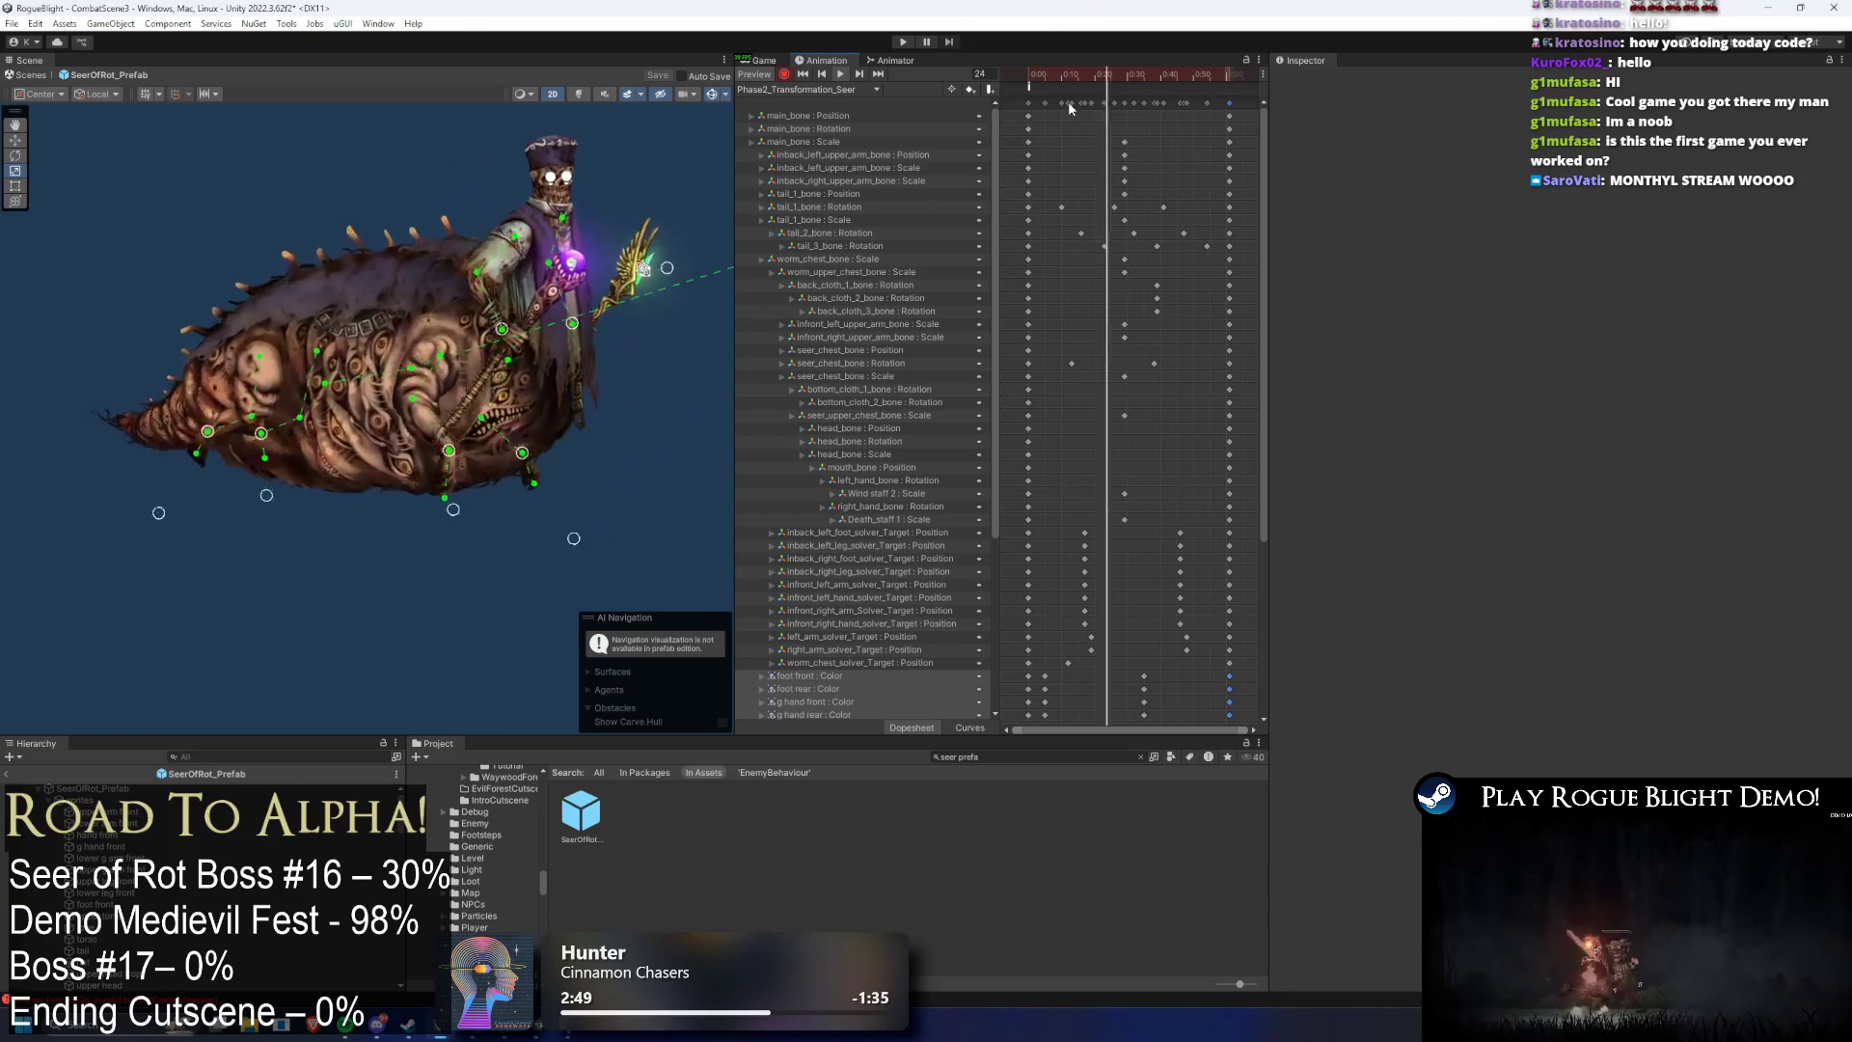
left_click(901, 43)
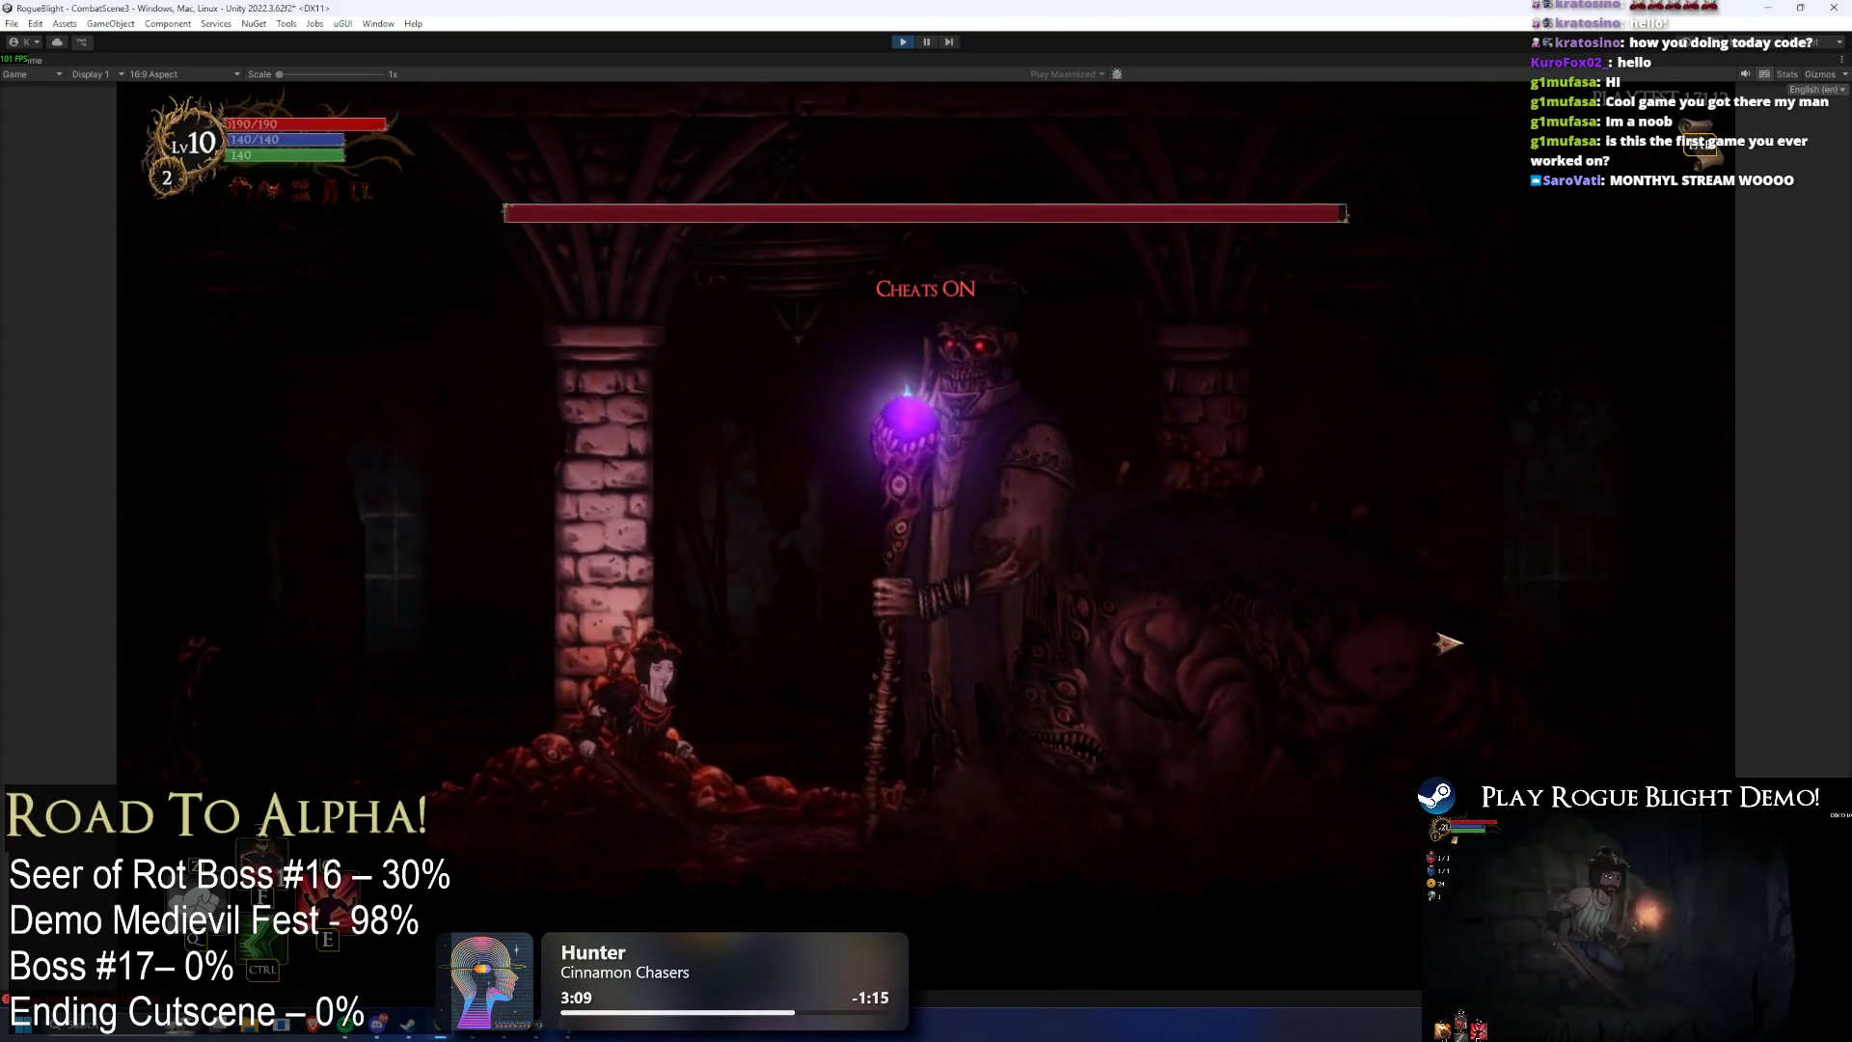
- Use the F1 cheat to set all enemy health to 1, then stop Play mode
key("F1")
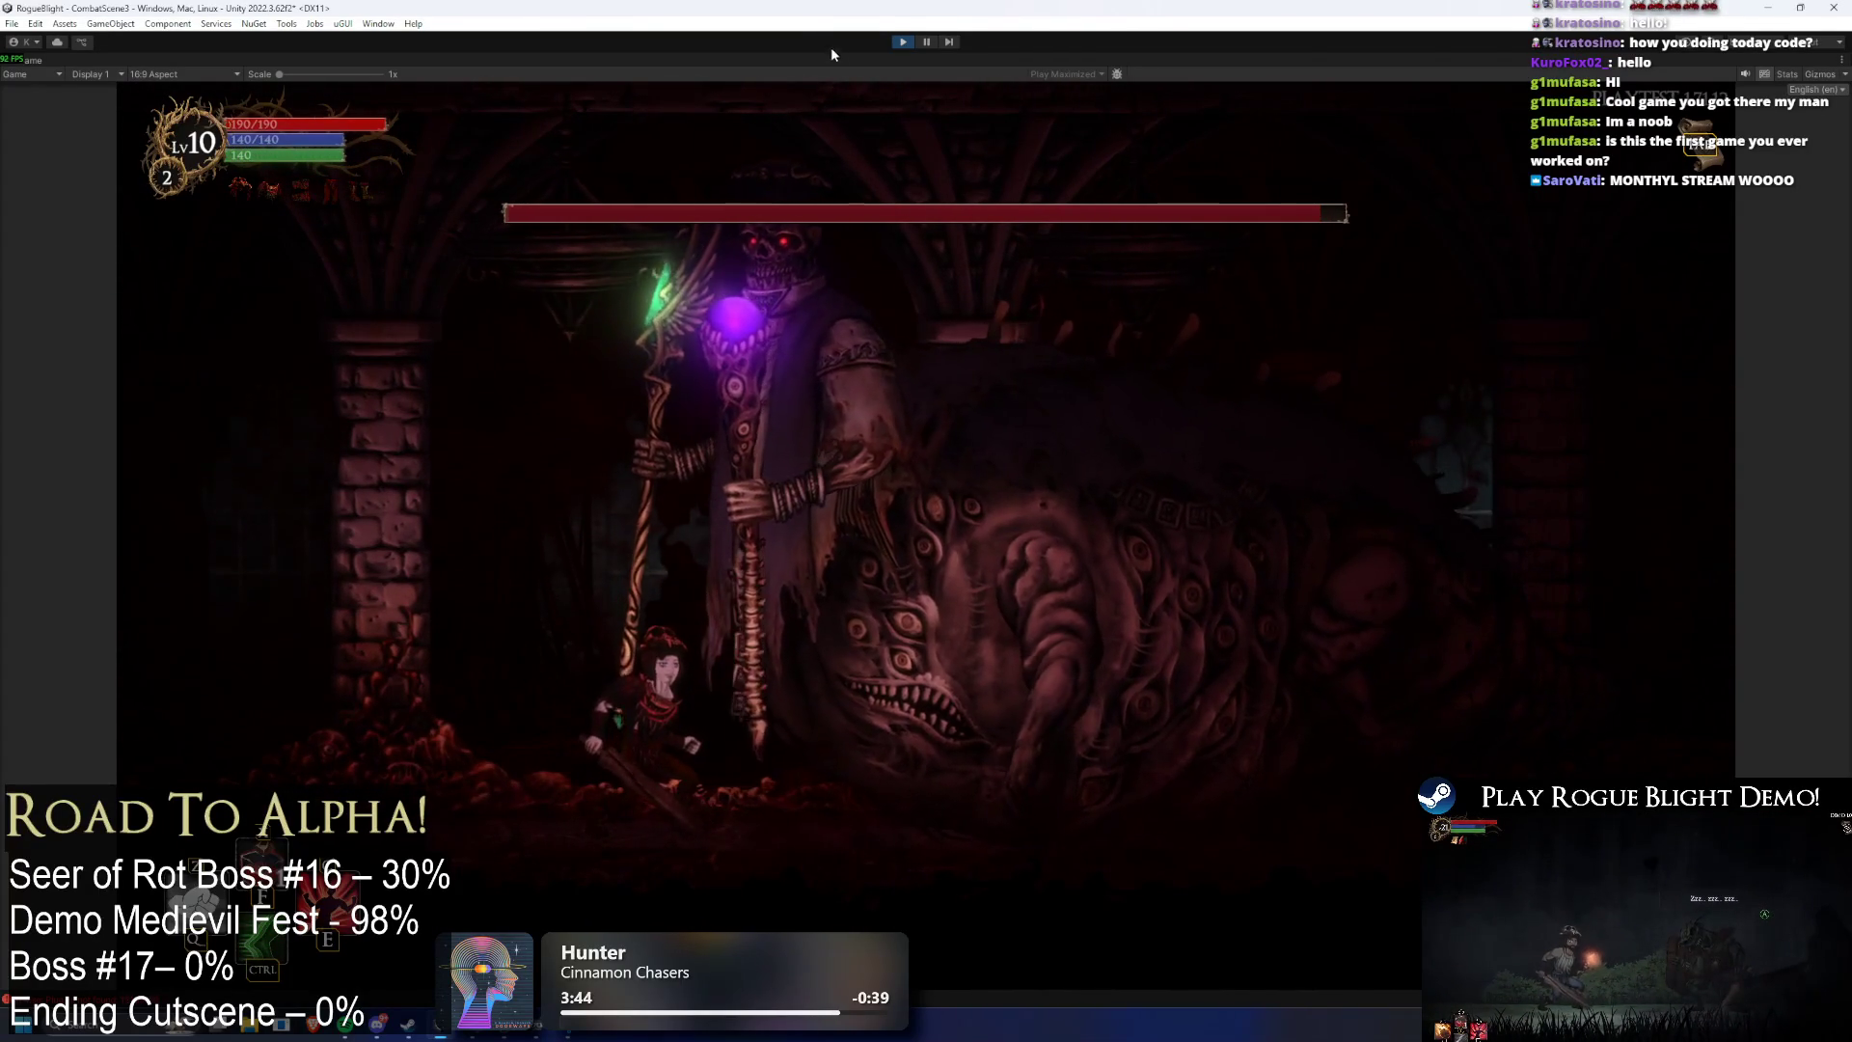
left_click(902, 41)
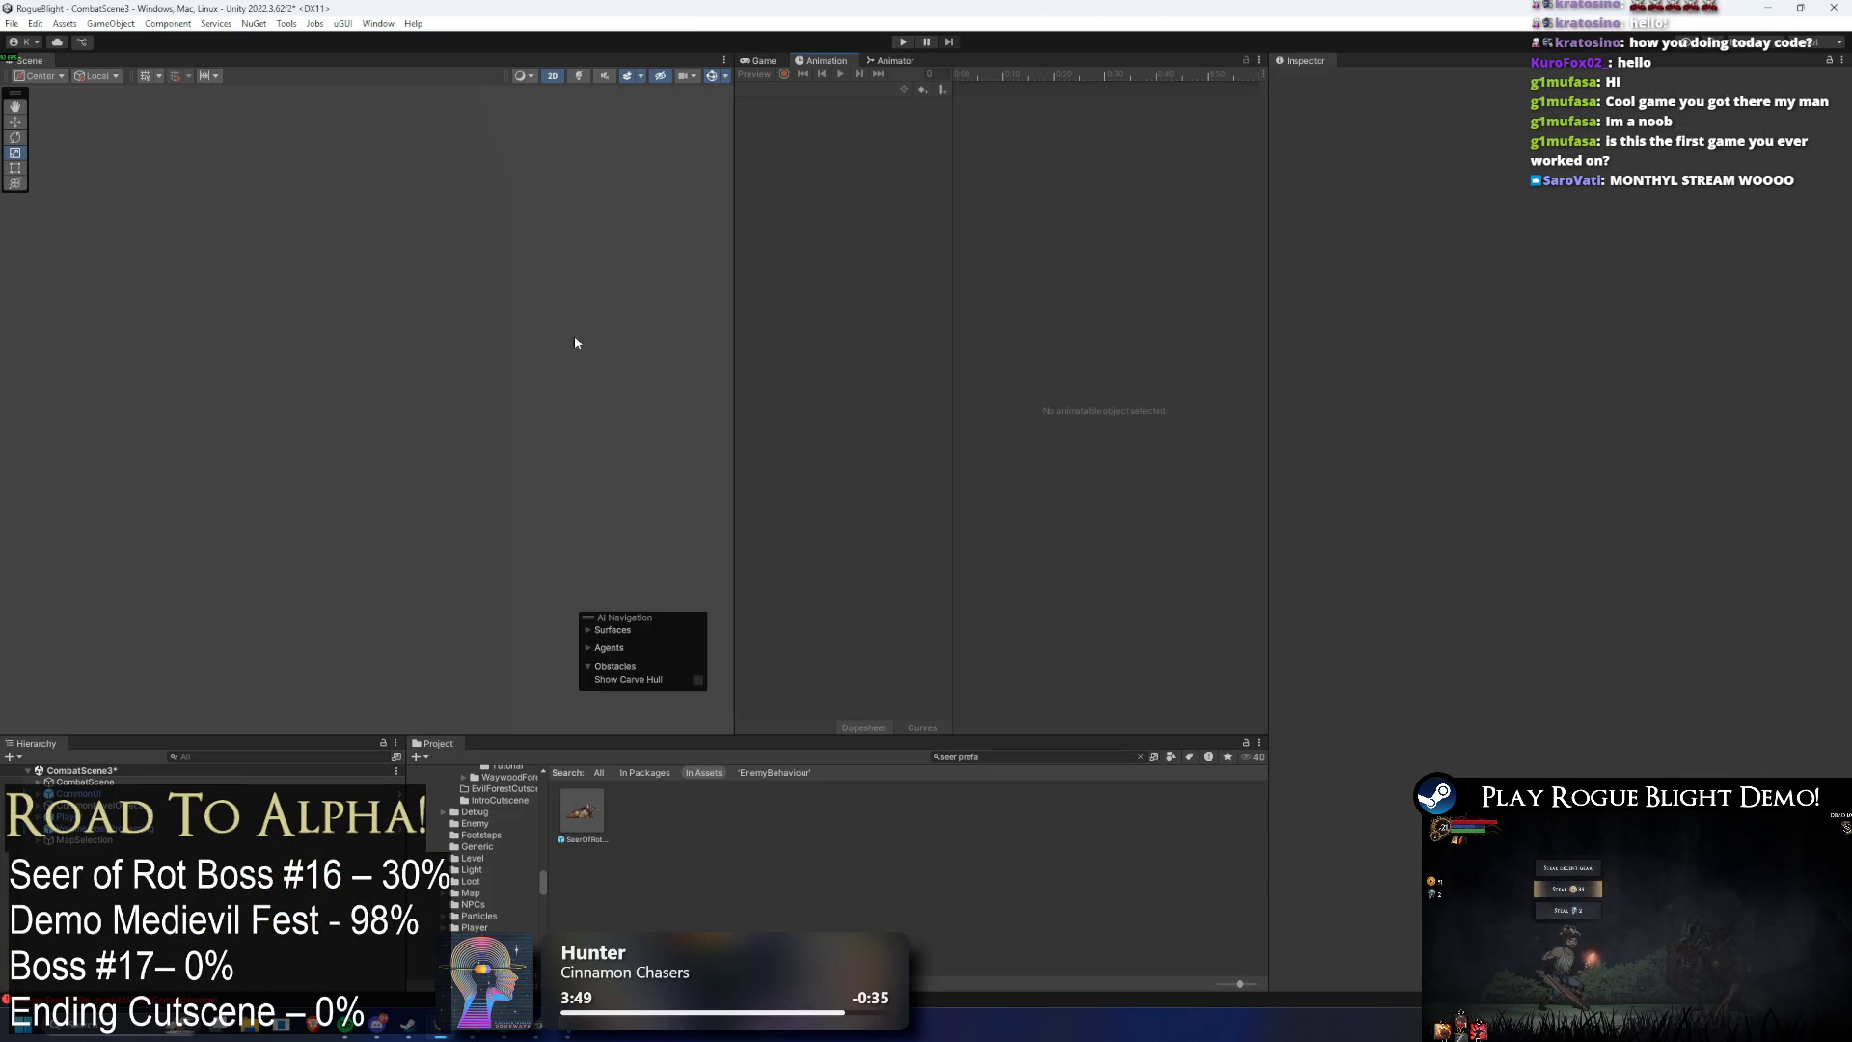
- Open SeerOfRot_Prefab and play the Phase2_Transformation_Seer preview from near the start
double_click(585, 832)
left_click(818, 92)
mouse_move(986, 72)
left_mouse_down()
mouse_move(1068, 79)
mouse_move(823, 87)
left_mouse_up()
left_click(839, 74)
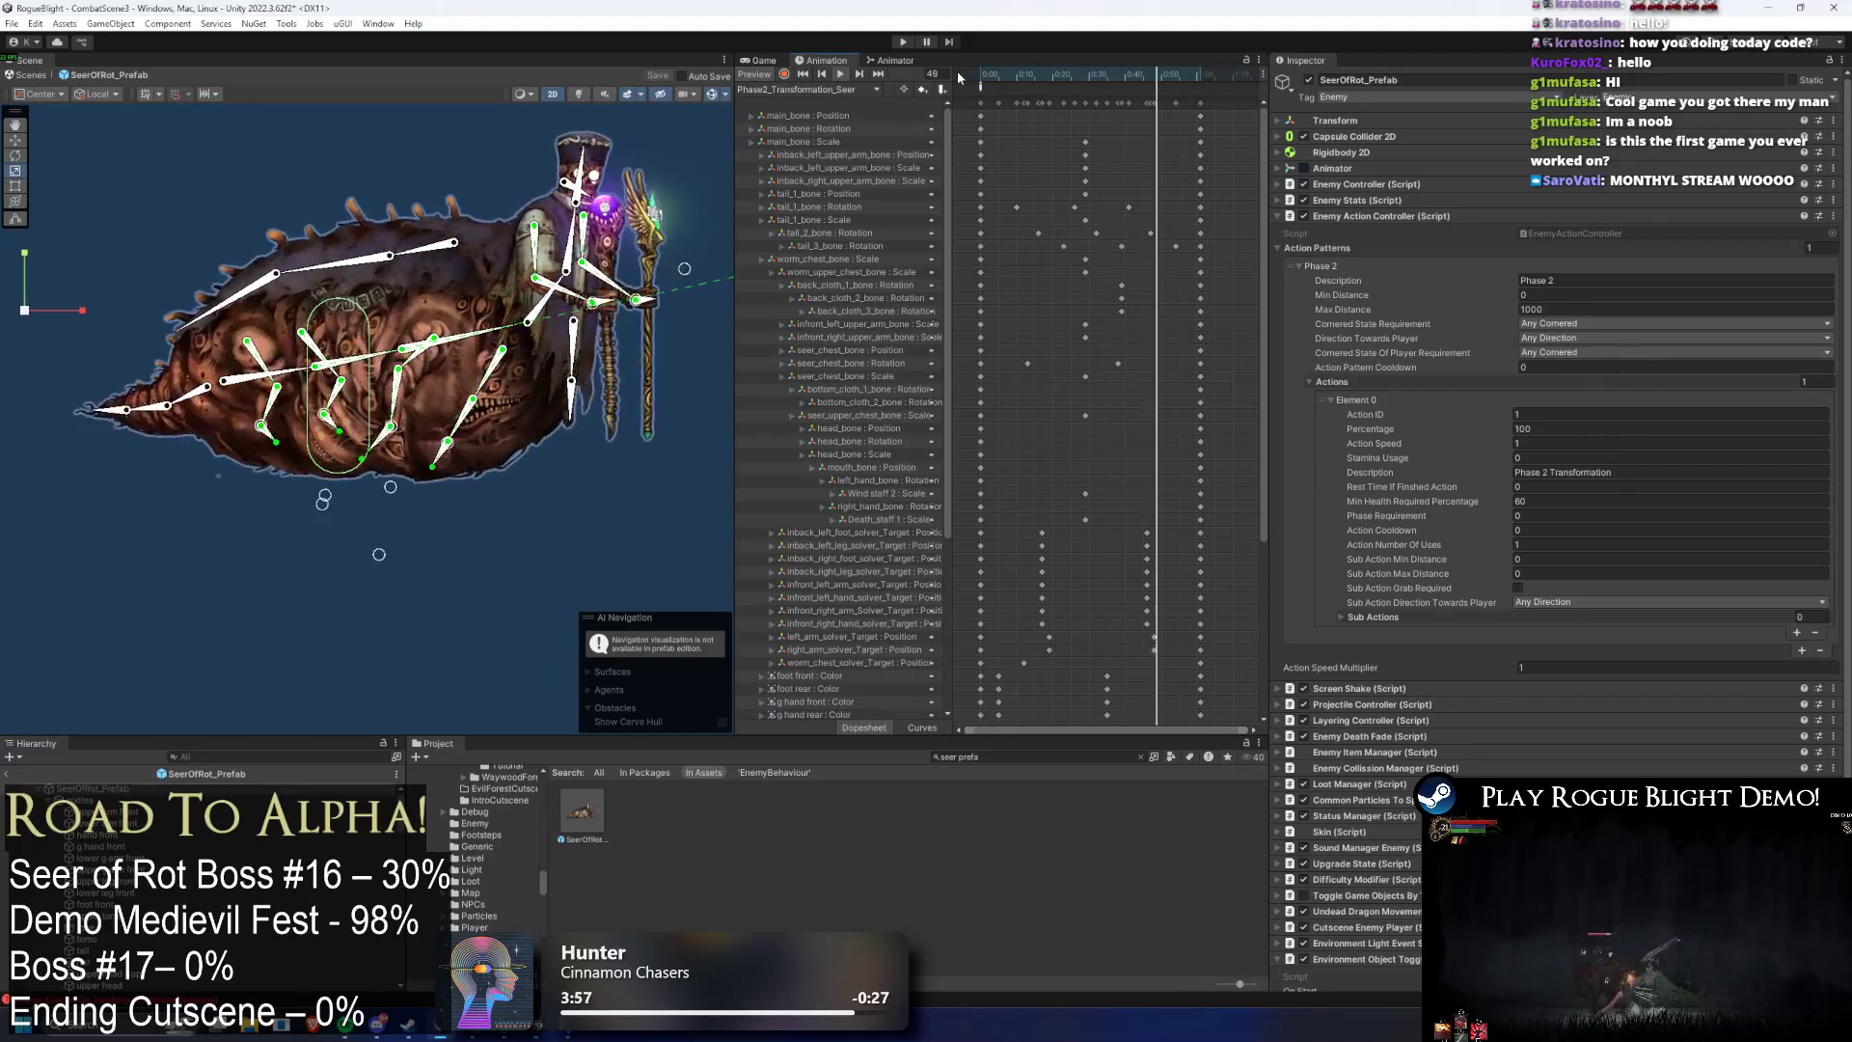
left_click(1016, 72)
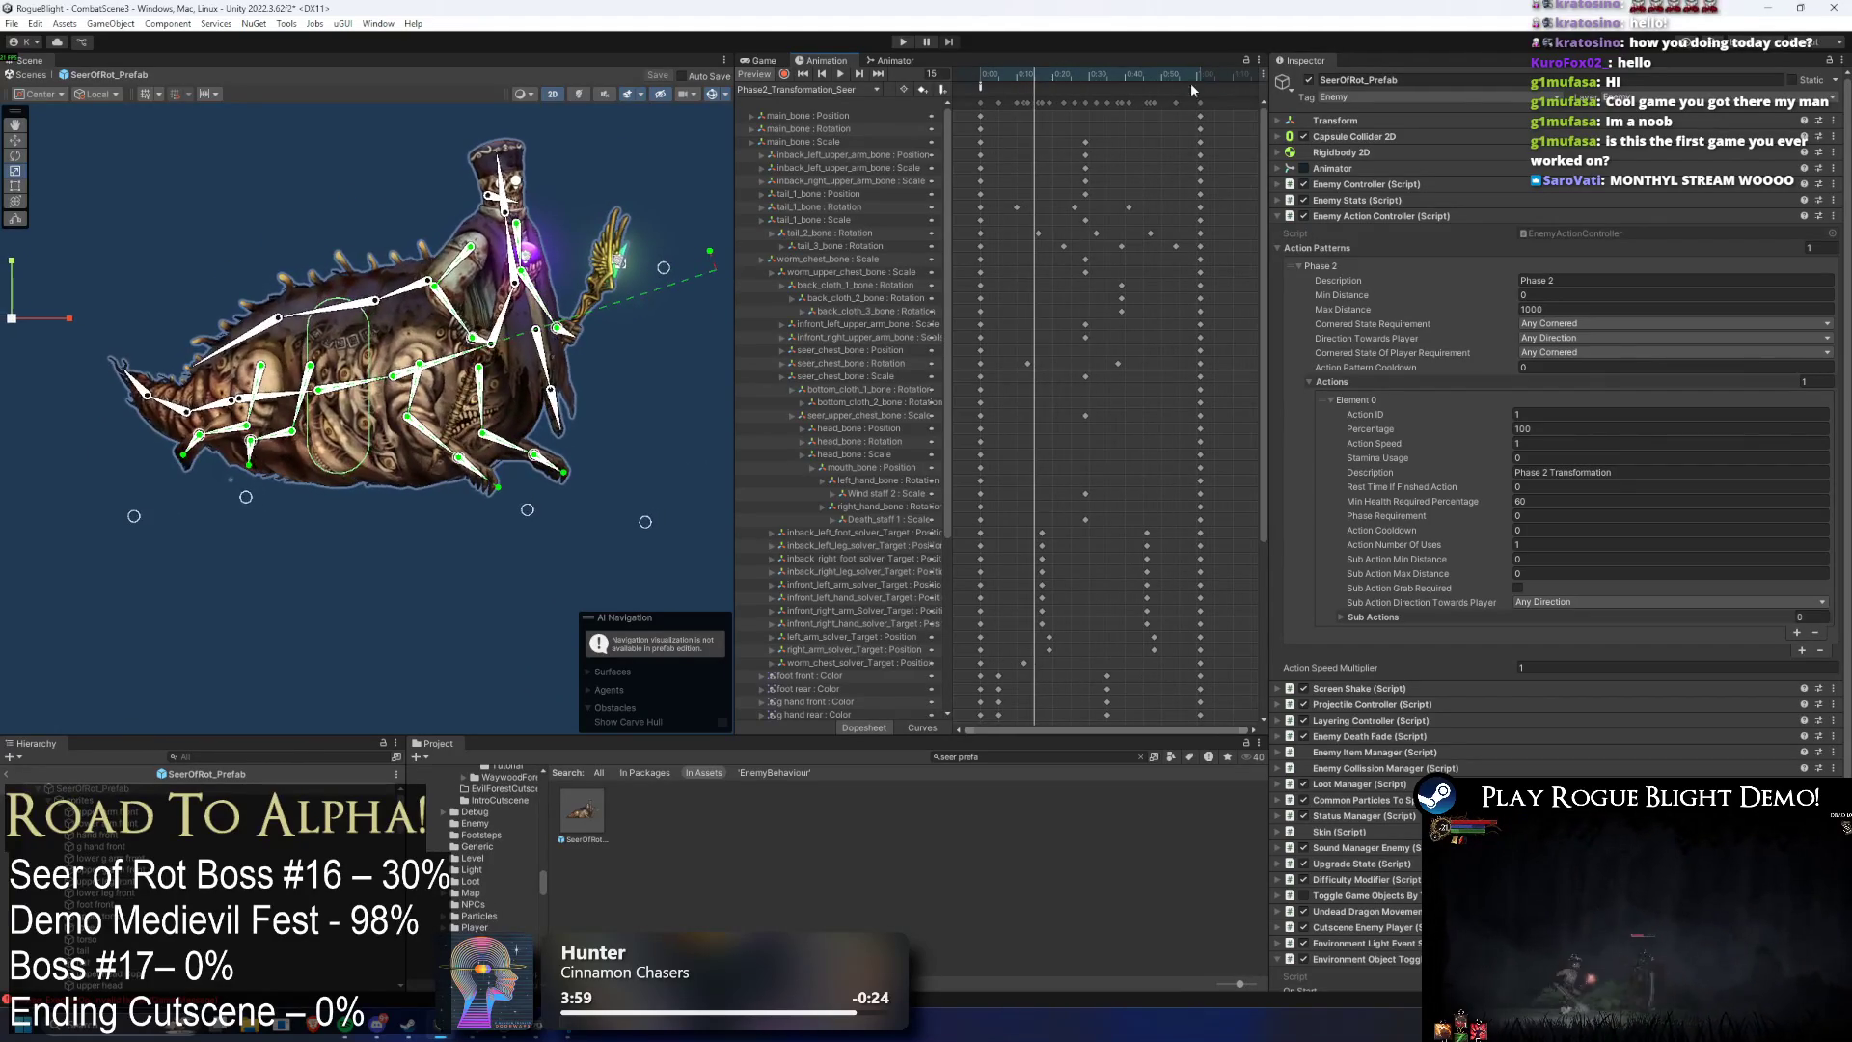
- Check the stun_short_seer clip, then return to Phase2_Transformation_Seer
mouse_move(993, 102)
left_mouse_down()
mouse_move(1207, 220)
mouse_move(1132, 186)
mouse_move(1171, 187)
left_mouse_up()
mouse_move(1057, 82)
left_mouse_down()
mouse_move(961, 84)
mouse_move(999, 111)
left_mouse_up()
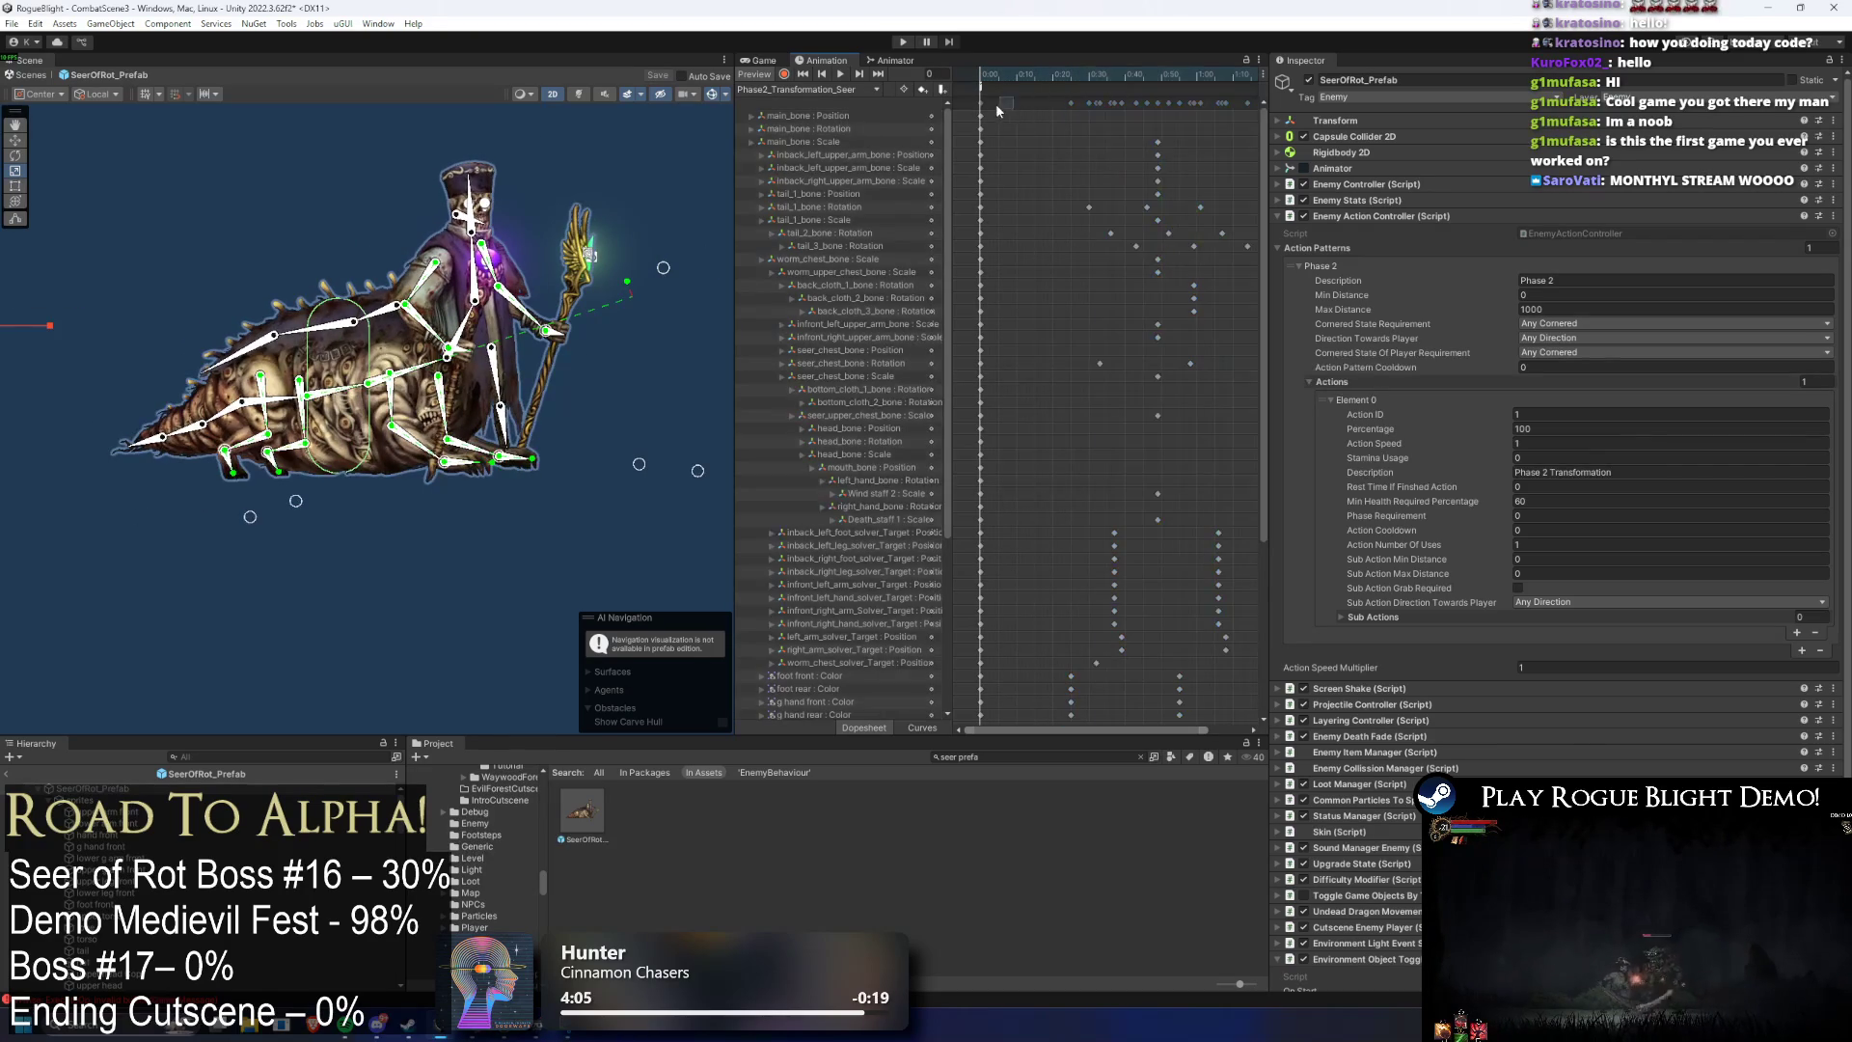
left_click_drag(1264, 185, 1248, 267)
left_click(998, 82)
left_click(826, 90)
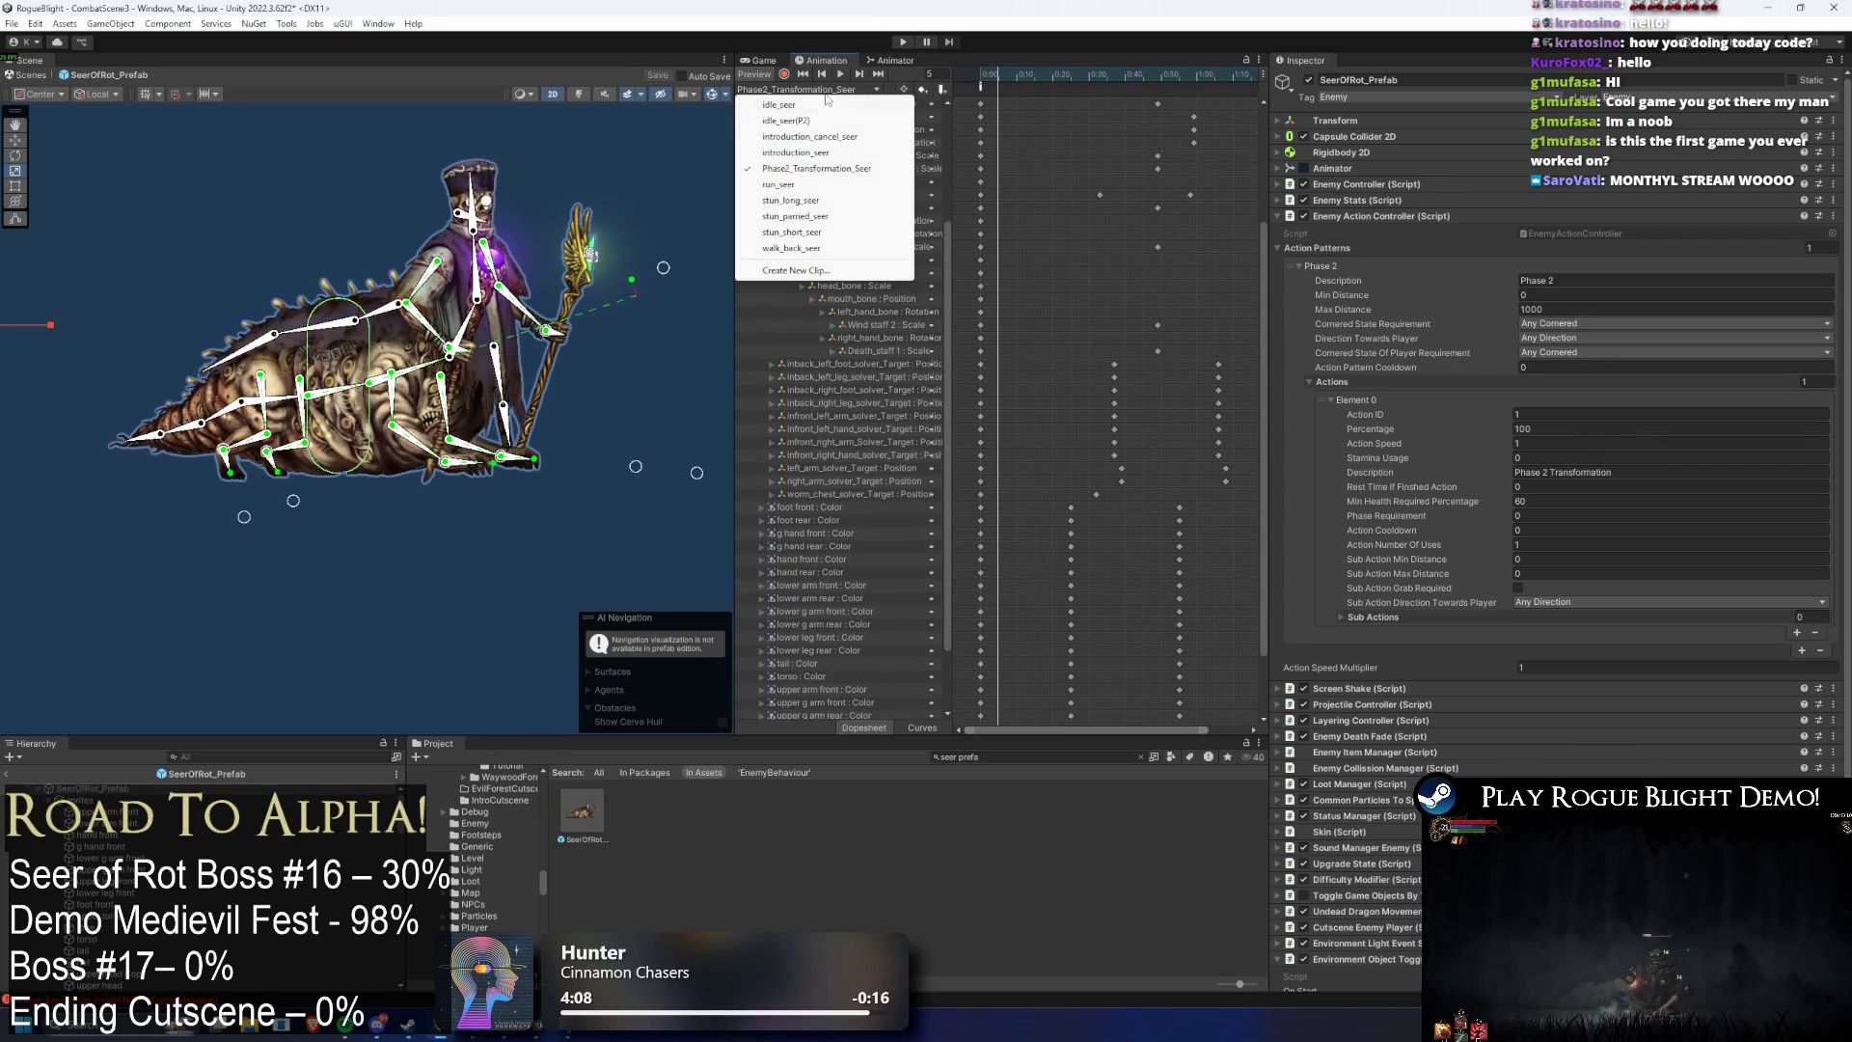
left_click(819, 233)
left_click(834, 89)
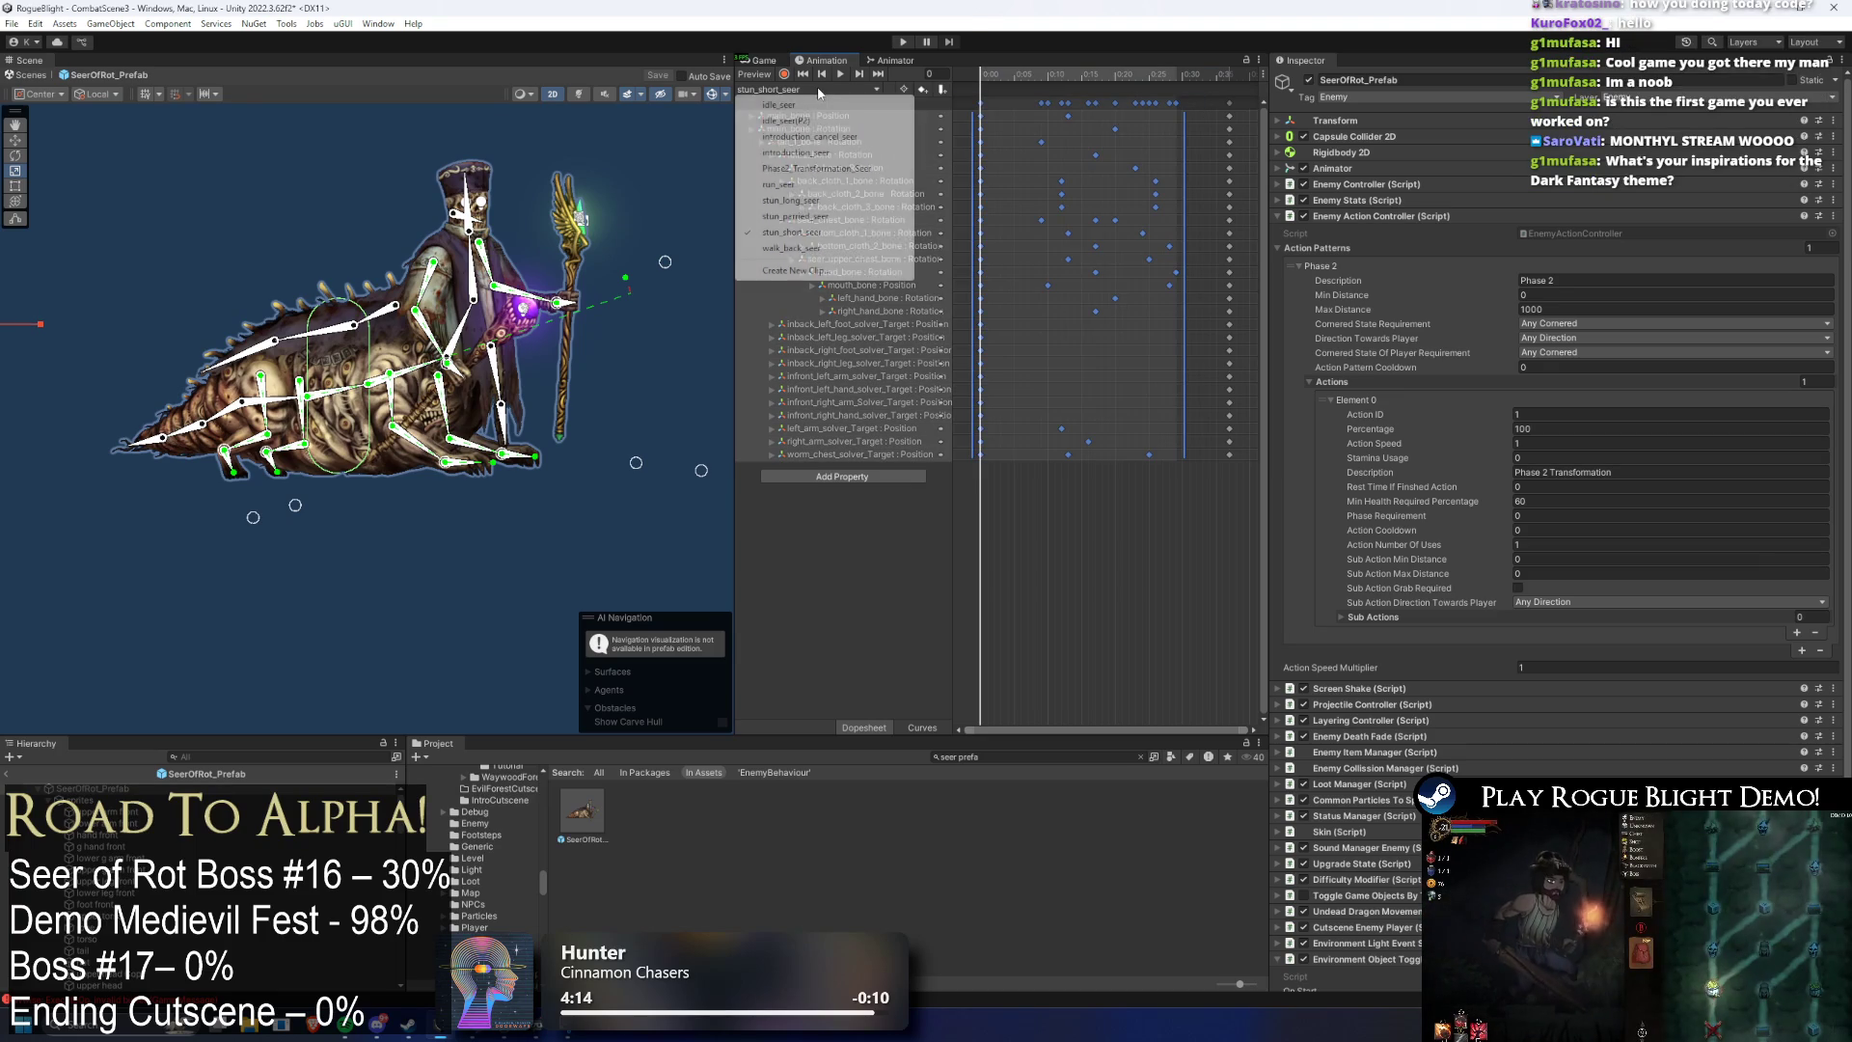
left_click(822, 169)
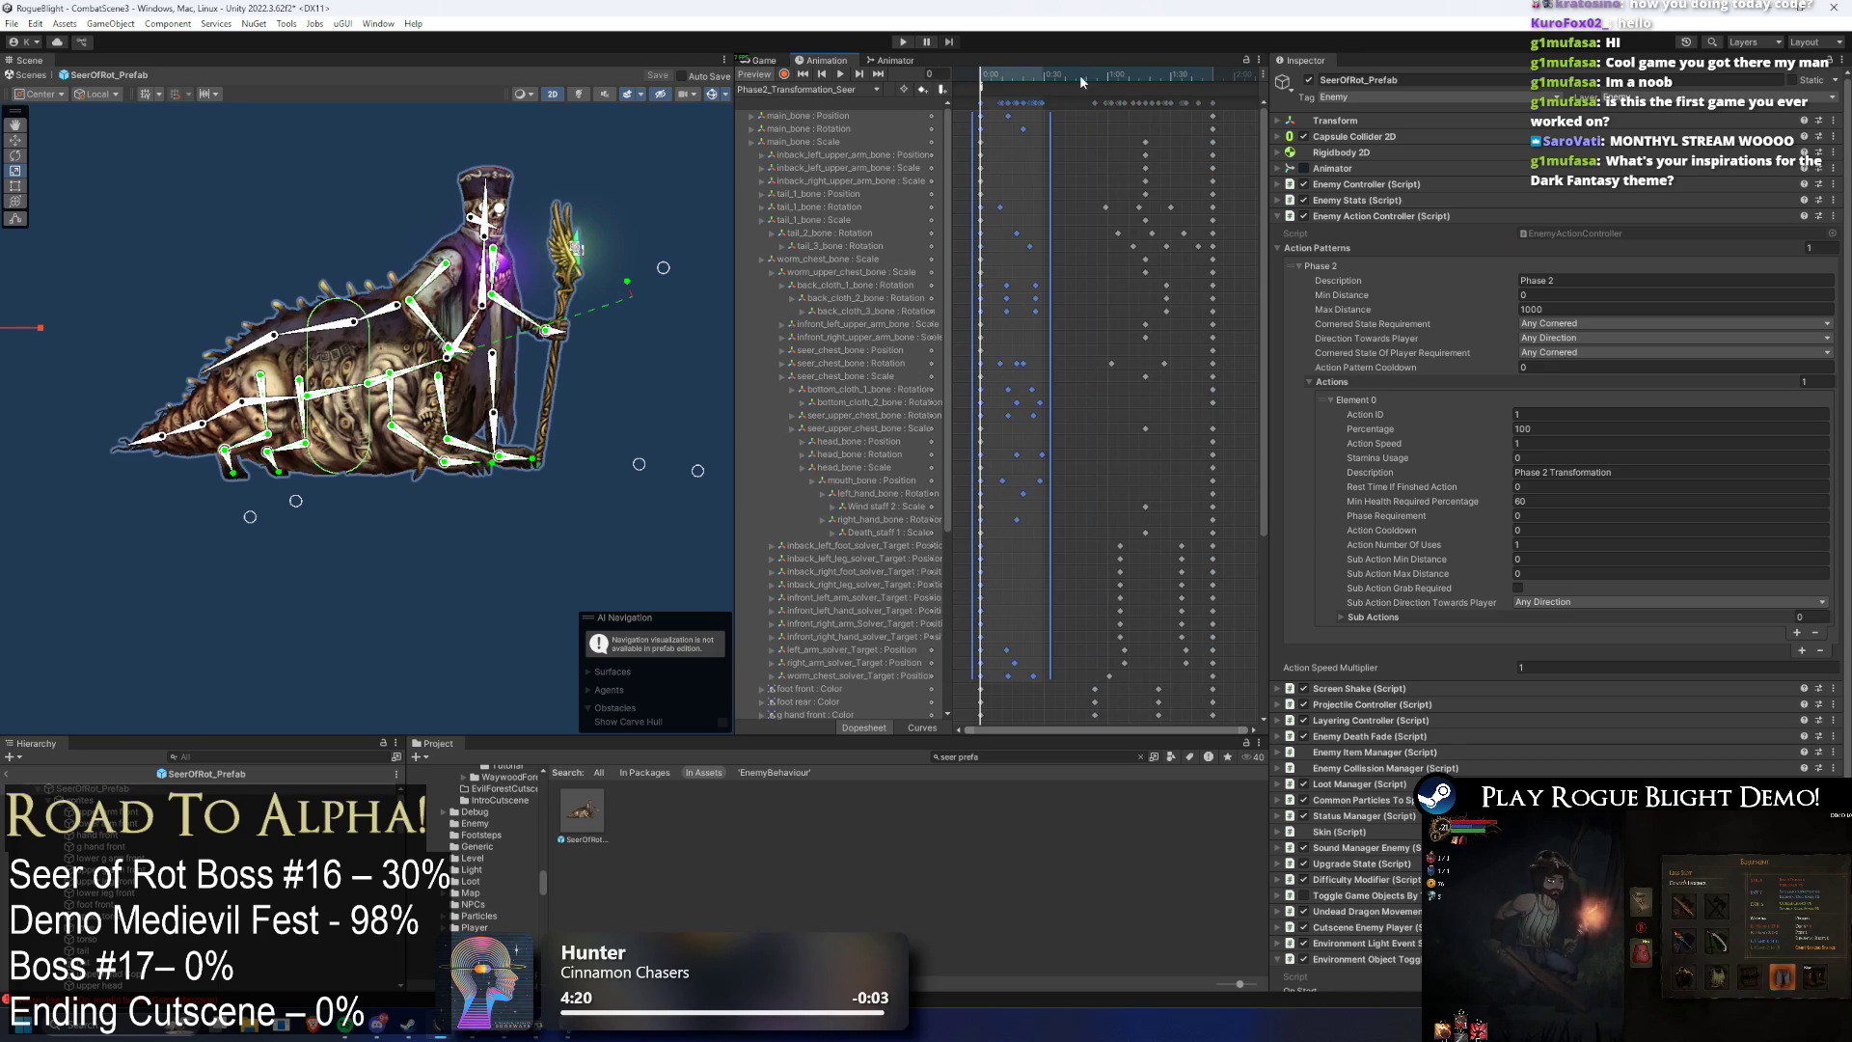
- Preview the clip and drag the keyframes from about 0:45 onward earlier
key("space")
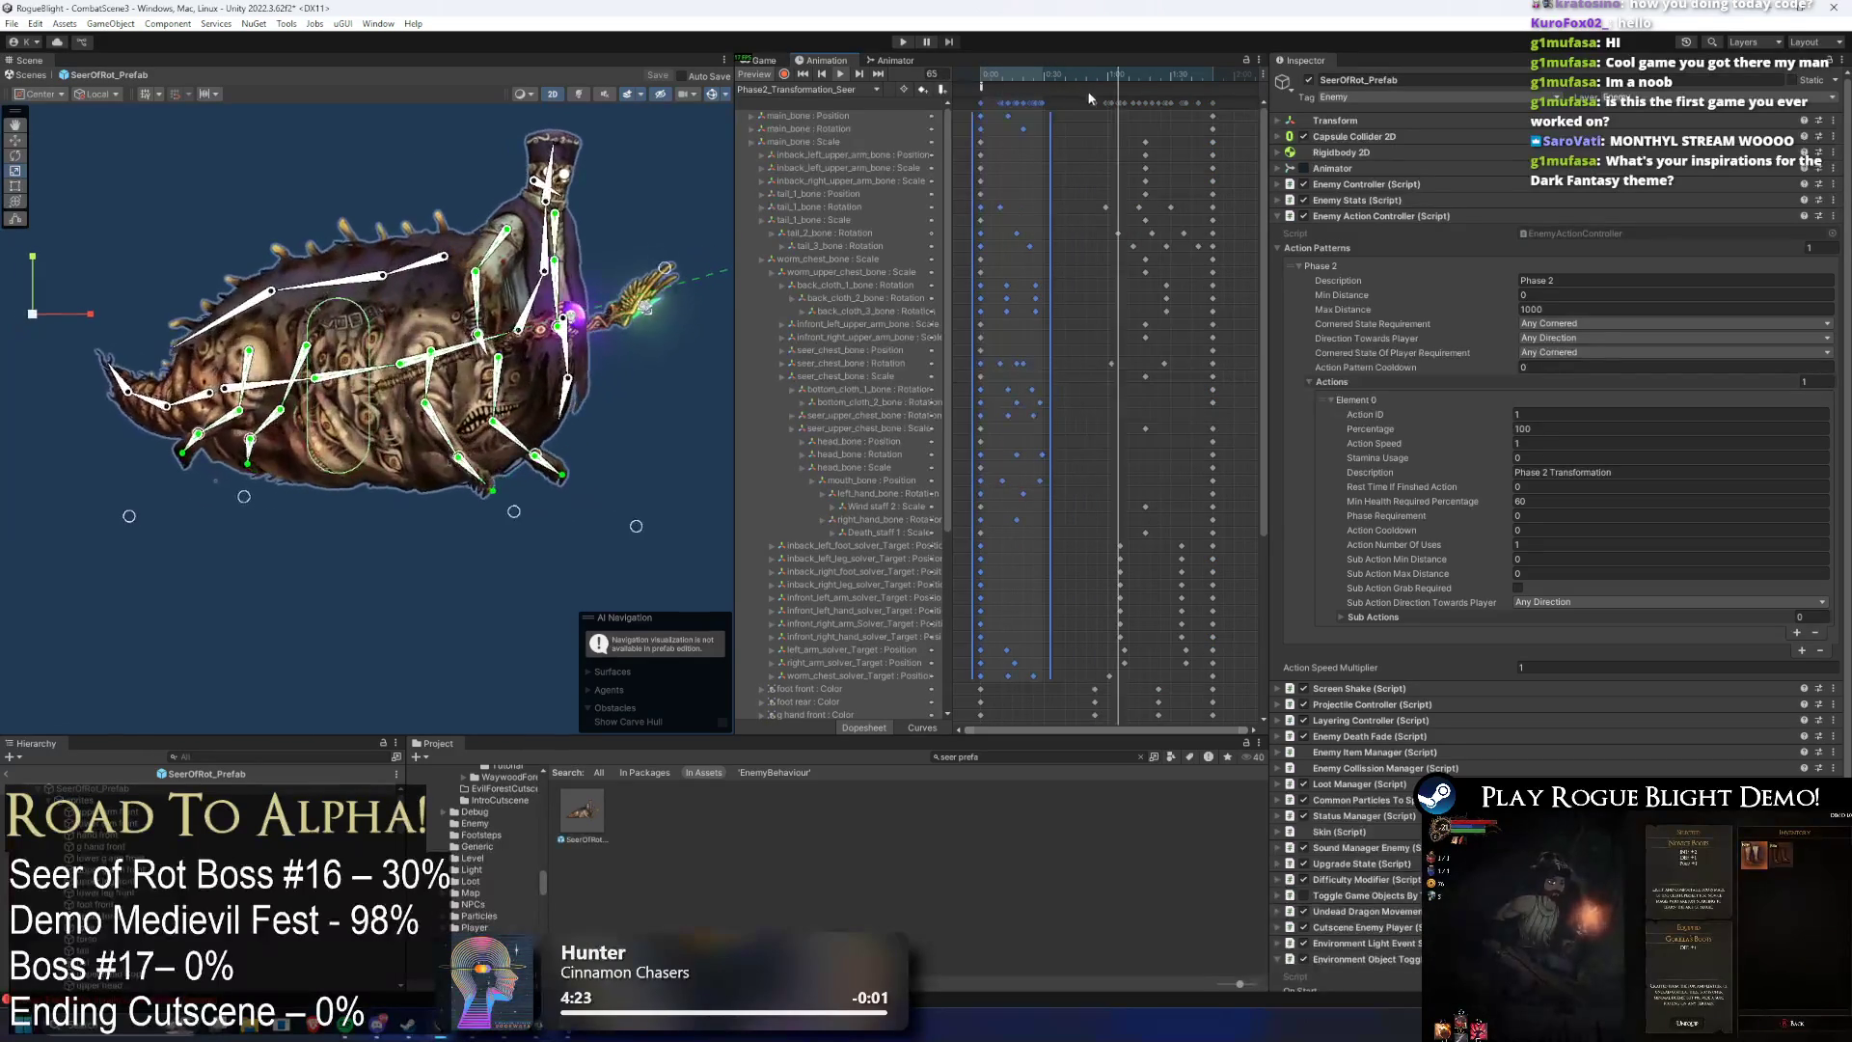
mouse_move(1236, 96)
left_mouse_down()
mouse_move(1074, 97)
mouse_move(1101, 101)
left_mouse_up()
left_click(324, 153)
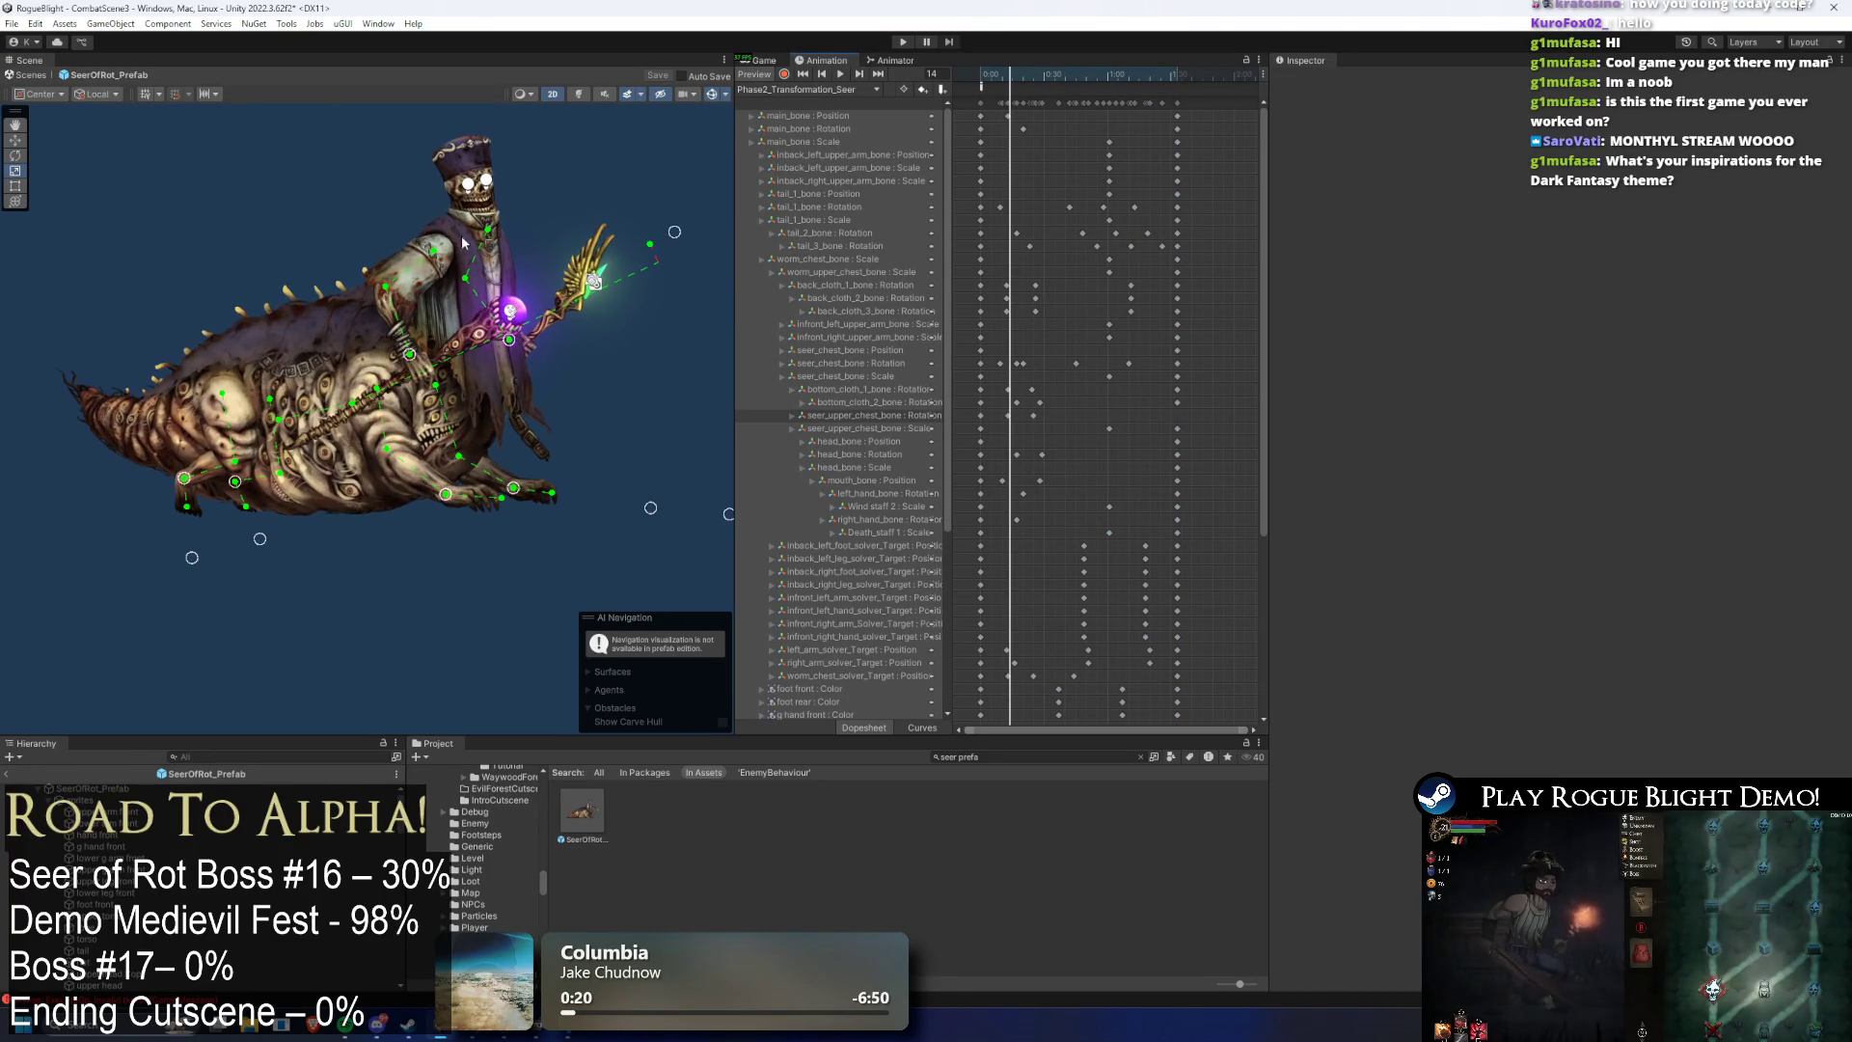
- Select mouth_bone, add its key at frame 28, and pick the key near frame 10
left_click(463, 198)
scroll(458, 212, "up", 4)
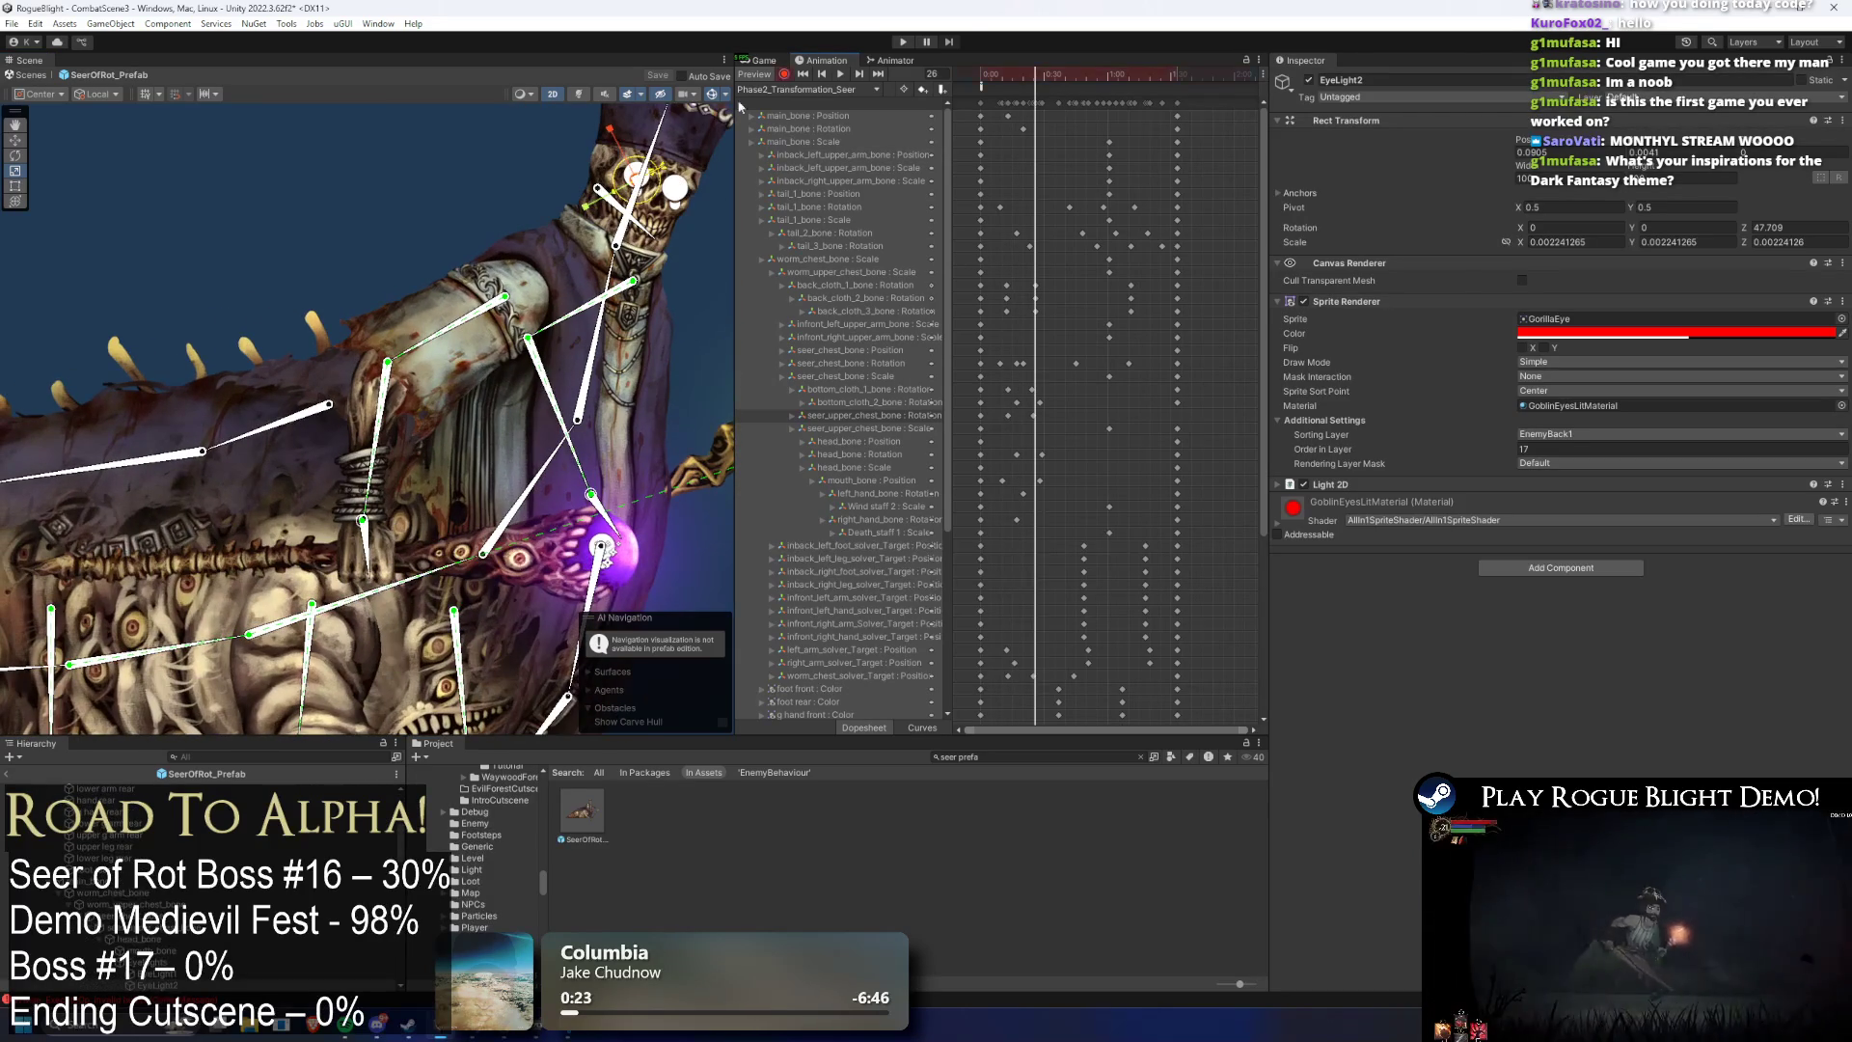
left_click(592, 205)
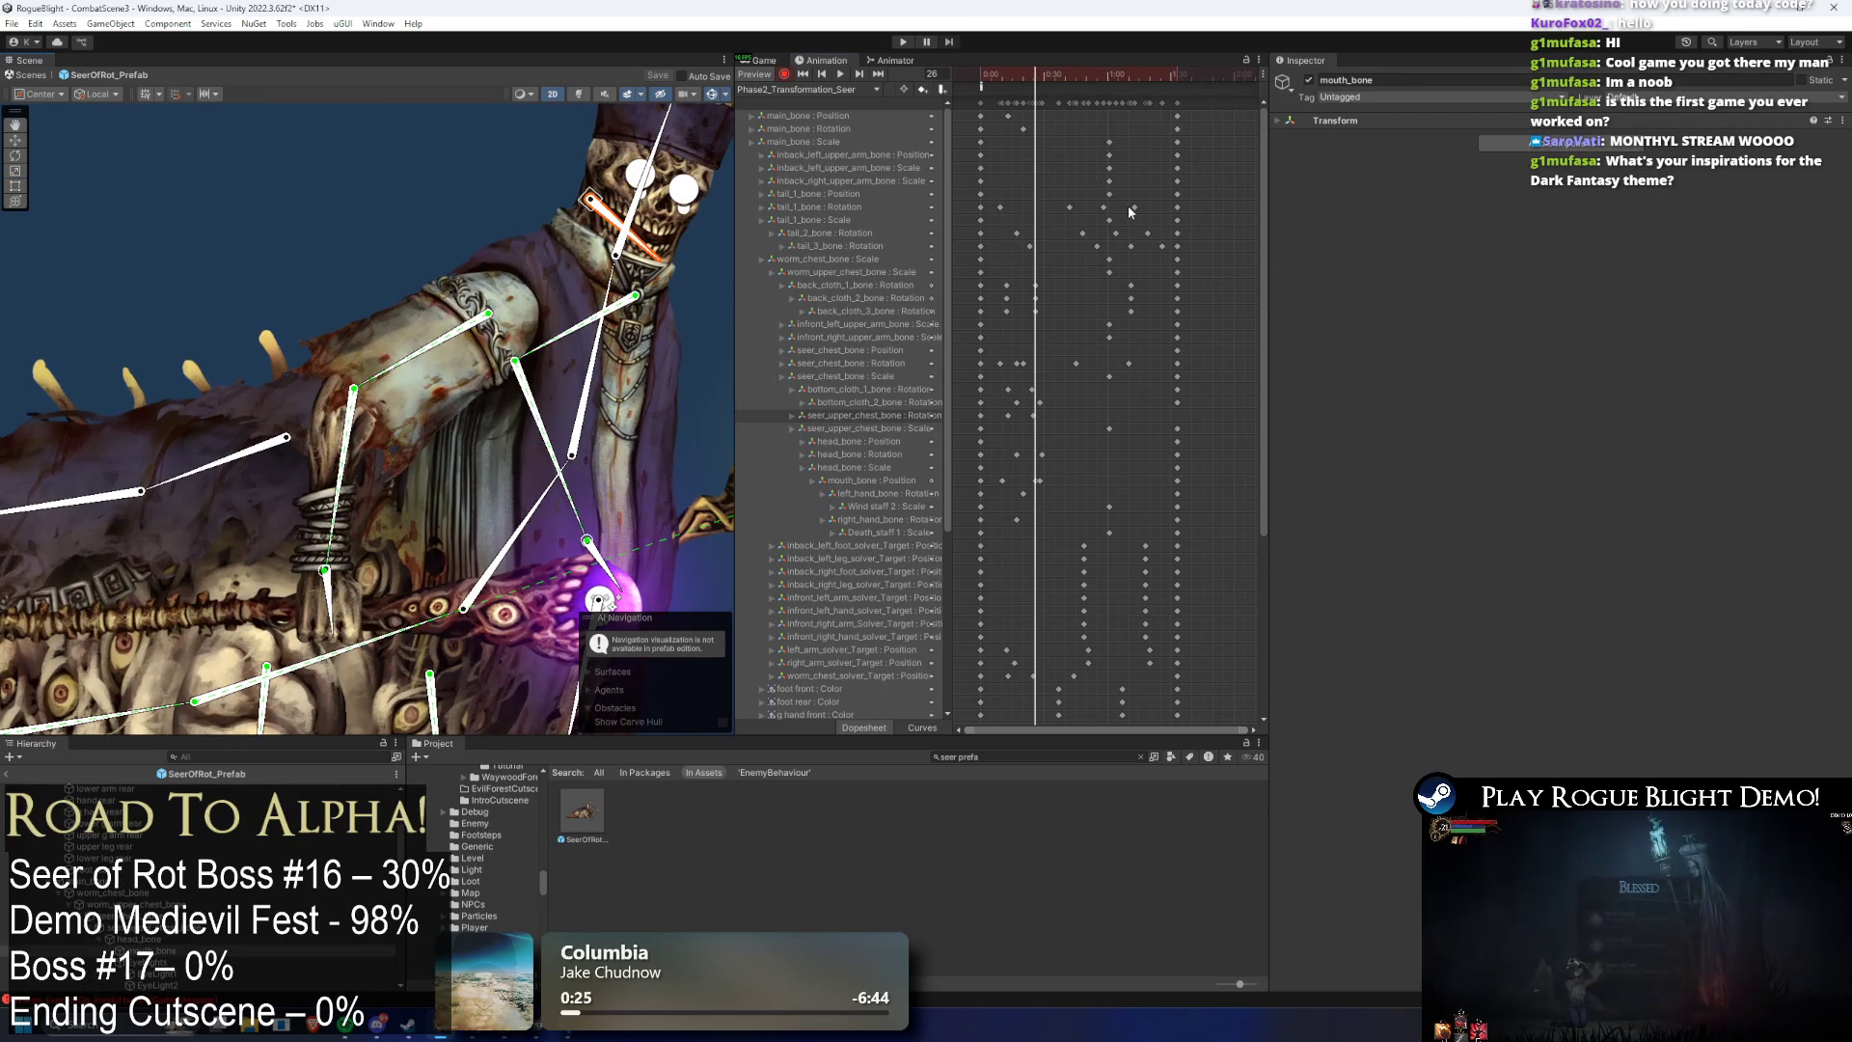
key("ctrl+z")
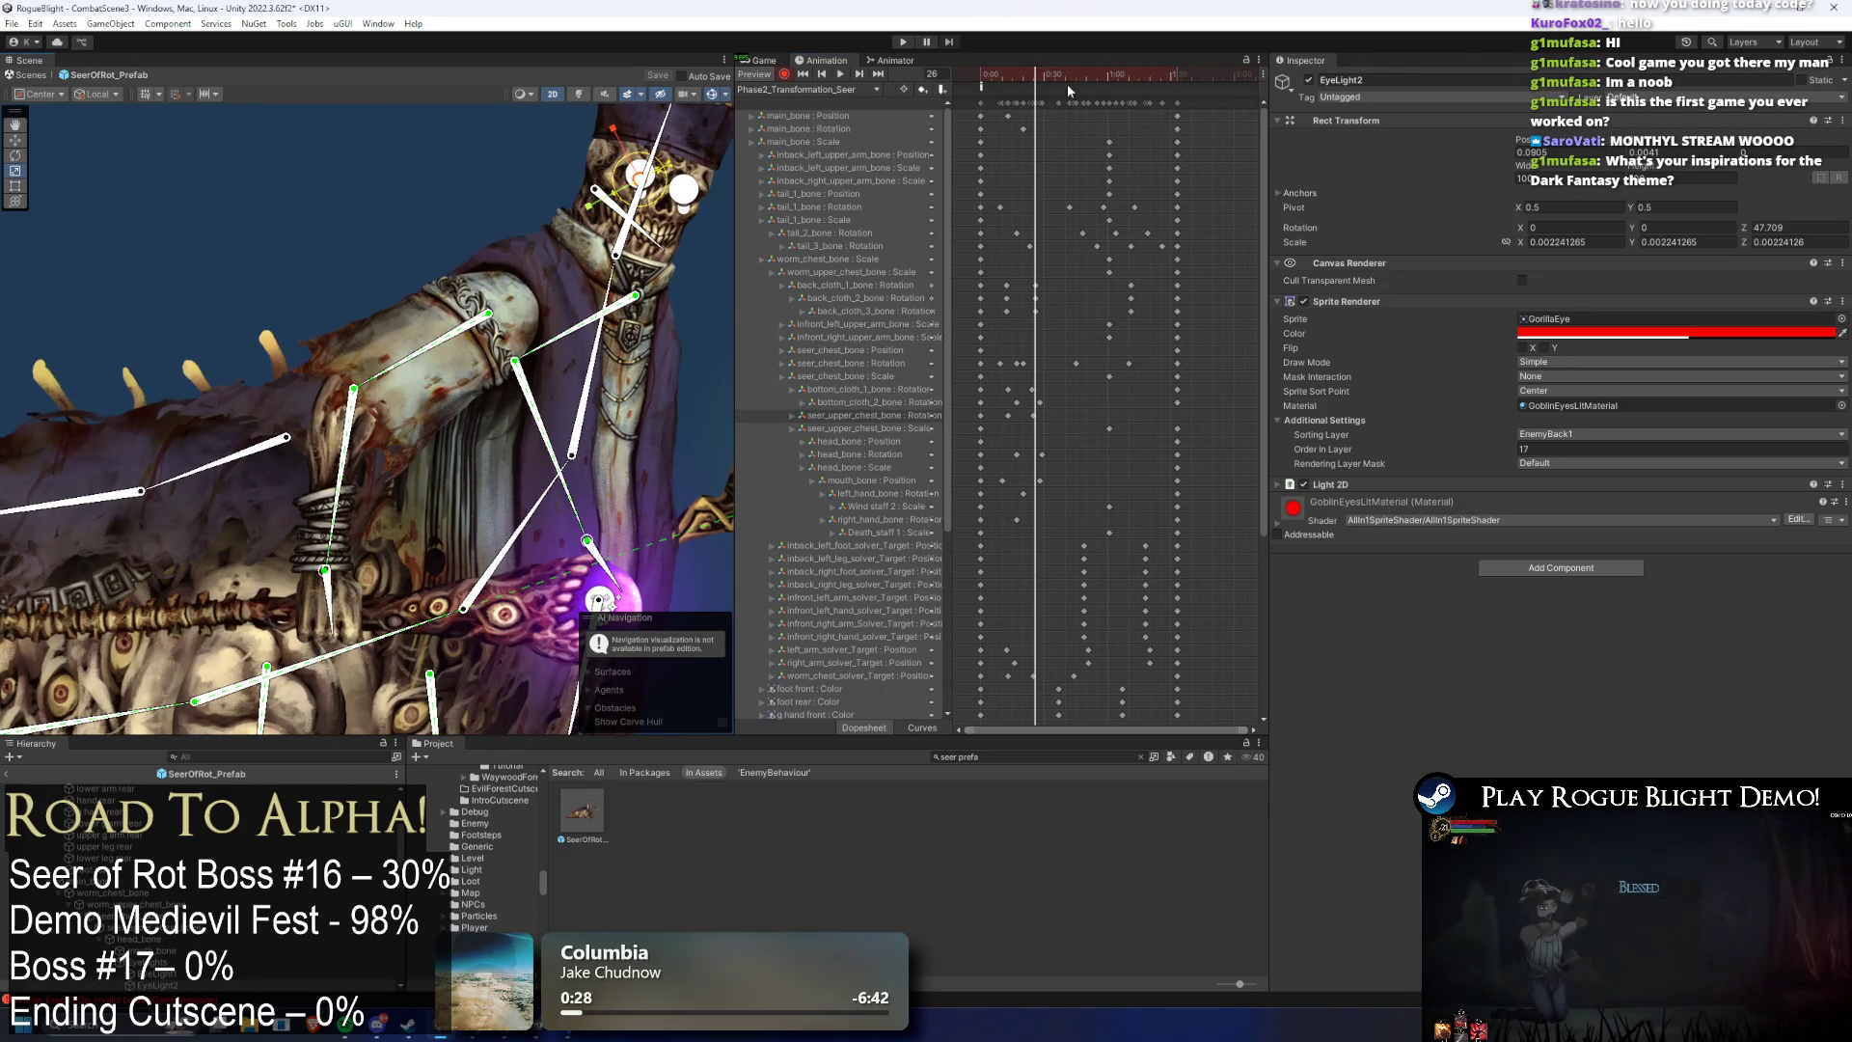
left_click(609, 151)
key("ctrl+z")
left_click(601, 145)
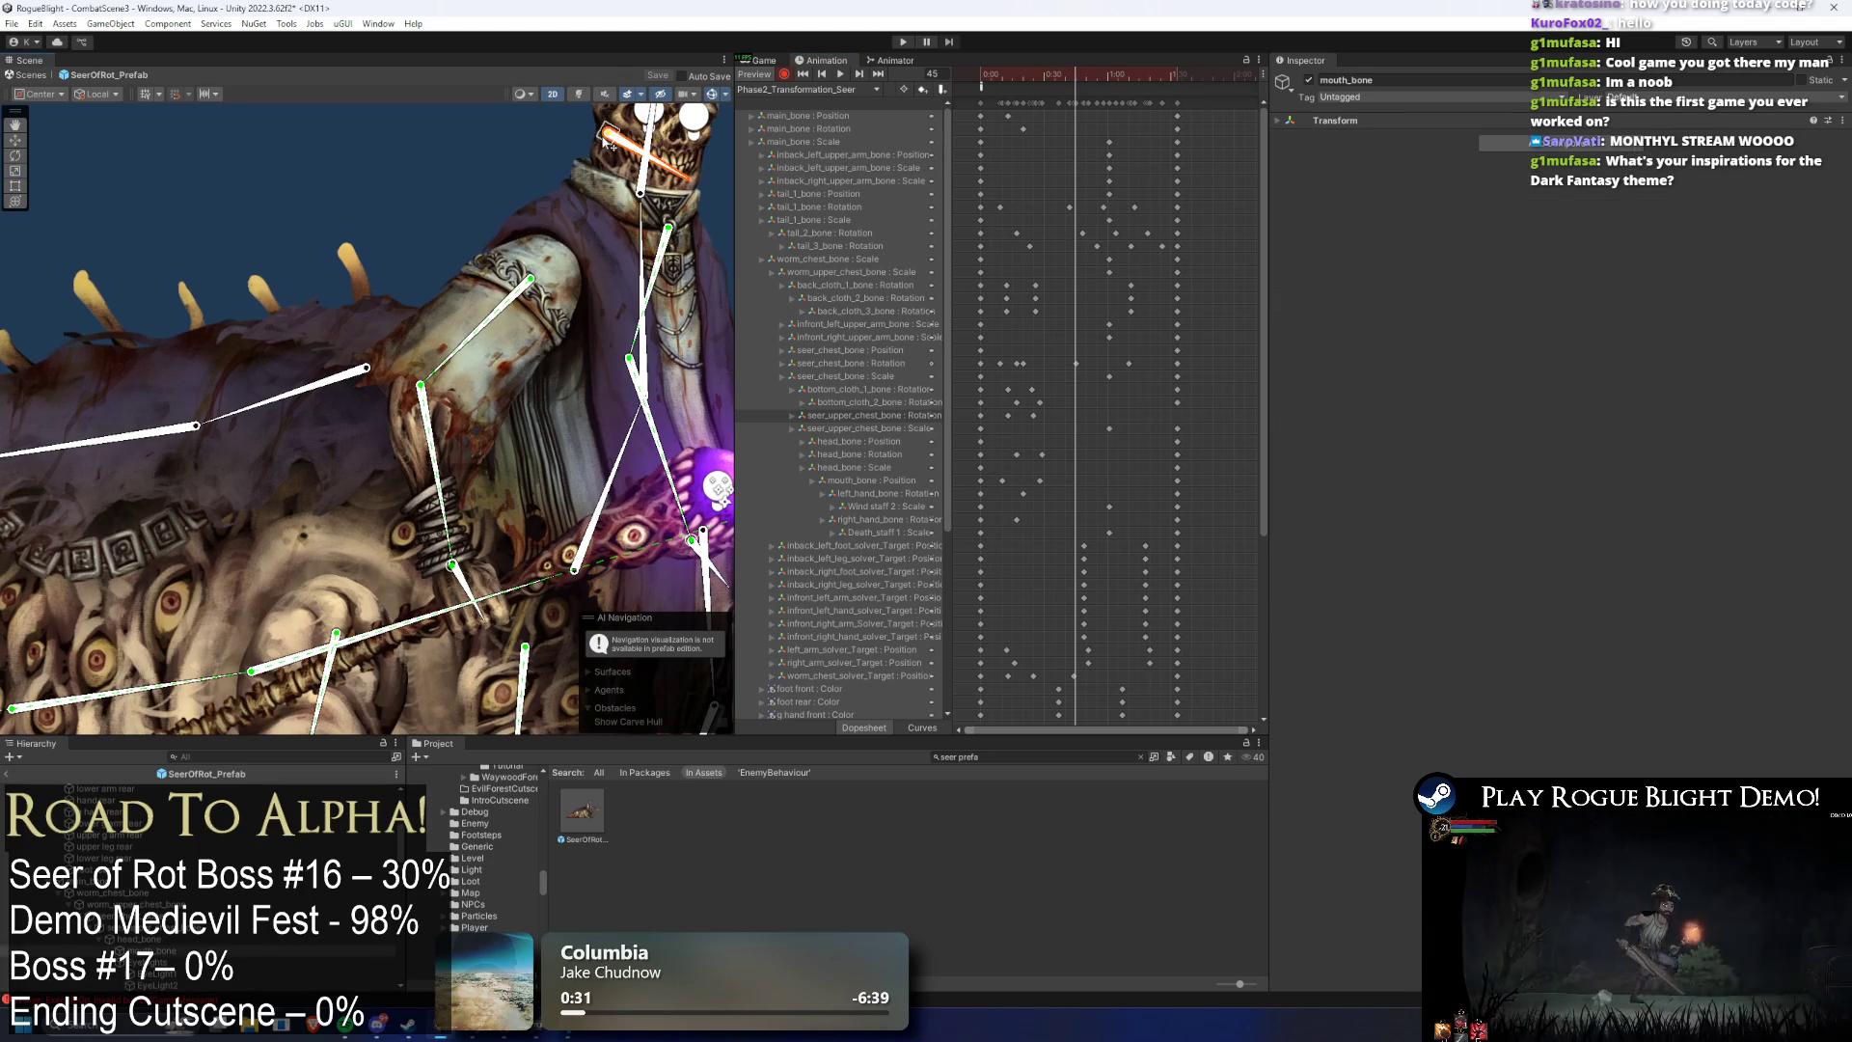
key("ctrl+z")
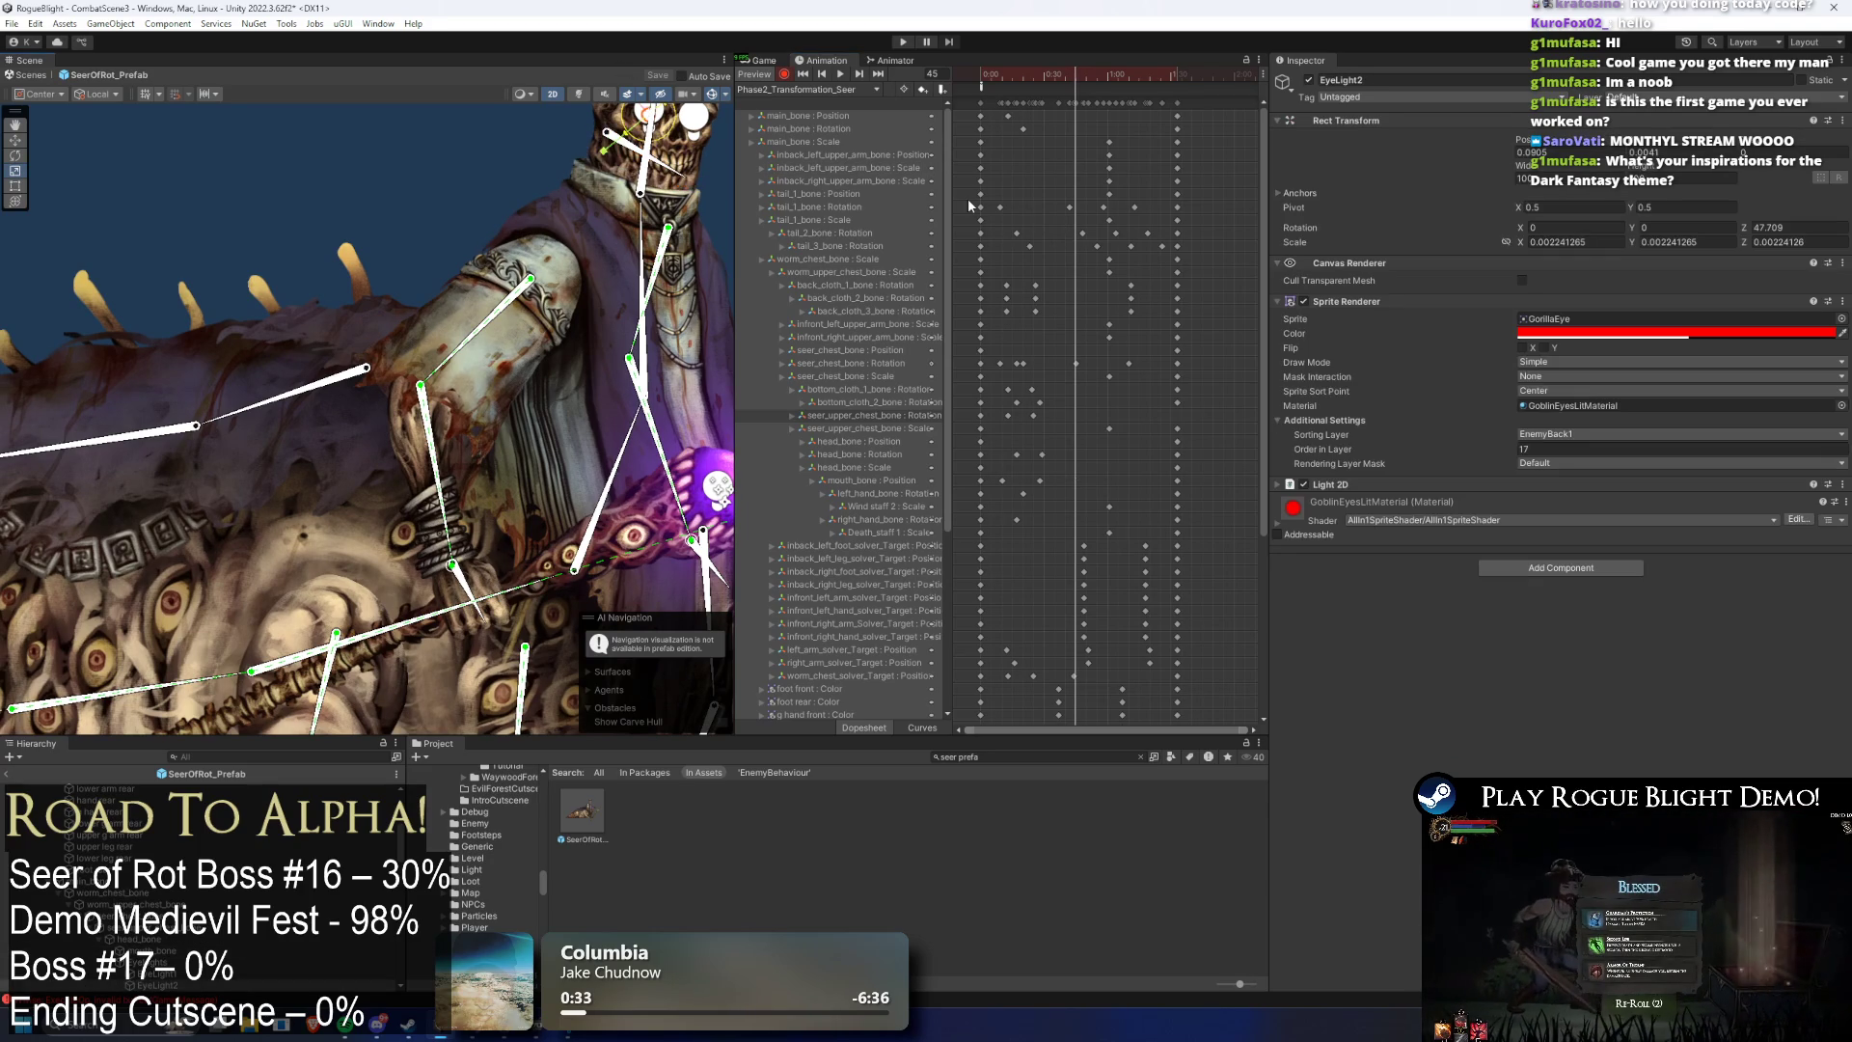
left_click_drag(1084, 473, 1016, 488)
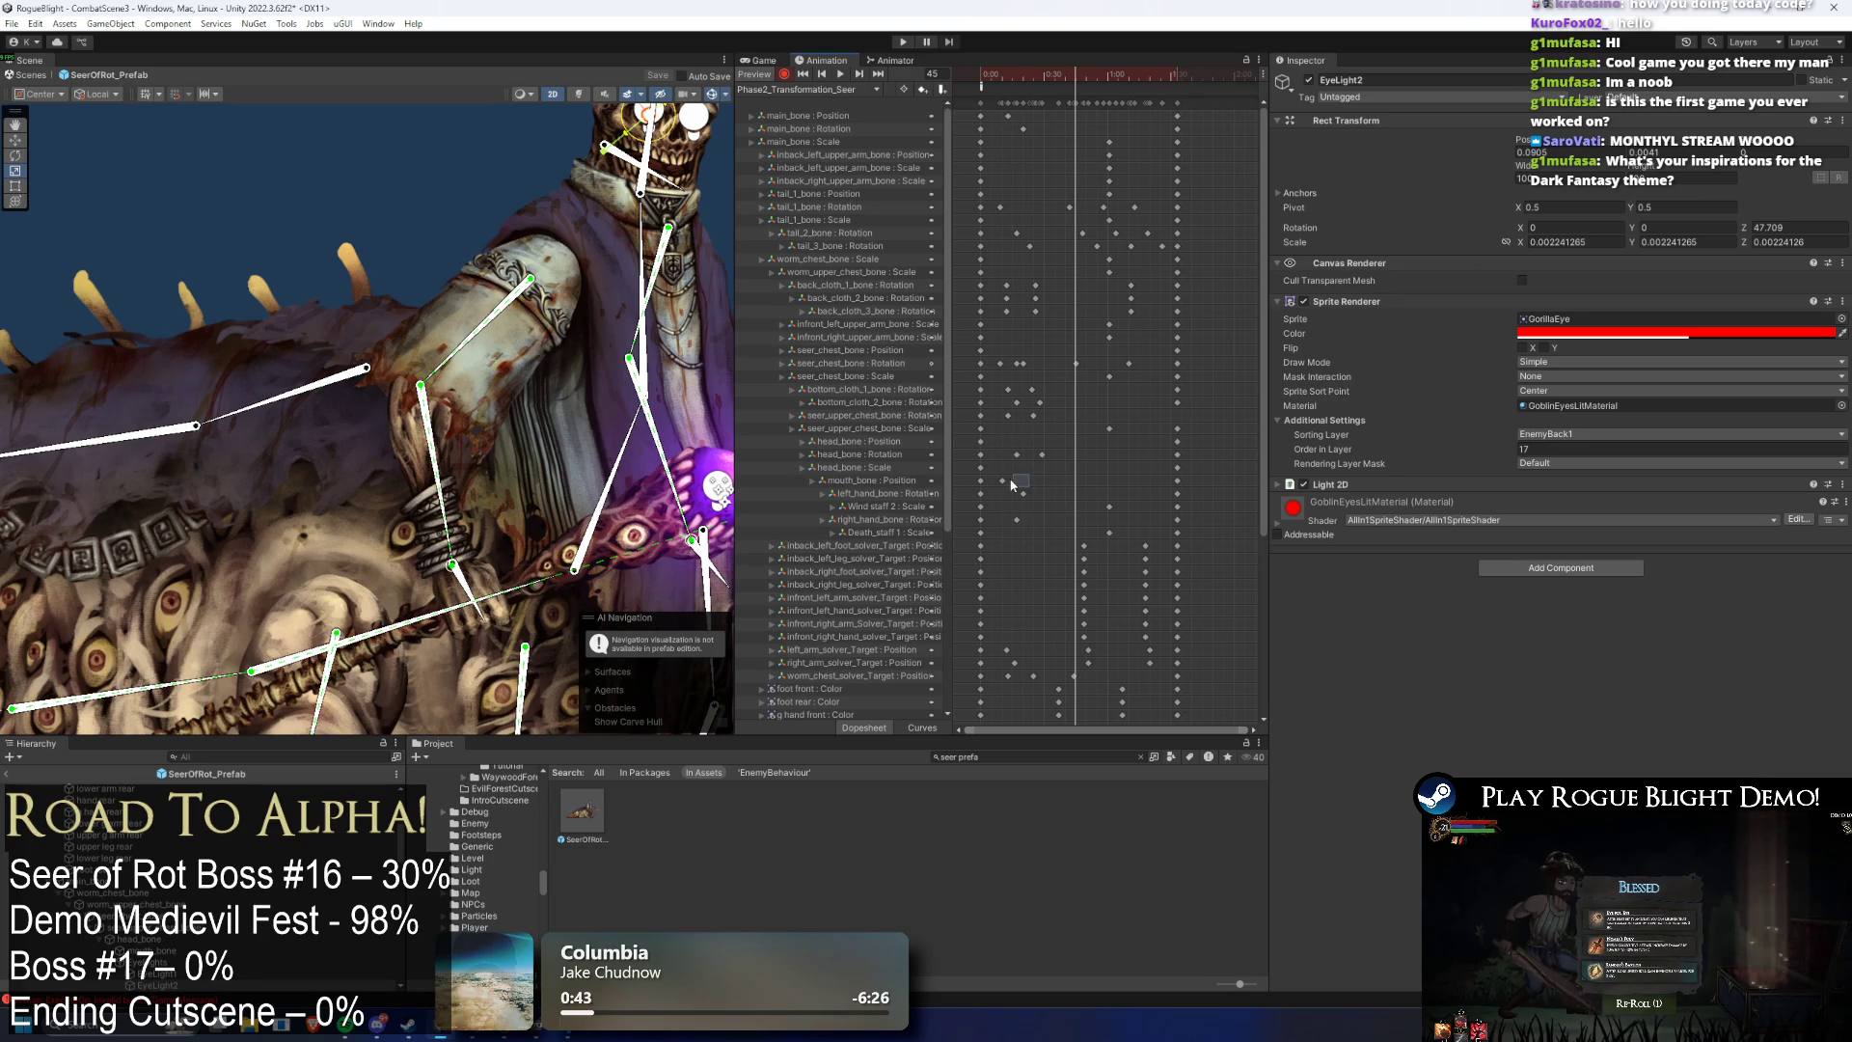
left_click(1040, 74)
scroll(698, 258, "up", 3)
scroll(655, 204, "up", 2)
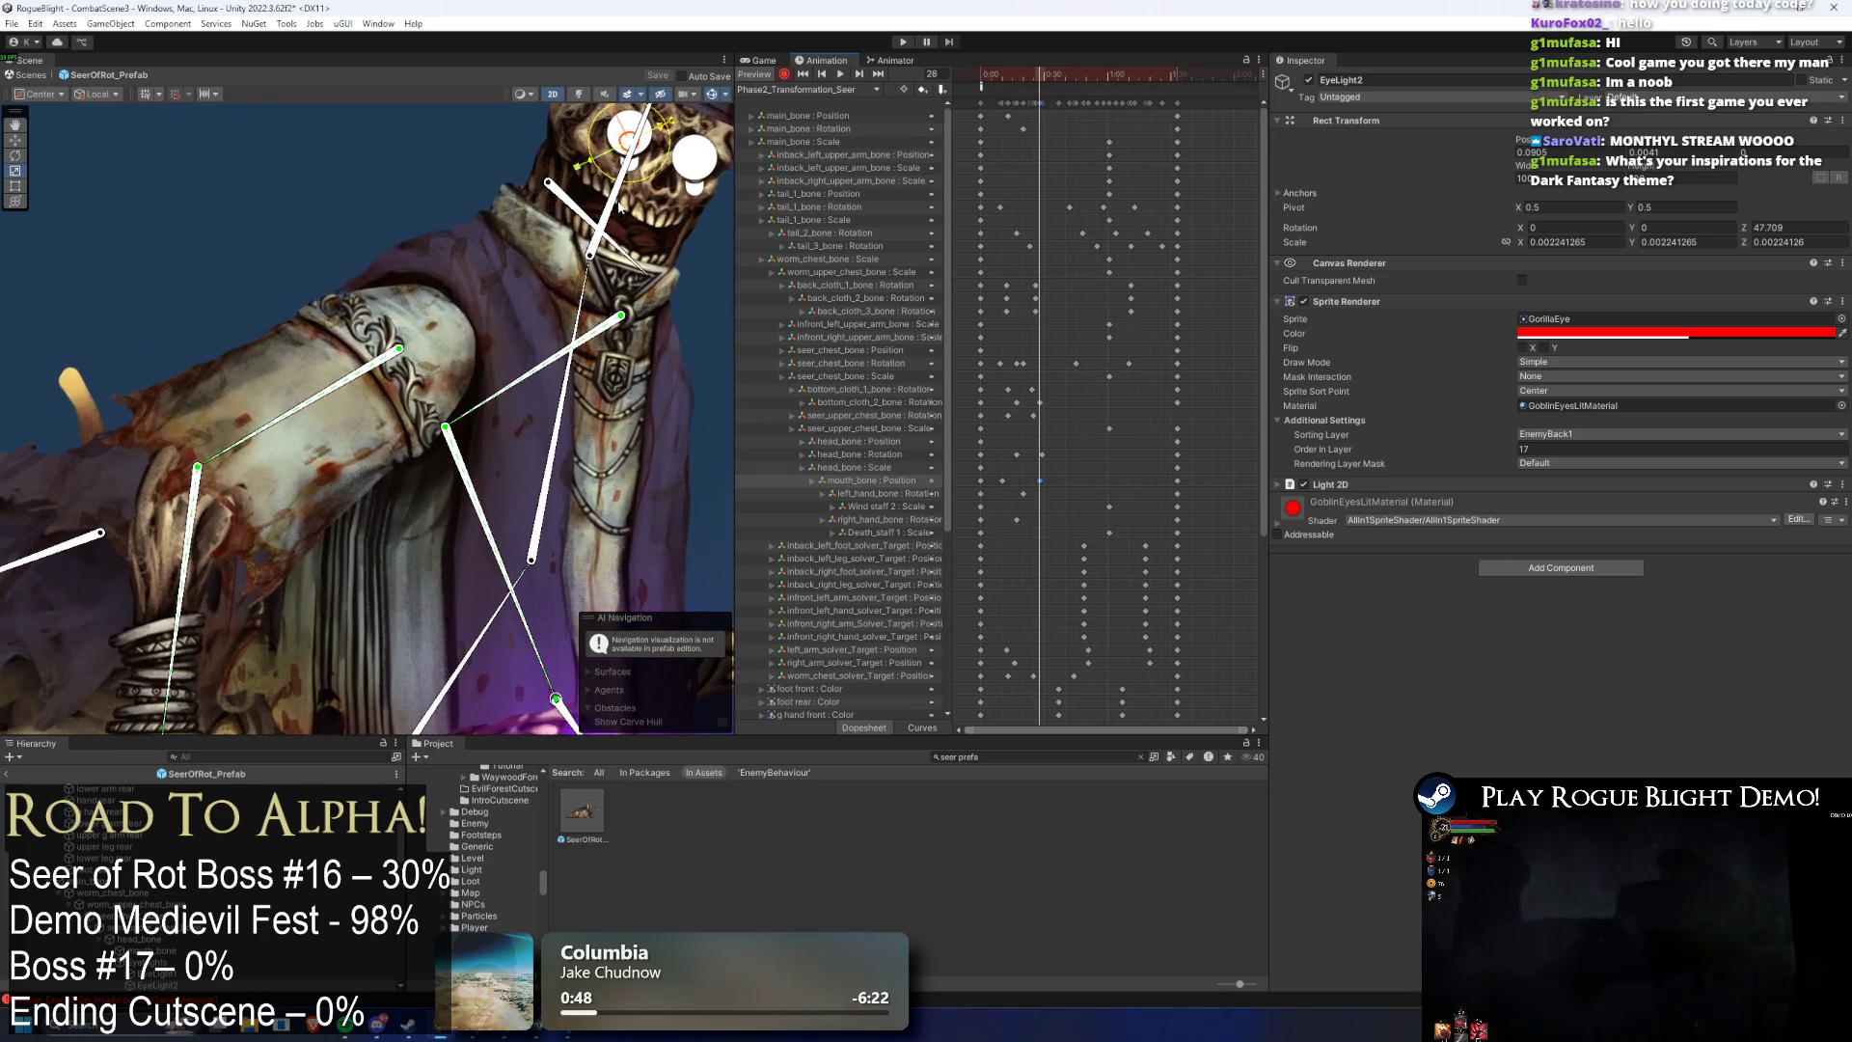
left_click(555, 183)
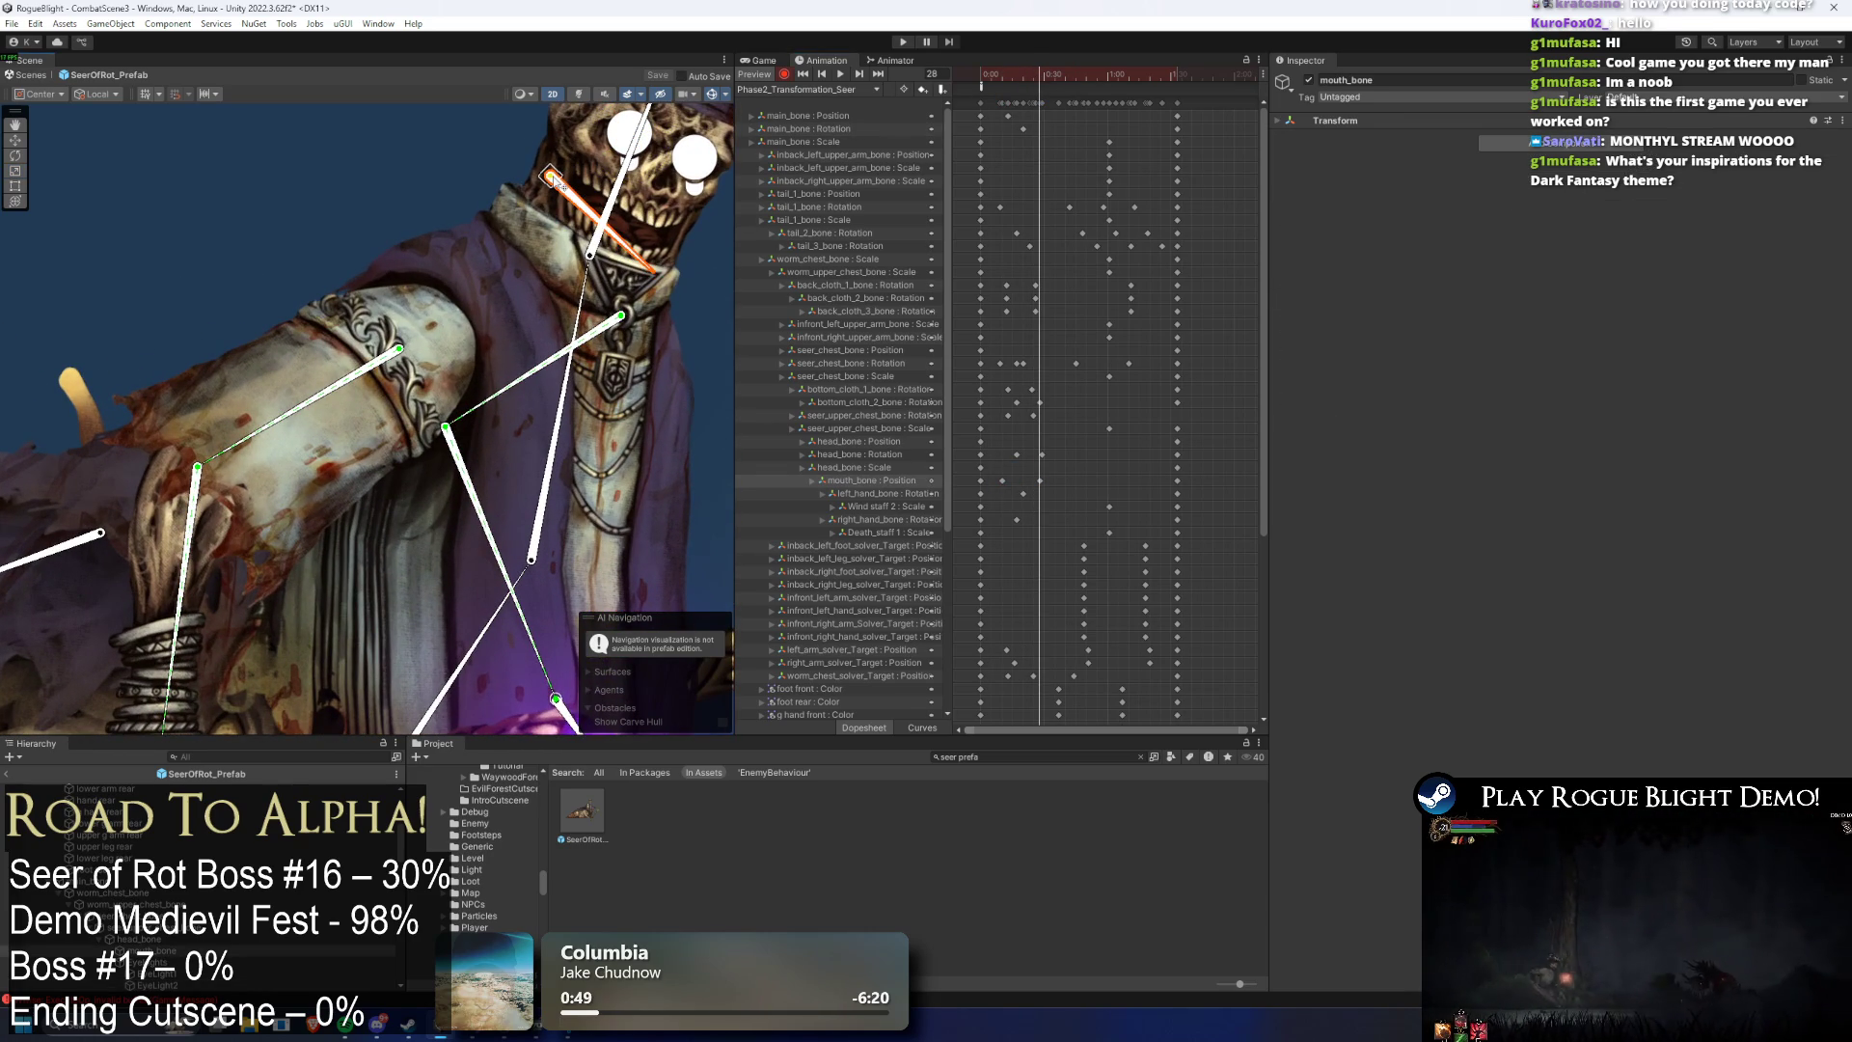
left_click(1002, 480)
- Paste the mouth_bone Position key at frames 47, 64 and 76, then preview
left_click(1056, 74)
key("ctrl+c")
key("ctrl+v")
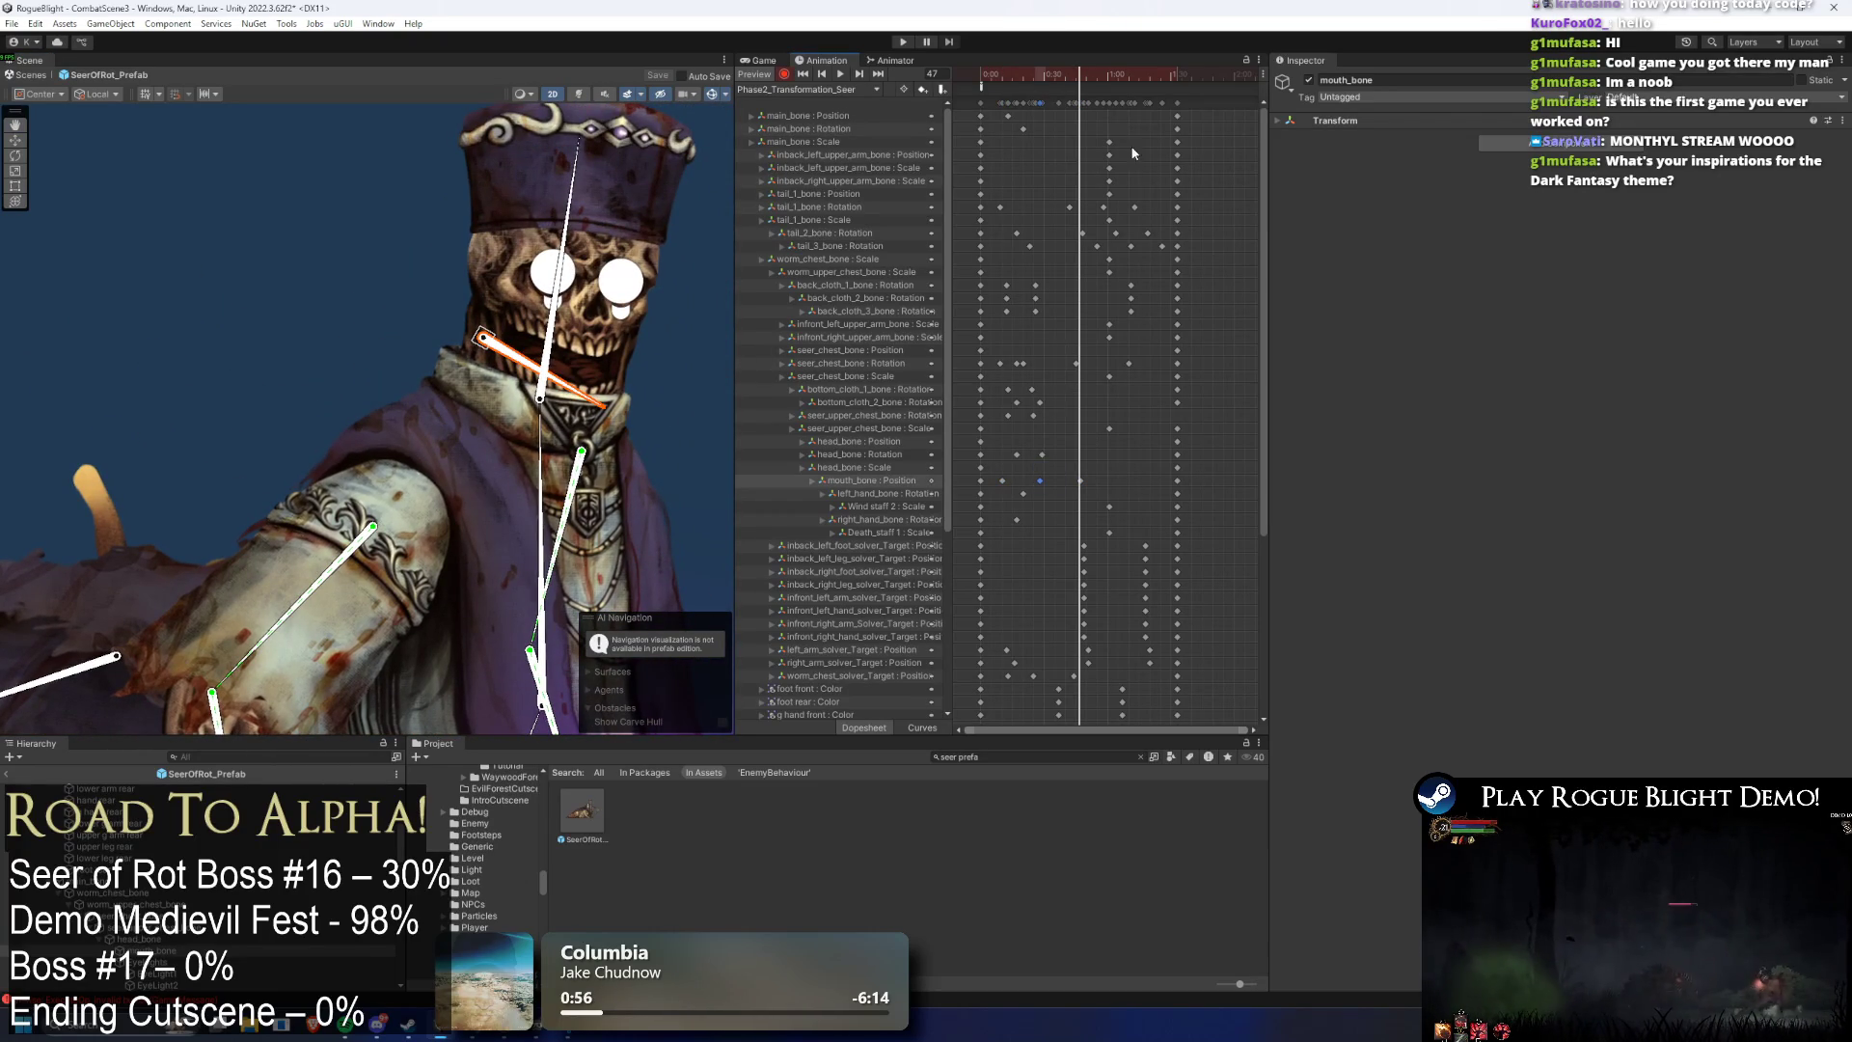
left_click(1116, 75)
key("ctrl+v")
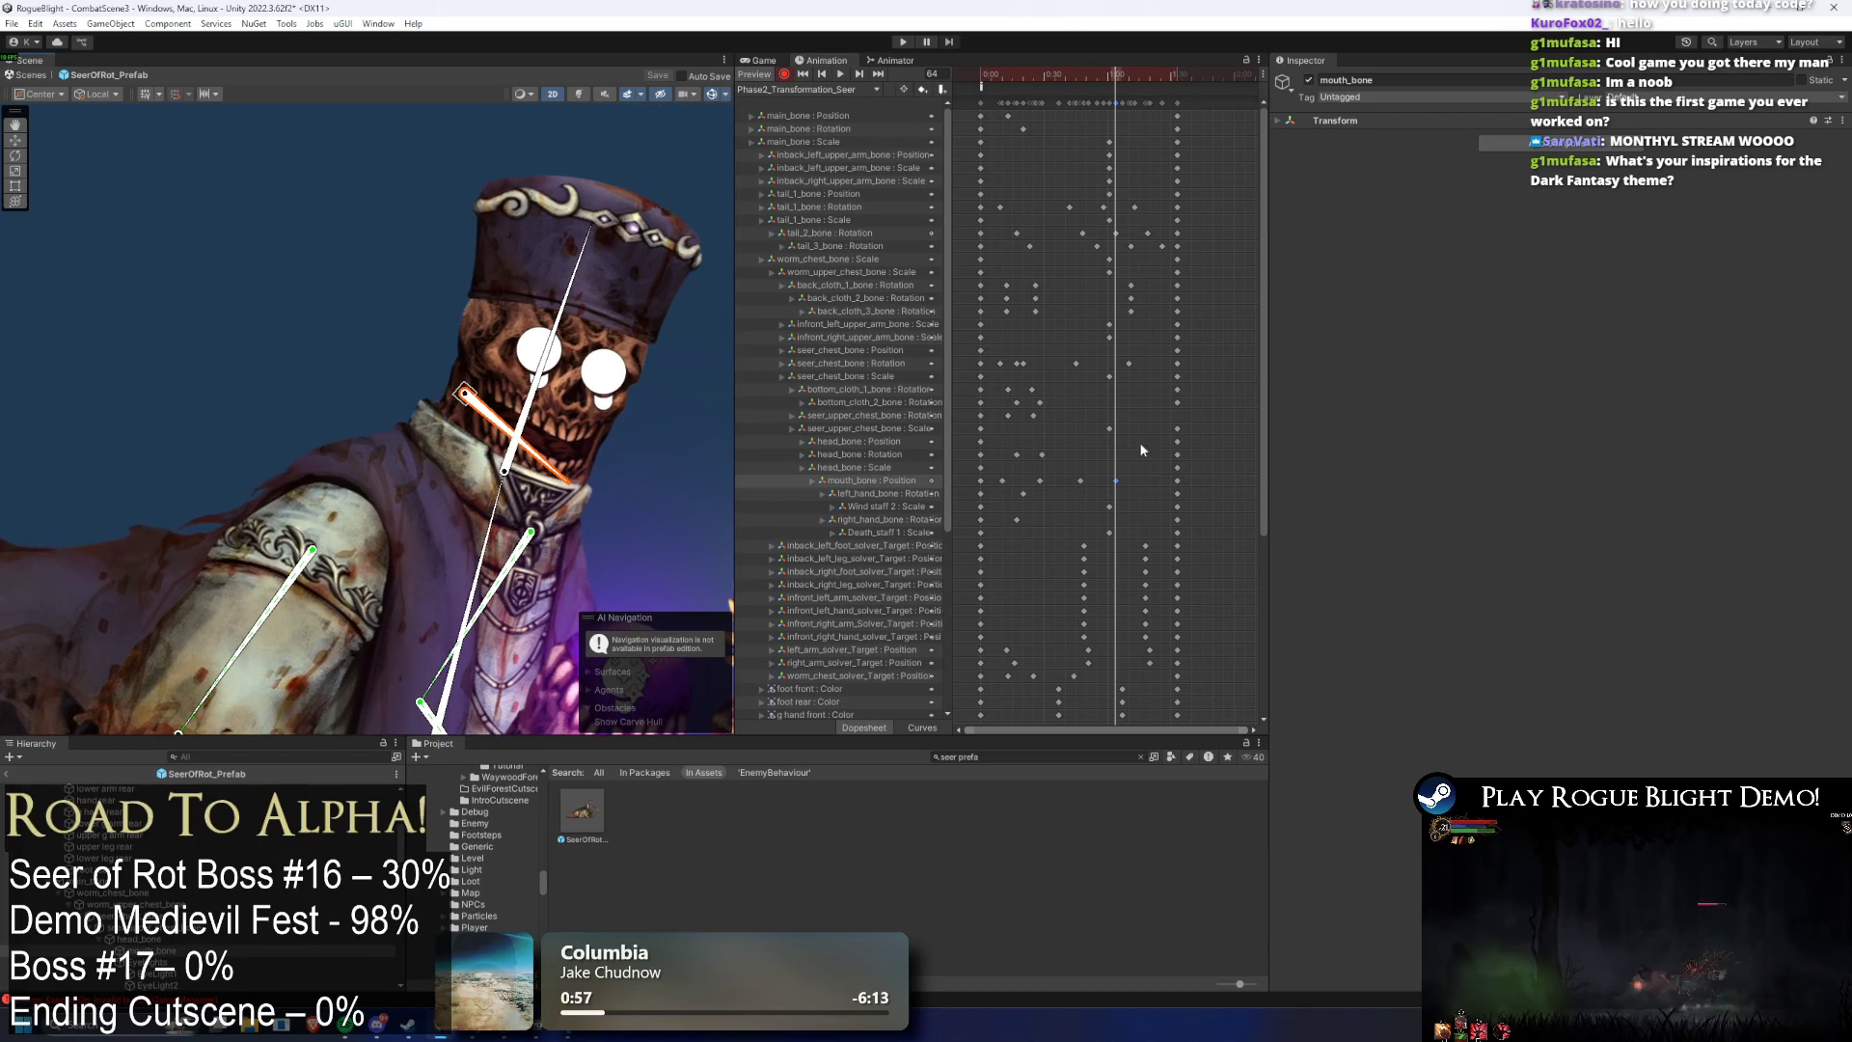
left_click(1141, 75)
key("ctrl+v")
key("space")
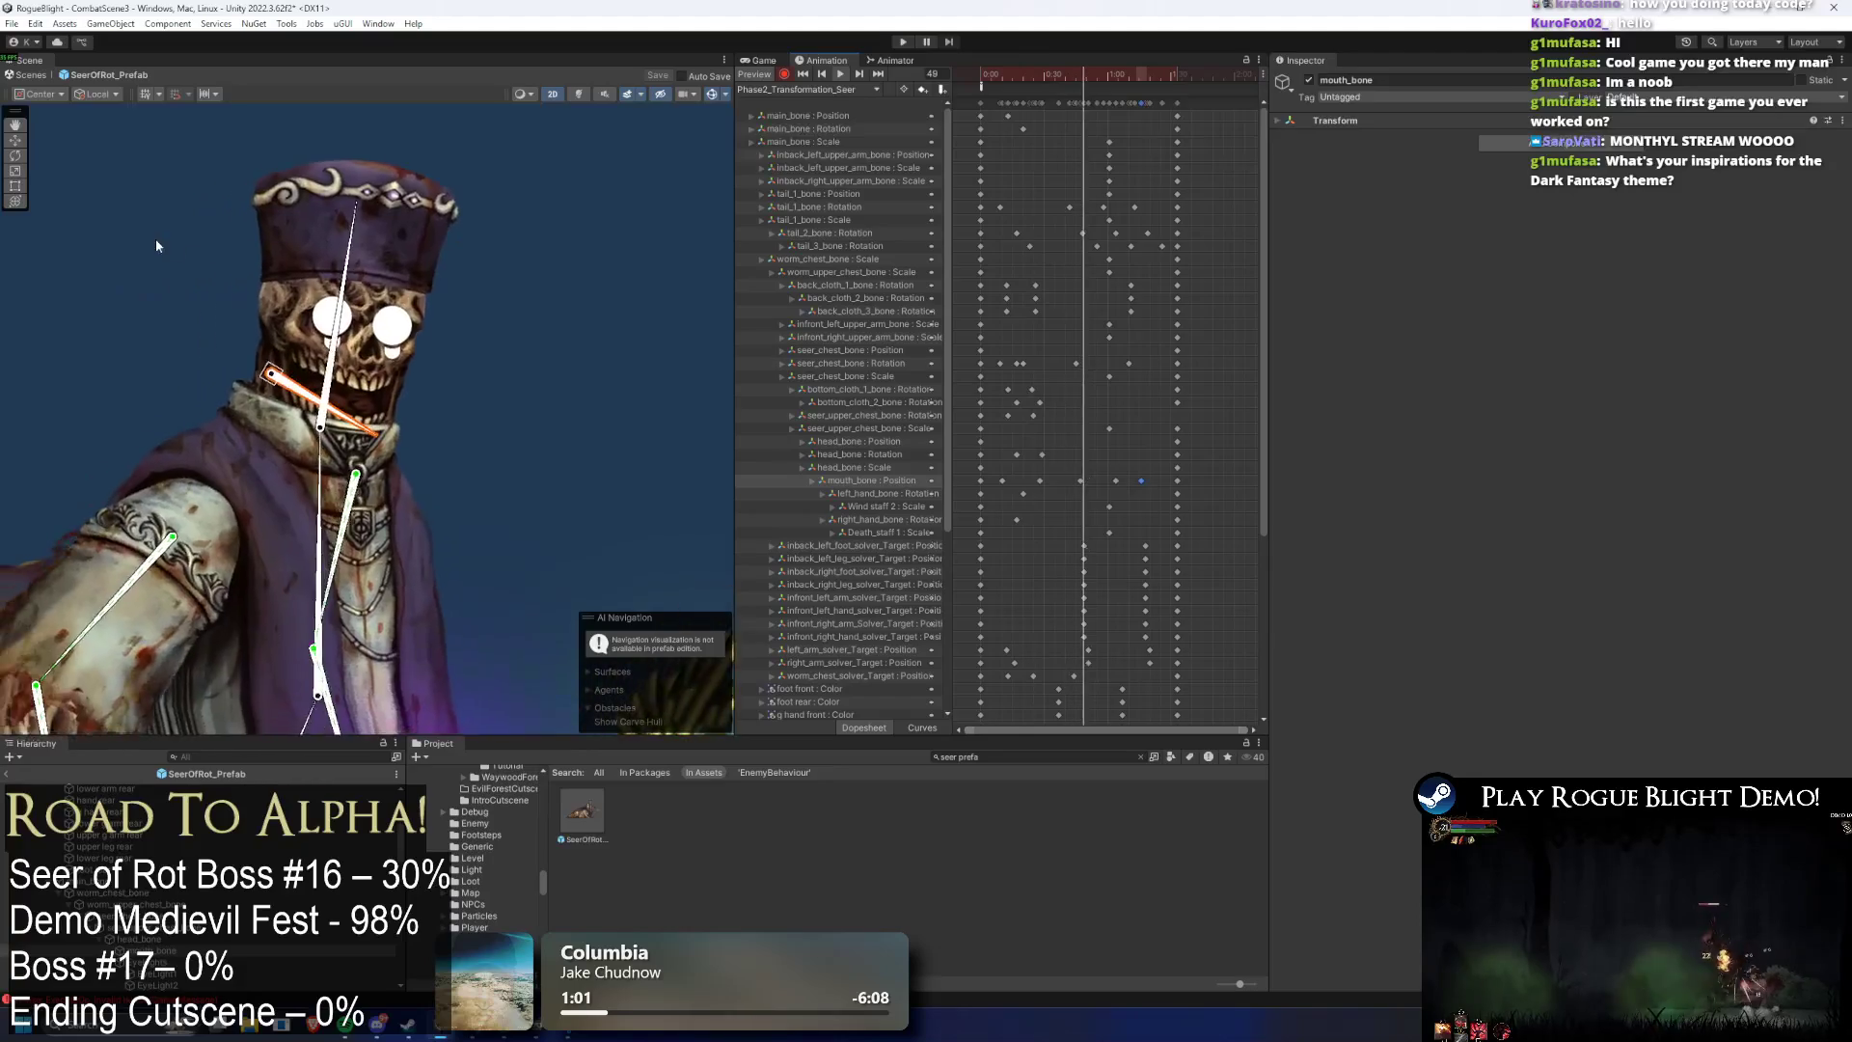
left_click(171, 249)
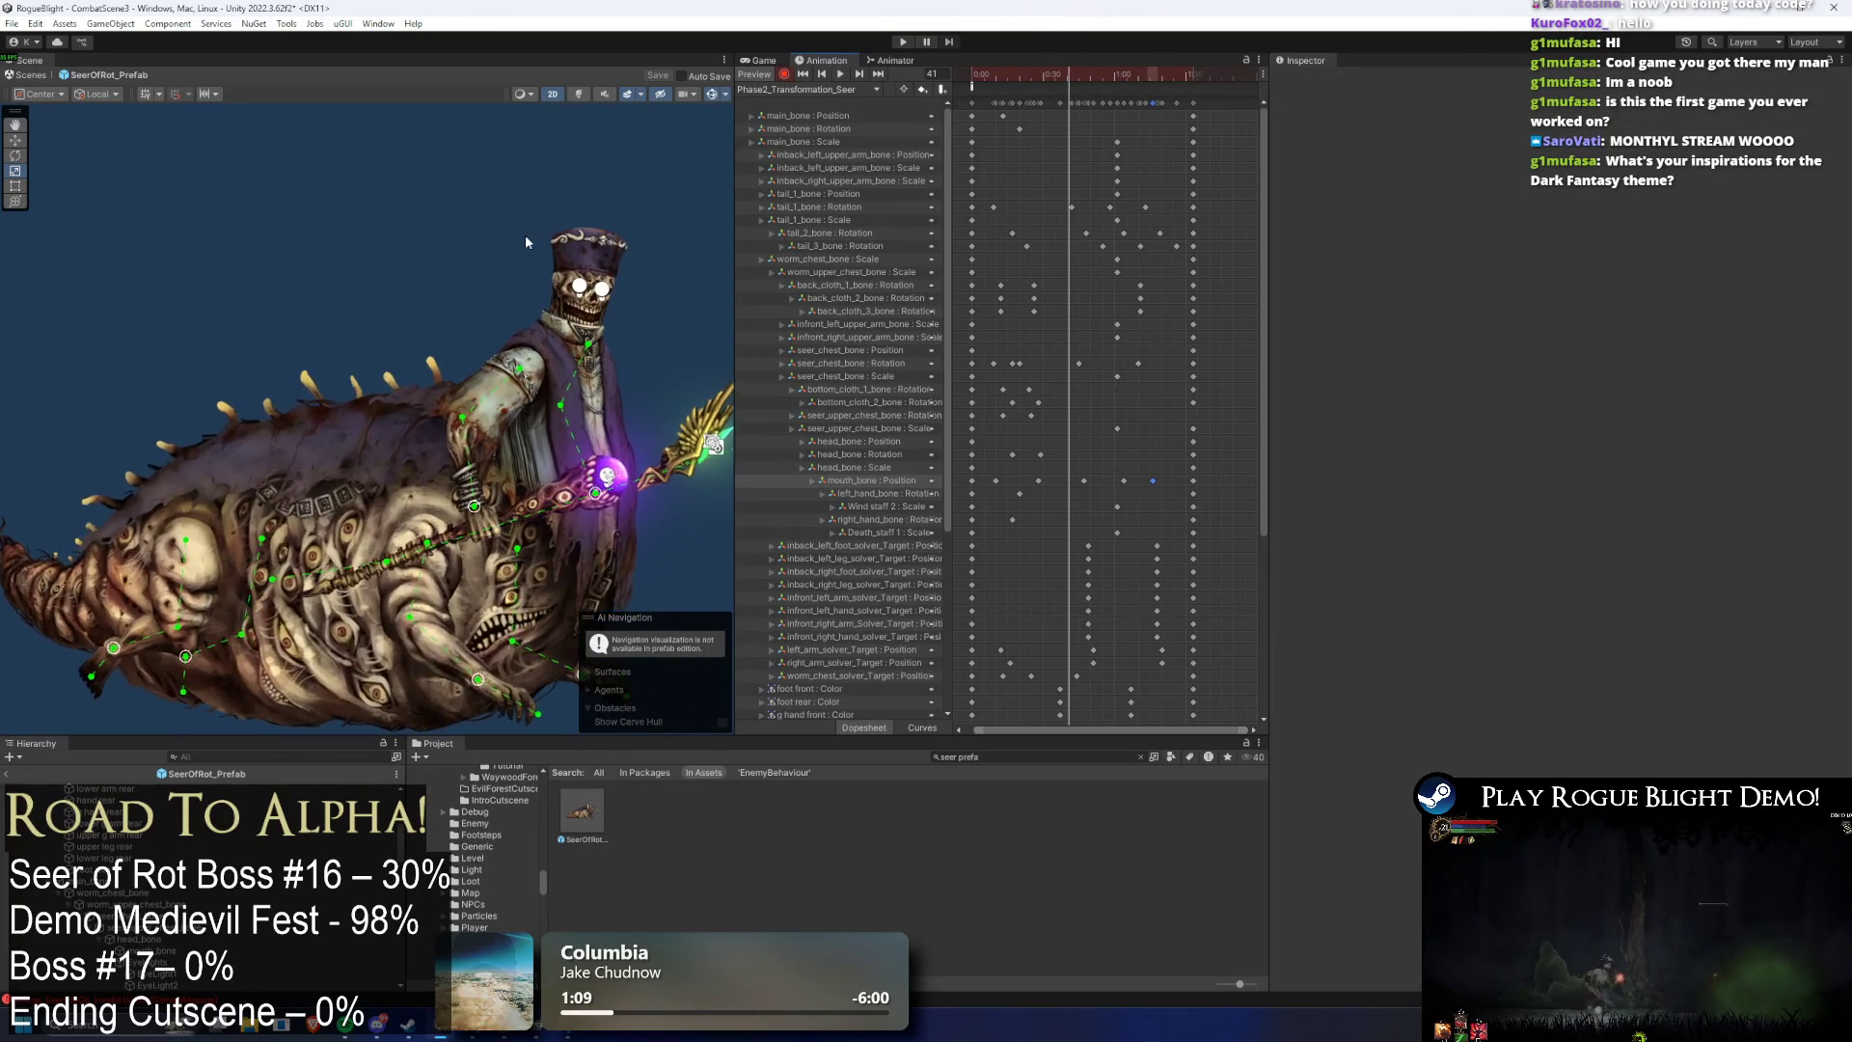
- Move one mouth_bone Position key later to 0:44 and preview it
left_click(579, 325)
left_click(579, 325)
scroll(587, 314, "up", 2)
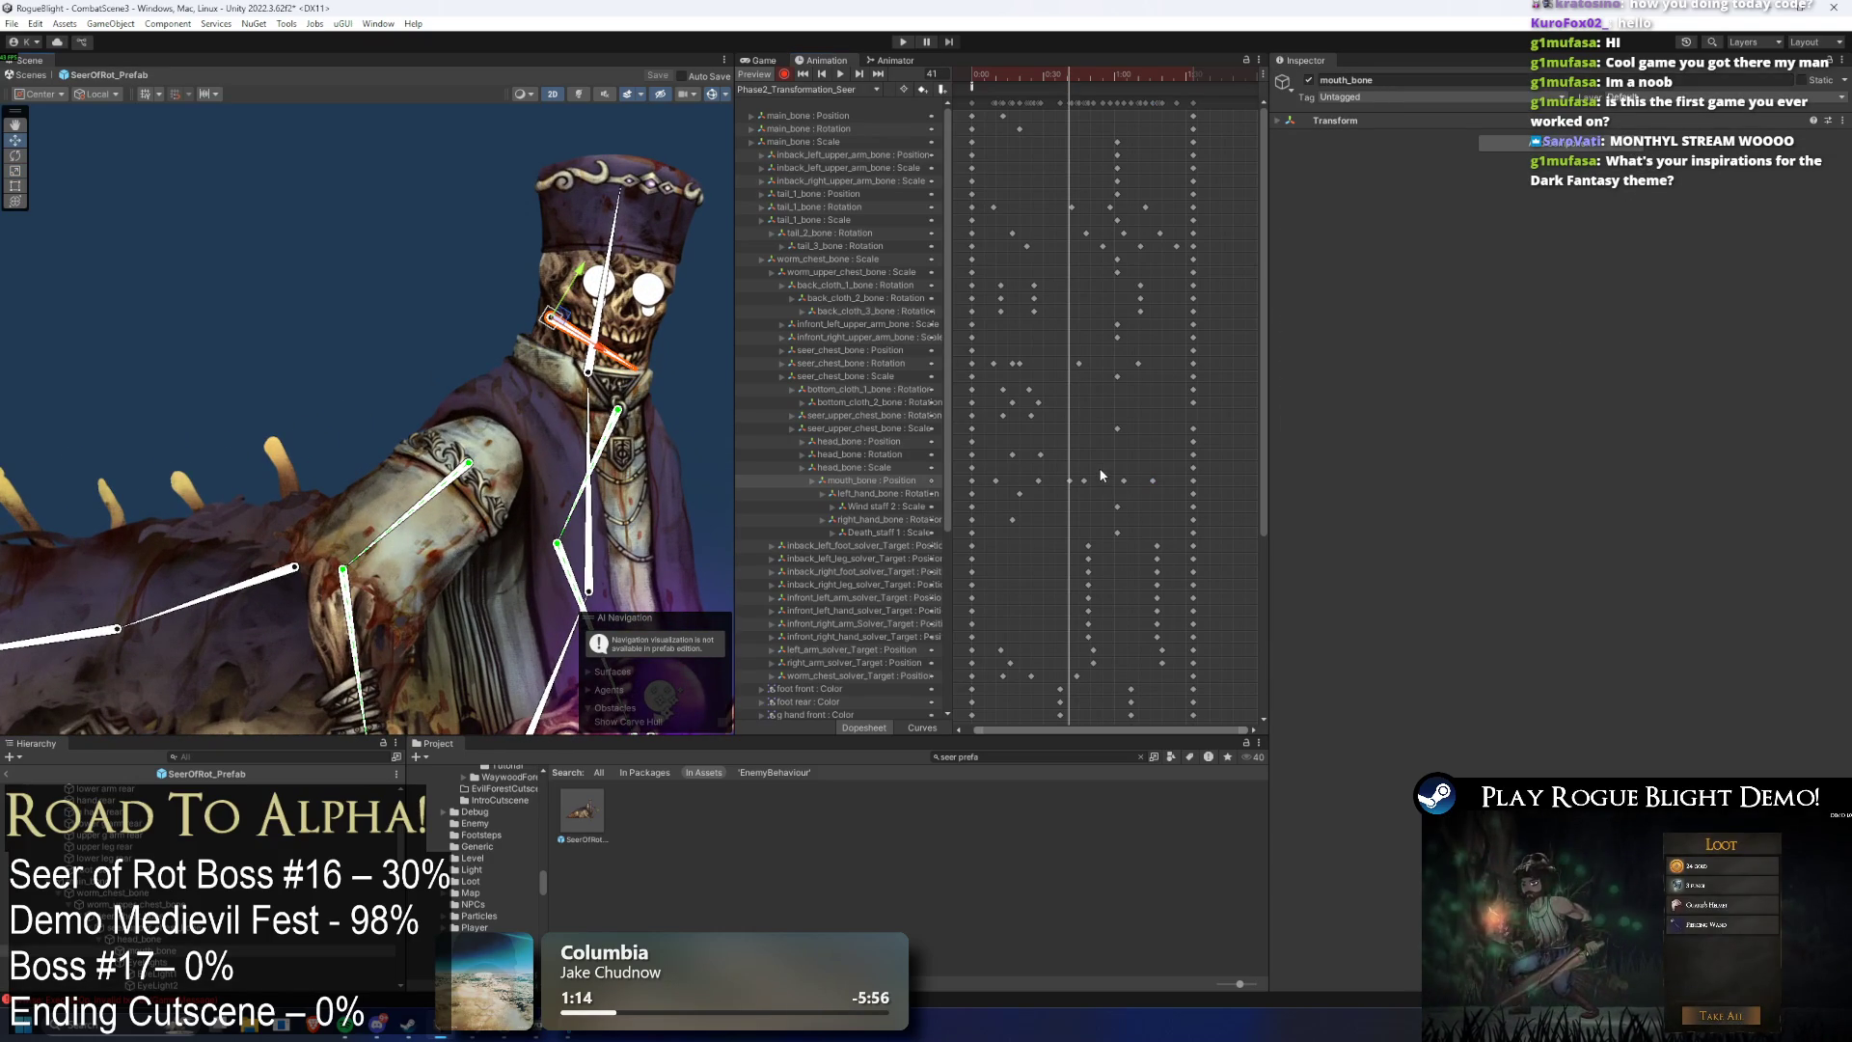
left_click(1070, 480)
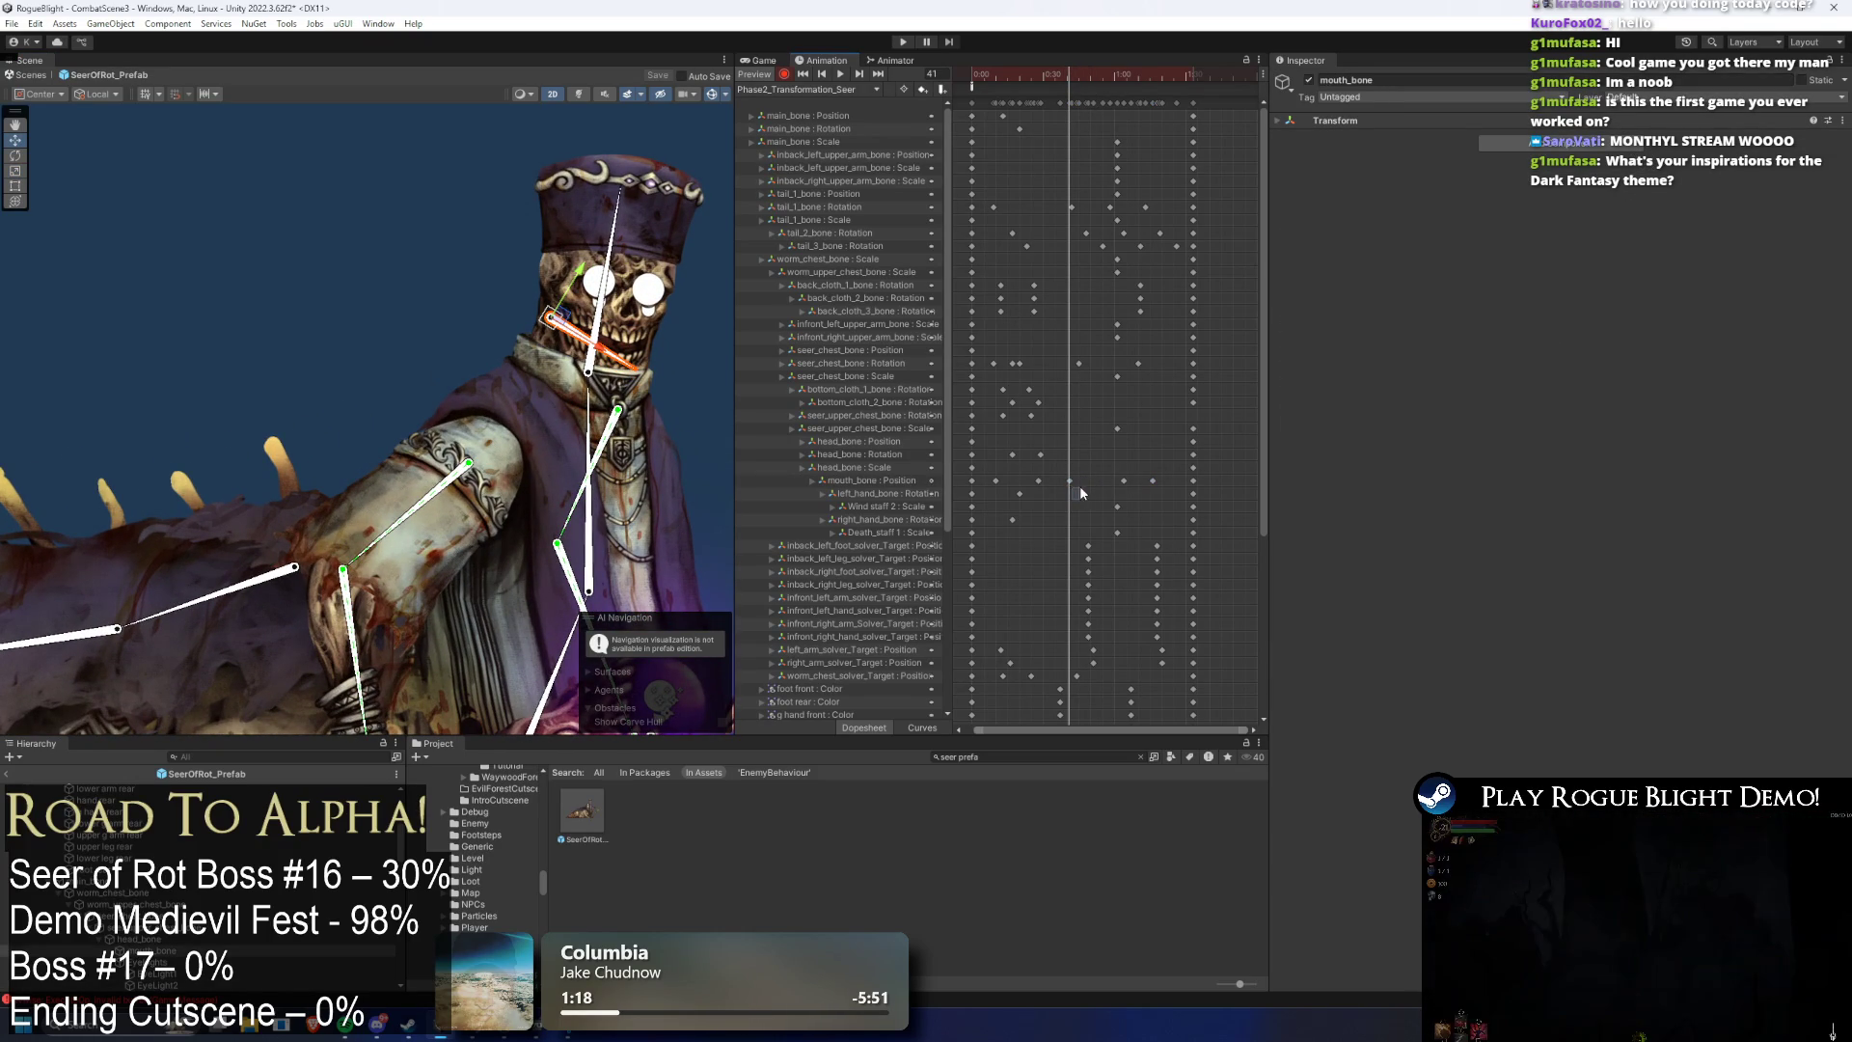
left_click_drag(1067, 479, 1080, 488)
left_click(1055, 89)
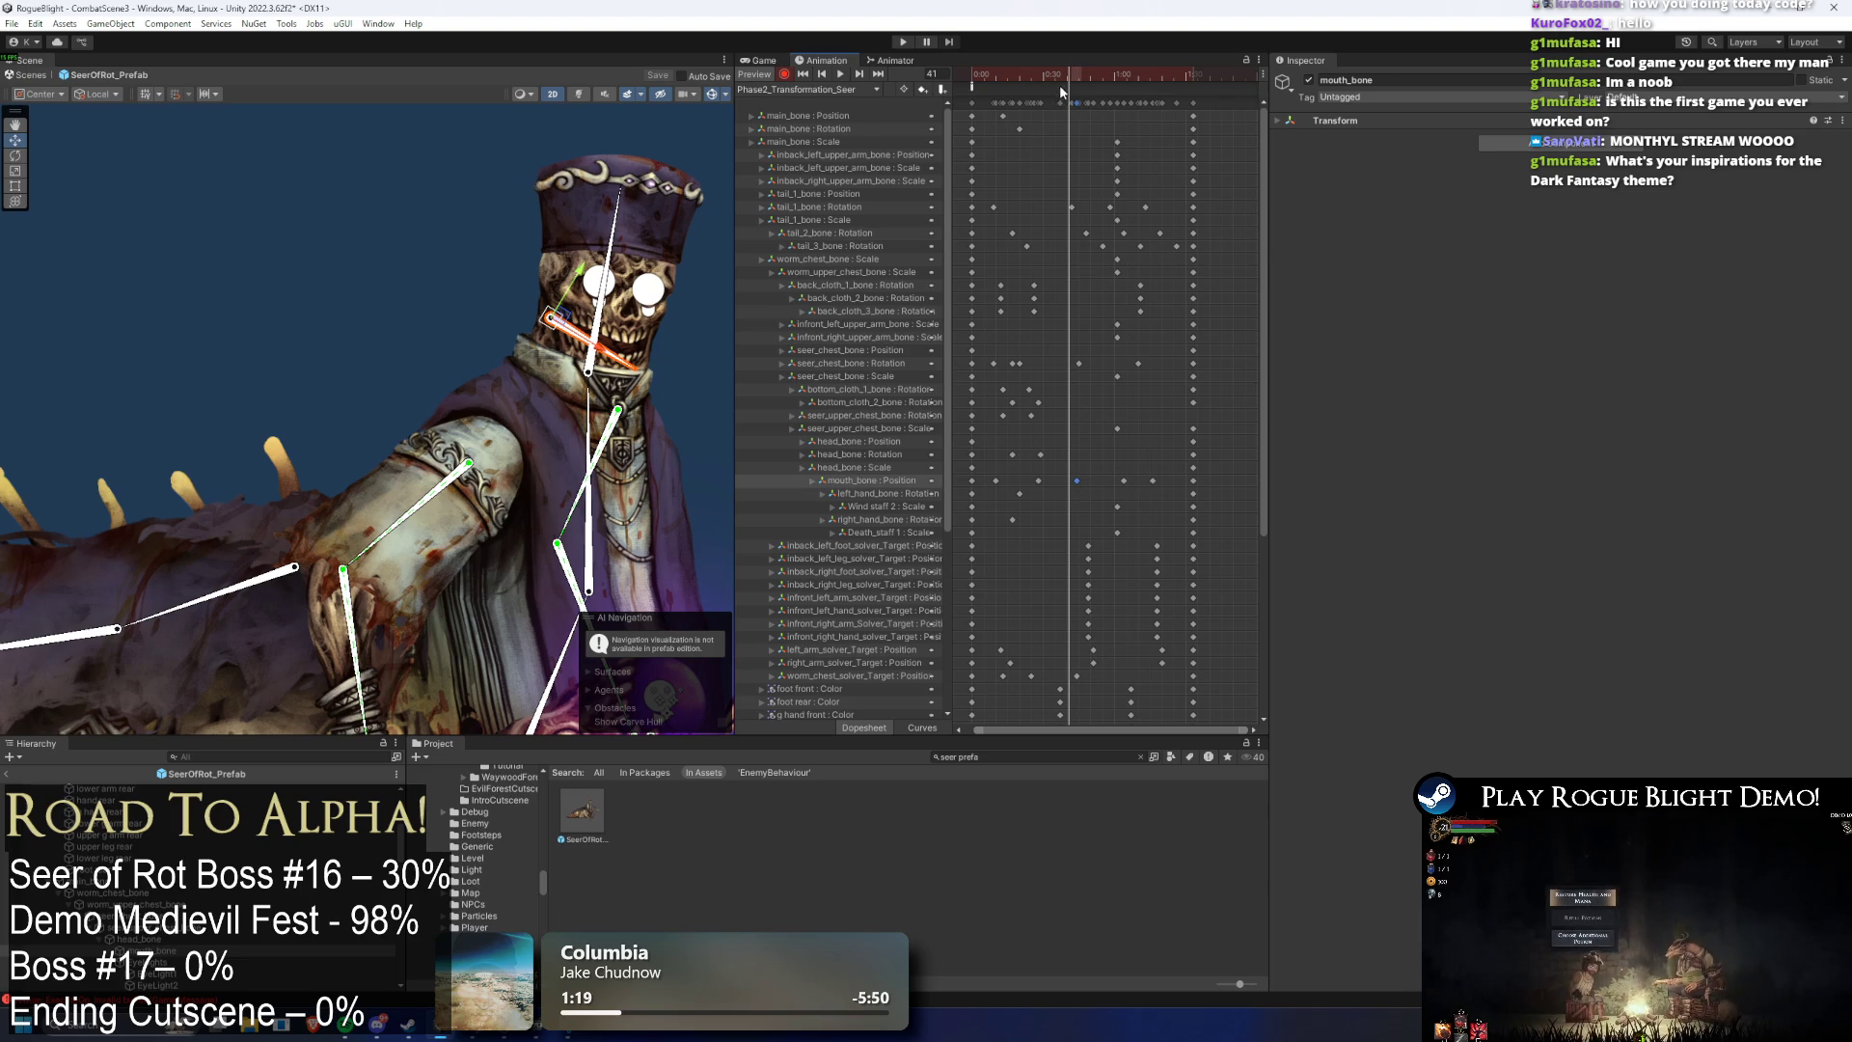
key("space")
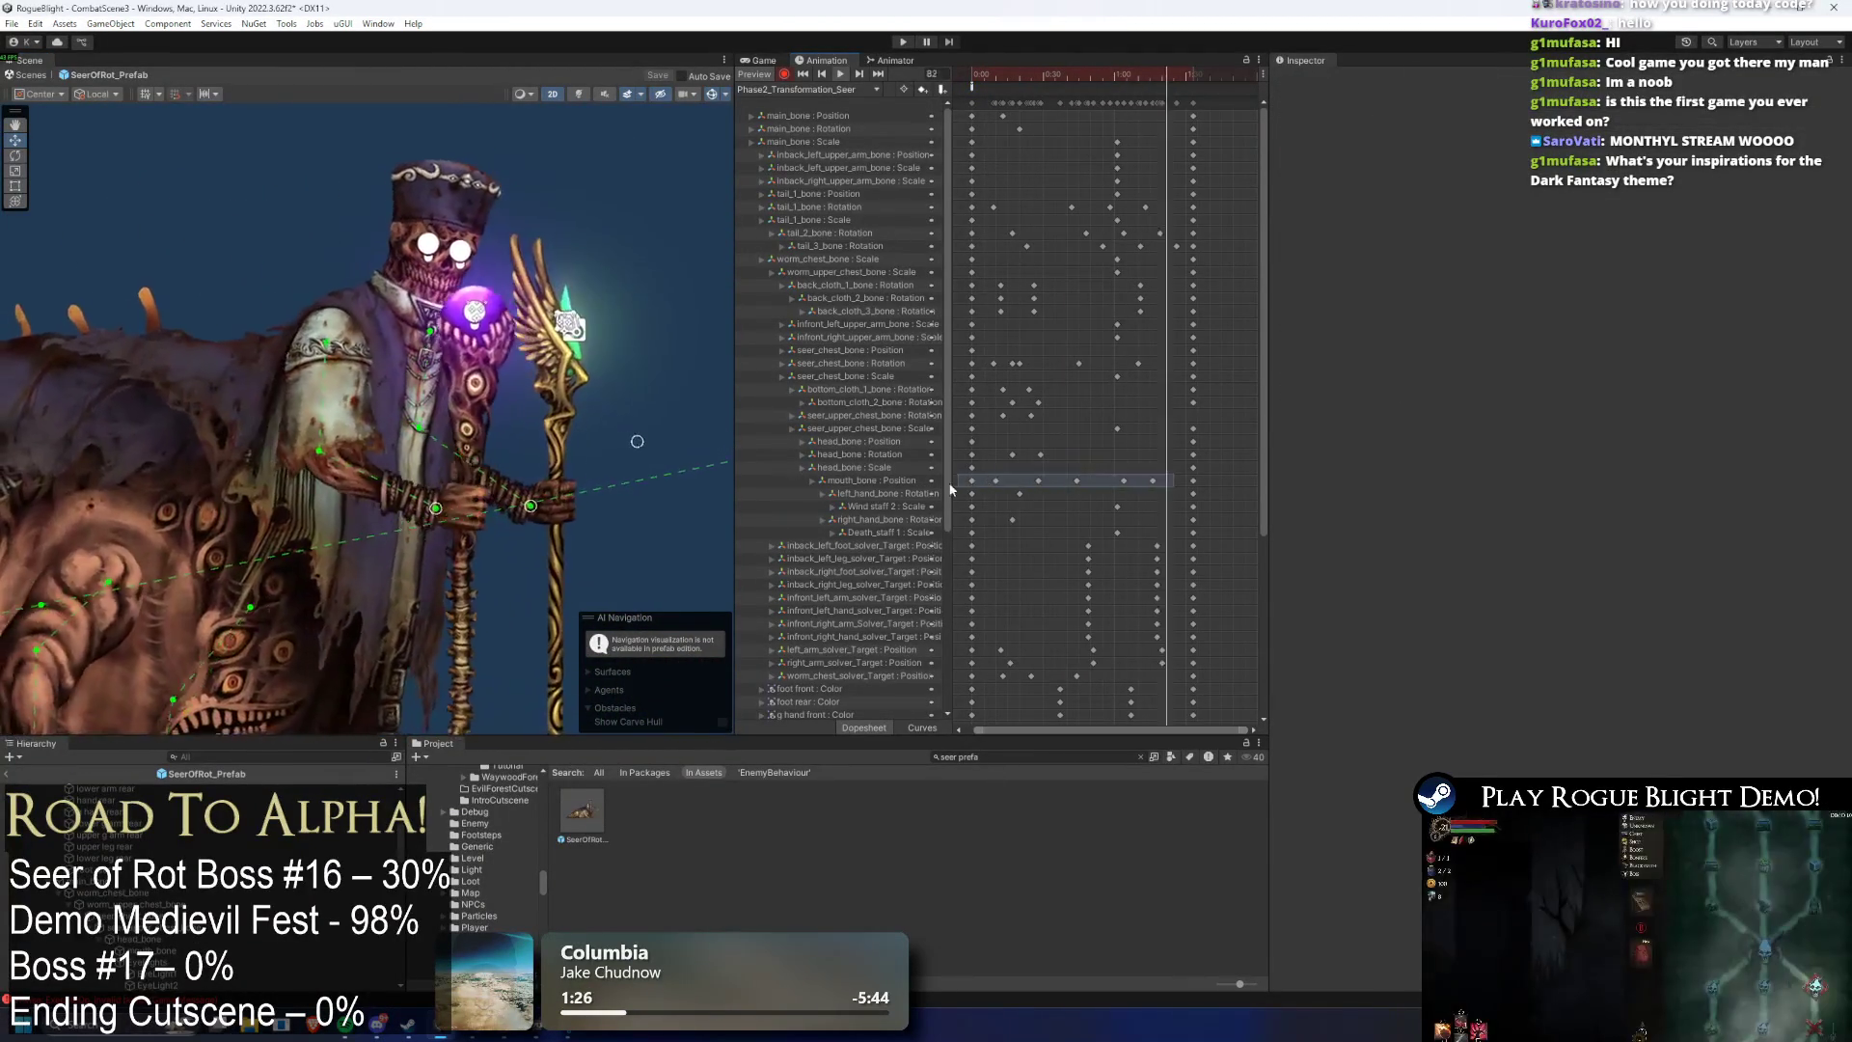
- Shift three more mouth_bone Position keys later and replay the preview
mouse_move(1174, 487)
left_mouse_down()
mouse_move(1061, 475)
mouse_move(1115, 475)
left_mouse_up()
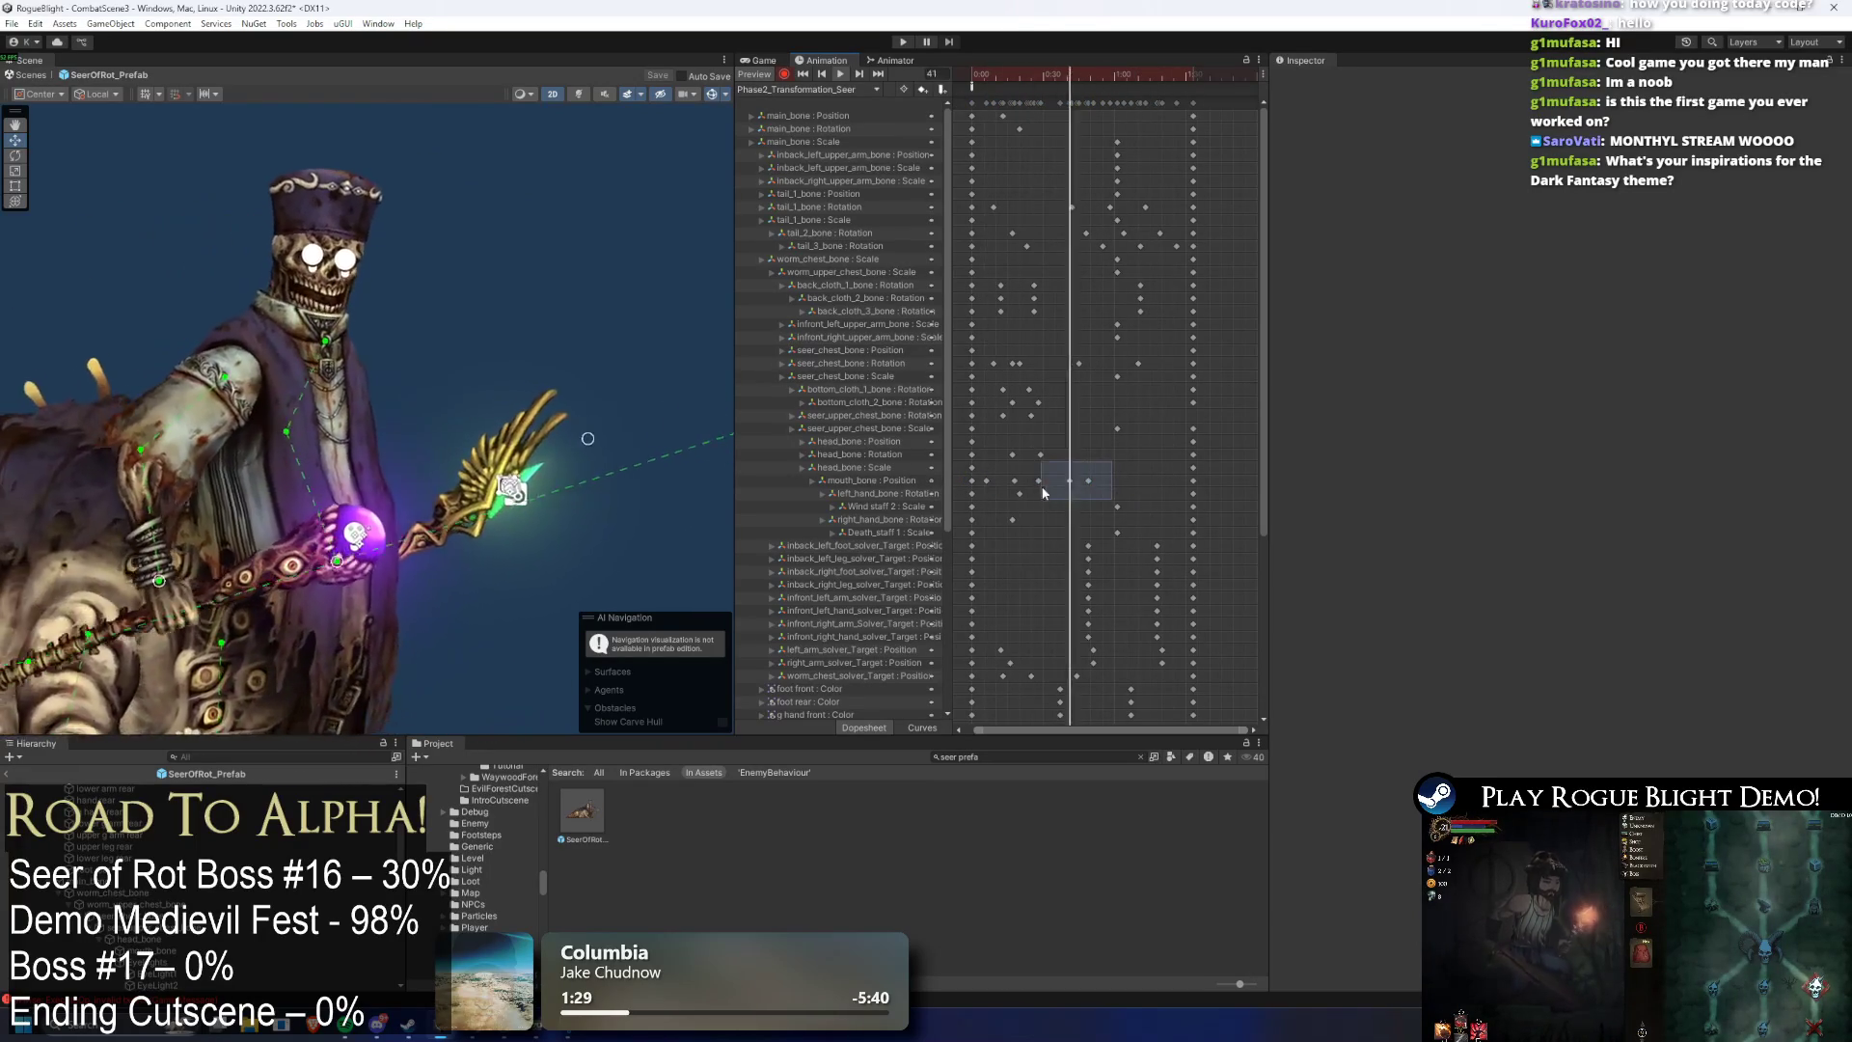
left_click(1115, 78)
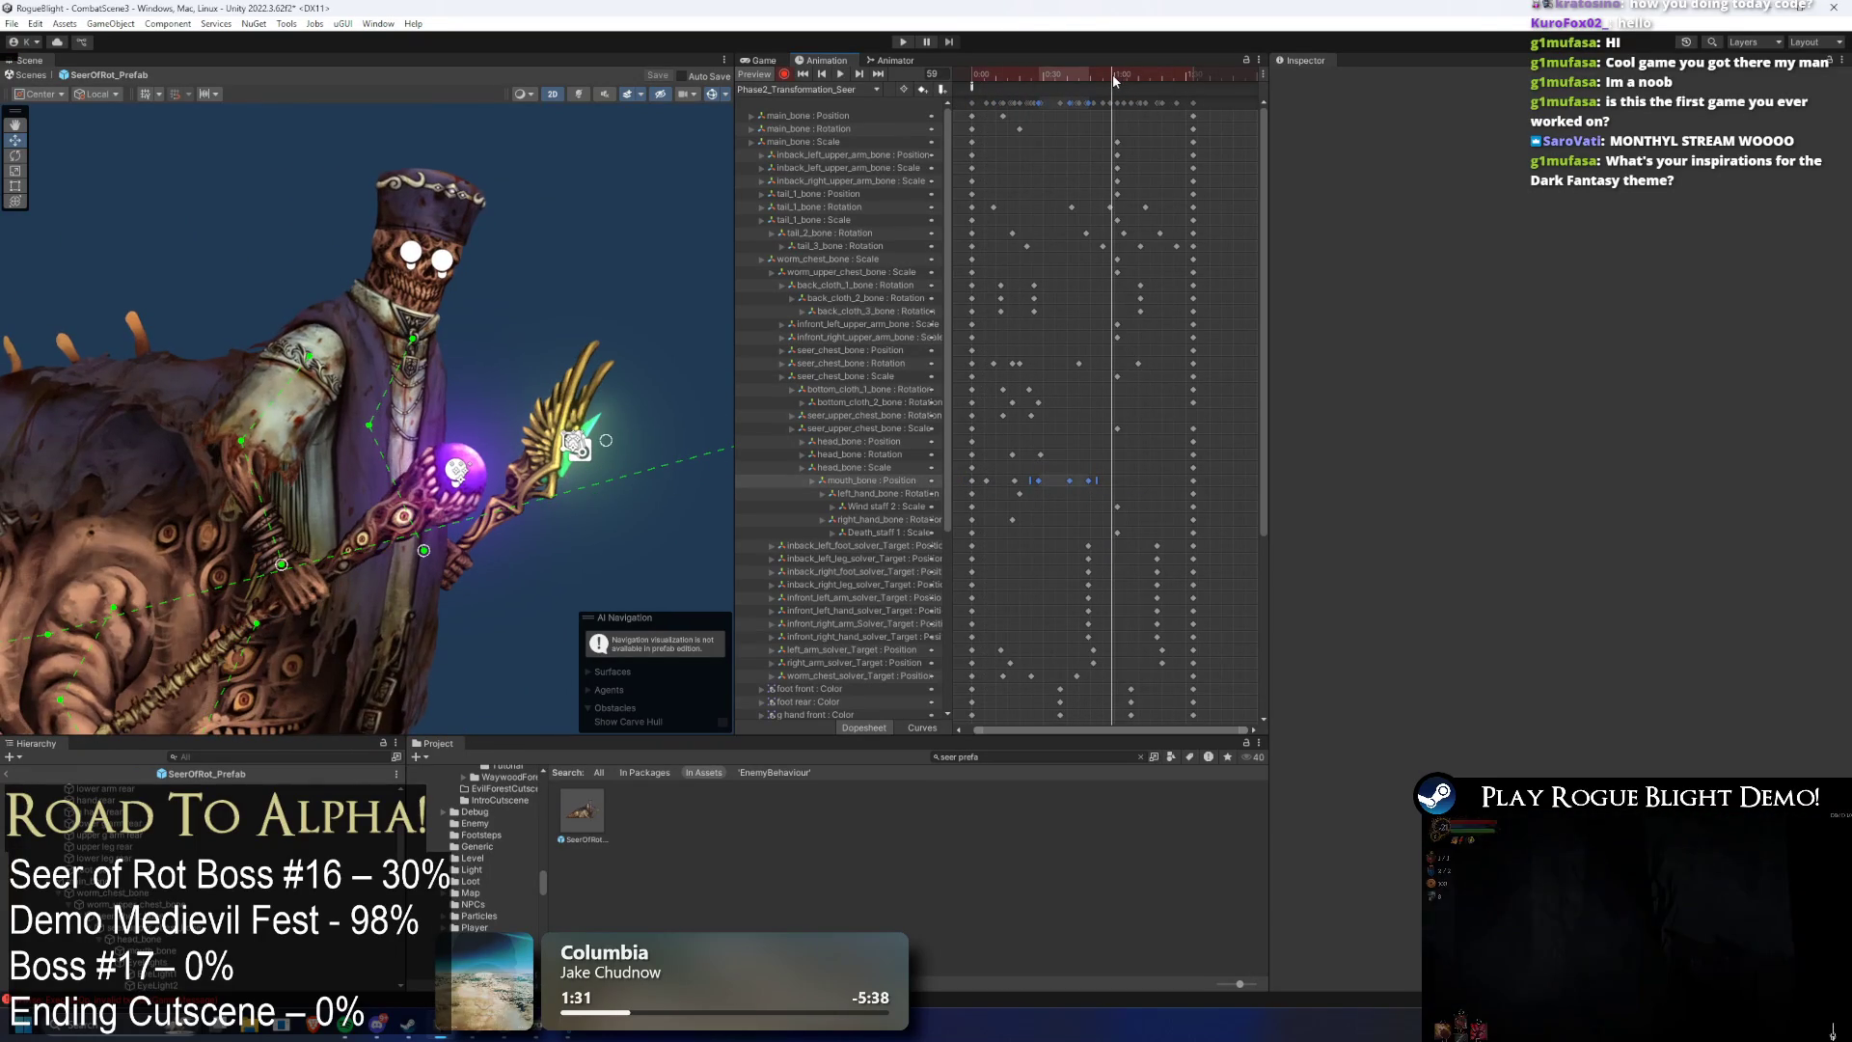
left_click_drag(1089, 480, 1140, 482)
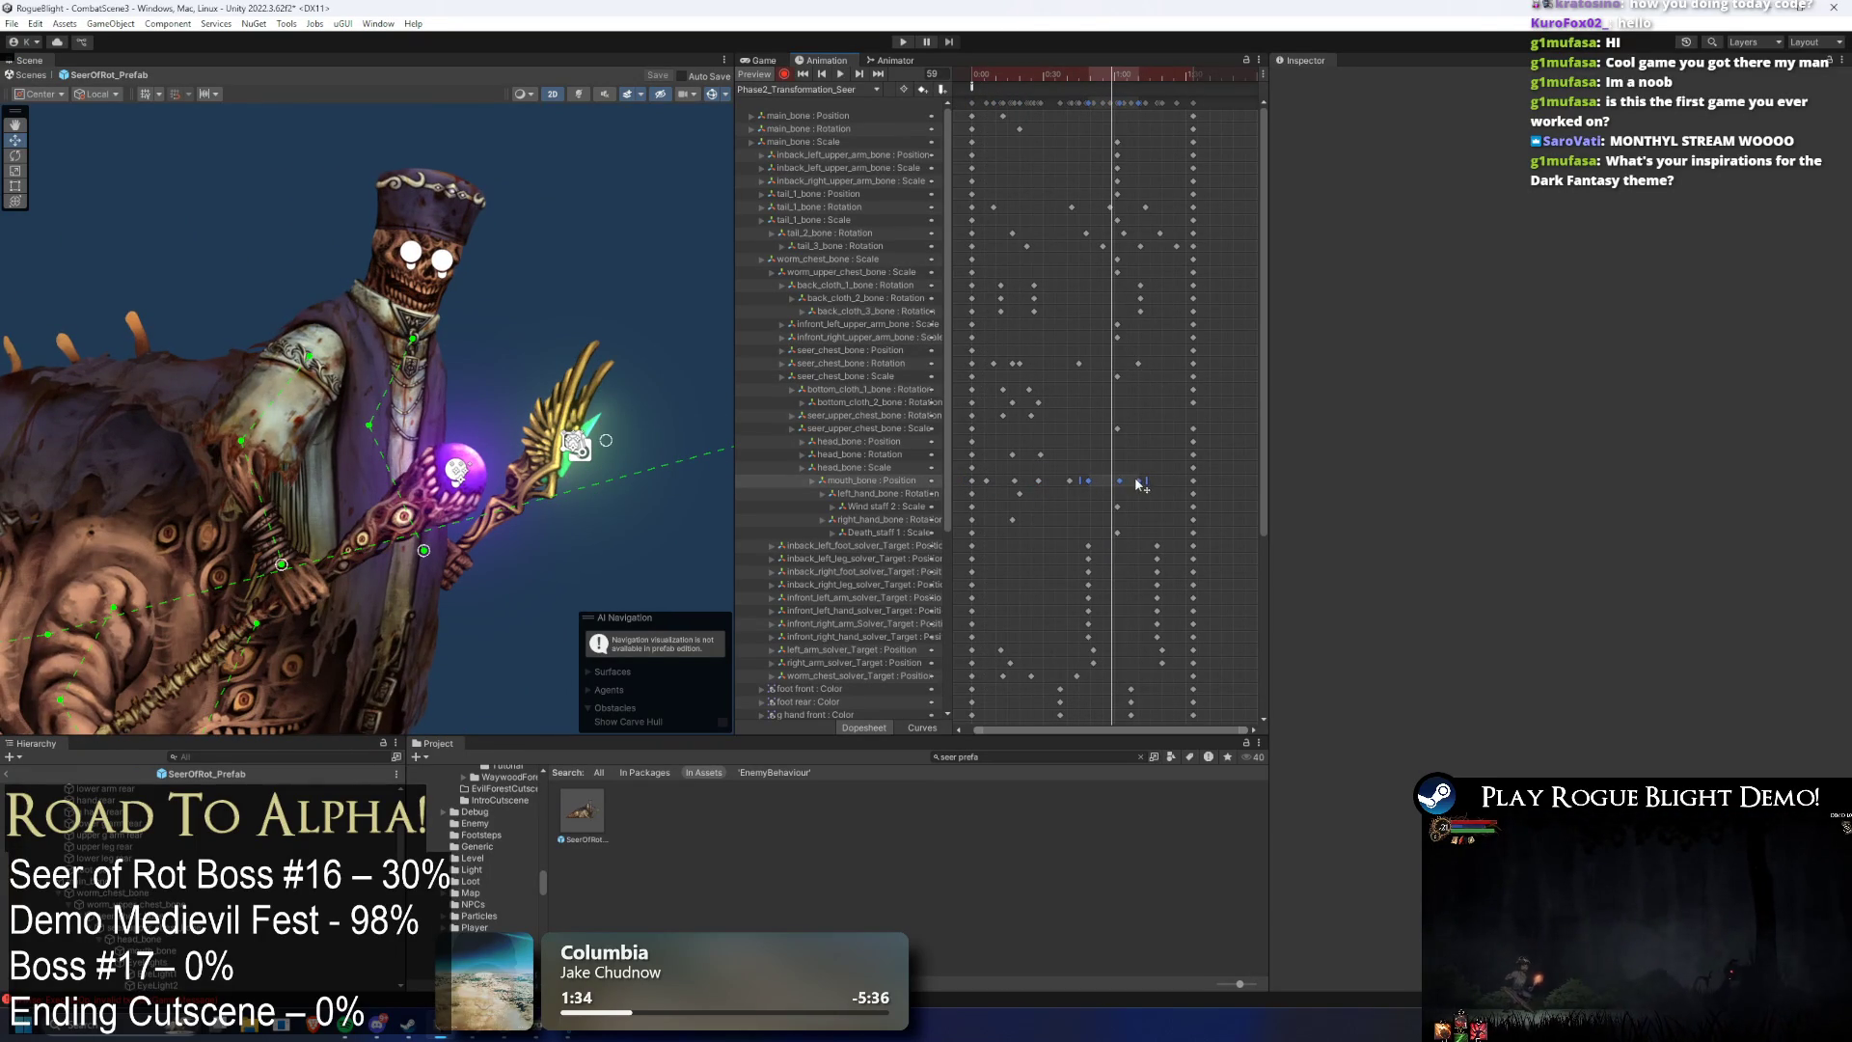
key("space")
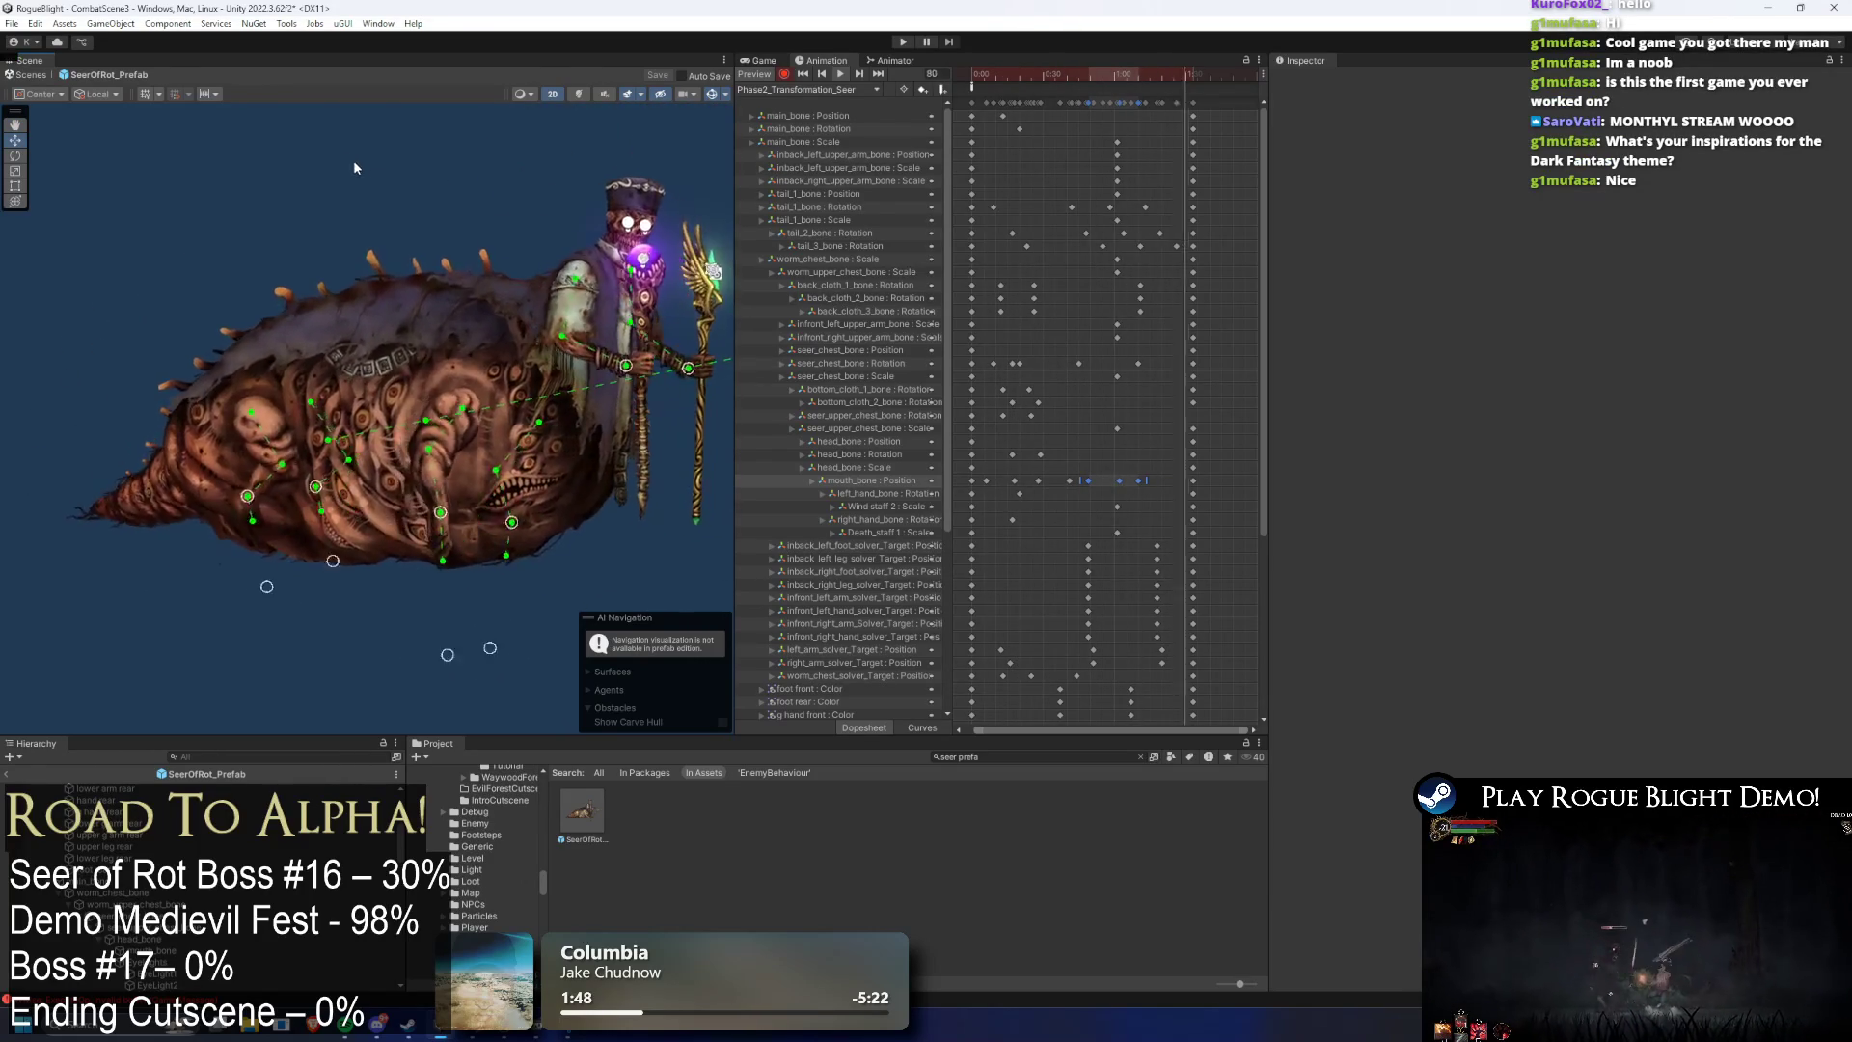
left_click(808, 89)
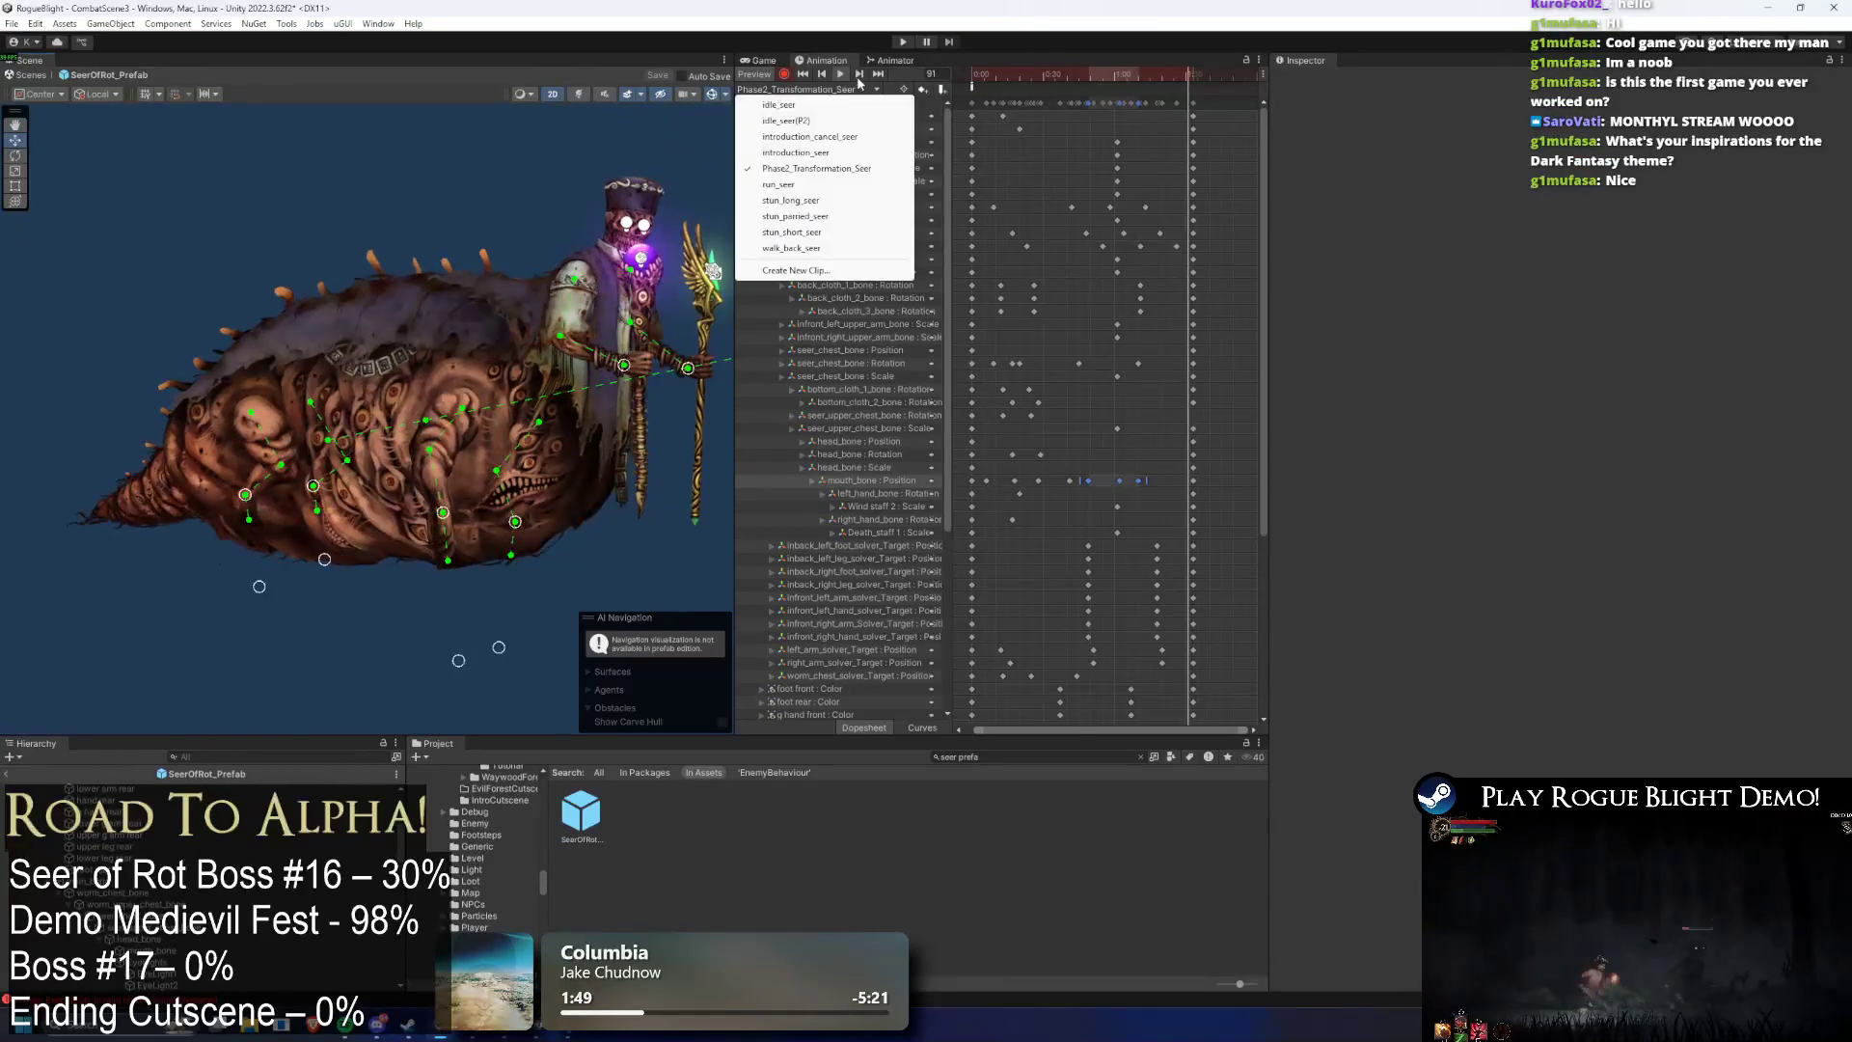
- Inspect the AnyState→Phase 2 Transformation transition settings, then return to the EnemyAI graph
left_click(890, 60)
left_click(963, 315)
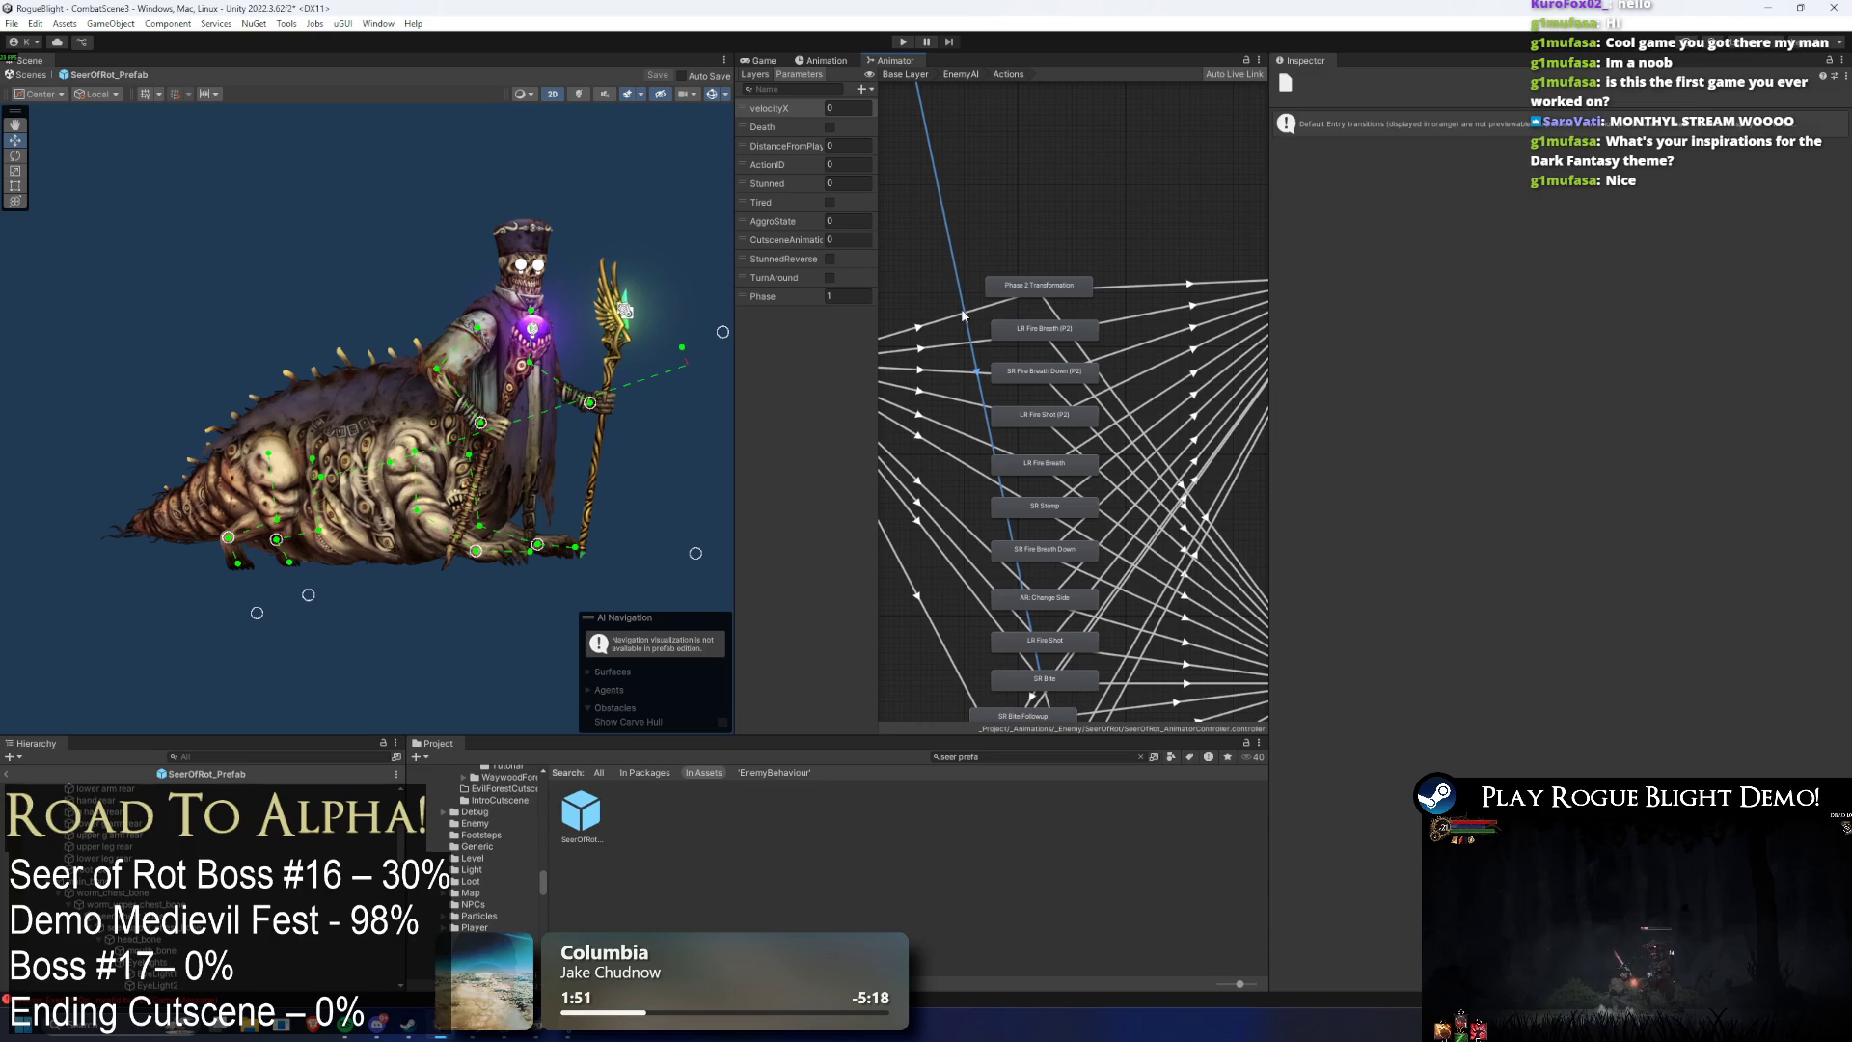
left_click(1069, 316)
left_click(927, 326)
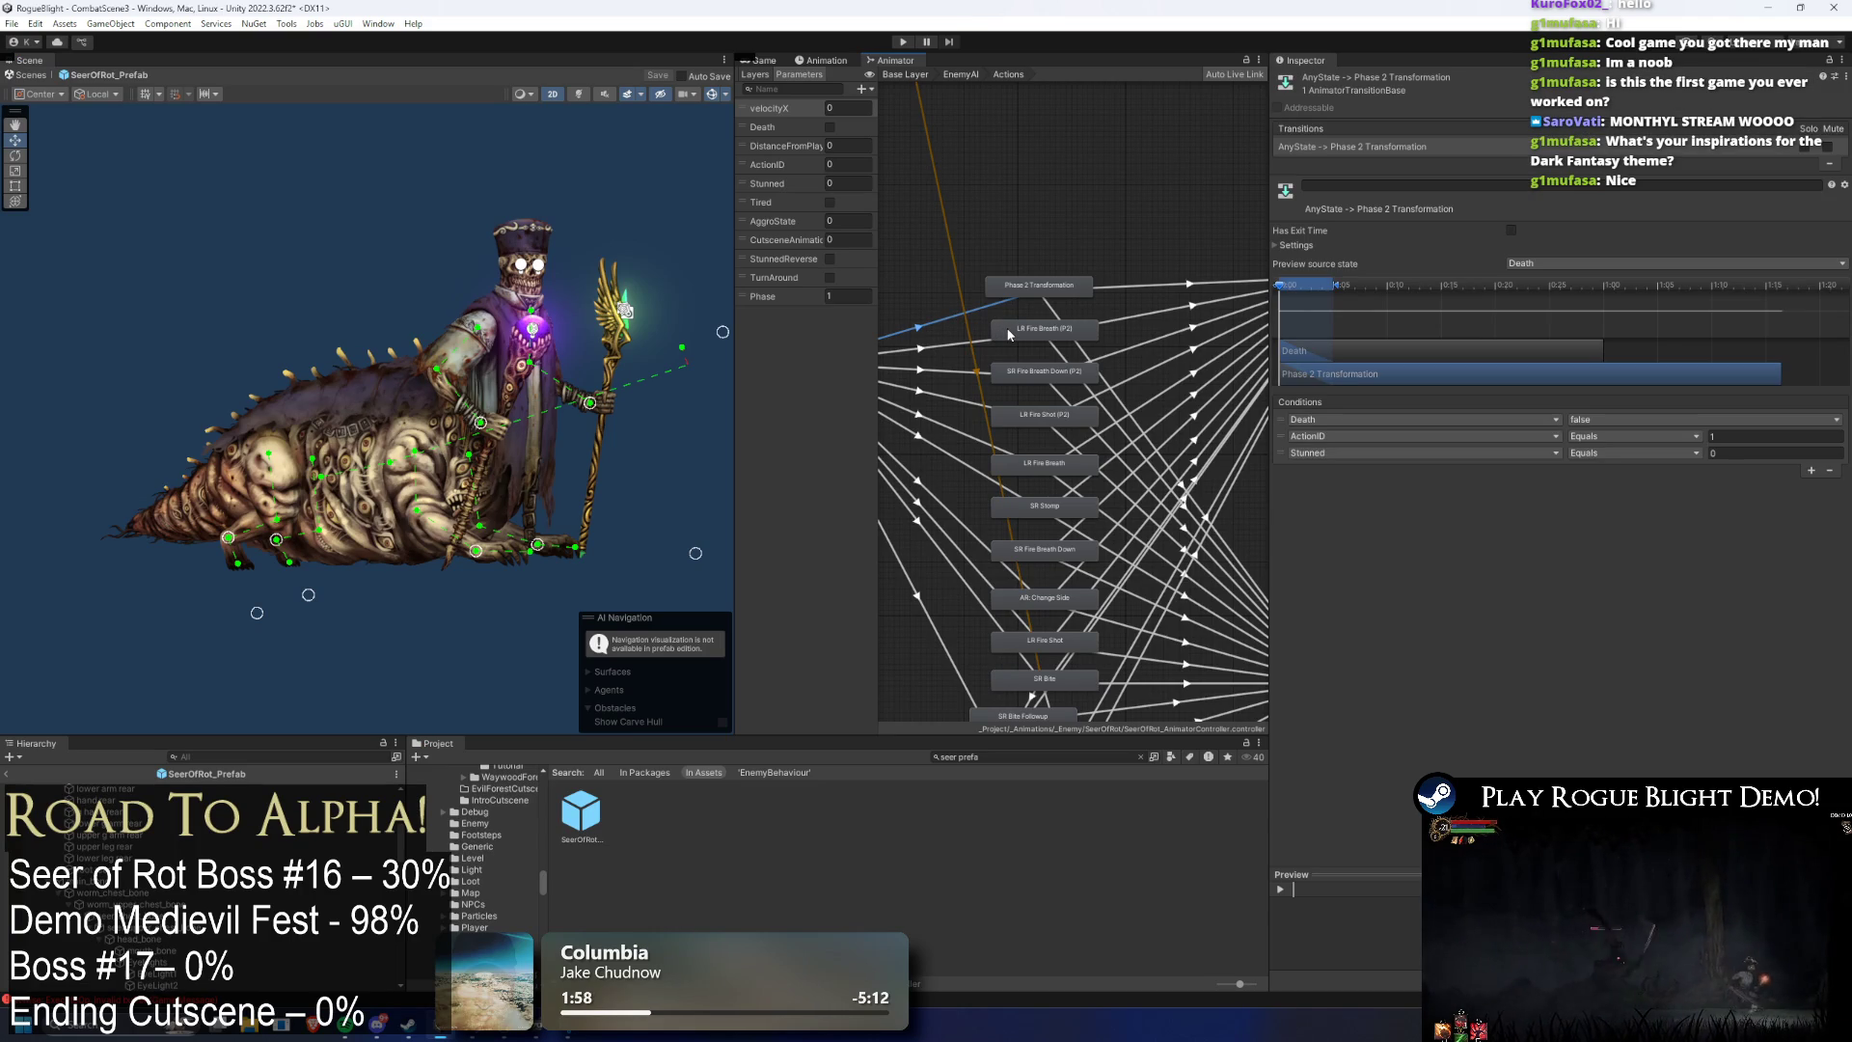
left_click(1296, 245)
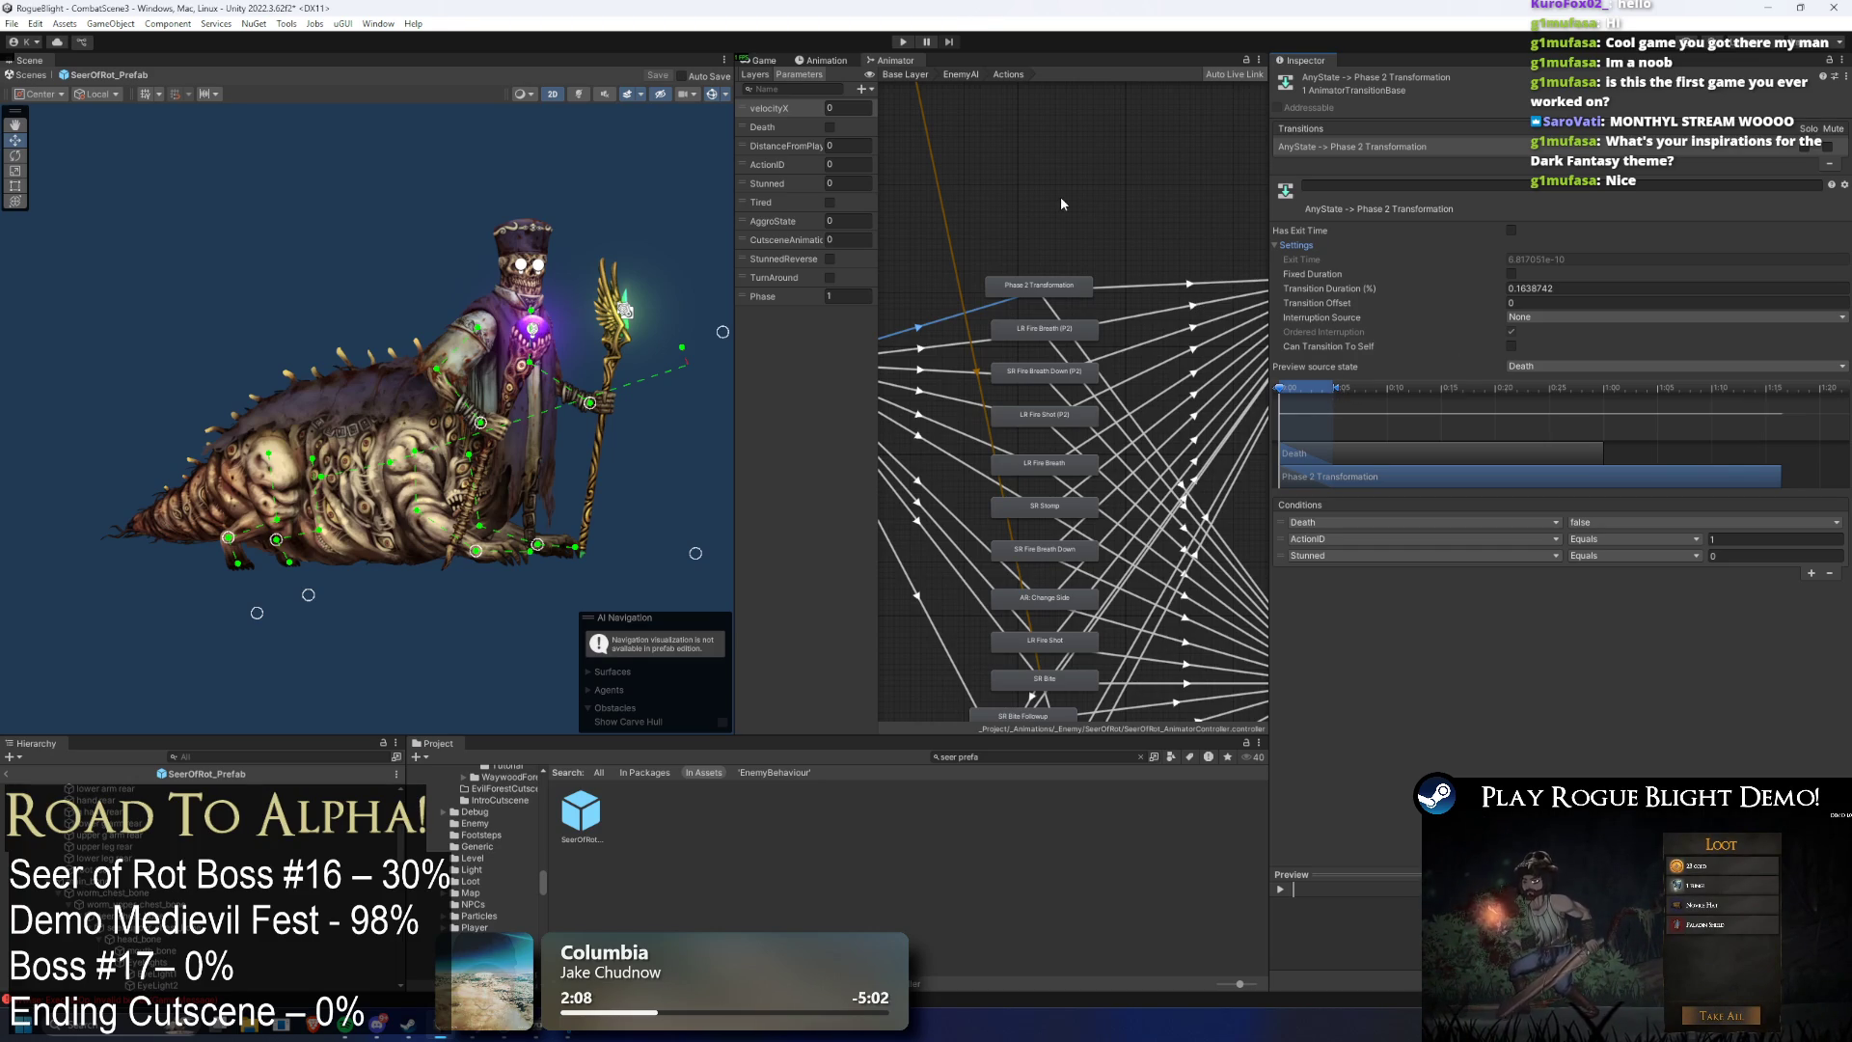
left_click(1067, 172)
key("BackSpace")
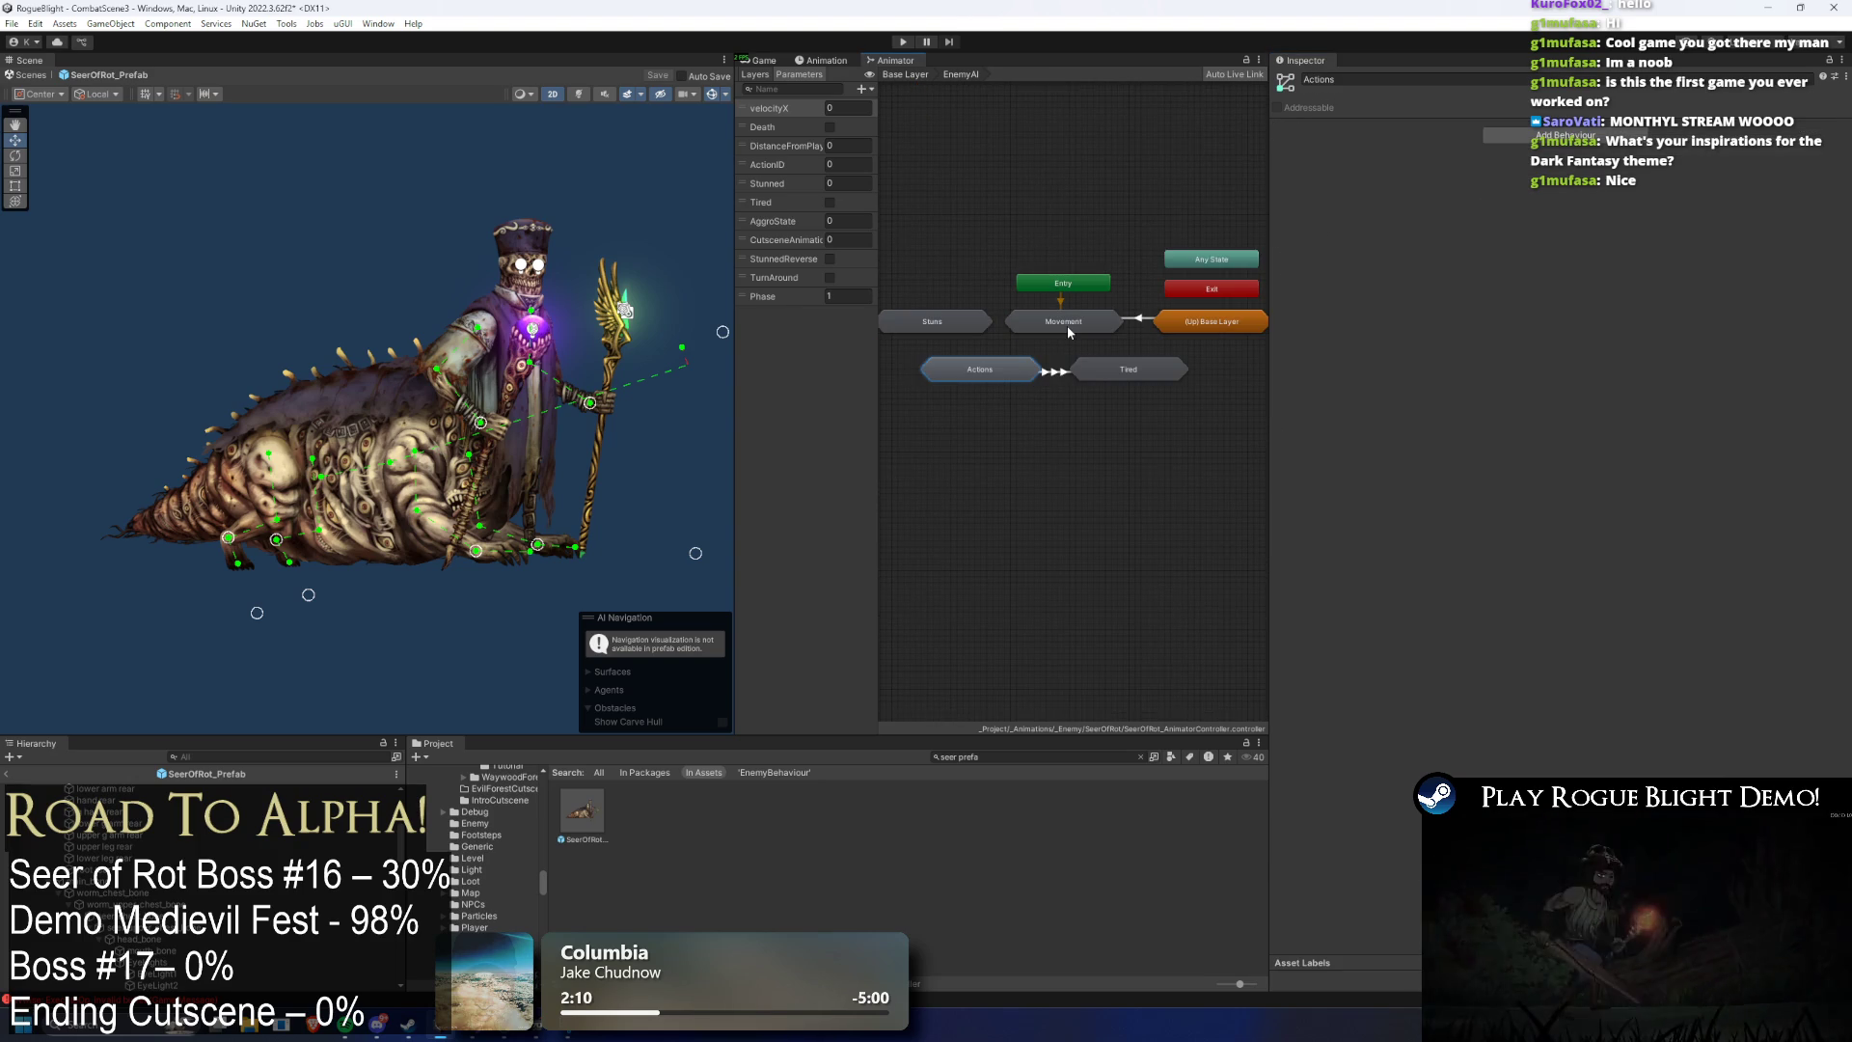
- Check the Phase conditions on the AnyState→MovementBlending and AnyState→IdleP2 transitions, then run the game
double_click(1067, 327)
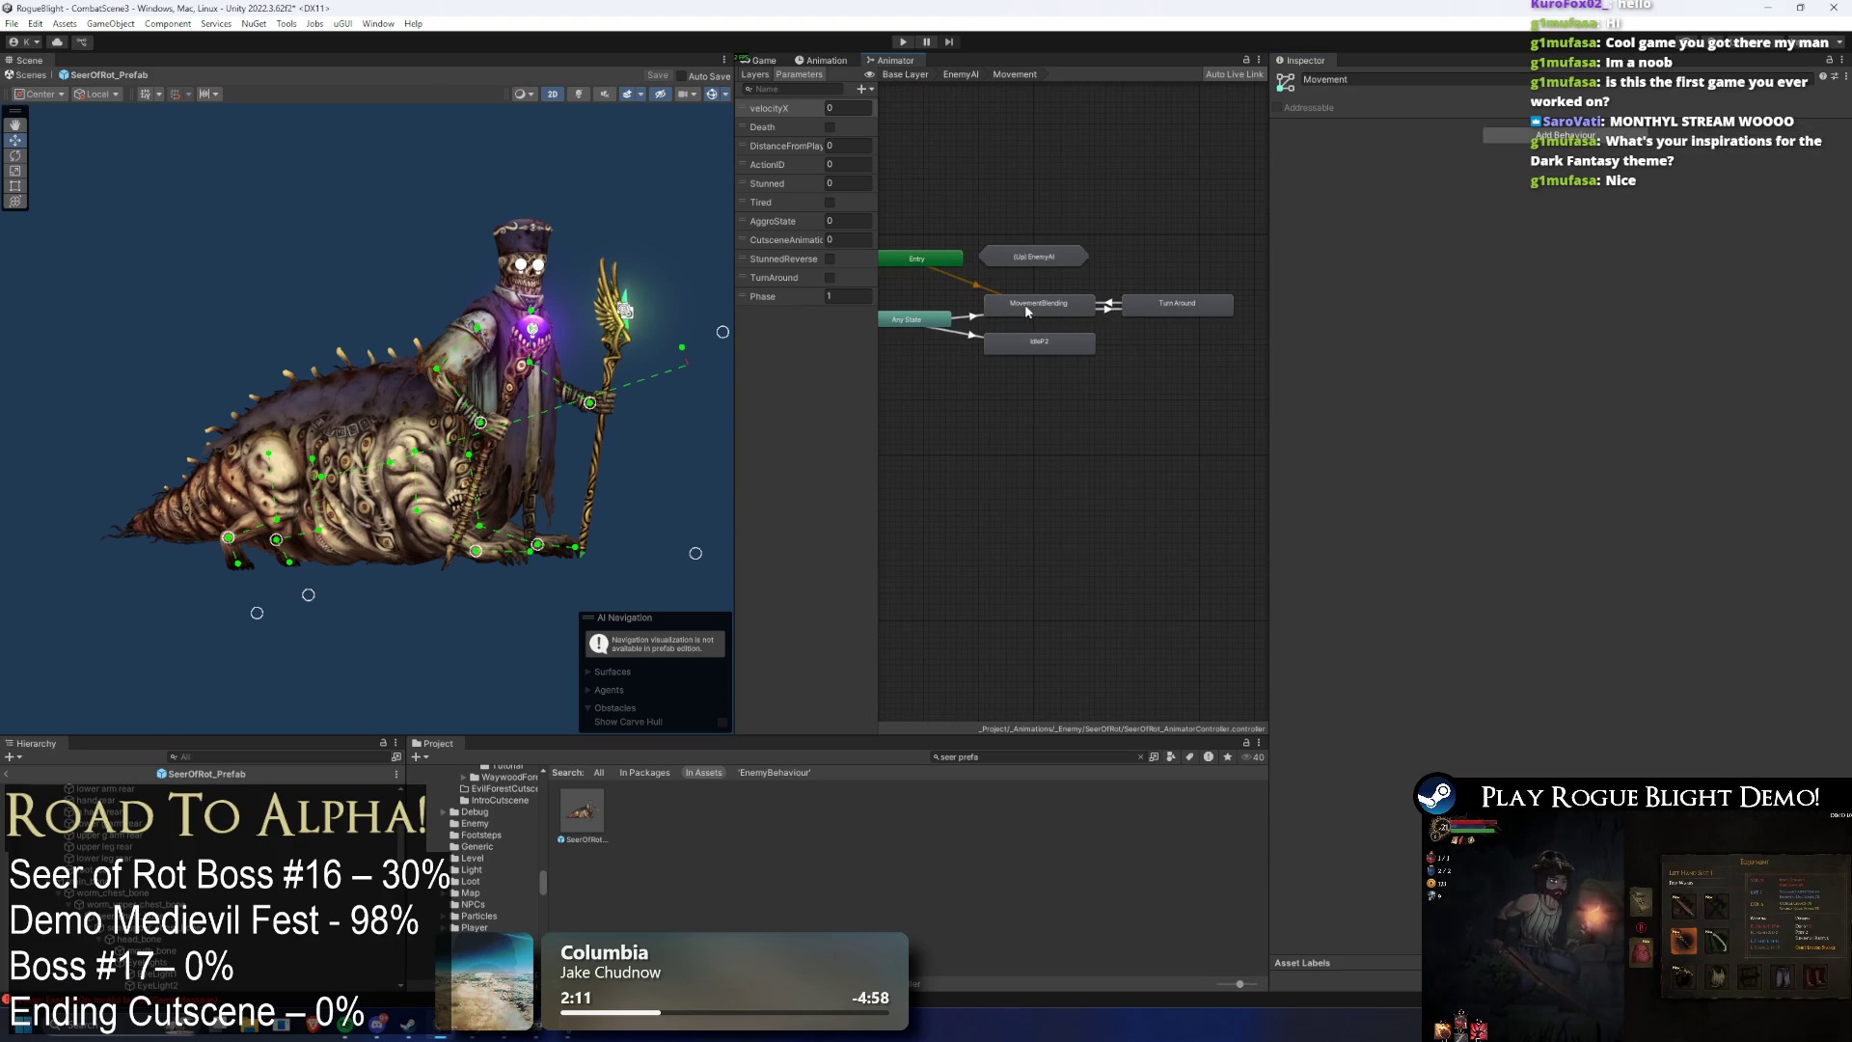
left_click(974, 316)
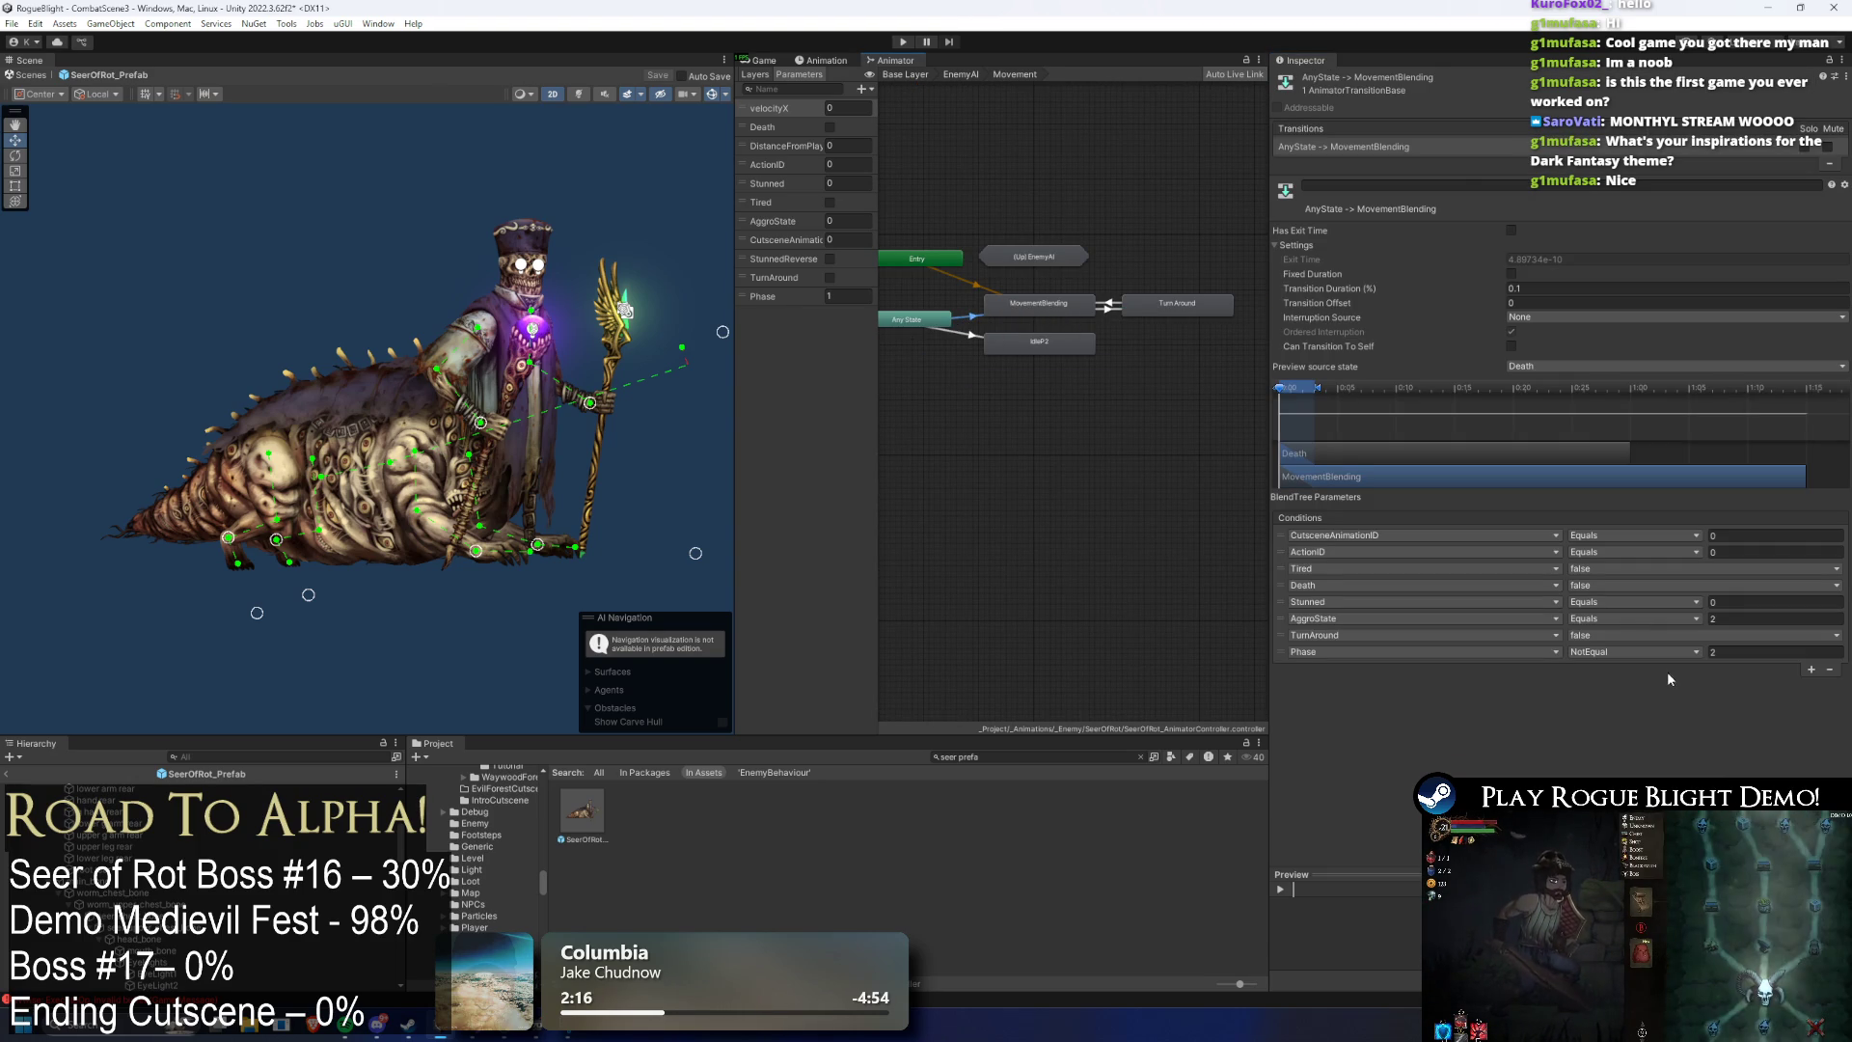
left_click(1731, 653)
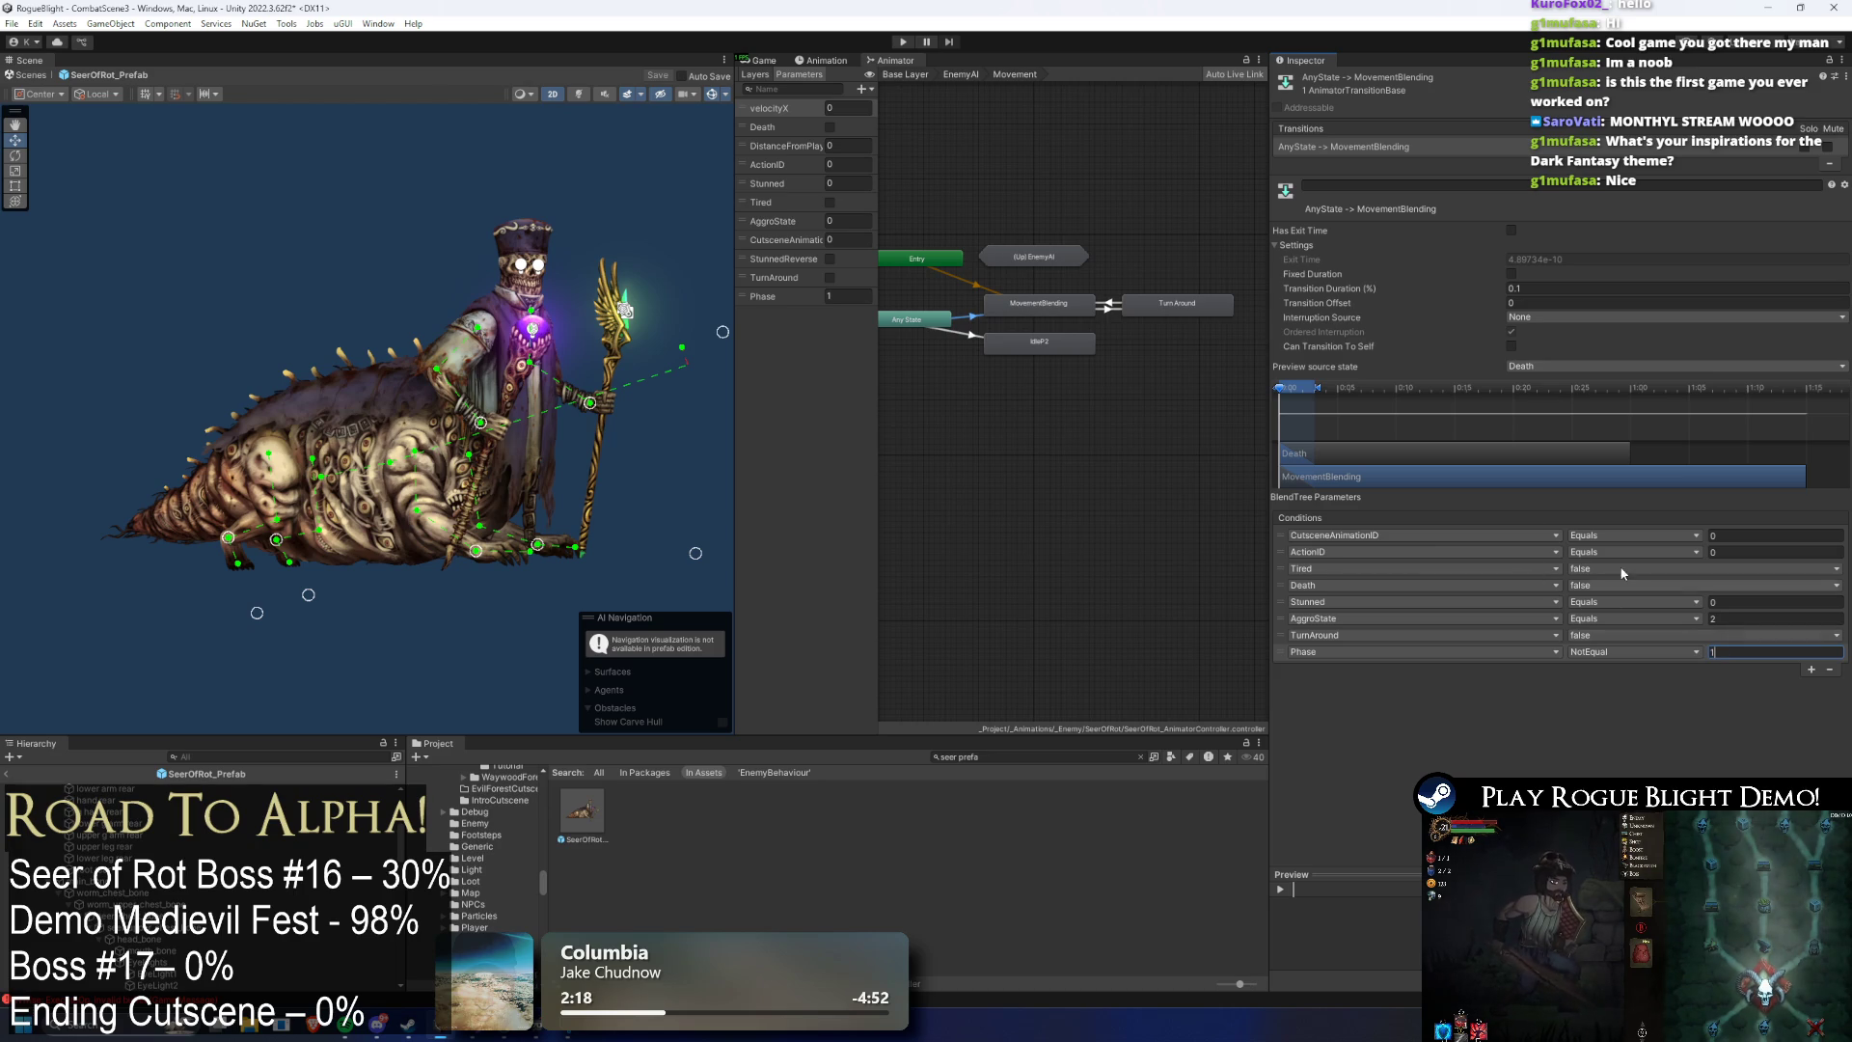
left_click(969, 342)
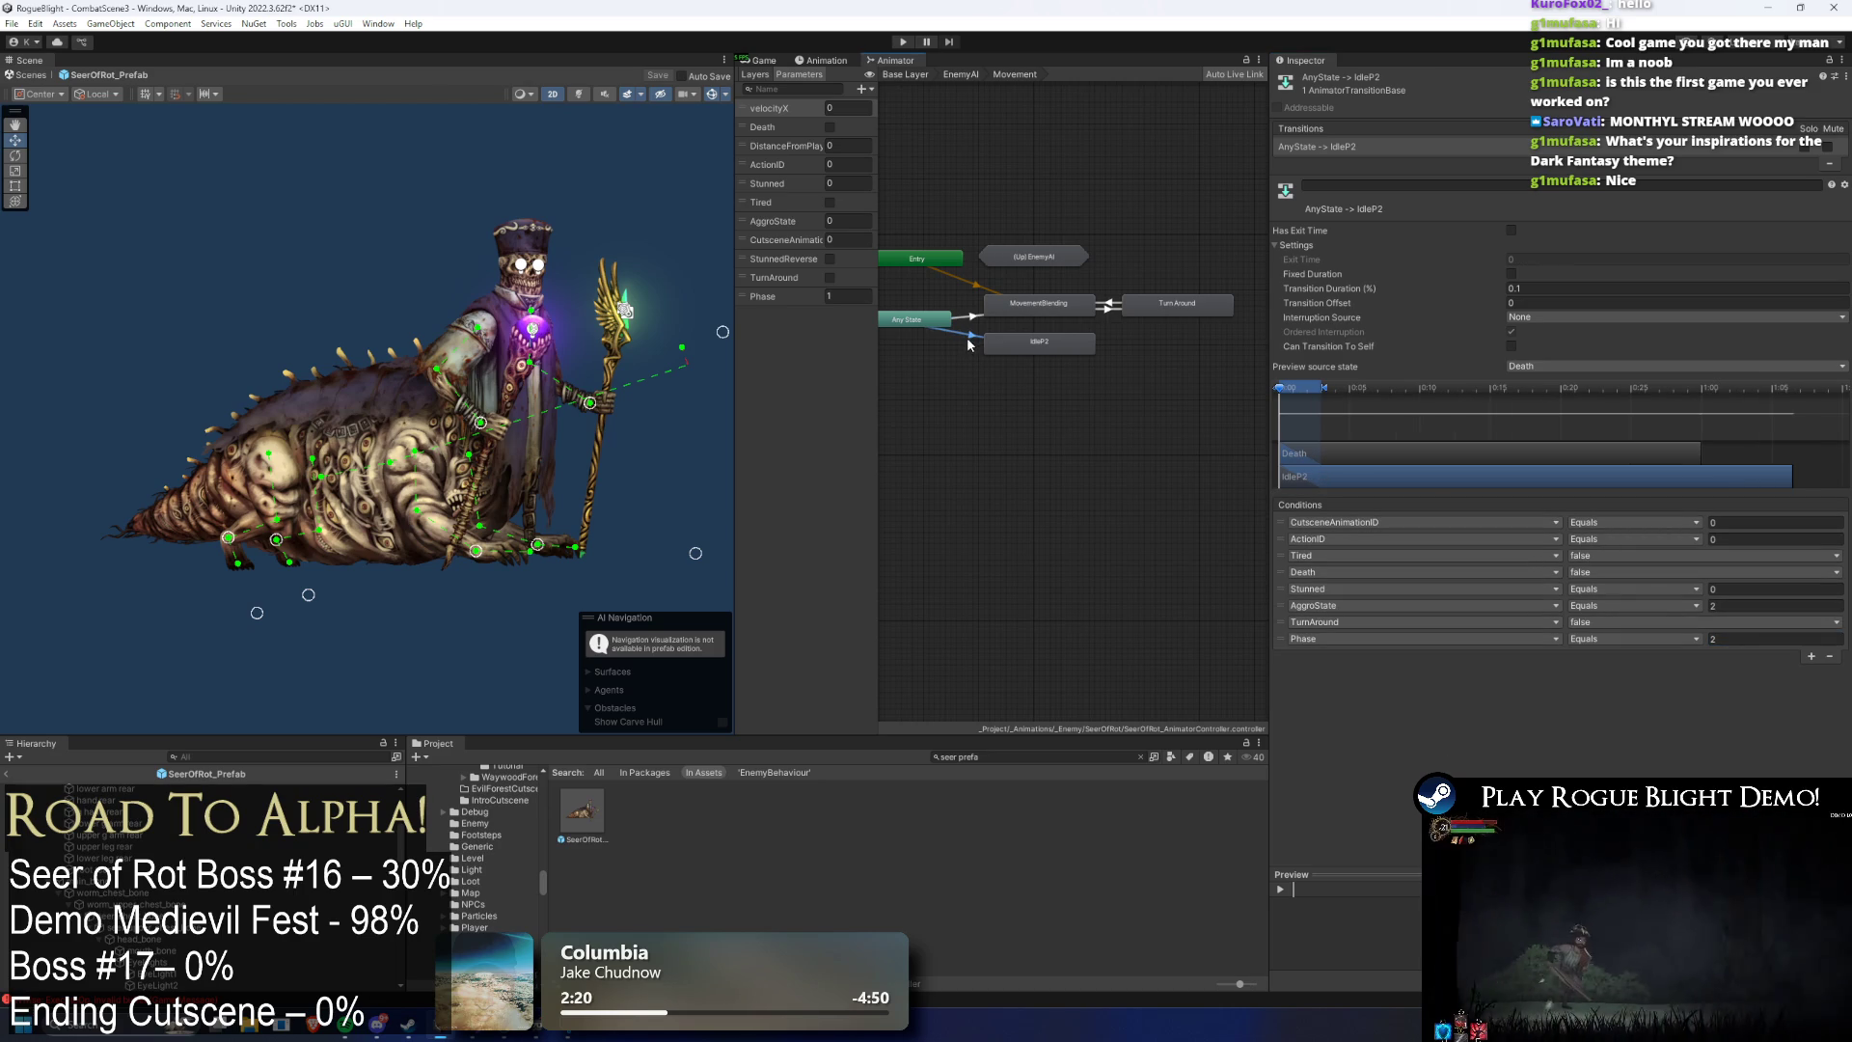
left_click(904, 43)
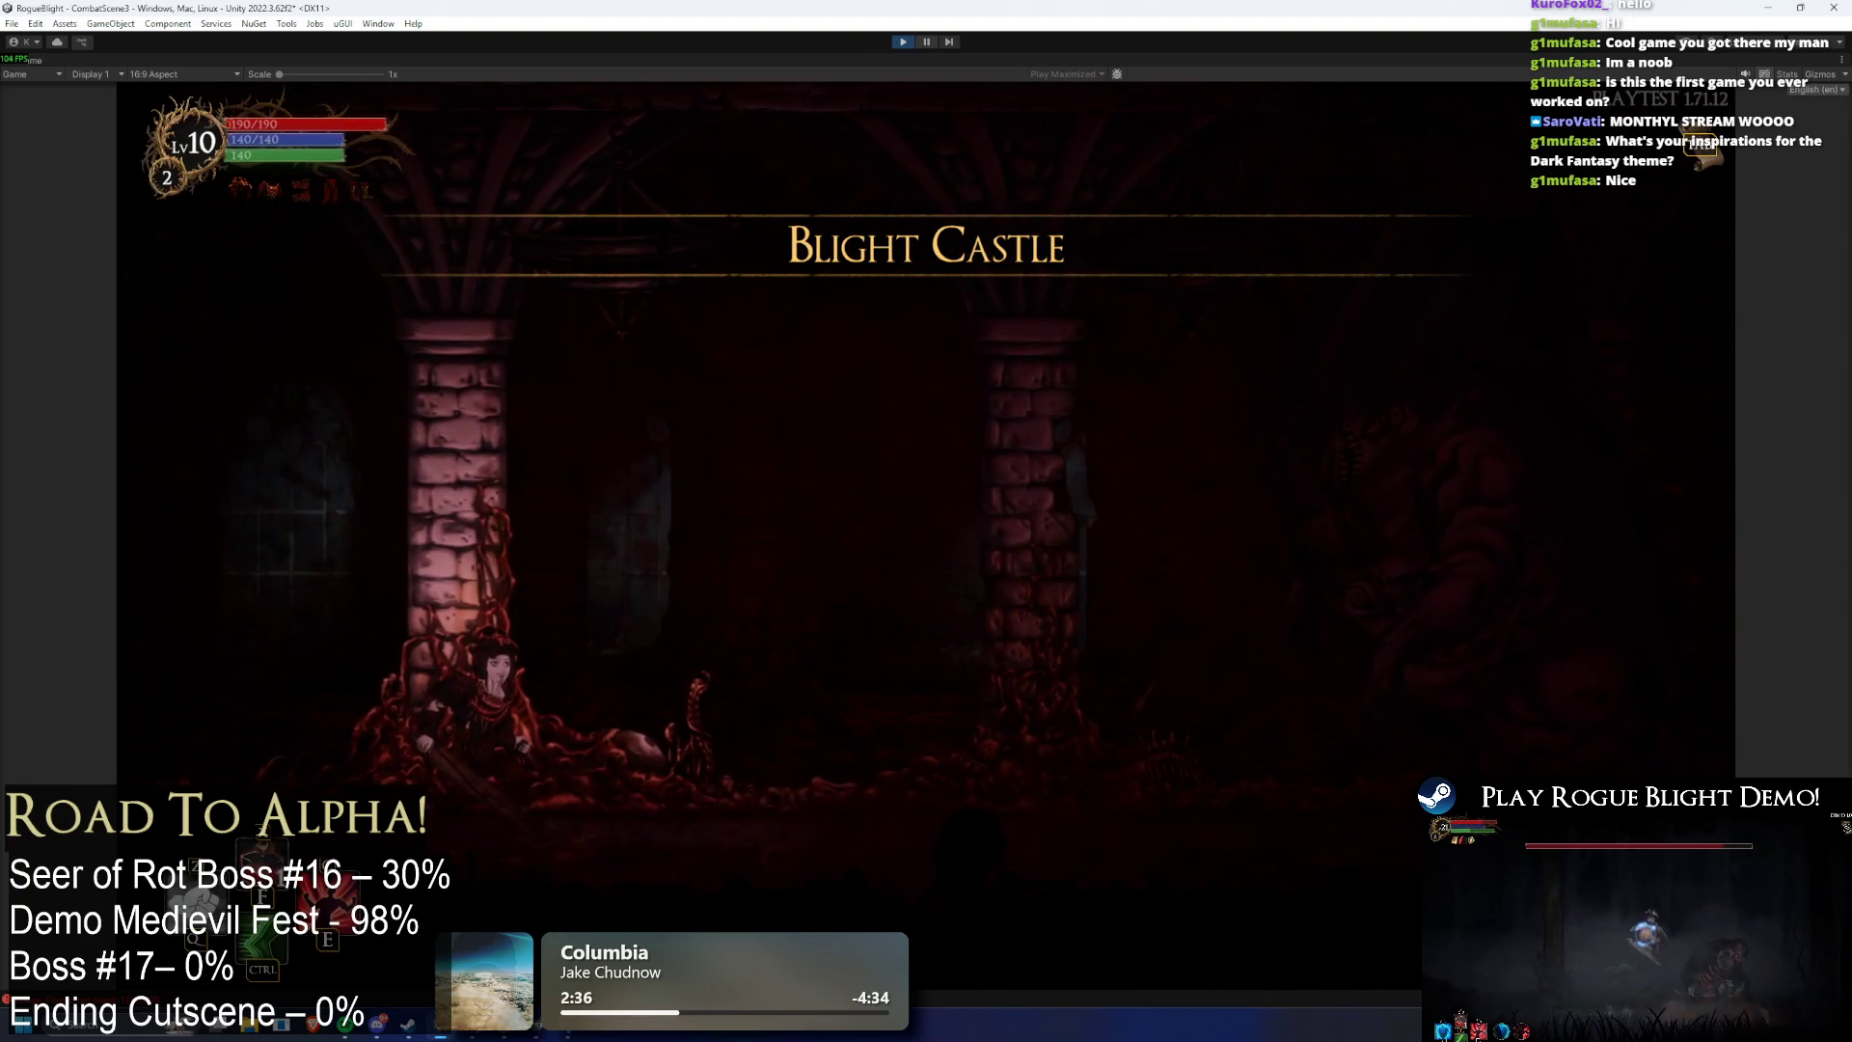
- Pause, select the SeerOfRot prefab, and dock an enlarged Animator graph over the Scene view
left_click(924, 42)
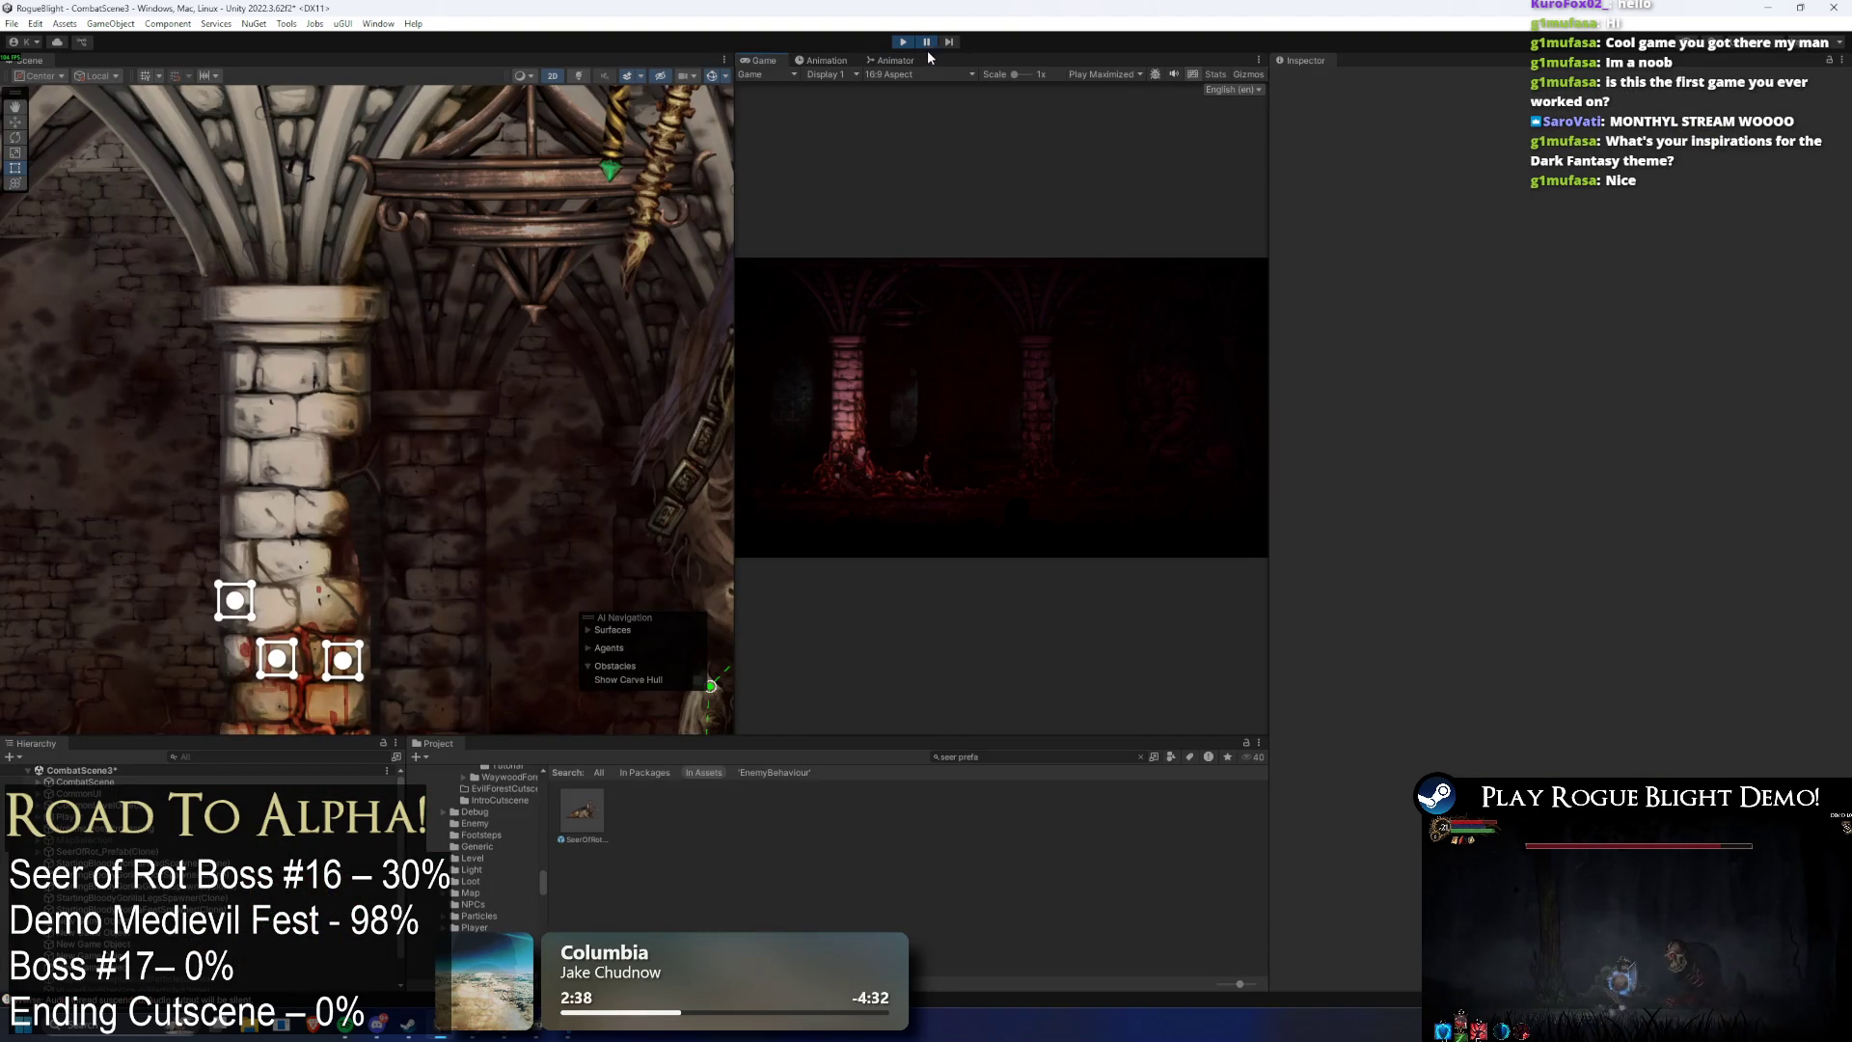
left_click(595, 810)
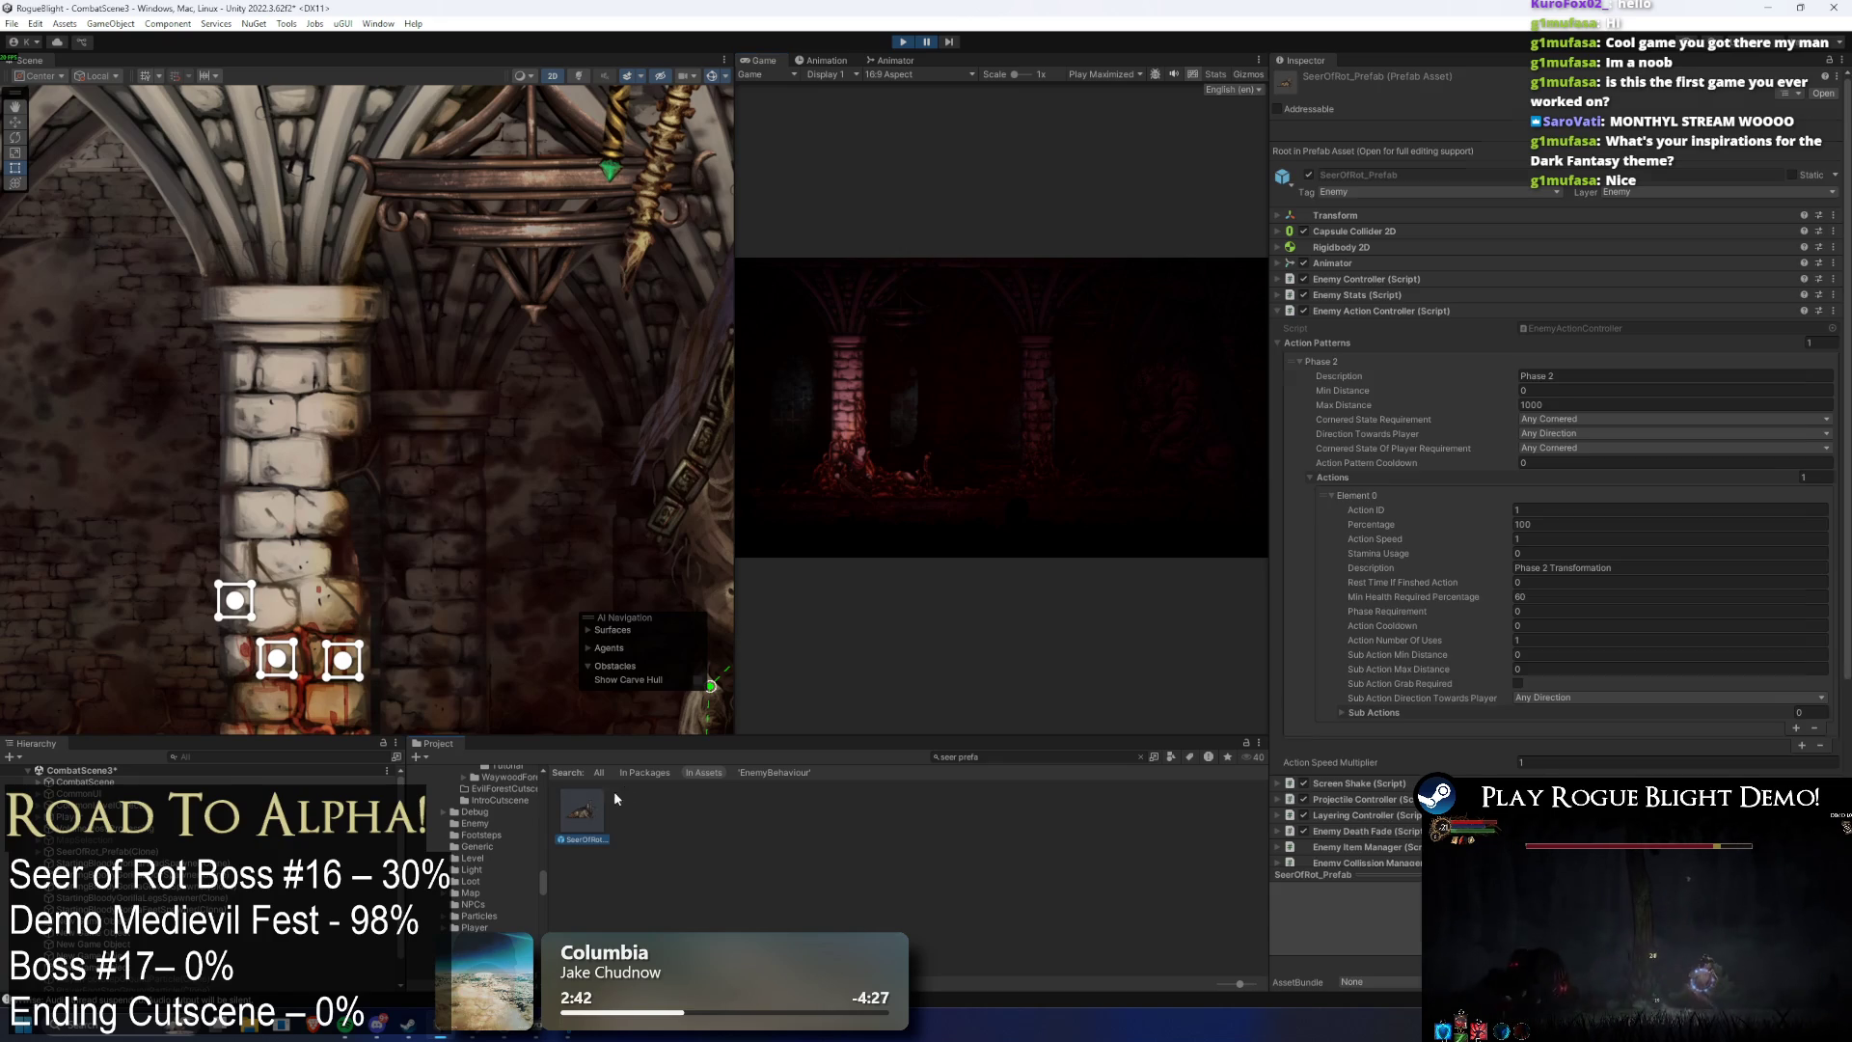
left_click(1401, 311)
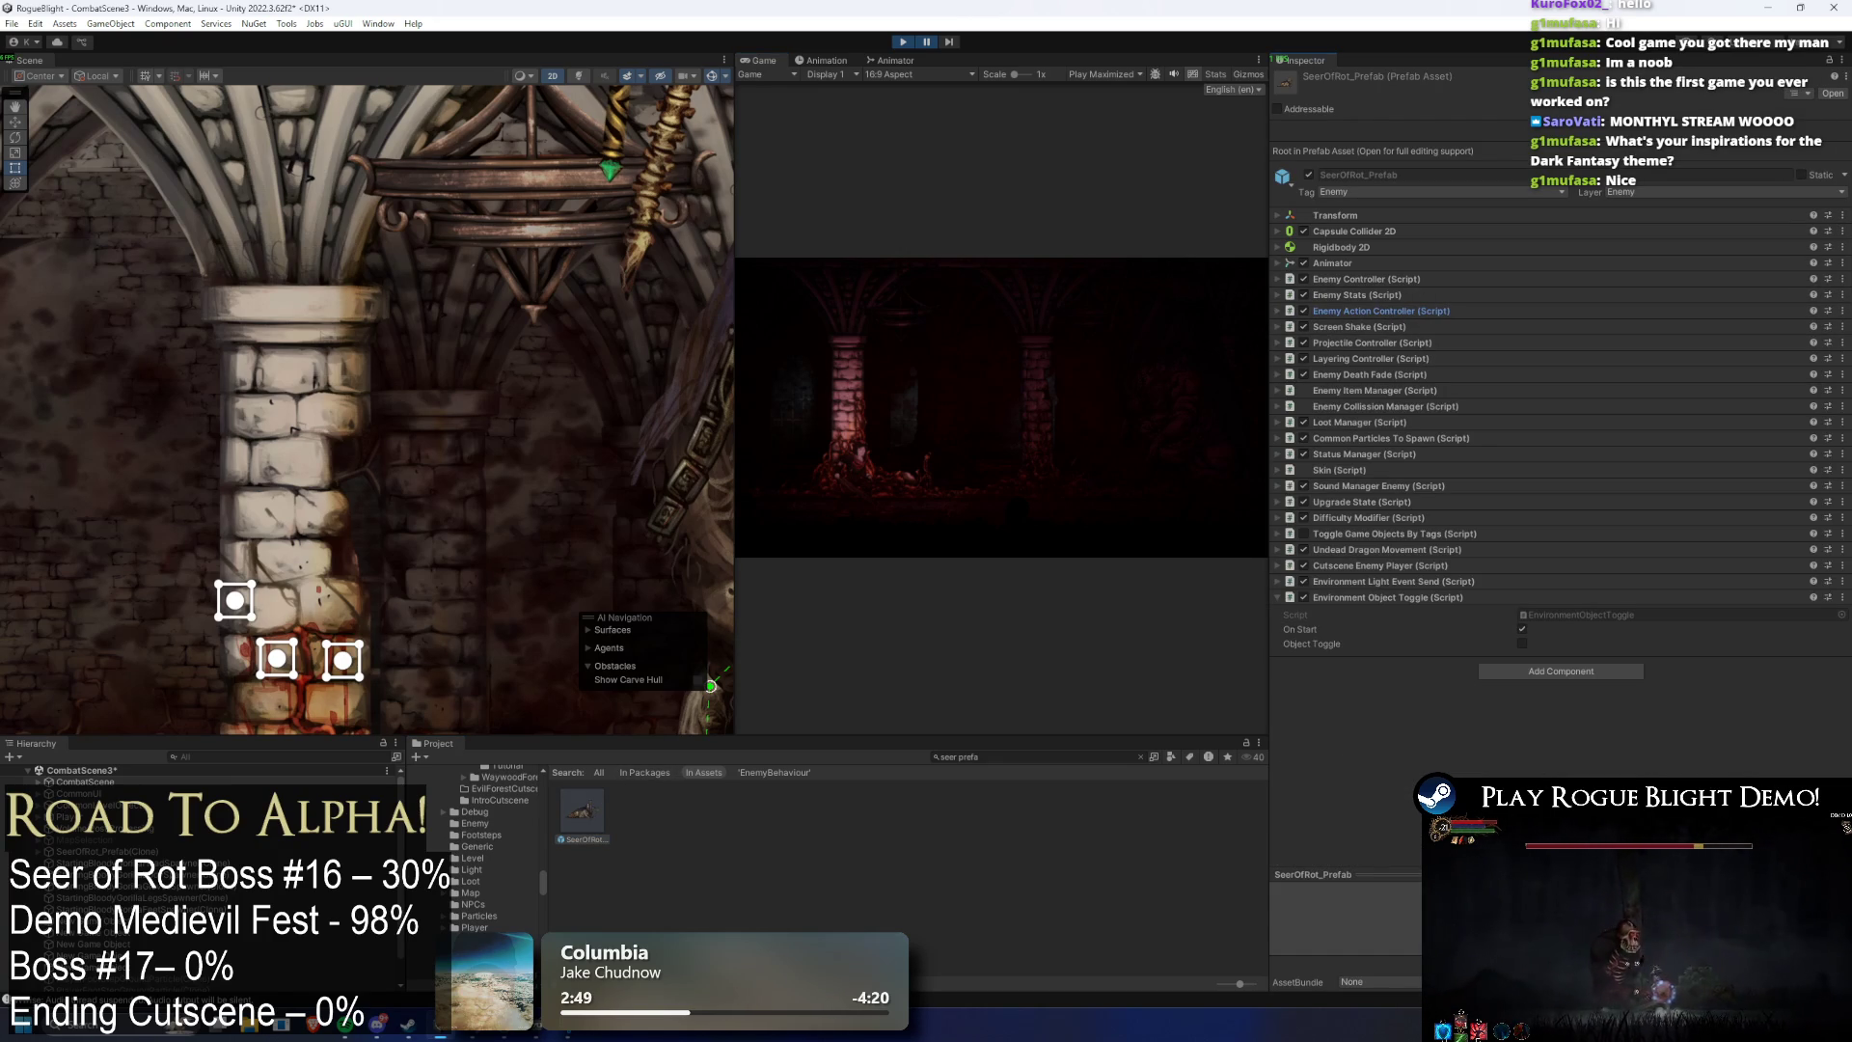
left_click(893, 59)
mouse_move(892, 60)
left_mouse_down()
mouse_move(282, 201)
mouse_move(511, 440)
mouse_move(479, 401)
mouse_move(472, 165)
mouse_move(39, 67)
mouse_move(193, 116)
mouse_move(564, 448)
mouse_move(397, 402)
mouse_move(277, 212)
mouse_move(173, 150)
left_mouse_up()
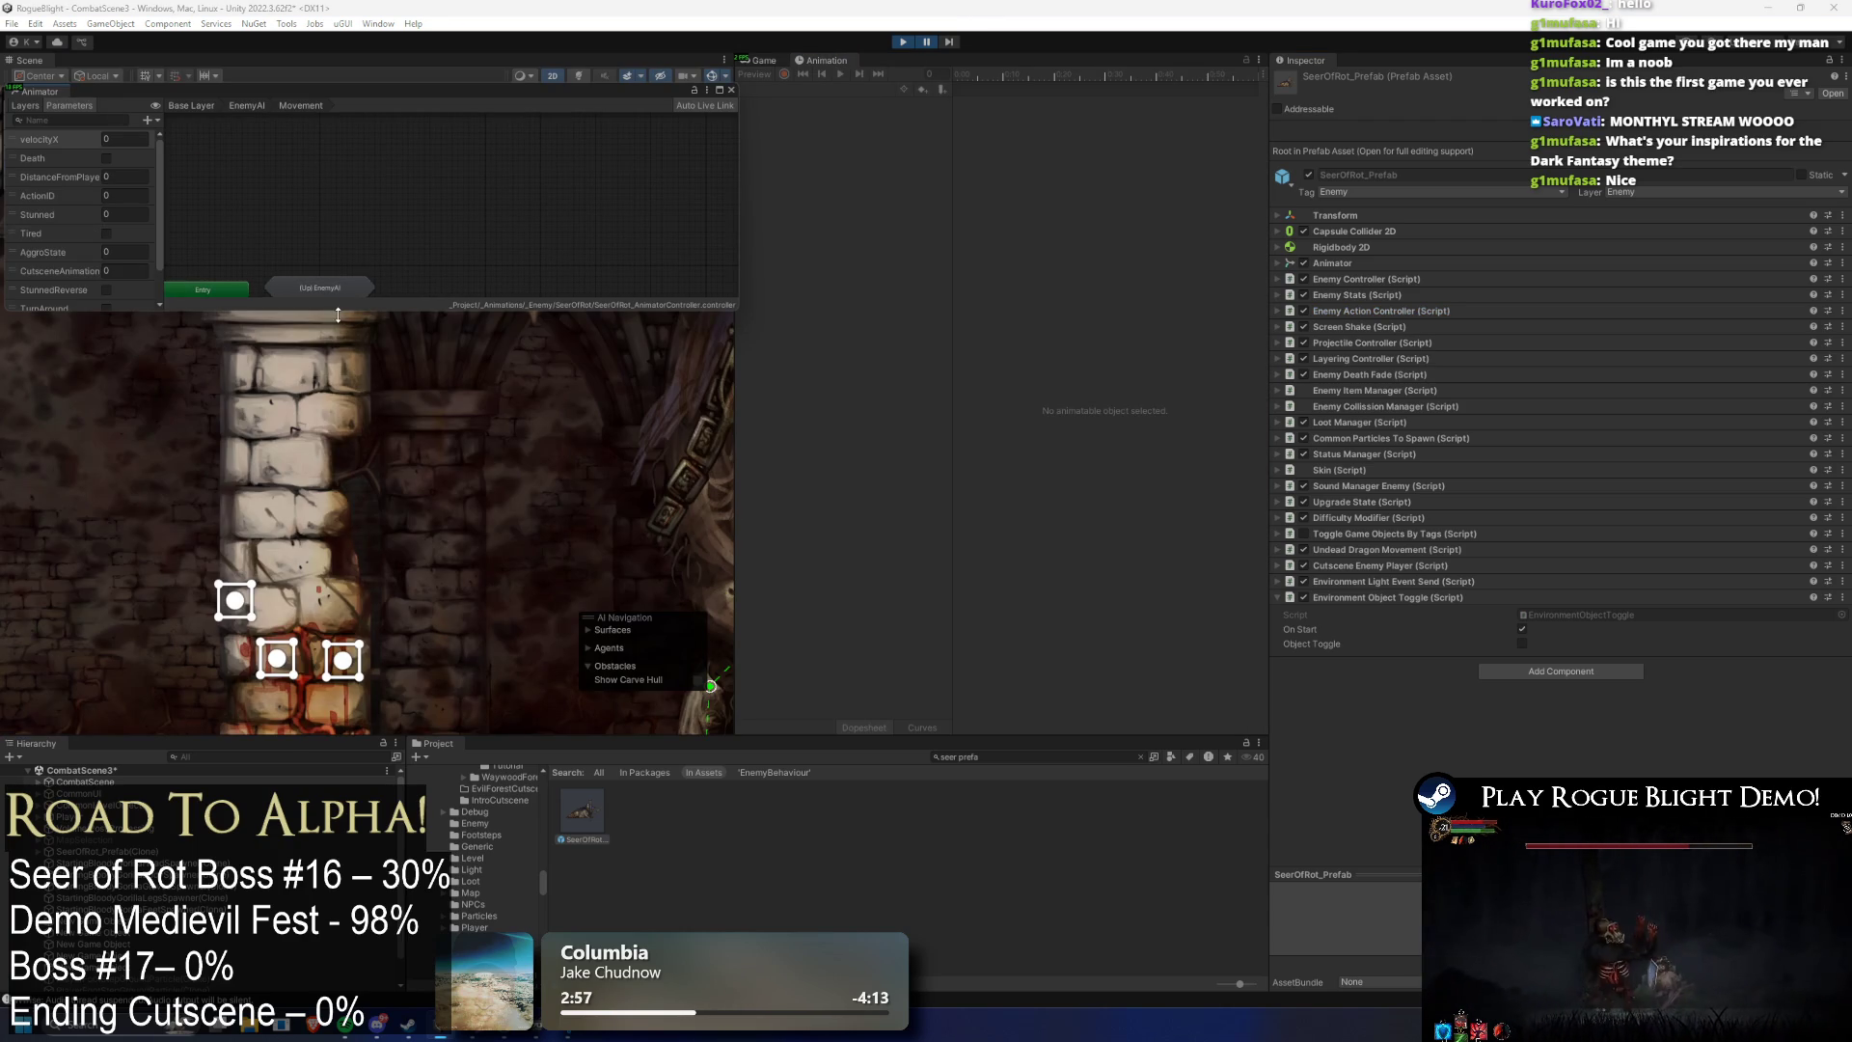
left_click_drag(338, 314, 338, 743)
- Select SeerOfRot_Prefab(Clone) via a 'seer' Hierarchy search, enable cheats, set enemy health to 1, then stop
left_click(205, 757)
type("seer")
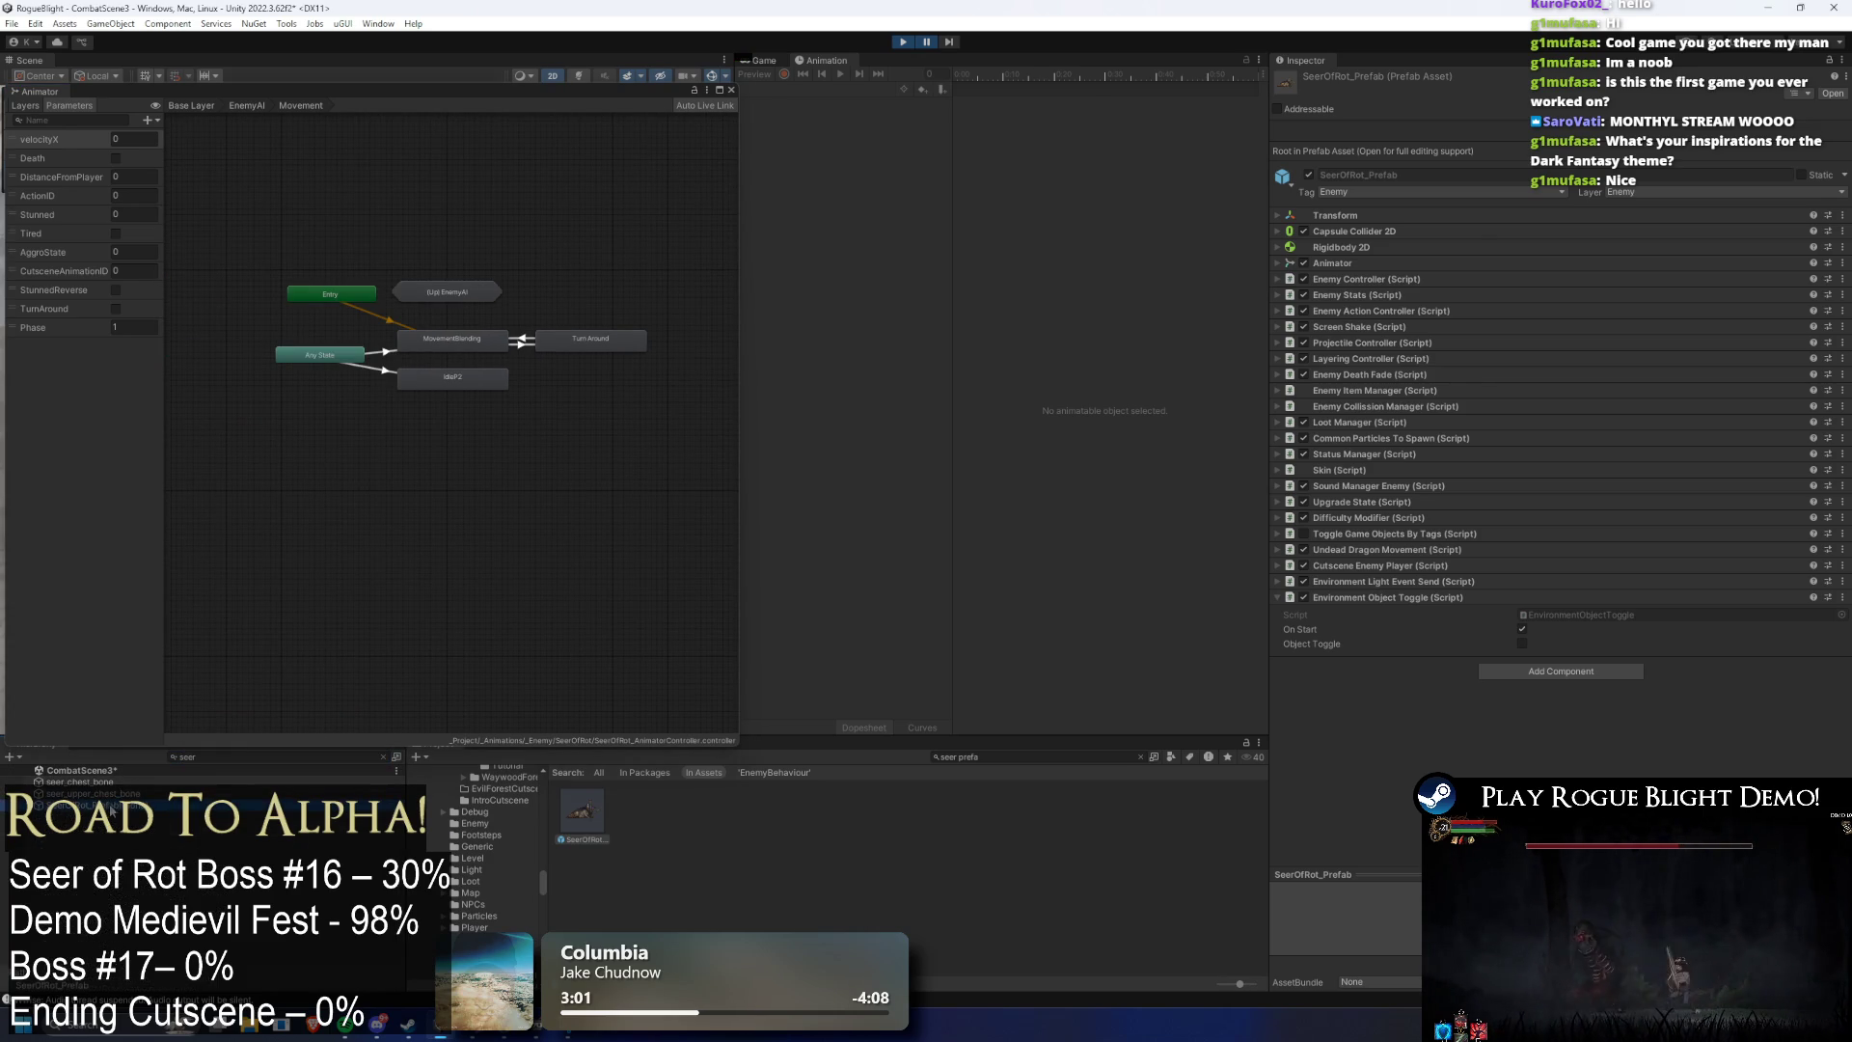
left_click(87, 804)
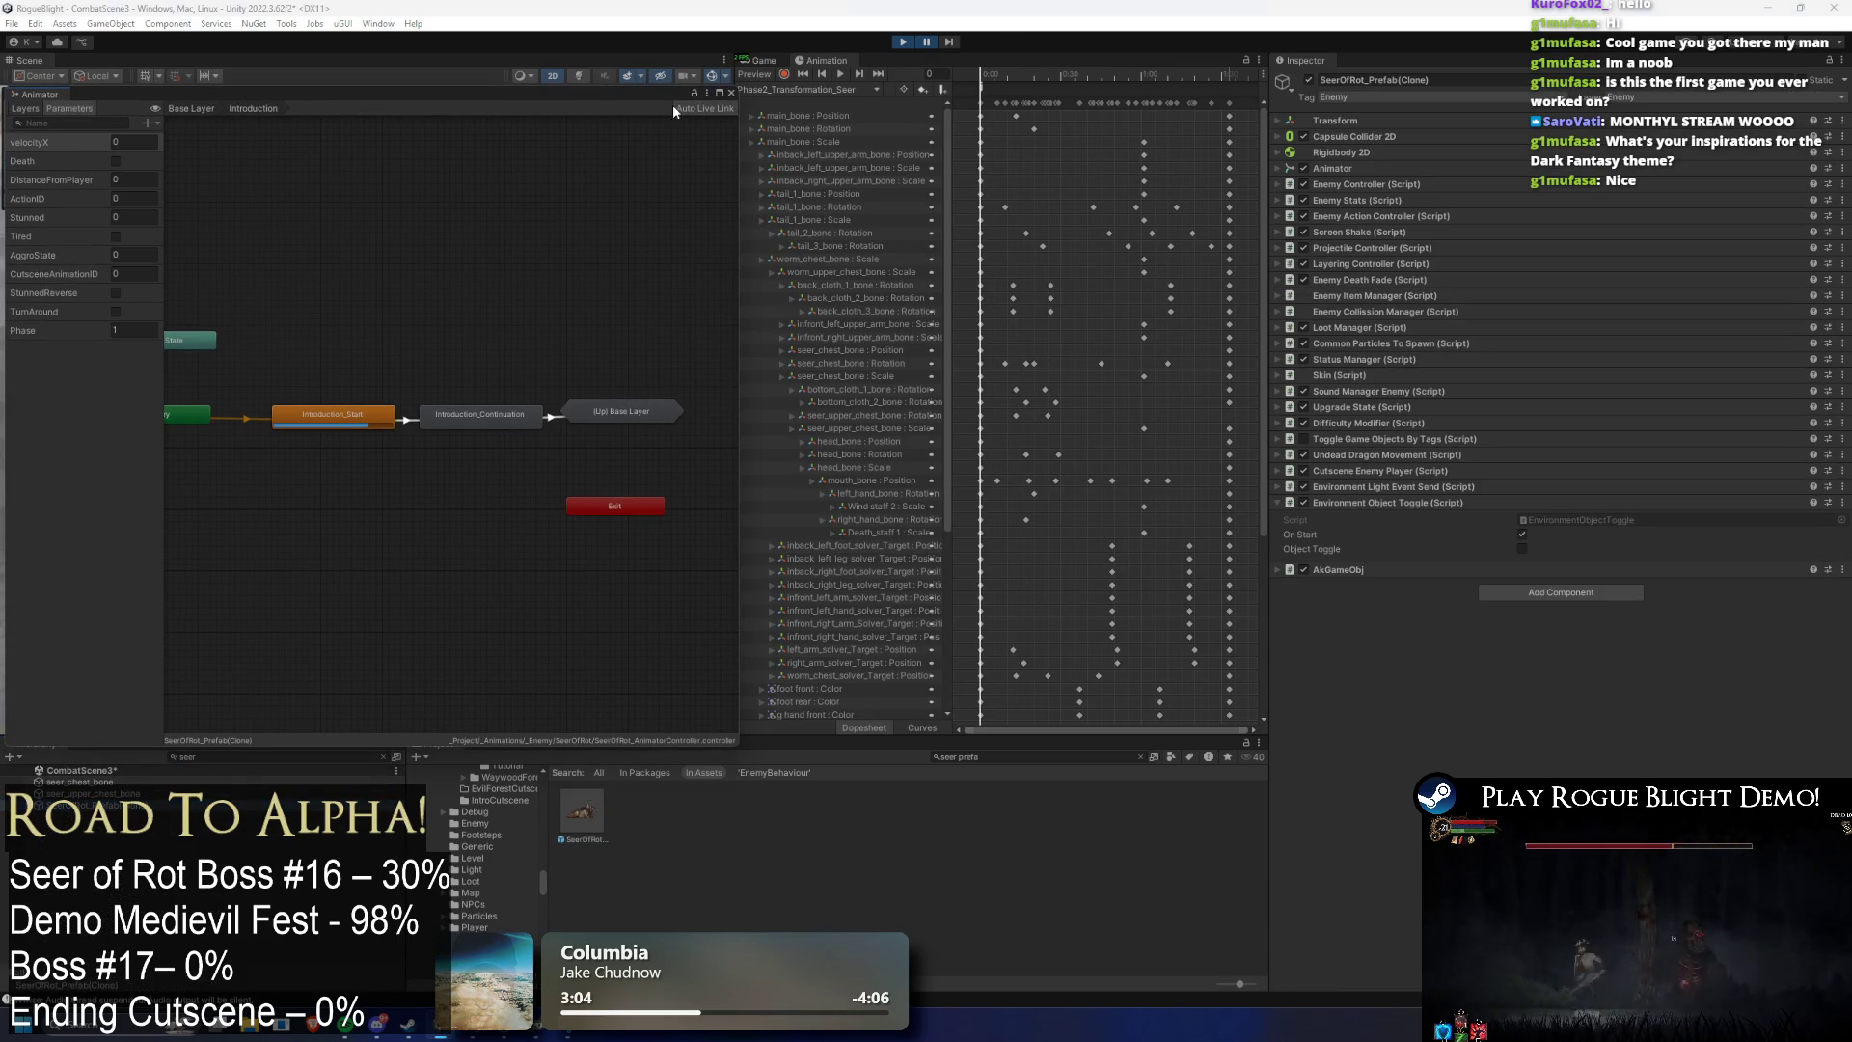
key("shift+space")
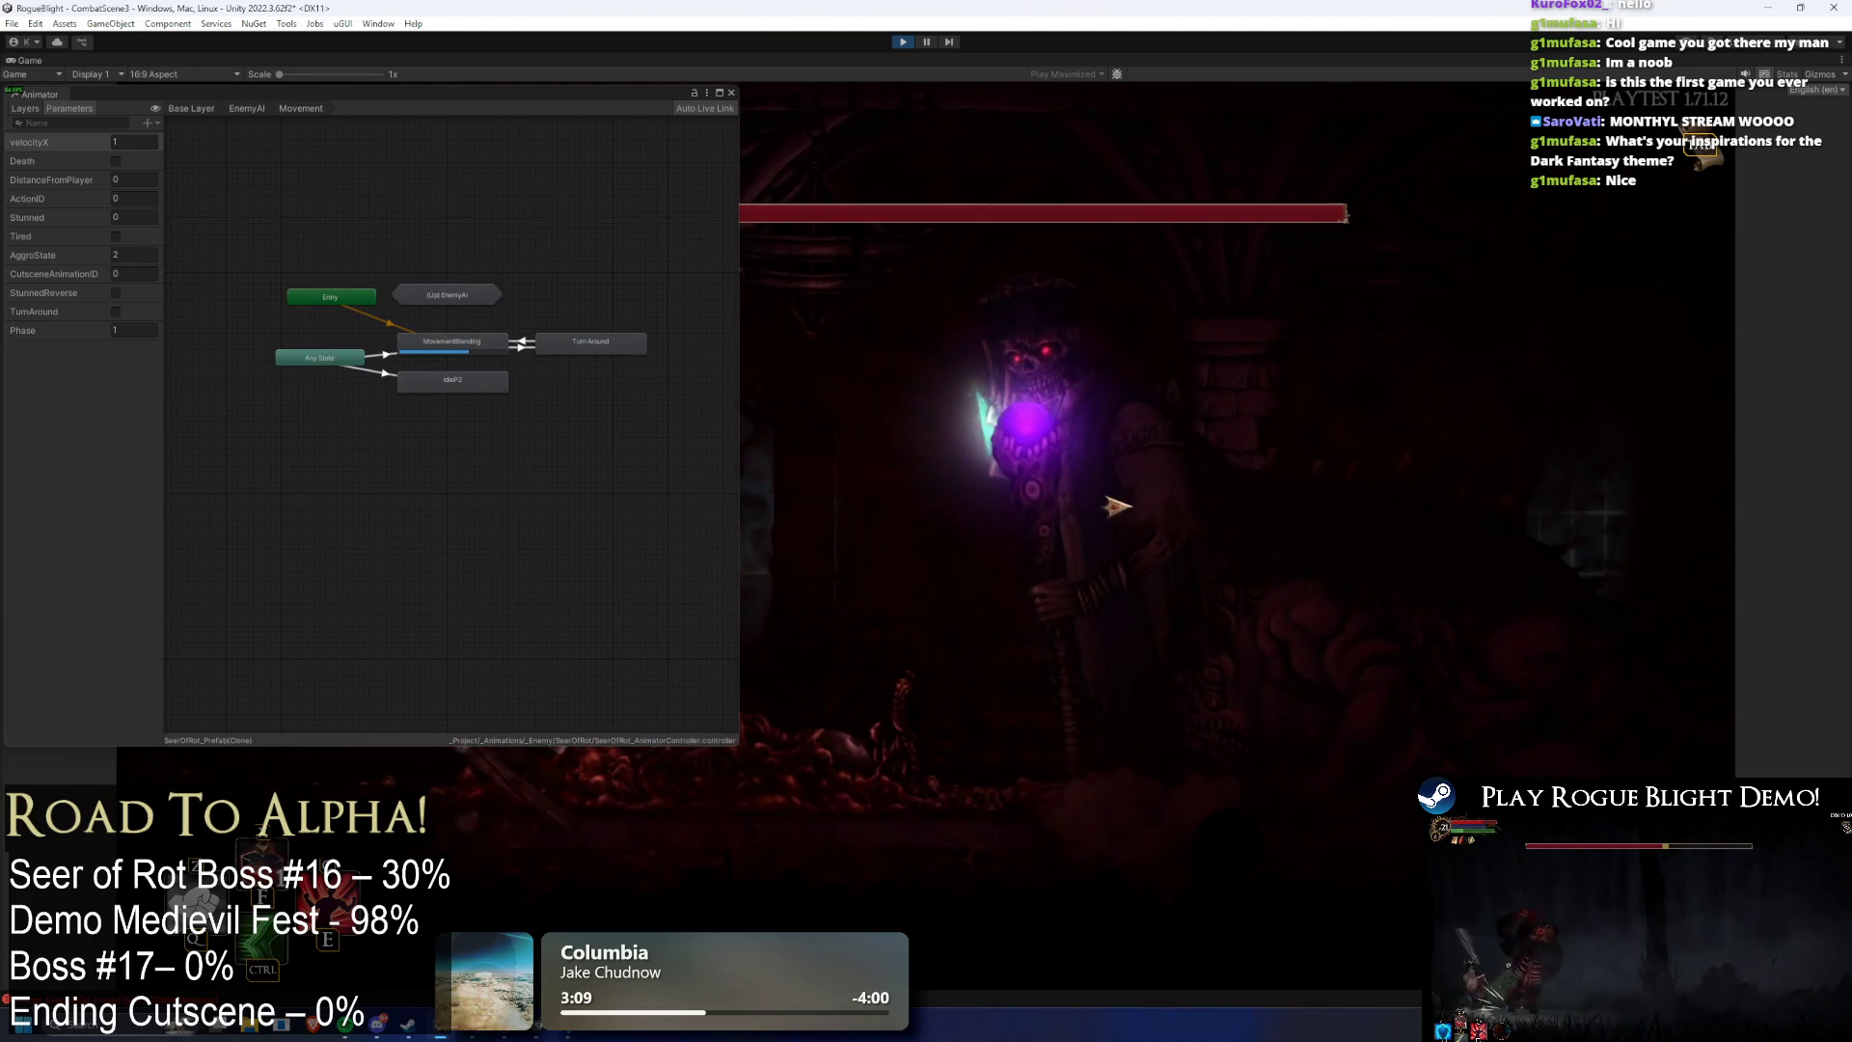
key("F1")
key("F2")
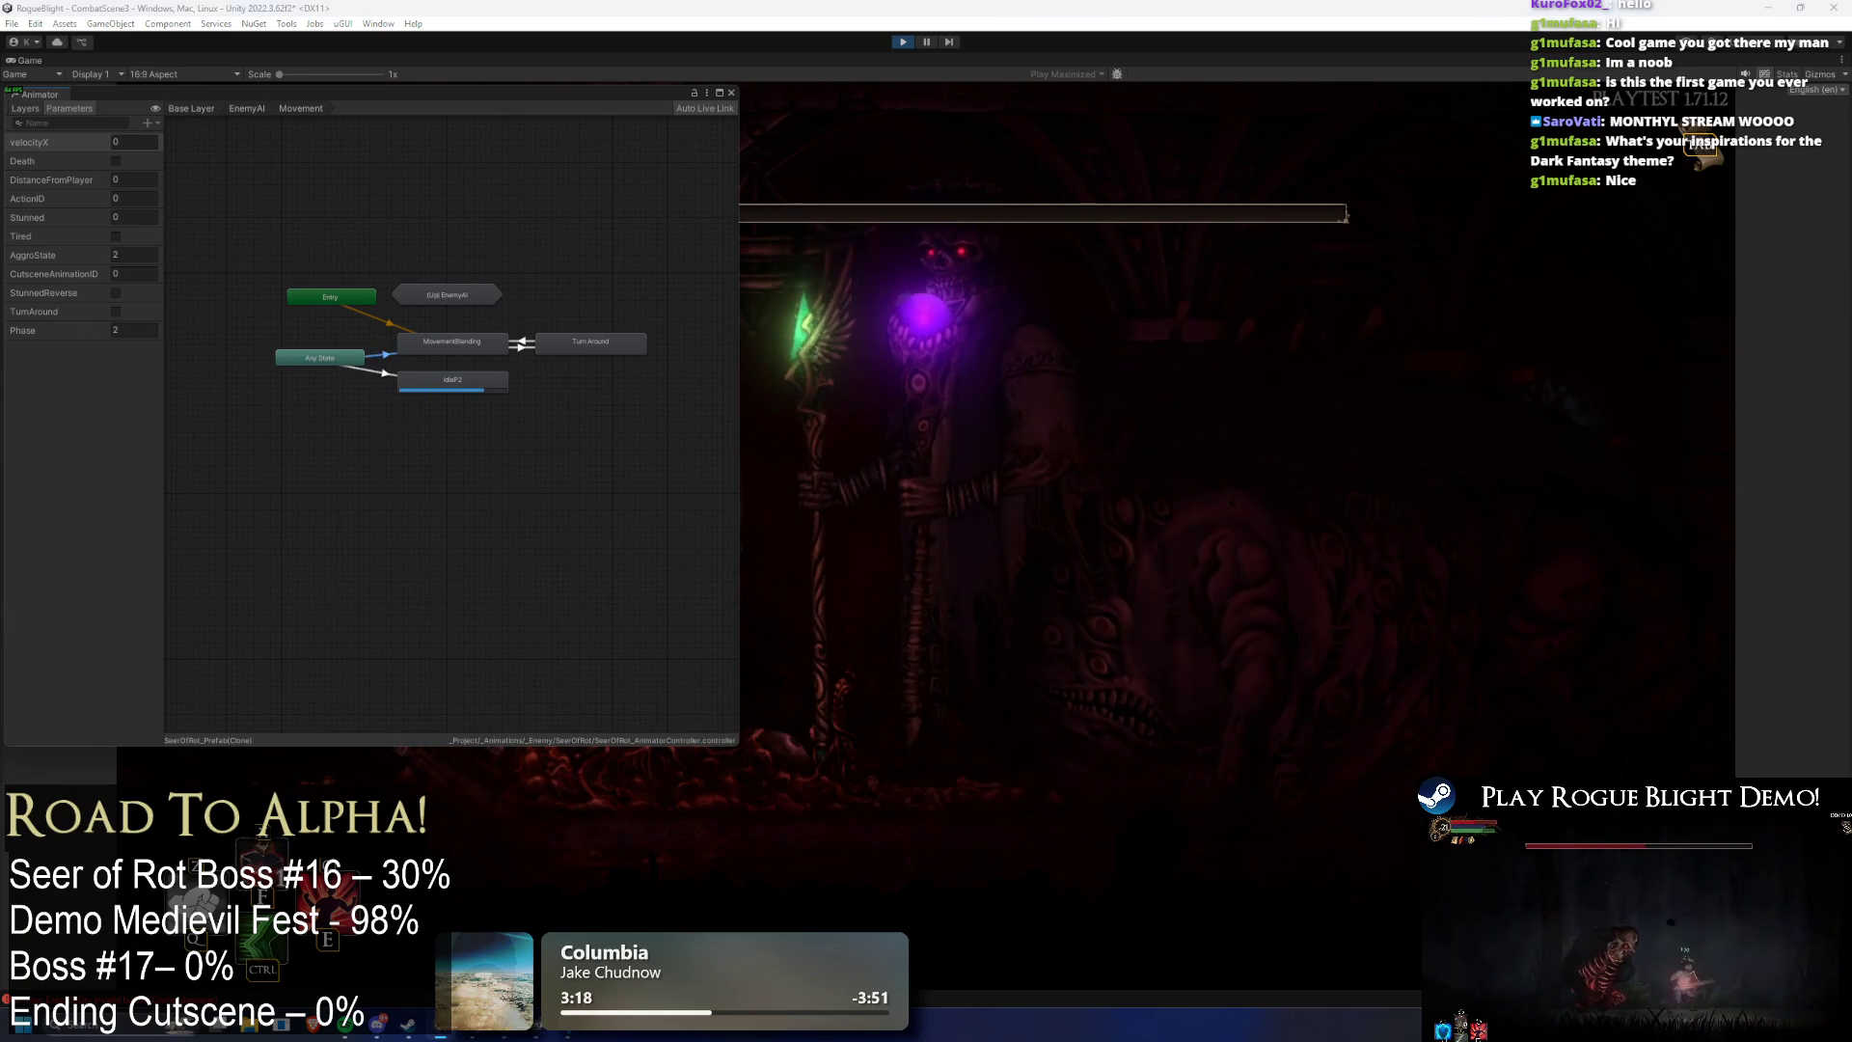
key("ctrl+p")
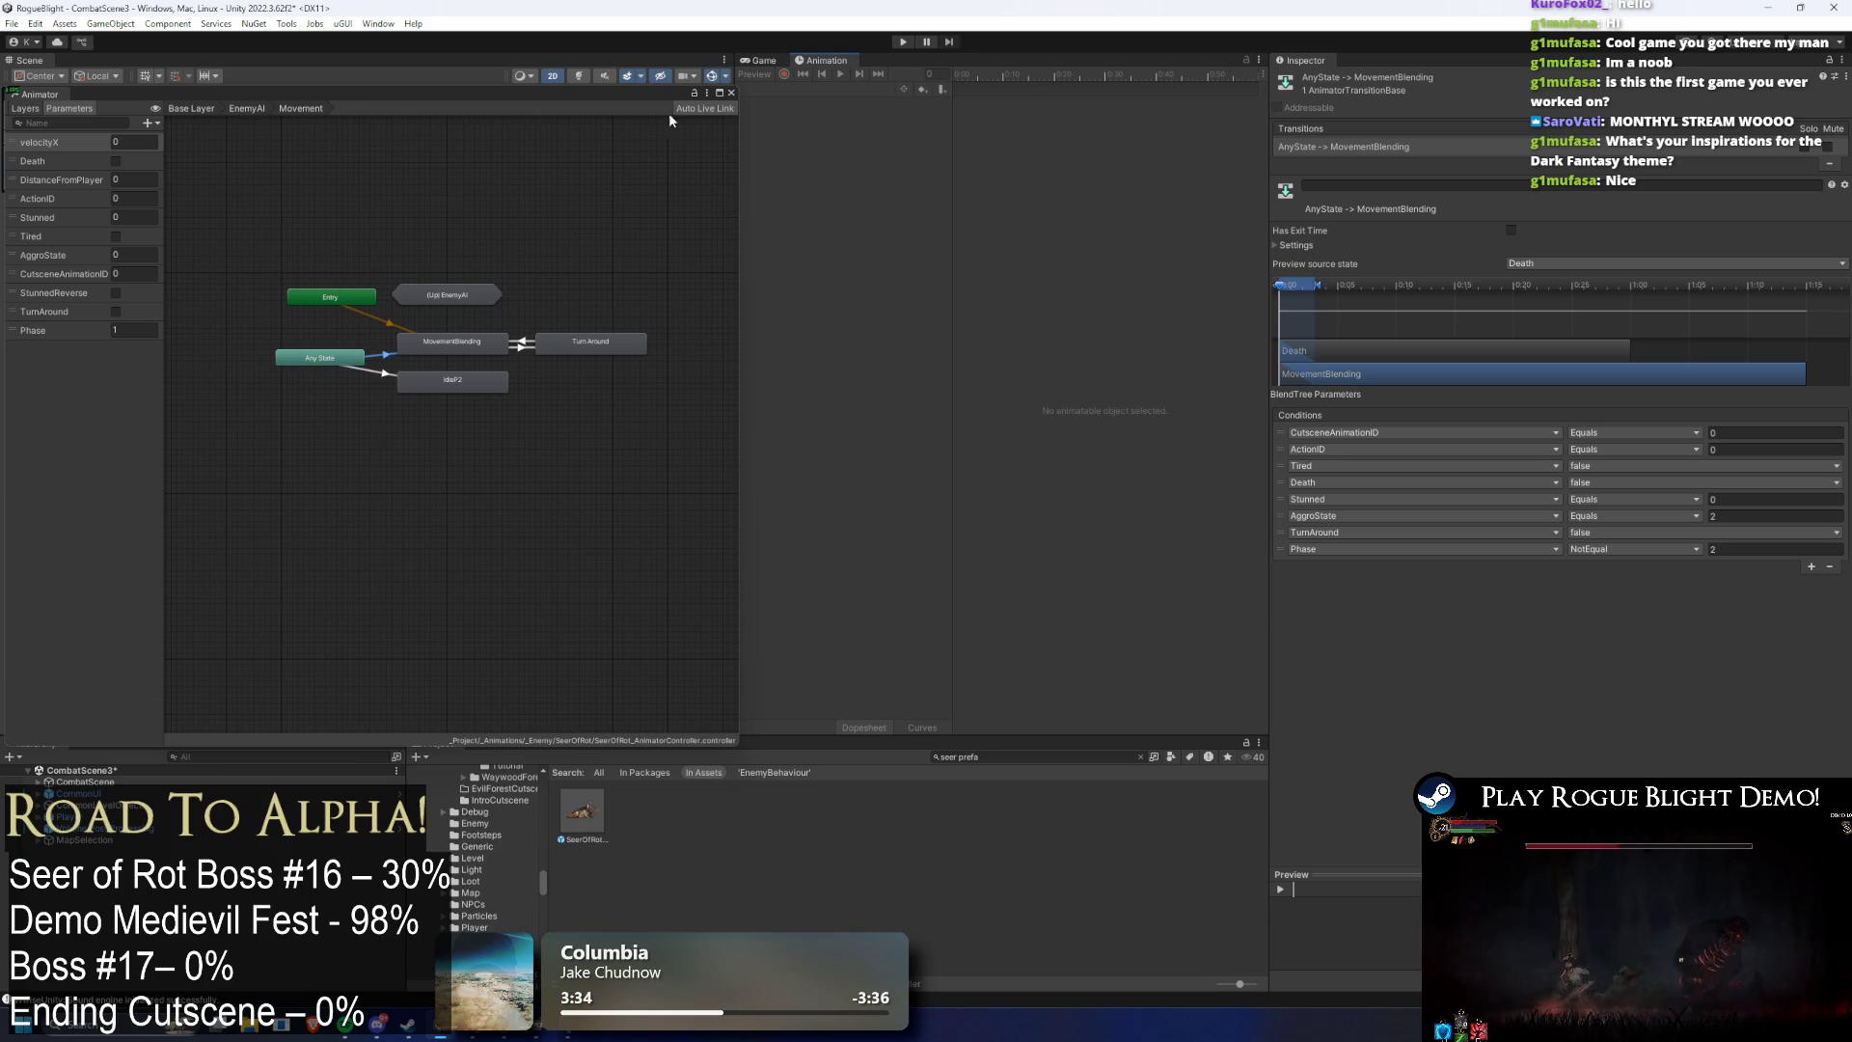
- Review the IdleP2 and MovementBlending transitions and the prefab clip's animation event, then start Play mode
left_click(382, 375)
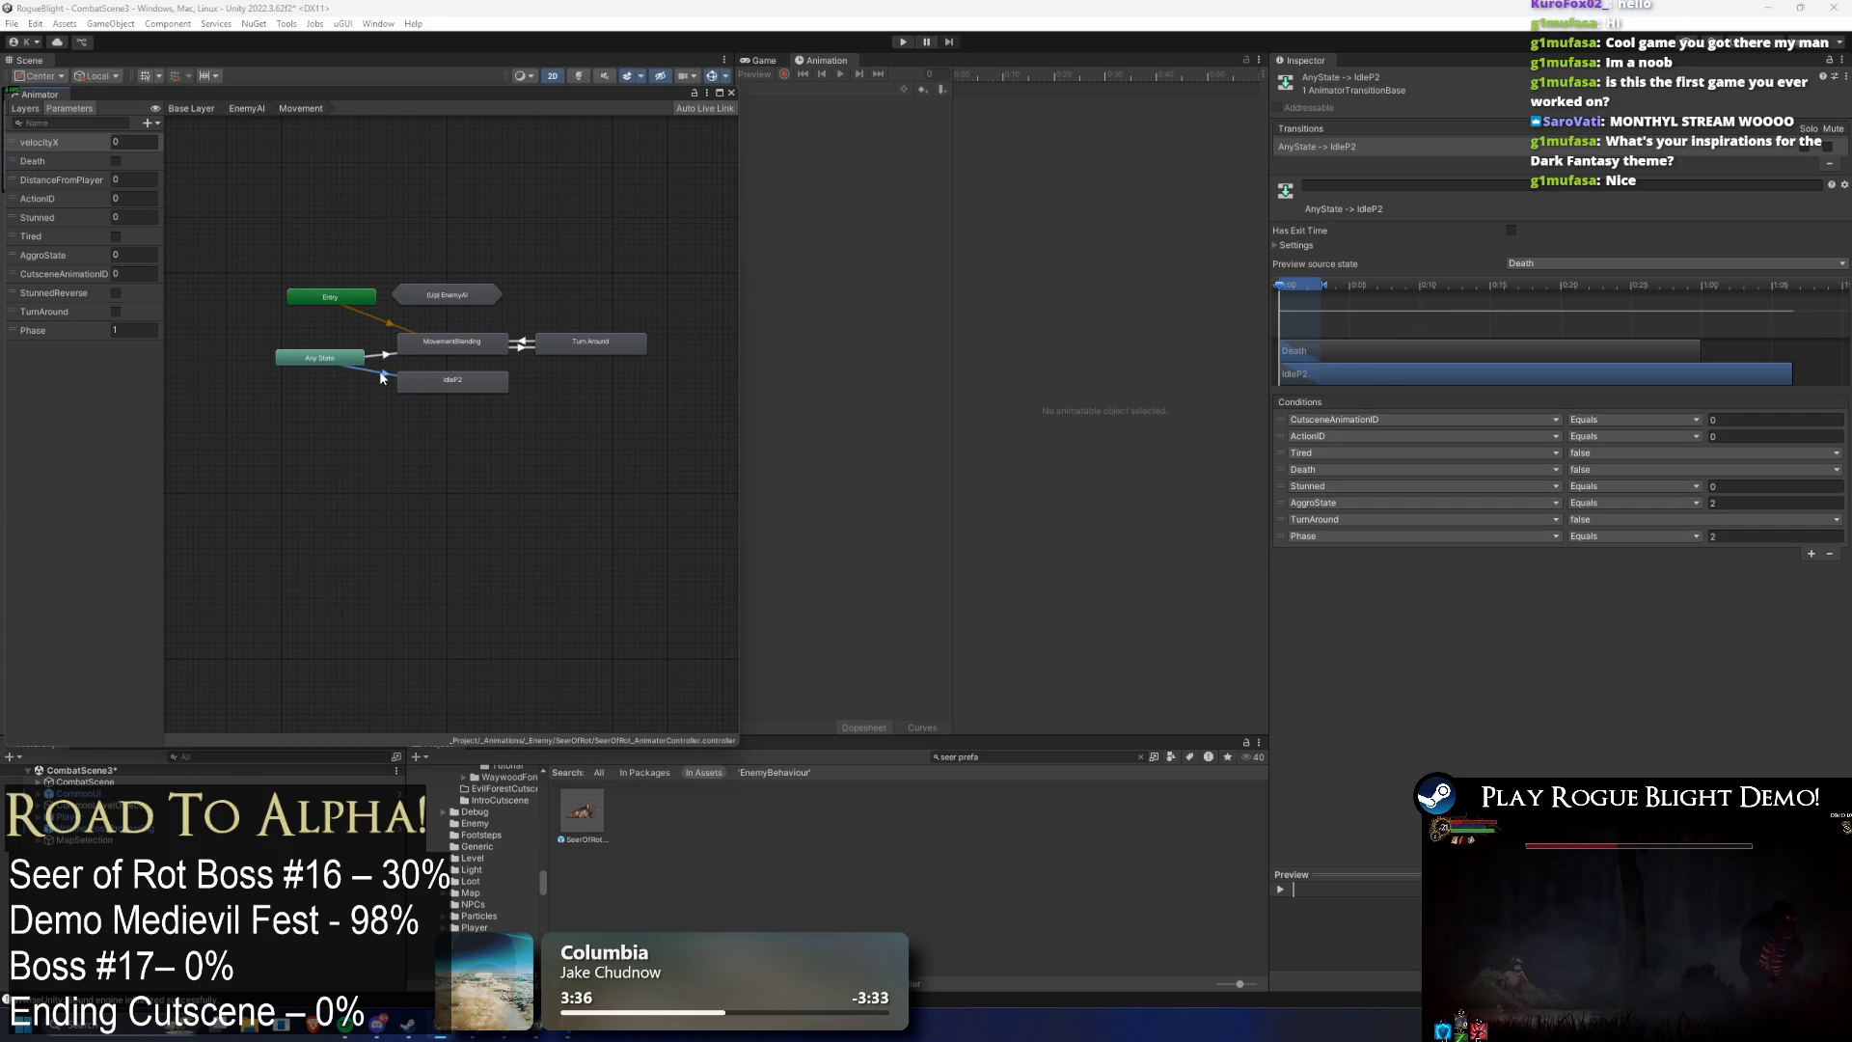
double_click(582, 812)
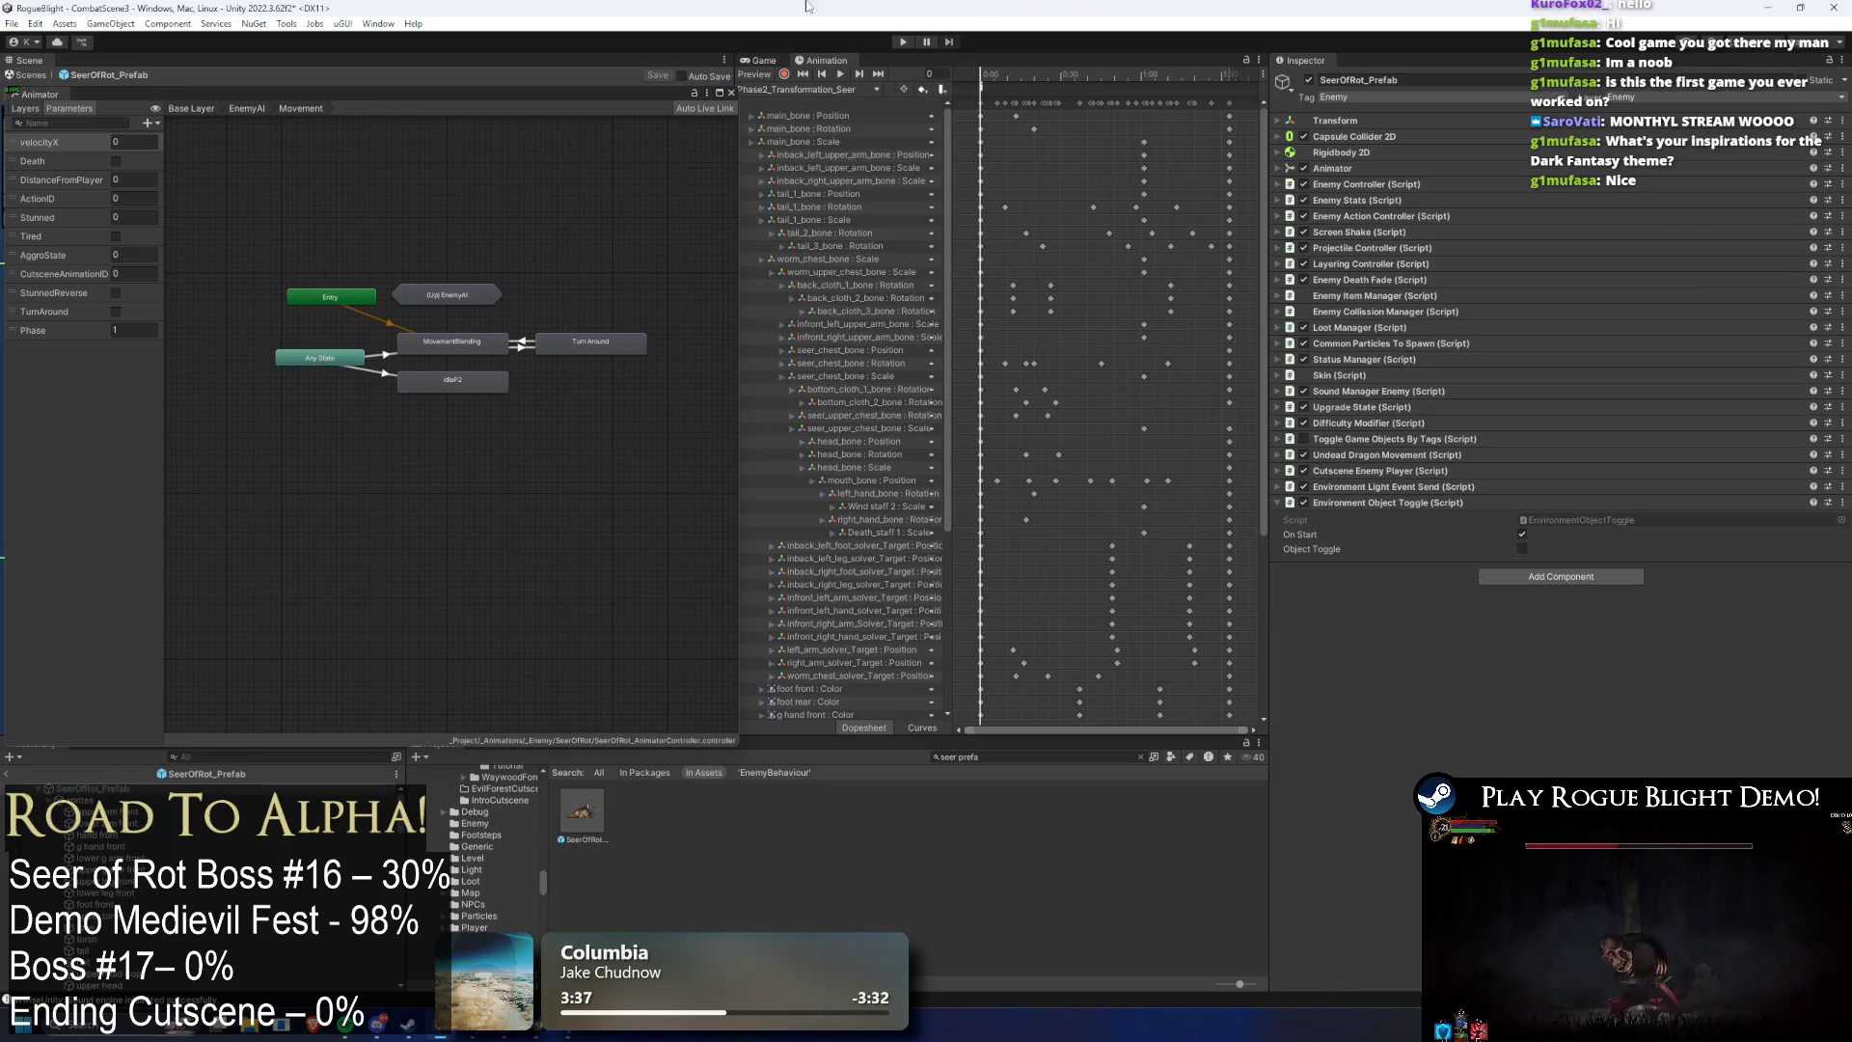
left_click(988, 96)
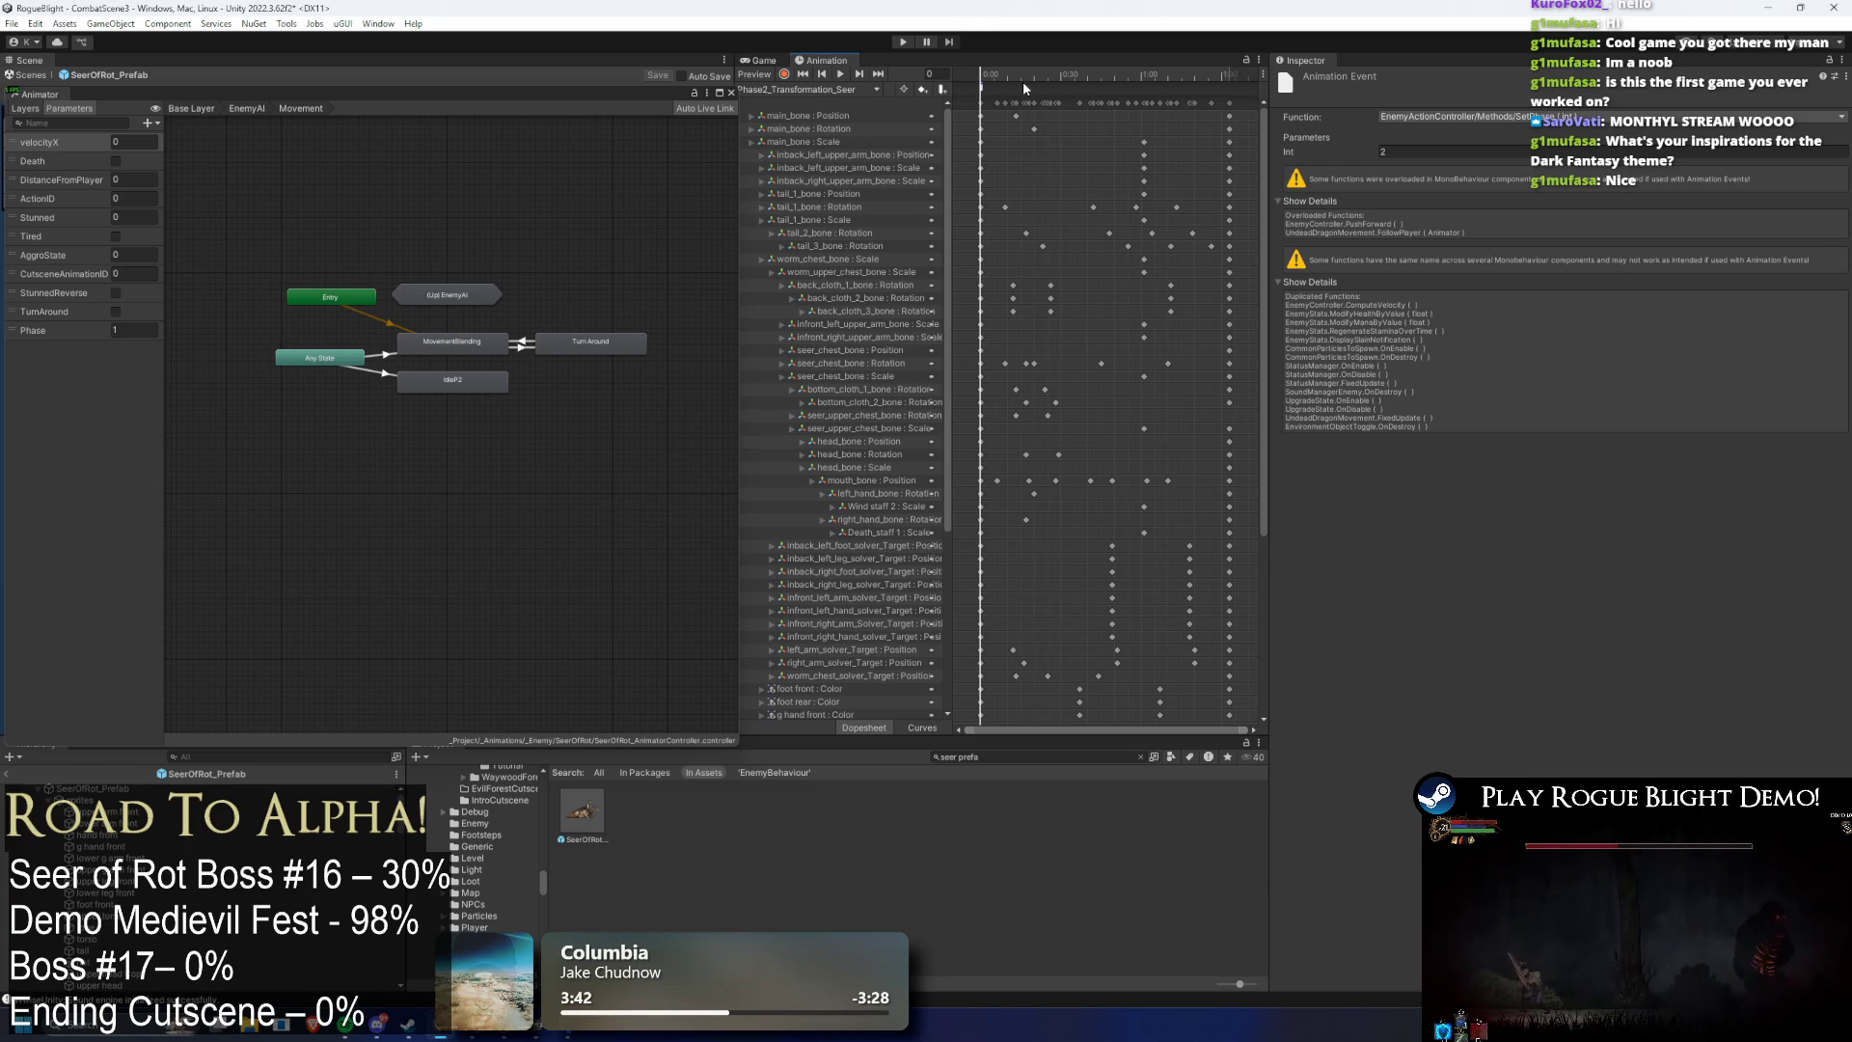
key("BackSpace")
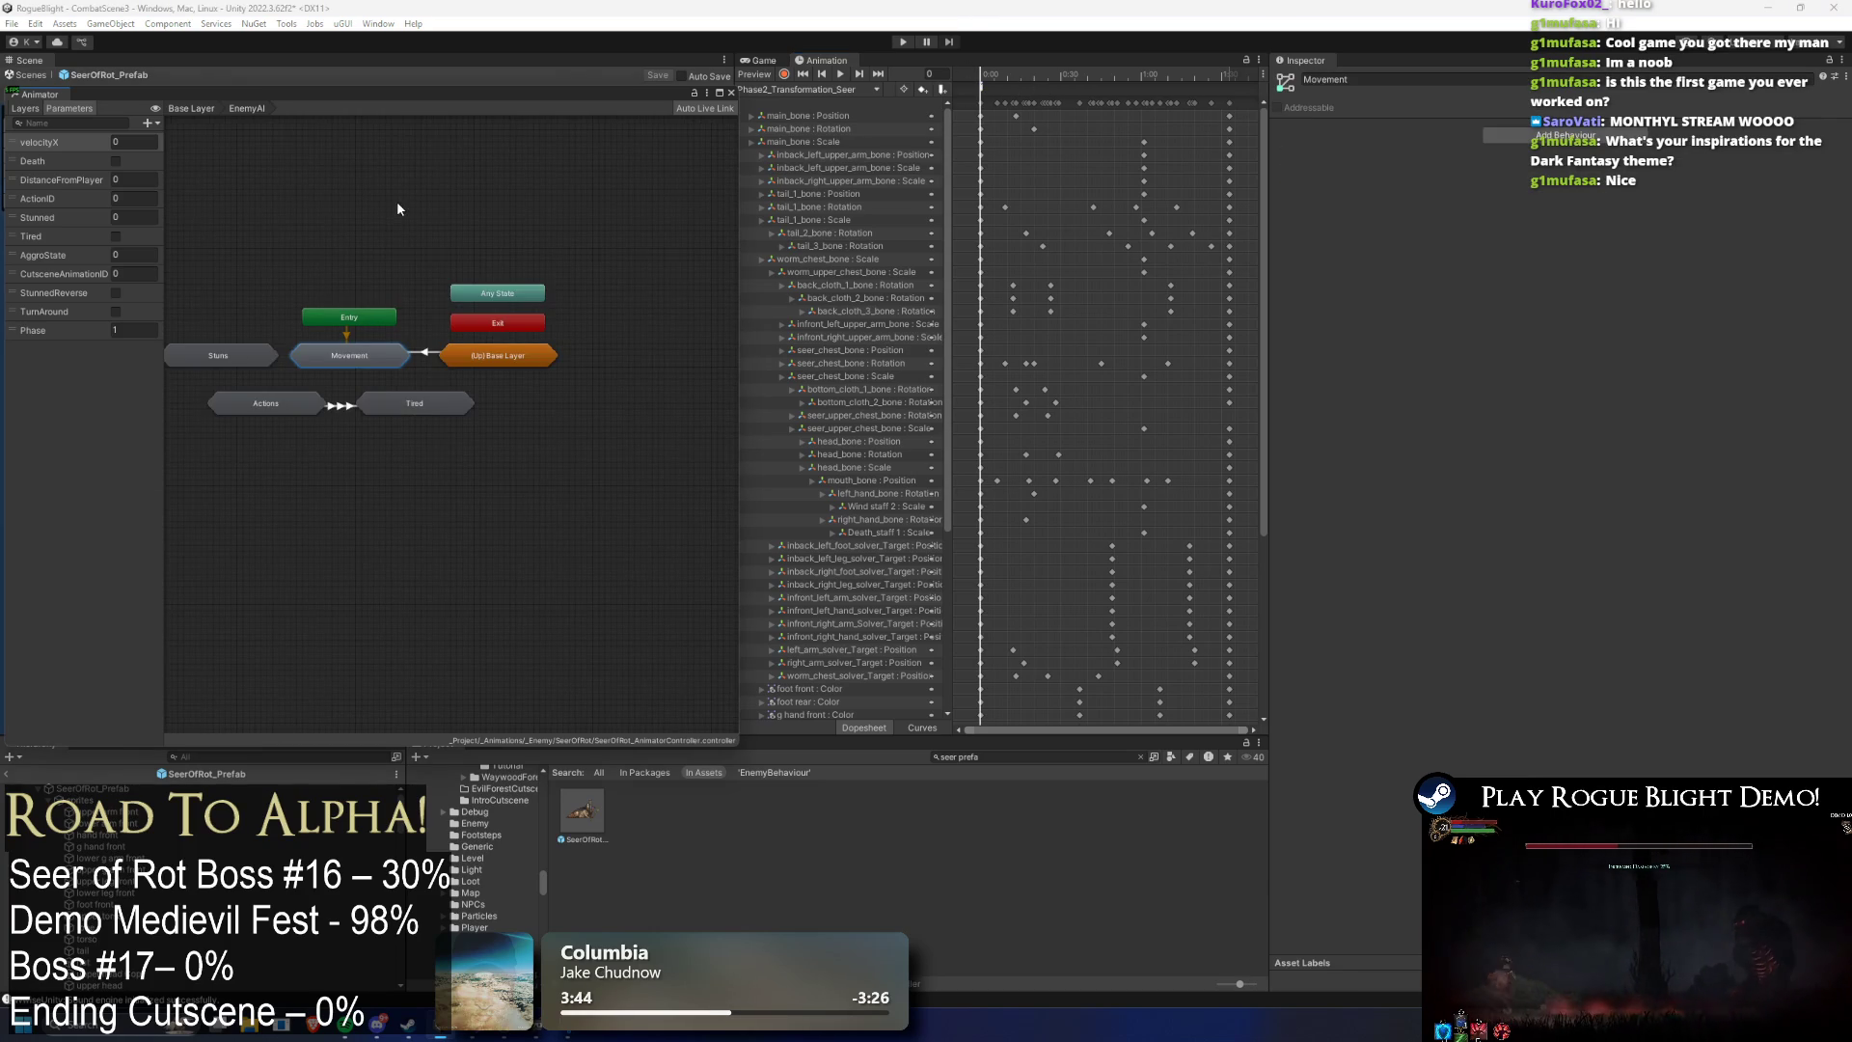
double_click(343, 355)
left_click(381, 354)
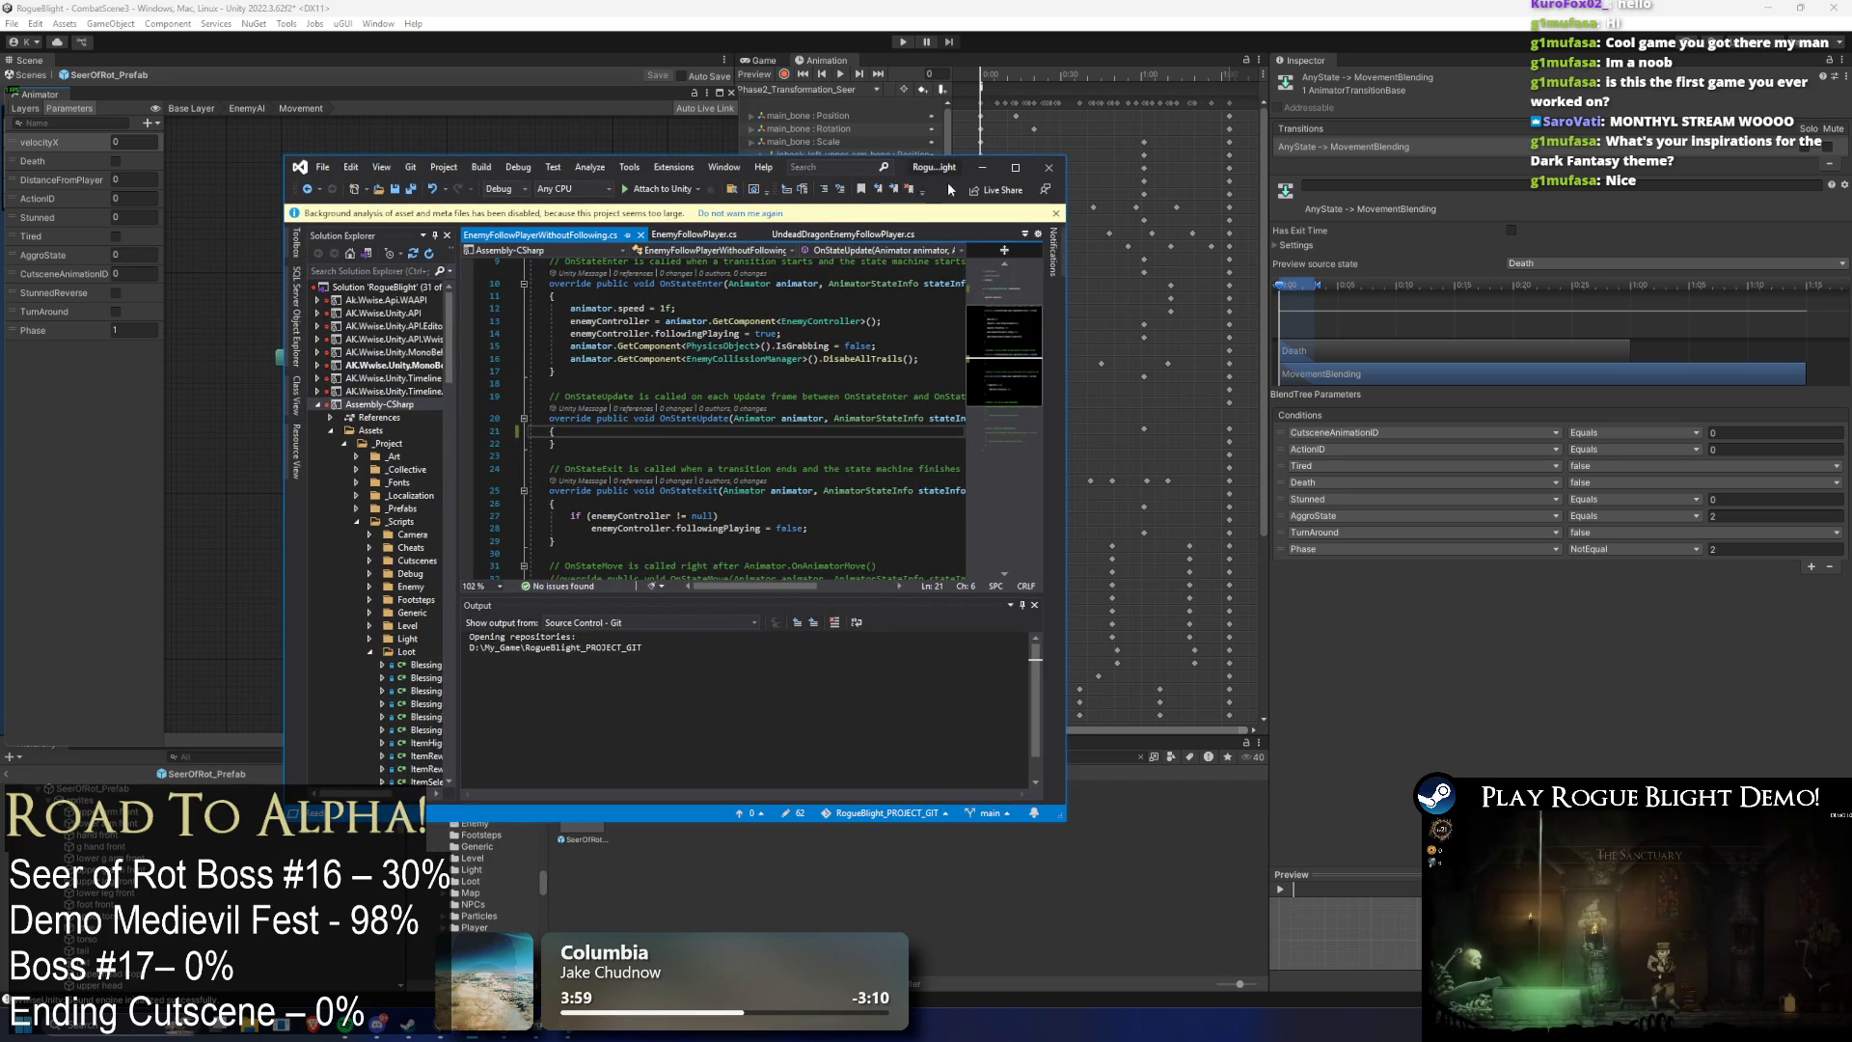
left_click(948, 121)
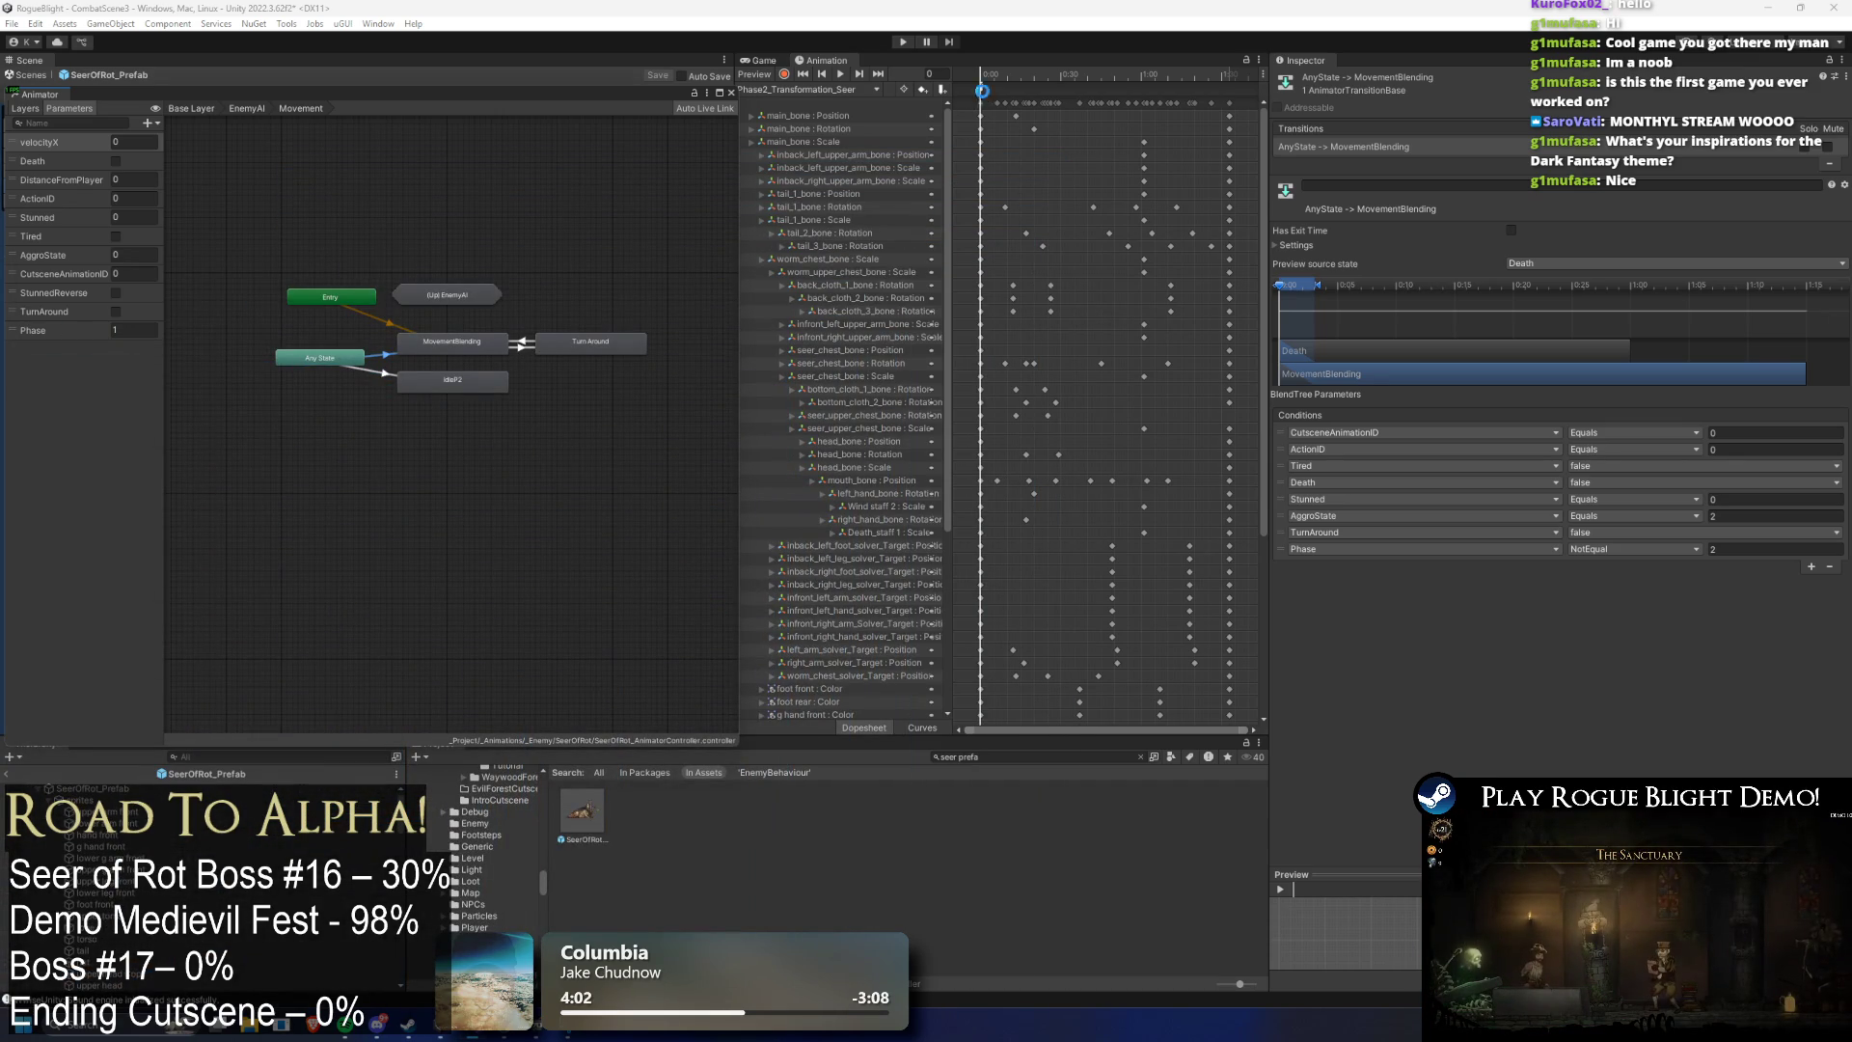
left_click(983, 97)
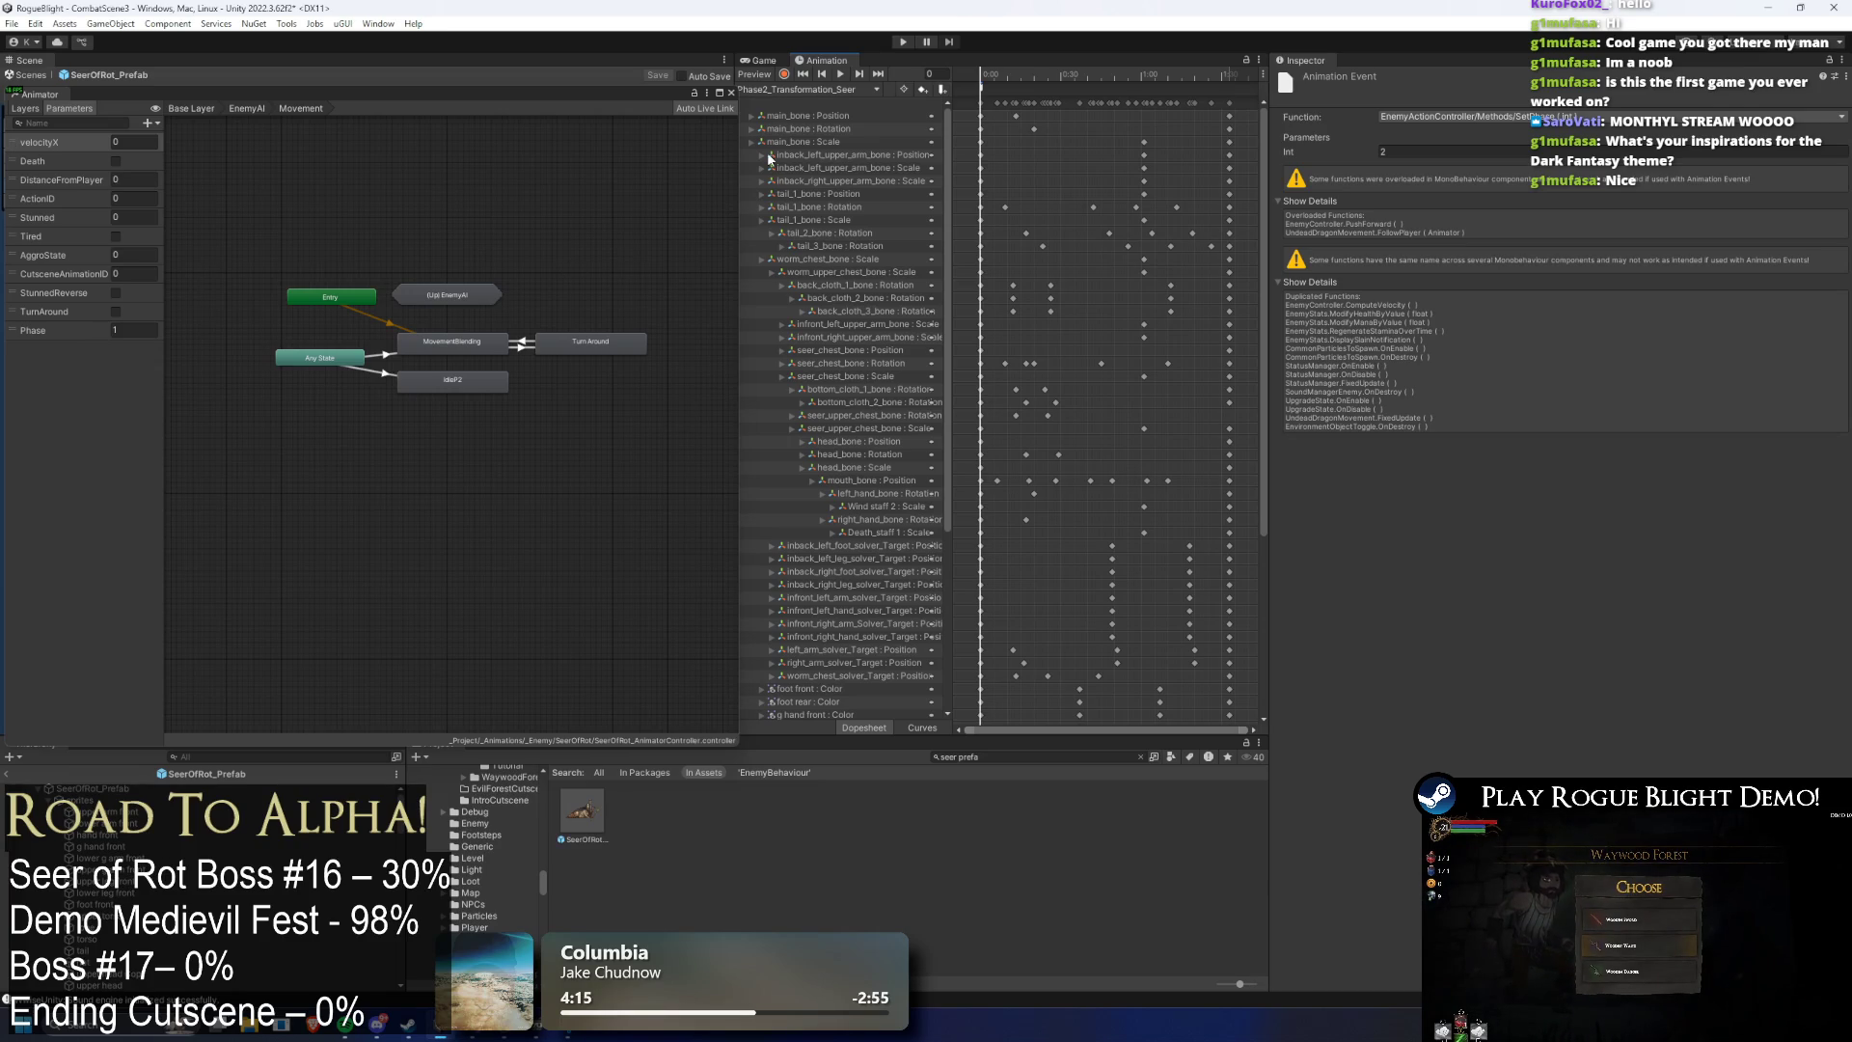
left_click(901, 43)
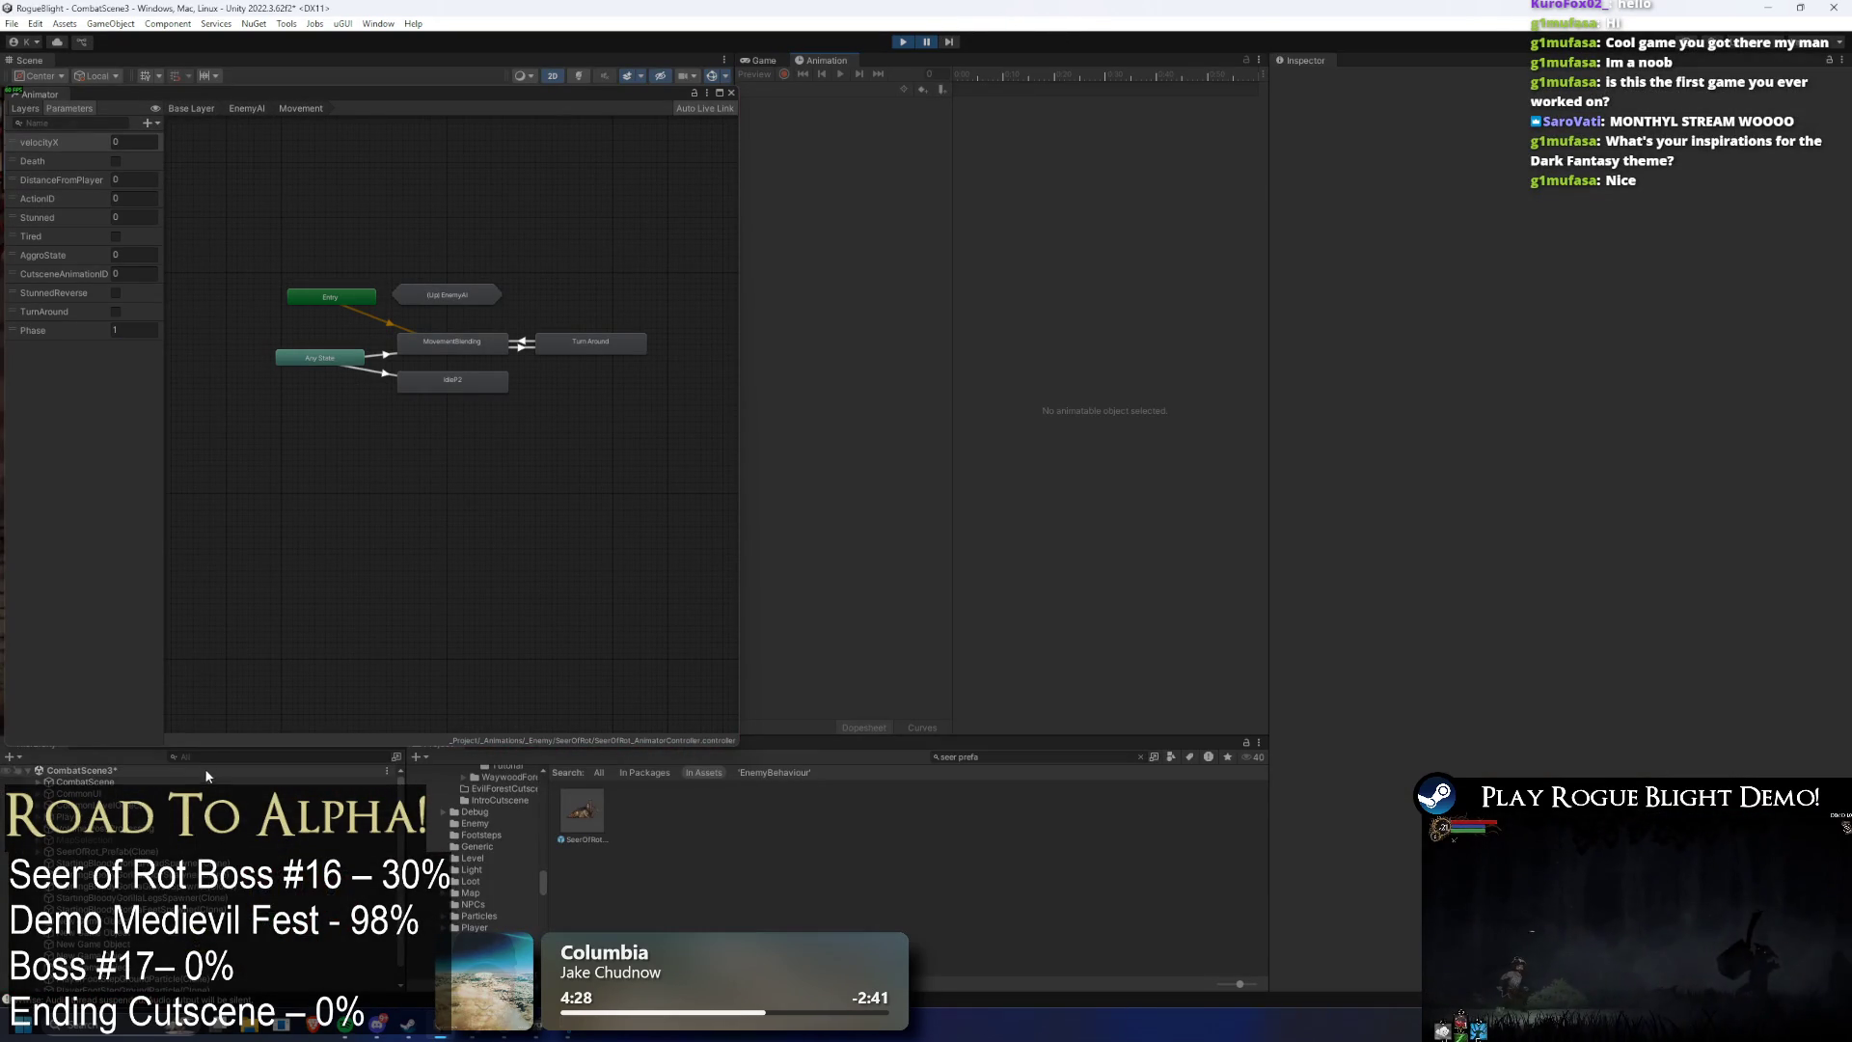
- Select SeerOfRot_Prefab(Clone) through an 's' Hierarchy search, resume, drop health with F3, then pause
left_click(217, 757)
type("seer")
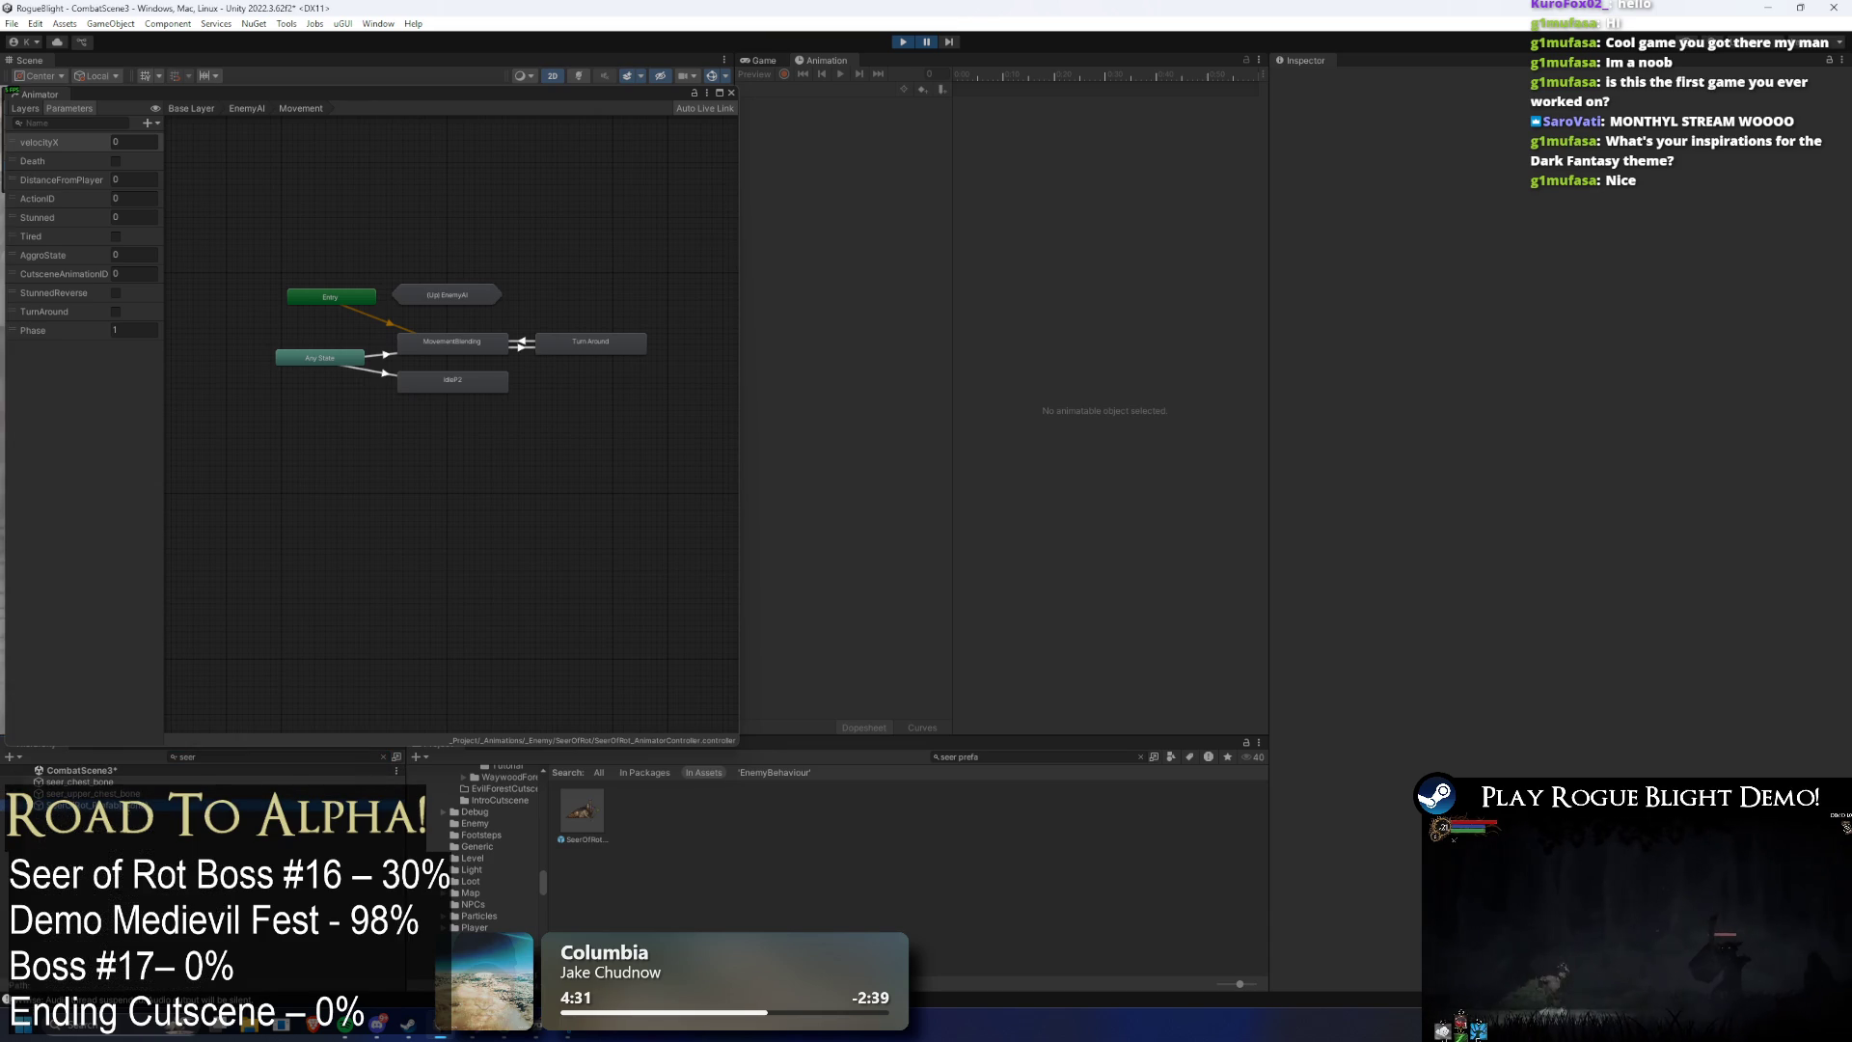
left_click(87, 805)
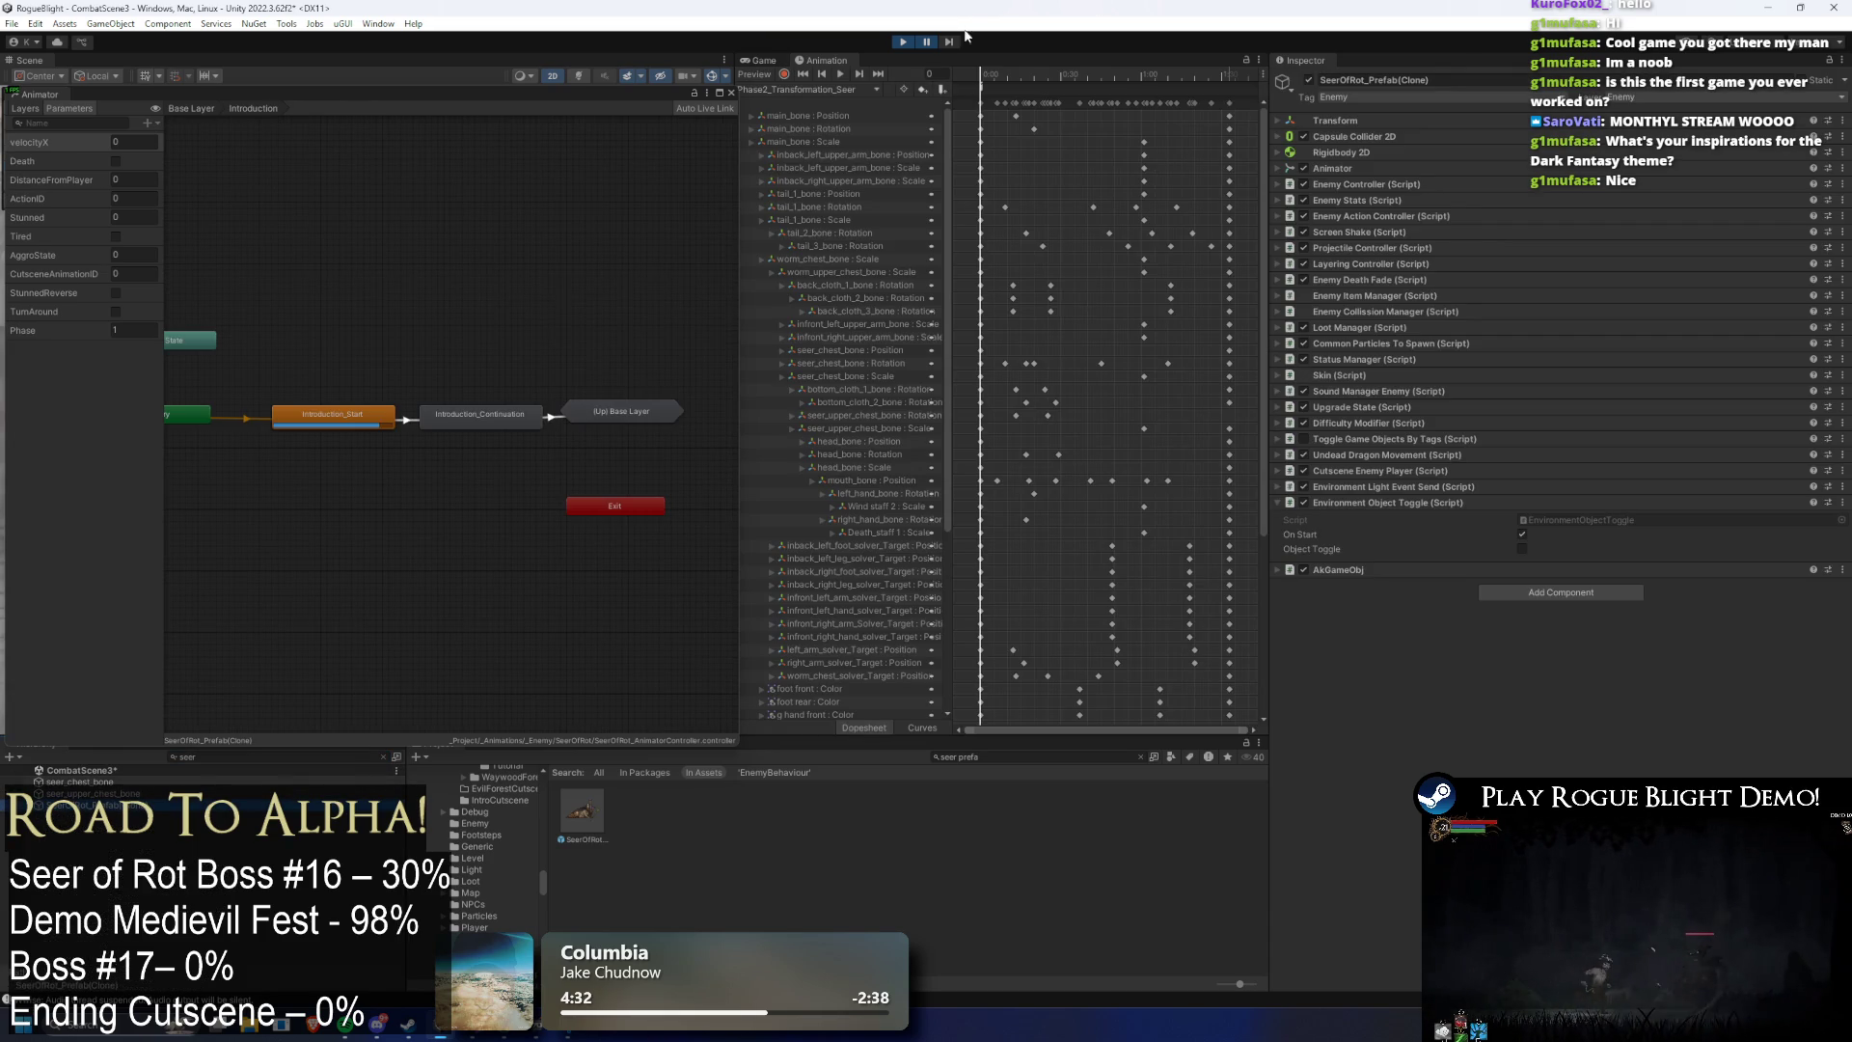
left_click(929, 46)
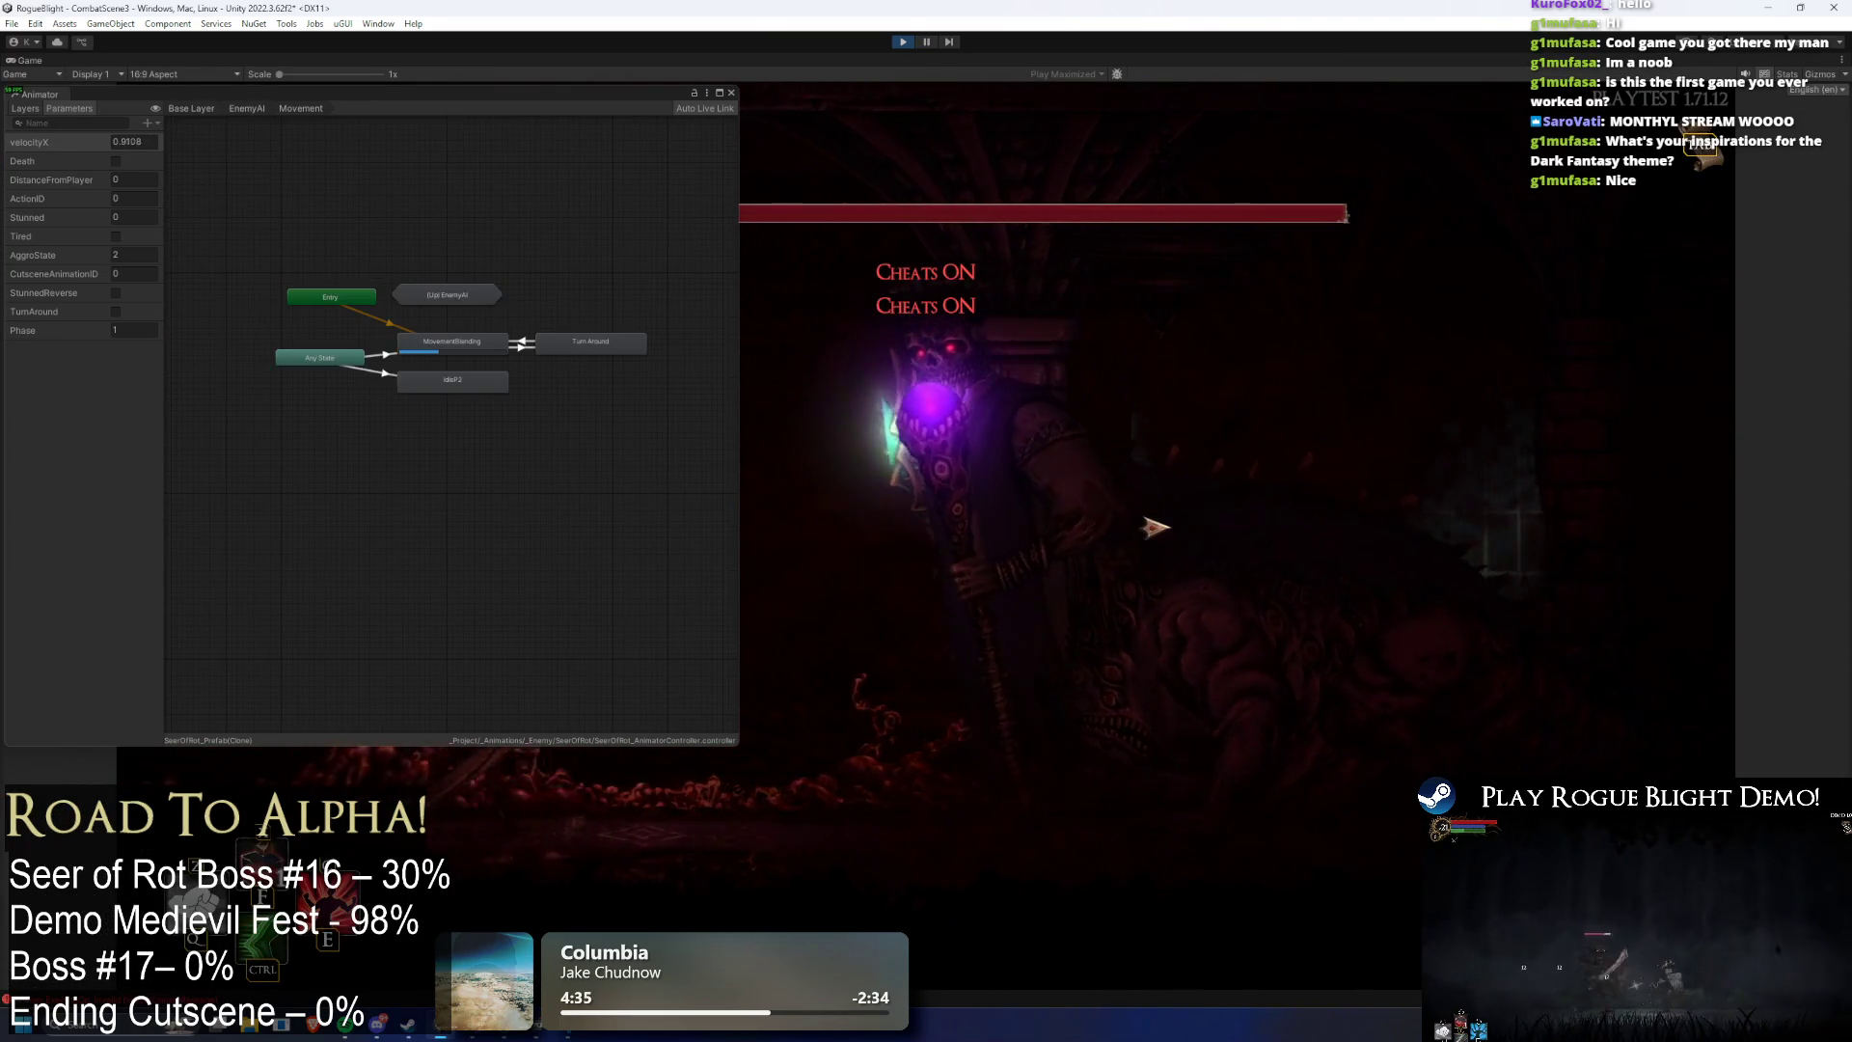
key("F3")
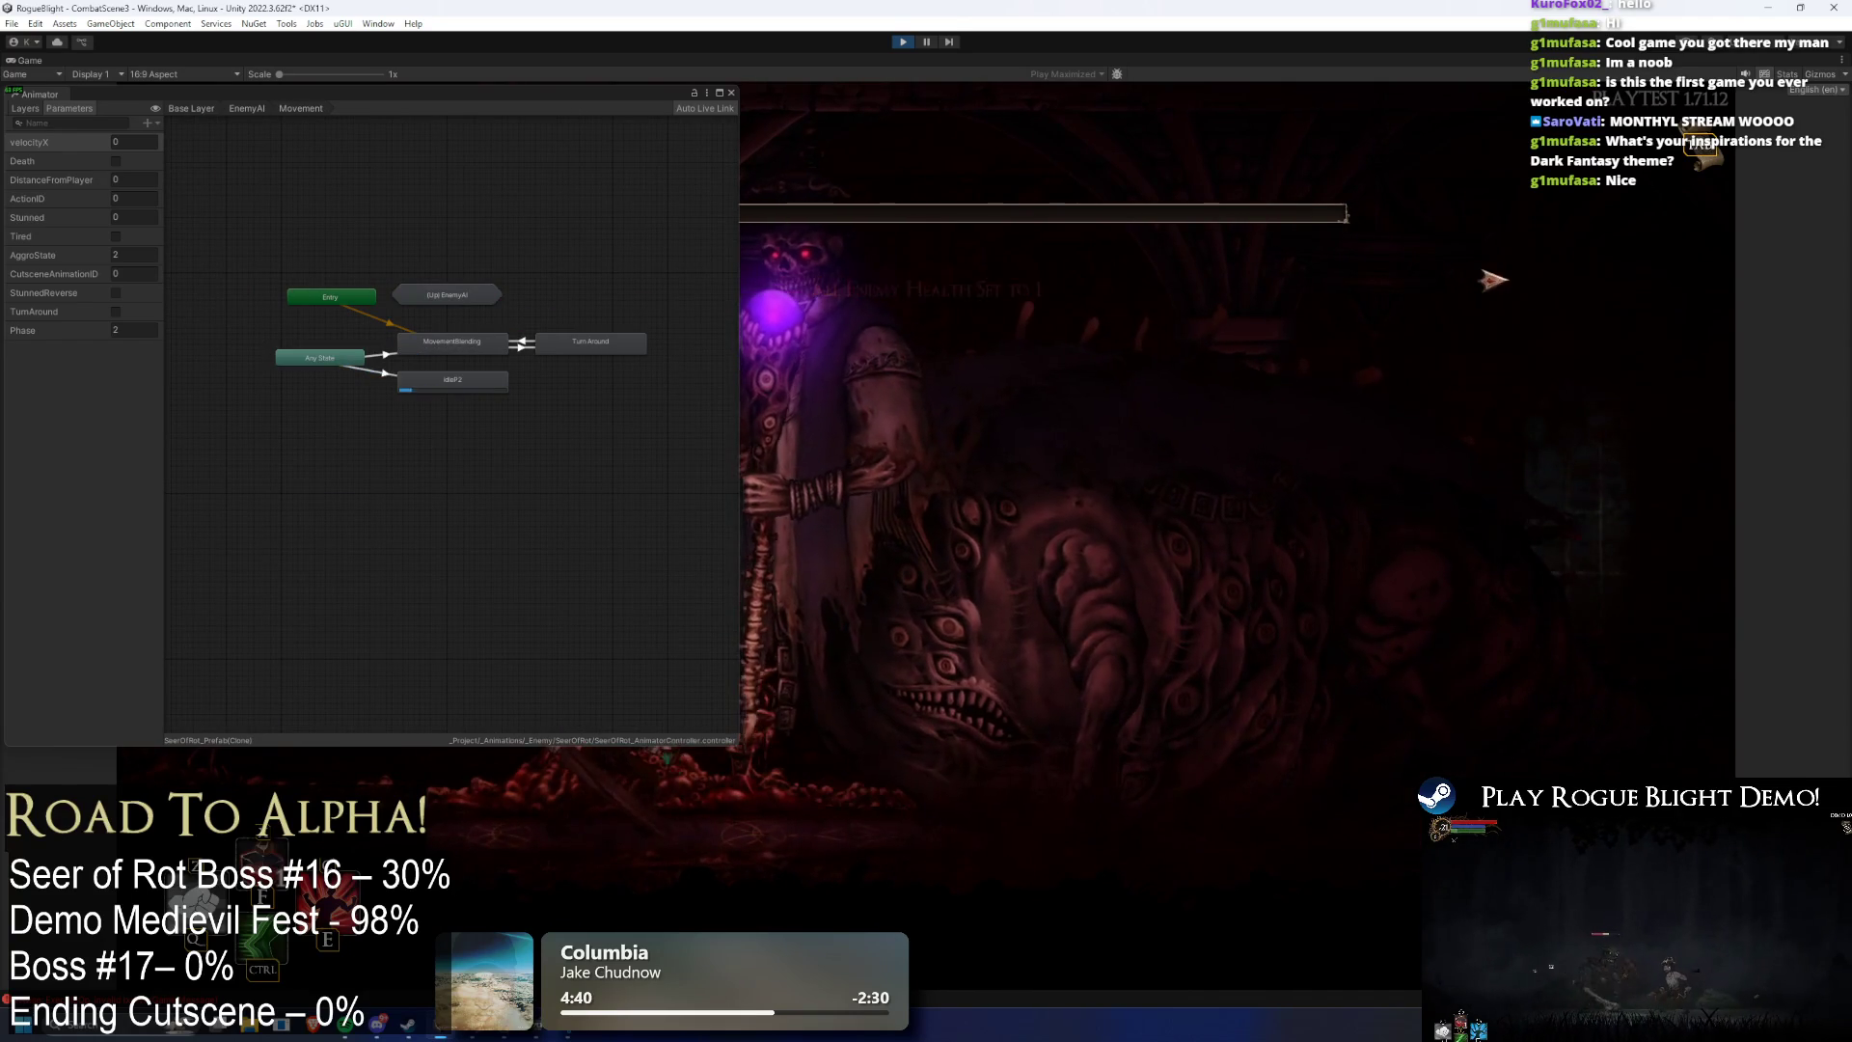
key("ctrl+shift+p")
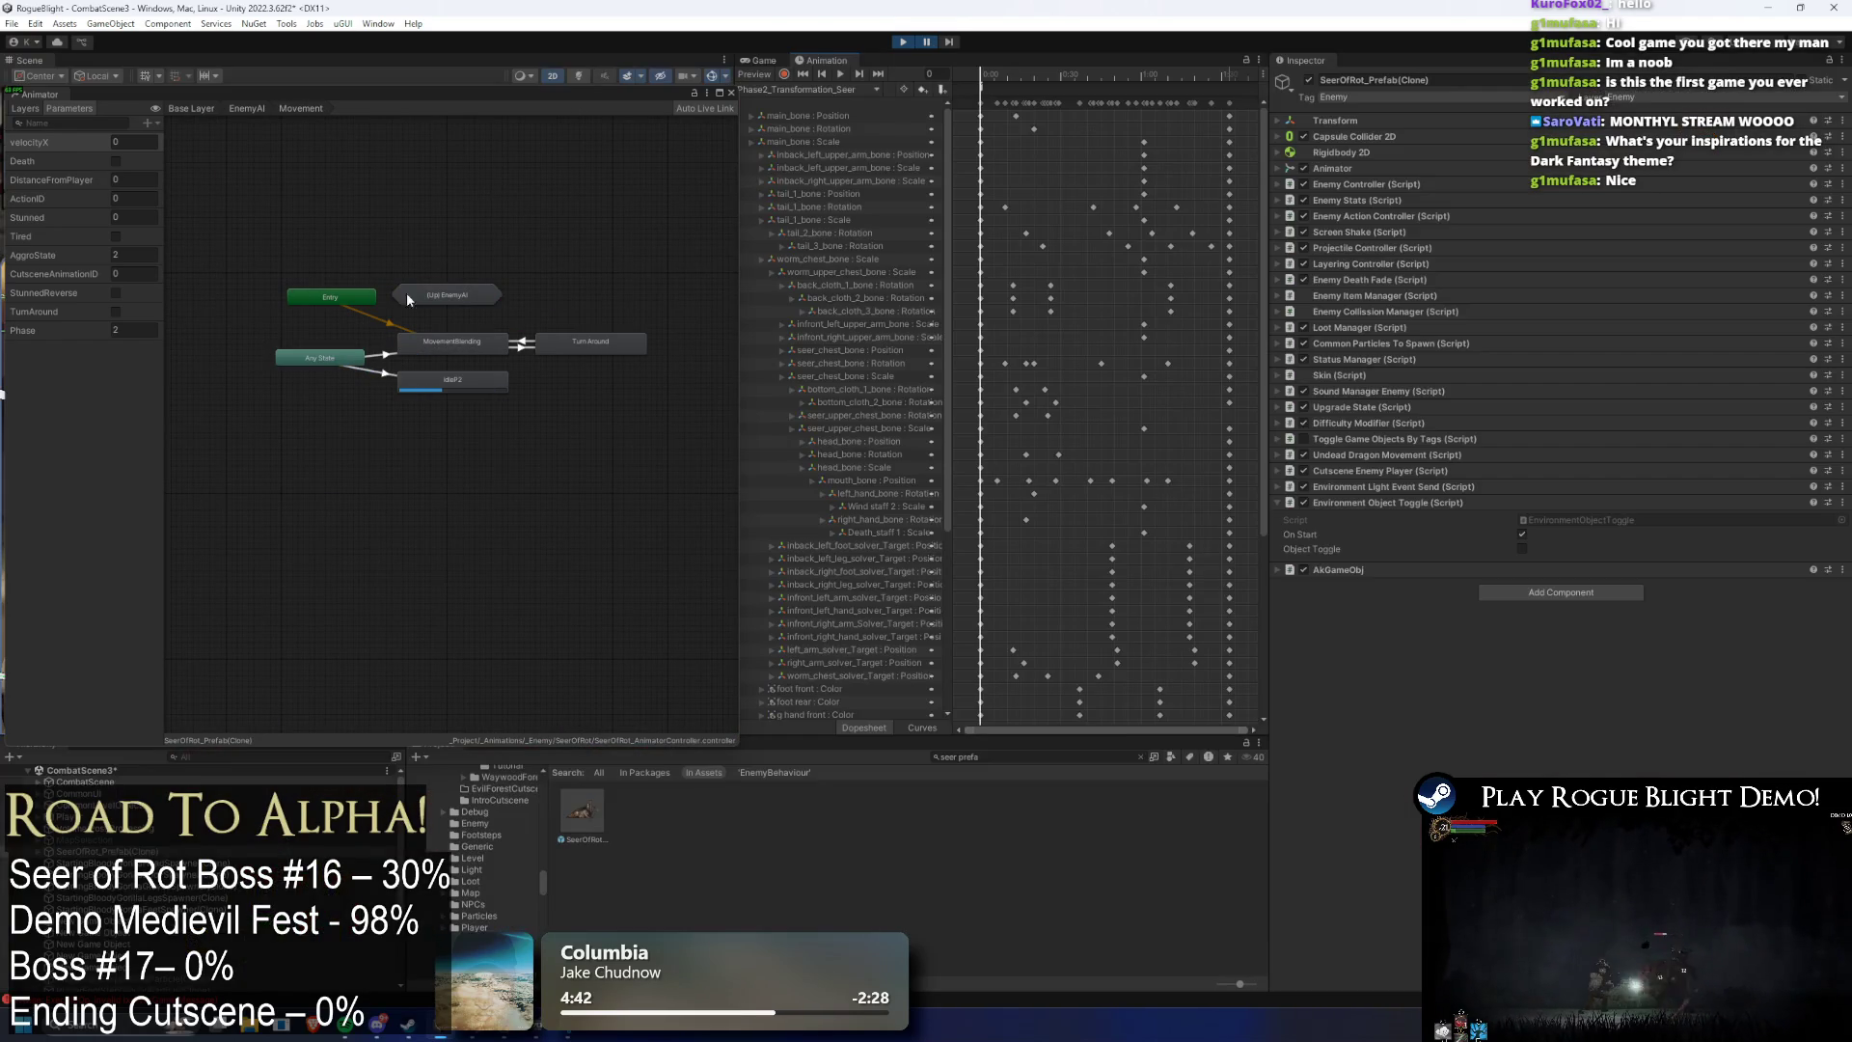
left_click(425, 344)
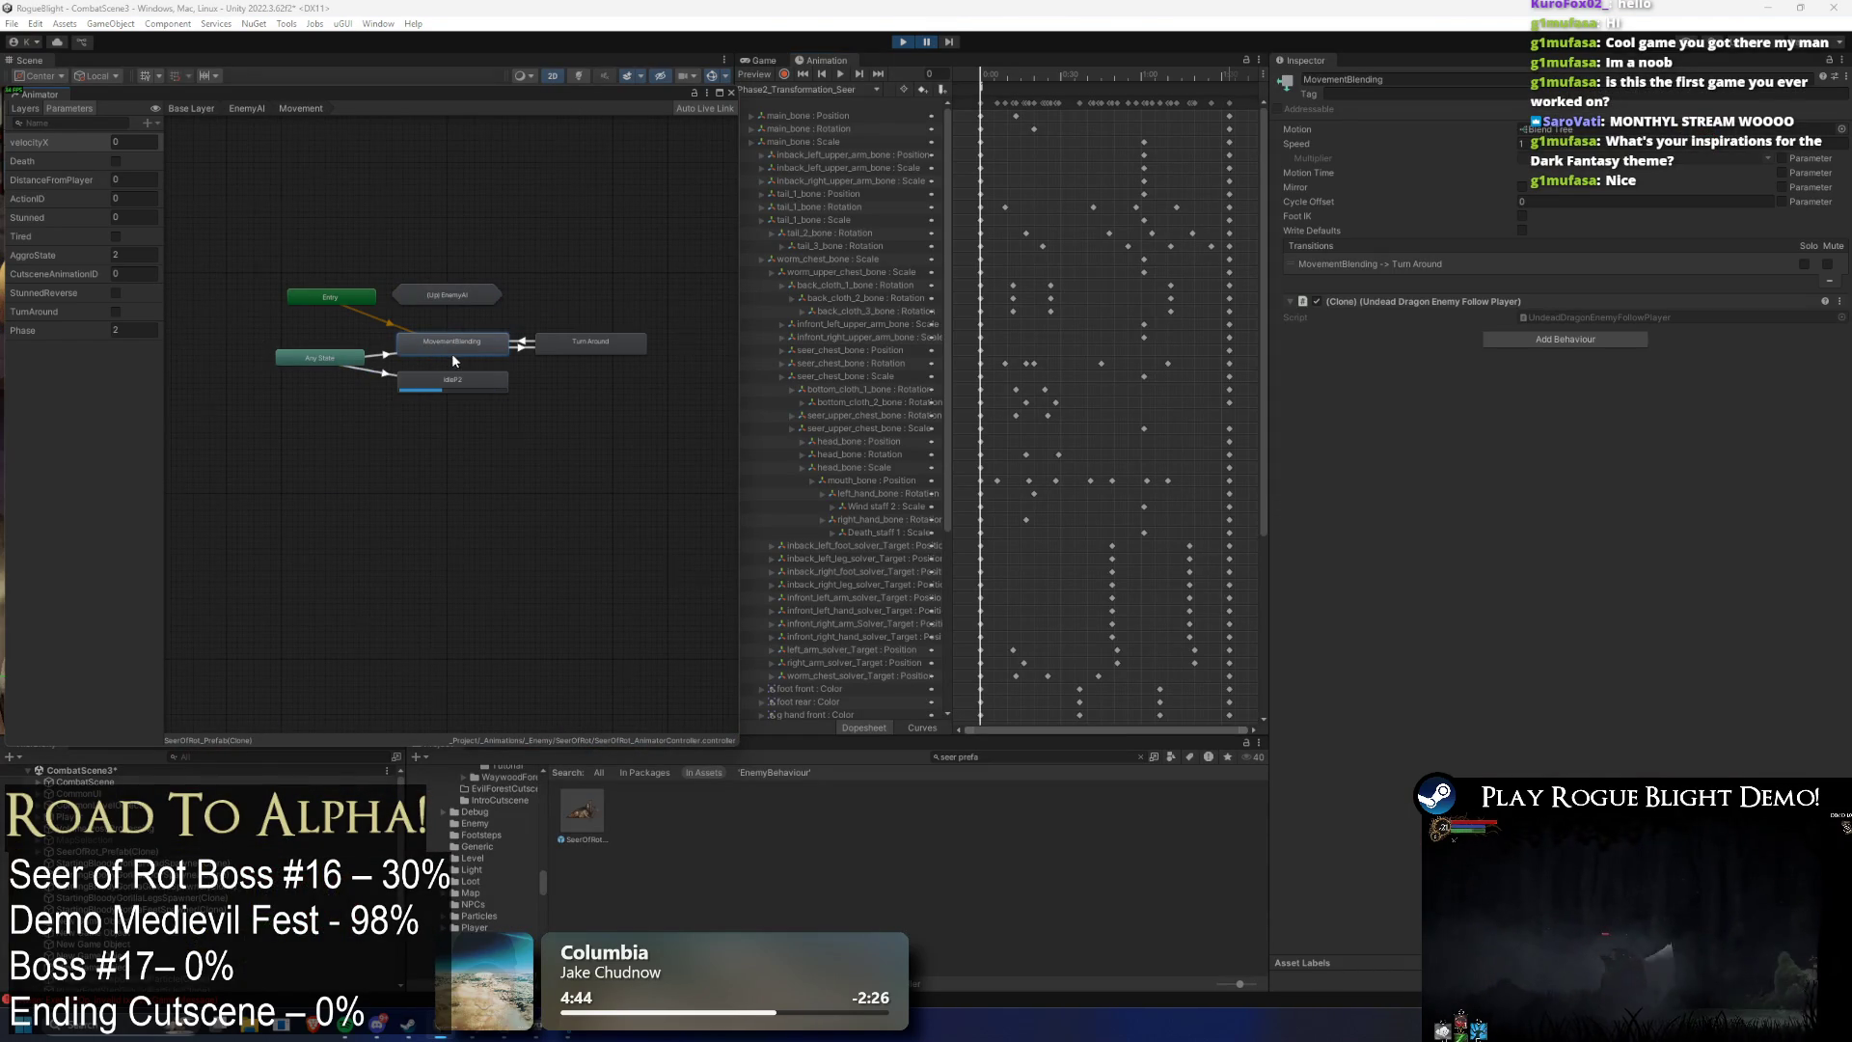
- Inspect the Phase parameter, the Any State→MovementBlending transition, and the MovementBlending blend tree
scroll(452, 360, "up", 5)
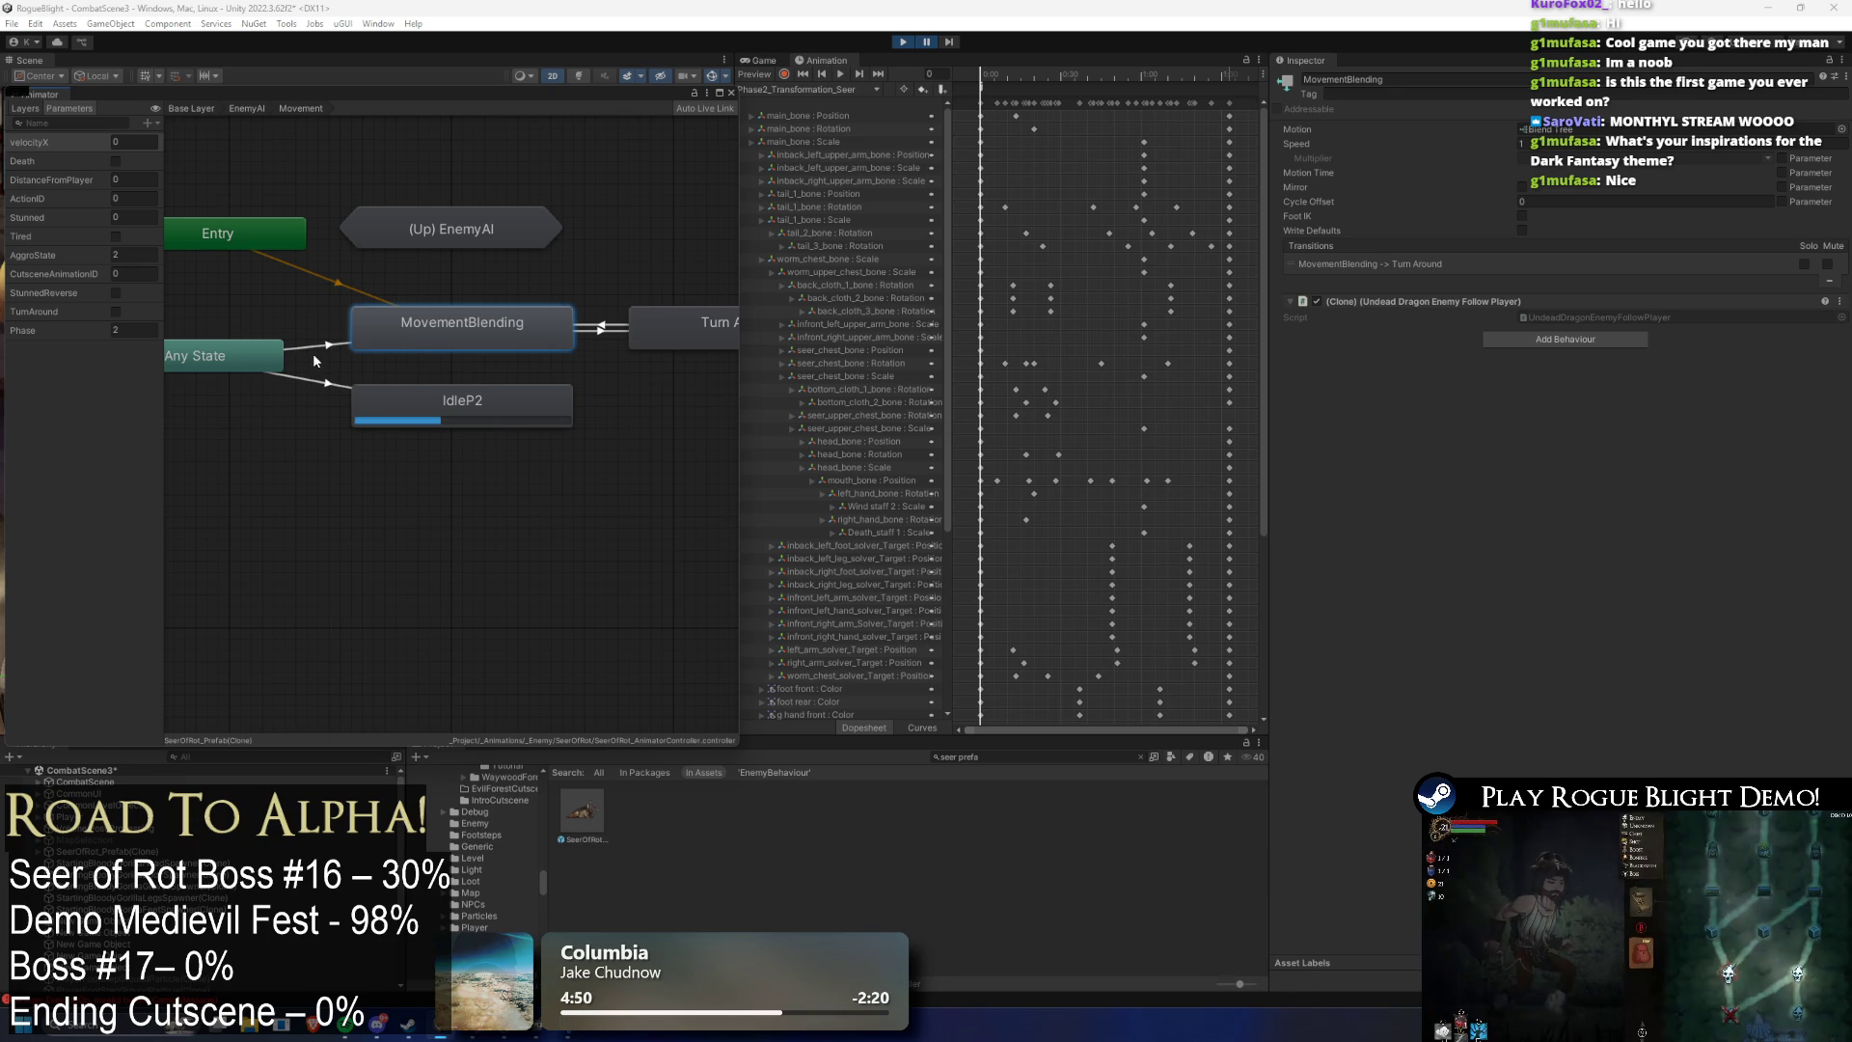
left_click(42, 331)
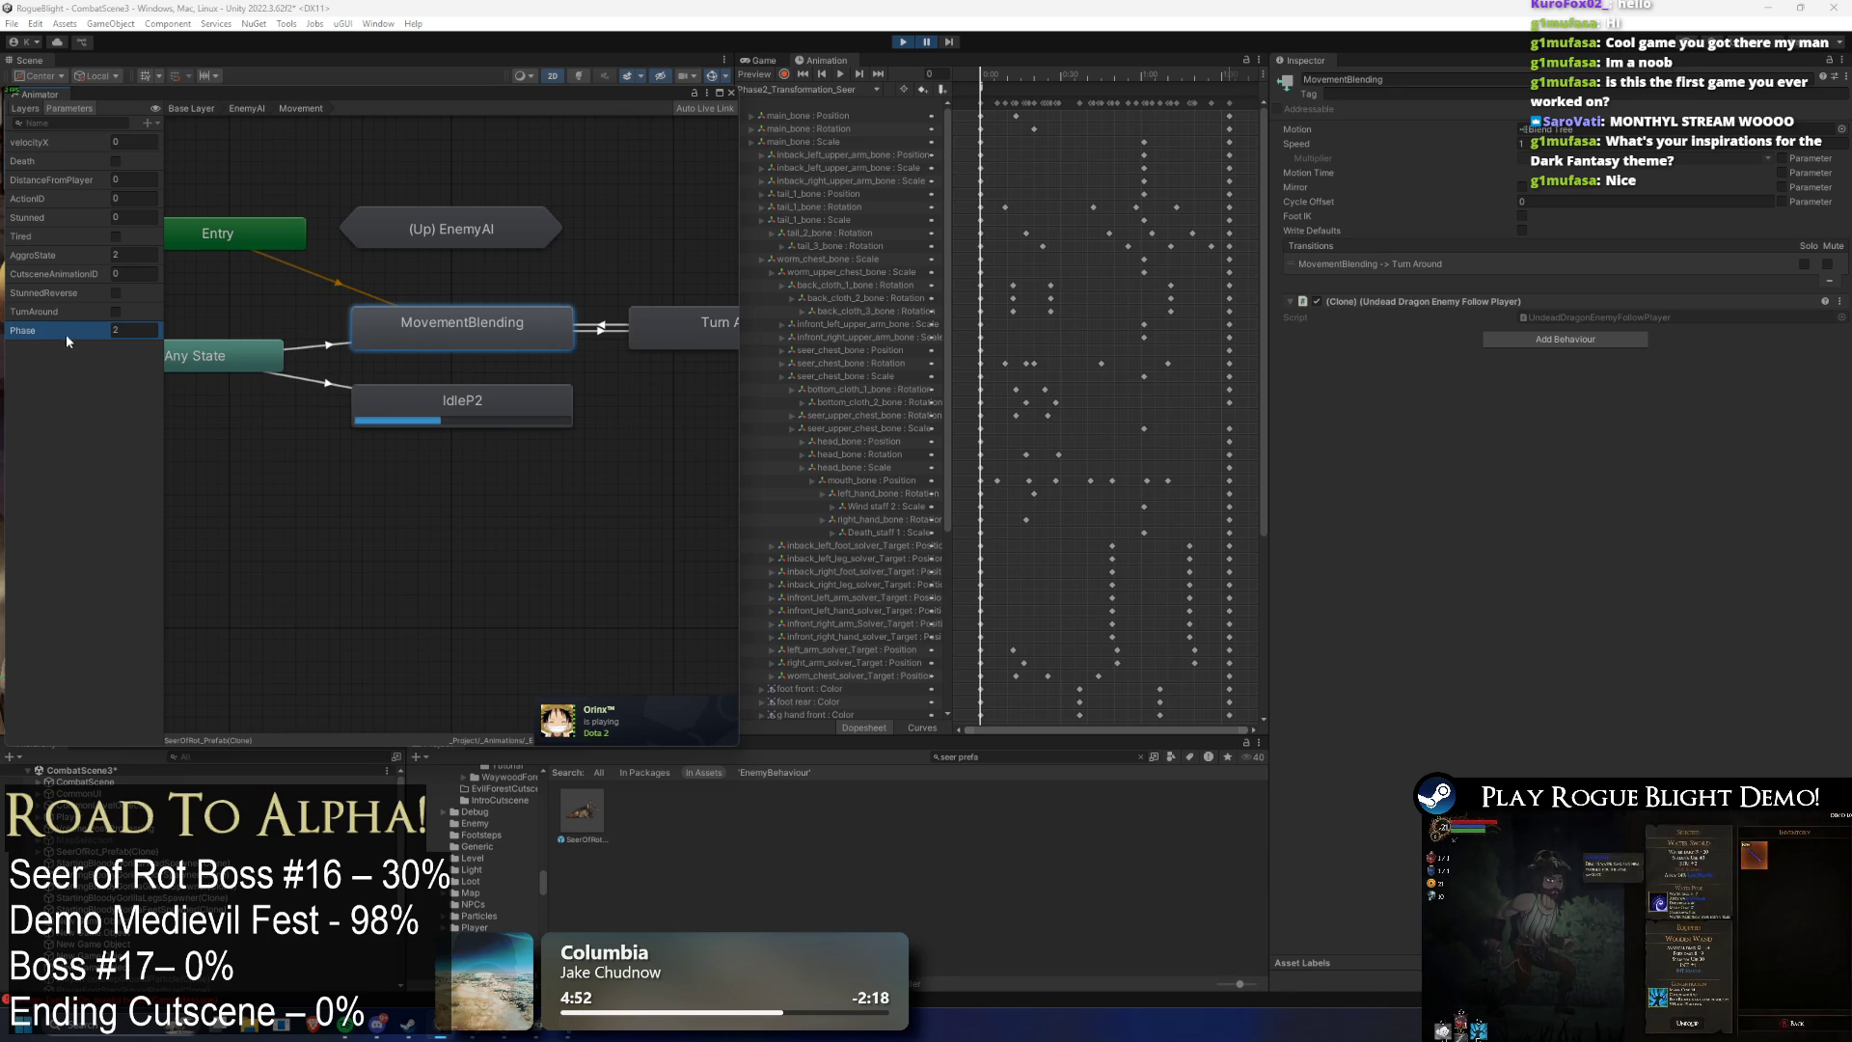
left_click(315, 345)
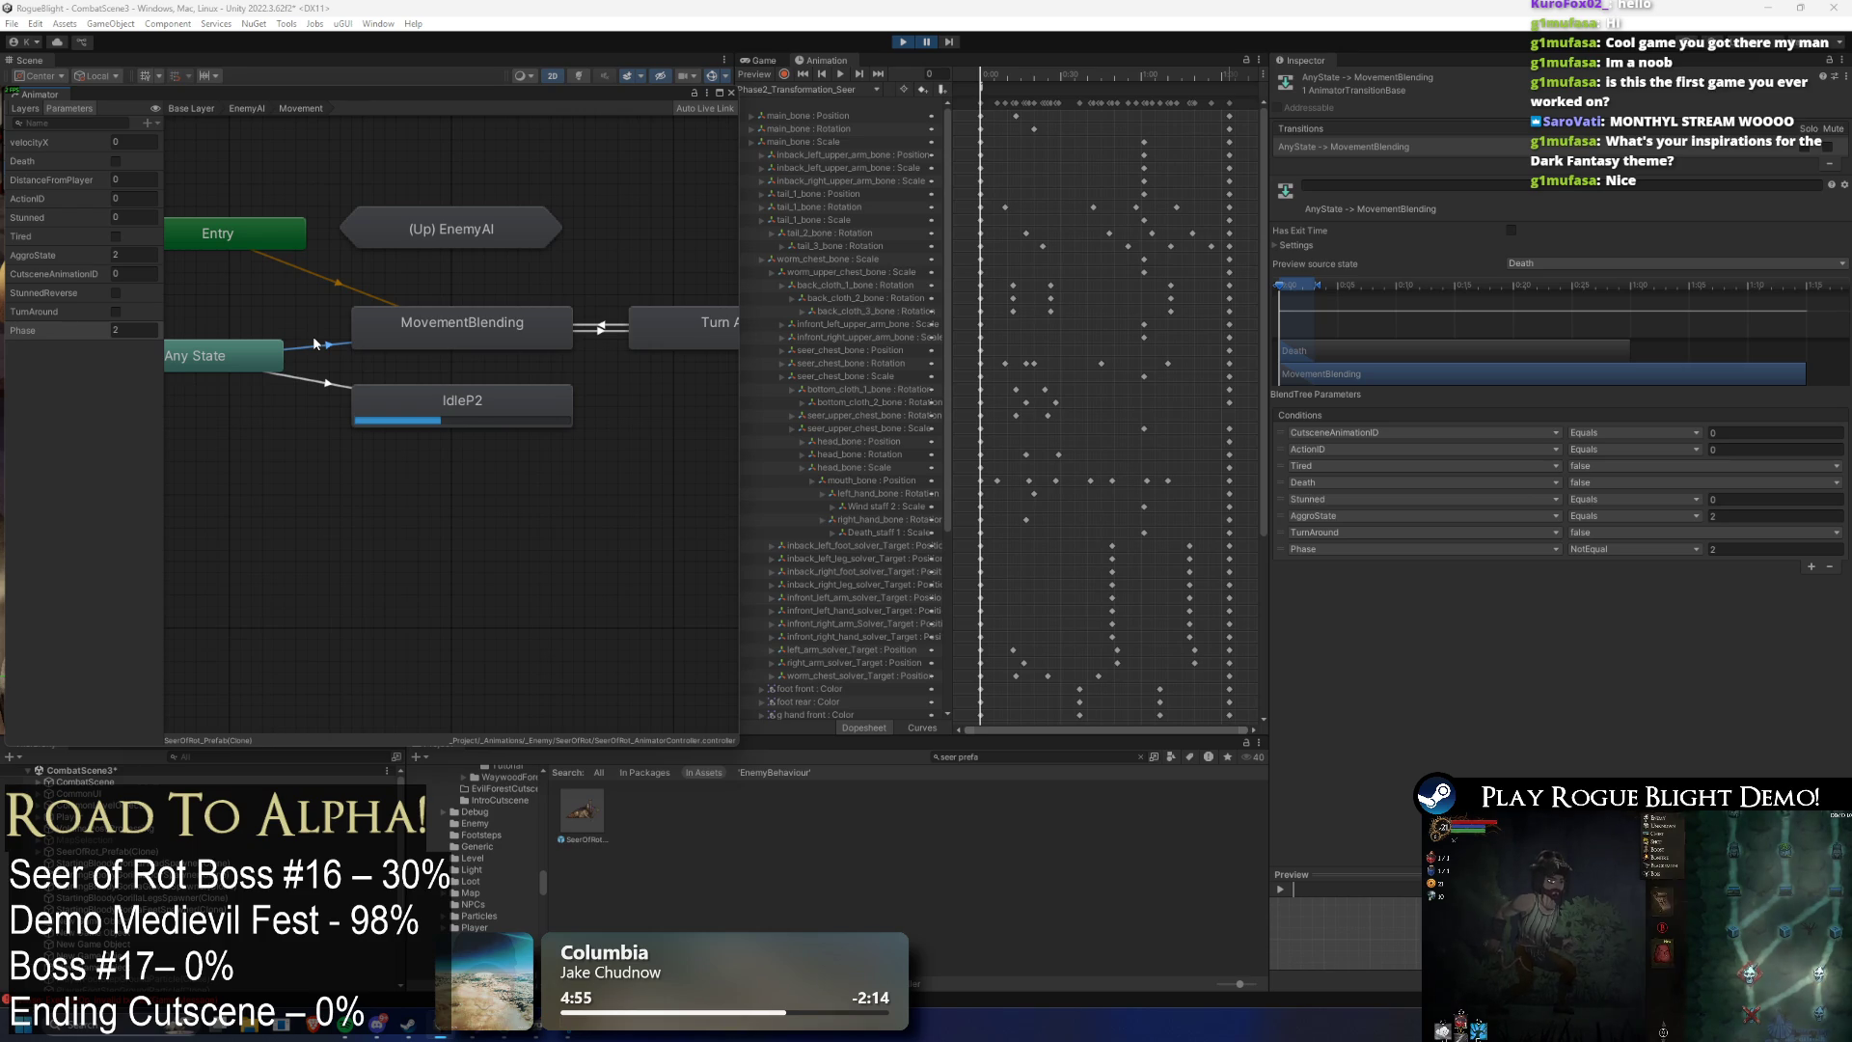
left_click(507, 326)
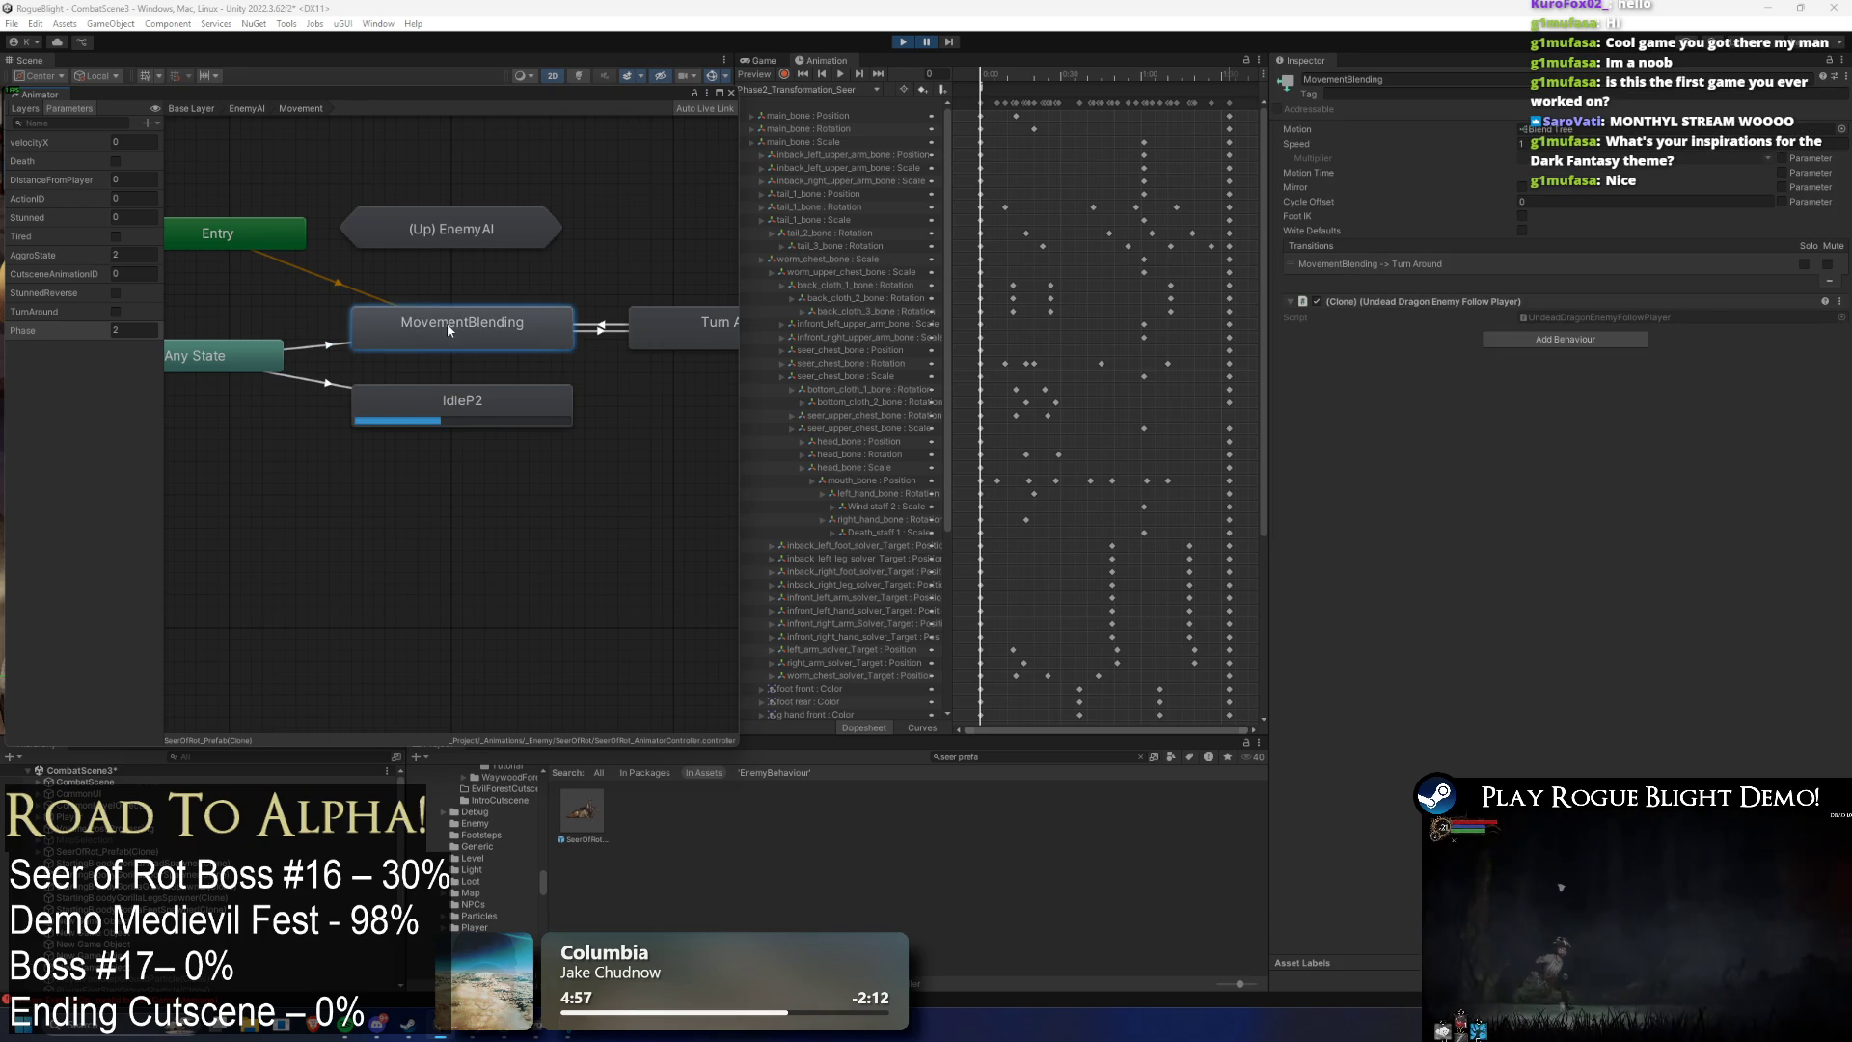
double_click(447, 322)
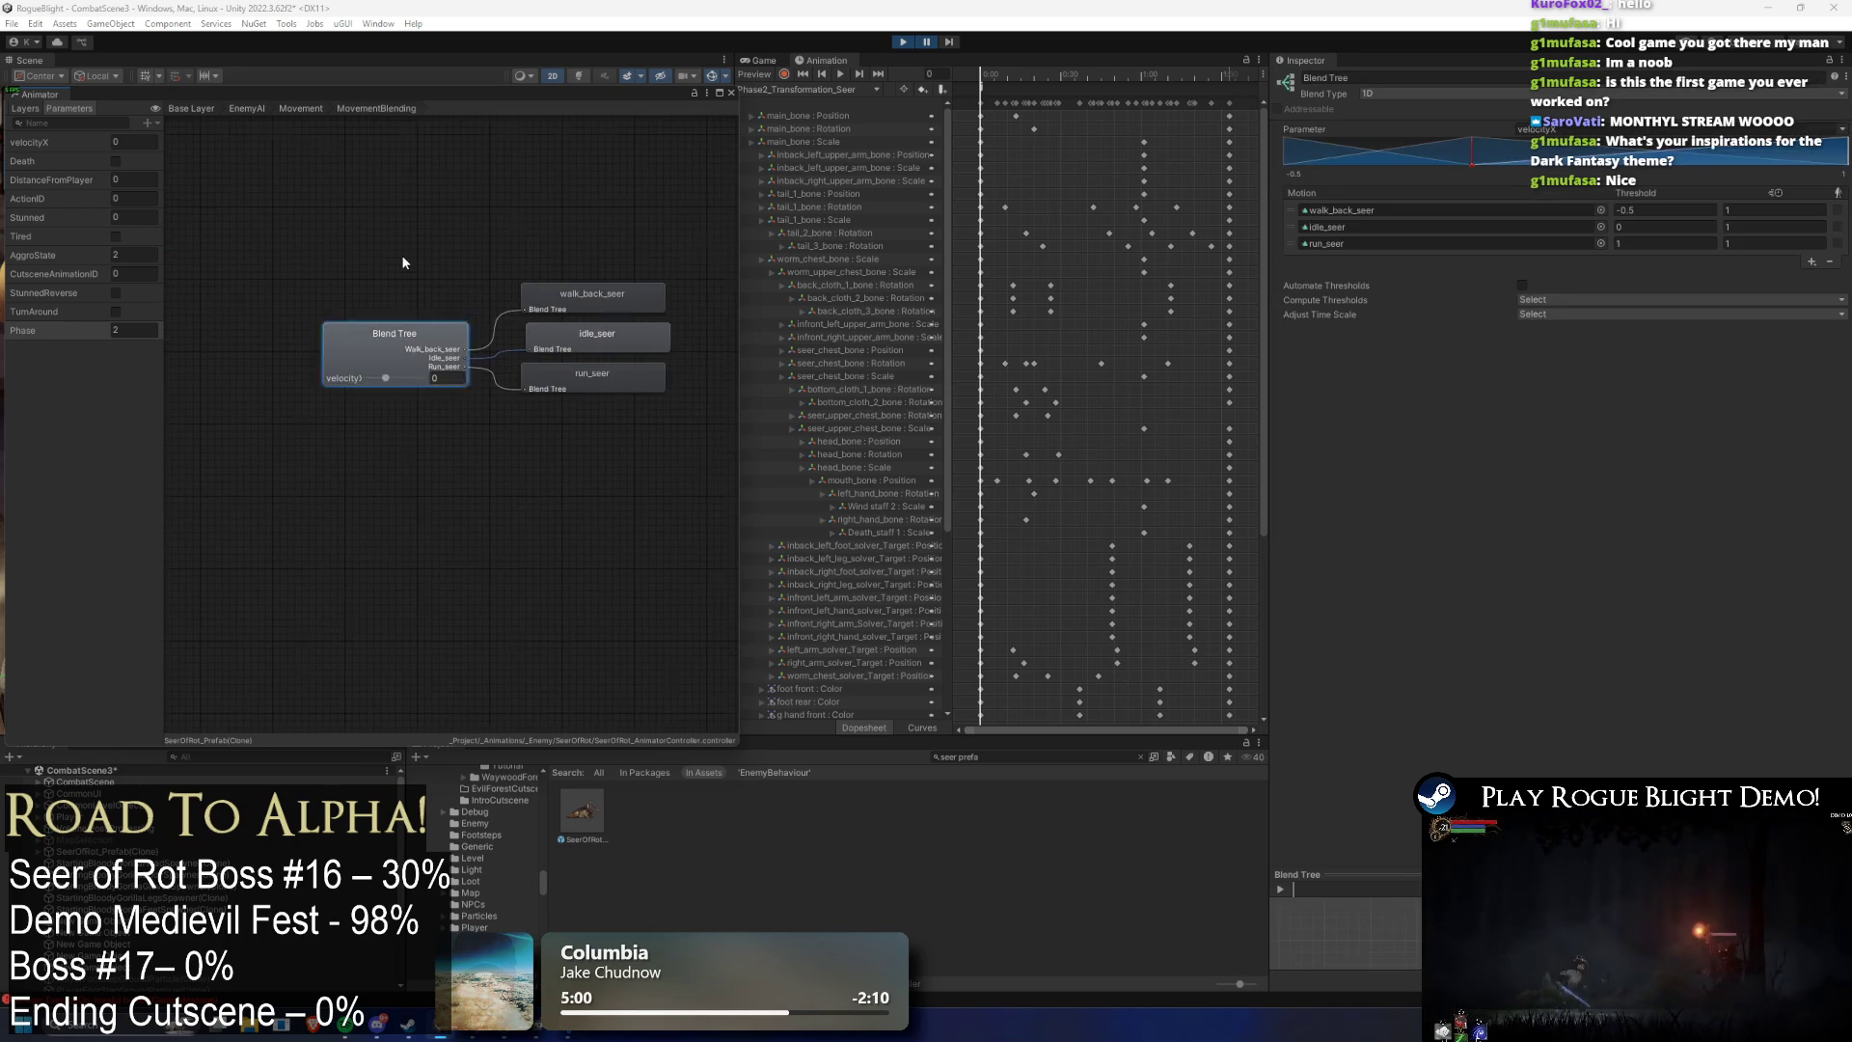
left_click(300, 108)
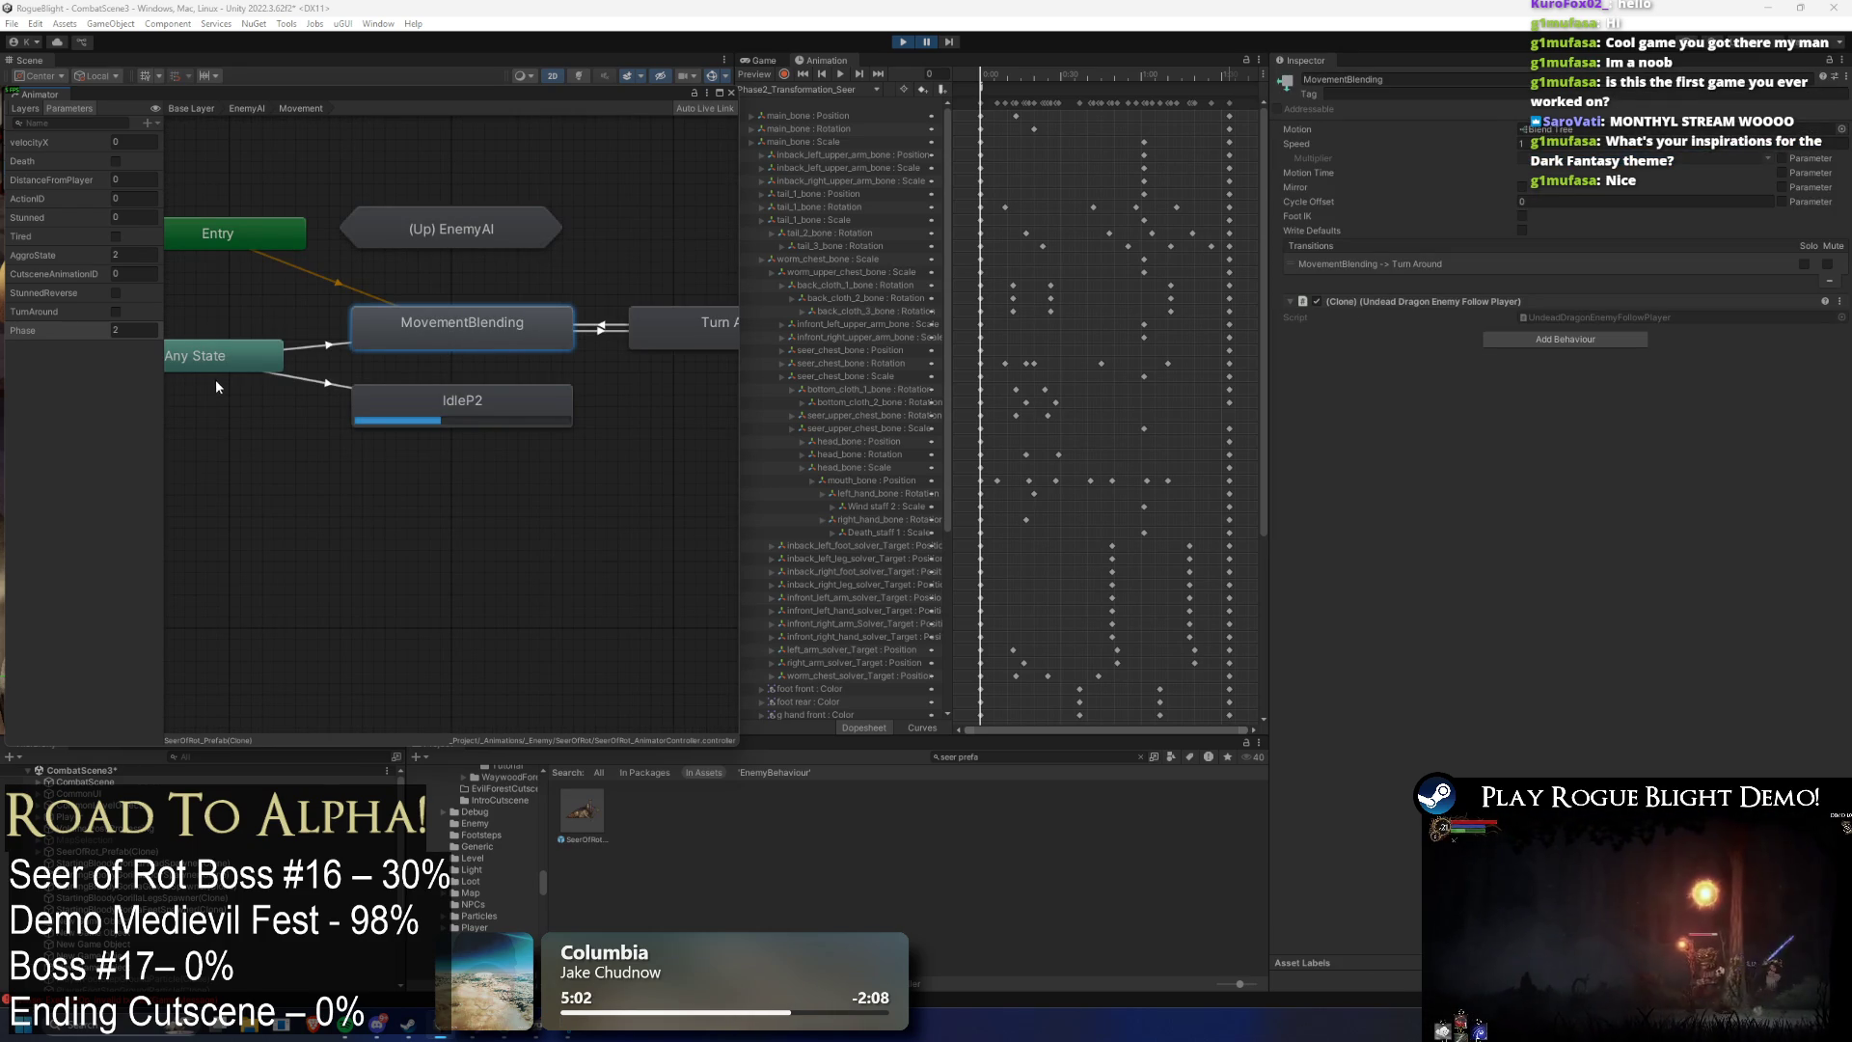
- Change the Any State→MovementBlending Phase condition from NotEqual to Equals and enter its value
left_click(311, 345)
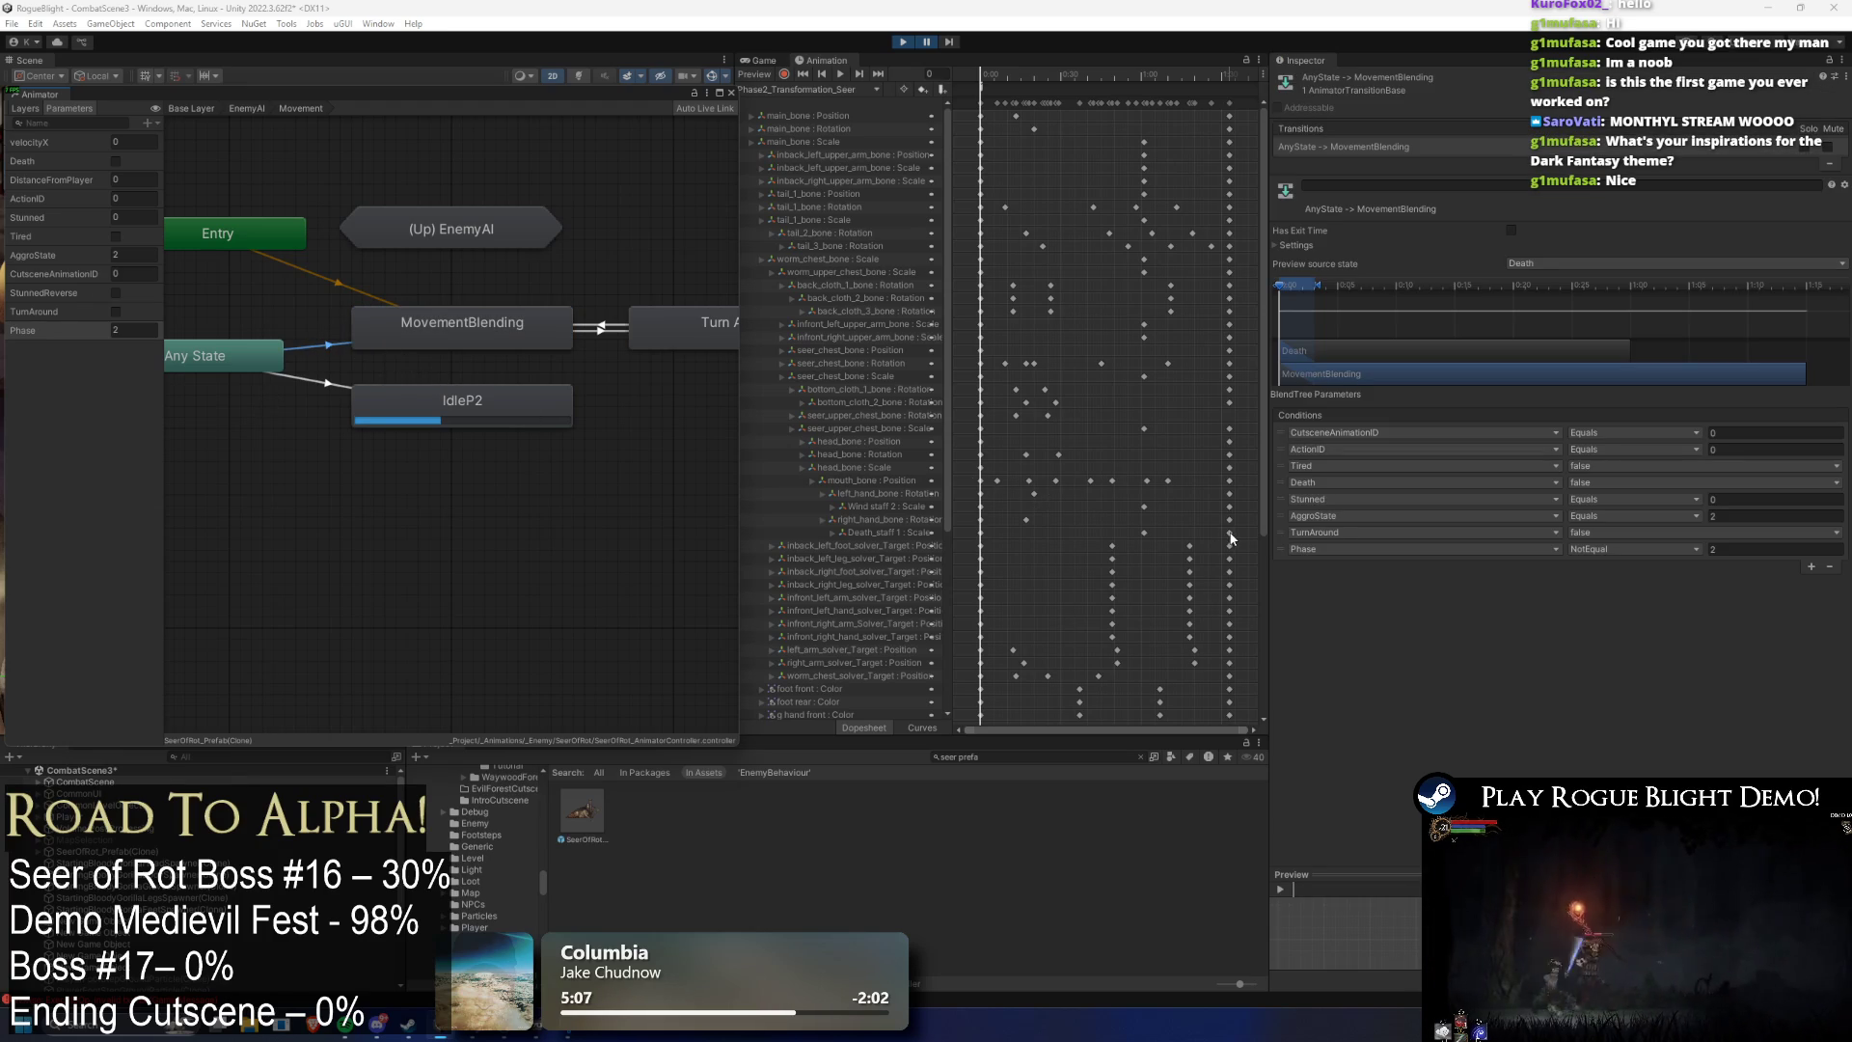
left_click(1606, 550)
left_click(1591, 596)
left_click(1712, 548)
type("2")
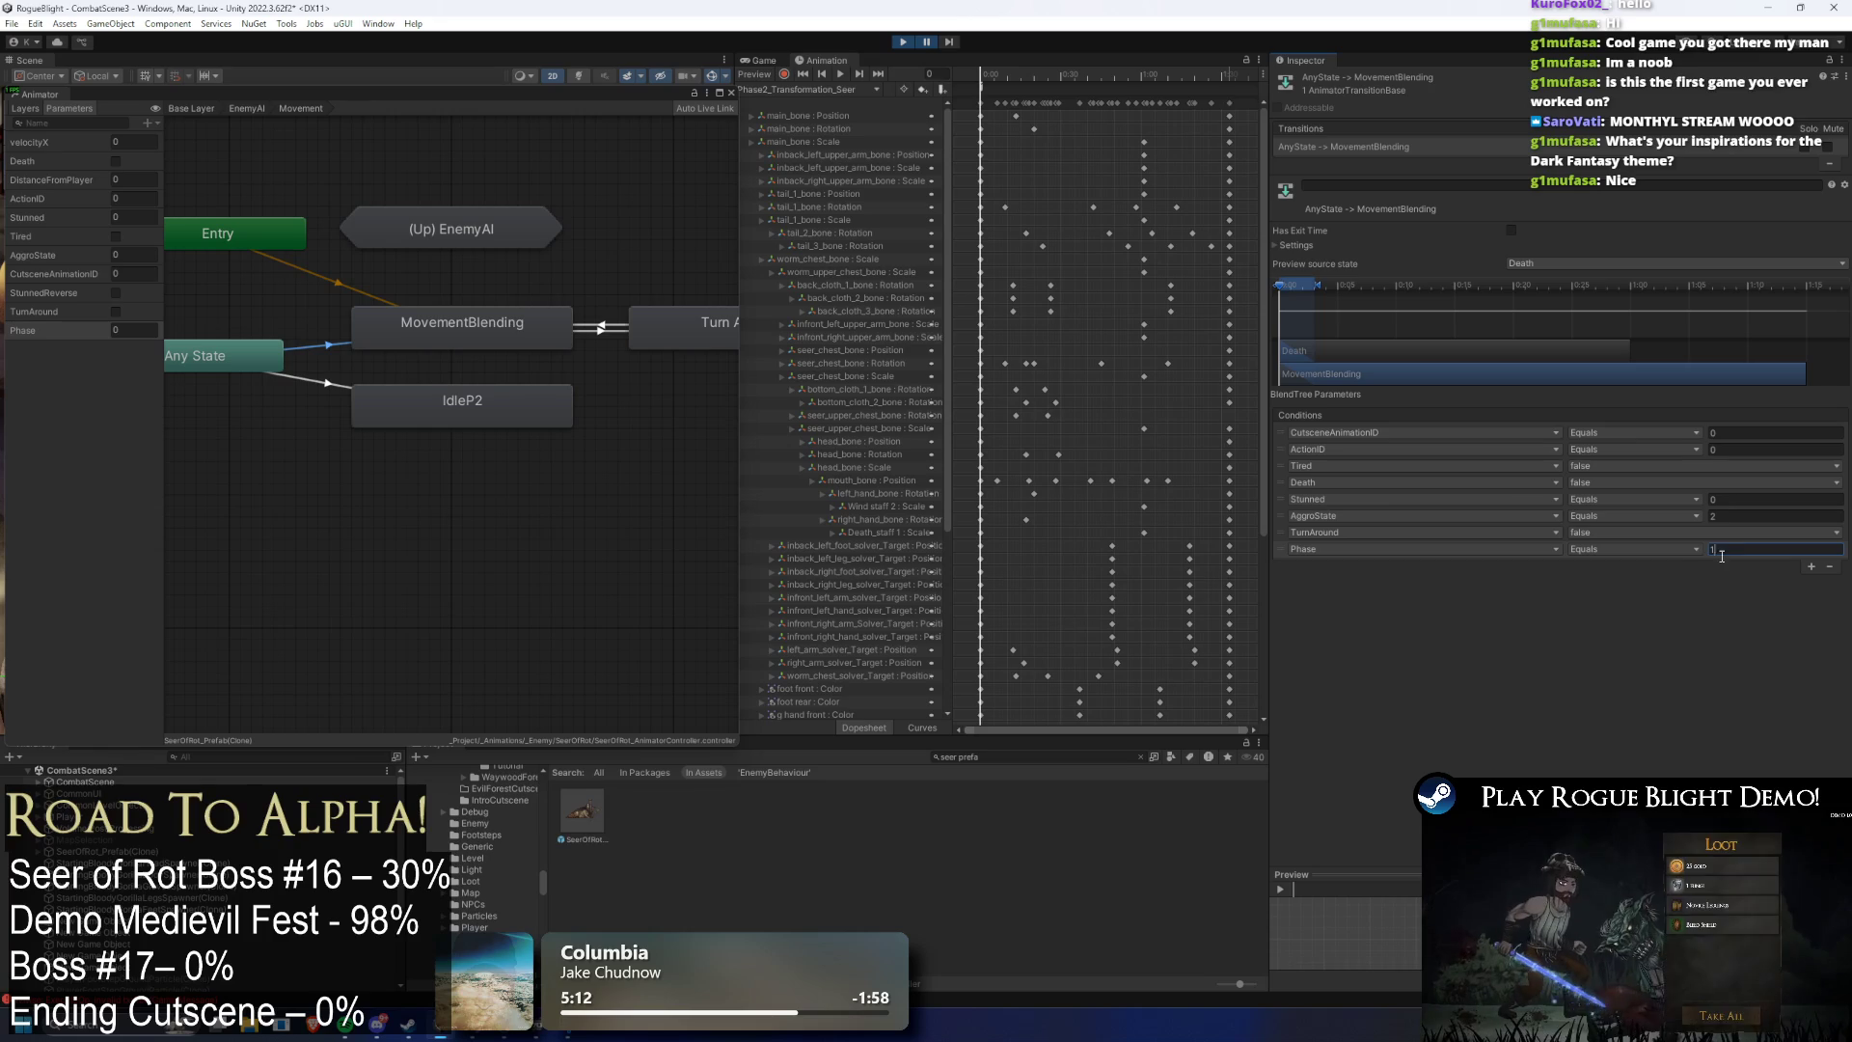
left_click(901, 43)
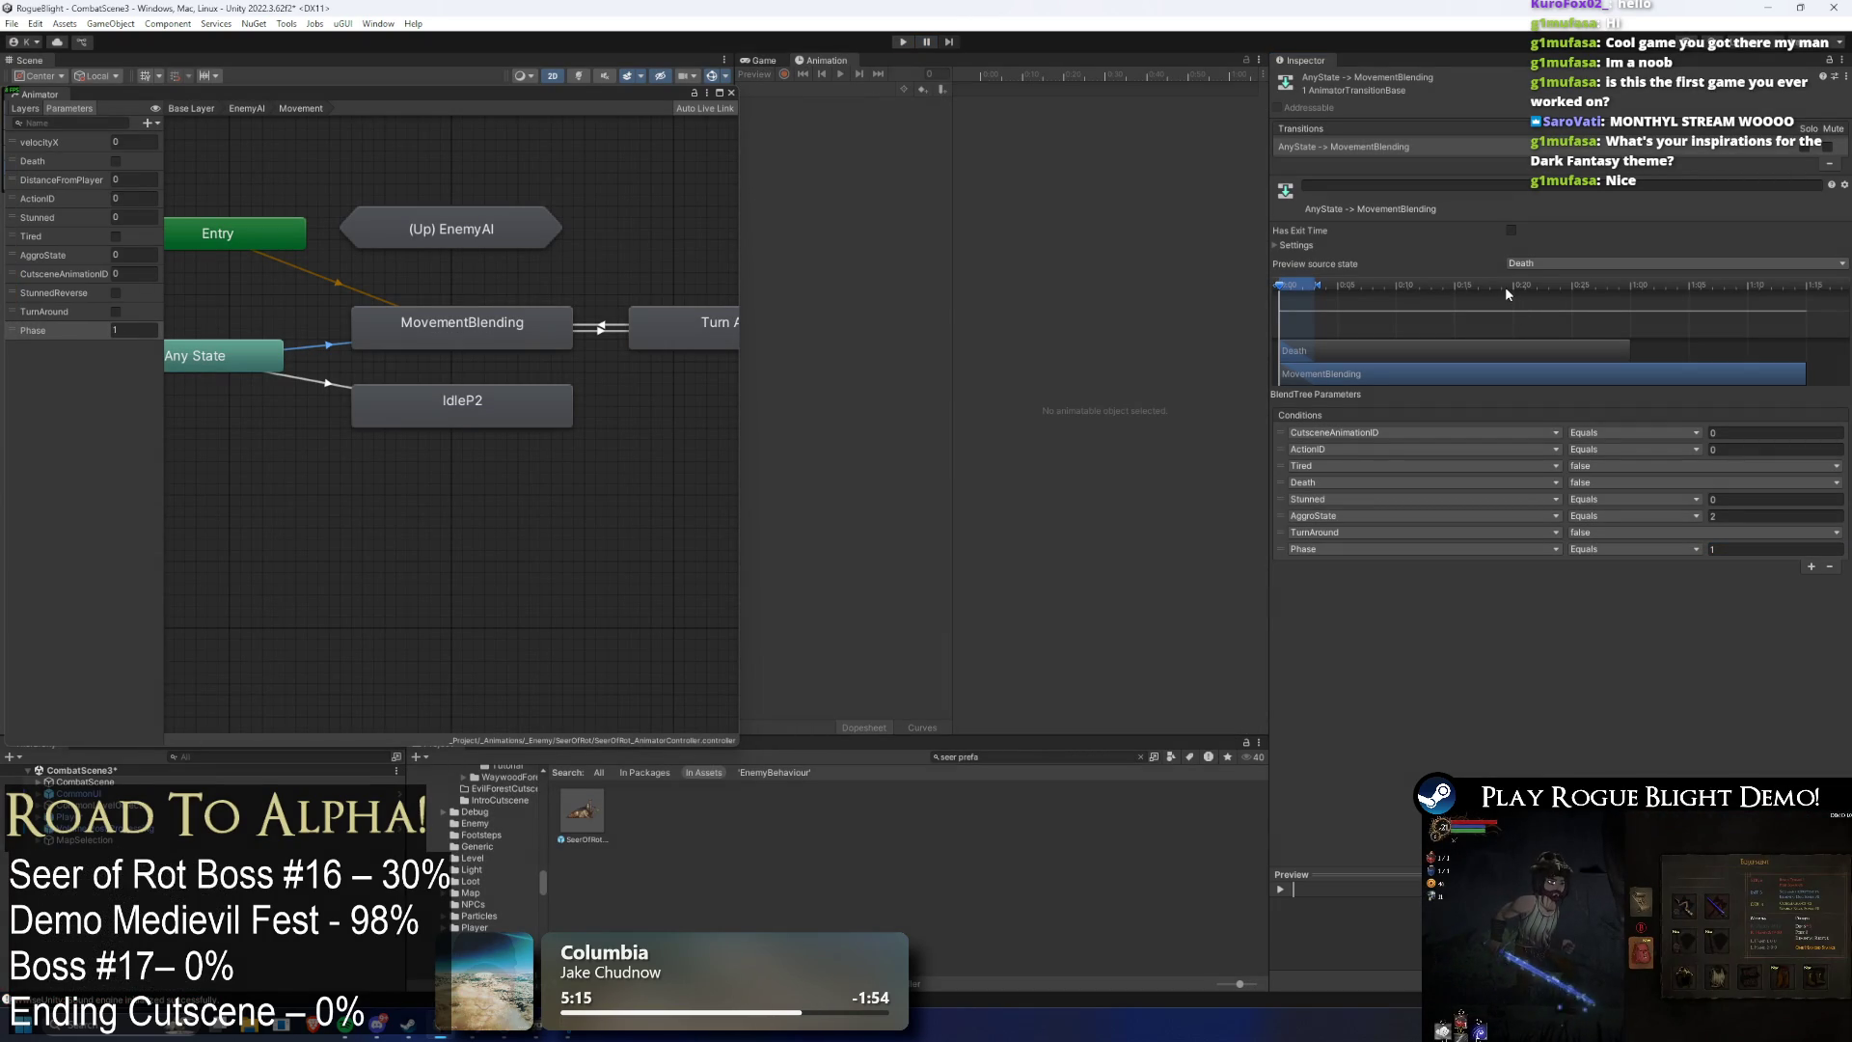
- Playtest the boss fight with the new Equals Phase condition, then pause
left_click(907, 42)
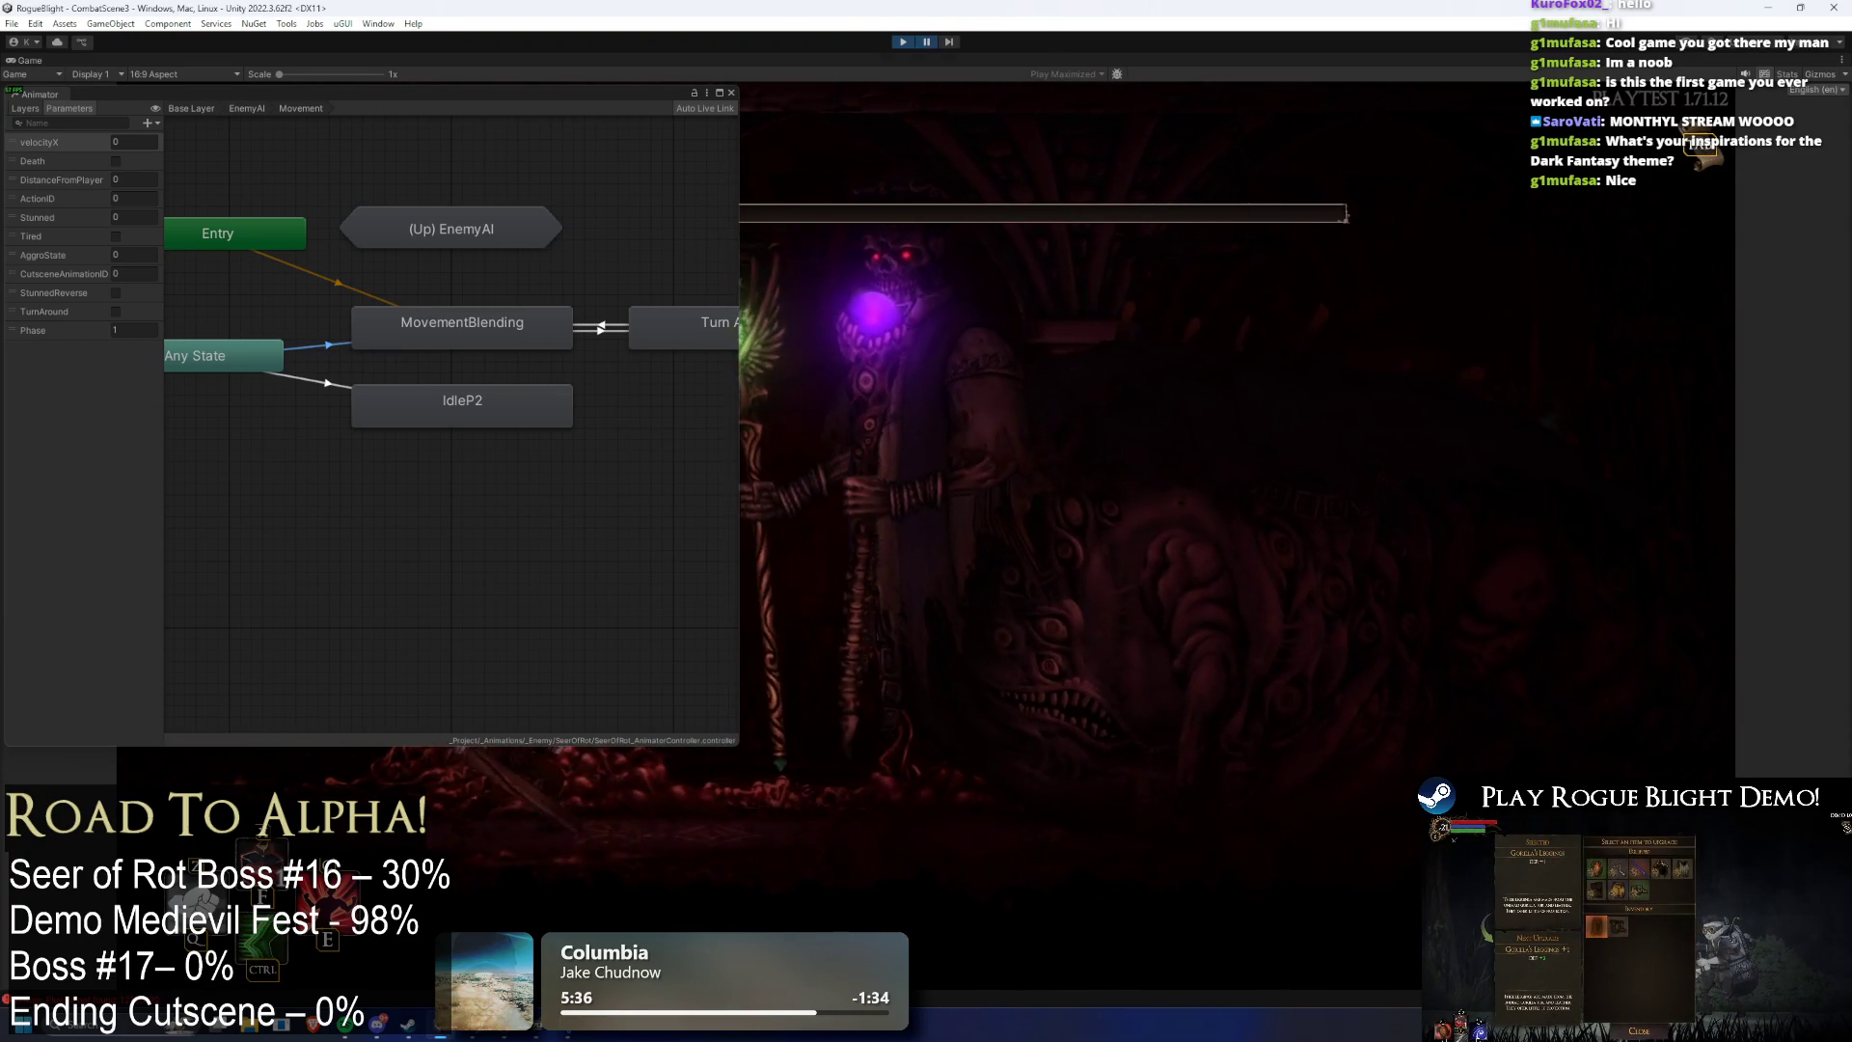
key("ctrl+shift+p")
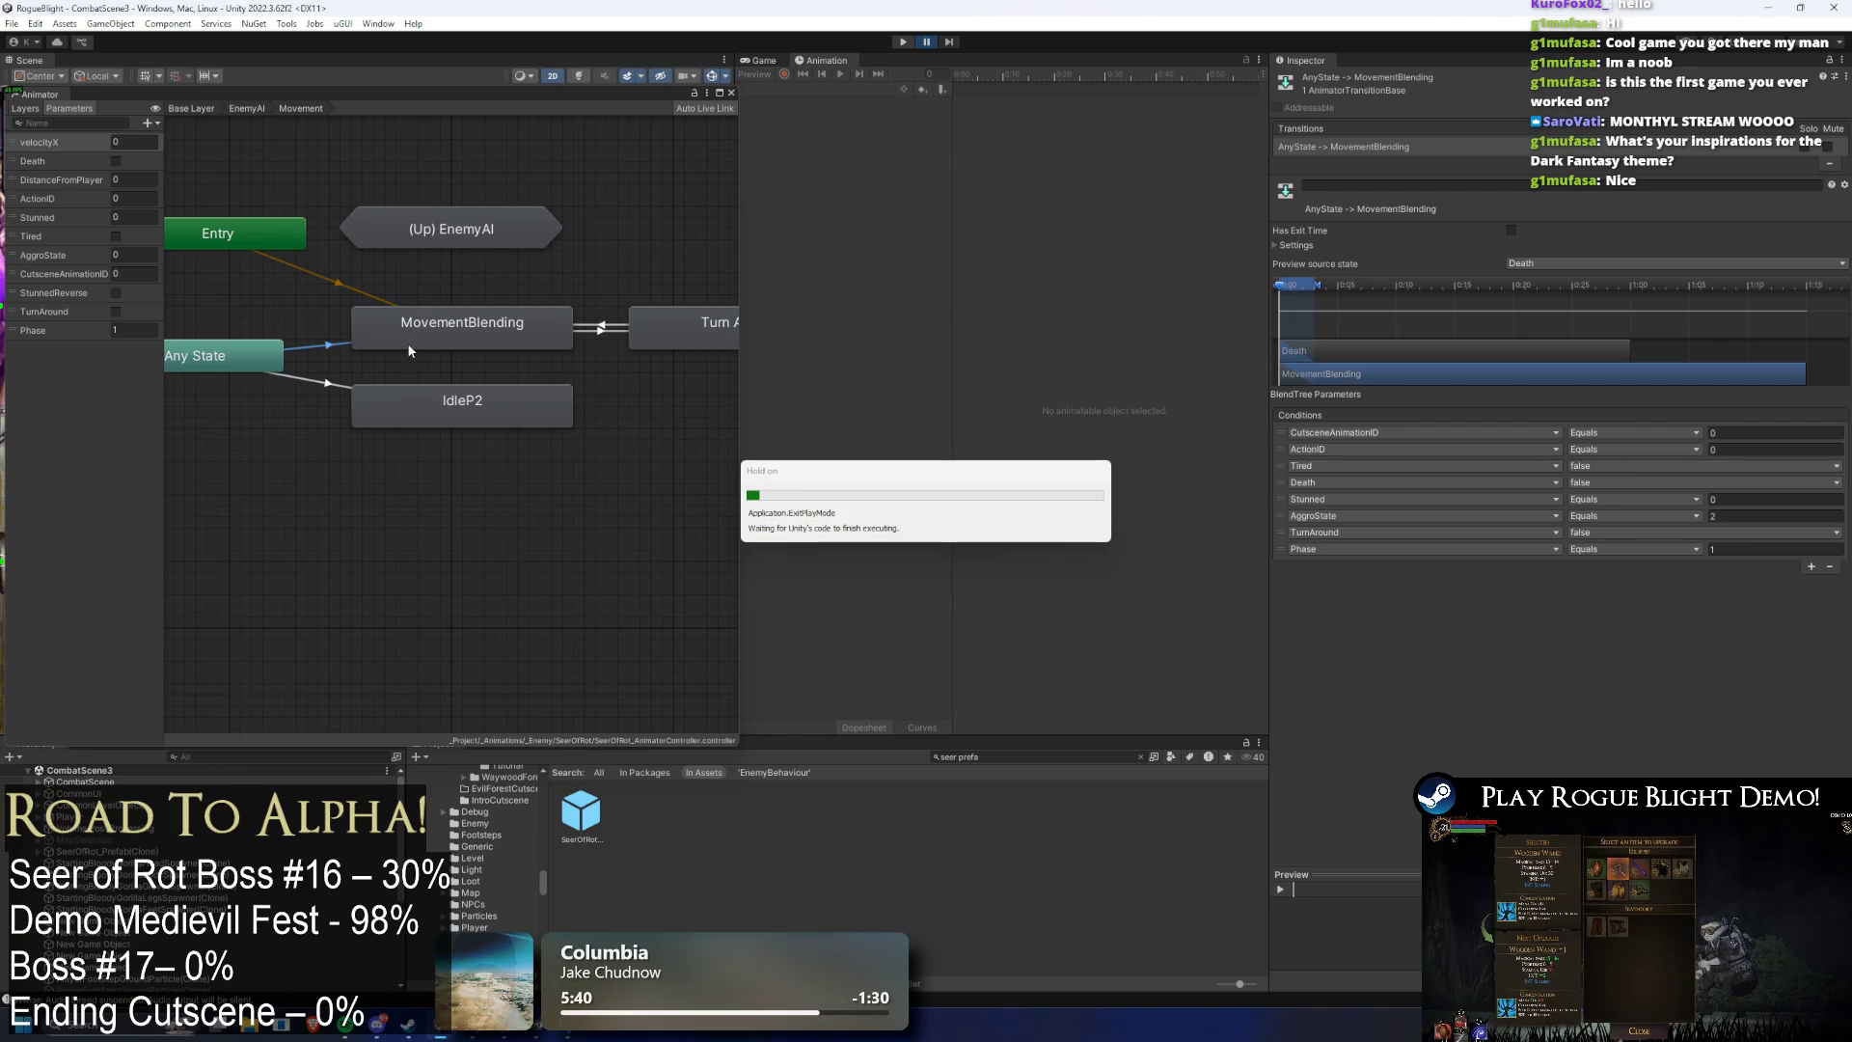
- Review the Any State→MovementBlending timing settings and the Any State→IdleP2 transition, then return to the Base Layer
left_click(252, 345)
left_click(328, 345)
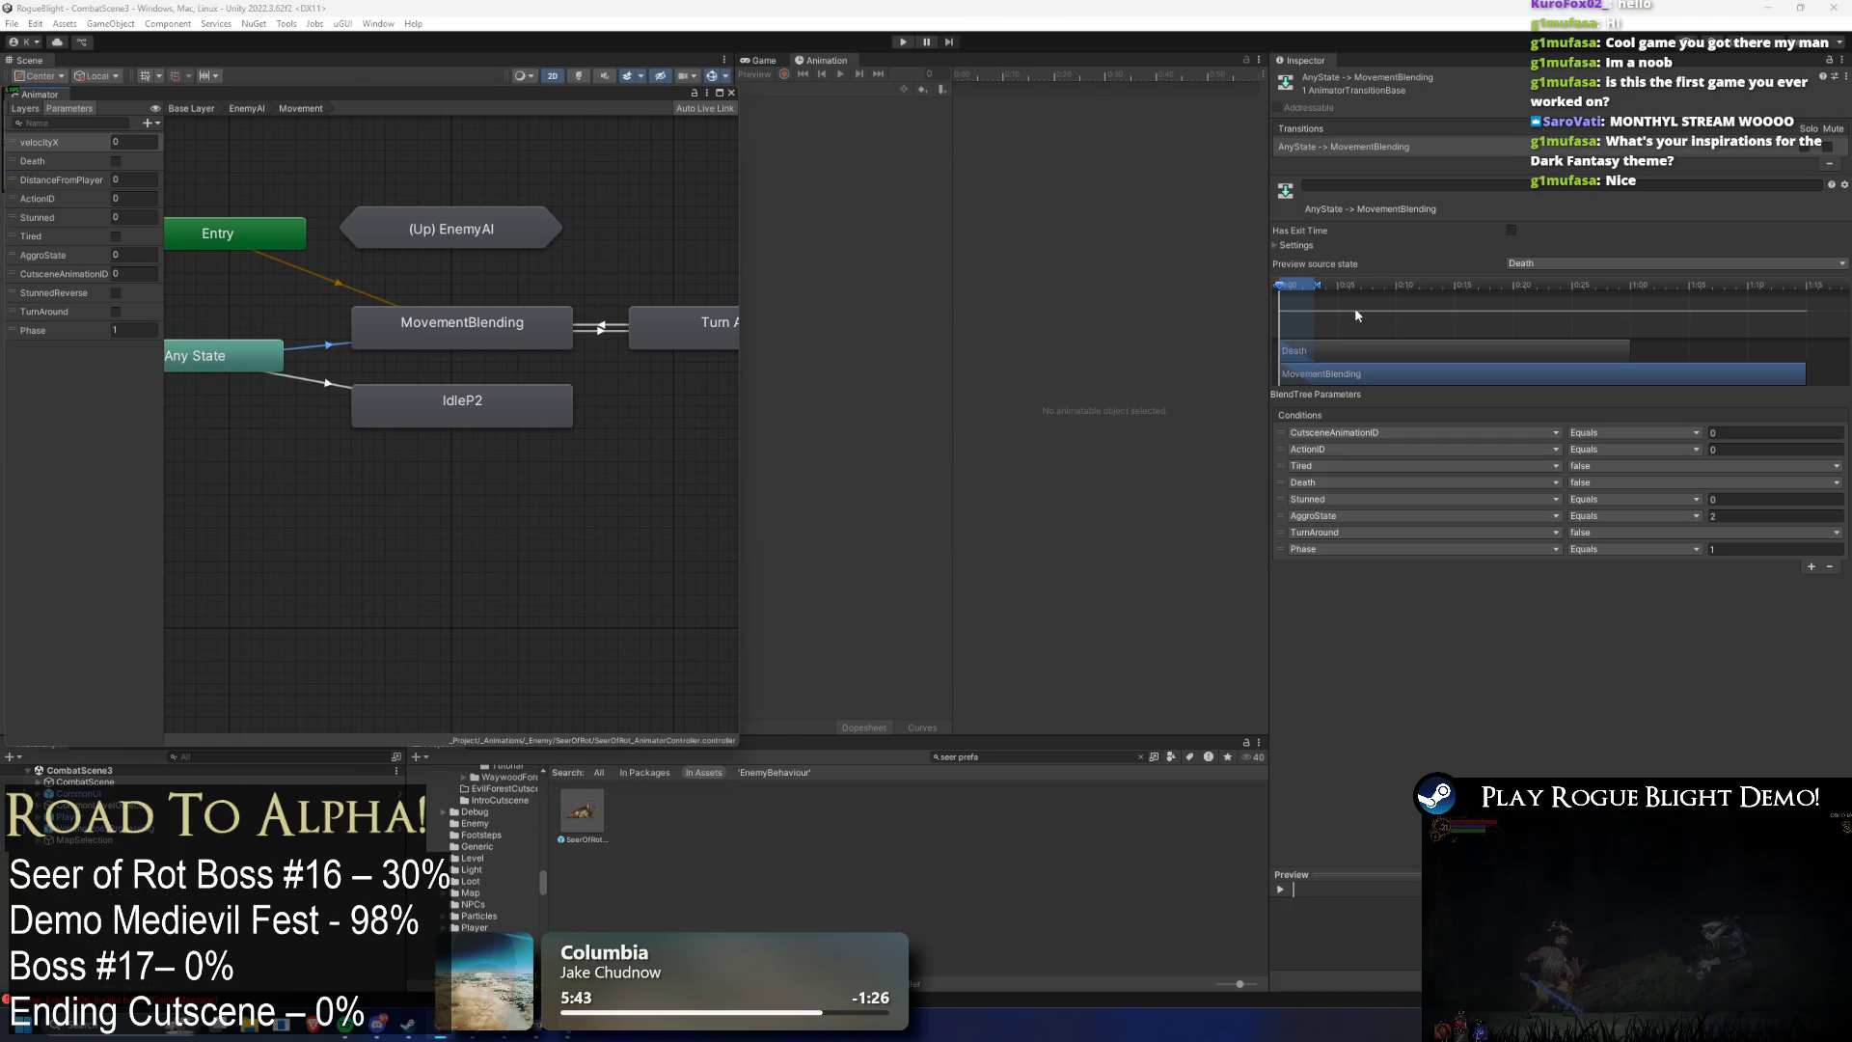
left_click(1310, 248)
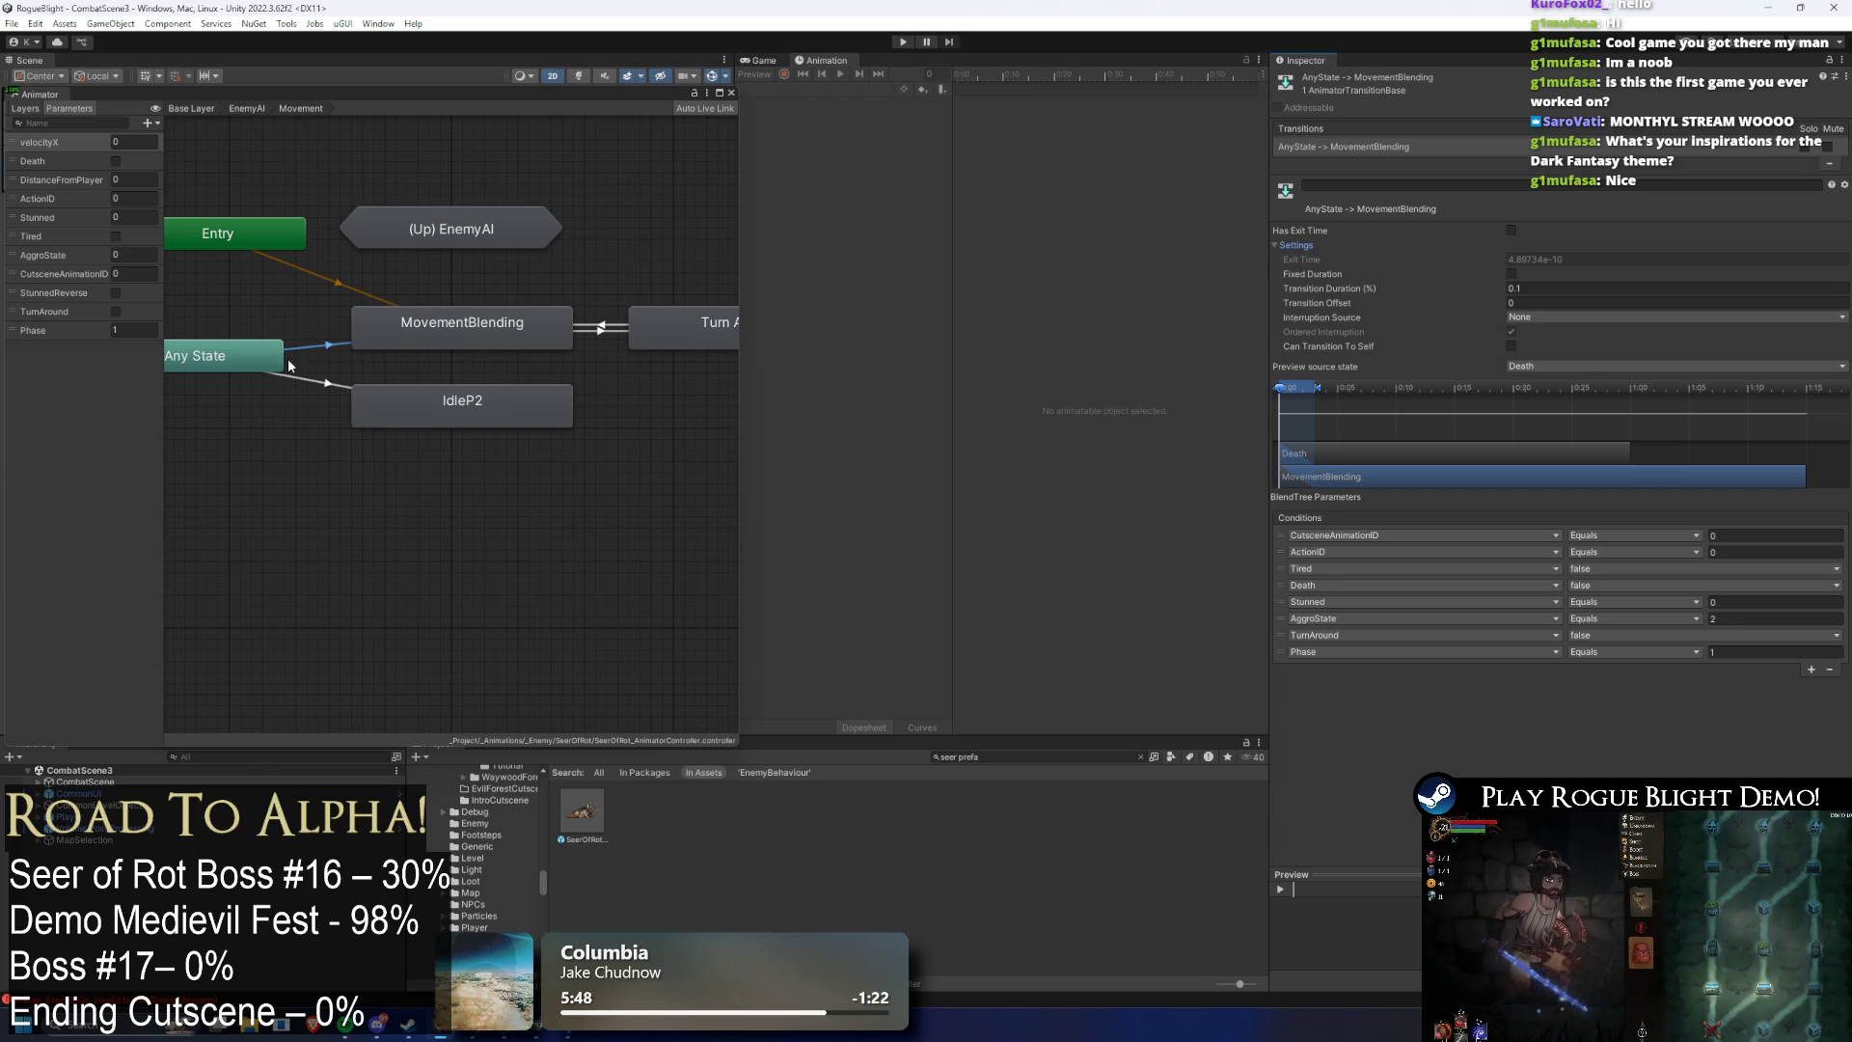
left_click(316, 376)
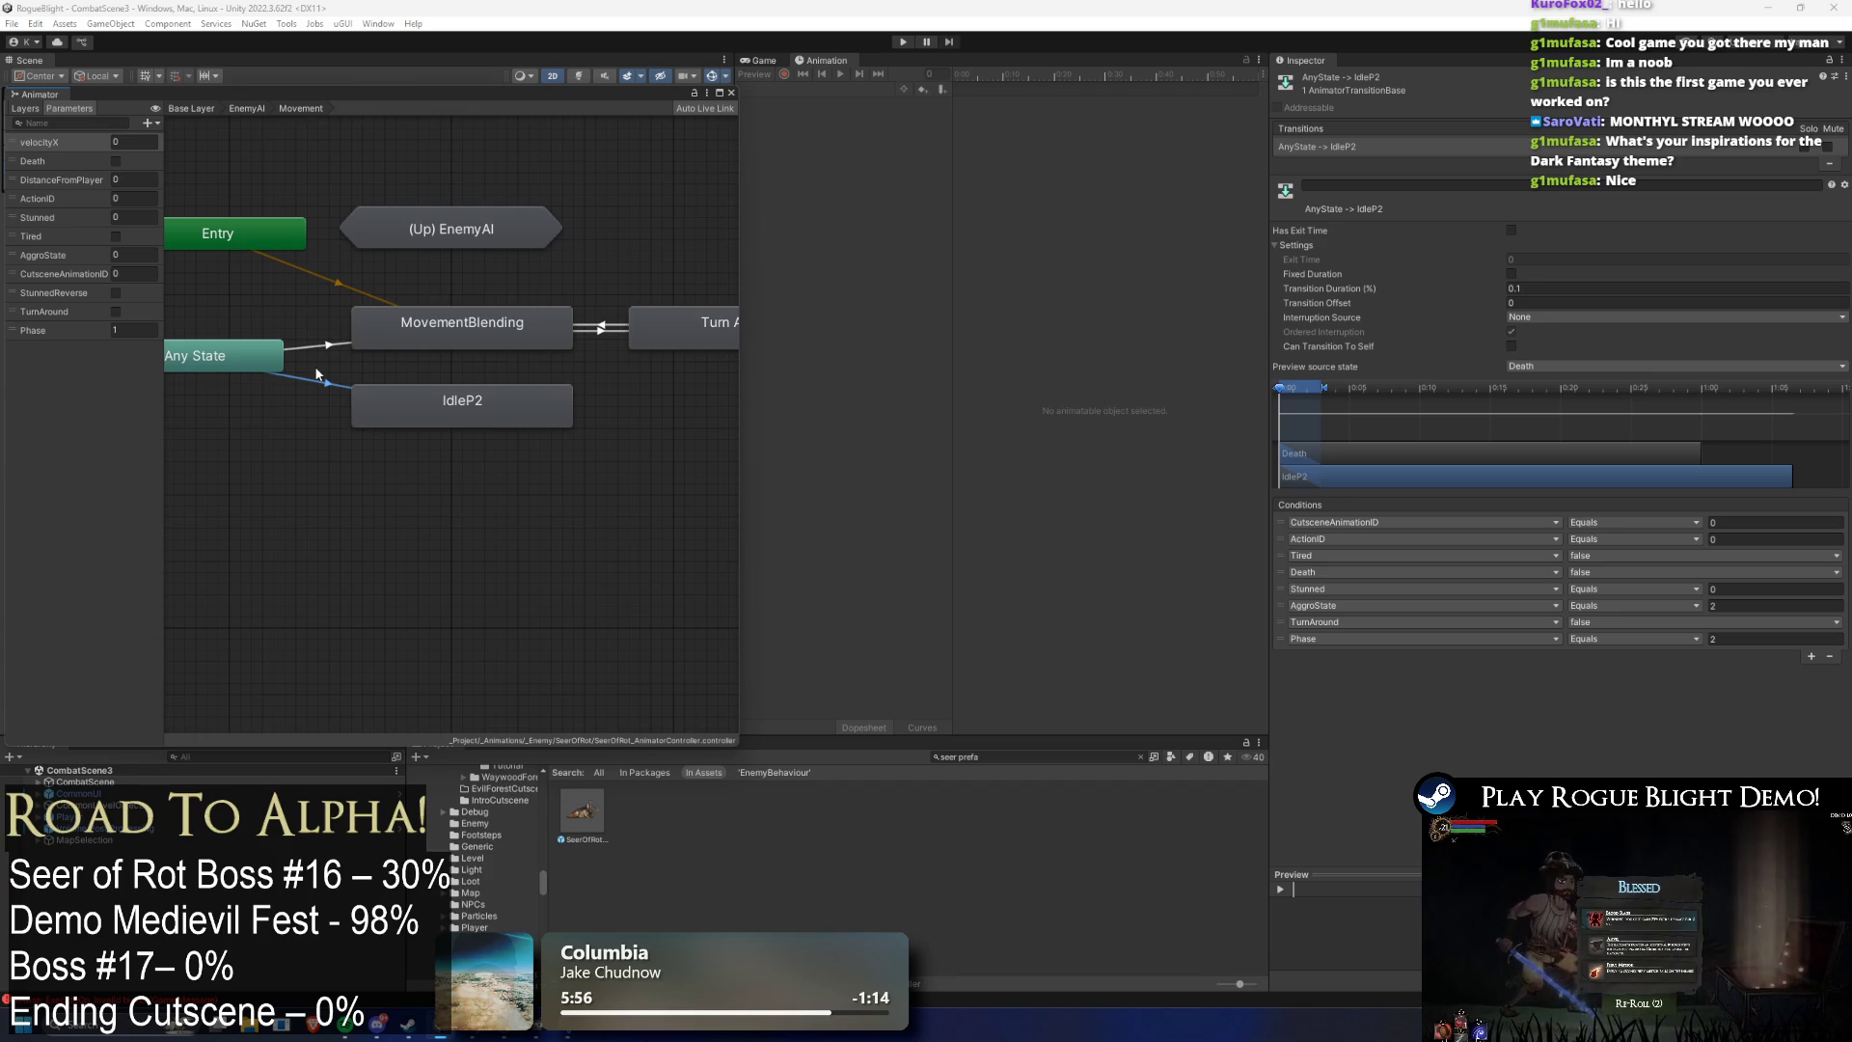
double_click(307, 314)
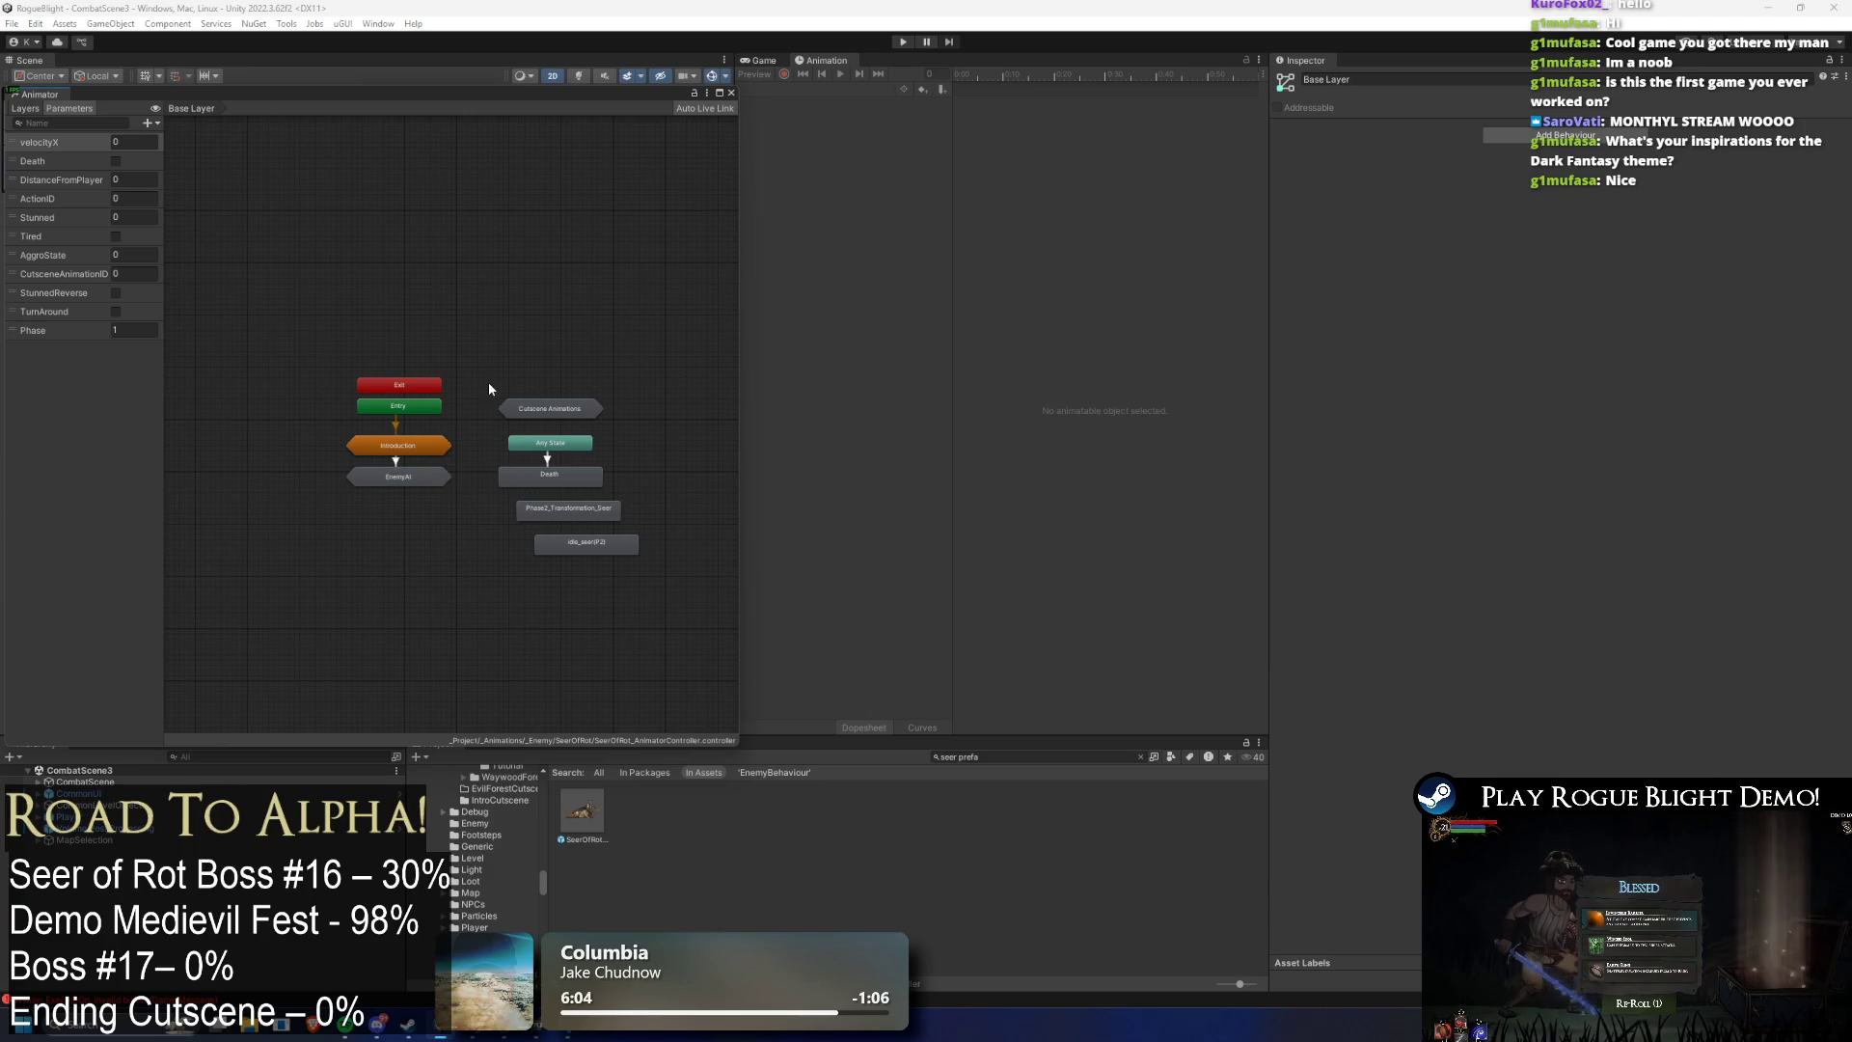
- Open EnemyAI > Actions and inspect Phase 2 Transformation's existing Exit and Tired transitions
double_click(417, 479)
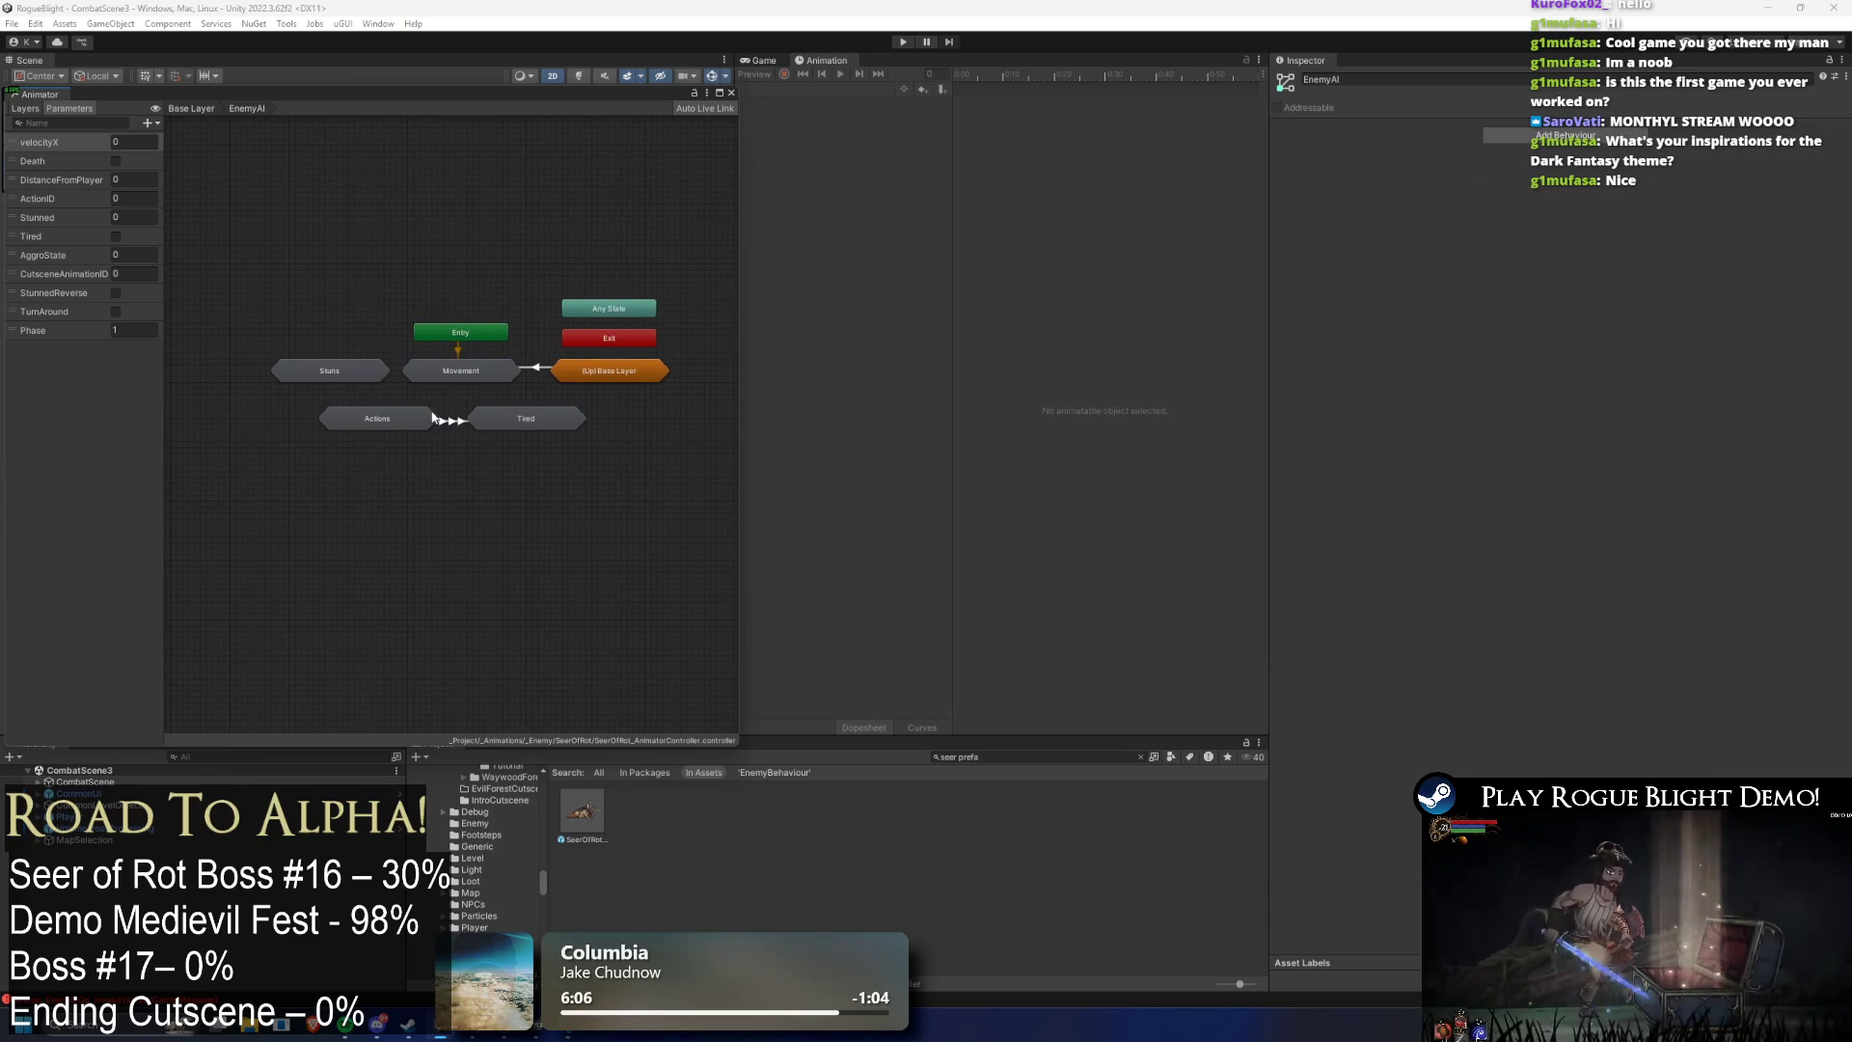
double_click(303, 406)
left_click_drag(419, 334, 470, 267)
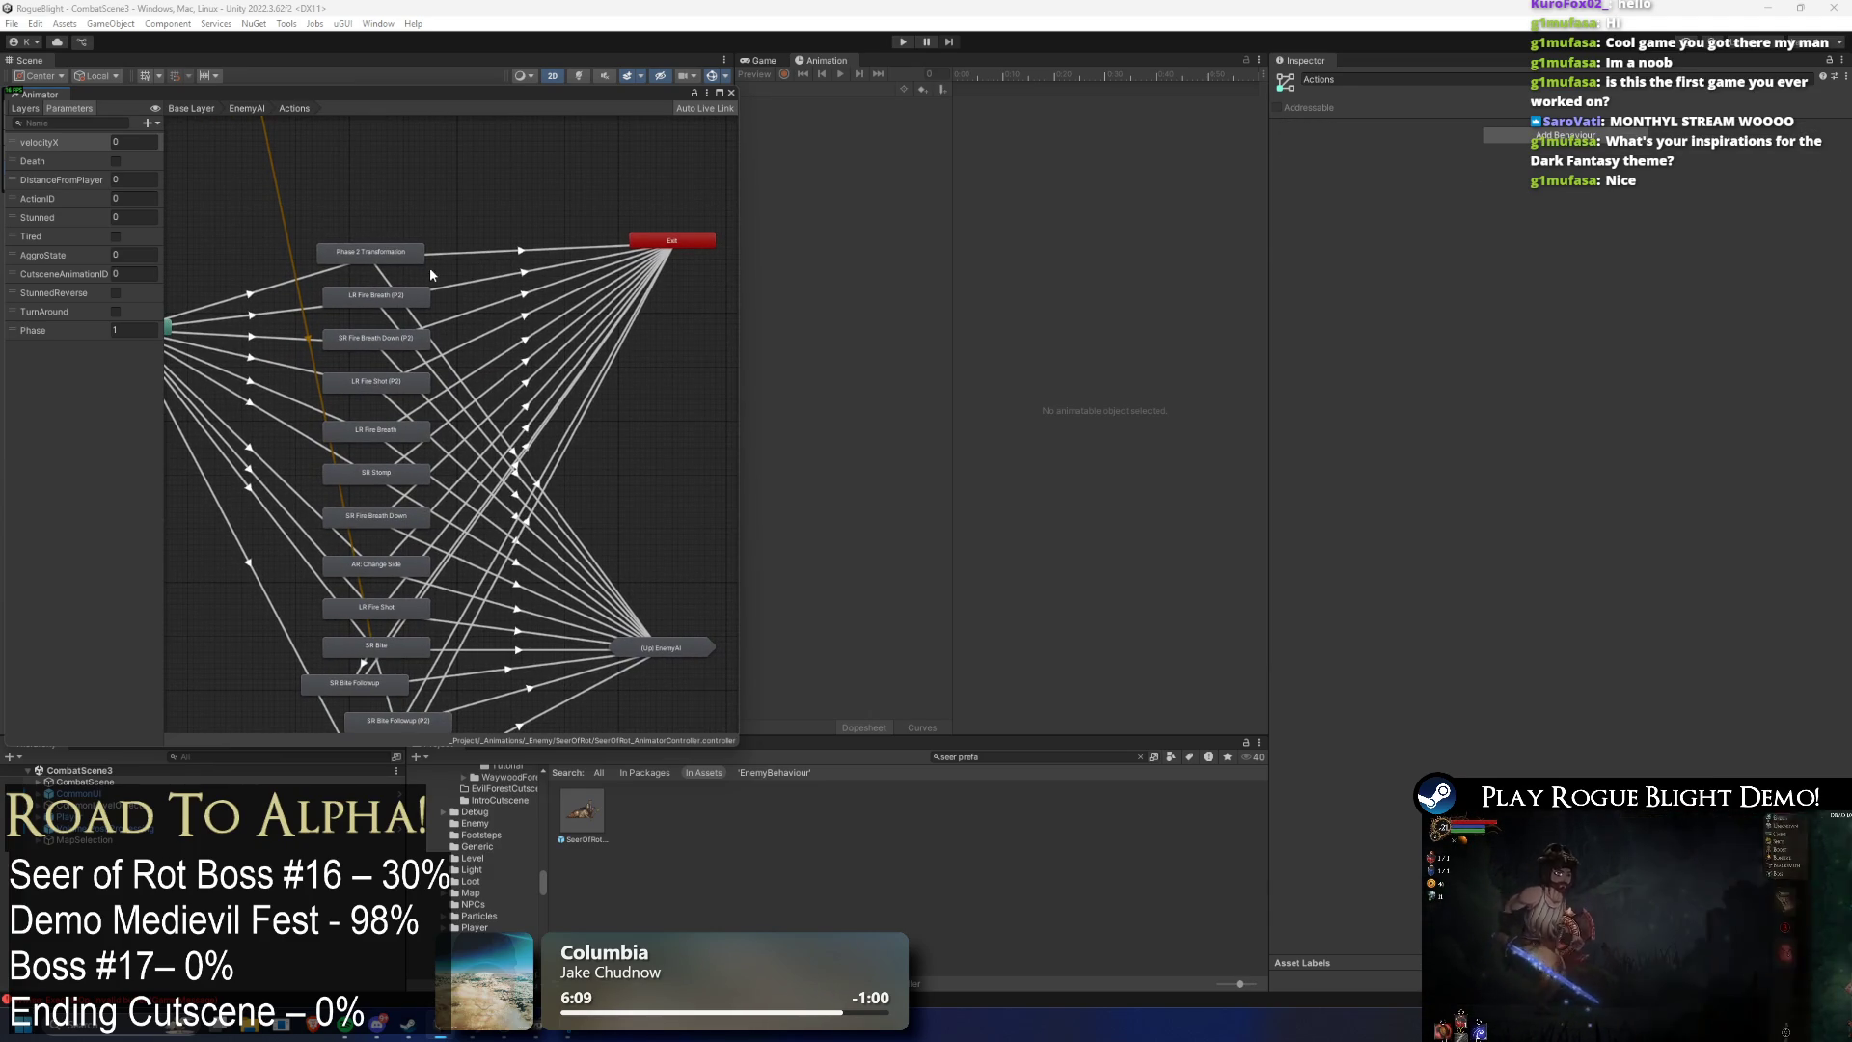
left_click(467, 252)
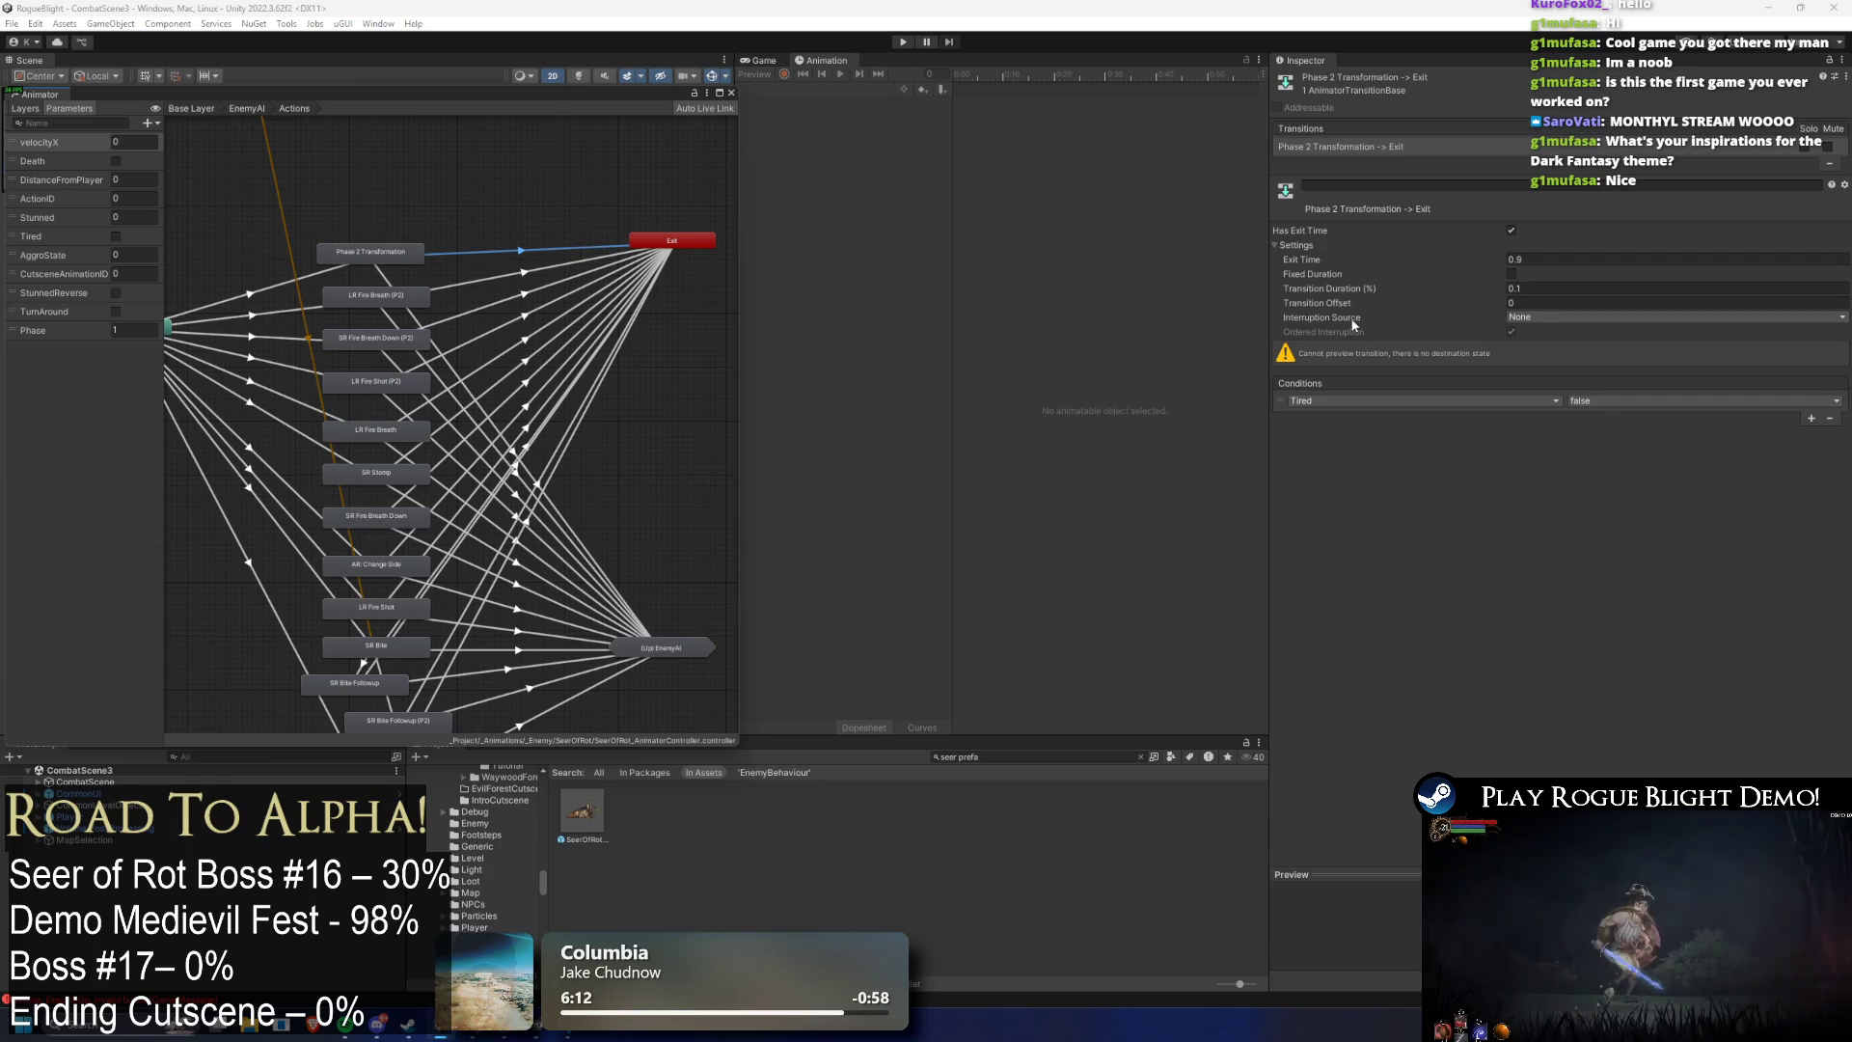
left_click(384, 284)
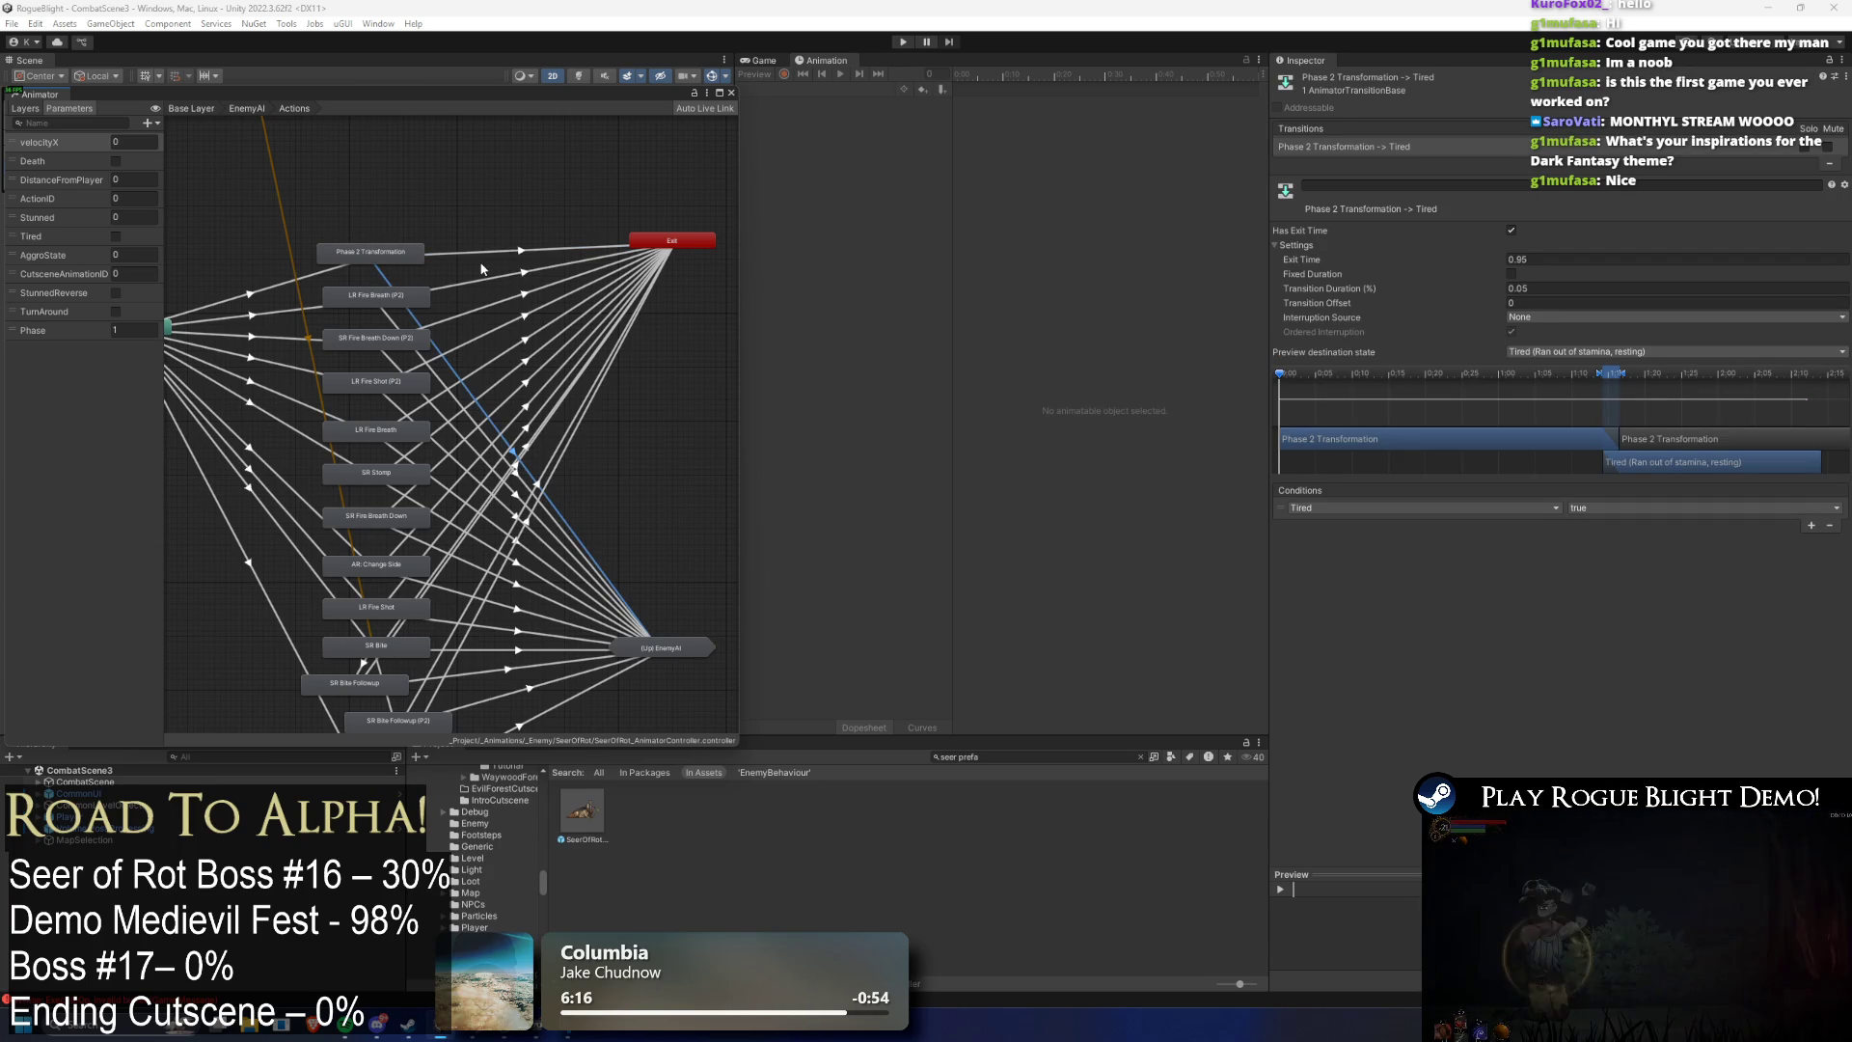
- Create a transition from Phase 2 Transformation to the EnemyAI Movement state machine
right_click(395, 258)
left_click(429, 266)
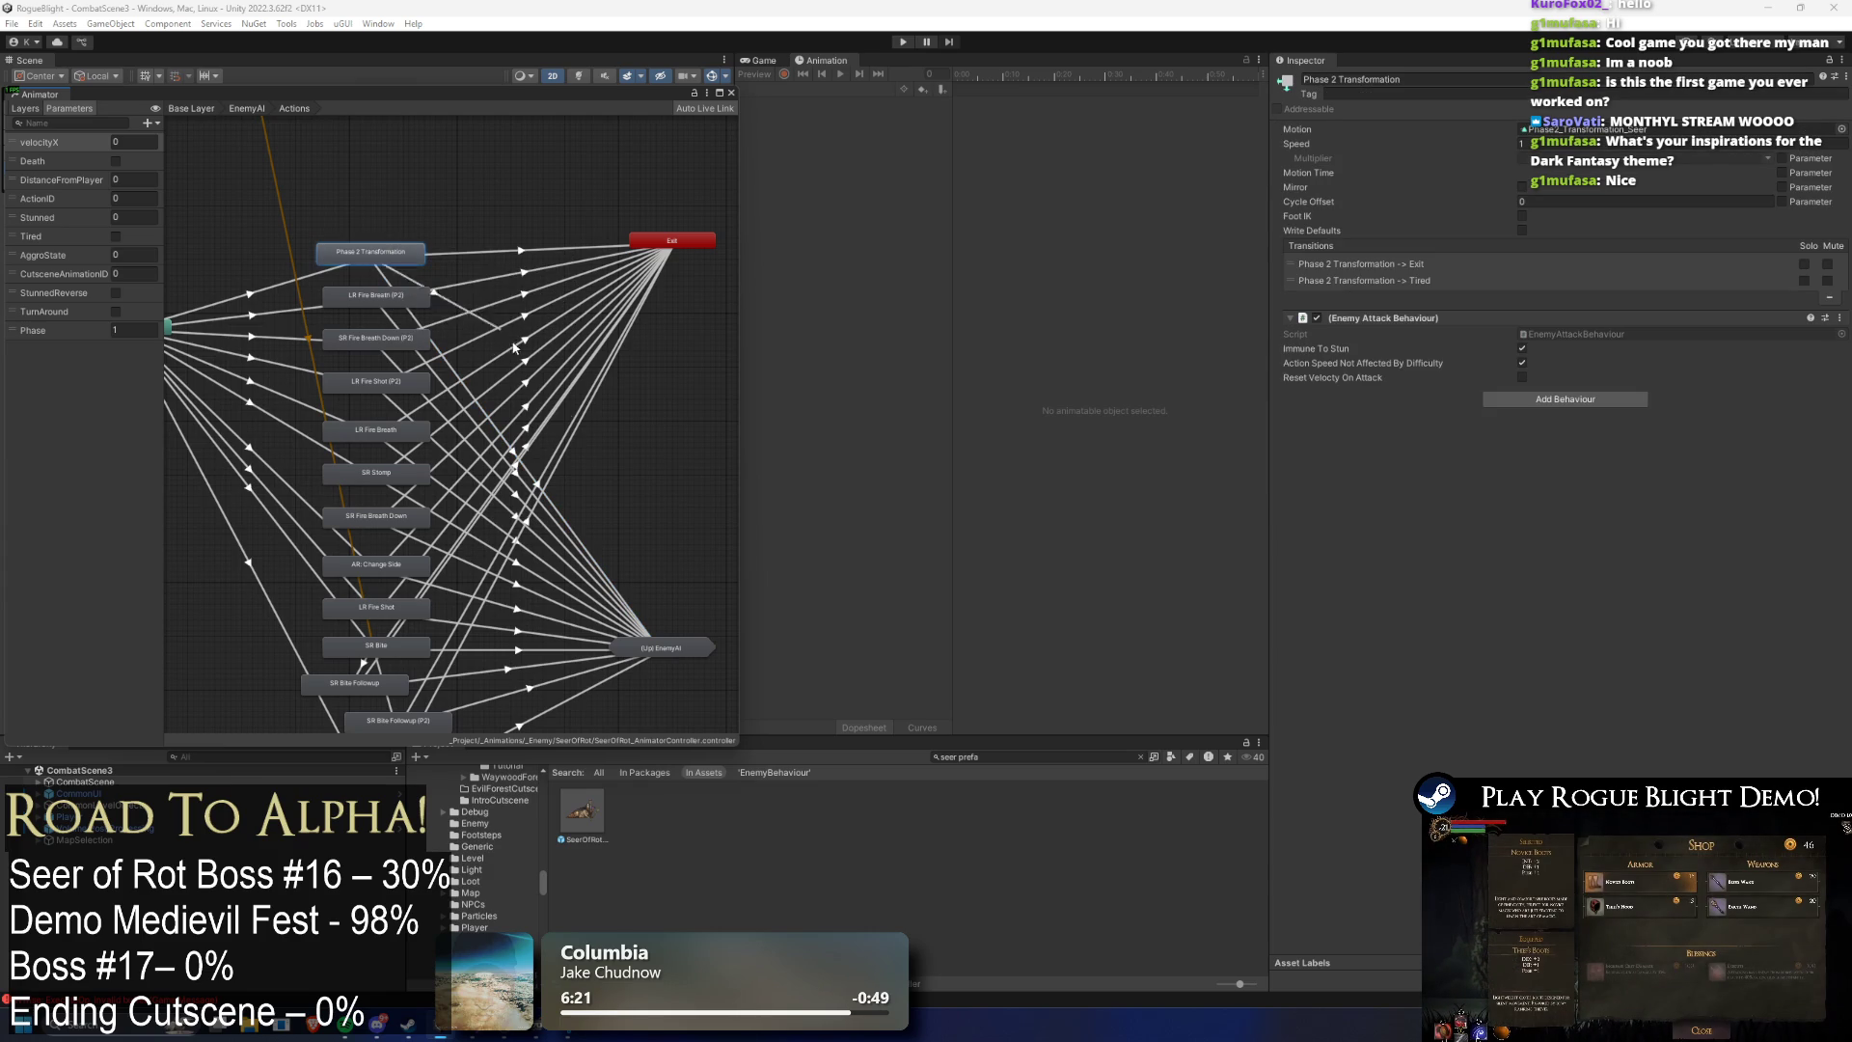
left_click(666, 648)
mouse_move(727, 676)
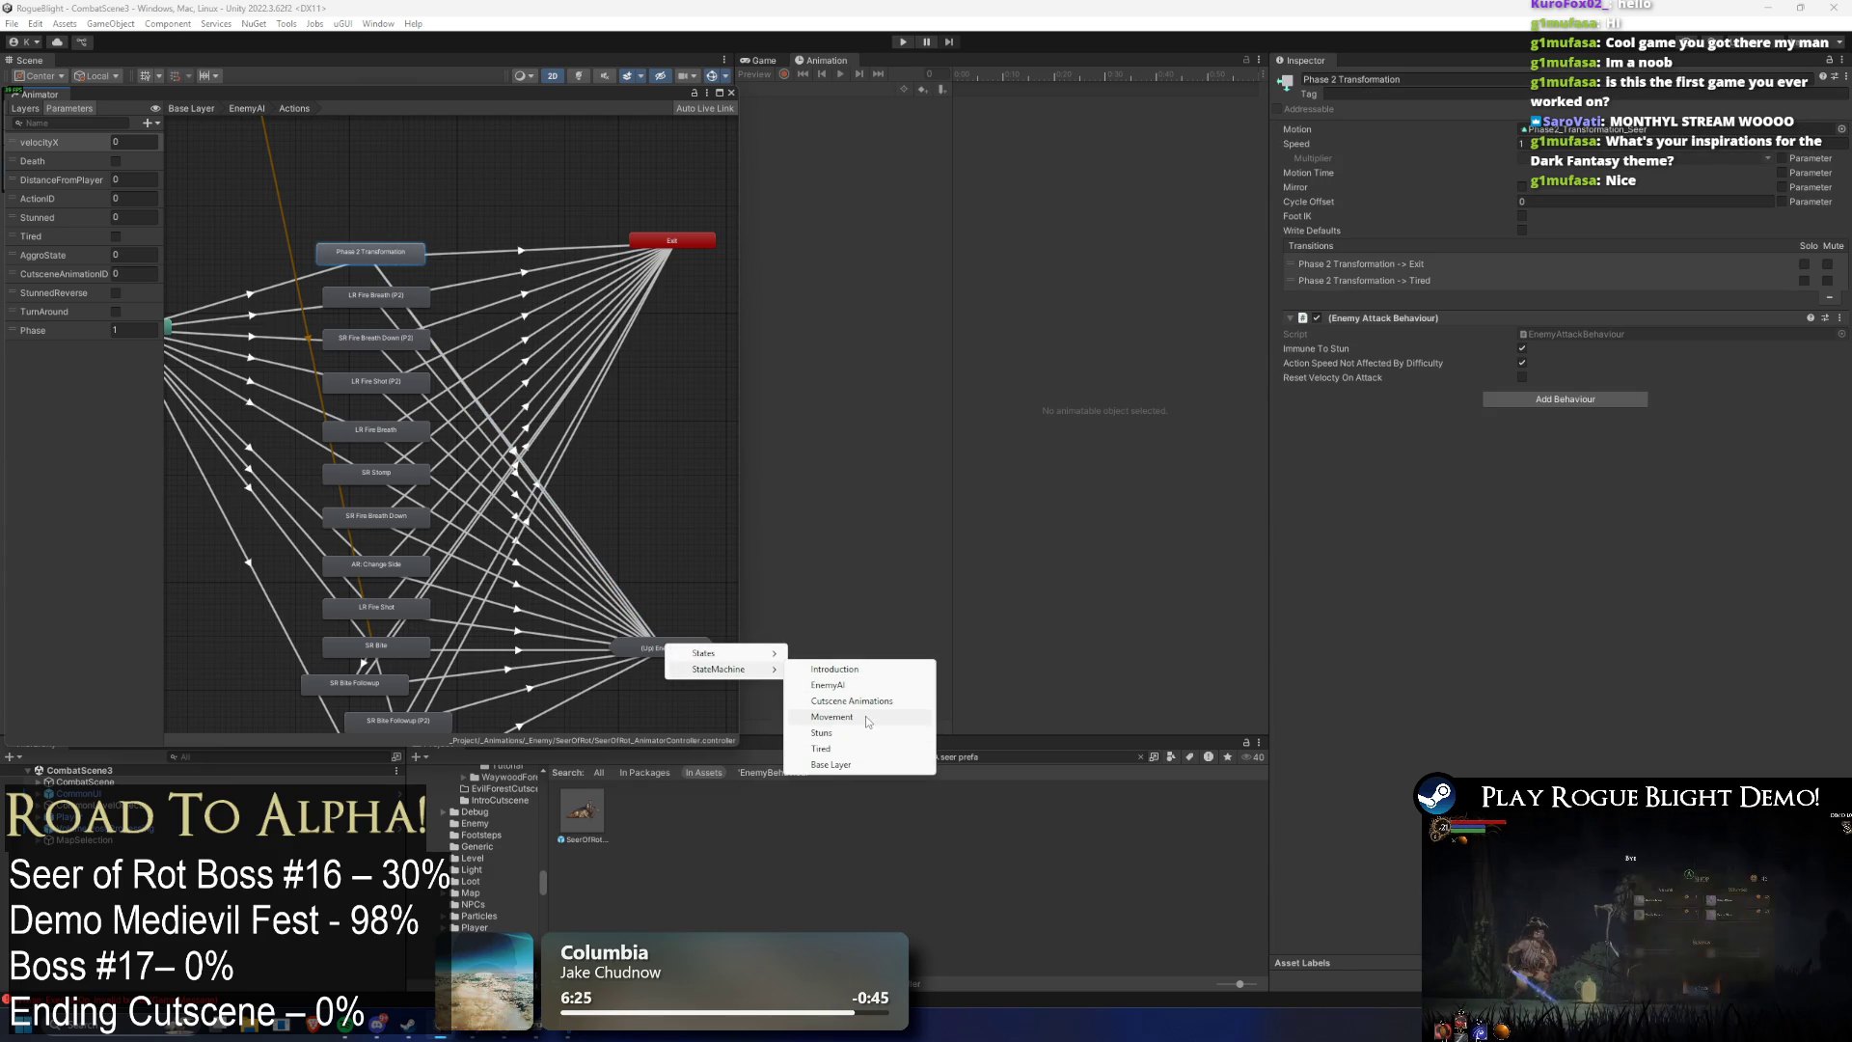
left_click(832, 716)
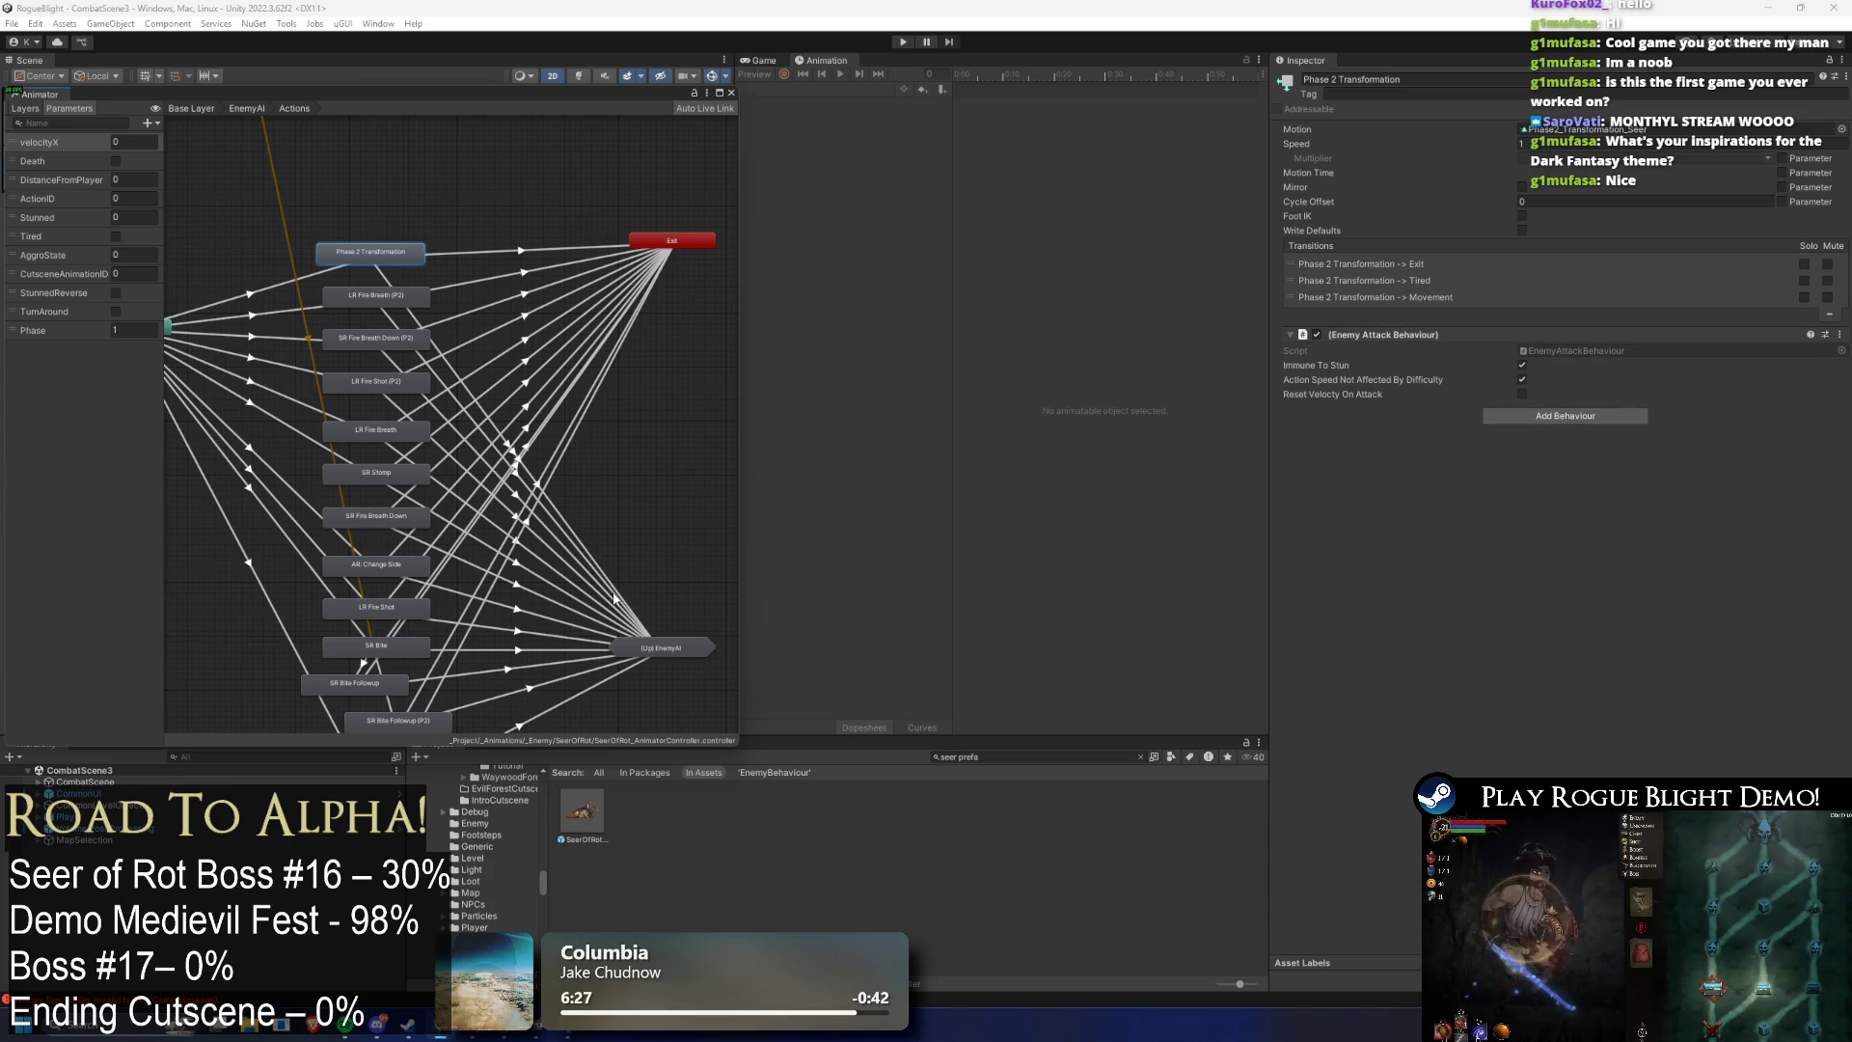
left_click(390, 285)
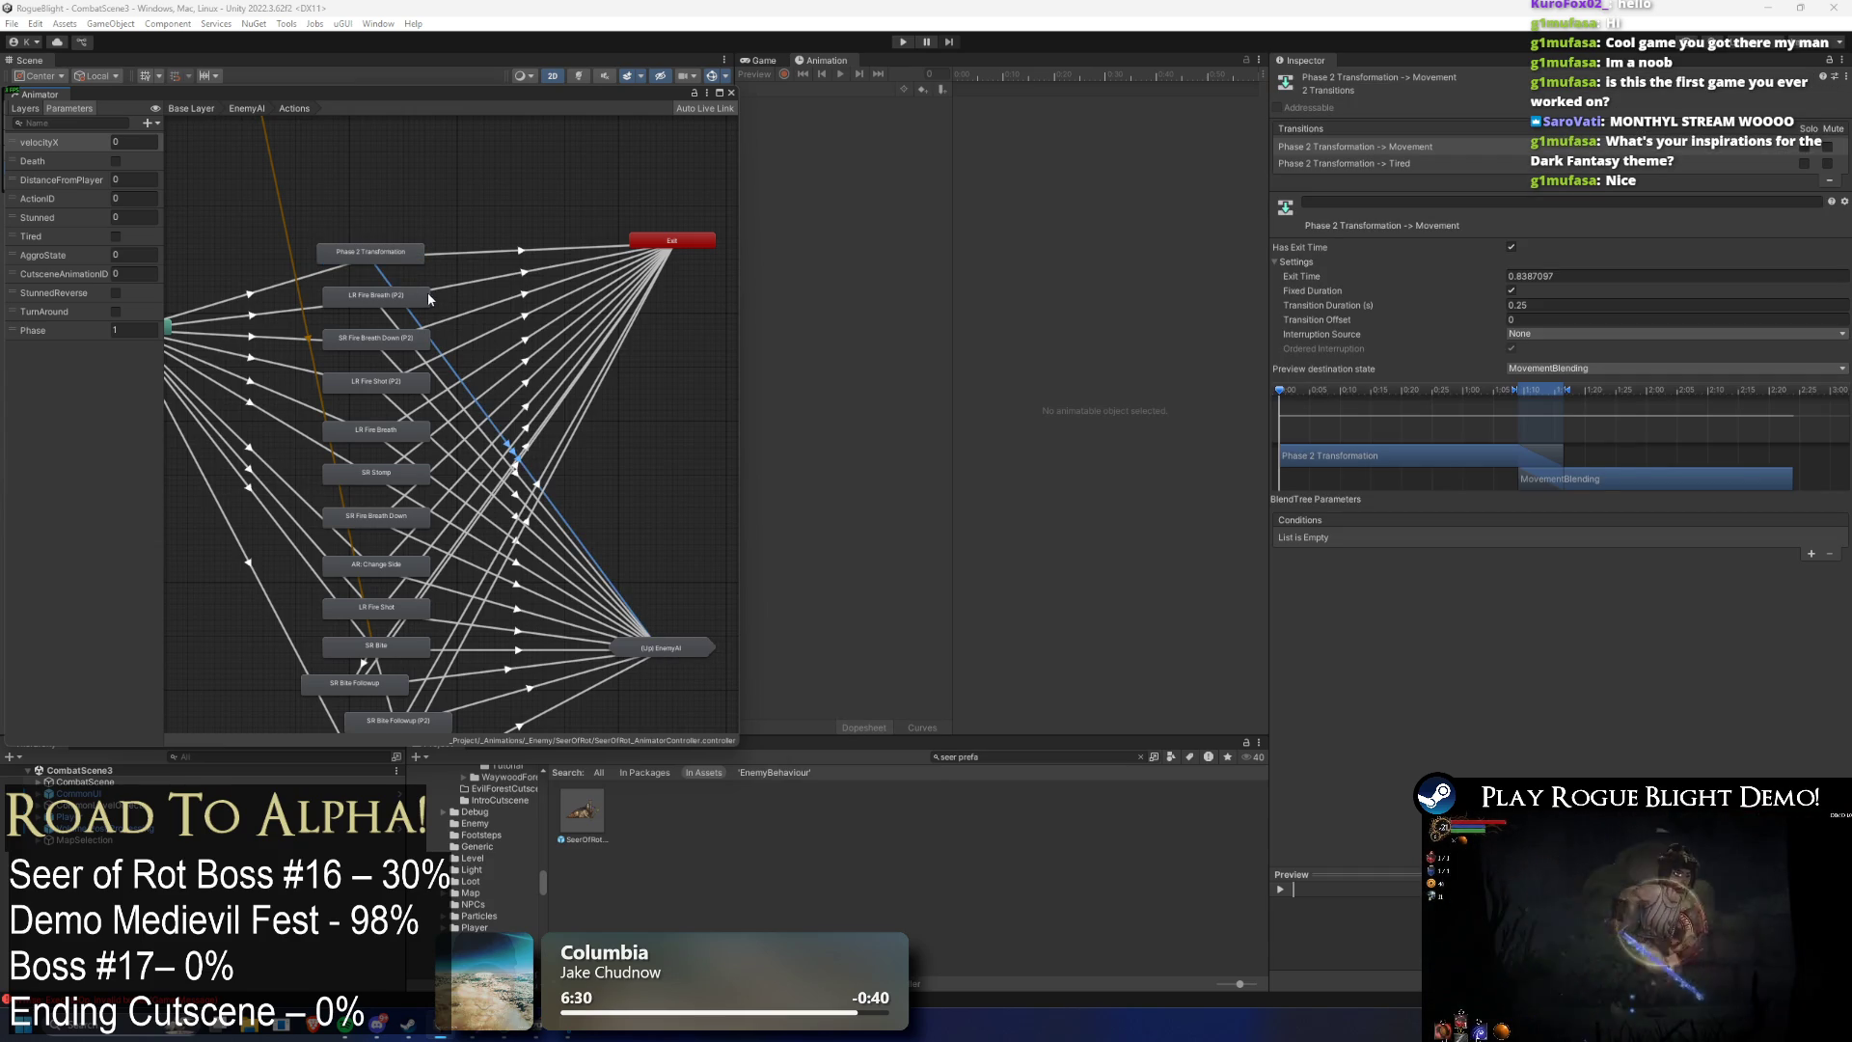
- Add a transition from Phase 2 Transformation to EnemyAI > Movement > IdleP2
left_click(391, 254)
right_click(406, 259)
left_click(407, 269)
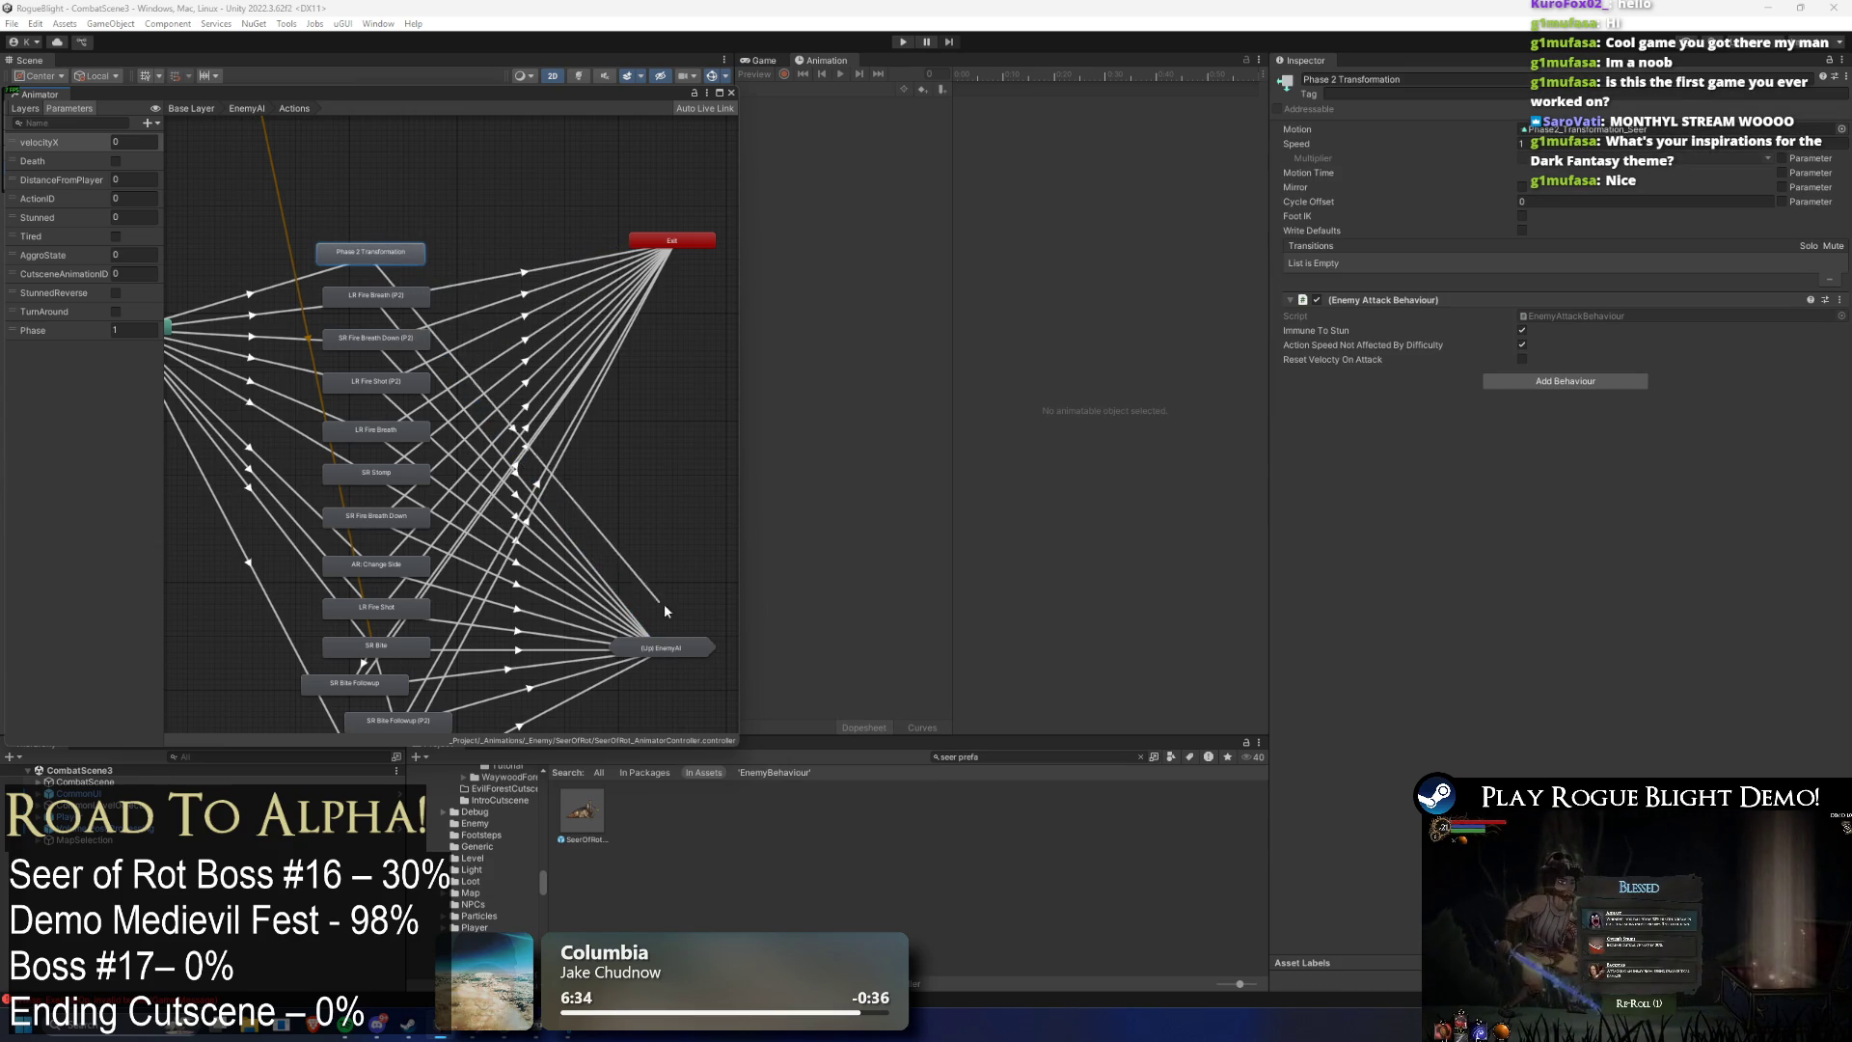
left_click(662, 647)
mouse_move(728, 676)
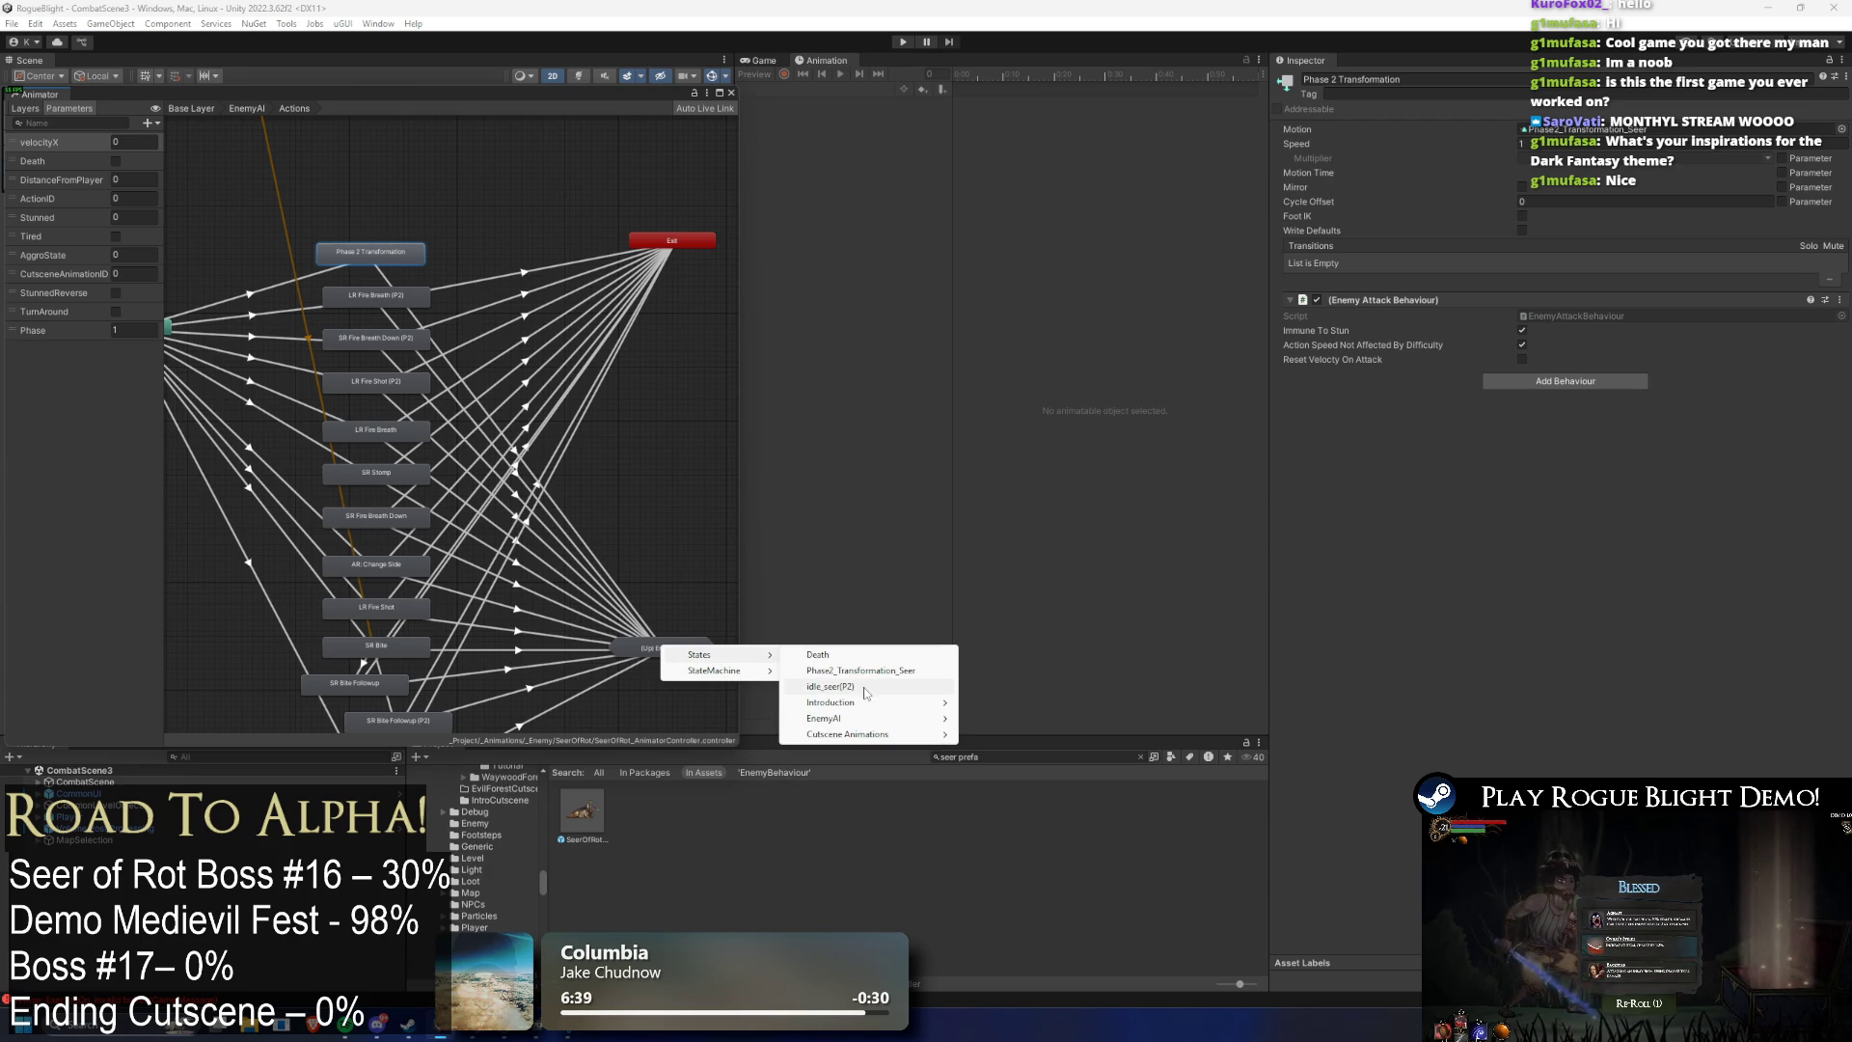
mouse_move(856, 725)
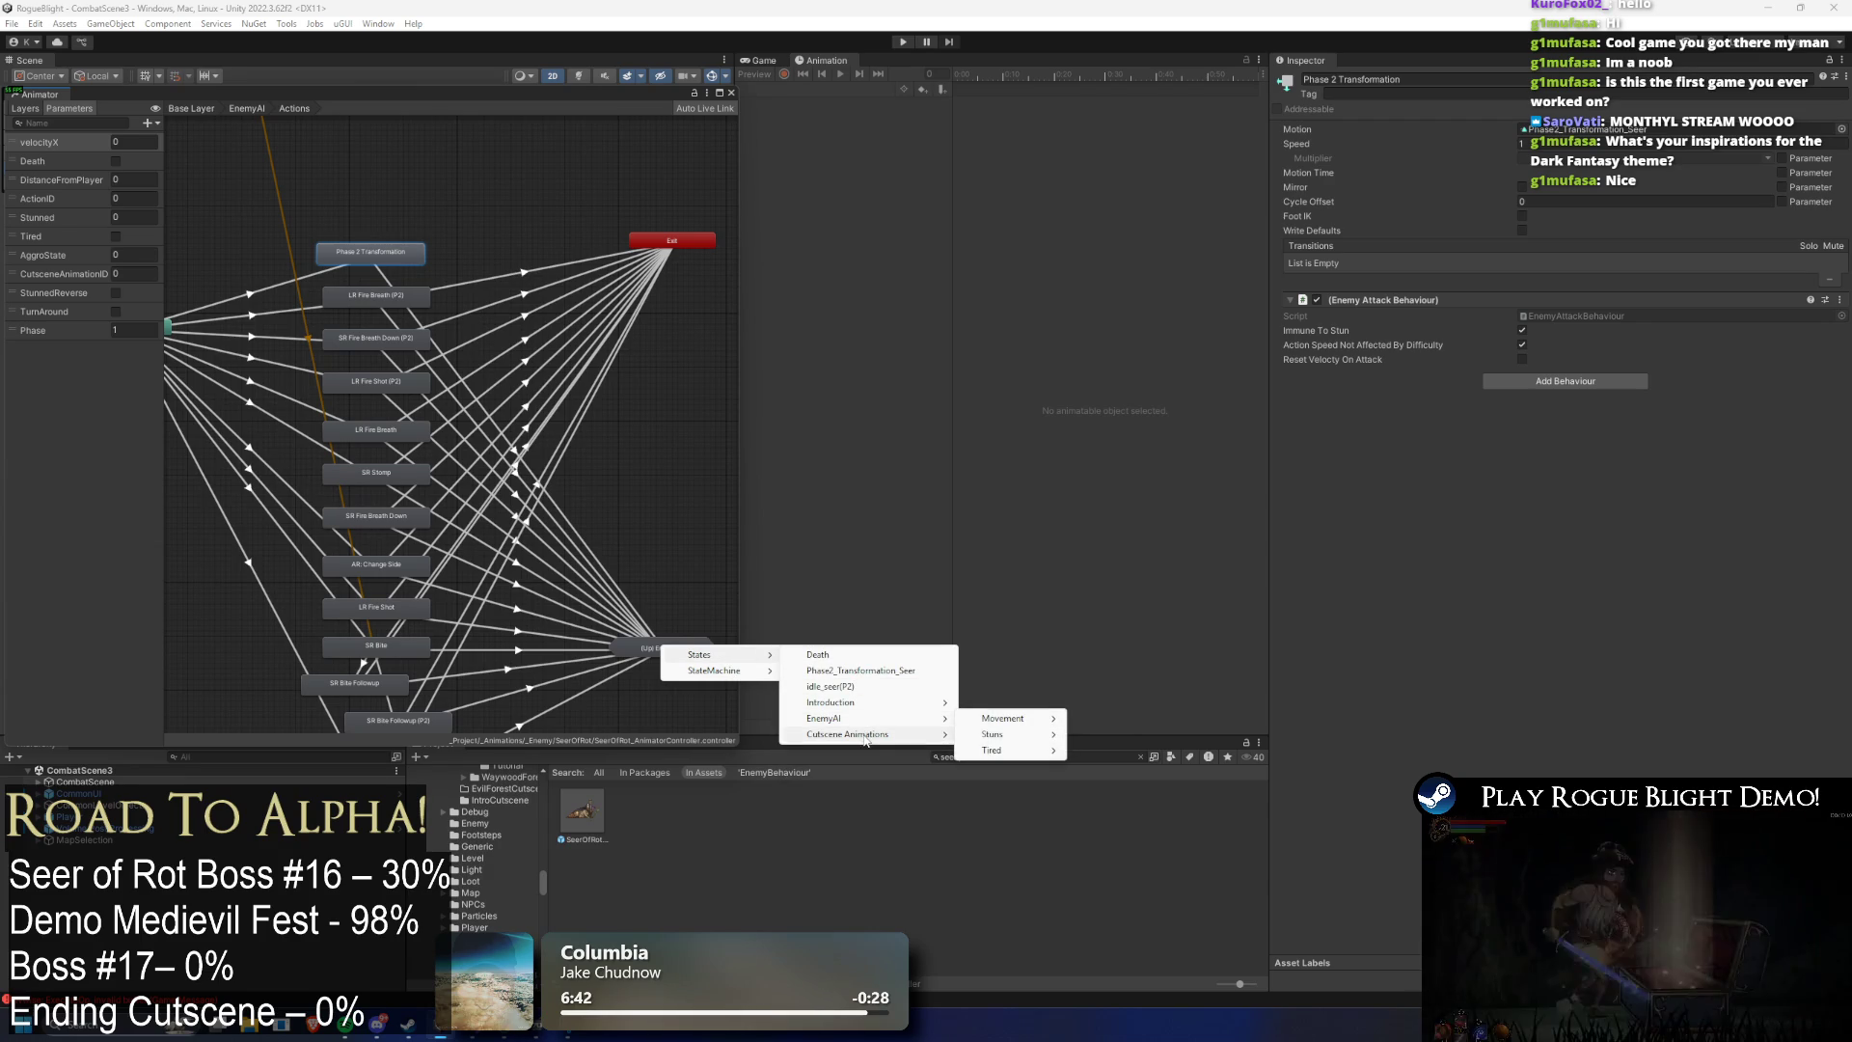
mouse_move(1022, 723)
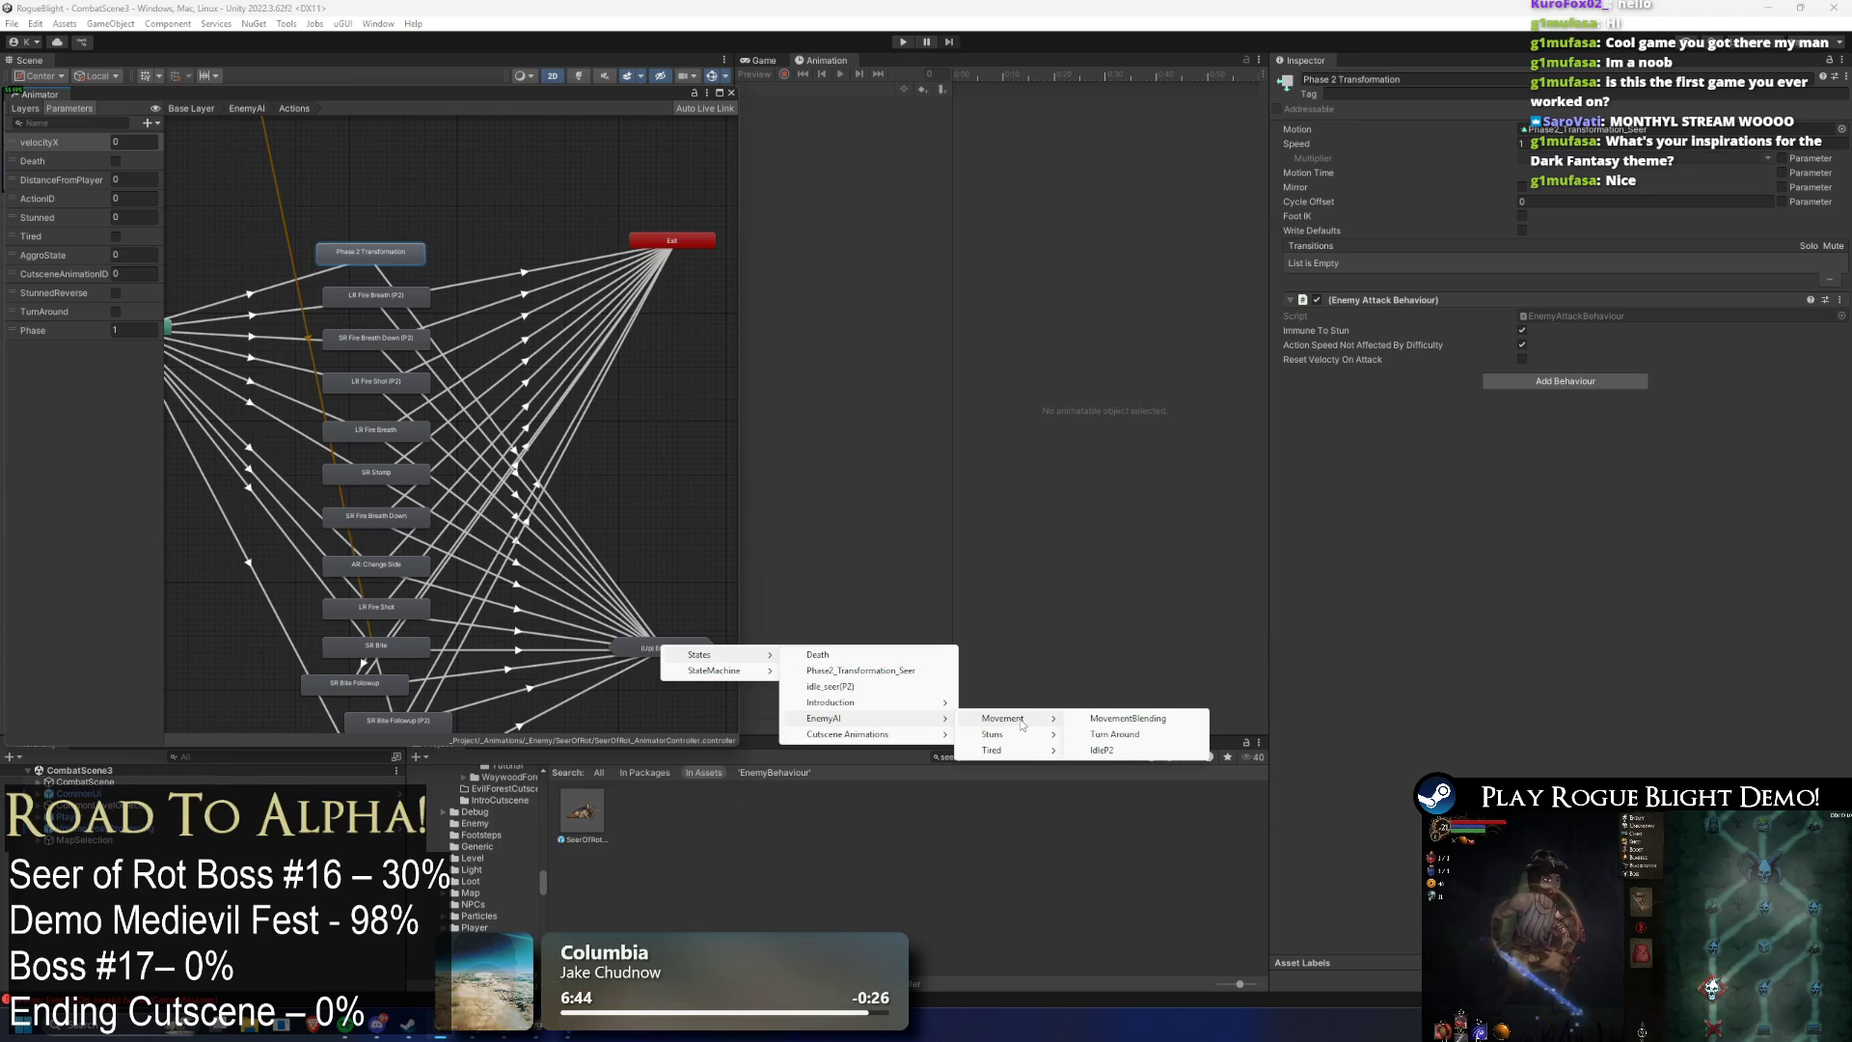
left_click(1119, 752)
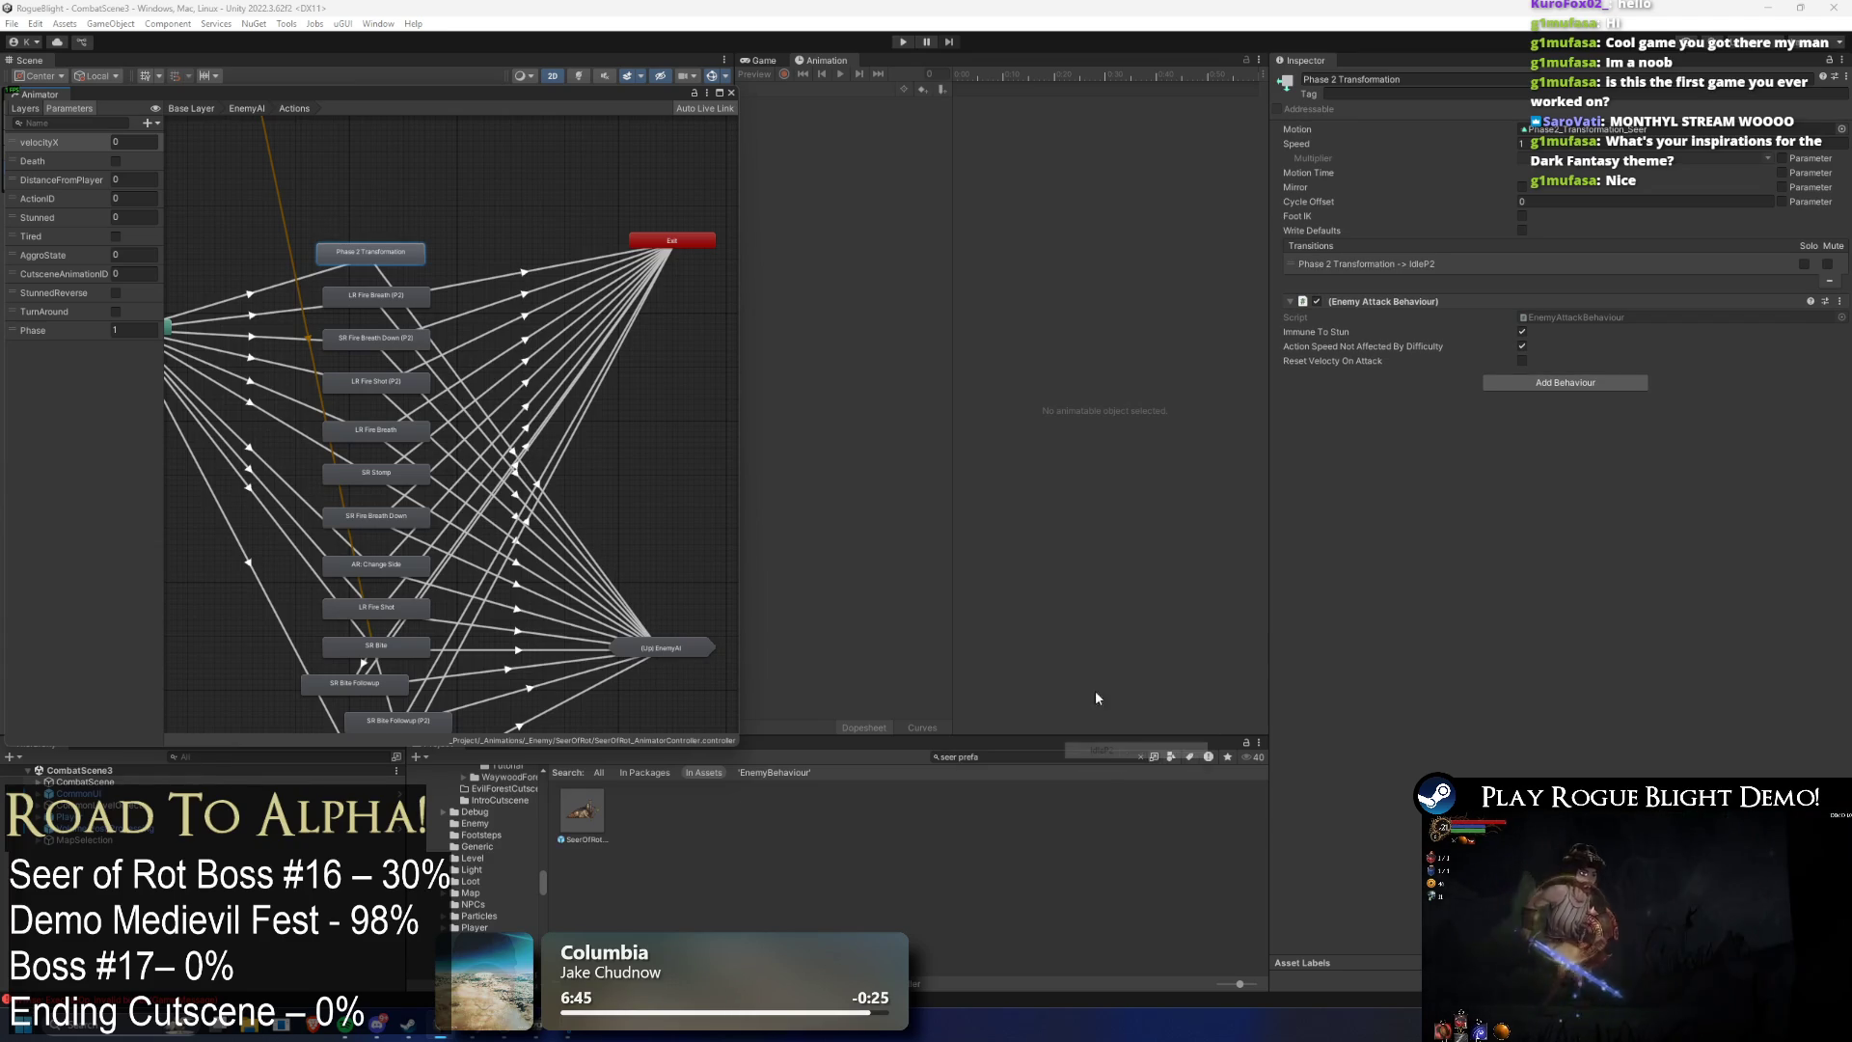
left_click(385, 276)
- Give the IdleP2 transition exit time 0.9 and a relative (non-fixed) duration of 0.1
left_click(1570, 261)
type("0.9")
key("Tab")
type("0.1")
left_click(1511, 274)
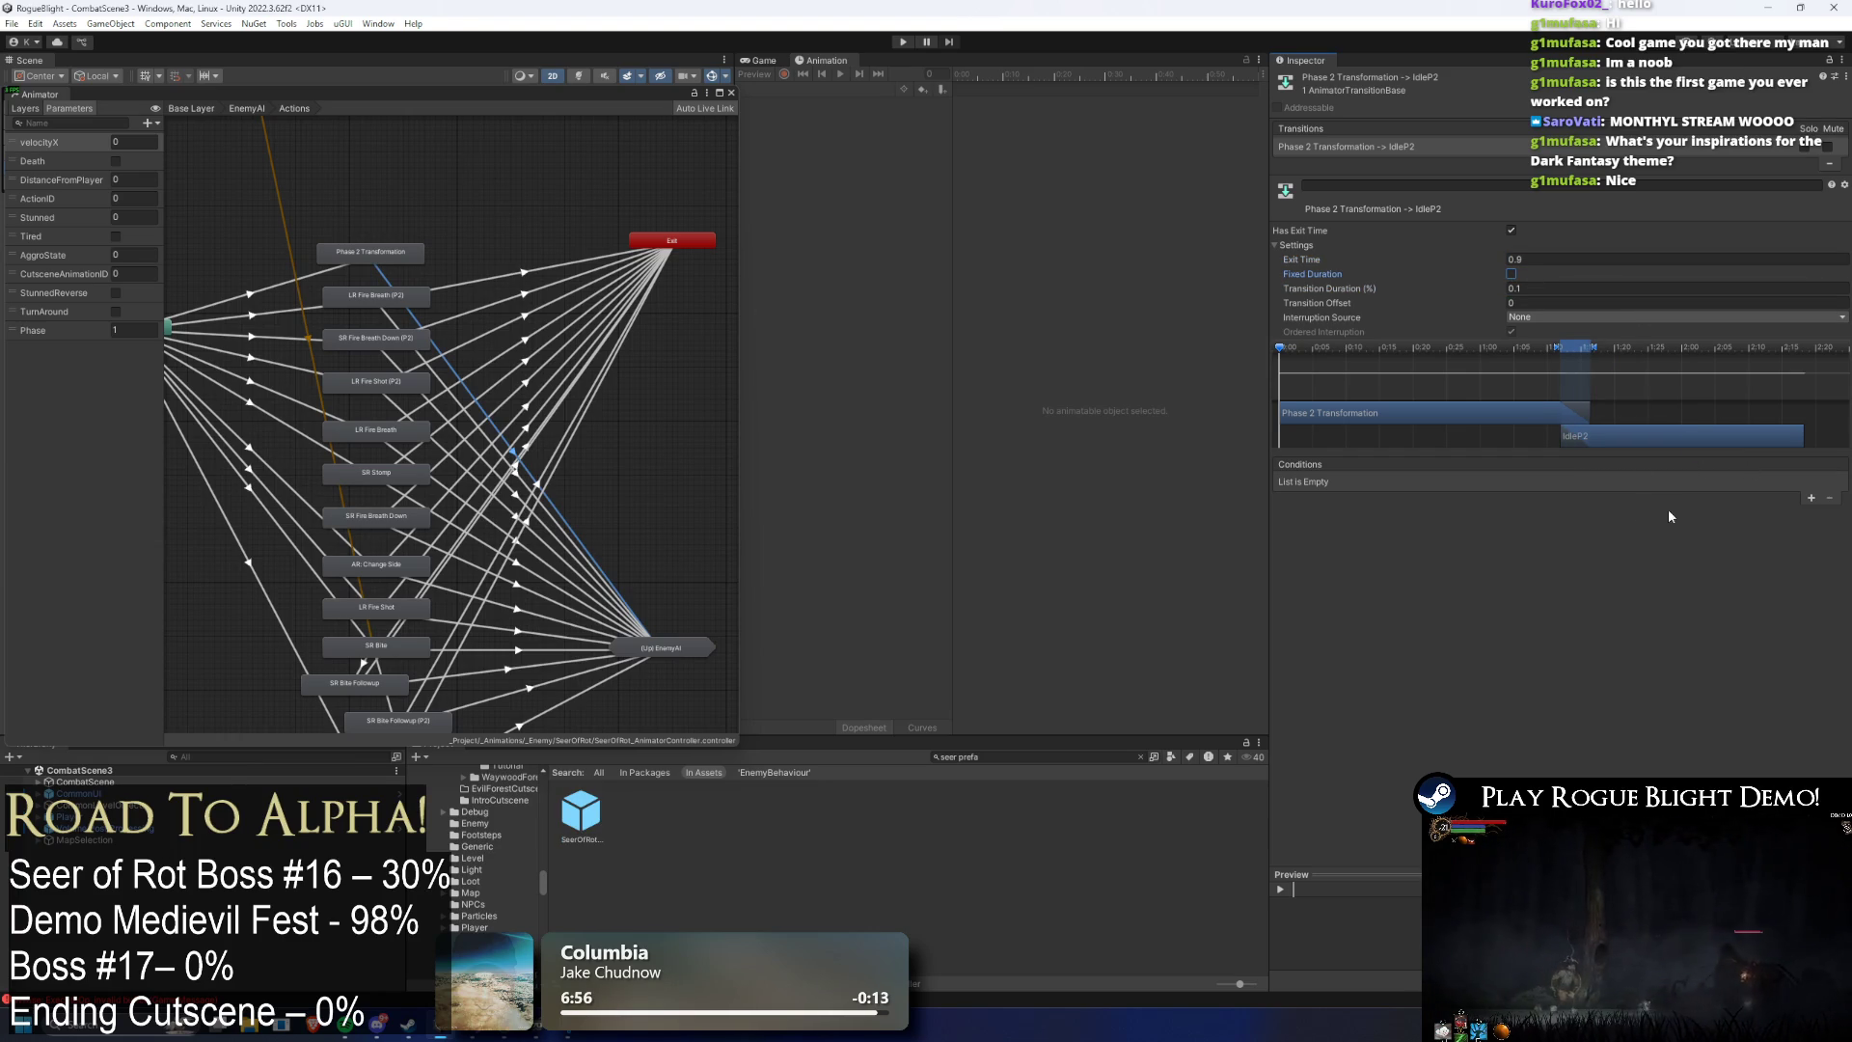
left_click(396, 326)
left_click(383, 279)
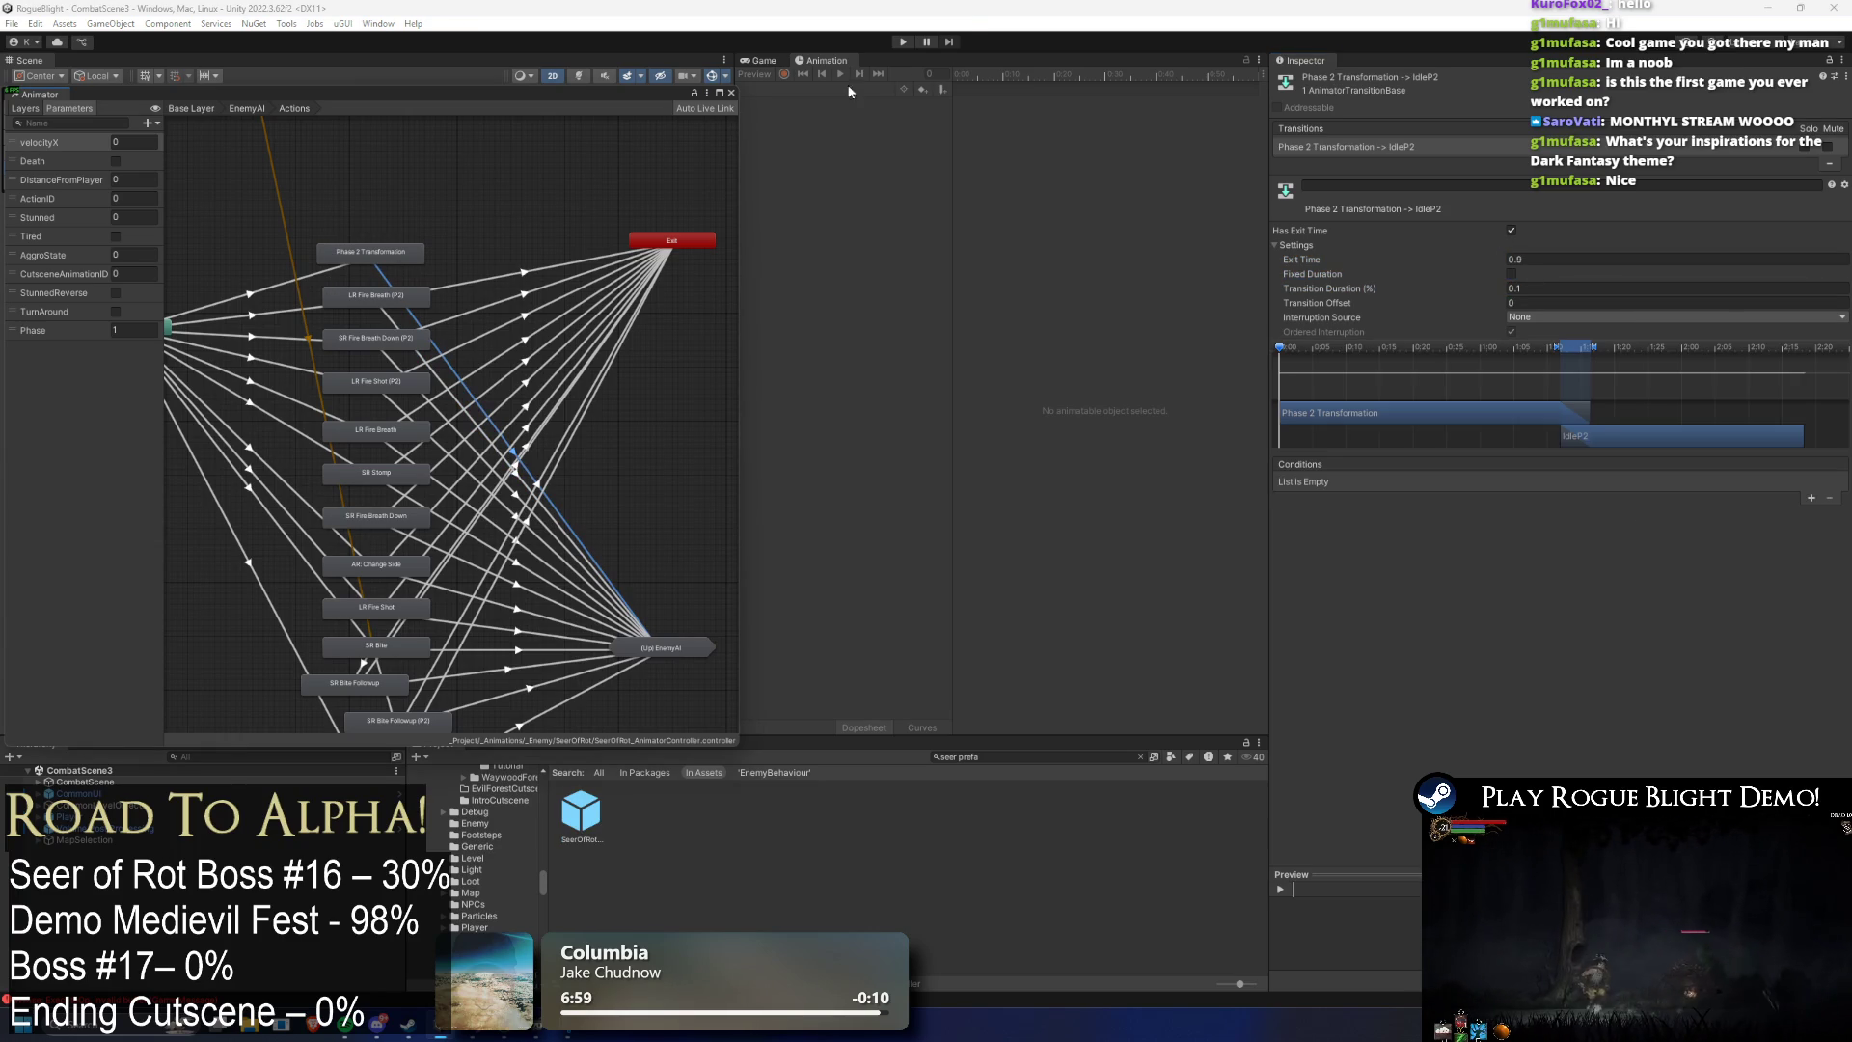
left_click(903, 42)
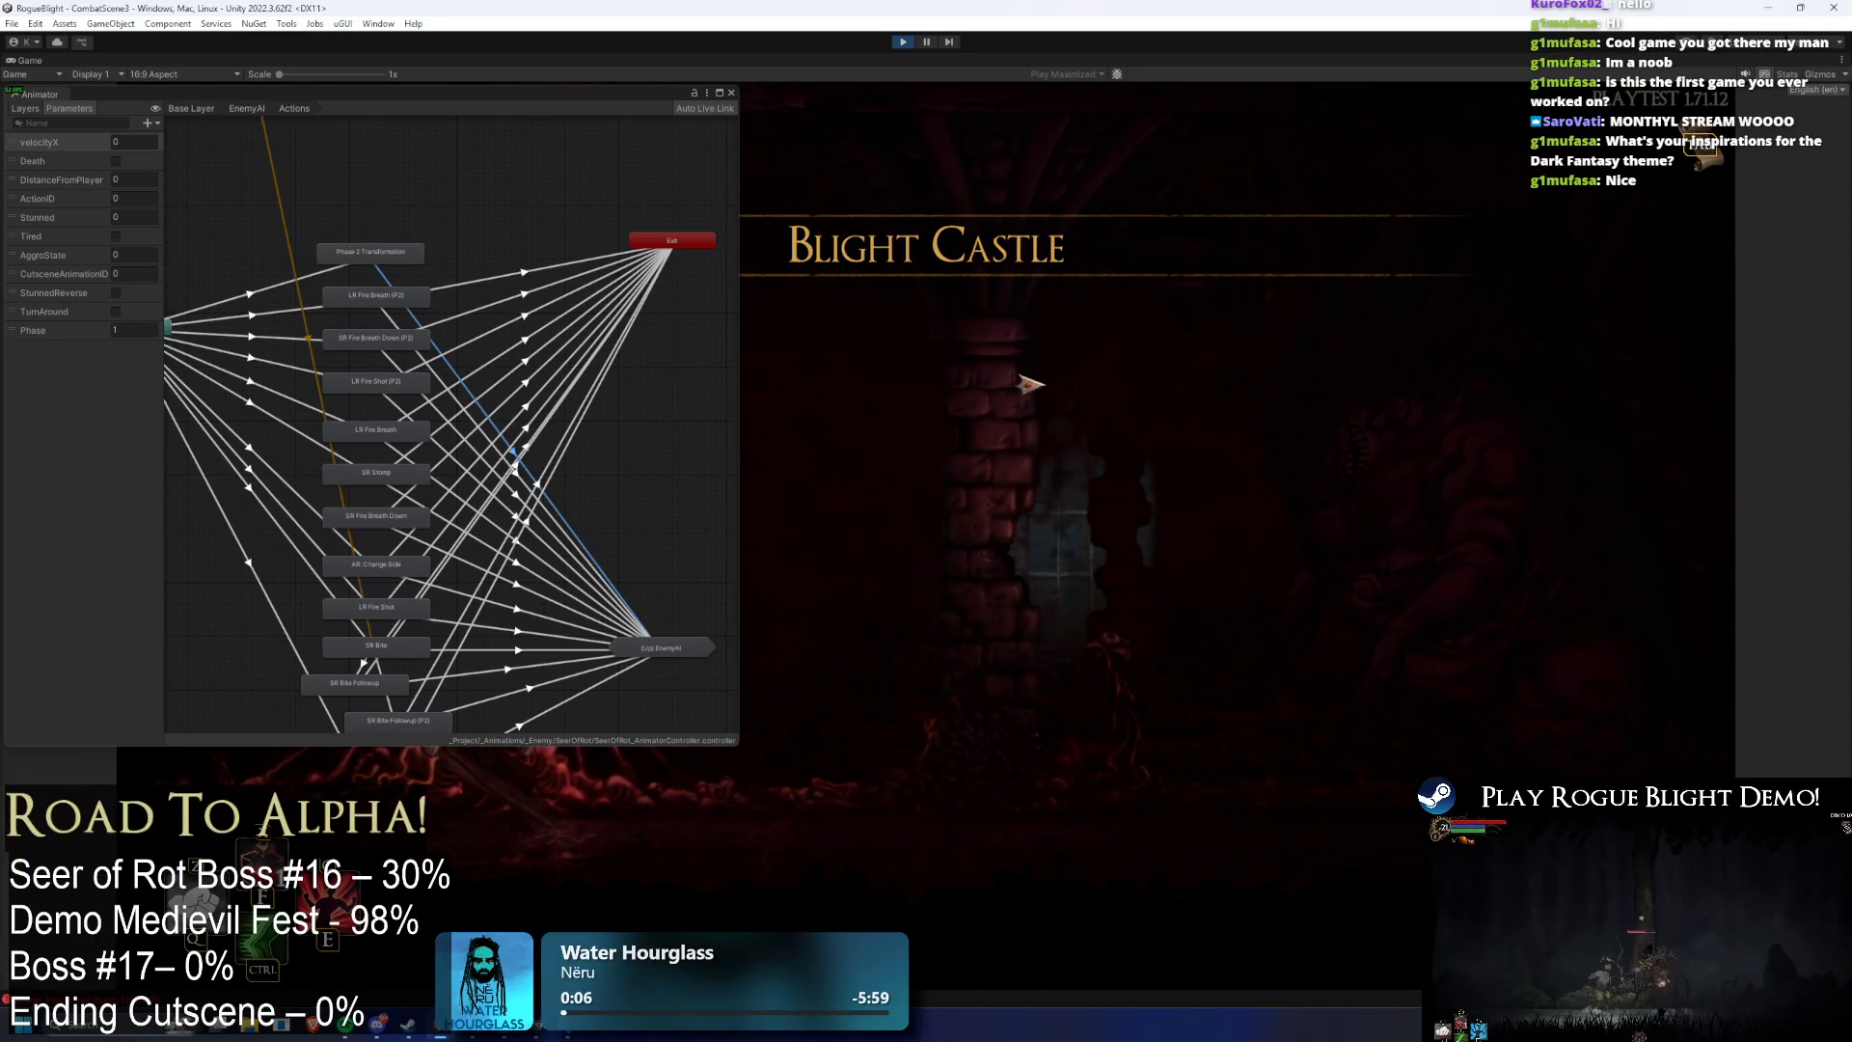
- Enable cheats with F1, set enemy health to 1 with F2, stop, and open the SeerOfRot prefab
left_click(758, 116)
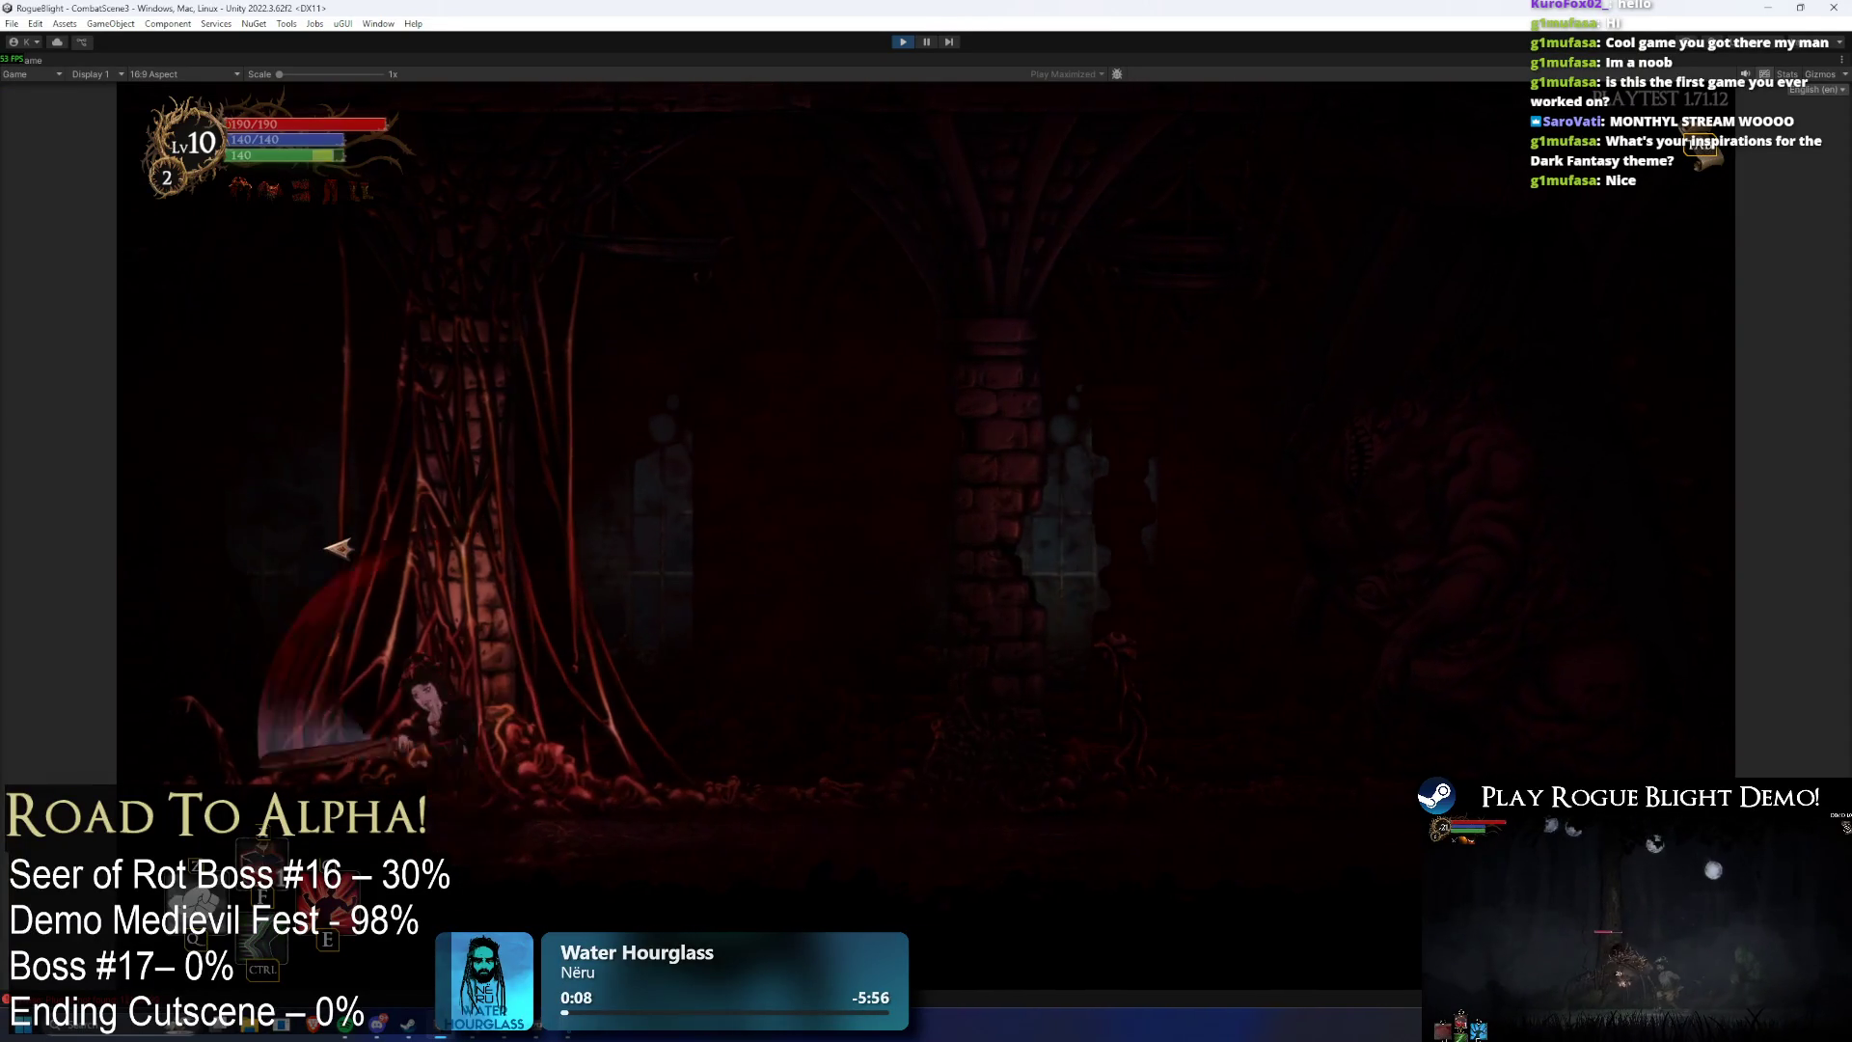
key("F1")
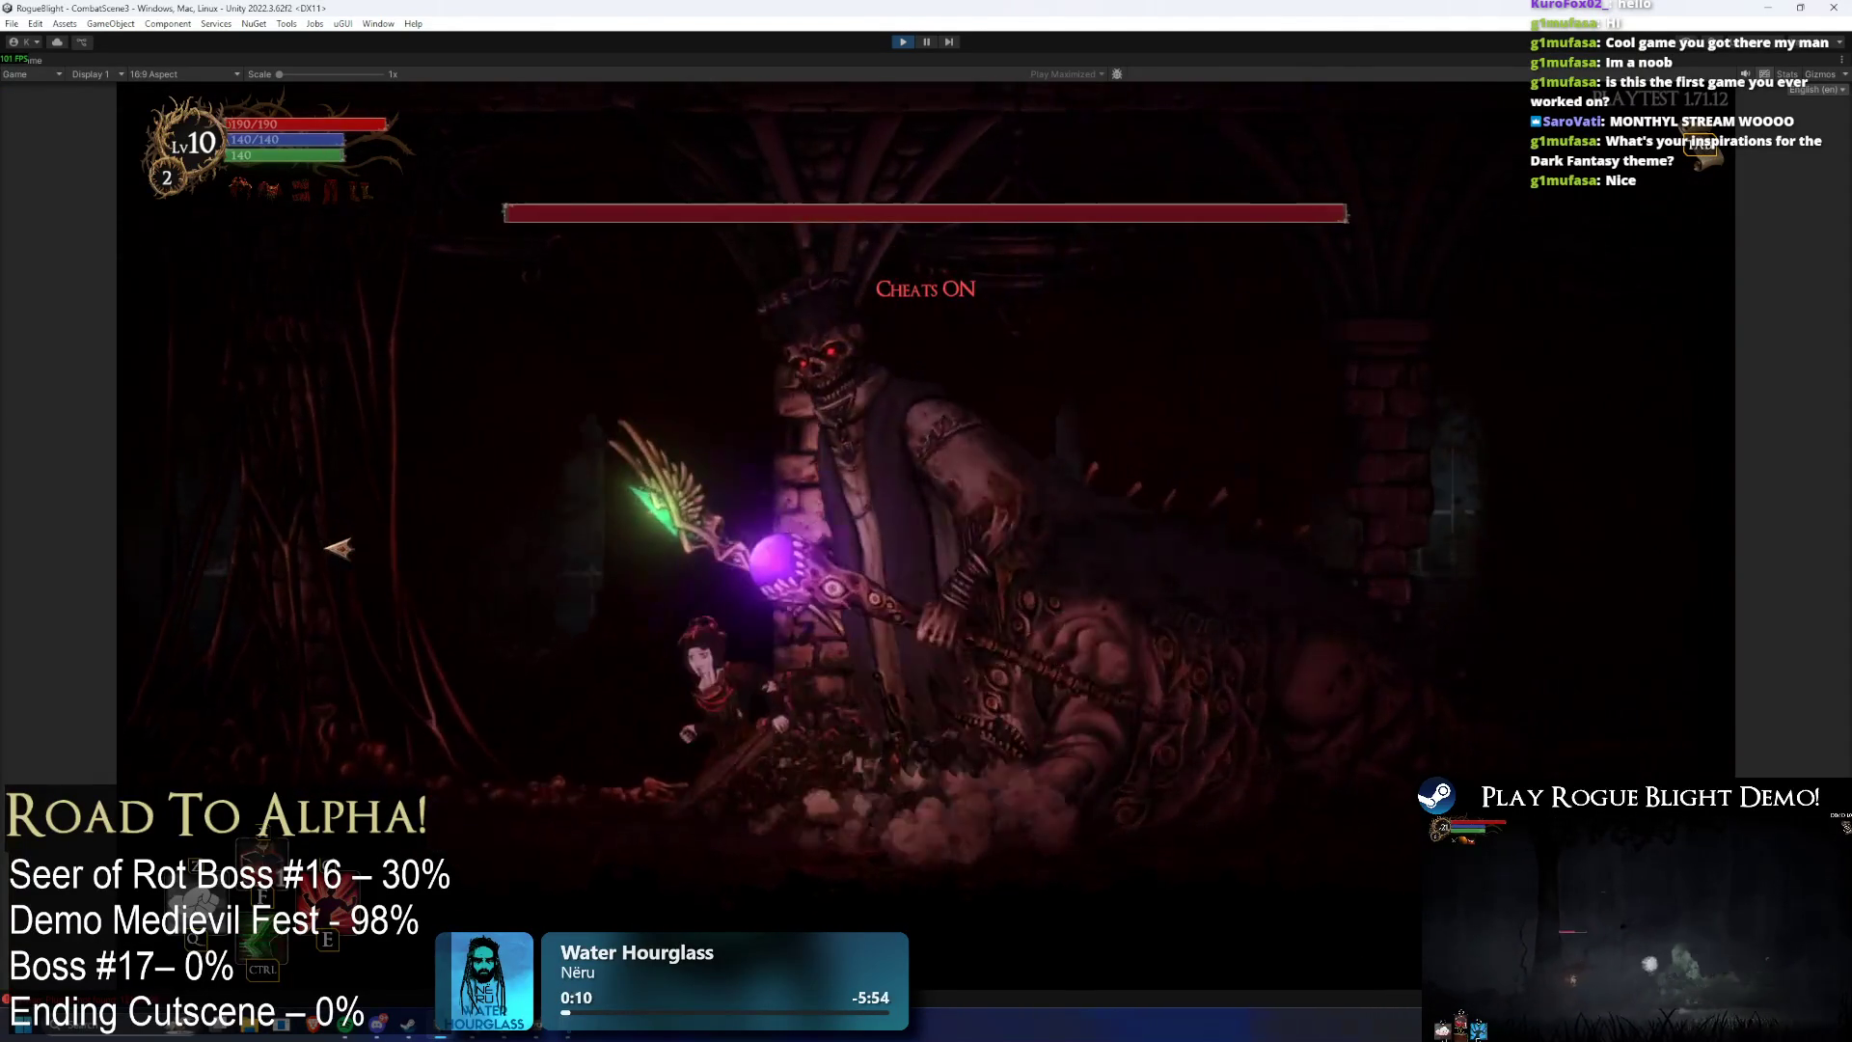
key("F2")
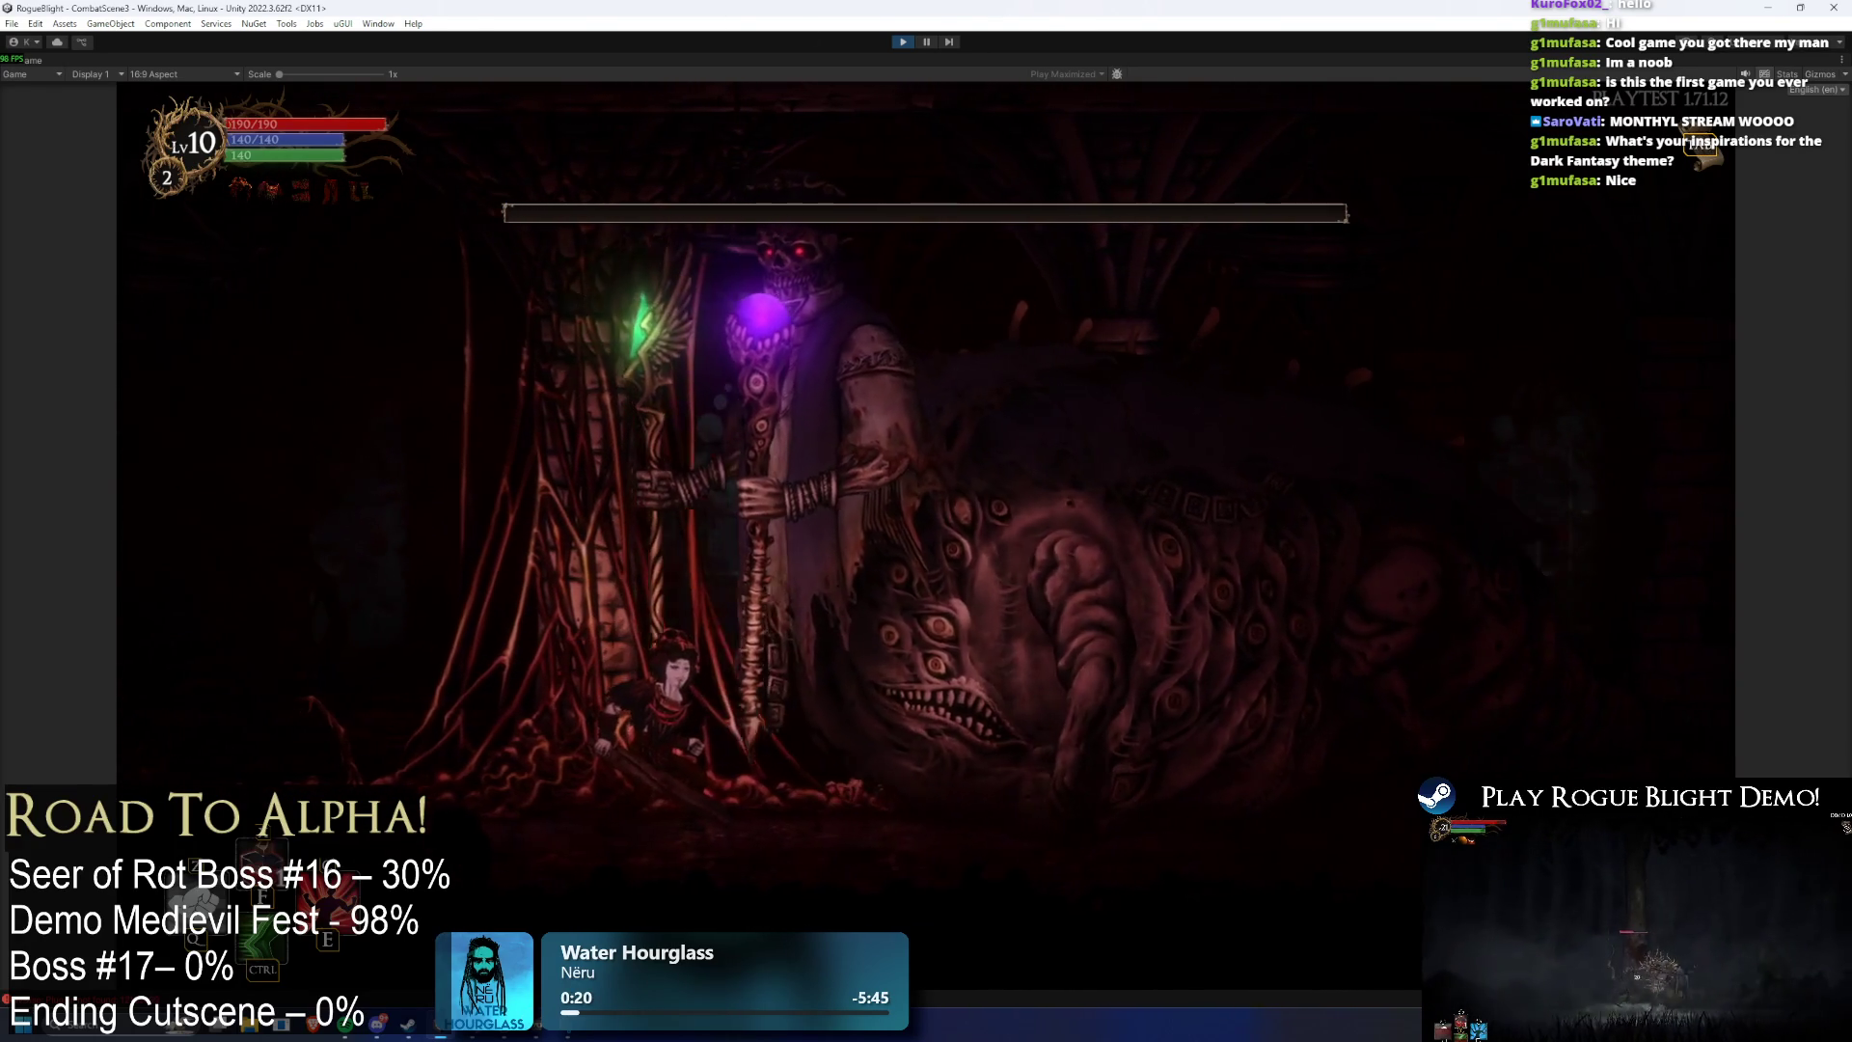
key("ctrl+p")
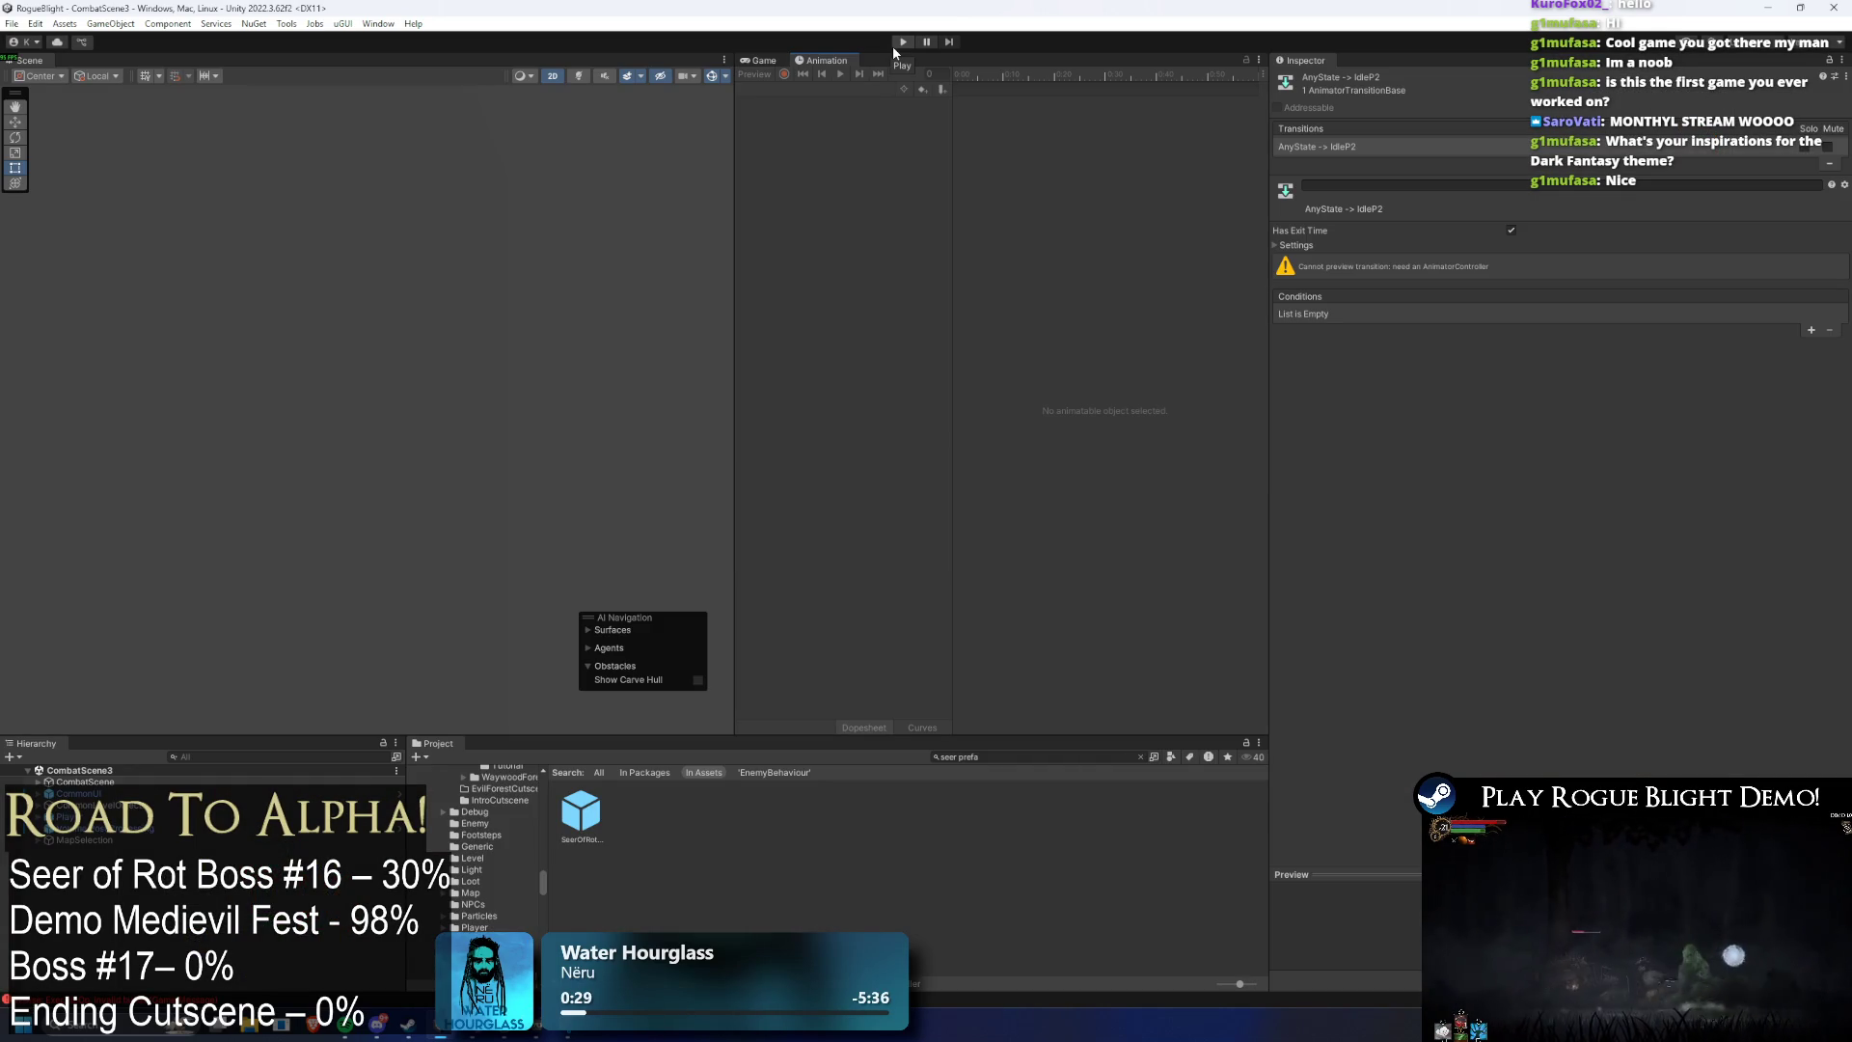
double_click(581, 812)
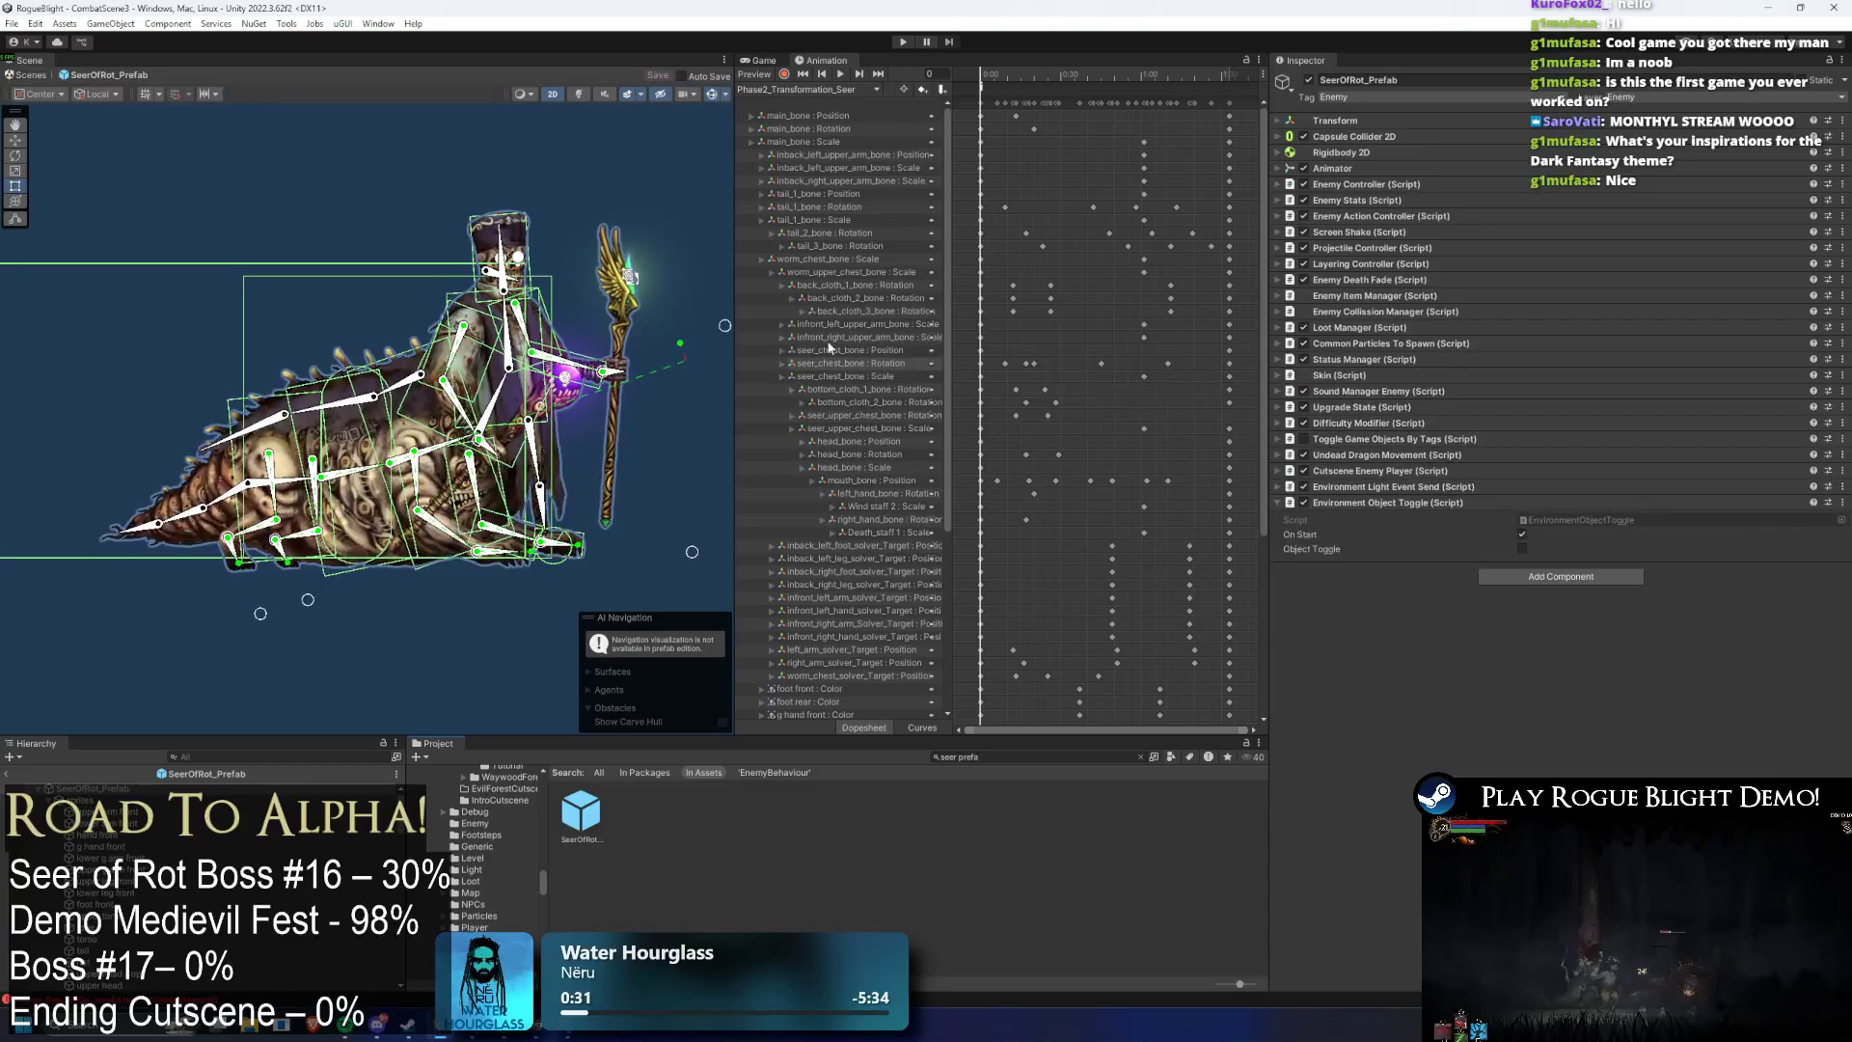
- Compare the Game view with the Animation timeline, then expand and locate the Undead Dragon Movement script
left_click(767, 61)
left_click(826, 61)
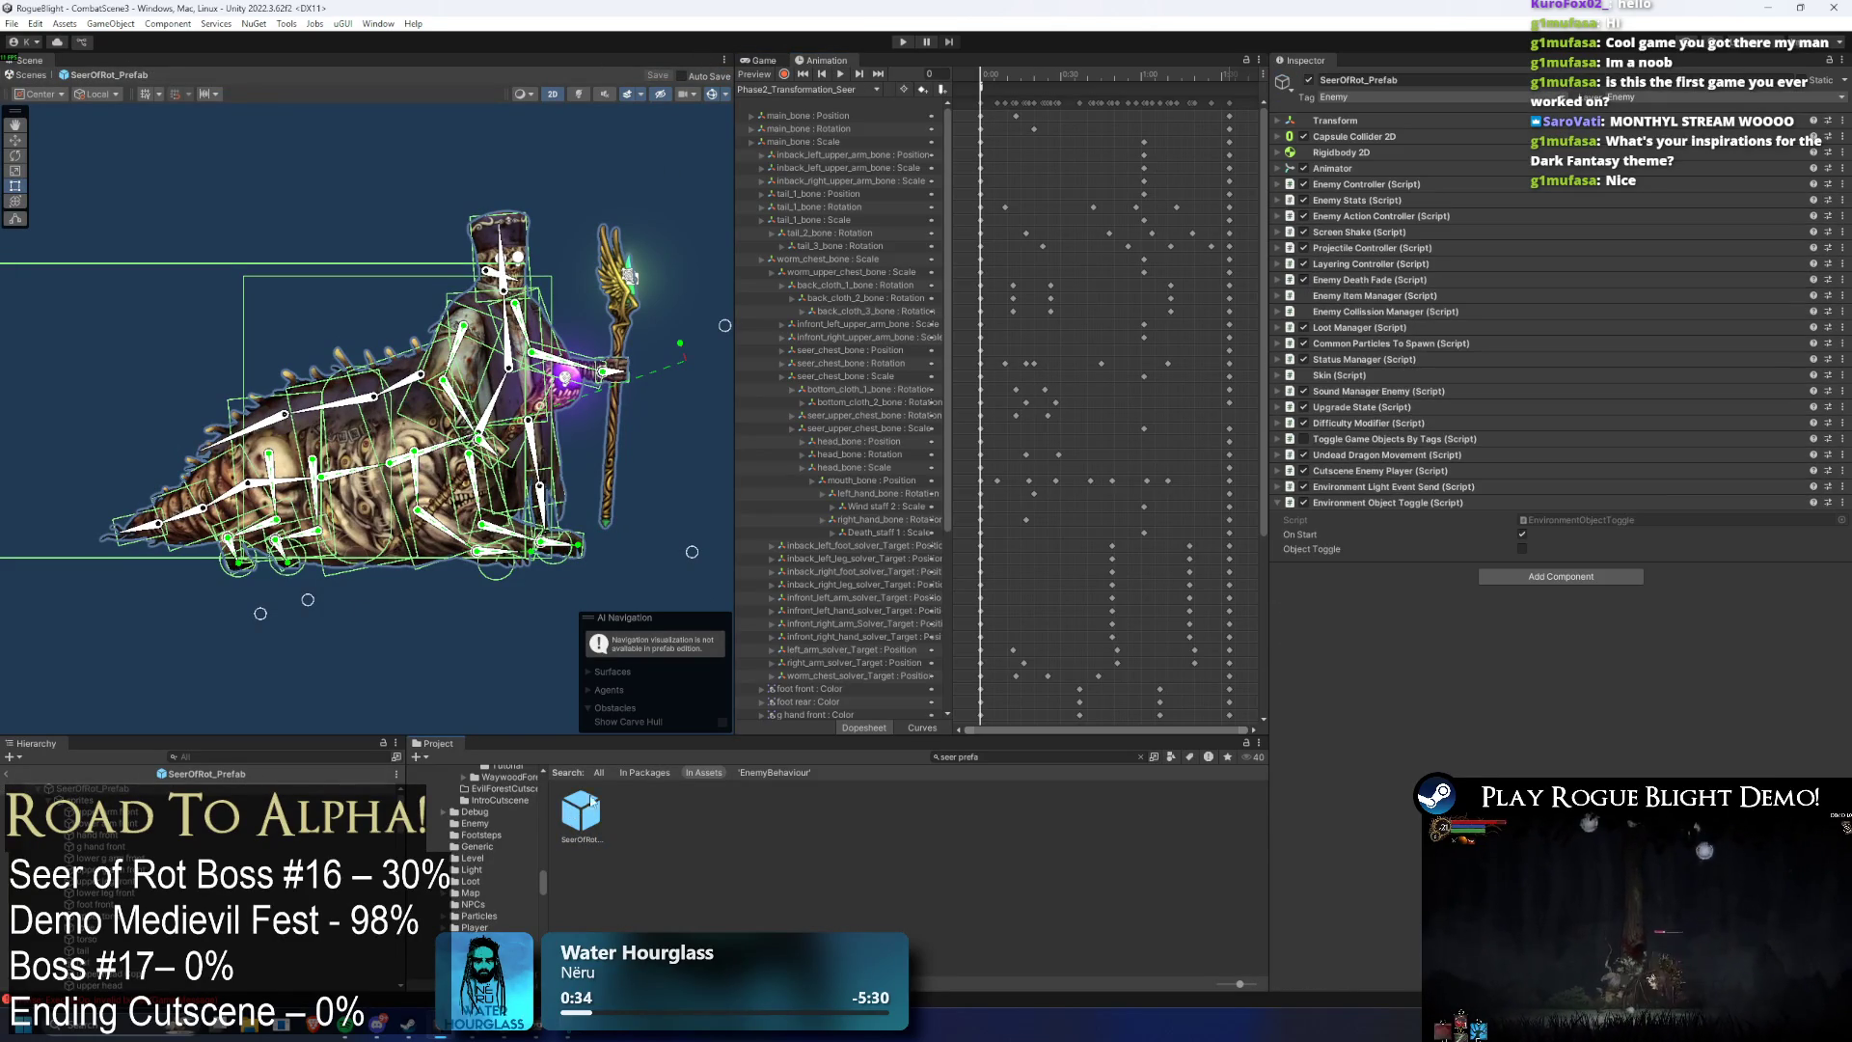
left_click(762, 60)
left_click(825, 61)
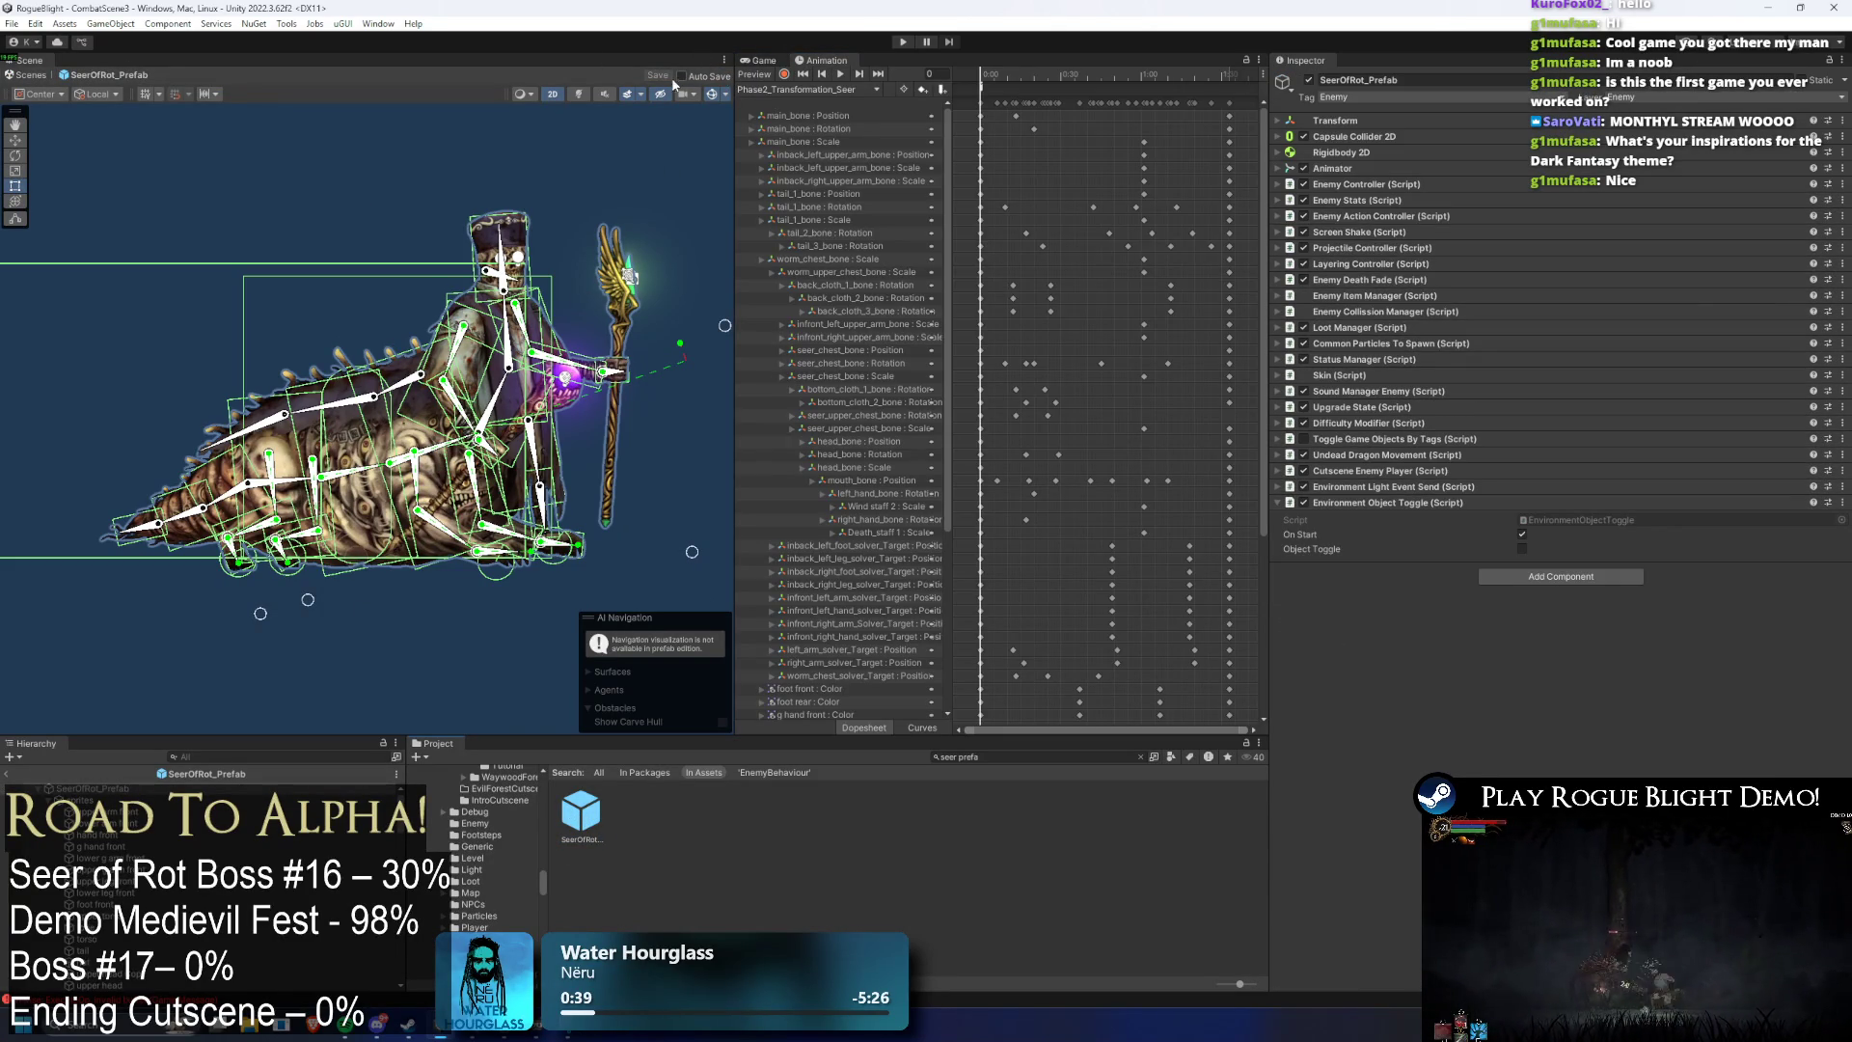
left_click(772, 60)
left_click(822, 61)
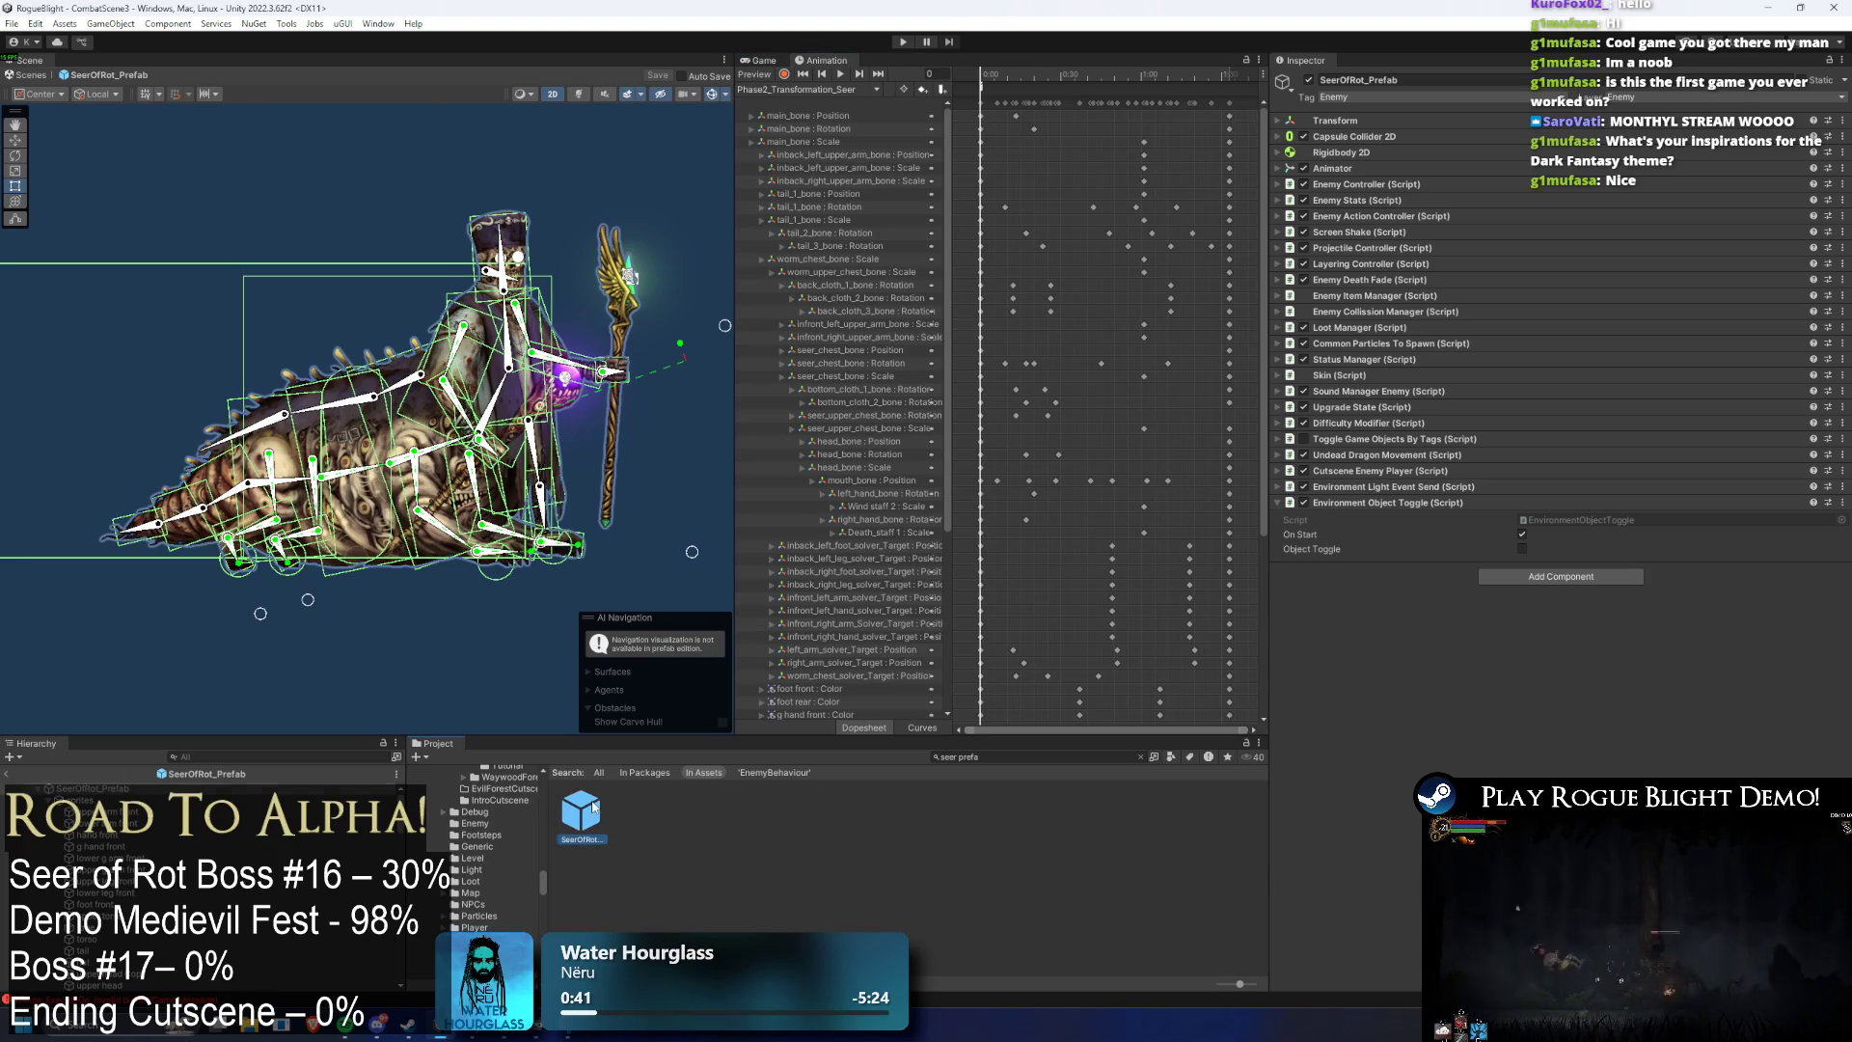
left_click(744, 61)
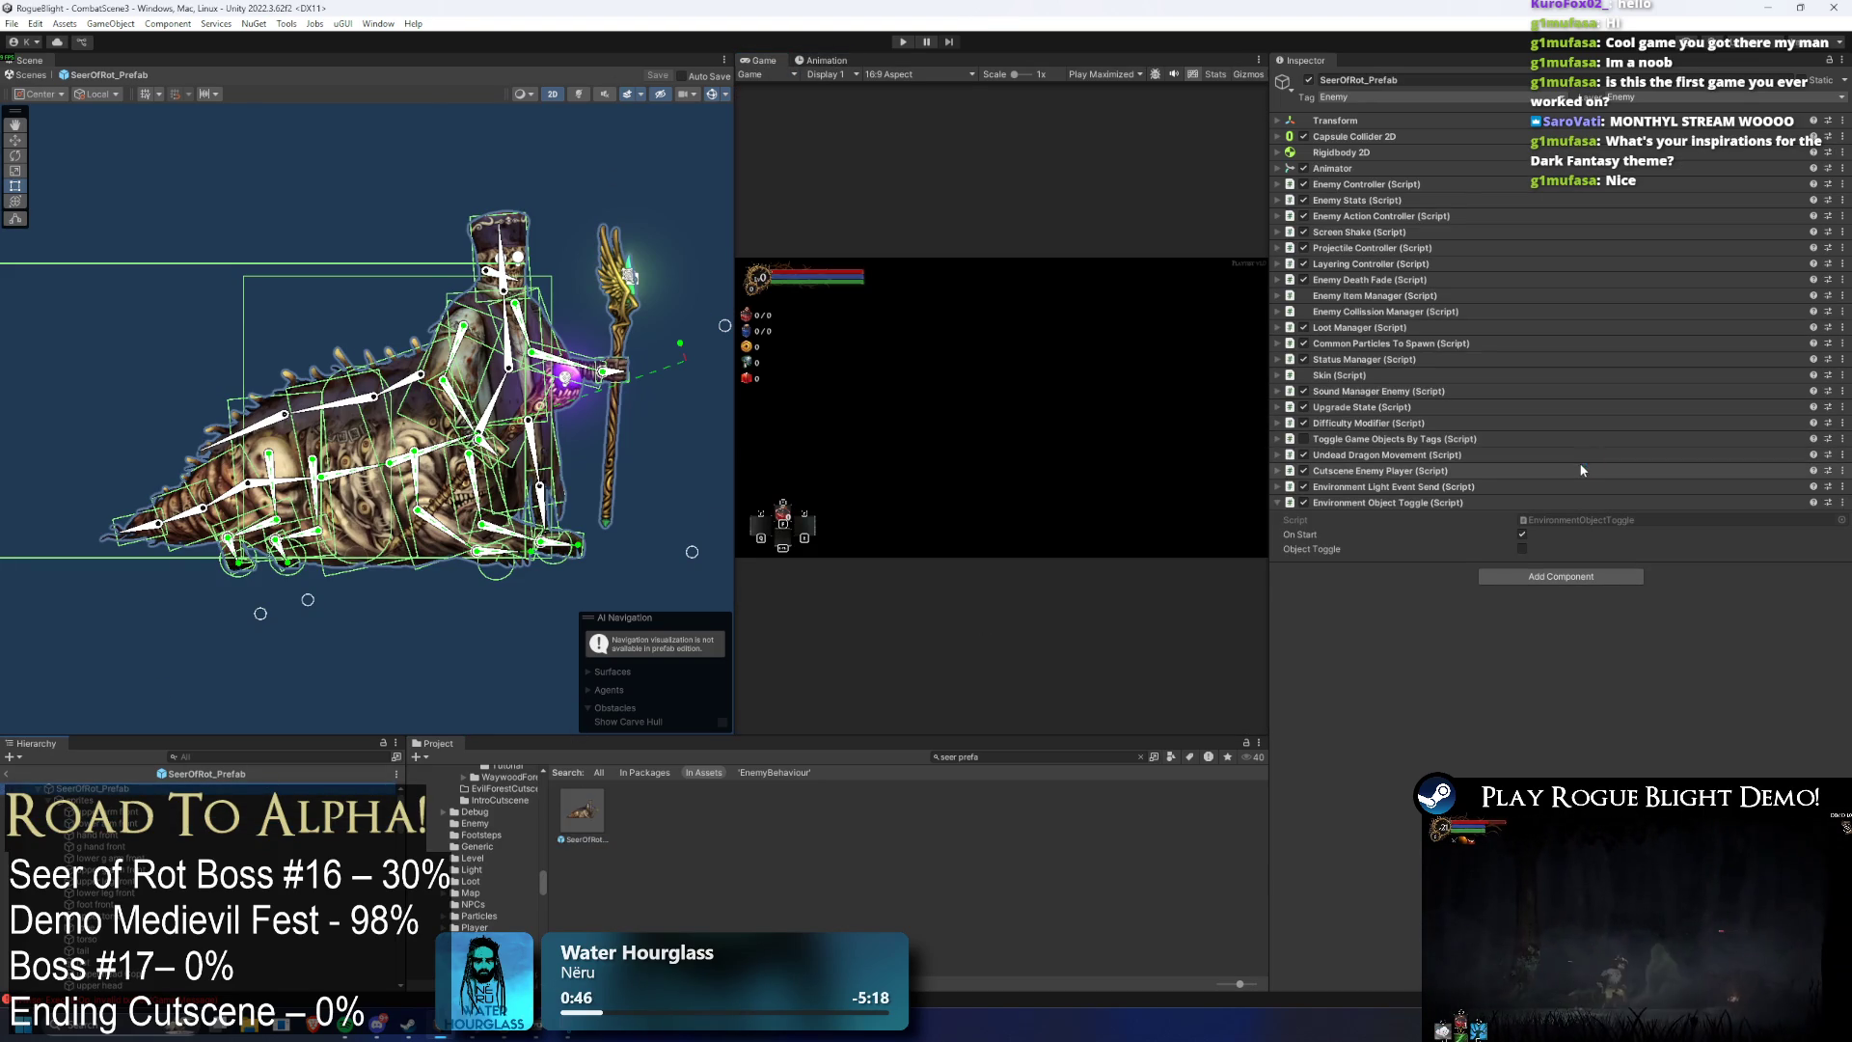
left_click(1460, 454)
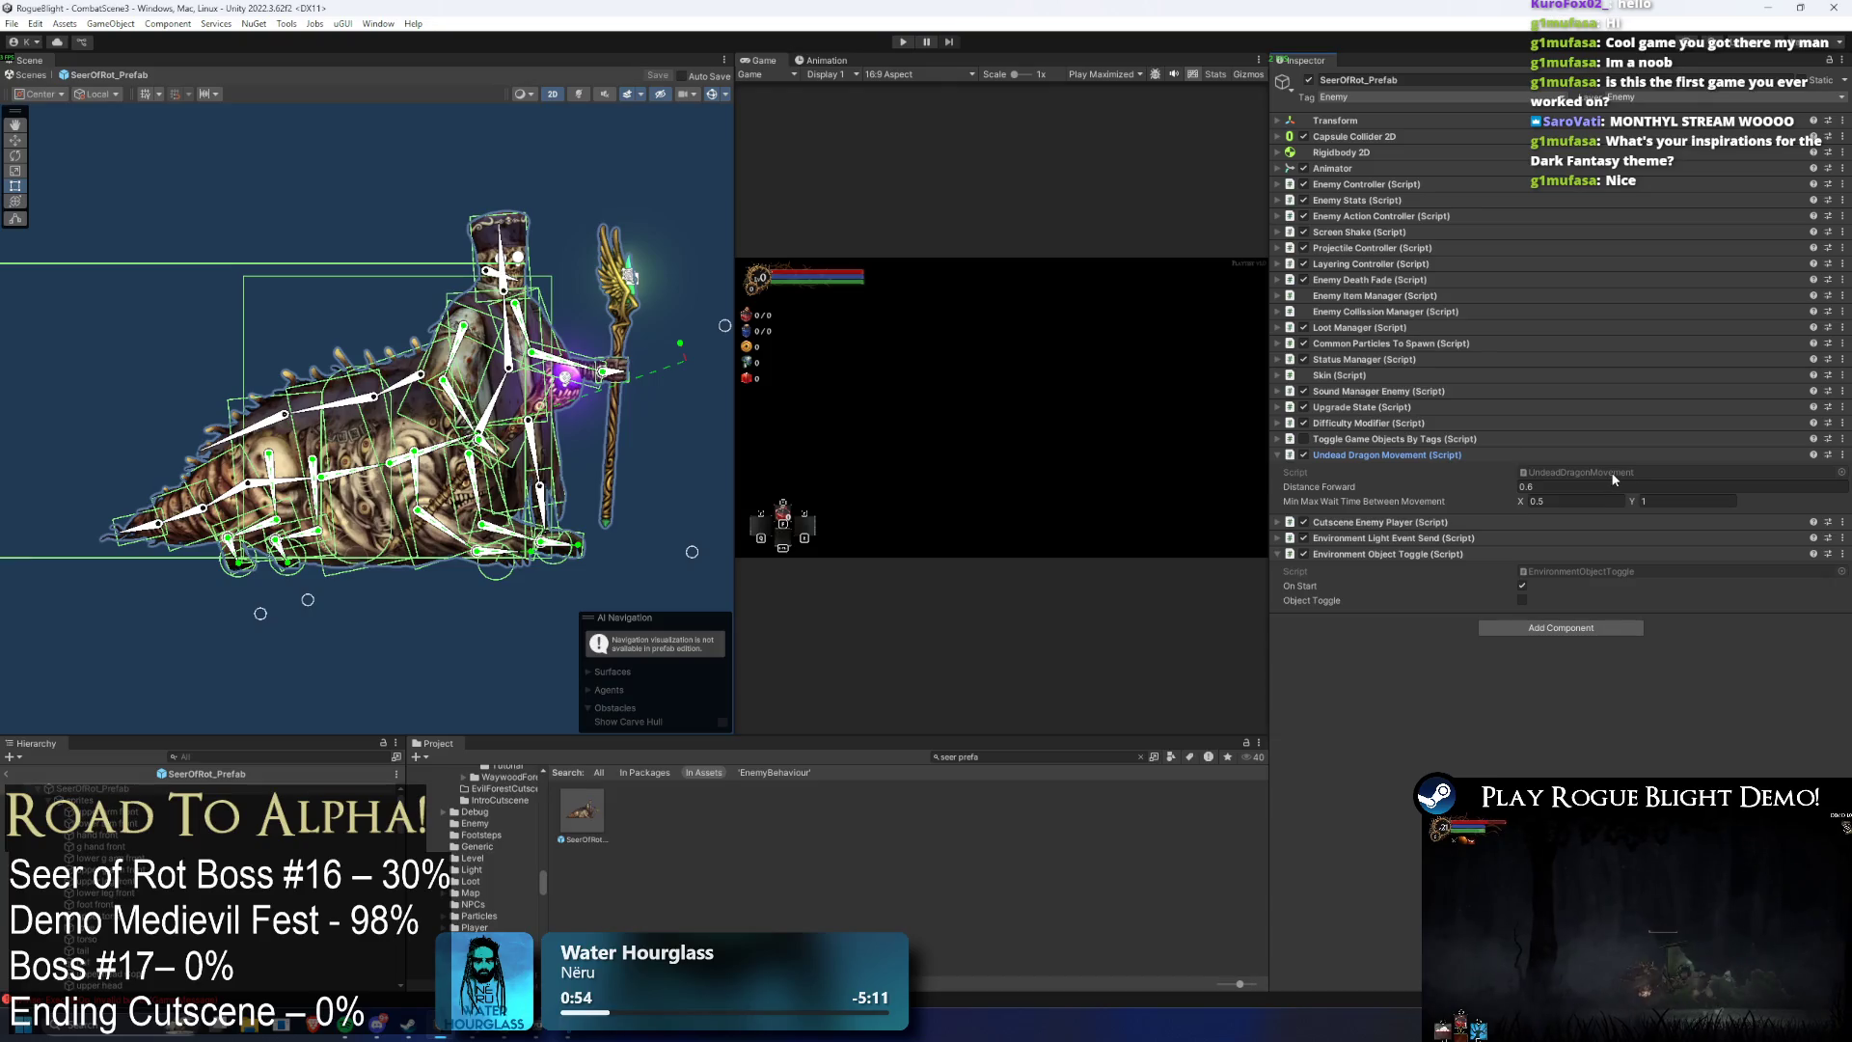
left_click(1611, 471)
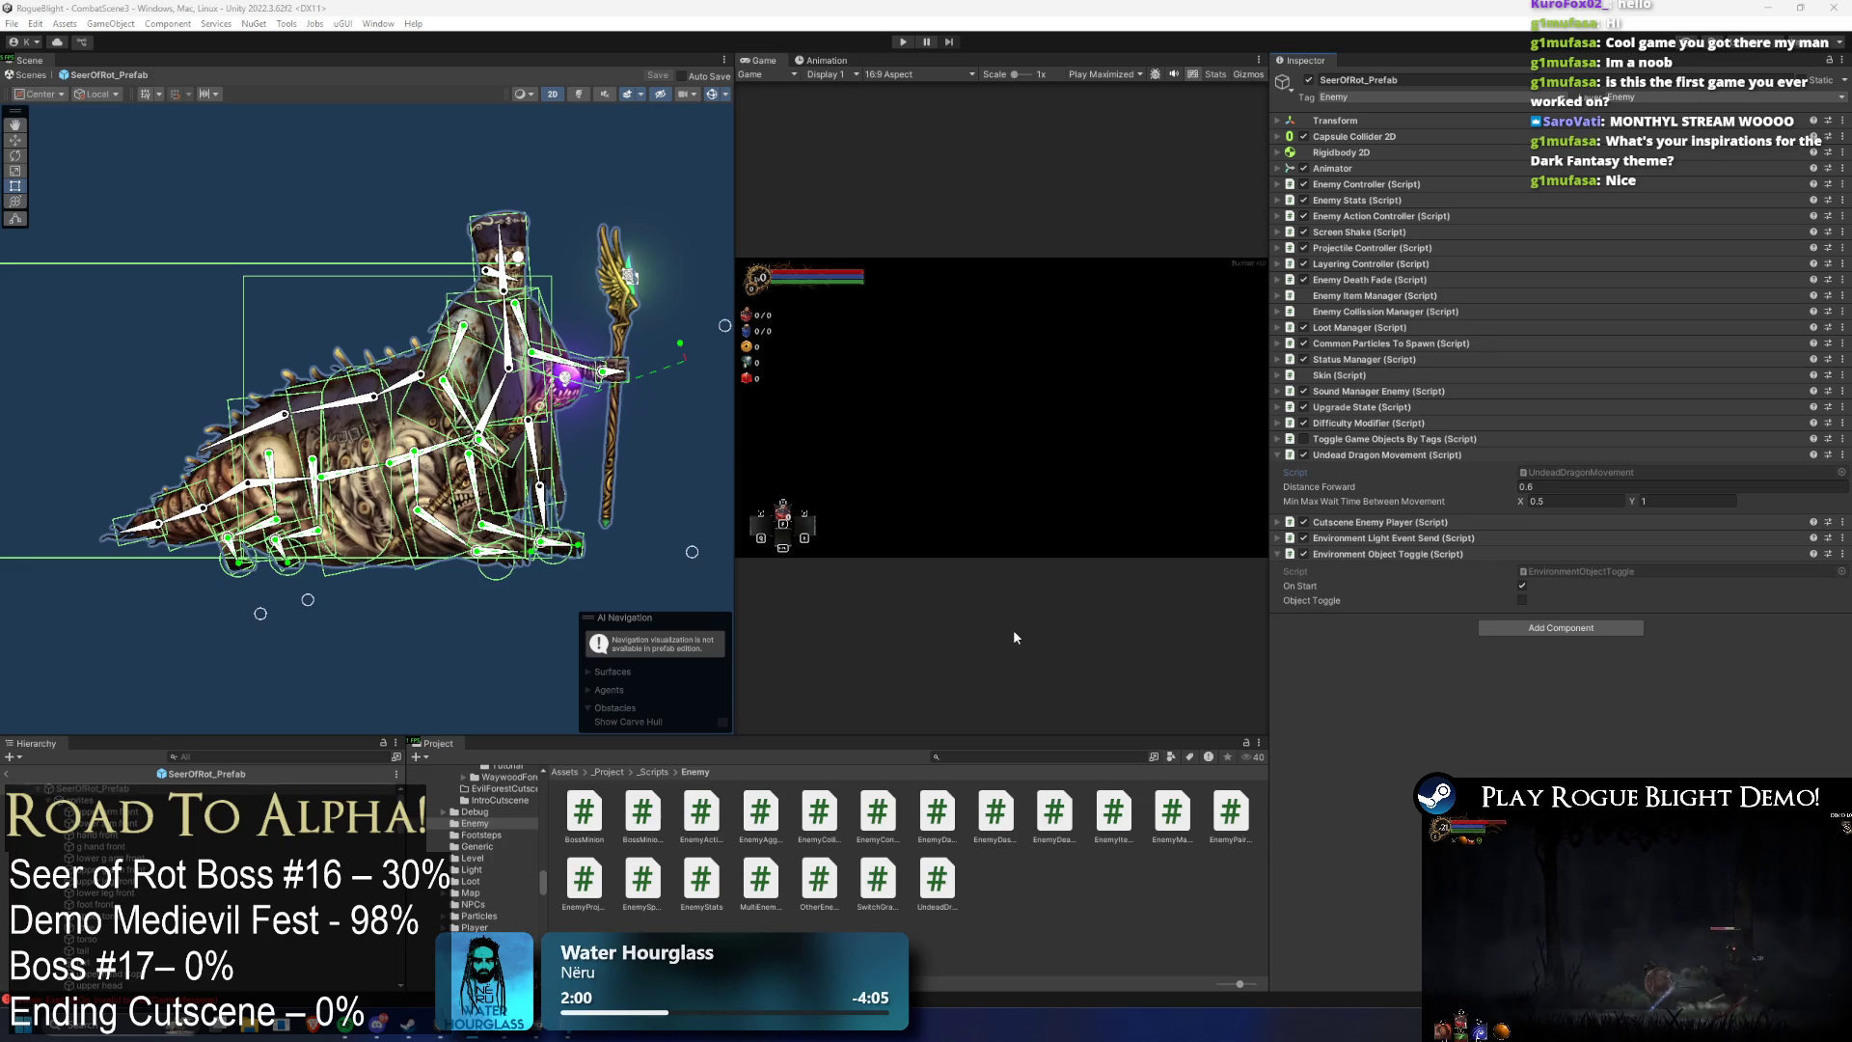
- Open and dismiss the Animation window's clip list and panel options without changing anything
left_click(822, 60)
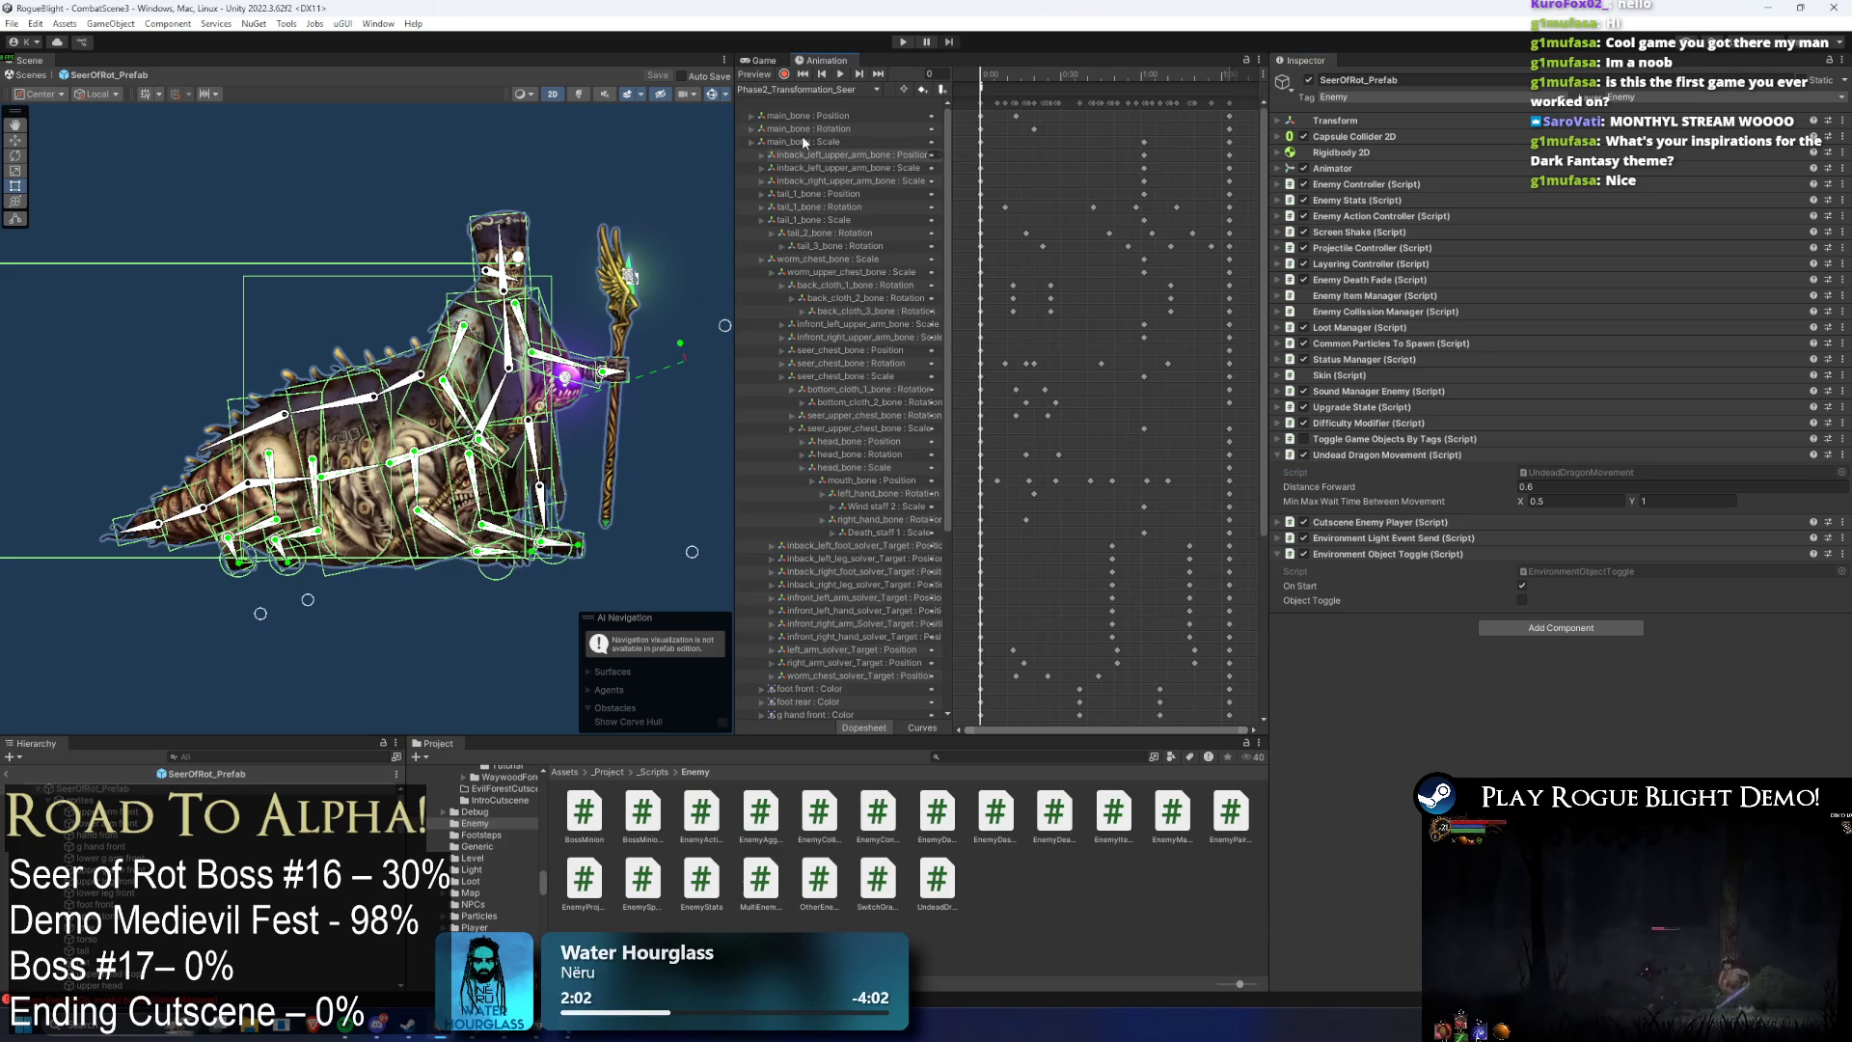
left_click(809, 89)
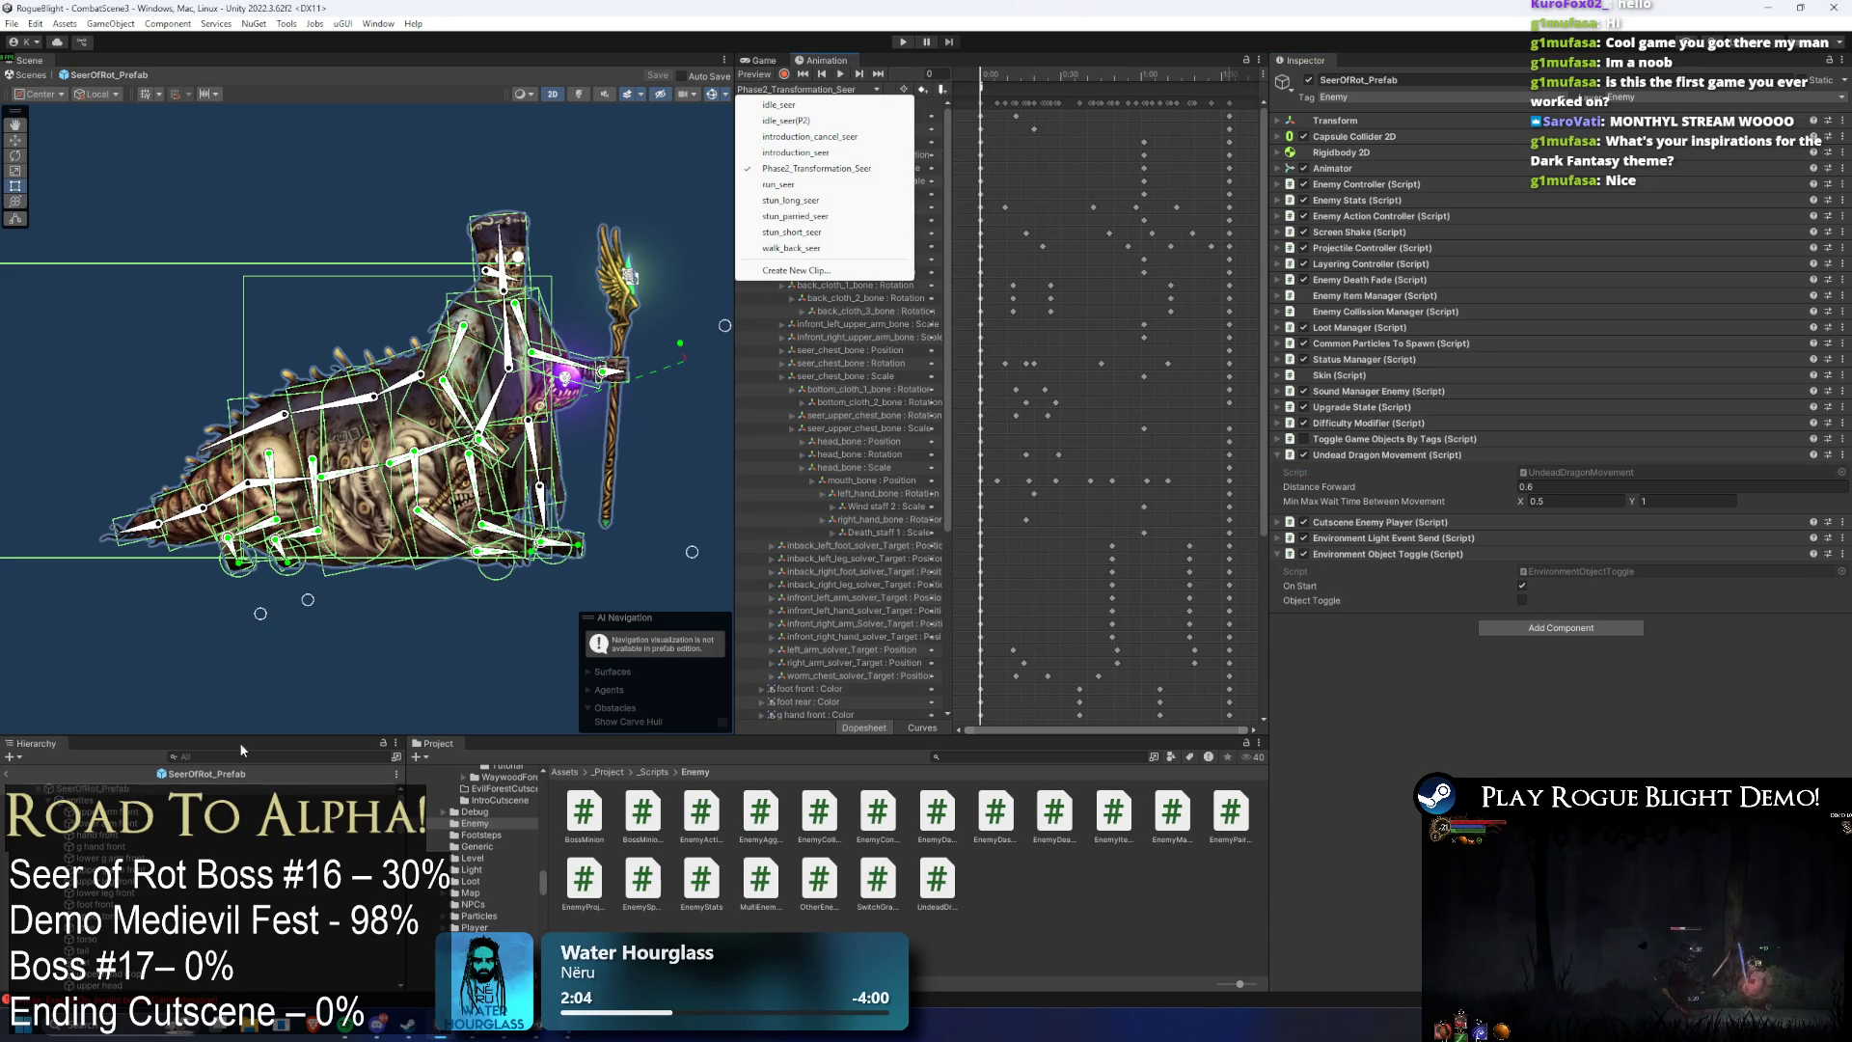
left_click(820, 69)
right_click(820, 60)
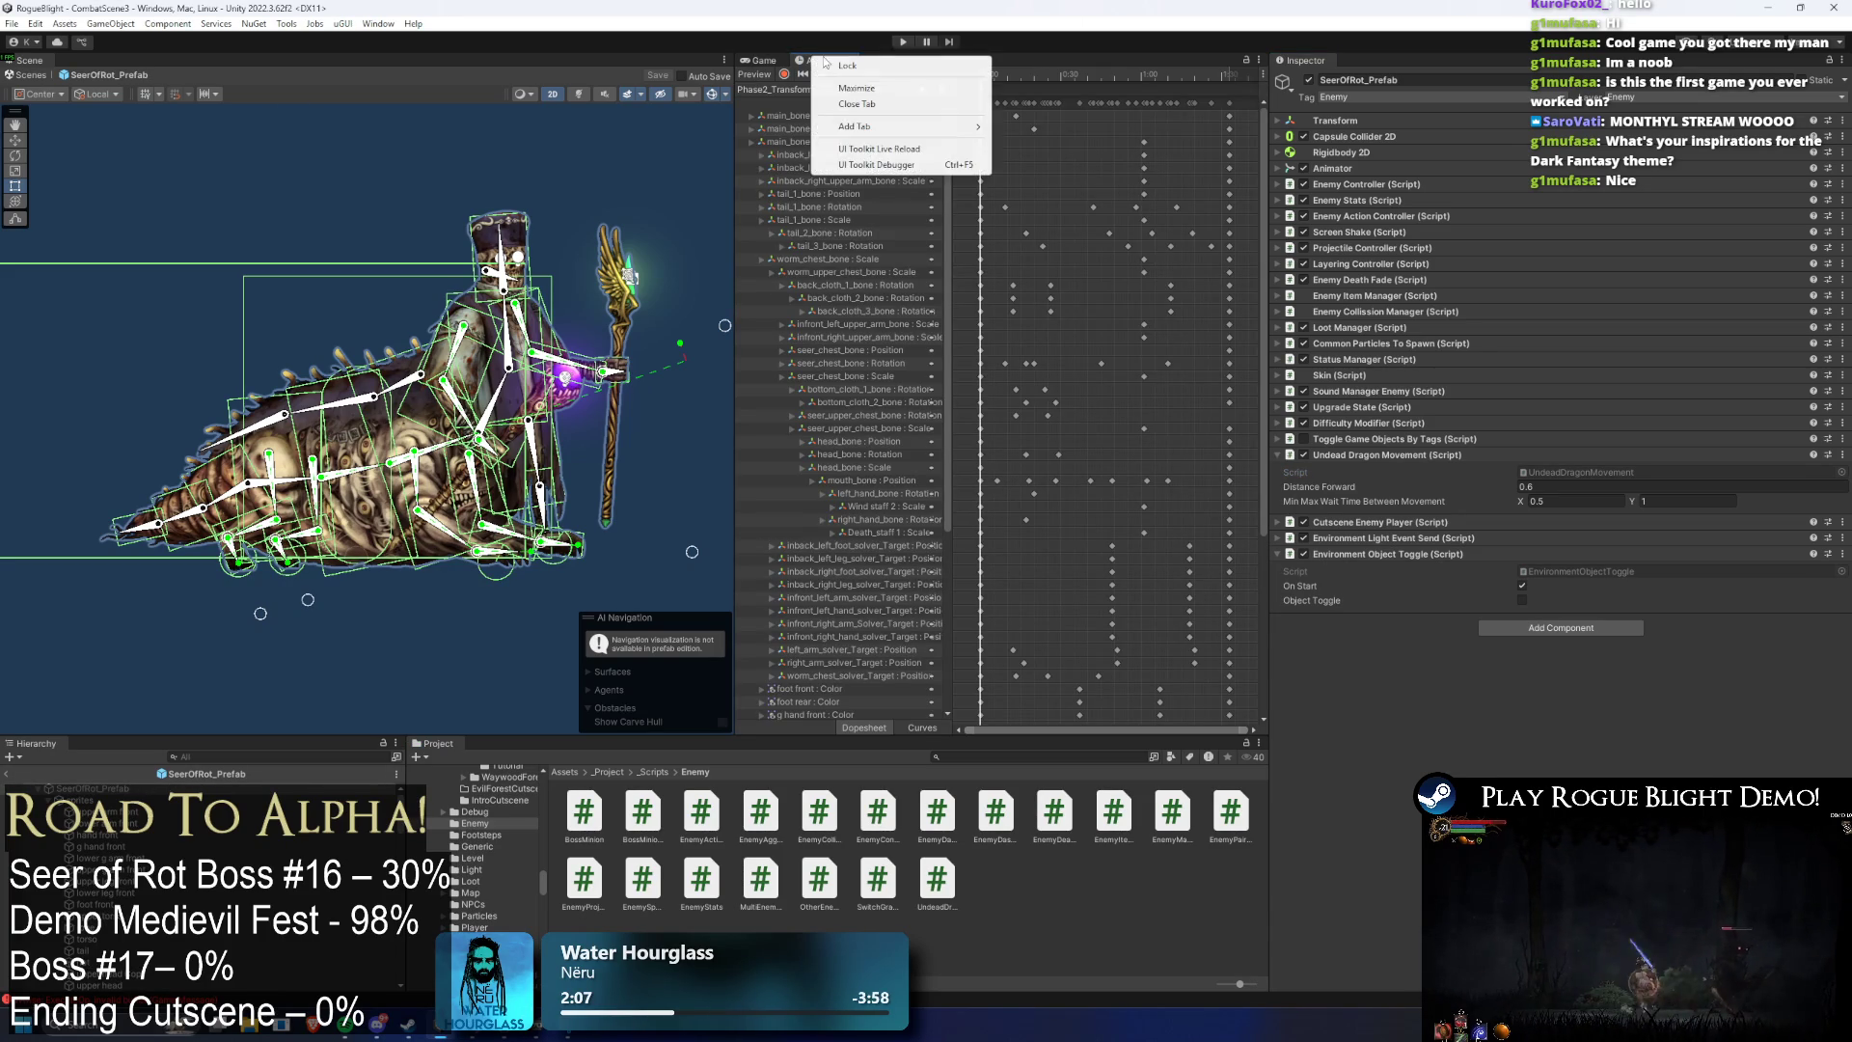
key("Escape")
right_click(820, 61)
mouse_move(945, 136)
left_click(1065, 54)
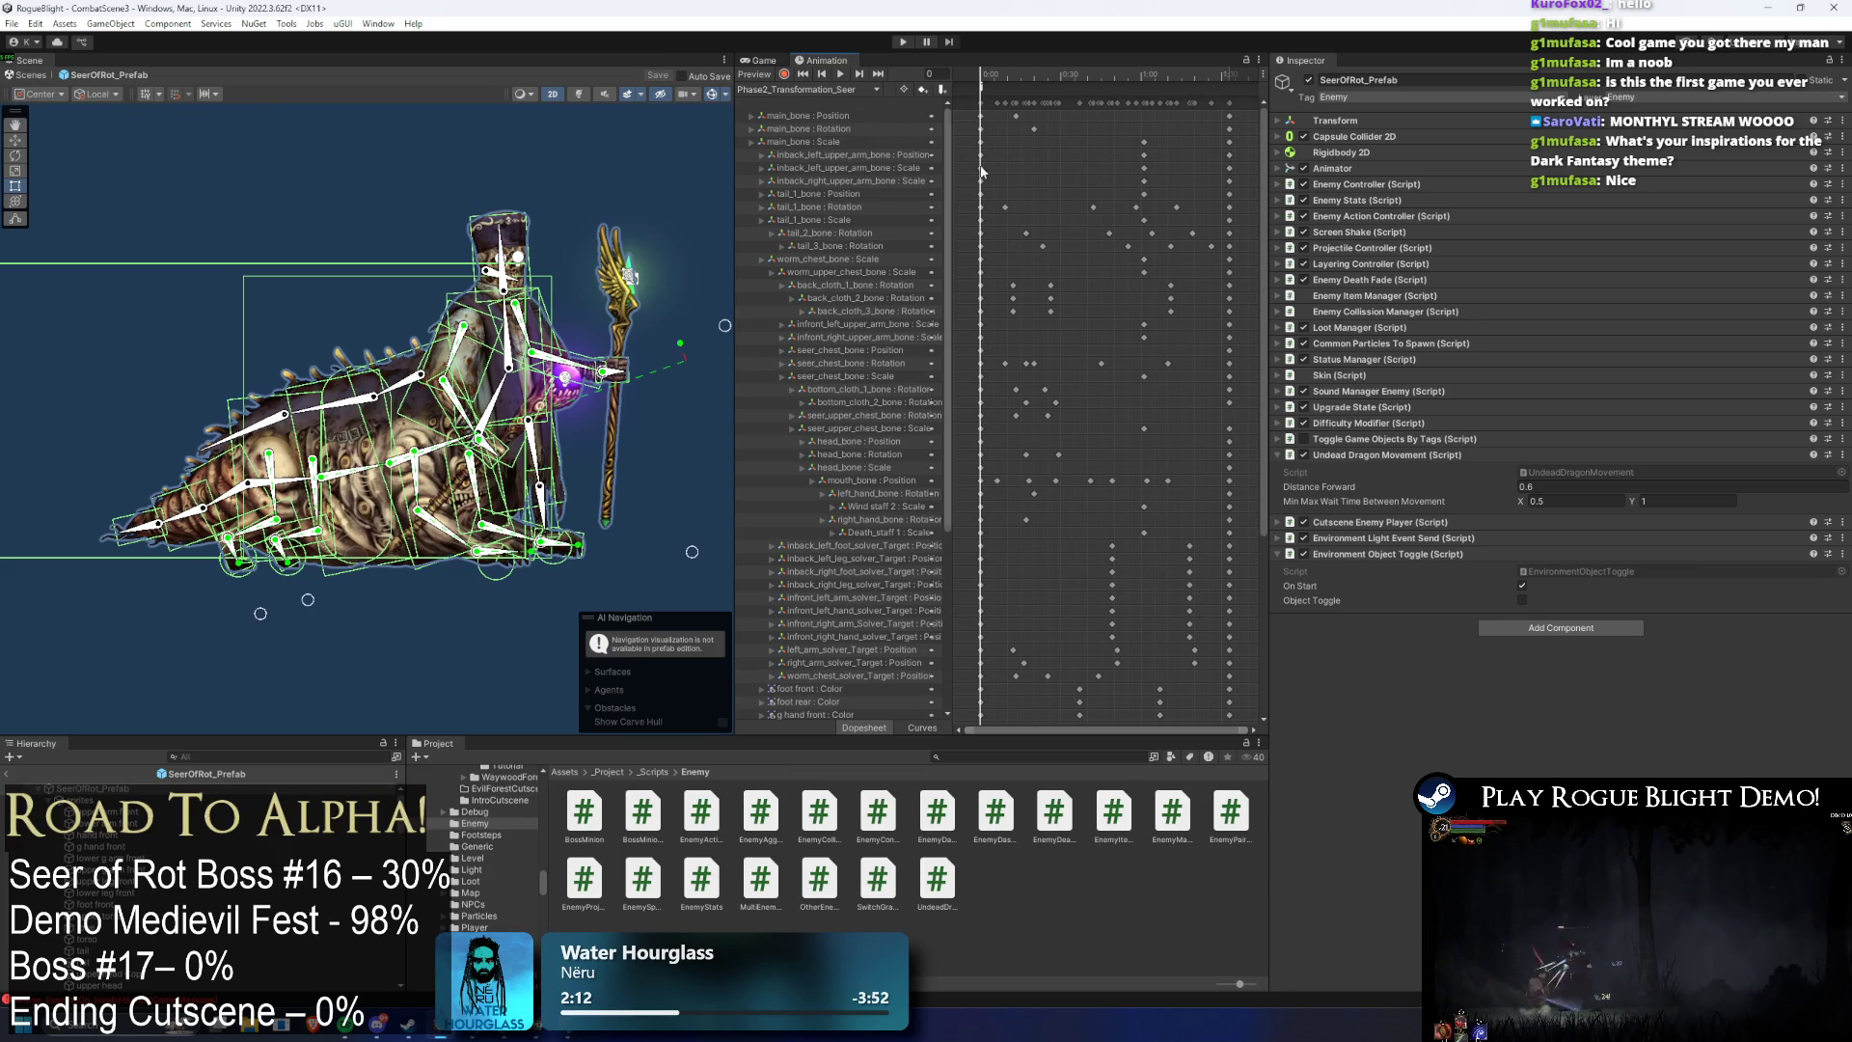
- Open the SeerOfRot controller and delete the idle_seer(P2) and Phase2_Transformation_Seer states
left_click(1562, 168)
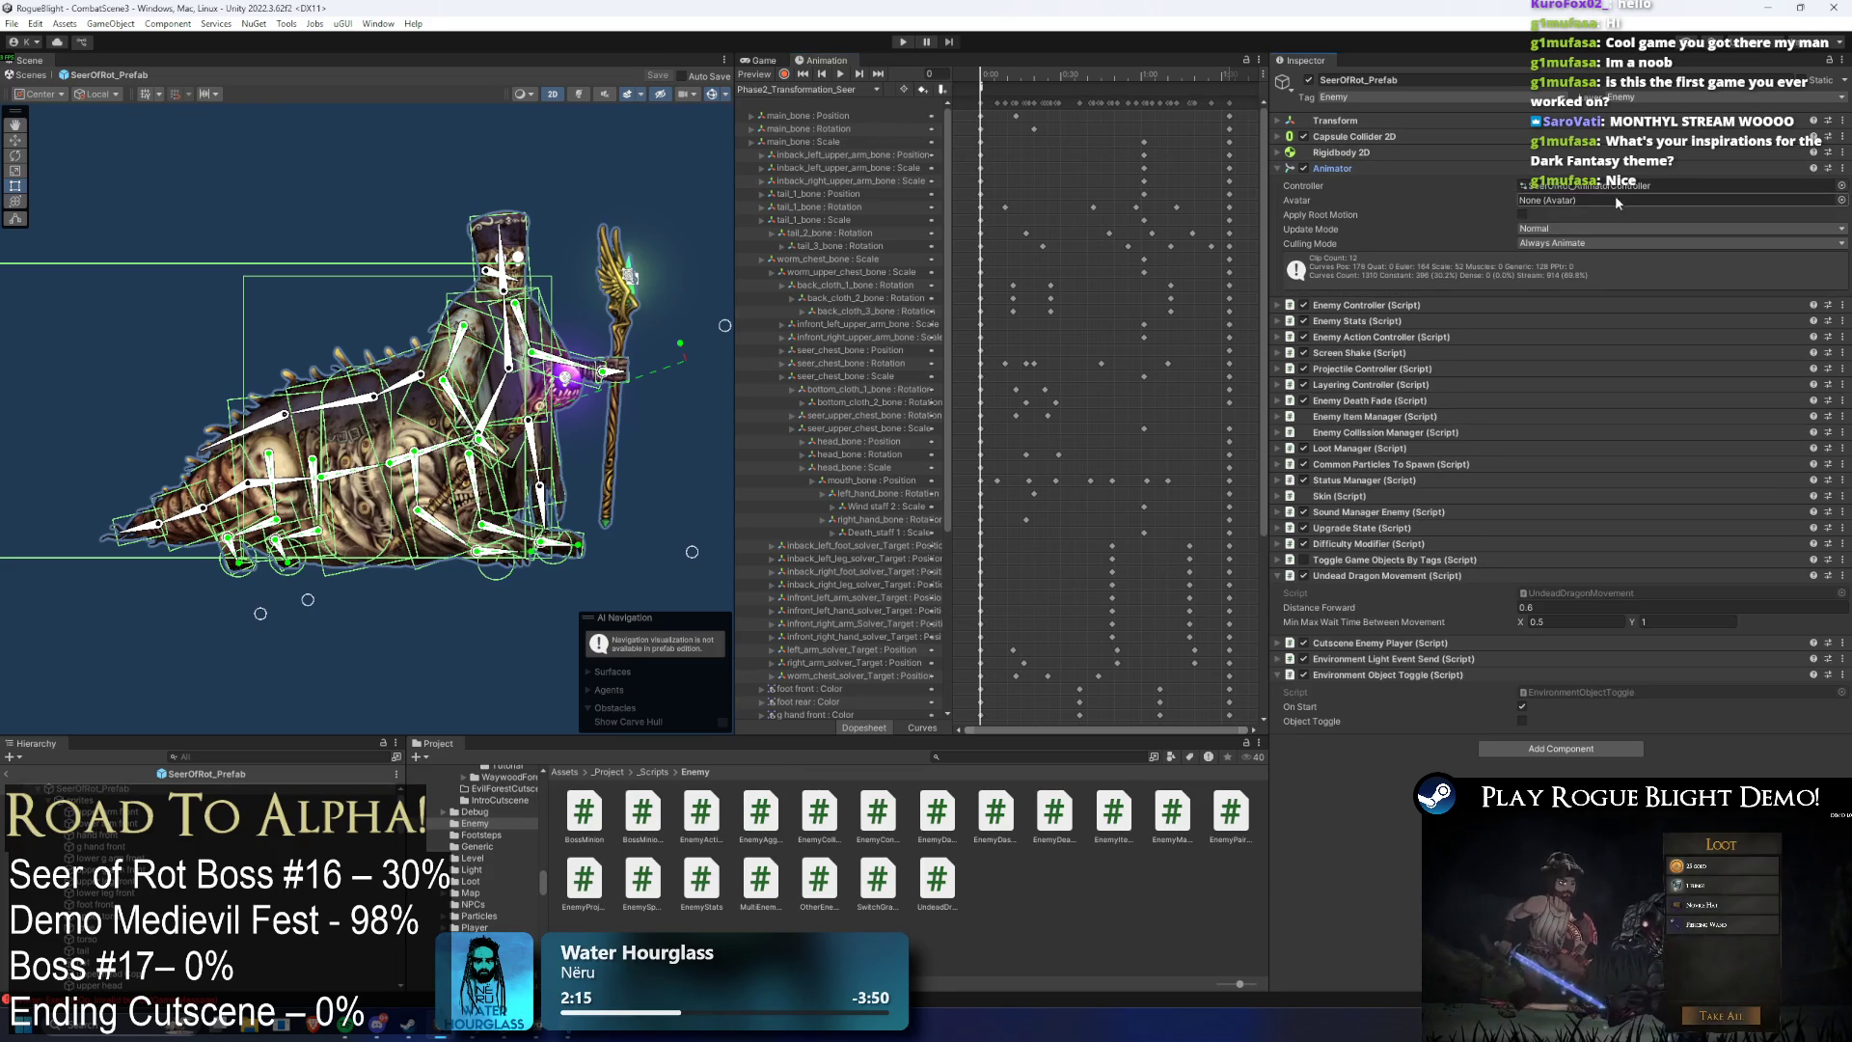
double_click(1610, 183)
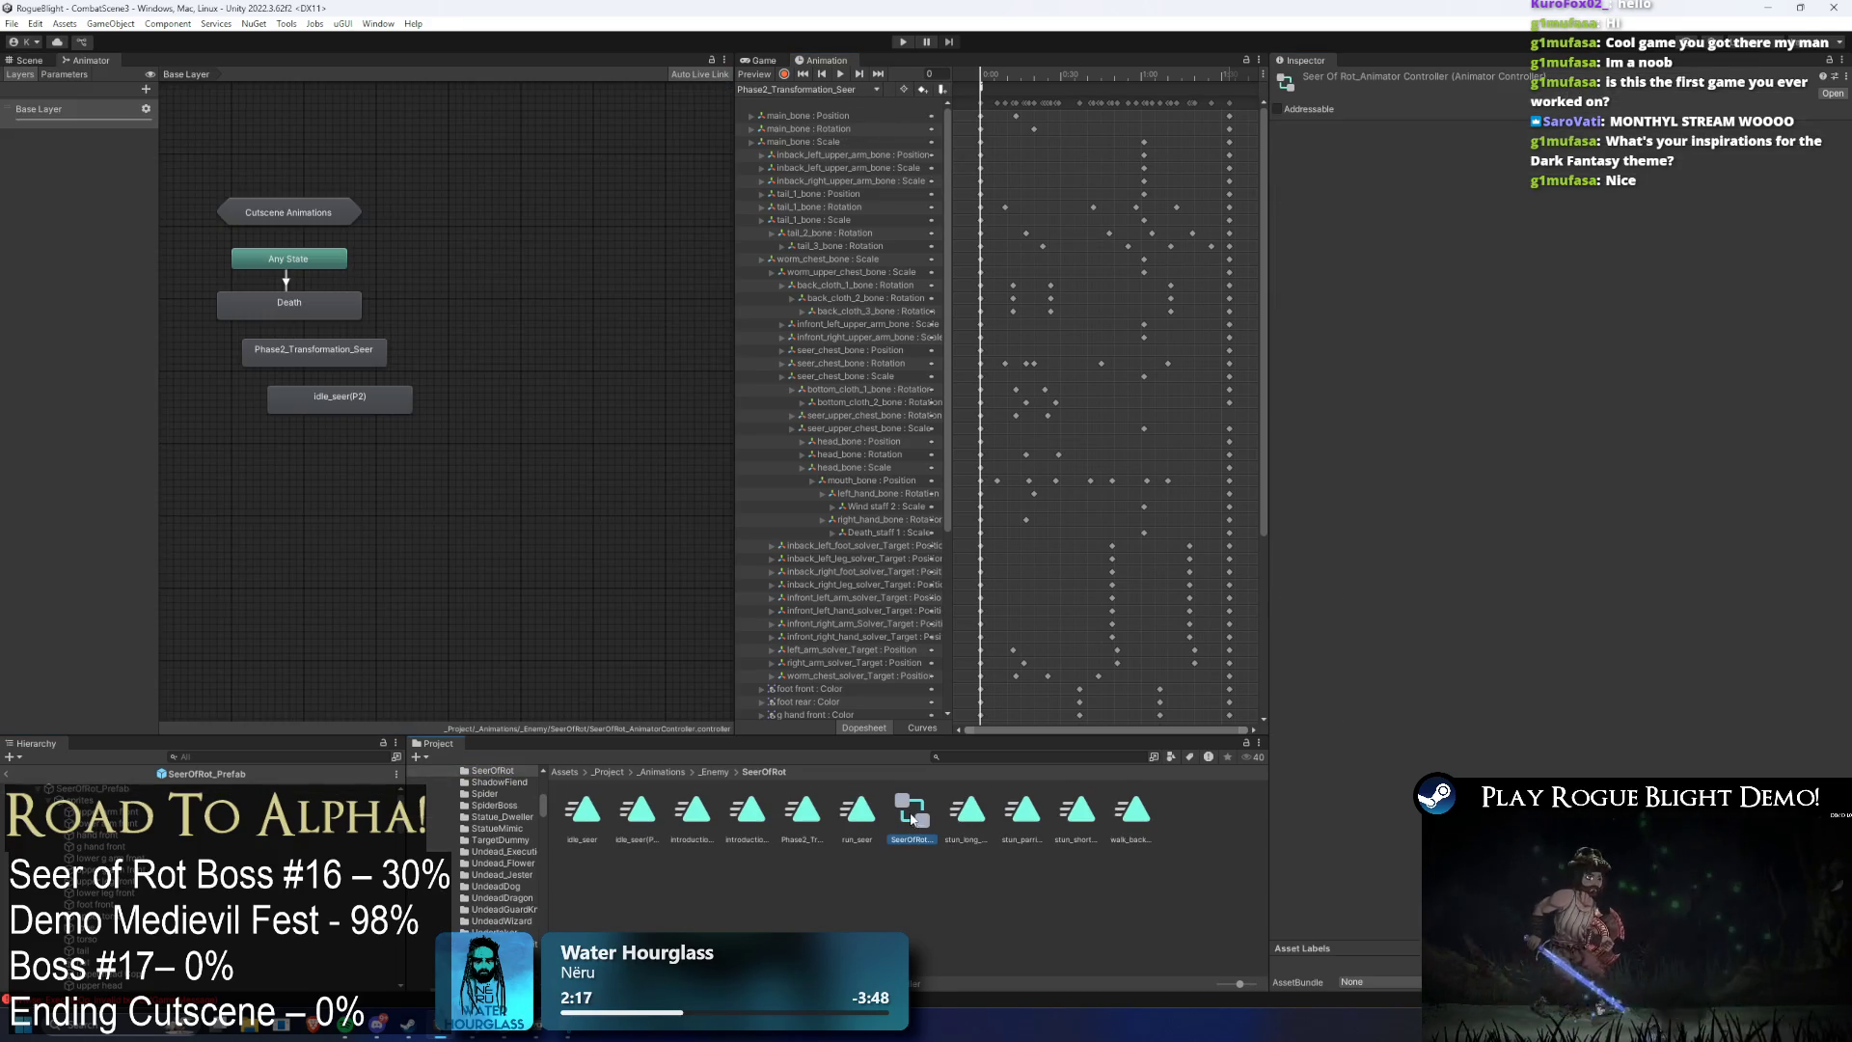
left_click_drag(309, 301, 497, 349)
left_click(573, 459)
key("Delete")
left_click(507, 403)
key("Delete")
- Inspect the Phase 2 Transformation state in EnemyAI > Actions, then return to the base layer
double_click(289, 357)
double_click(337, 475)
left_click(401, 274)
double_click(401, 210)
double_click(419, 241)
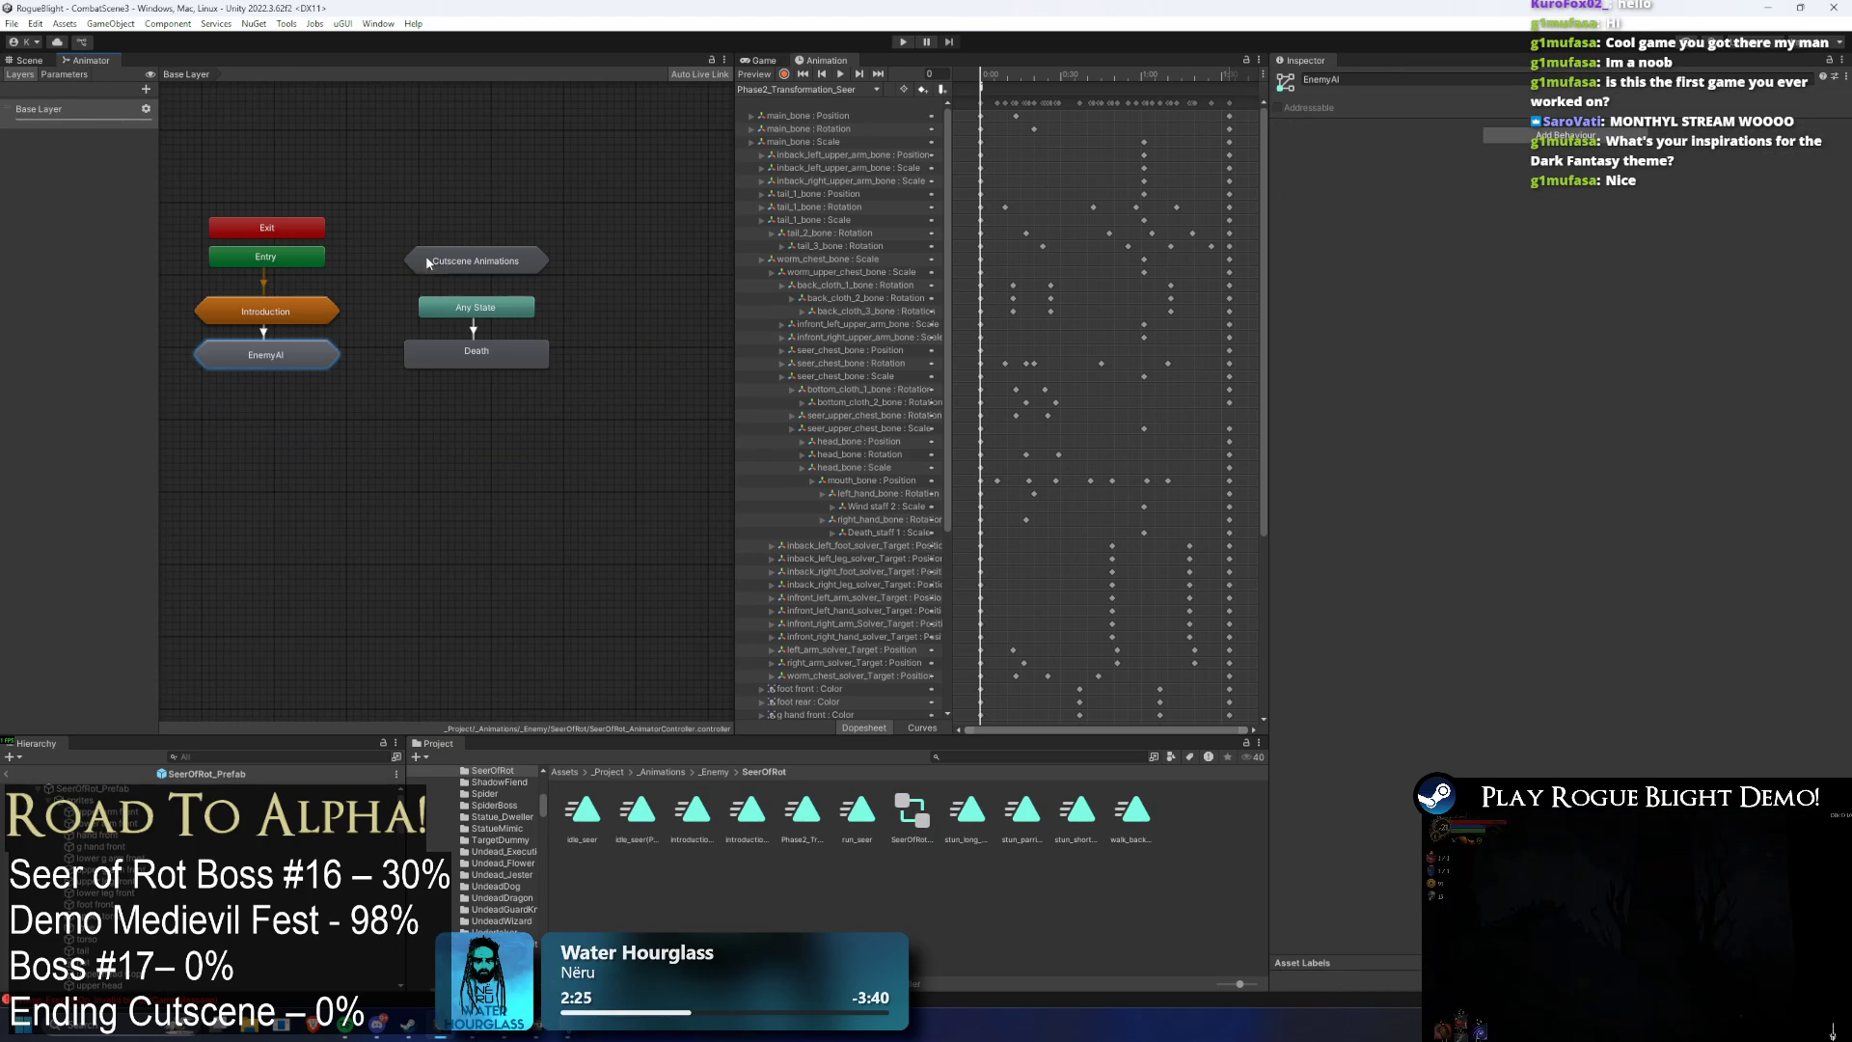
- Inspect the IdleP2 state in EnemyAI > Movement and locate its behaviour script
double_click(280, 362)
double_click(425, 404)
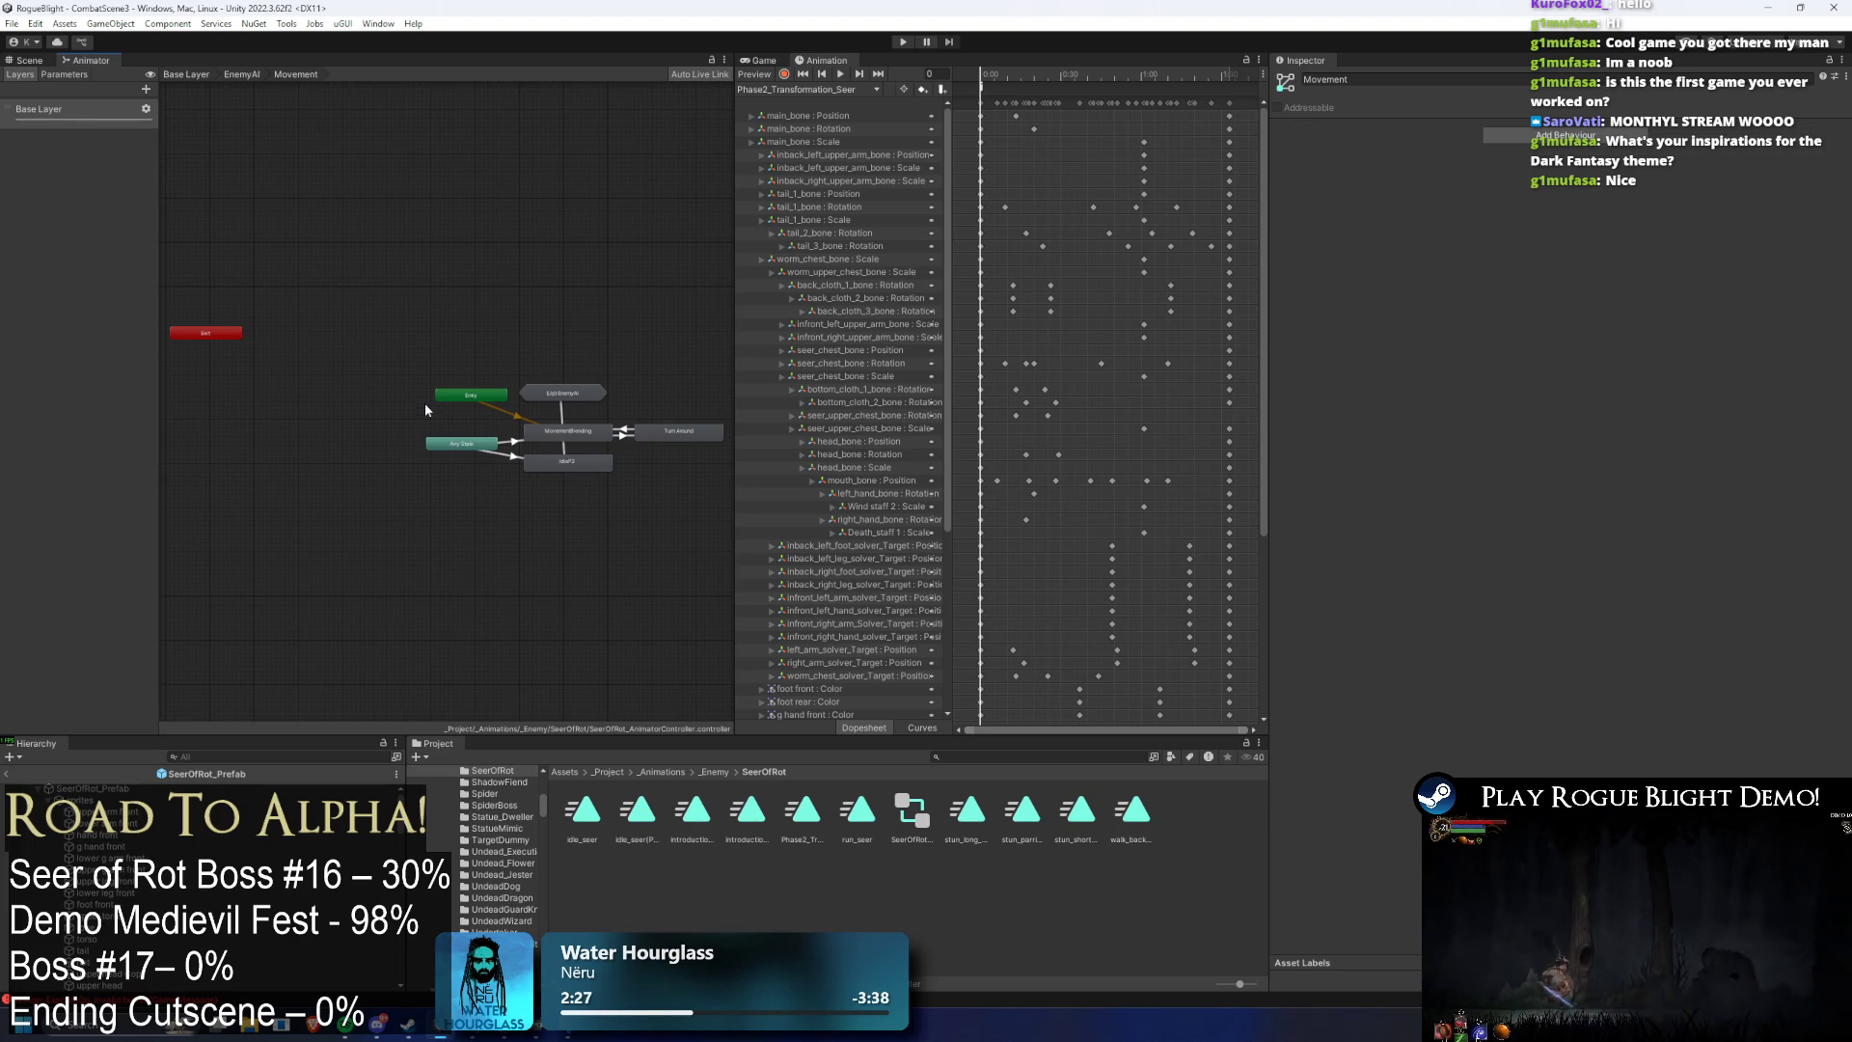
left_click(563, 461)
left_click_drag(560, 459, 560, 474)
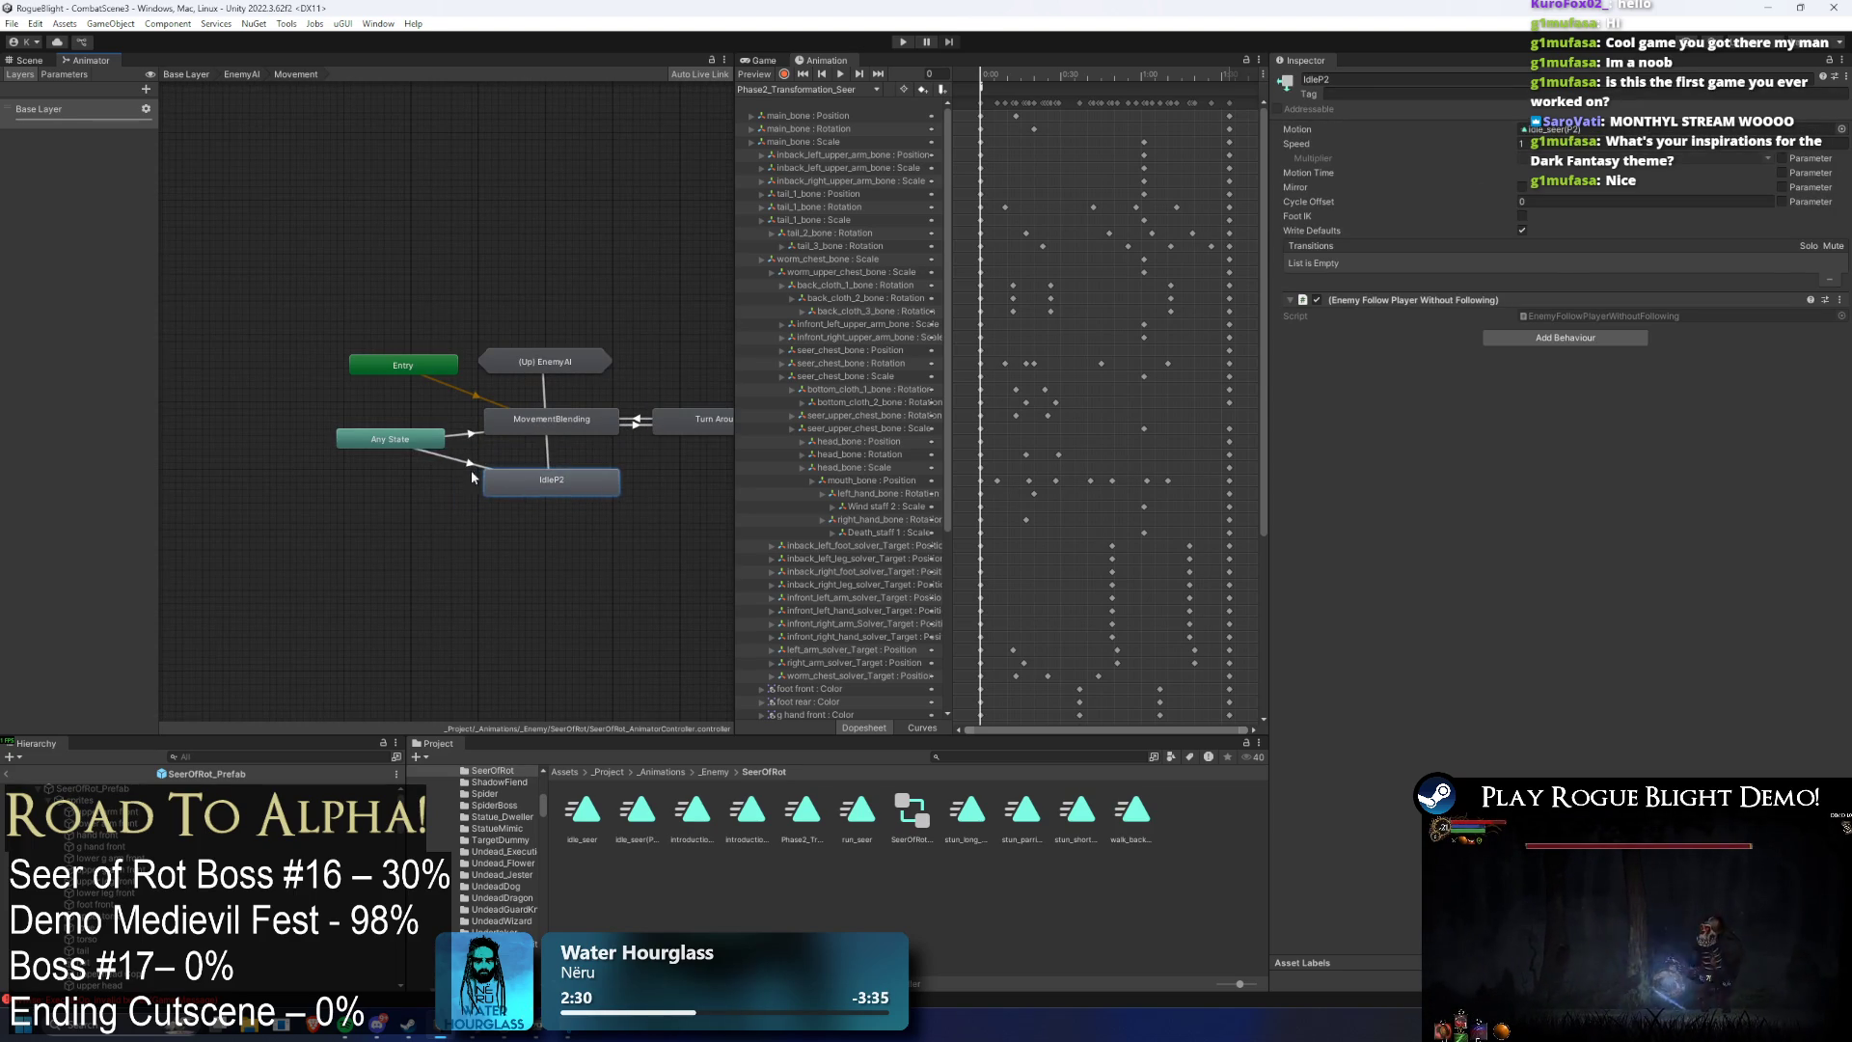
left_click(453, 467)
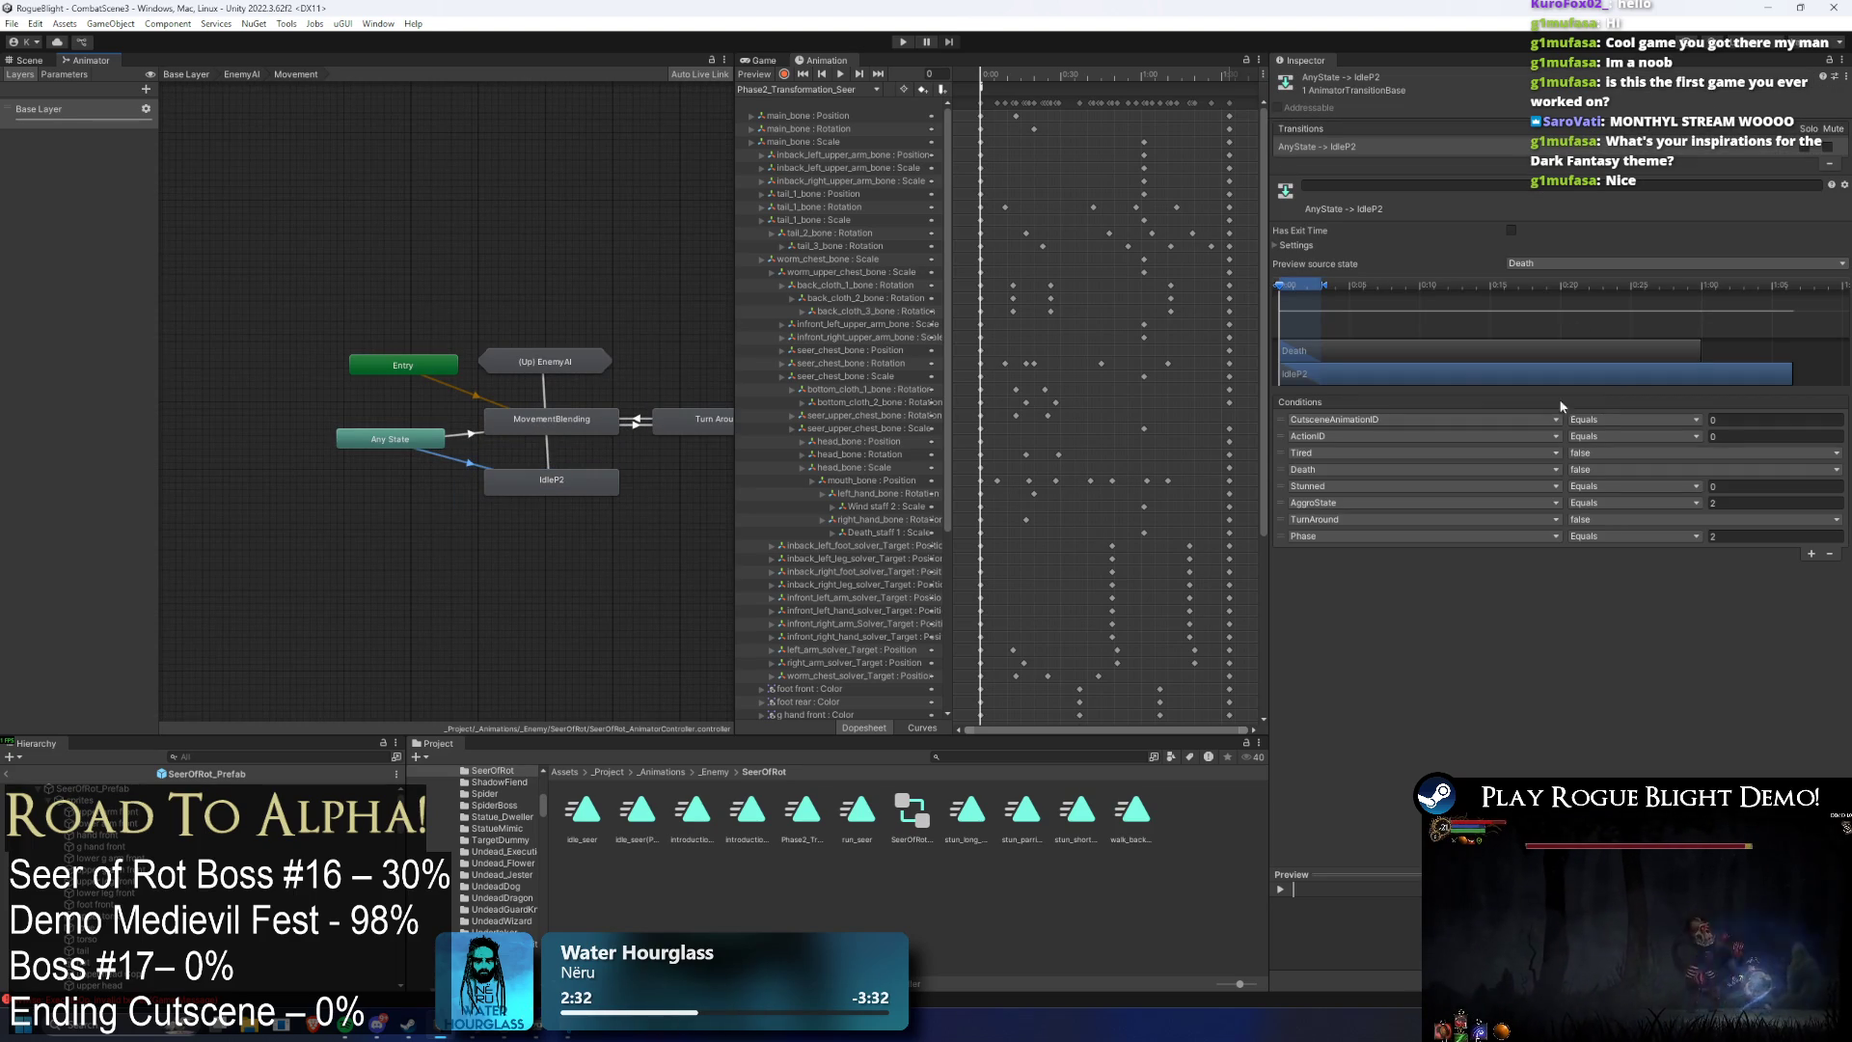
key("ctrl+z")
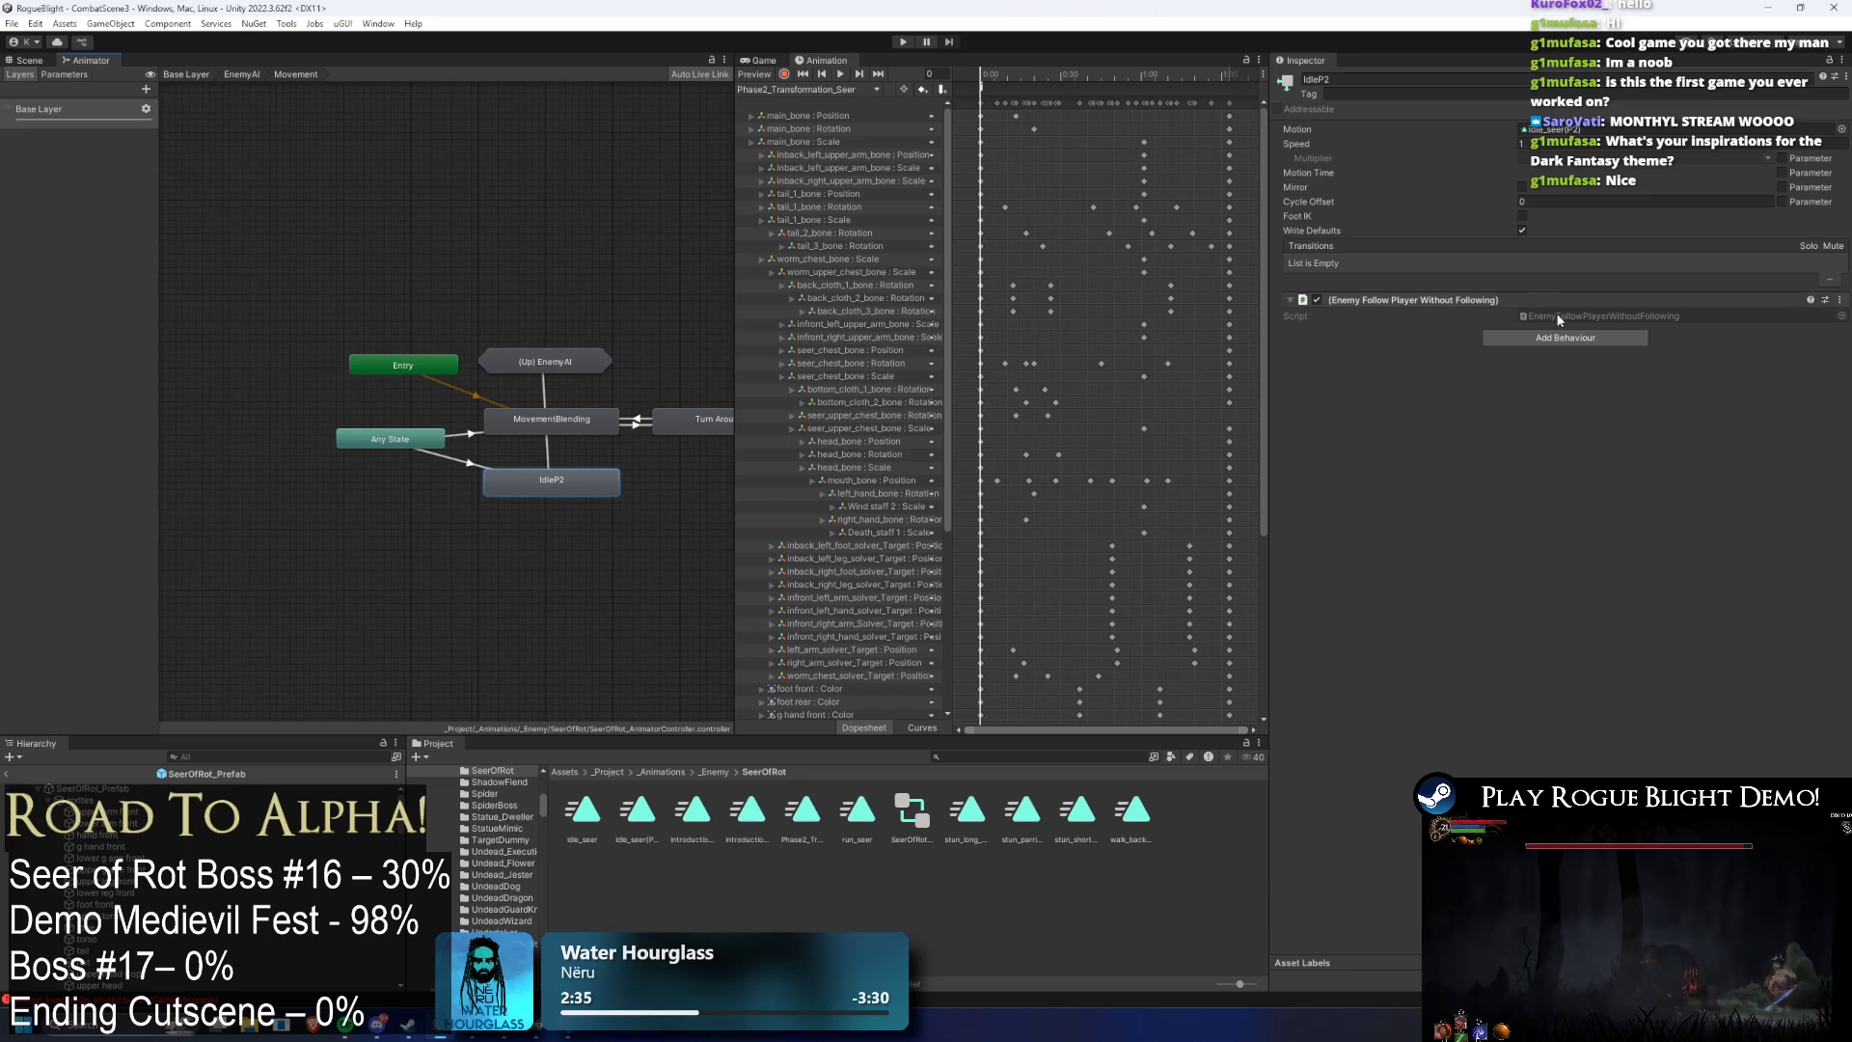
left_click(1563, 320)
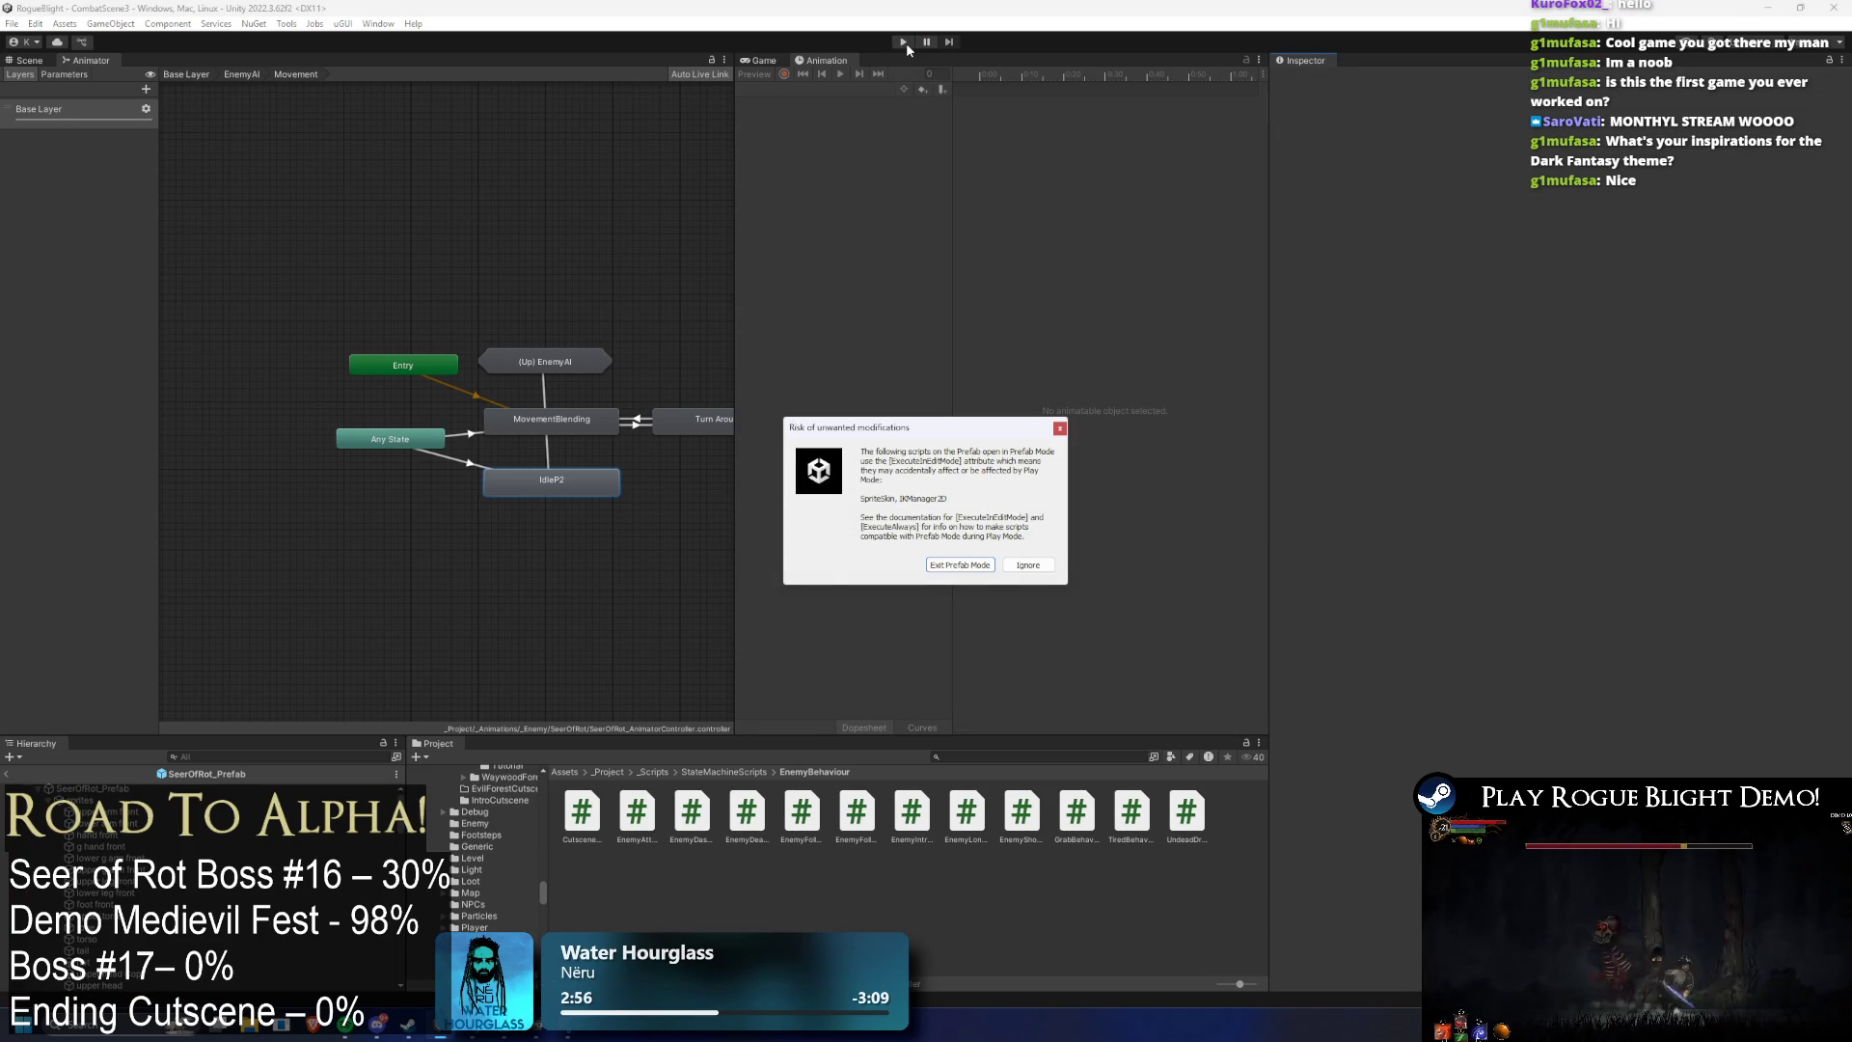
- Enter Play mode and toggle the F1 enemy-health cheat on and back off
key("Return")
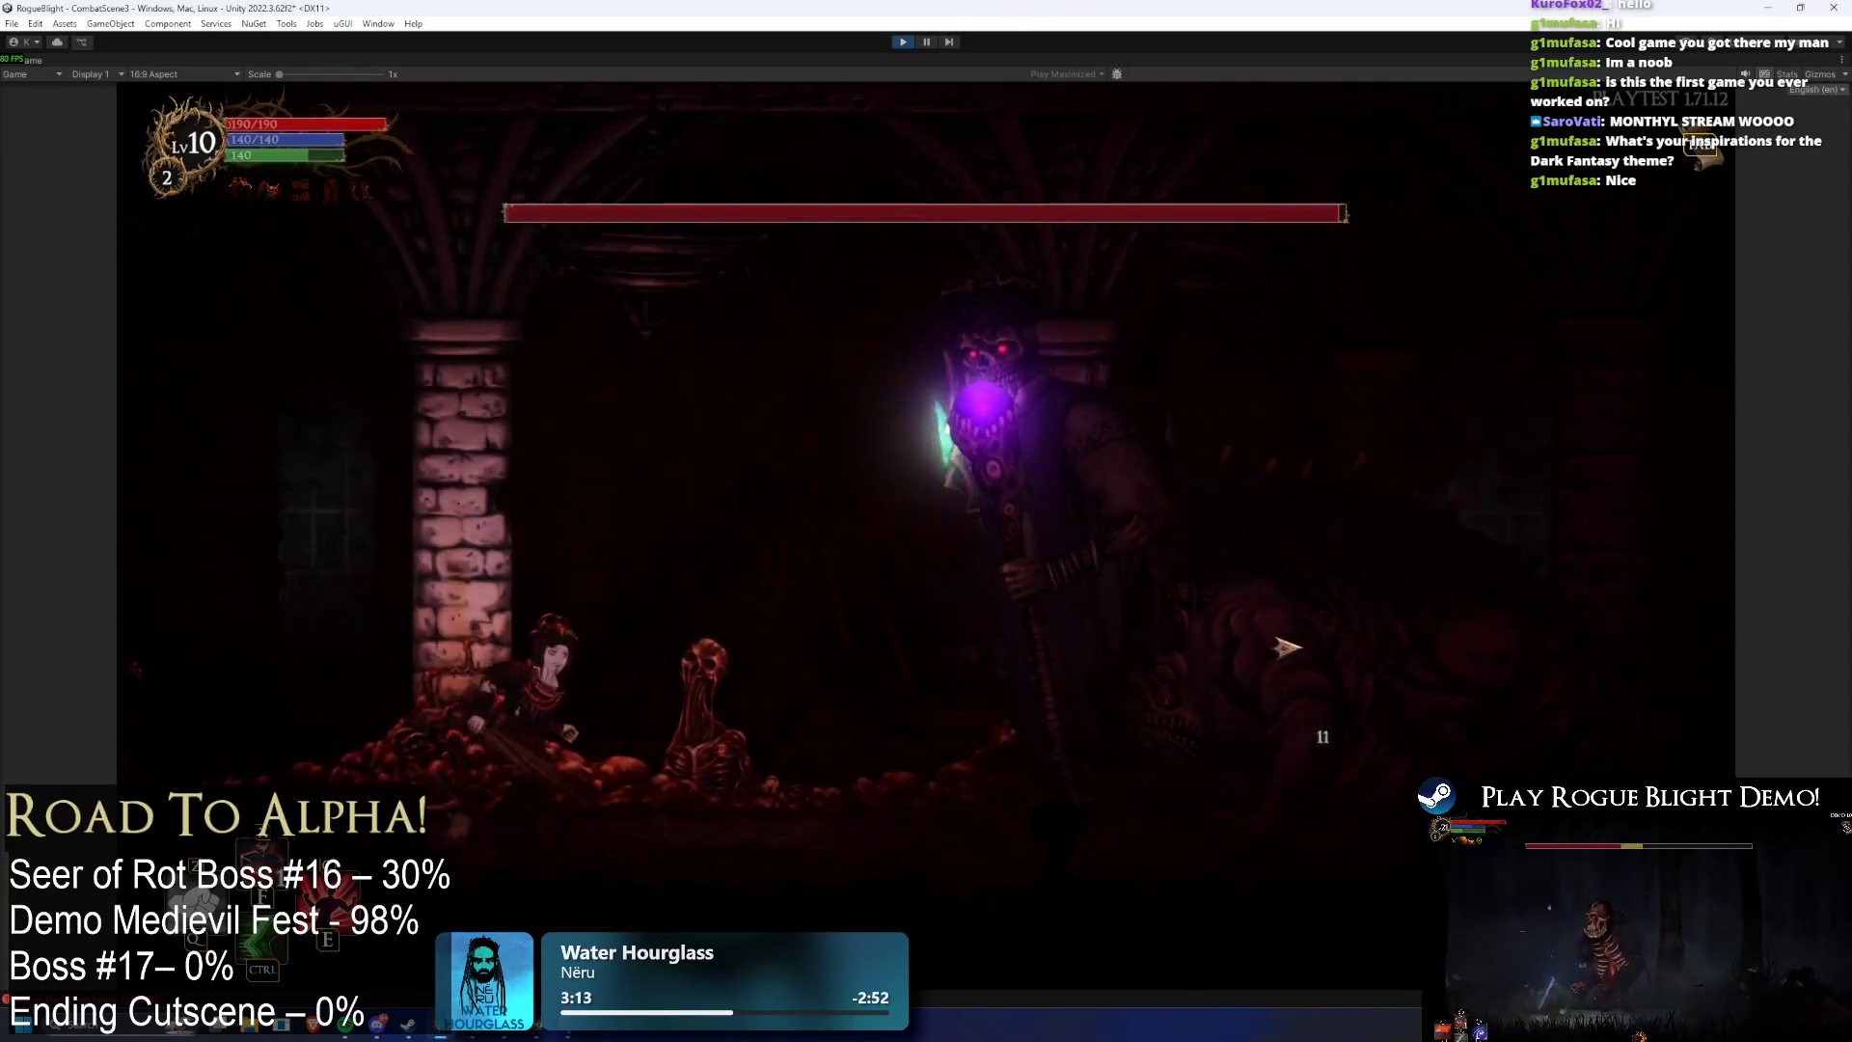
key("F1")
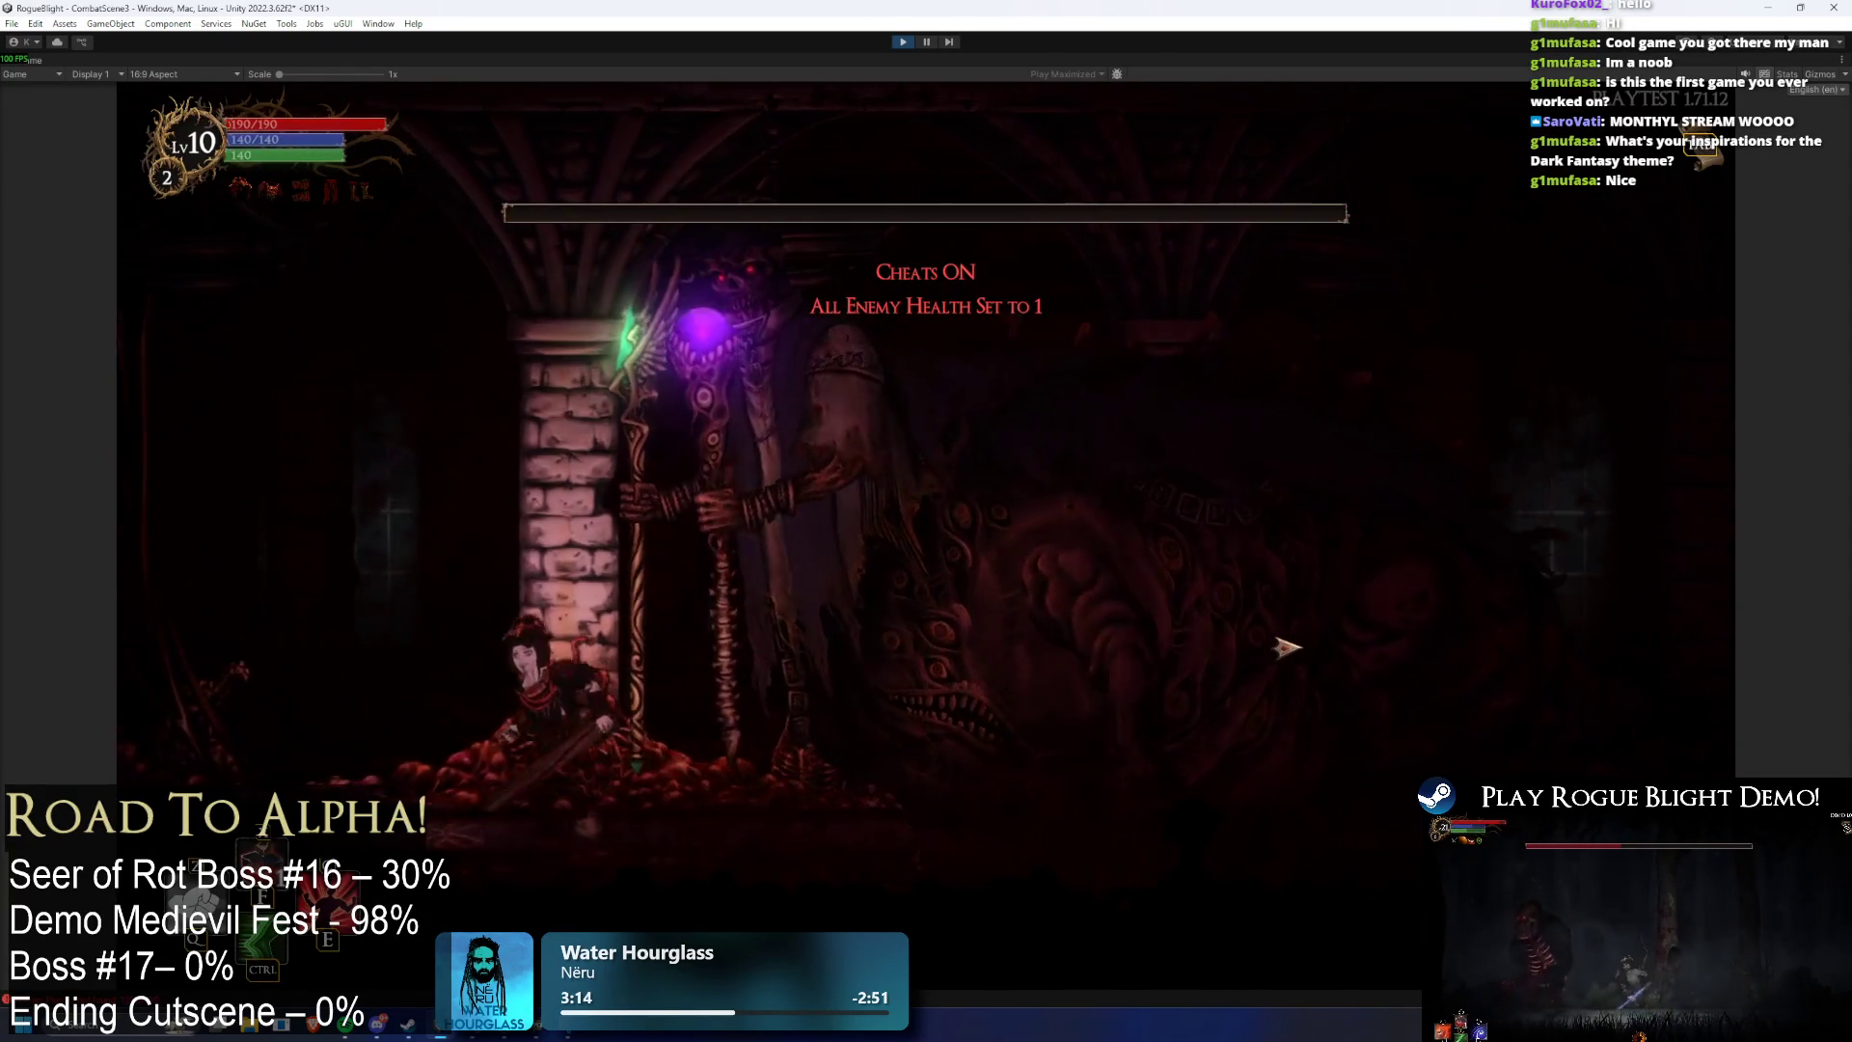
key("F1")
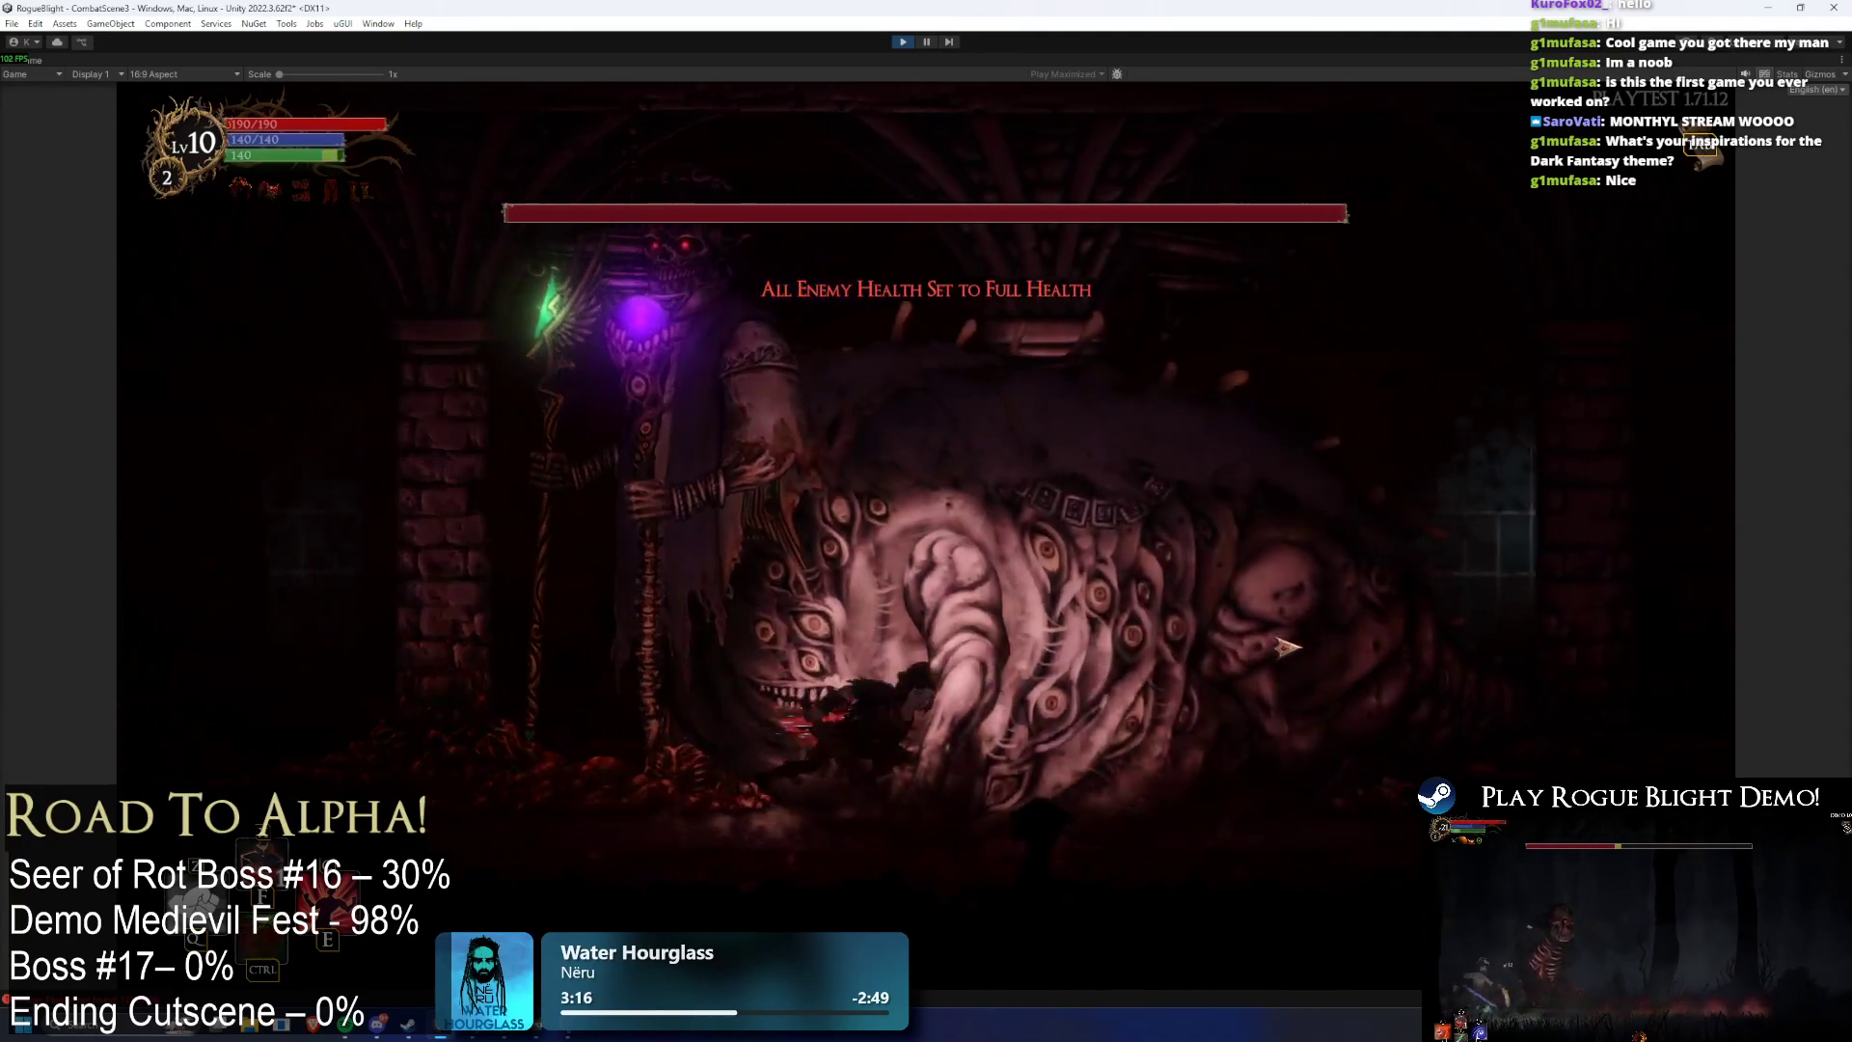
- Fight the Seer of Rot, then stop the game and search the Project for 'seerfa'
key("a")
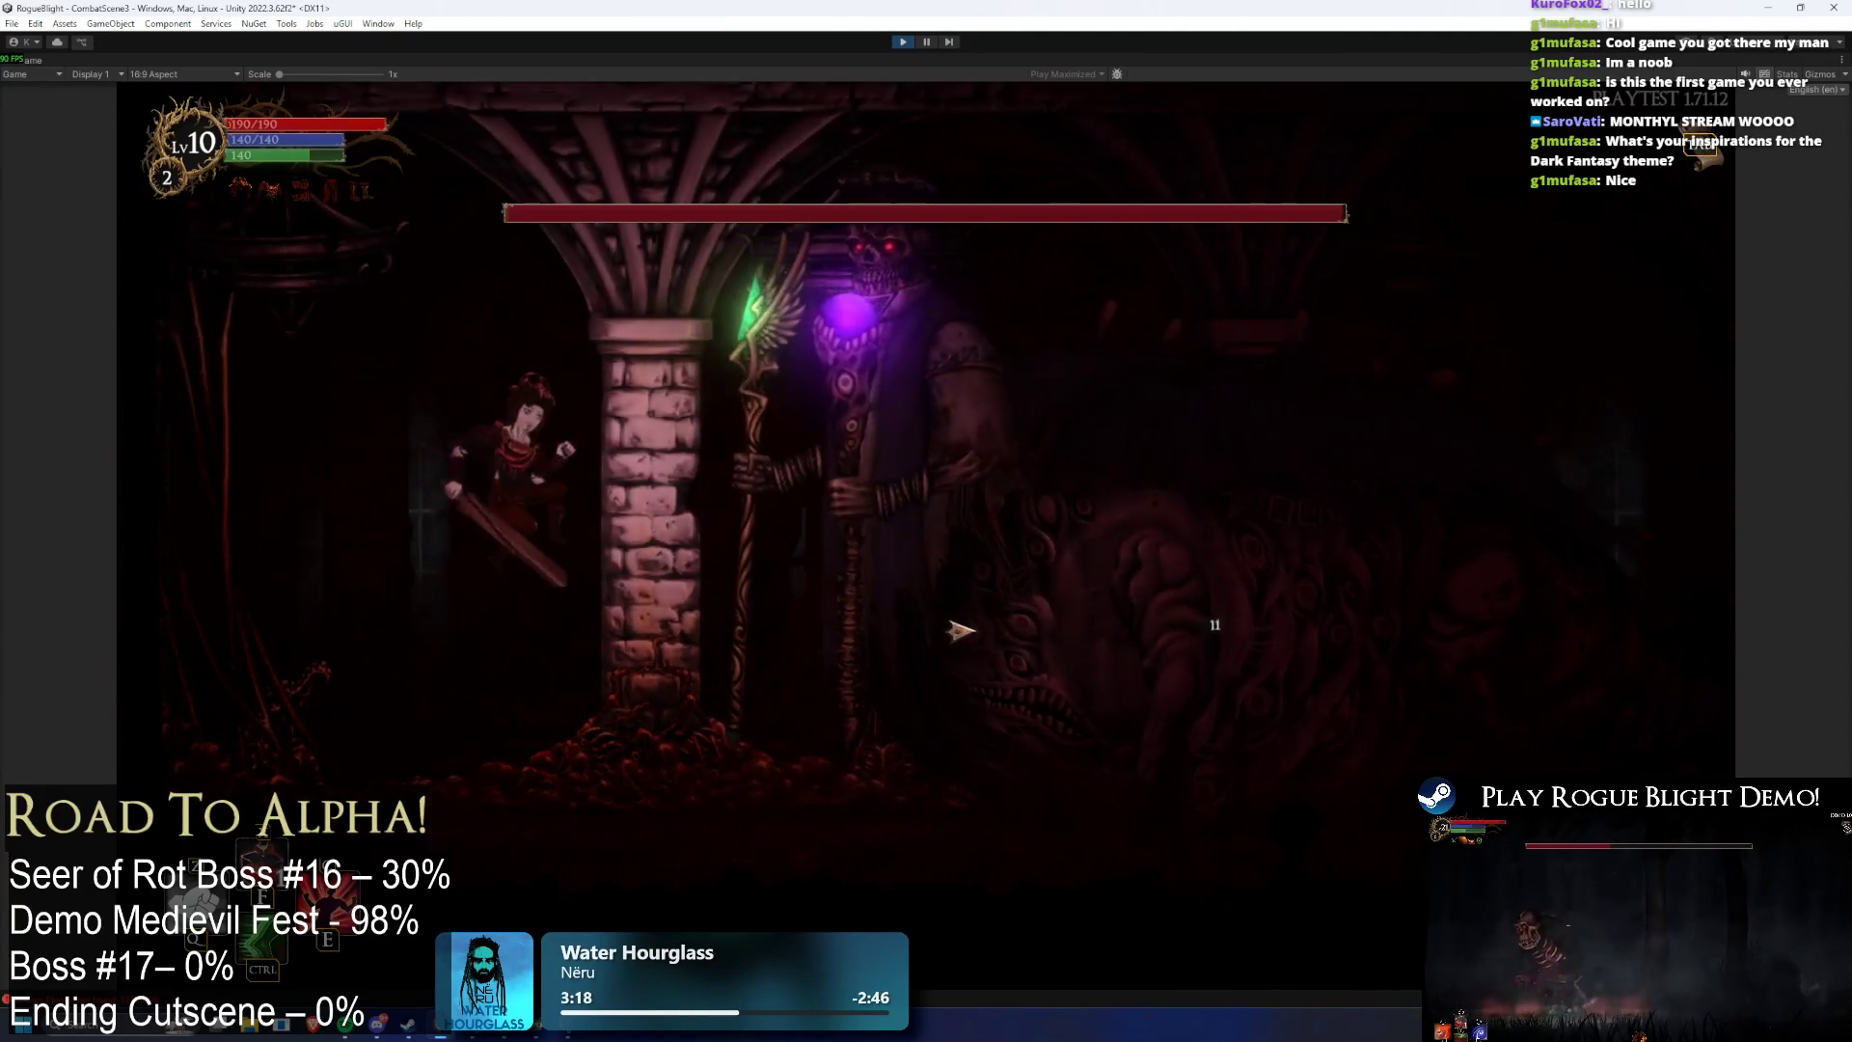
key("d")
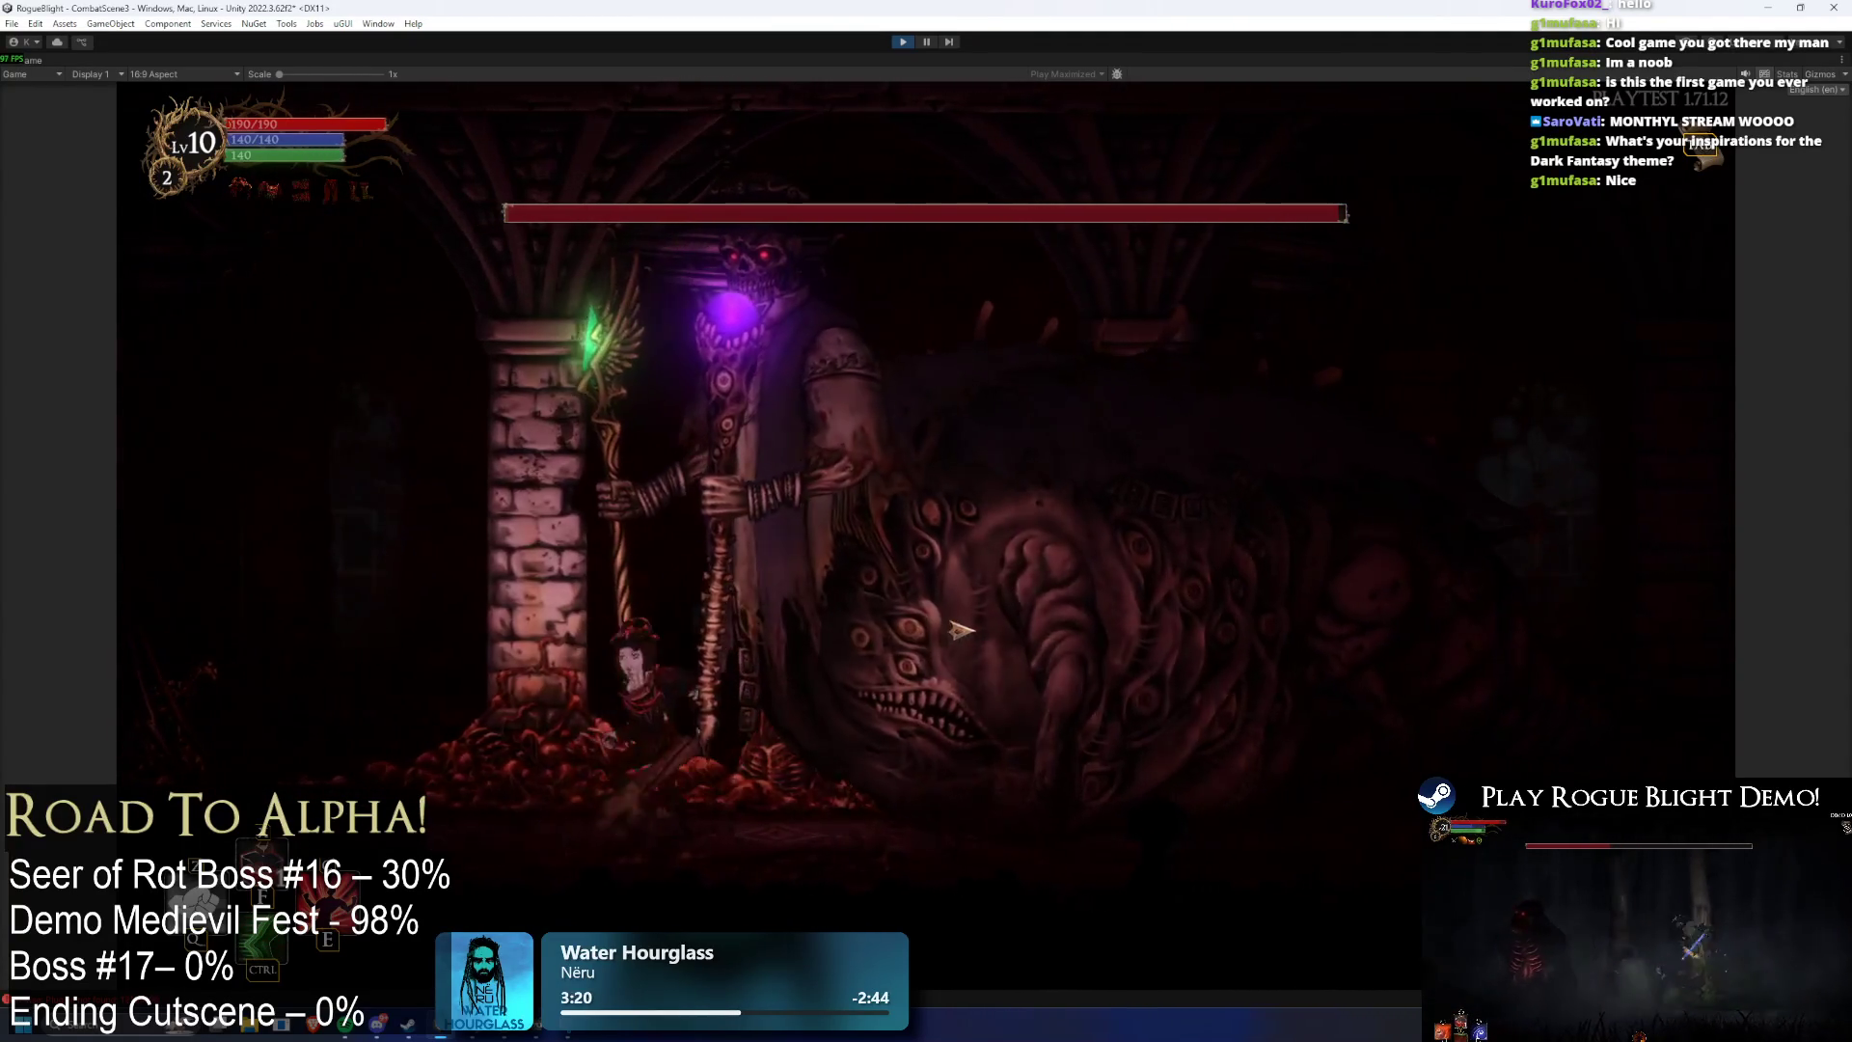
key("space")
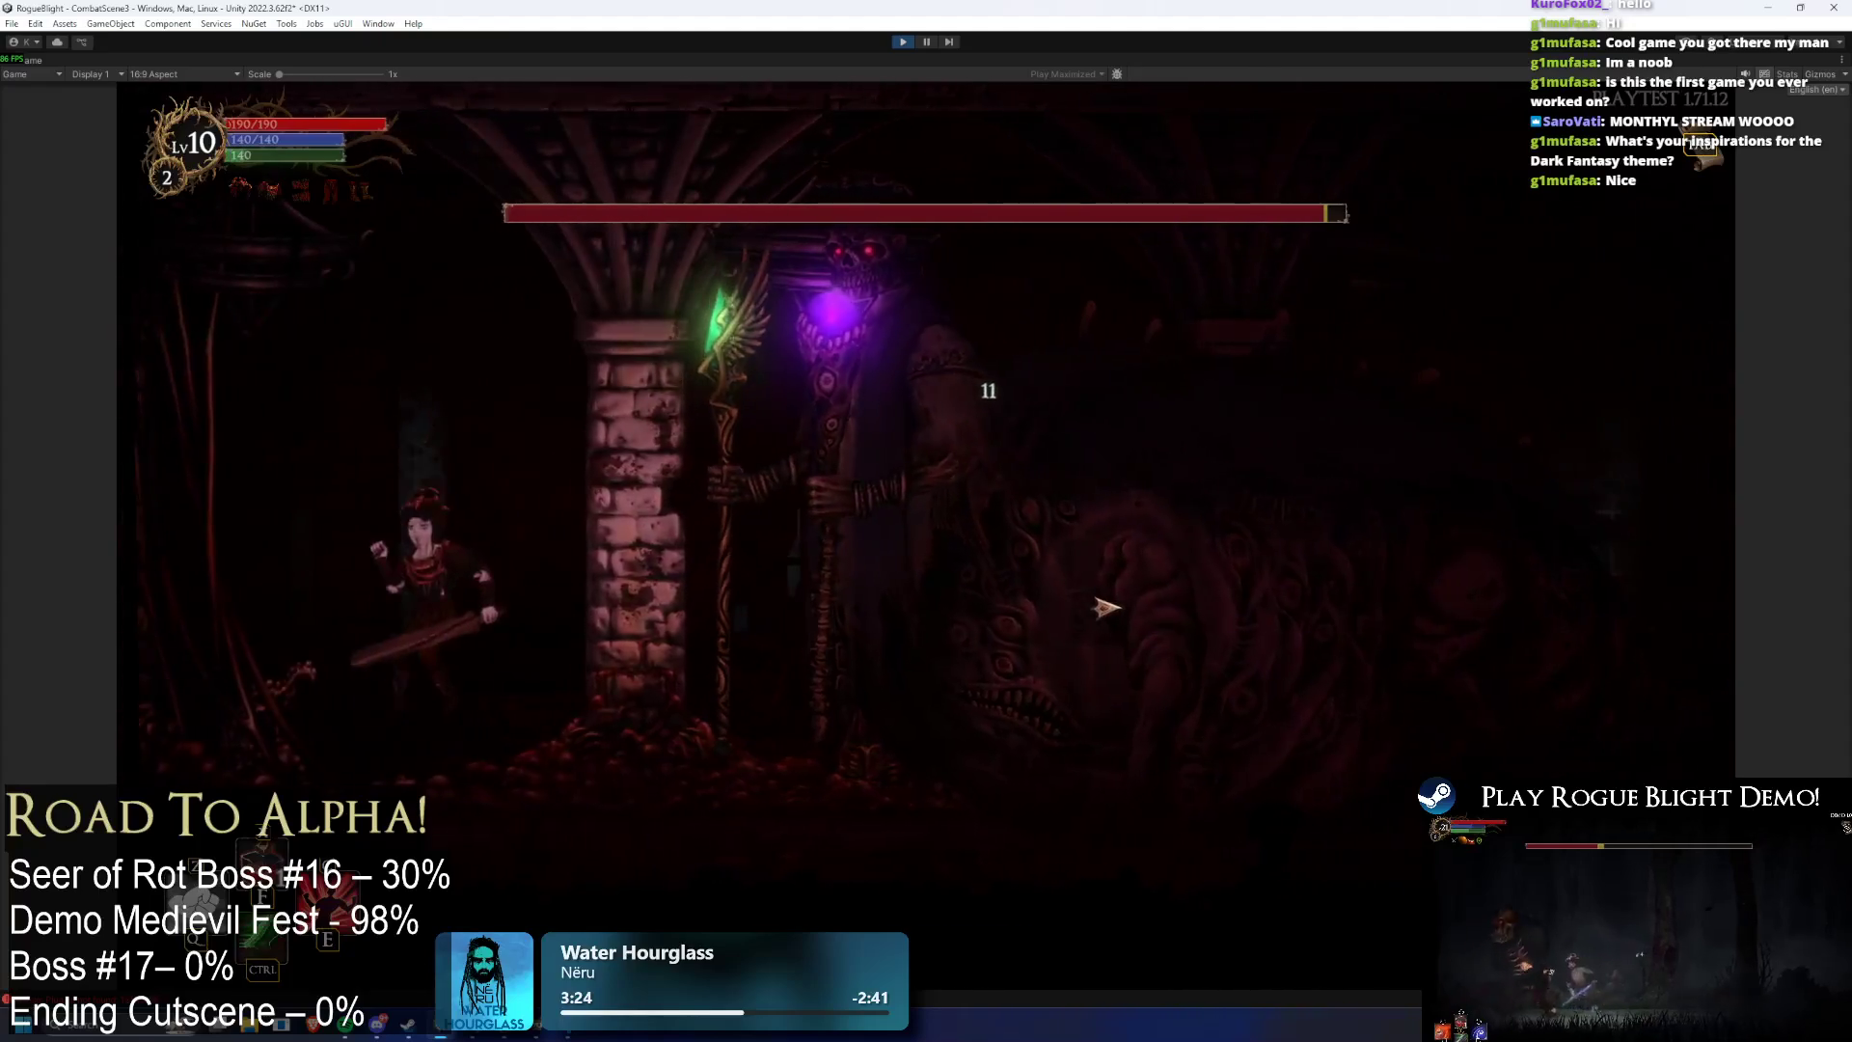
left_click(1124, 604)
key("a")
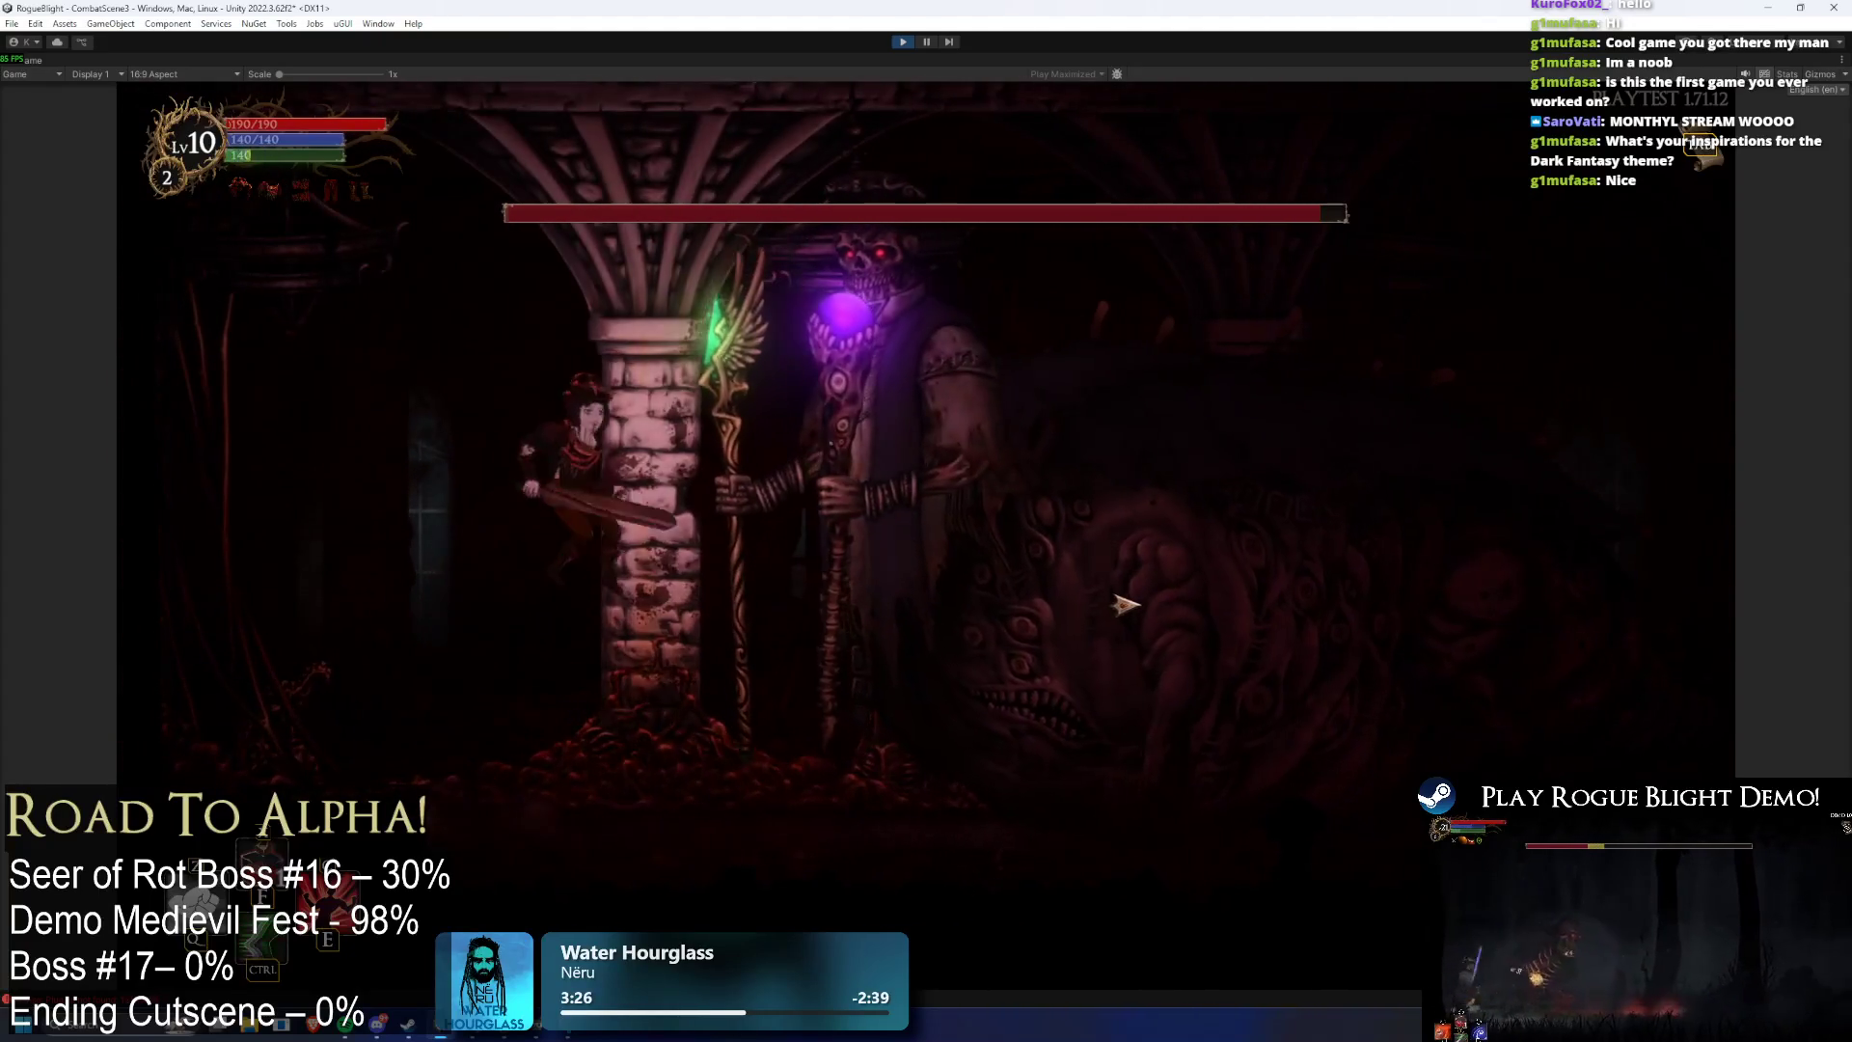
key("d")
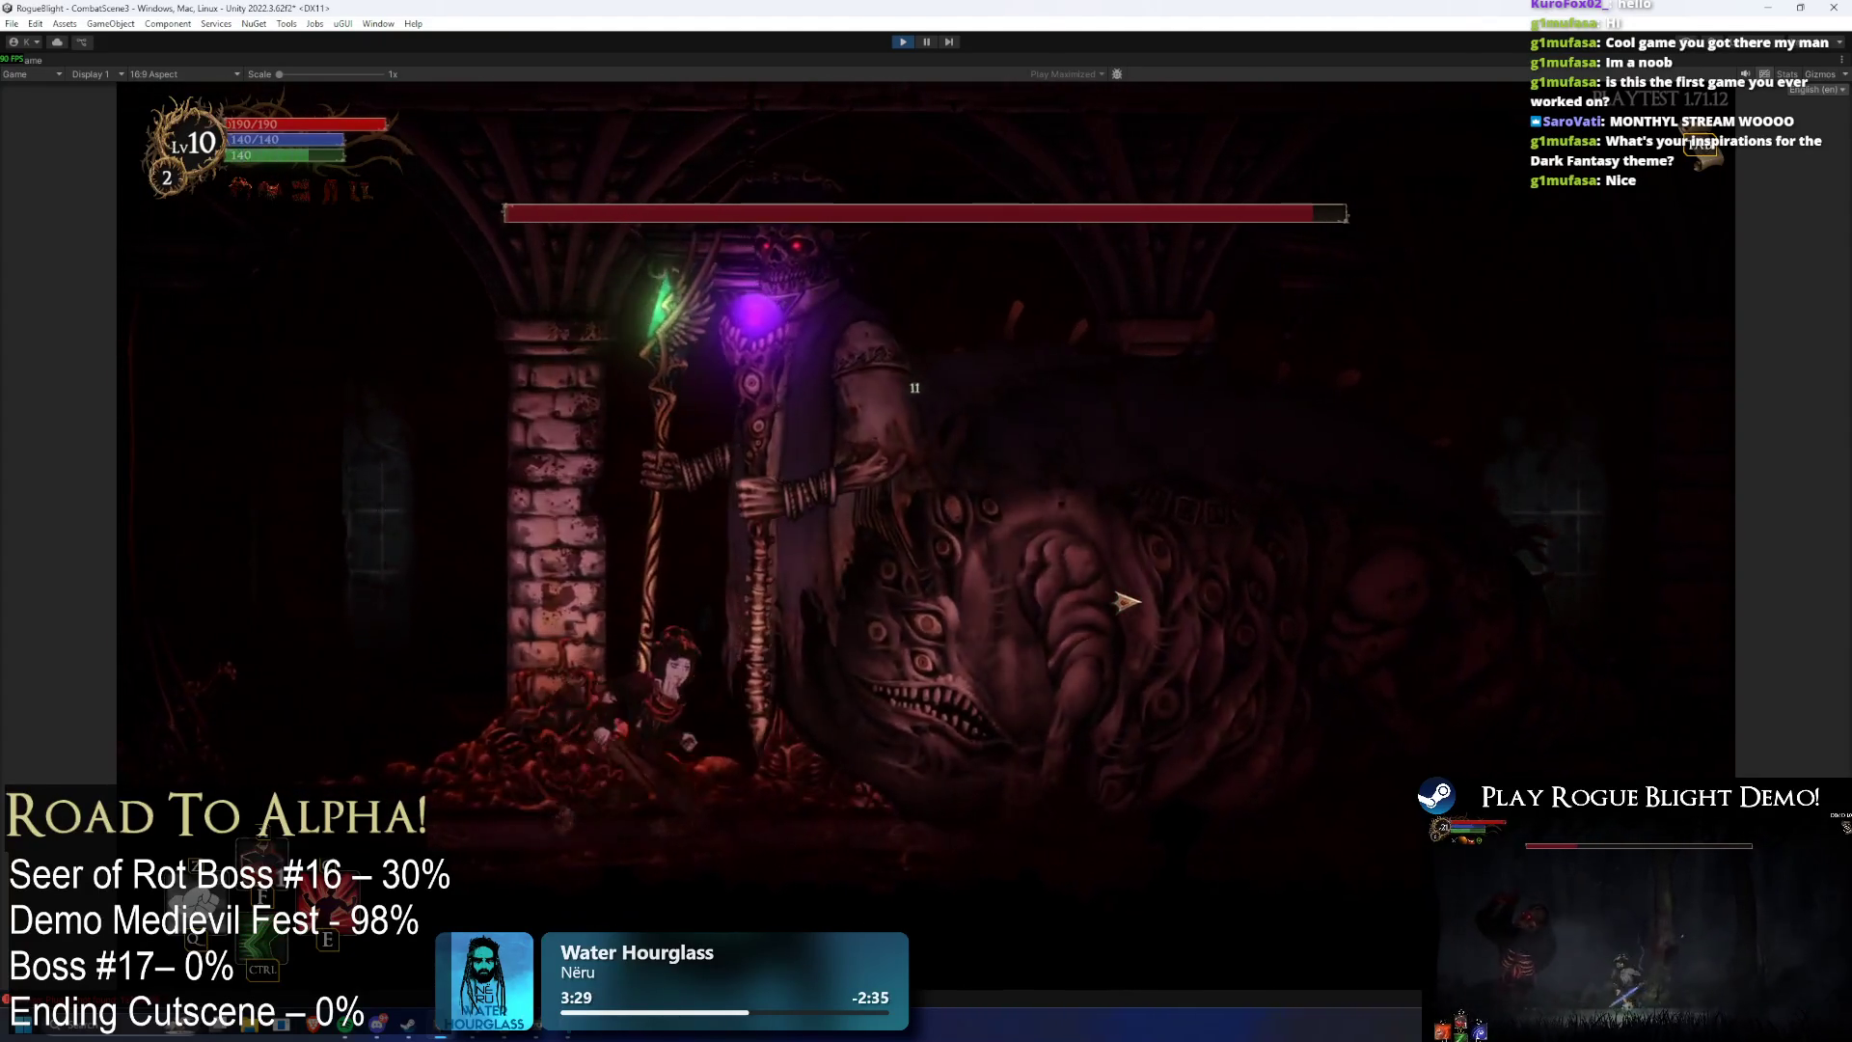
key("a")
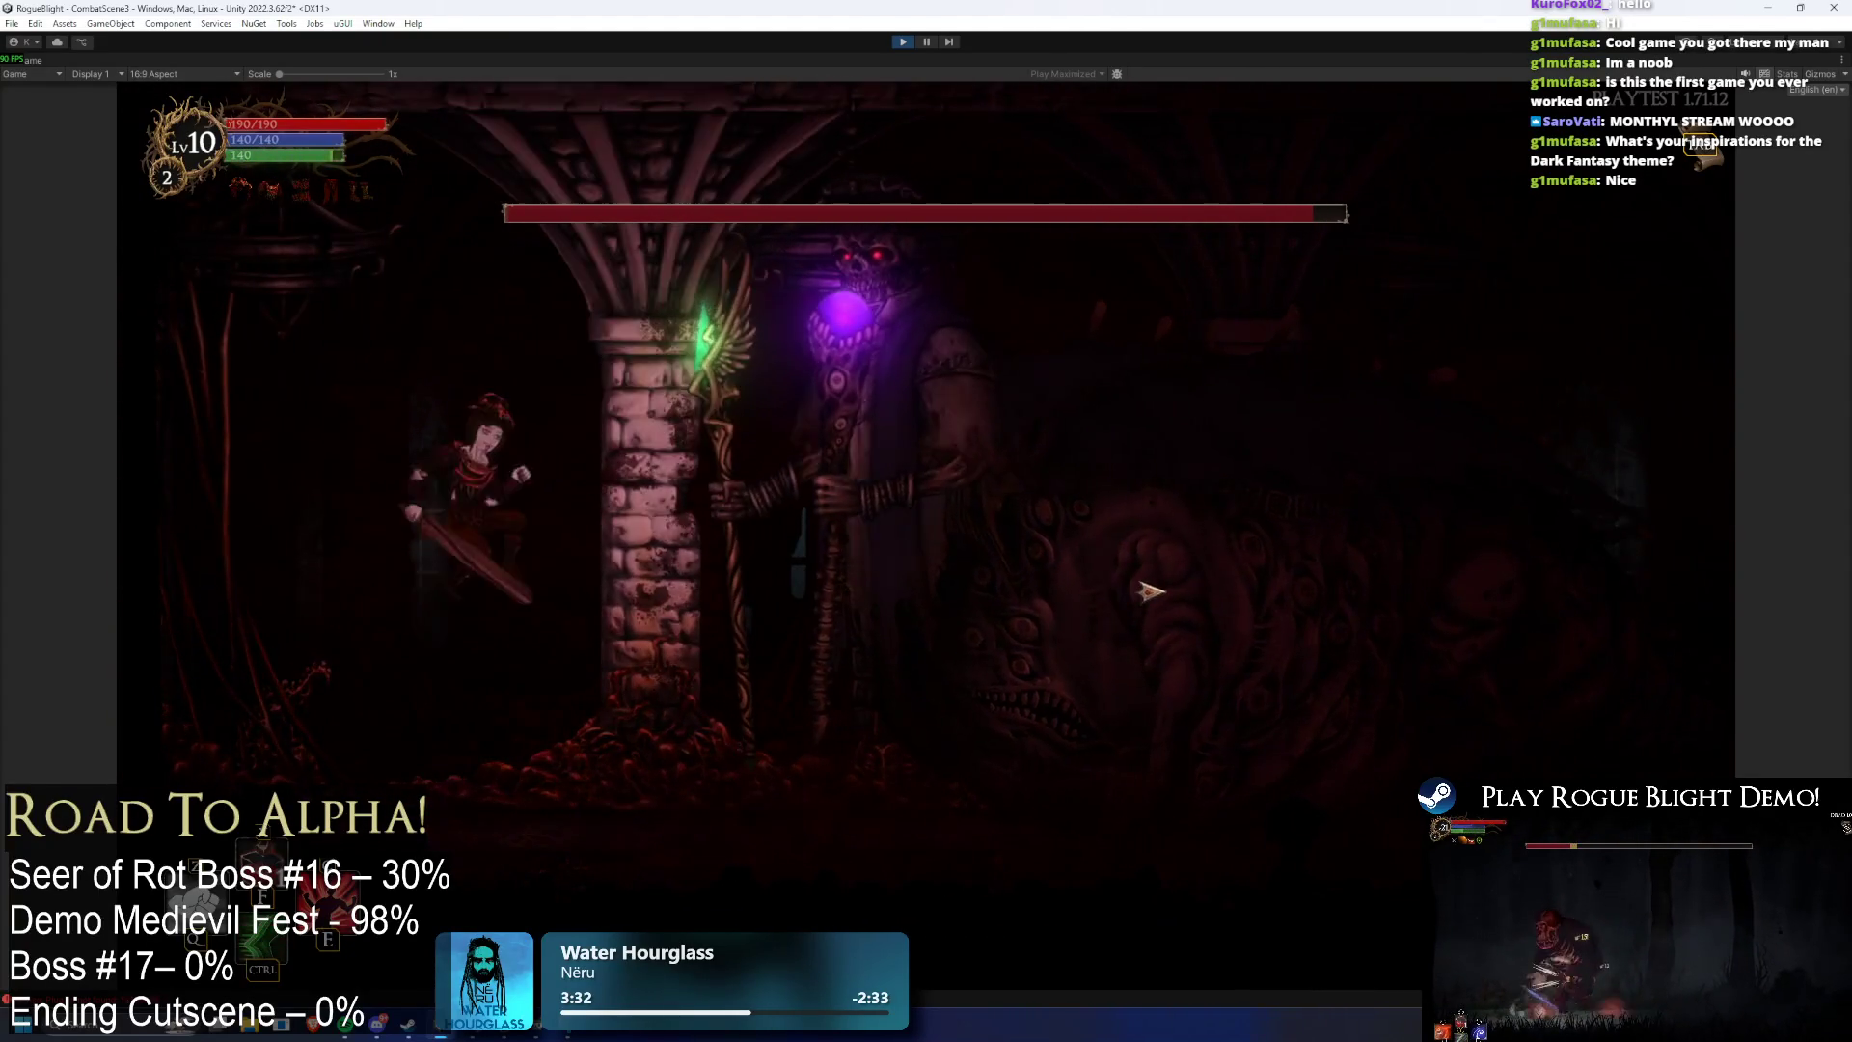
key("d")
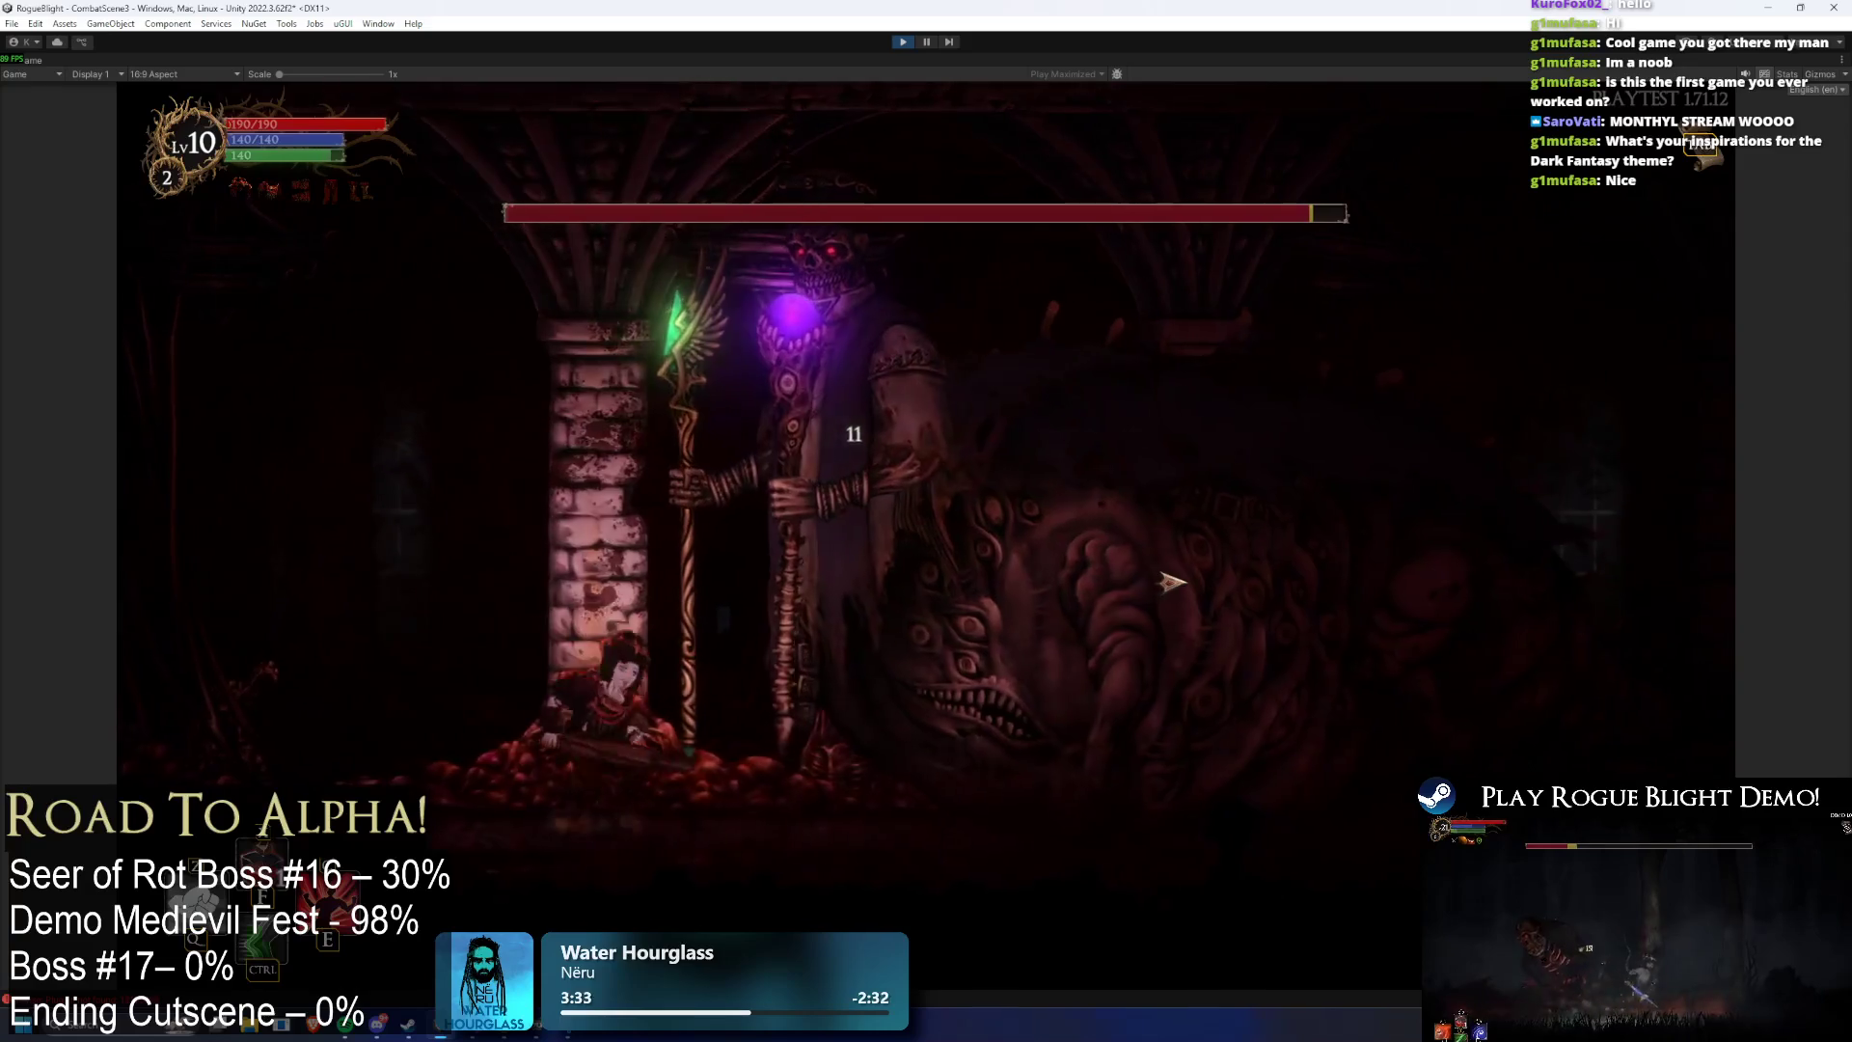
key("d")
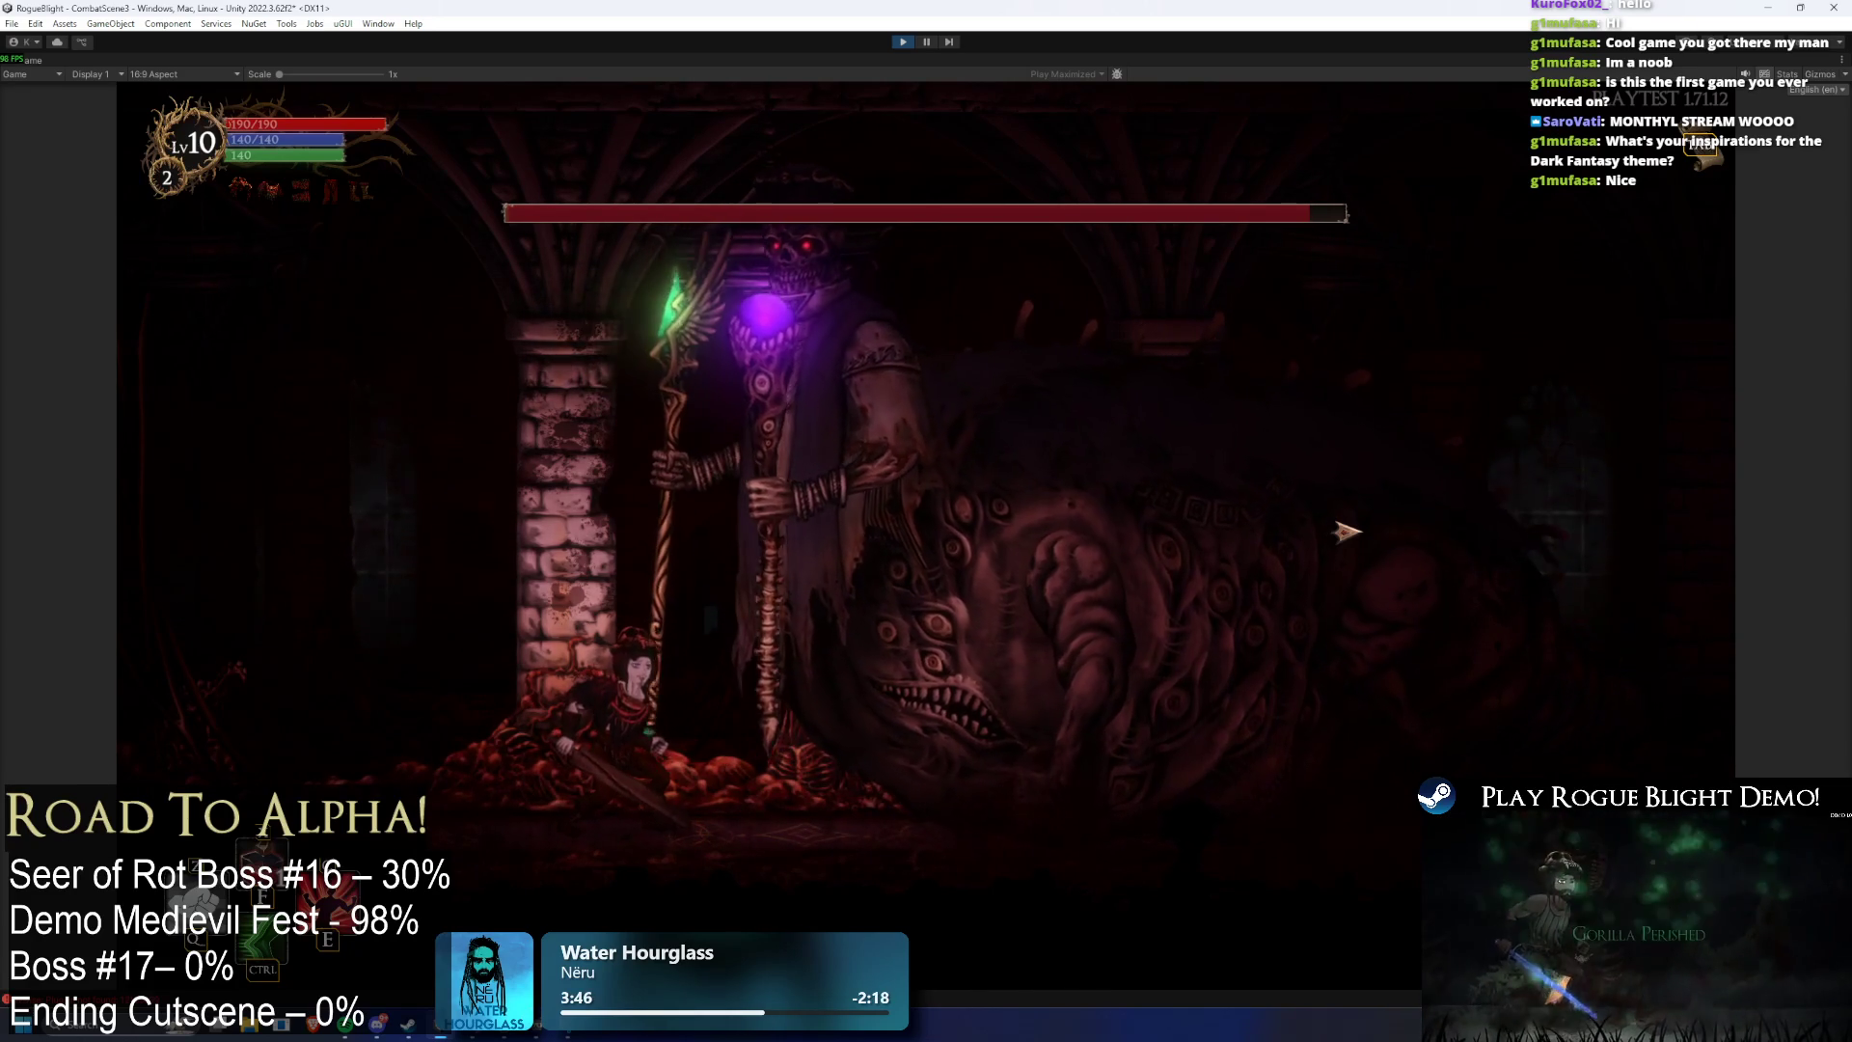
left_click(907, 42)
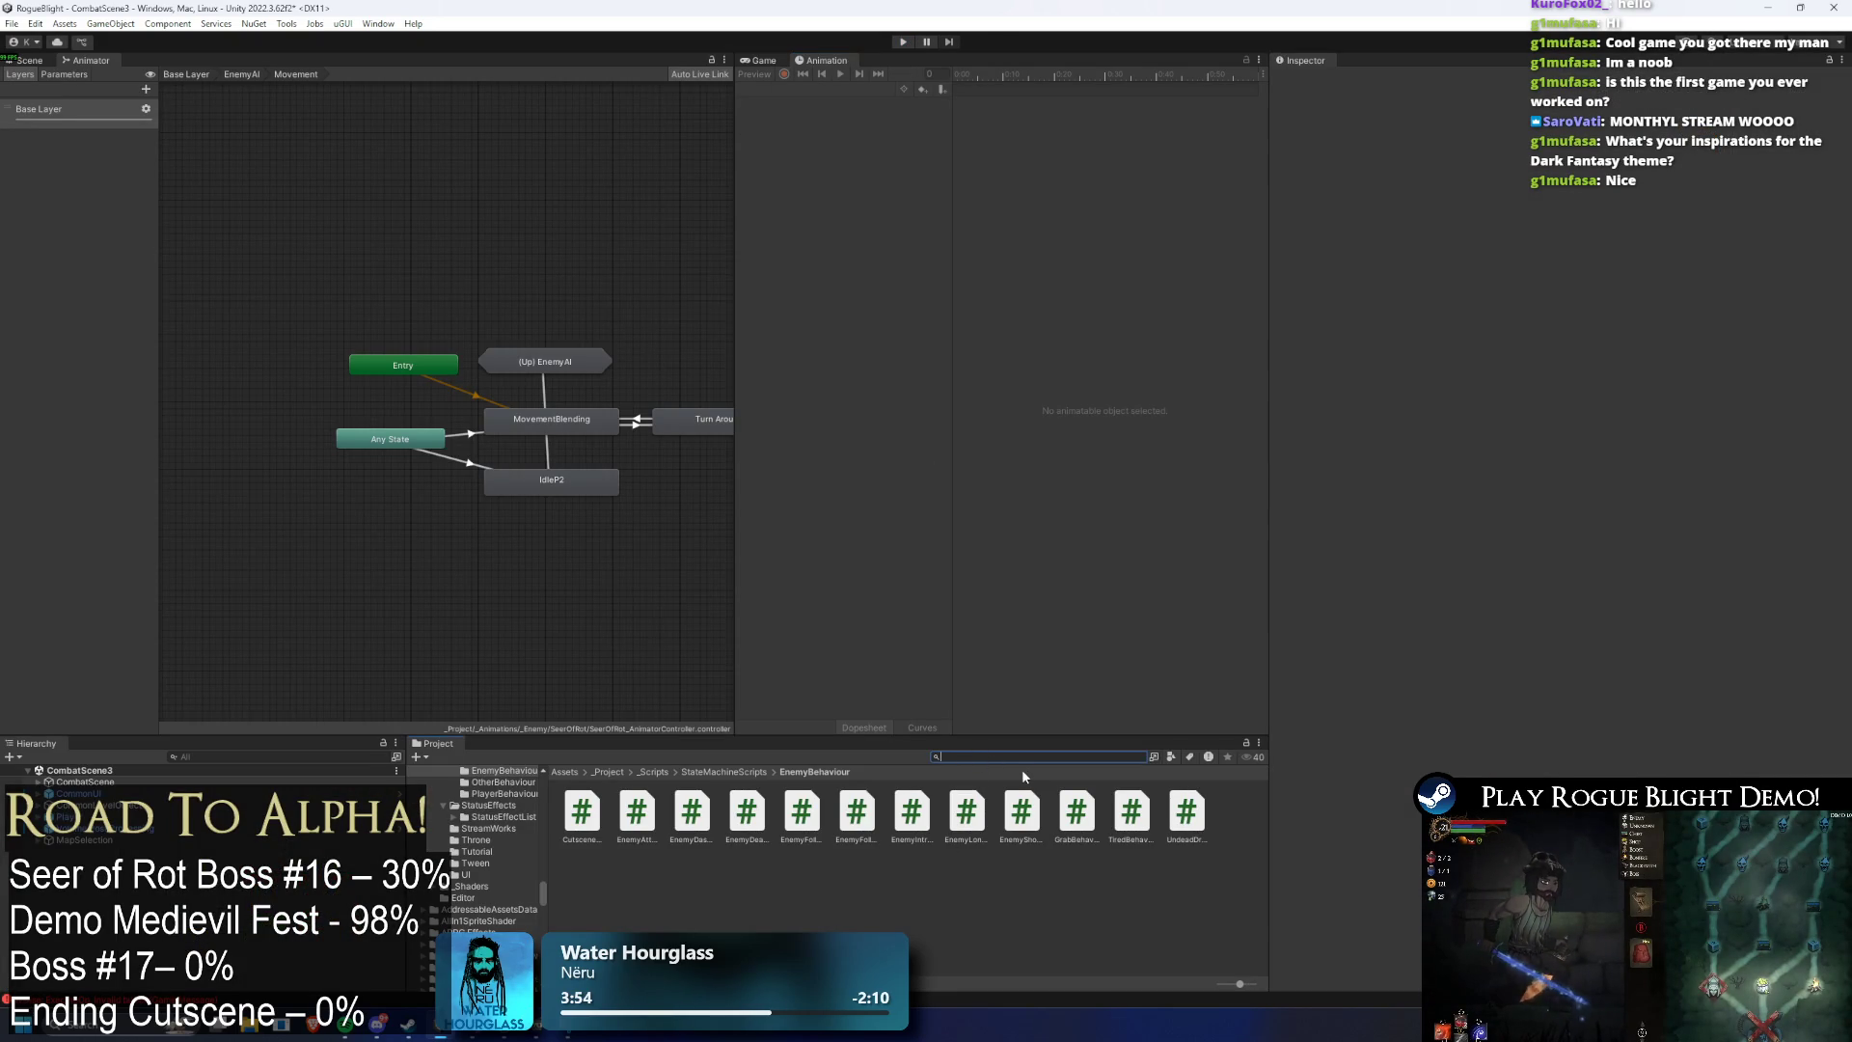
type("seer of ro")
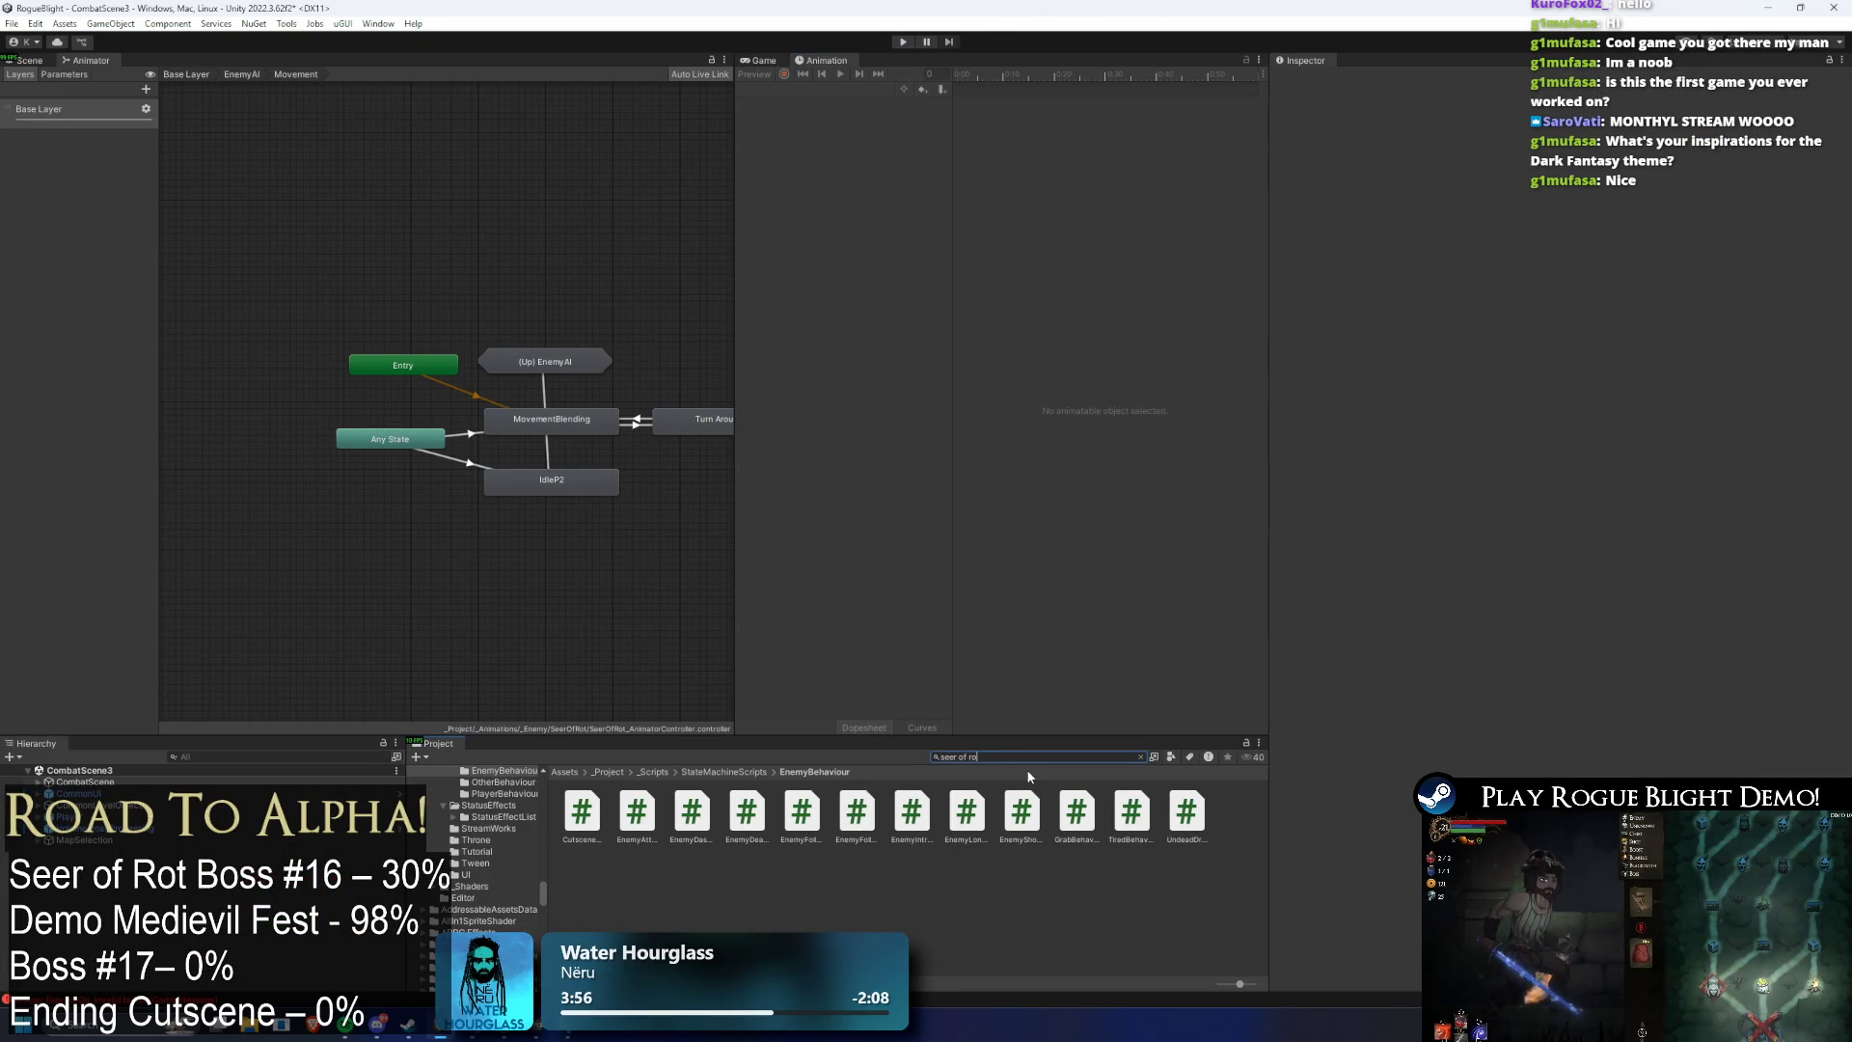
type("fa")
- Open SeerOfRot_Prefab in the Scene view and preview its Phase2_Transformation_Seer clip around frame 57
double_click(584, 839)
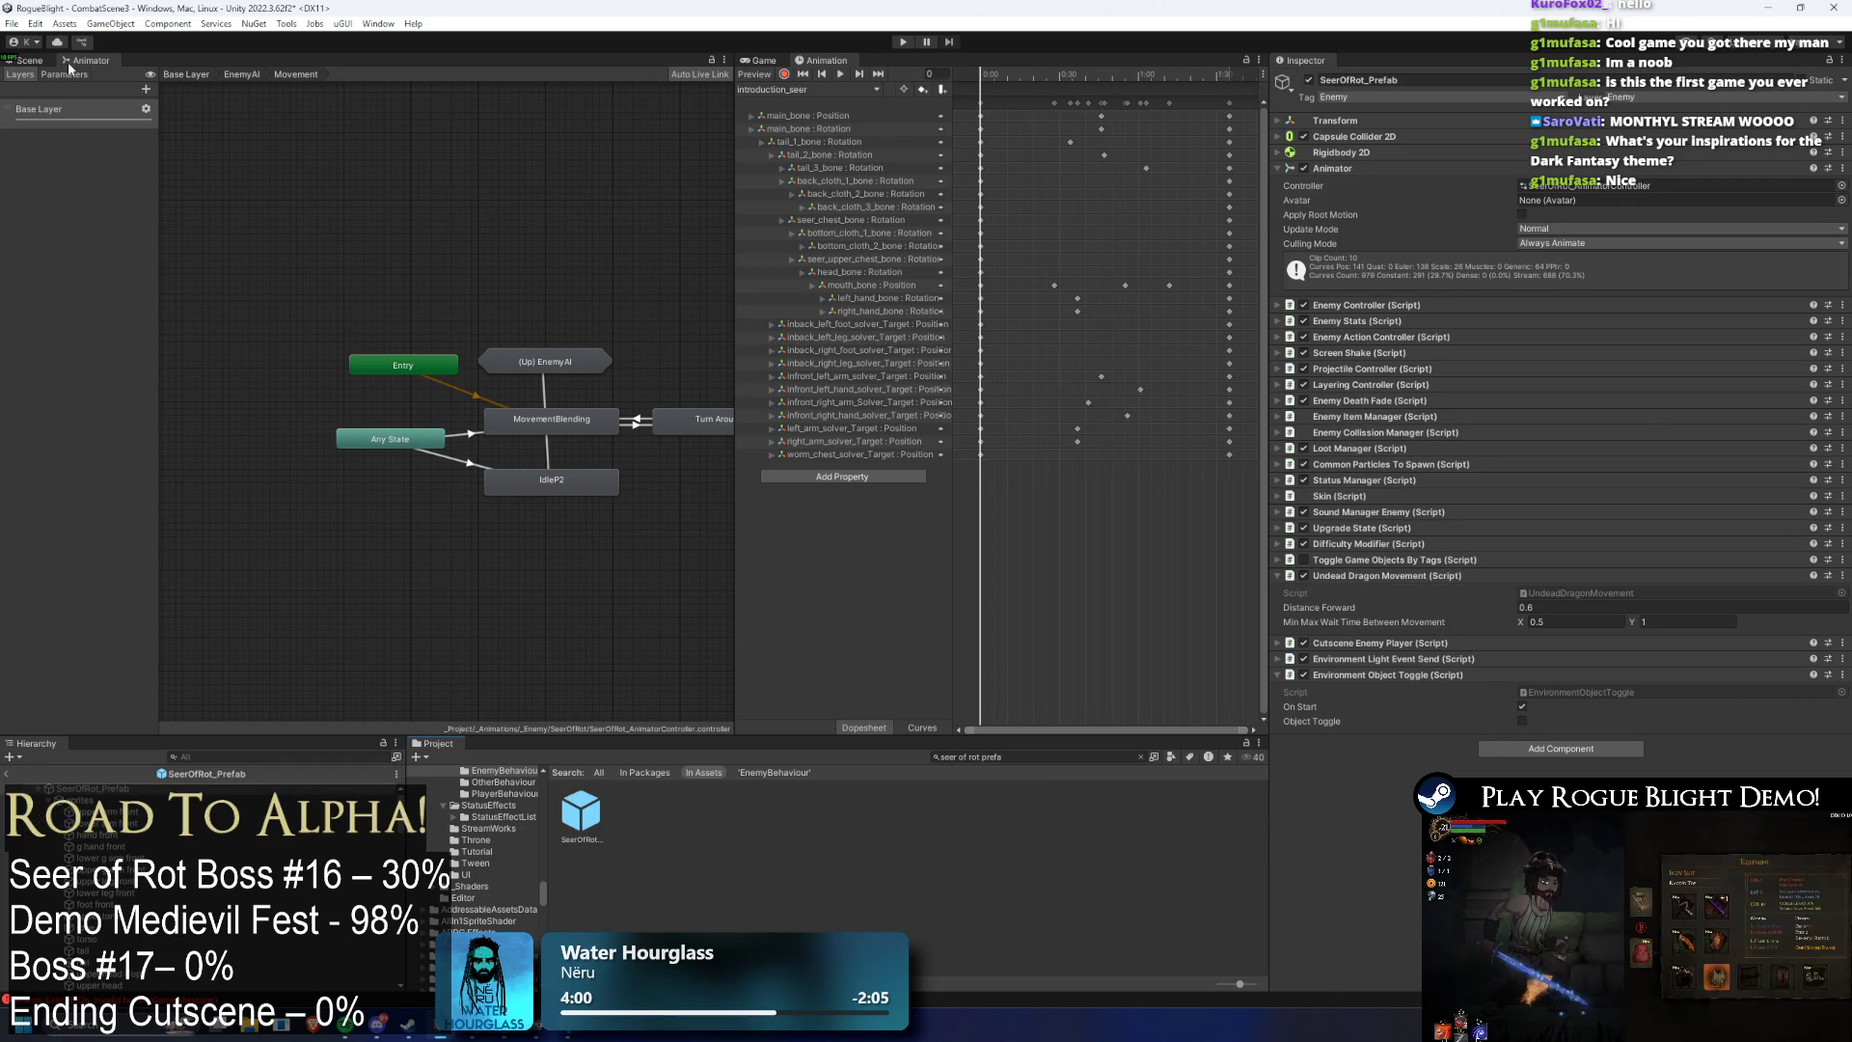
left_click(29, 60)
left_click(808, 90)
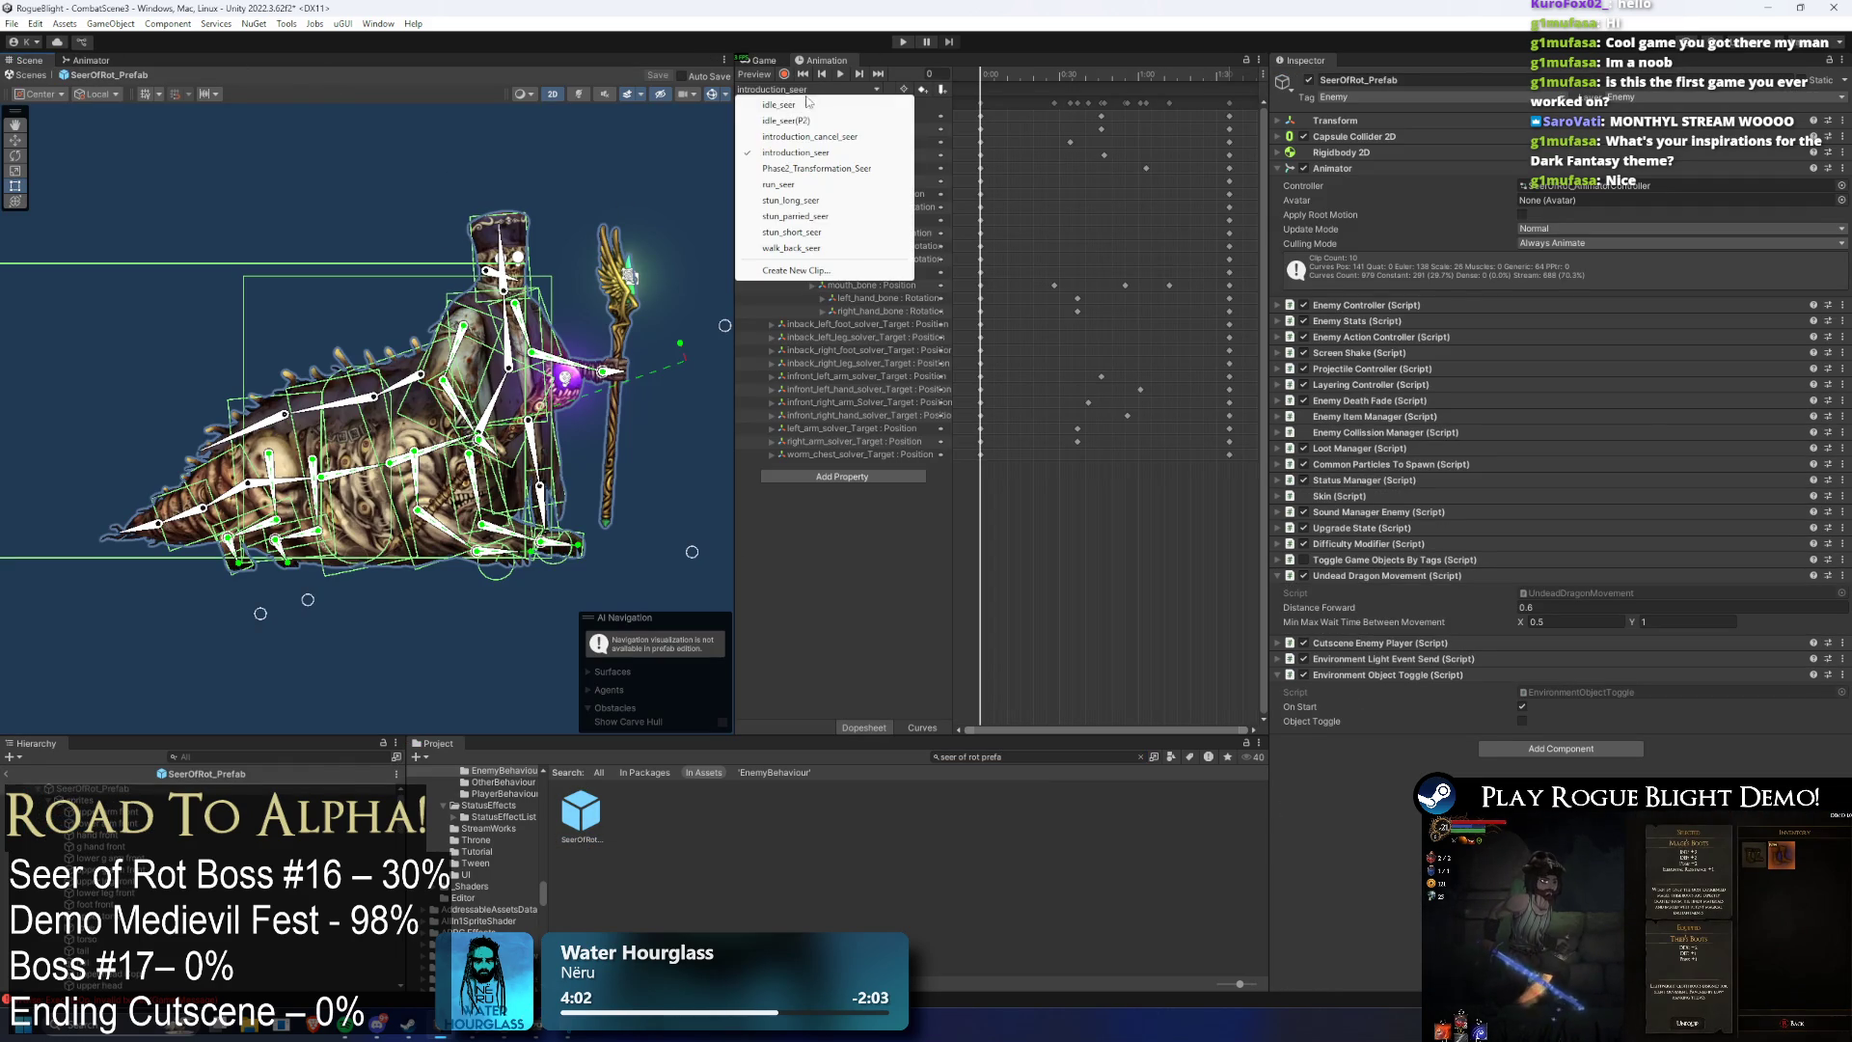
left_click(842, 168)
mouse_move(993, 74)
left_mouse_down()
mouse_move(1138, 73)
mouse_move(1195, 95)
mouse_move(1253, 77)
mouse_move(1103, 75)
mouse_move(1219, 79)
left_mouse_up()
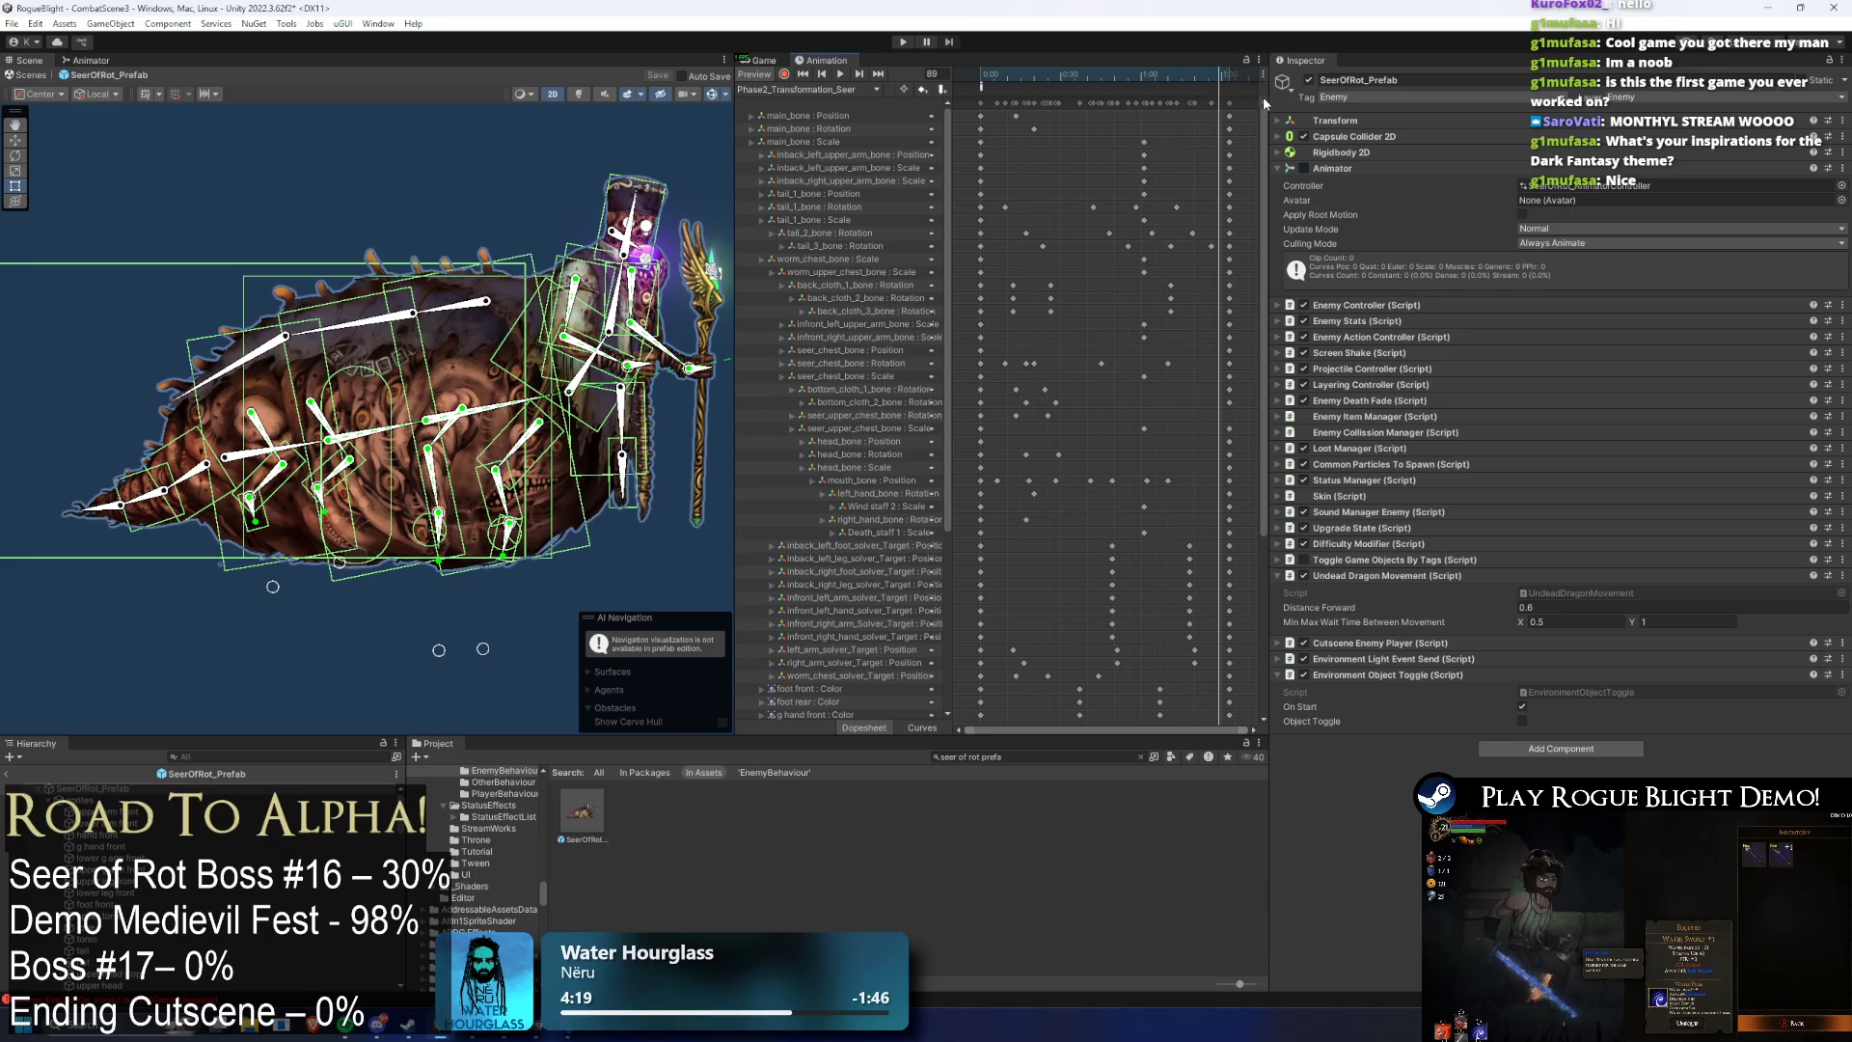
left_click(982, 104)
key("space")
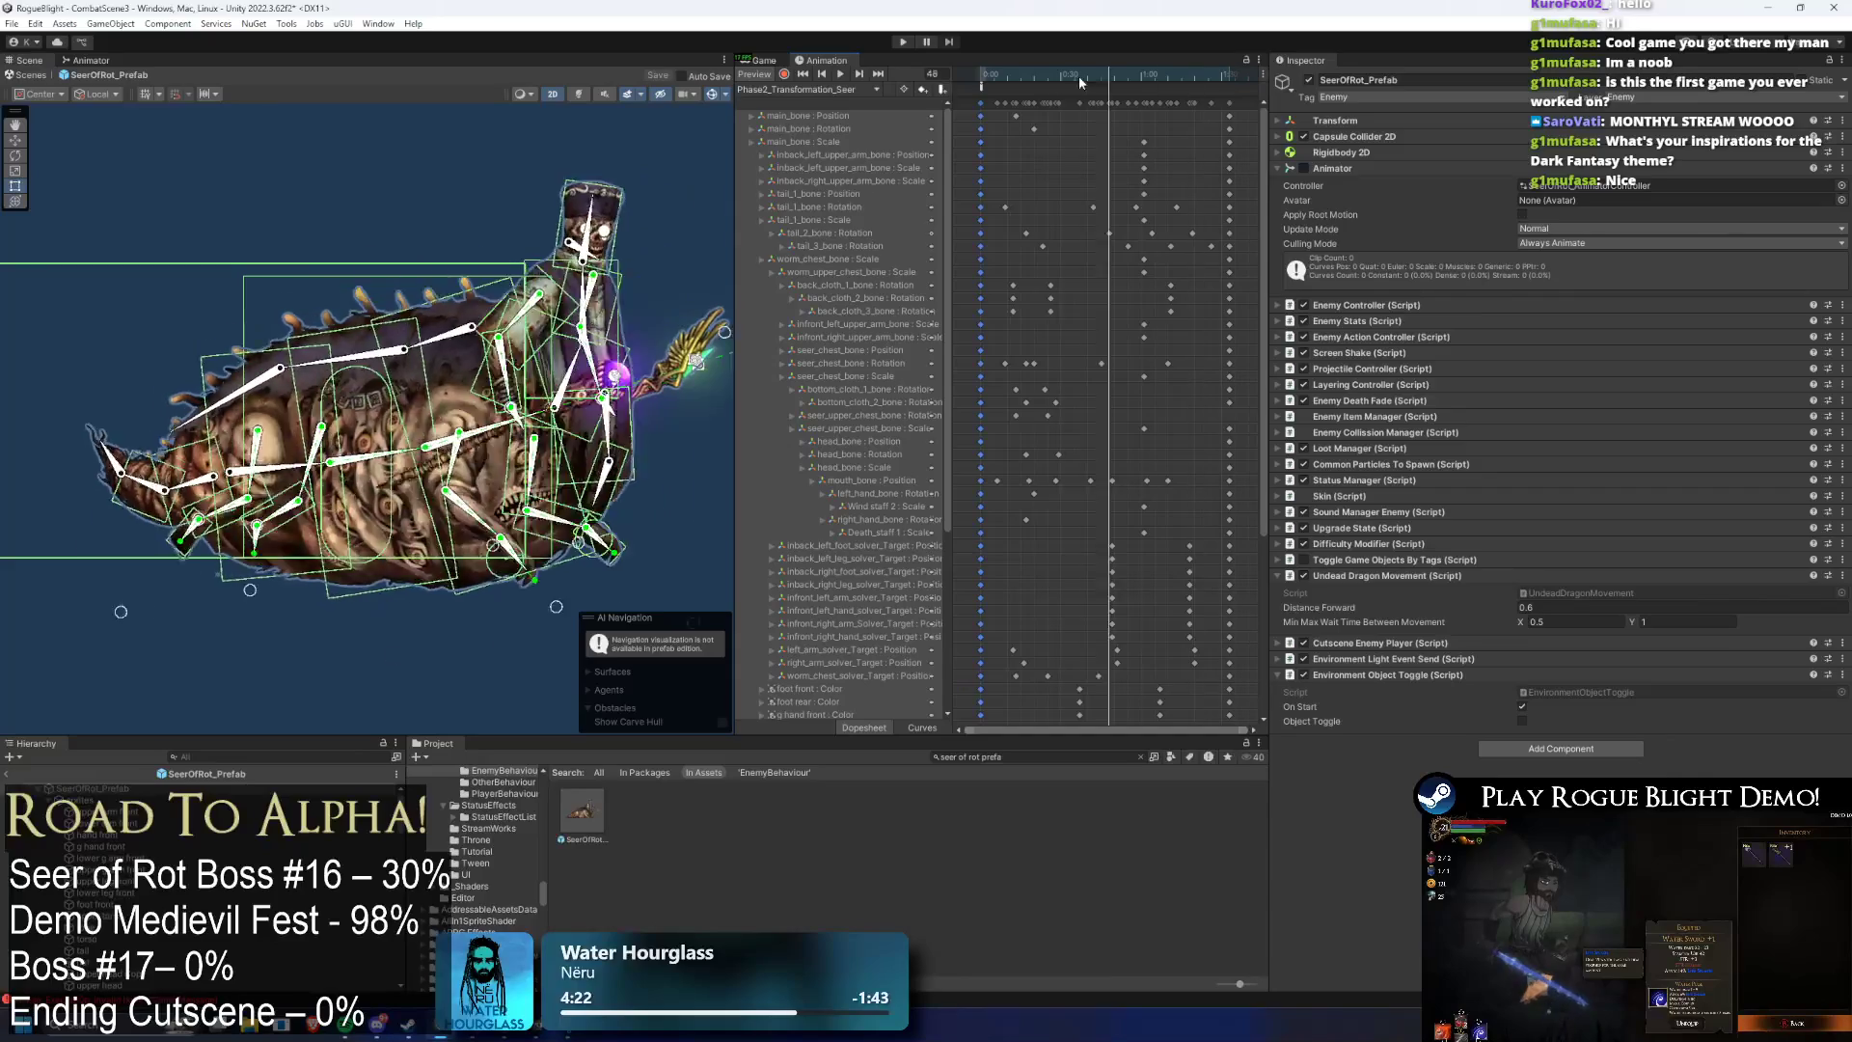
left_click(885, 87)
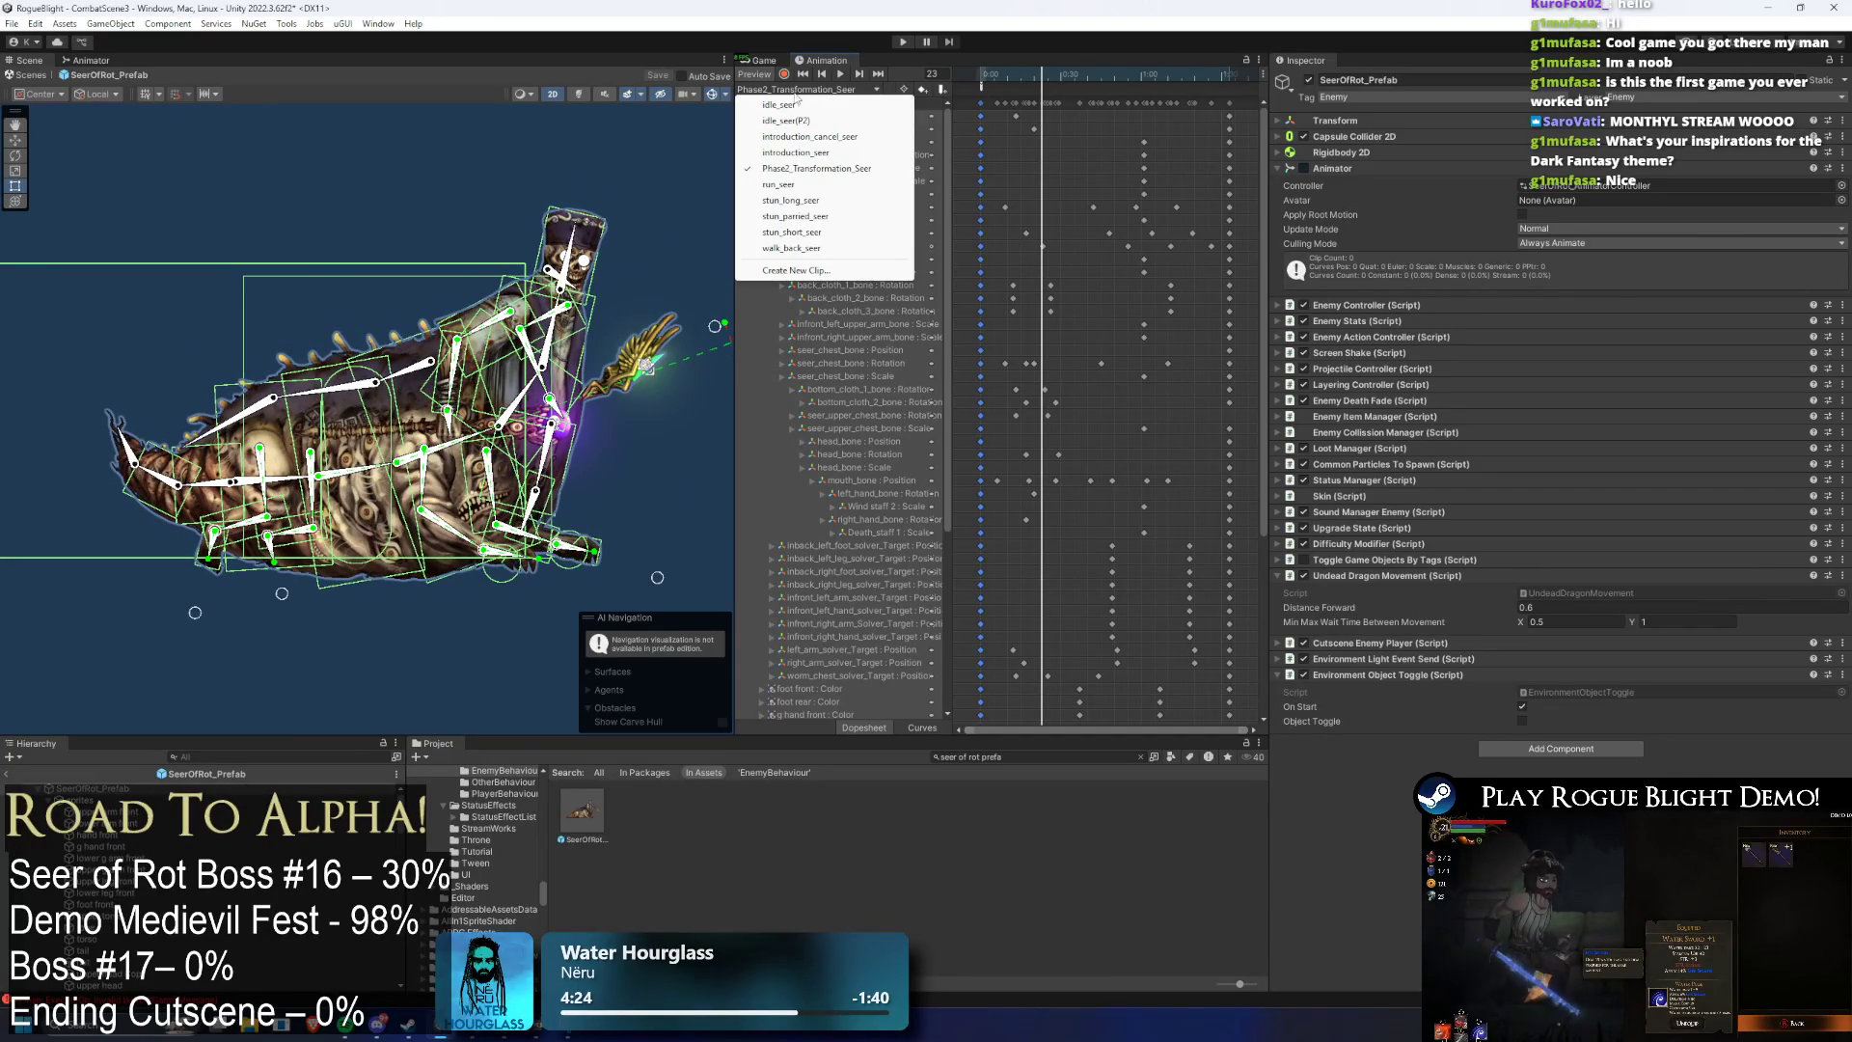
- Load idle_seer(P2), preview frame 20, and select the seer_chest_bone rotation track
left_click(821, 99)
left_click(821, 91)
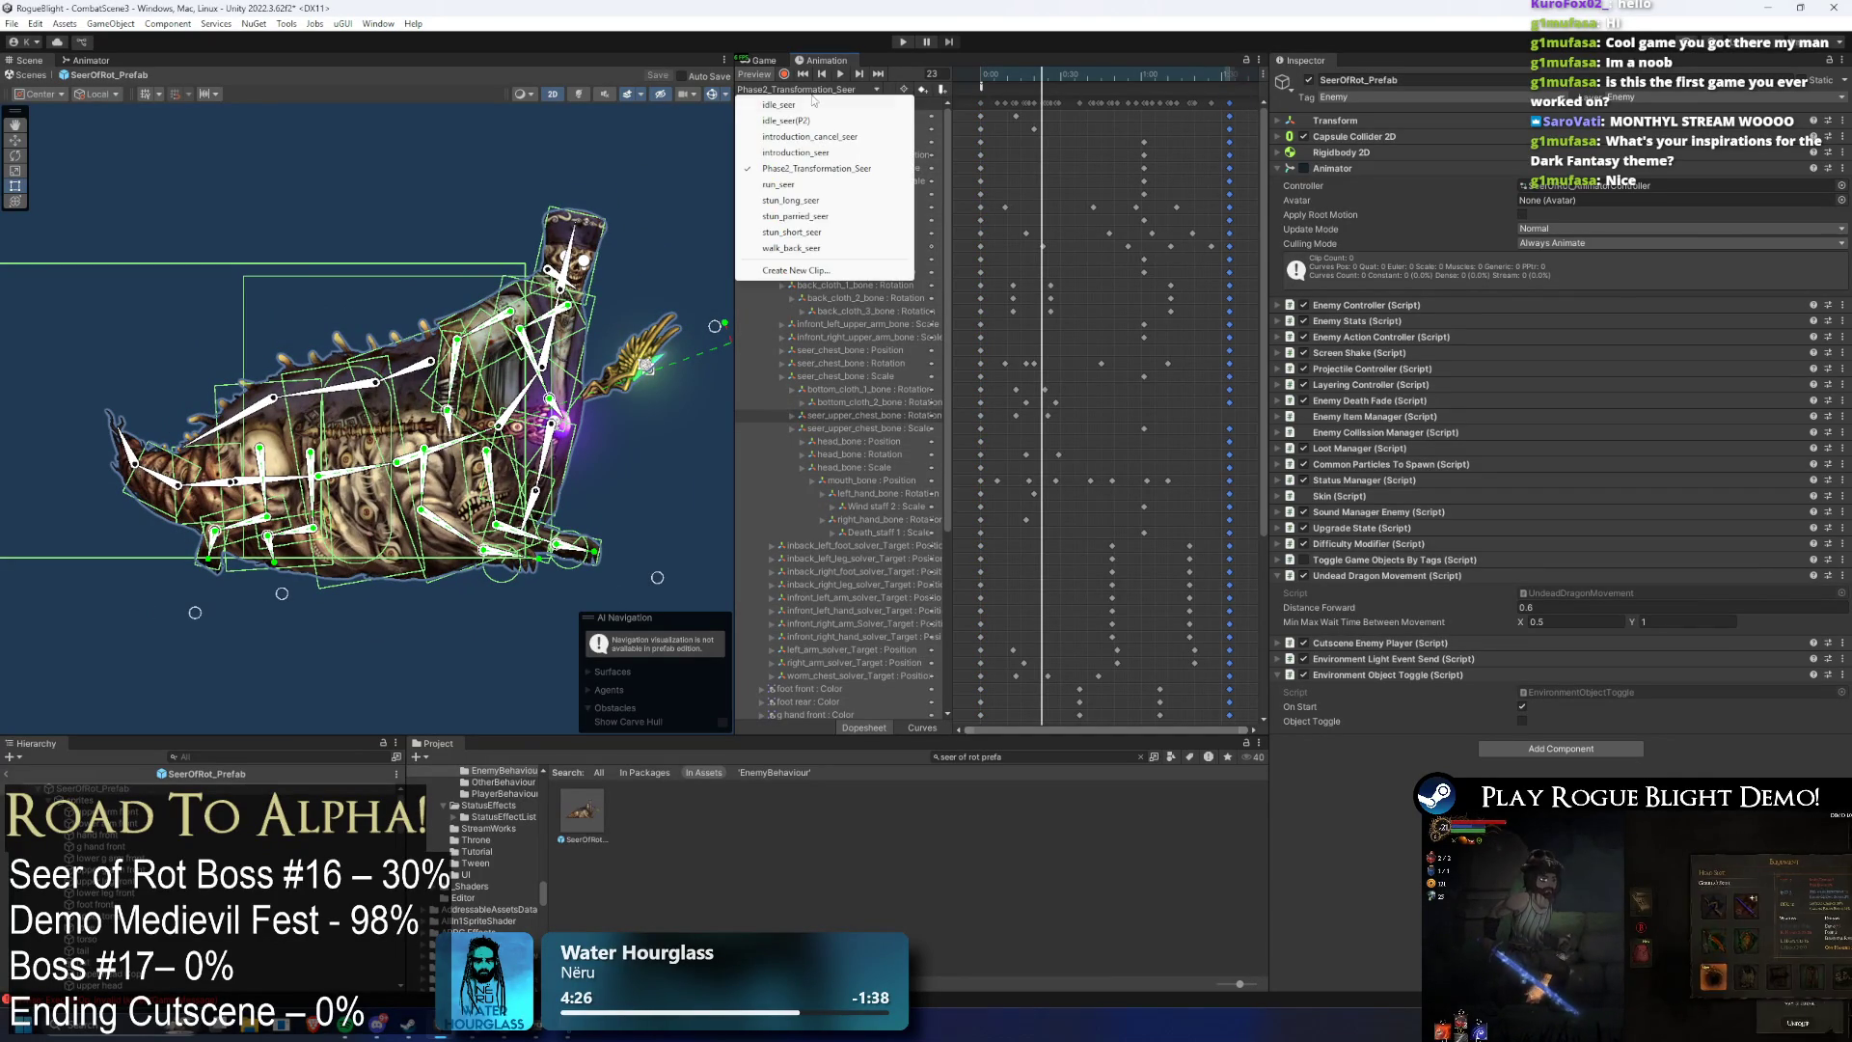
left_click(835, 123)
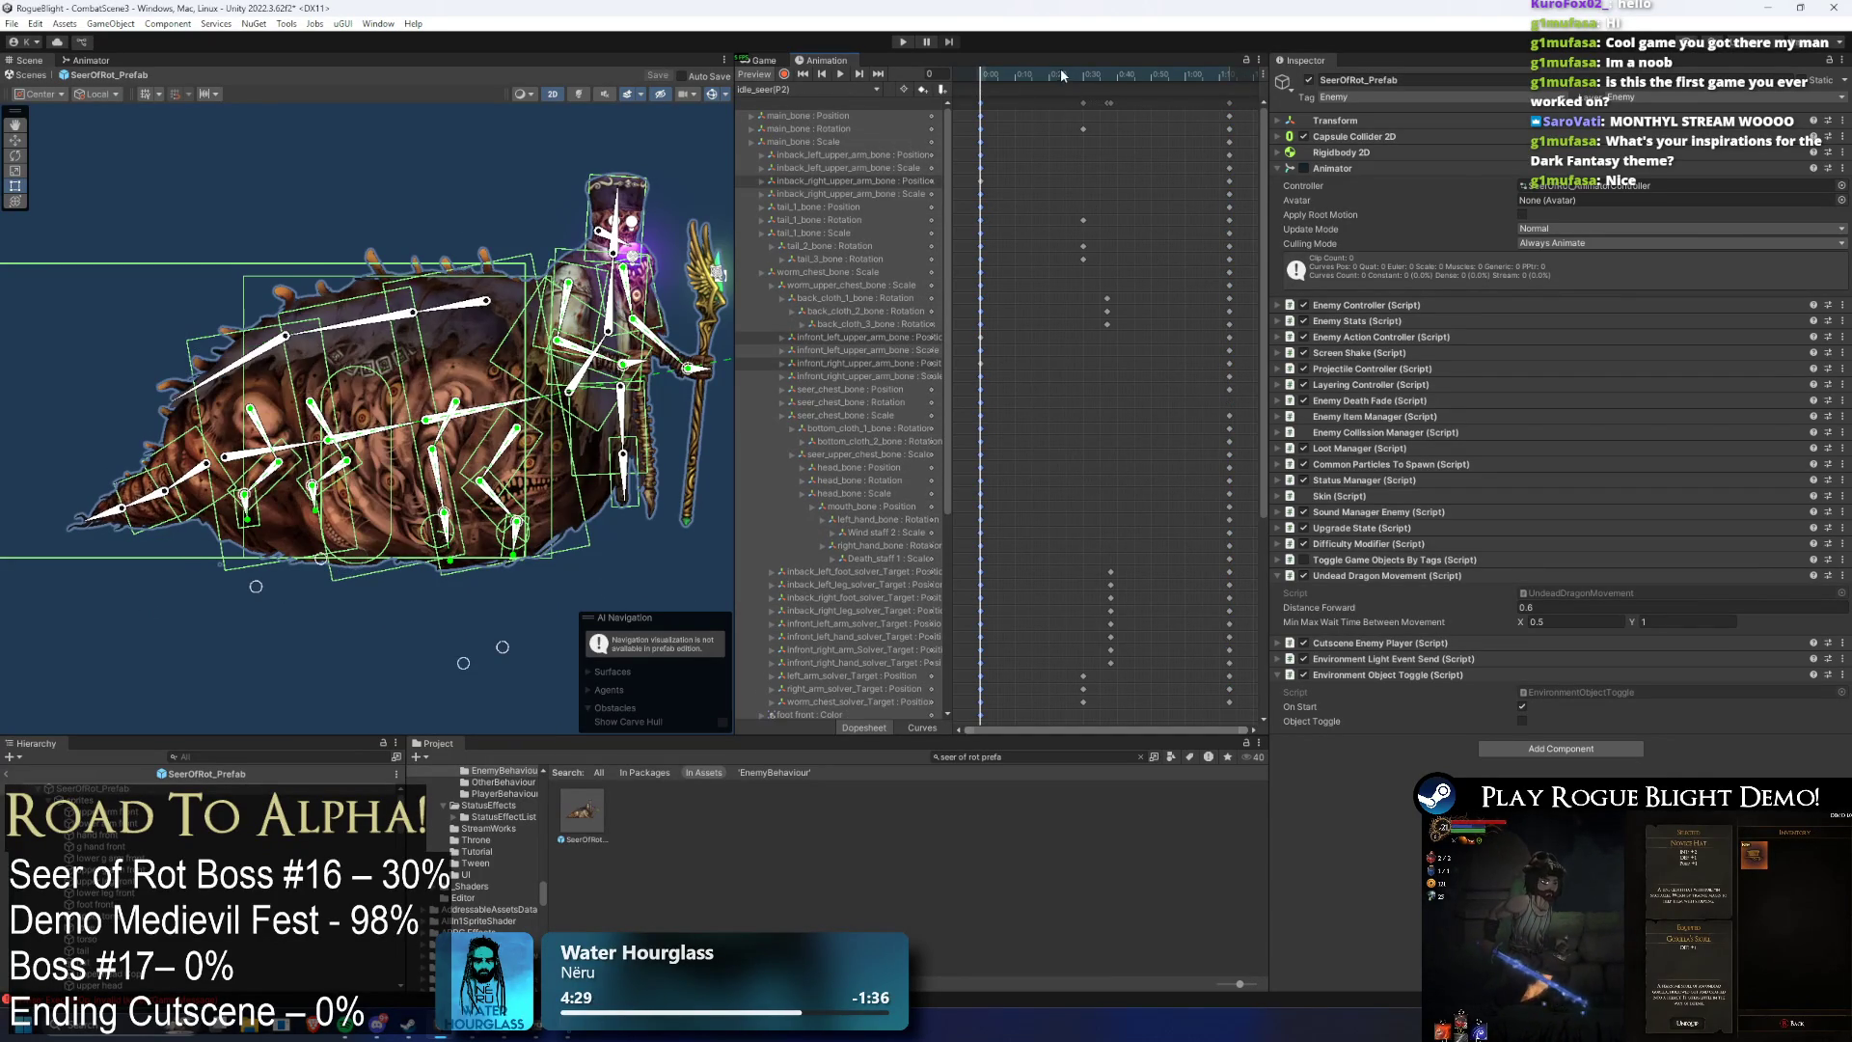
left_click_drag(1034, 77, 1049, 77)
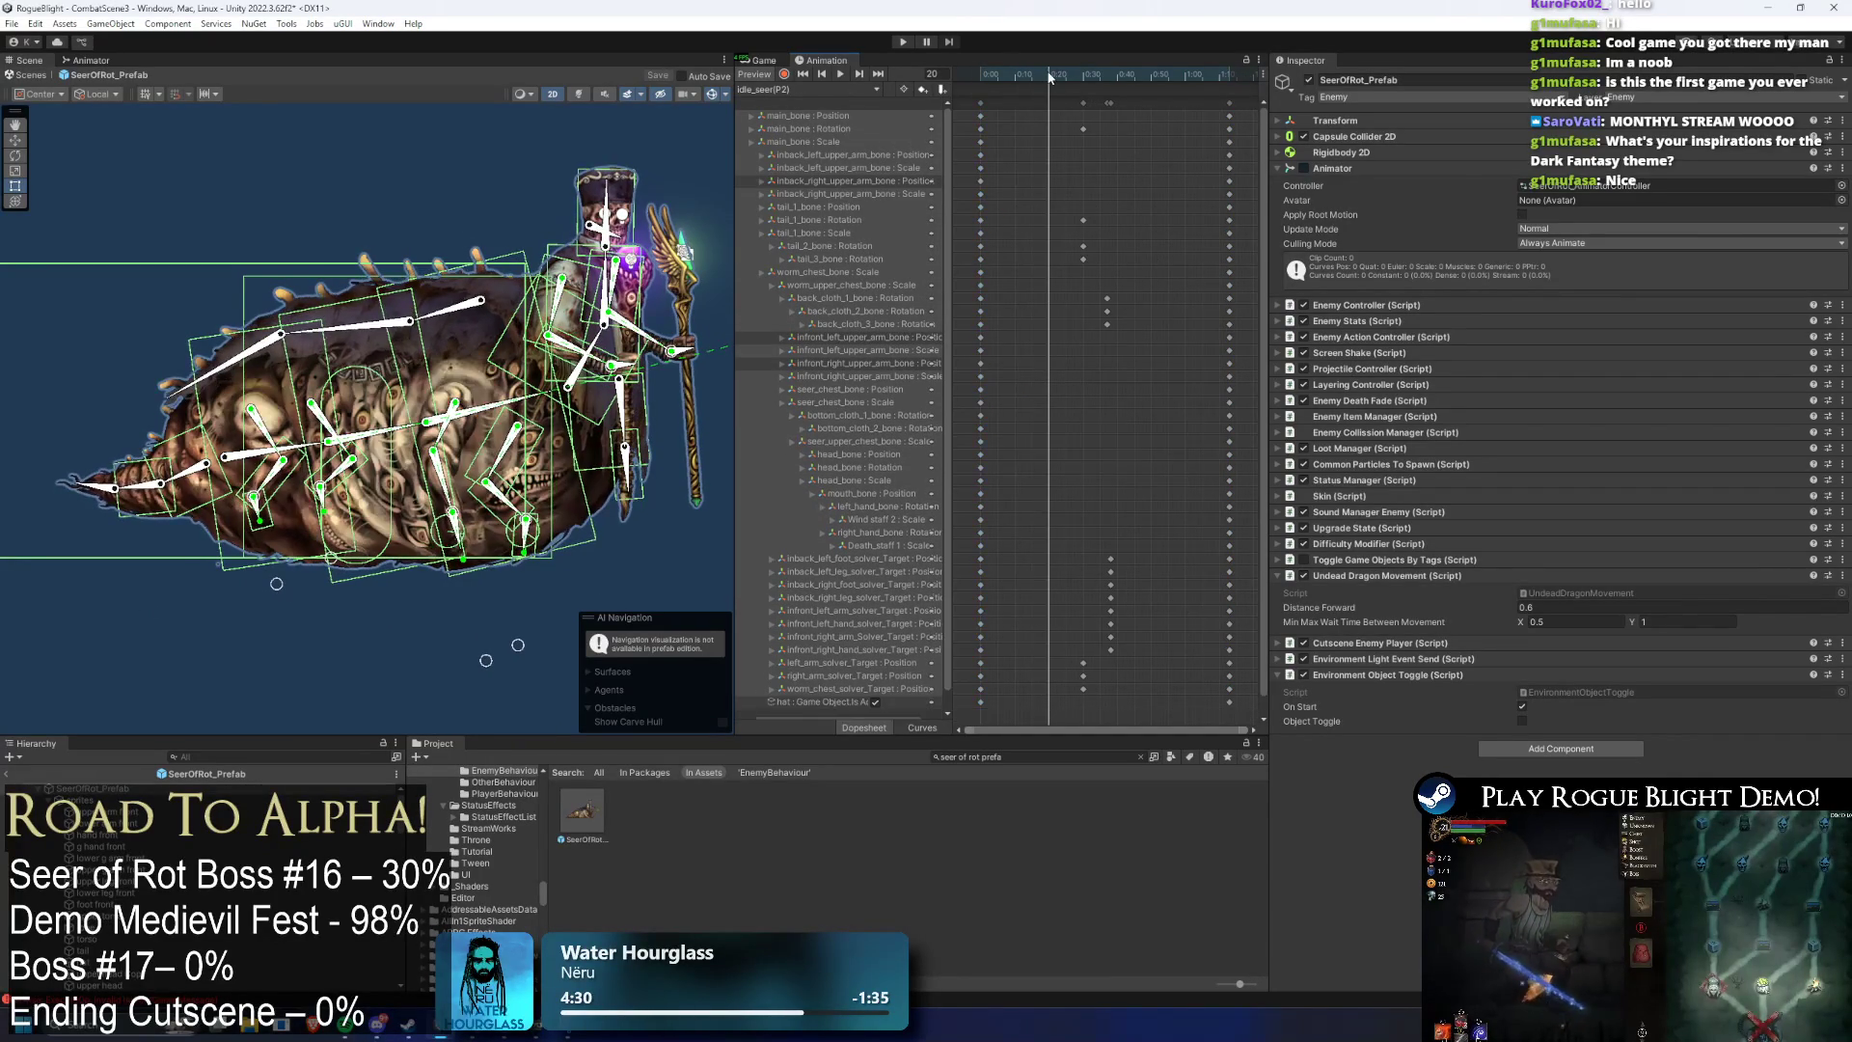
left_click_drag(1263, 231, 1157, 580)
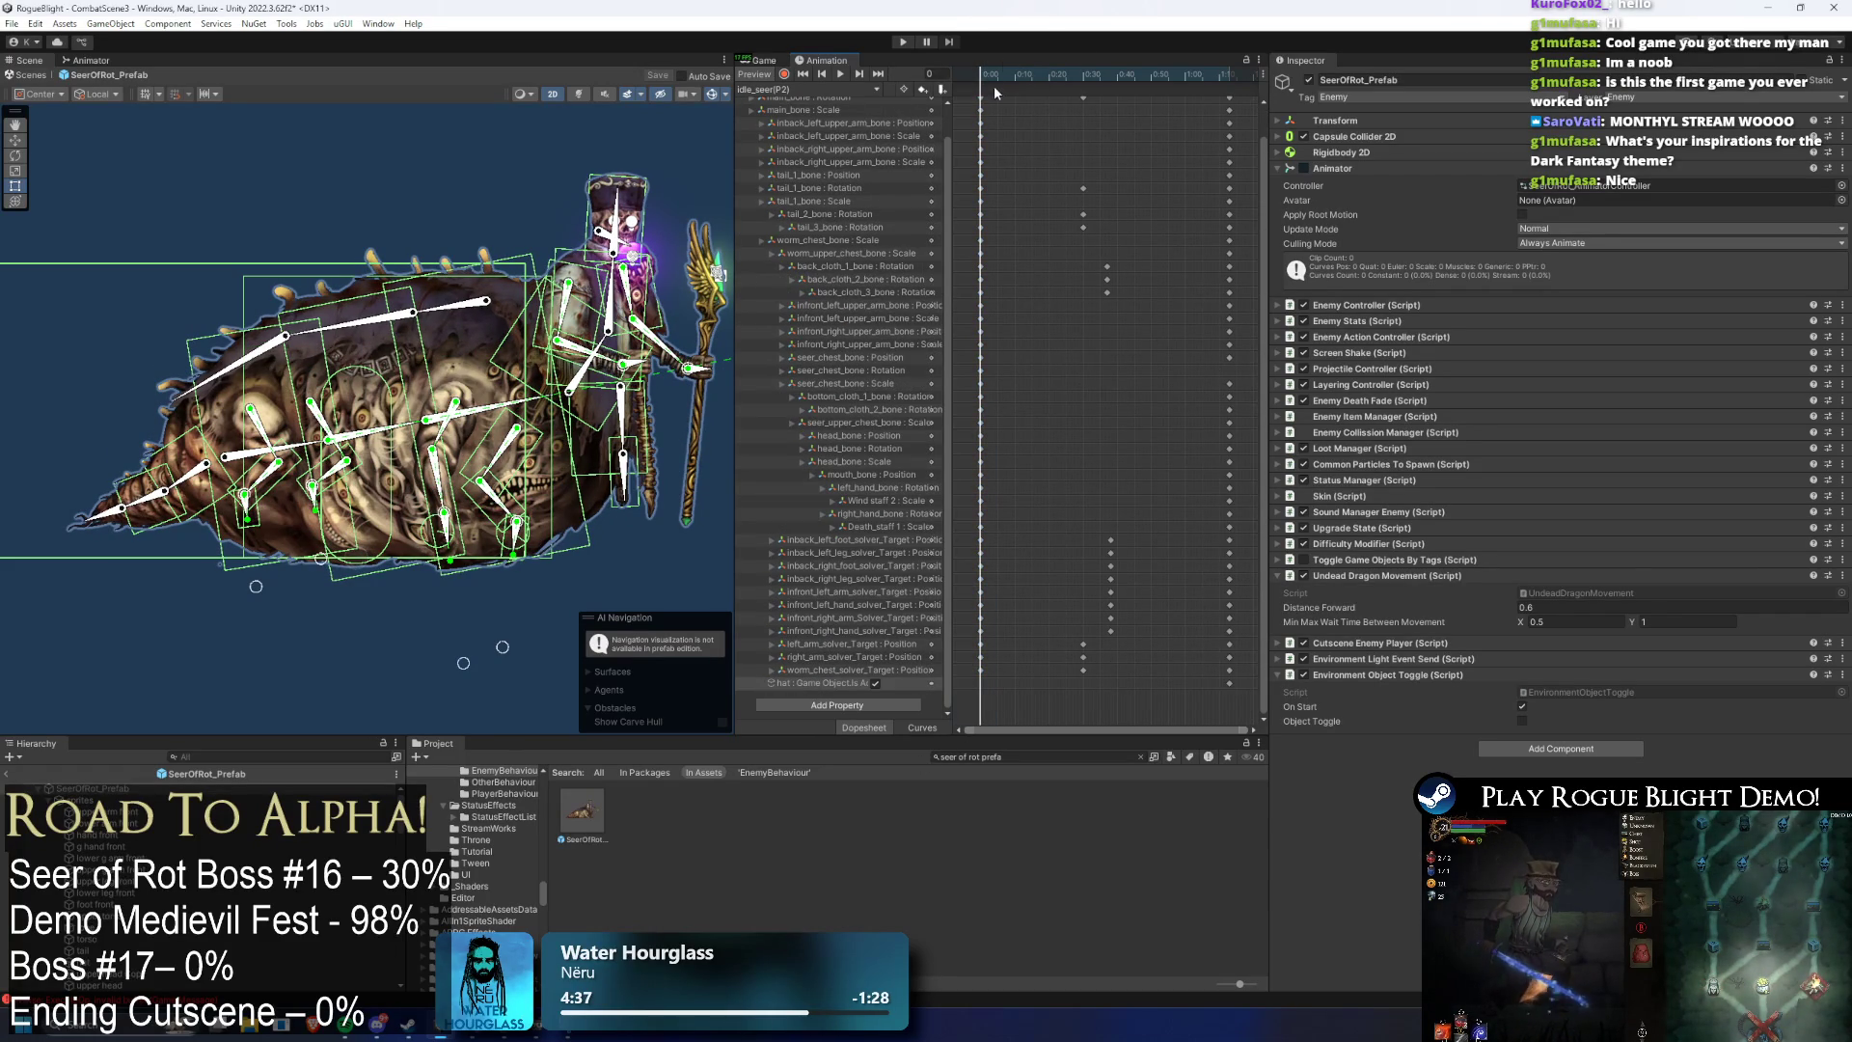
left_click(889, 373)
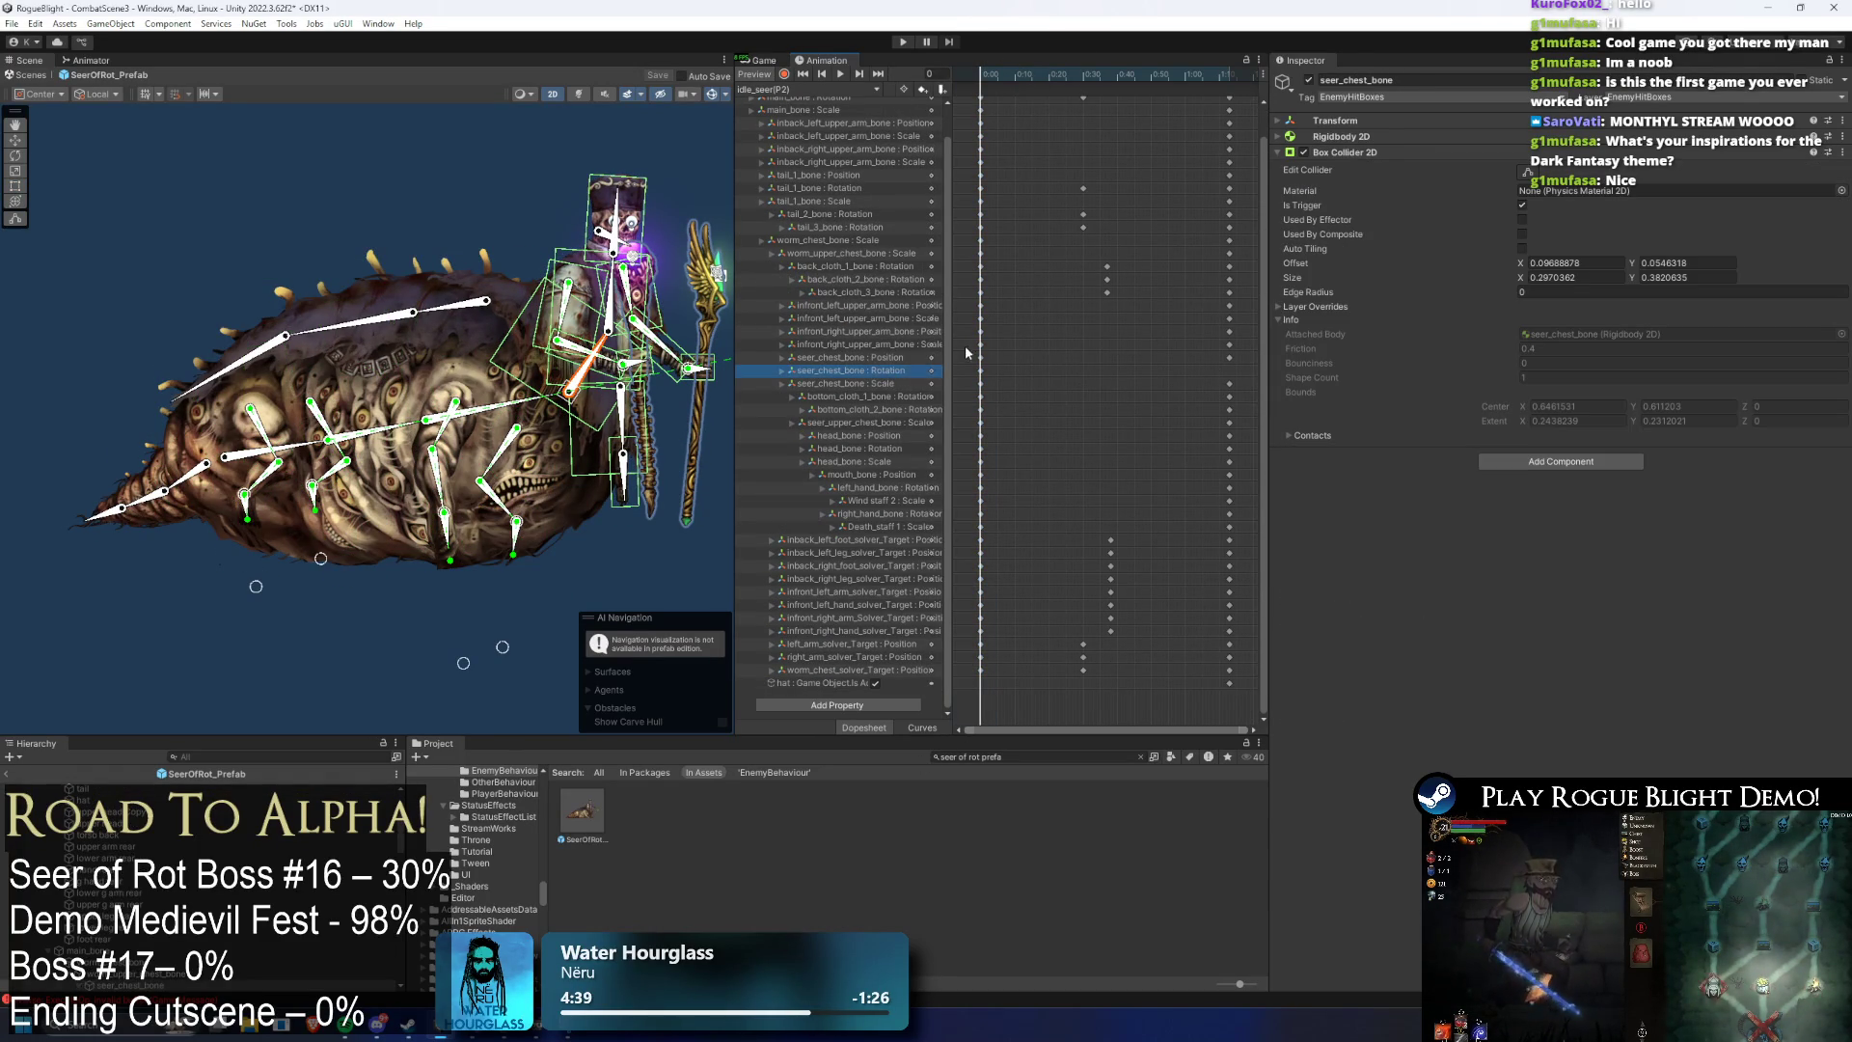
- Back in Phase2_Transformation_Seer, delete the head_bone position track
left_click(820, 89)
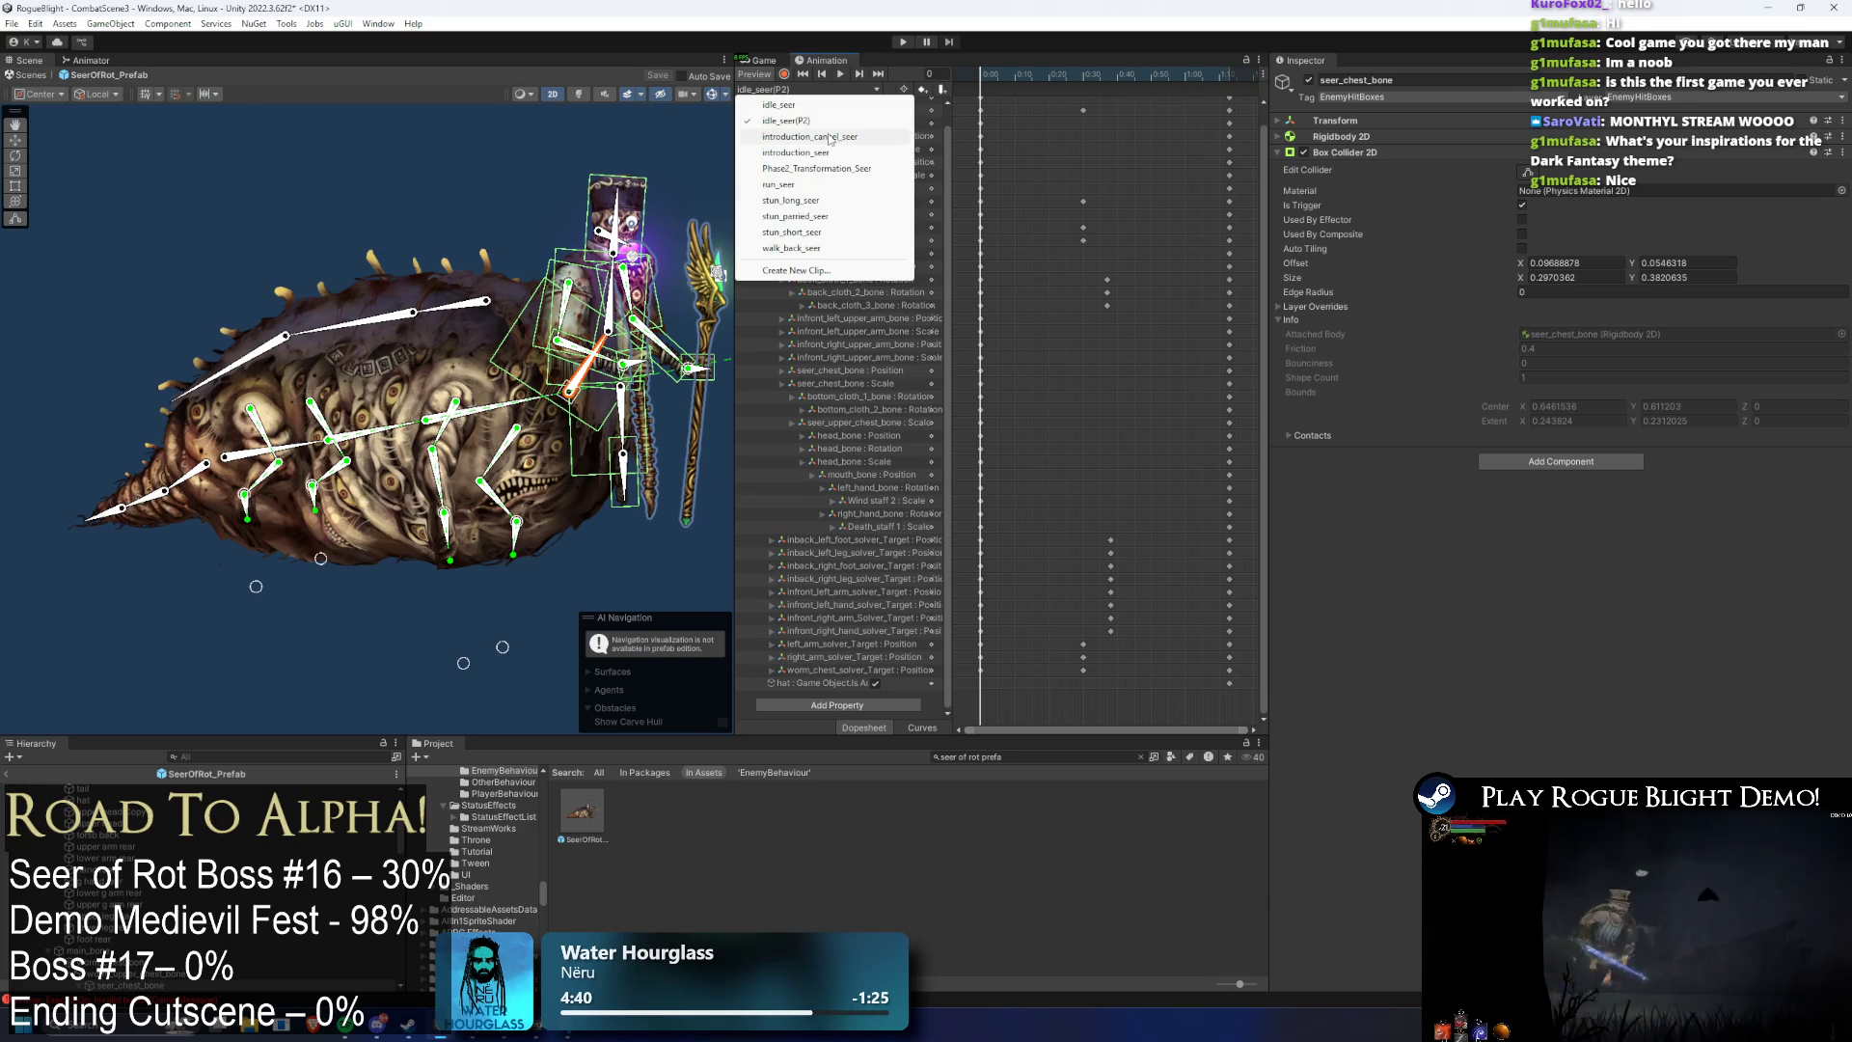
left_click(816, 167)
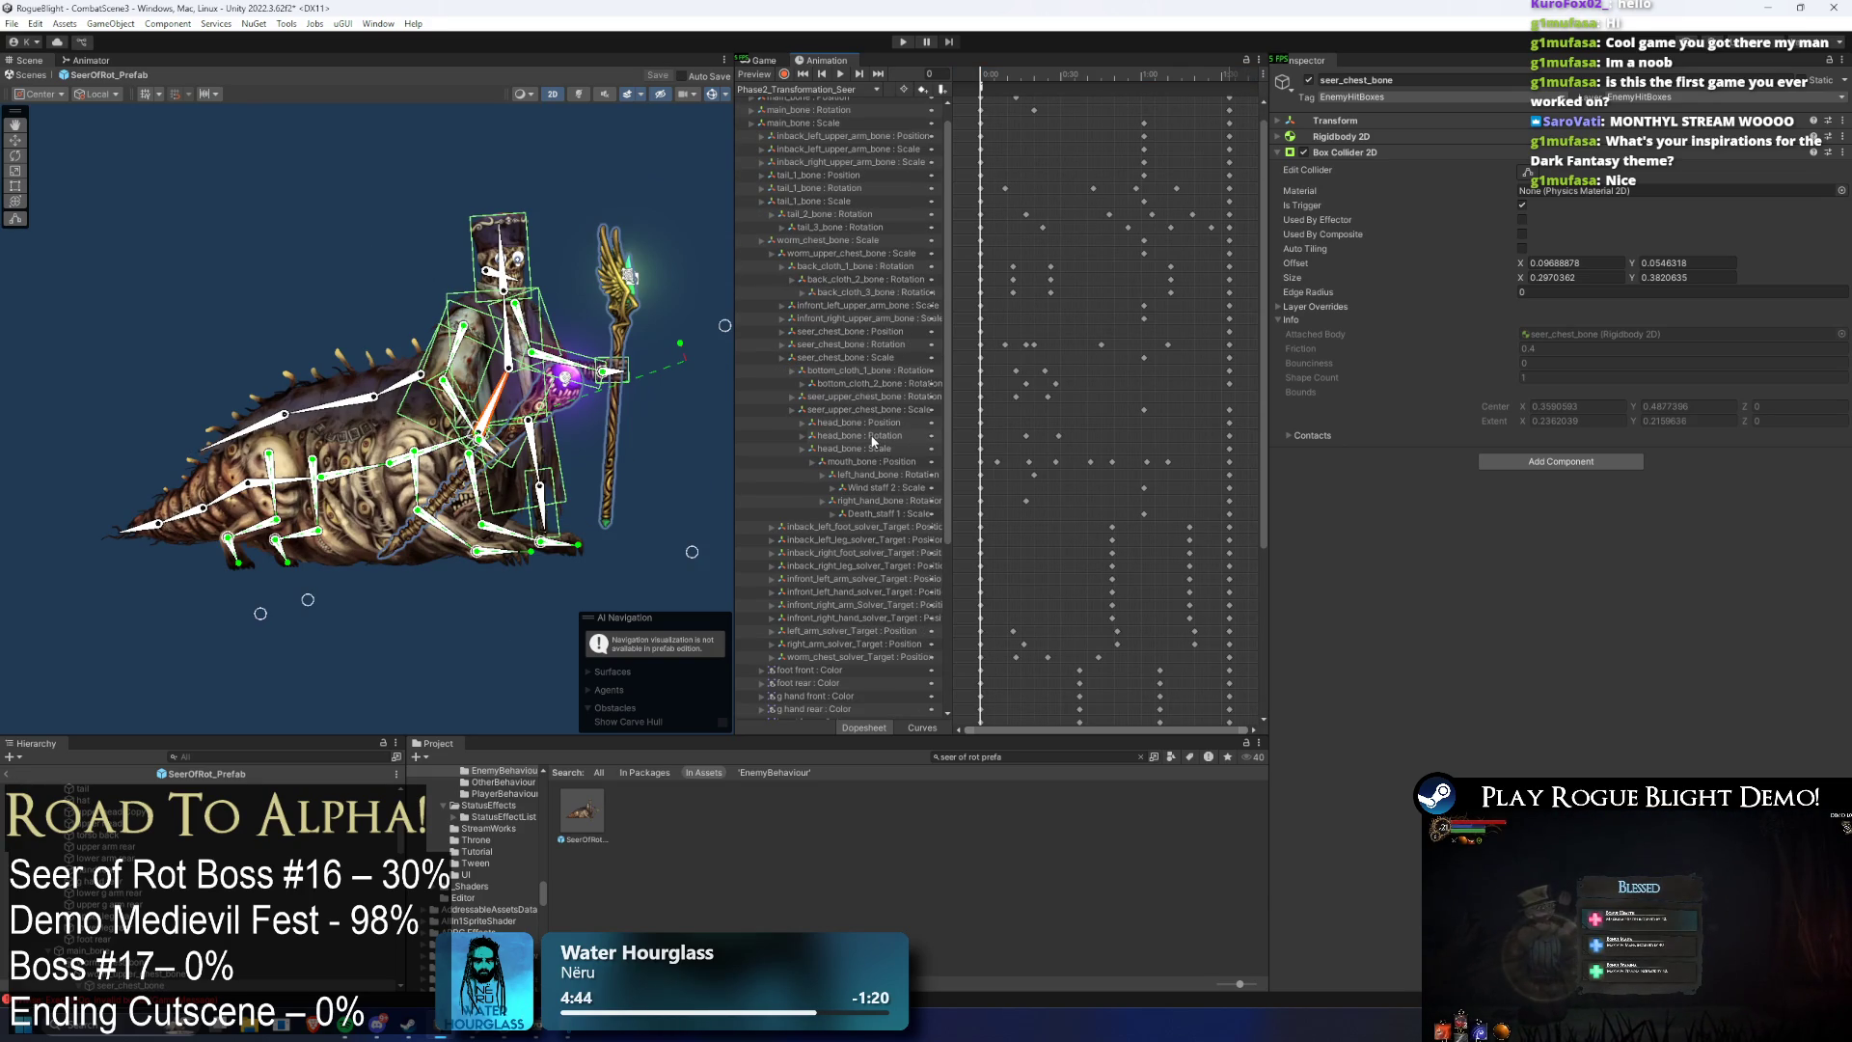
left_click(871, 435)
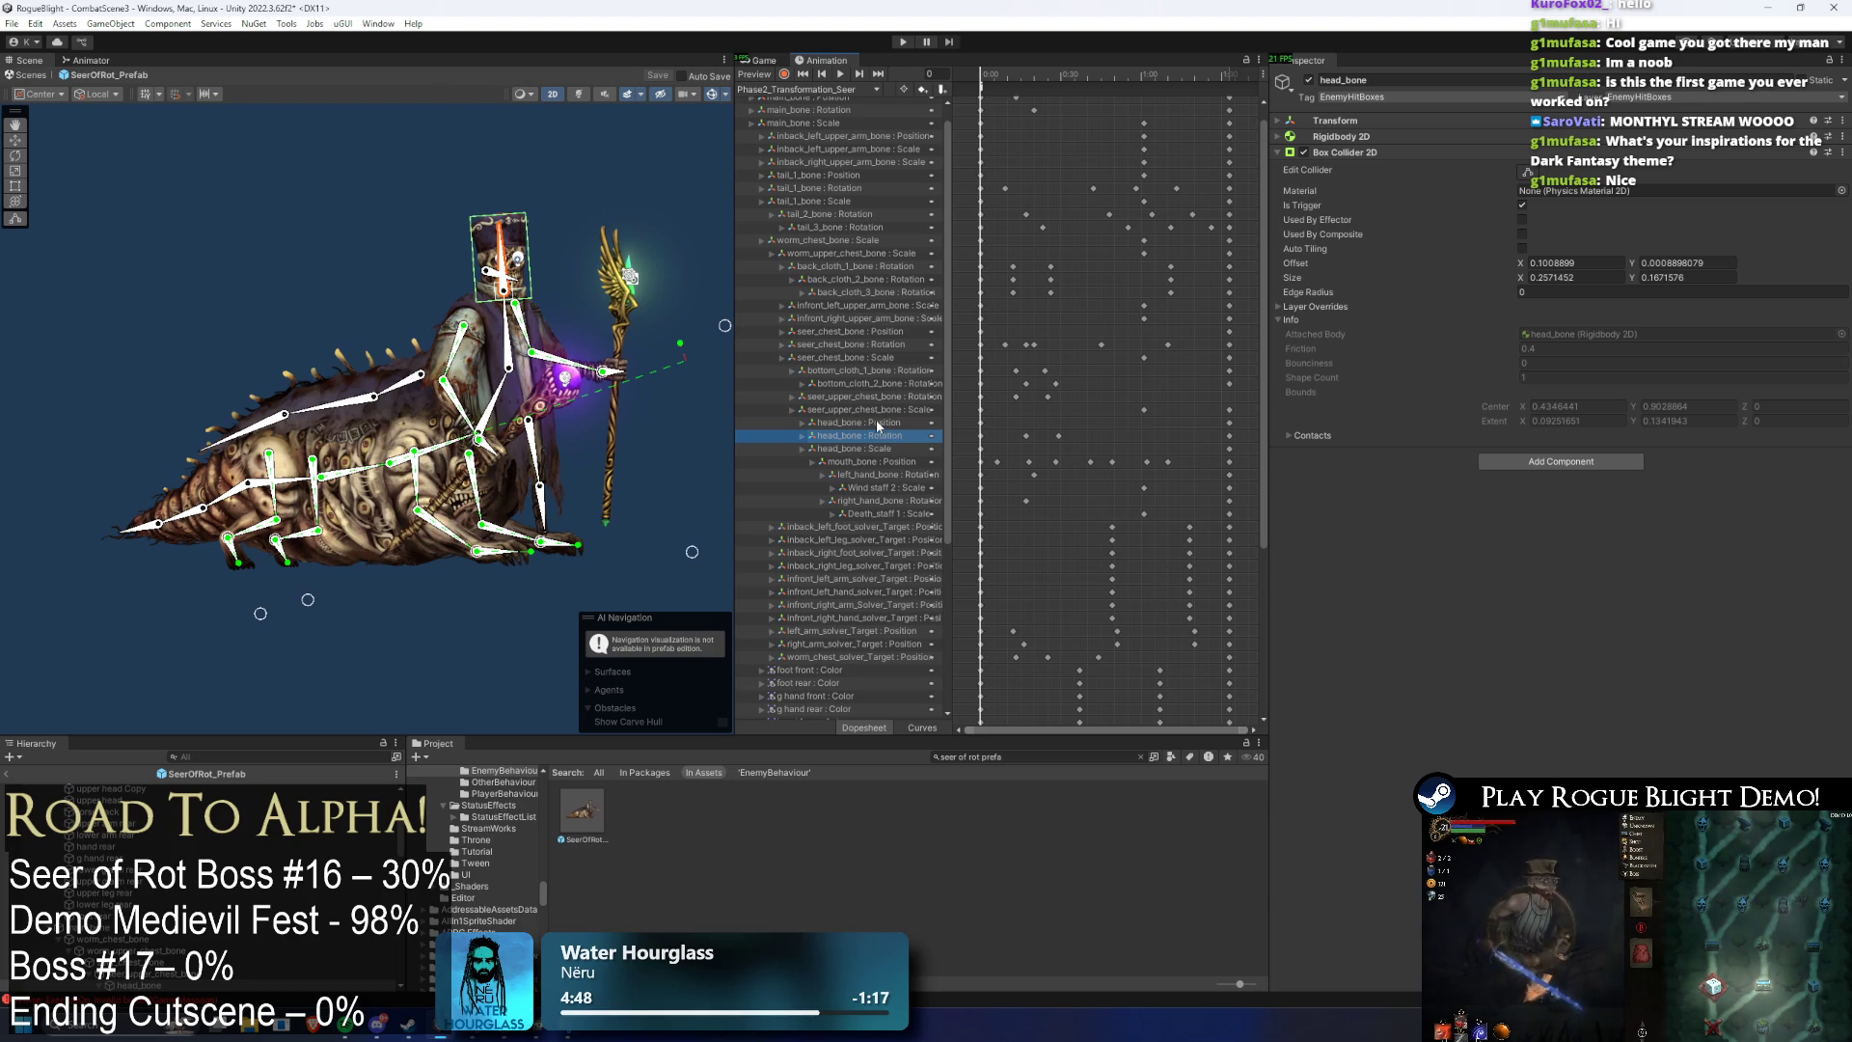
key("Delete")
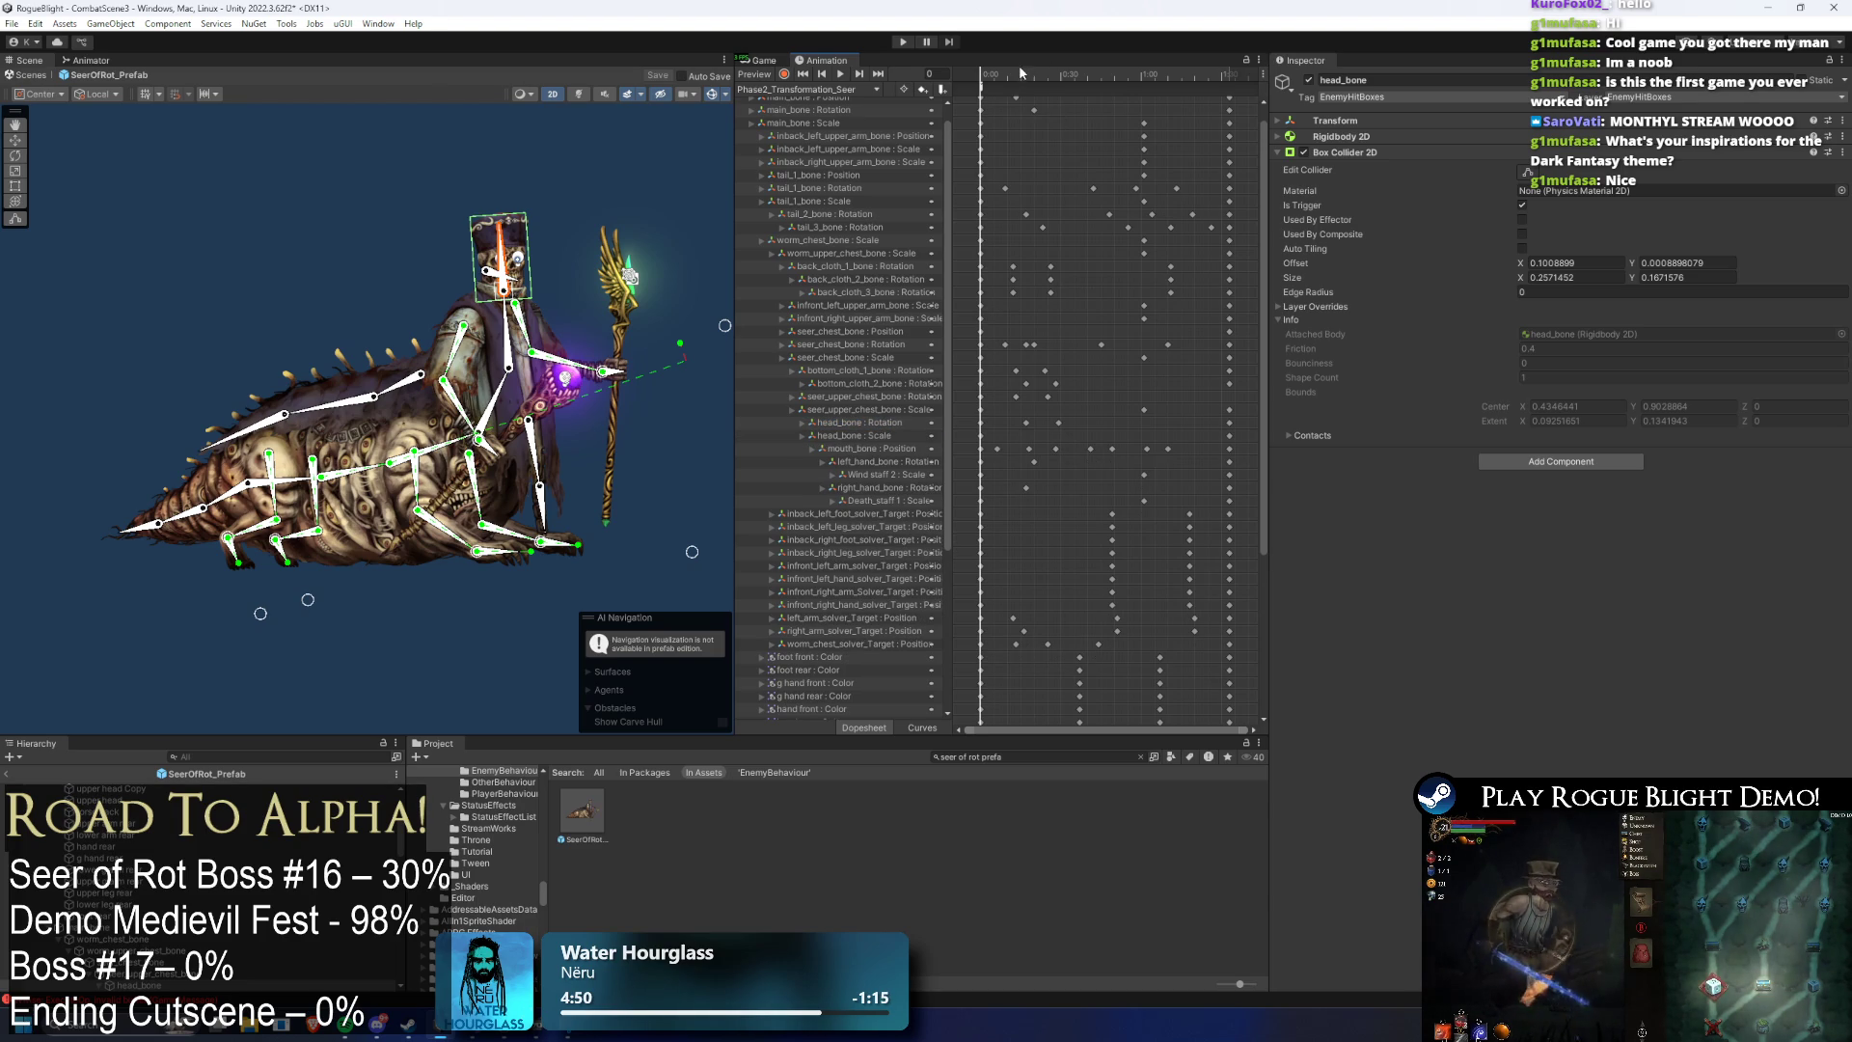
key("ctrl+z")
key("space")
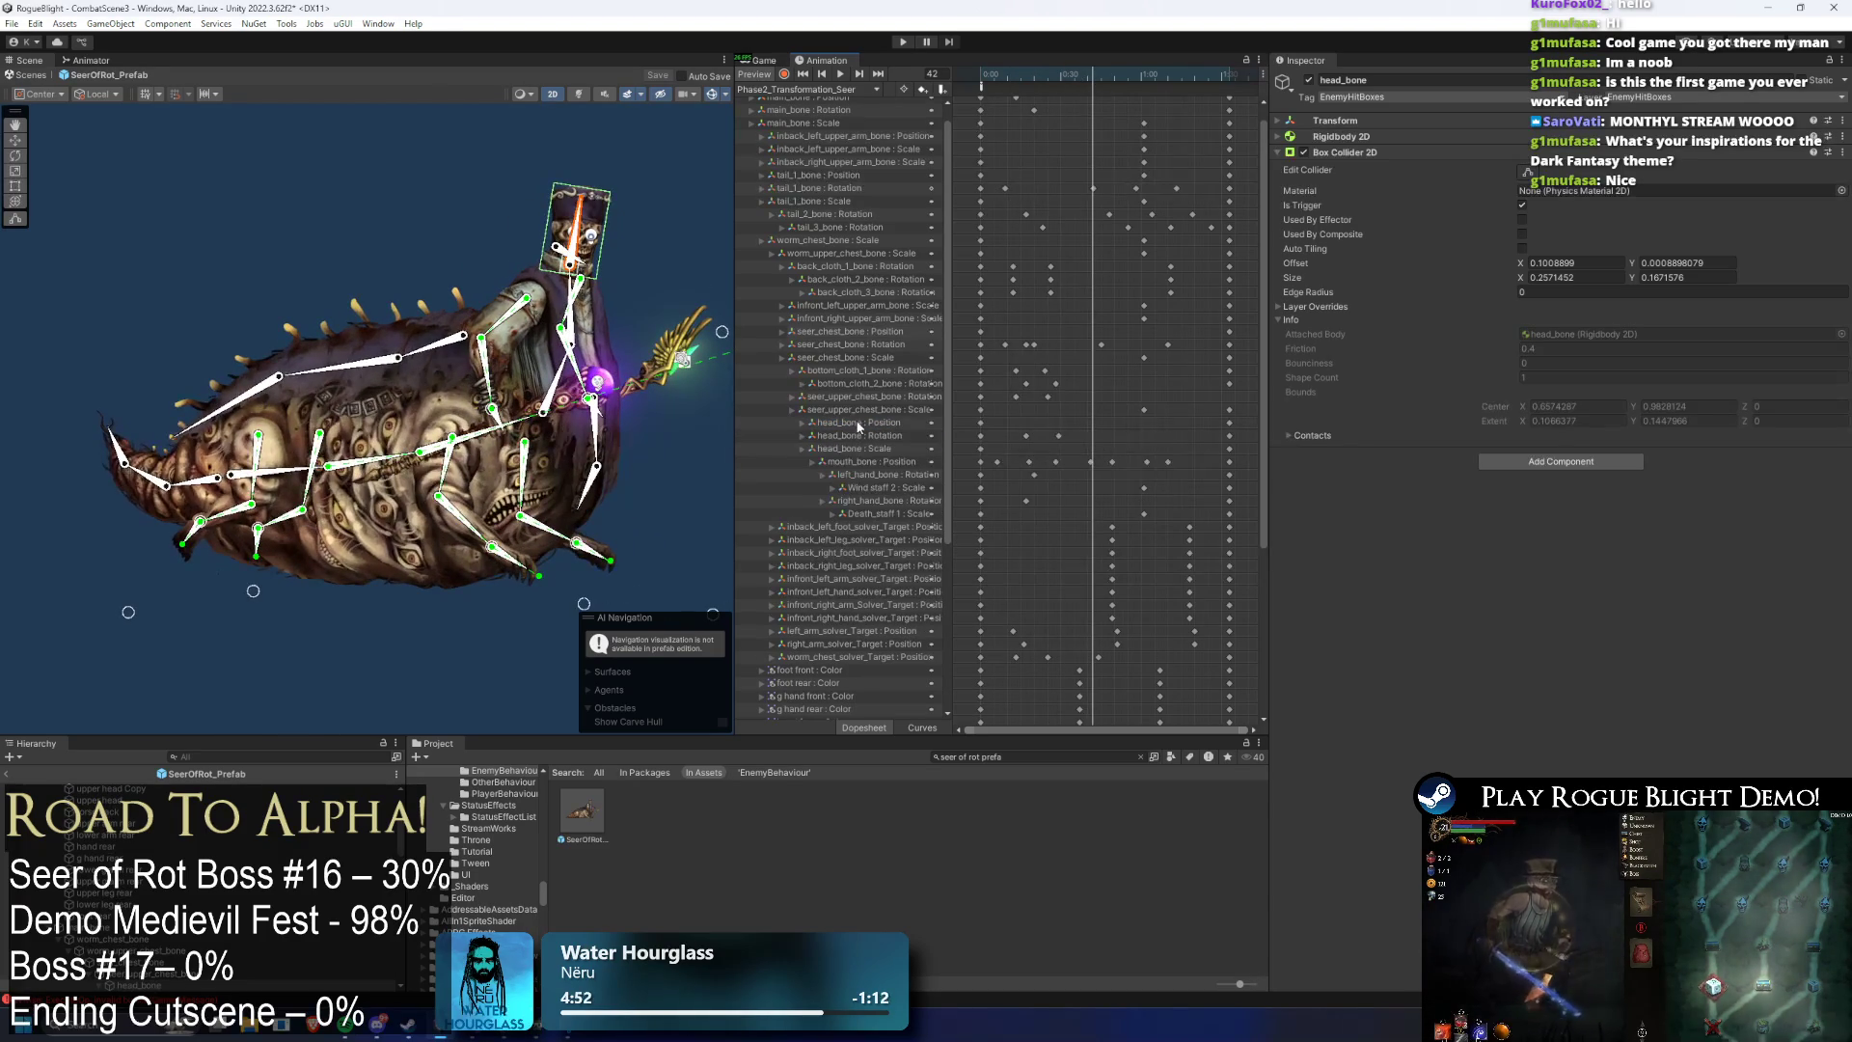
left_click(858, 424)
key("Delete")
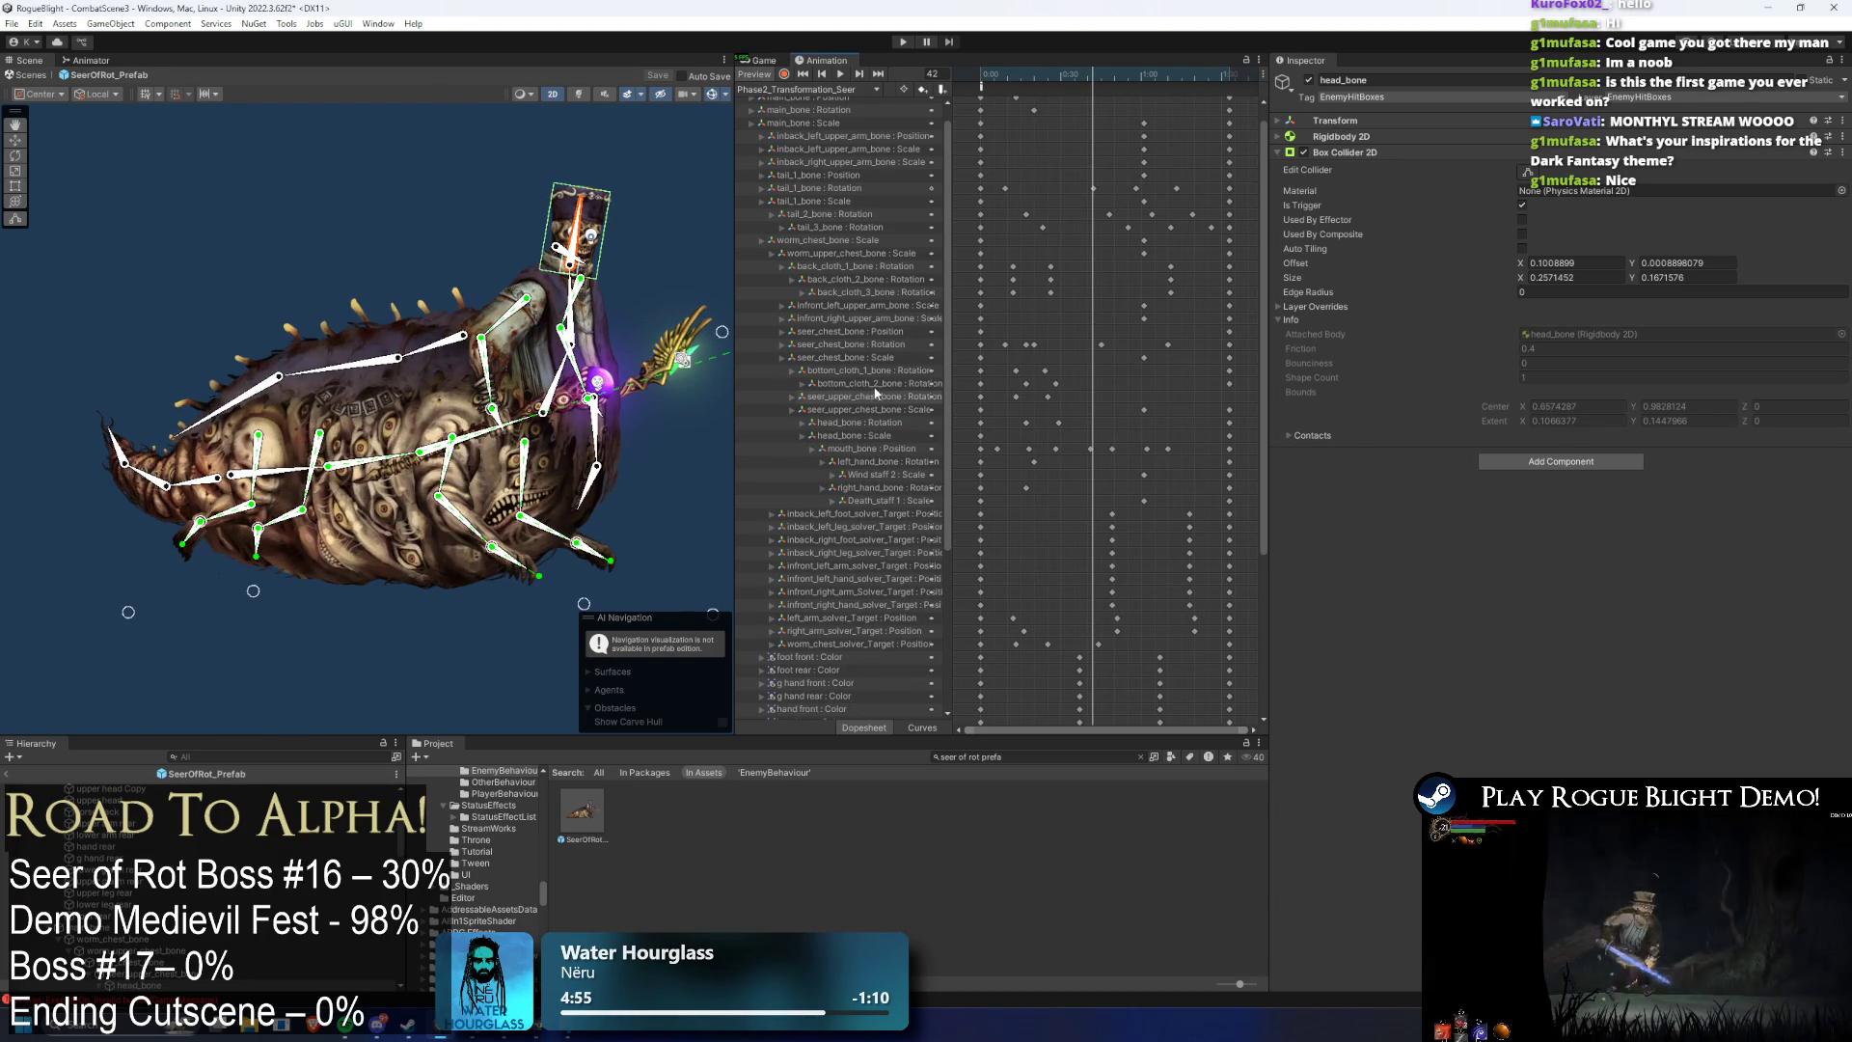
- Try deleting the seer_upper_chest_bone rotation track, undo it, and replay the preview
left_click(900, 384)
left_click(888, 398)
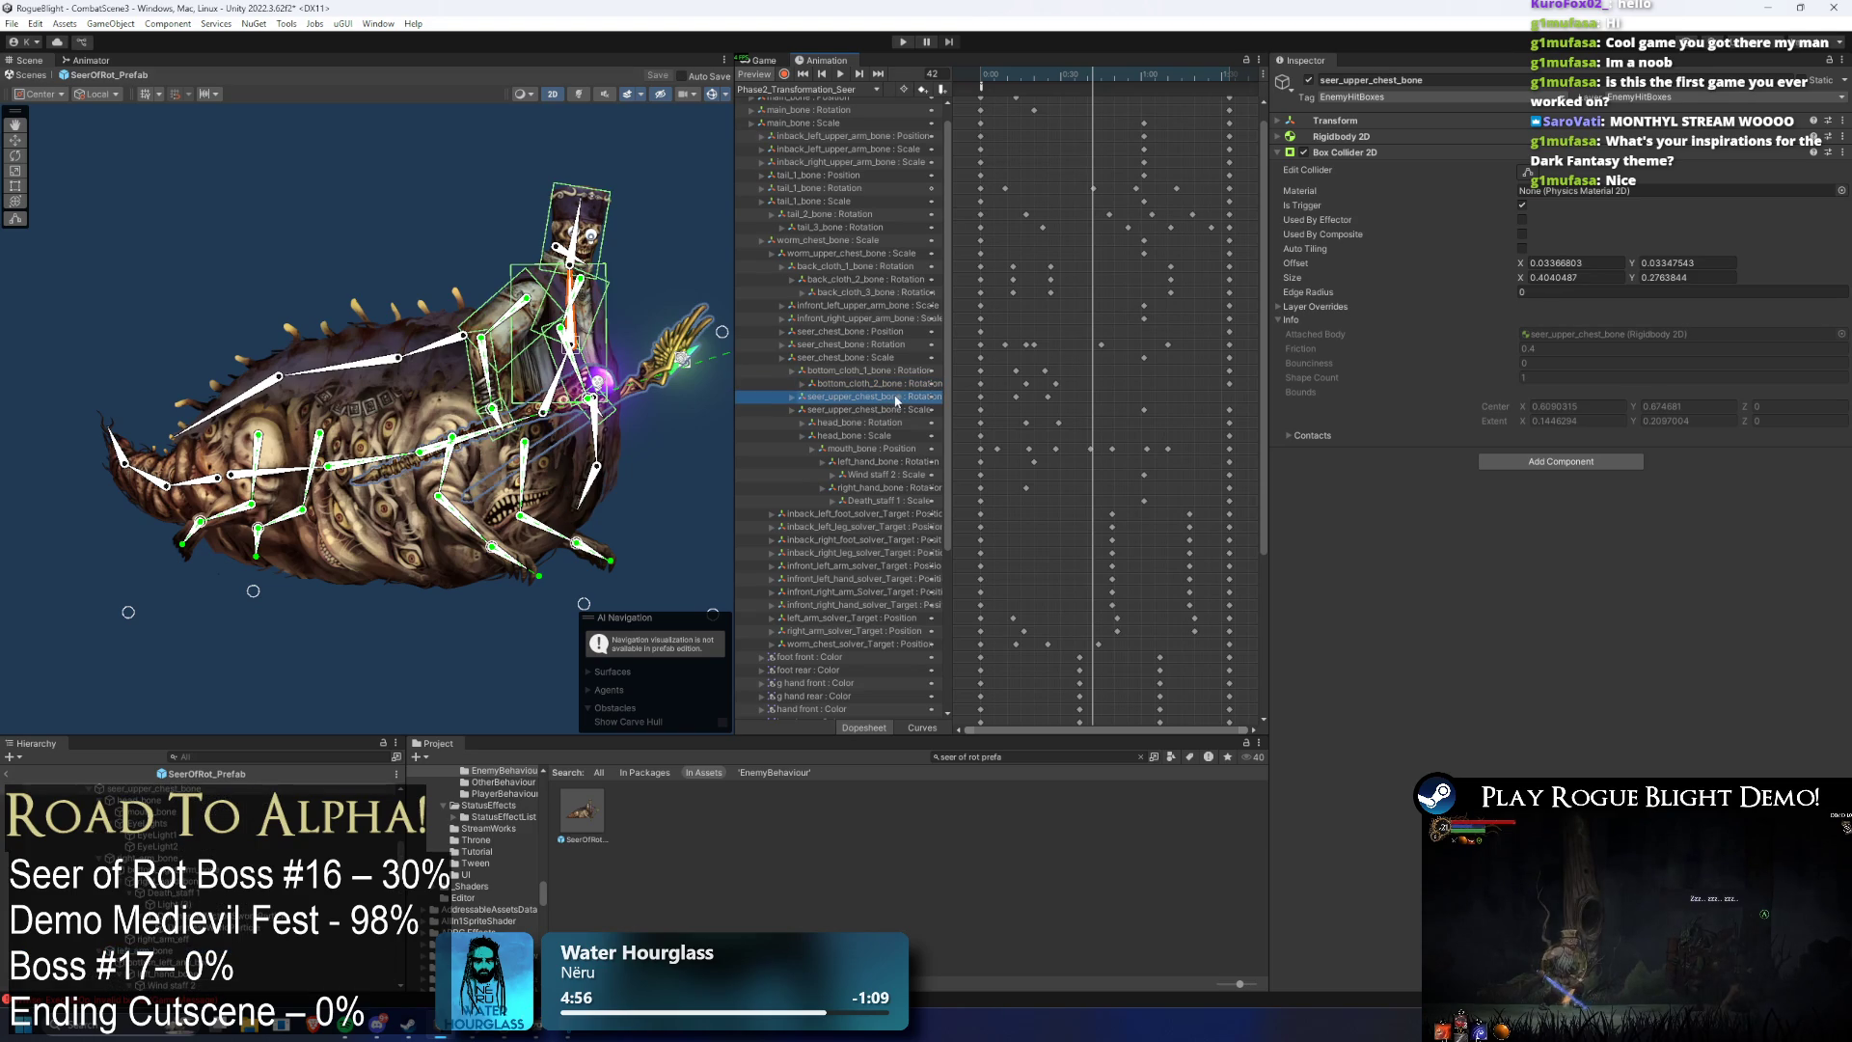
key("Delete")
key("ctrl+z")
key("space")
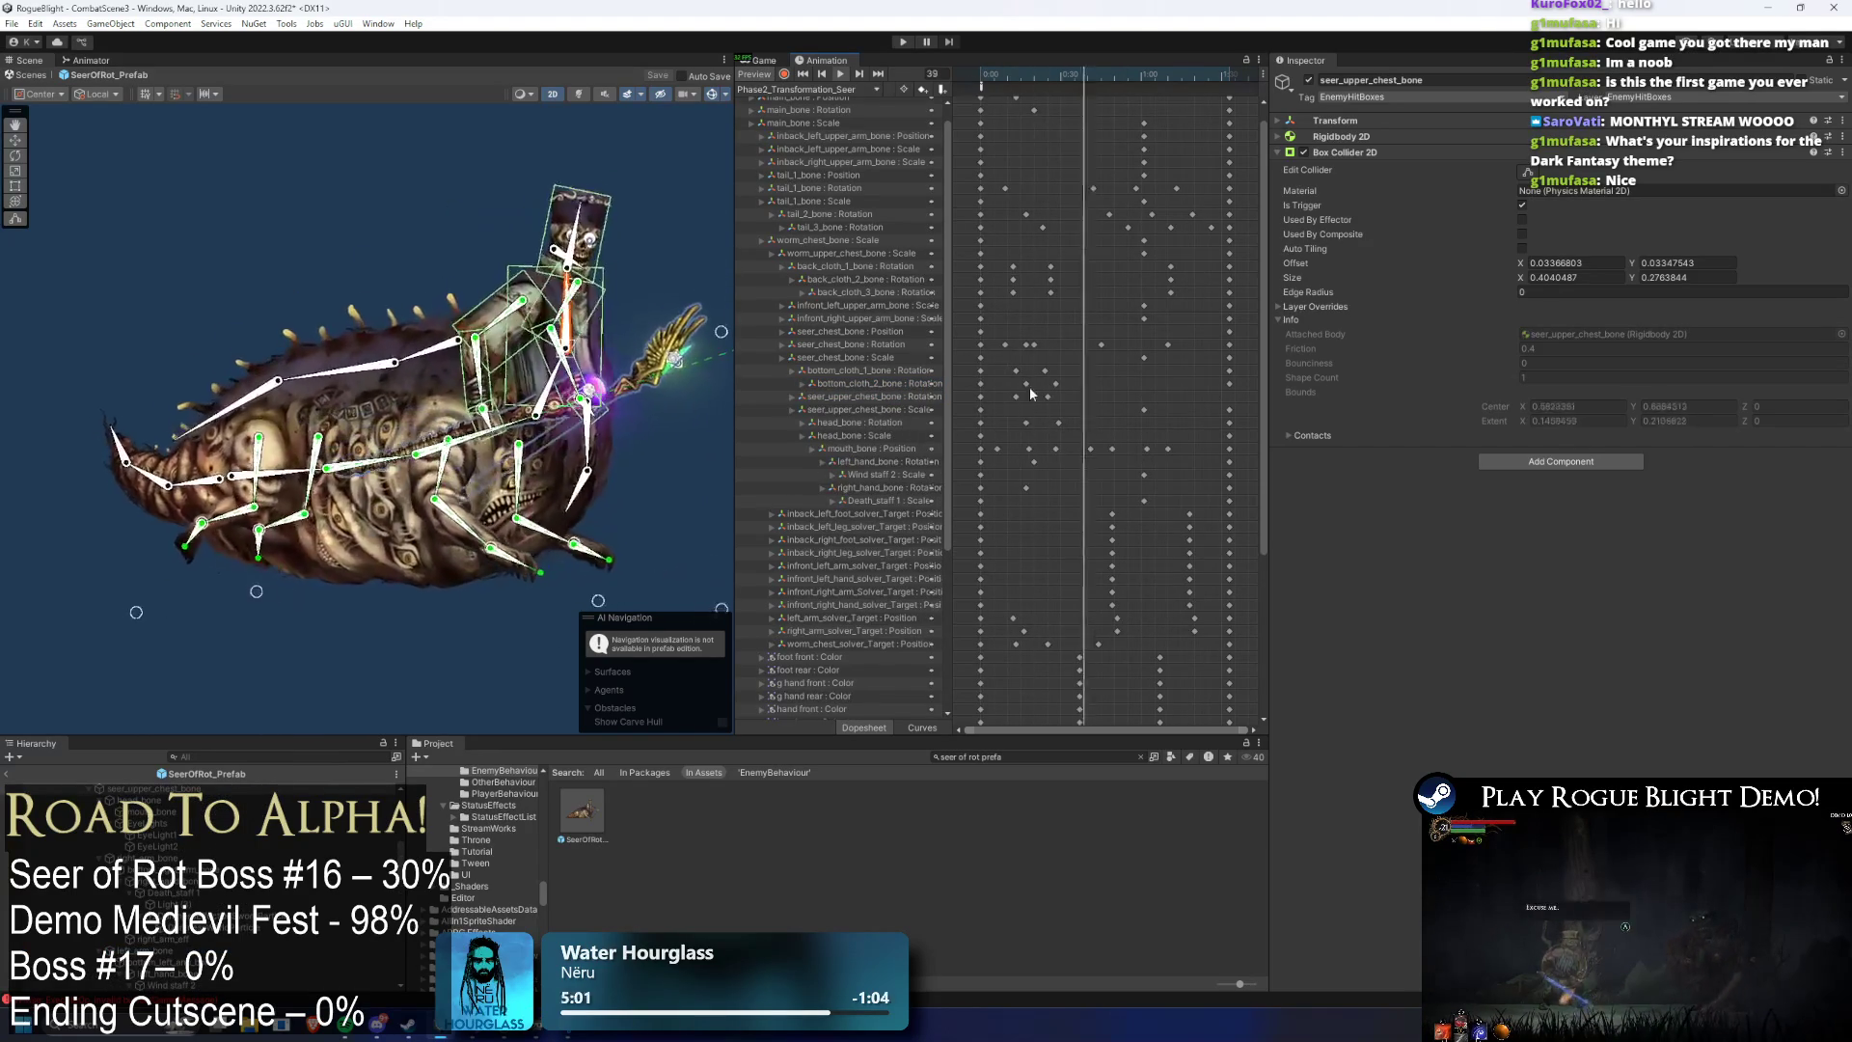
- Paste the seer_upper_chest_bone rotation key at frame 93
left_click(981, 397)
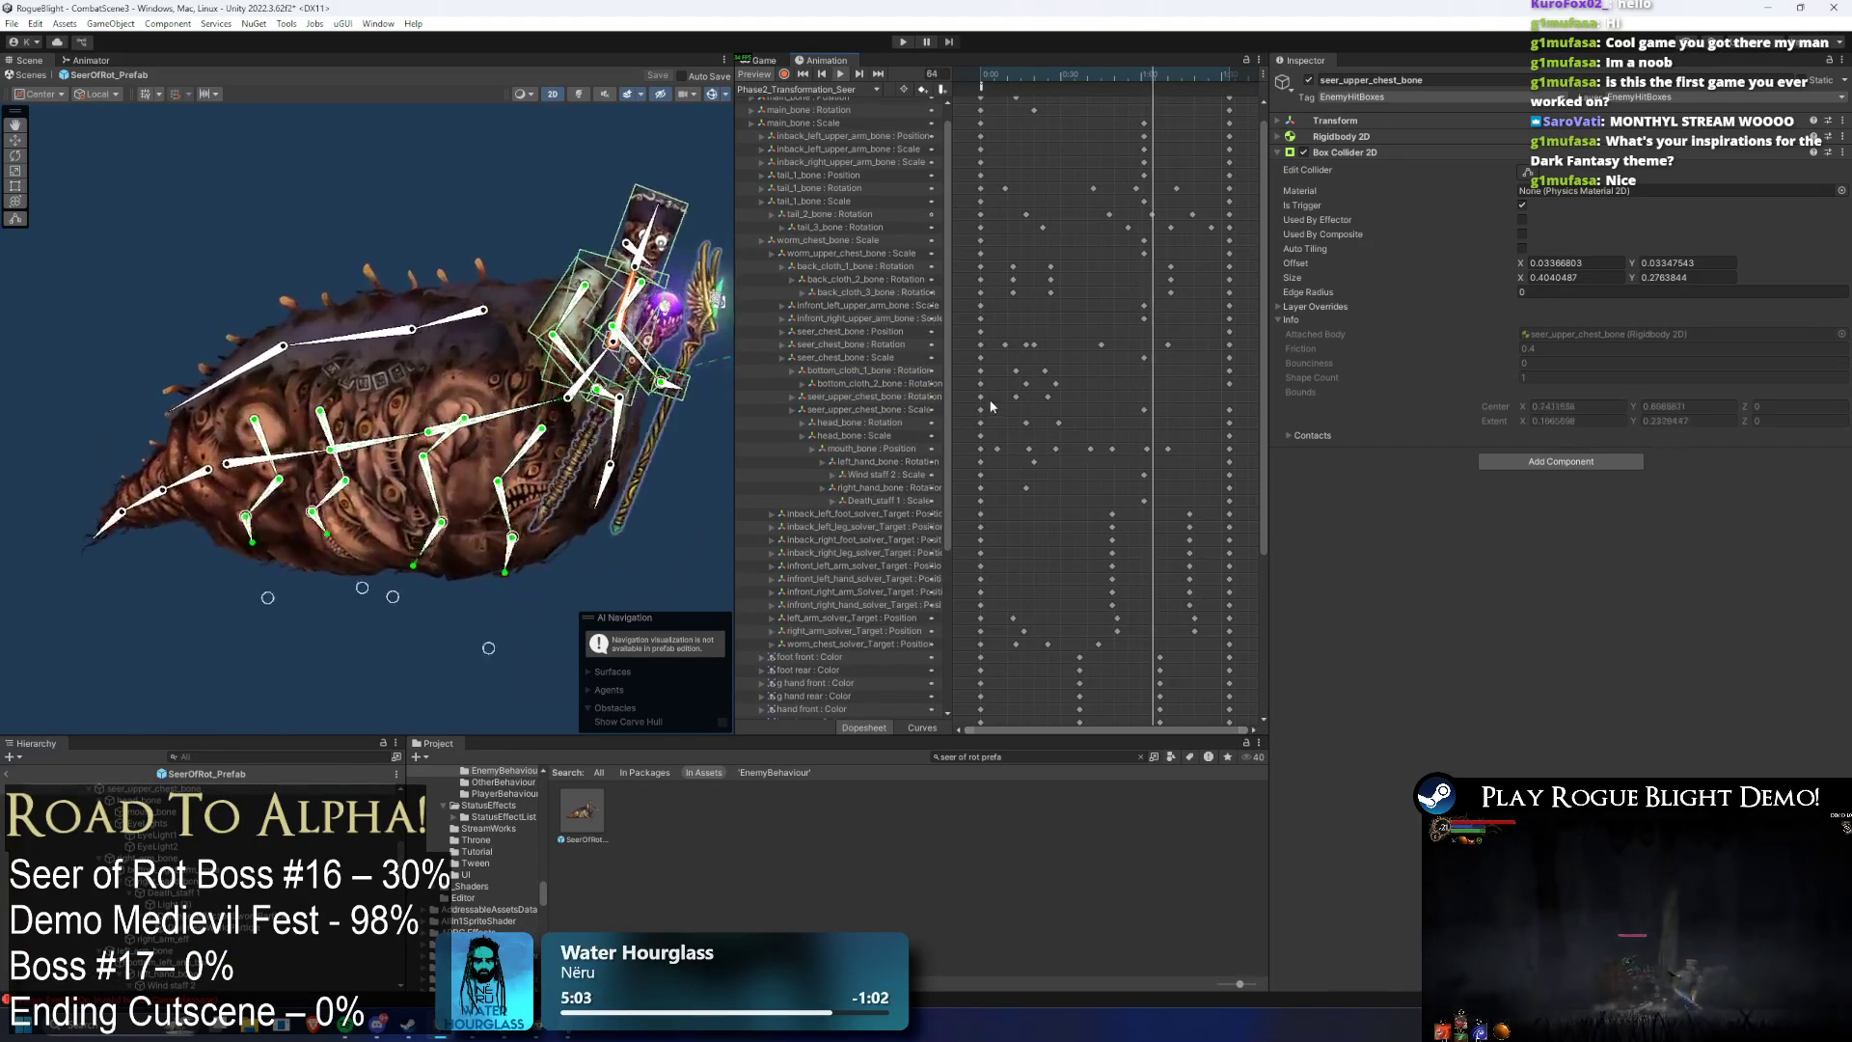
left_click(1226, 79)
mouse_move(1227, 82)
left_mouse_down()
mouse_move(996, 102)
mouse_move(1242, 112)
left_mouse_up()
key("ctrl+v")
scroll(1258, 120, "up", 1)
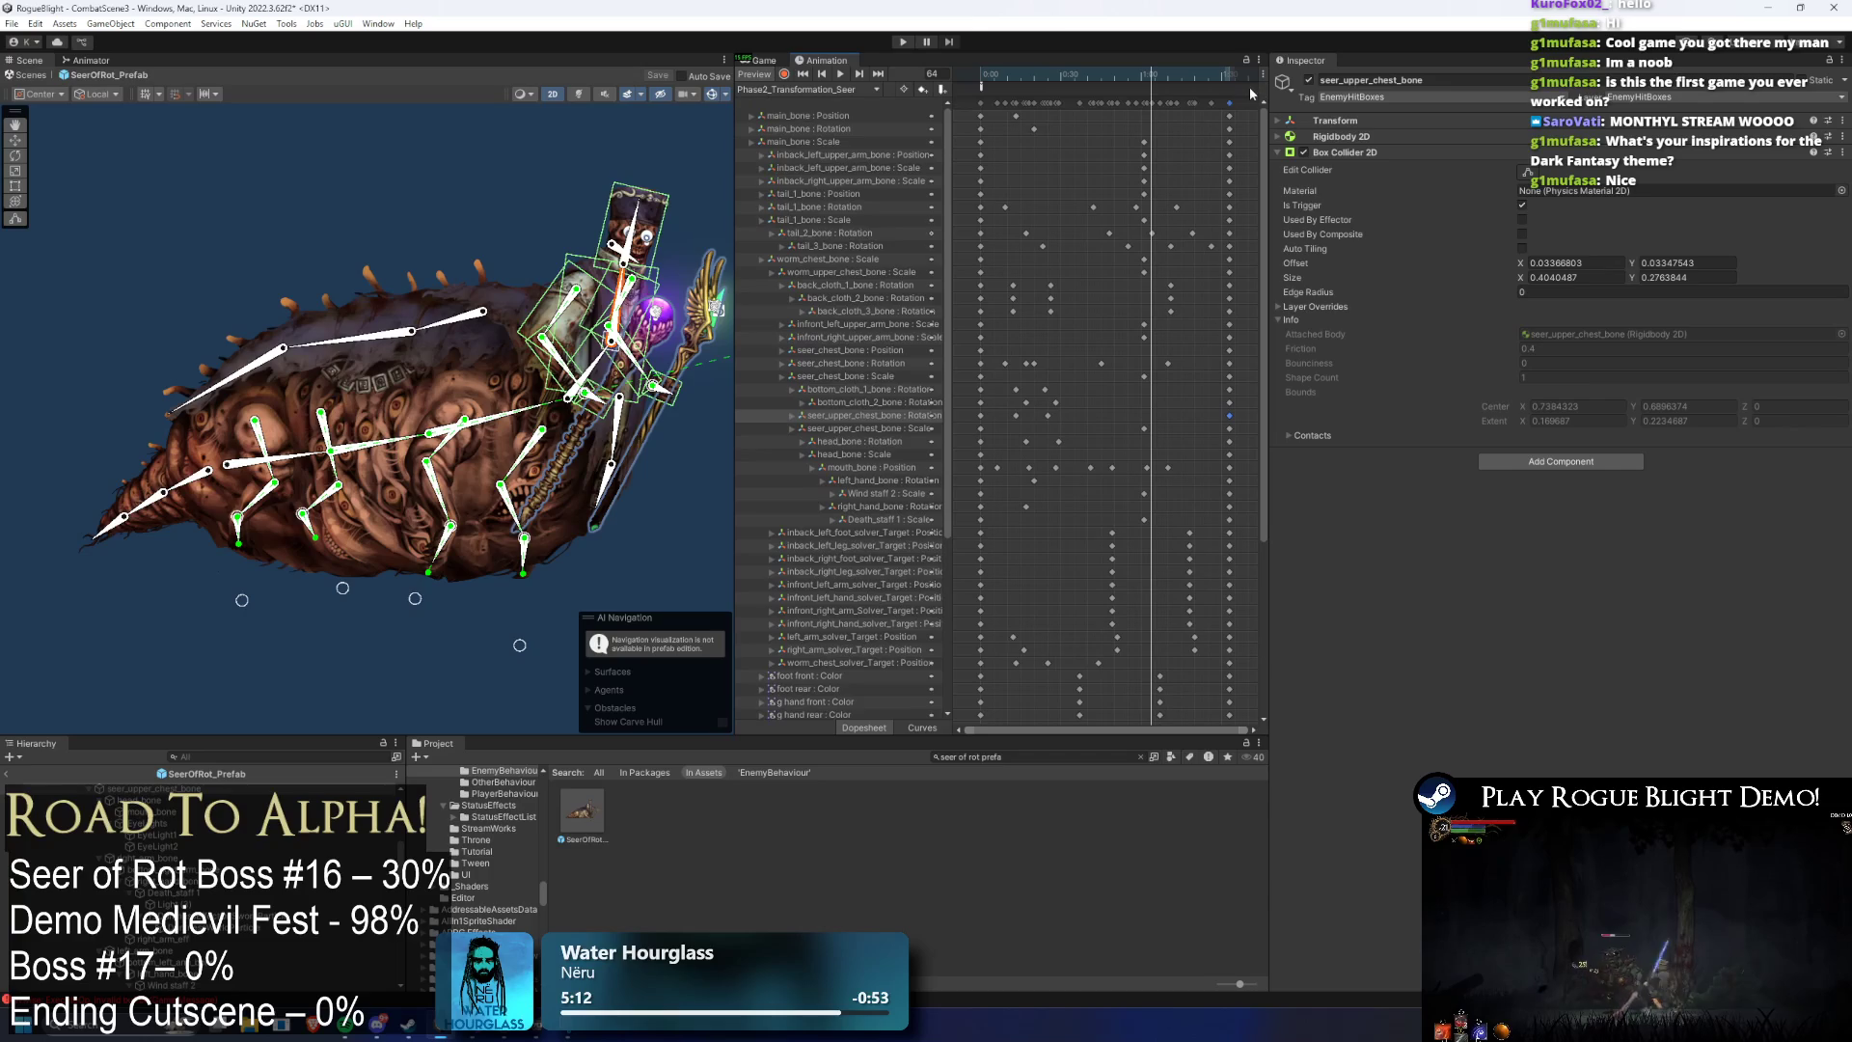
left_click(1227, 102)
left_click(830, 89)
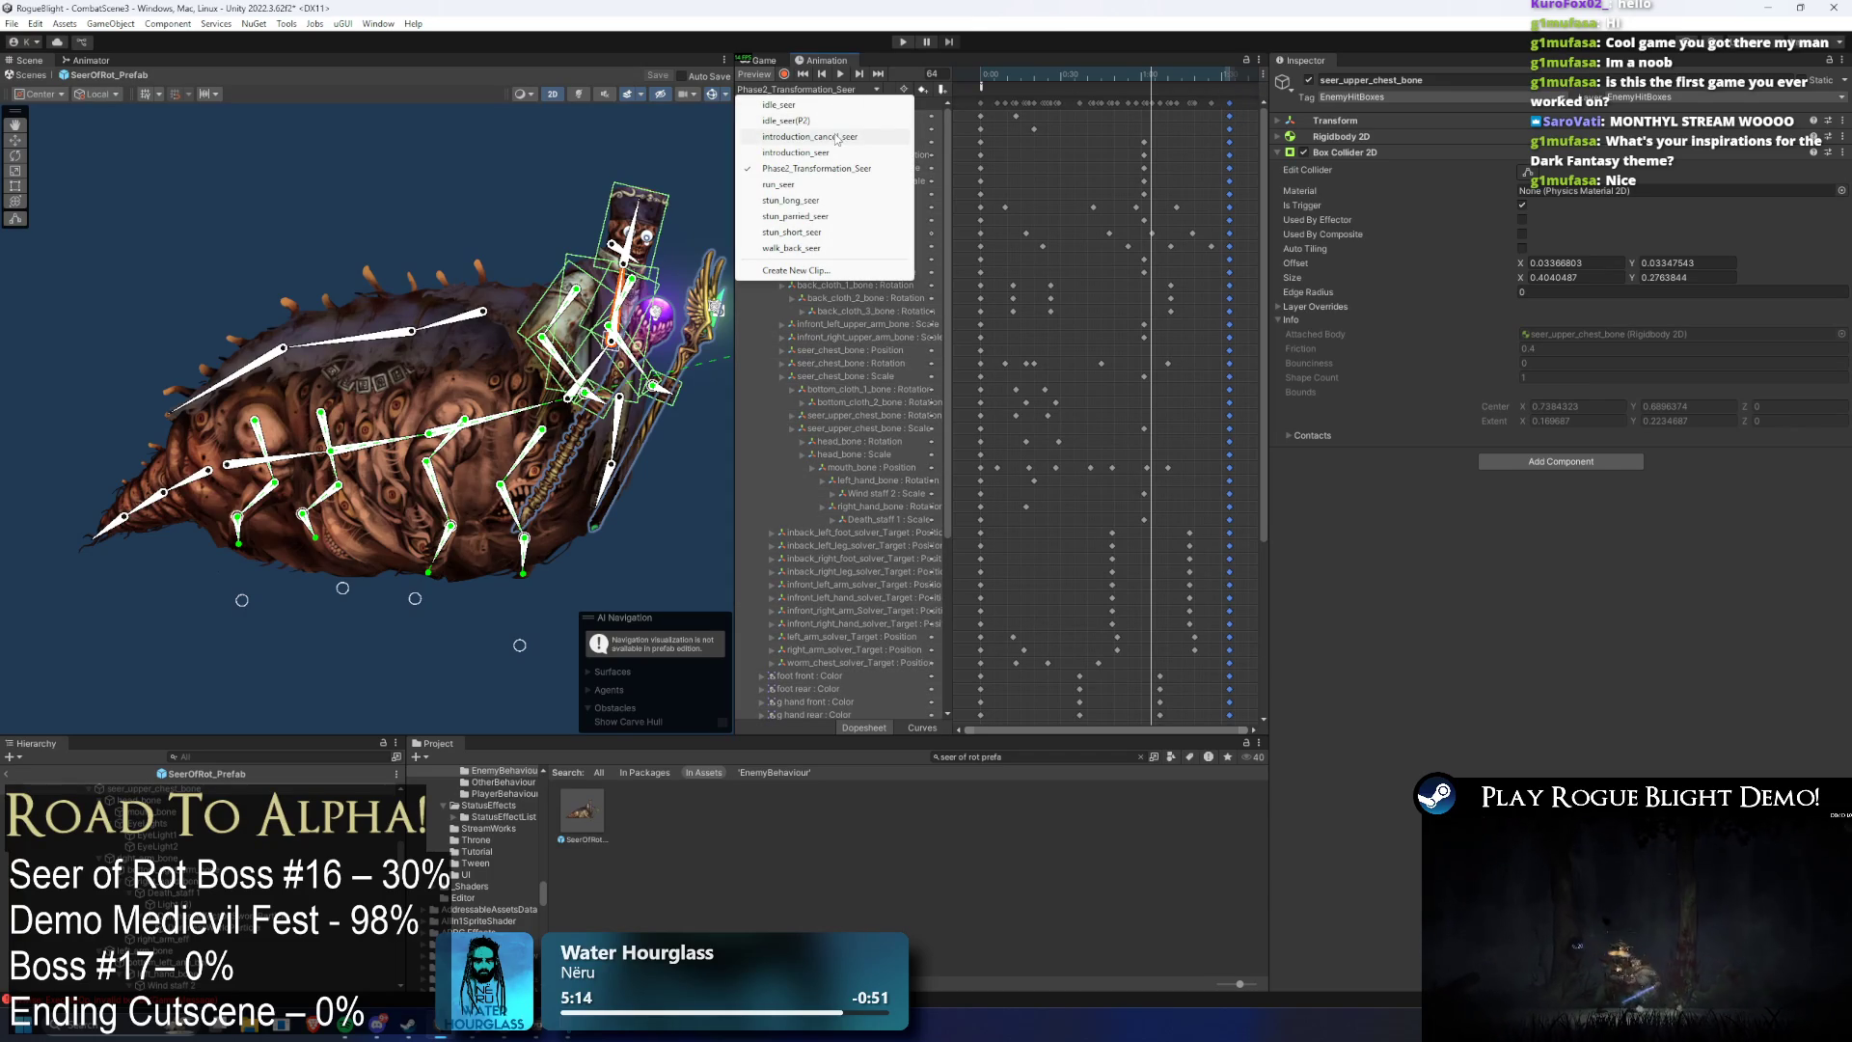
- View idle_seer(P2), select its upper chest rotation key, then switch to idle_seer
left_click(786, 121)
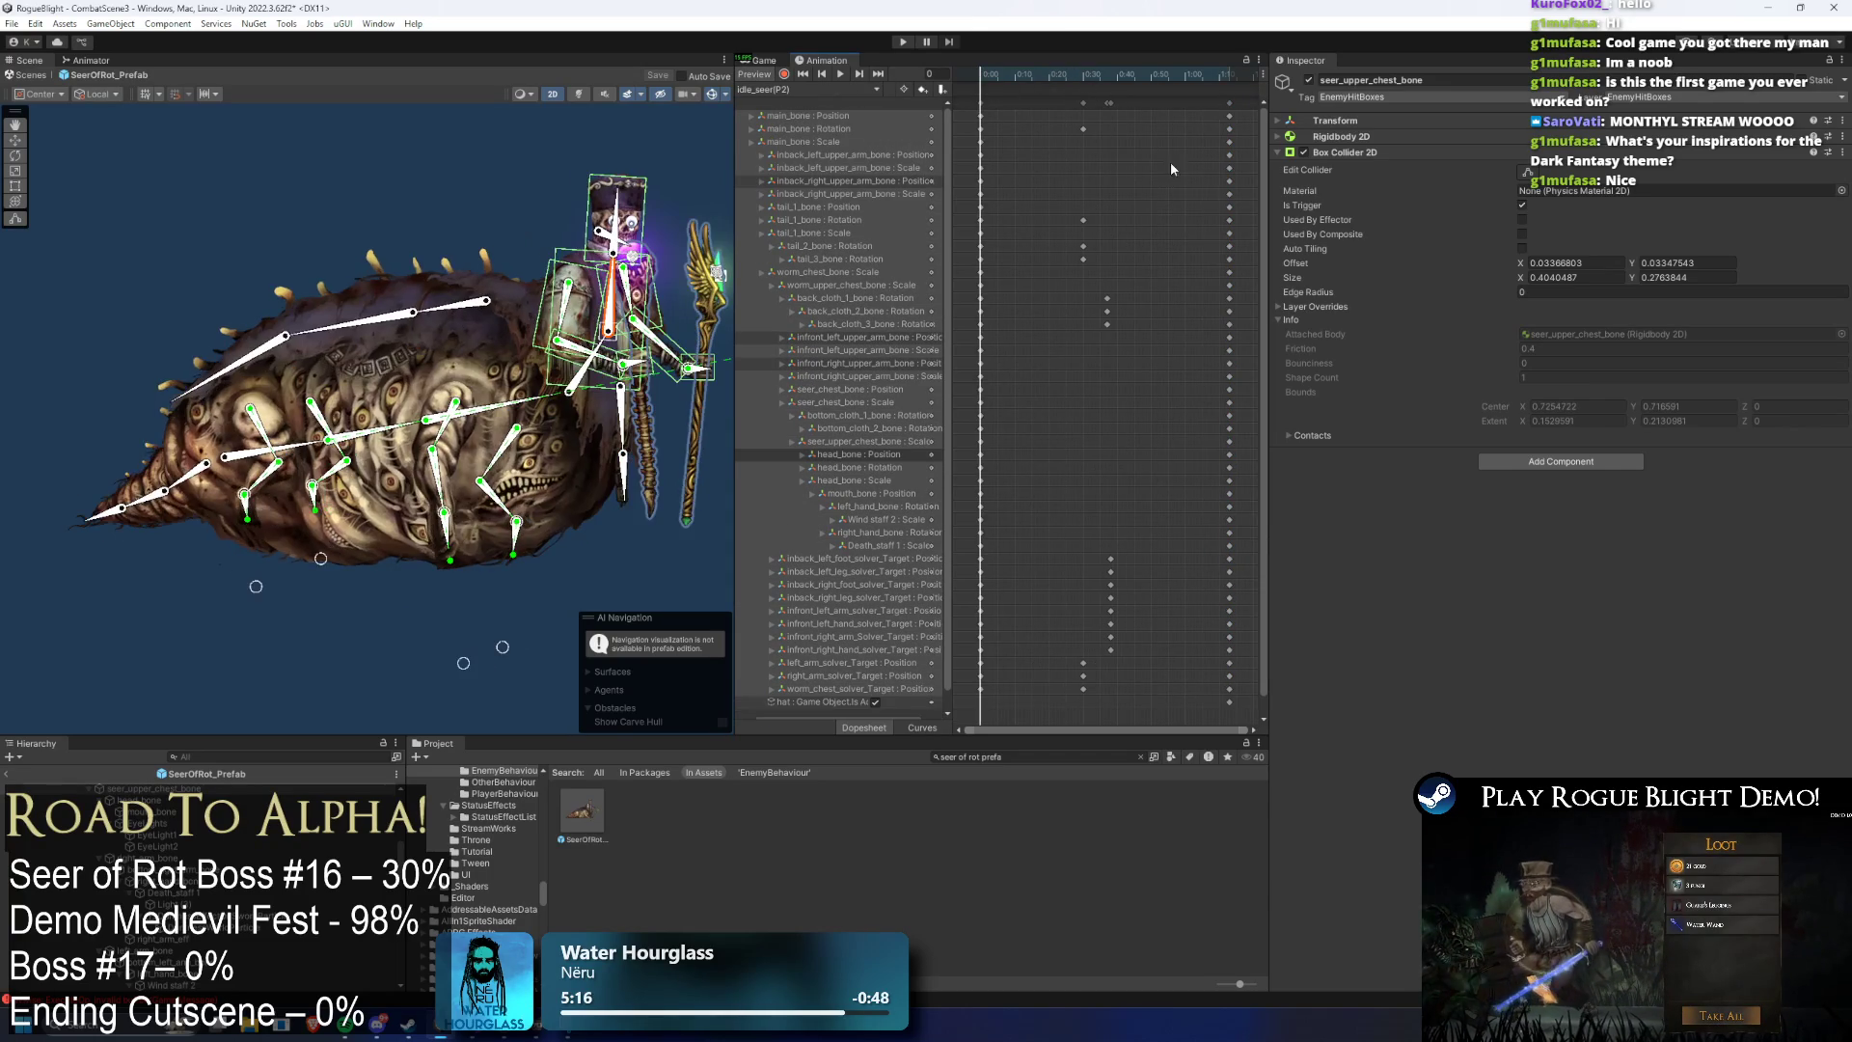
left_click(980, 455)
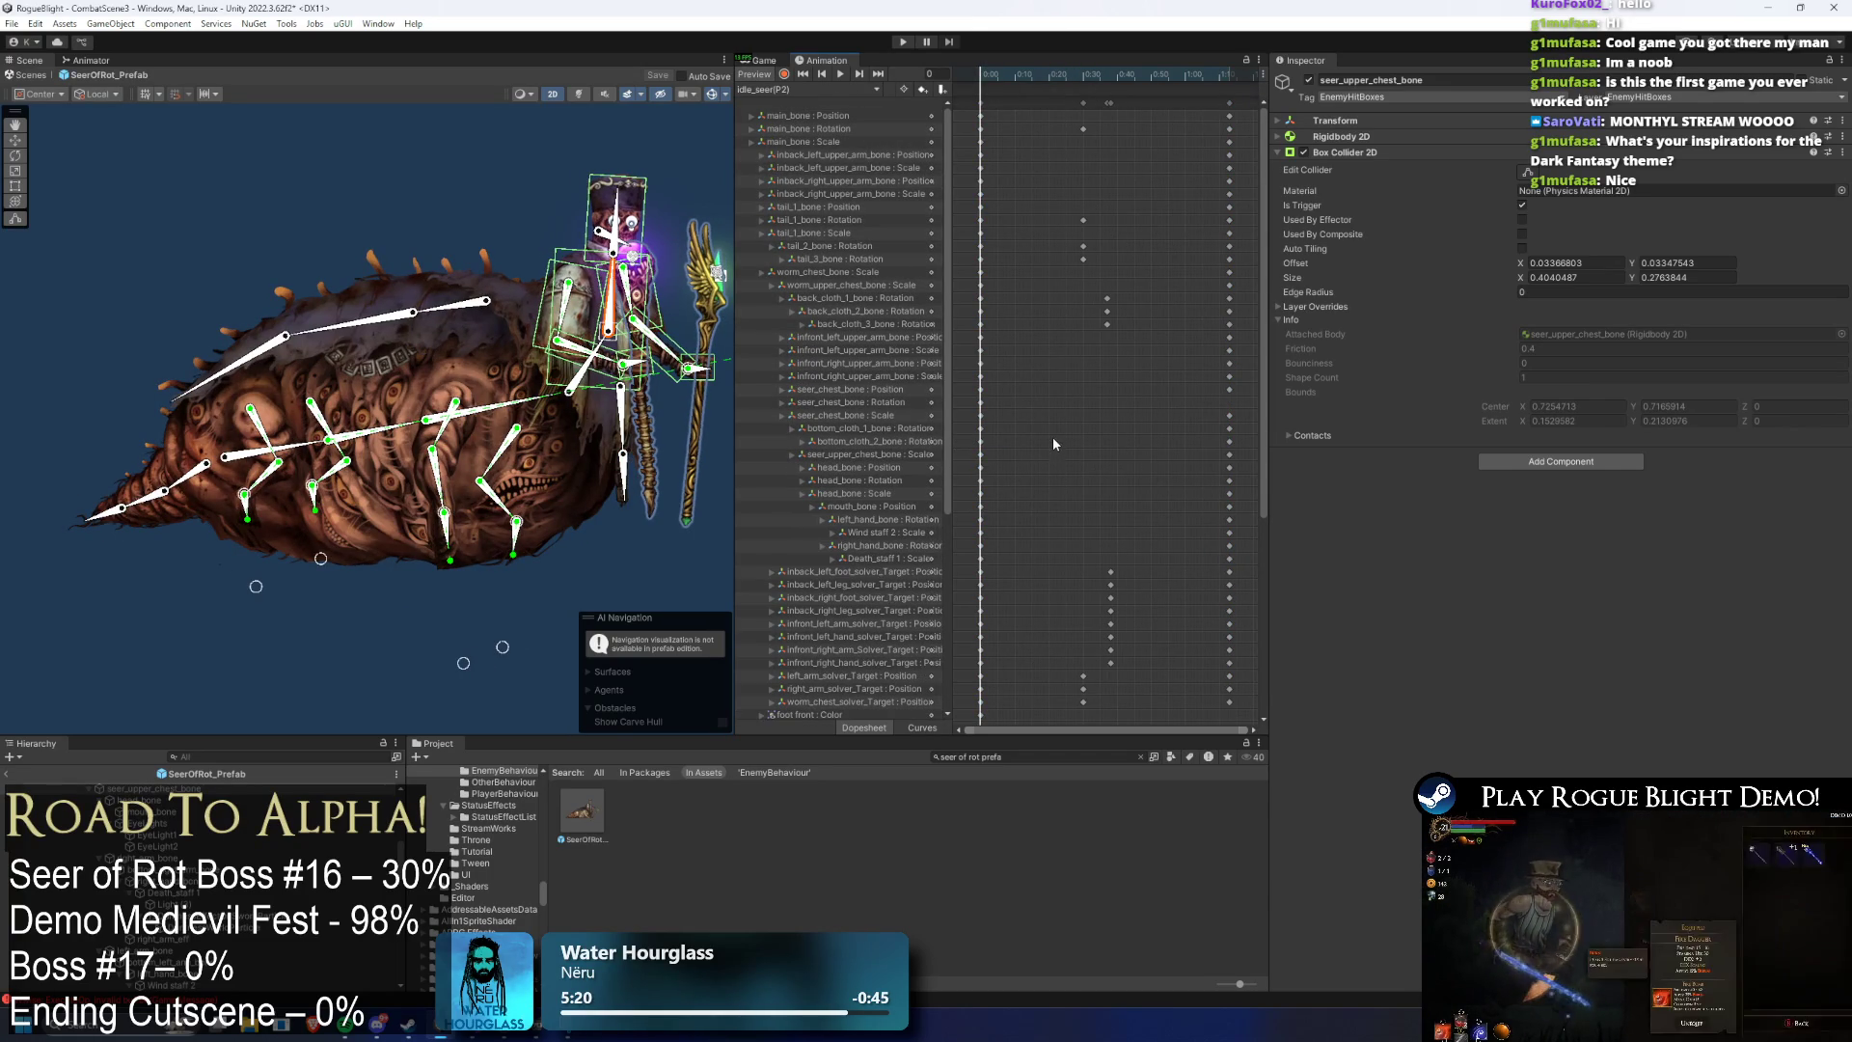
scroll(1008, 541, "down", 8)
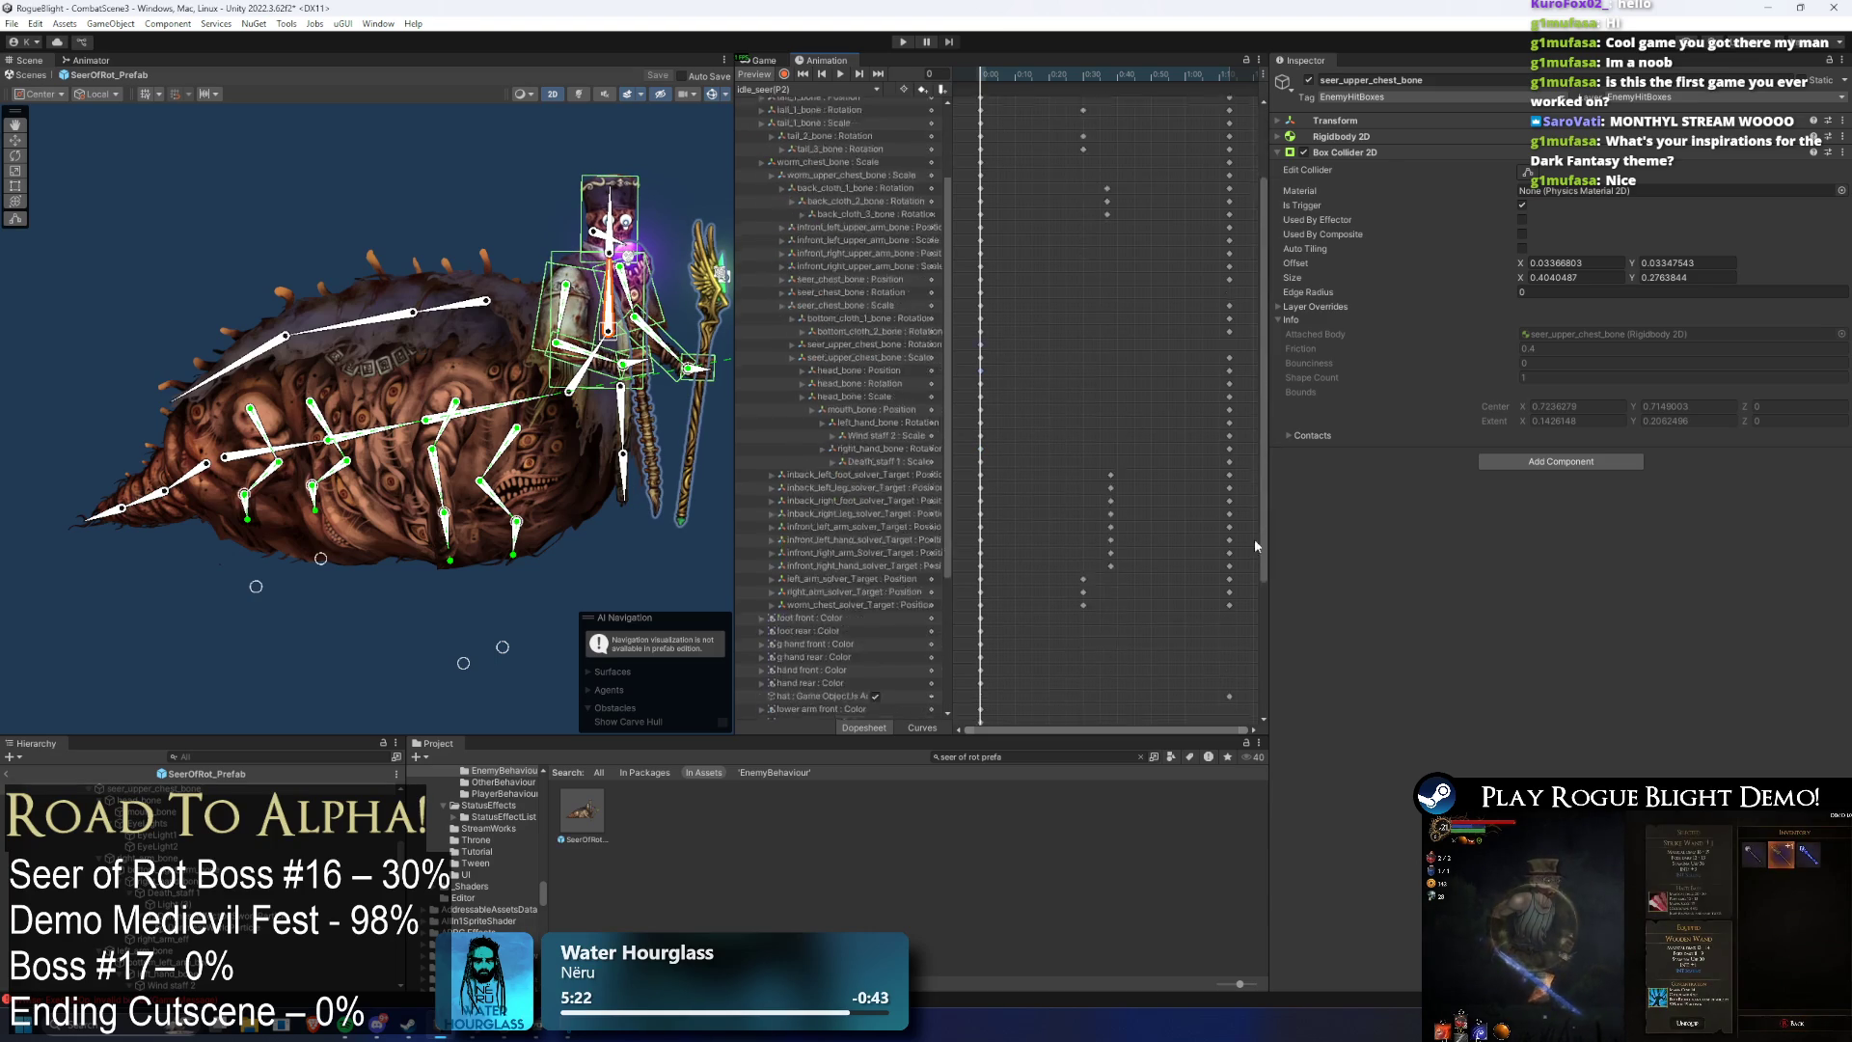
scroll(1005, 421, "up", 7)
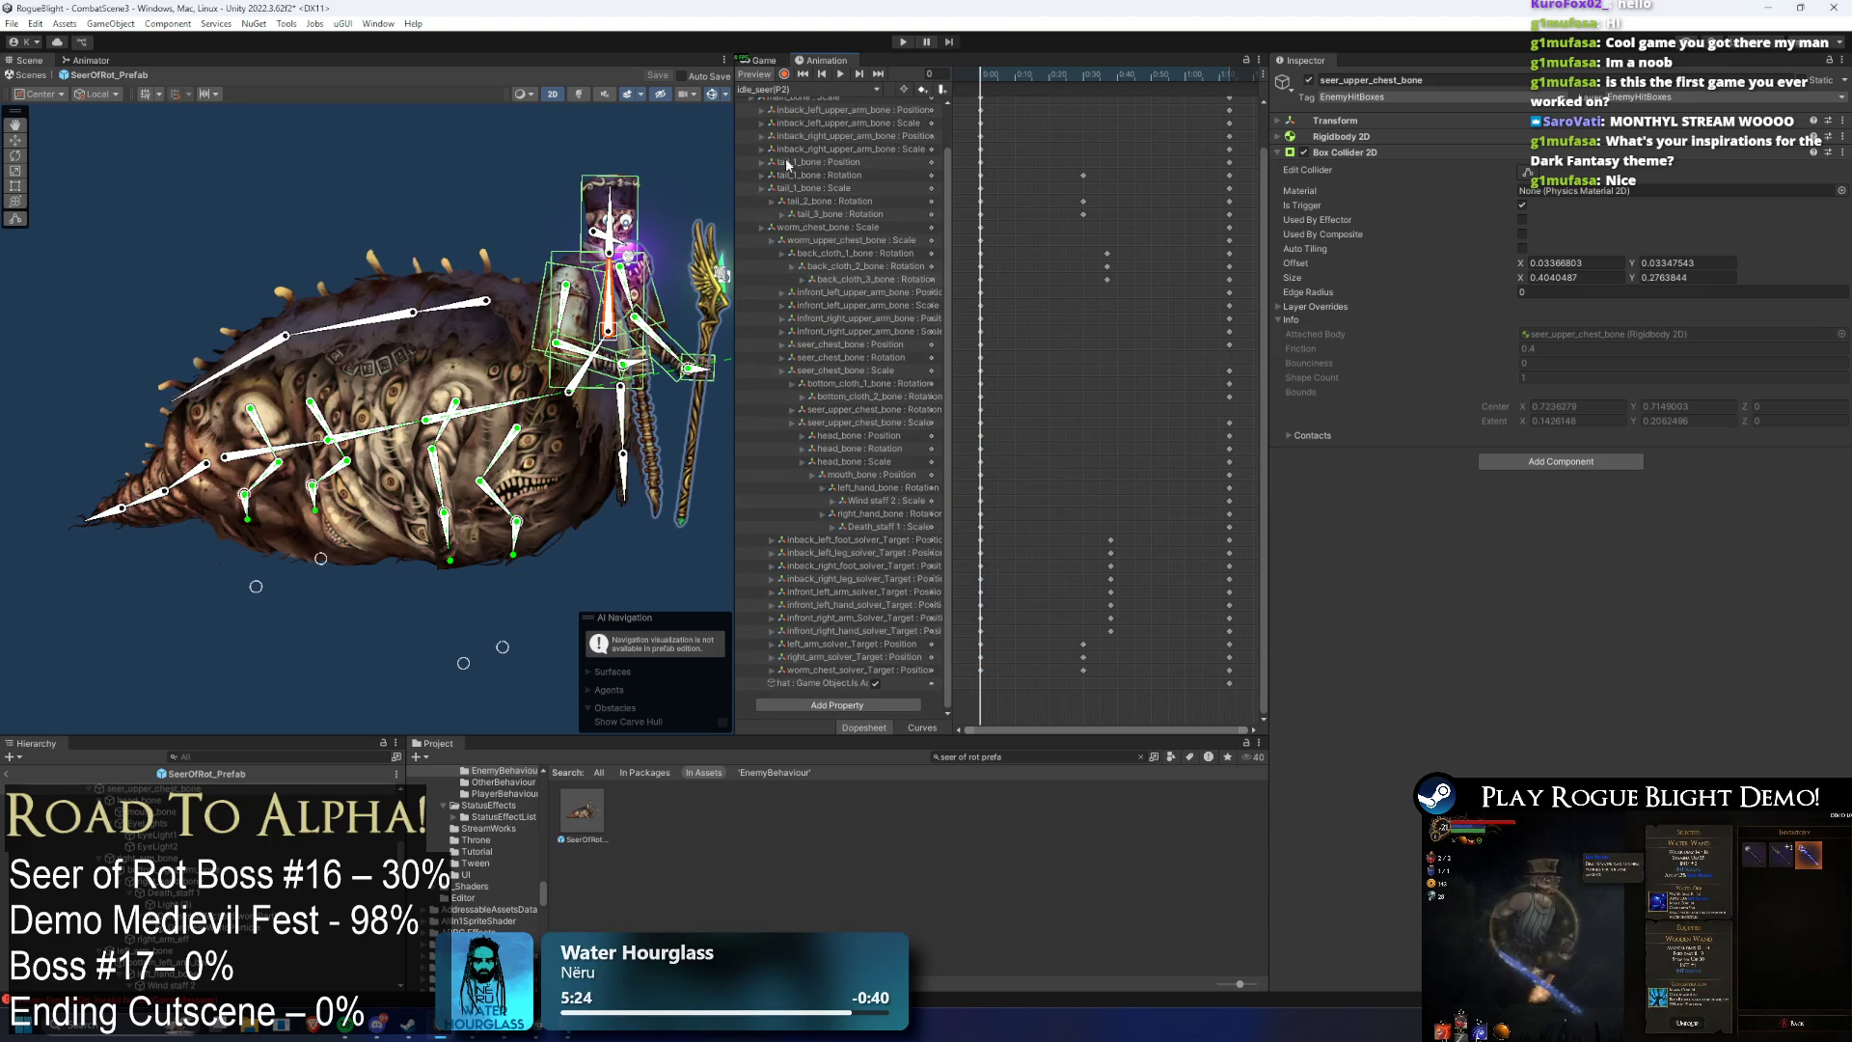
left_click(789, 89)
left_click(810, 120)
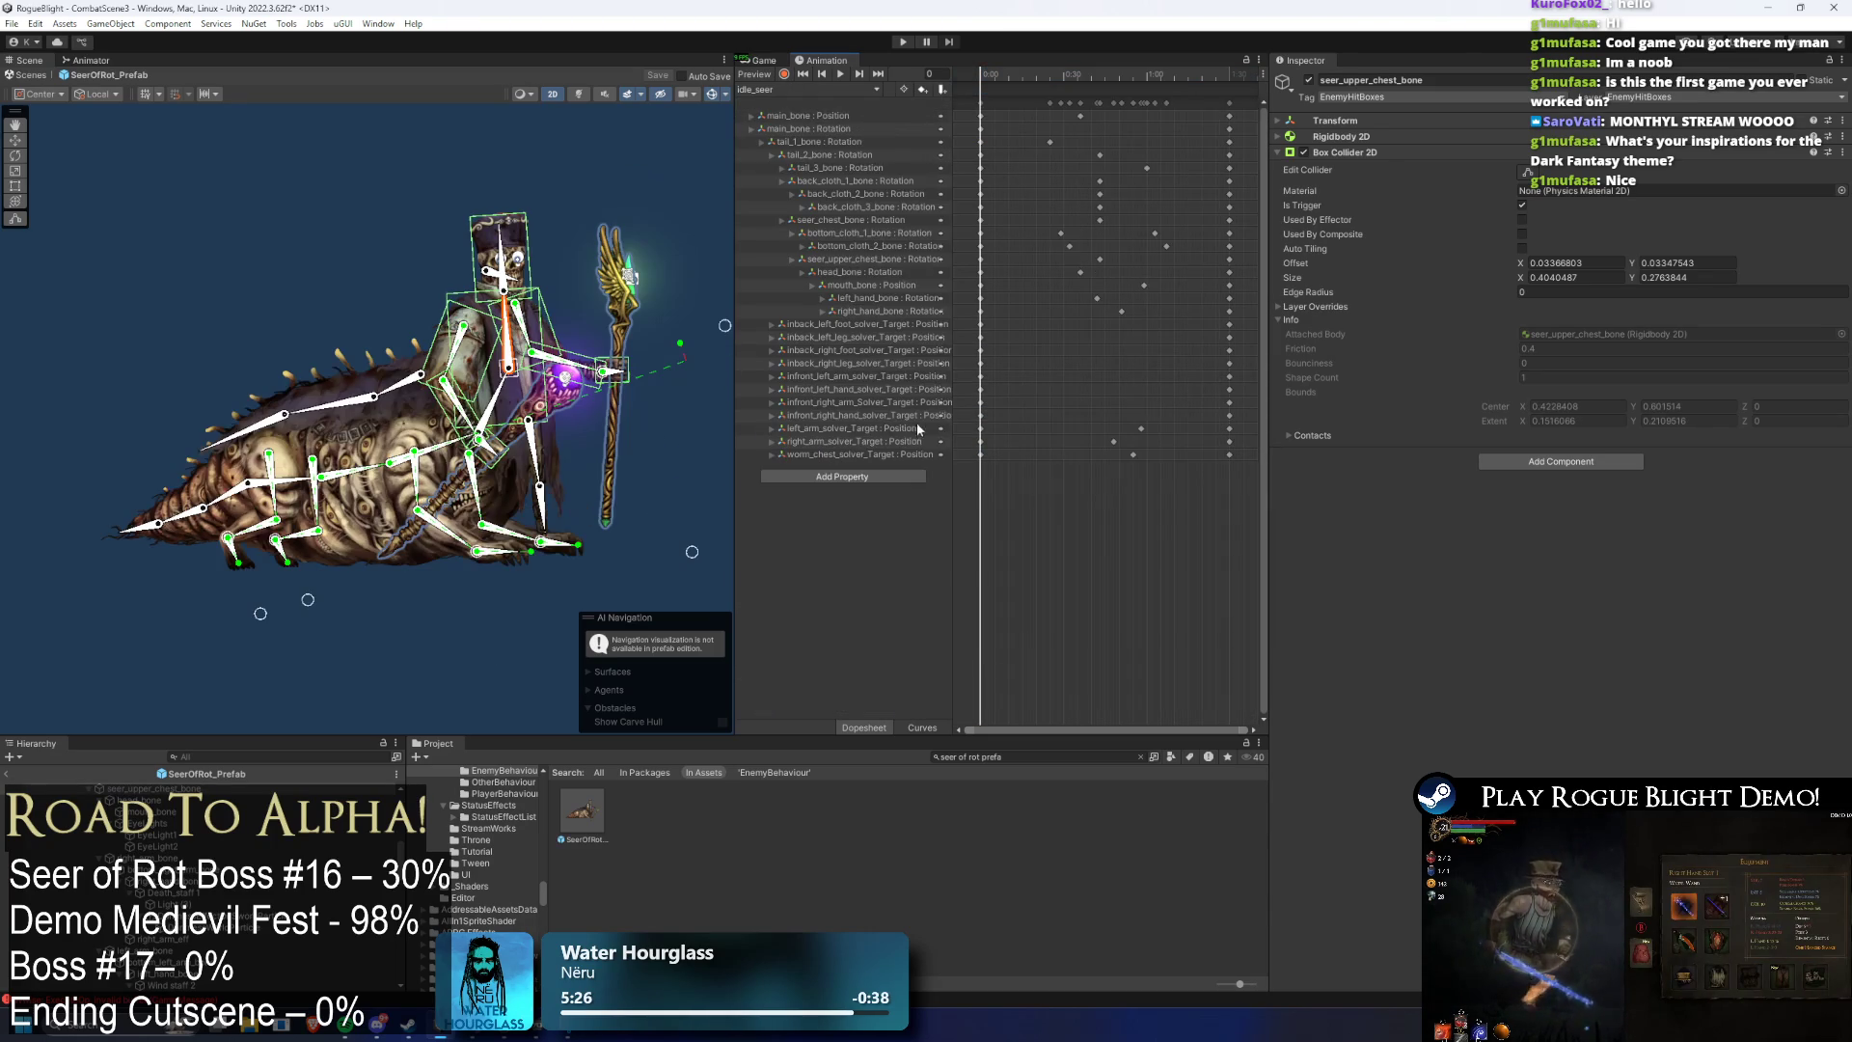
- Look at Phase2_Transformation_Seer, then return to the idle_seer(P2) clip
left_click(776, 89)
left_click(832, 169)
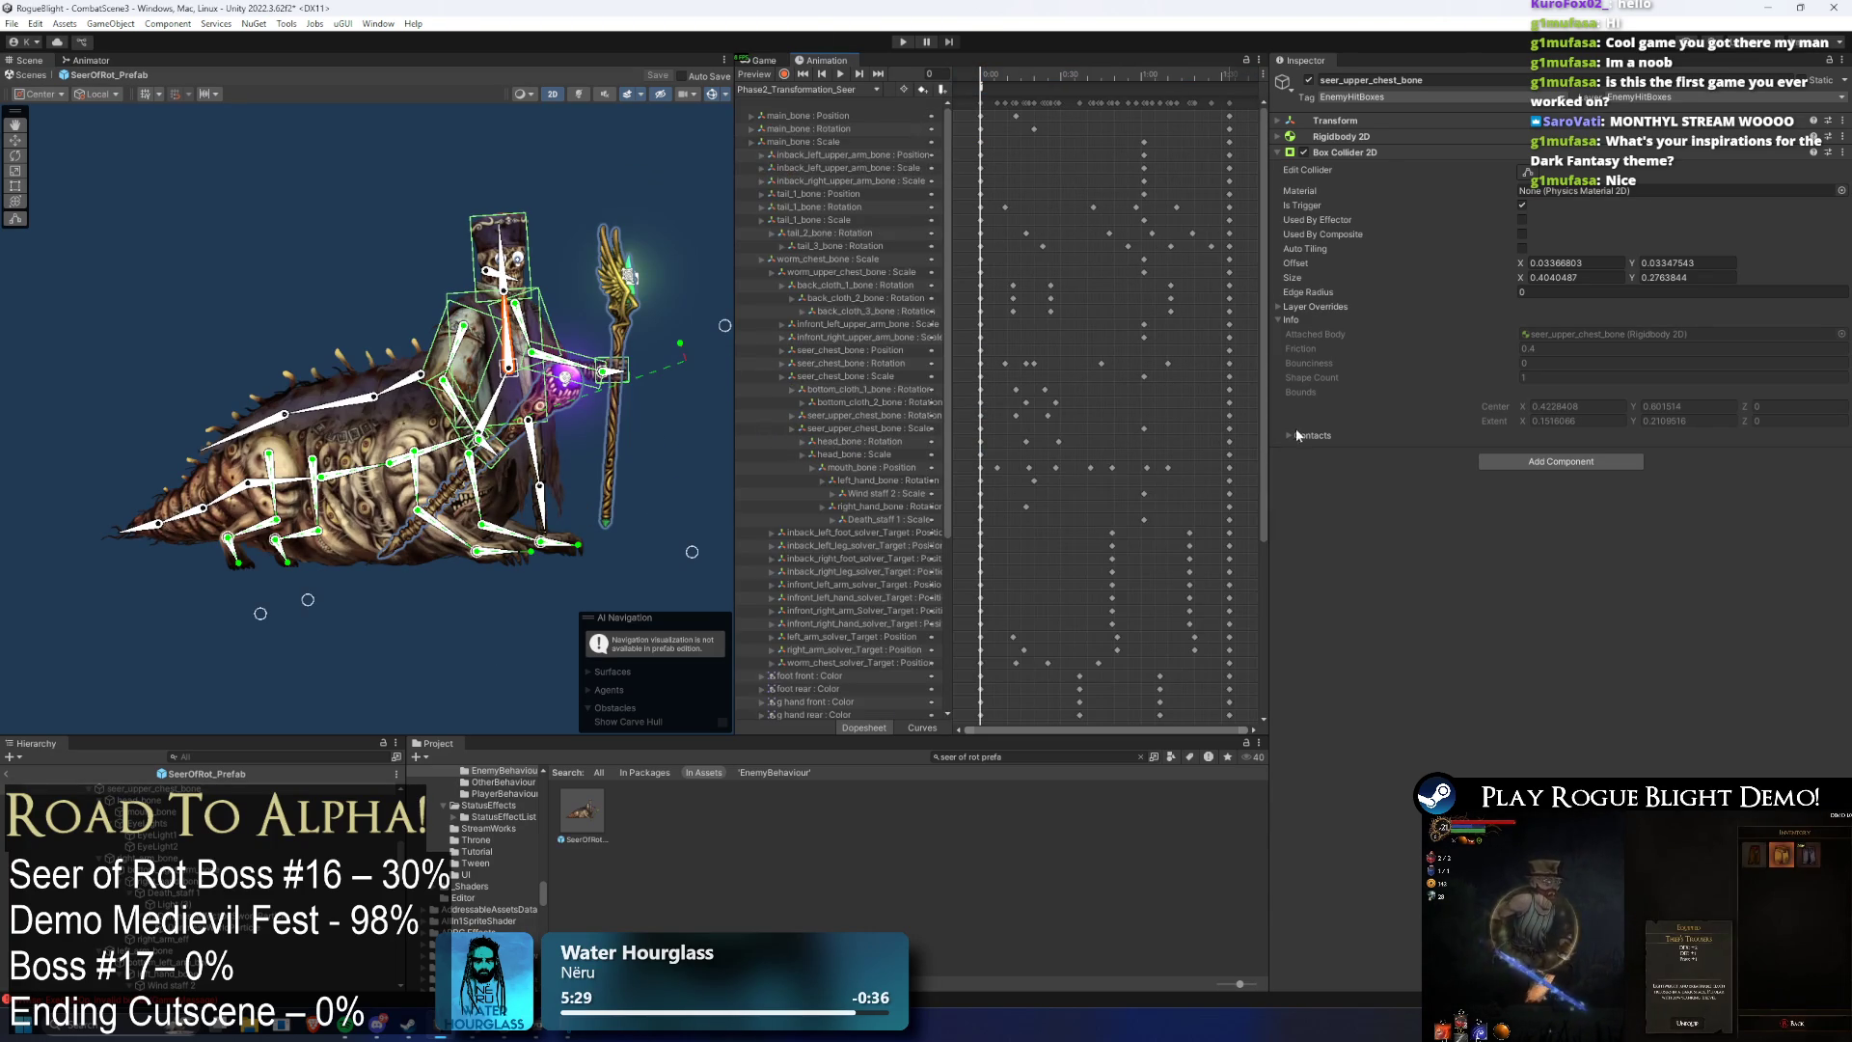
left_click_drag(1260, 452, 1130, 772)
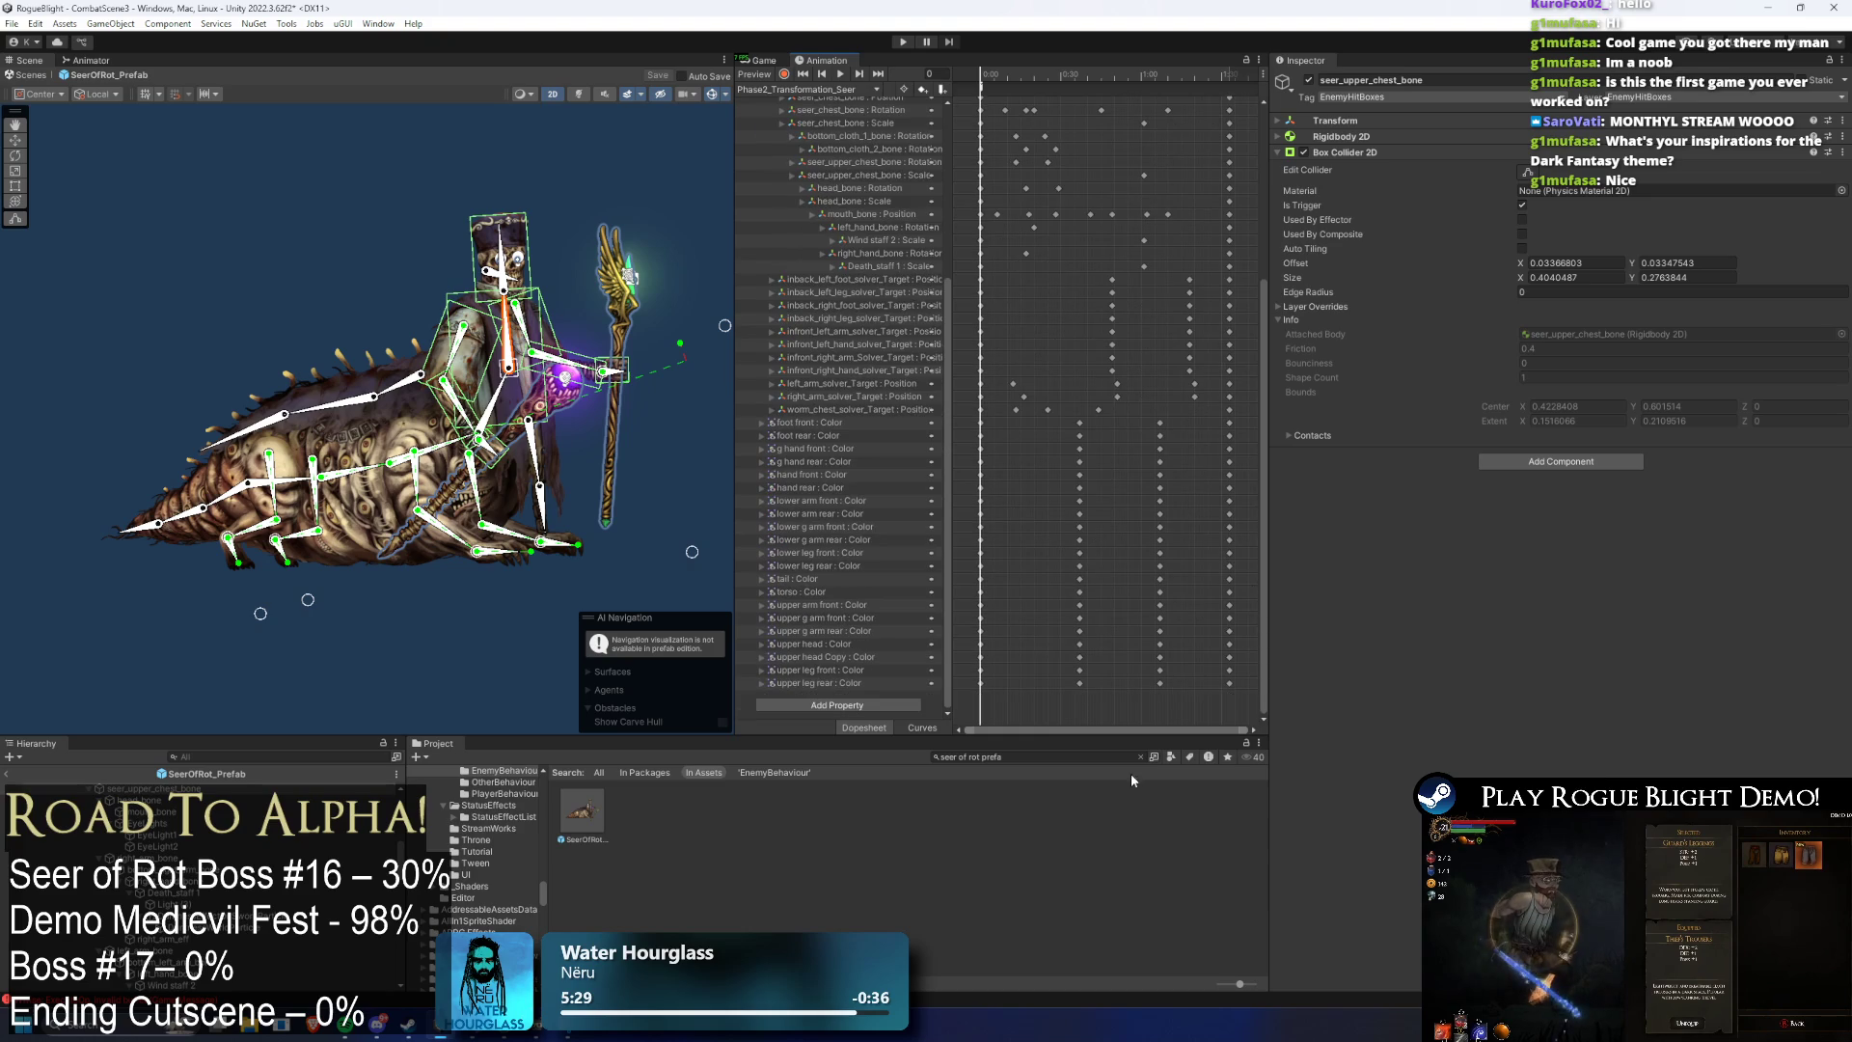
left_click(798, 90)
left_click_drag(1262, 422, 1258, 232)
left_click(805, 90)
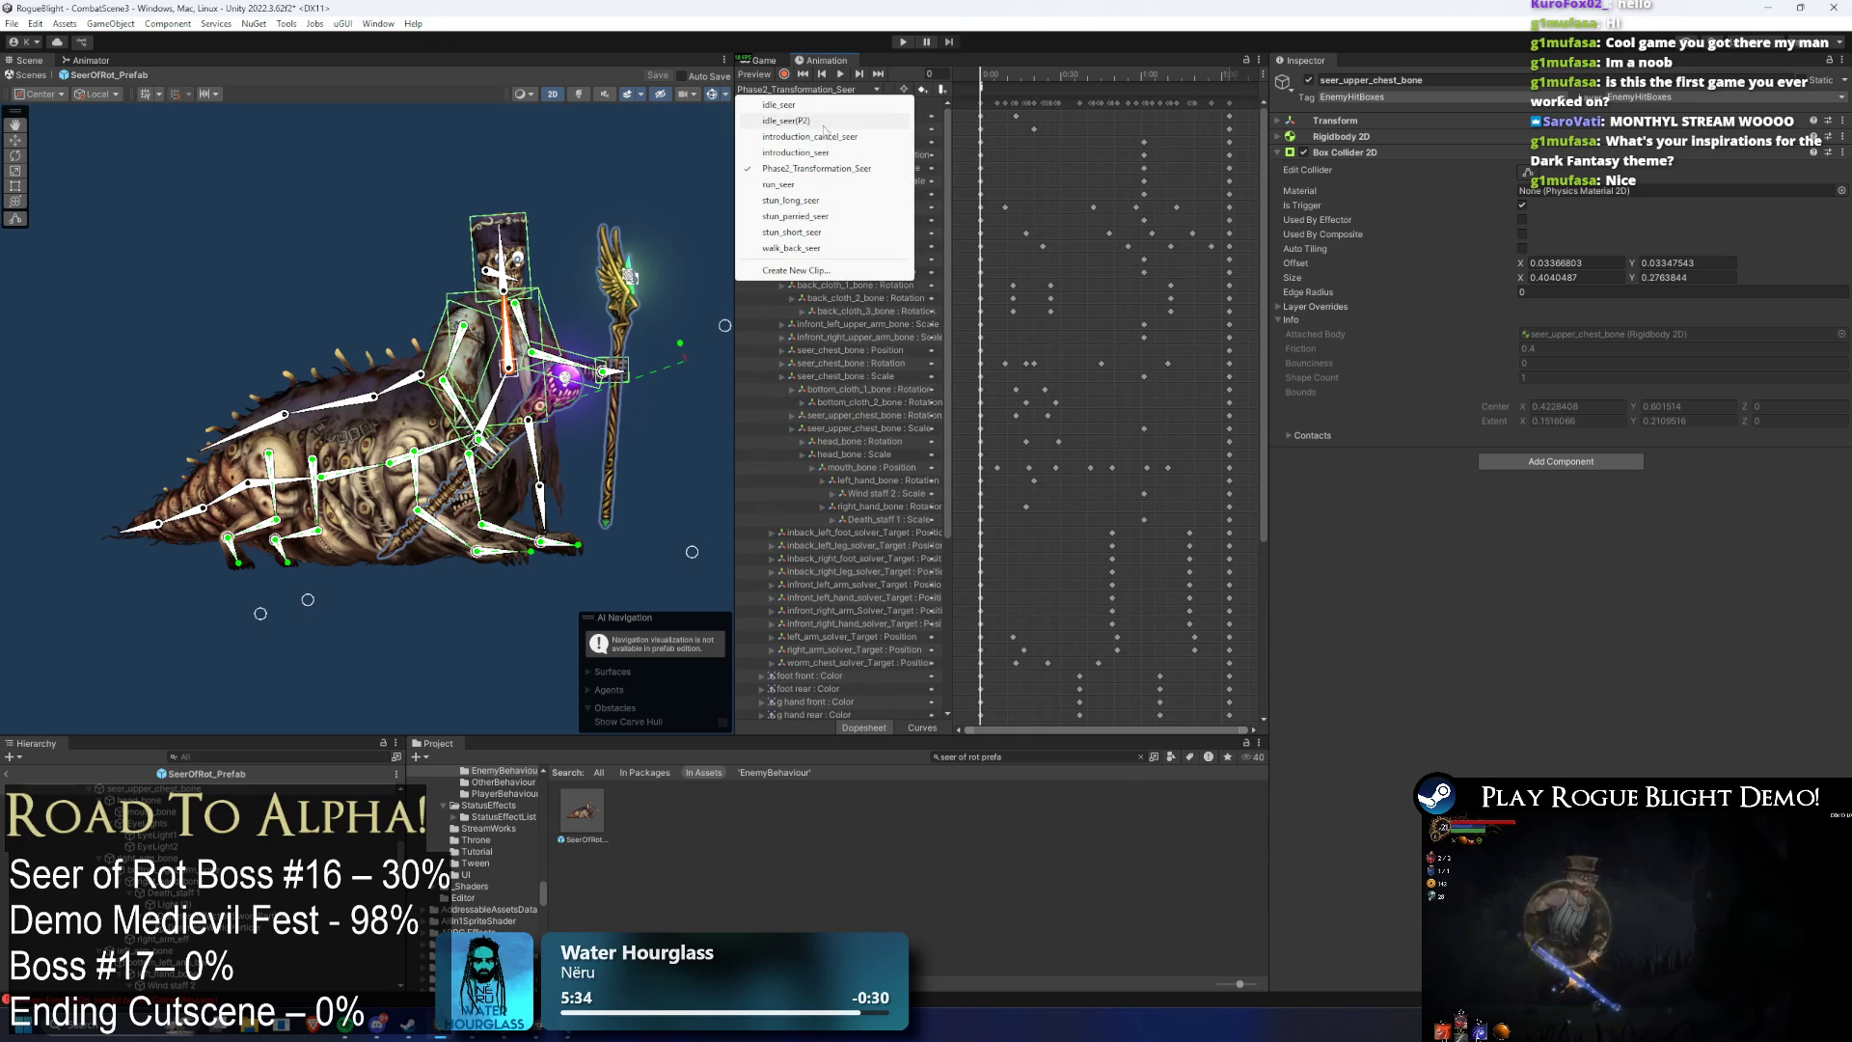
left_click(786, 121)
left_click(805, 90)
left_click(935, 72)
- Scrub idle_seer(P2), select the first-frame keys, and play the preview from frame 74
mouse_move(984, 75)
left_mouse_down()
mouse_move(1219, 85)
mouse_move(1025, 84)
left_mouse_up()
left_click(806, 90)
left_click(1218, 338)
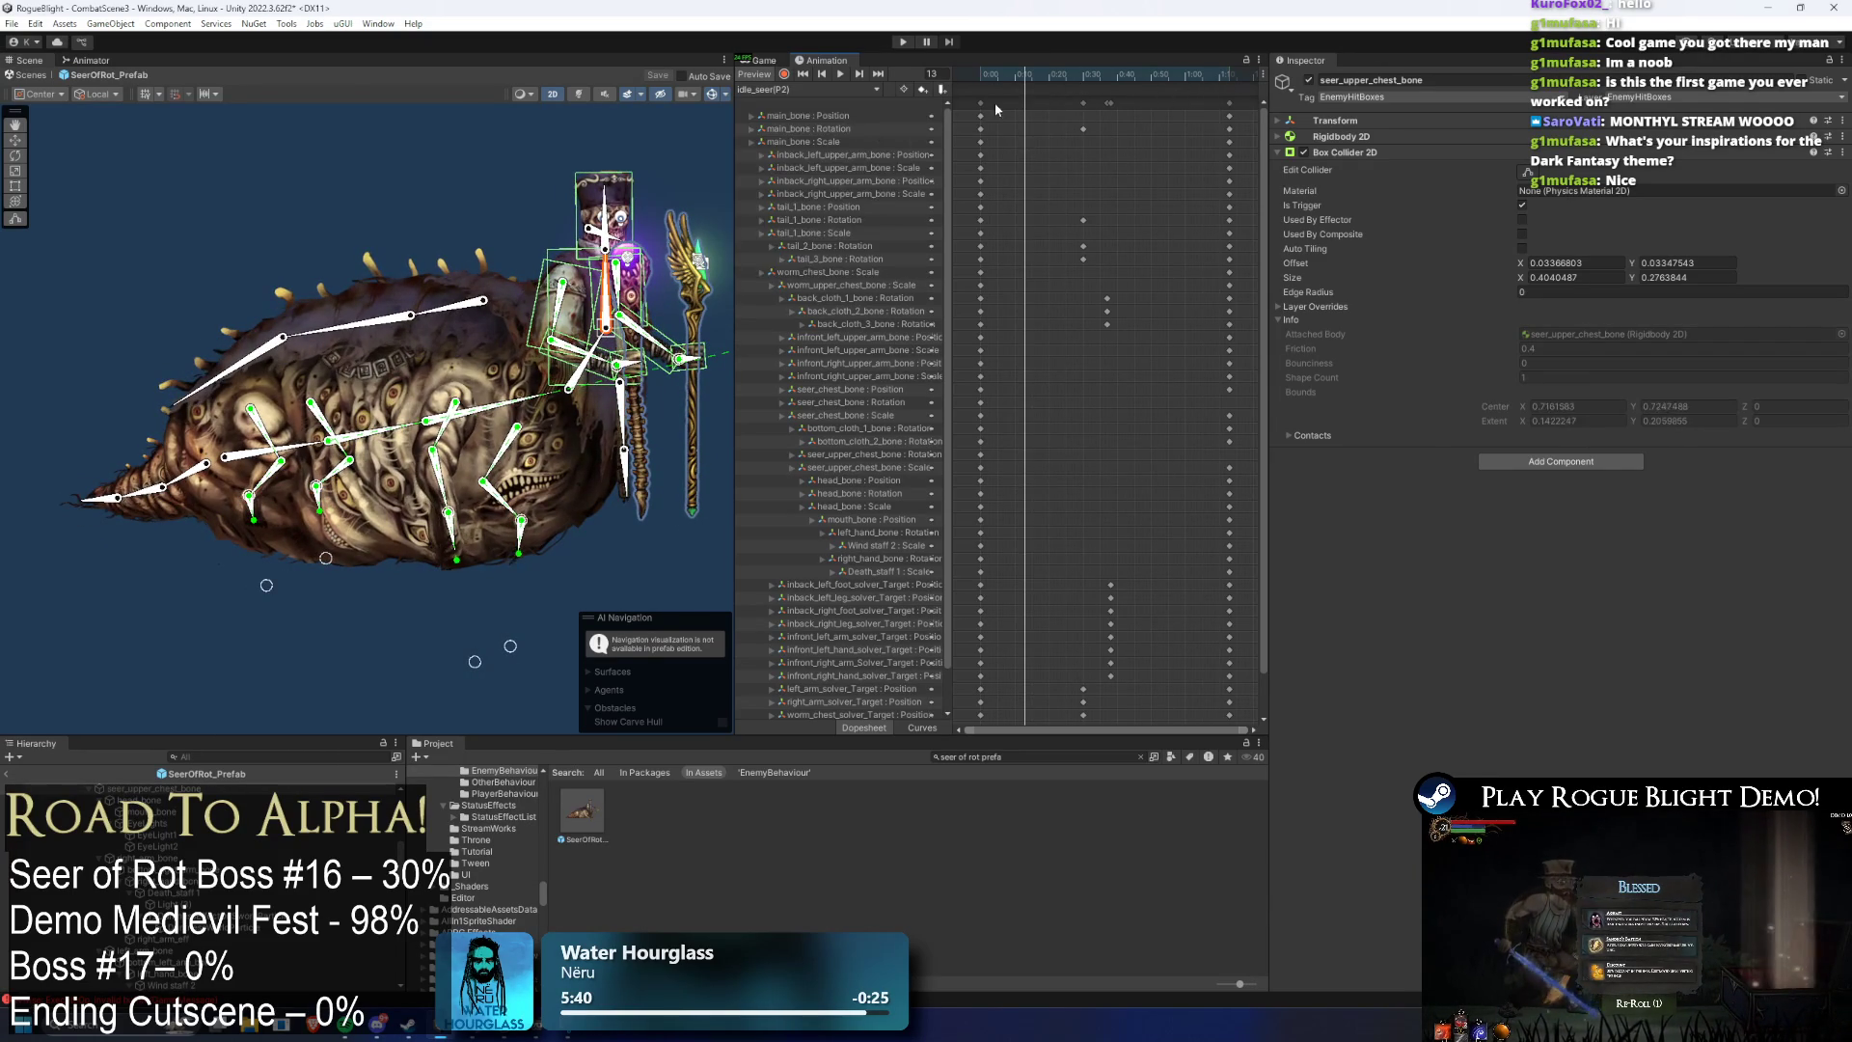
left_click(982, 102)
left_click_drag(1223, 78, 893, 90)
key("space")
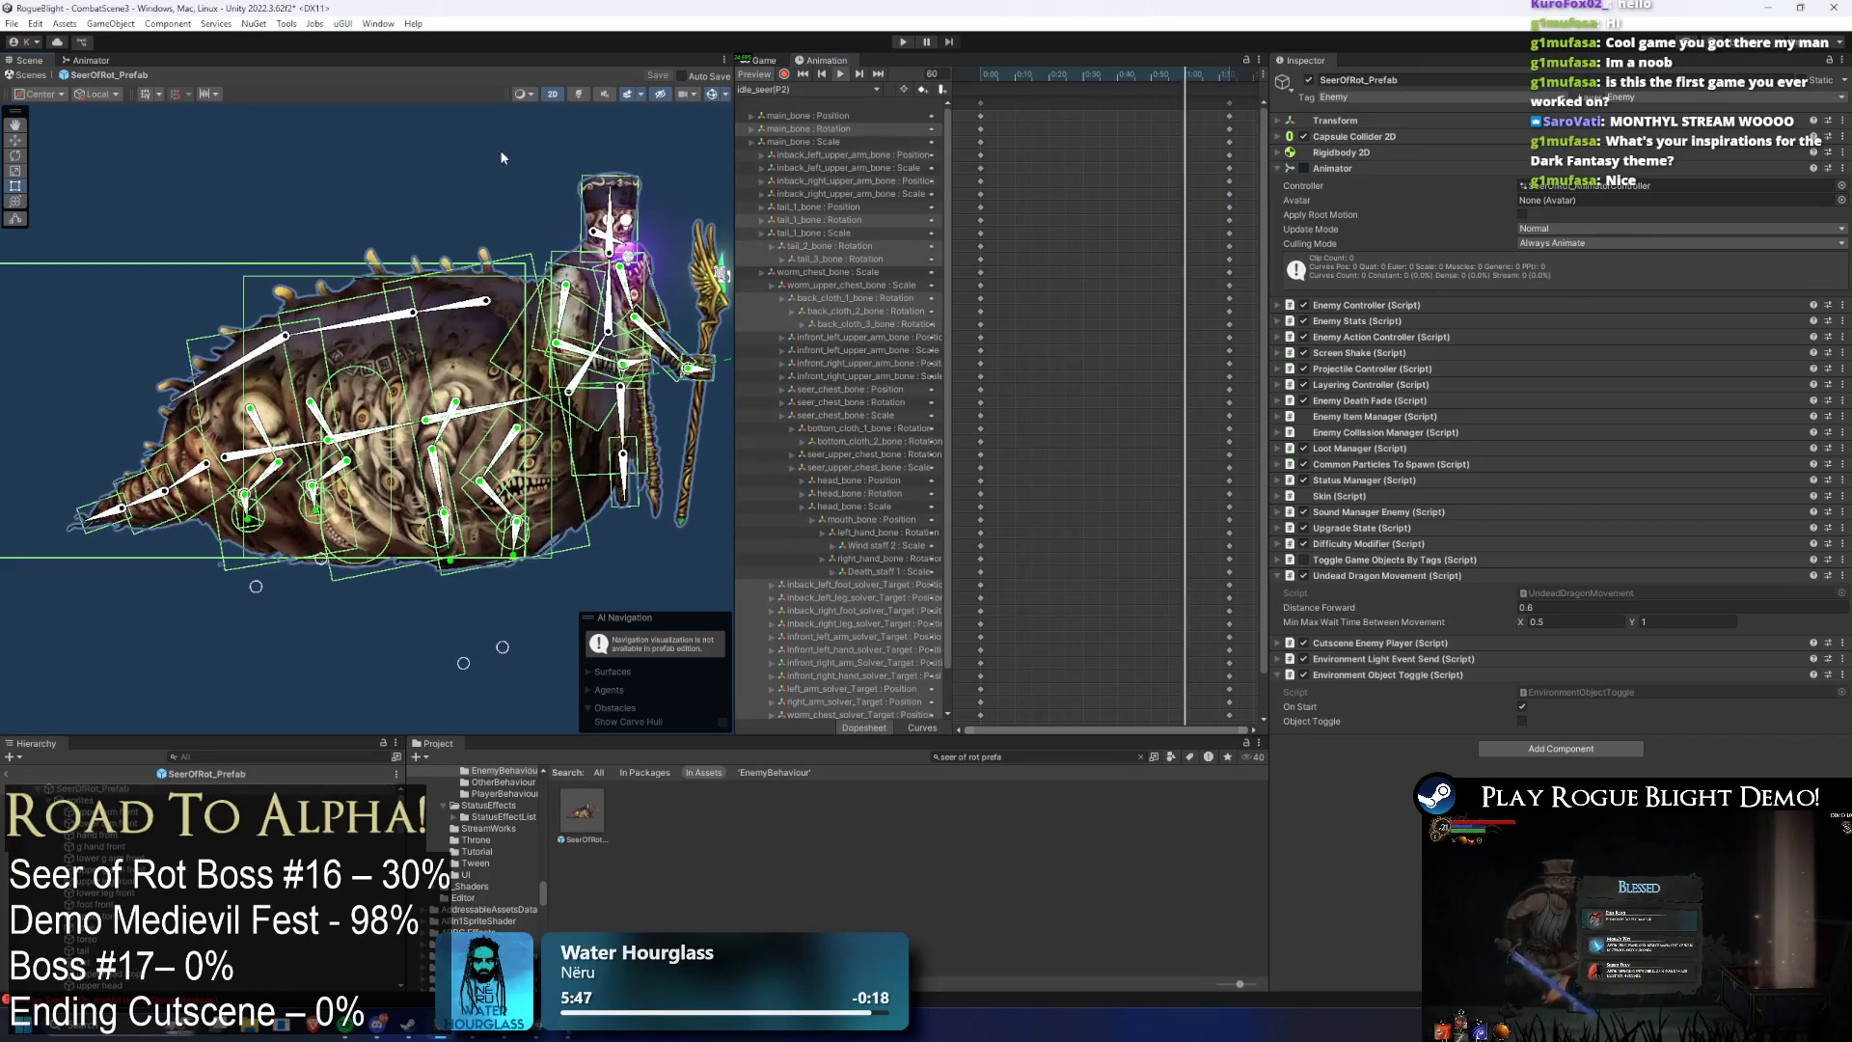
left_click(537, 117)
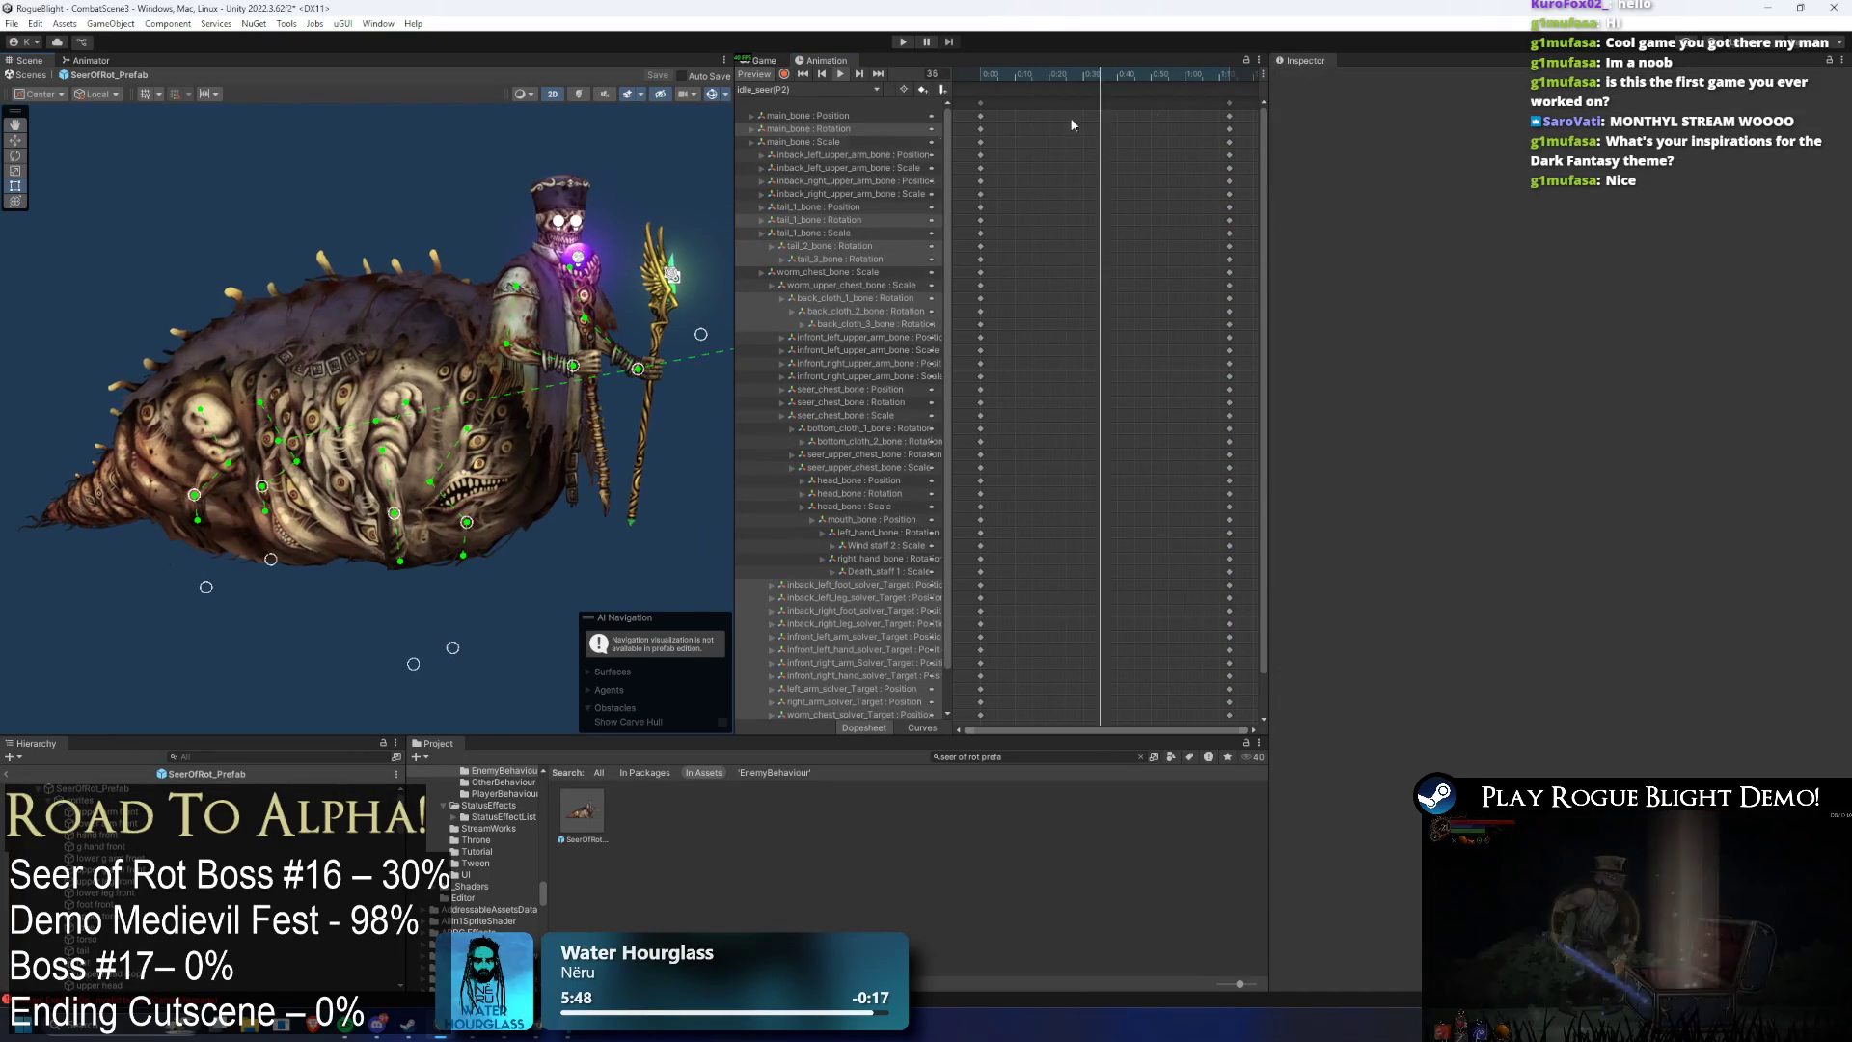
left_click(812, 92)
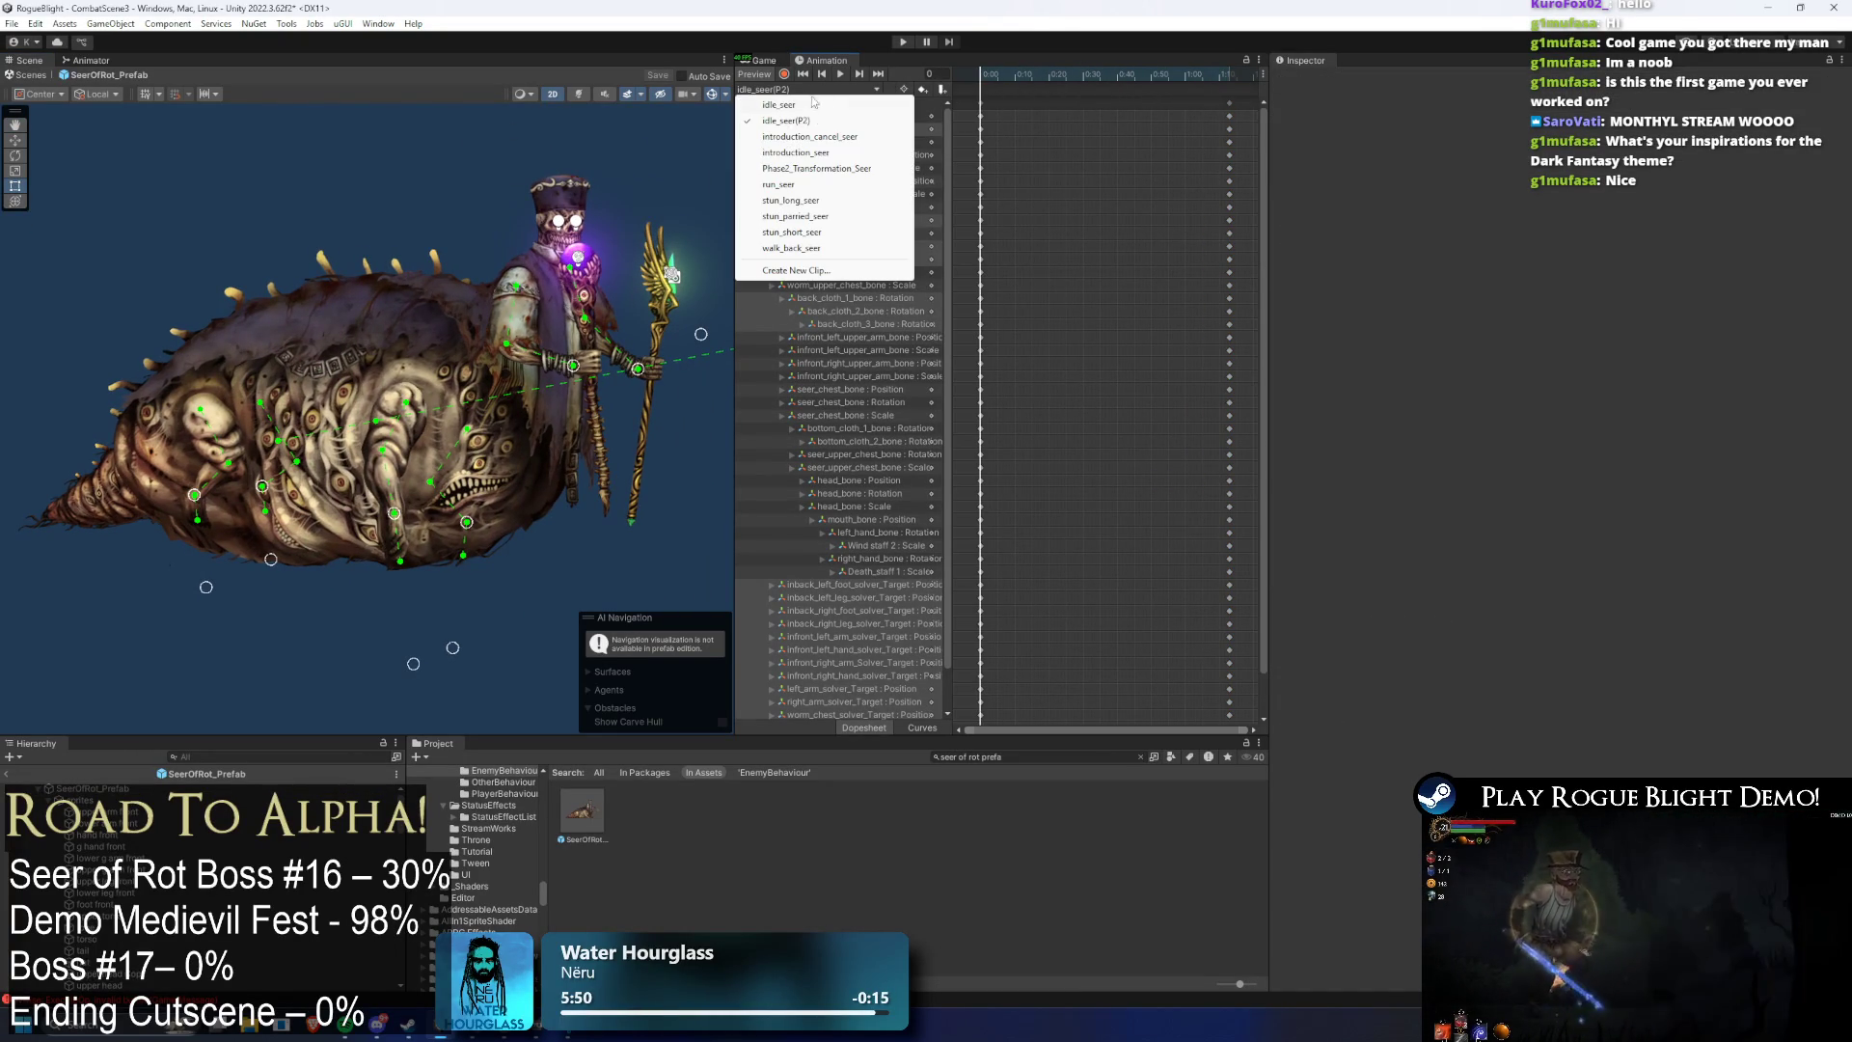
- At frame 92 of Phase2_Transformation_Seer, swing the arm and staff into a new pose
left_click(834, 168)
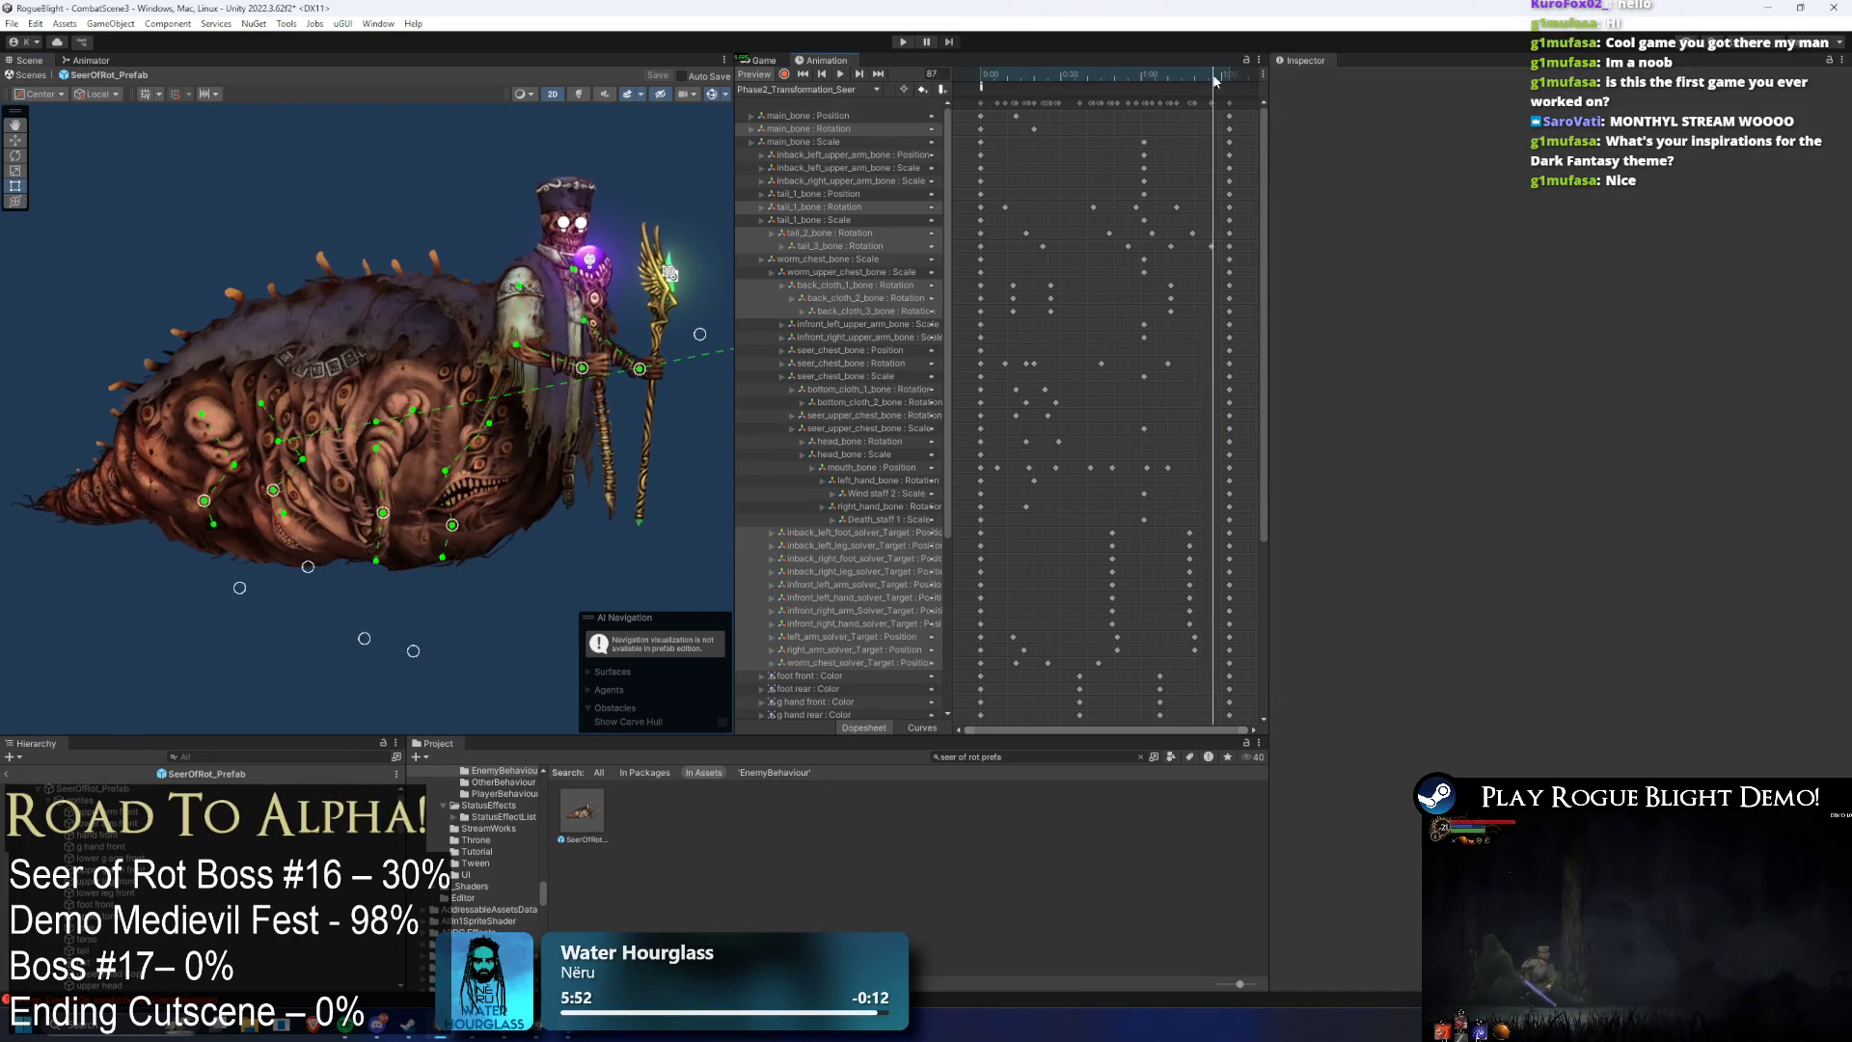
left_click_drag(1223, 74, 1229, 73)
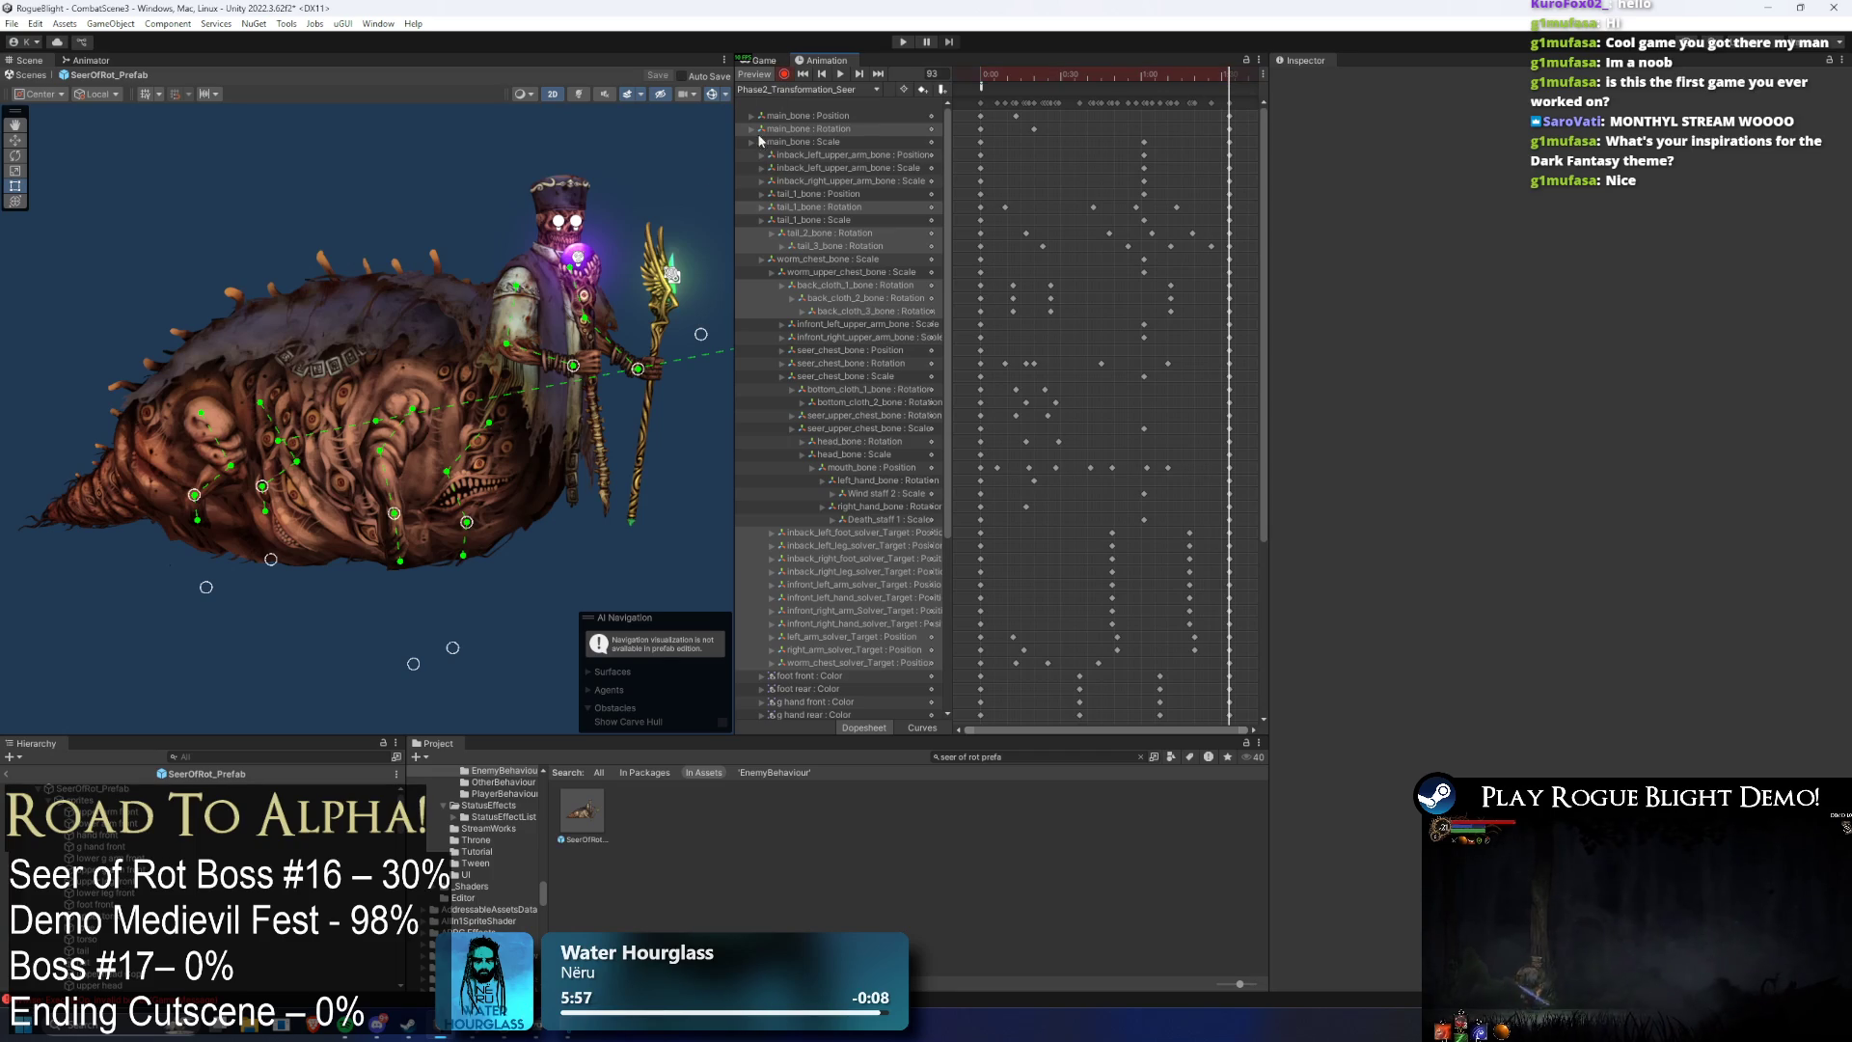
left_click_drag(573, 368, 631, 376)
left_click(841, 74)
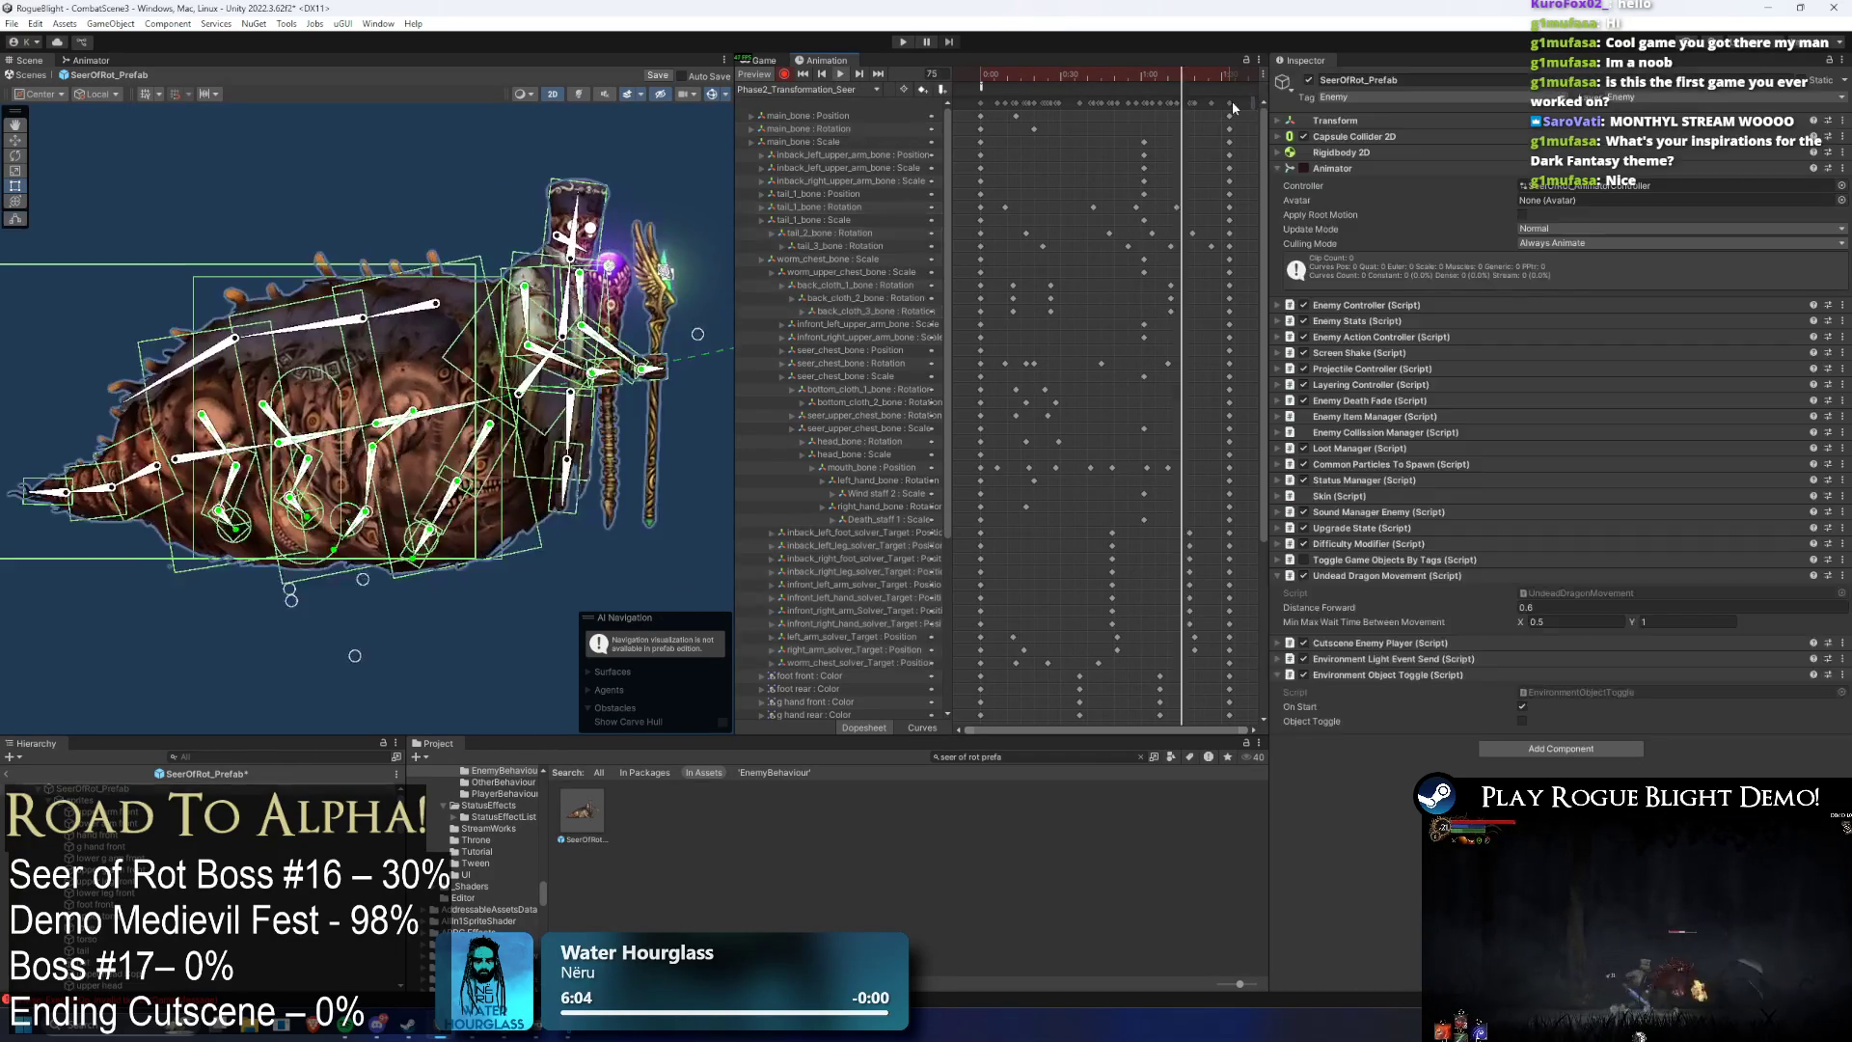
- In idle_seer(P2), copy the frame-0 keys and paste them at frame 71
left_click(839, 90)
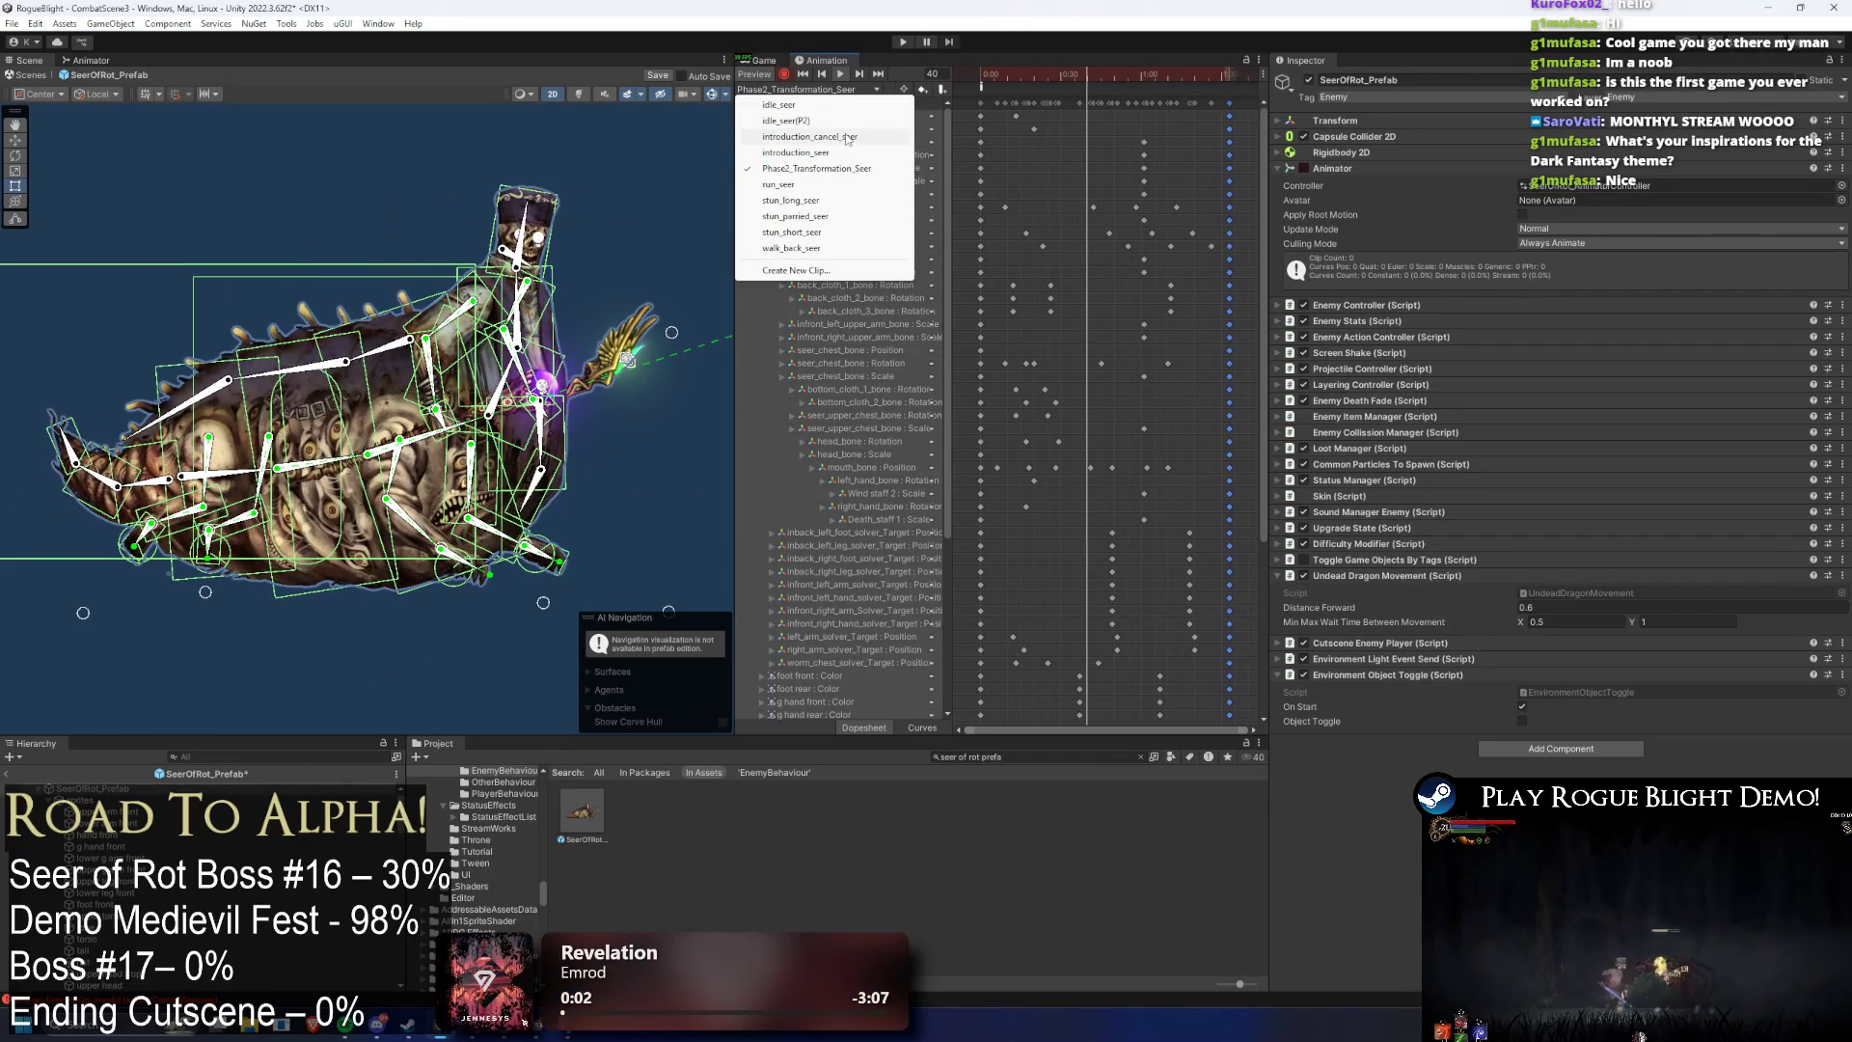
left_click(787, 121)
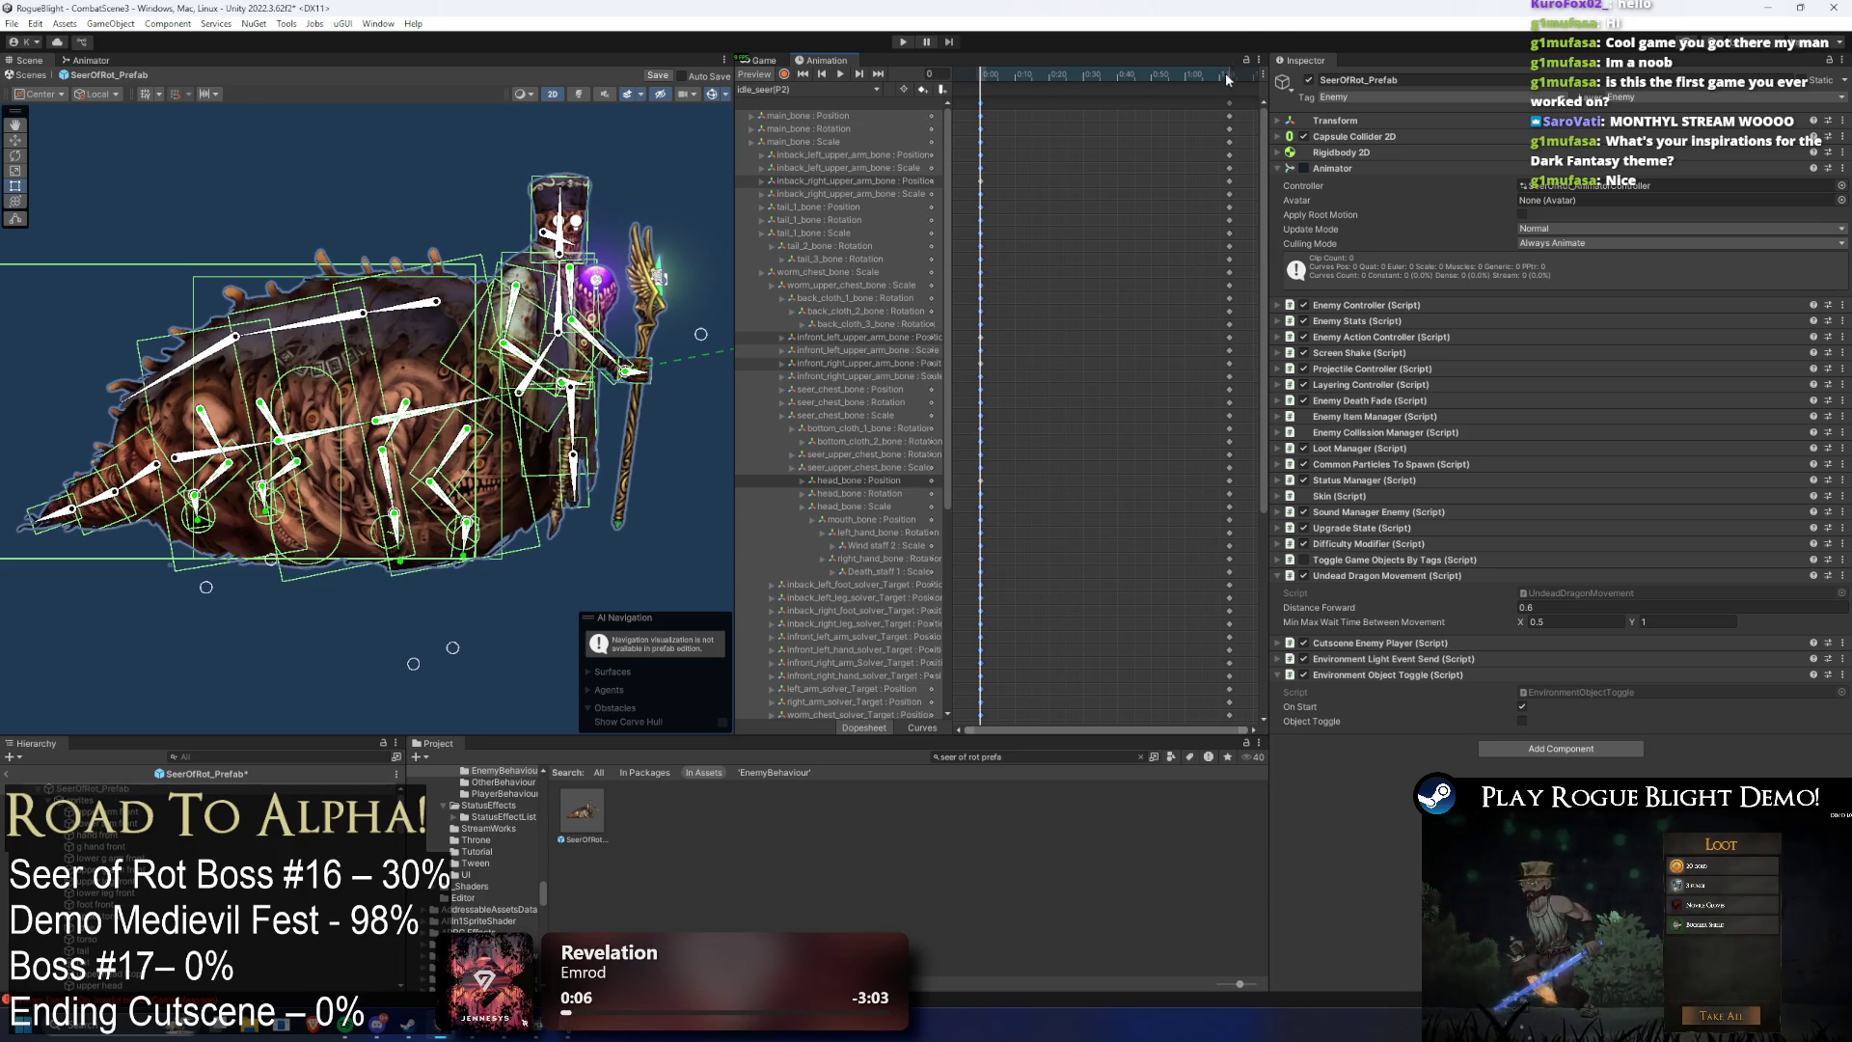
mouse_move(1258, 122)
left_mouse_down()
mouse_move(1254, 257)
mouse_move(1039, 660)
left_mouse_up()
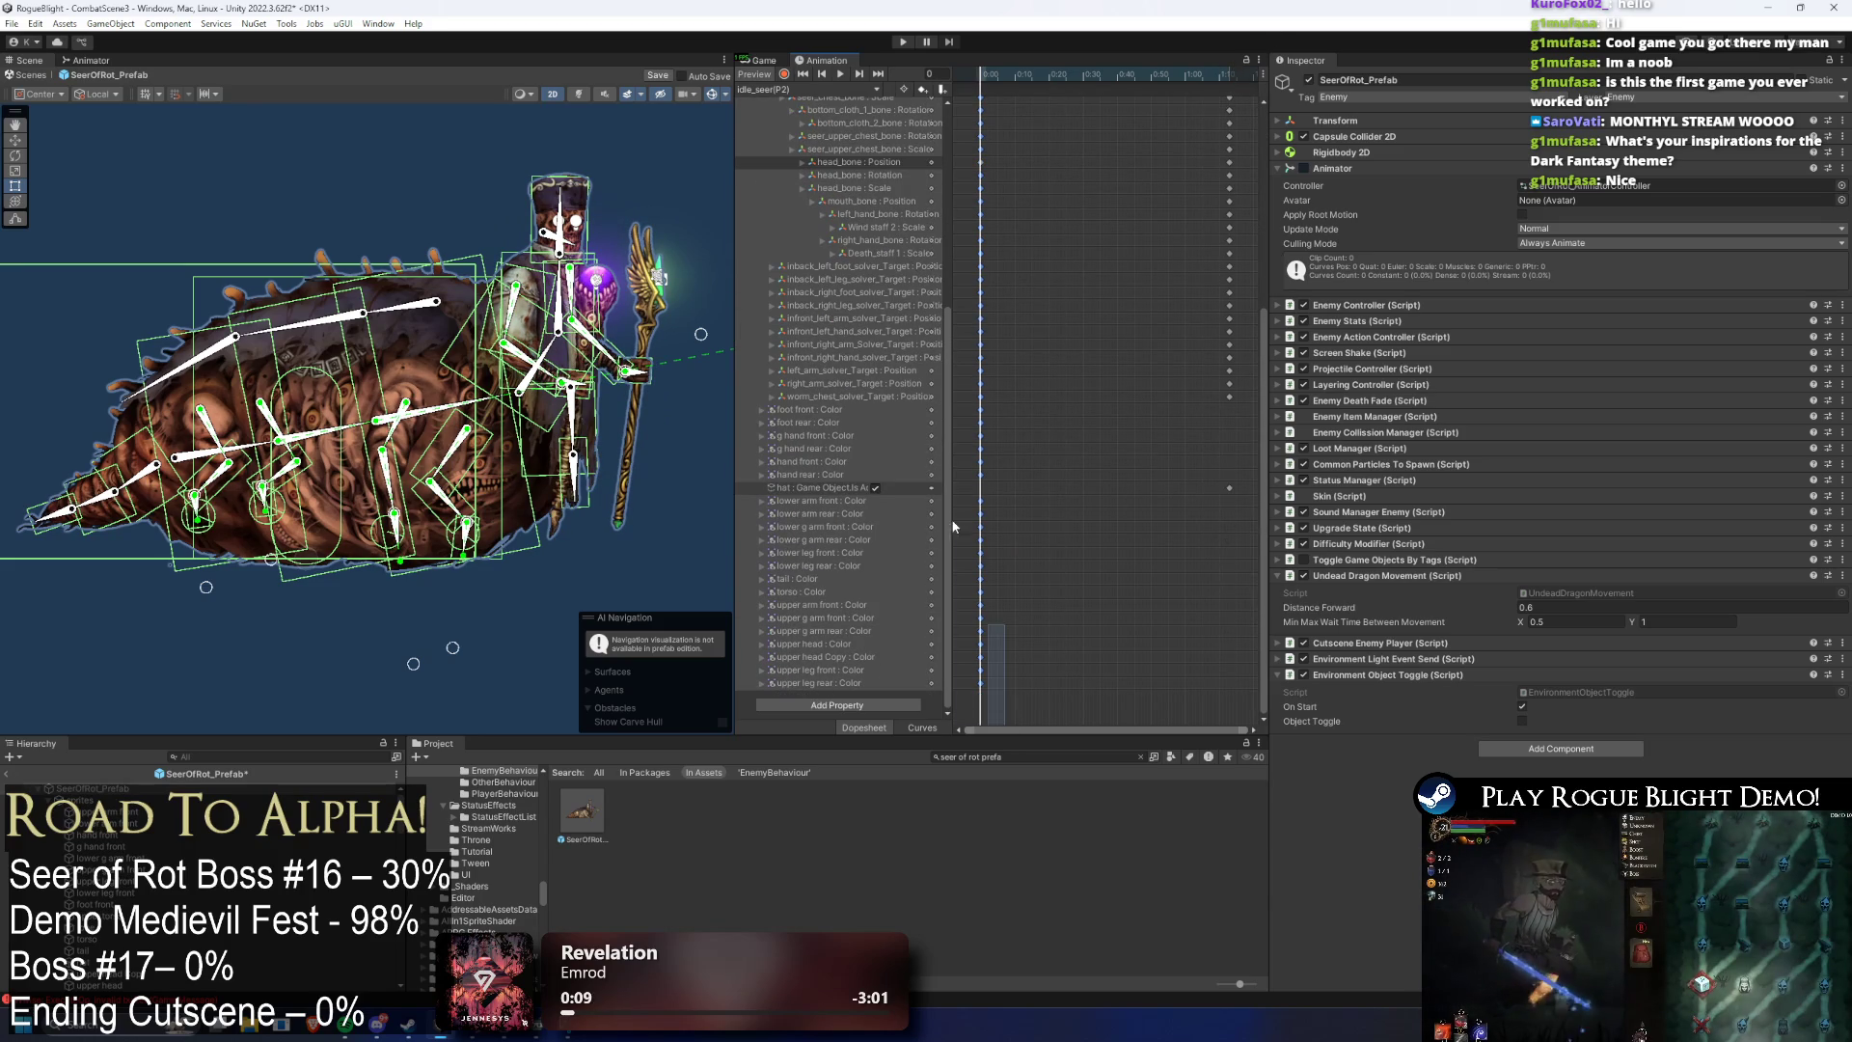
scroll(907, 409, "up", 5)
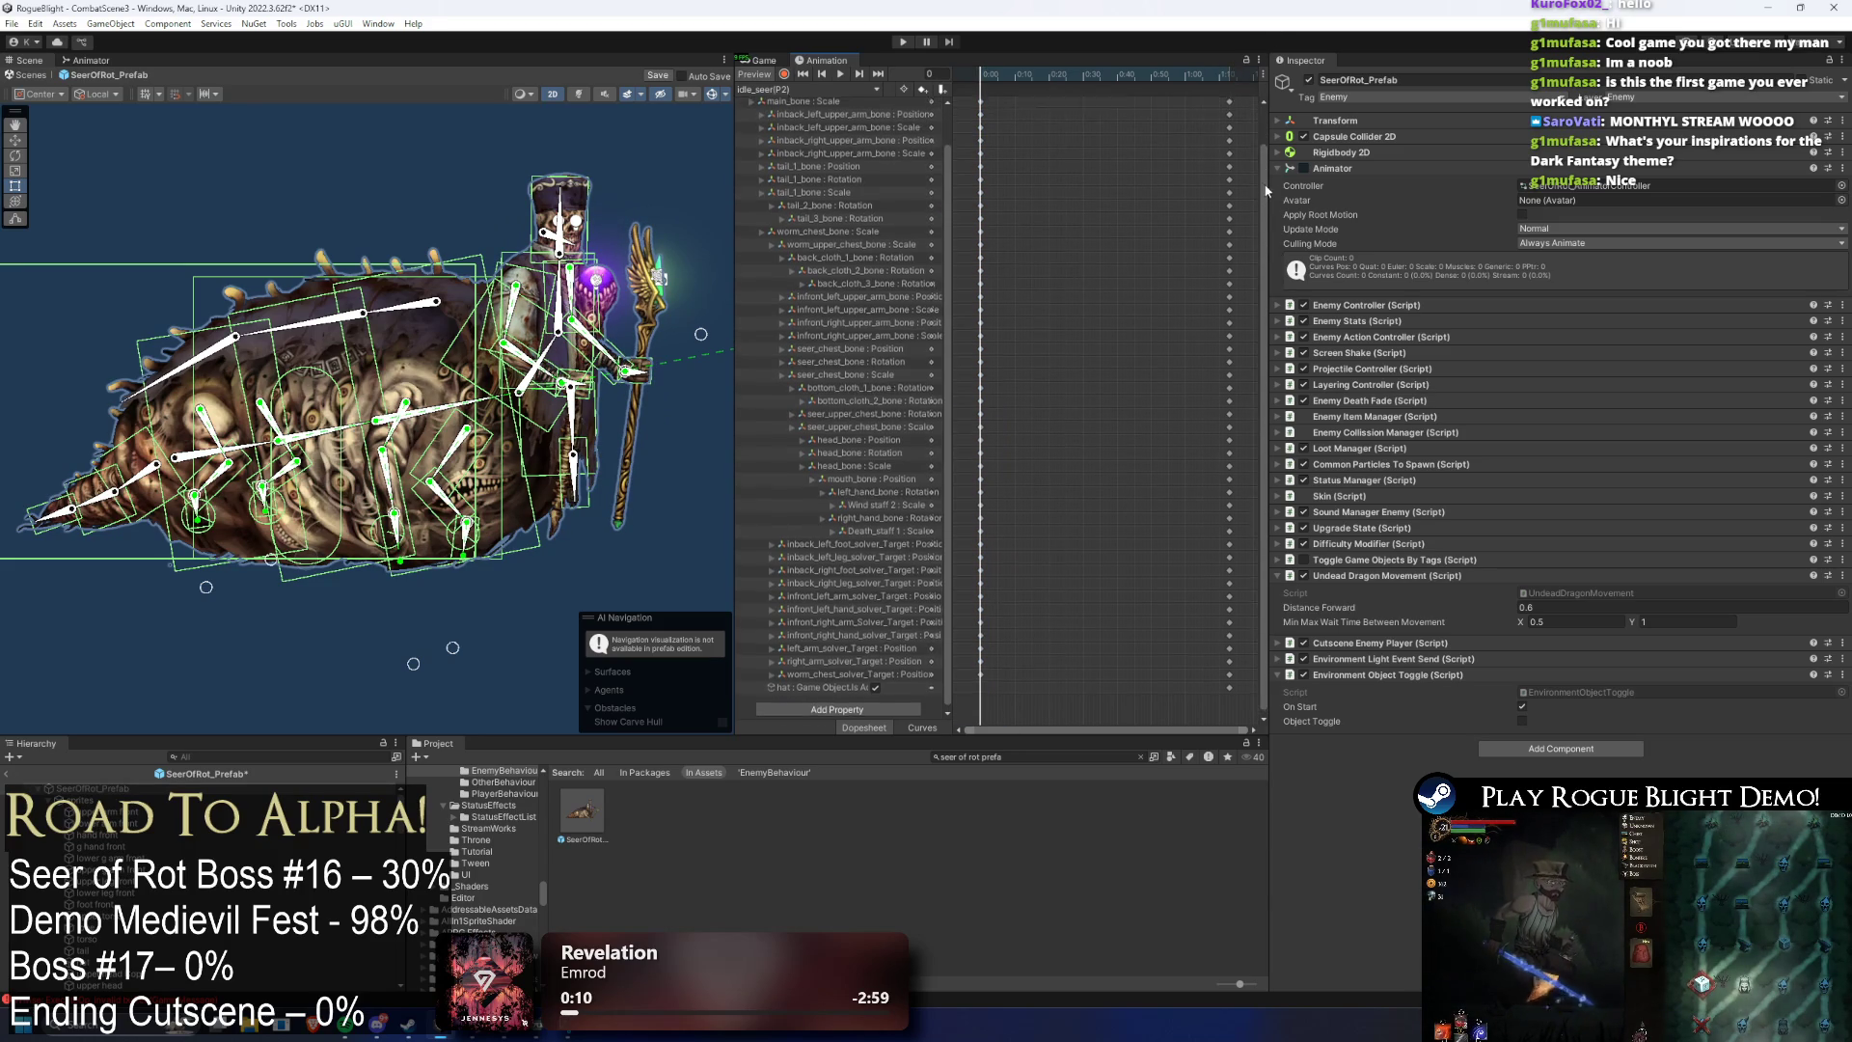
left_click_drag(1021, 89, 970, 110)
left_click(1223, 77)
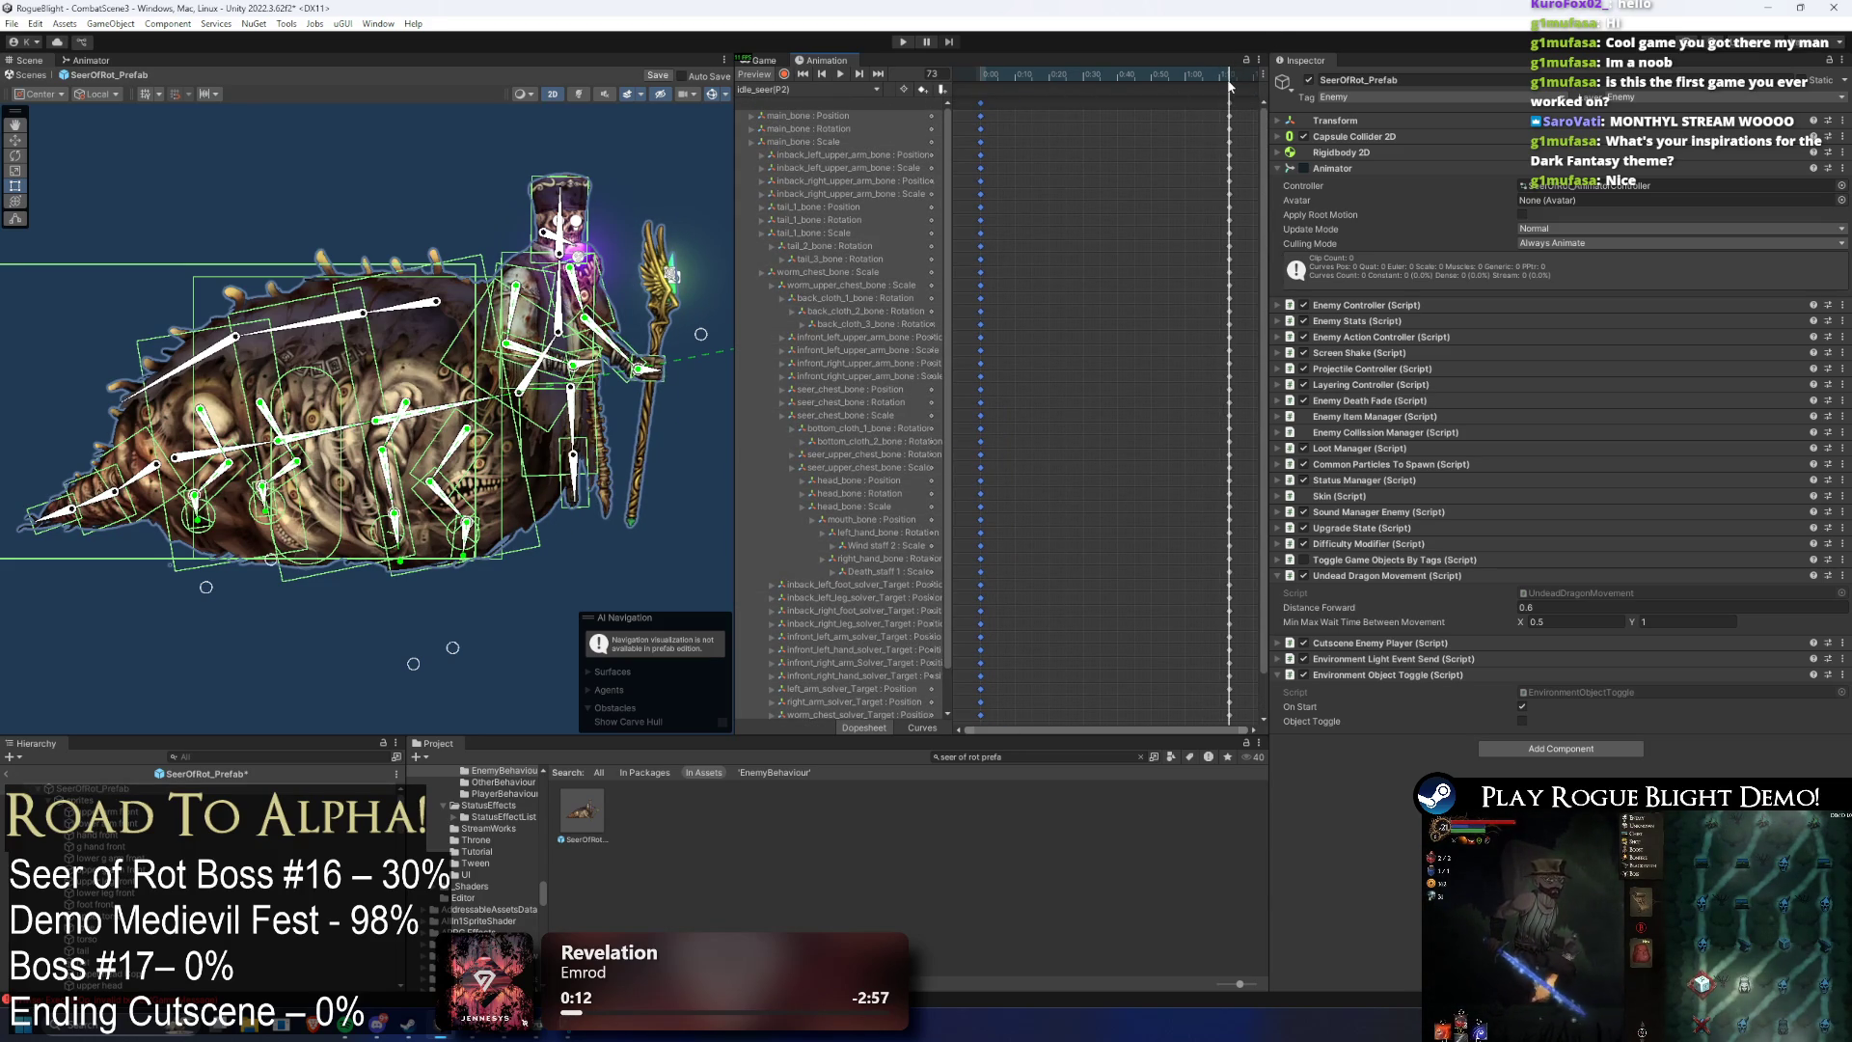
key("ctrl+v")
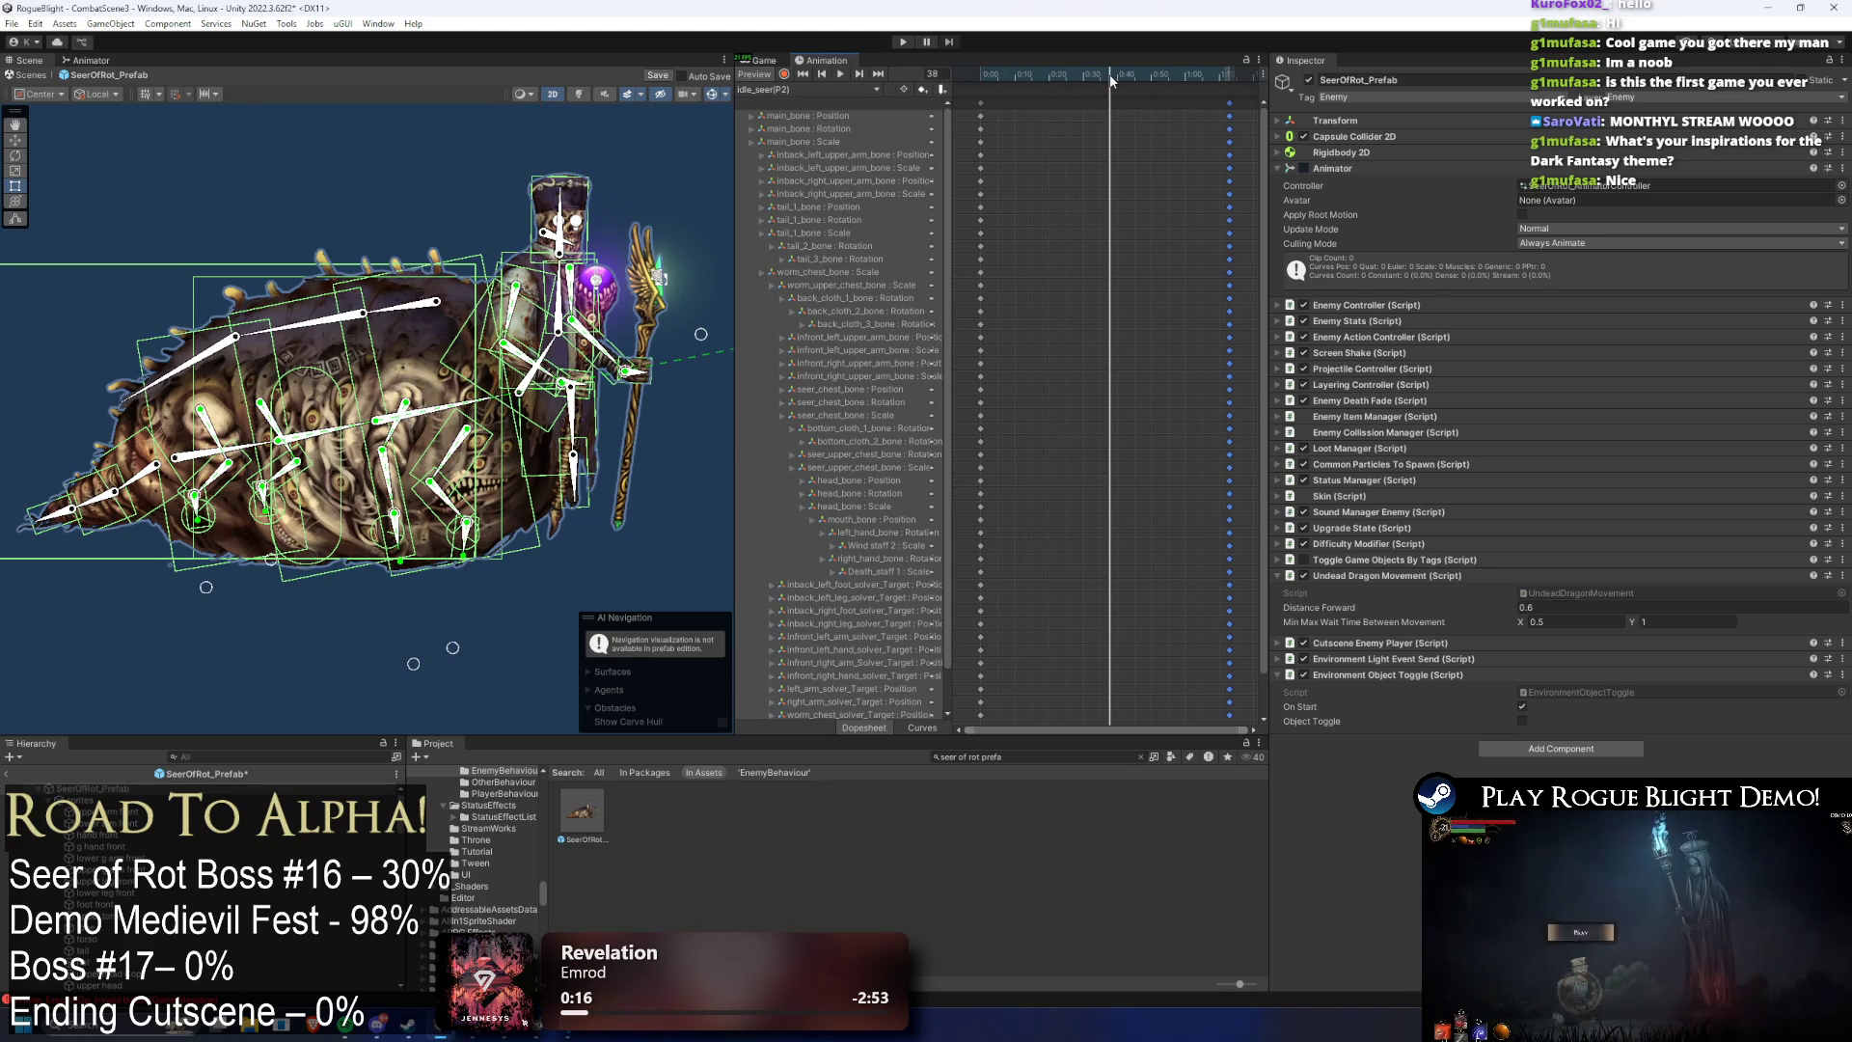
- Turn on keyframe recording and select the seer's torso, upper chest, left arm and head bones
left_click(455, 186)
left_click(572, 304)
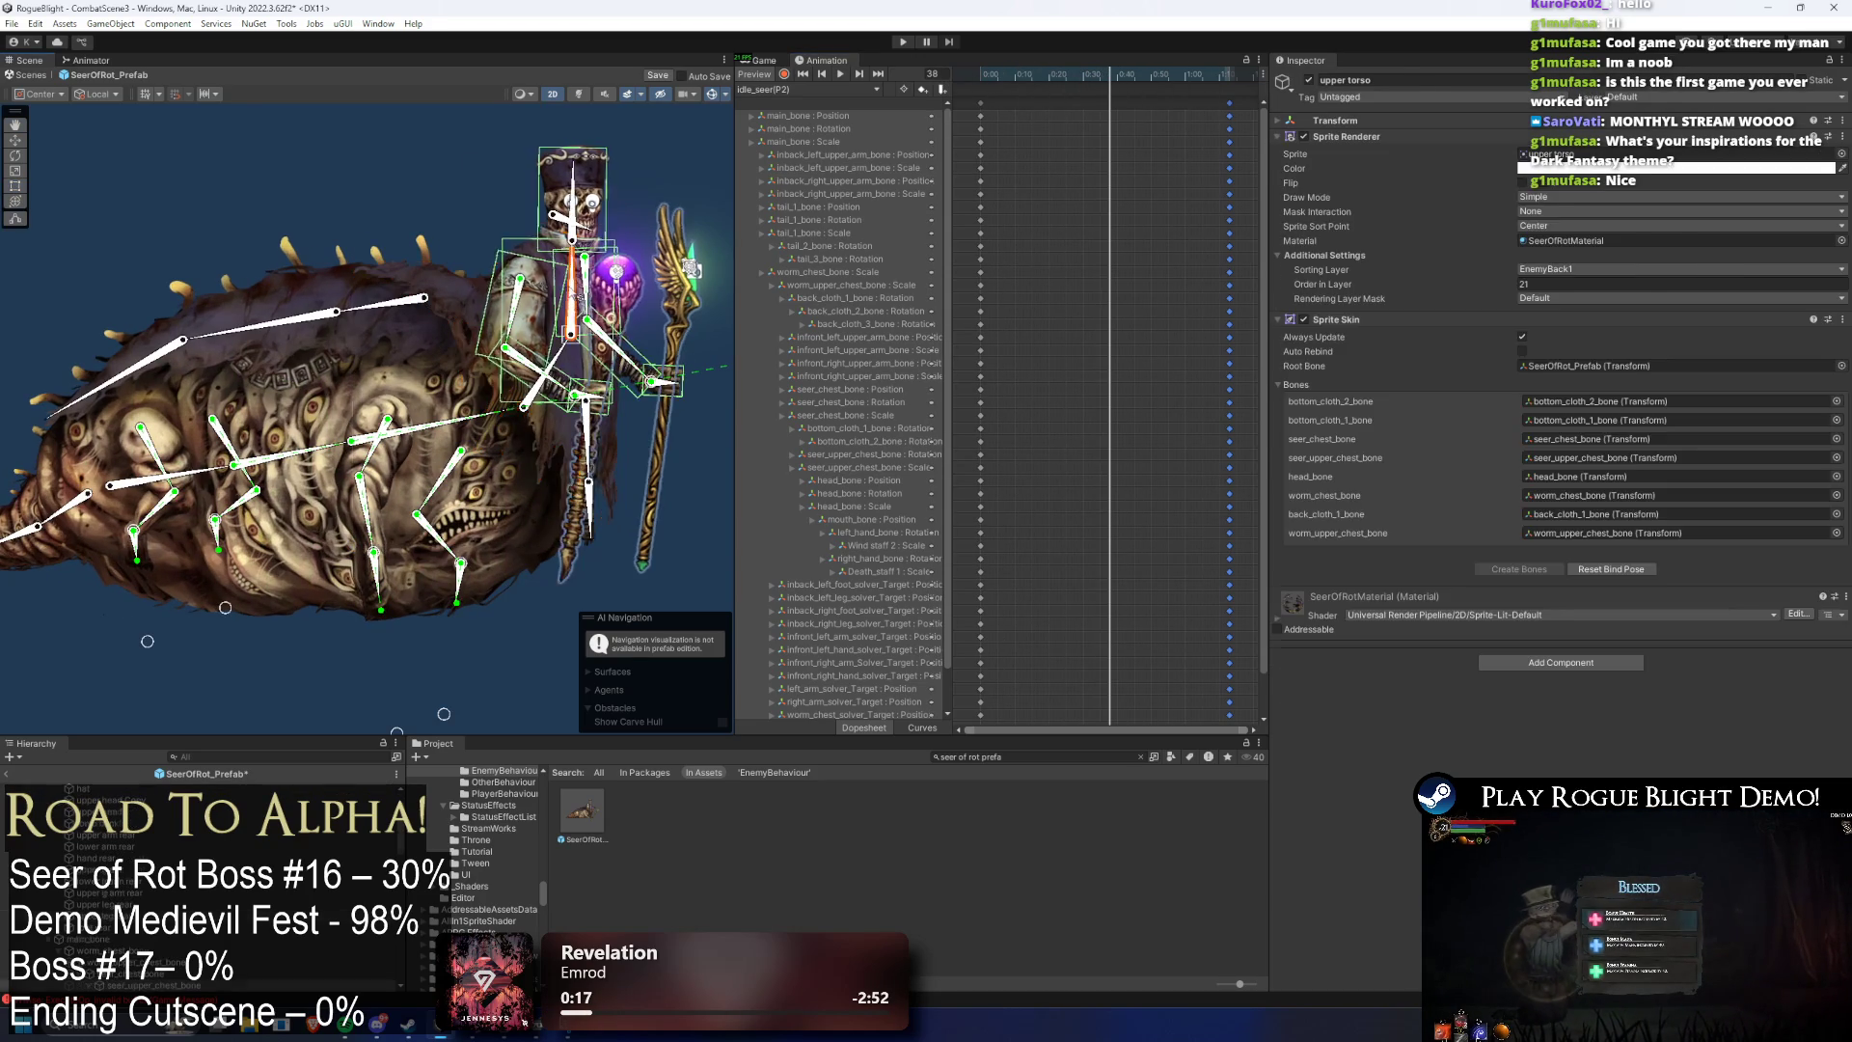
left_click(573, 294)
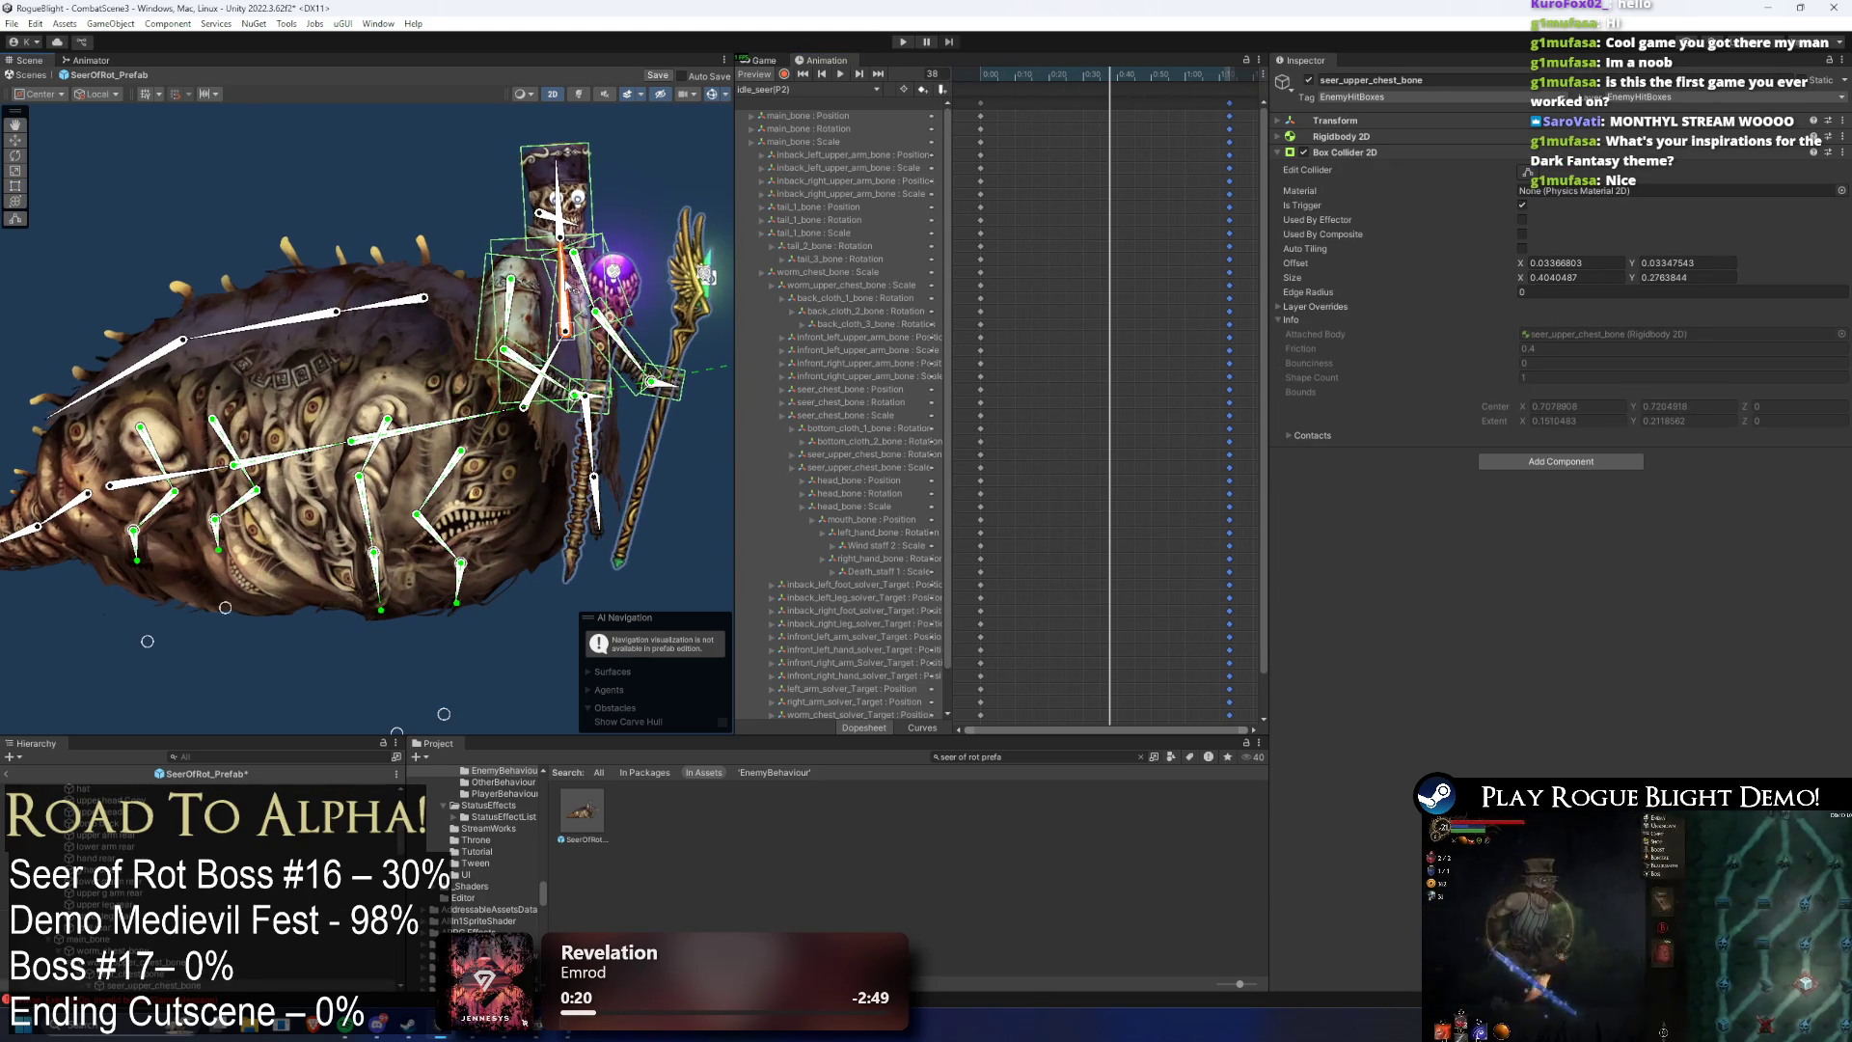
left_click(568, 186)
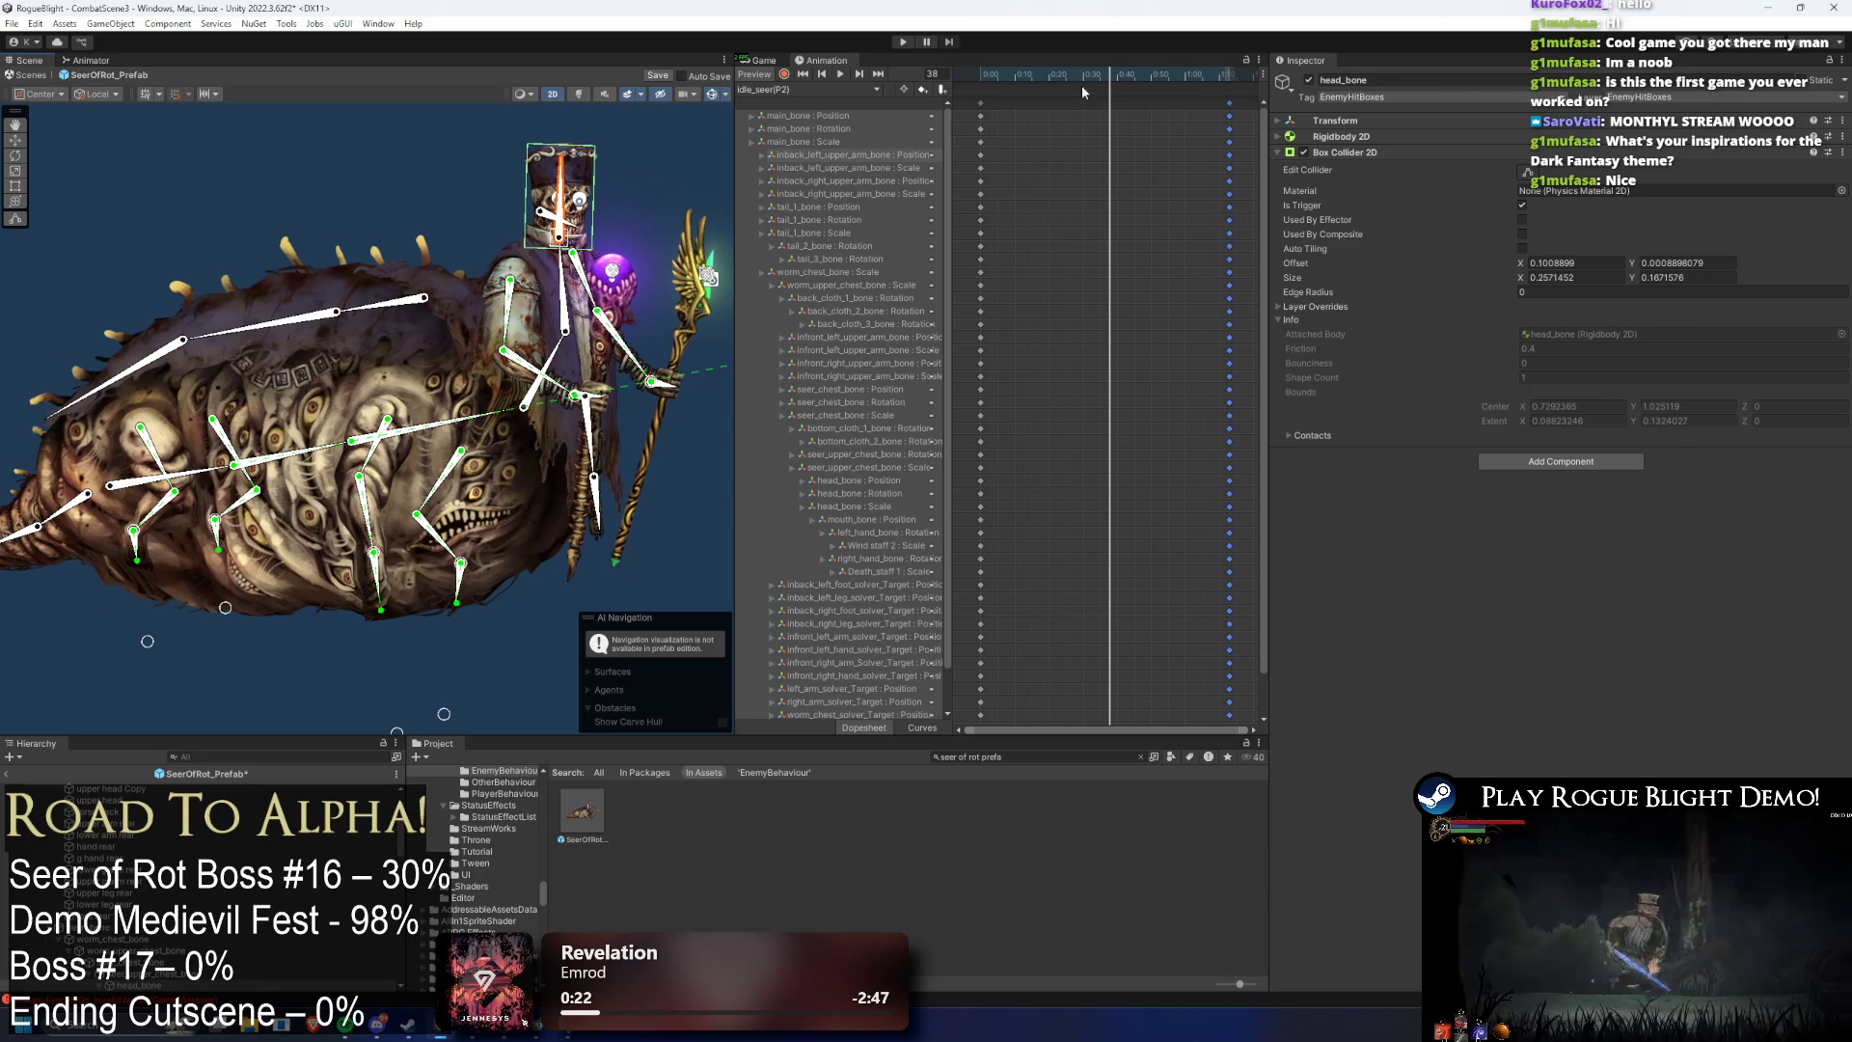
left_click(784, 74)
left_click(568, 288)
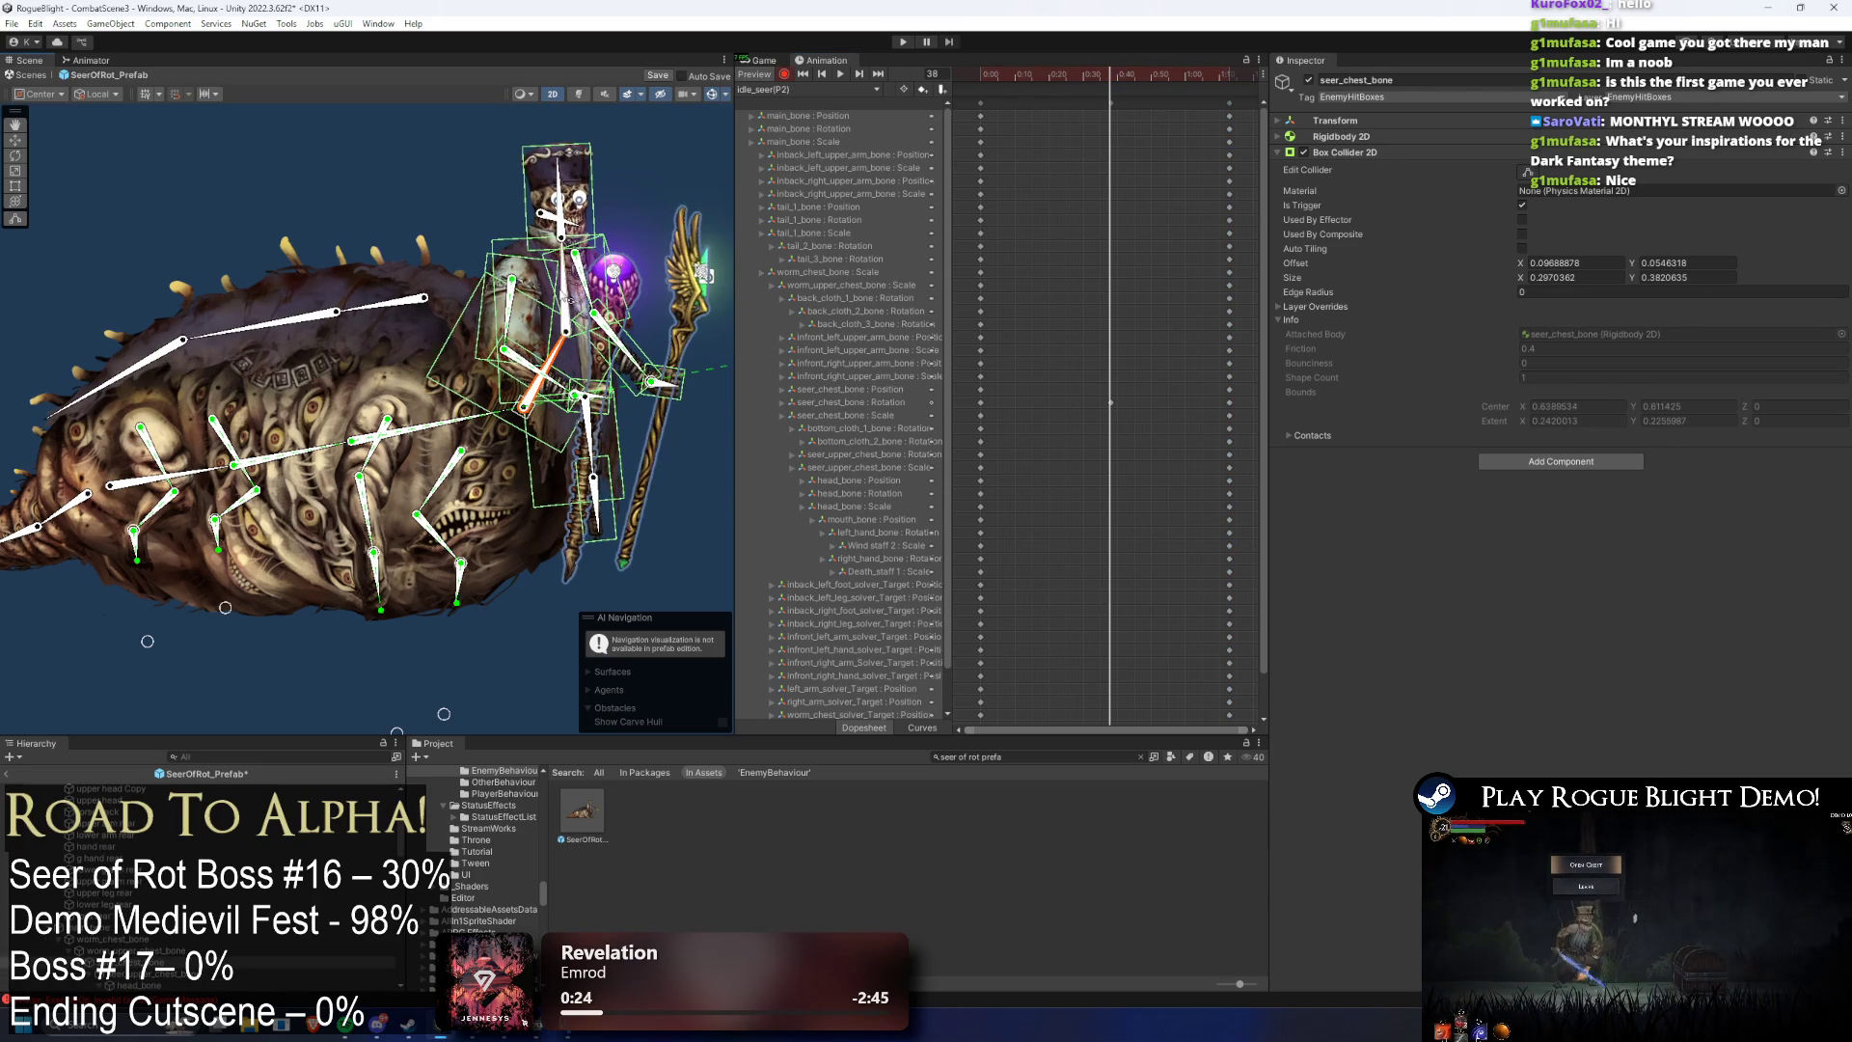
left_click(584, 280)
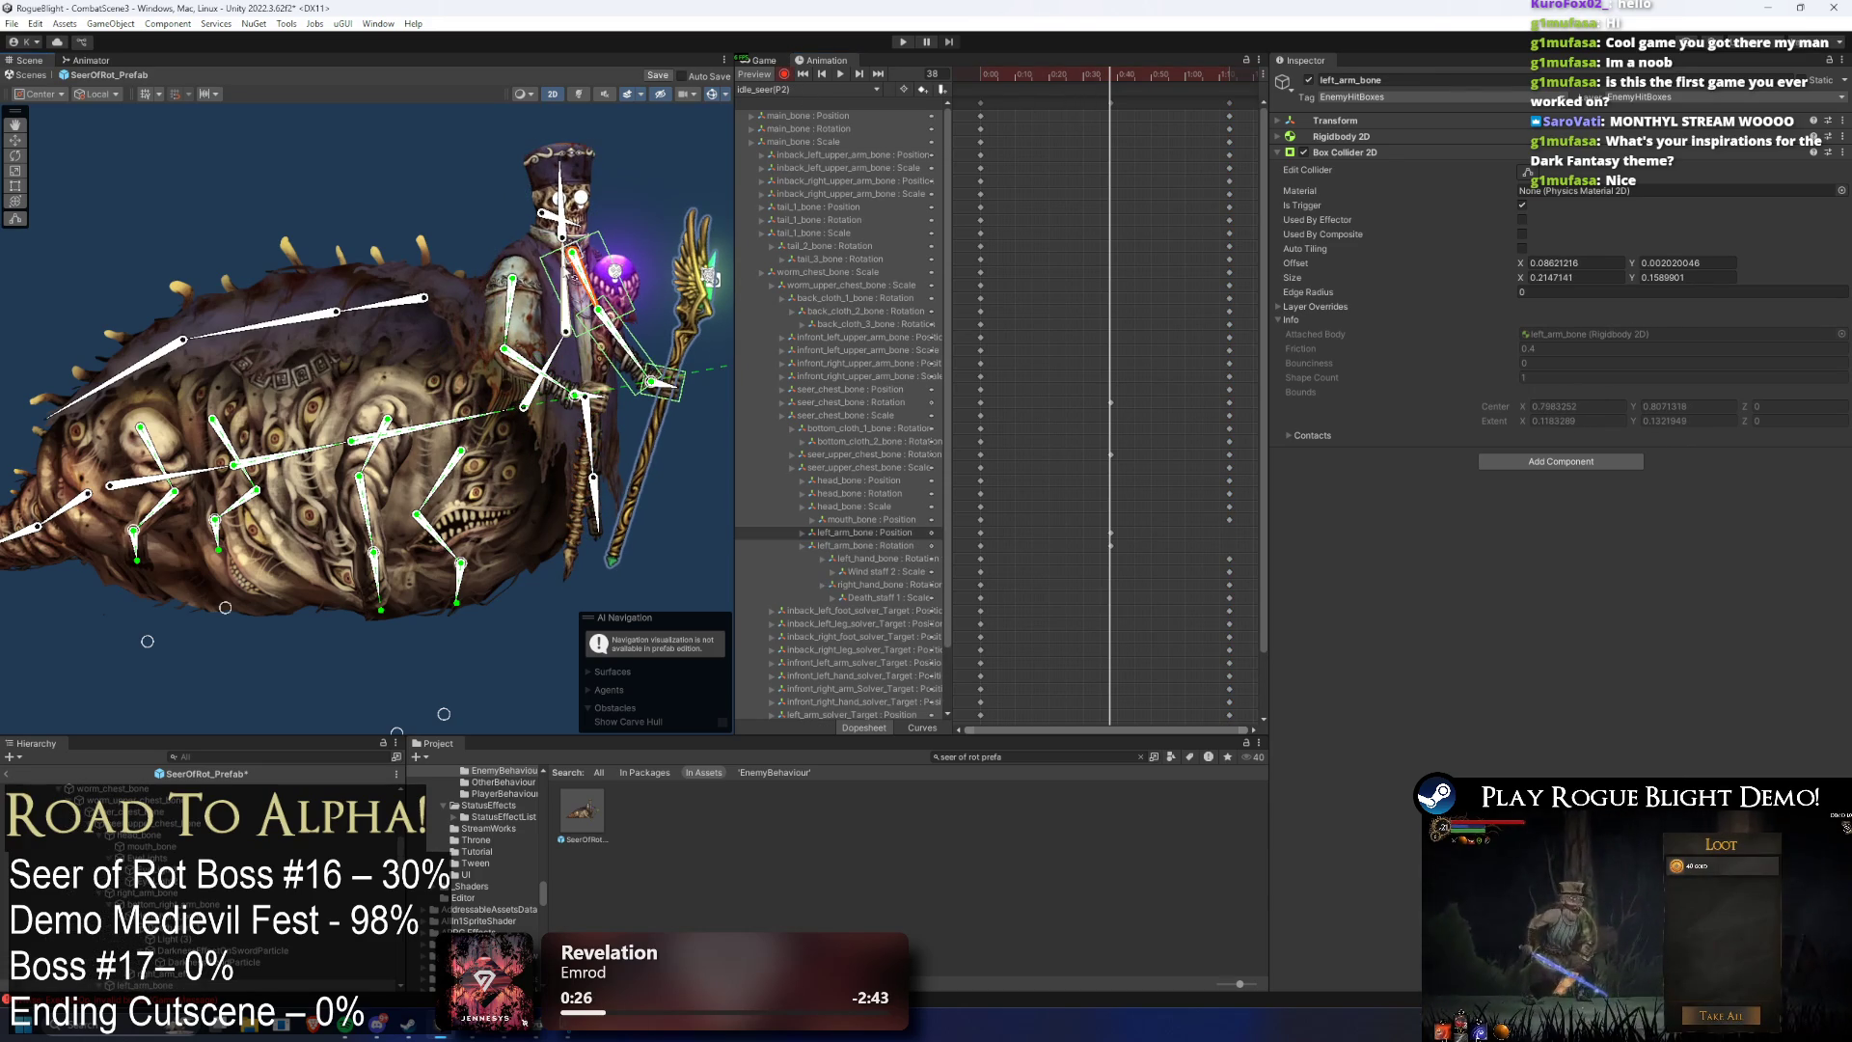
left_click(578, 199)
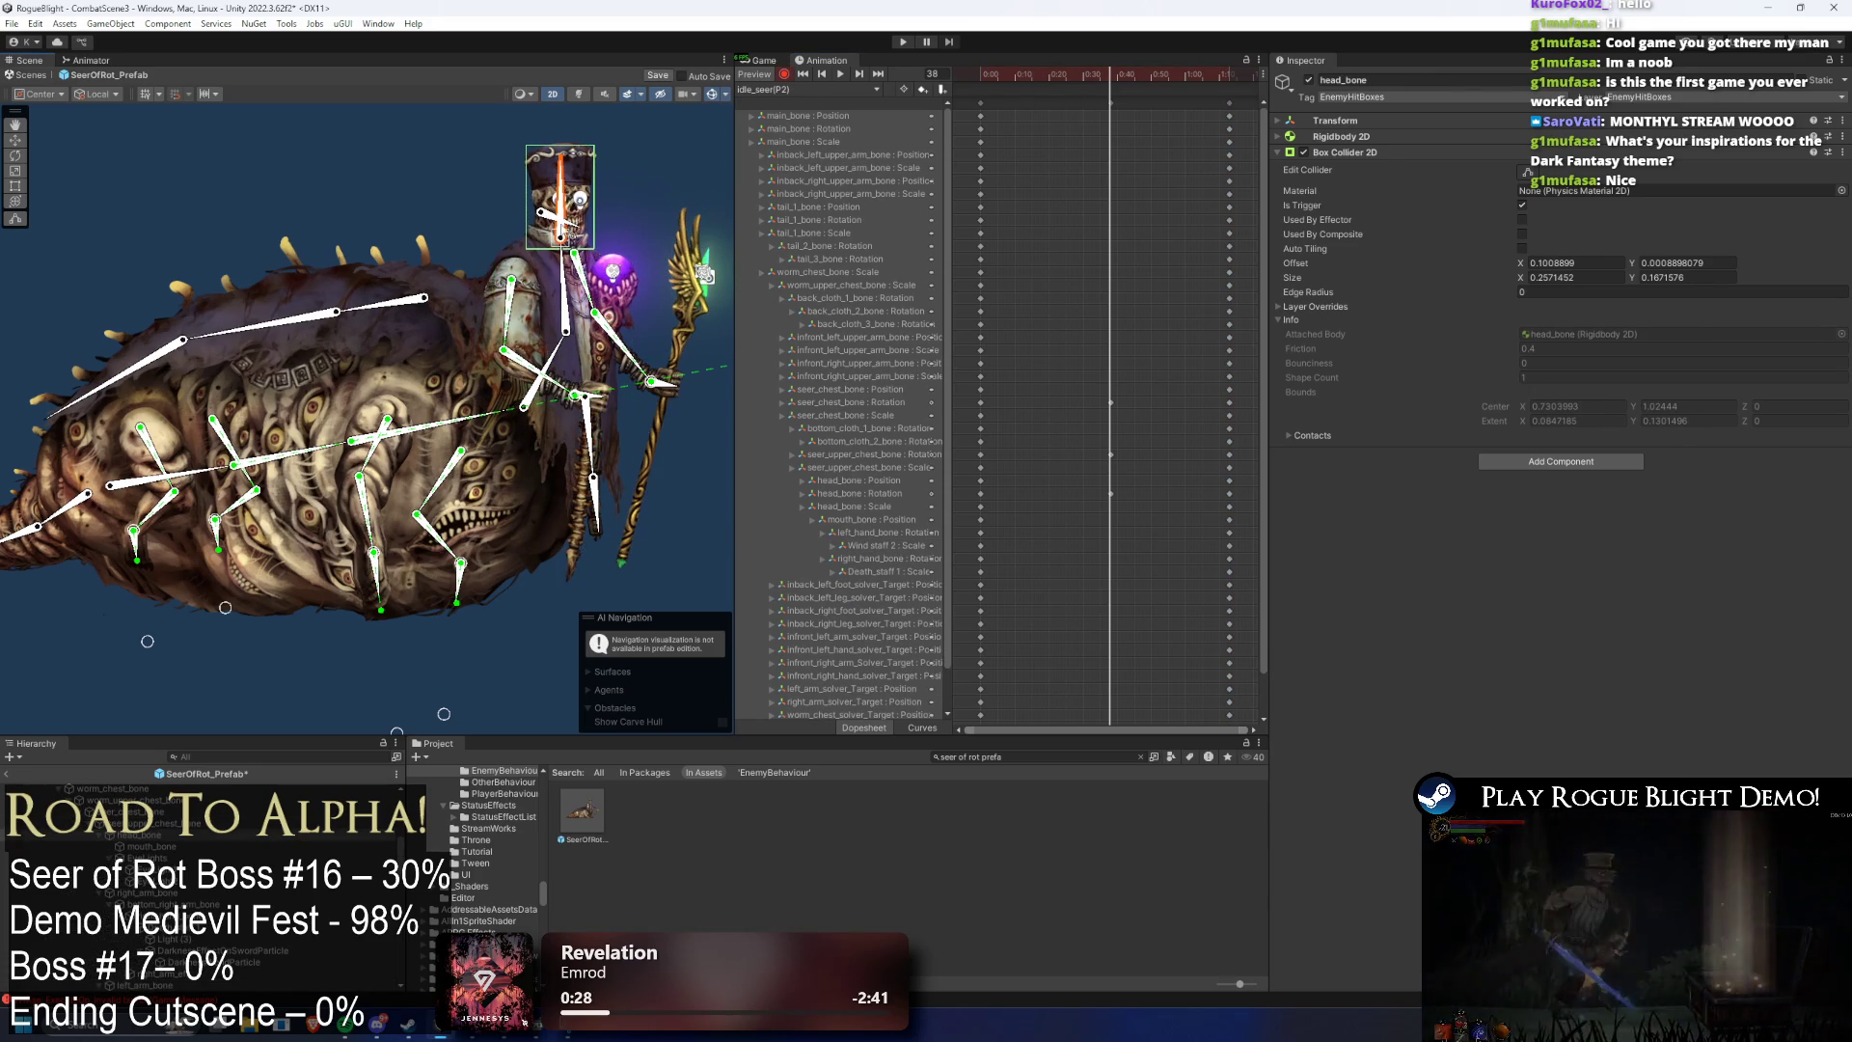
- Drag the arm IK target and hand up and to the left to raise the staff
scroll(565, 232, "up", 3)
left_click(548, 218)
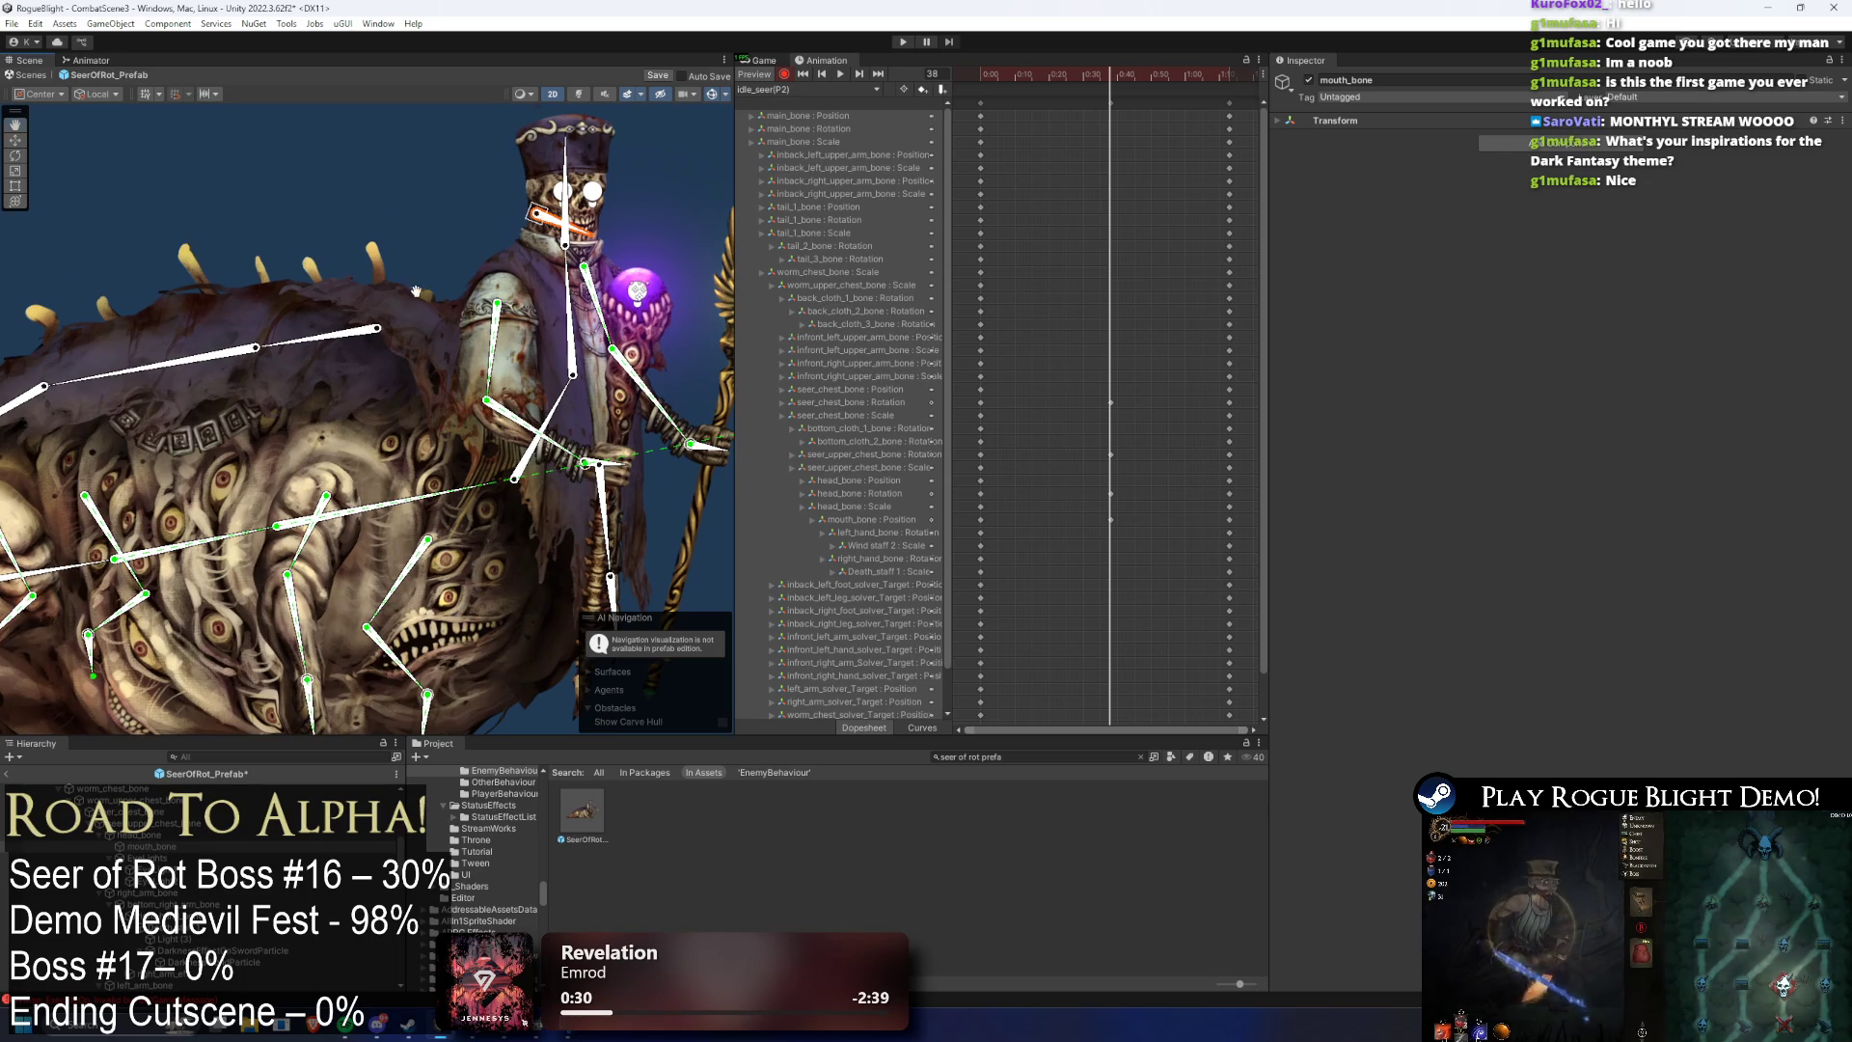
scroll(407, 314, "down", 5)
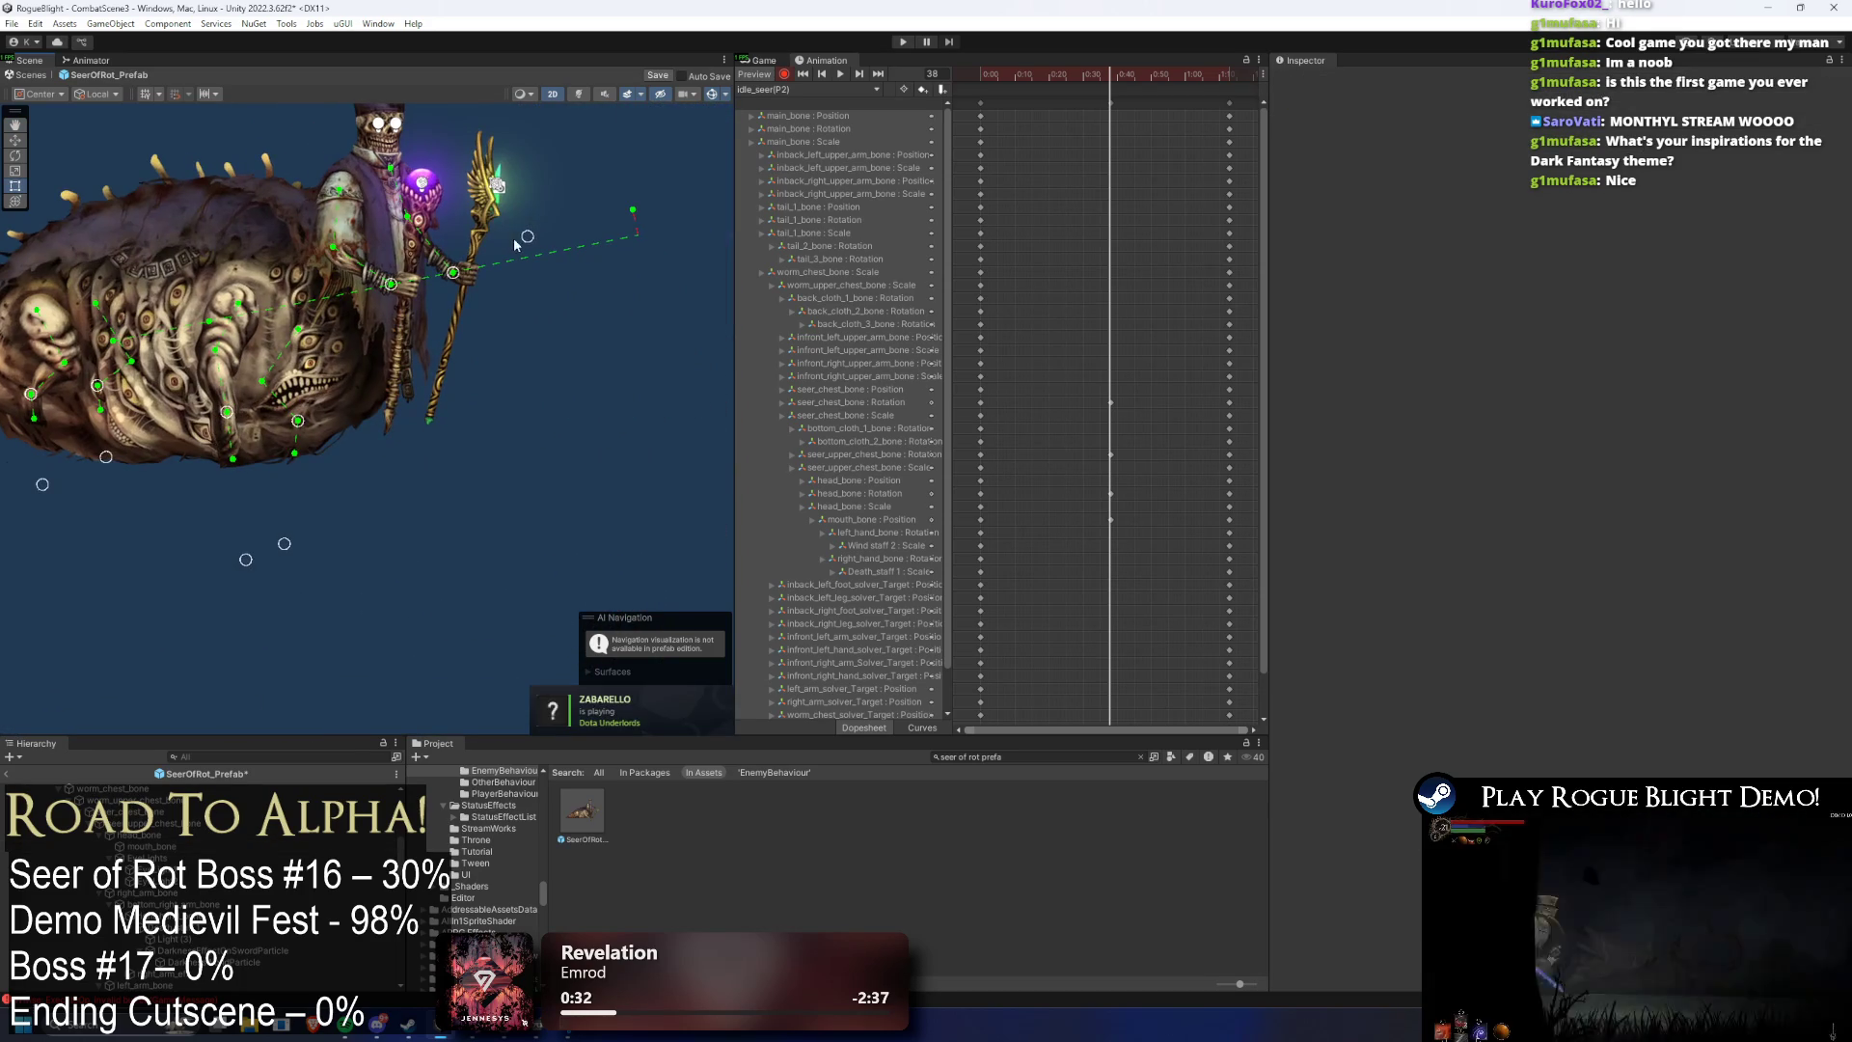
left_click_drag(514, 243, 521, 228)
left_click_drag(390, 284, 436, 264)
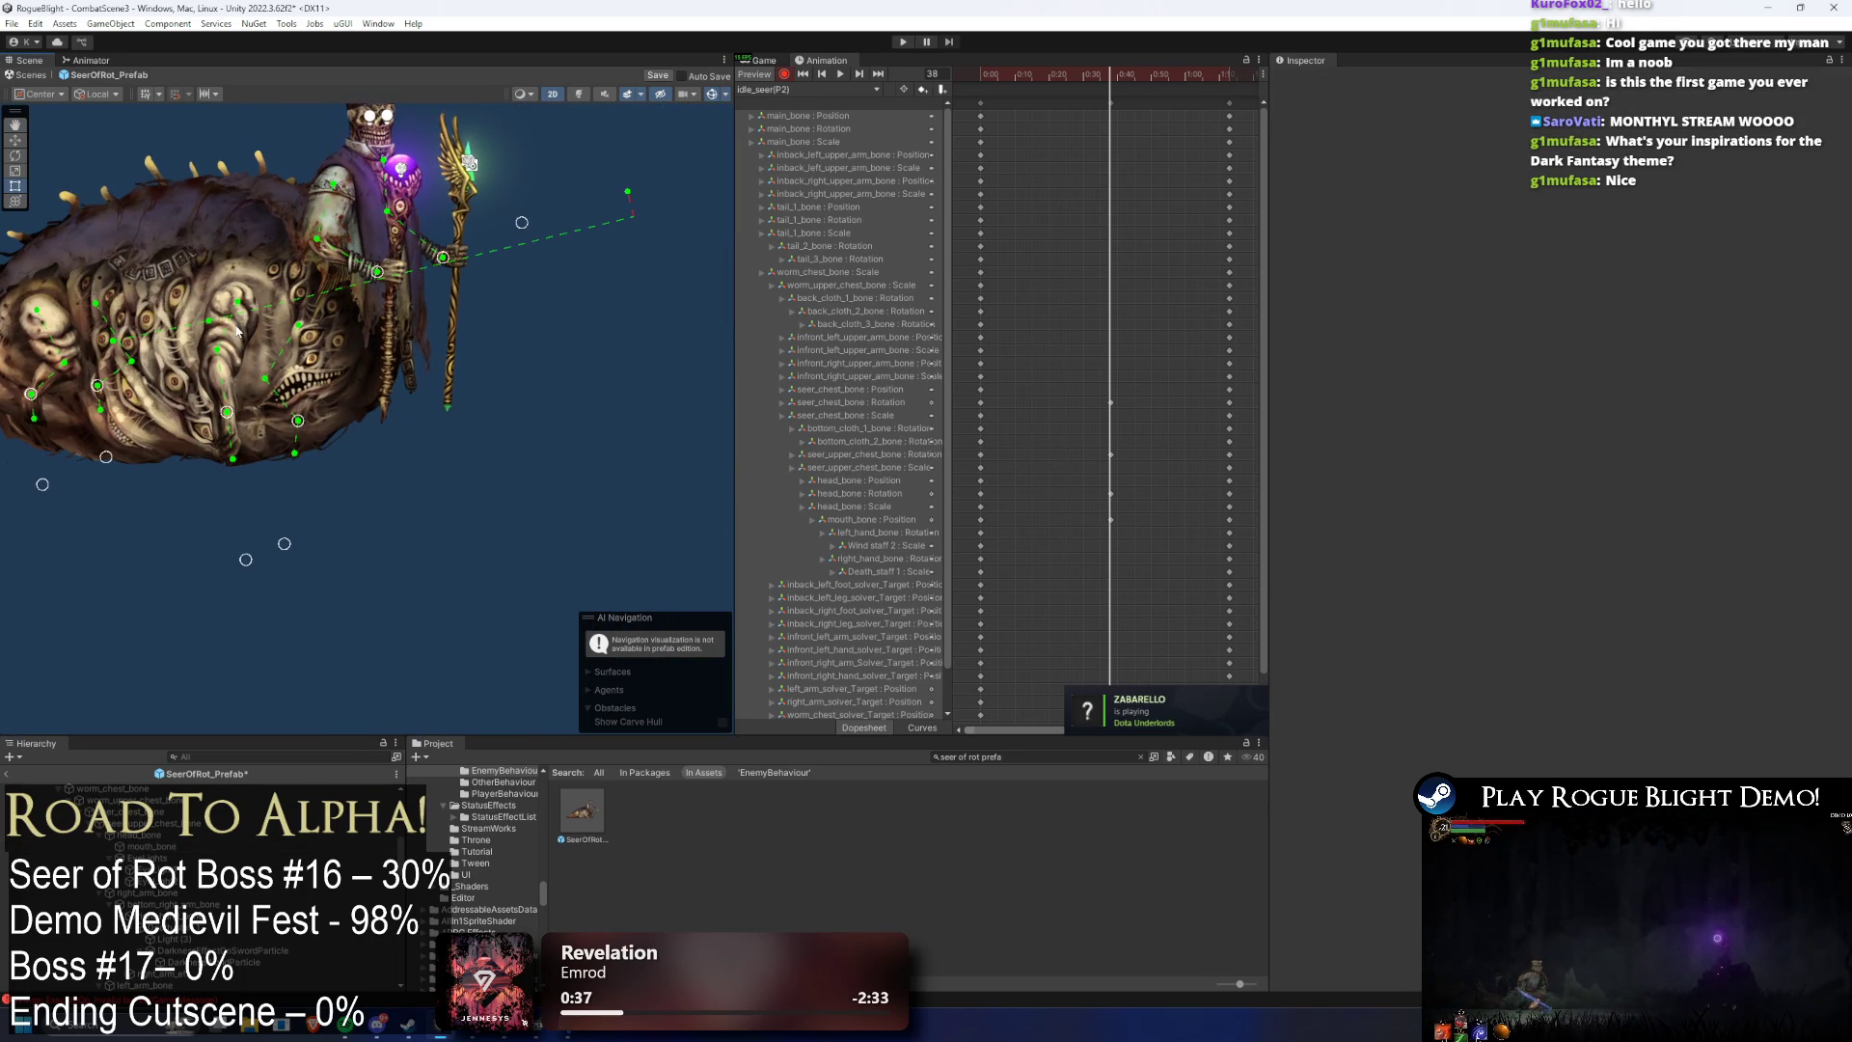
left_click(177, 341)
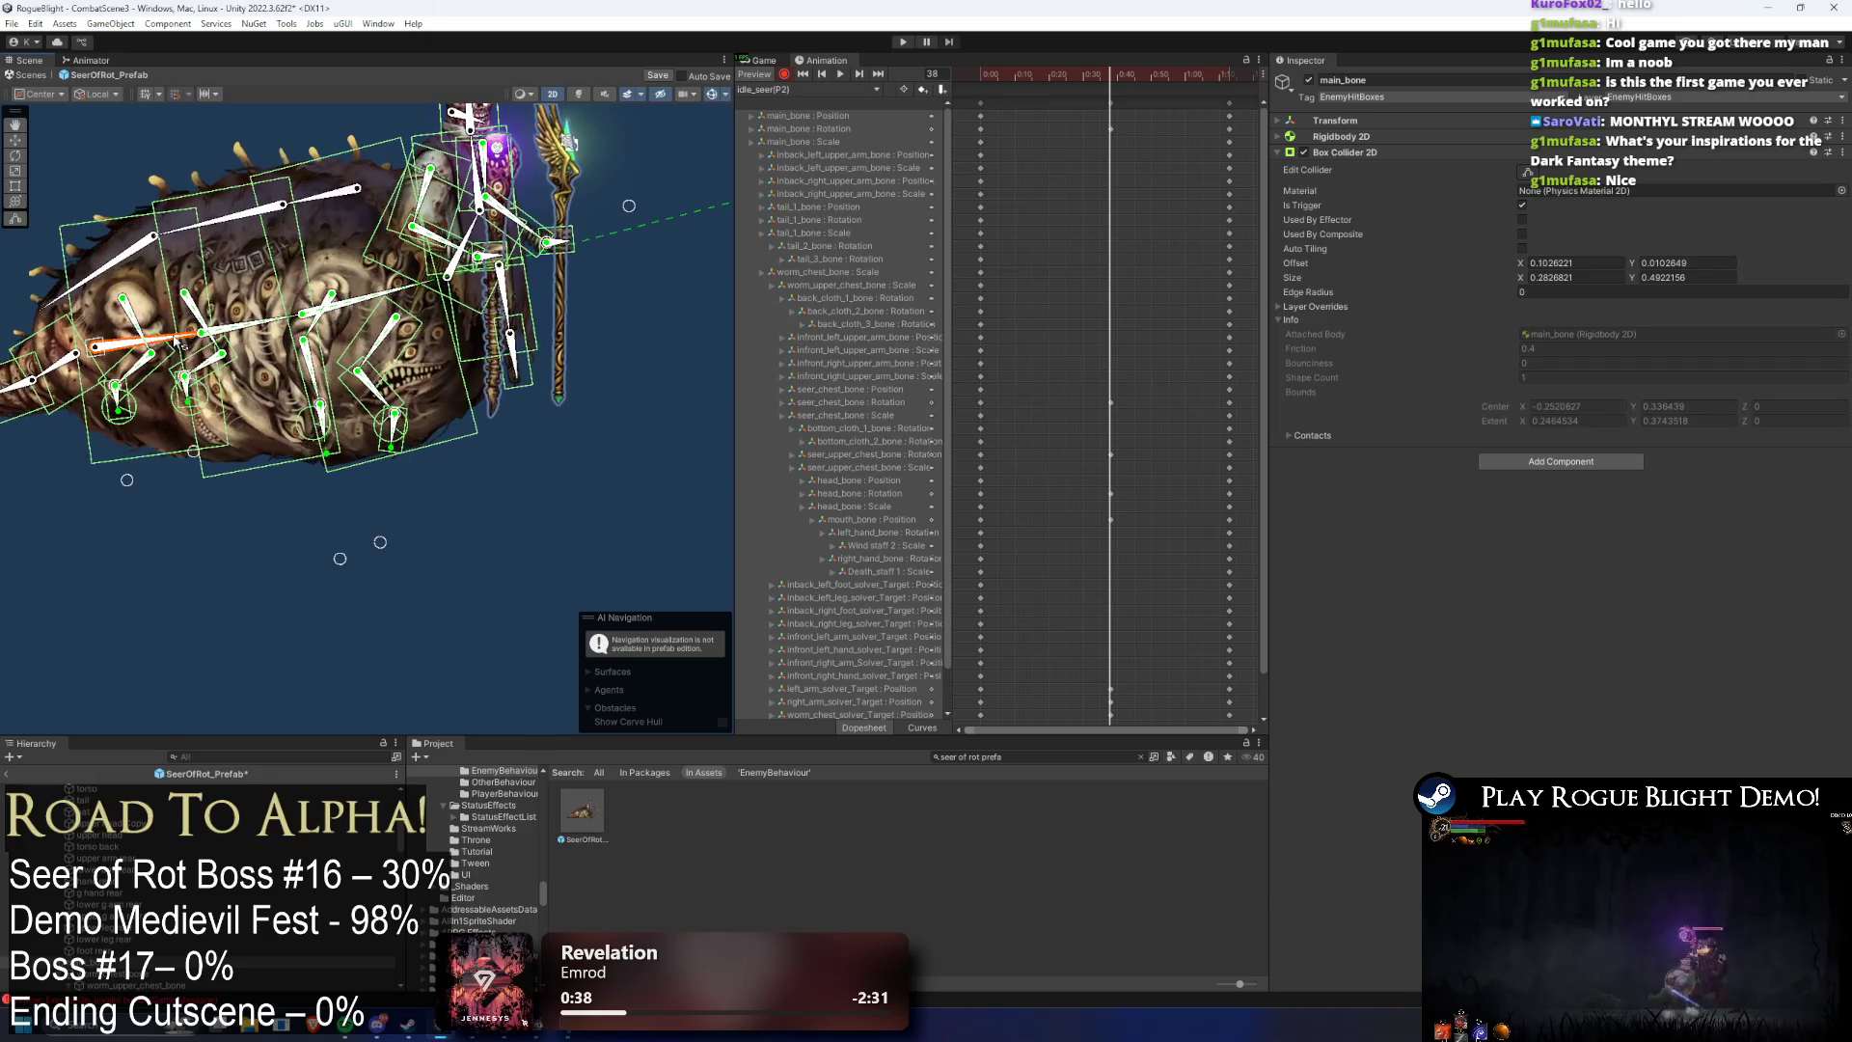
- Play idle_seer(P2), scrub to frame 37, and select tail_1_bone and tail_3_bone to check tail motion
key("Right")
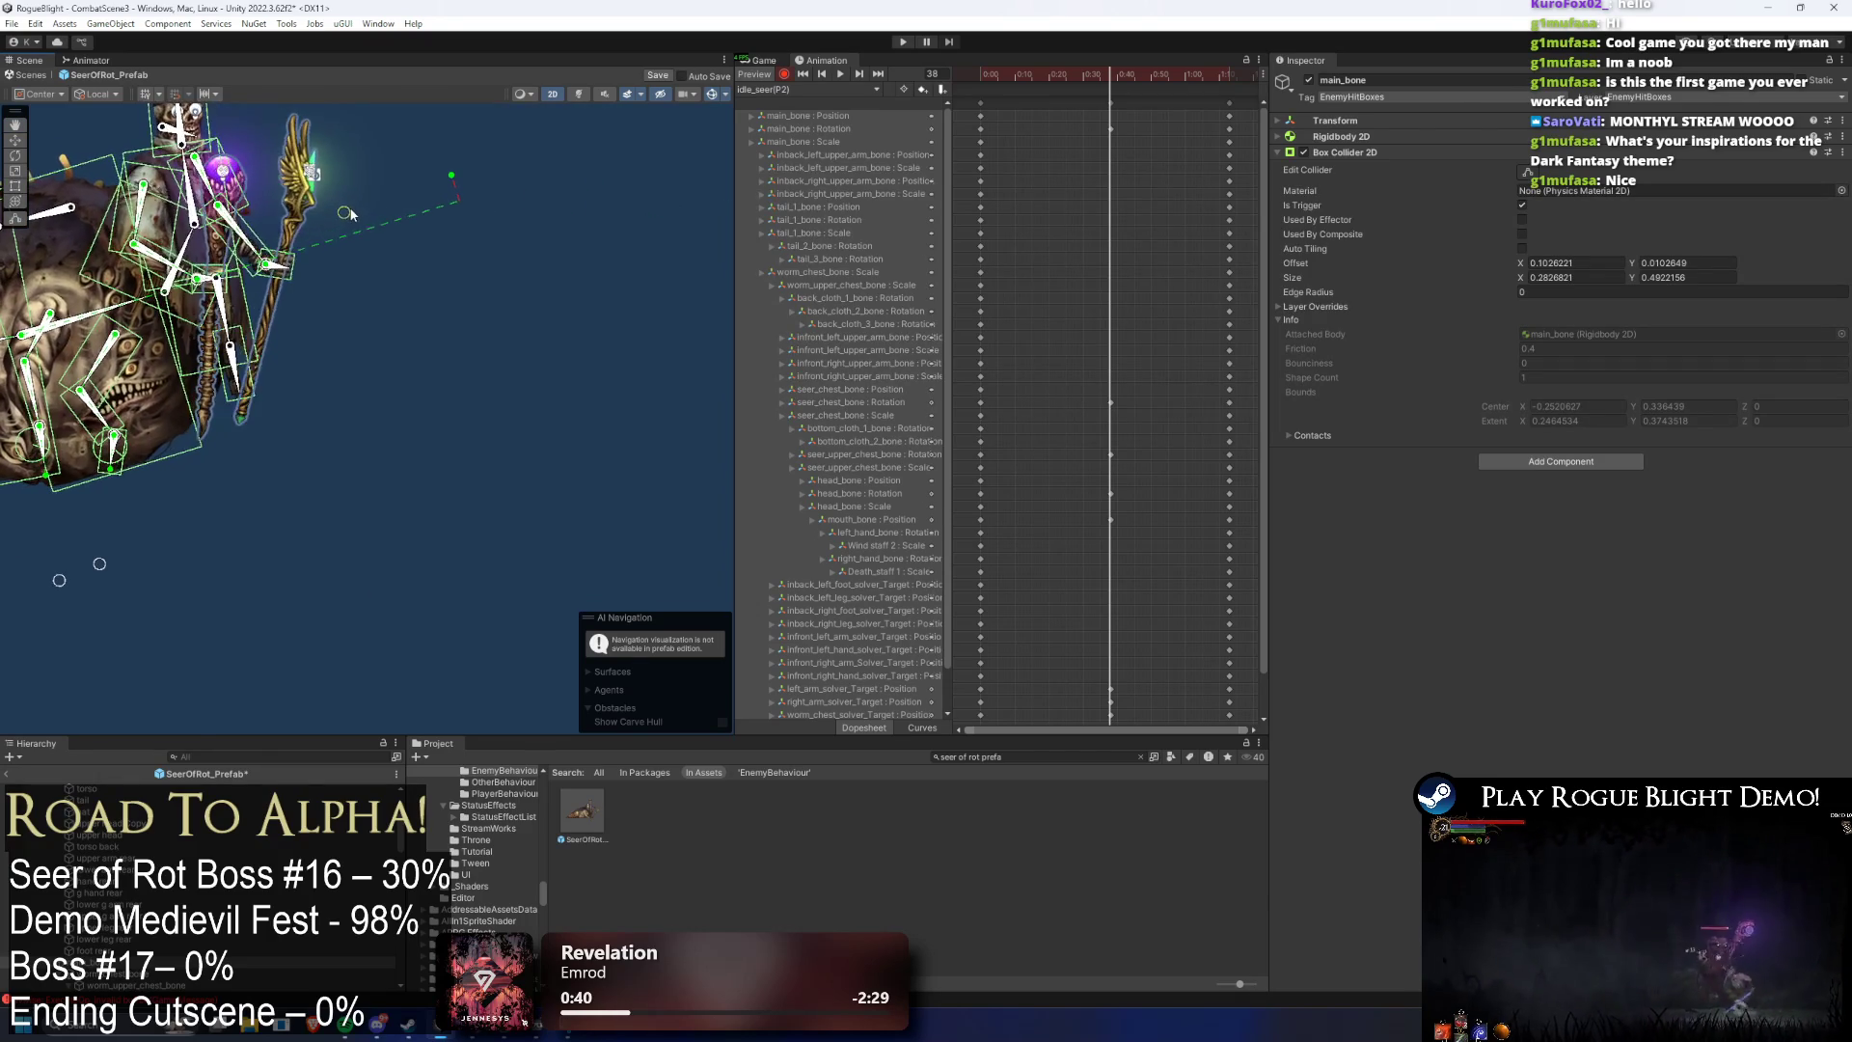
key("space")
left_click(357, 365)
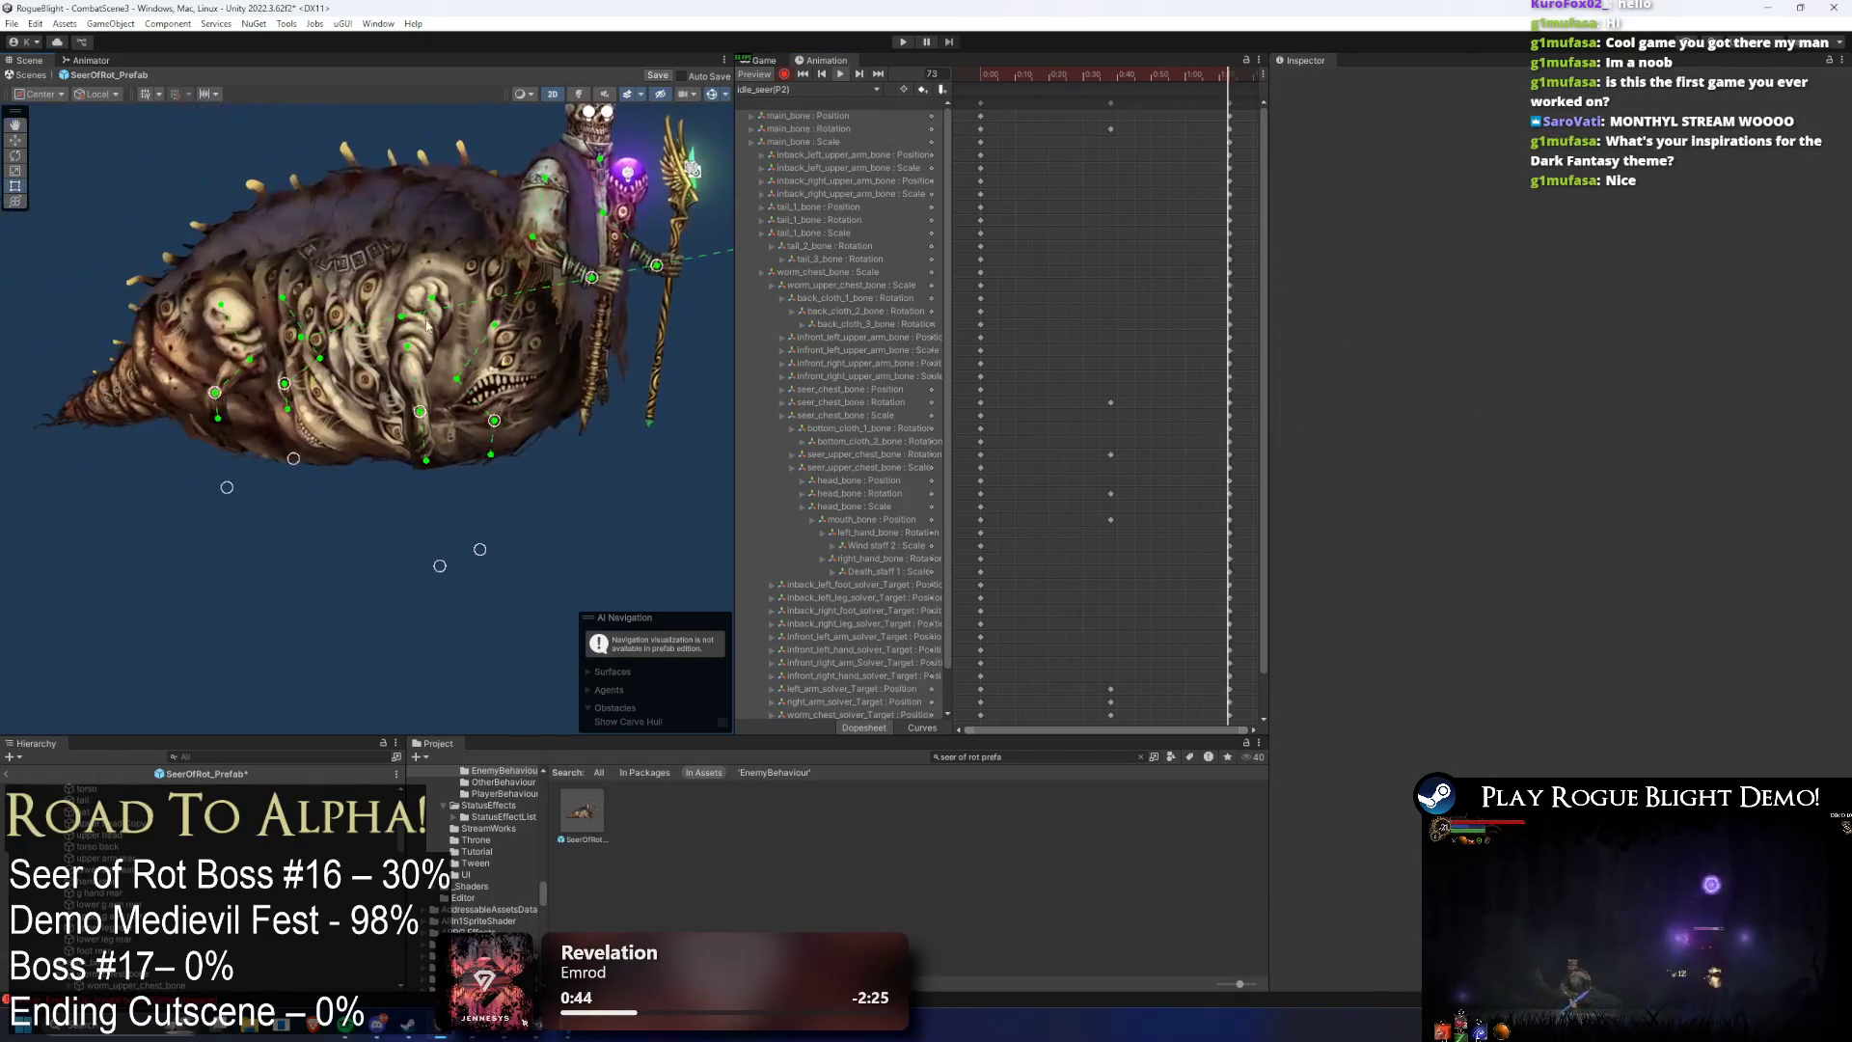
left_click_drag(1119, 85, 1107, 85)
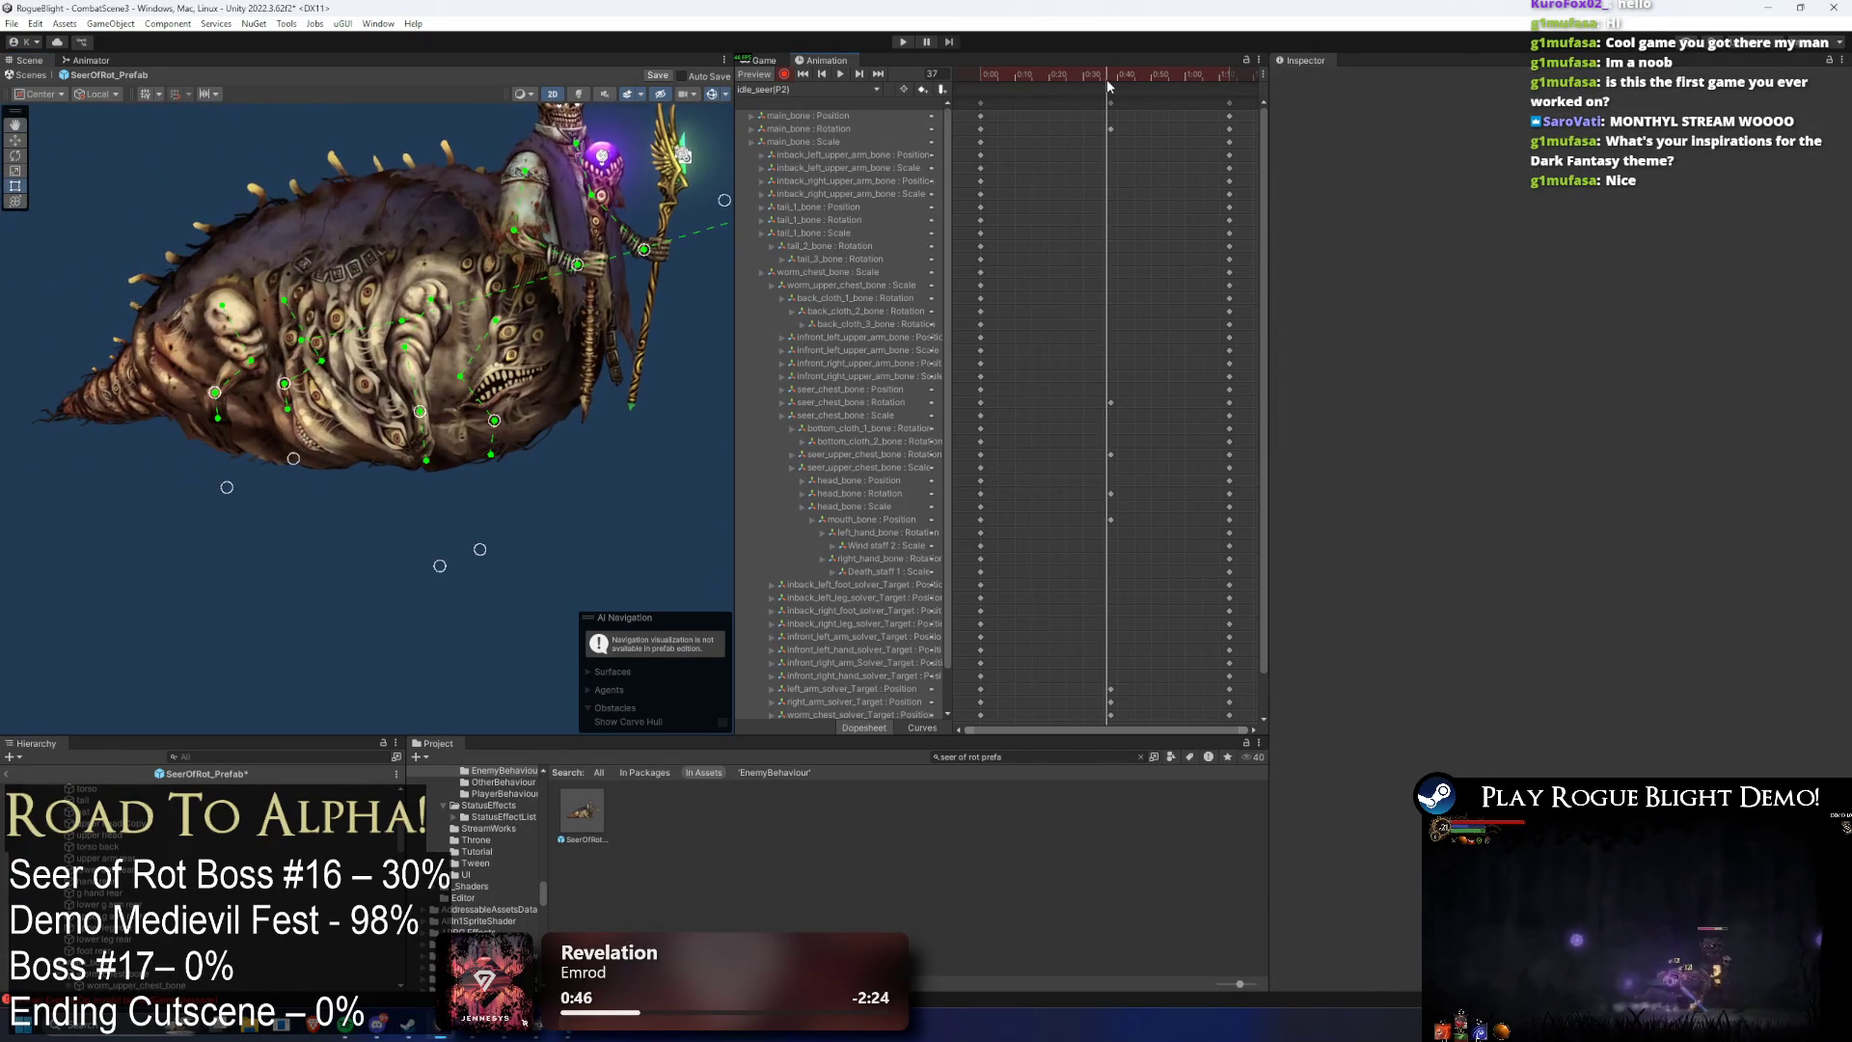
left_click(309, 364)
scroll(241, 366, "up", 1)
left_click(202, 369)
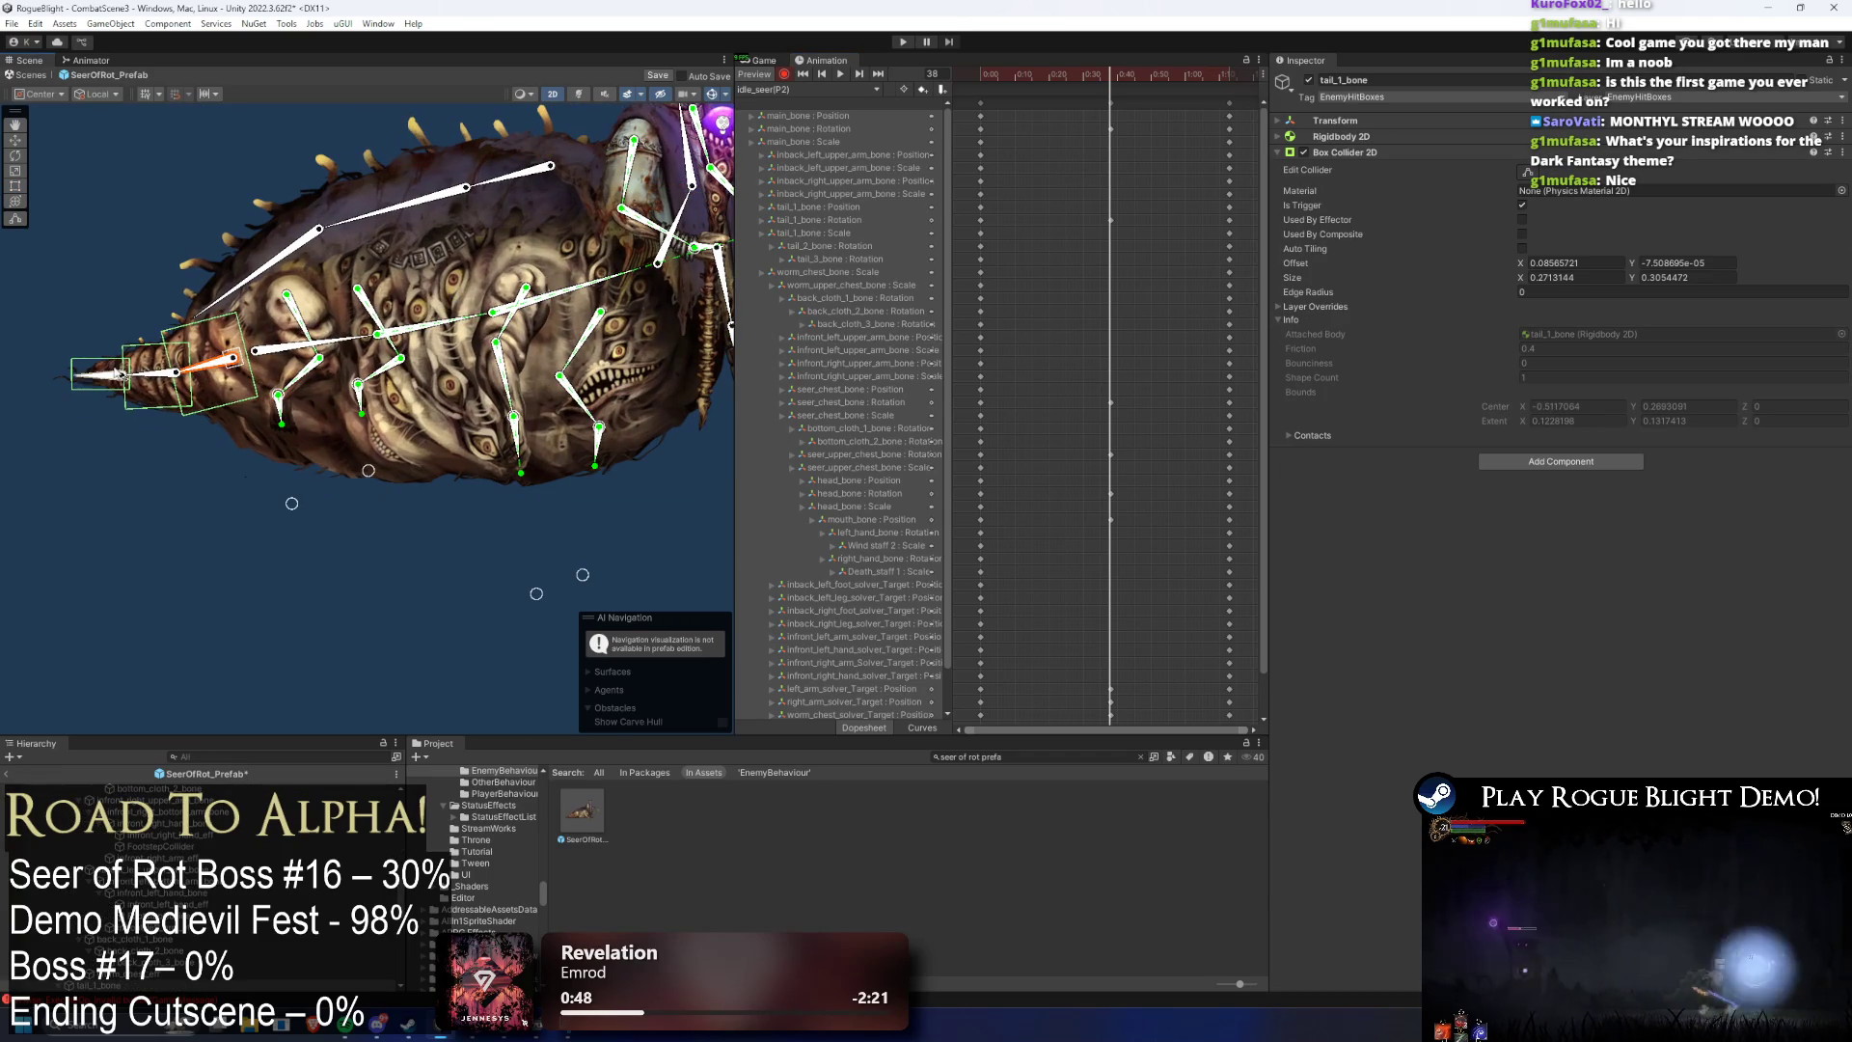
left_click(96, 368)
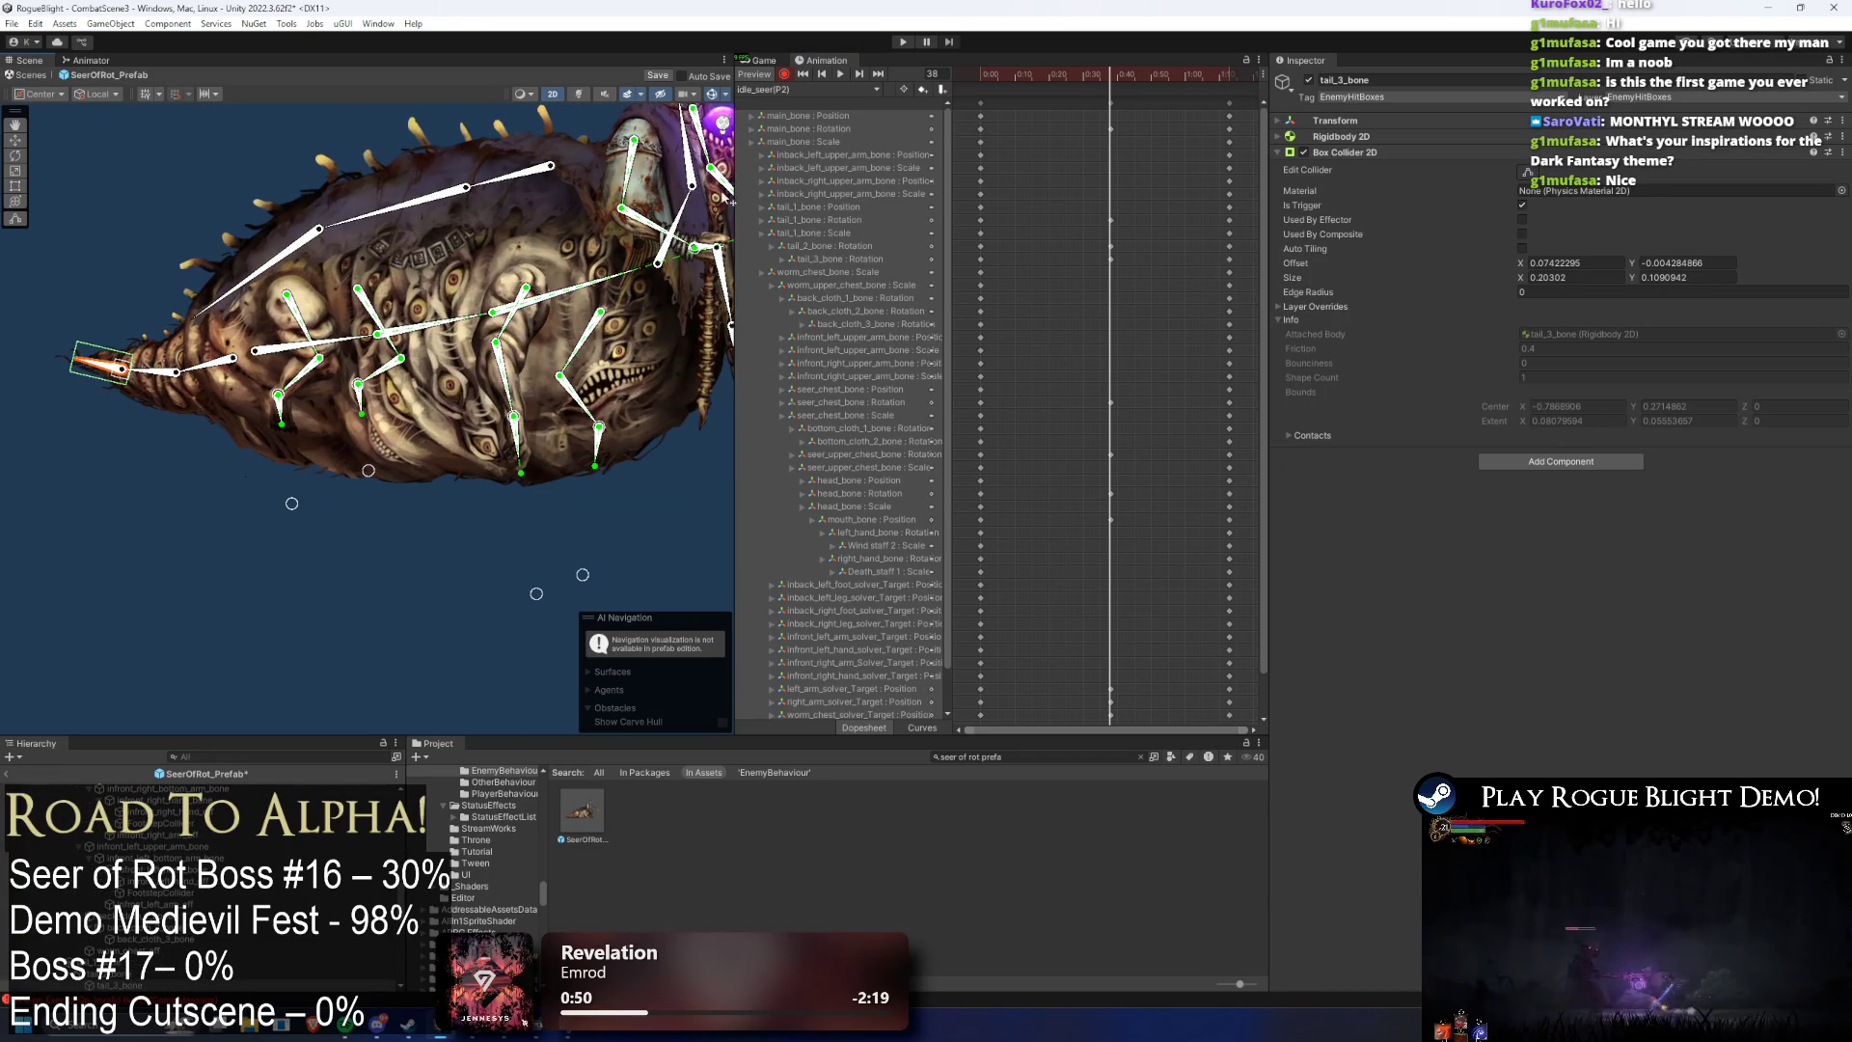
key("space")
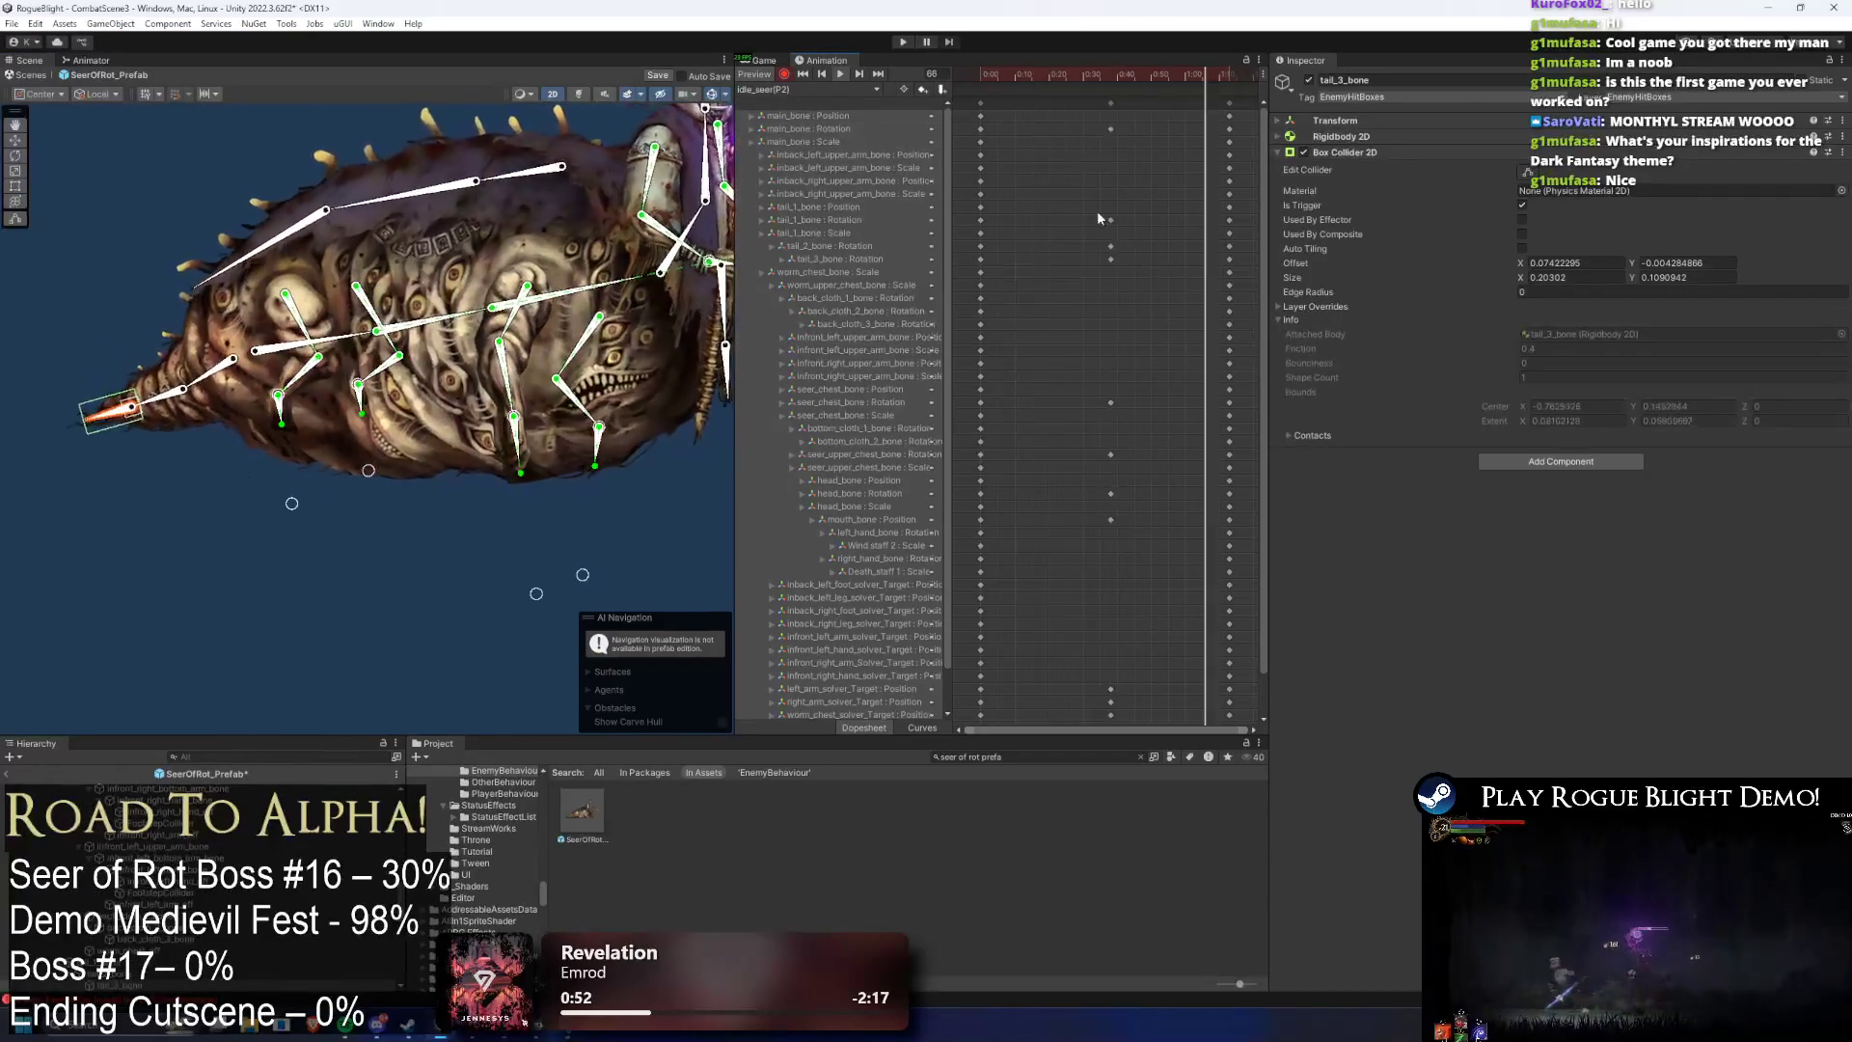
scroll(1259, 259, "down", 2)
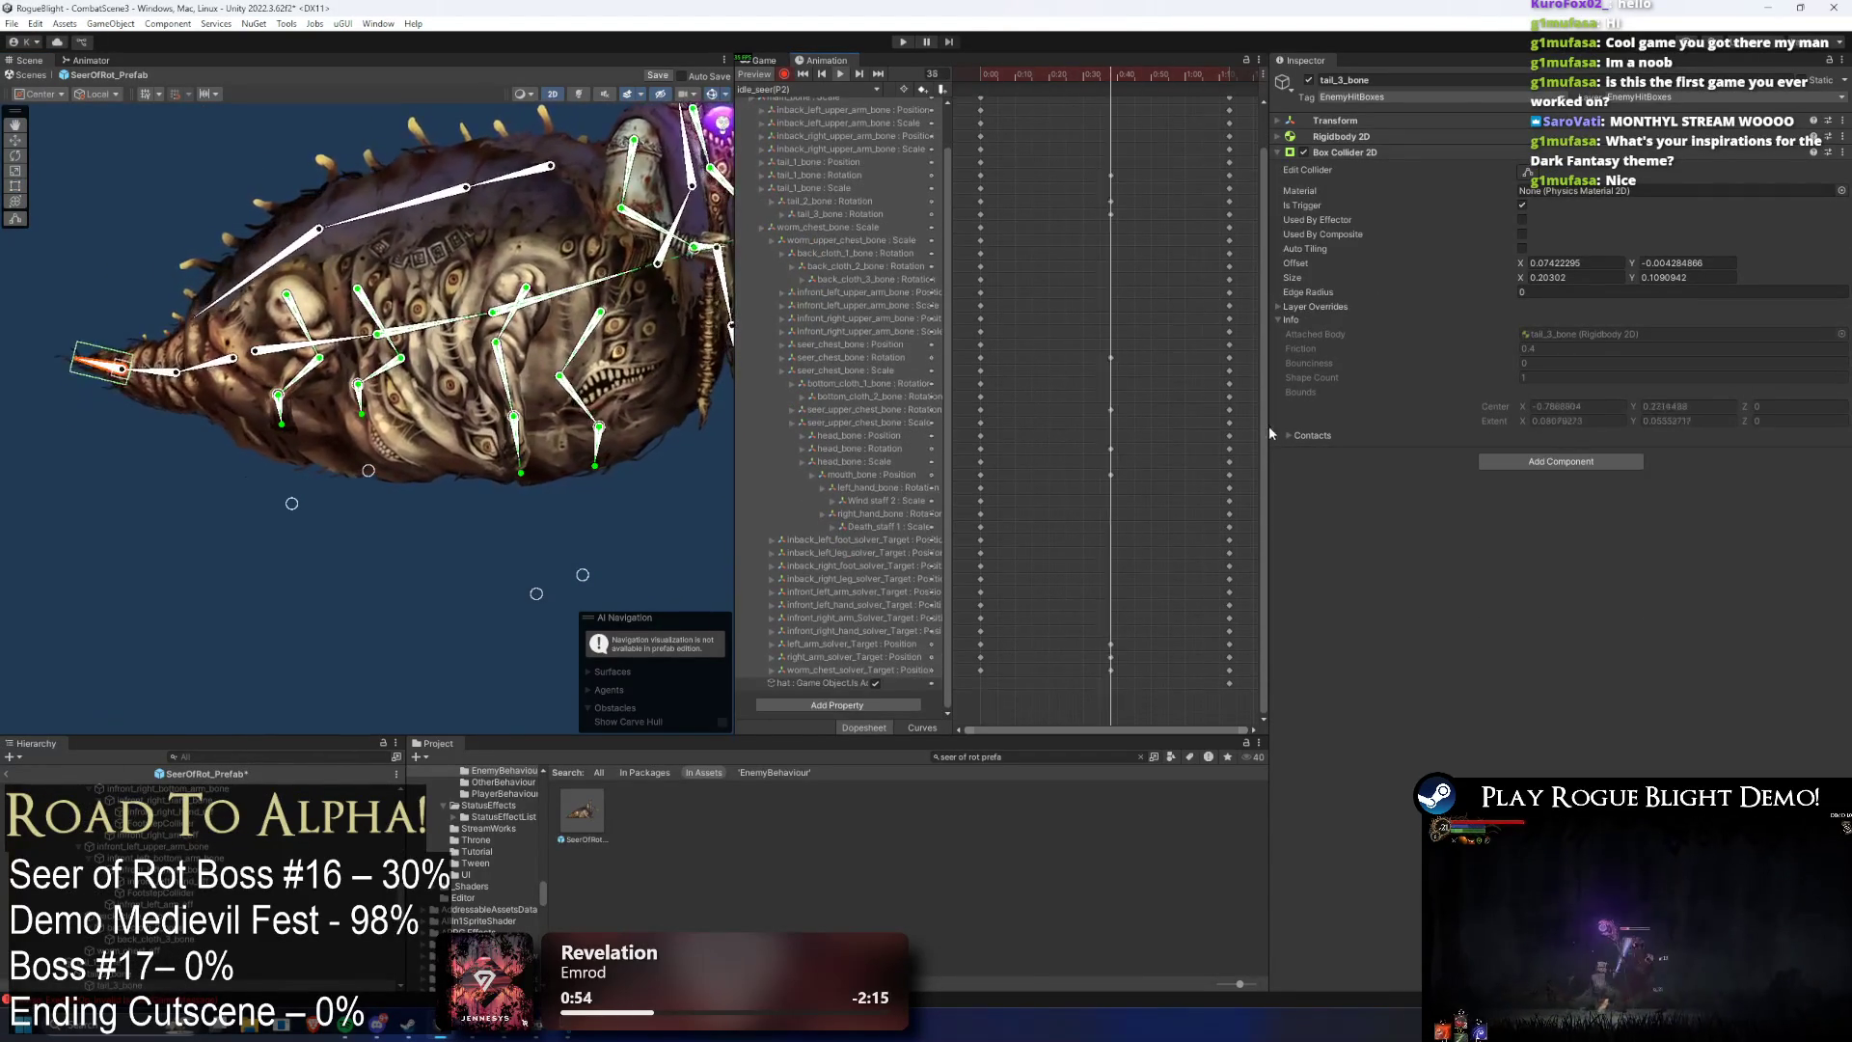
- Trial-move the left arm solver key and the tail_1/tail_3 rotation keys, undoing both
left_click_drag(1110, 643, 1156, 672)
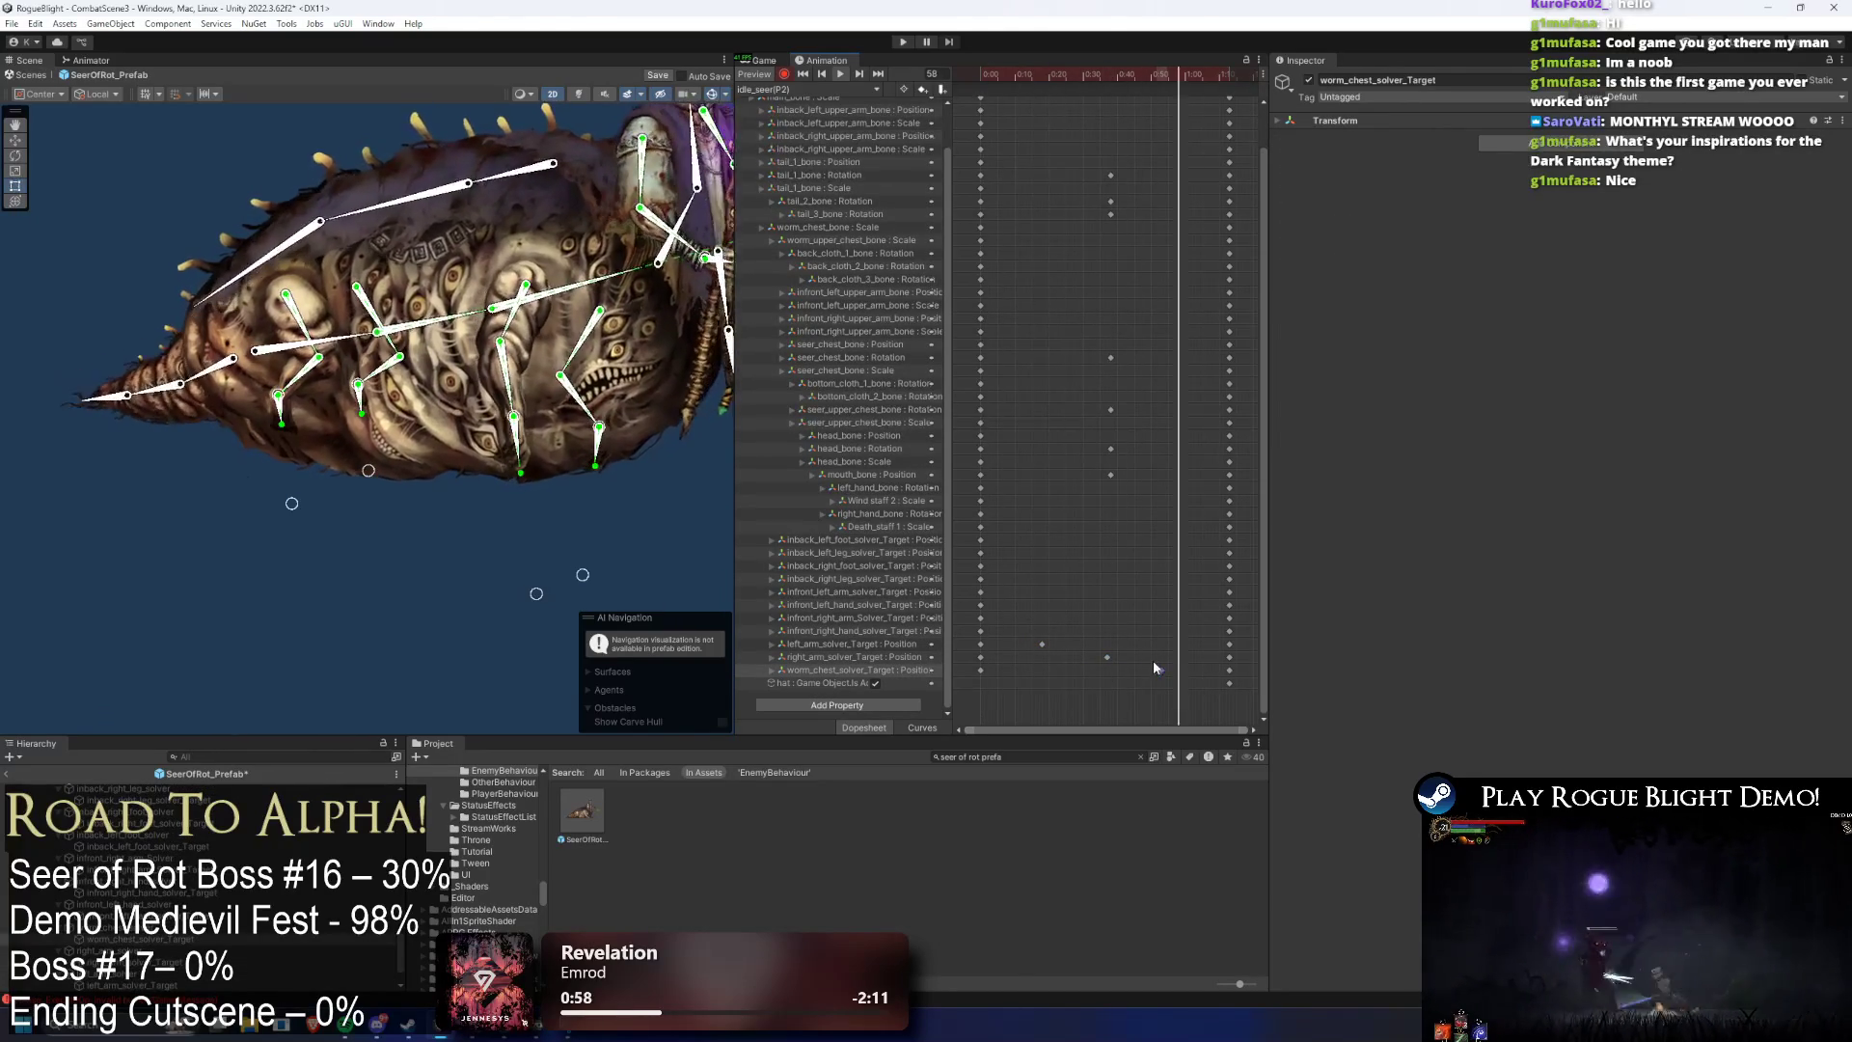
key("ctrl+z")
key("ctrl+z")
key("ctrl+z")
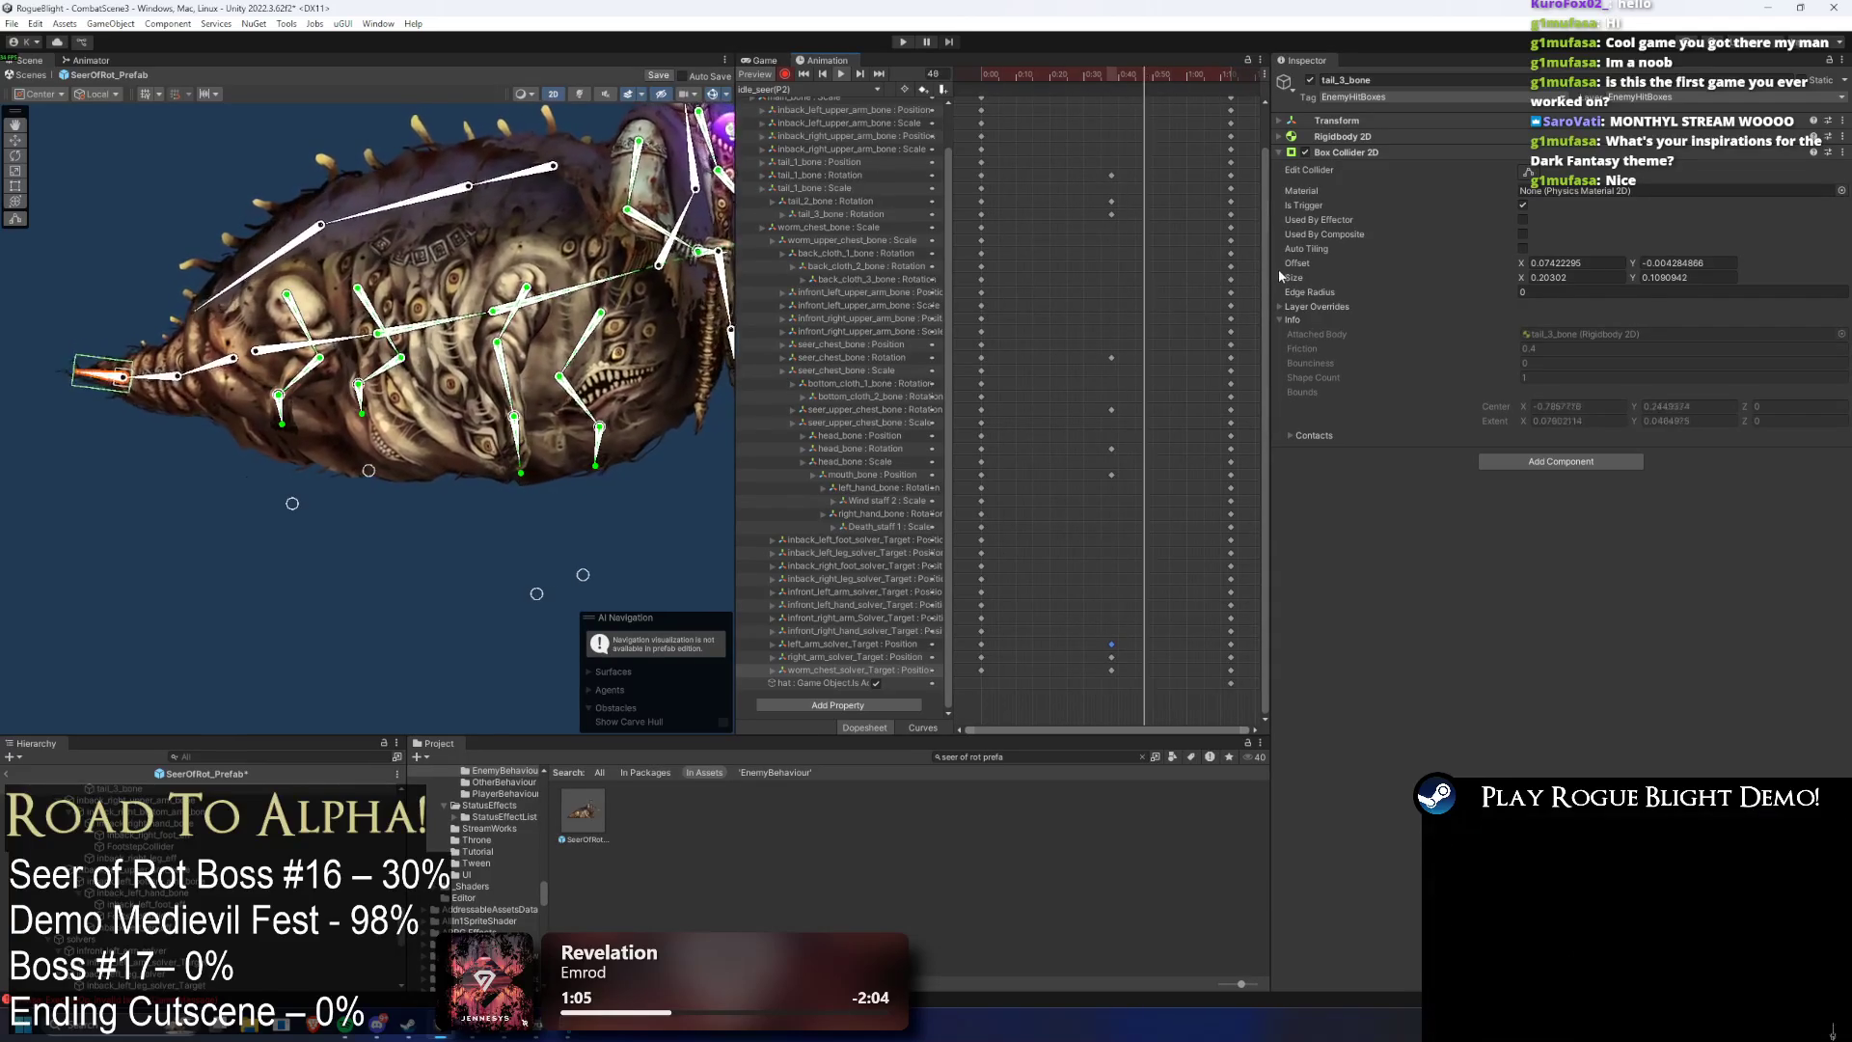
mouse_move(1111, 175)
left_mouse_down()
mouse_move(1073, 175)
mouse_move(1150, 214)
mouse_move(1070, 214)
mouse_move(1148, 174)
left_mouse_up()
key("ctrl+z")
key("ctrl+z")
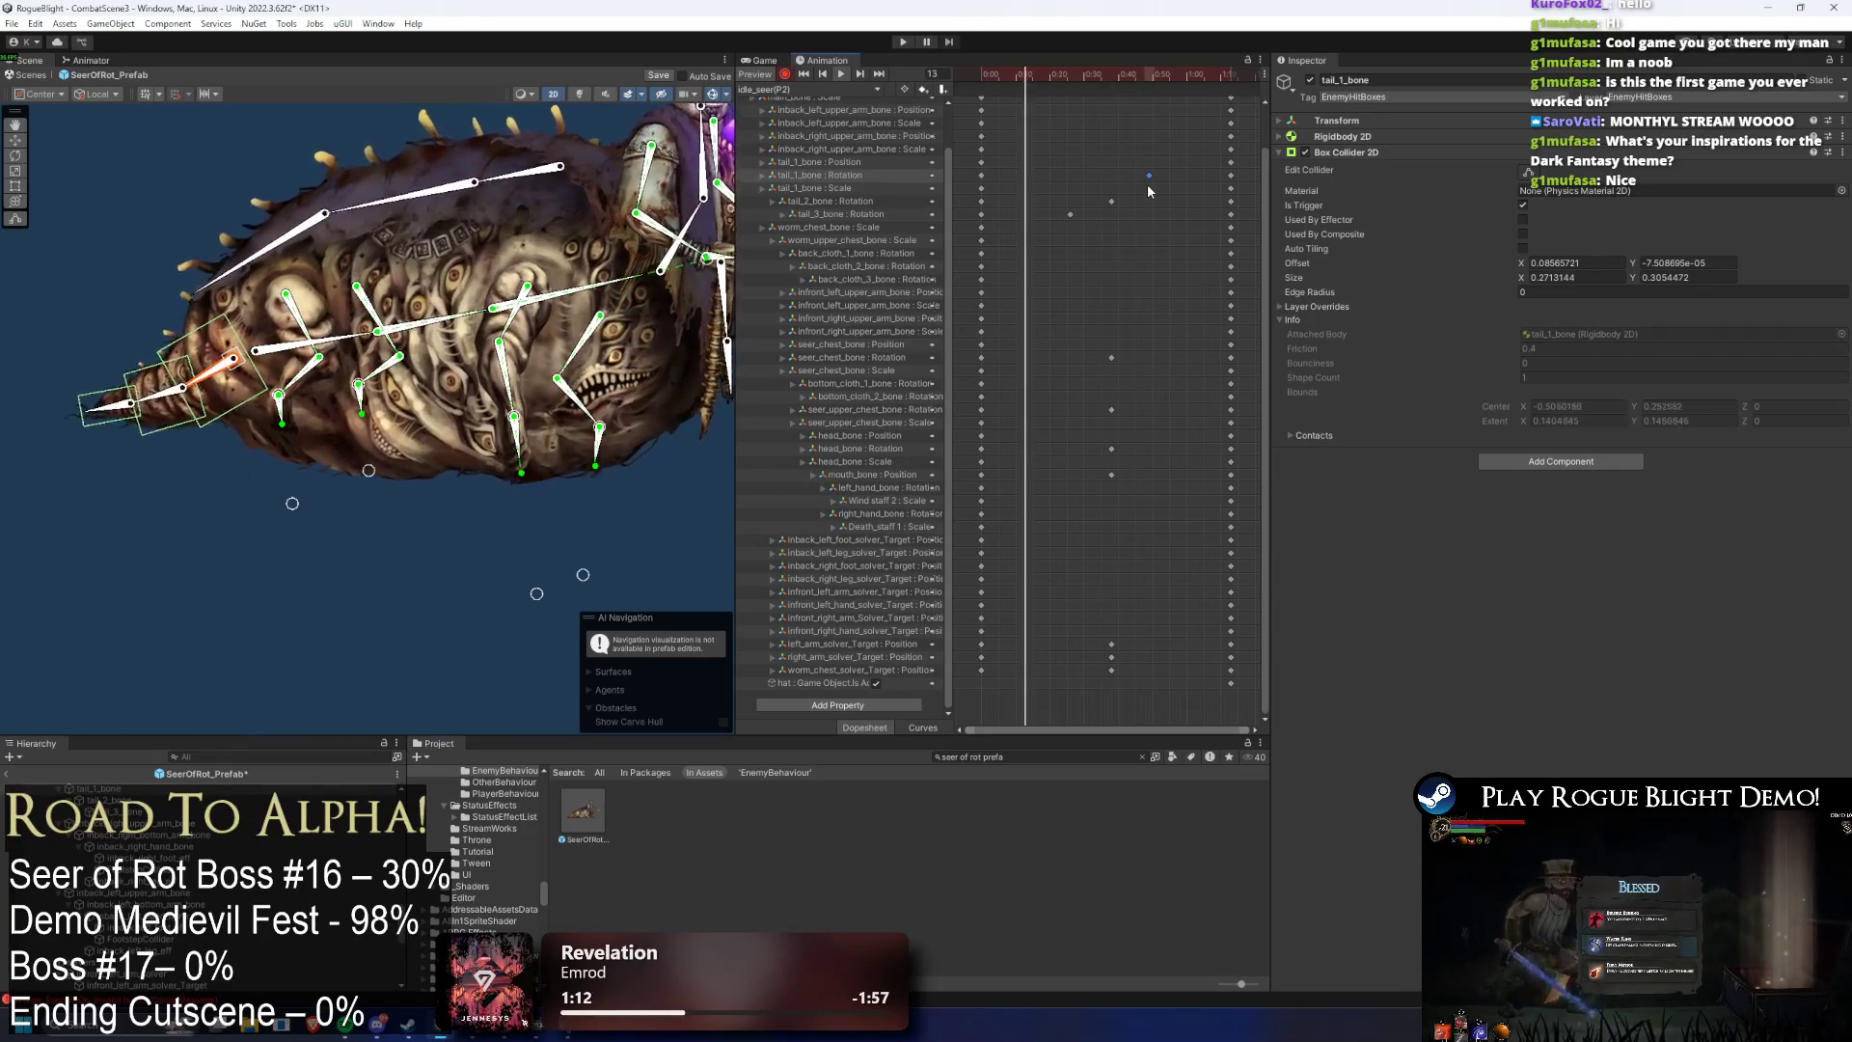
- Select the tail_1, tail_2 and tail_3 rotation keys and spread them so tail_2 and tail_3 fall later
left_click_drag(1162, 227, 1054, 166)
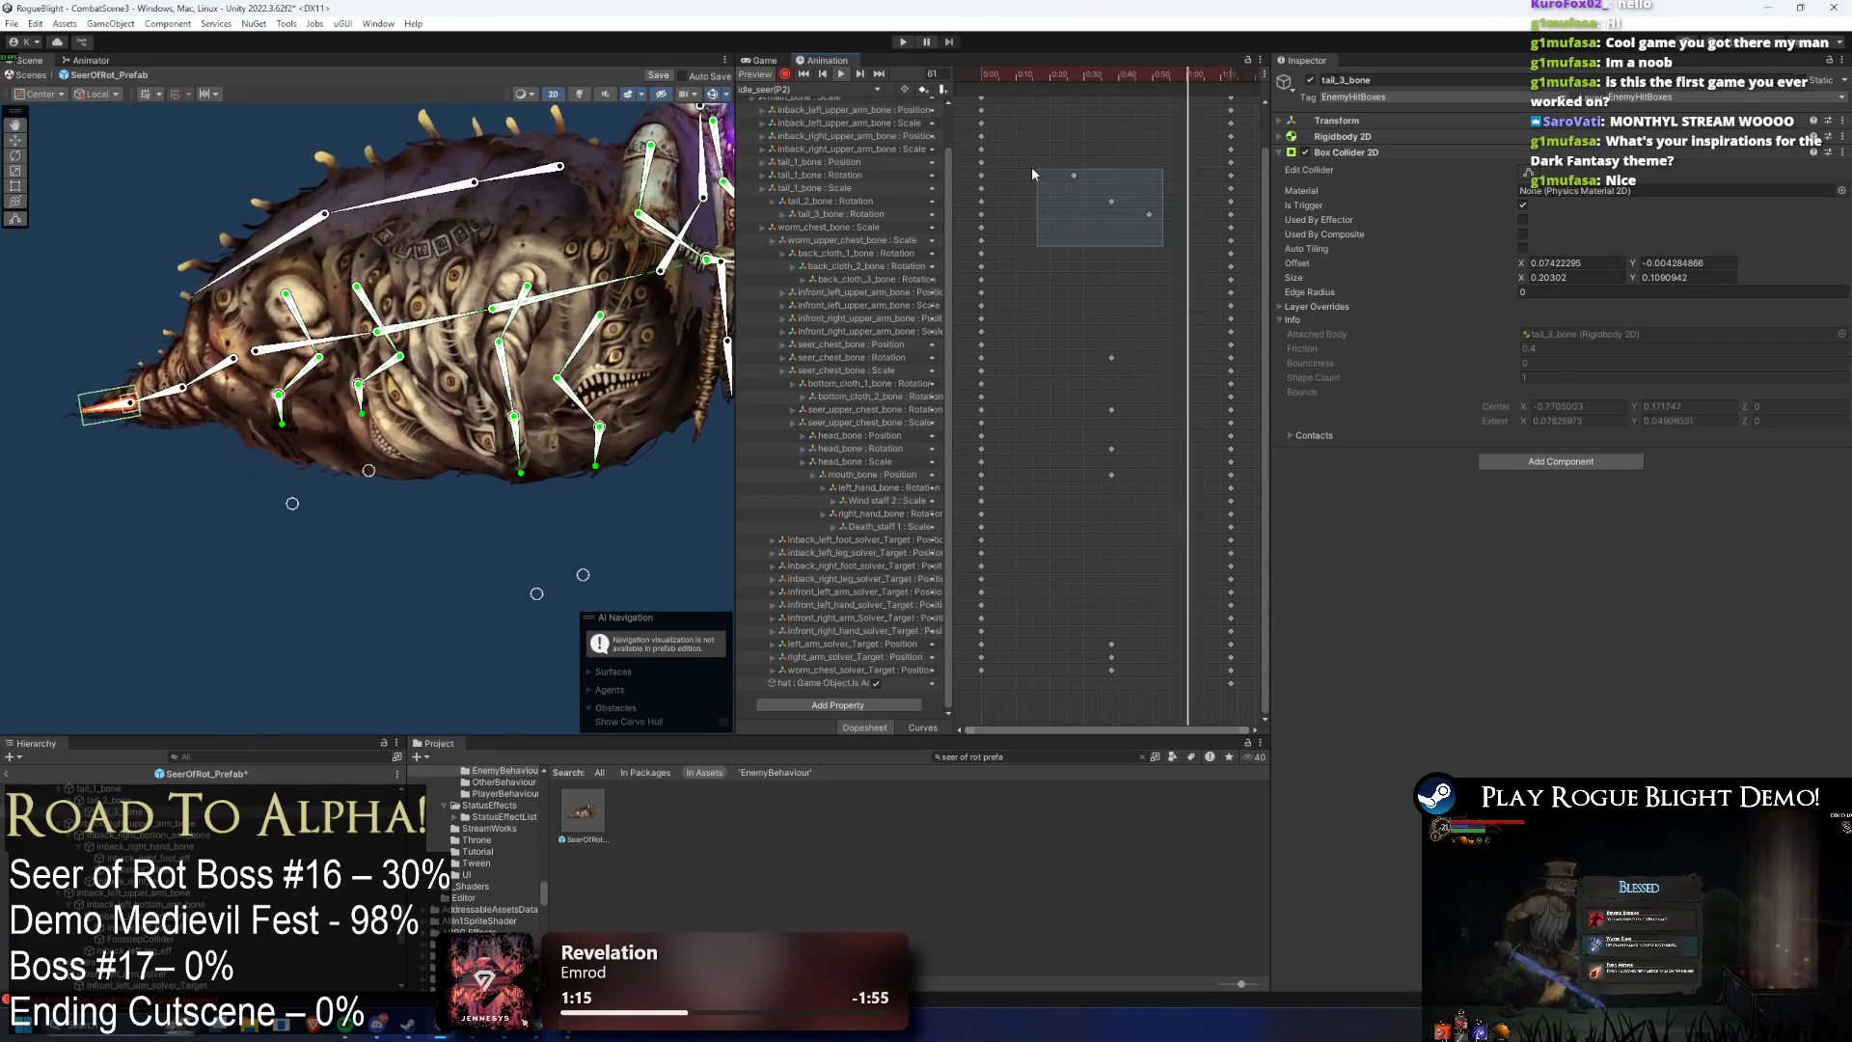
left_click_drag(1155, 193, 1174, 193)
scroll(1254, 145, "up", 2)
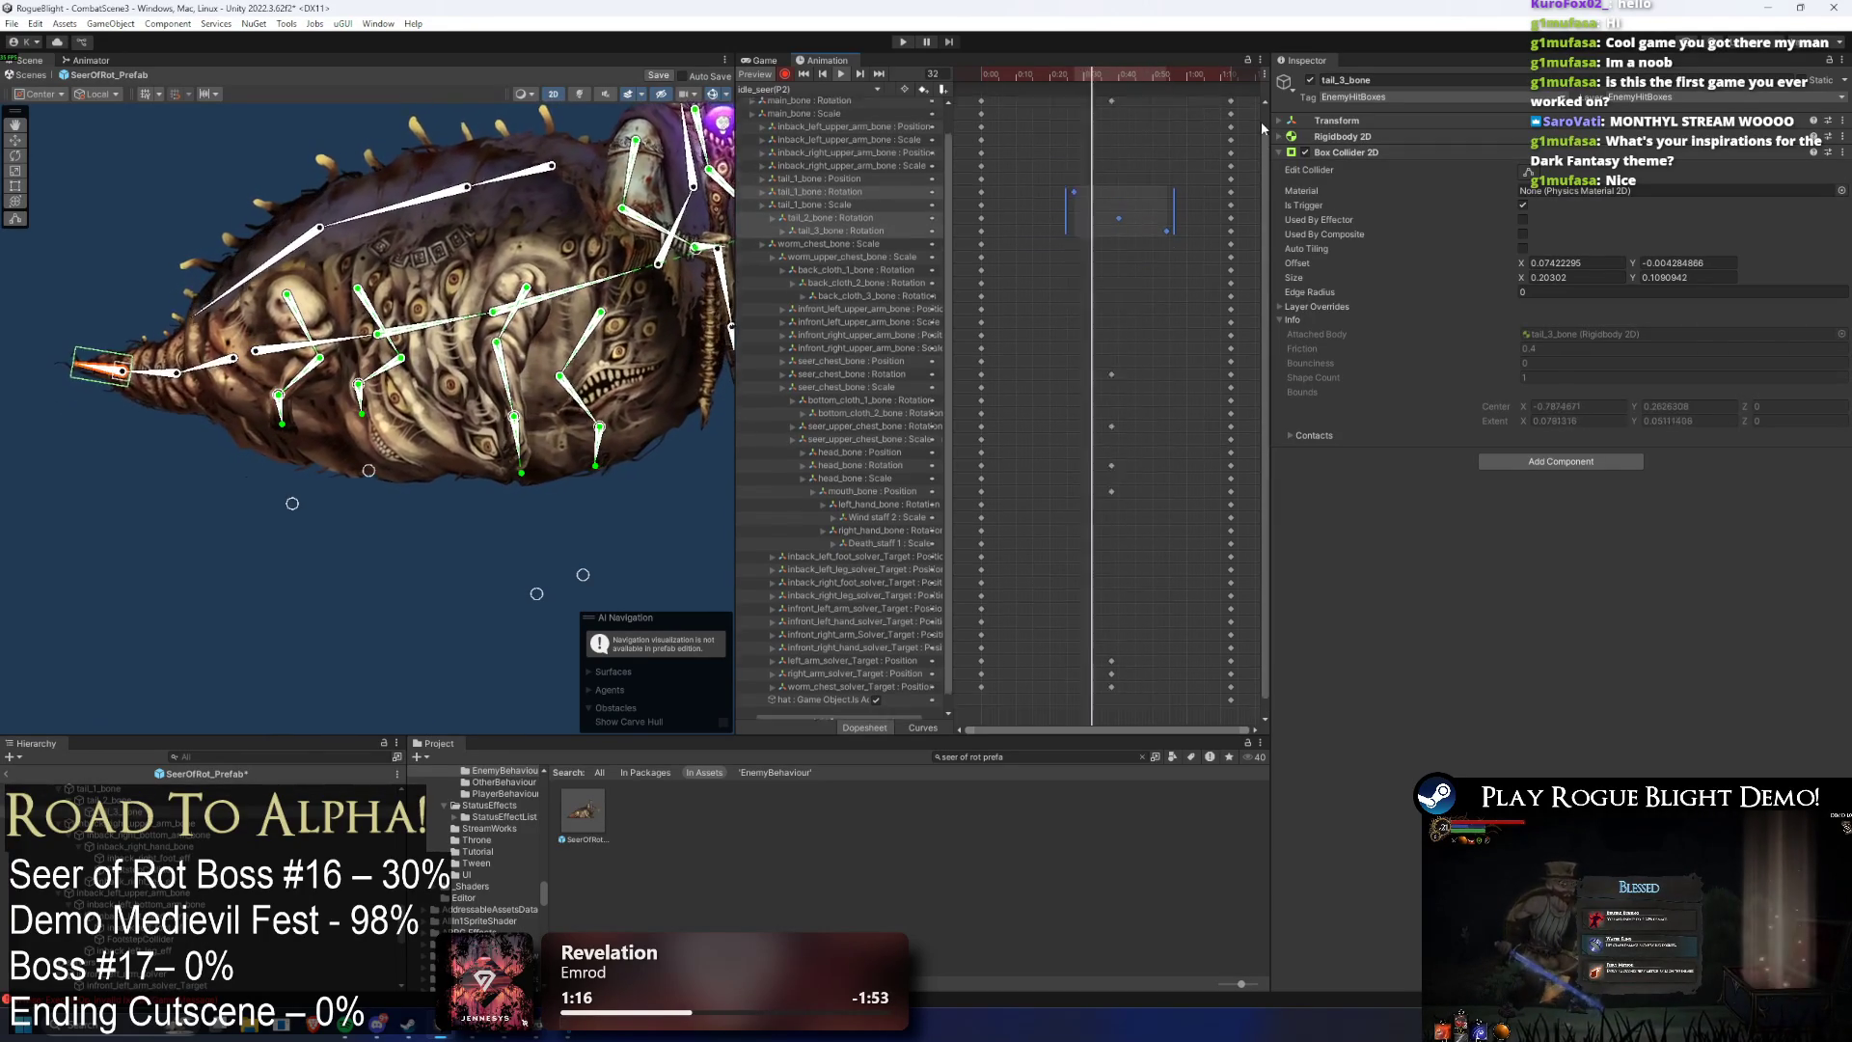
left_click(1242, 117)
scroll(1126, 338, "down", 3)
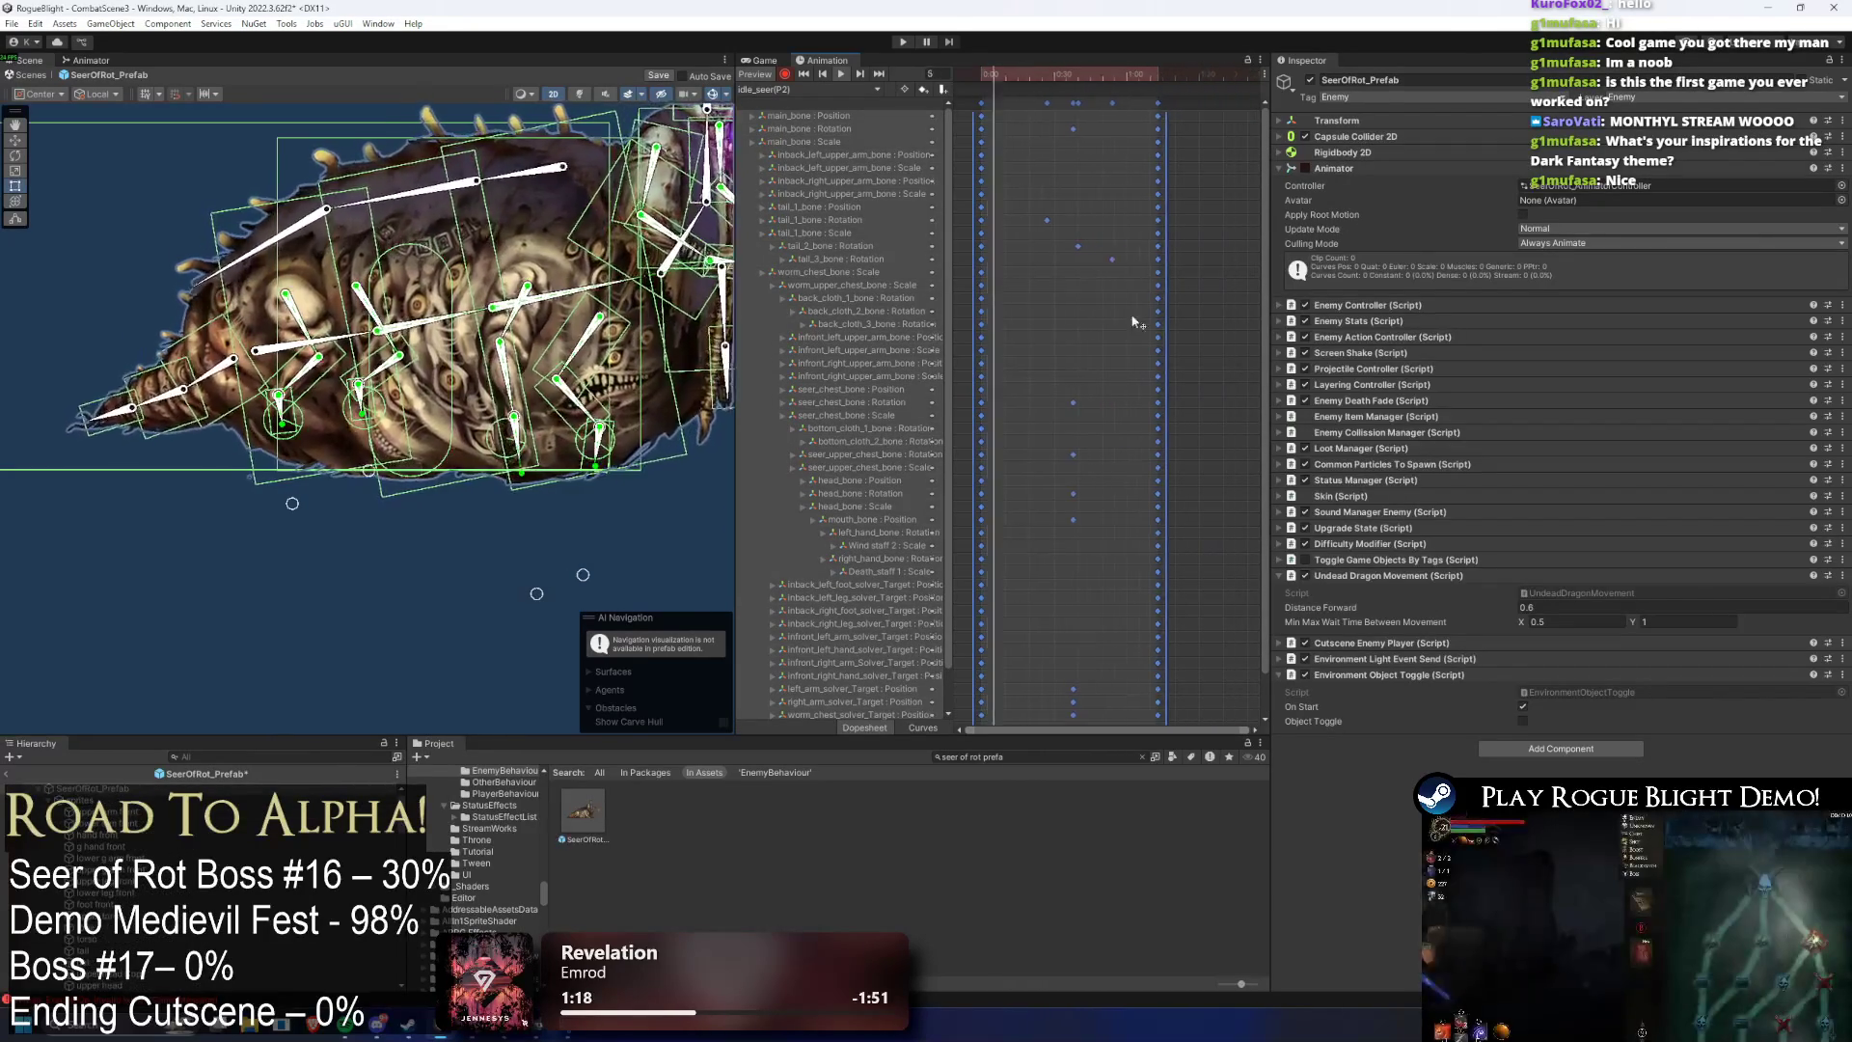
- Stretch all Dopesheet keys to lengthen the idle clip, redoing the stretch after an undo
left_click_drag(1145, 152, 1179, 152)
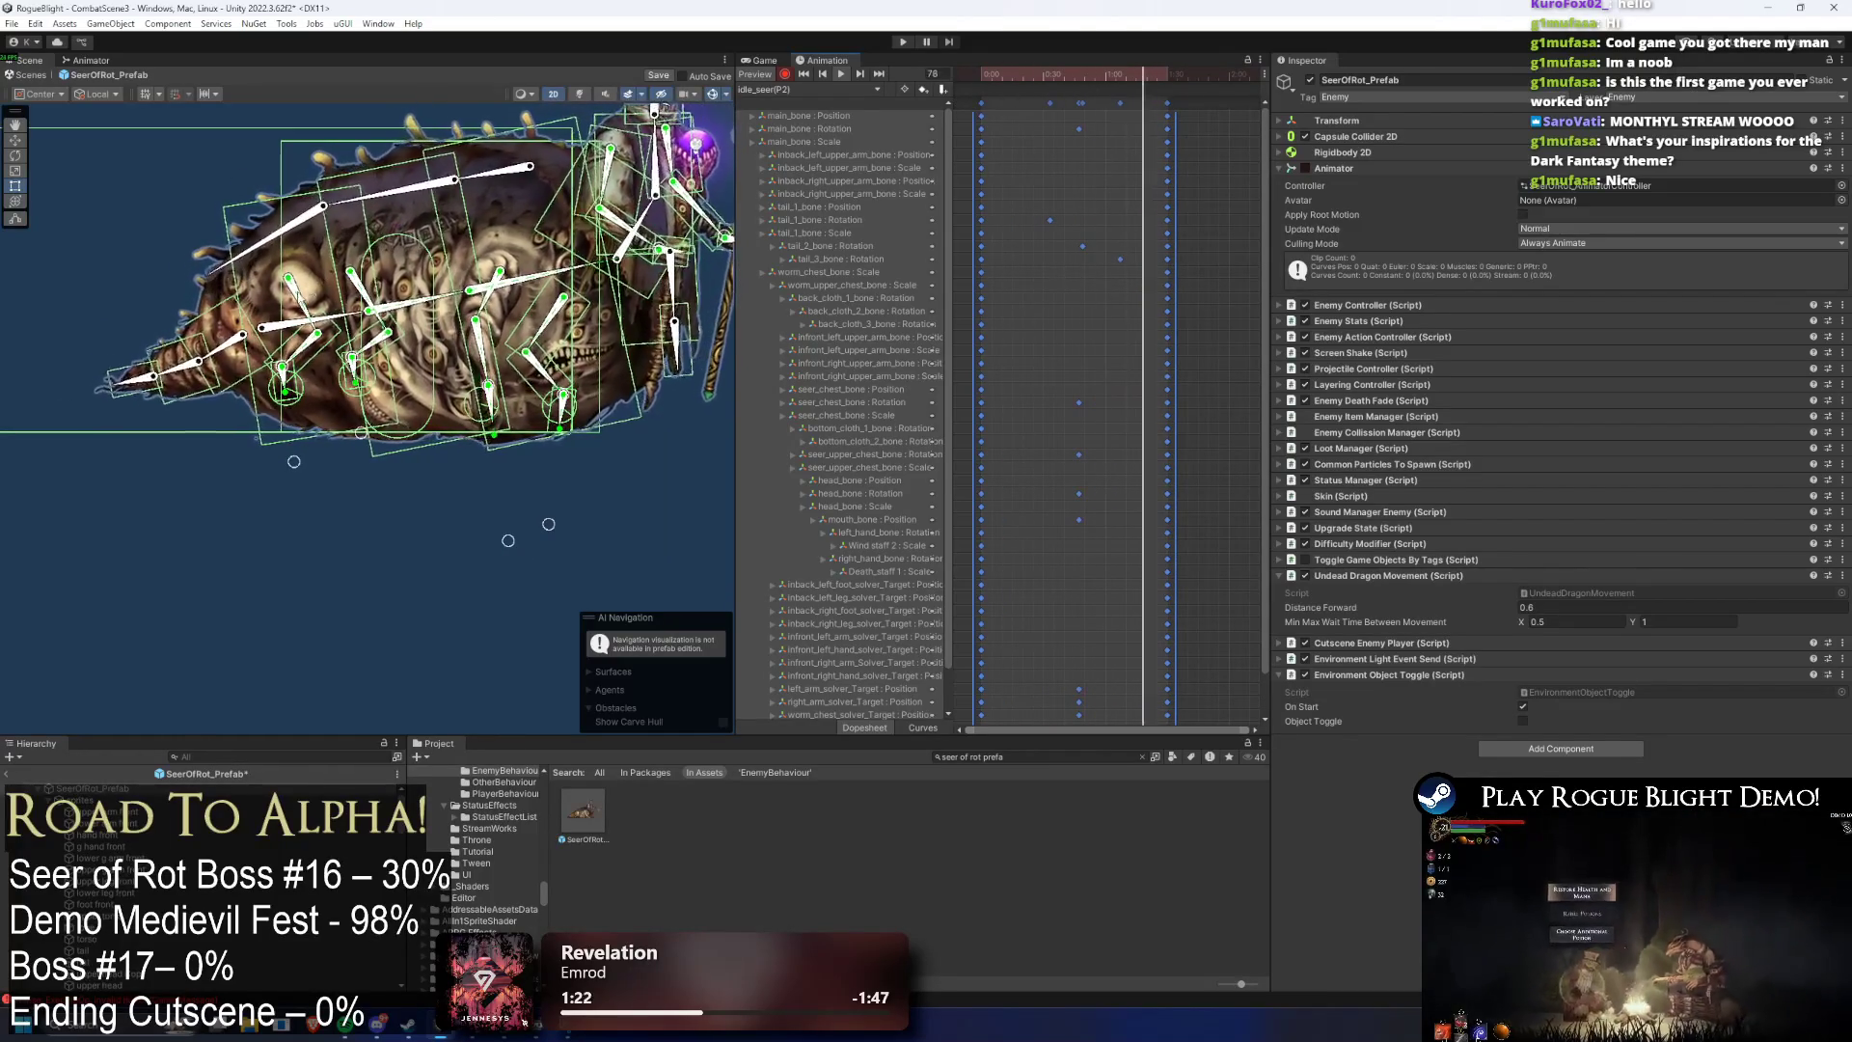
left_click_drag(1042, 75, 1075, 77)
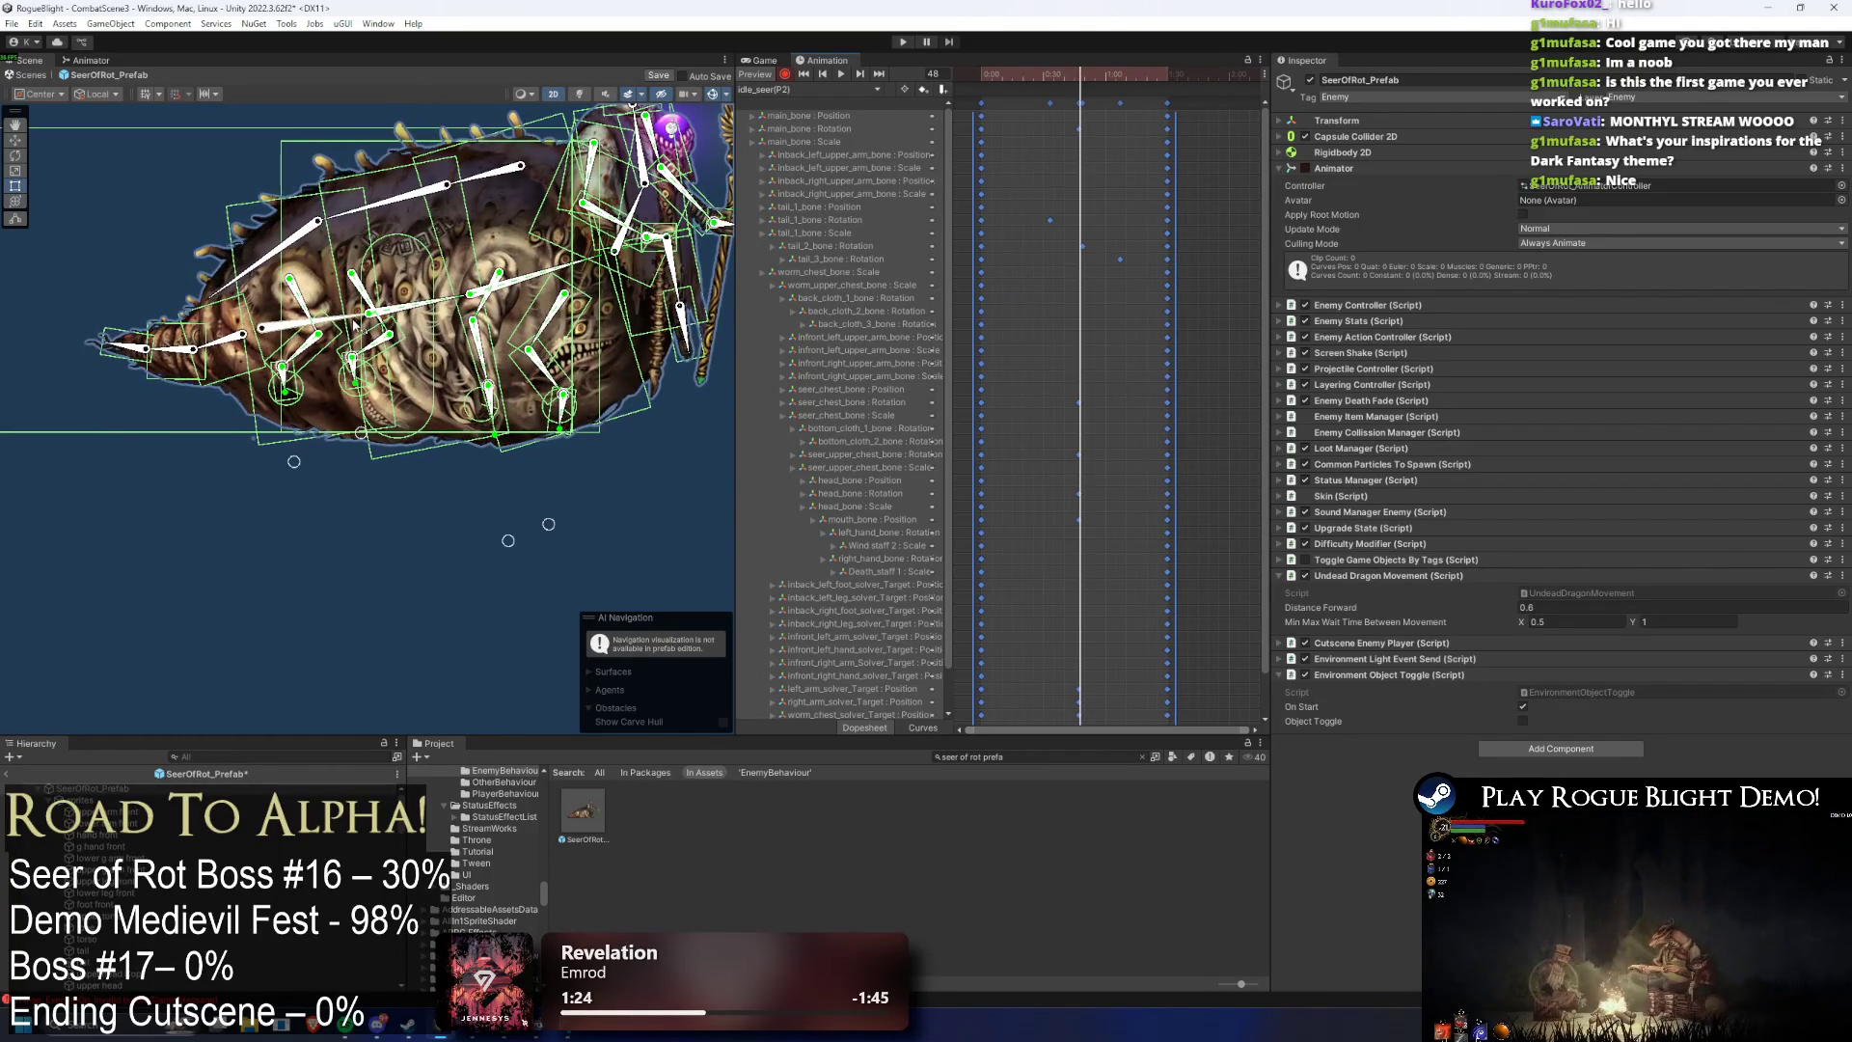
left_click(355, 323)
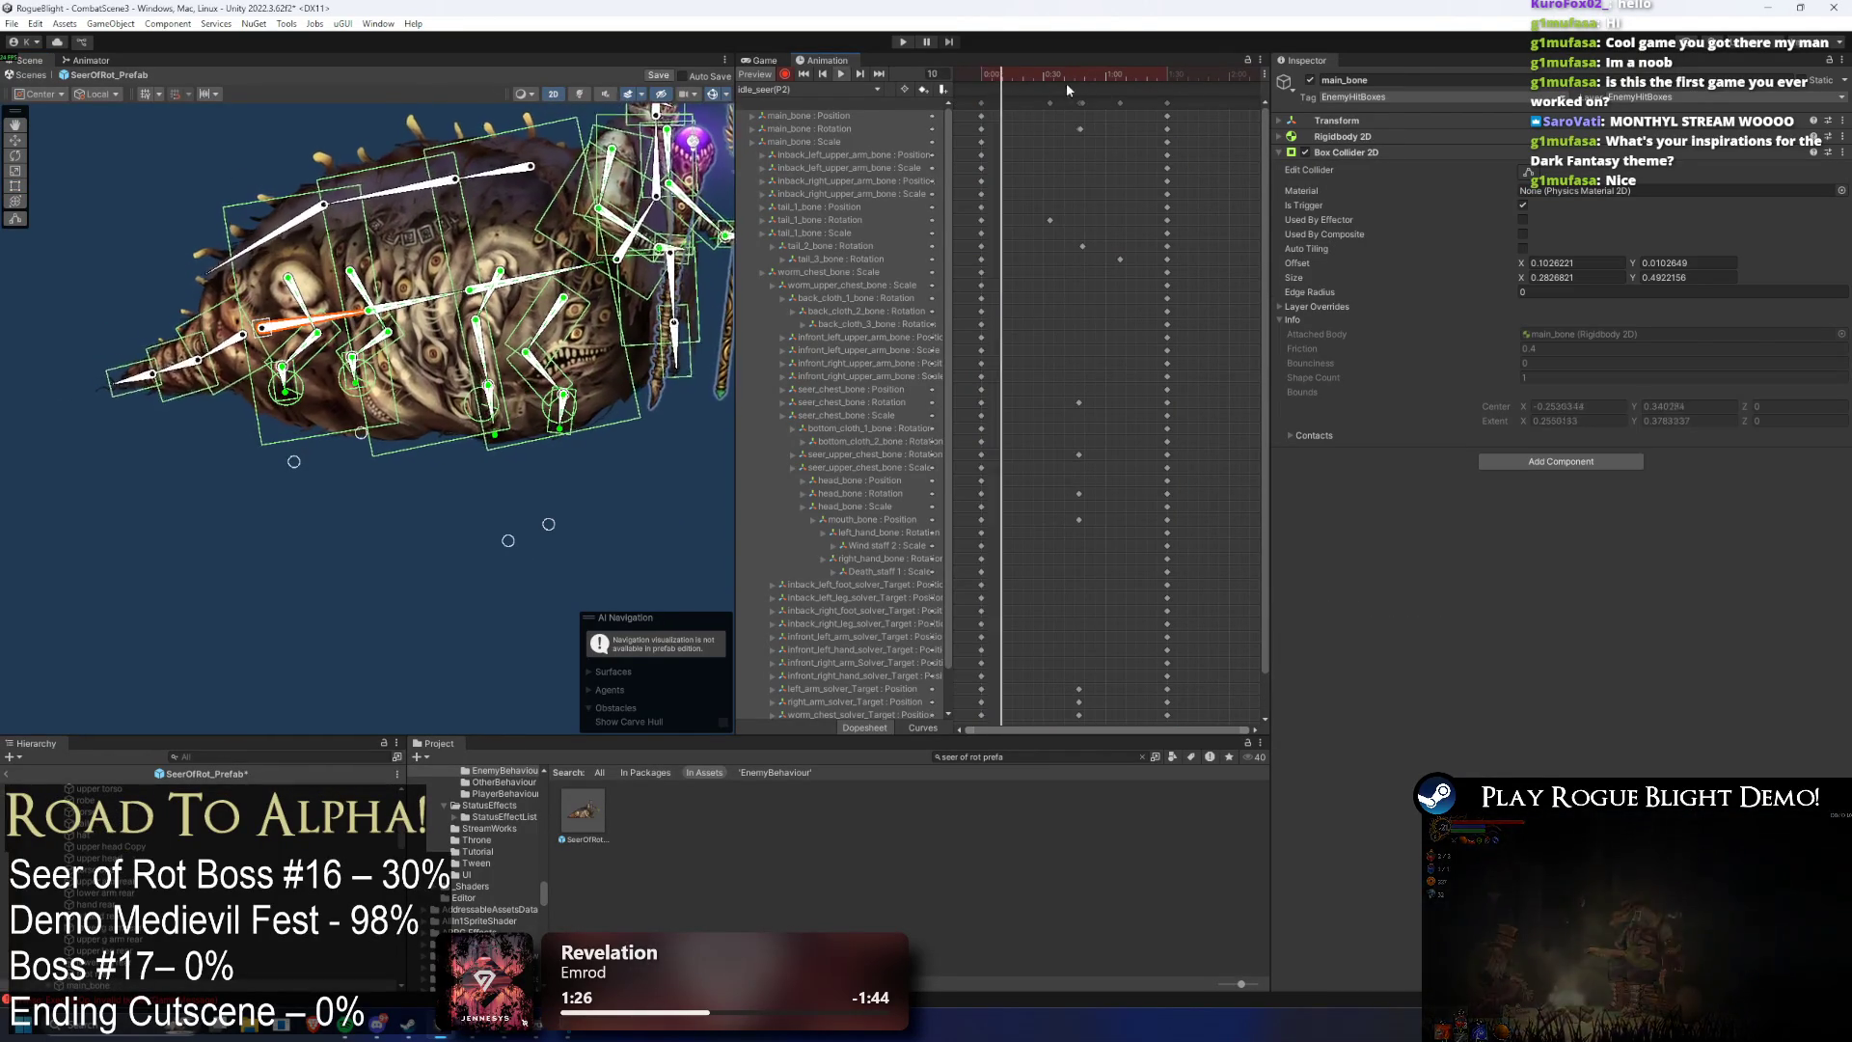
key("ctrl+z")
key("ctrl+z")
left_click_drag(1138, 106, 1175, 120)
left_click(1196, 124)
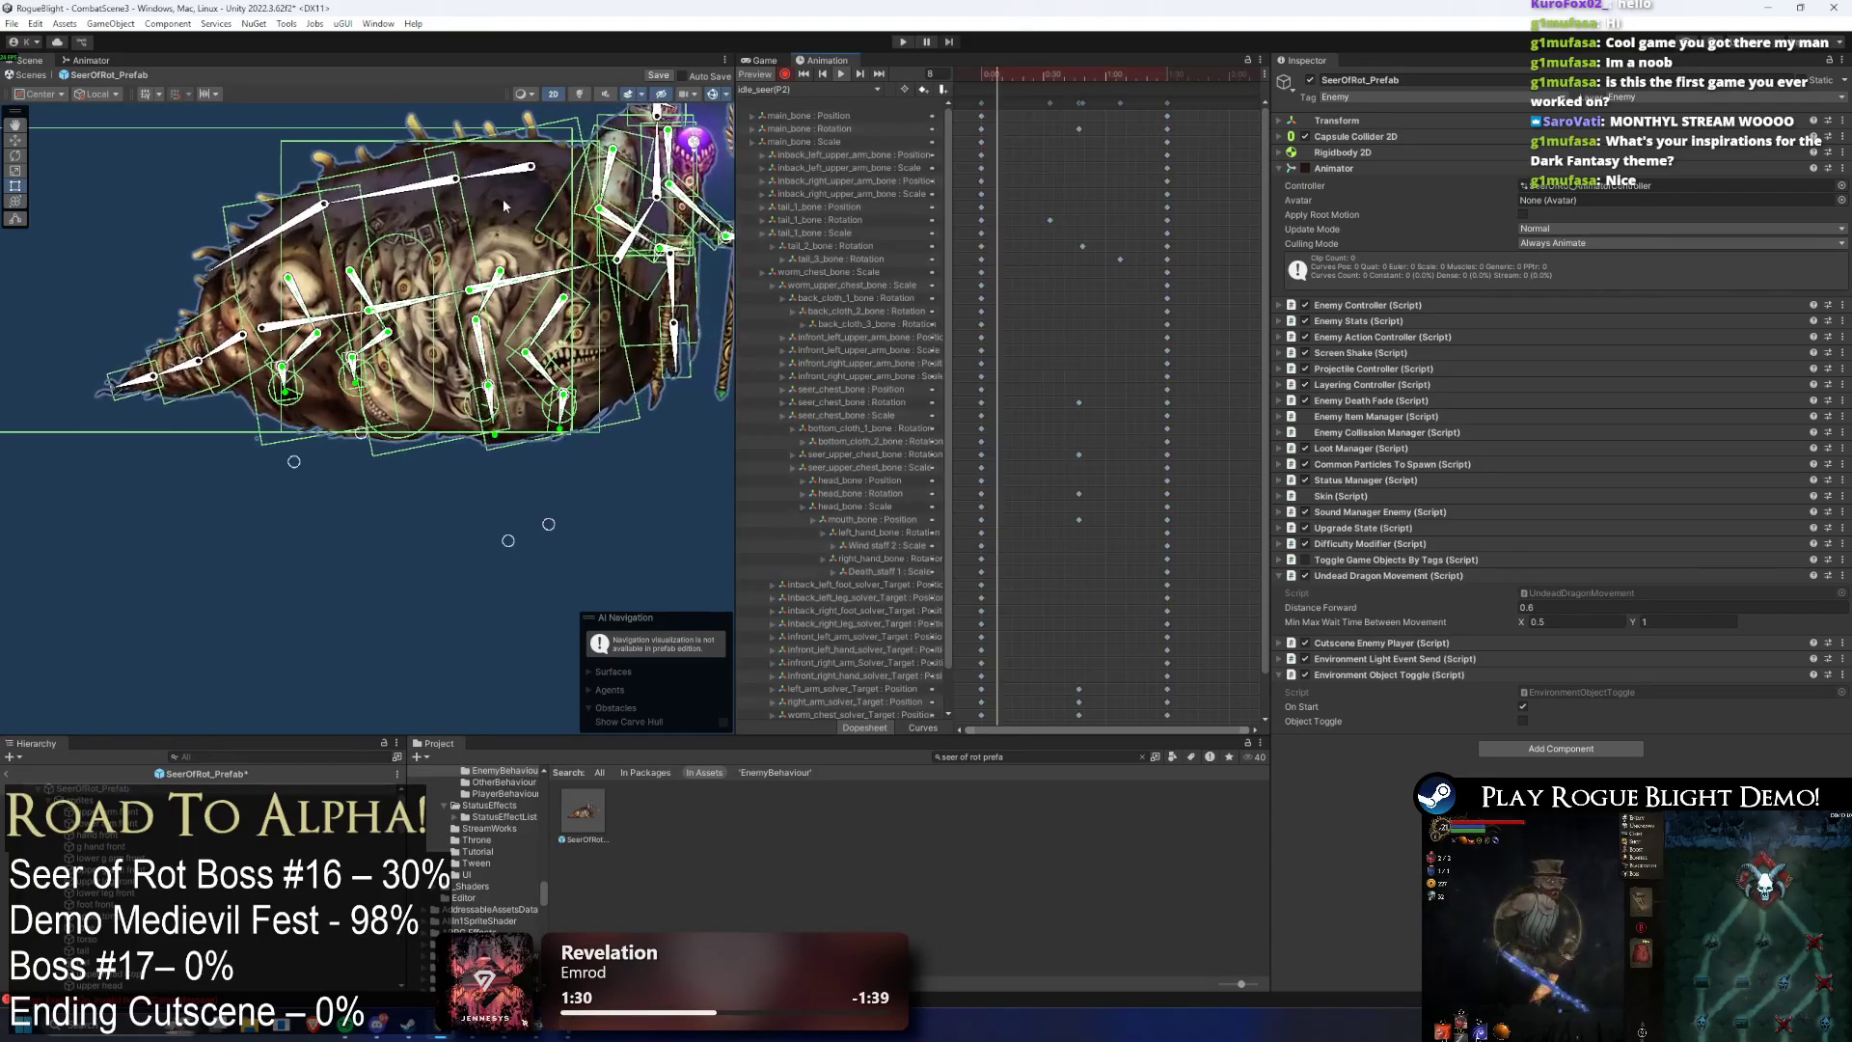
left_click(218, 241)
mouse_move(1059, 74)
left_mouse_down()
mouse_move(1080, 73)
mouse_move(984, 75)
mouse_move(1080, 82)
left_mouse_up()
scroll(382, 249, "up", 3)
- Rotate back_cloth_2_bone slightly, select back_cloth_3_bone, and start the animation preview
left_click(480, 245)
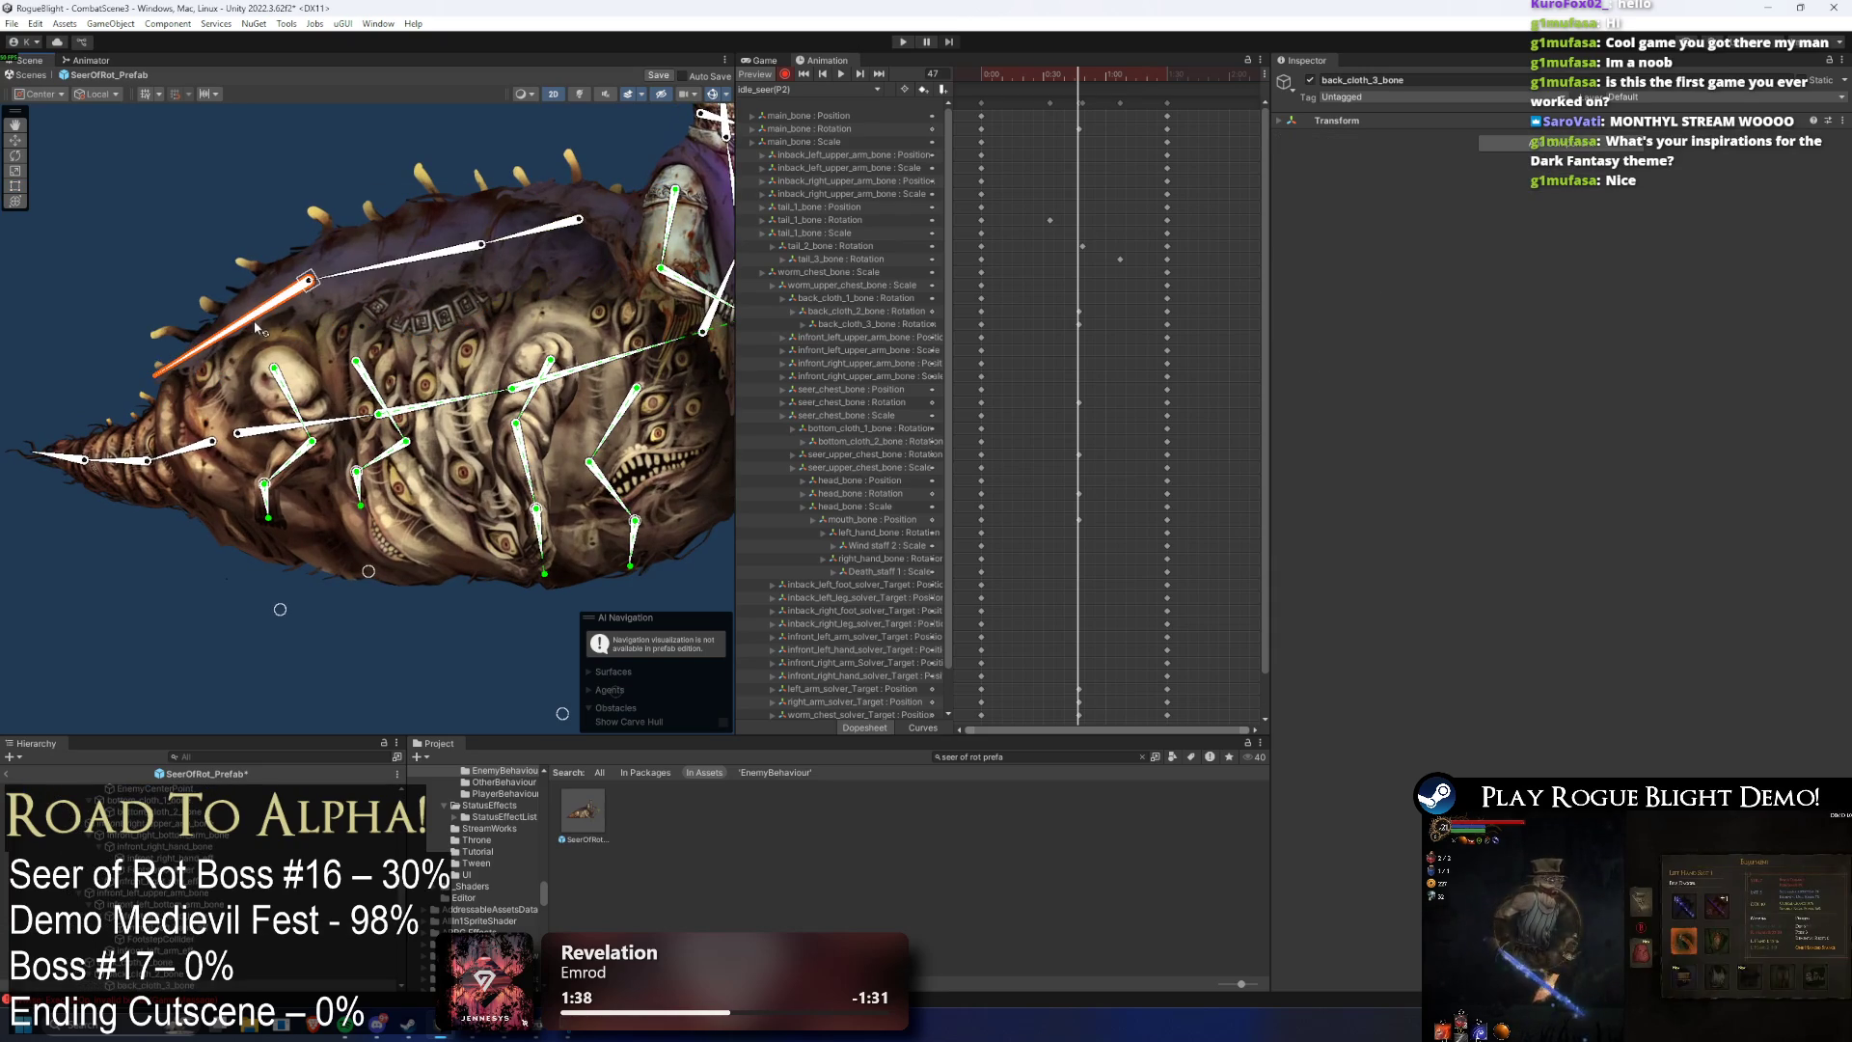
left_click_drag(546, 228, 533, 230)
left_click(258, 306)
key("space")
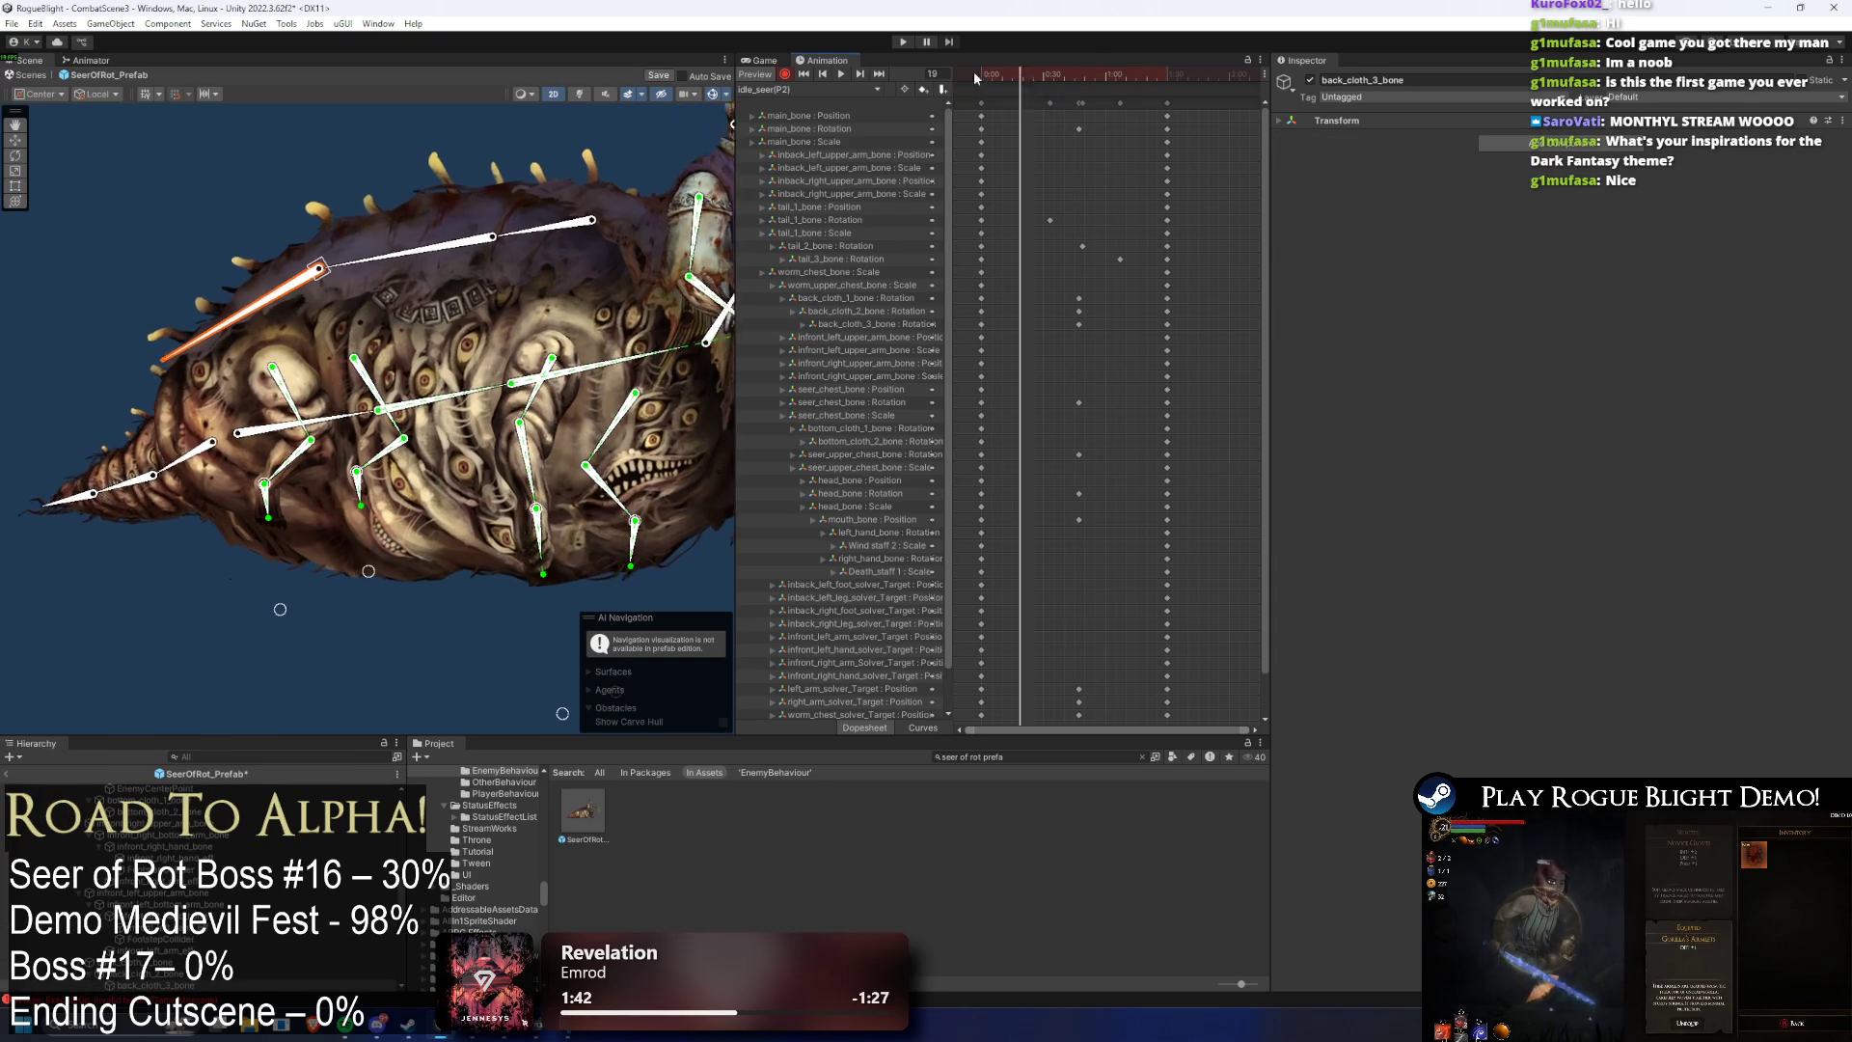
- While the preview plays, select the torso sprite to inspect it, then clear the selection
left_click(229, 183)
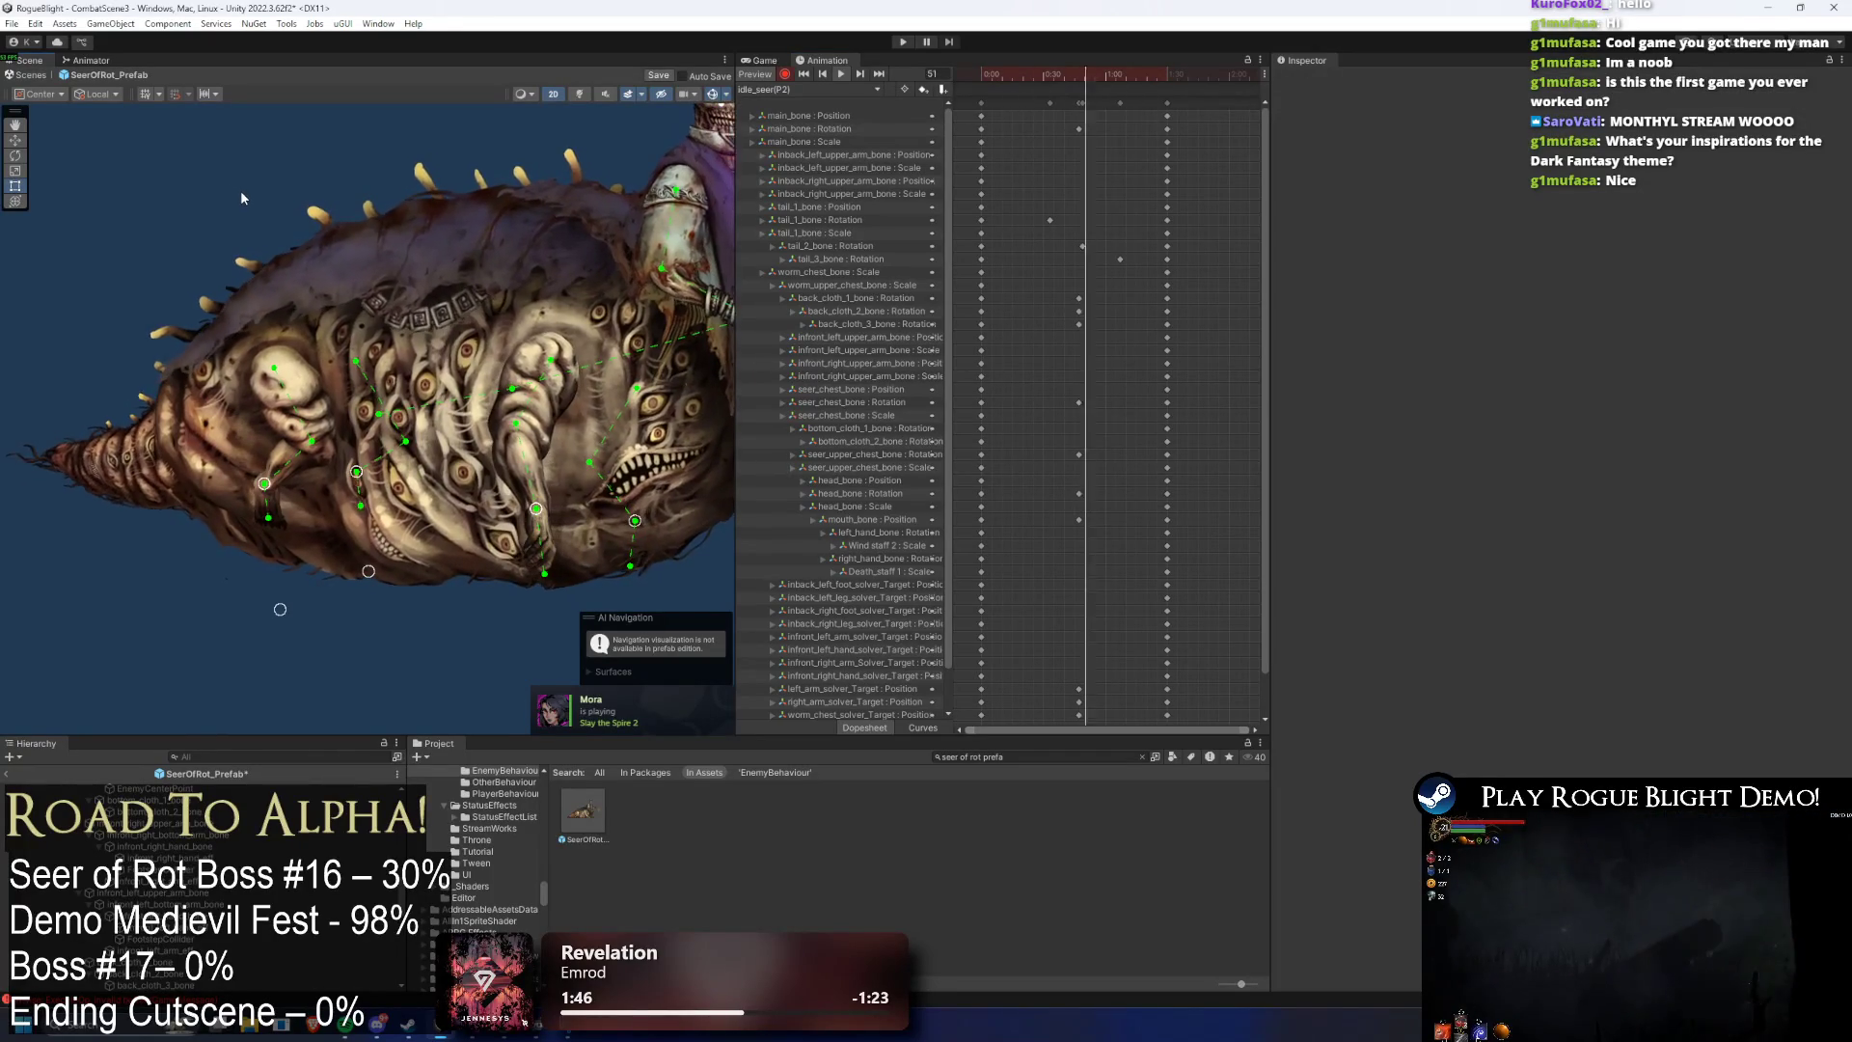
left_click(247, 382)
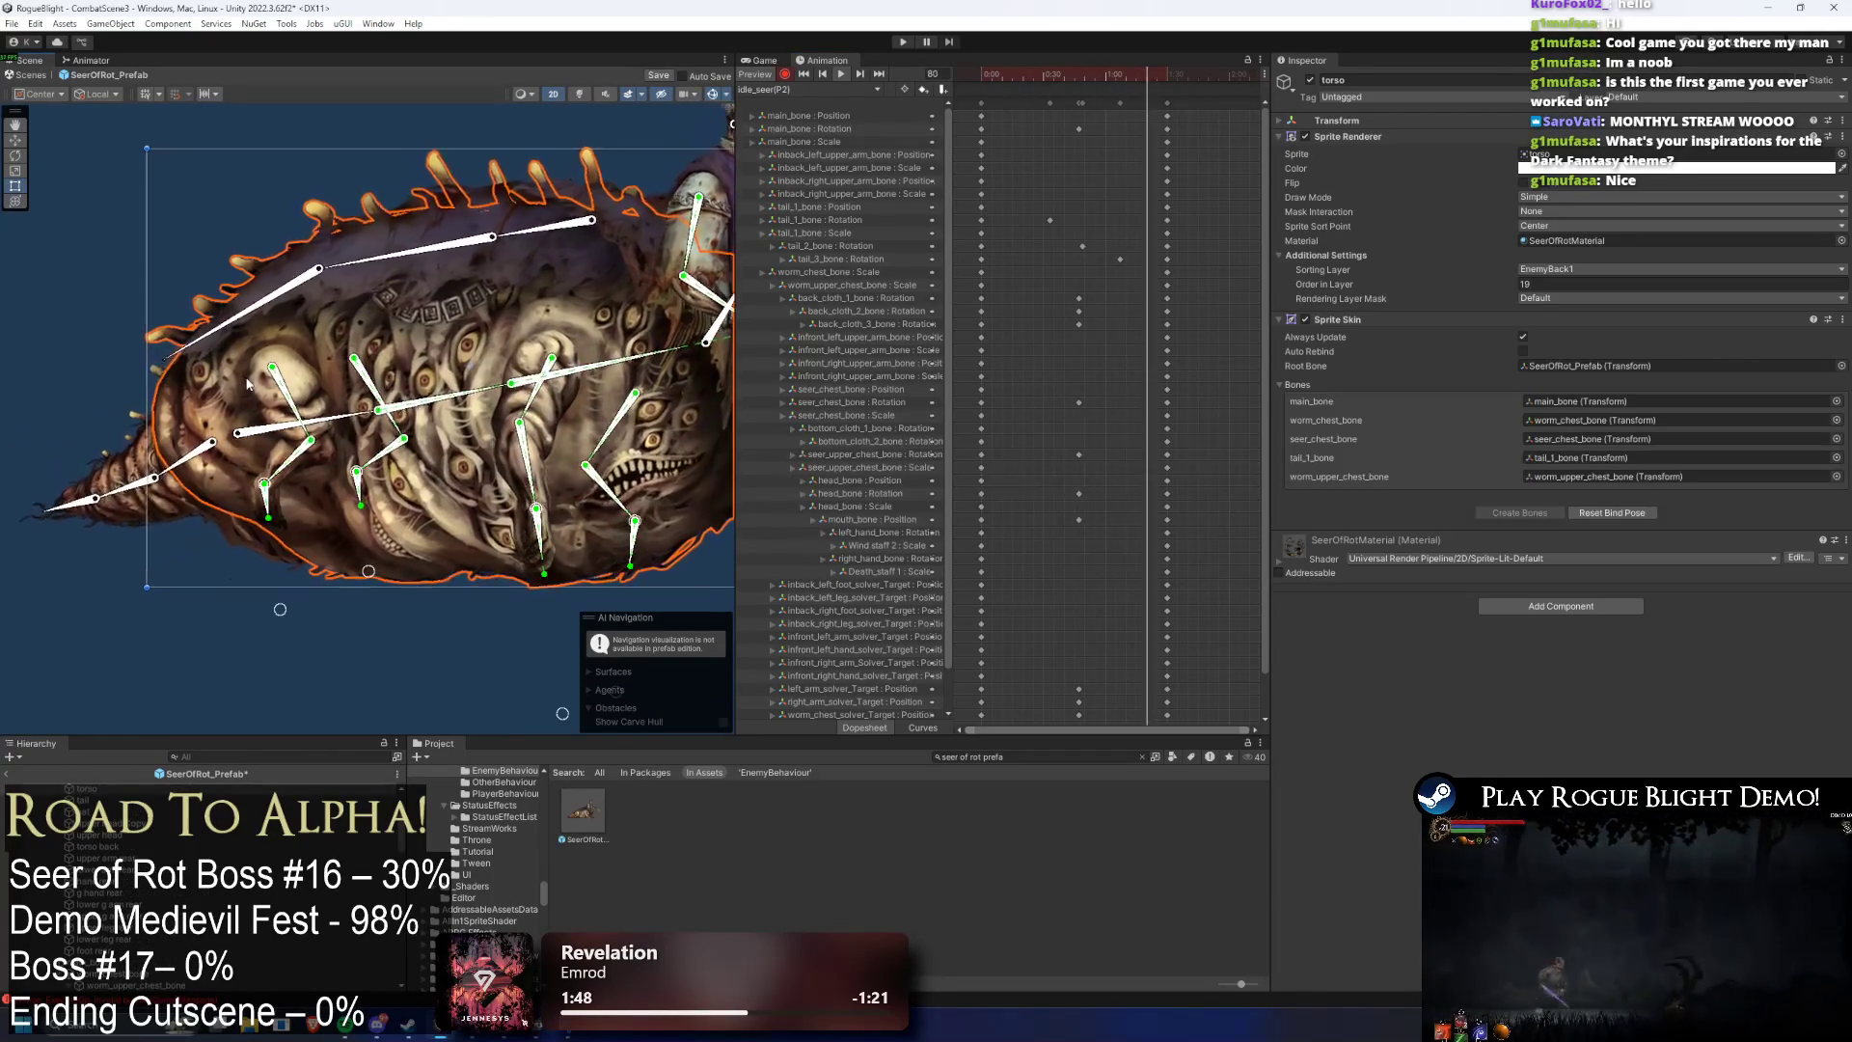
left_click(83, 258)
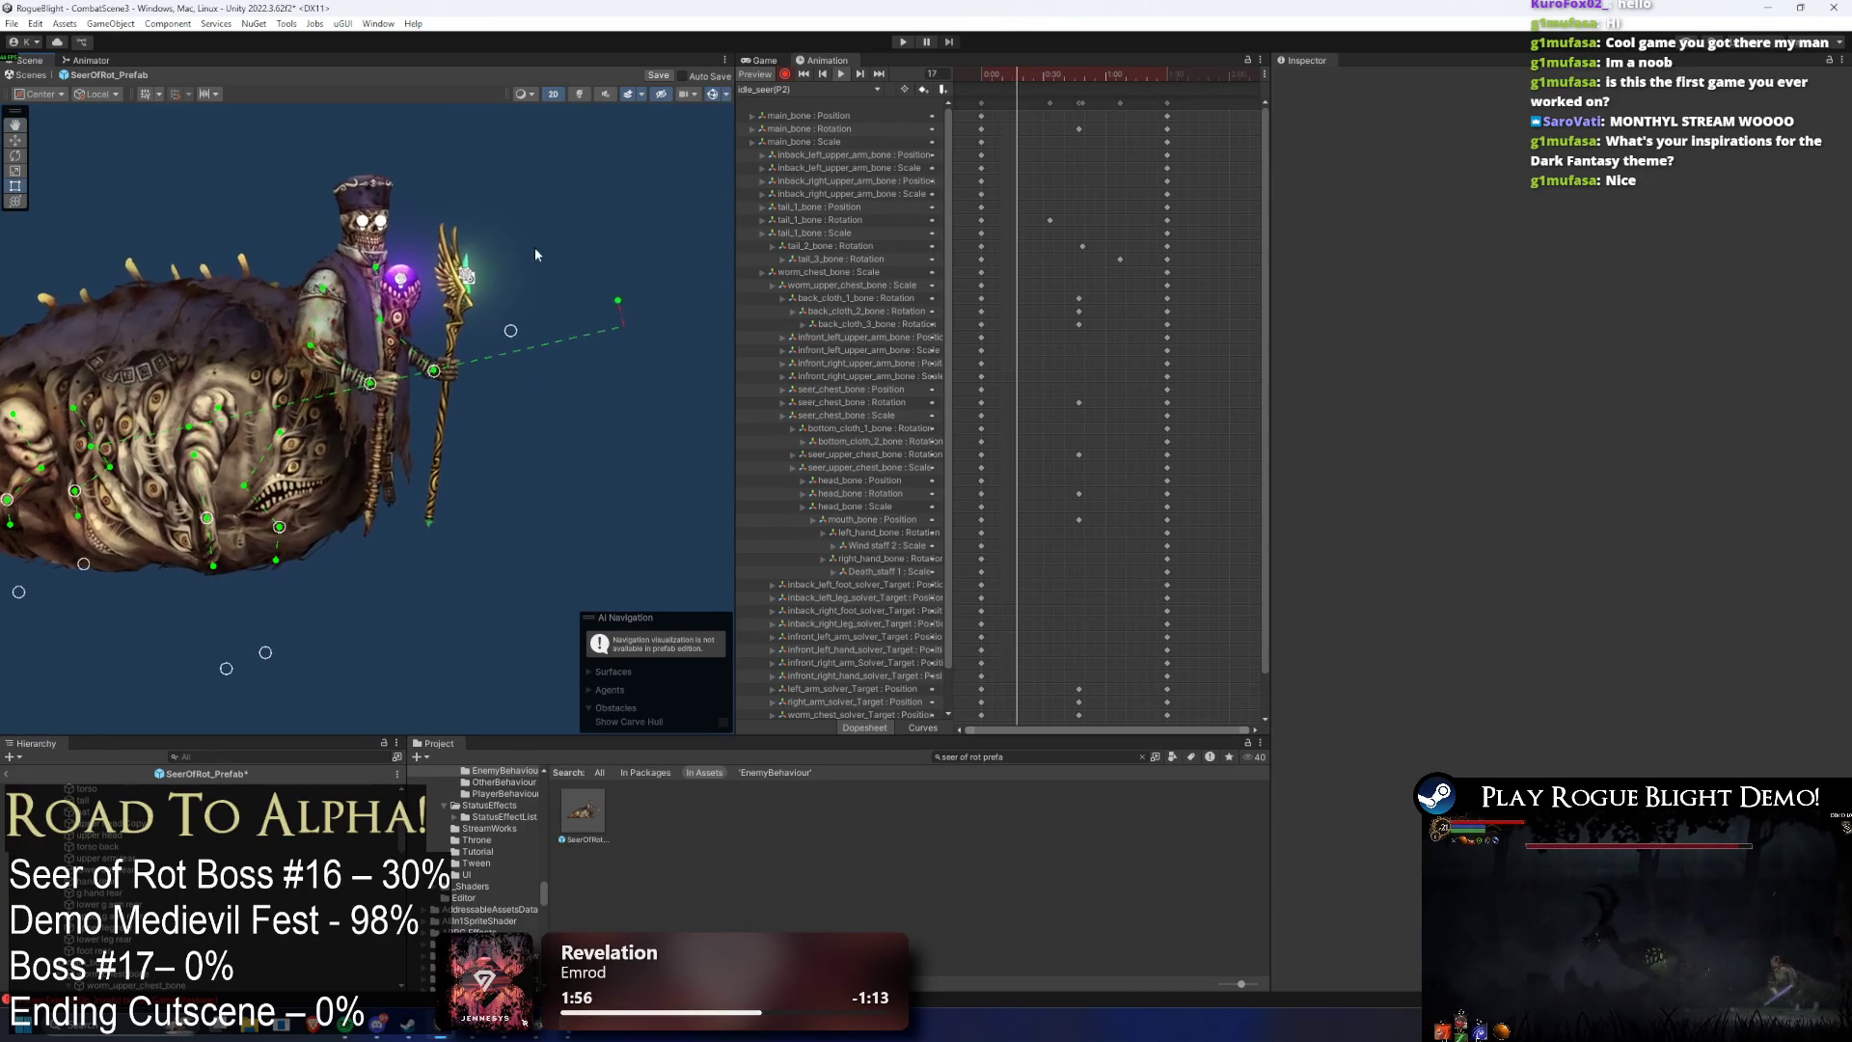
- Key the worm chest IK target at frame 35, nudge it at frame 44, and play the clip
left_click(1052, 81)
mouse_move(1051, 81)
left_mouse_down()
mouse_move(1069, 92)
mouse_move(1053, 97)
left_mouse_up()
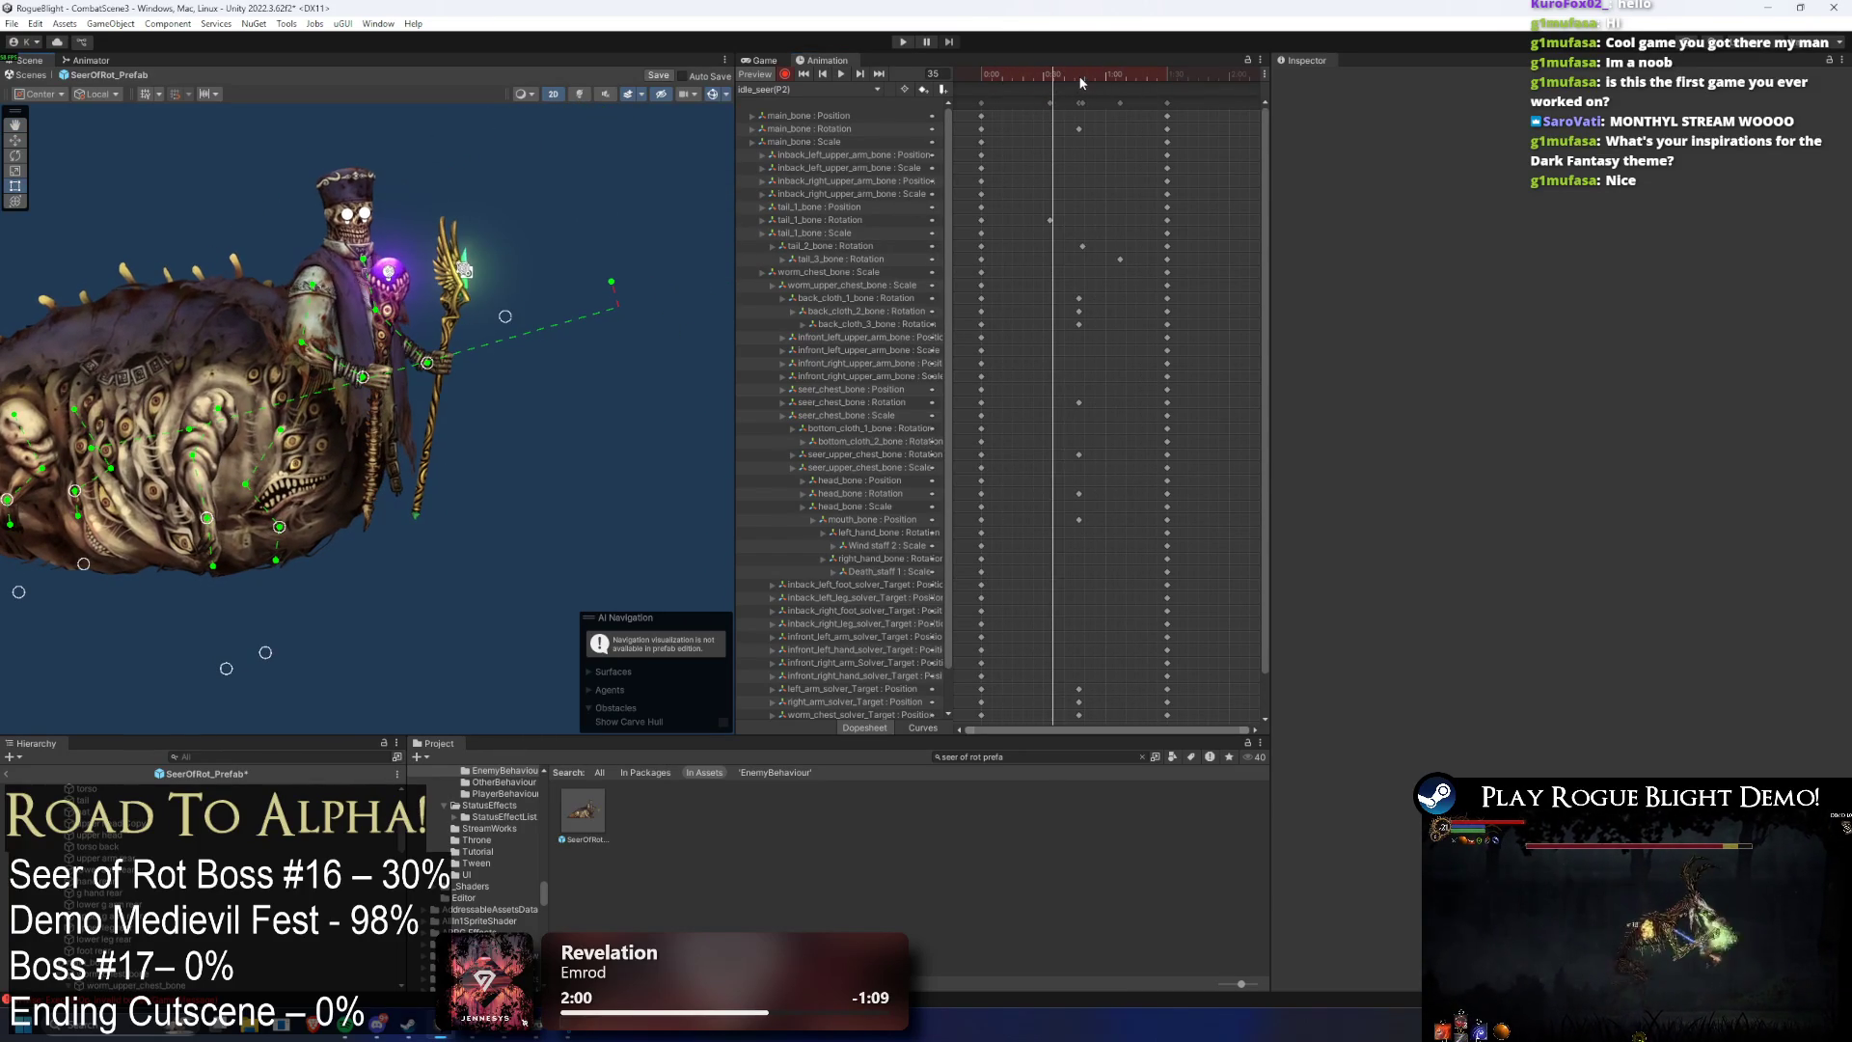
left_click_drag(1272, 267, 1252, 299)
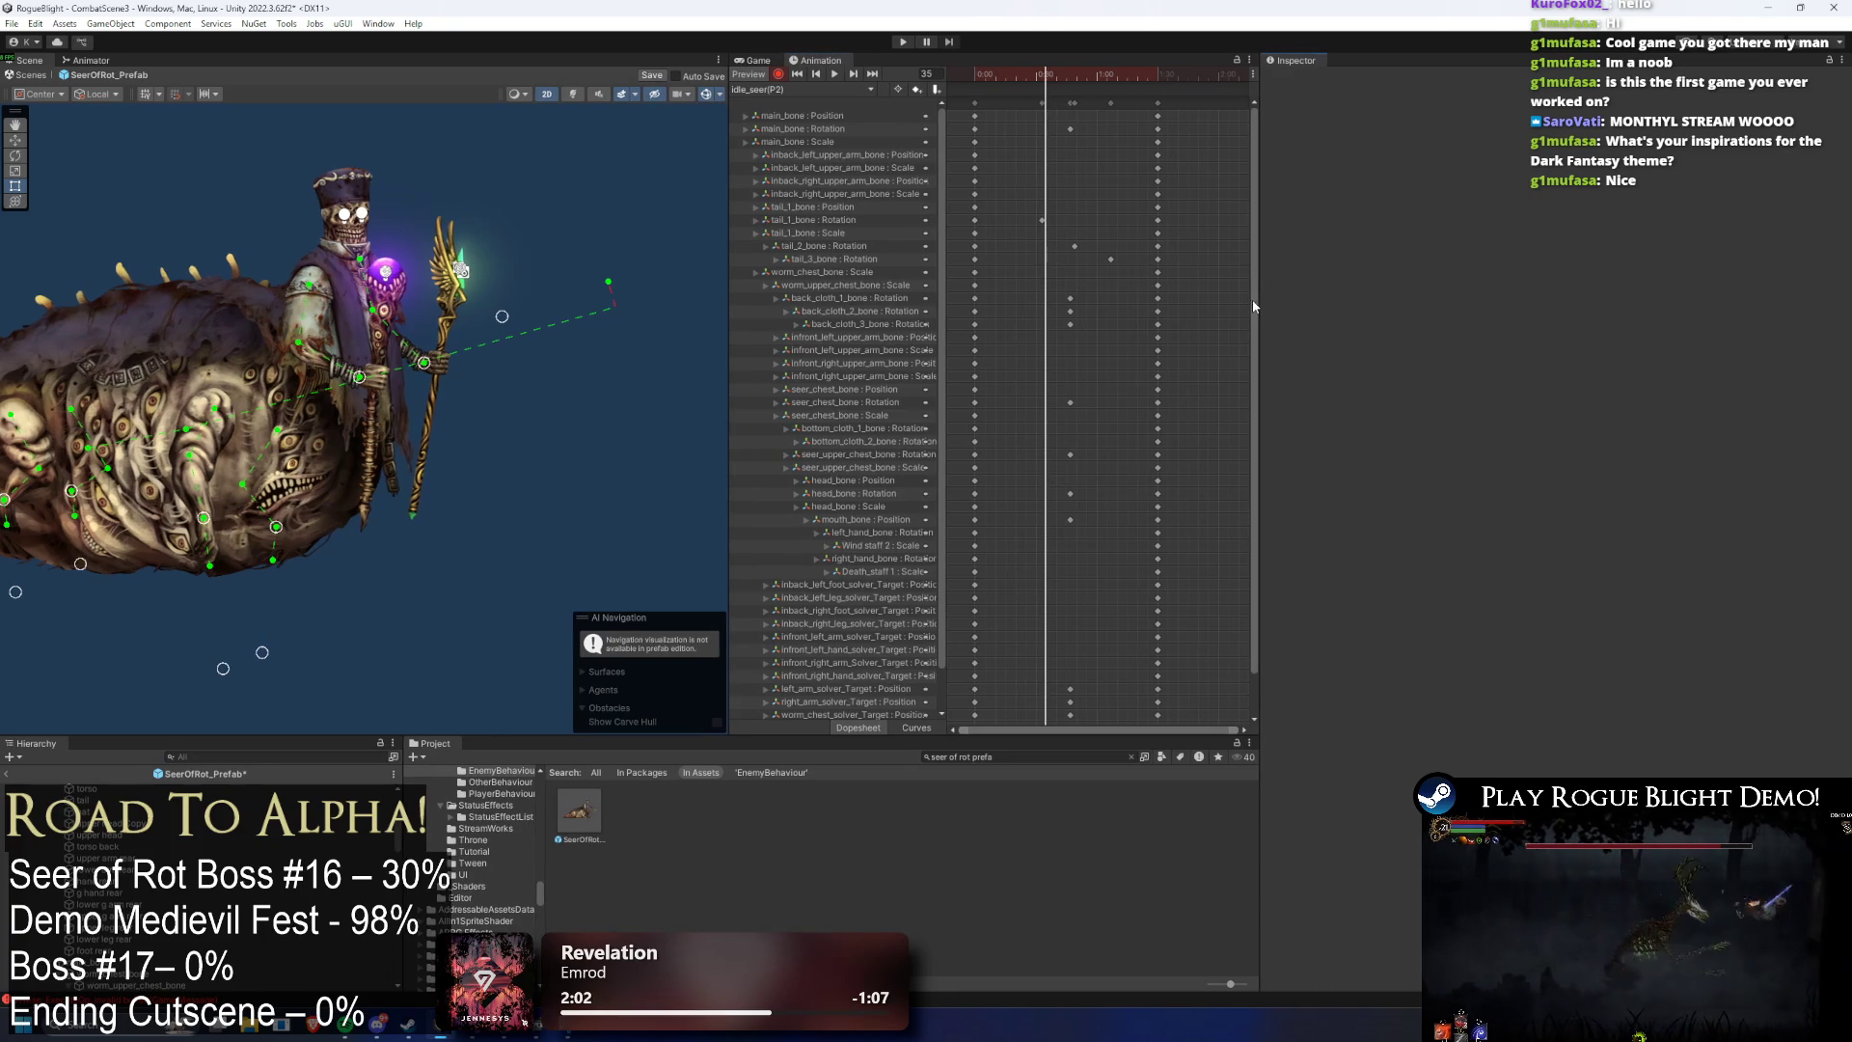
scroll(1254, 546, "down", 3)
left_click_drag(502, 316, 554, 301)
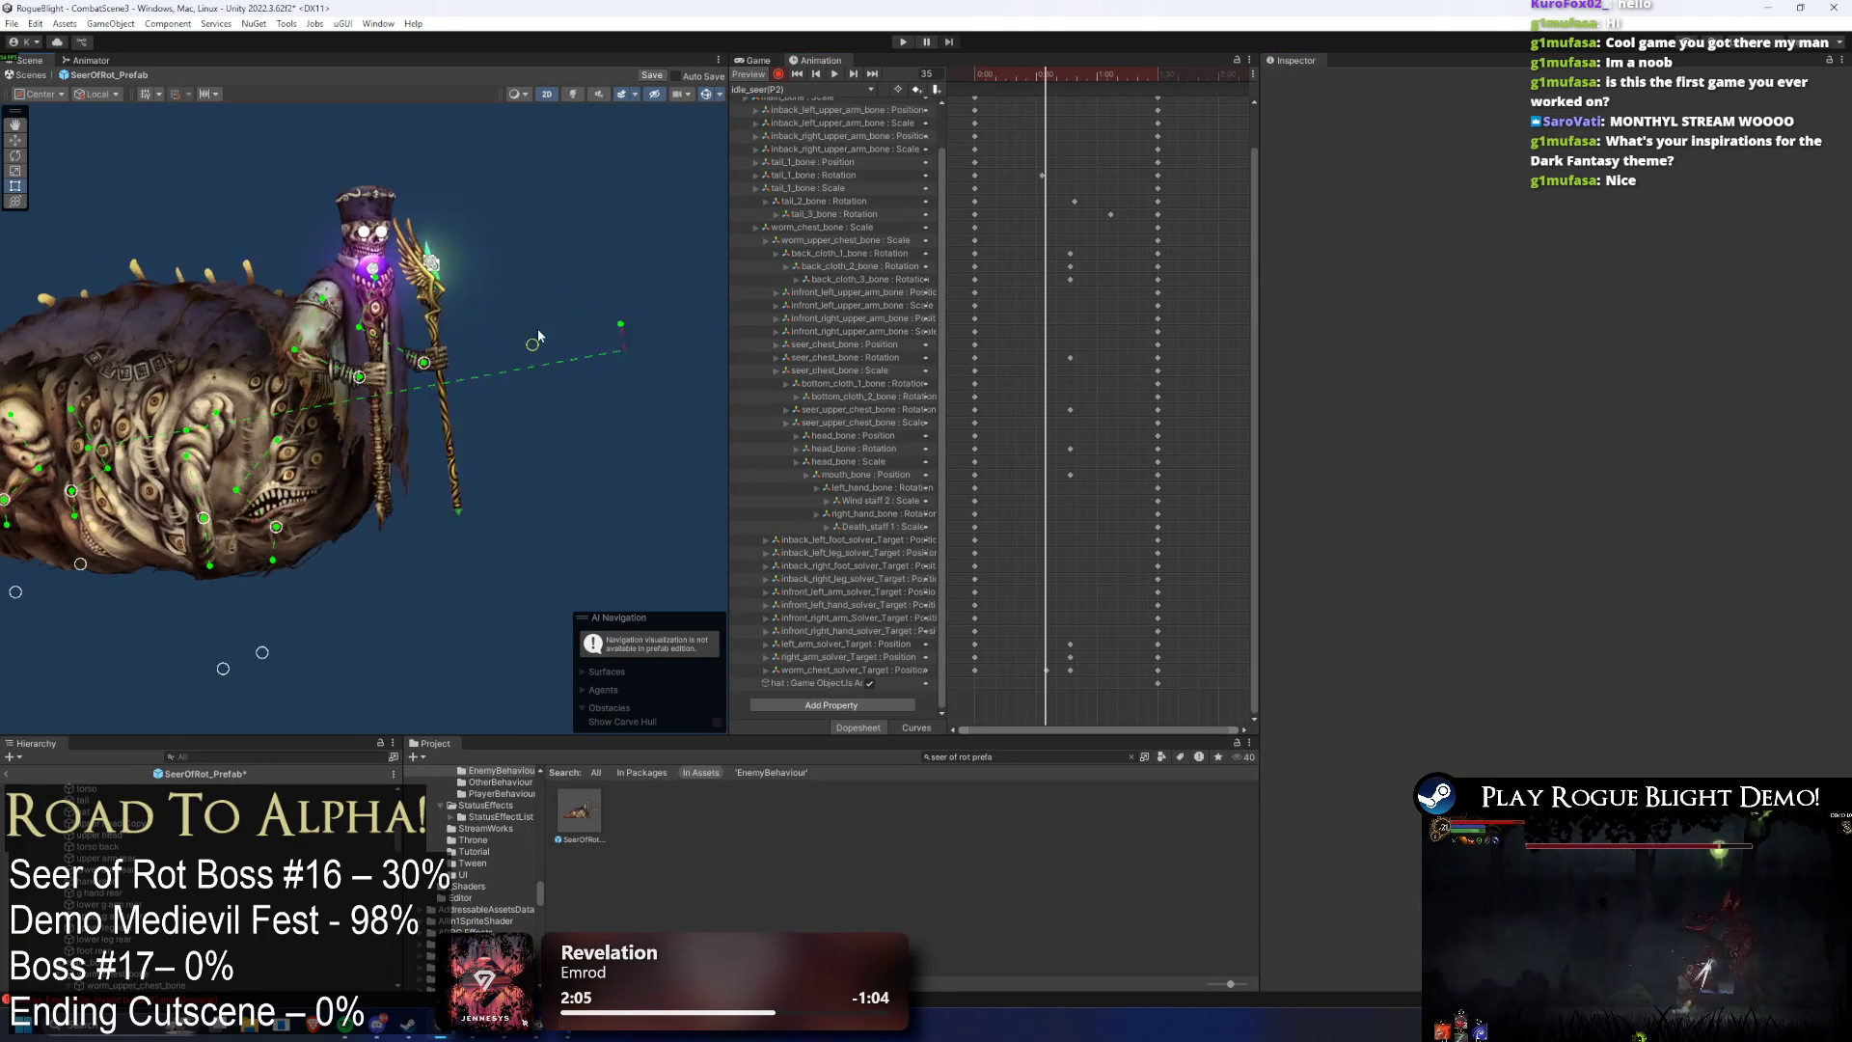
left_click(1066, 75)
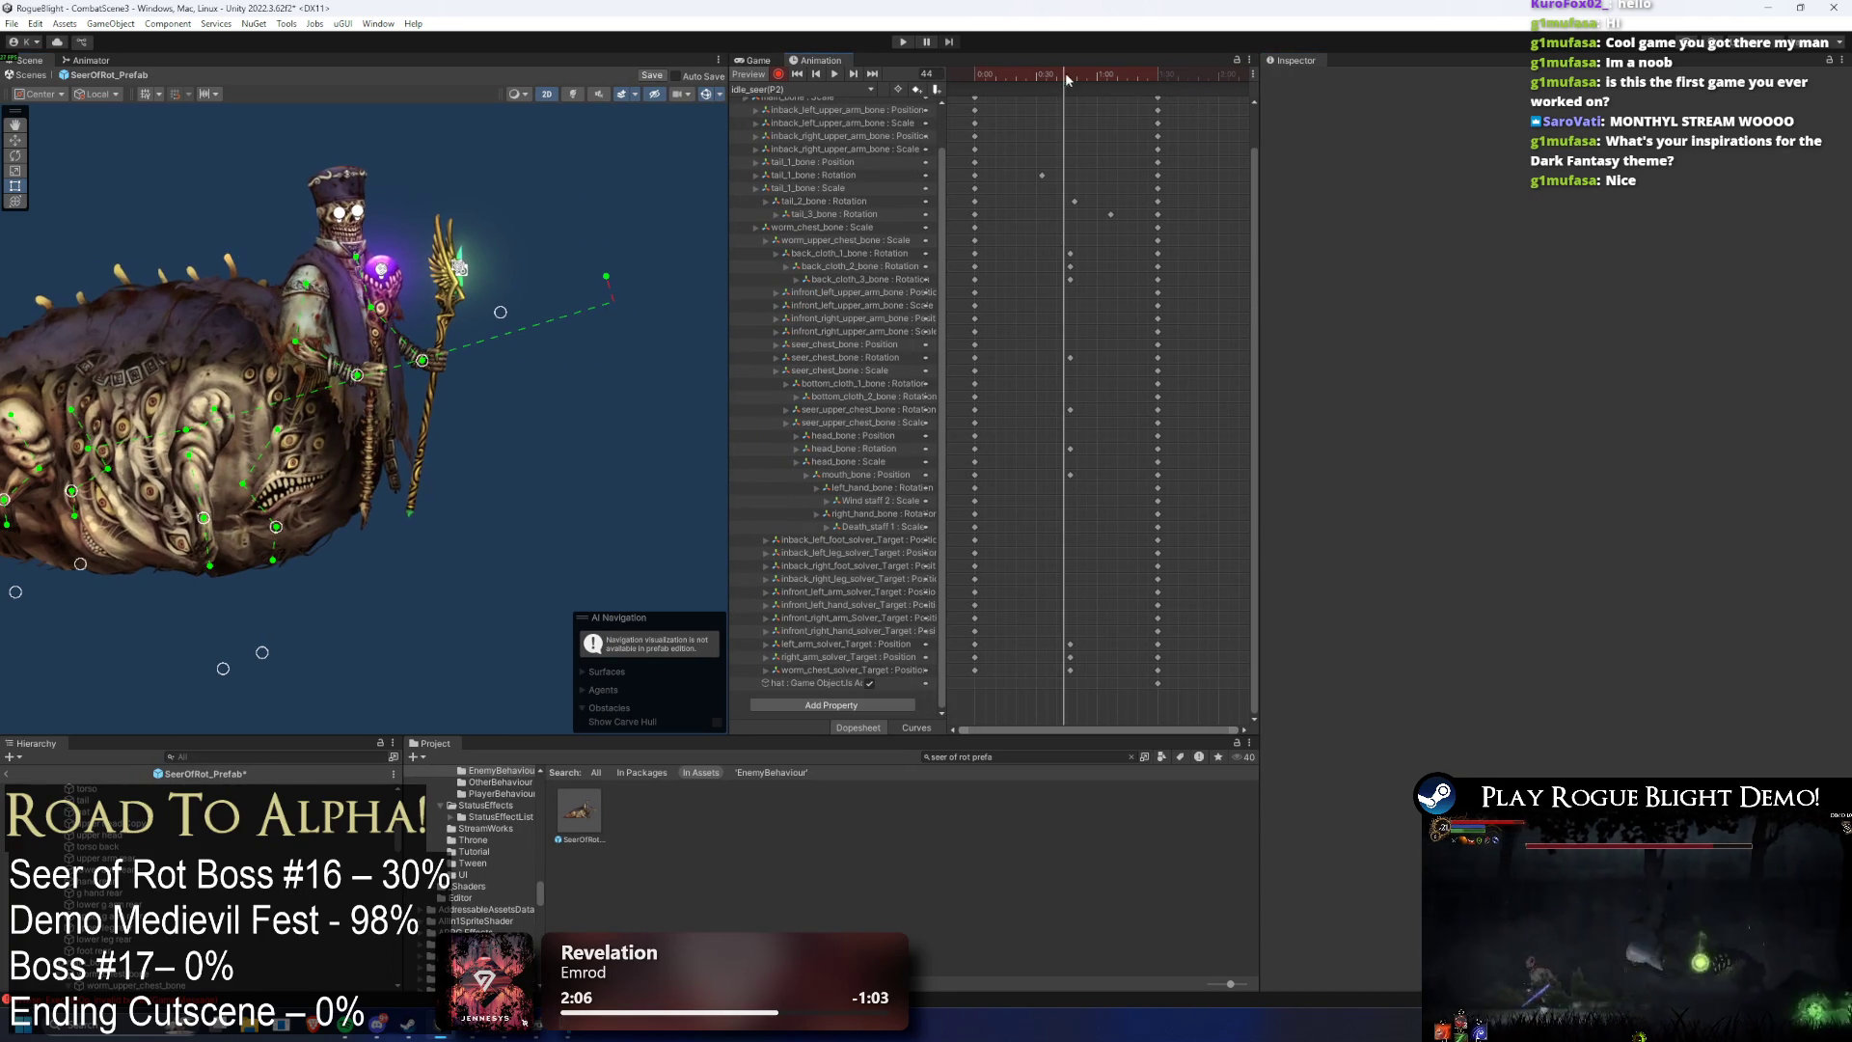
left_click_drag(499, 312, 511, 324)
key("space")
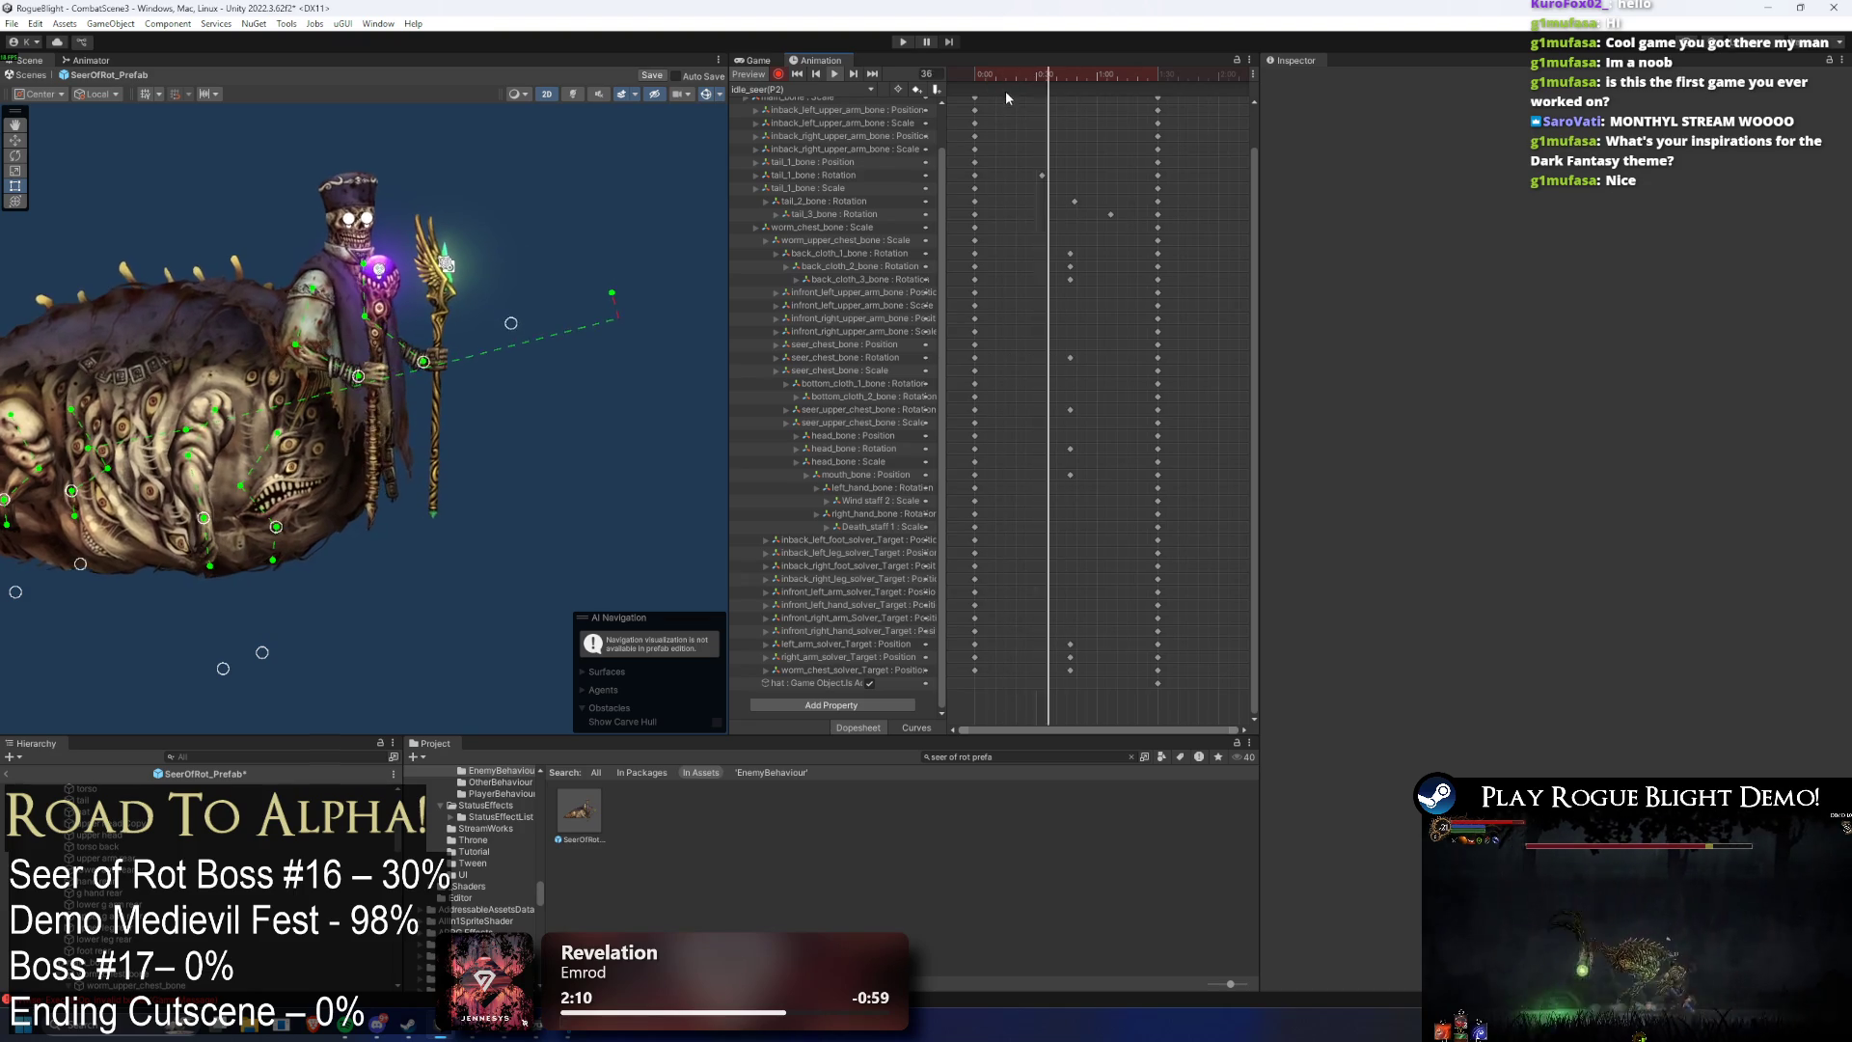
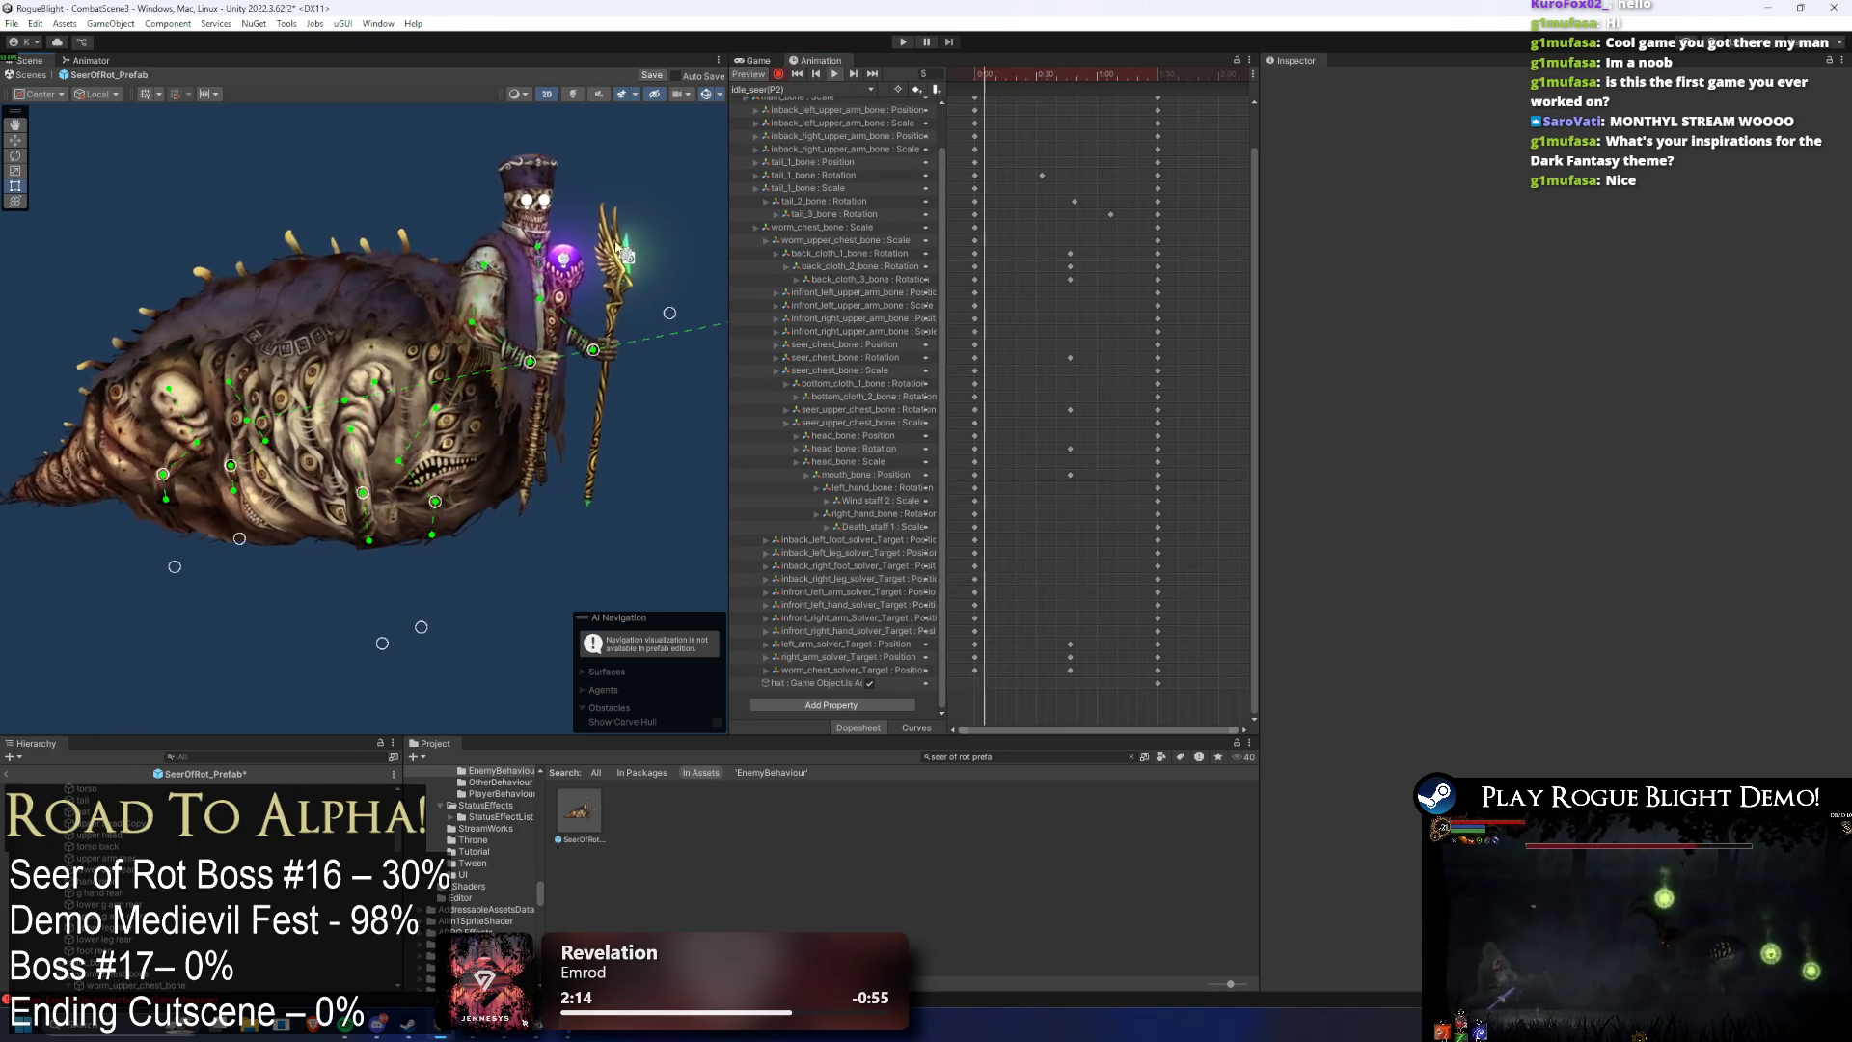
- Preview the idle_seer(P2) animation from frame 41, then stop playback
left_click(1058, 81)
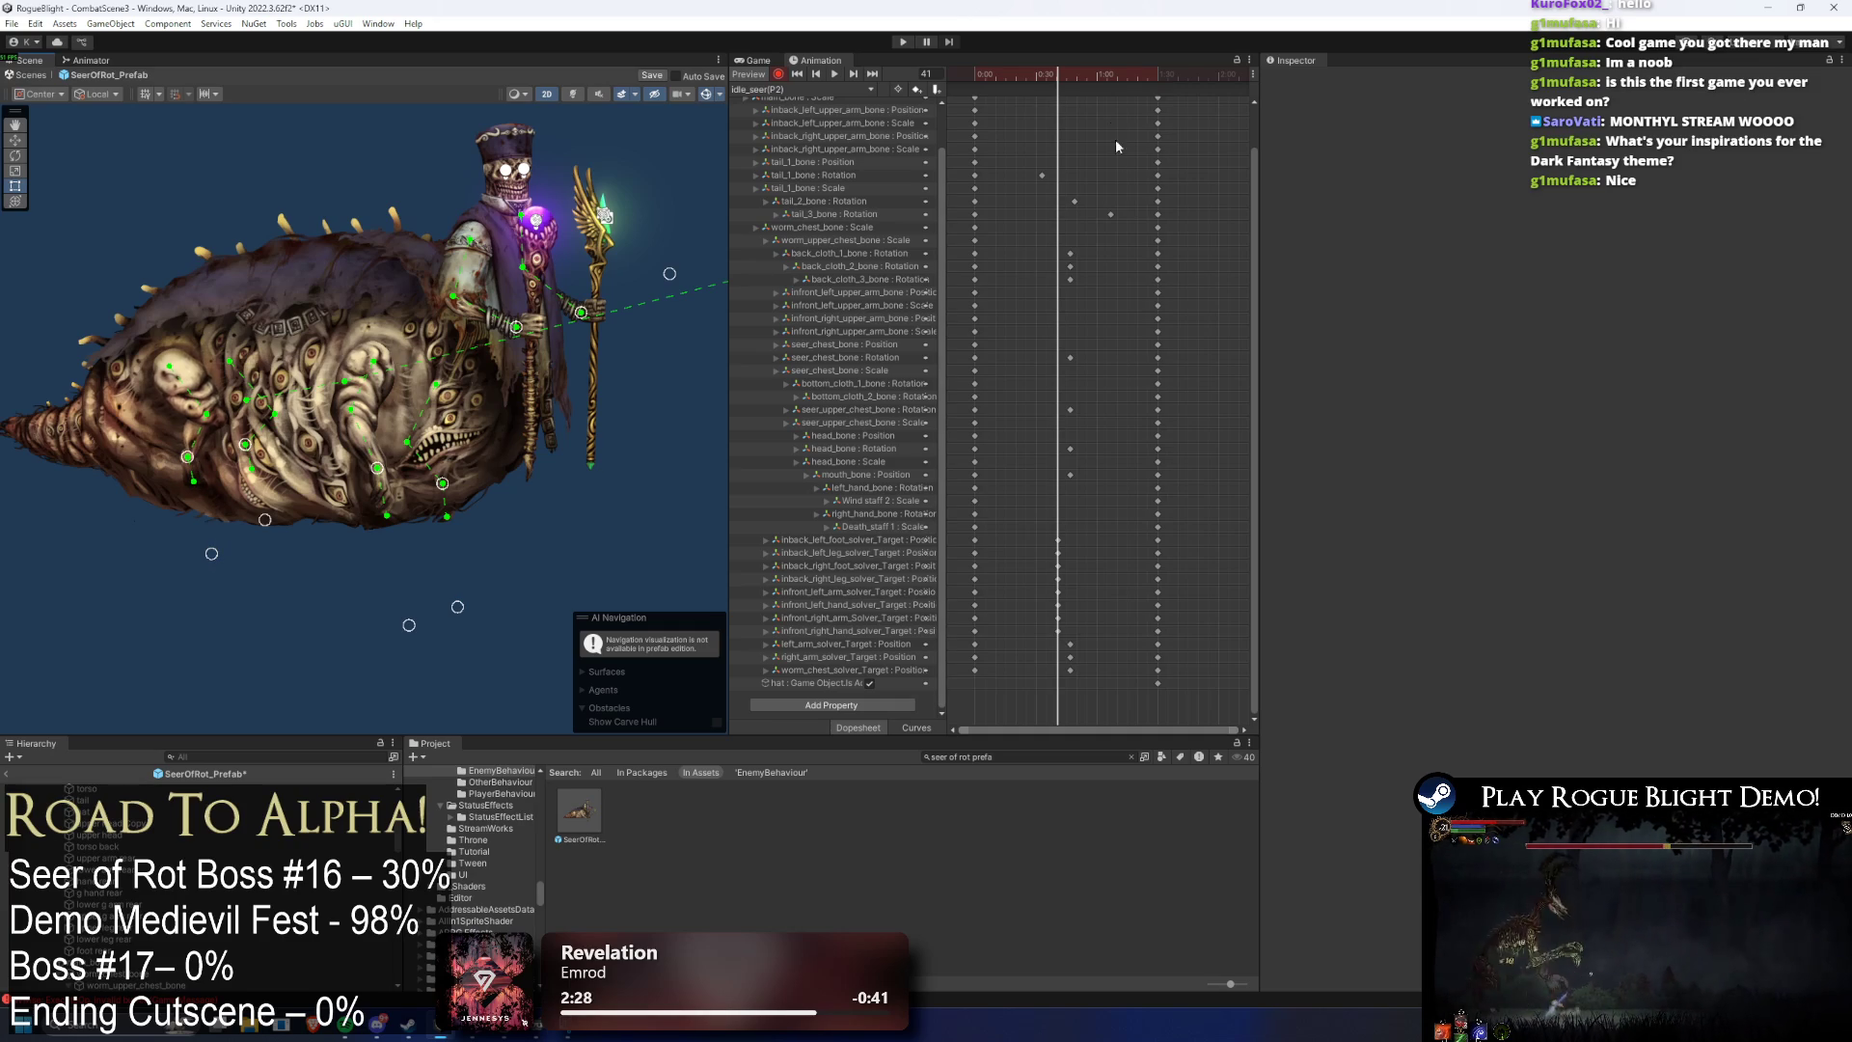
left_click(1075, 97)
key("space")
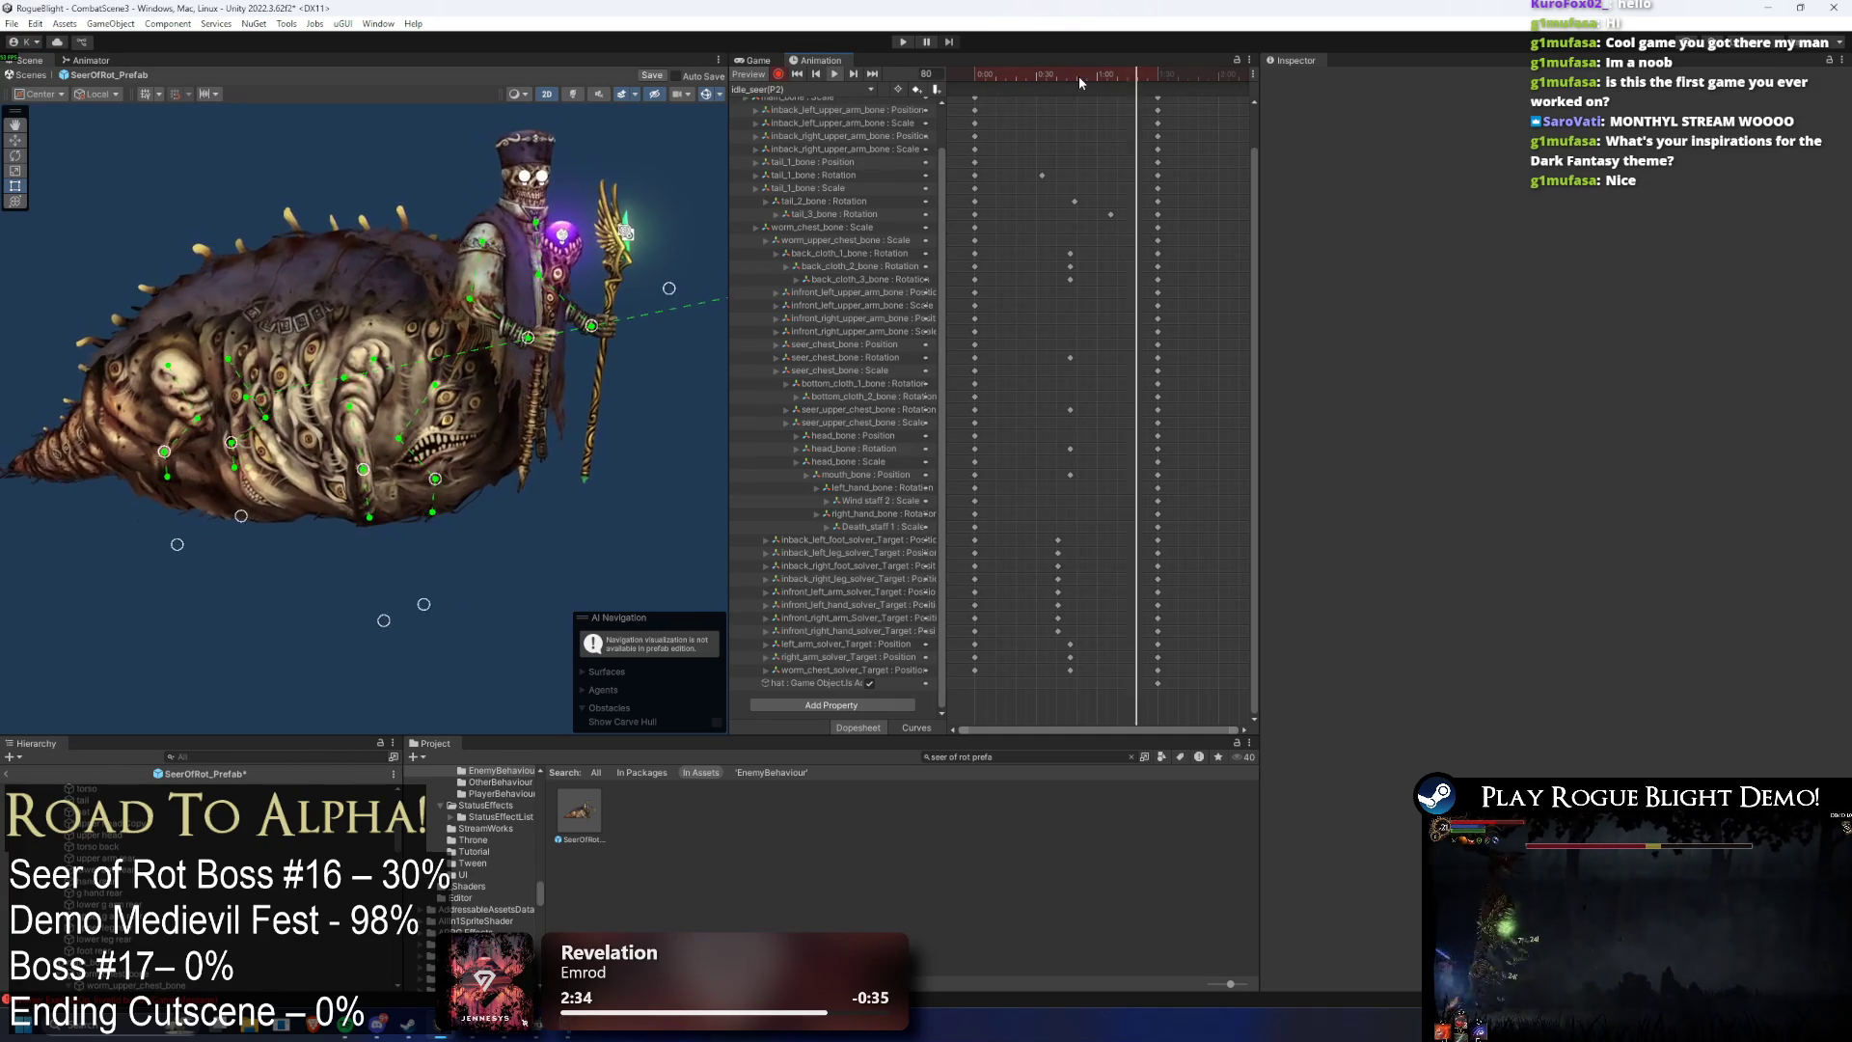
key("space")
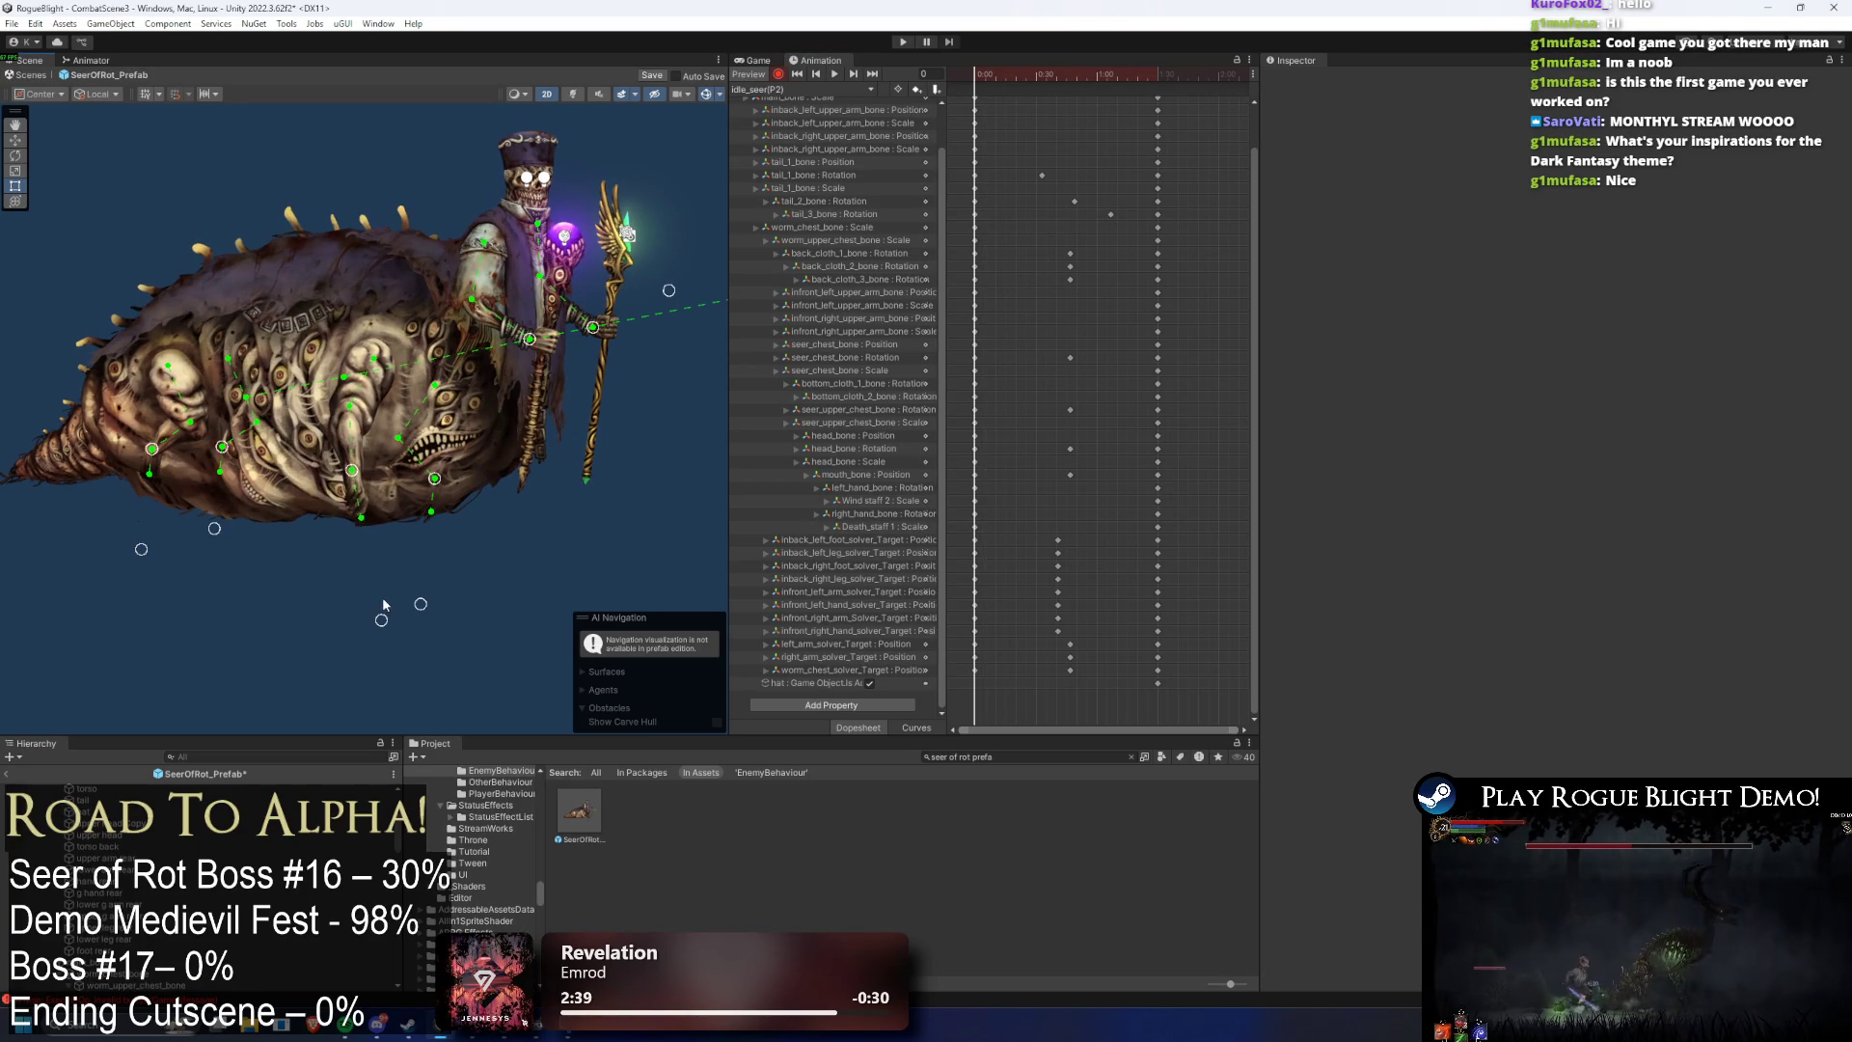
- Nudge the boss's leg bone and select the solver-target keyframes at one frame
left_click_drag(349, 472, 342, 464)
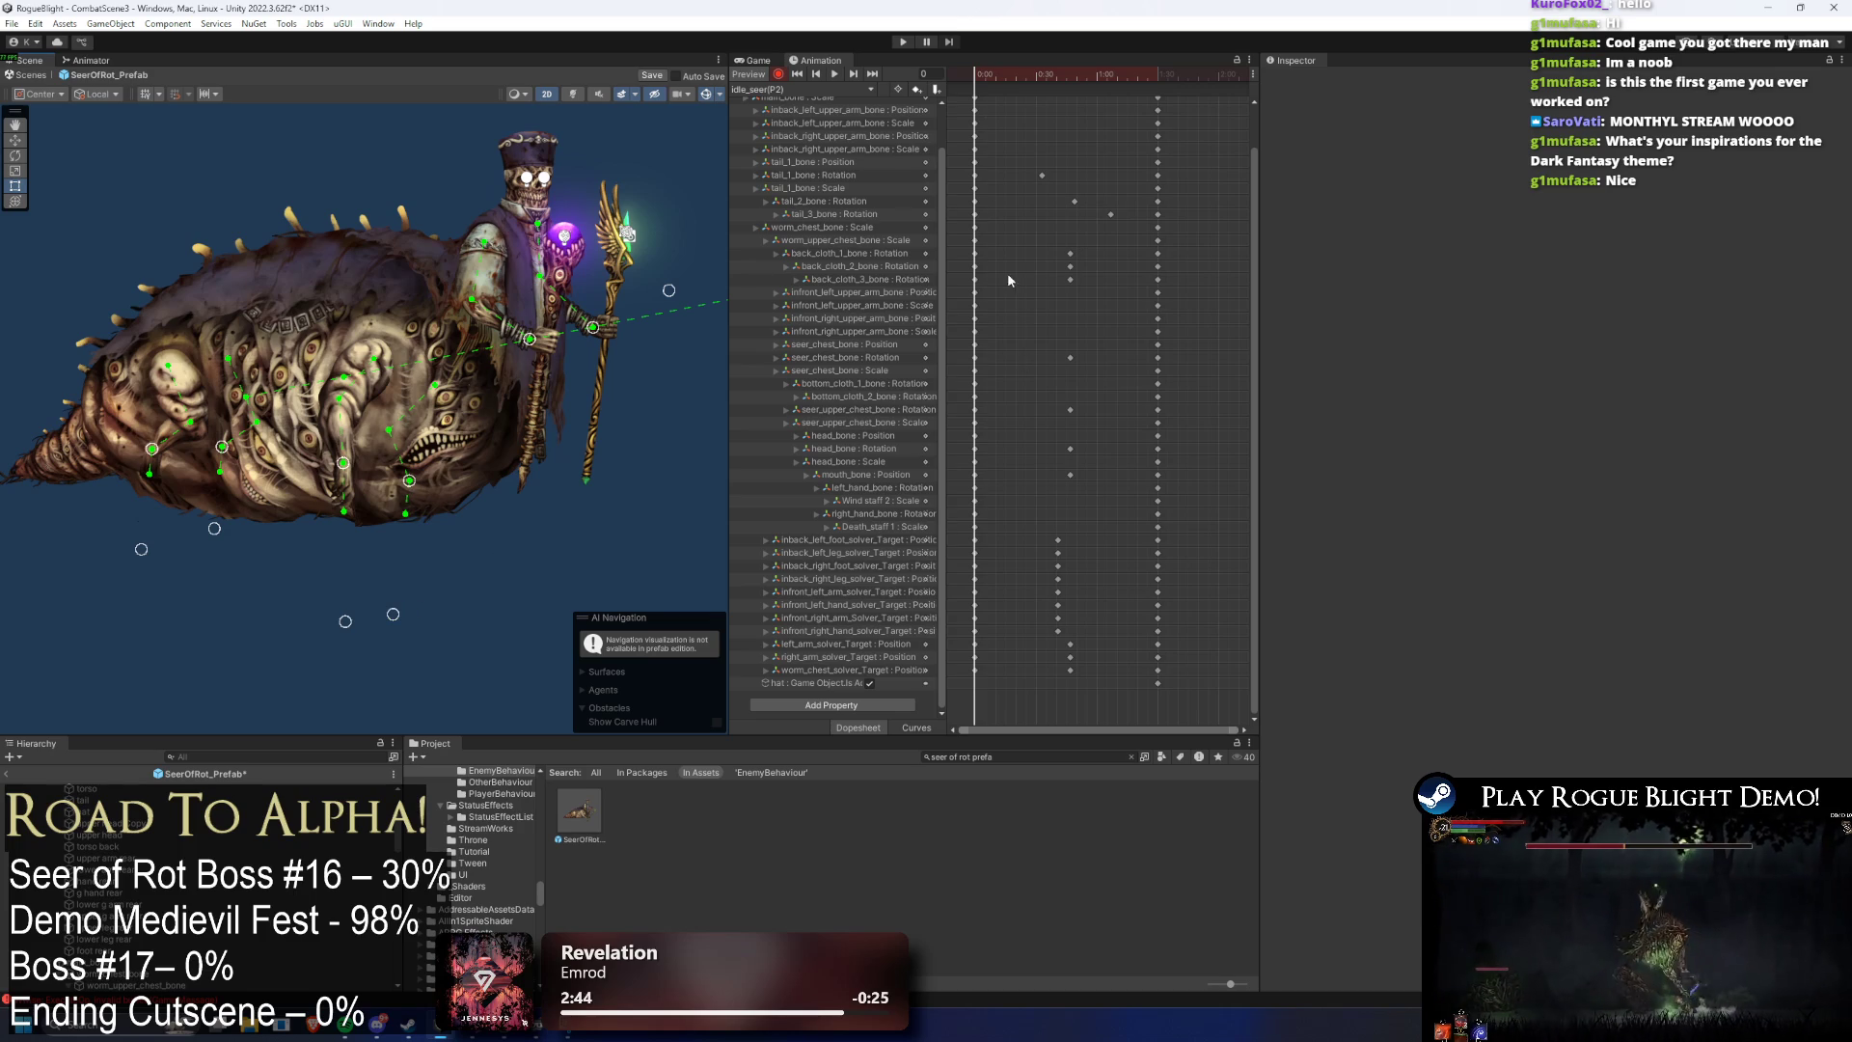
left_click_drag(1259, 159, 1264, 165)
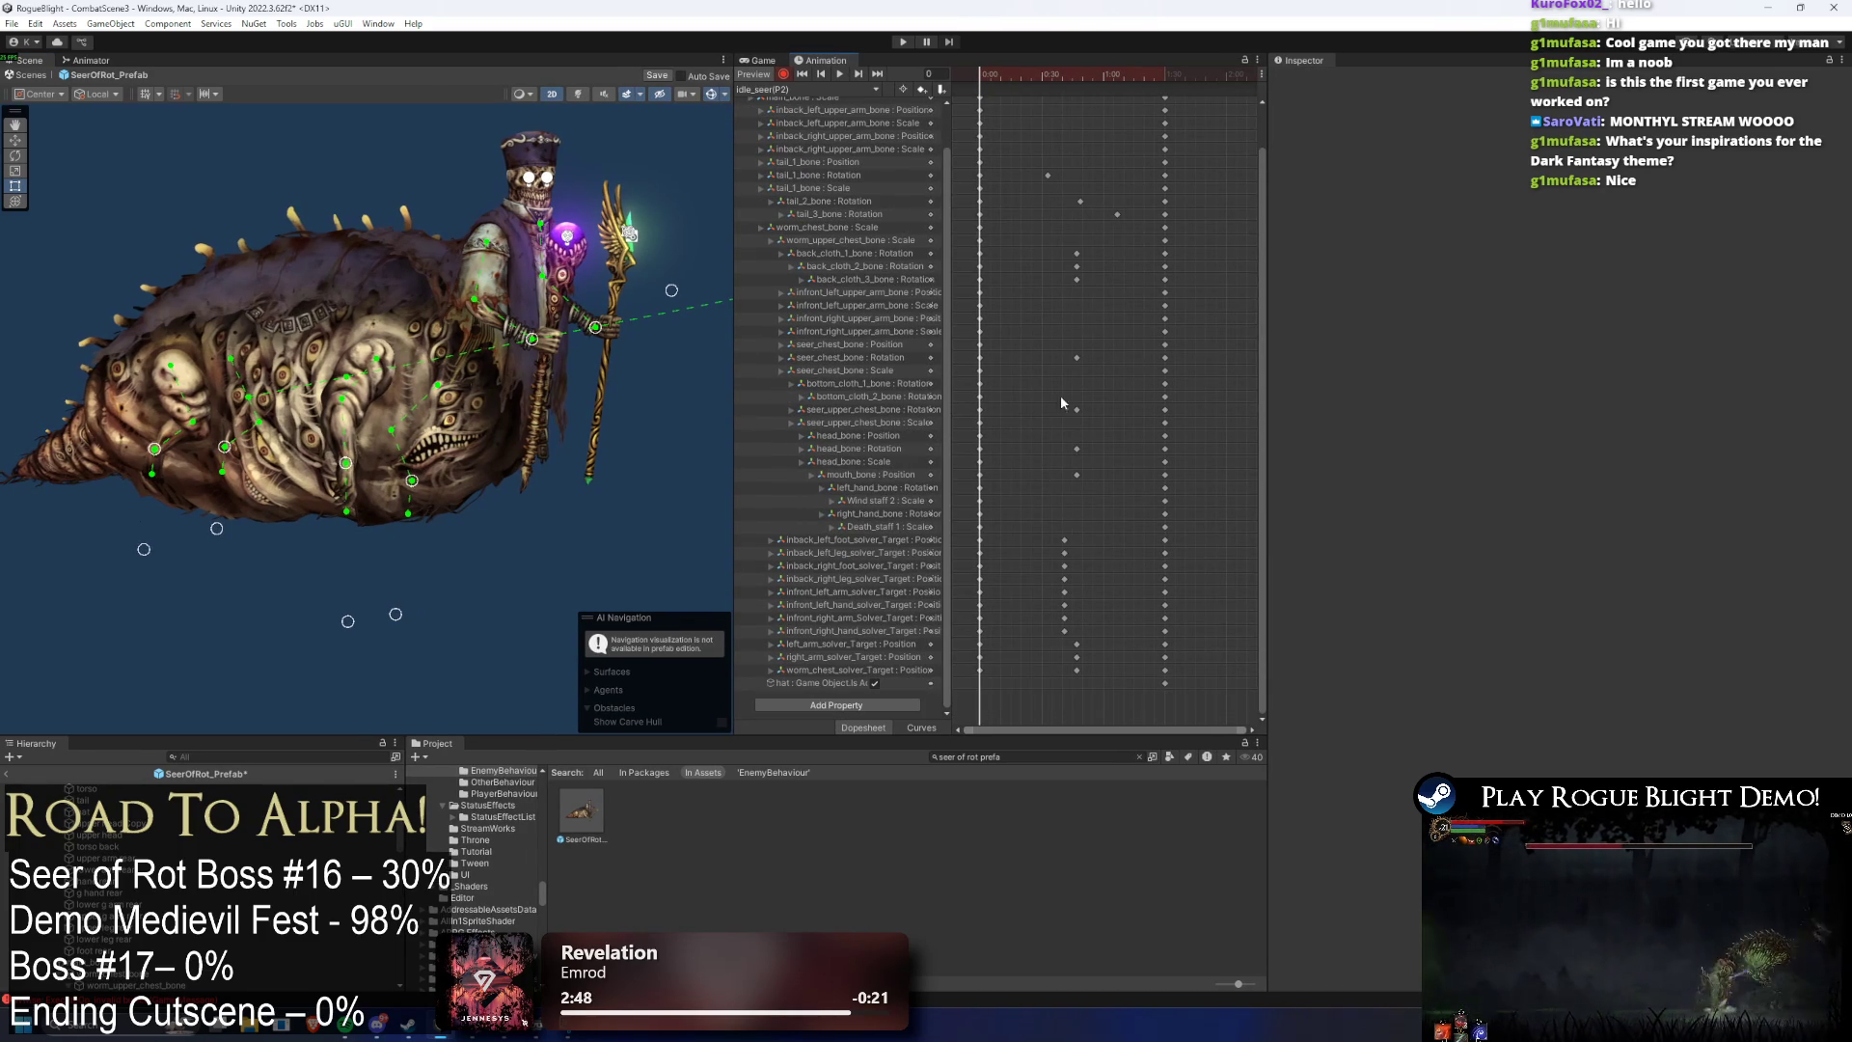
mouse_move(1047, 639)
left_mouse_down()
mouse_move(1081, 520)
mouse_move(1072, 586)
mouse_move(931, 531)
left_mouse_up()
left_click(1064, 633)
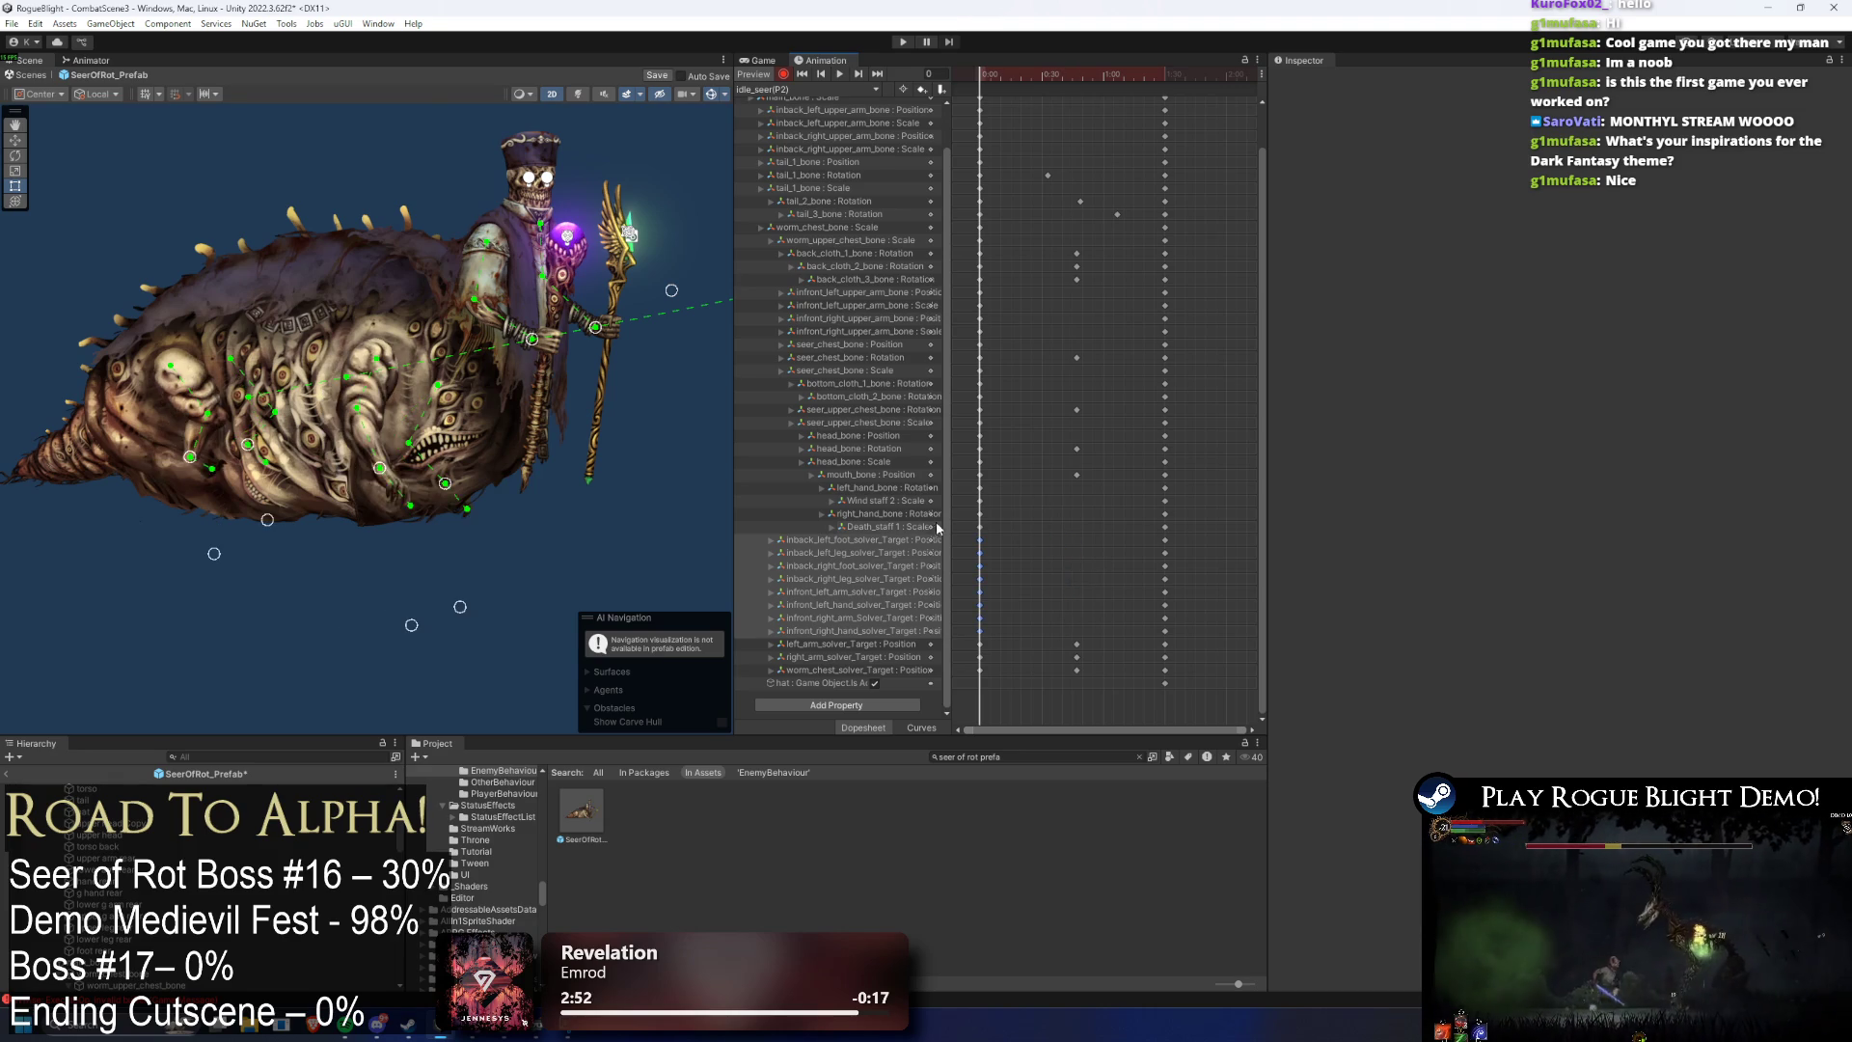
left_click(1166, 76)
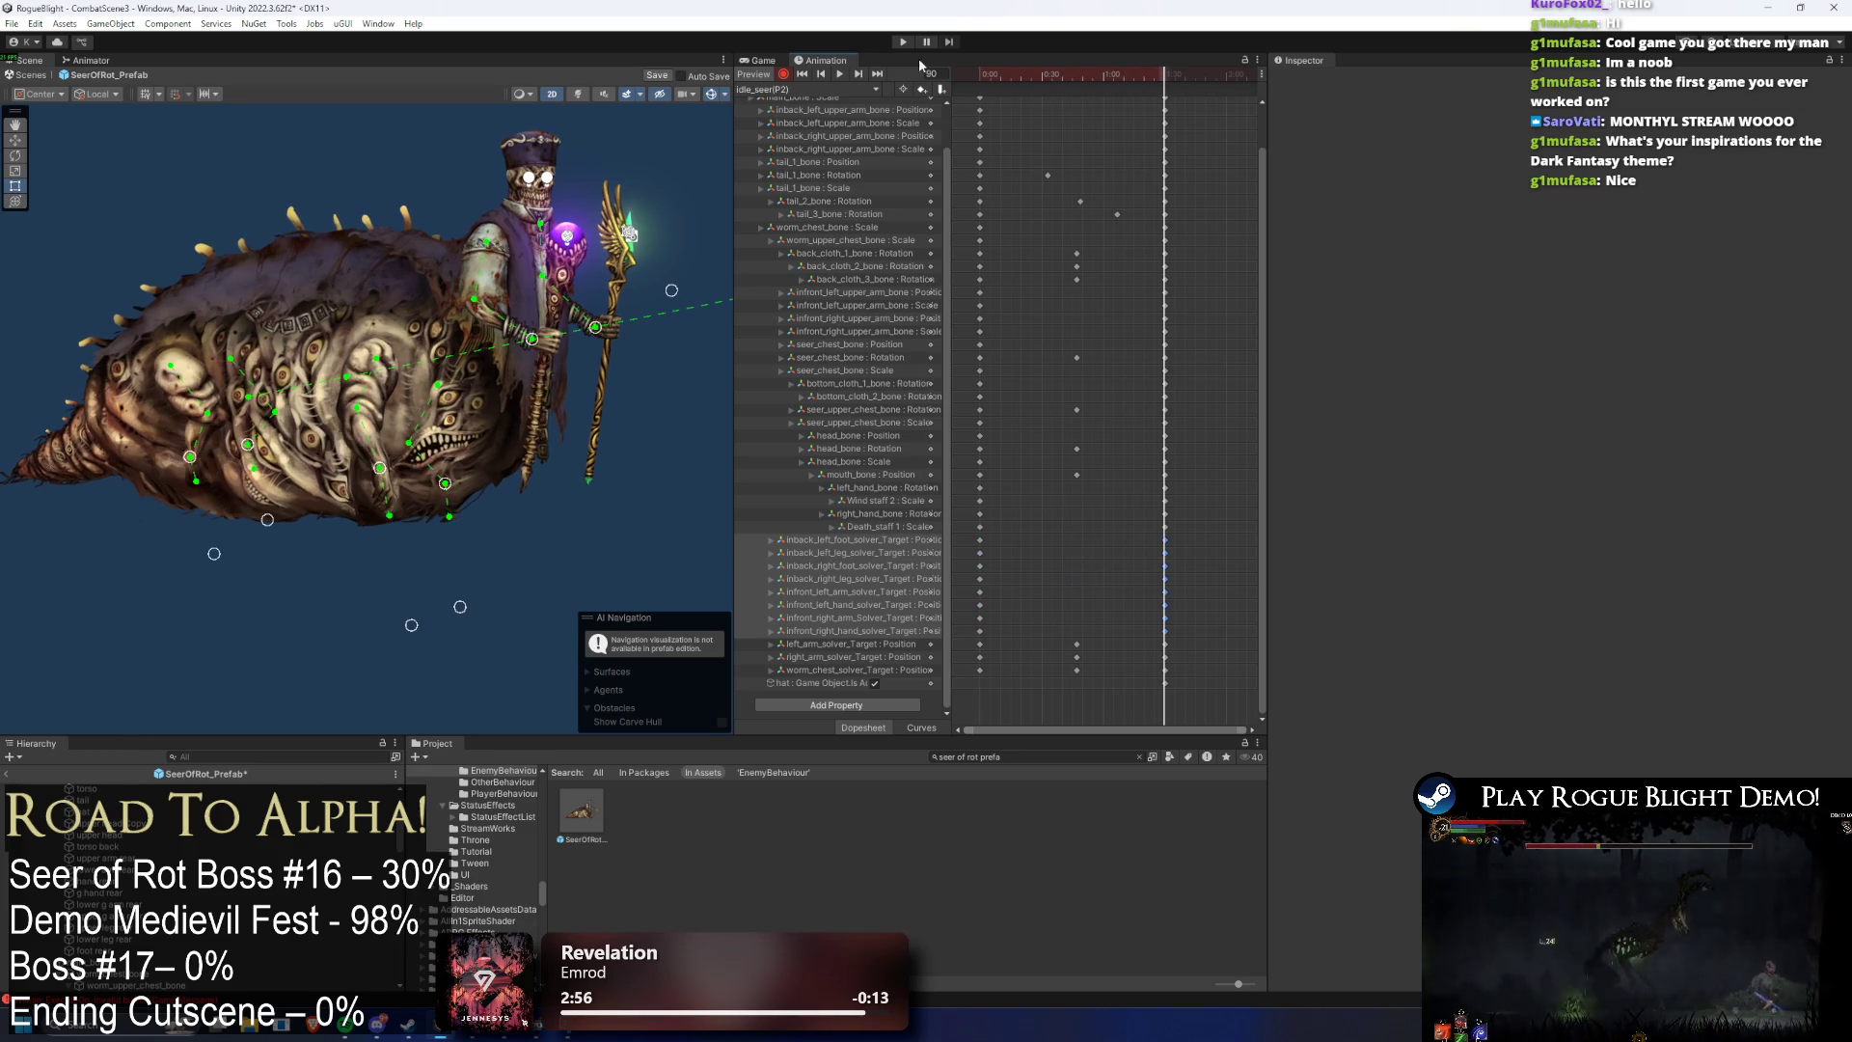
- Scrub and play the Phase2_Transformation_Seer clip for reference, then return to idle_seer(P2)
left_click(805, 90)
left_click(829, 169)
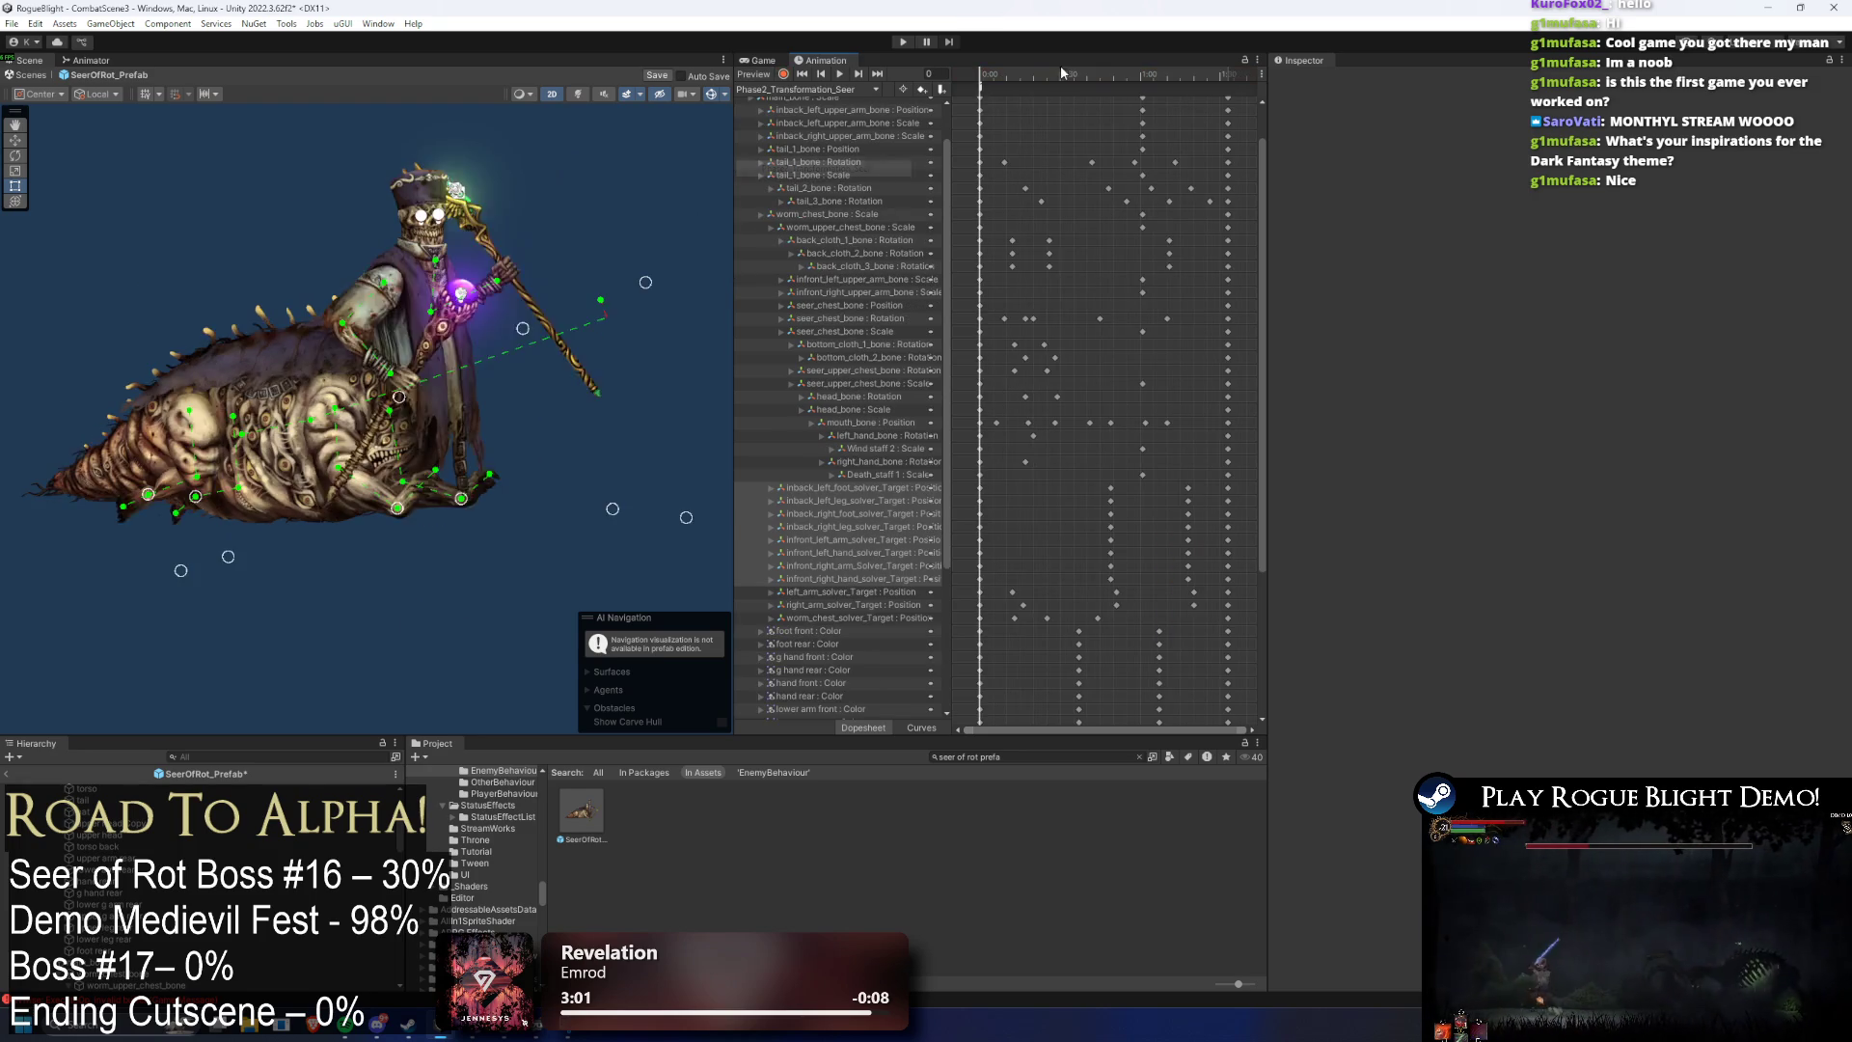
mouse_move(1071, 75)
left_mouse_down()
mouse_move(1248, 94)
mouse_move(1092, 92)
left_mouse_up()
left_click(806, 89)
left_click(829, 169)
left_click(1046, 77)
left_click(840, 75)
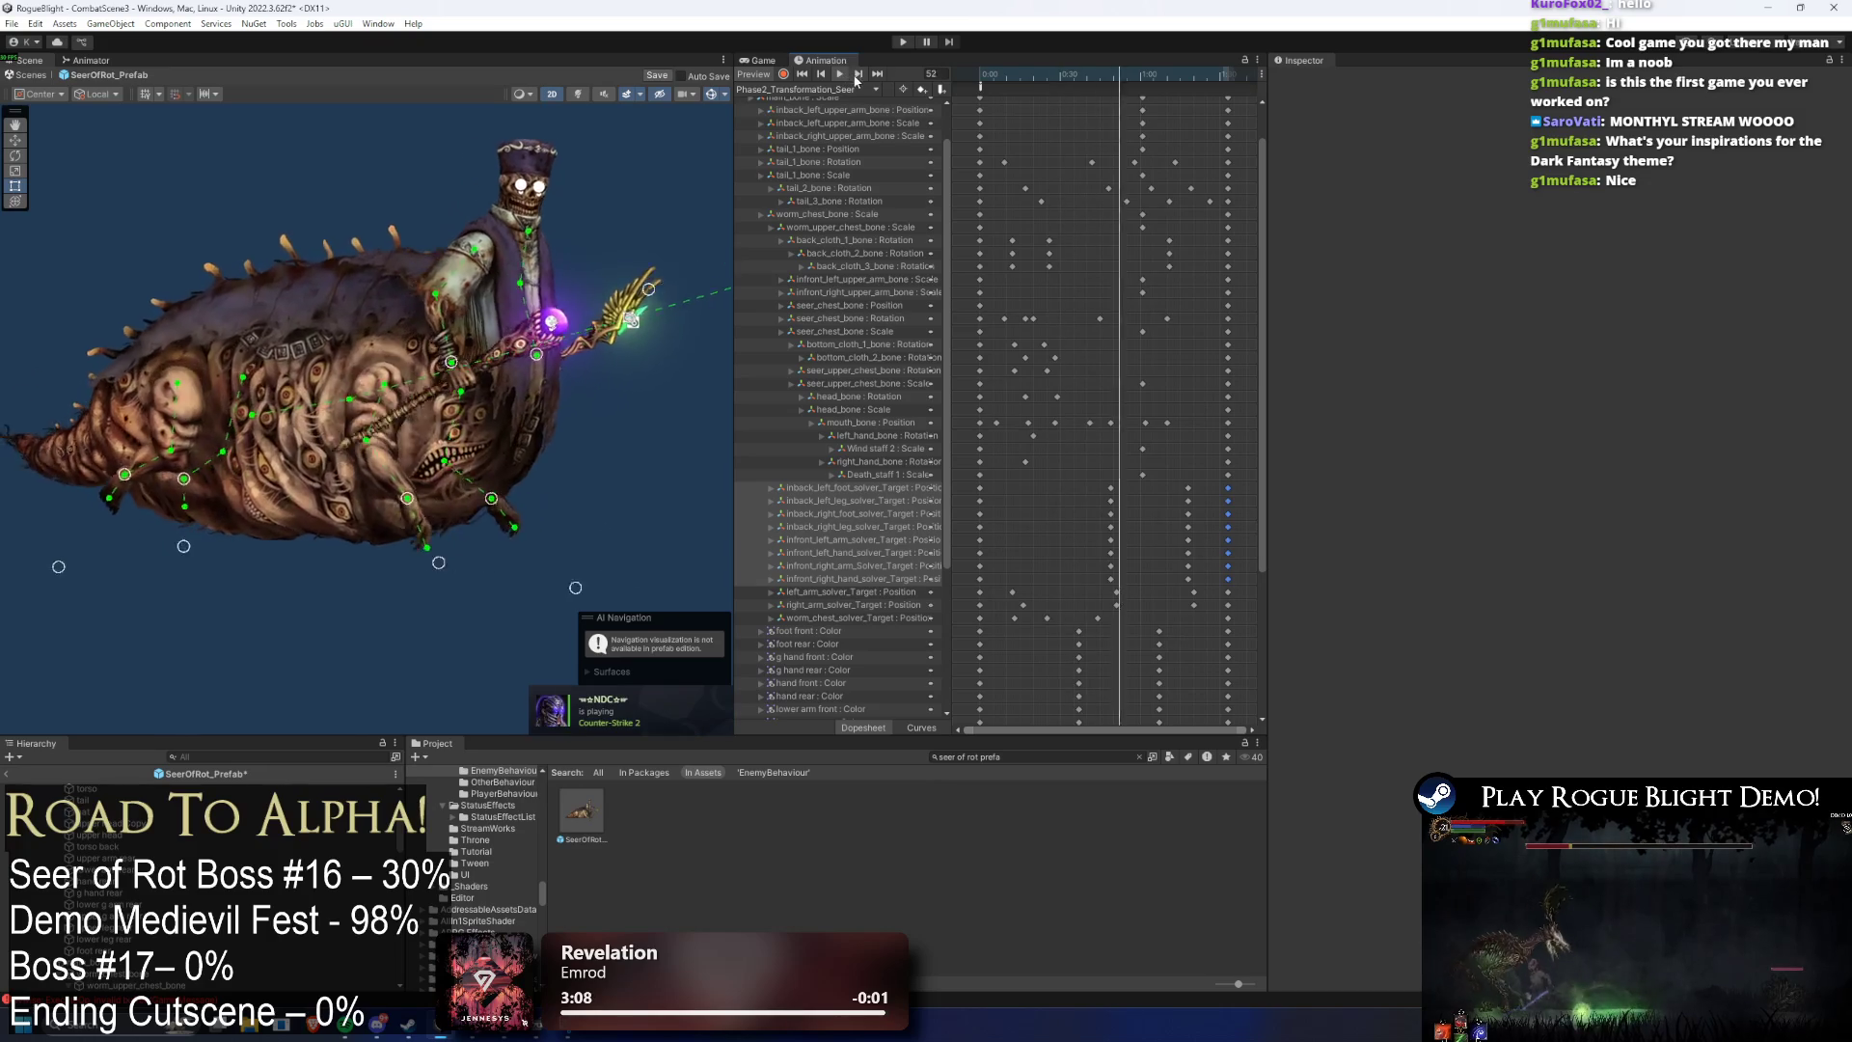
left_click(805, 89)
left_click(829, 107)
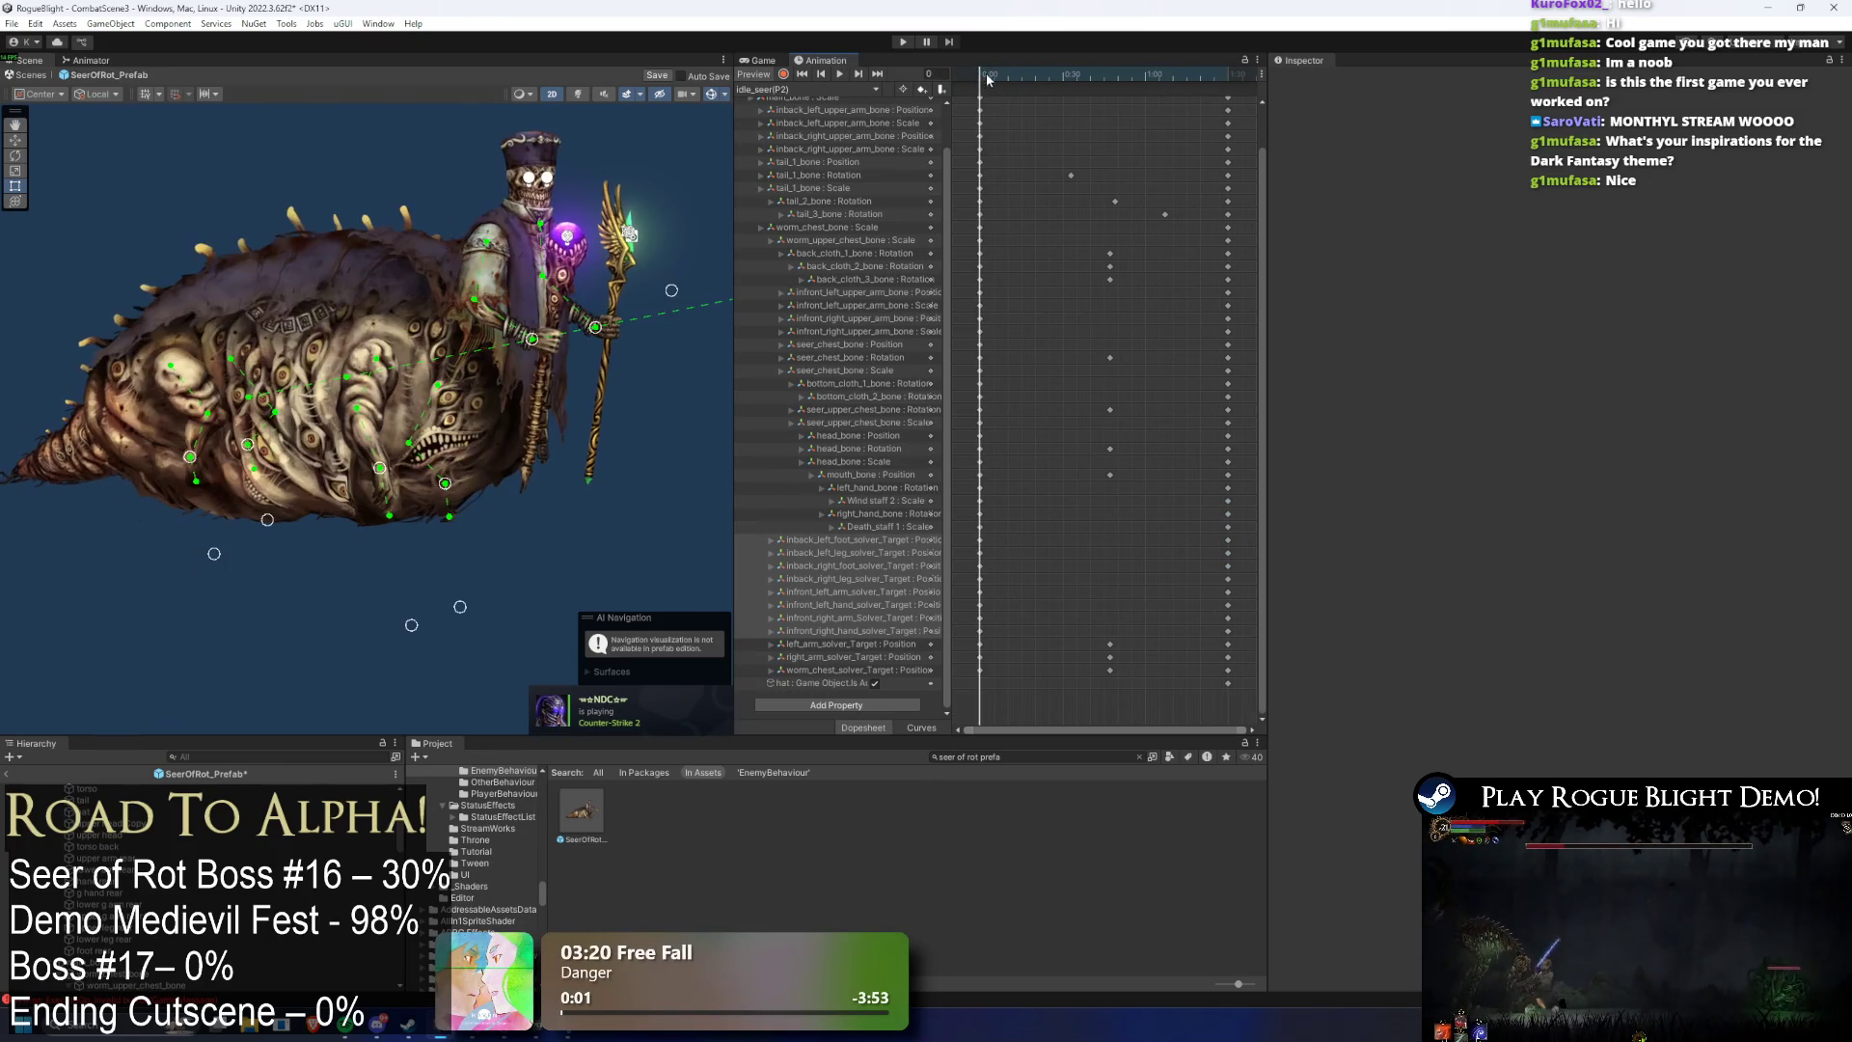
- Pull the arm and left limb IK targets left around frames 42–46
left_click_drag(1016, 73, 1110, 85)
scroll(131, 249, "up", 3)
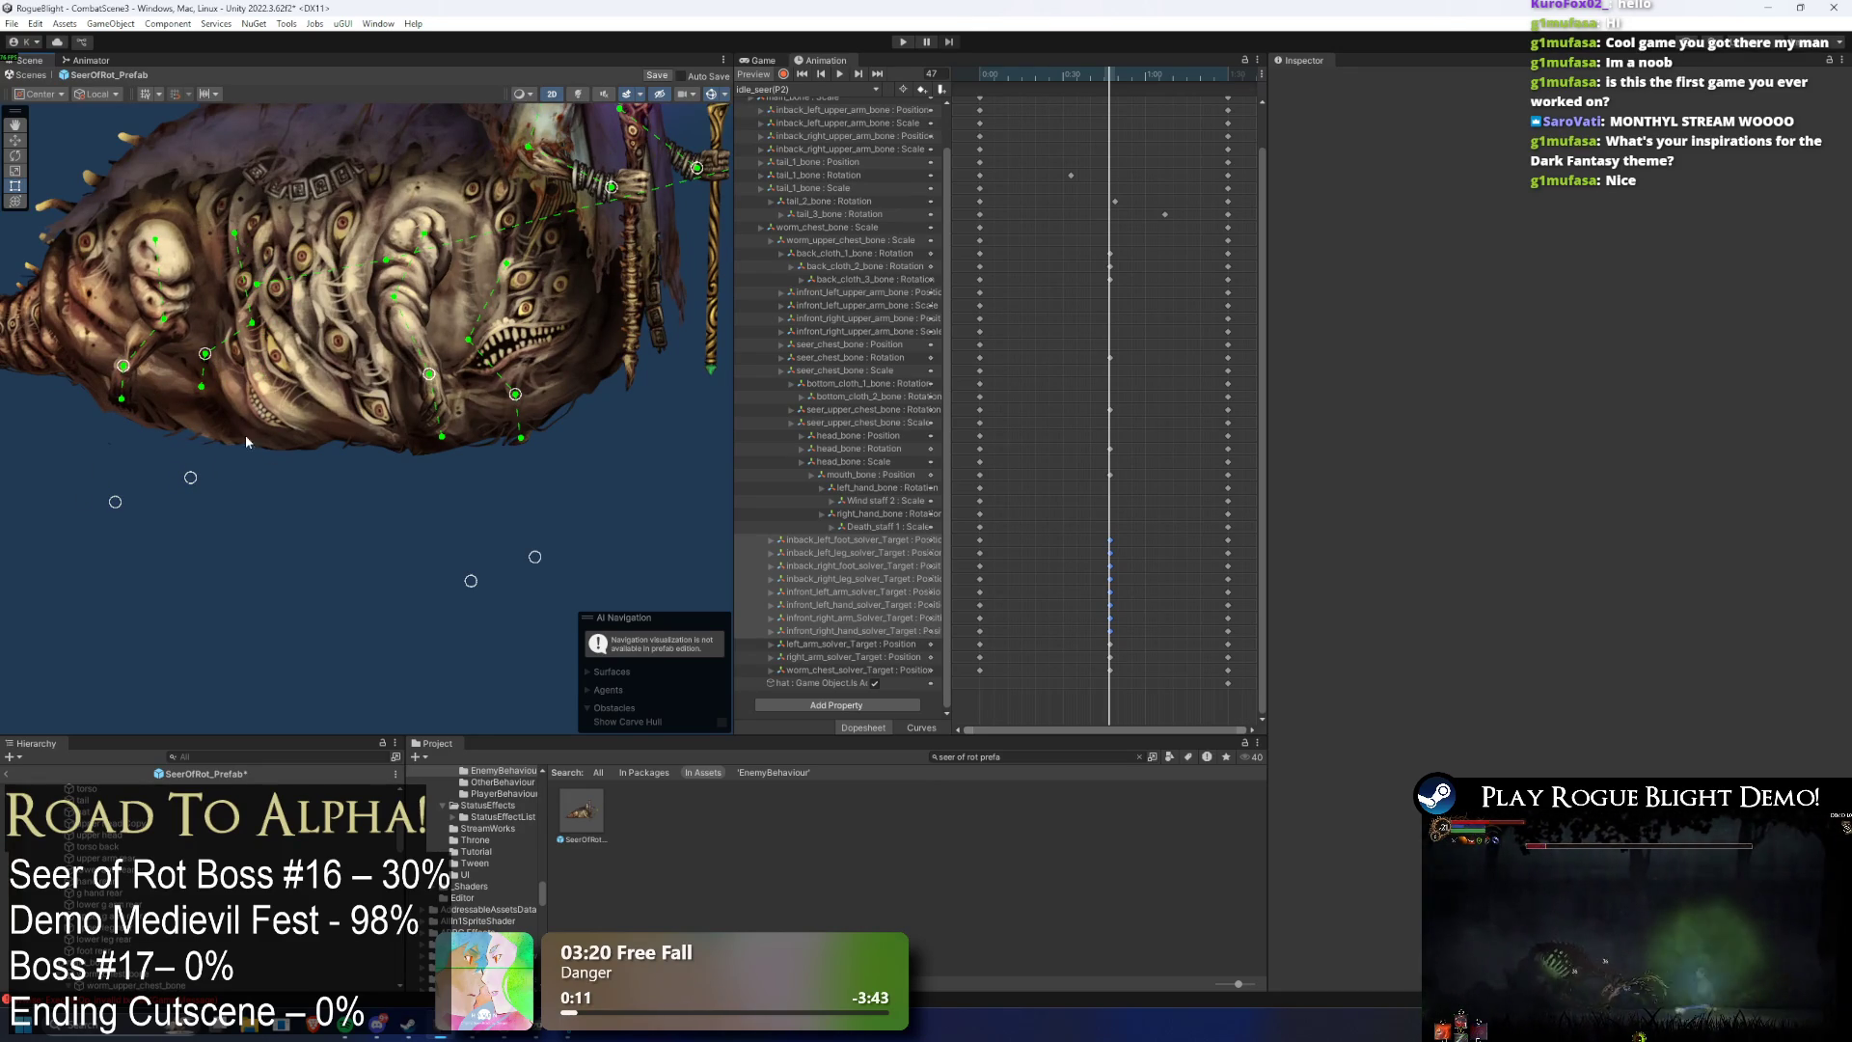
left_click_drag(428, 376, 374, 369)
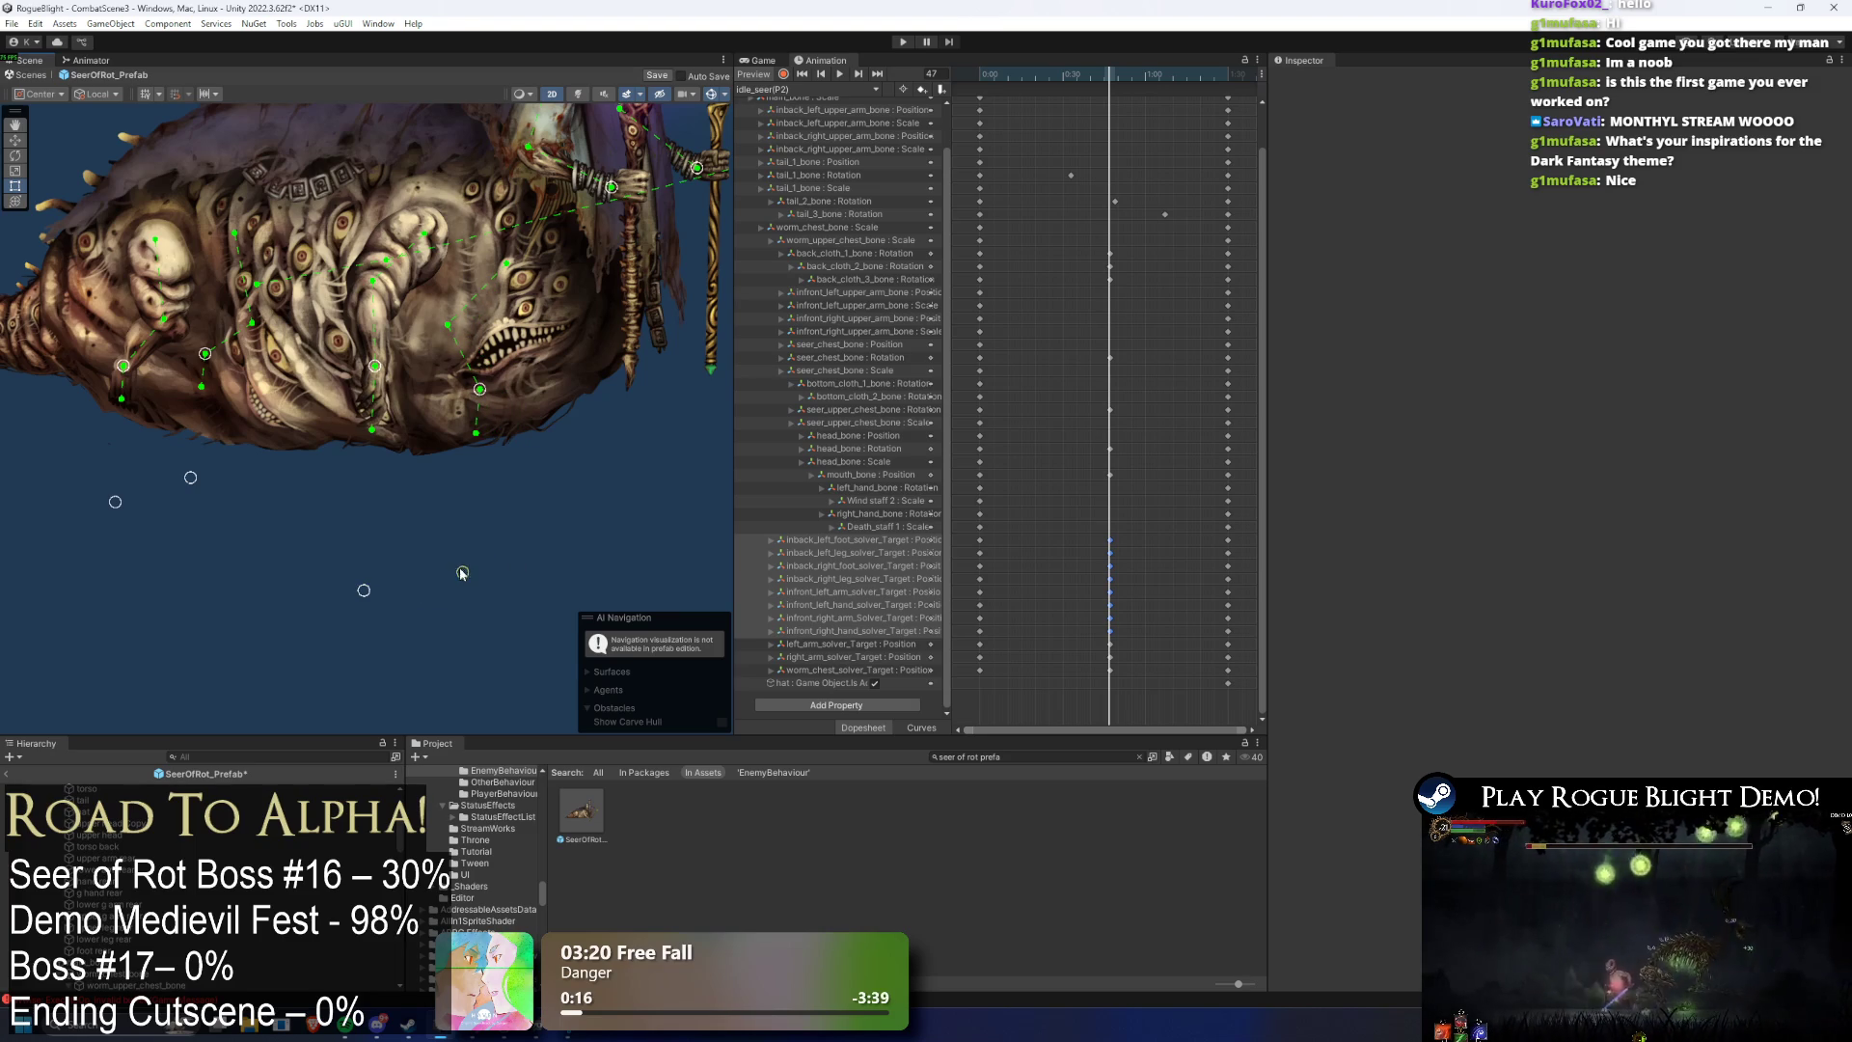
left_click_drag(1096, 80, 1109, 82)
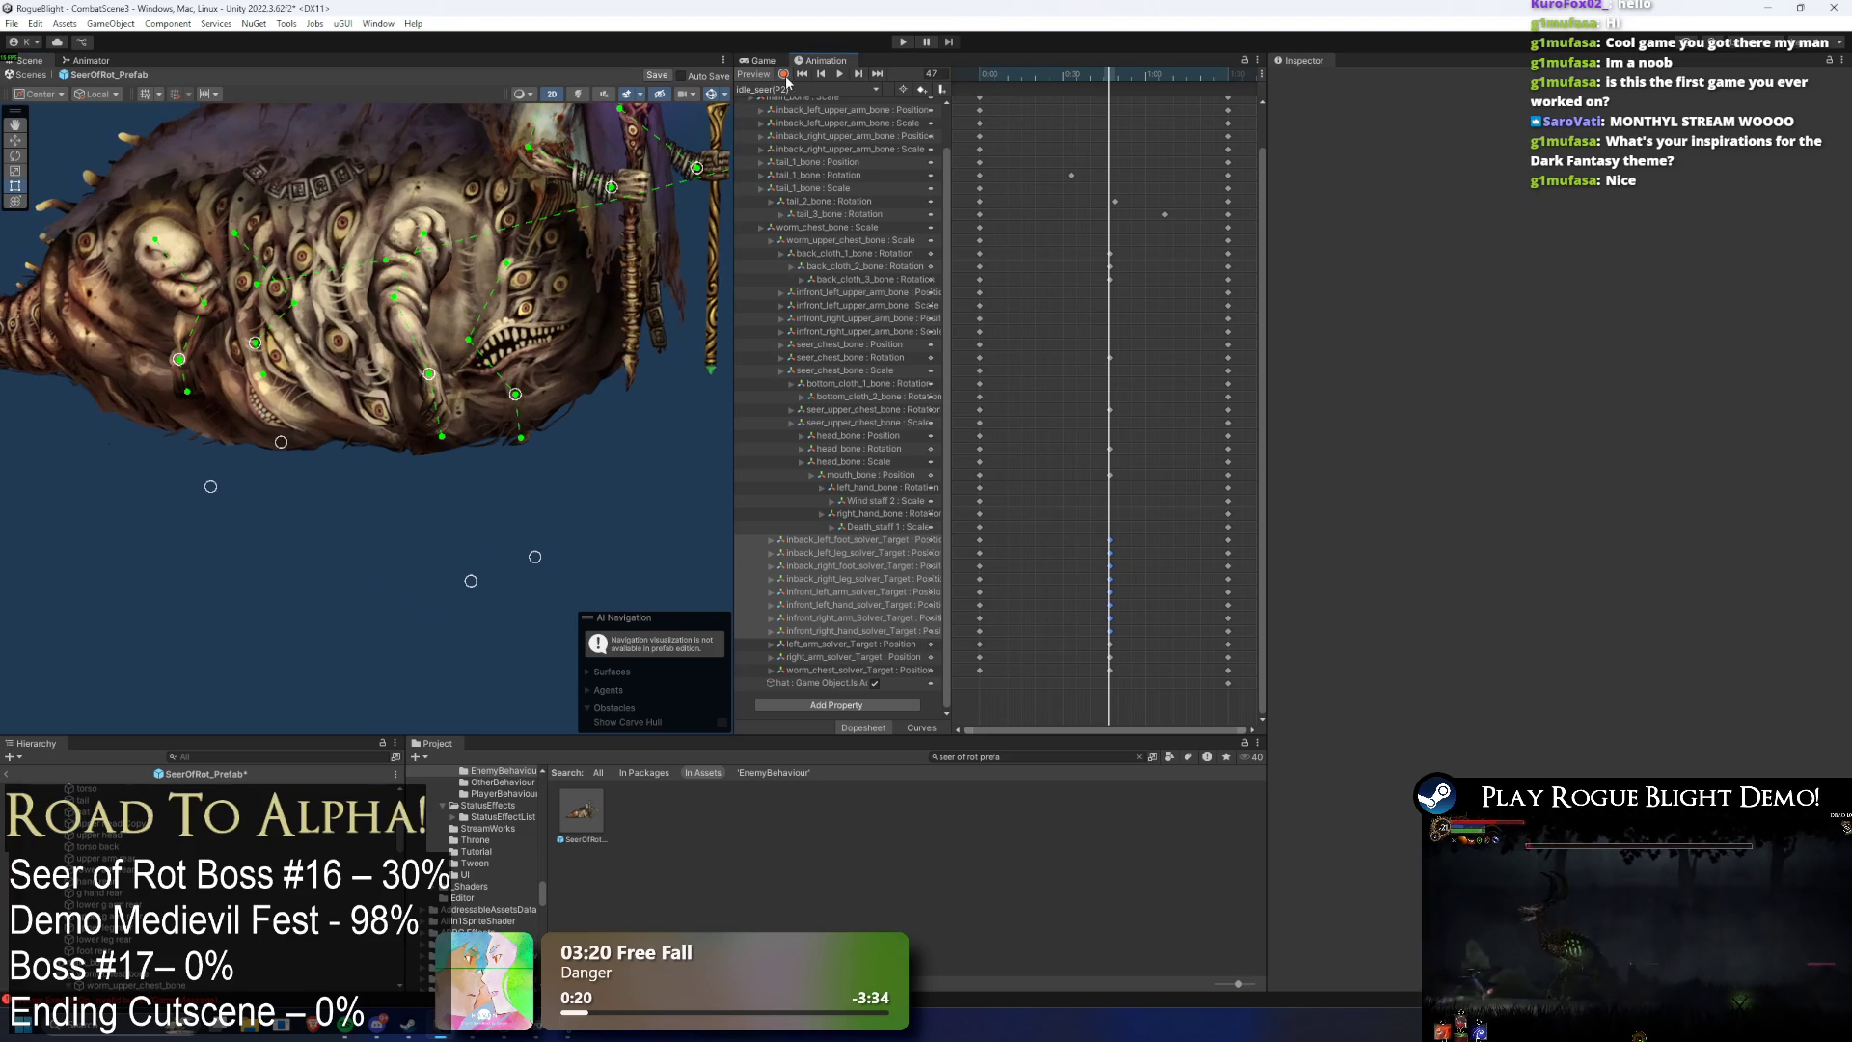
left_click_drag(429, 374, 383, 375)
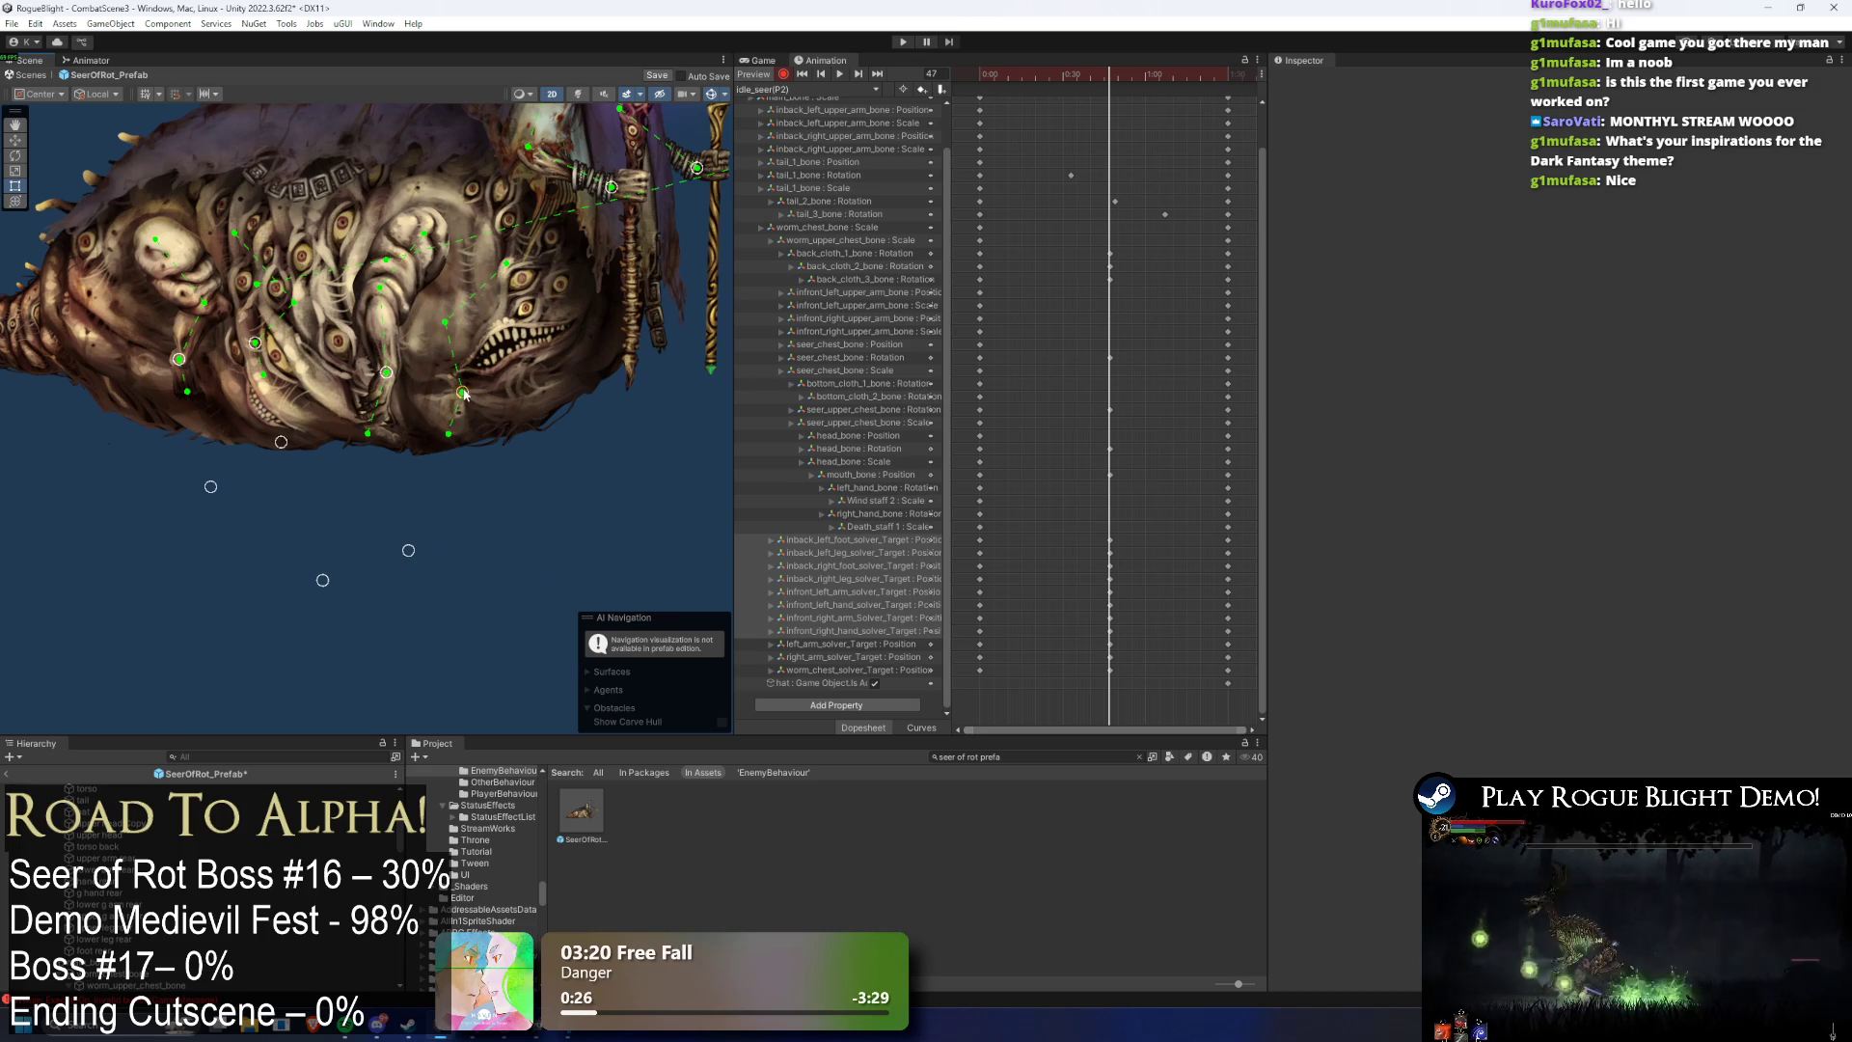
left_click_drag(178, 359, 145, 360)
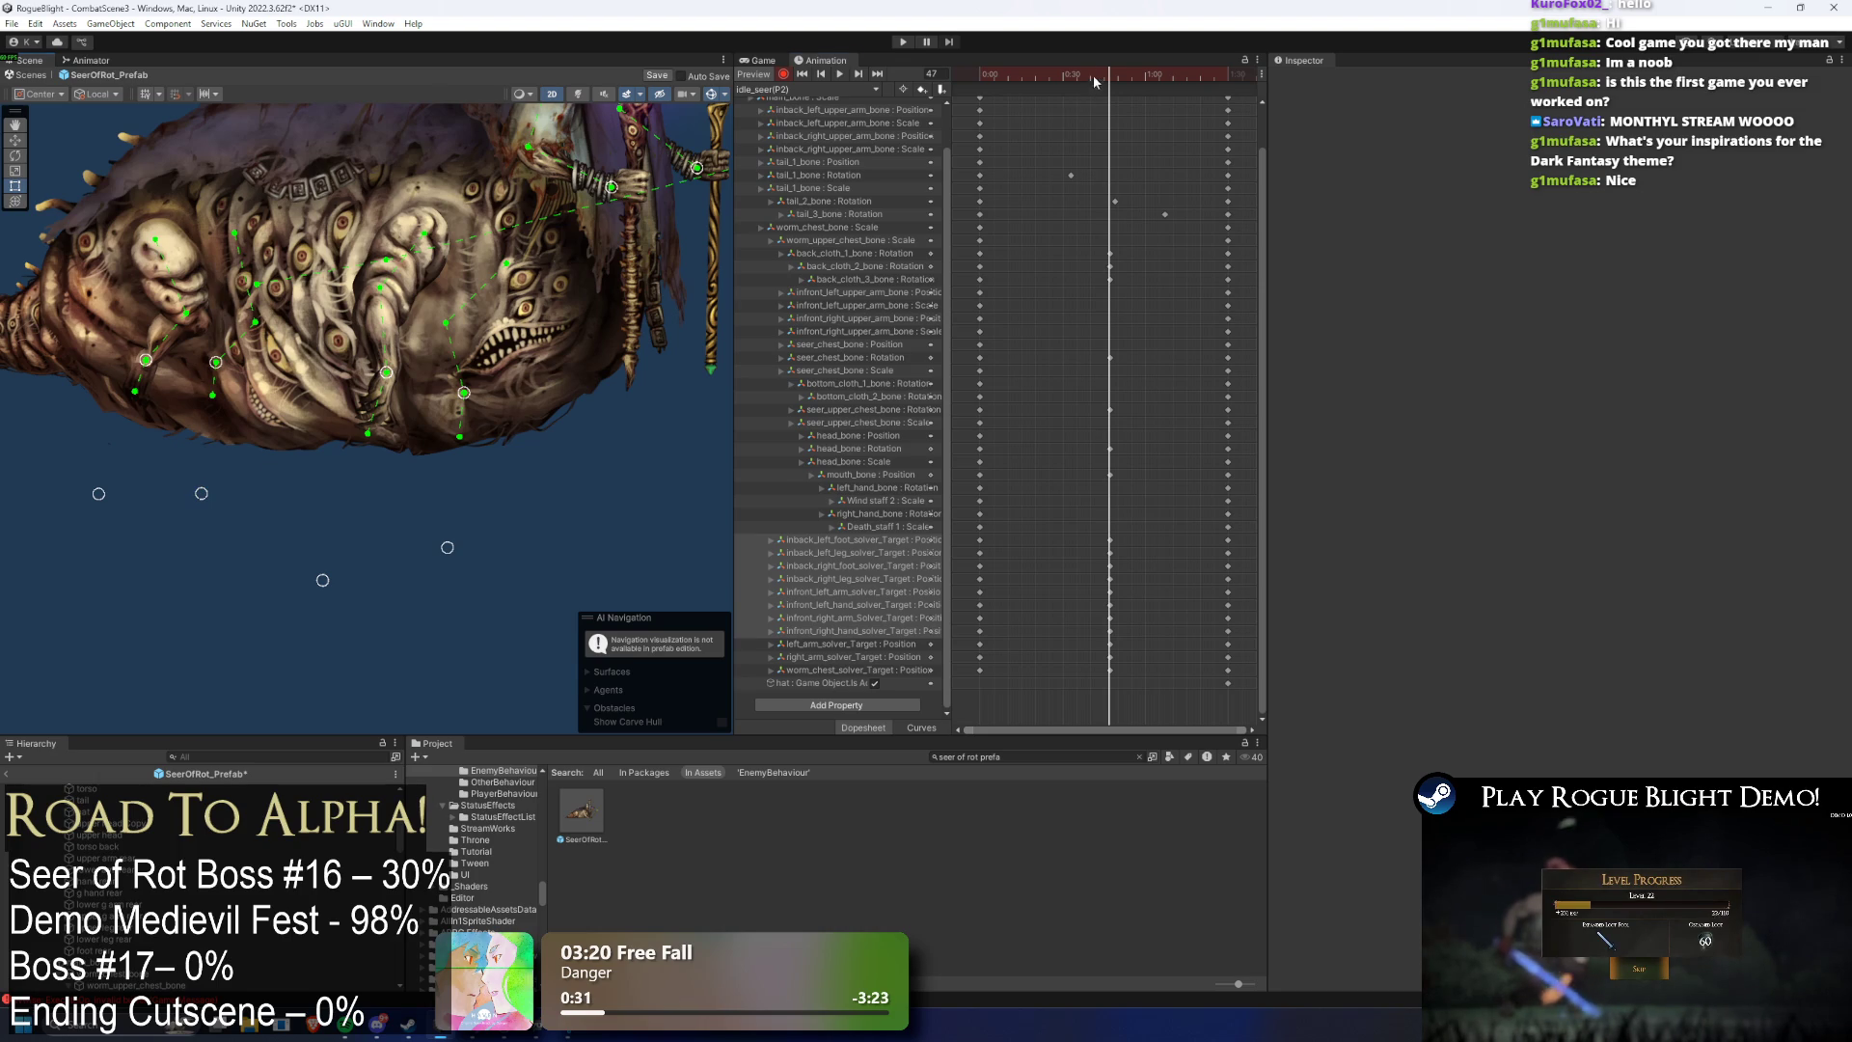
- Play the idle_seer(P2) preview to check the new limb pose
left_click(877, 89)
left_click(1013, 72)
left_click(840, 73)
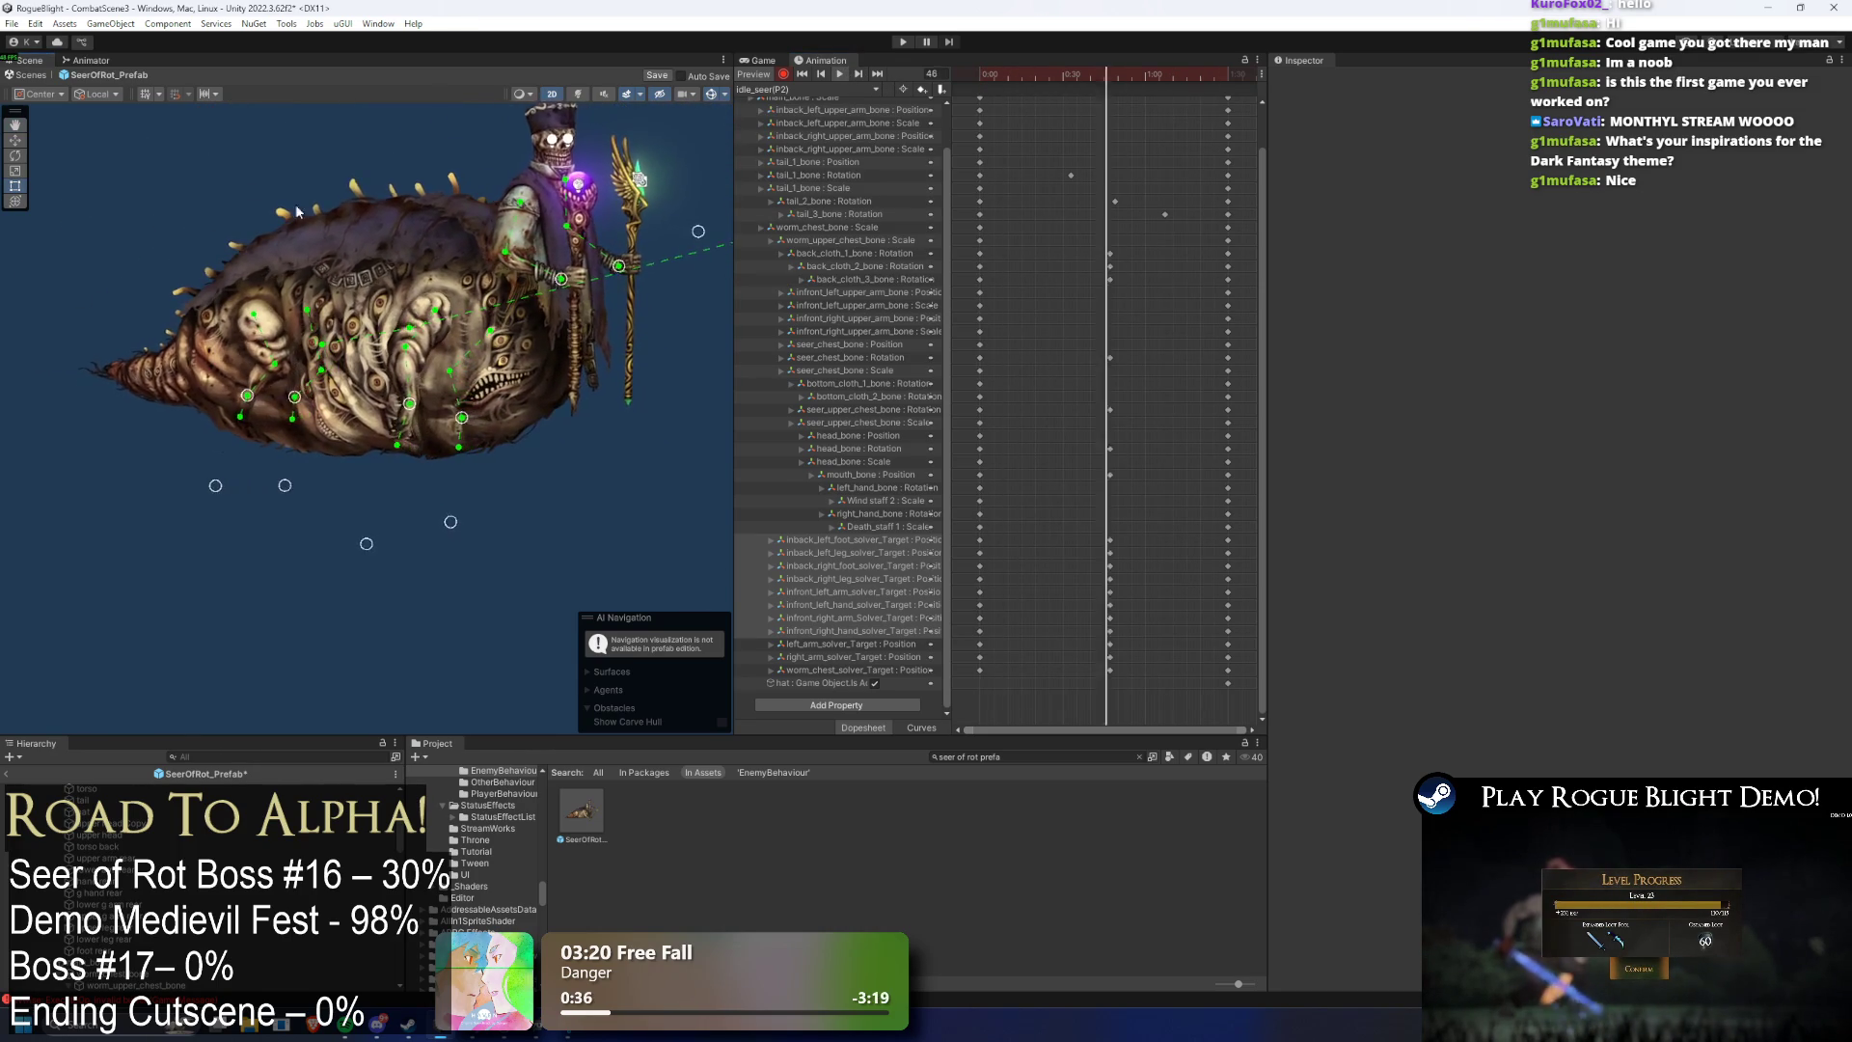
scroll(1067, 579, "up", 2)
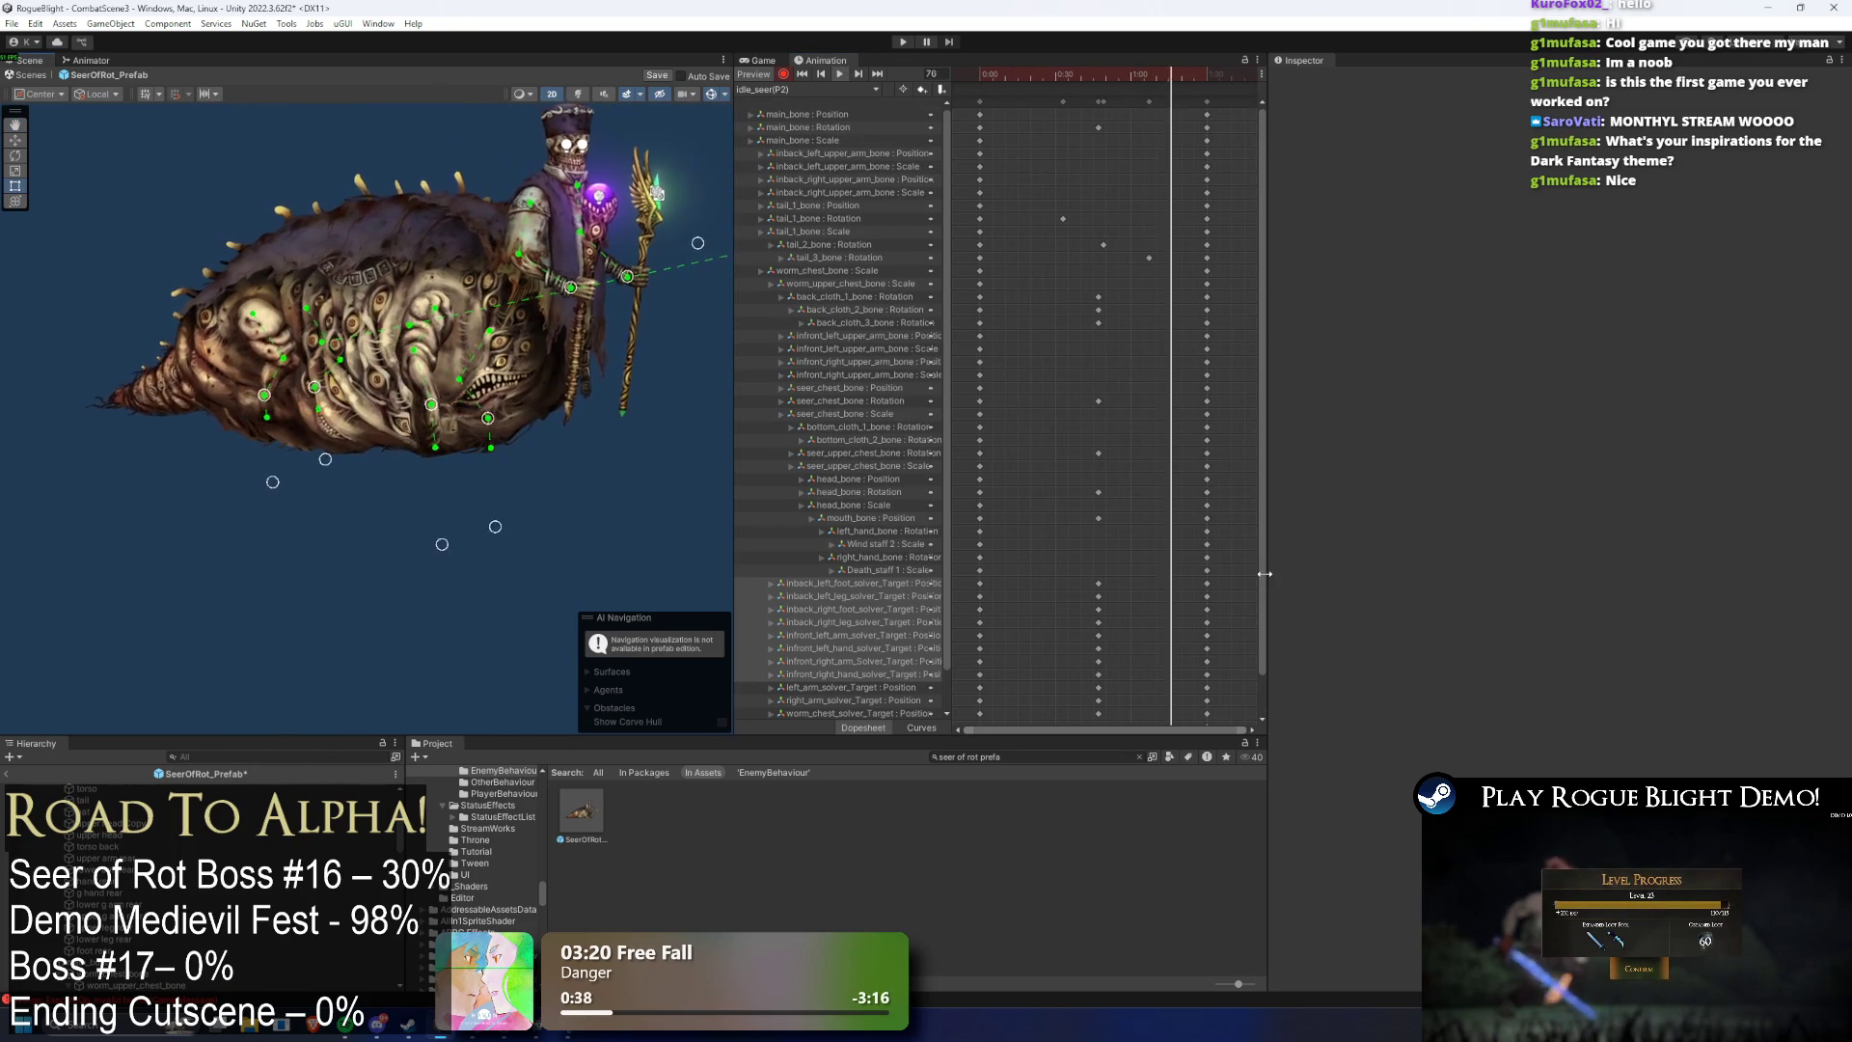
scroll(1258, 666, "down", 1)
scroll(1258, 666, "down", 1)
- Box-select the solver-target keys, shift them in time, and move inback_right_leg_solver_Target earlier
mouse_move(1119, 533)
left_mouse_down()
mouse_move(1090, 558)
mouse_move(1080, 545)
mouse_move(1109, 540)
left_mouse_up()
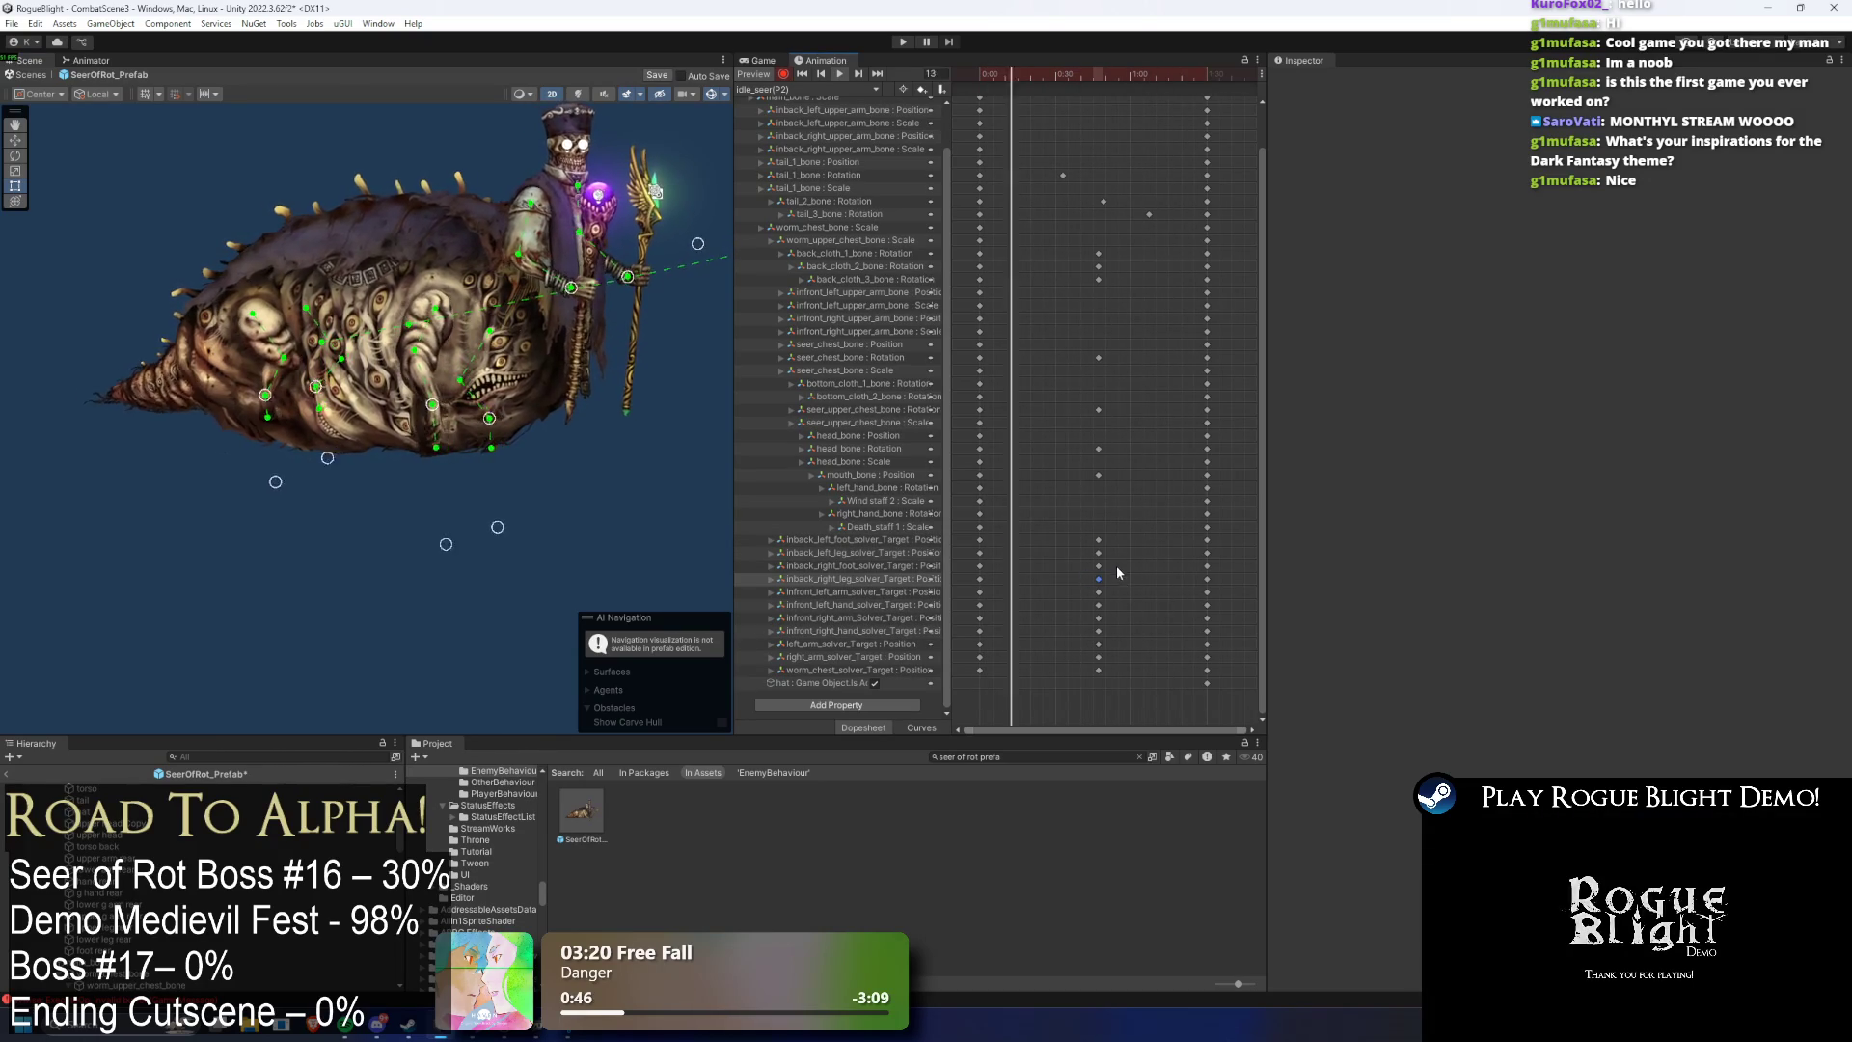
mouse_move(1111, 532)
left_mouse_down()
mouse_move(1099, 585)
mouse_move(1122, 576)
mouse_move(1067, 639)
left_mouse_up()
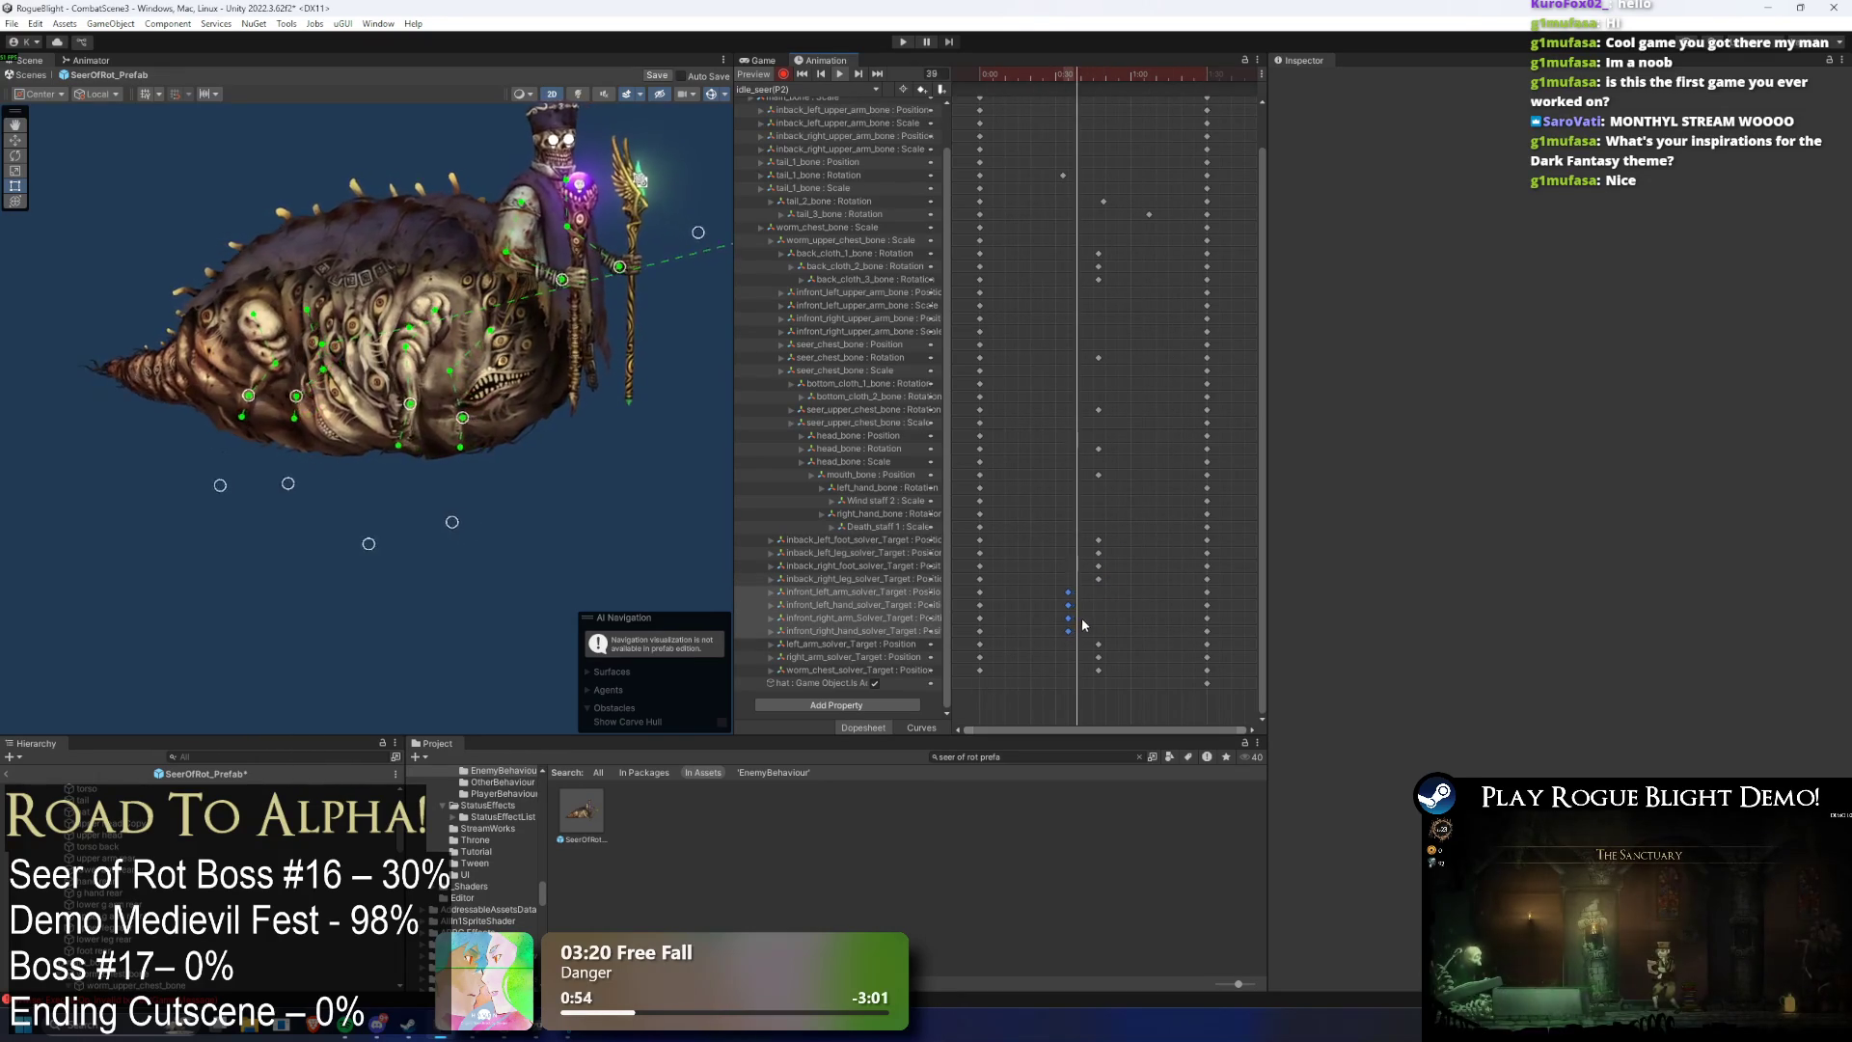
left_click_drag(1107, 533, 1088, 584)
left_click_drag(1099, 579, 1126, 577)
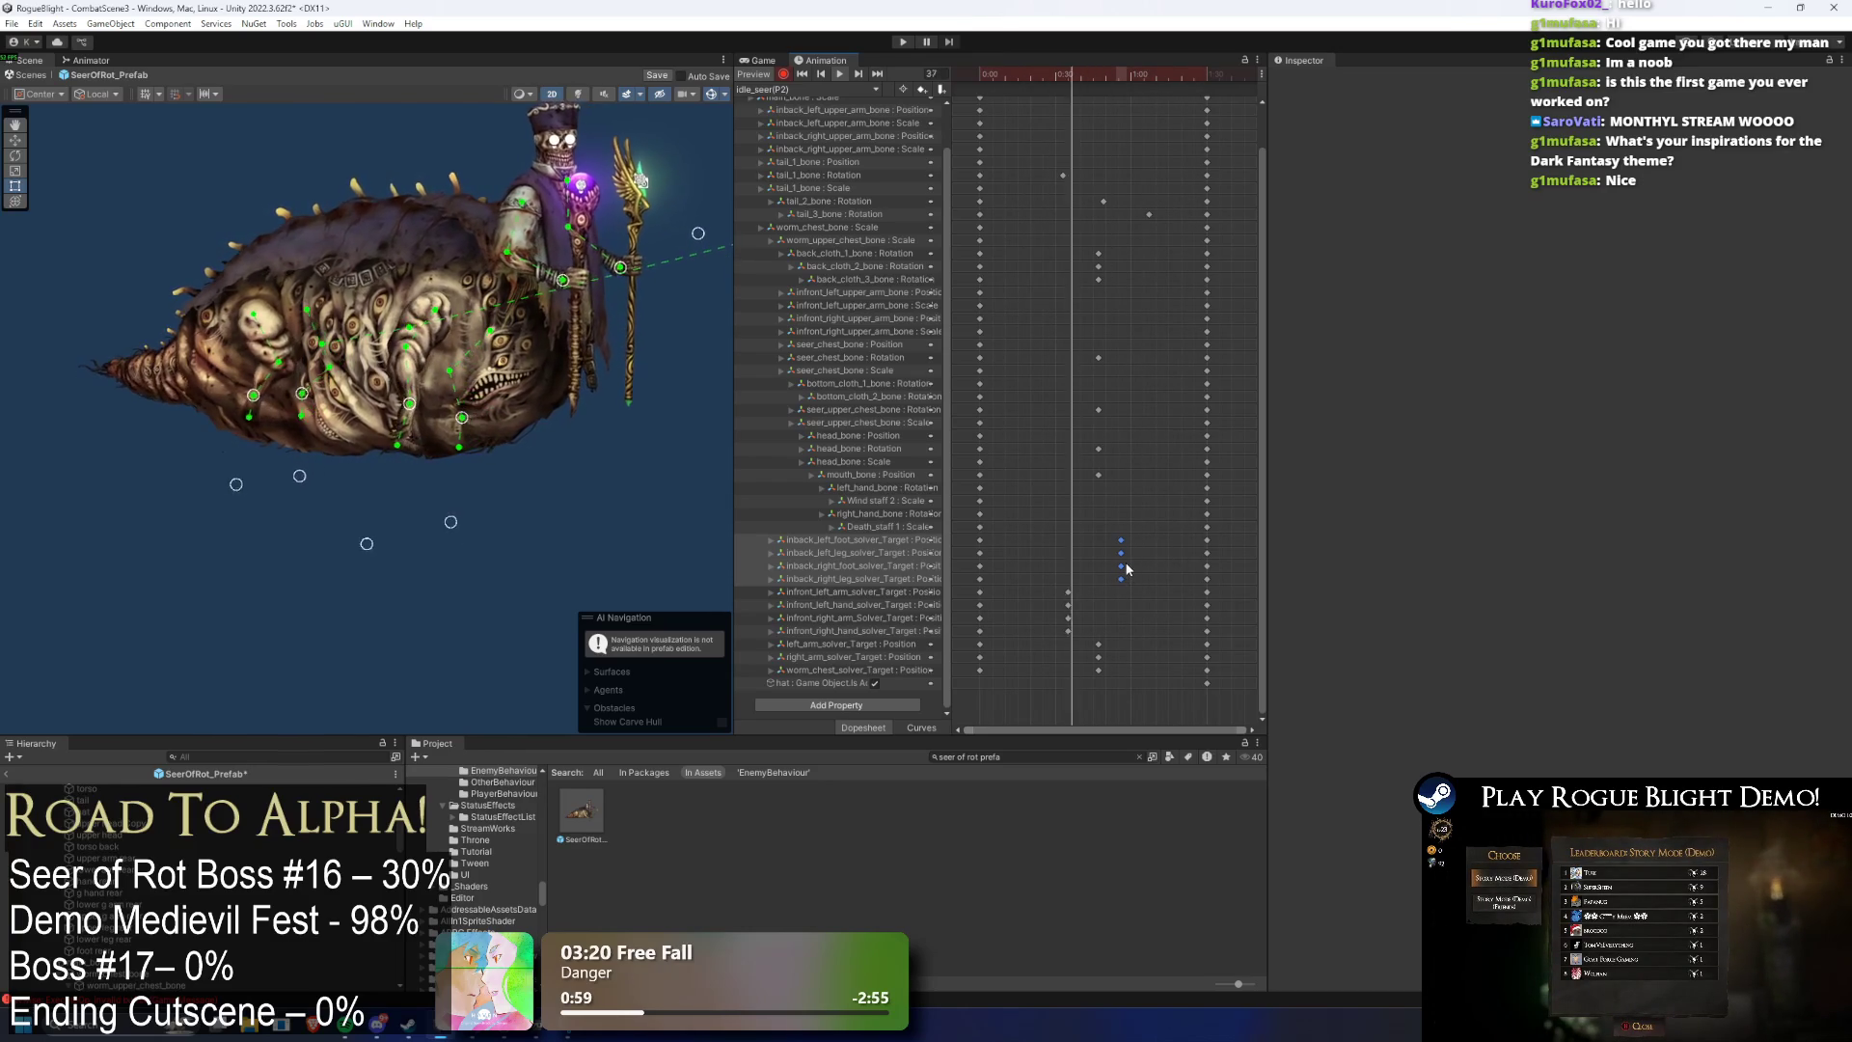
left_click(1122, 563)
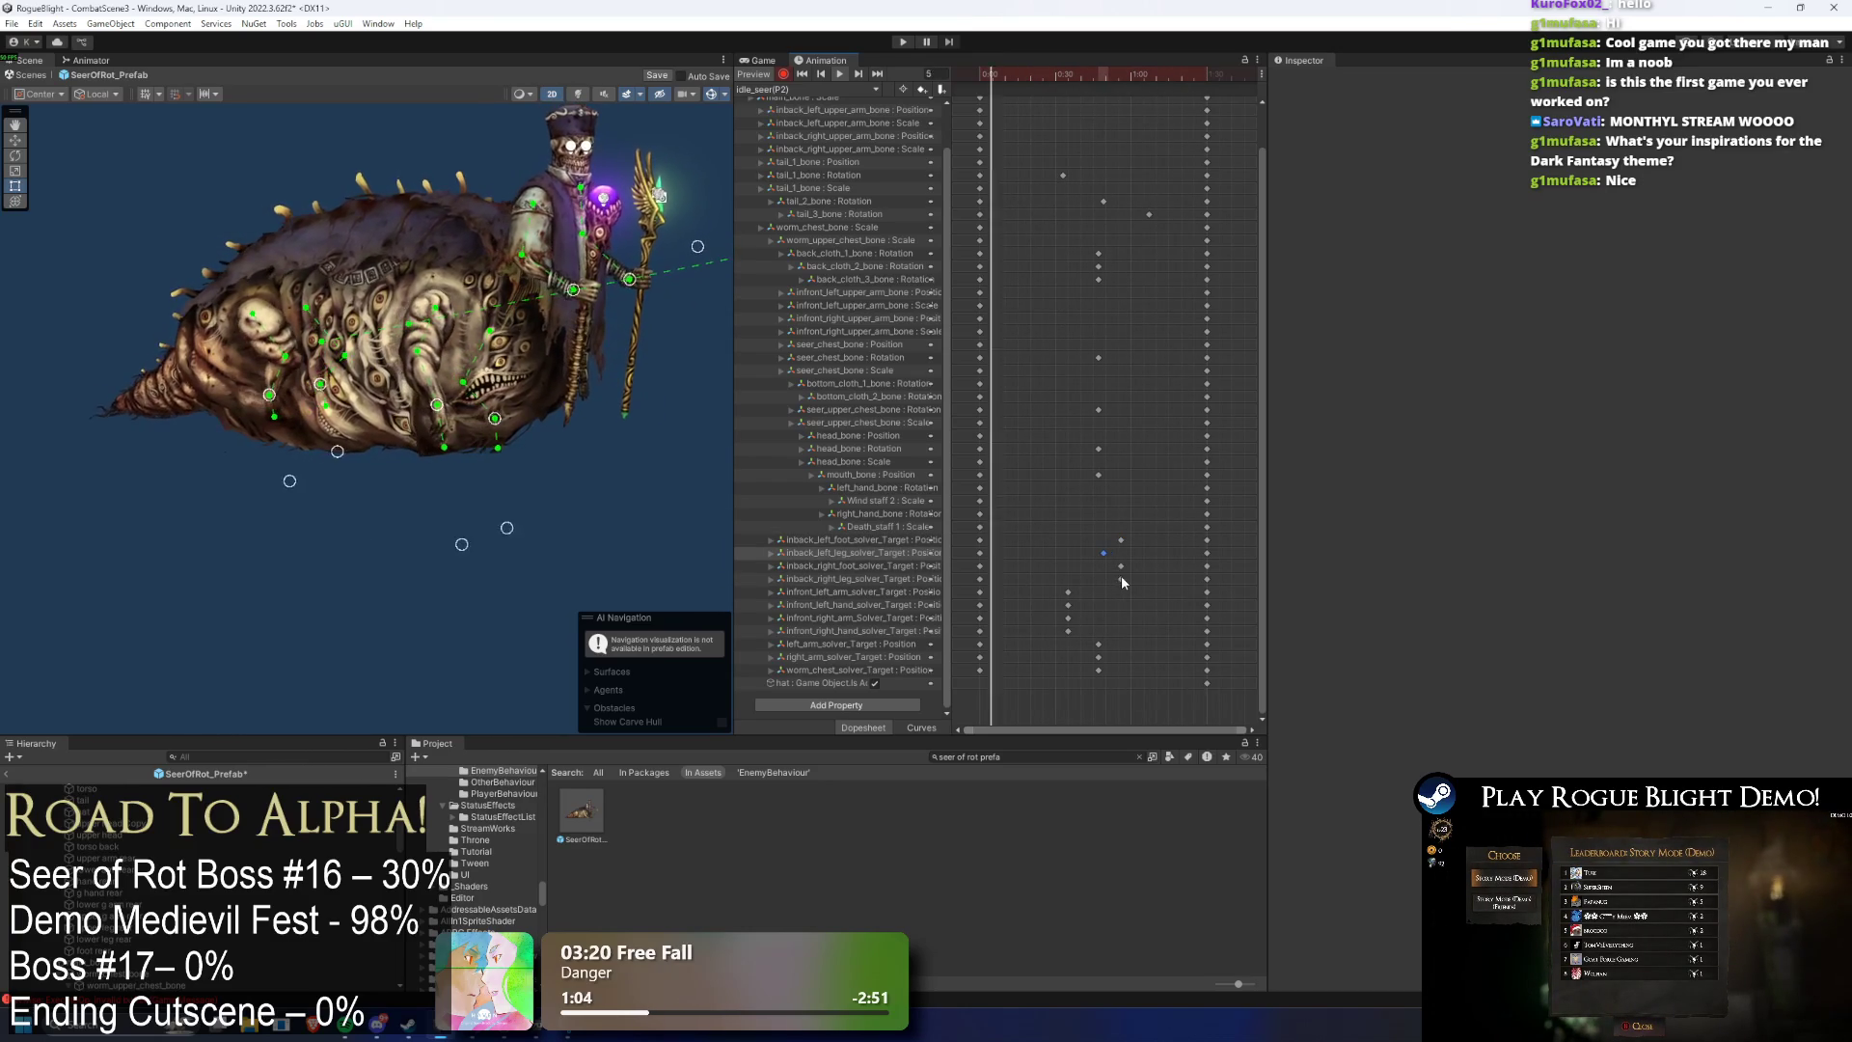
left_click_drag(1121, 577, 1103, 578)
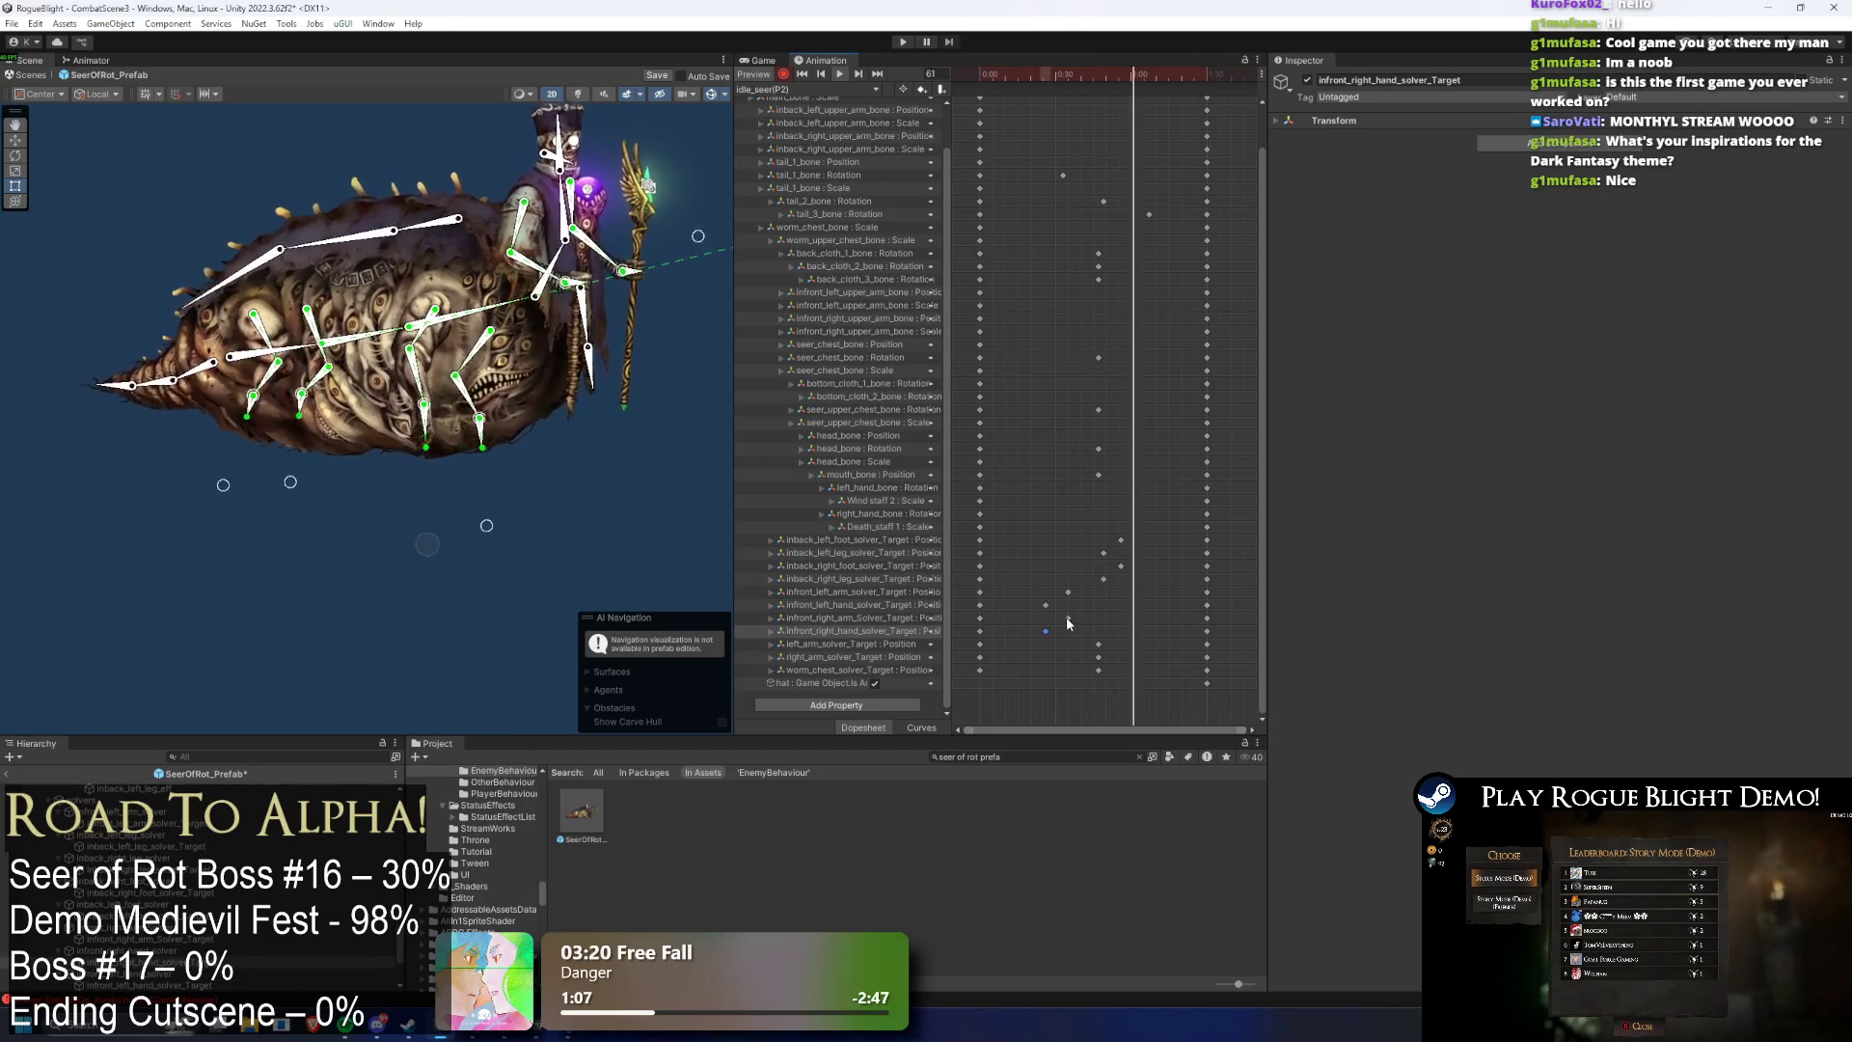
- Select the infront solver-target keyframes and stretch them slightly later
left_click(668, 482)
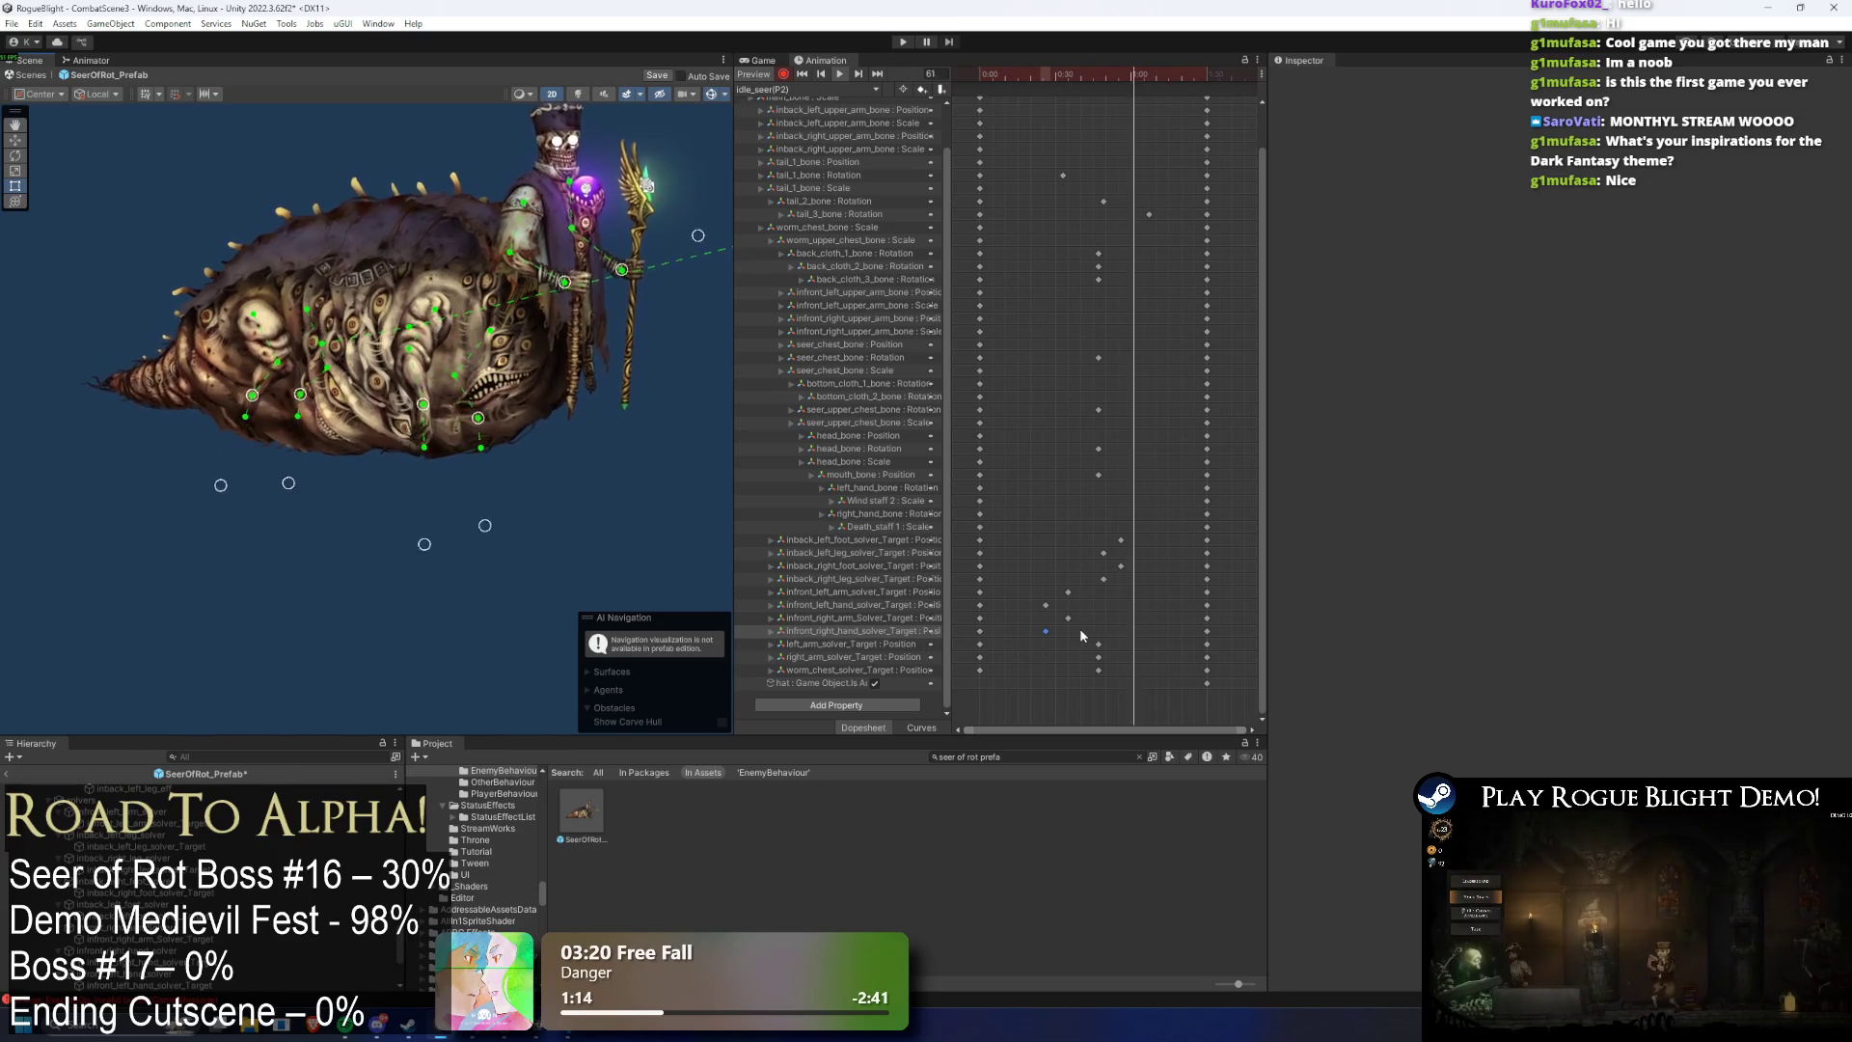
mouse_move(1091, 629)
left_mouse_down()
mouse_move(1023, 603)
mouse_move(1074, 614)
mouse_move(1127, 533)
mouse_move(1104, 560)
mouse_move(1138, 559)
left_mouse_up()
mouse_move(1100, 636)
left_mouse_down()
mouse_move(1047, 585)
mouse_move(1107, 613)
left_mouse_up()
left_click(1152, 602)
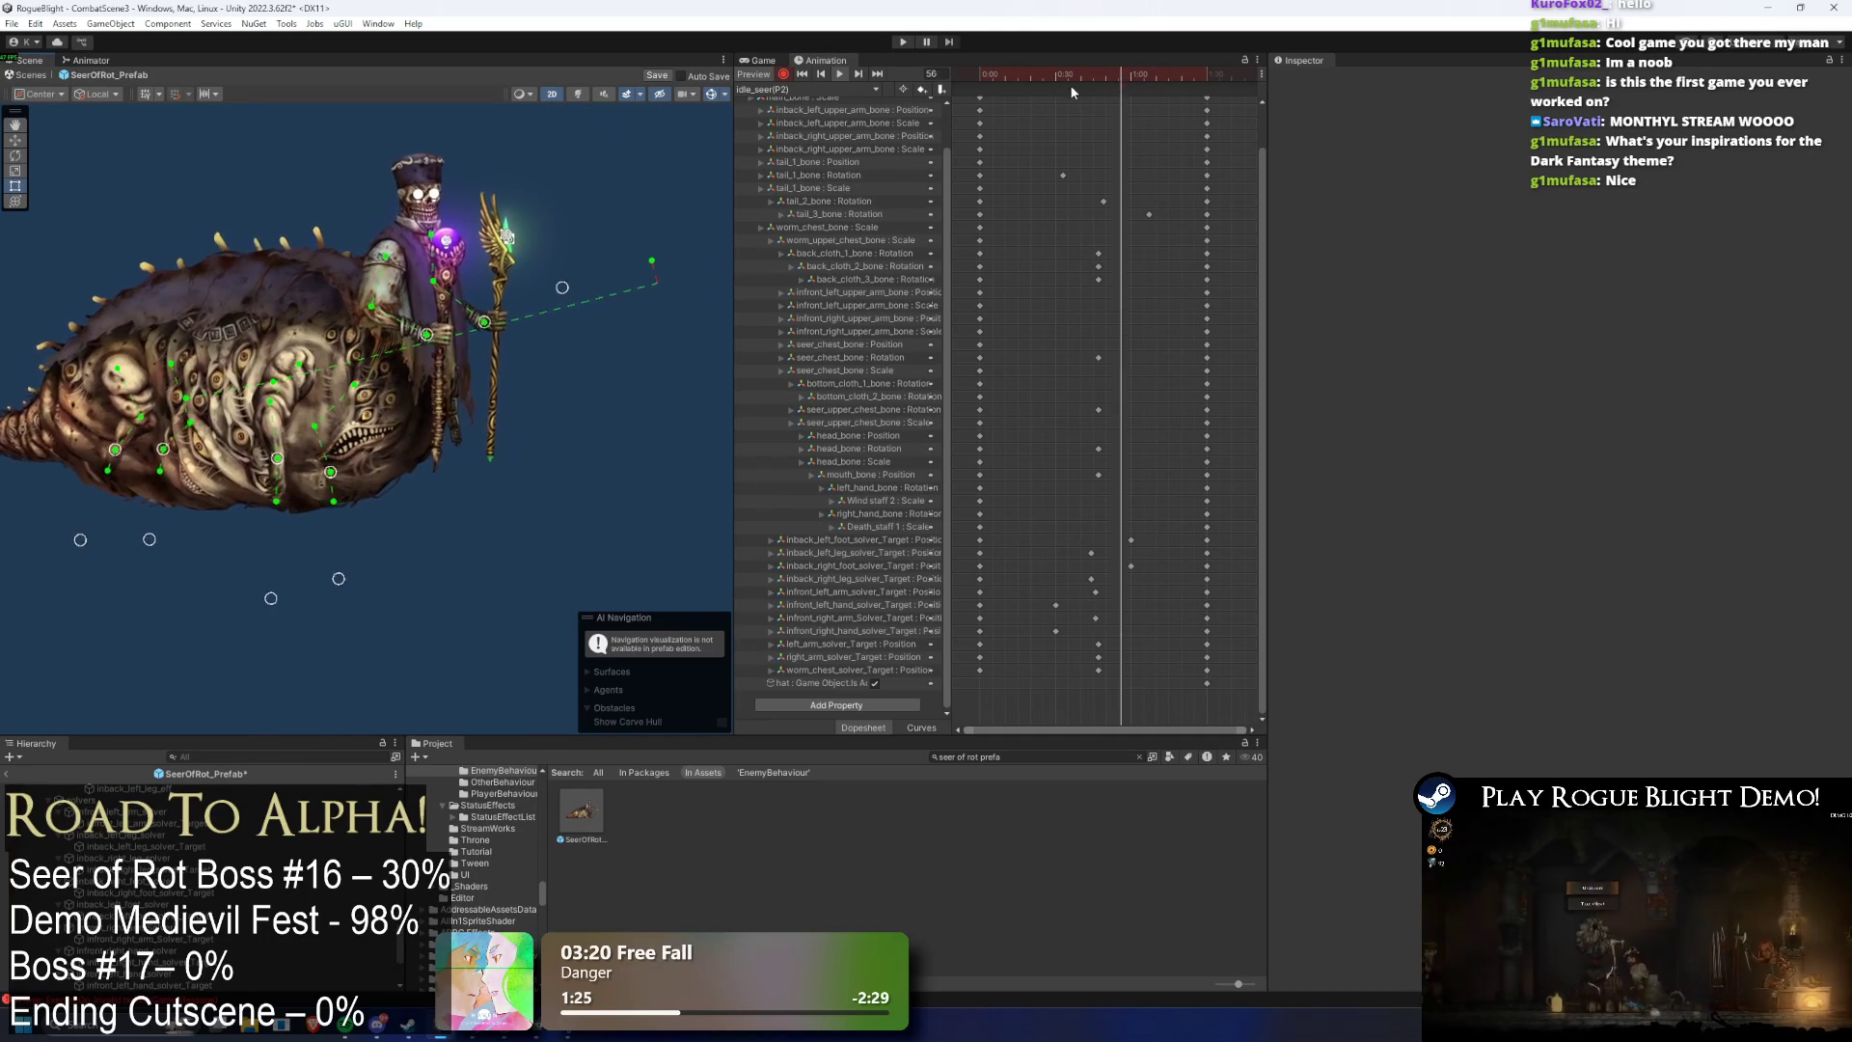
- Move the seer_chest_bone and head_bone Rotation keys earlier
left_click(425, 198)
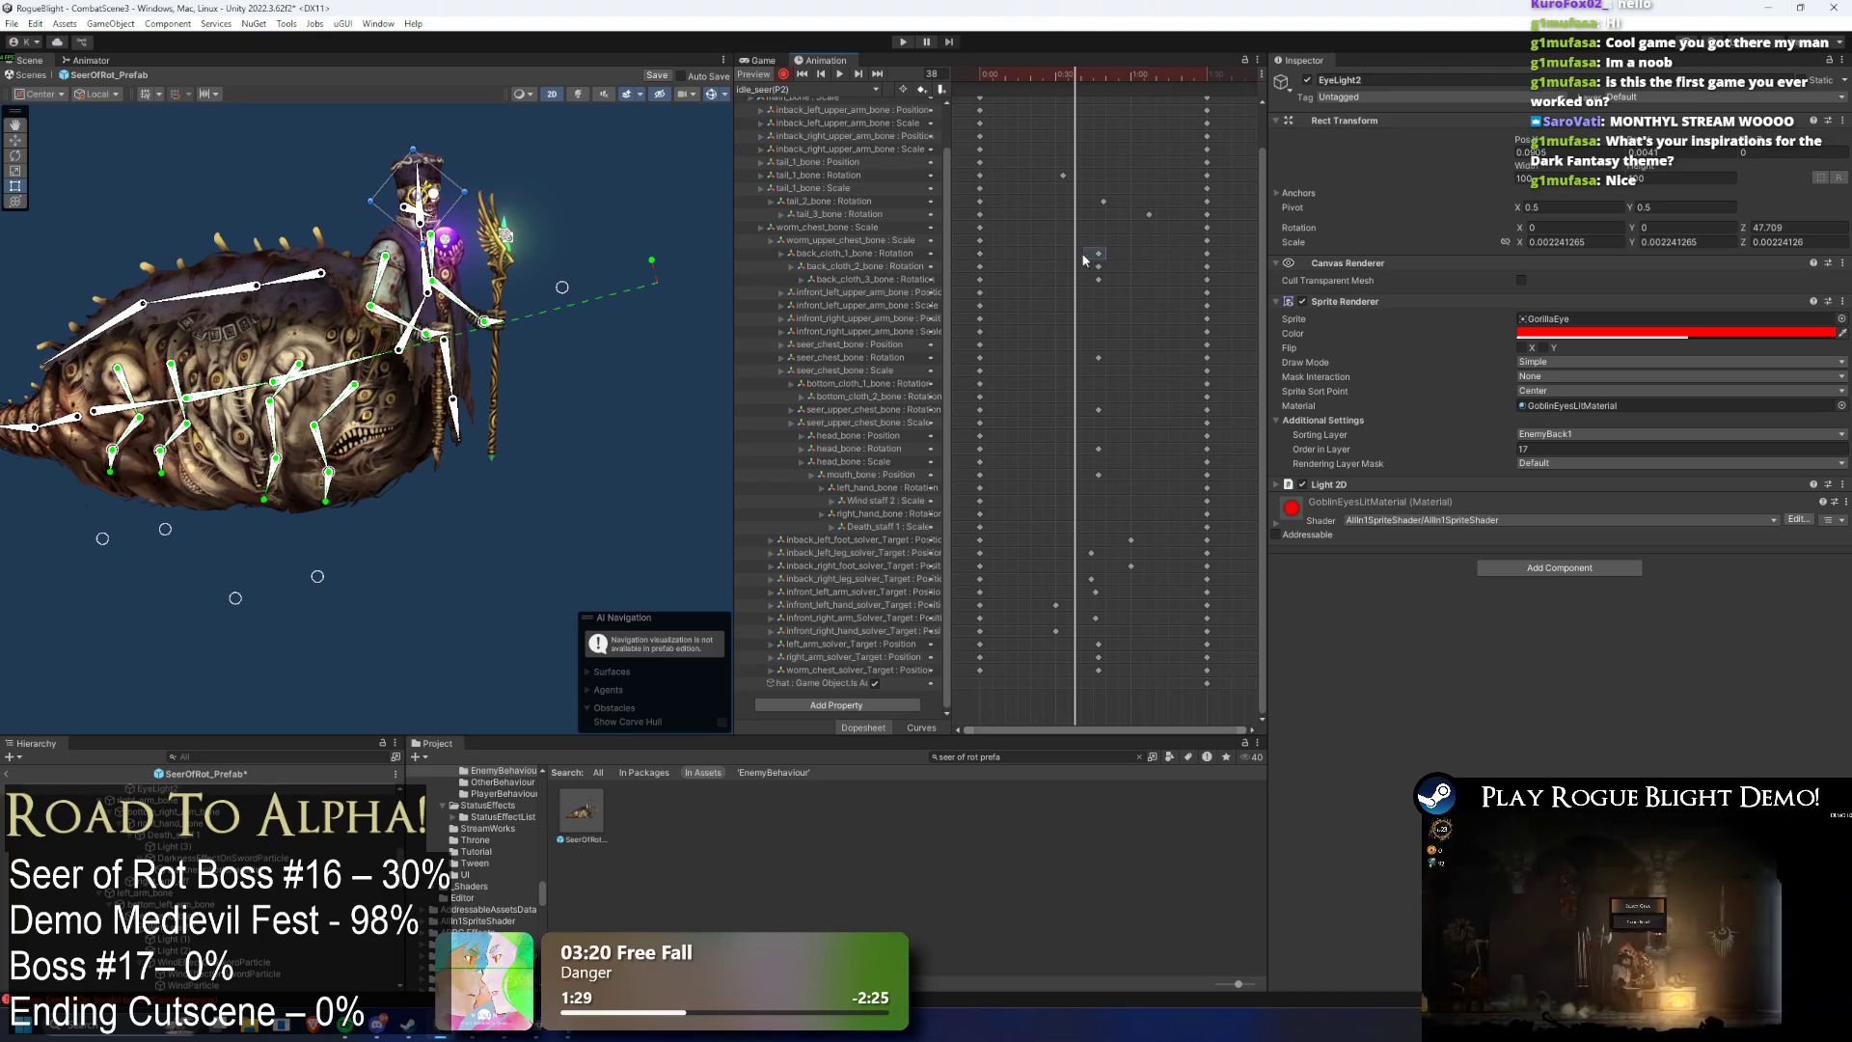
left_click_drag(1098, 277, 1119, 289)
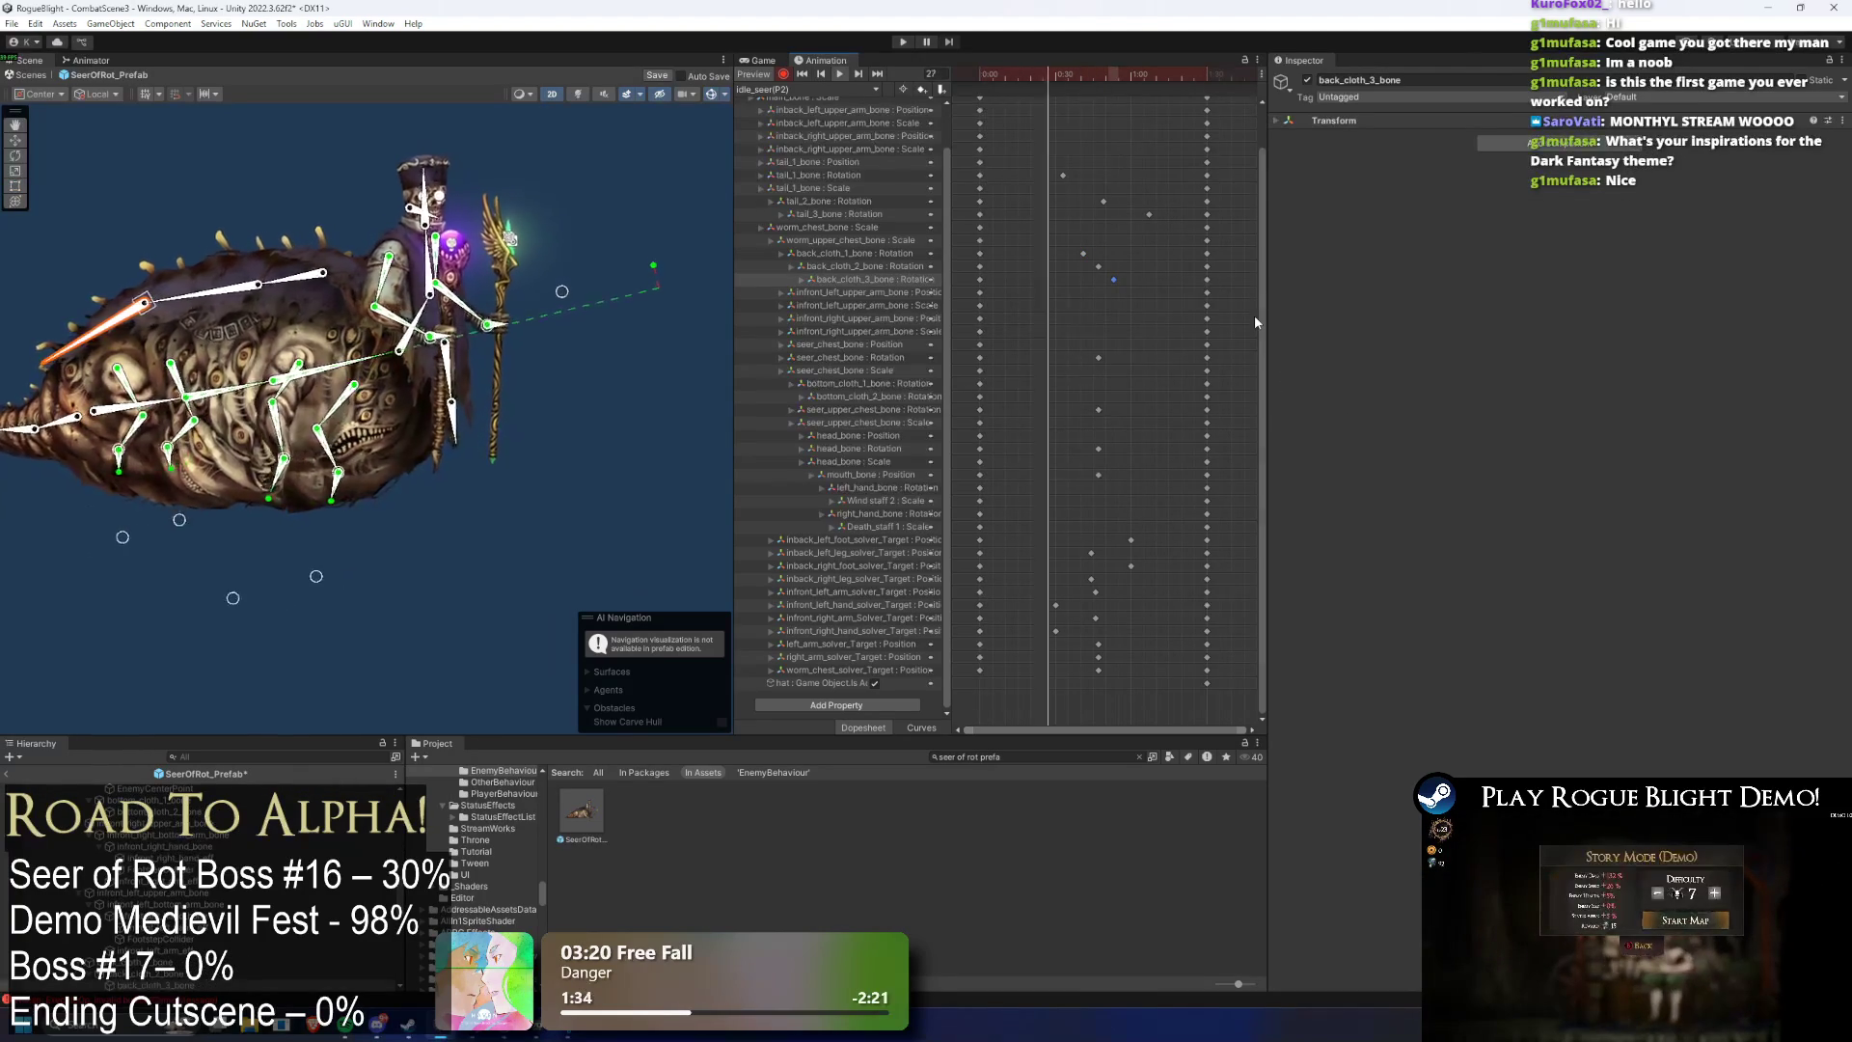
left_click_drag(1124, 357, 1040, 426)
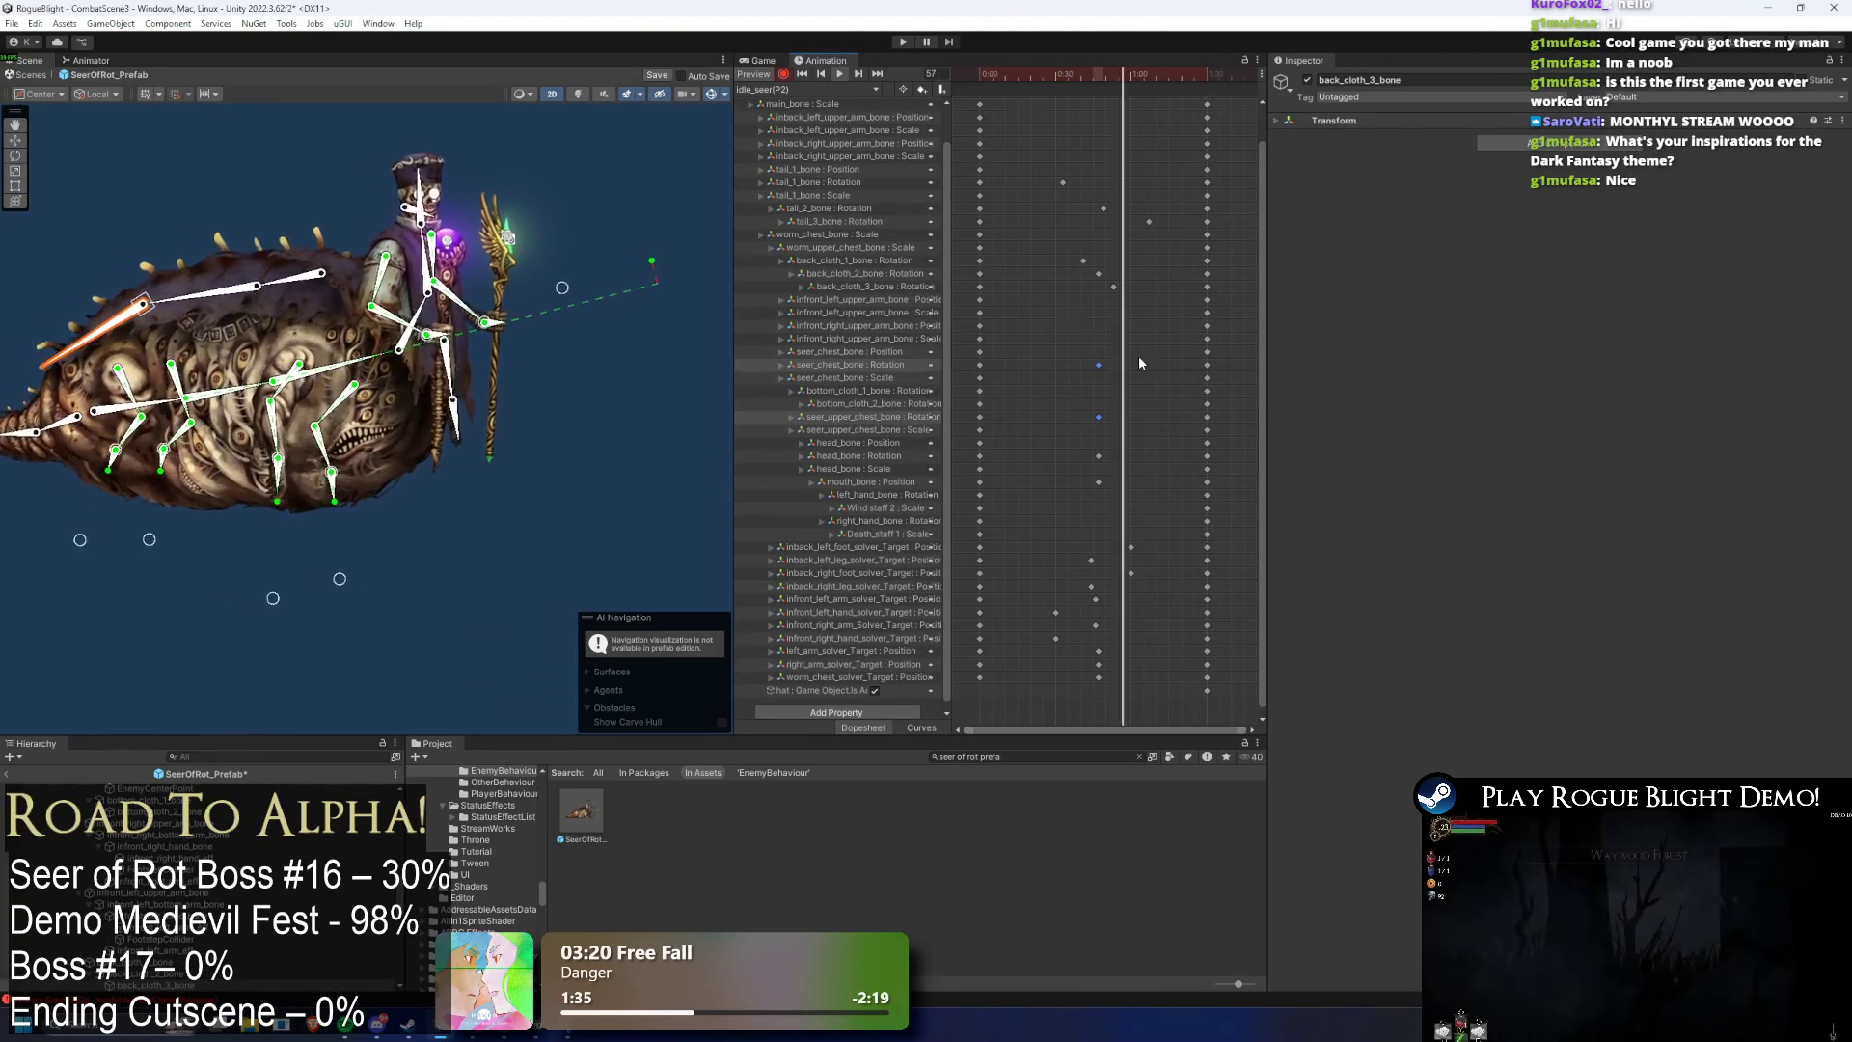
left_click_drag(1101, 363, 1061, 365)
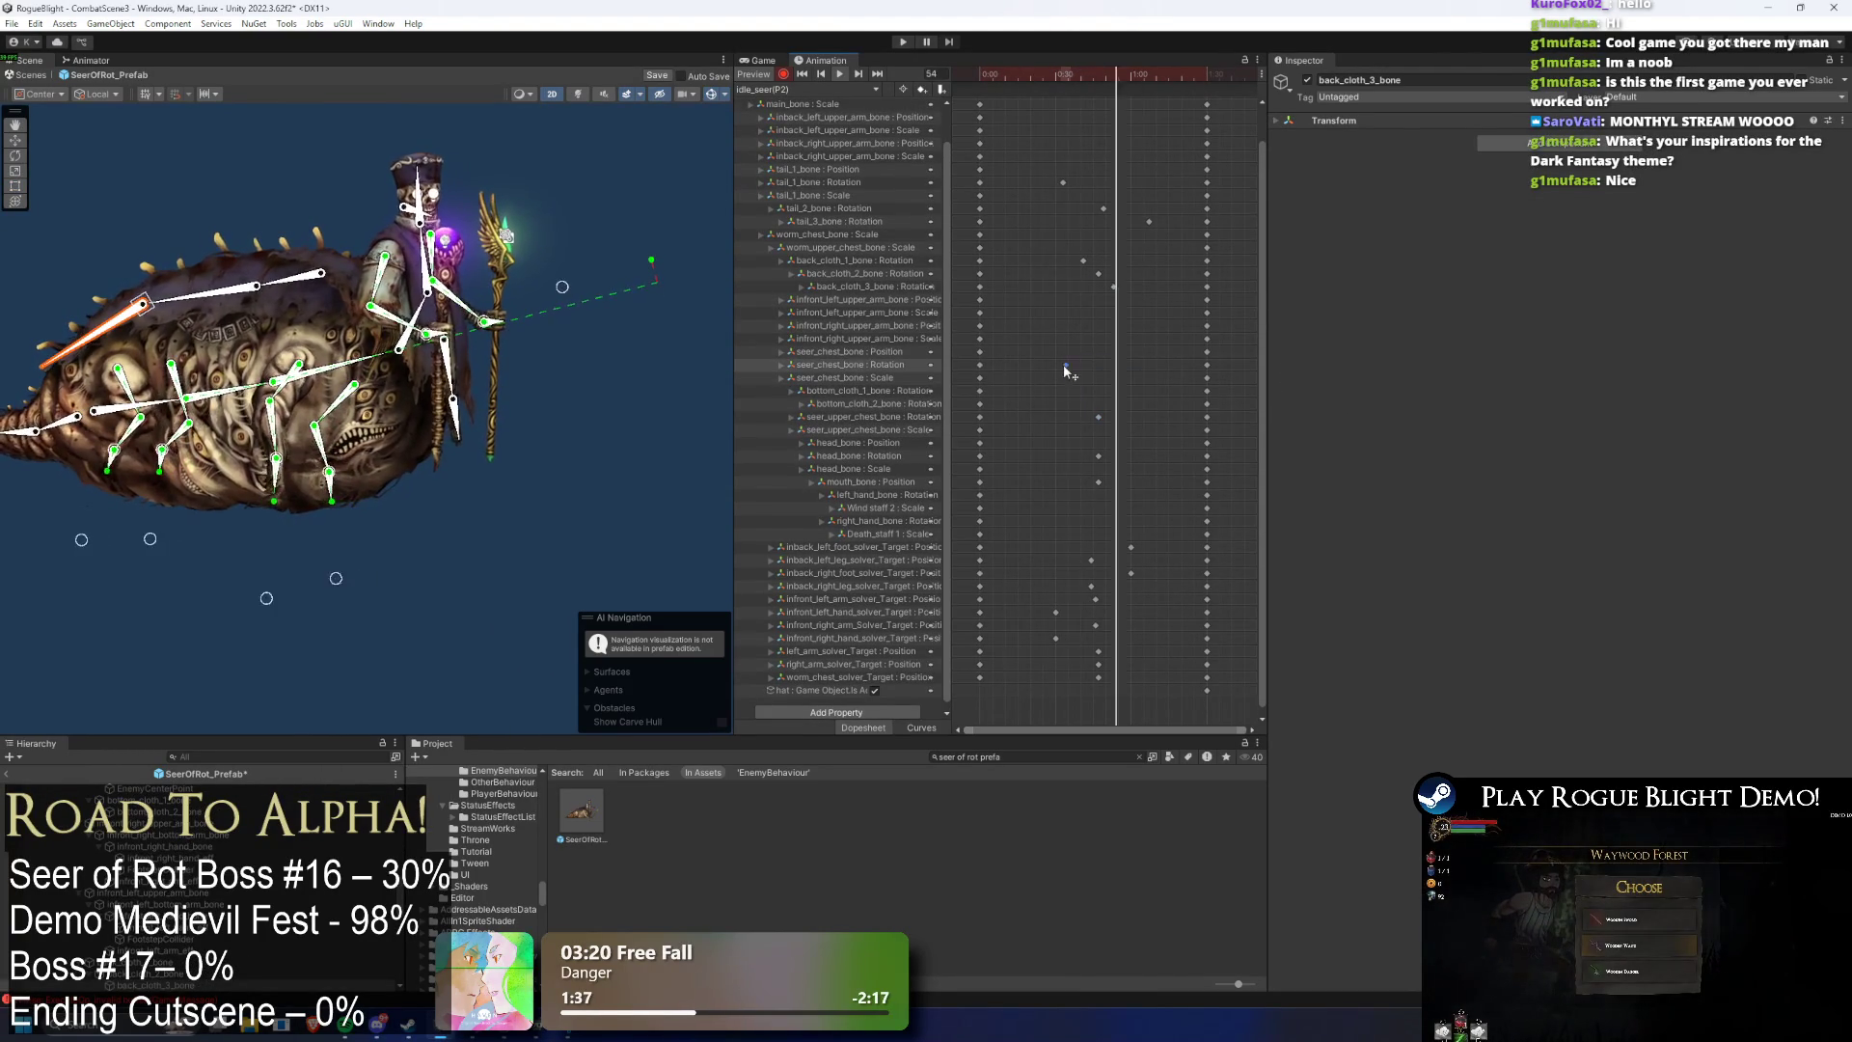
left_click(1098, 417)
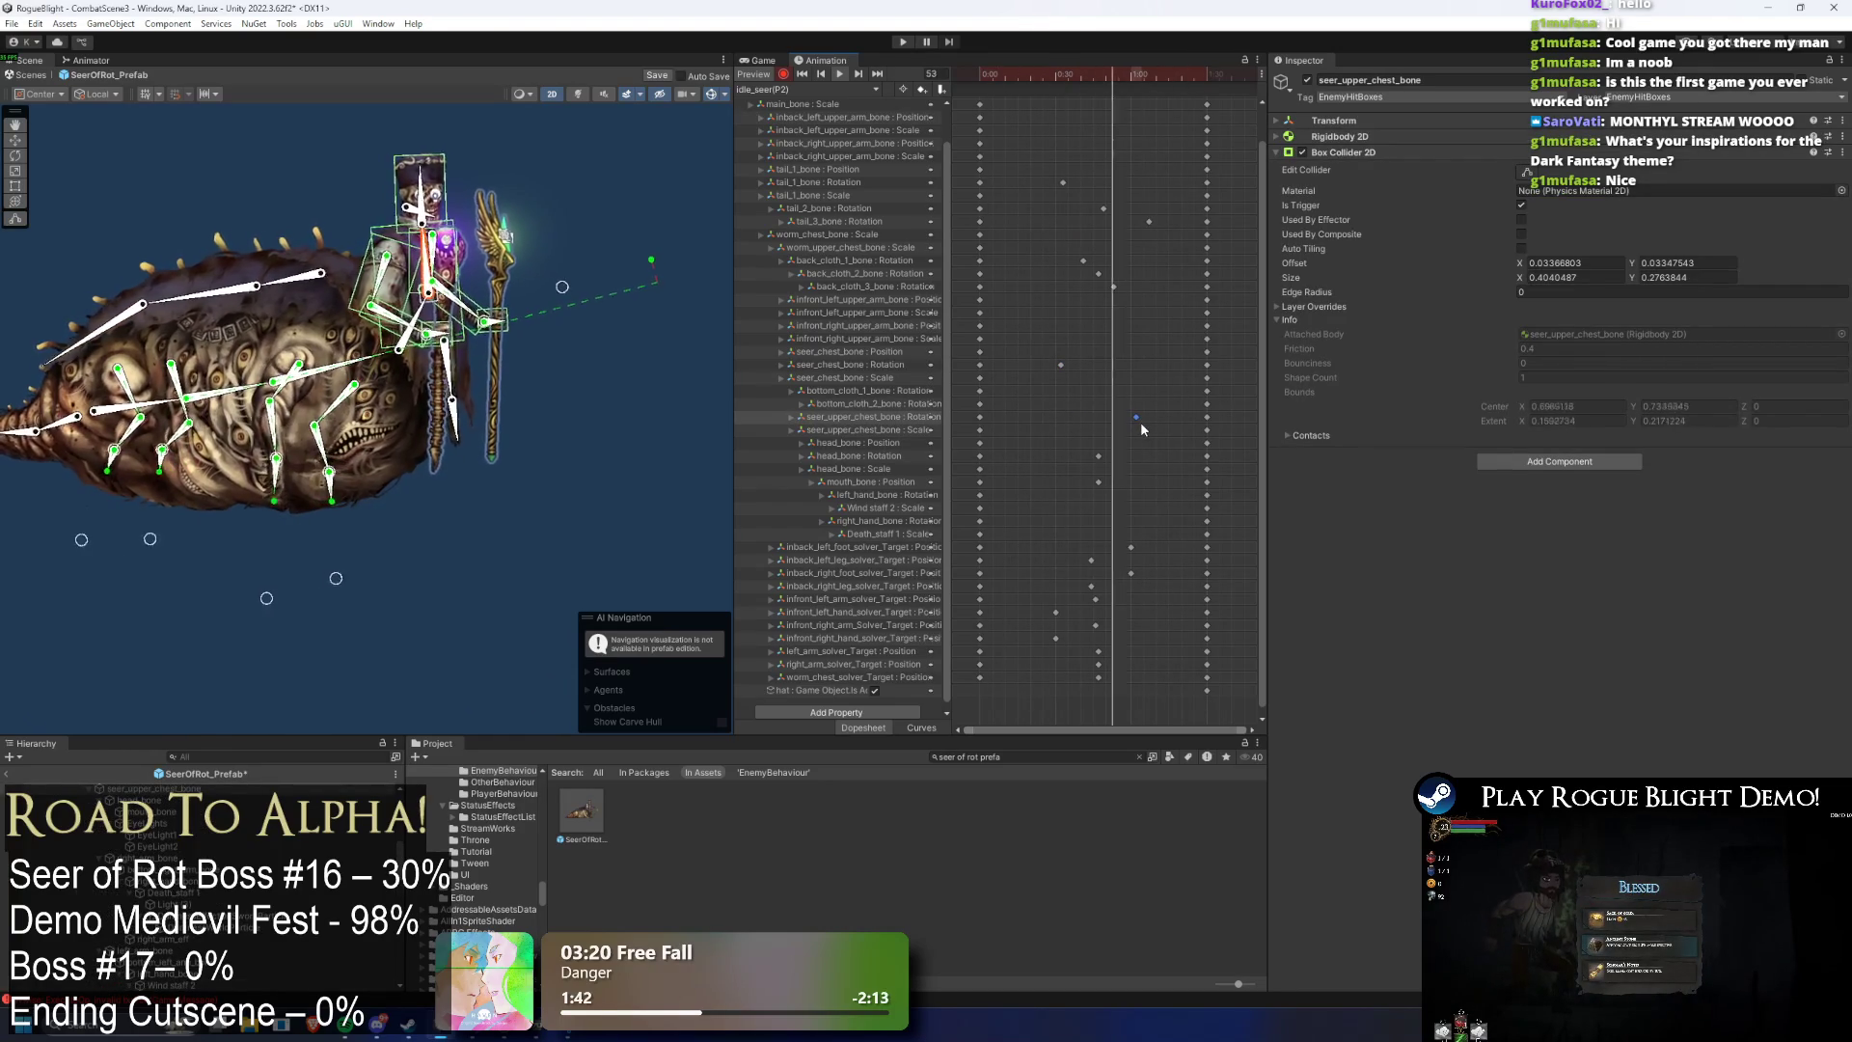
left_click_drag(1099, 456, 1076, 455)
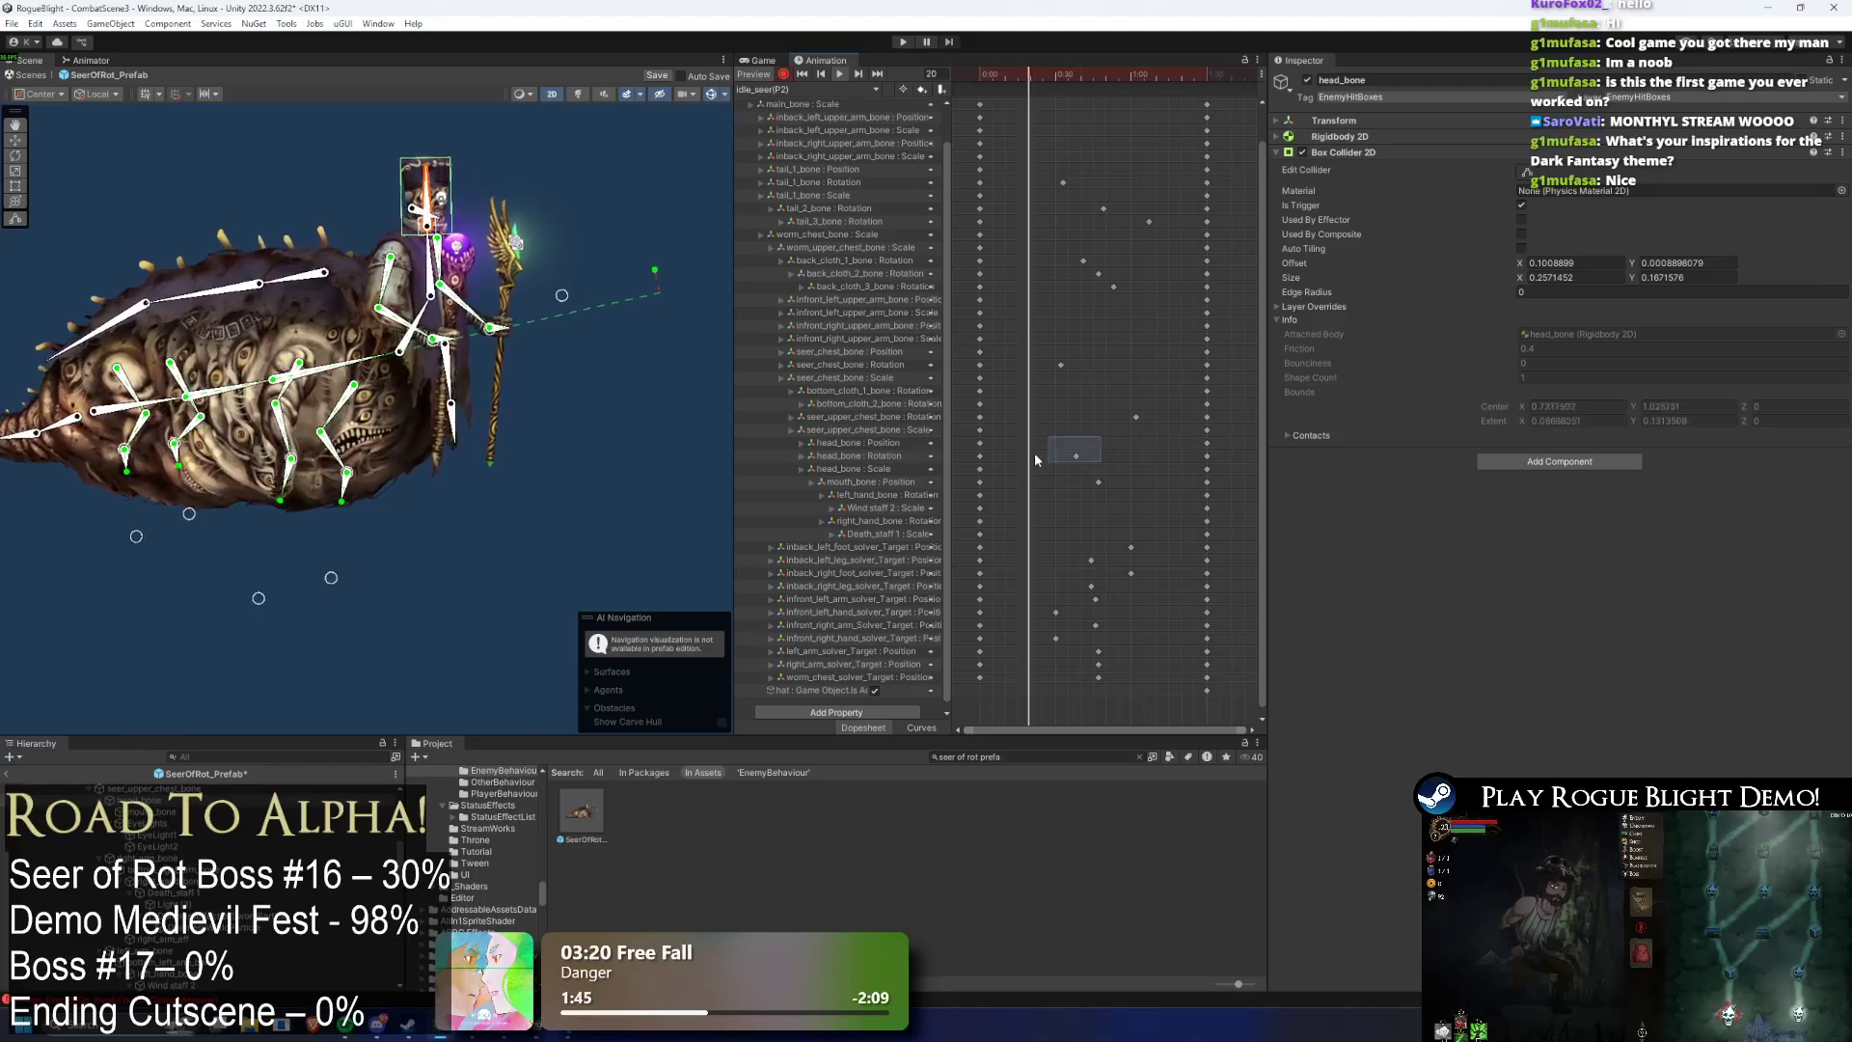
- Scrub and play the clip between frames 24 and 52 to check the chest and head timing
left_click(1086, 79)
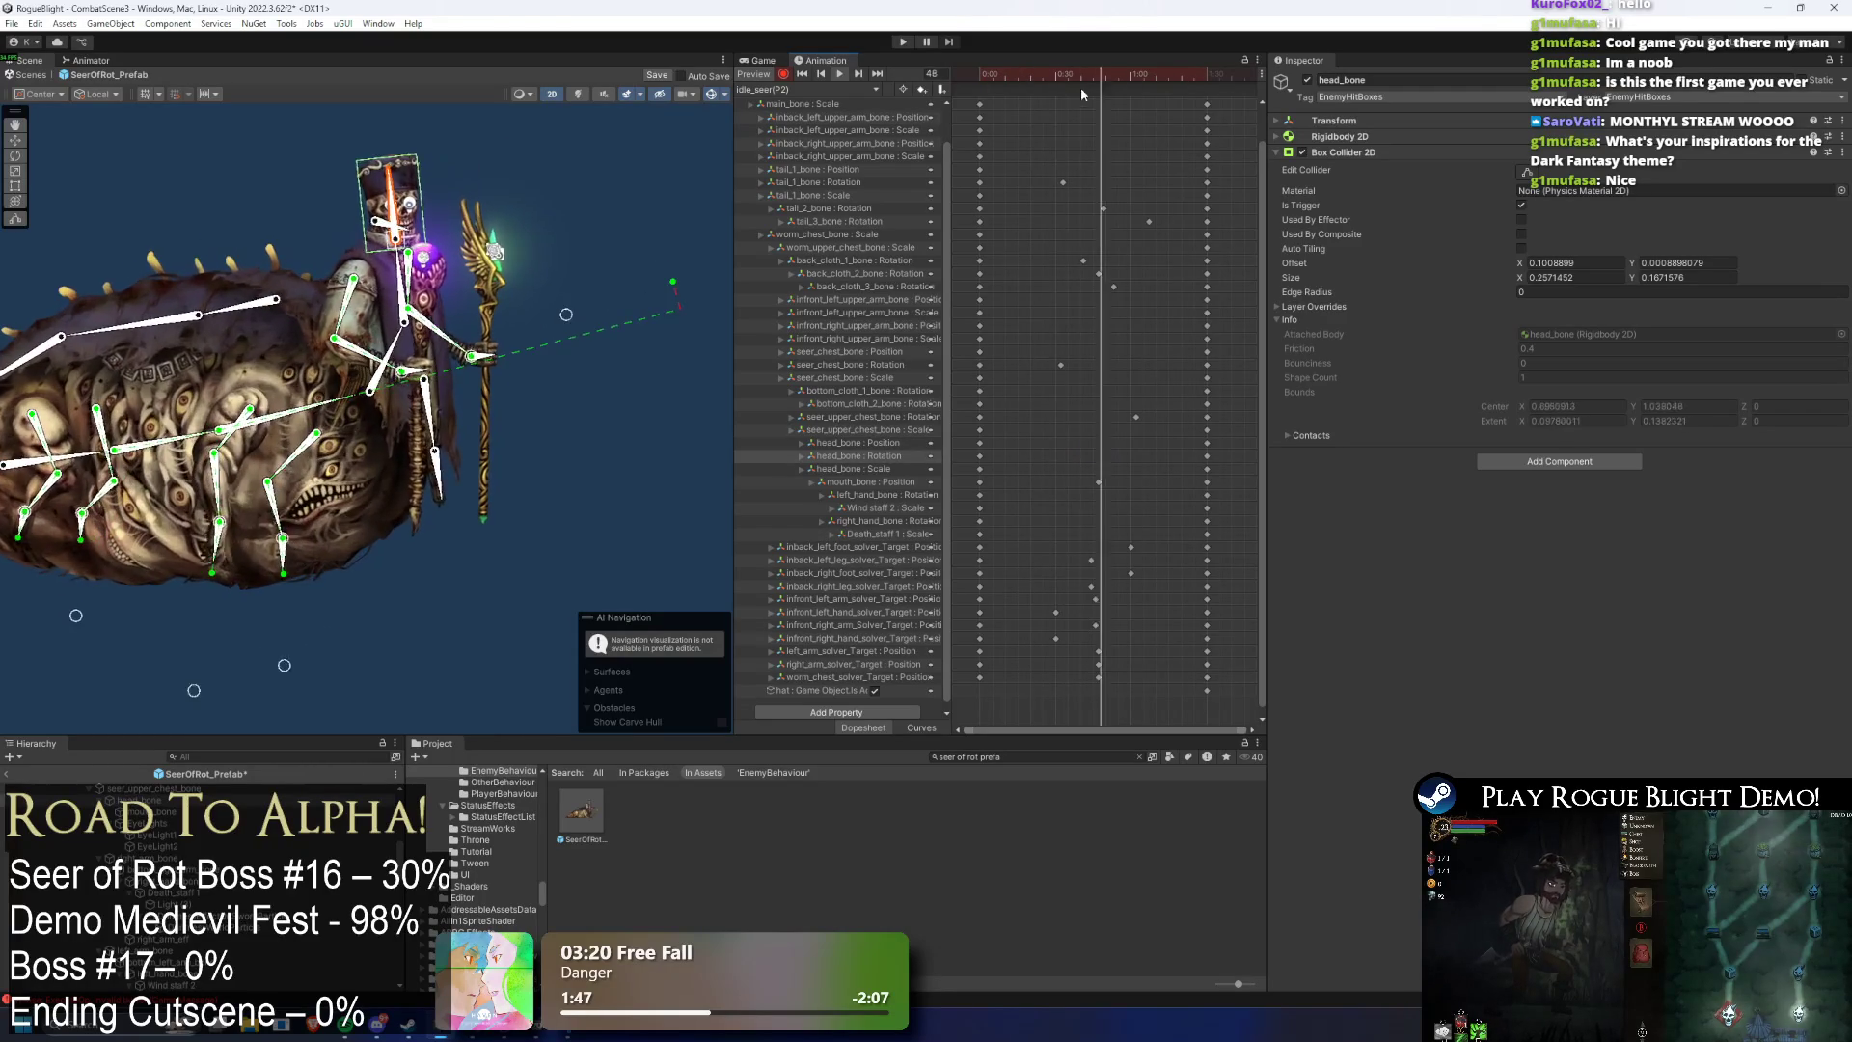
left_click_drag(1099, 83, 1112, 117)
key("space")
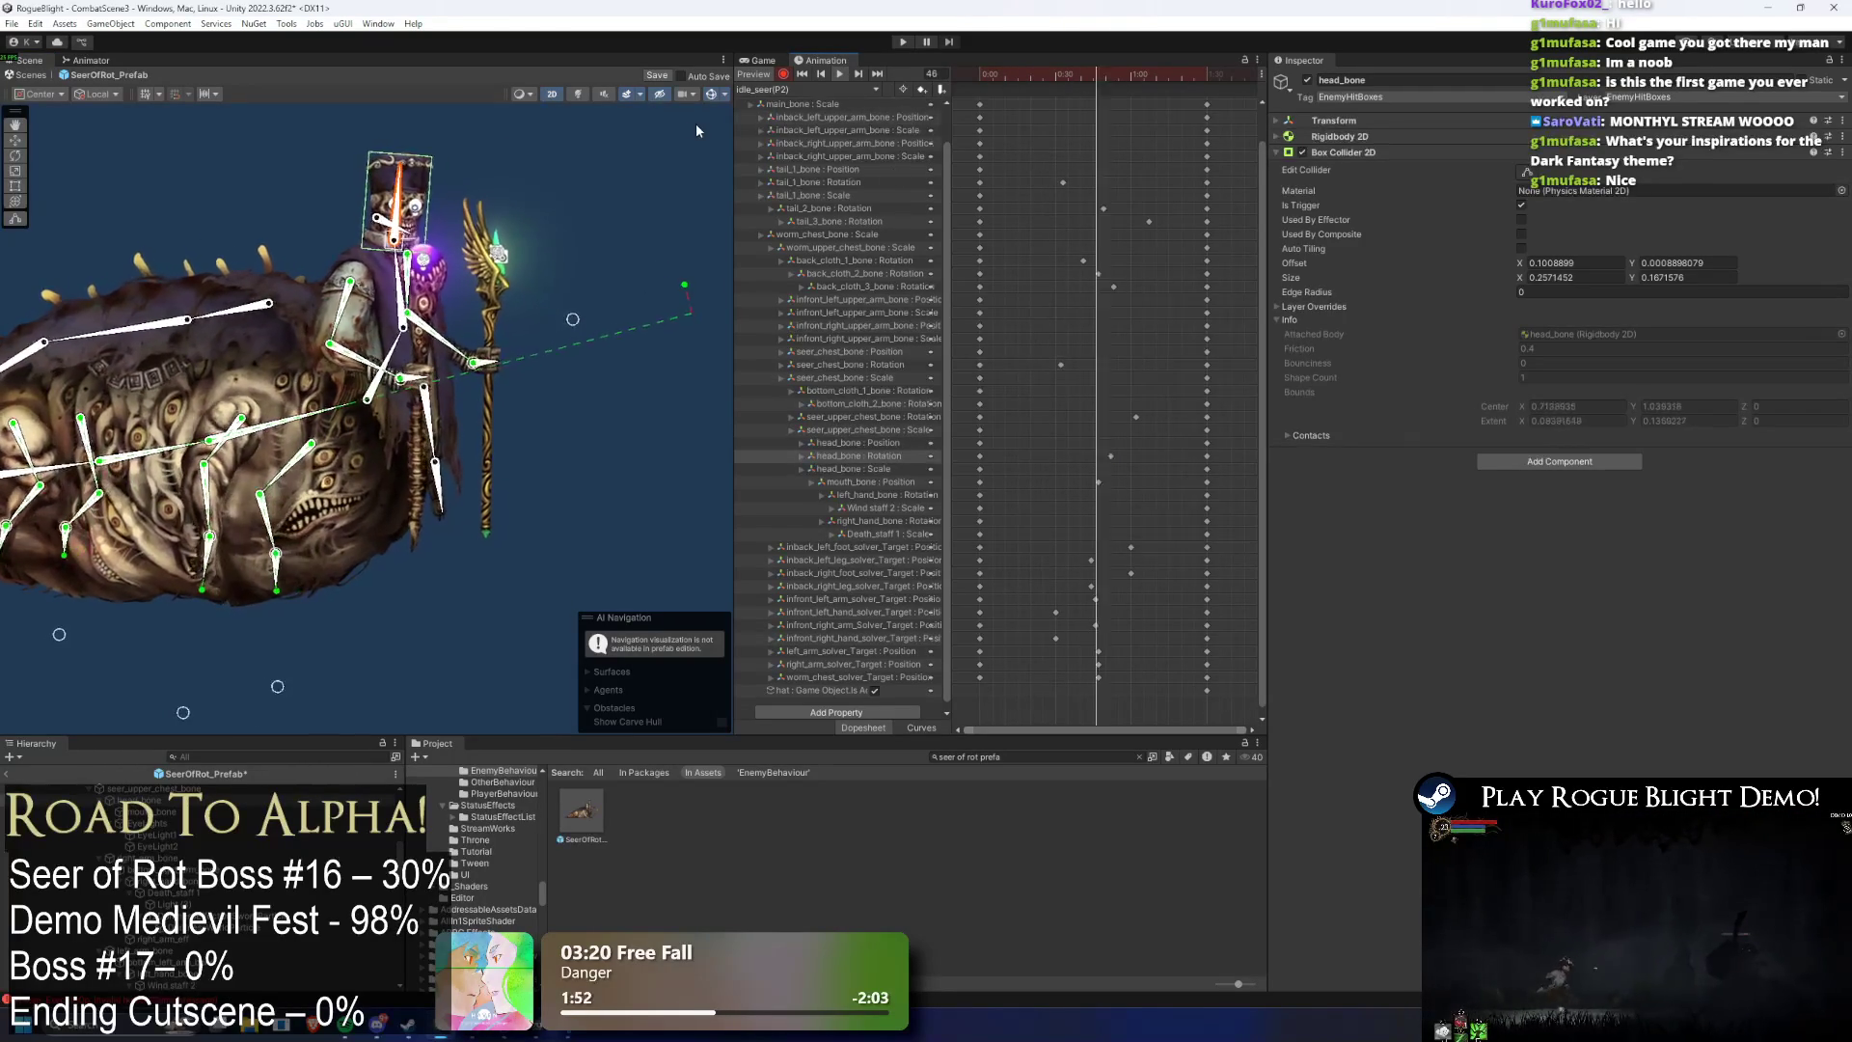
left_click(583, 145)
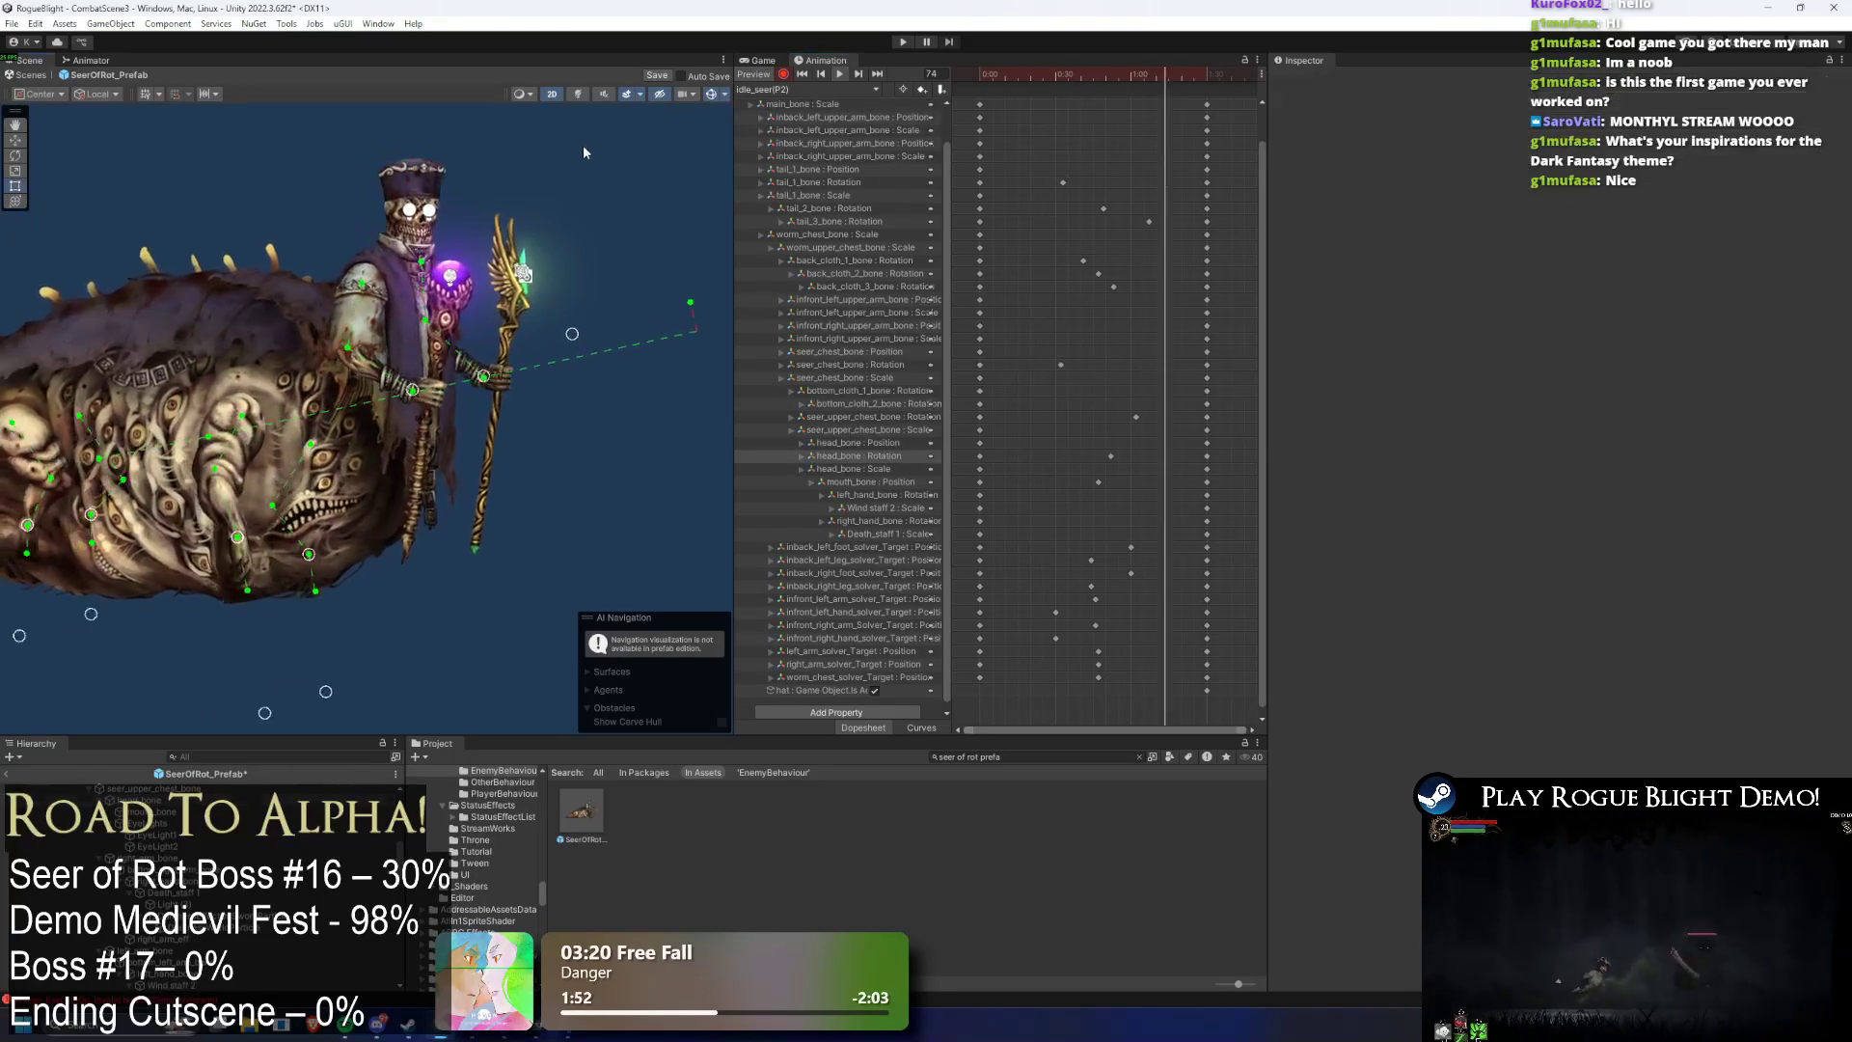
left_click(1134, 456)
left_click(1033, 76)
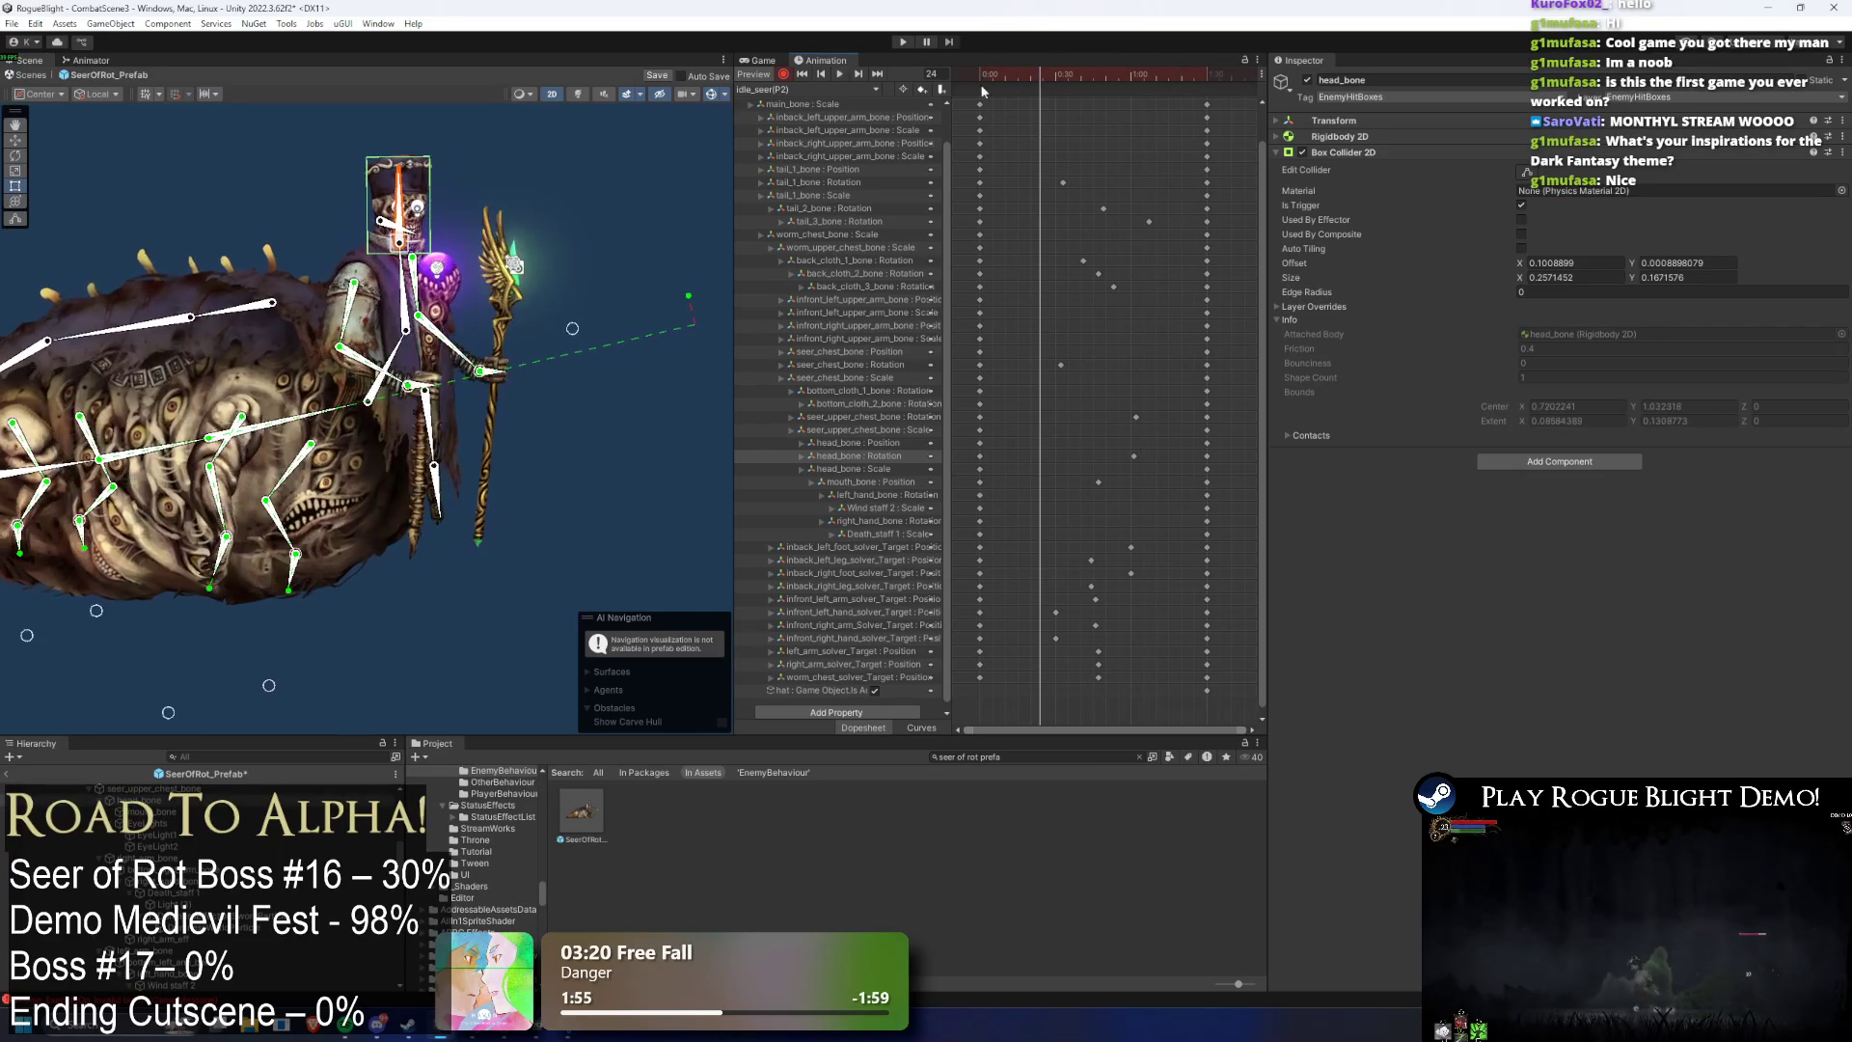
key("space")
left_click(582, 144)
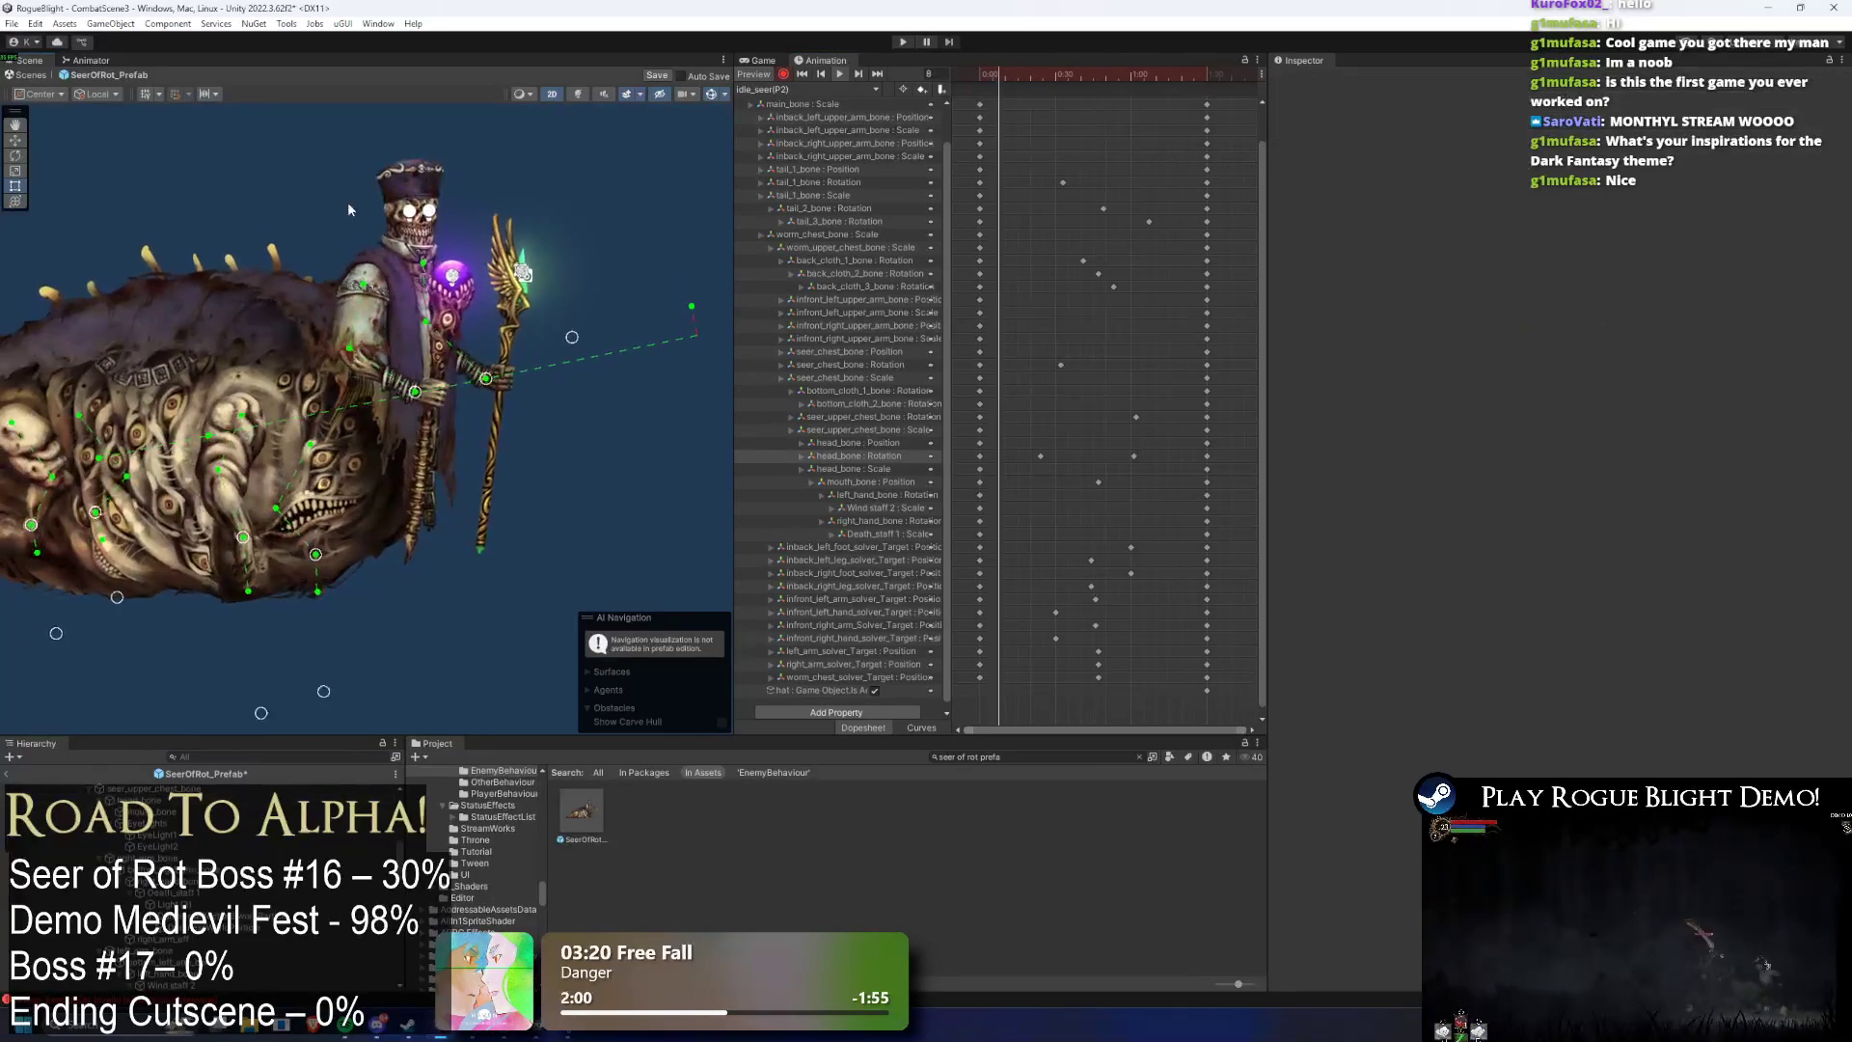
- Hide the bone gizmos, box-select the mid-clip keyframes, then show the gizmos again
left_click(712, 93)
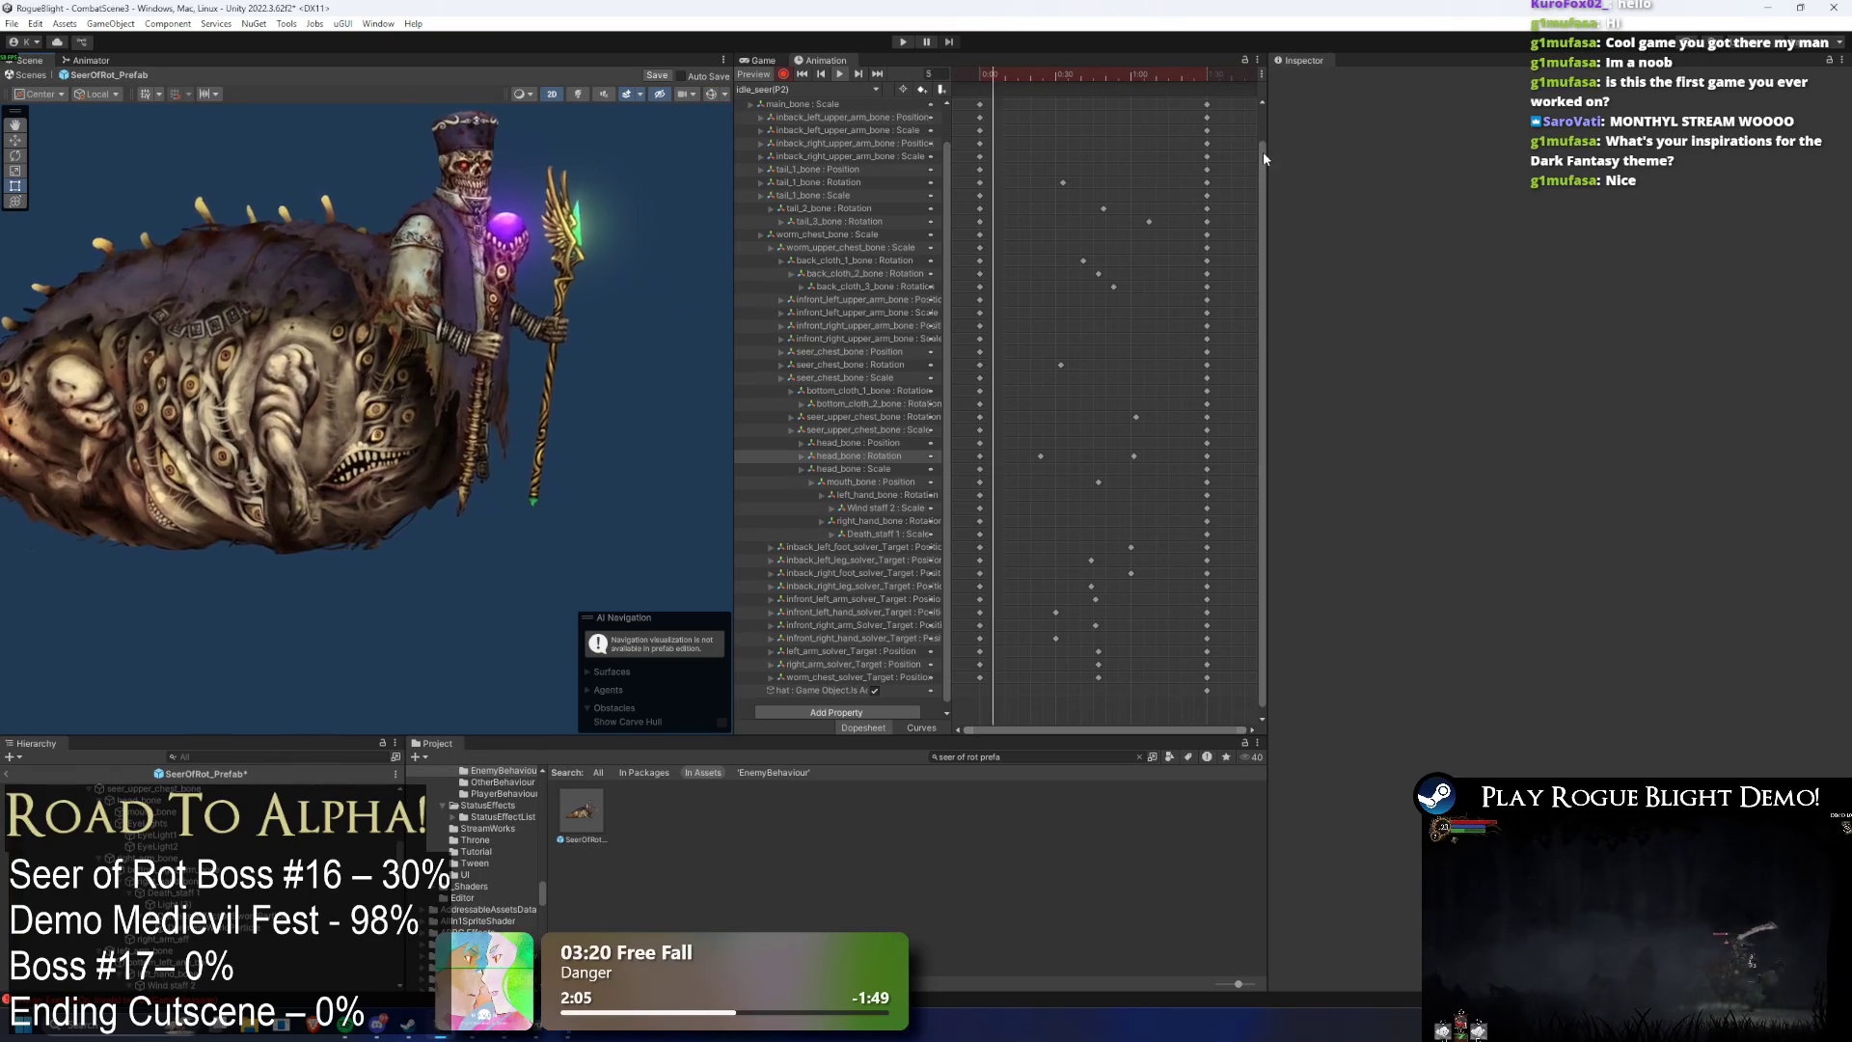
left_click_drag(1206, 103, 1193, 105)
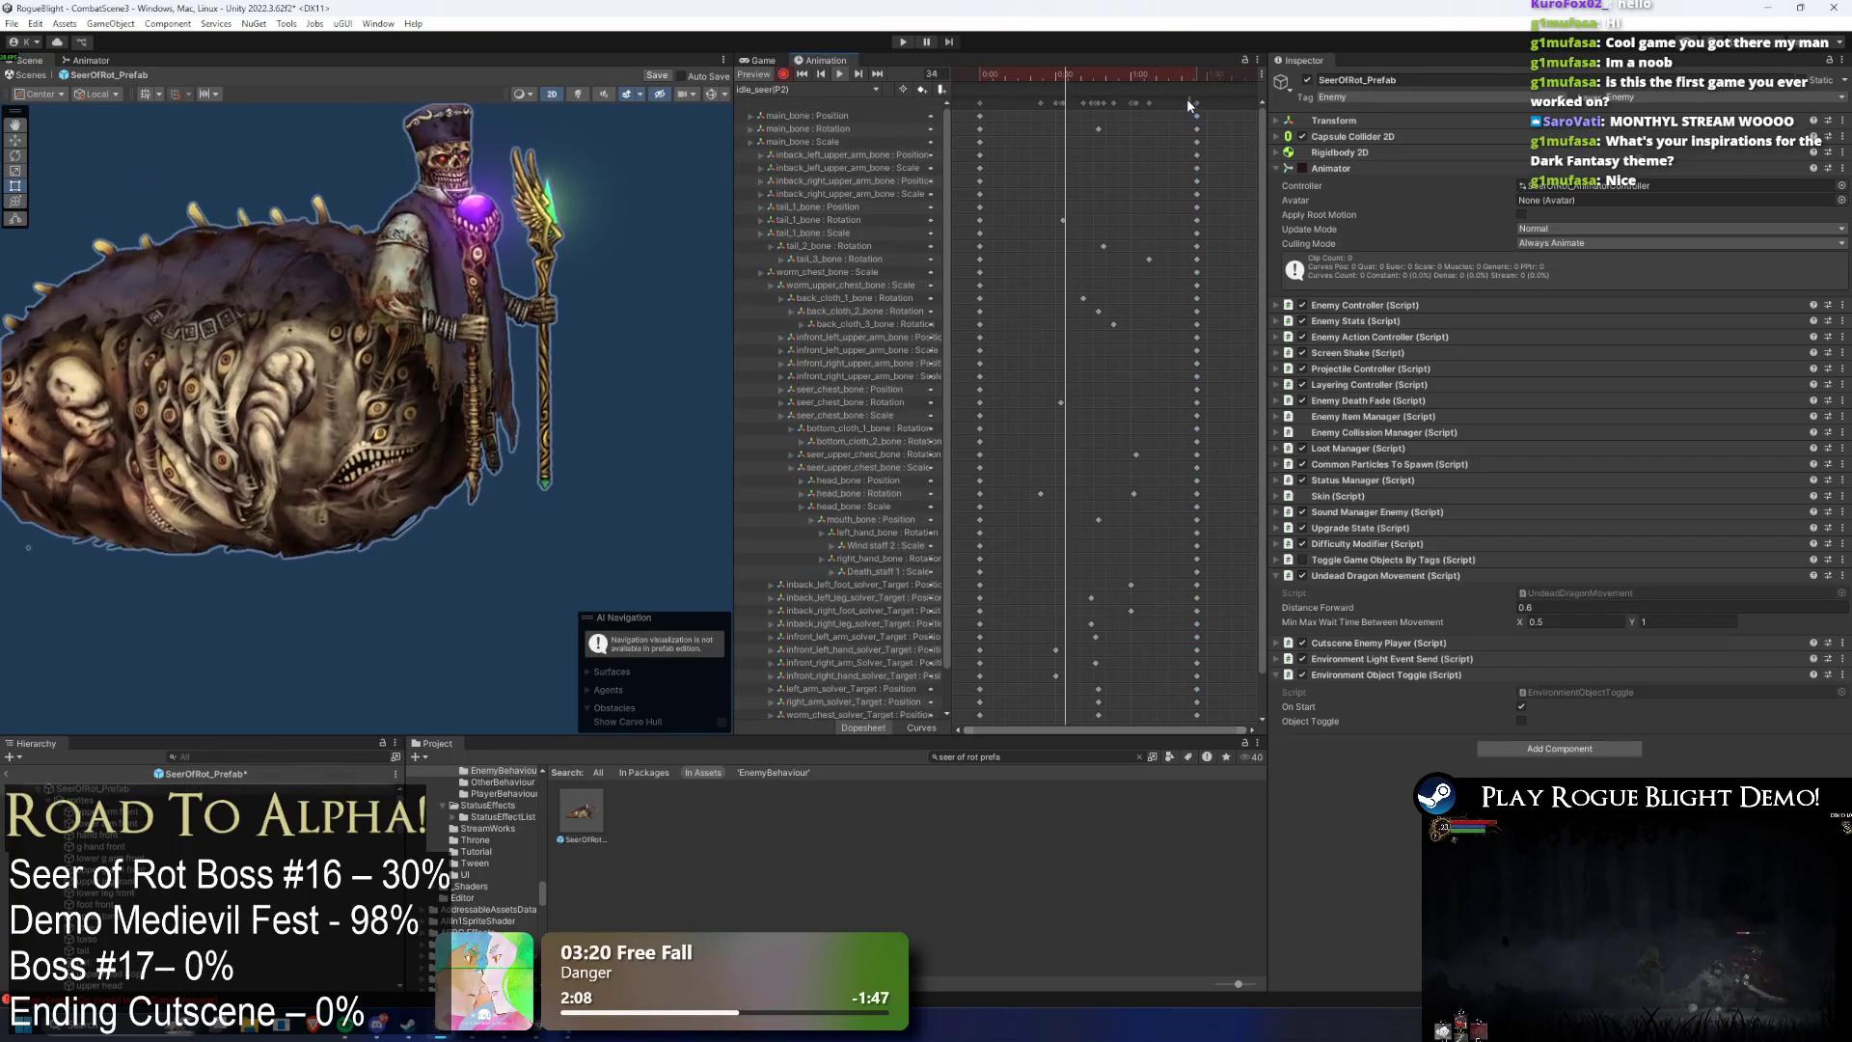
left_click(1194, 100)
left_click(1229, 101)
left_click_drag(1161, 108, 1022, 104)
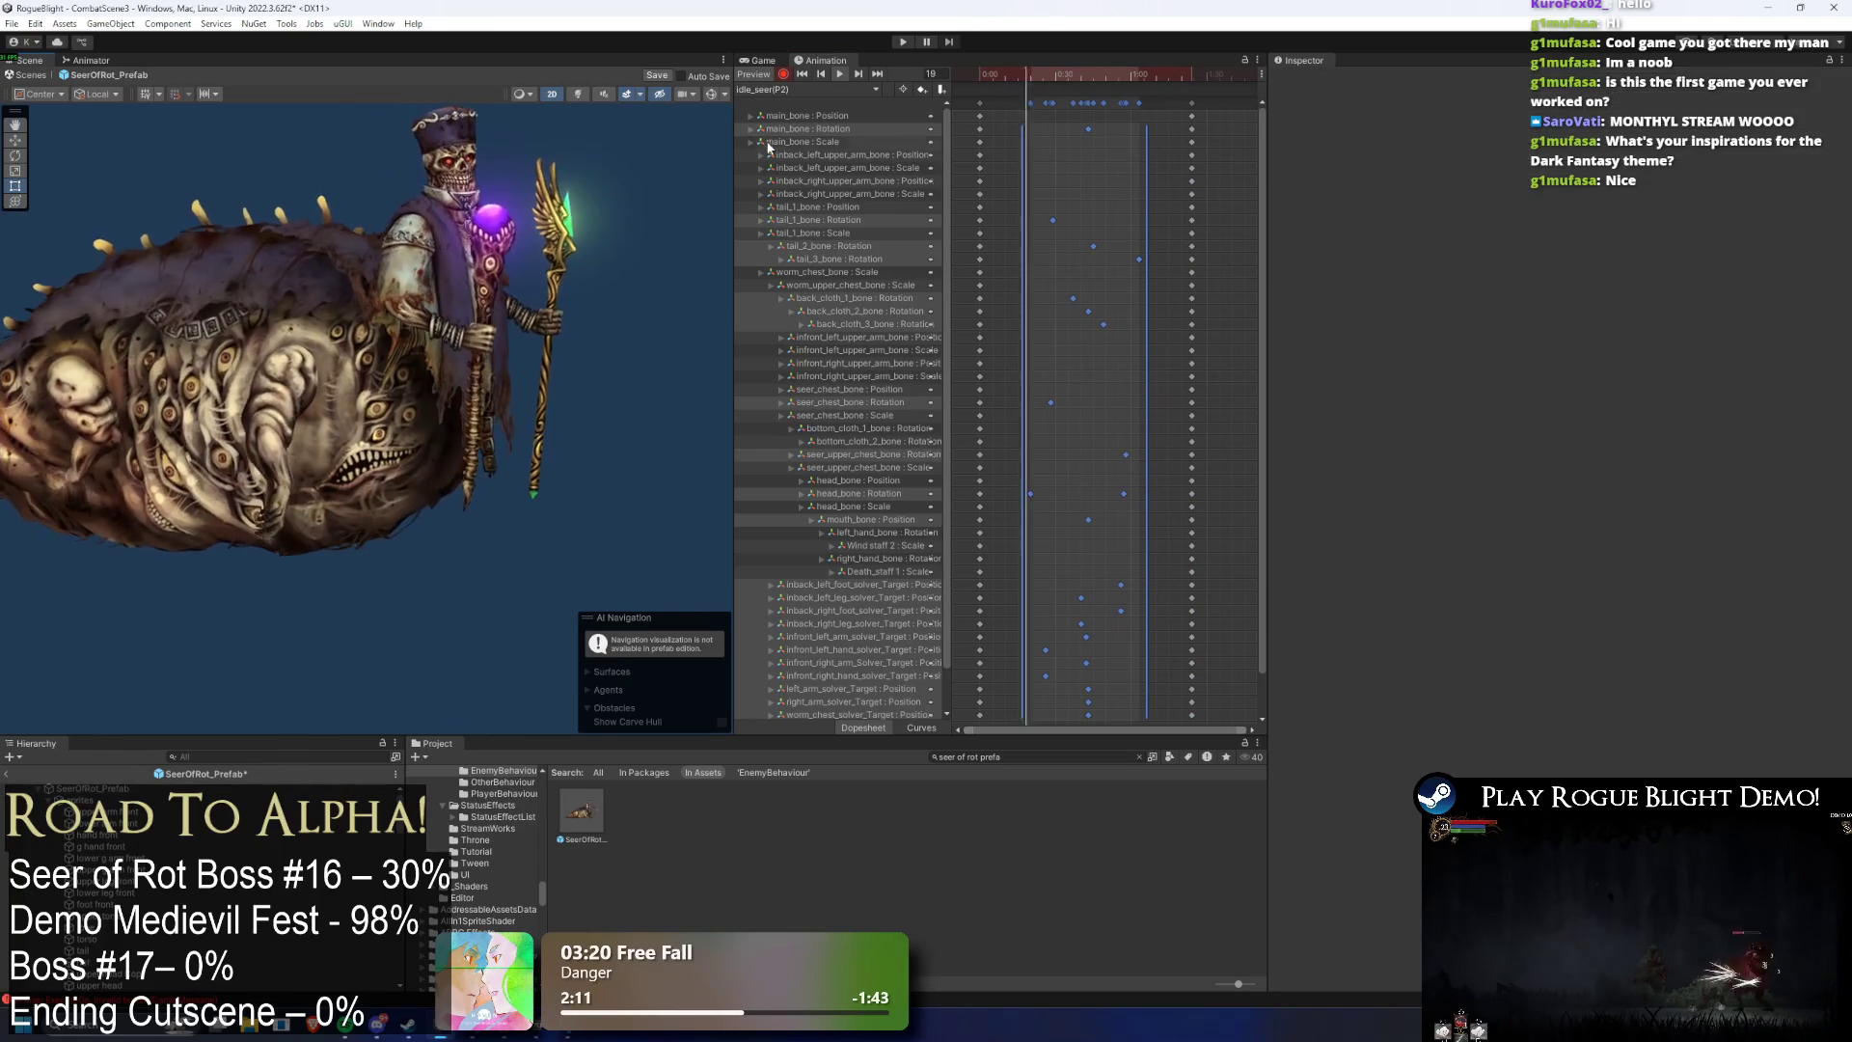
left_click(711, 94)
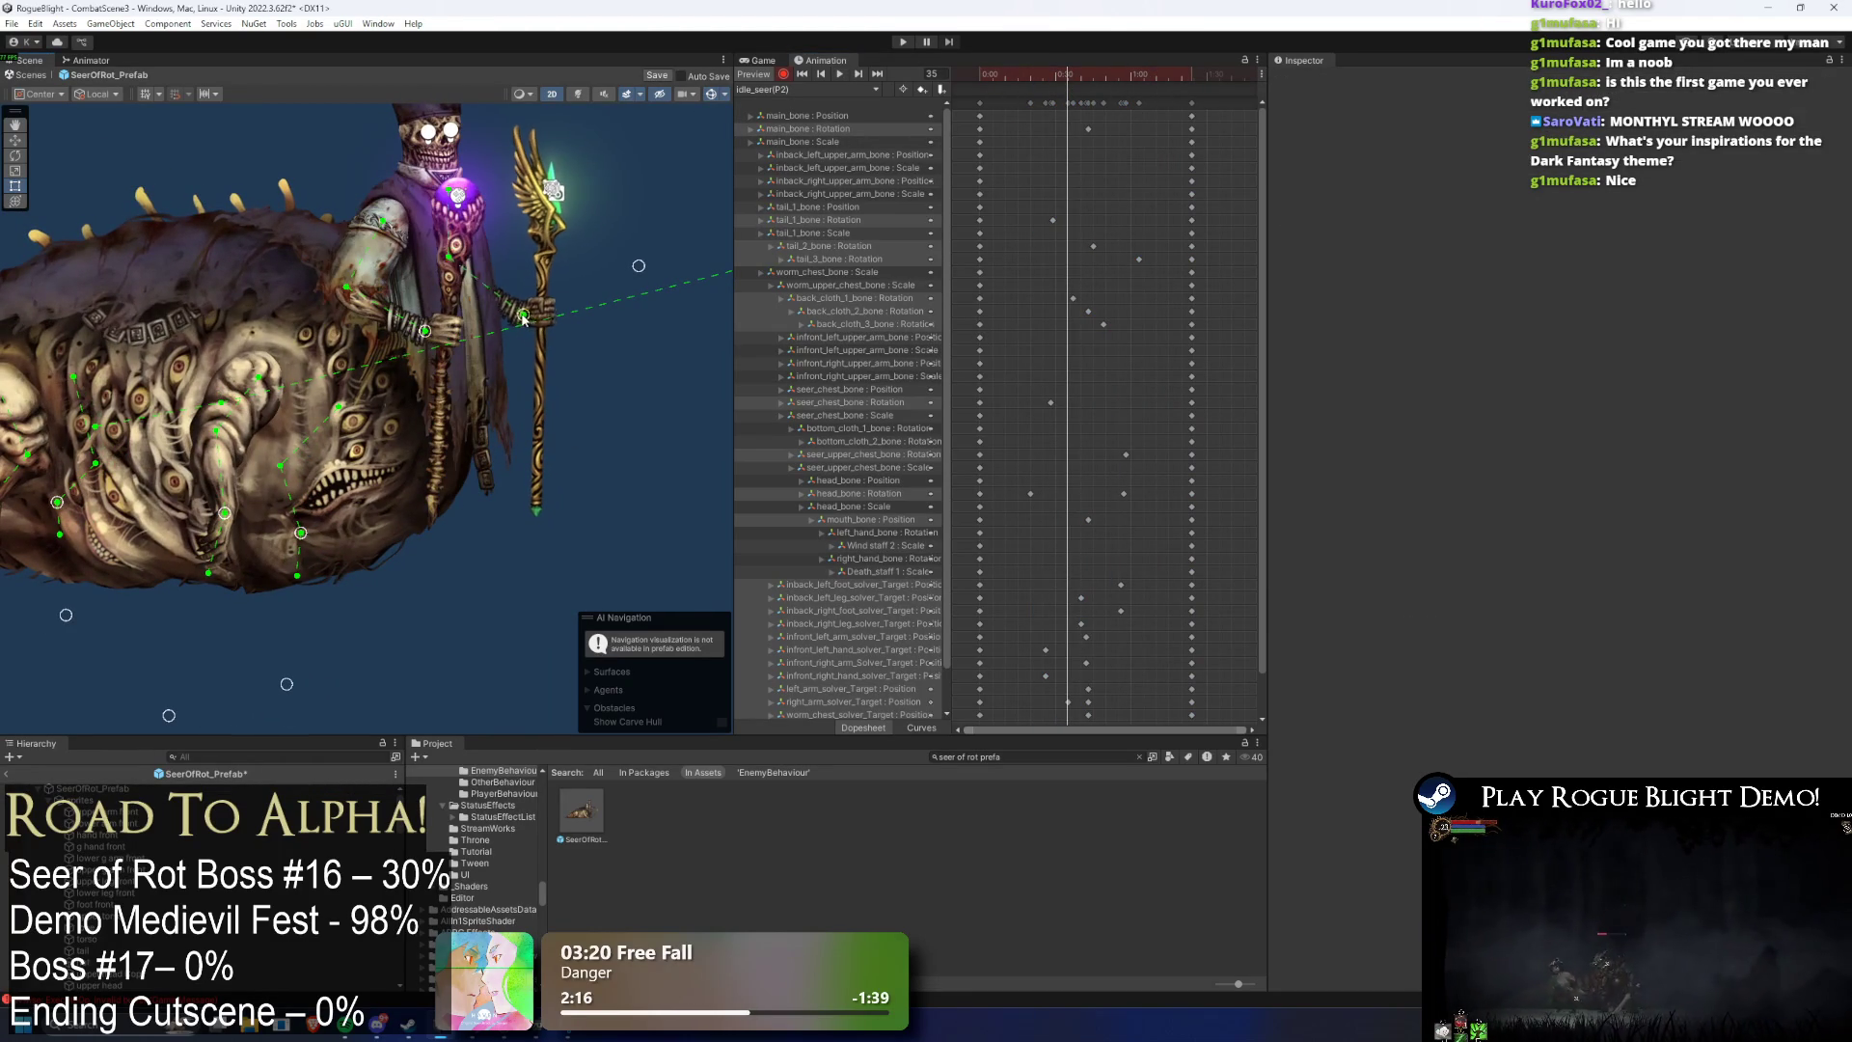
- Move the worm_chest_solver_Target key later and play the preview to check it
scroll(1259, 344, "down", 2)
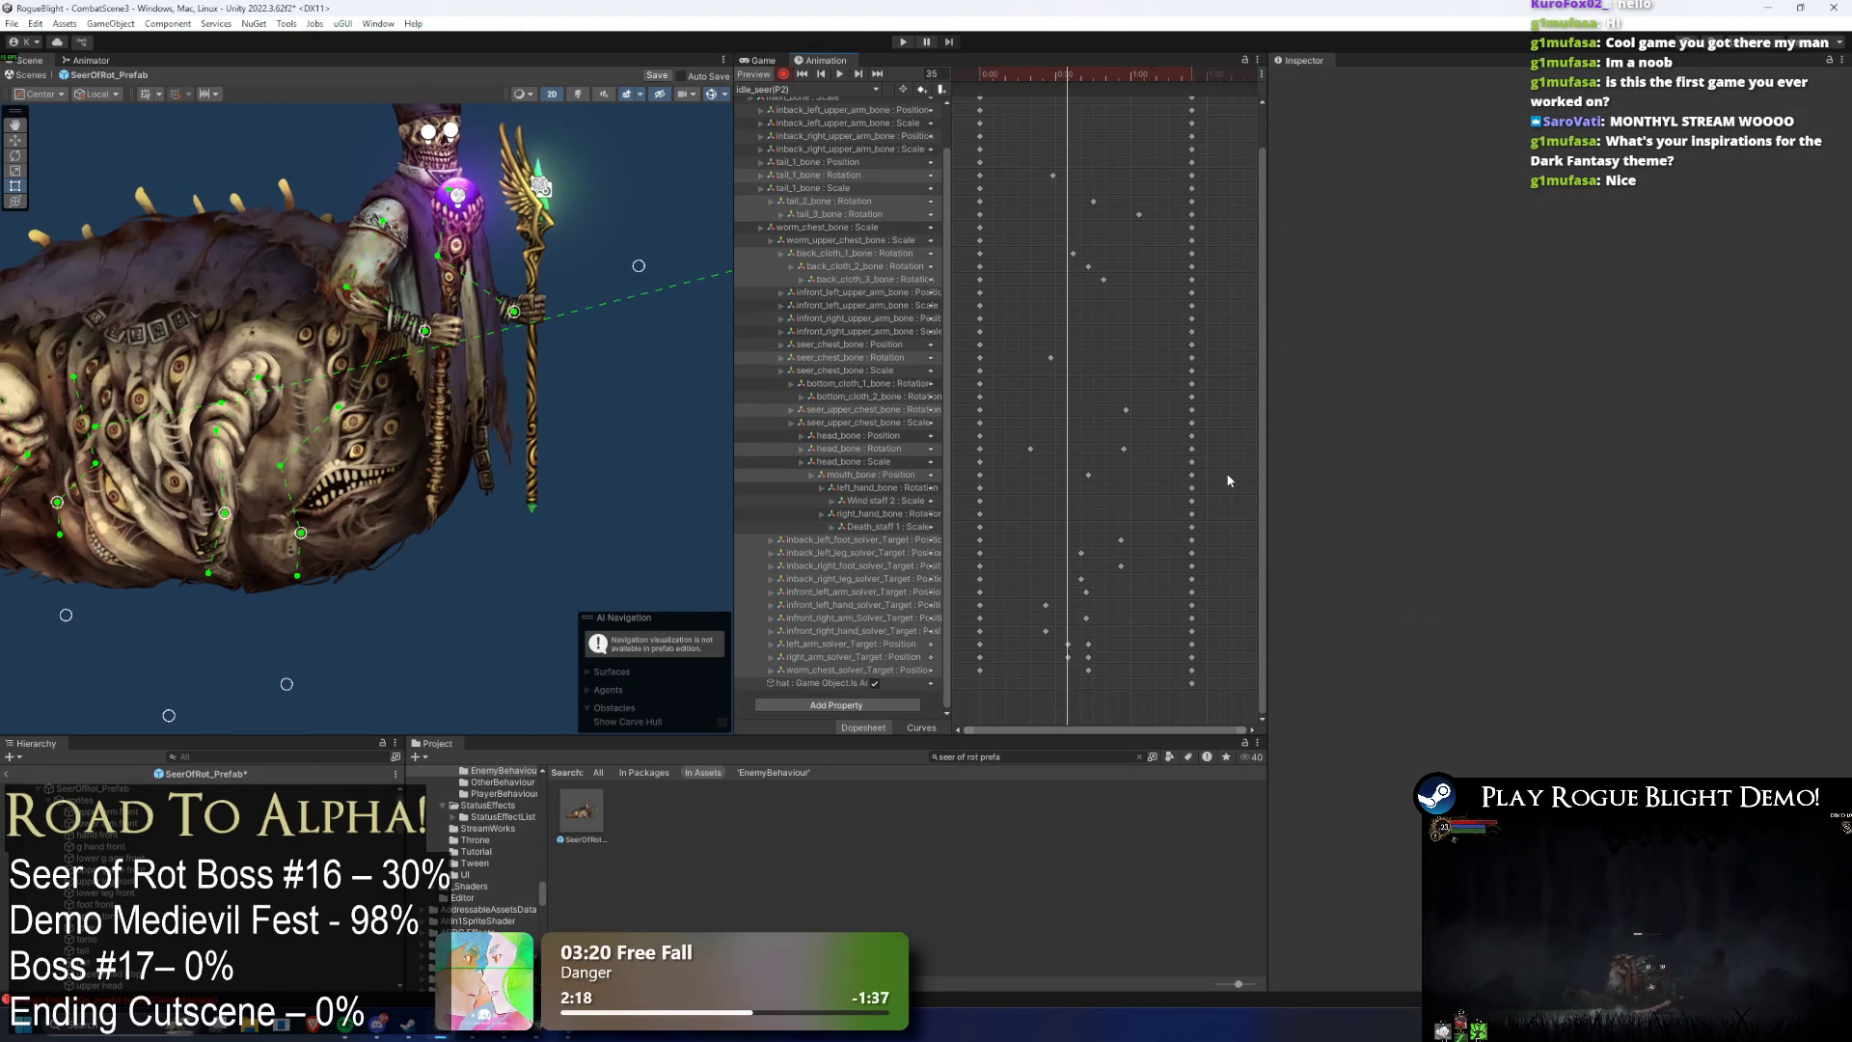
left_click_drag(1105, 626, 1078, 654)
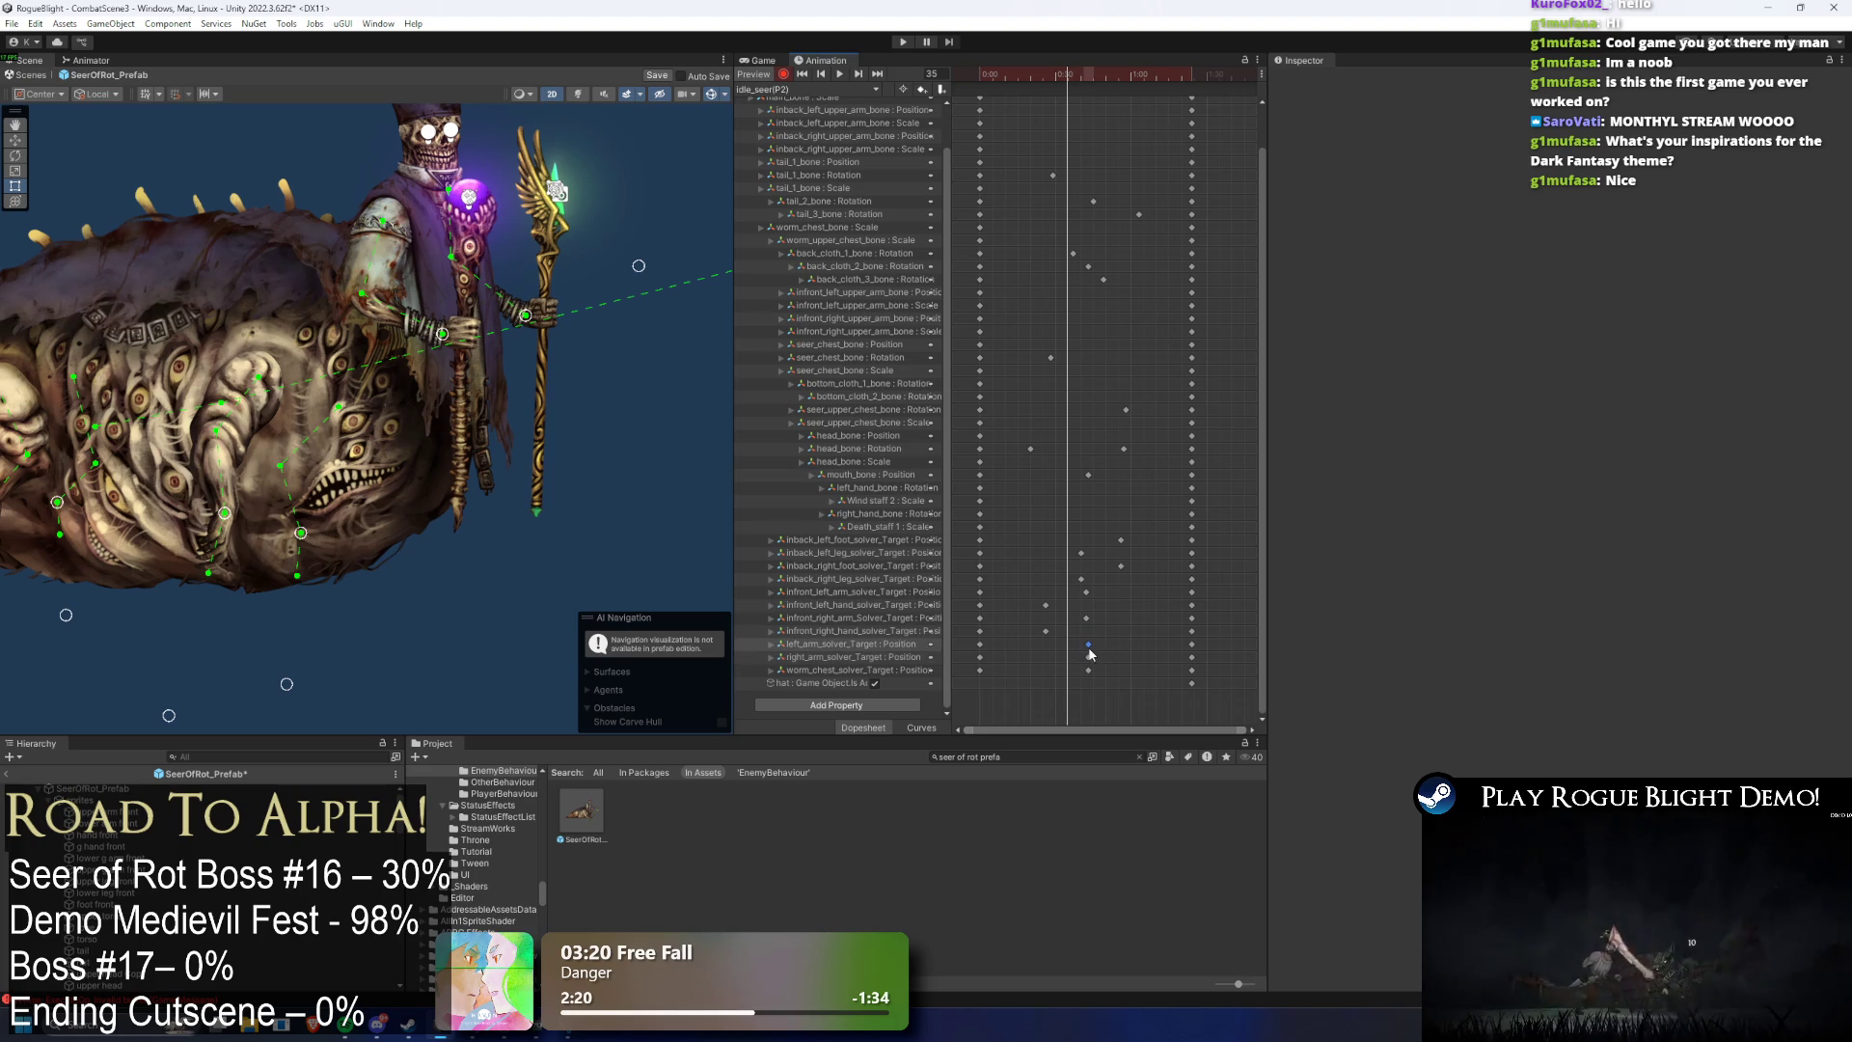
left_click(1088, 658)
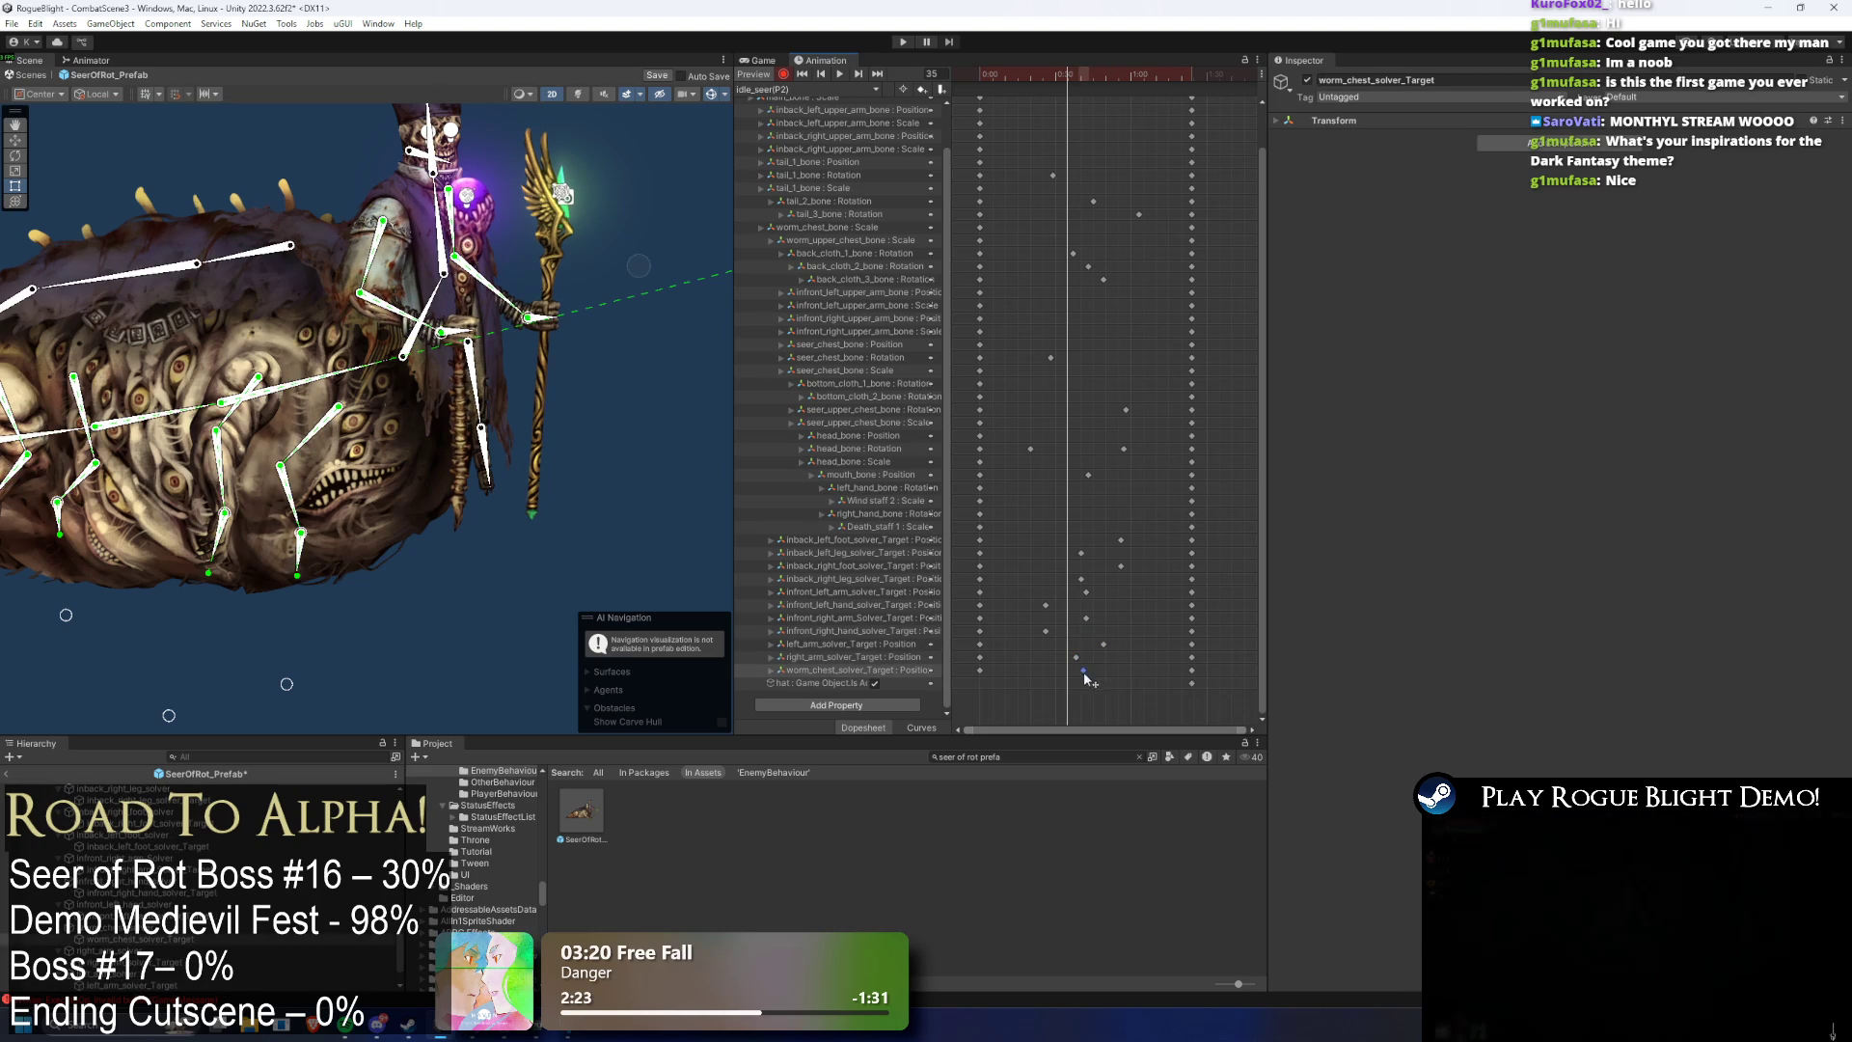
left_click_drag(1084, 676, 1078, 679)
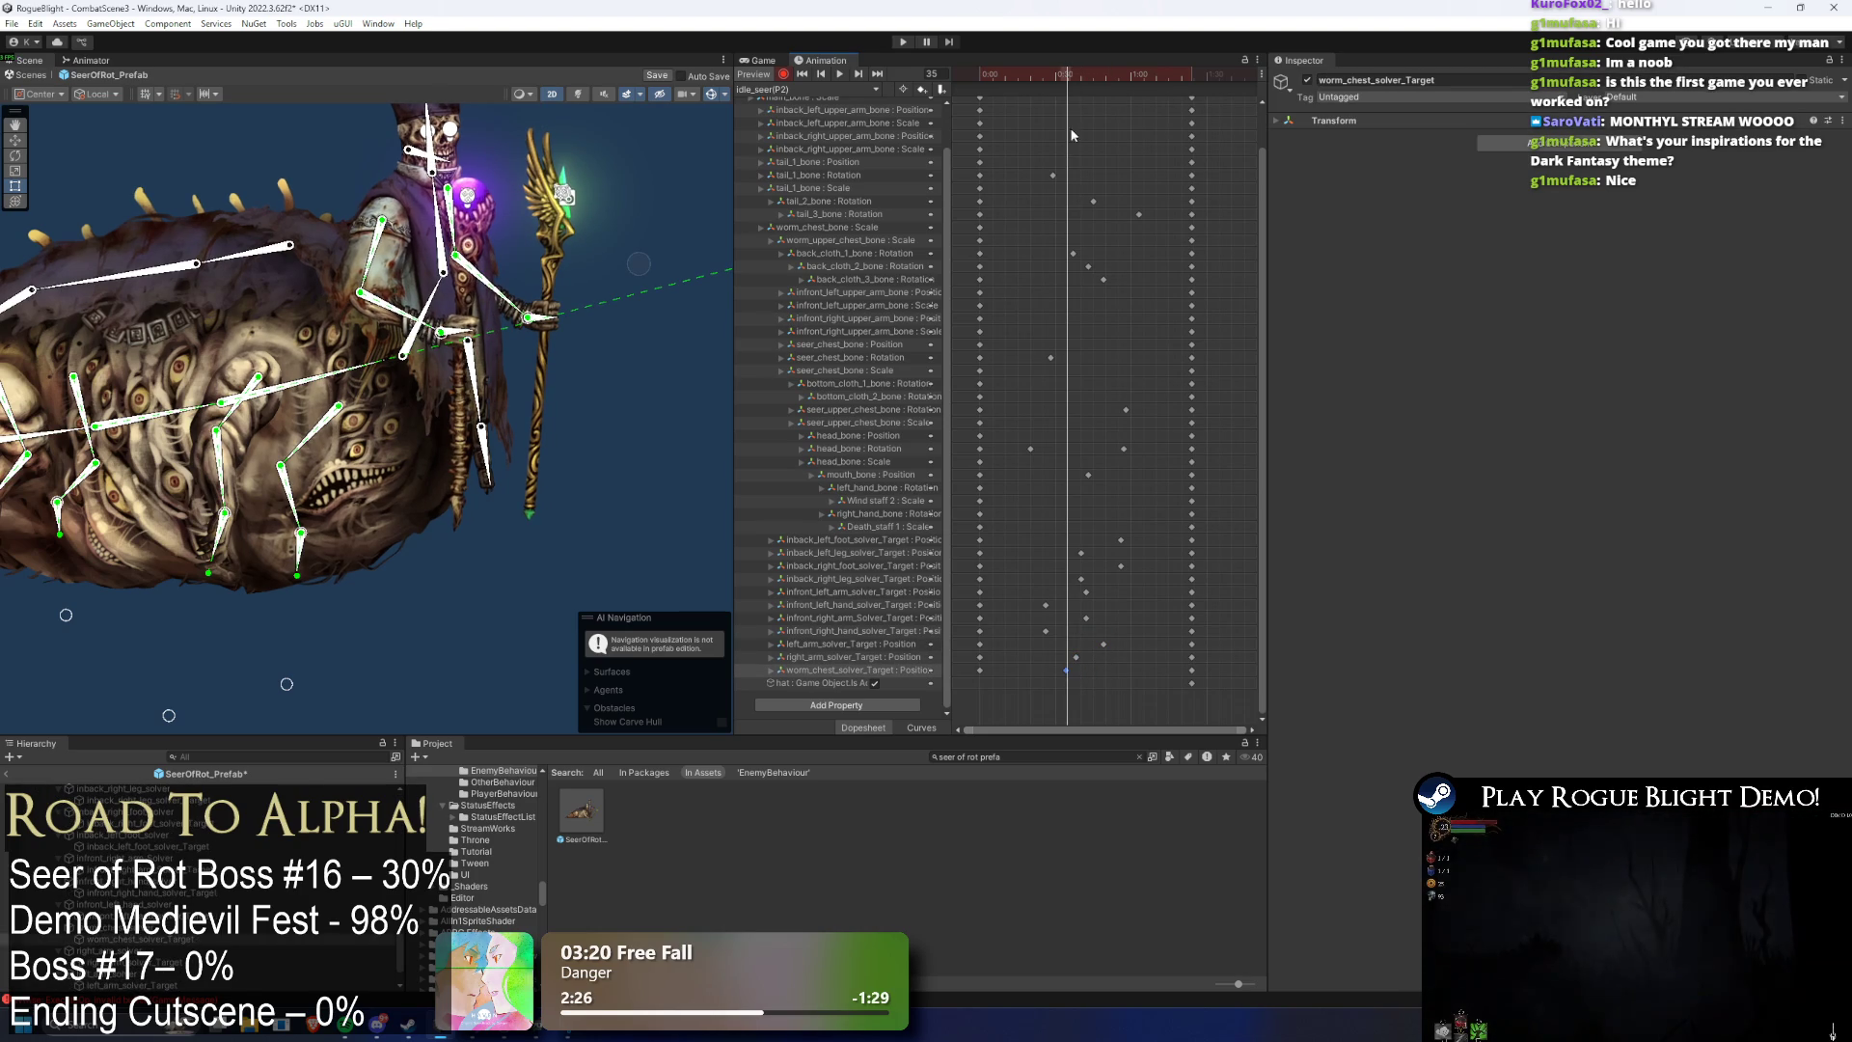
left_click(839, 73)
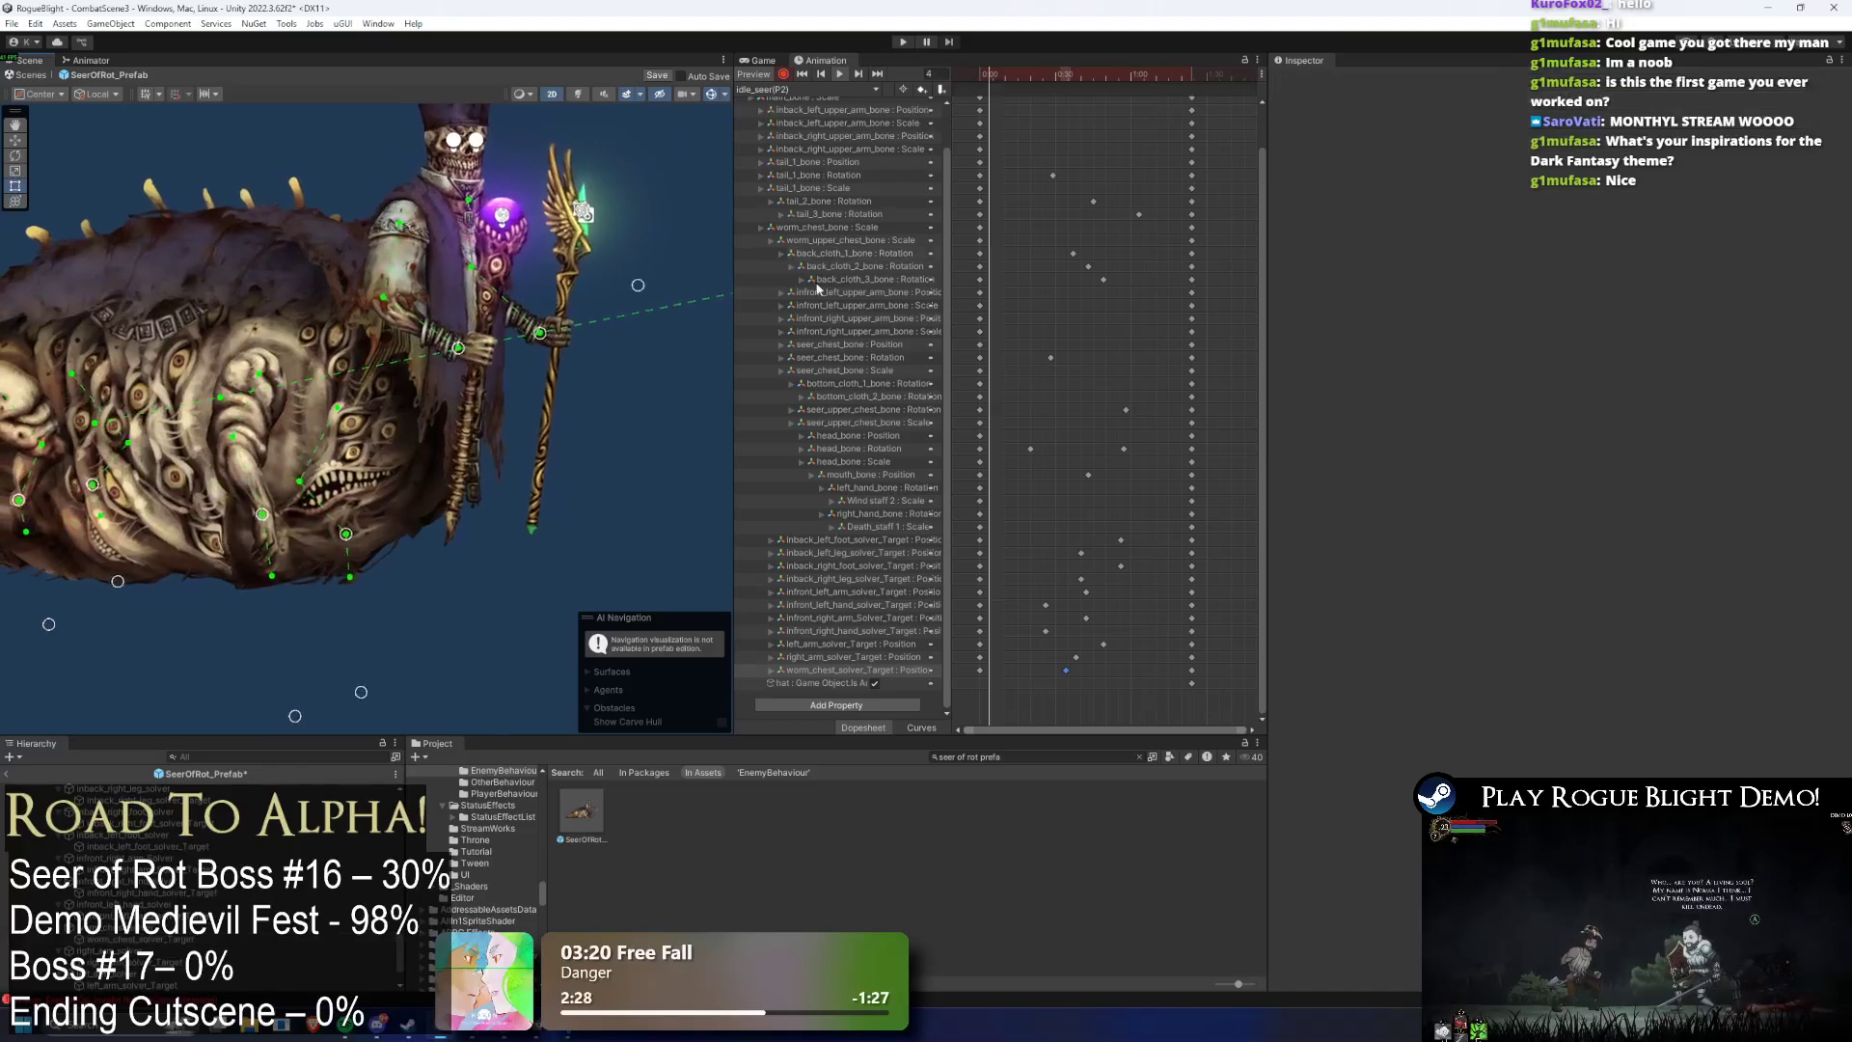
left_click_drag(1066, 669, 1107, 672)
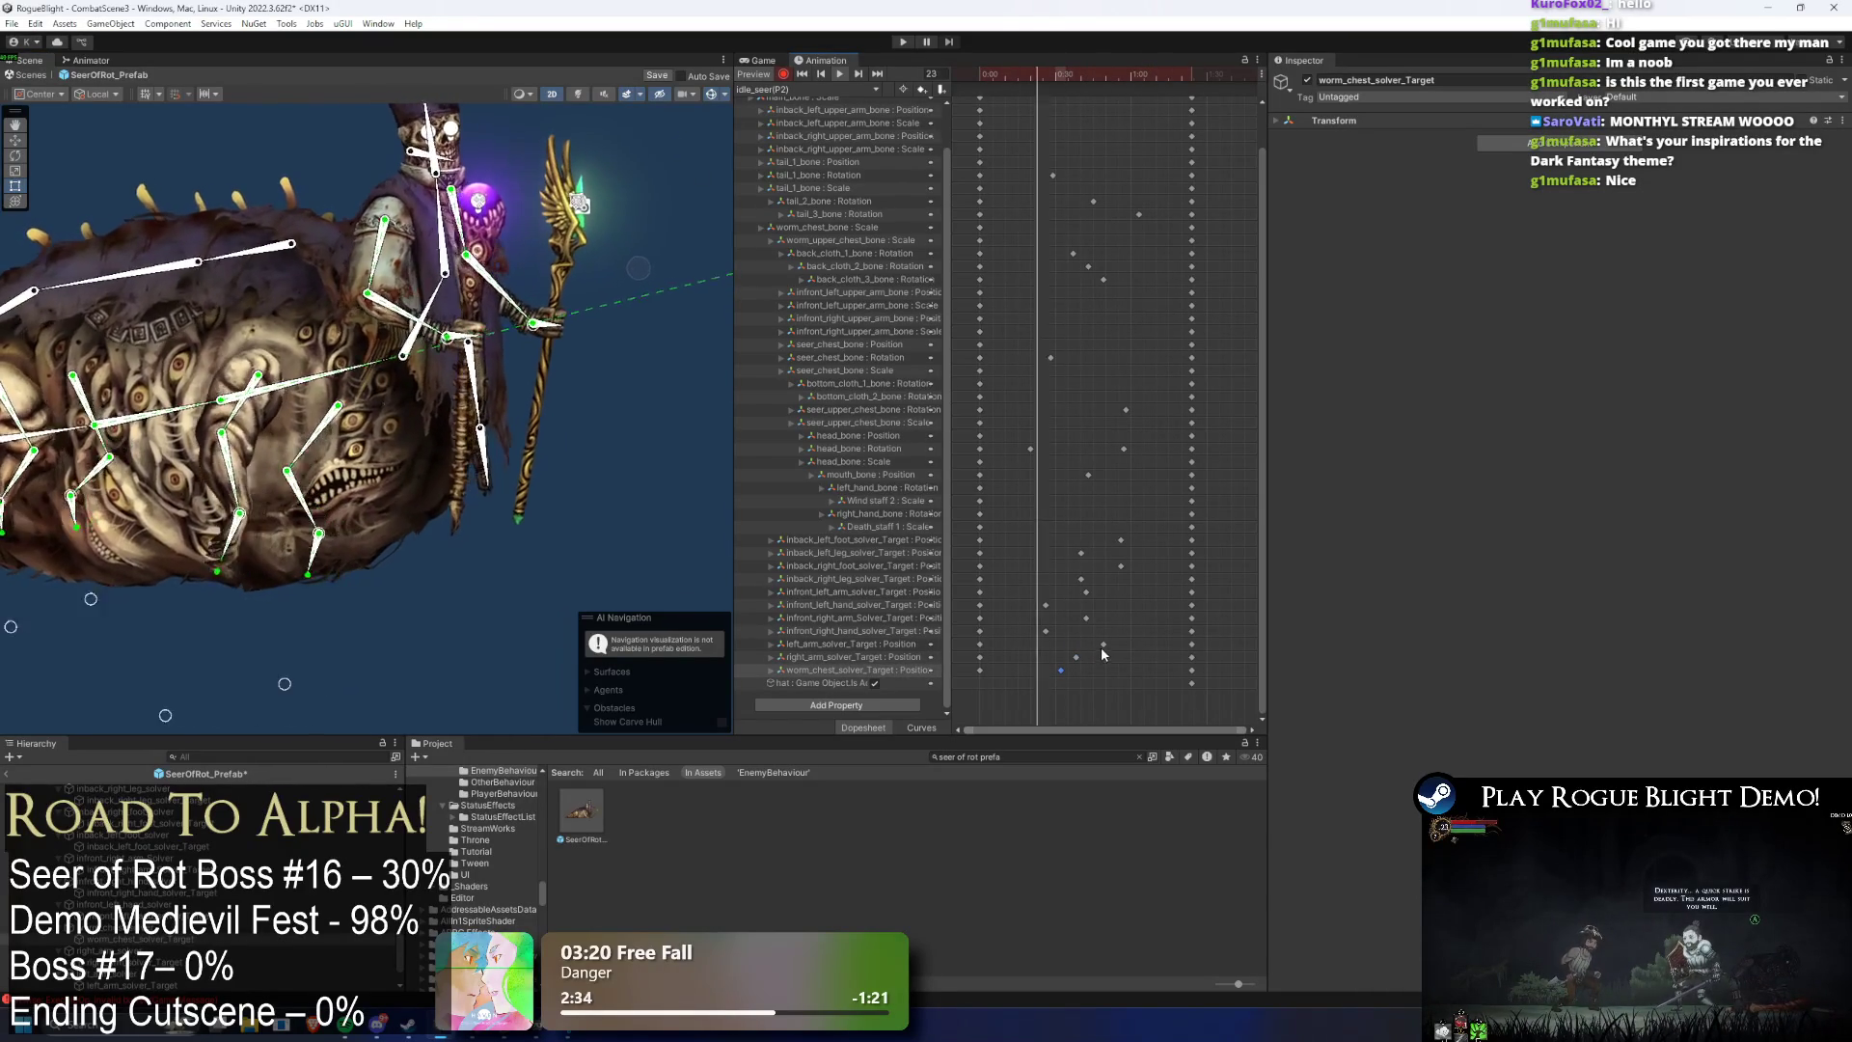
- Shift the left and right arm solver keys about three frames later, to frame 33
left_click_drag(1115, 639, 1069, 663)
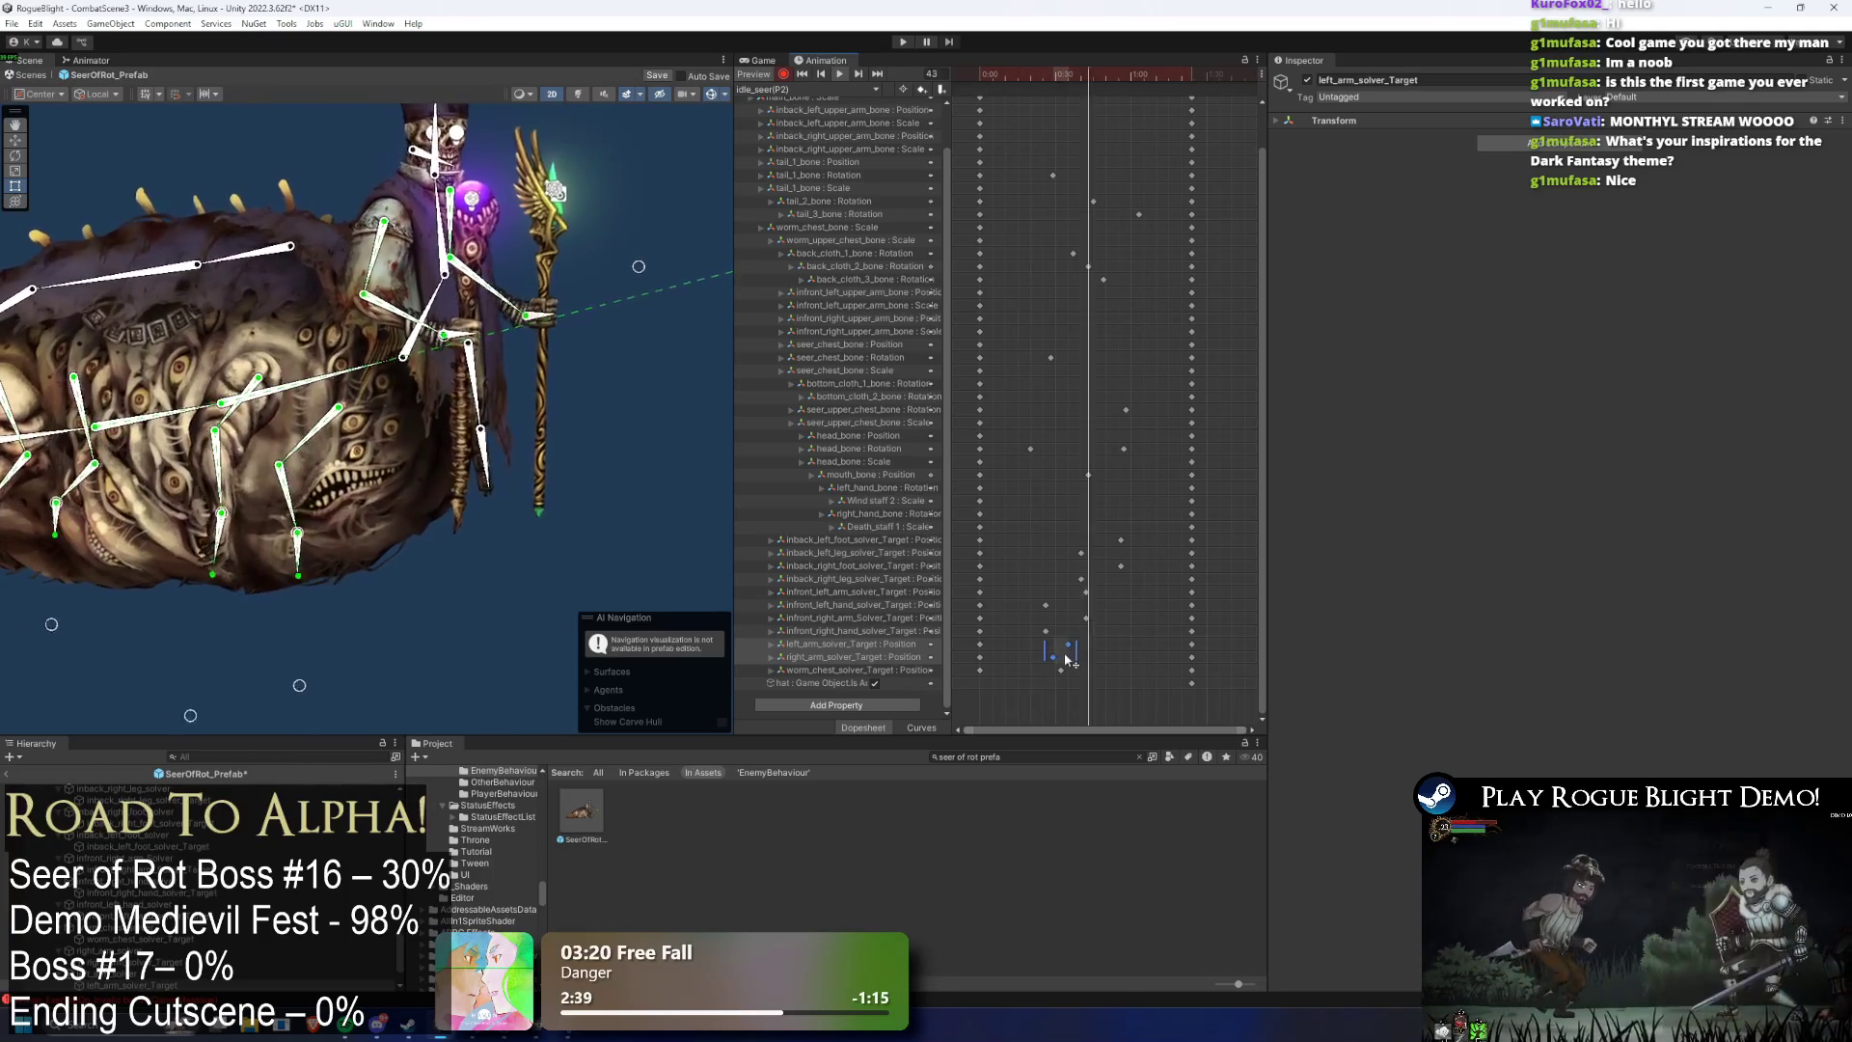
left_click_drag(1066, 661, 1073, 661)
left_click(1064, 78)
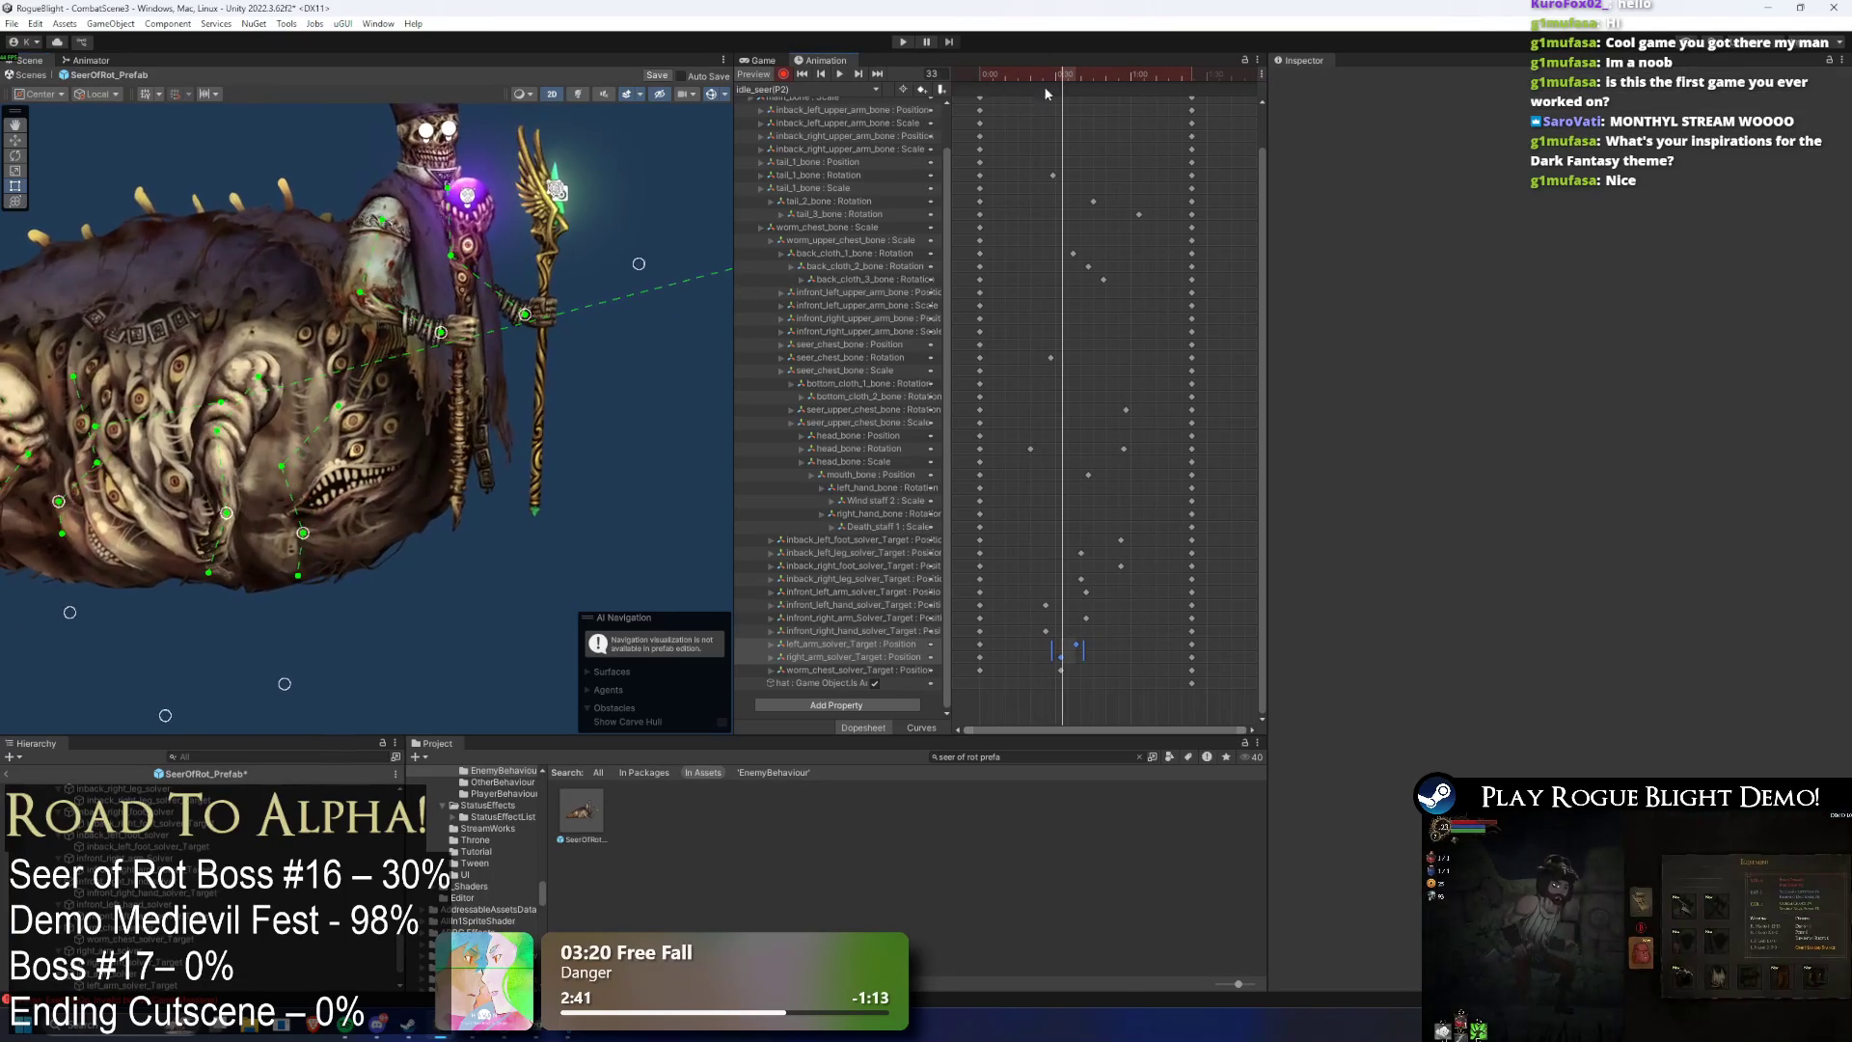
left_click(472, 333)
left_click(472, 338)
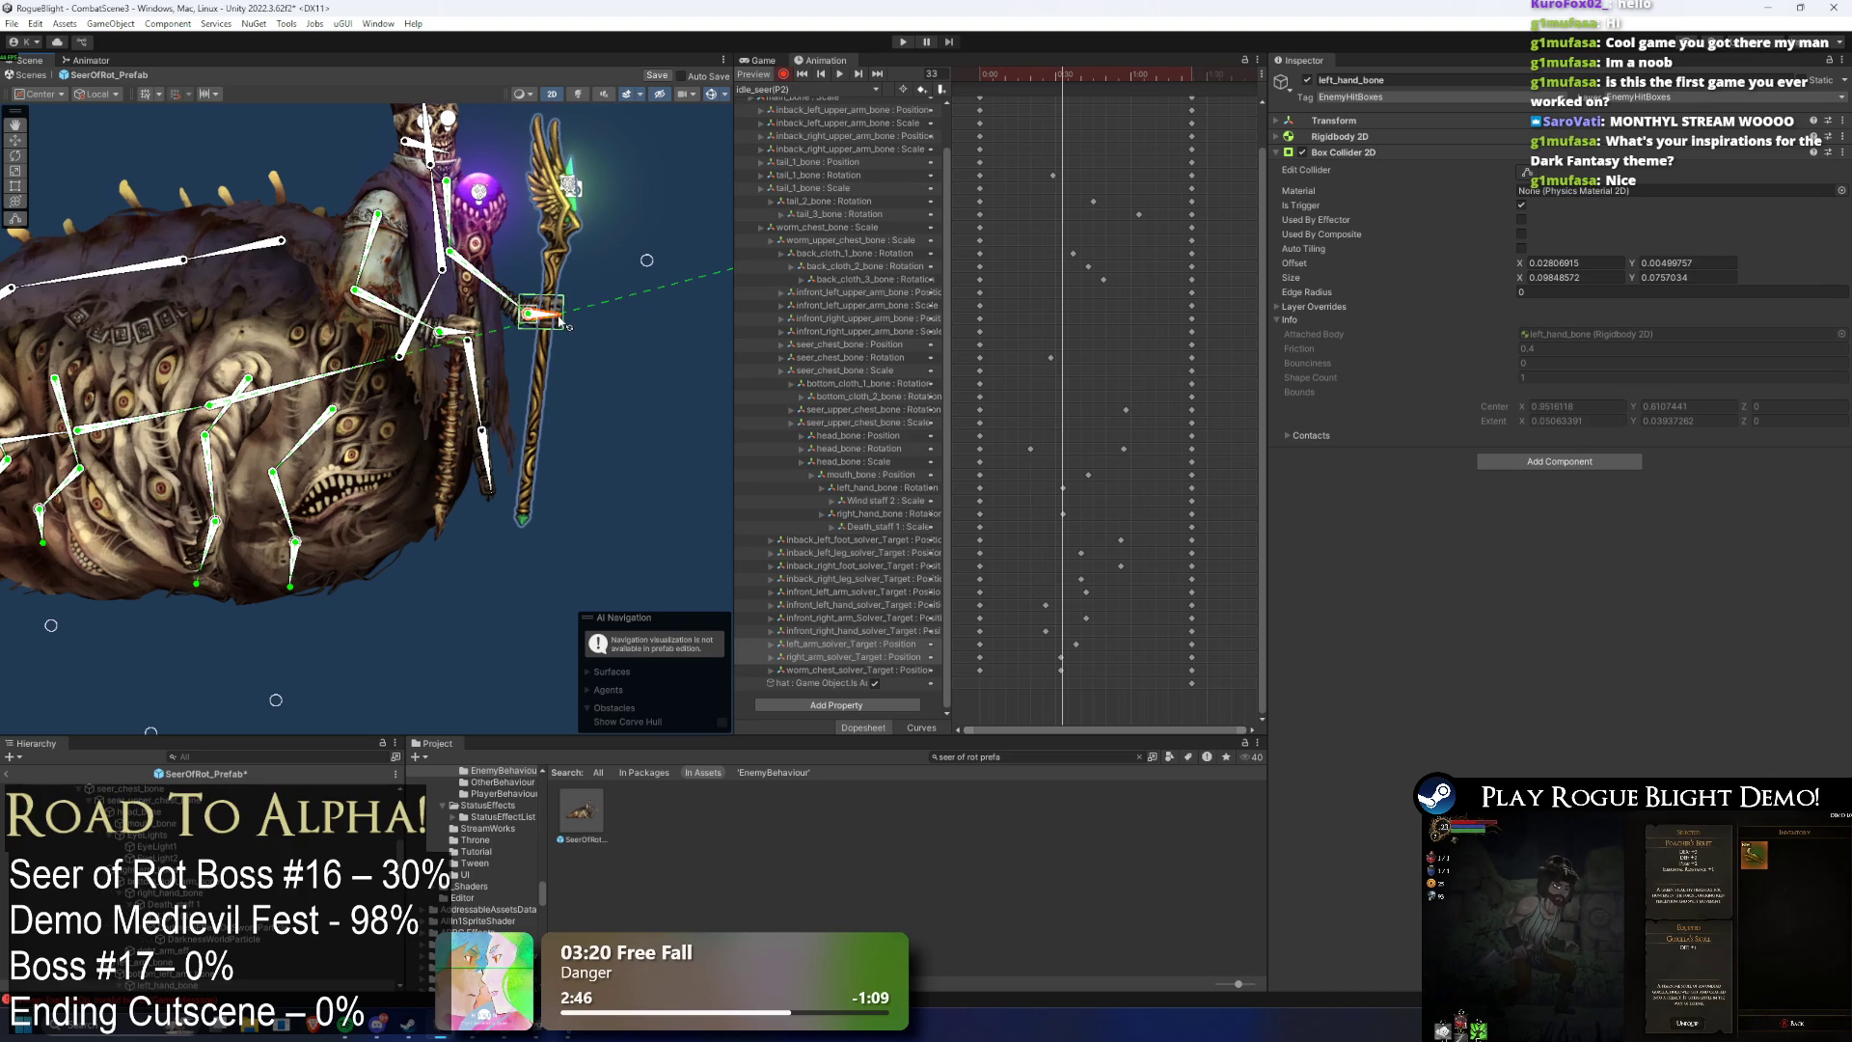
- Play the preview and scrub back to frame 32
right_click(1111, 485)
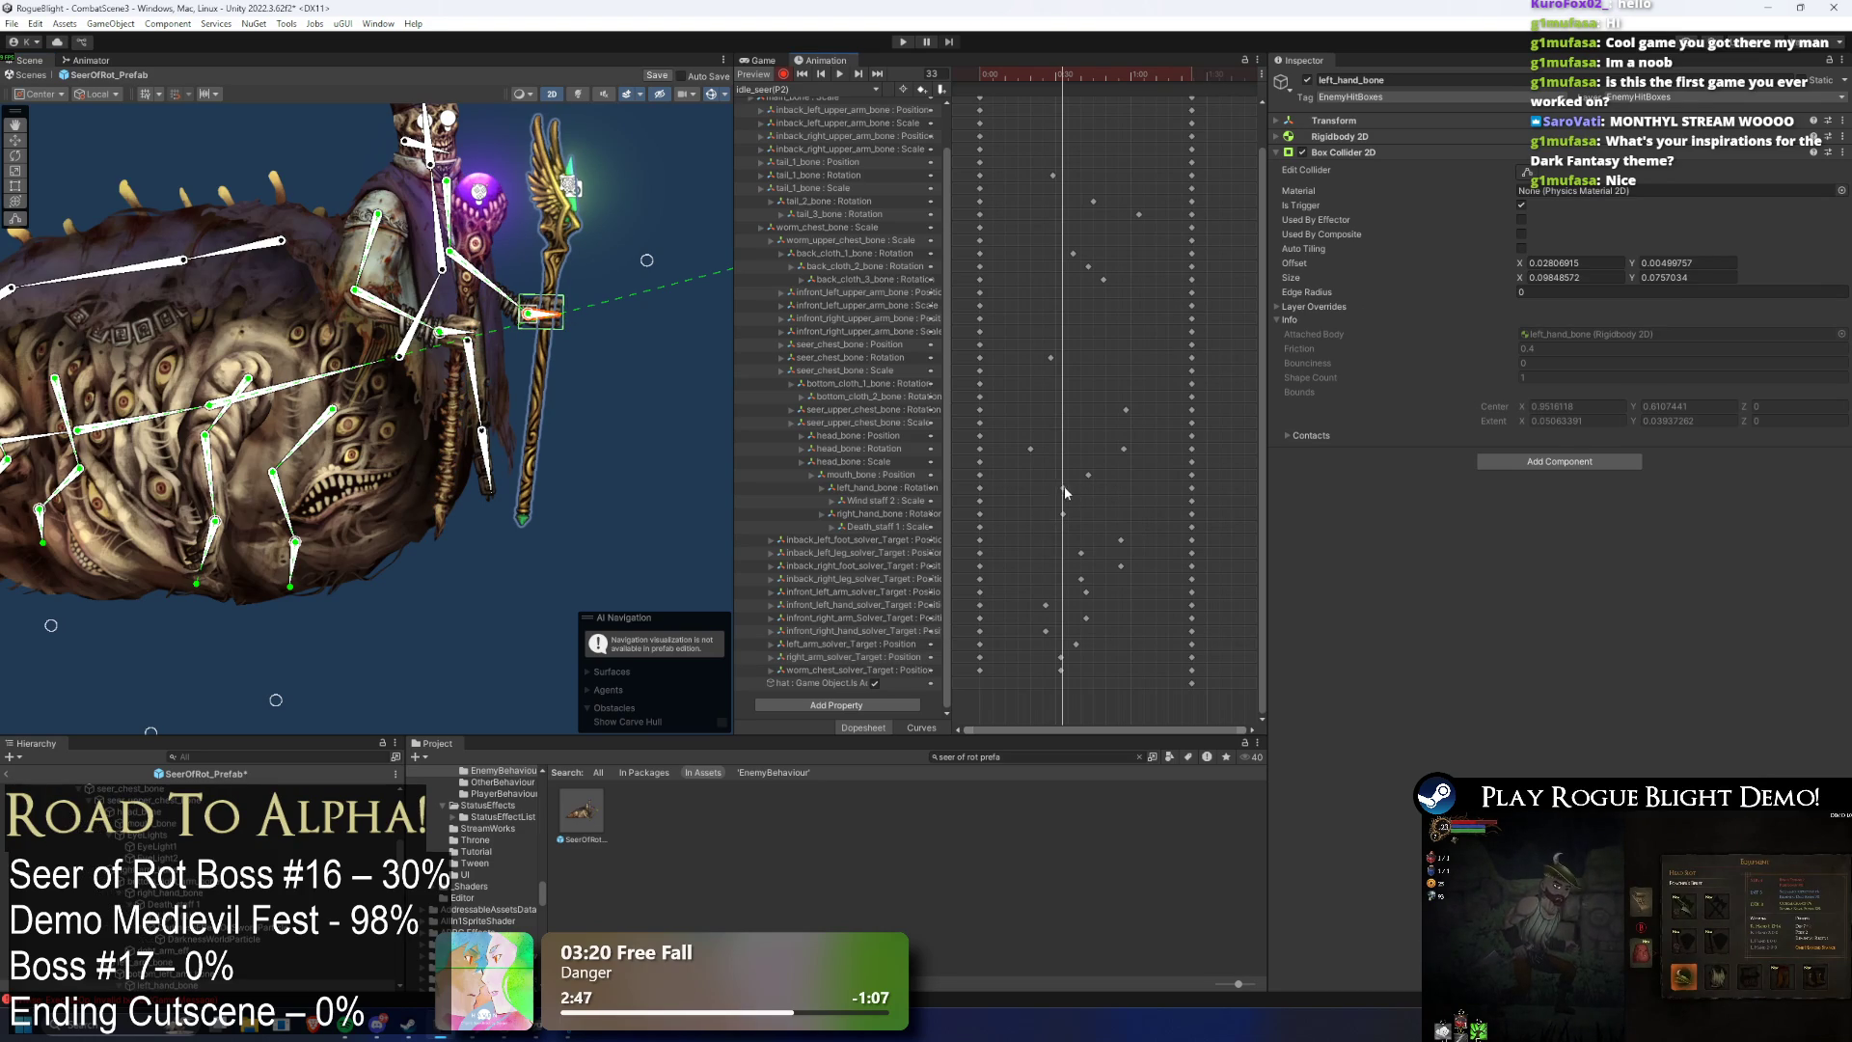
key("space")
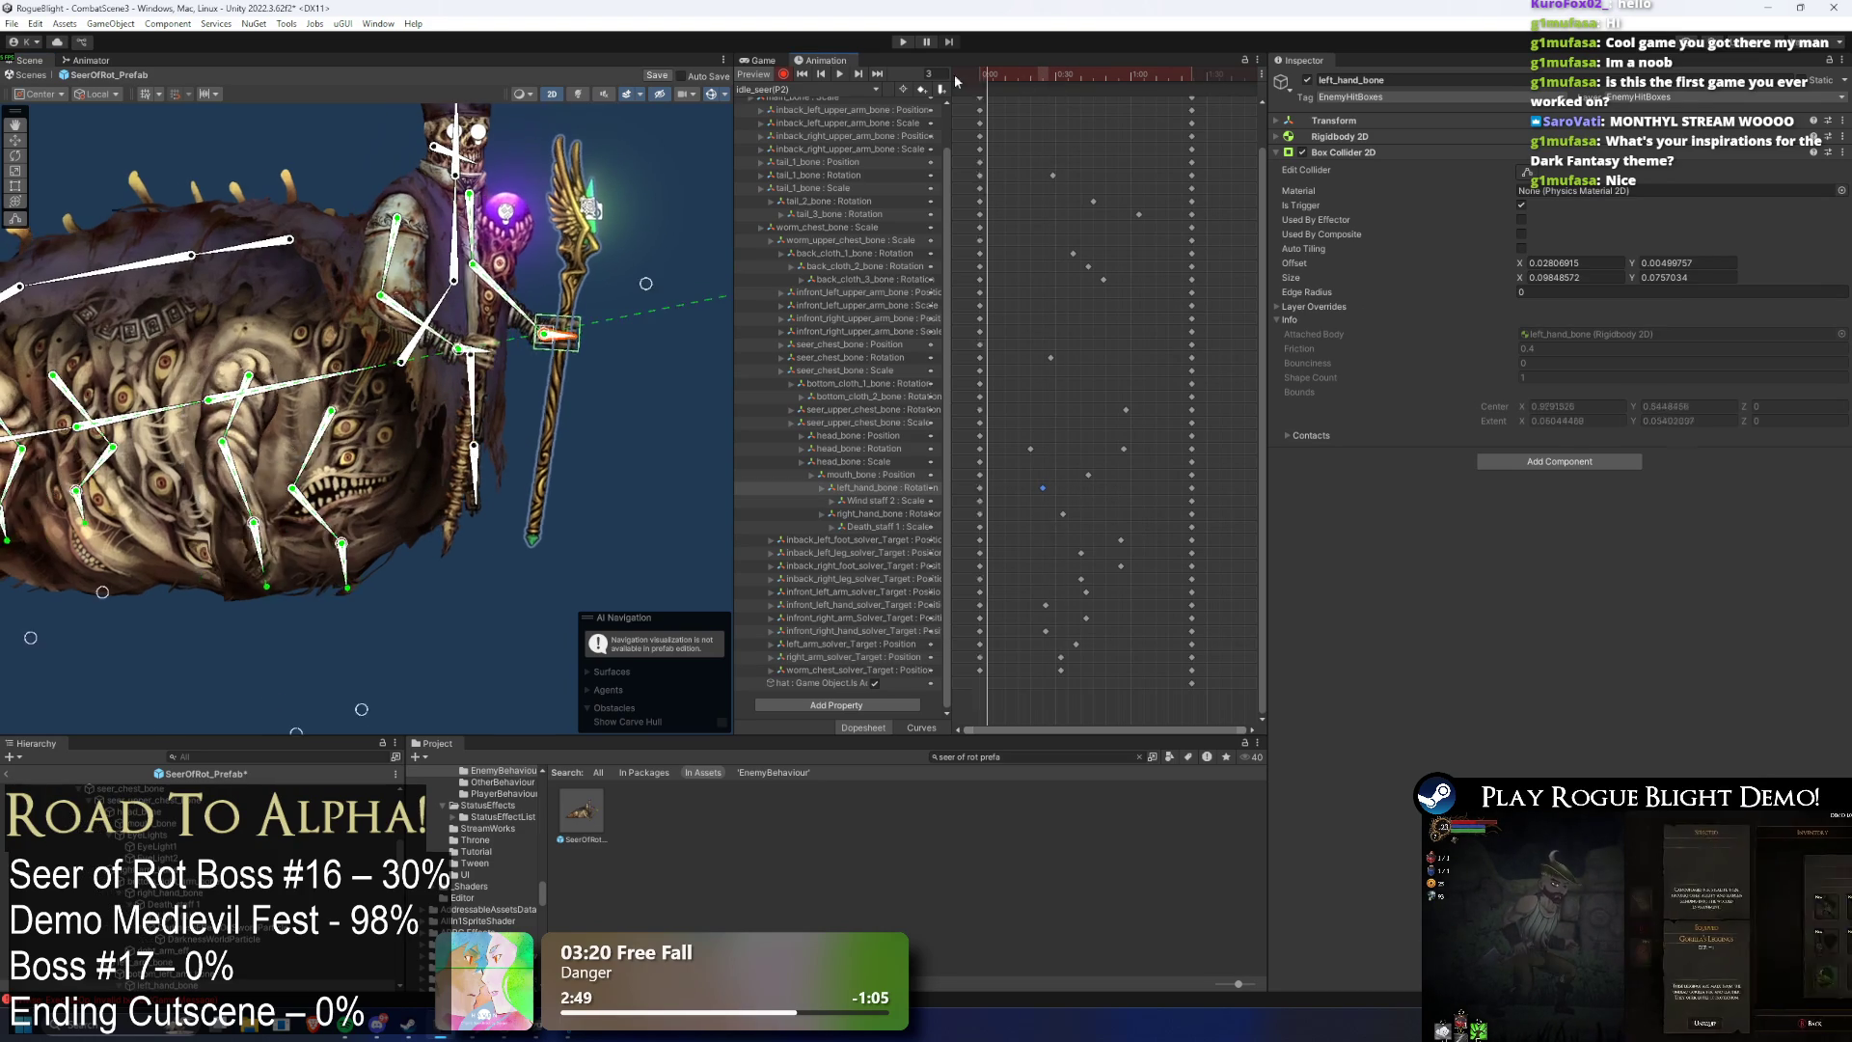
left_click(679, 138)
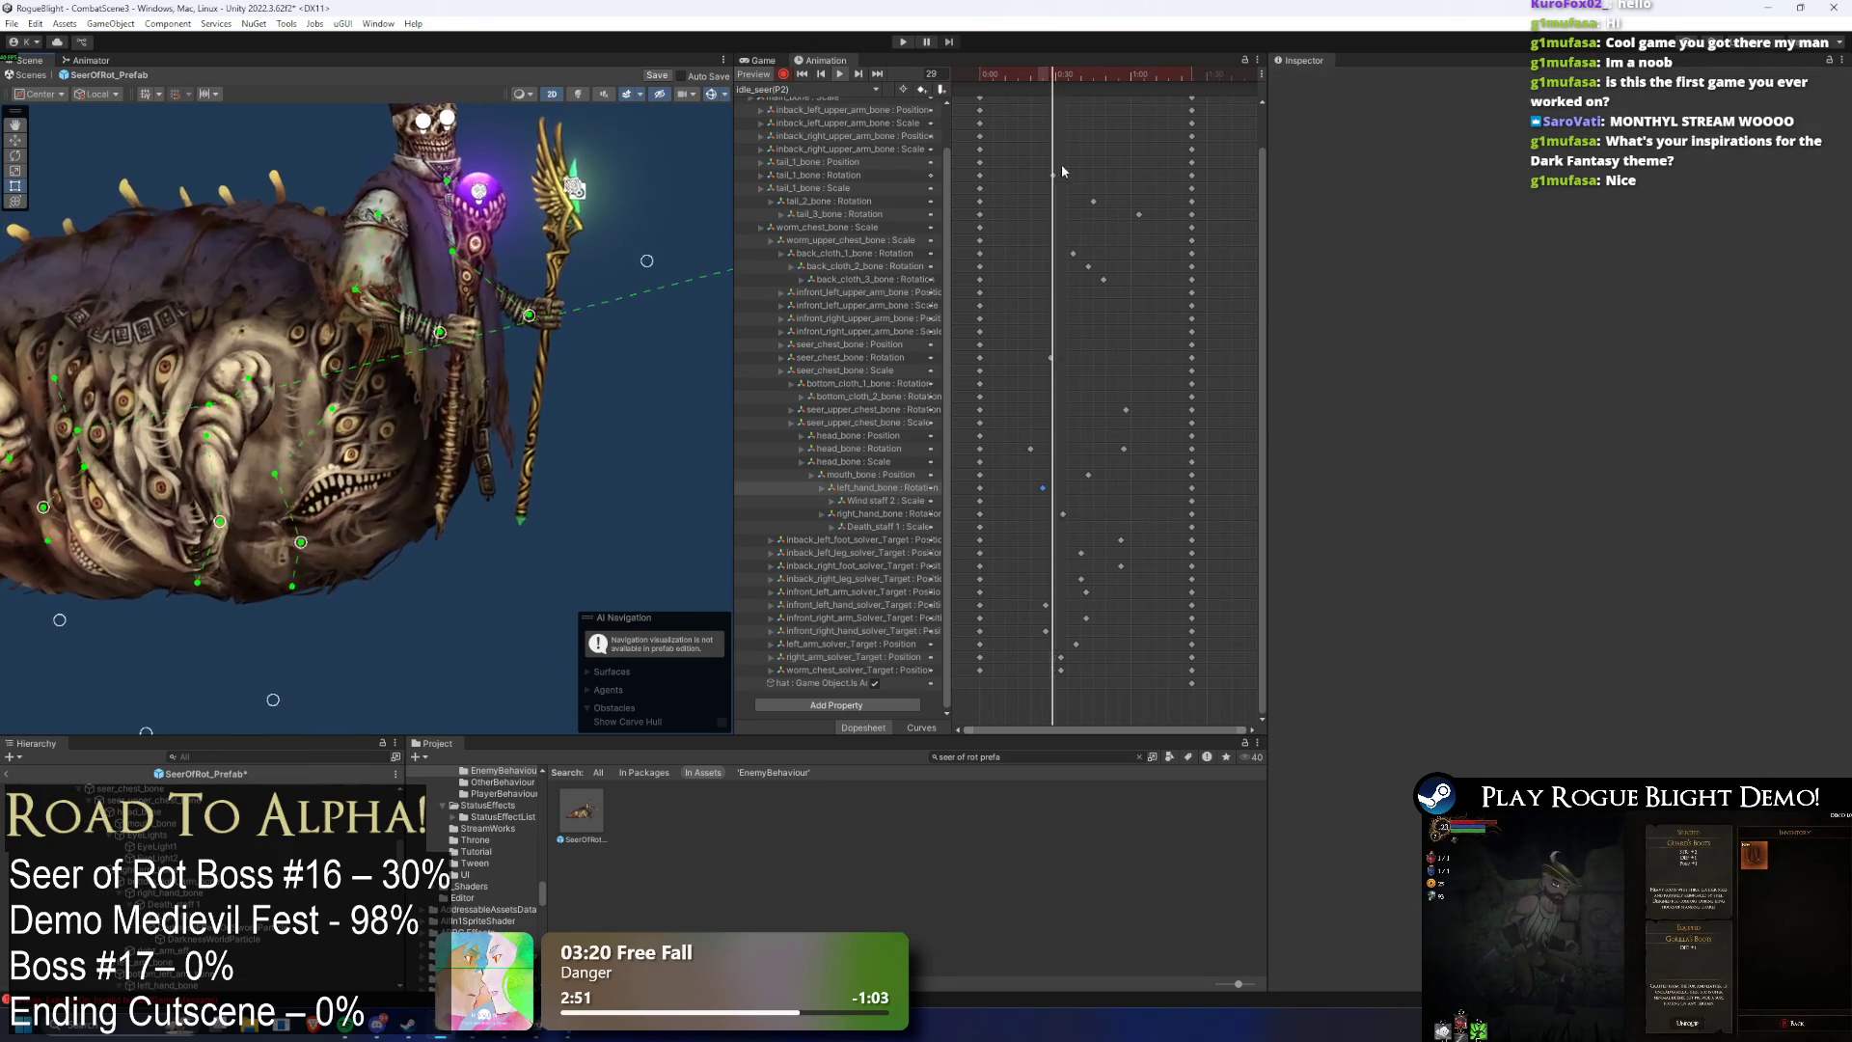
left_click(1082, 74)
left_click_drag(1083, 75, 1063, 85)
- Move the right_hand_bone Rotation key later and undo the accidental bottom_cloth_1_bone key
left_click(468, 325)
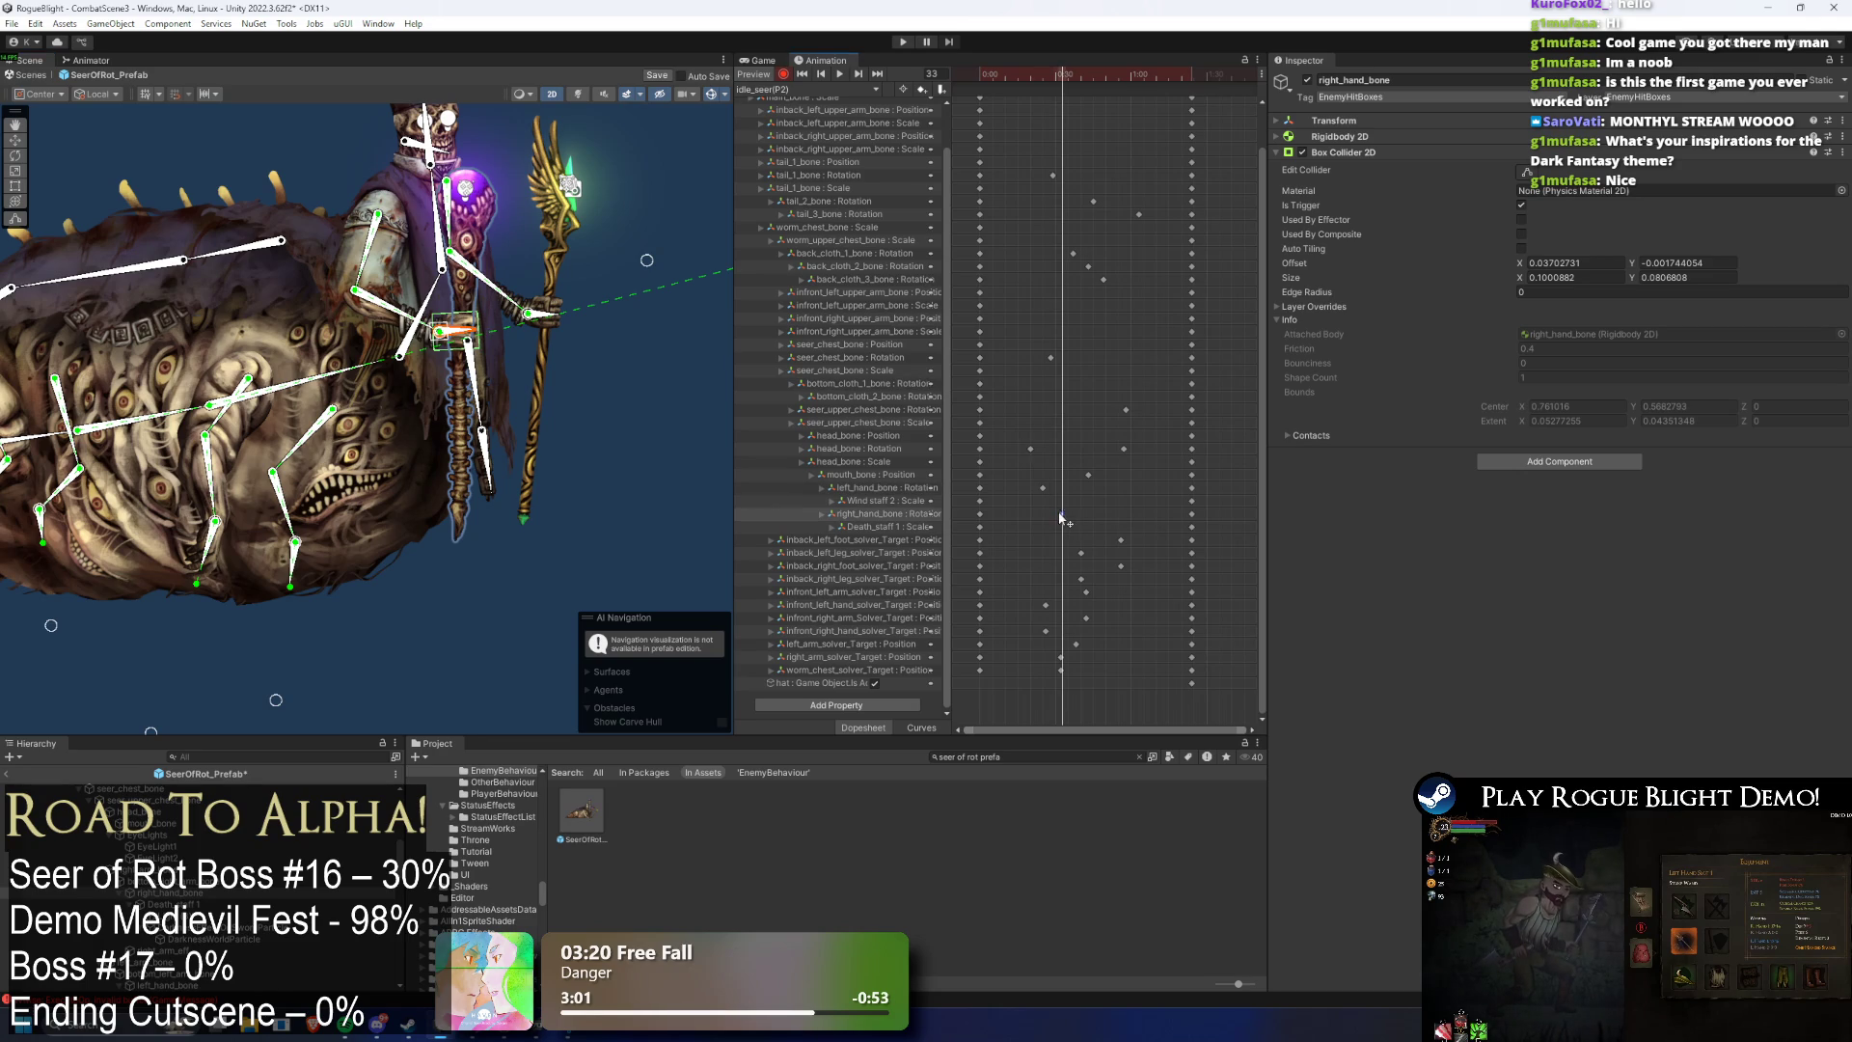
key("space")
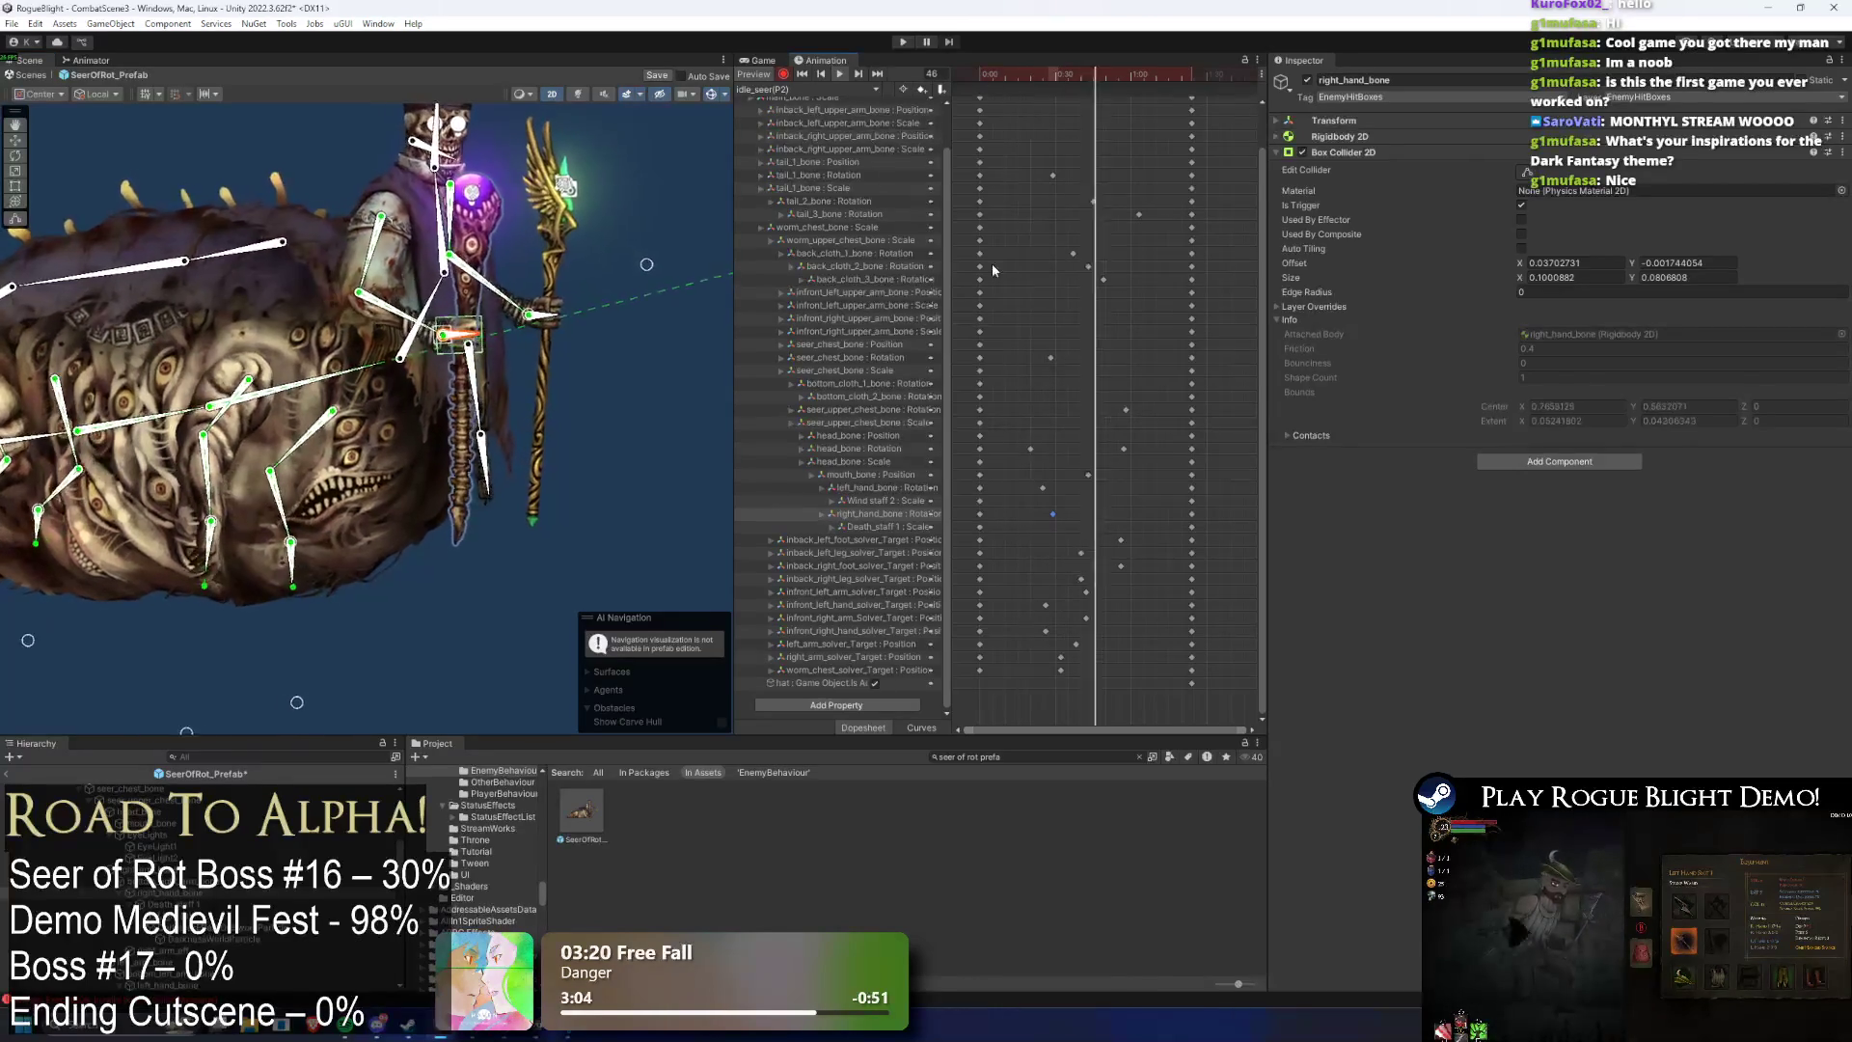
mouse_move(1058, 519)
left_mouse_down()
mouse_move(1091, 524)
mouse_move(1022, 515)
left_mouse_up()
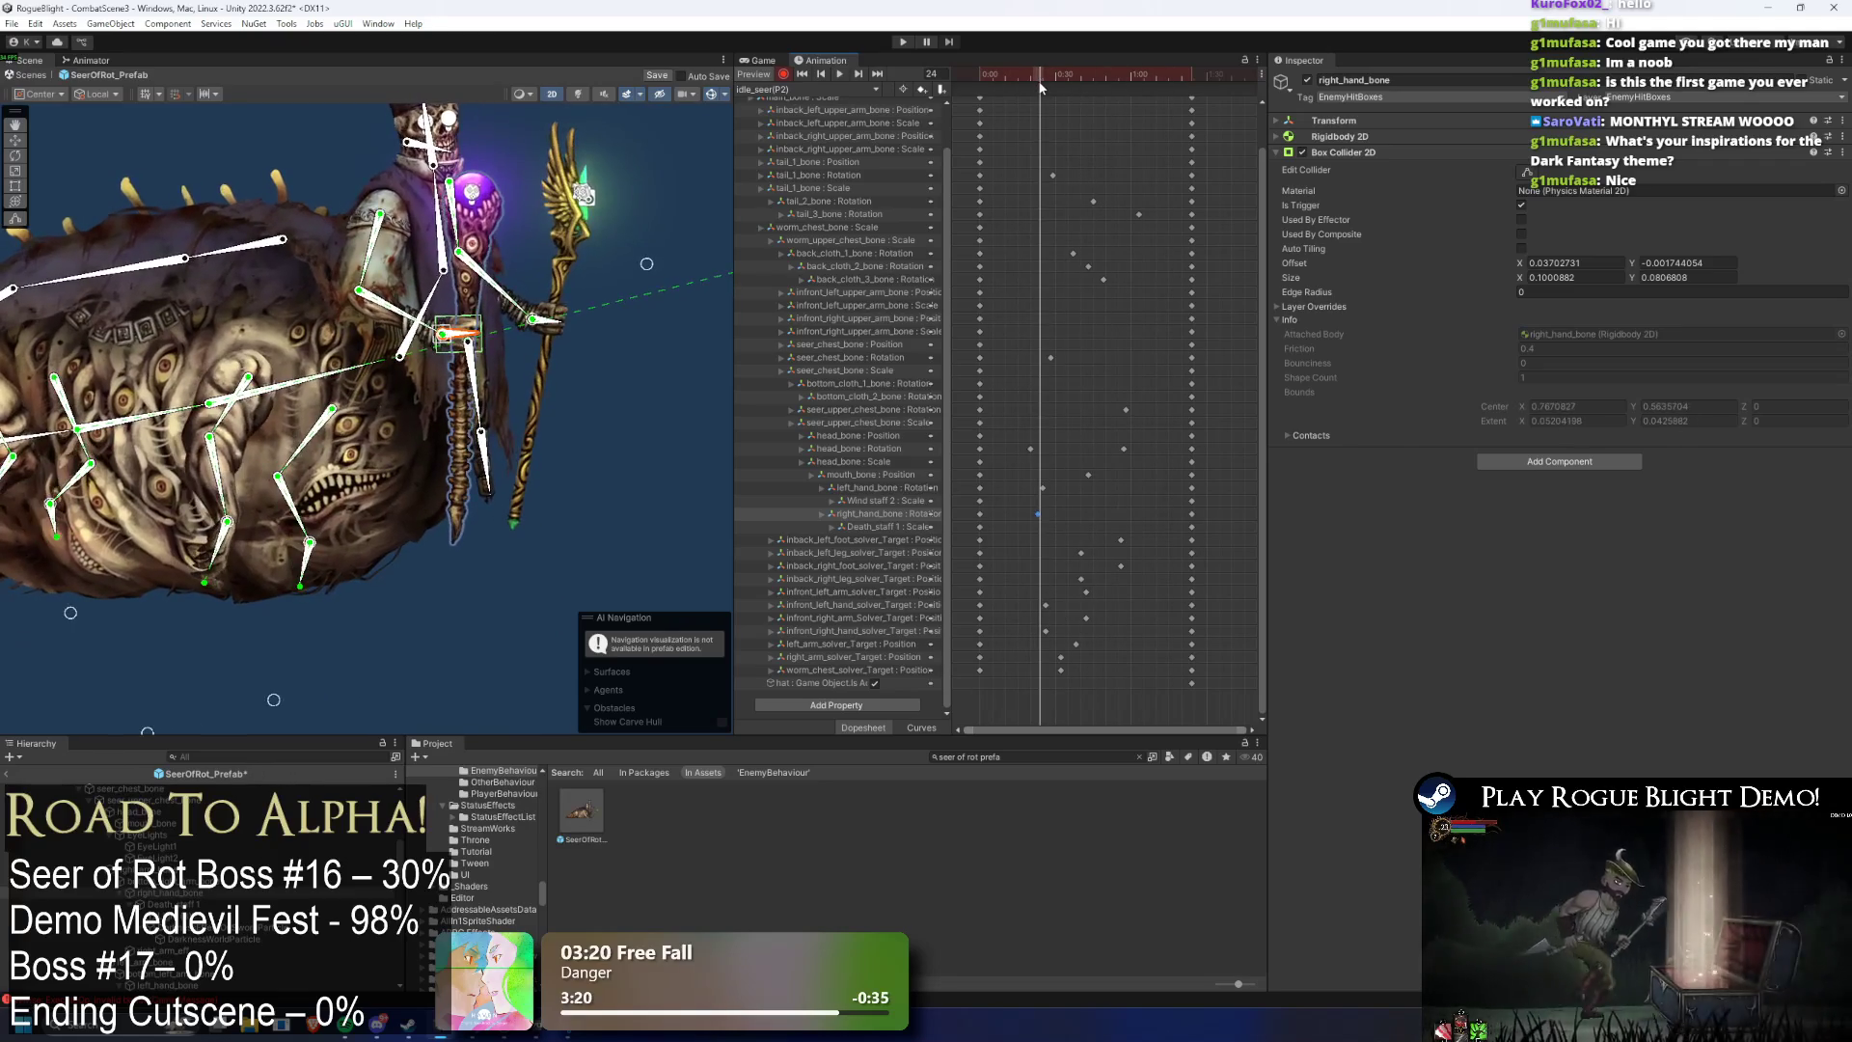
left_click(475, 337)
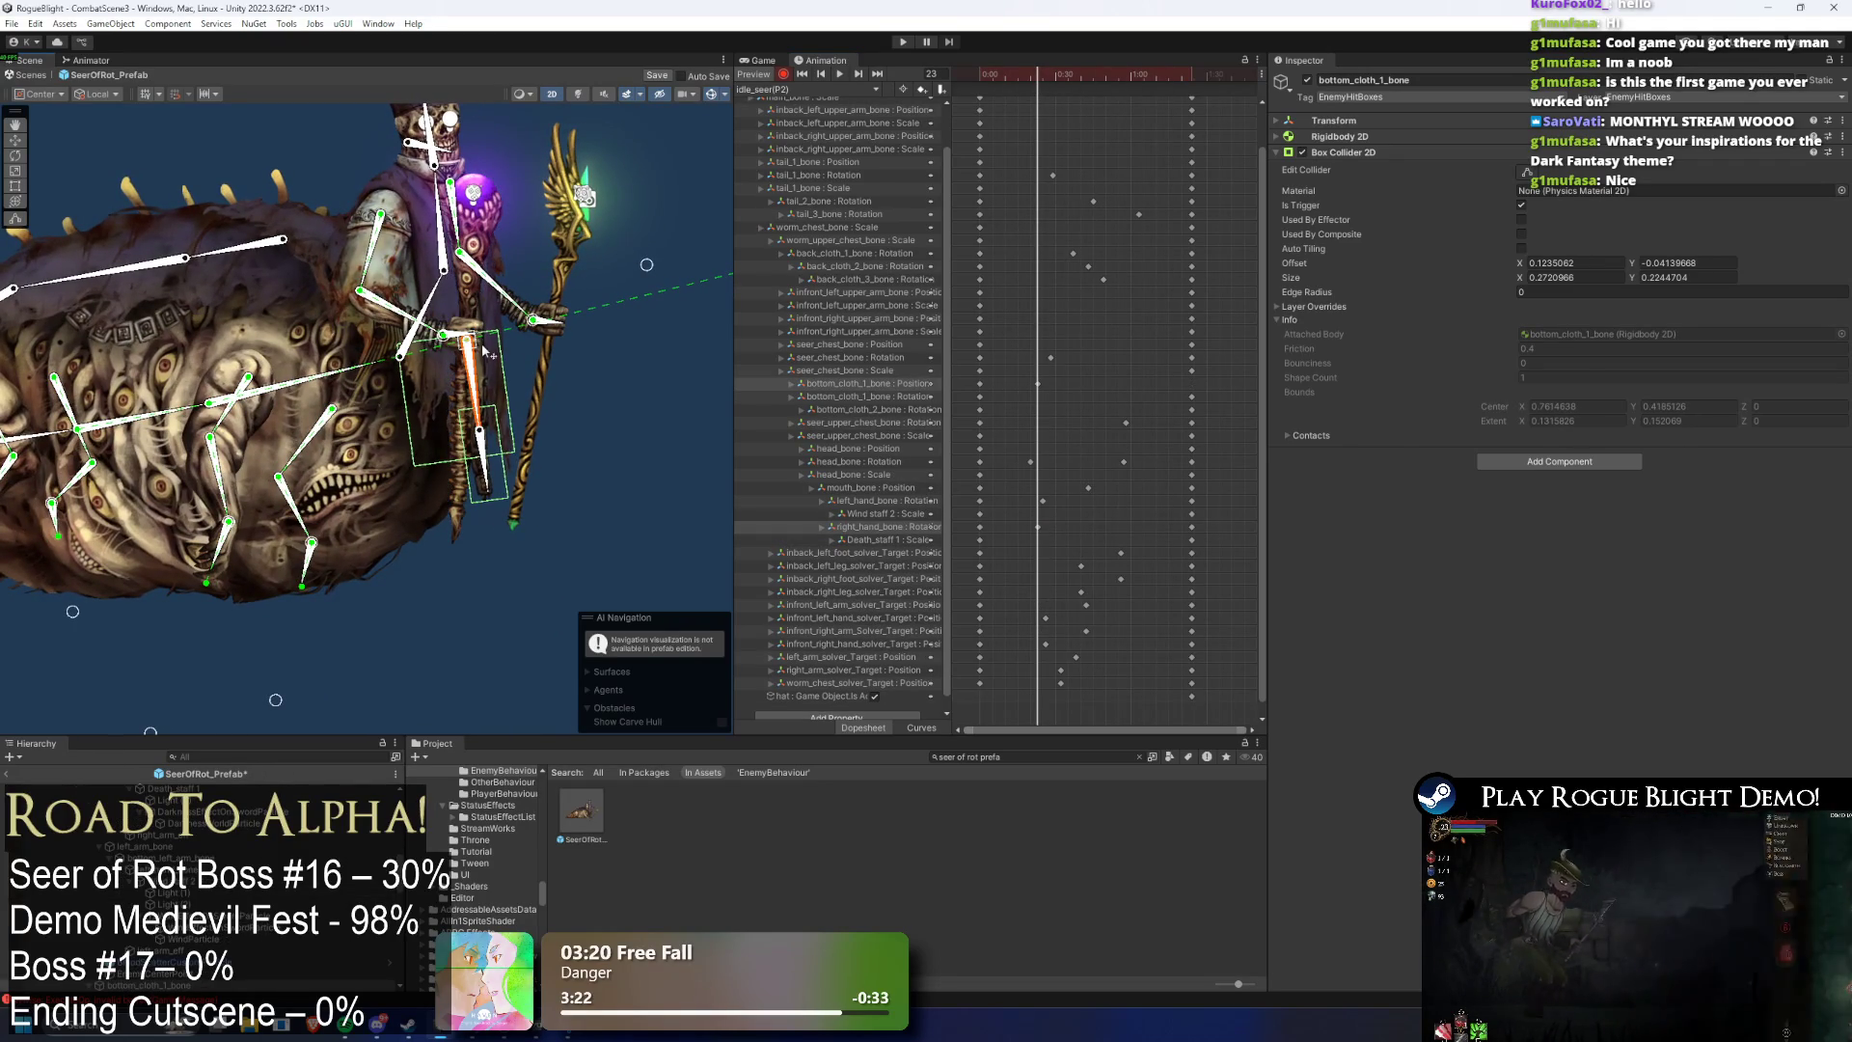
key("ctrl+z")
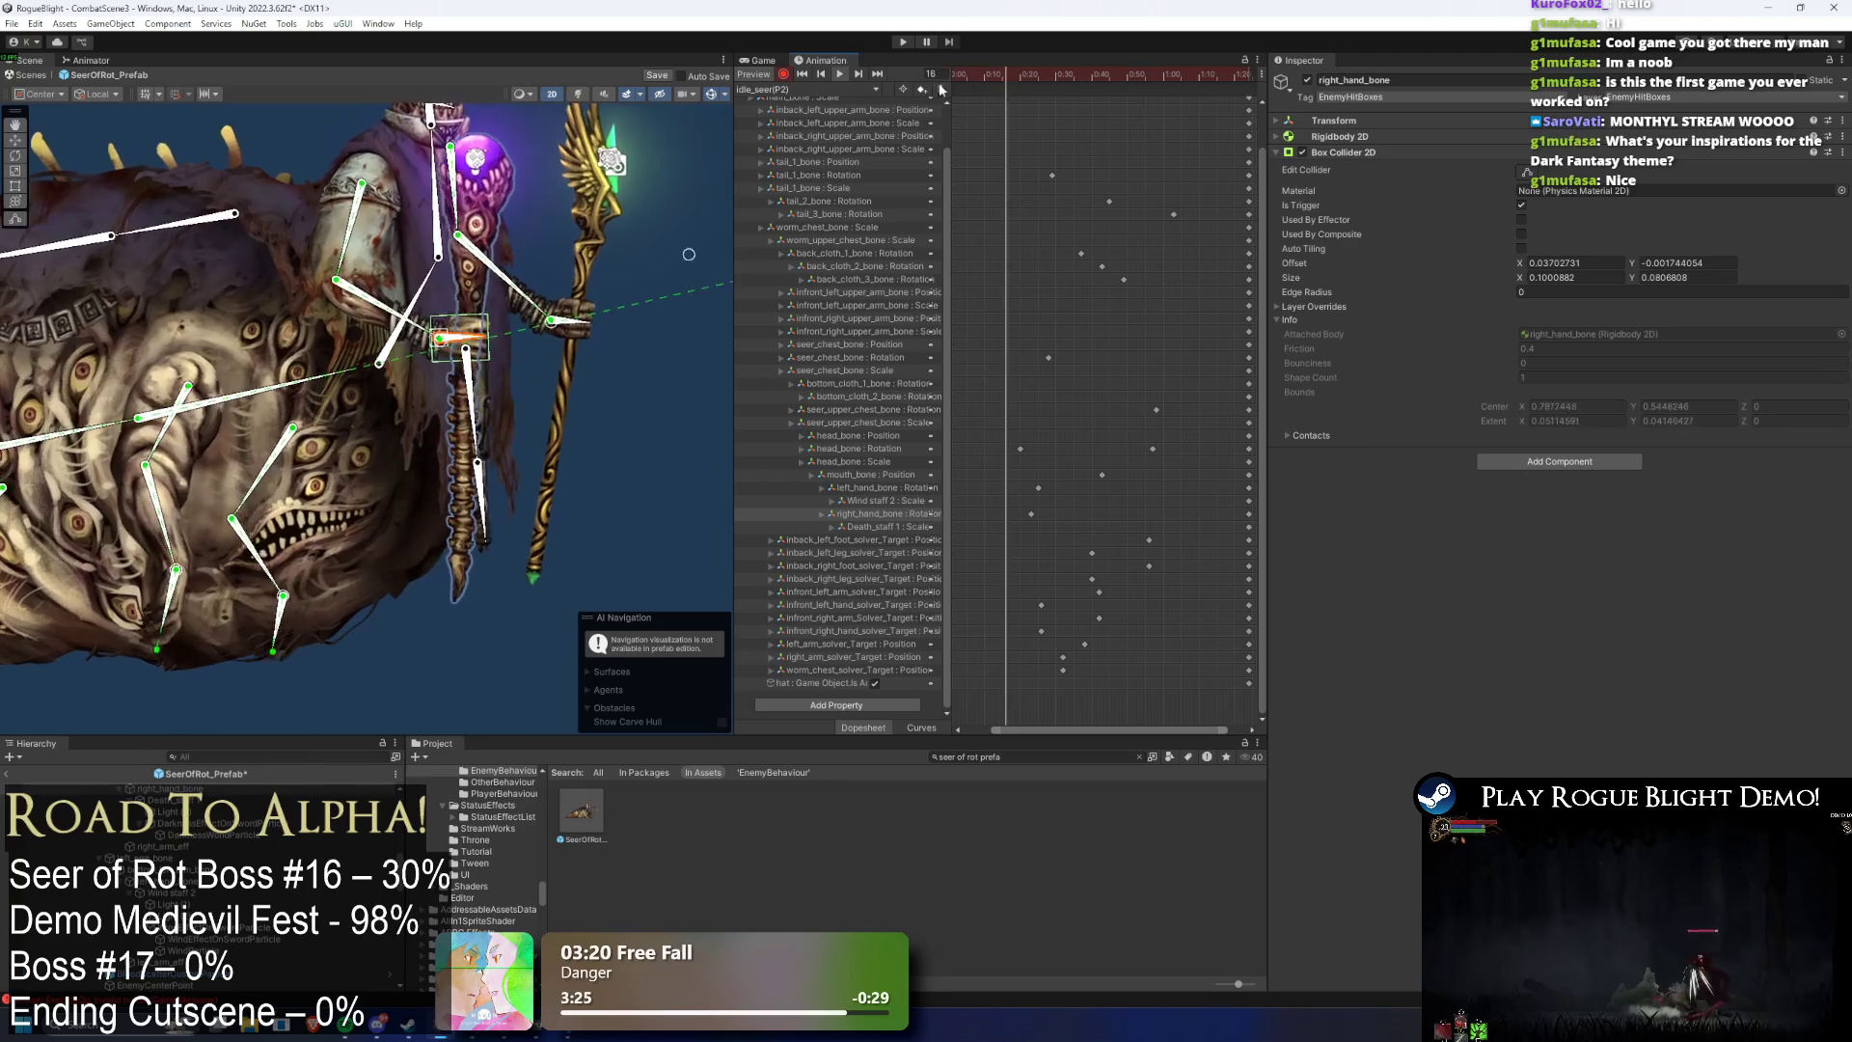
- Rewind the preview to frame 0 and select the SeerOfRot_Prefab root
left_click_drag(1005, 86, 741, 135)
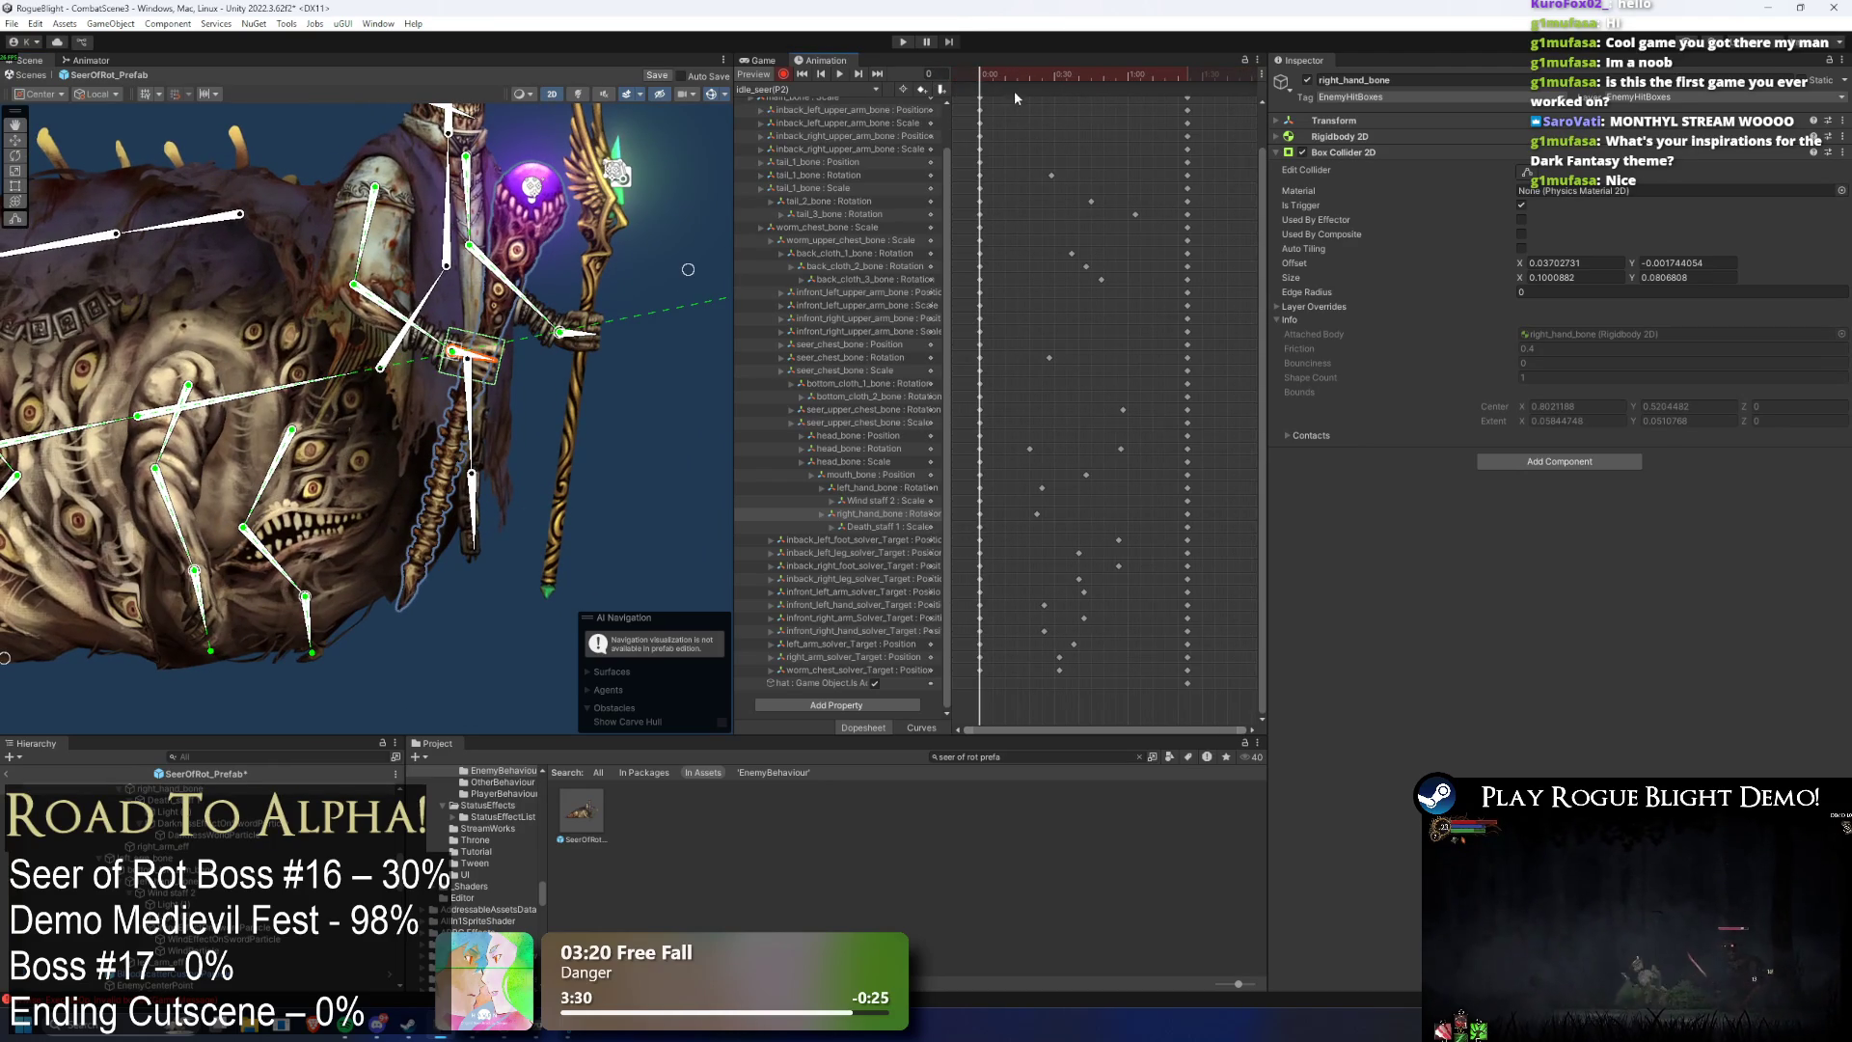
scroll(1258, 219, "up", 2)
left_click(1140, 102)
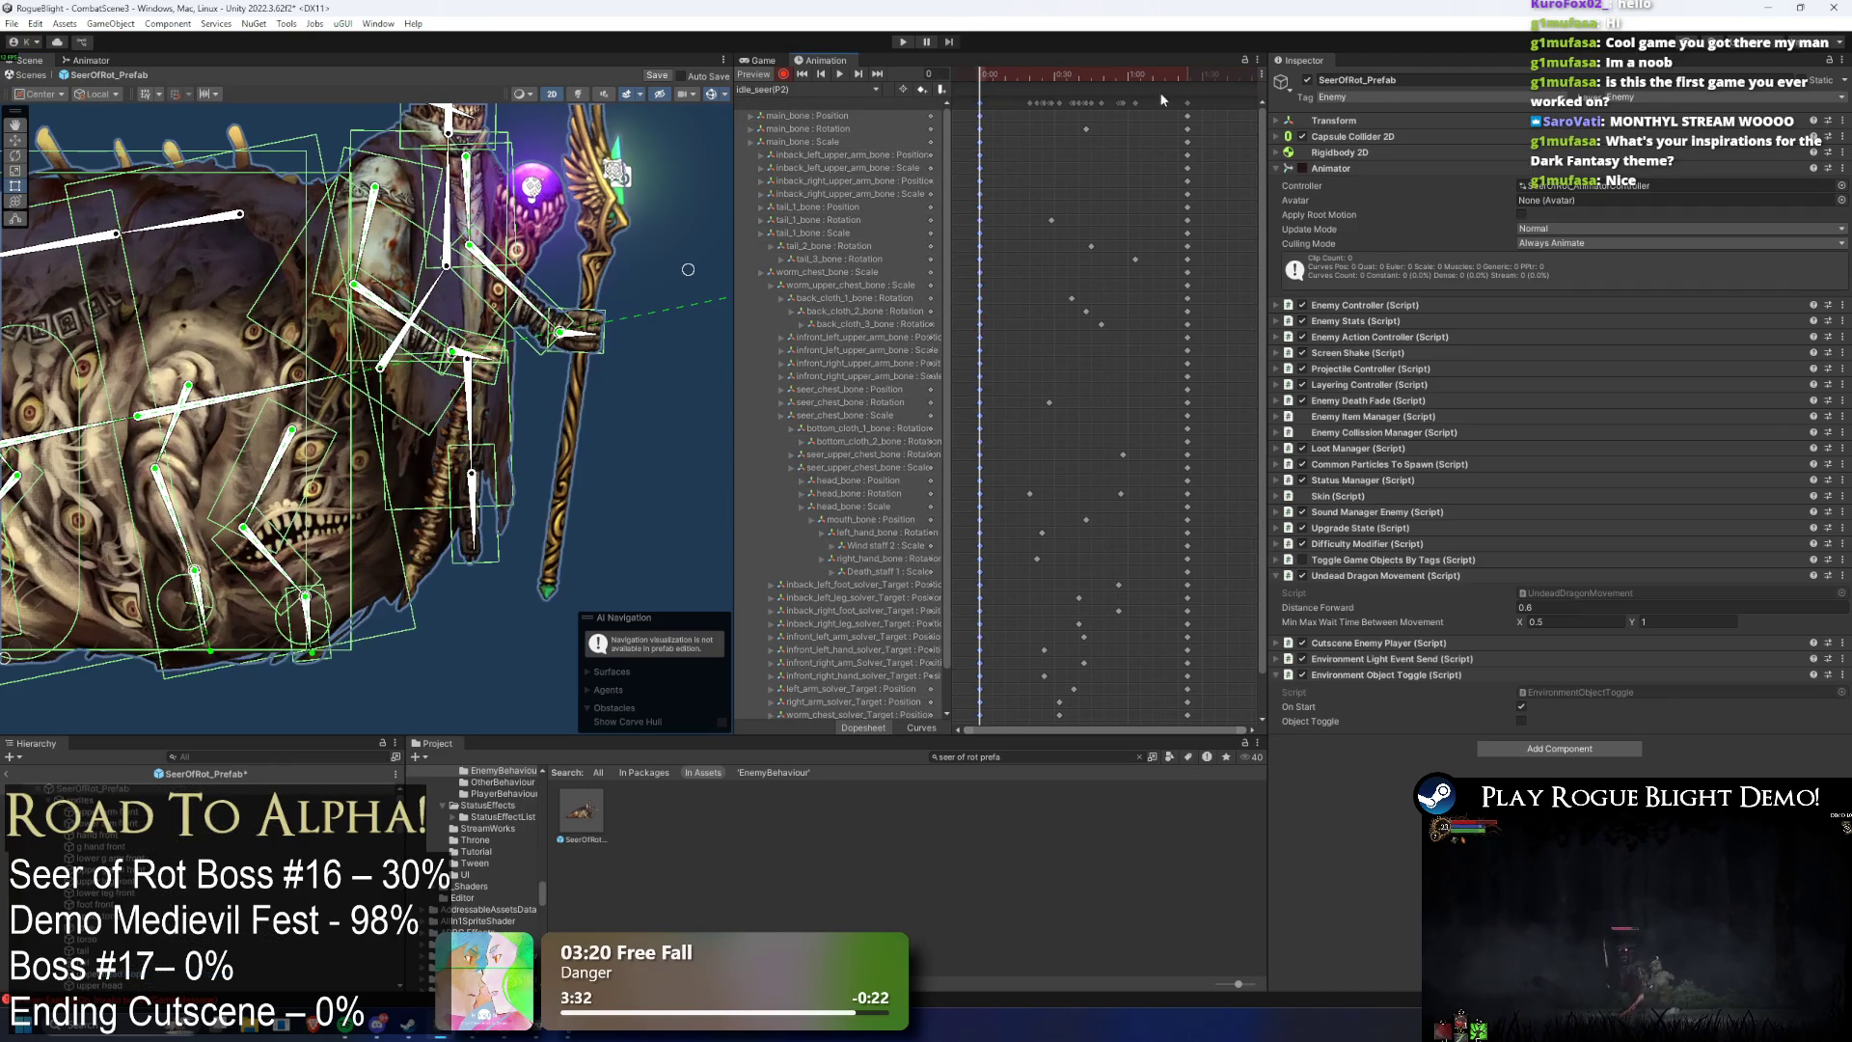
- Shift the left_hand_bone key slightly later around frame 26
key("space")
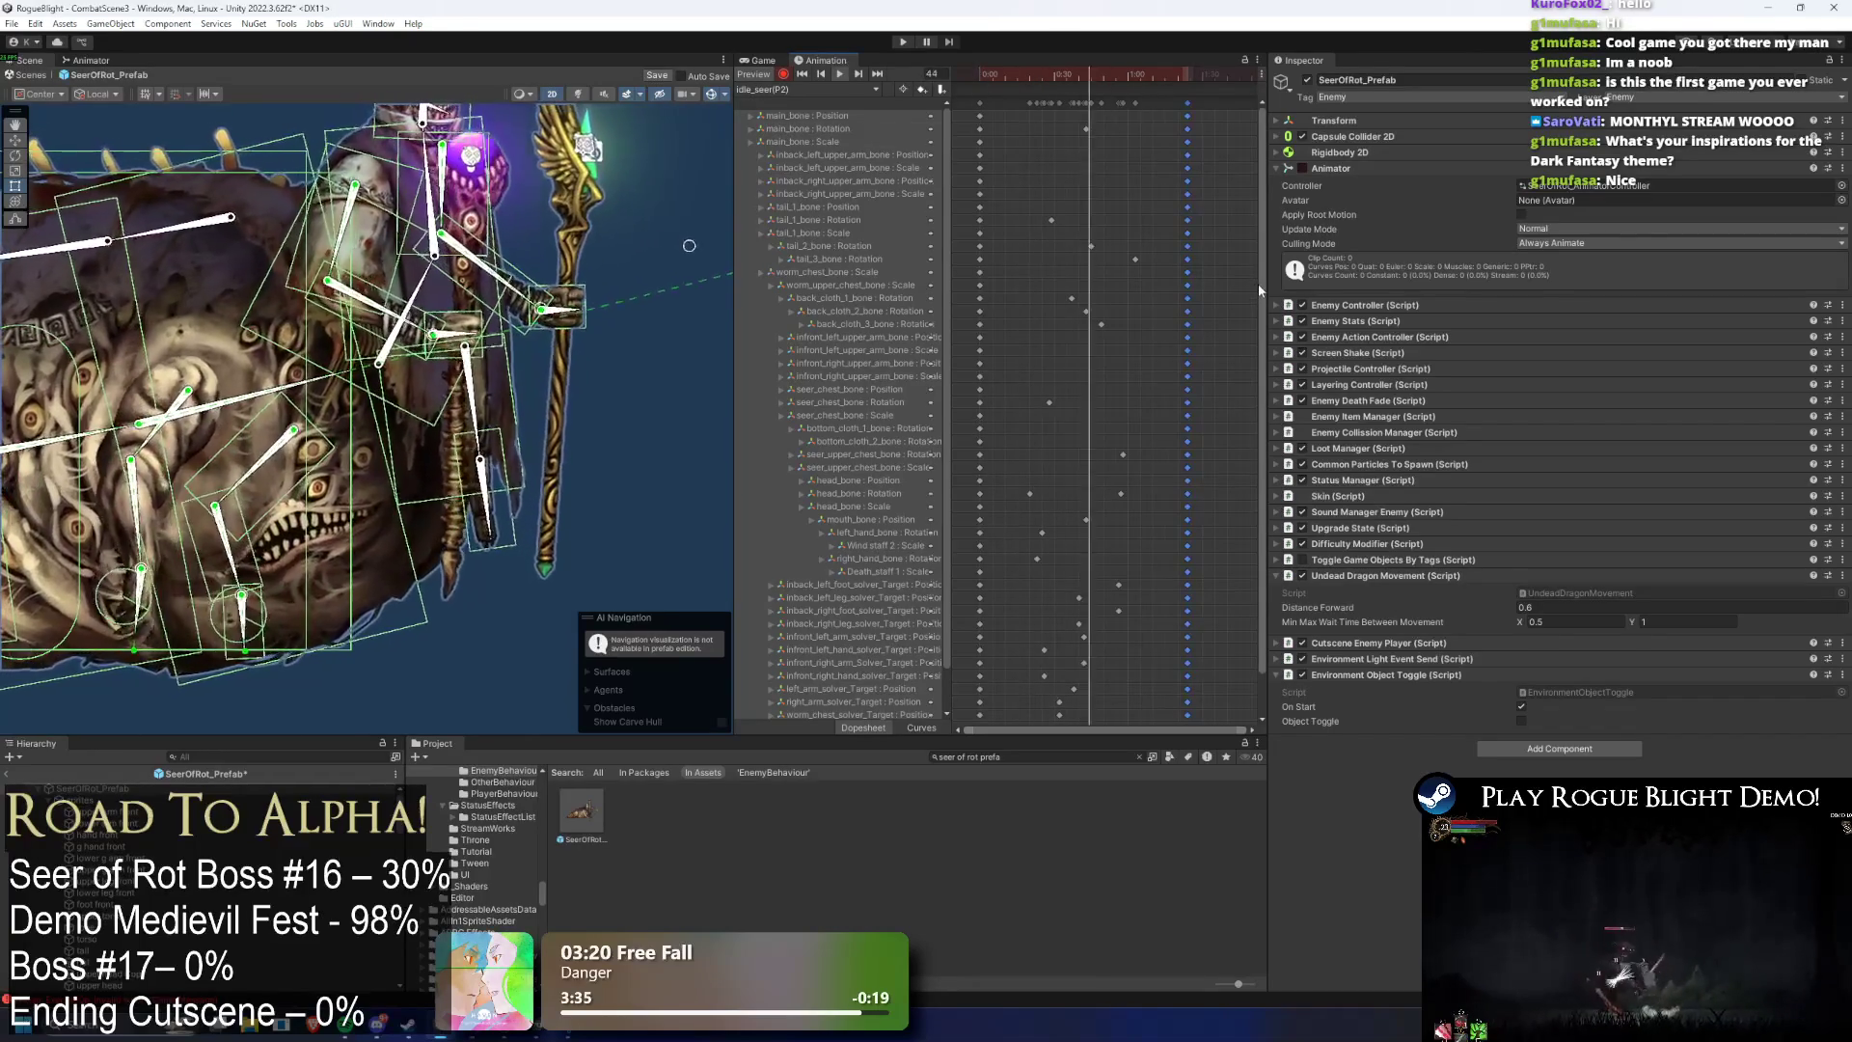
left_click_drag(1258, 288, 1248, 489)
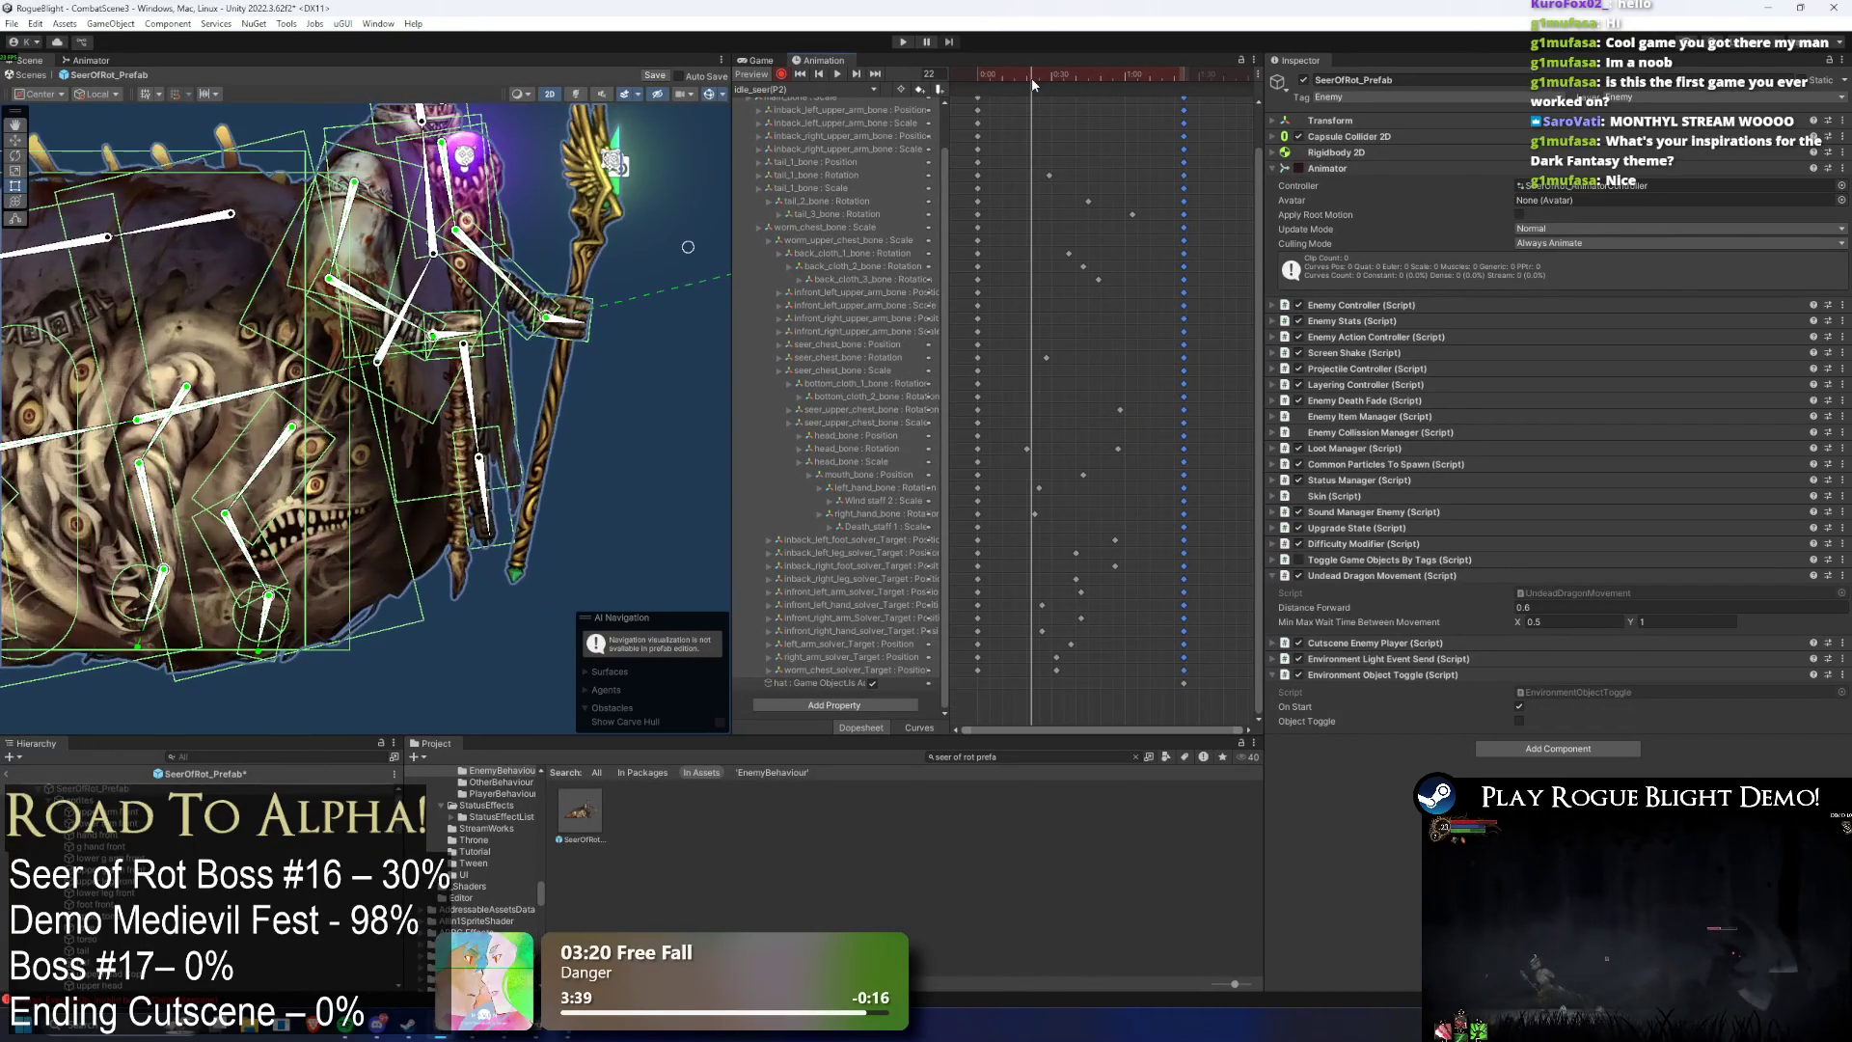
left_click(1021, 450)
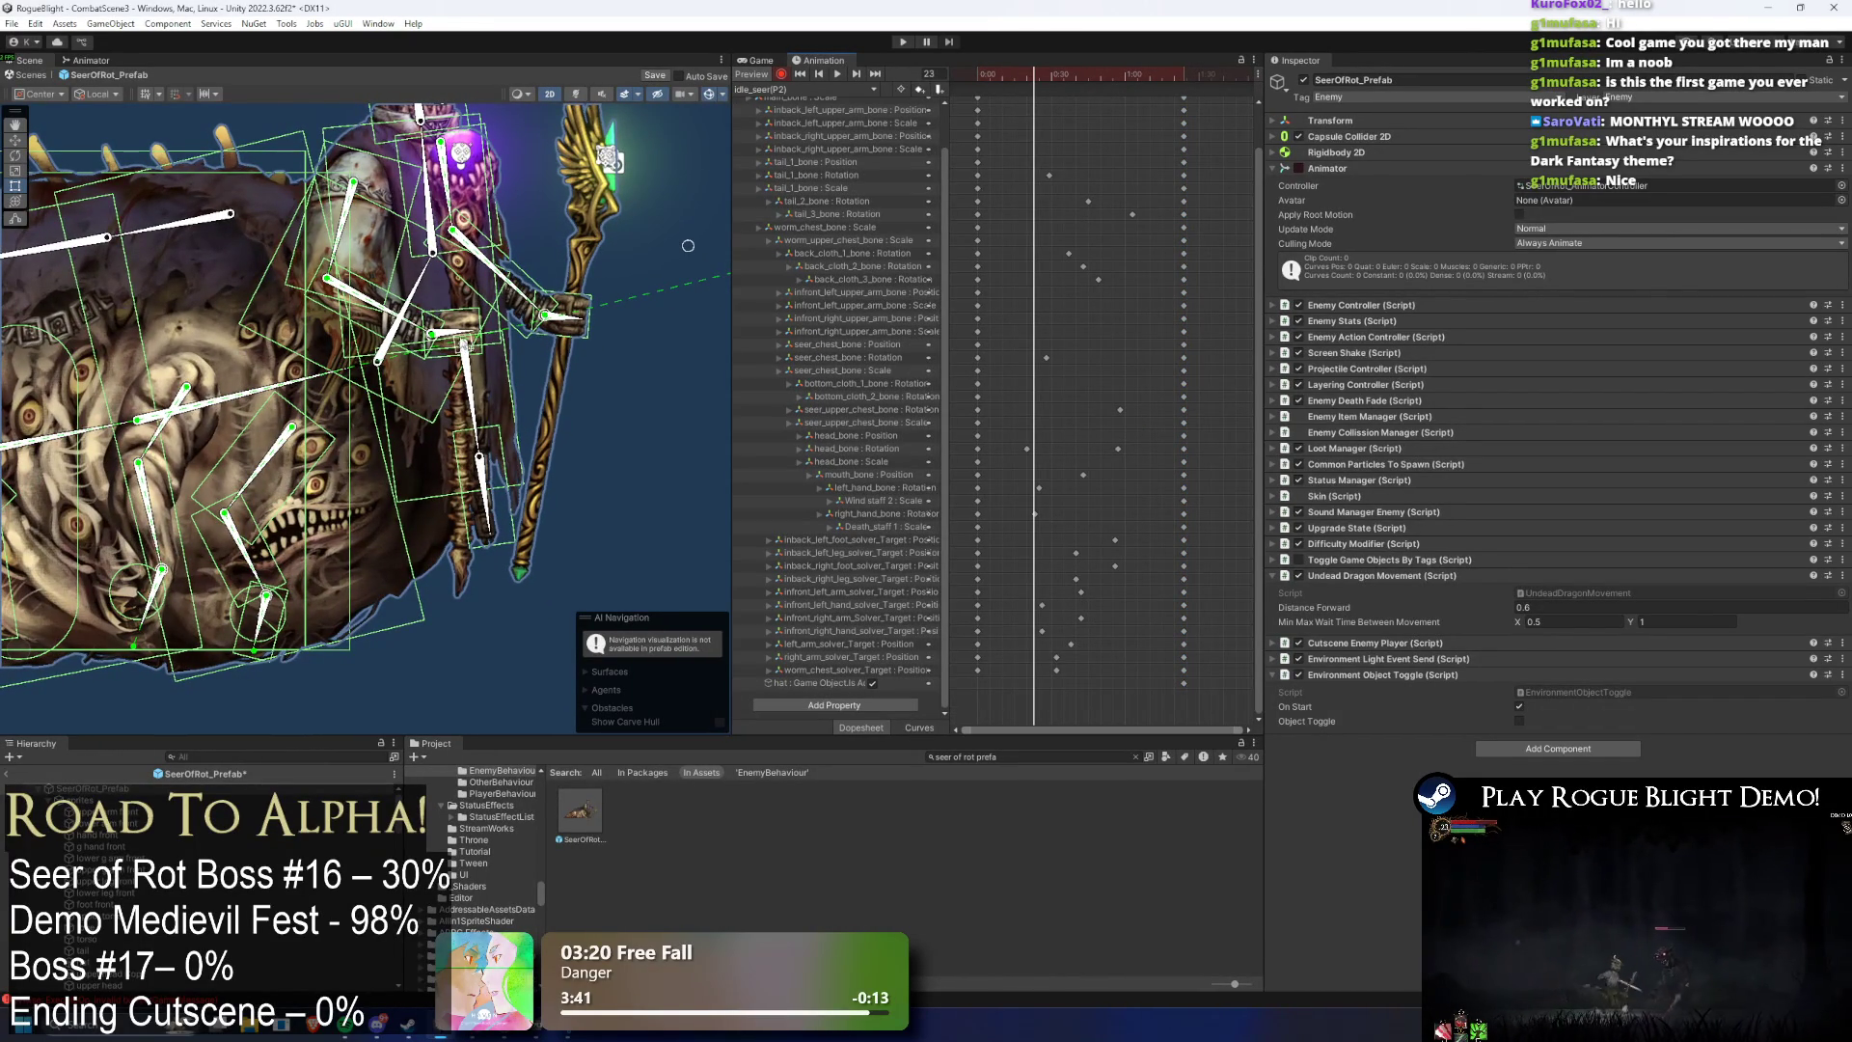
left_click(468, 335)
mouse_move(1005, 80)
left_mouse_down()
mouse_move(1085, 271)
mouse_move(1036, 522)
mouse_move(1063, 519)
left_mouse_up()
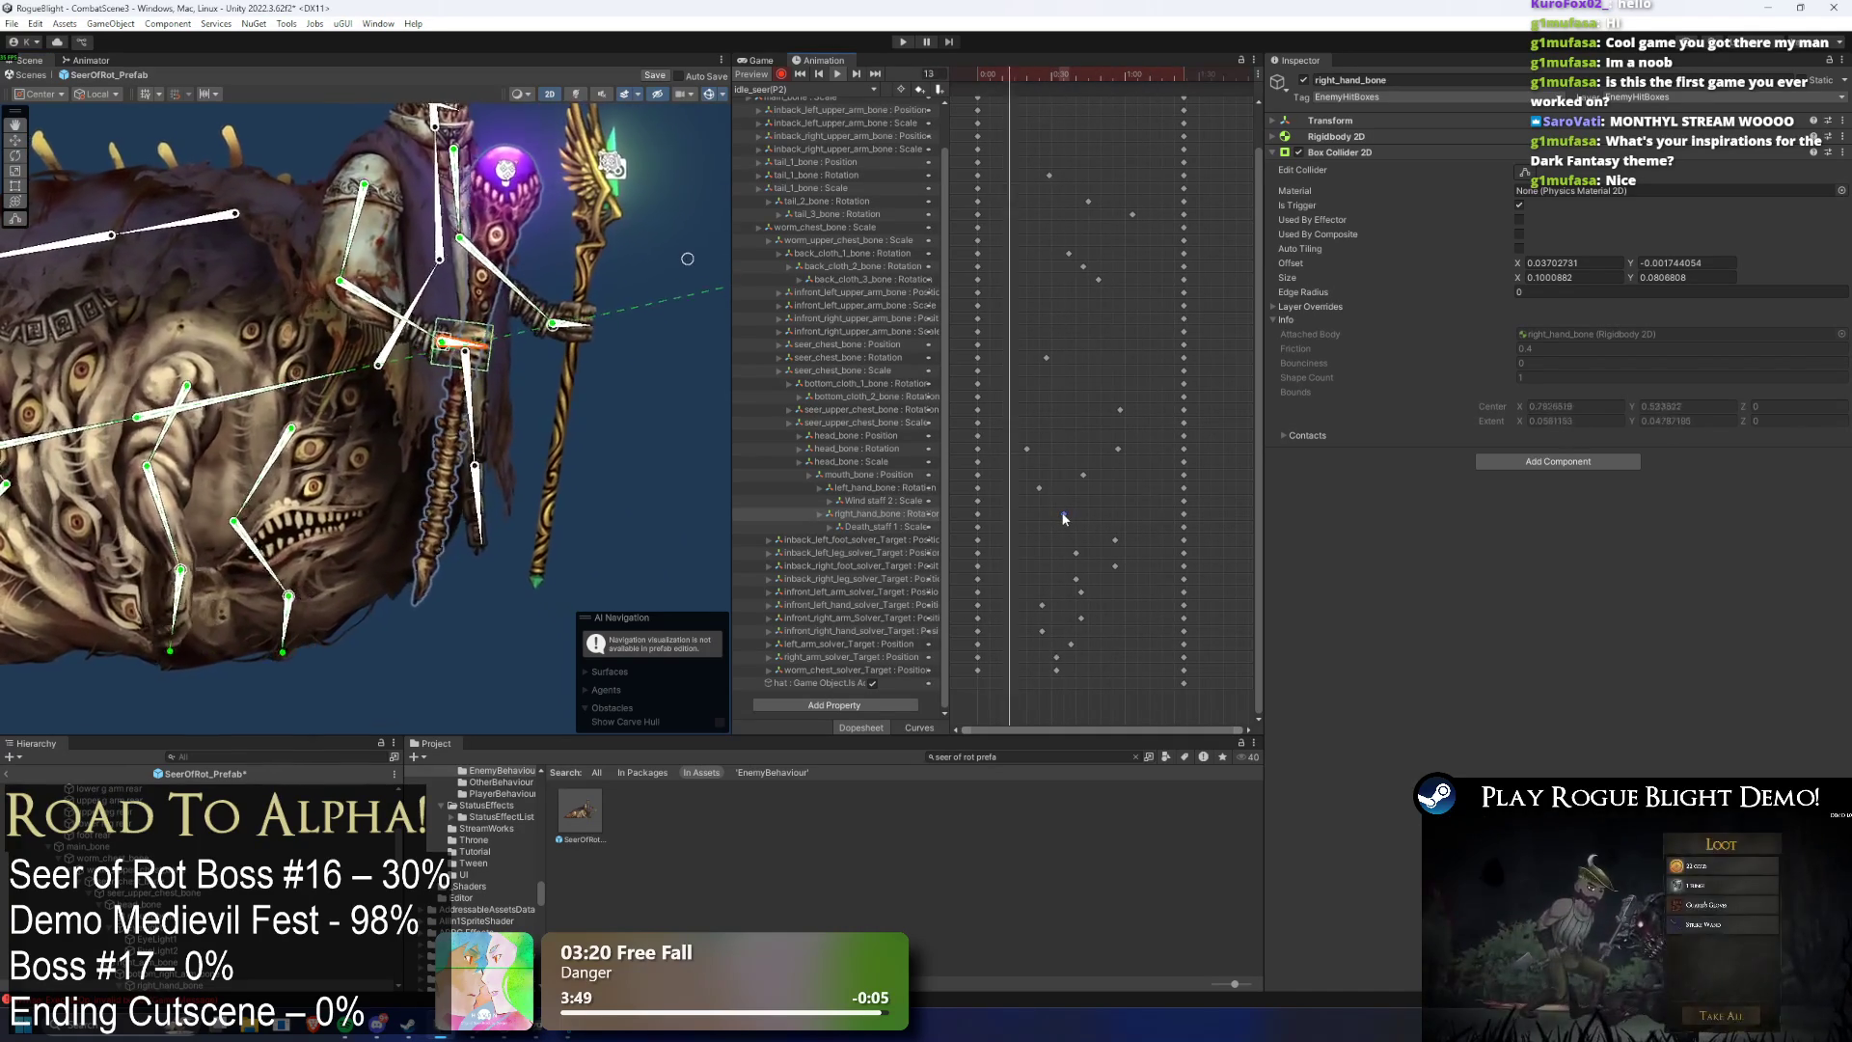
left_click_drag(1040, 488, 1051, 488)
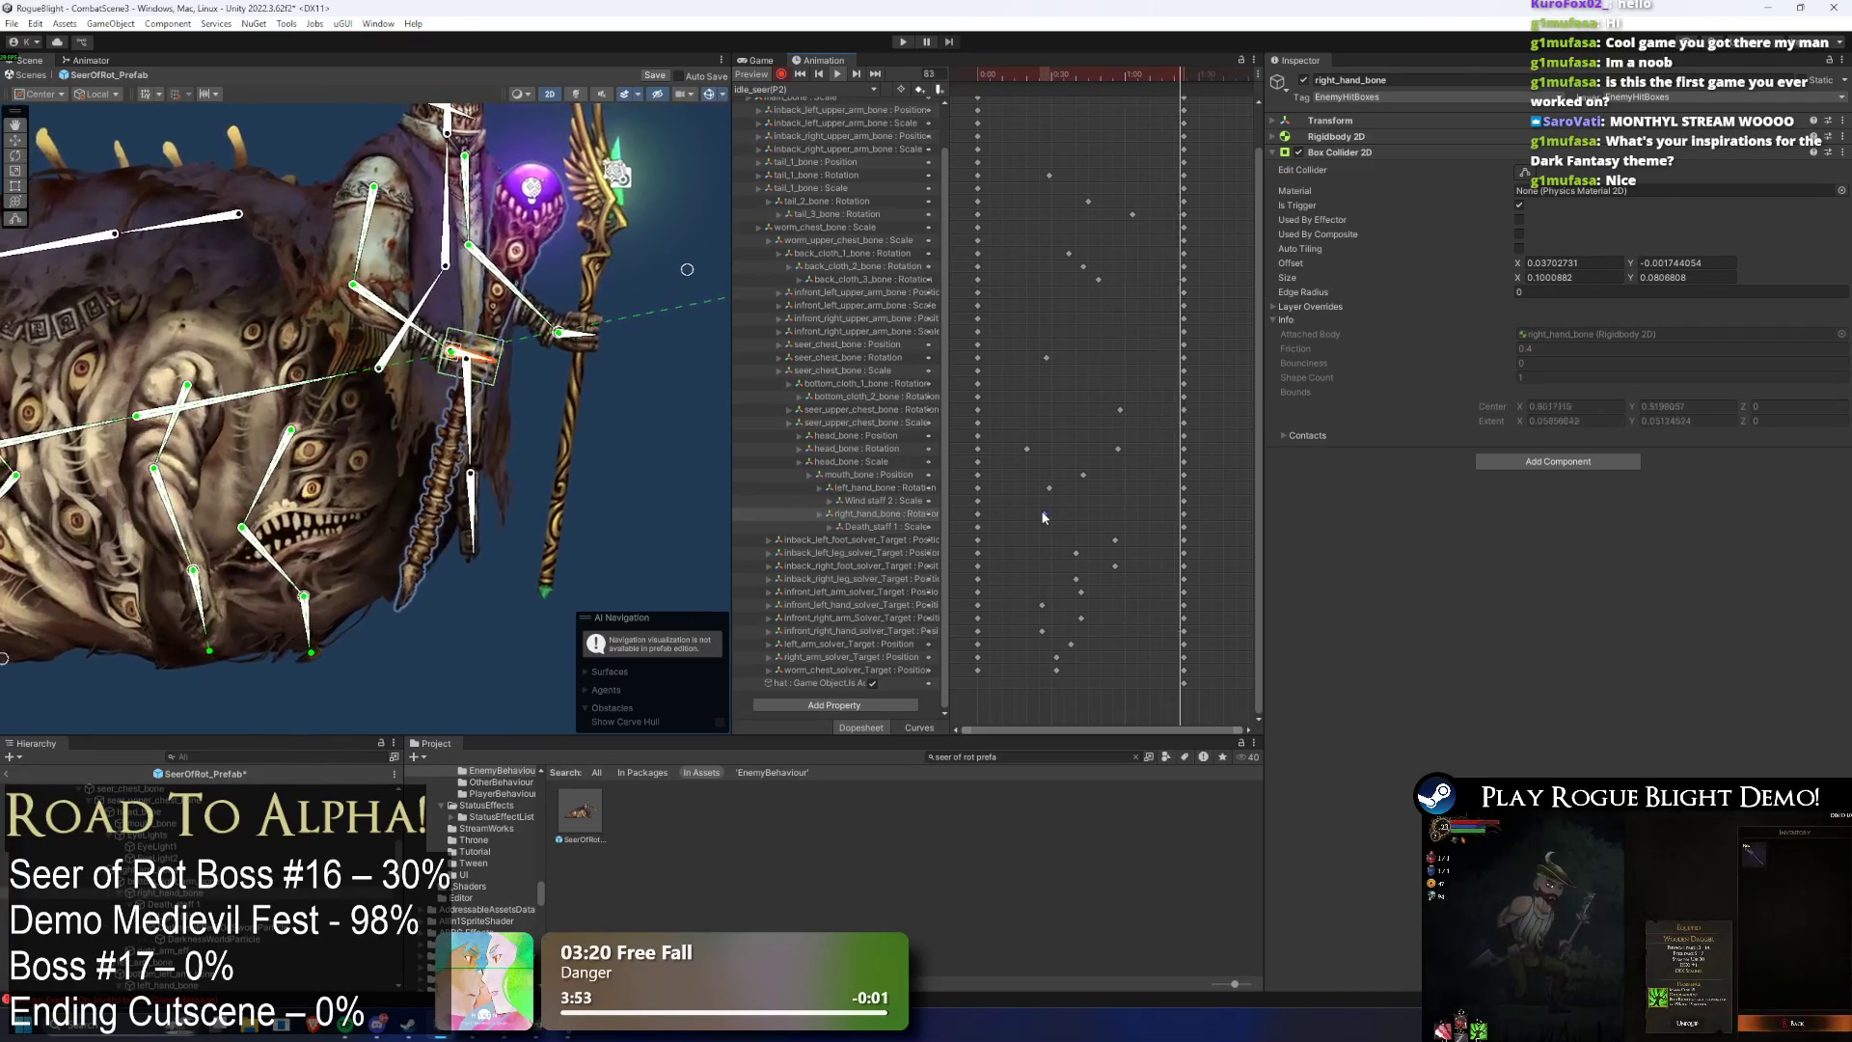
left_click(1052, 513)
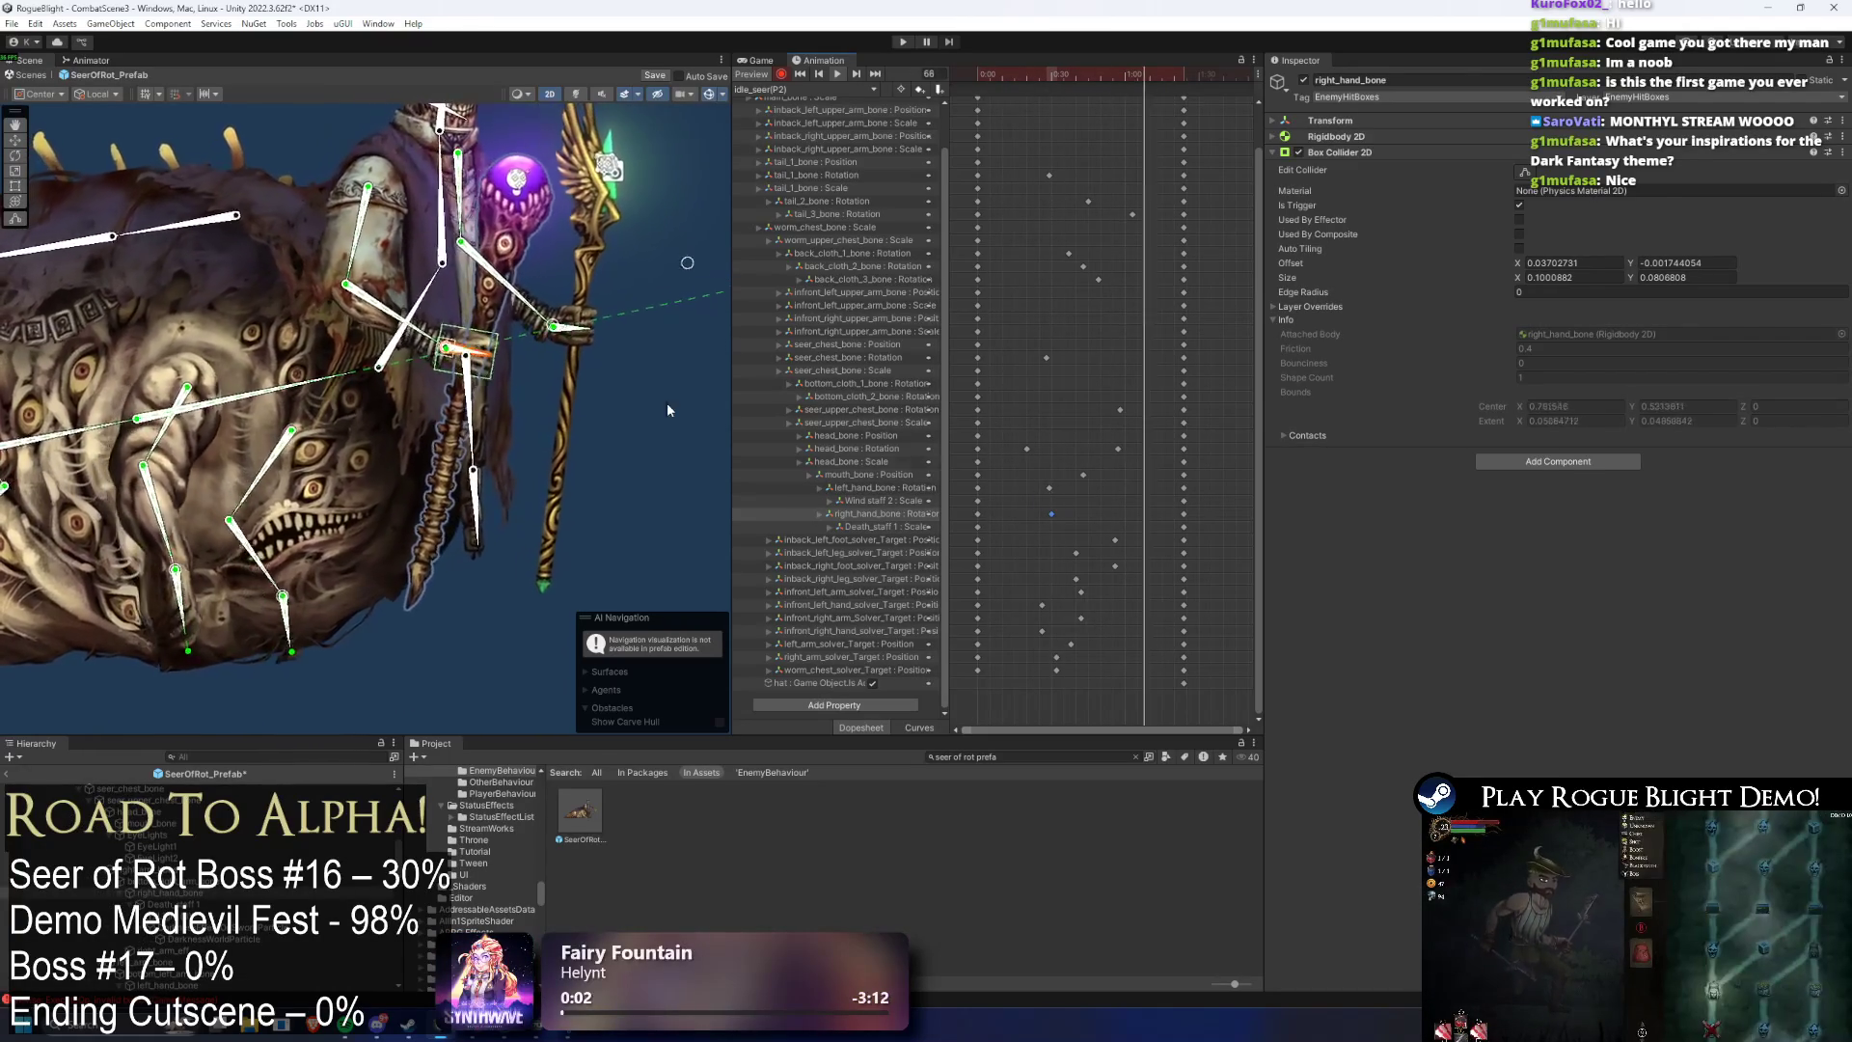
- Reframe the creature and adjust the staff hand pose at frame 27
left_click(277, 138)
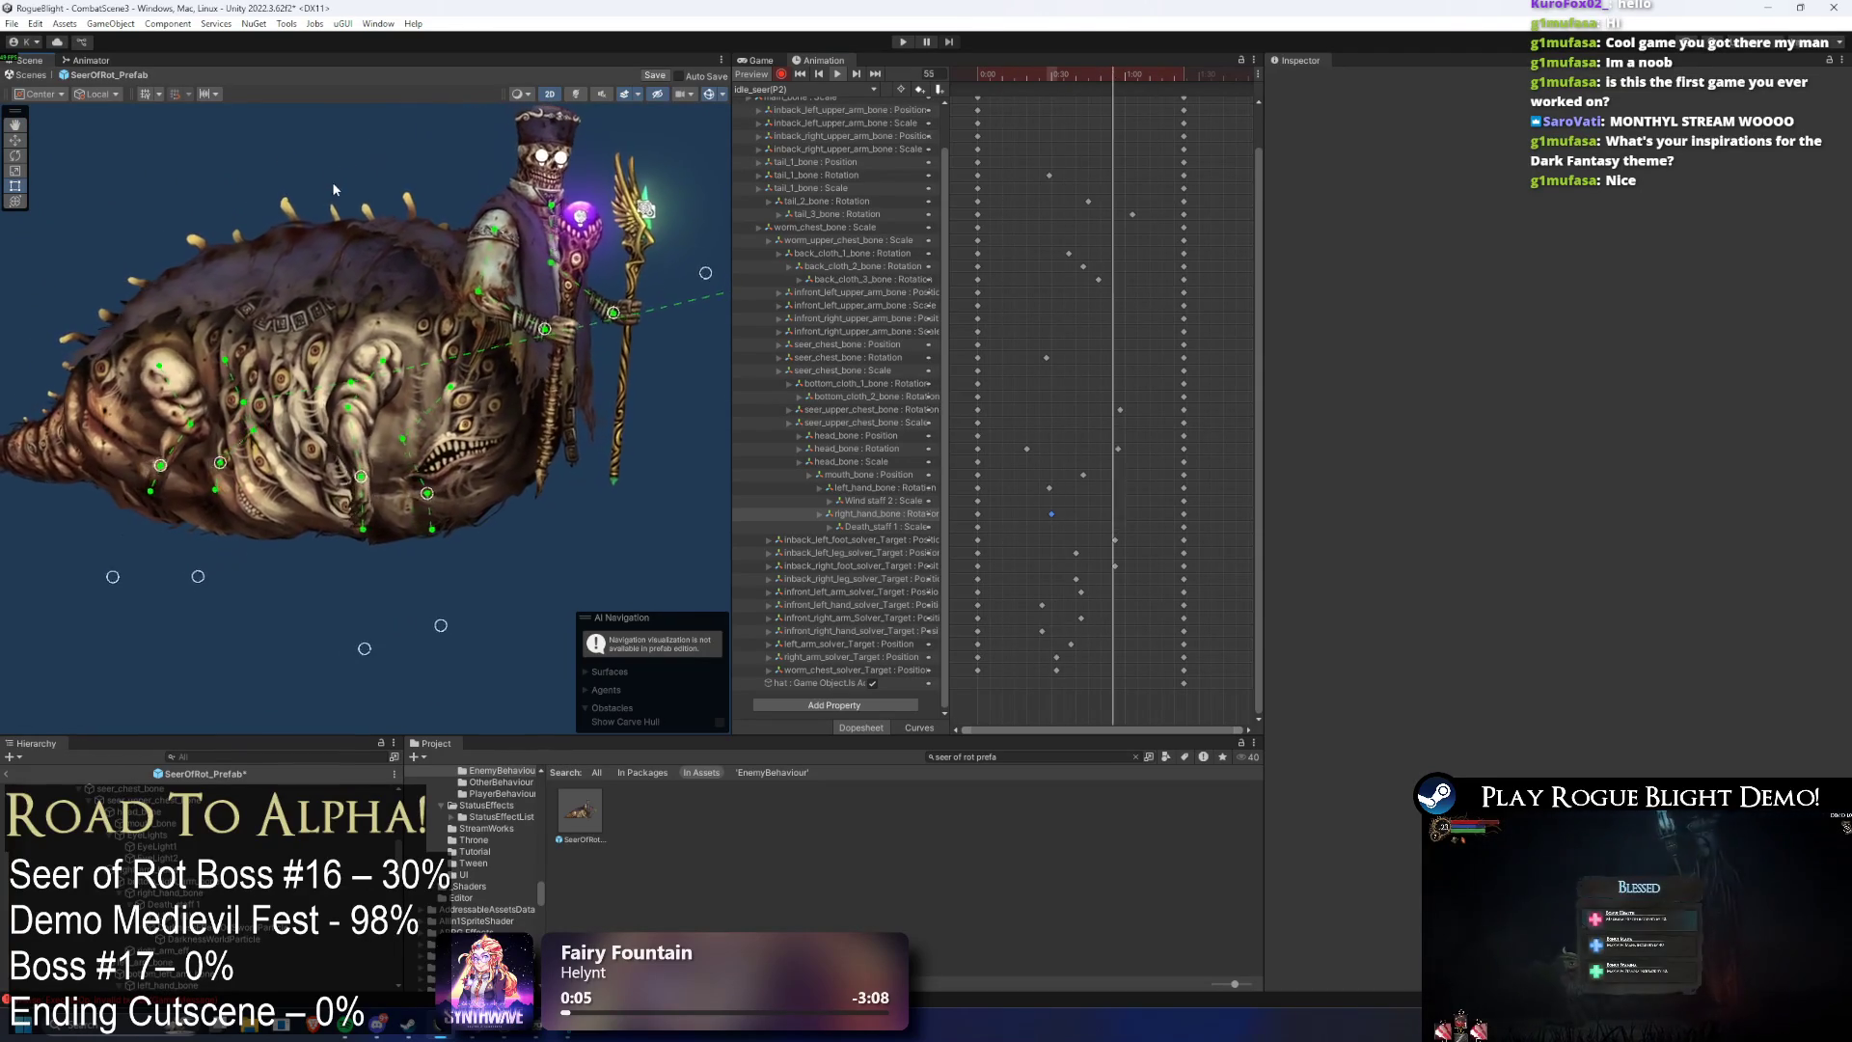
left_click(1043, 75)
left_click_drag(733, 260, 585, 237)
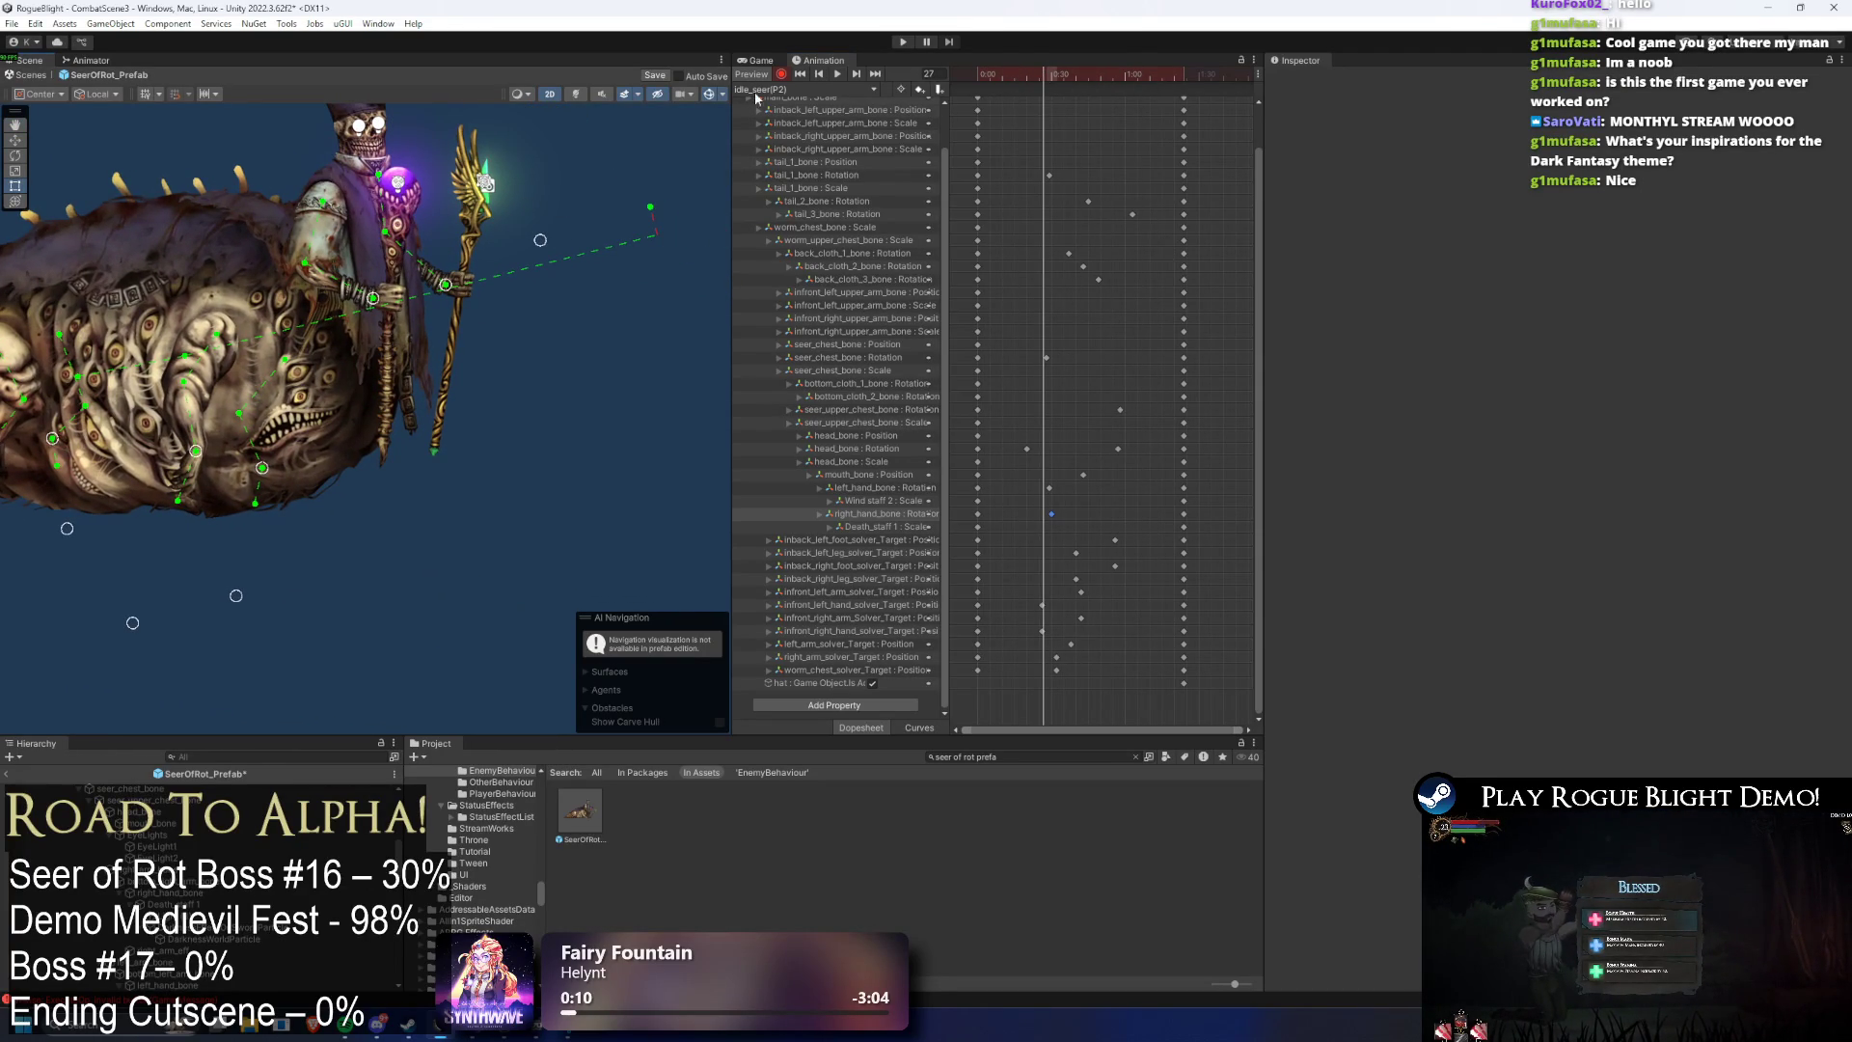
left_click_drag(705, 216, 450, 363)
scroll(474, 353, "down", 1)
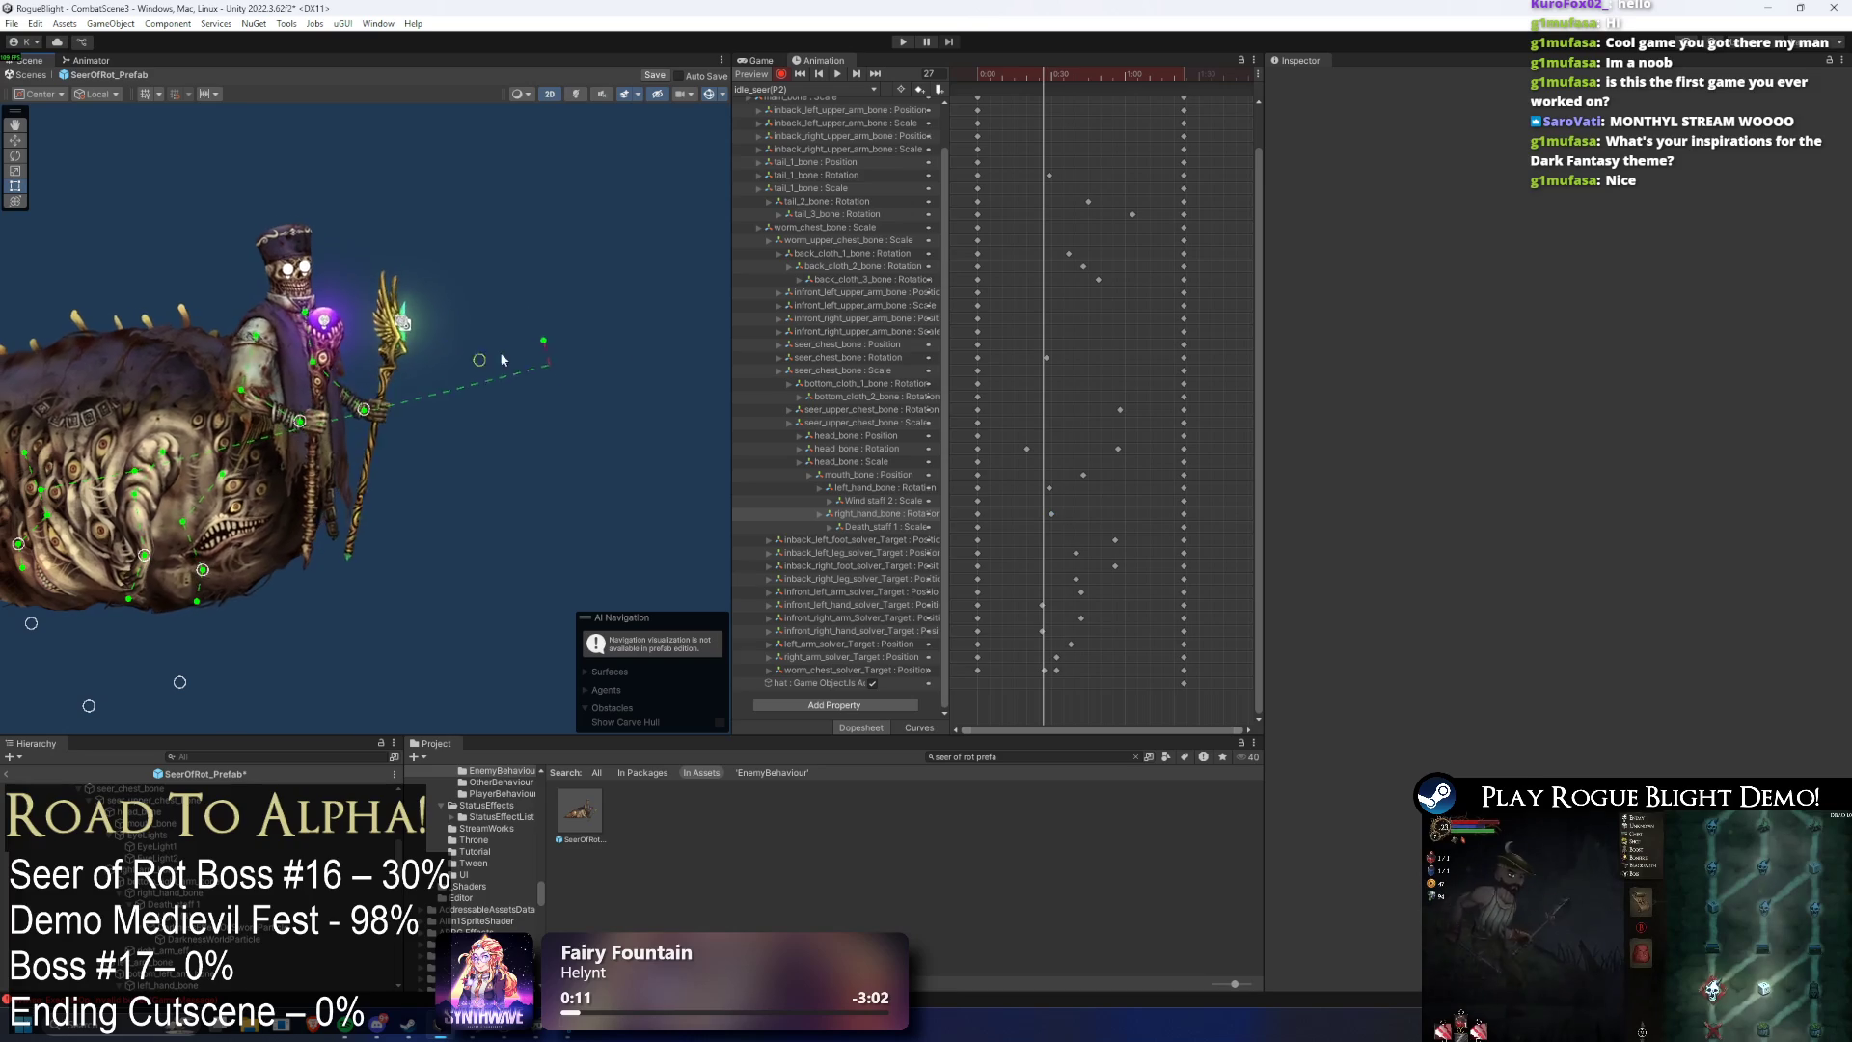
left_click_drag(603, 341, 1090, 144)
- Copy all frame-0 keys and paste them at frame 84 to close the loop
left_click_drag(985, 83, 976, 83)
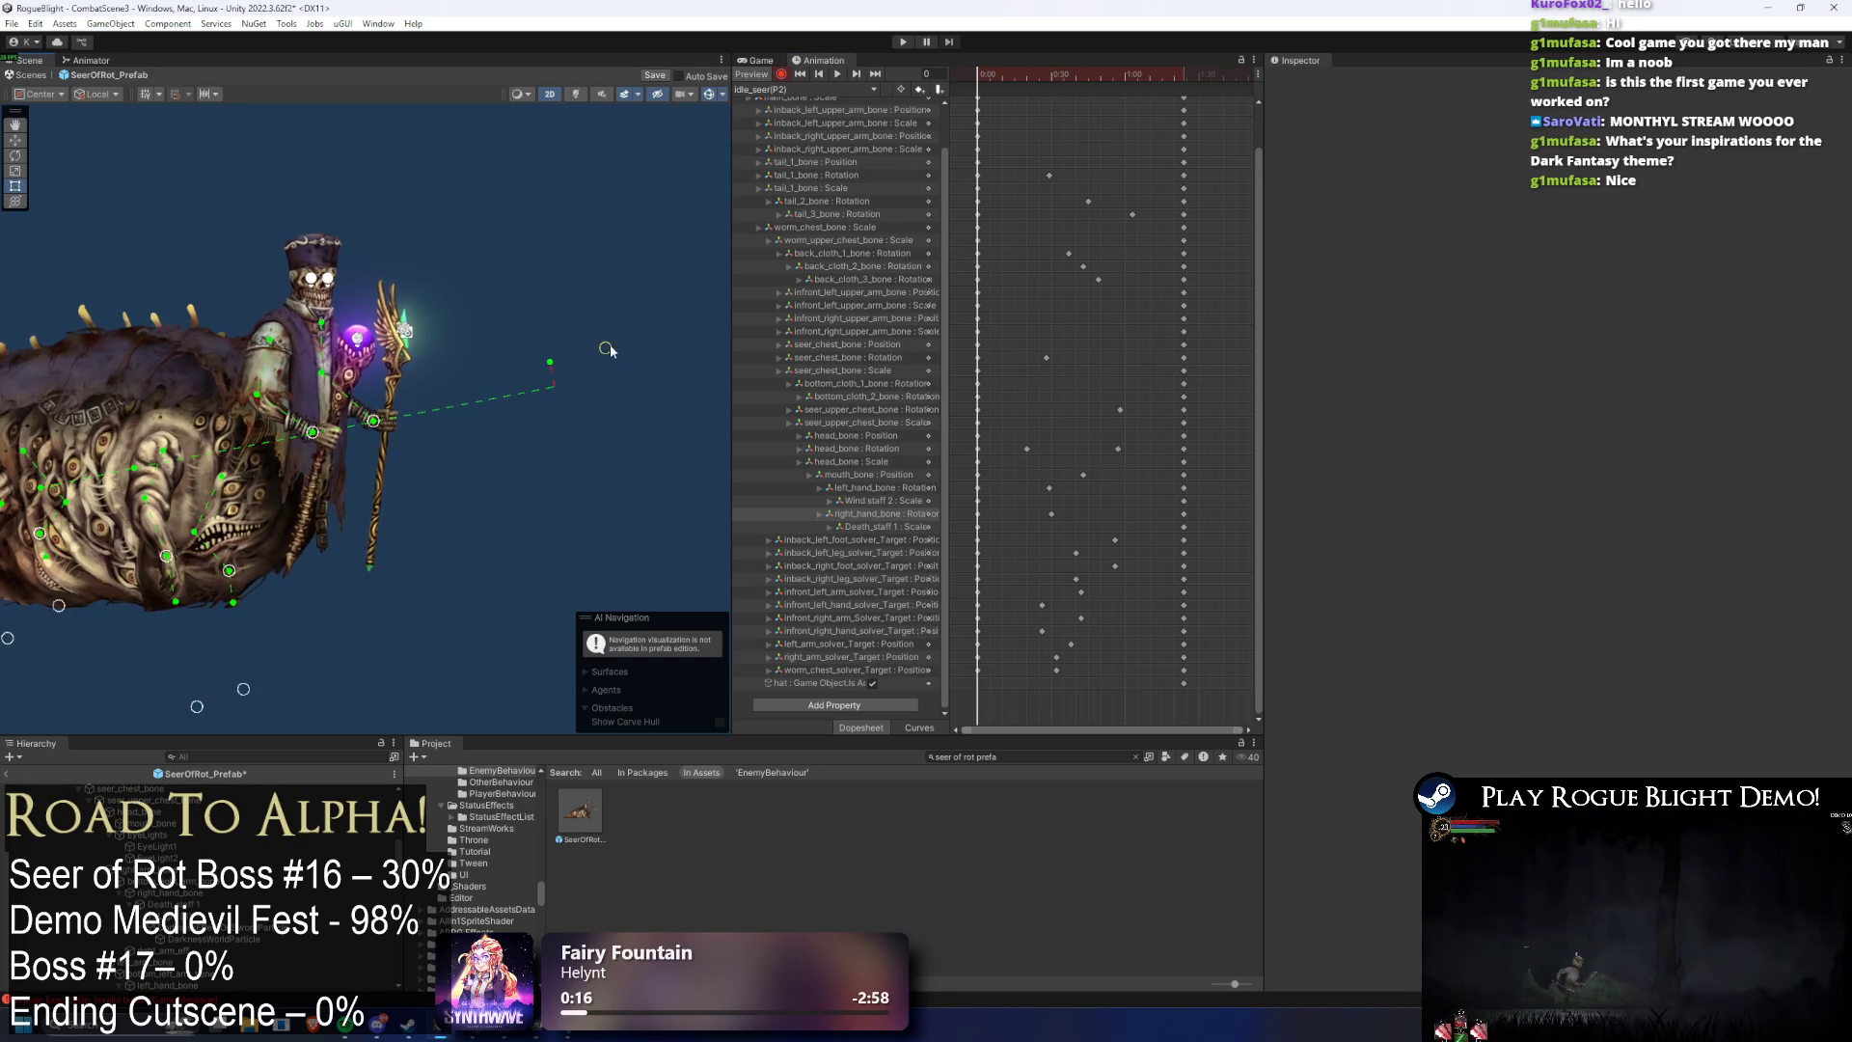
scroll(1003, 125, "up", 2)
left_click(977, 102)
left_click(1185, 74)
key("ctrl+v")
- Review the clip around frames 32–42 and select the hat object
left_click(1080, 74)
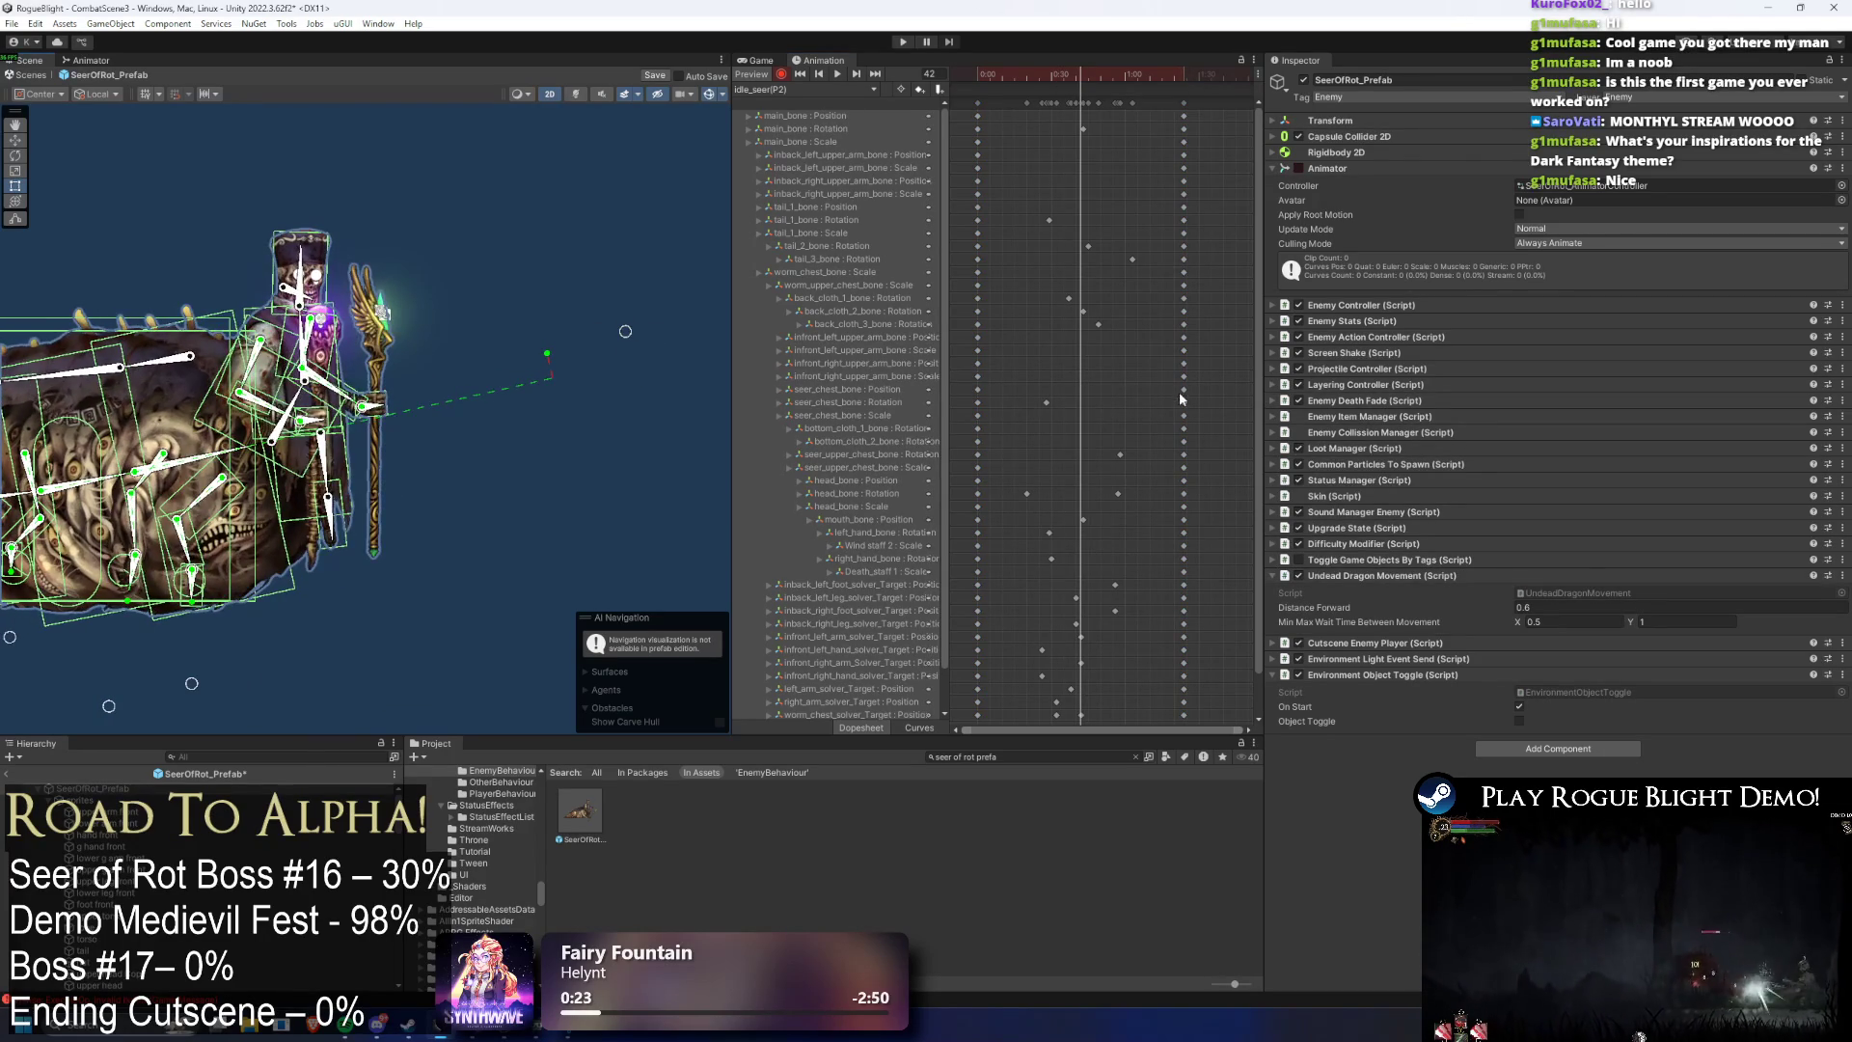
left_click_drag(1258, 410, 1263, 521)
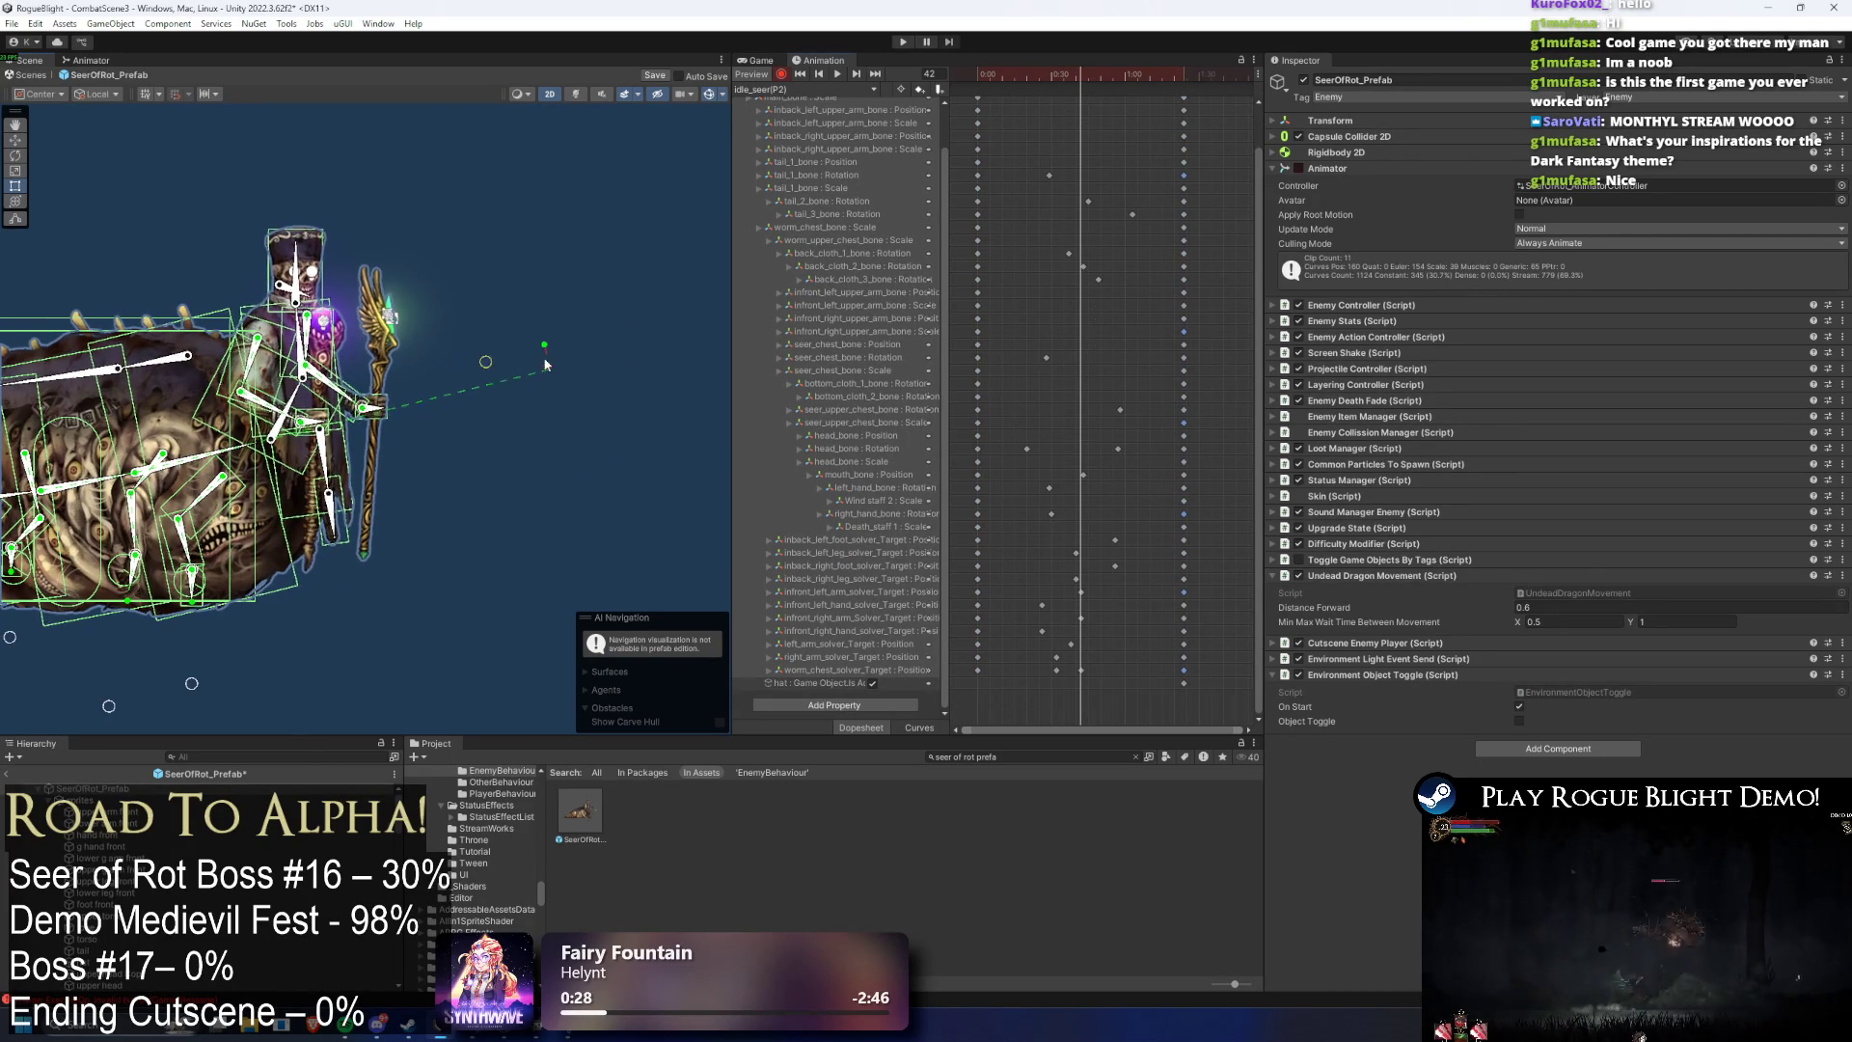
left_click(1086, 673)
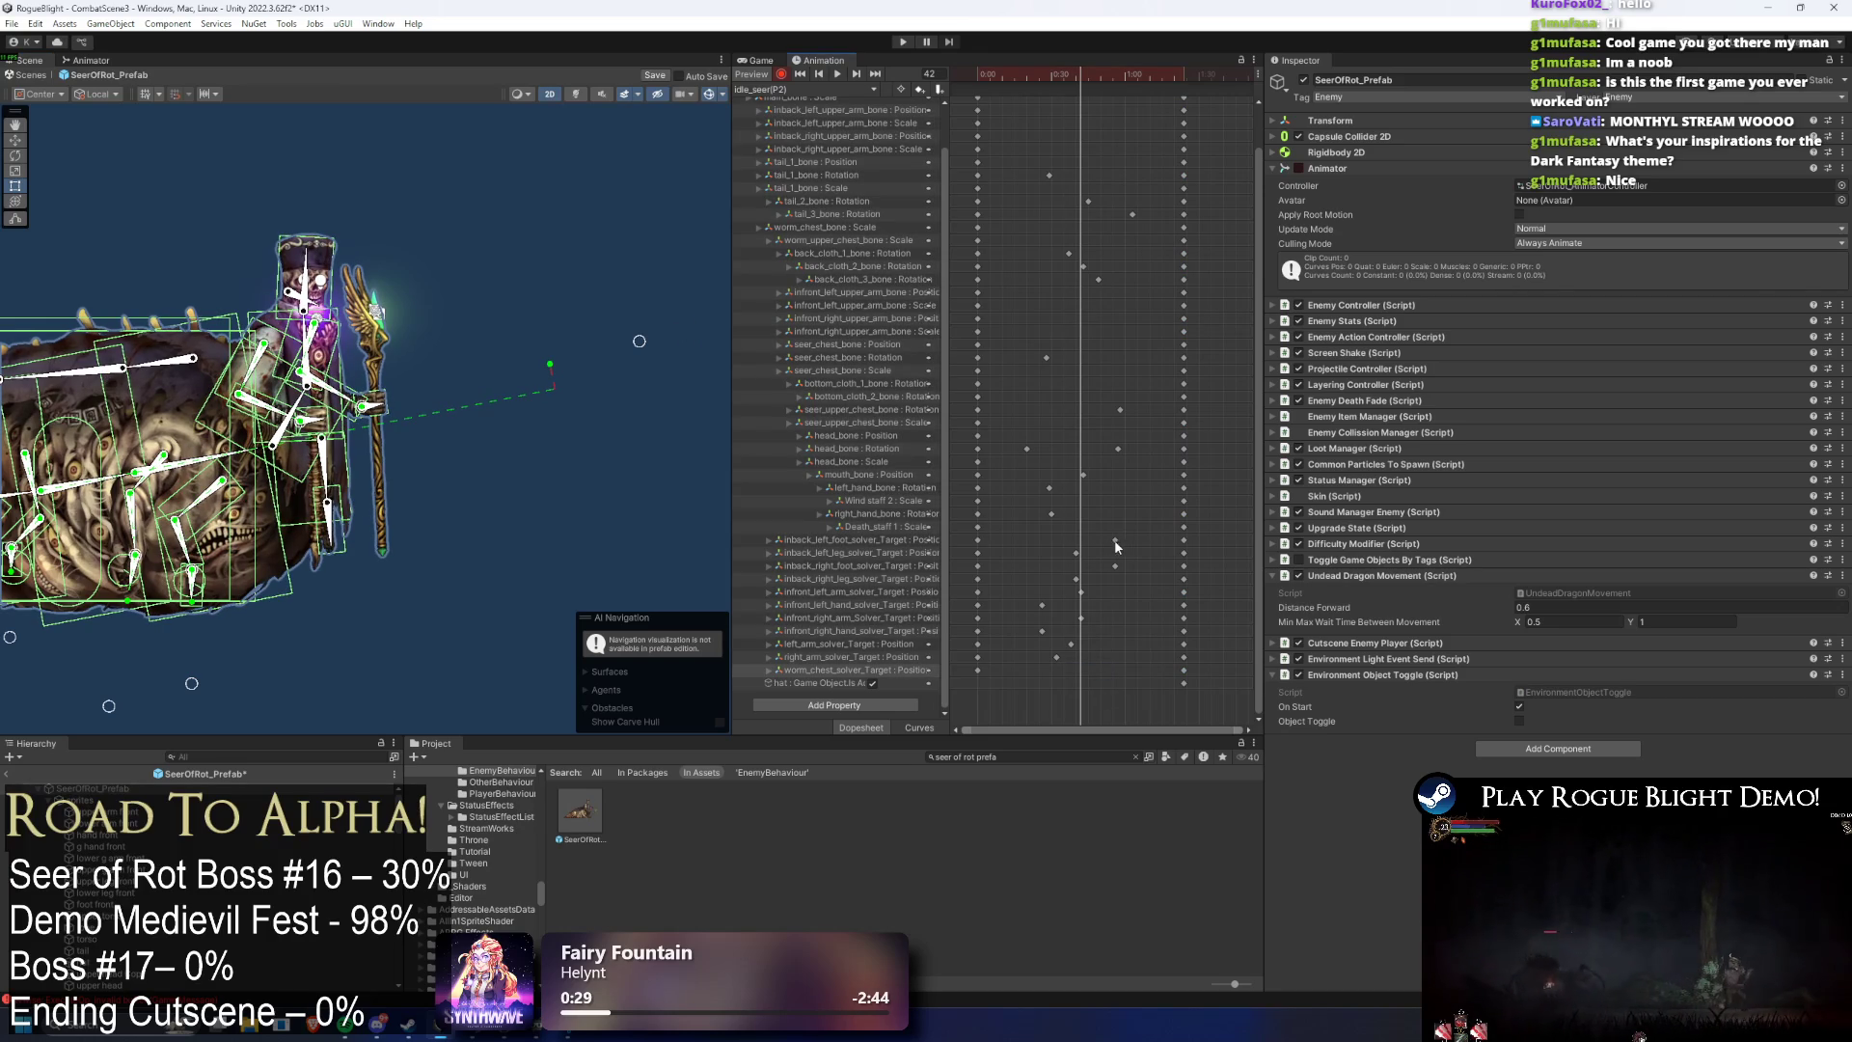
left_click_drag(1040, 77, 1081, 78)
left_click(808, 684)
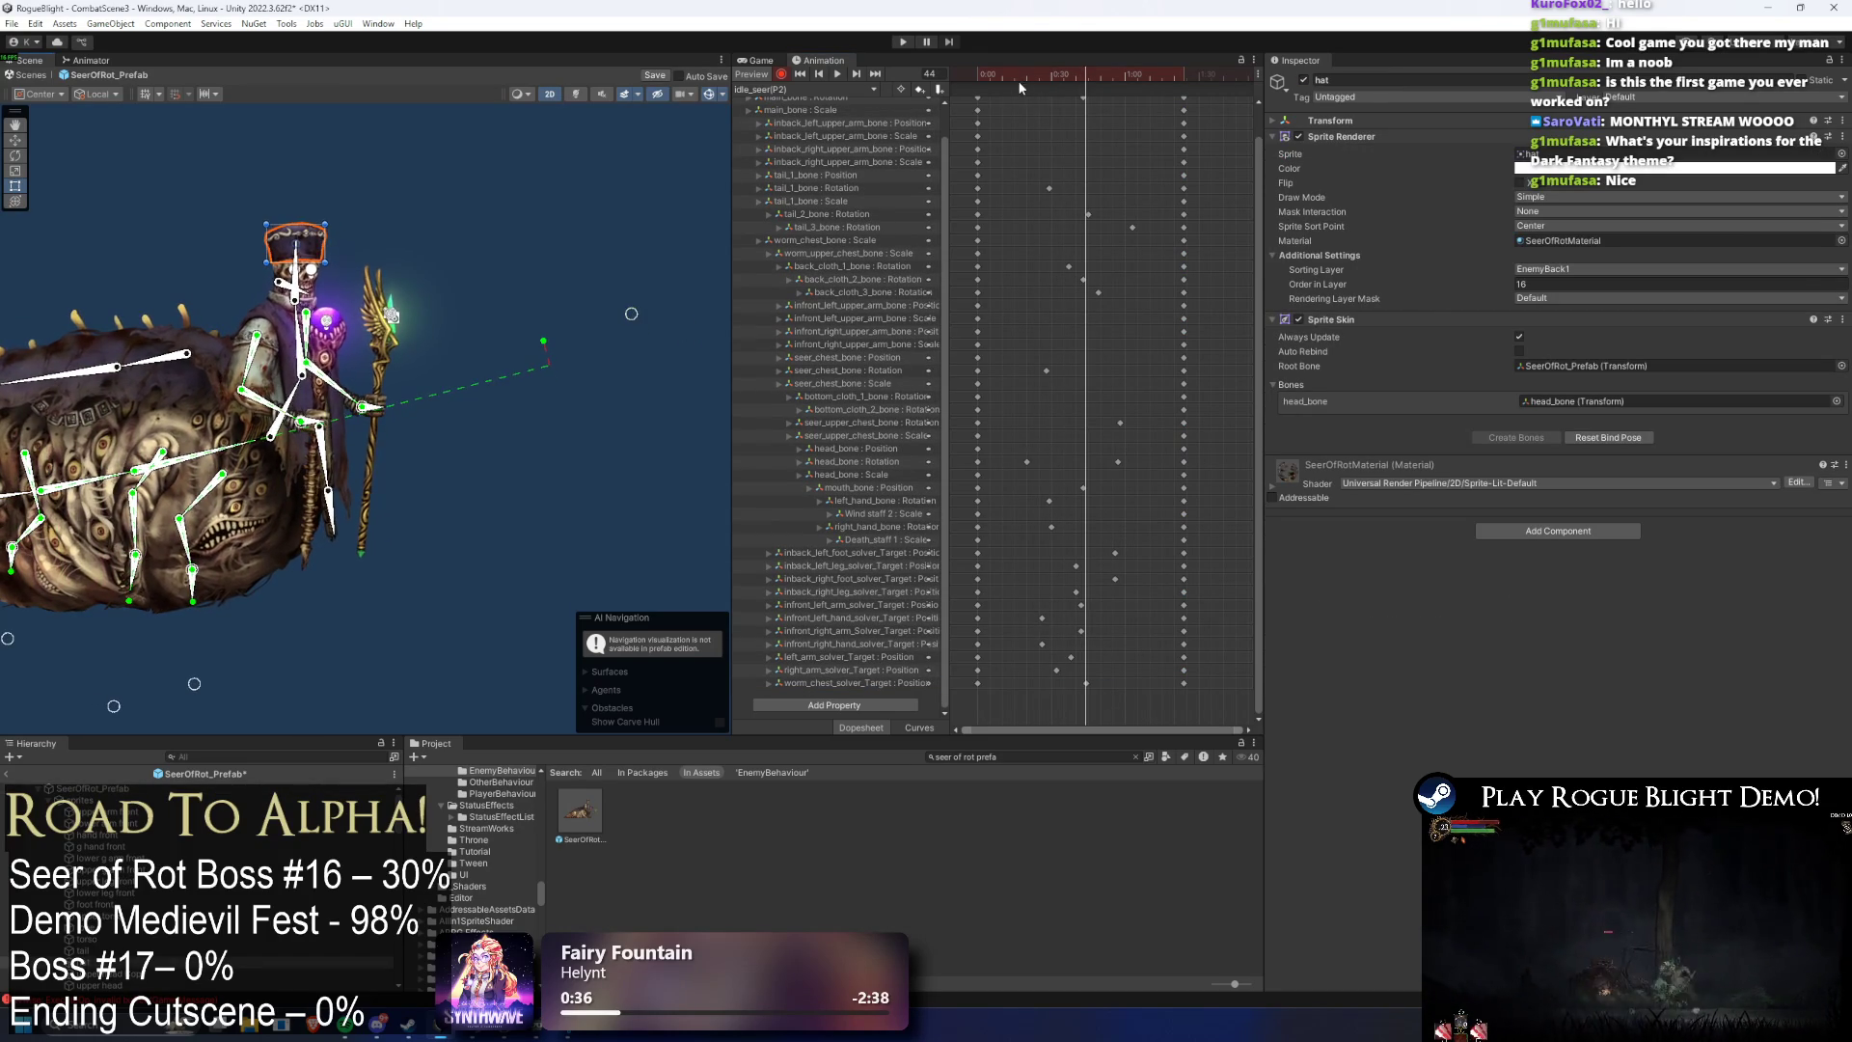
- Move the worm_chest_solver_Target key earlier and add a worm chest key at frame 50
key("space")
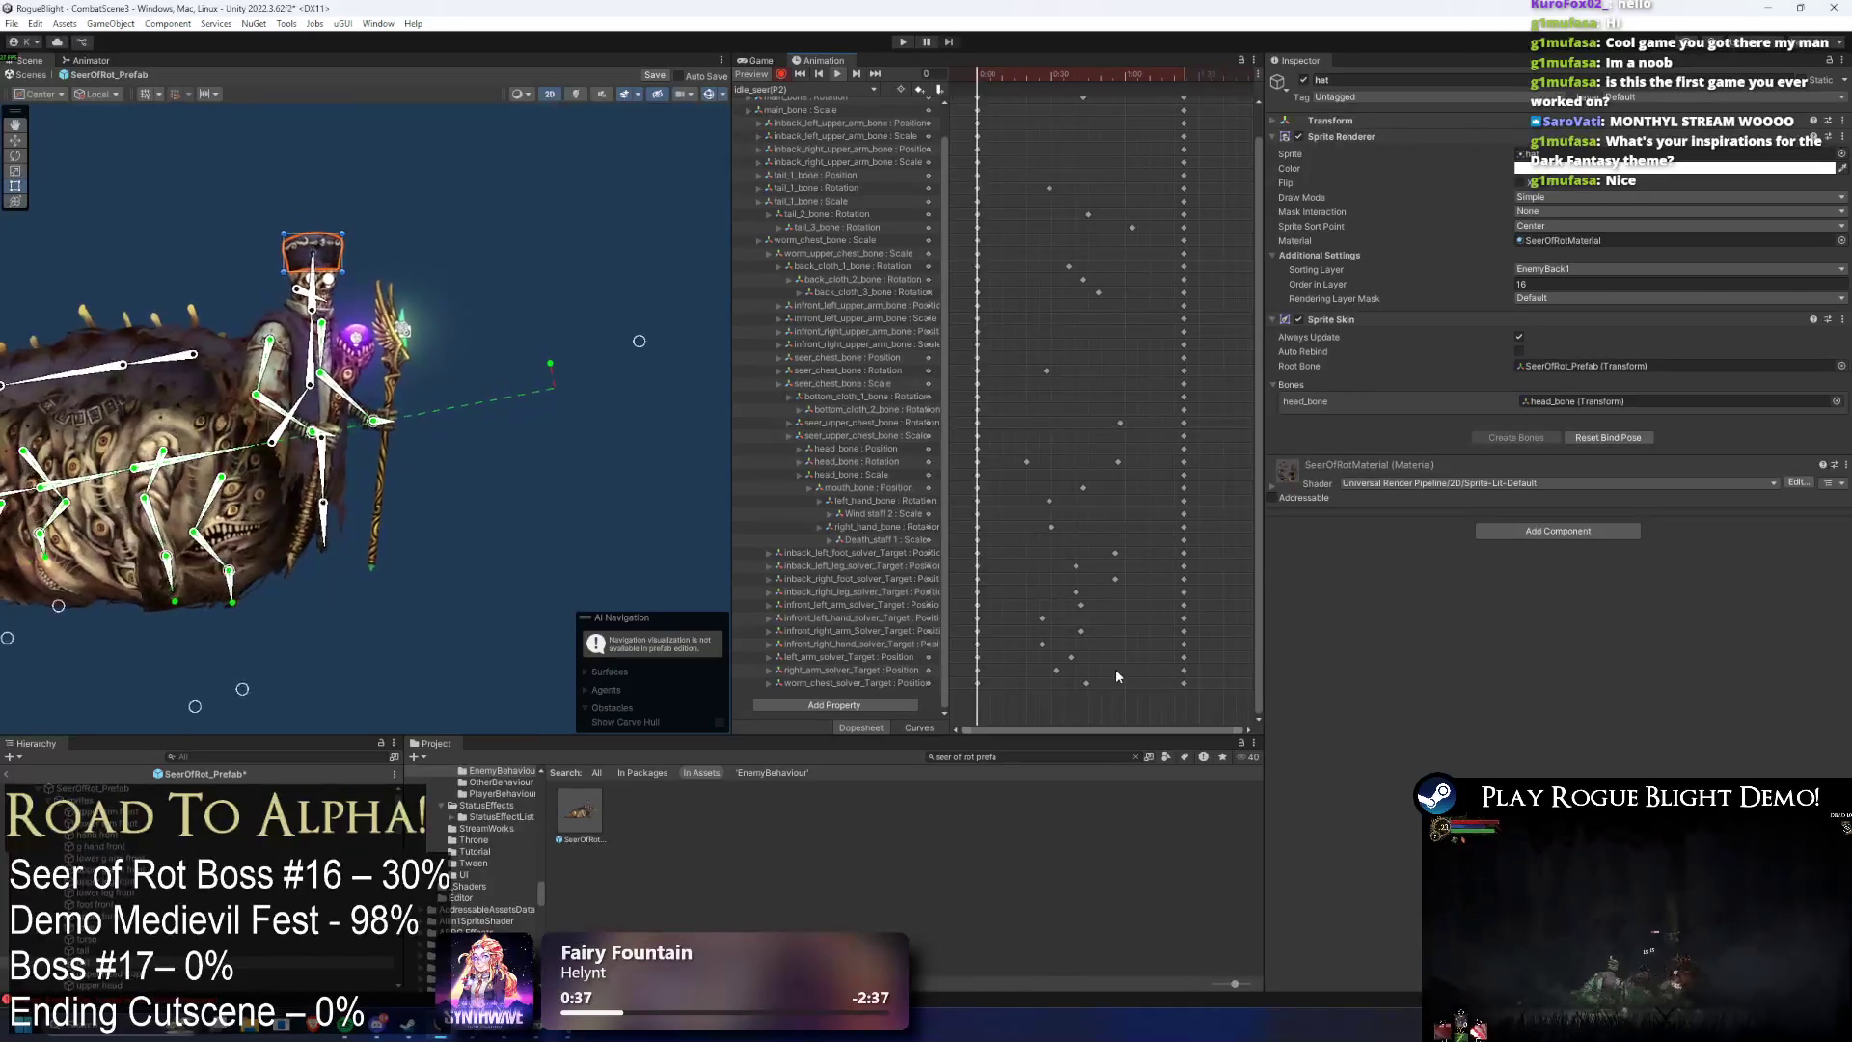
left_click_drag(1082, 683, 1032, 692)
left_click(1082, 77)
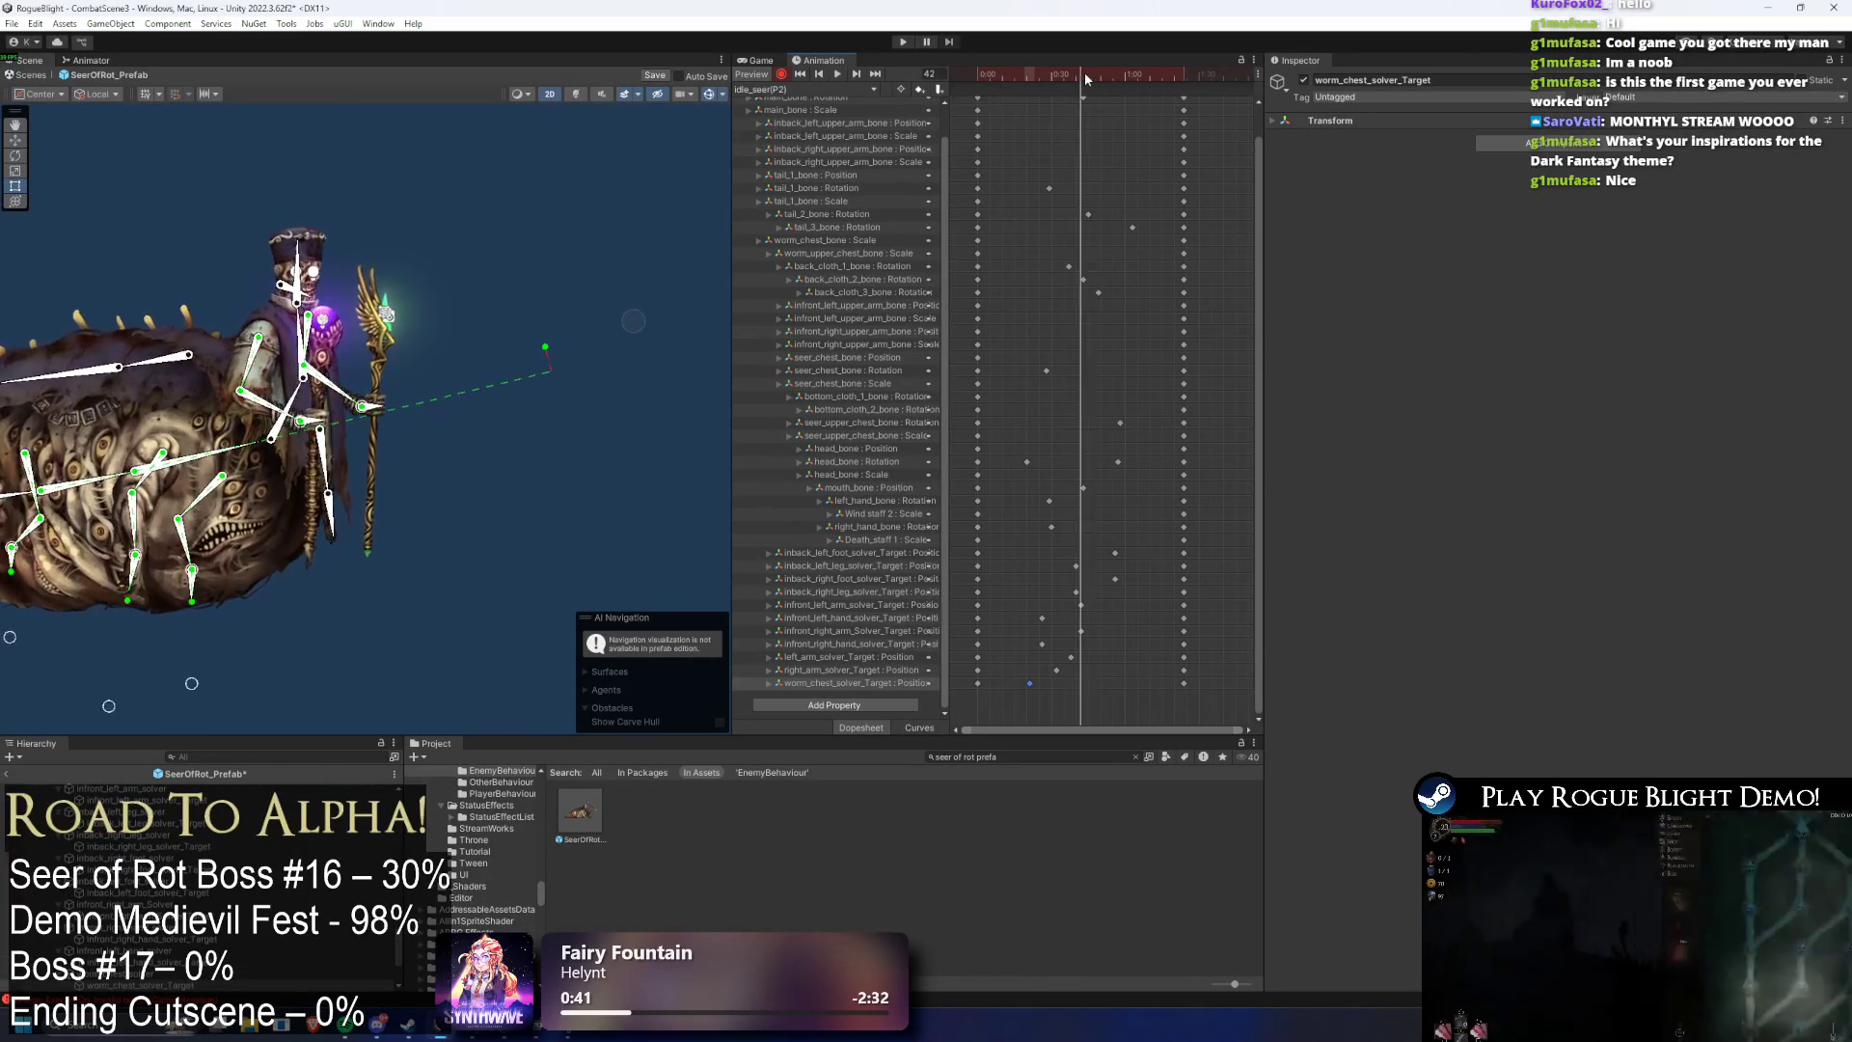
left_click_drag(1080, 72, 1101, 71)
left_click(642, 340)
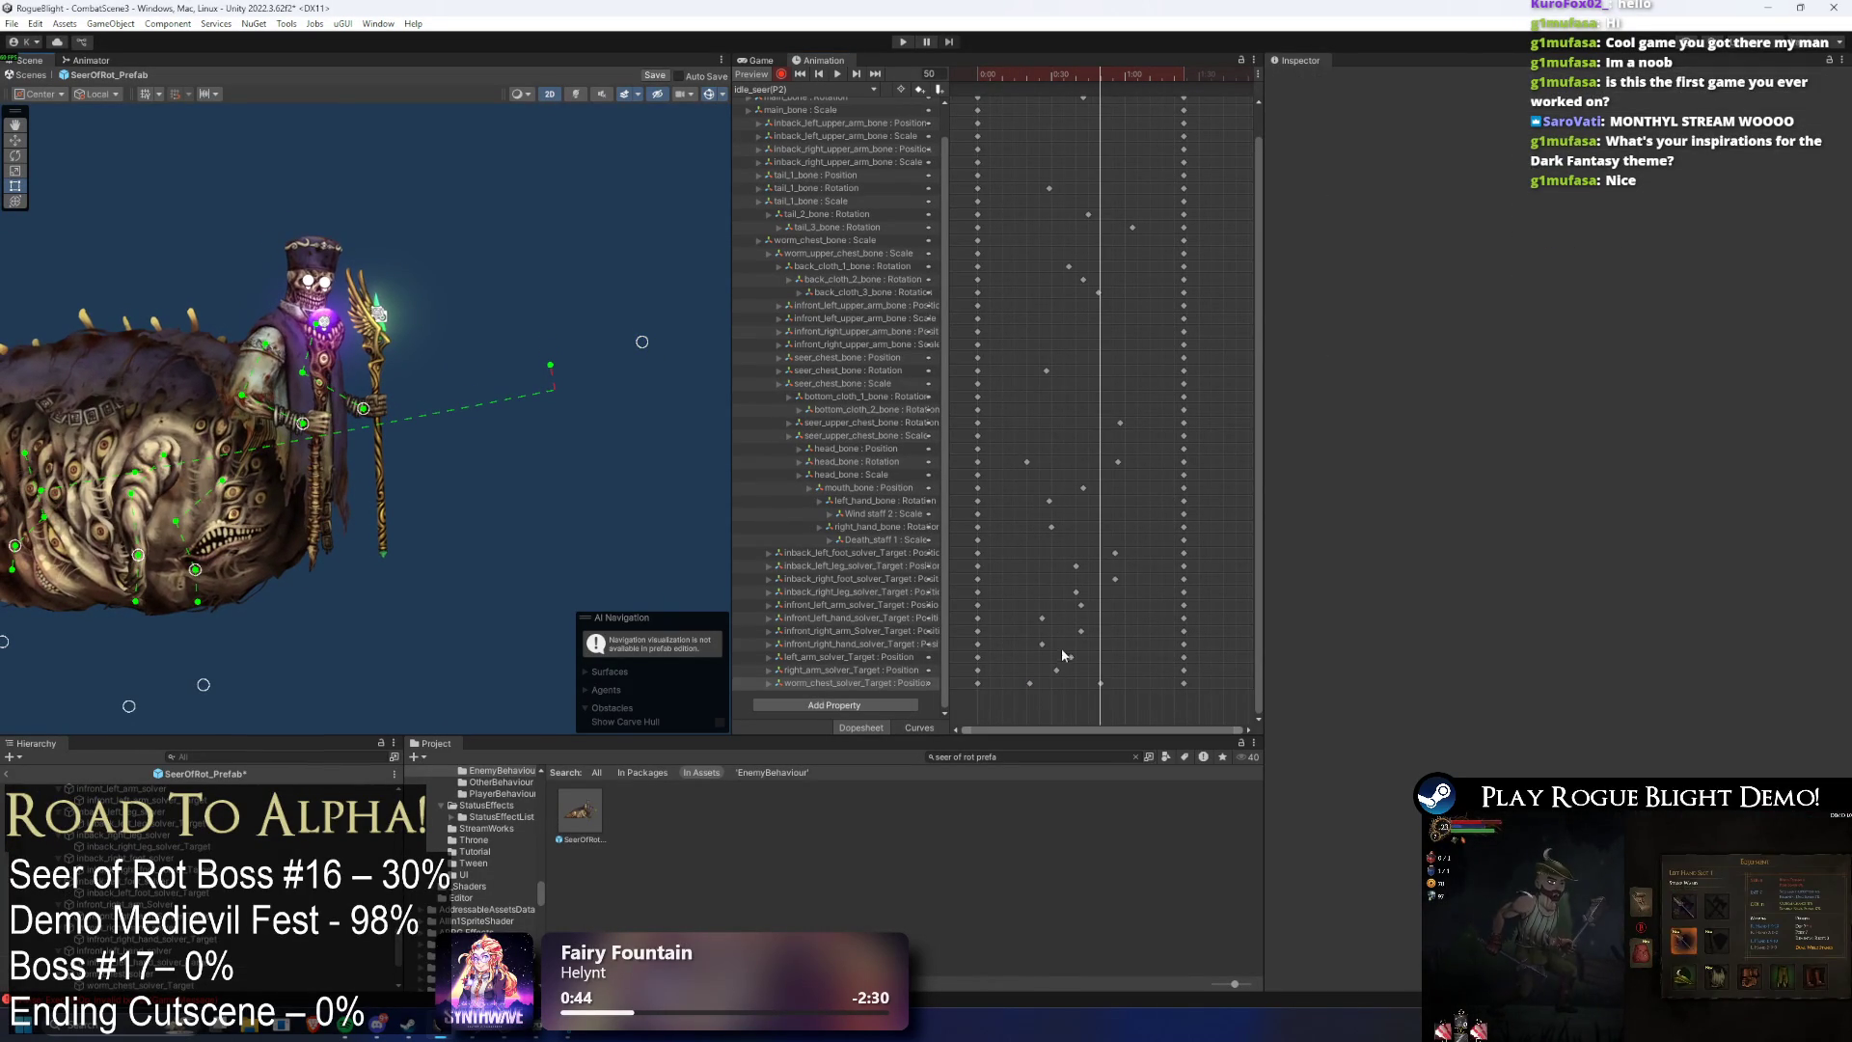
left_click(1101, 683, "shift")
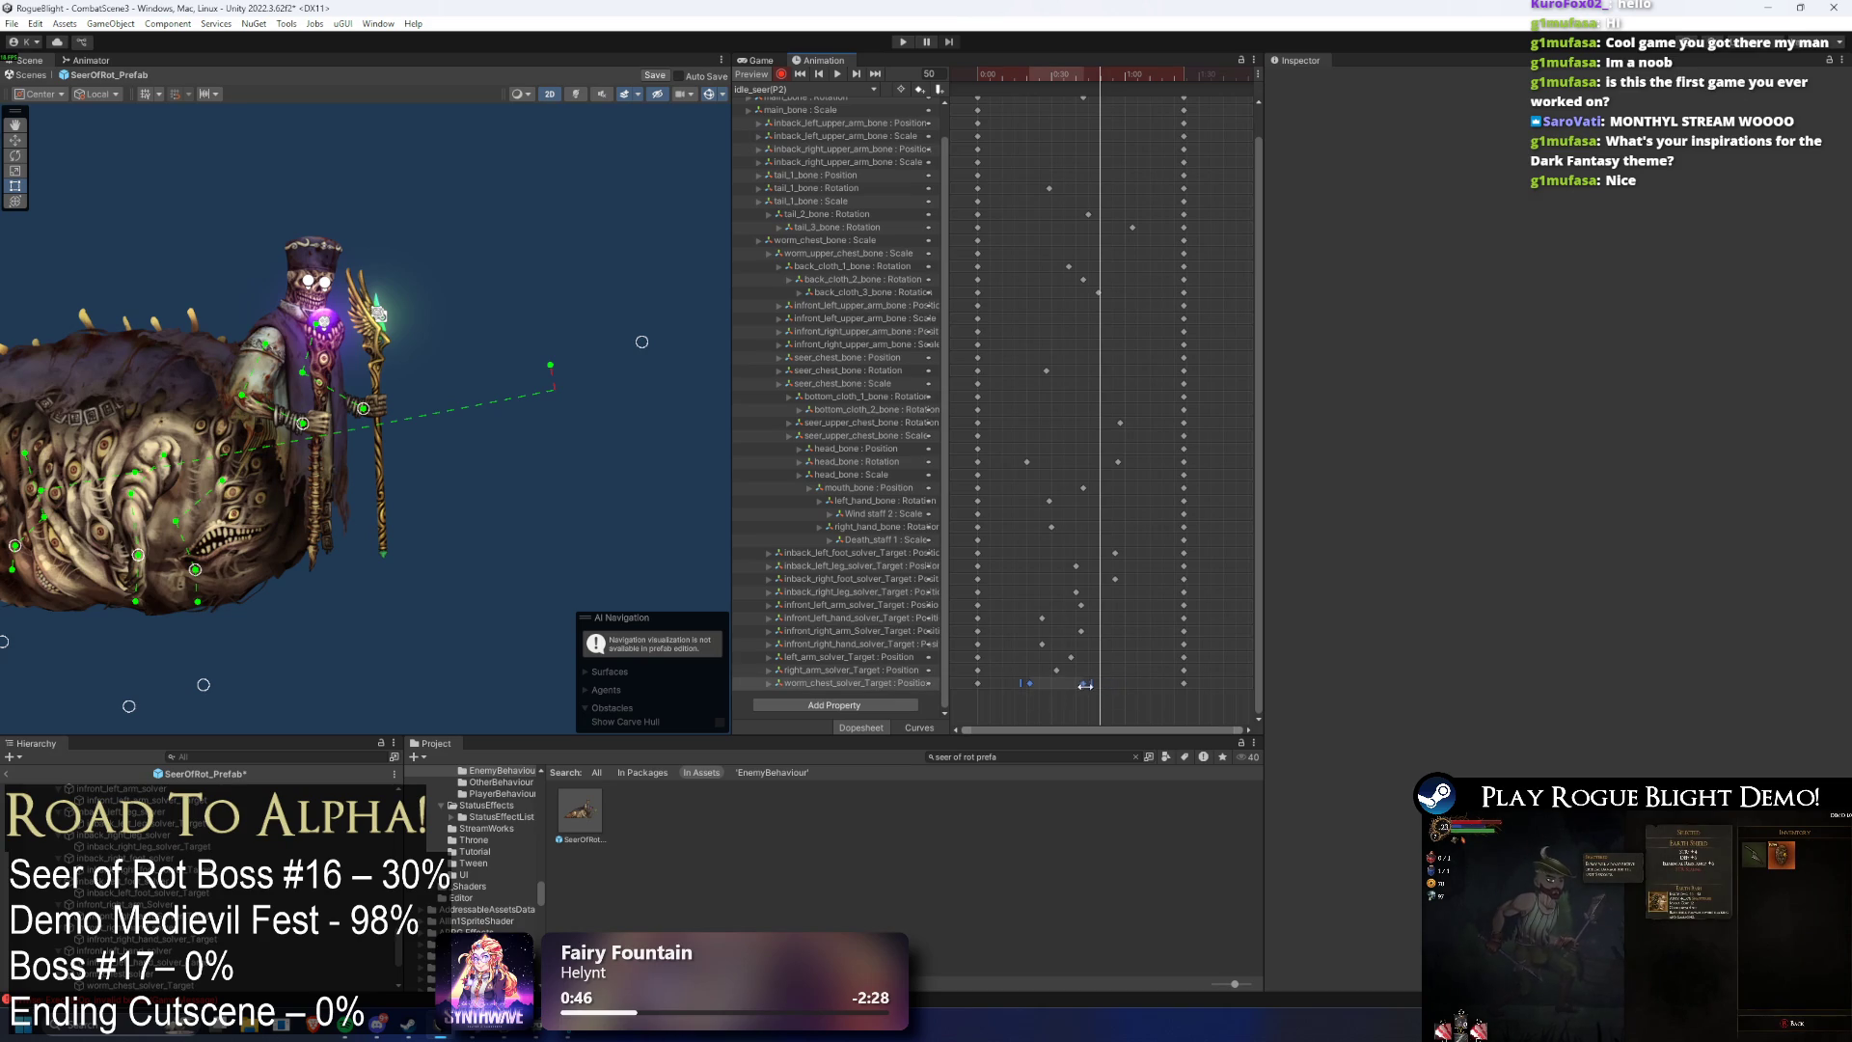
left_click_drag(1008, 663, 1023, 690)
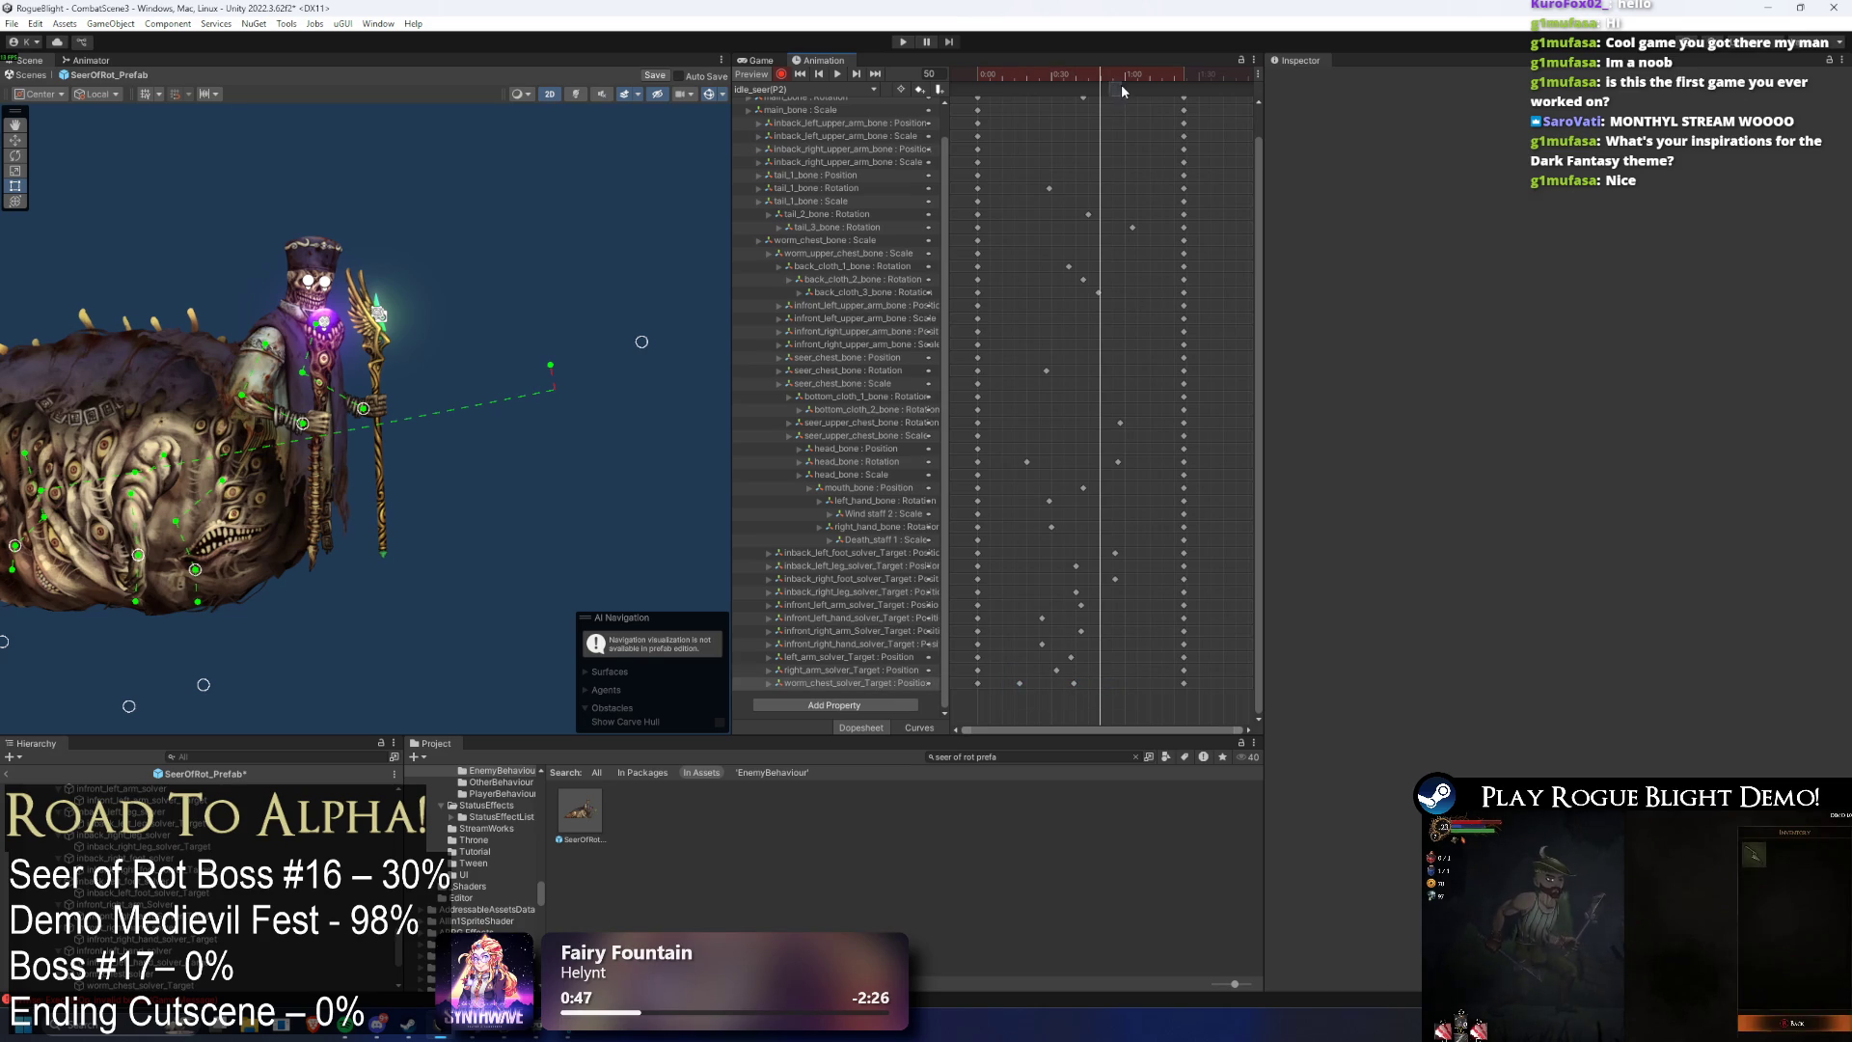
key("space")
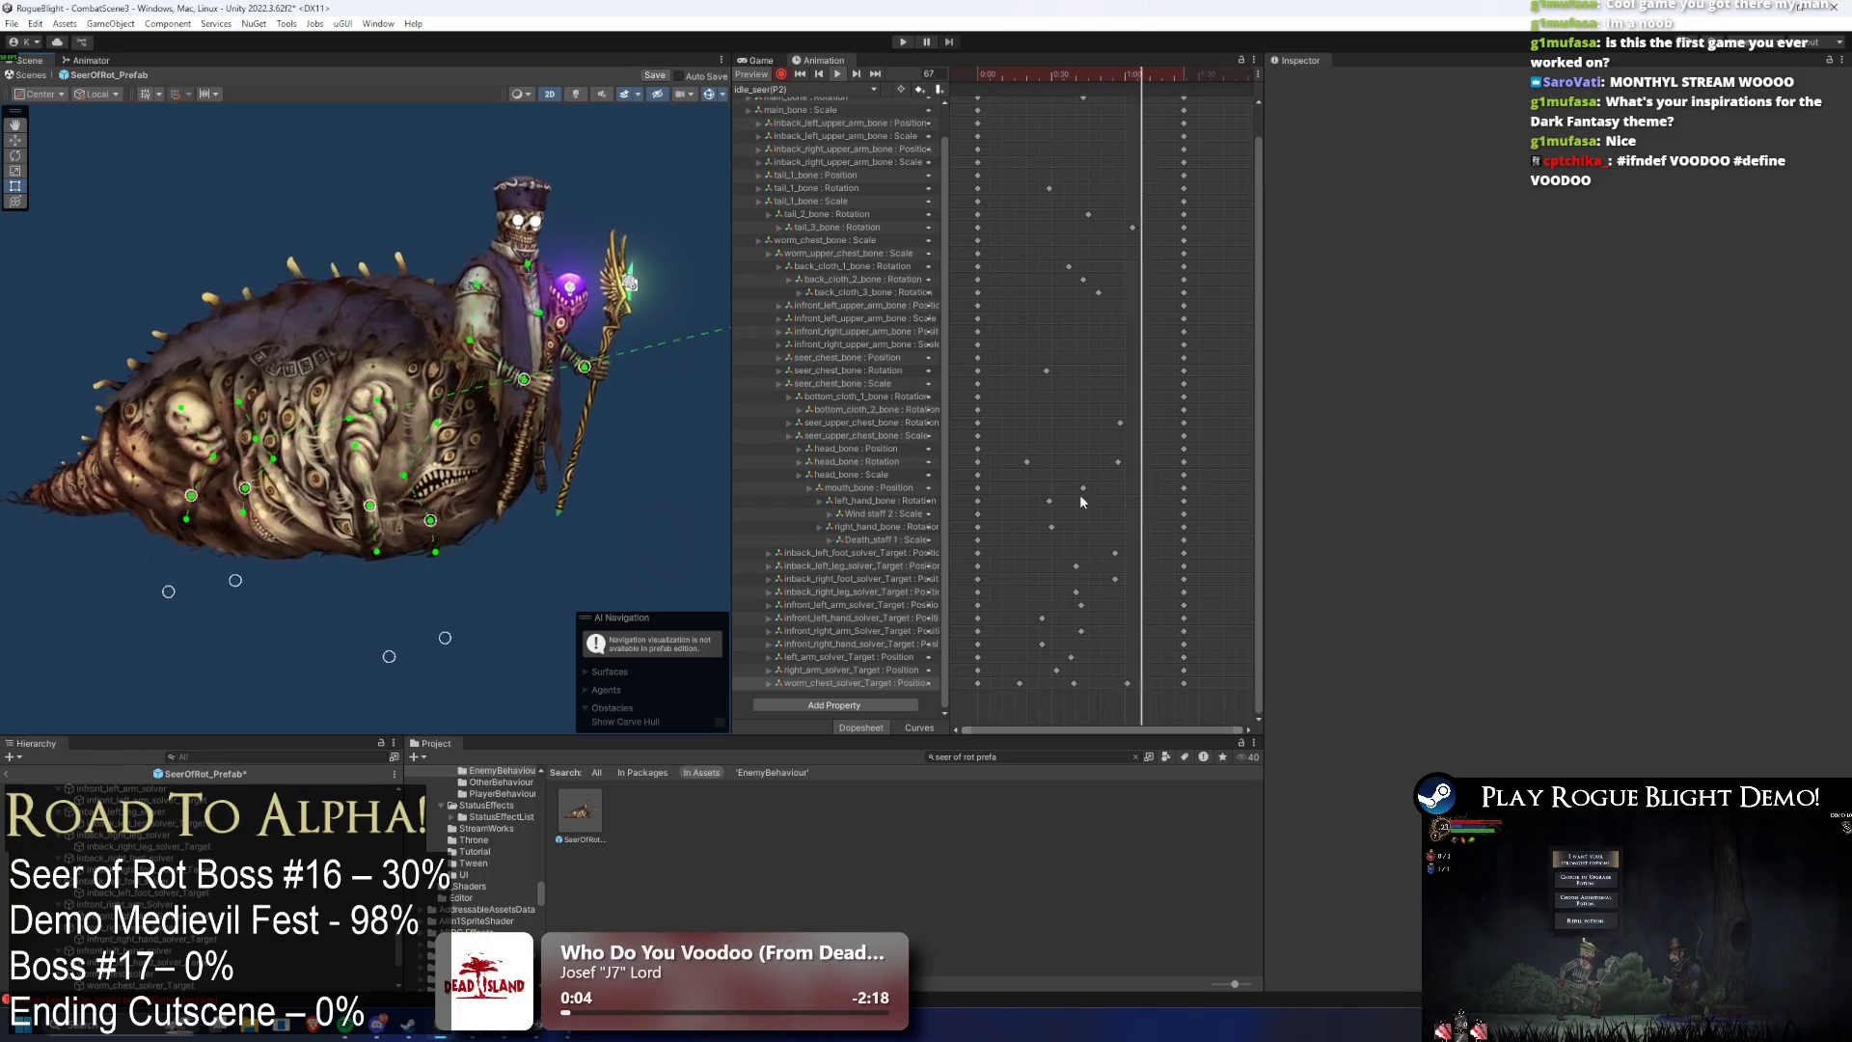
- Try deleting the worm chest keys, undo, and move the key later instead
key("Delete")
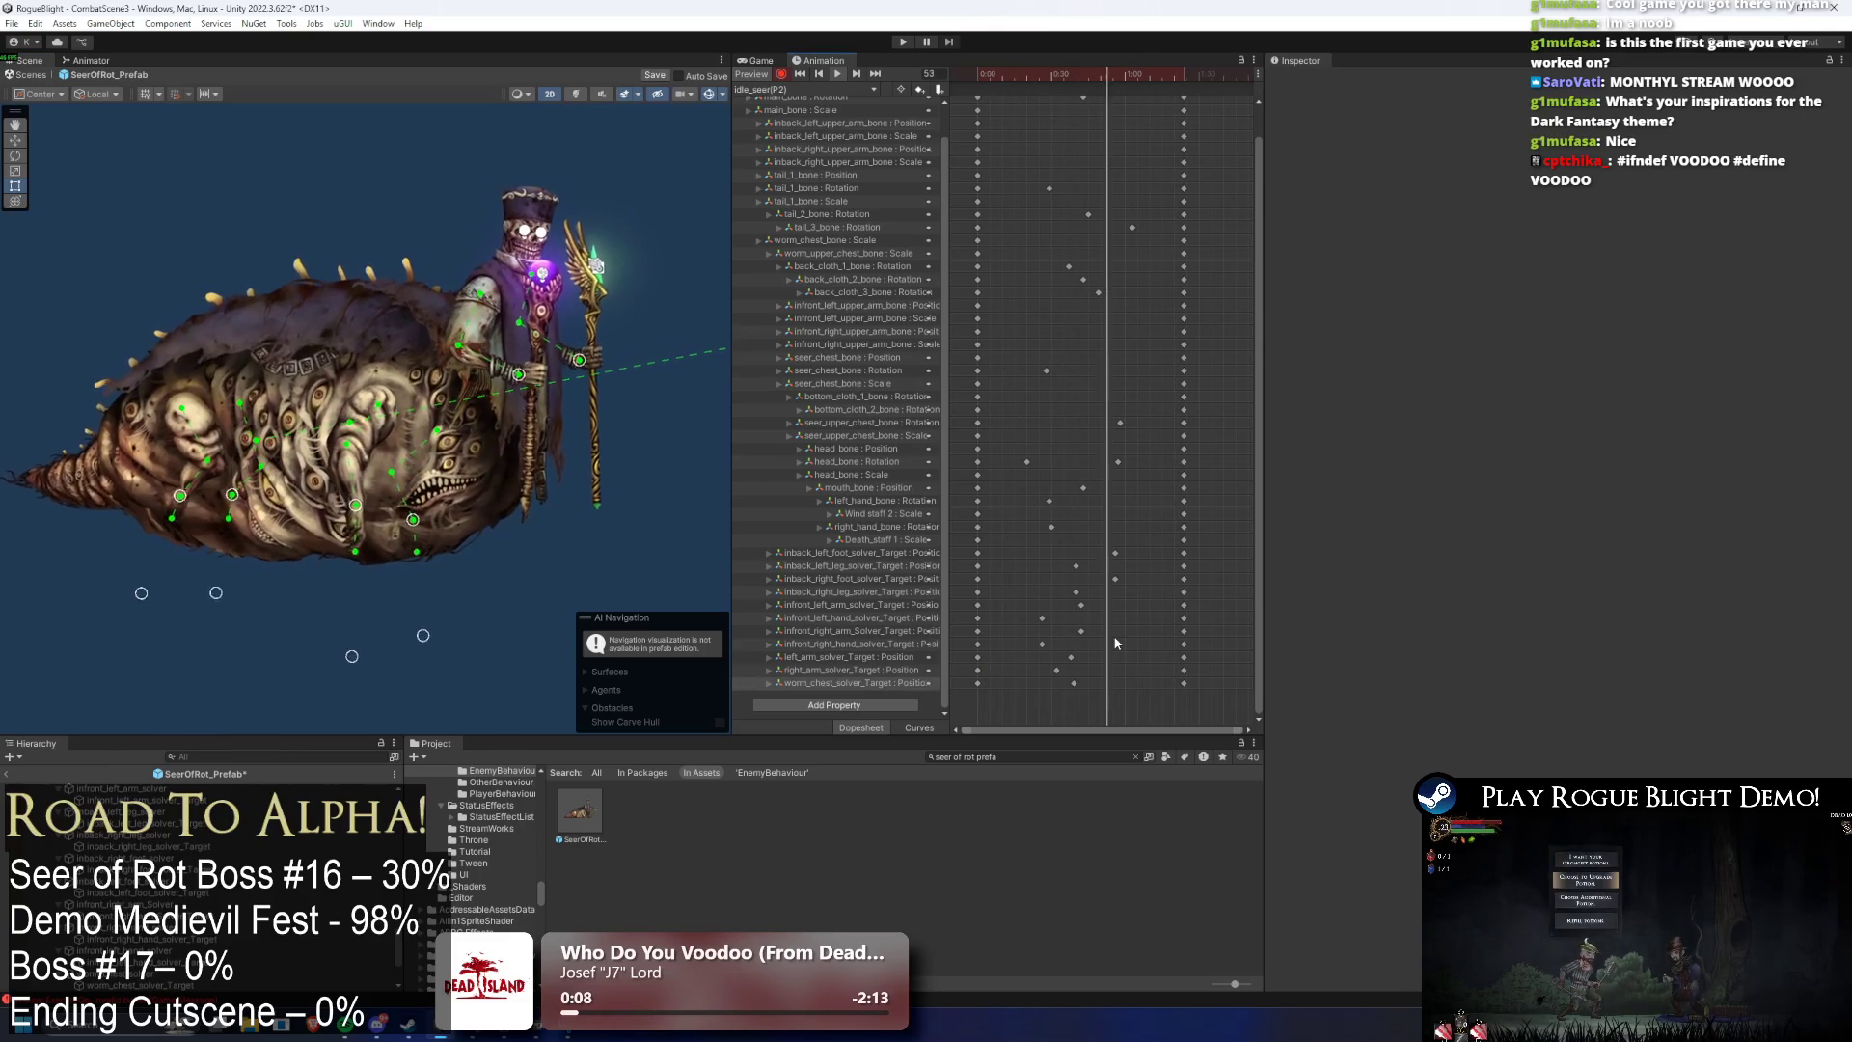
key("ctrl+z")
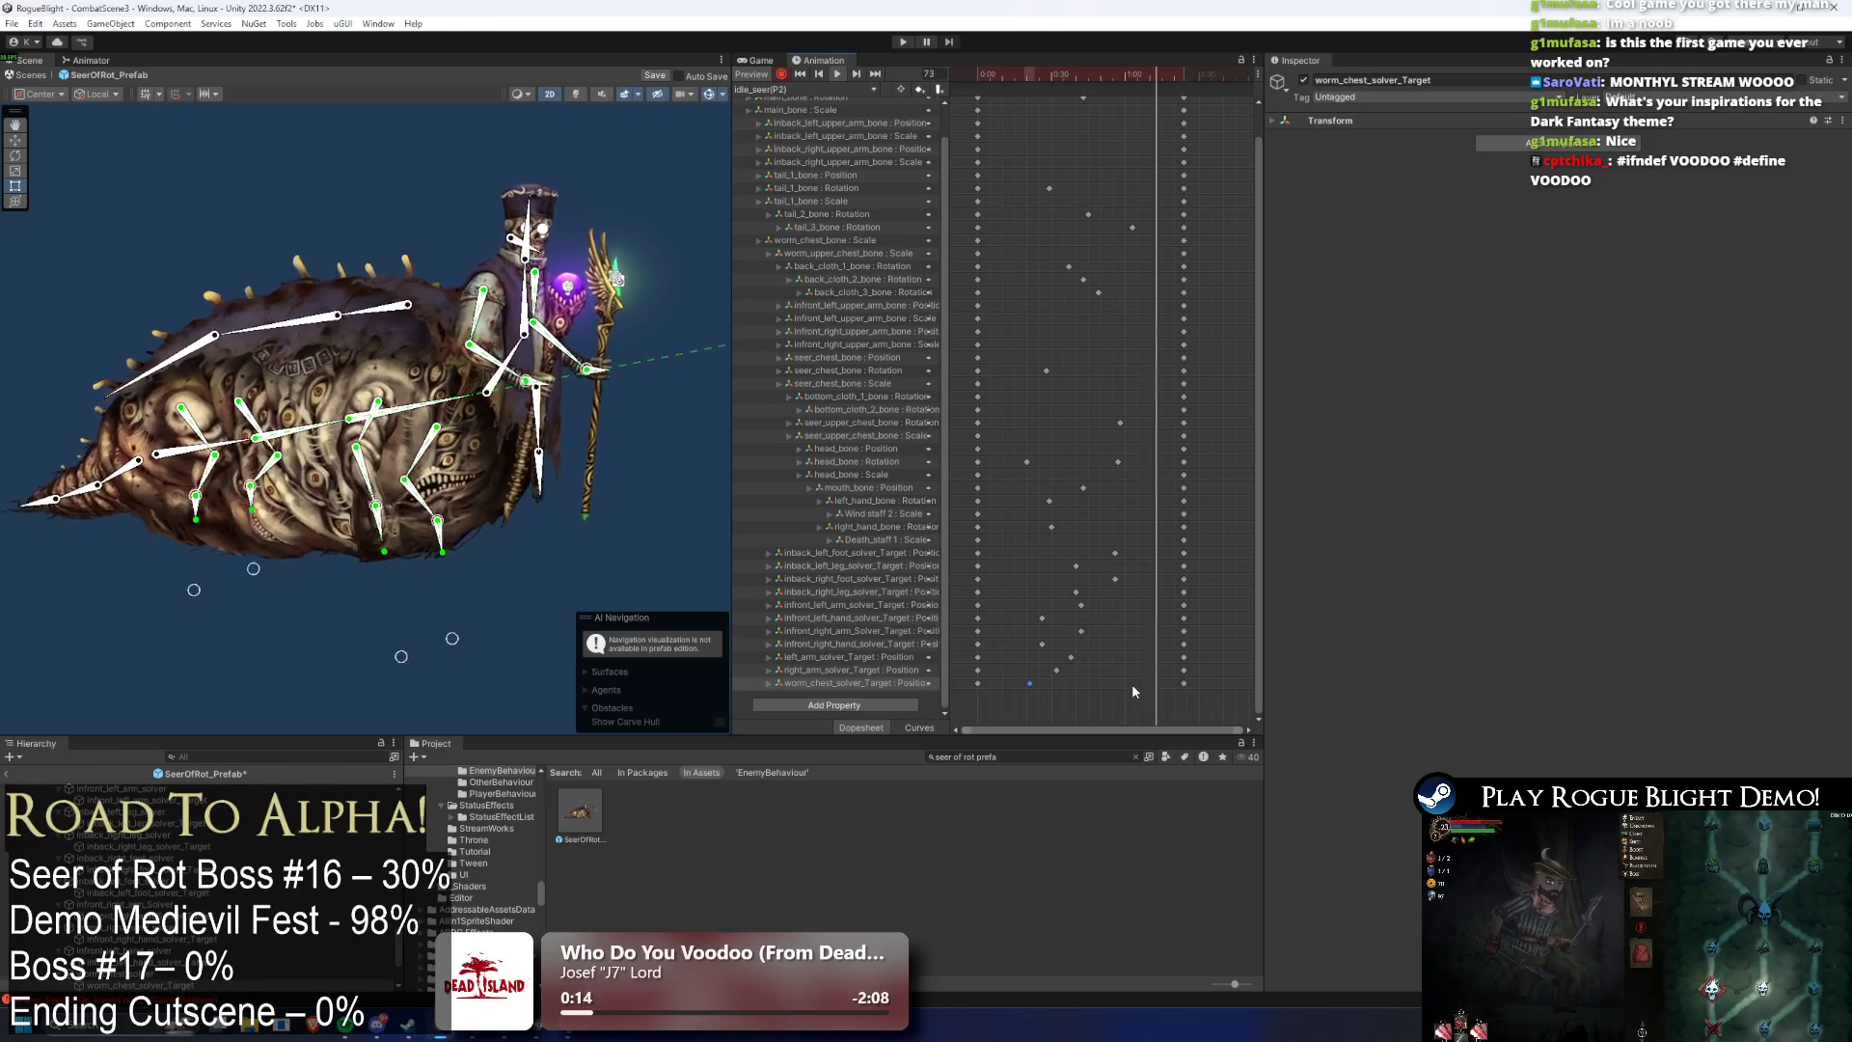
mouse_move(1055, 685)
left_mouse_down()
mouse_move(1084, 687)
mouse_move(1068, 682)
left_mouse_up()
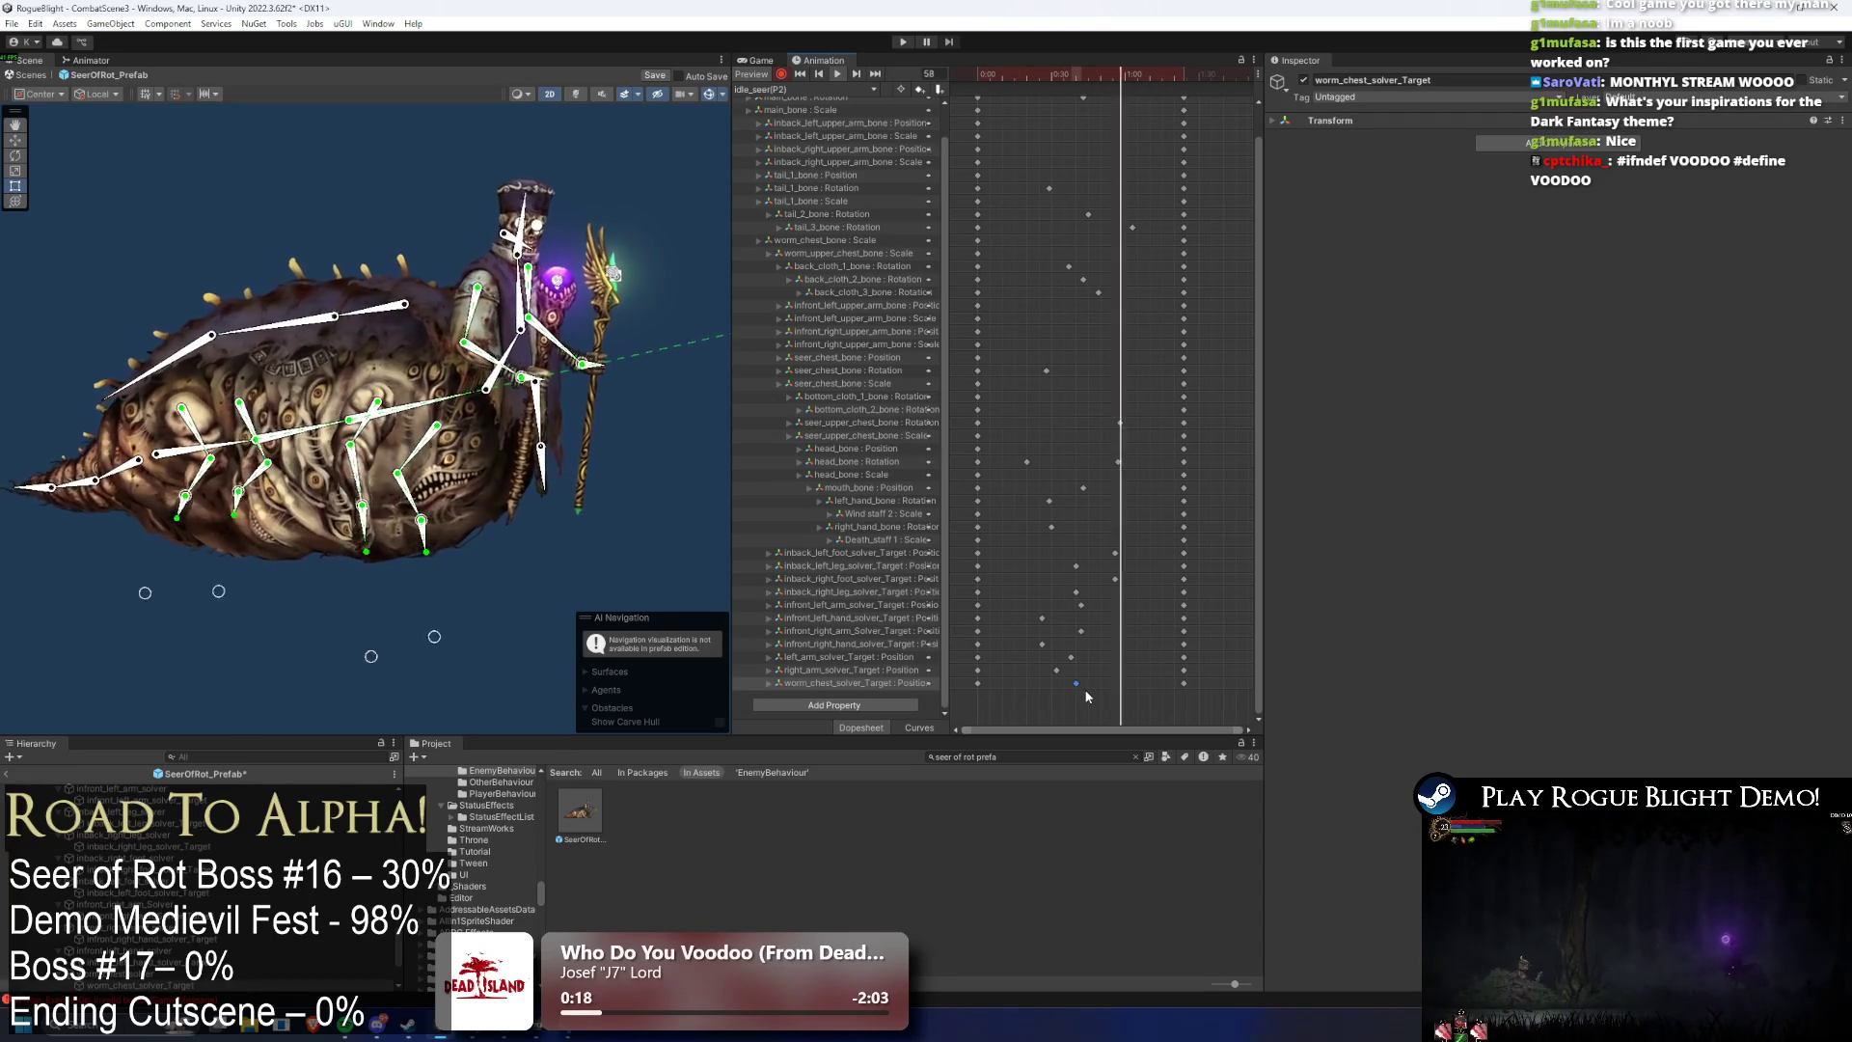
left_click(1088, 657)
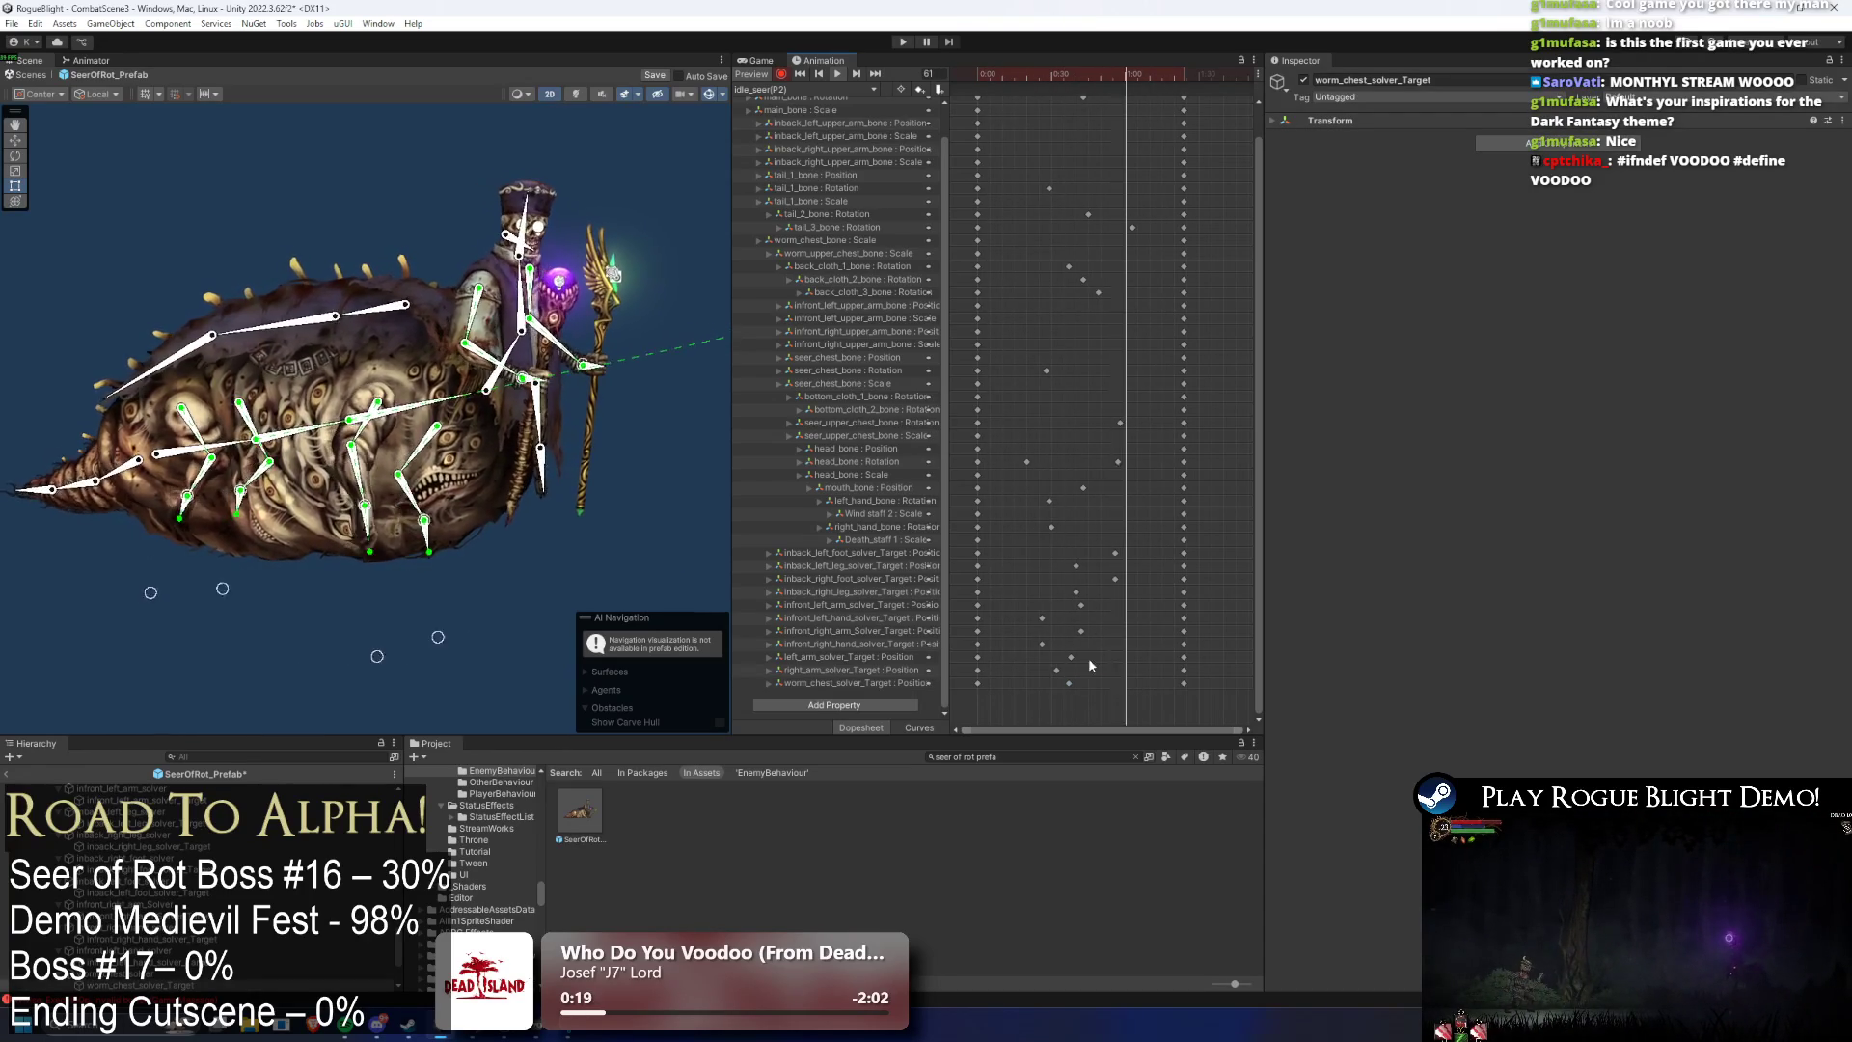
left_click(275, 145)
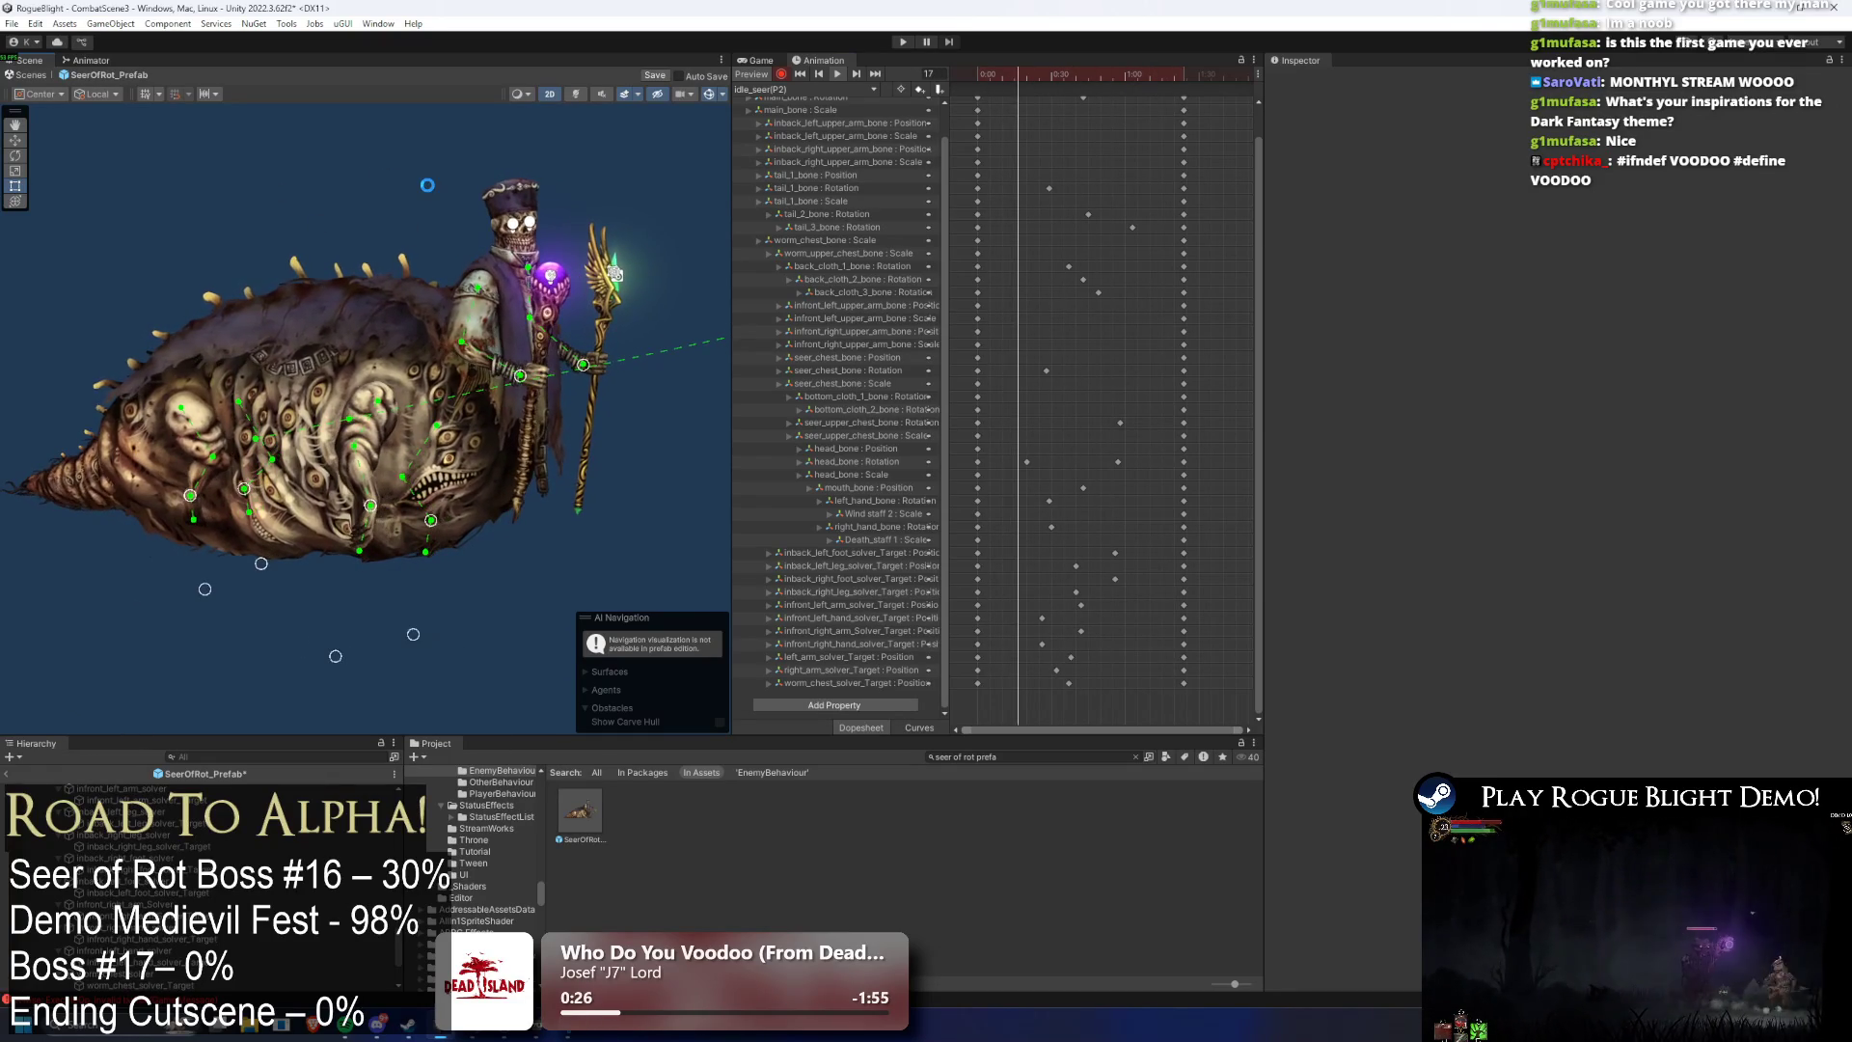
- Save the prefab with Ctrl+S and select the inback upper arm bone tracks
key("ctrl+s")
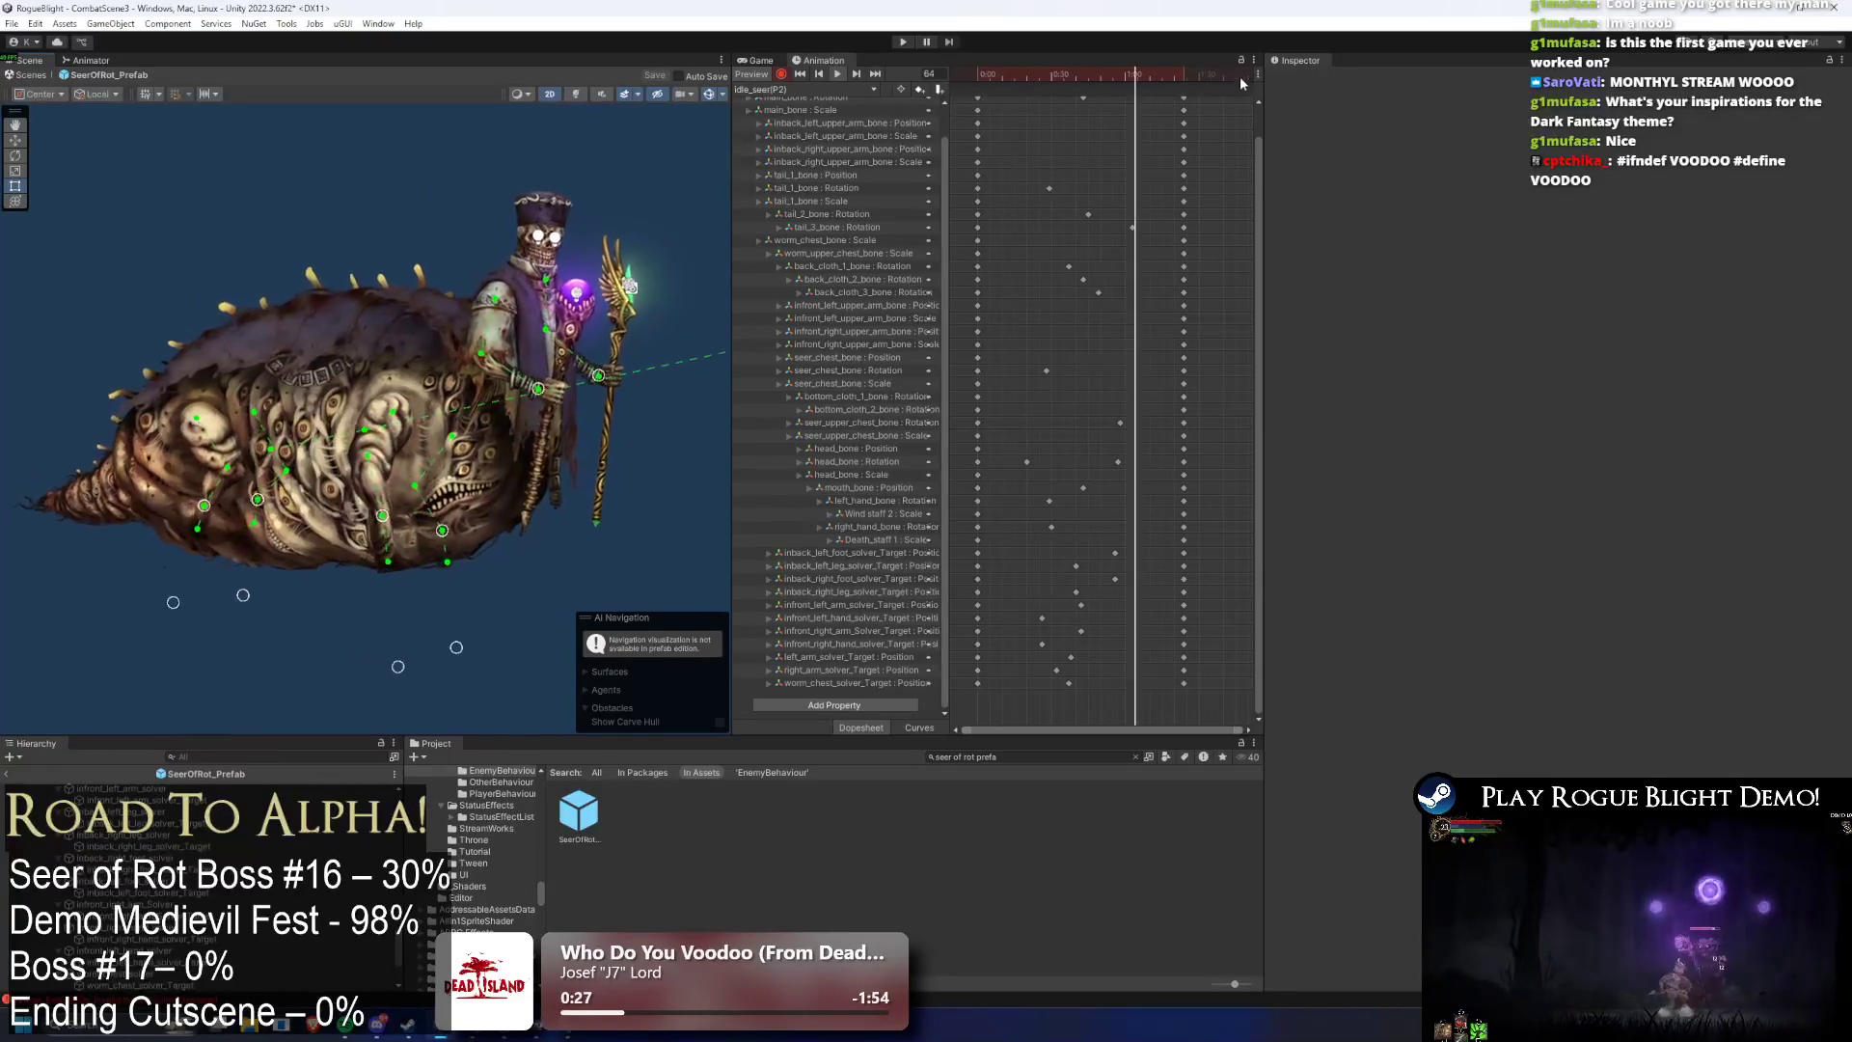
scroll(1260, 118, "up", 1)
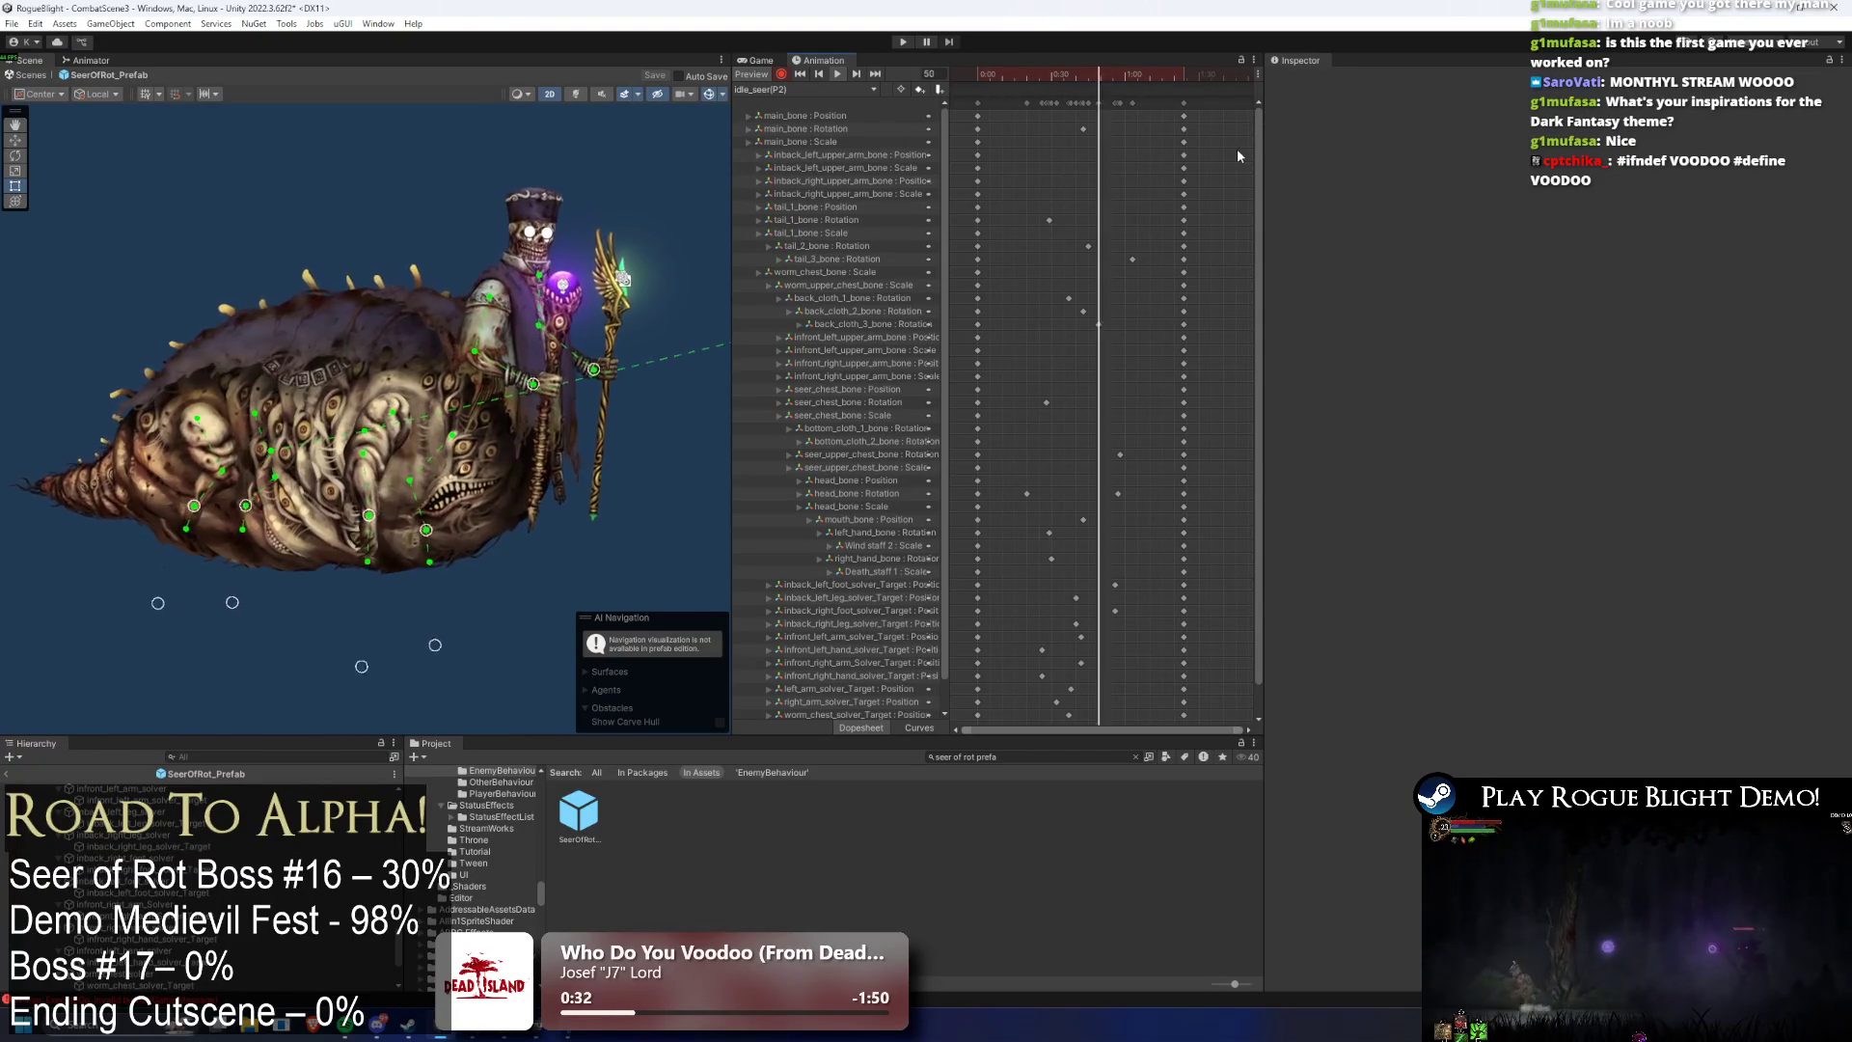
left_click(888, 156)
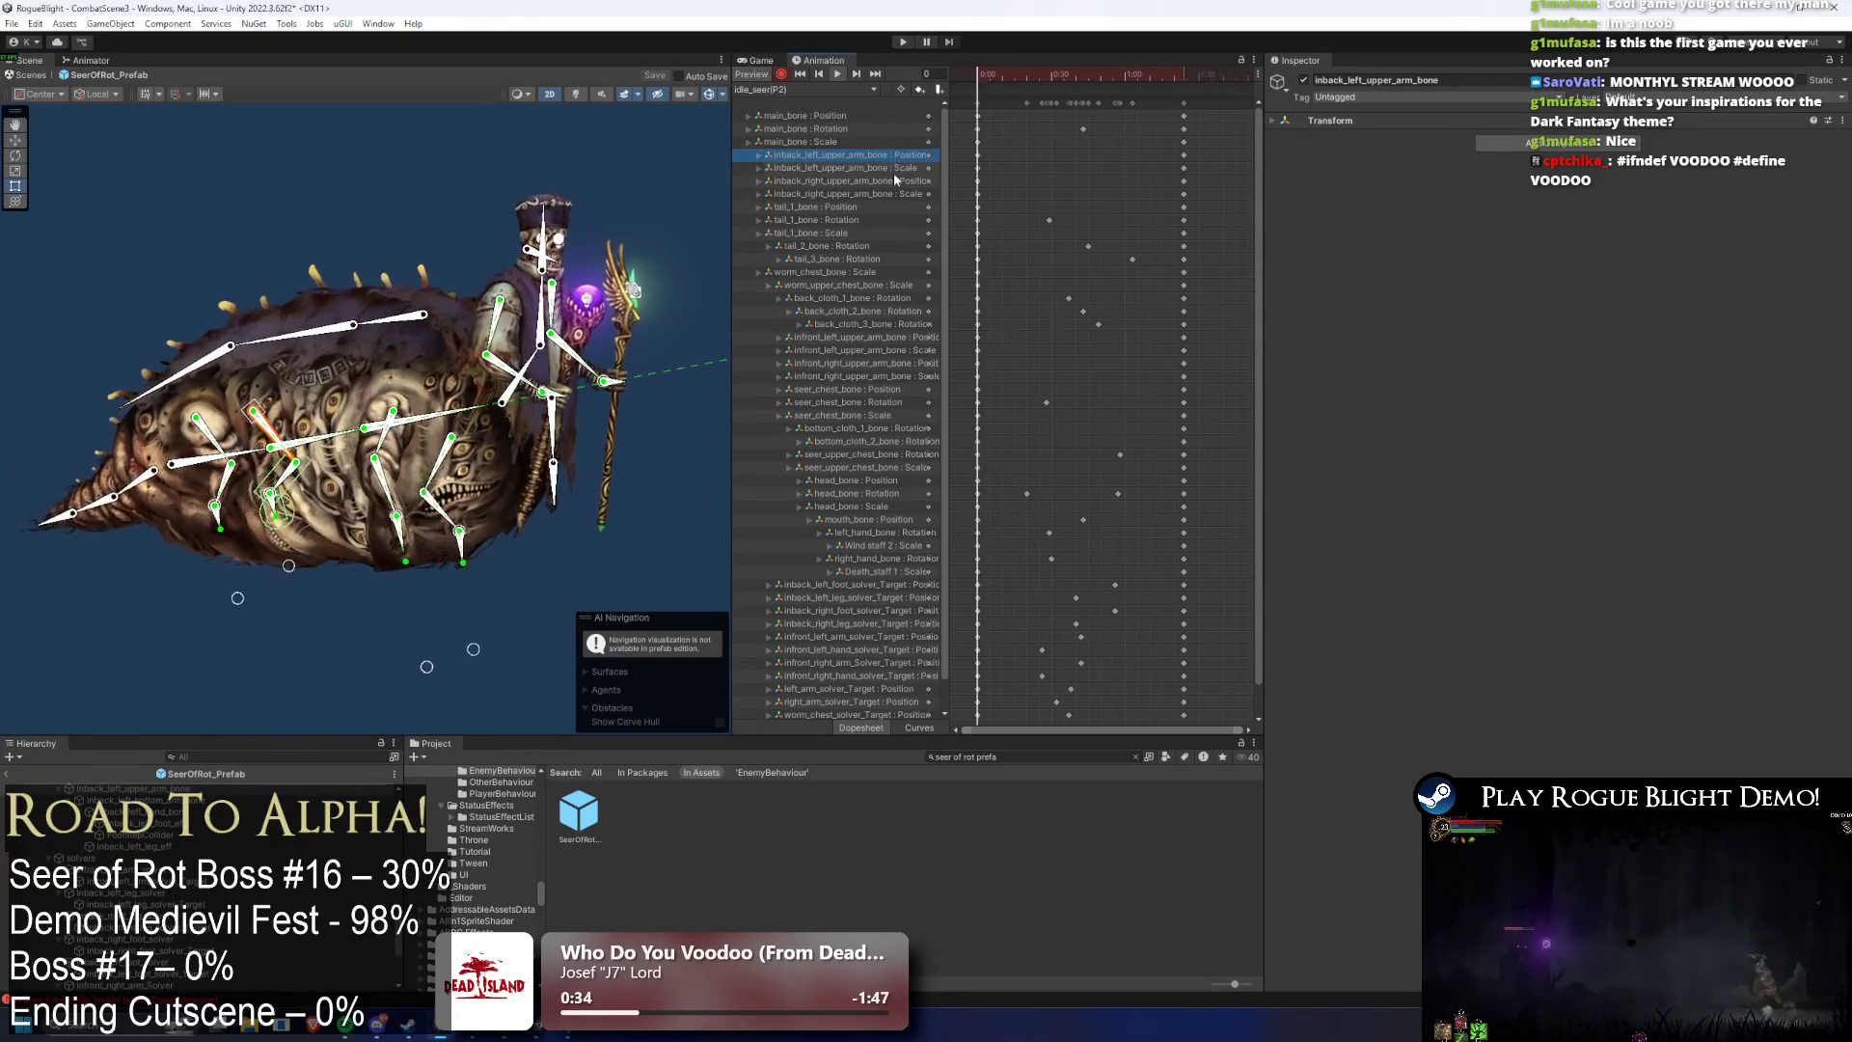
left_click(893, 181)
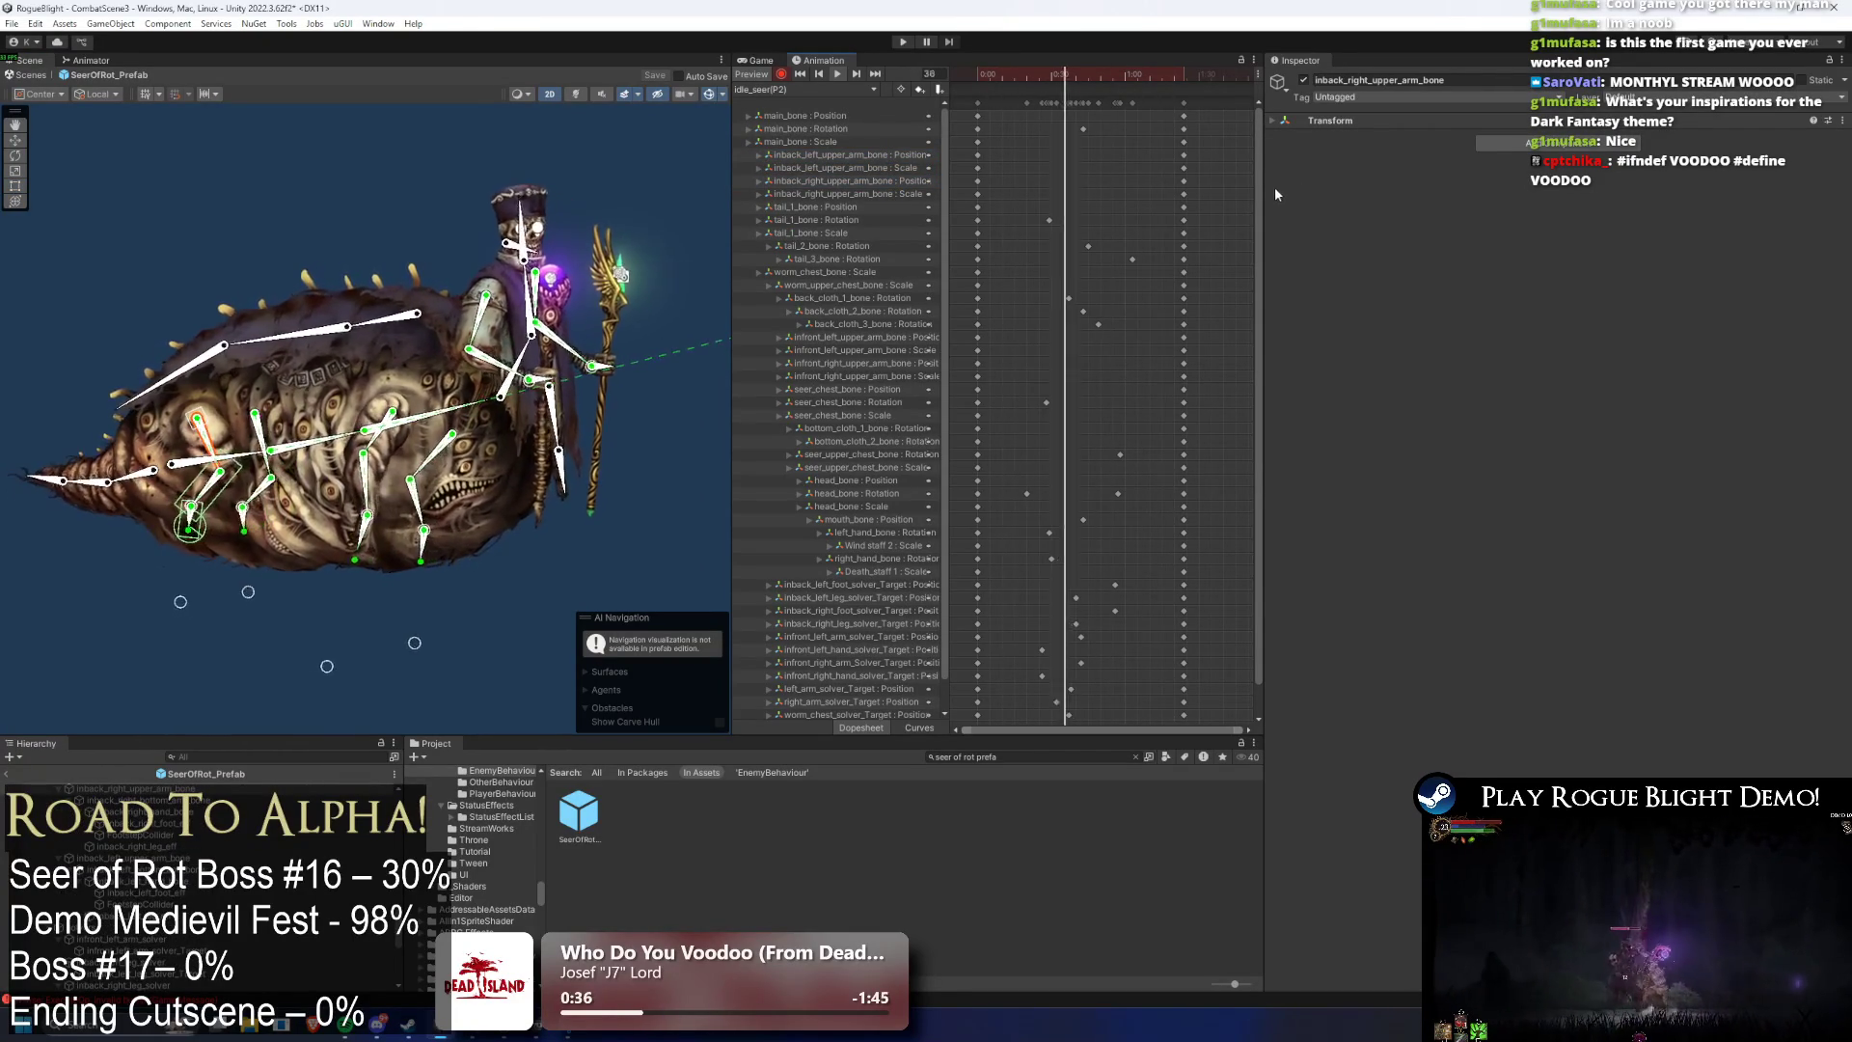
scroll(1261, 143, "down", 1)
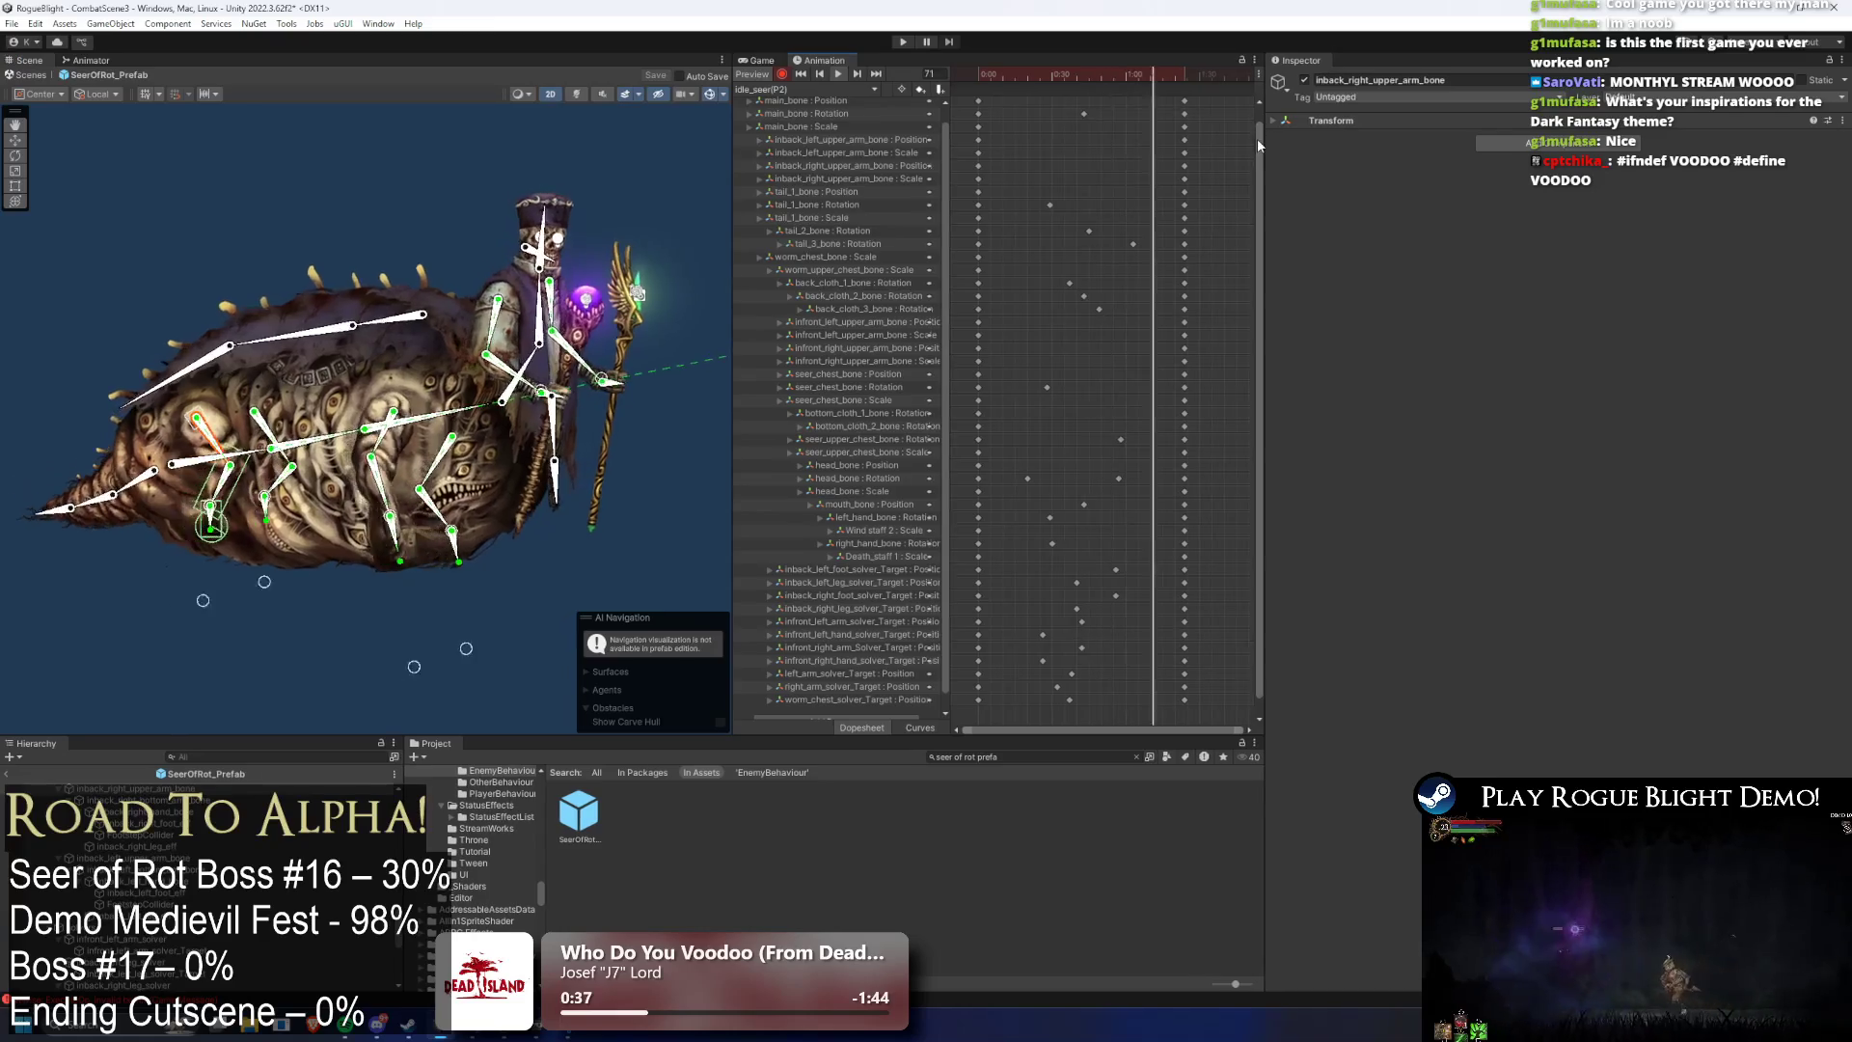
left_click(1185, 102)
left_click(786, 90)
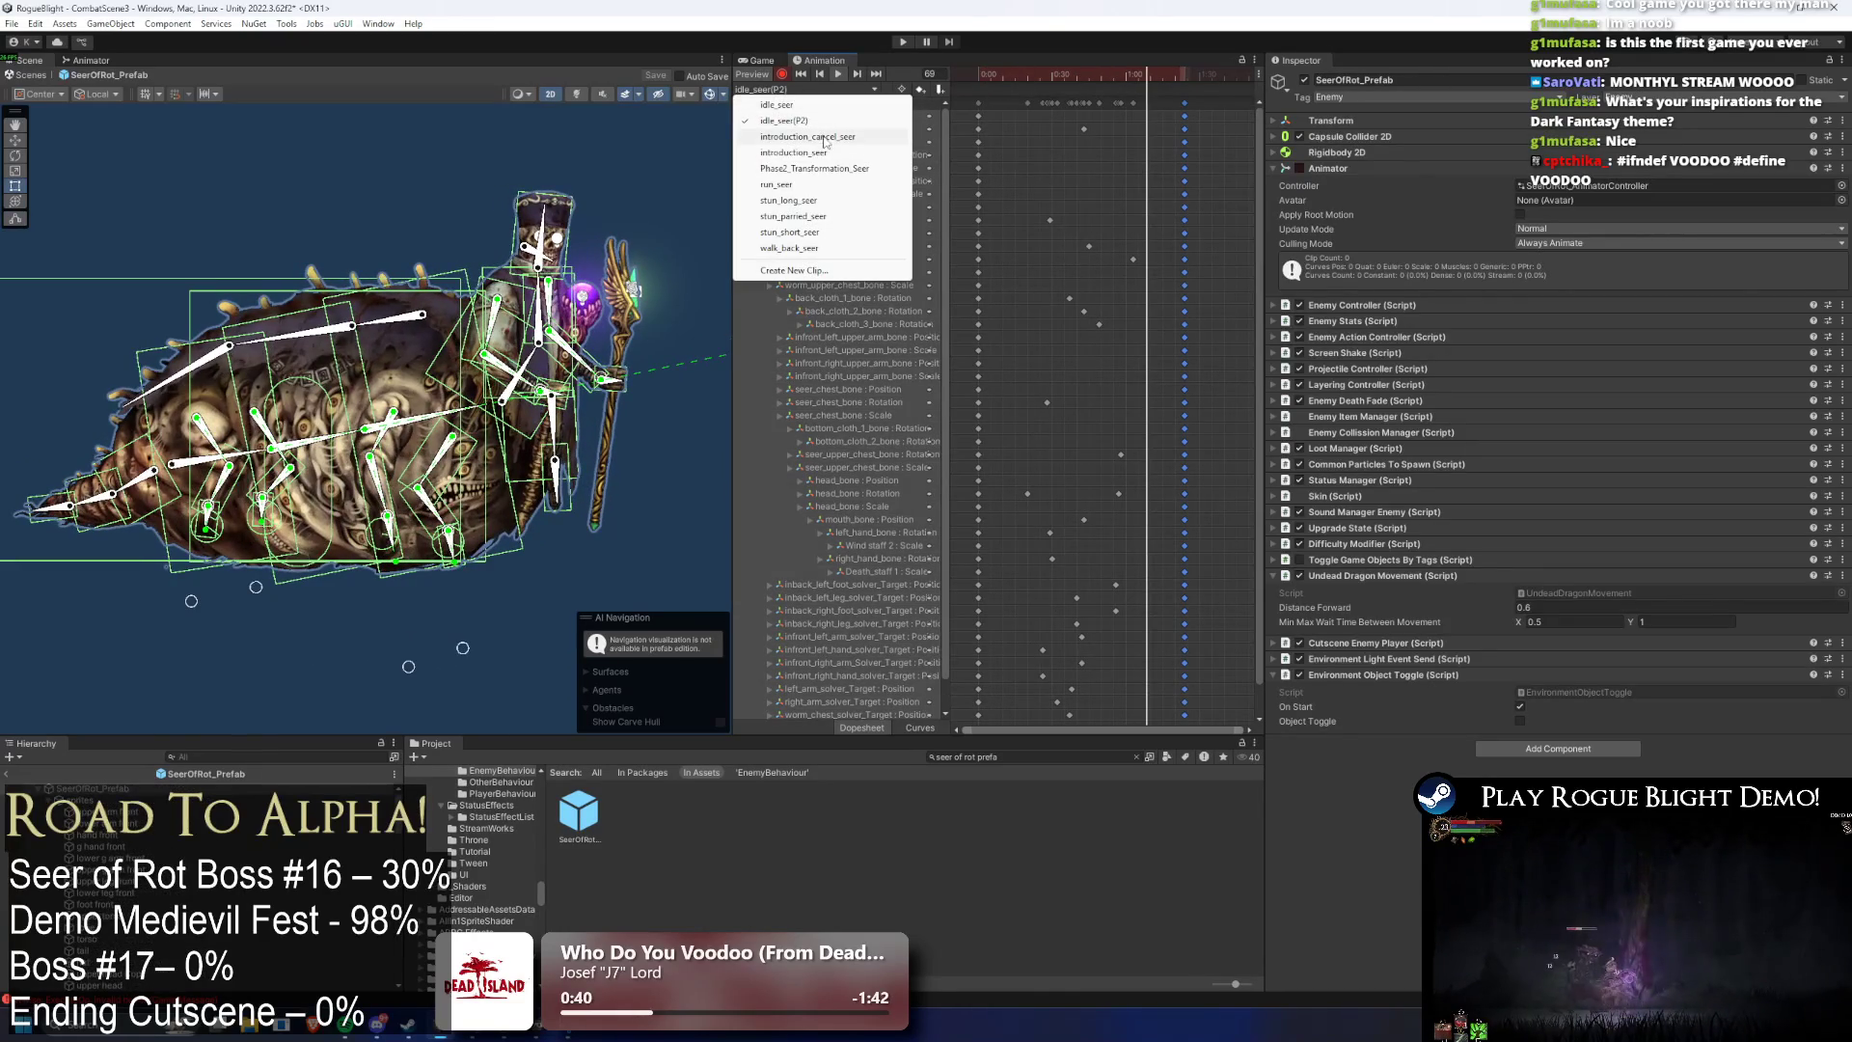
- Load the Phase2_Transformation_Seer clip in the dopesheet and enter Play mode
left_click(835, 169)
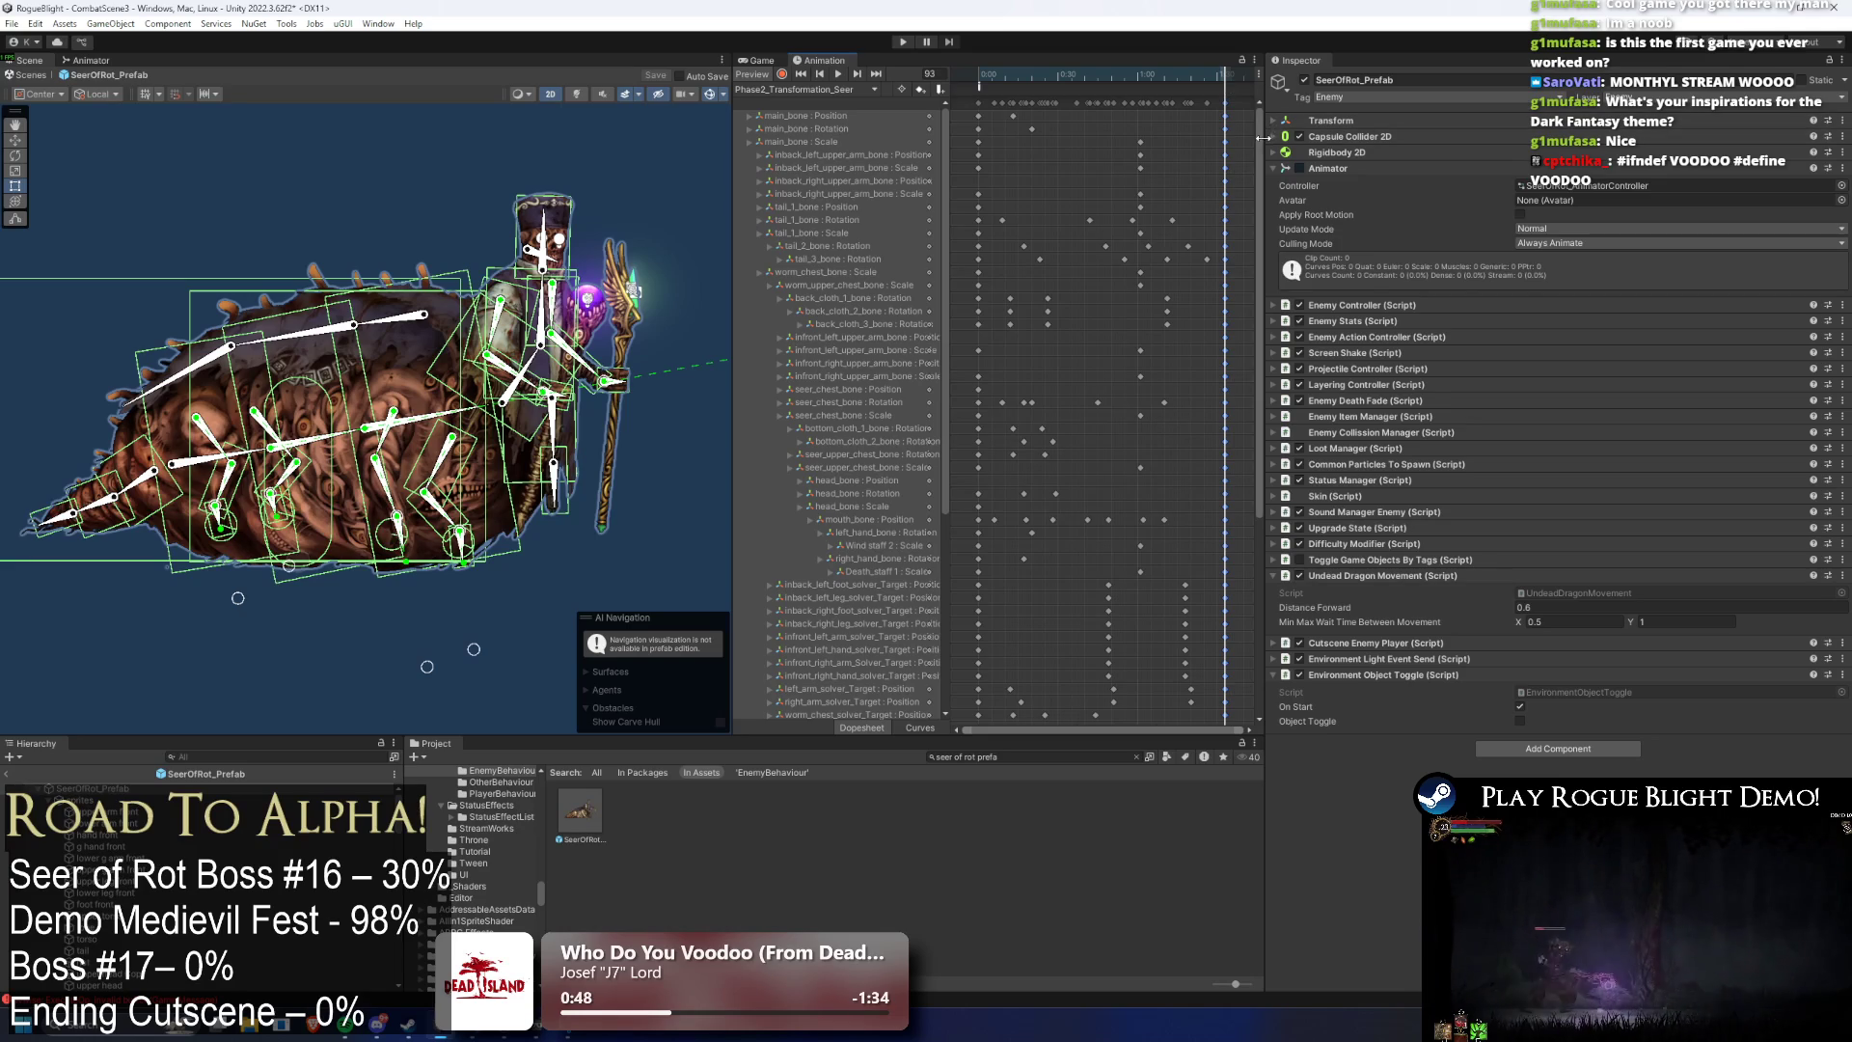
mouse_move(1258, 136)
left_mouse_down()
mouse_move(1281, 387)
mouse_move(1304, 131)
left_mouse_up()
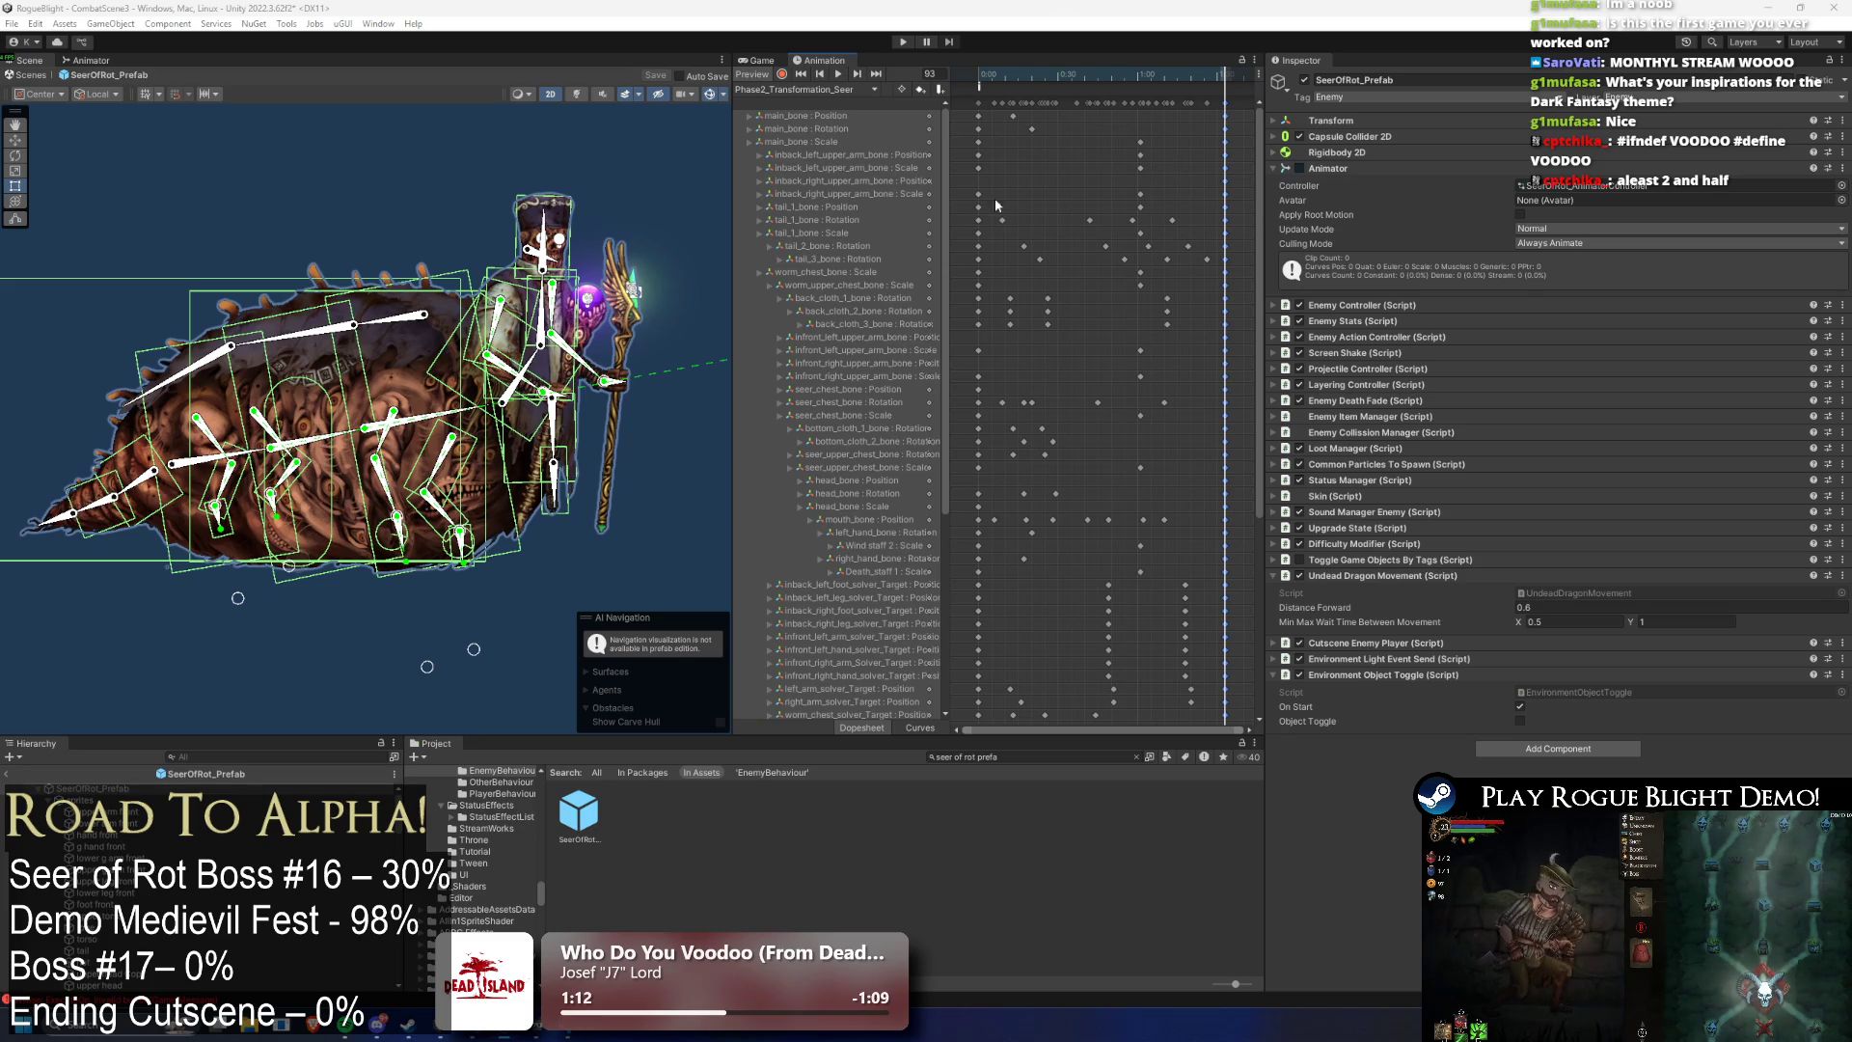
left_click(903, 42)
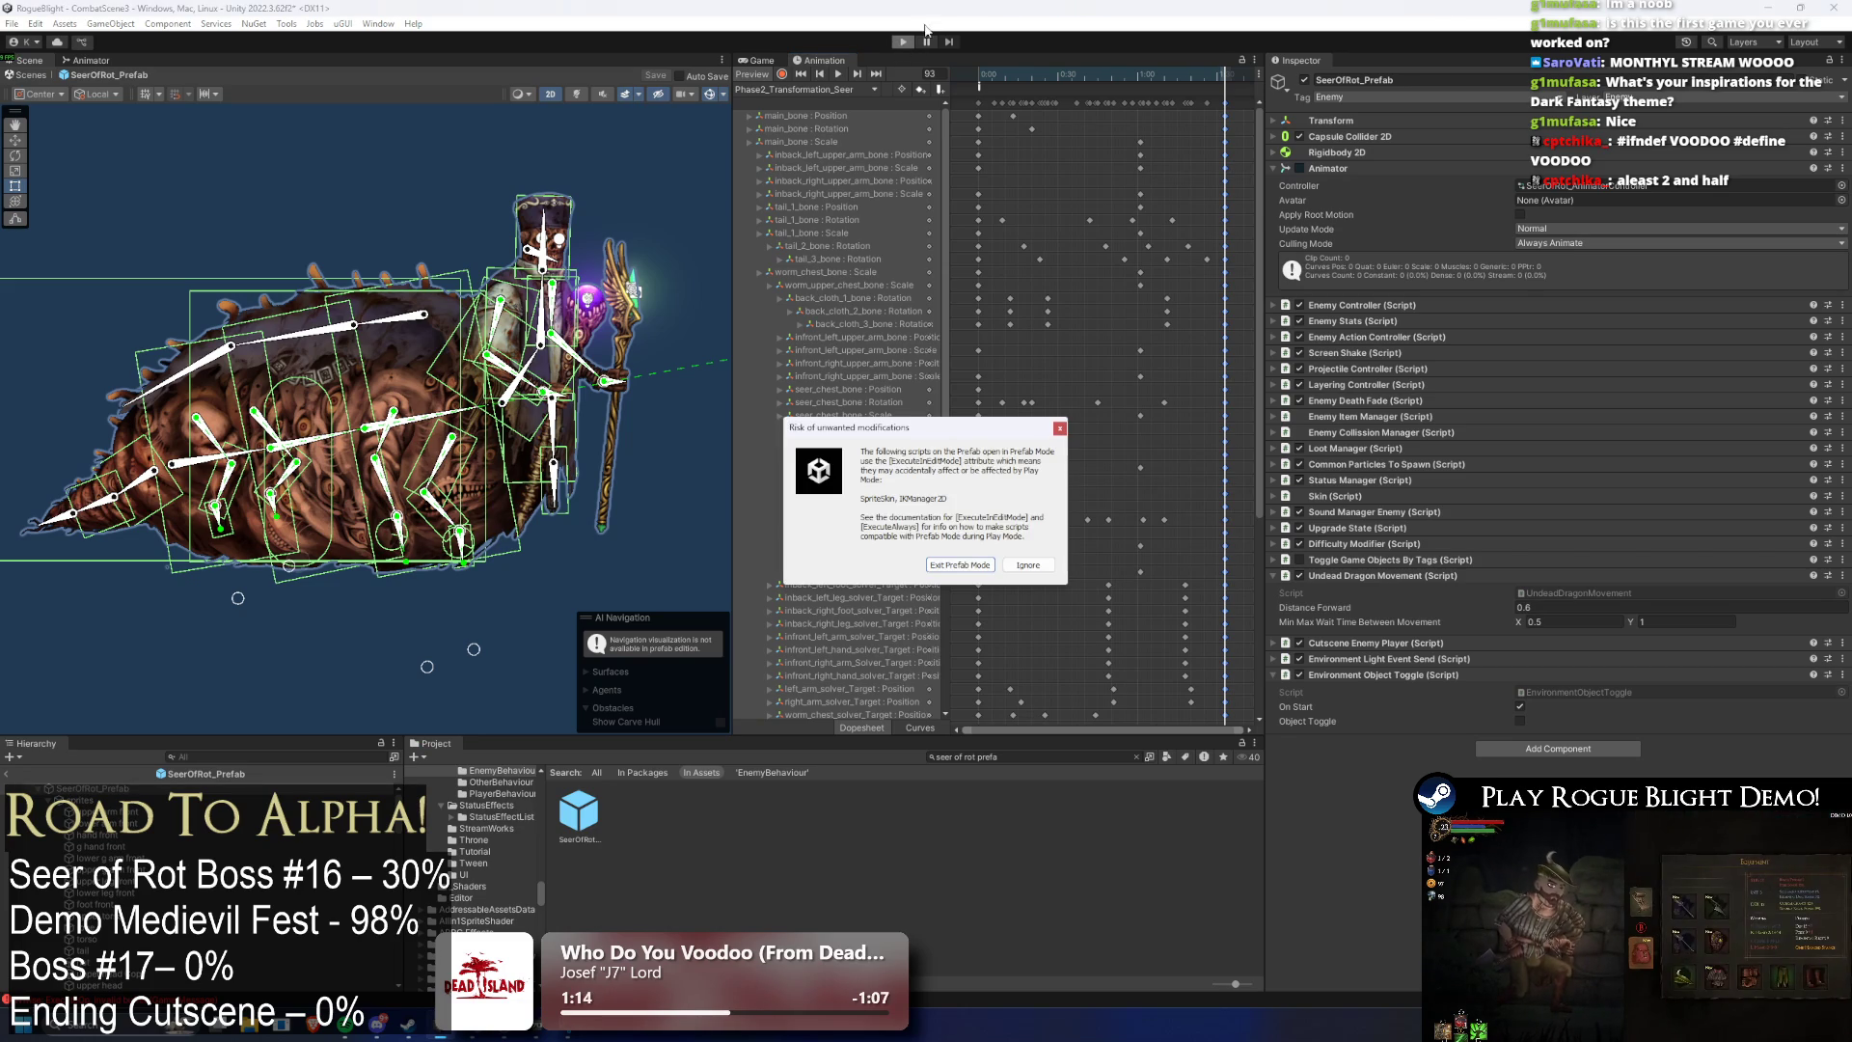
- Dismiss the warning, enable the enemy-health-1 cheat, slash the boss, then exit with Ctrl+P
key("Return")
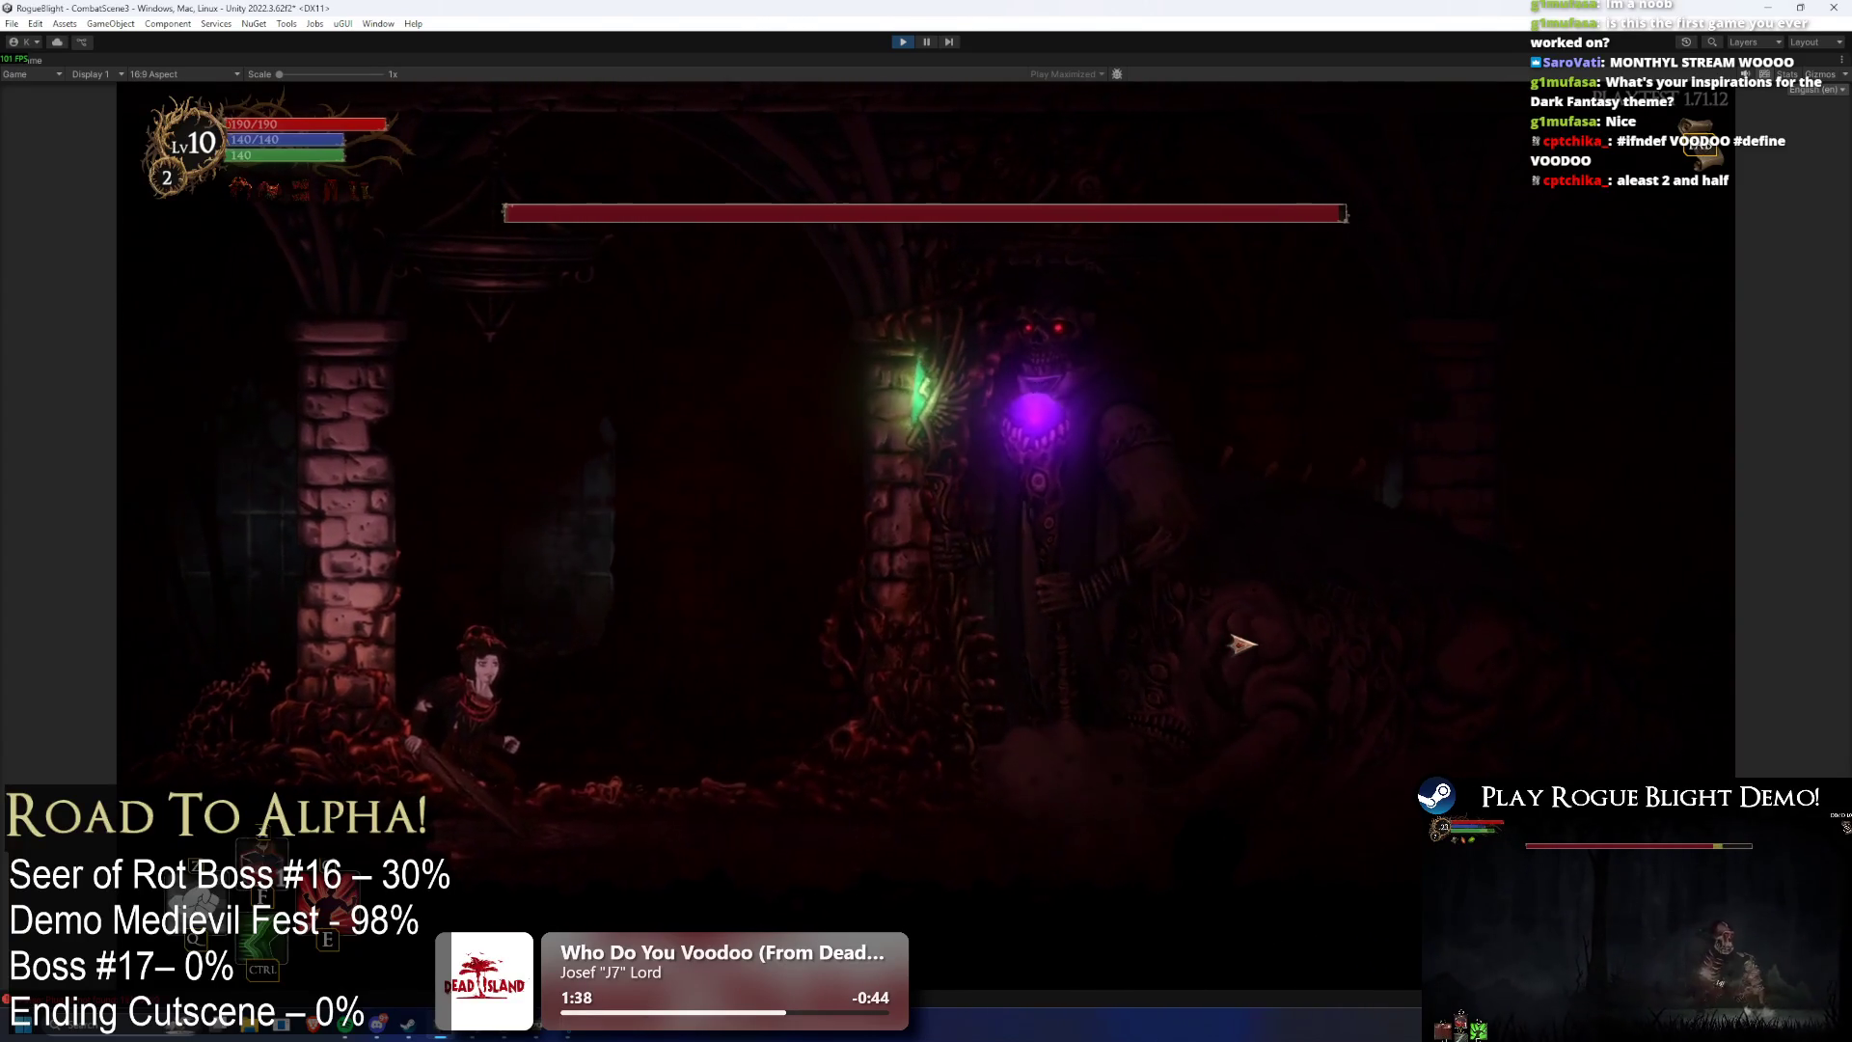
key("Tab")
key("a")
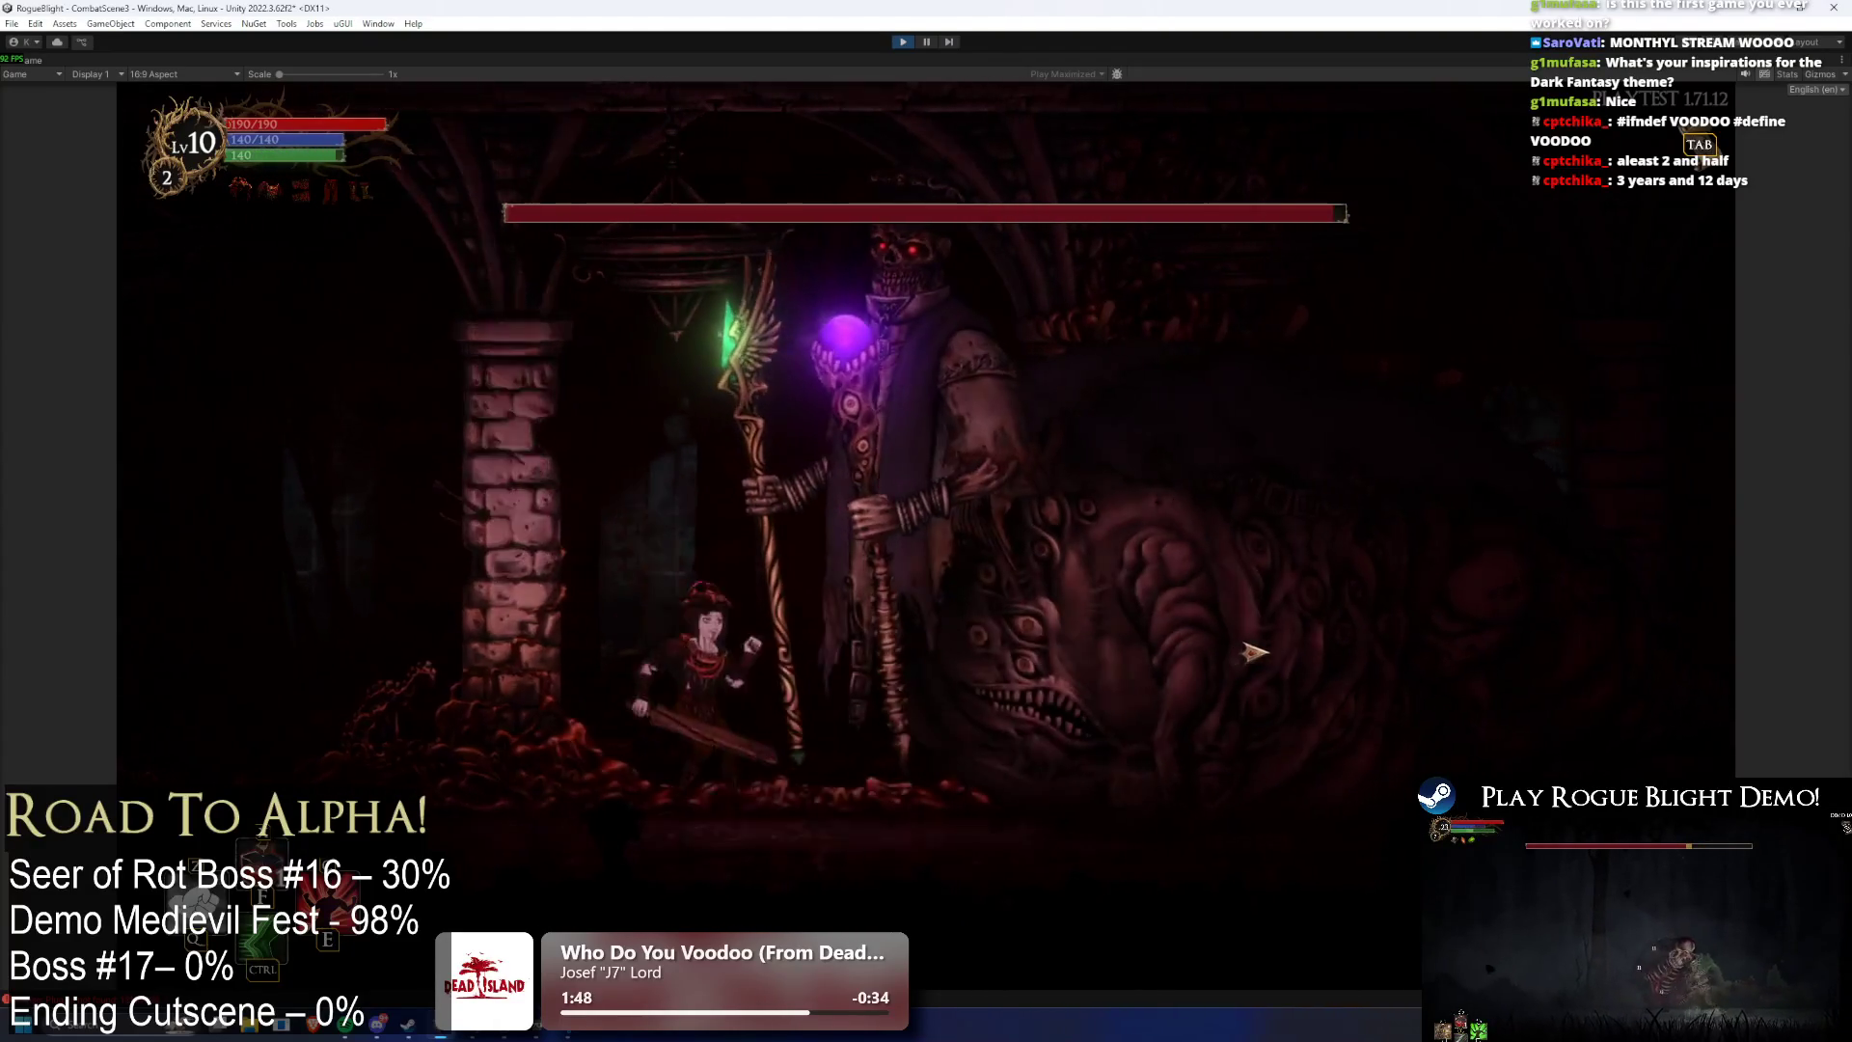
key("a")
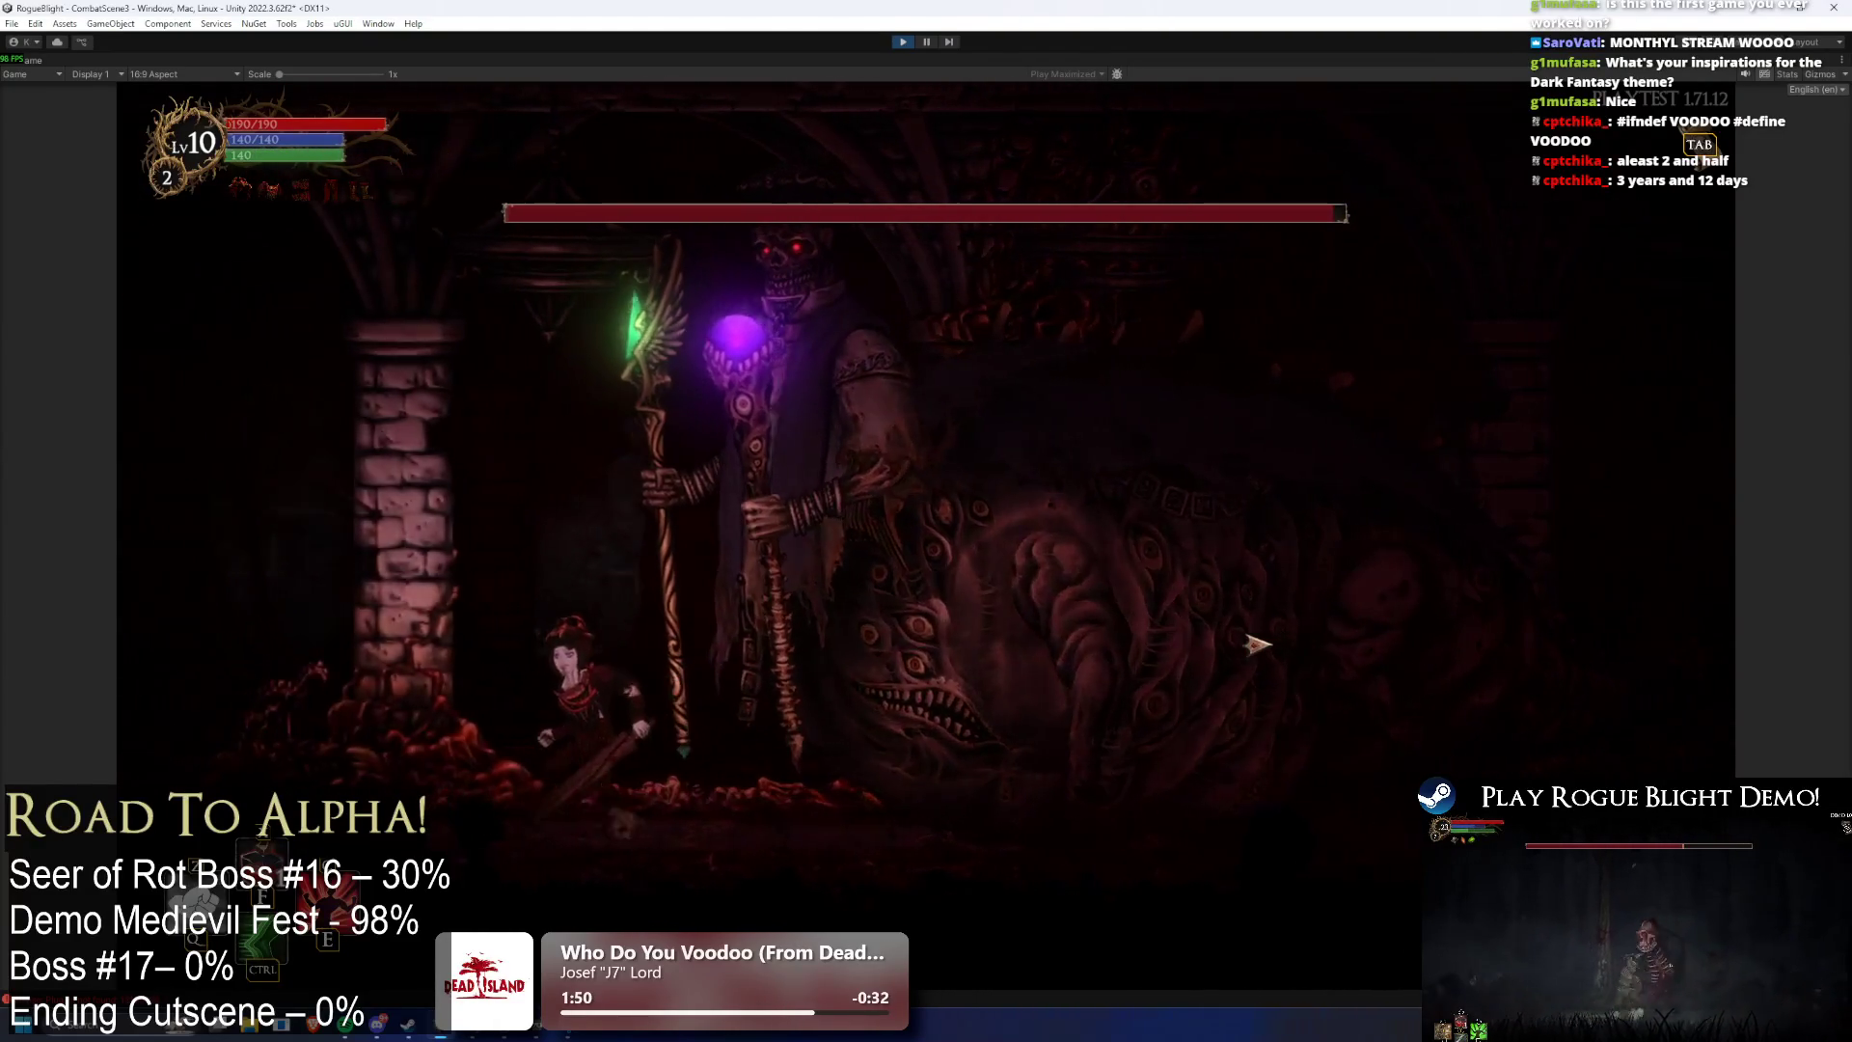
key("d")
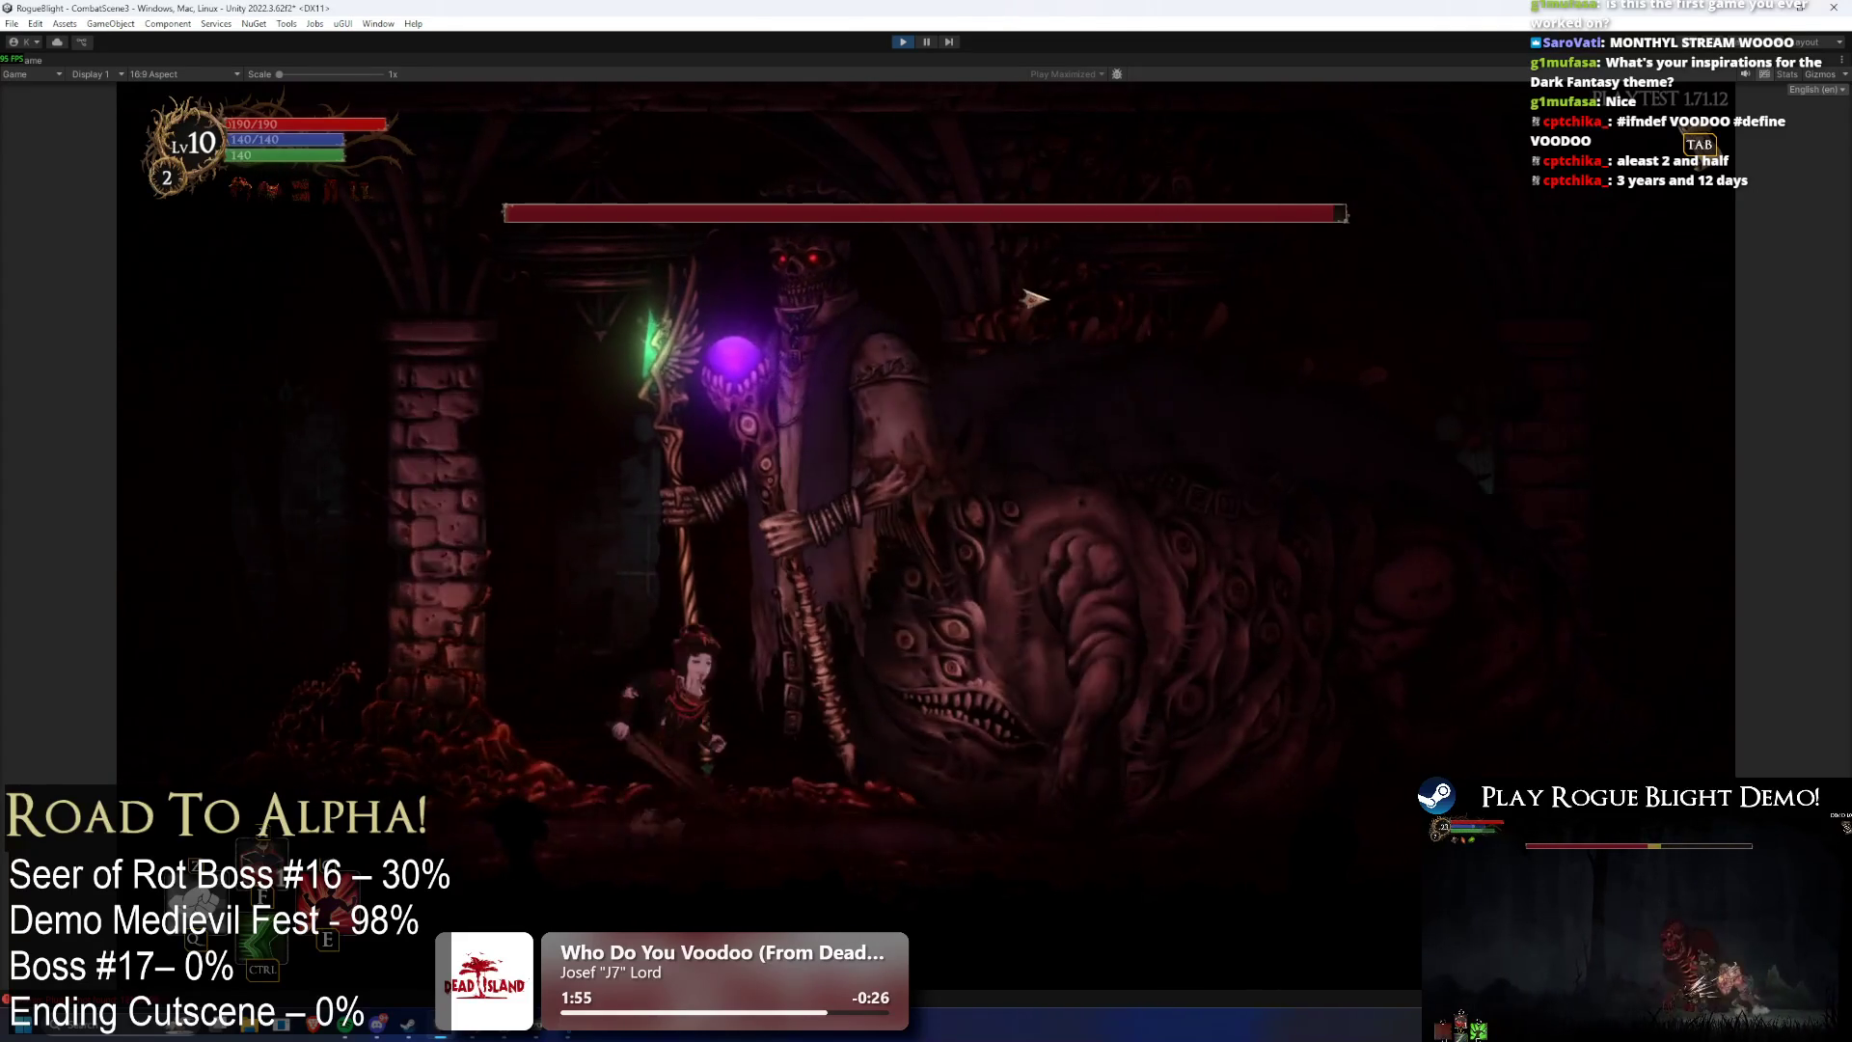
key("space")
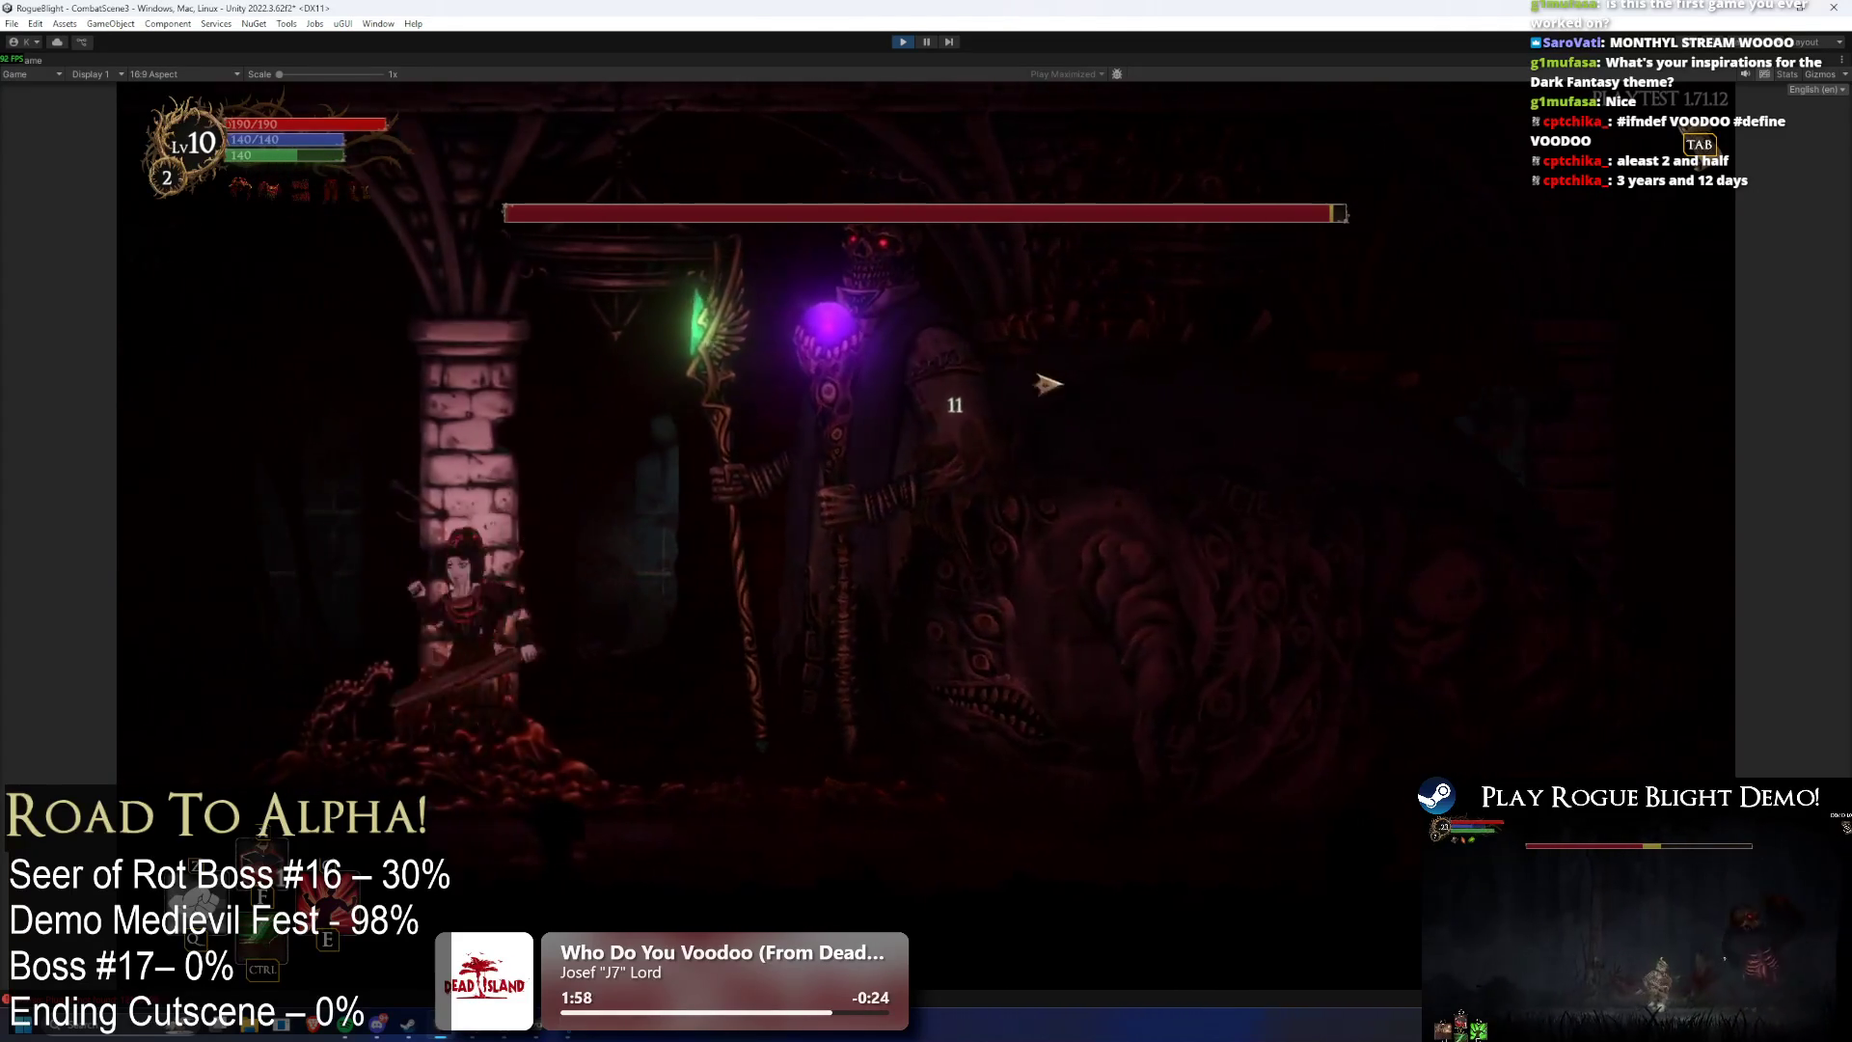
left_click(1147, 541)
key("a")
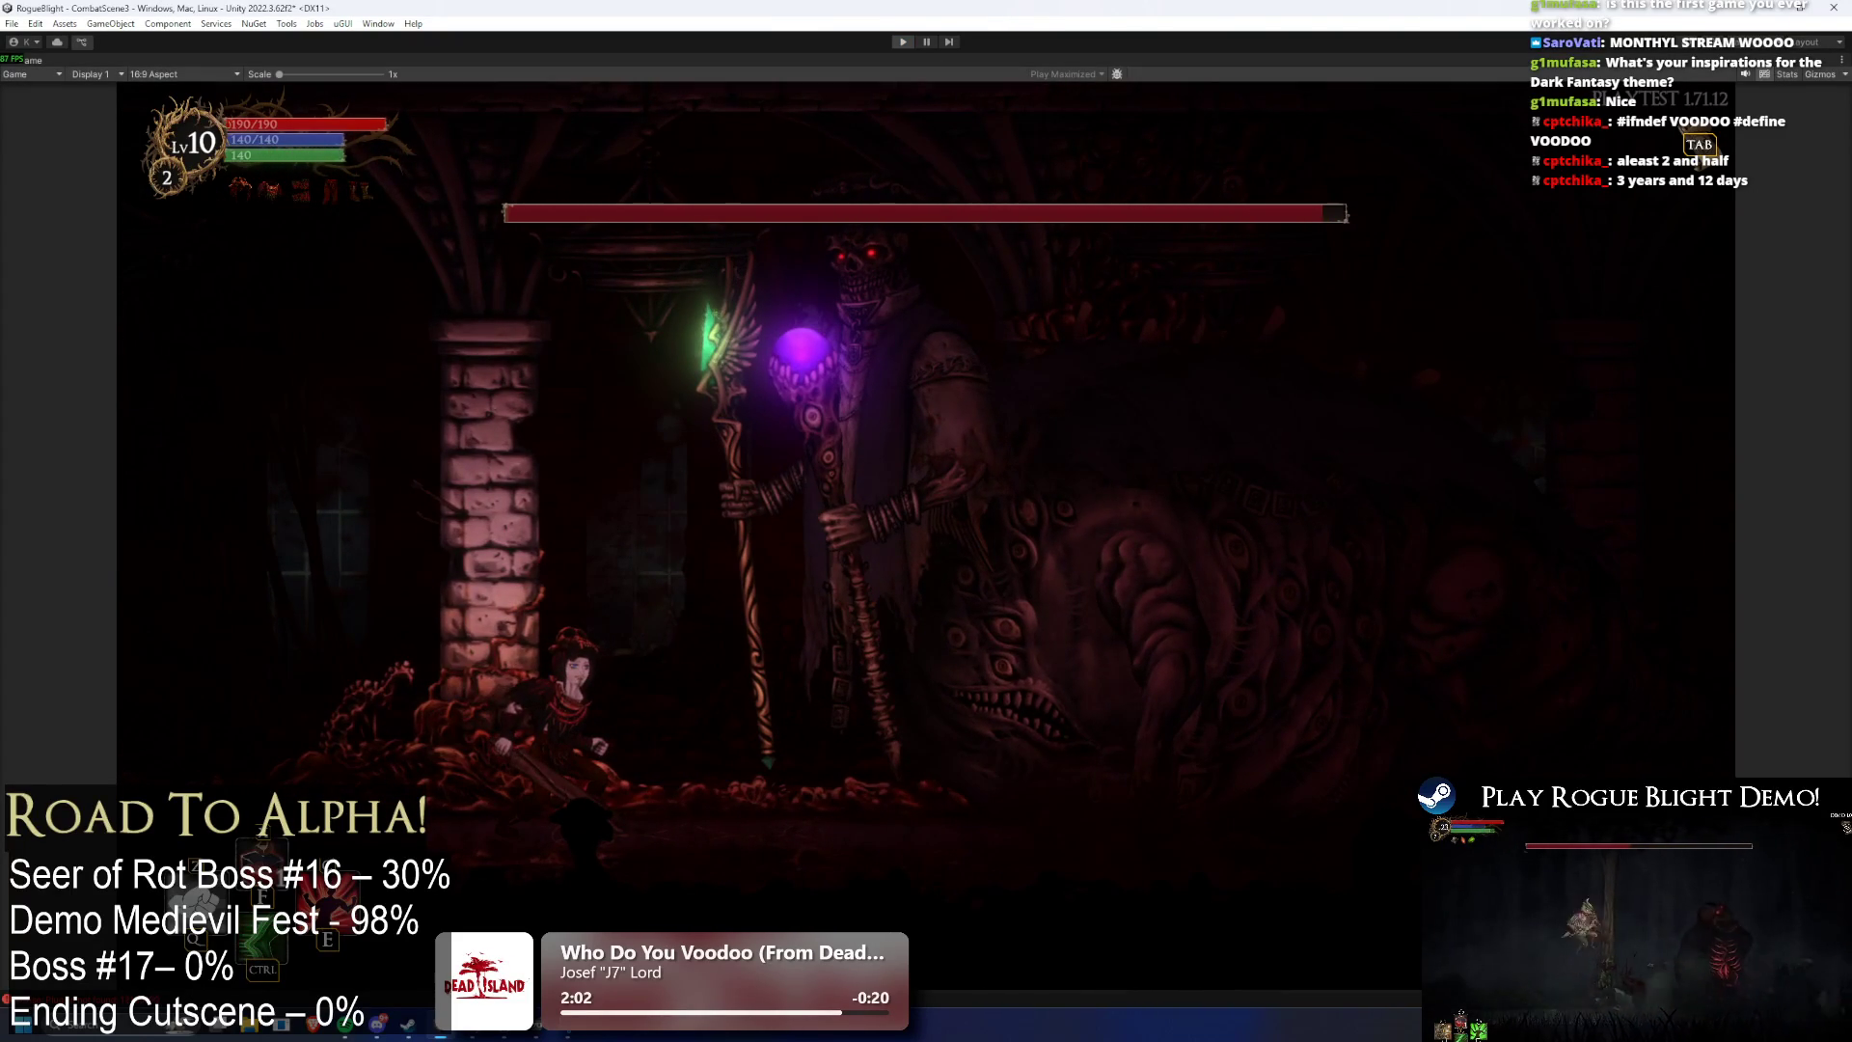
key("ctrl+p")
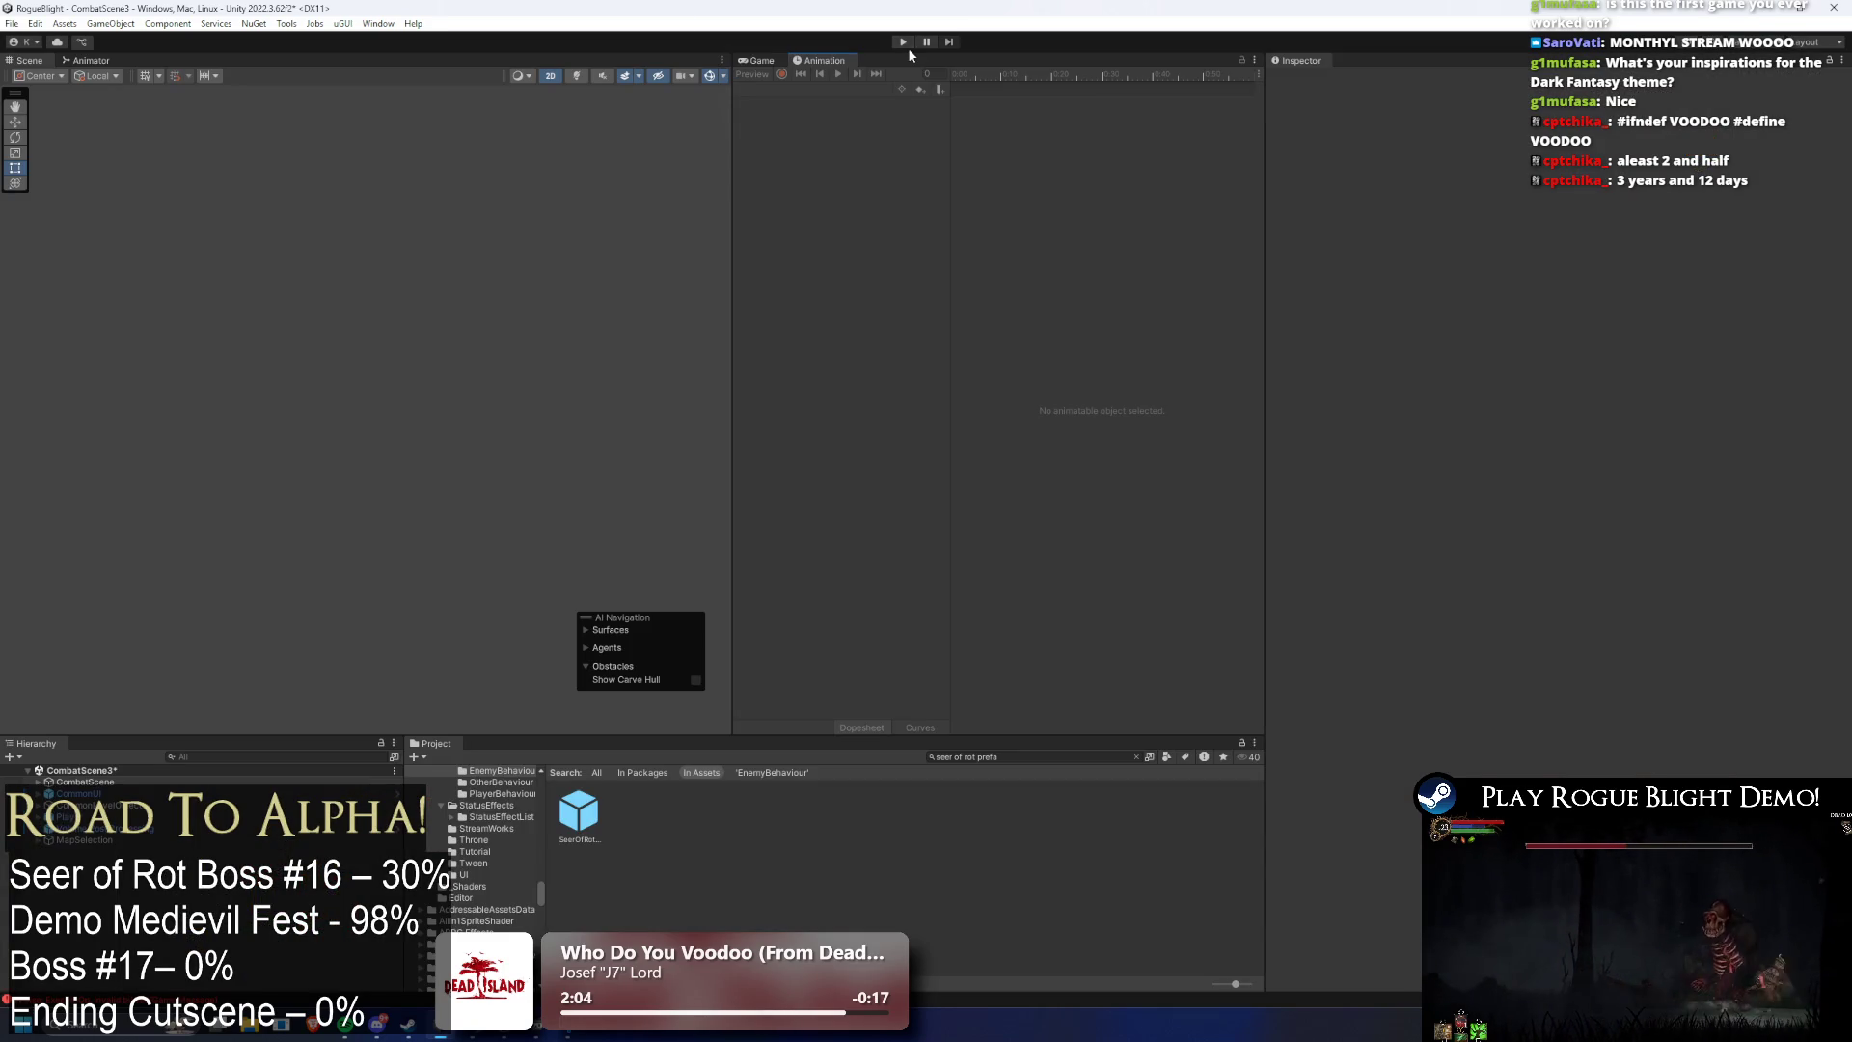
- Open SeerOfRot_Prefab, select its root, and preview the Phase2_Transformation_Seer pose around frame 50
double_click(569, 807)
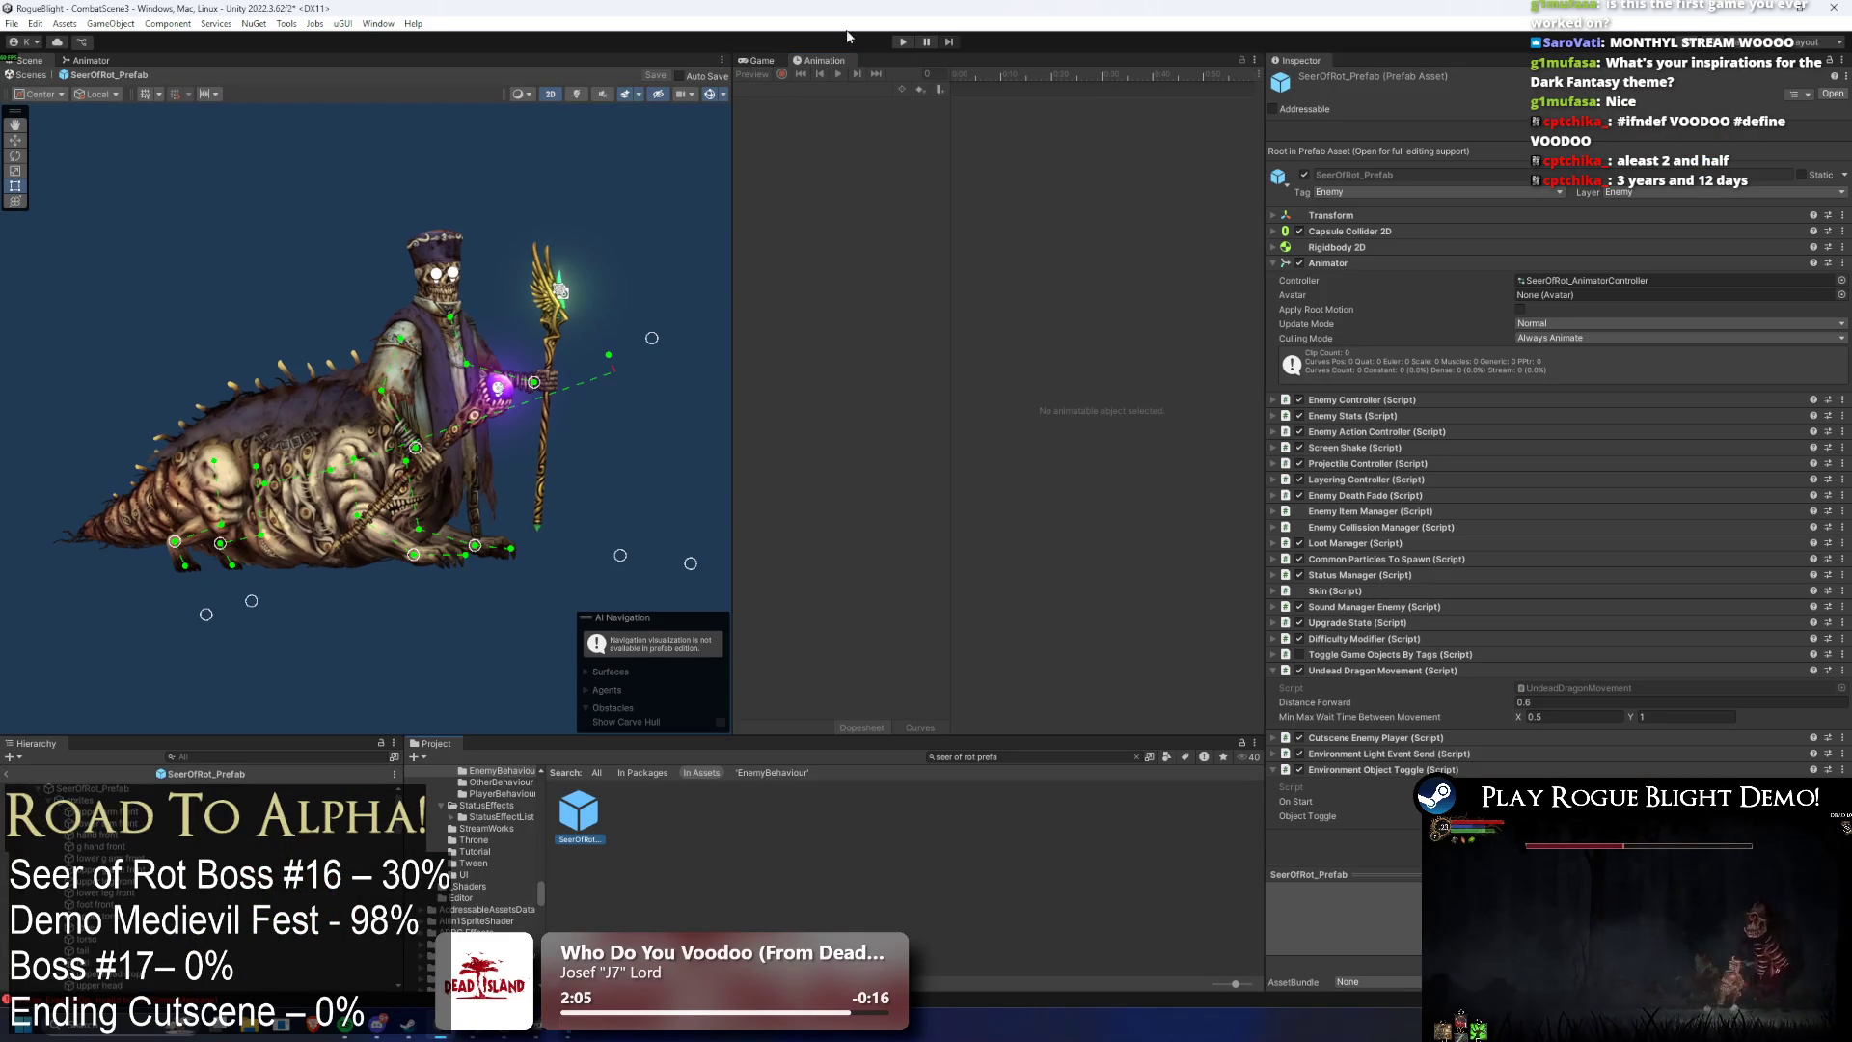
left_click(158, 791)
left_click(761, 89)
left_click(822, 168)
mouse_move(989, 77)
left_mouse_down()
mouse_move(1263, 85)
mouse_move(983, 83)
mouse_move(1224, 84)
mouse_move(1084, 100)
mouse_move(1156, 91)
left_mouse_up()
- Load idle_seer(P2) at frame 24, check the back_cloth keyframes, then select the tail bone
left_click(866, 90)
left_click(844, 121)
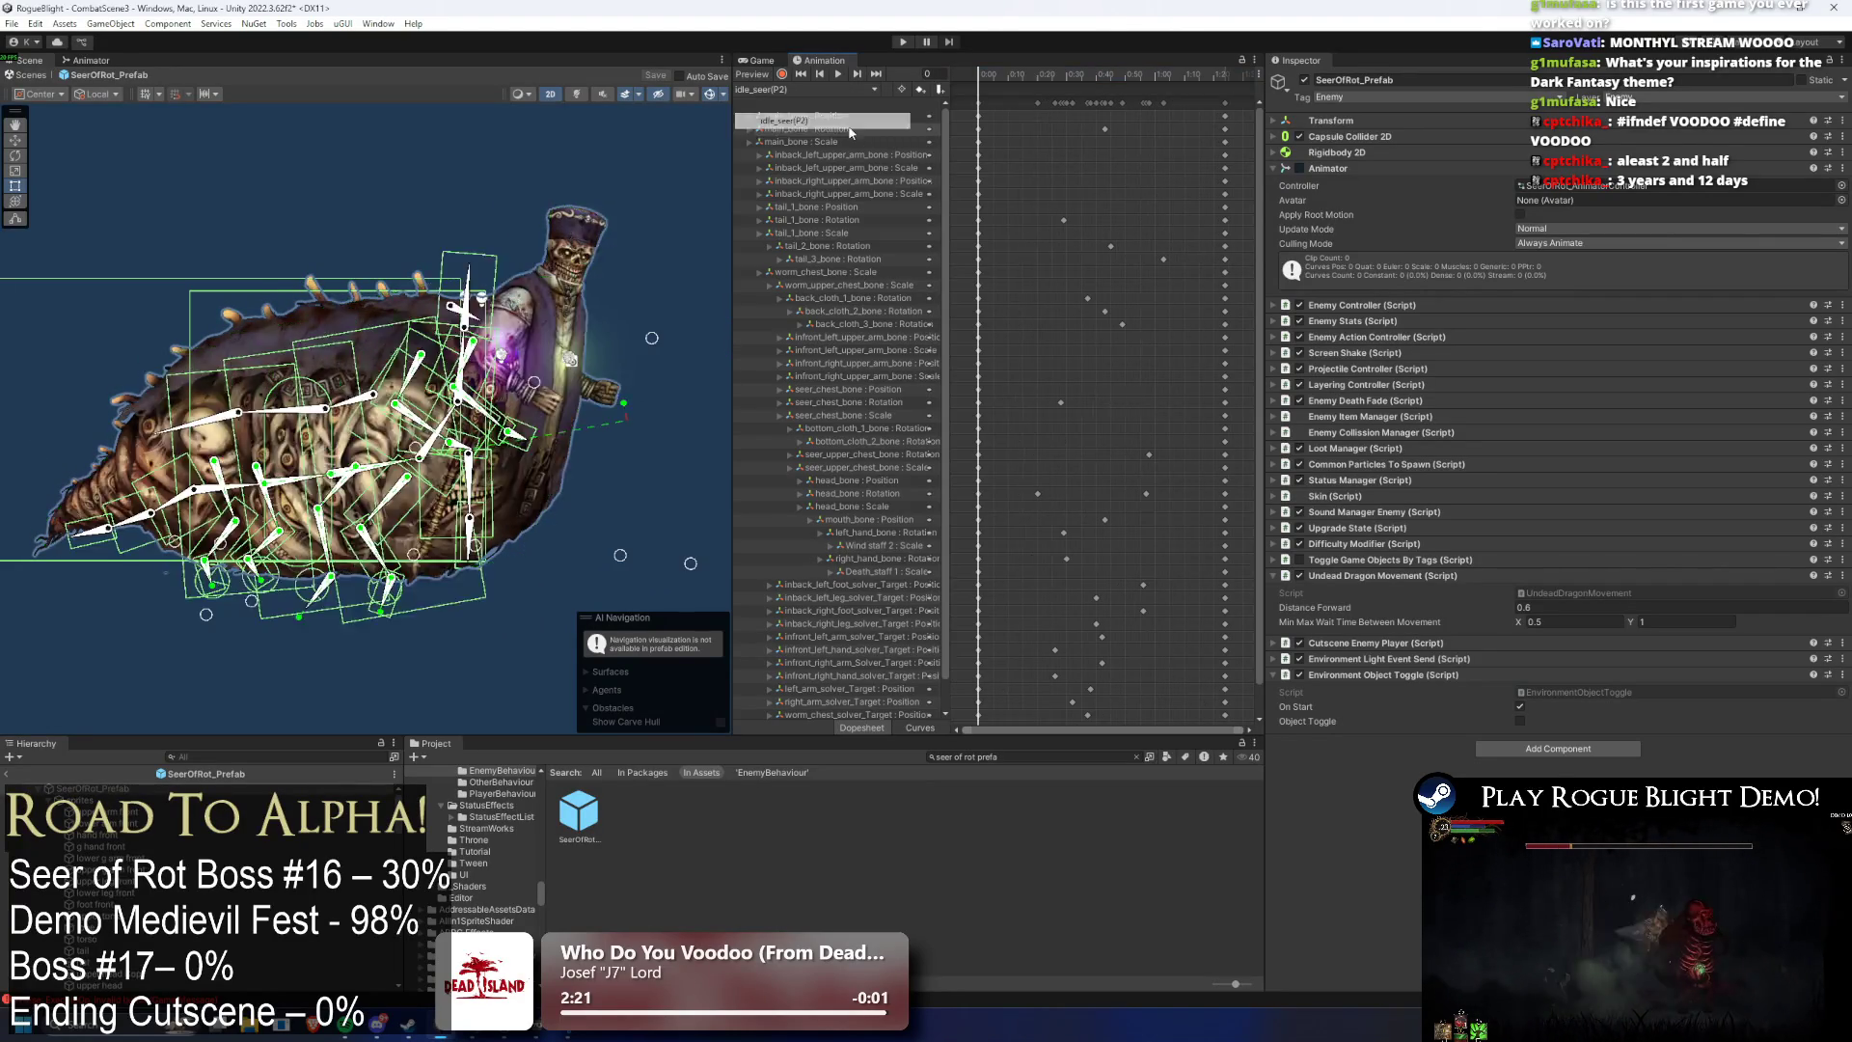
left_click(1049, 75)
left_click_drag(1171, 280, 1058, 313)
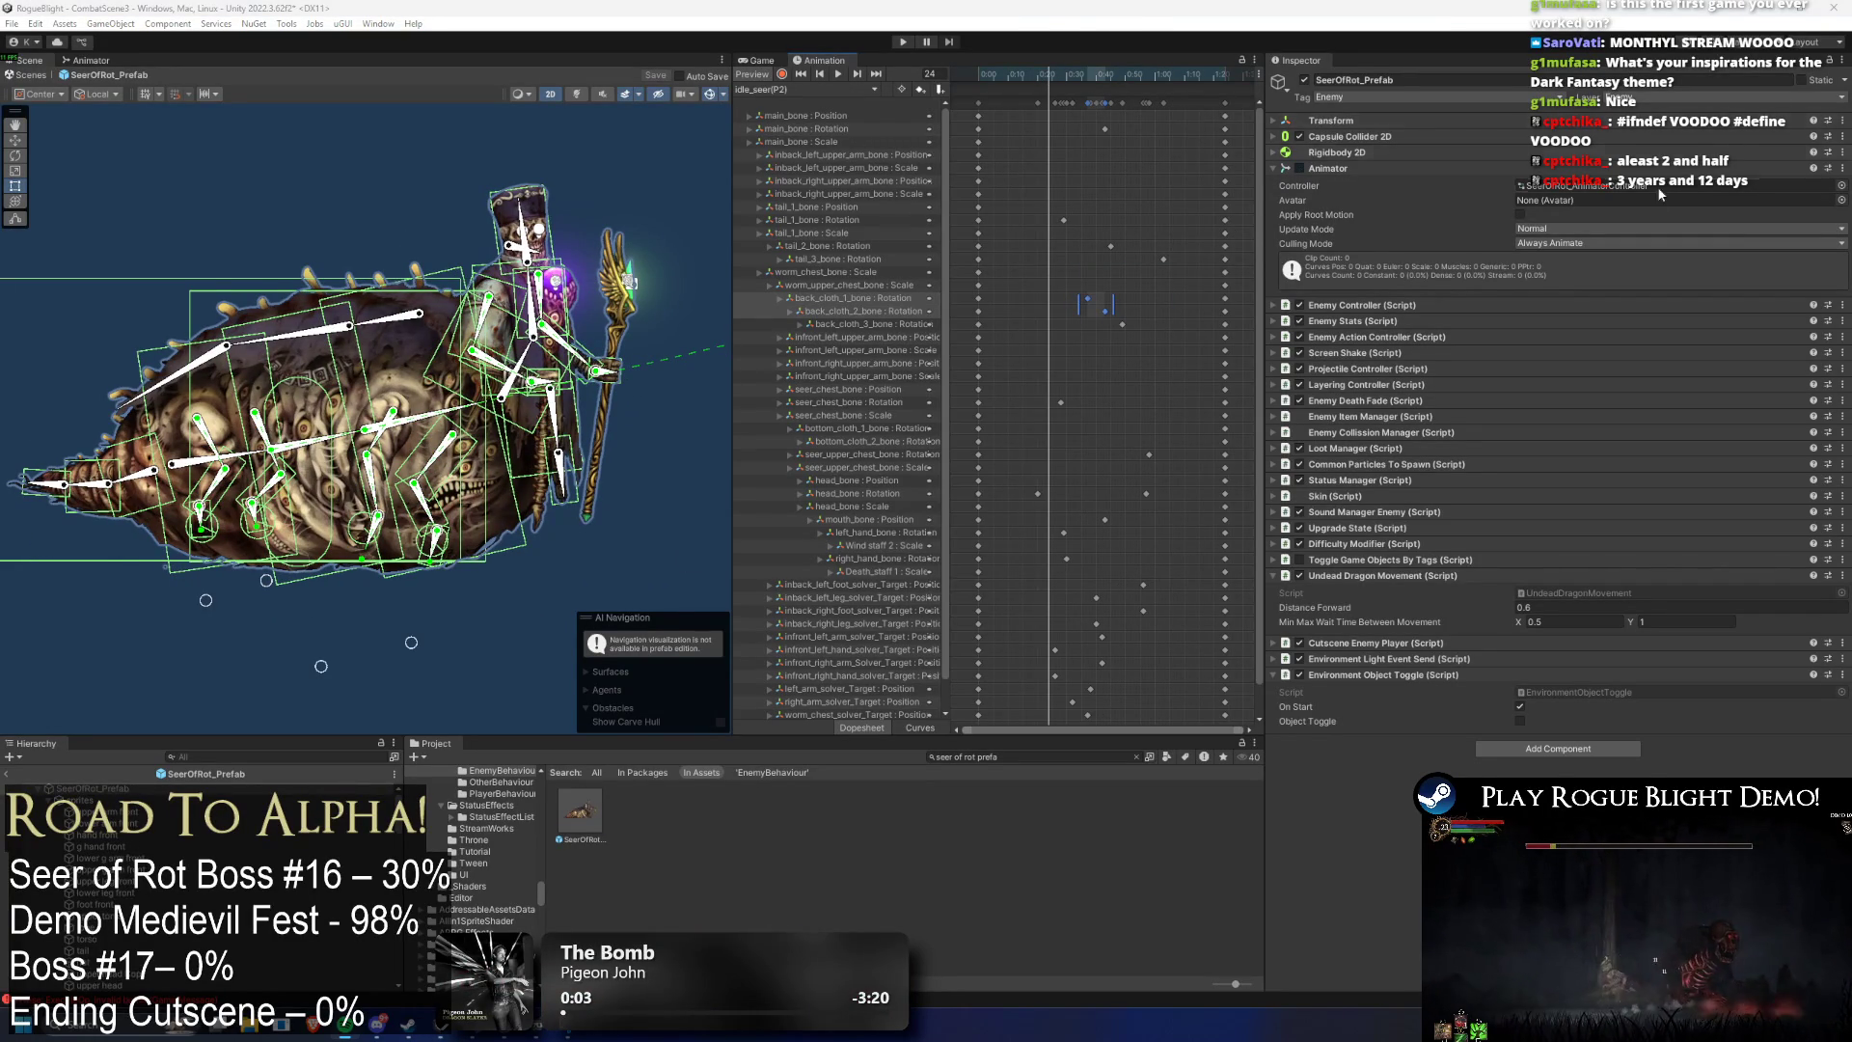
scroll(1250, 295, "down", 2)
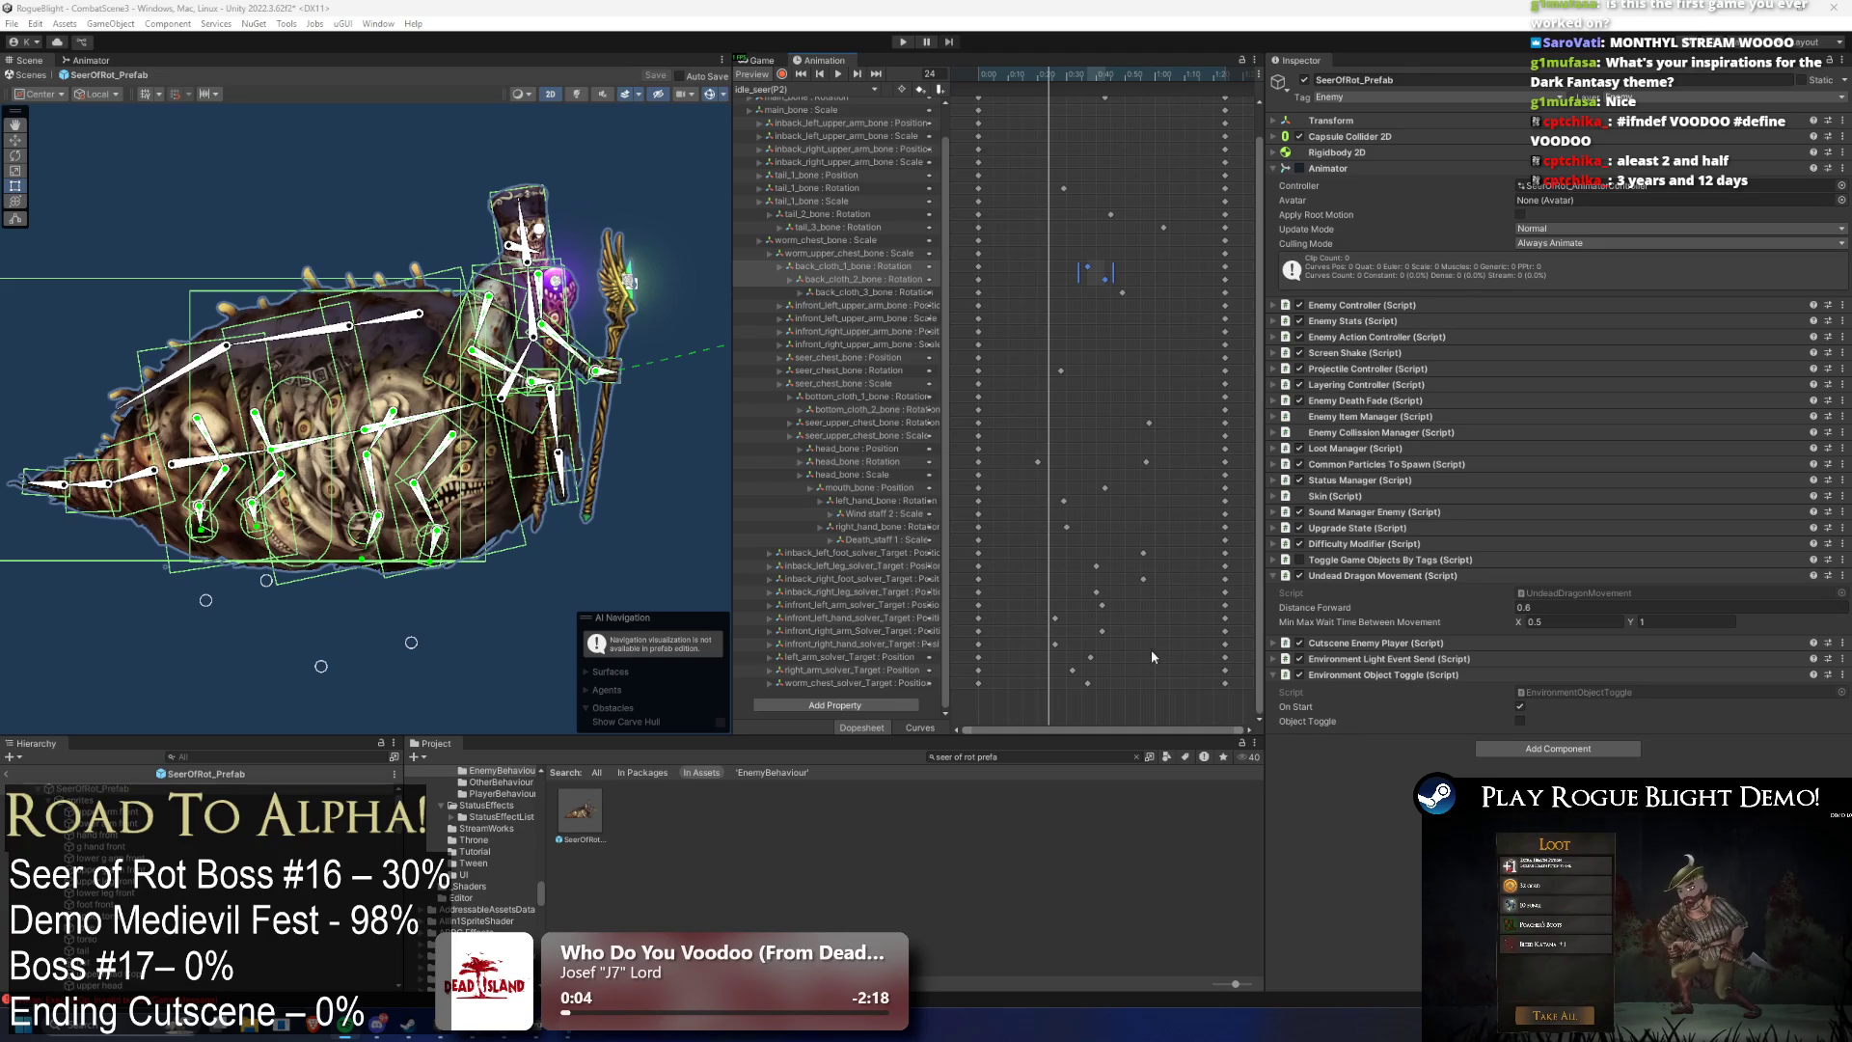
left_click(1014, 406)
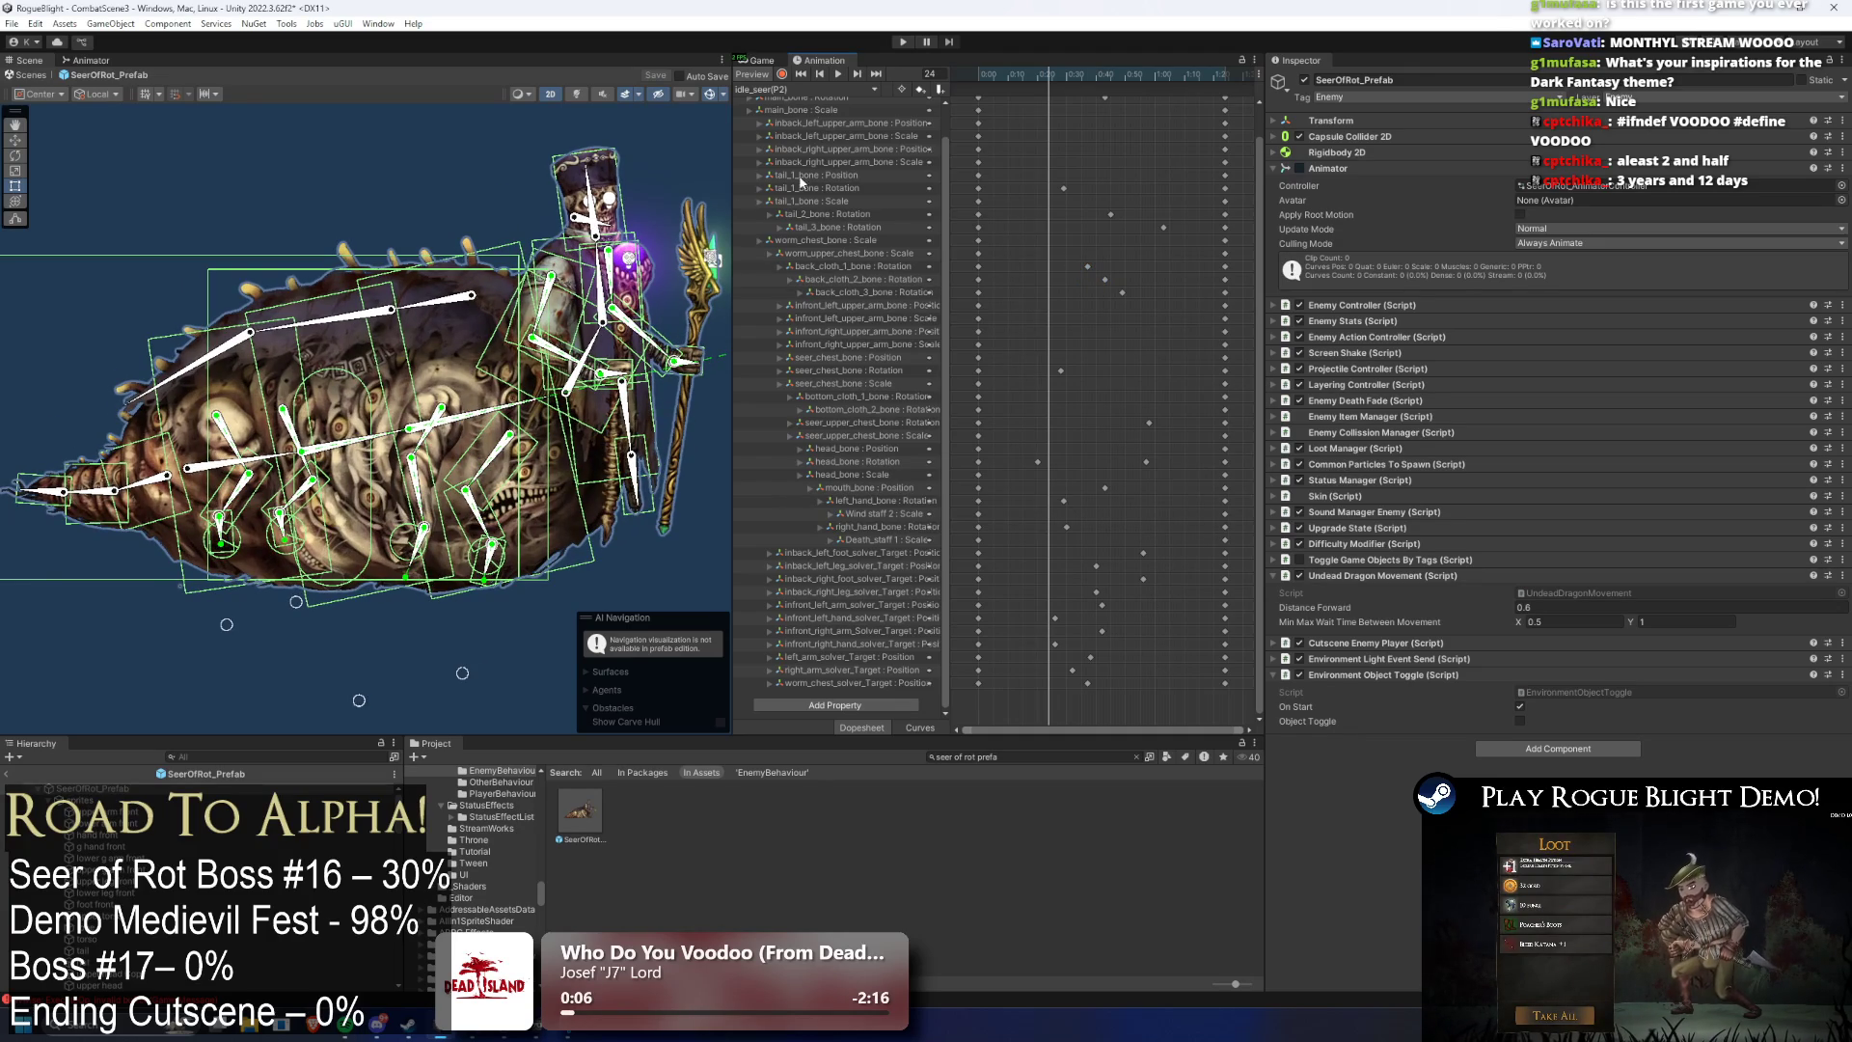
left_click(146, 472)
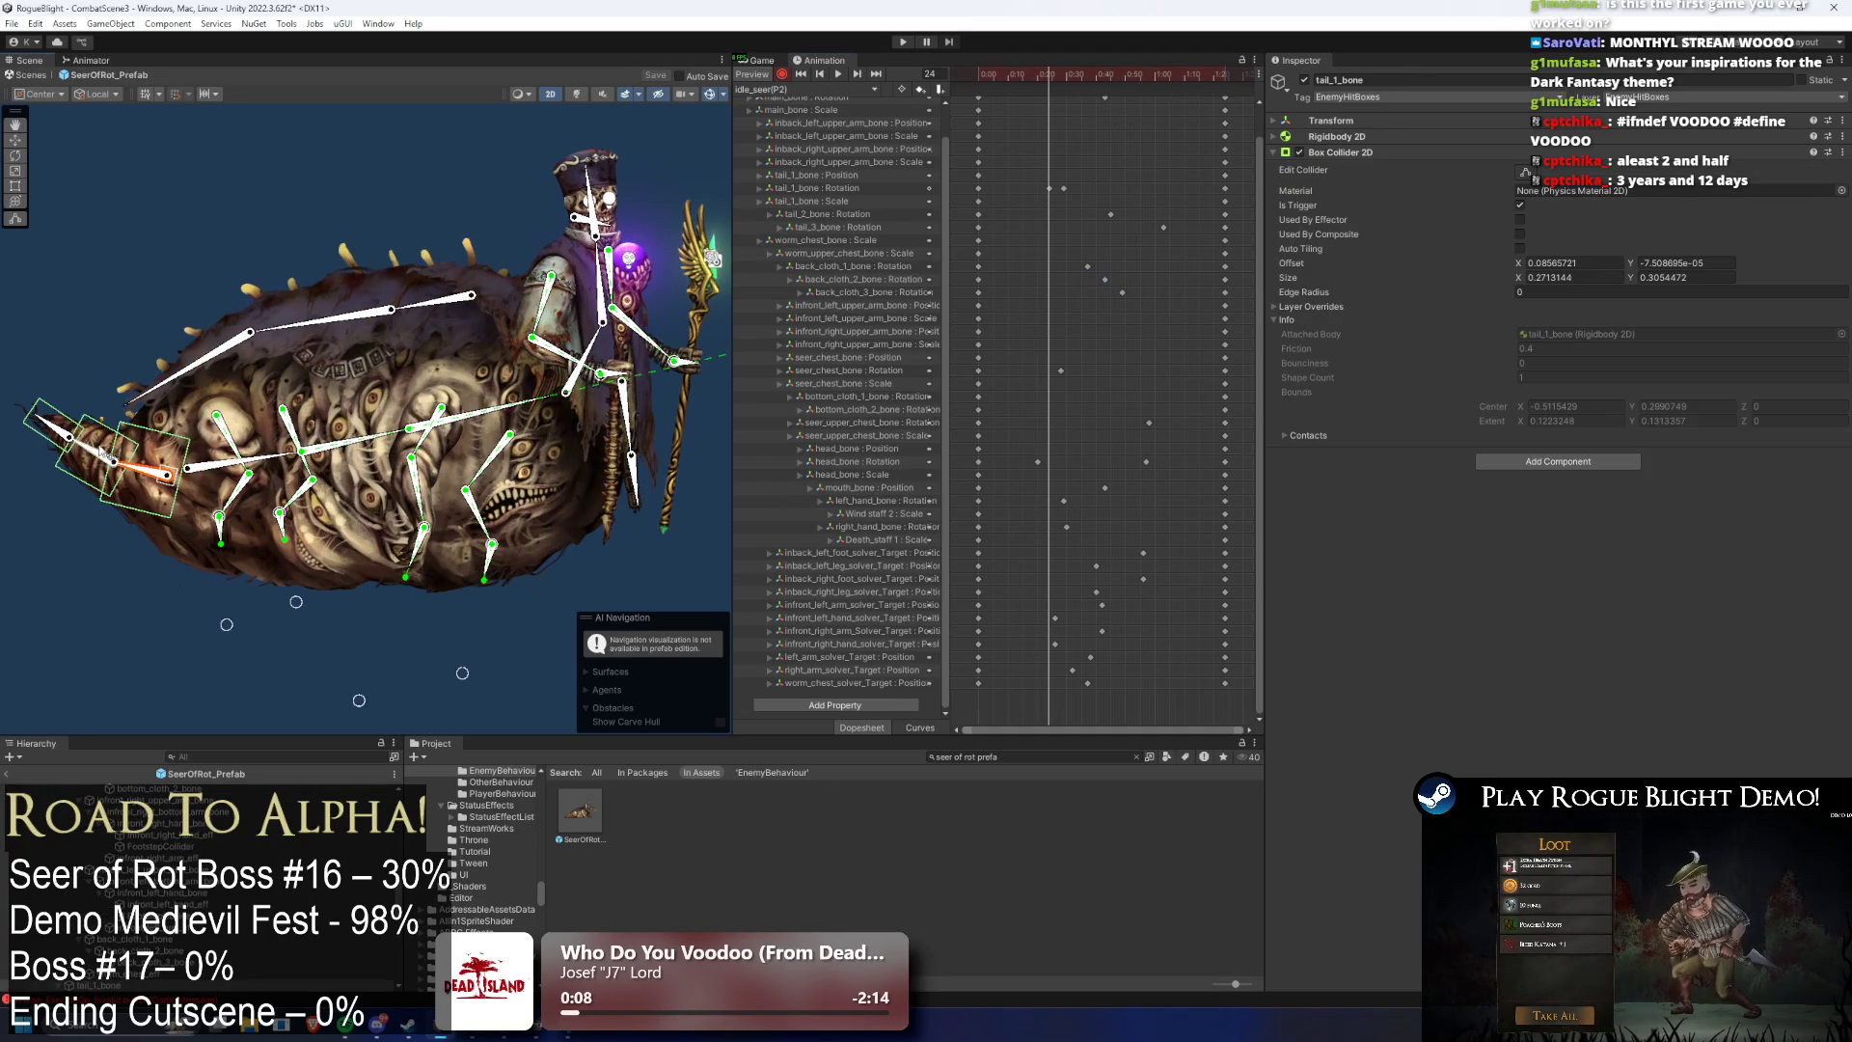
- Squeeze the tail_1_bone keyframes closer together, shift them earlier, and preview the result
left_click(1079, 172)
mouse_move(1167, 172)
left_mouse_down()
mouse_move(1190, 176)
mouse_move(1059, 230)
left_mouse_up()
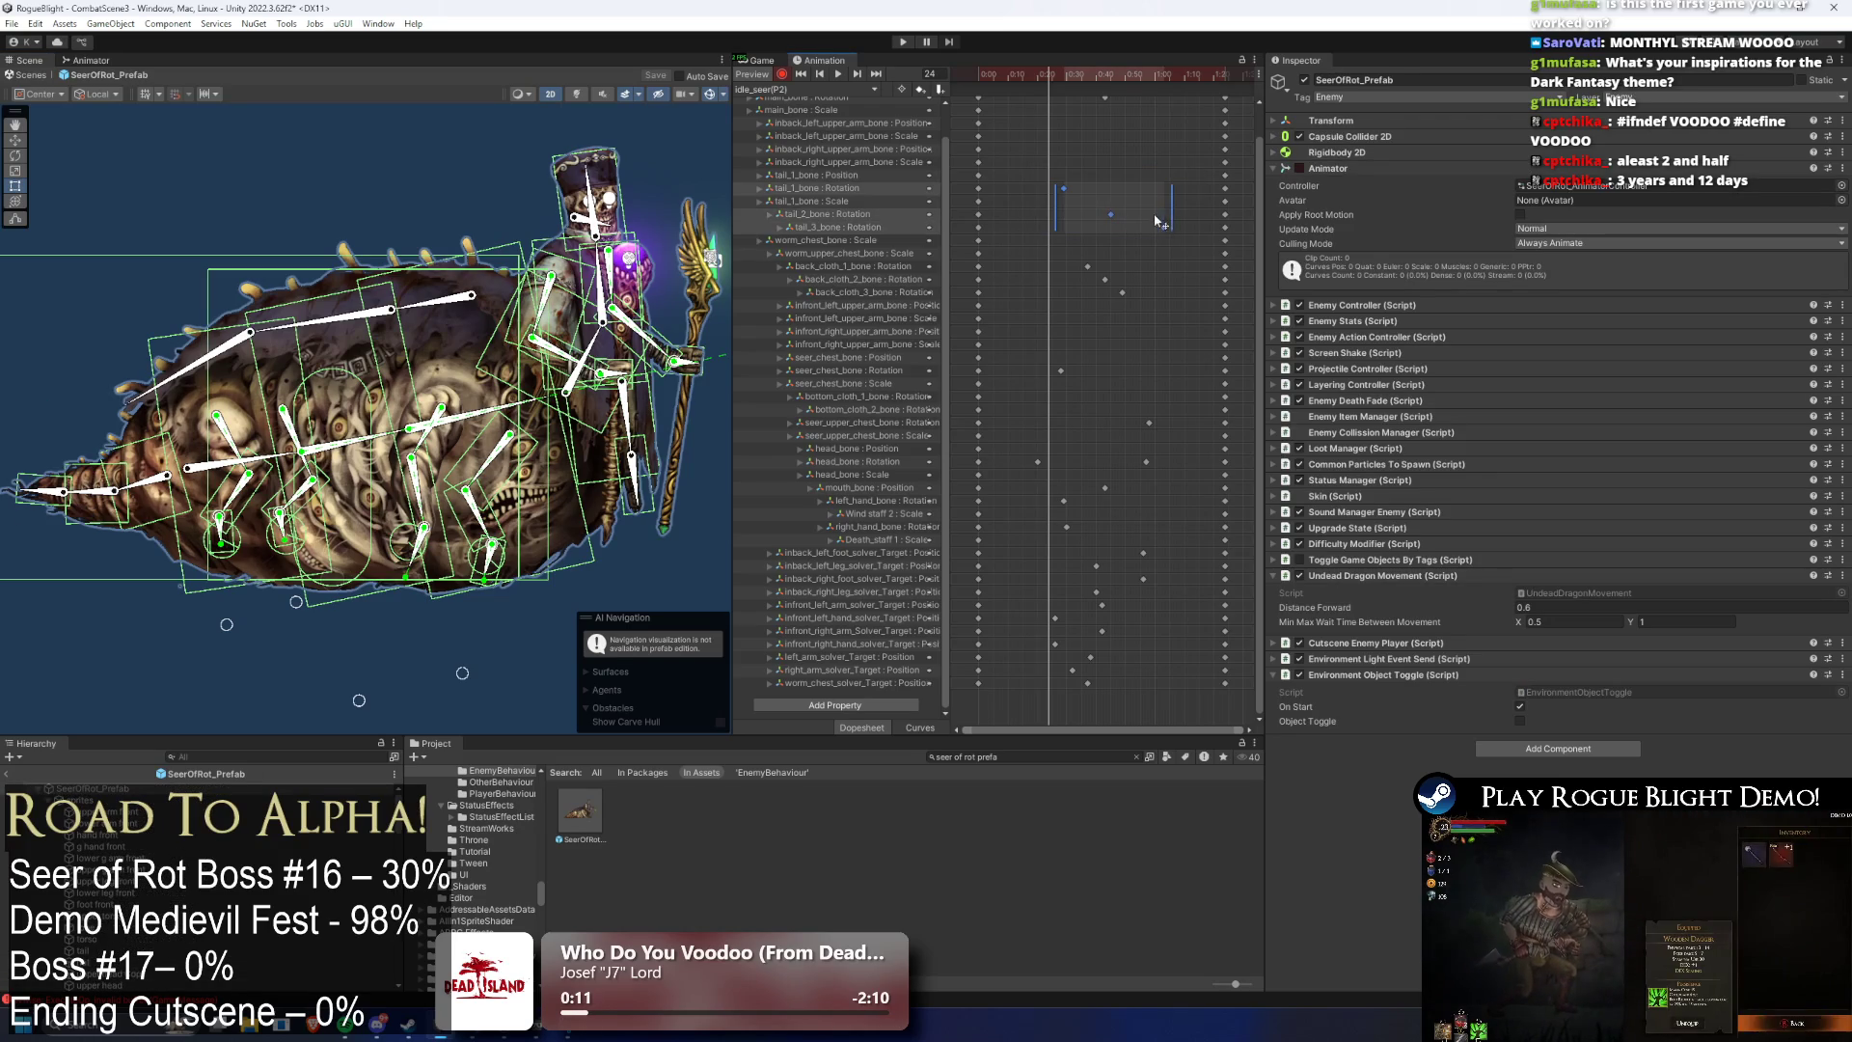
left_click_drag(1165, 210, 1115, 216)
left_click(987, 71)
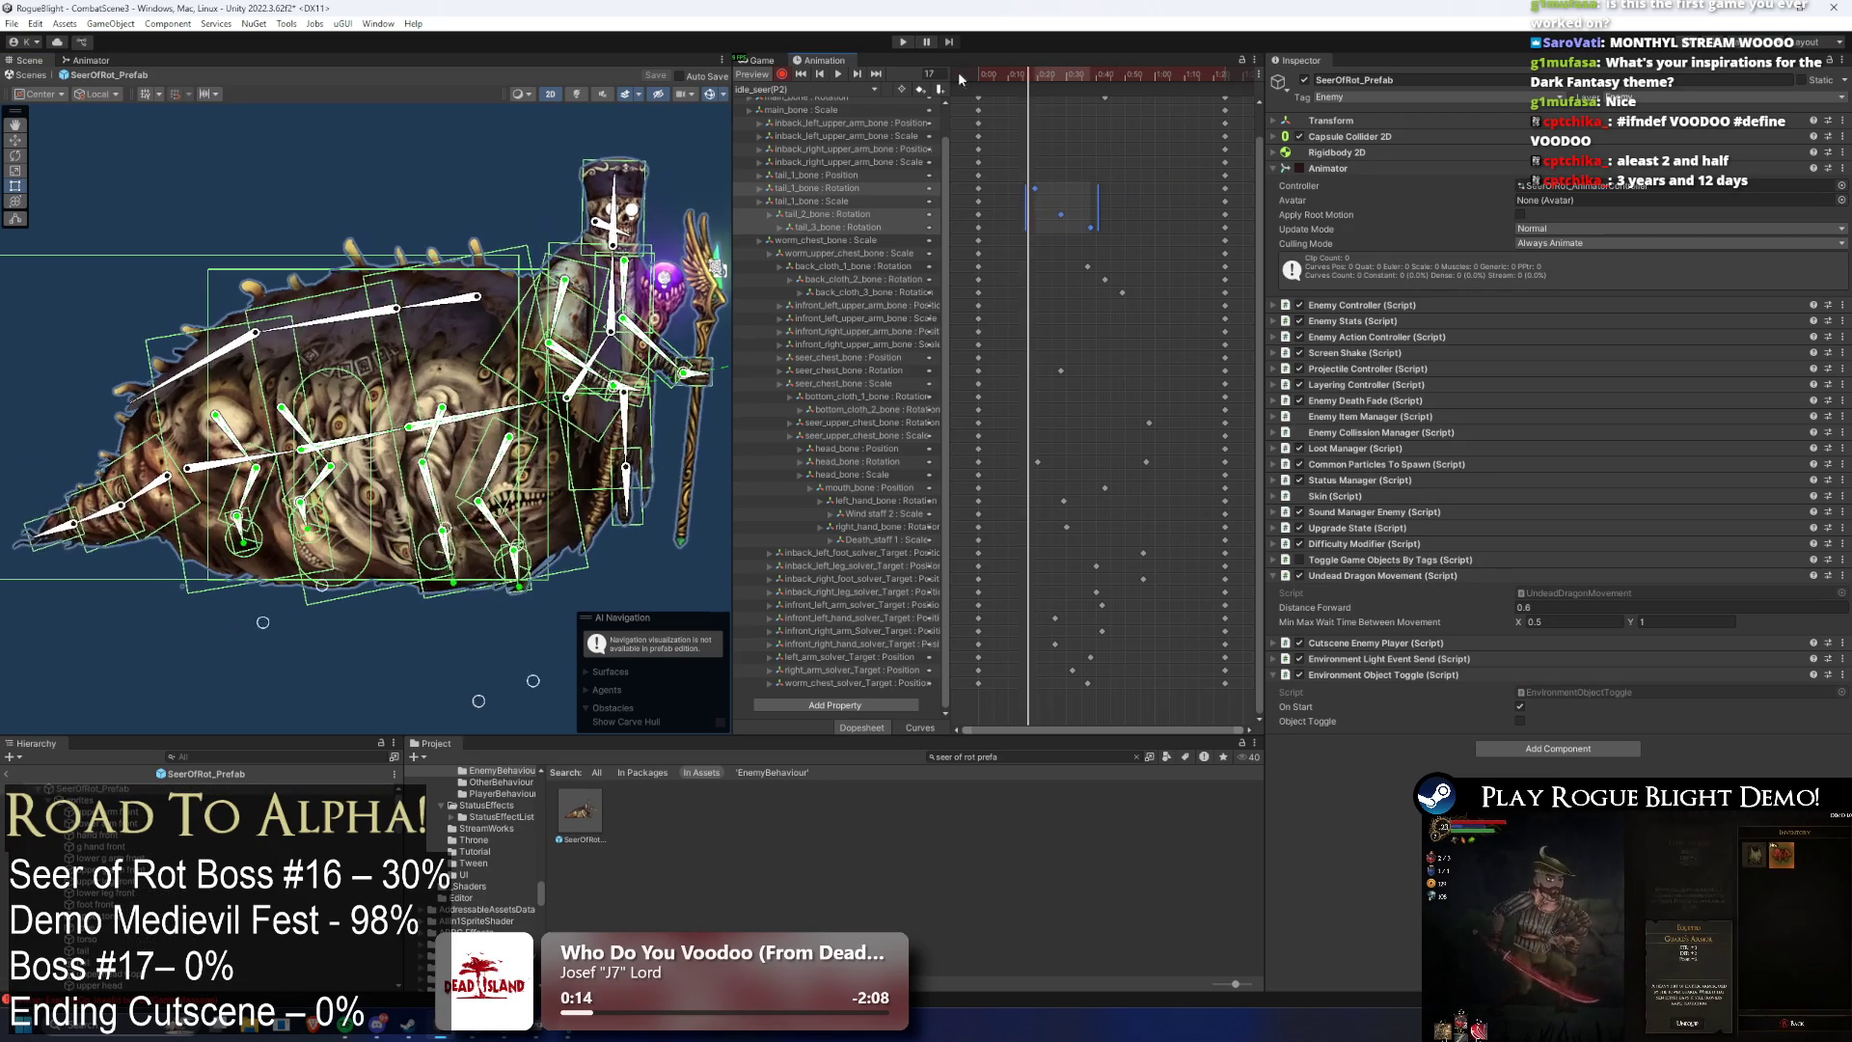
key("space")
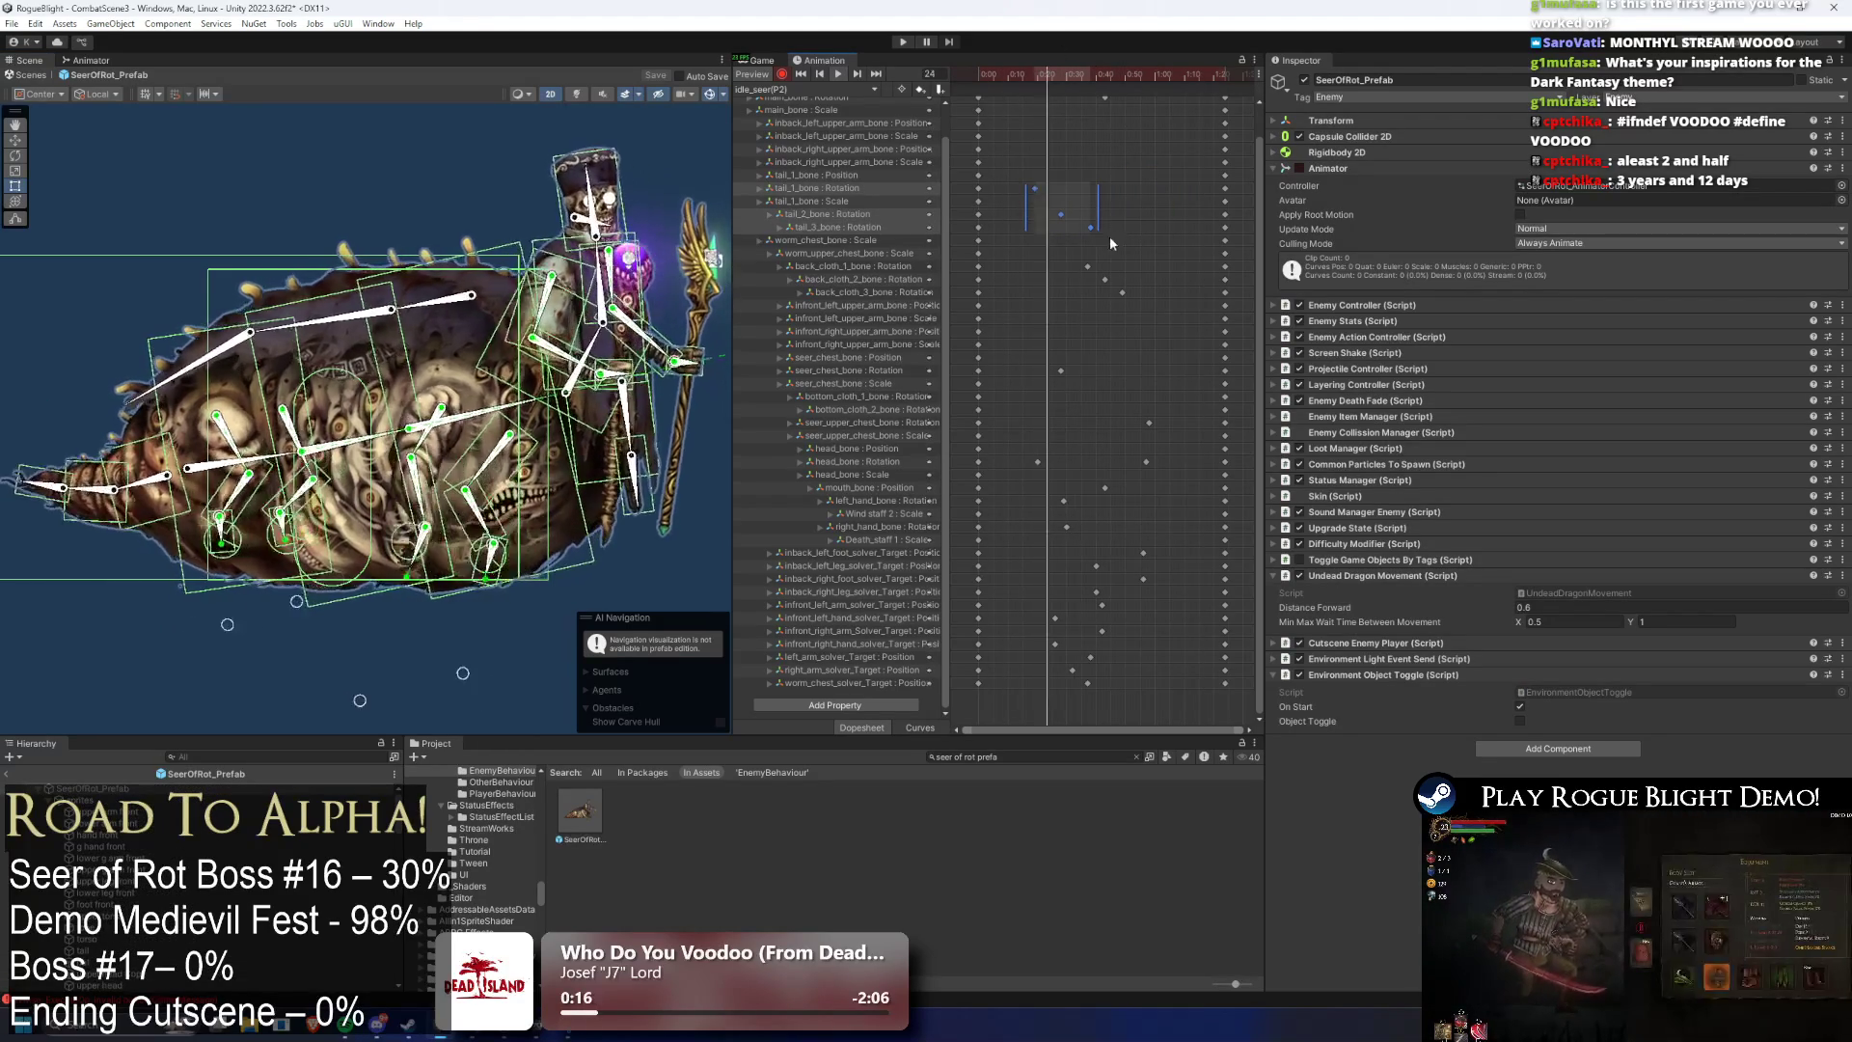
mouse_move(1065, 216)
left_mouse_down()
mouse_move(1033, 216)
mouse_move(1181, 227)
left_mouse_up()
left_click(1186, 221)
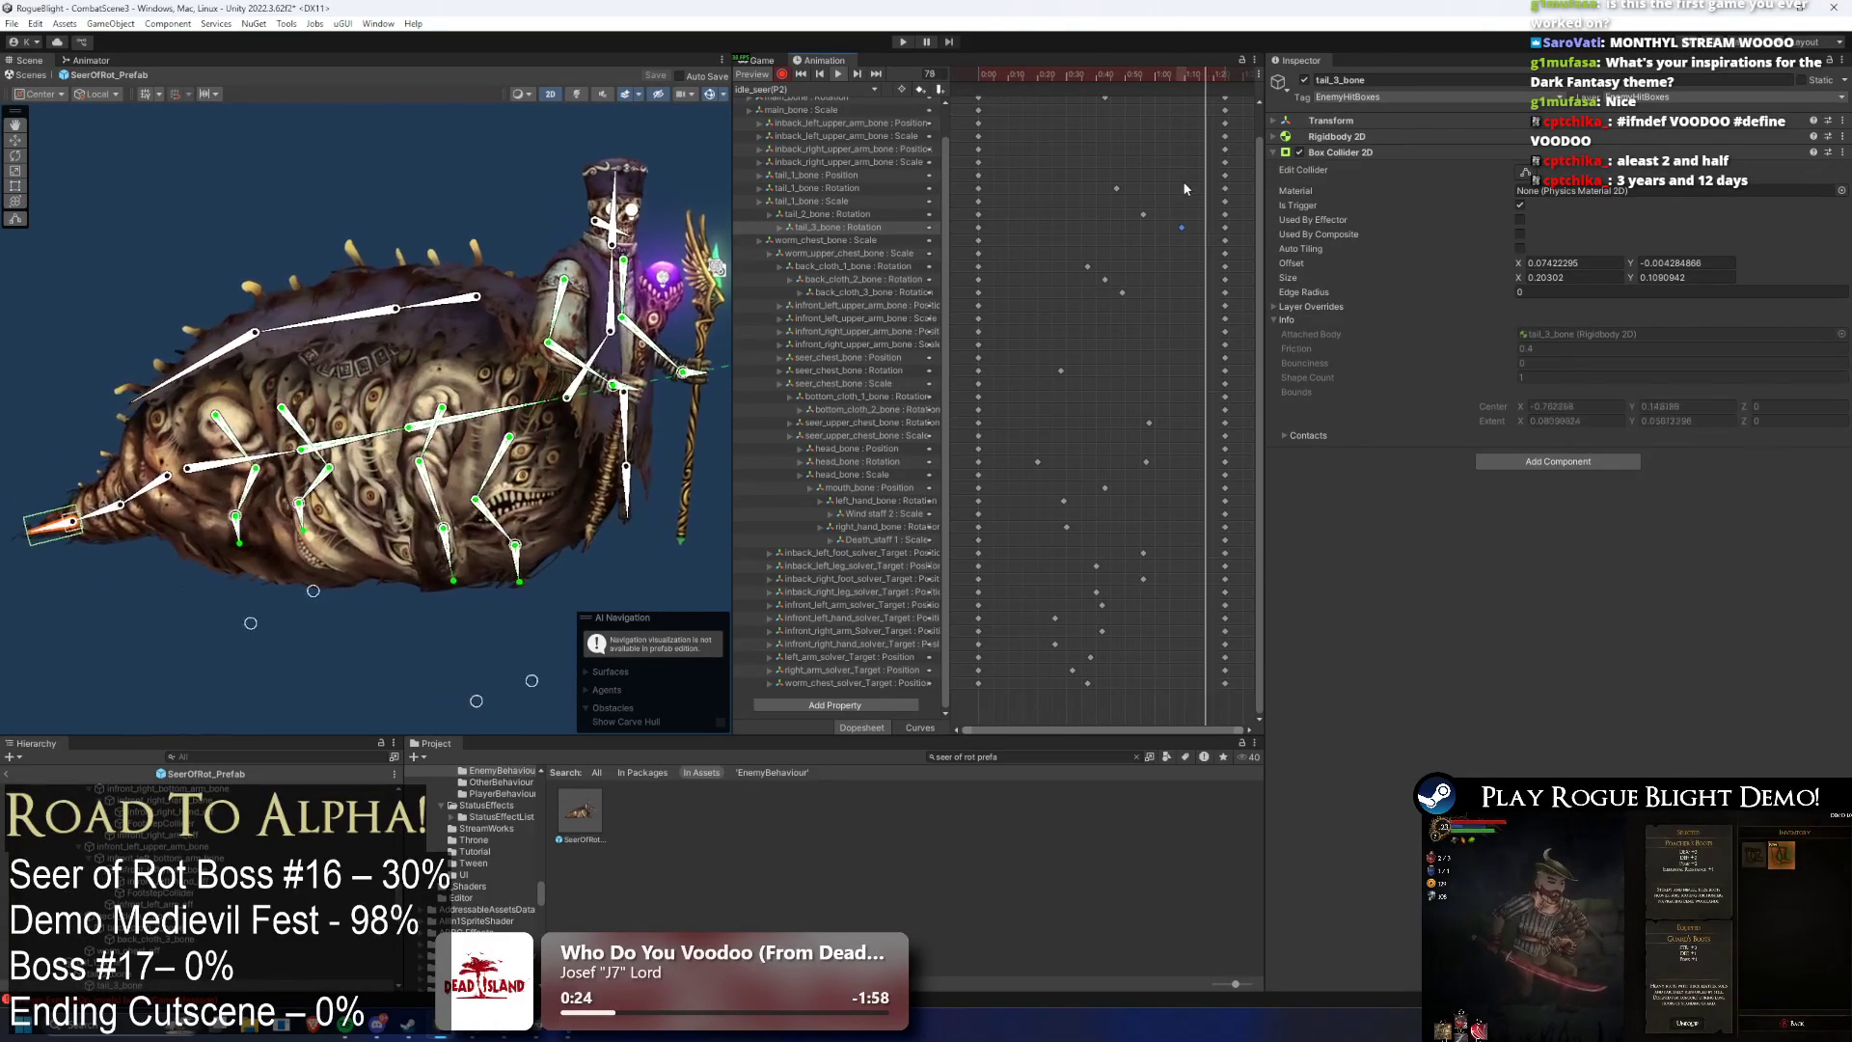
left_click(1079, 234)
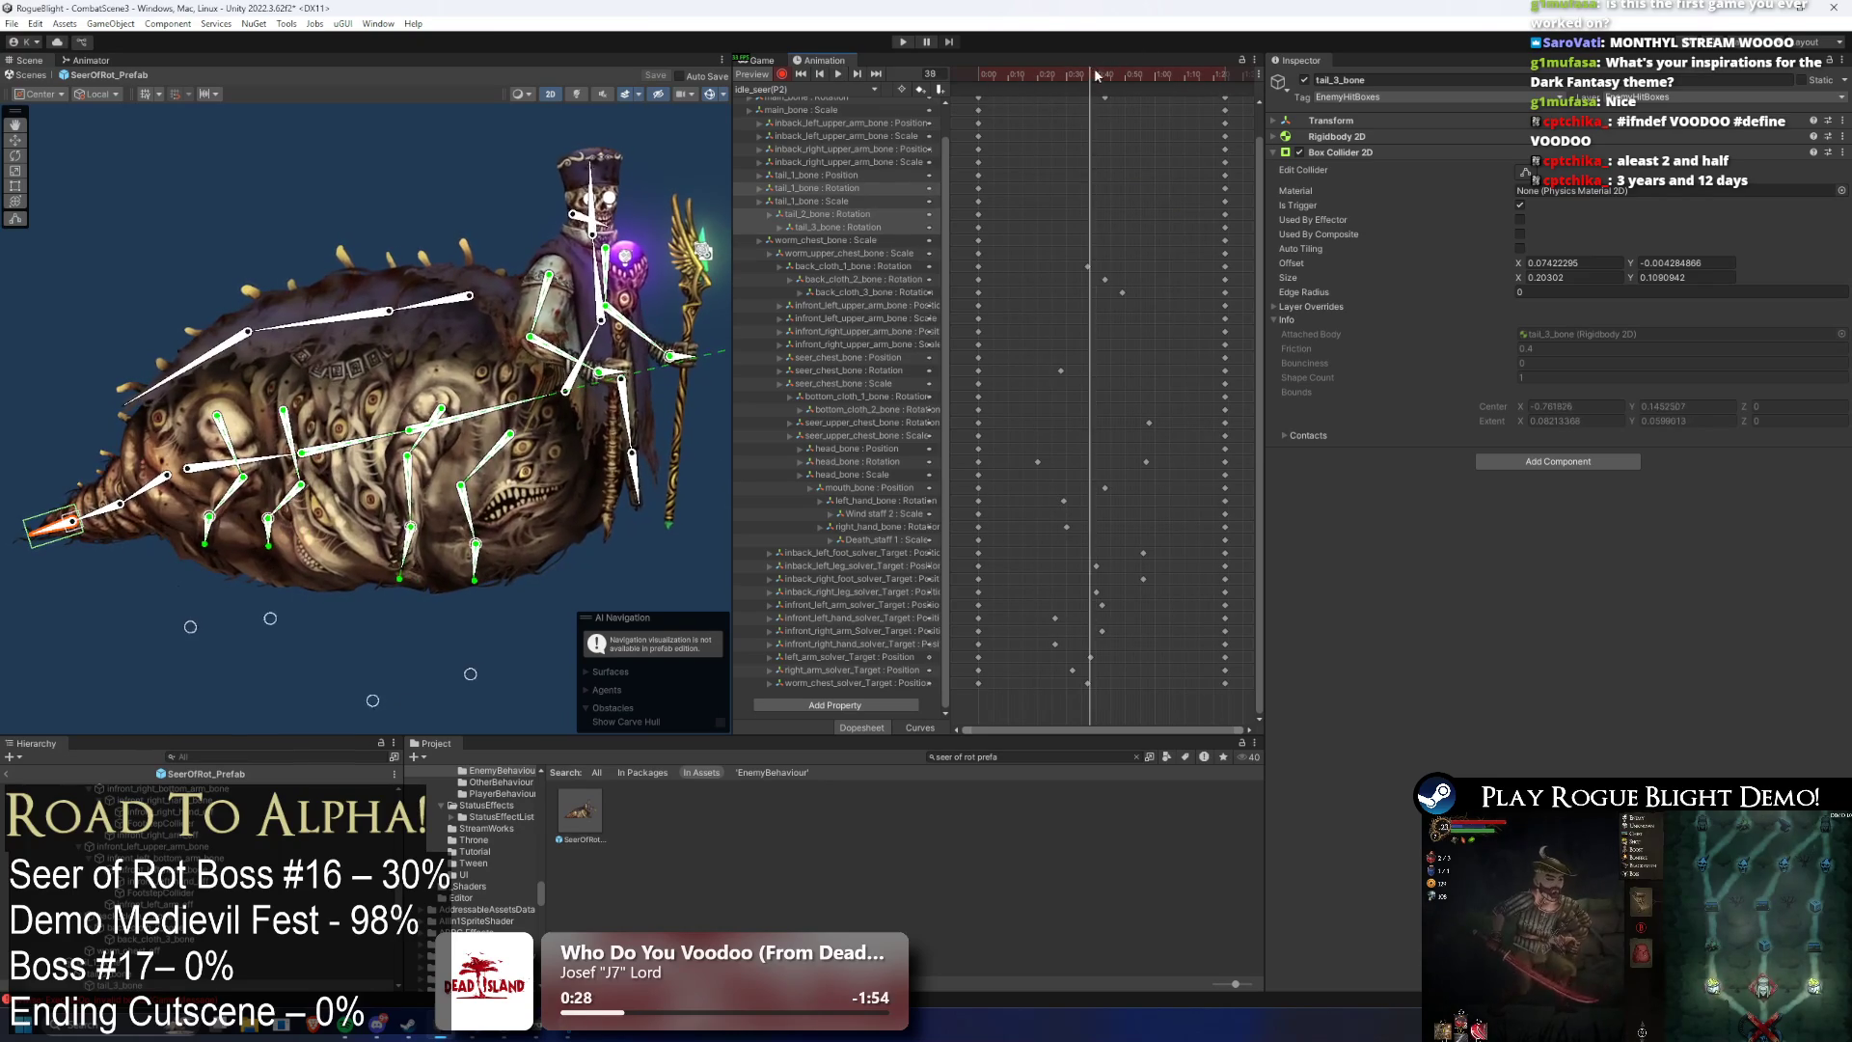
- Select the tail_1 to tail_3 rotation keys, check frame 63, and play the preview
left_click(143, 493)
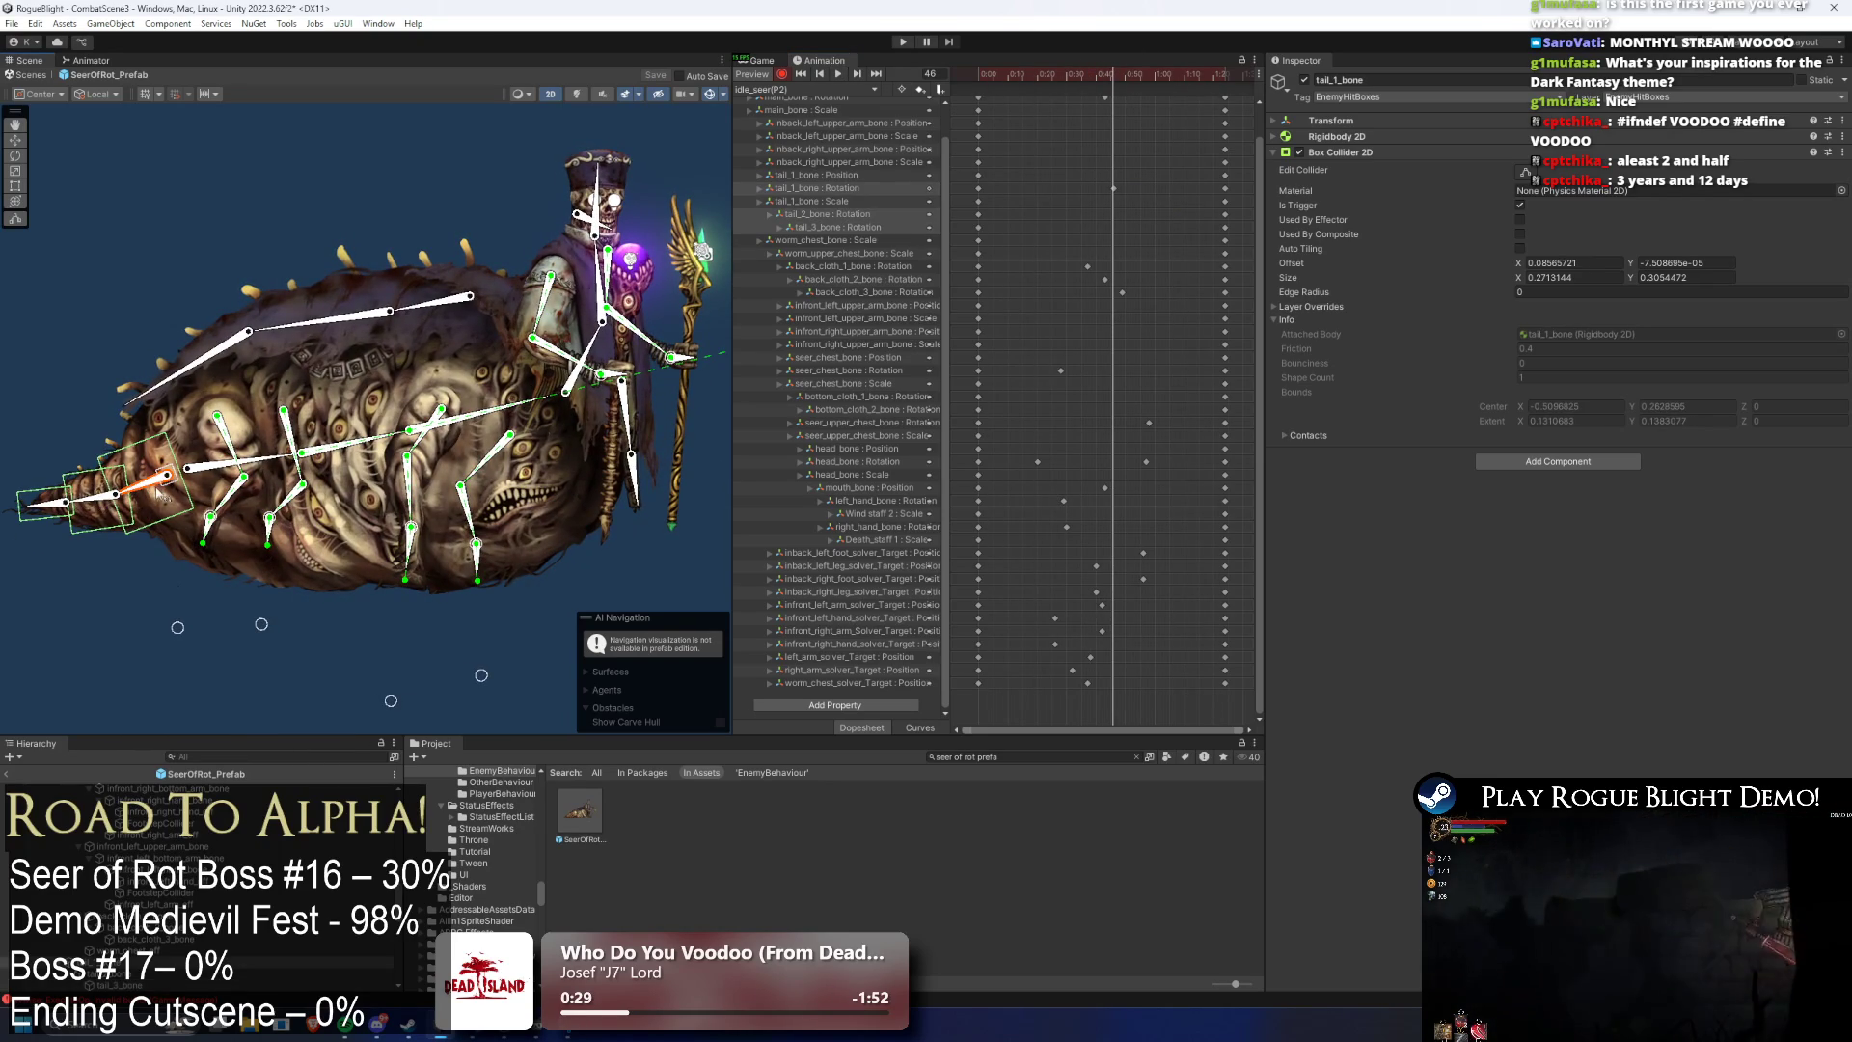
left_click(56, 517)
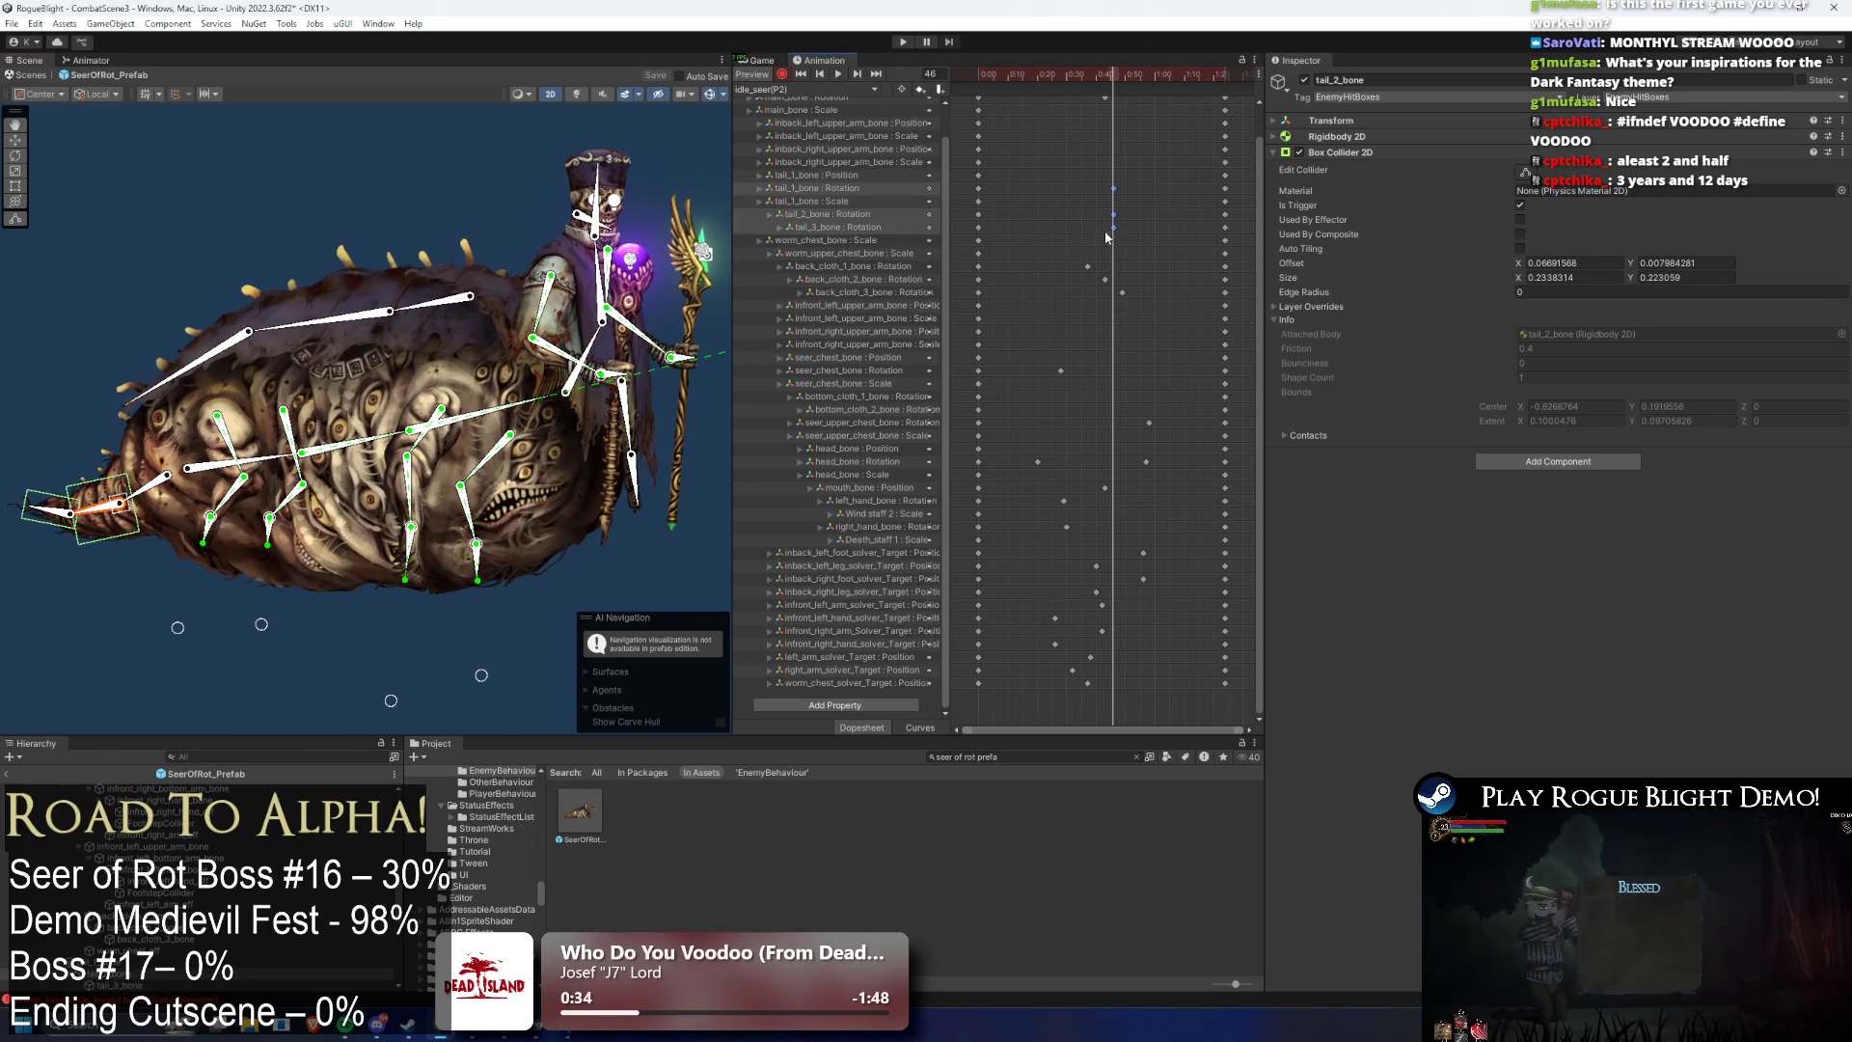
left_click_drag(1148, 169, 1109, 236)
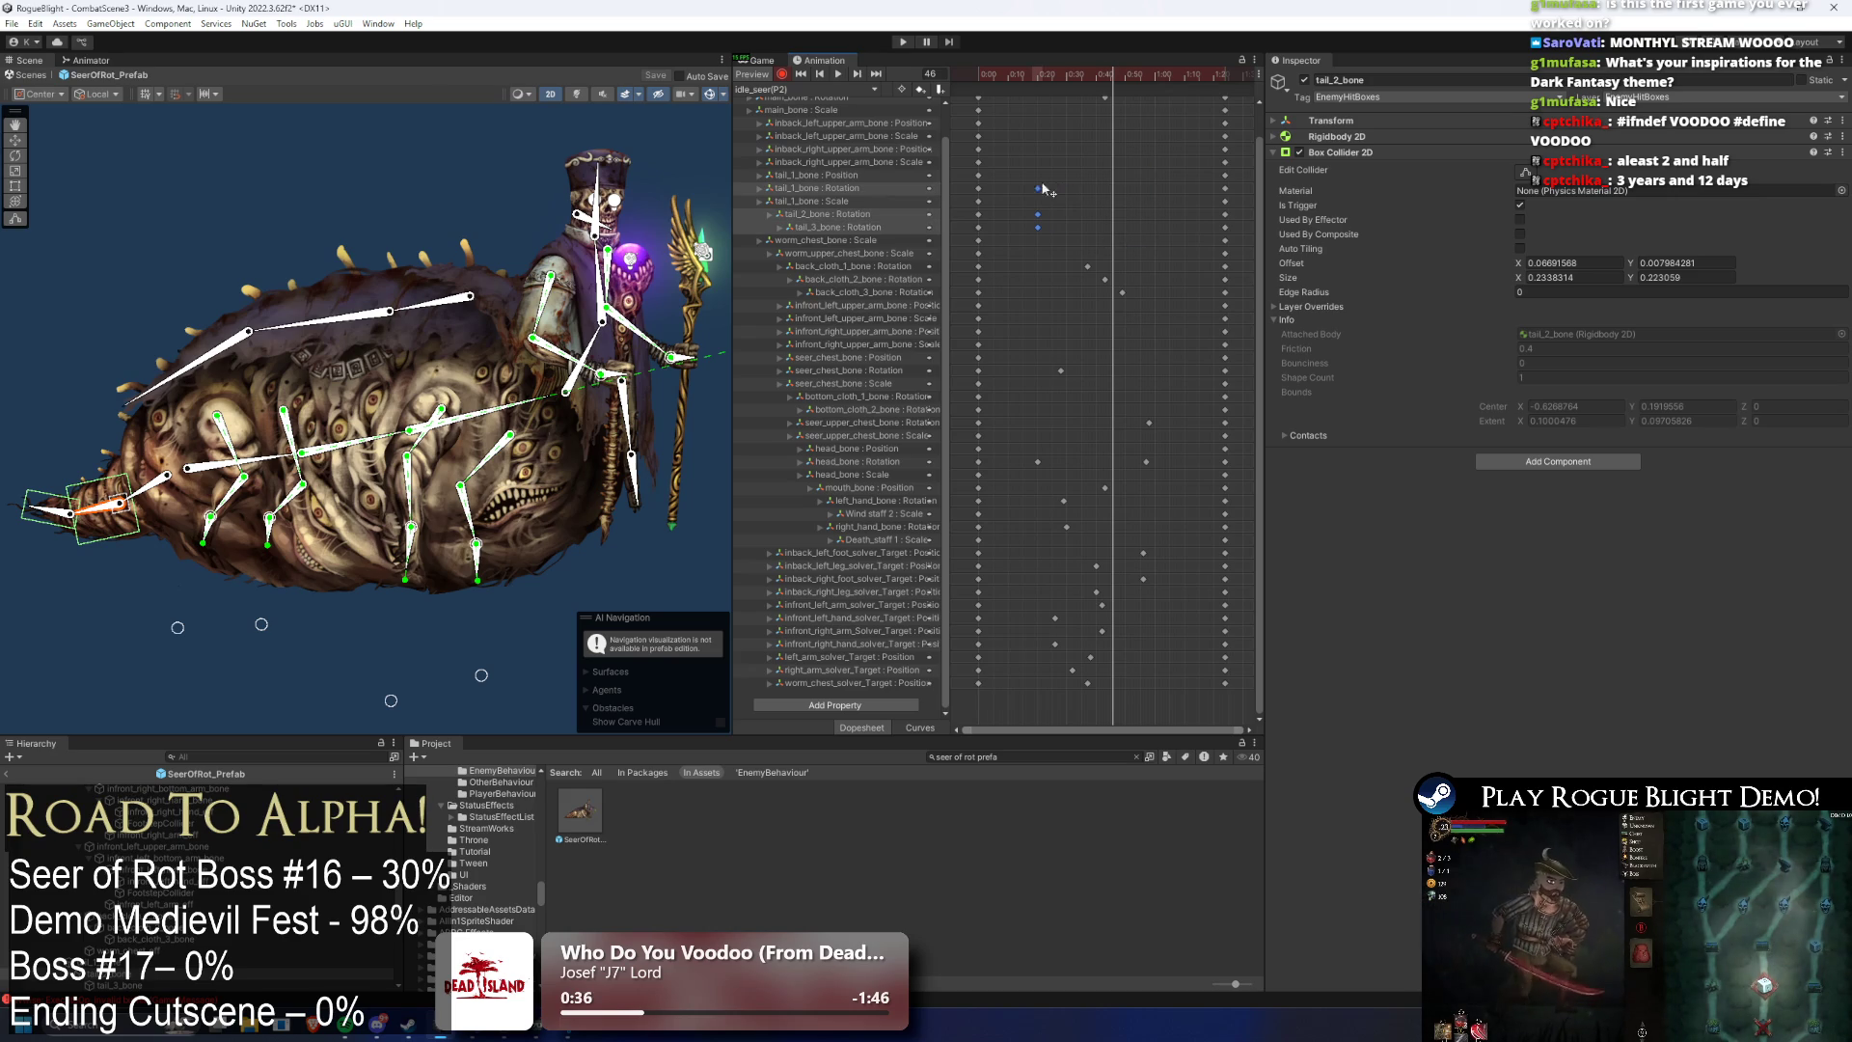
left_click(1164, 75)
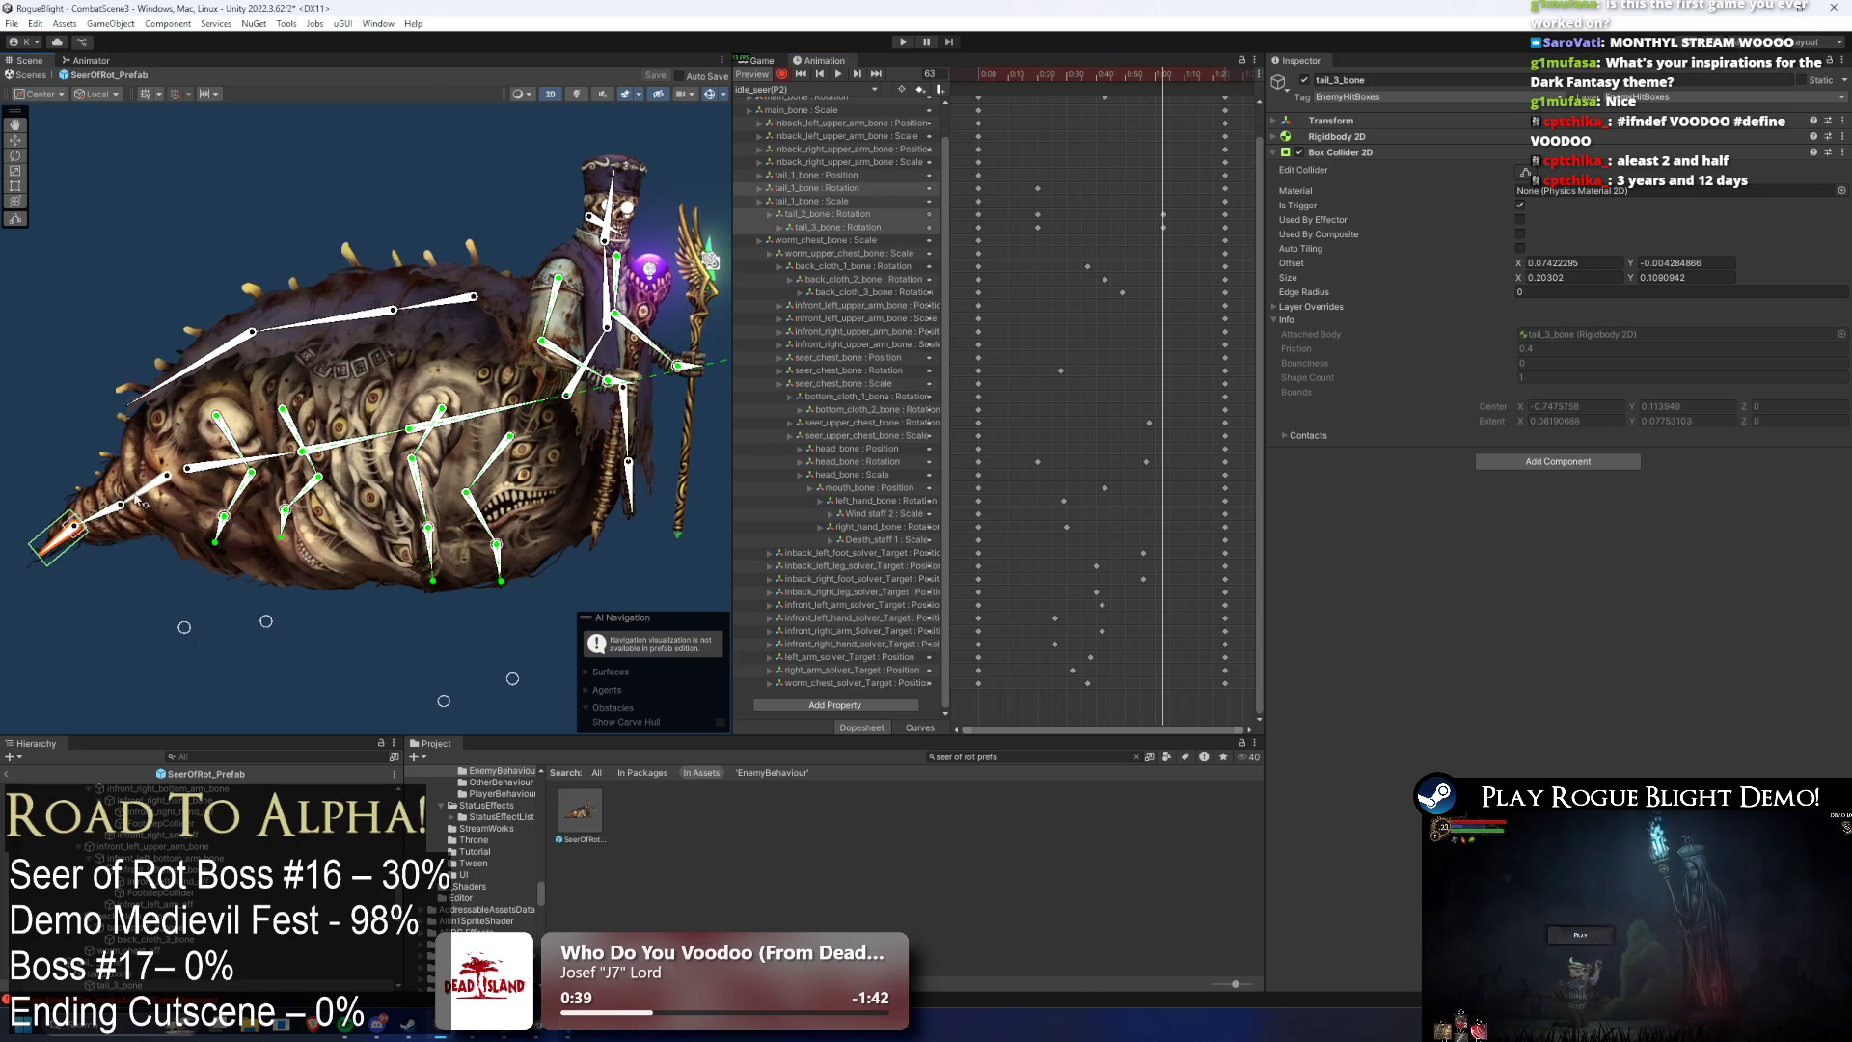
left_click(120, 514)
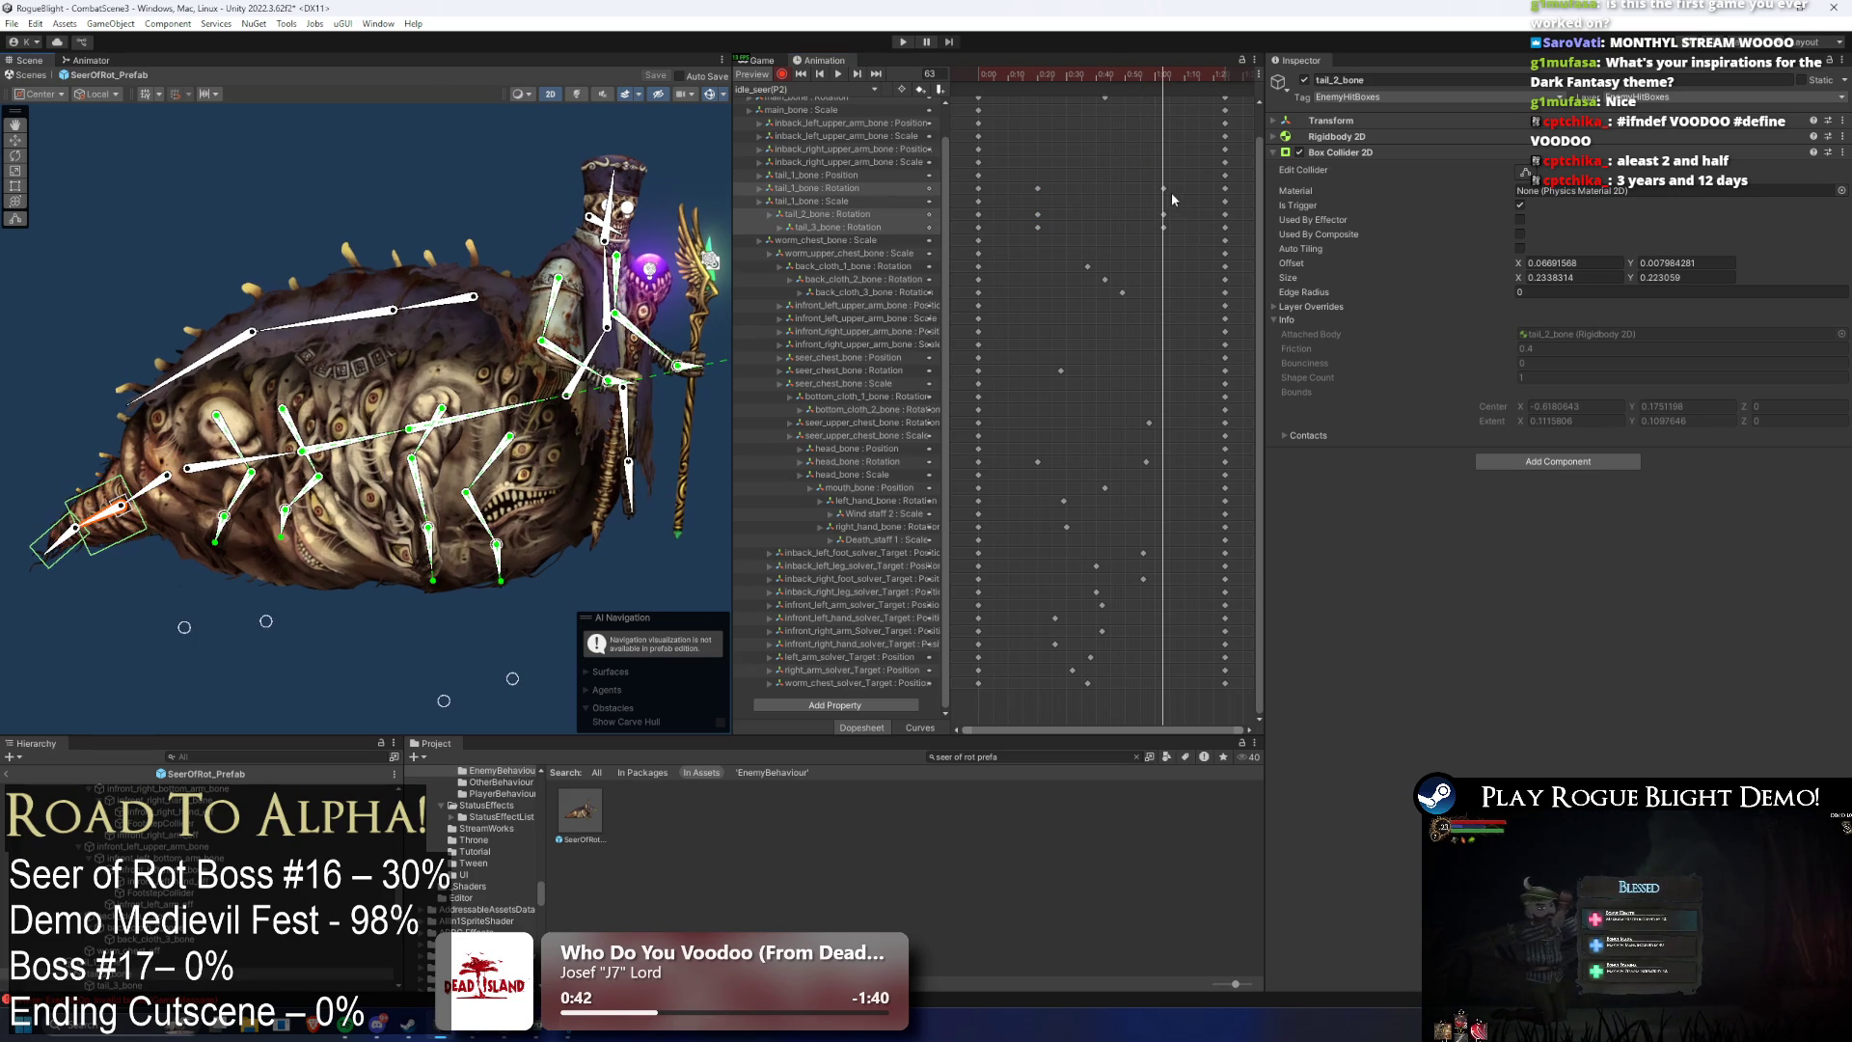
mouse_move(1017, 214)
left_mouse_down()
mouse_move(1190, 231)
mouse_move(1138, 231)
left_mouse_up()
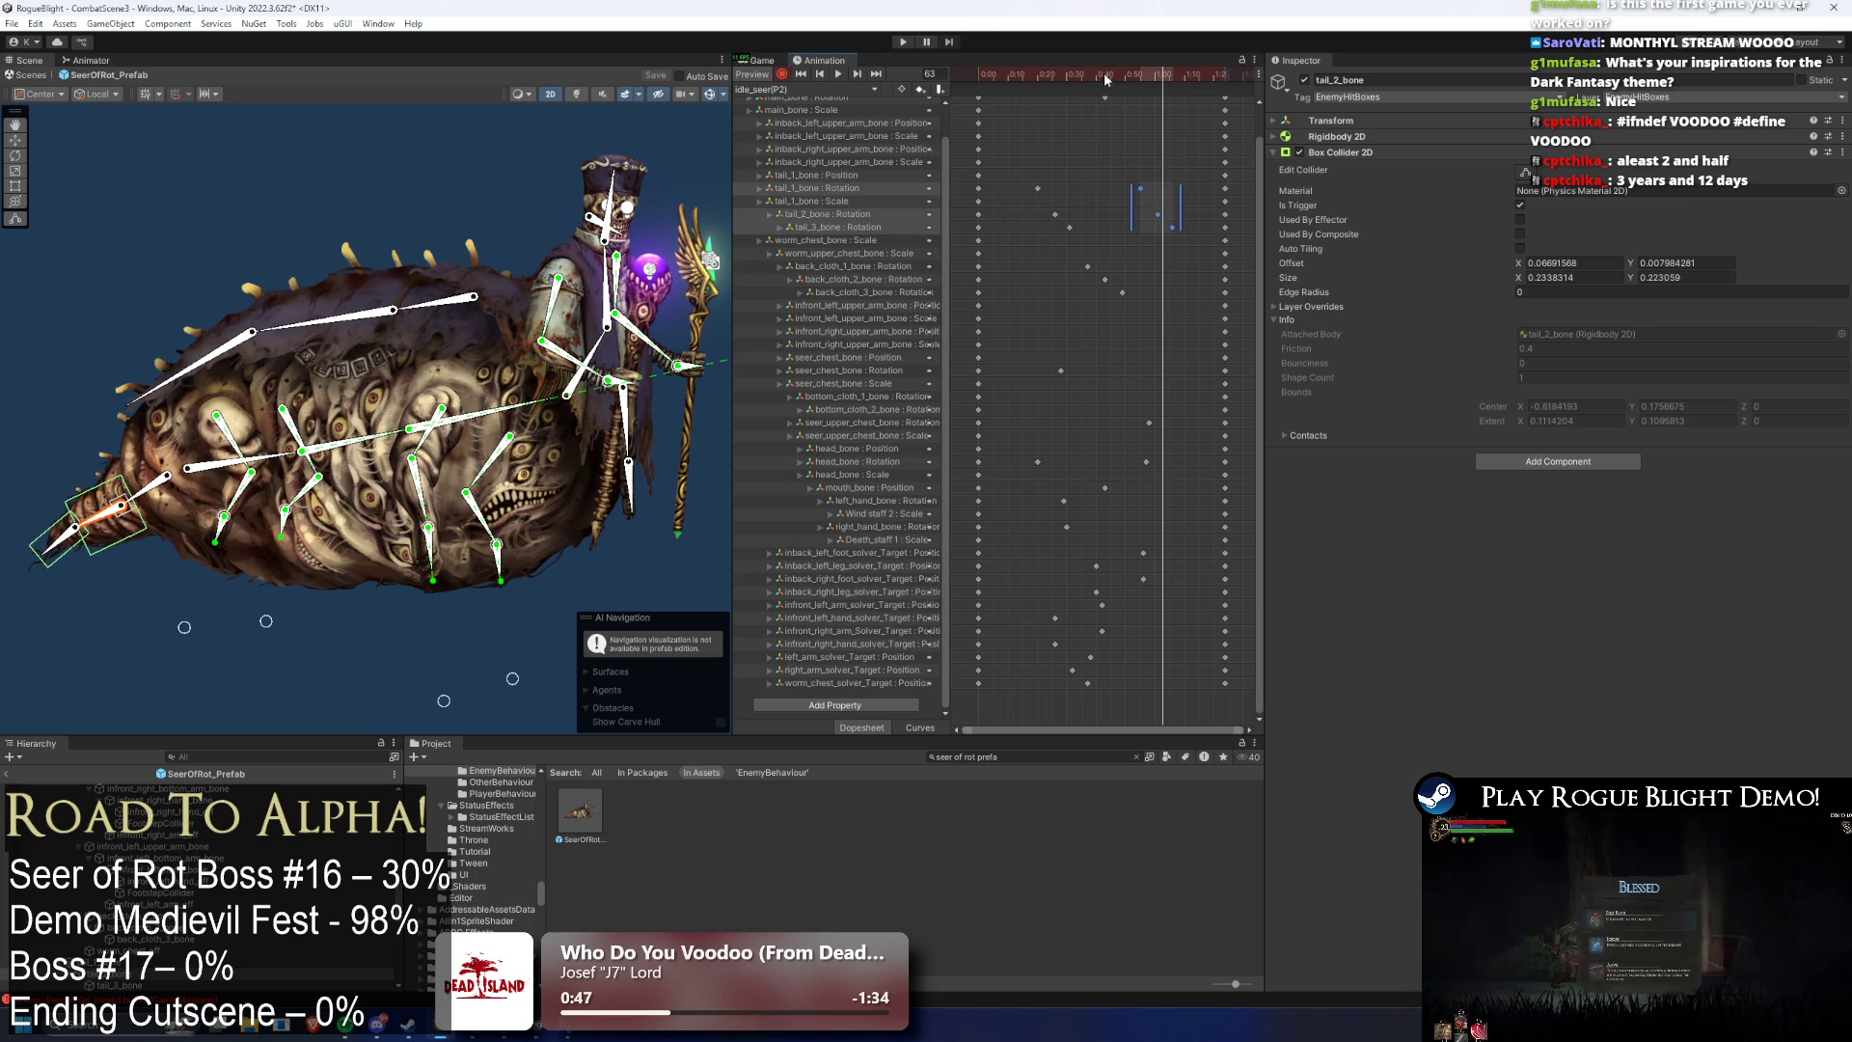
key("space")
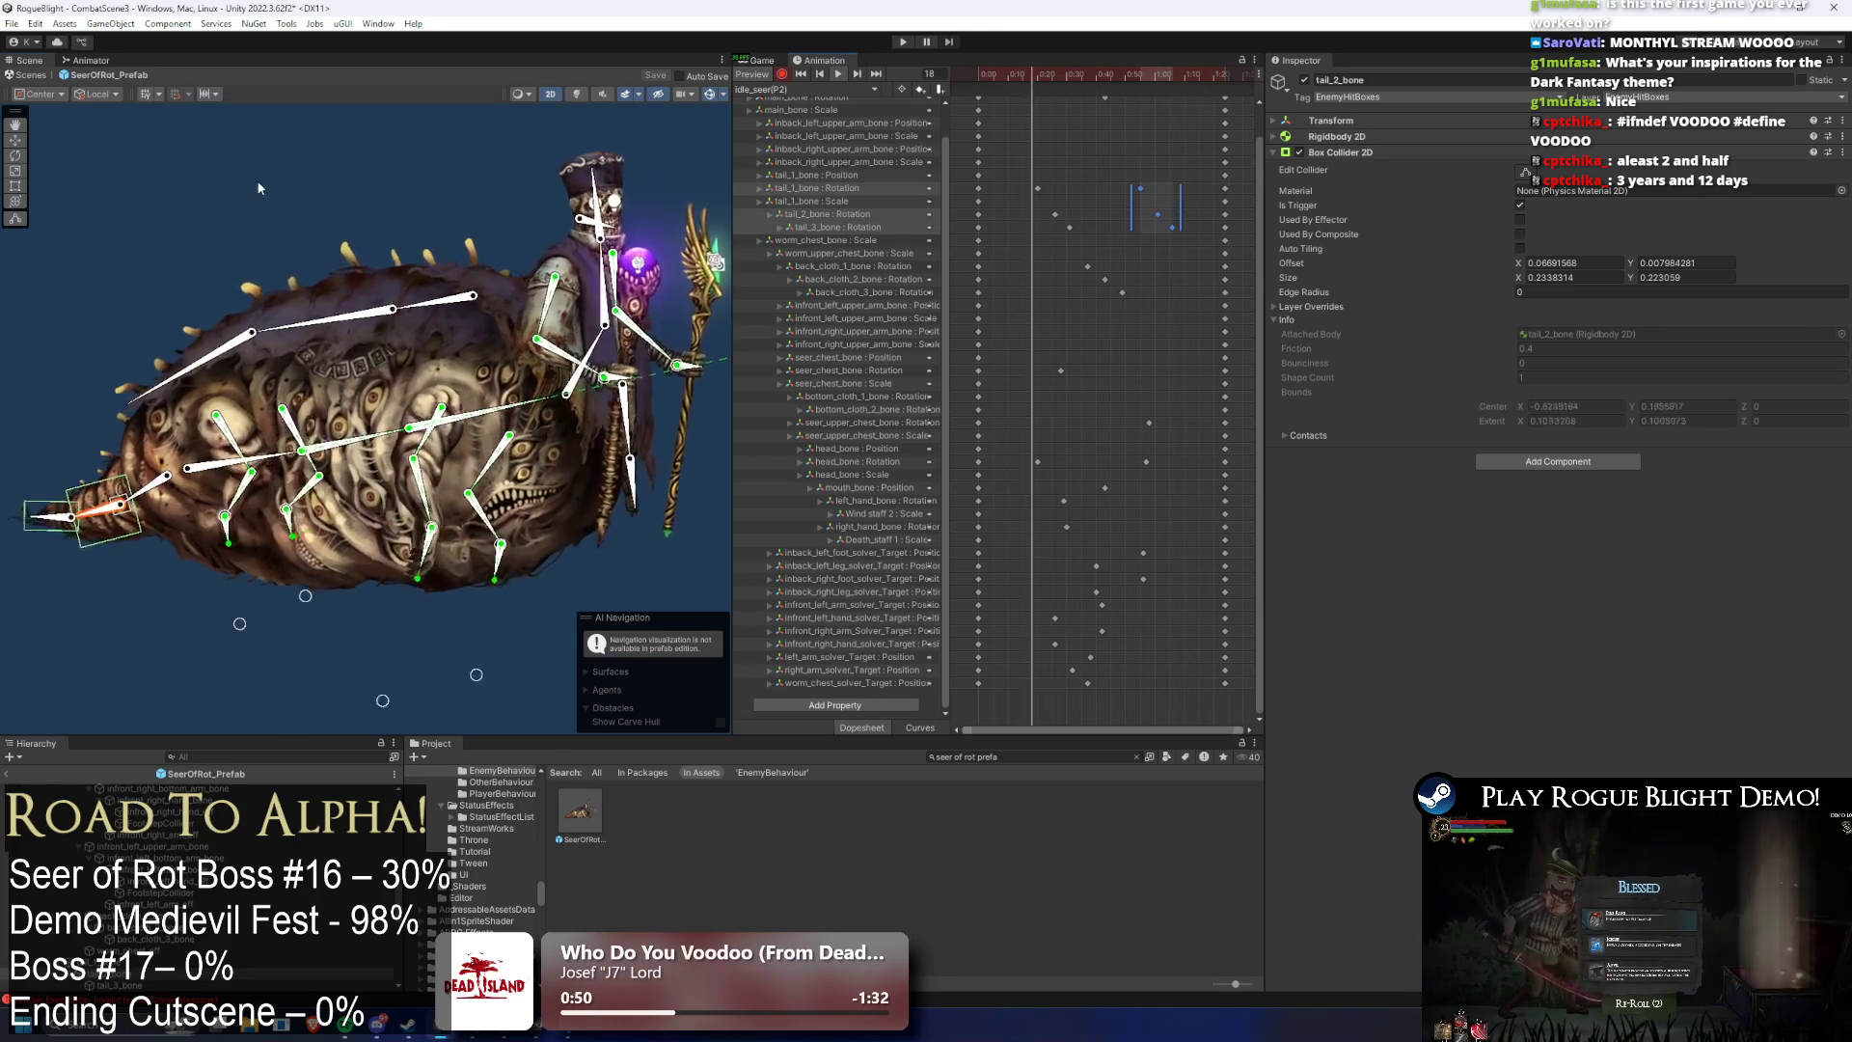
- Shift the six tail keys earlier and compress their timing, undoing one unwanted move
left_click(257, 190)
left_click_drag(1217, 159, 1009, 231)
left_click_drag(1168, 214, 1150, 219)
left_click_drag(1011, 207, 1053, 207)
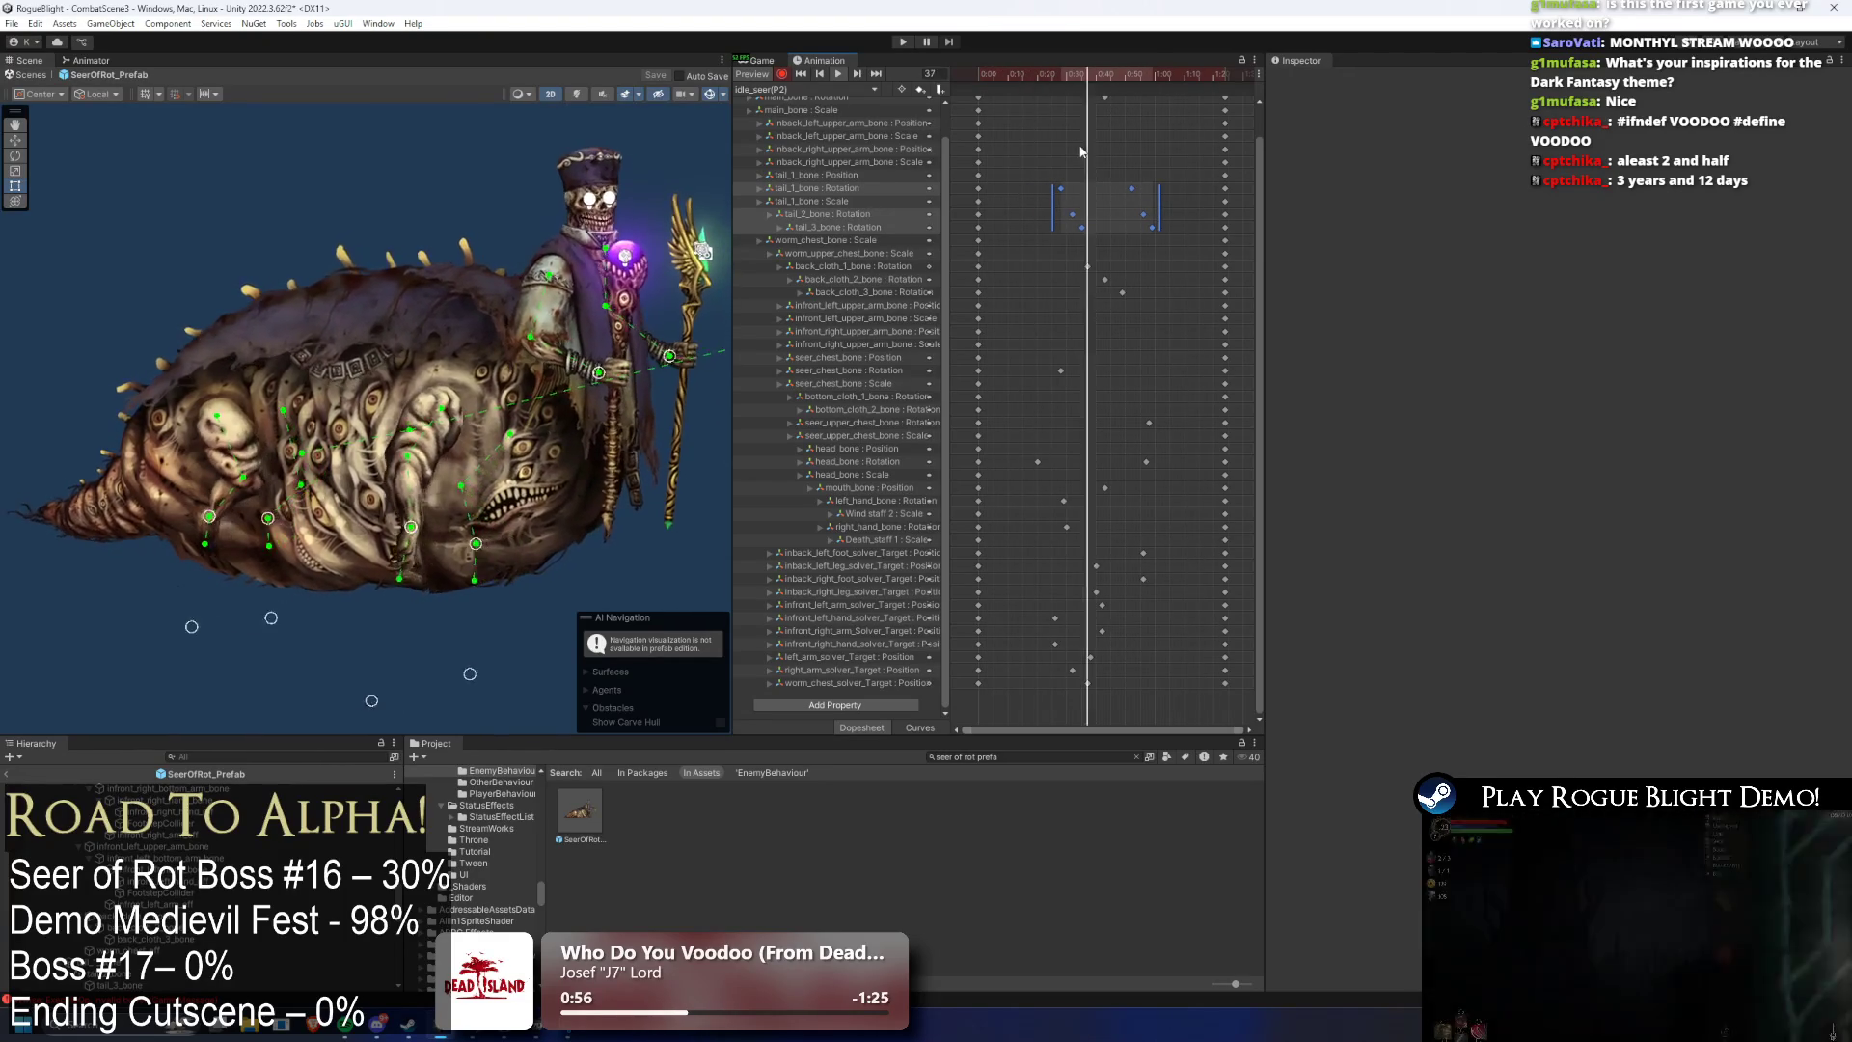
left_click_drag(1096, 162, 1061, 227)
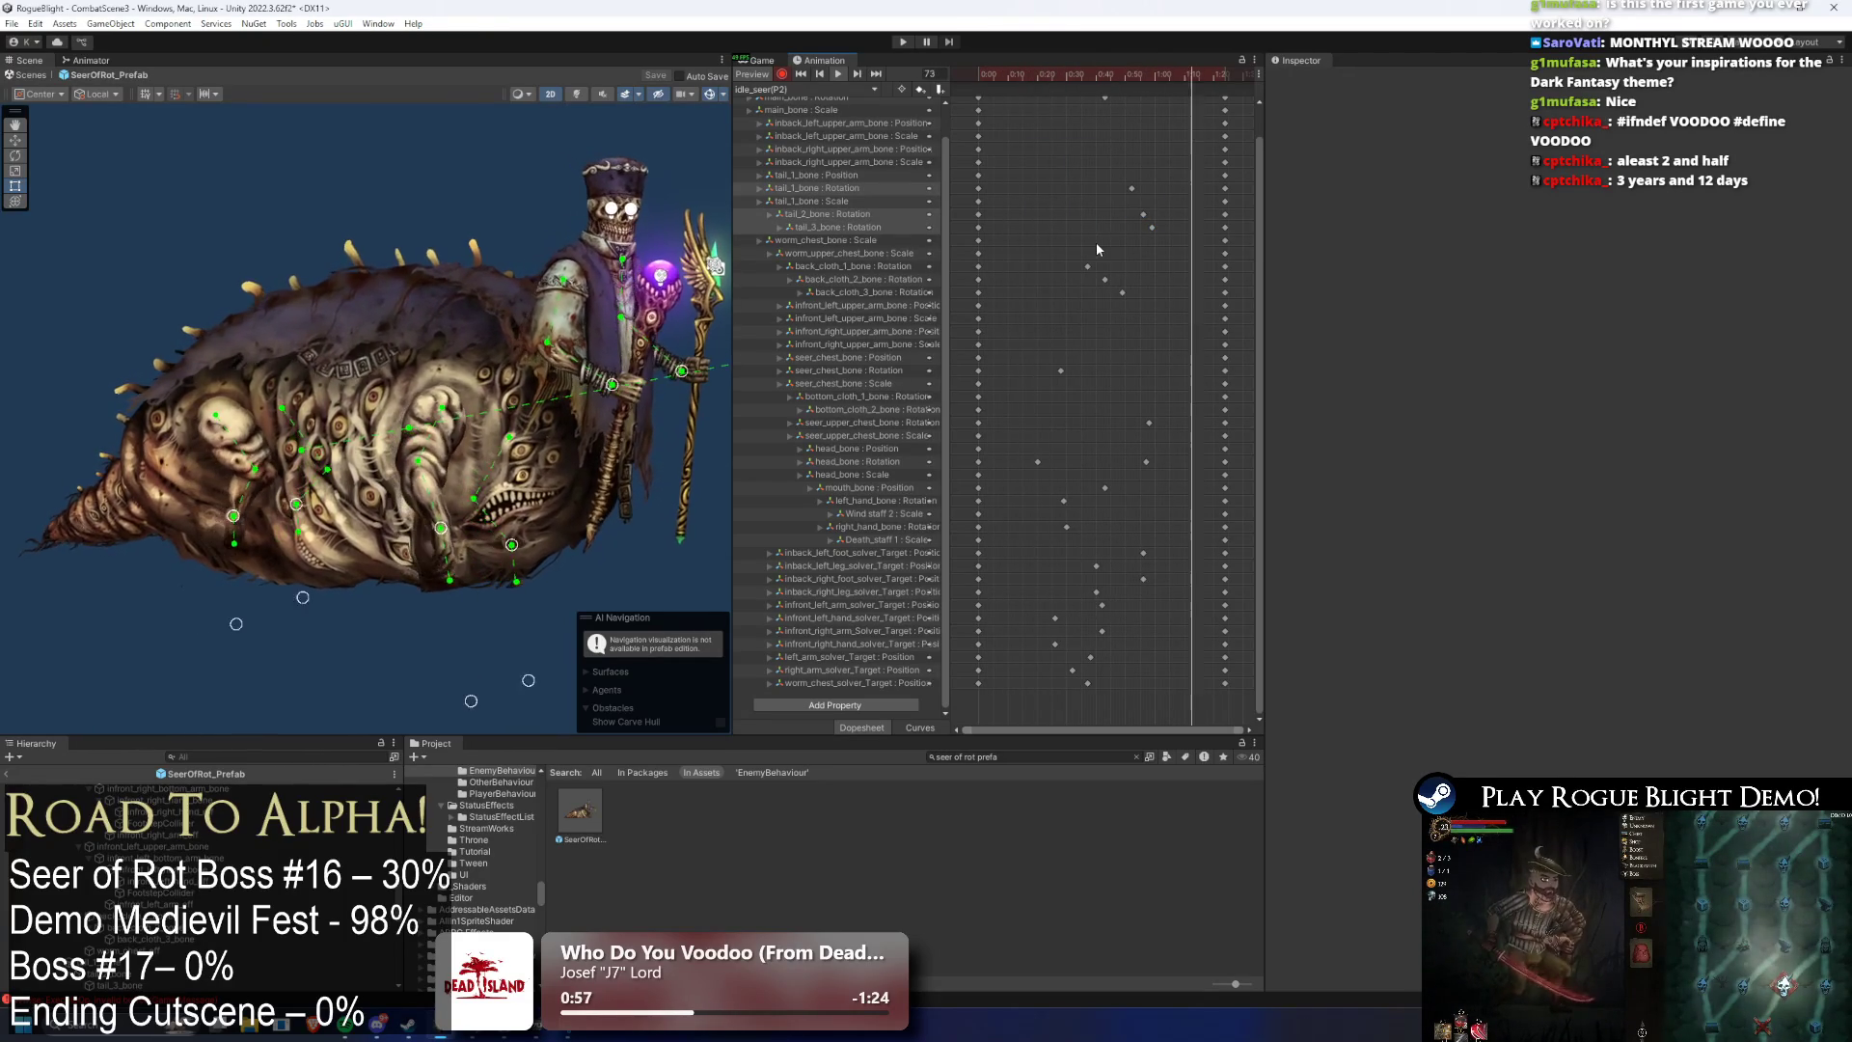
key("ctrl+z")
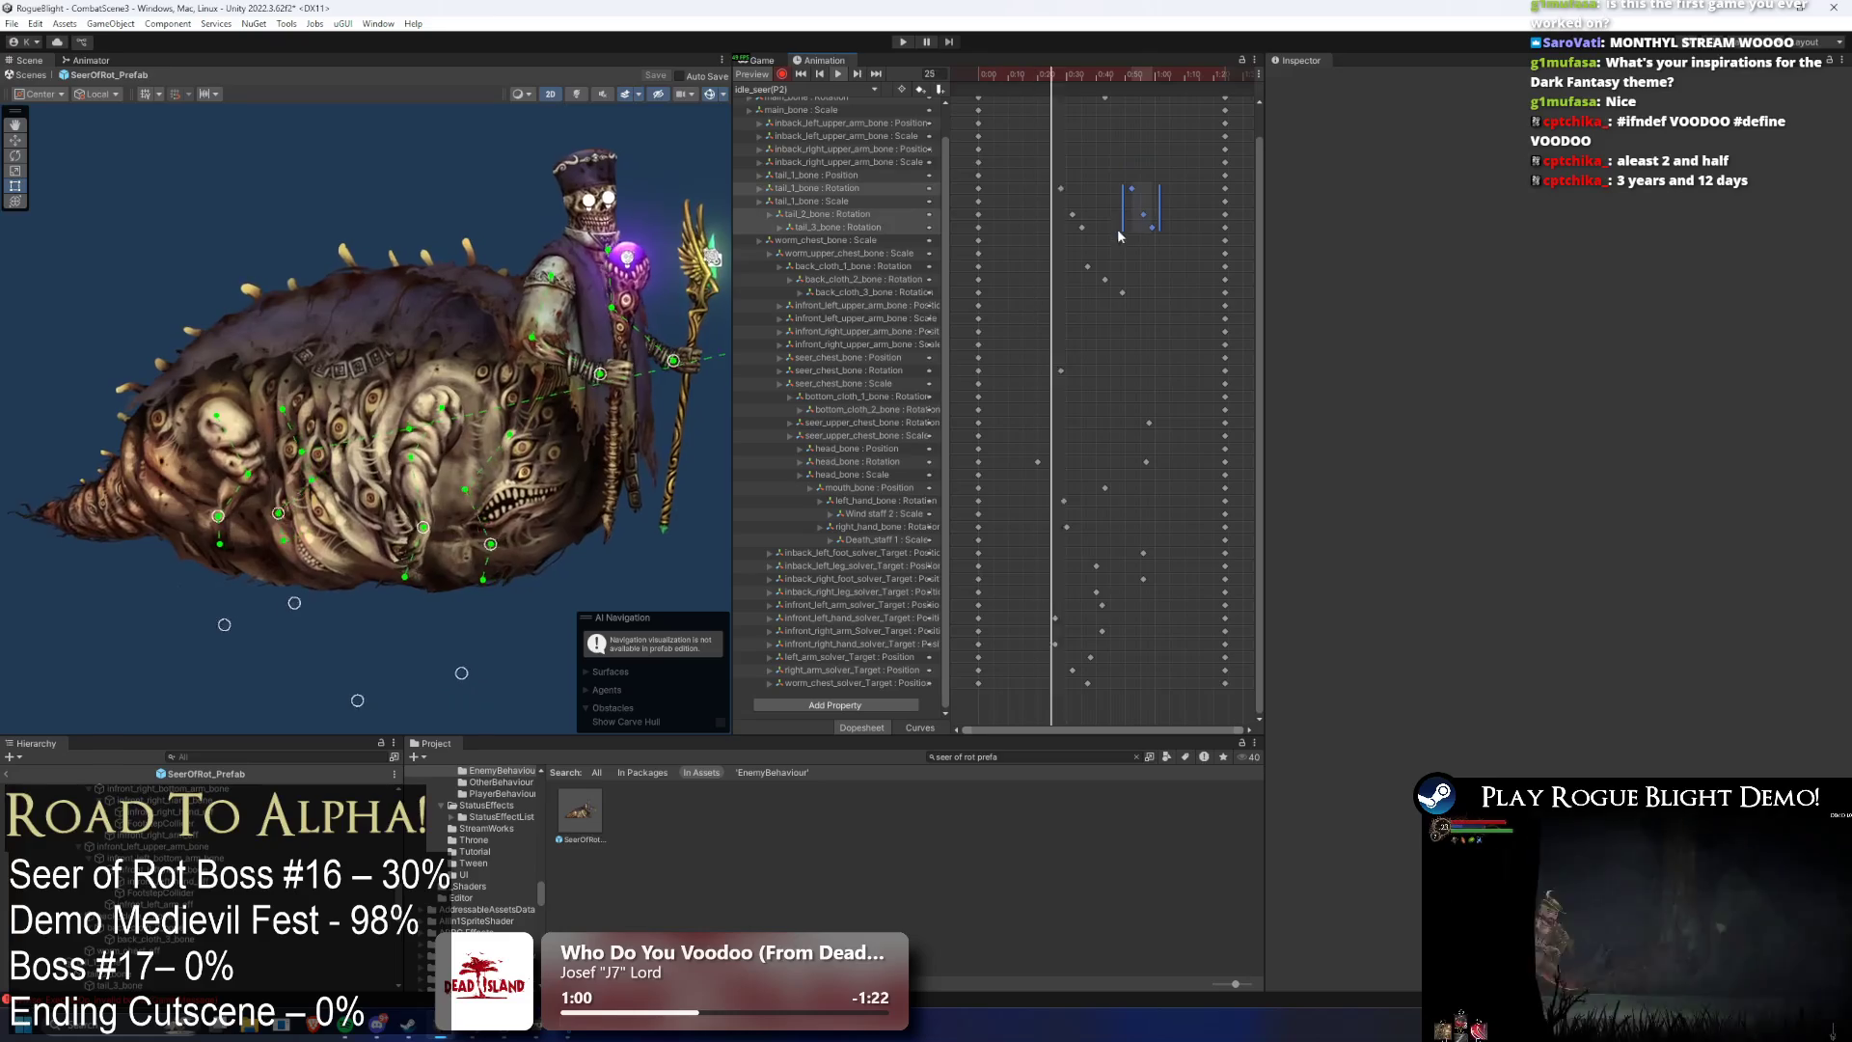
left_click_drag(1120, 155, 1026, 219)
- Pause at frame 40, select tail_1_bone and its tail_3 keyframe, then replay the preview
left_click(1095, 74)
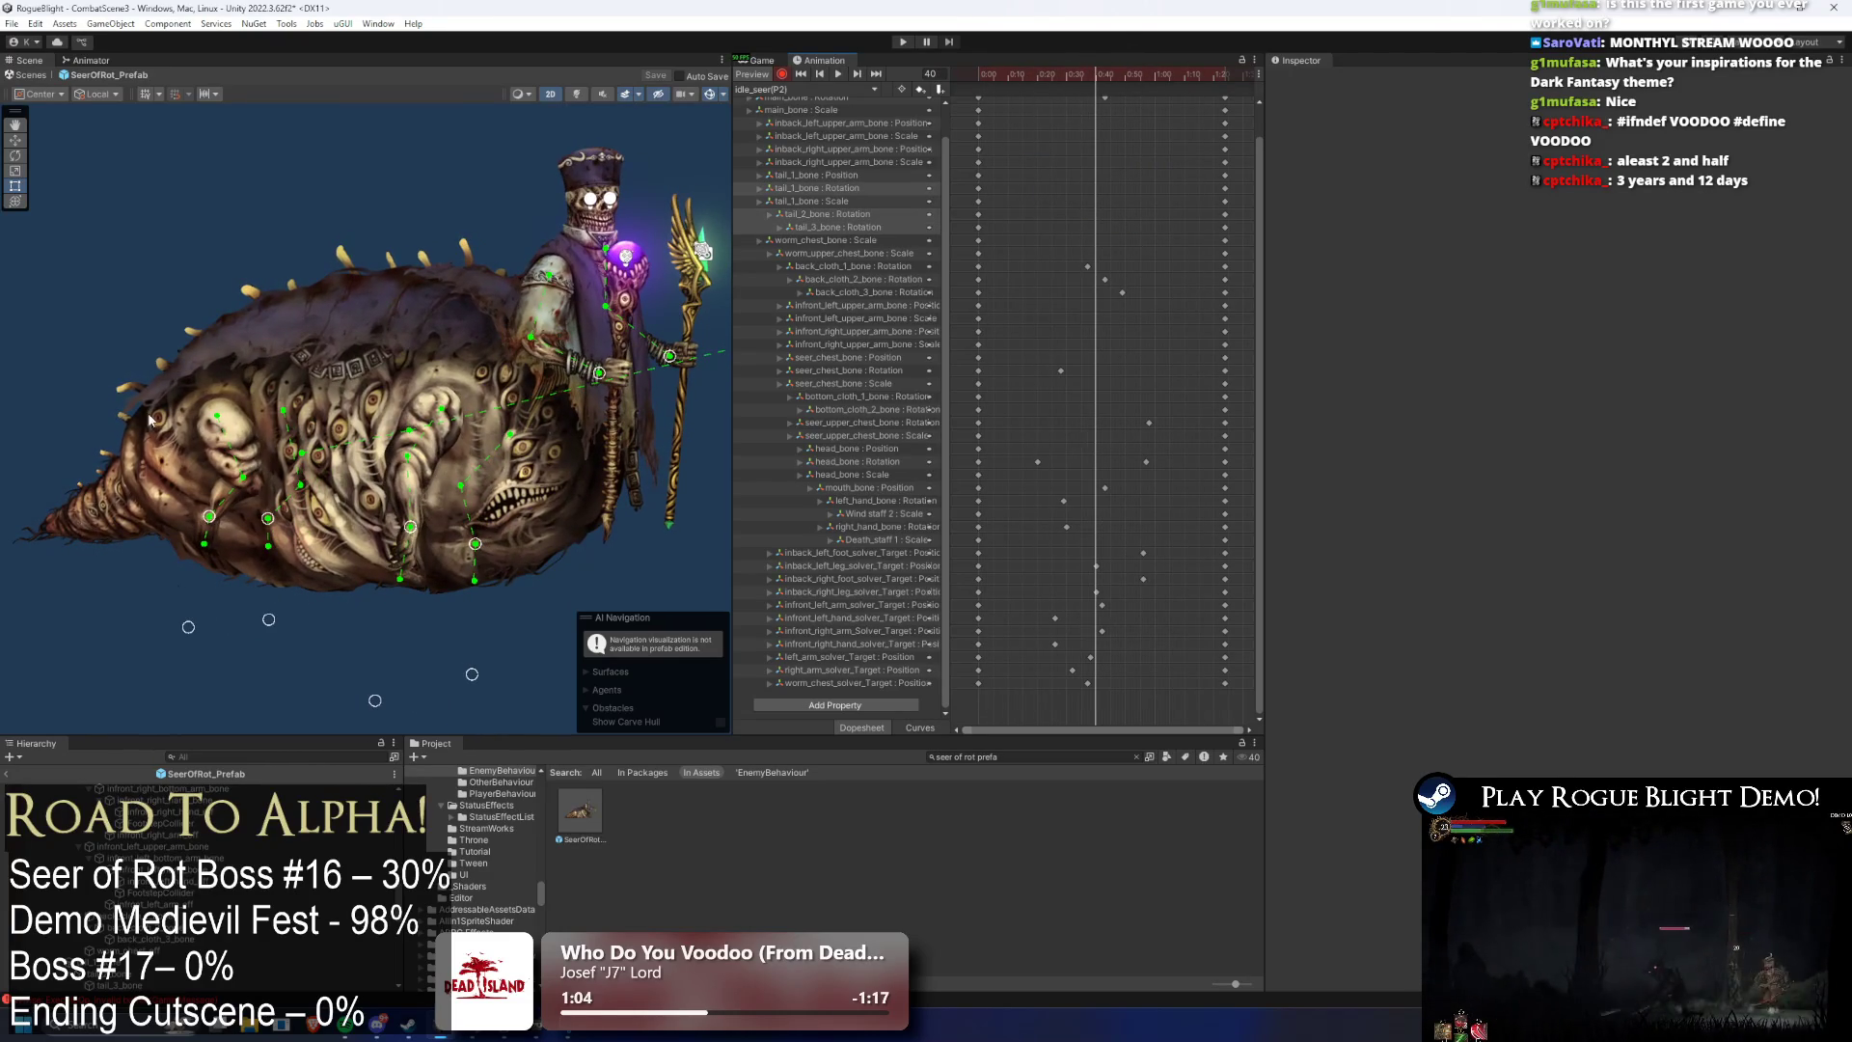
left_click(121, 502)
left_click(136, 502)
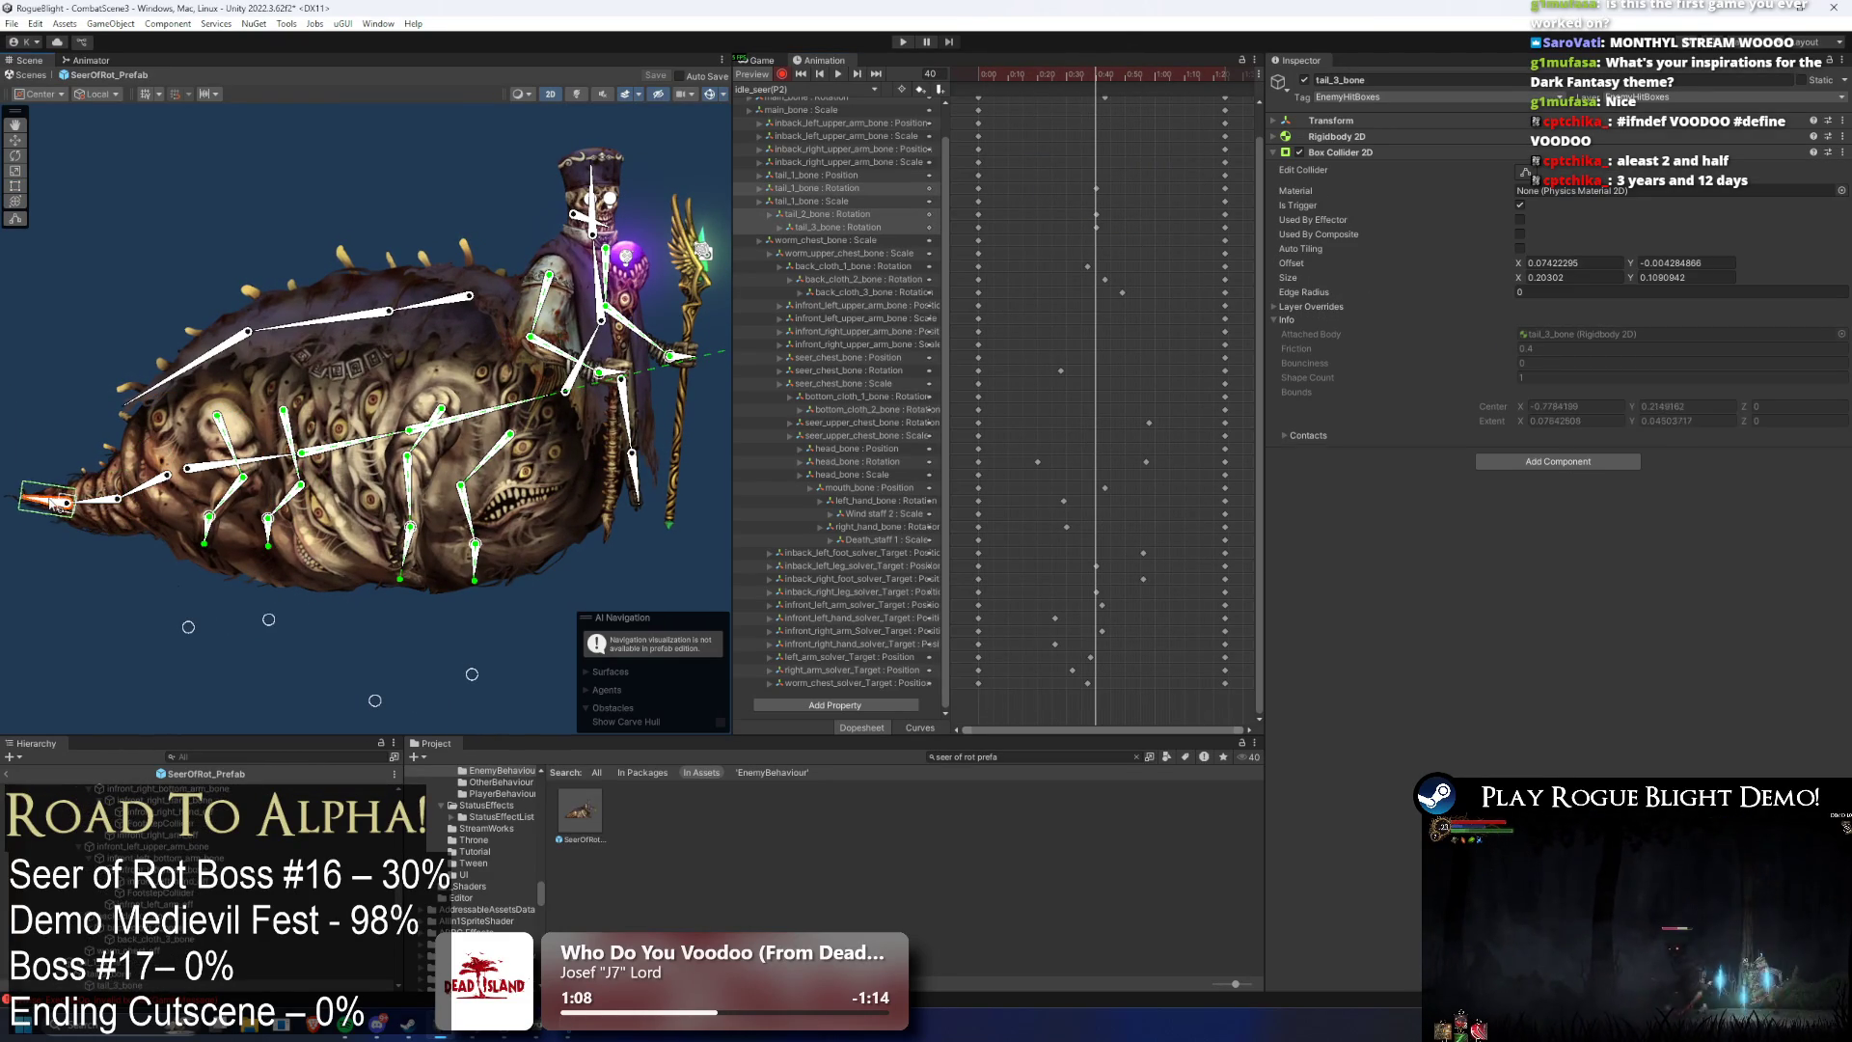
left_click_drag(1088, 222, 1061, 183)
key("space")
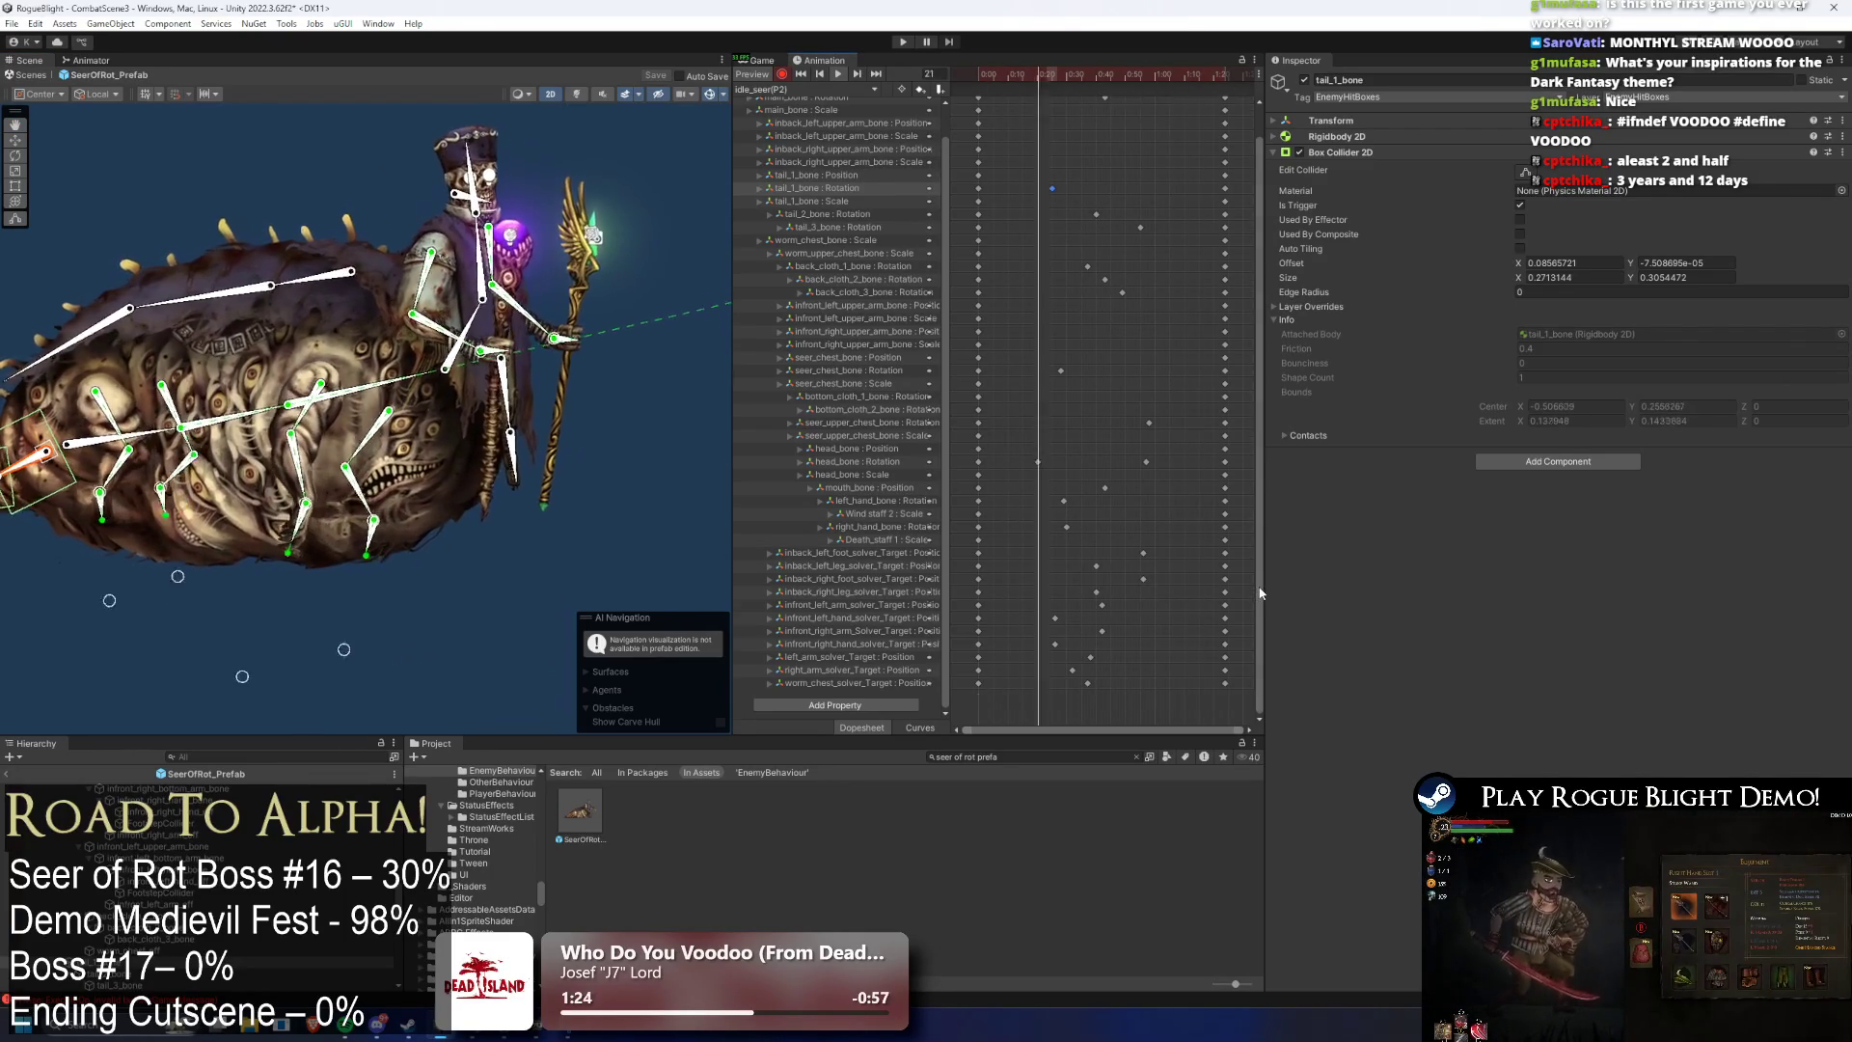
- Stretch the keyframes from 0:20 to the end across more frames
scroll(1119, 193, "up", 2)
left_click_drag(1227, 105, 1008, 102)
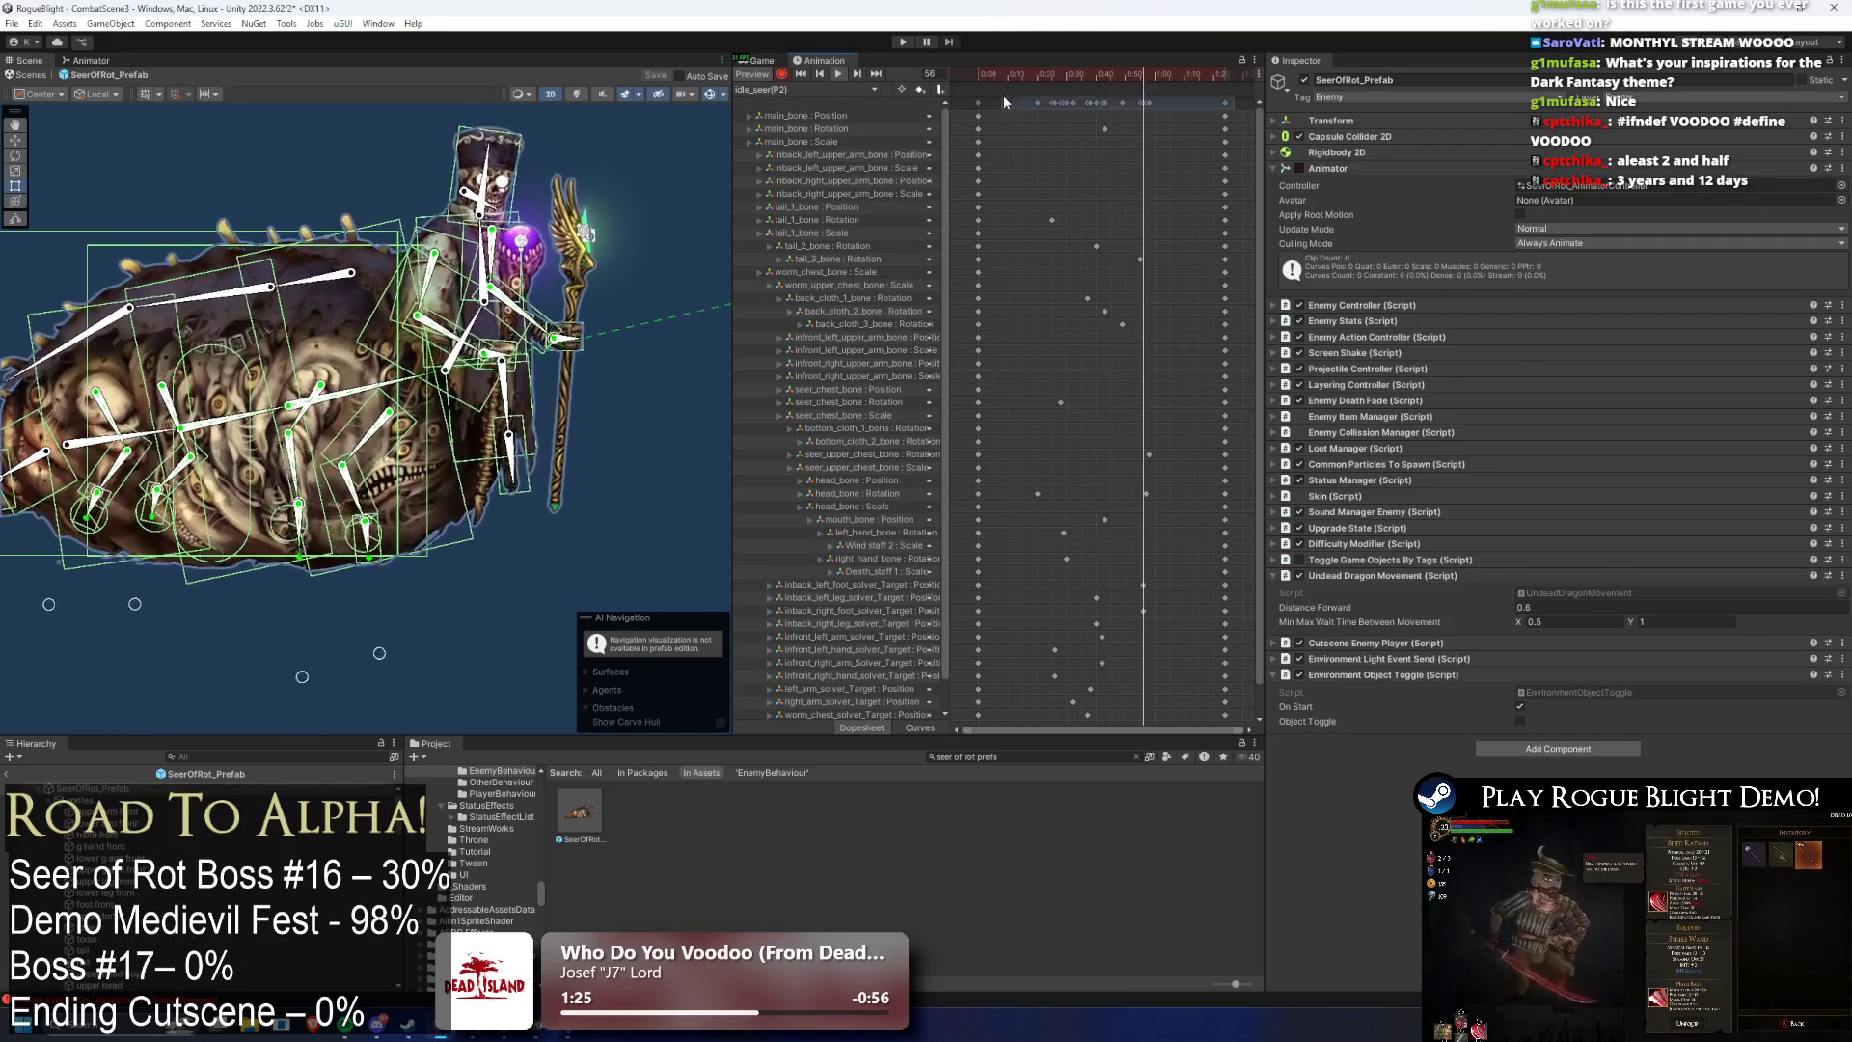
mouse_move(1239, 134)
left_mouse_down()
mouse_move(1184, 193)
mouse_move(1175, 147)
left_mouse_up()
left_click(1217, 112)
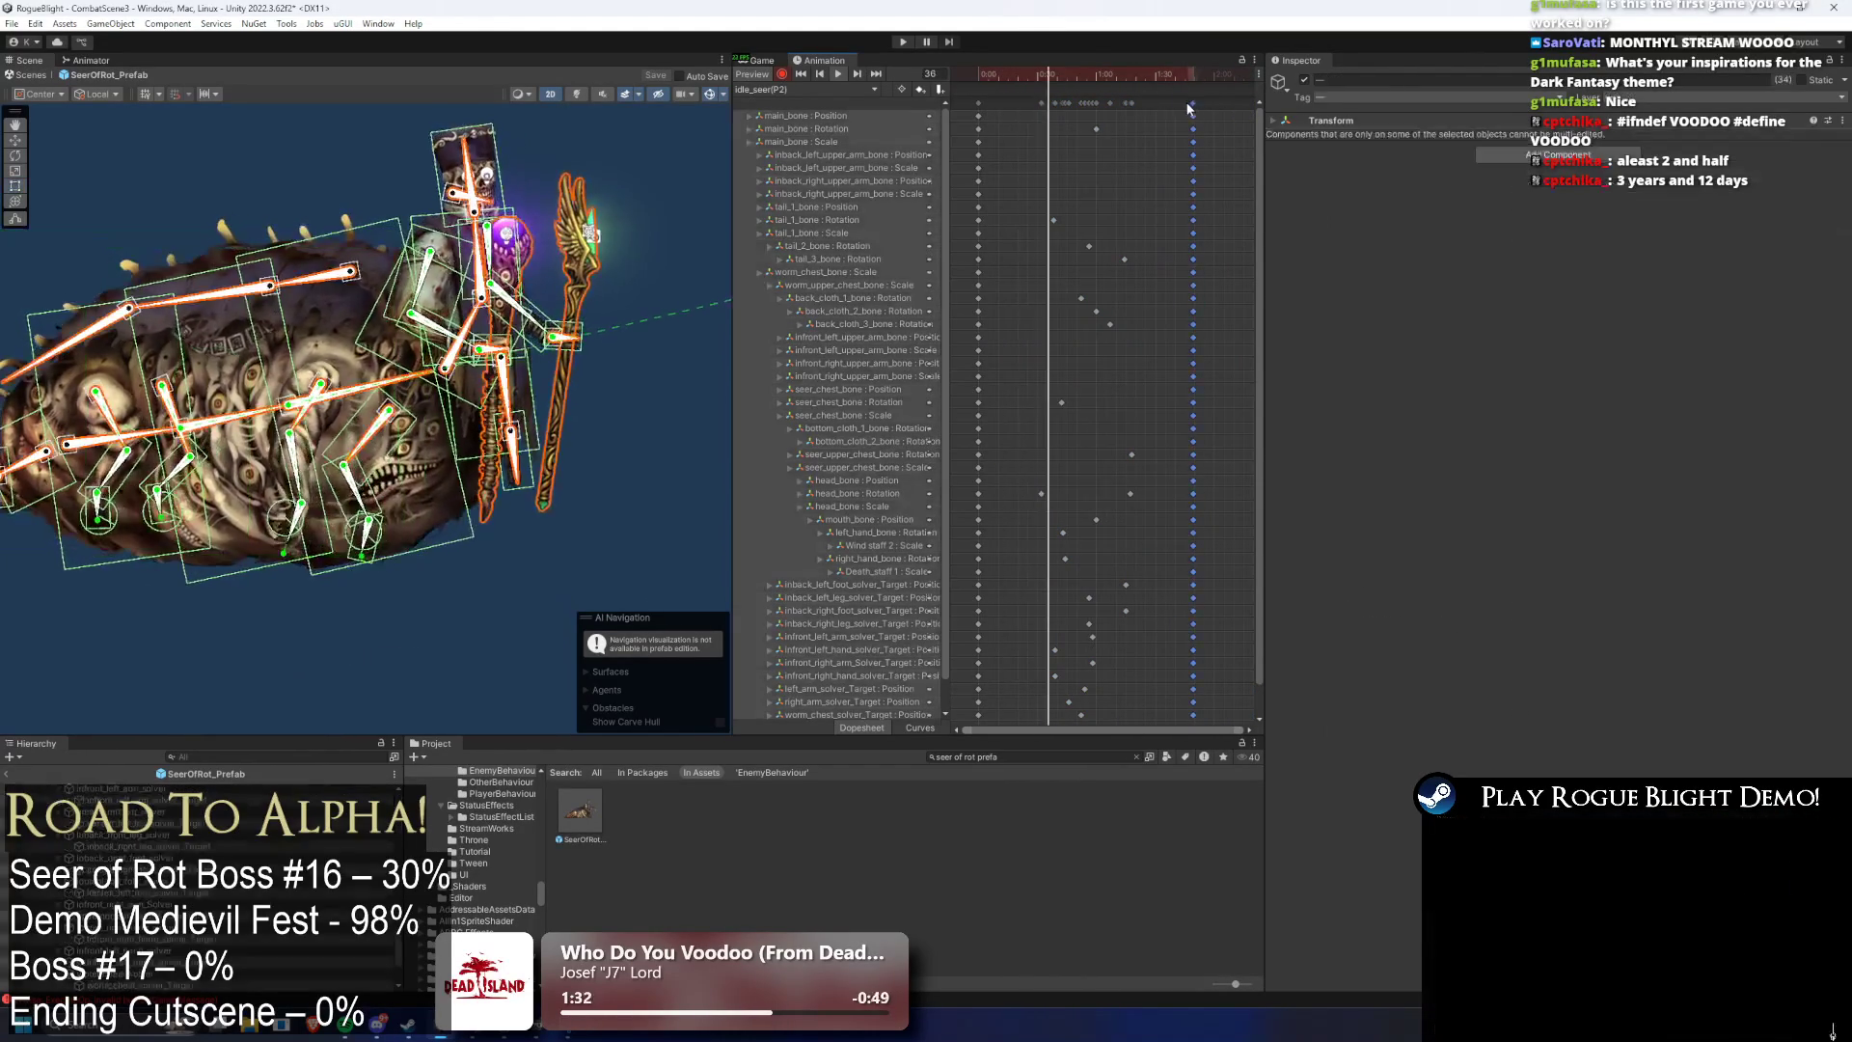
- Select the EyeLight2 object and scrub the preview to frame 52
left_click(348, 138)
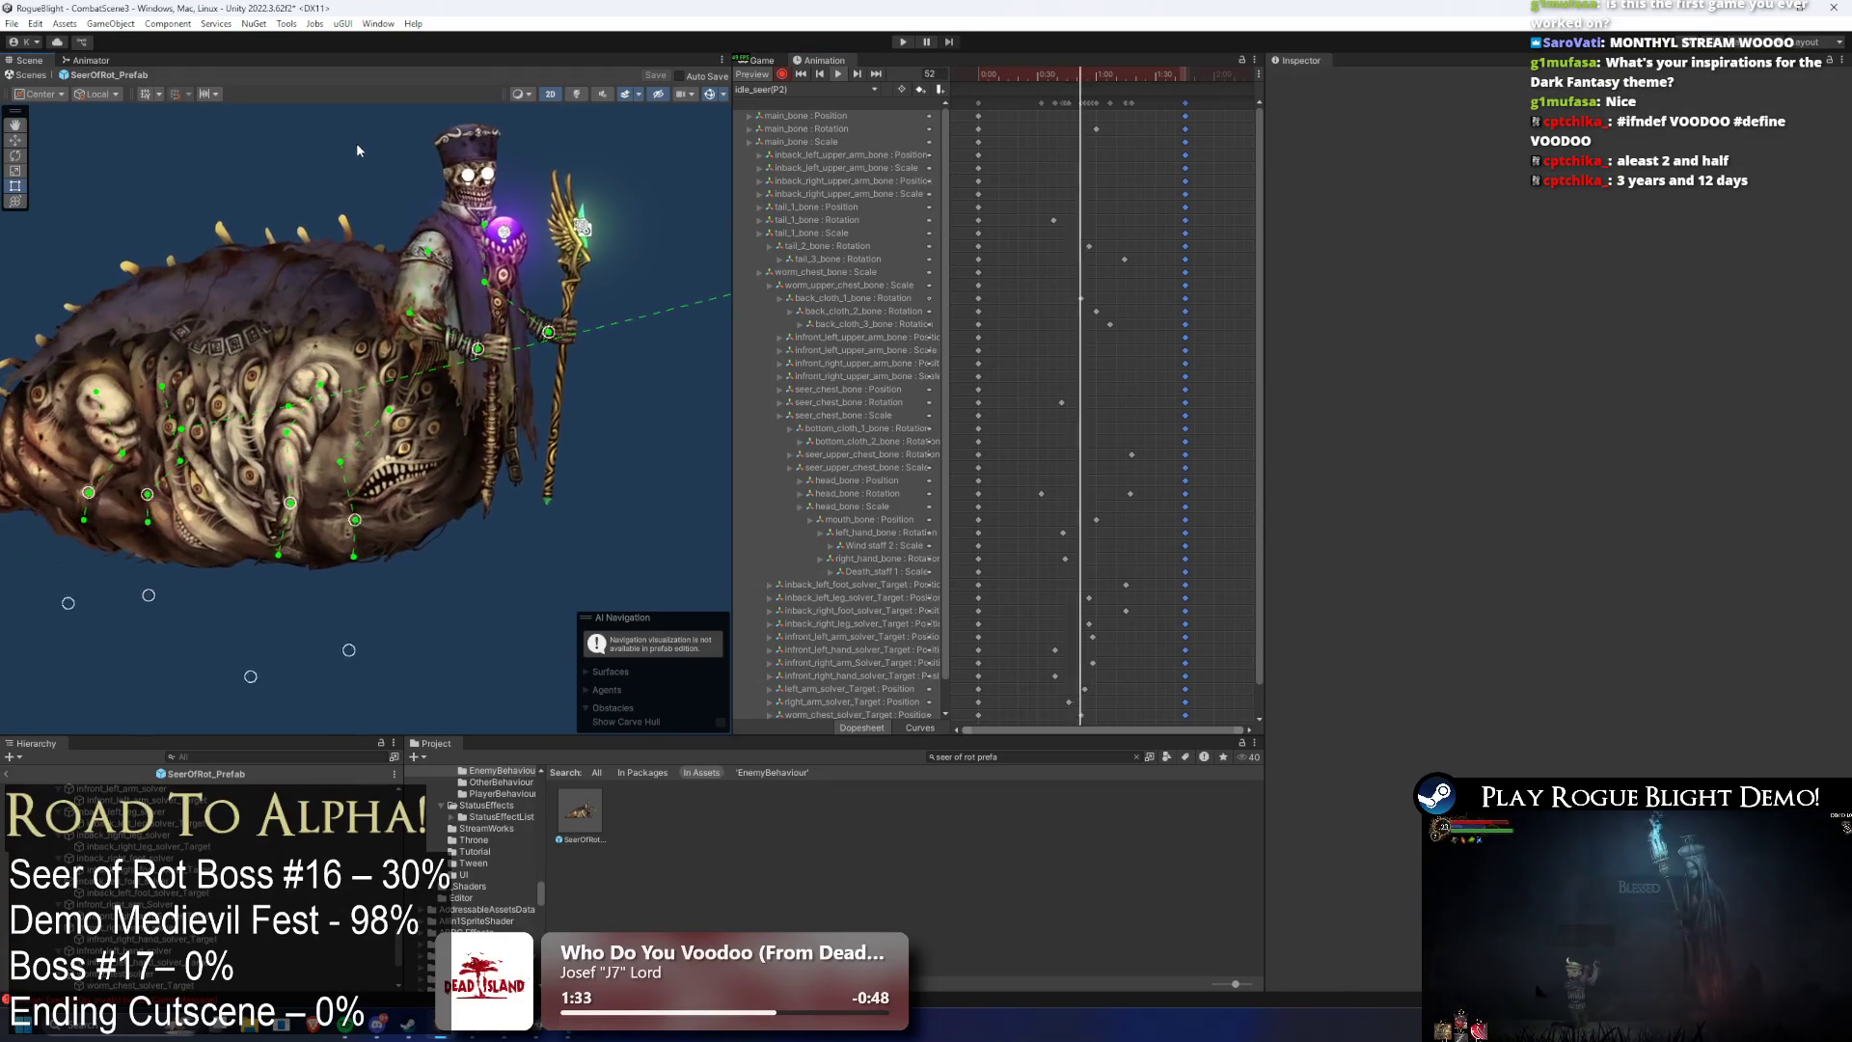
left_click(438, 168)
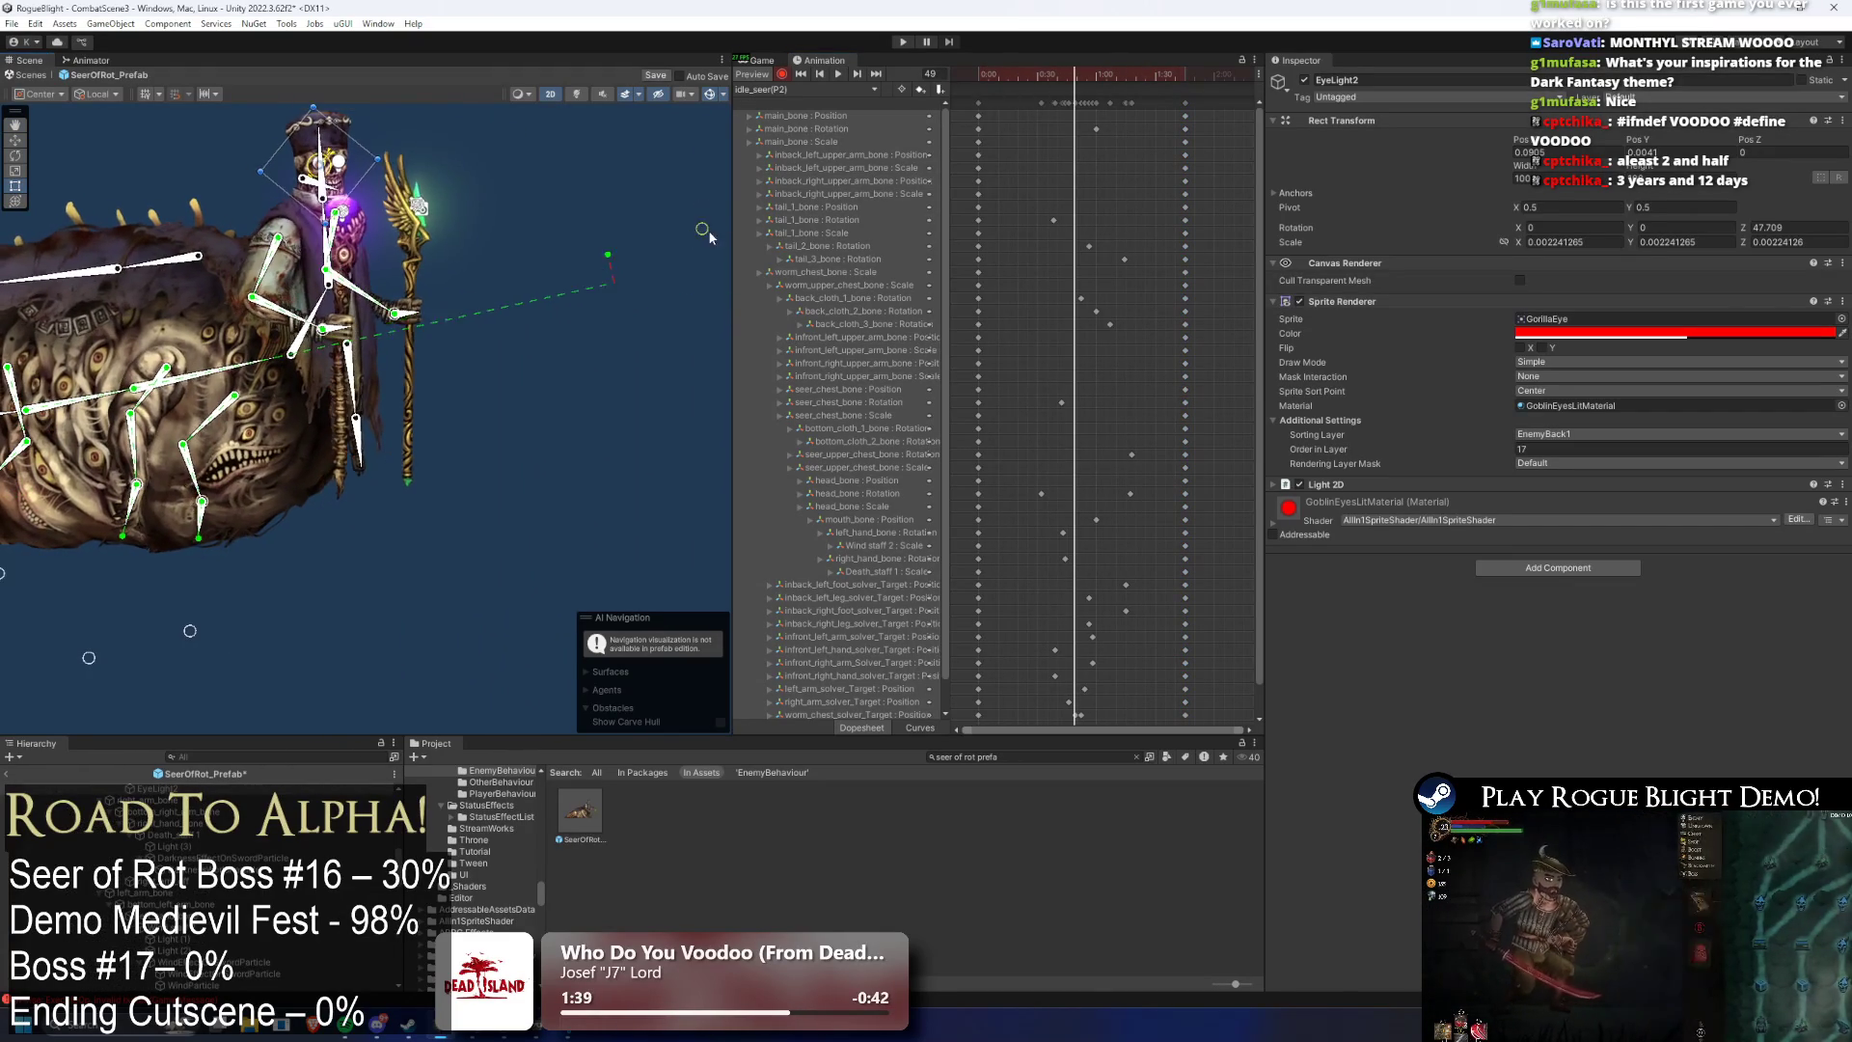
scroll(1257, 343, "down", 2)
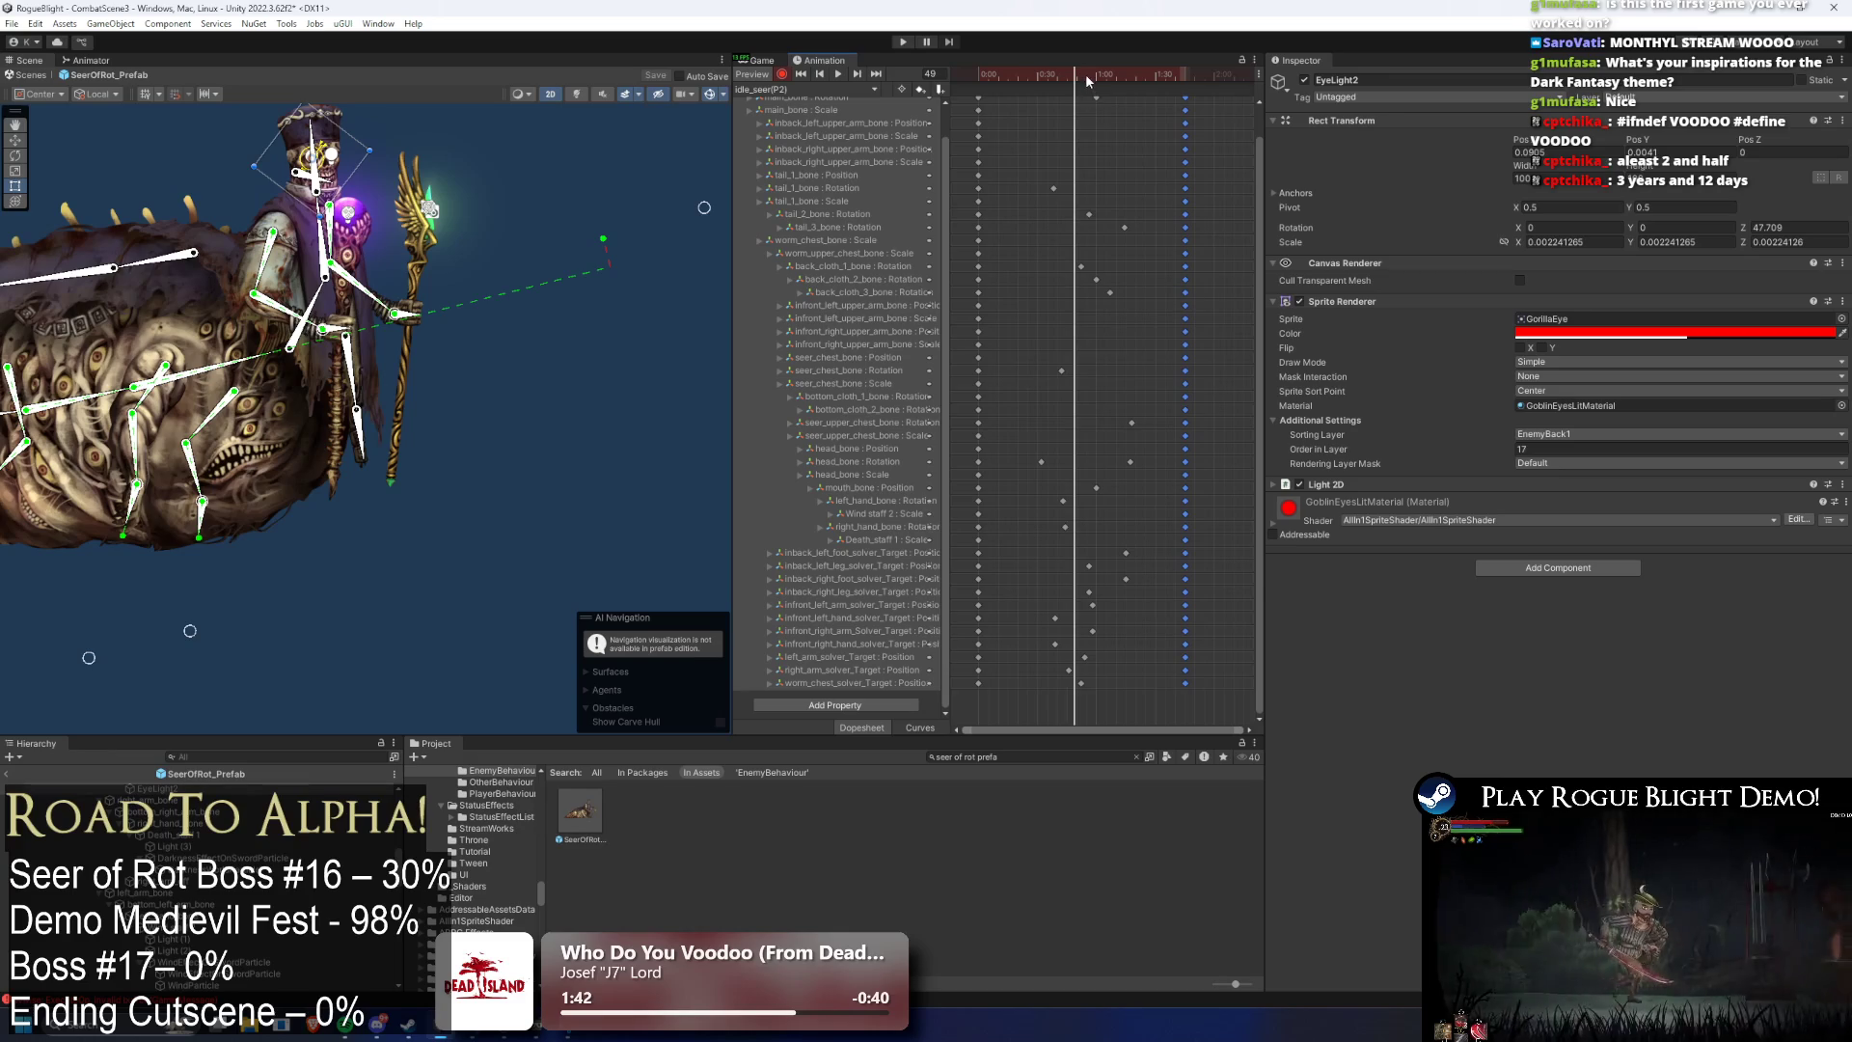
left_click_drag(1086, 77, 1083, 82)
left_click(707, 219)
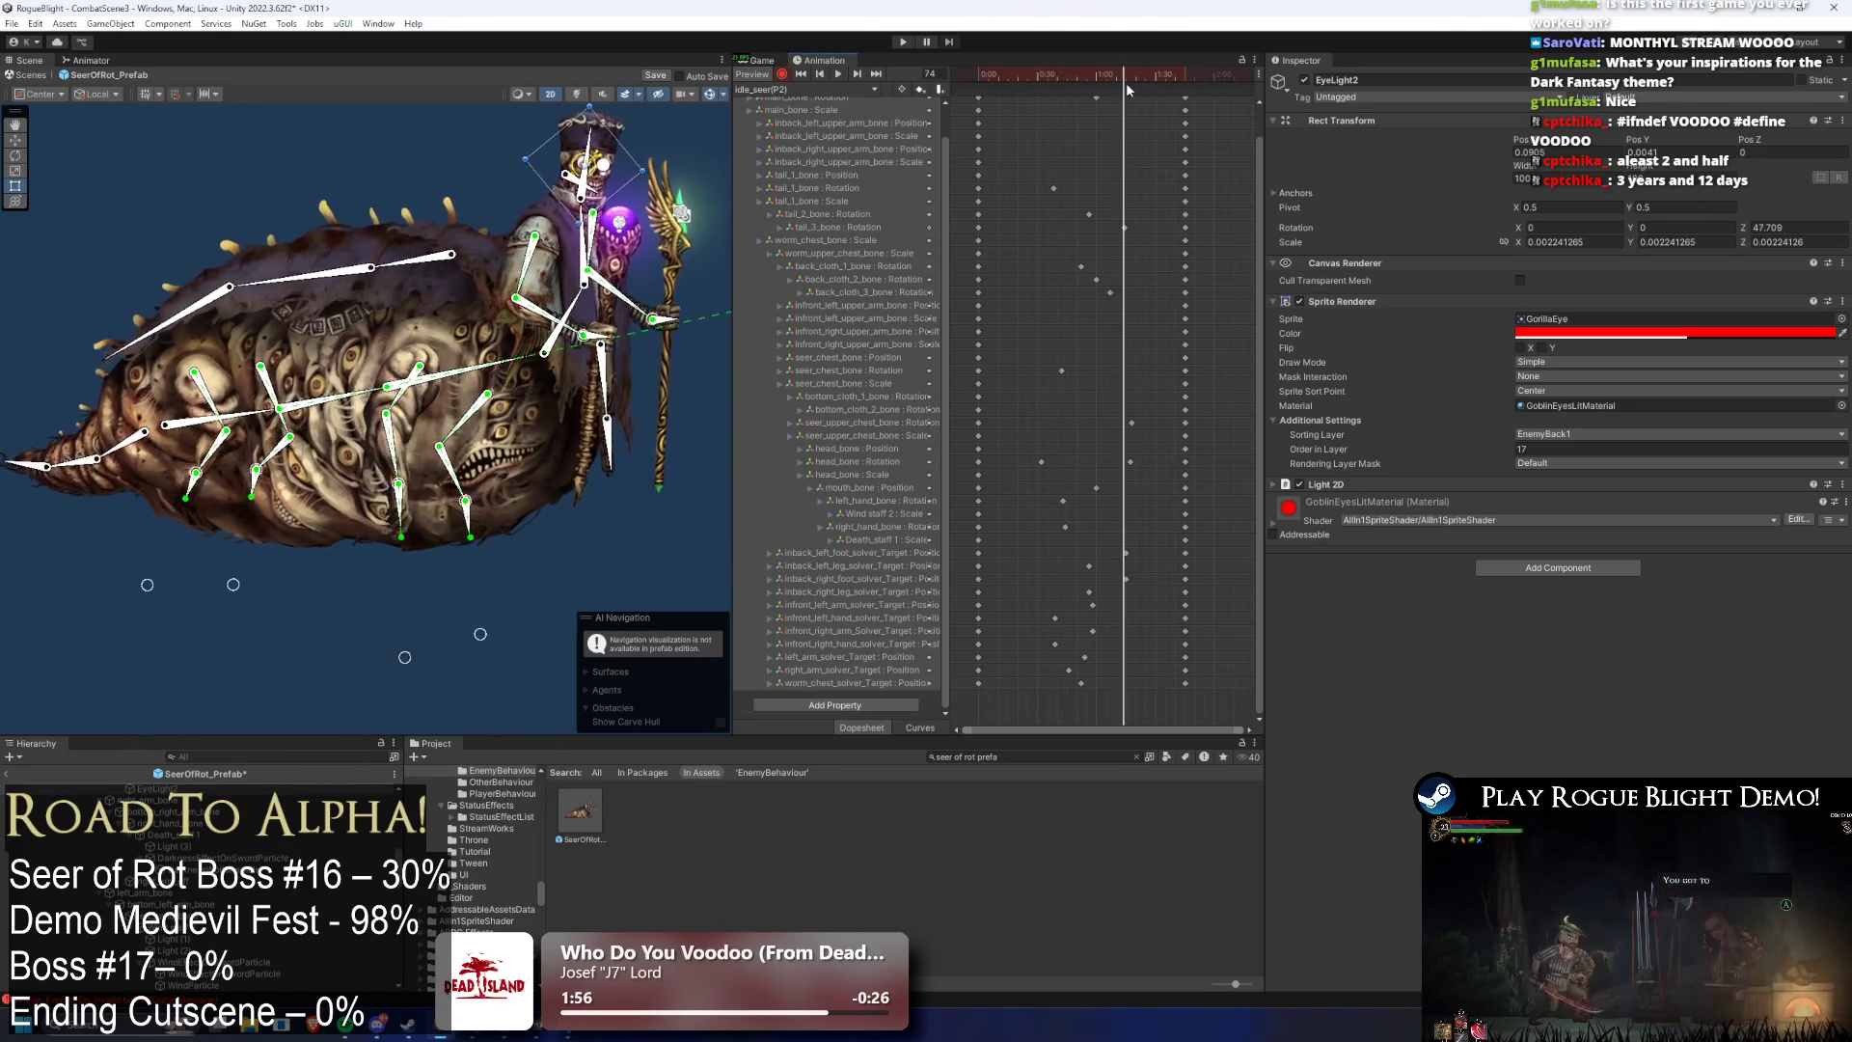
- Rescale a block of idle_seer(P2) keyframes by dragging their start, then enter Play mode
scroll(1187, 120, "up", 2)
mouse_move(1141, 96)
left_mouse_down()
mouse_move(1032, 97)
mouse_move(1014, 158)
left_mouse_up()
left_click(316, 110)
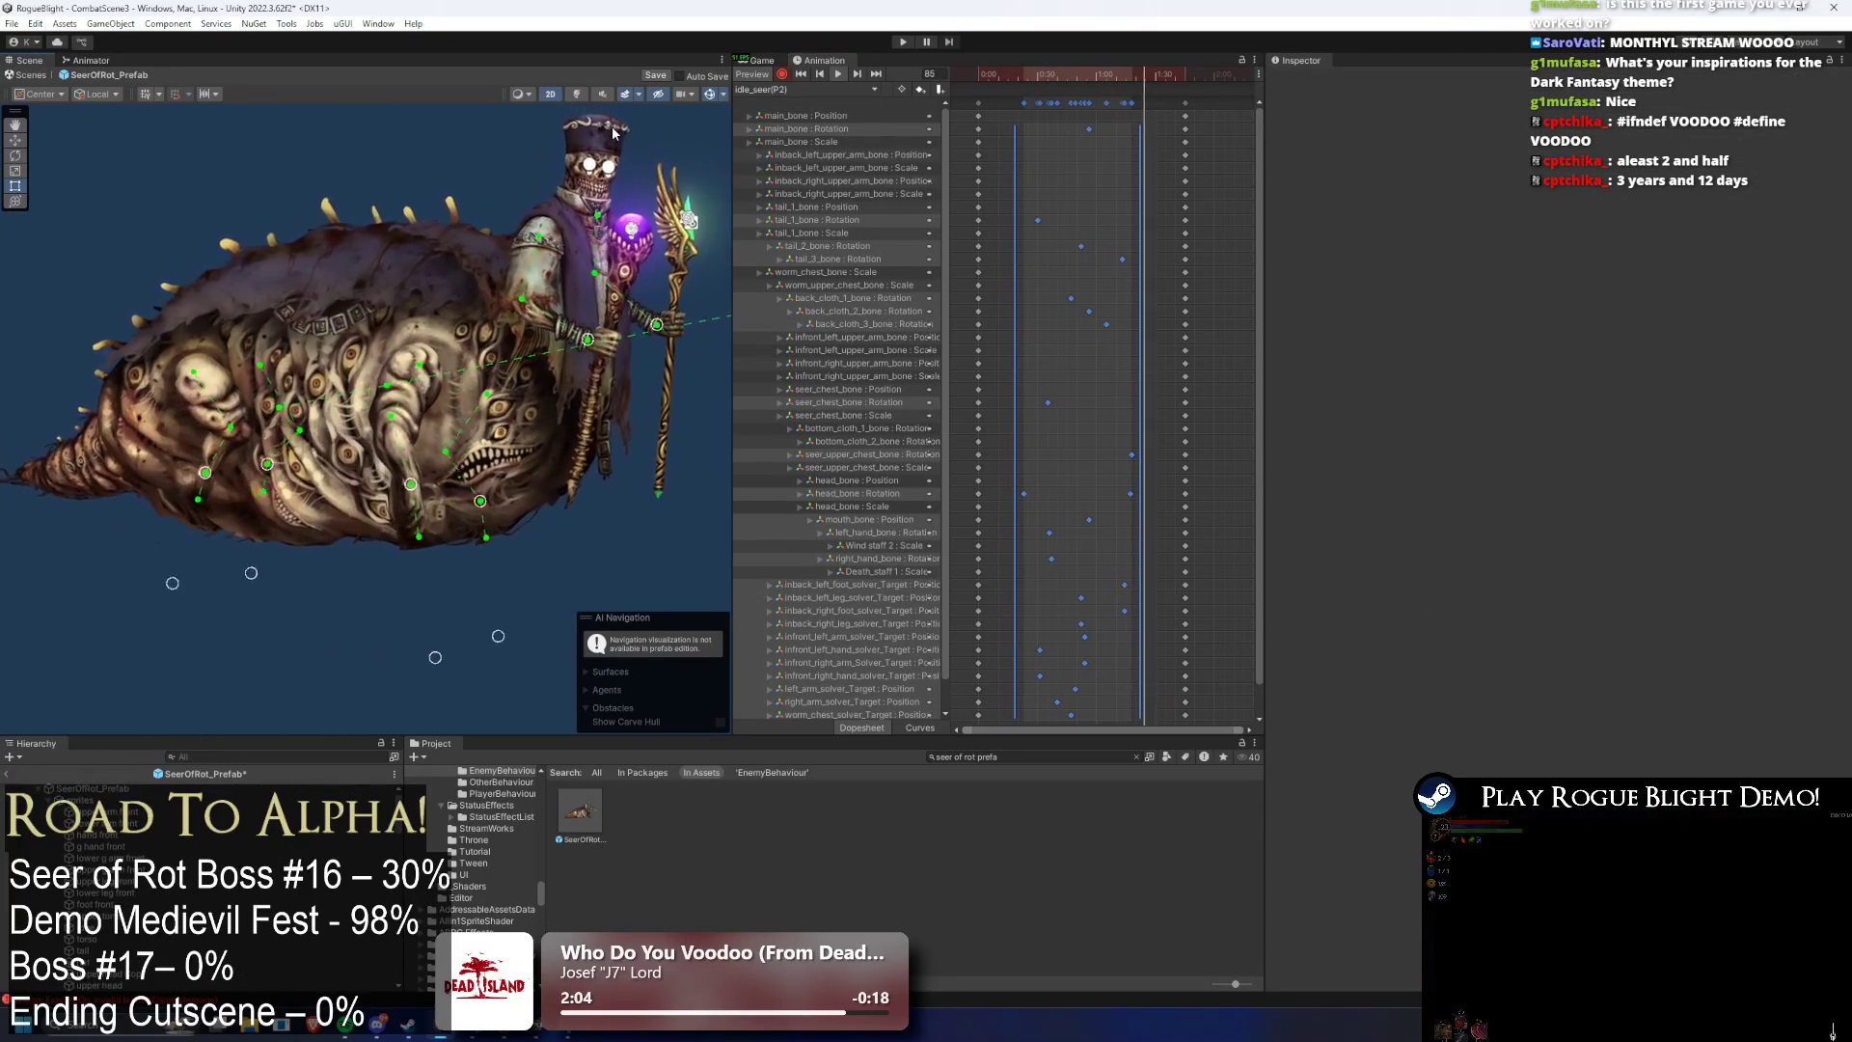
left_click_drag(1019, 130, 1029, 132)
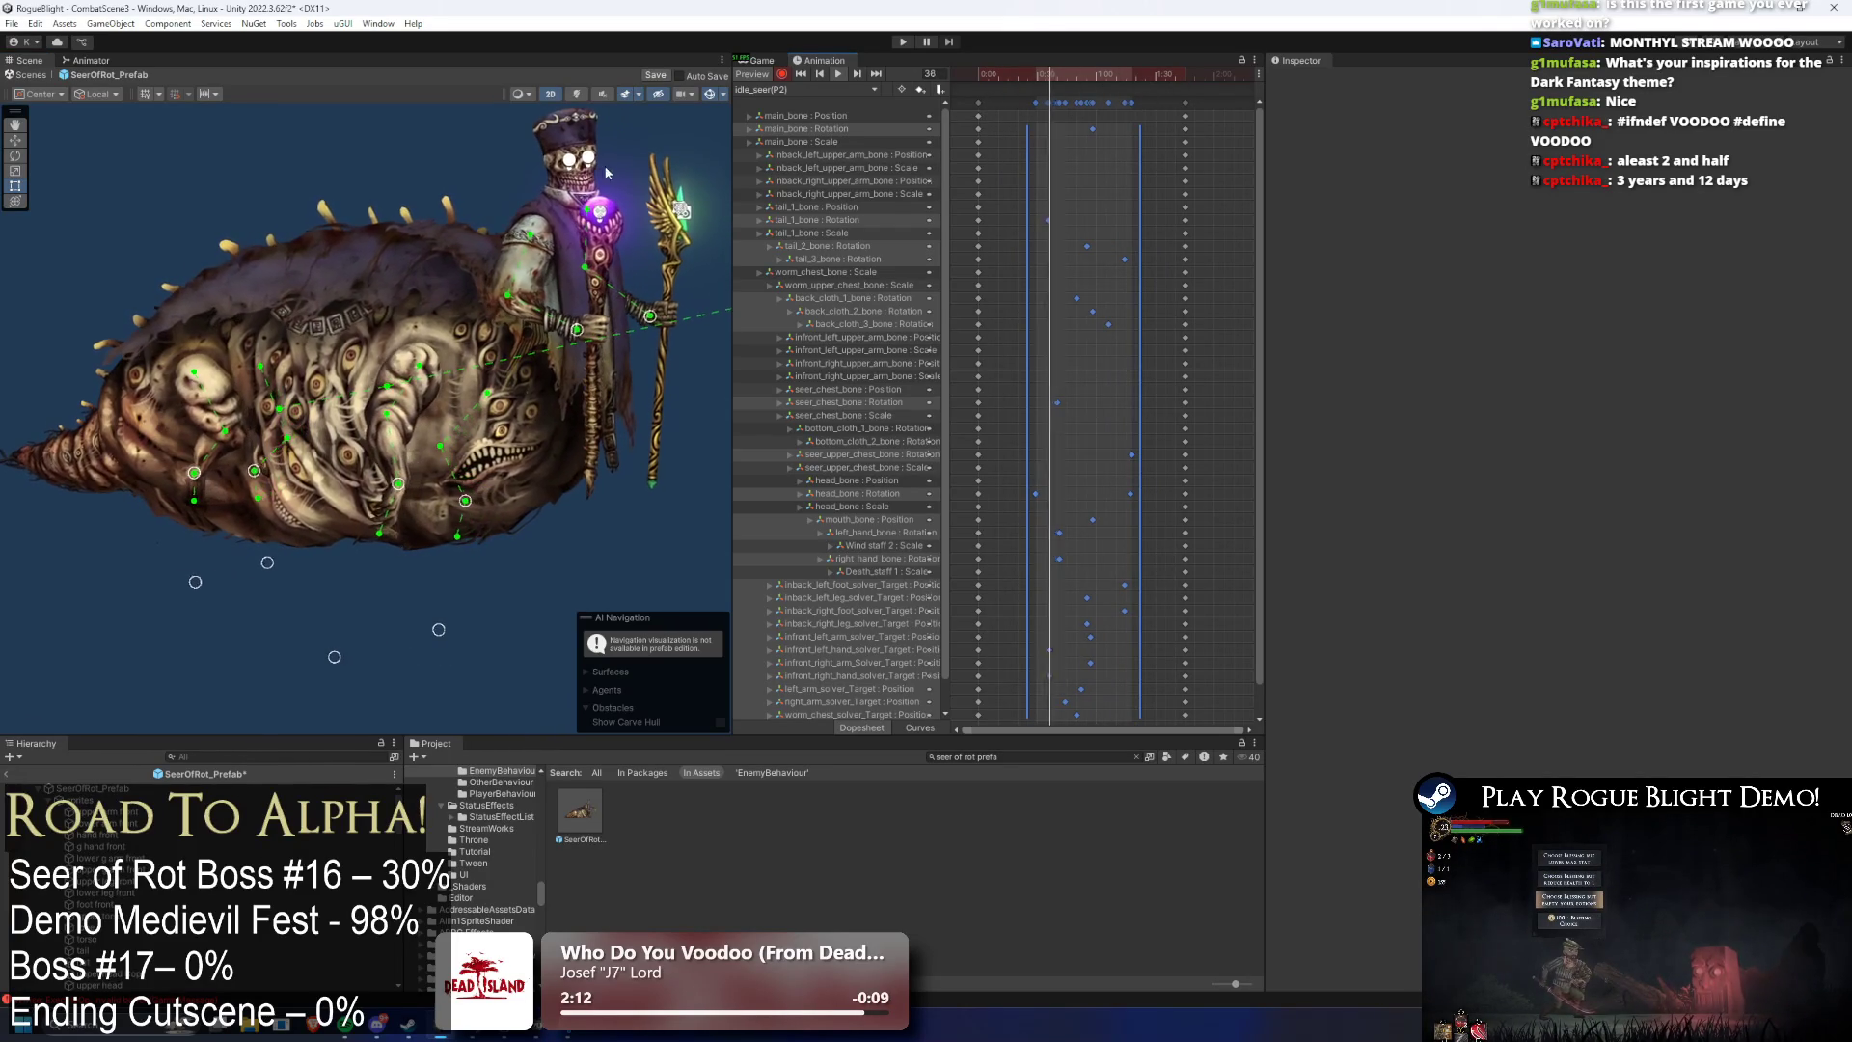
left_click(903, 41)
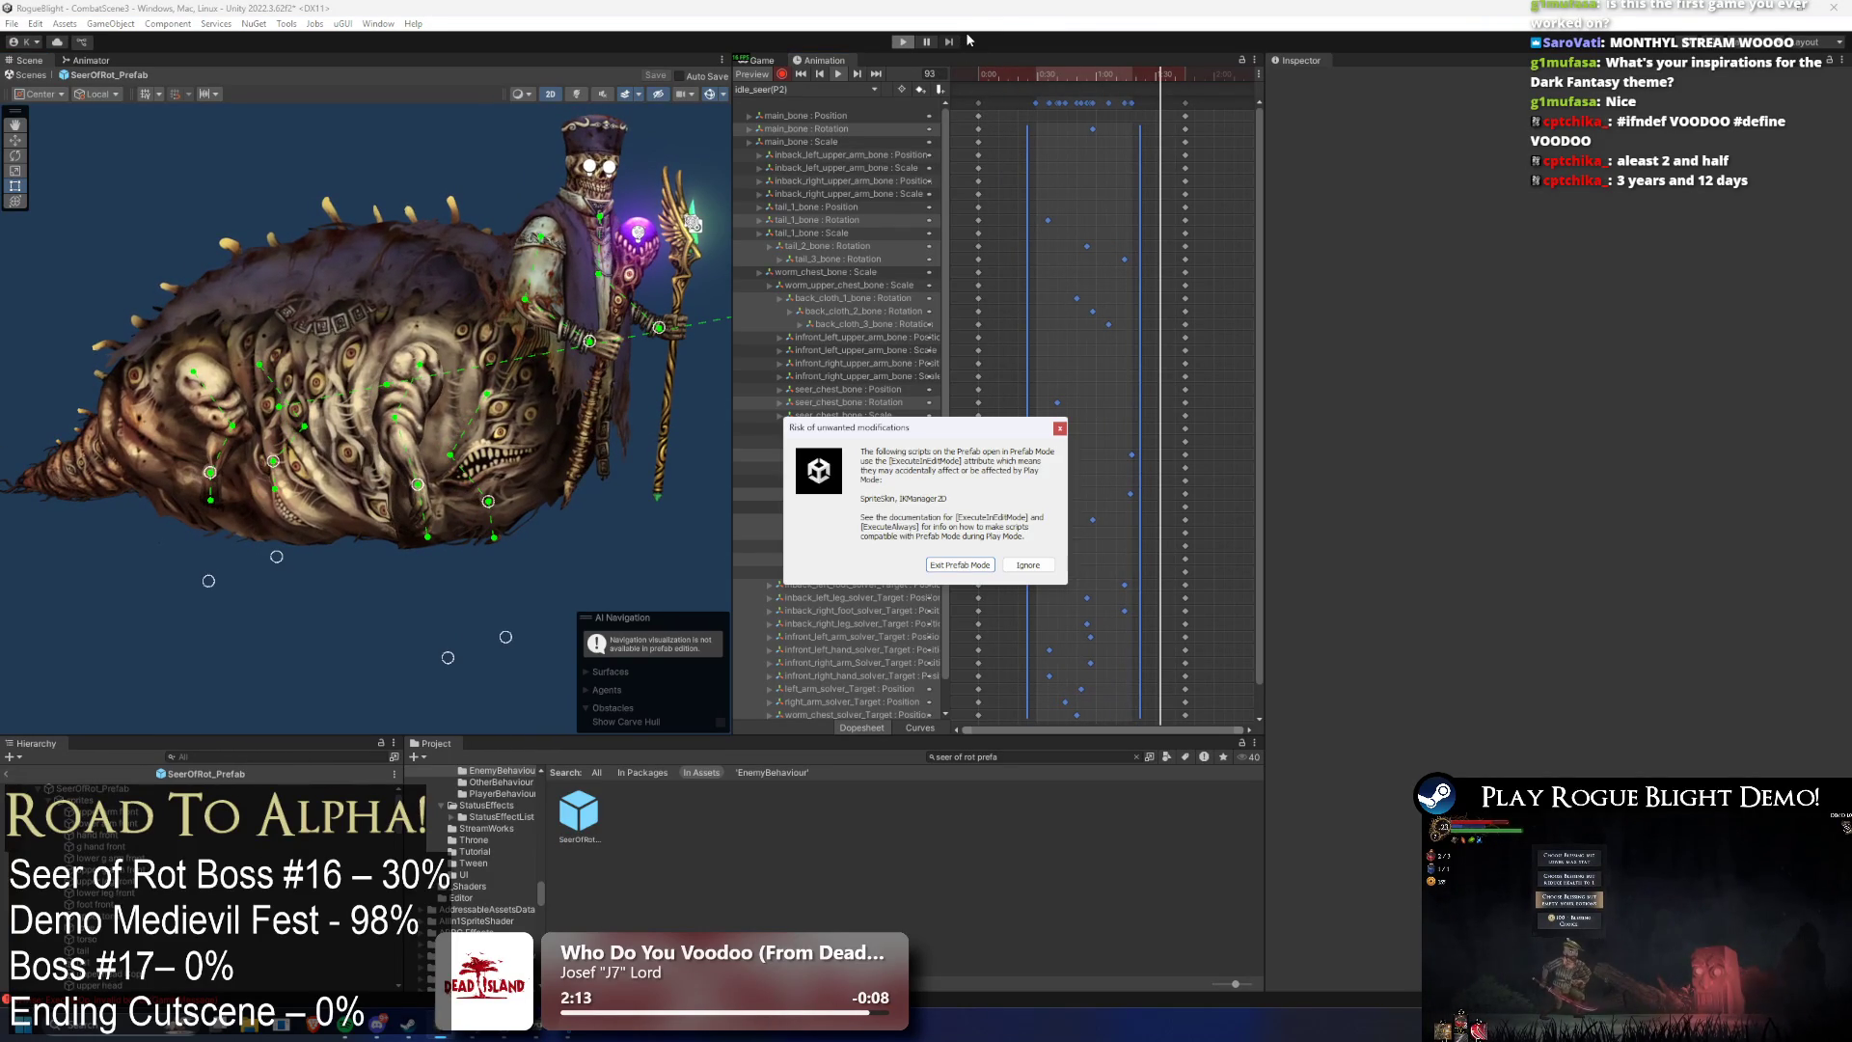
- Ignore the prefab warning, play the fight toggling enemy health with F1/F2, then stop with Ctrl+P
key("Return")
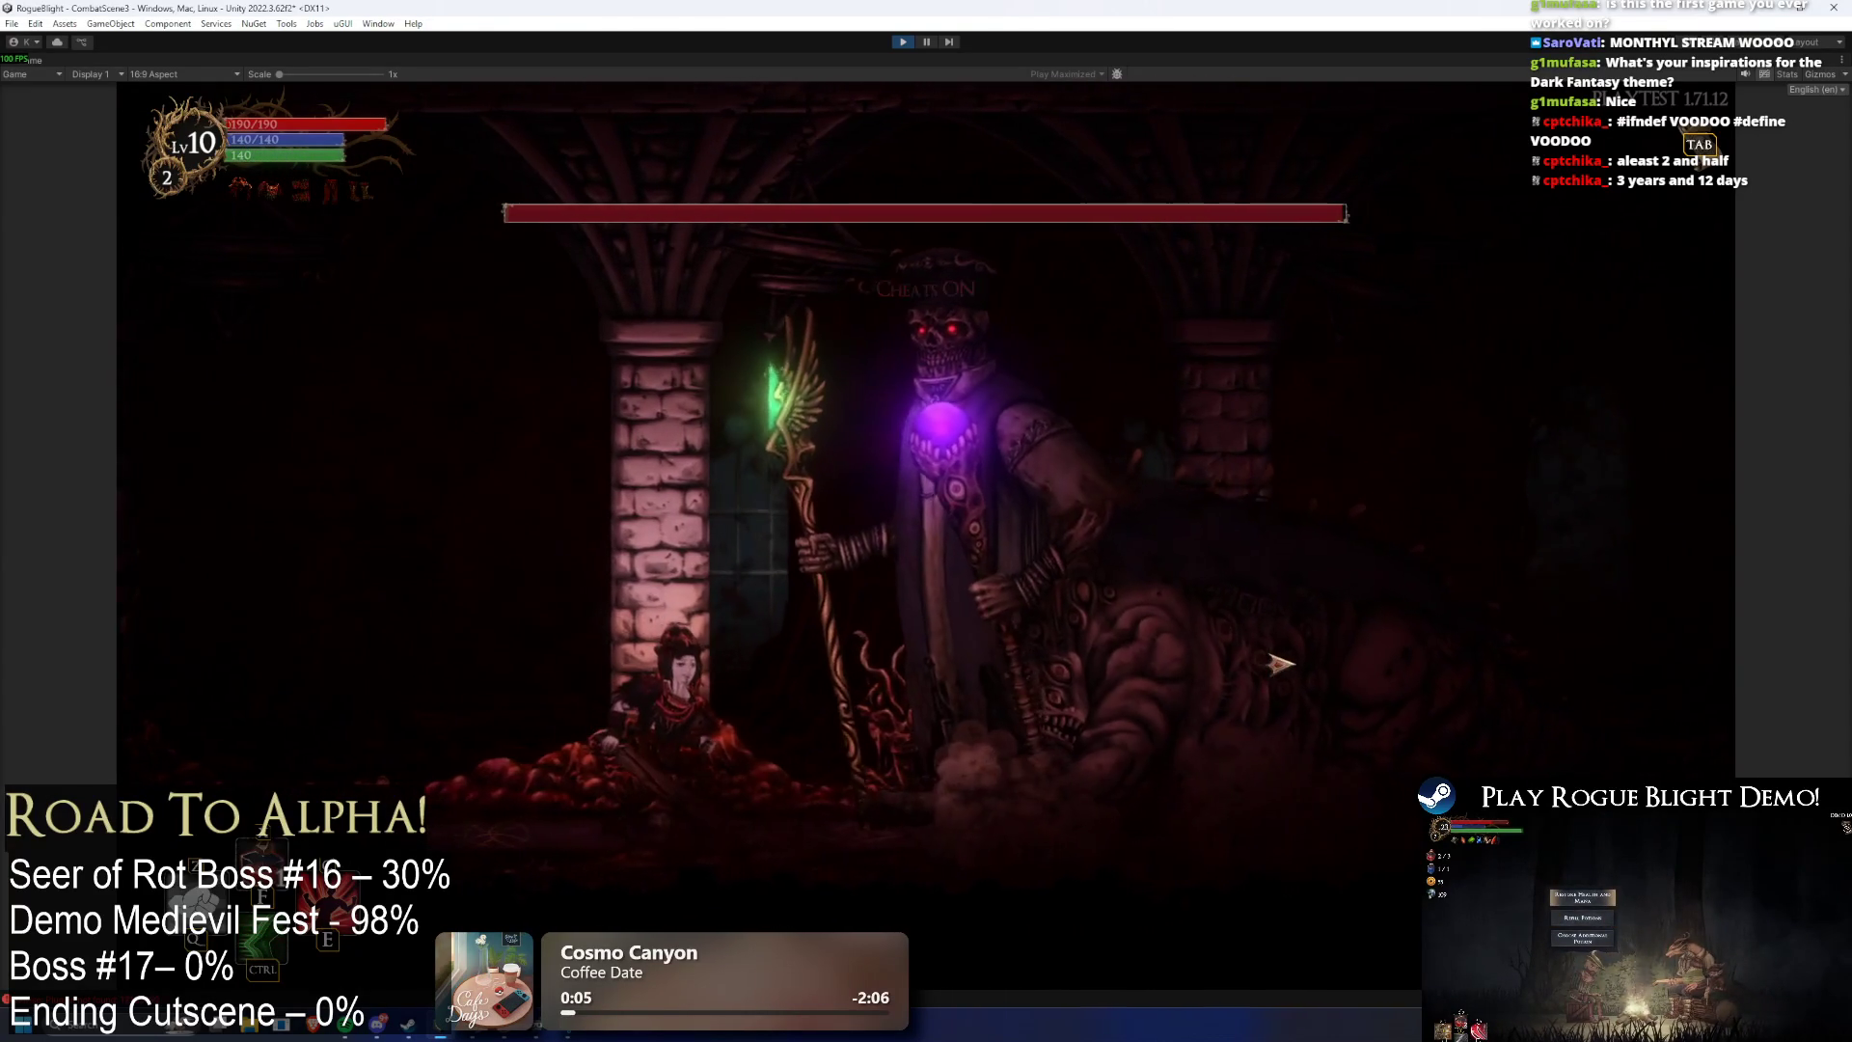
key("F1")
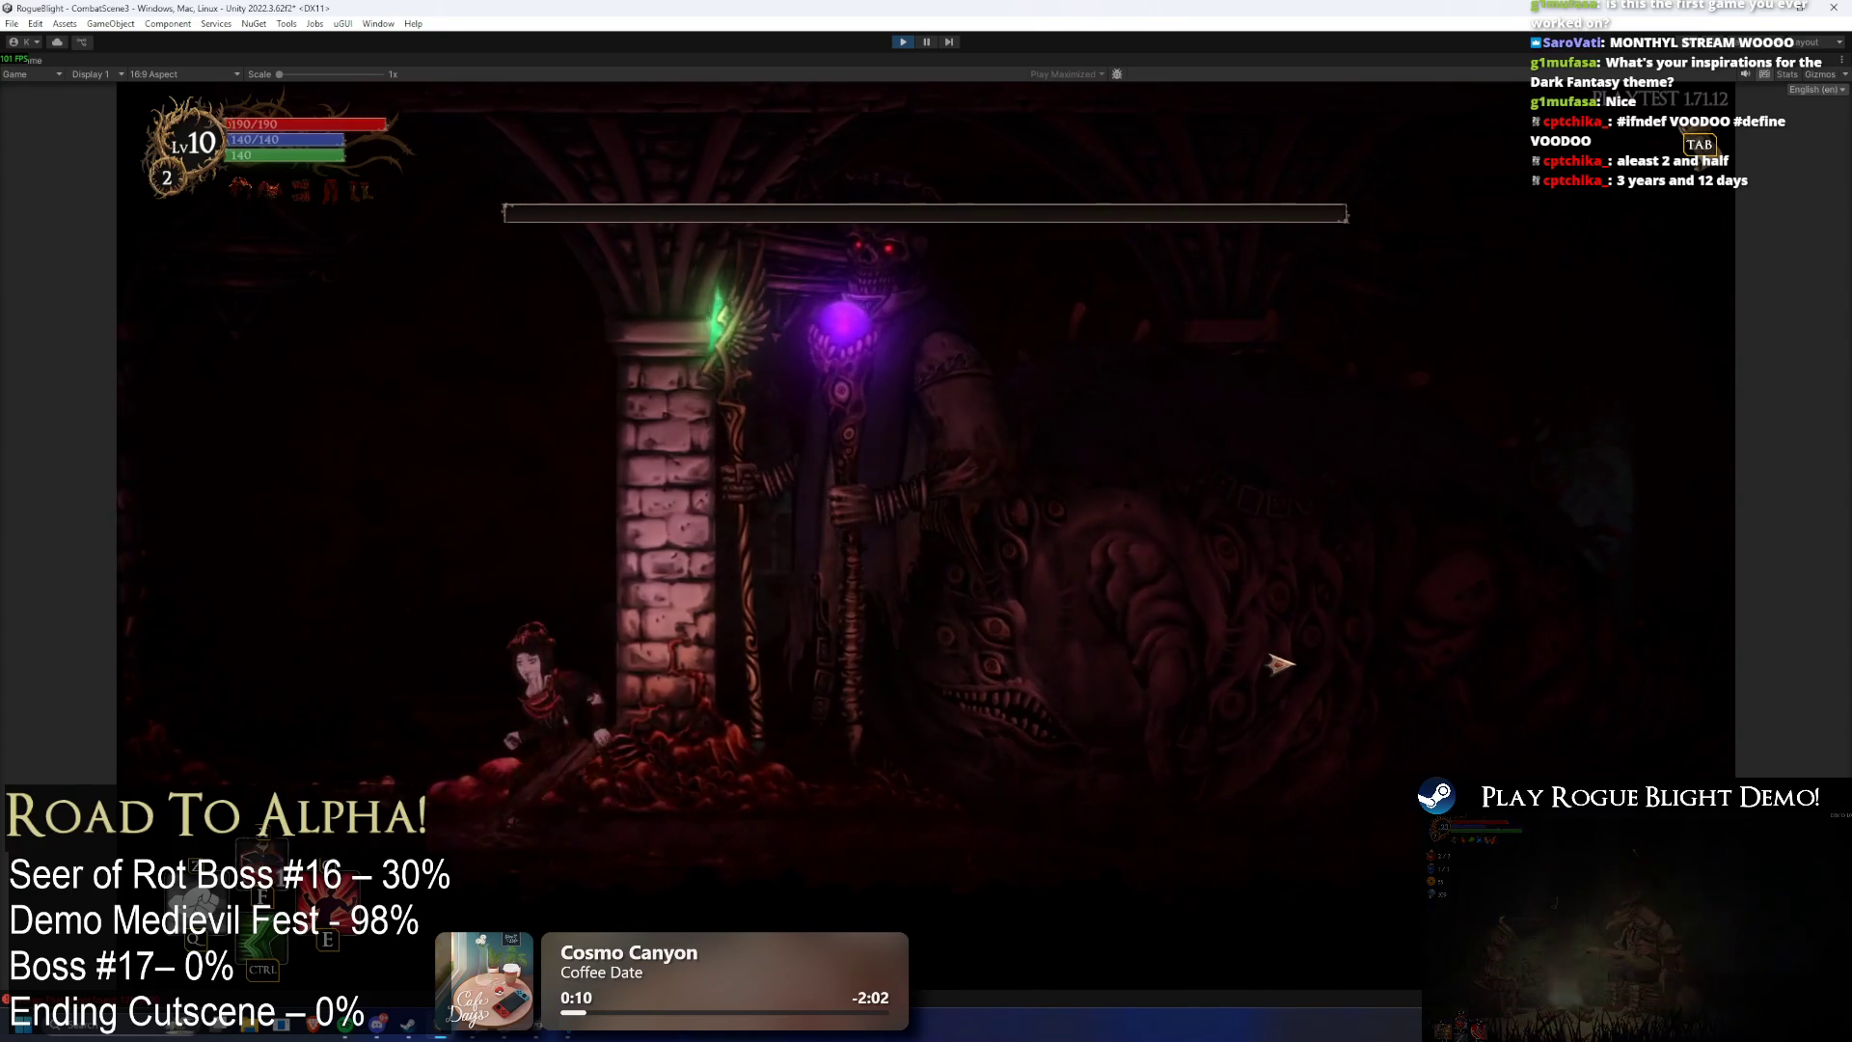
key("F2")
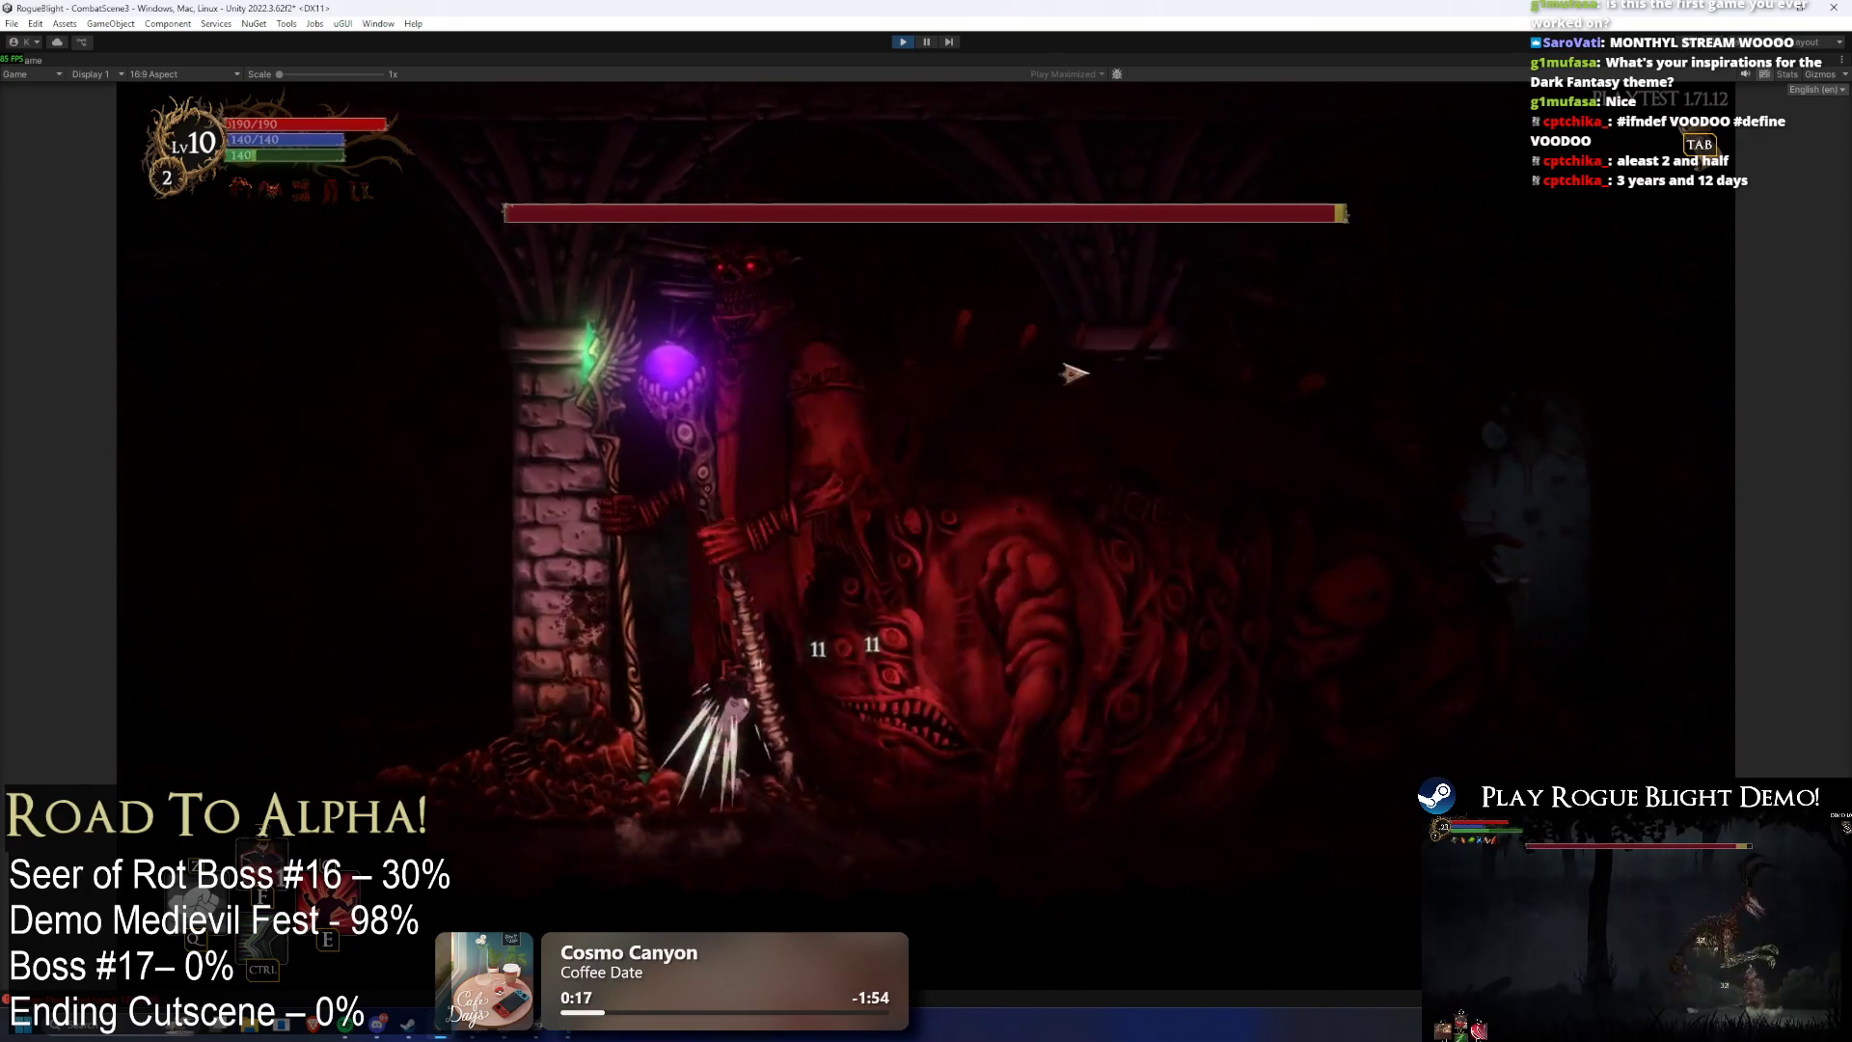
key("ctrl+p")
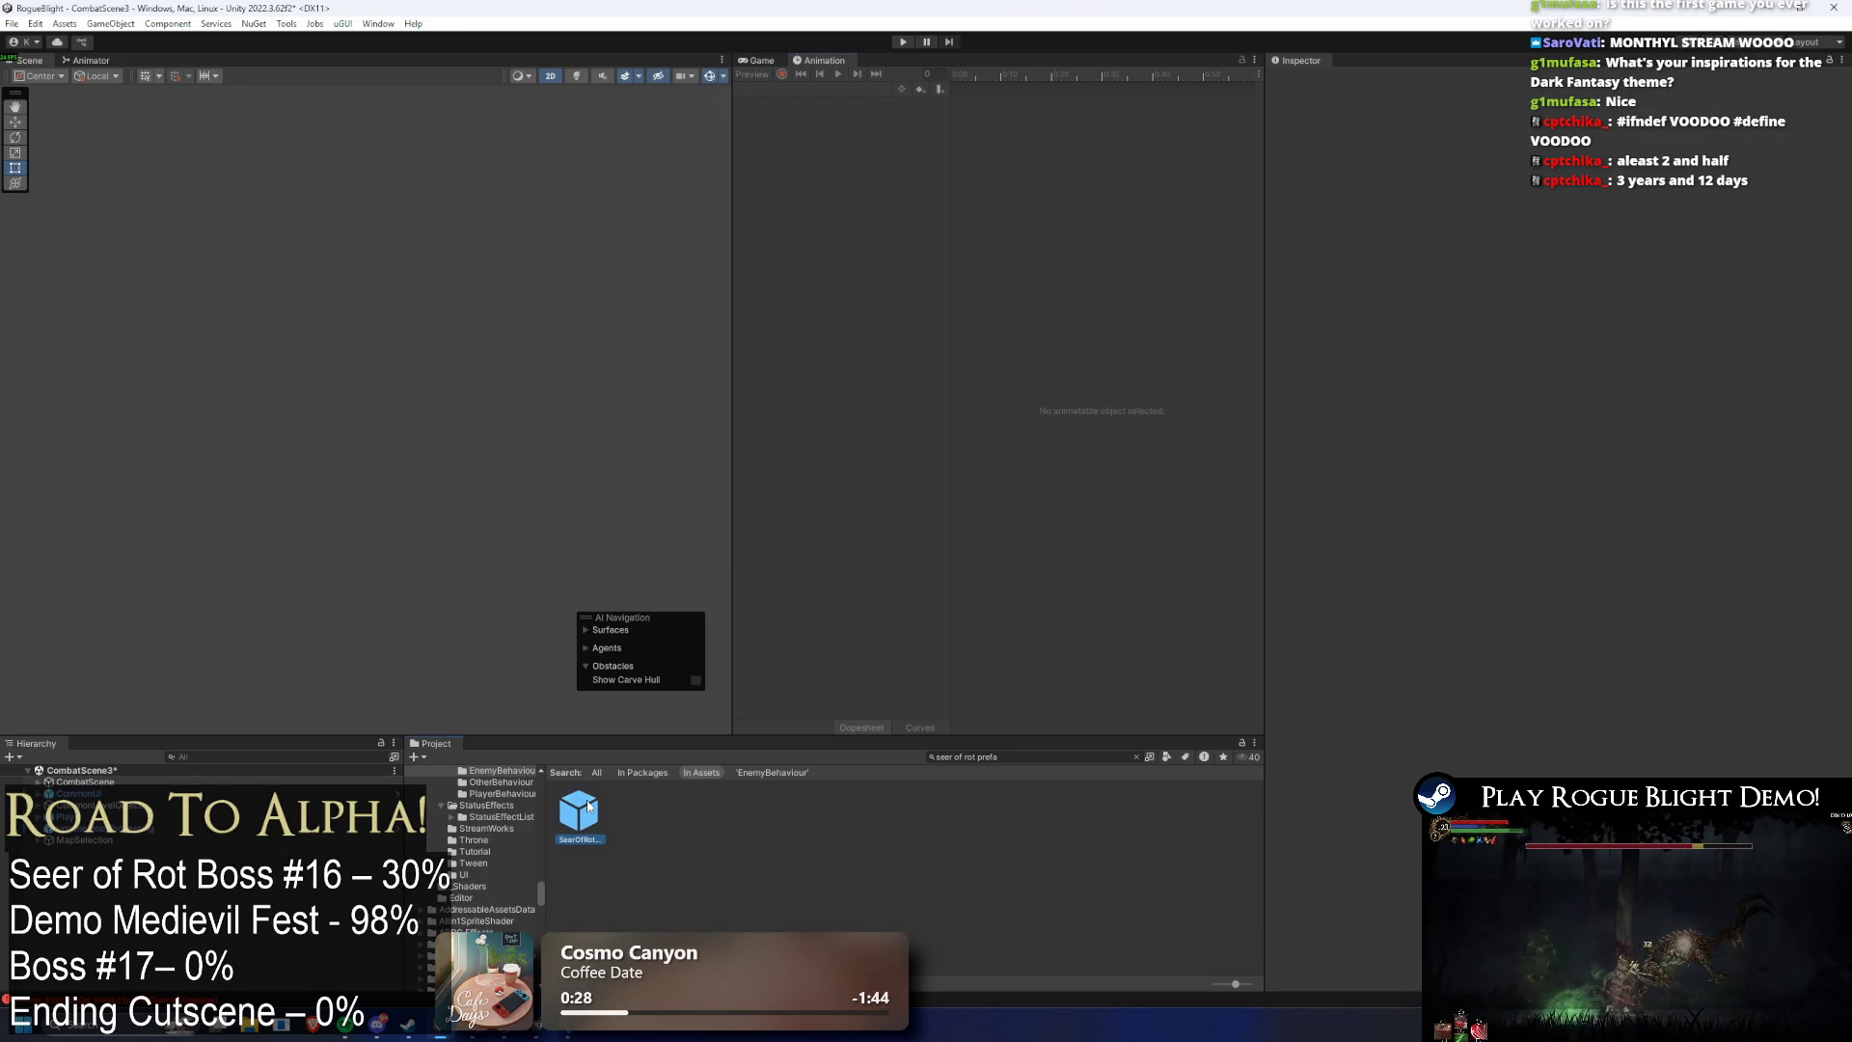
- Open SeerOfRot_Prefab, load Phase2_Transformation_Seer, select the root, and rewind to frame 0
double_click(582, 813)
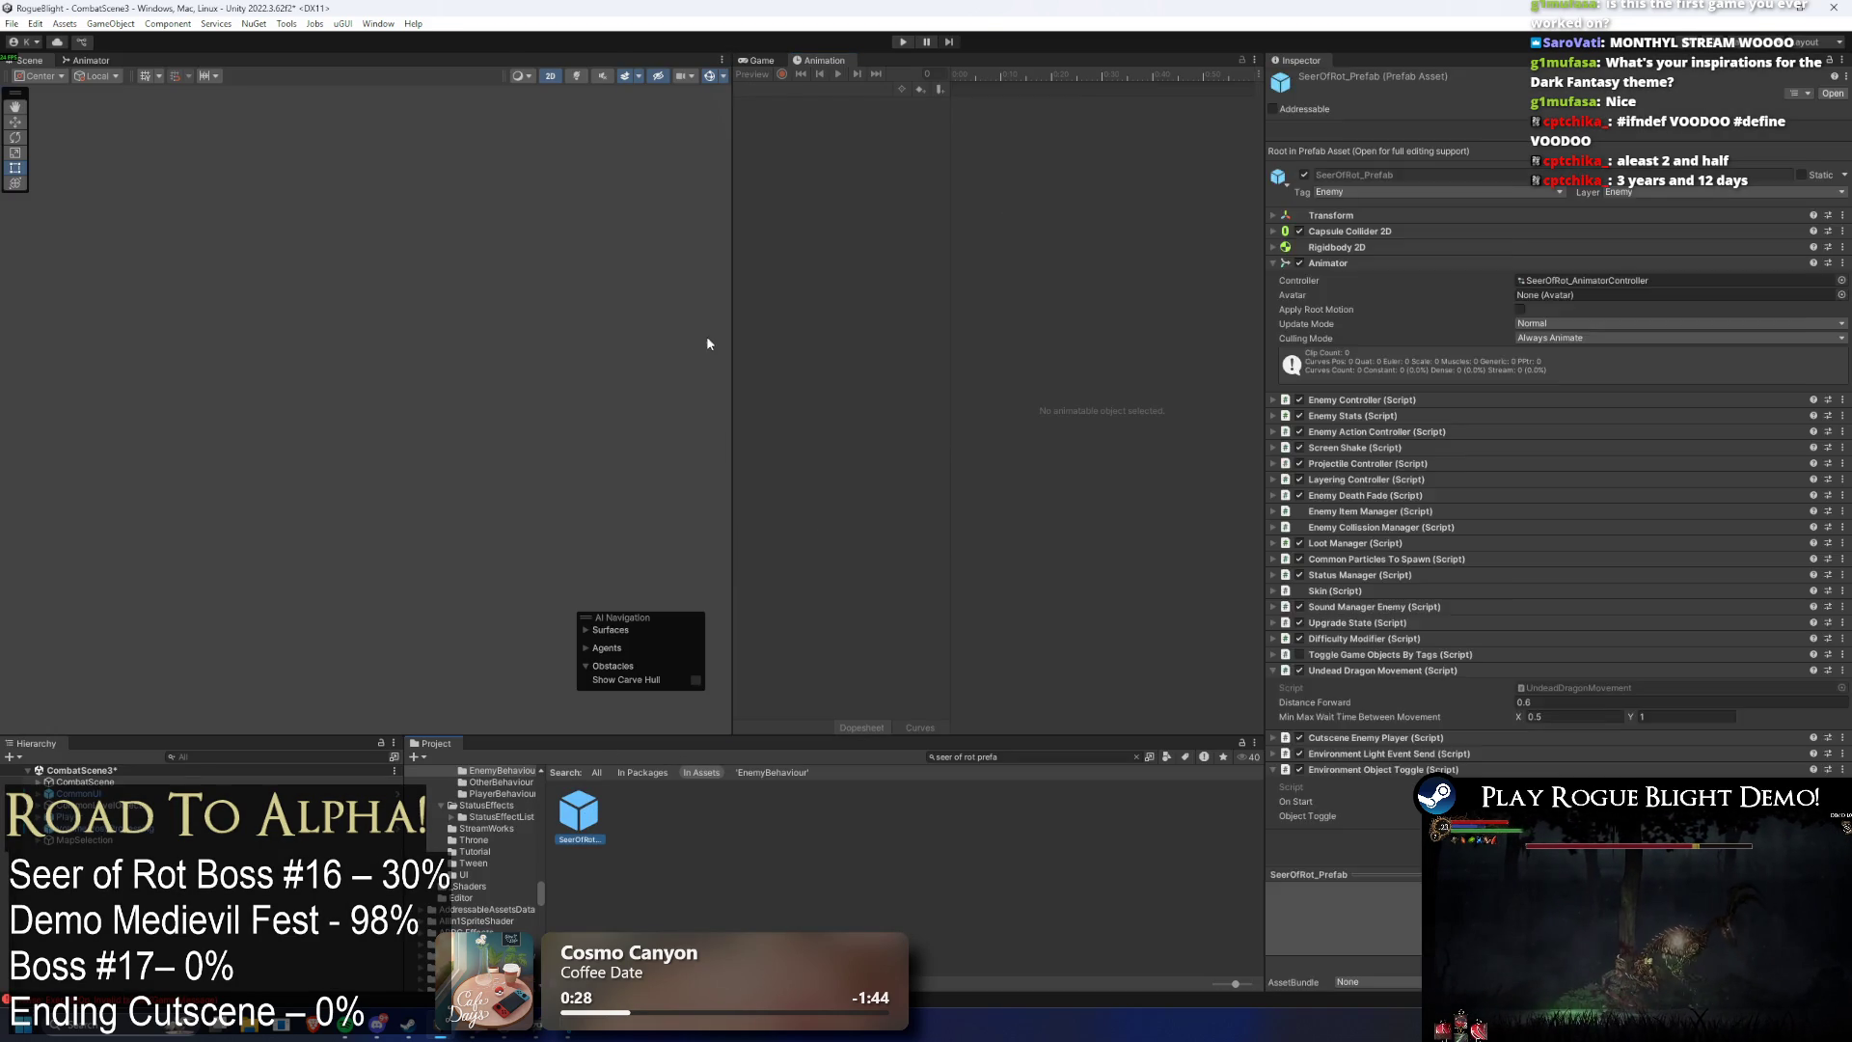
left_click(812, 88)
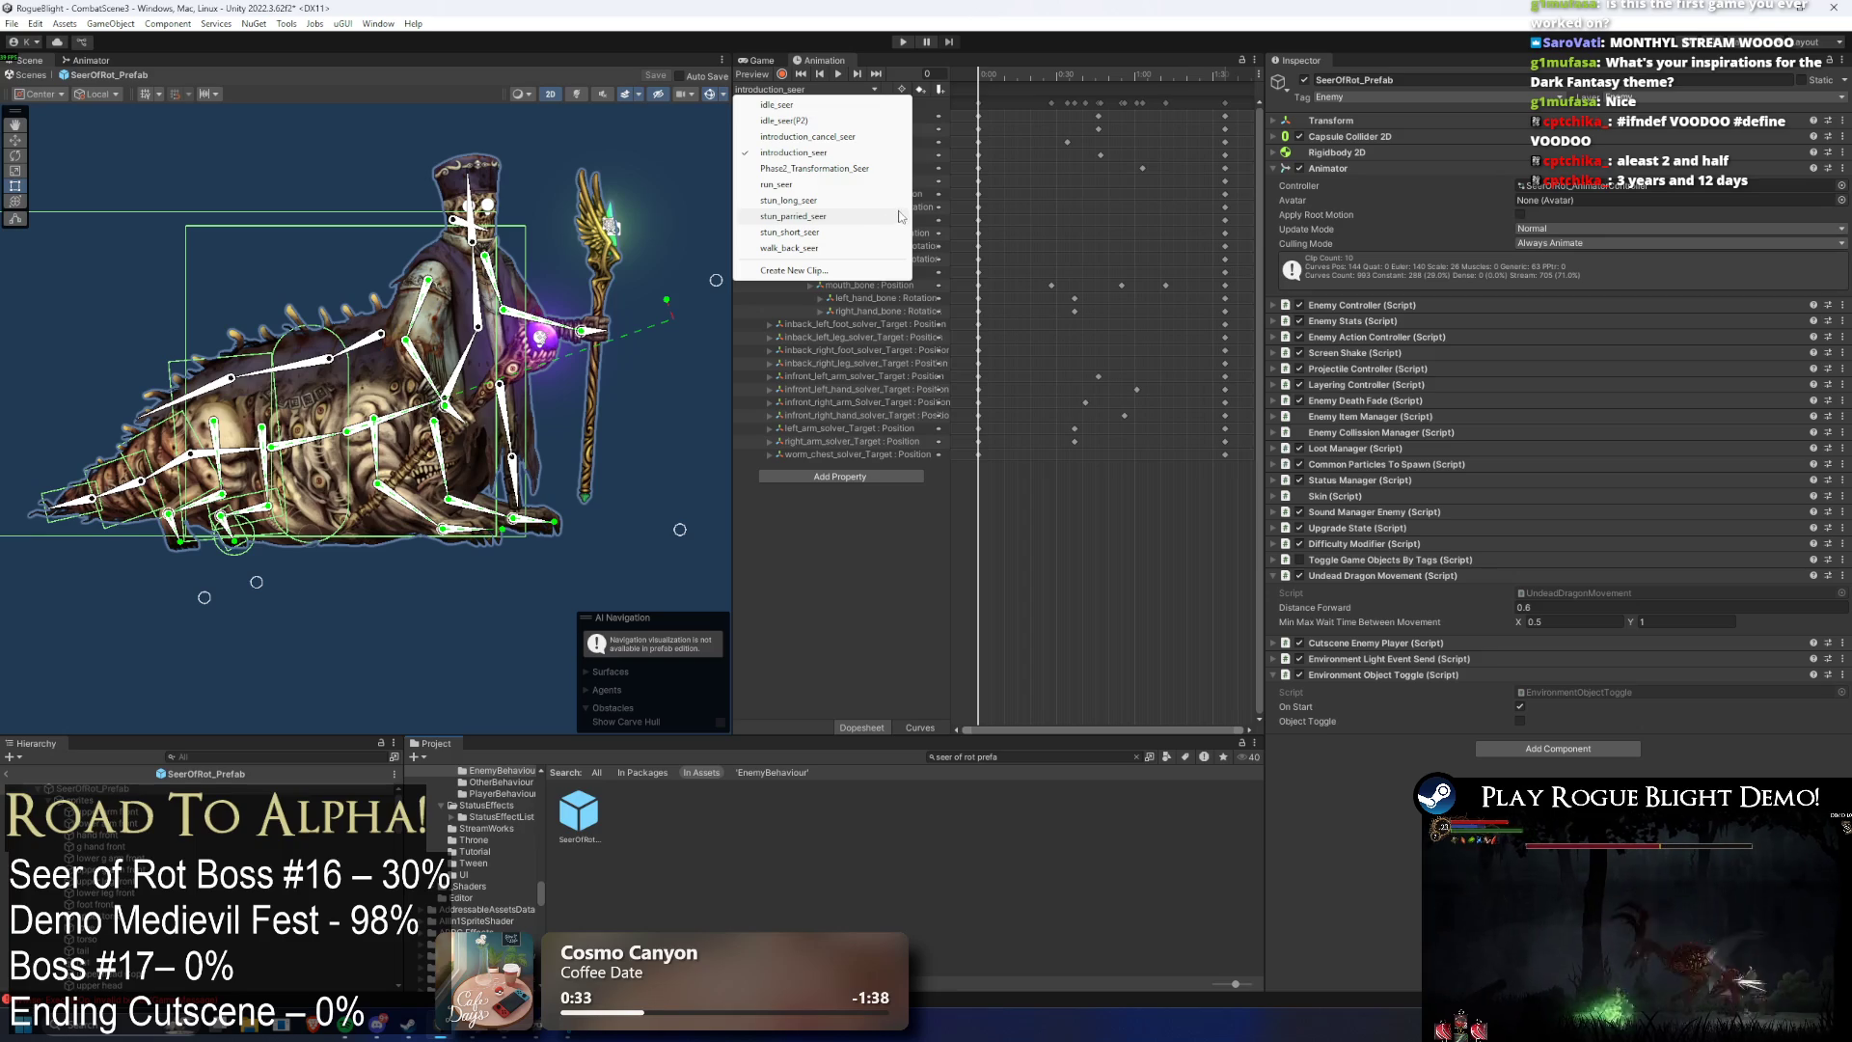
left_click(871, 169)
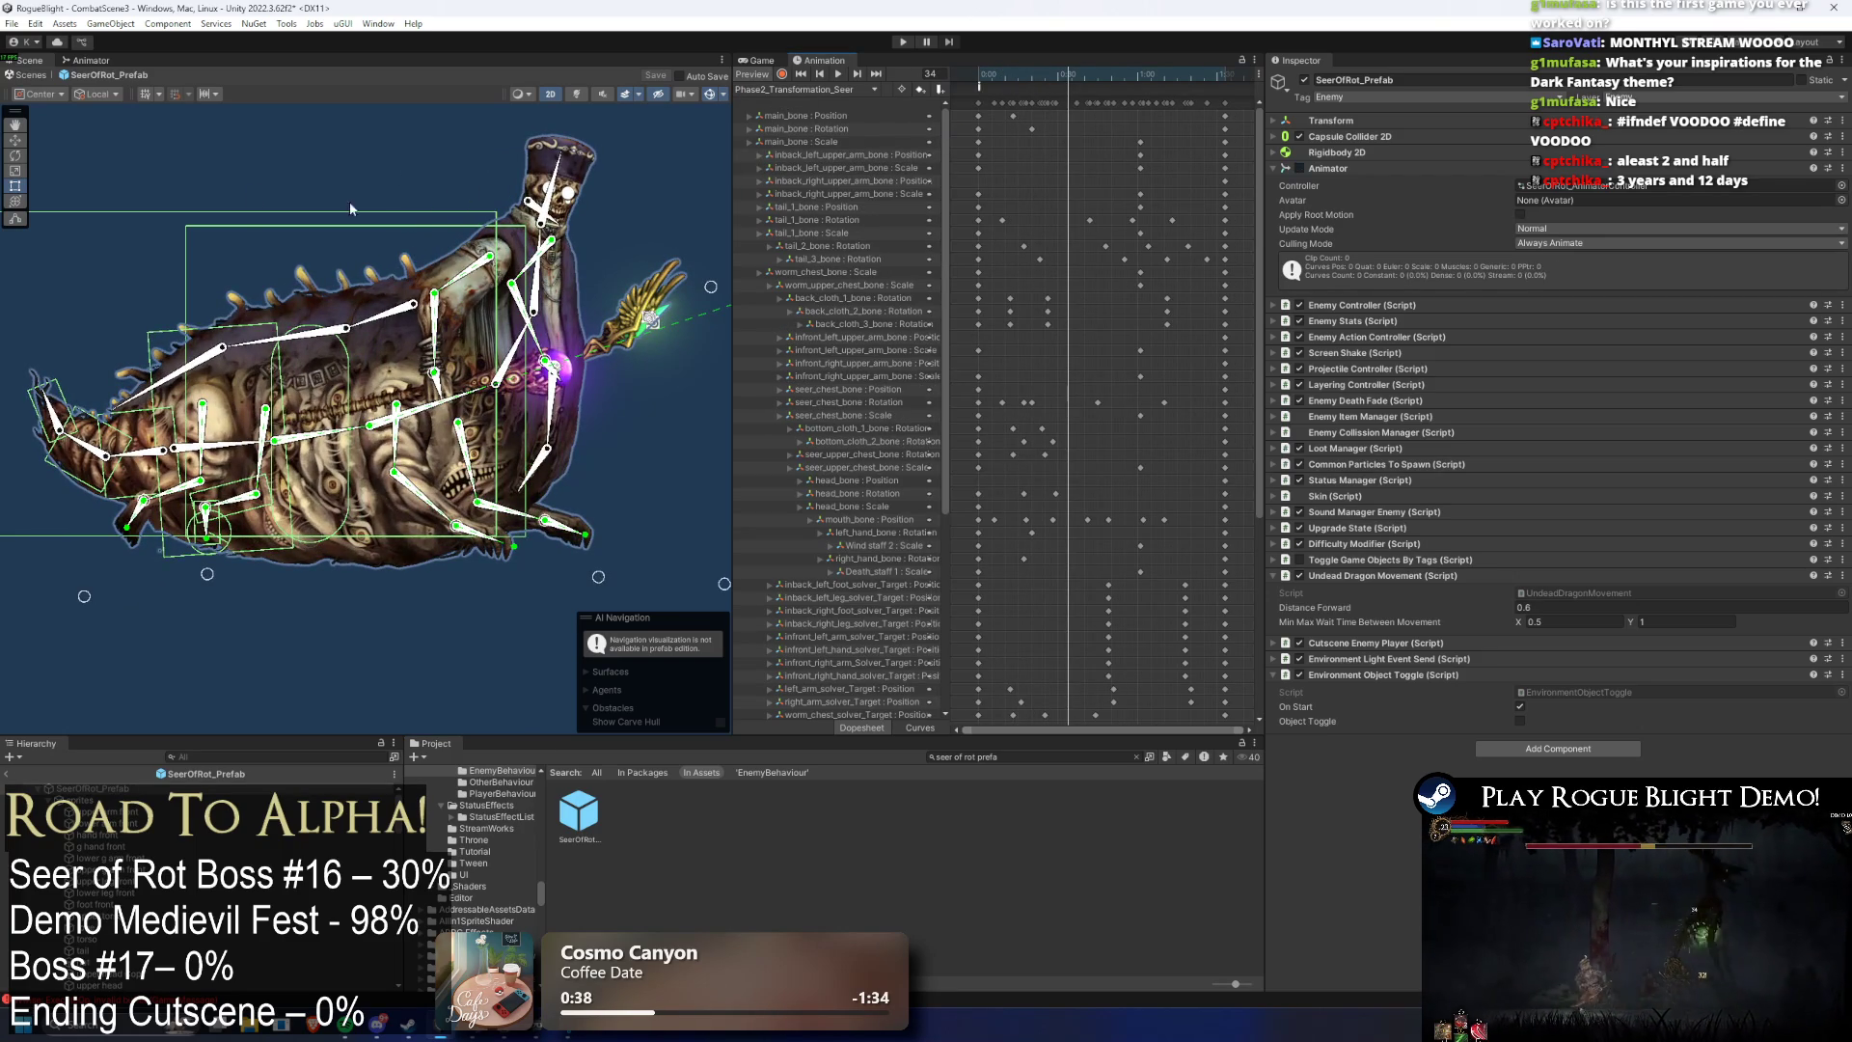
left_click(417, 204)
left_click(652, 210)
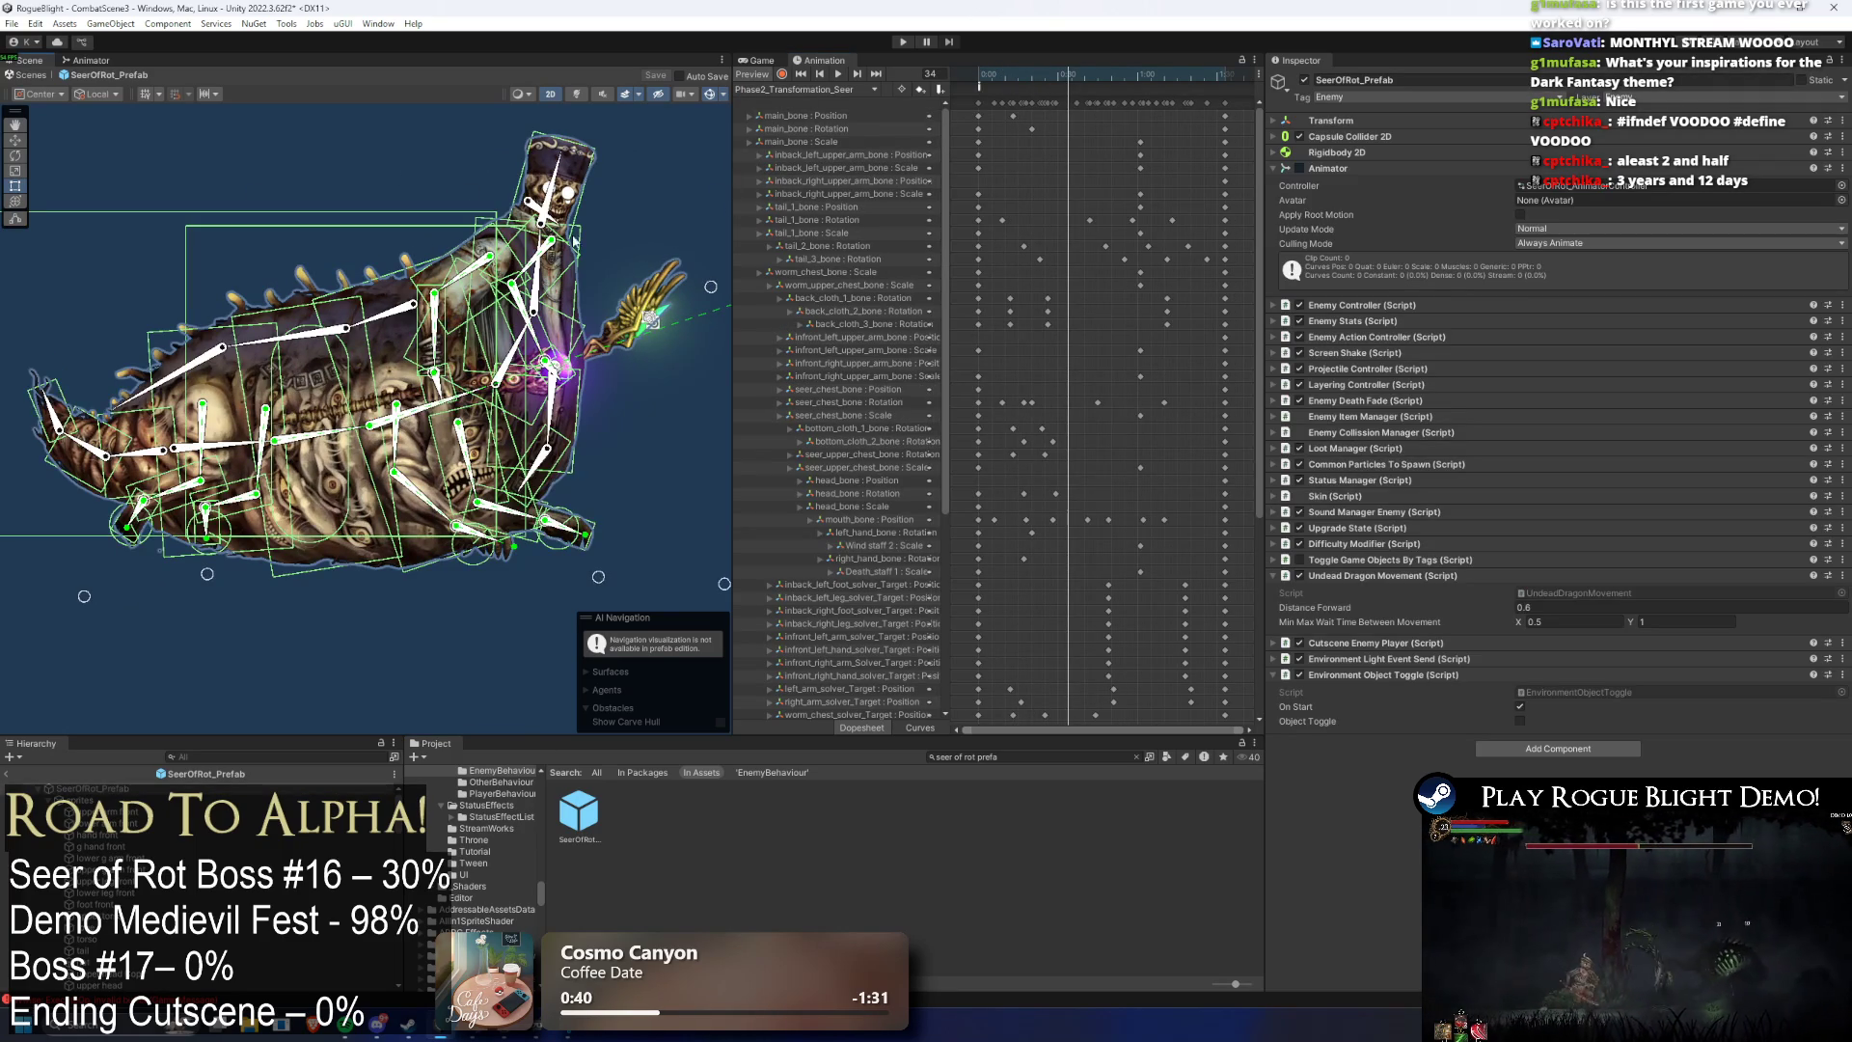
key("shift+comma")
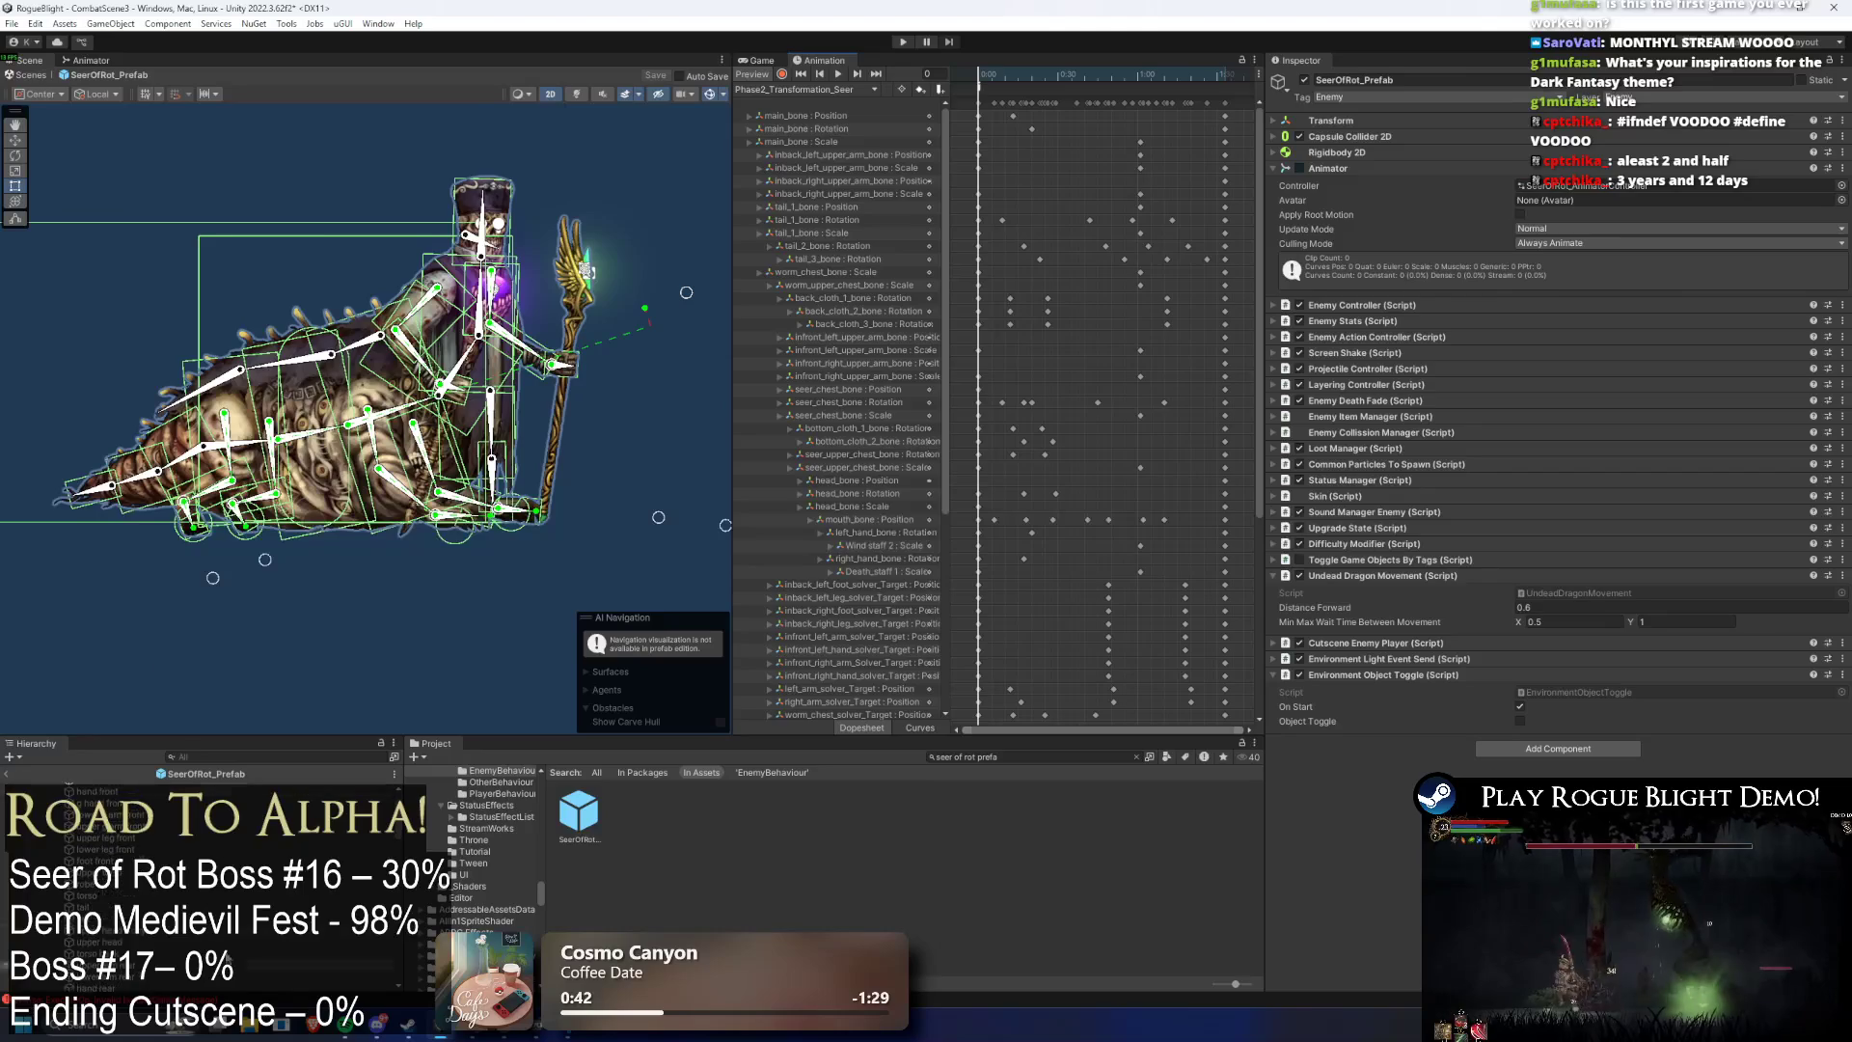
scroll(263, 959, "down", 10)
- Search the Hierarchy for 'll' and select the LeftWall object
left_click(242, 758)
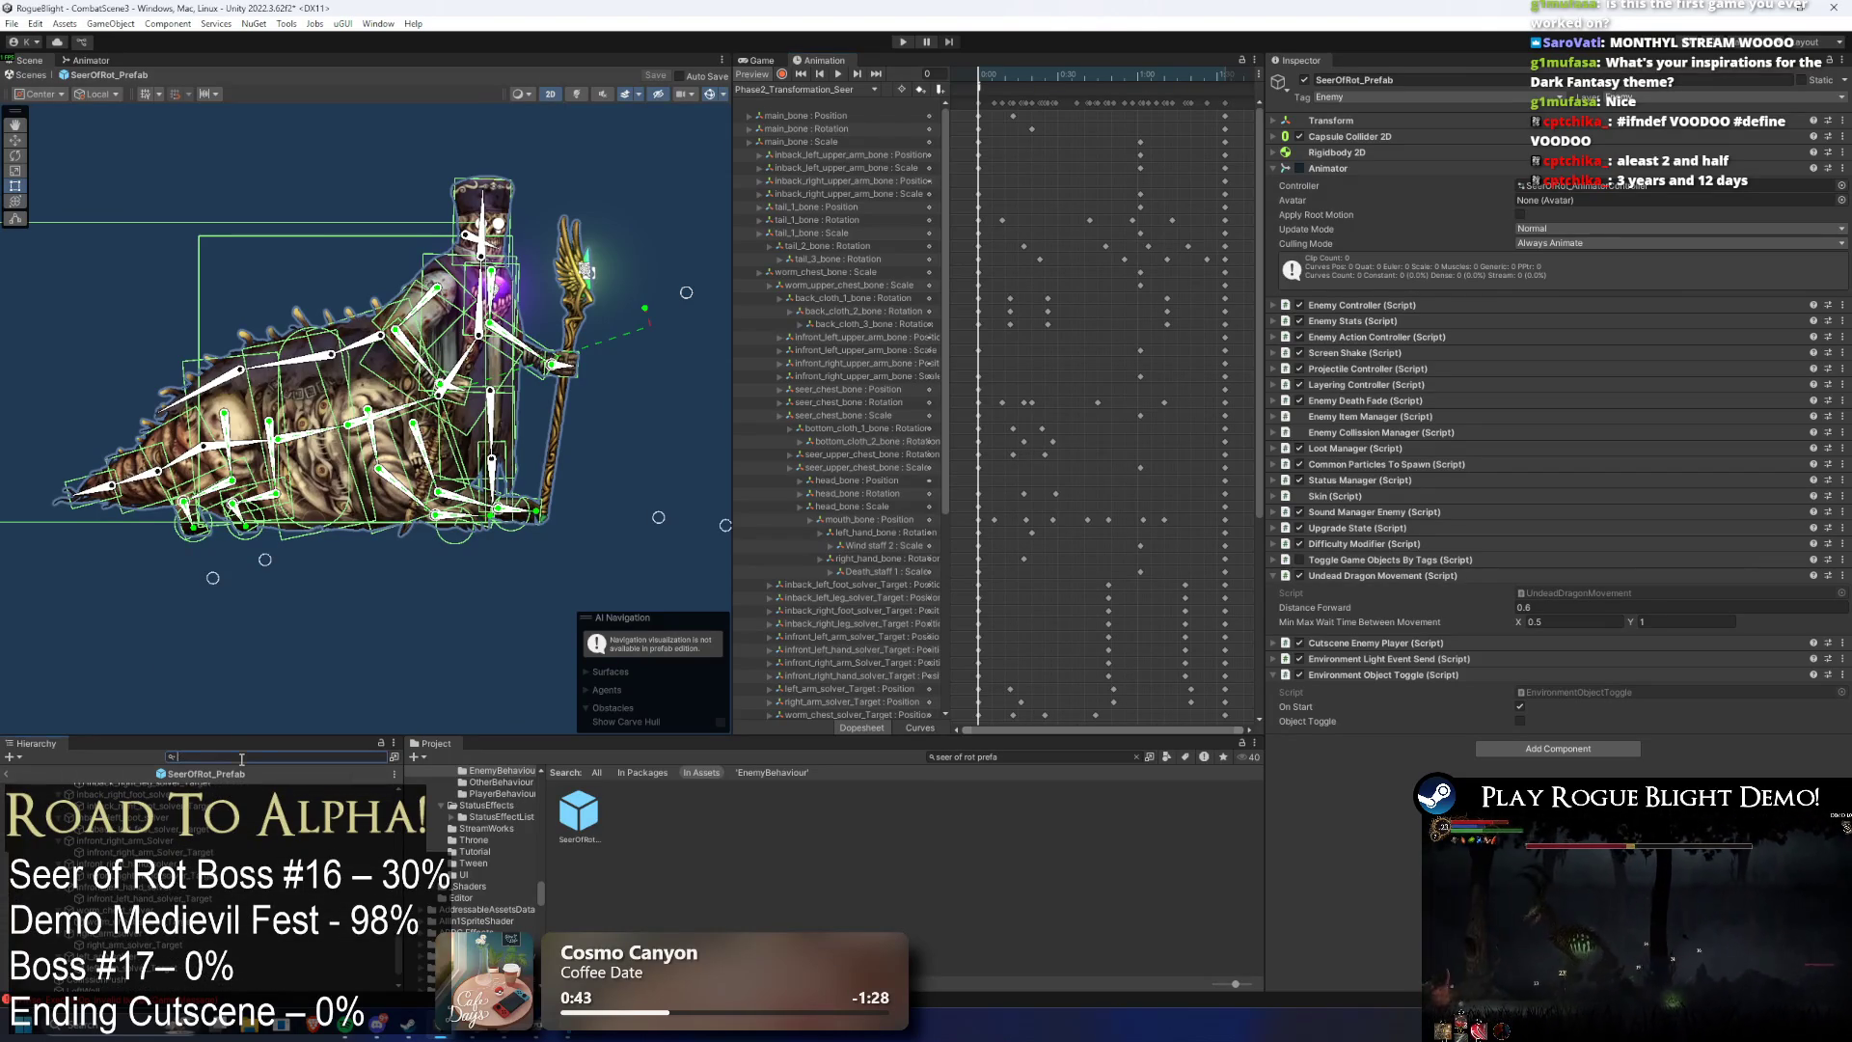
type("woll")
left_click(73, 788)
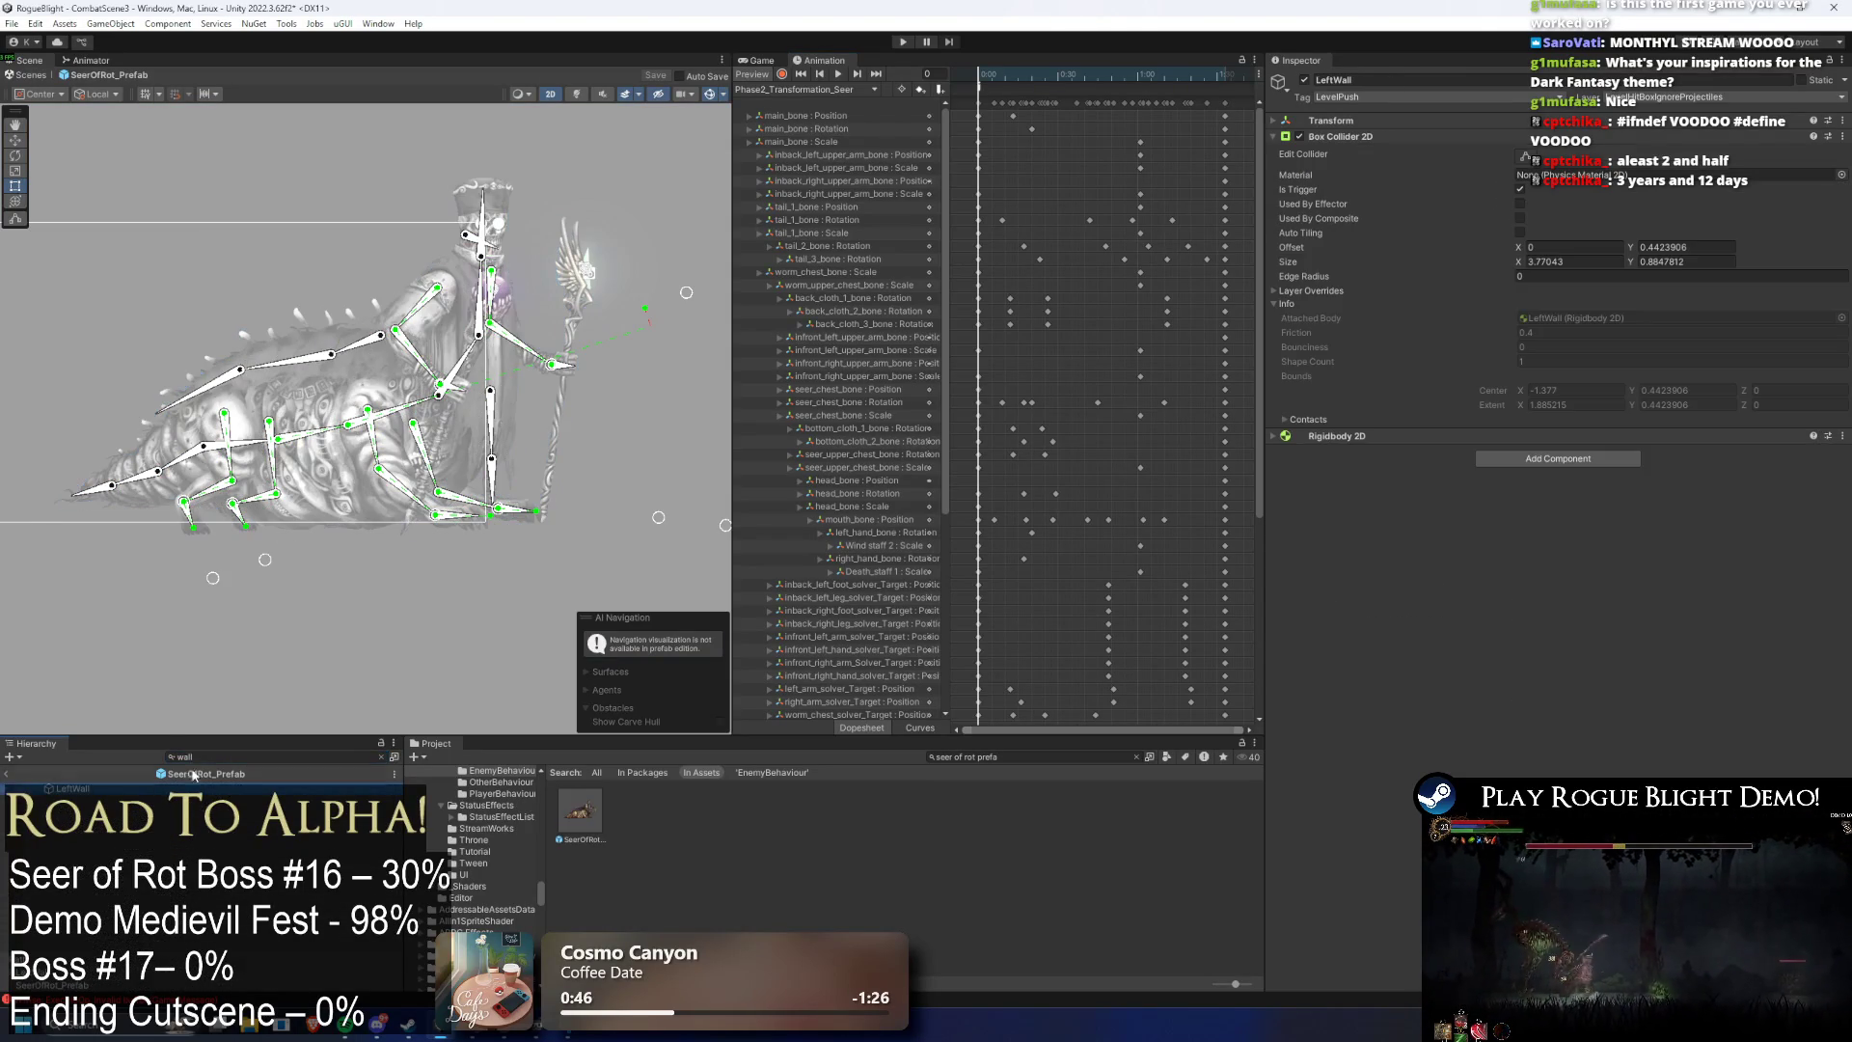
left_click(381, 757)
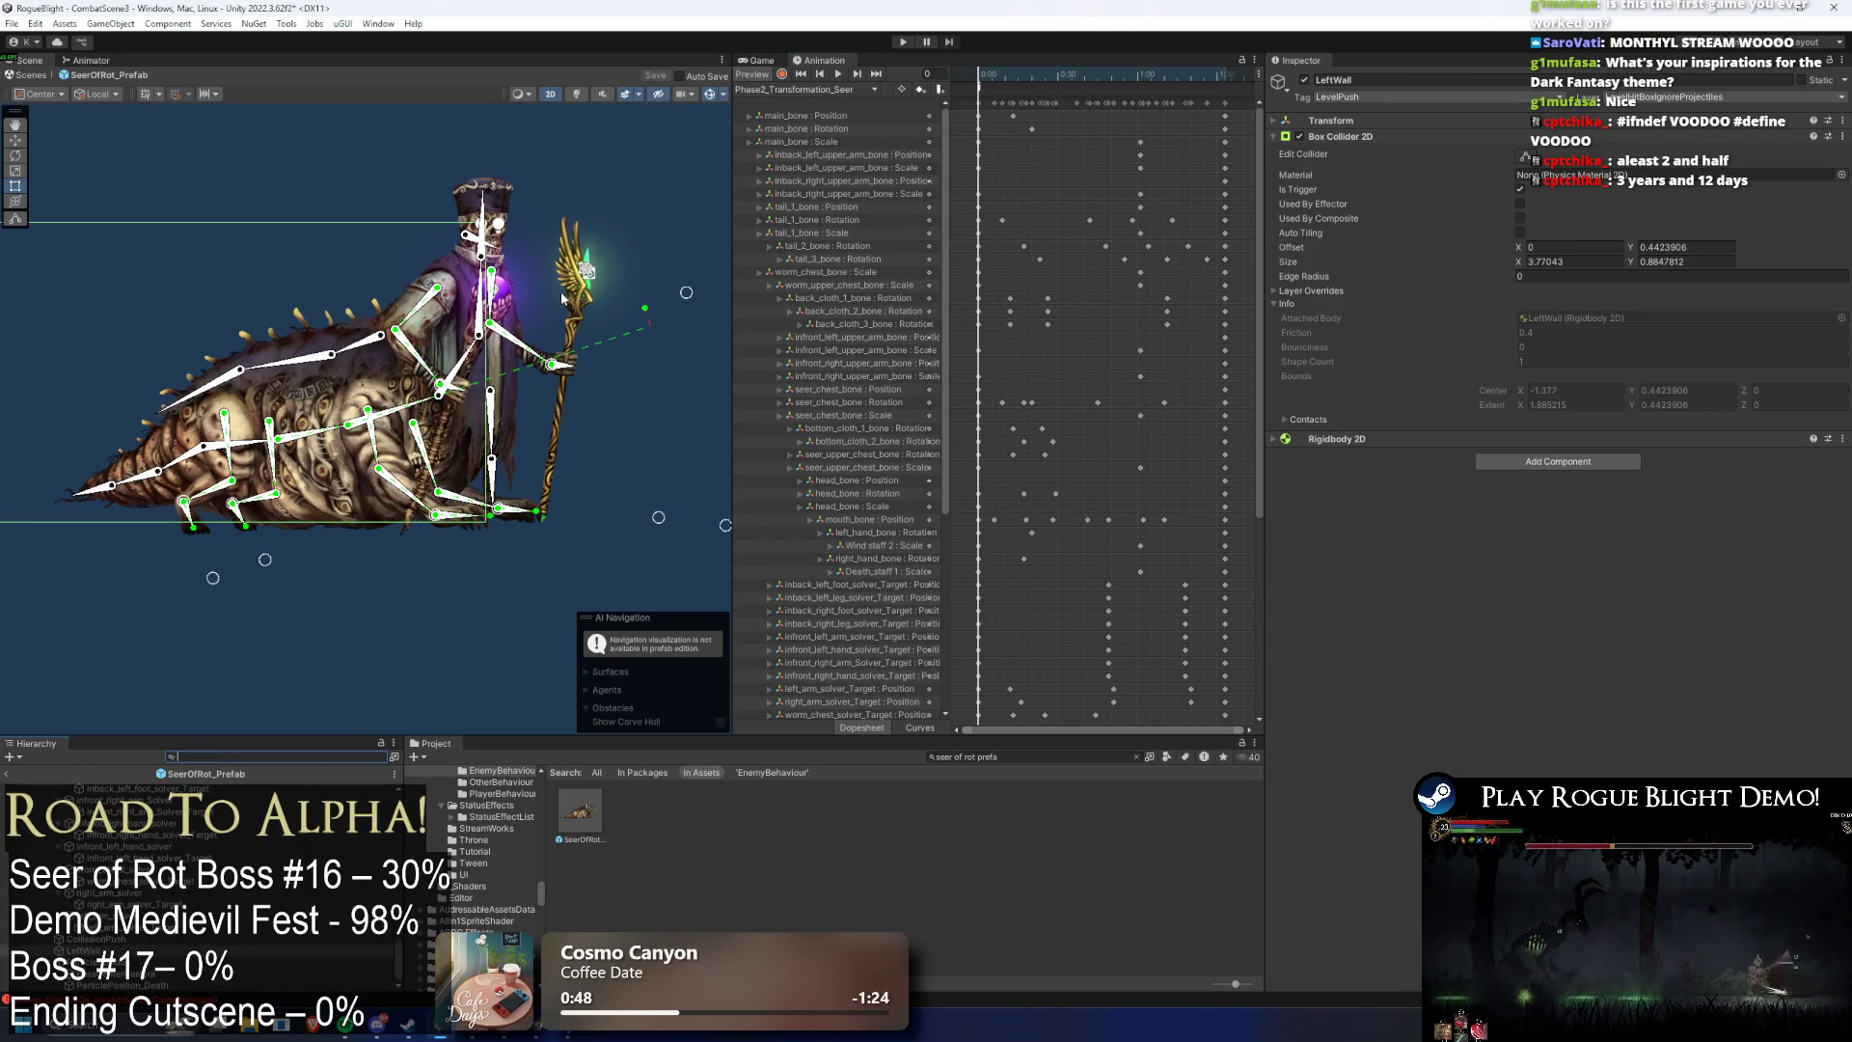
left_click(795, 88)
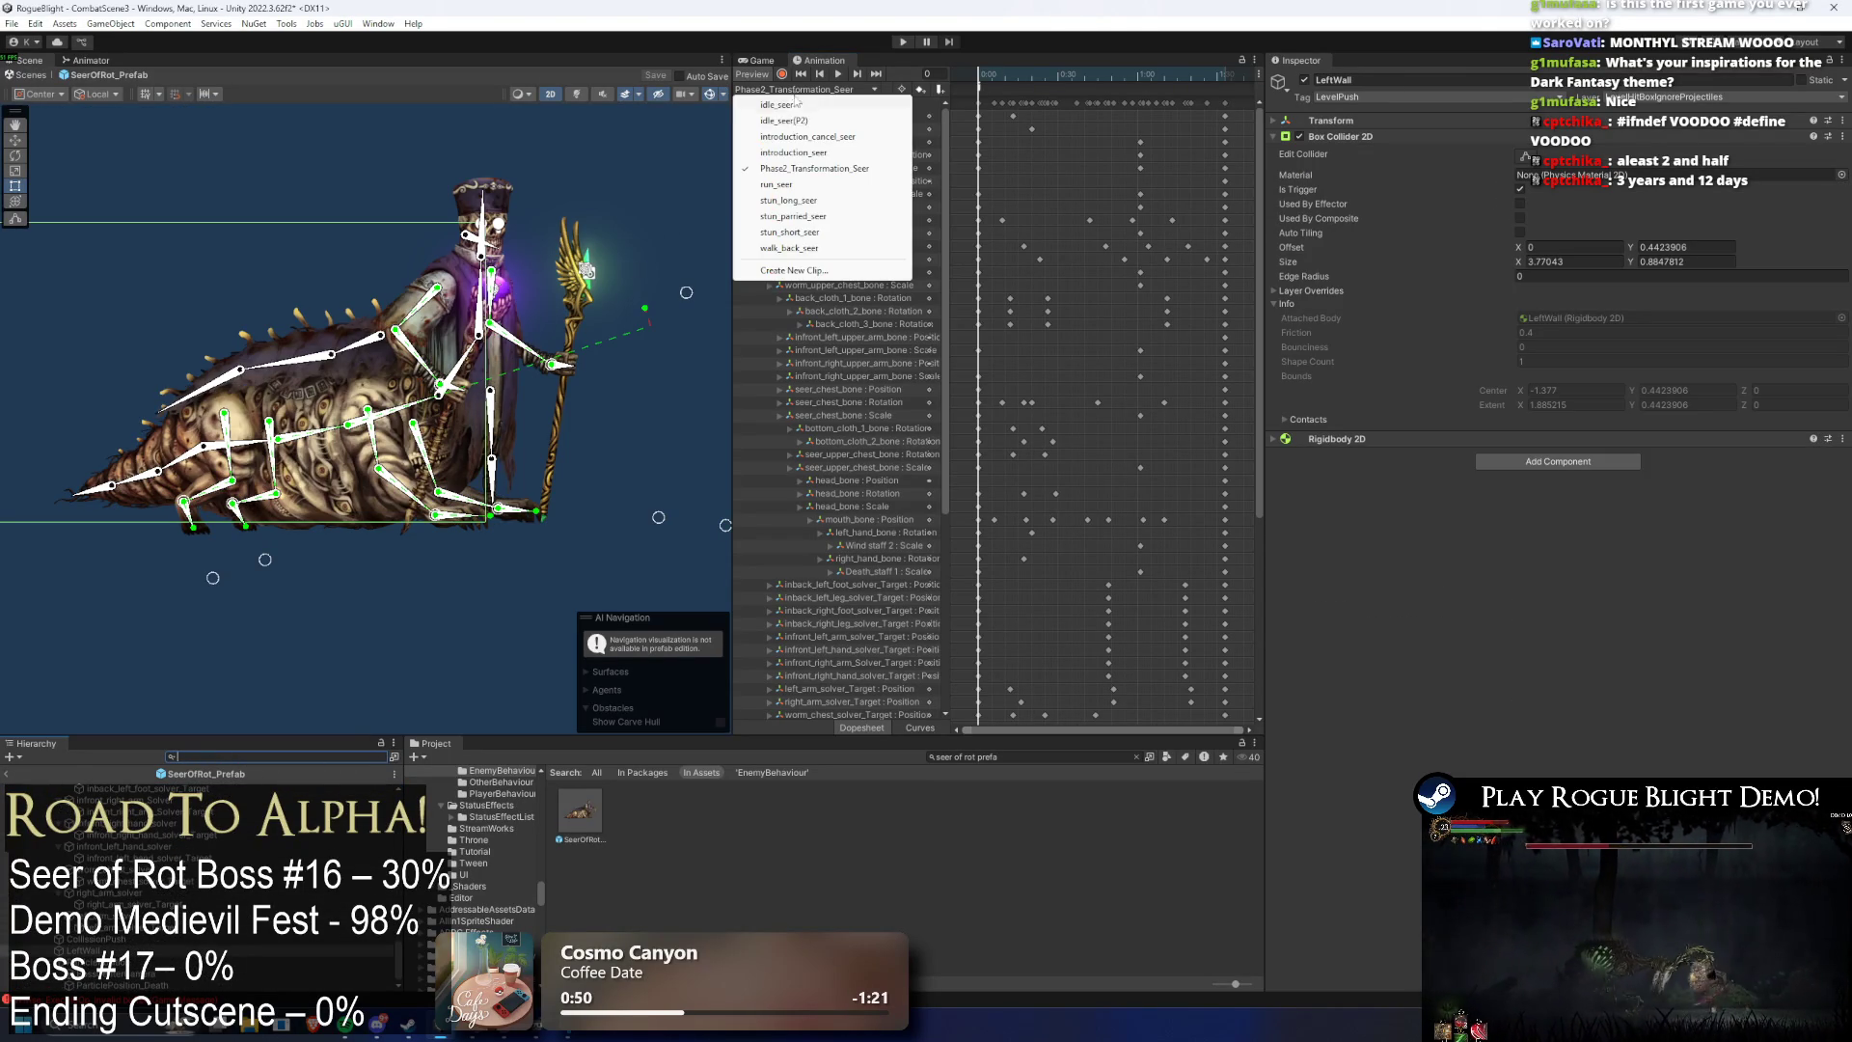
- Switch to the idle_seer clip, select LeftWall below CollisionPush, and start the game
left_click(805, 106)
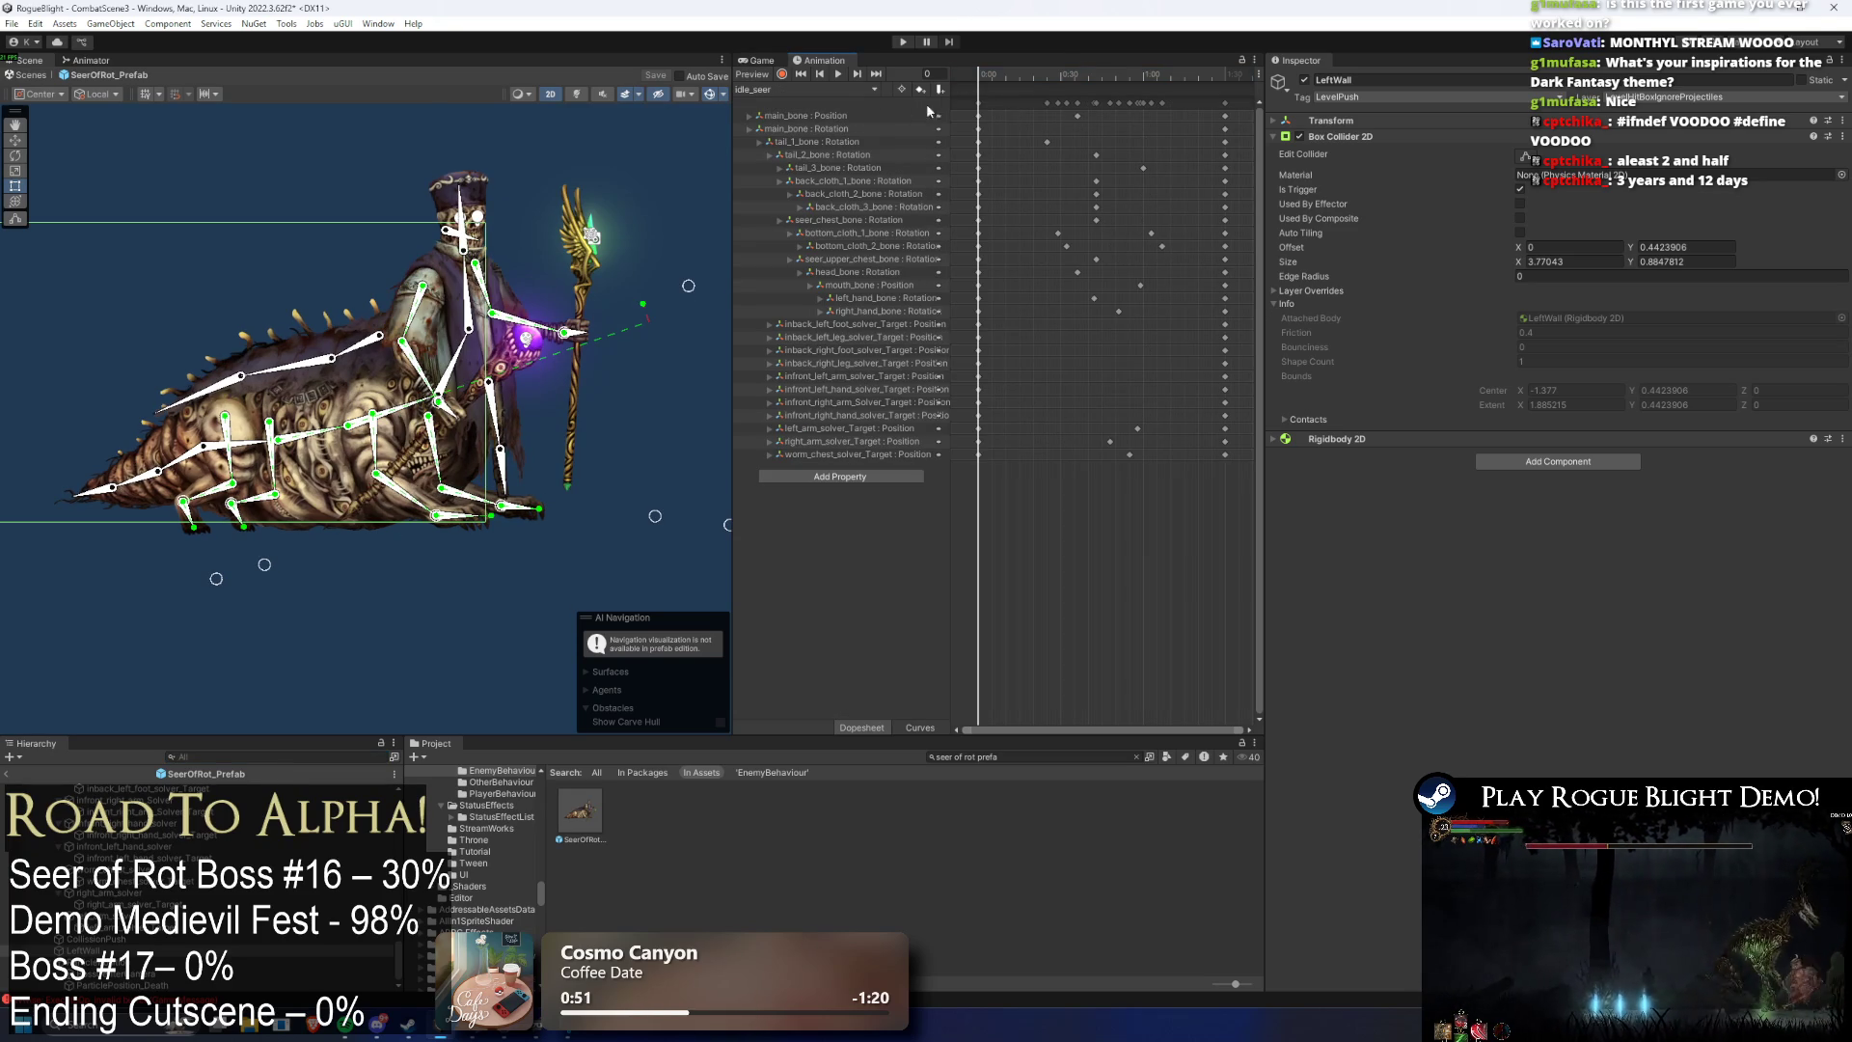
left_click(96, 938)
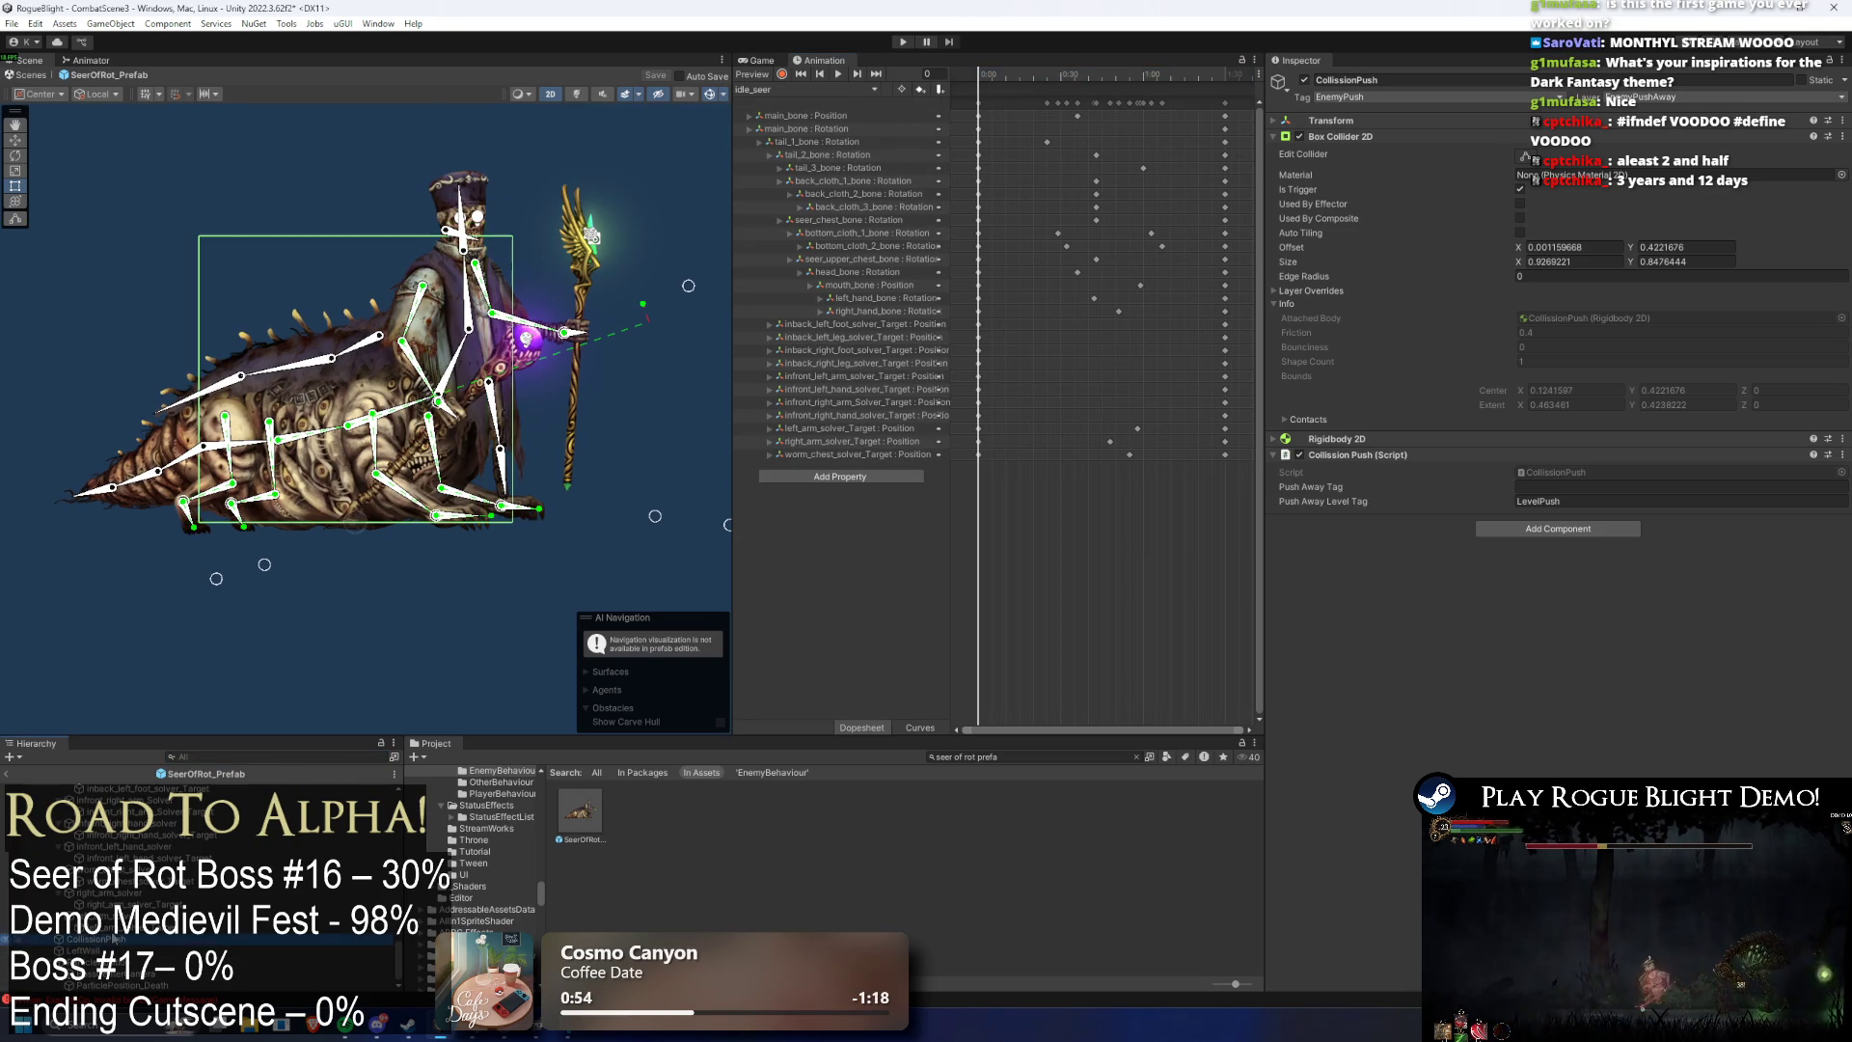
key("Down")
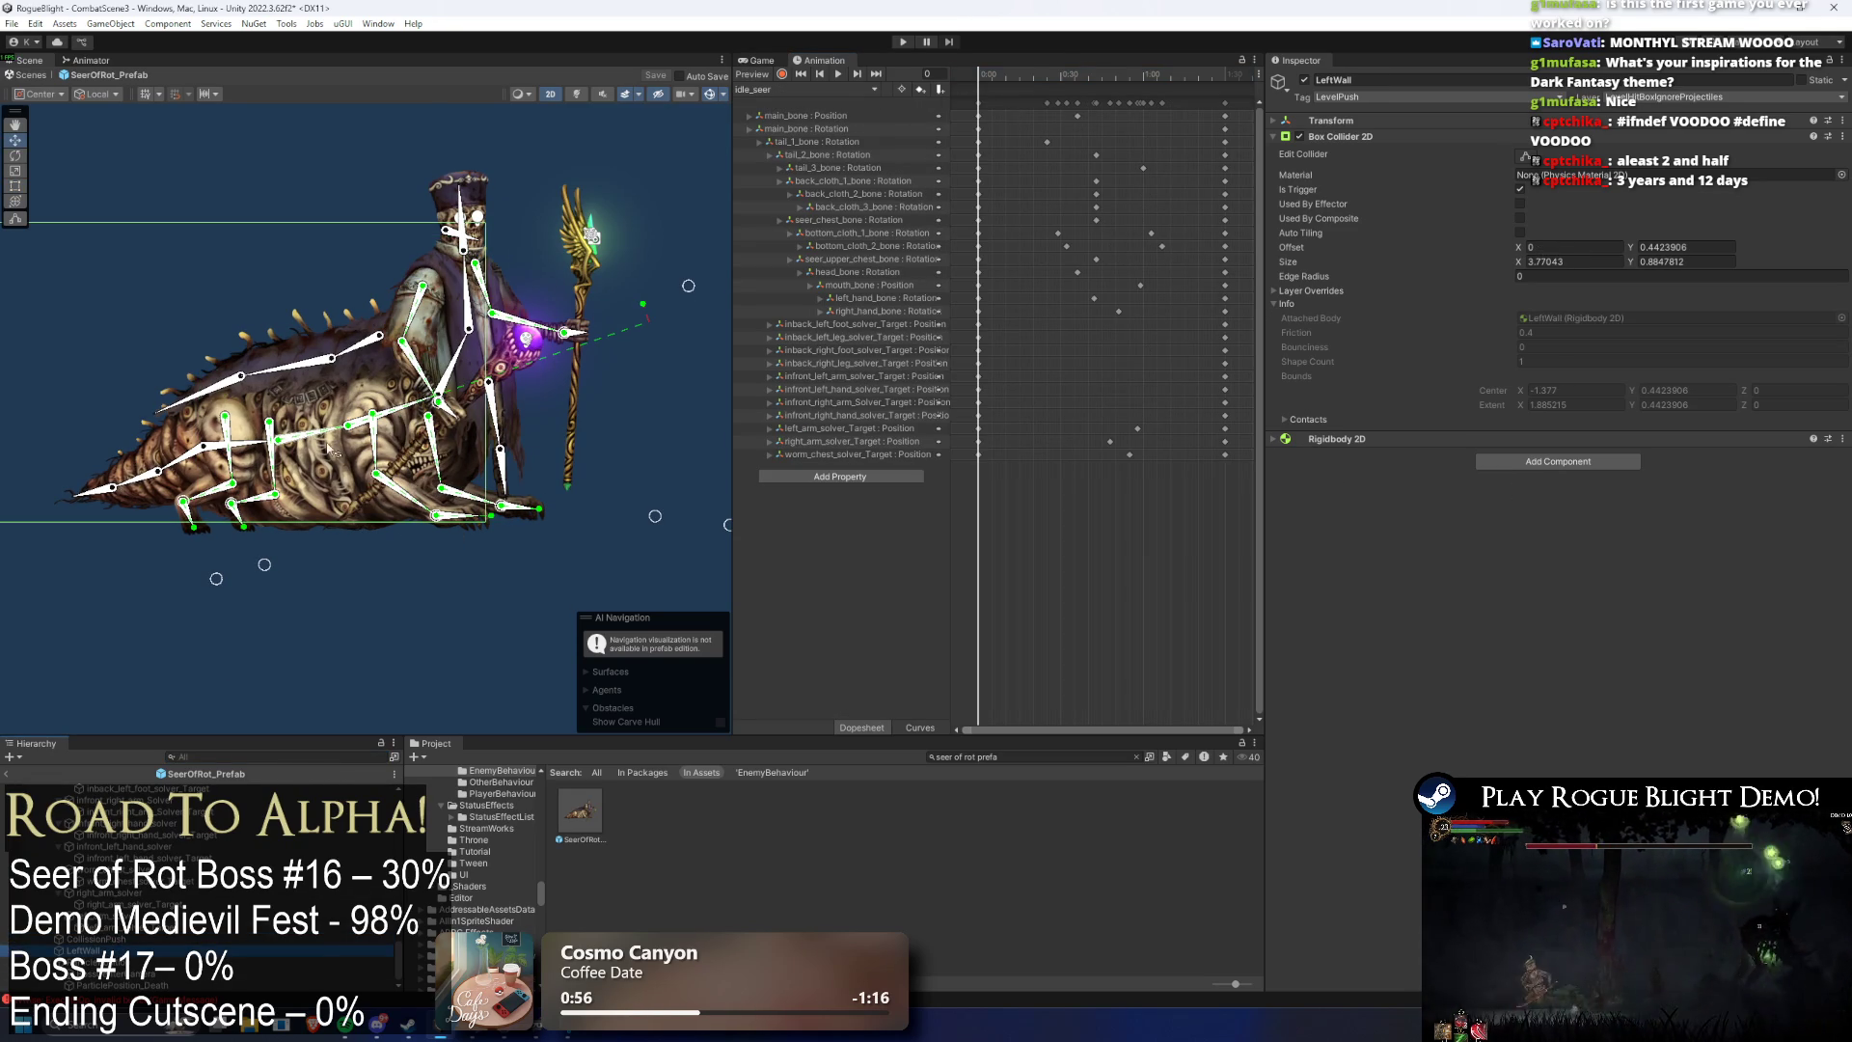
scroll(324, 450, "down", 3)
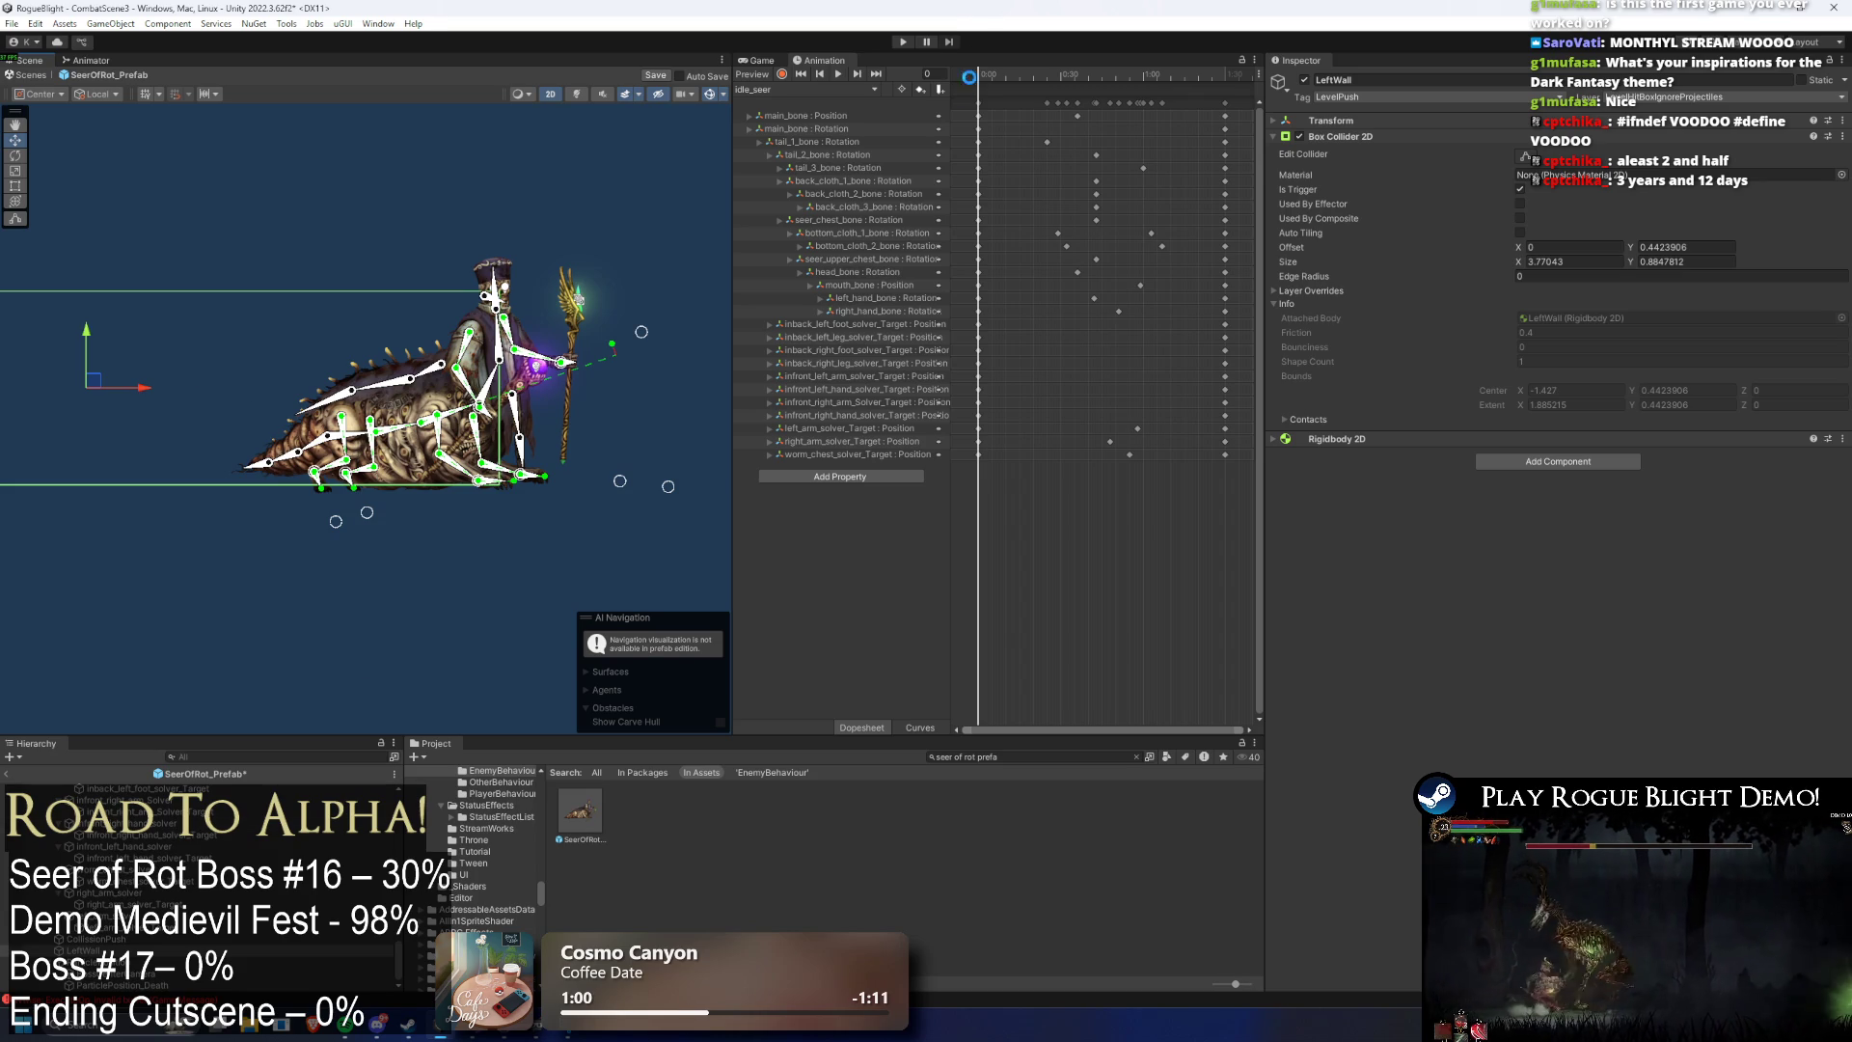
left_click(903, 41)
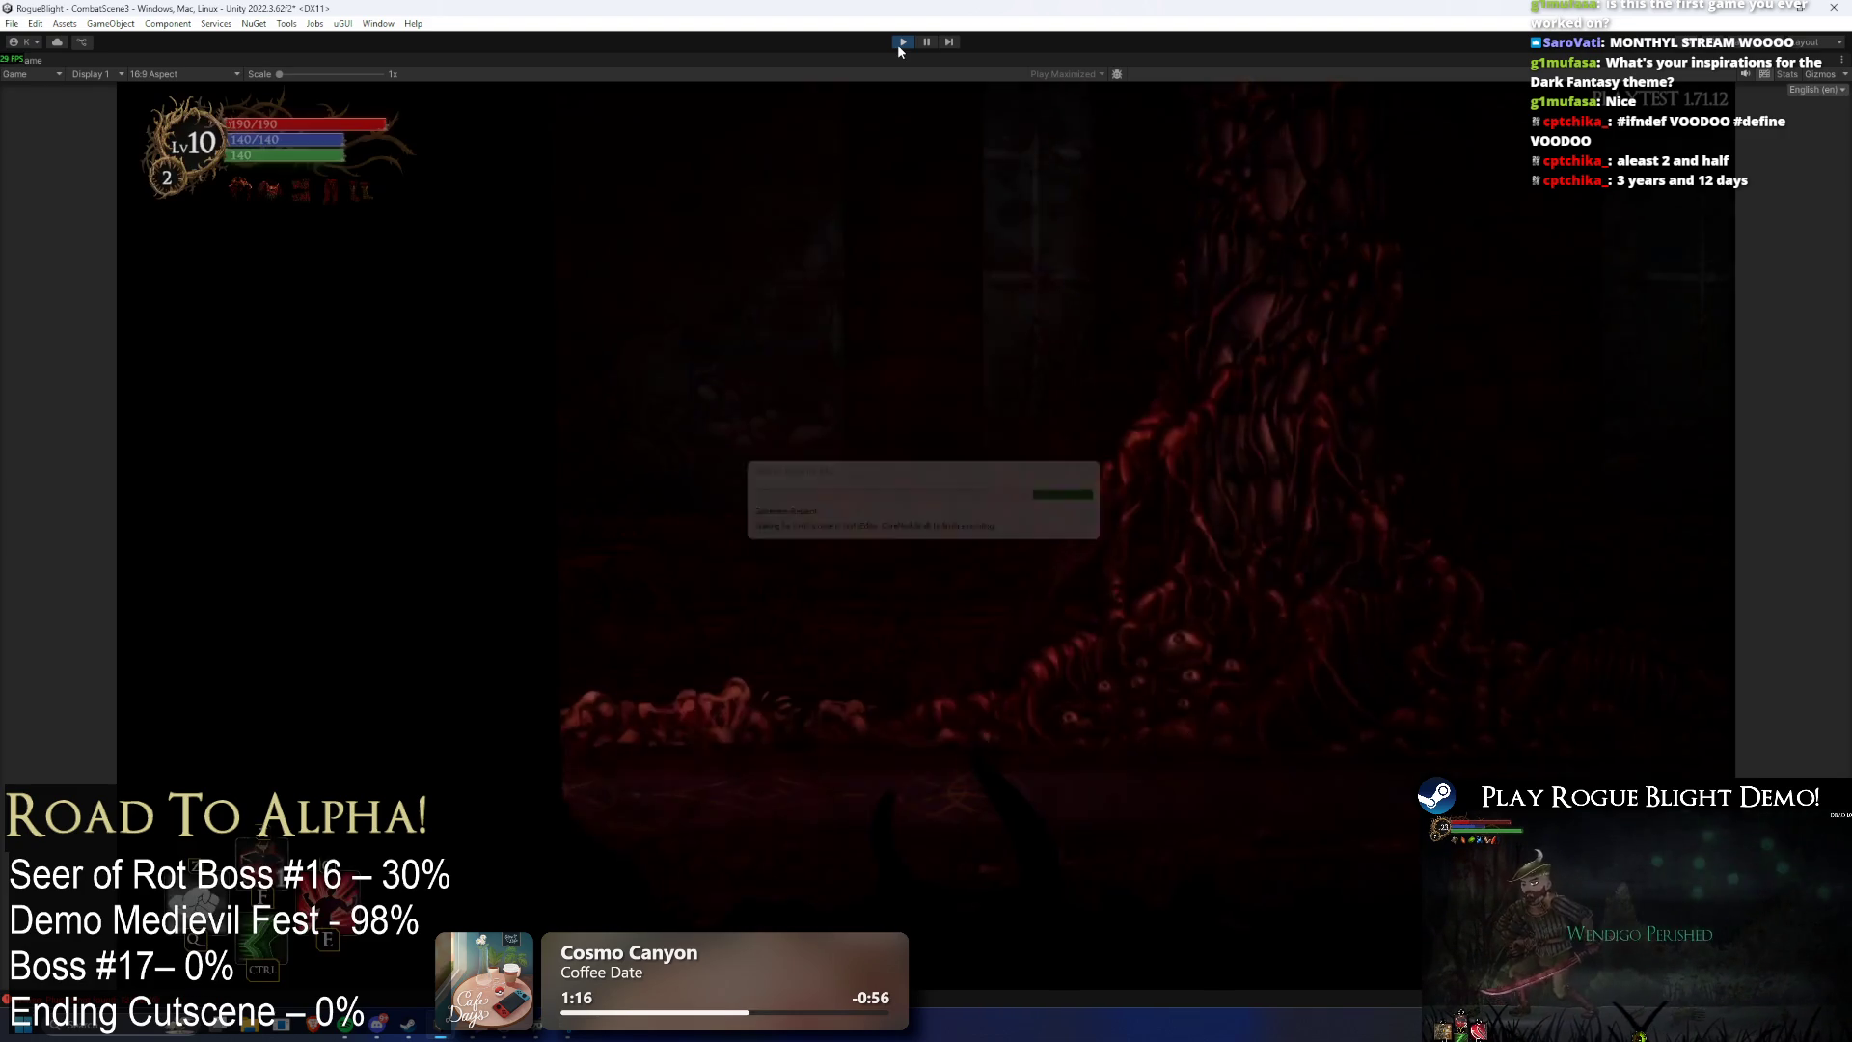
- Walk the hero to the boss, toggle enemy health with F1–F3 cheats, then stop with Ctrl+P
key("d")
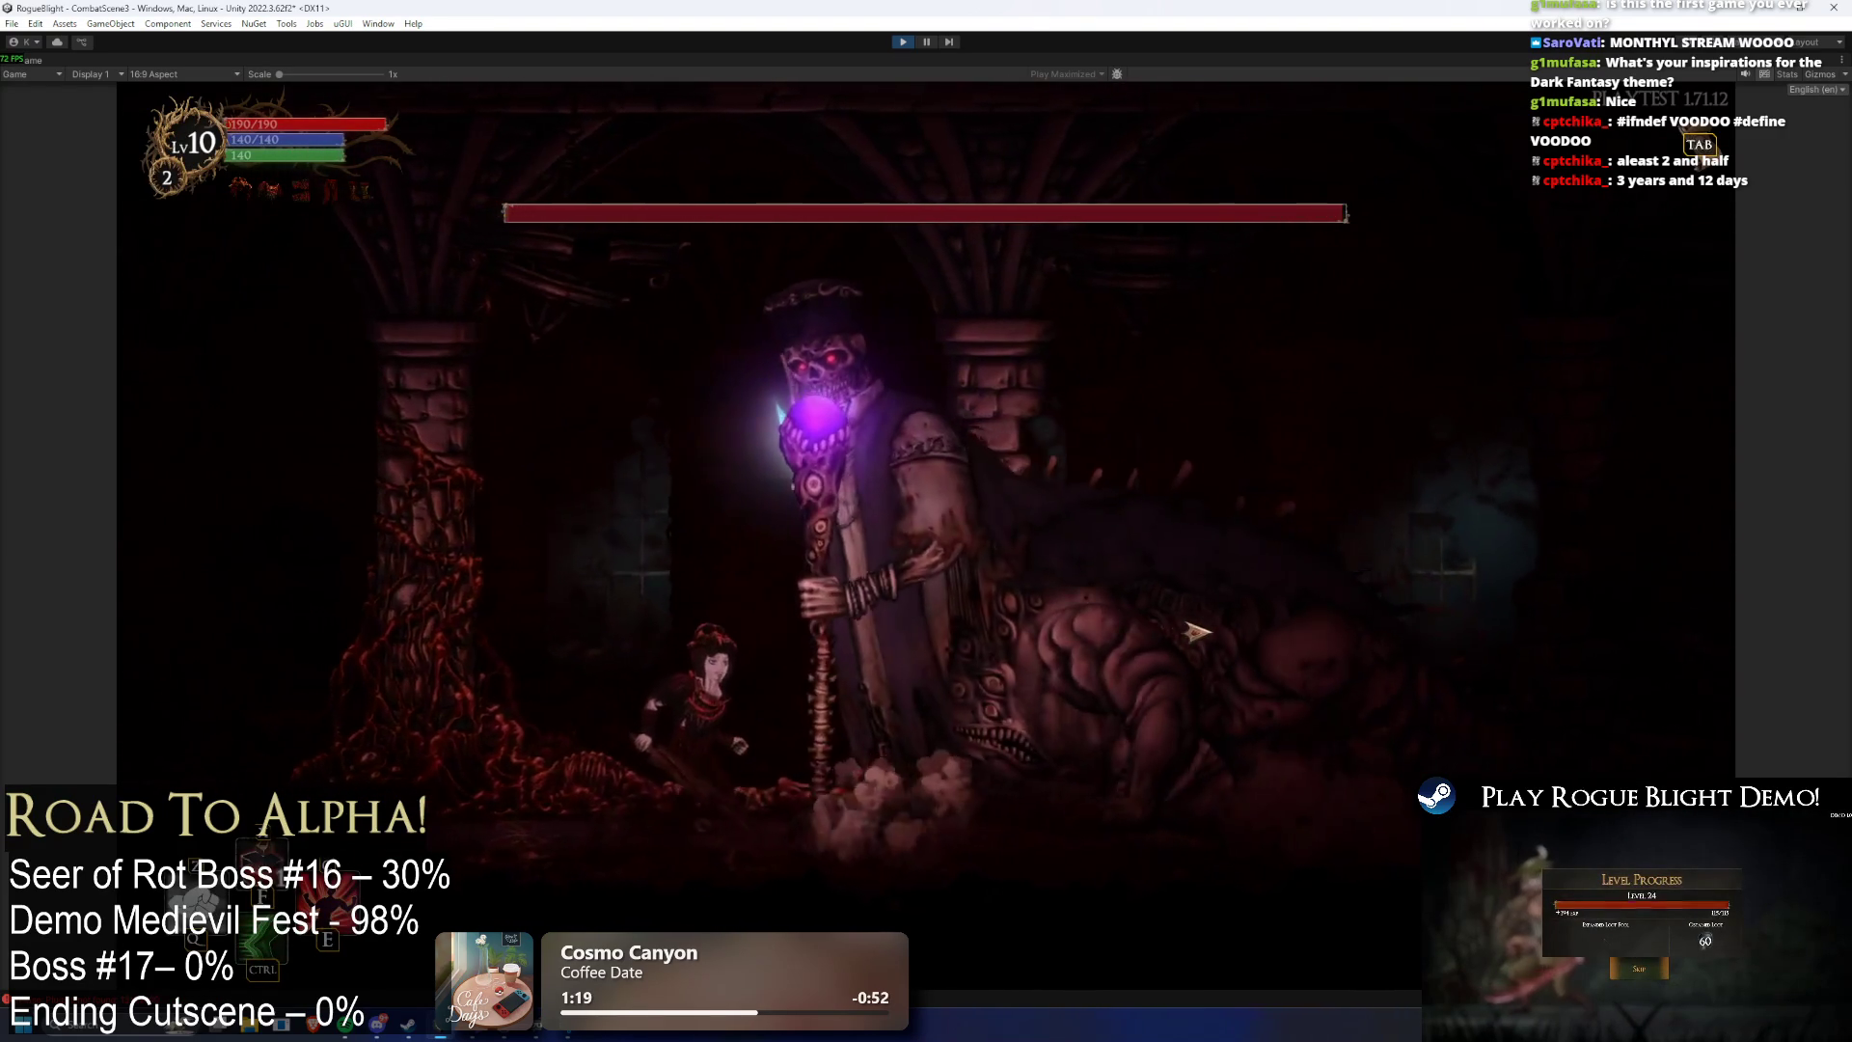
key("F1")
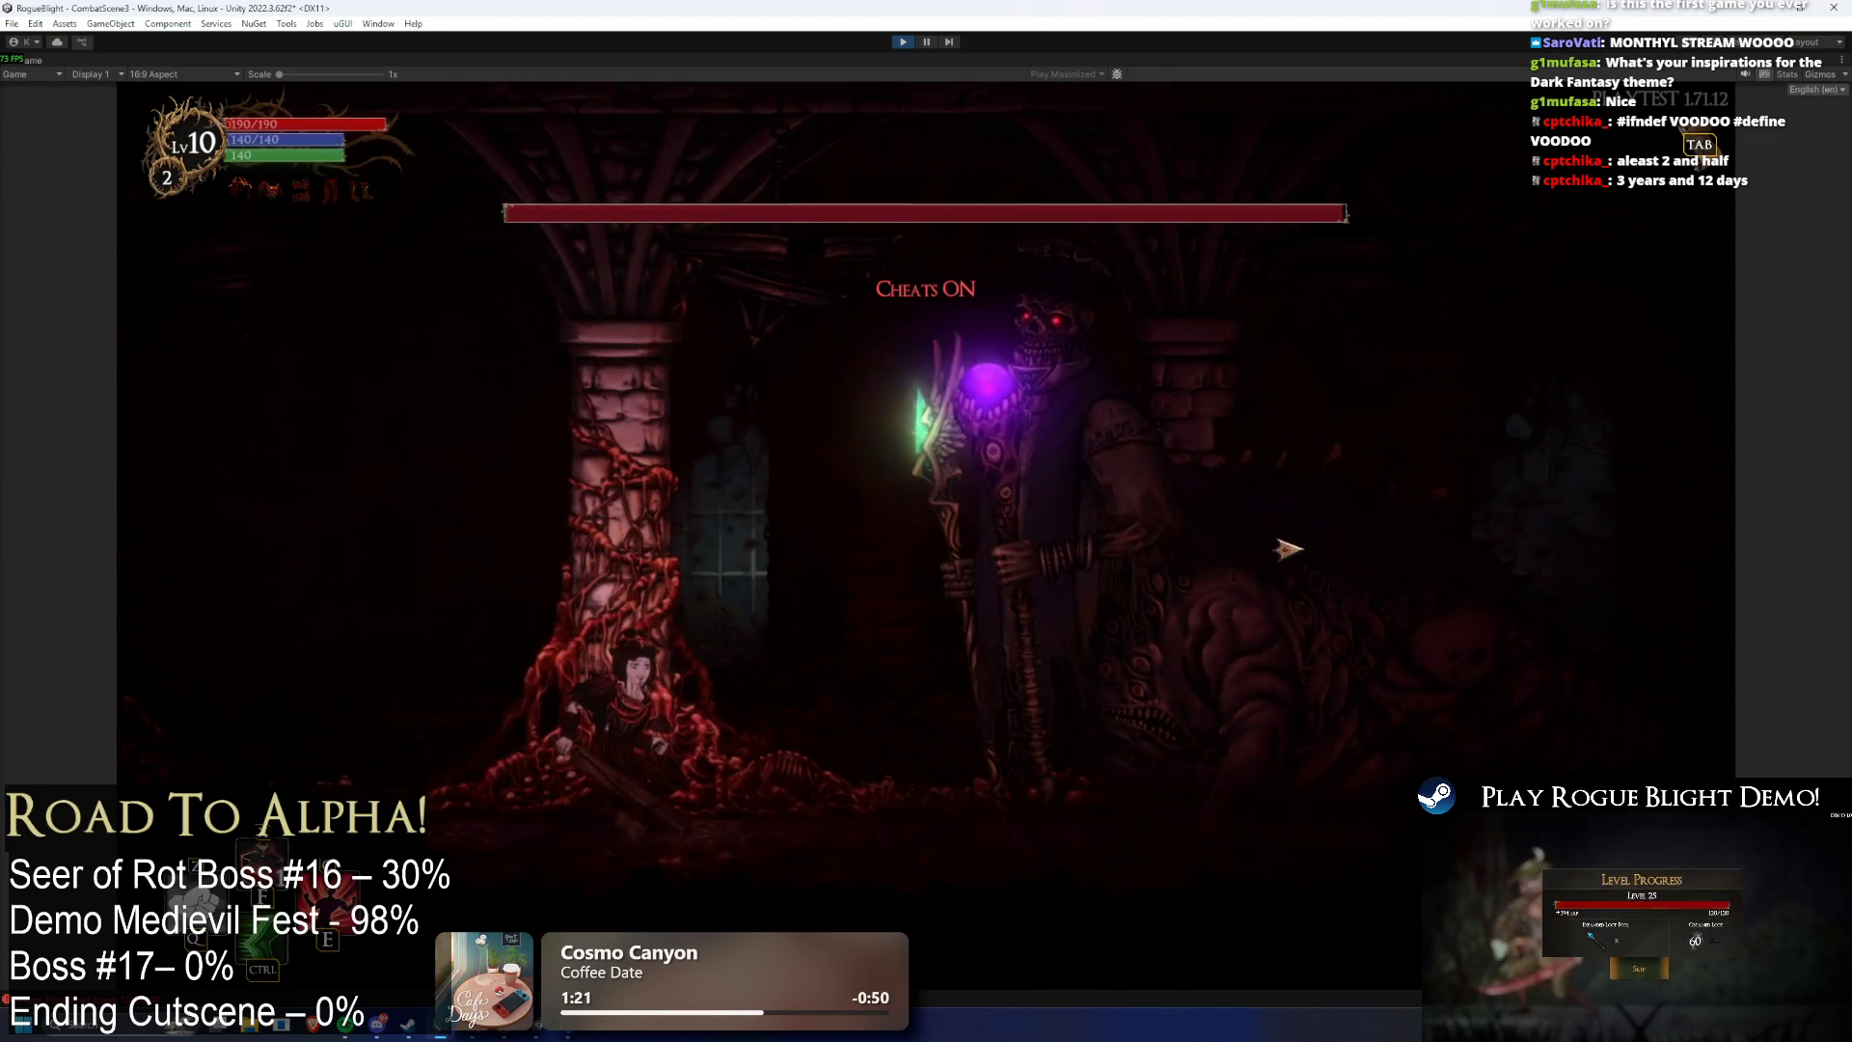
key("F2")
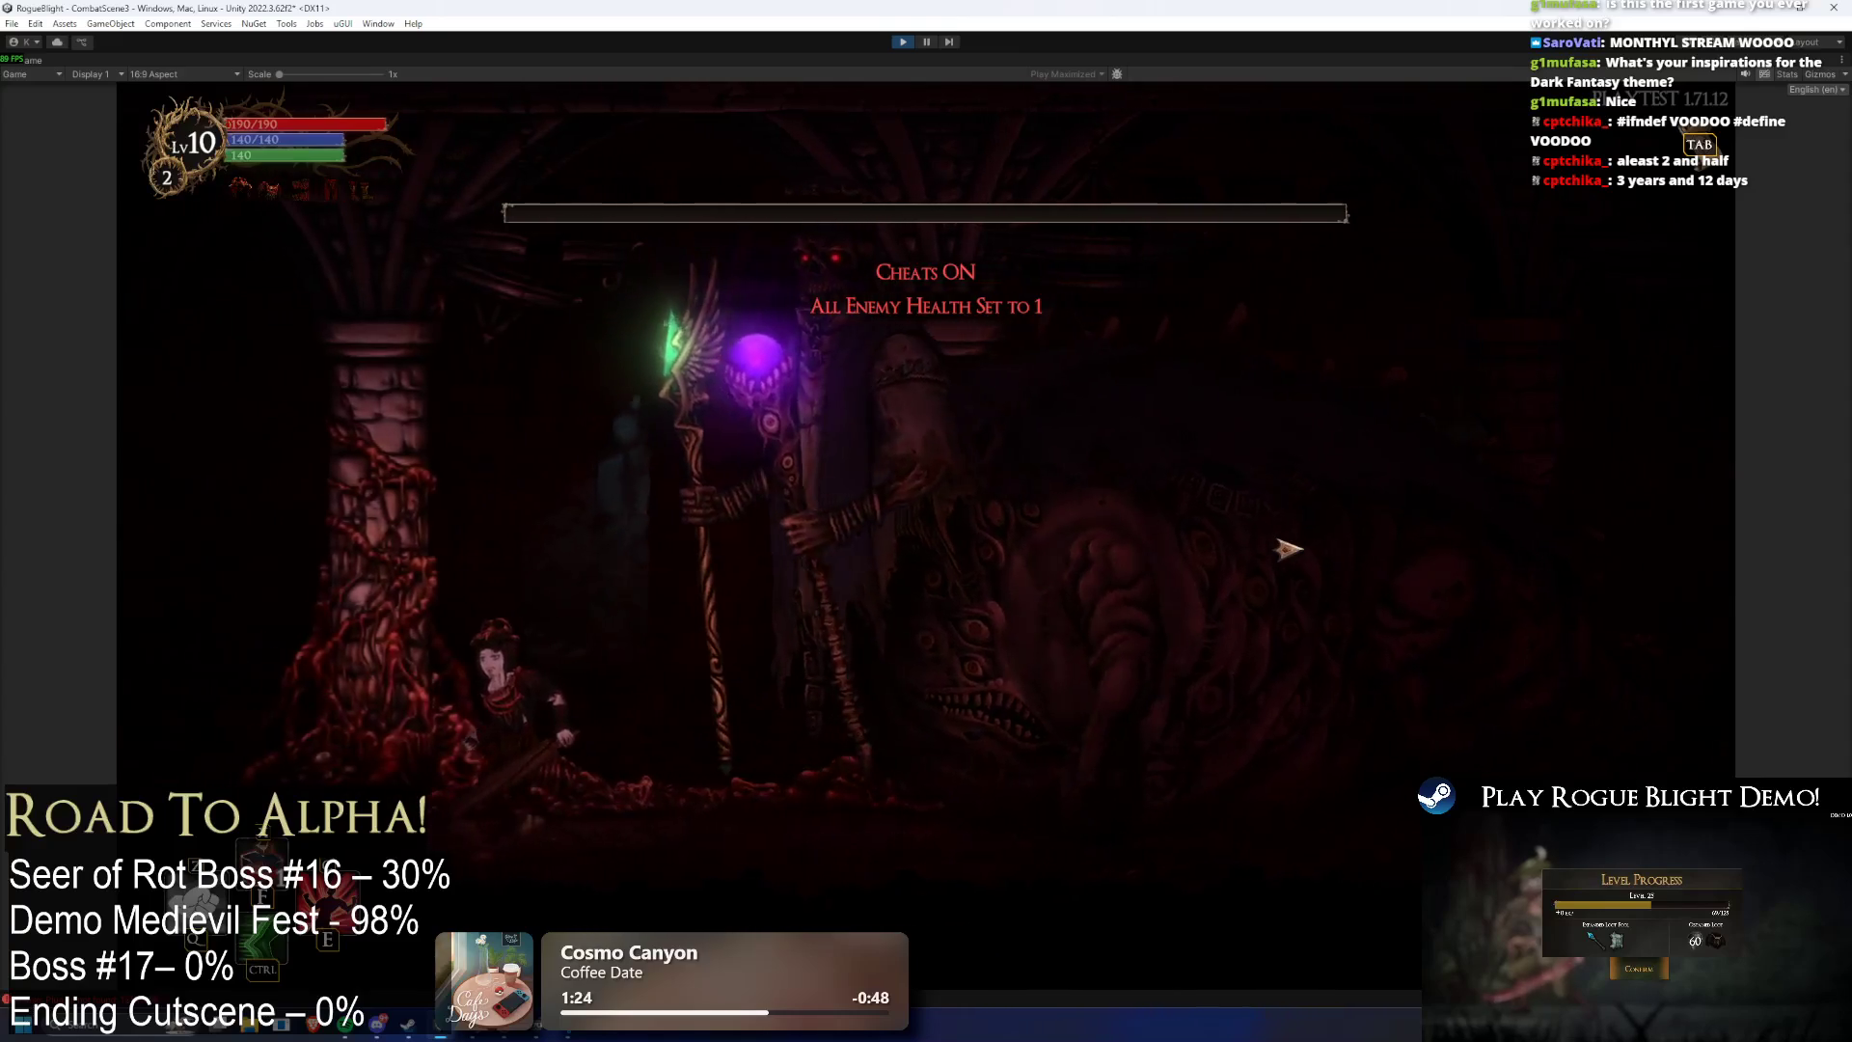
key("F3")
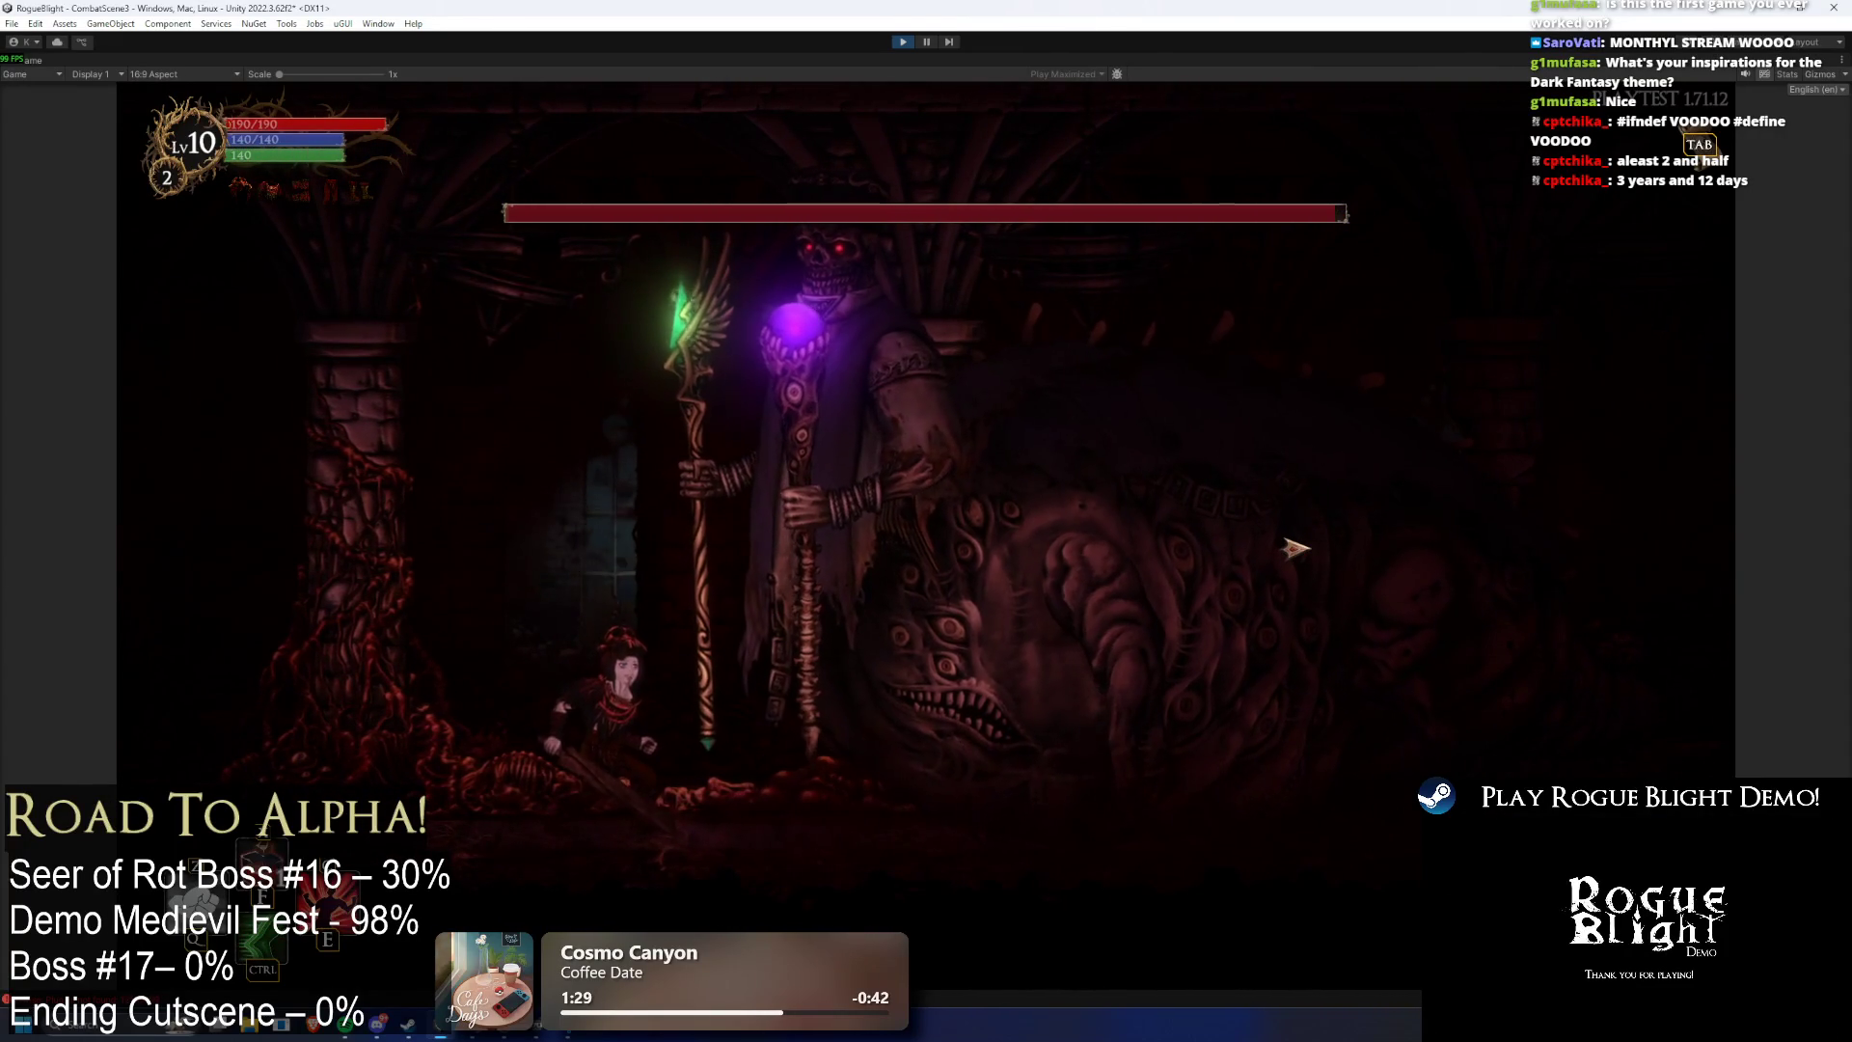
key("d")
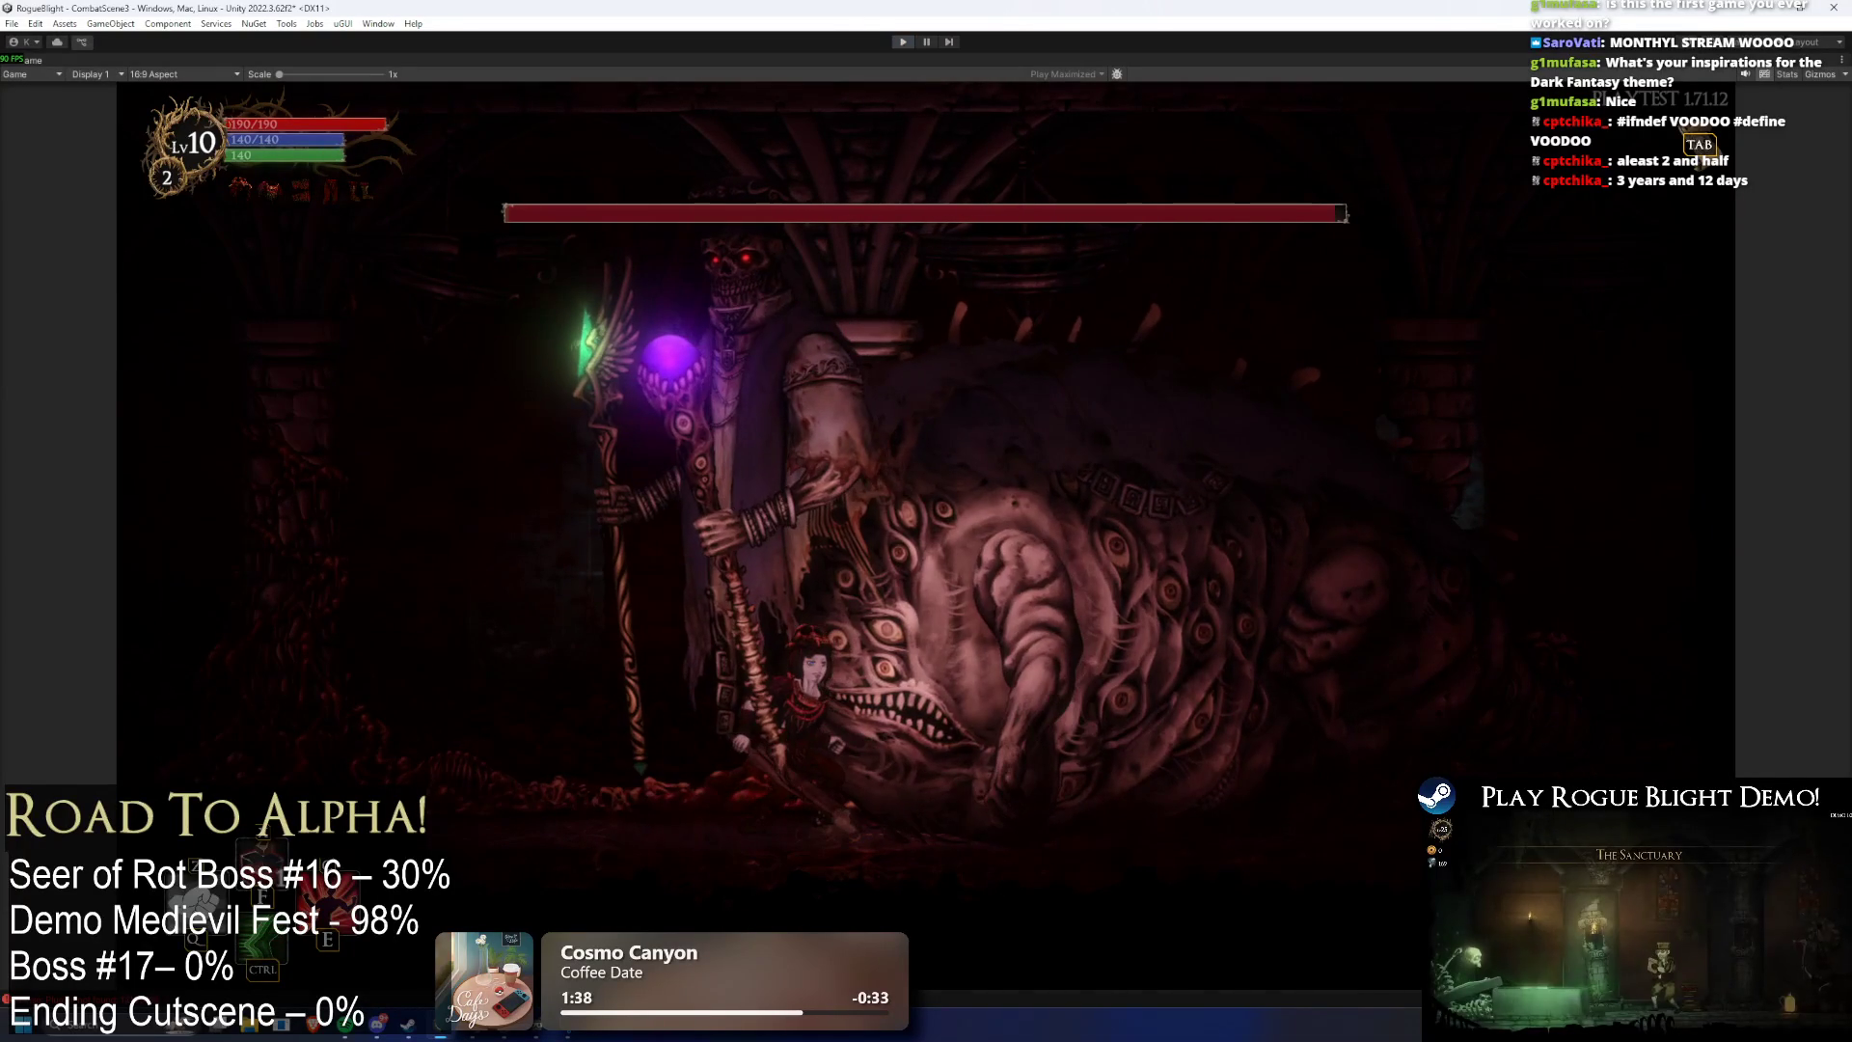
key("ctrl+p")
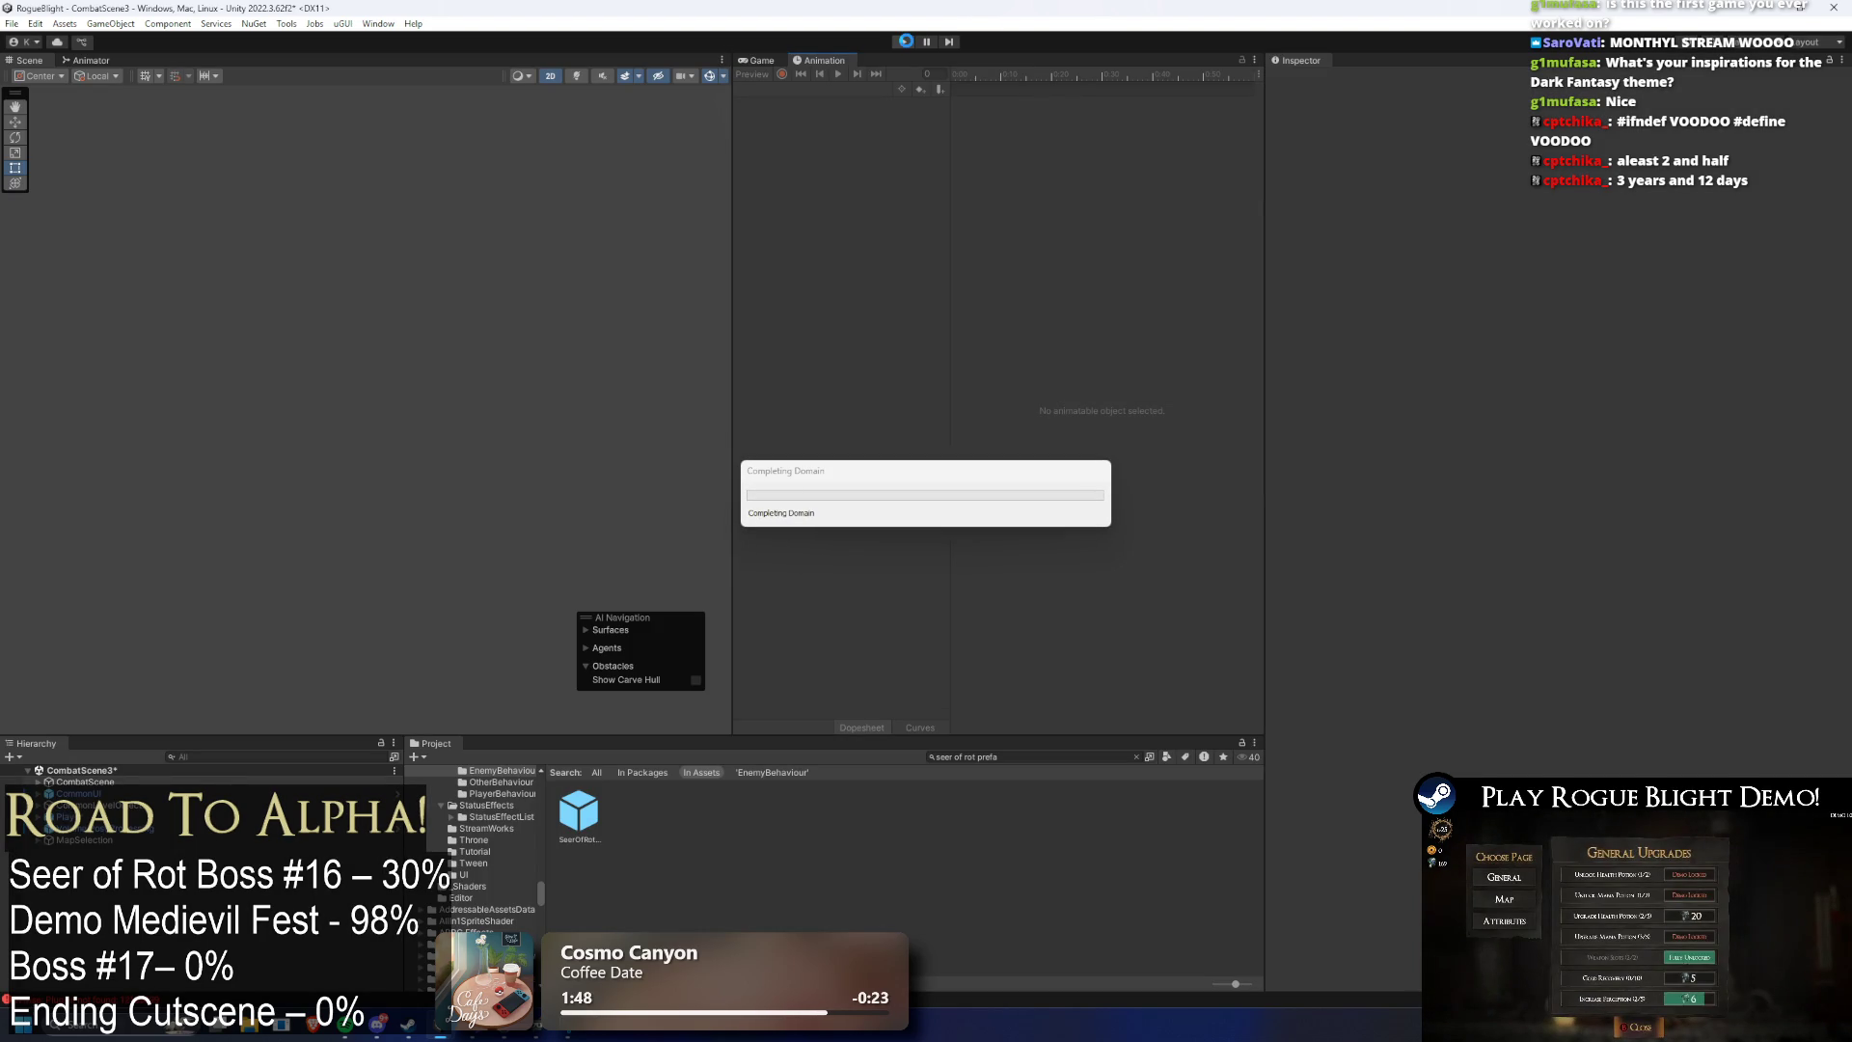
left_click(906, 41)
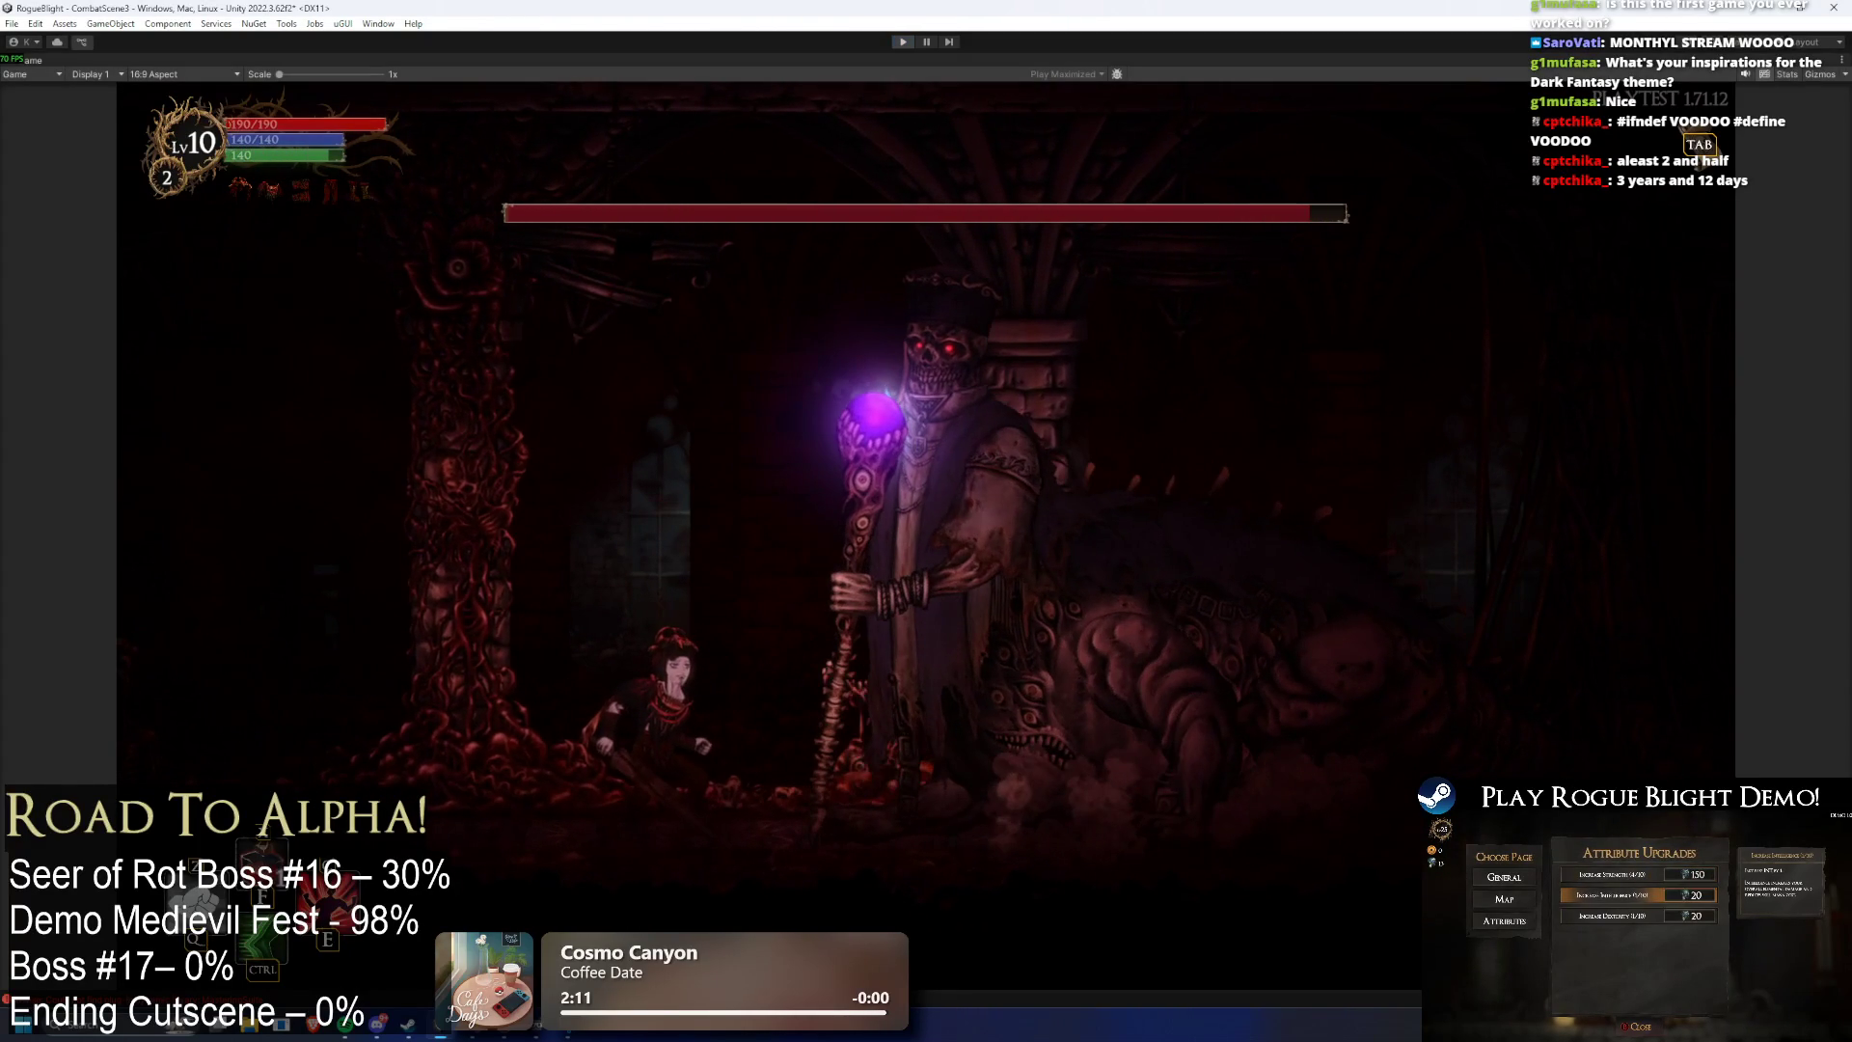
key("ctrl+p")
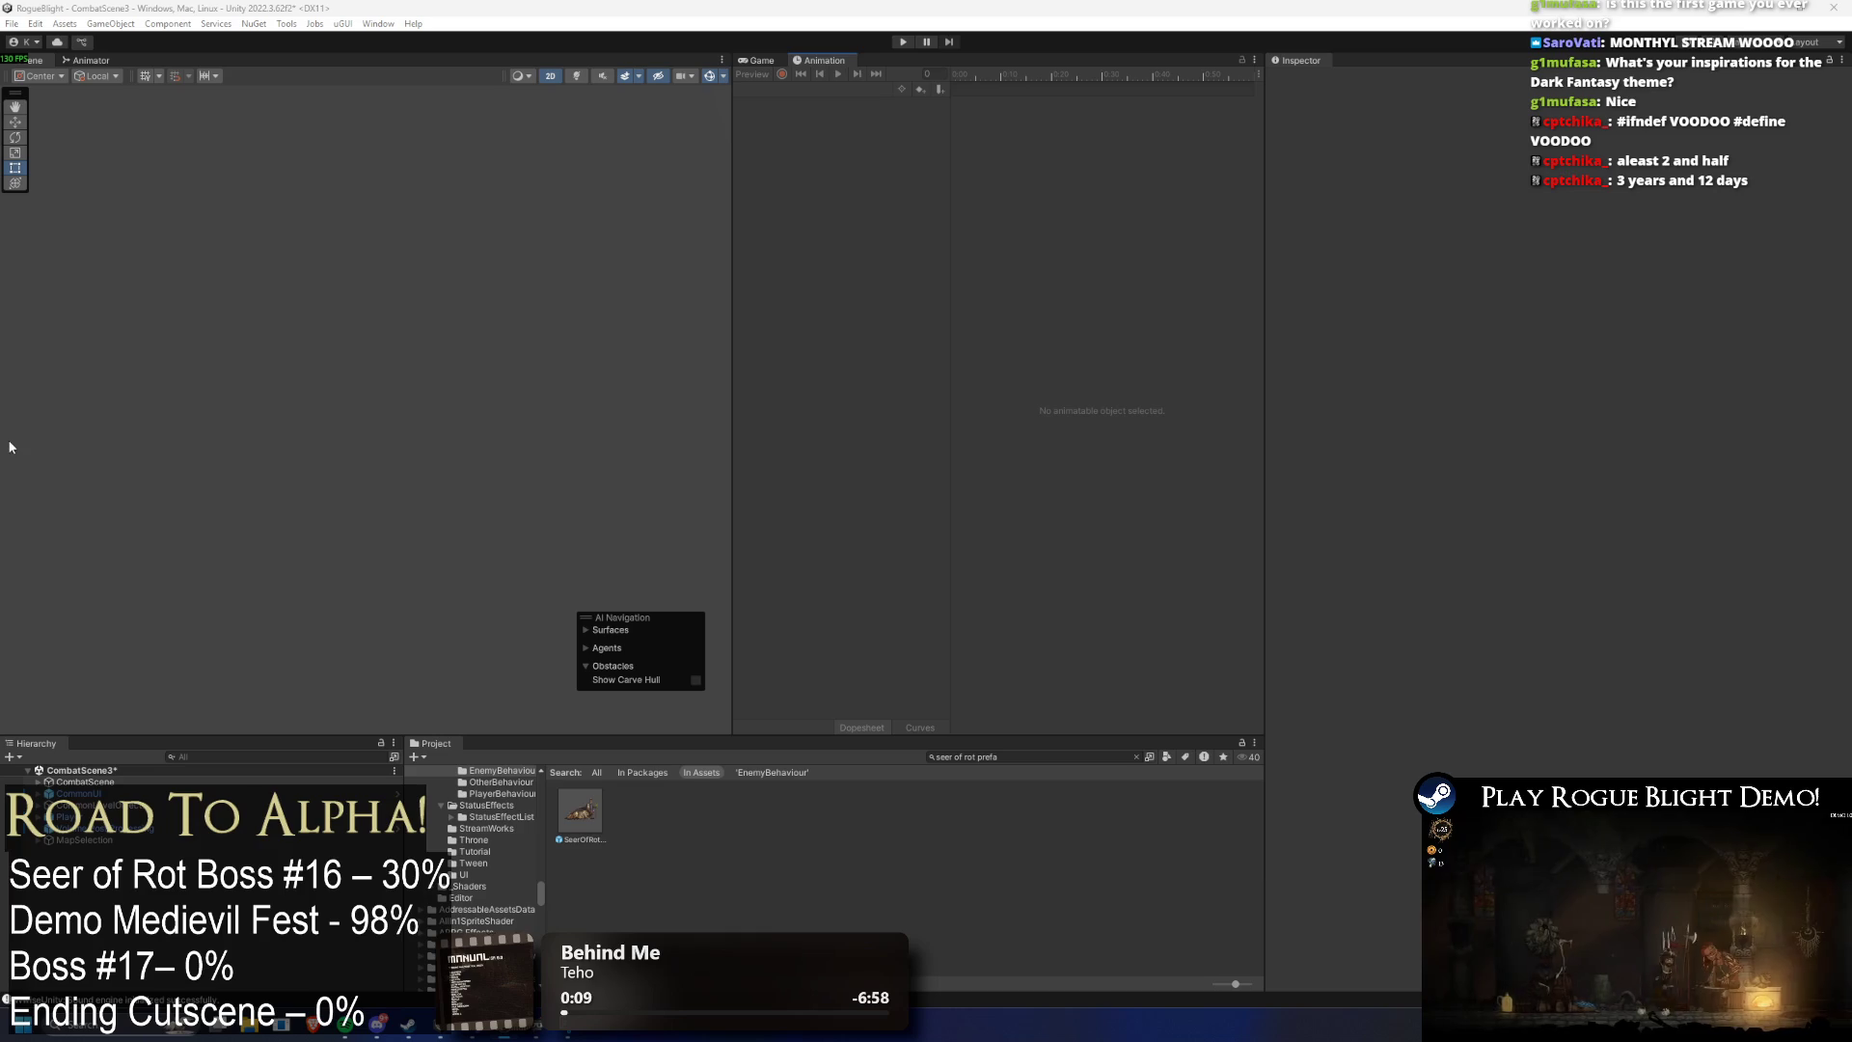
double_click(570, 810)
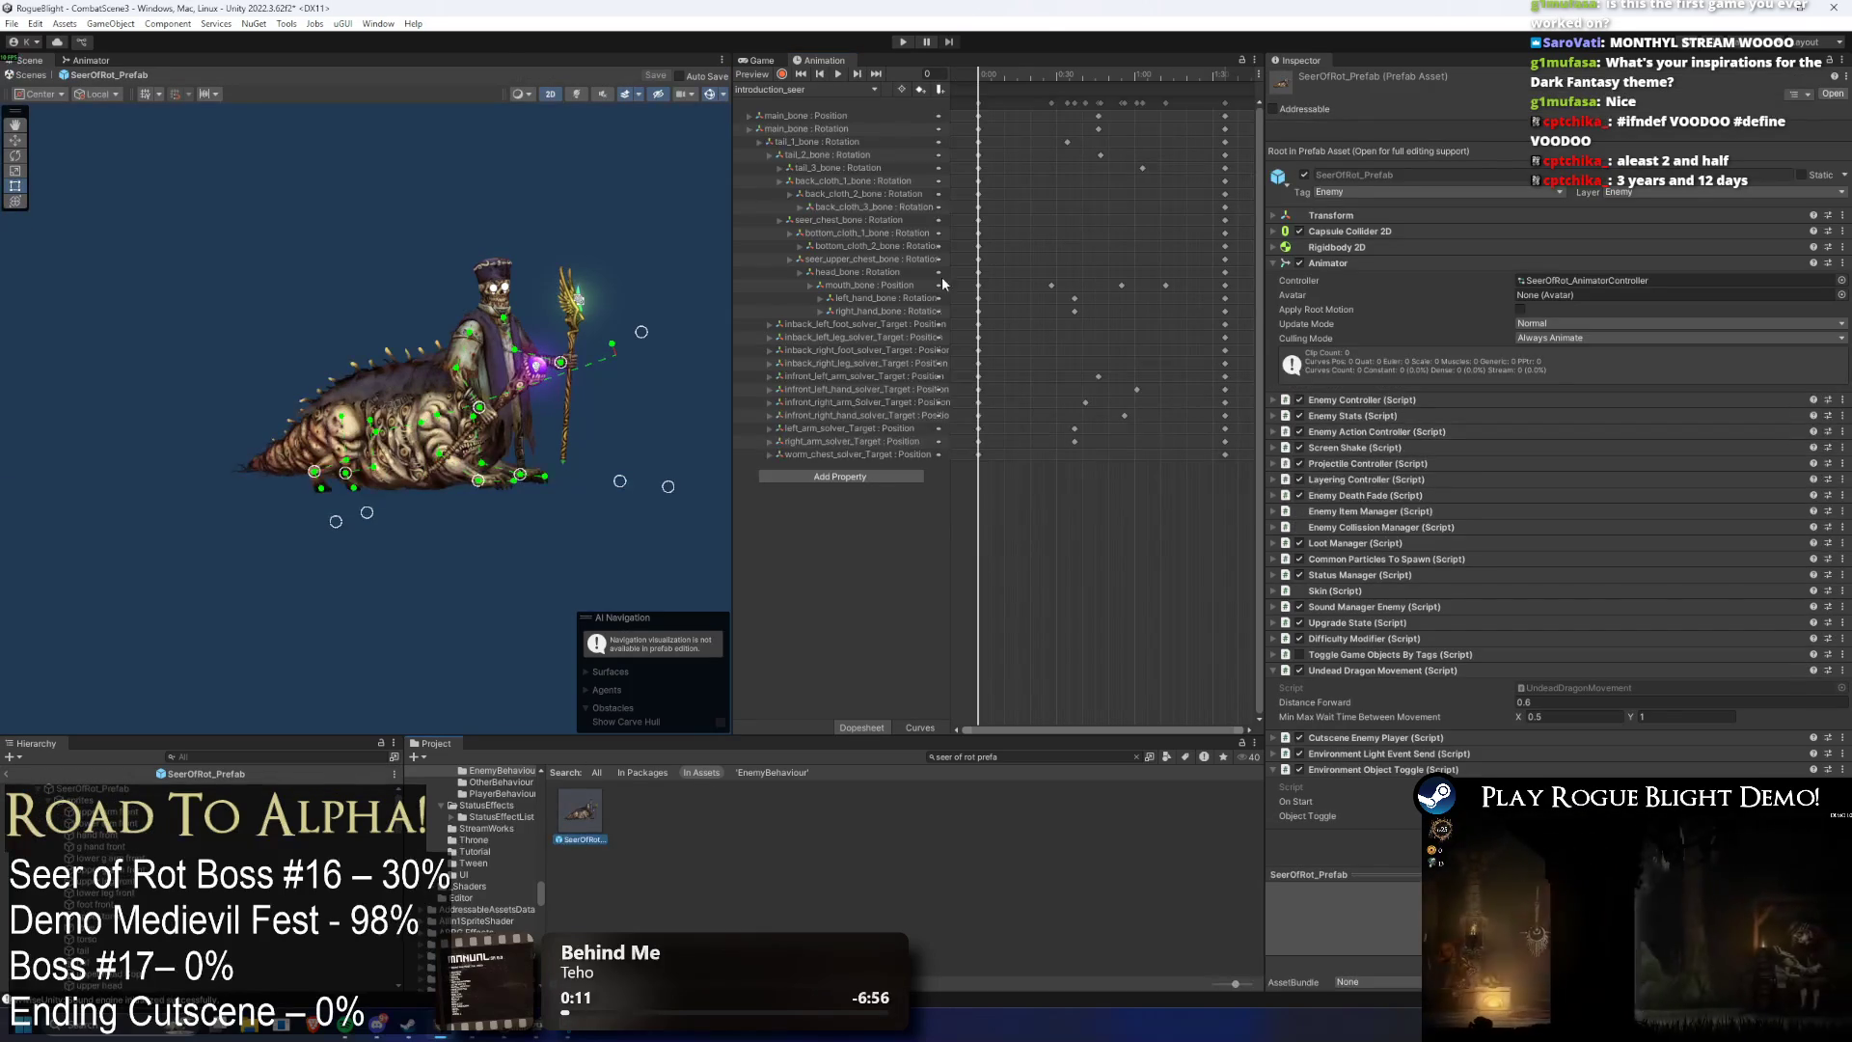
- Load the Phase2_Transformation_Seer clip and turn on keyframe recording
left_click(820, 89)
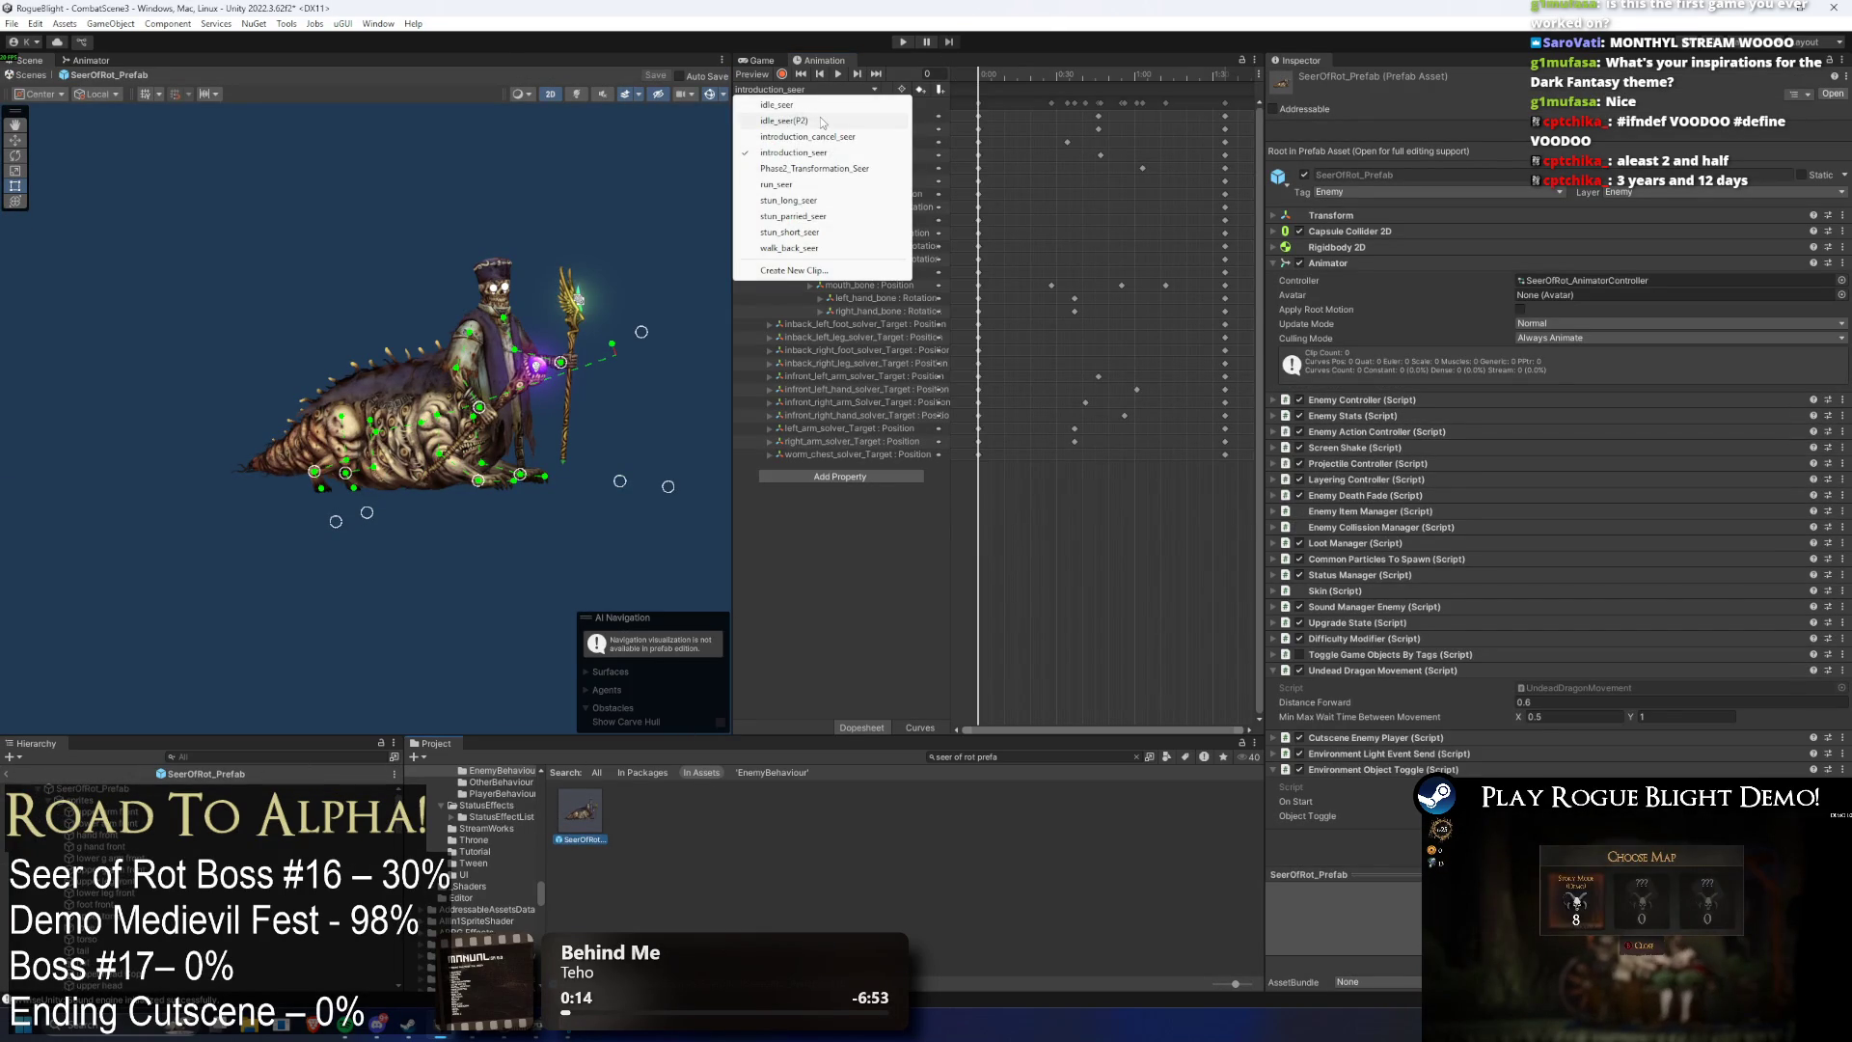
left_click(777, 168)
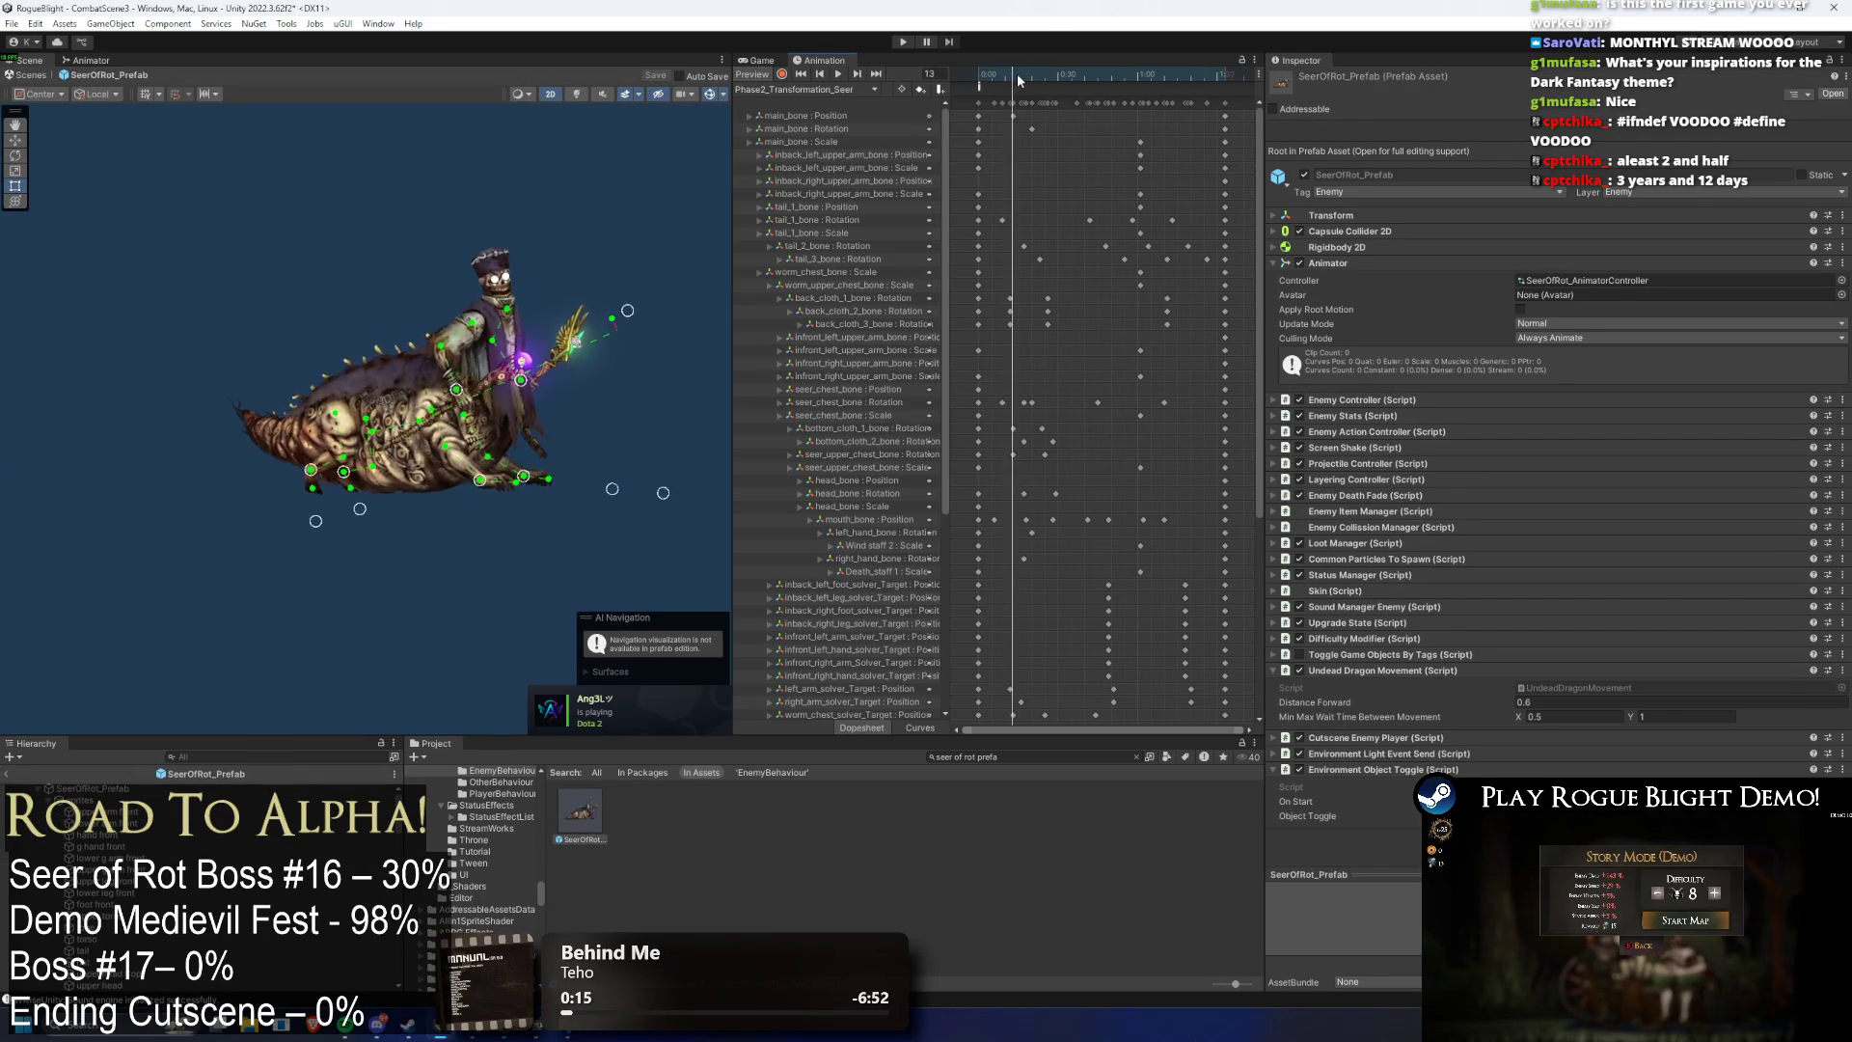
left_click(819, 76)
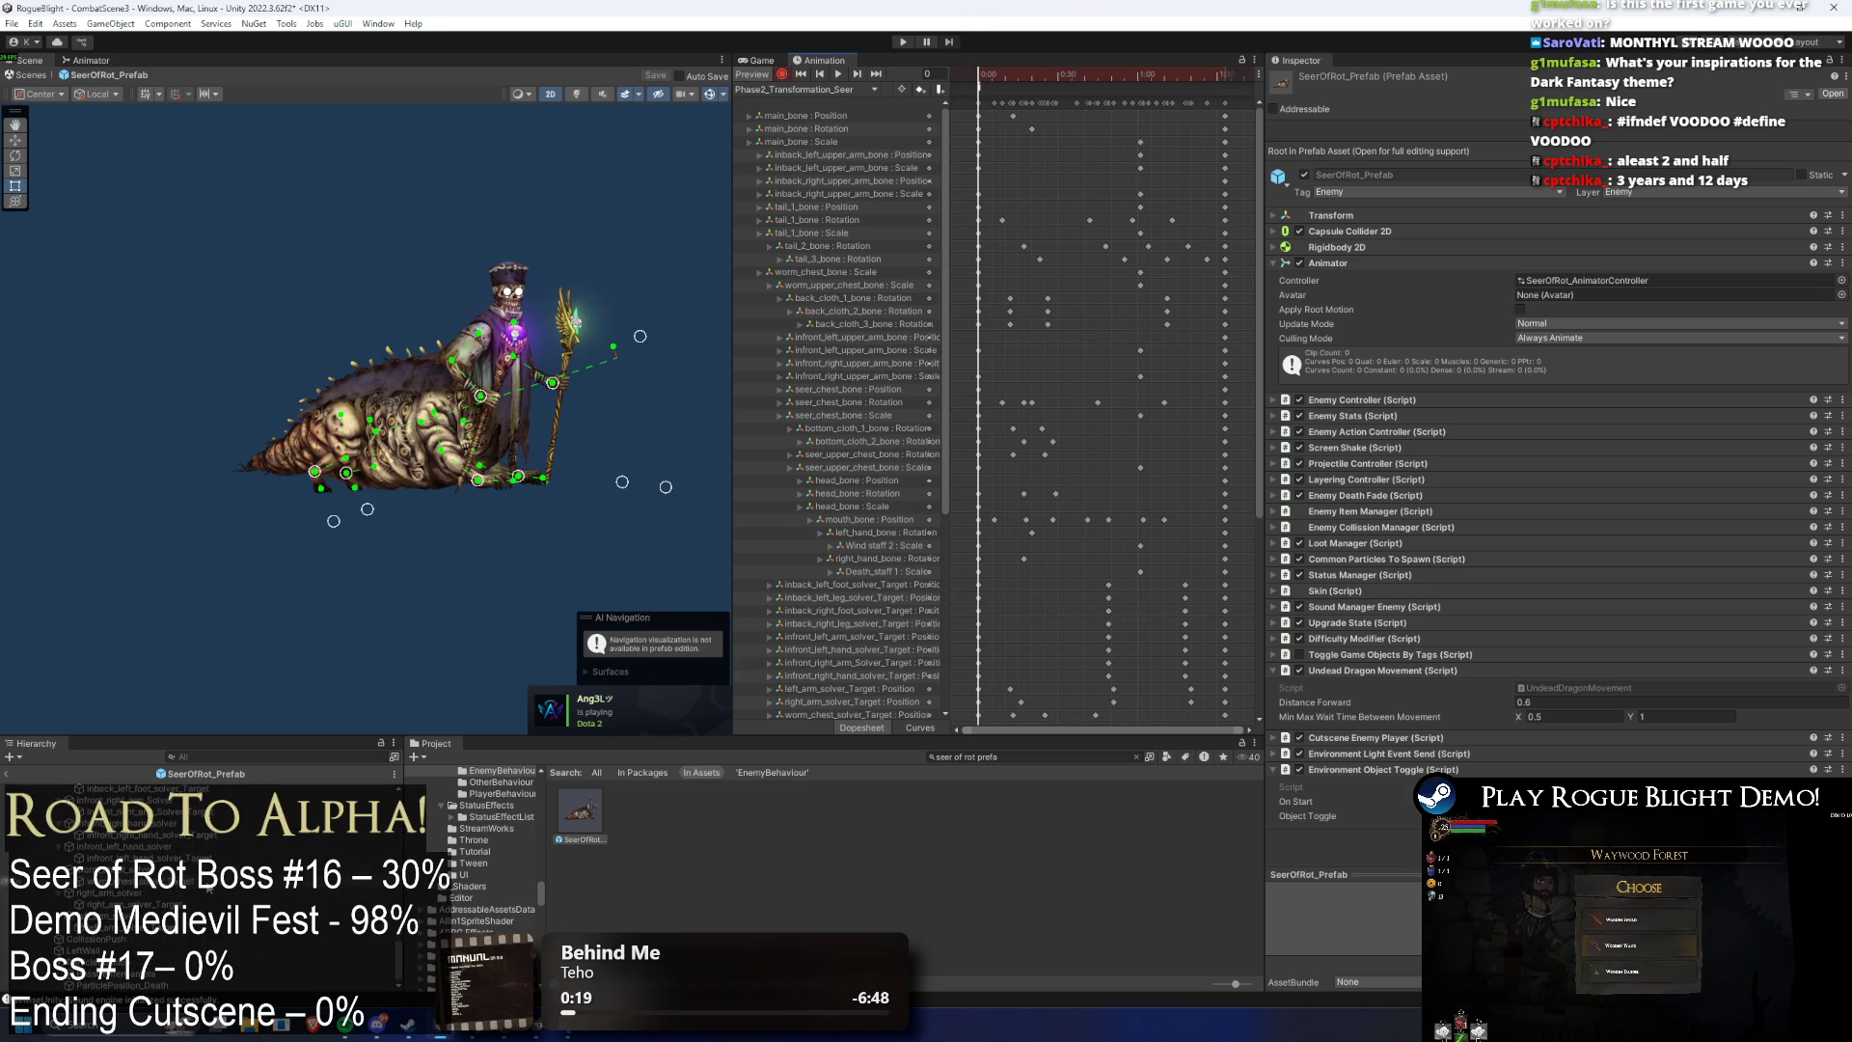
- Add Position keyframes for CollissionPush and LeftWall to the clip
key("ctrl+a")
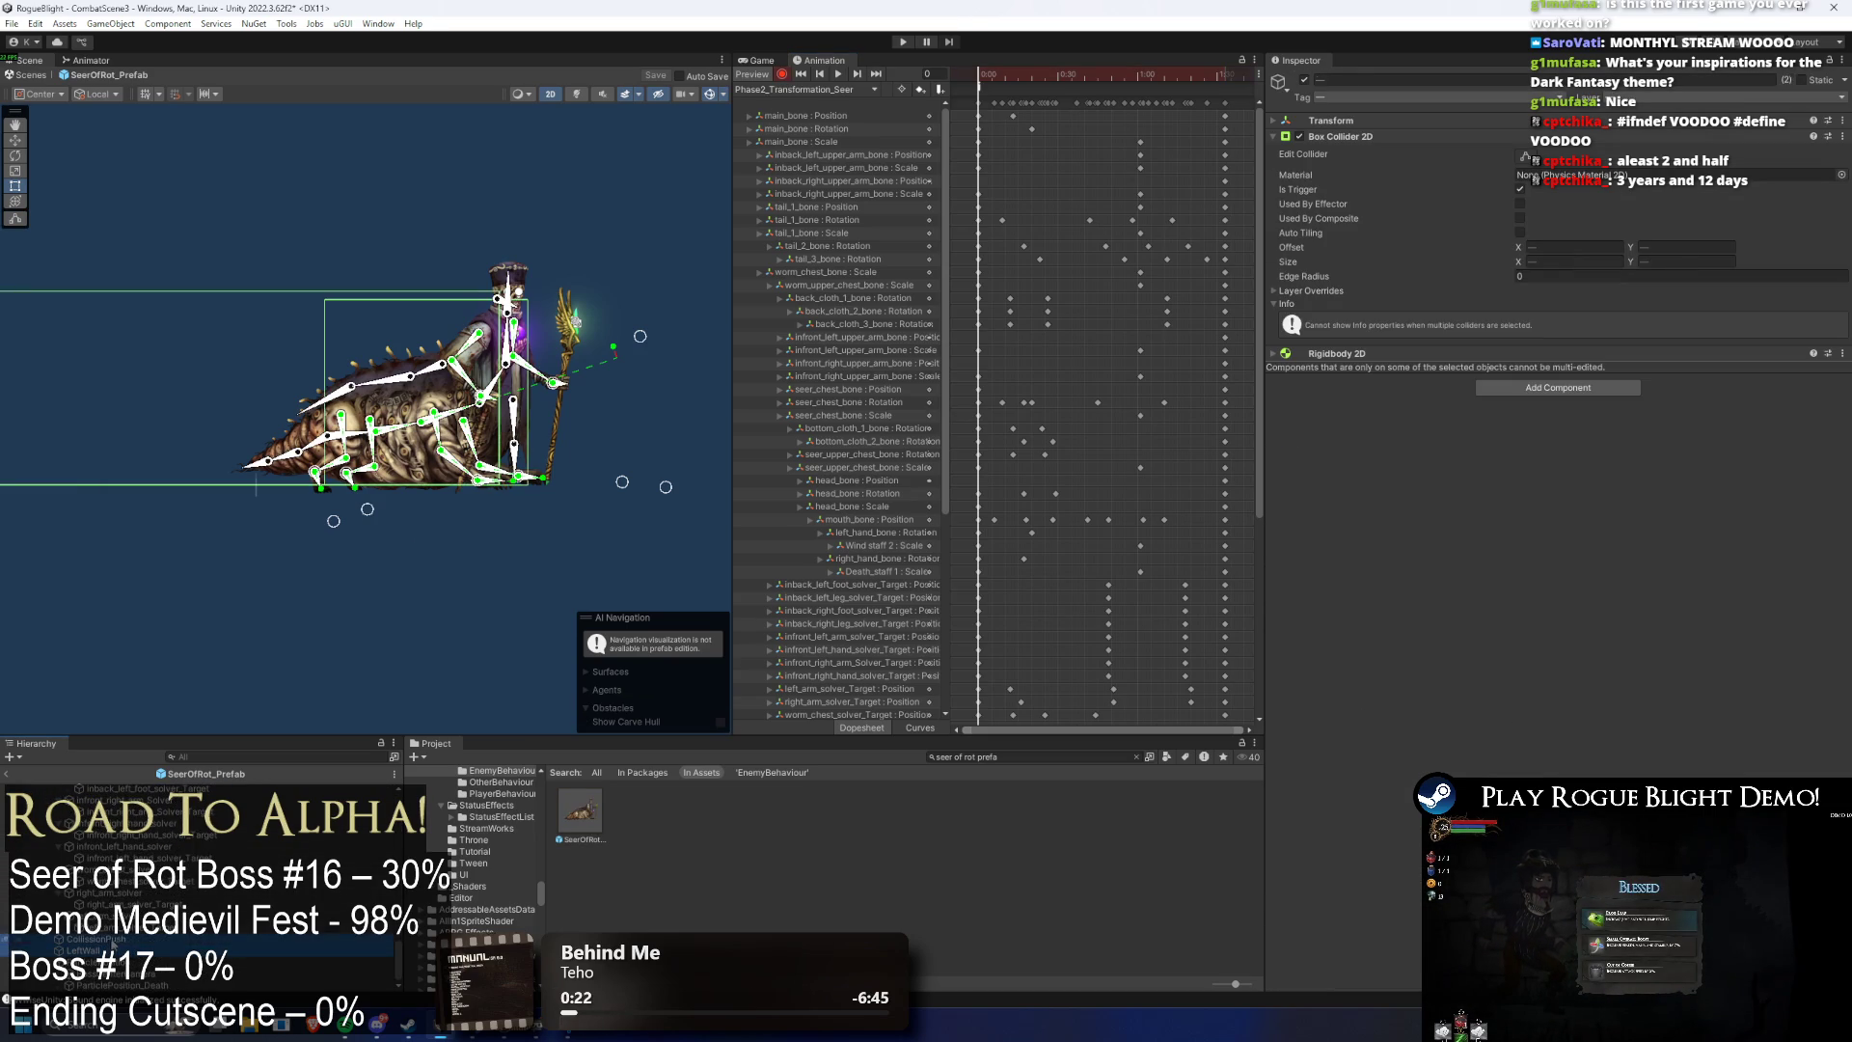
left_click(1348, 119)
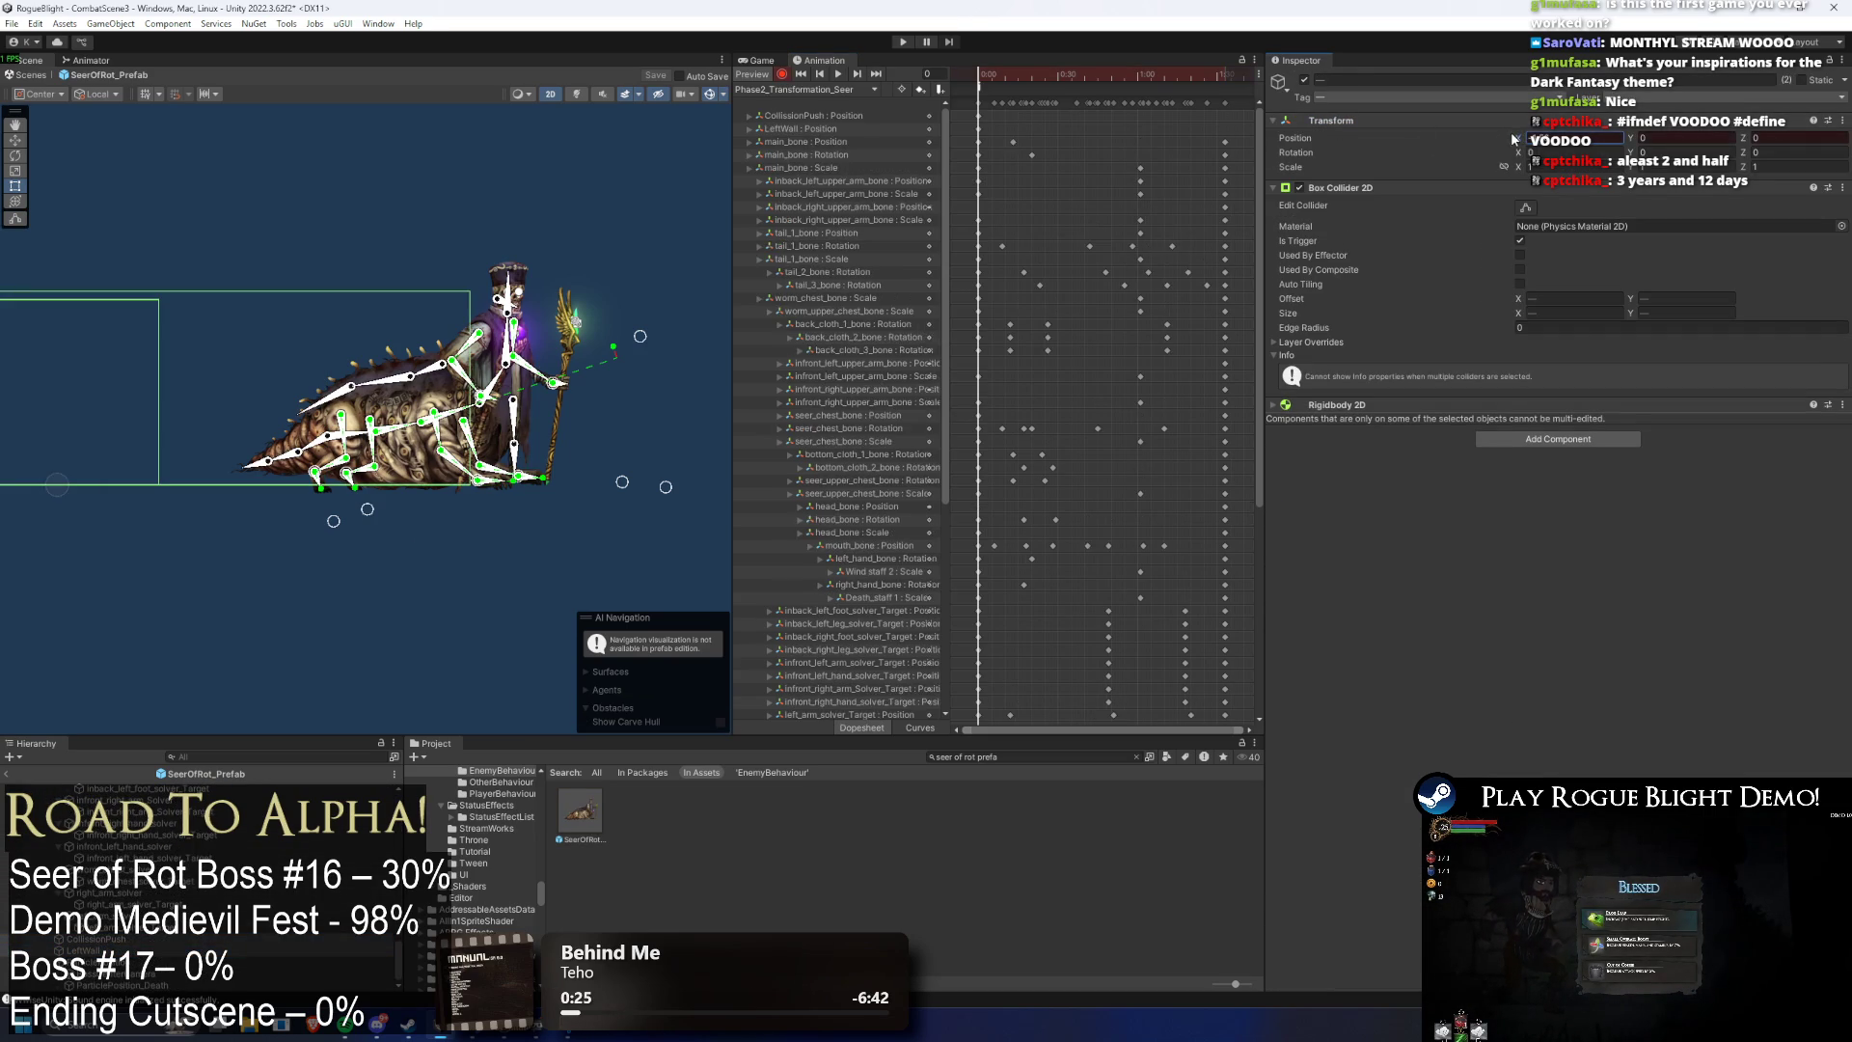
left_click(96, 939)
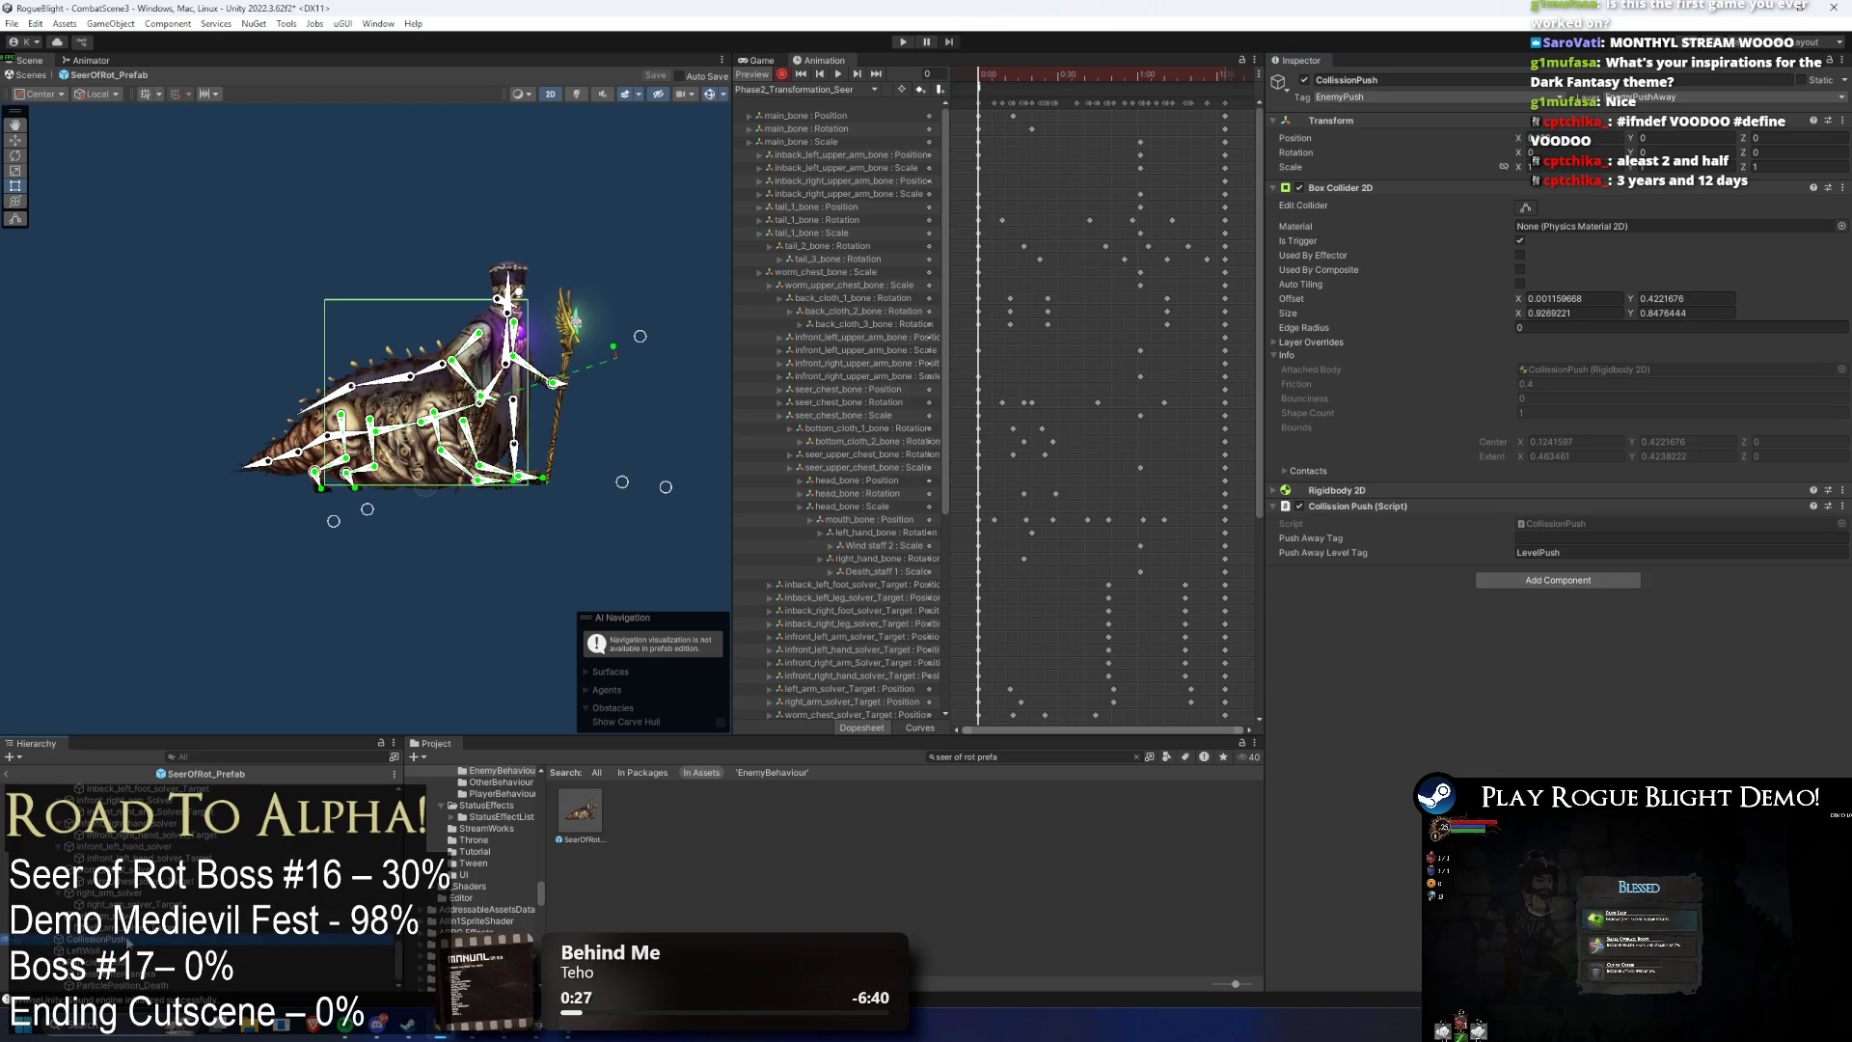
key("Return")
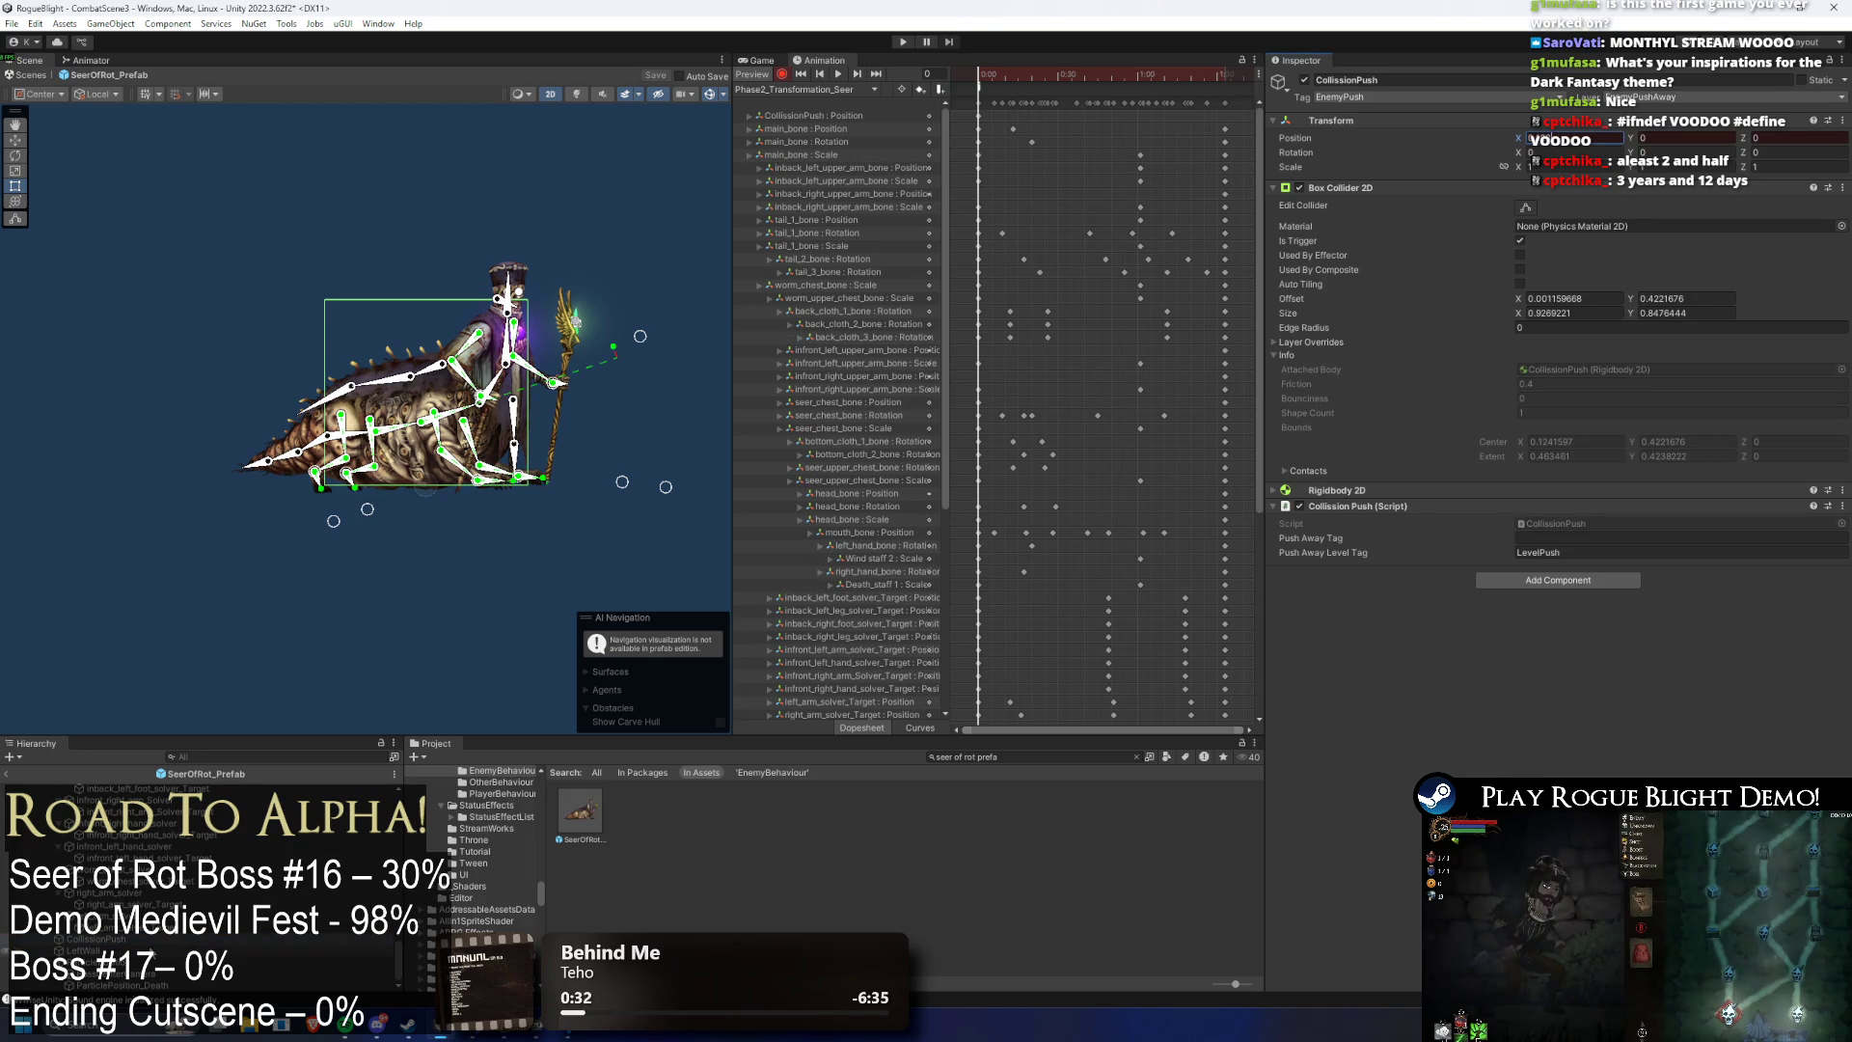
key("Down")
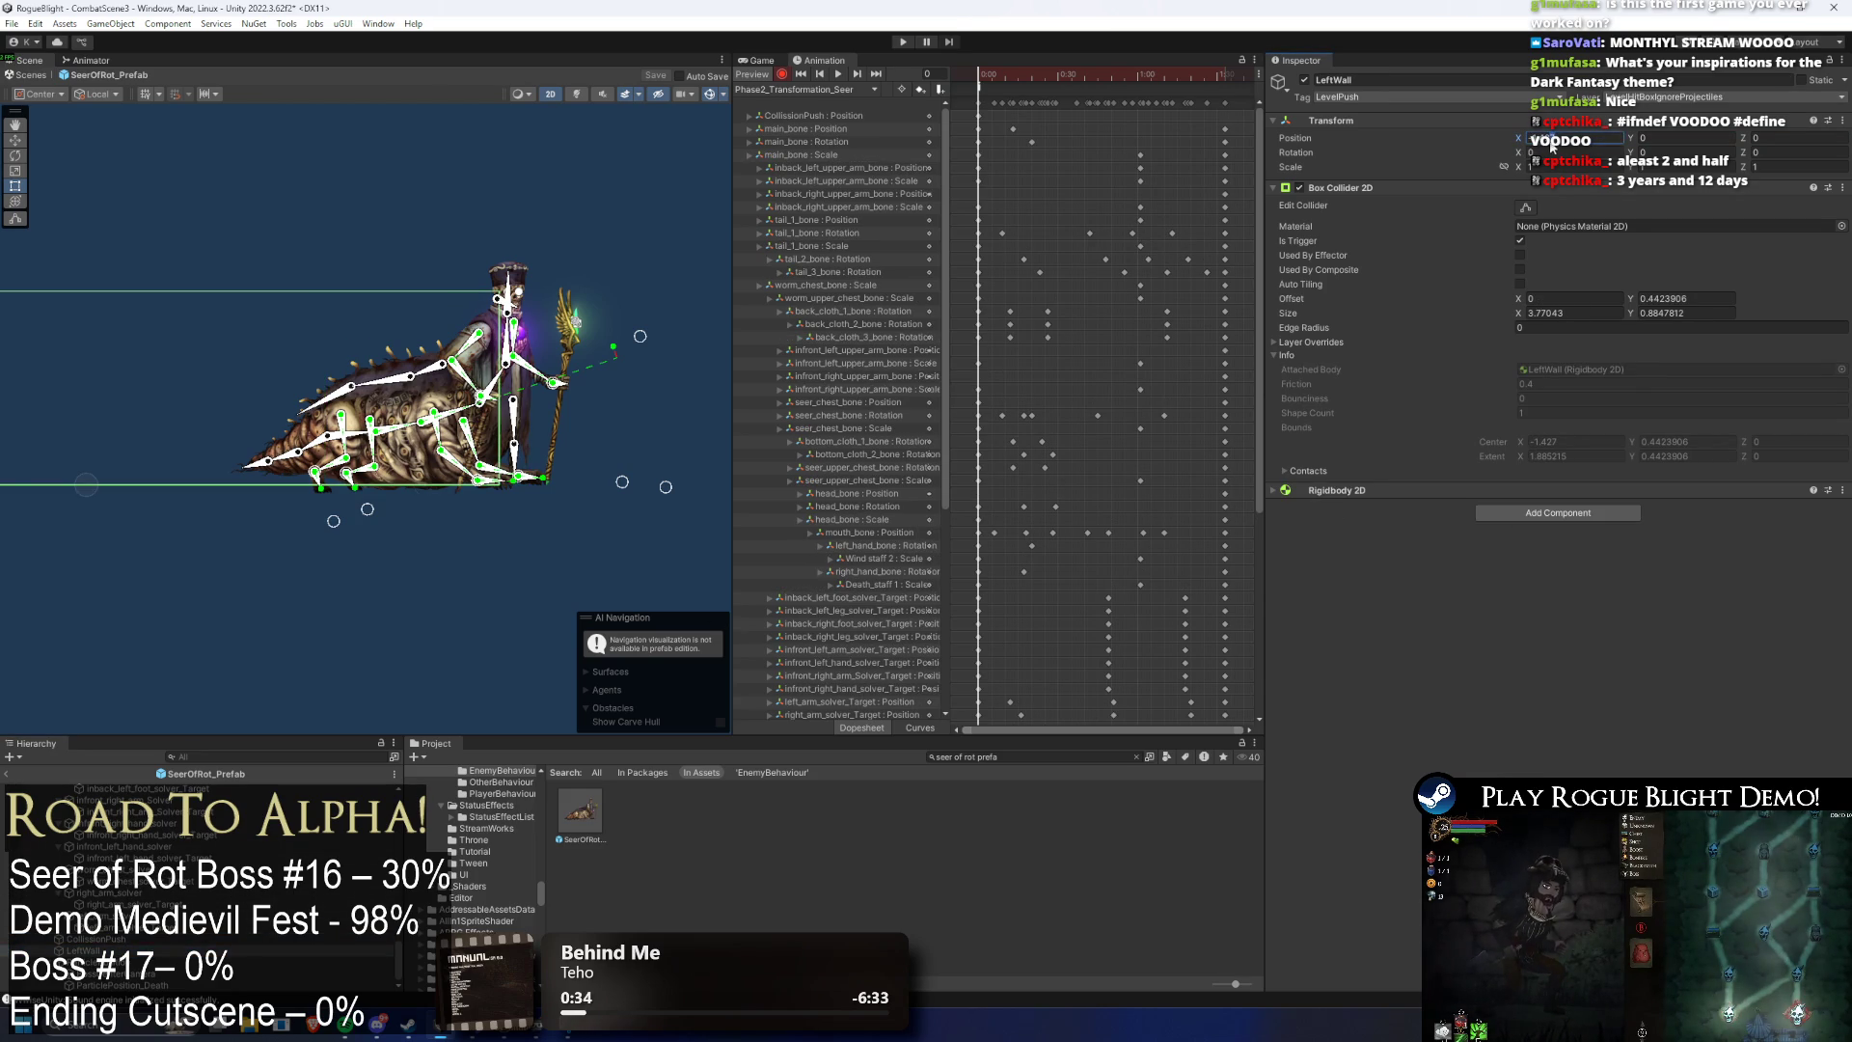
left_click(1552, 144)
key("Return")
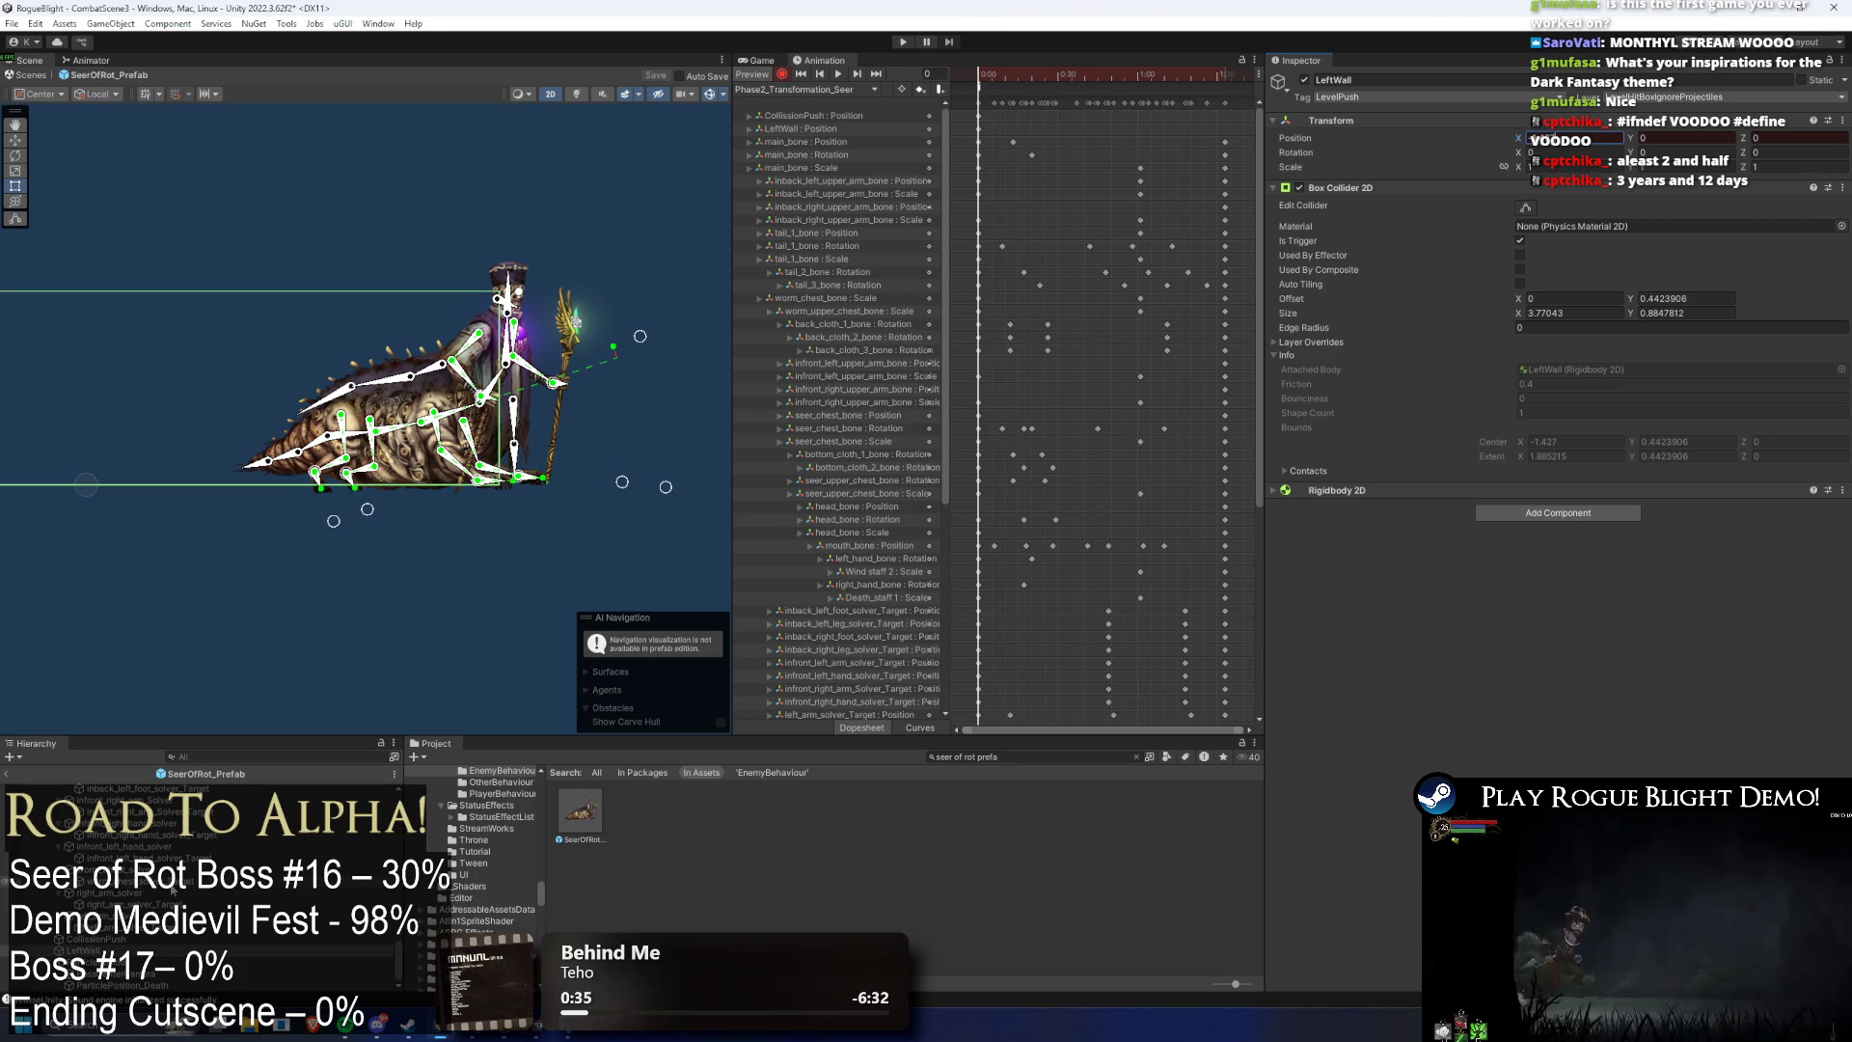
key("shift+Up")
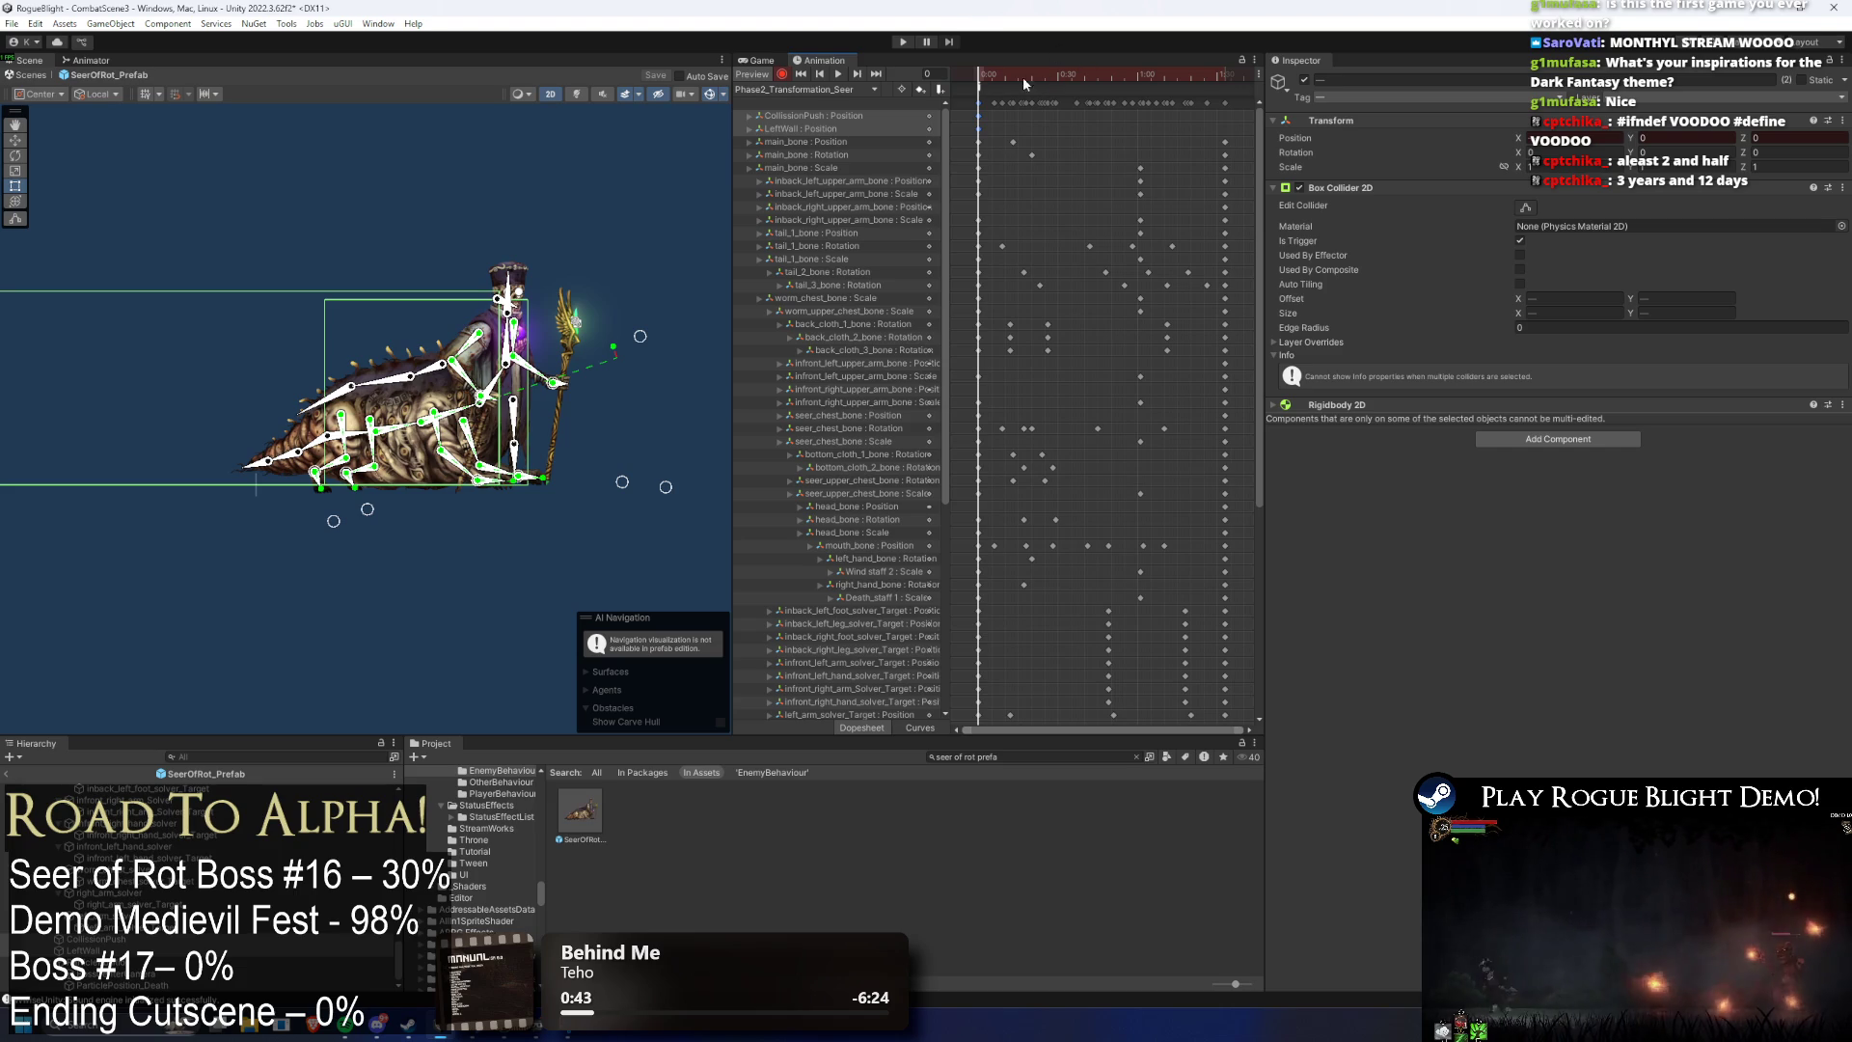
- Nudge the collider right at frame 0, then play the clip from frame 93
mouse_move(1018, 71)
left_mouse_down()
mouse_move(1146, 80)
mouse_move(1056, 73)
mouse_move(1159, 62)
mouse_move(1081, 58)
mouse_move(1140, 55)
left_mouse_up()
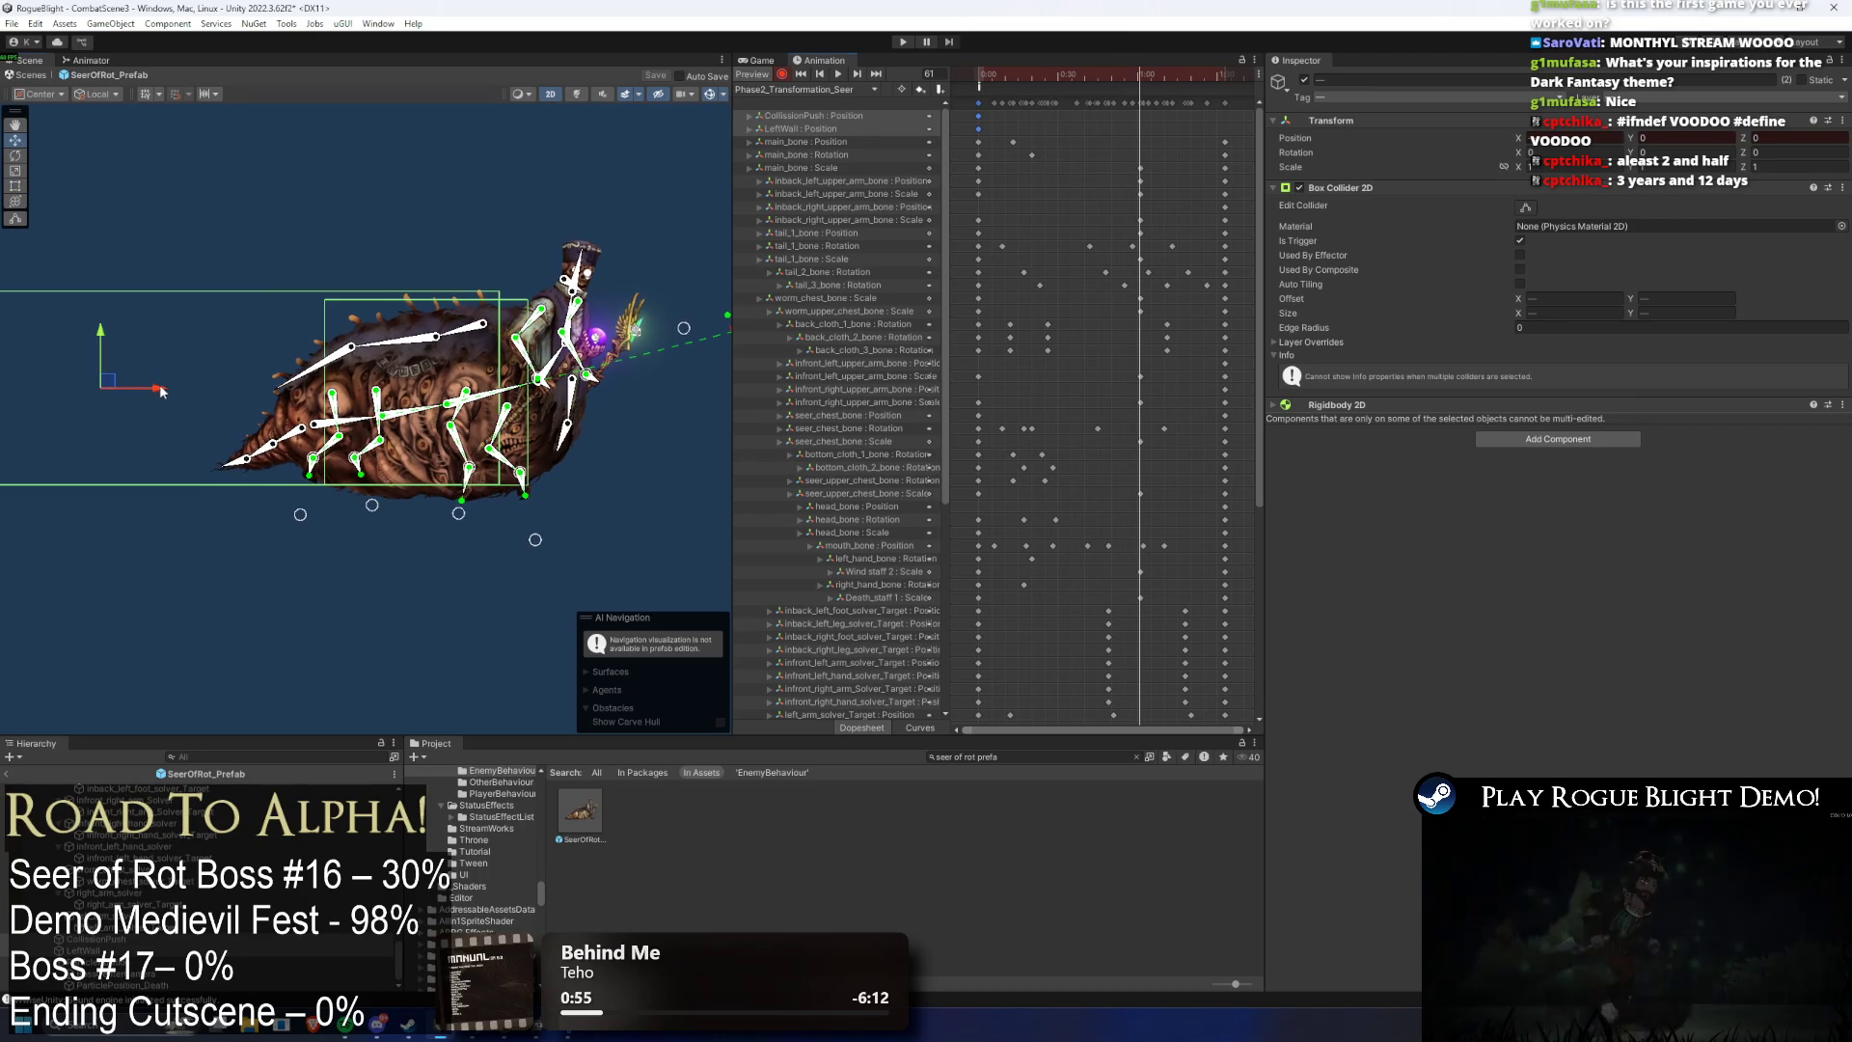
mouse_move(1057, 59)
left_mouse_down()
mouse_move(960, 81)
mouse_move(1141, 81)
left_mouse_up()
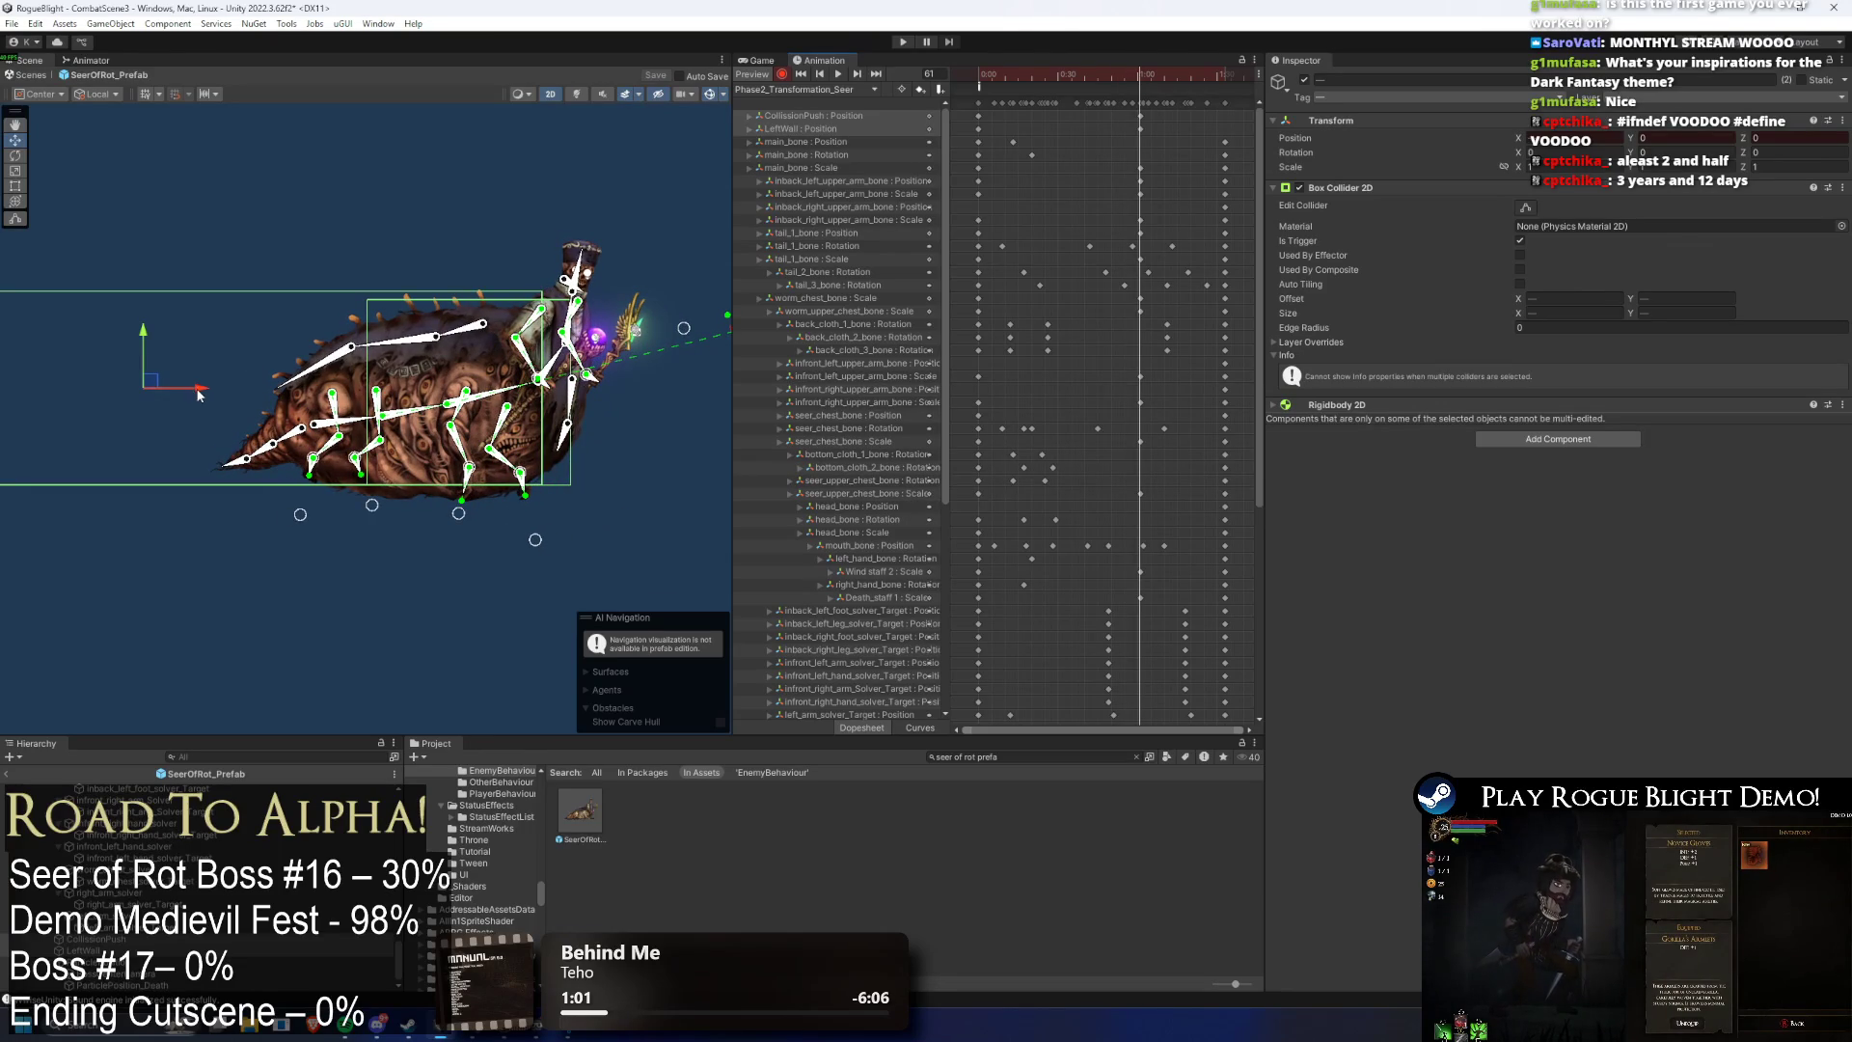
left_click_drag(211, 393, 219, 394)
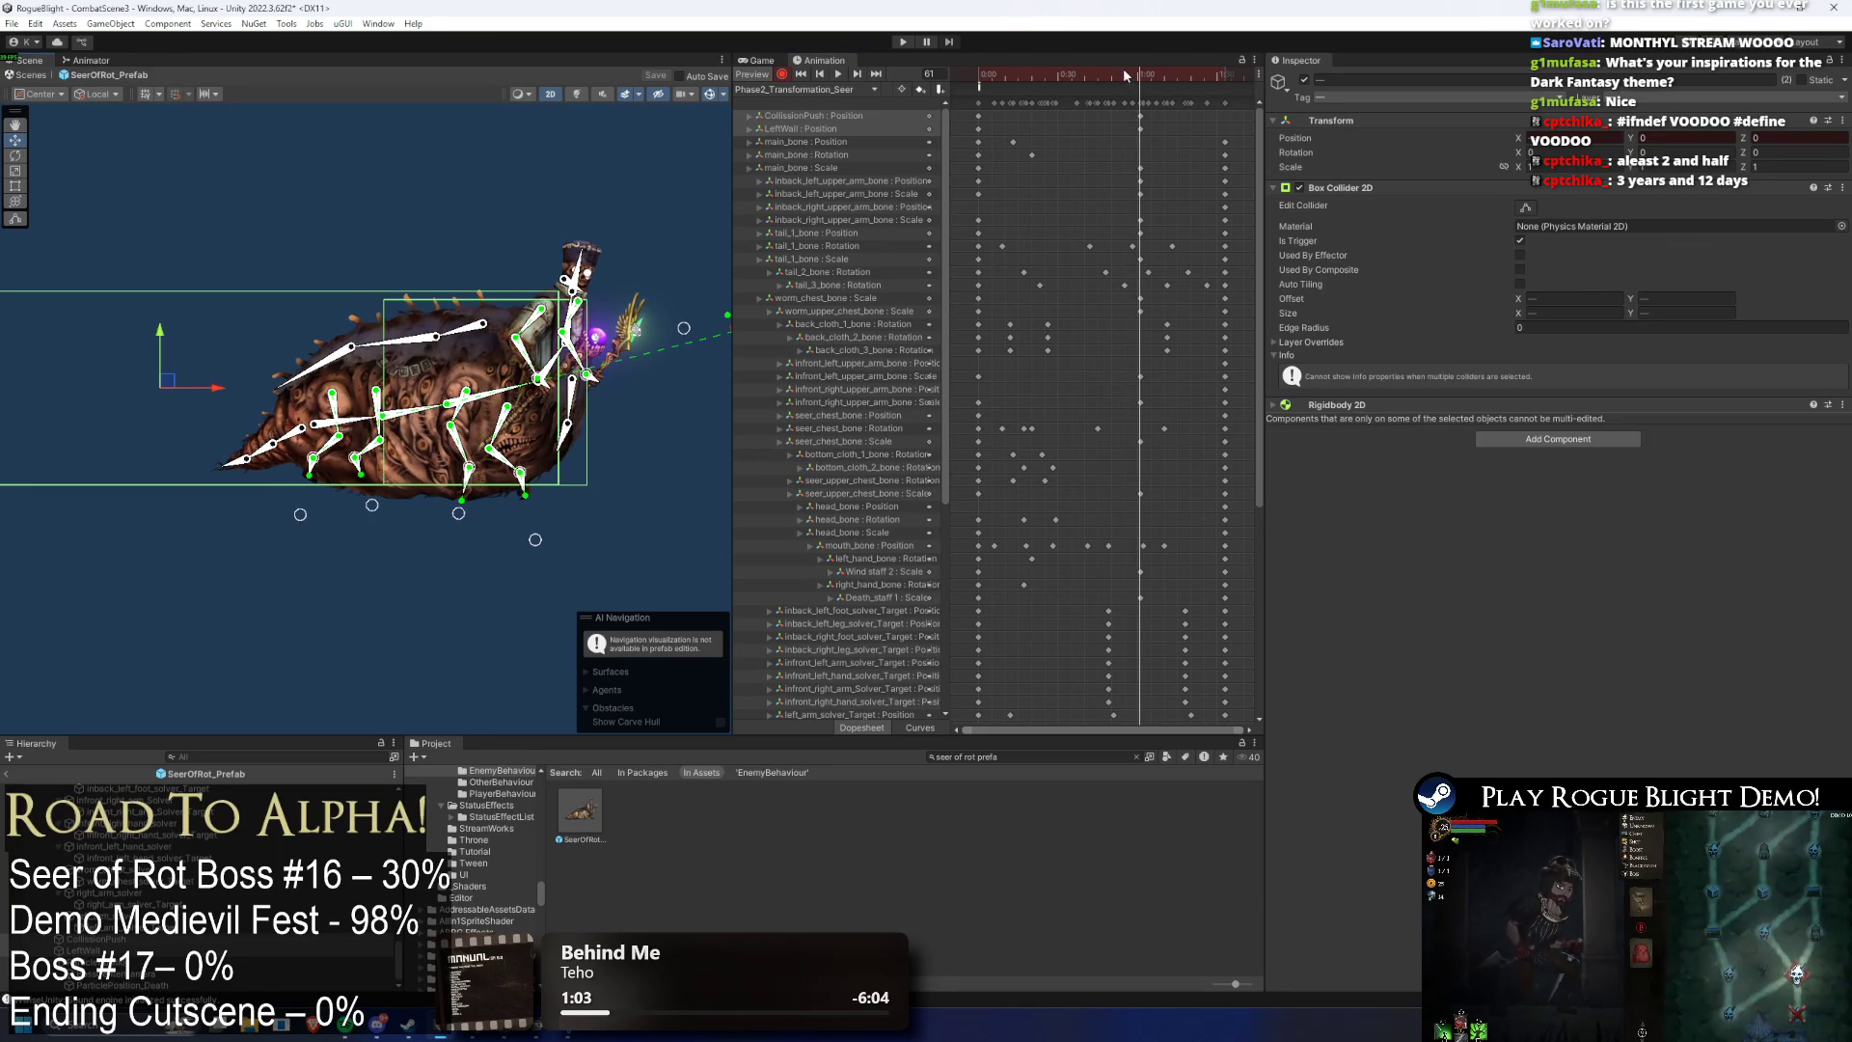
left_click(1225, 70)
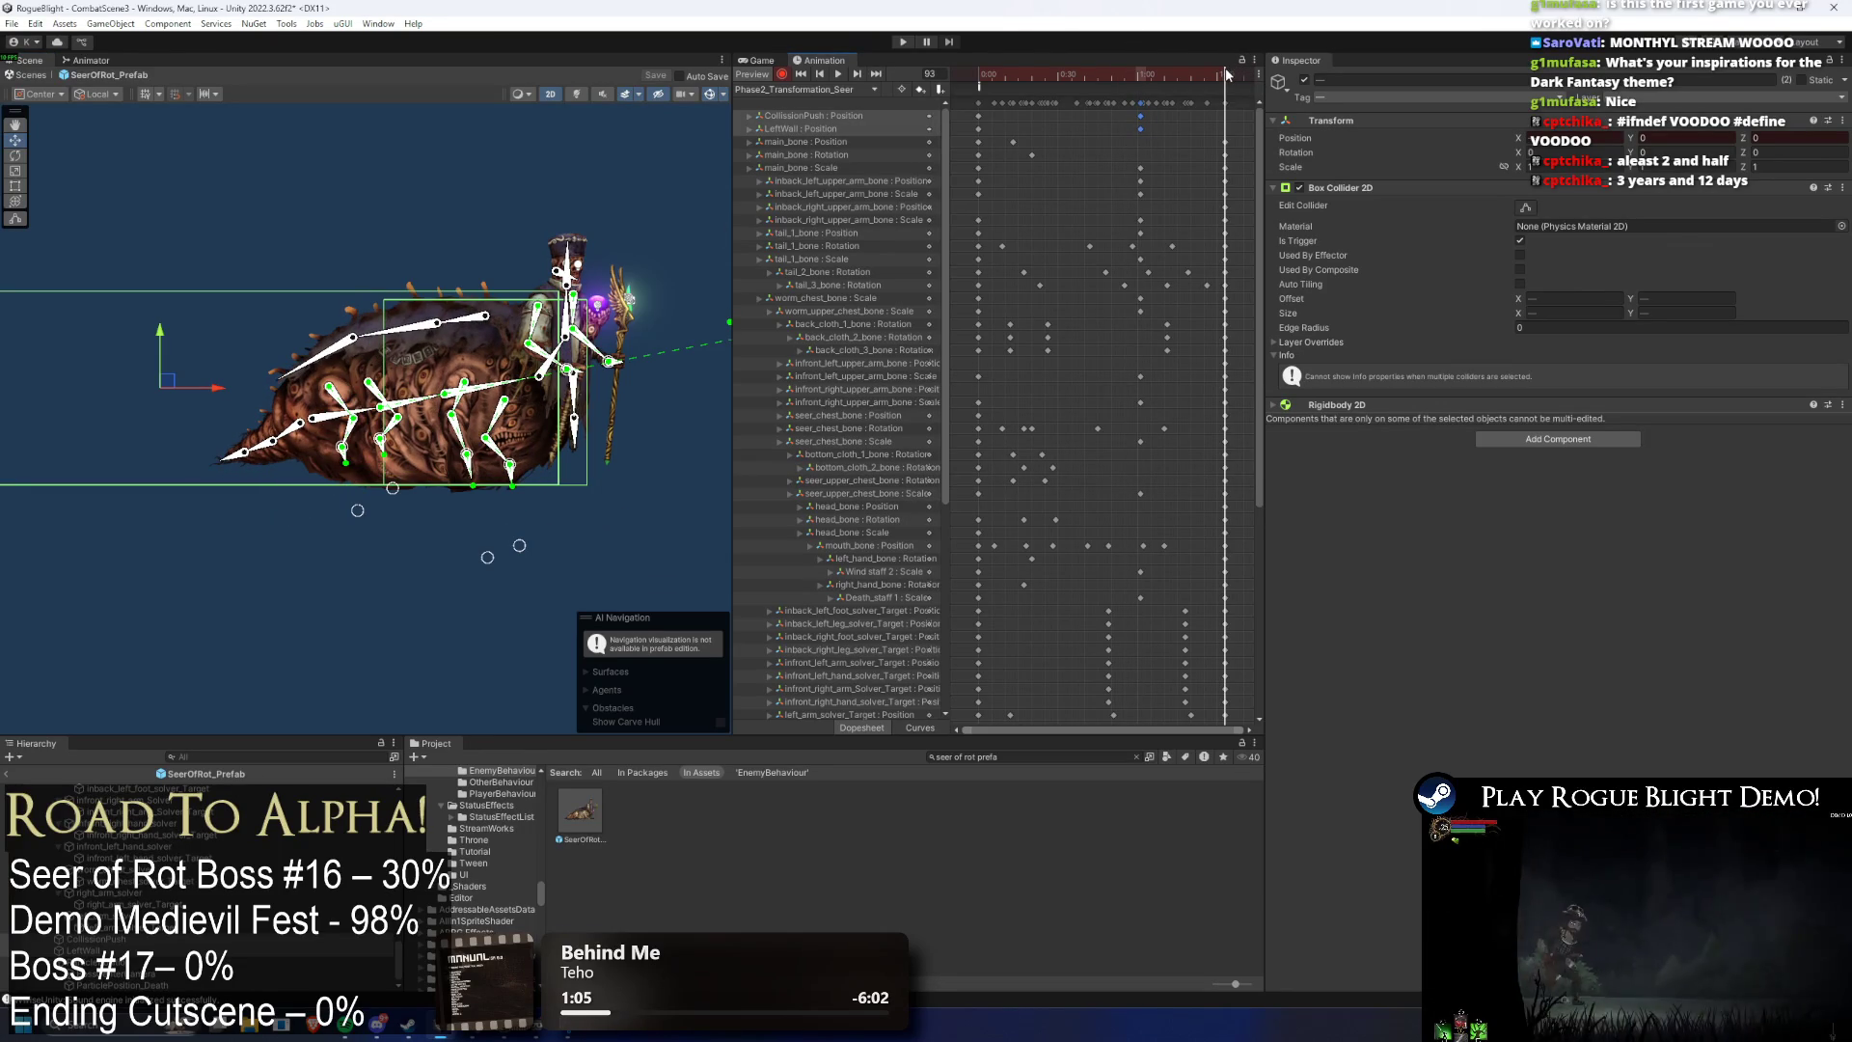
key("space")
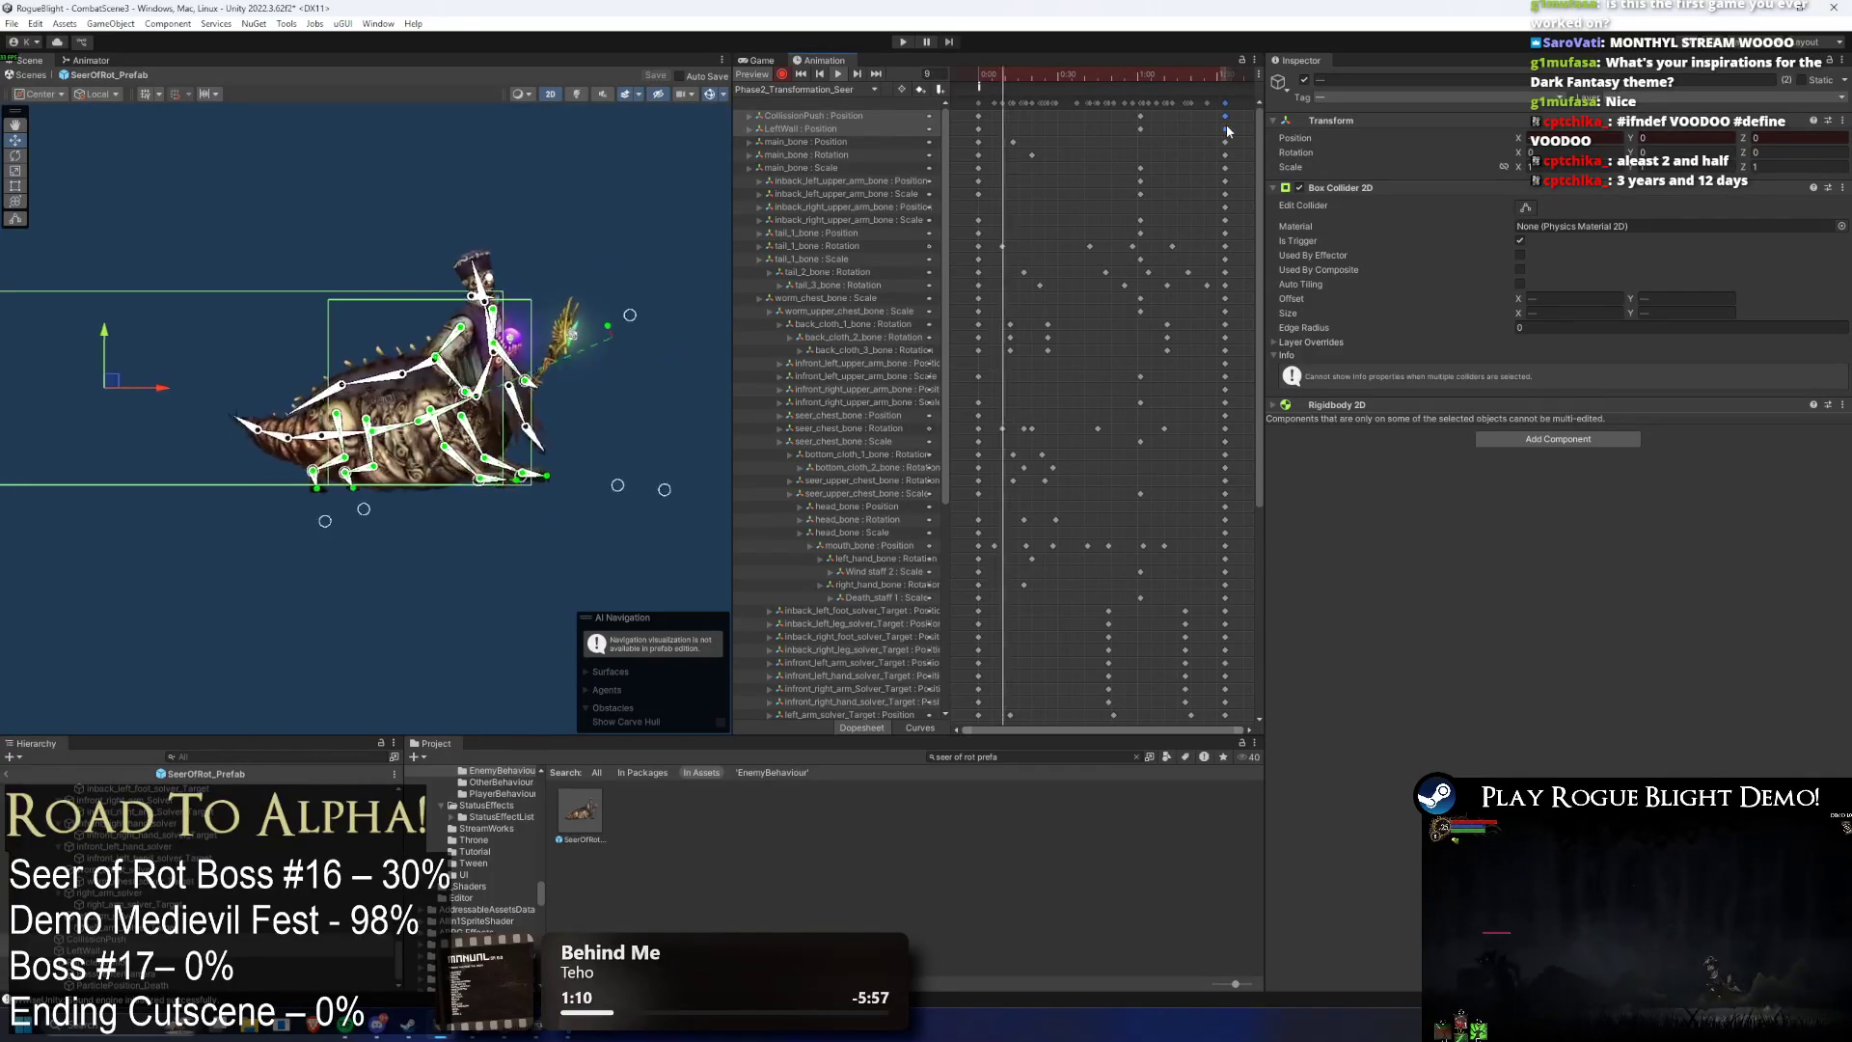
- Switch to idle_seer(P2) at frame 105 and start a play test
left_click(780, 89)
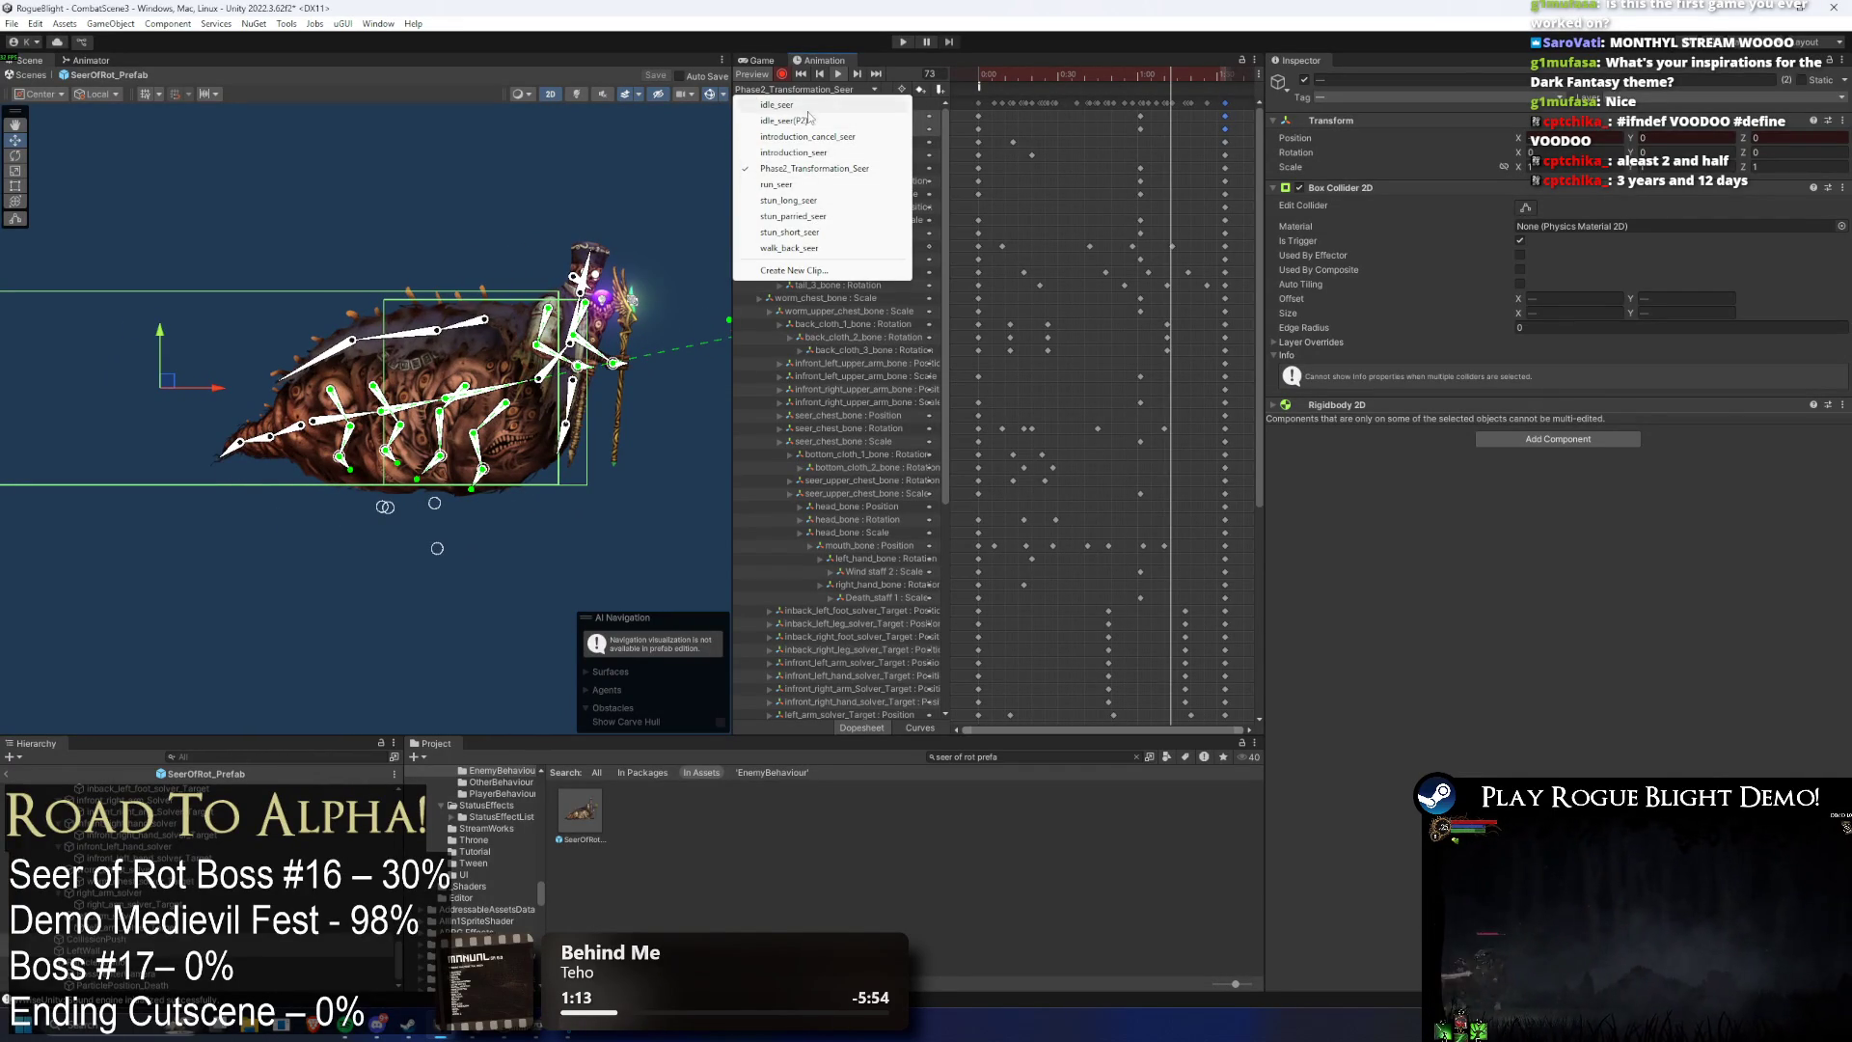
left_click(806, 119)
left_click_drag(1247, 83, 1225, 83)
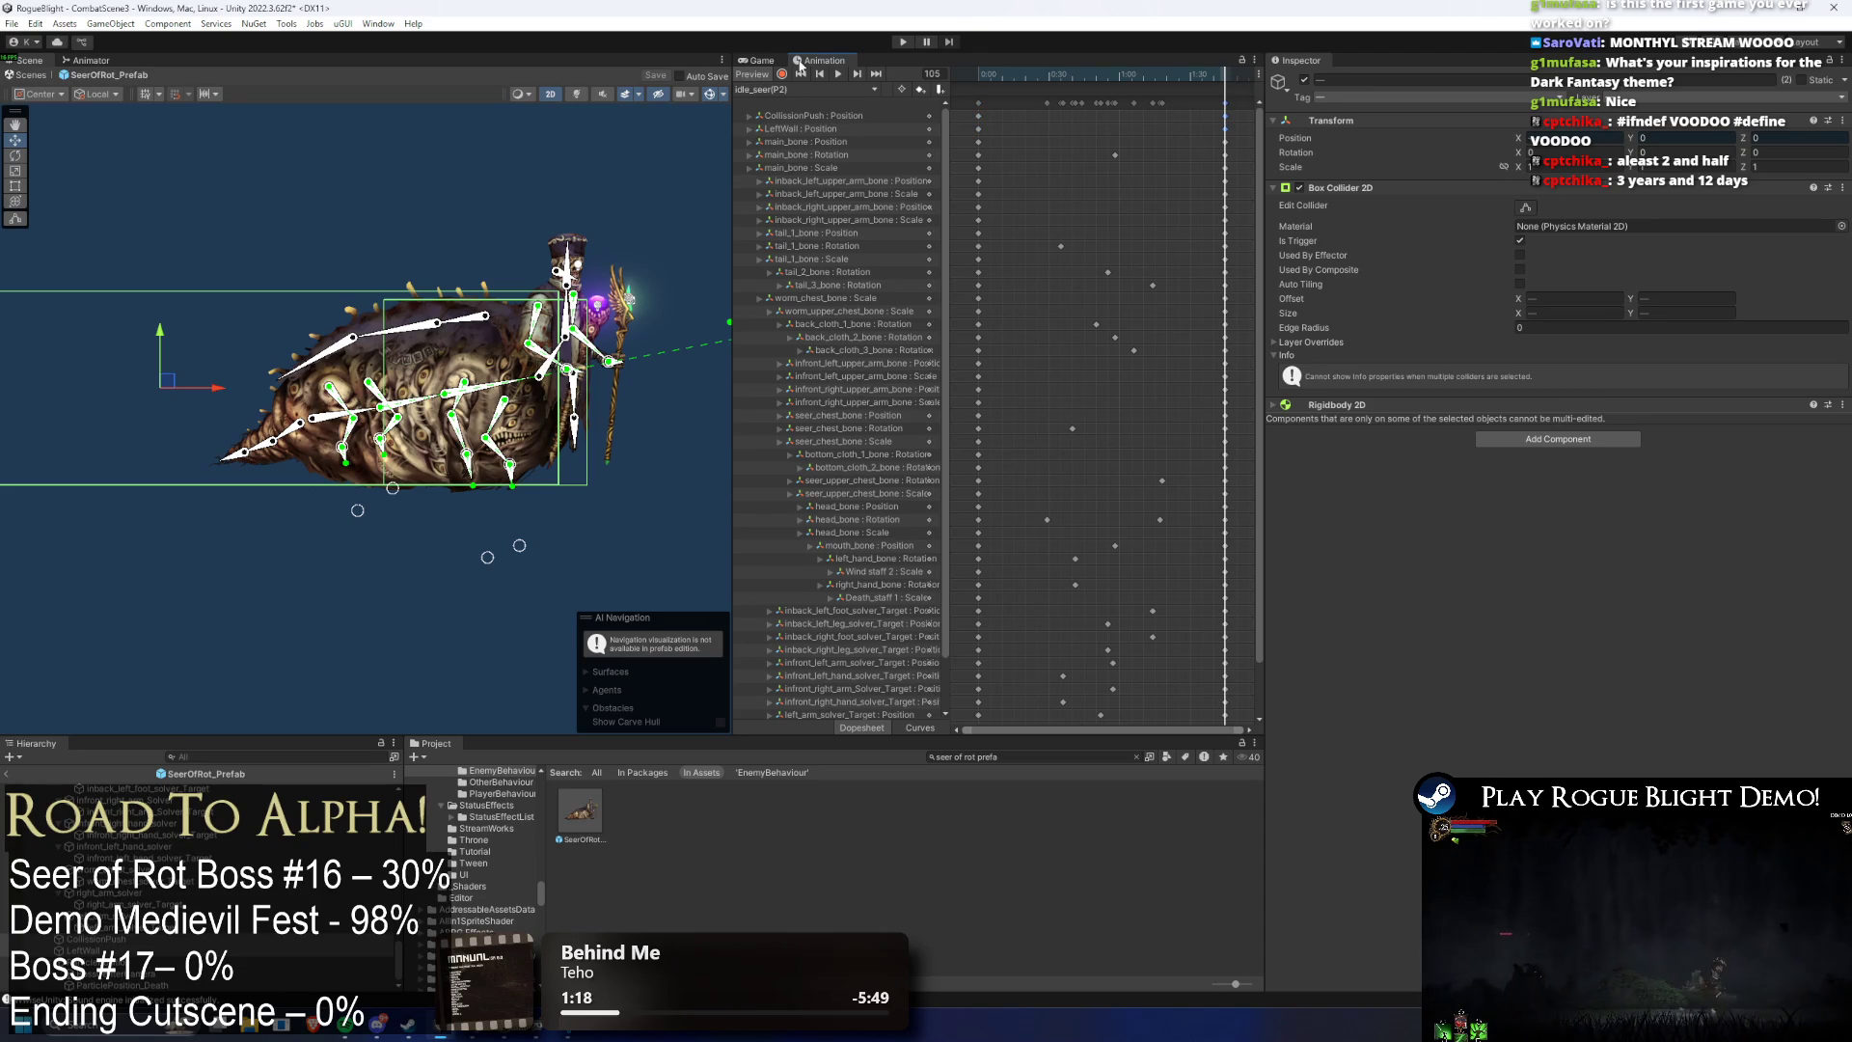
left_click(904, 42)
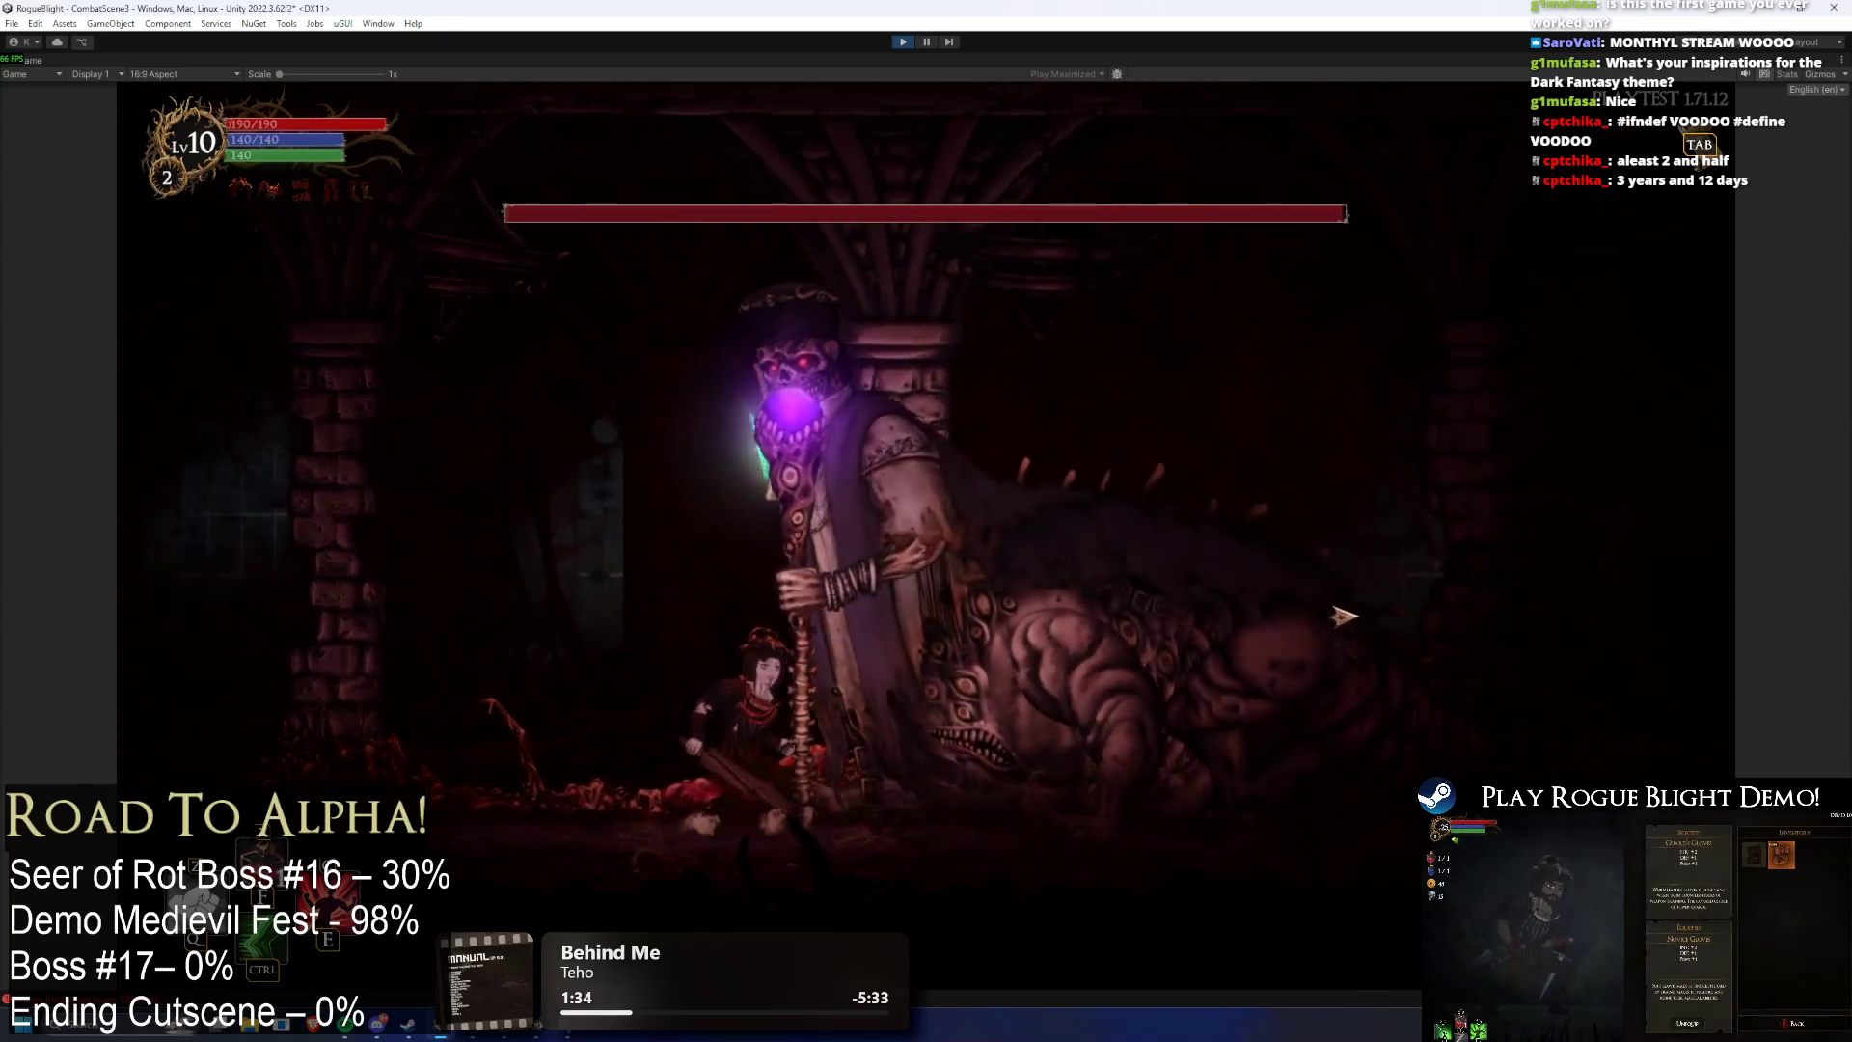
- Enable cheats with F1 and apply the F2 and F3 enemy health cheats
key("F1")
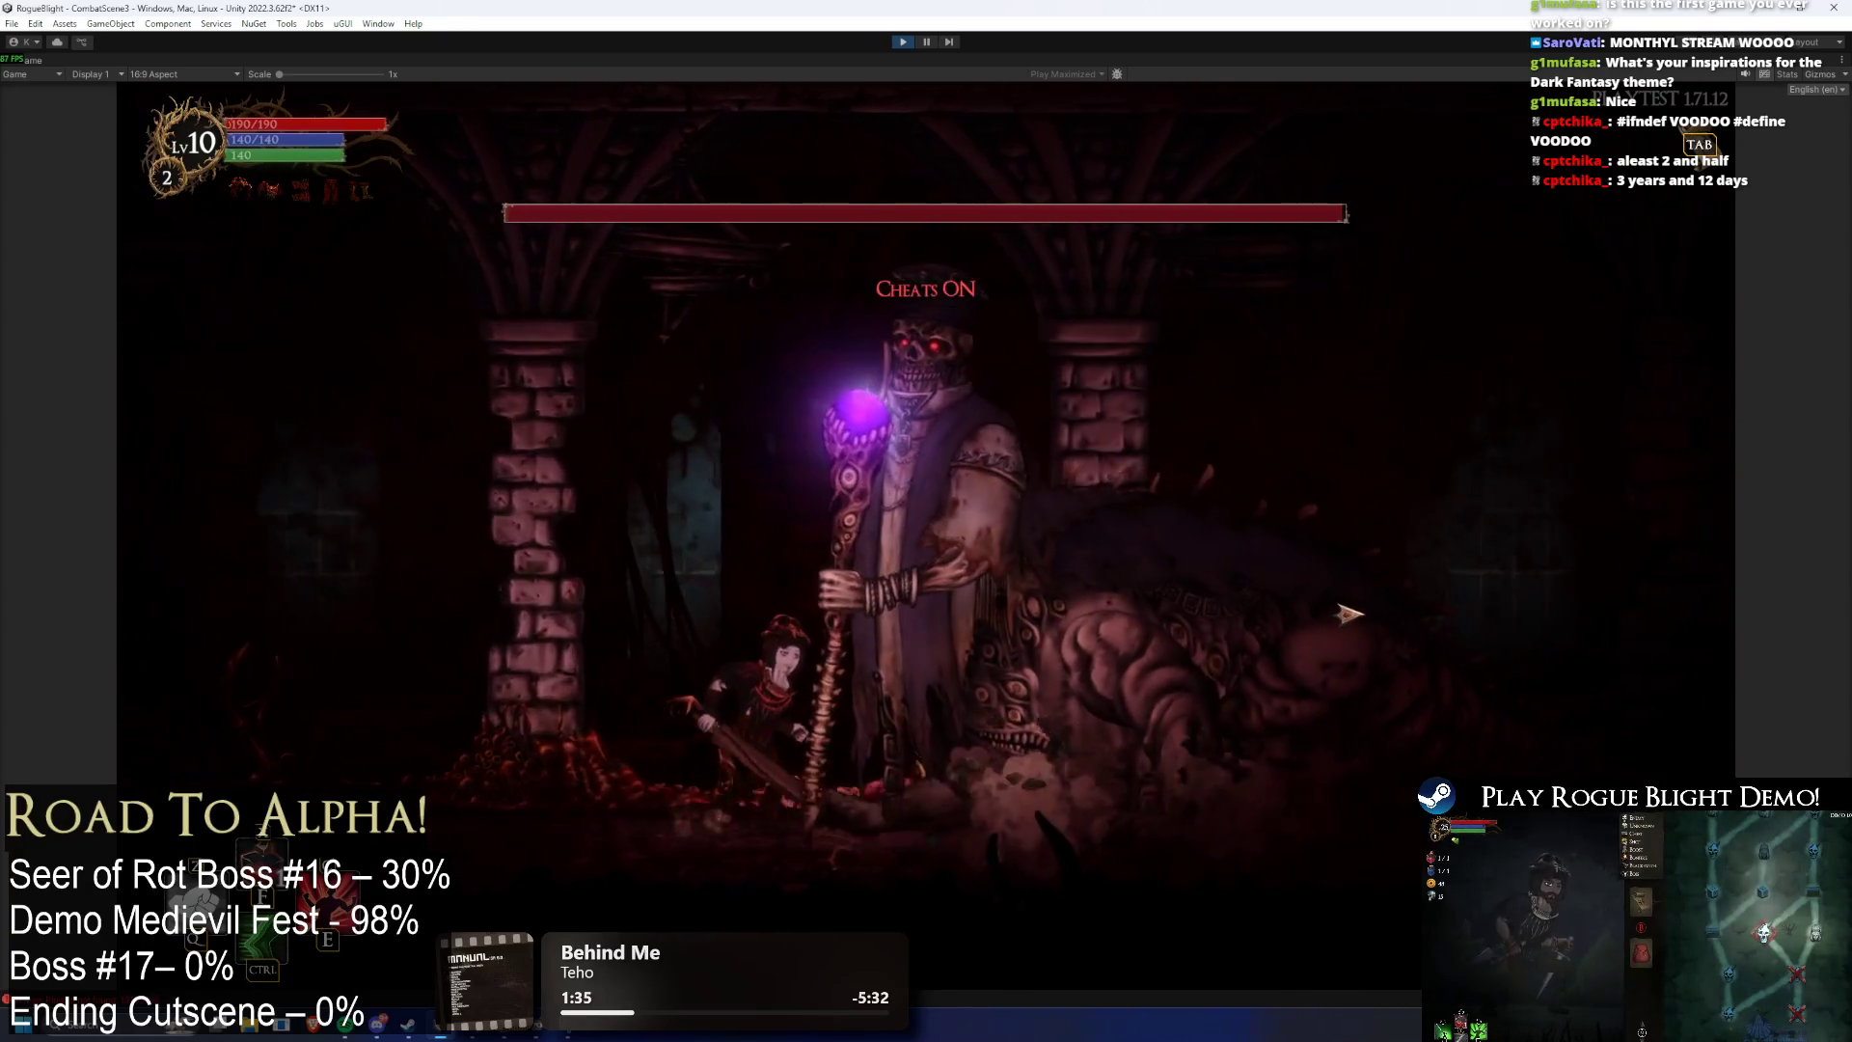
key("F2")
key("F3")
key("F2")
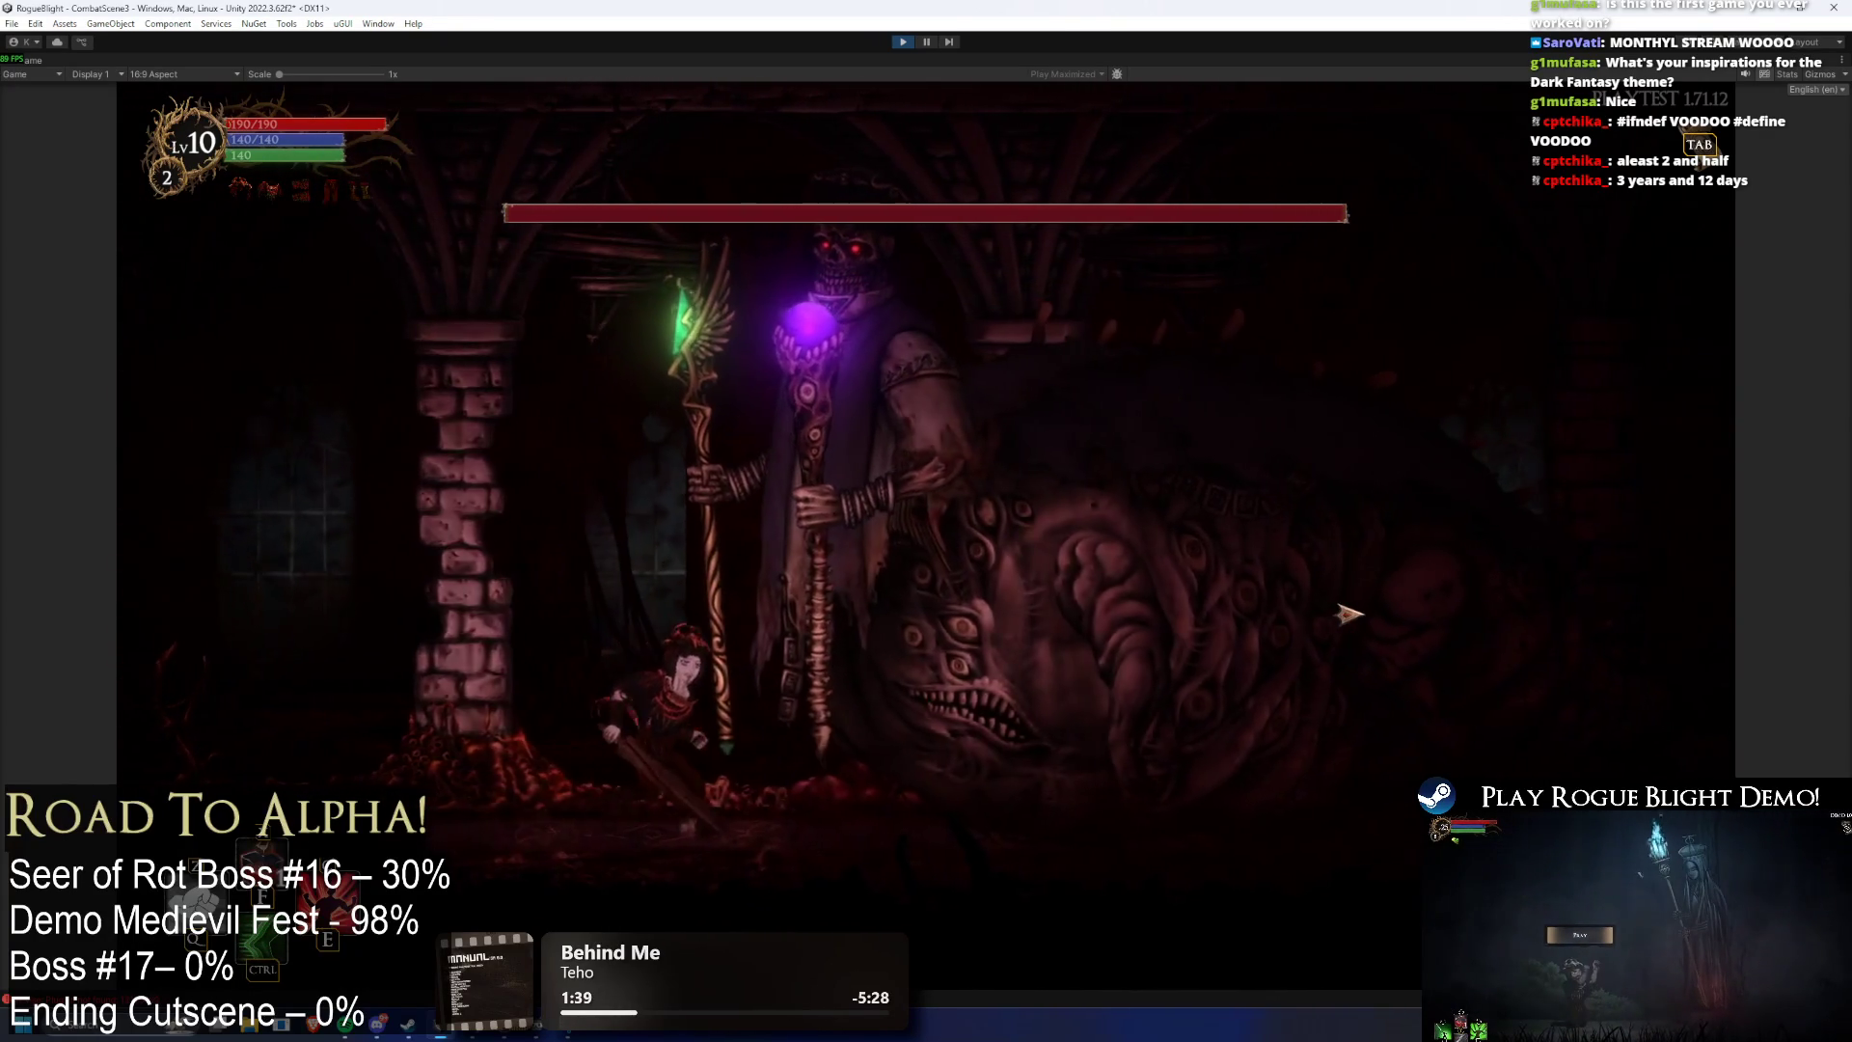
- Strike the Seer of Rot twice with the sword, then stop the play test
left_click(1343, 619)
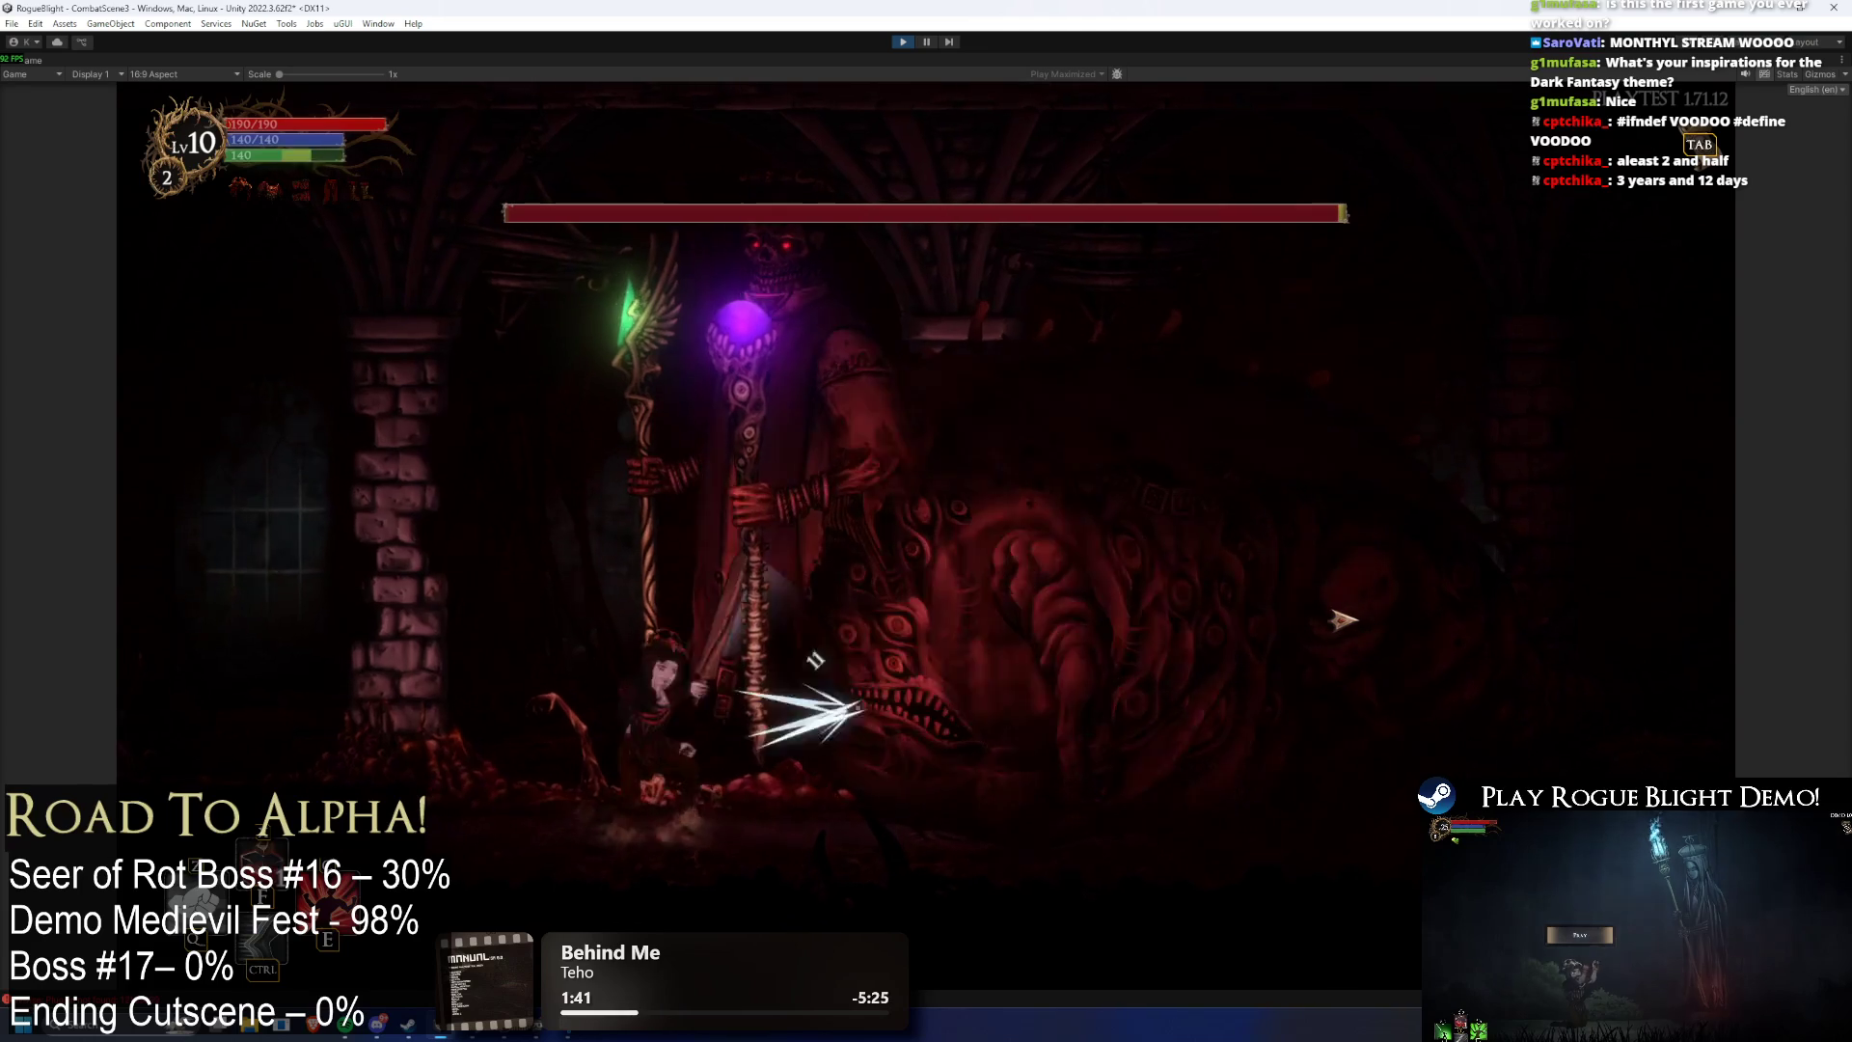
left_click(1344, 620)
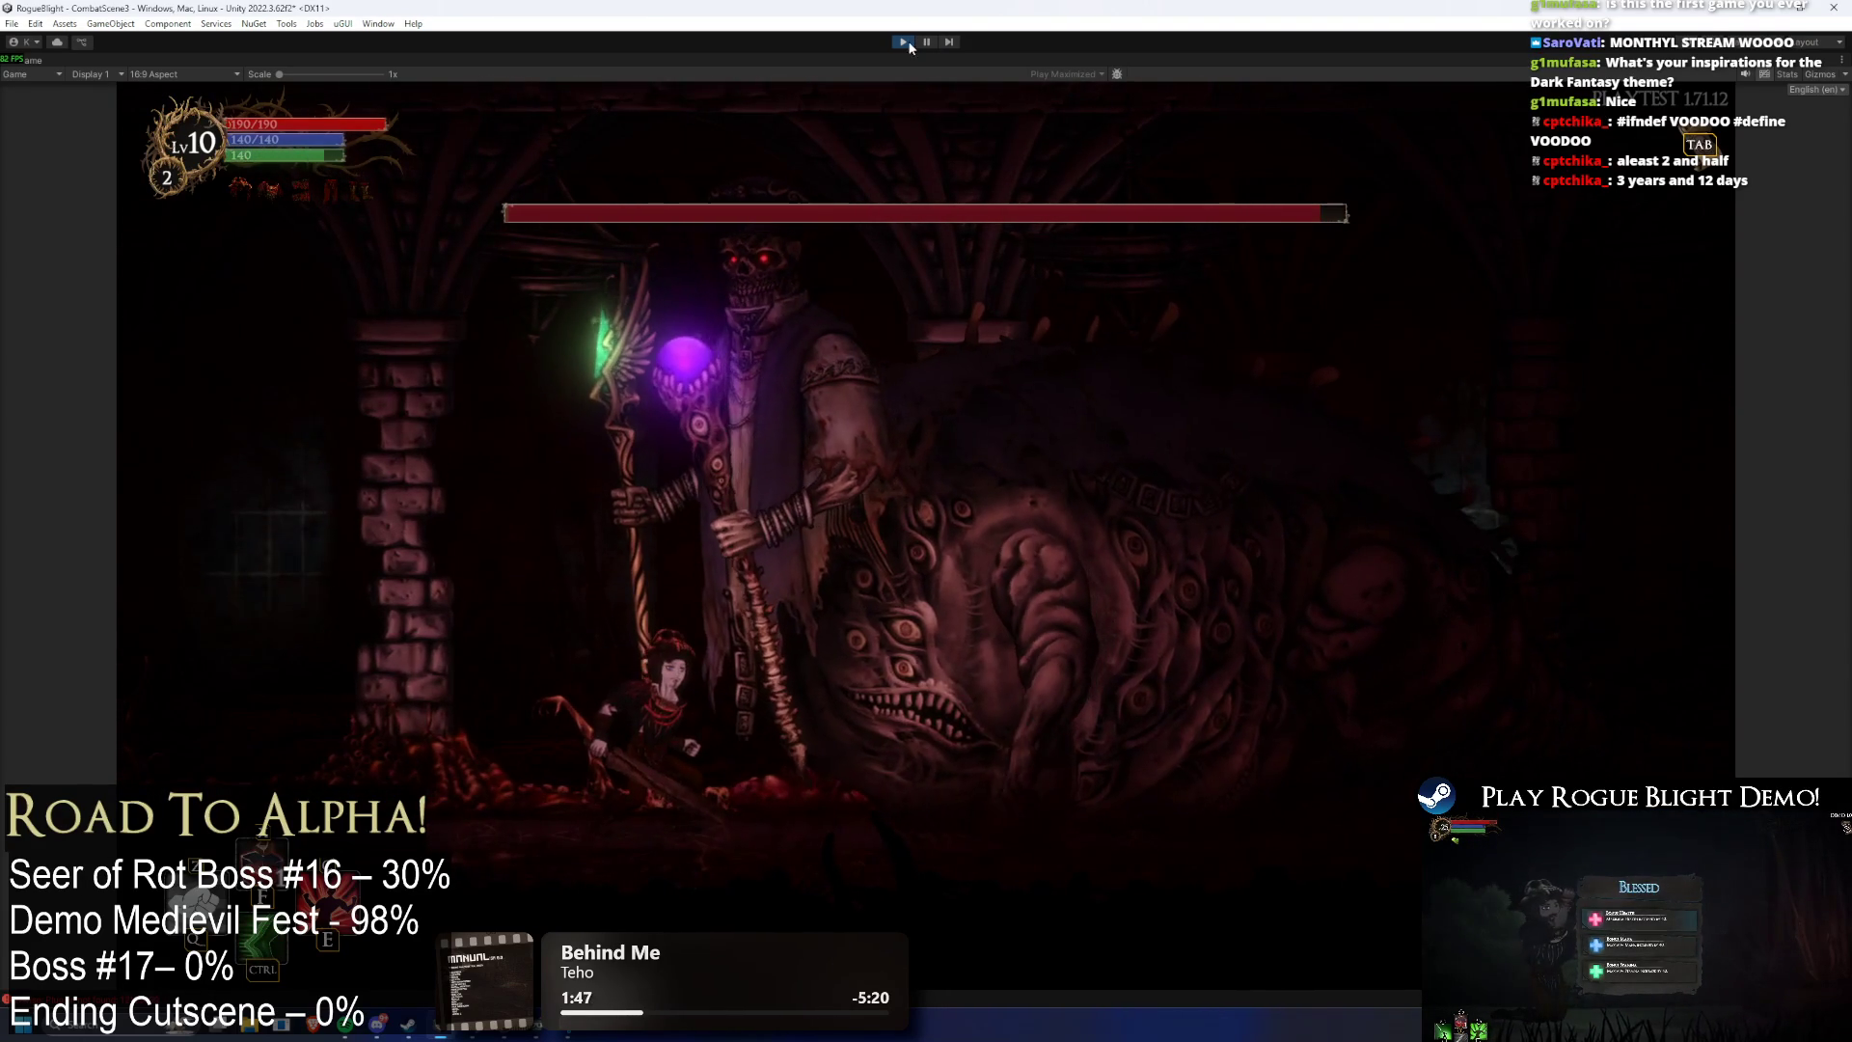
left_click(905, 42)
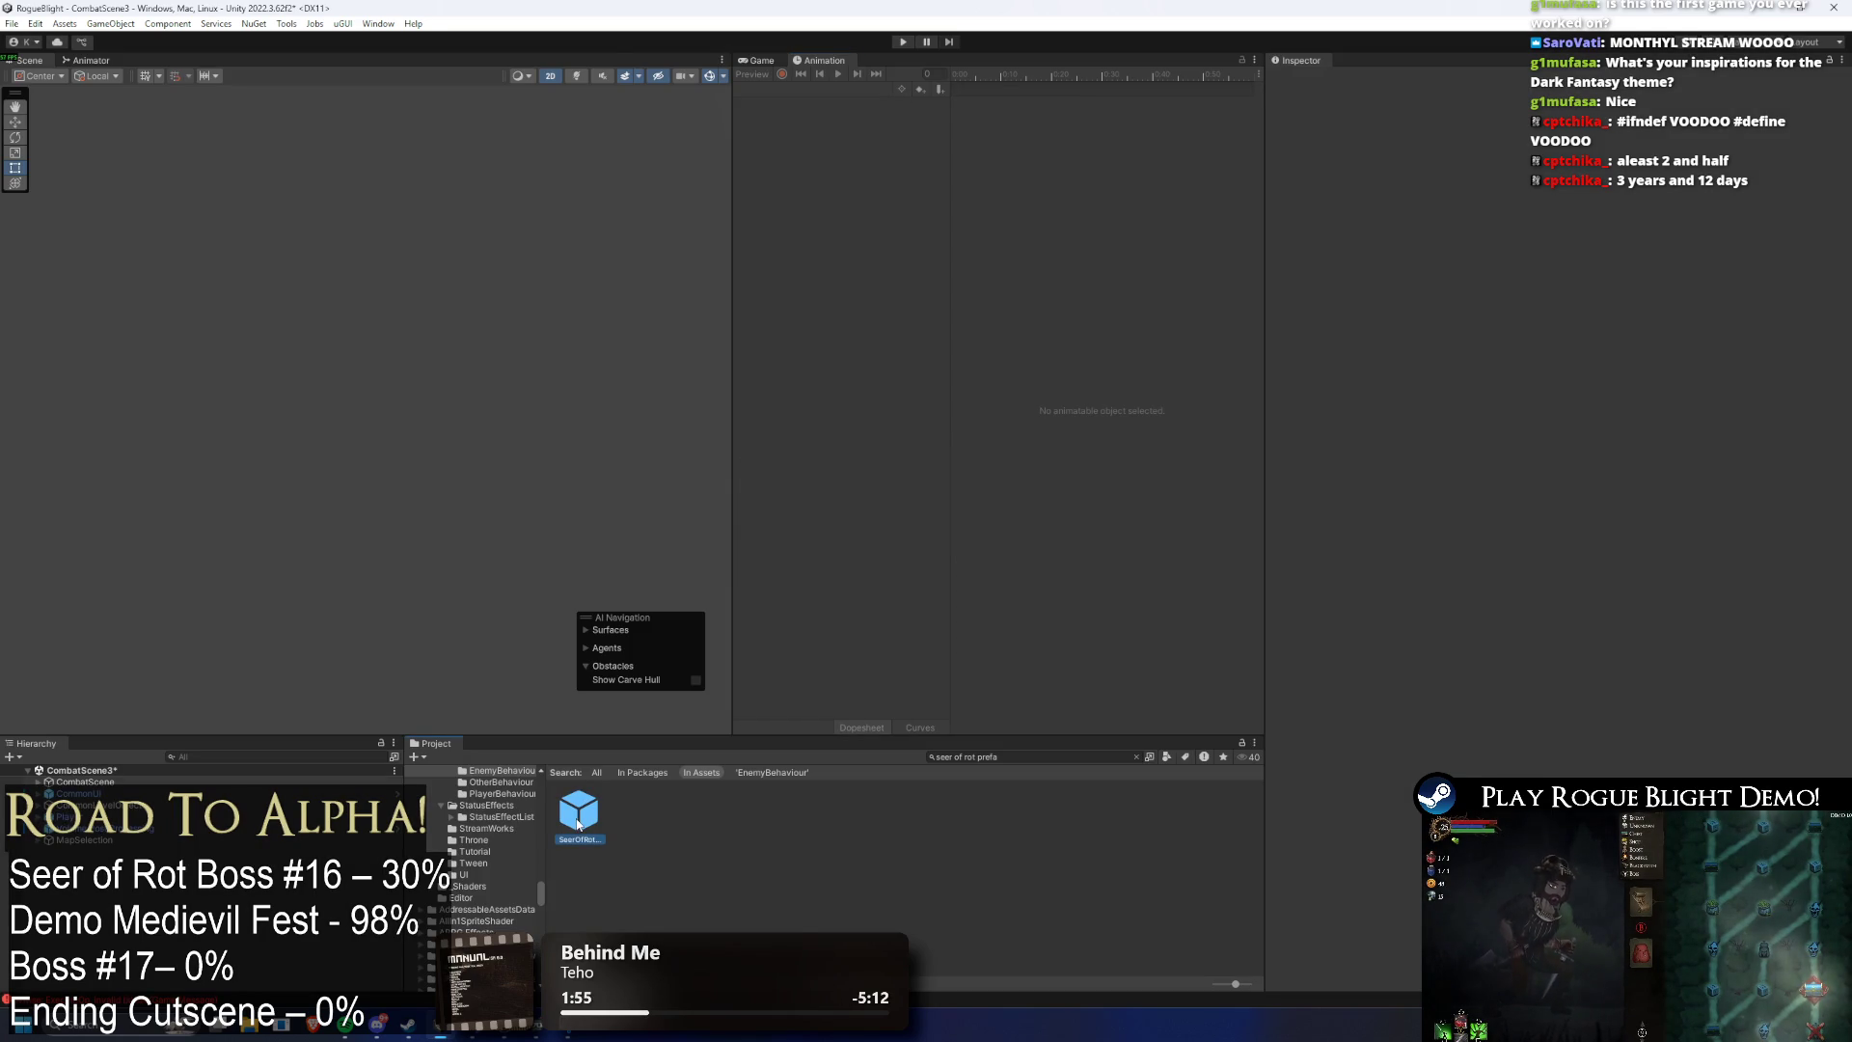
- Reopen SeerOfRot_Prefab on the idle_seer(P2) clip with keyframe recording enabled
double_click(578, 821)
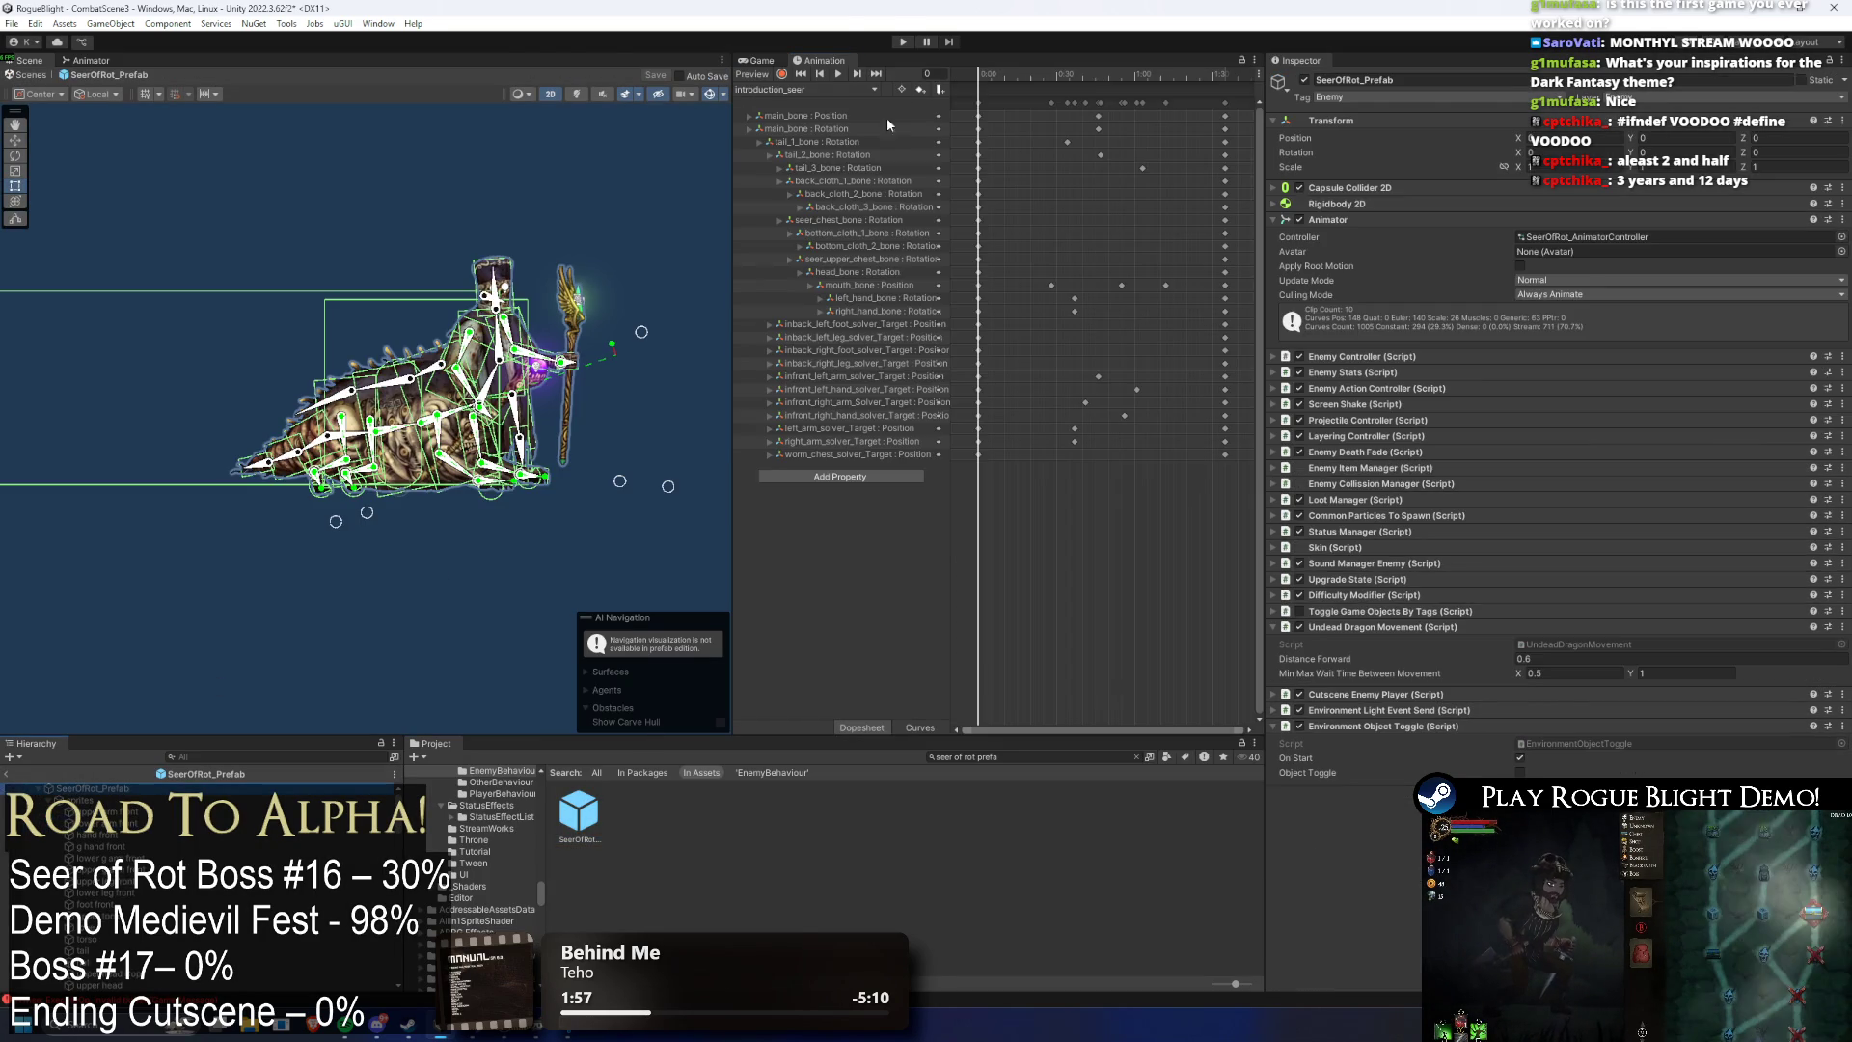
left_click(759, 90)
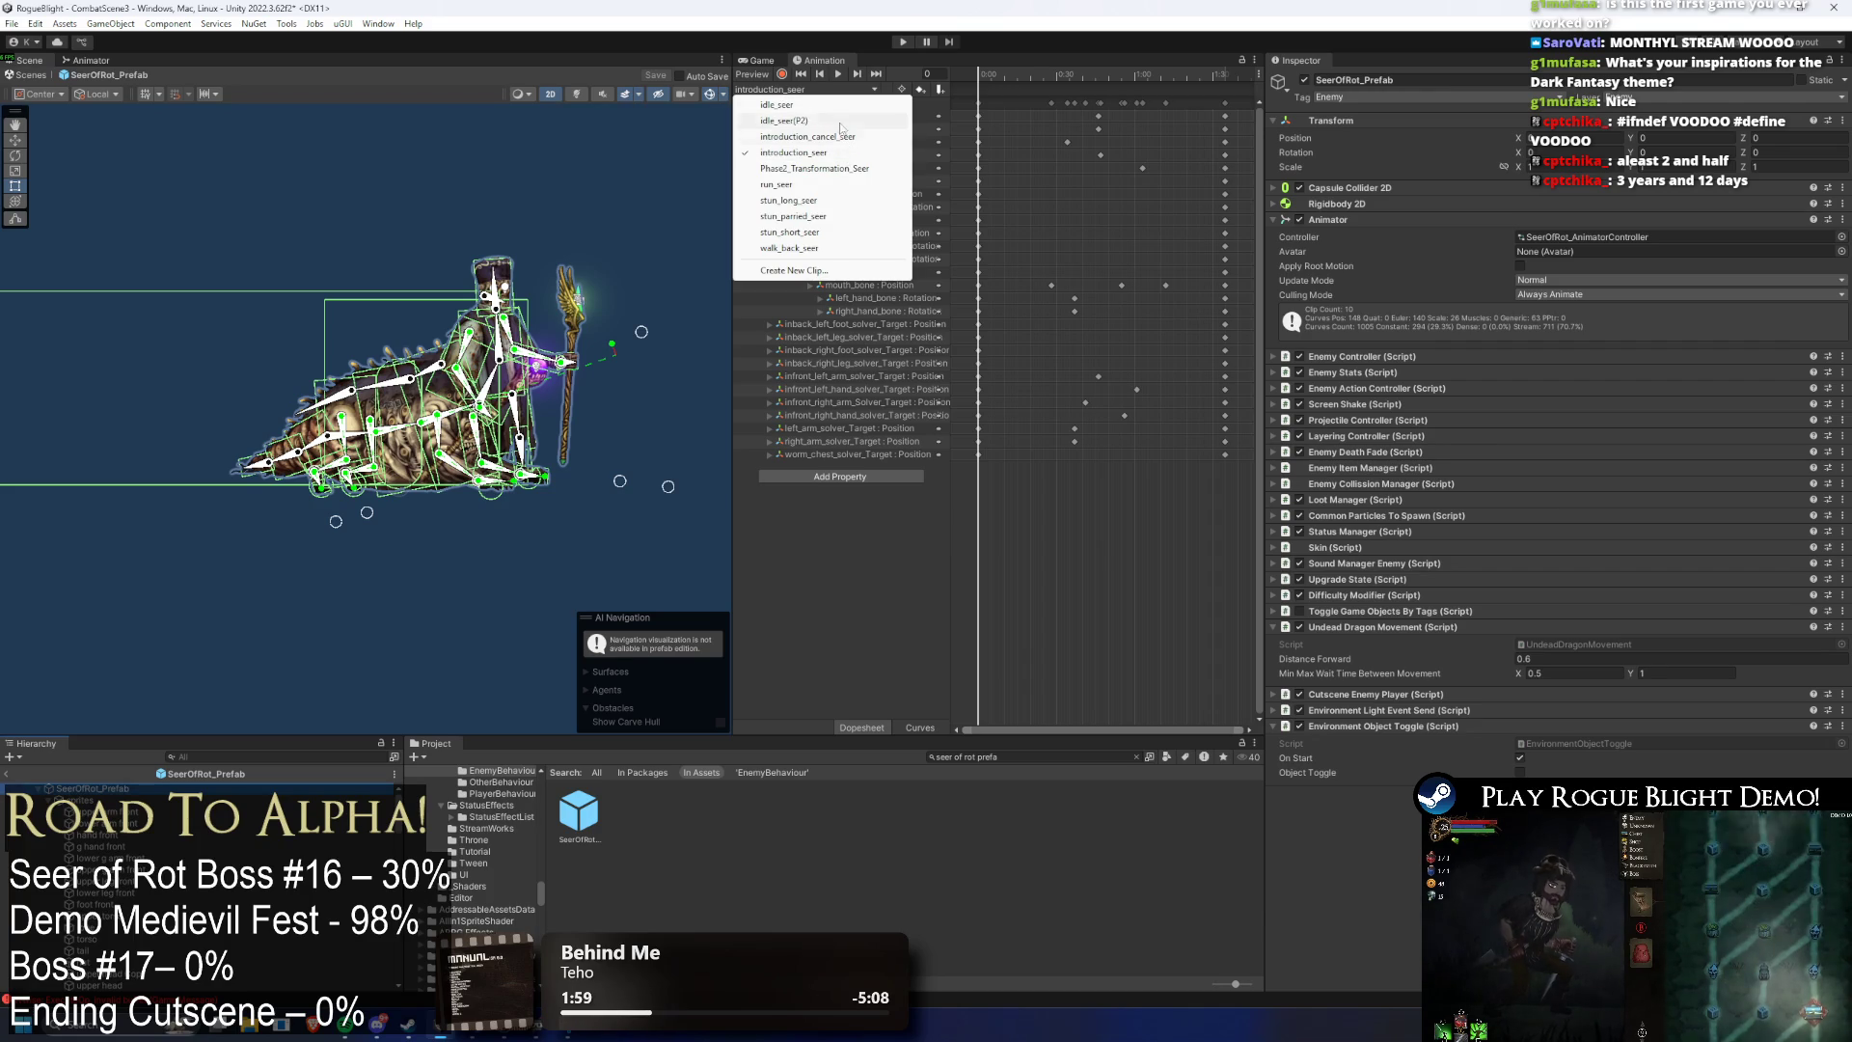
left_click(784, 120)
mouse_move(1010, 75)
left_mouse_down()
mouse_move(1126, 66)
mouse_move(1067, 65)
mouse_move(1096, 70)
left_mouse_up()
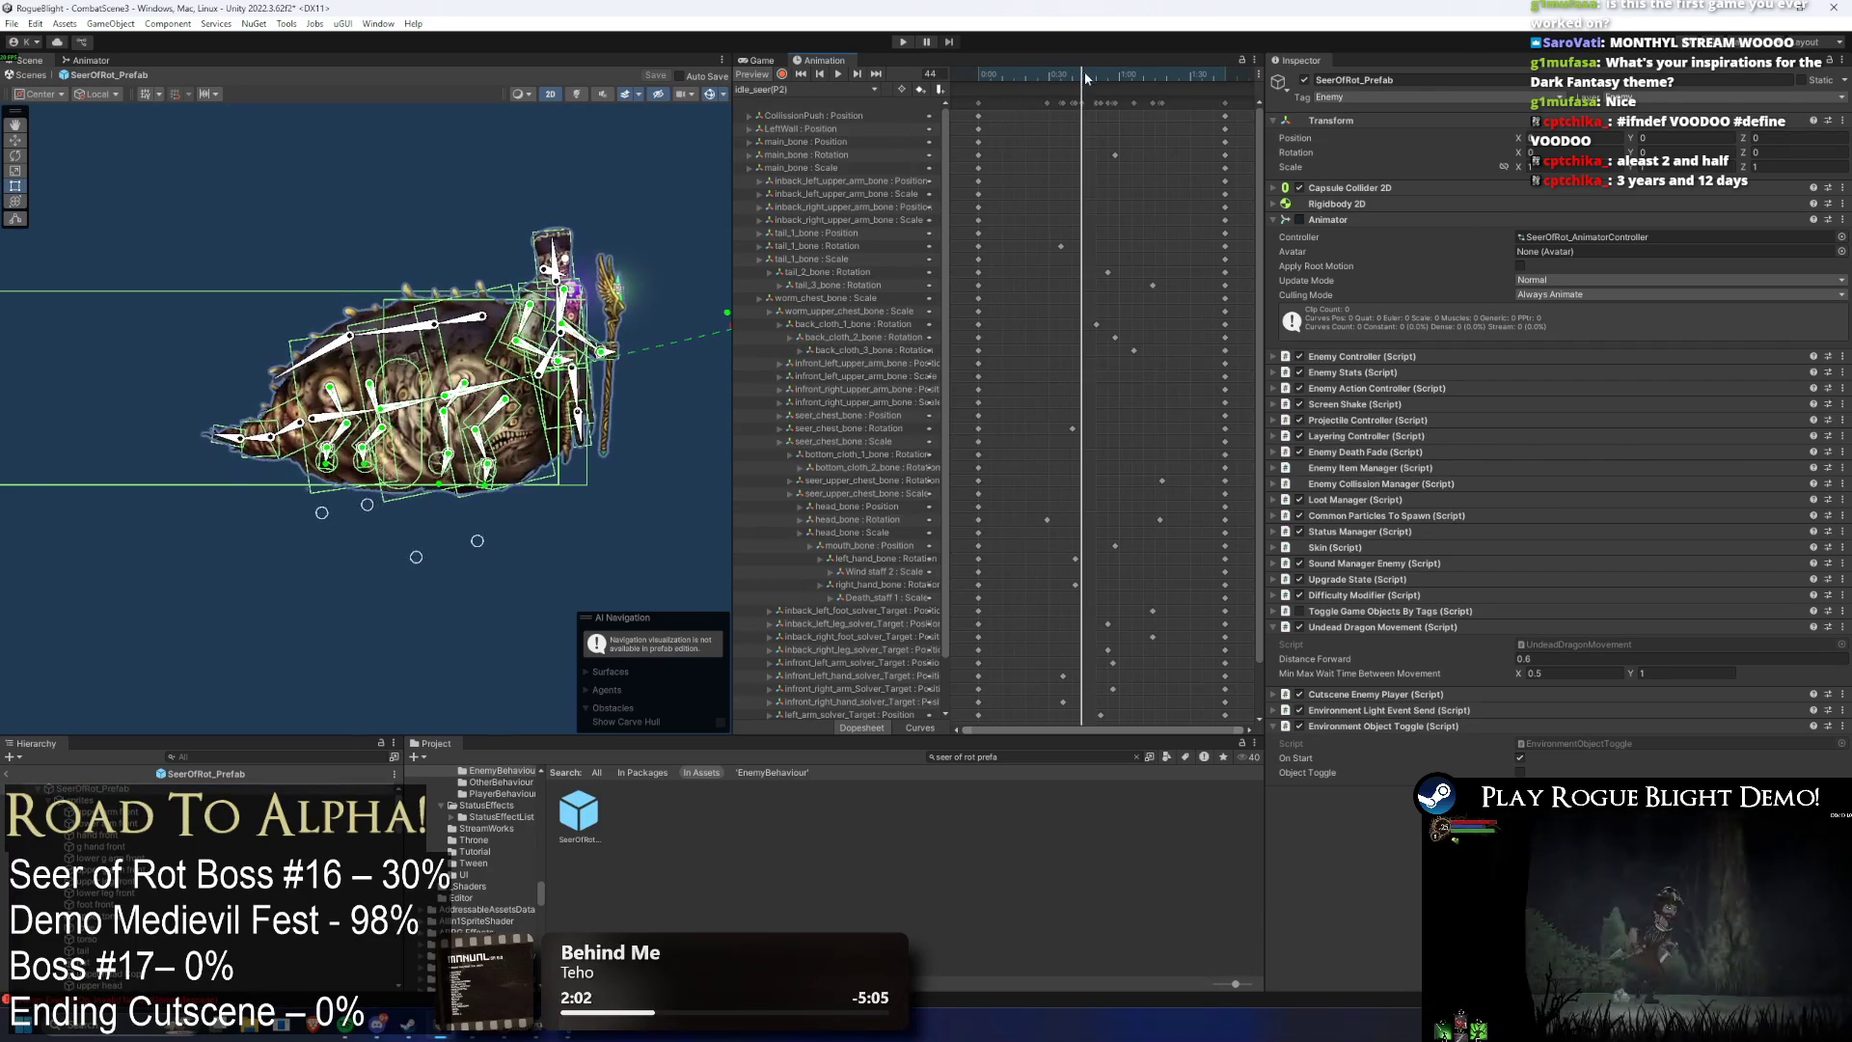
left_click(782, 75)
- Key new rotations for bottom_cloth_2_bone, then bottom_cloth_1_bone at frame 51
scroll(552, 445, "up", 5)
left_click(598, 396)
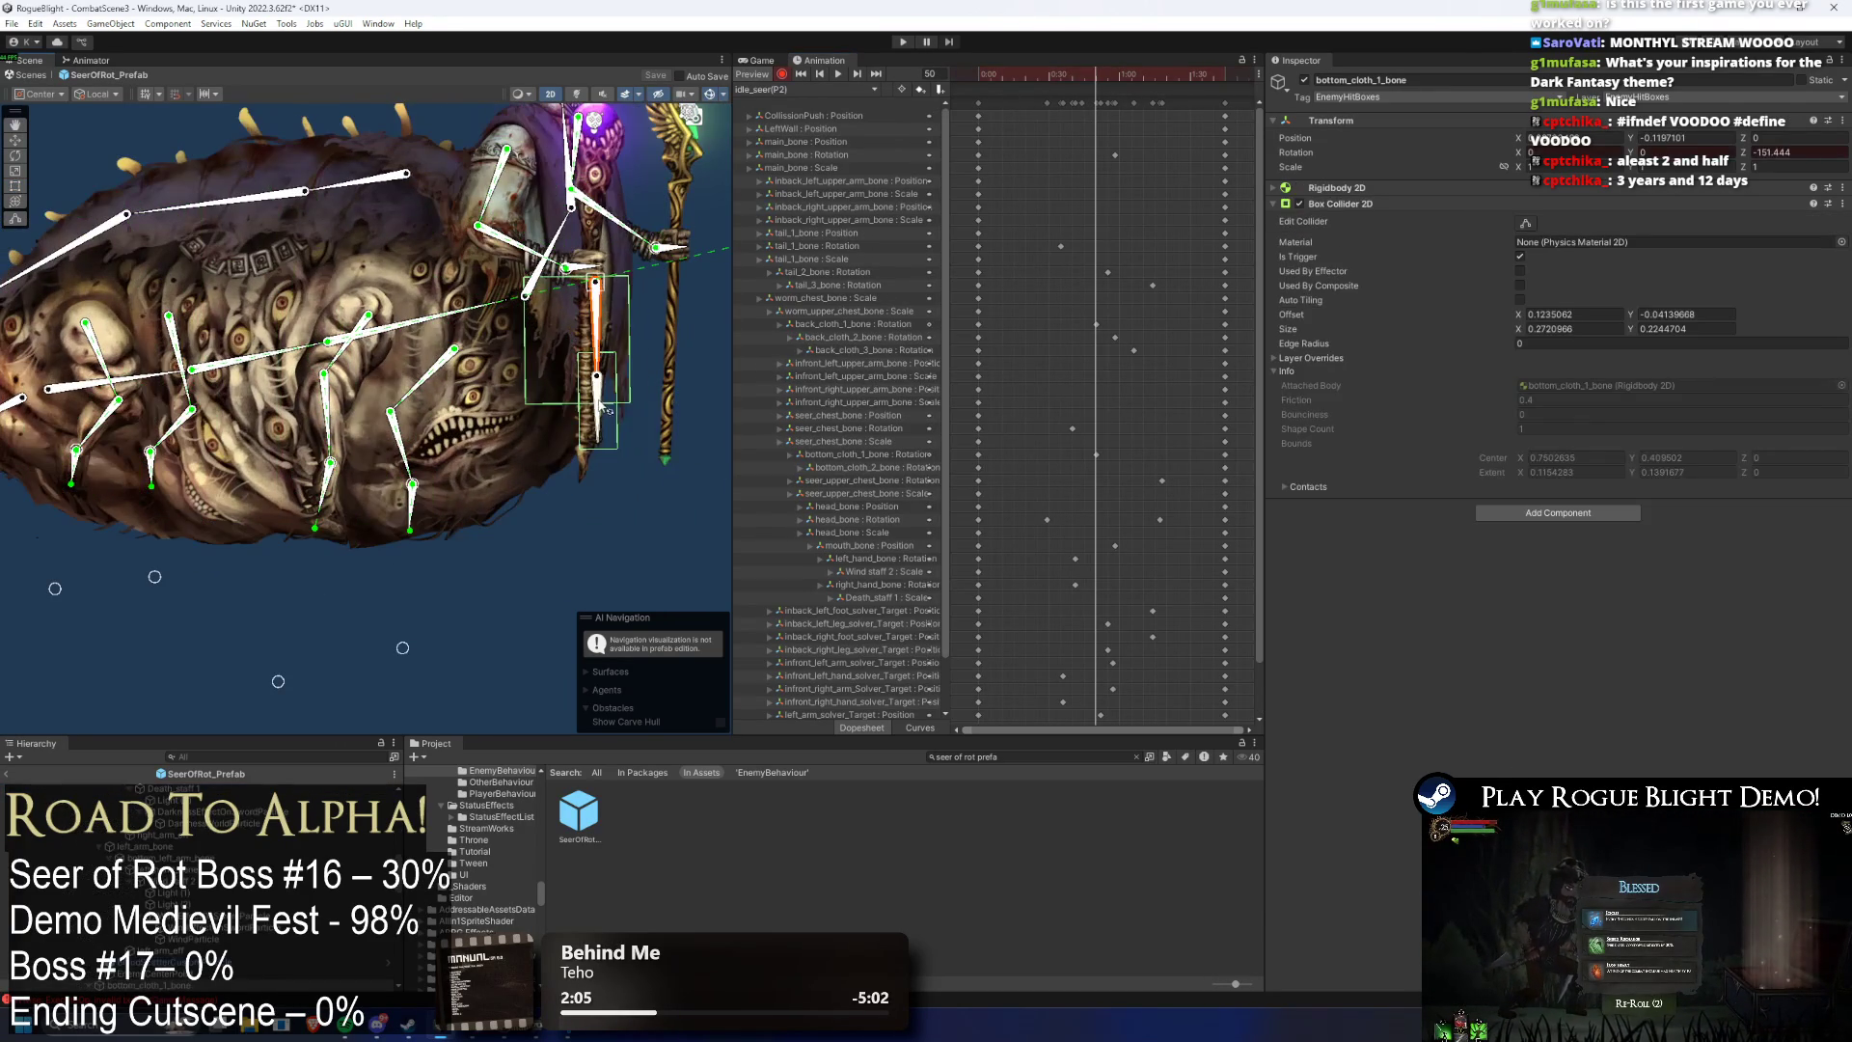
left_click_drag(605, 409, 608, 393)
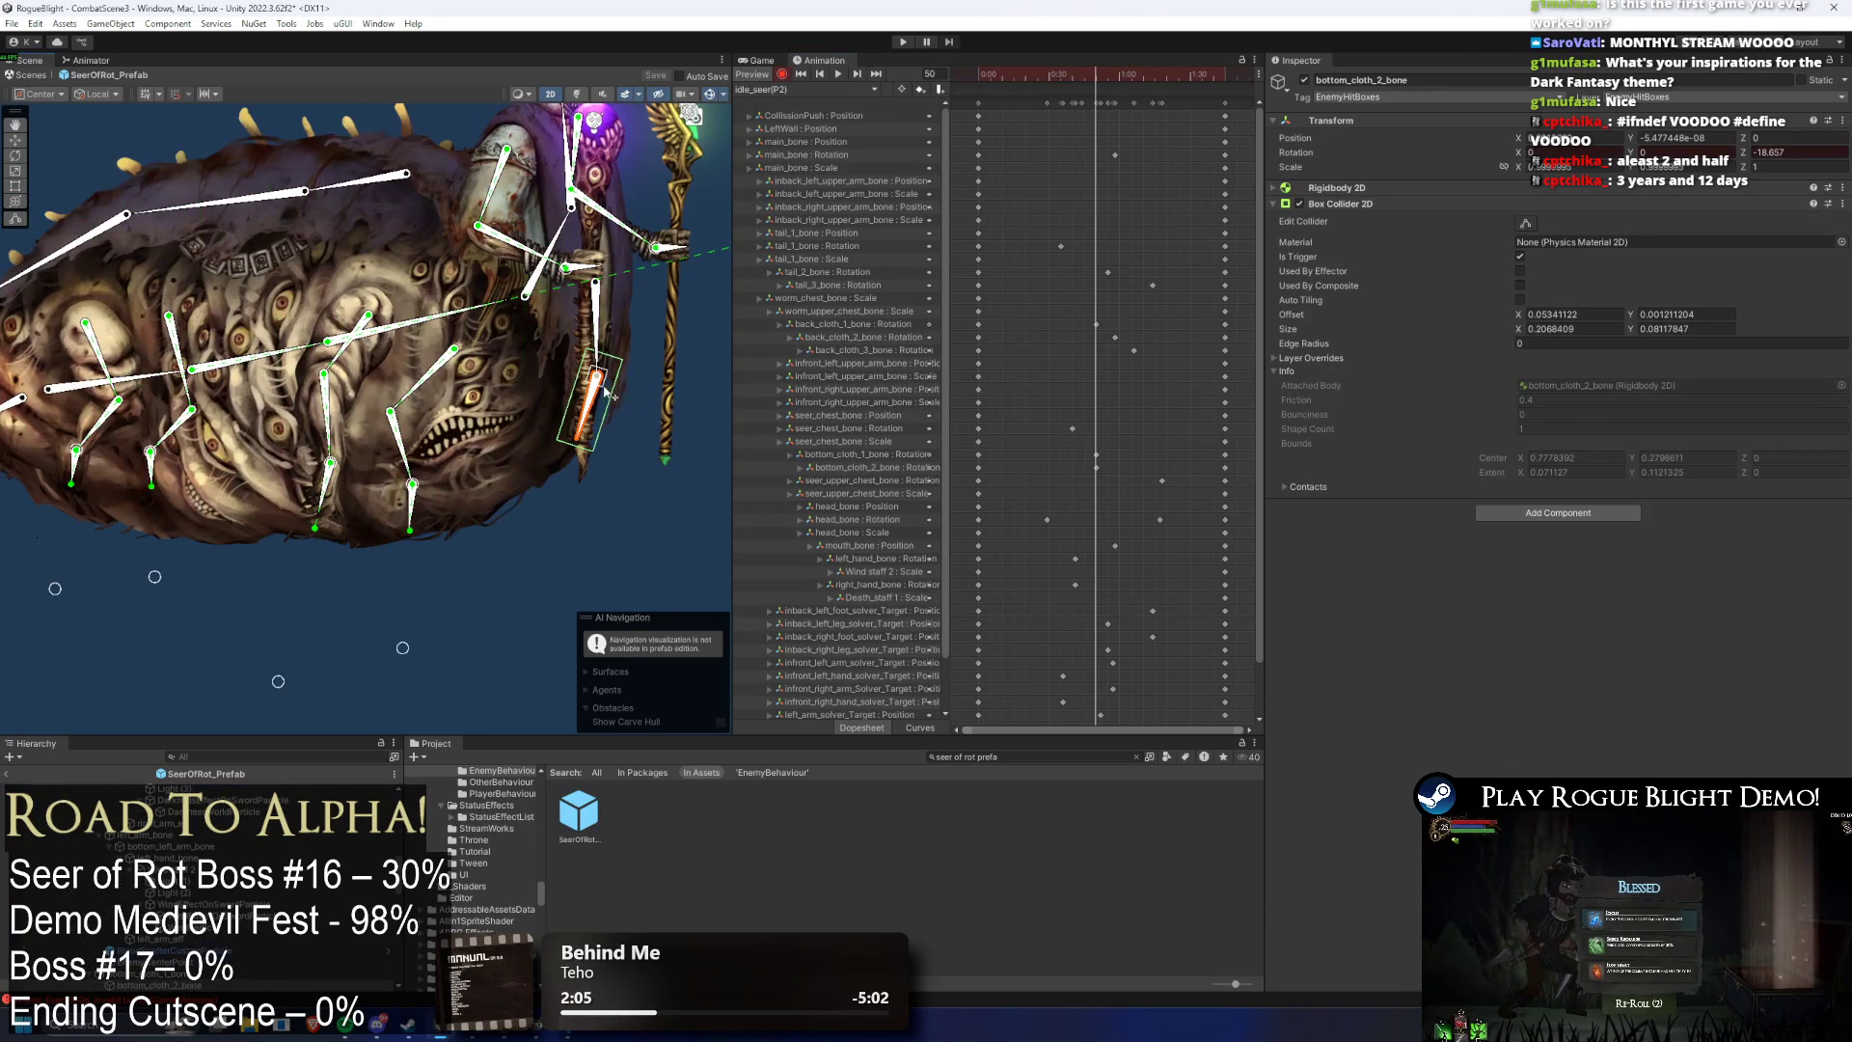
left_click(1104, 71)
left_click(1098, 68)
left_click_drag(602, 342, 612, 338)
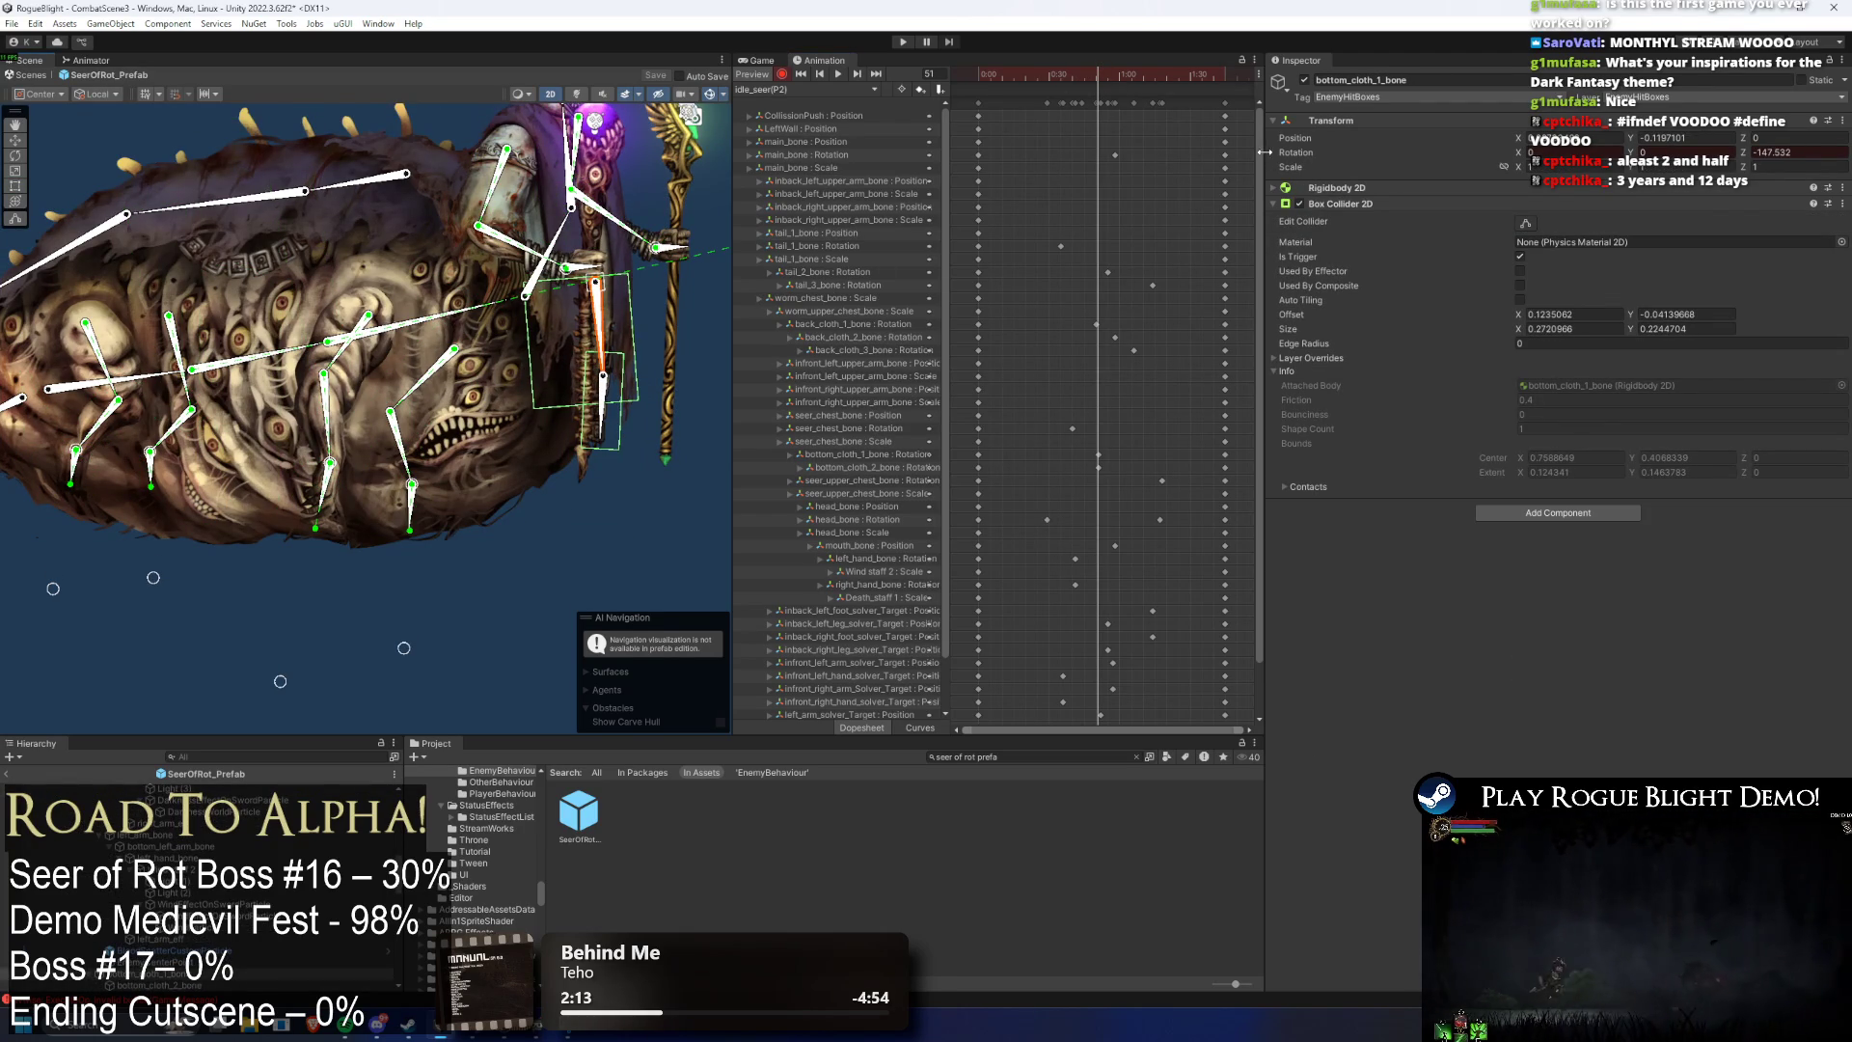
- Rewind to the clip start and preview the idle_seer(P2) cloth motion
scroll(1252, 170, "down", 3)
scroll(1252, 205, "up", 3)
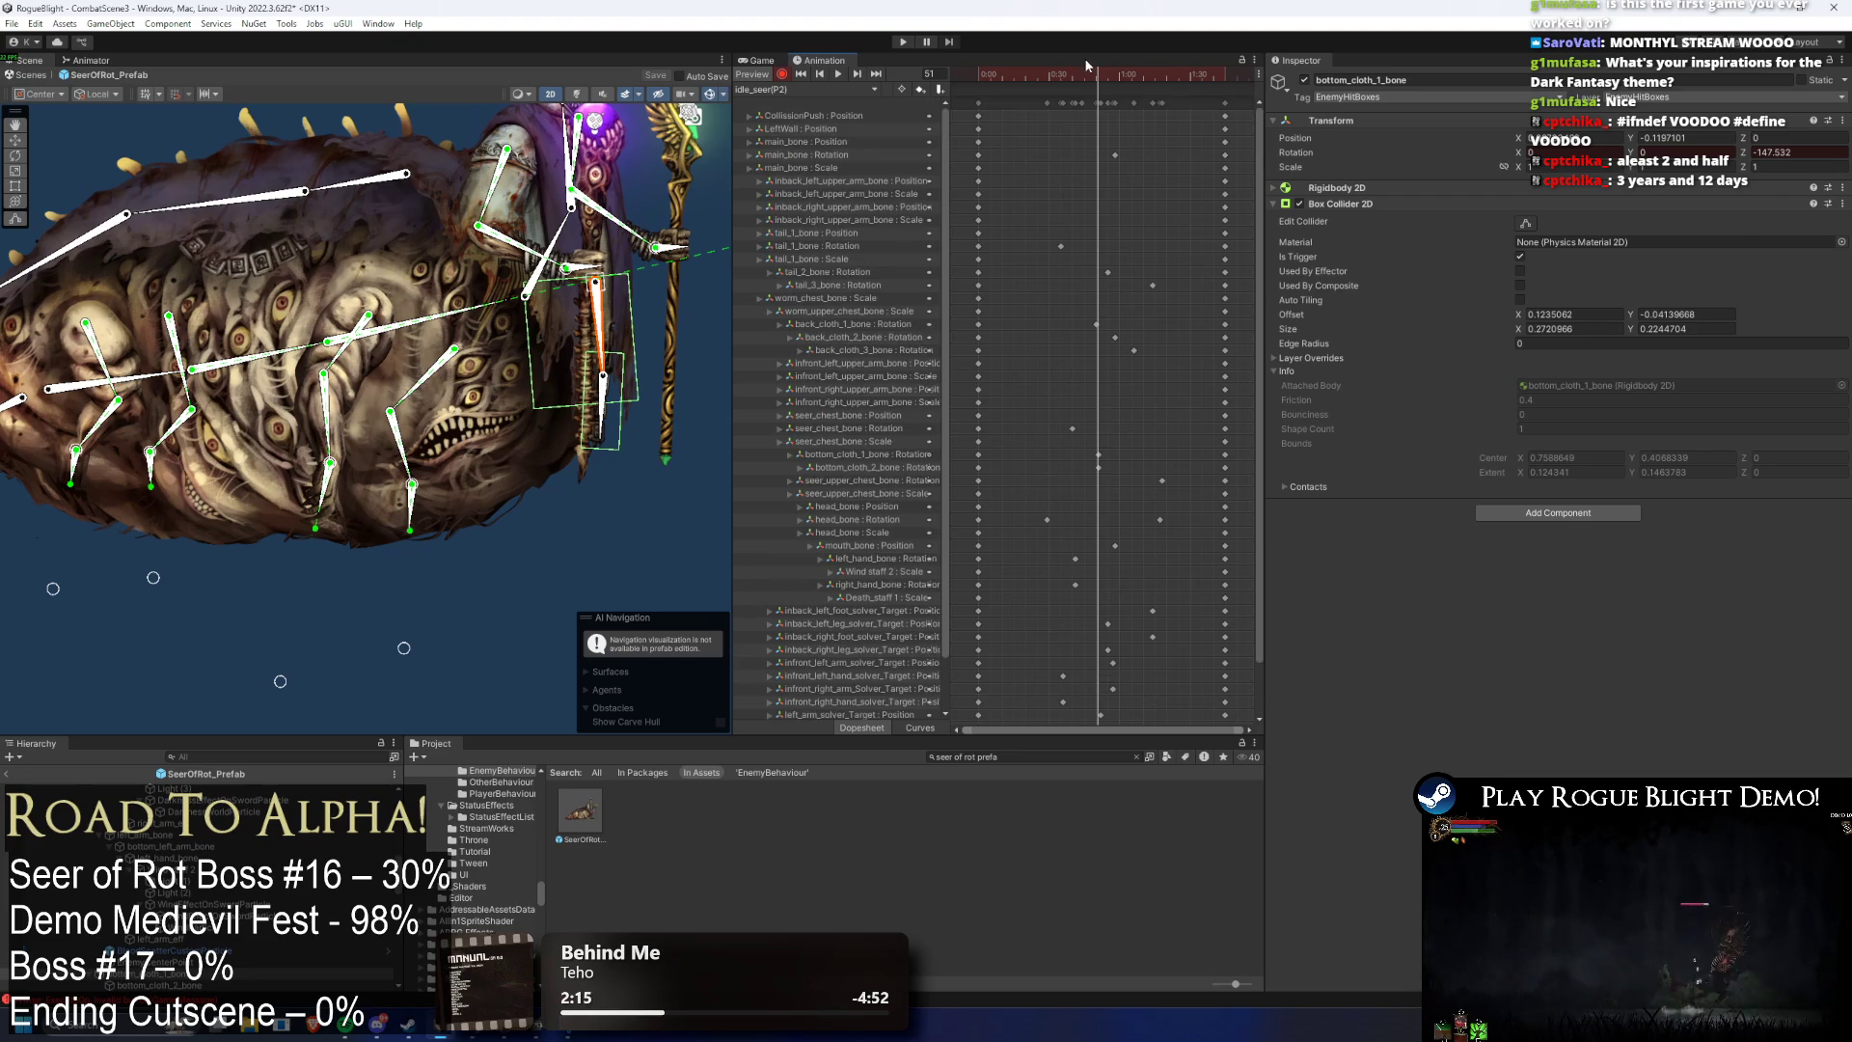
left_click(849, 88)
left_click(841, 72)
left_click(837, 73)
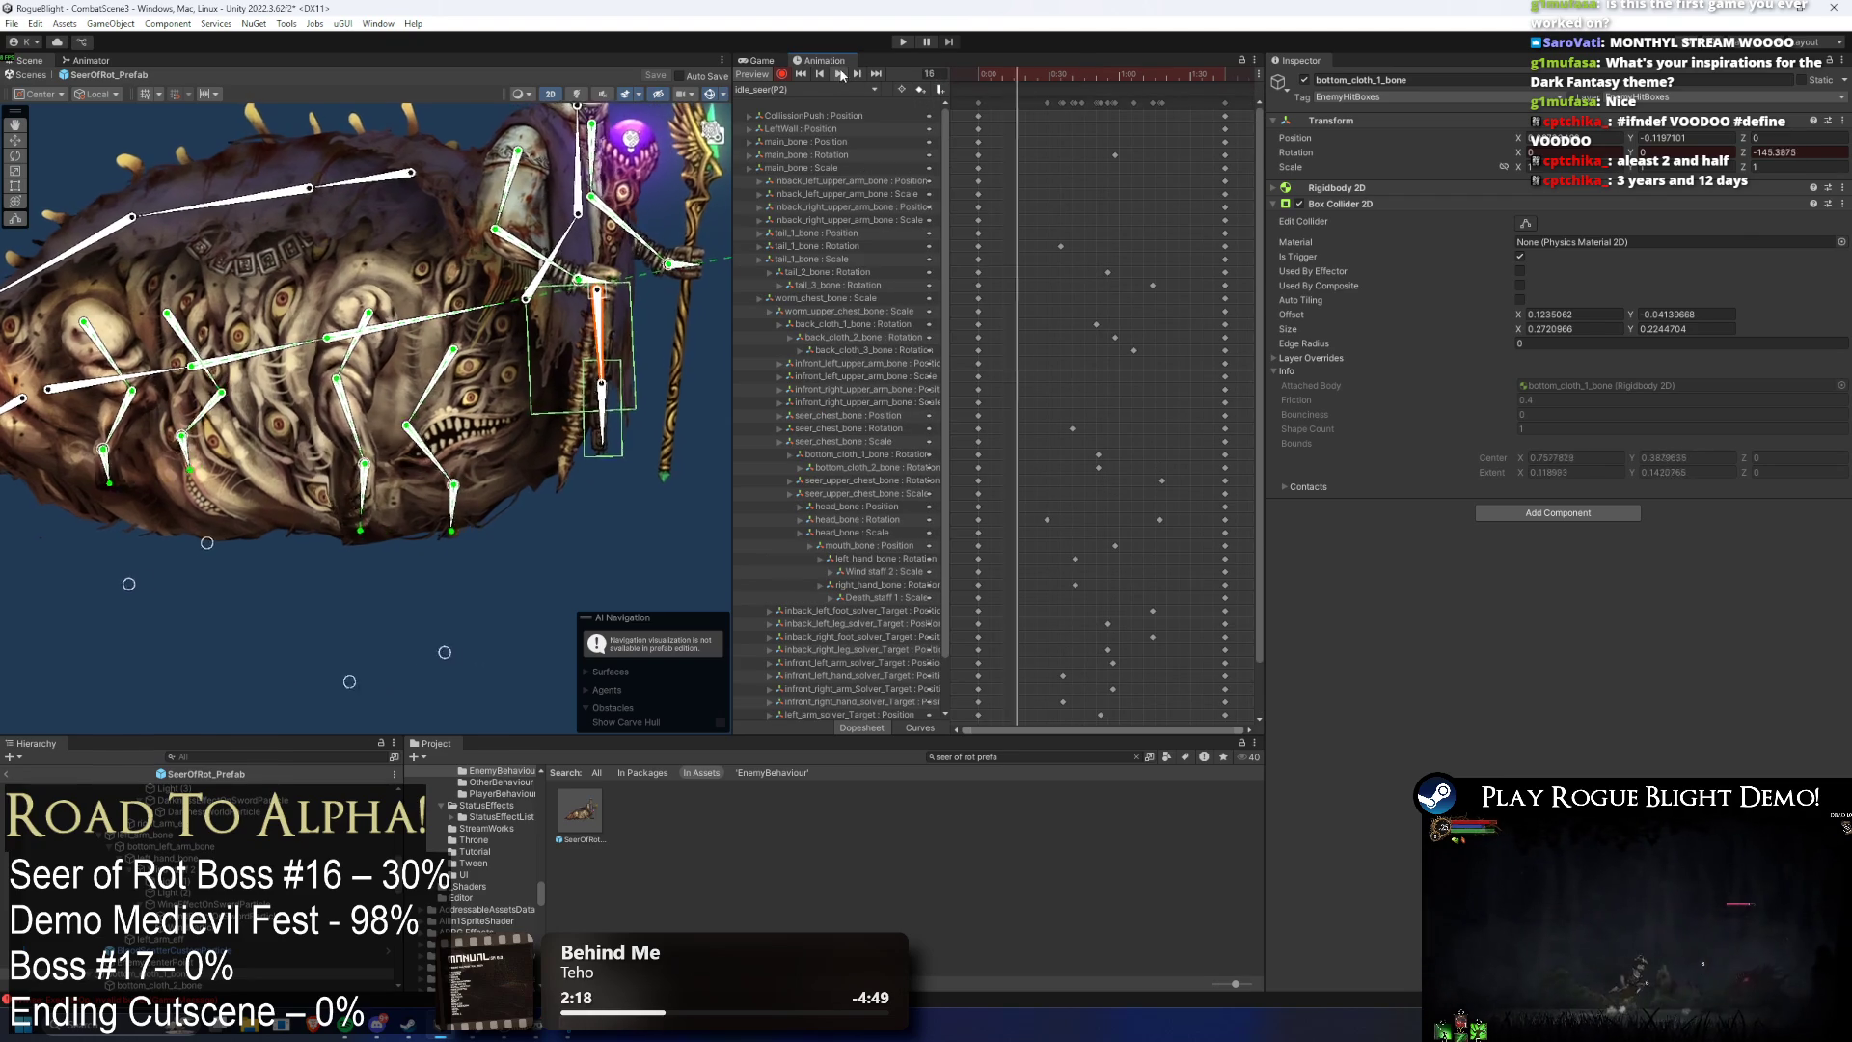
left_click(615, 526)
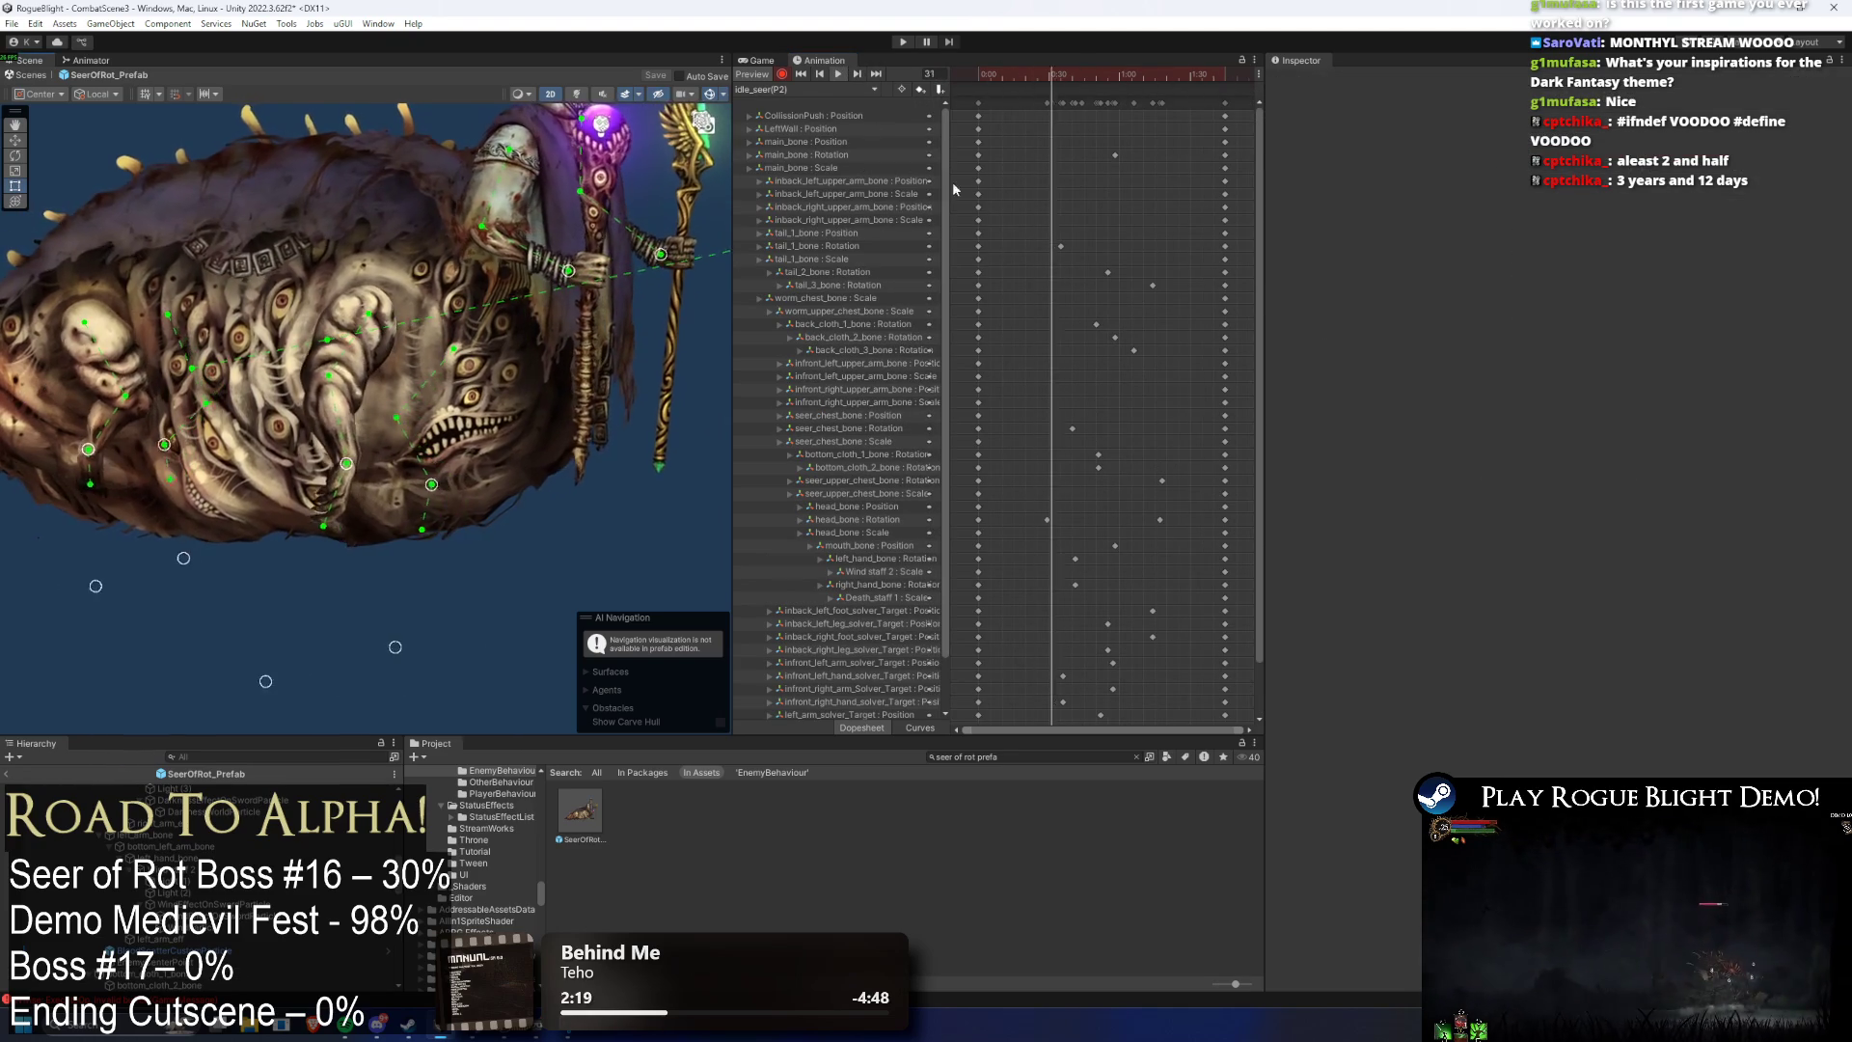
left_click(848, 89)
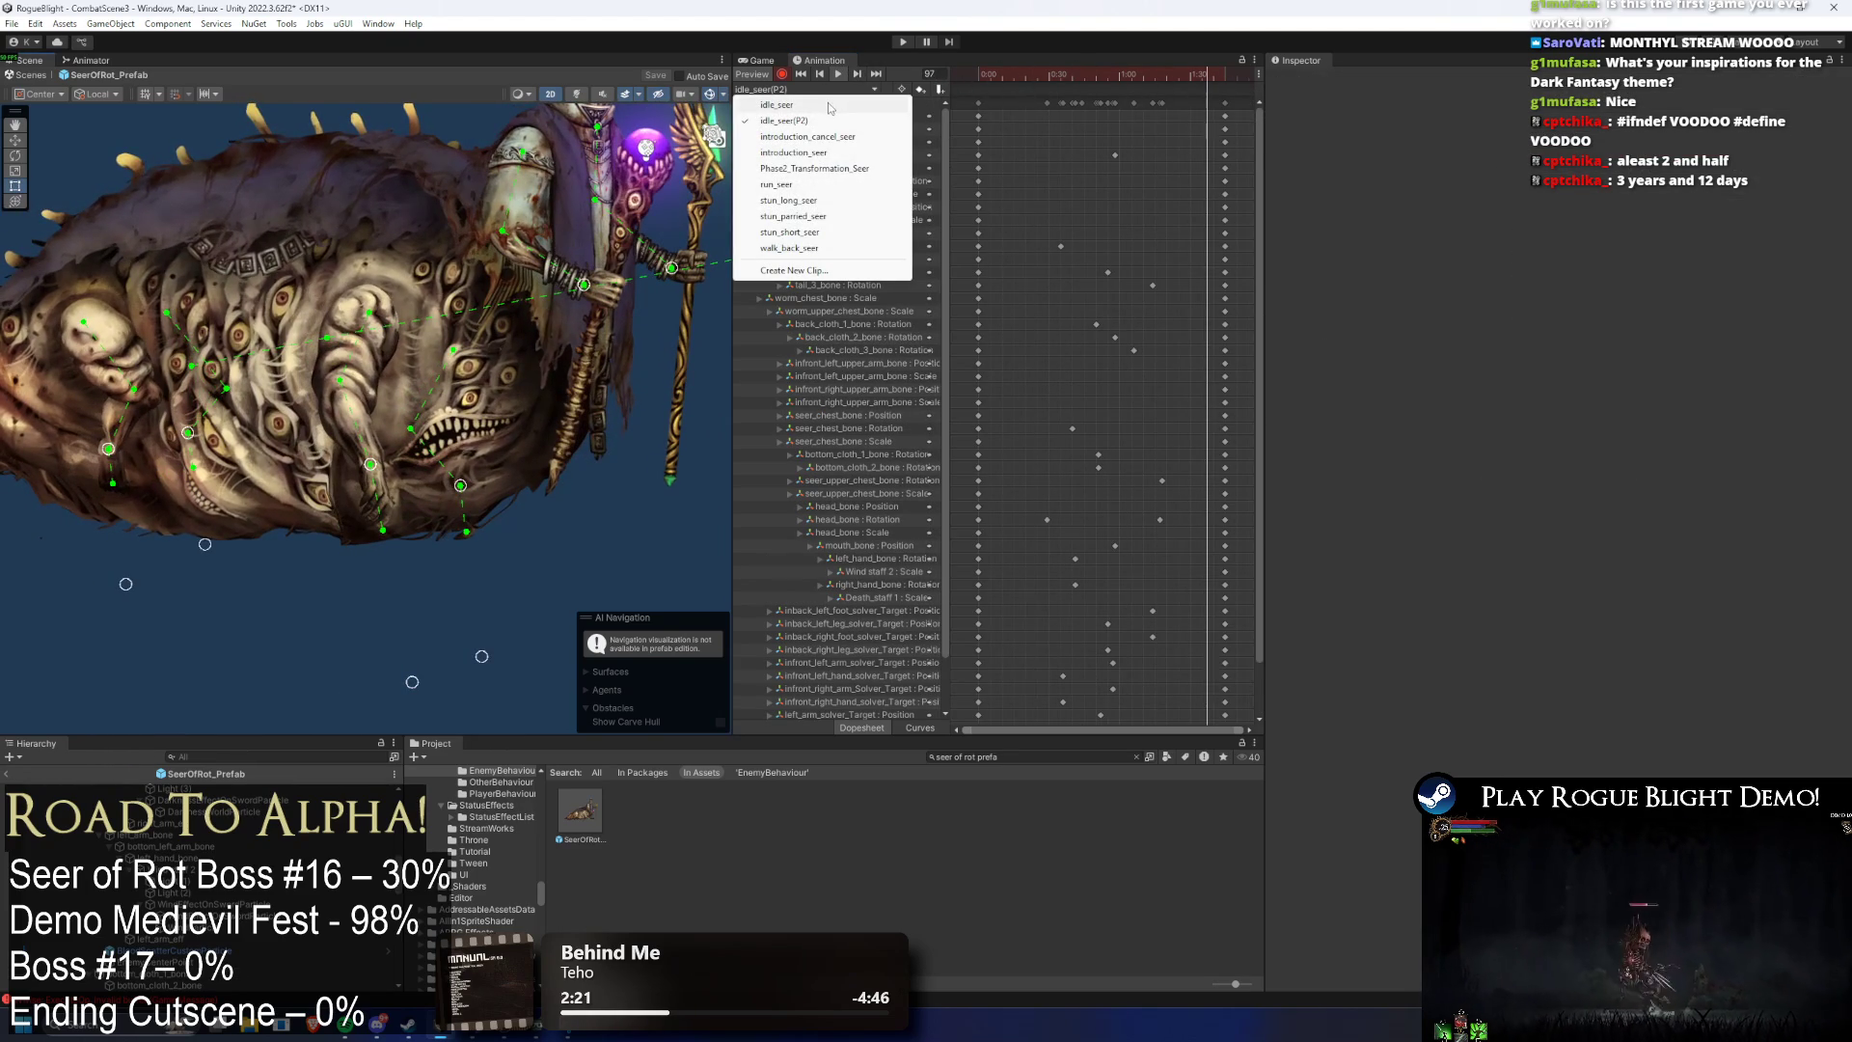
- In Phase2_Transformation_Seer, re-key bottom_cloth_2_bone rotations at frames 47 and 48
left_click(840, 169)
mouse_move(1138, 81)
left_mouse_down()
mouse_move(1021, 77)
mouse_move(1103, 83)
left_mouse_up()
left_click(596, 436)
left_click(596, 436)
left_click_drag(598, 440, 609, 444)
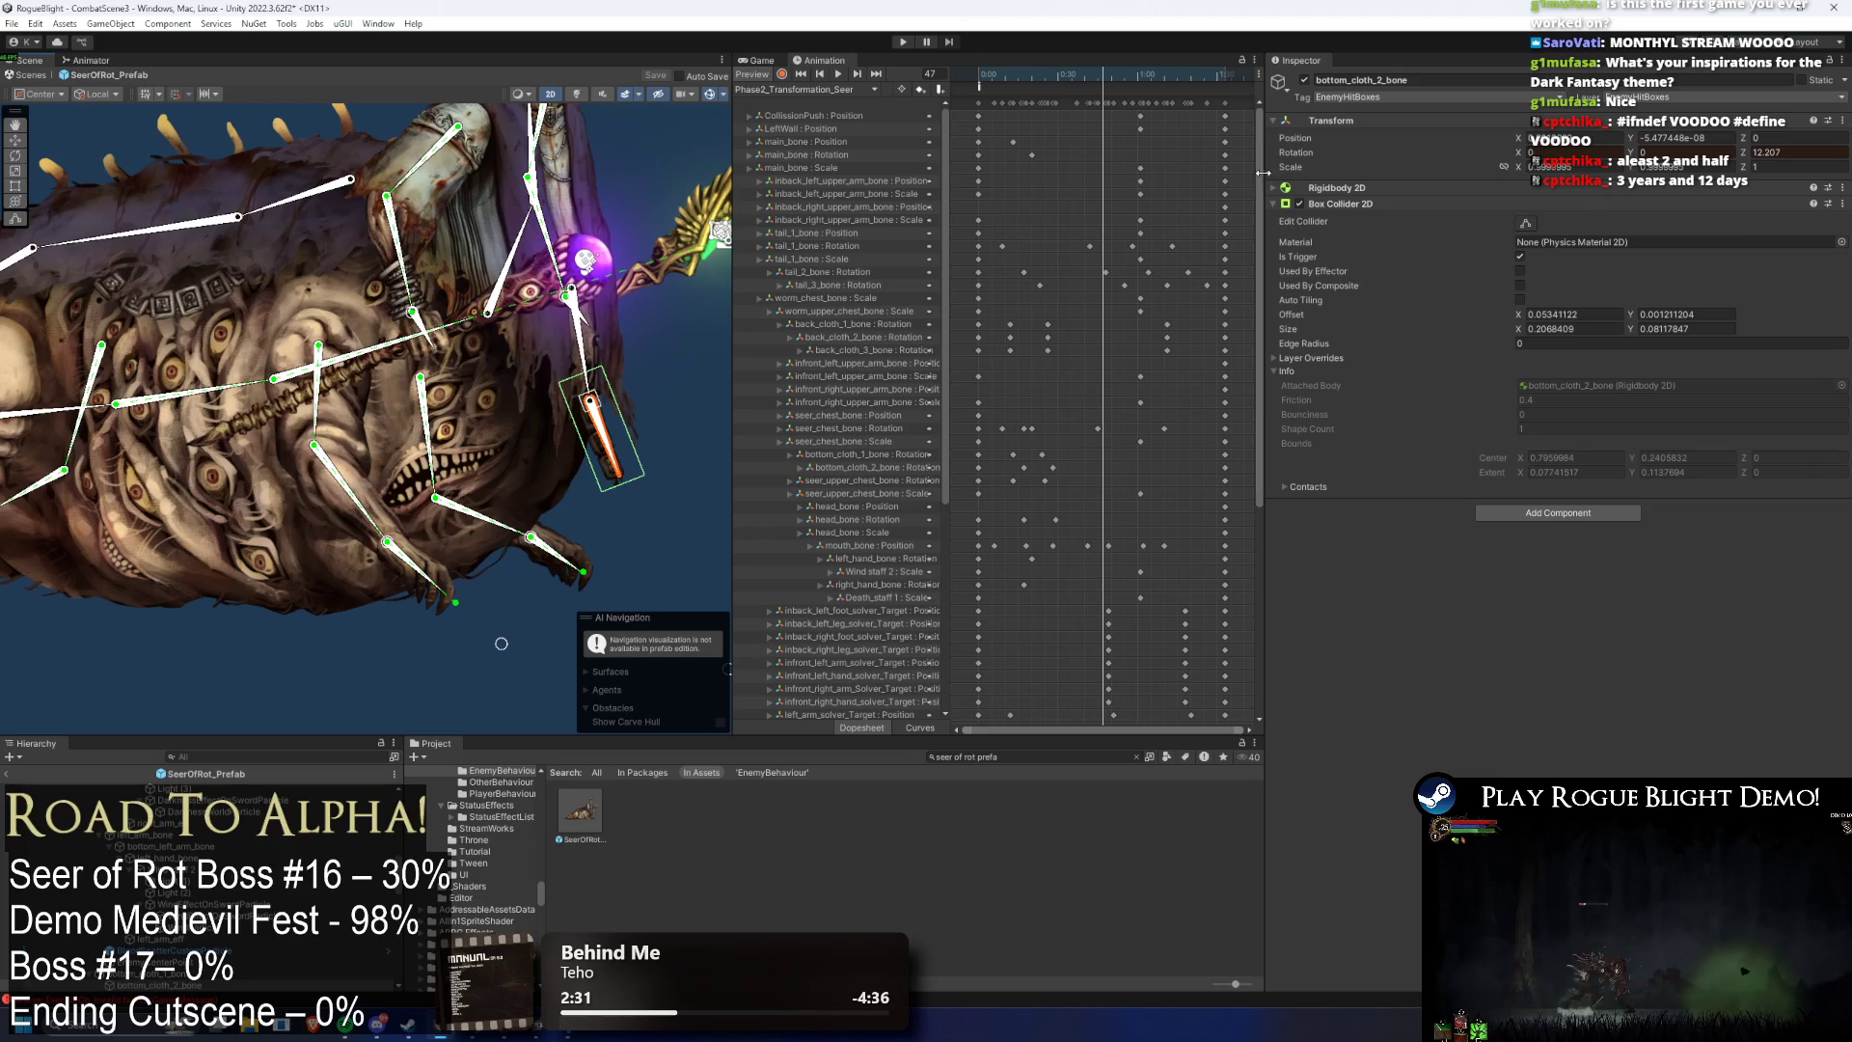
left_click(860, 74)
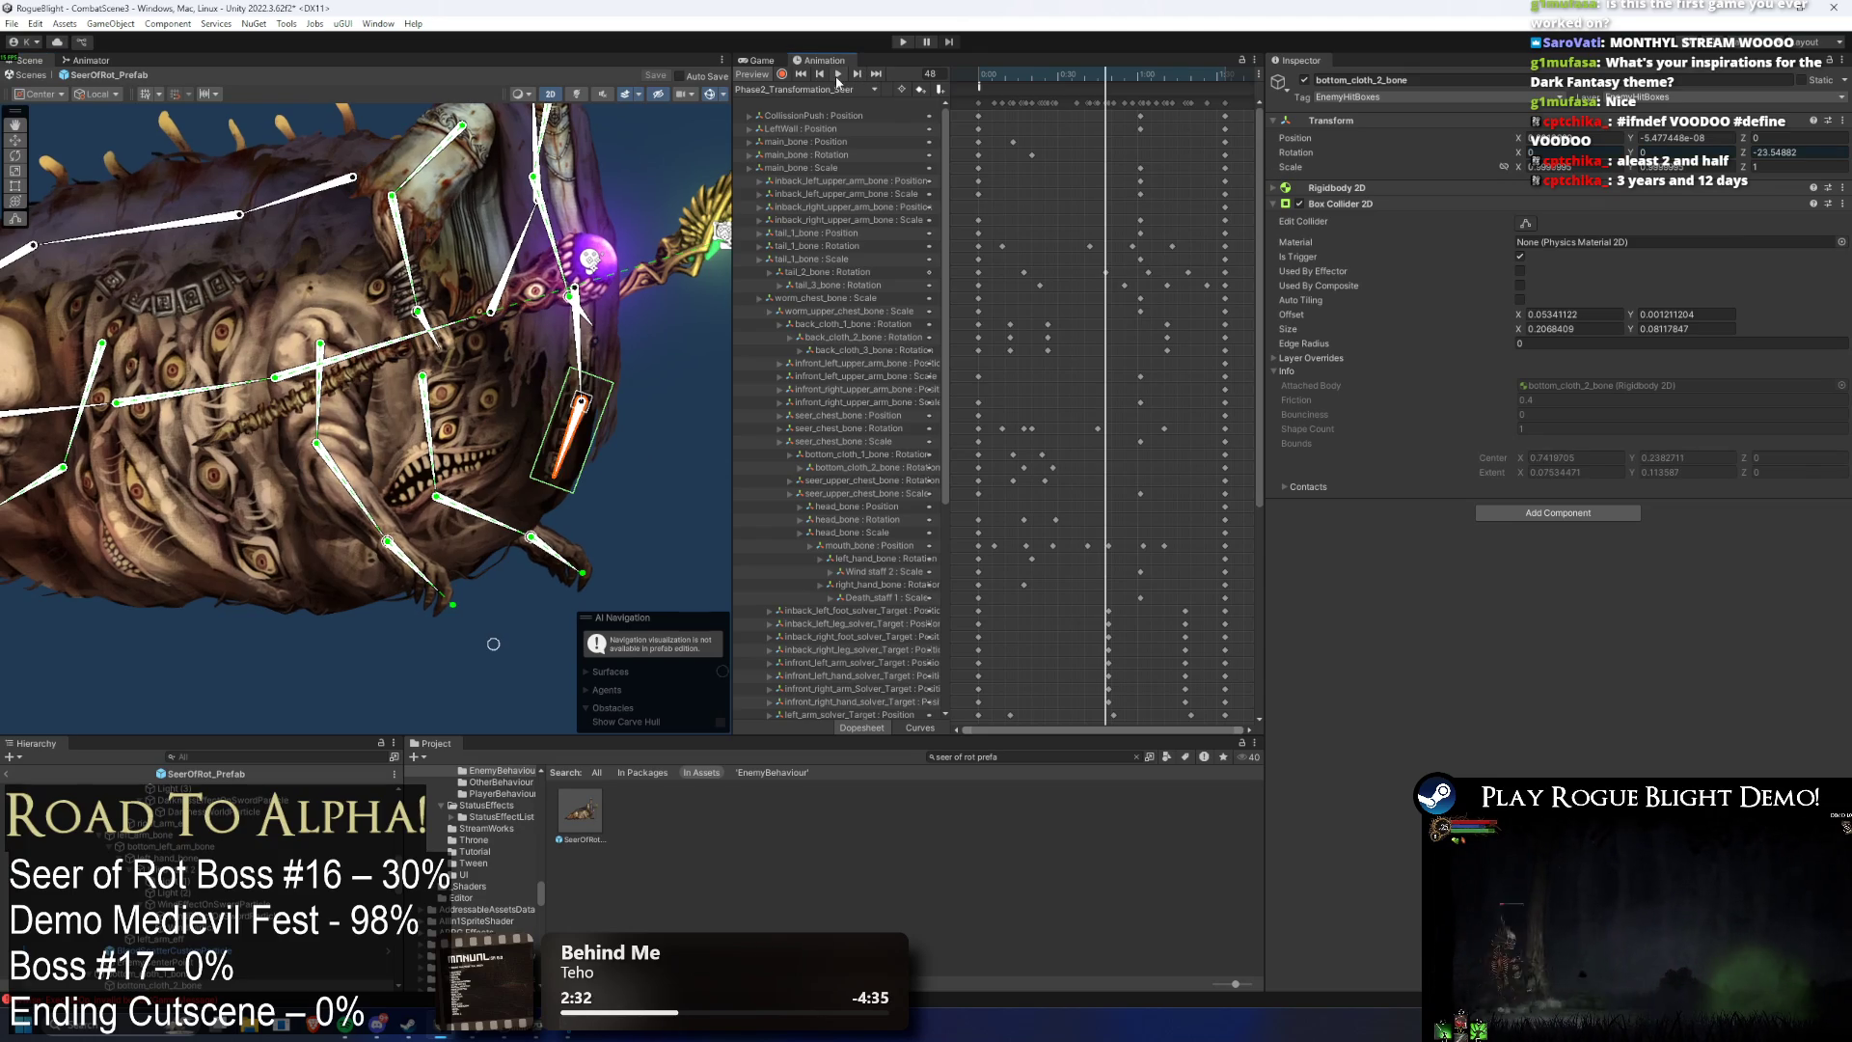
left_click(782, 74)
left_click_drag(562, 469, 619, 457)
- Preview the clip, shift the bottom_cloth_2 key slightly later, and start a play test
left_click_drag(1162, 85, 1029, 88)
key("space")
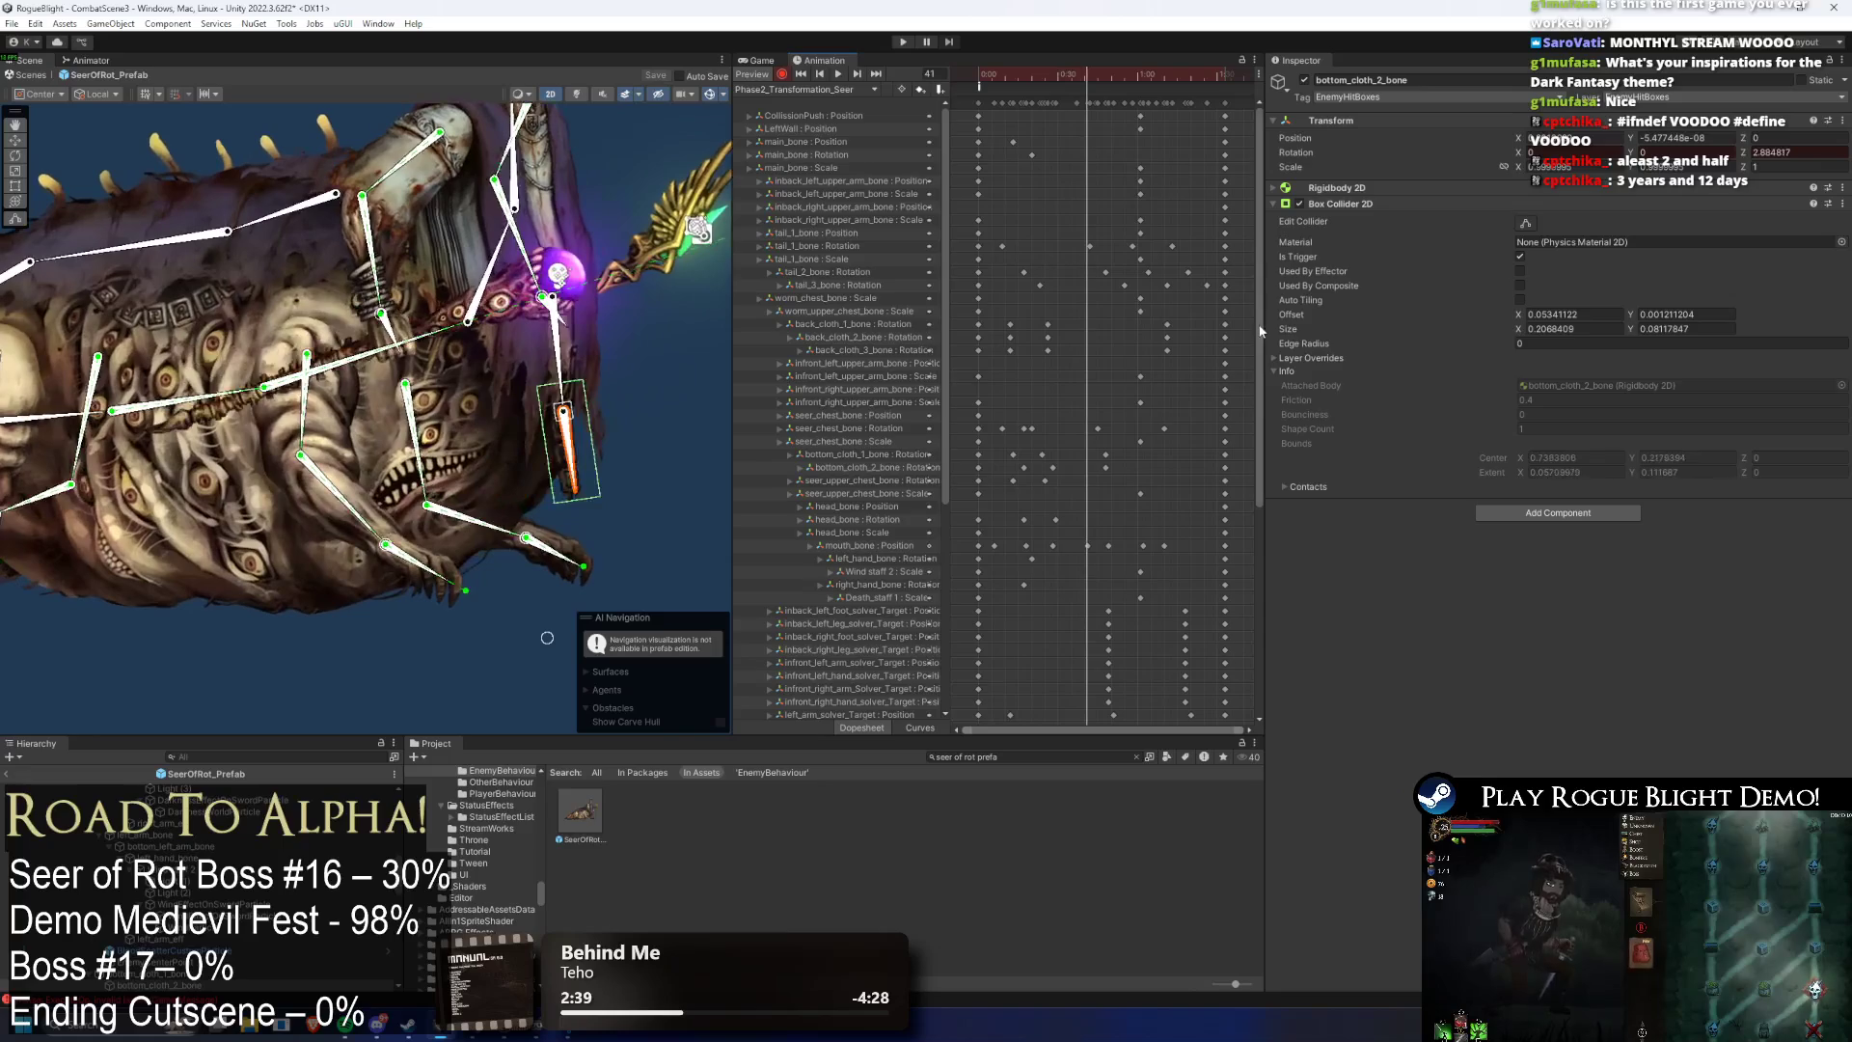
scroll(1186, 308, "down", 4)
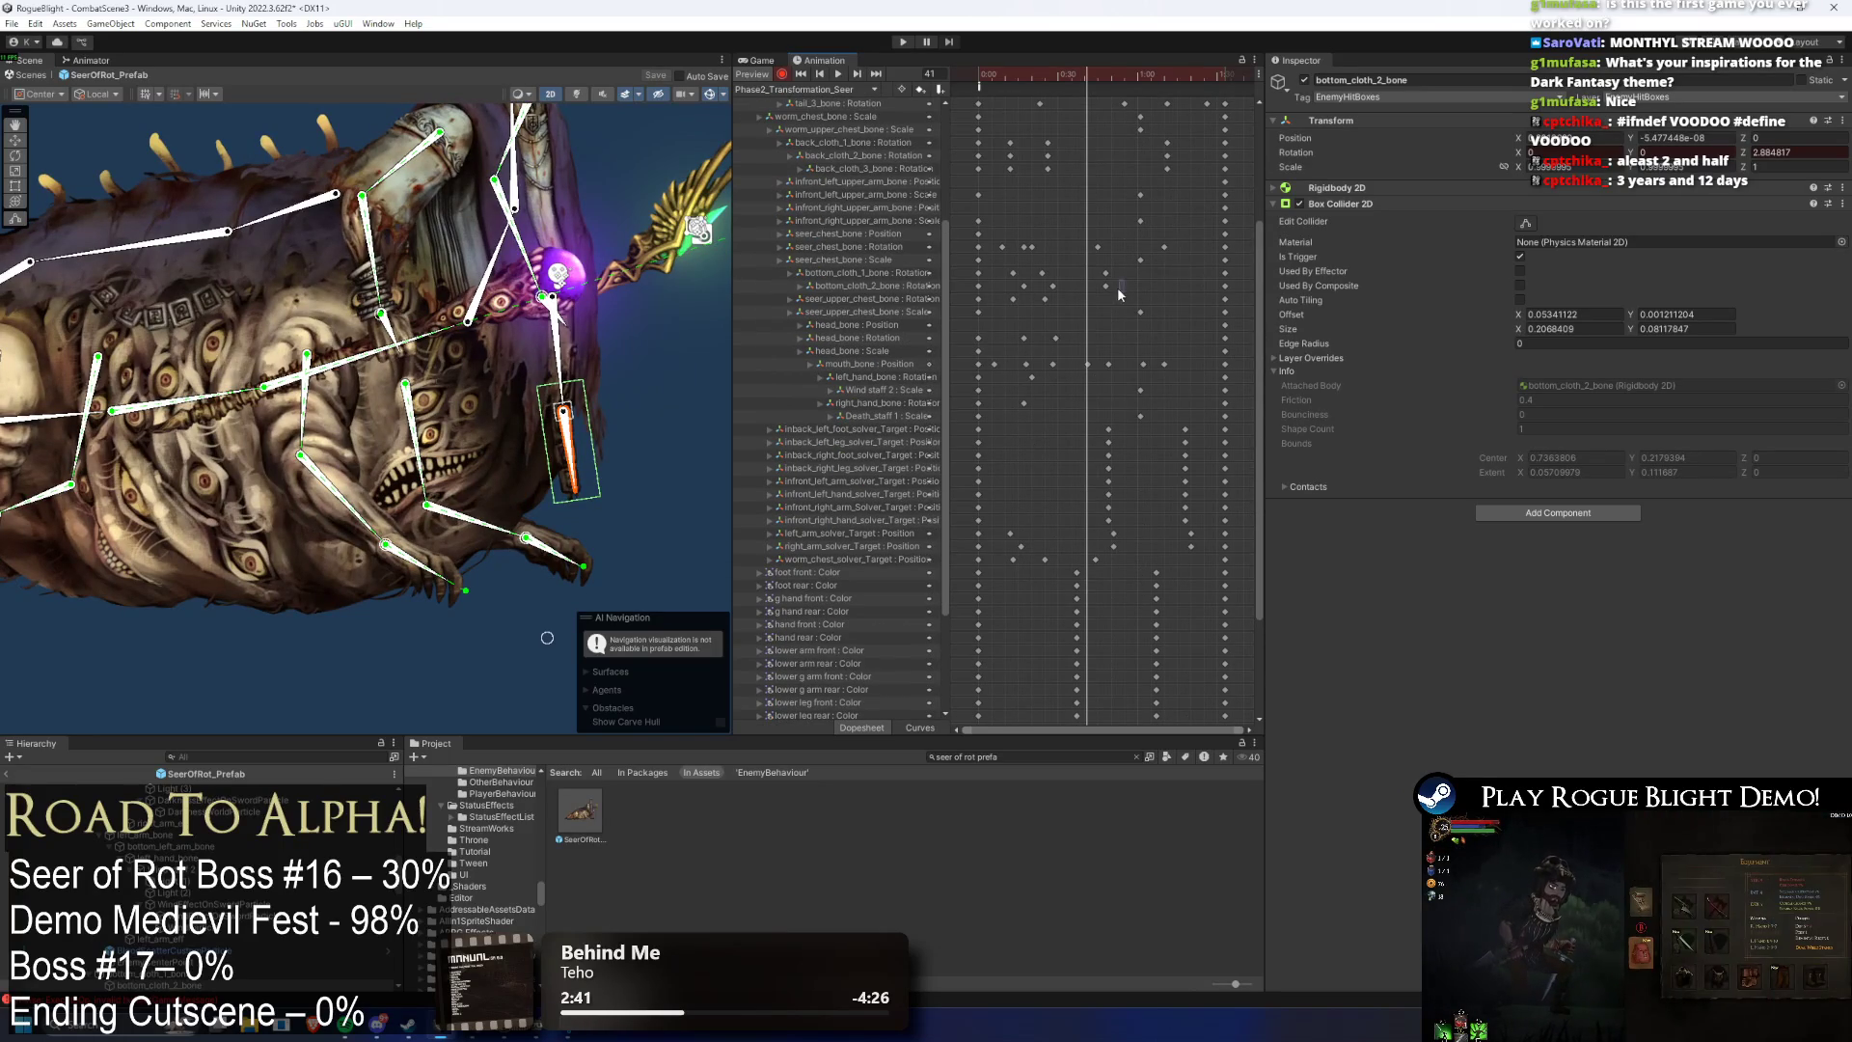
left_click_drag(1106, 286, 1122, 286)
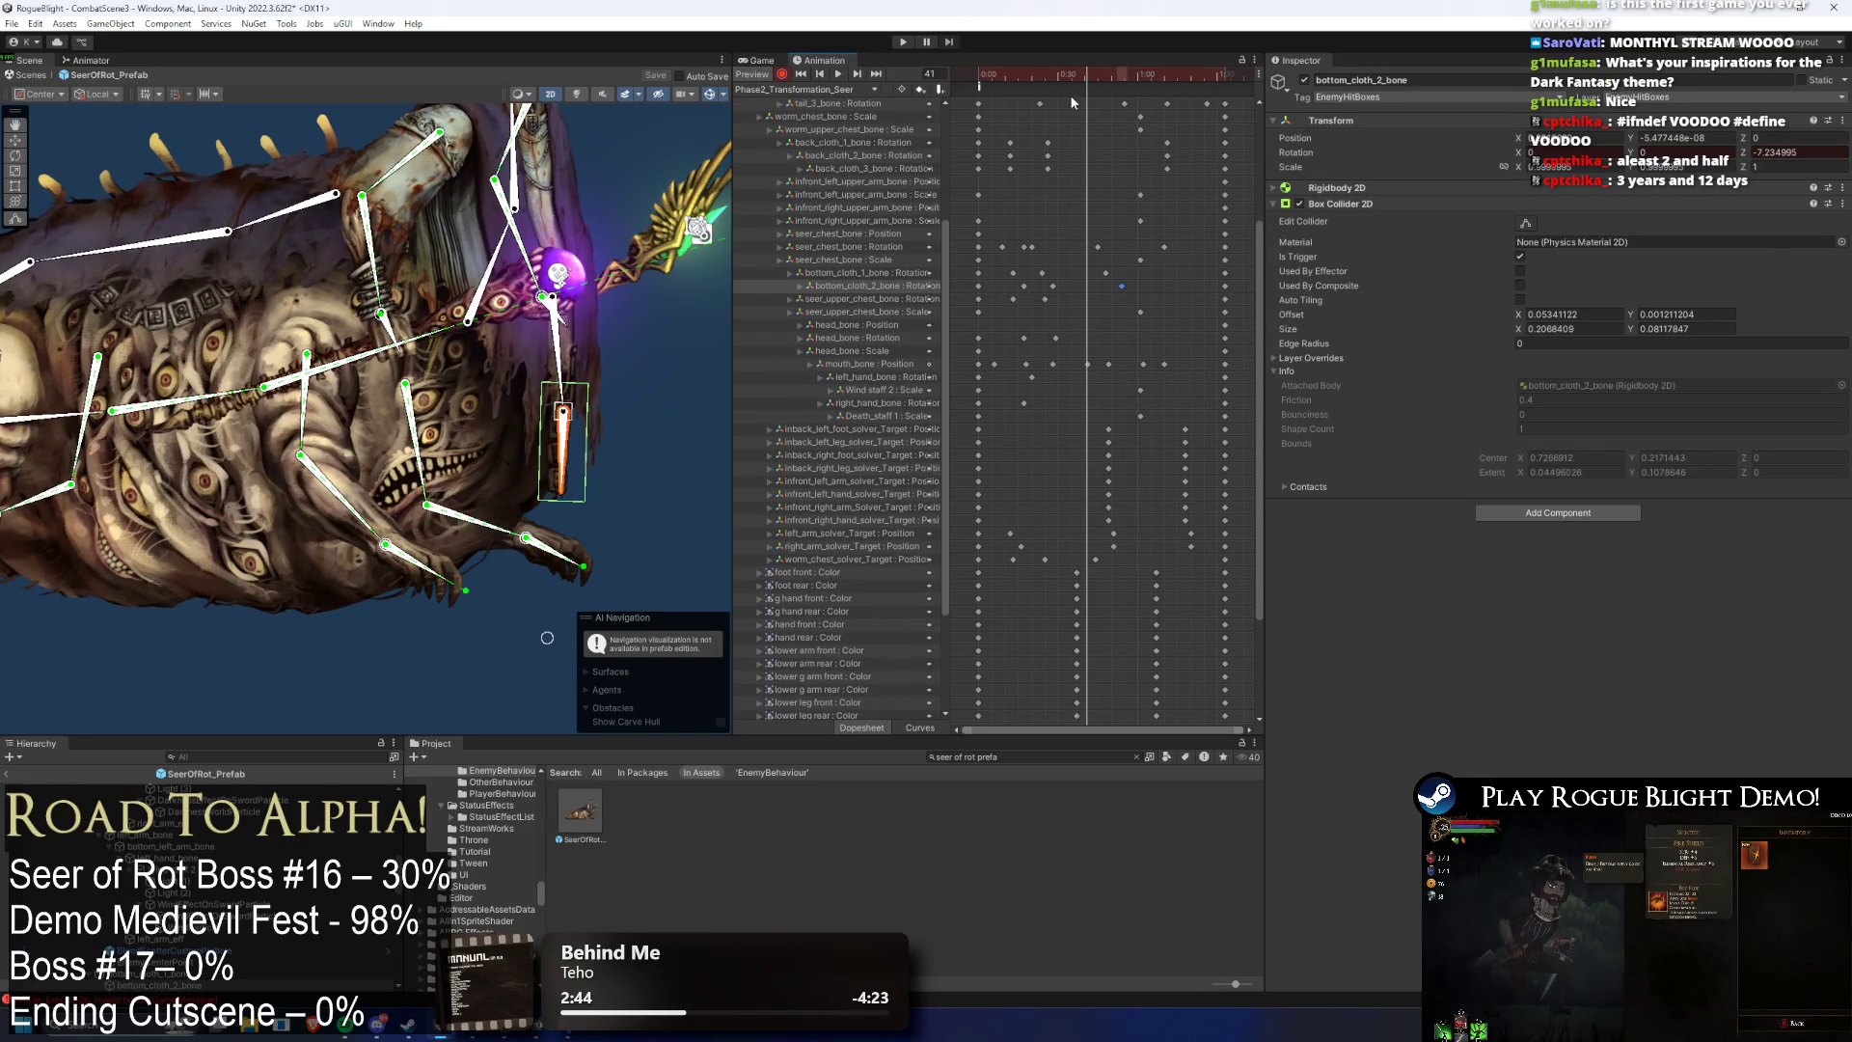
left_click(988, 75)
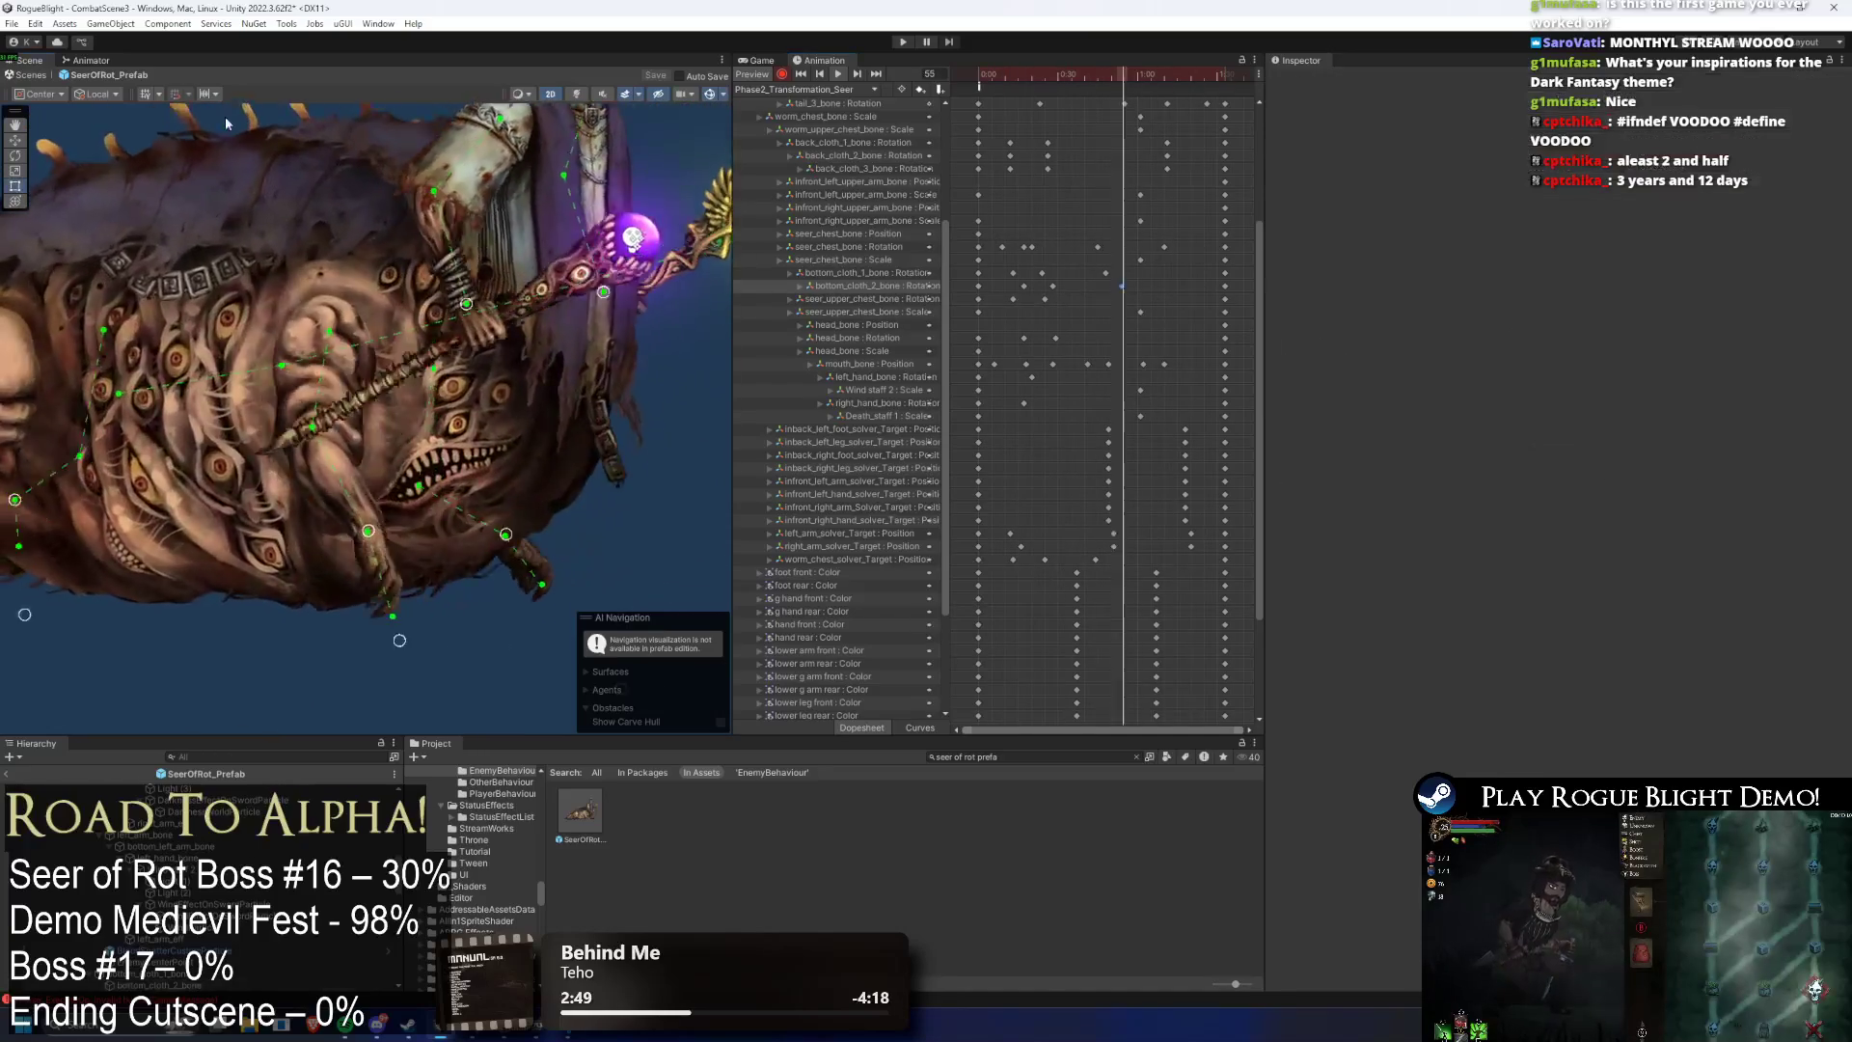
left_click(905, 41)
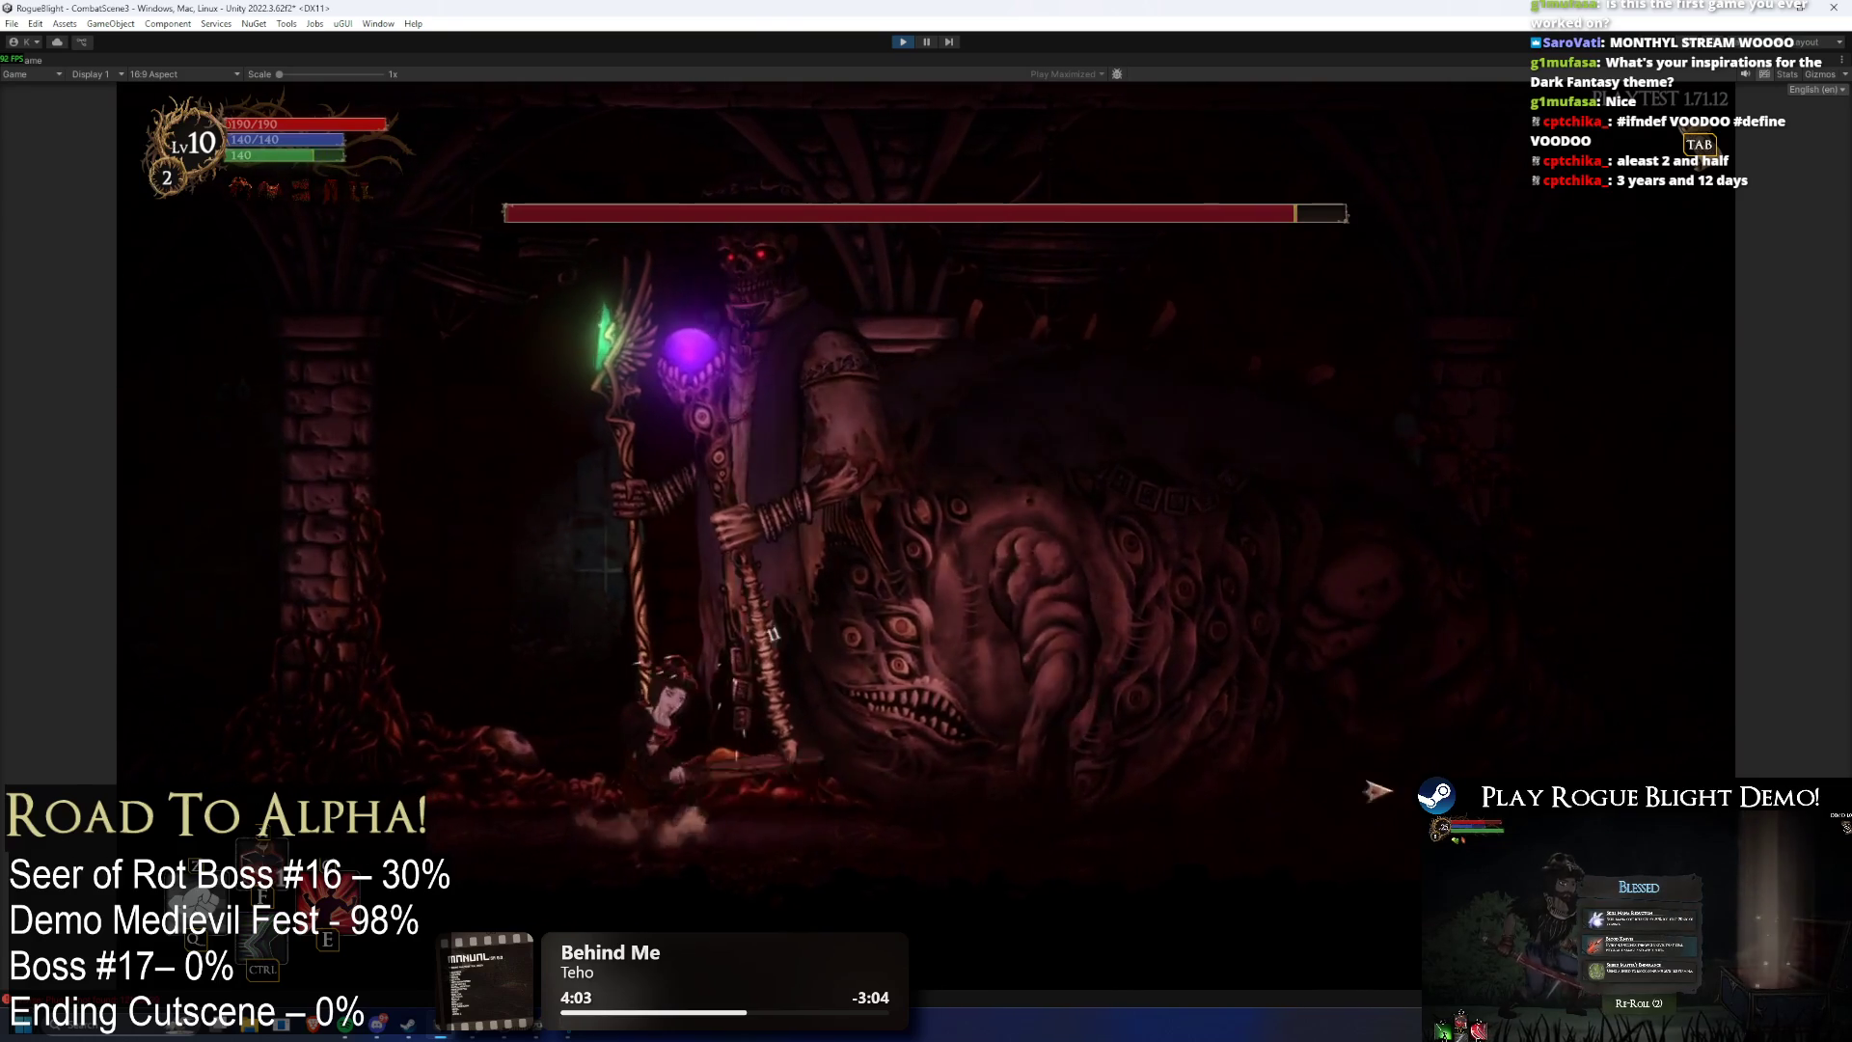
- Stop the Seer of Rot play test with Ctrl+P and return to the editor
key("ctrl+p")
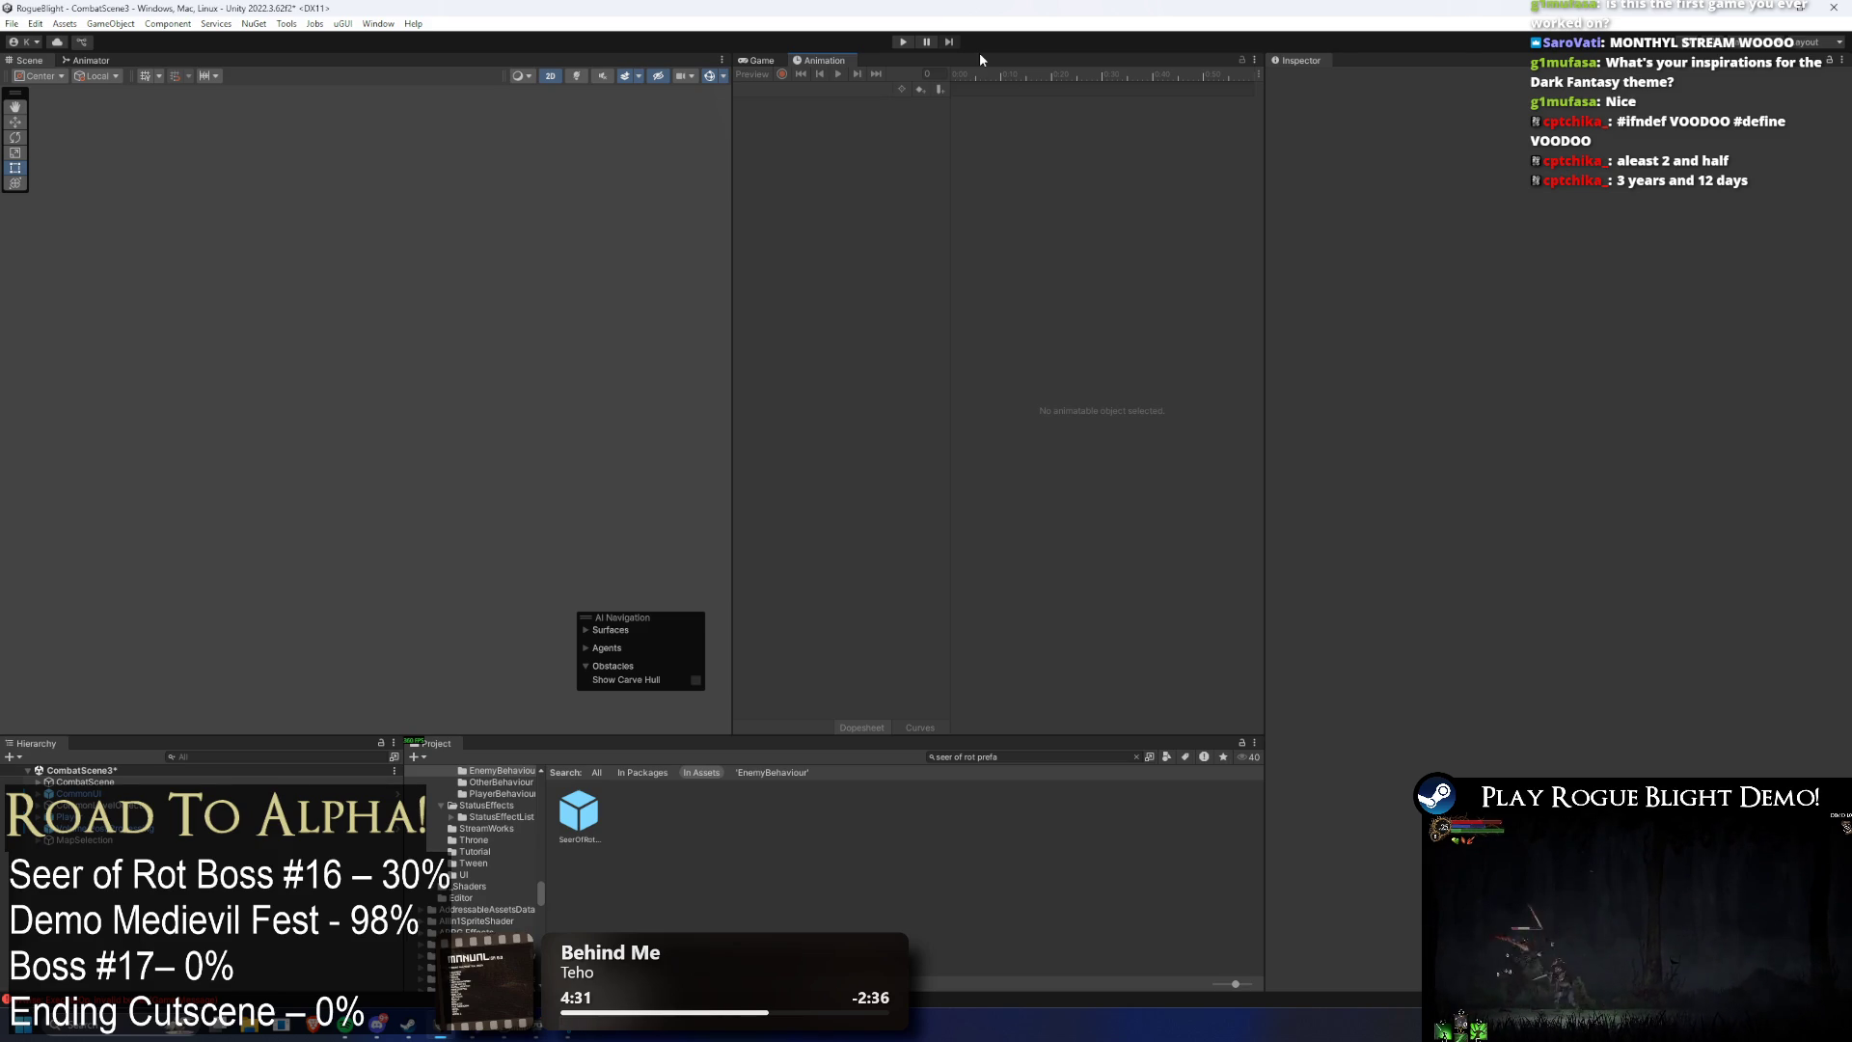
- Reopen SeerOfRot_Prefab and start a new clip from the Animation clip list
double_click(579, 810)
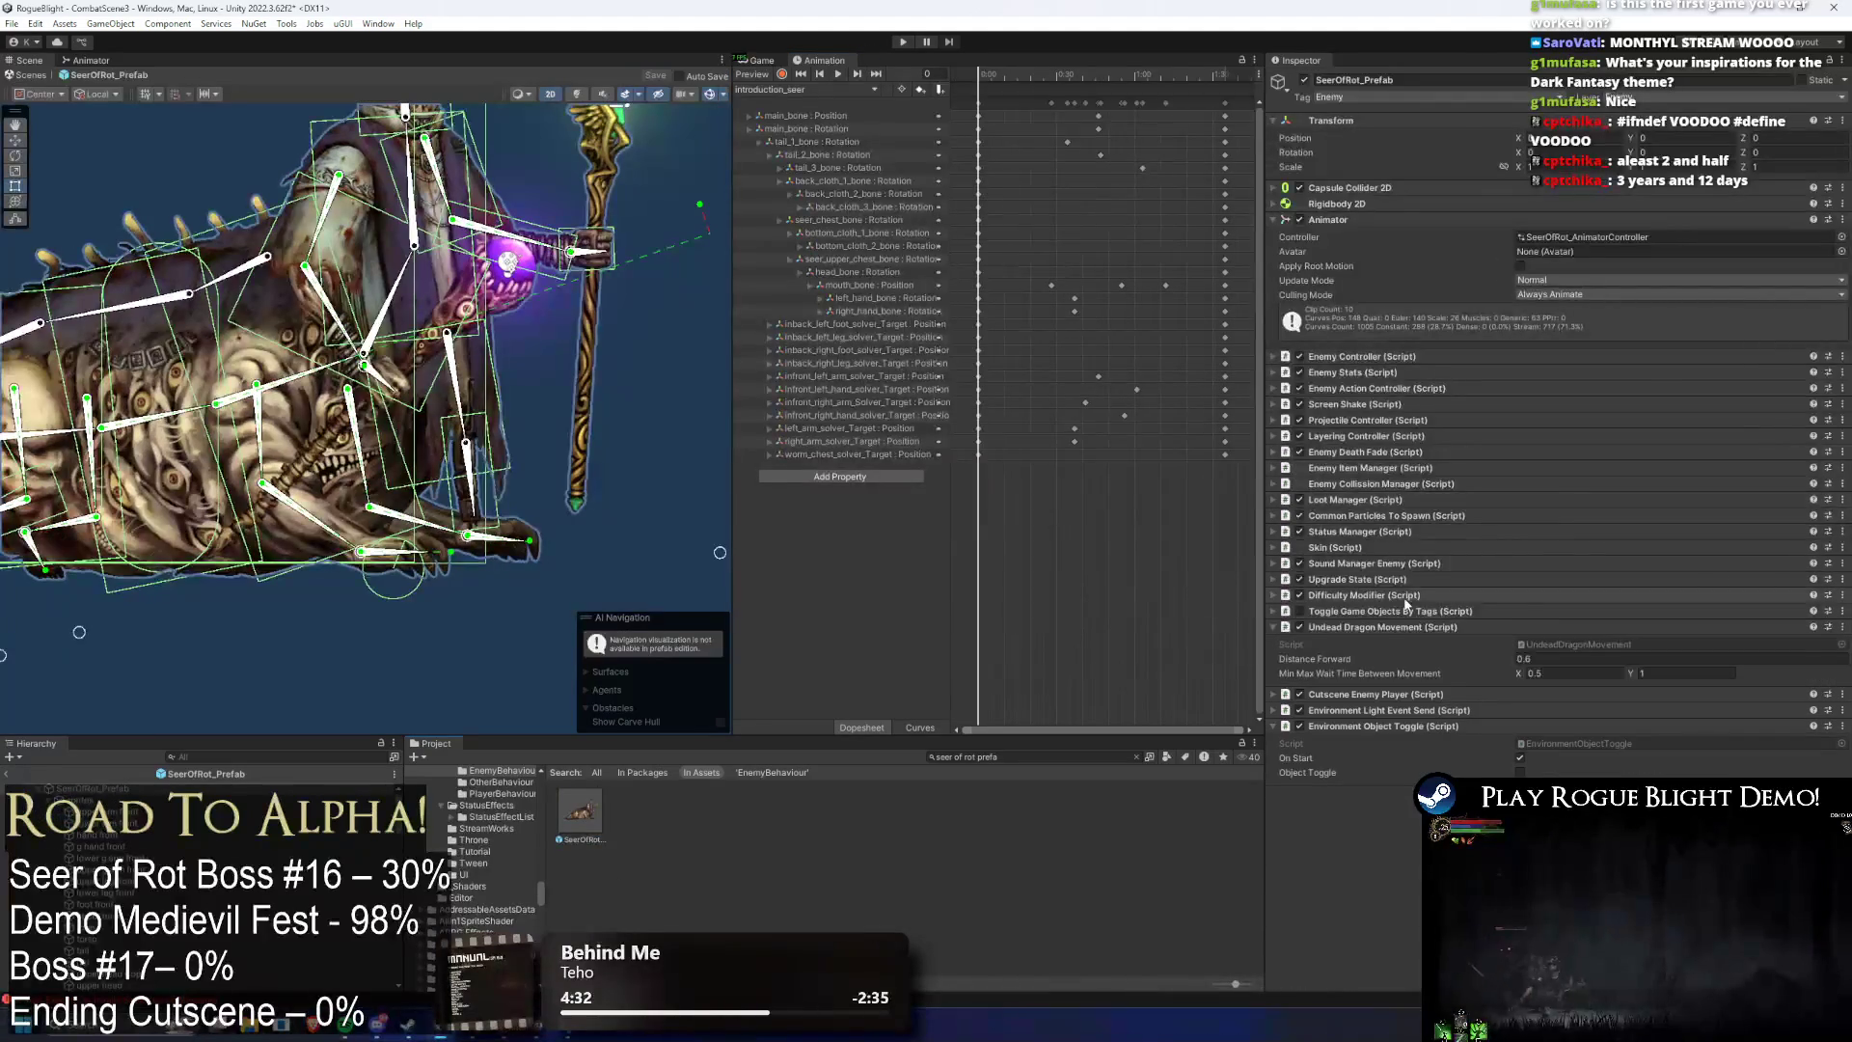
left_click(1408, 725)
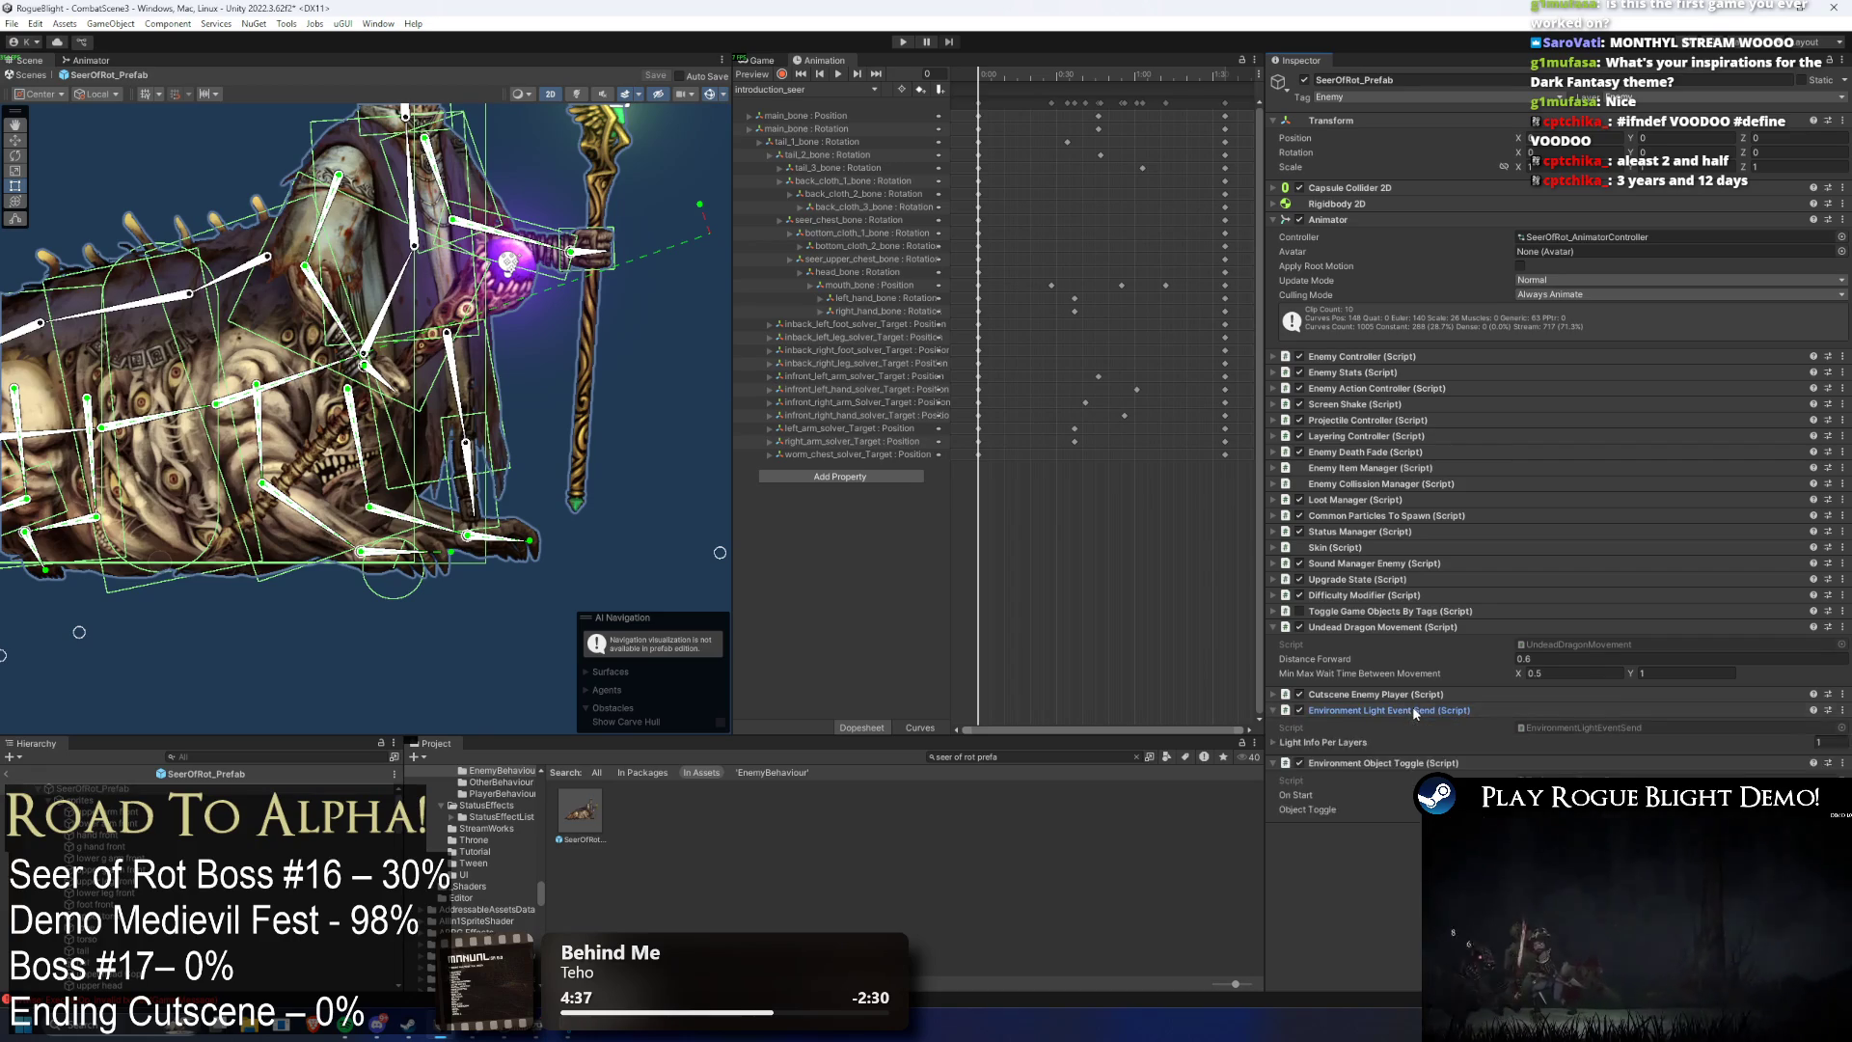
left_click(765, 90)
left_click(794, 270)
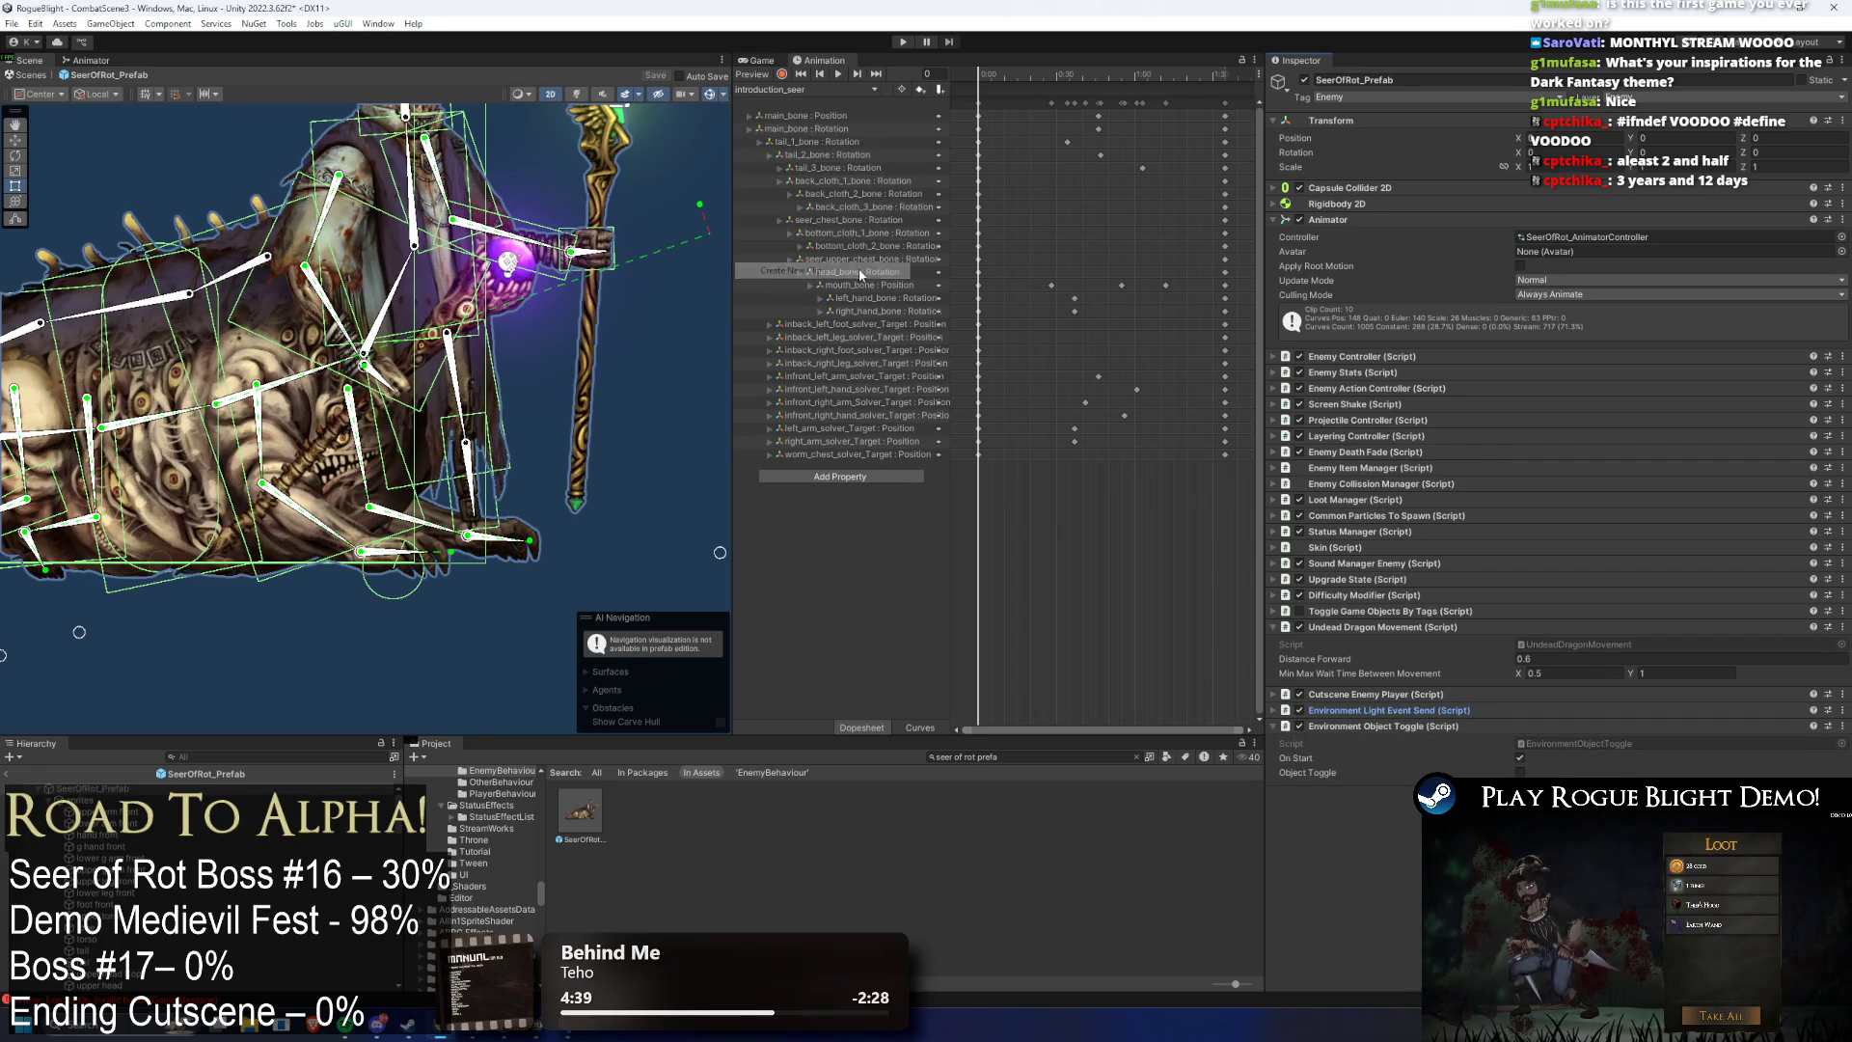
- Save the new clip as stun_short_seer(P2) in _Project/_Animations/_Enemy/SeerOfRot
double_click(629, 189)
double_click(629, 189)
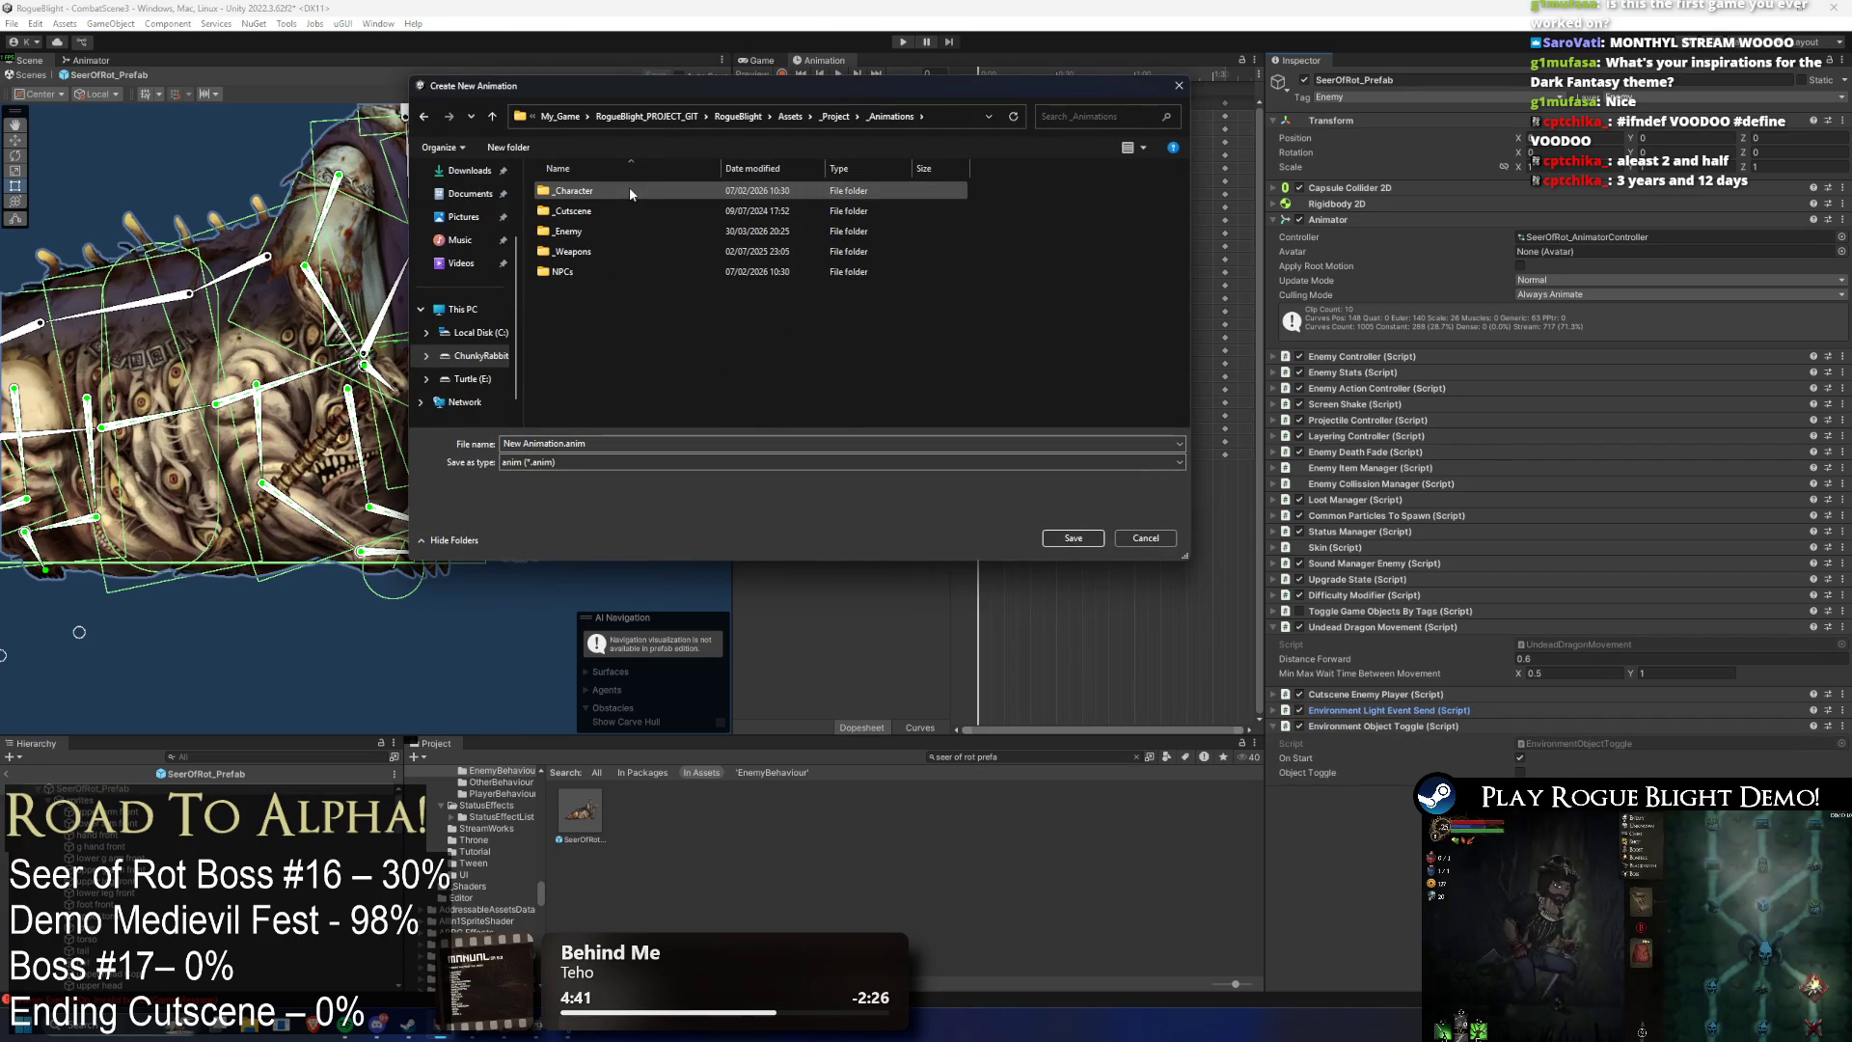
double_click(605, 233)
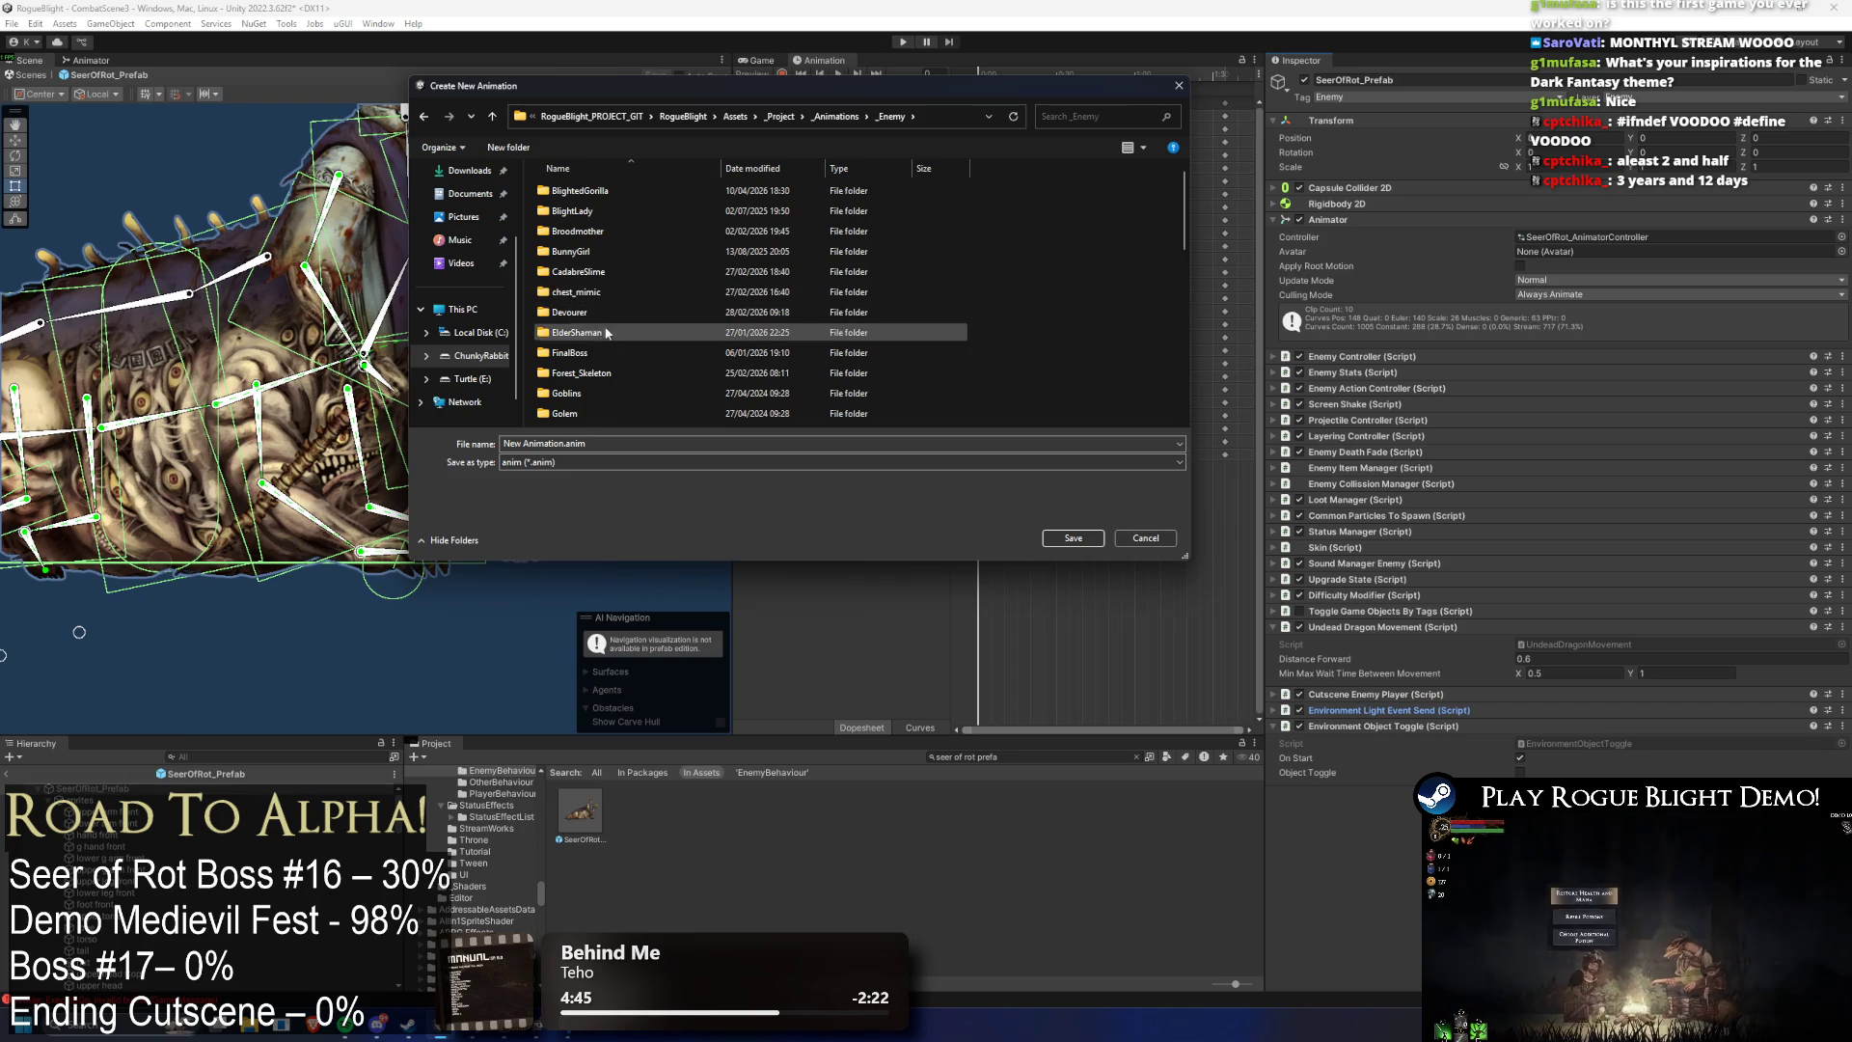
type("seer")
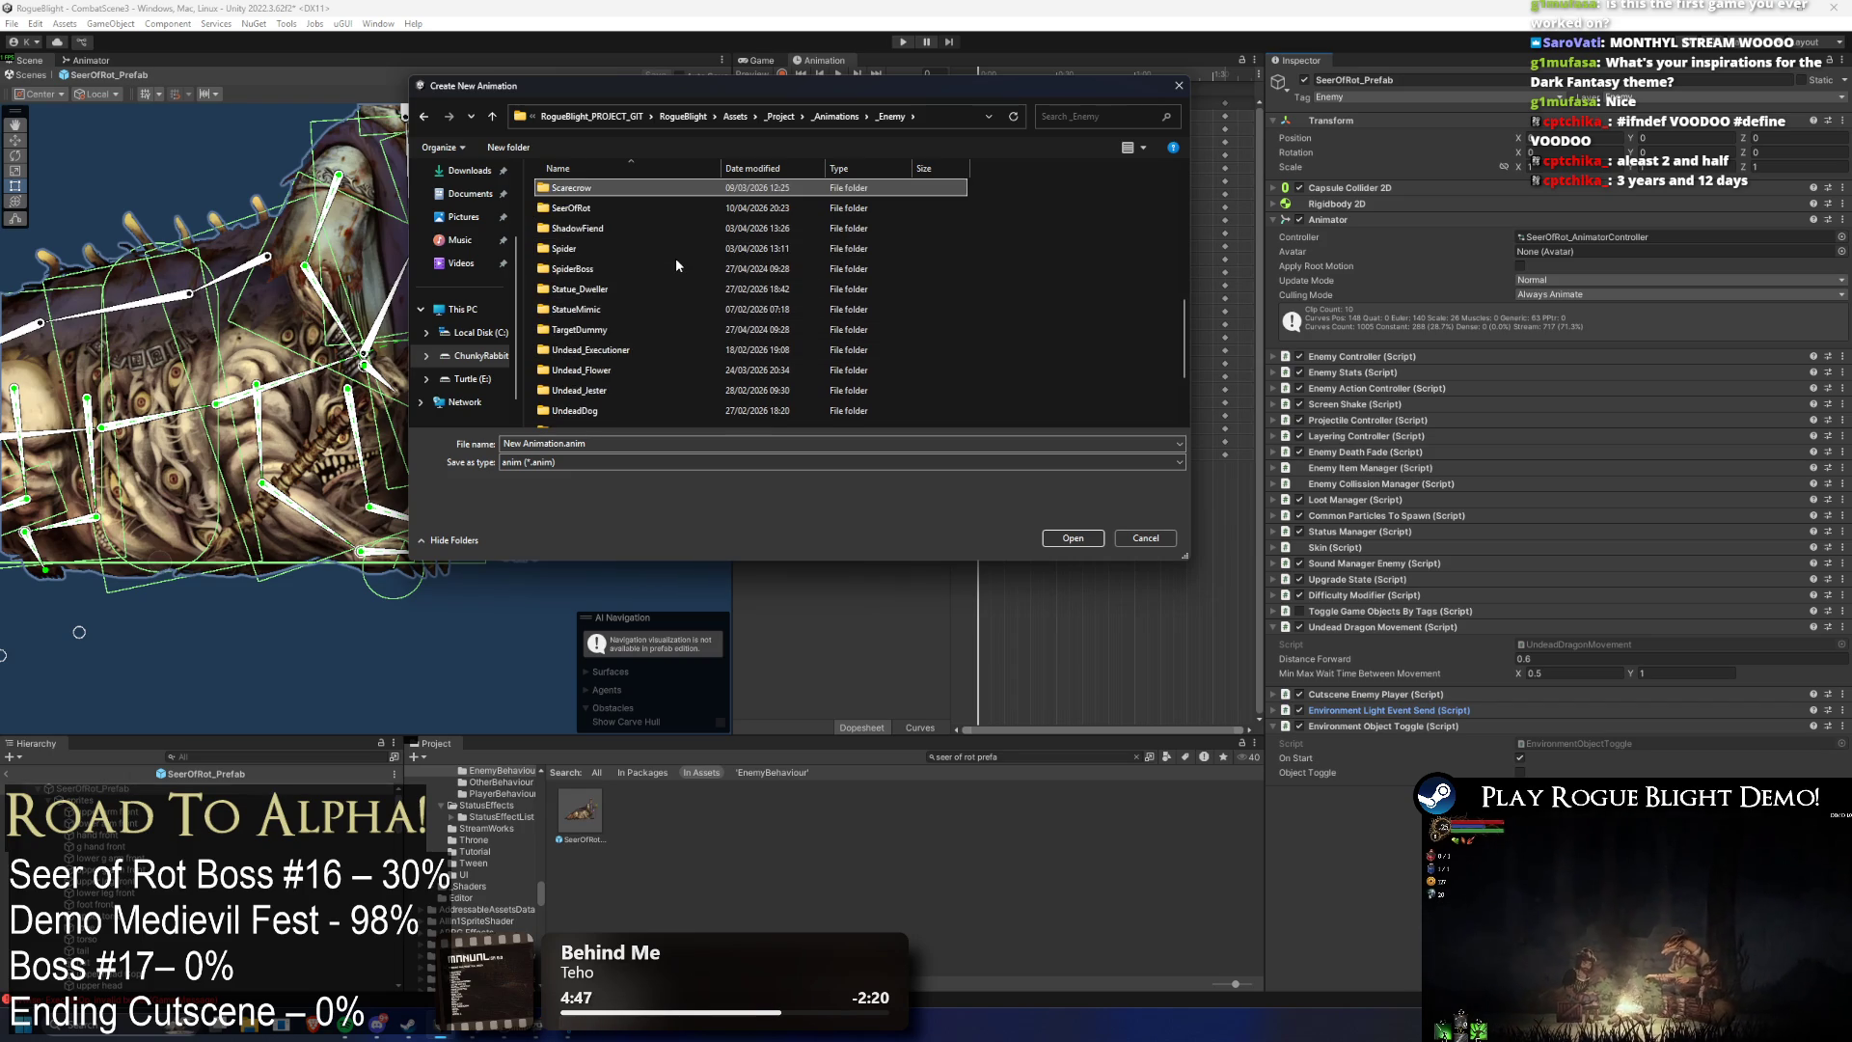
key("Return")
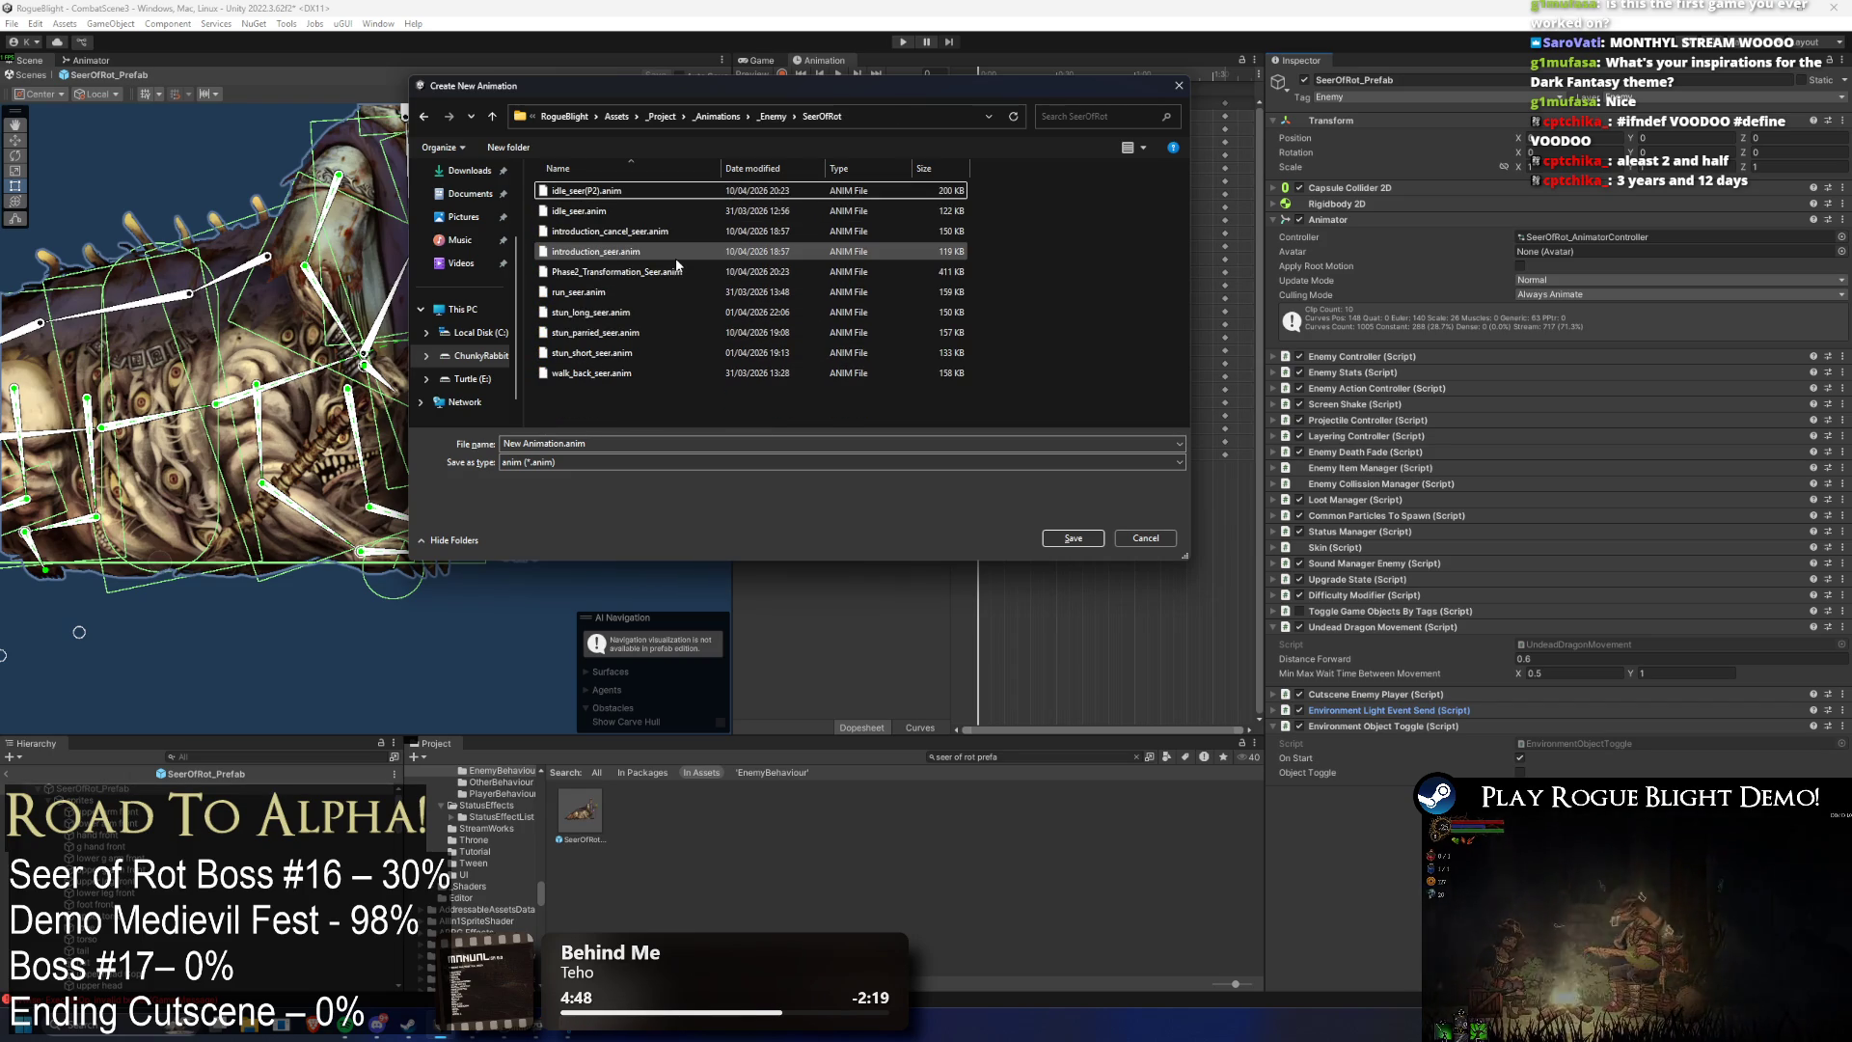
left_click(591, 353)
left_click(566, 443)
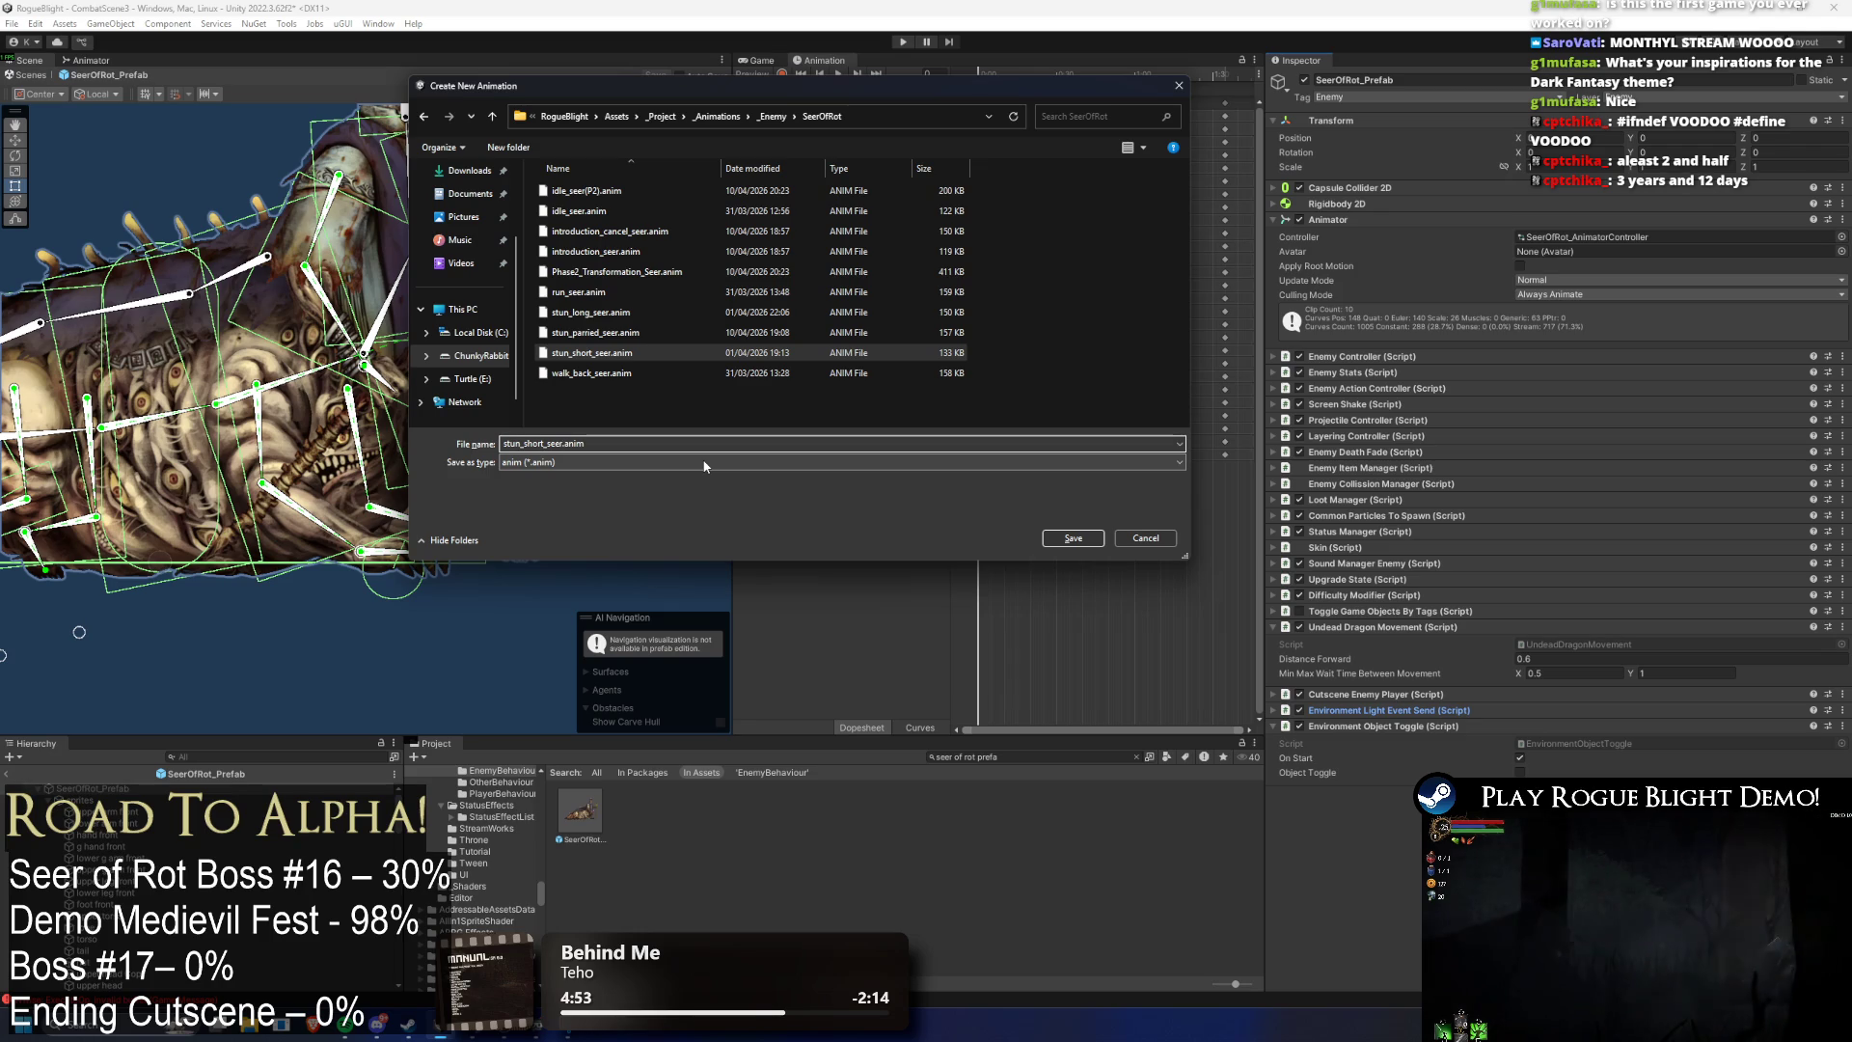
type("(P2)")
key("Return")
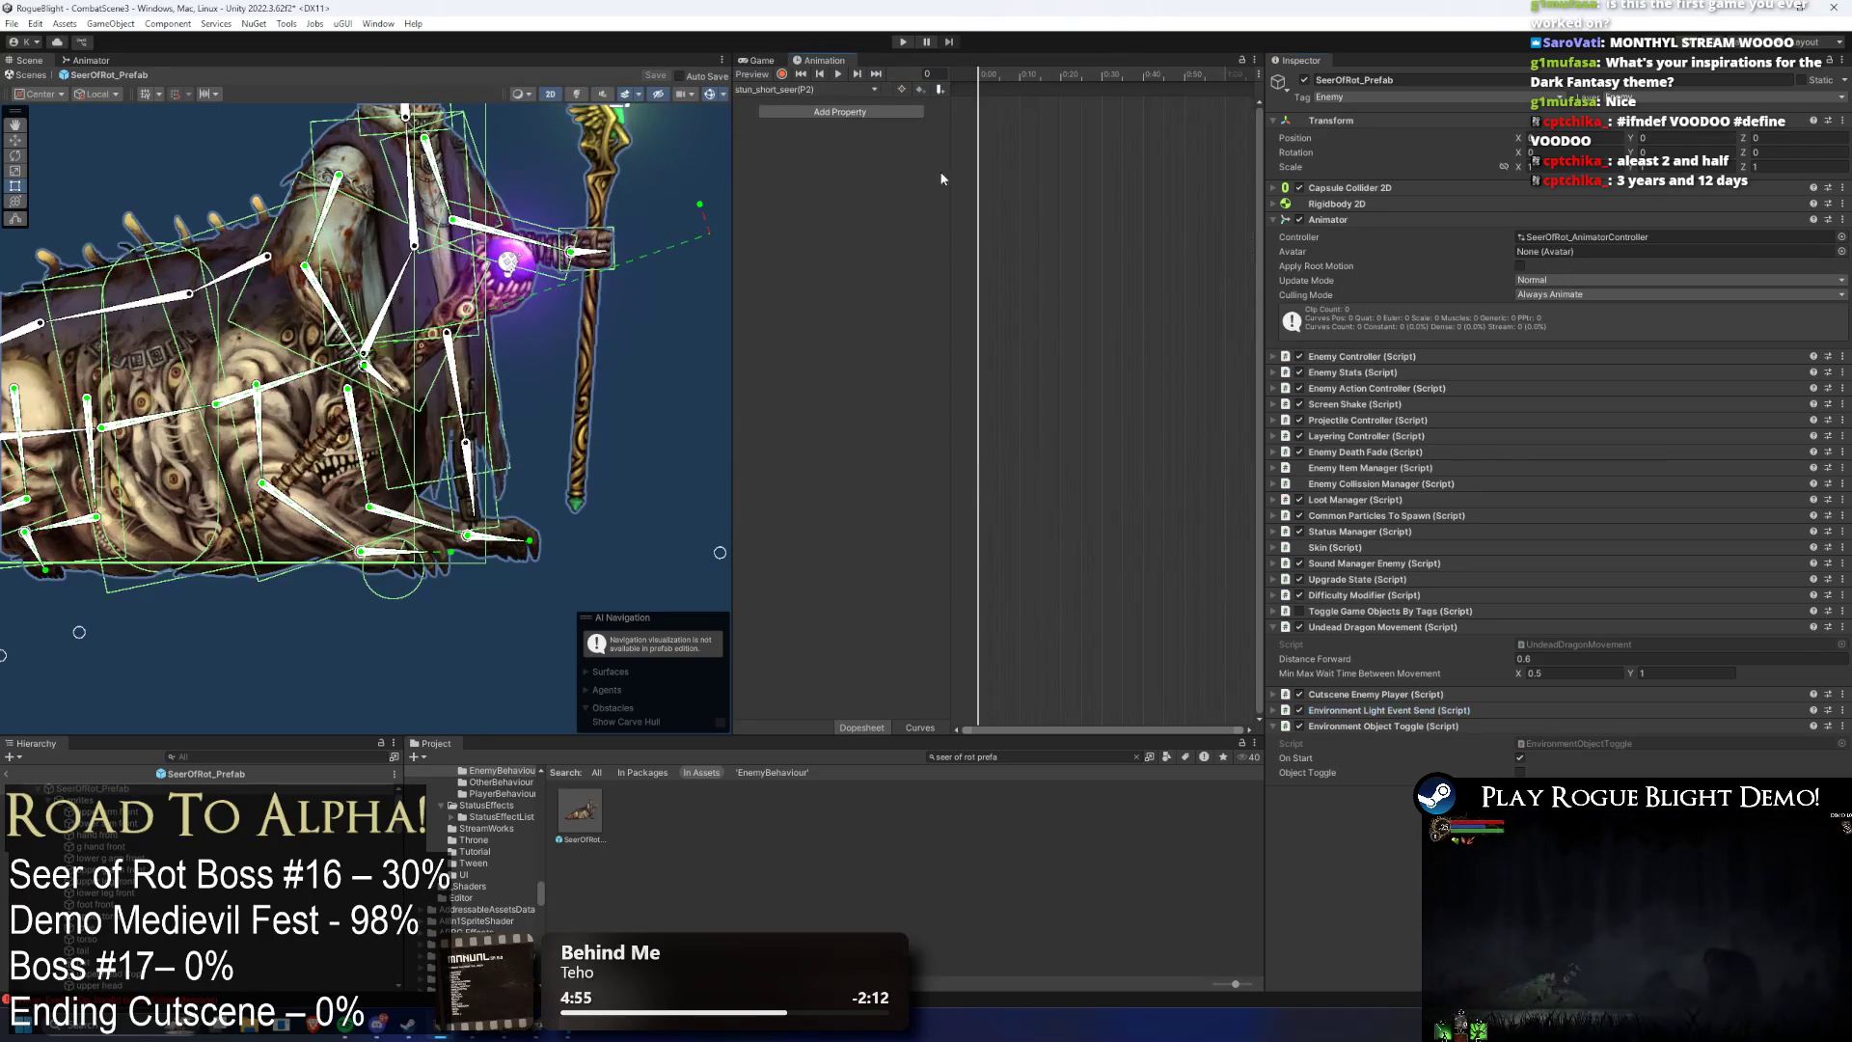
- Compare stun_short_seer, Phase2_Transformation_Seer and idle_seer(P2), ending on stun_short_seer(P2)
left_click(819, 89)
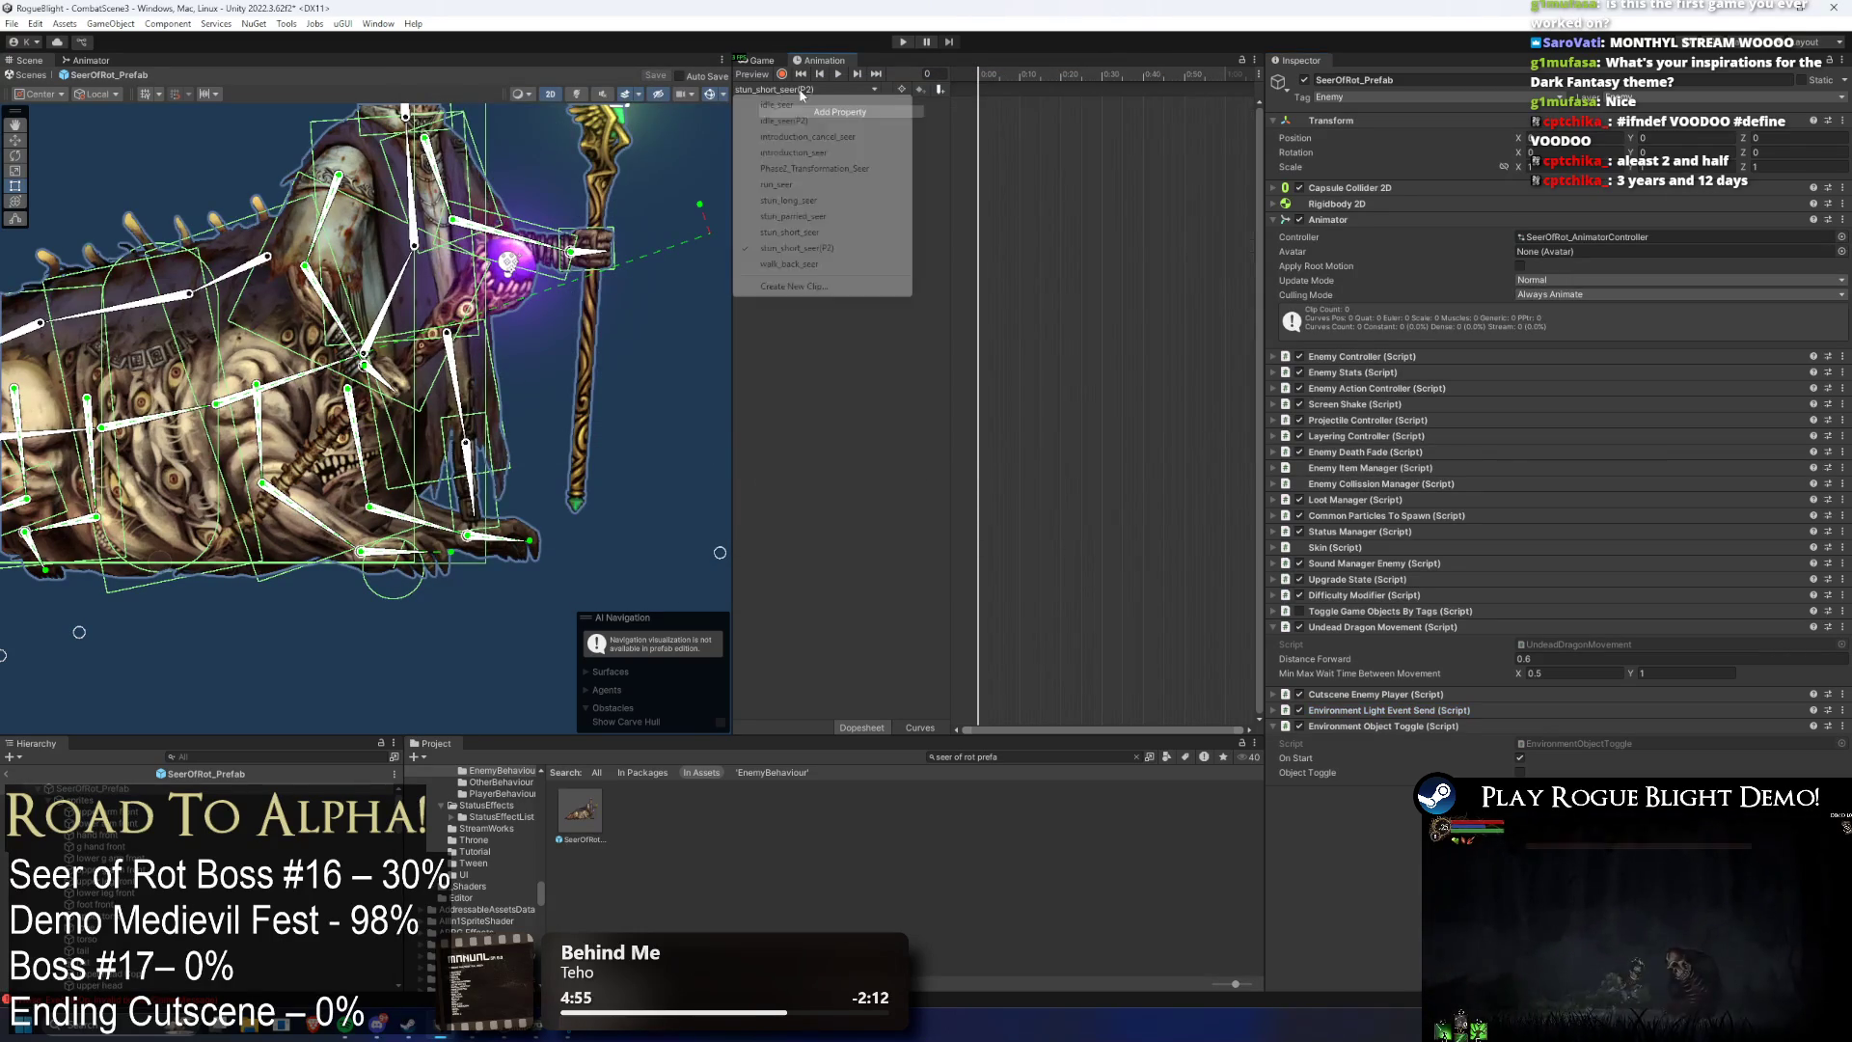
left_click(826, 233)
left_click(837, 90)
left_click(868, 247)
left_click(783, 90)
left_click(806, 168)
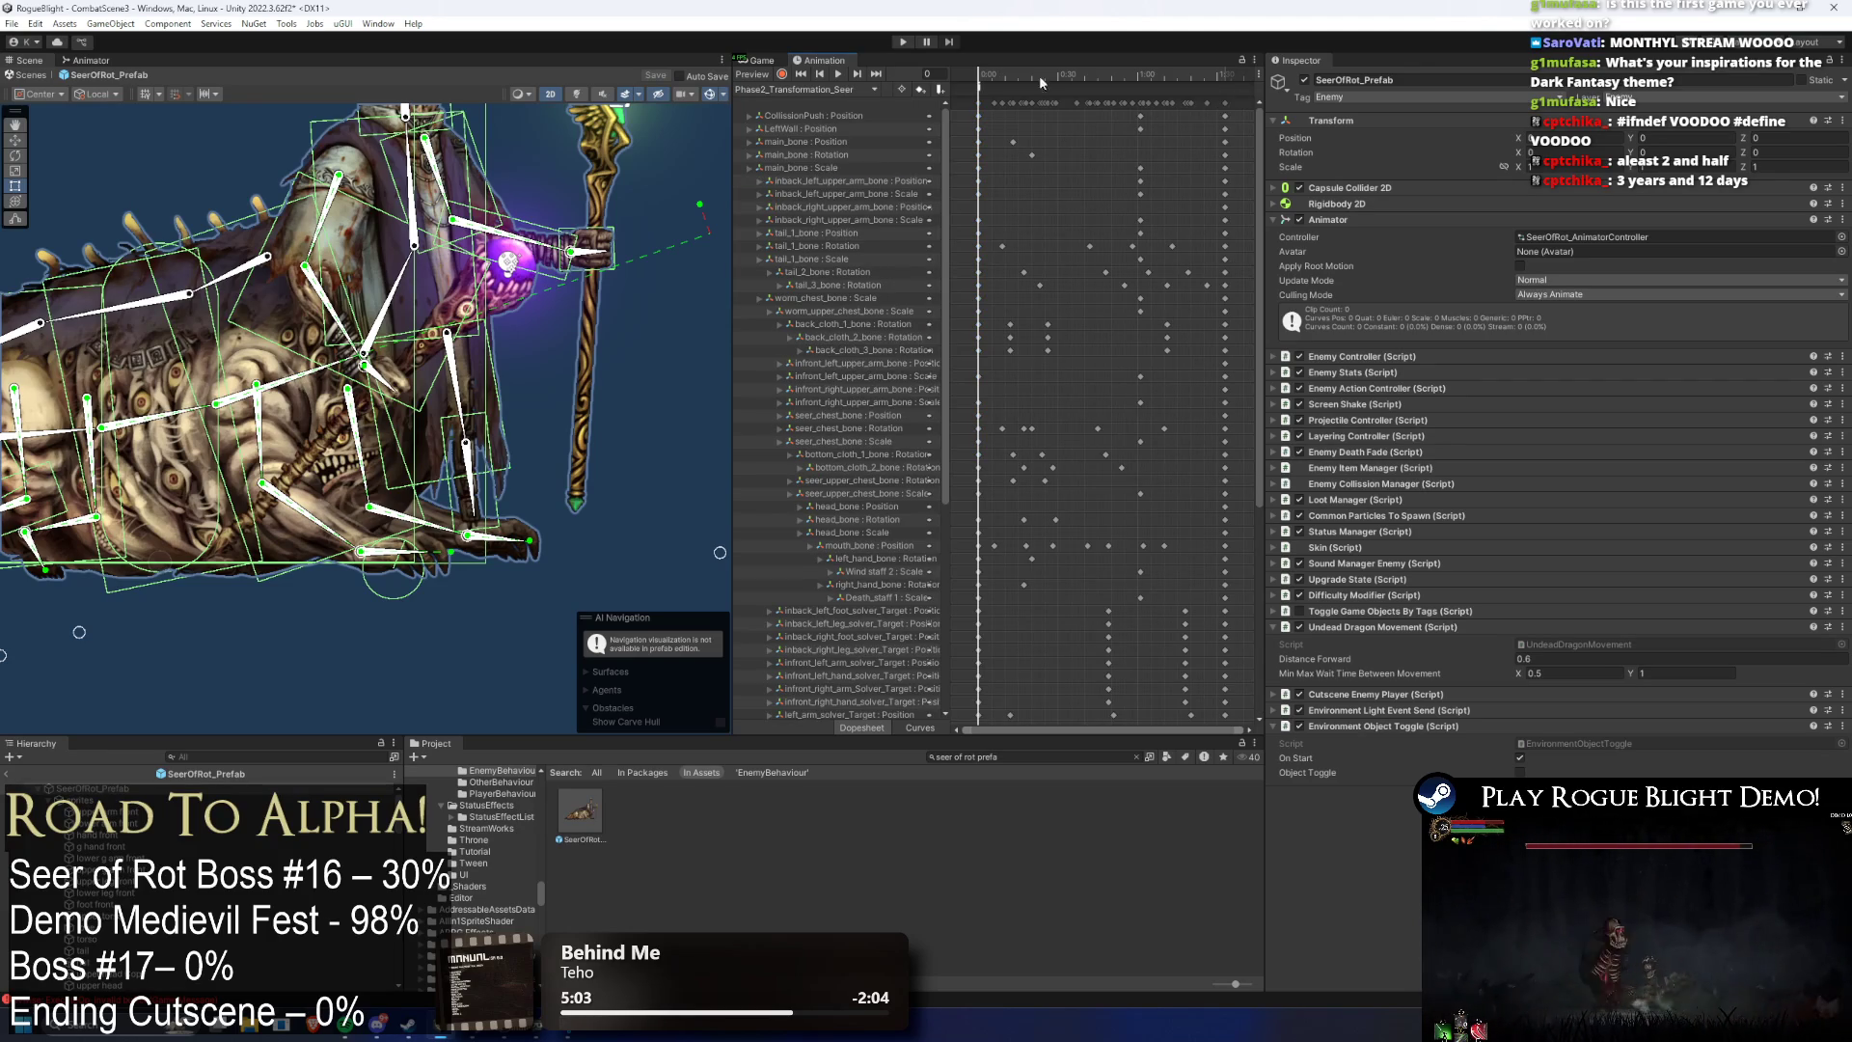
left_click(818, 90)
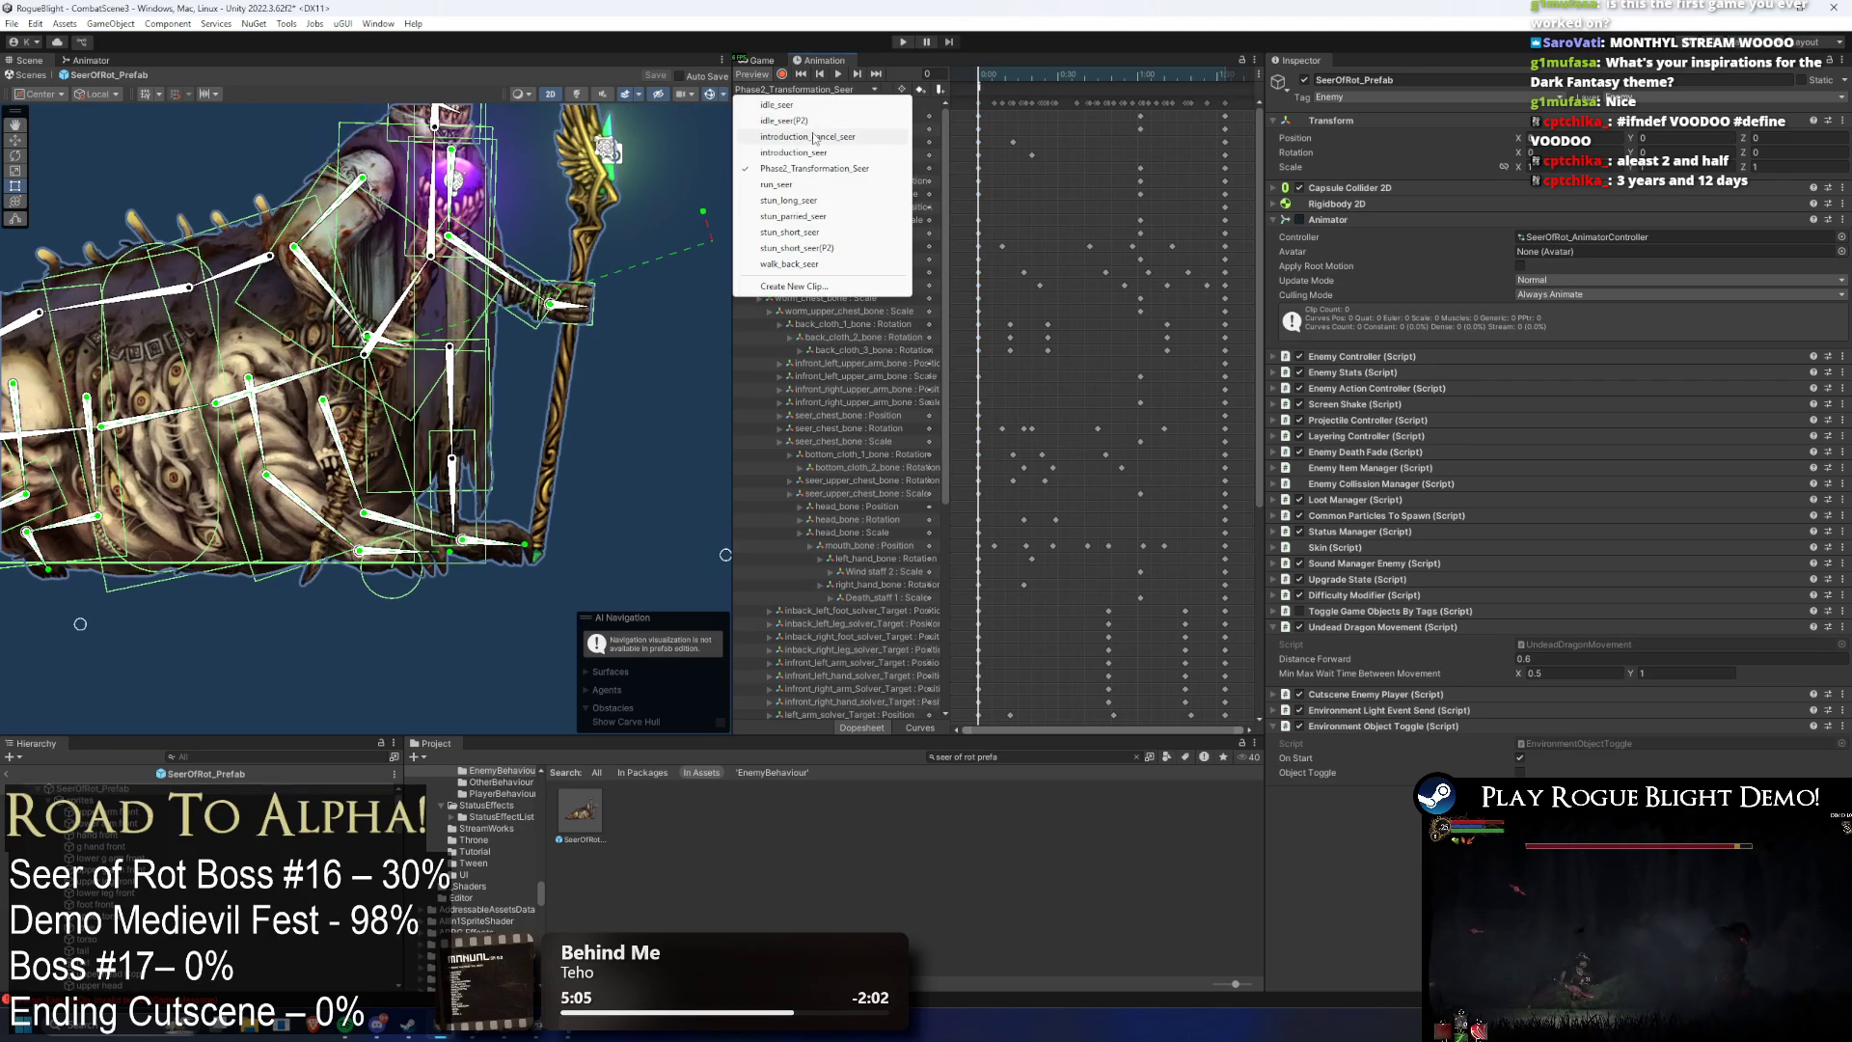
left_click(813, 122)
left_click(812, 86)
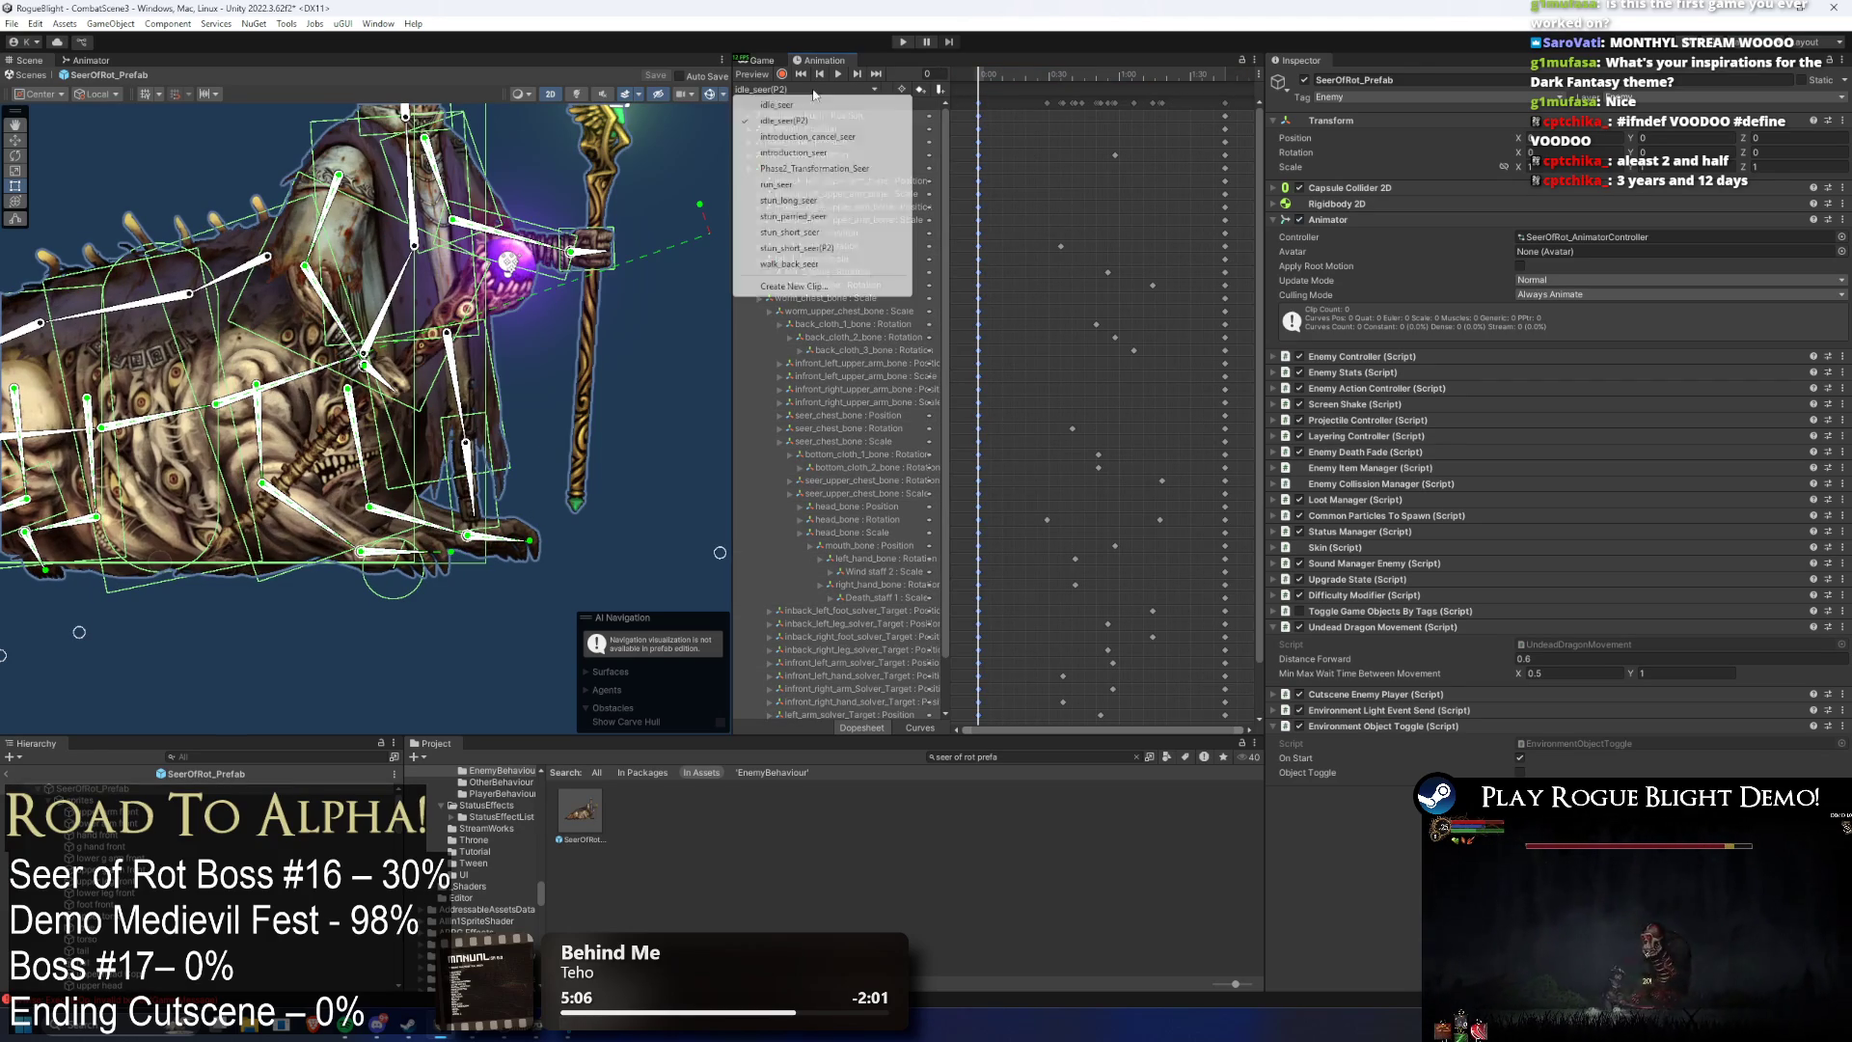
left_click(797, 248)
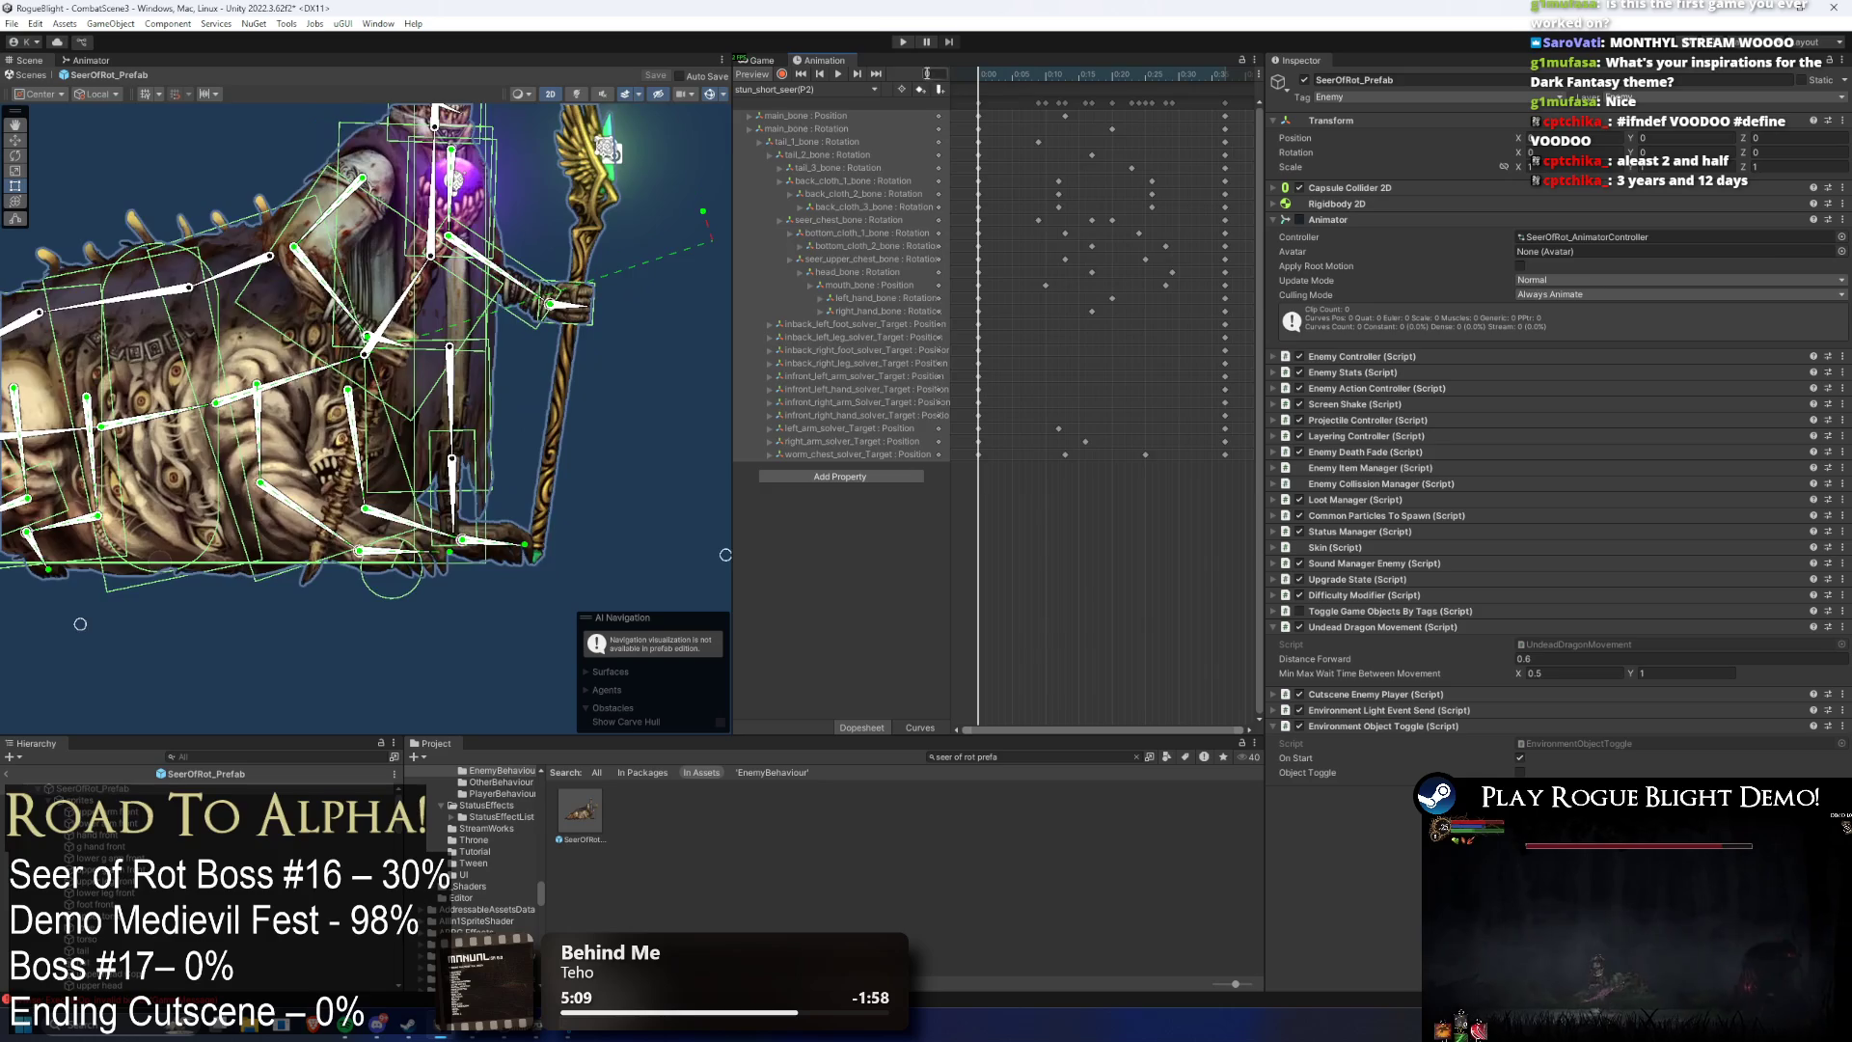
- Select the stun_short_seer(P2) key column at about 0:35, preview it, and select the prefab root
scroll(687, 274, "down", 2)
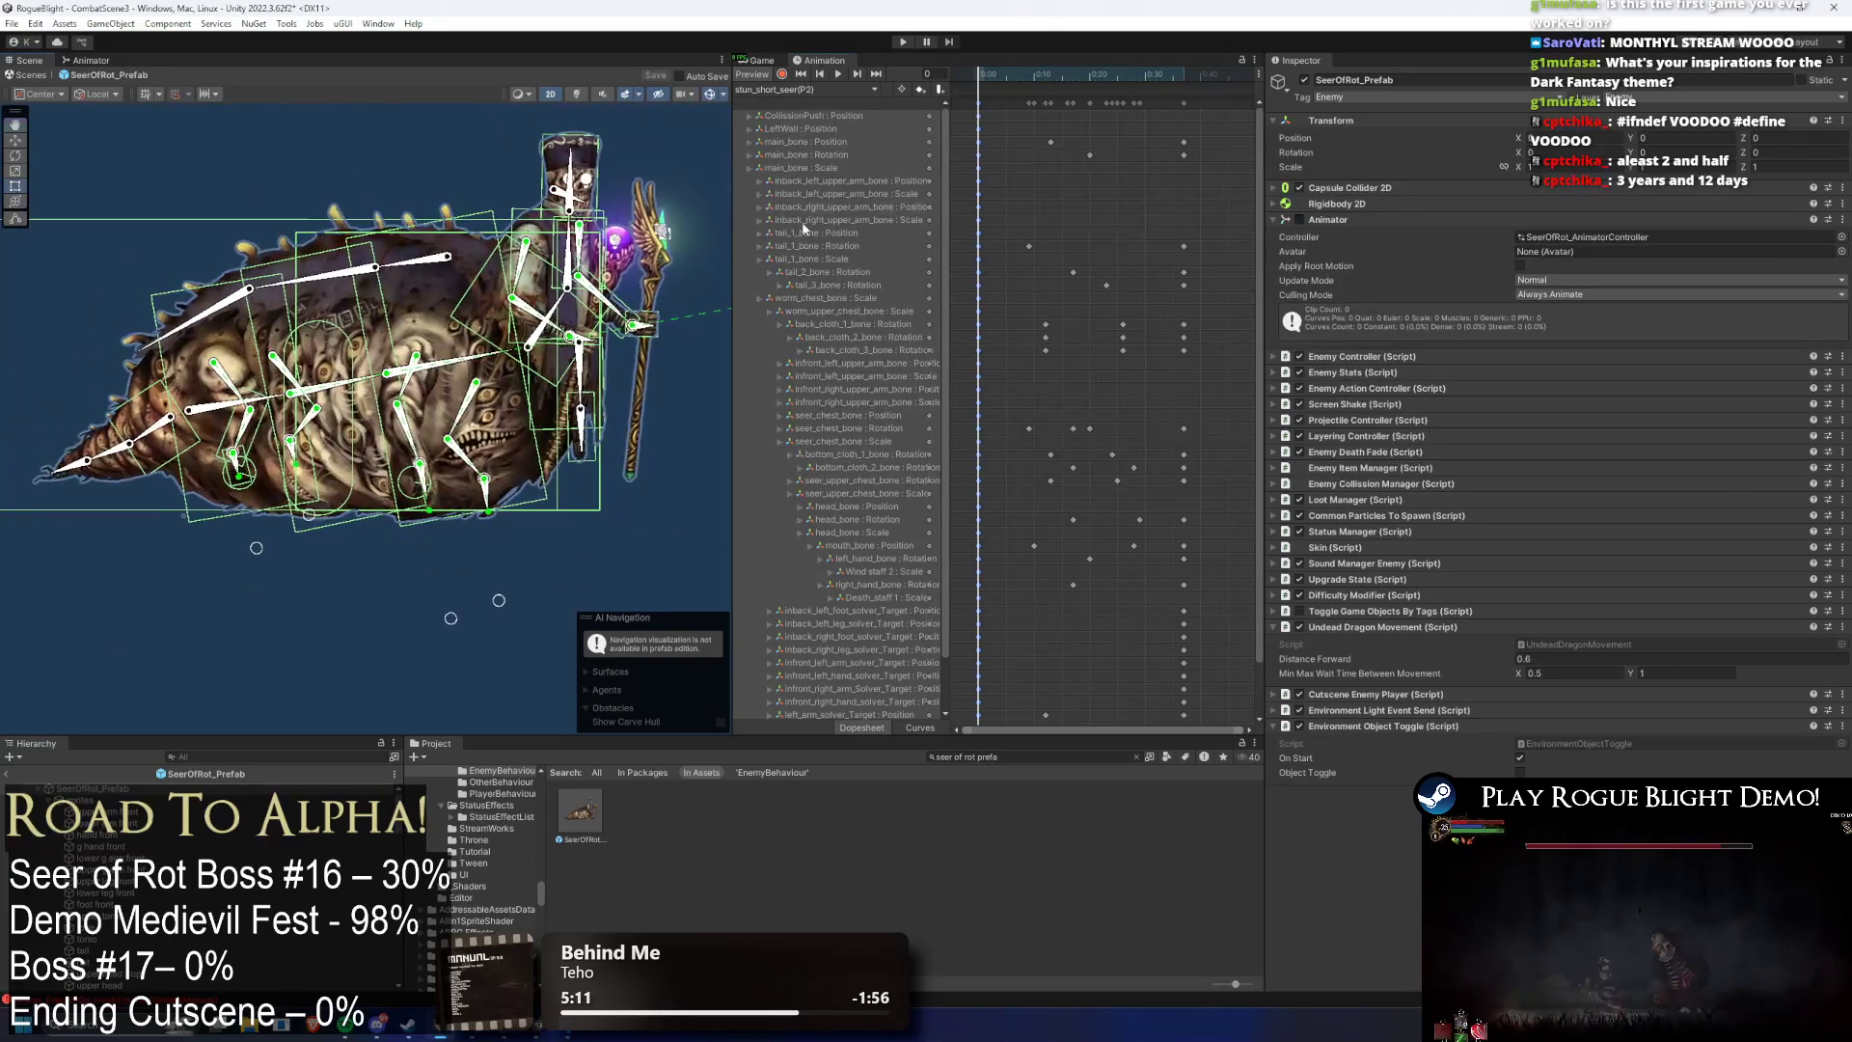
left_click(1183, 102)
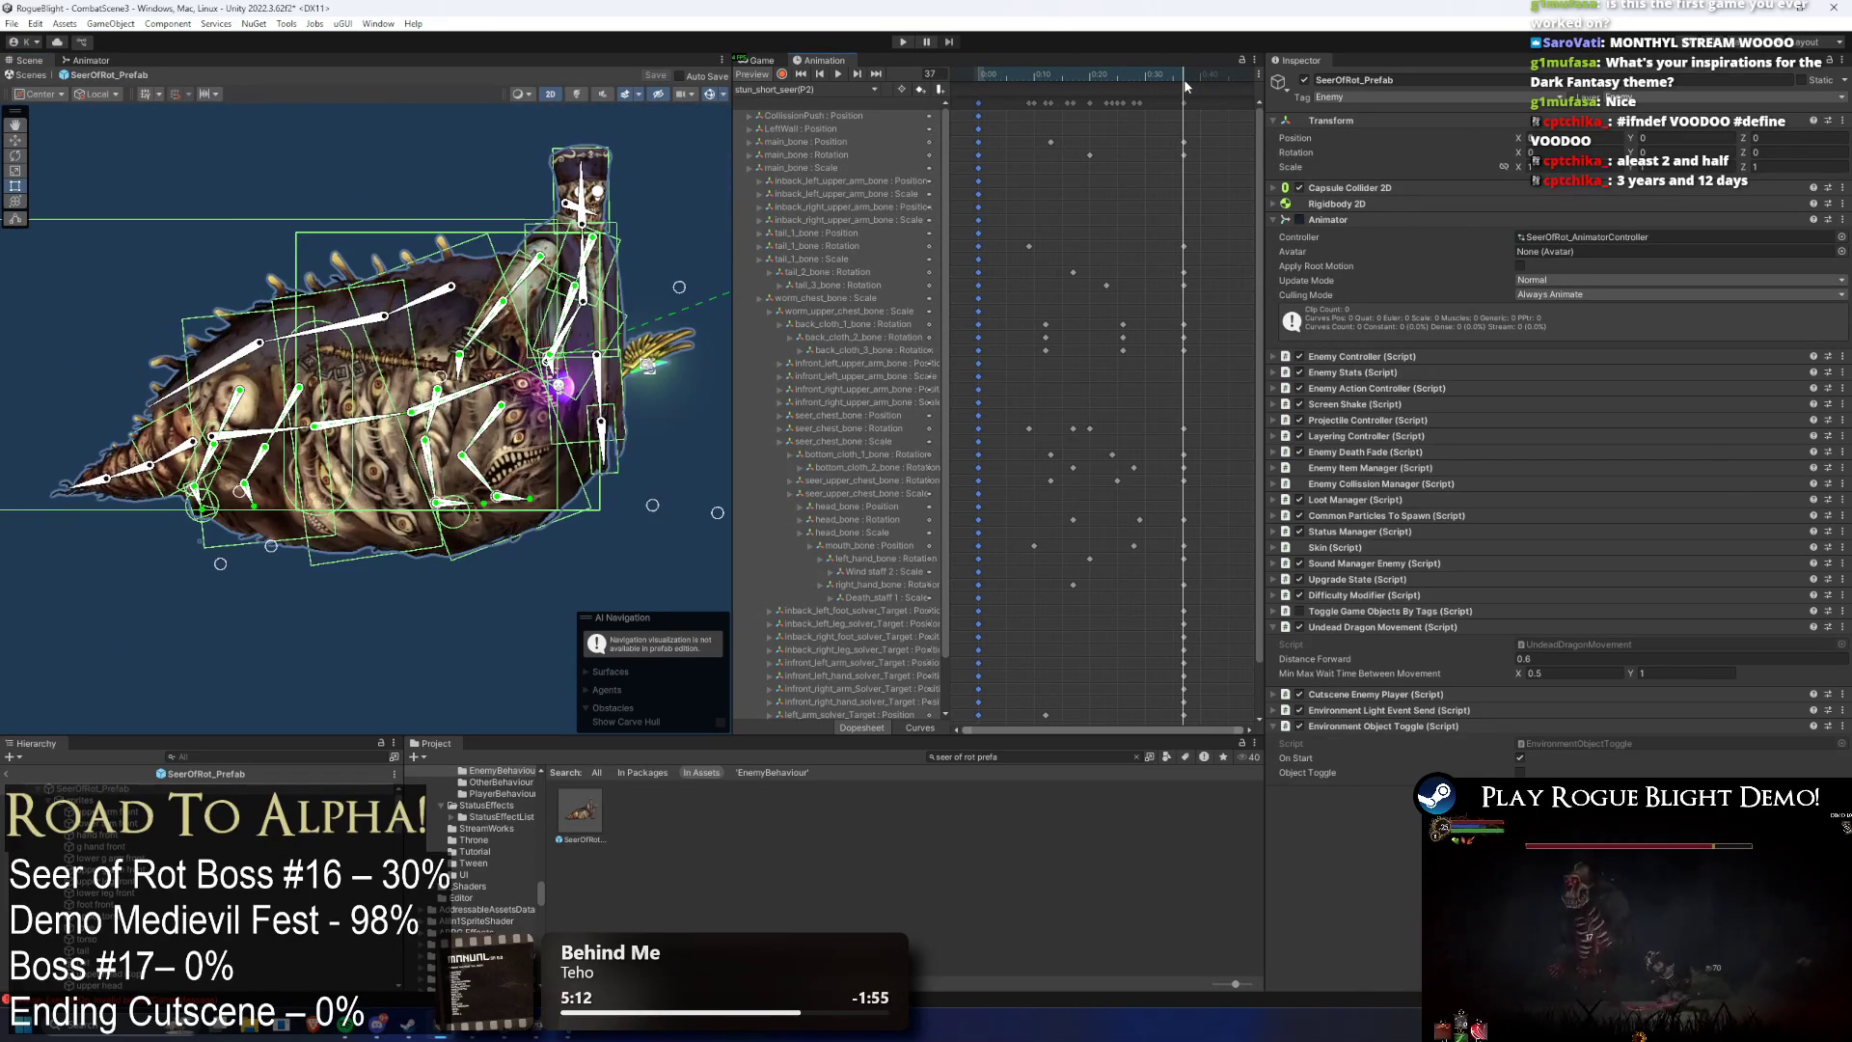
left_click(849, 75)
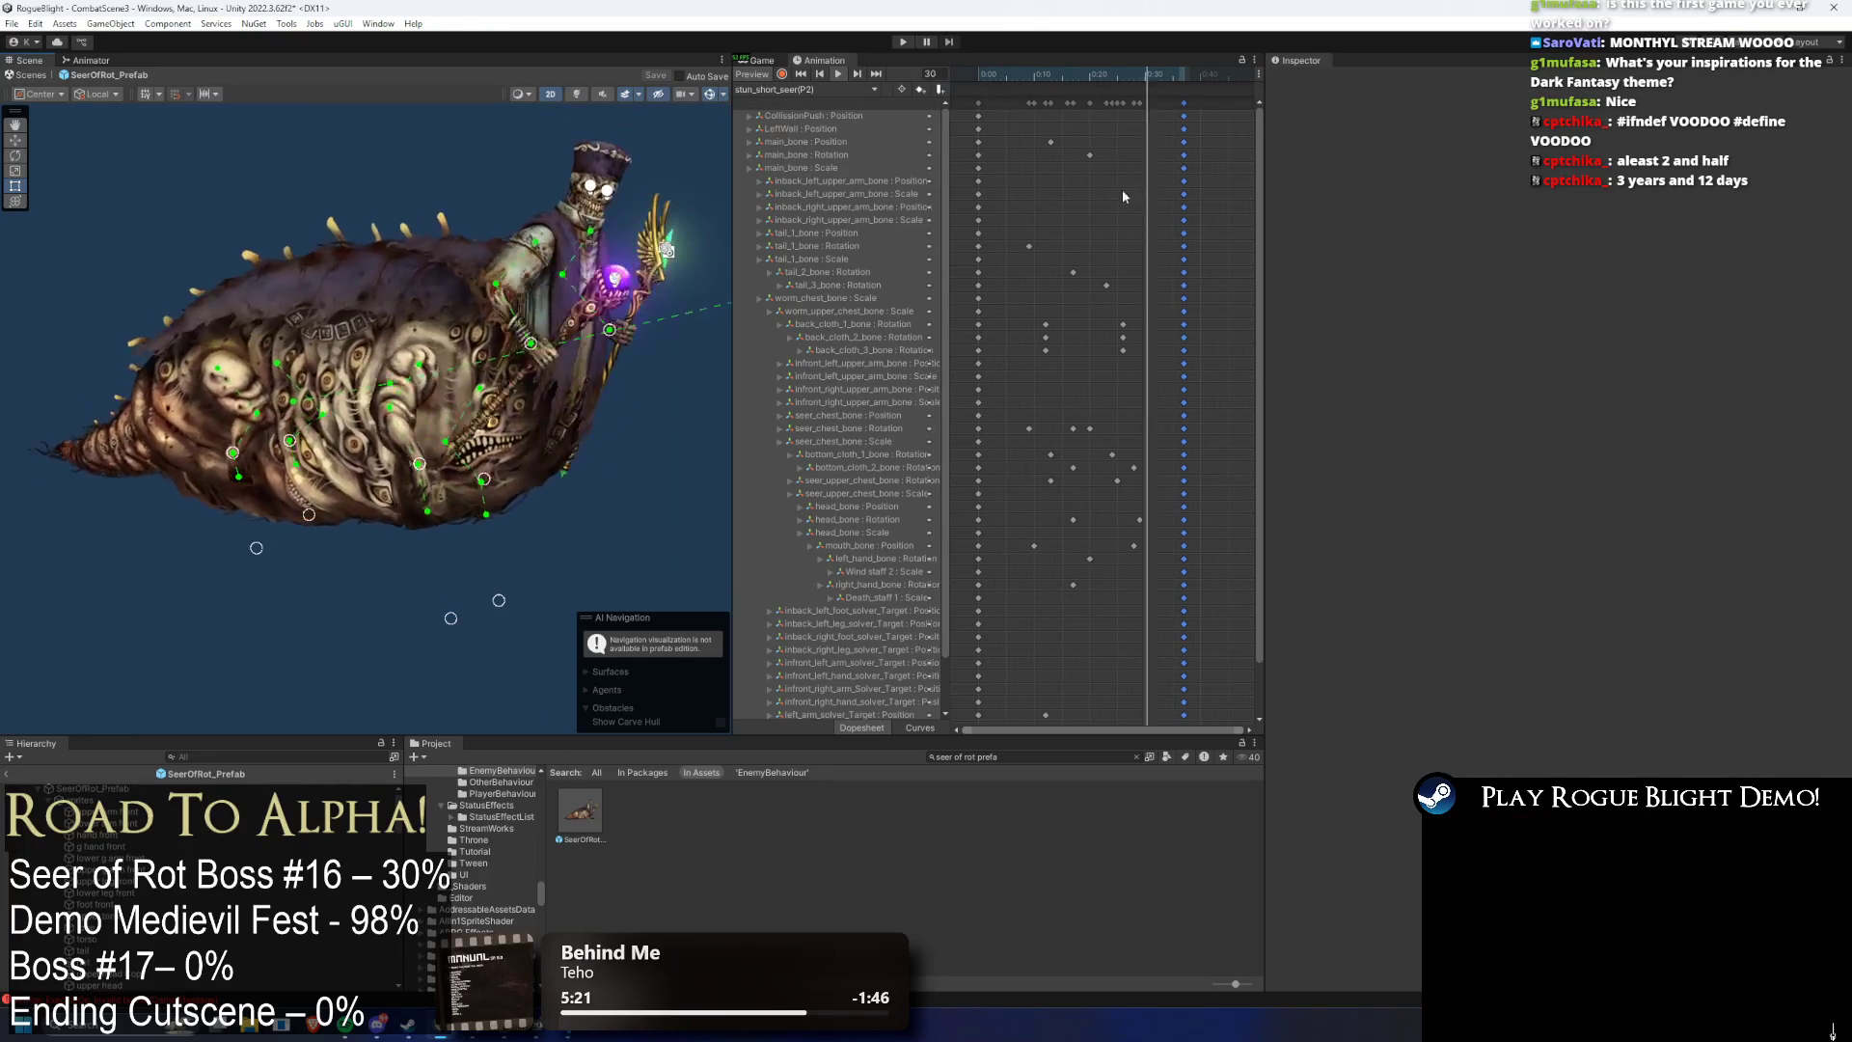
left_click(1018, 116)
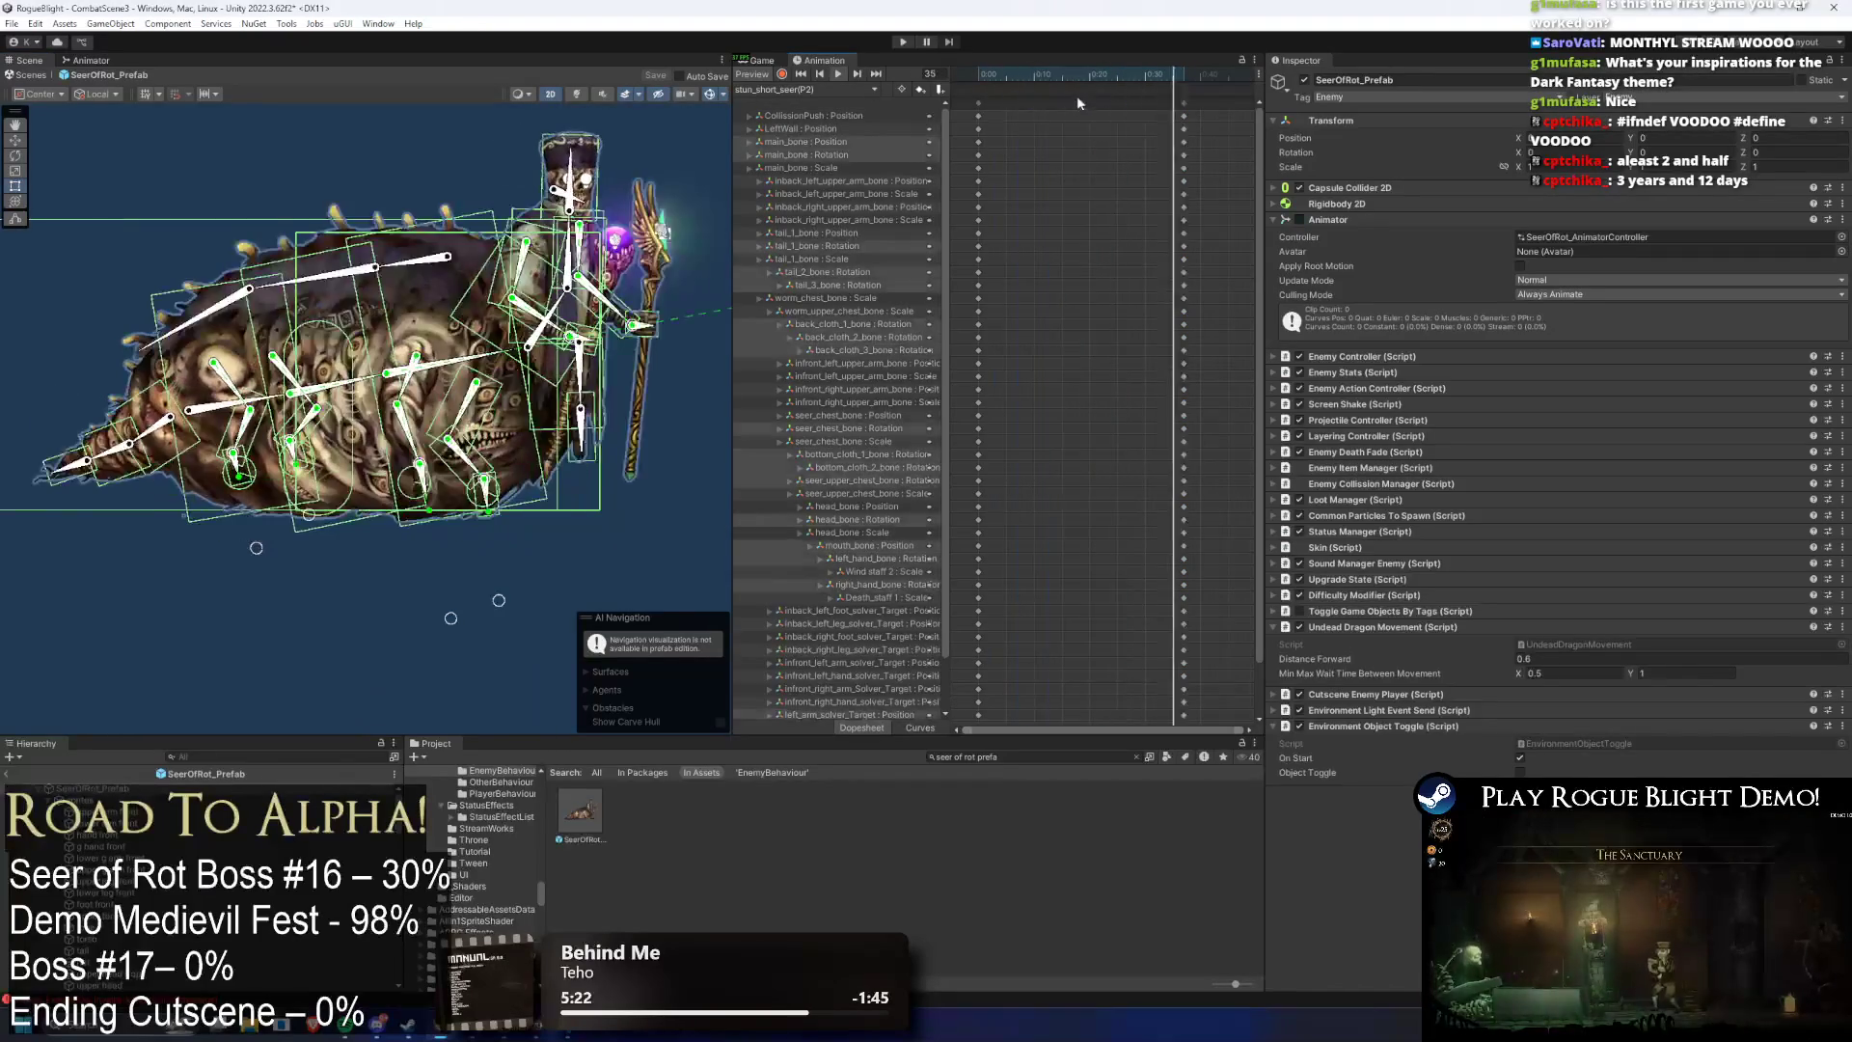
left_click(789, 89)
- Create and save a new empty clip named stun_long_seer(P2)
left_click(810, 287)
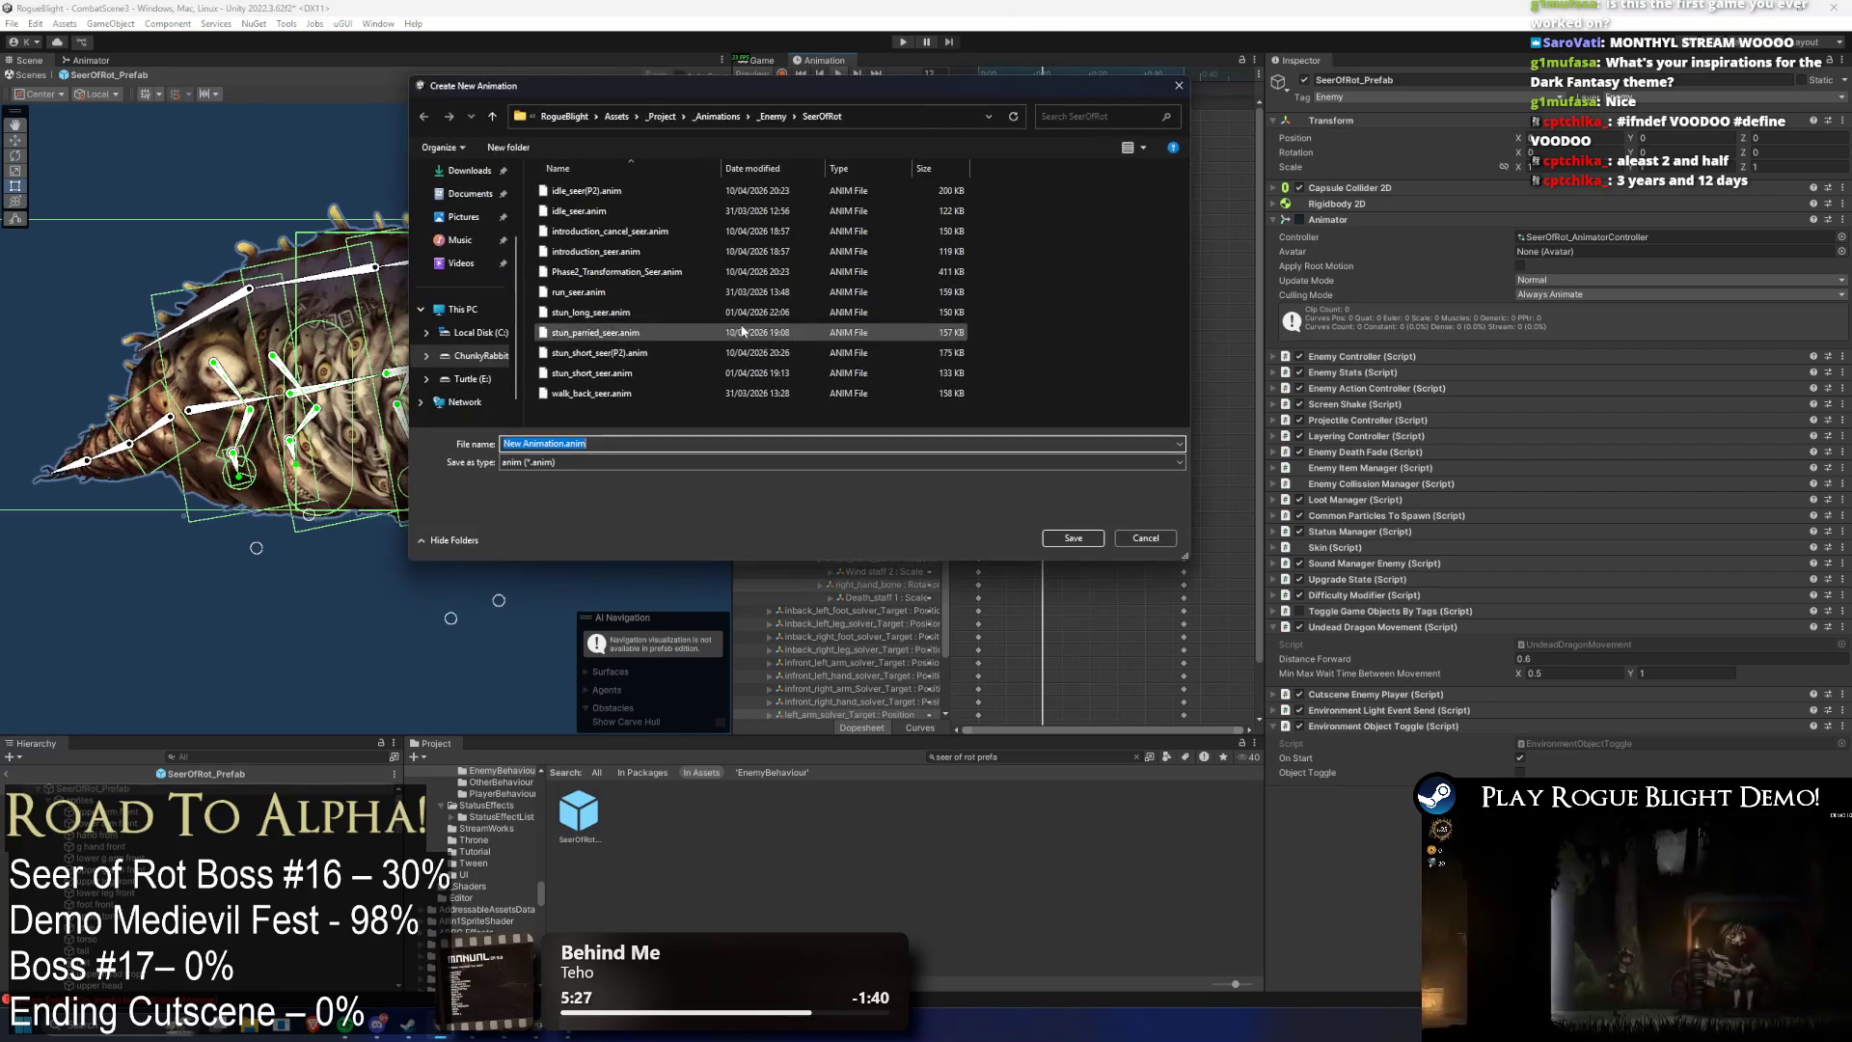
left_click(593, 314)
left_click(713, 444)
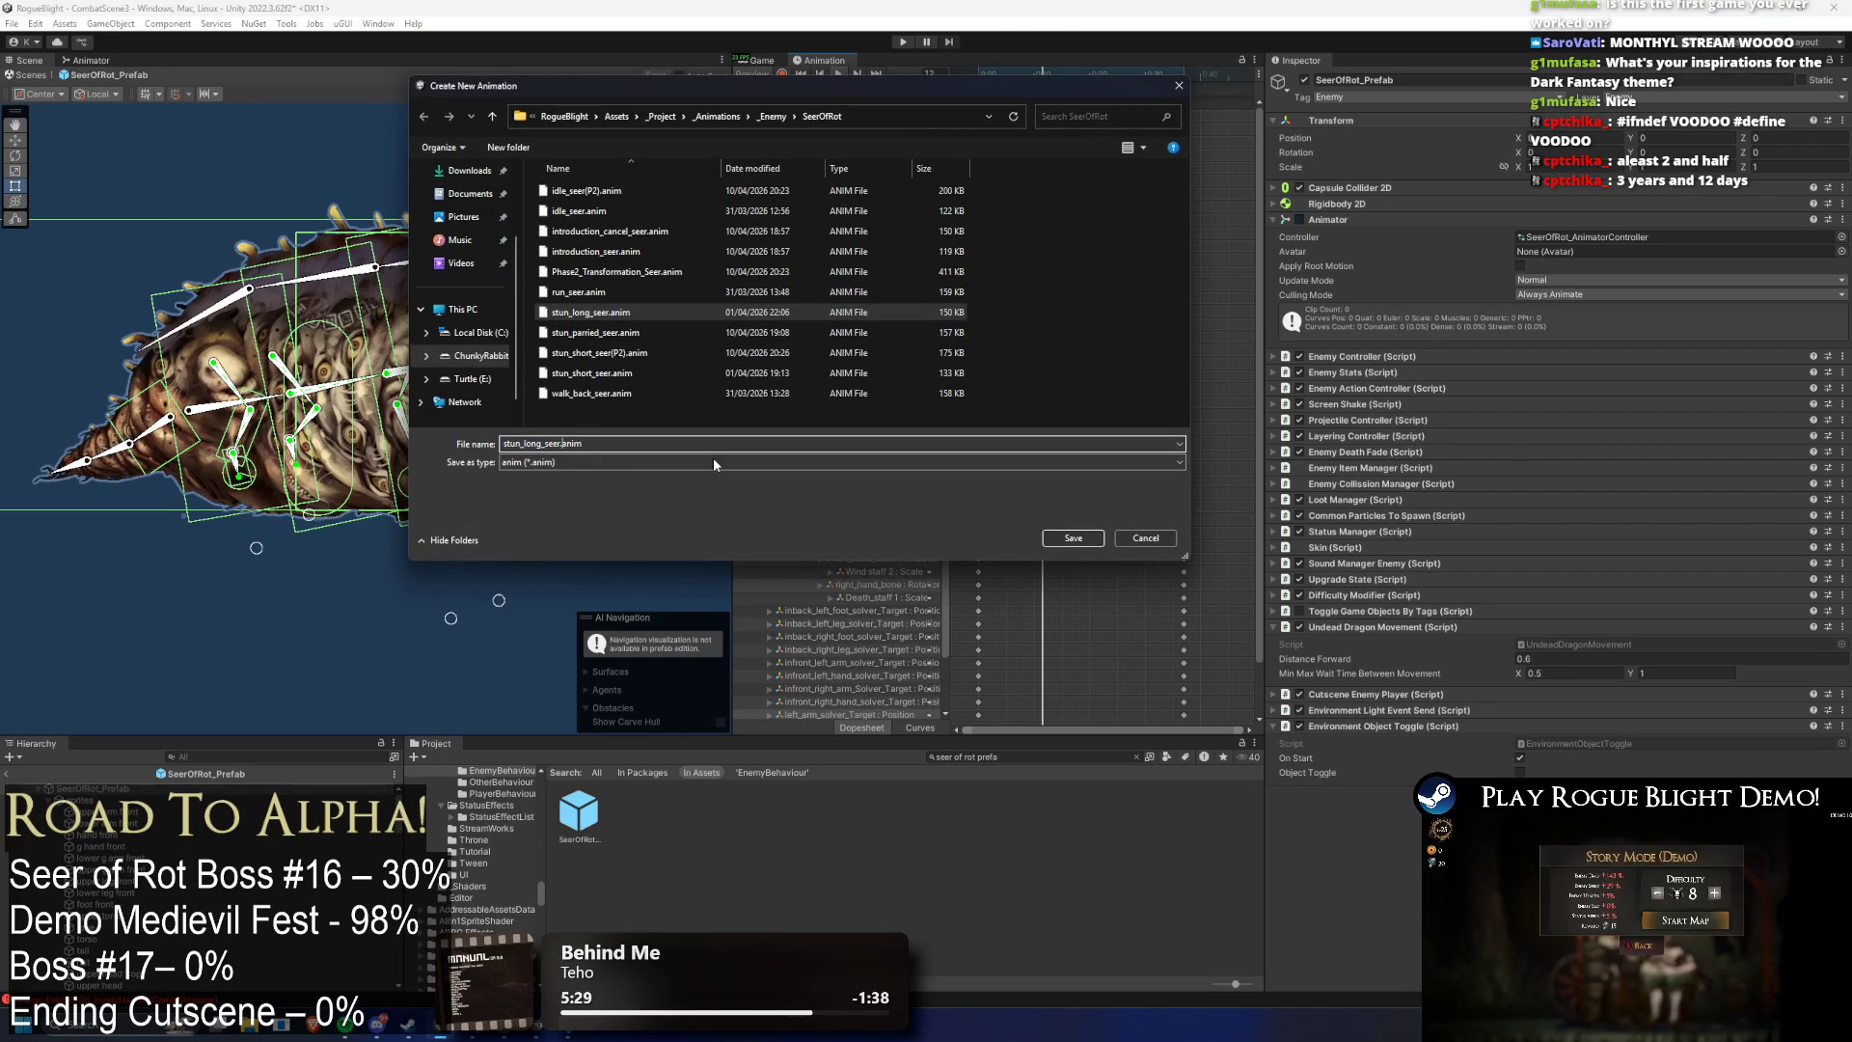
type("(P2)")
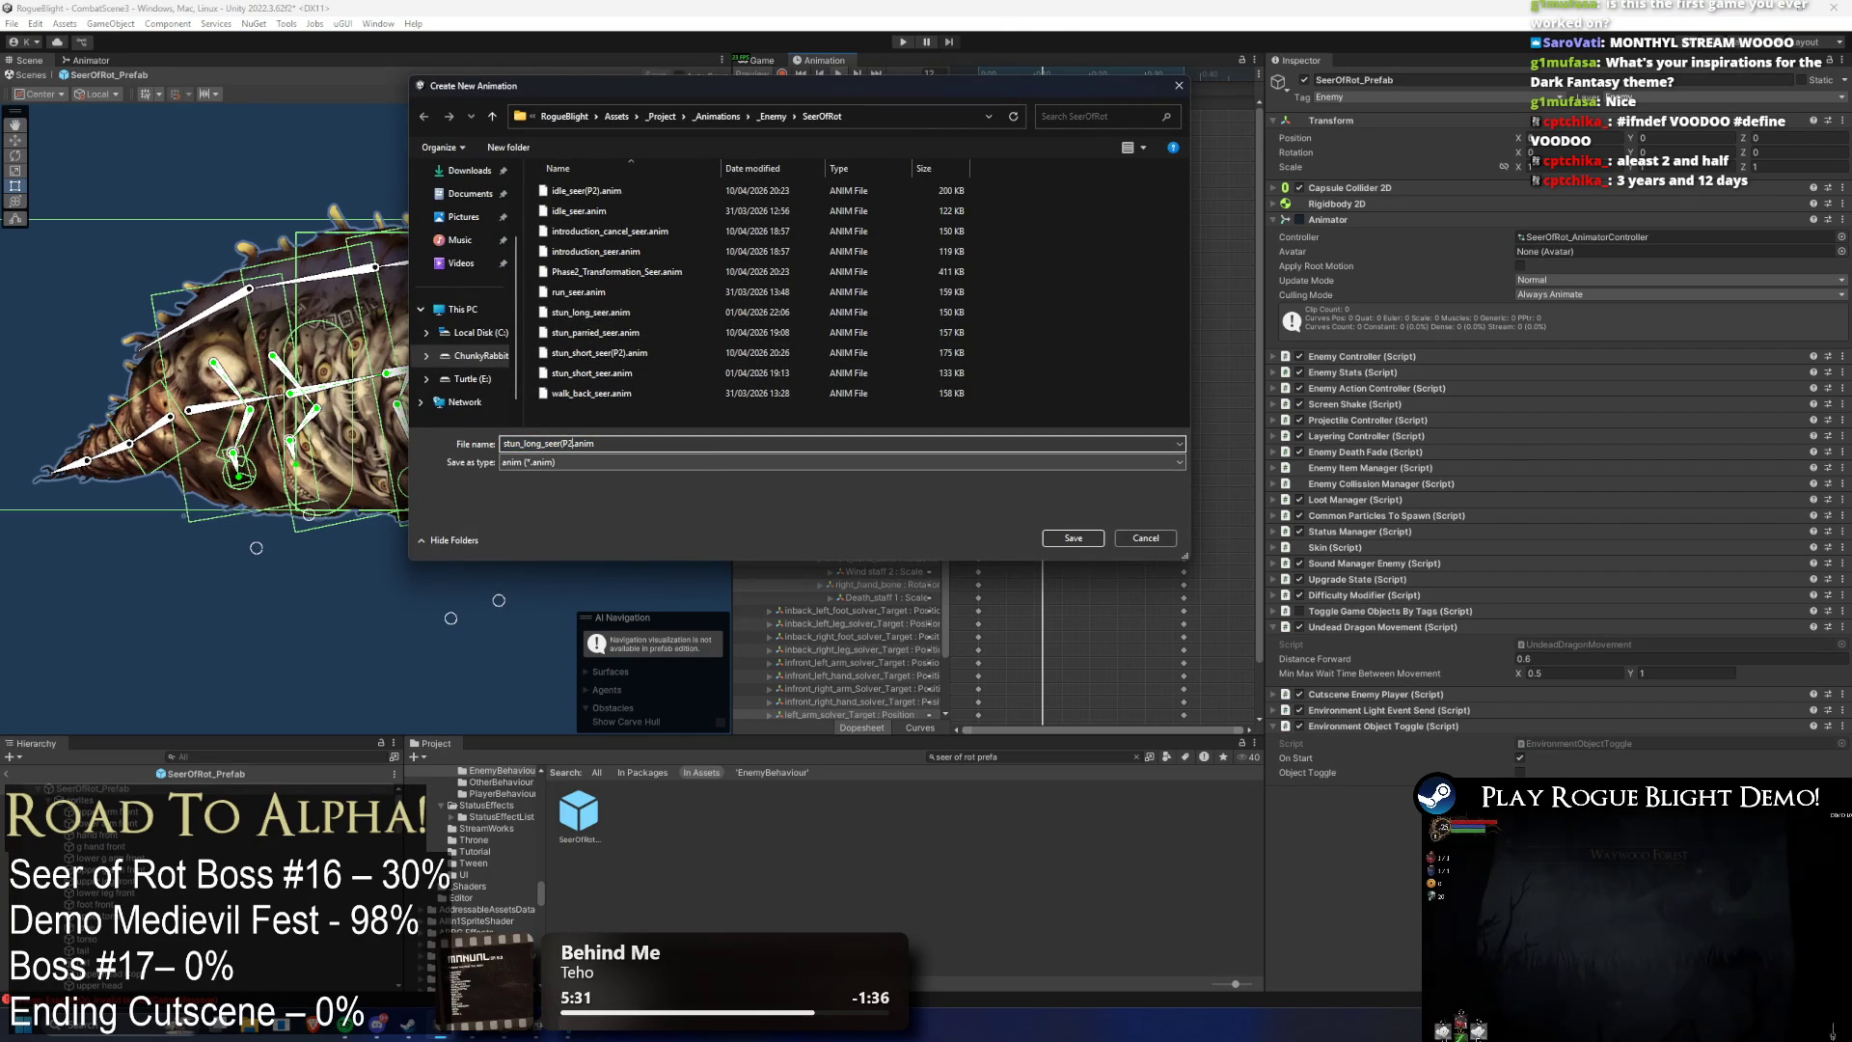
key("Return")
- Create and save another new empty clip named stun_parried_seer(P2)
left_click(805, 89)
left_click(815, 297)
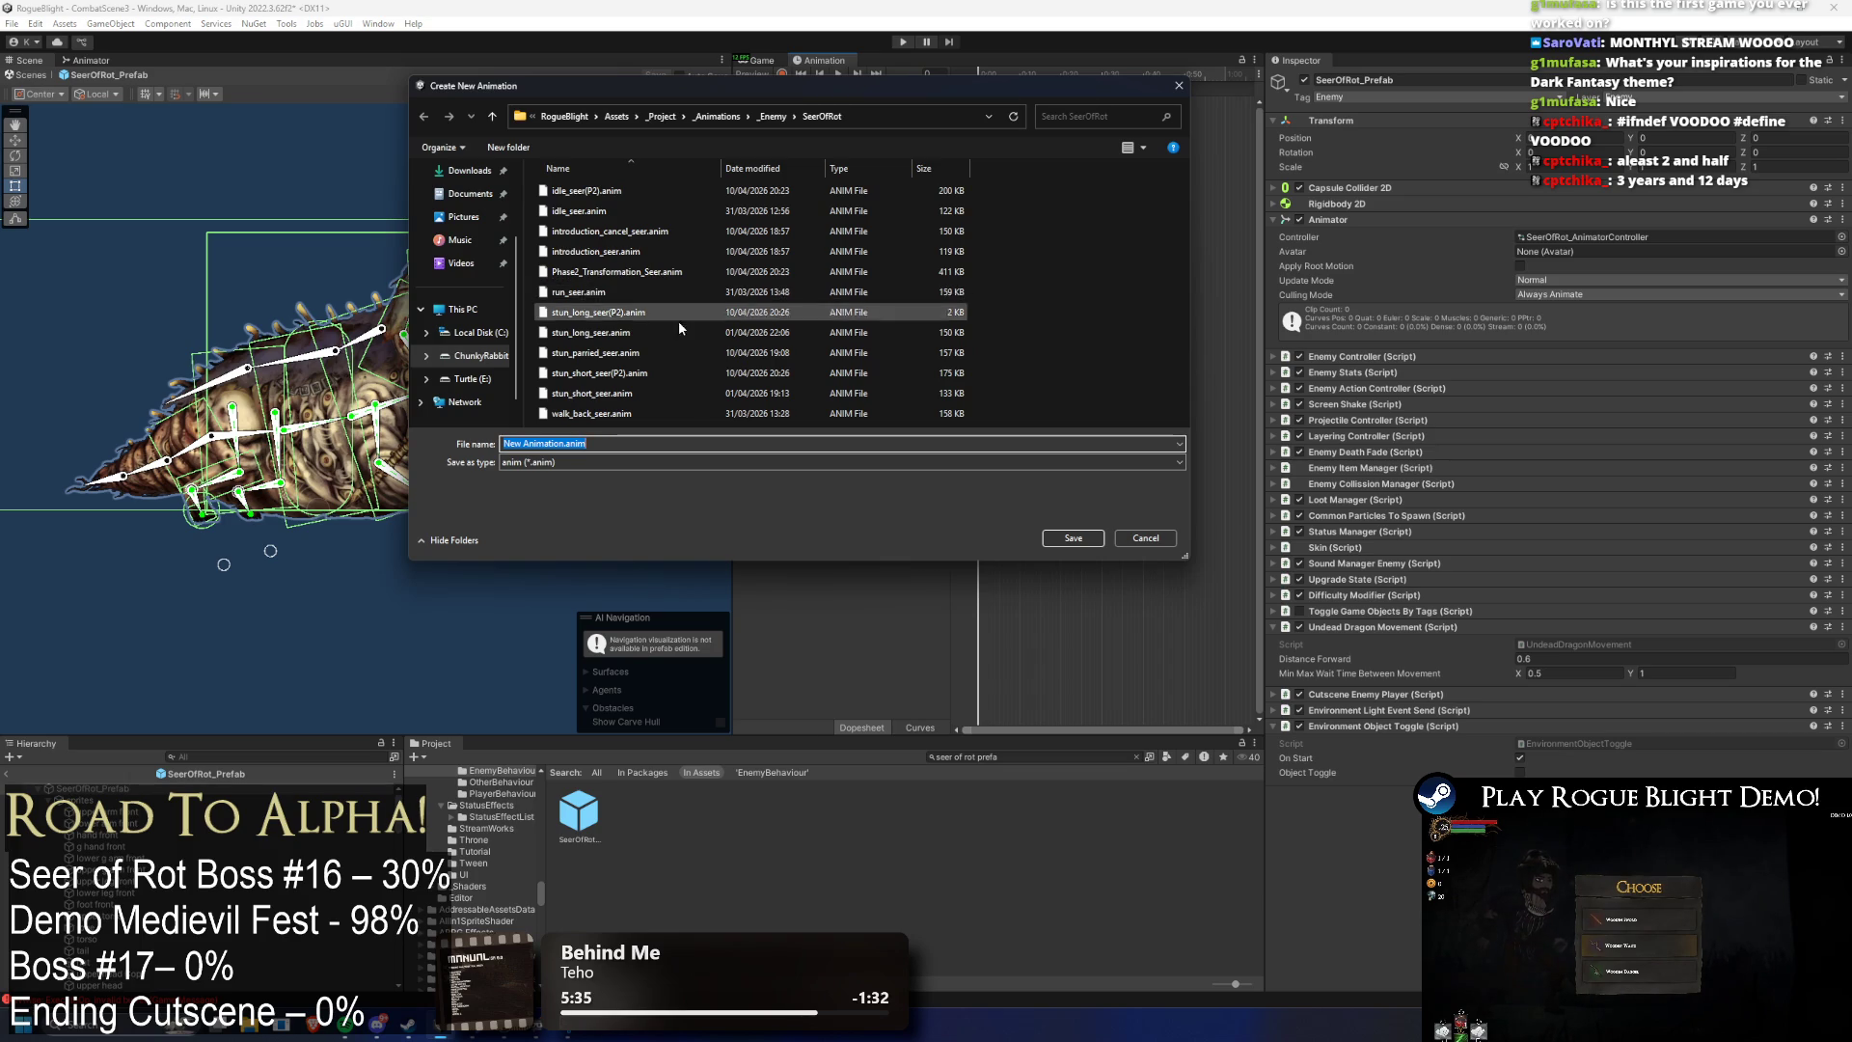
left_click(641, 352)
left_click(581, 444)
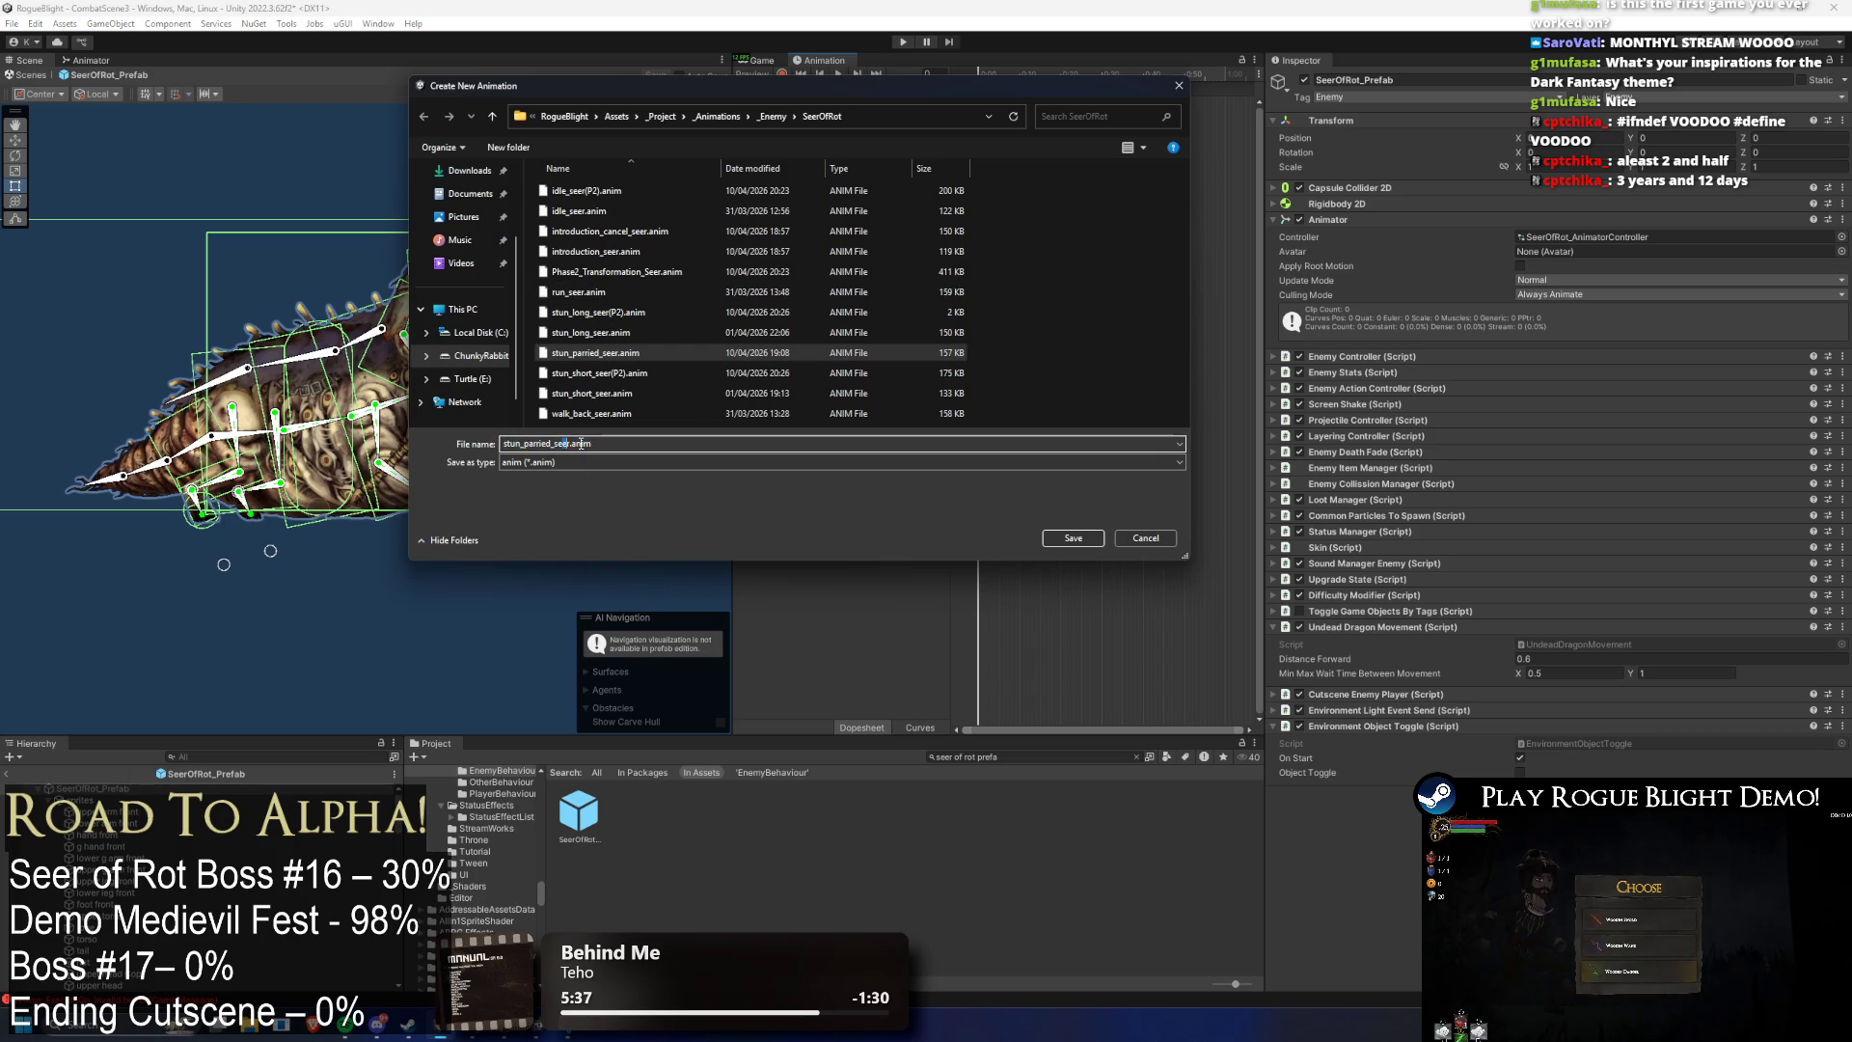
type("(P2")
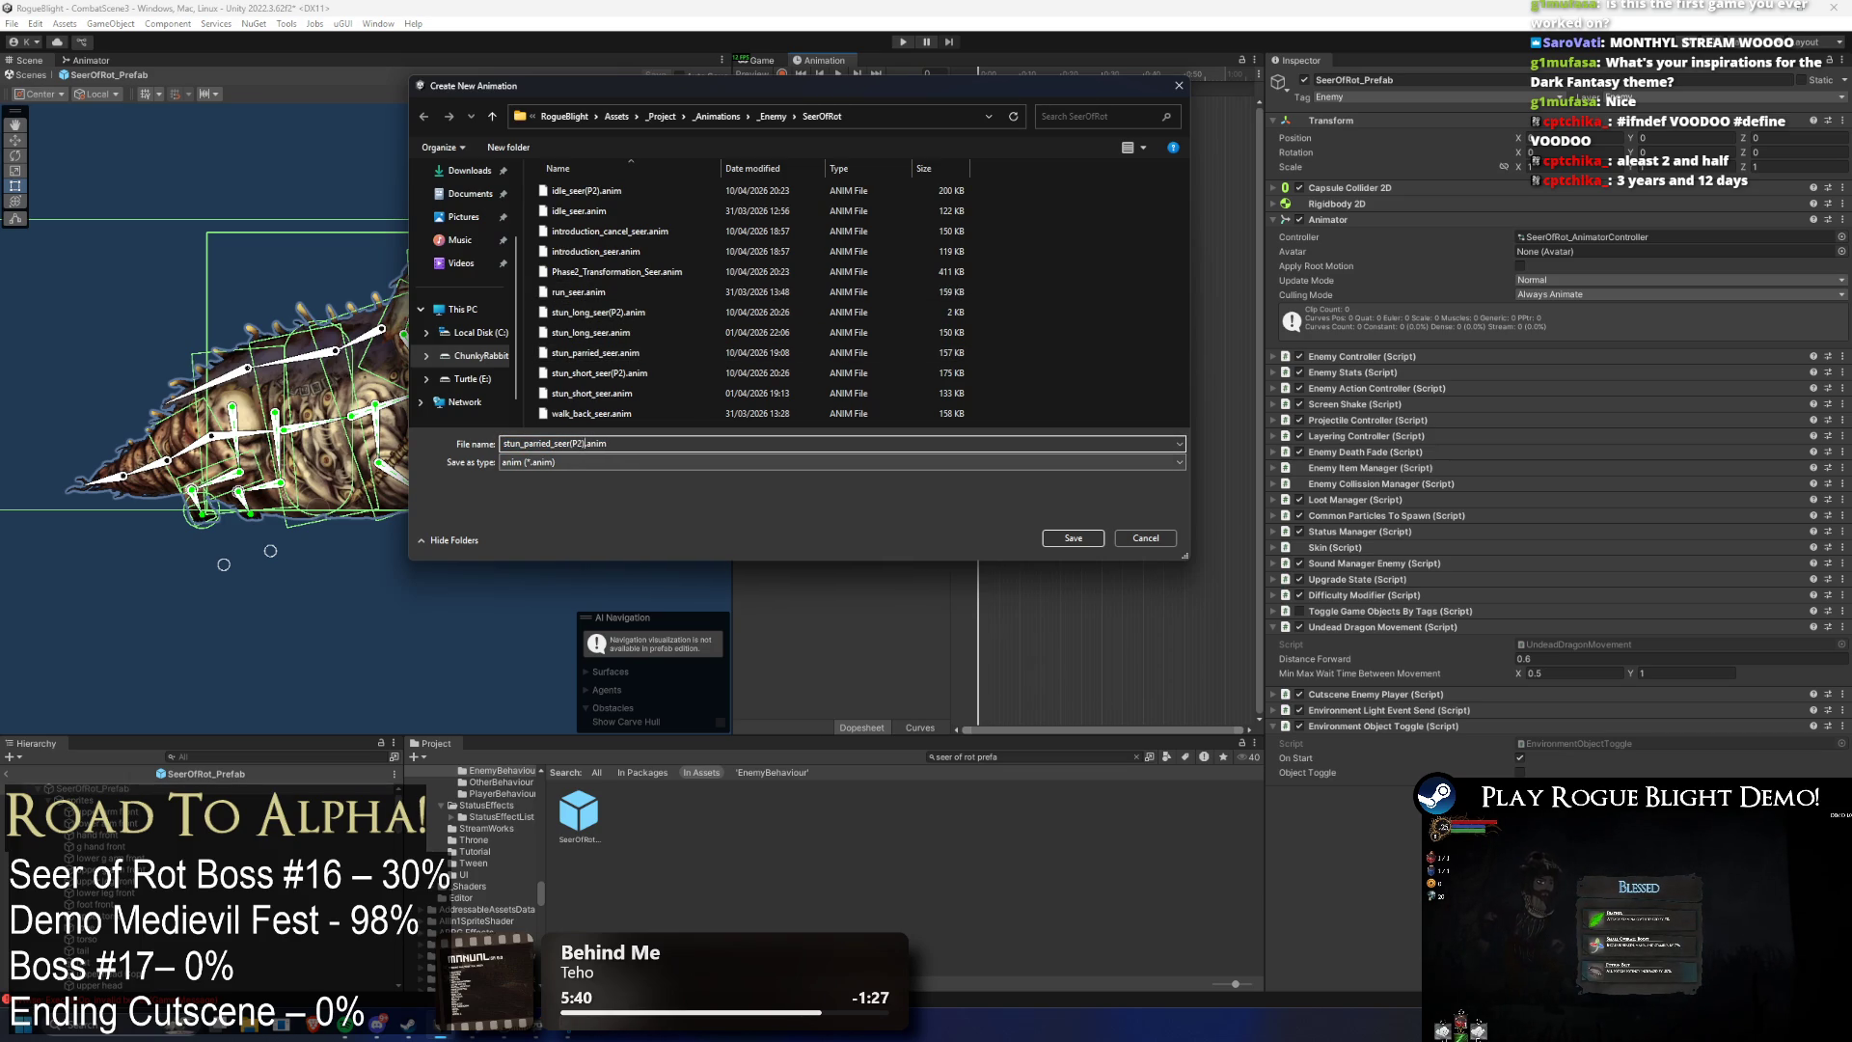
key("Return")
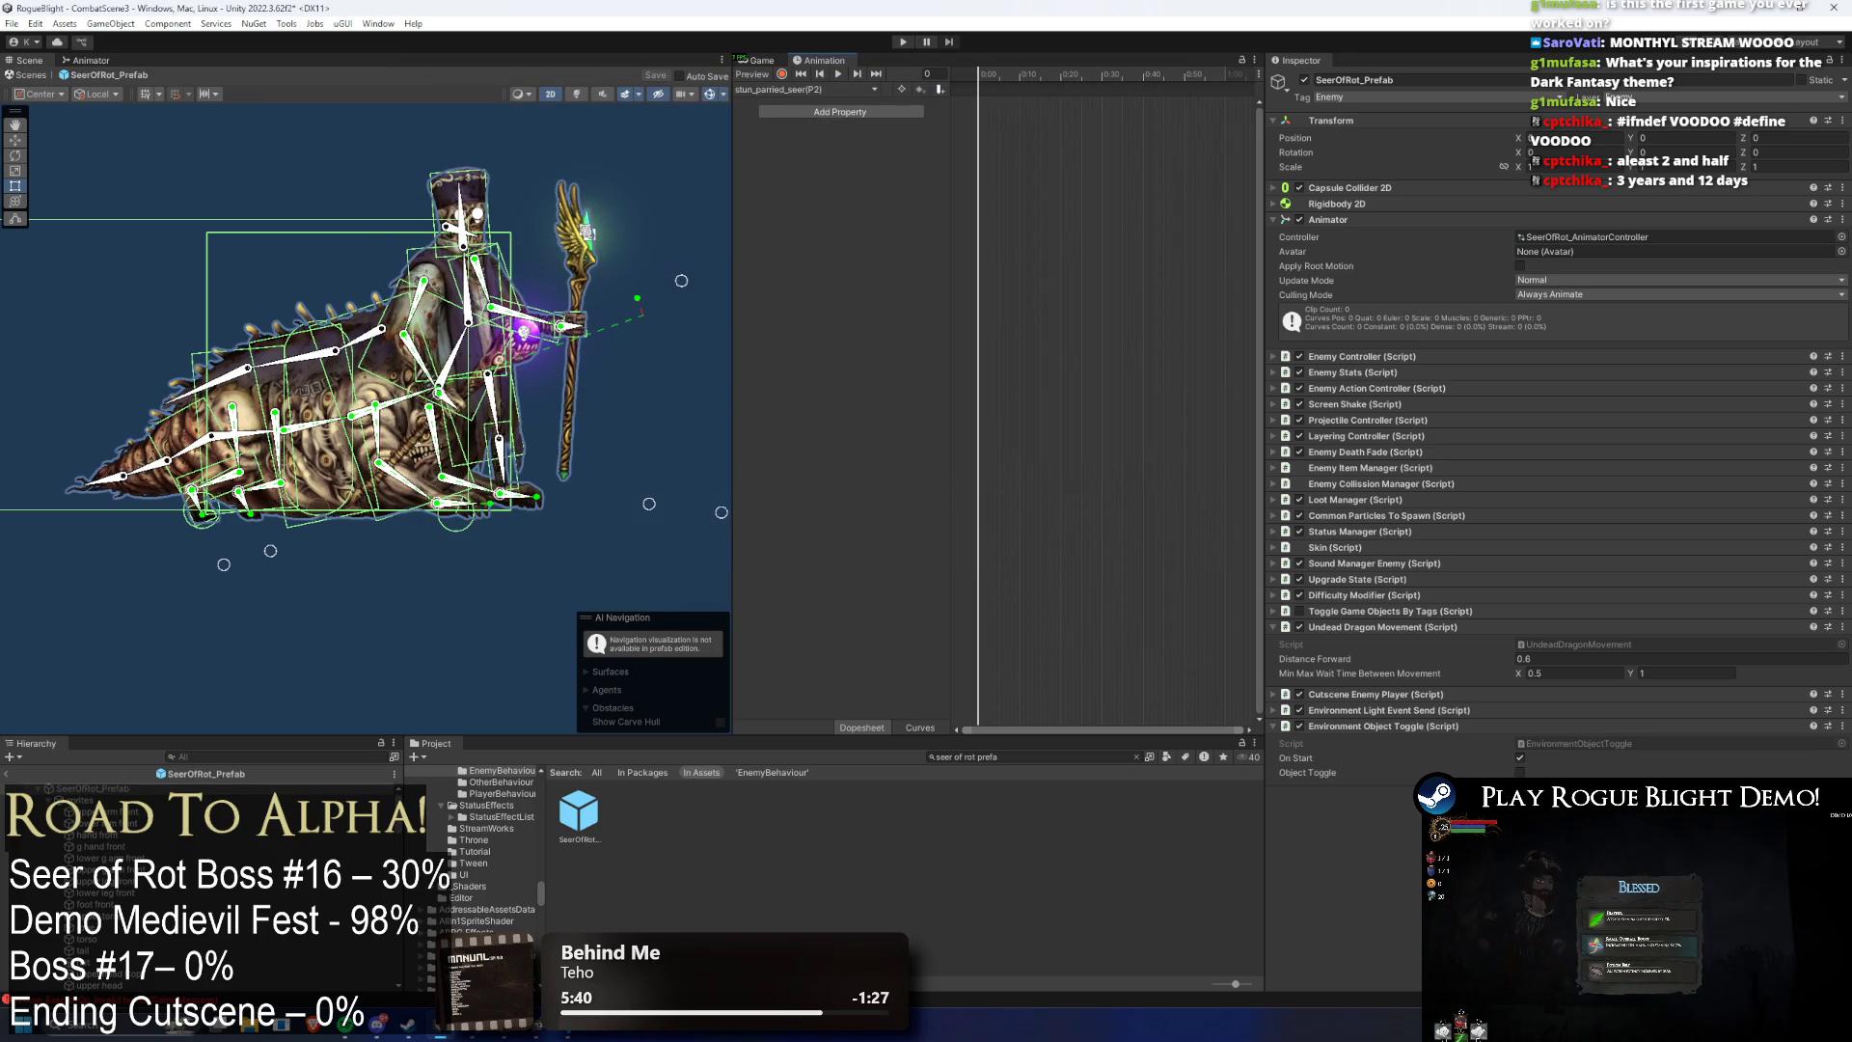
- Bring the original stun_parried_seer and stun_long_seer keyframes into their P2 clips
left_click(824, 90)
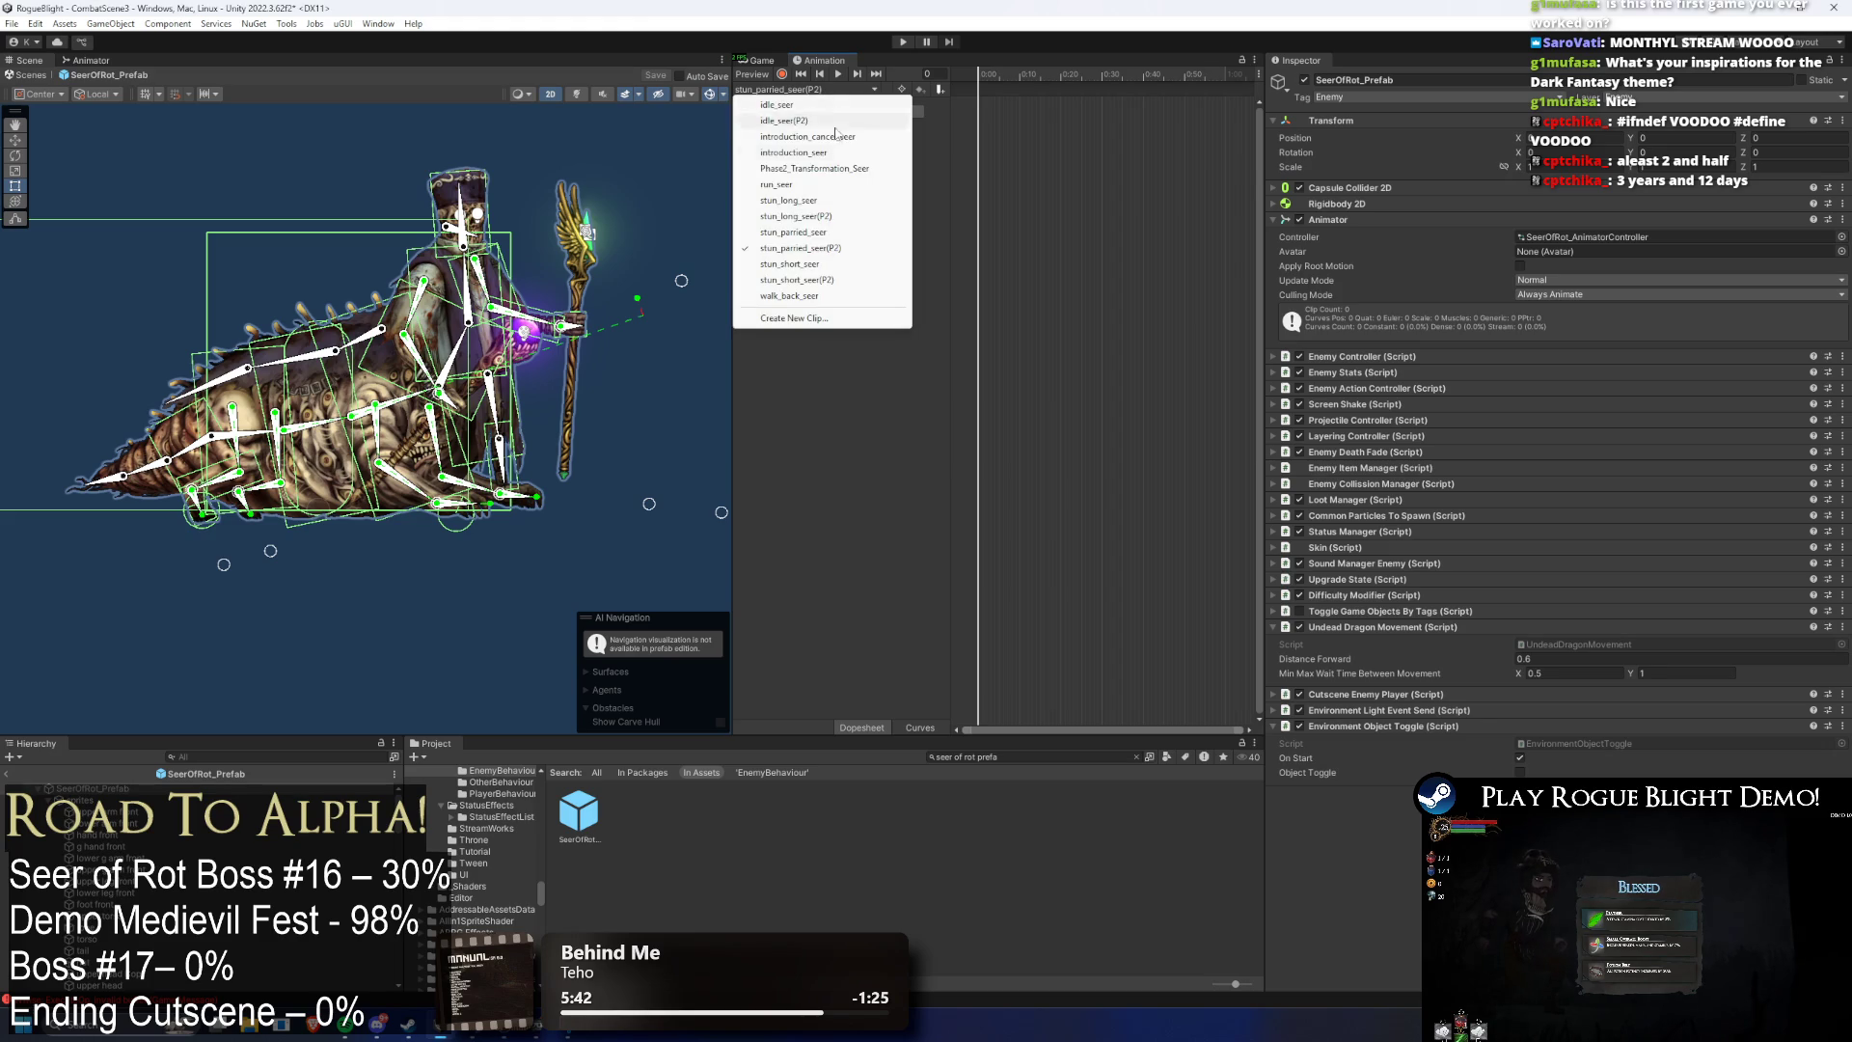
left_click(849, 231)
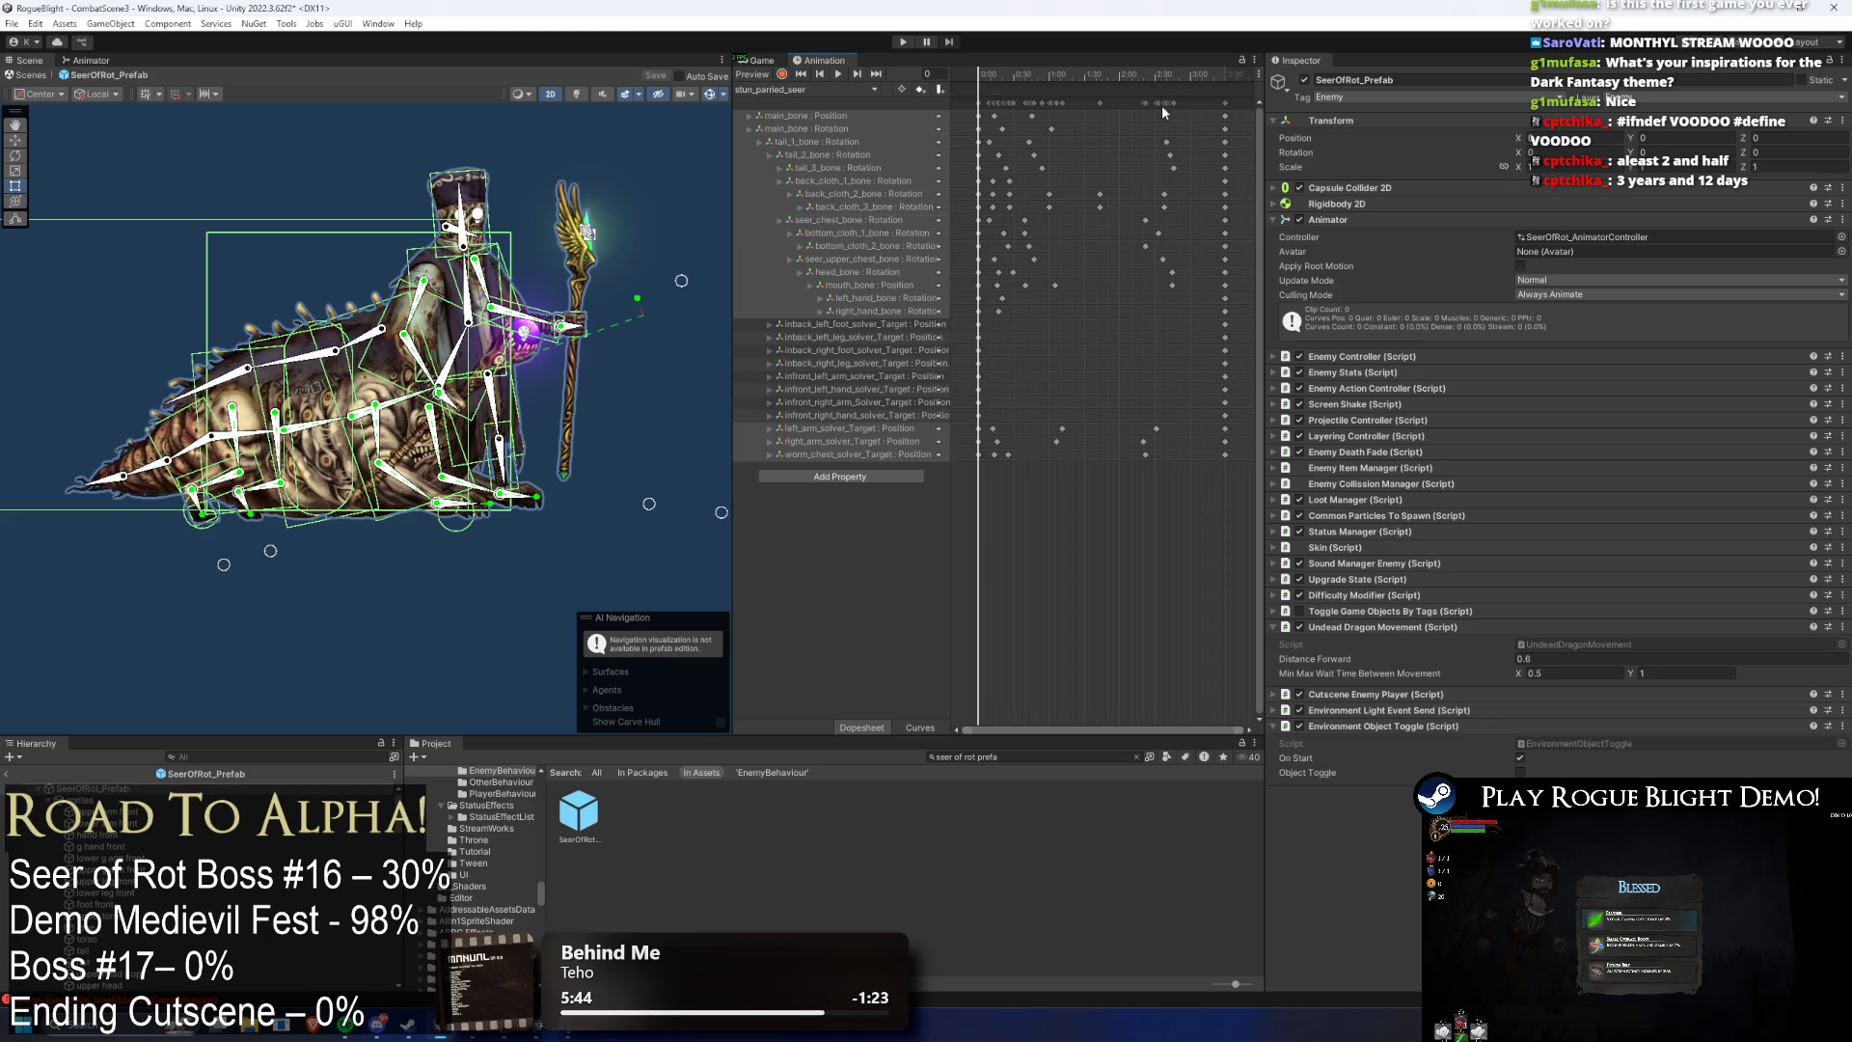
left_click(835, 91)
left_click(822, 248)
left_click(830, 89)
left_click(827, 216)
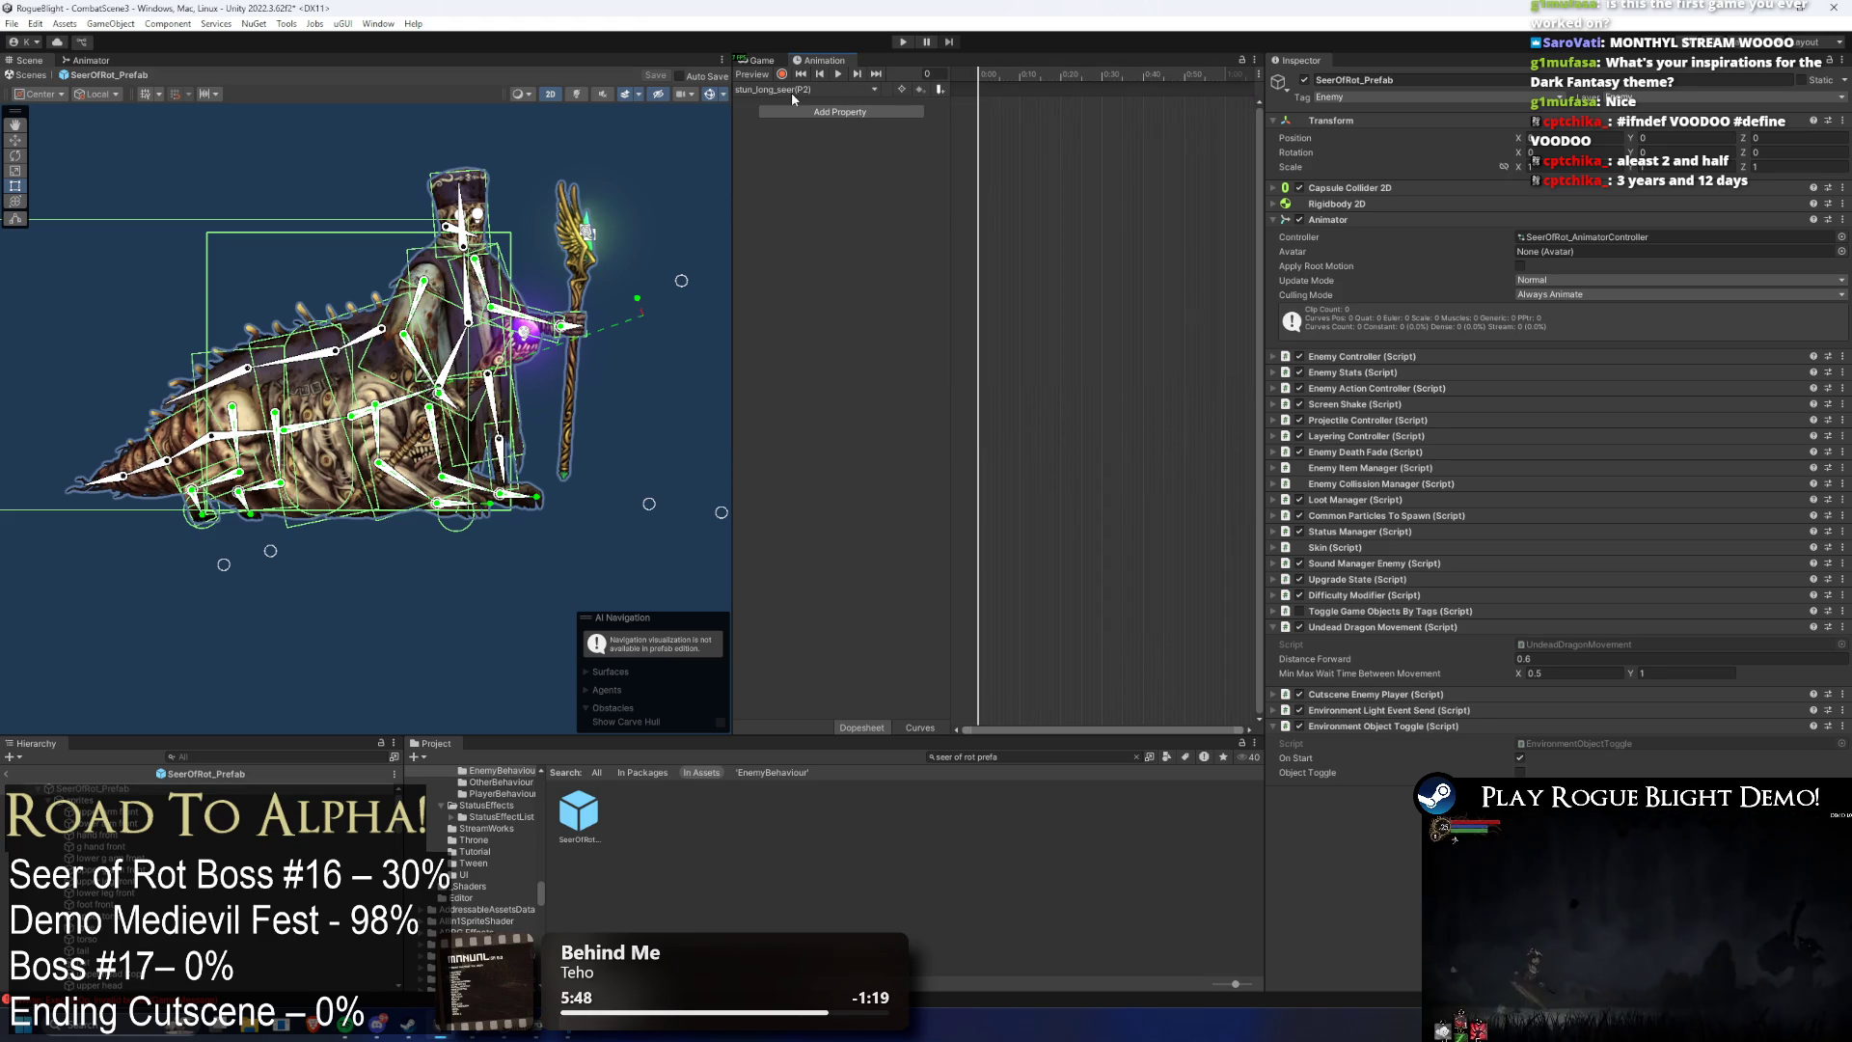
left_click(797, 90)
left_click(789, 200)
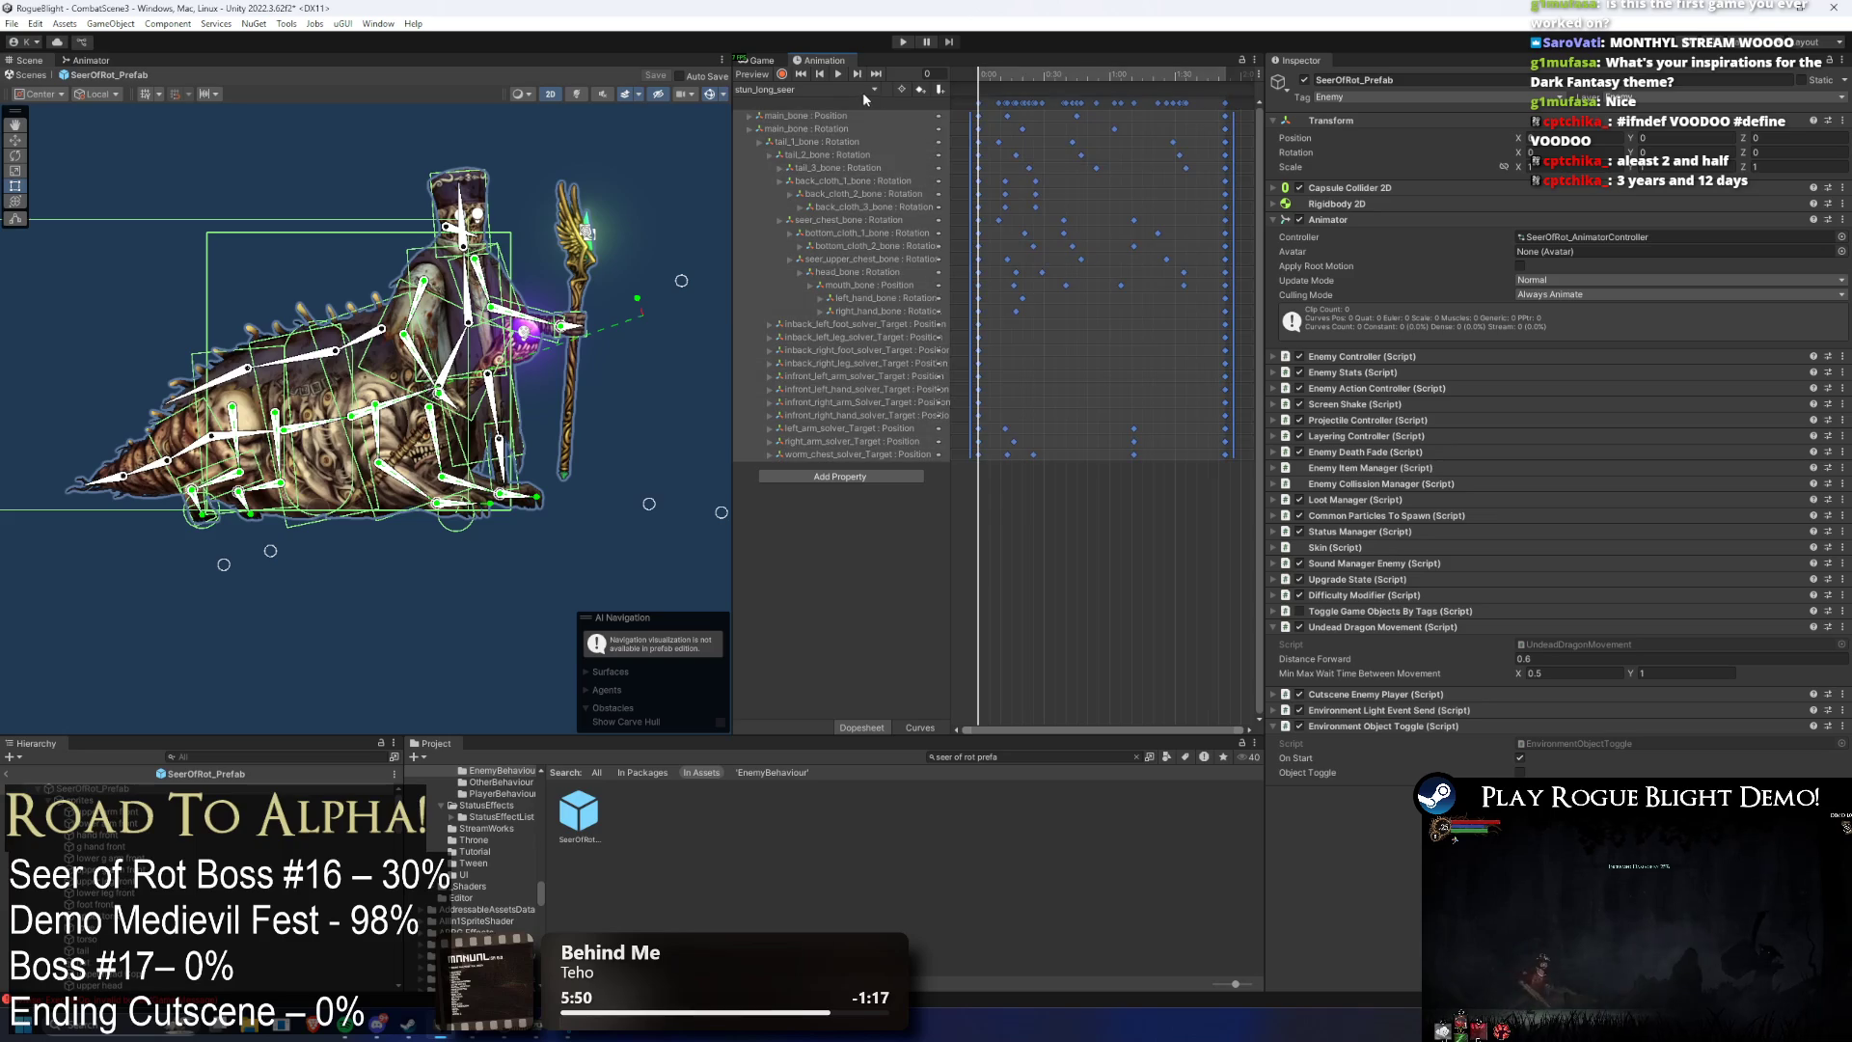
left_click(866, 90)
left_click(850, 214)
- Check stun_short_seer(P2) and stun_parried_seer(P2), scrubbing near frames 207–209 and framing all keys
left_click(868, 90)
left_click(846, 280)
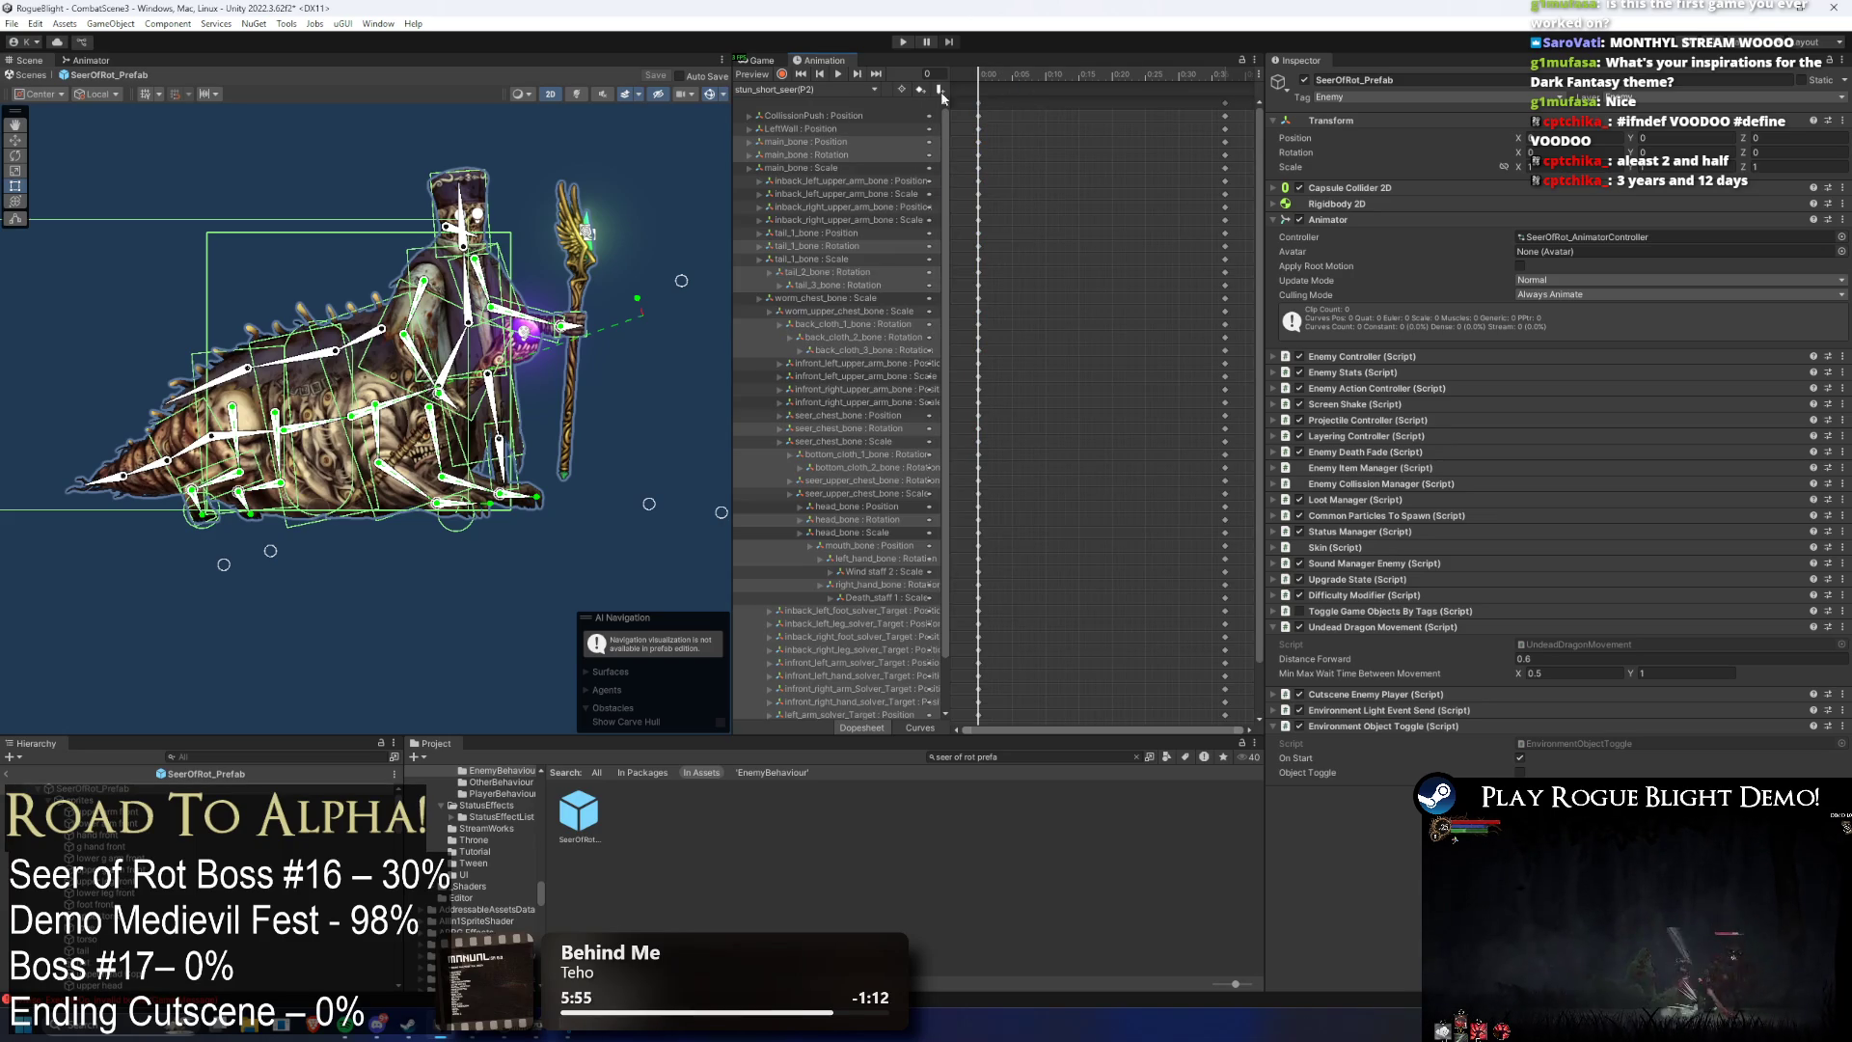
left_click(868, 90)
left_click(820, 248)
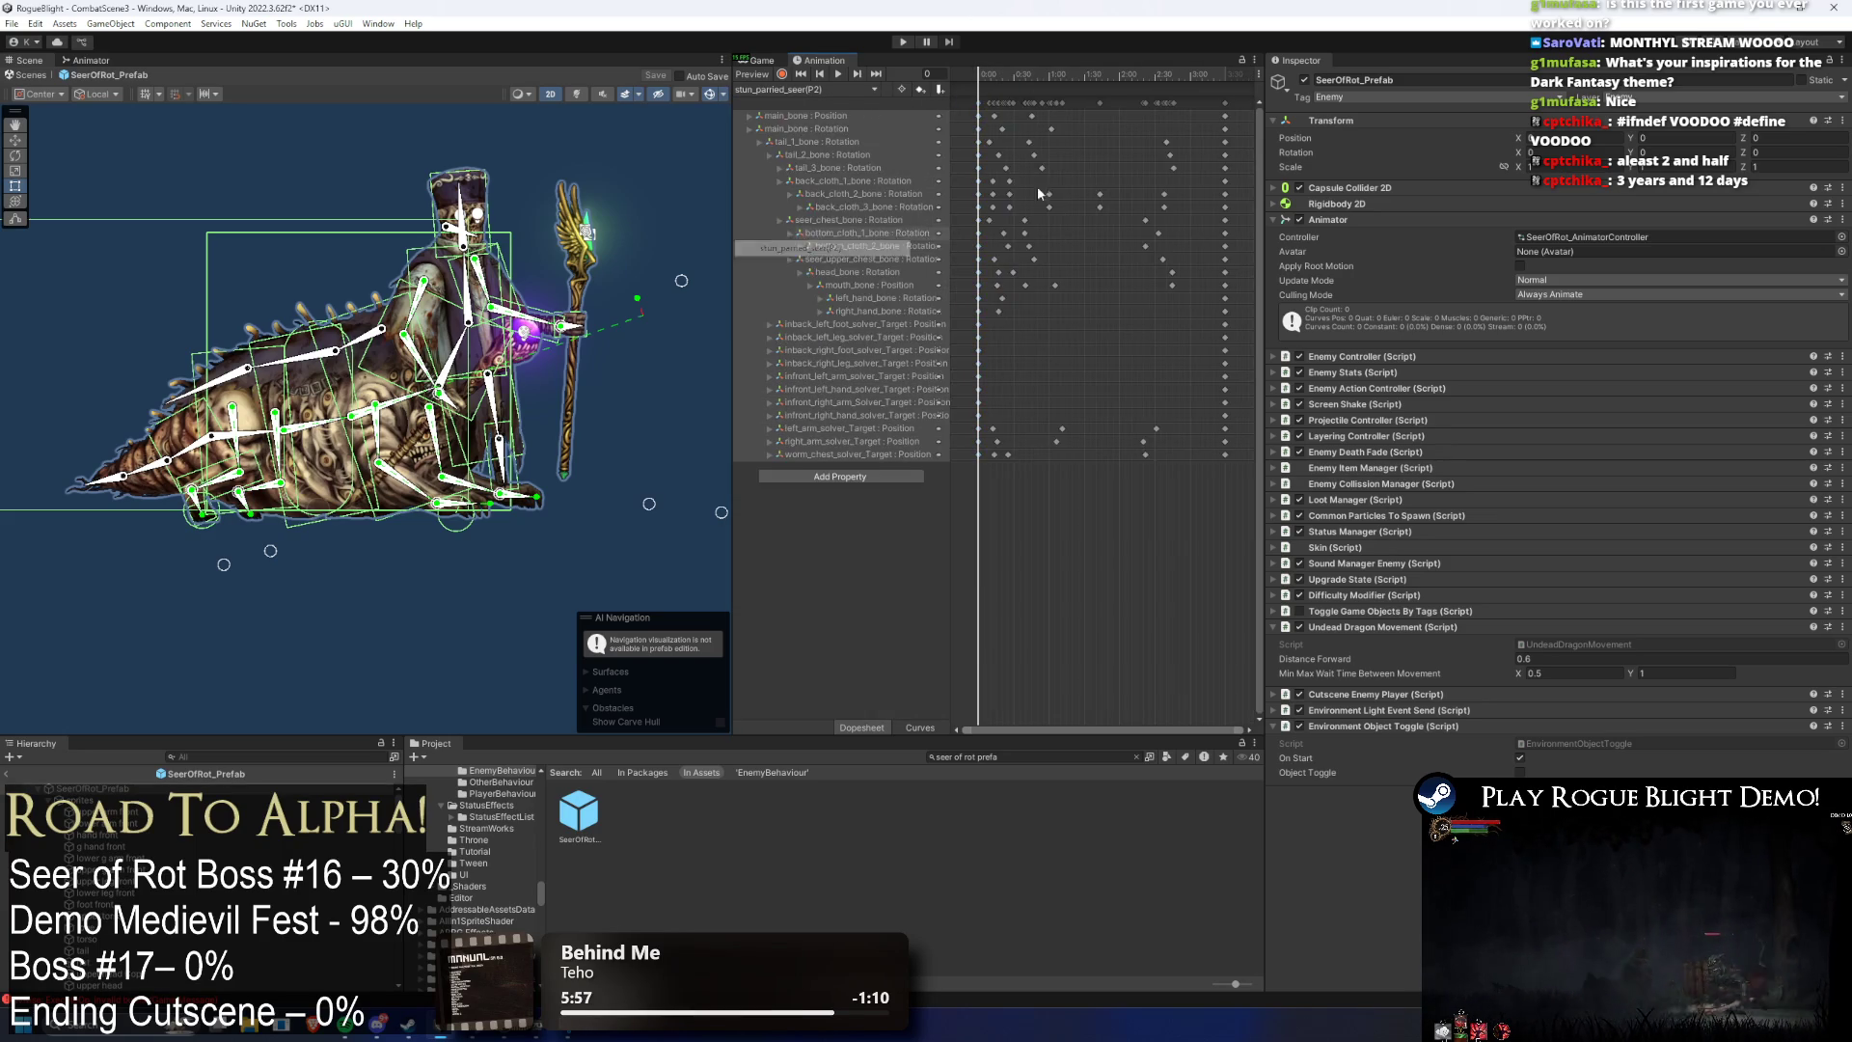
left_click(1191, 75)
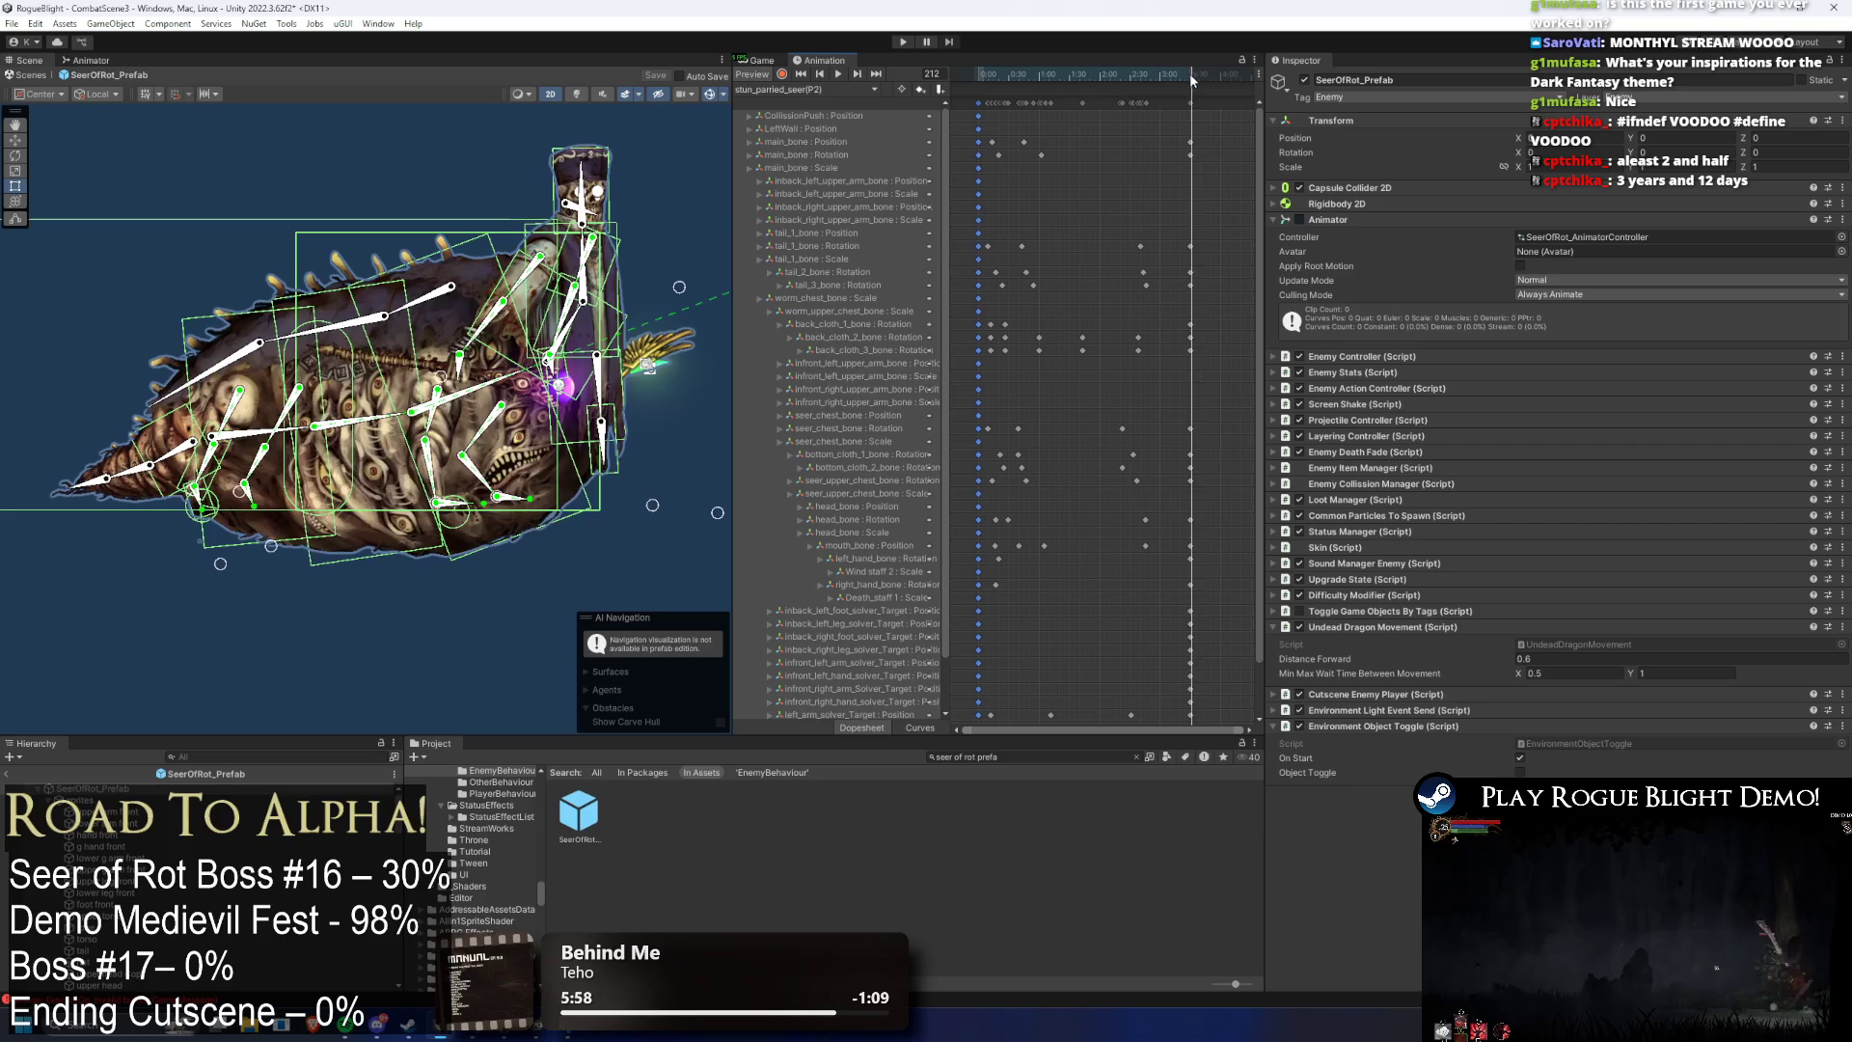
left_click_drag(1191, 77, 1188, 77)
scroll(1196, 245, "up", 3)
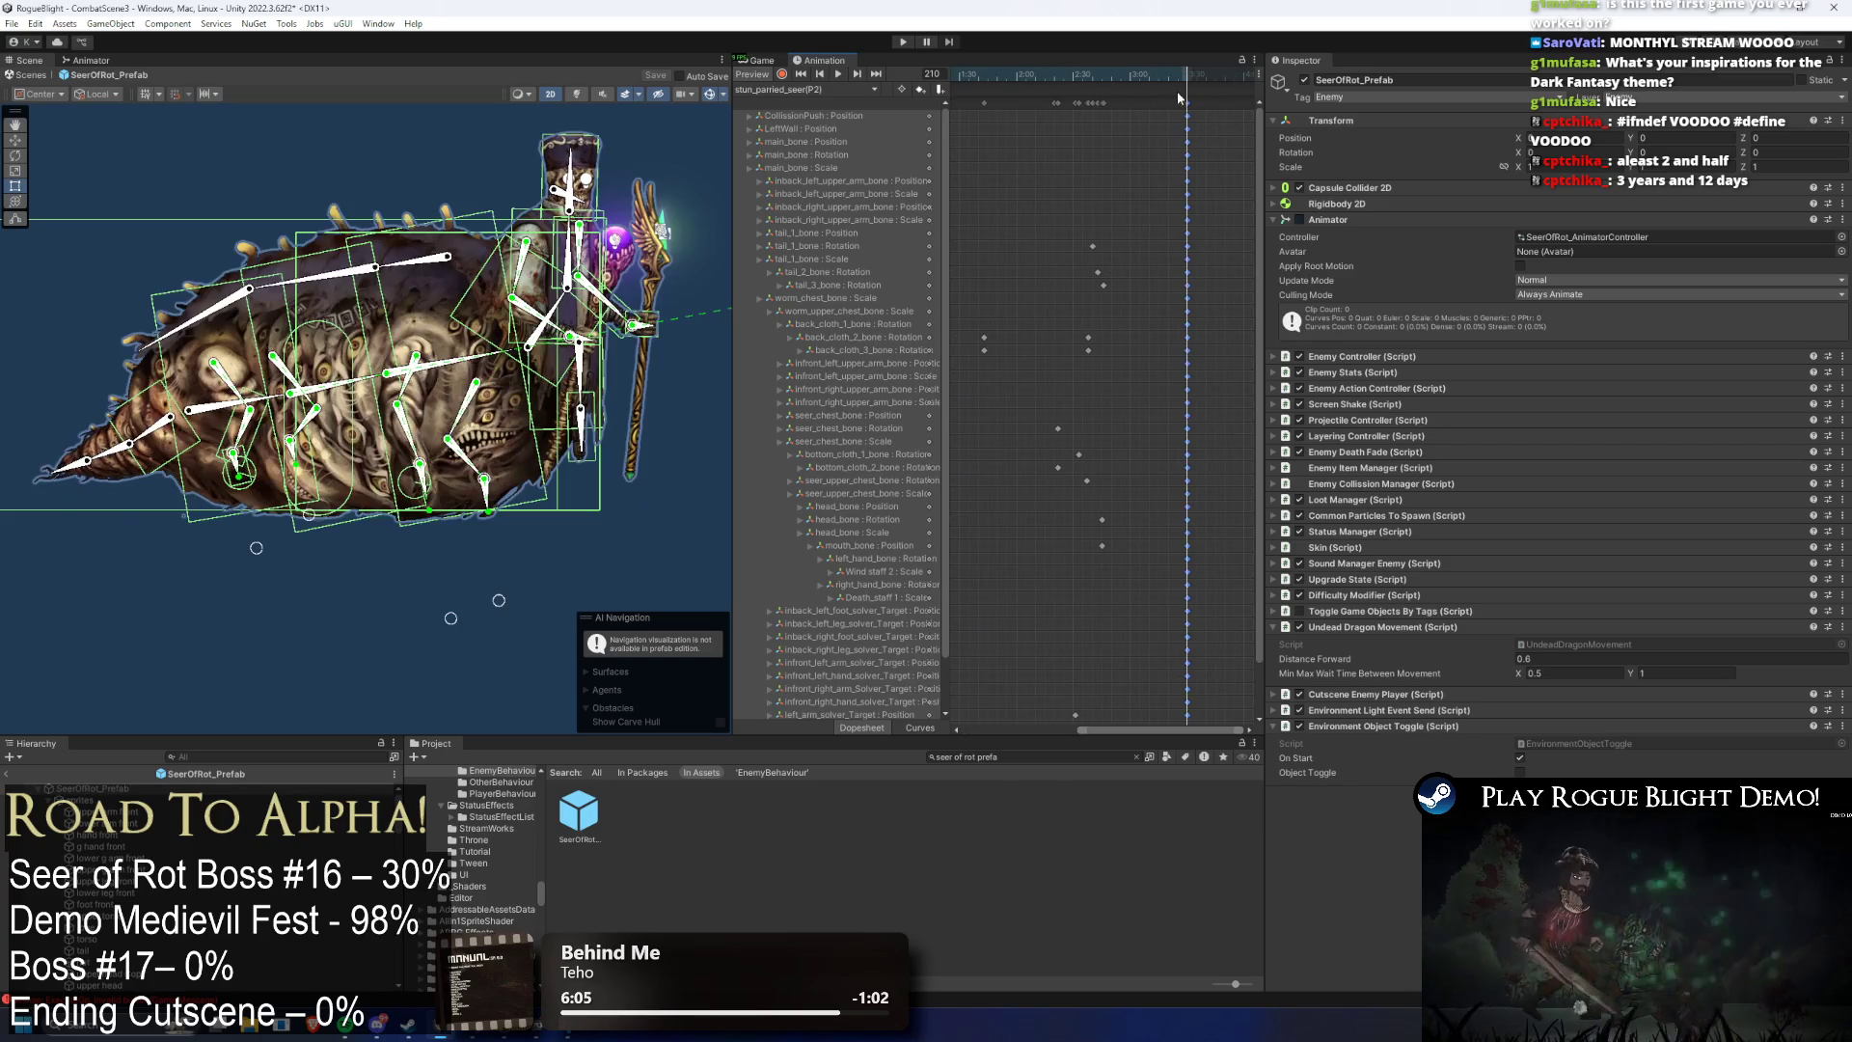
key("a")
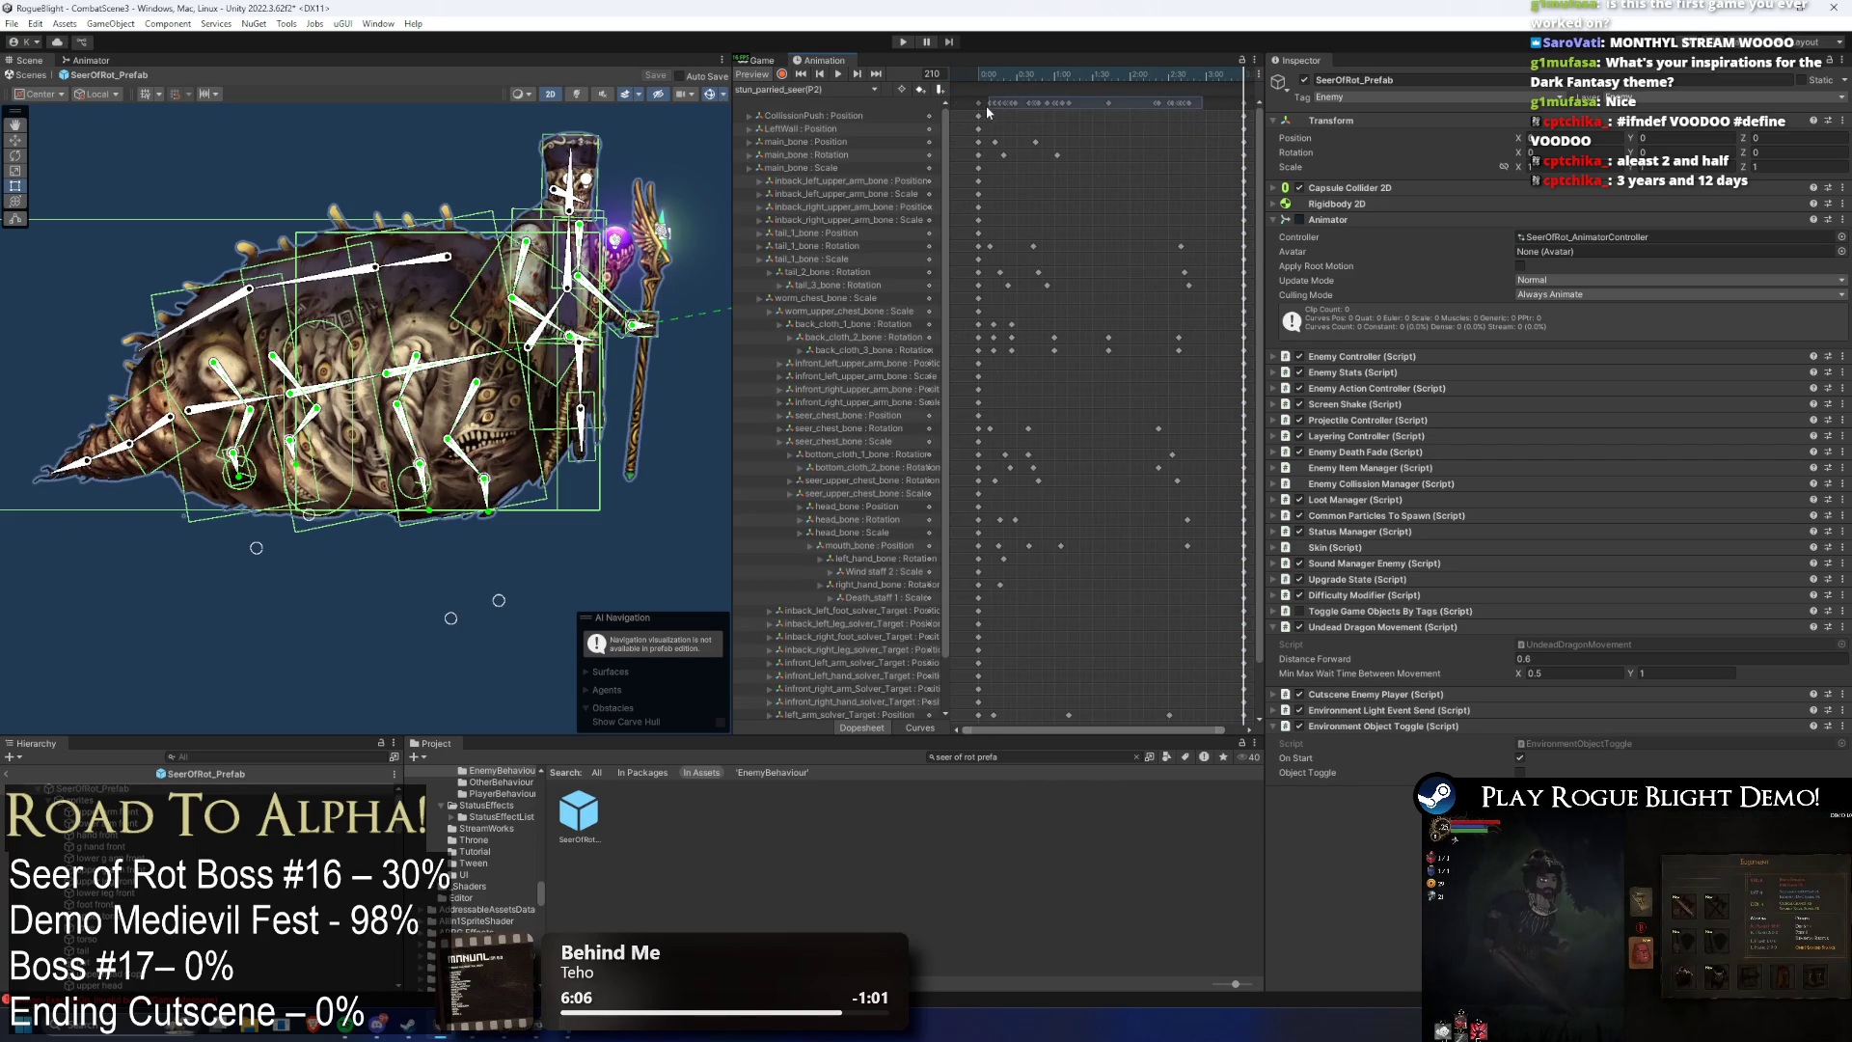
left_click(805, 89)
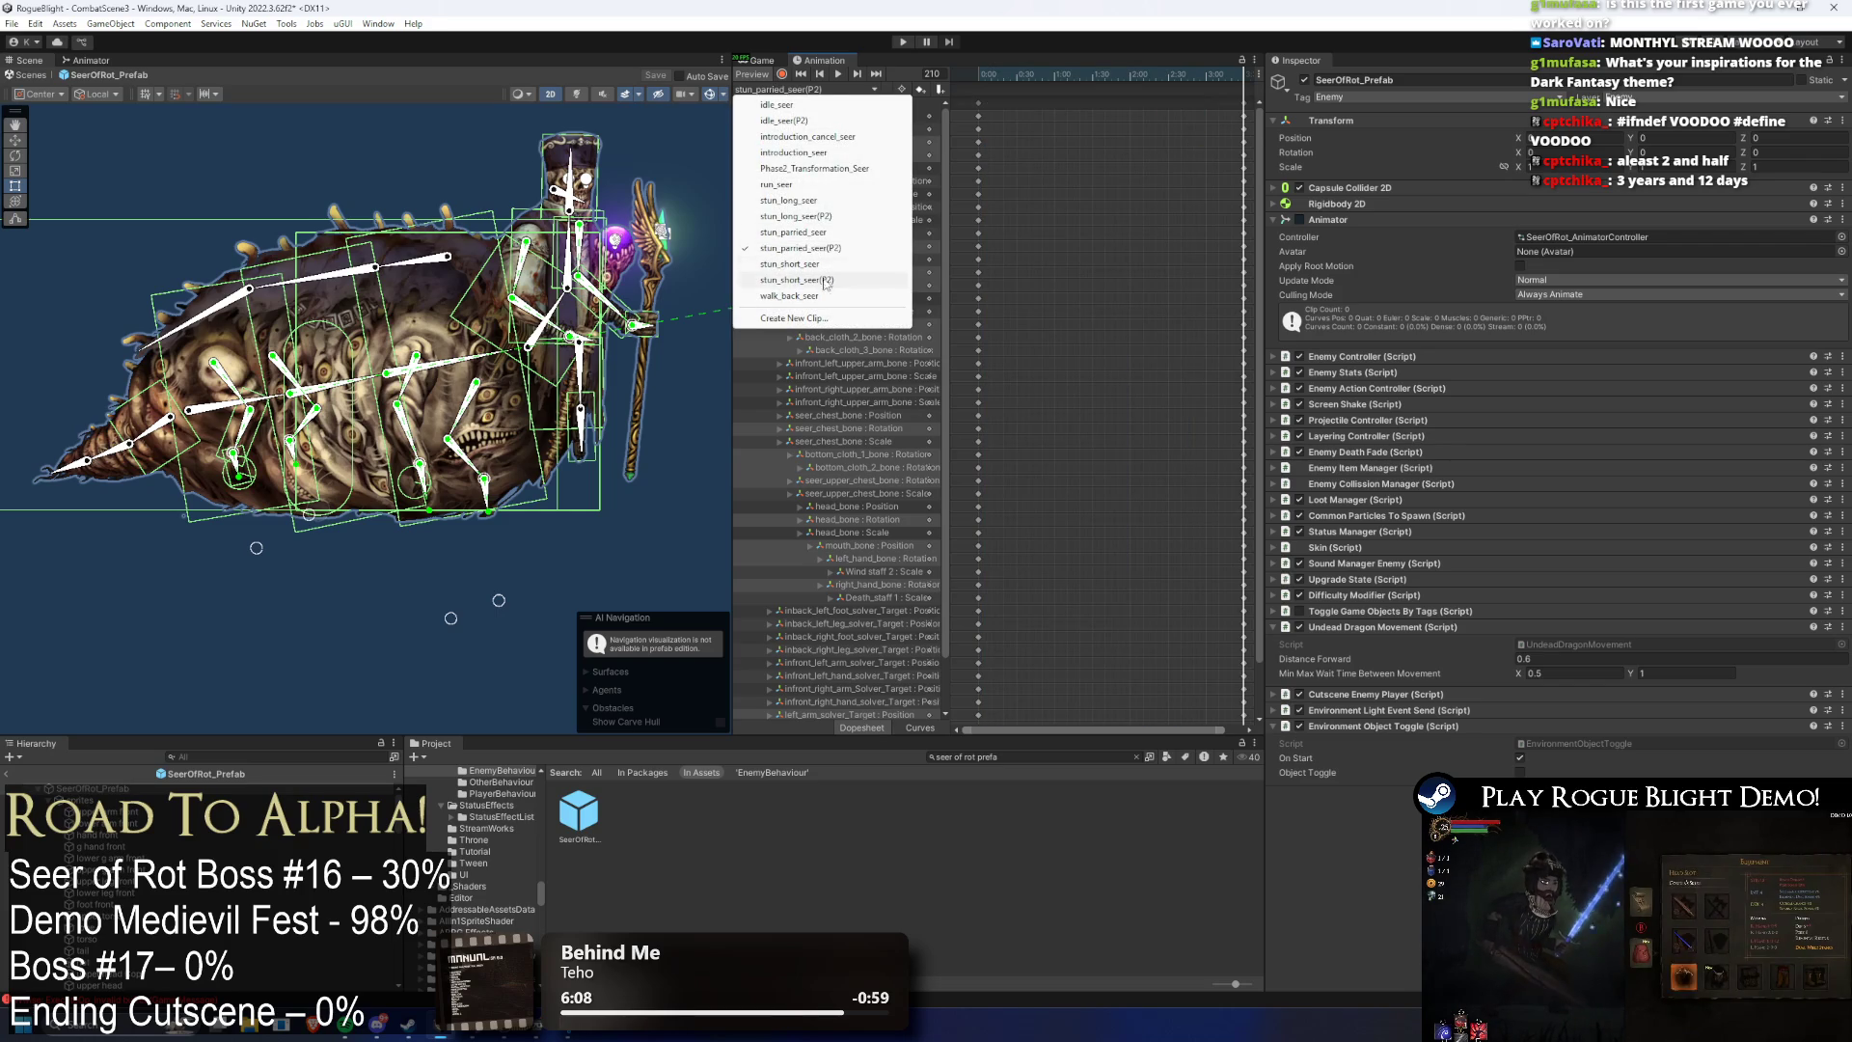
left_click(826, 279)
left_click(806, 89)
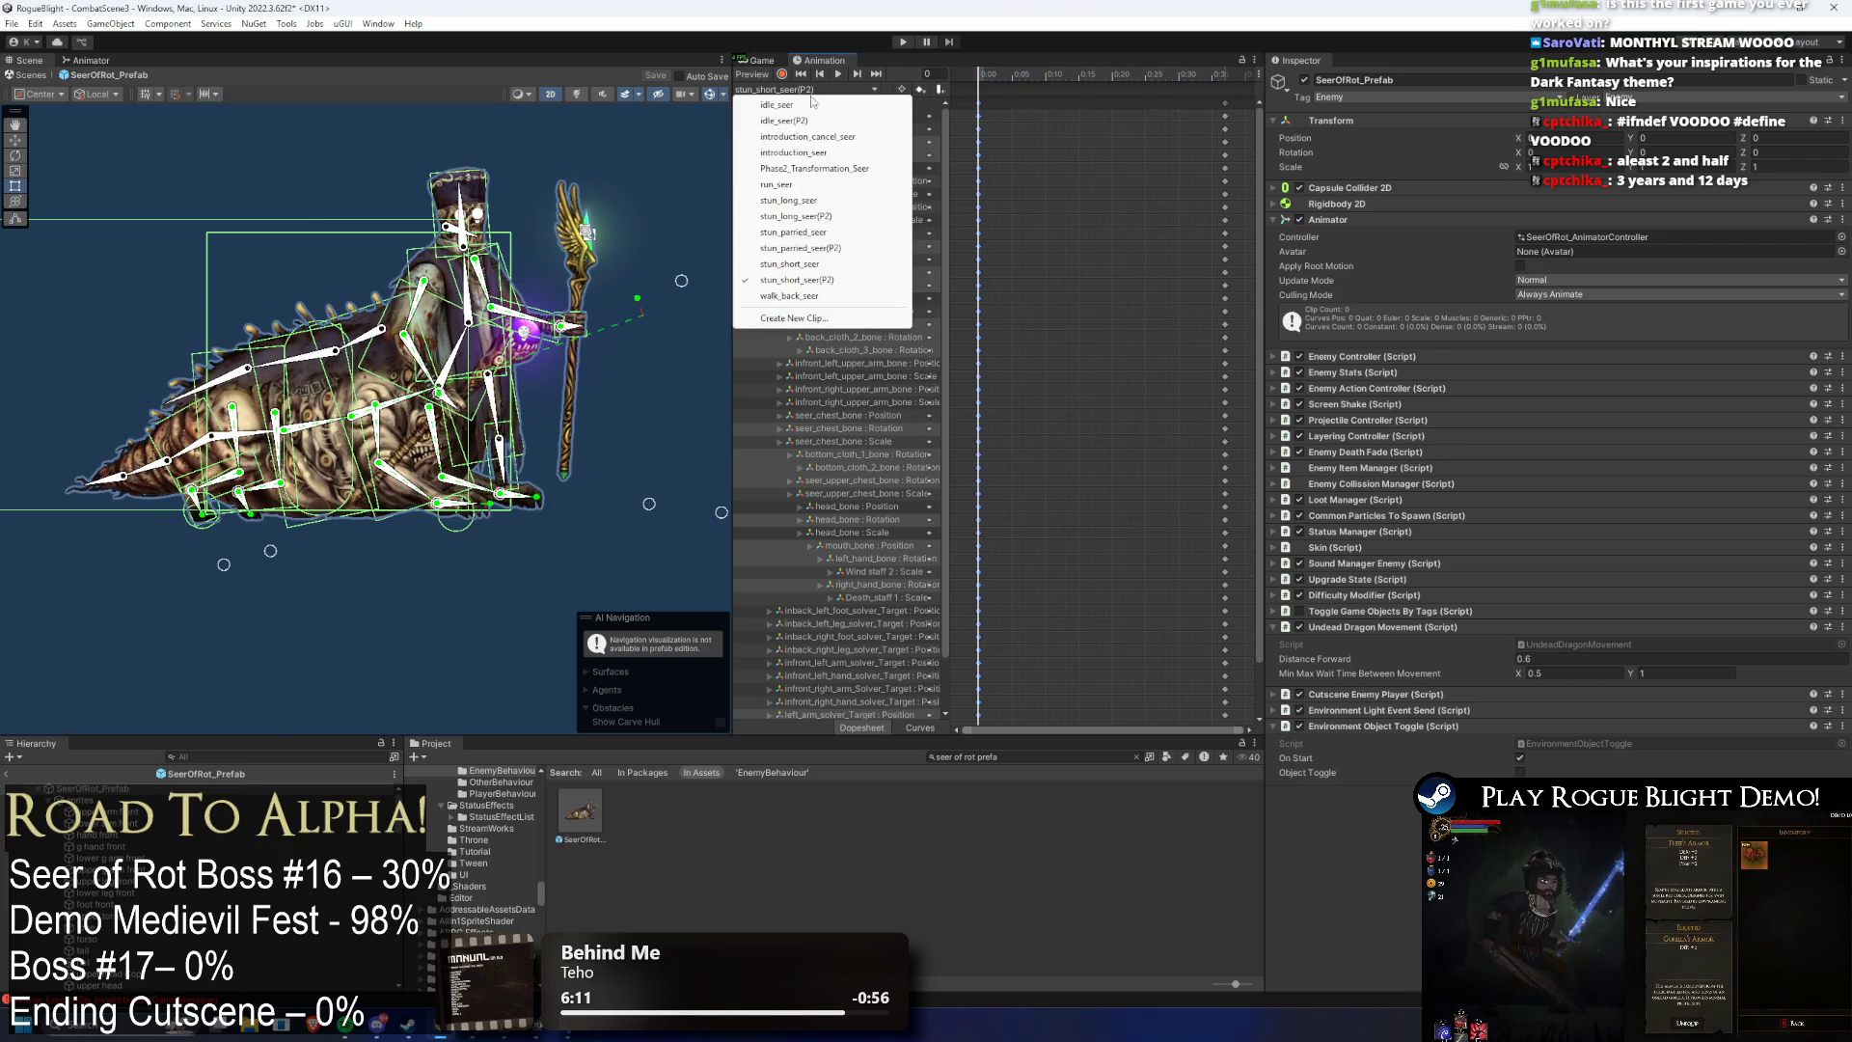
left_click(839, 246)
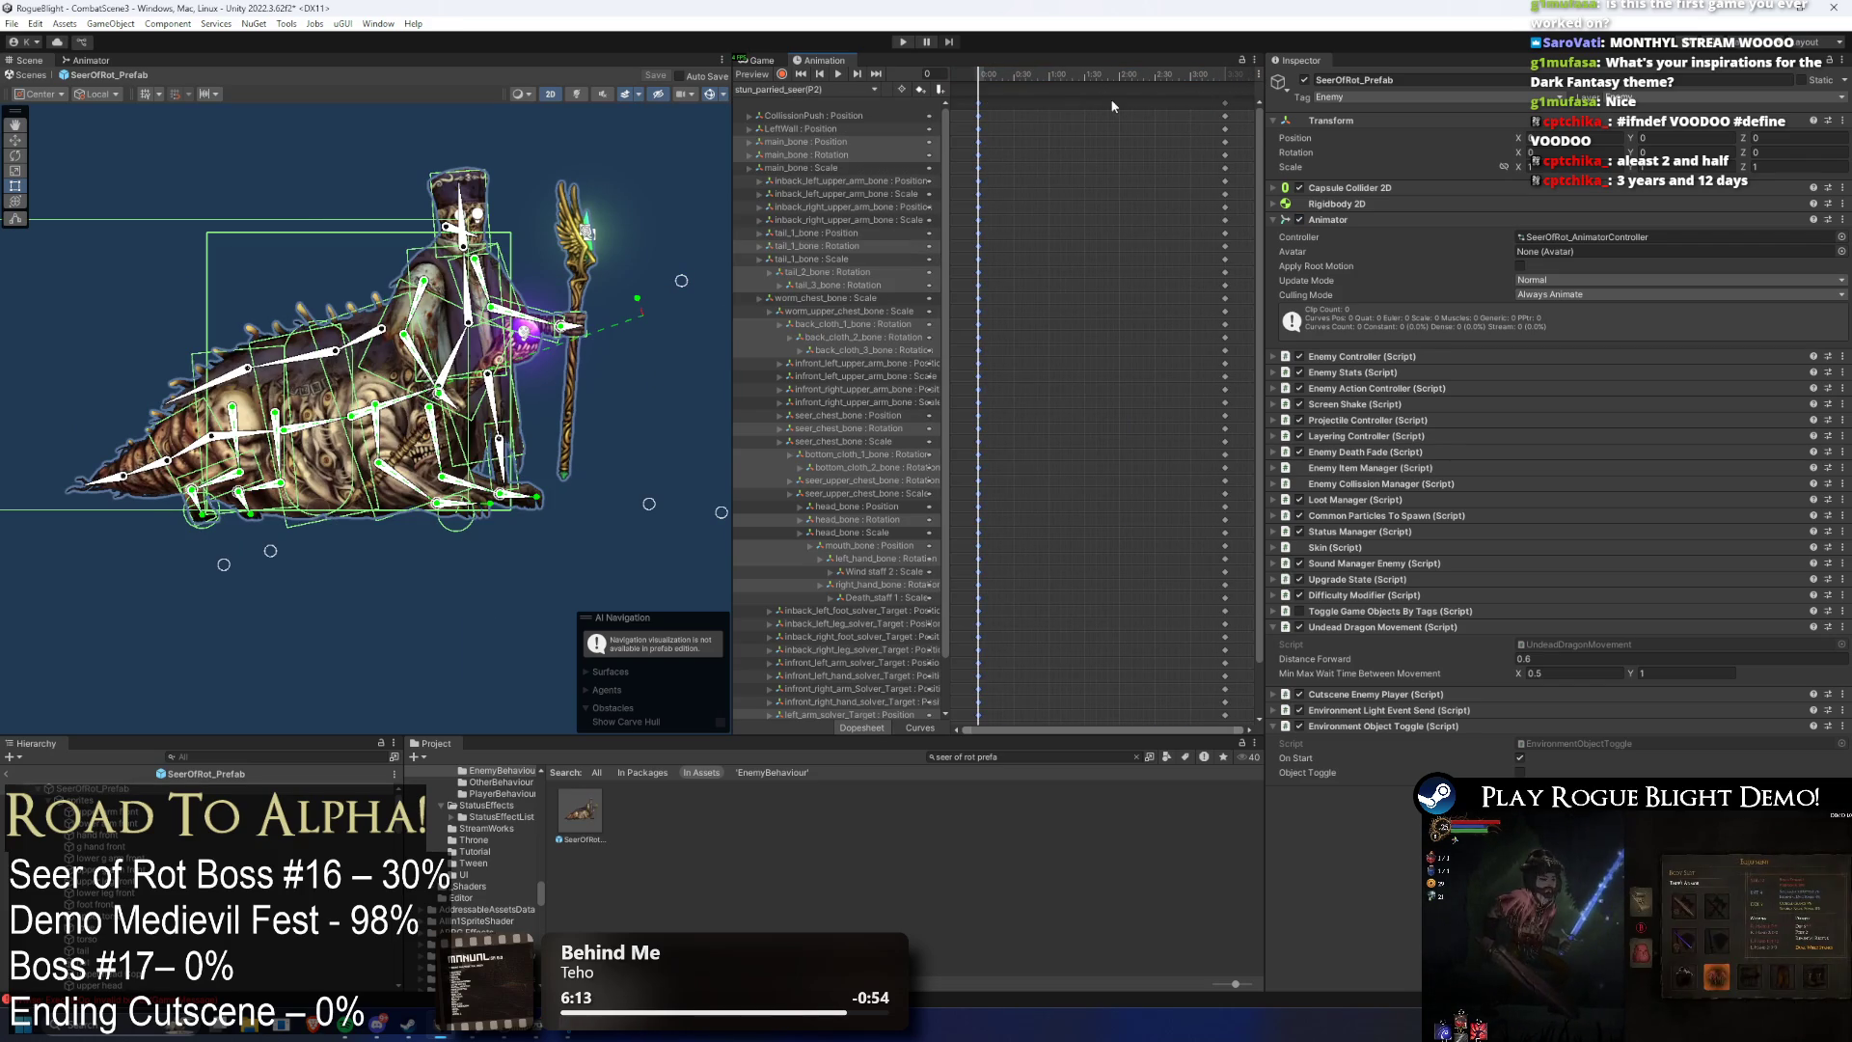
- Delete the middle keyframes of stun_long_seer(P2), leaving only its first and last keys
left_click(804, 87)
left_click(826, 217)
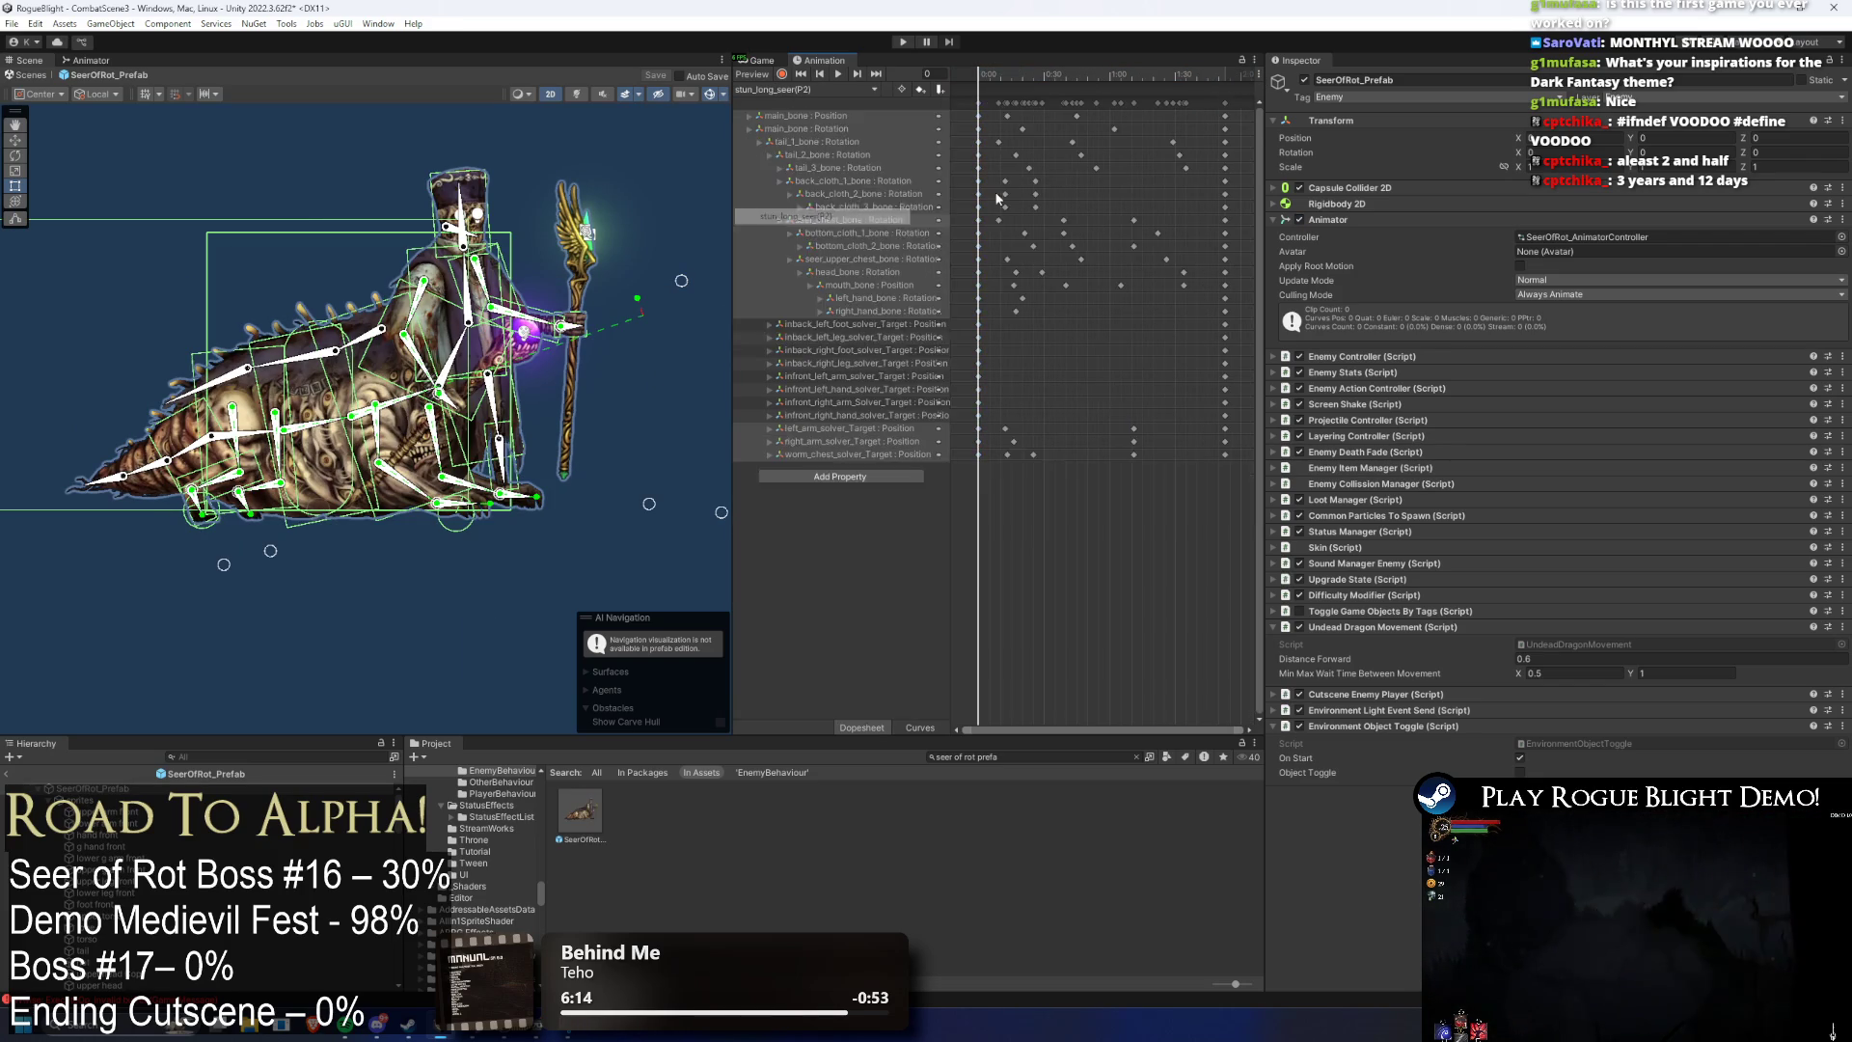
left_click(1229, 85)
left_click(1225, 87)
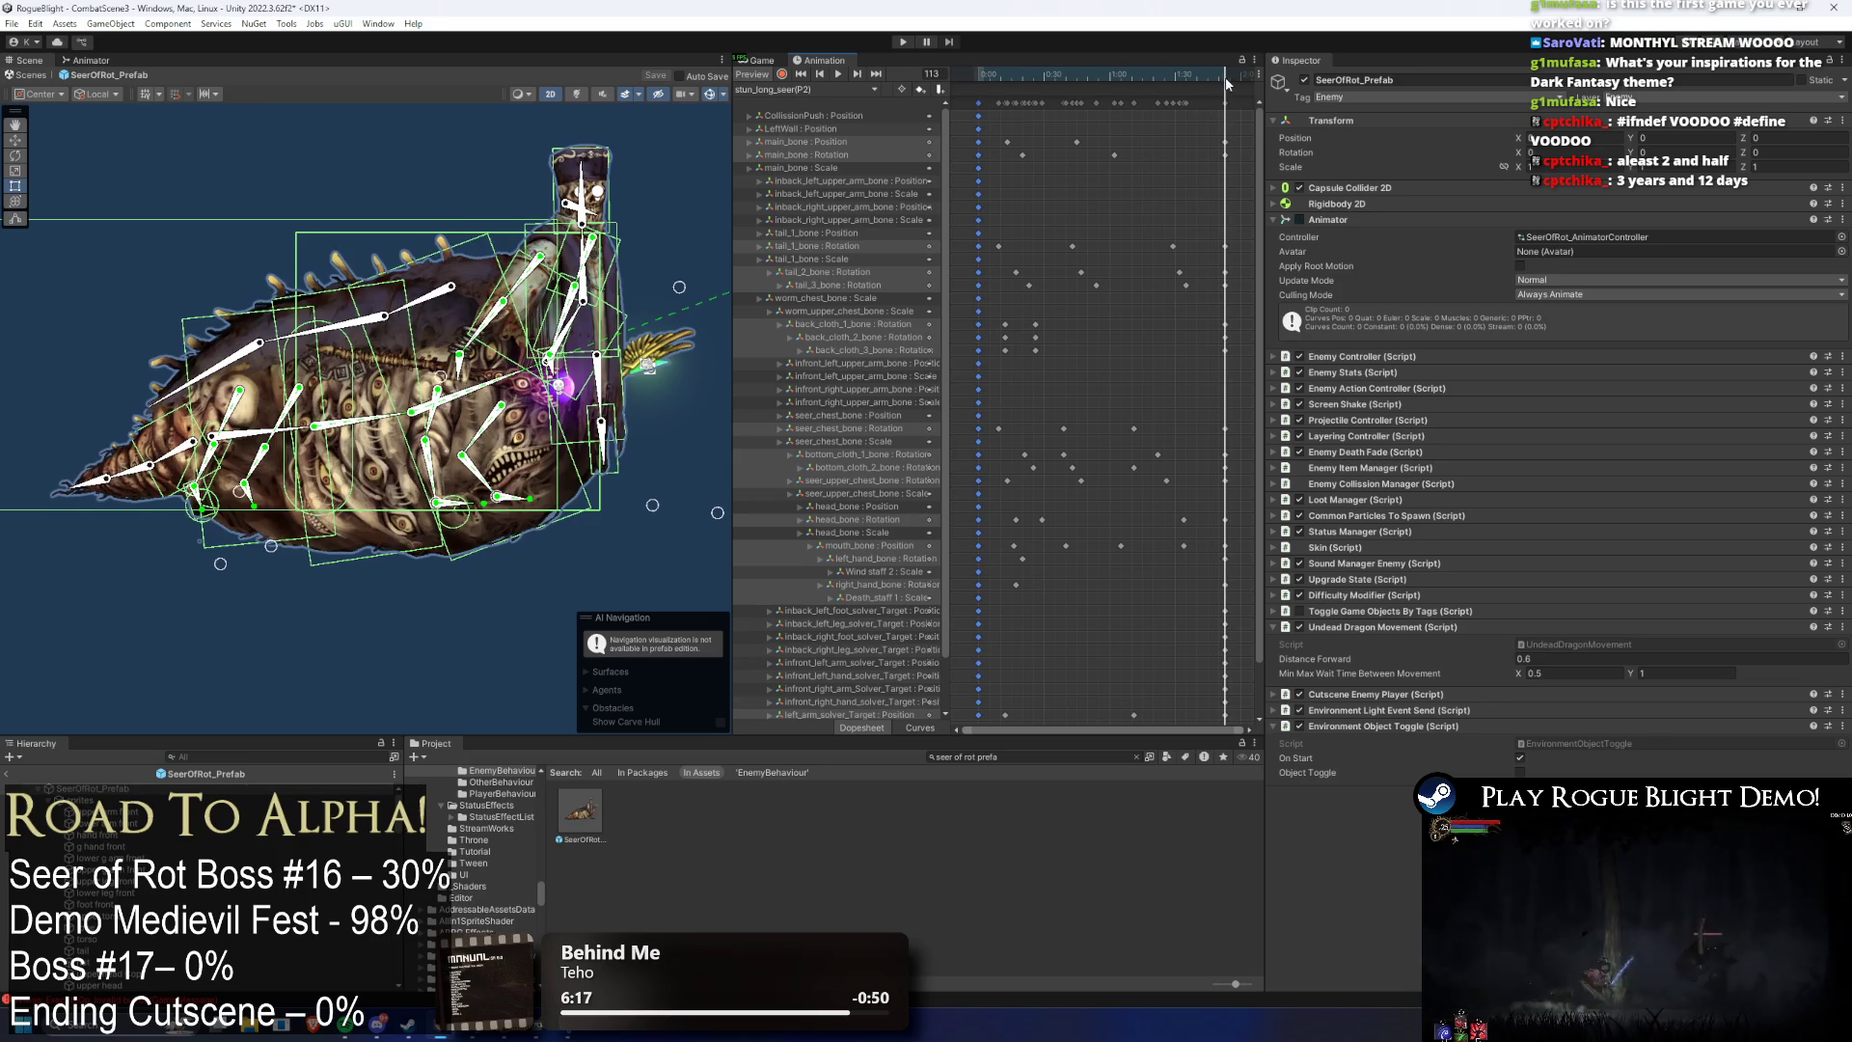
left_click_drag(993, 111, 1201, 106)
key("Delete")
left_click_drag(1260, 195, 1266, 194)
scroll(1064, 314, "down", 3)
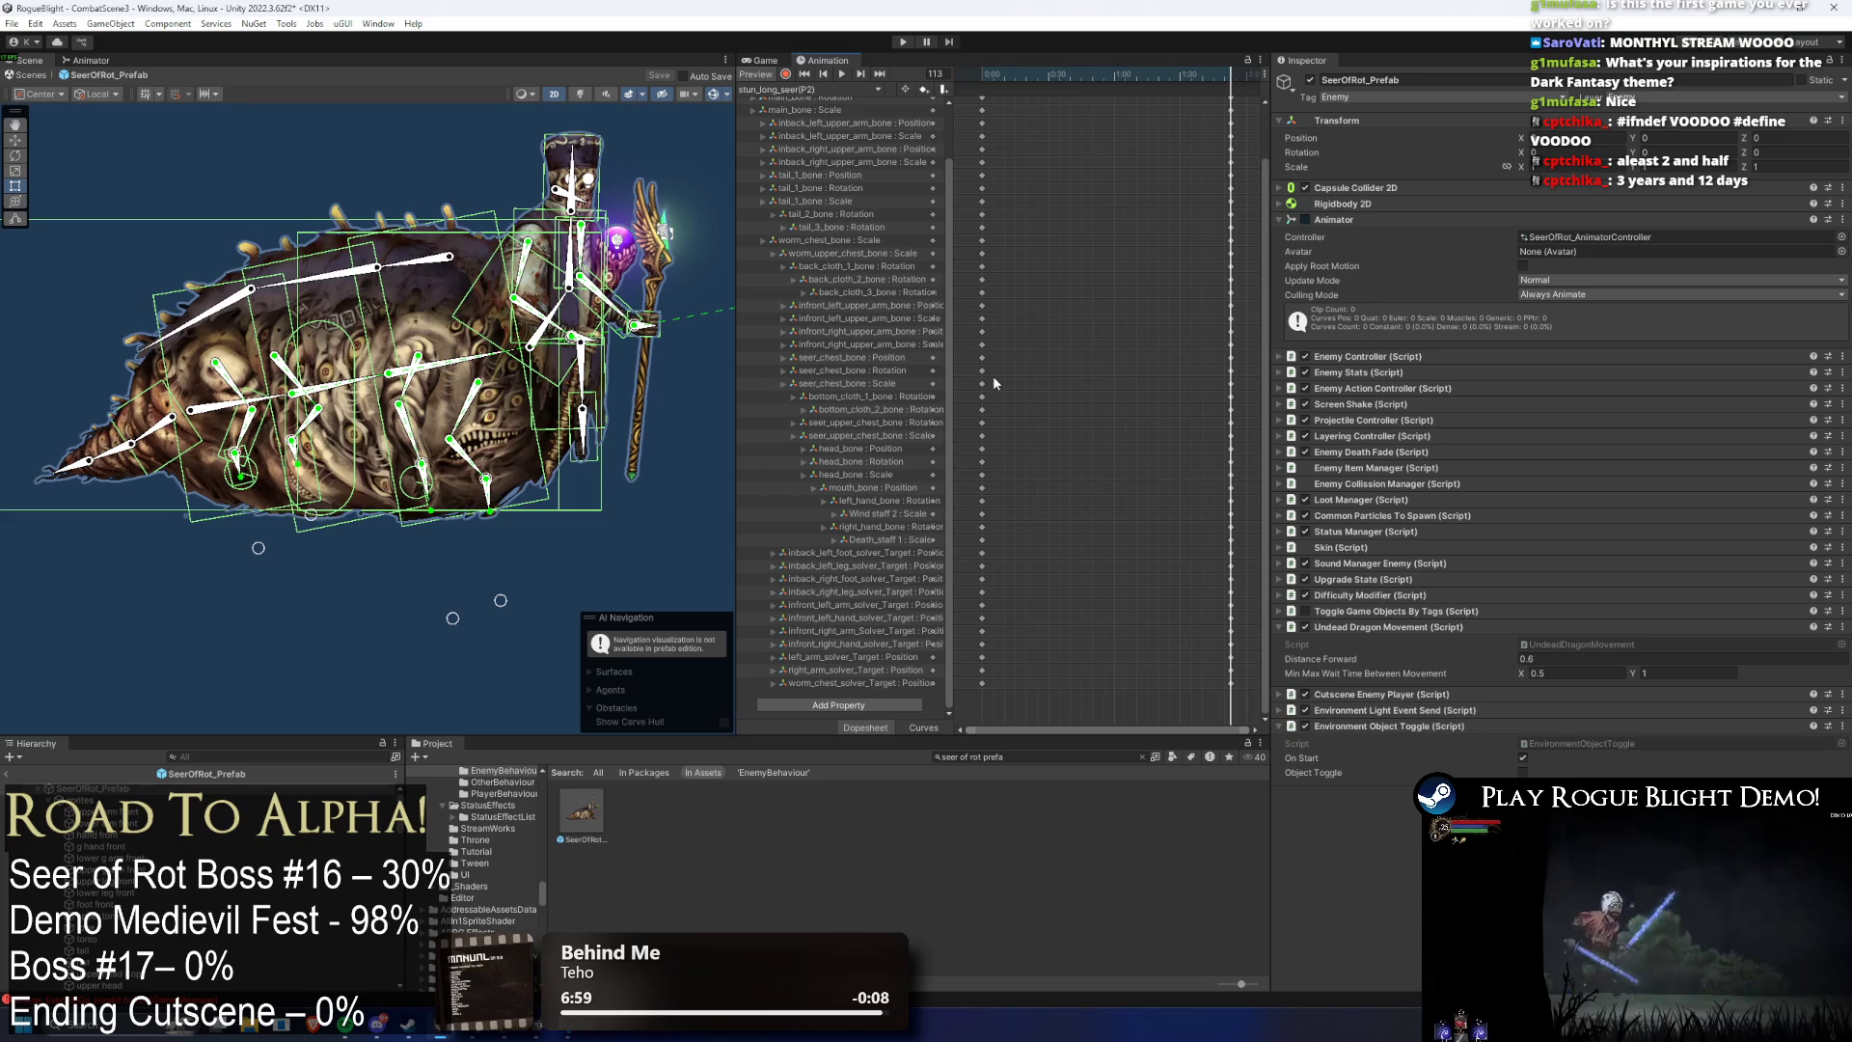
- Scrub back to frame 22 and show the stun_parried_seer(P2) clip in the dopesheet
left_click_drag(1042, 74, 1030, 73)
left_click(830, 89)
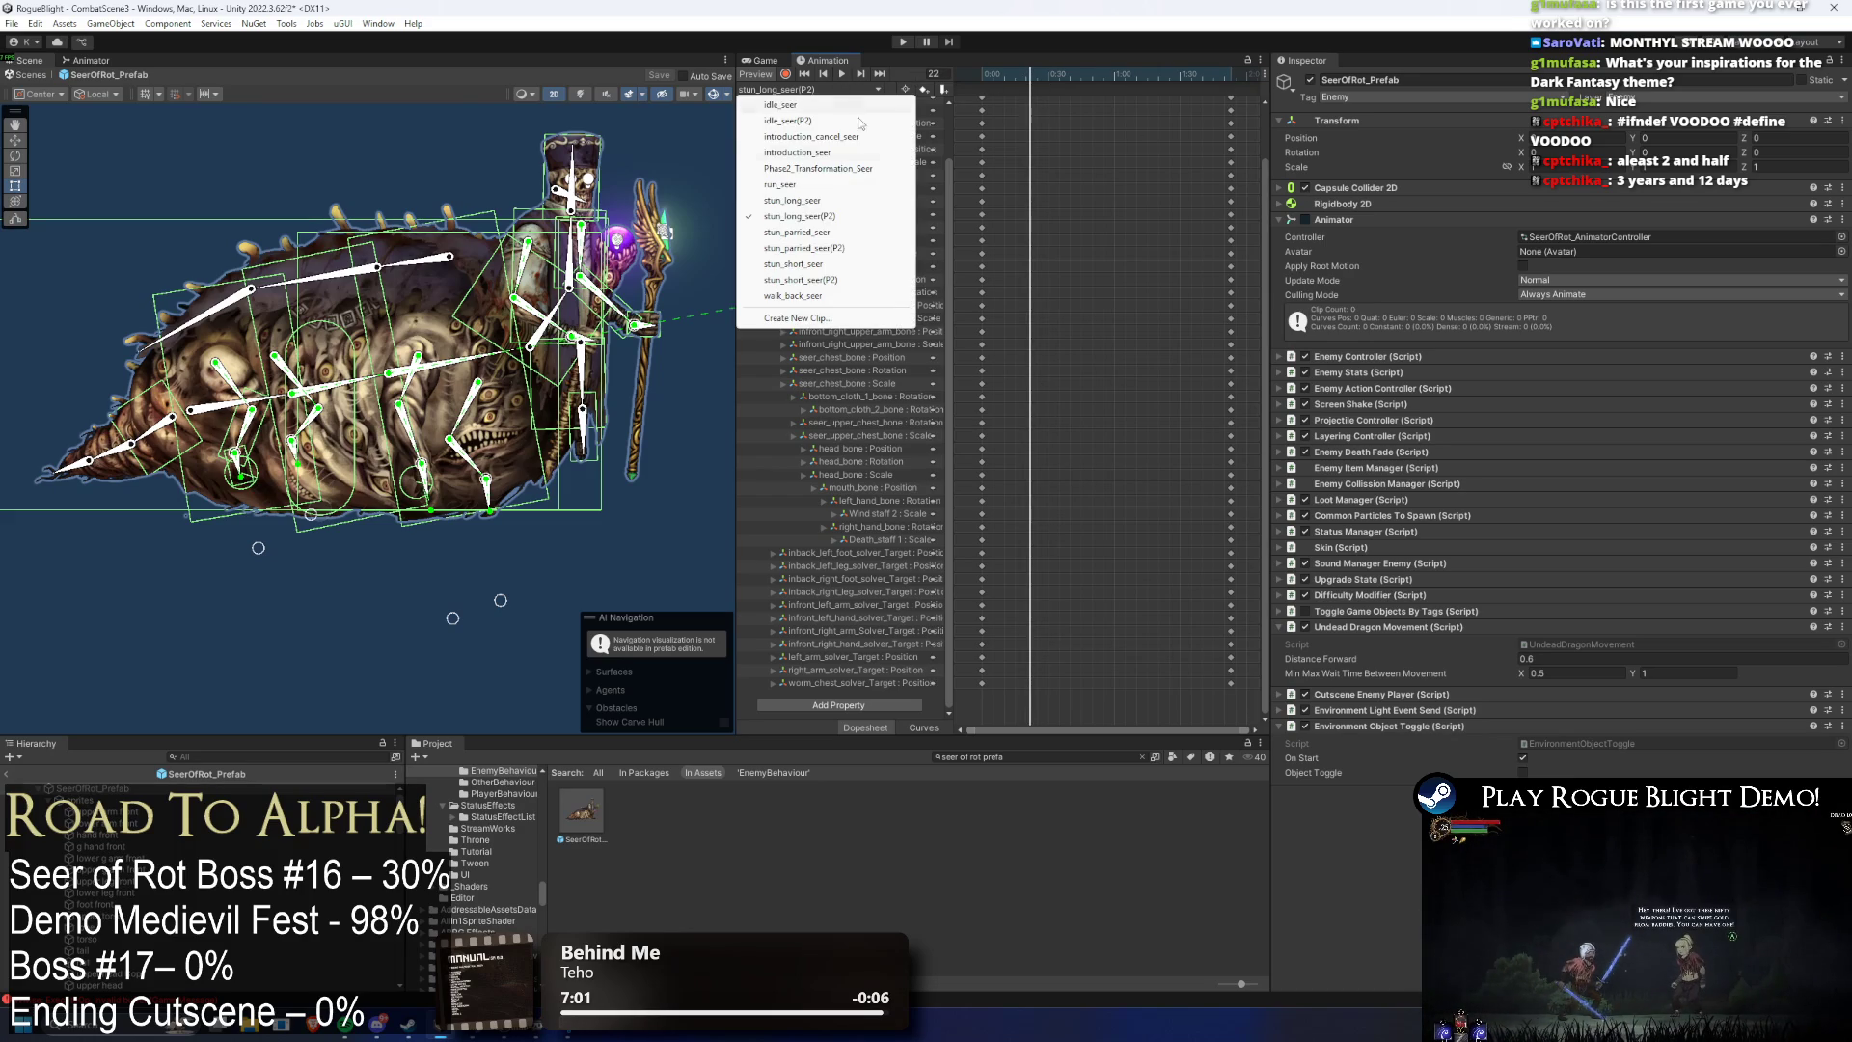
left_click(874, 248)
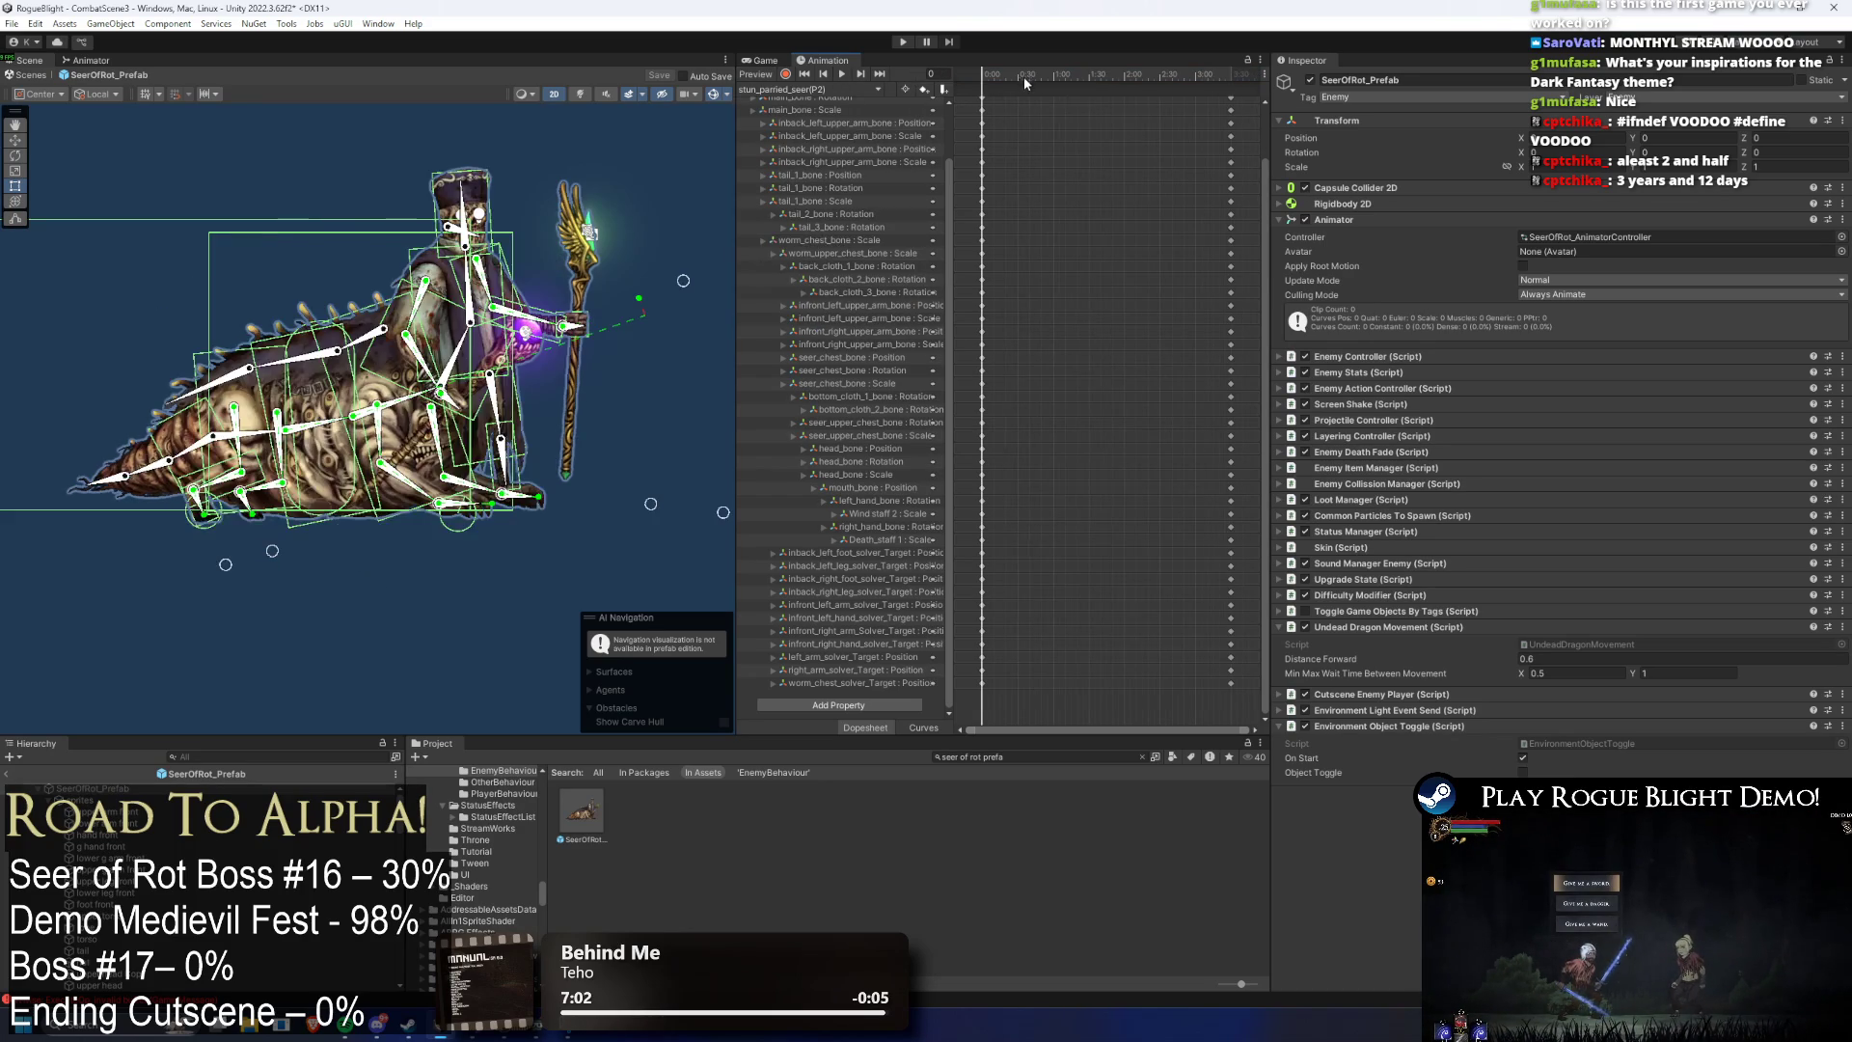